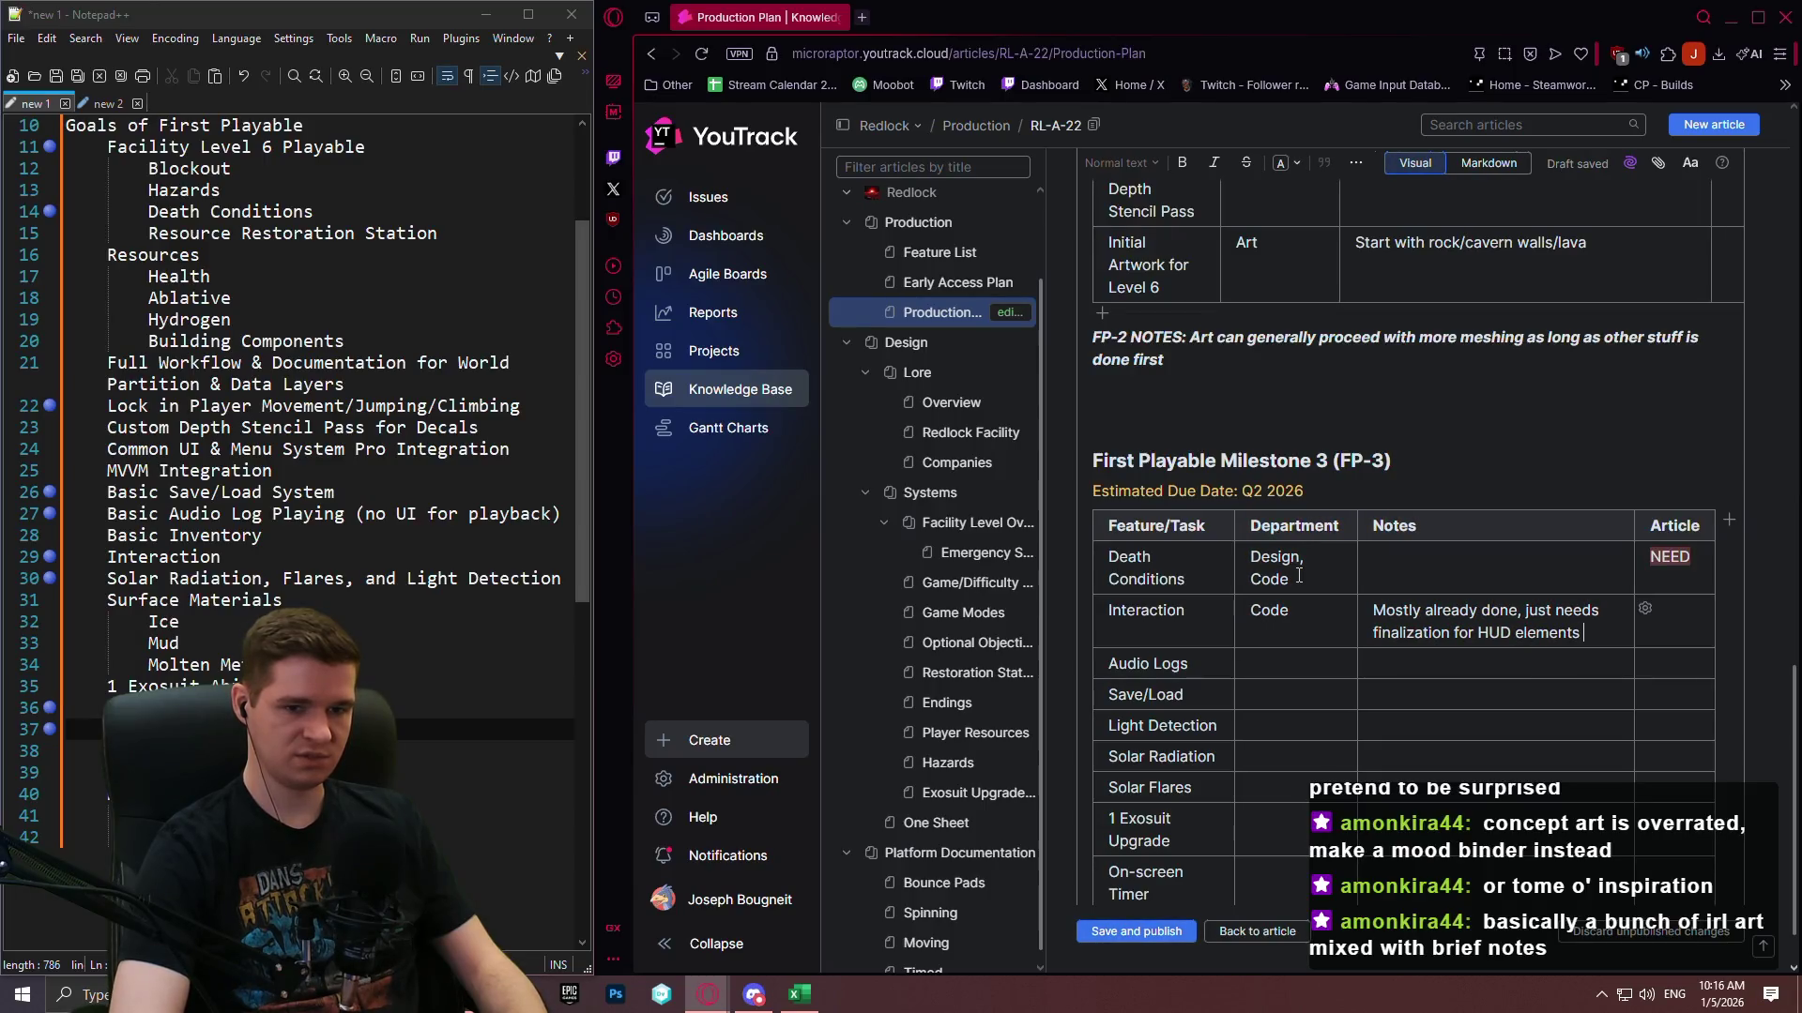
# Complete the Interaction note with 'elements and testing', draft the Audio Logs note, and set its departments to Design, Code.
pyautogui.write('and test')
pyautogui.write('ing')
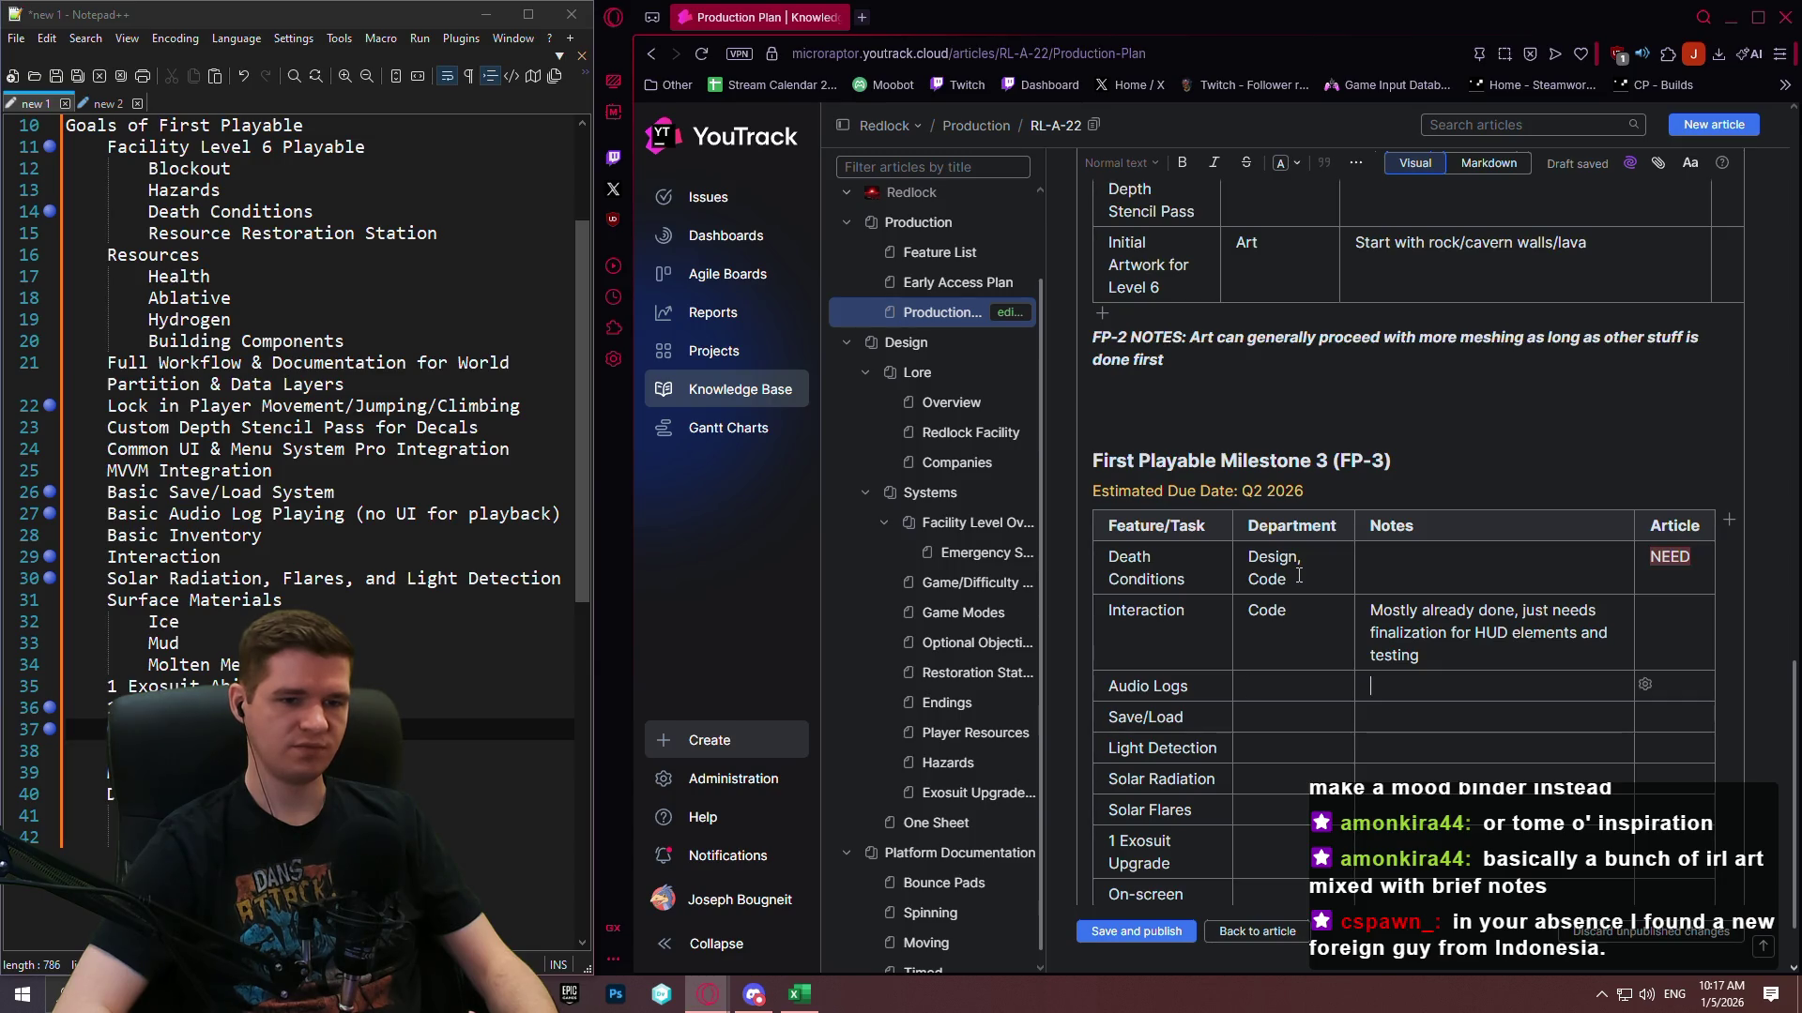
pyautogui.write('Voice')
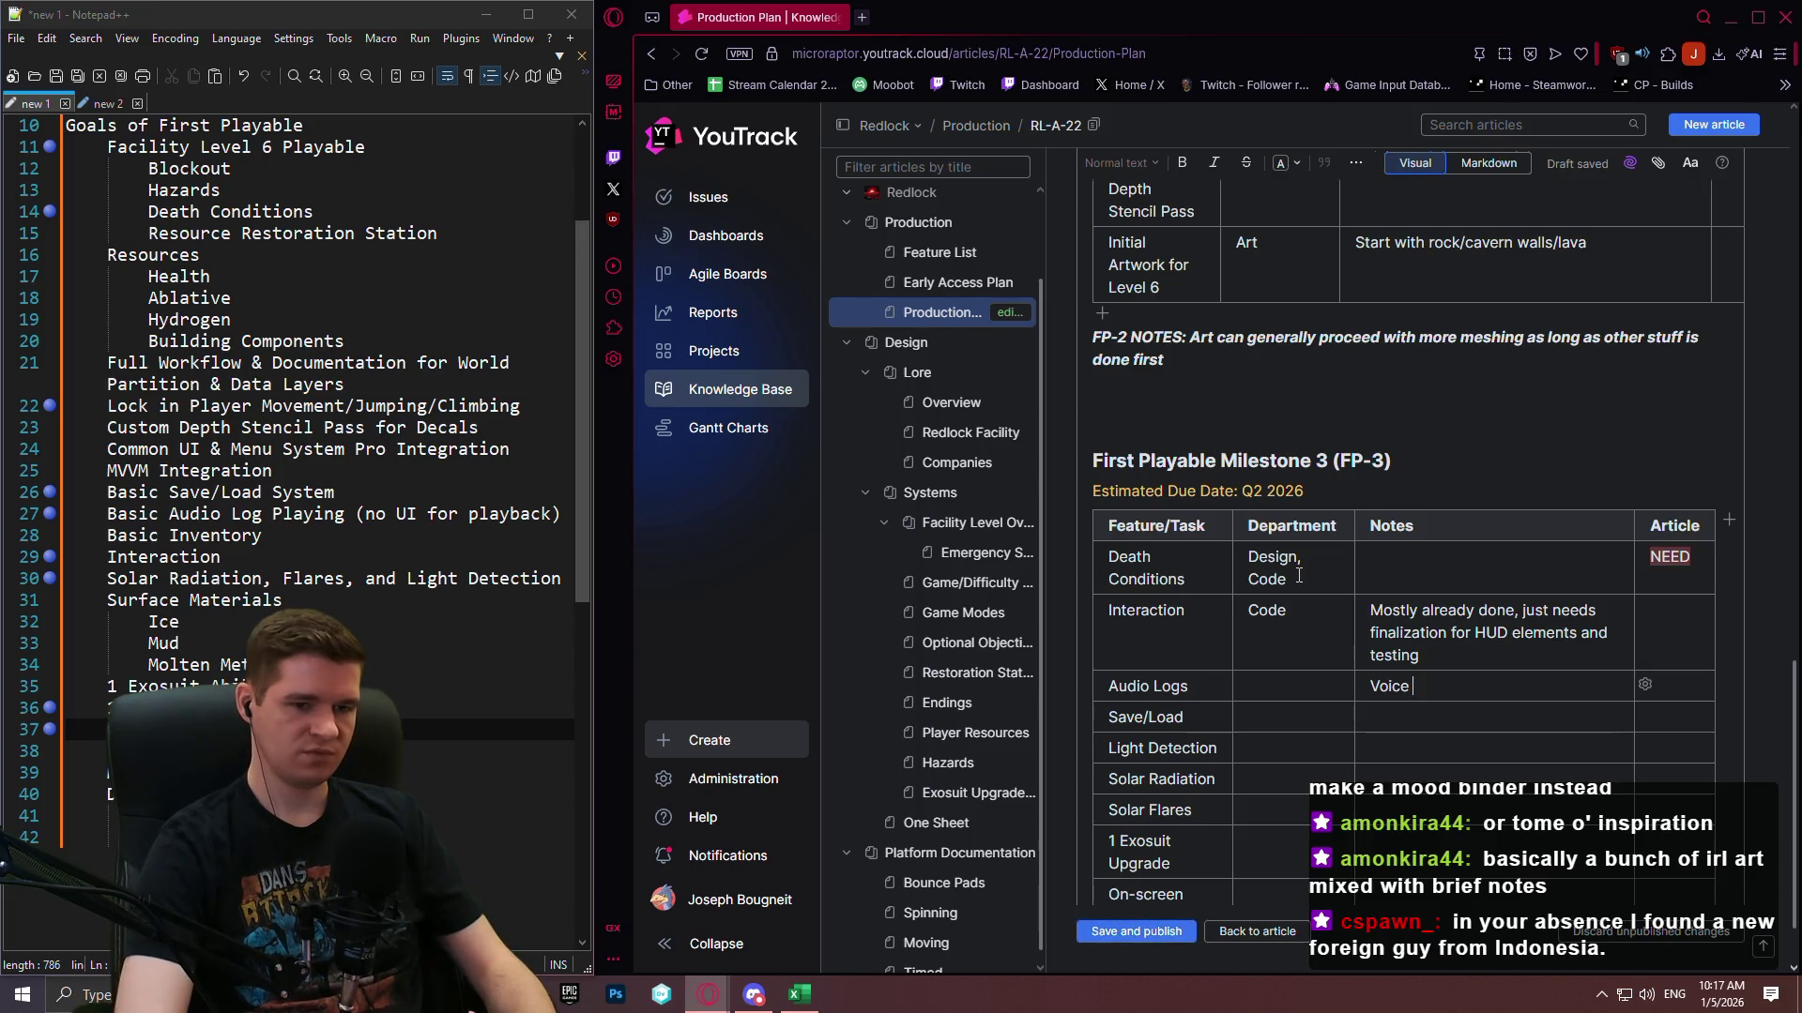
pyautogui.write(' ourselves for no')
pyautogui.write('w')
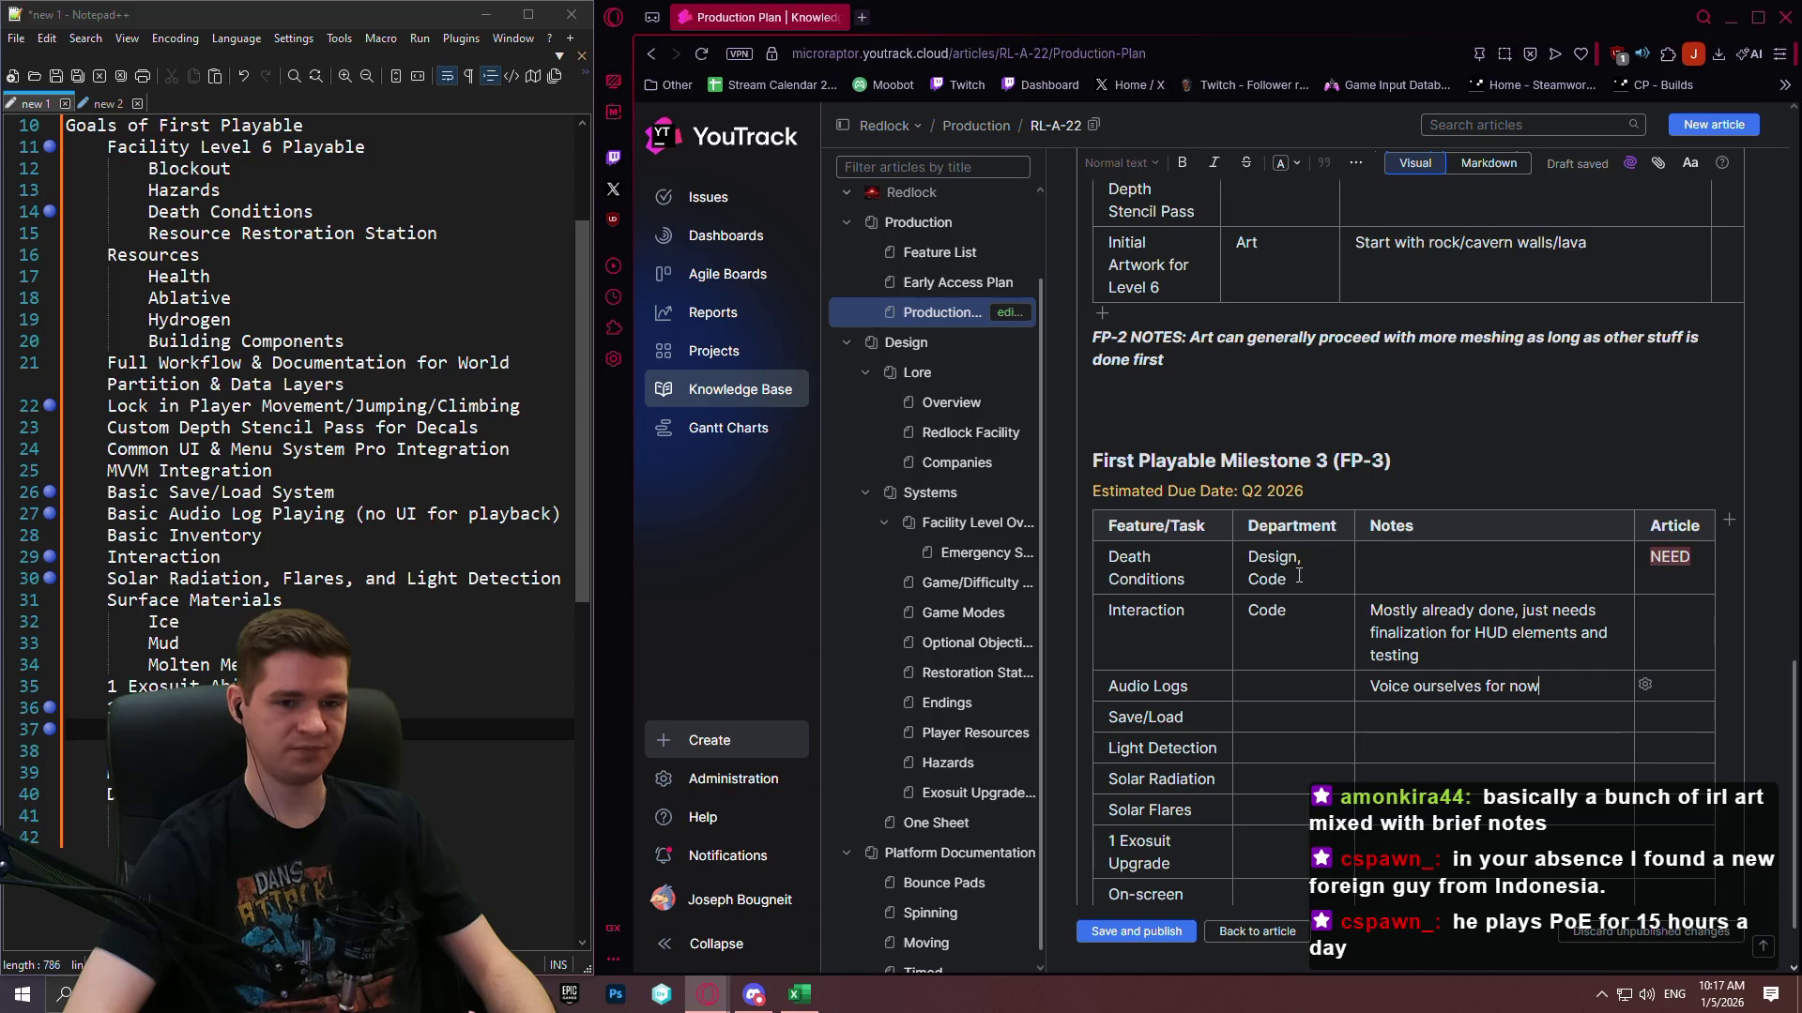
pyautogui.press('Left')
pyautogui.press('Left')
pyautogui.press('Left')
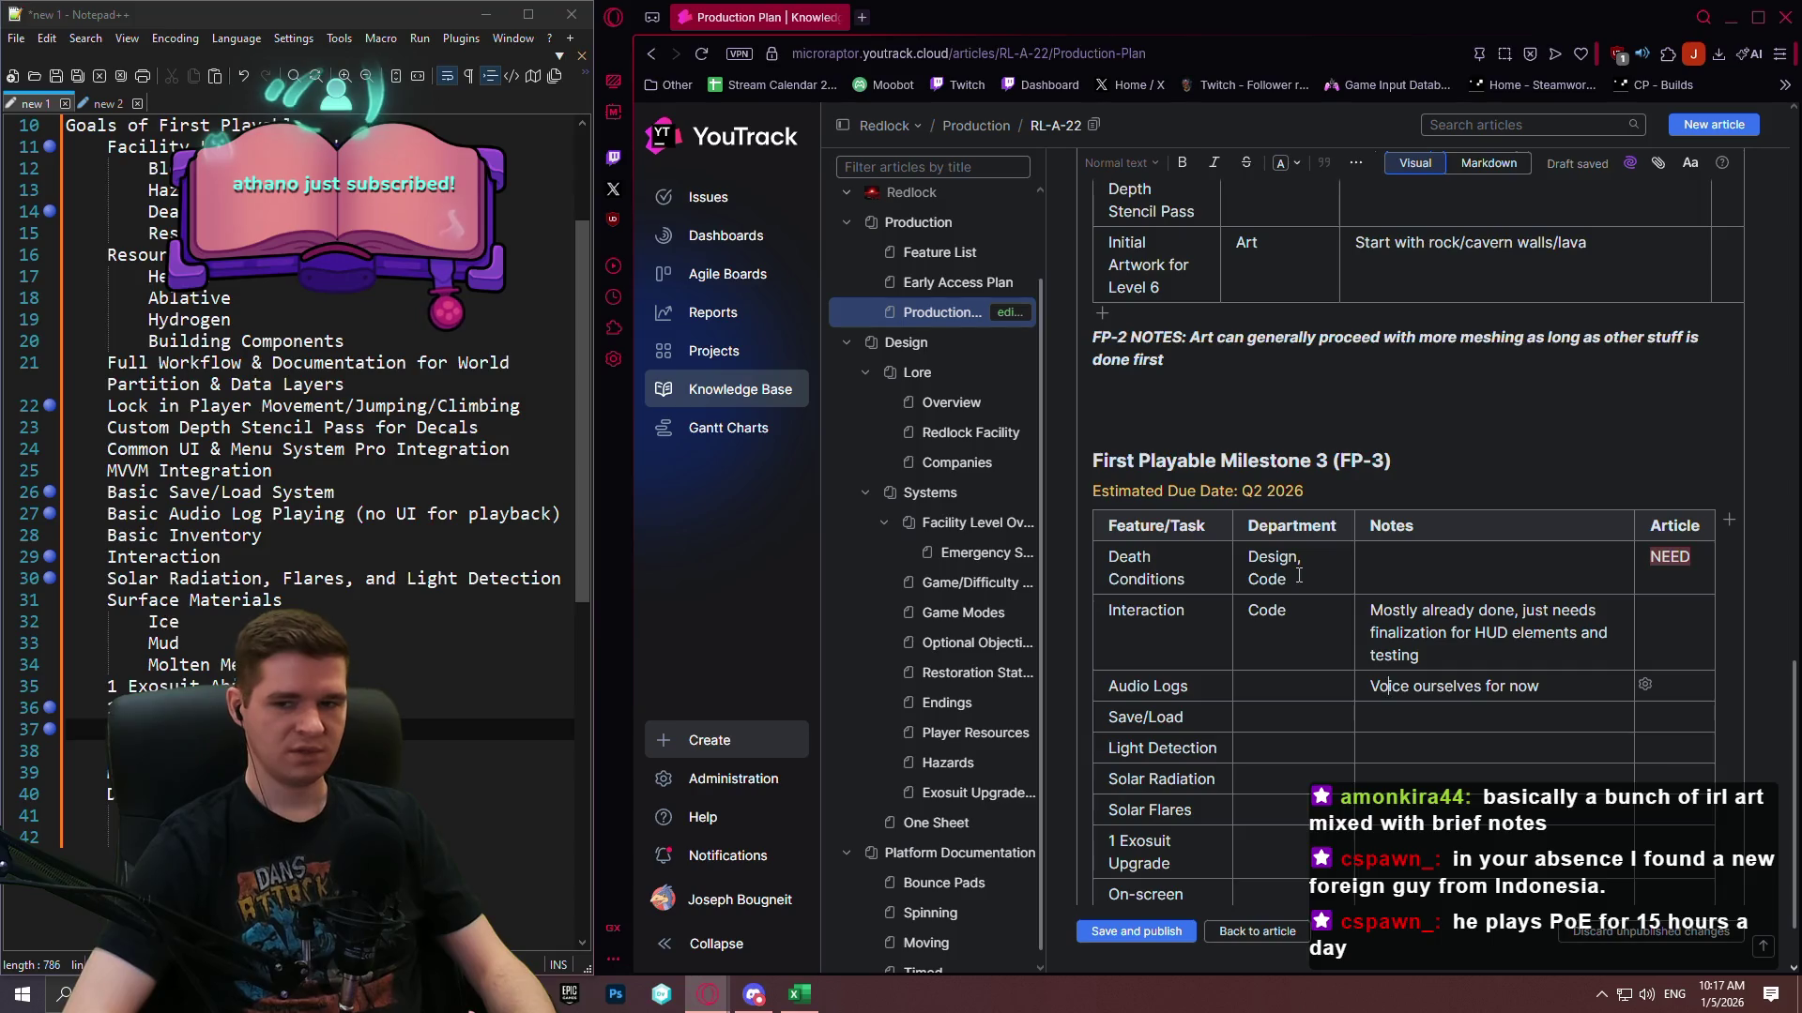
pyautogui.press('Left')
pyautogui.press('Left')
pyautogui.press('Left')
pyautogui.press('Right')
pyautogui.press('Right')
pyautogui.press('Right')
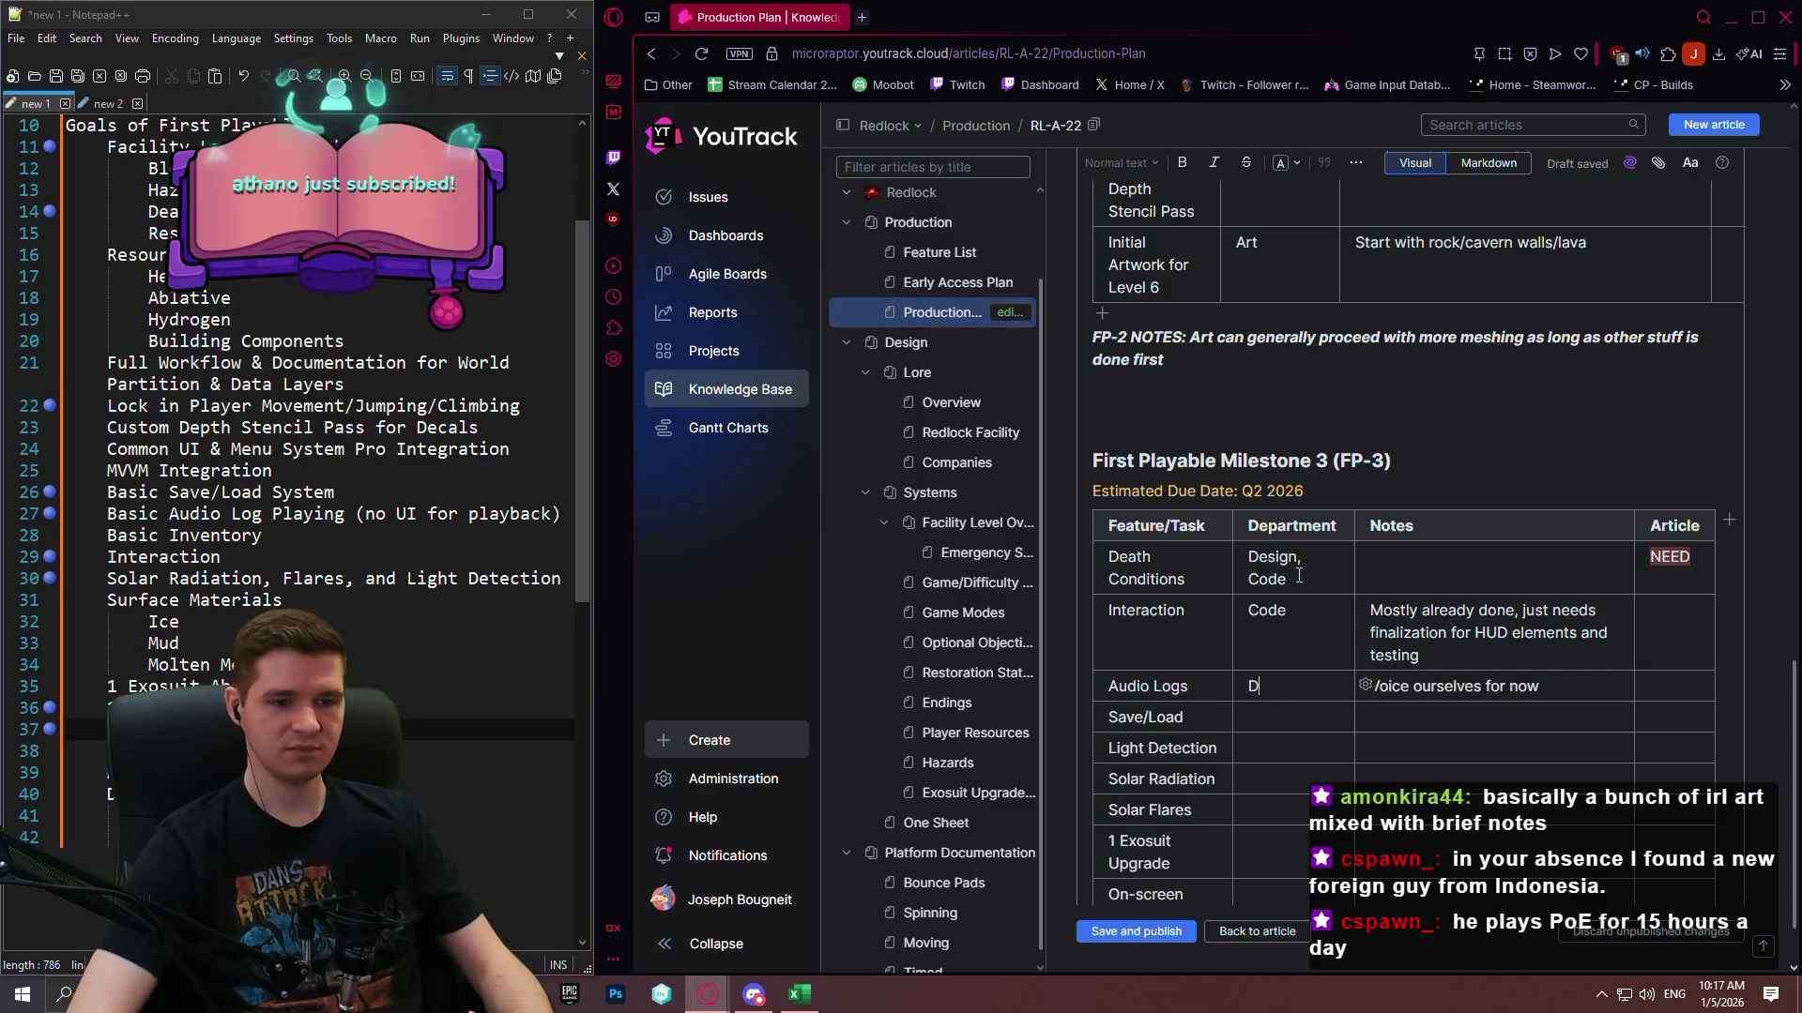
pyautogui.write('Design, Code')
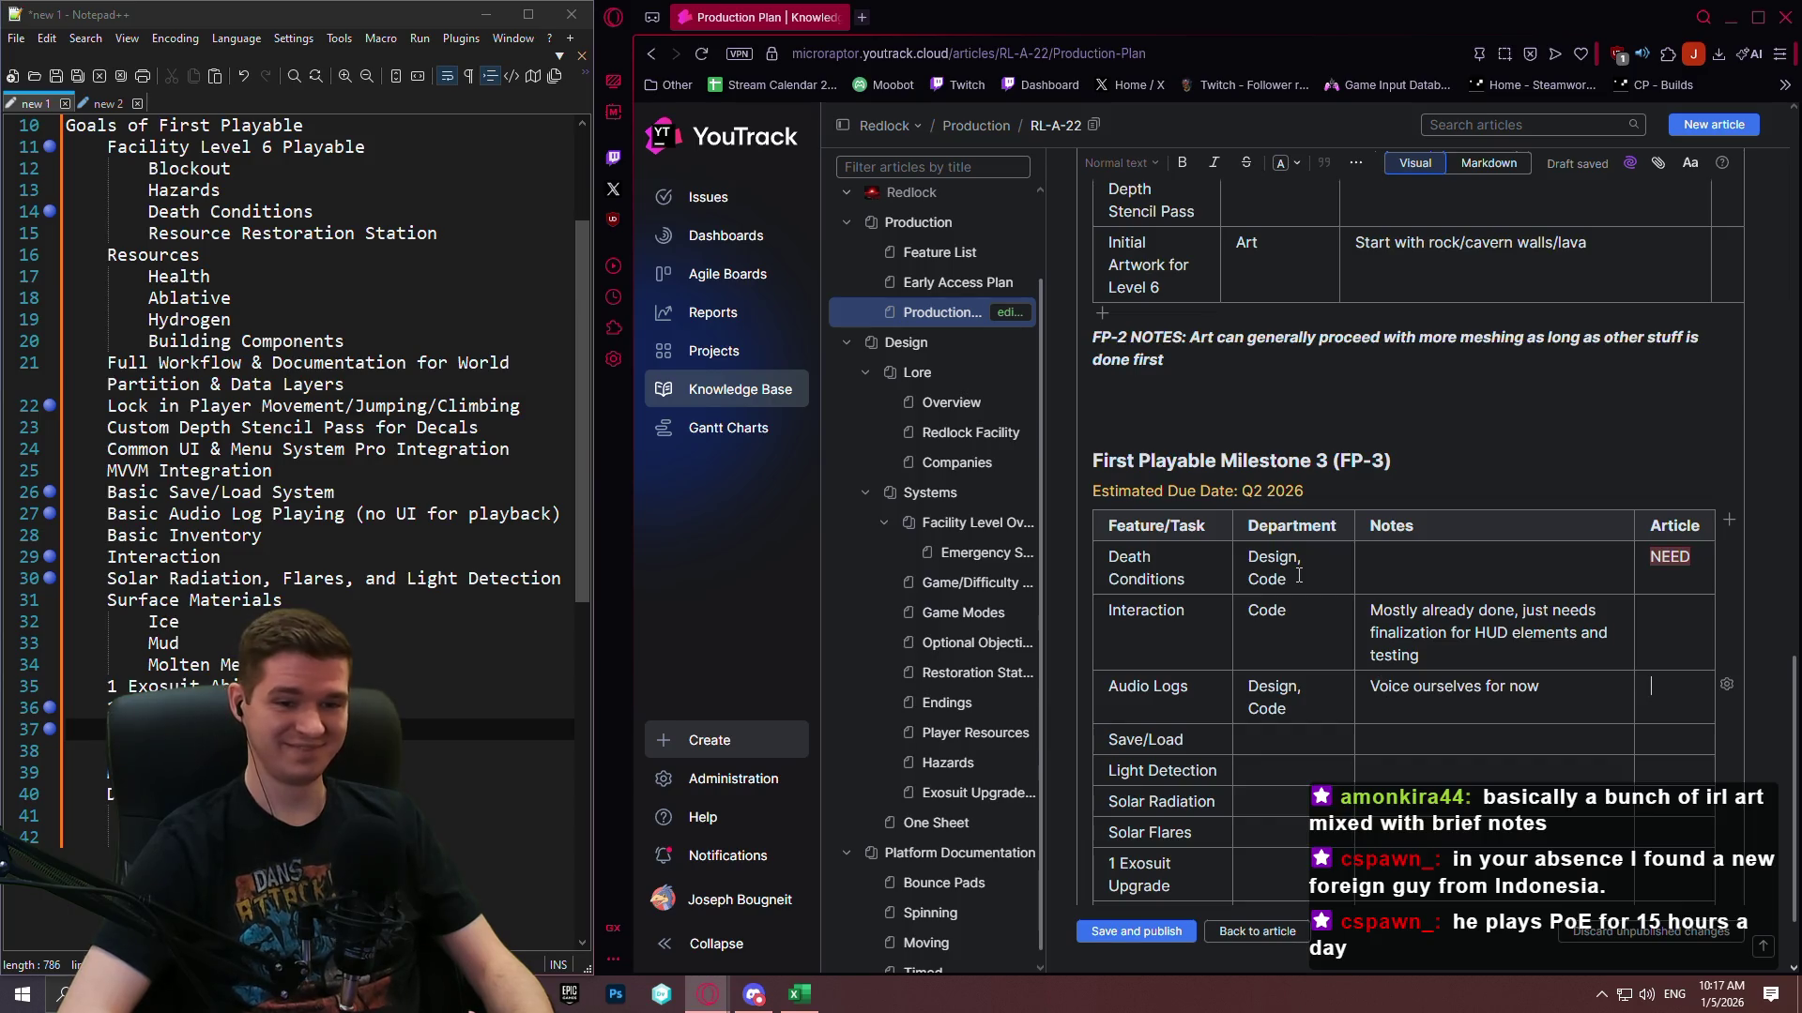
# Correct the Audio Logs note to read 'Need to write, then voice ourselves for now'.
pyautogui.hotkey('ctrl', 'Left')
pyautogui.hotkey('ctrl', 'Left')
pyautogui.hotkey('ctrl', 'Left')
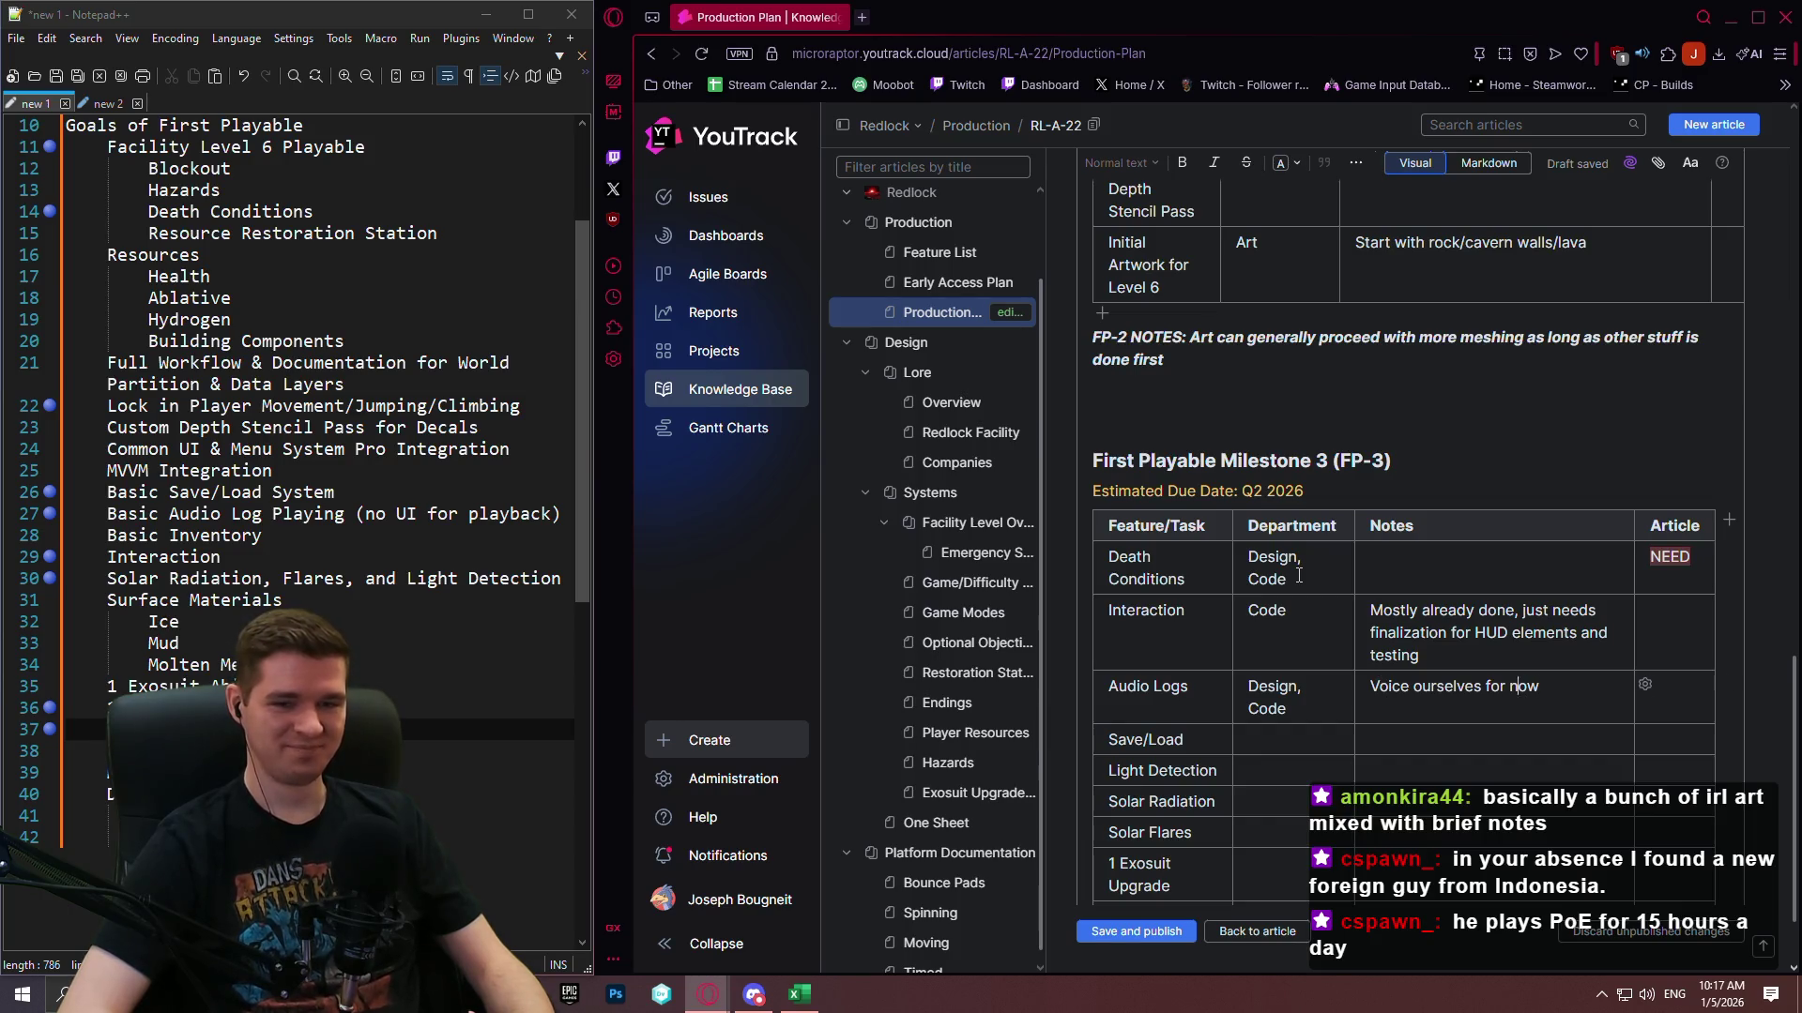
pyautogui.press('Left')
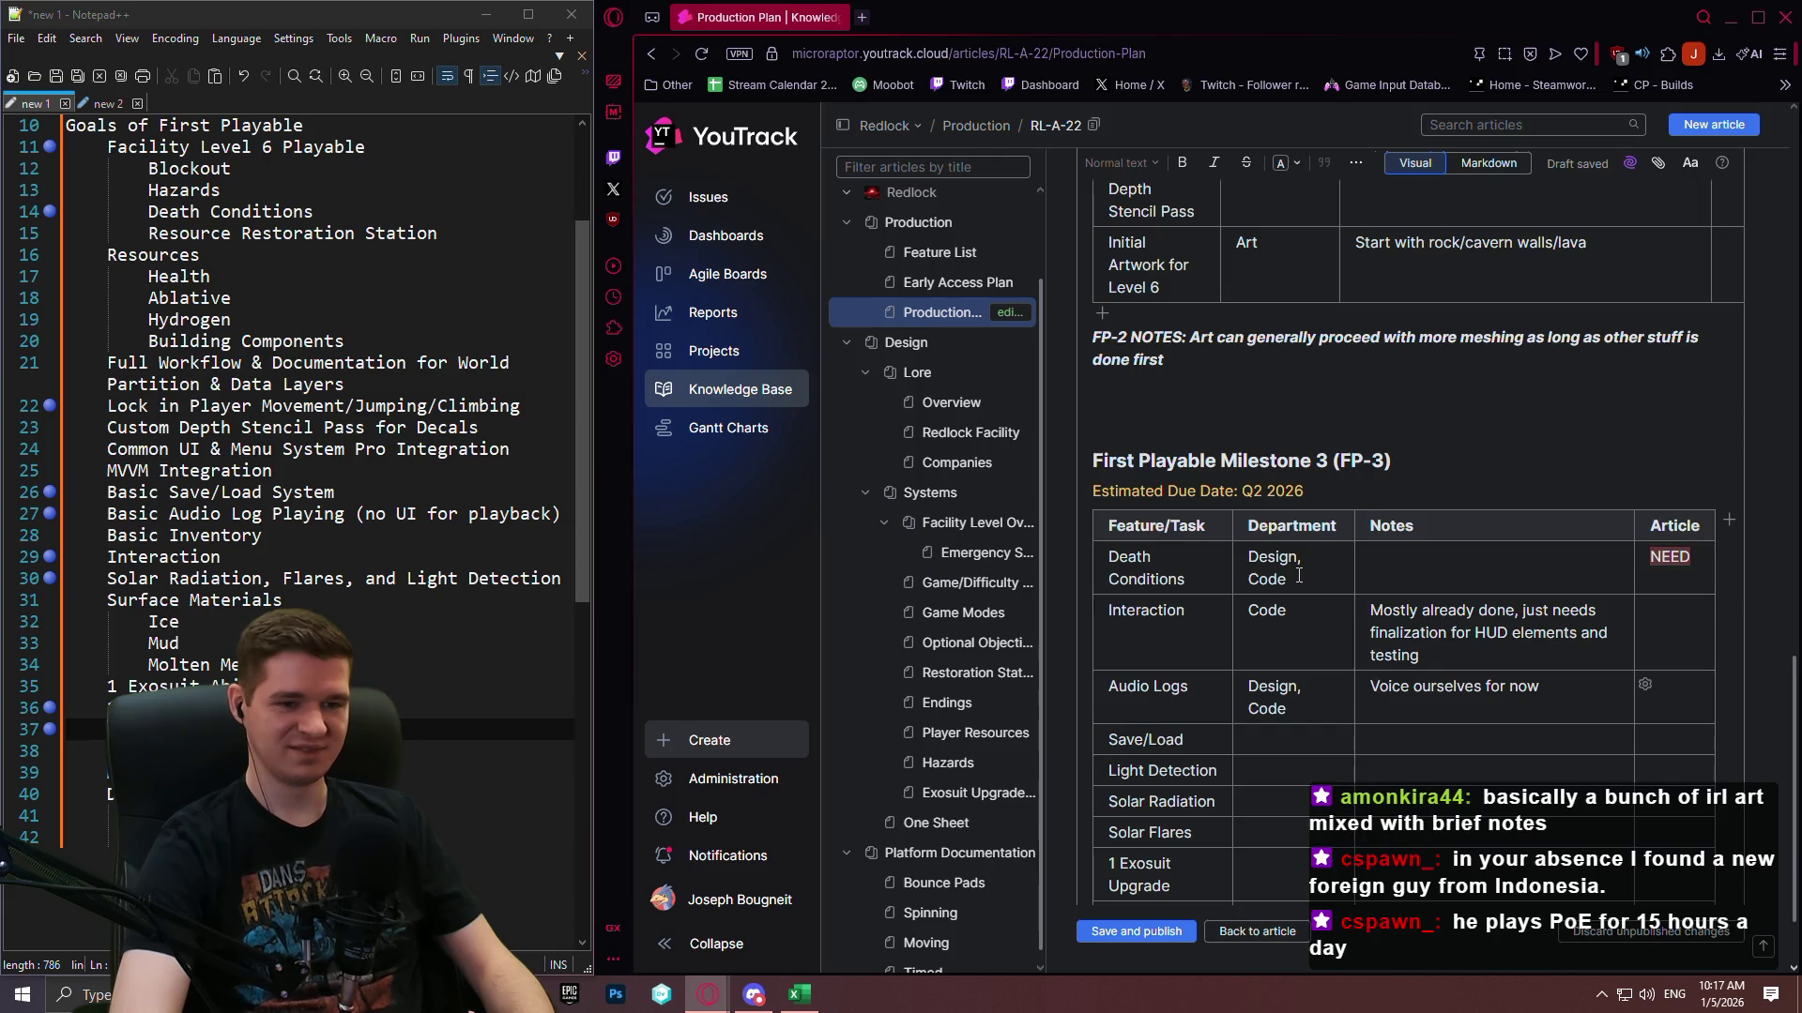
pyautogui.press('BackSpace')
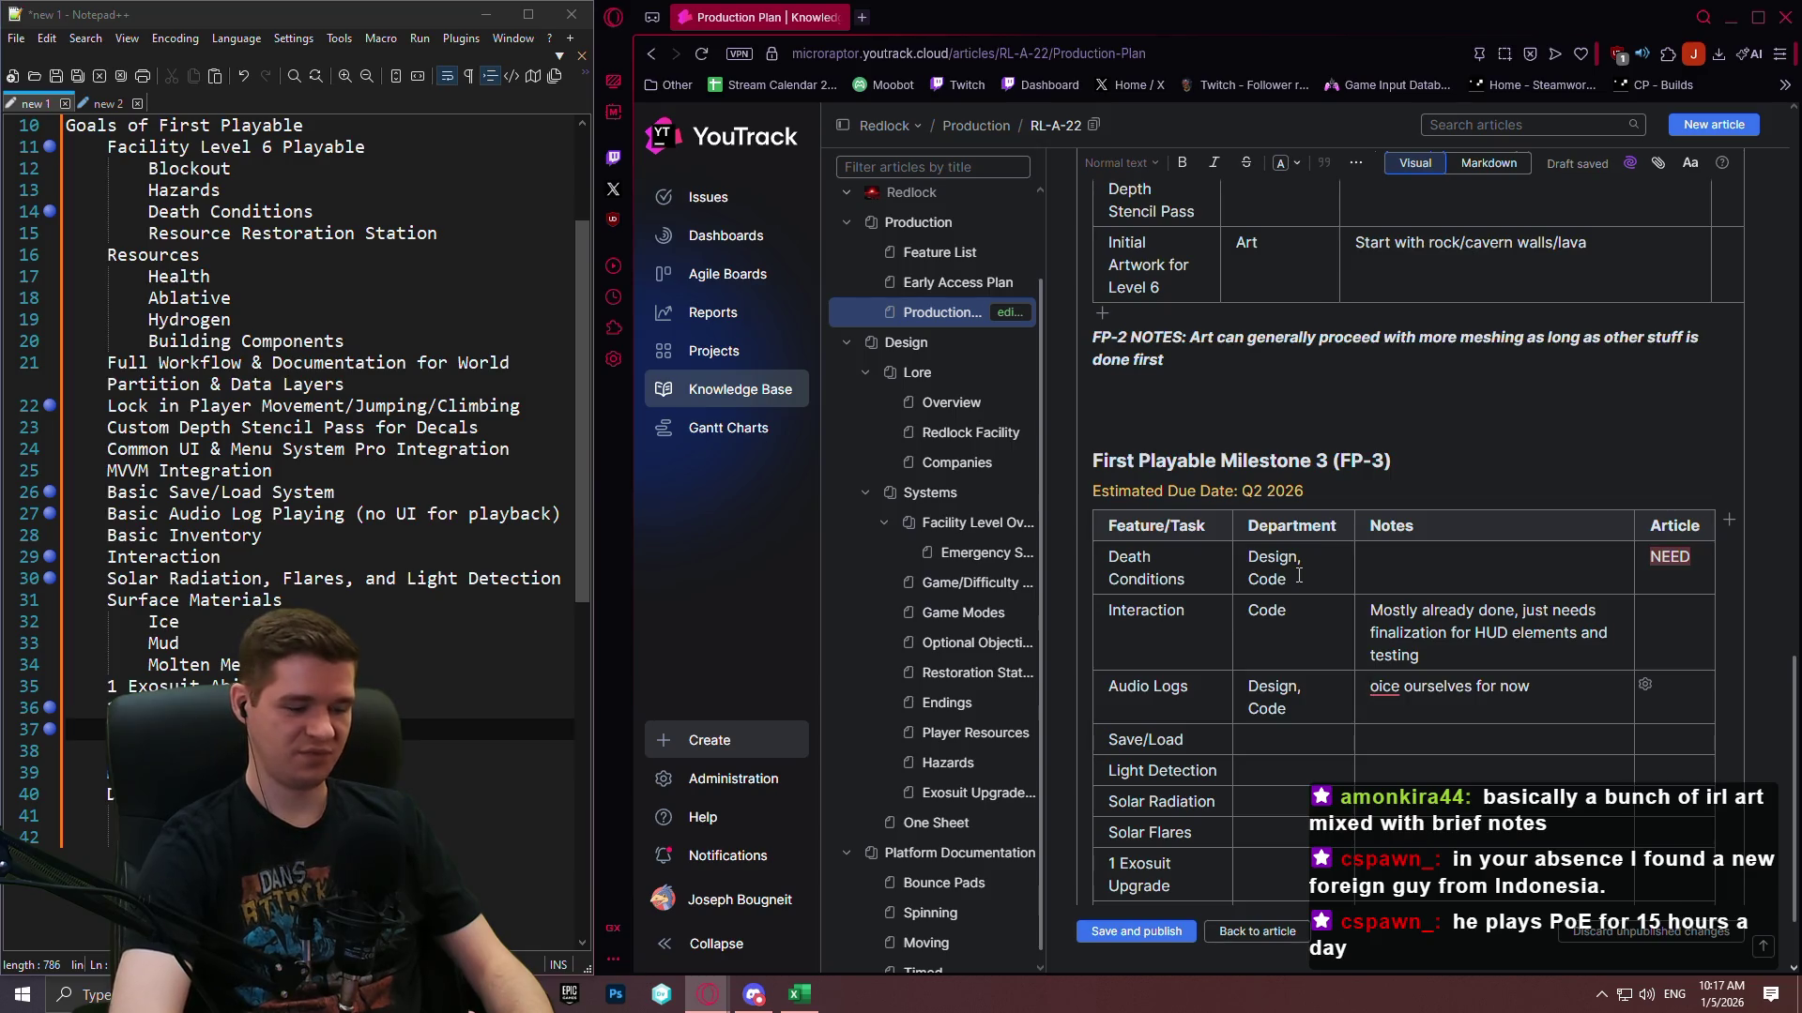
pyautogui.write('Need to write ')
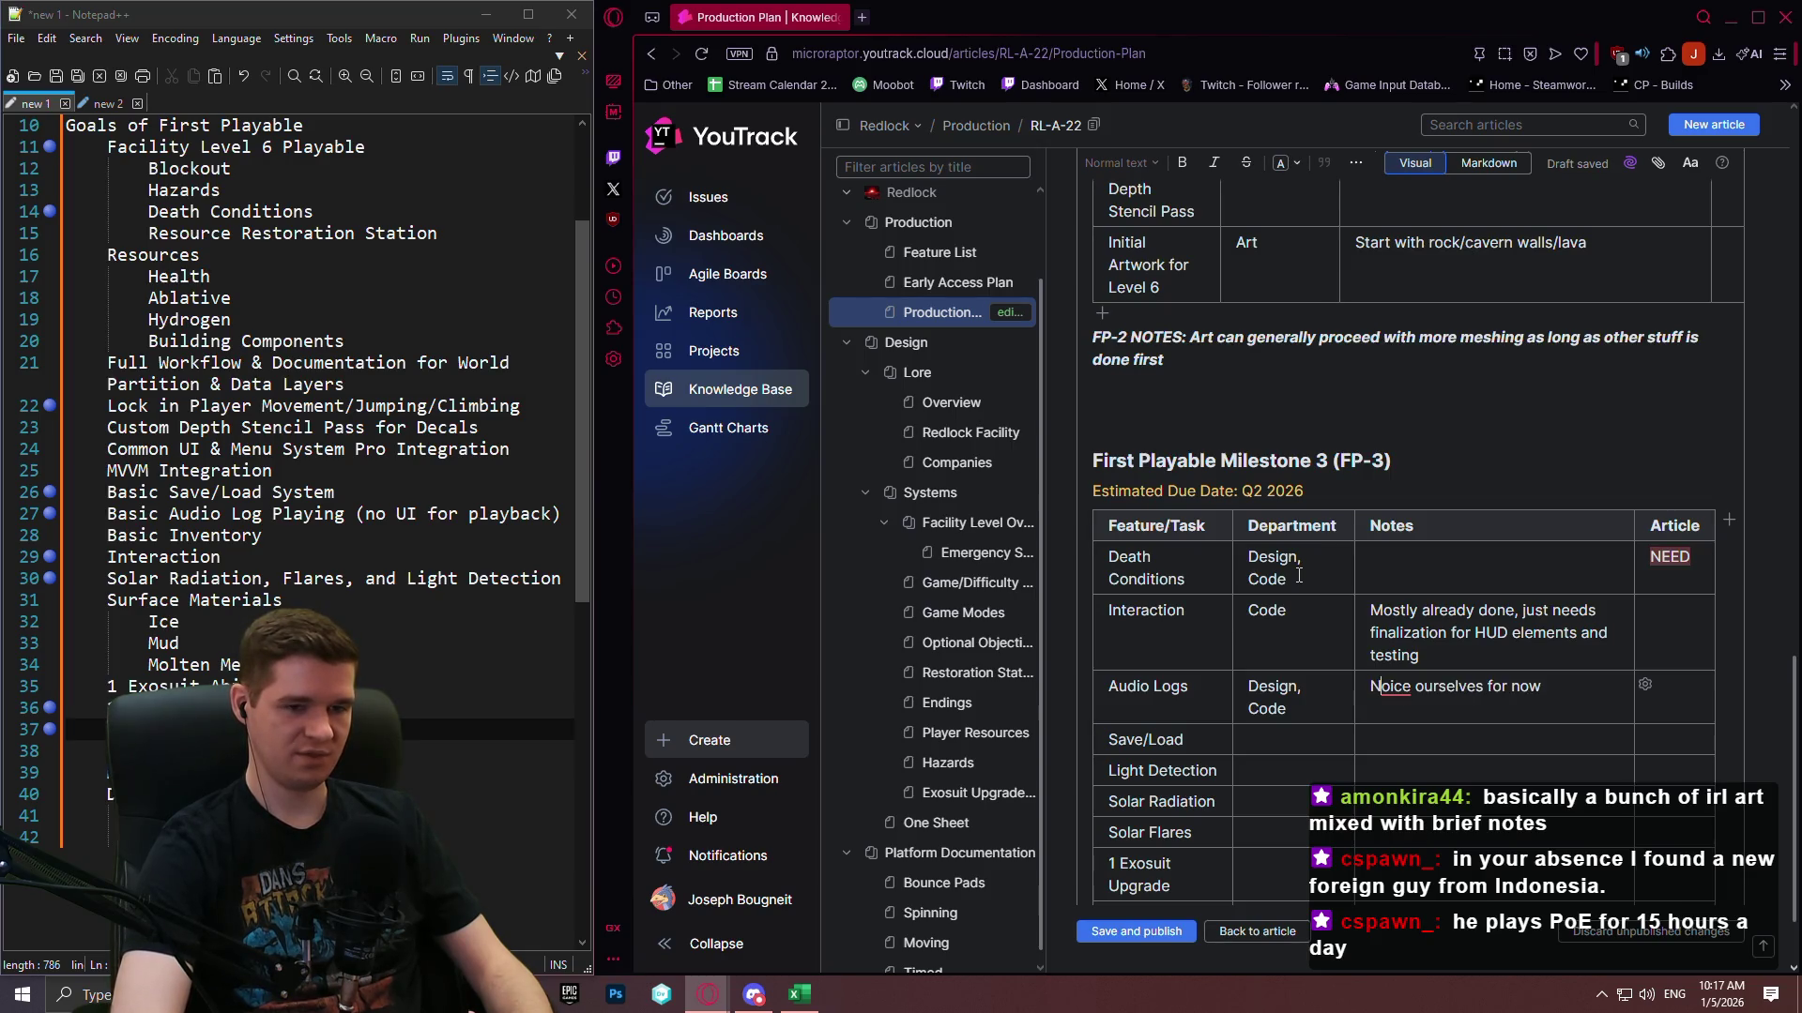
pyautogui.write(' then v')
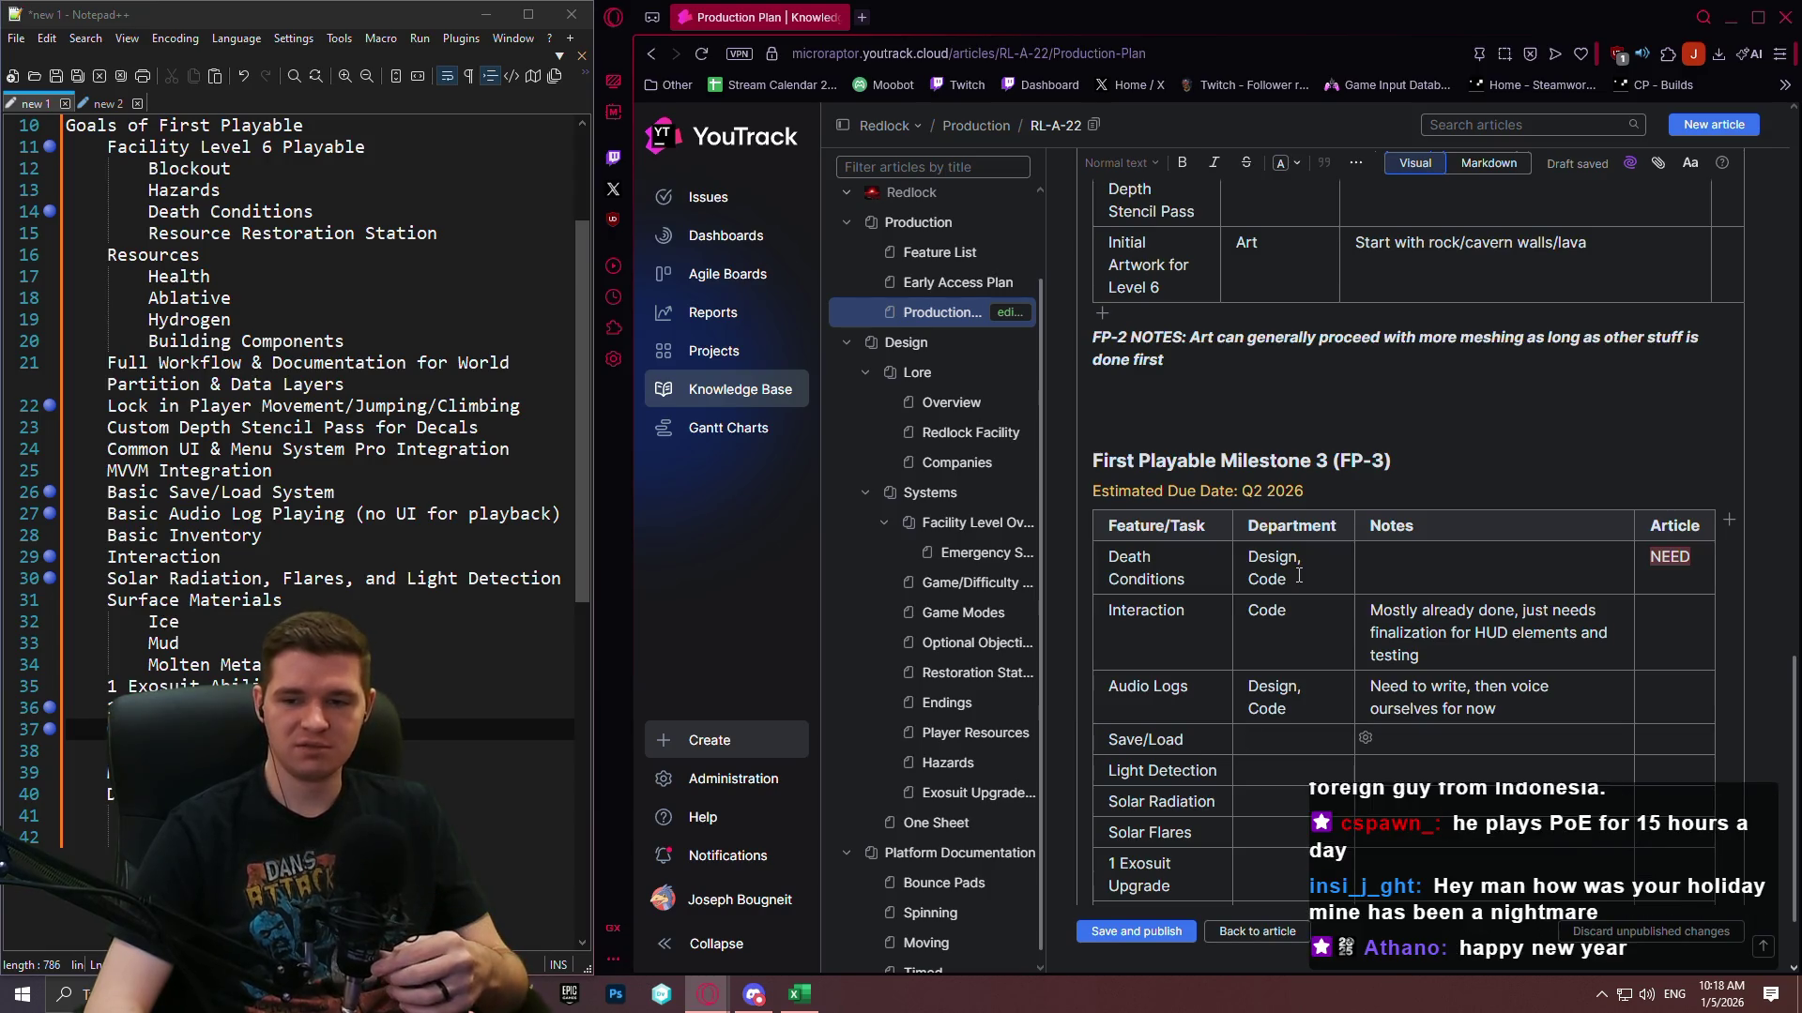
pyautogui.press('Tab')
pyautogui.scroll(-1, 1299, 601)
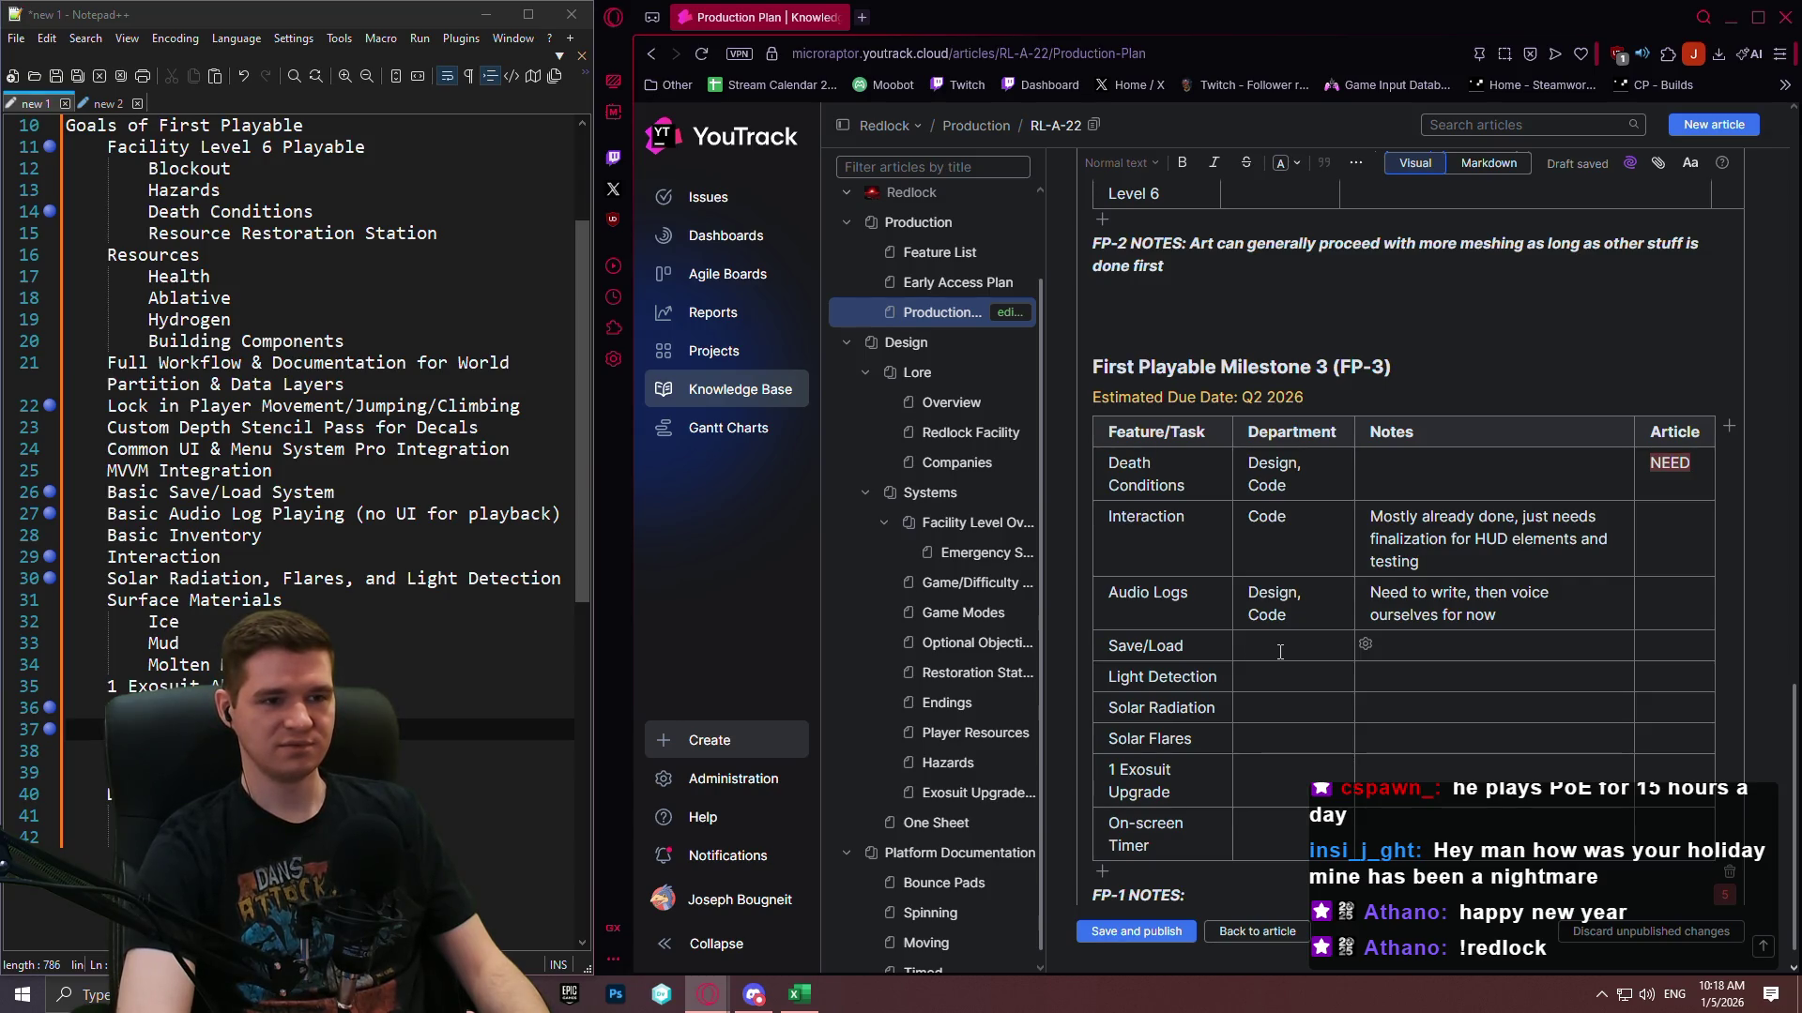
pyautogui.click(941, 403)
pyautogui.scroll(8, 1302, 452)
pyautogui.scroll(-5, 1237, 544)
pyautogui.scroll(5, 1237, 544)
pyautogui.scroll(-7, 1255, 522)
pyautogui.scroll(5, 1274, 565)
pyautogui.scroll(3, 1408, 497)
pyautogui.scroll(-8, 1364, 471)
pyautogui.scroll(4, 1357, 620)
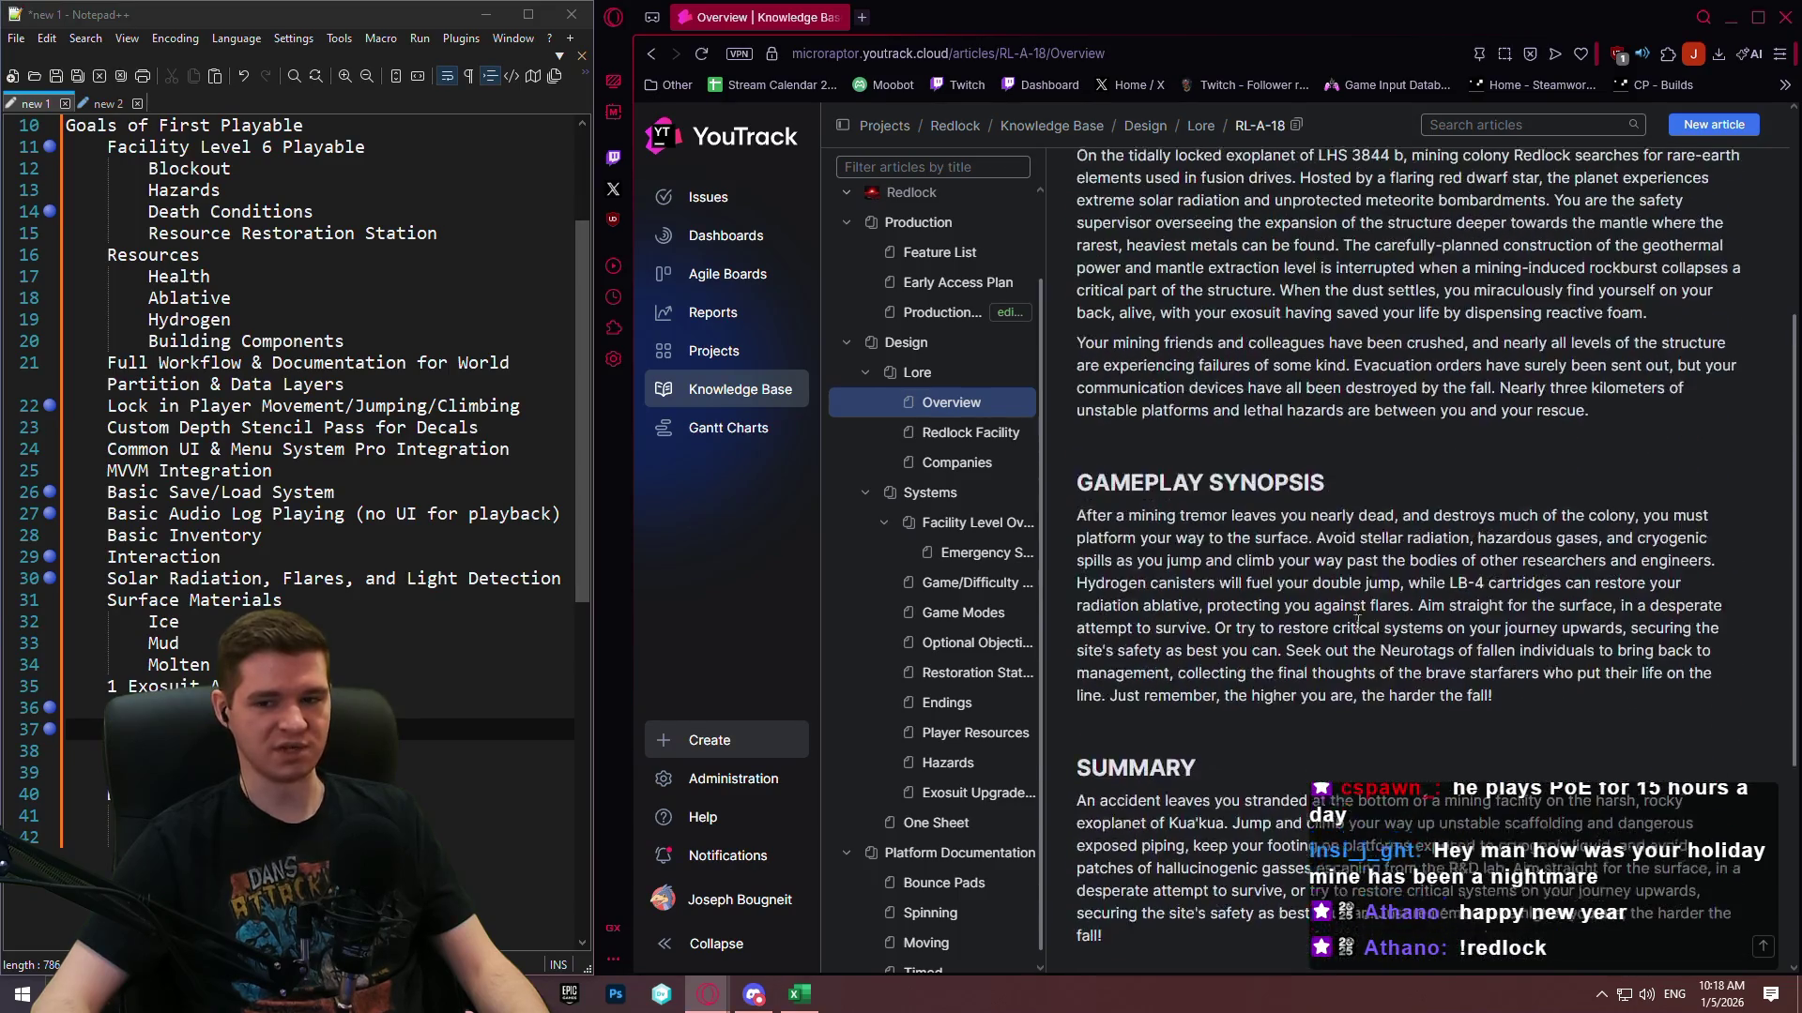
pyautogui.scroll(4, 1360, 601)
pyautogui.scroll(-8, 1430, 542)
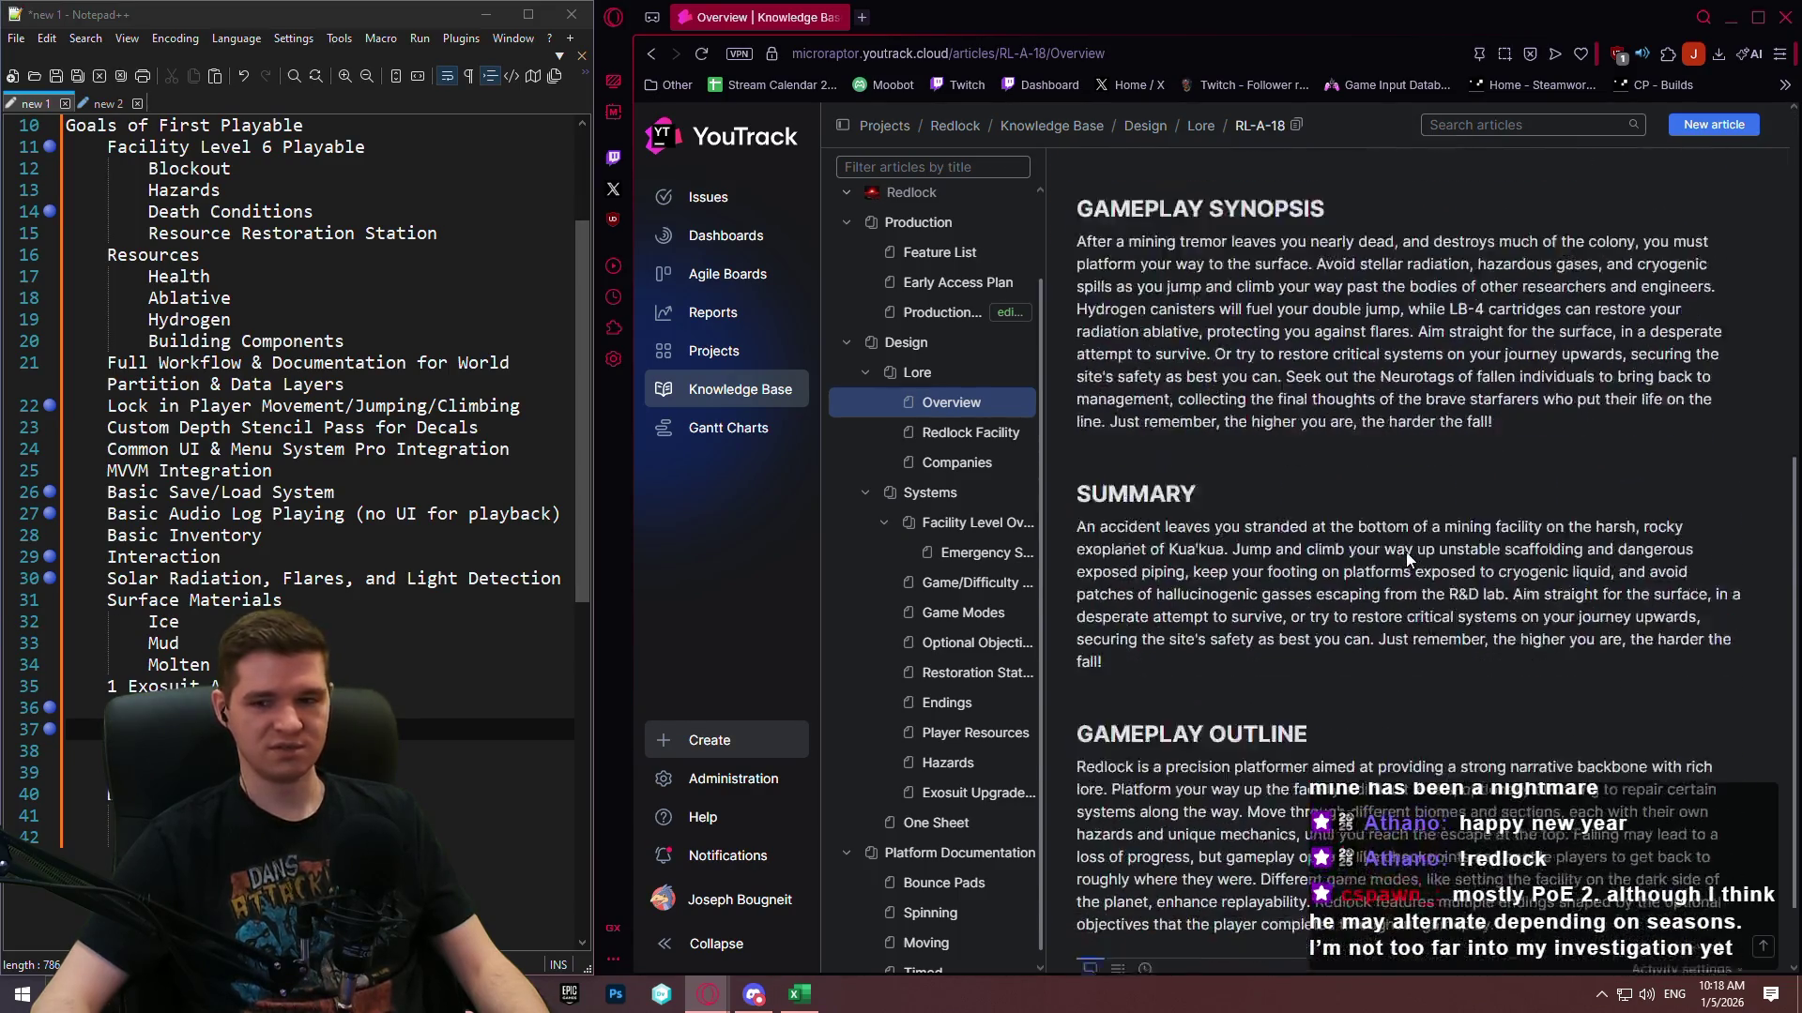
pyautogui.click(942, 313)
pyautogui.scroll(10, 1306, 319)
pyautogui.click(1269, 198)
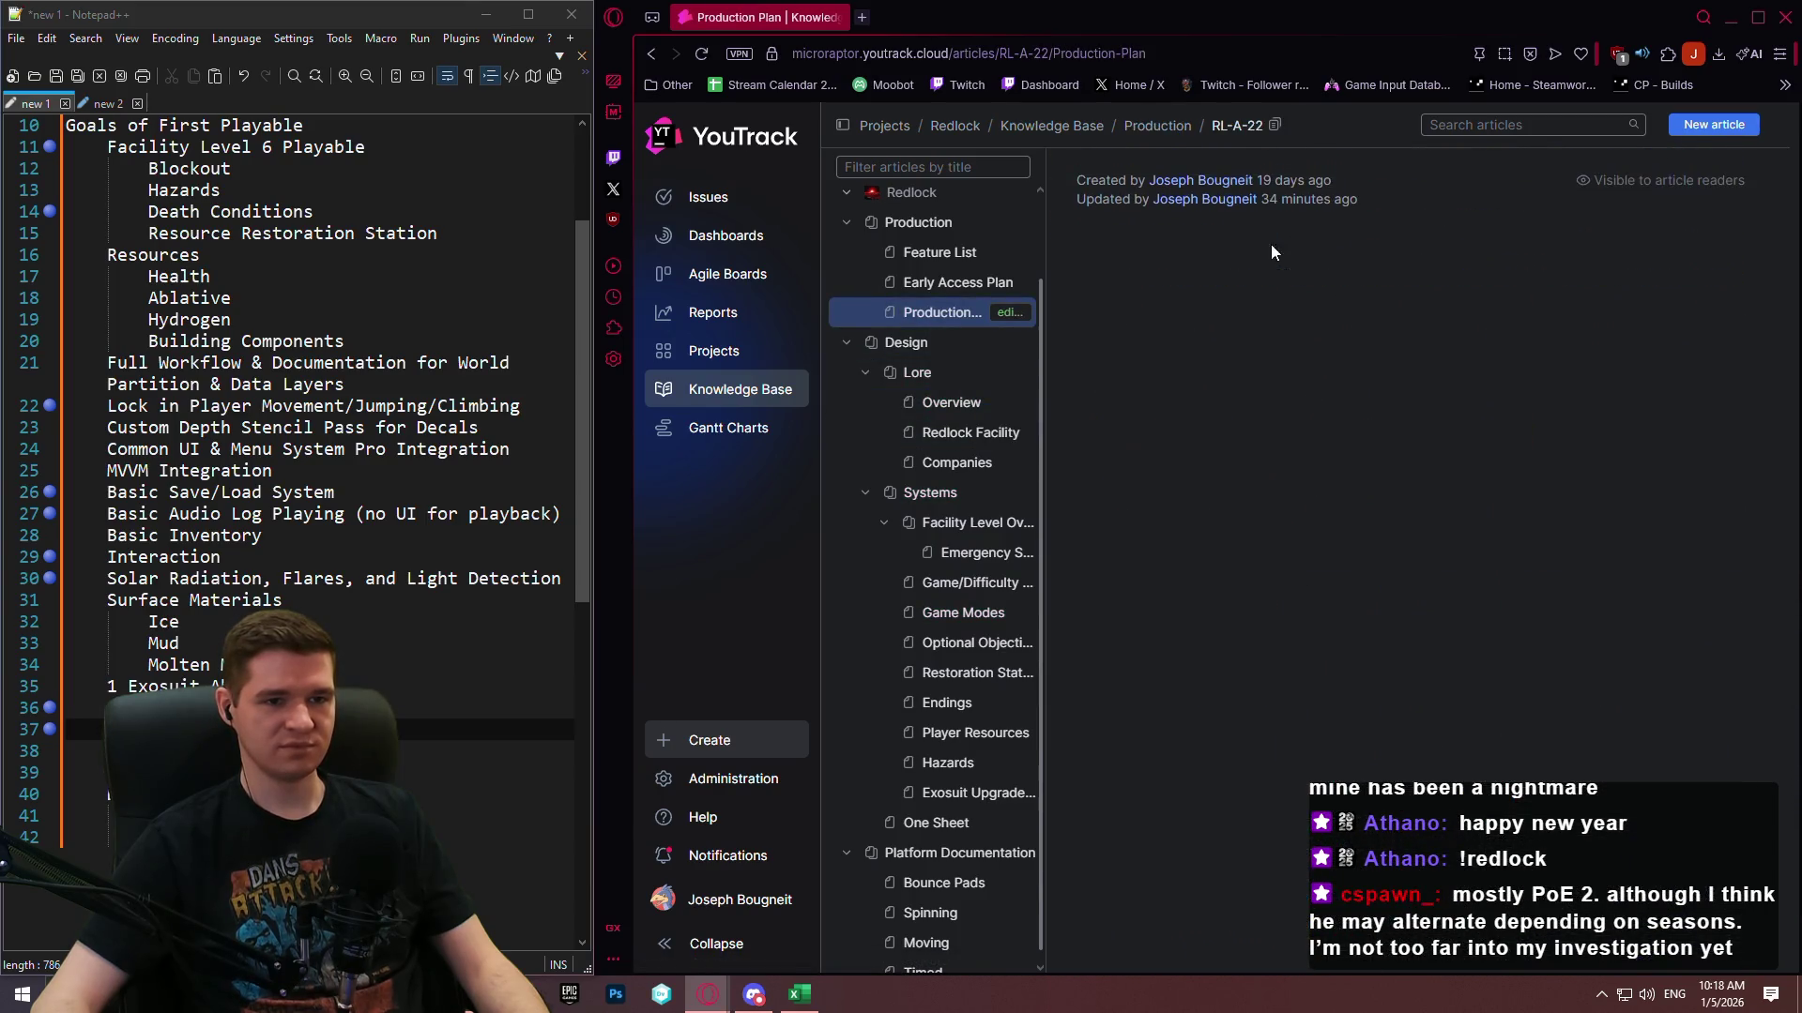
pyautogui.scroll(-5, 1301, 482)
pyautogui.scroll(-5, 1301, 483)
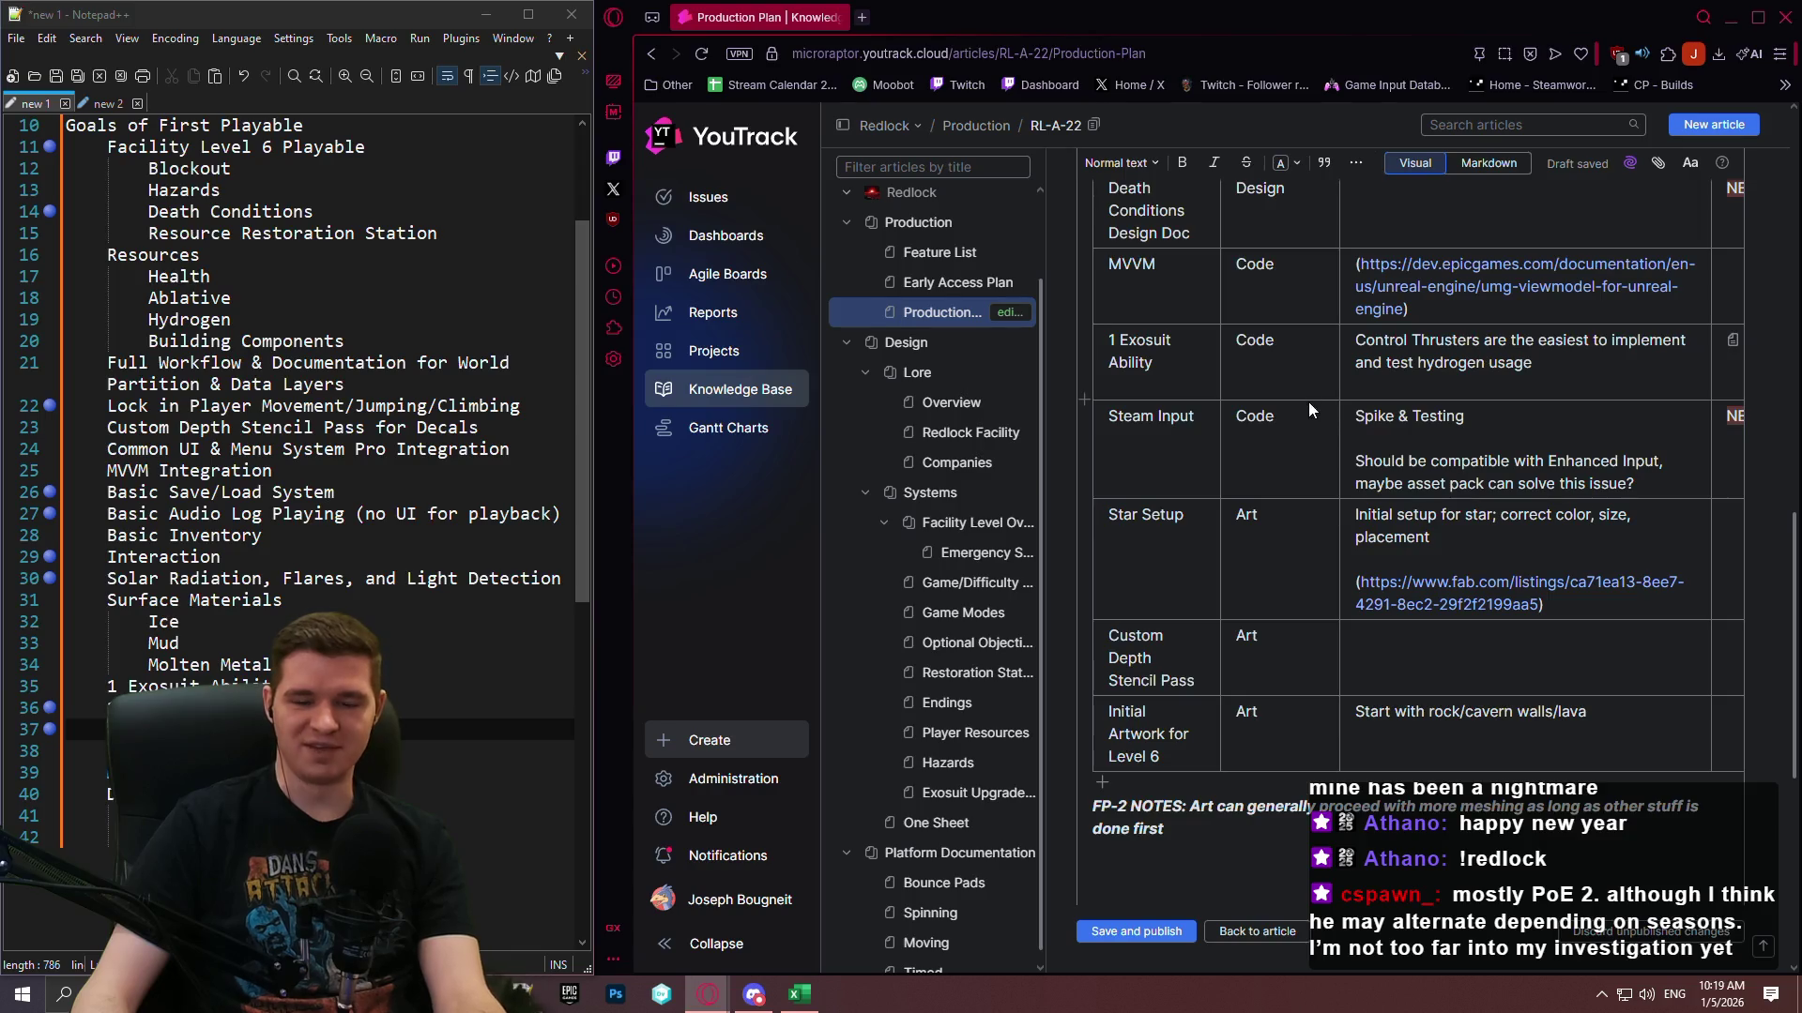
pyautogui.scroll(-6, 1310, 410)
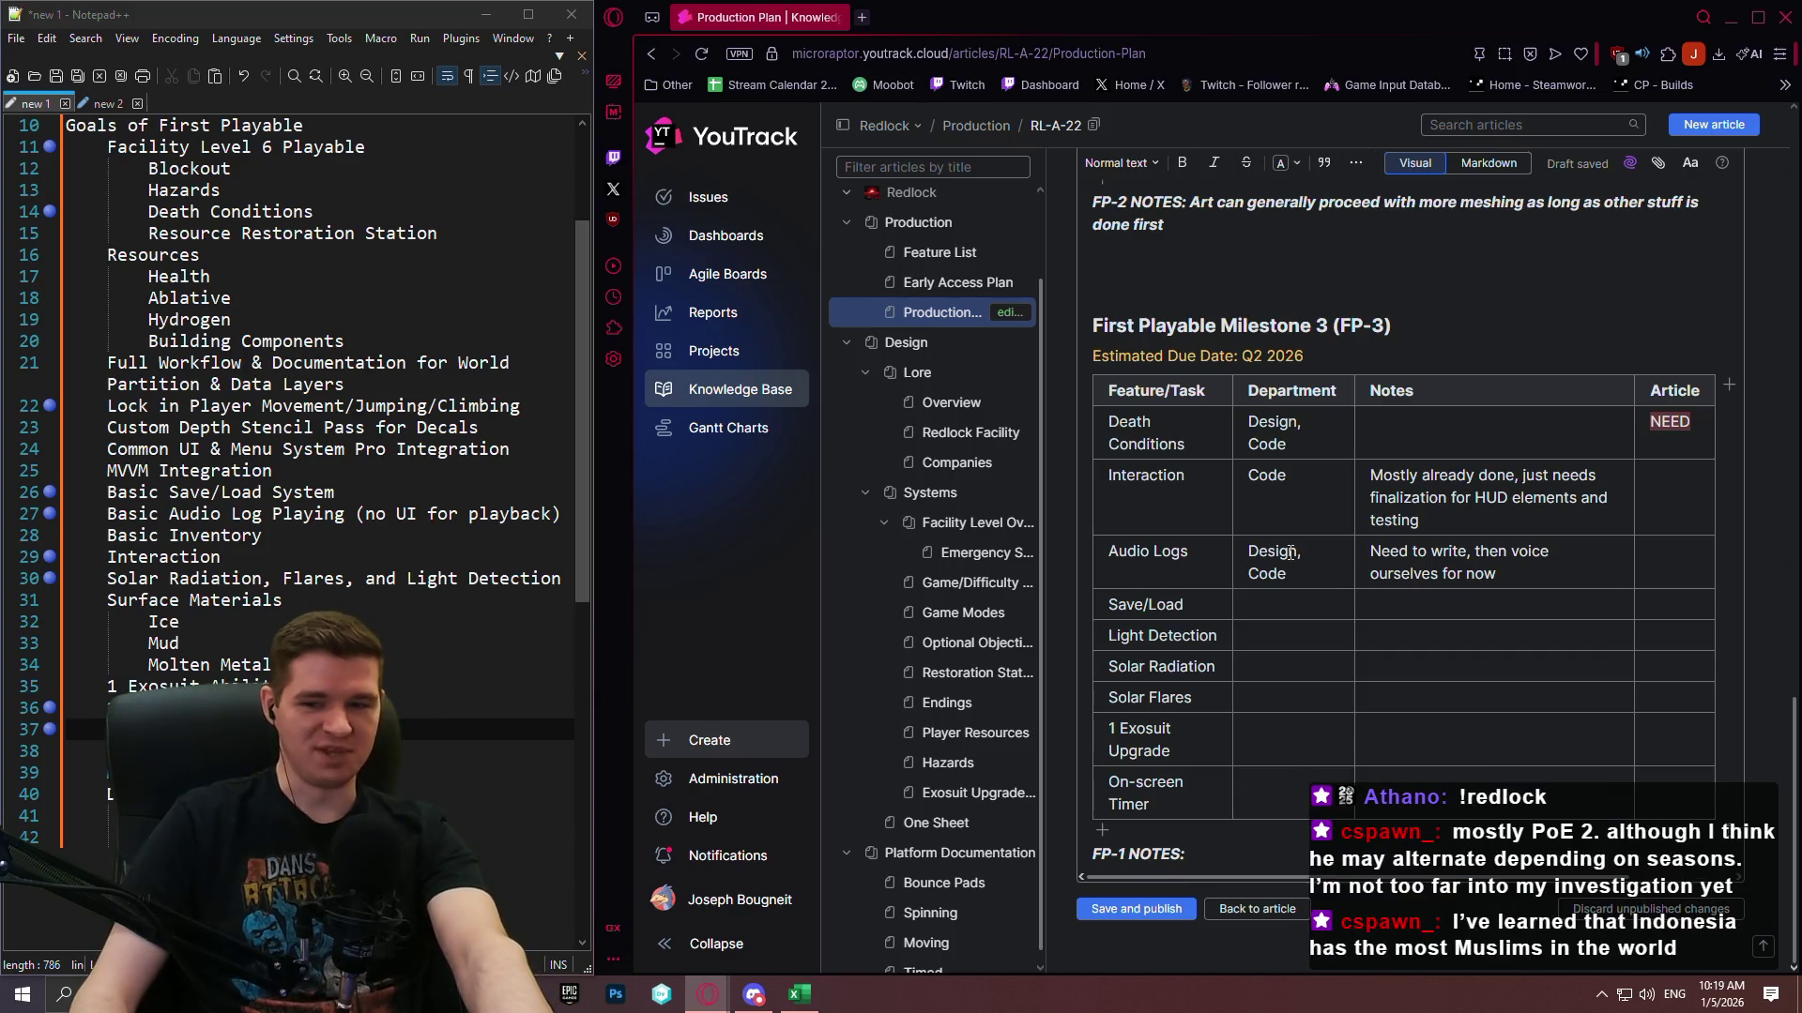
# Set the Save/Load Department cell in the FP-3 table to Code.
pyautogui.click(1258, 617)
pyautogui.write('Co')
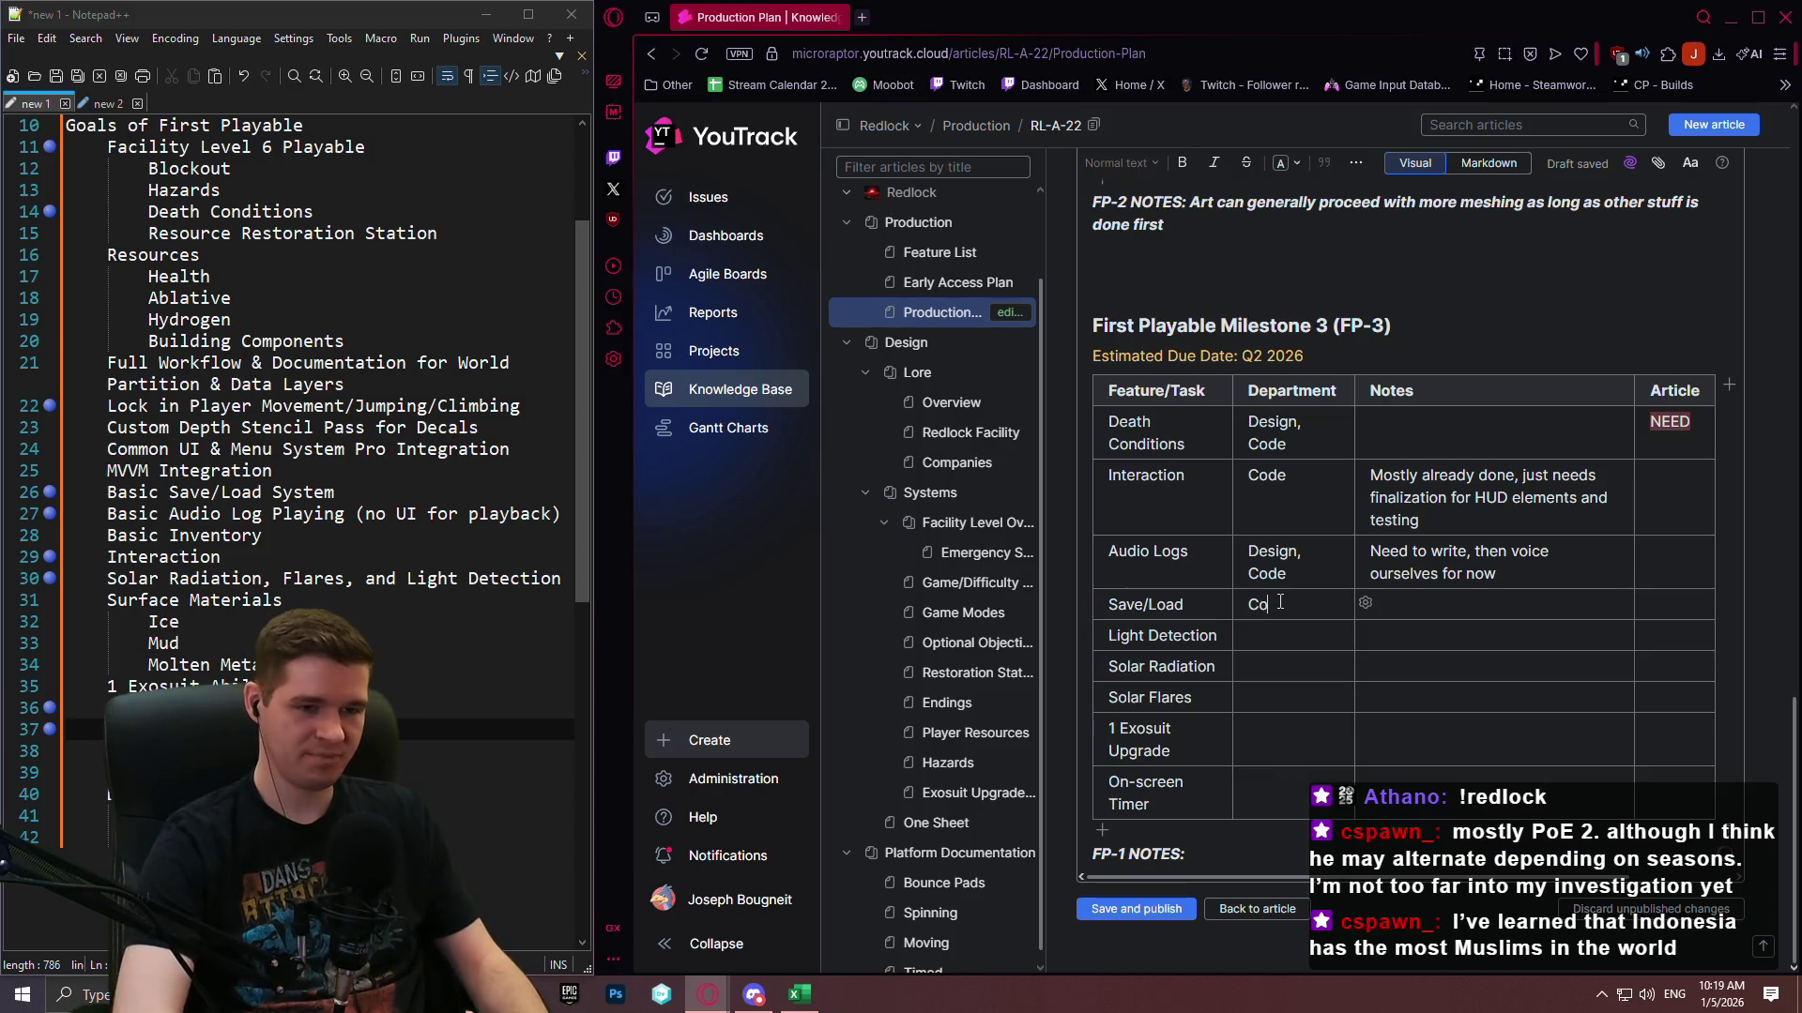
pyautogui.write('de')
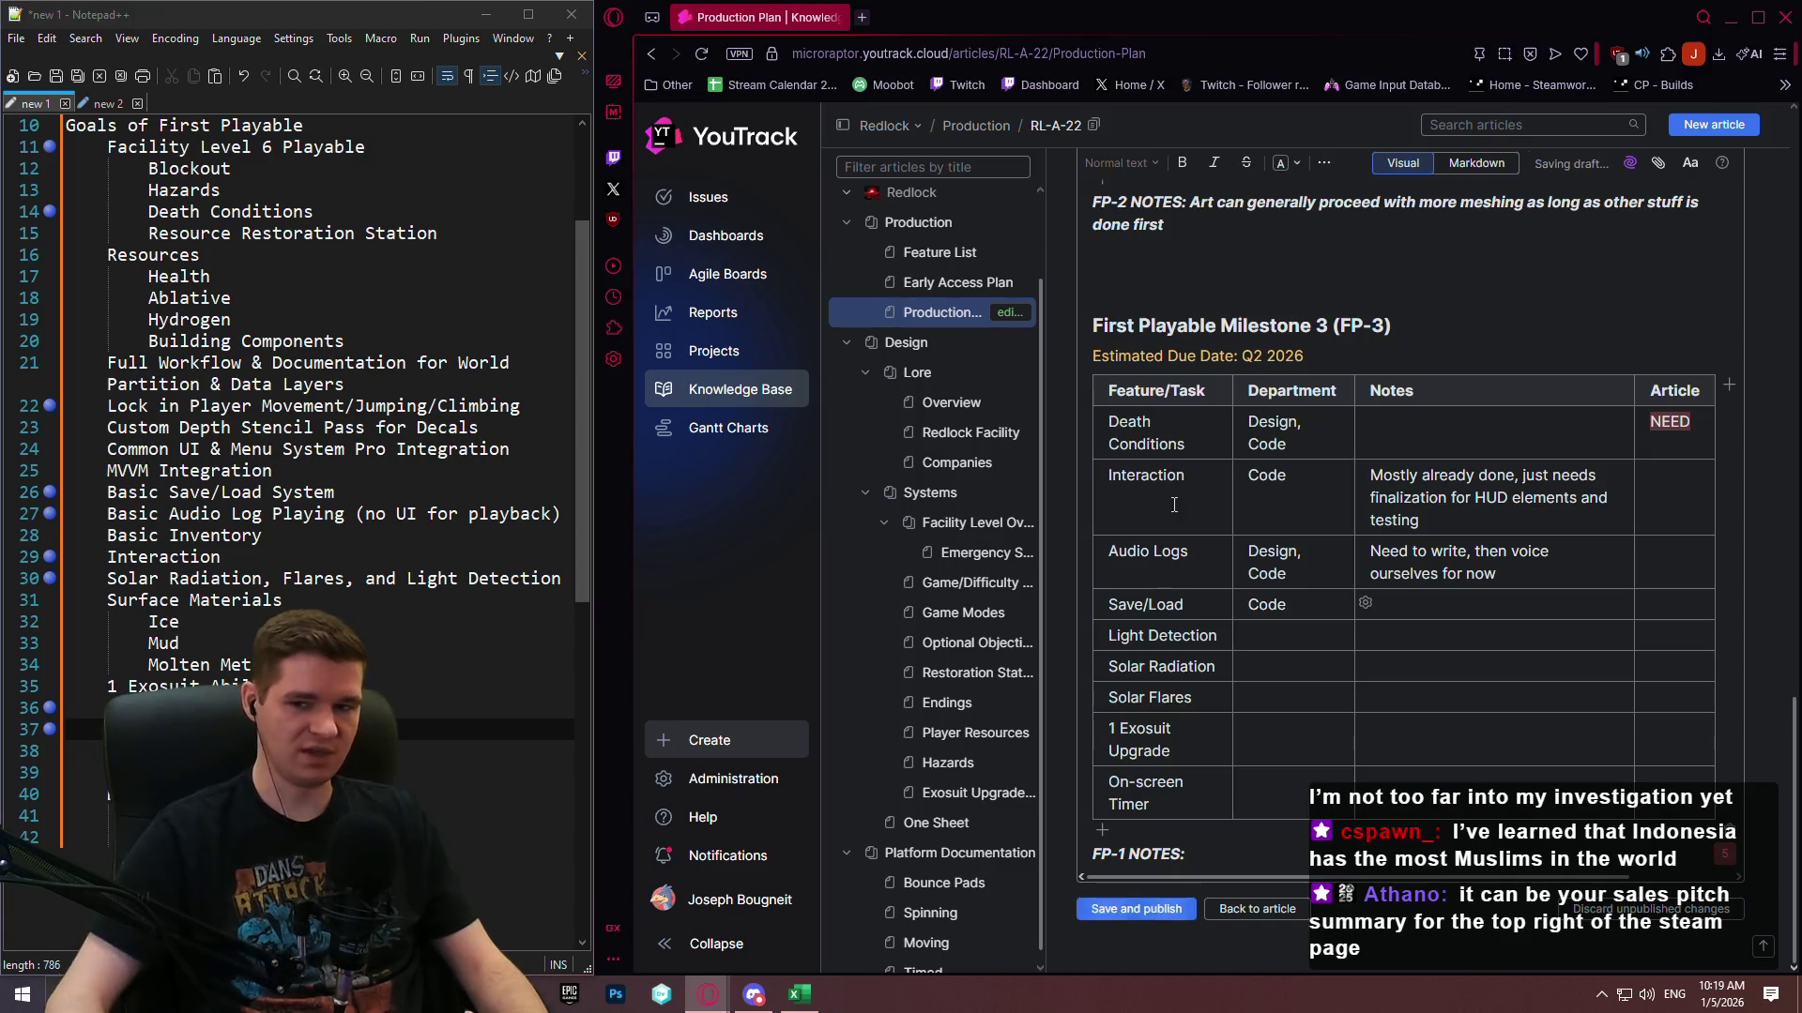
pyautogui.scroll(10, 1280, 603)
pyautogui.scroll(10, 1247, 449)
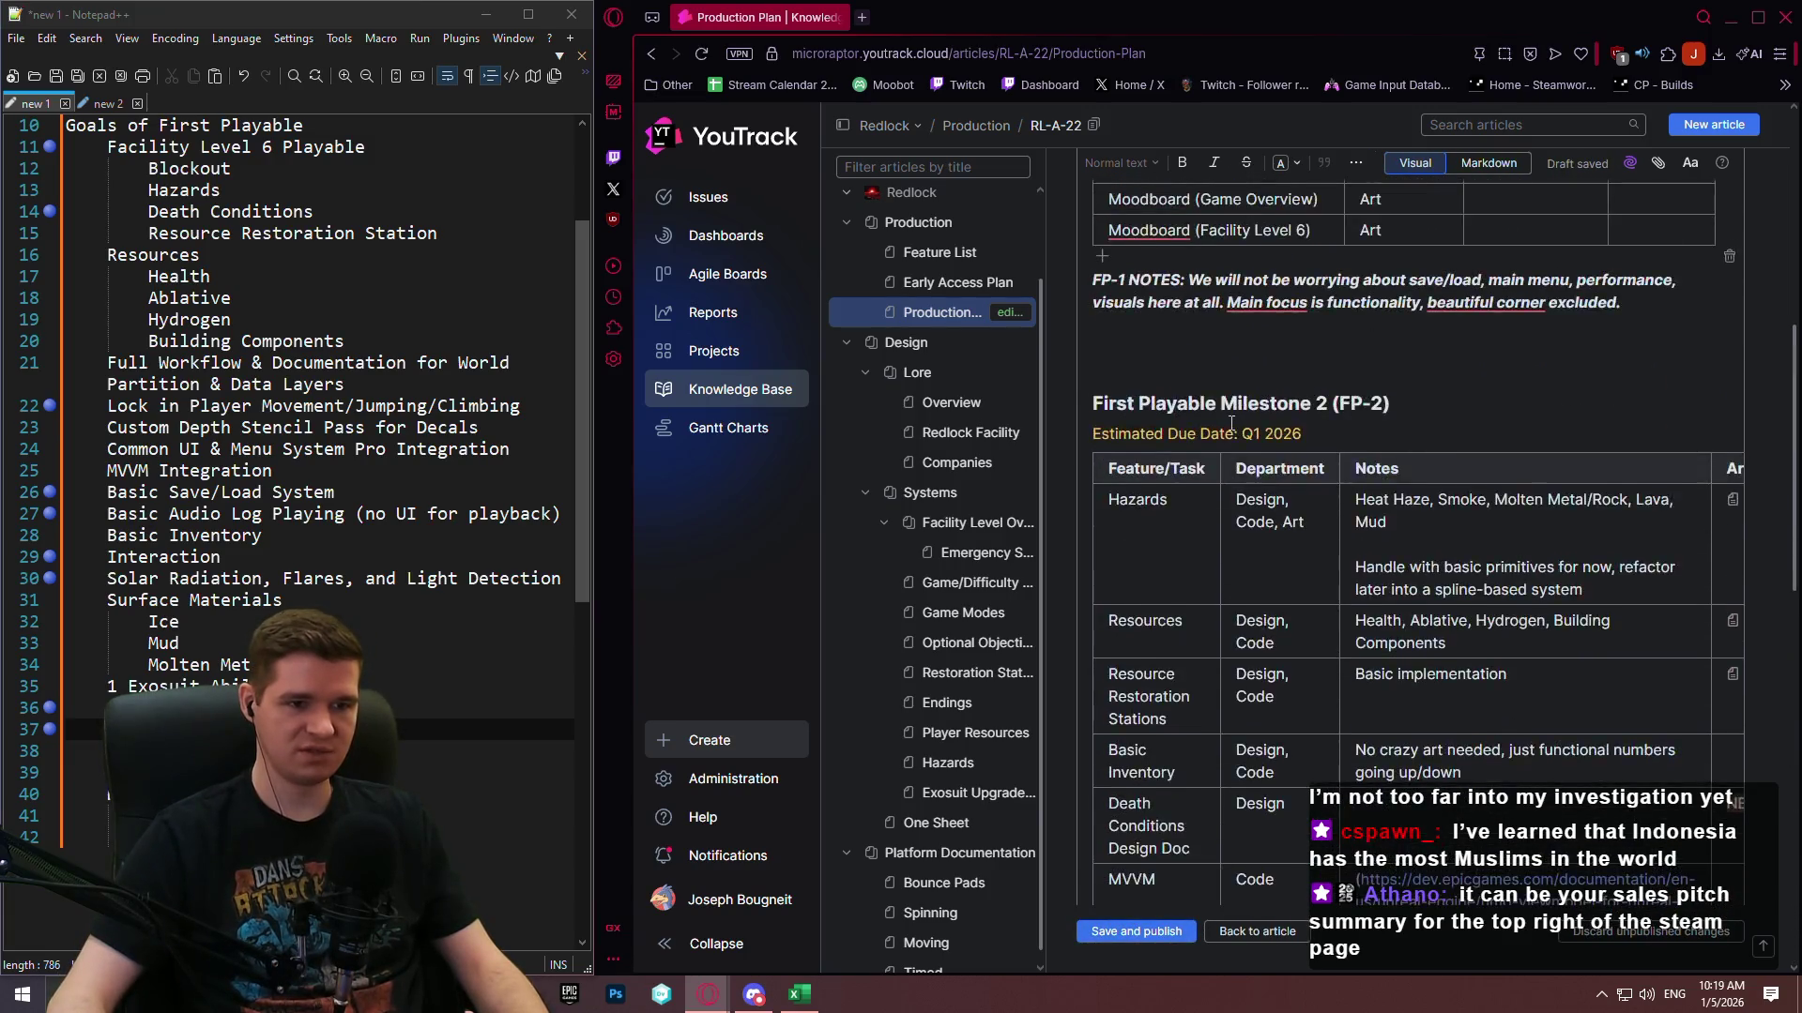
pyautogui.scroll(-2, 1214, 410)
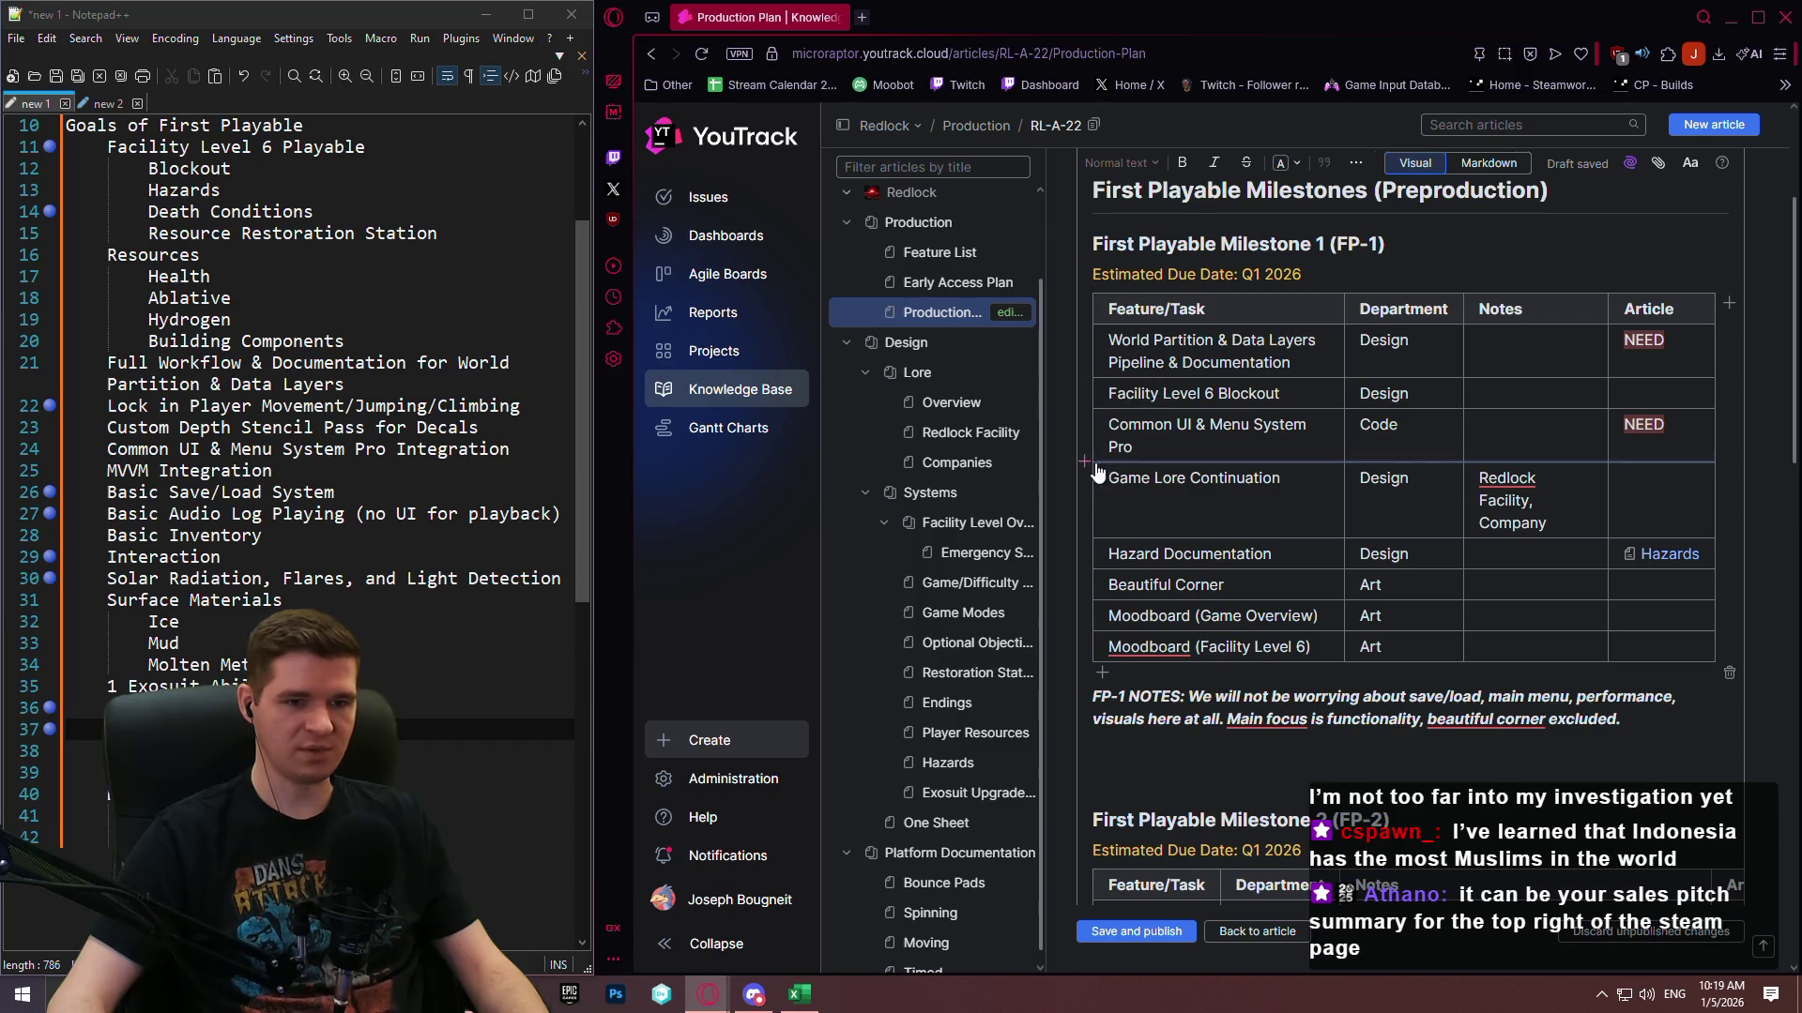
# Insert an FP-1 row after Common UI & Menu System with Save/Load Design Doc, Design, NEED.
pyautogui.click(1085, 462)
pyautogui.click(1188, 472)
pyautogui.write('Save/Load Design')
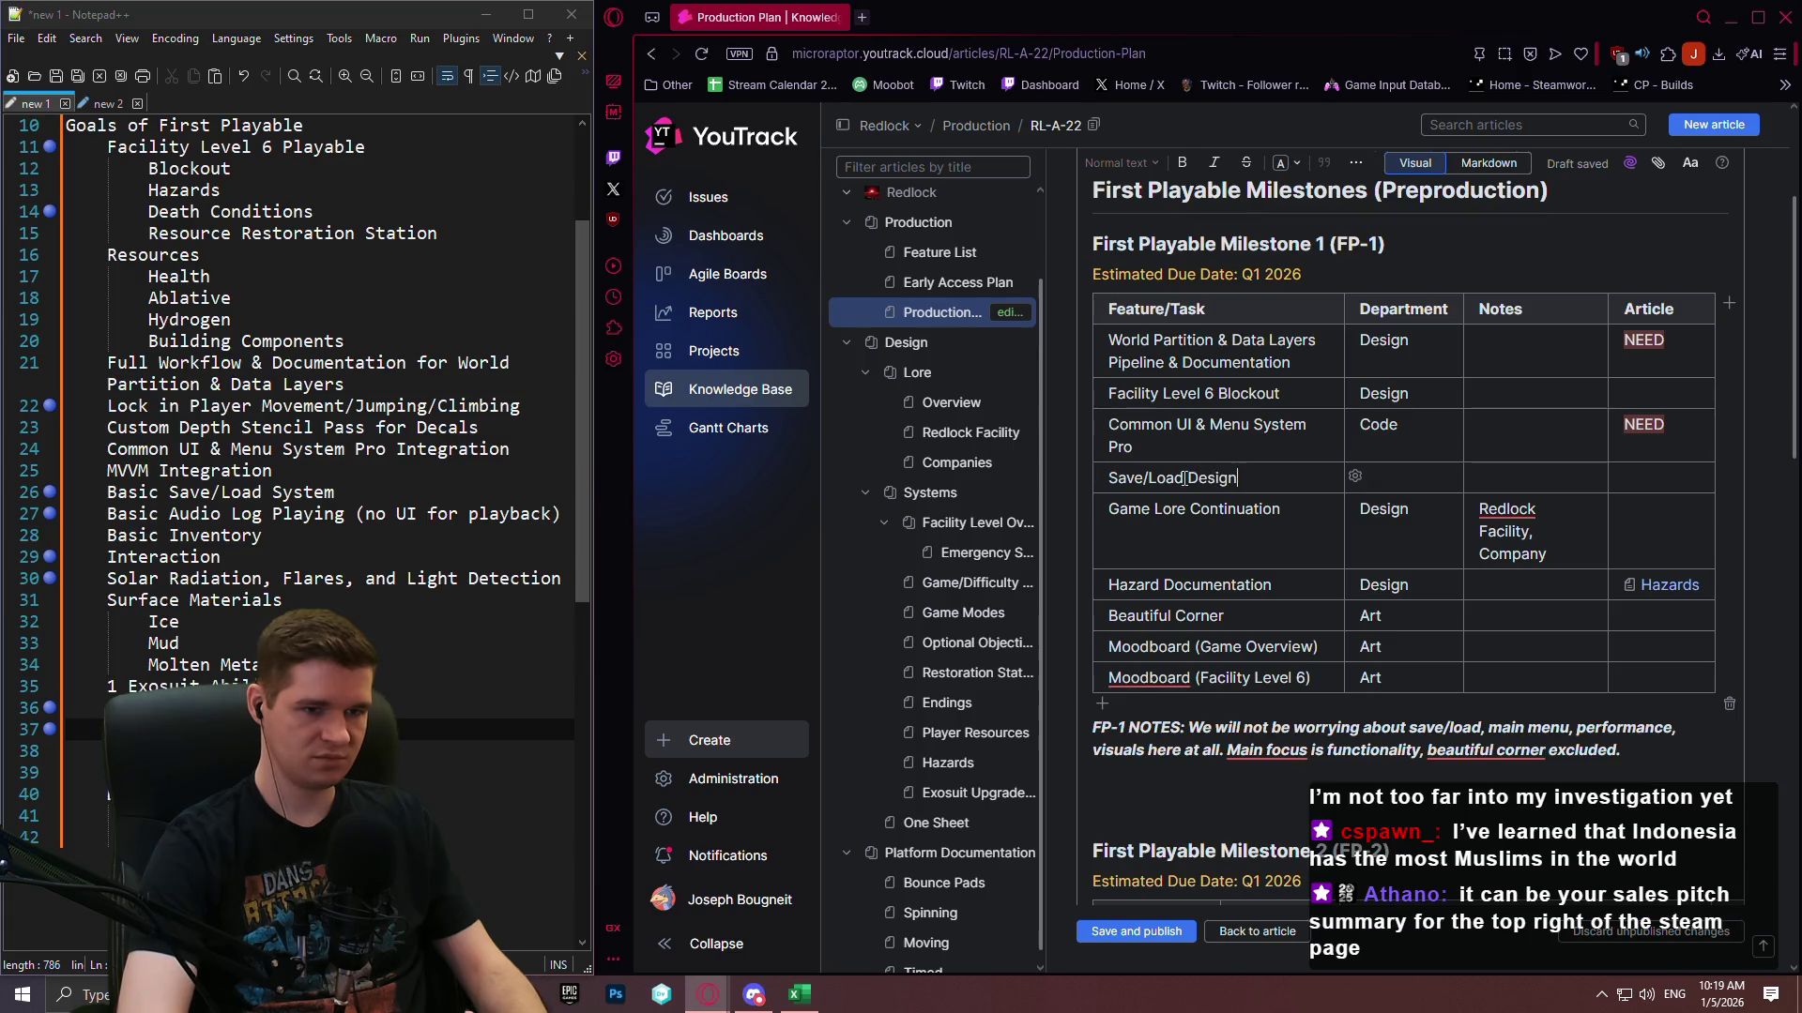
pyautogui.write('oc')
pyautogui.press('Tab')
pyautogui.write('Design')
pyautogui.press('Tab')
pyautogui.press('Tab')
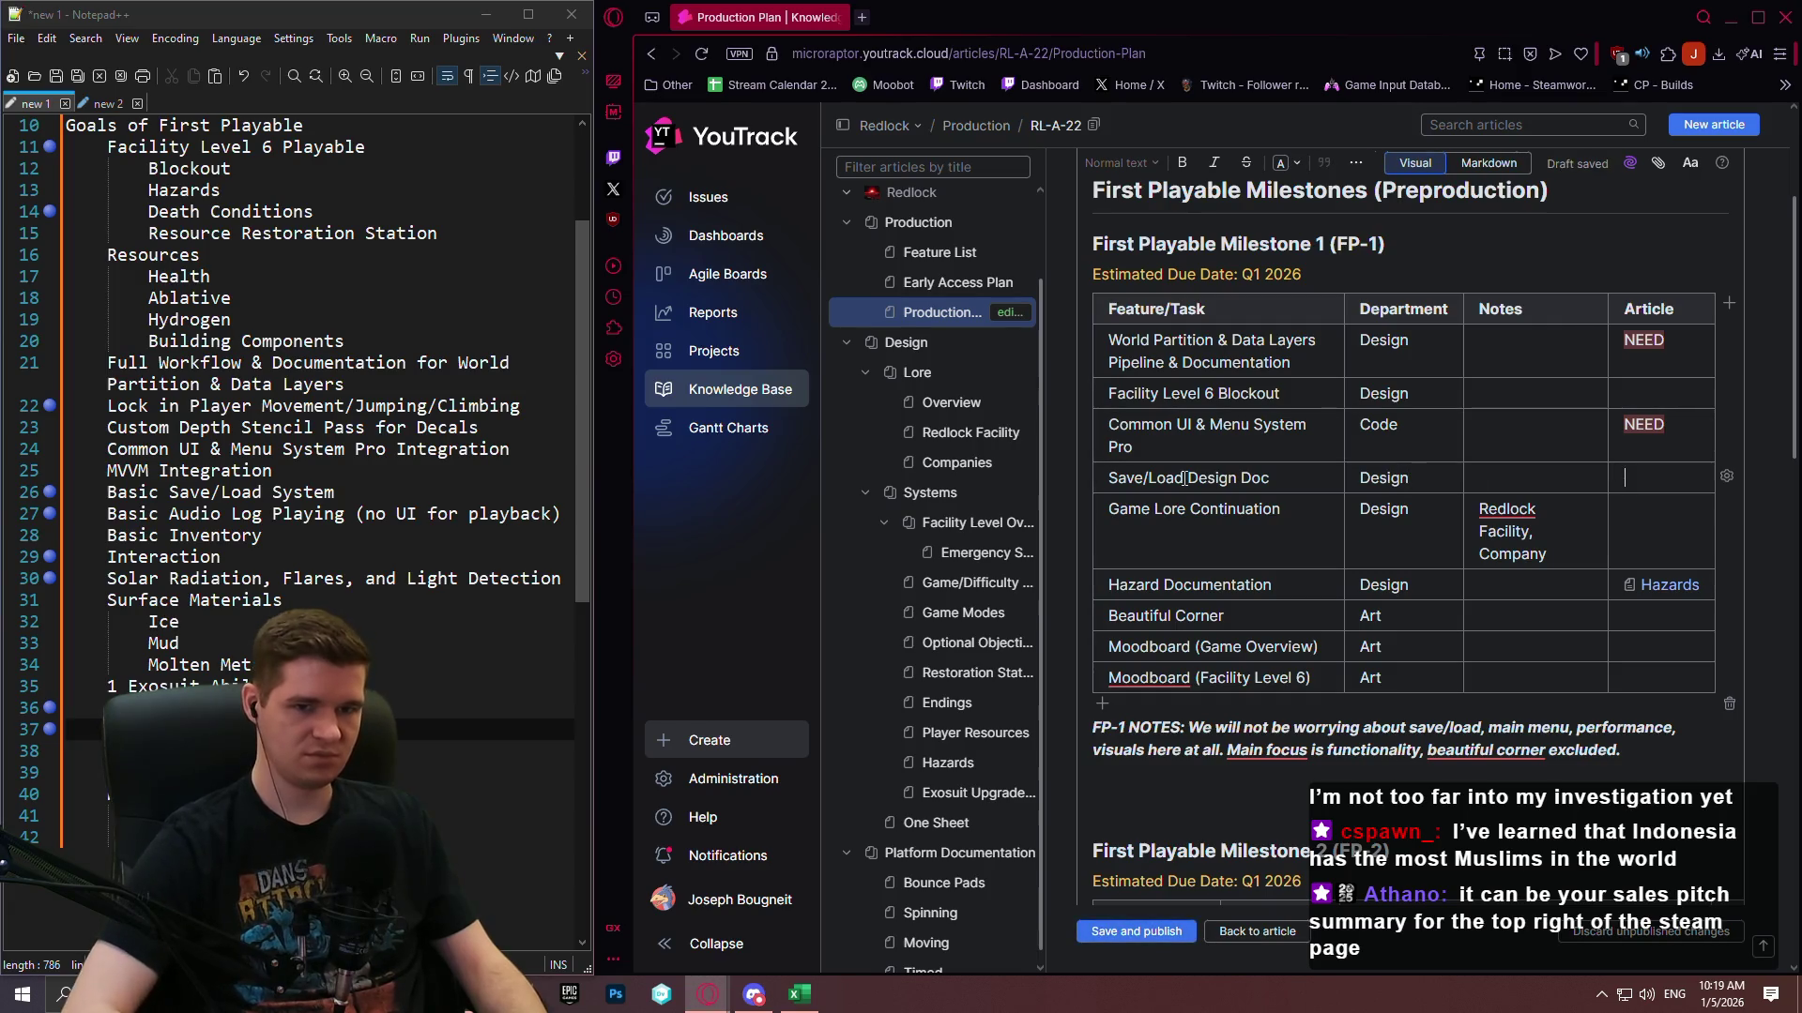
pyautogui.write('NEED')
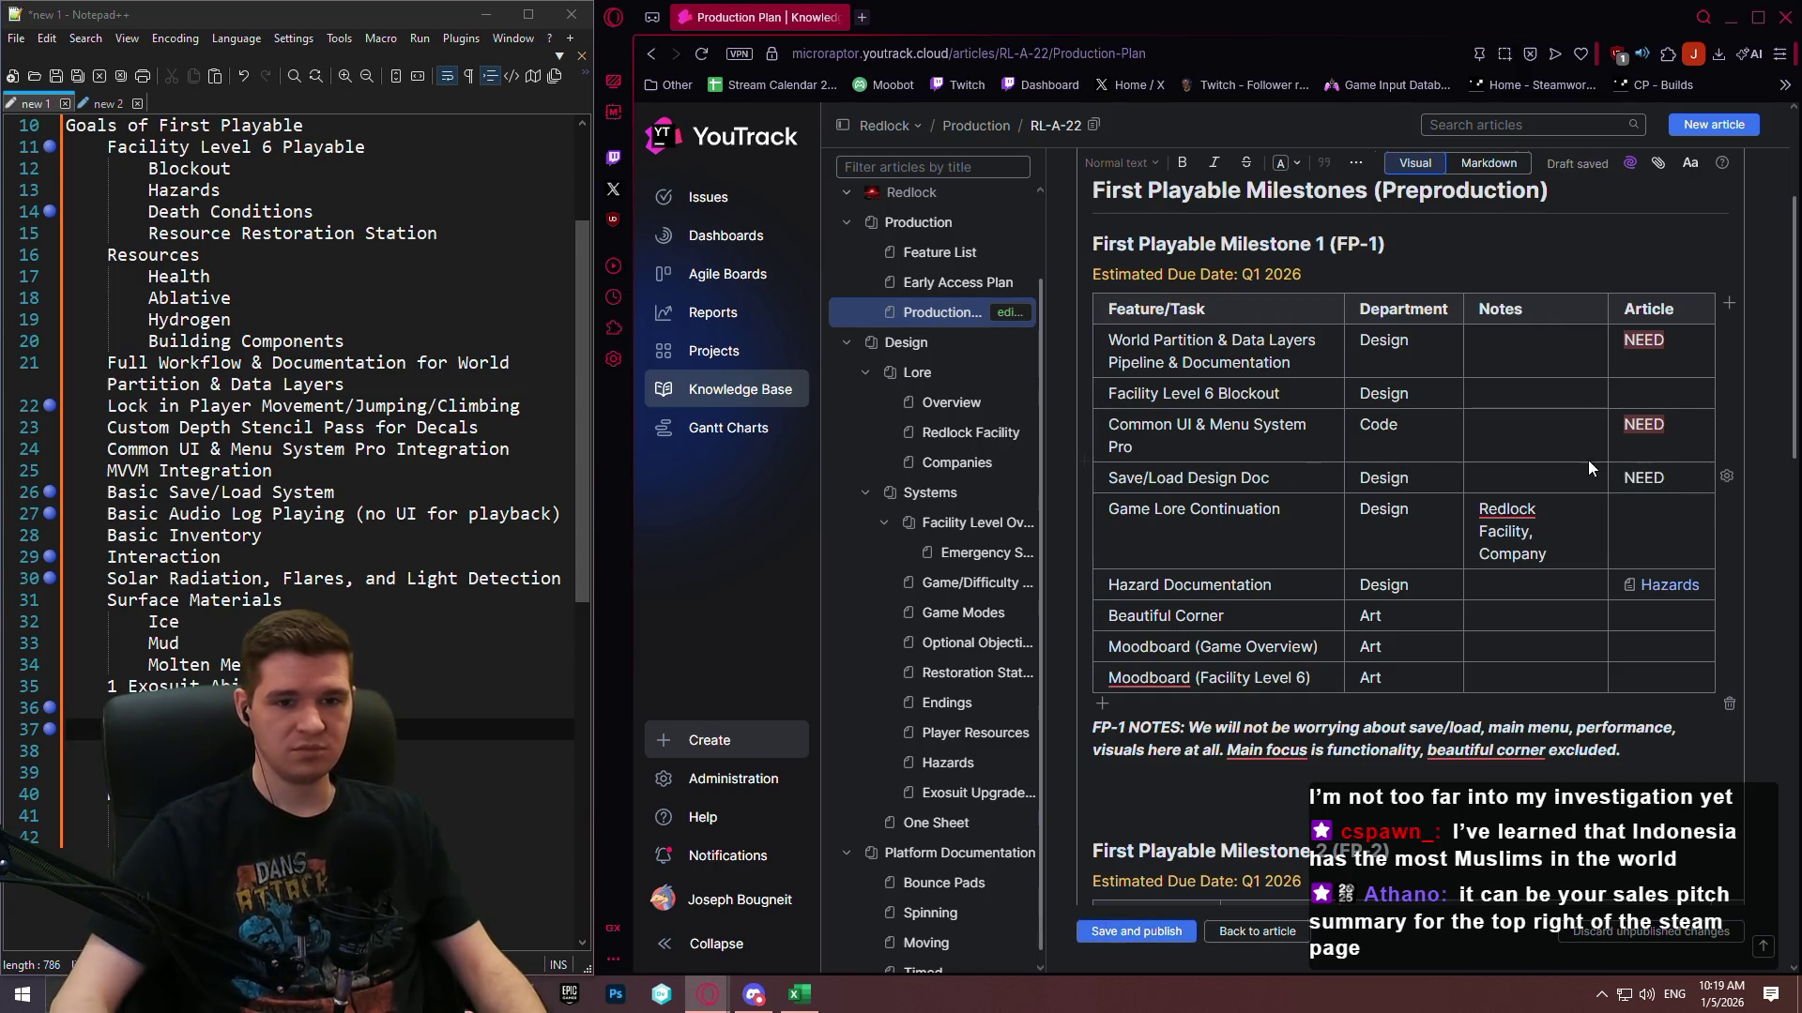
# Colour the new row's NEED tag red.
pyautogui.doubleClick(1656, 477)
pyautogui.scroll(2, 1482, 270)
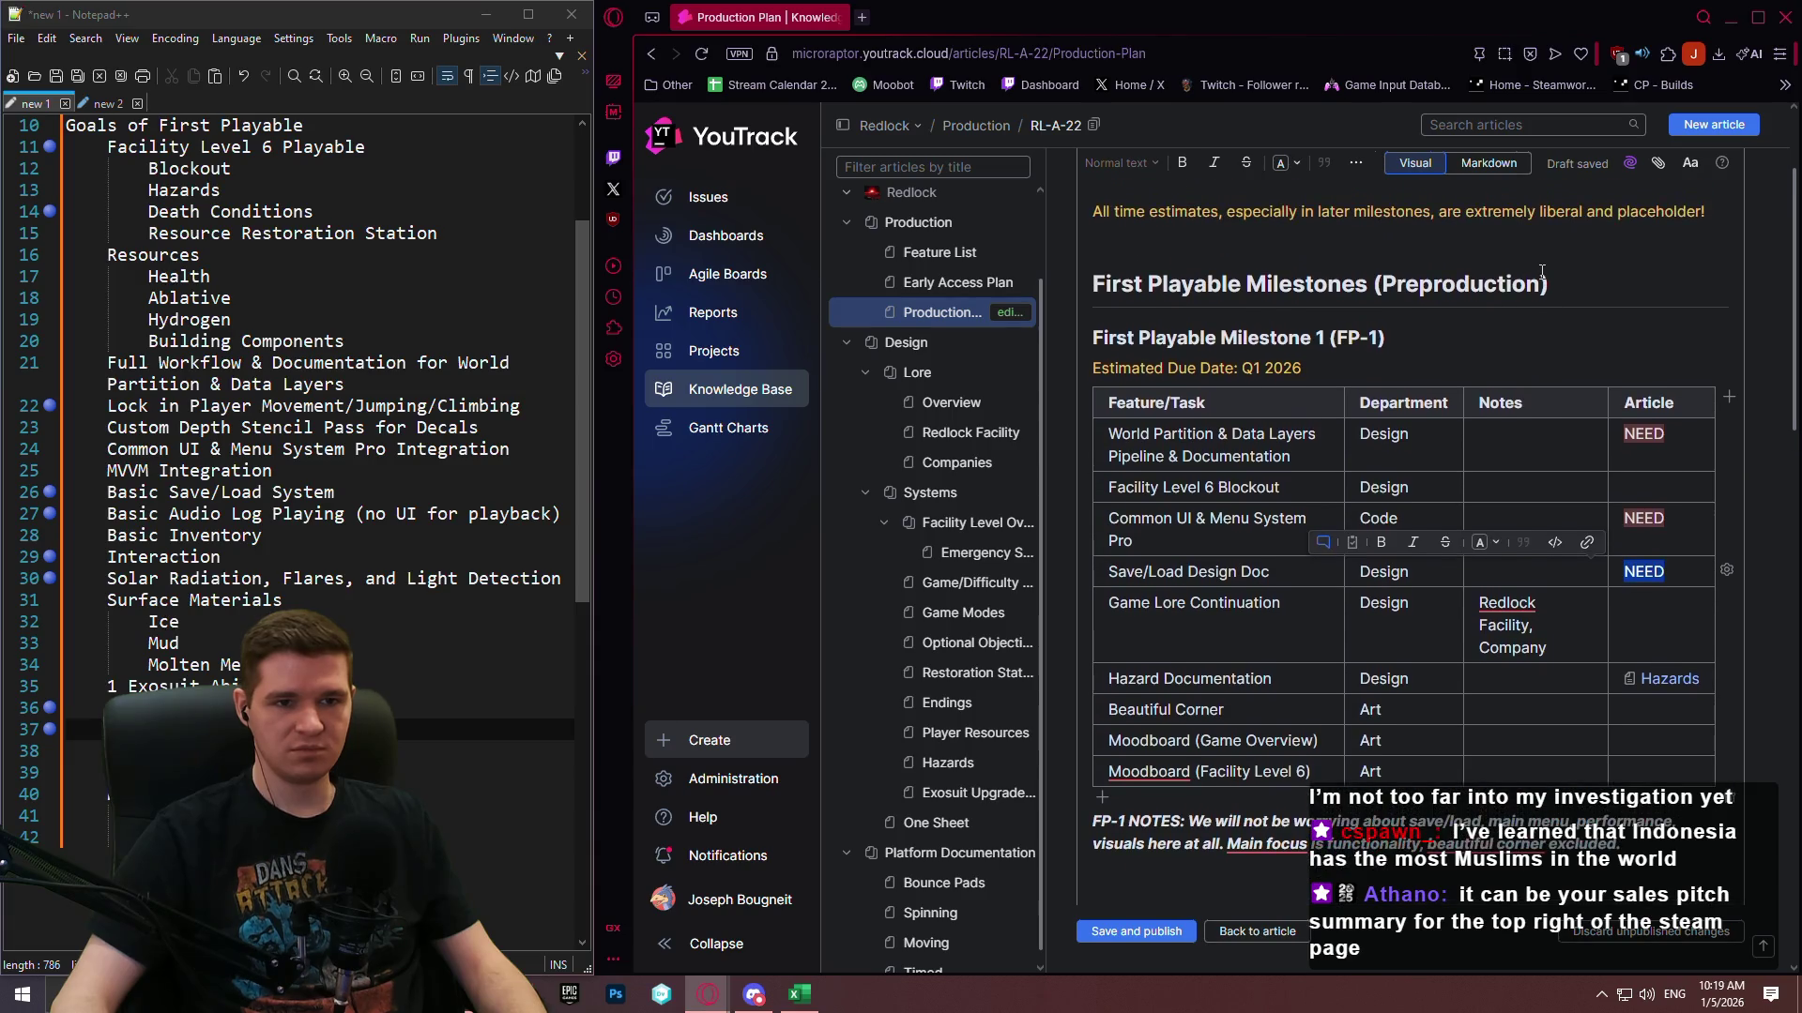
pyautogui.scroll(2, 1479, 268)
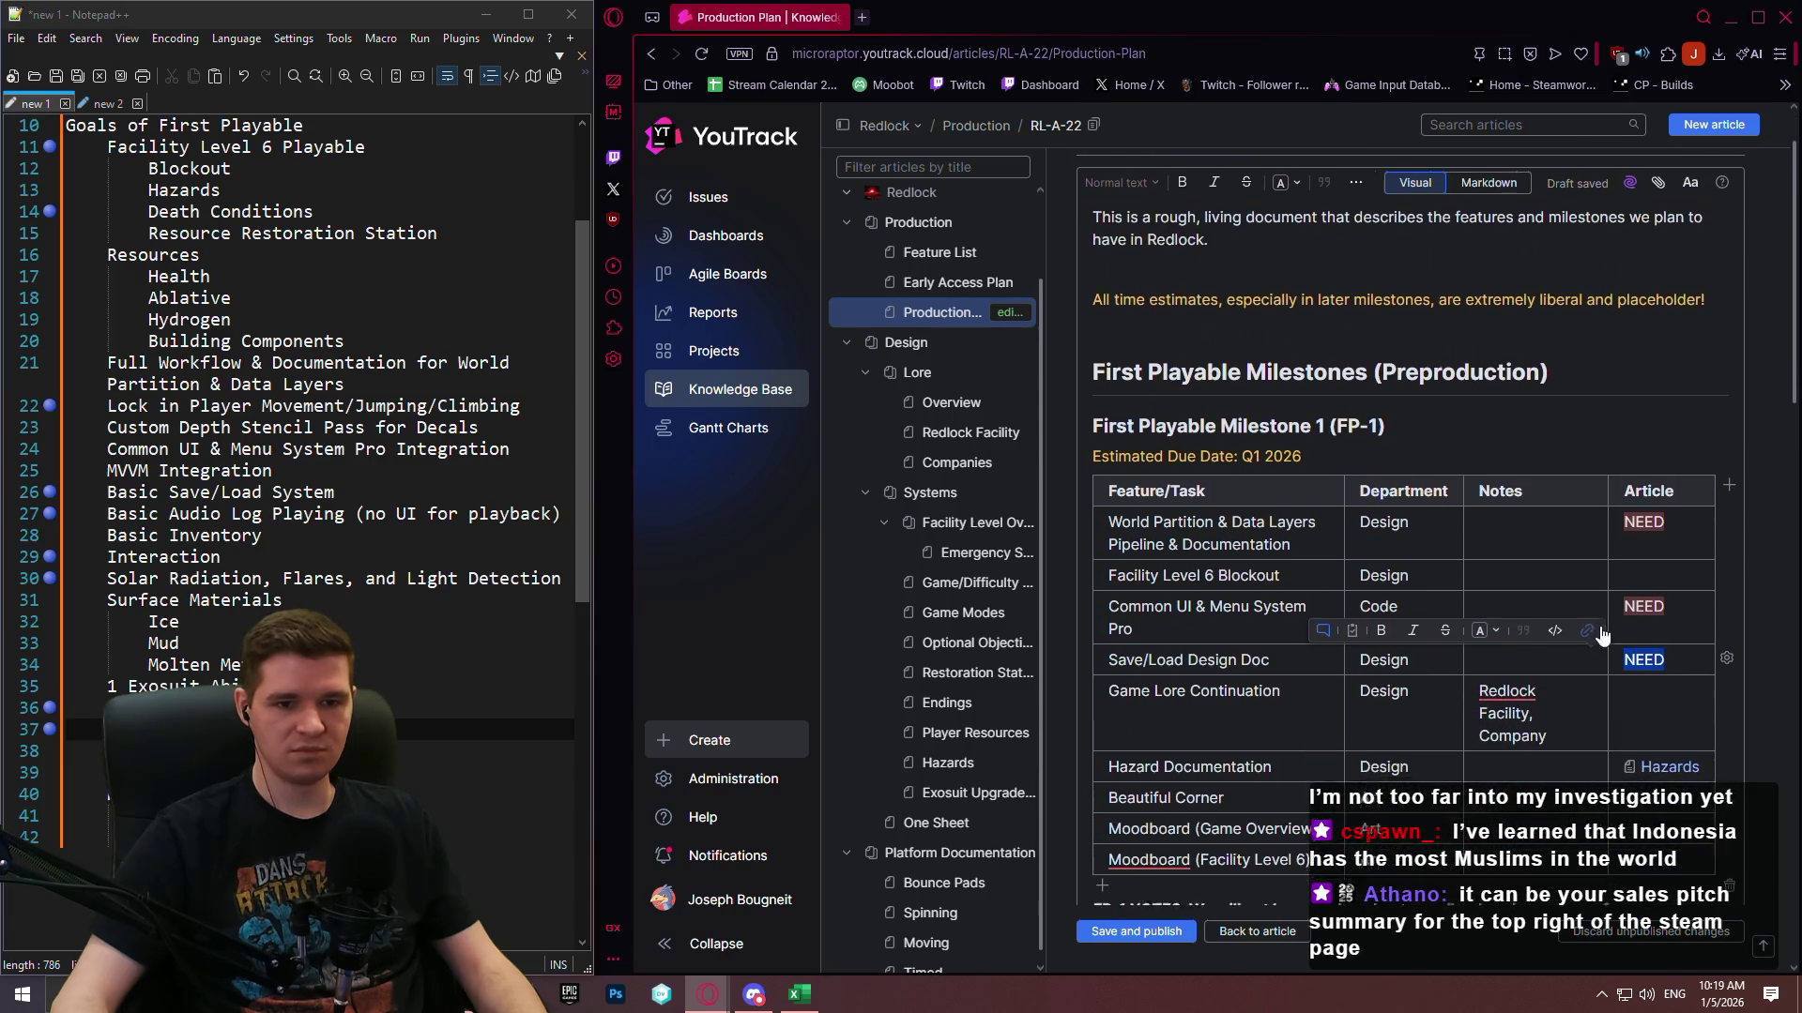
pyautogui.scroll(-3, 1524, 545)
pyautogui.click(1494, 543)
pyautogui.click(1506, 840)
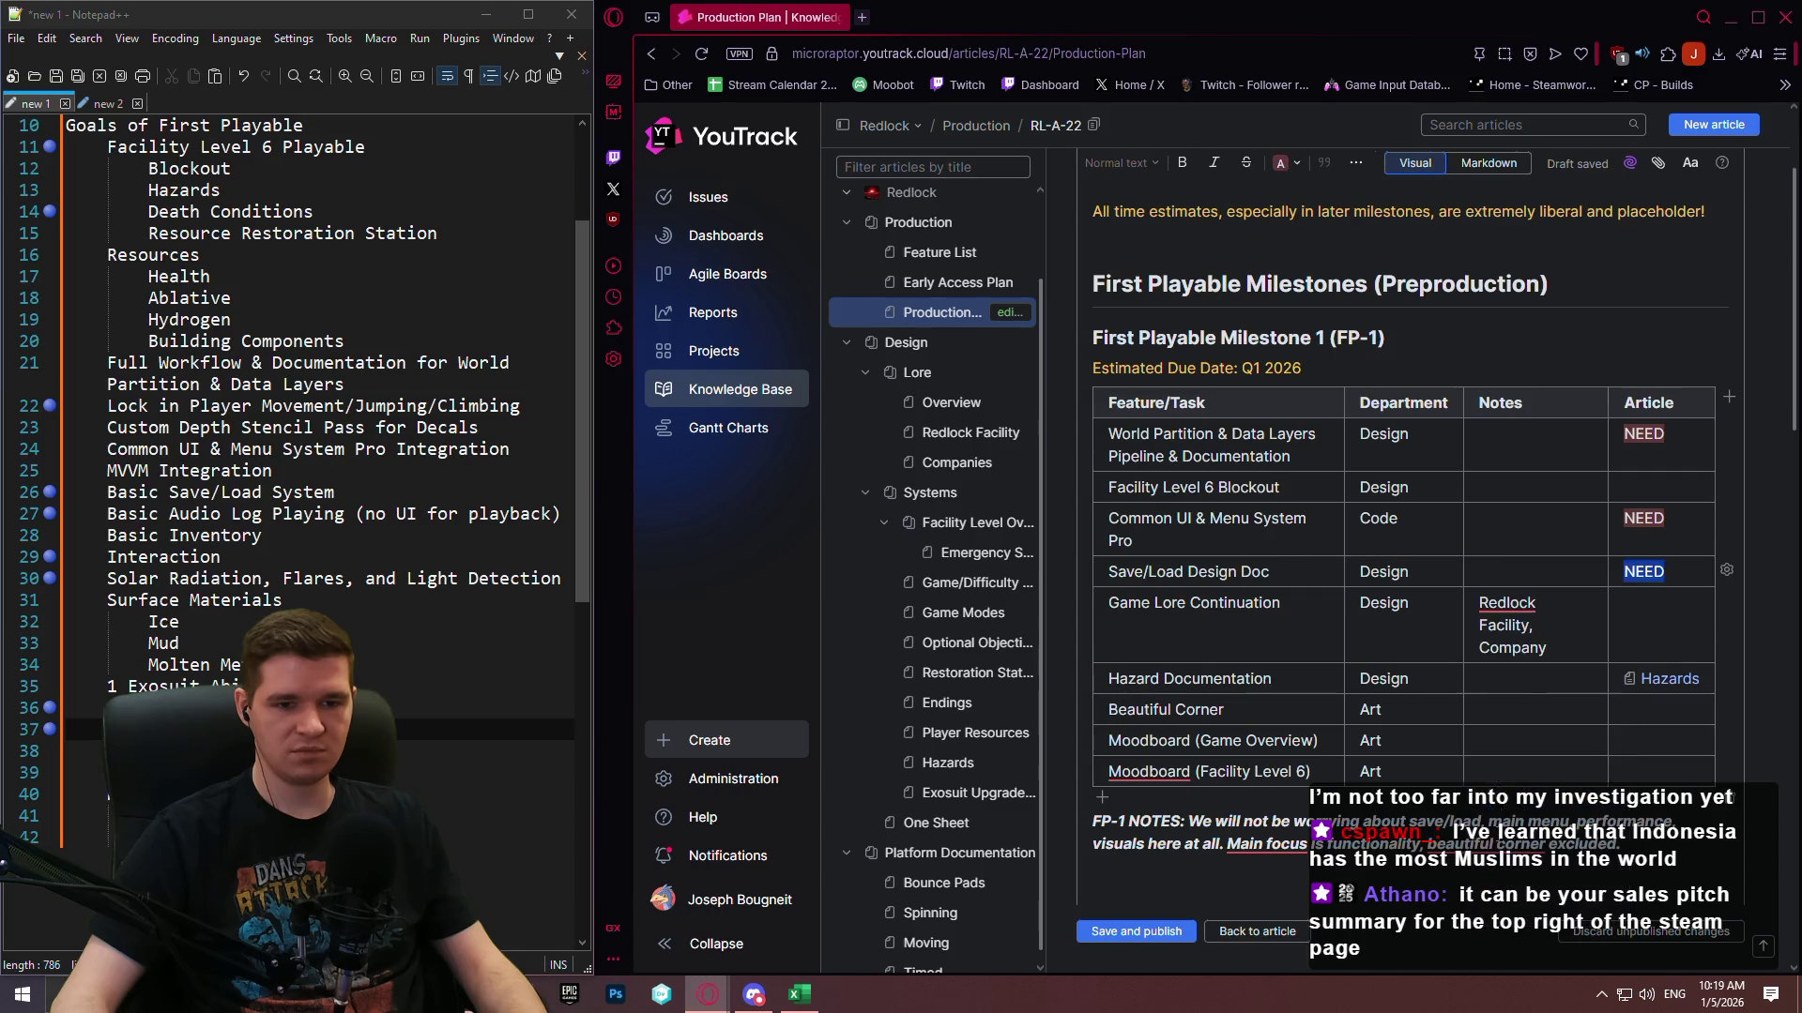
# Publish the article, then select the Wildermyth description paragraph on the Steam page.
pyautogui.hotkey('ctrl', 'Return')
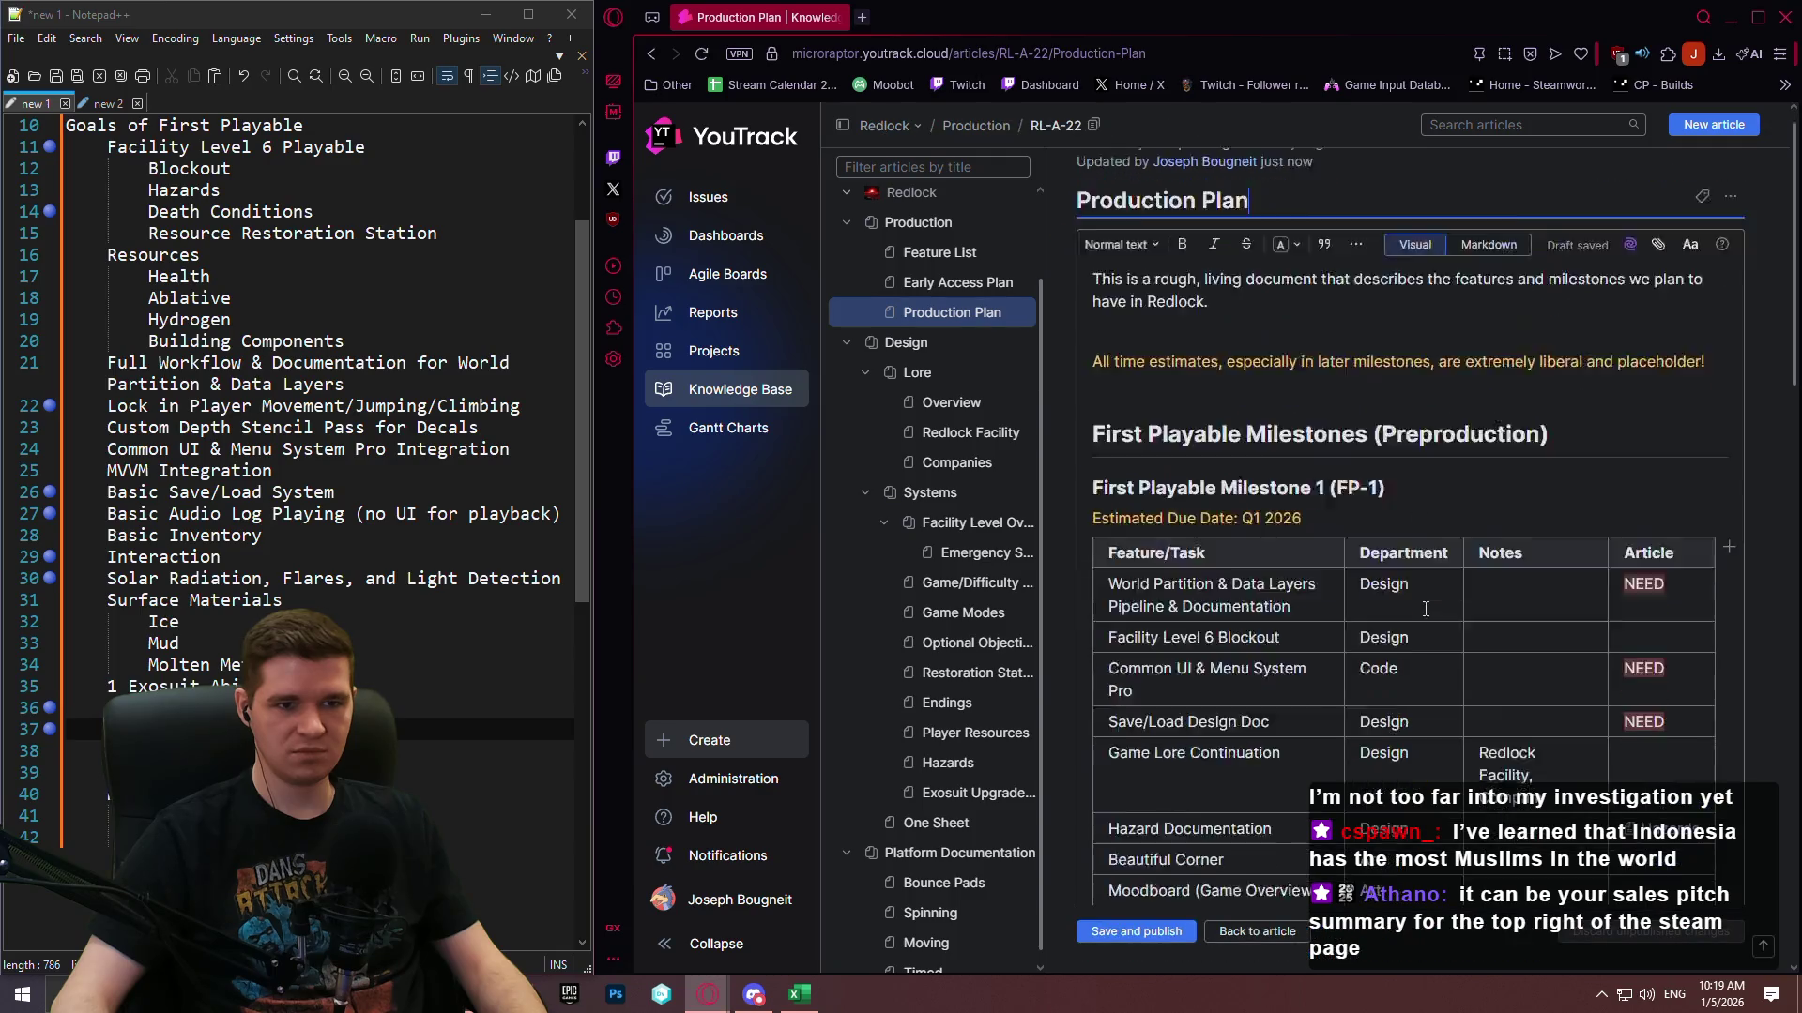
pyautogui.scroll(-8, 1407, 577)
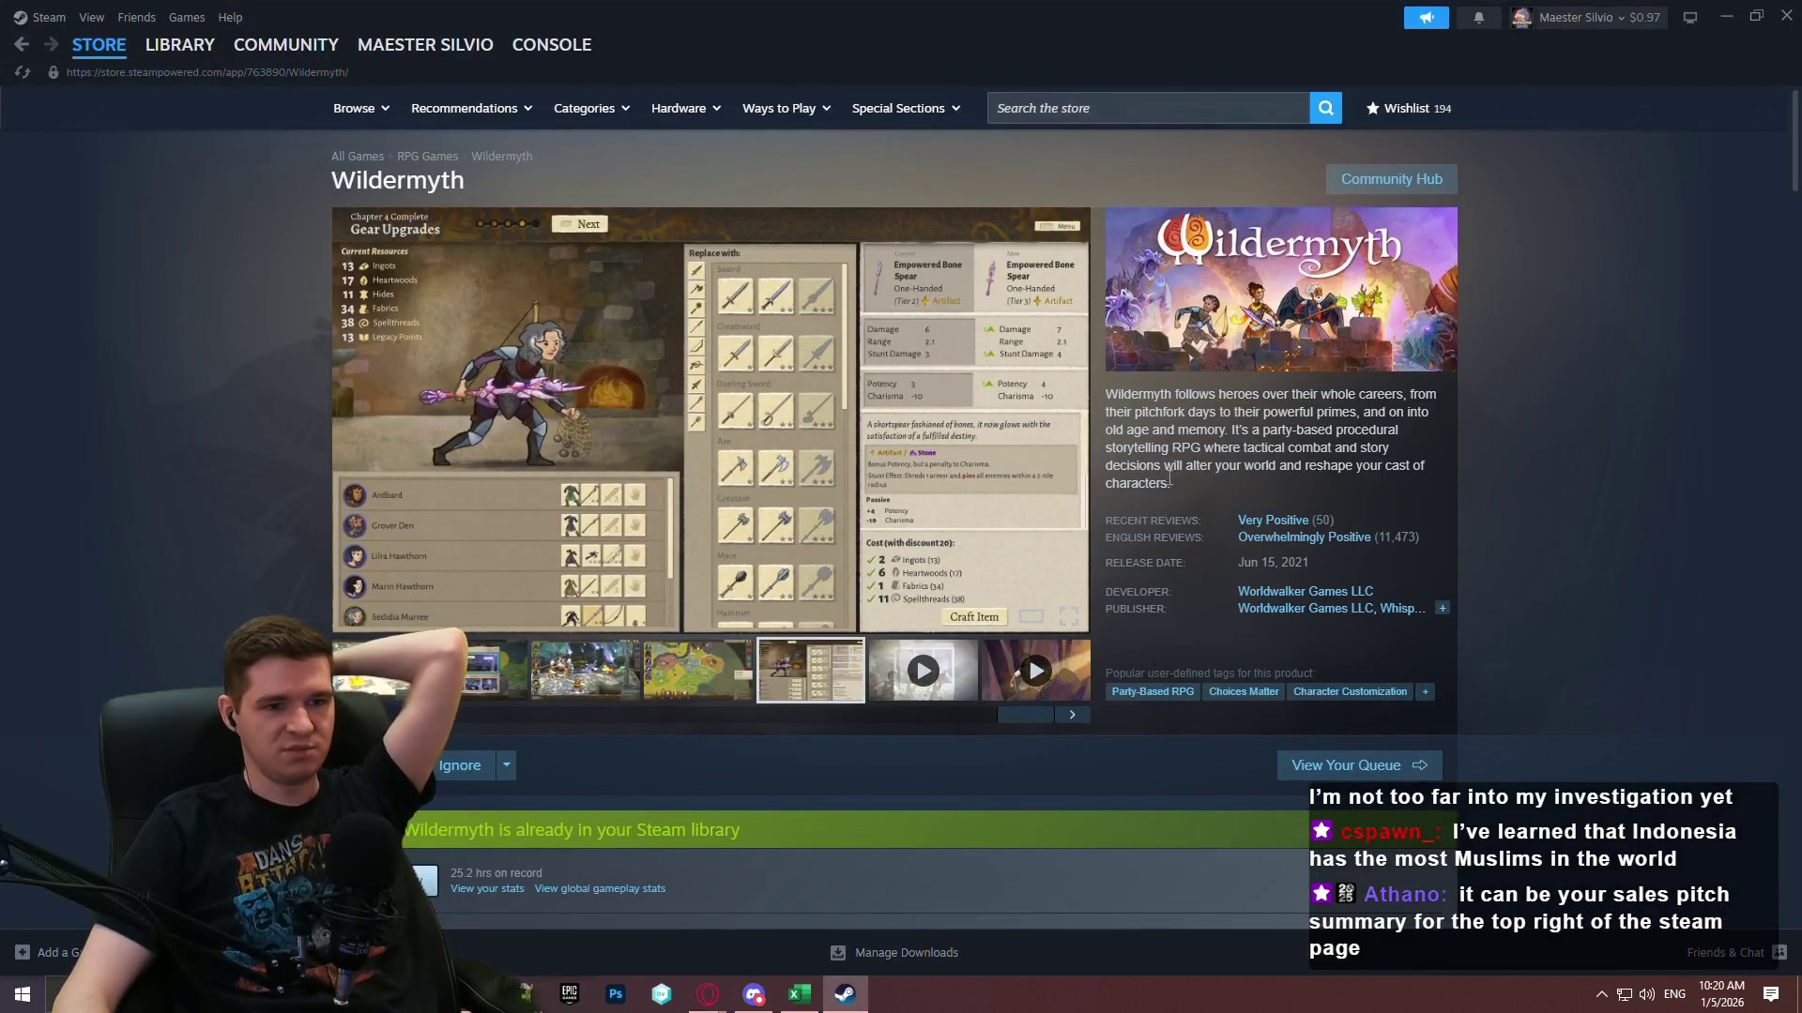
pyautogui.moveTo(1173, 485)
pyautogui.mouseDown()
pyautogui.moveTo(1107, 360)
pyautogui.moveTo(1110, 392)
pyautogui.mouseUp()
pyautogui.hotkey('ctrl', 'c')
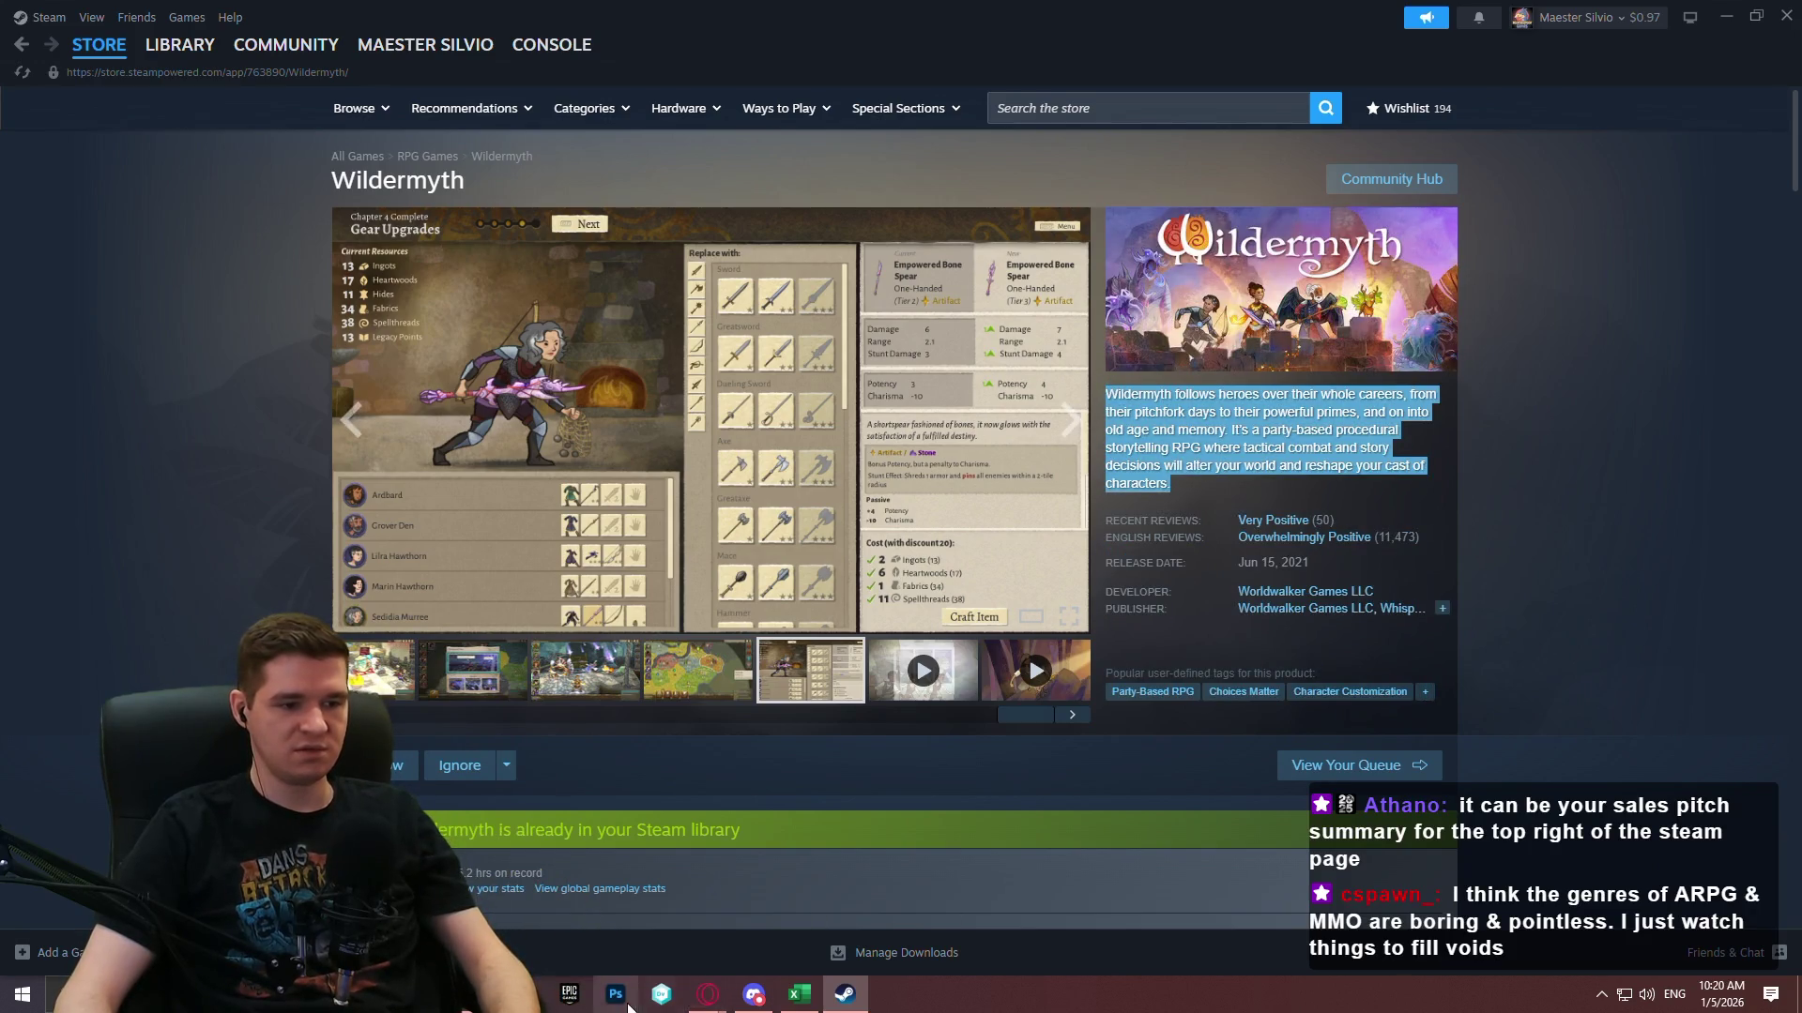
# Paste the Wildermyth description into the second Notepad++ notes document.
pyautogui.click(523, 995)
pyautogui.click(108, 105)
pyautogui.hotkey('ctrl', 'v')
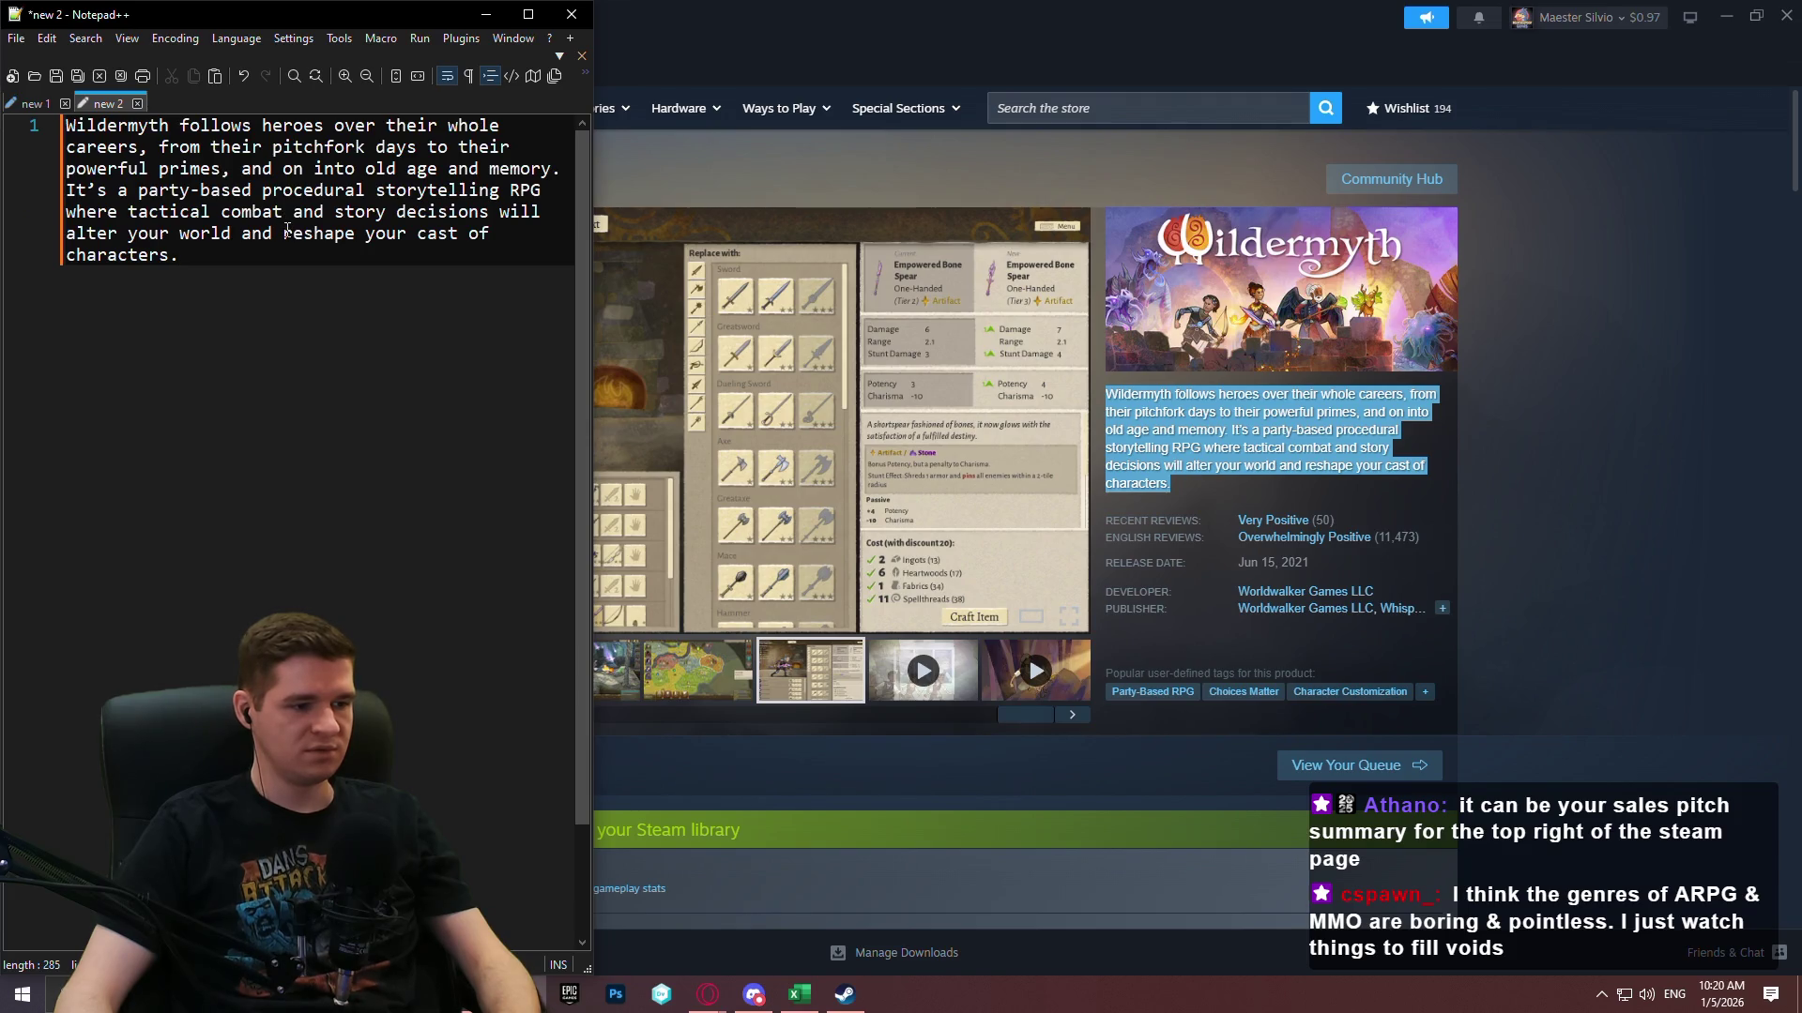
# View the Wildermyth crafting screenshot on Steam, then close the Steam window.
pyautogui.click(1762, 561)
pyautogui.click(803, 694)
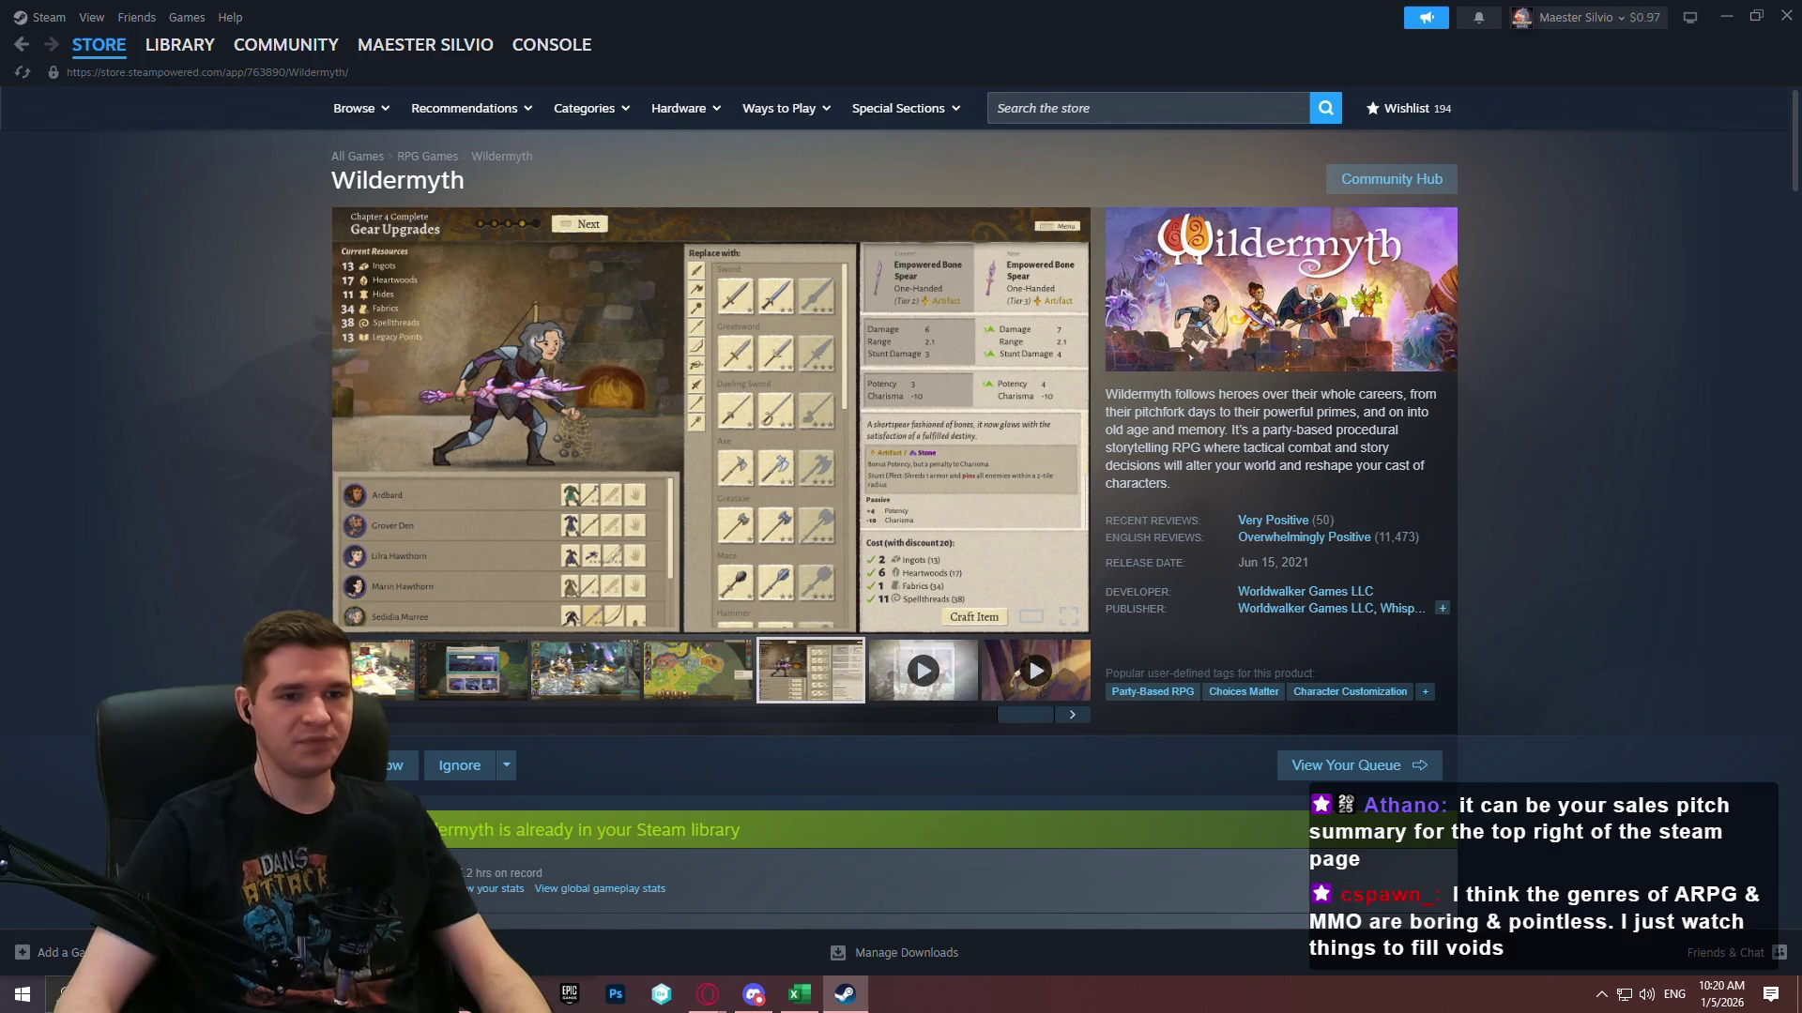
pyautogui.click(1786, 16)
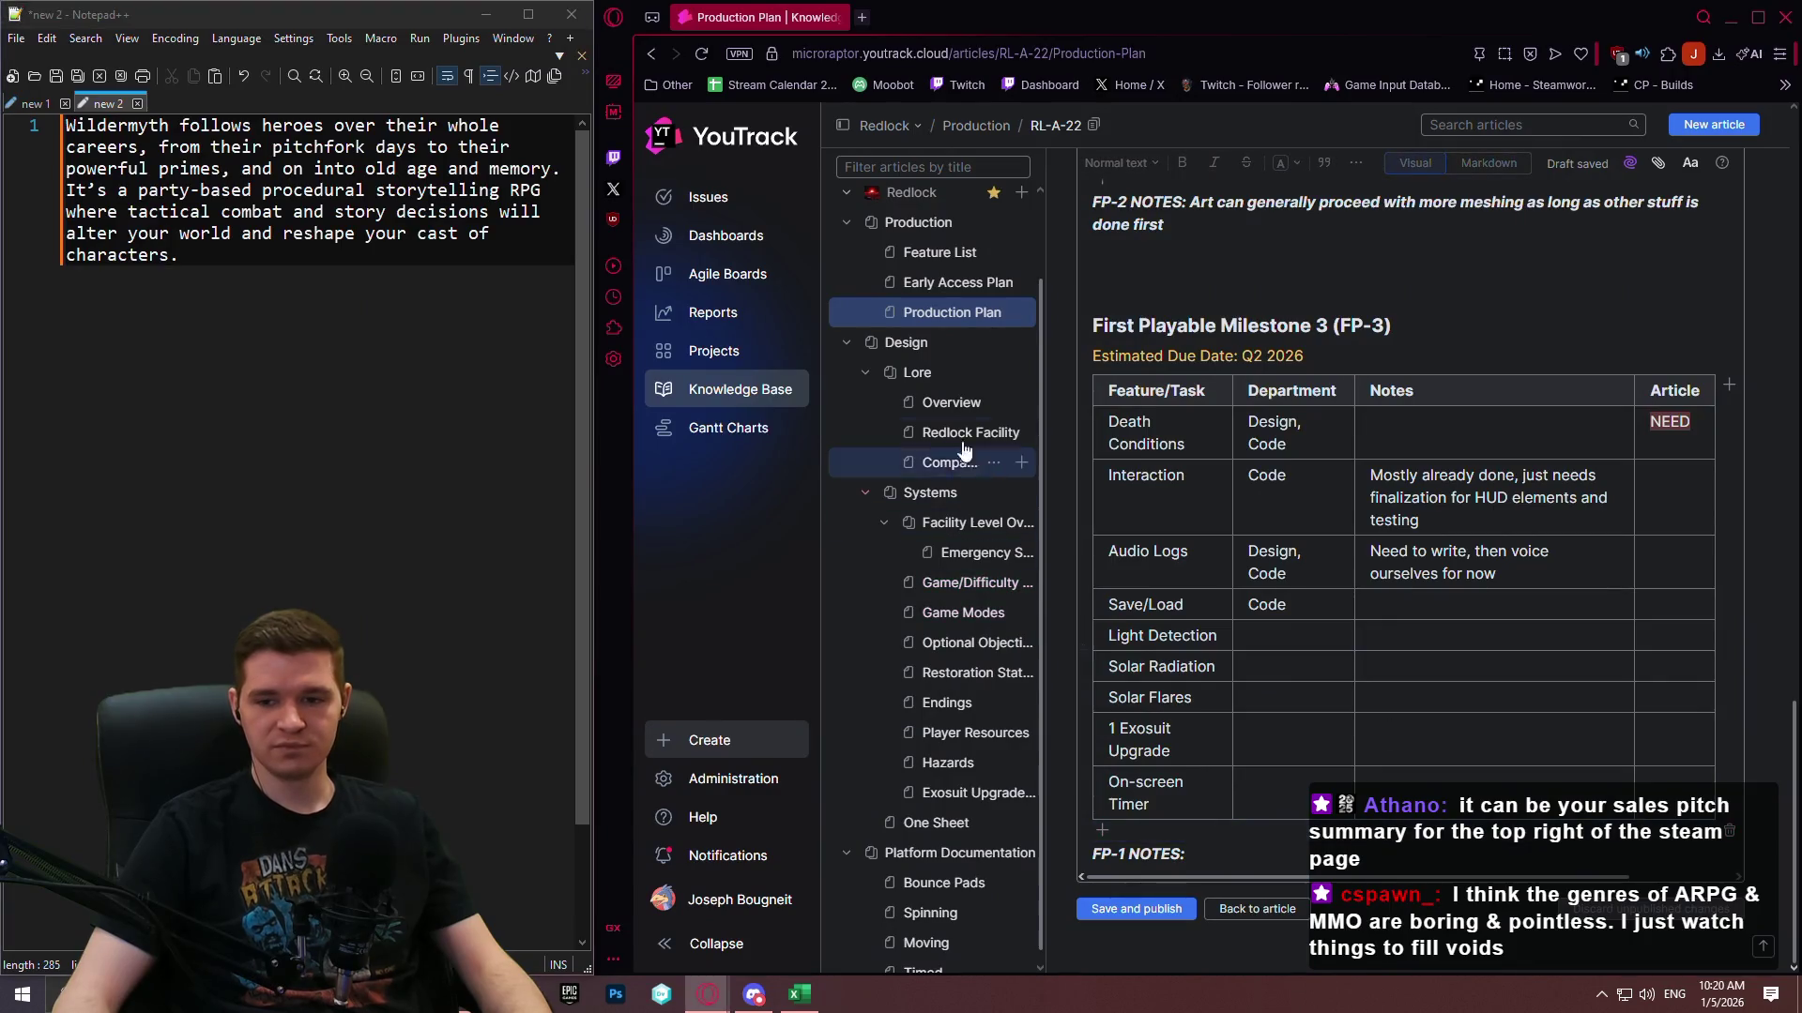
# Place the caret in the Save/Load notes cell, show the First Playable goals notes, and return to Steam.
pyautogui.click(1453, 603)
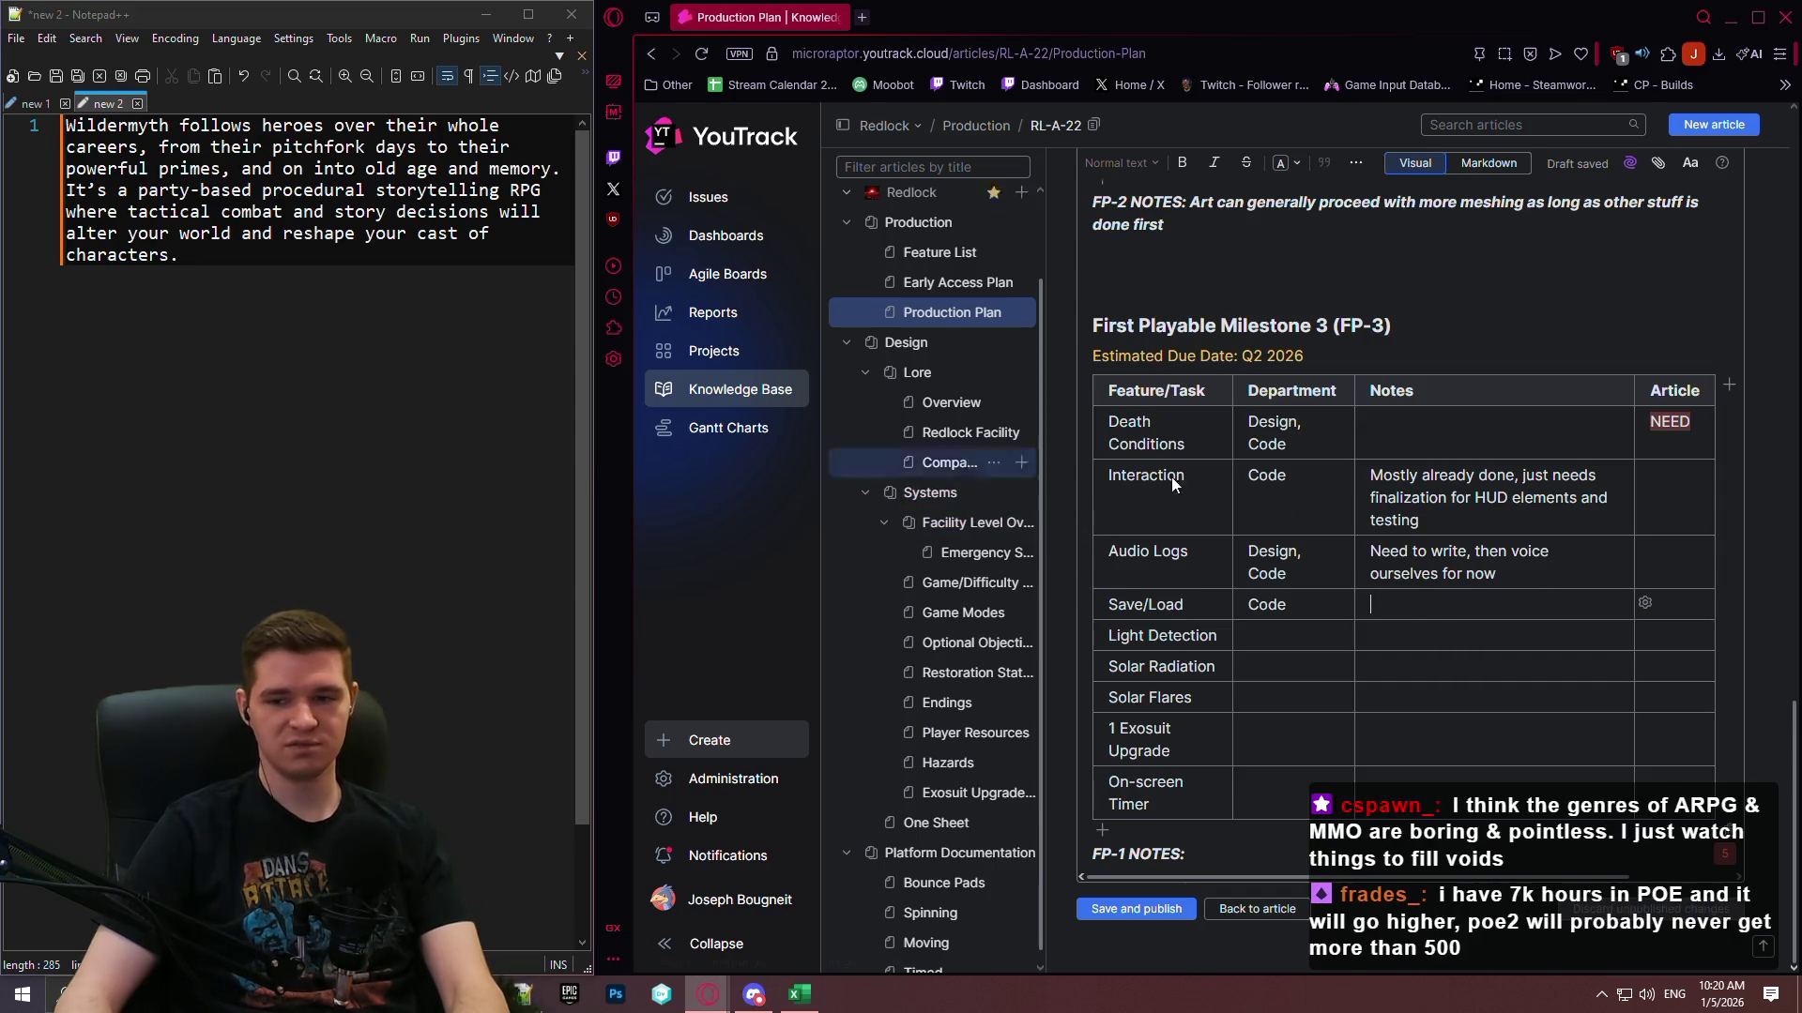
pyautogui.click(36, 103)
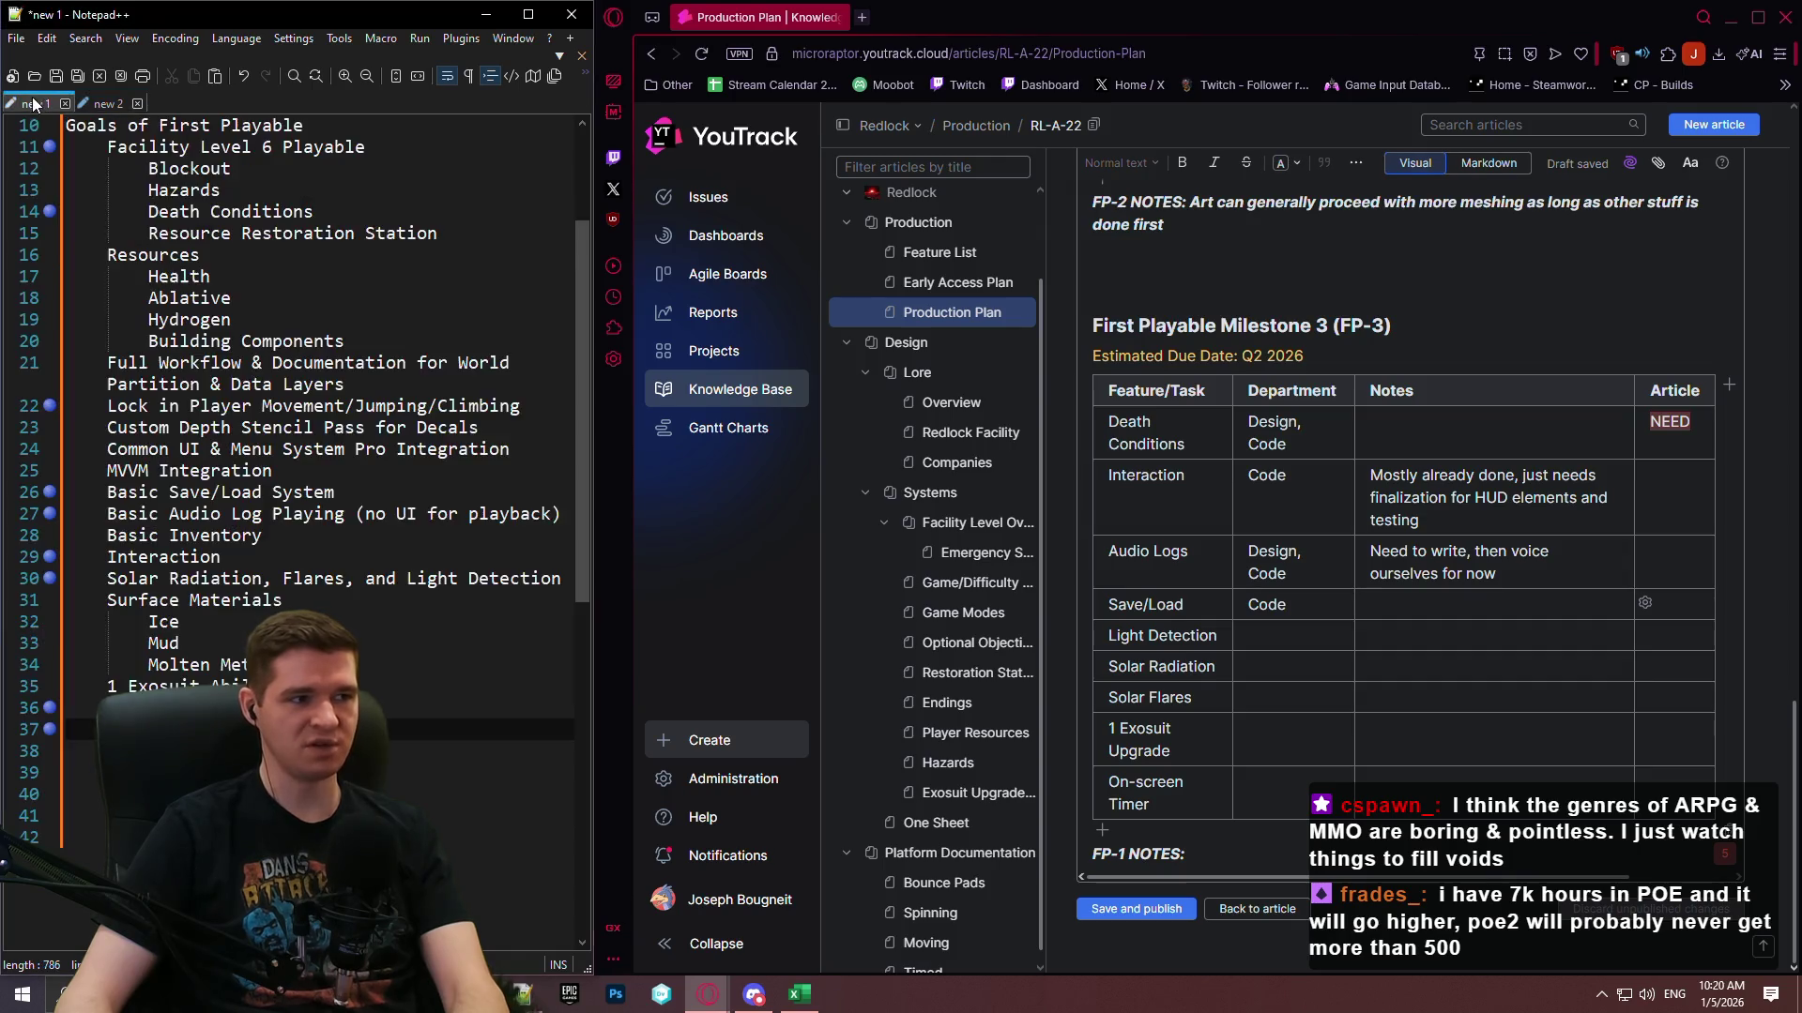
pyautogui.click(1512, 610)
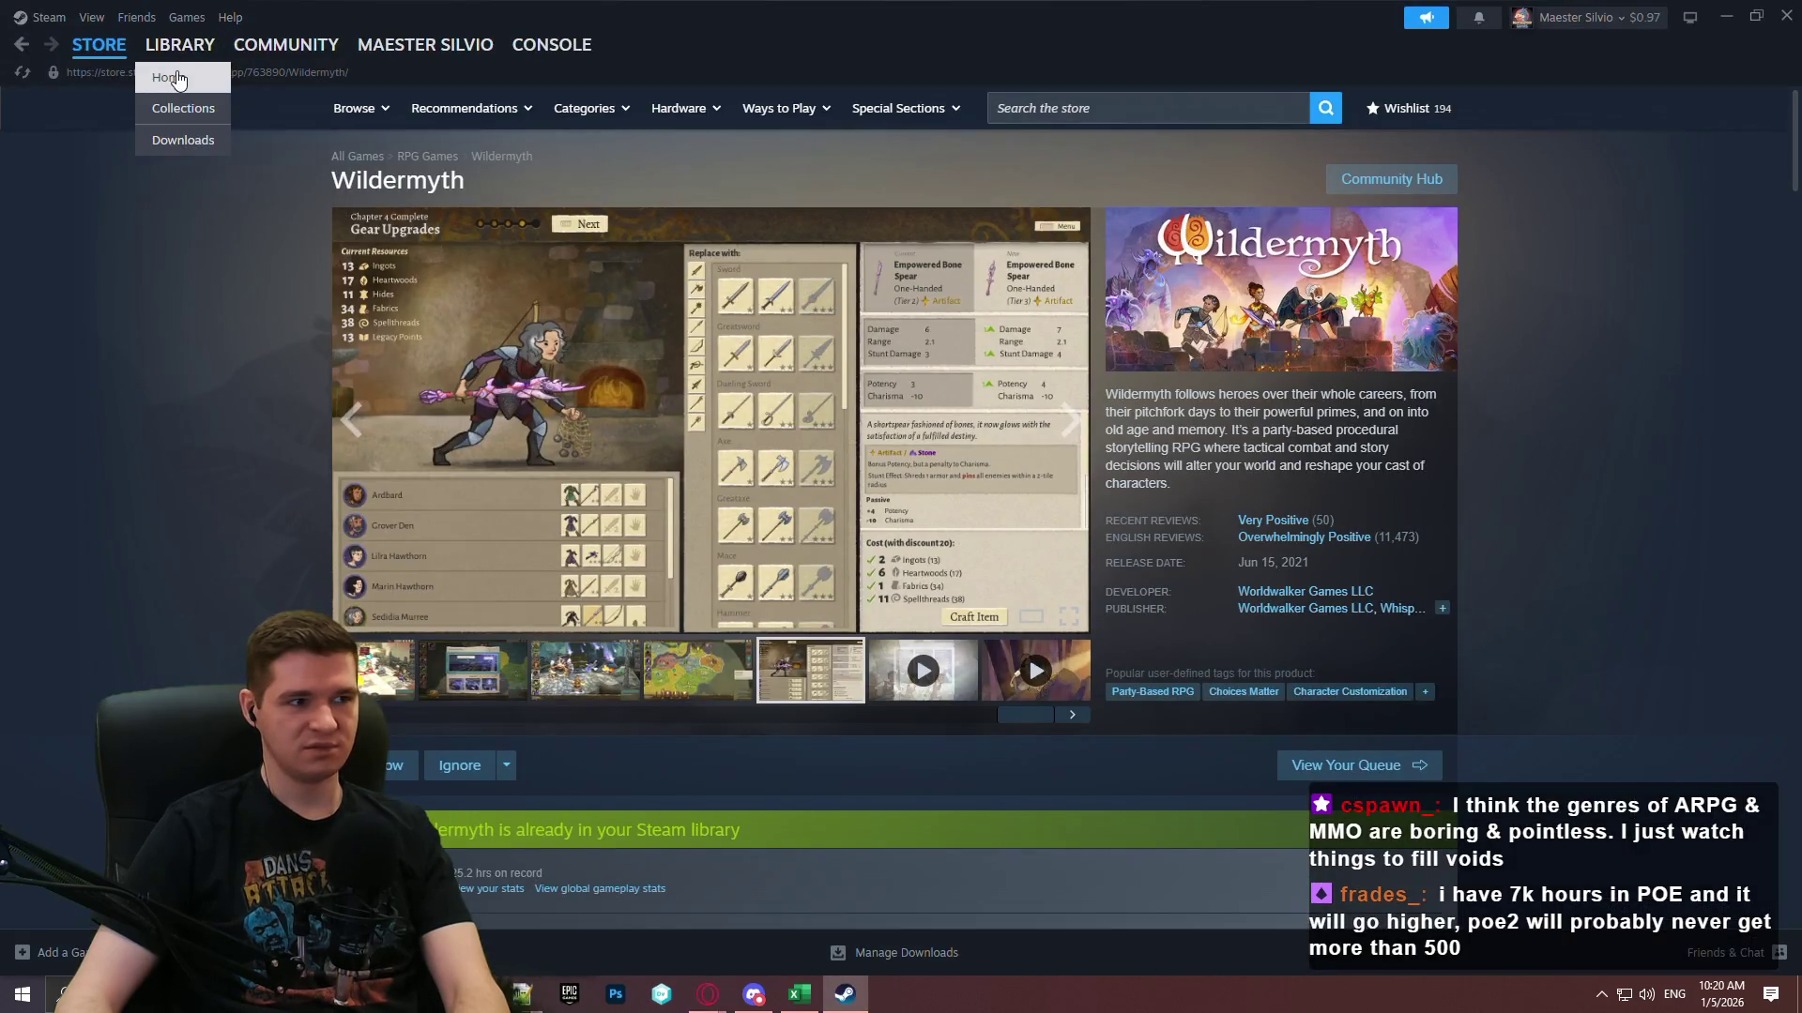
# Look at the Path of Exile and Path of Exile 2 pages in the Steam library.
pyautogui.click(177, 79)
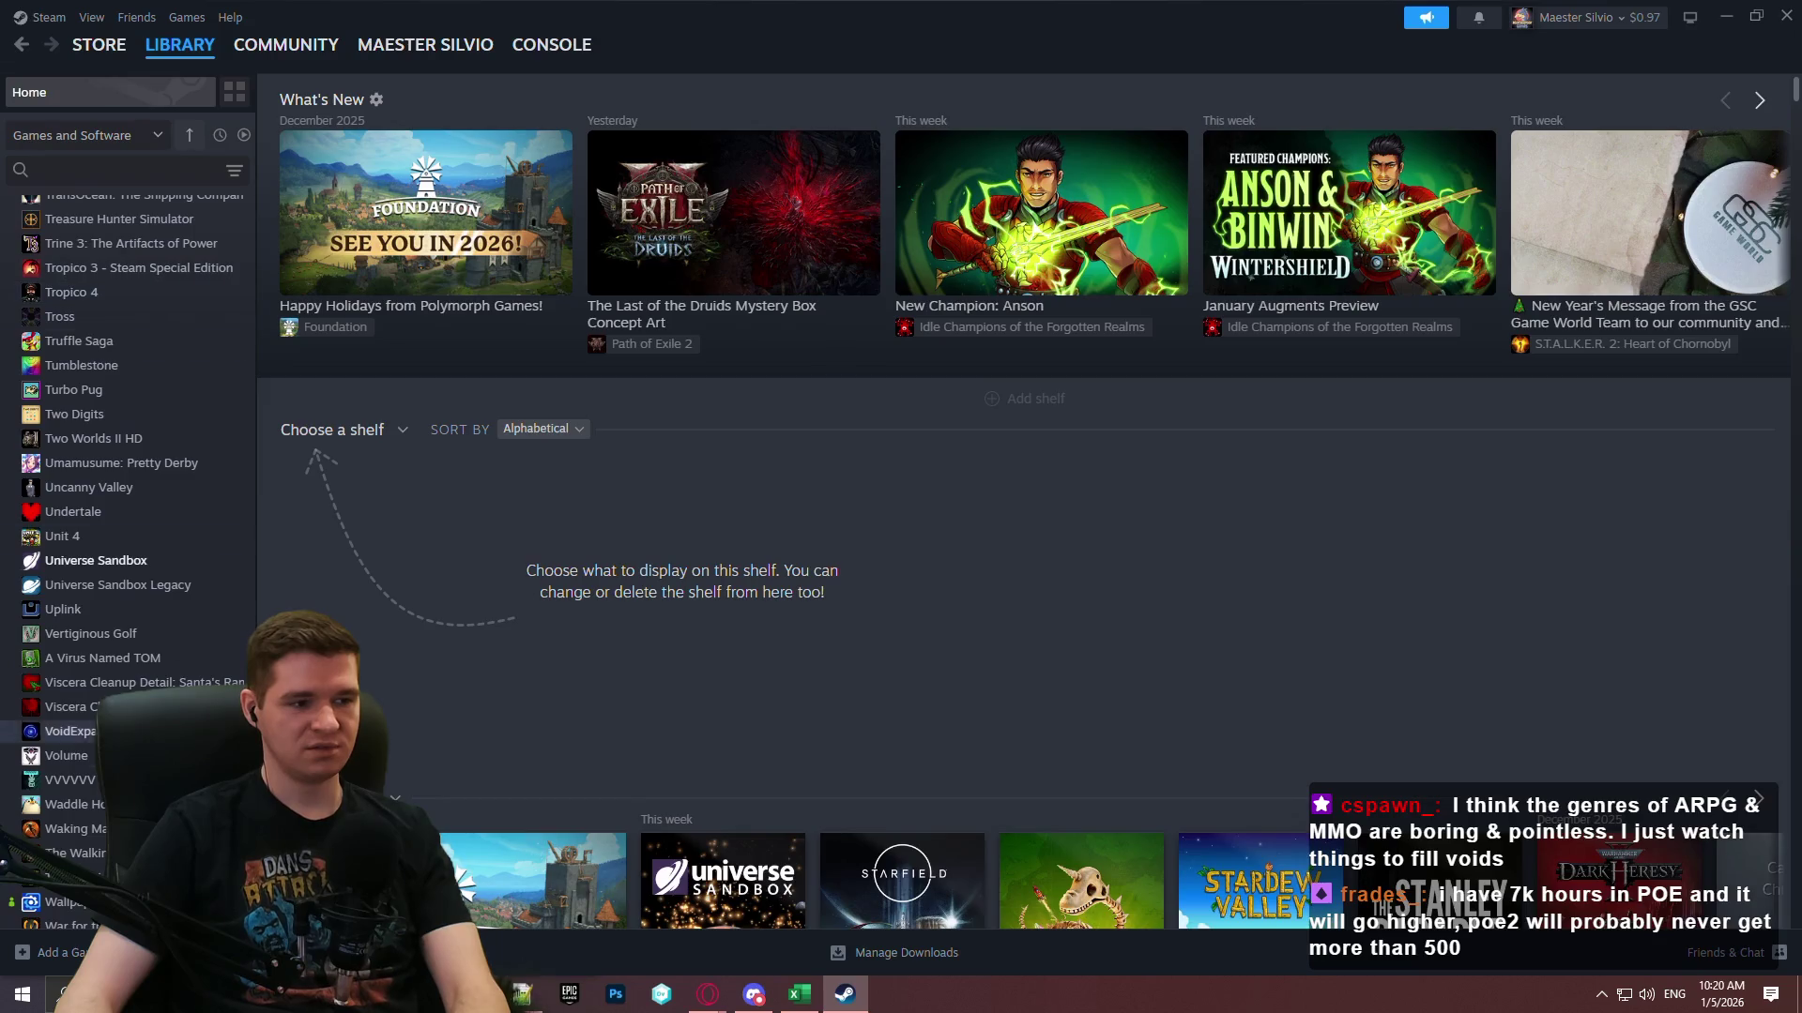
pyautogui.moveTo(247, 403); pyautogui.dragTo(298, 121)
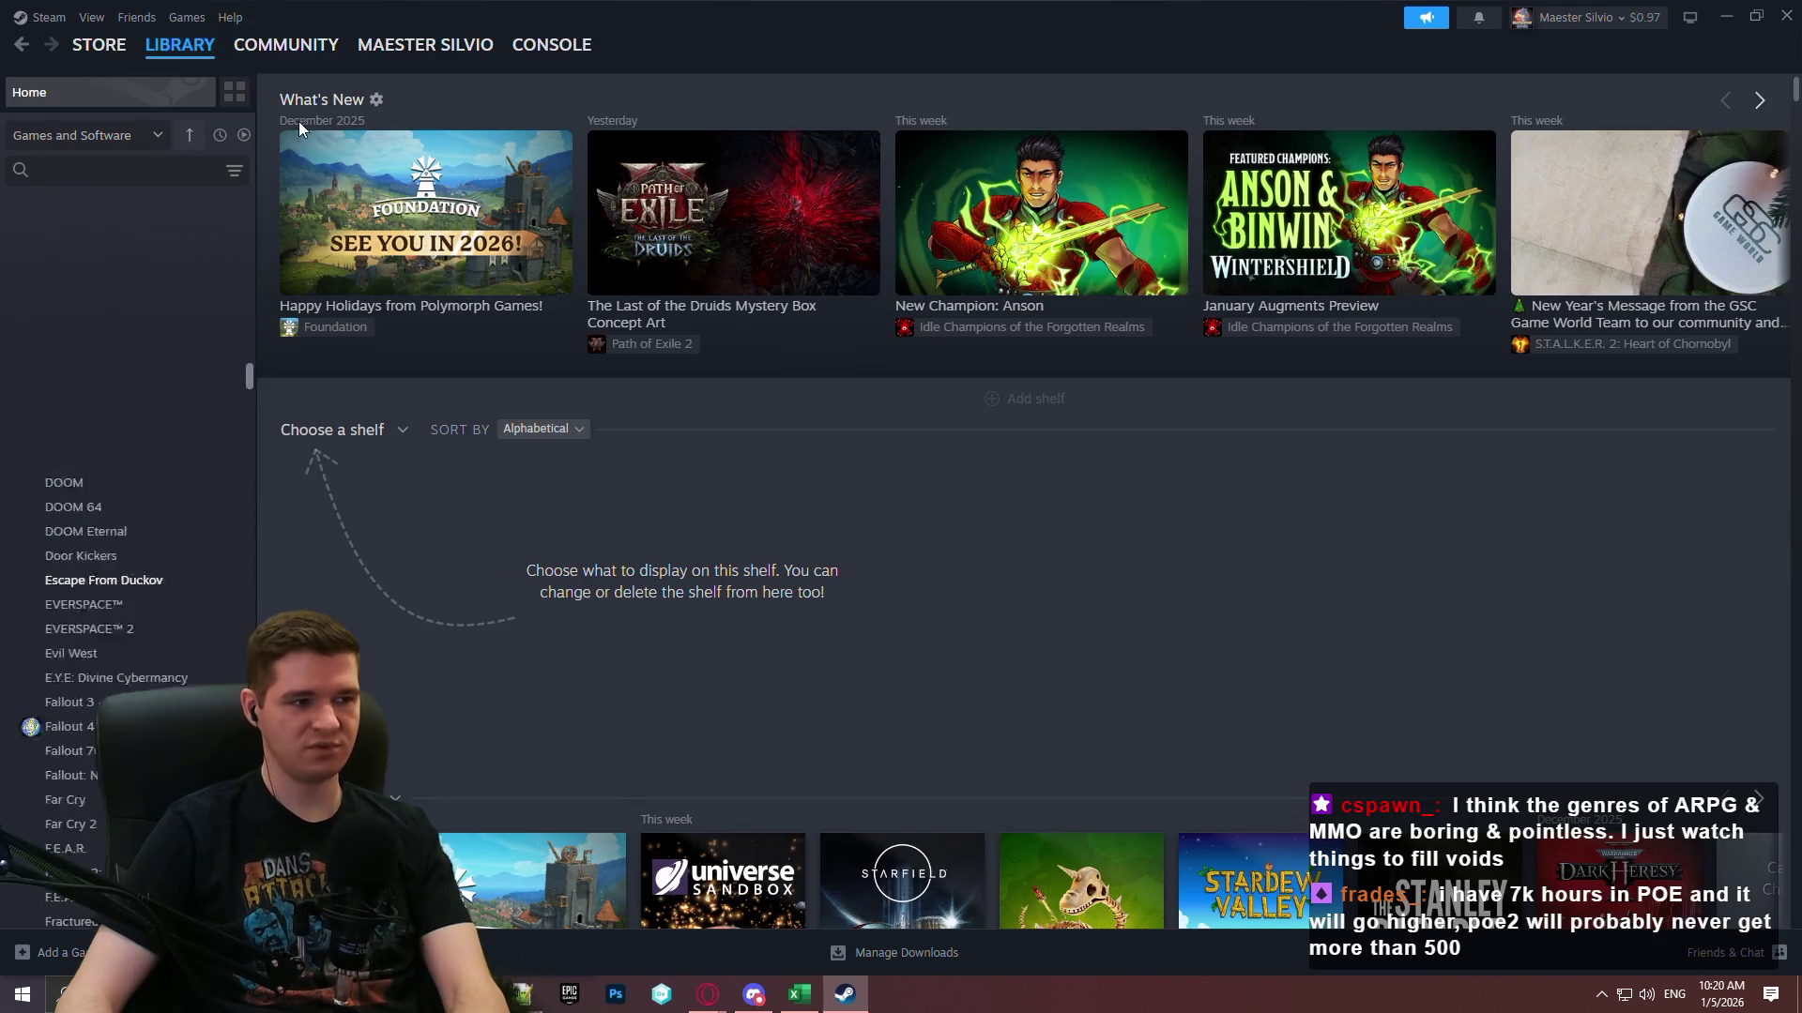
pyautogui.scroll(-10, 164, 479)
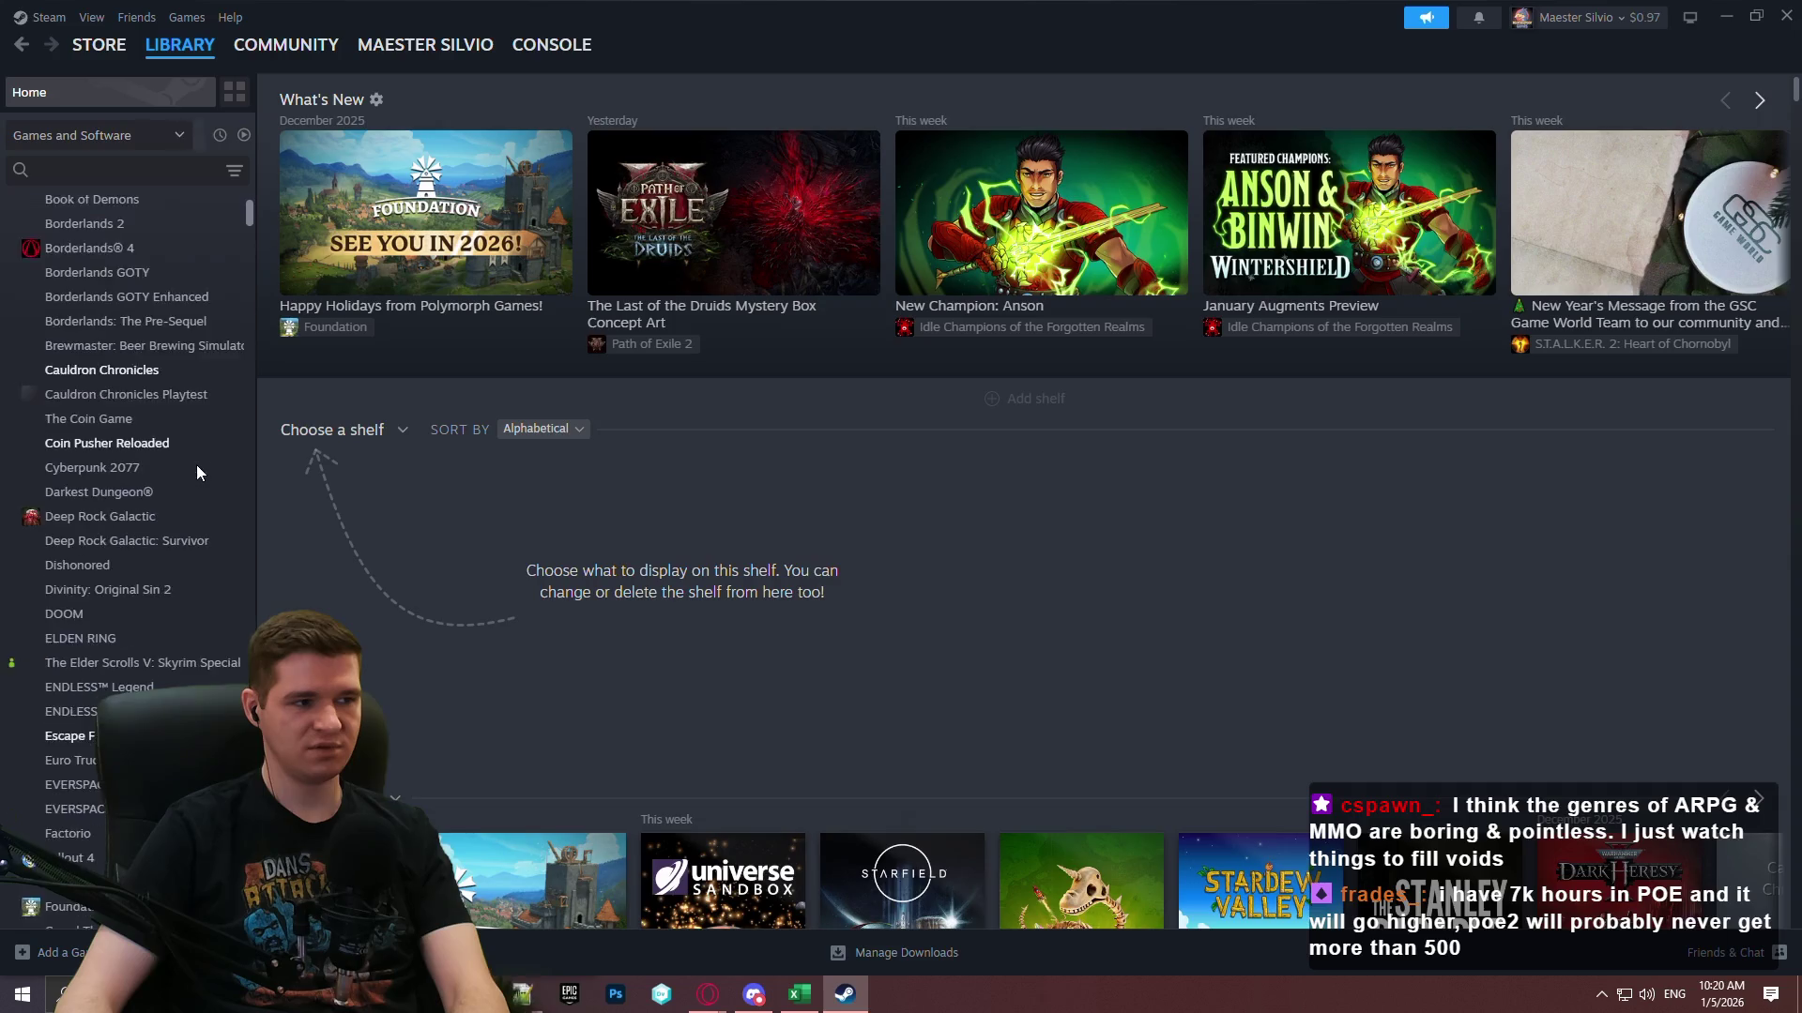
pyautogui.click(131, 520)
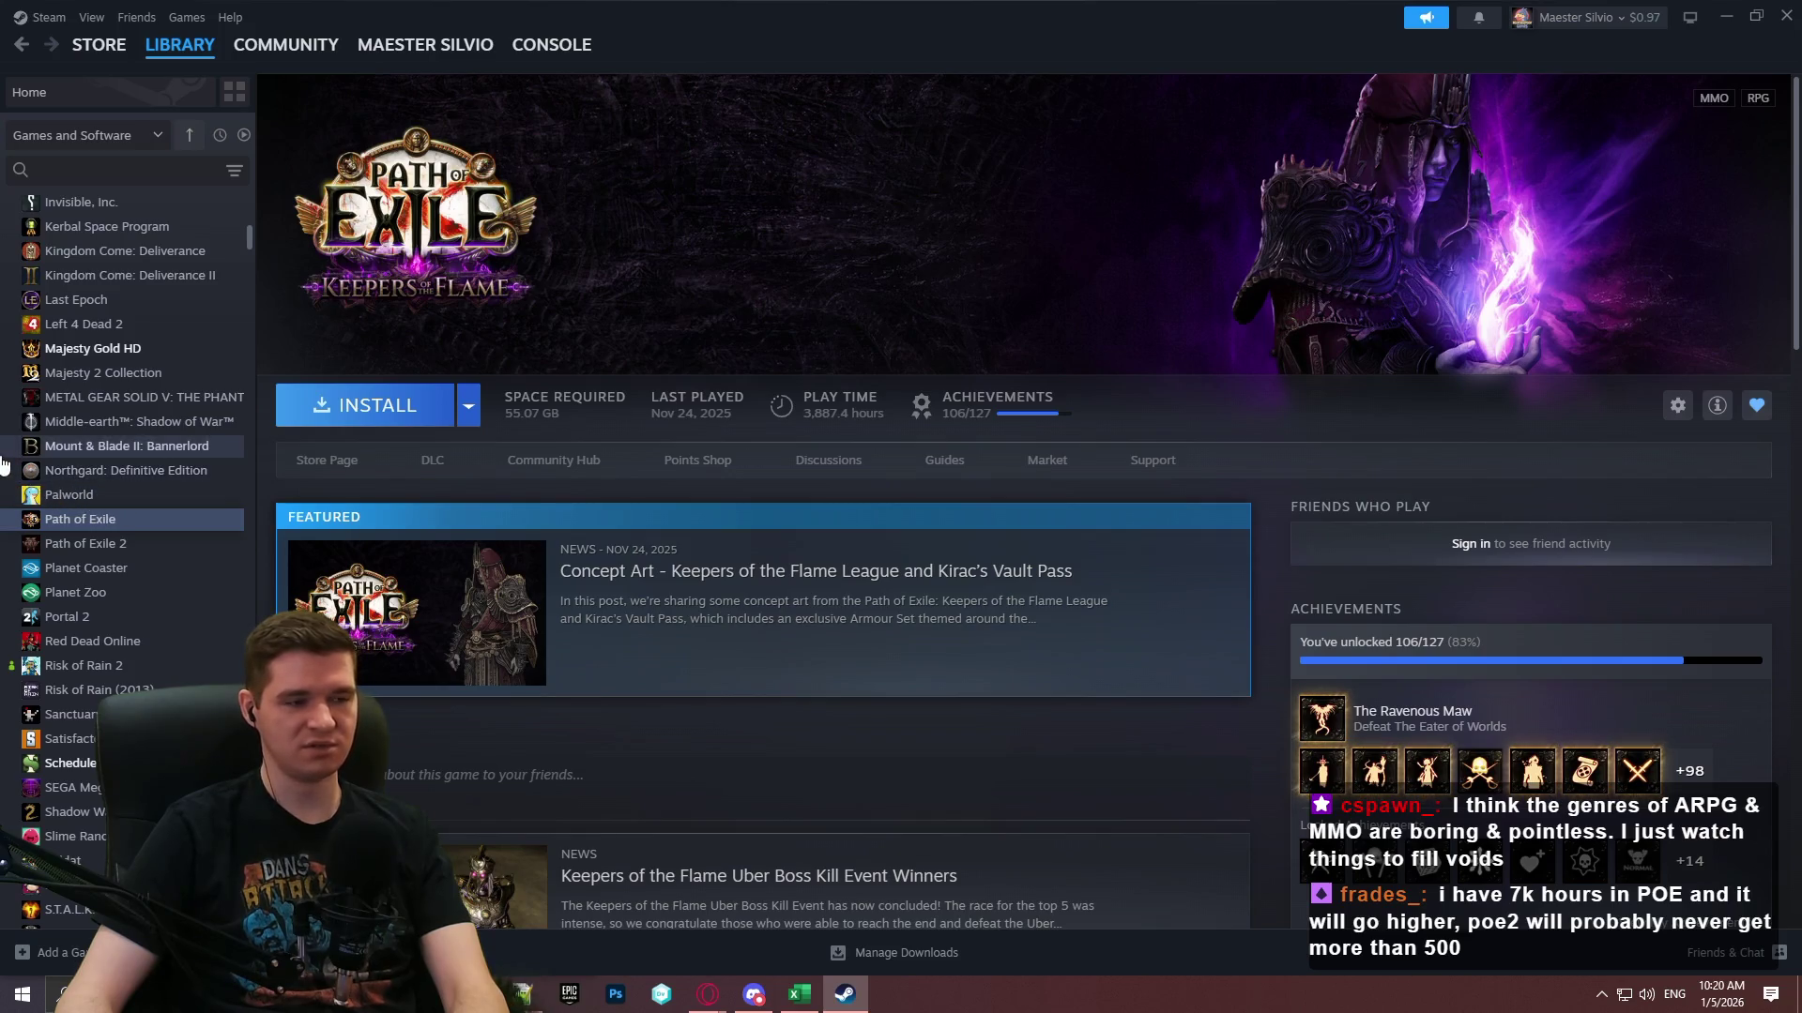
pyautogui.click(78, 544)
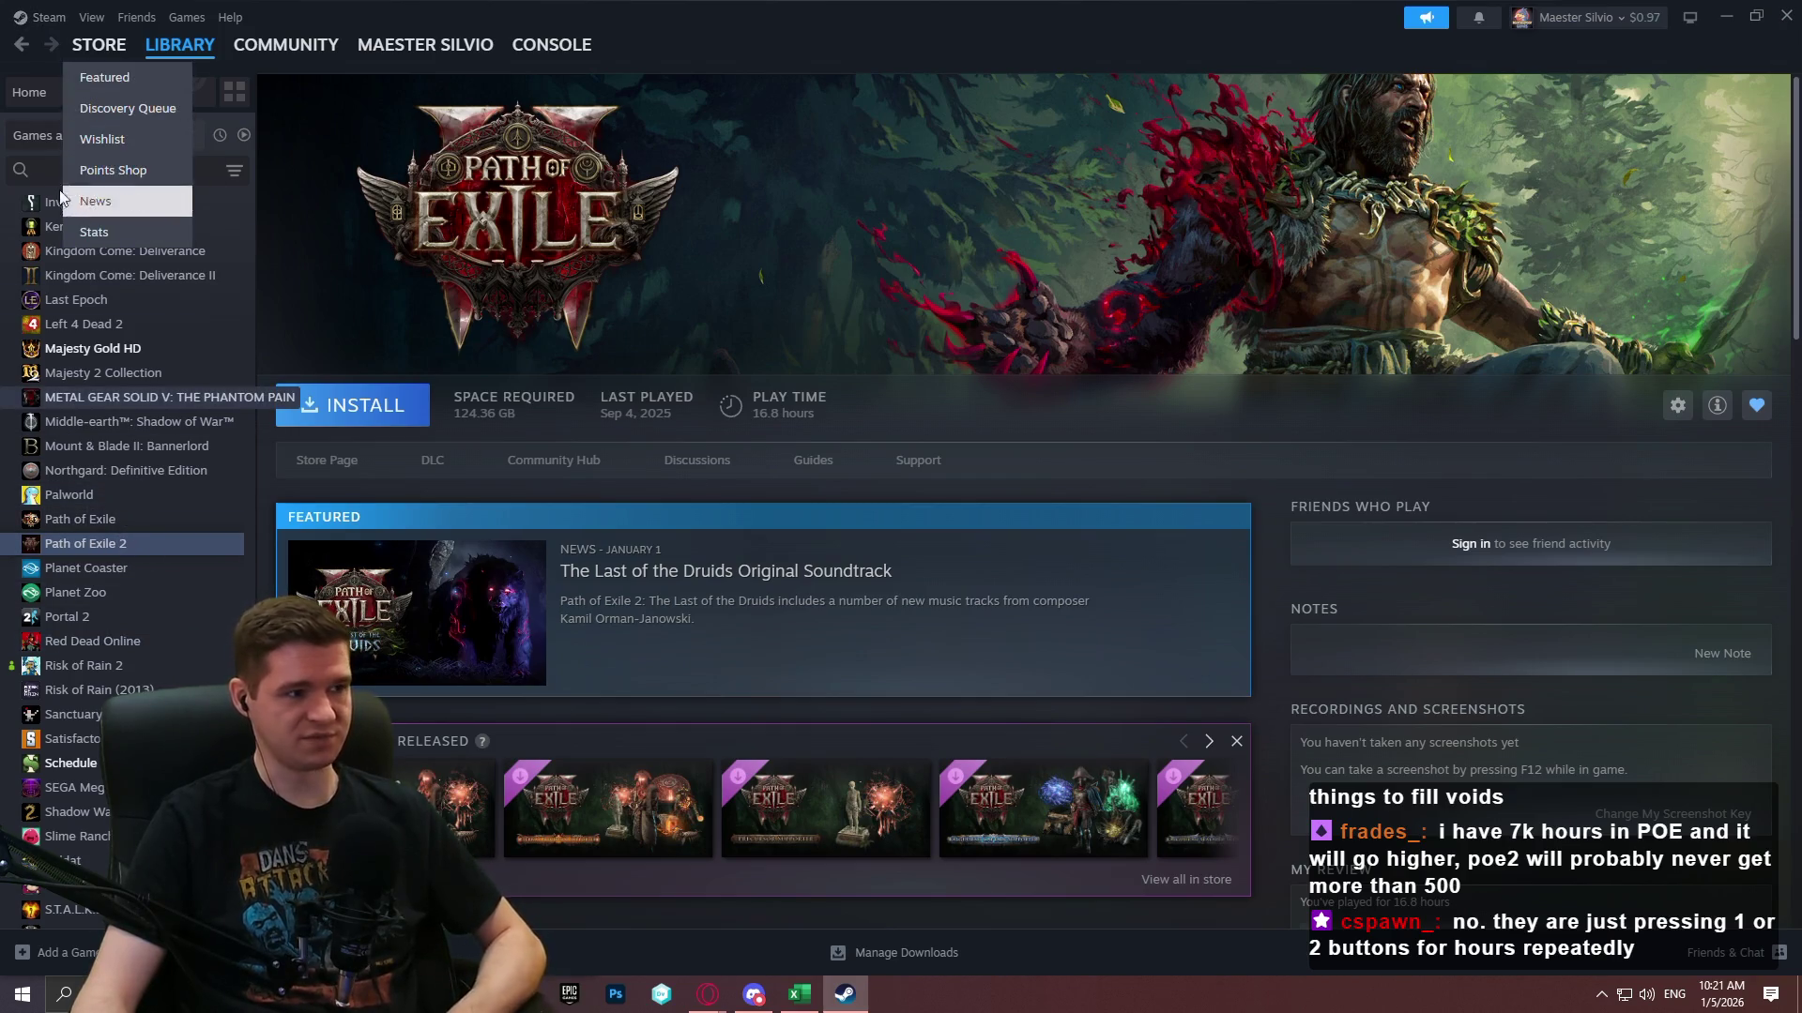
# Search the store for 'no rest for' and open the No Rest for the Wicked page past the age check.
pyautogui.click(95, 51)
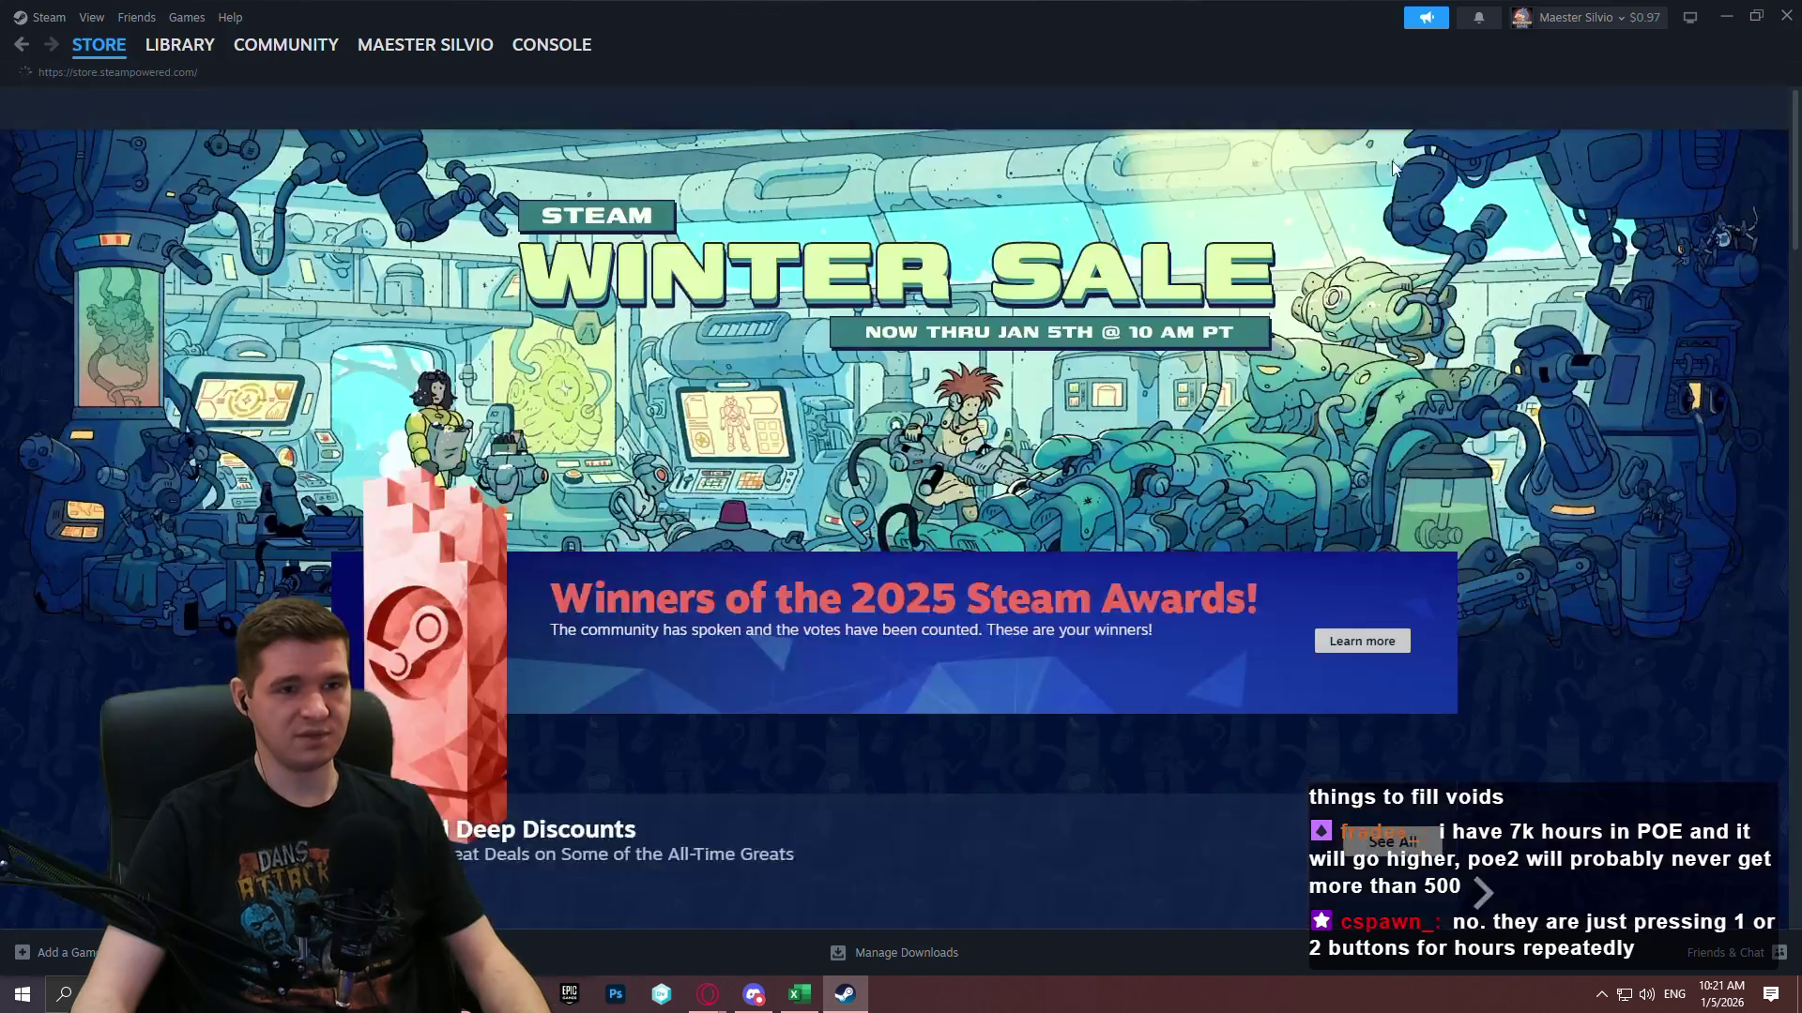
pyautogui.click(1156, 113)
pyautogui.write('no rest for')
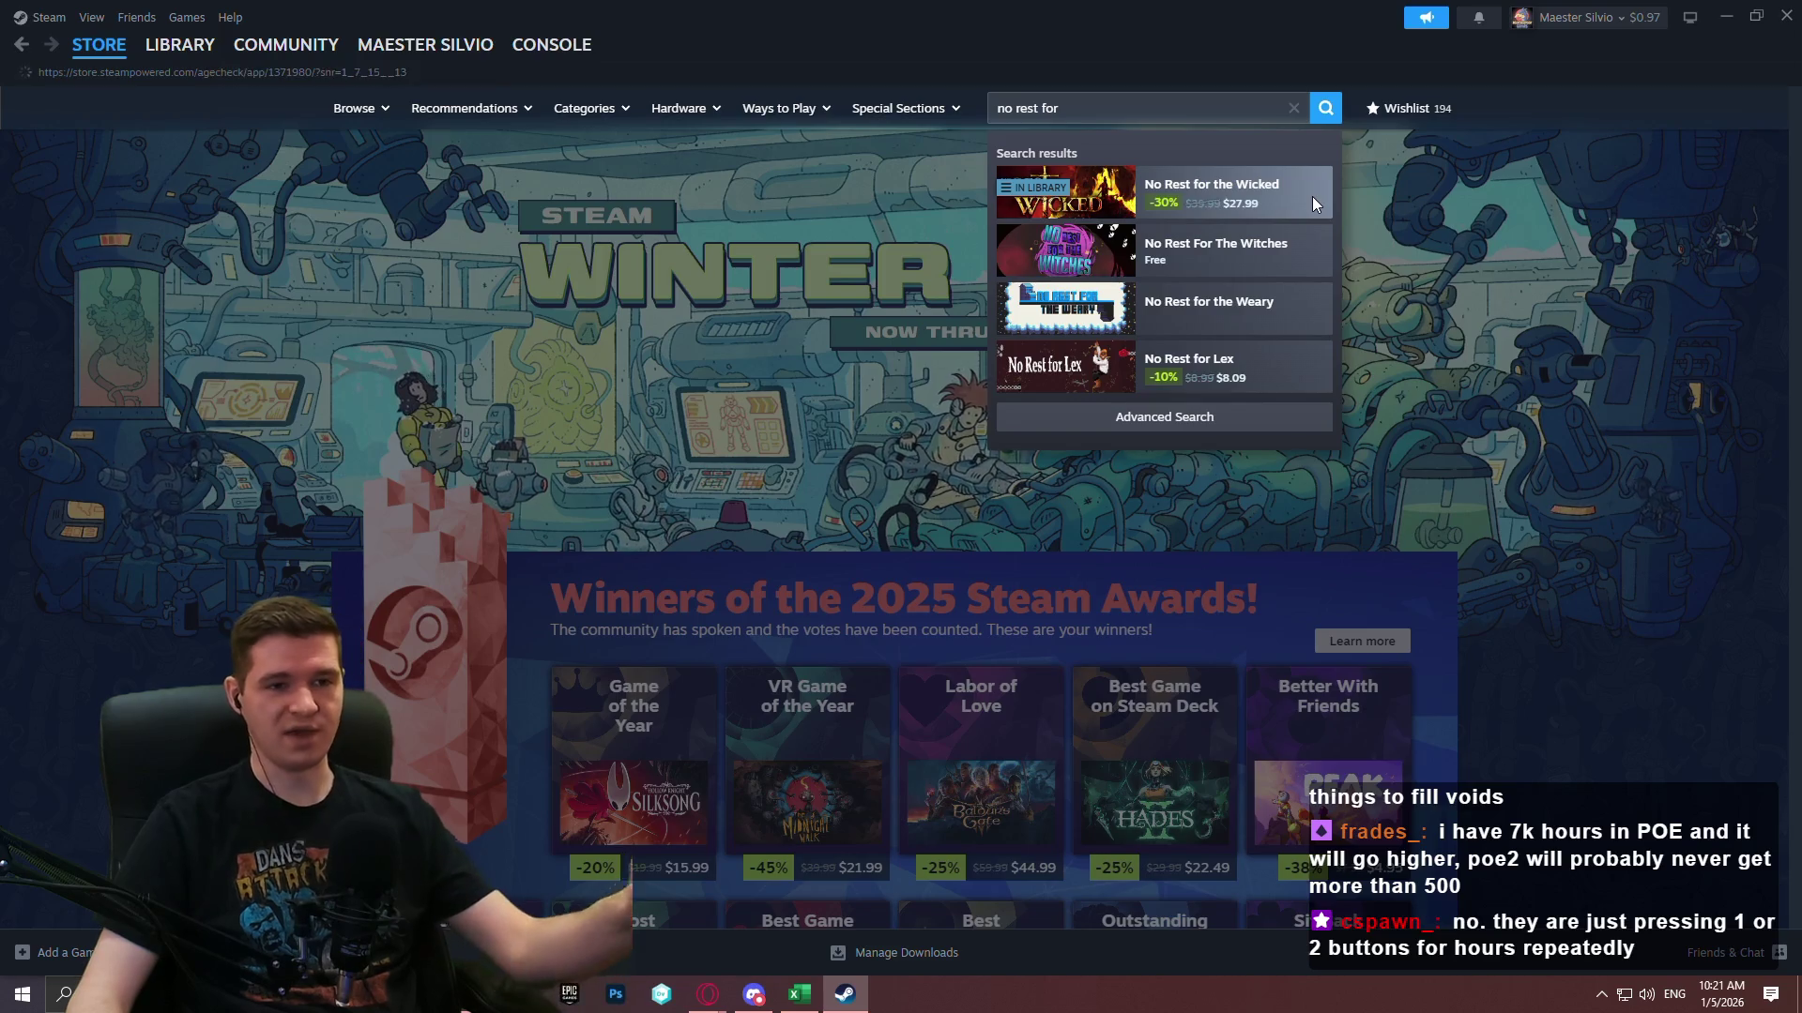
pyautogui.click(1312, 195)
pyautogui.click(869, 702)
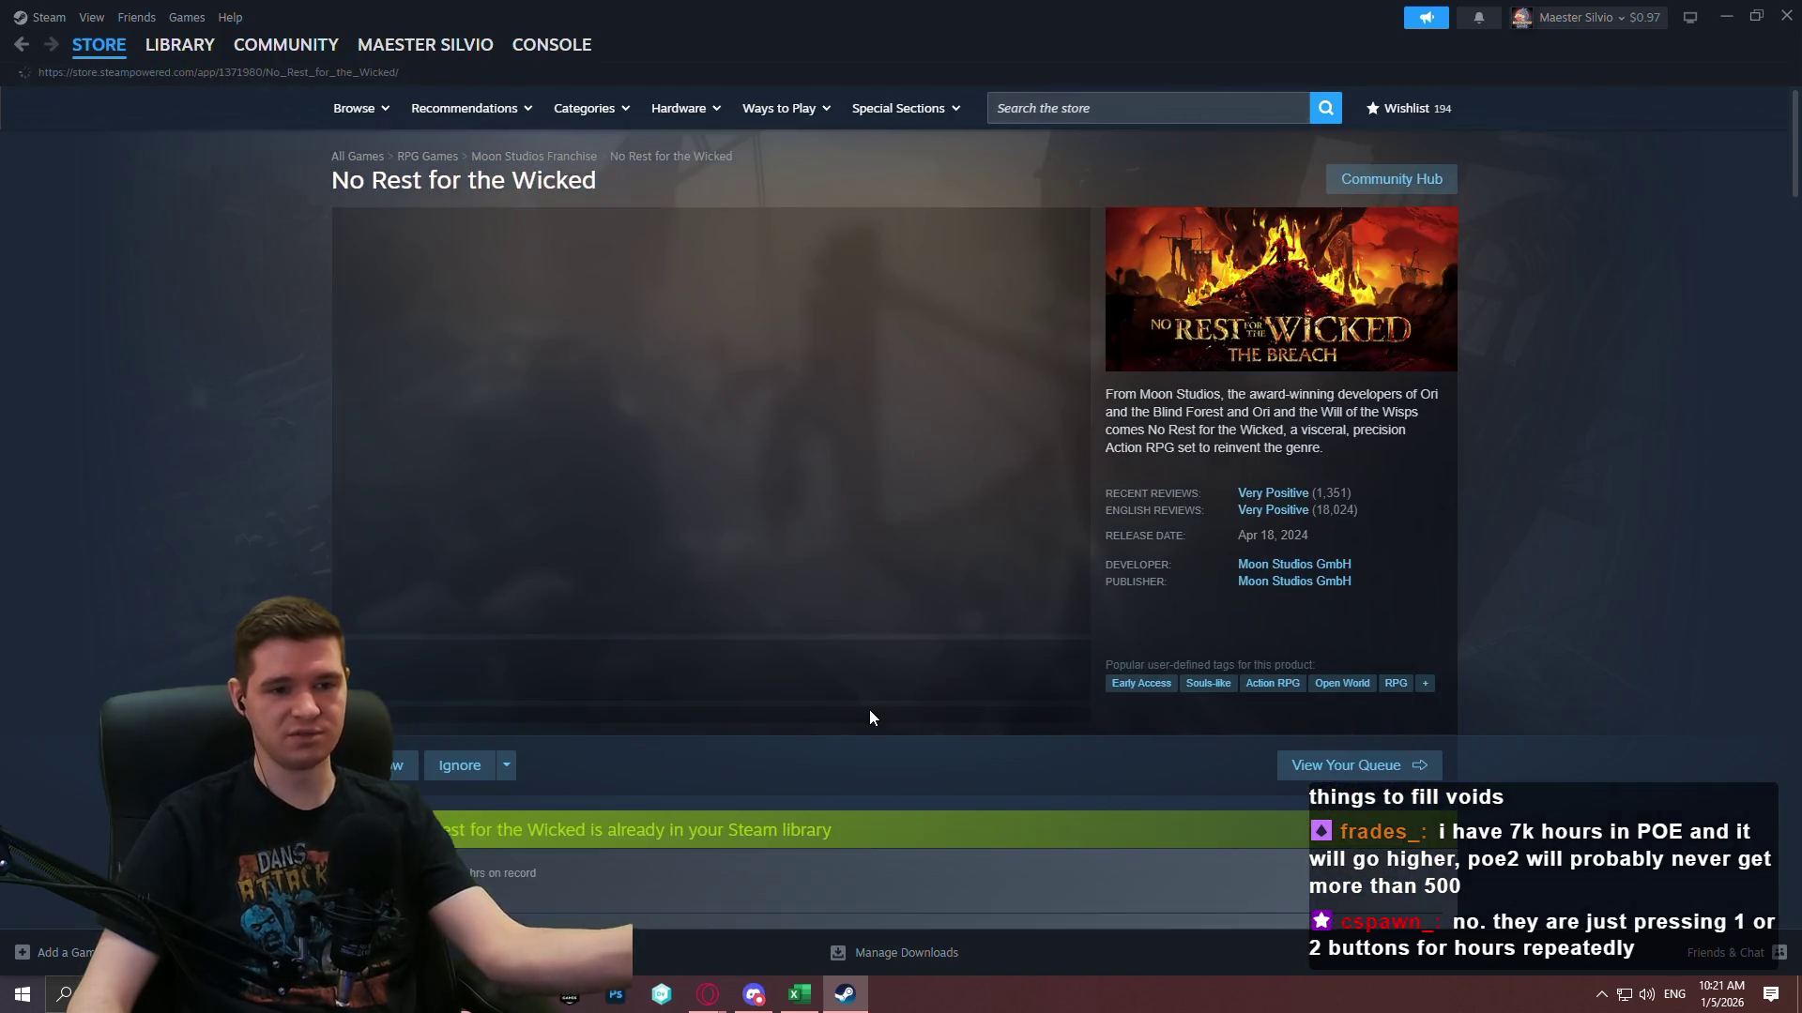
# Browse the No Rest for the Wicked screenshots enlarged, then close the viewer.
pyautogui.click(620, 695)
pyautogui.click(657, 563)
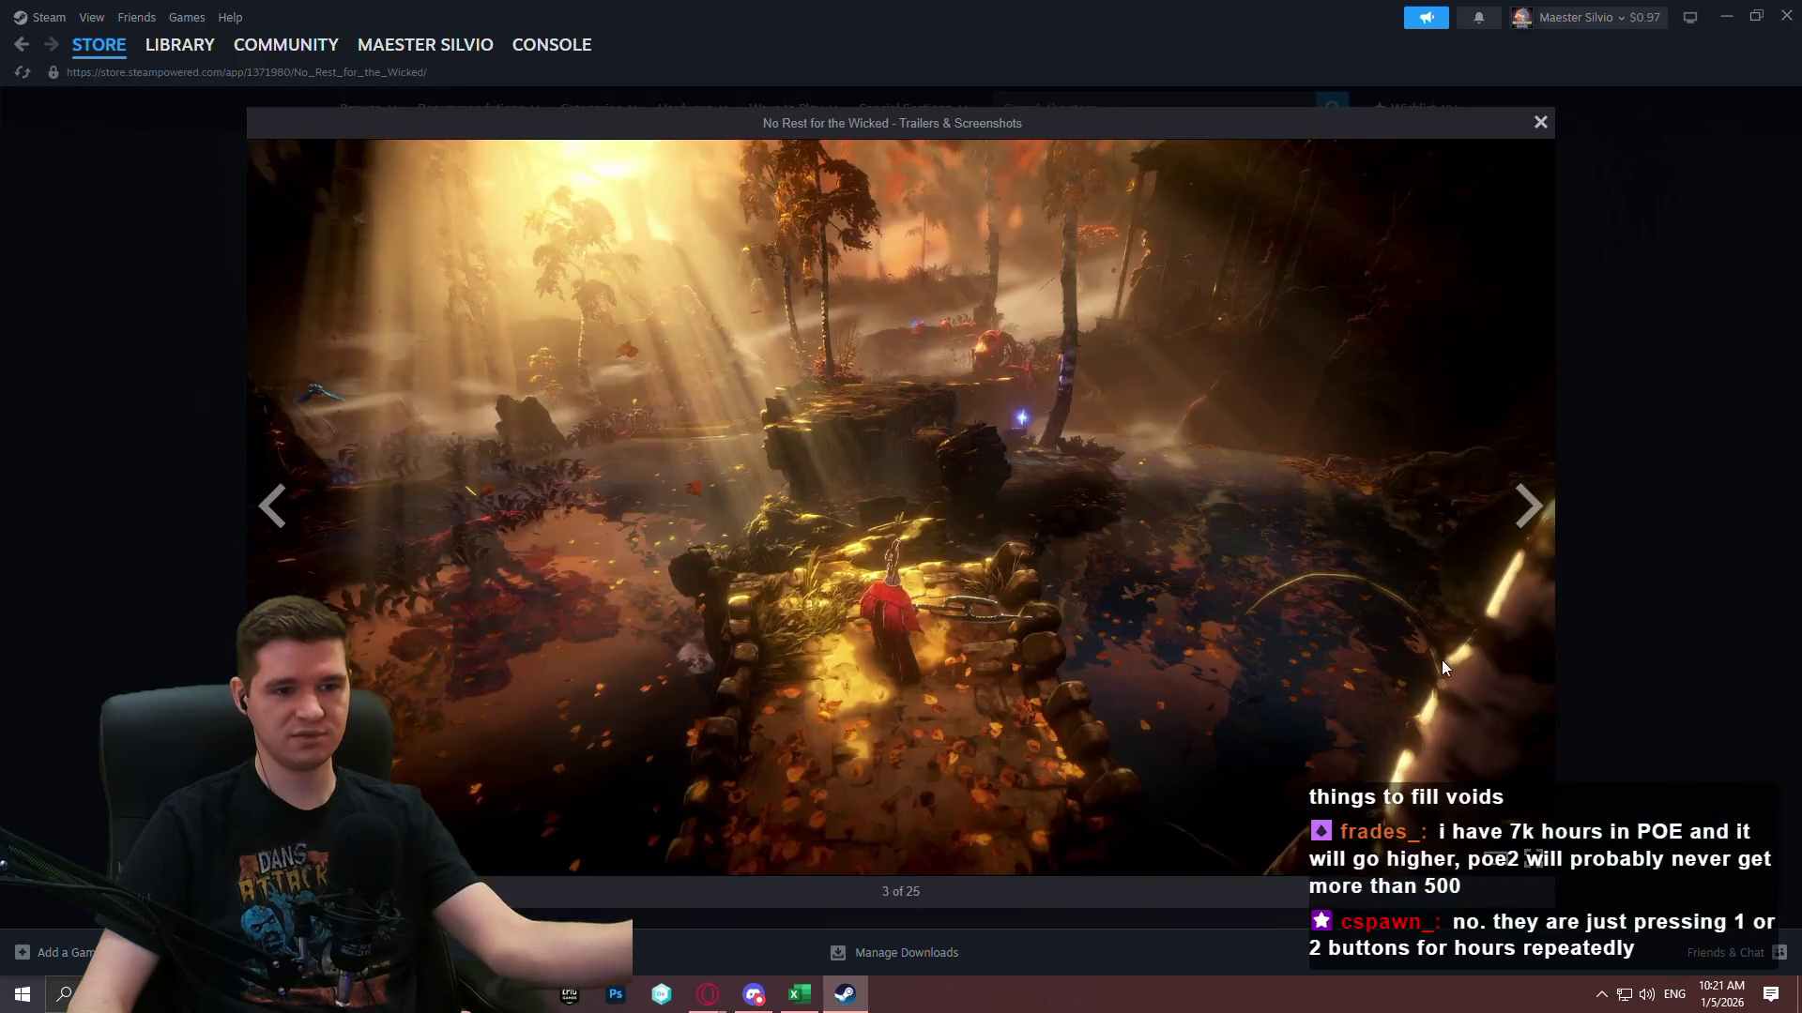
pyautogui.click(1535, 510)
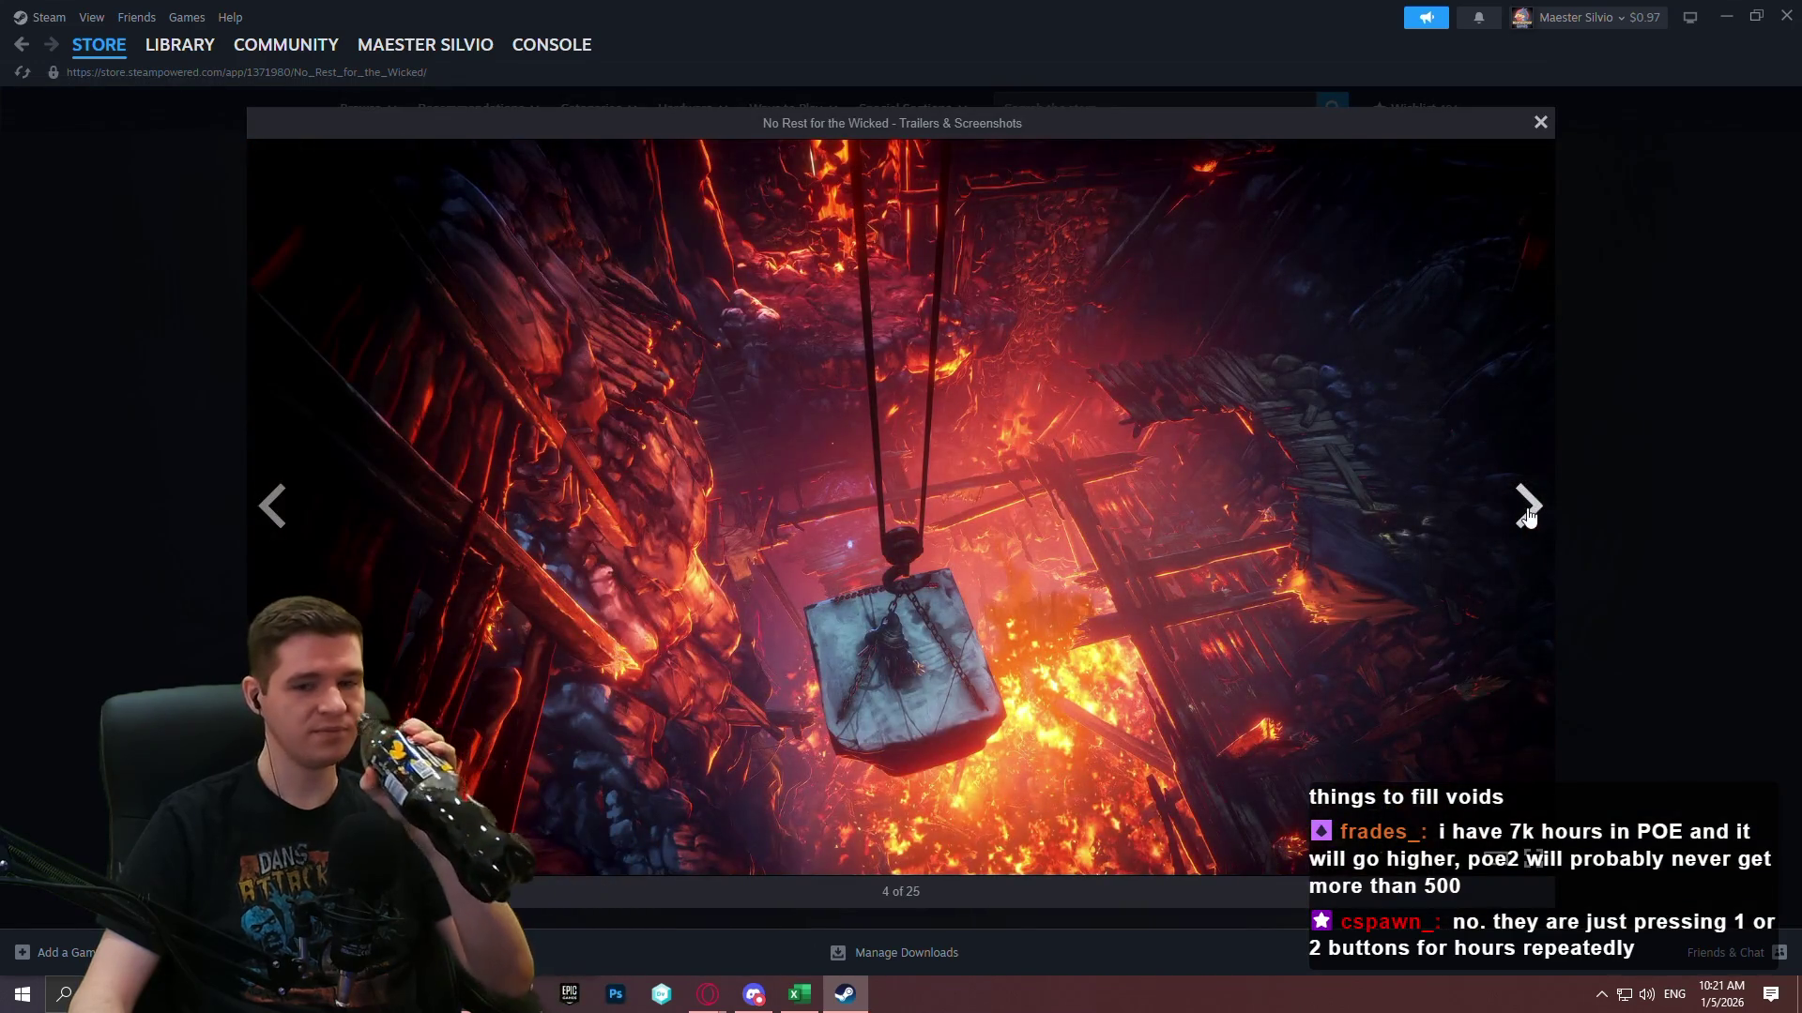
pyautogui.click(1525, 520)
pyautogui.click(1525, 521)
pyautogui.click(1524, 520)
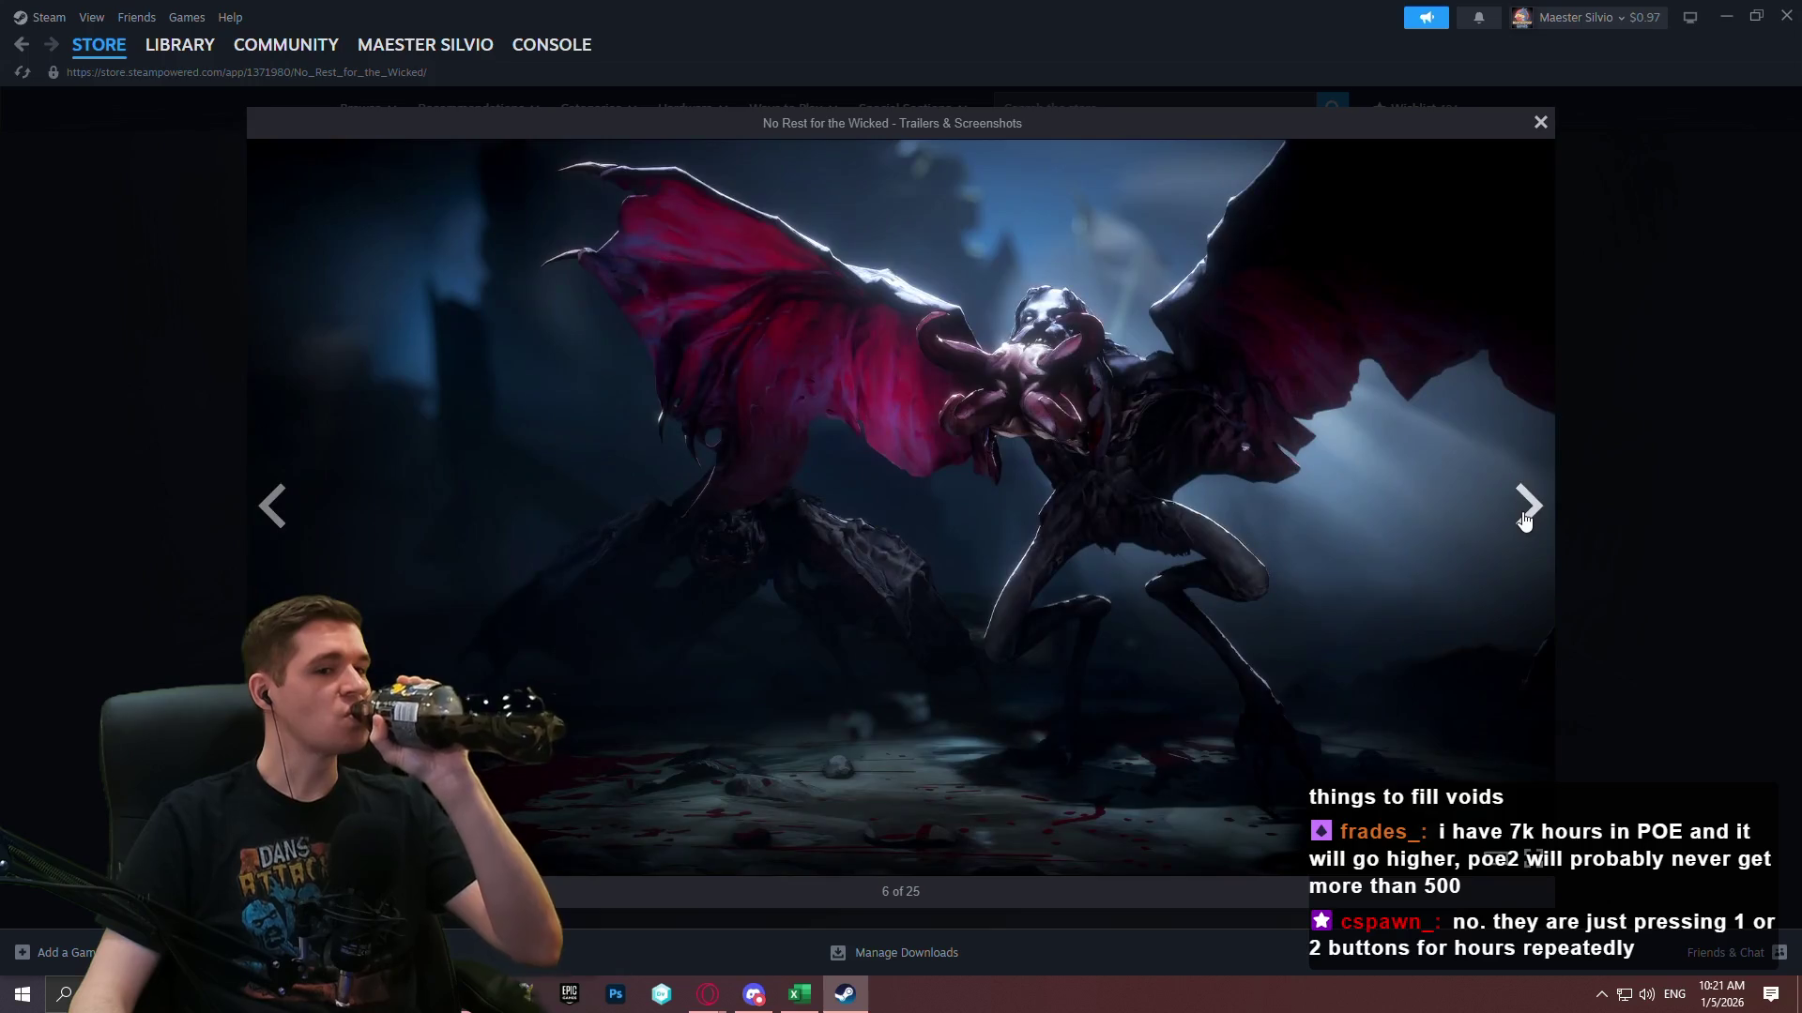
pyautogui.click(1525, 521)
pyautogui.click(1525, 520)
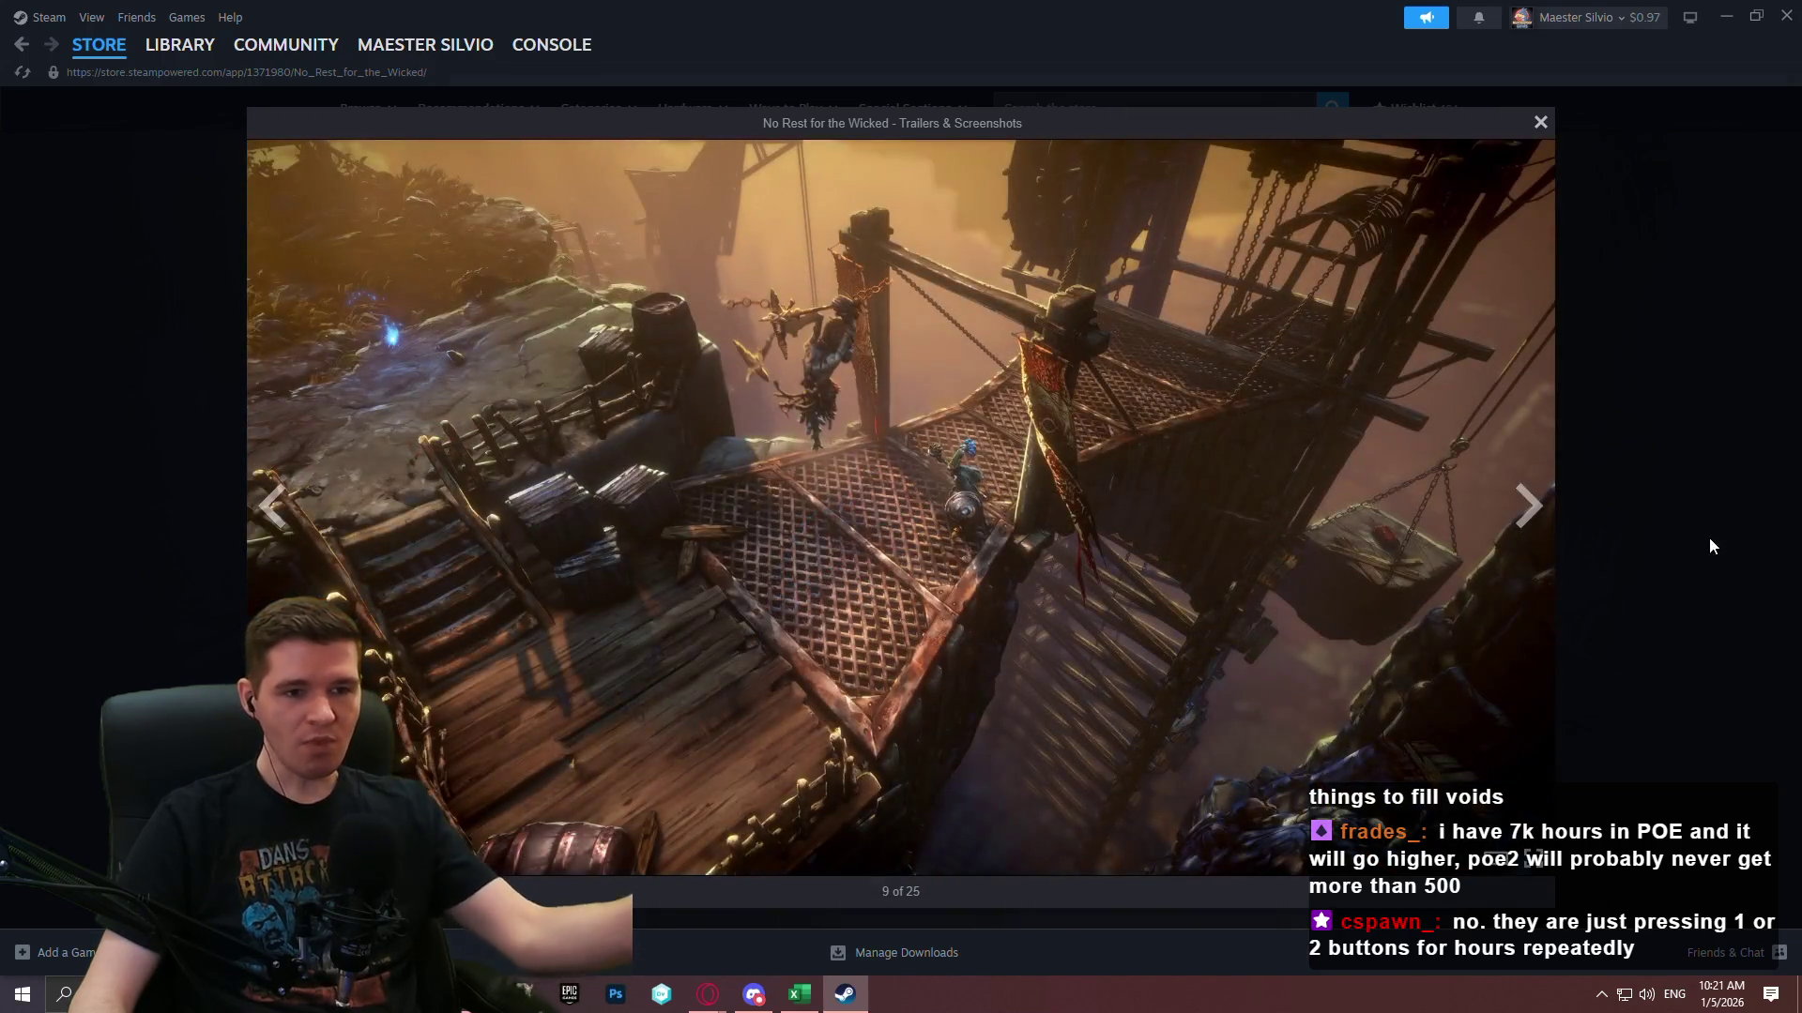
pyautogui.click(1720, 533)
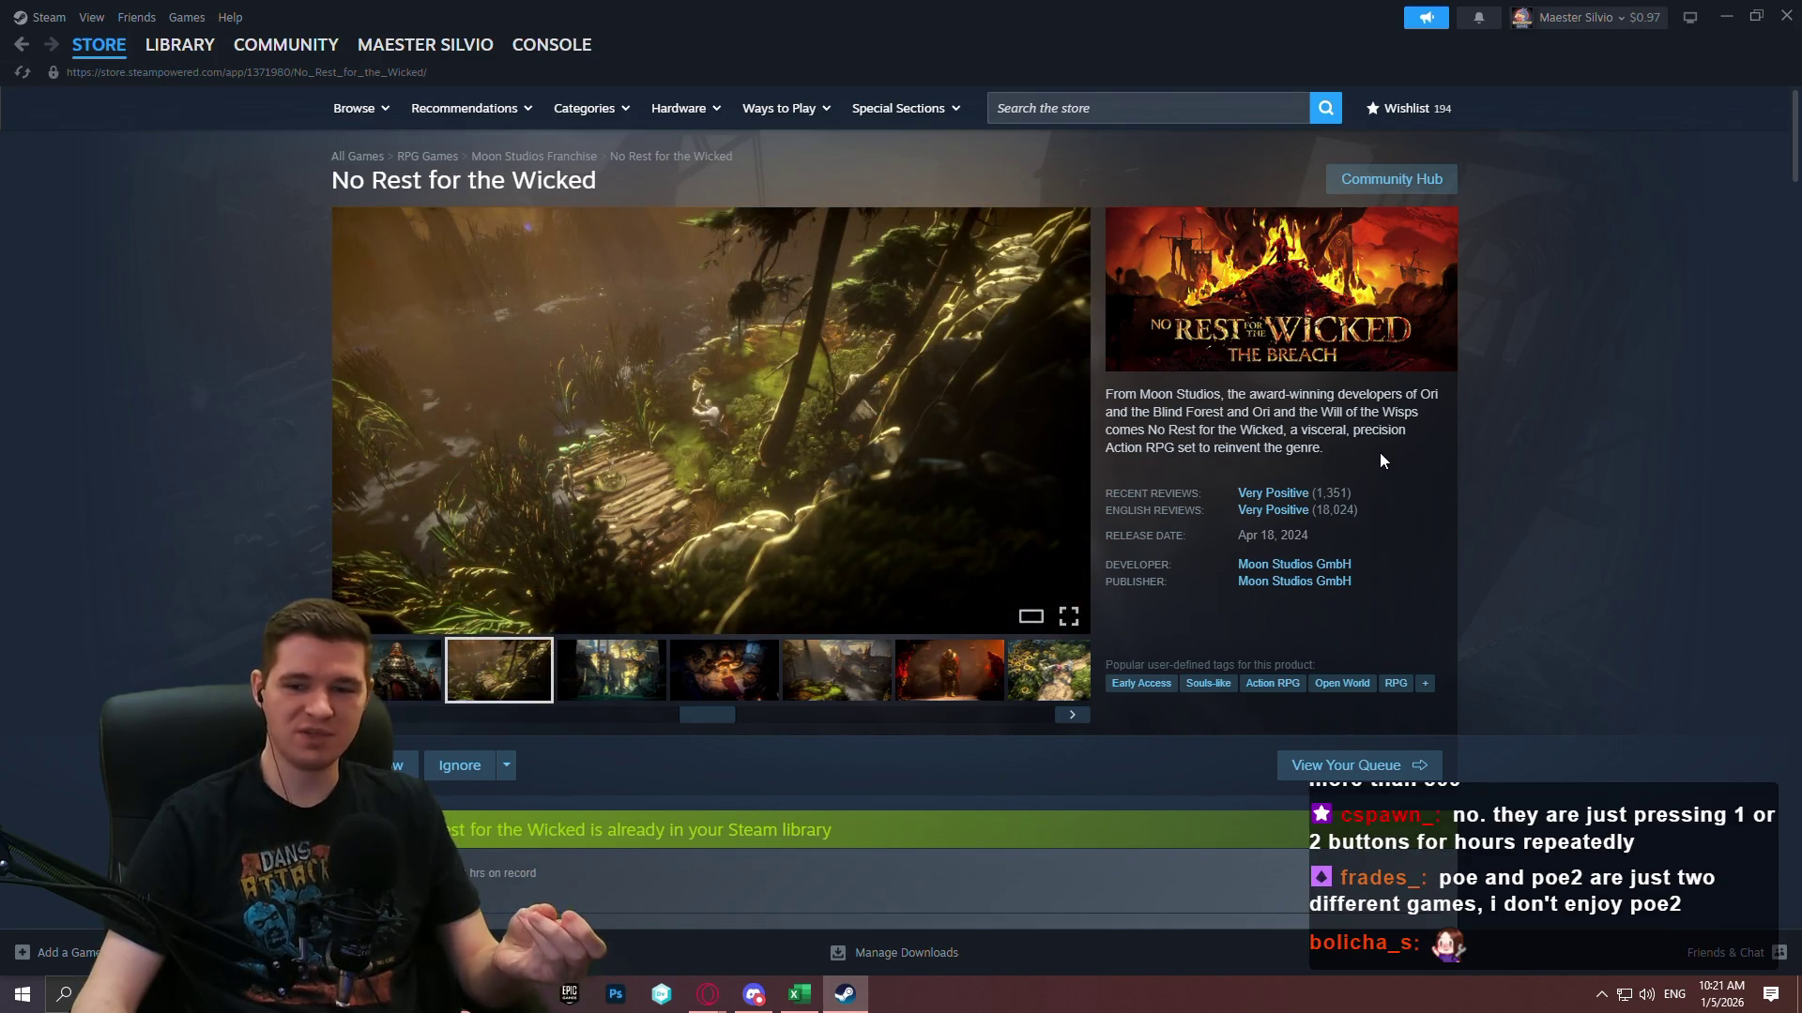
# Search the store for 'path of ex' and open the Path of Exile 2 page.
pyautogui.click(1128, 111)
pyautogui.write('p')
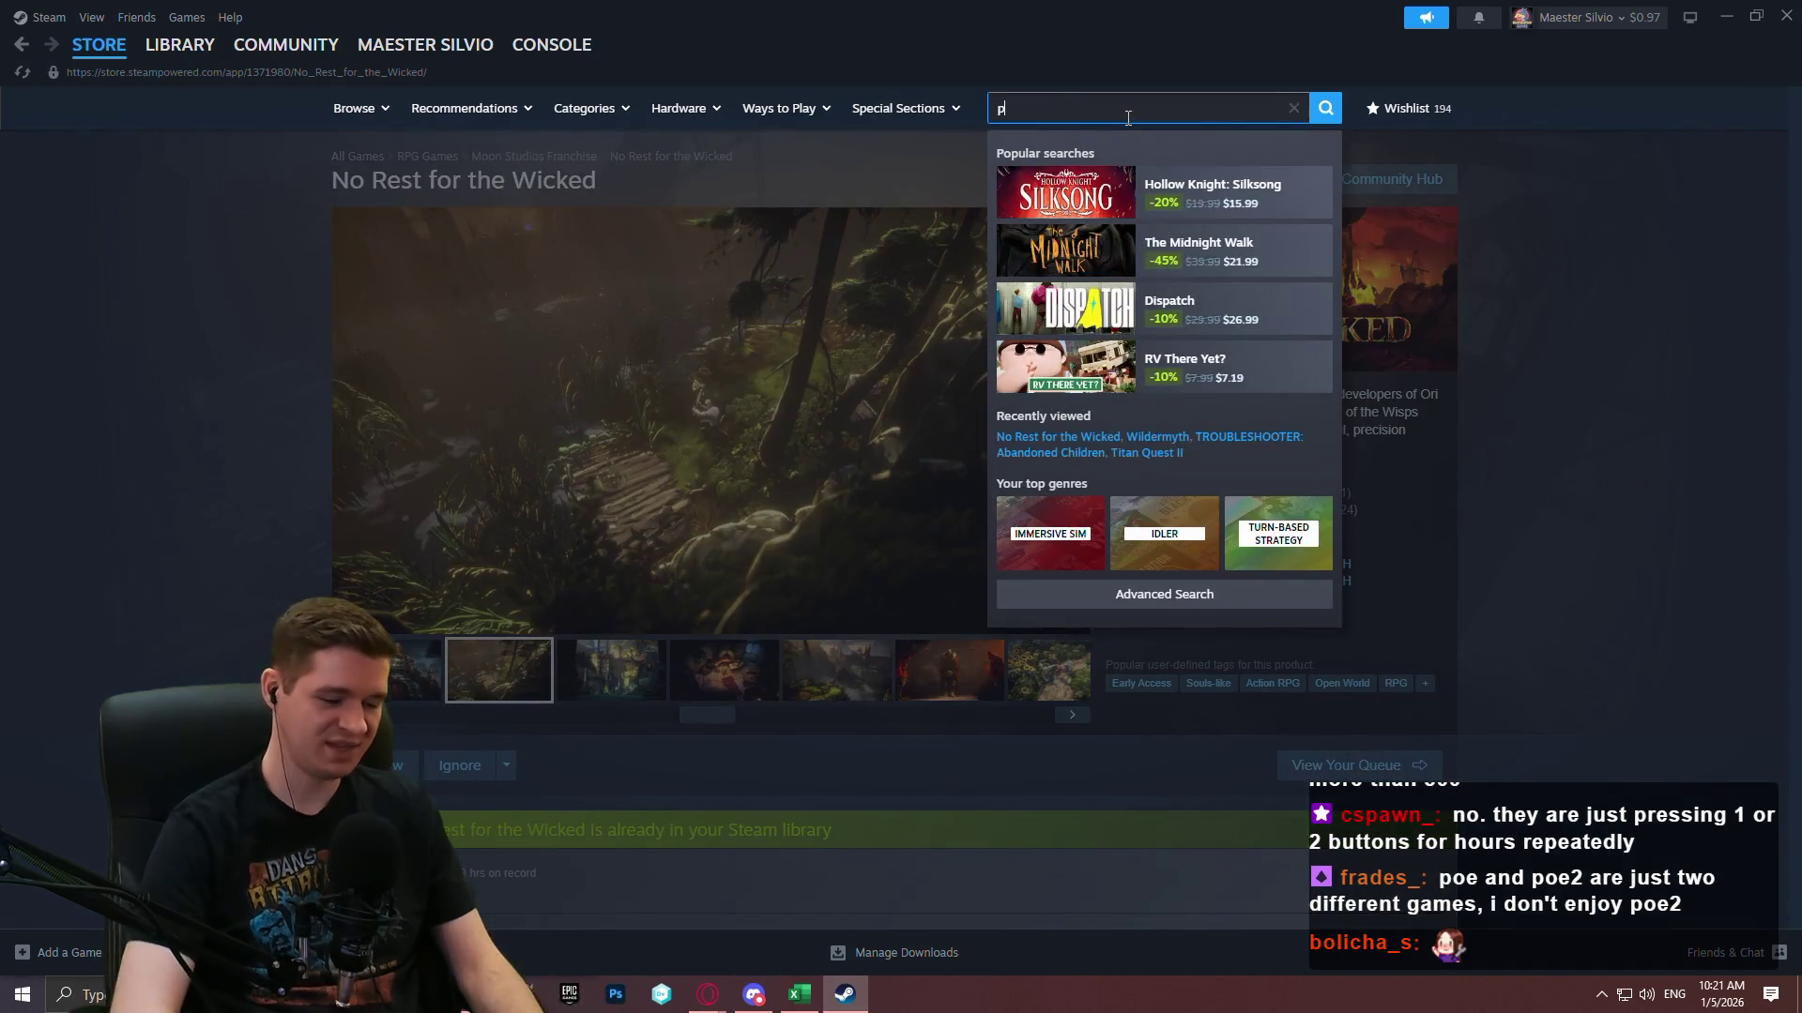
pyautogui.write('ath of ex')
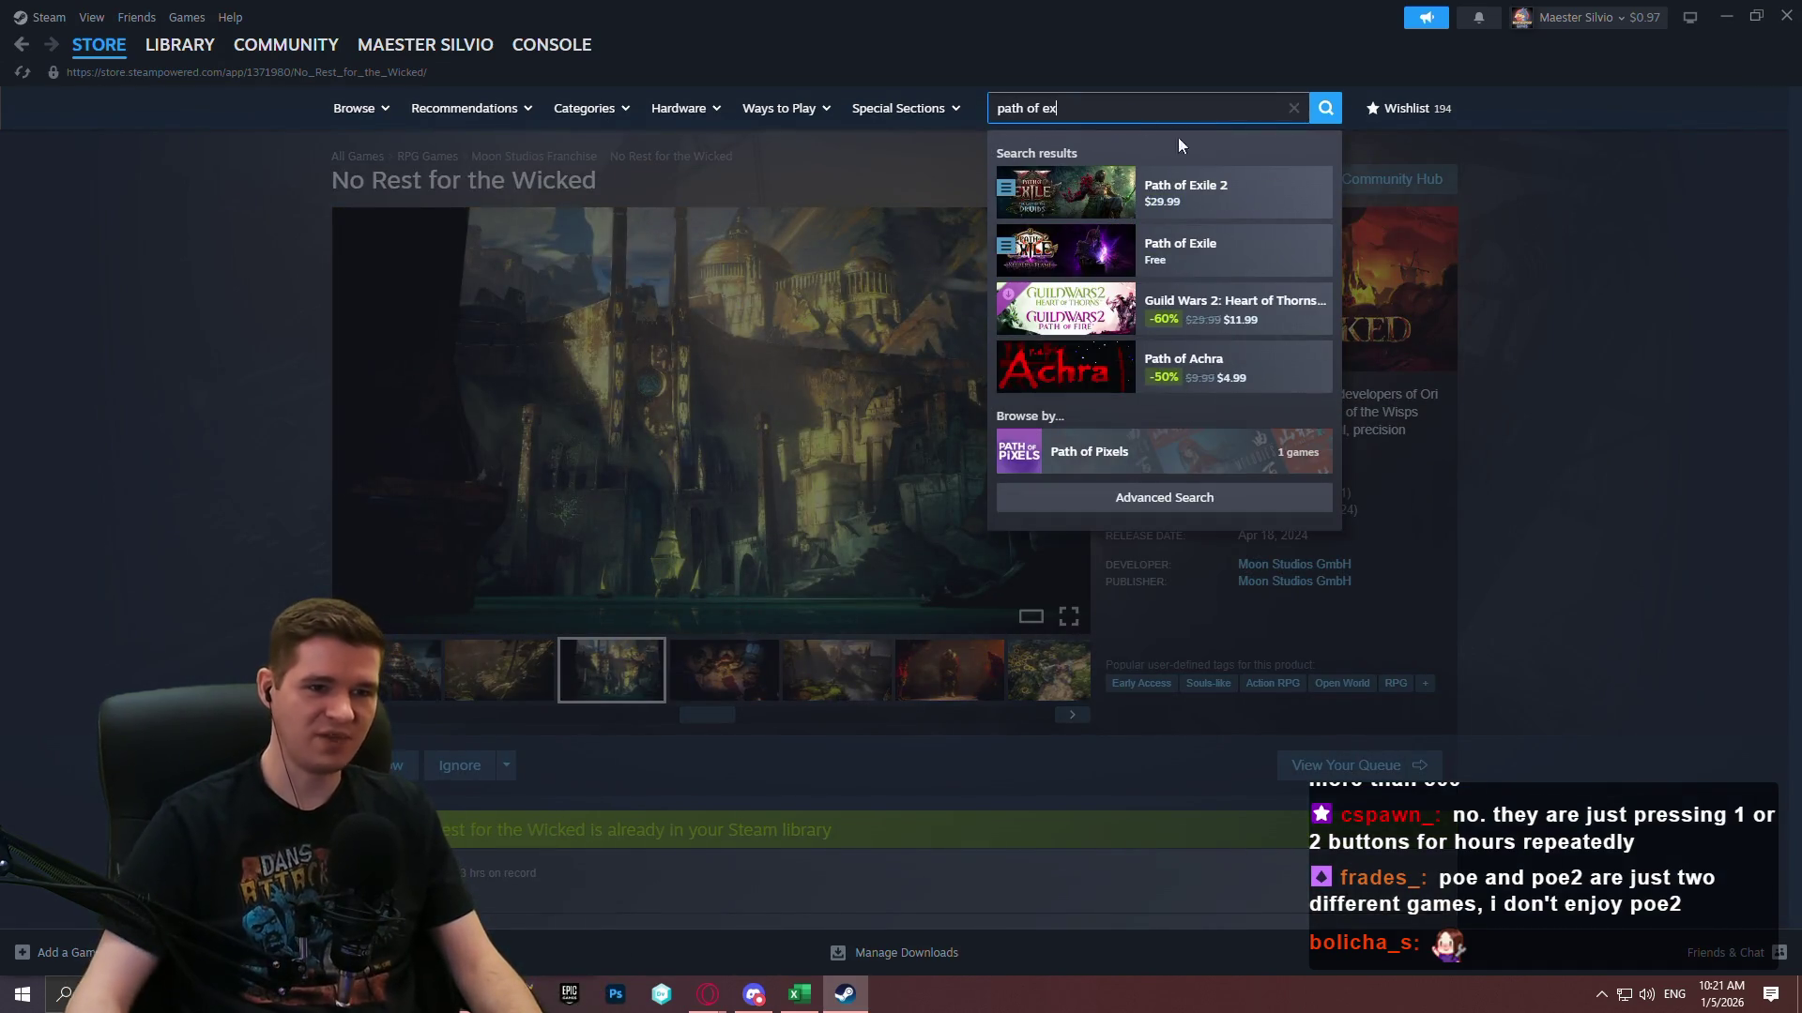
pyautogui.click(1232, 196)
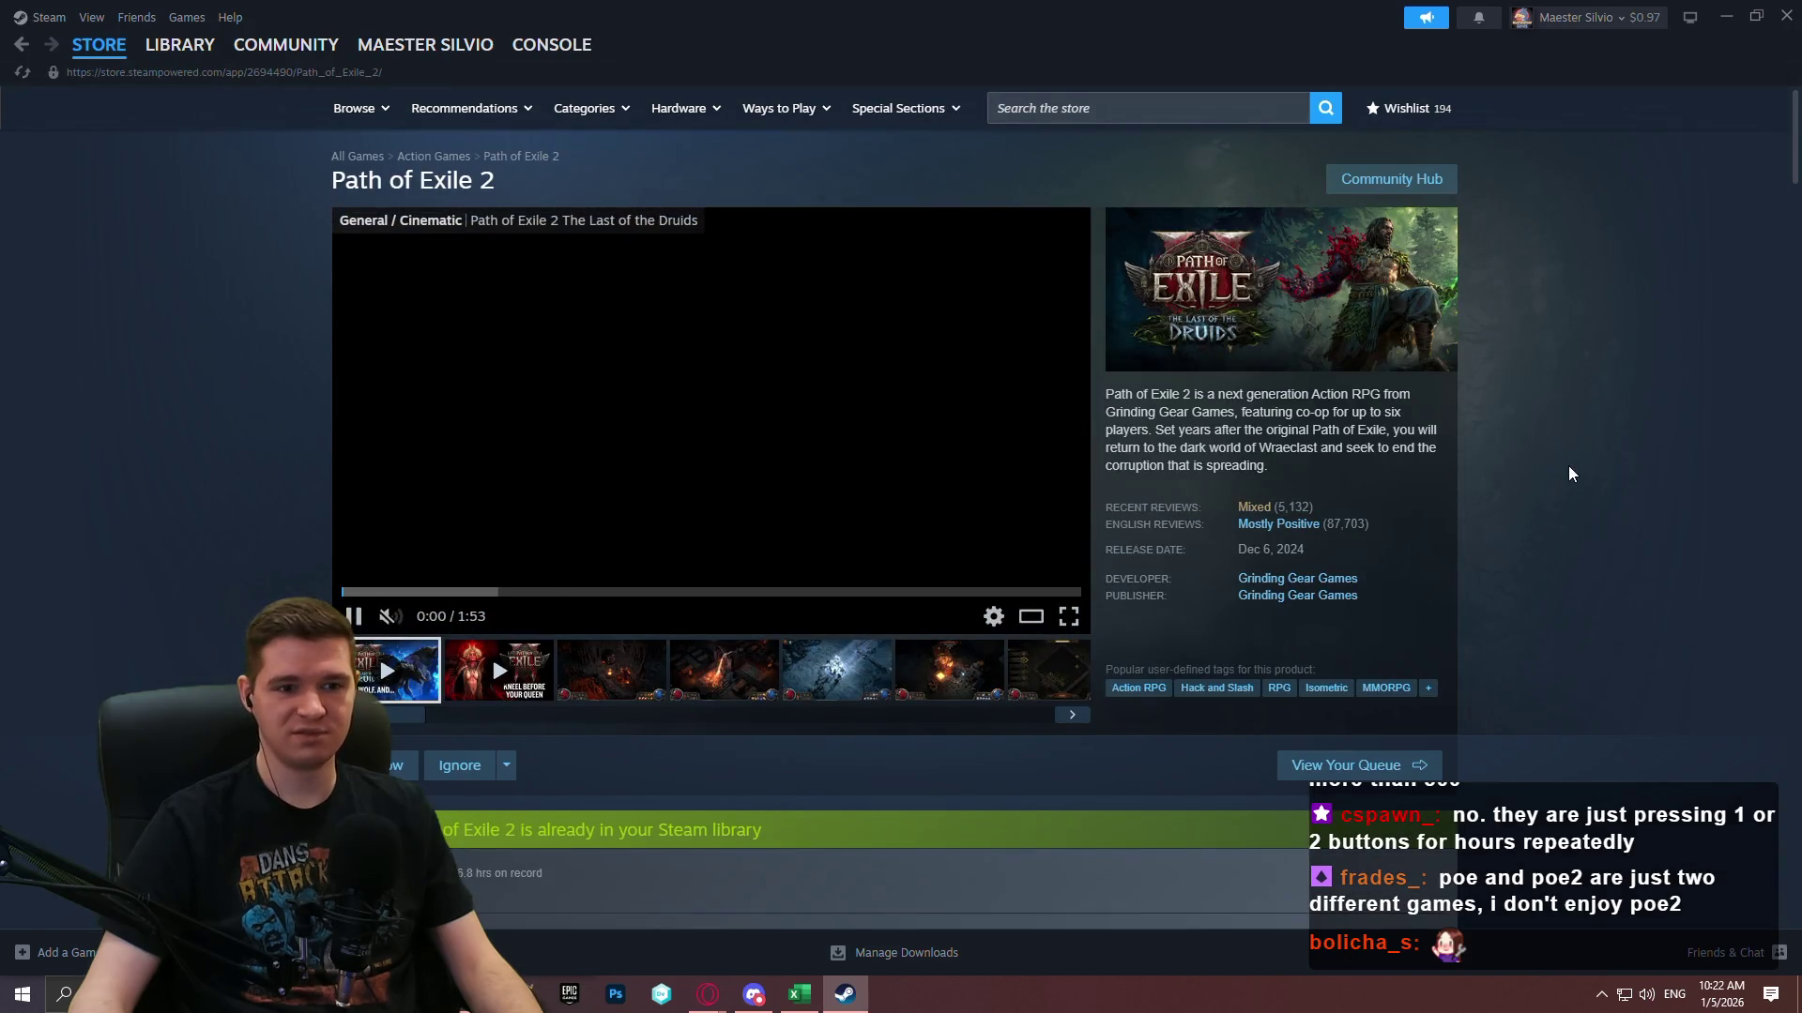
# Flip through Path of Exile 2 screenshots, then enlarge the cave shot and advance to the next.
pyautogui.click(823, 676)
pyautogui.click(722, 695)
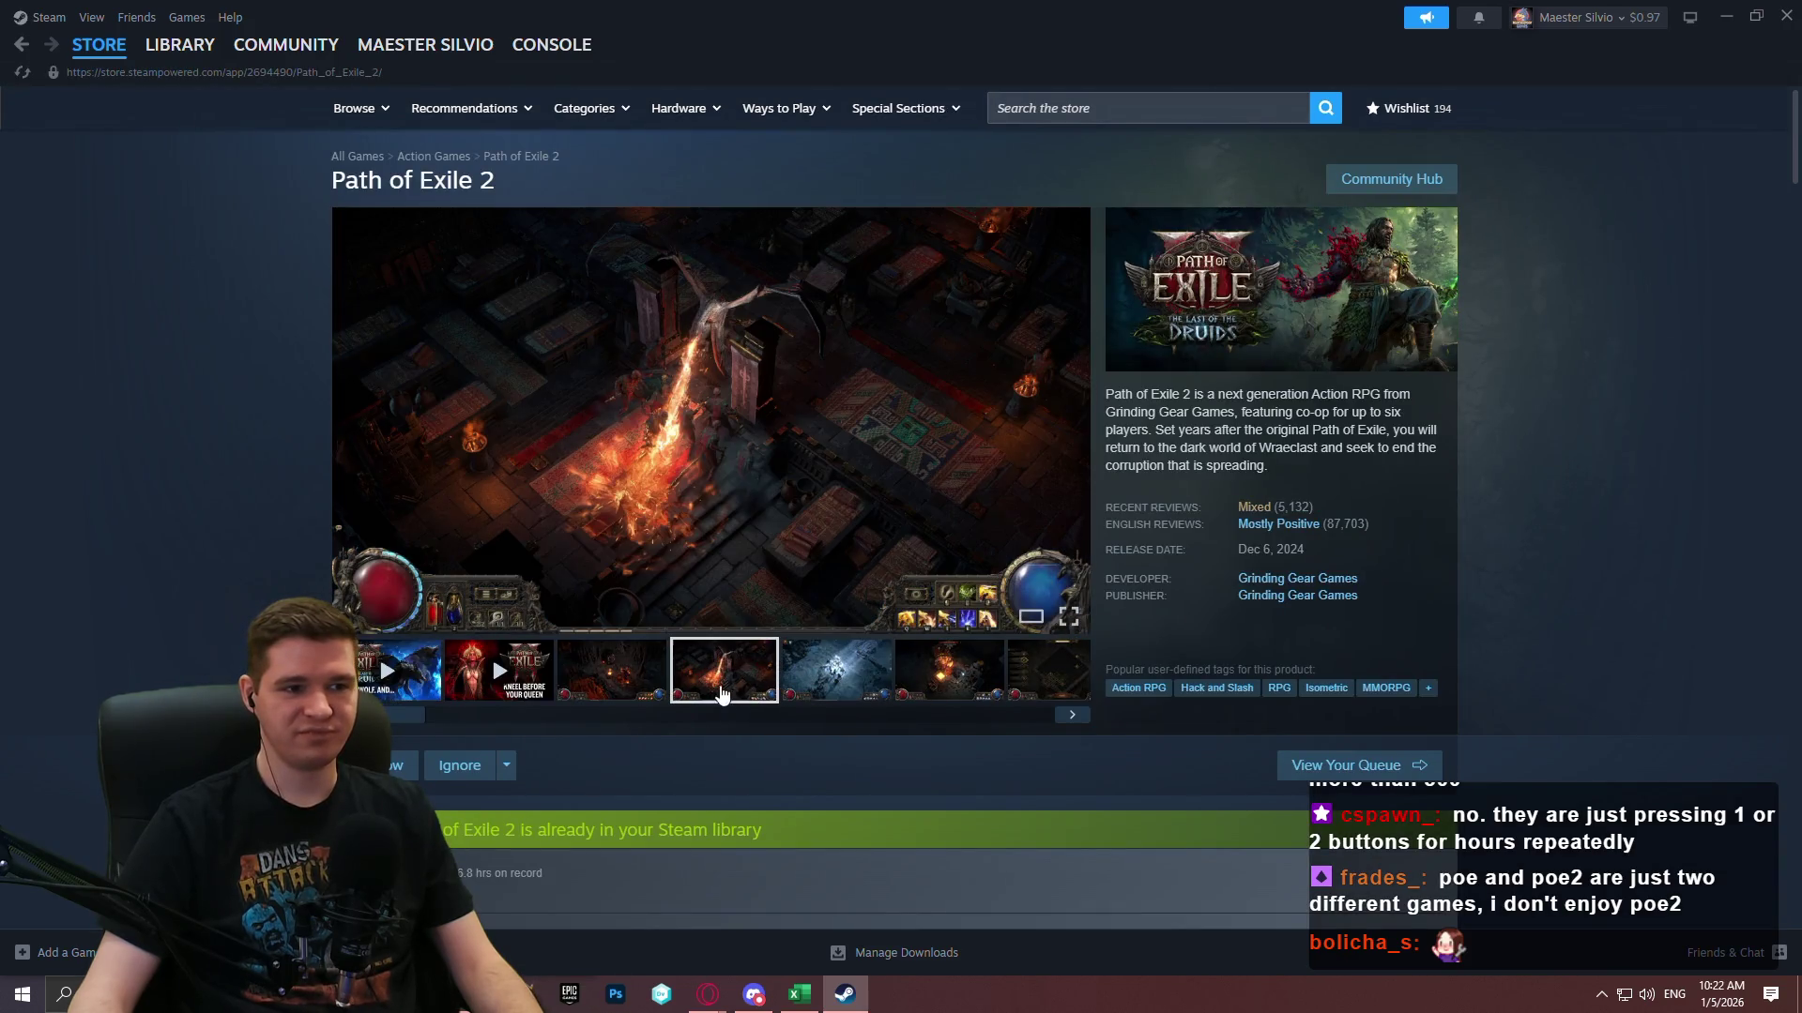
pyautogui.click(656, 693)
pyautogui.click(823, 504)
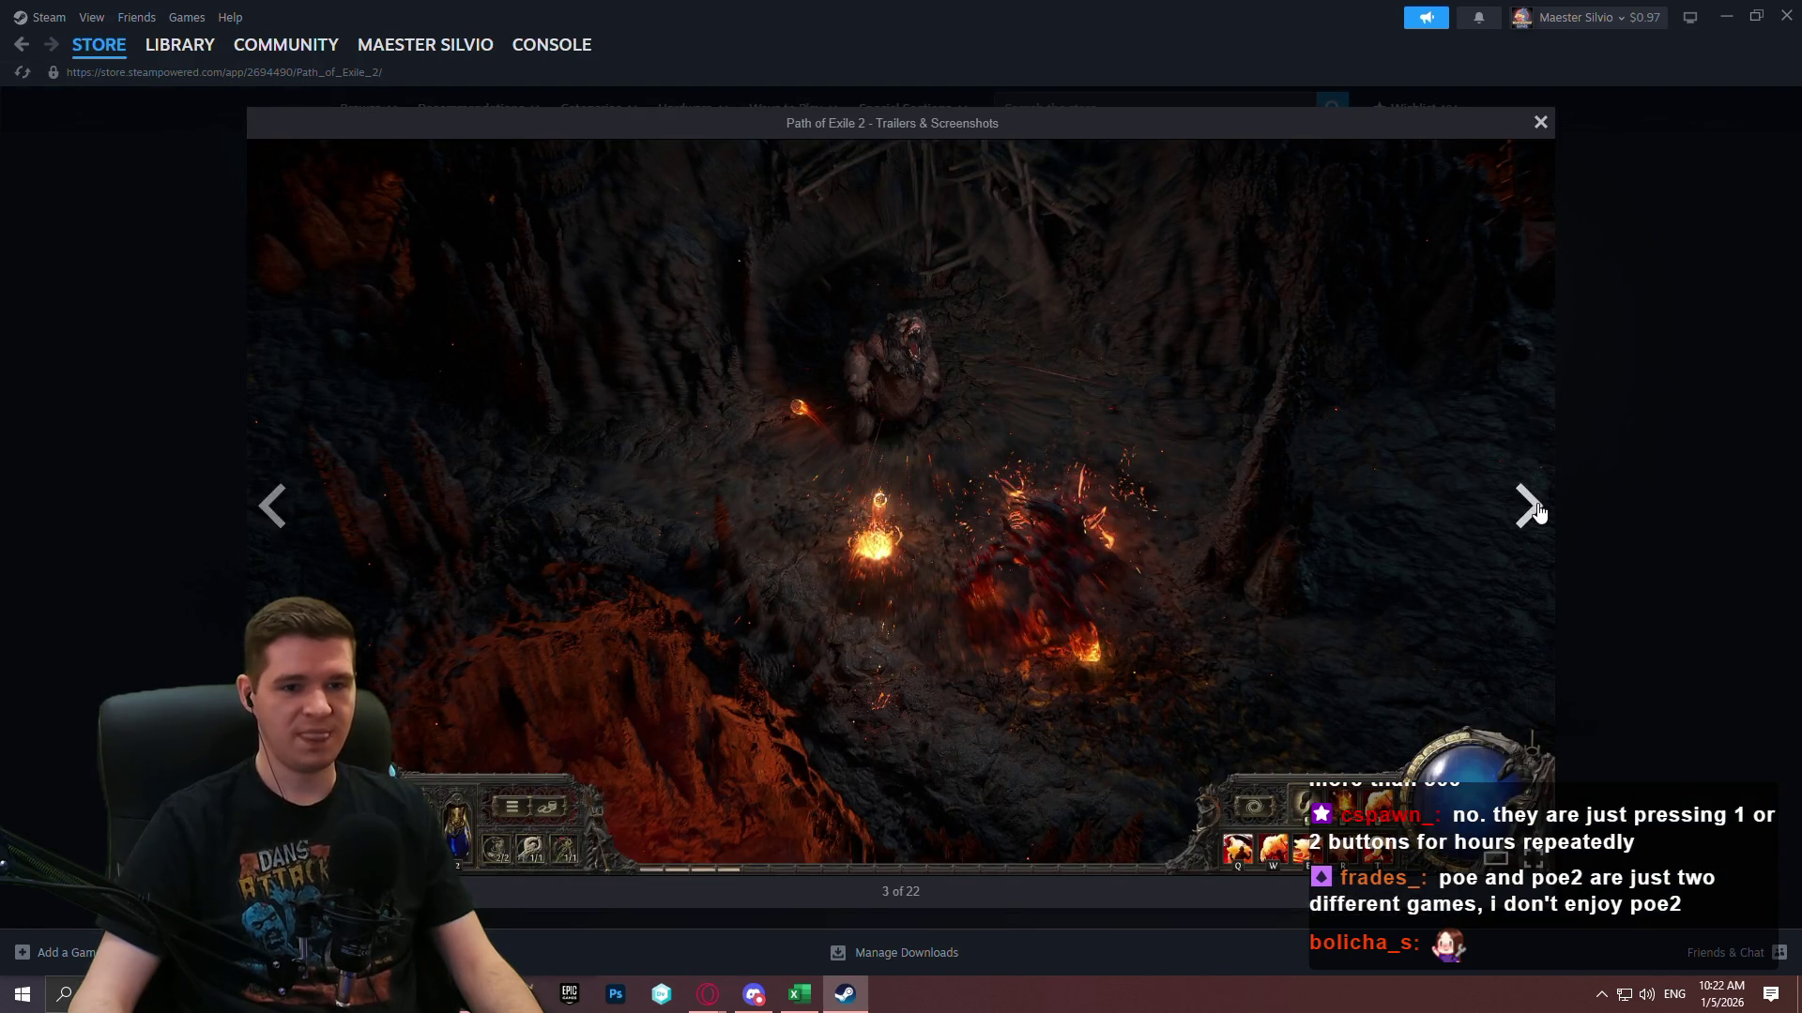
pyautogui.click(1539, 512)
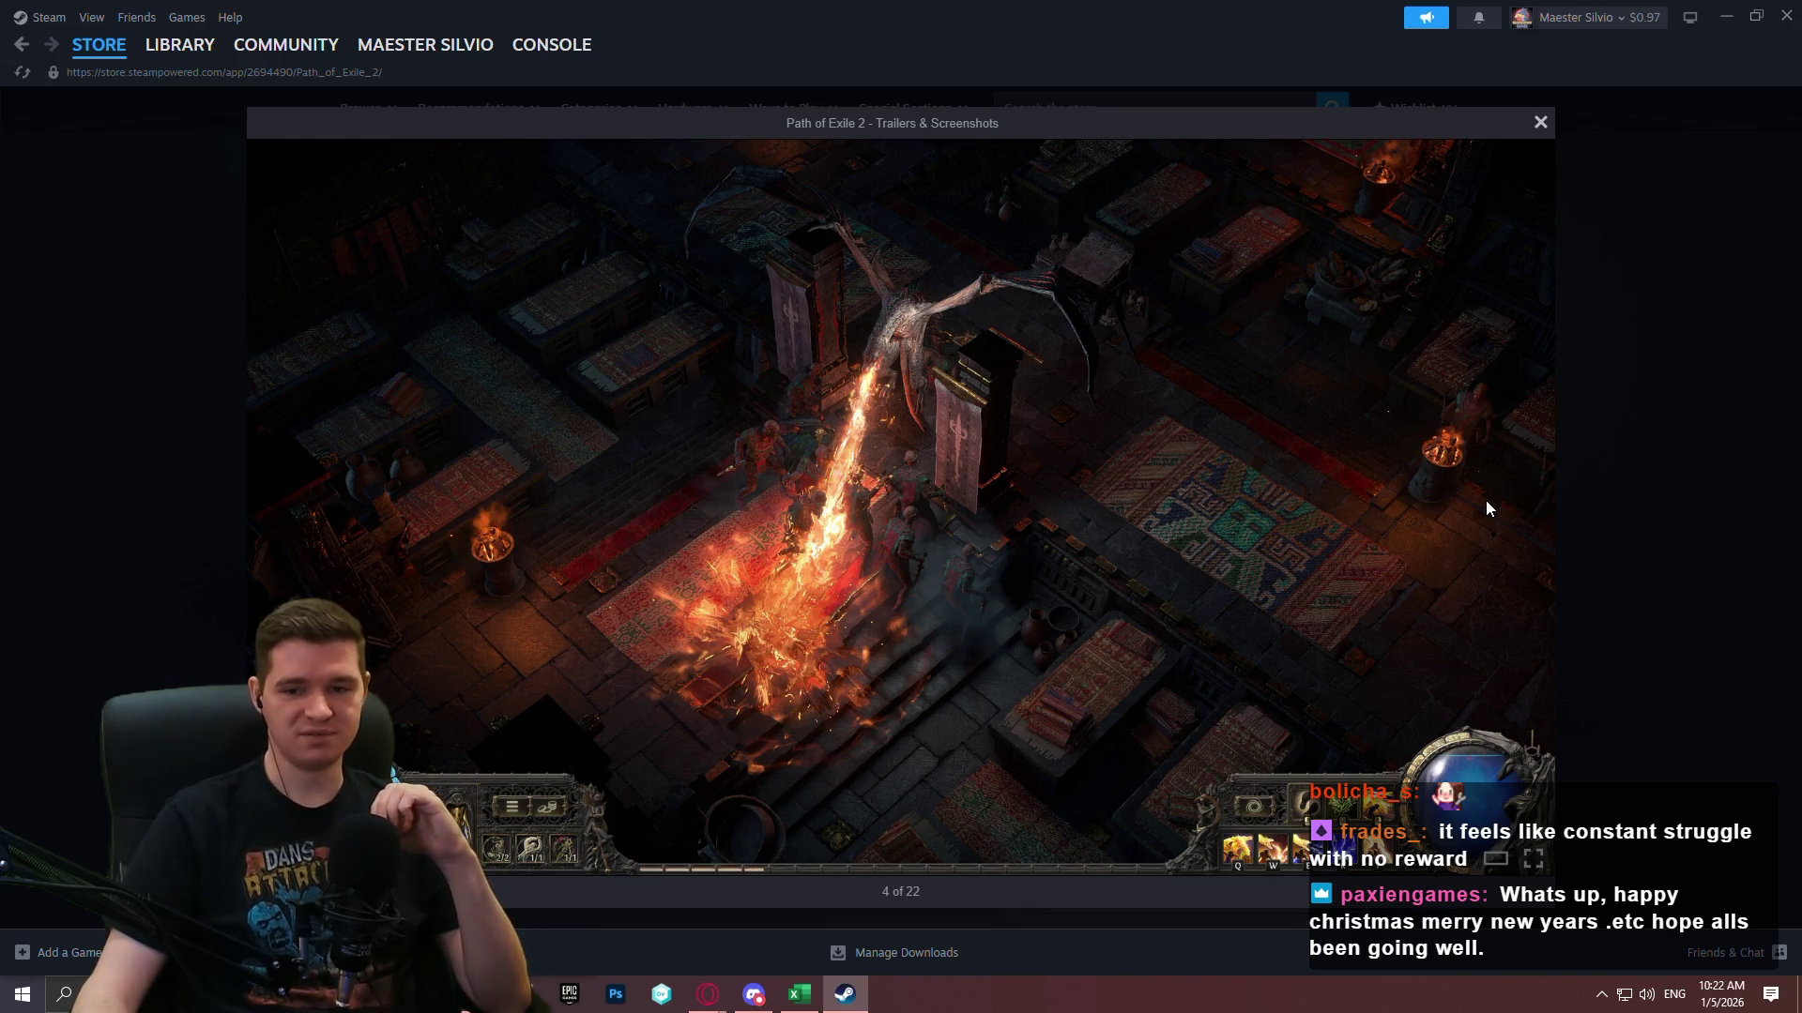
pyautogui.moveTo(1506, 505)
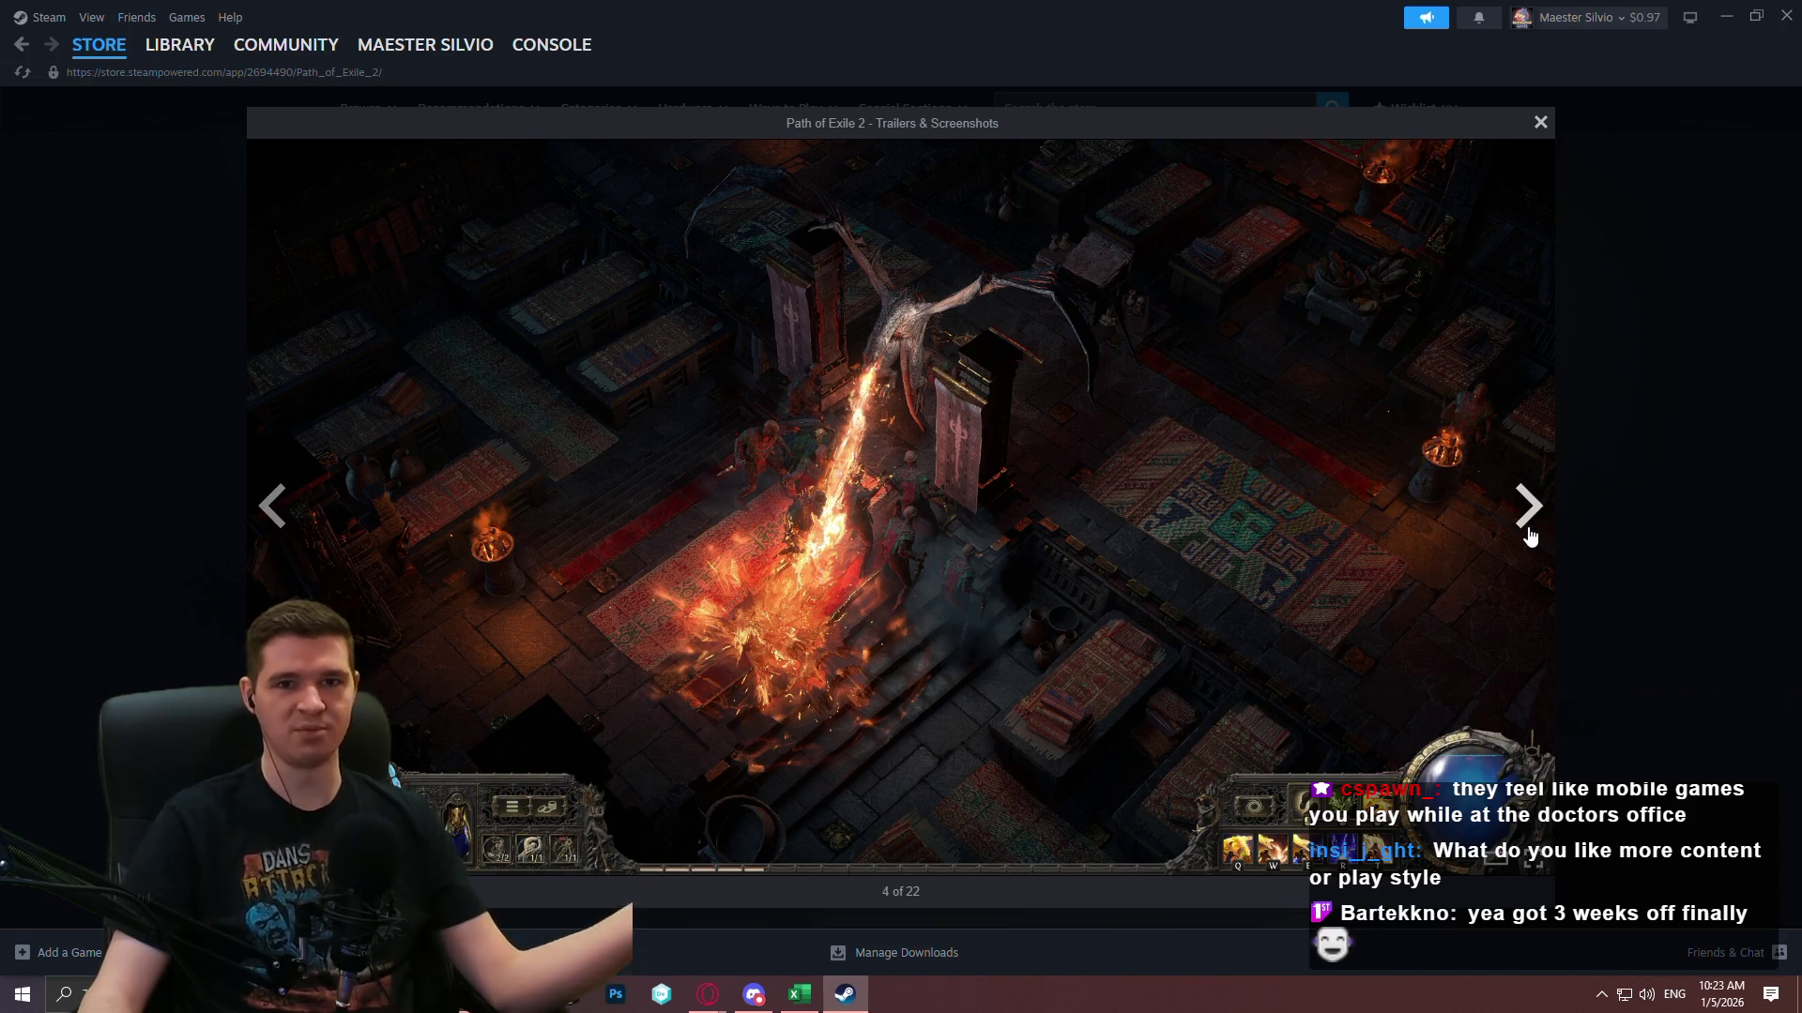
# Close the enlarged Path of Exile 2 screenshot viewer by clicking the backdrop.
pyautogui.click(1628, 528)
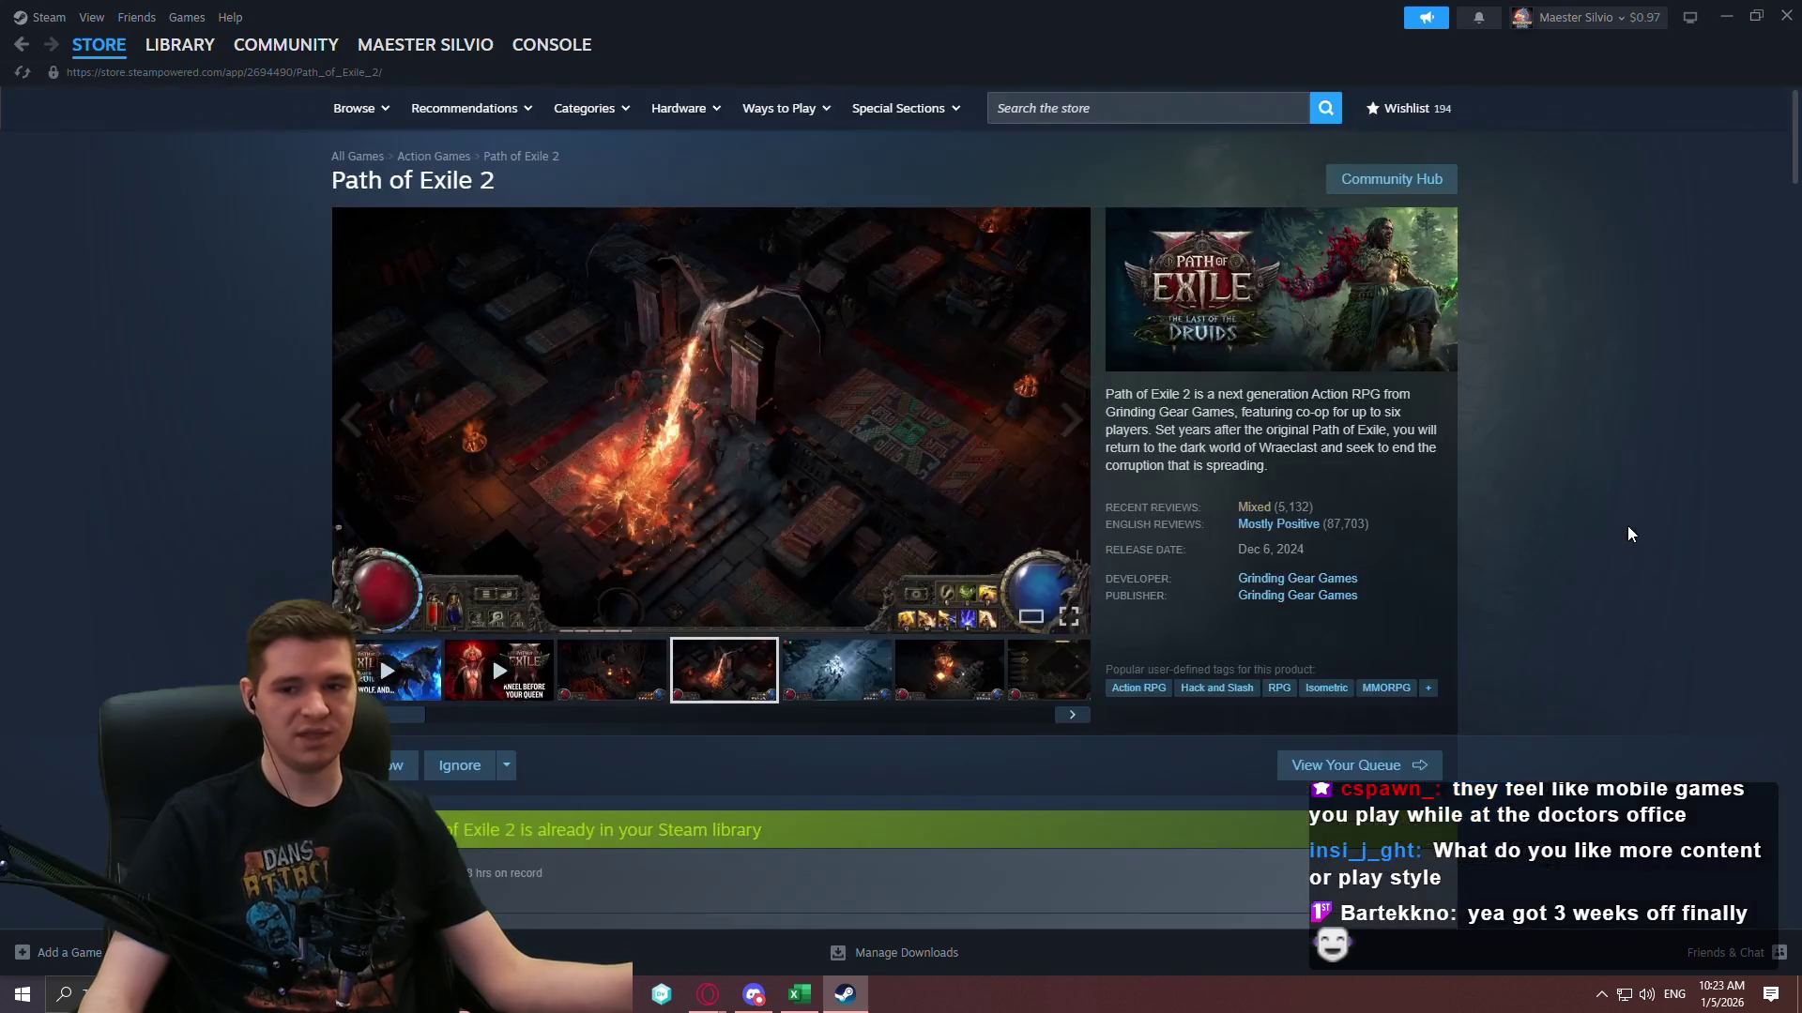
# Open the Last Epoch store page and view several of its screenshots.
pyautogui.click(1136, 108)
pyautogui.write('last epoch')
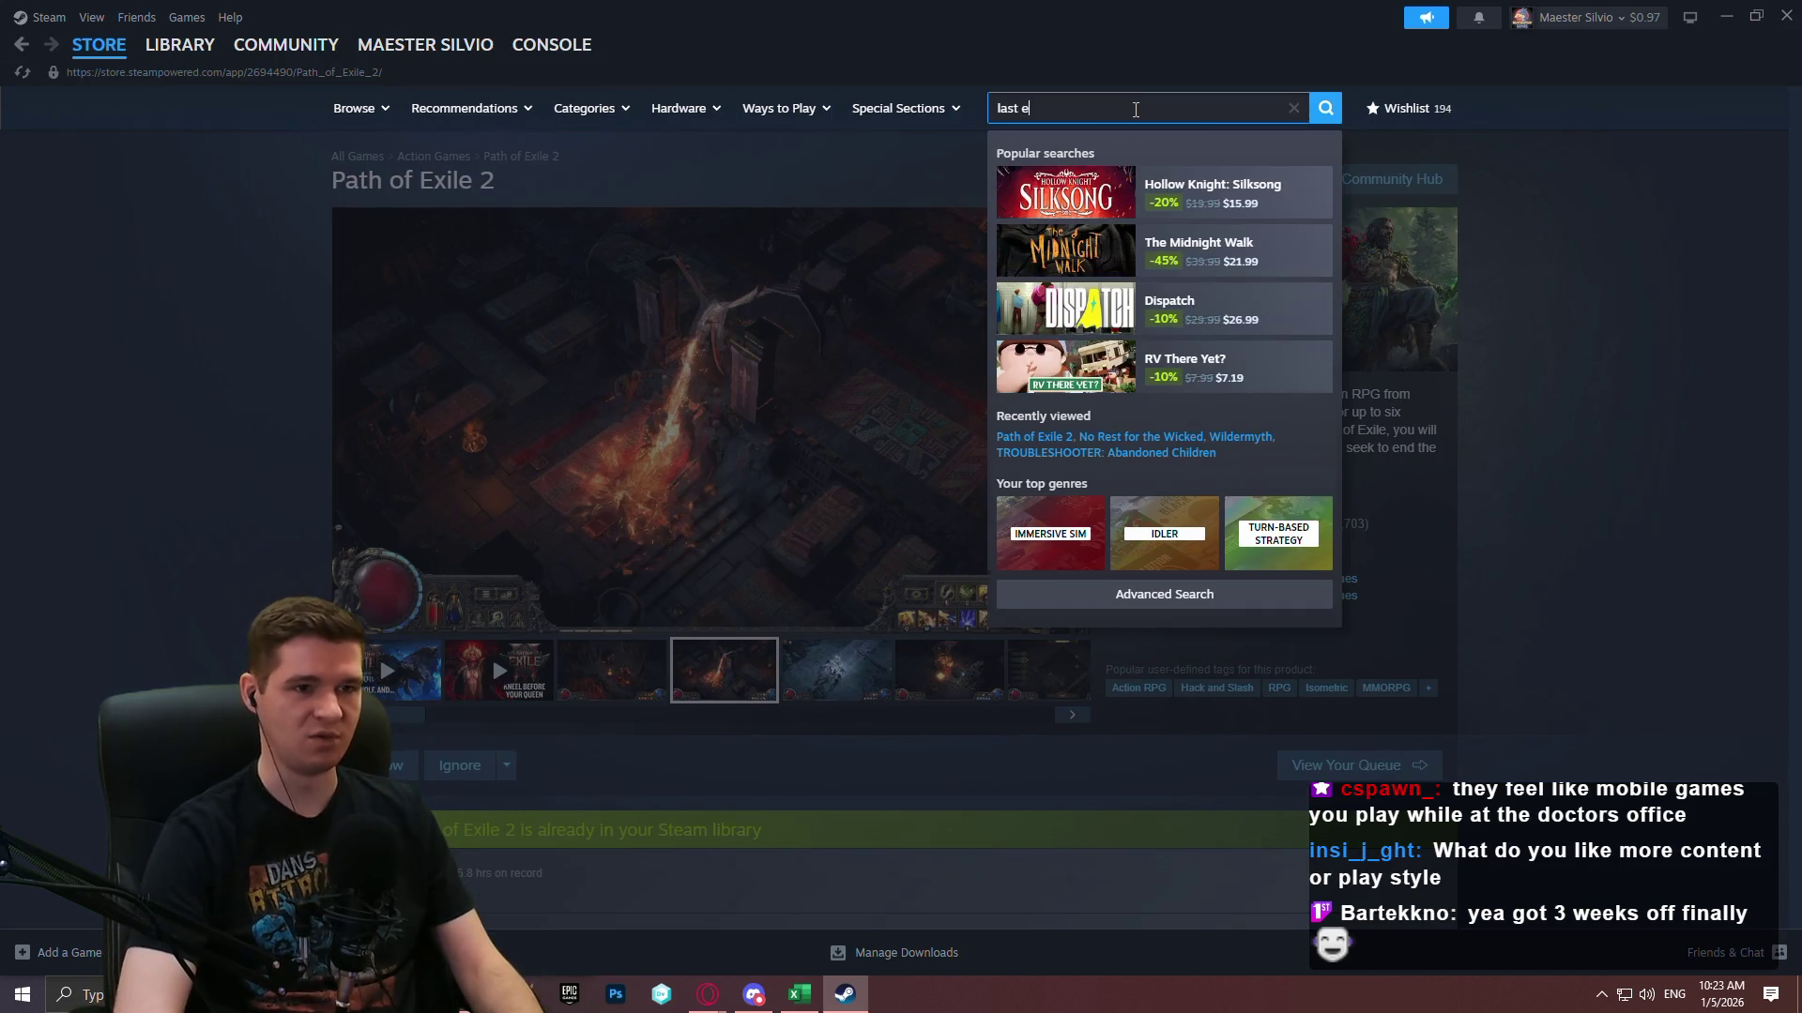
pyautogui.click(1224, 195)
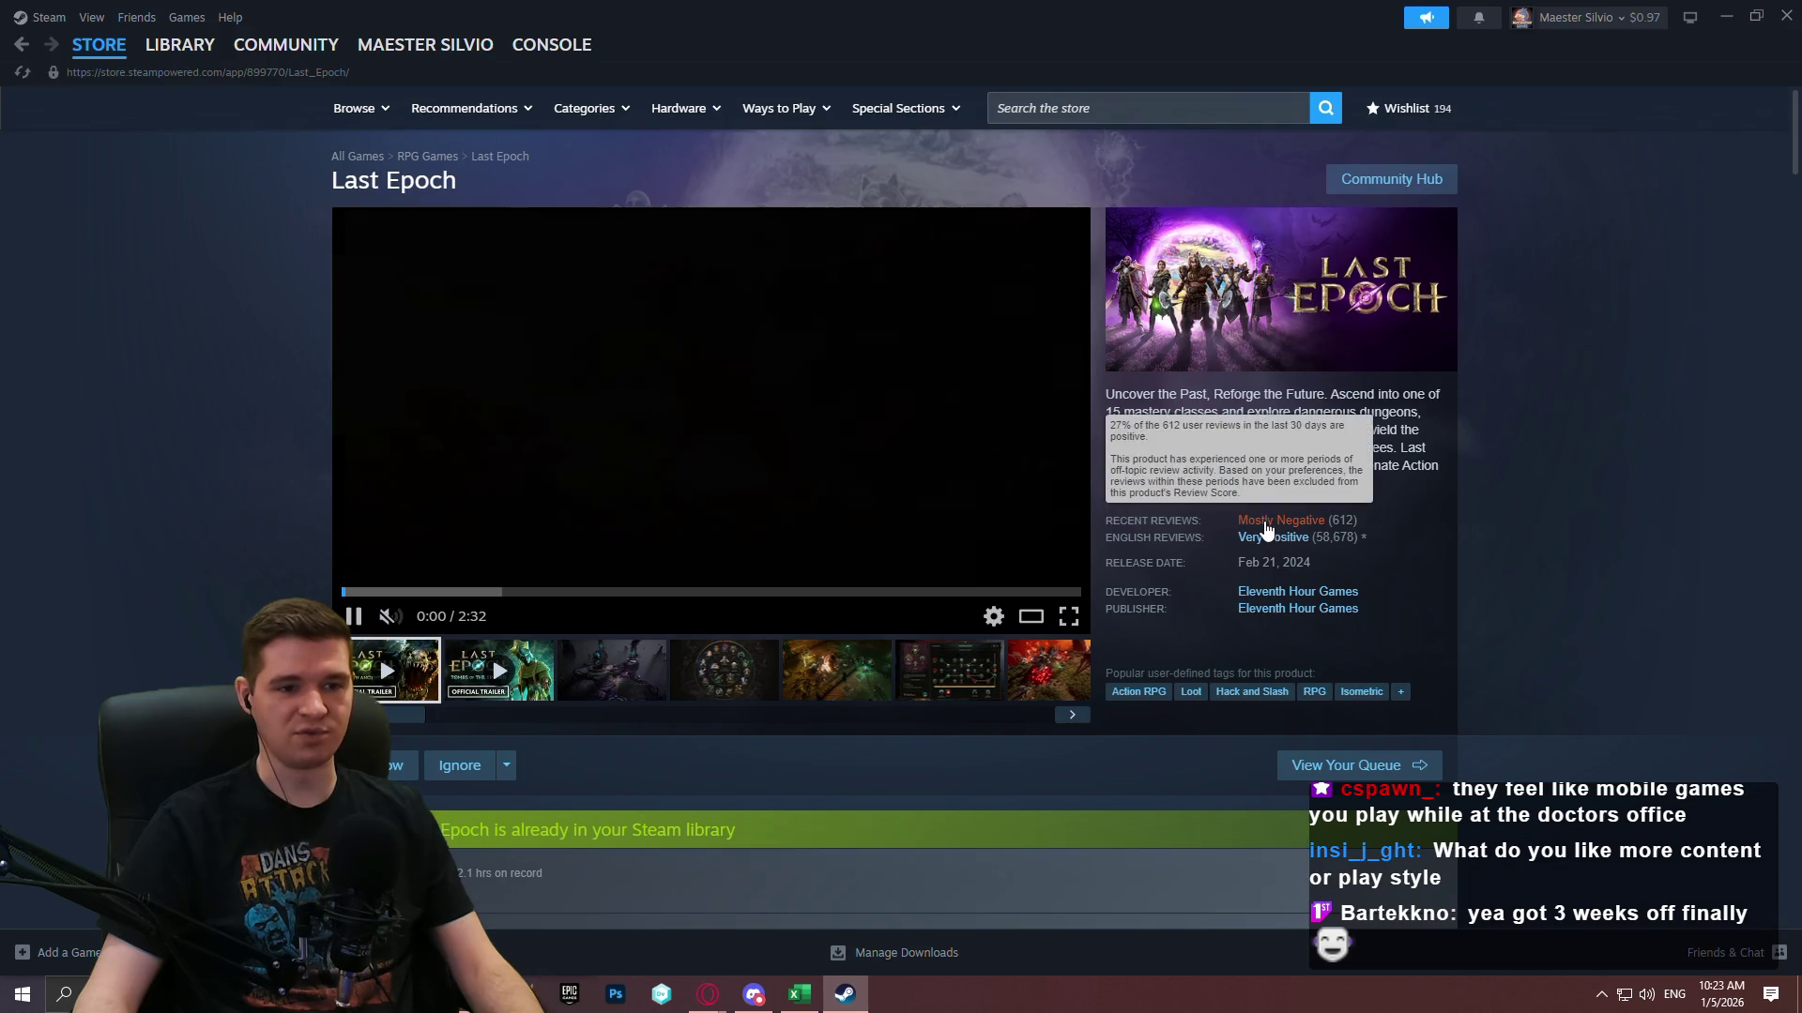
pyautogui.click(597, 684)
pyautogui.click(705, 702)
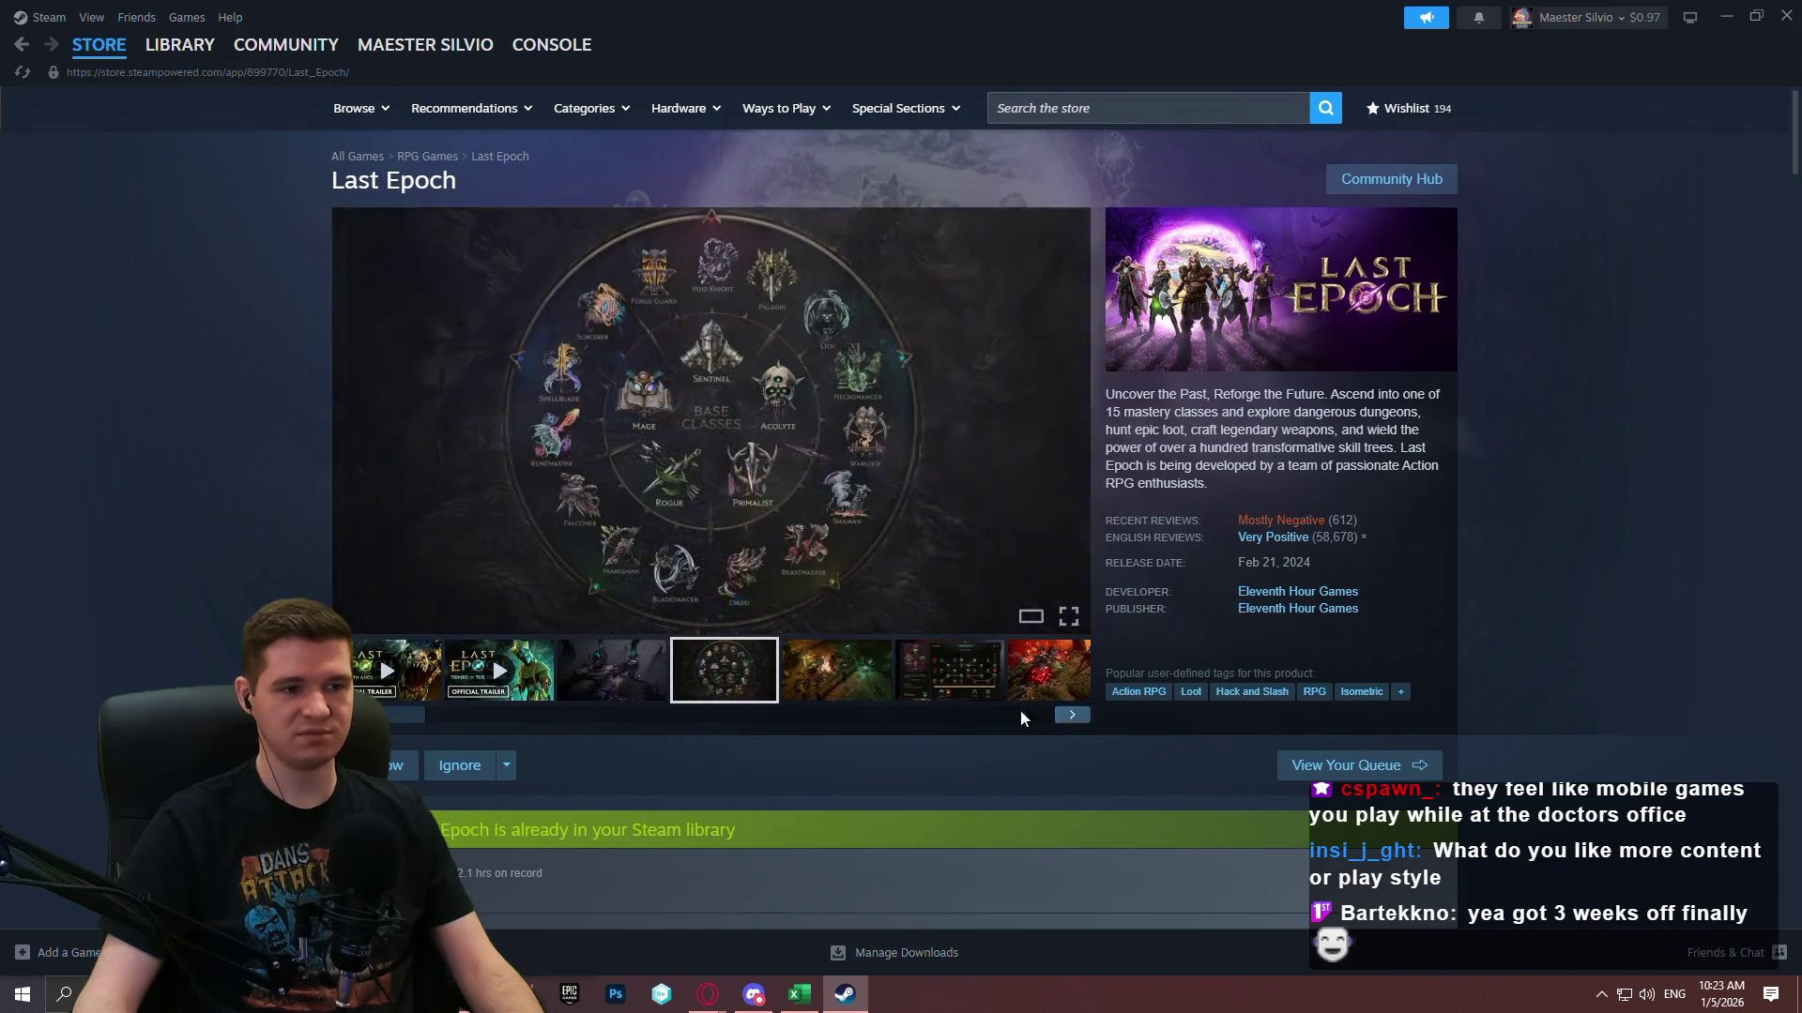
pyautogui.click(873, 701)
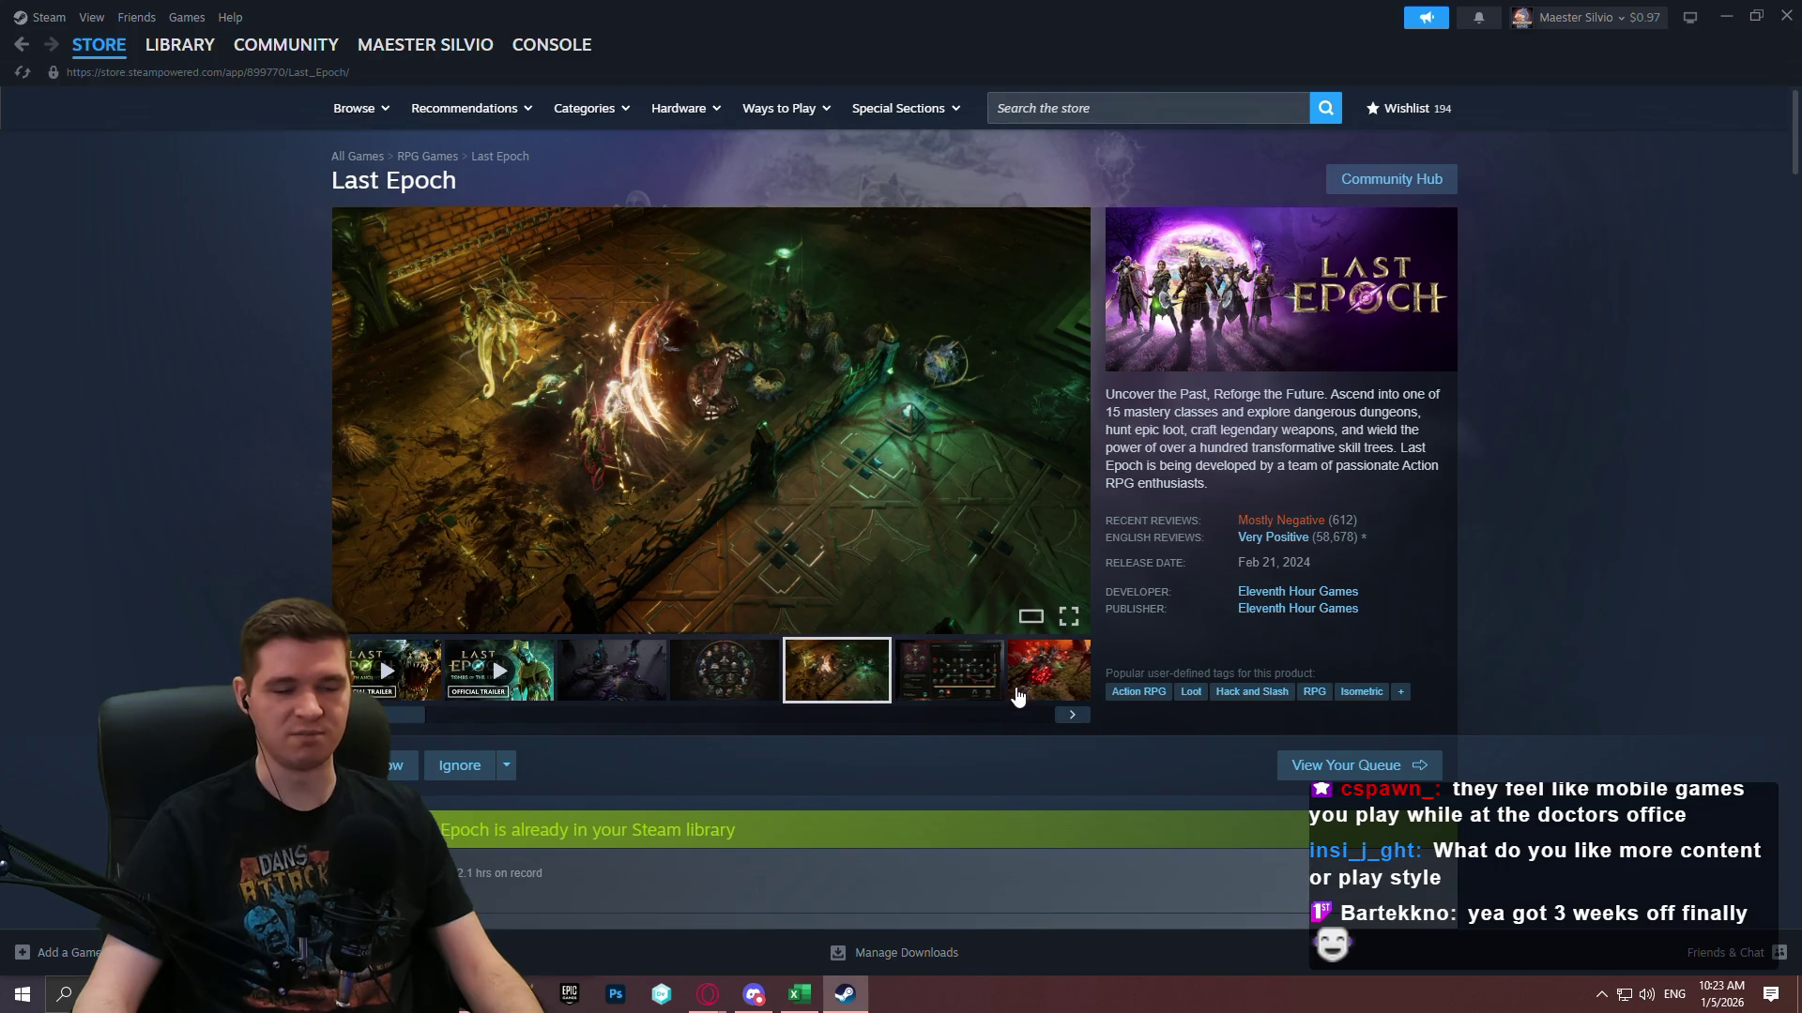
# Open the Titan Quest II store page and view a couple of its screenshots.
pyautogui.click(1172, 117)
pyautogui.write('titan quest')
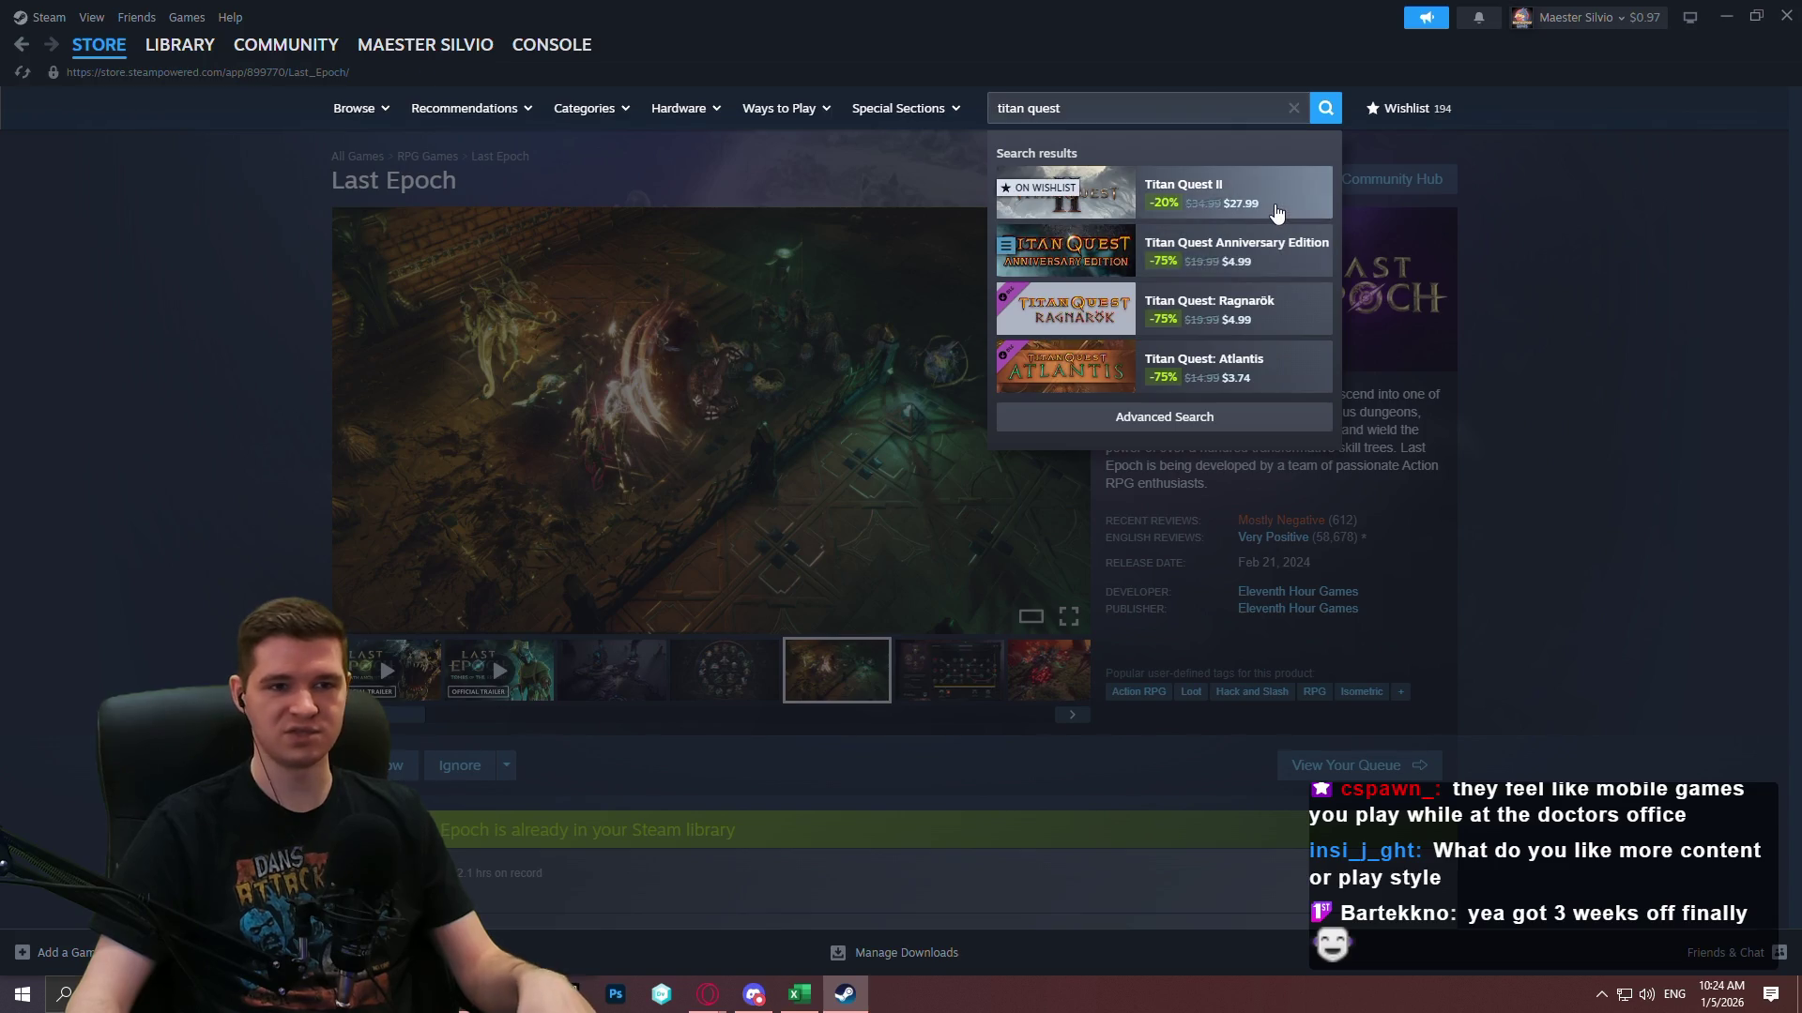
pyautogui.click(1271, 207)
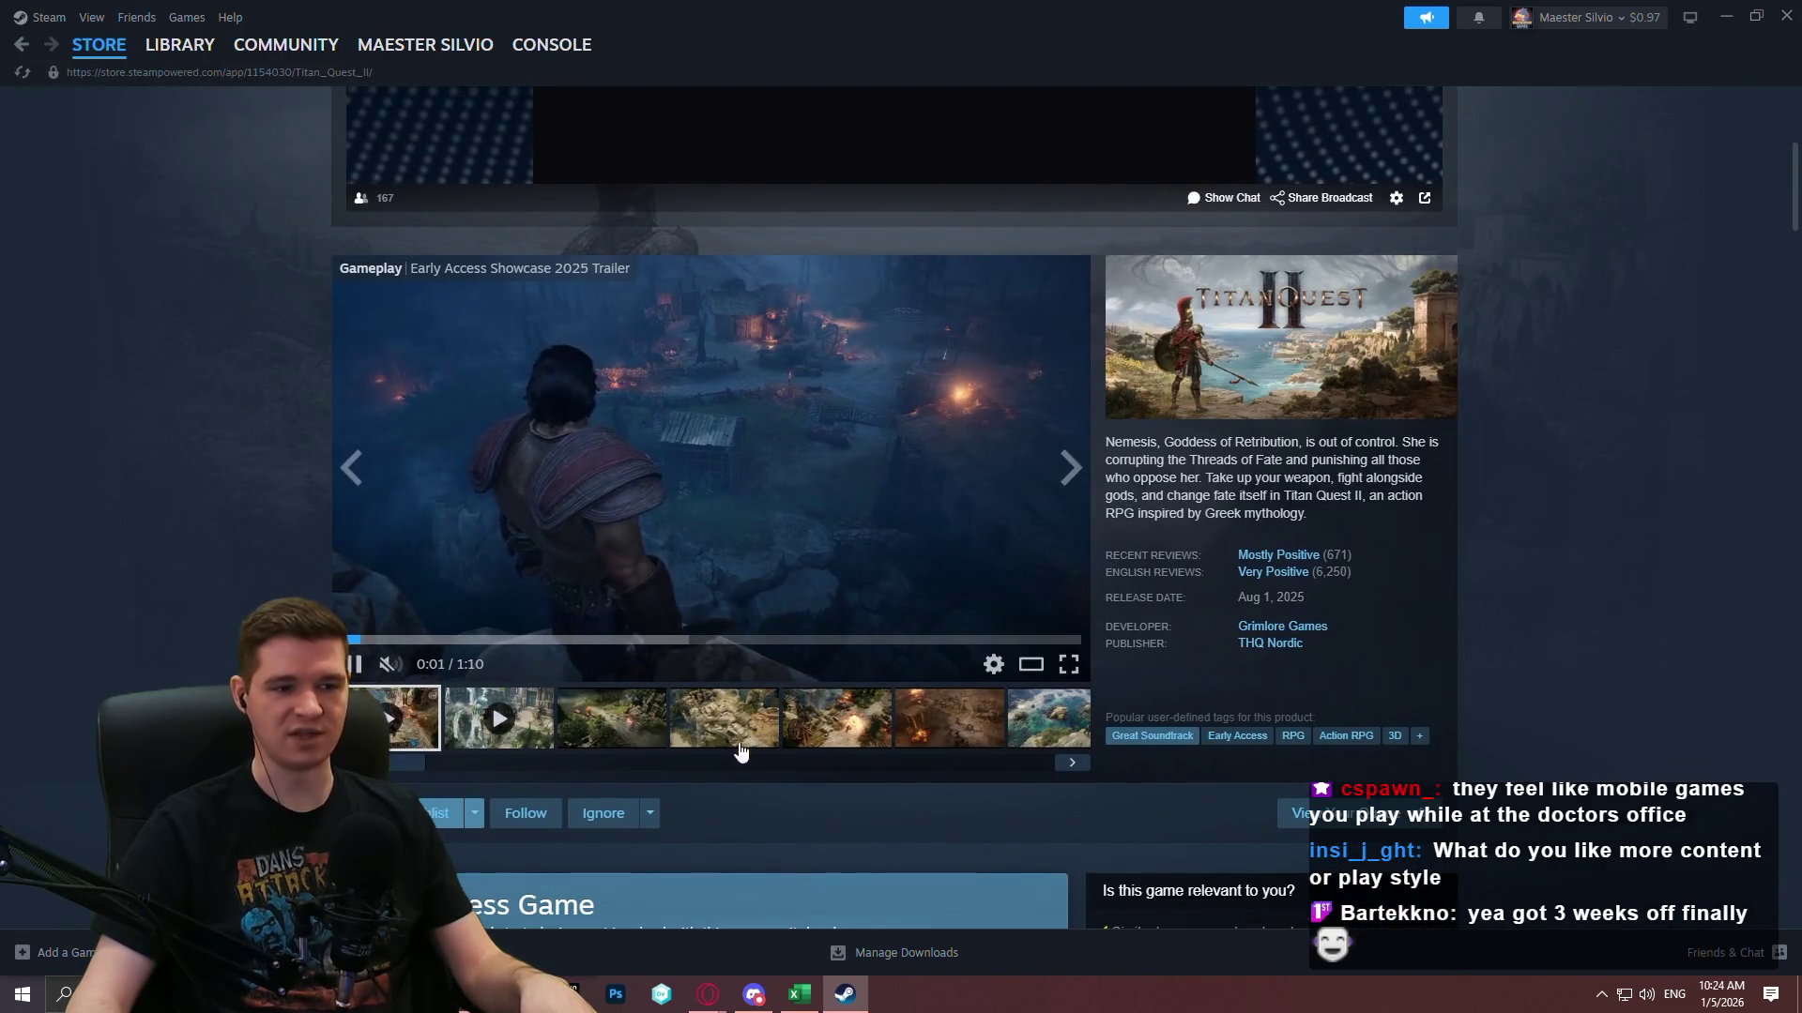
pyautogui.click(740, 746)
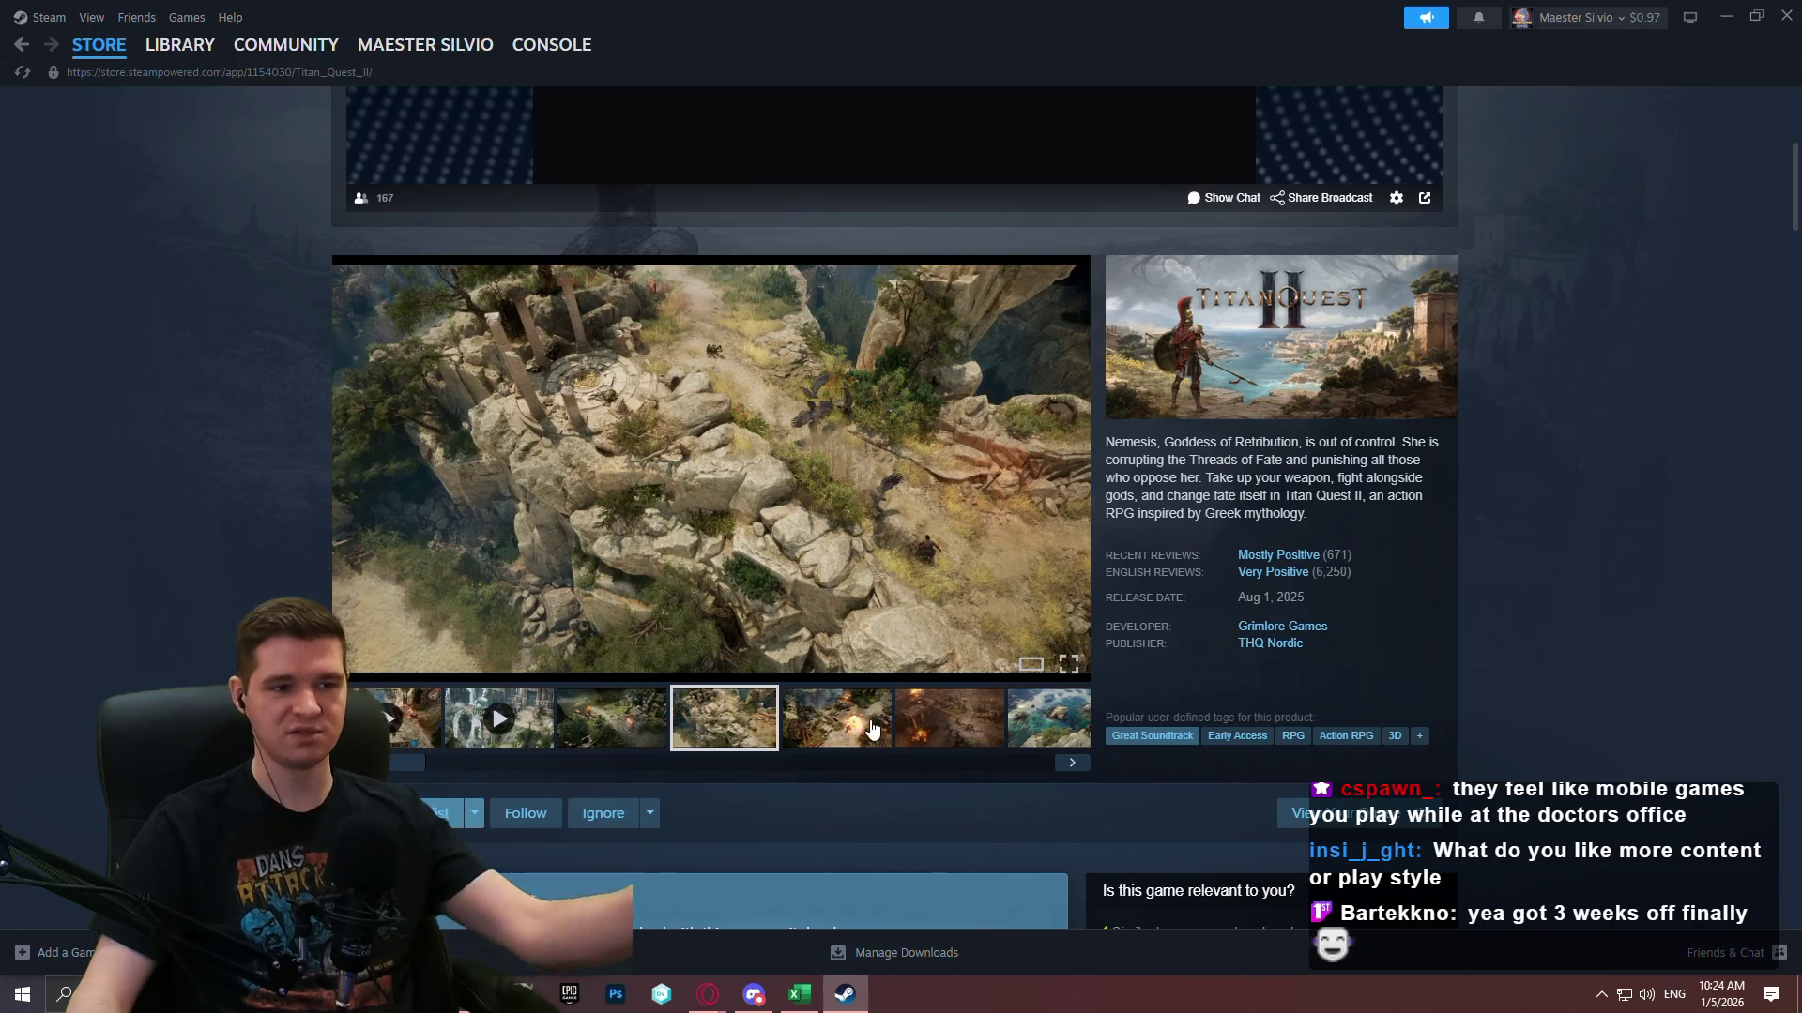
pyautogui.click(835, 718)
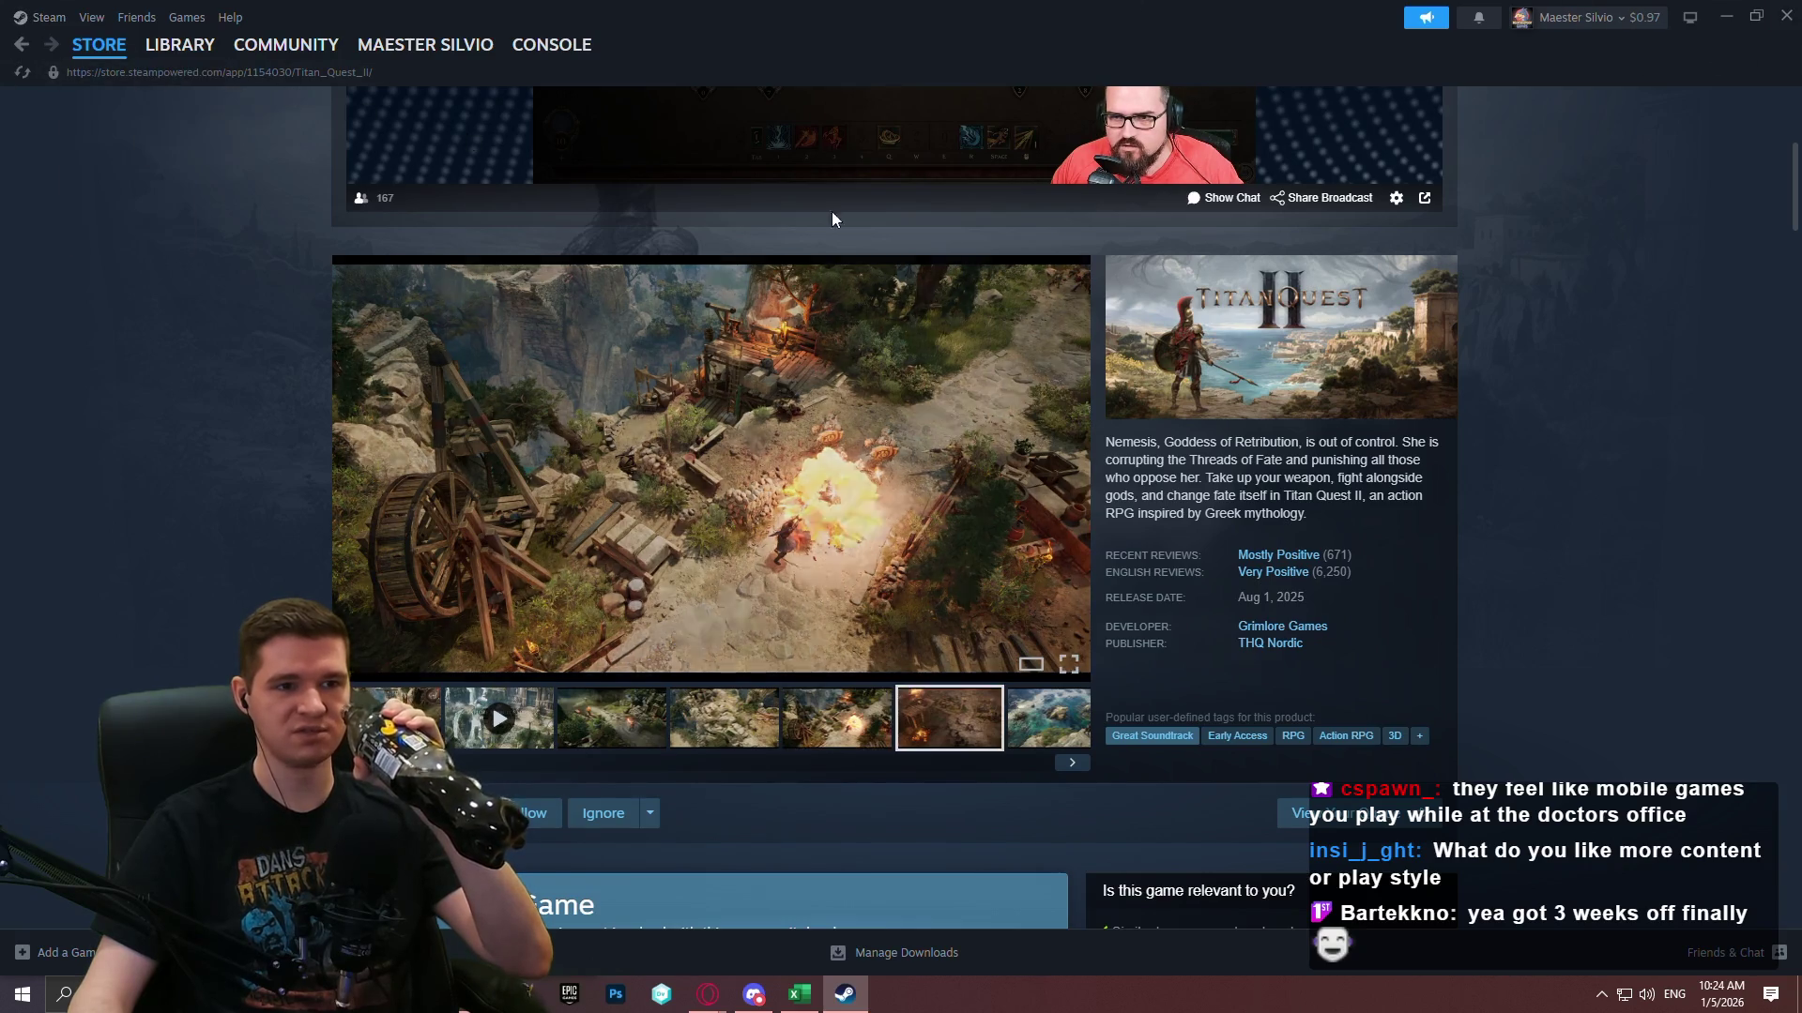
pyautogui.scroll(3, 832, 211)
# Open the Path of Exile store page, view its third screenshot, then close Steam.
pyautogui.click(1177, 110)
pyautogui.write('p')
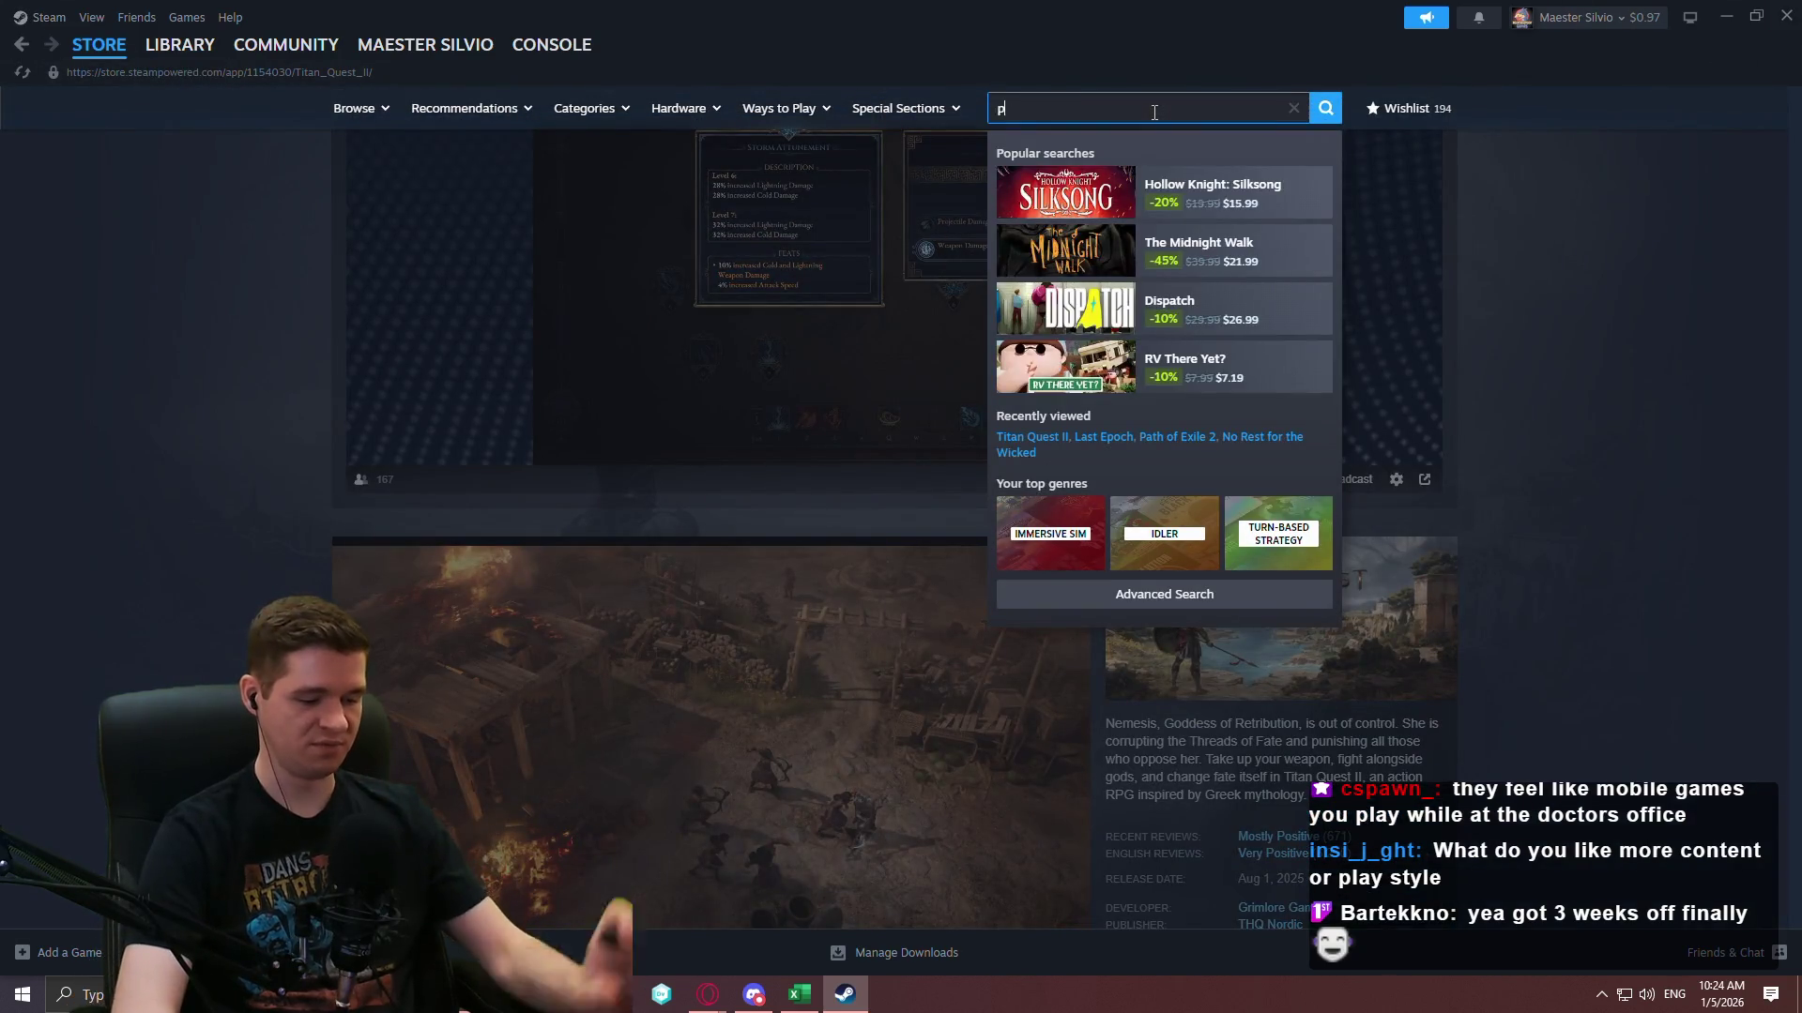
pyautogui.write('ath of e')
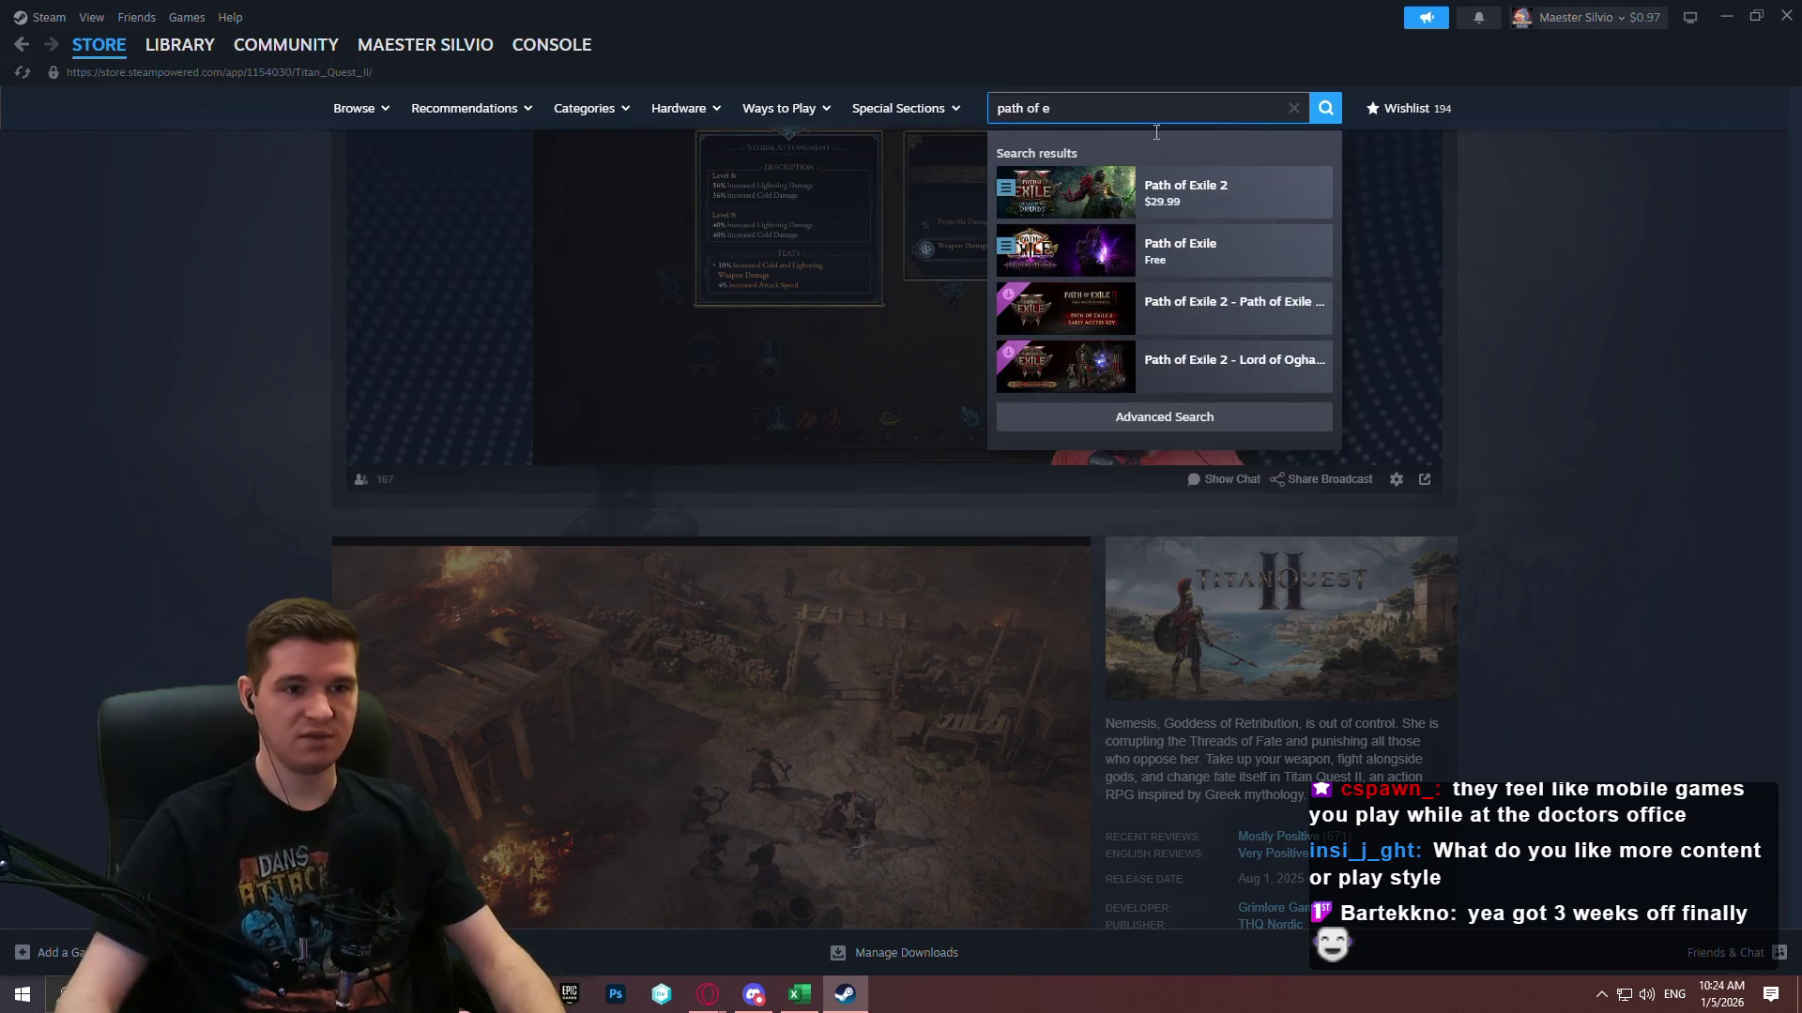
pyautogui.click(1208, 241)
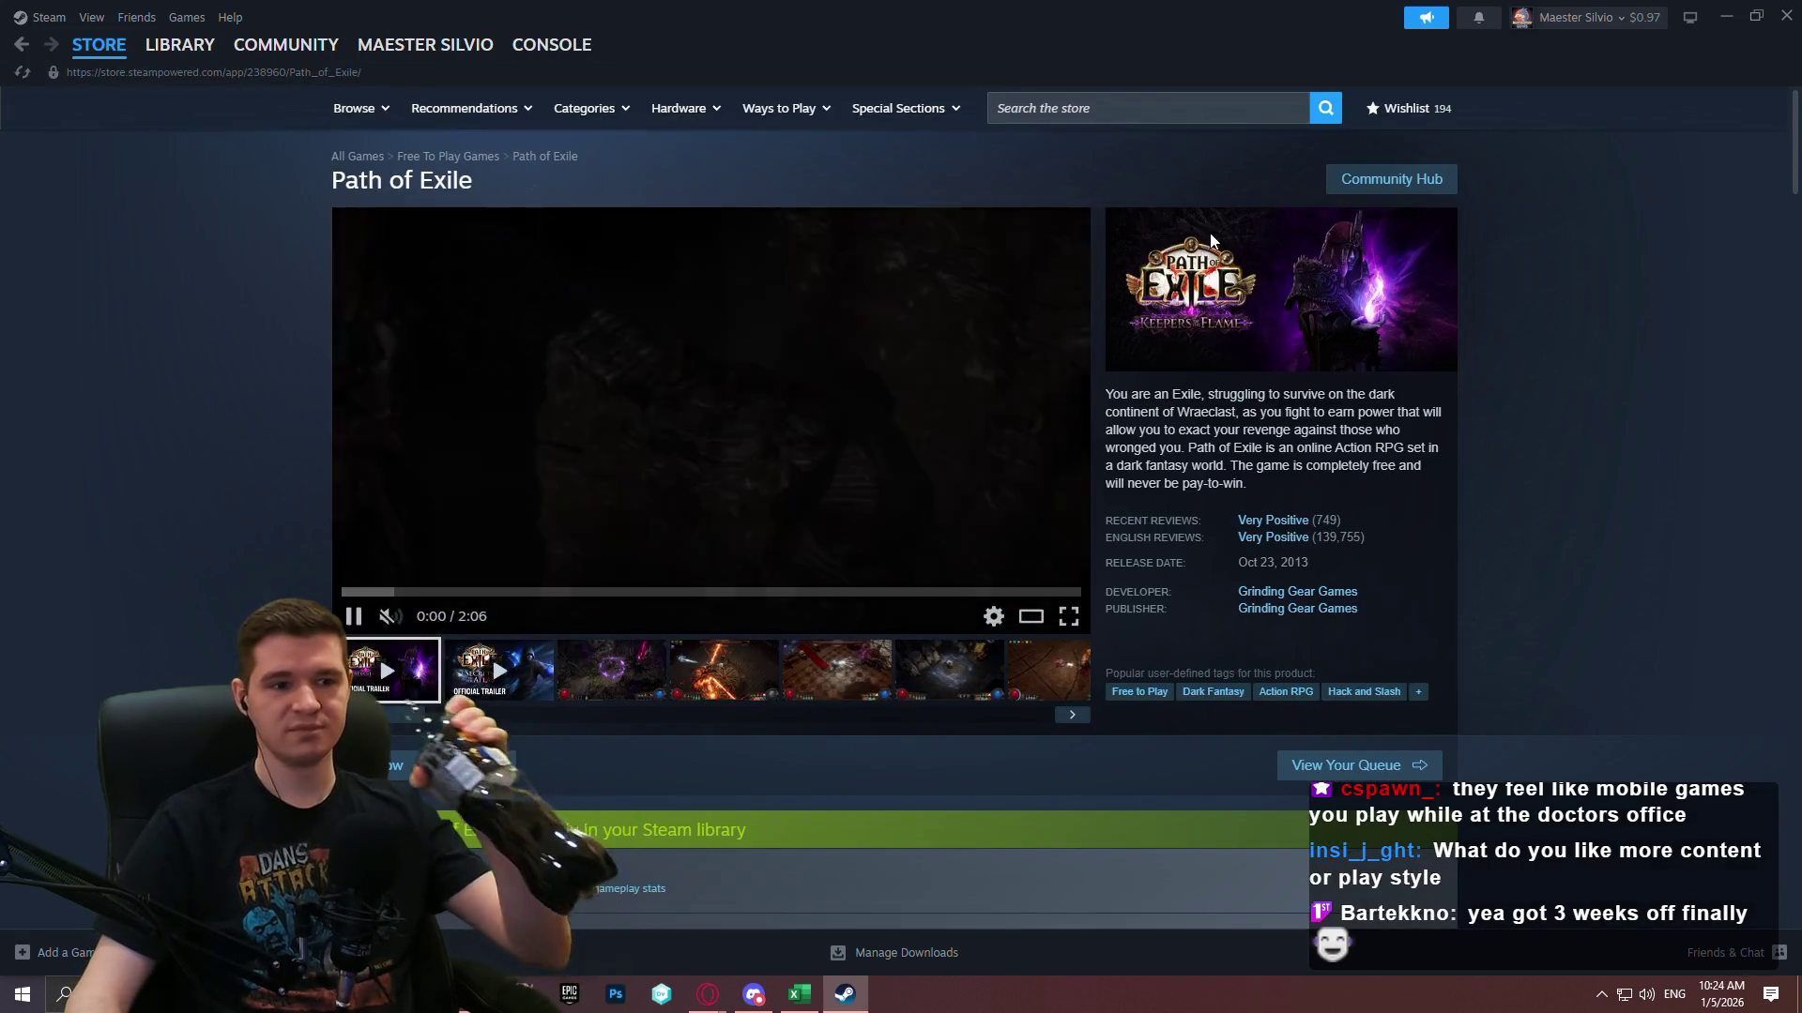
pyautogui.moveTo(1266, 550)
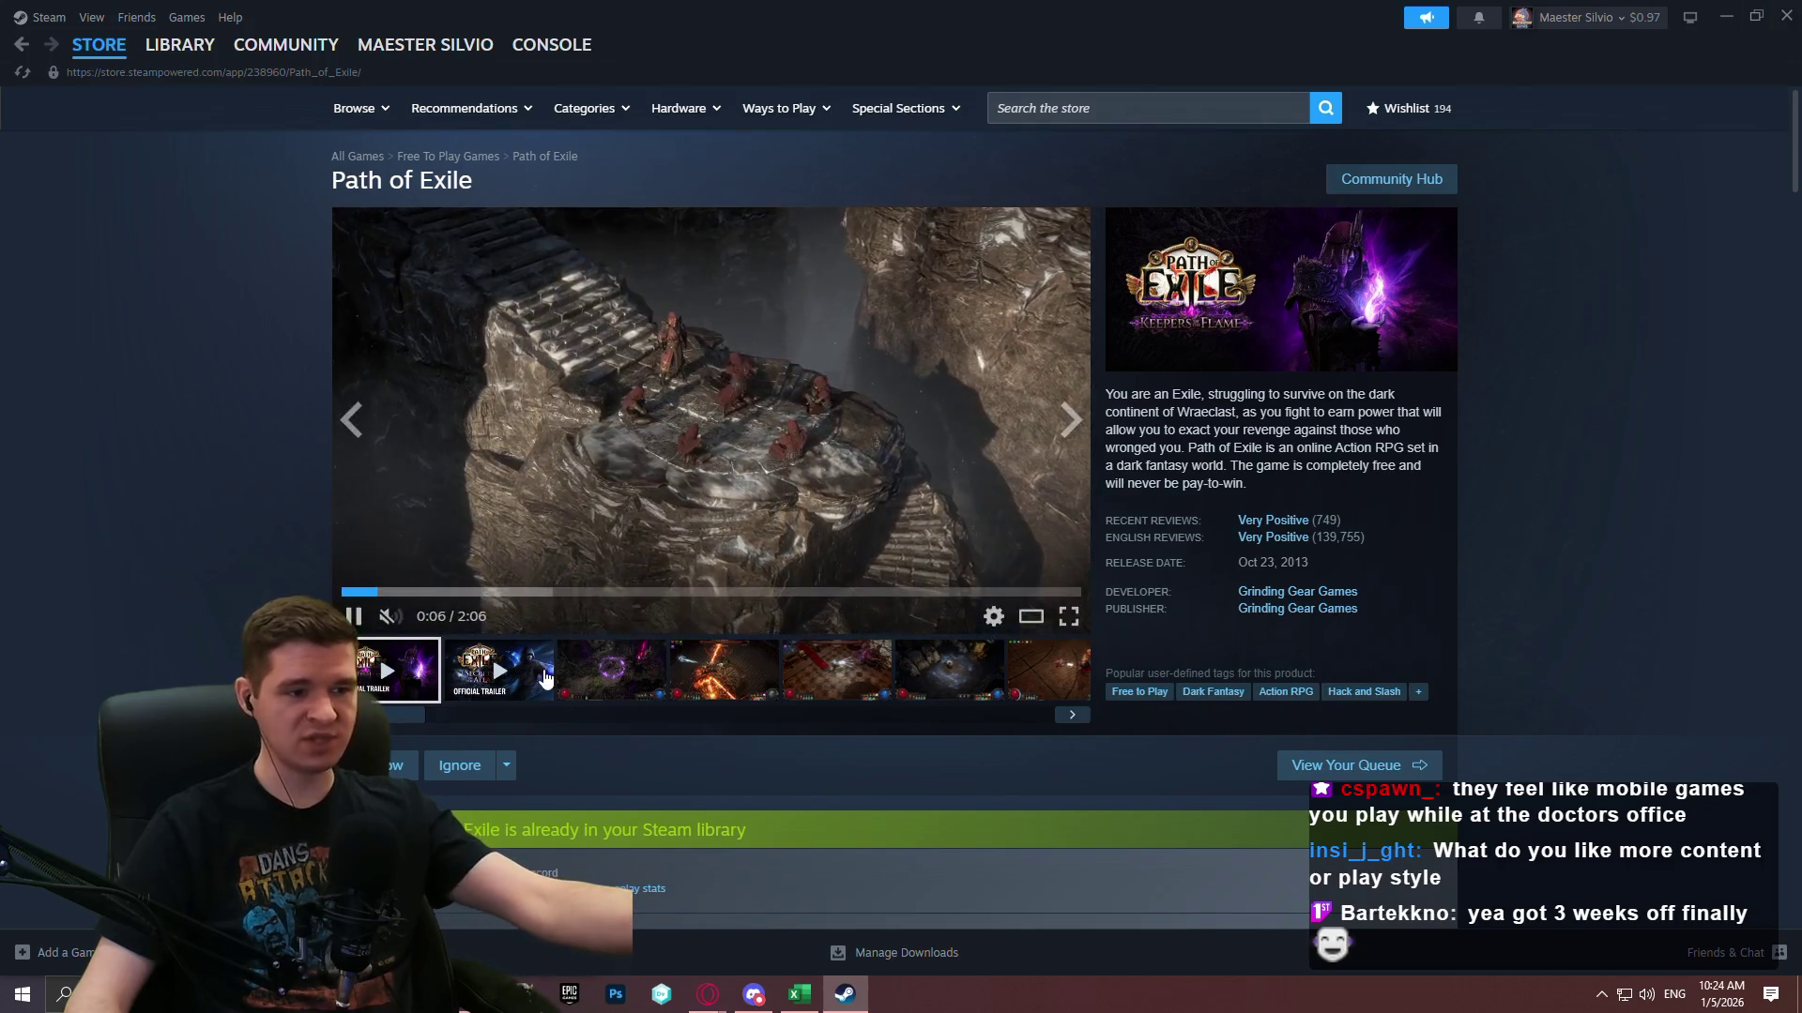
pyautogui.click(647, 689)
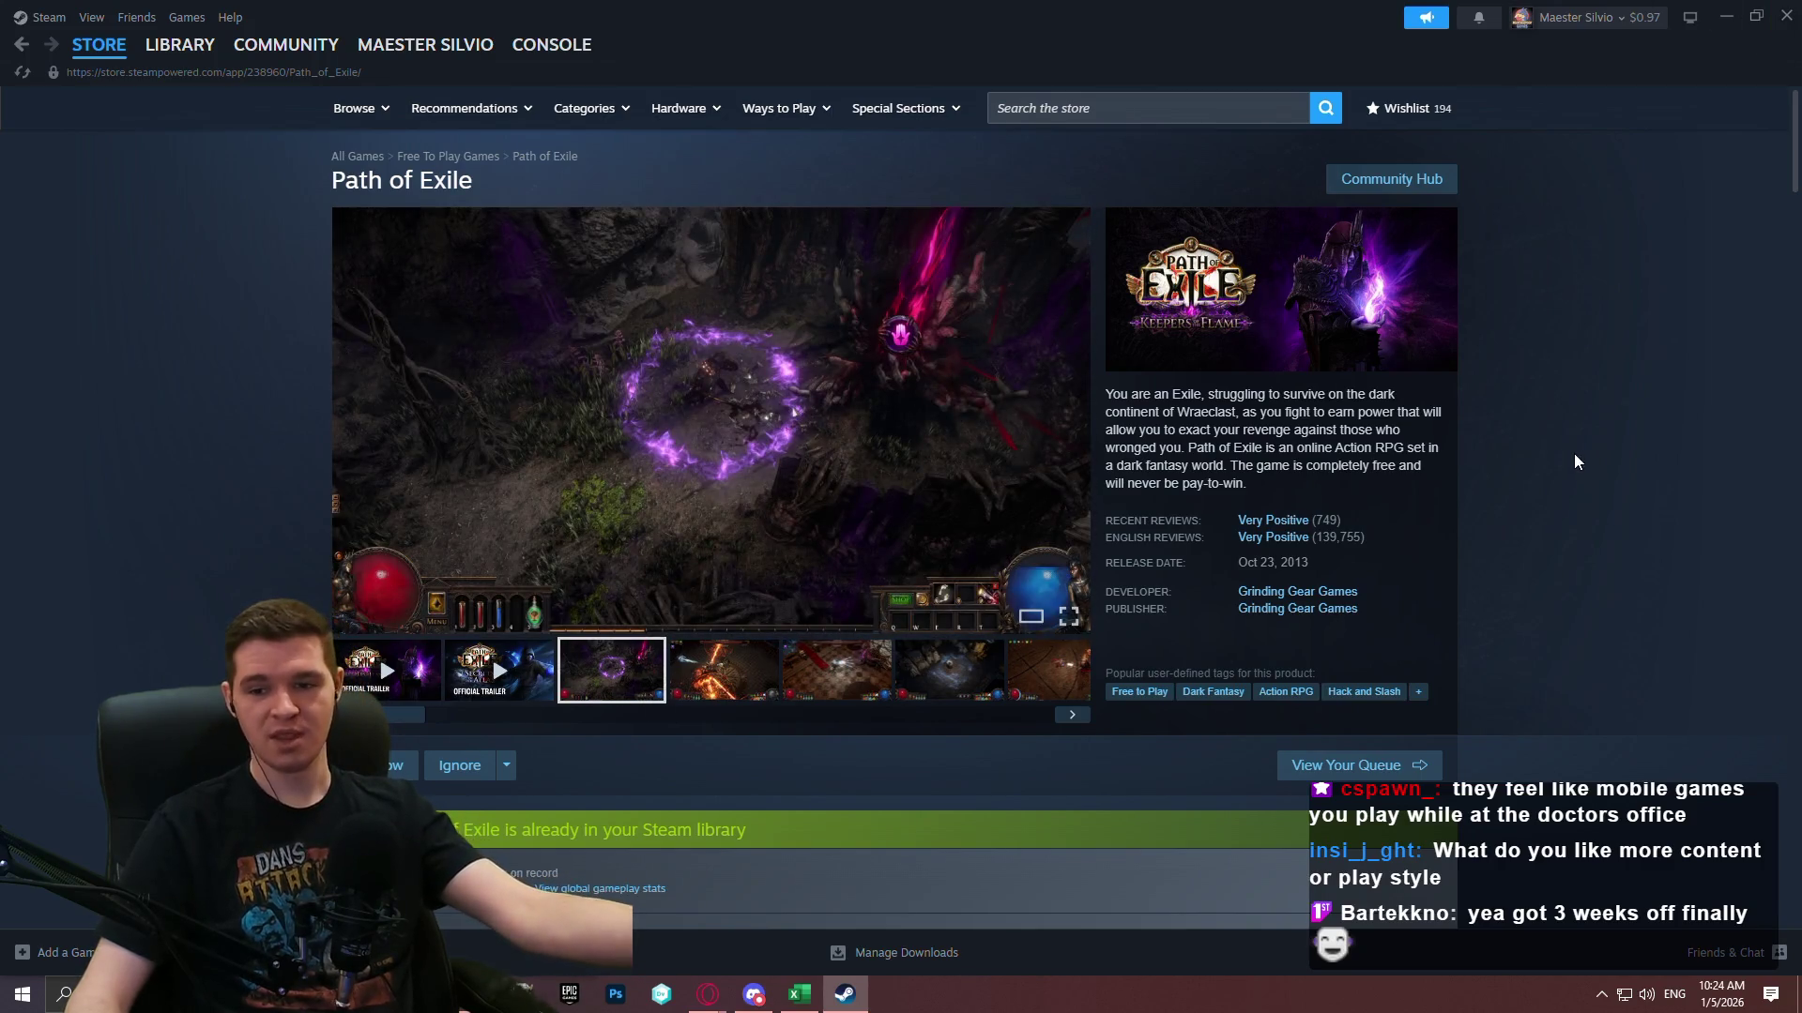
pyautogui.click(1786, 16)
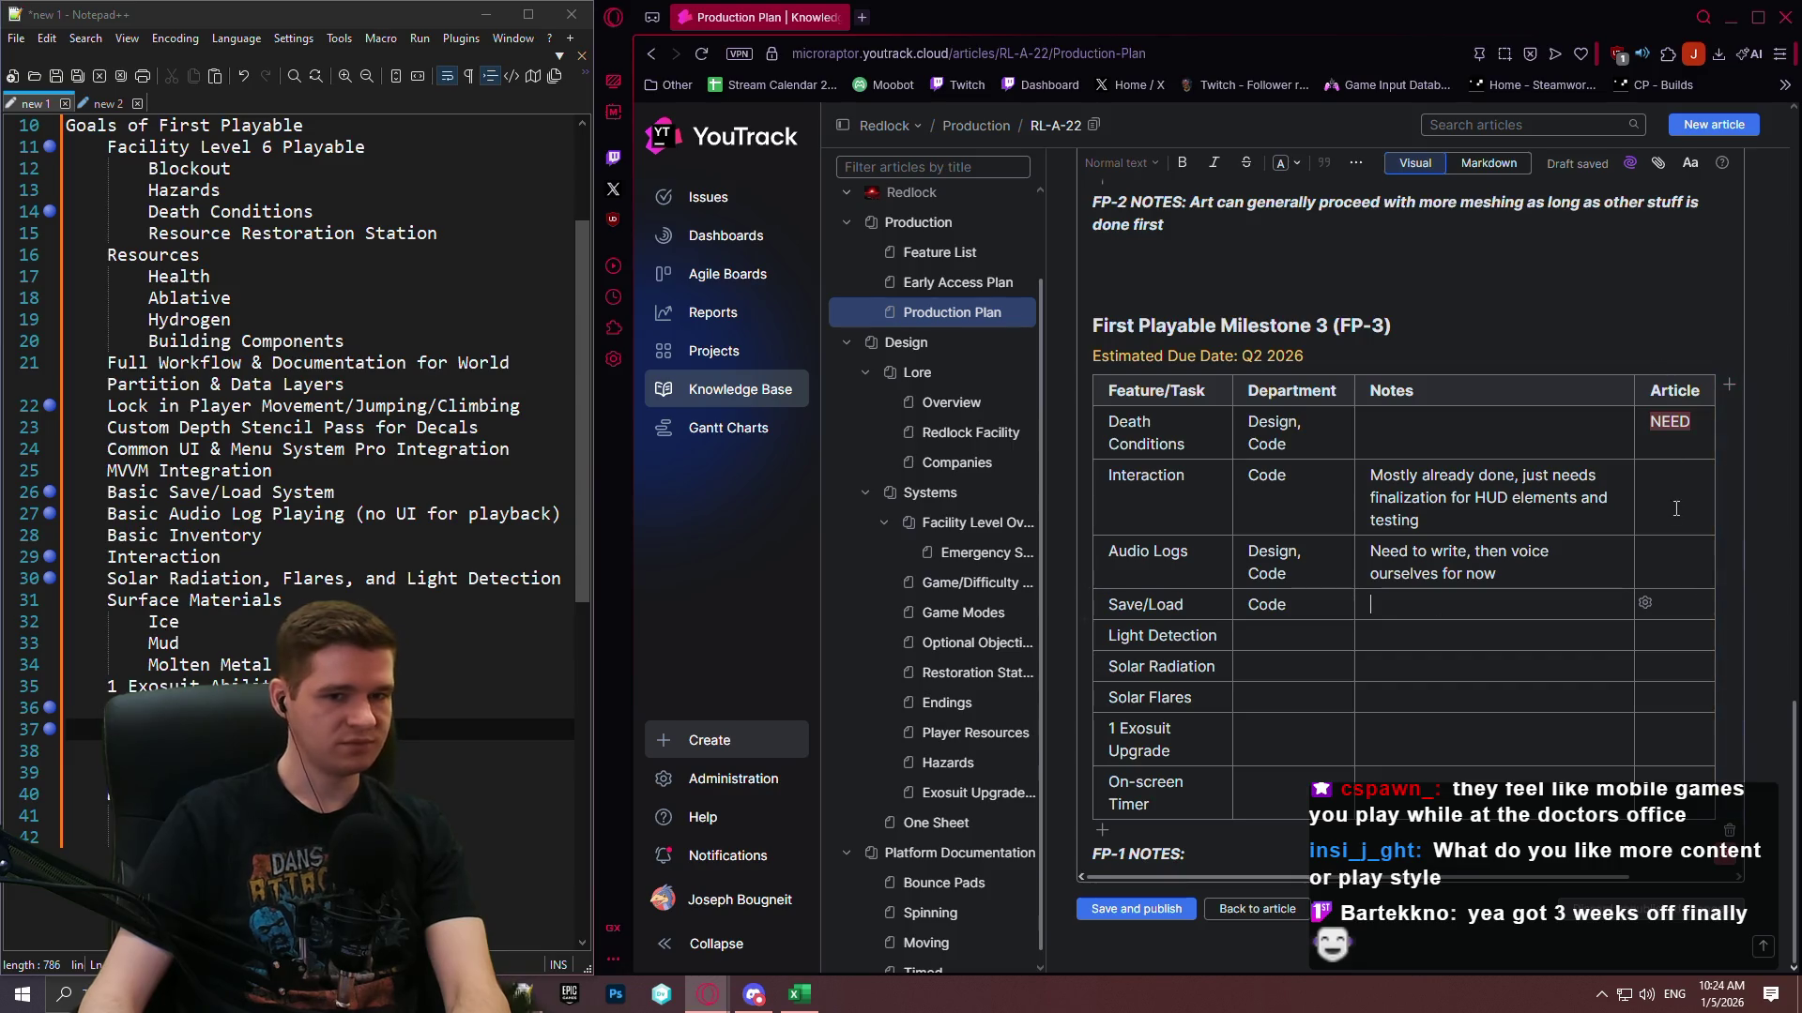
# Enter NEED in the Save/Load Article cell and give it a red highlight background.
pyautogui.click(1671, 603)
pyautogui.write('NEED')
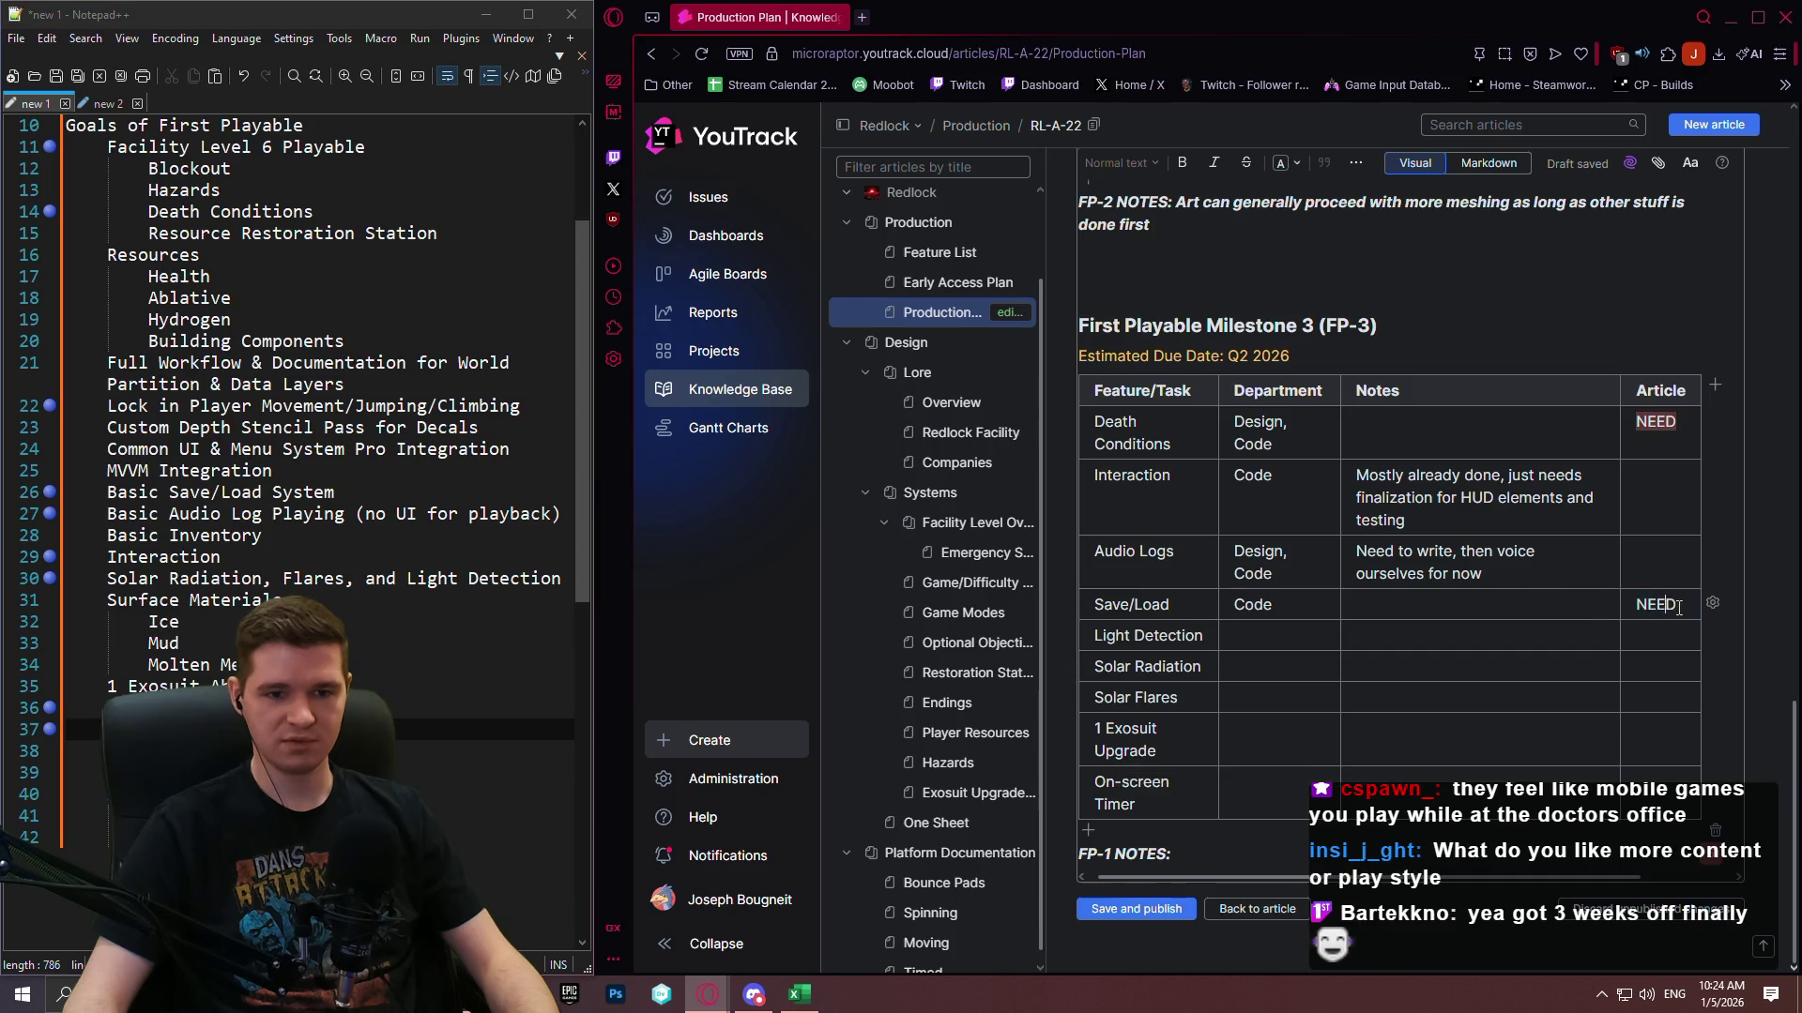
pyautogui.click(1494, 579)
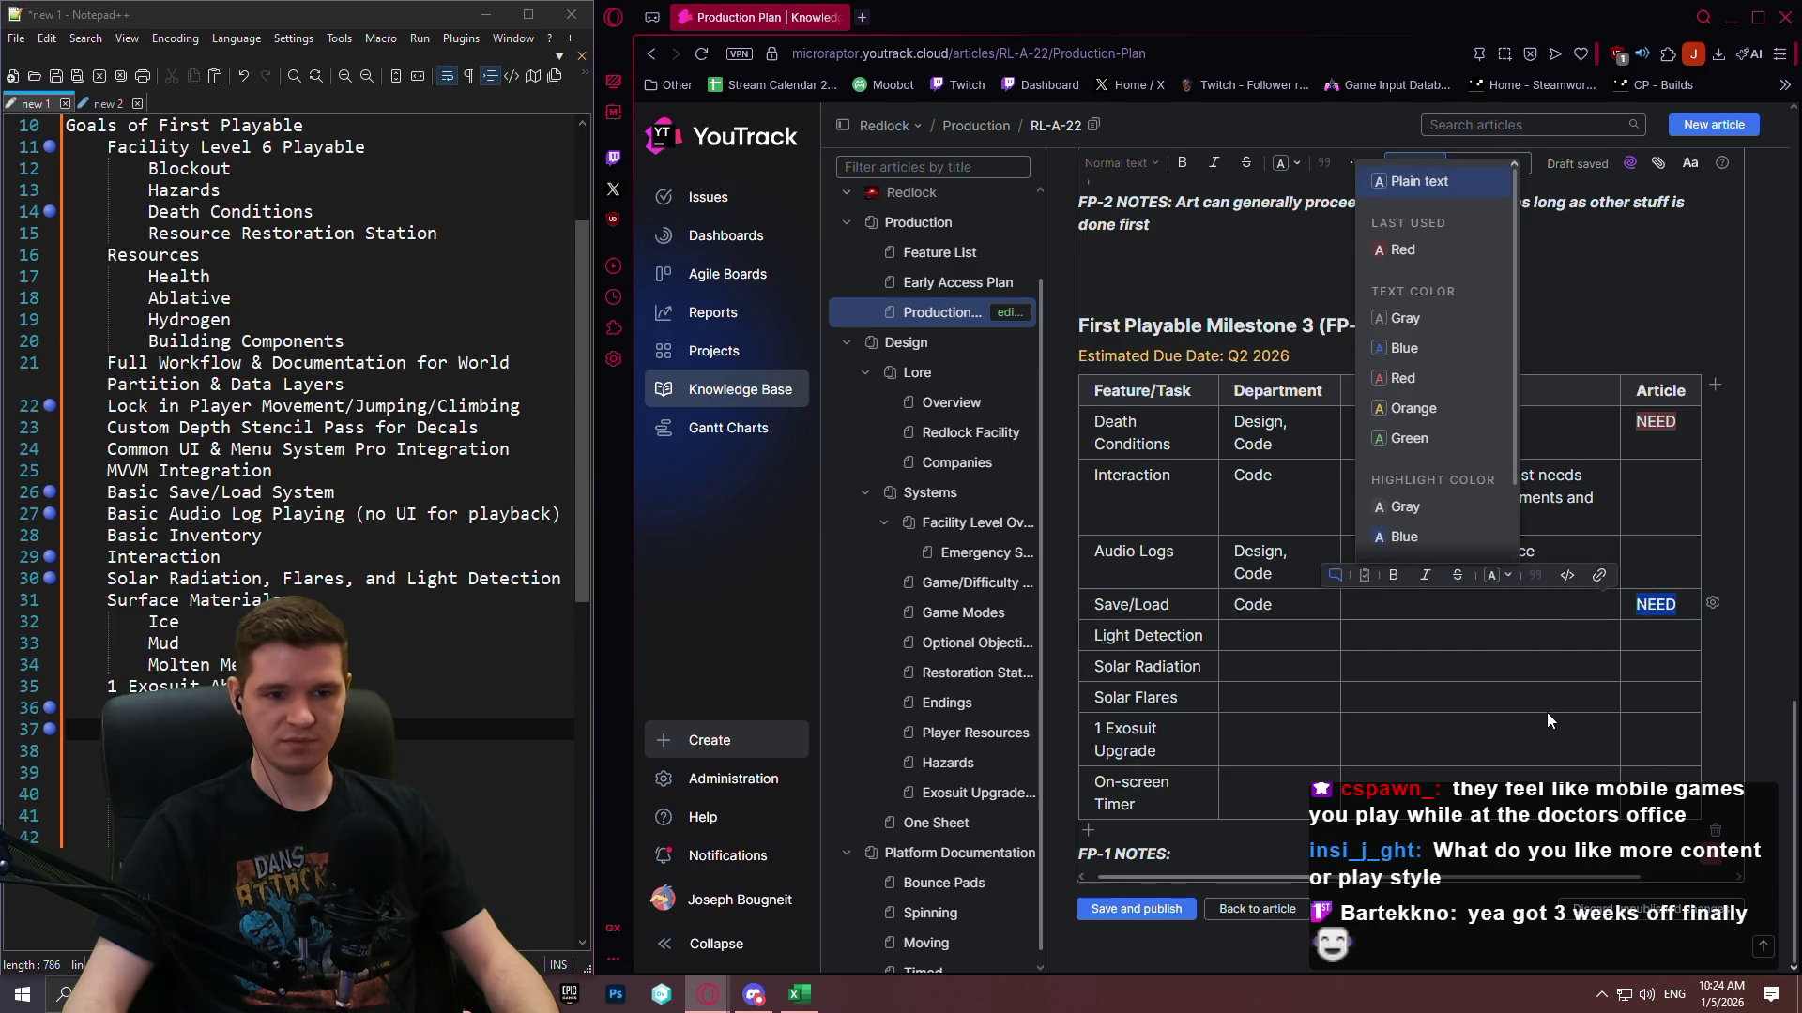
pyautogui.click(1406, 471)
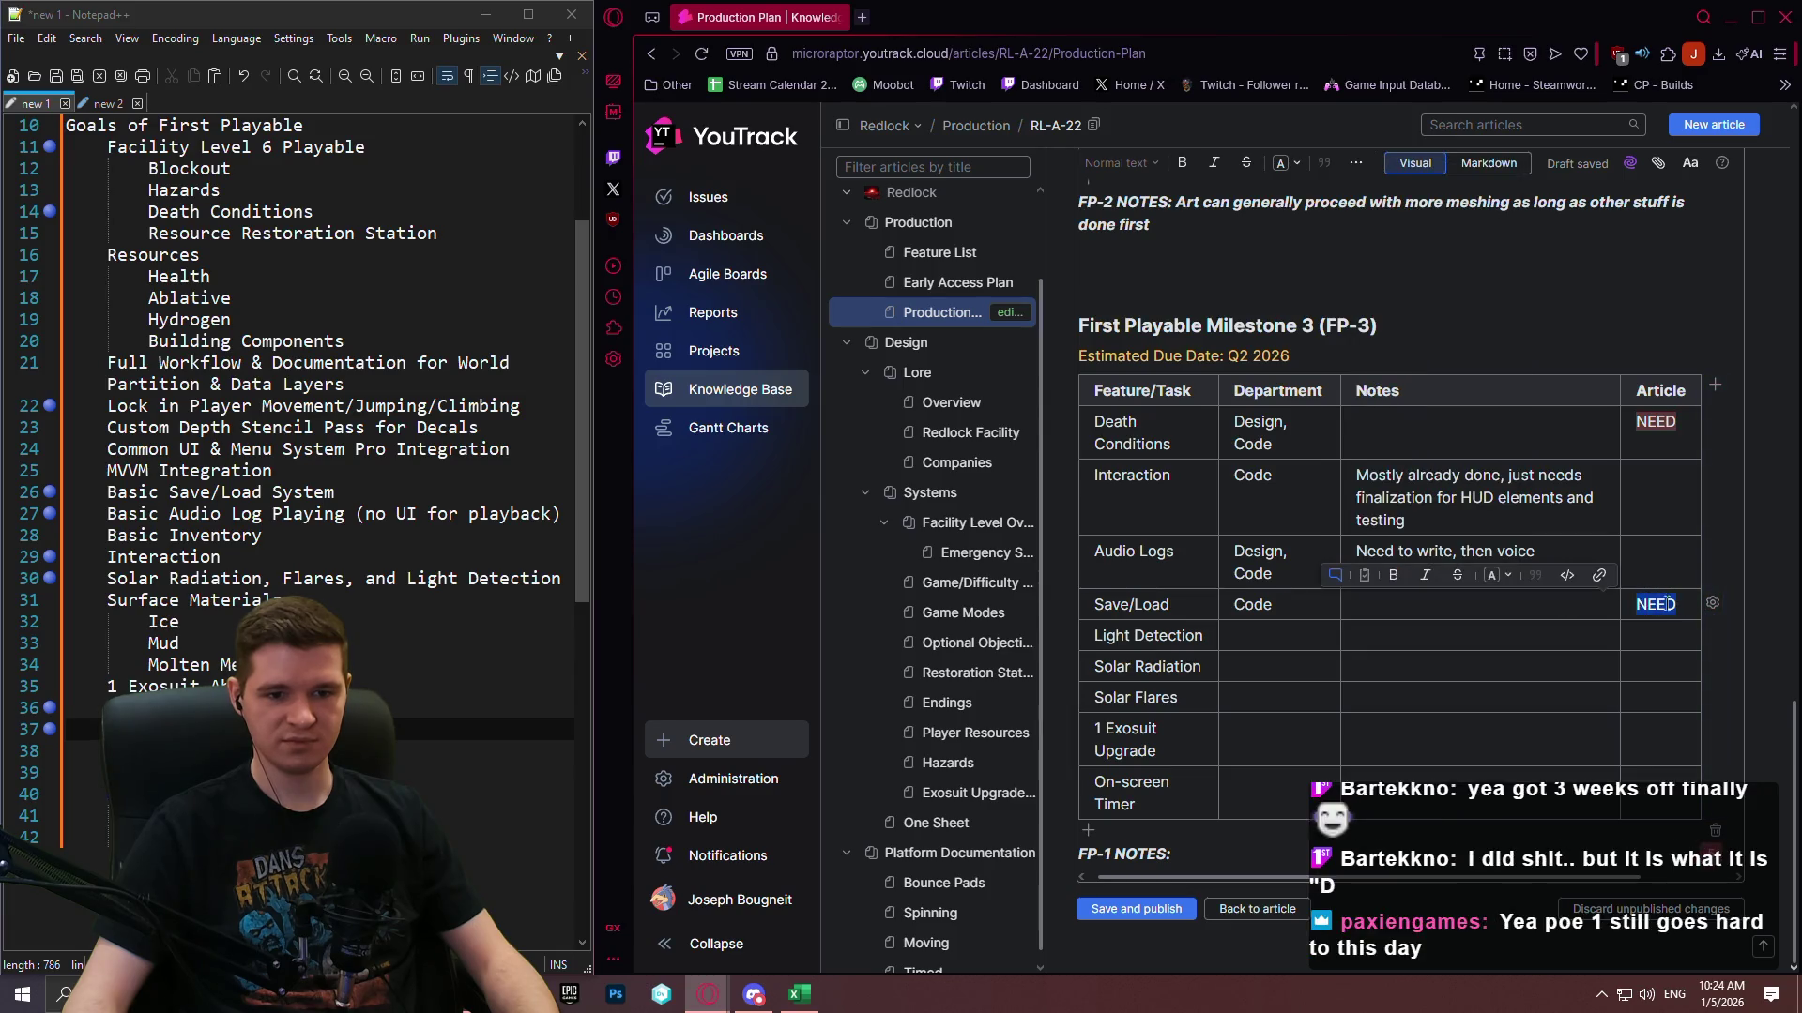
pyautogui.click(1495, 576)
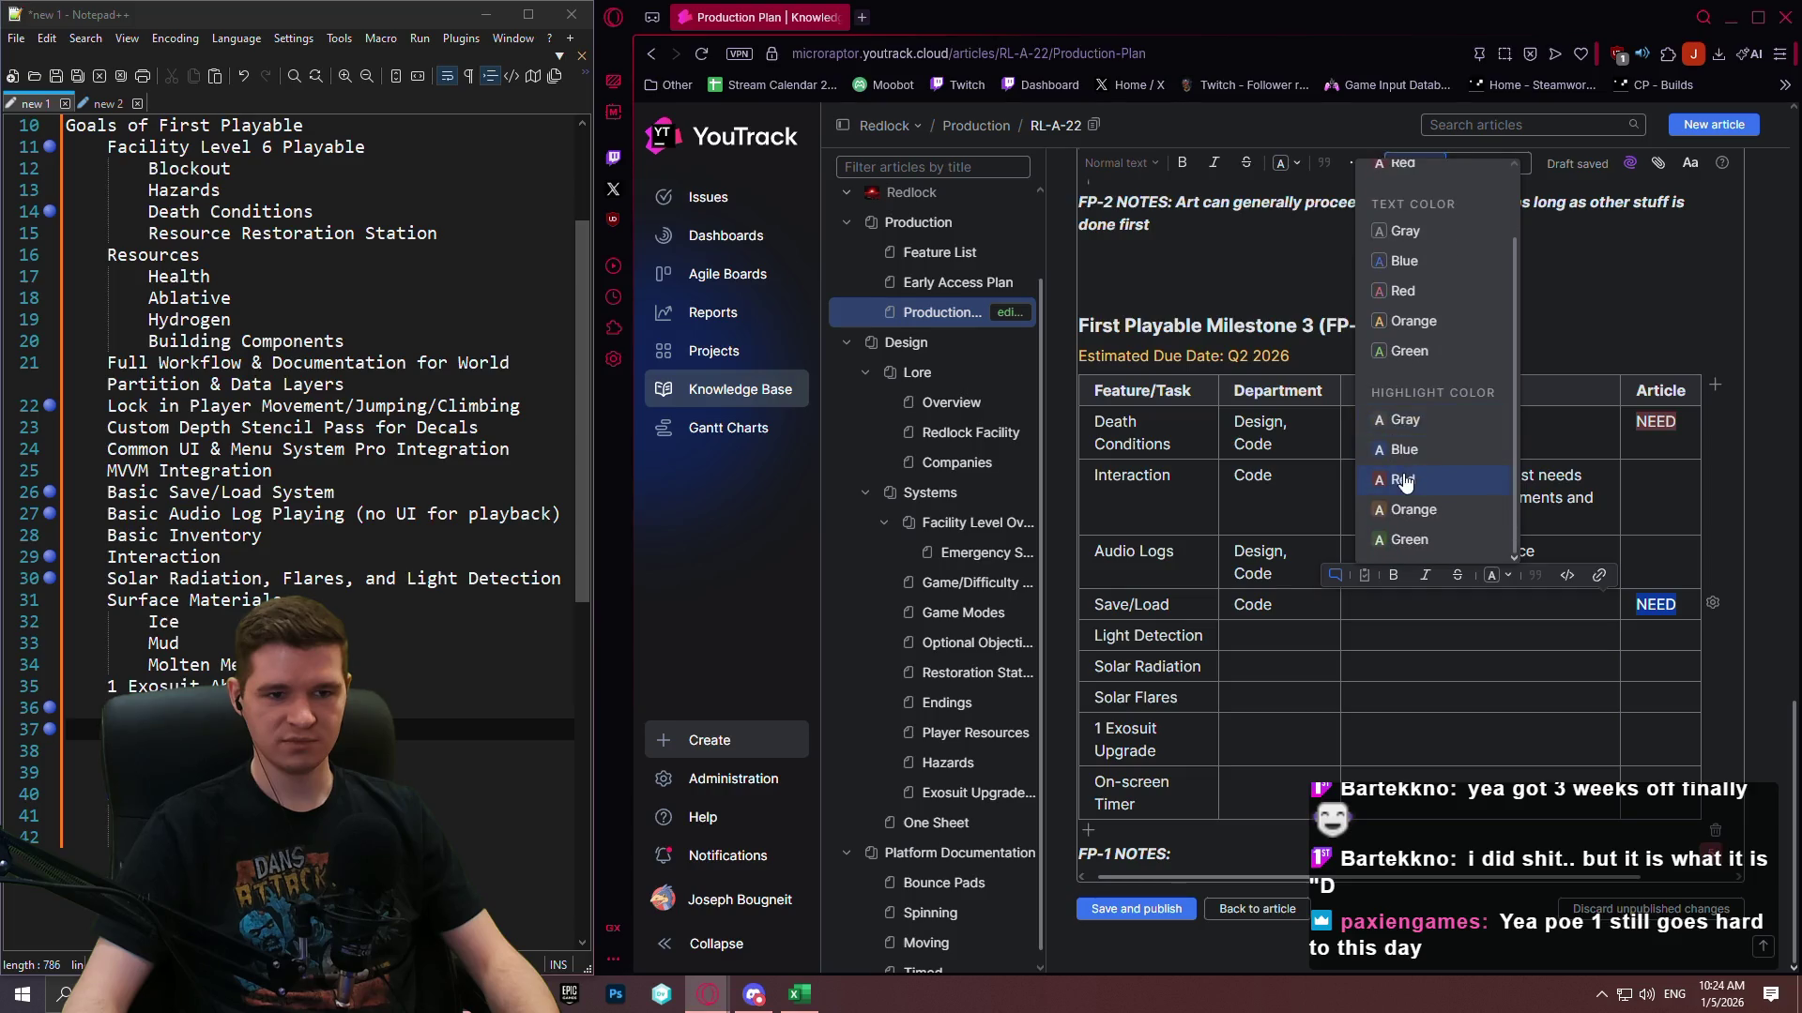
pyautogui.click(1407, 476)
pyautogui.click(1521, 604)
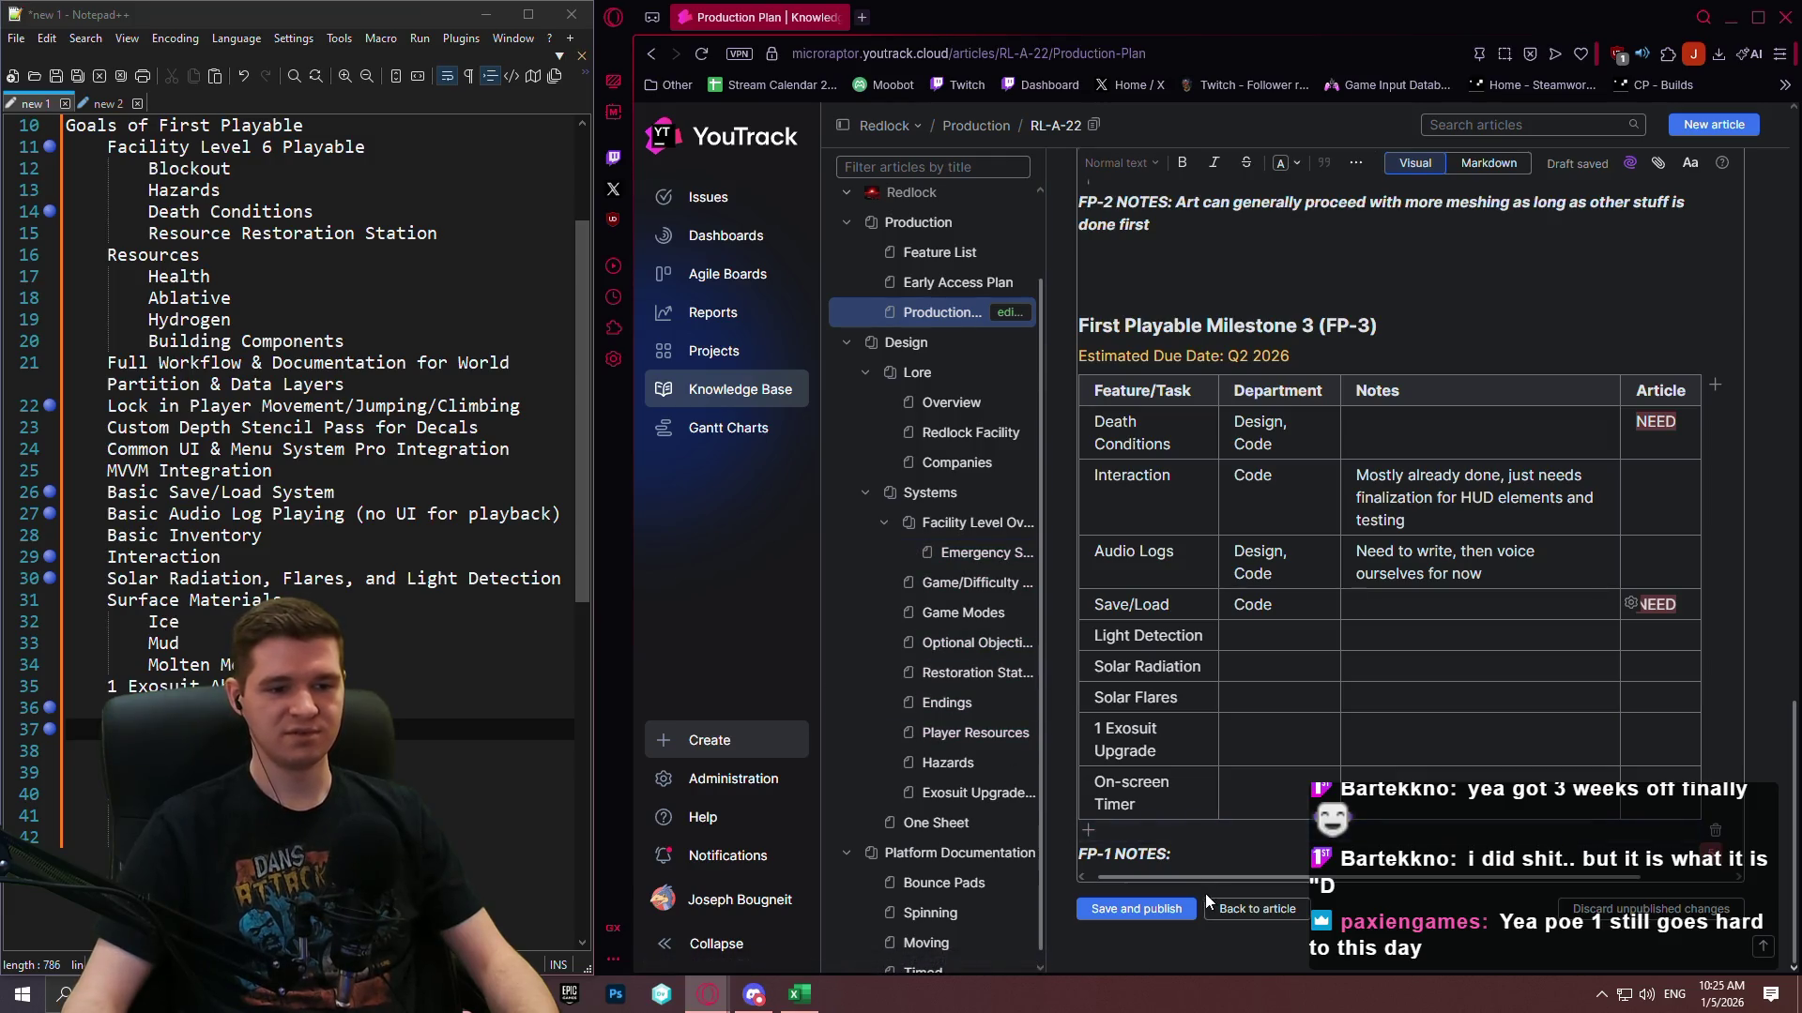
pyautogui.moveTo(1202, 880); pyautogui.dragTo(1188, 879)
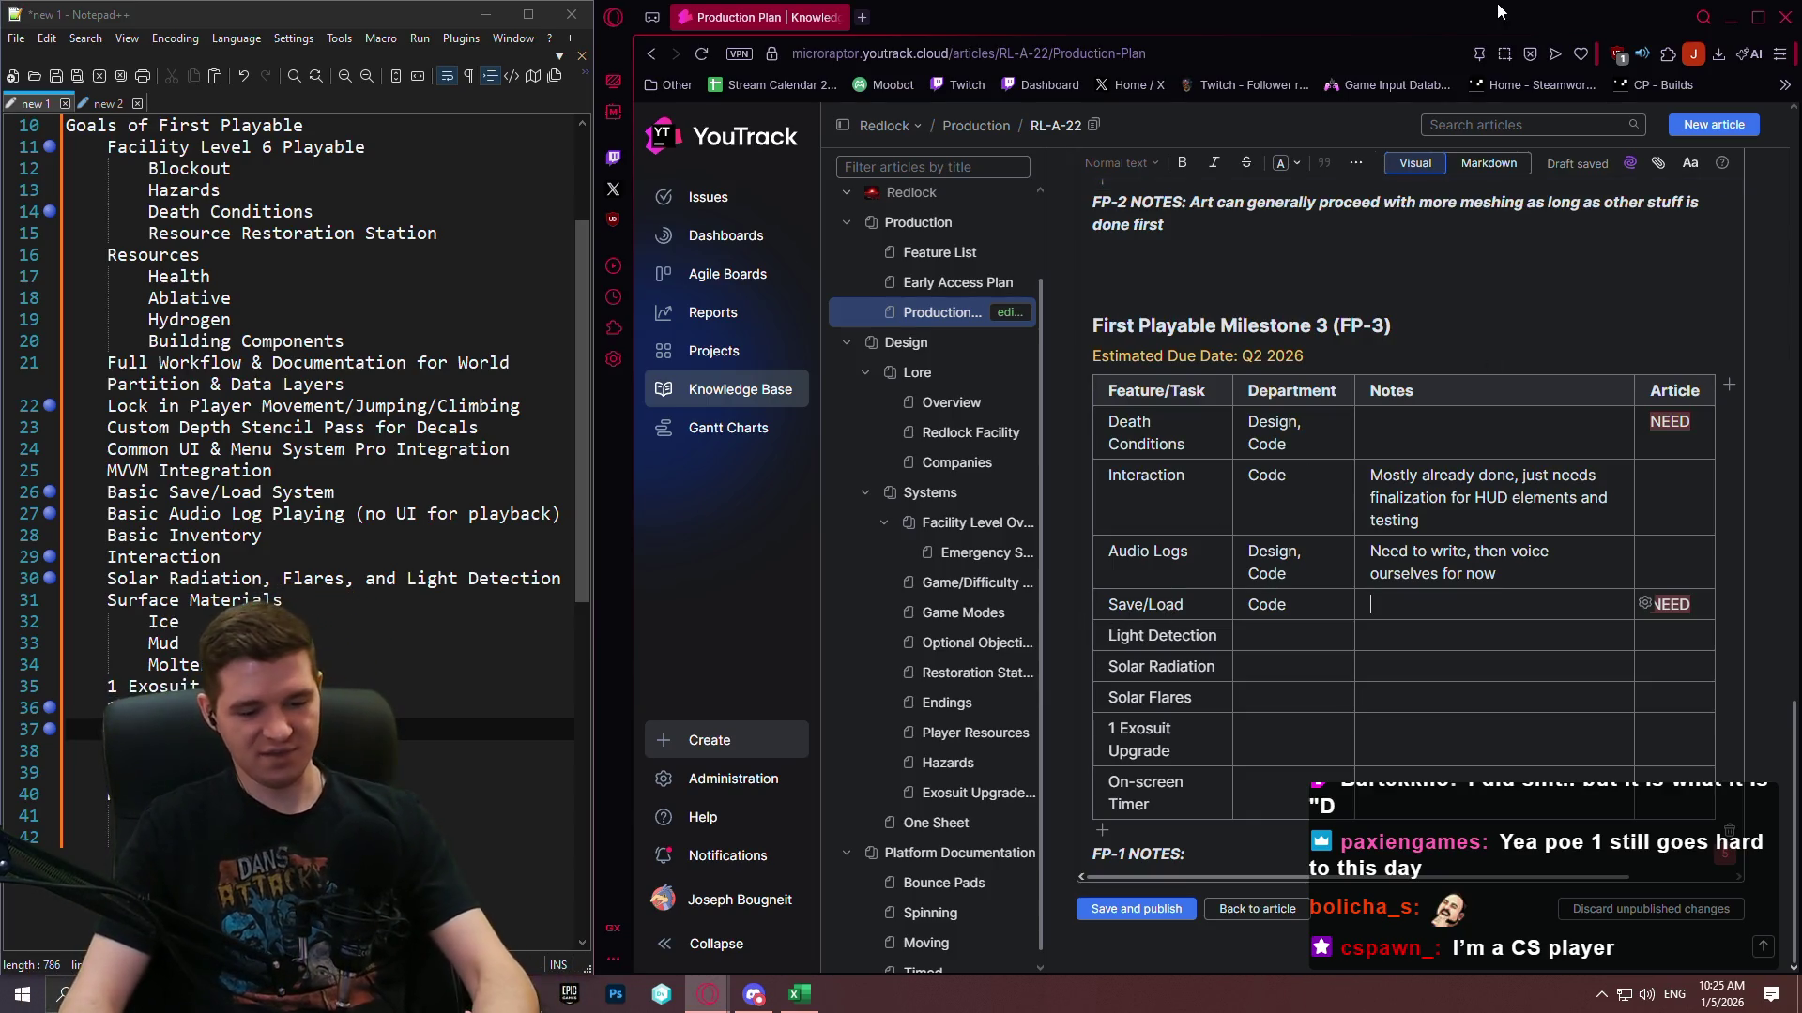
pyautogui.press('Print')
pyautogui.moveTo(389, 103)
pyautogui.mouseDown()
pyautogui.moveTo(1501, 815)
pyautogui.moveTo(1576, 907)
pyautogui.mouseUp()
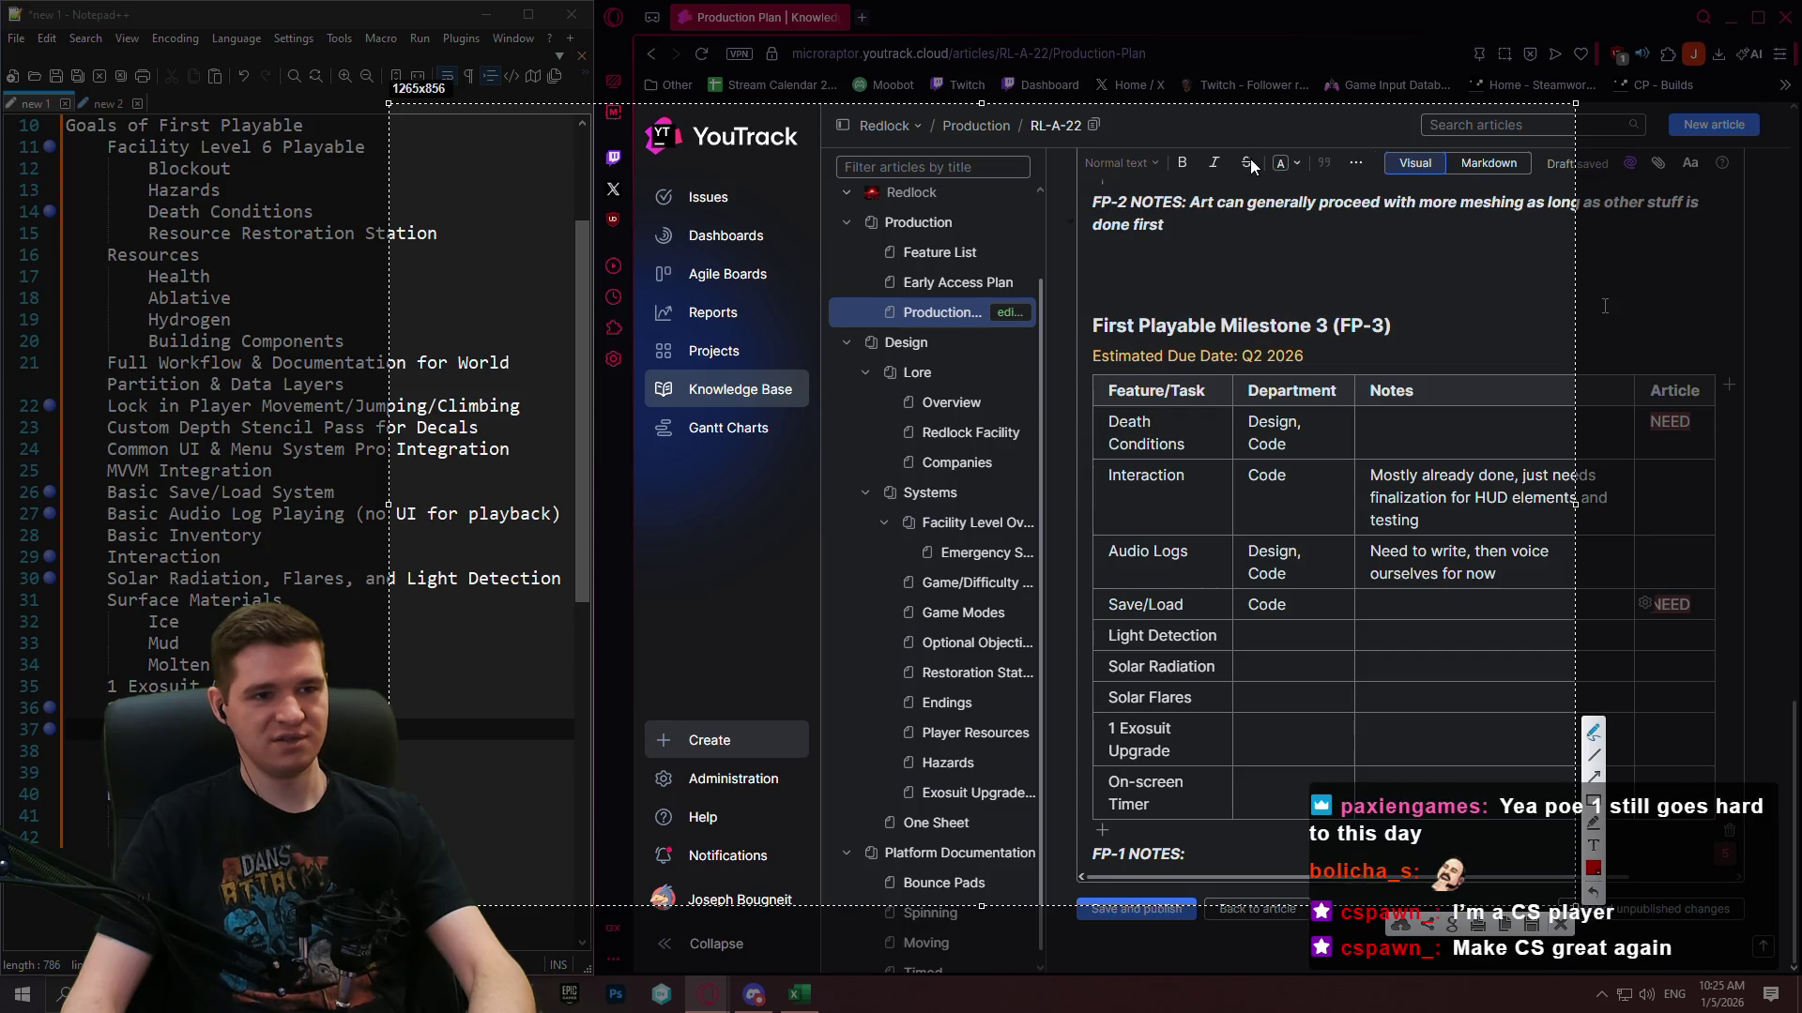
pyautogui.moveTo(1252, 150); pyautogui.dragTo(844, 144)
pyautogui.moveTo(589, 256); pyautogui.dragTo(1308, 376)
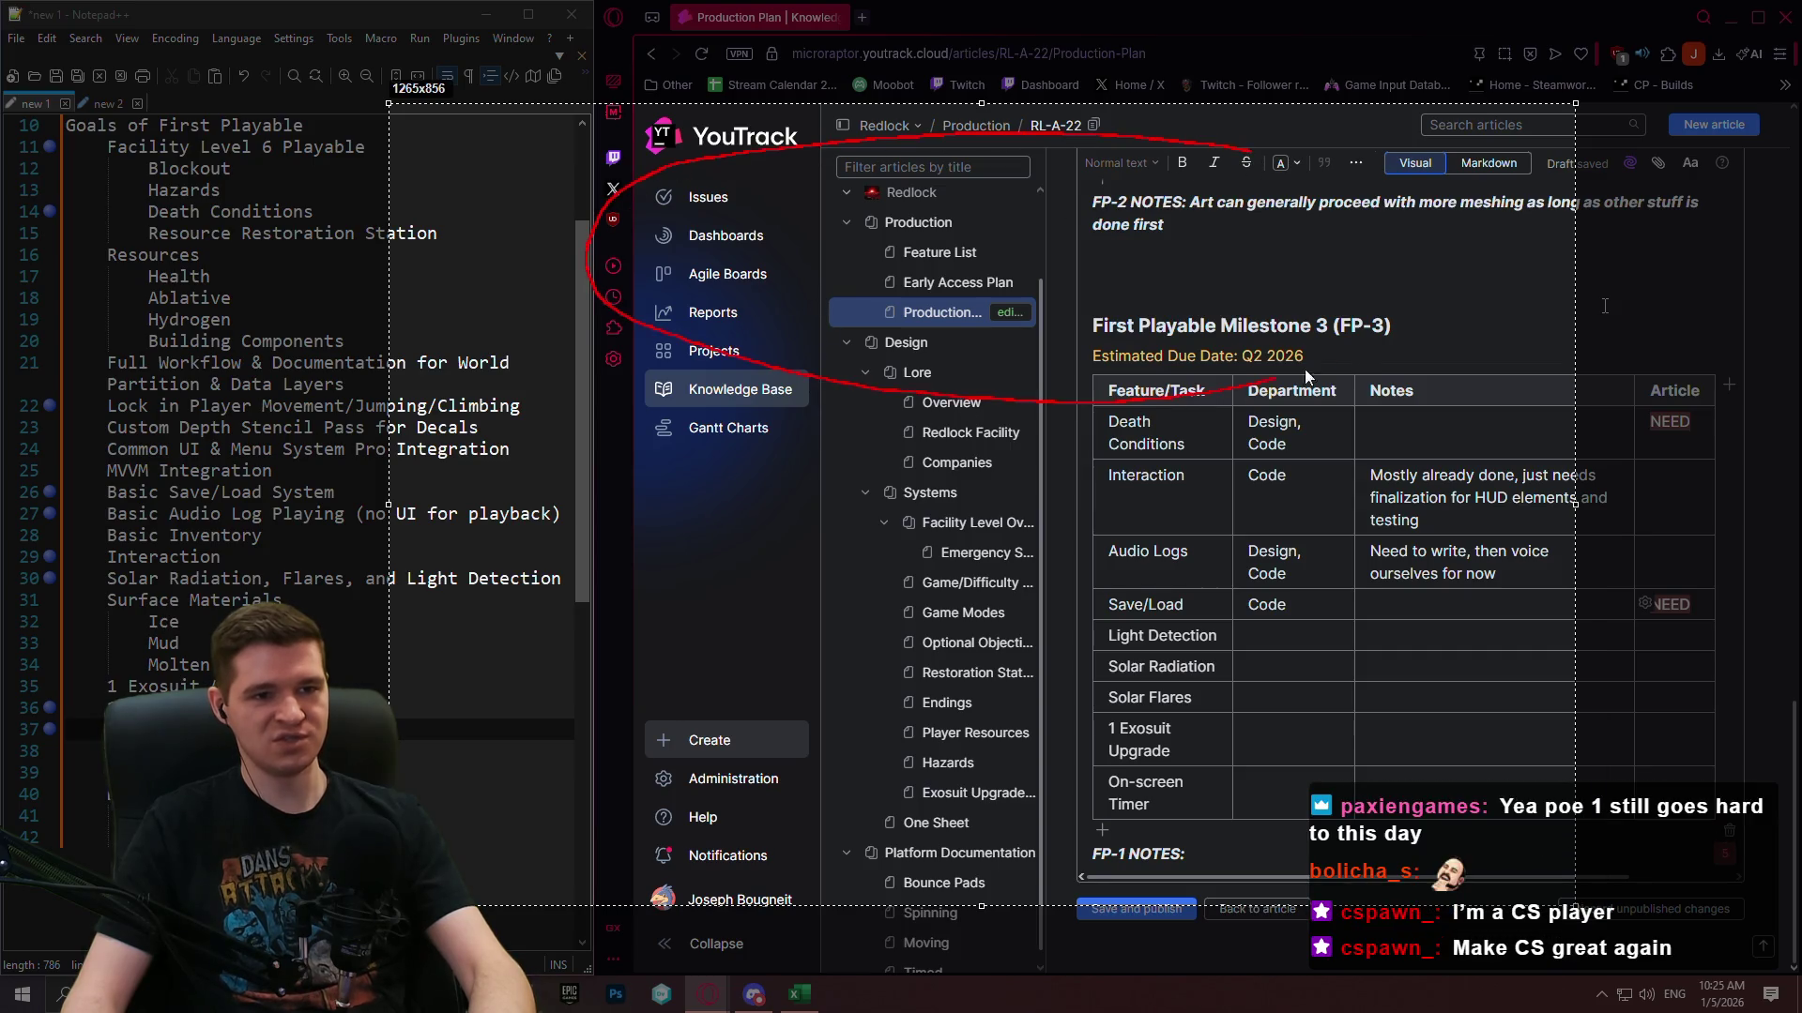
pyautogui.moveTo(1290, 175); pyautogui.dragTo(1288, 178)
pyautogui.moveTo(405, 246); pyautogui.dragTo(441, 231)
pyautogui.moveTo(450, 252)
pyautogui.mouseDown()
pyautogui.moveTo(480, 263)
pyautogui.moveTo(510, 237)
pyautogui.moveTo(462, 302)
pyautogui.mouseUp()
pyautogui.moveTo(501, 285); pyautogui.dragTo(497, 330)
pyautogui.moveTo(516, 324)
pyautogui.mouseDown()
pyautogui.moveTo(535, 345)
pyautogui.moveTo(580, 334)
pyautogui.mouseUp()
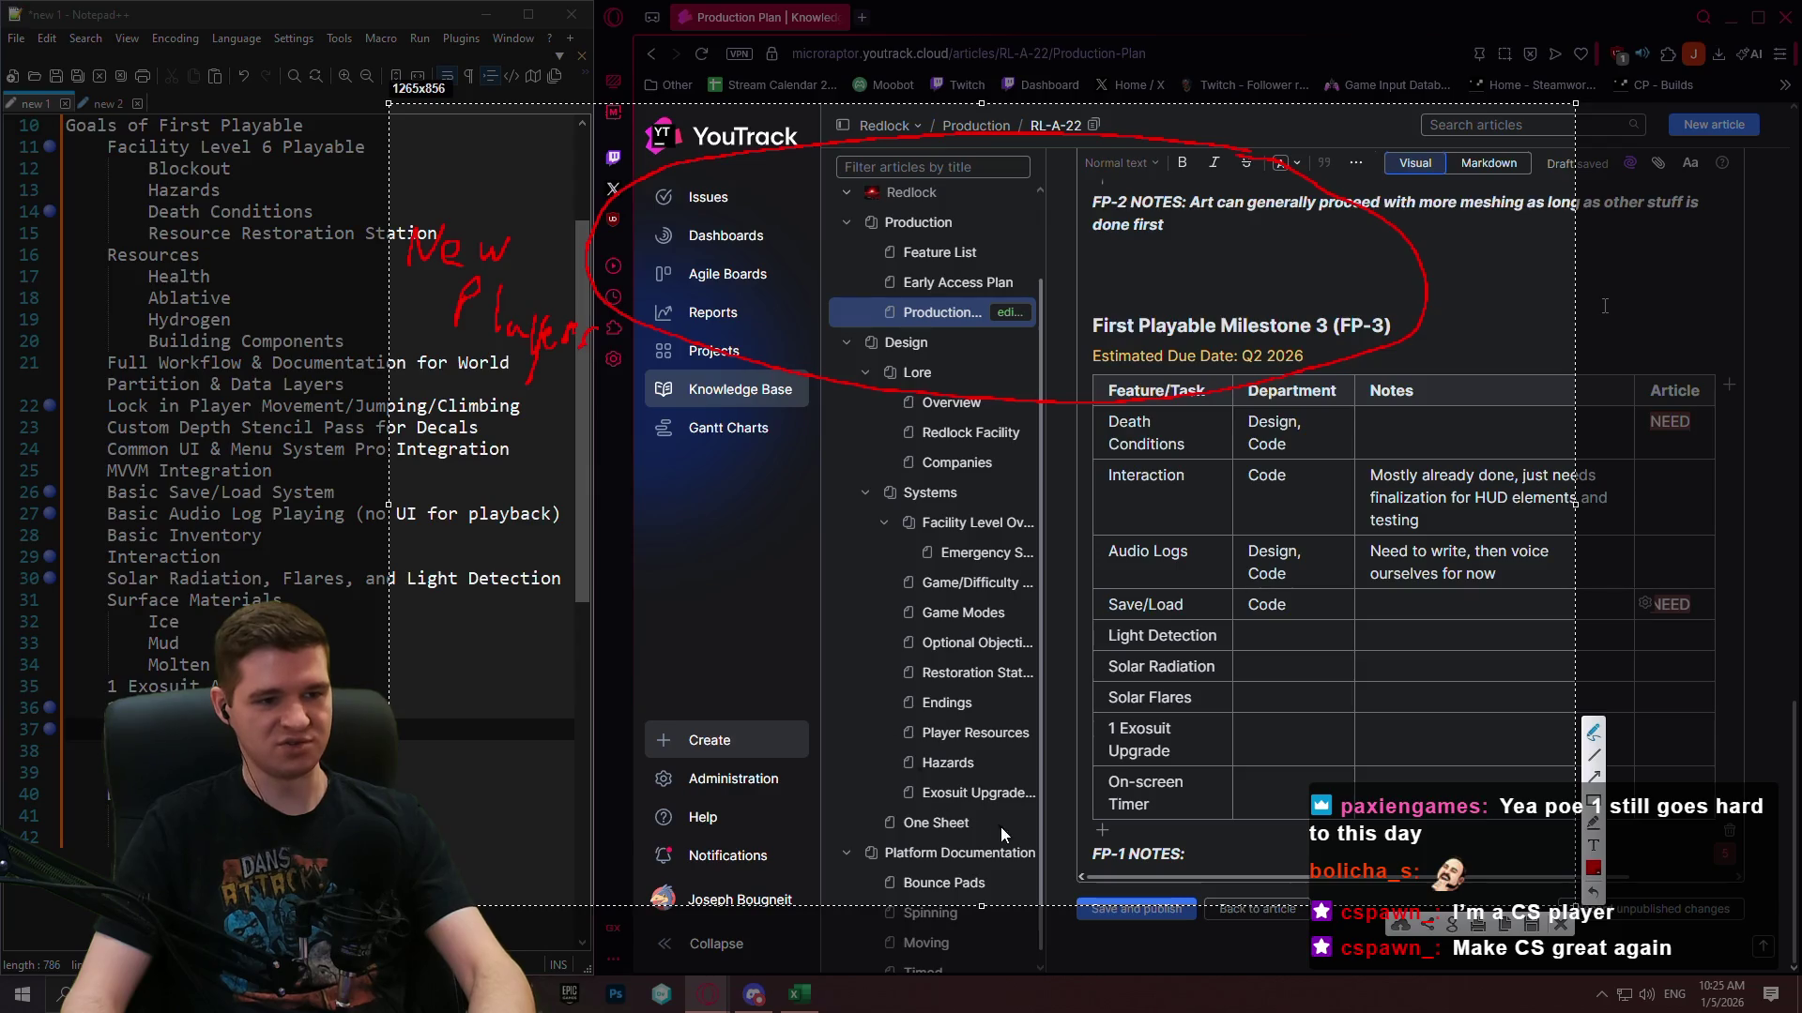
pyautogui.moveTo(808, 650); pyautogui.dragTo(803, 768)
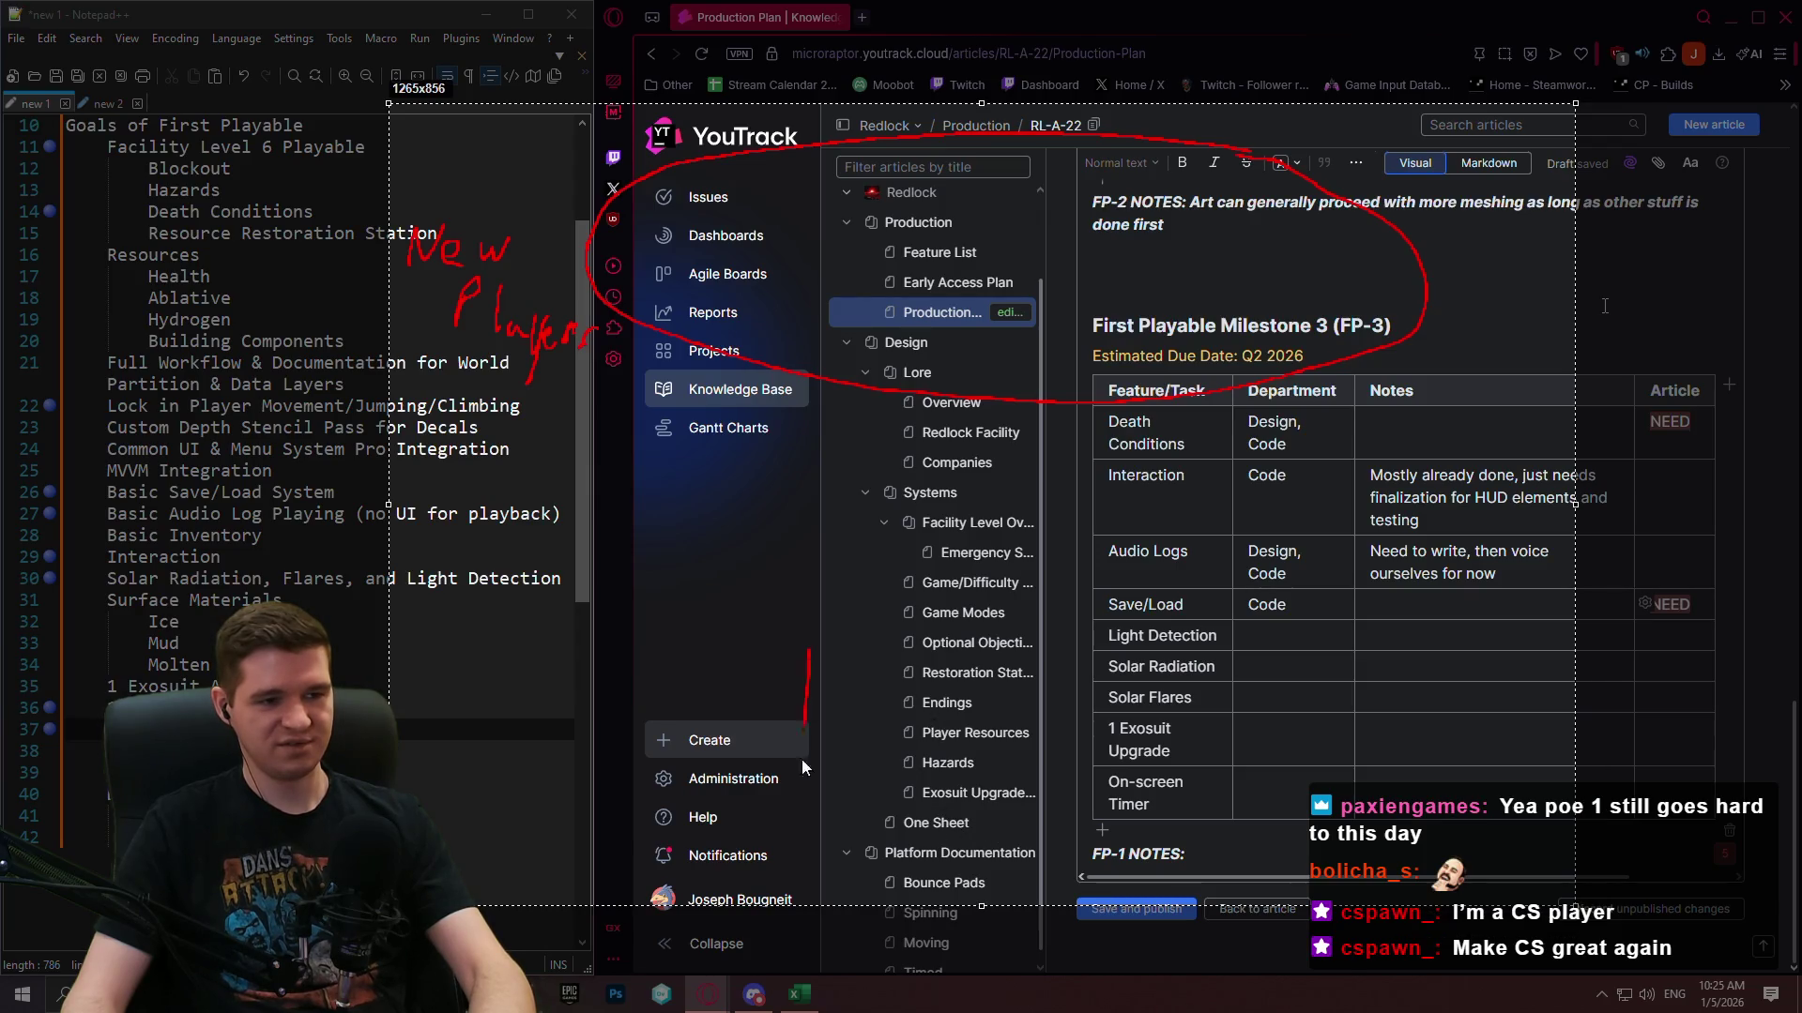
pyautogui.moveTo(976, 647)
pyautogui.mouseDown()
pyautogui.moveTo(967, 765)
pyautogui.moveTo(1065, 714)
pyautogui.mouseUp()
pyautogui.moveTo(1126, 647)
pyautogui.mouseDown()
pyautogui.moveTo(1179, 737)
pyautogui.moveTo(1283, 742)
pyautogui.mouseUp()
pyautogui.moveTo(695, 586); pyautogui.dragTo(1295, 924)
pyautogui.moveTo(638, 892); pyautogui.dragTo(1352, 544)
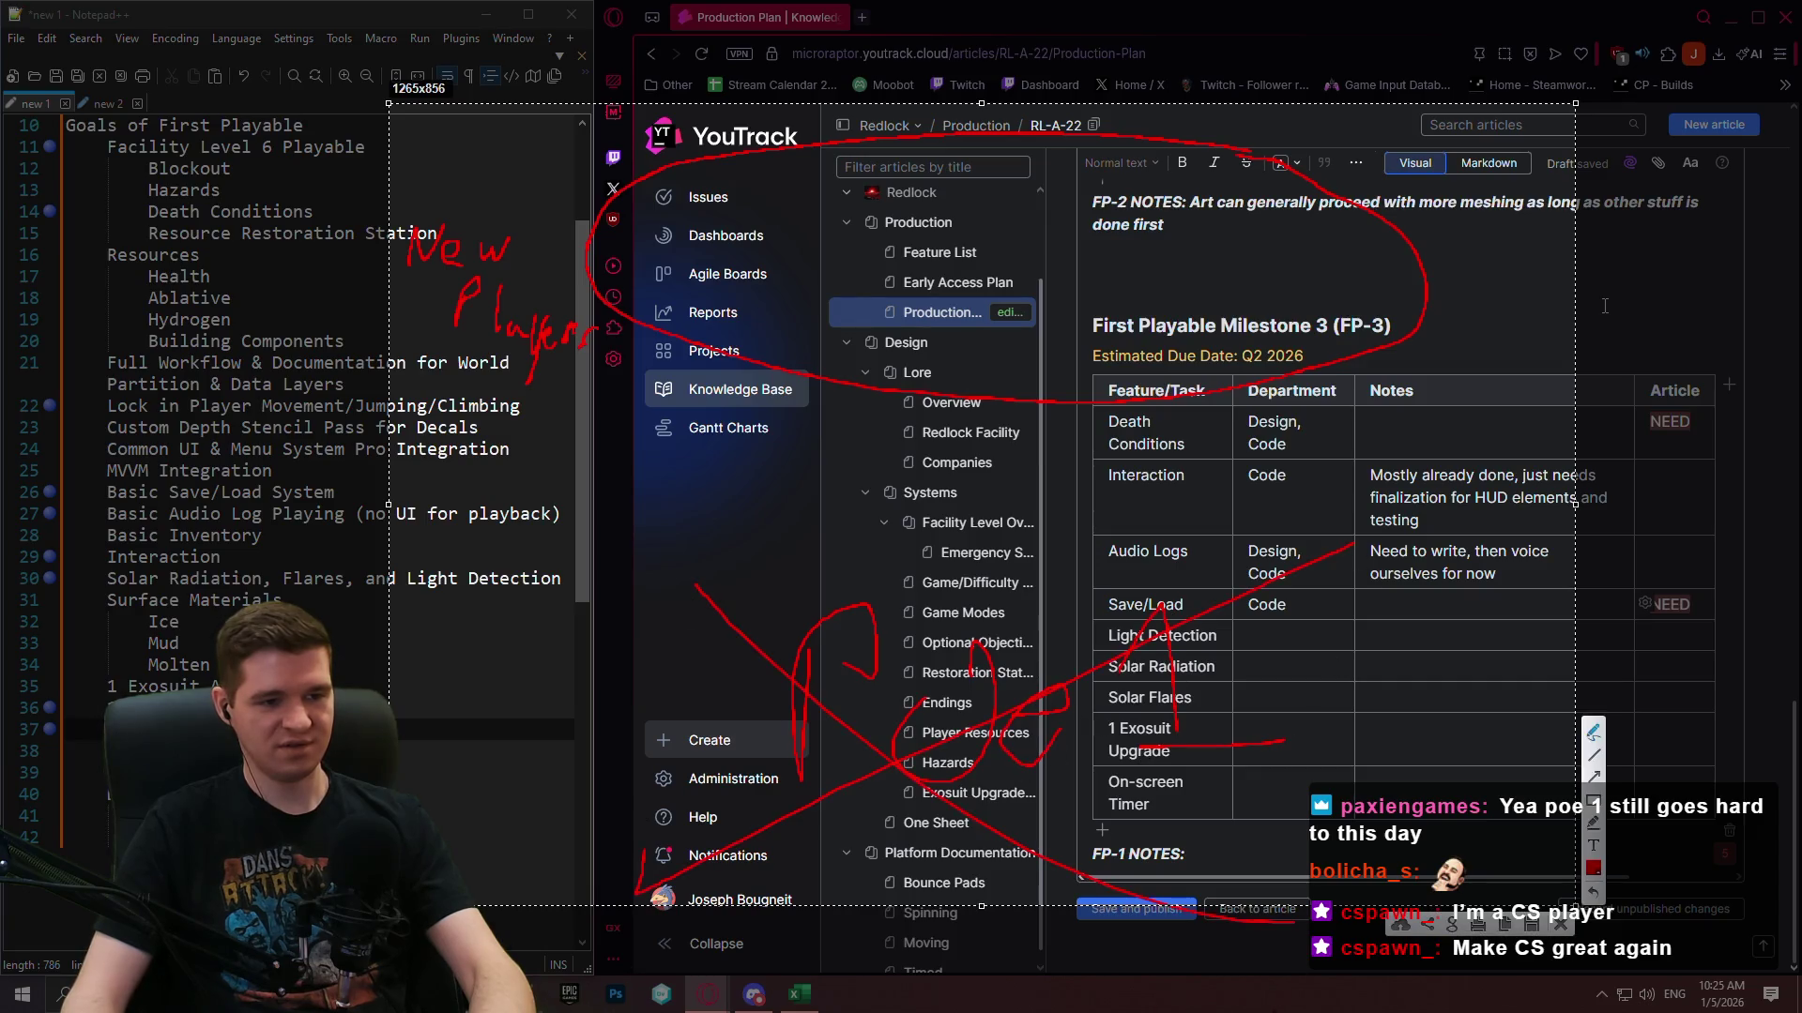
pyautogui.click(1563, 926)
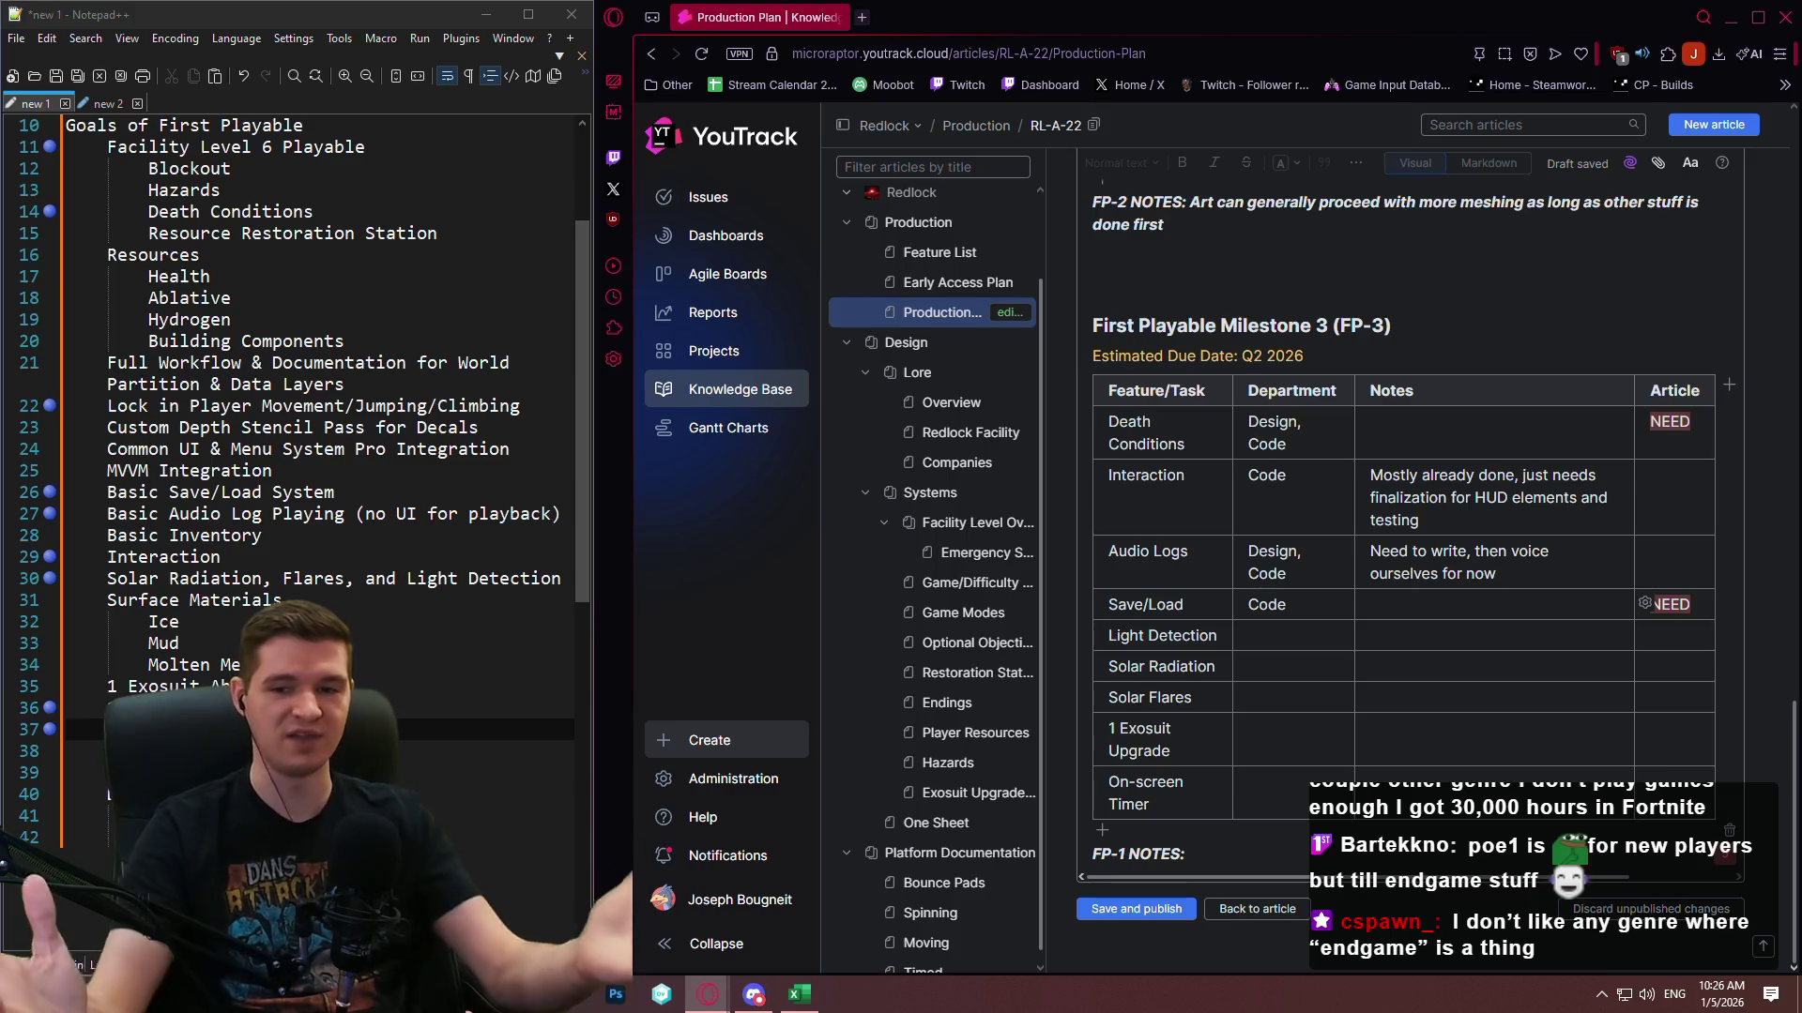
pyautogui.click(1235, 661)
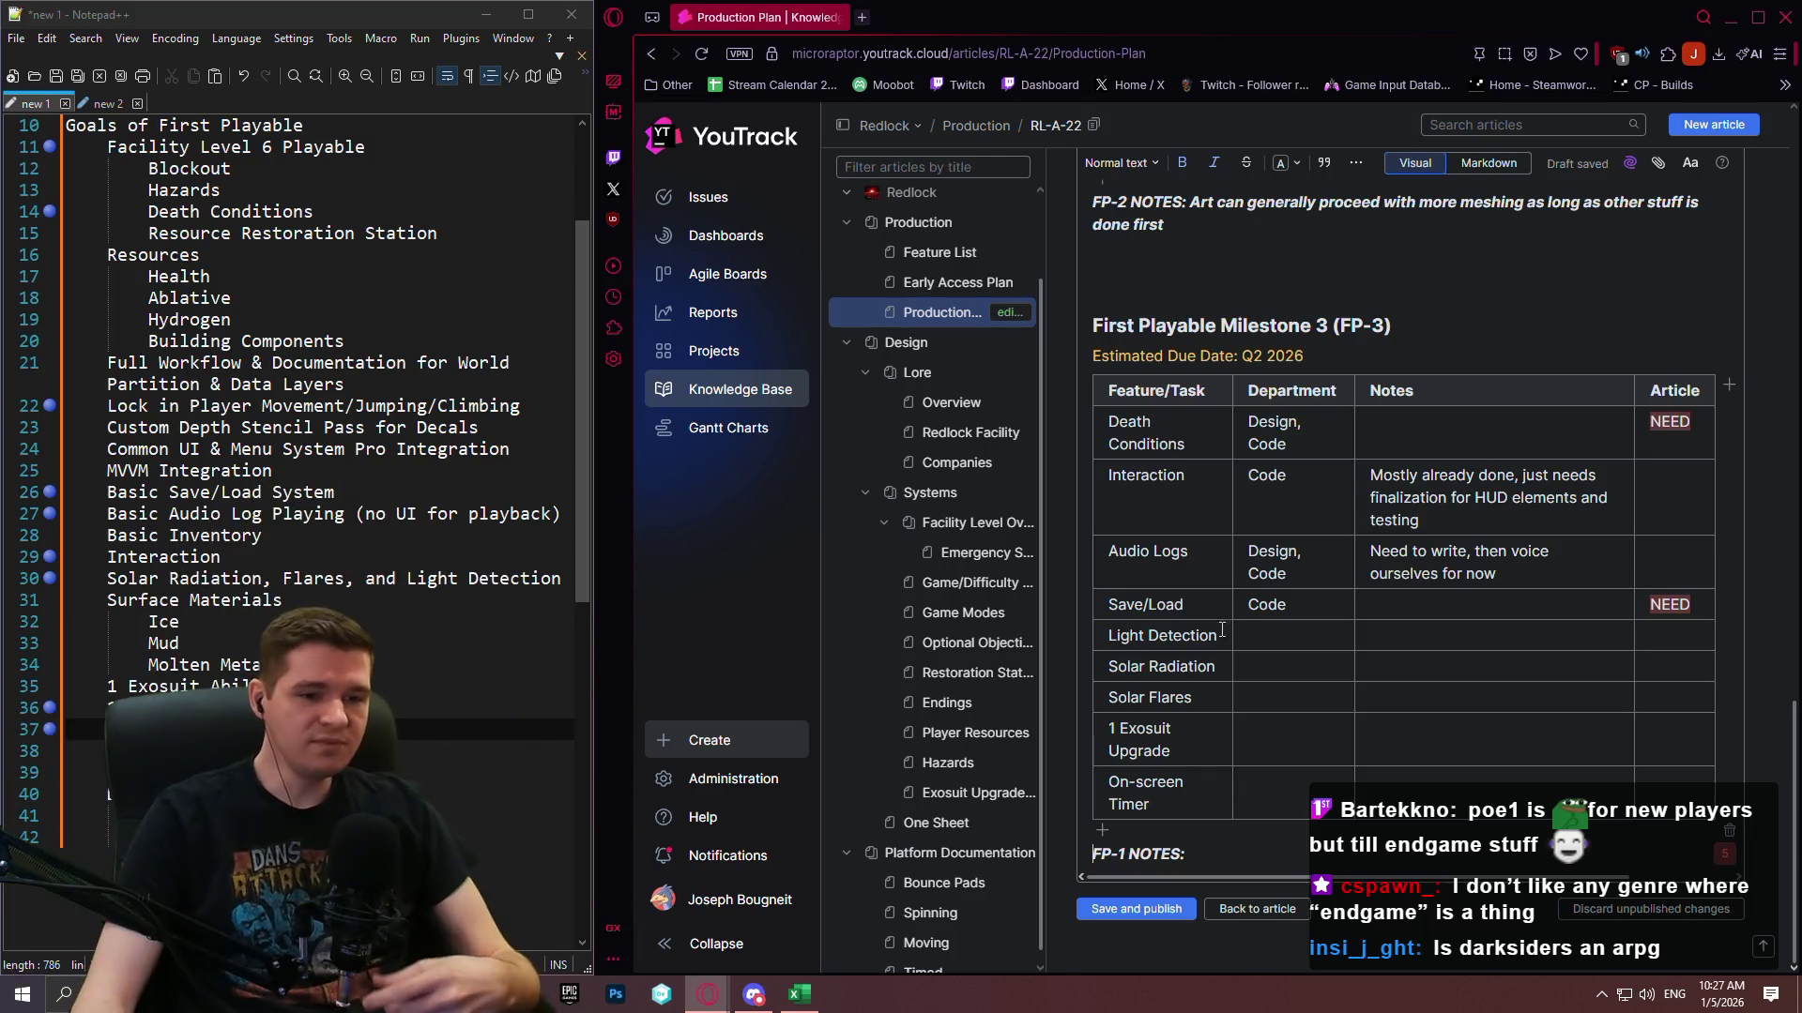
# Set the Light Detection row's Department cell to Code.
pyautogui.click(1247, 633)
pyautogui.write('Code')
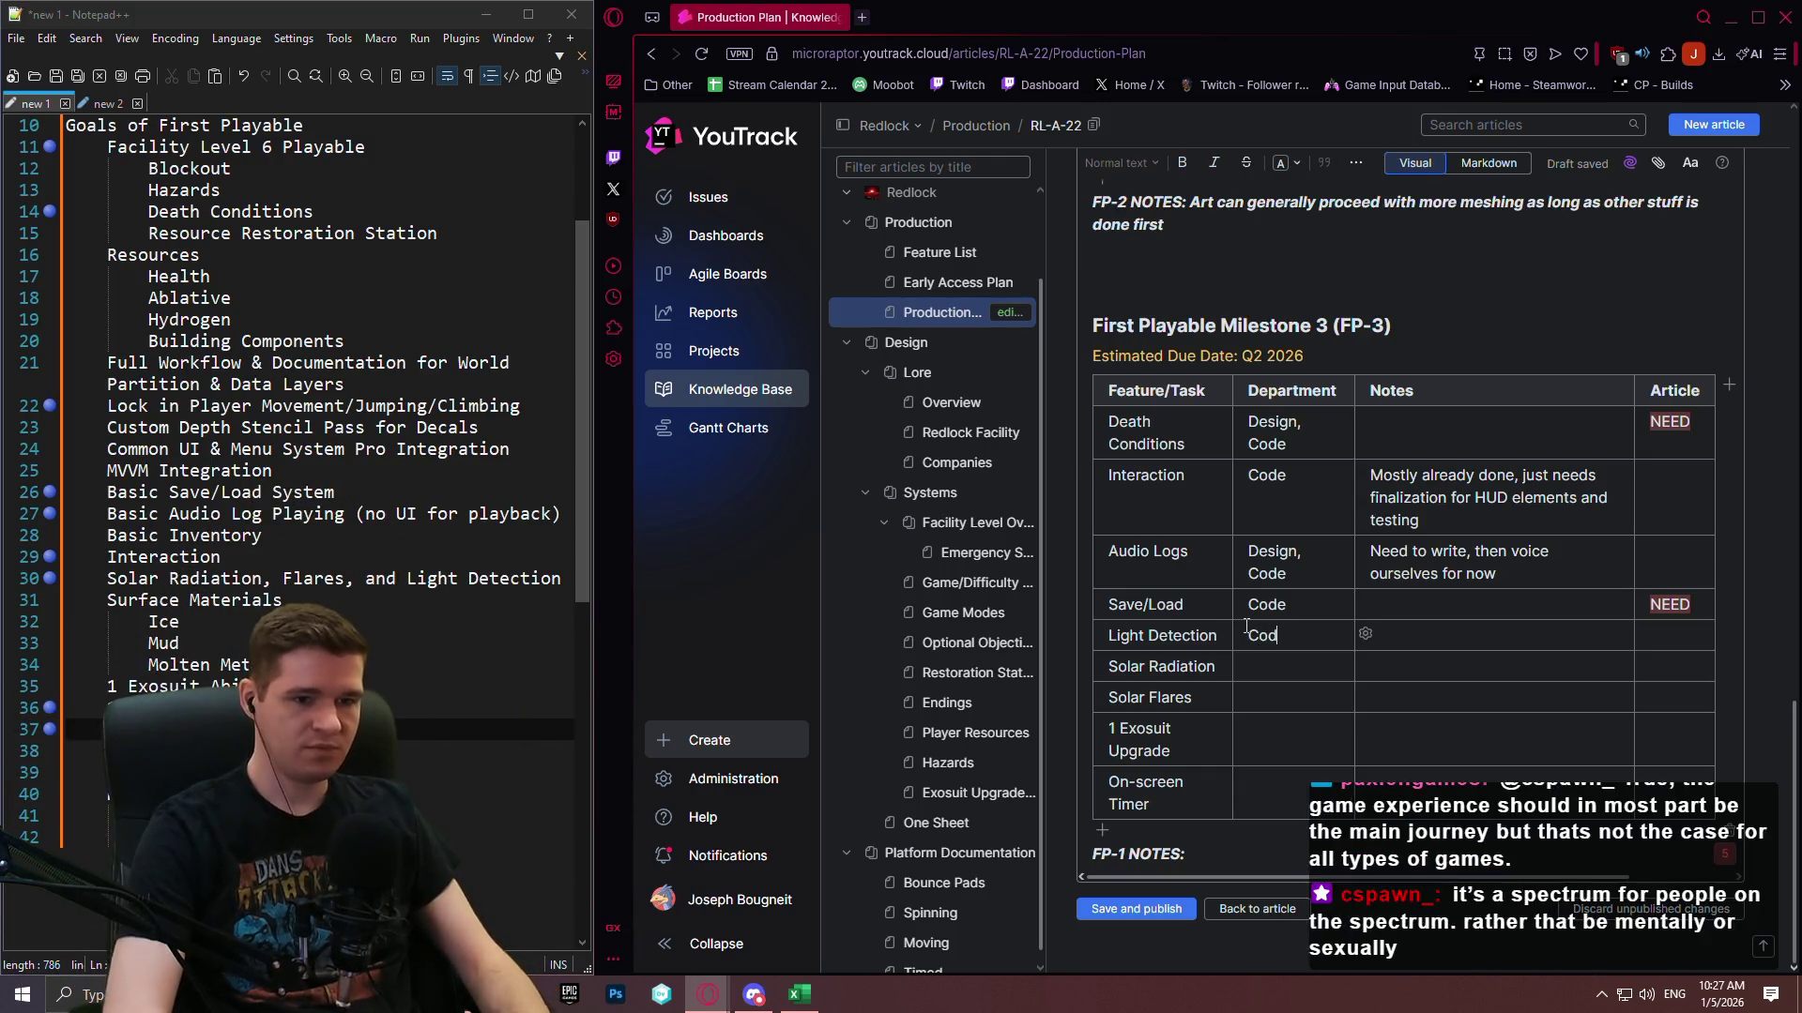
pyautogui.press('Tab')
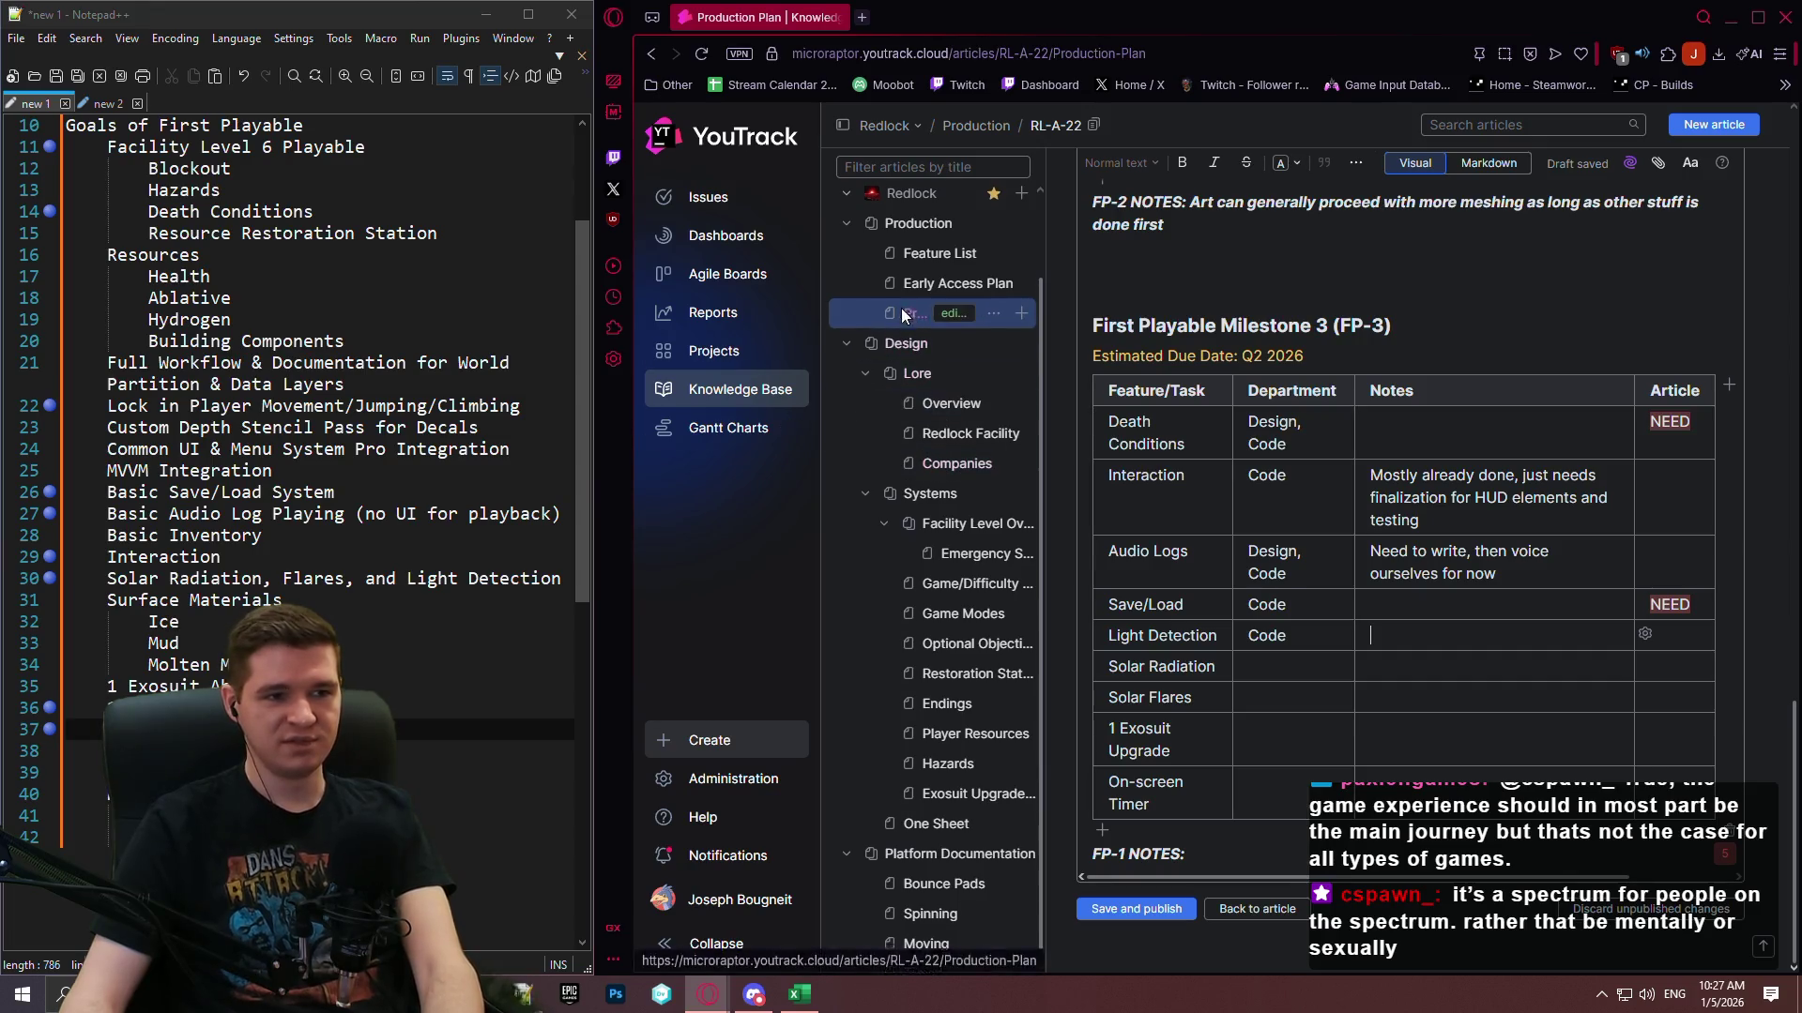
pyautogui.scroll(1, 901, 310)
# Launch Path of Building Community from the Windows search with 'path'.
pyautogui.click(64, 994)
pyautogui.write('path')
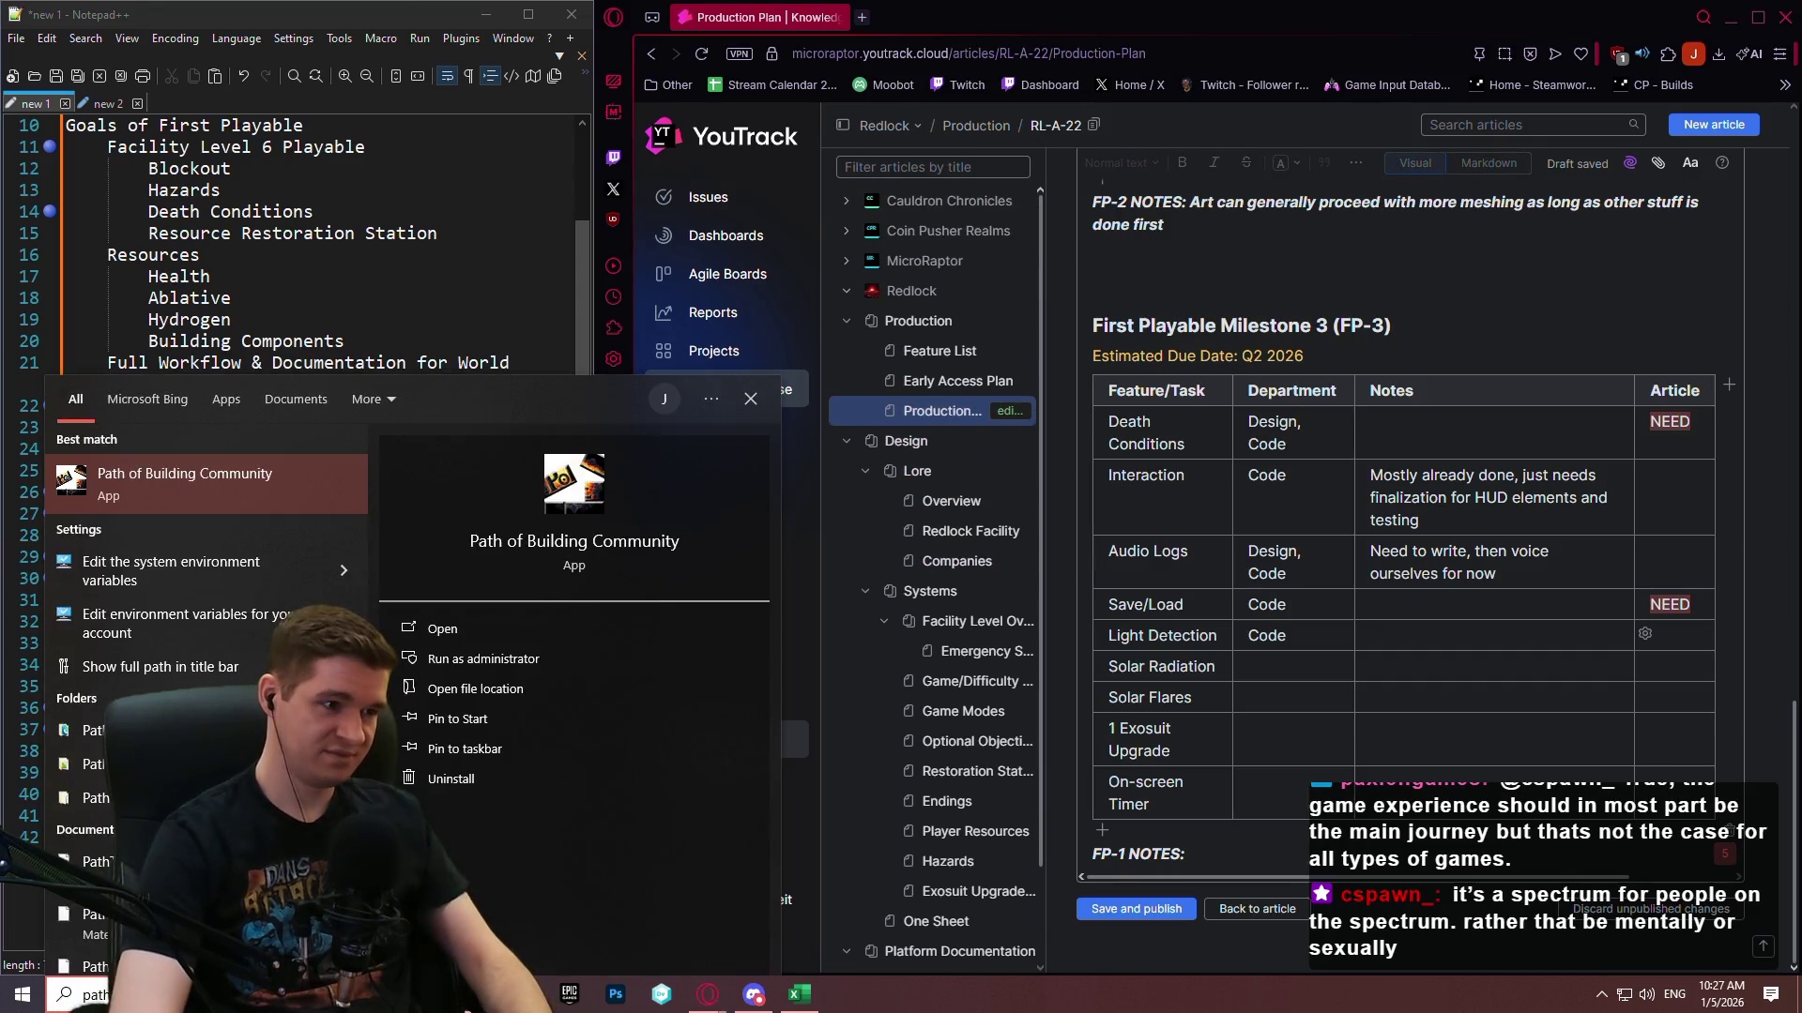
pyautogui.press('Return')
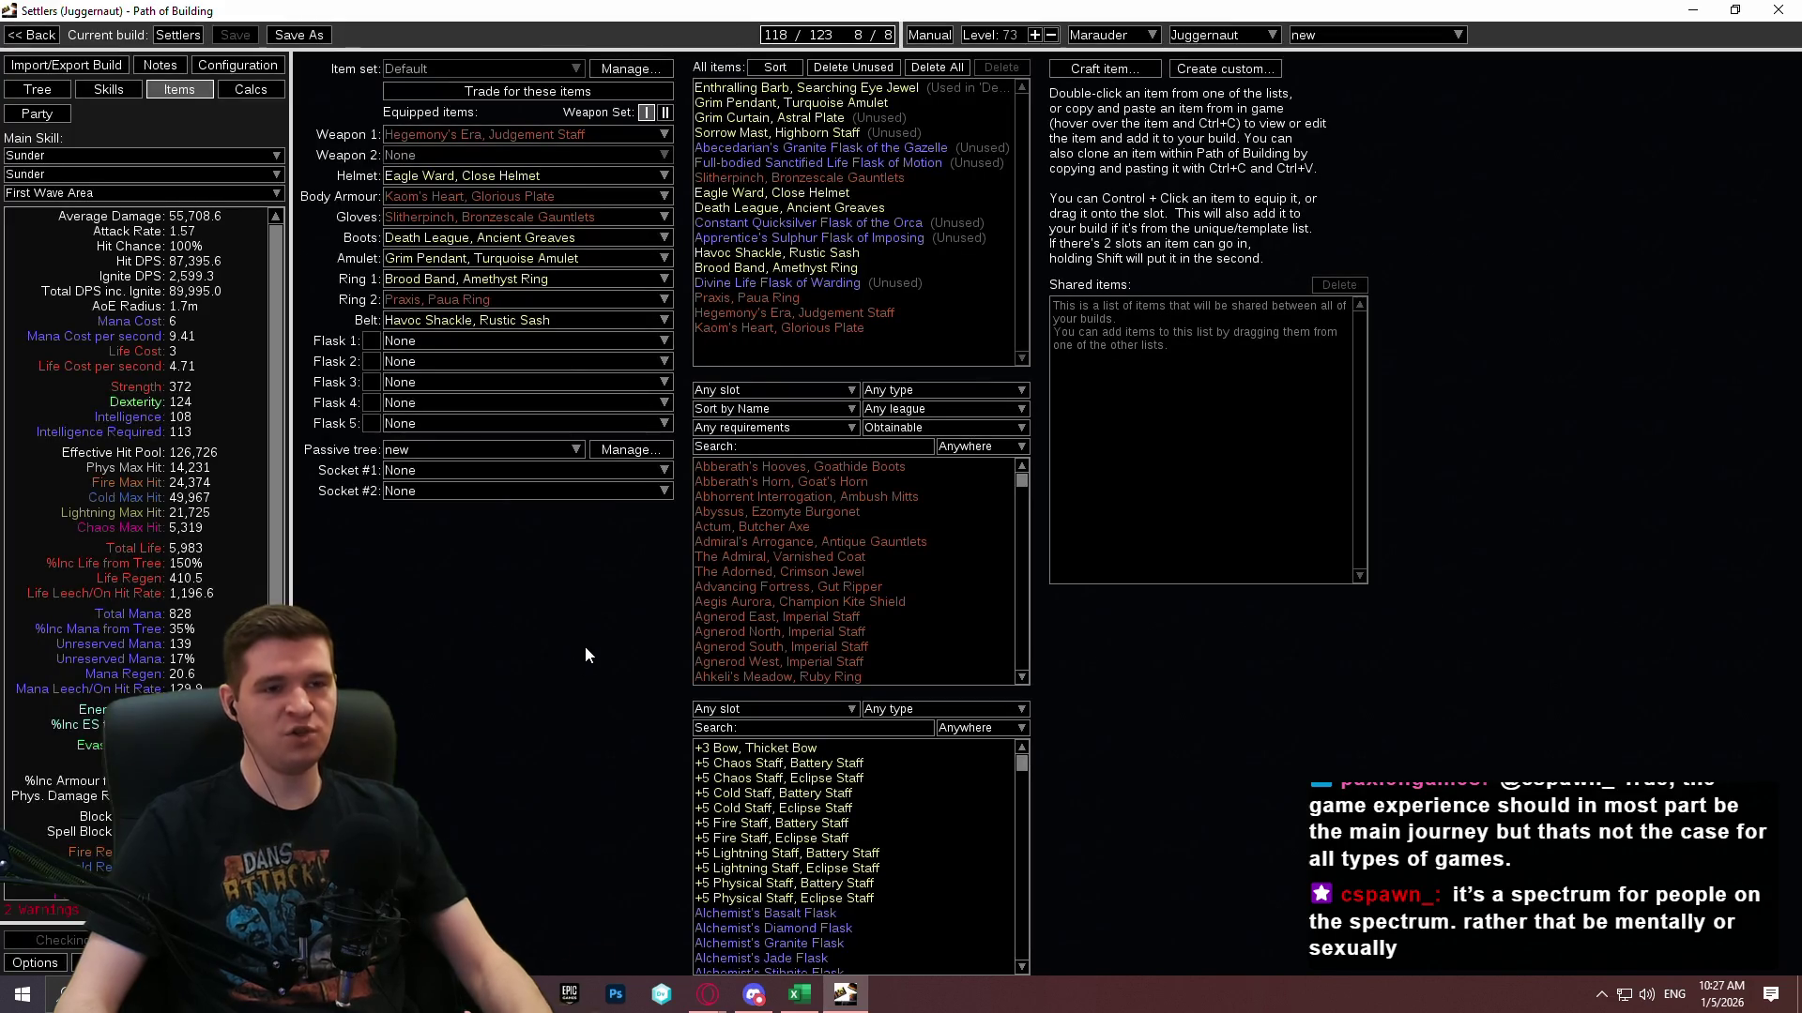
pyautogui.click(17, 93)
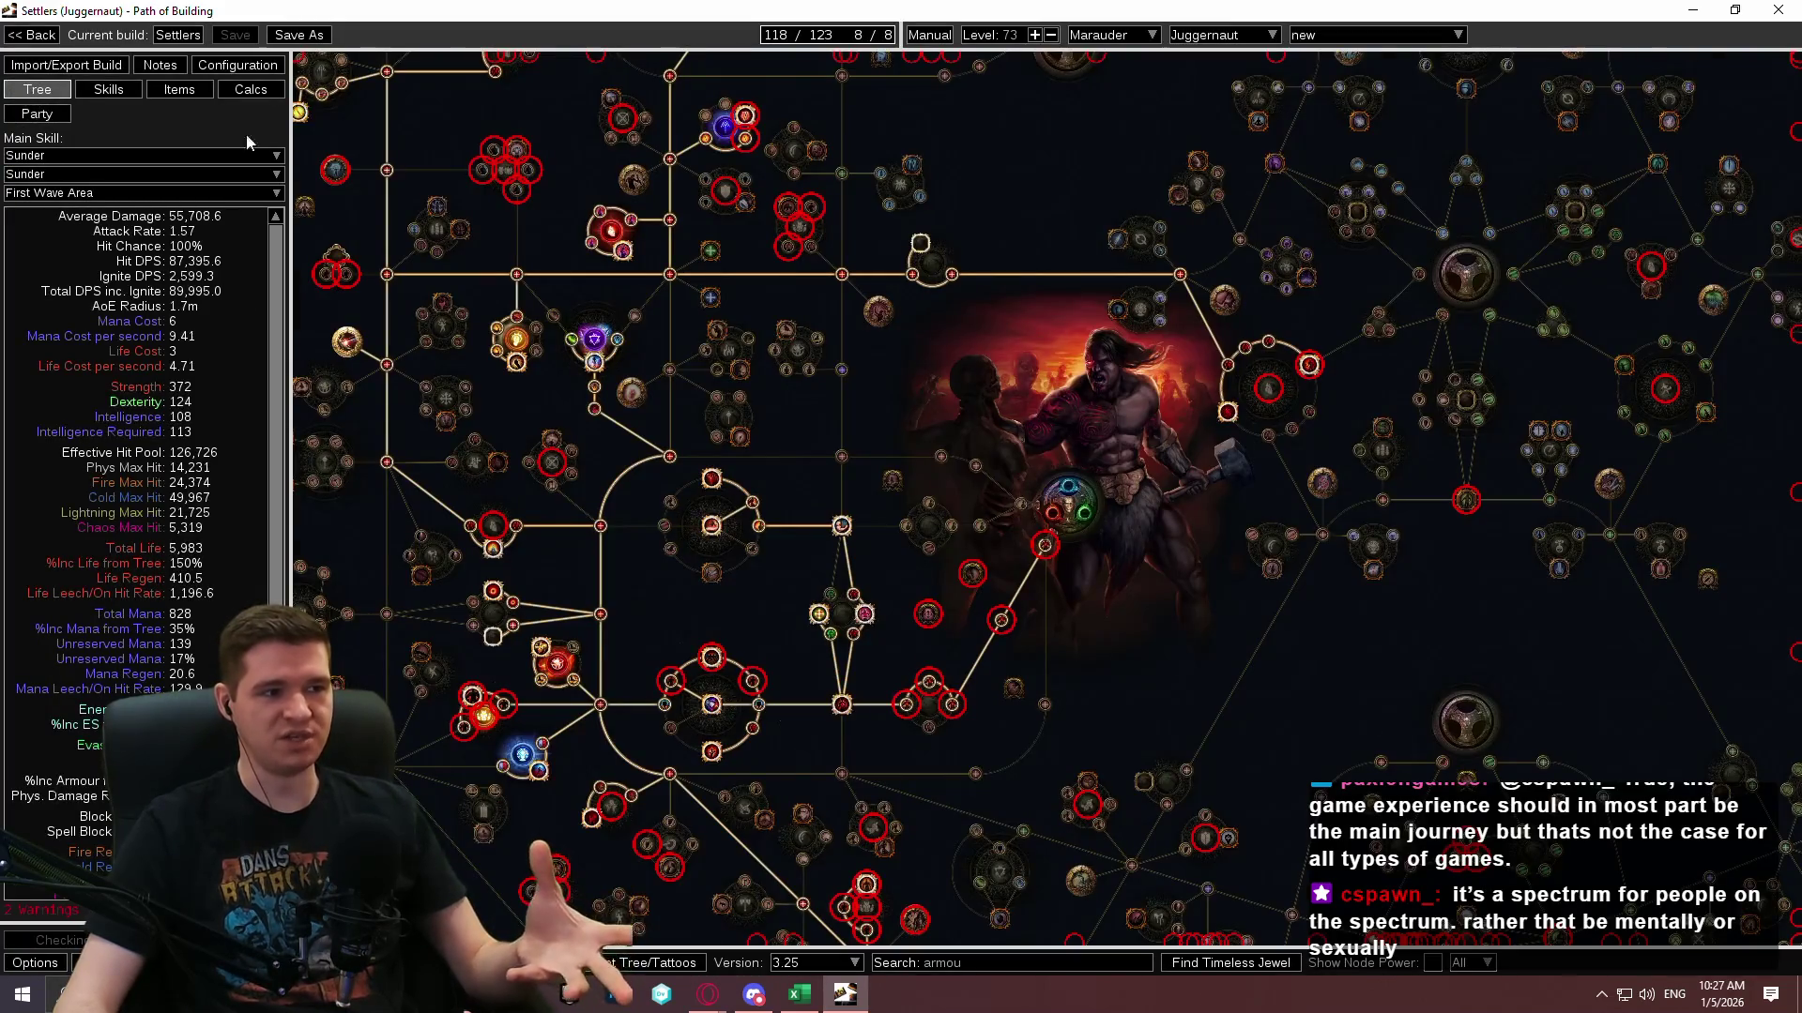
pyautogui.scroll(-3, 873, 310)
pyautogui.moveTo(957, 371); pyautogui.dragTo(864, 566)
pyautogui.scroll(1, 892, 515)
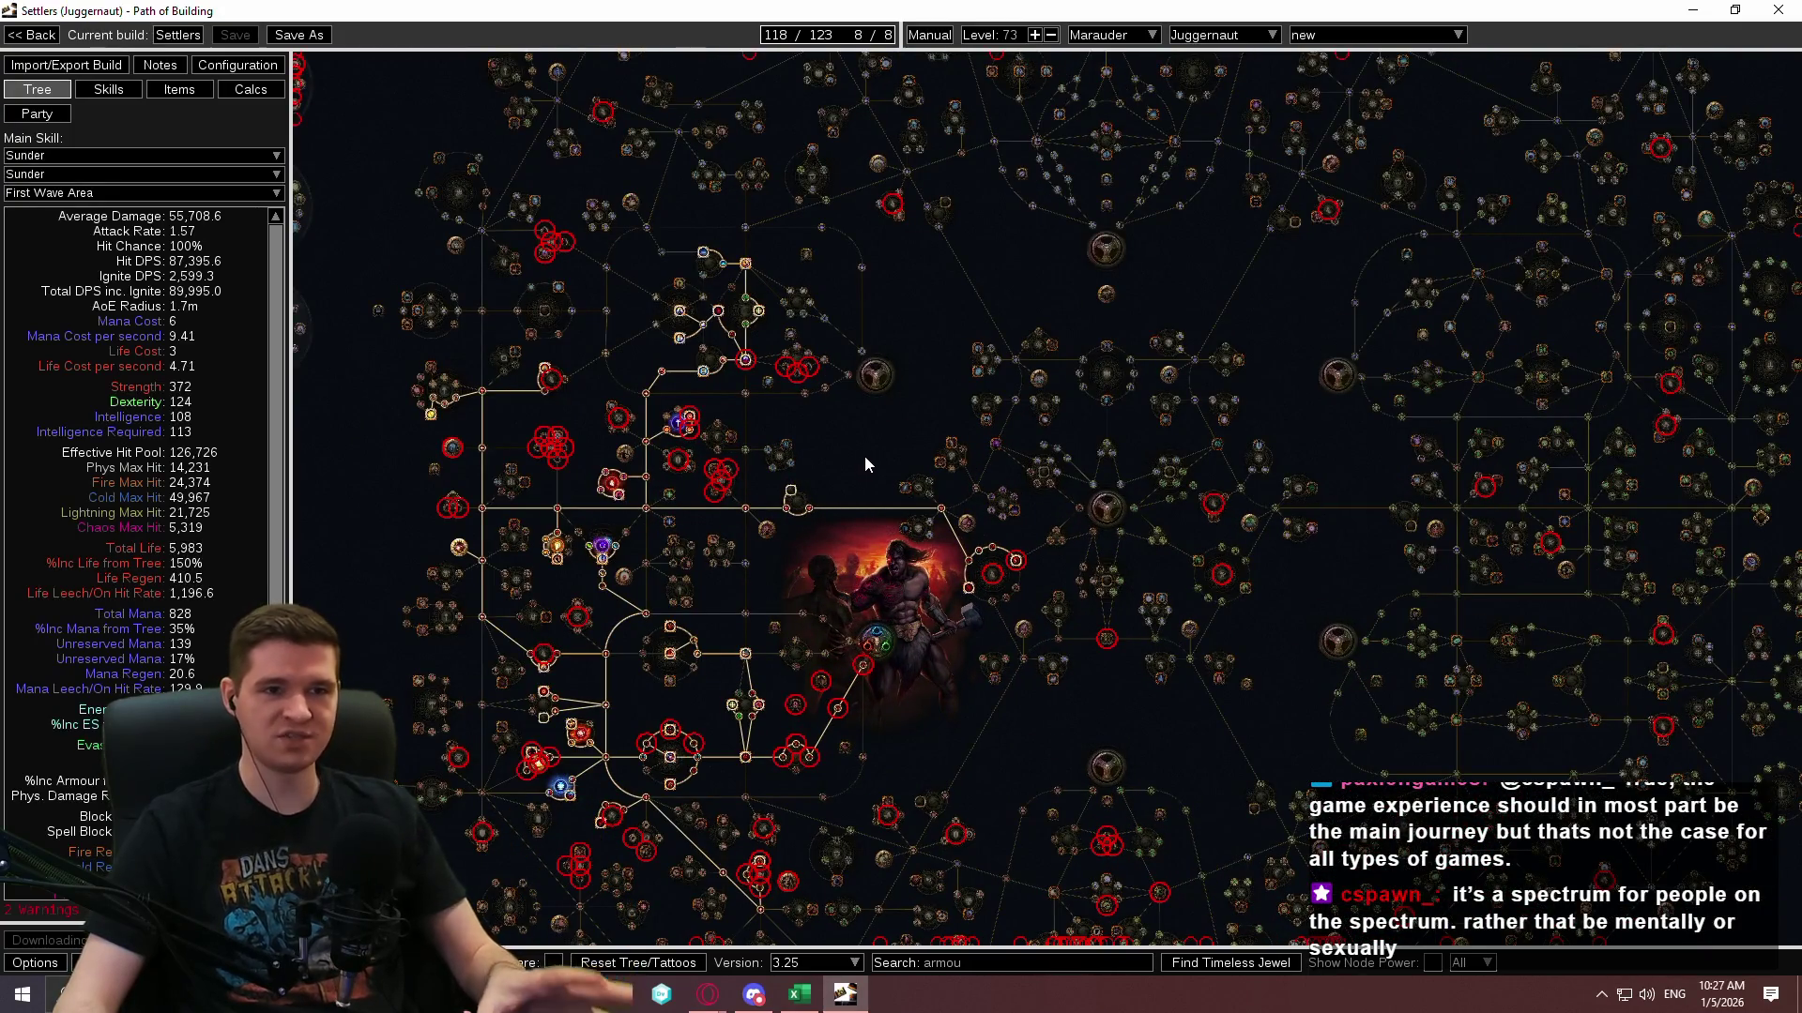
pyautogui.scroll(1, 1276, 420)
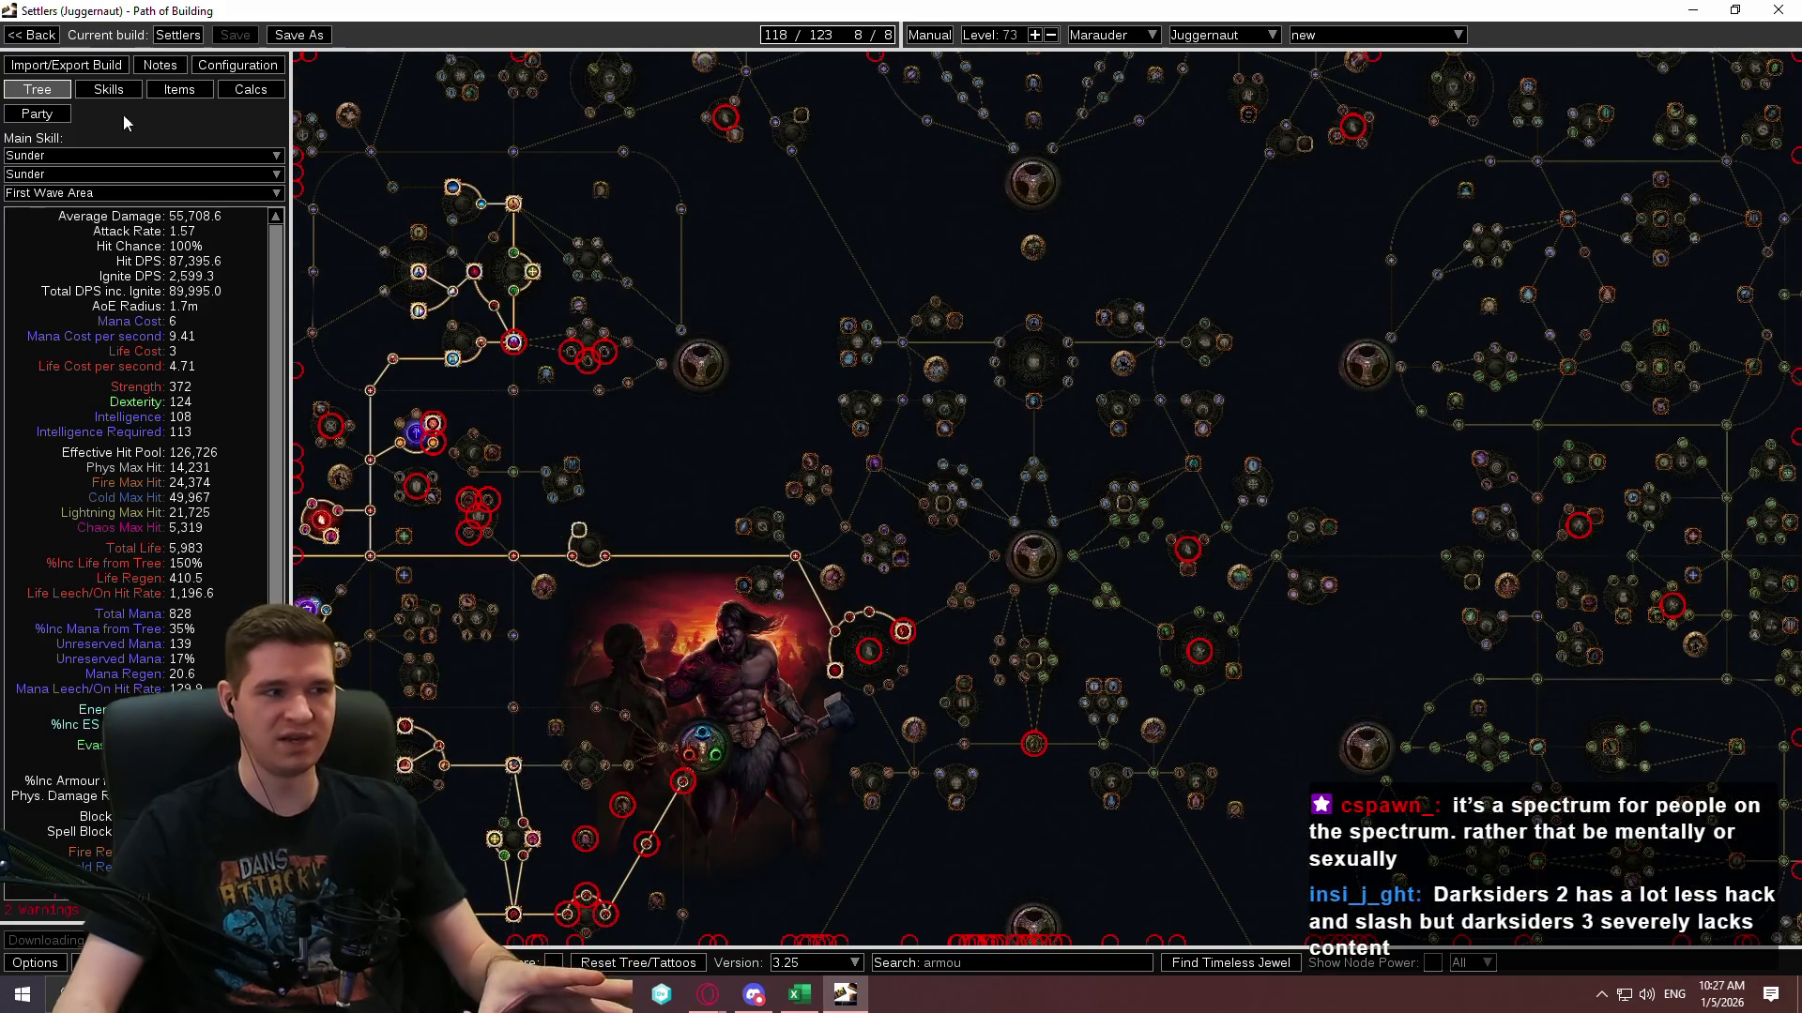
pyautogui.click(105, 91)
pyautogui.click(244, 94)
pyautogui.scroll(-5, 689, 447)
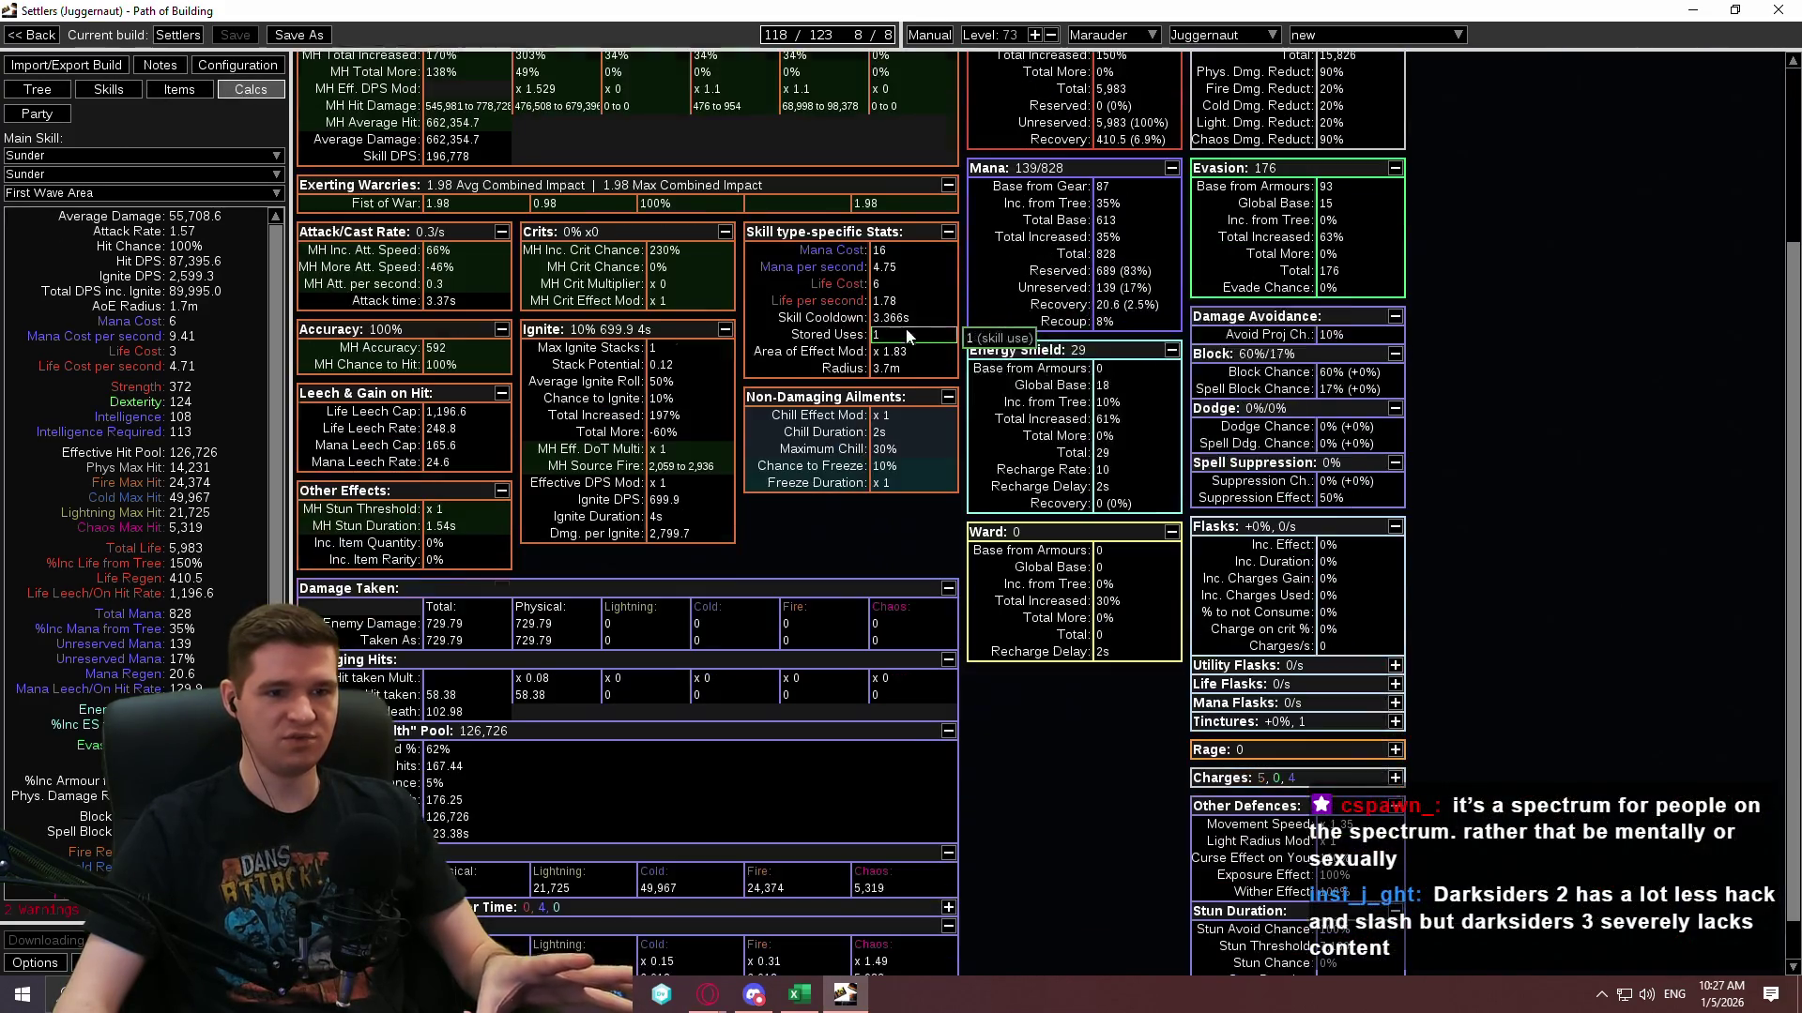
pyautogui.scroll(5, 690, 448)
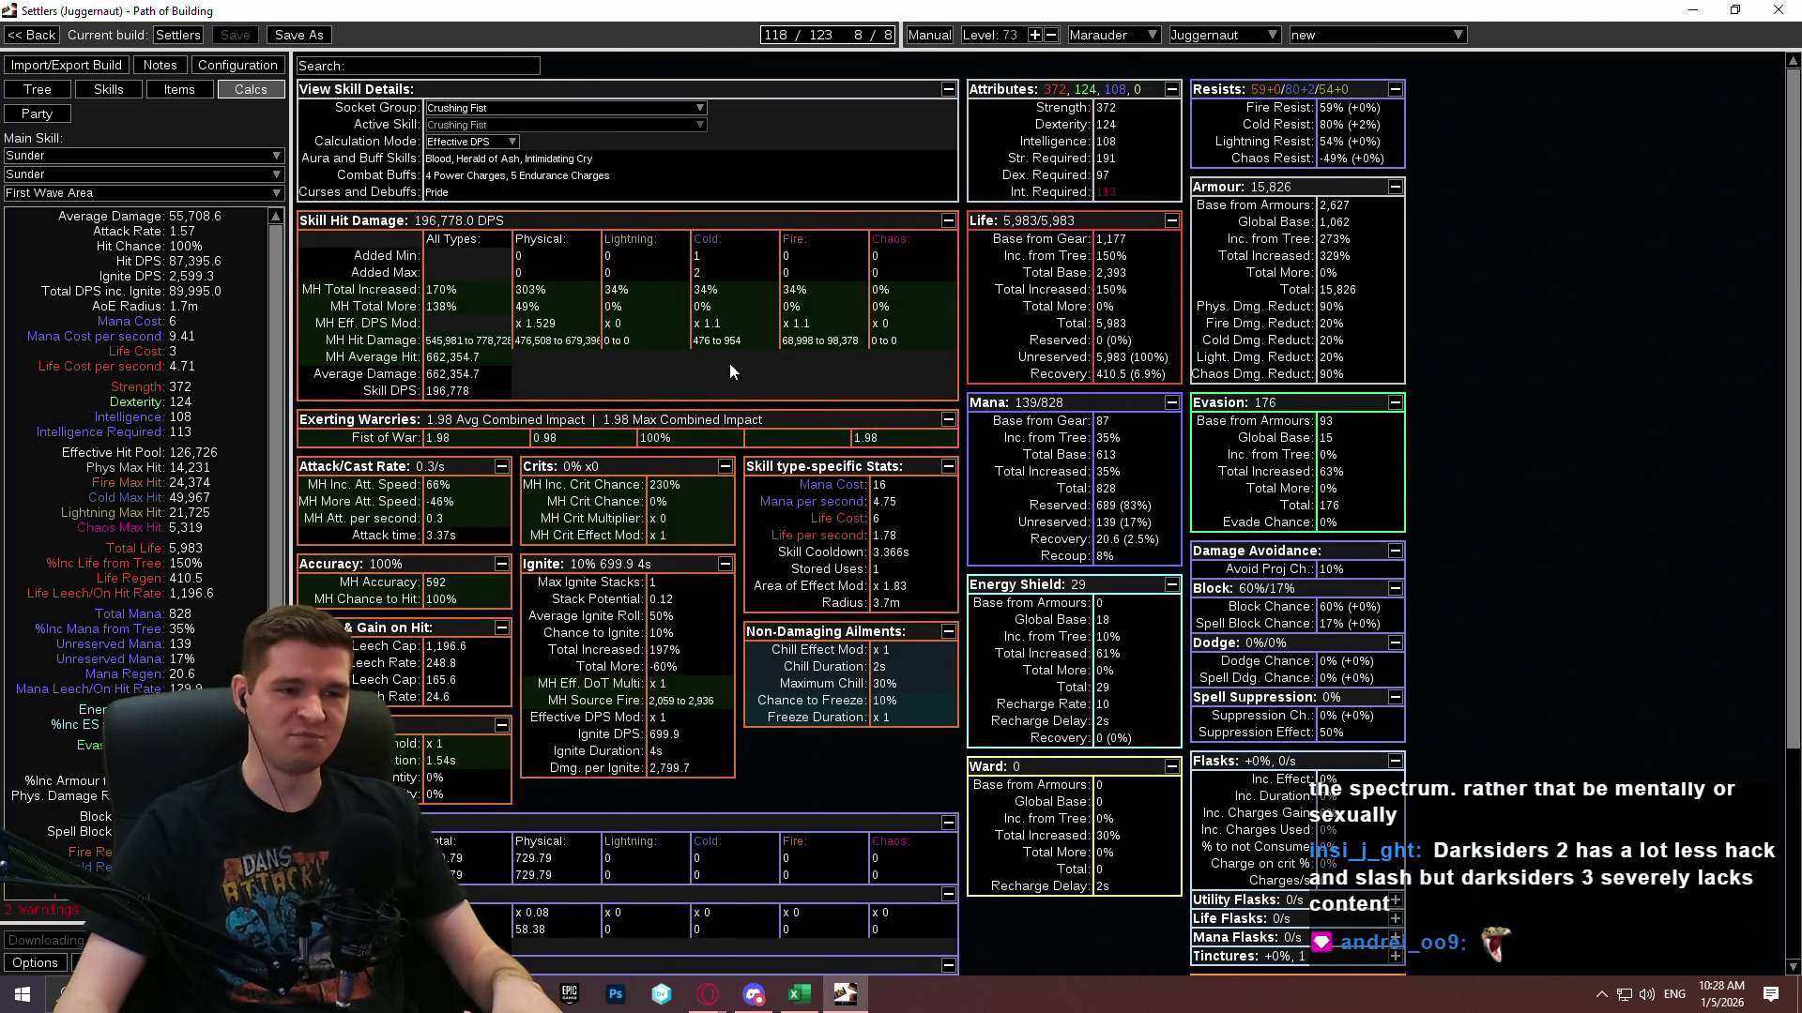
pyautogui.click(178, 89)
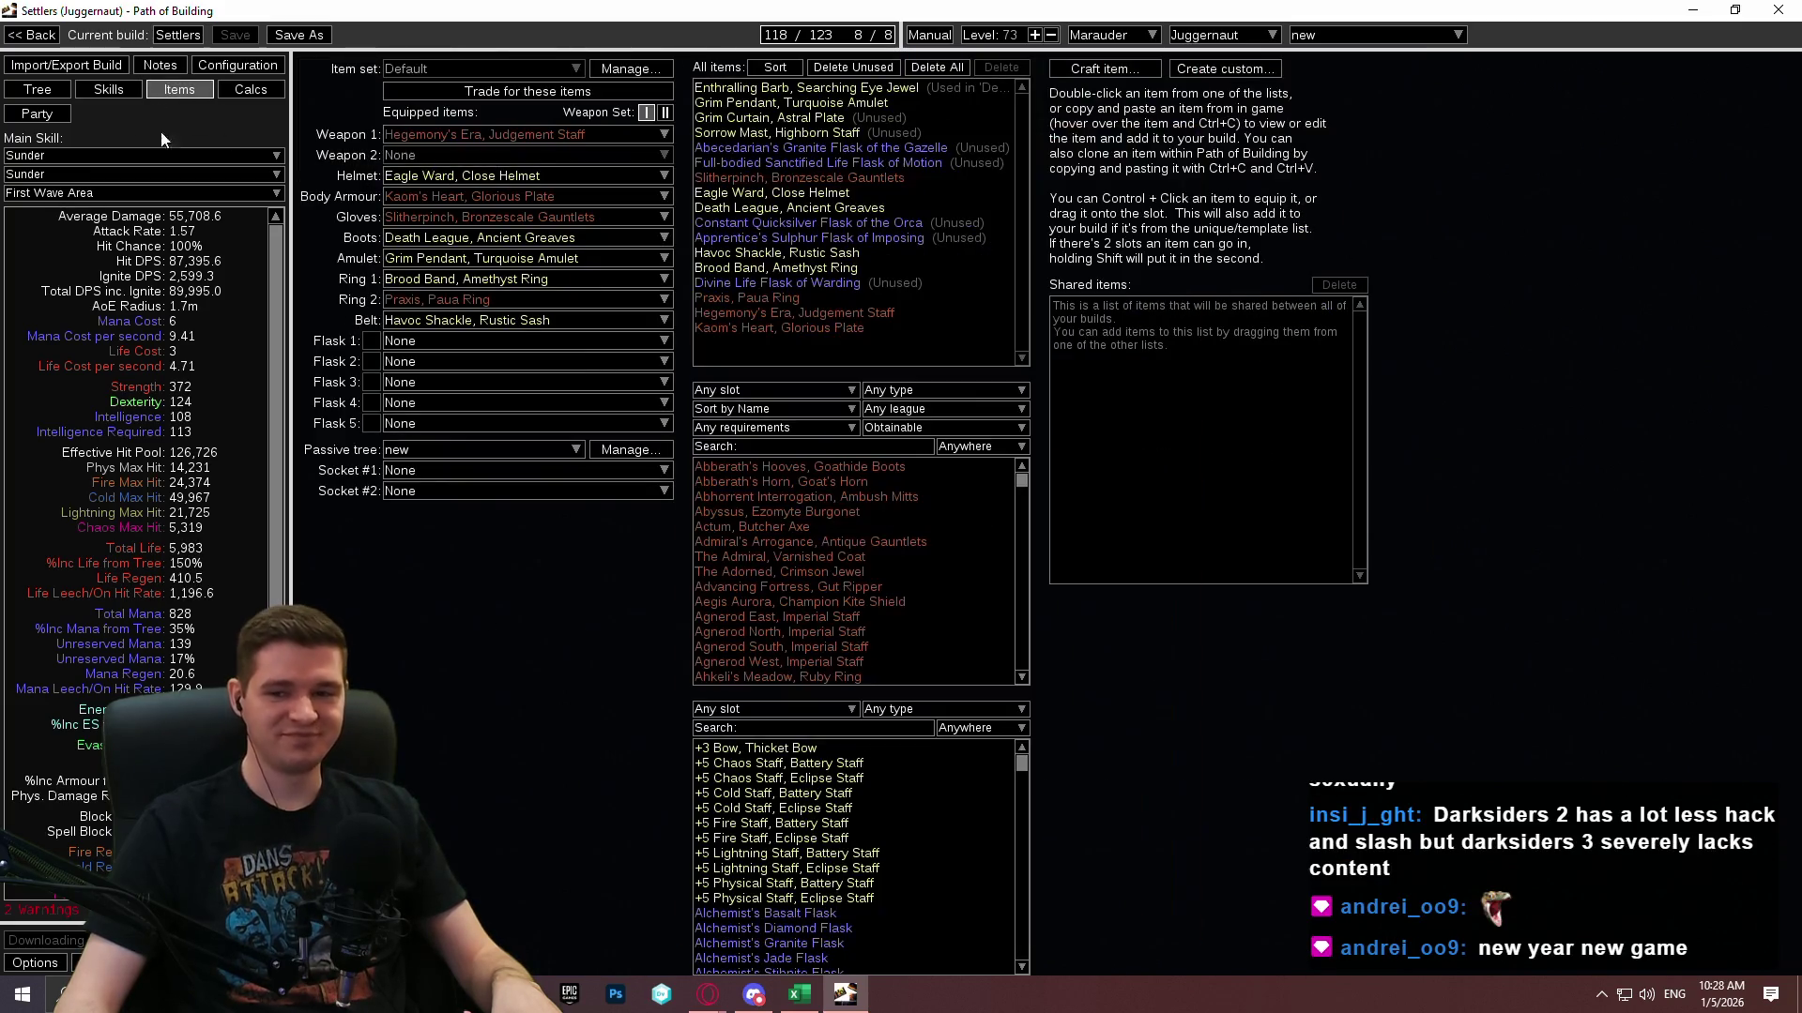
pyautogui.click(37, 112)
pyautogui.click(37, 88)
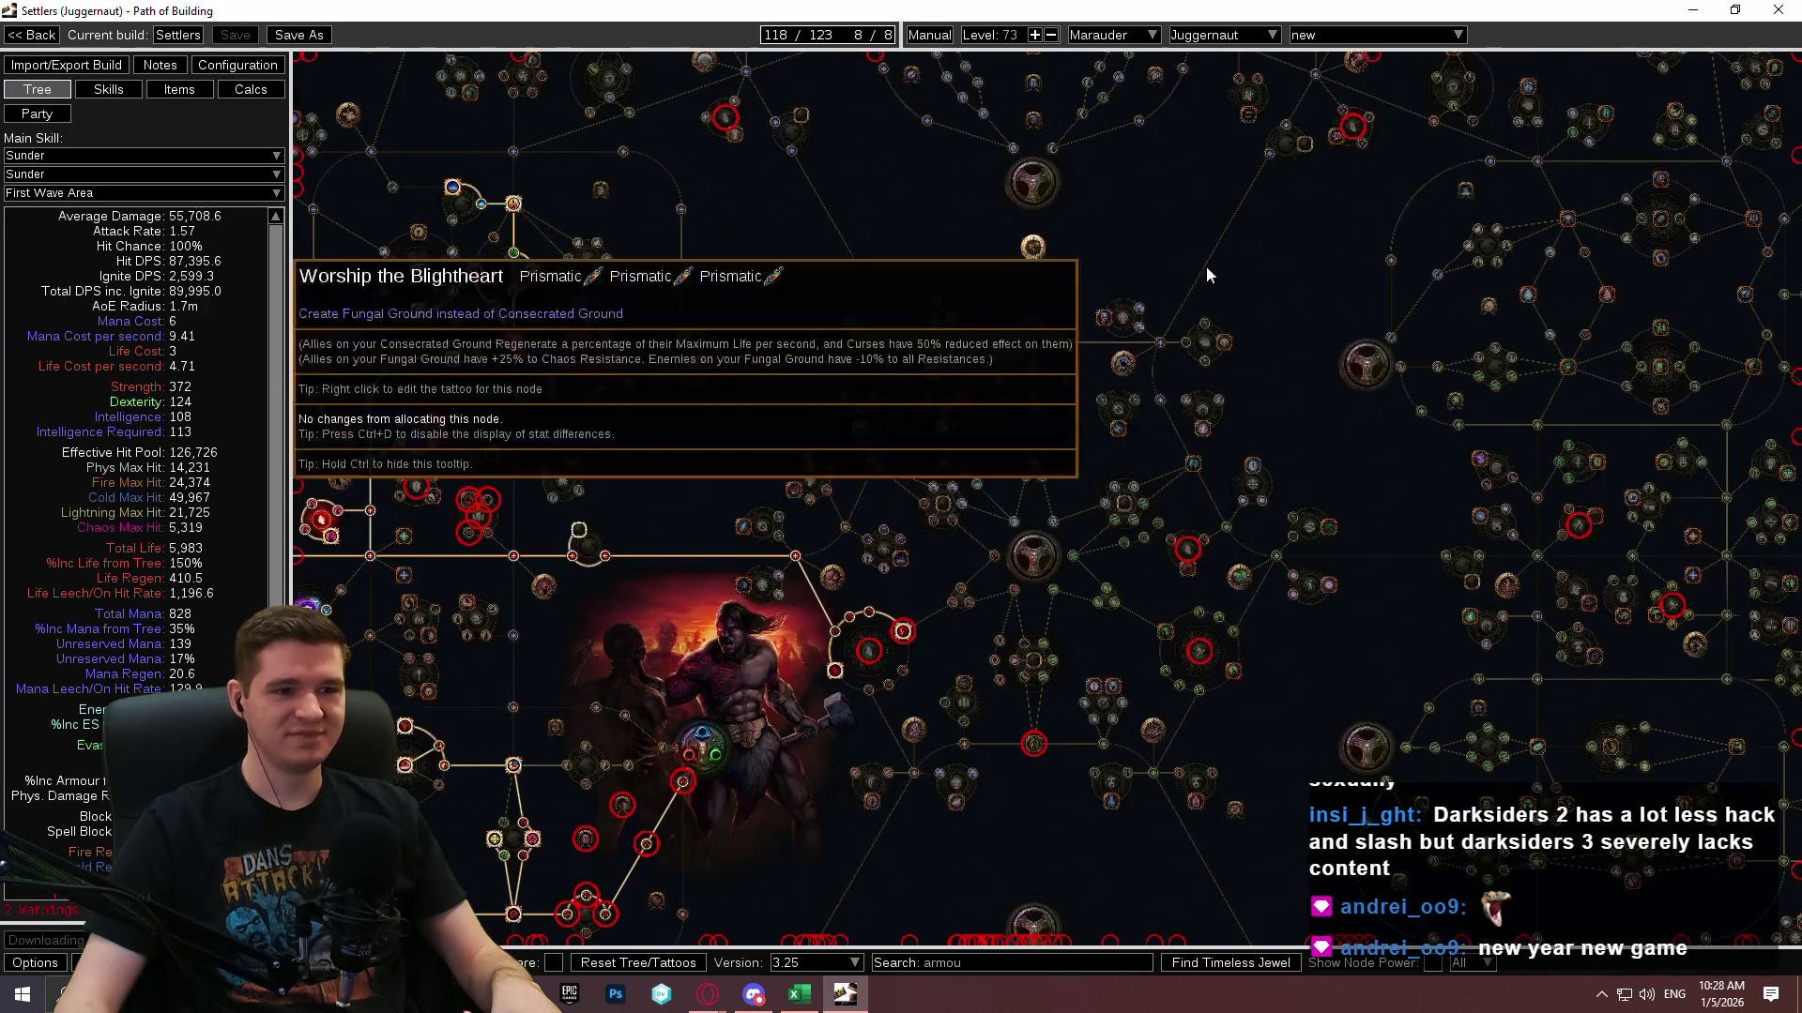
pyautogui.scroll(-3, 1211, 272)
pyautogui.click(1778, 10)
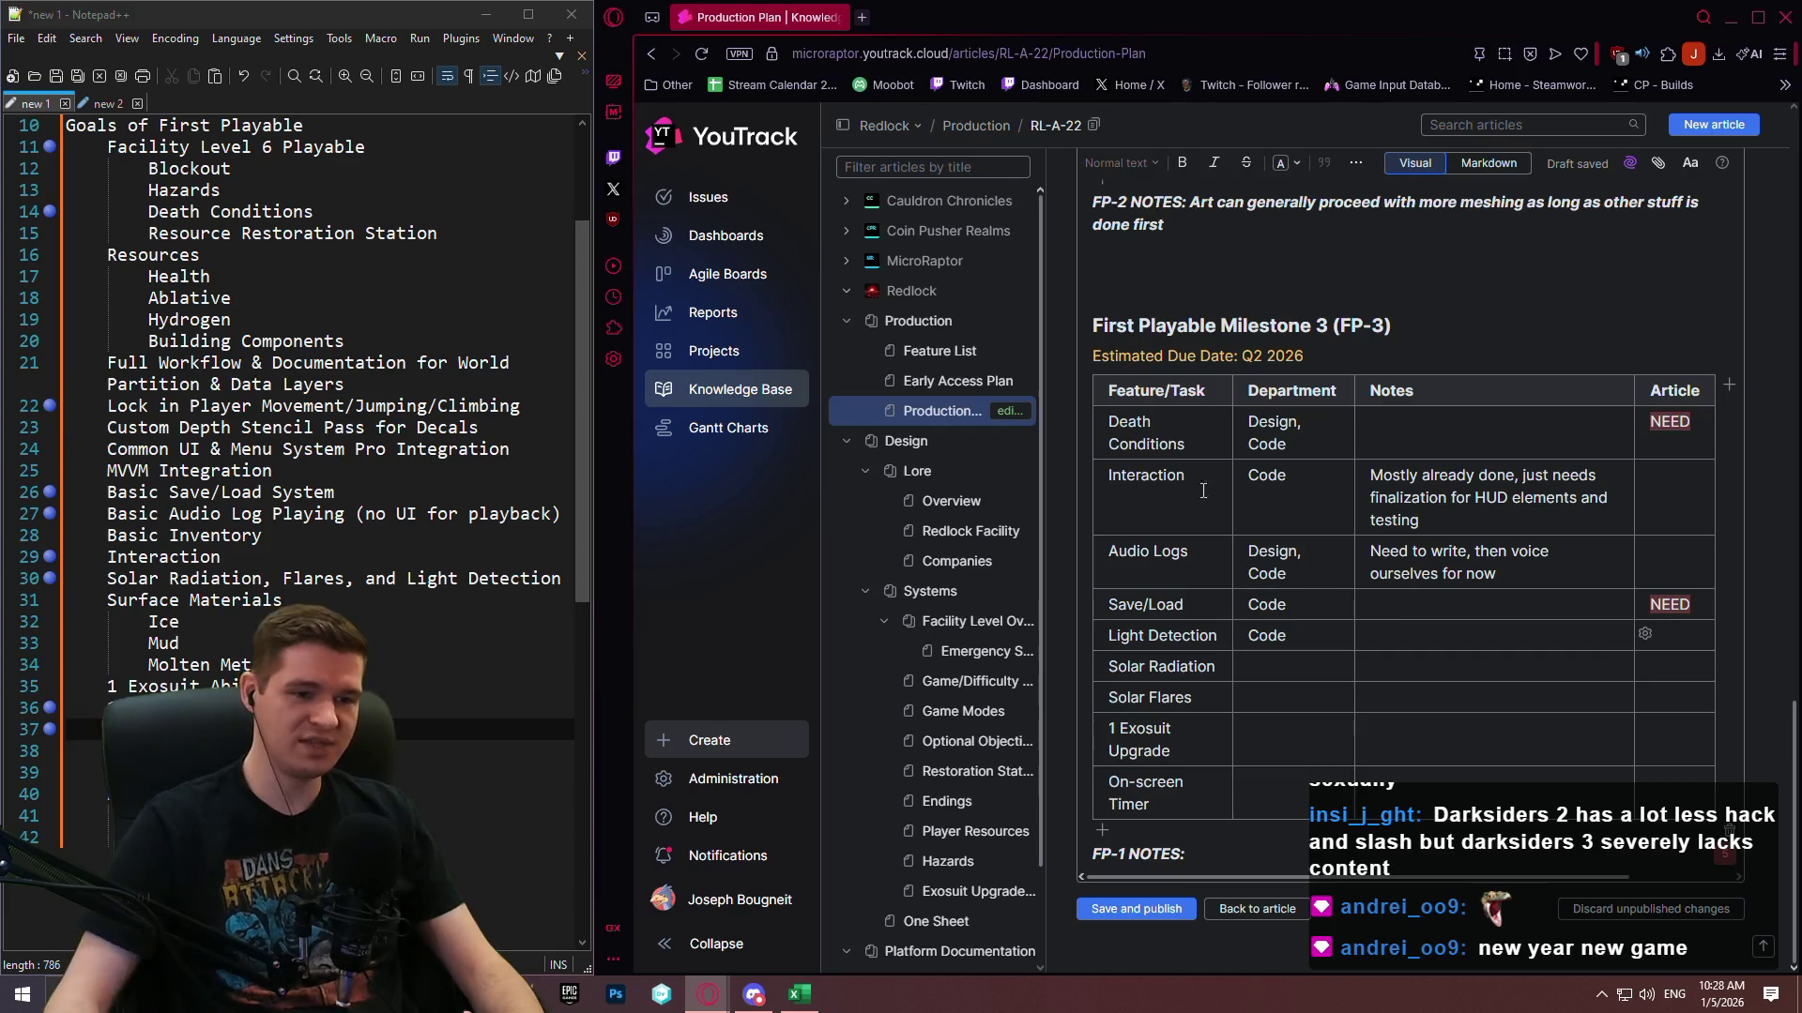
# Copy the LightAwareness plugin GitHub link from Feature List's Light Detection entry, then return to Production Plan.
pyautogui.click(924, 352)
pyautogui.scroll(8, 1406, 400)
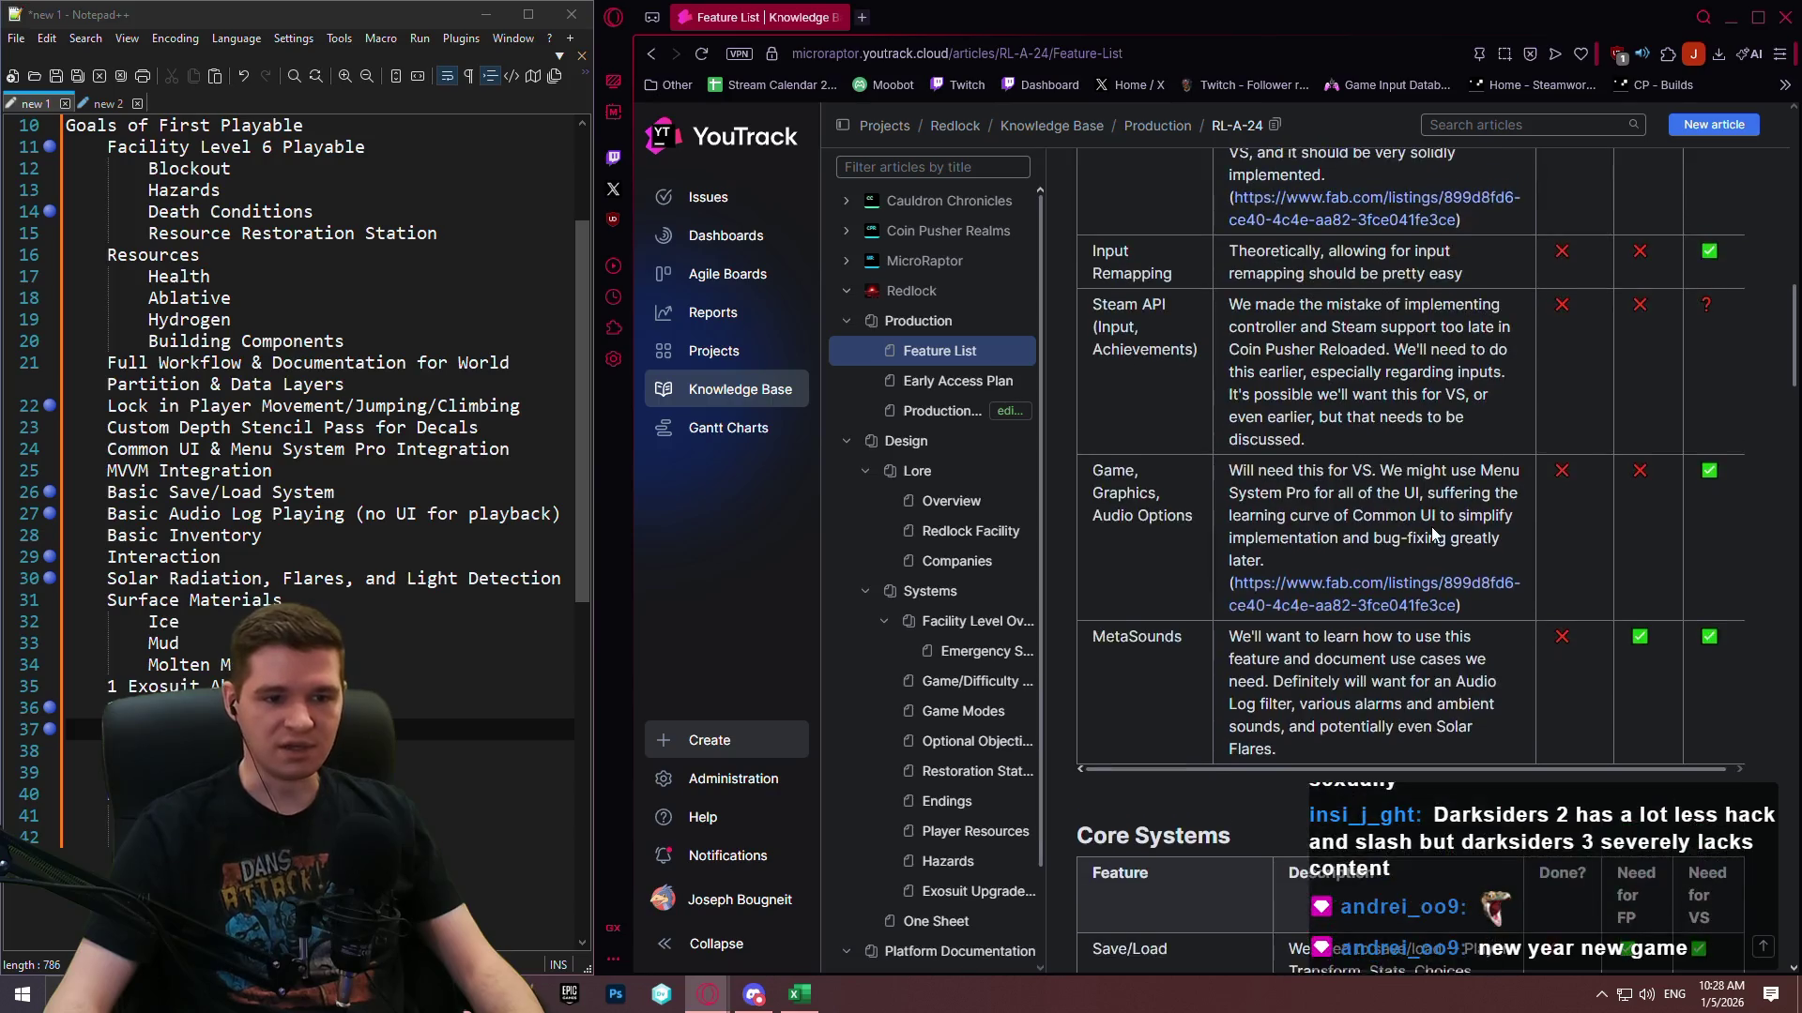
pyautogui.scroll(5, 1676, 442)
pyautogui.scroll(-5, 1689, 296)
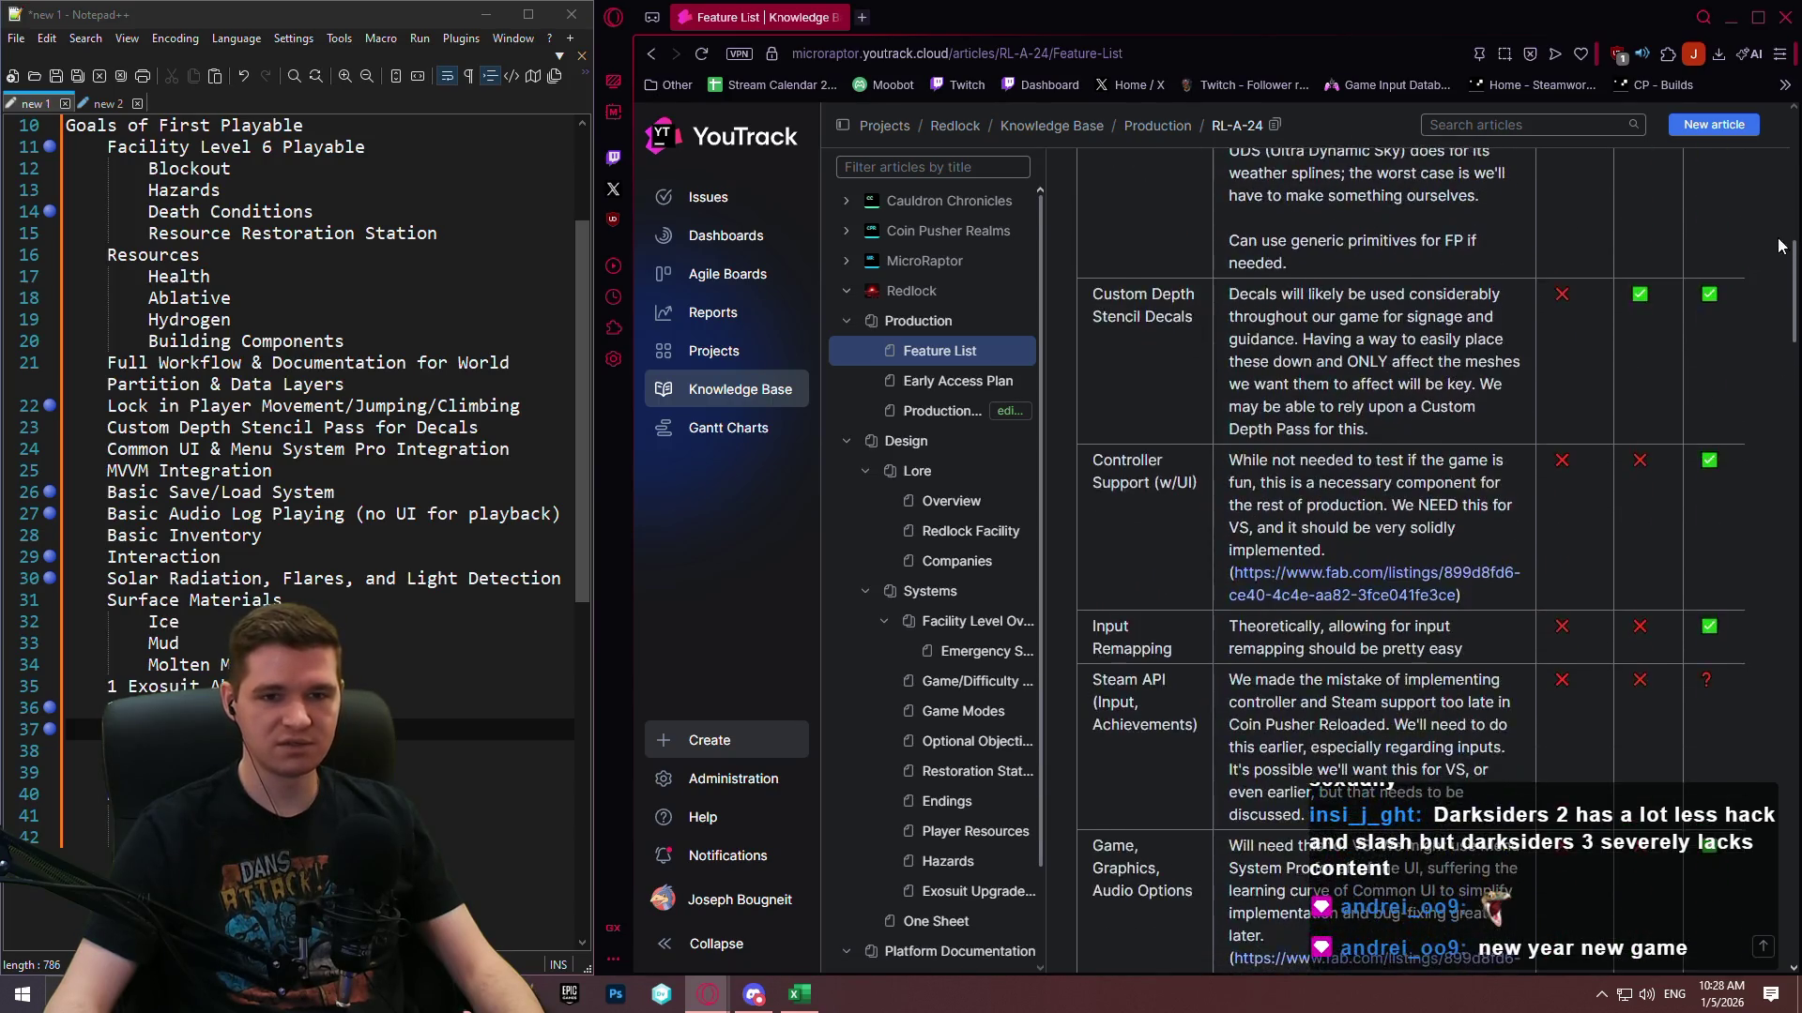
pyautogui.moveTo(1794, 296); pyautogui.dragTo(1795, 915)
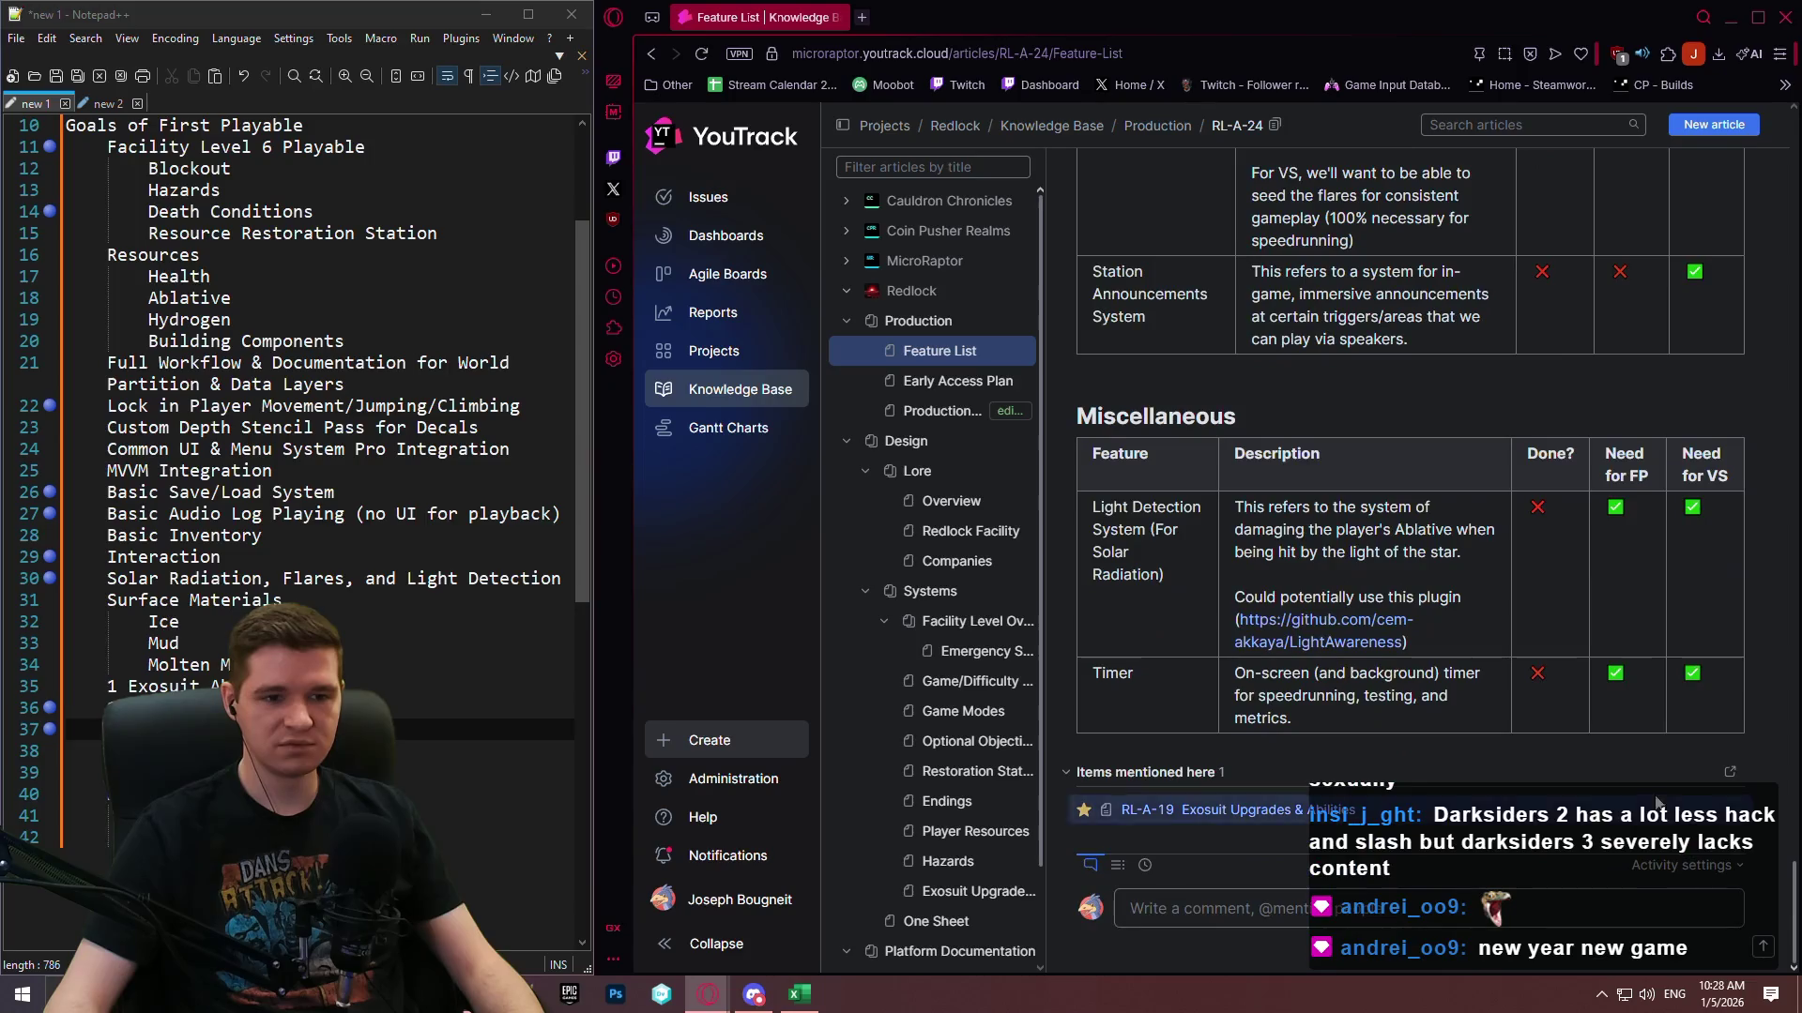
pyautogui.moveTo(1411, 643); pyautogui.dragTo(1235, 622)
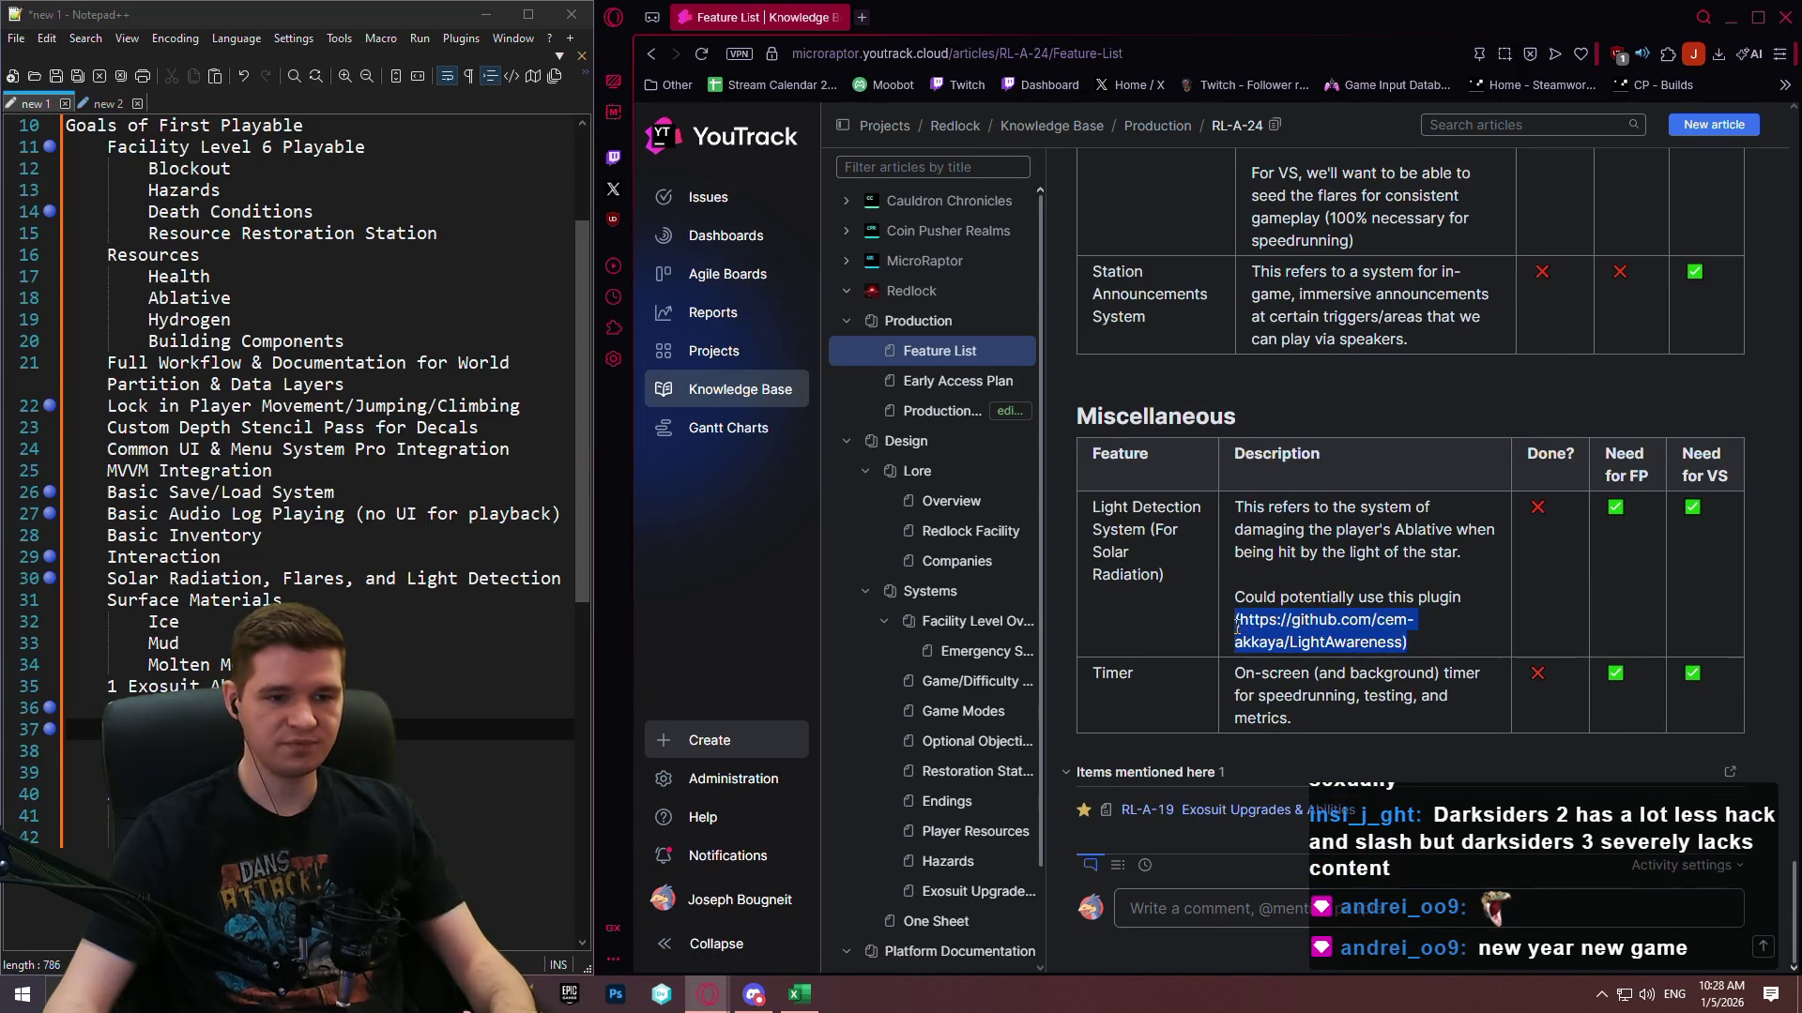
pyautogui.click(943, 410)
pyautogui.scroll(10, 1315, 408)
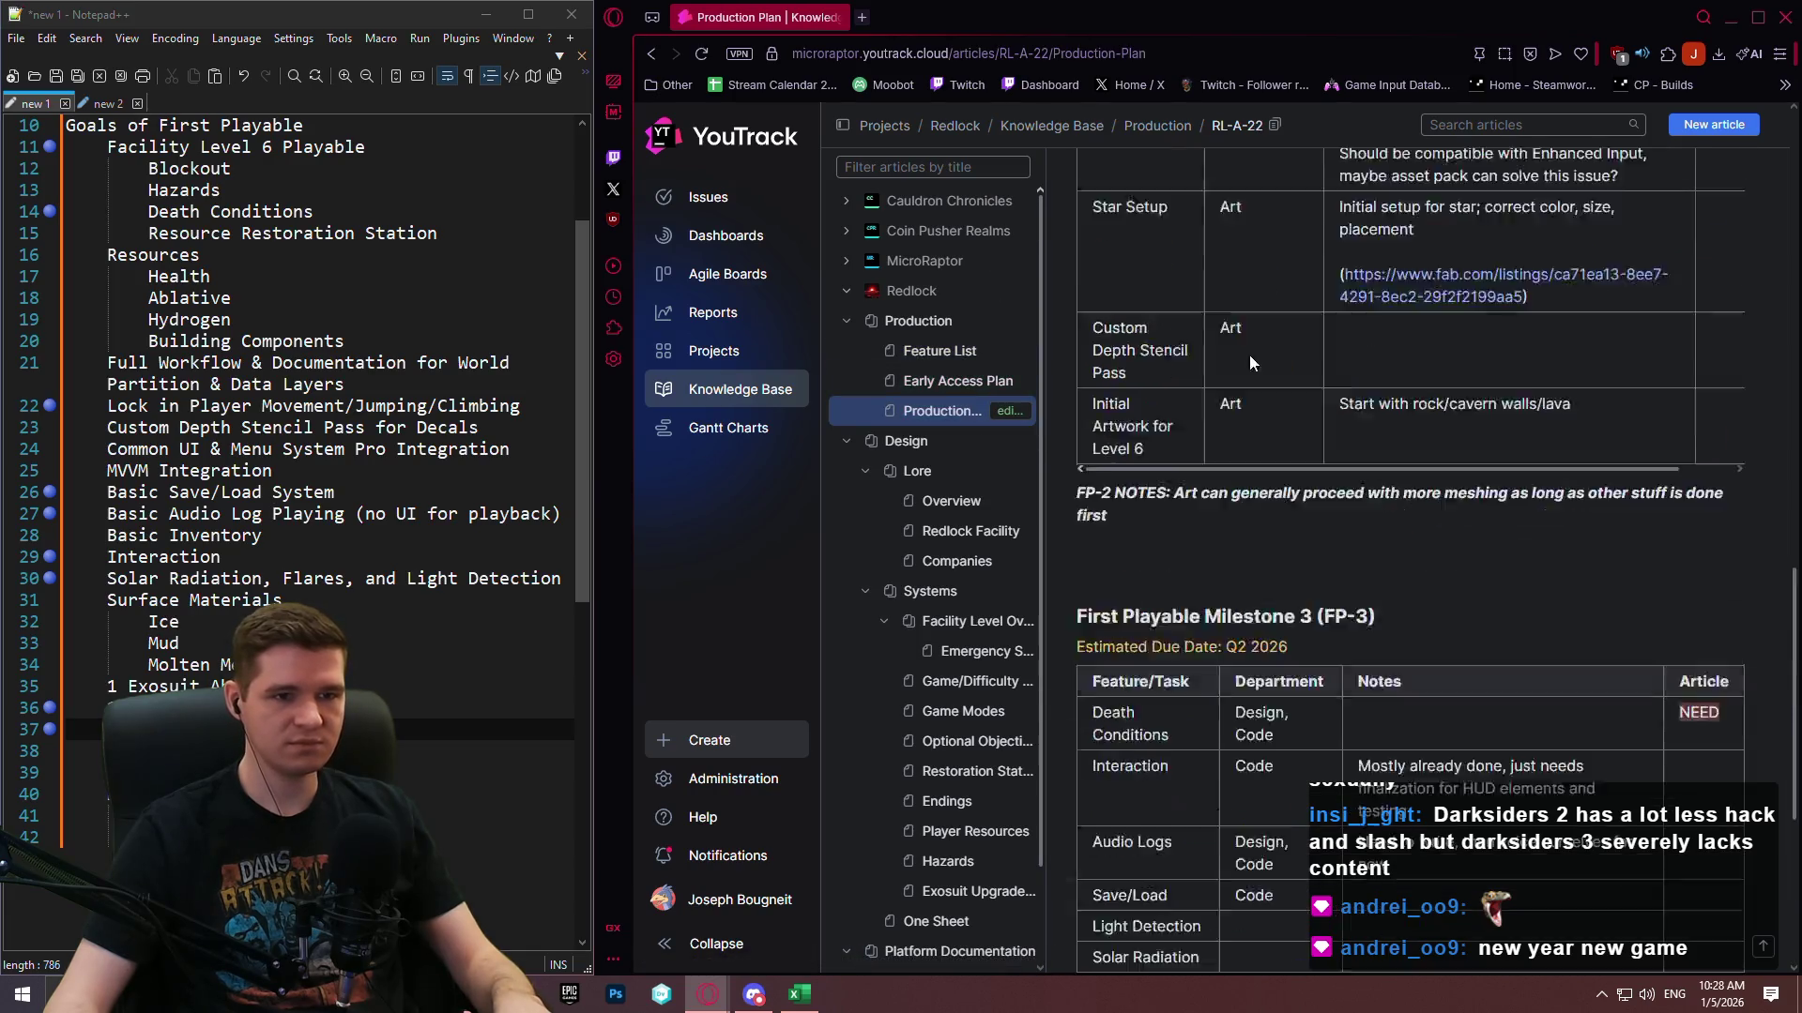
# Edit the article and paste the LightAwareness GitHub link into the FP-3 Light Detection Notes cell.
pyautogui.scroll(10, 1258, 342)
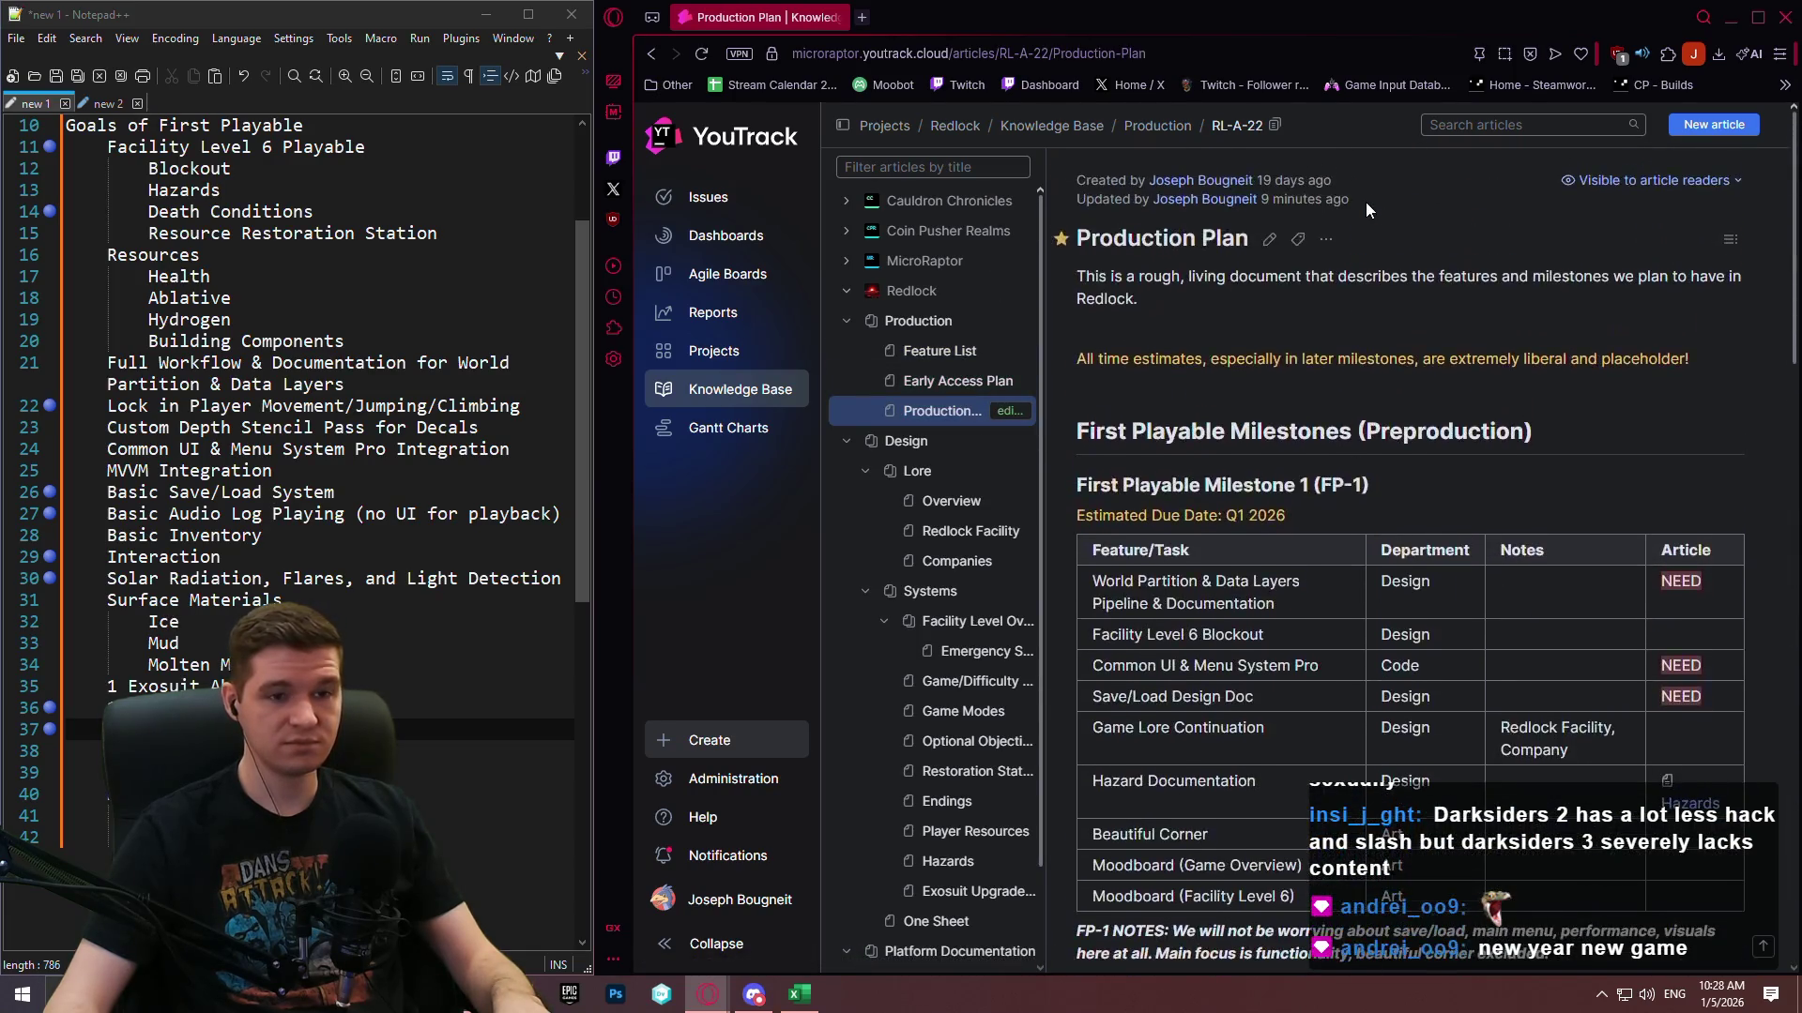
pyautogui.click(1266, 240)
pyautogui.scroll(-18, 1402, 488)
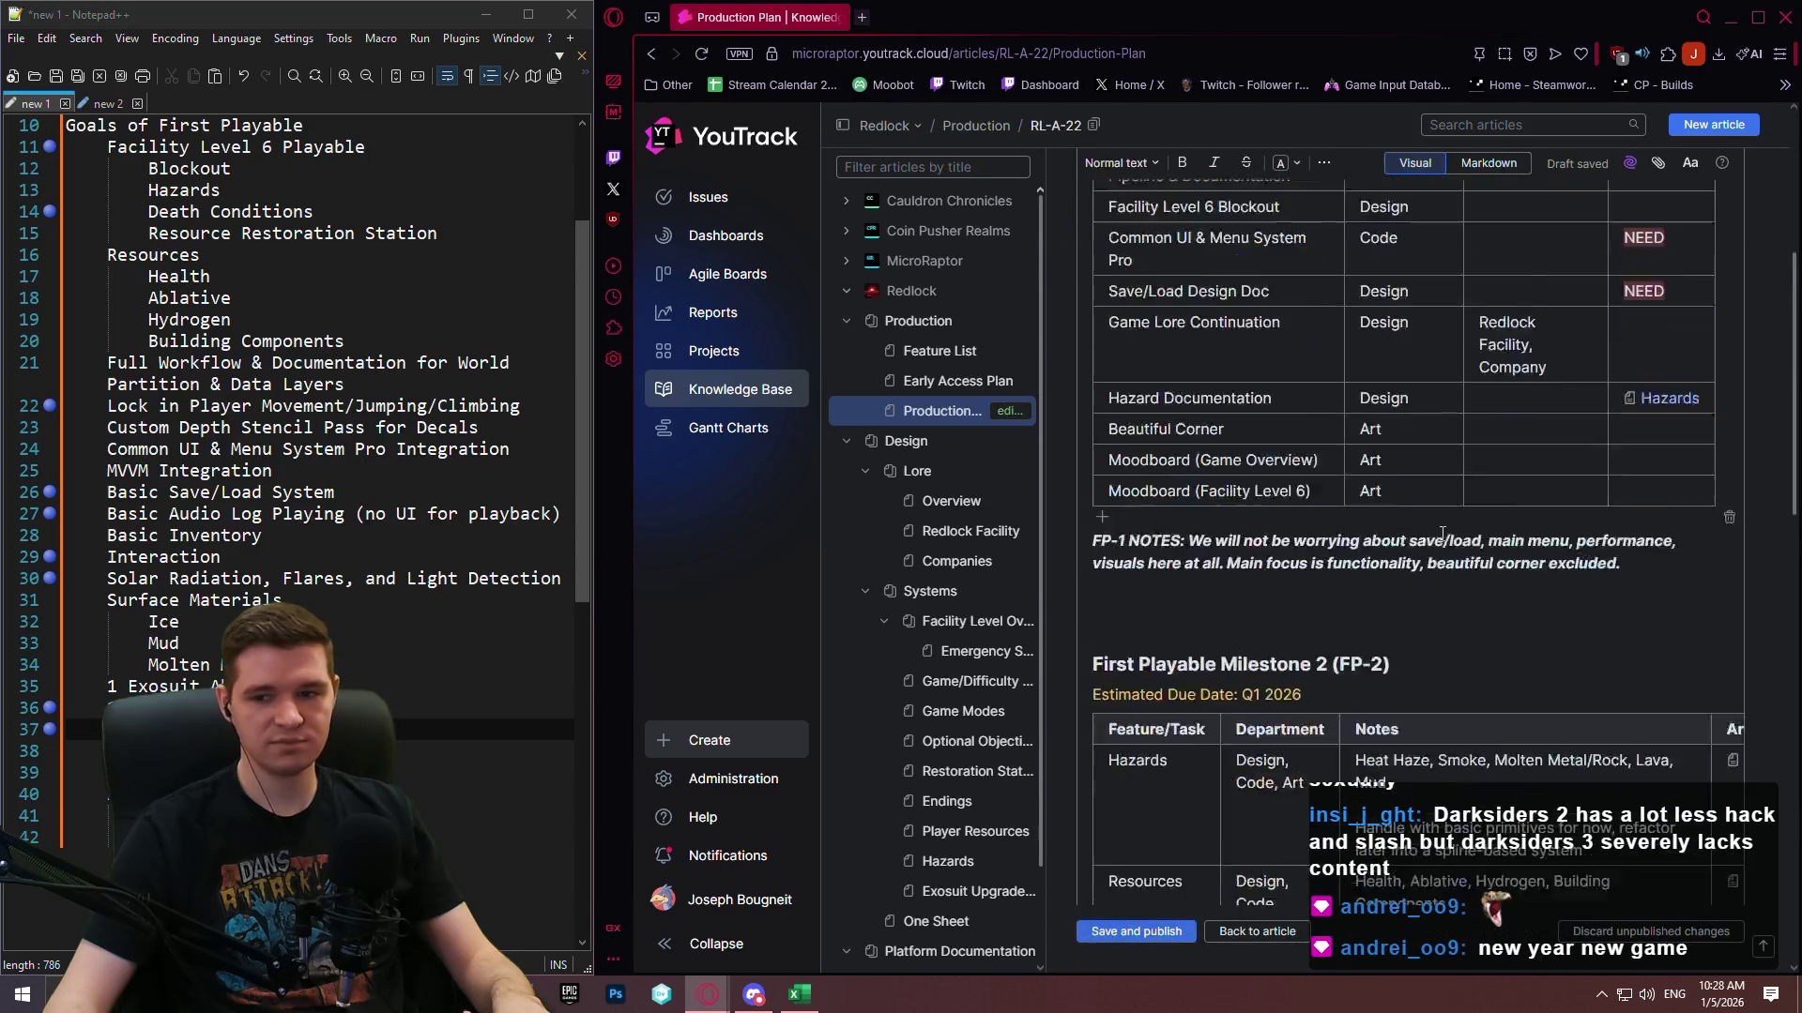
pyautogui.scroll(-5, 1402, 488)
pyautogui.scroll(3, 1399, 506)
pyautogui.scroll(-3, 1389, 525)
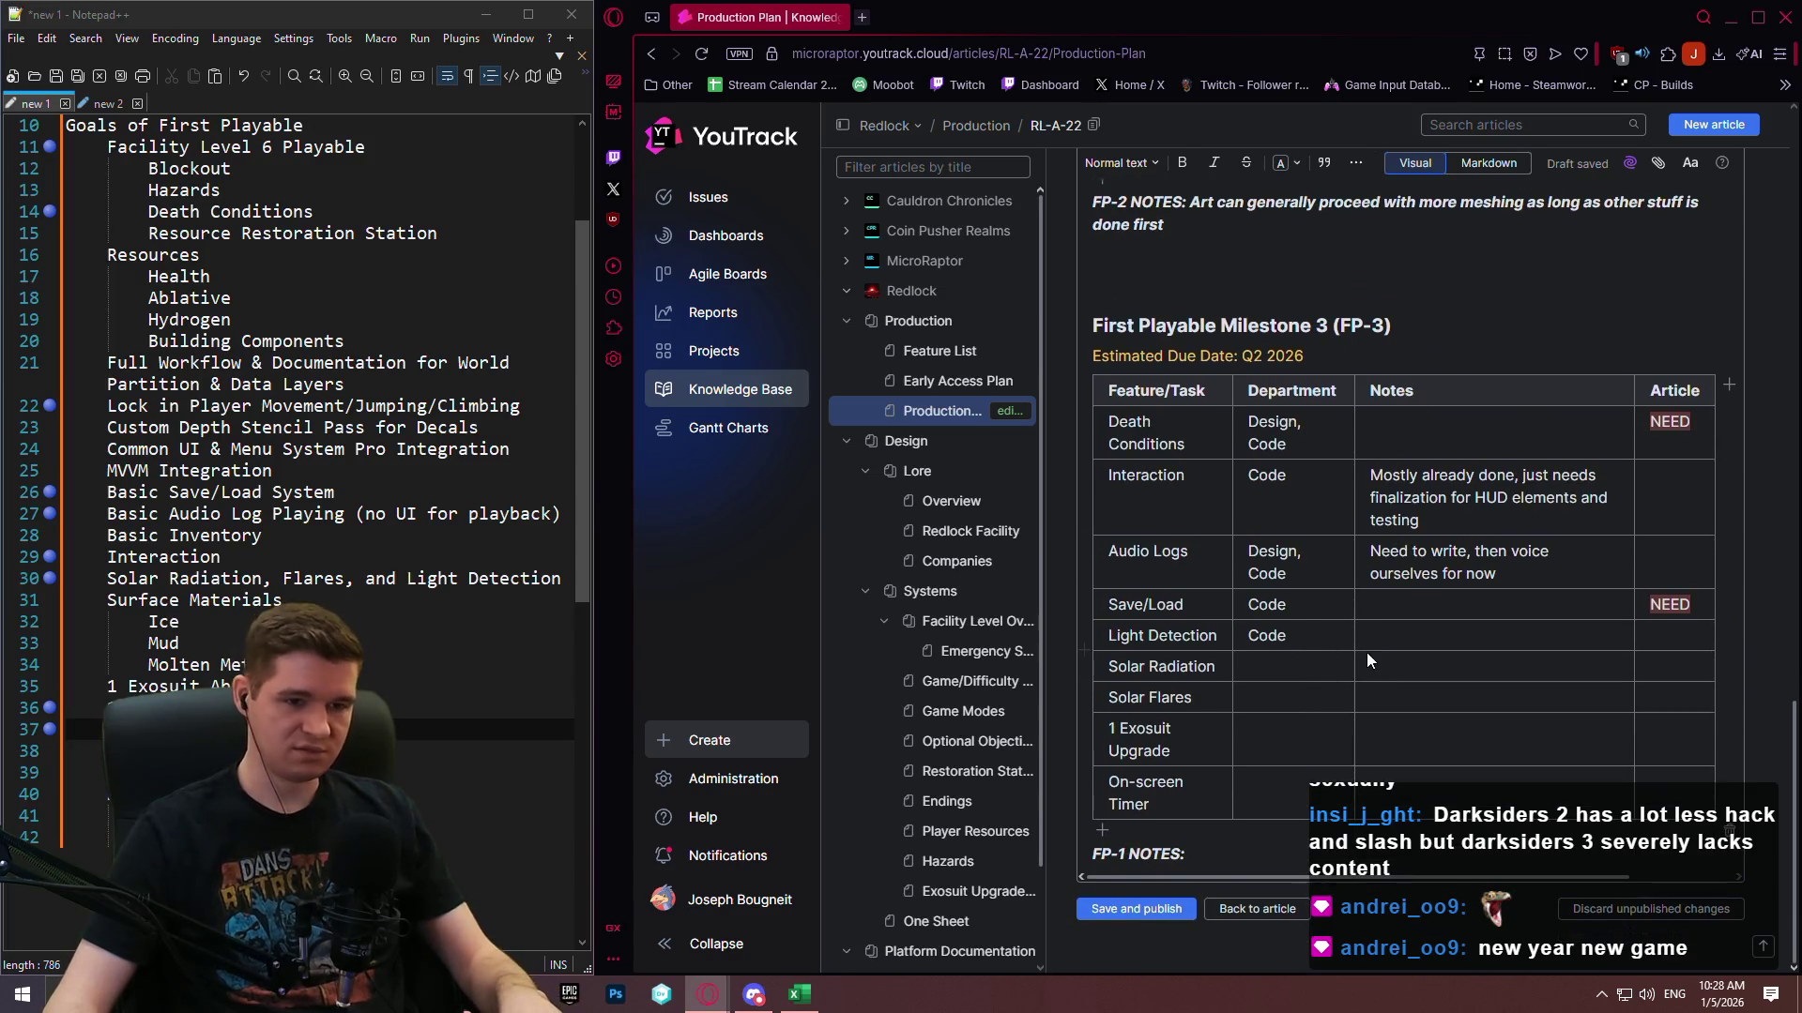
pyautogui.click(1389, 642)
pyautogui.write('(https://github.com/cem-akkaya/LightAwareness)')
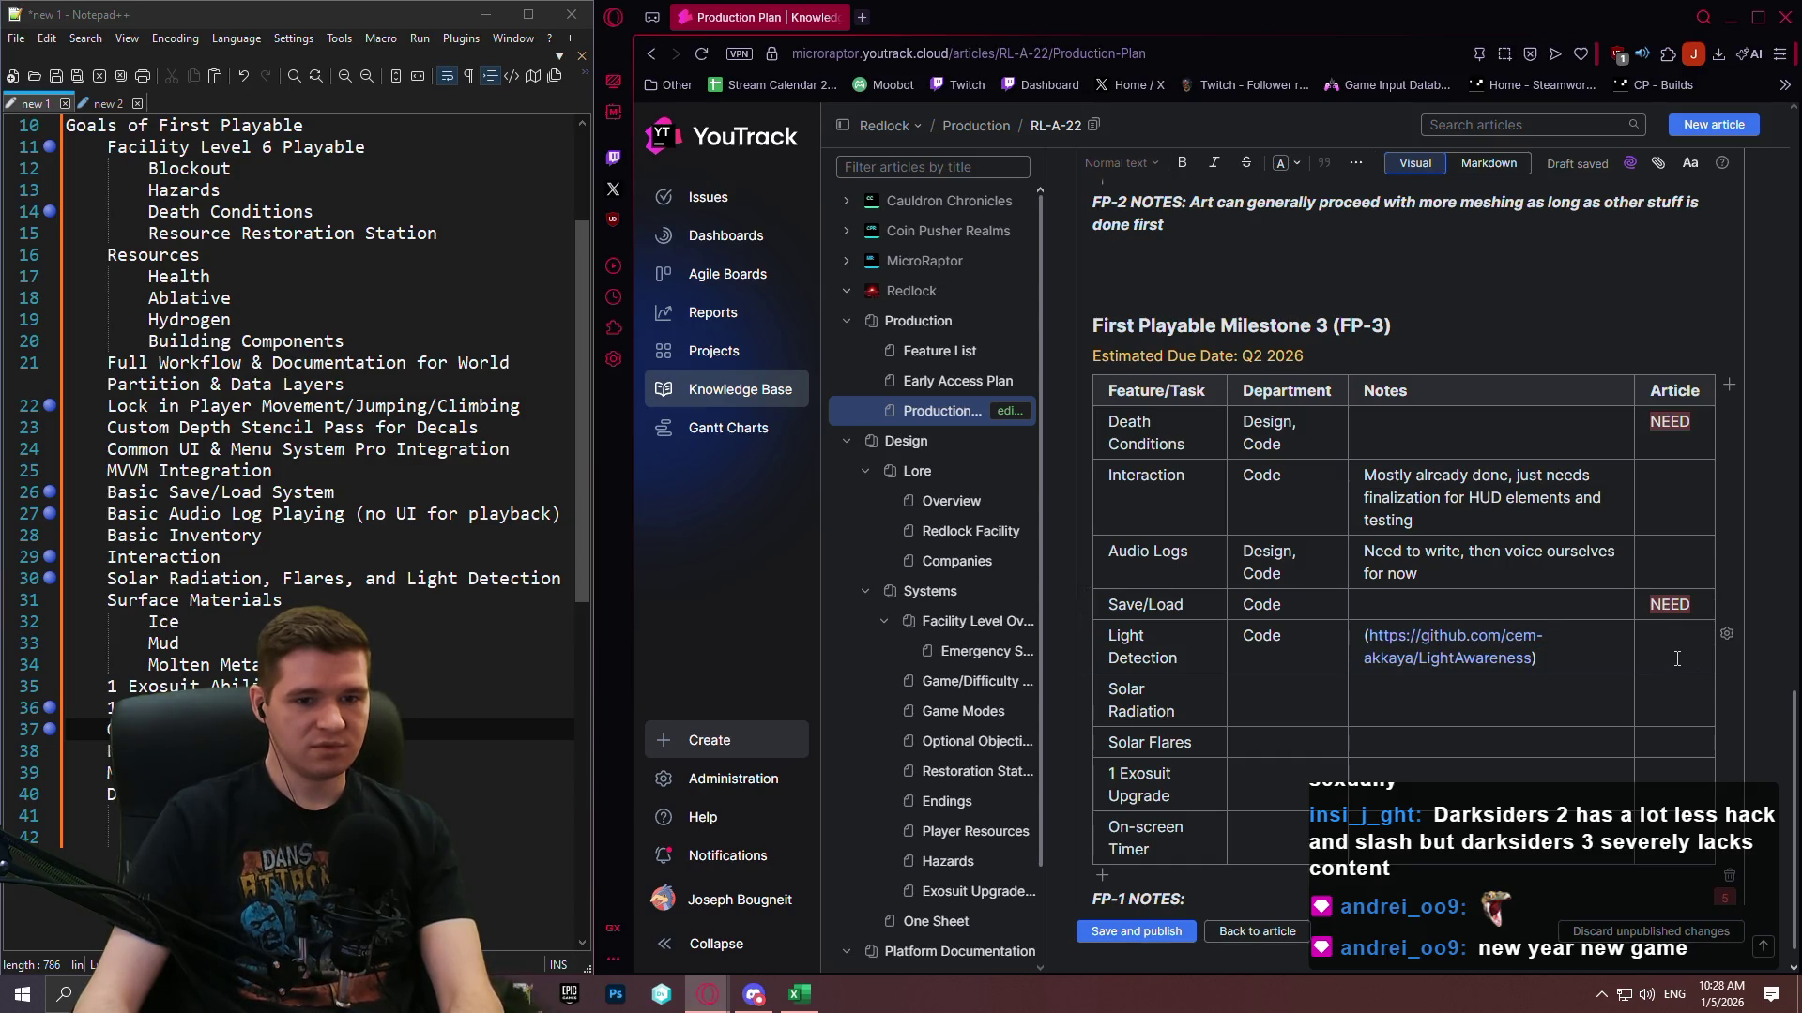
pyautogui.click(1414, 611)
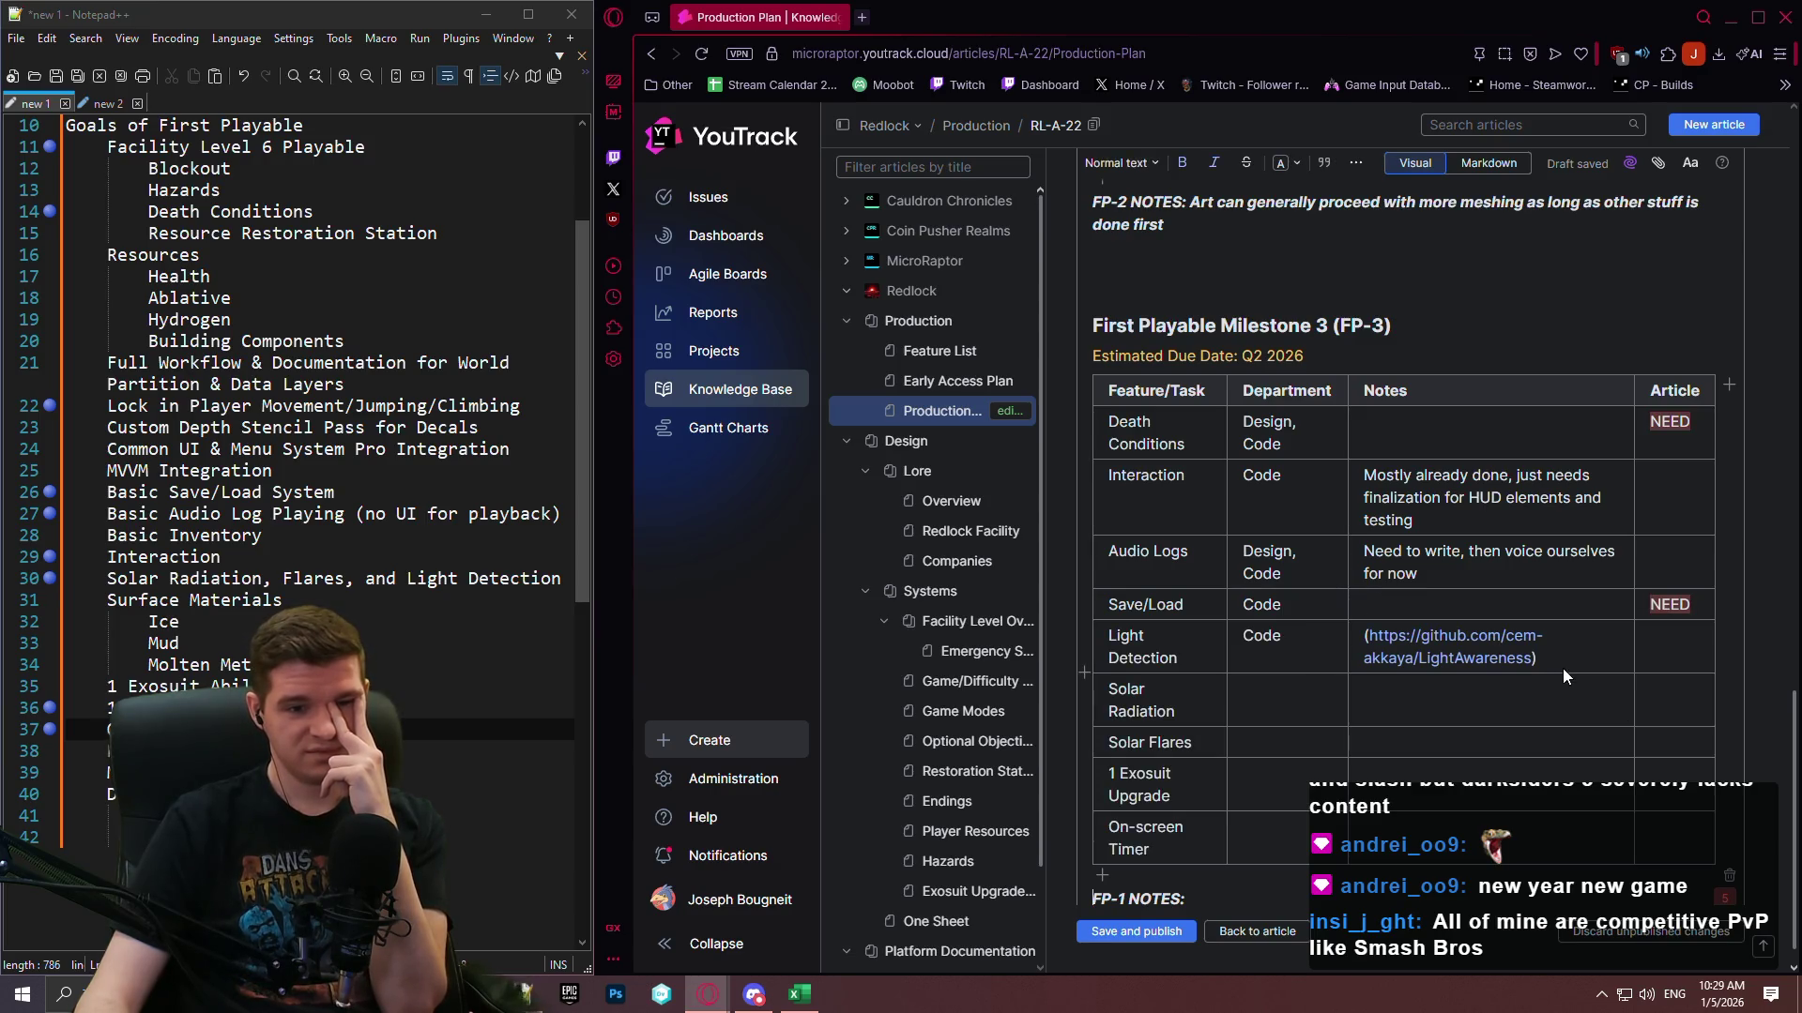
# Enter 'Design, Code' as the Solar Radiation row's department in the FP-3 table.
pyautogui.click(1538, 695)
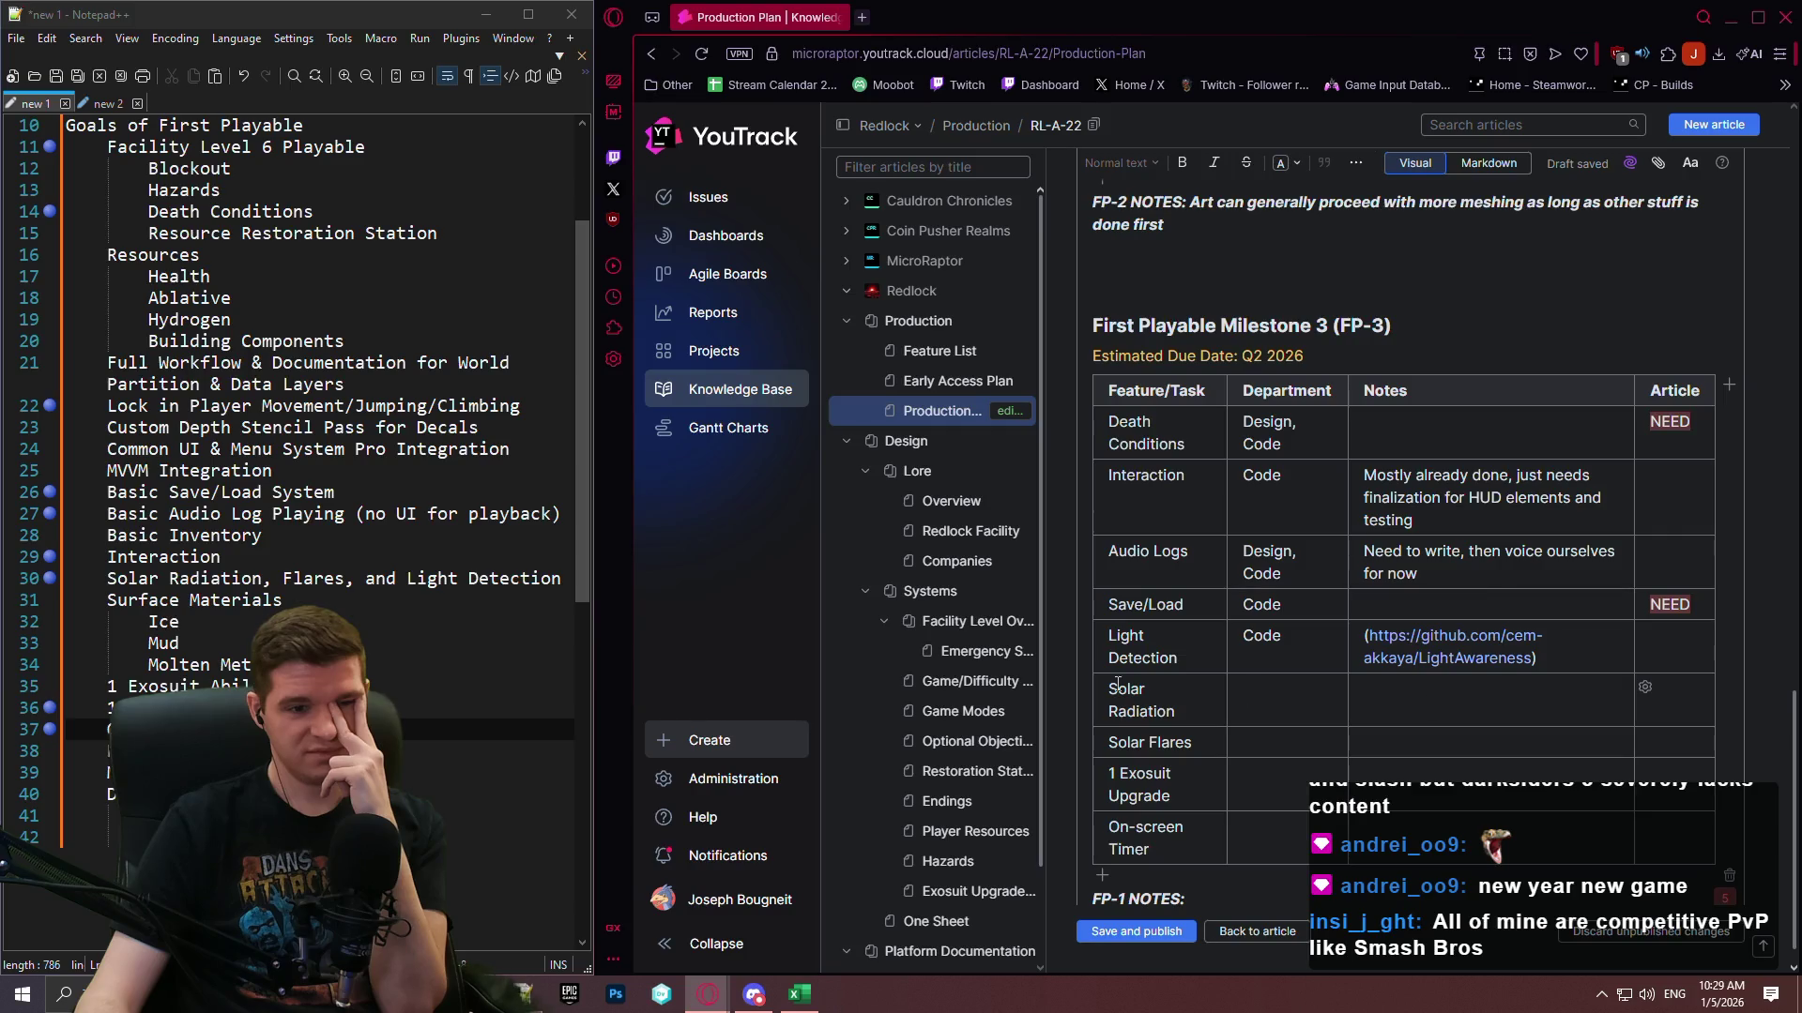
pyautogui.scroll(-1, 1314, 671)
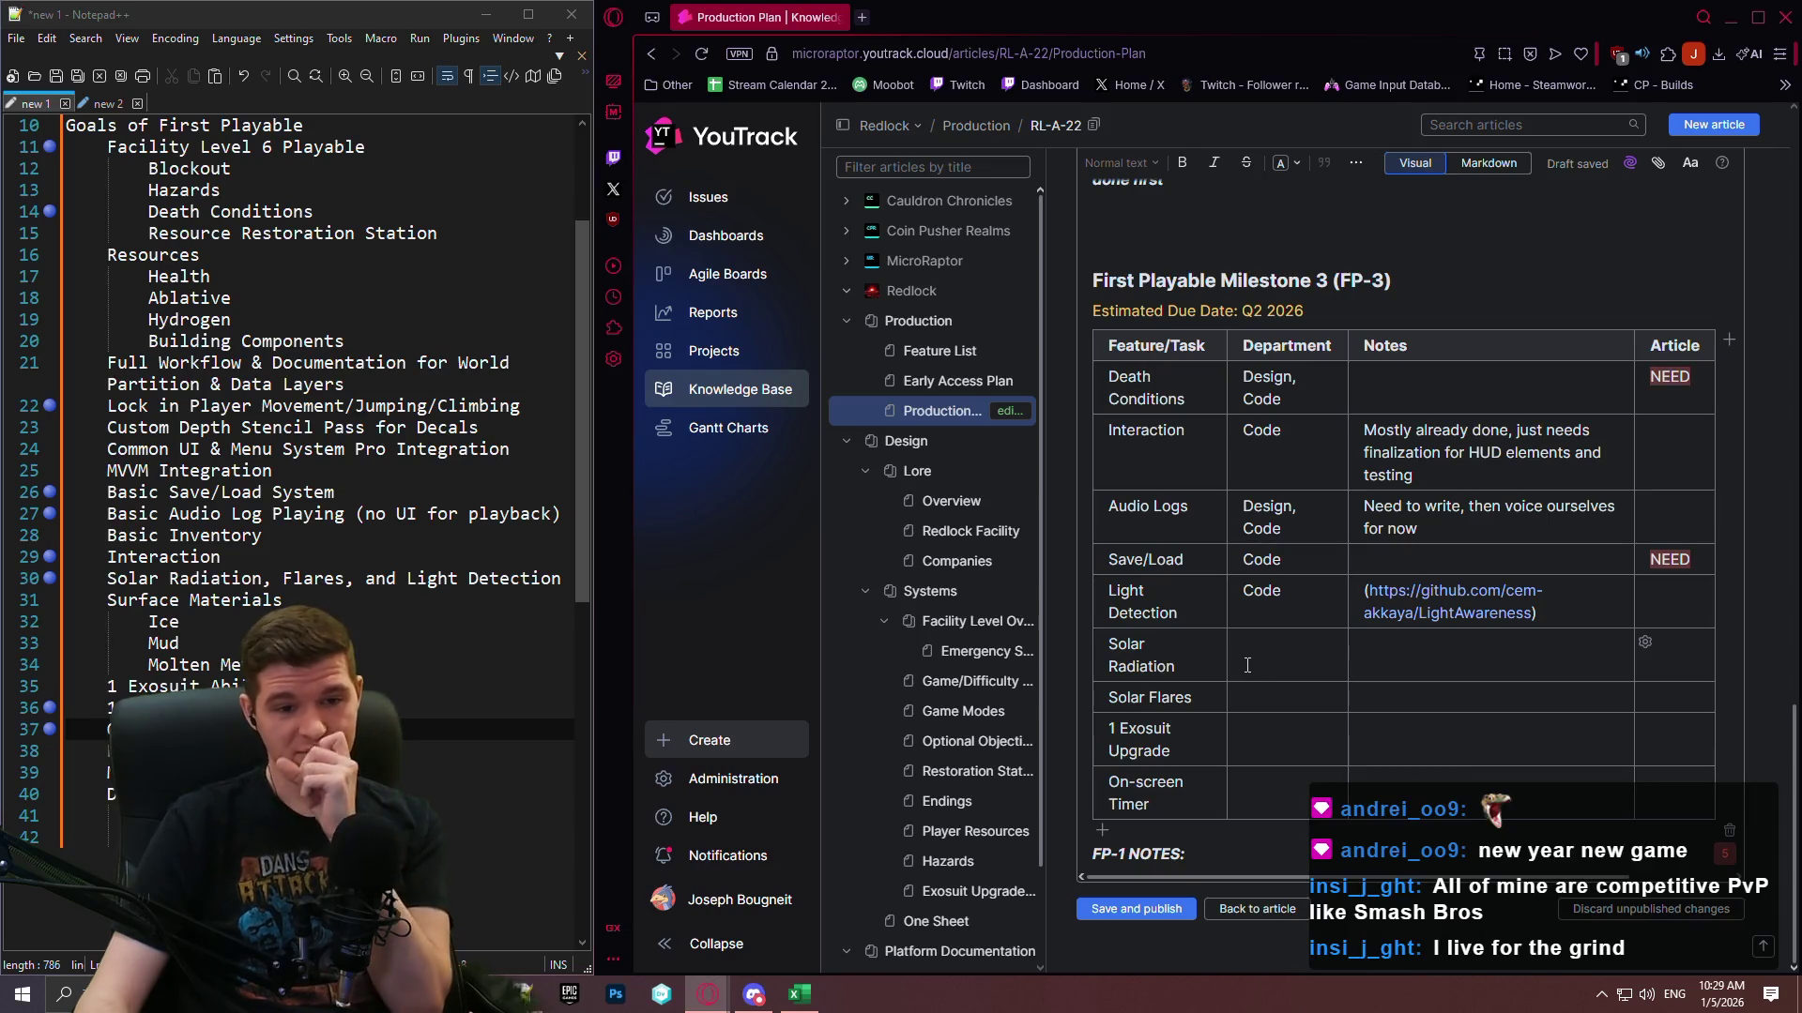
pyautogui.click(1238, 653)
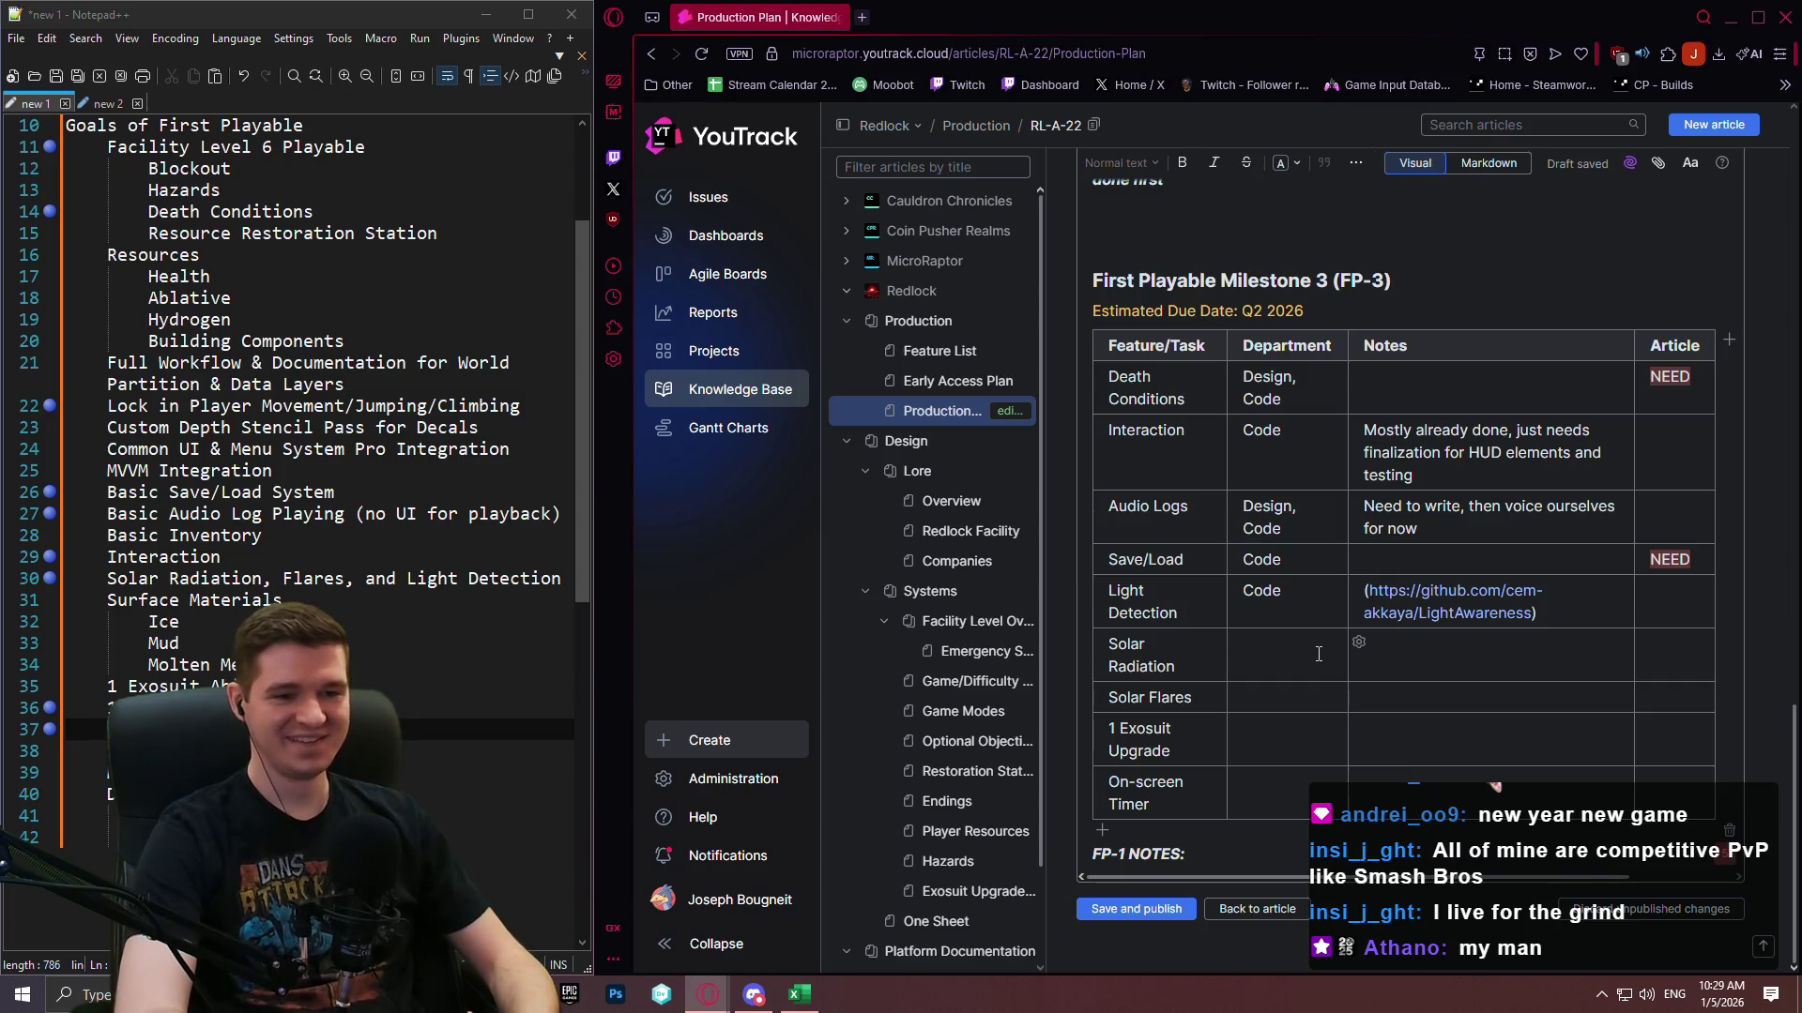
pyautogui.write('Code')
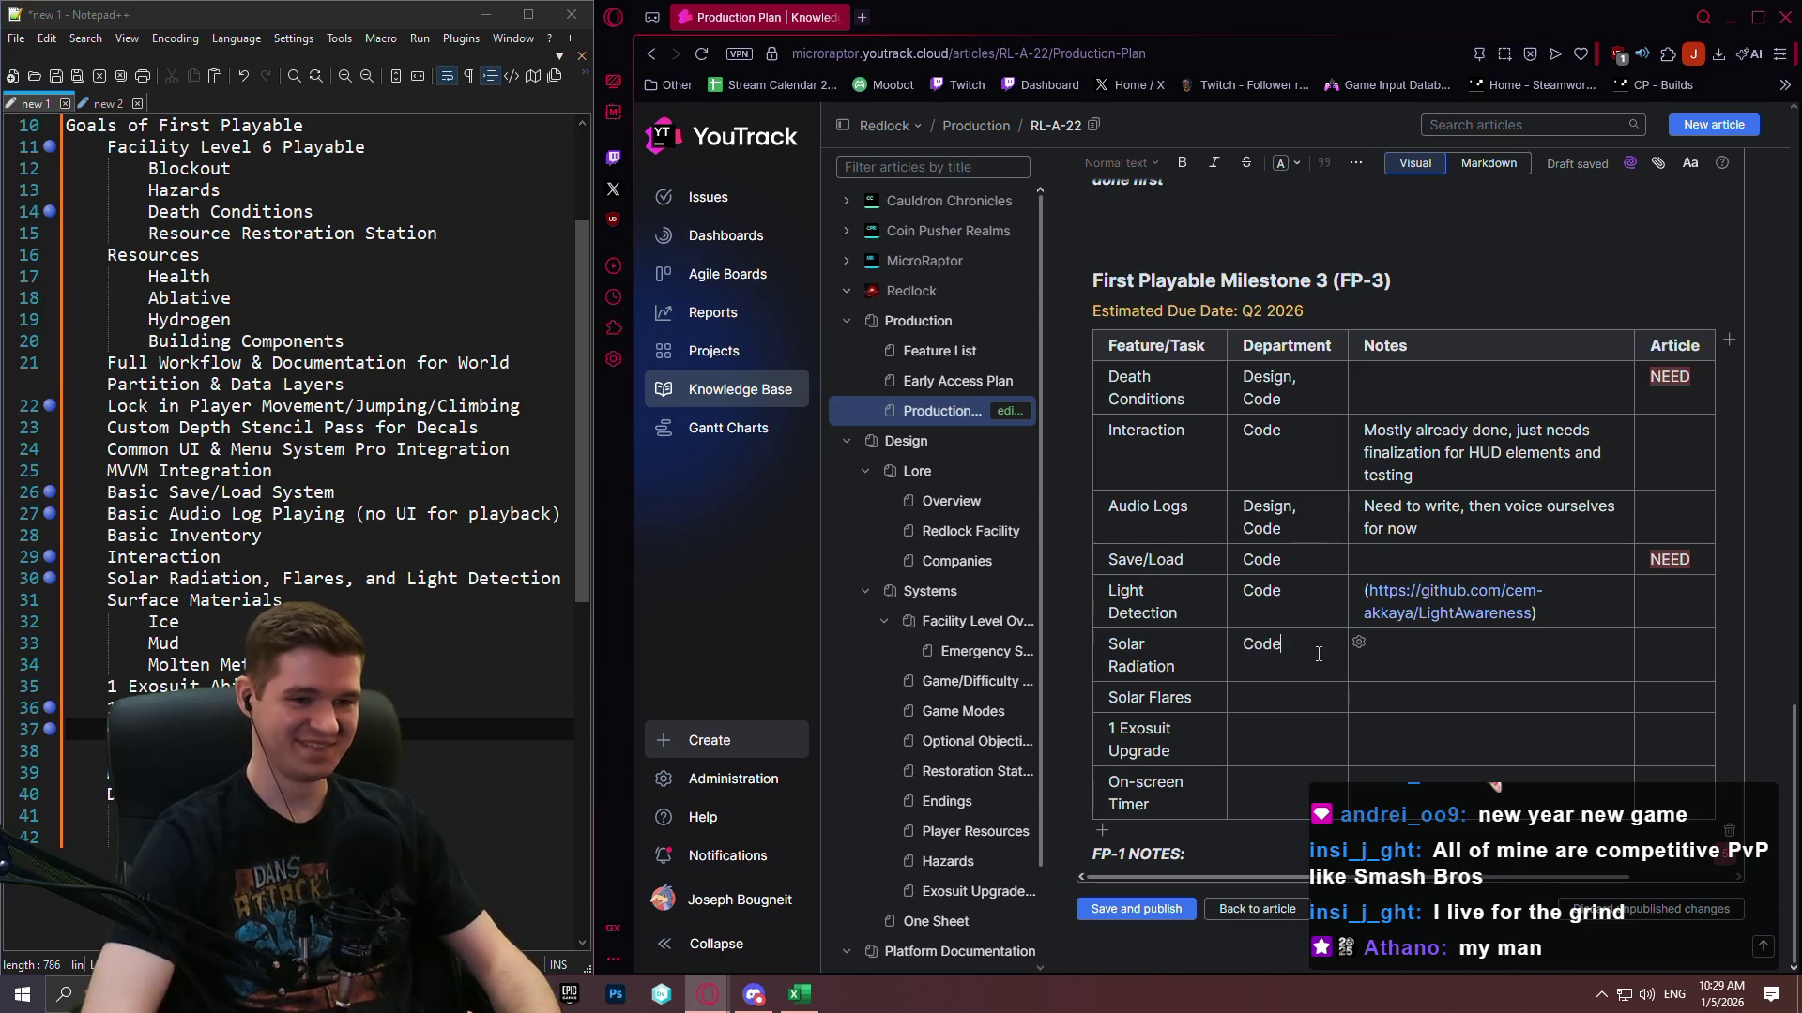
pyautogui.press('BackSpace')
pyautogui.press('BackSpace')
pyautogui.press('BackSpace')
pyautogui.write('Di')
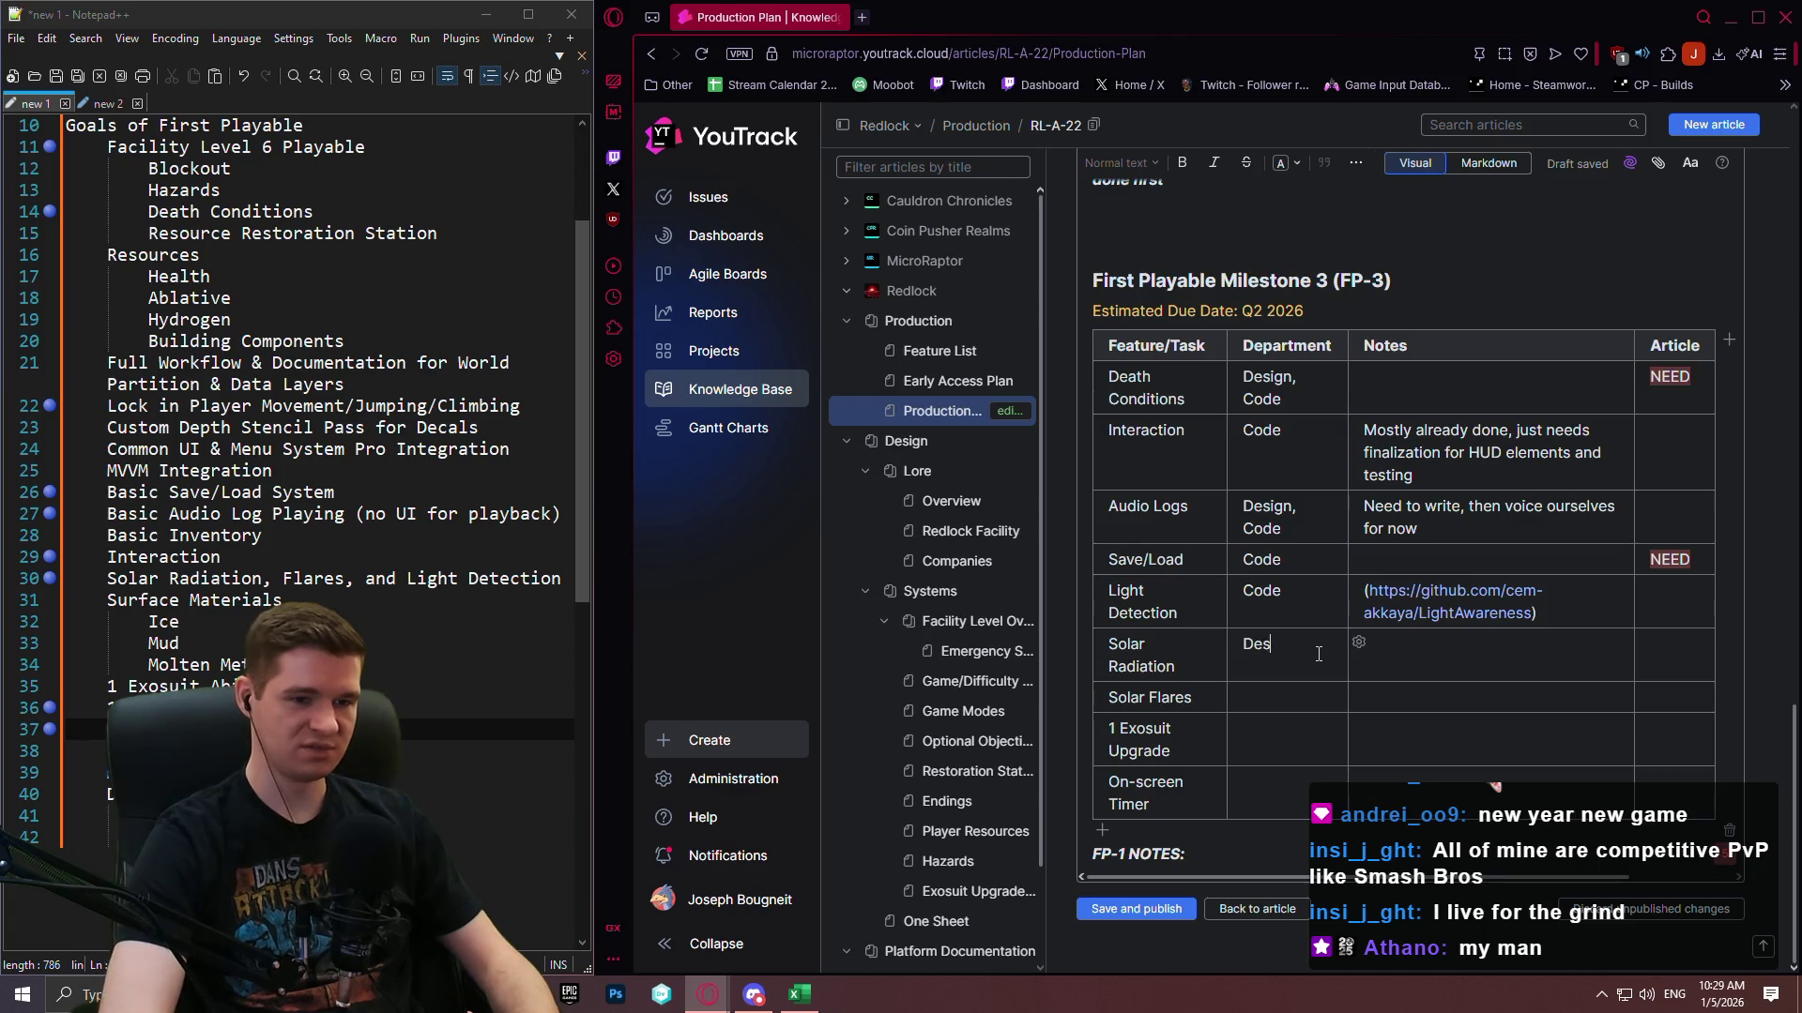
pyautogui.write('ign, Cod')
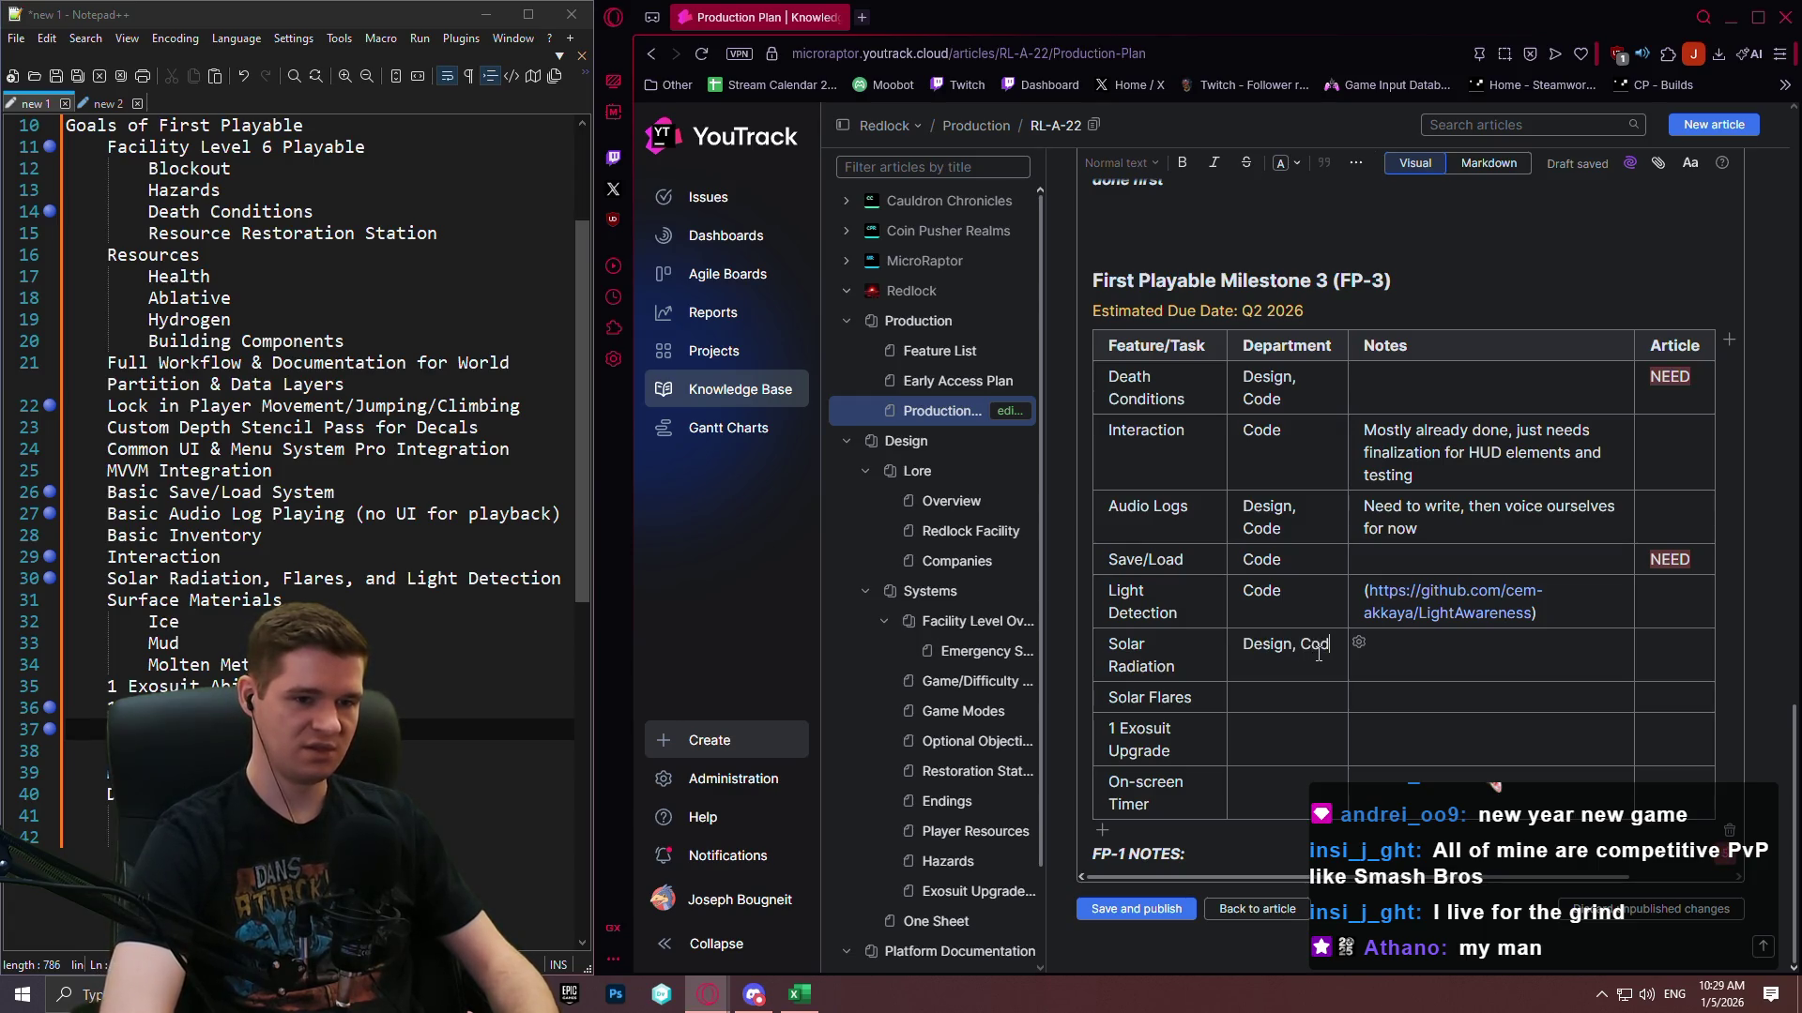
pyautogui.write('e')
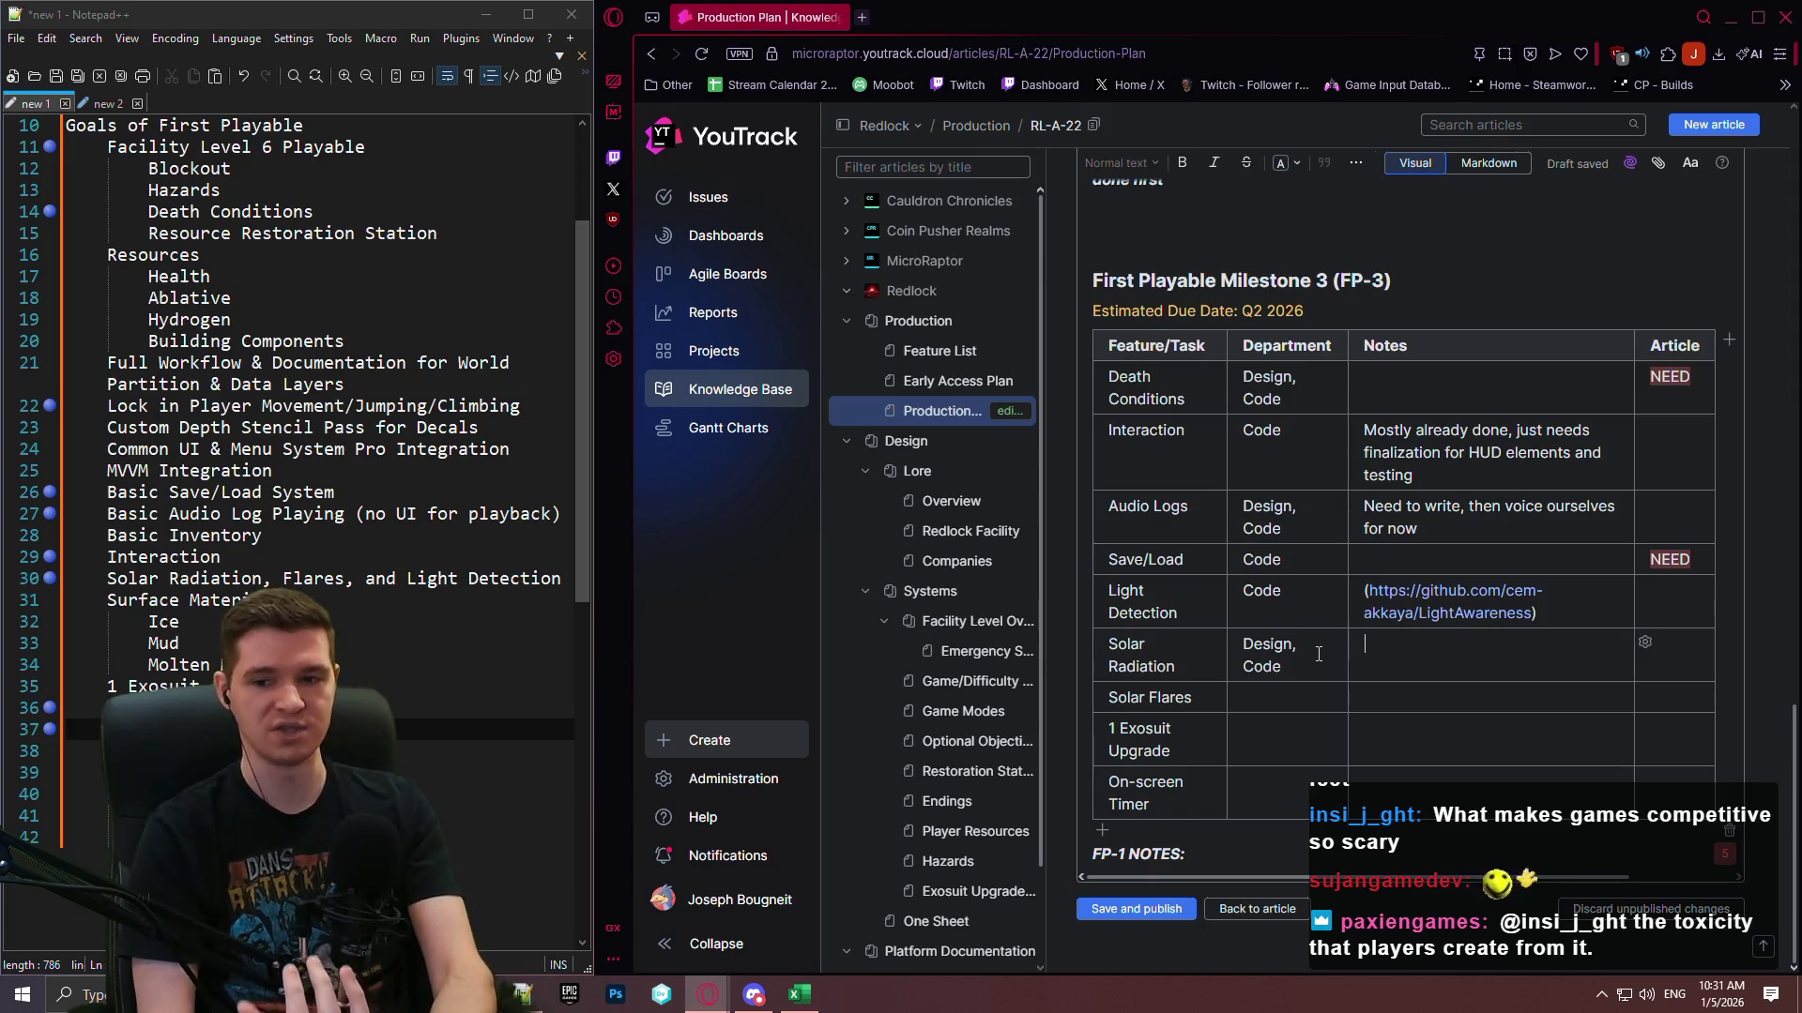
pyautogui.click(861, 17)
# Search Google for 'fortnite' and skim the results.
pyautogui.write('fo')
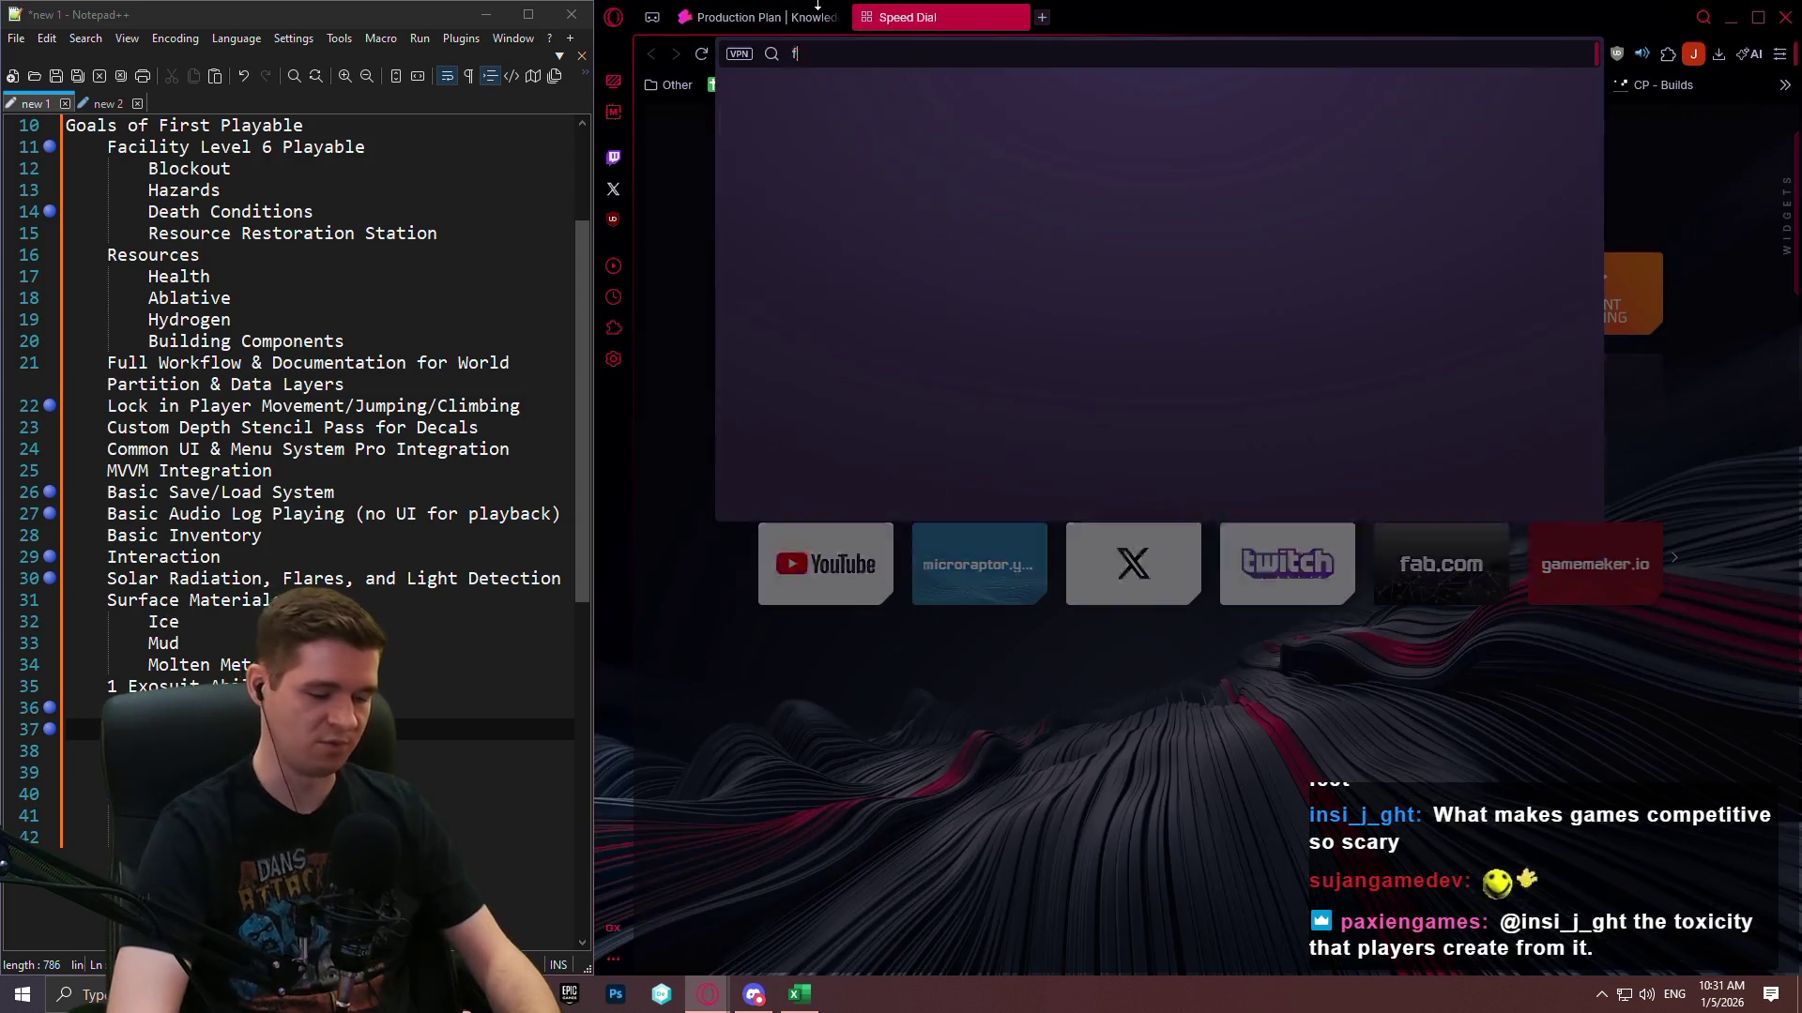
pyautogui.write('rnite')
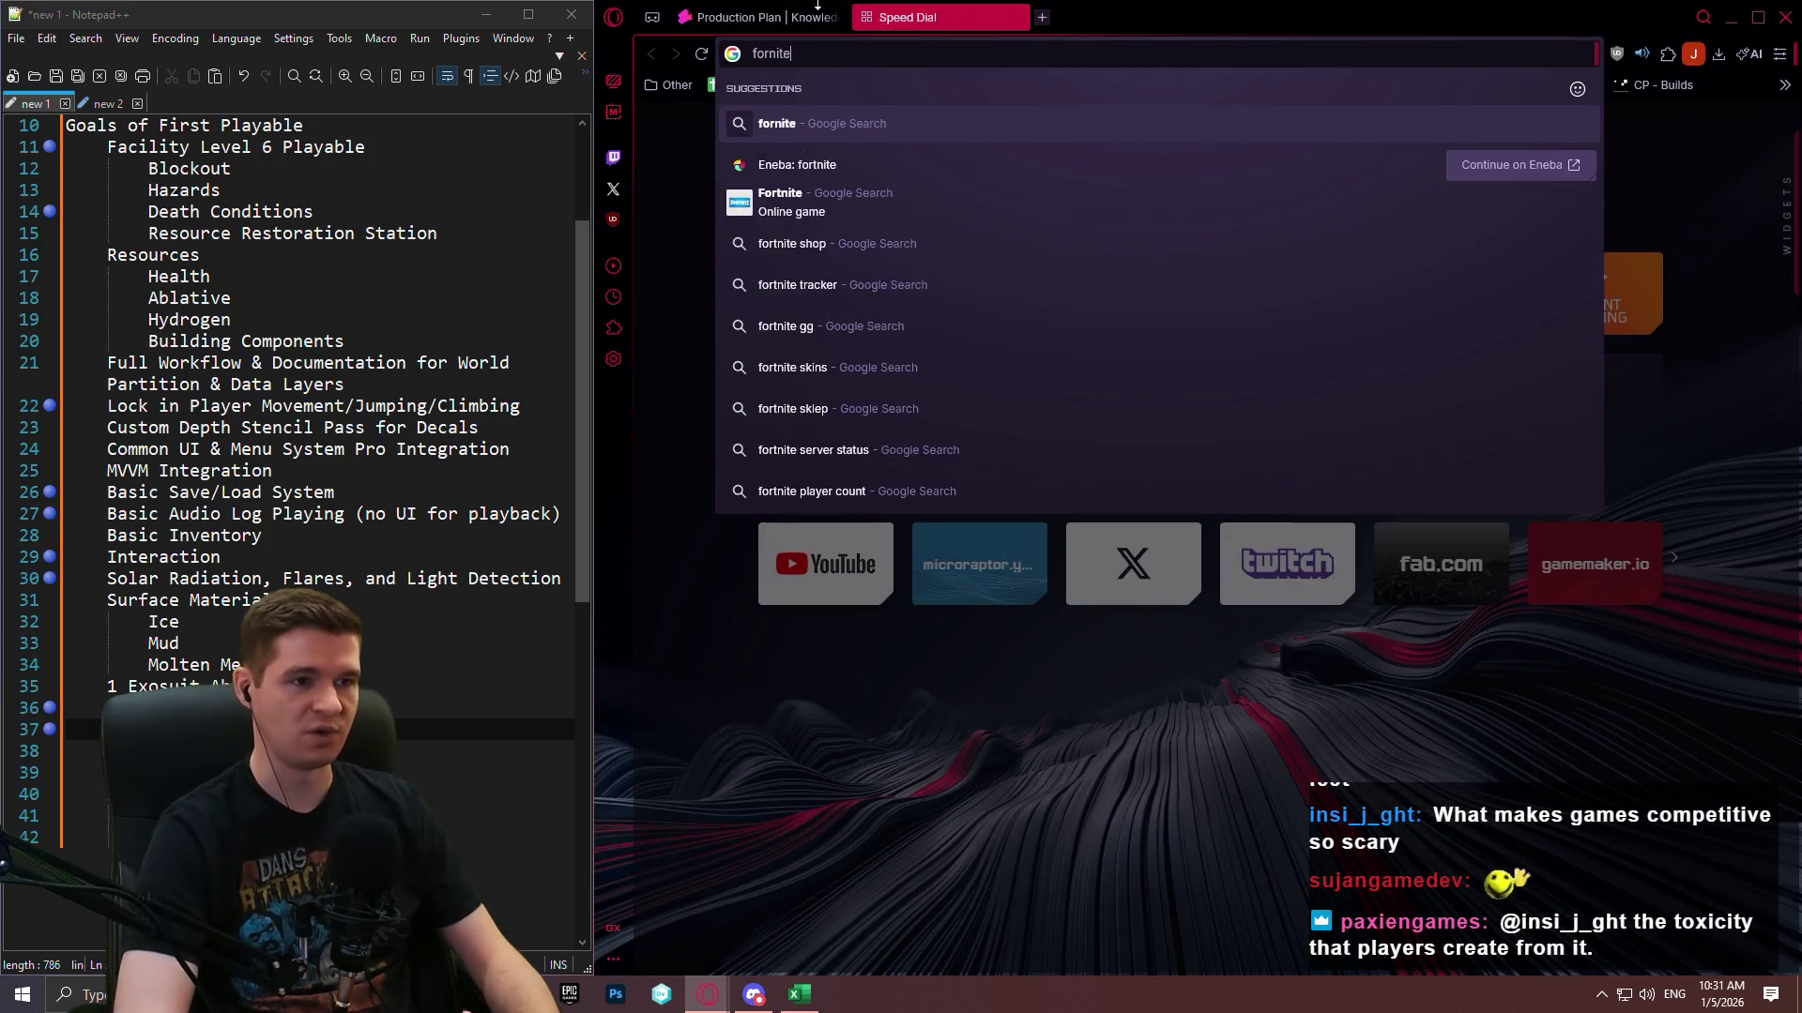
pyautogui.press('Return')
pyautogui.scroll(-1, 1522, 584)
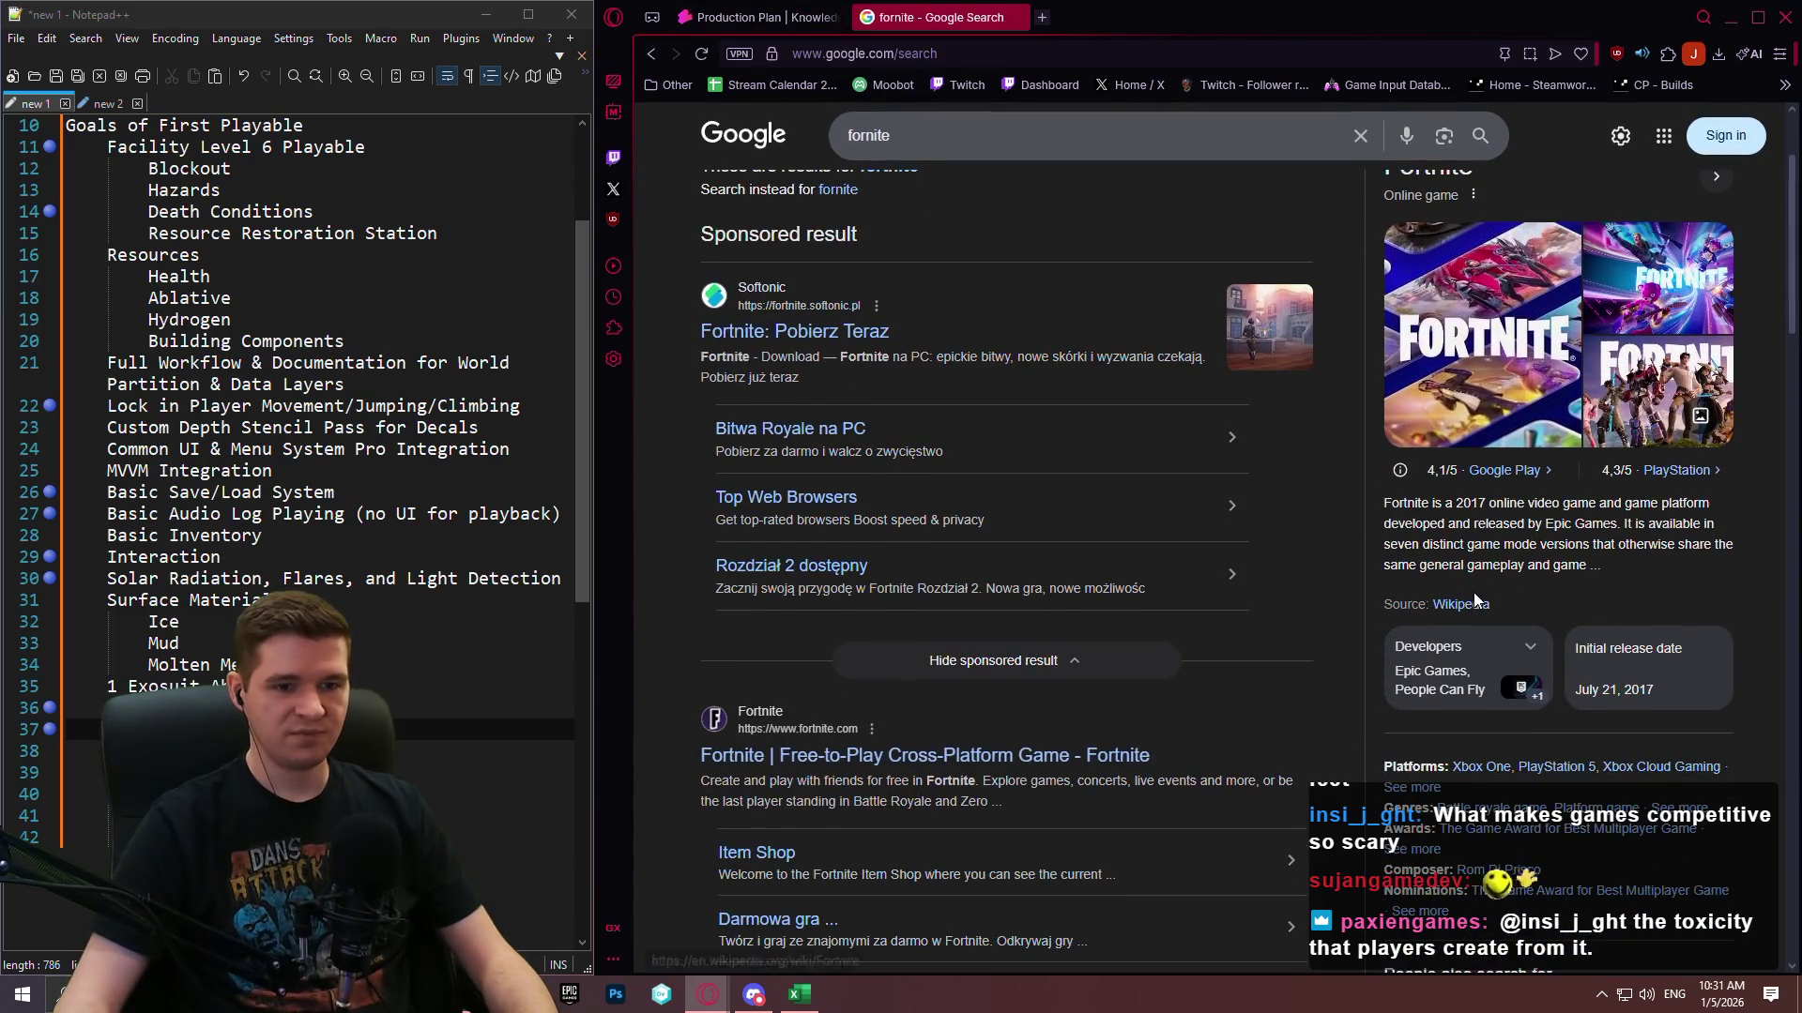
pyautogui.scroll(2, 1483, 569)
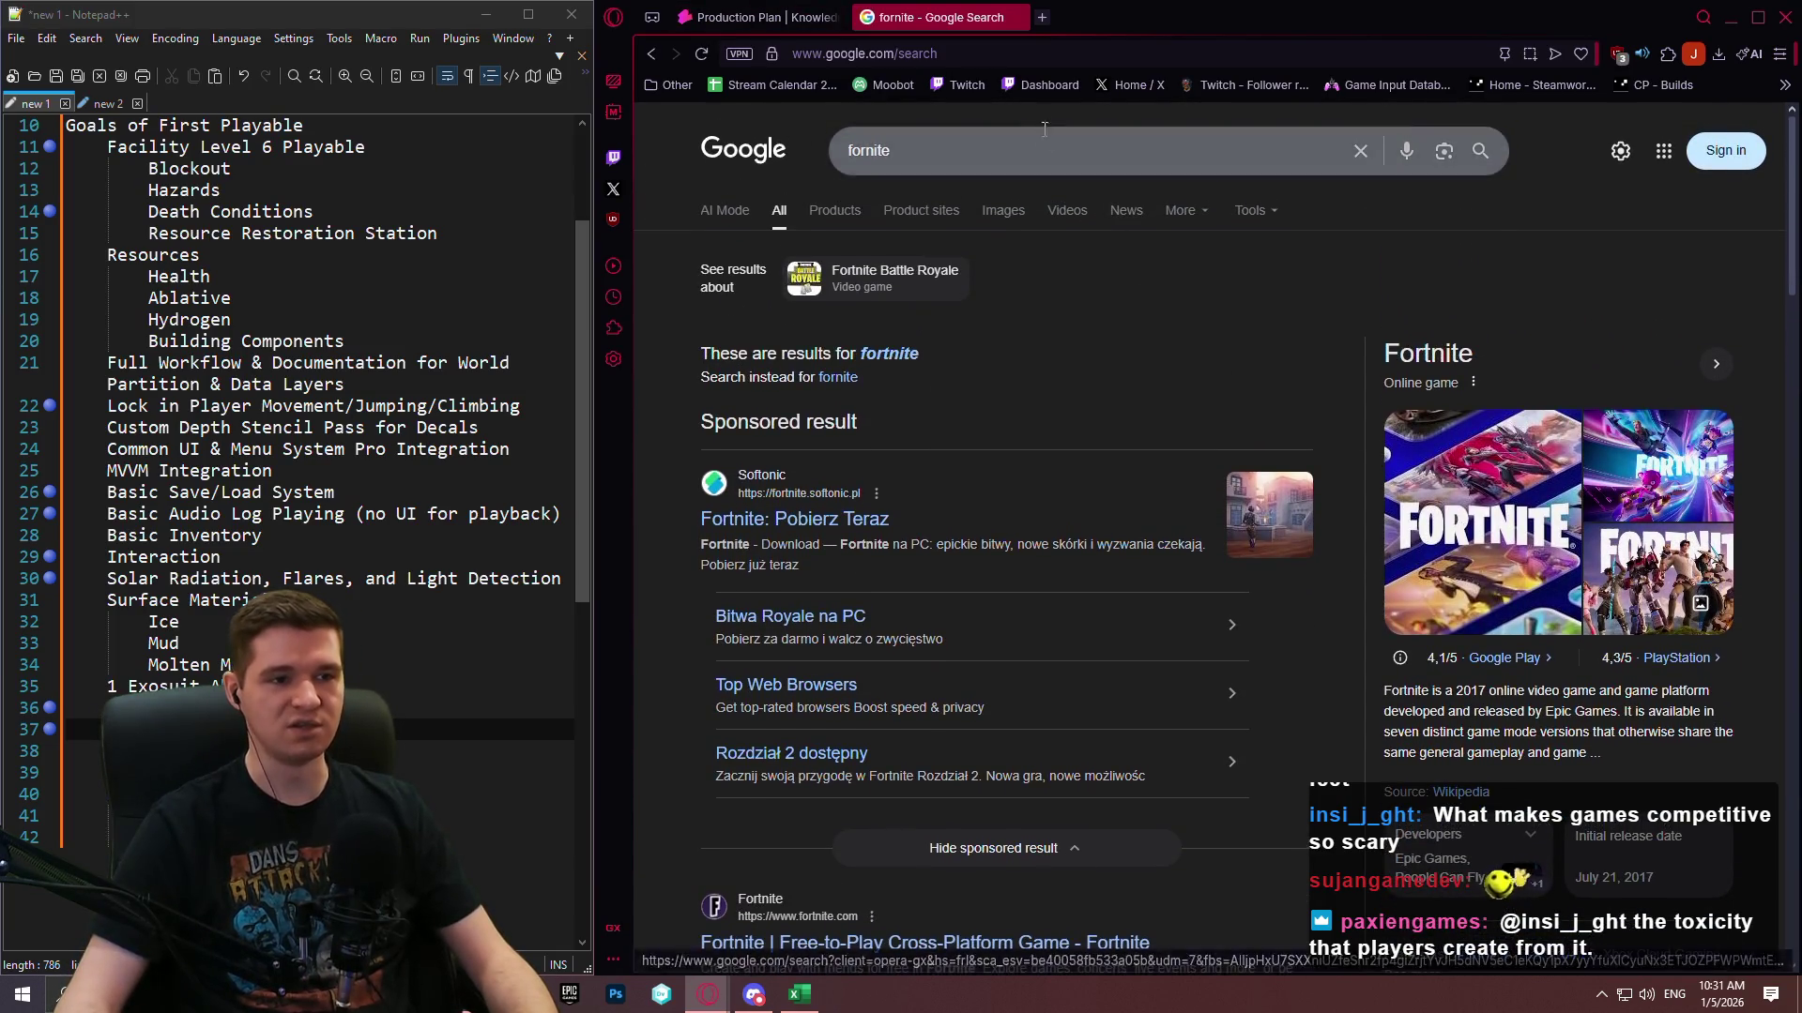
# Replace the query with 'apex legends' and browse its results.
pyautogui.hotkey('ctrl', 'a')
pyautogui.write('apex legends')
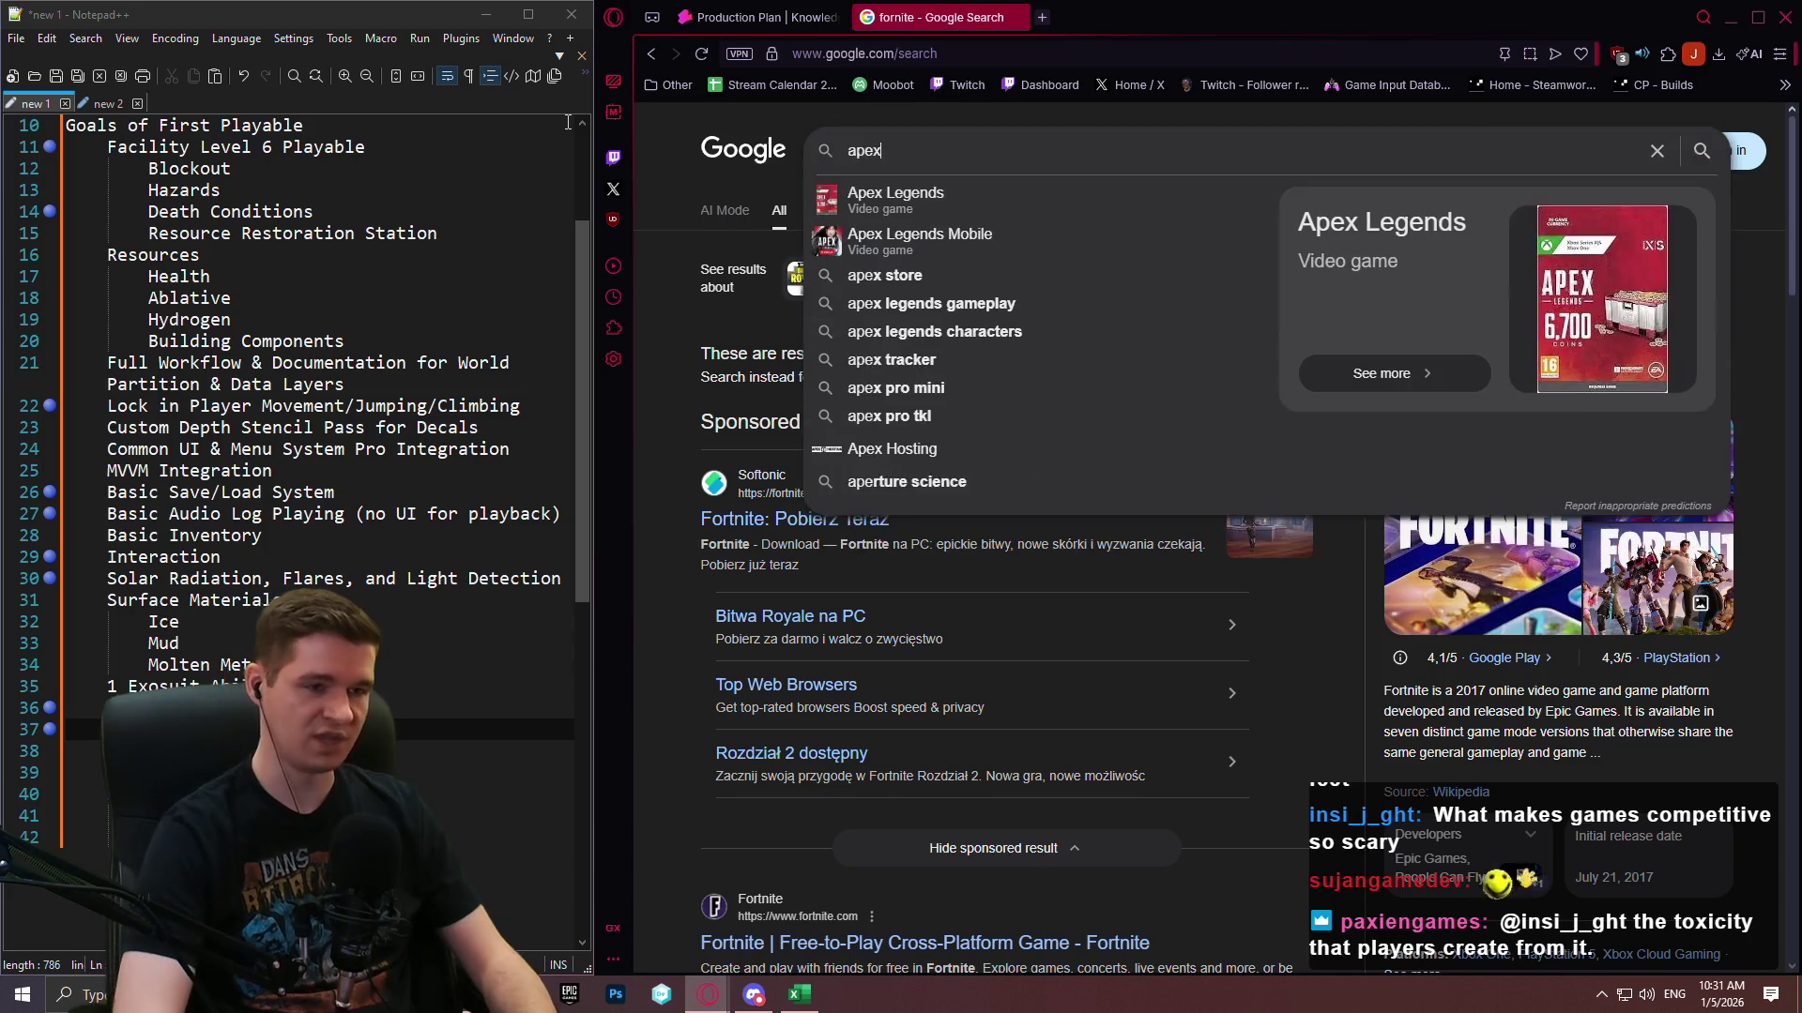
pyautogui.press('Return')
pyautogui.scroll(-3, 1598, 462)
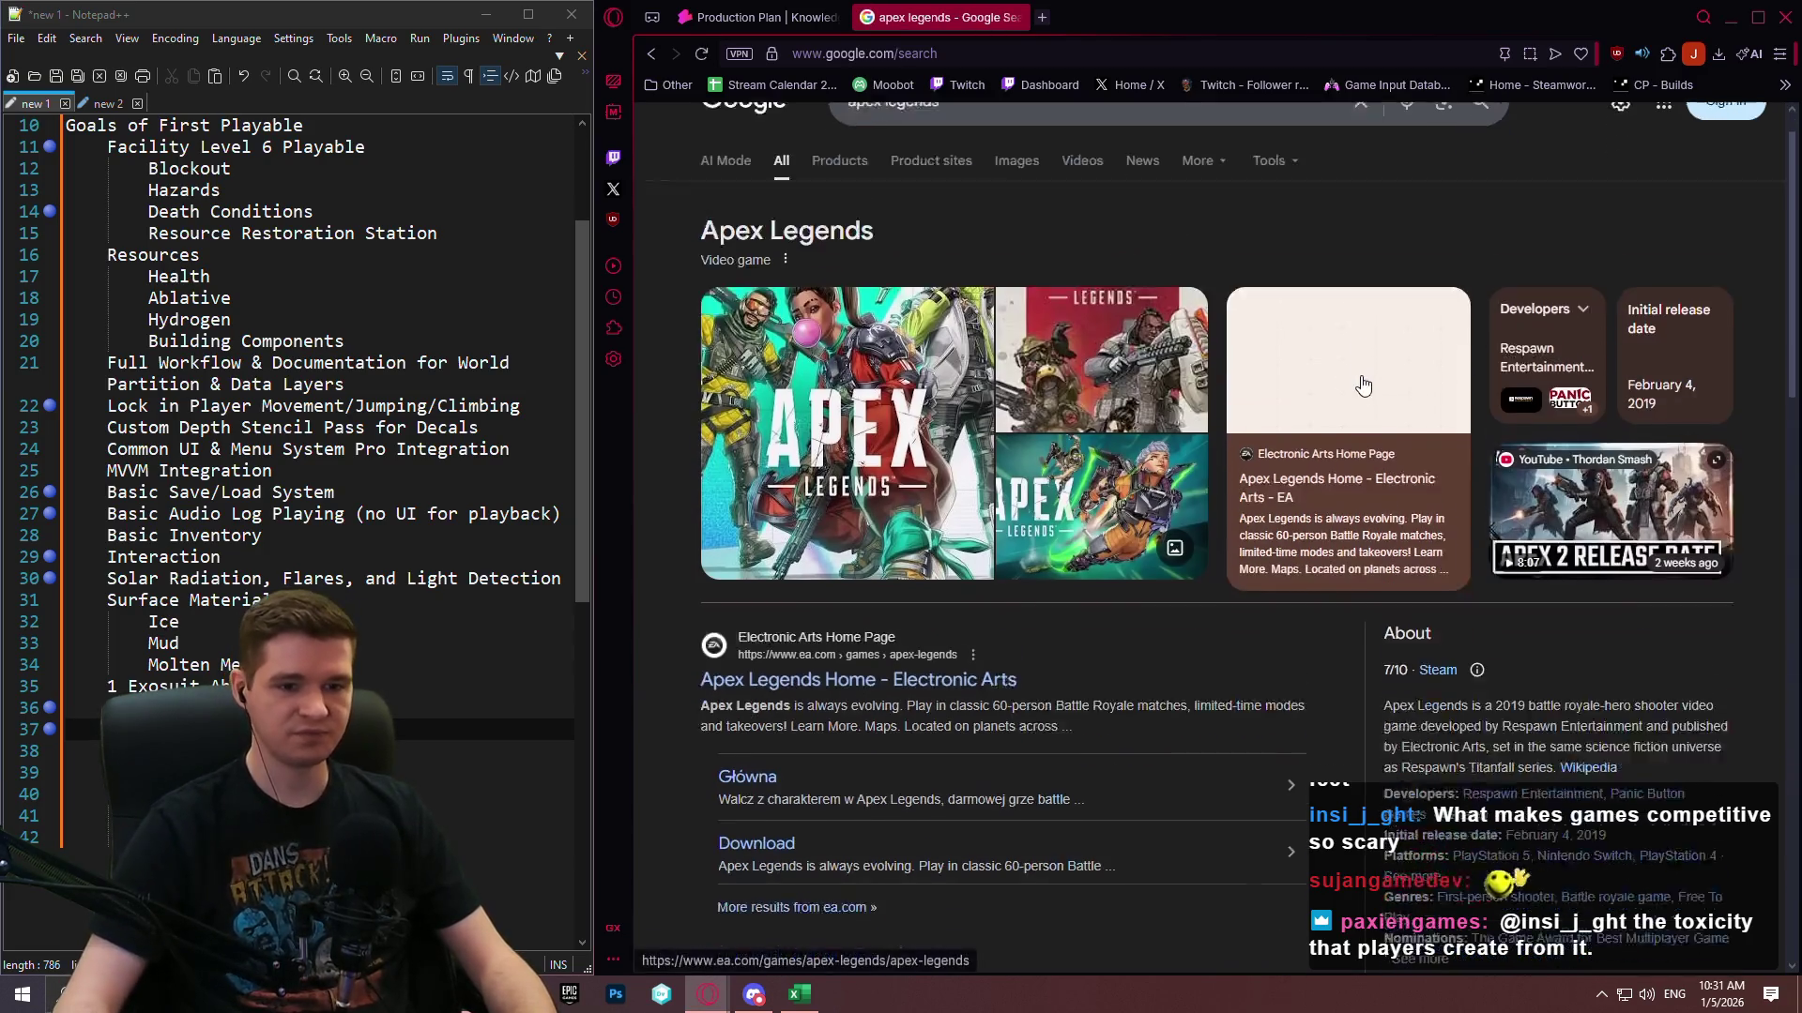
pyautogui.scroll(3, 1573, 430)
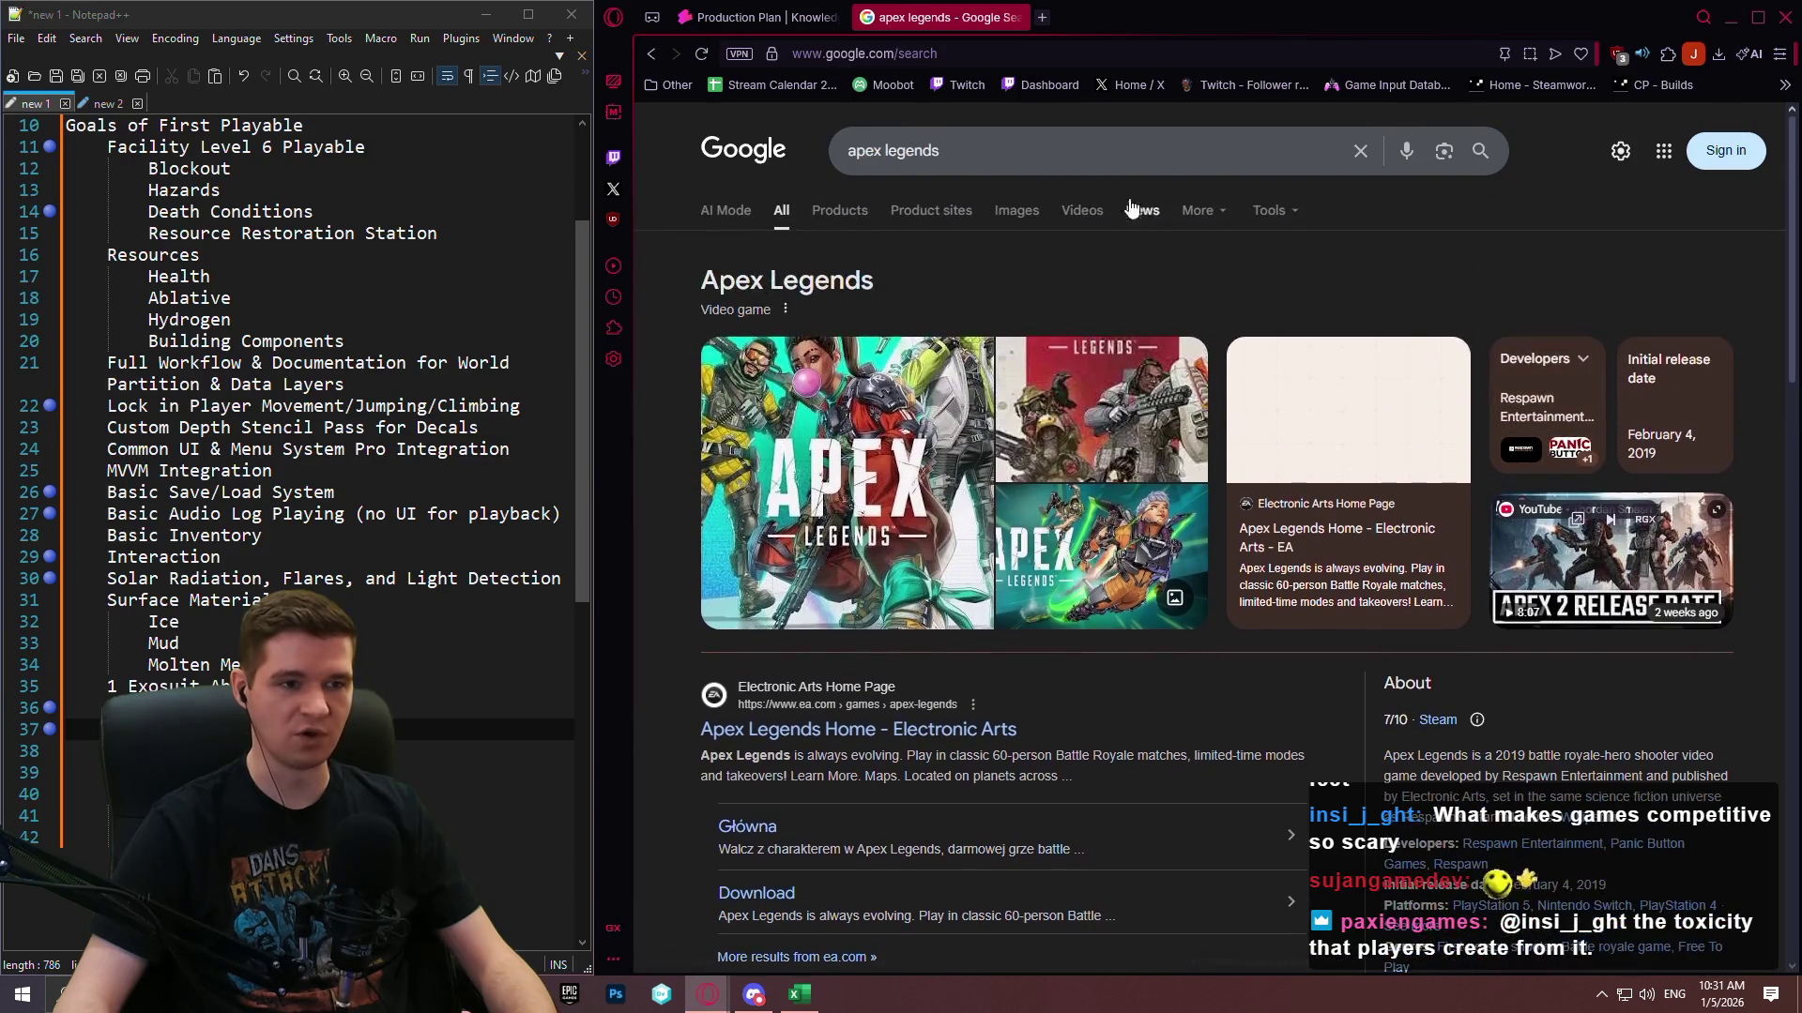
pyautogui.scroll(-2, 1088, 443)
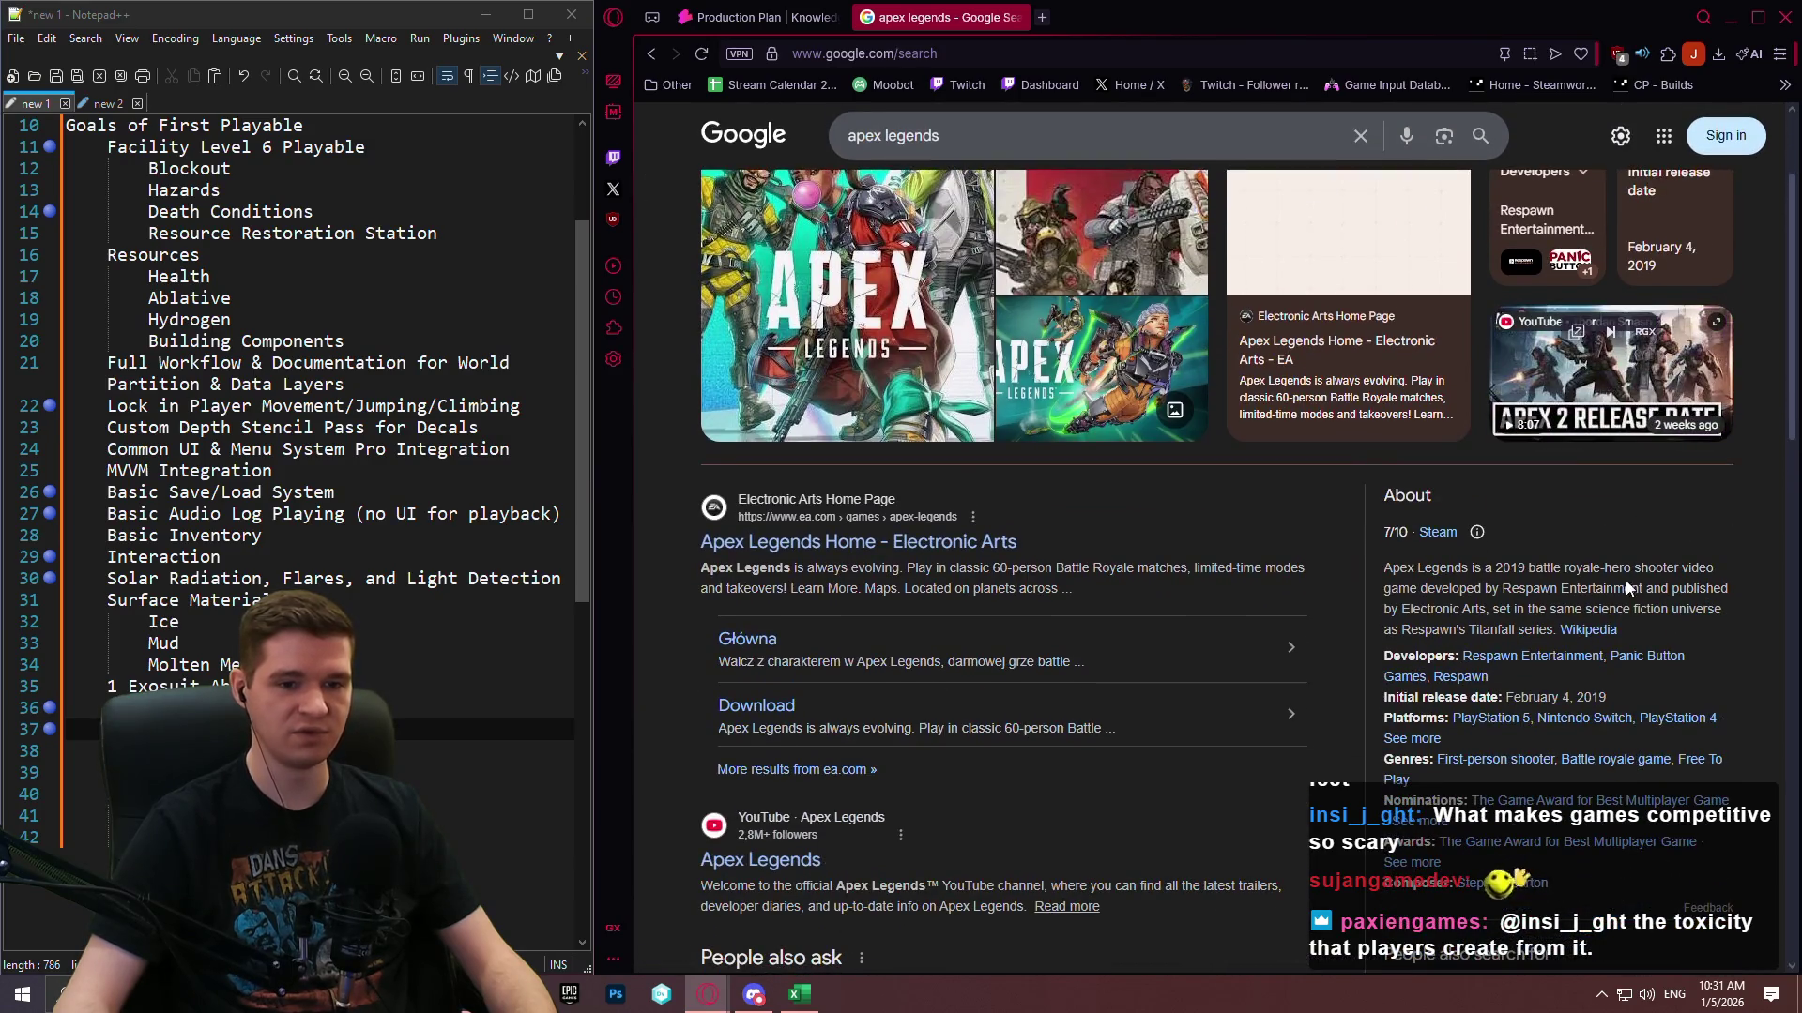
pyautogui.scroll(2, 942, 138)
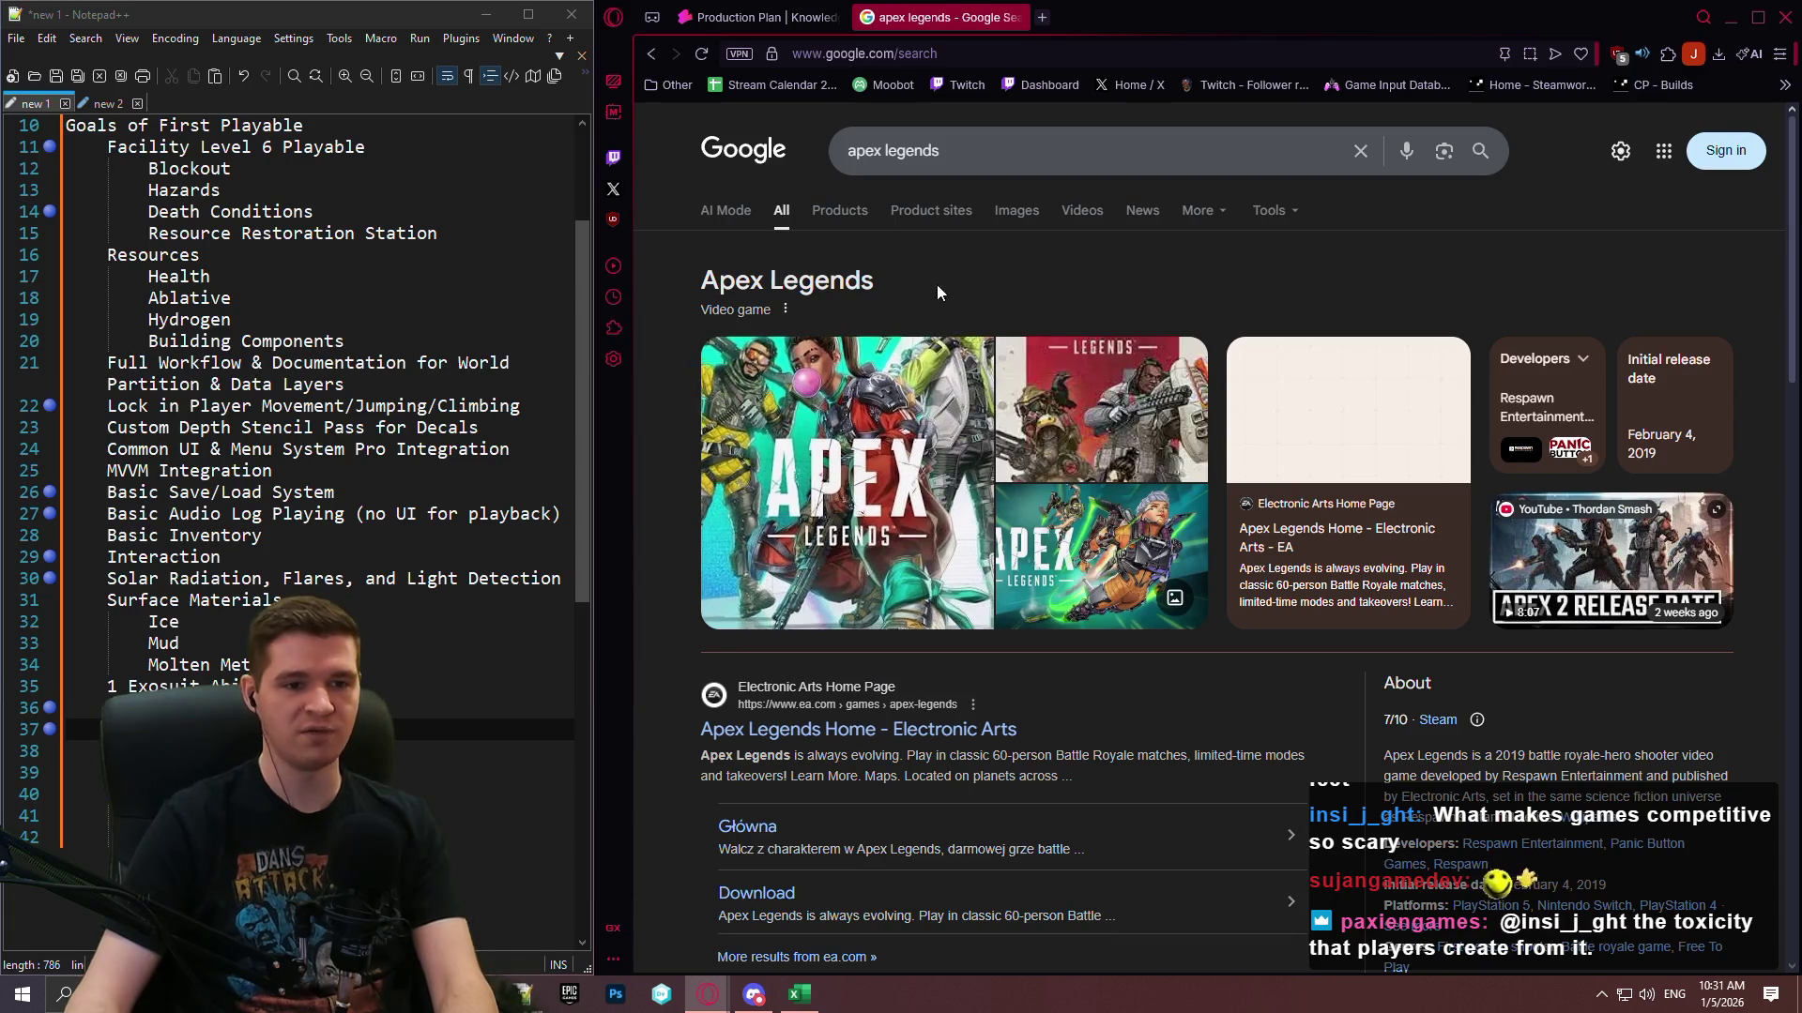
pyautogui.scroll(-1, 1124, 212)
pyautogui.scroll(1, 1120, 199)
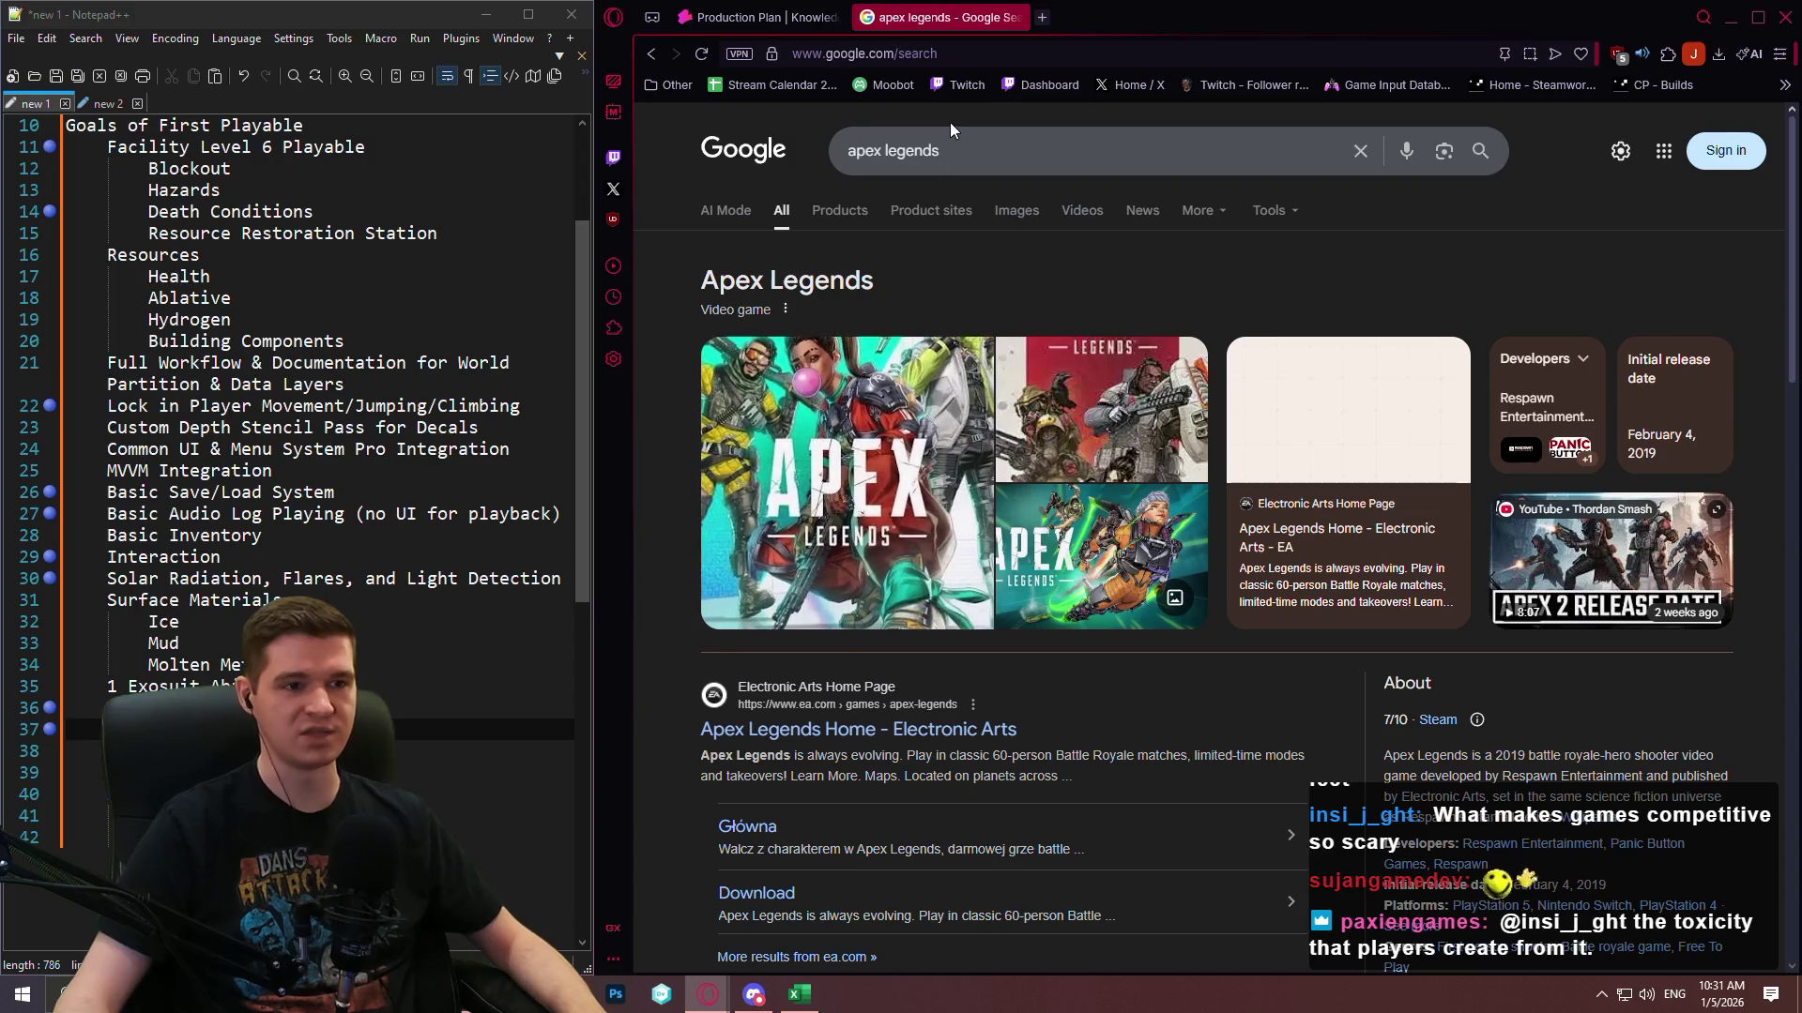
# Search for 'arc raiders' and briefly check the Embark Studios developer results in a new tab.
pyautogui.click(948, 148)
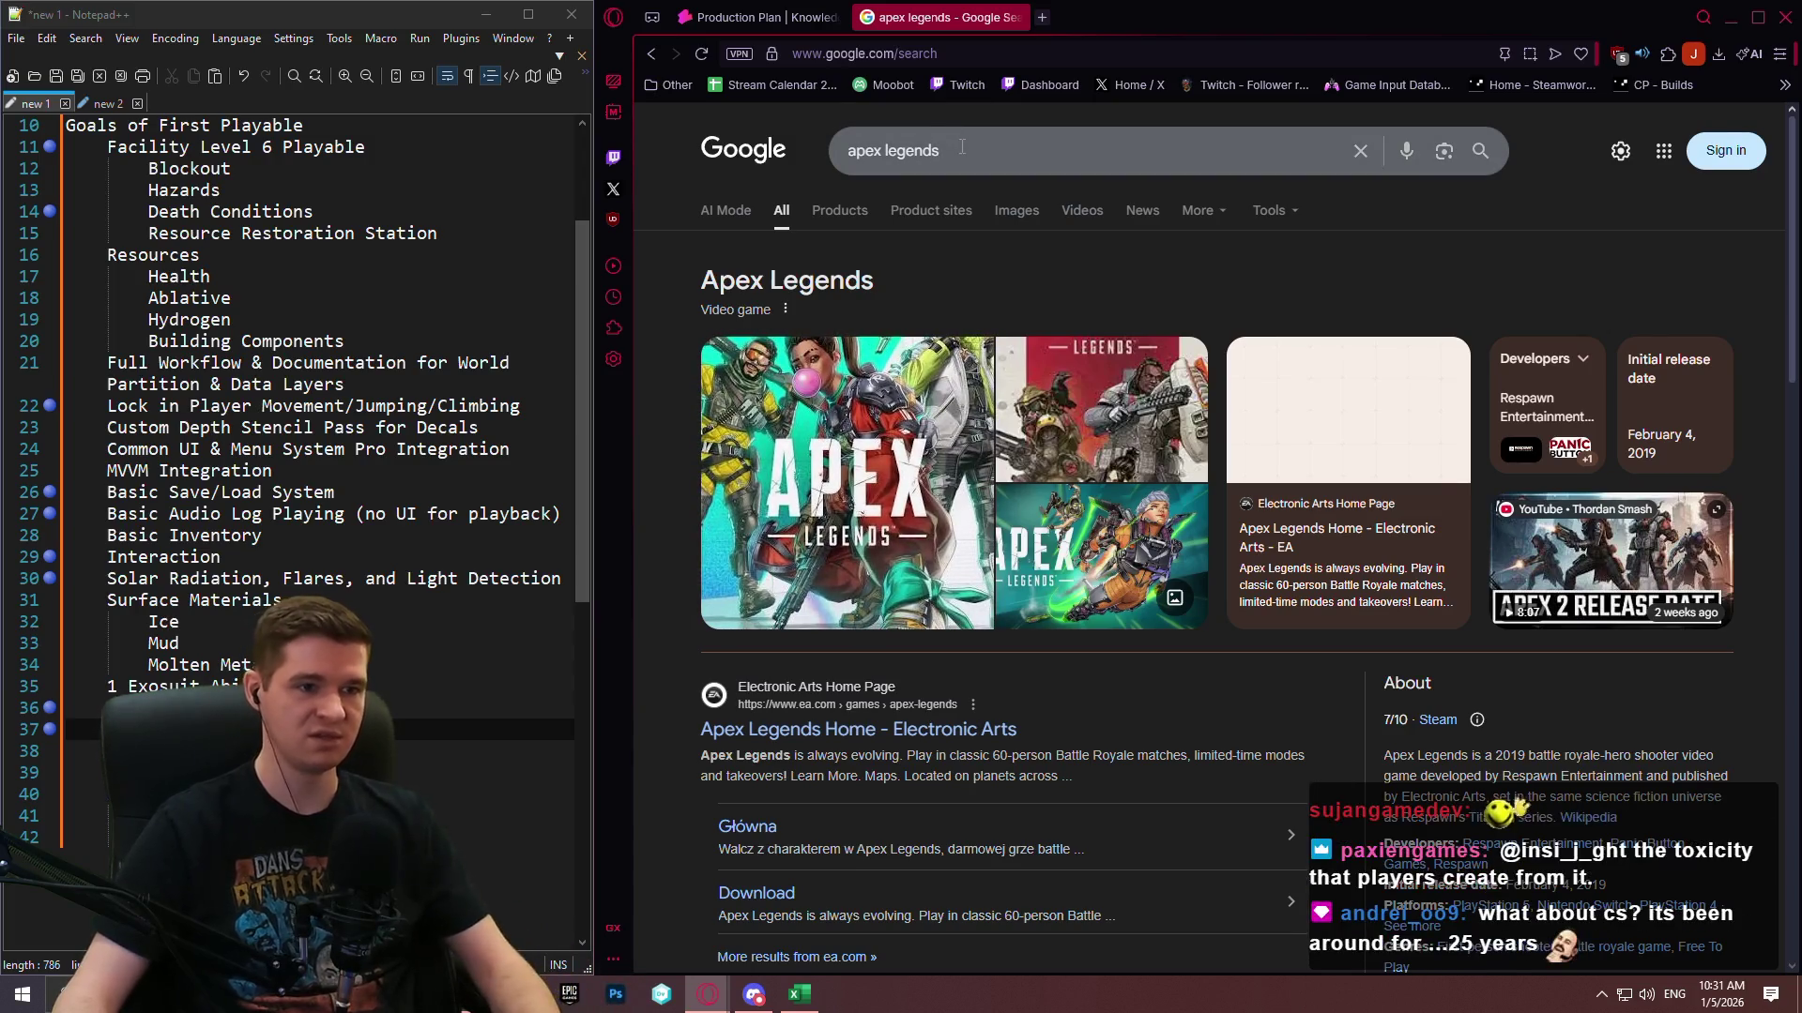
pyautogui.hotkey('ctrl', 'a')
pyautogui.write('ar')
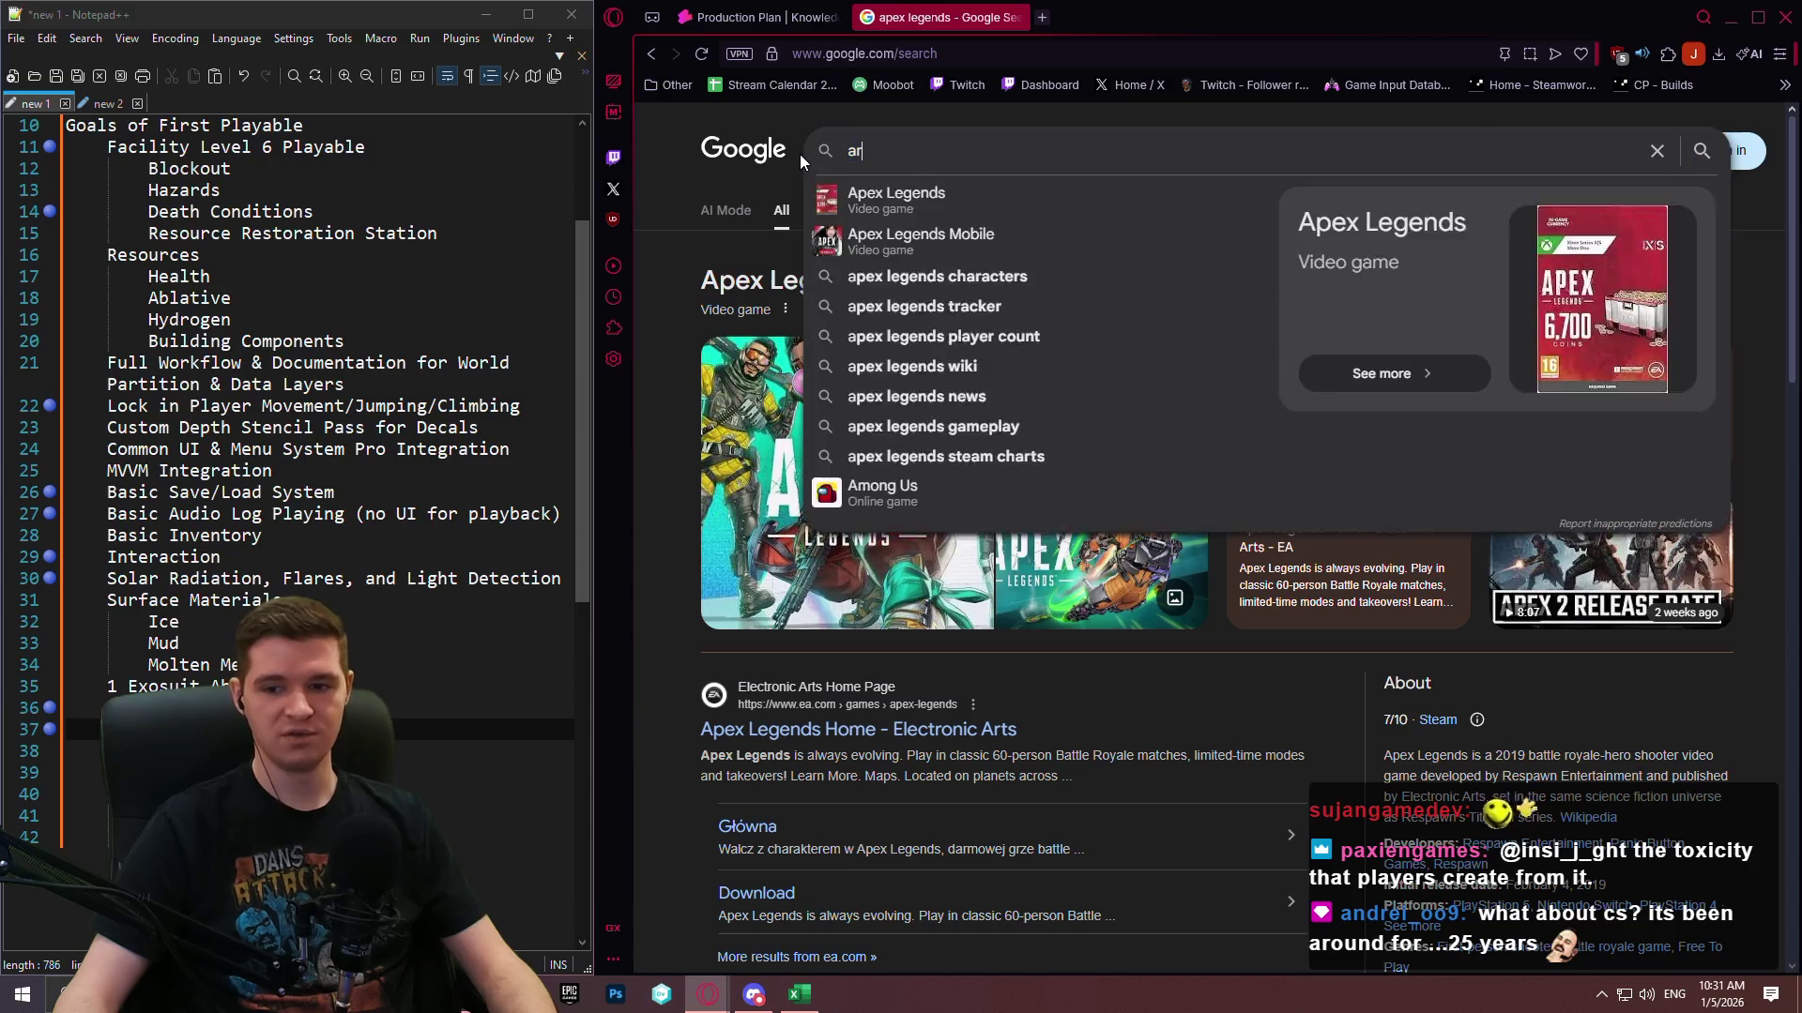
pyautogui.write('c raiders')
pyautogui.press('Return')
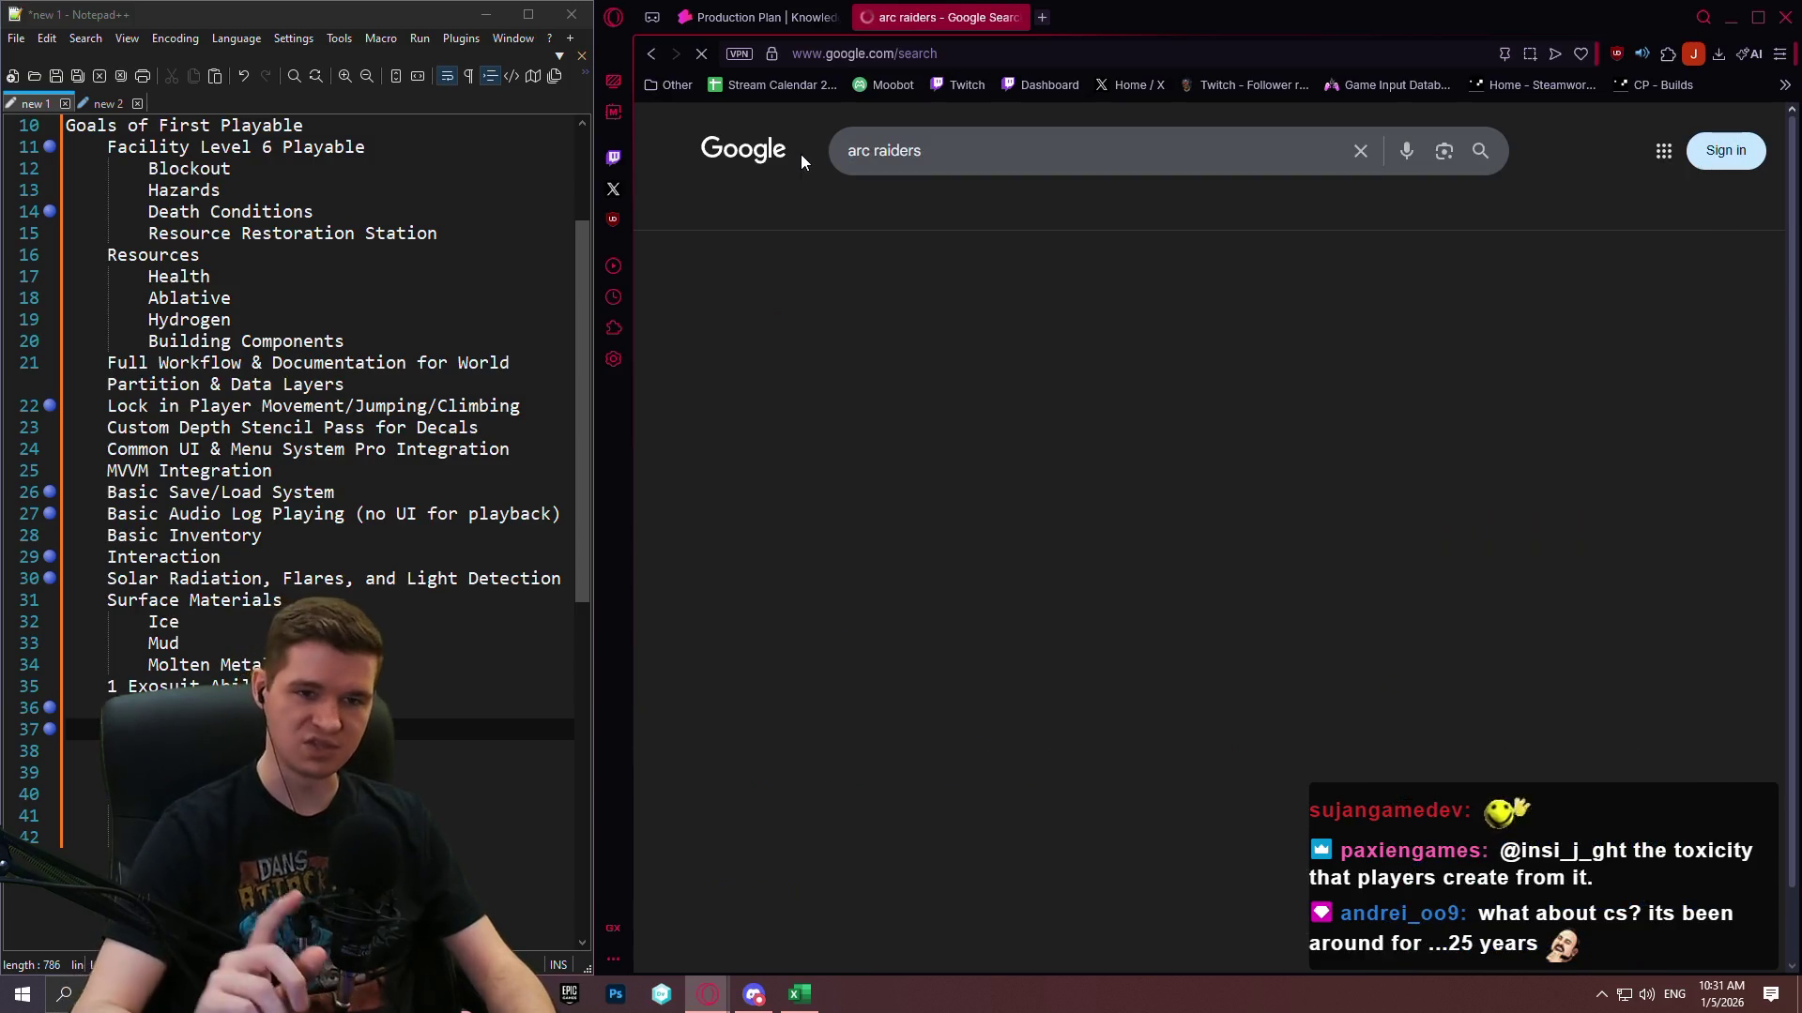
pyautogui.scroll(-6, 1280, 452)
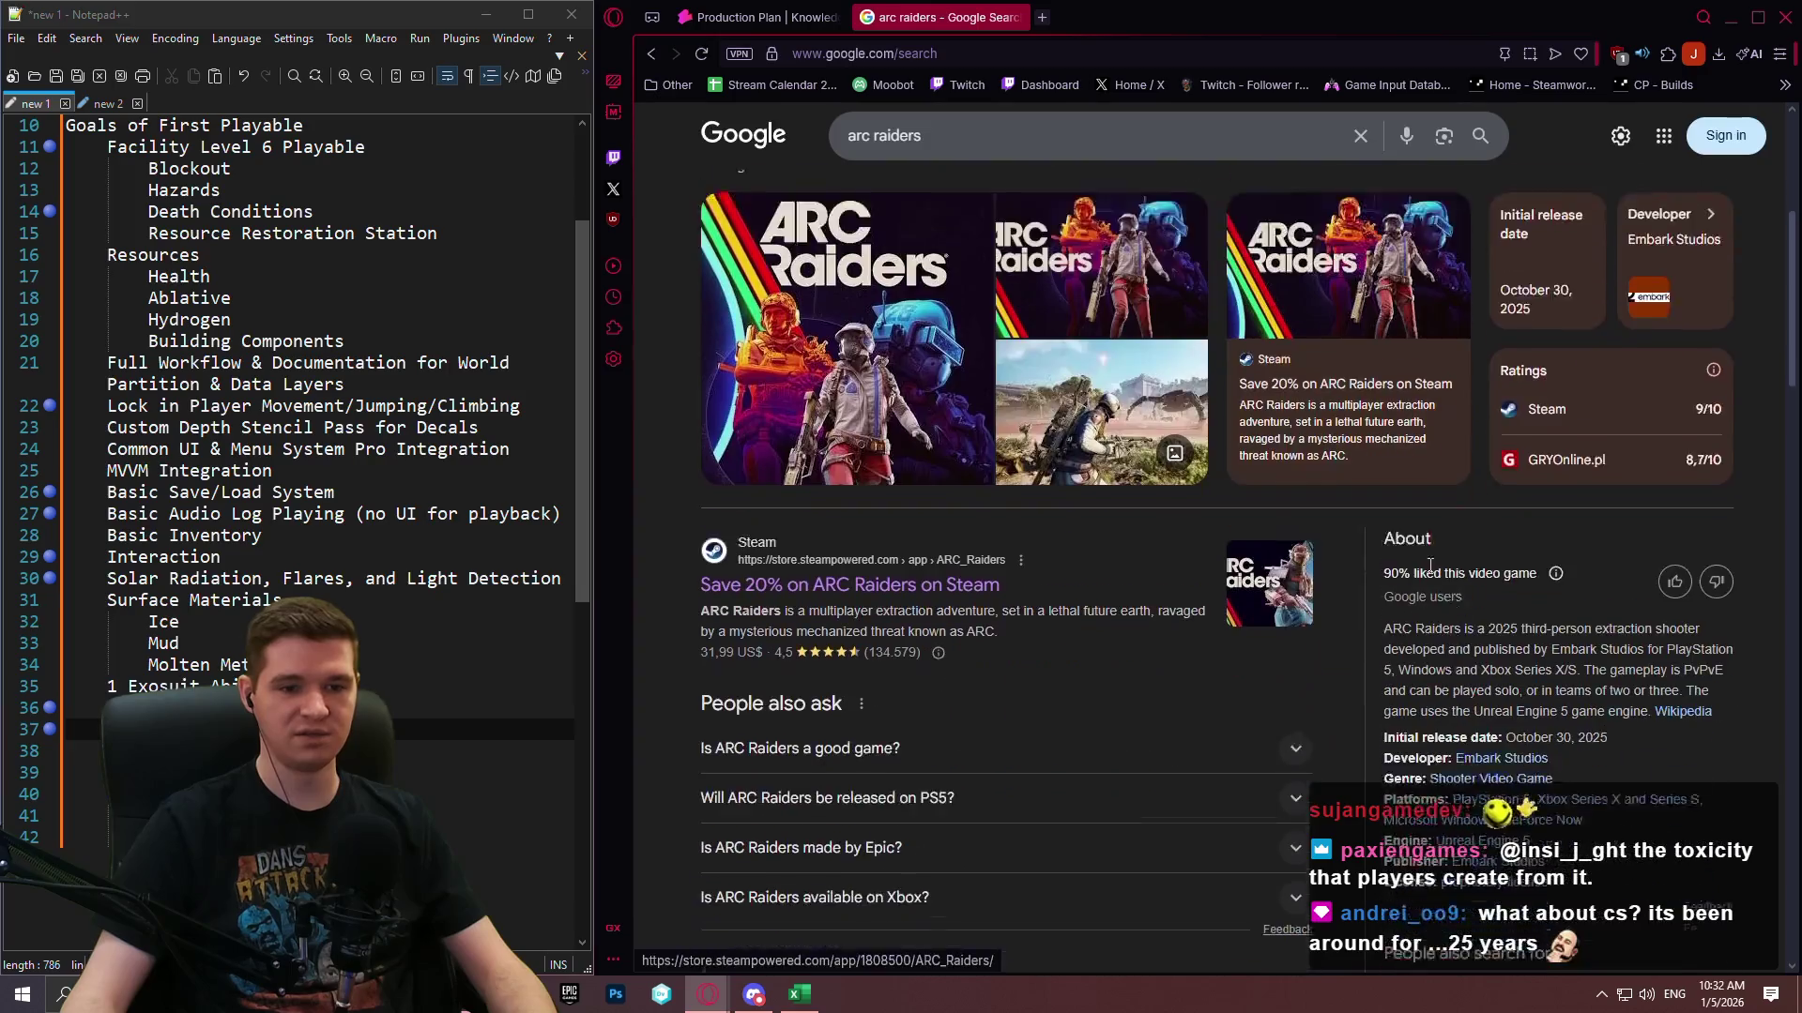
pyautogui.scroll(1, 1645, 617)
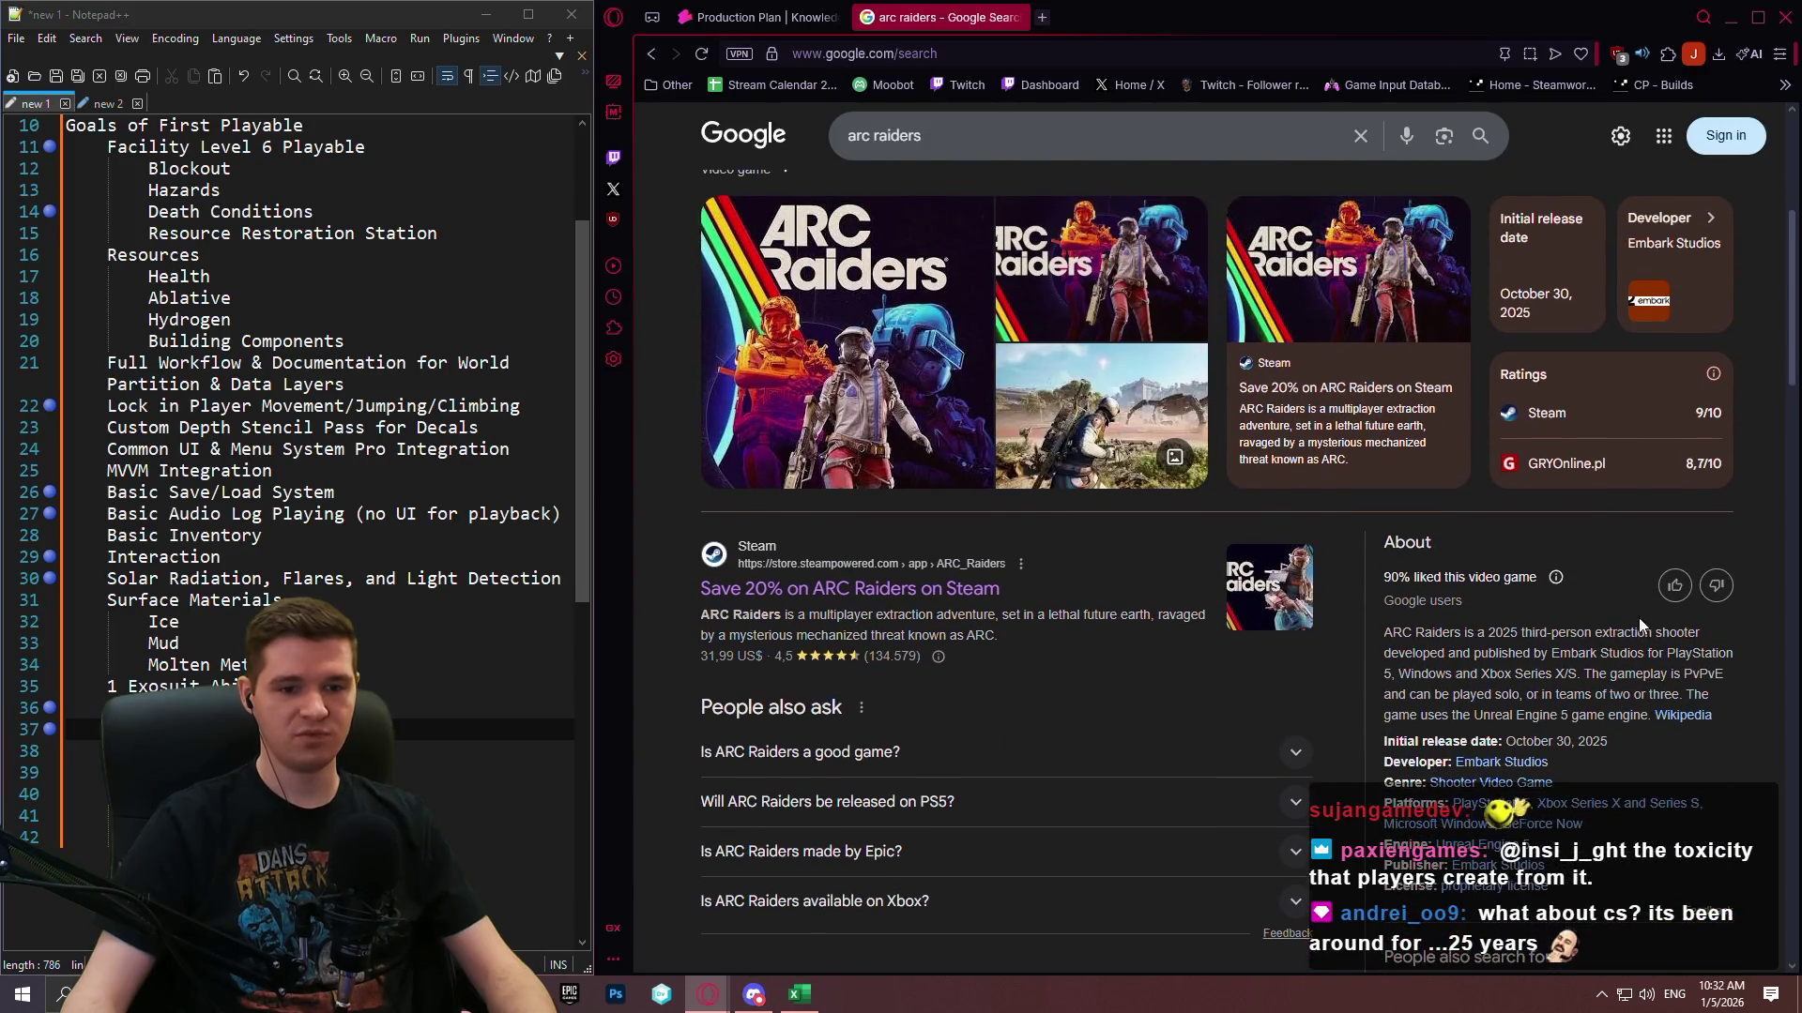
pyautogui.middleClick(1502, 762)
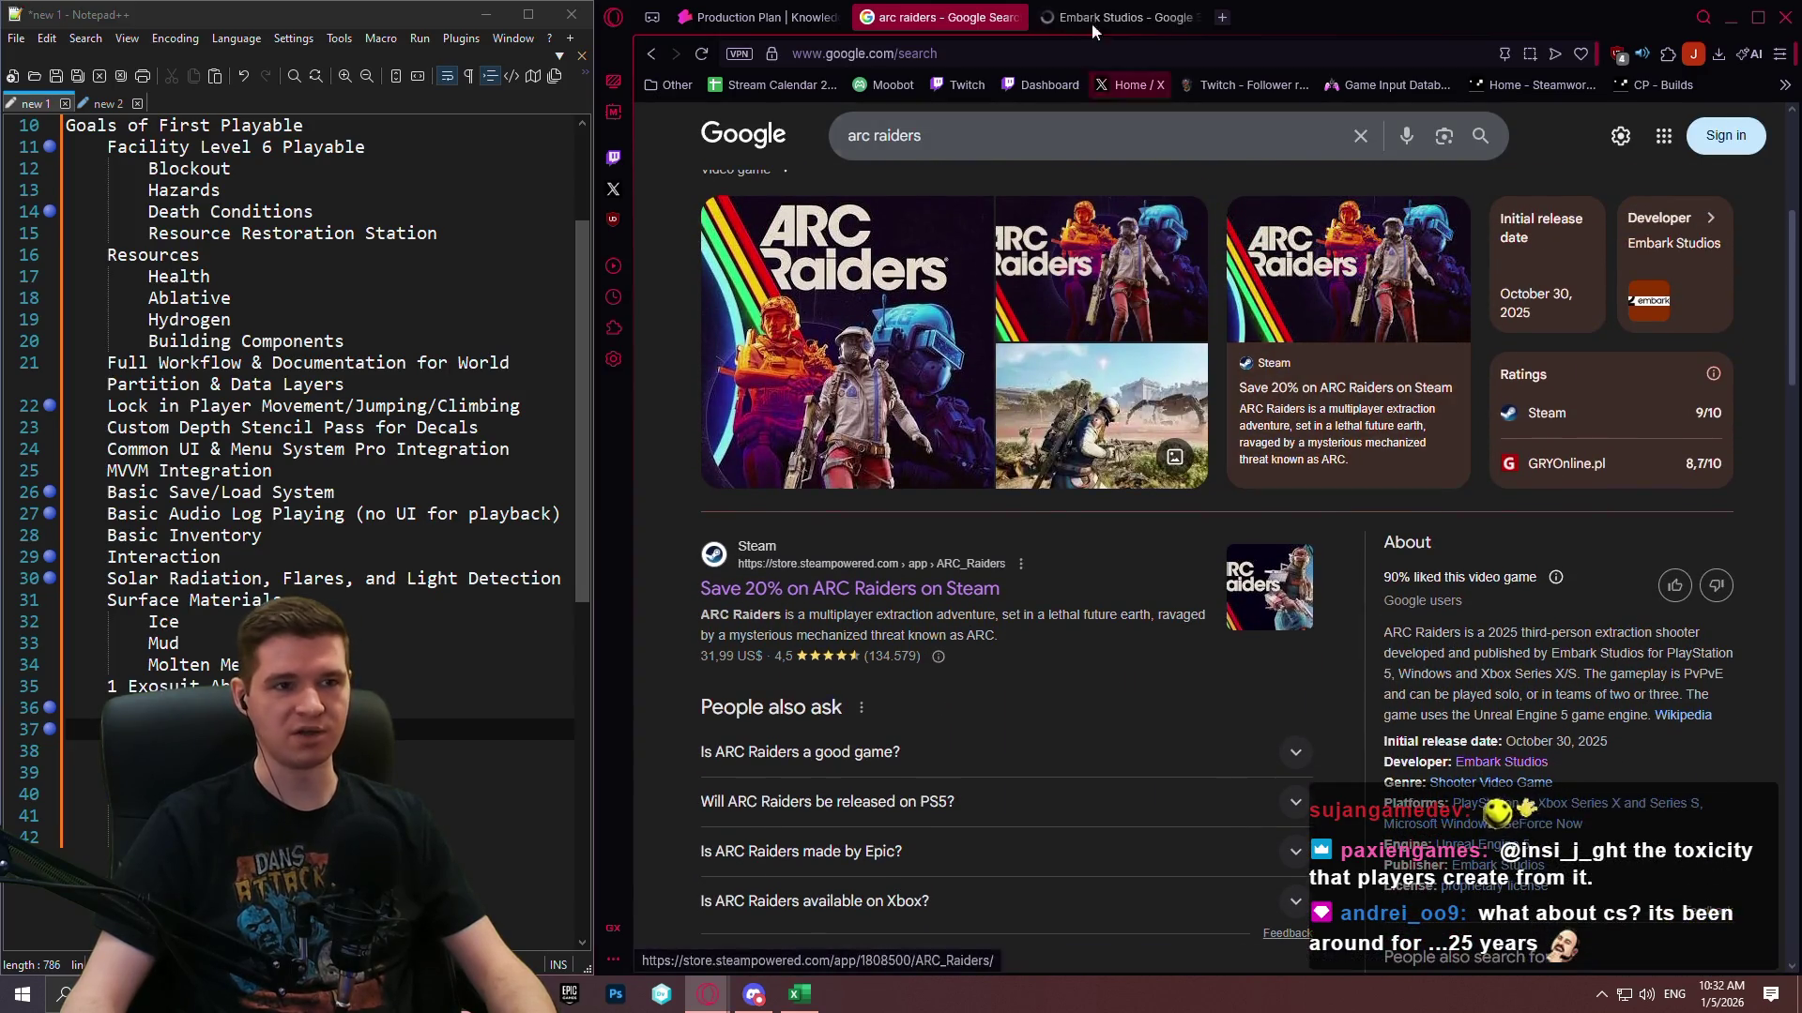
pyautogui.click(1107, 17)
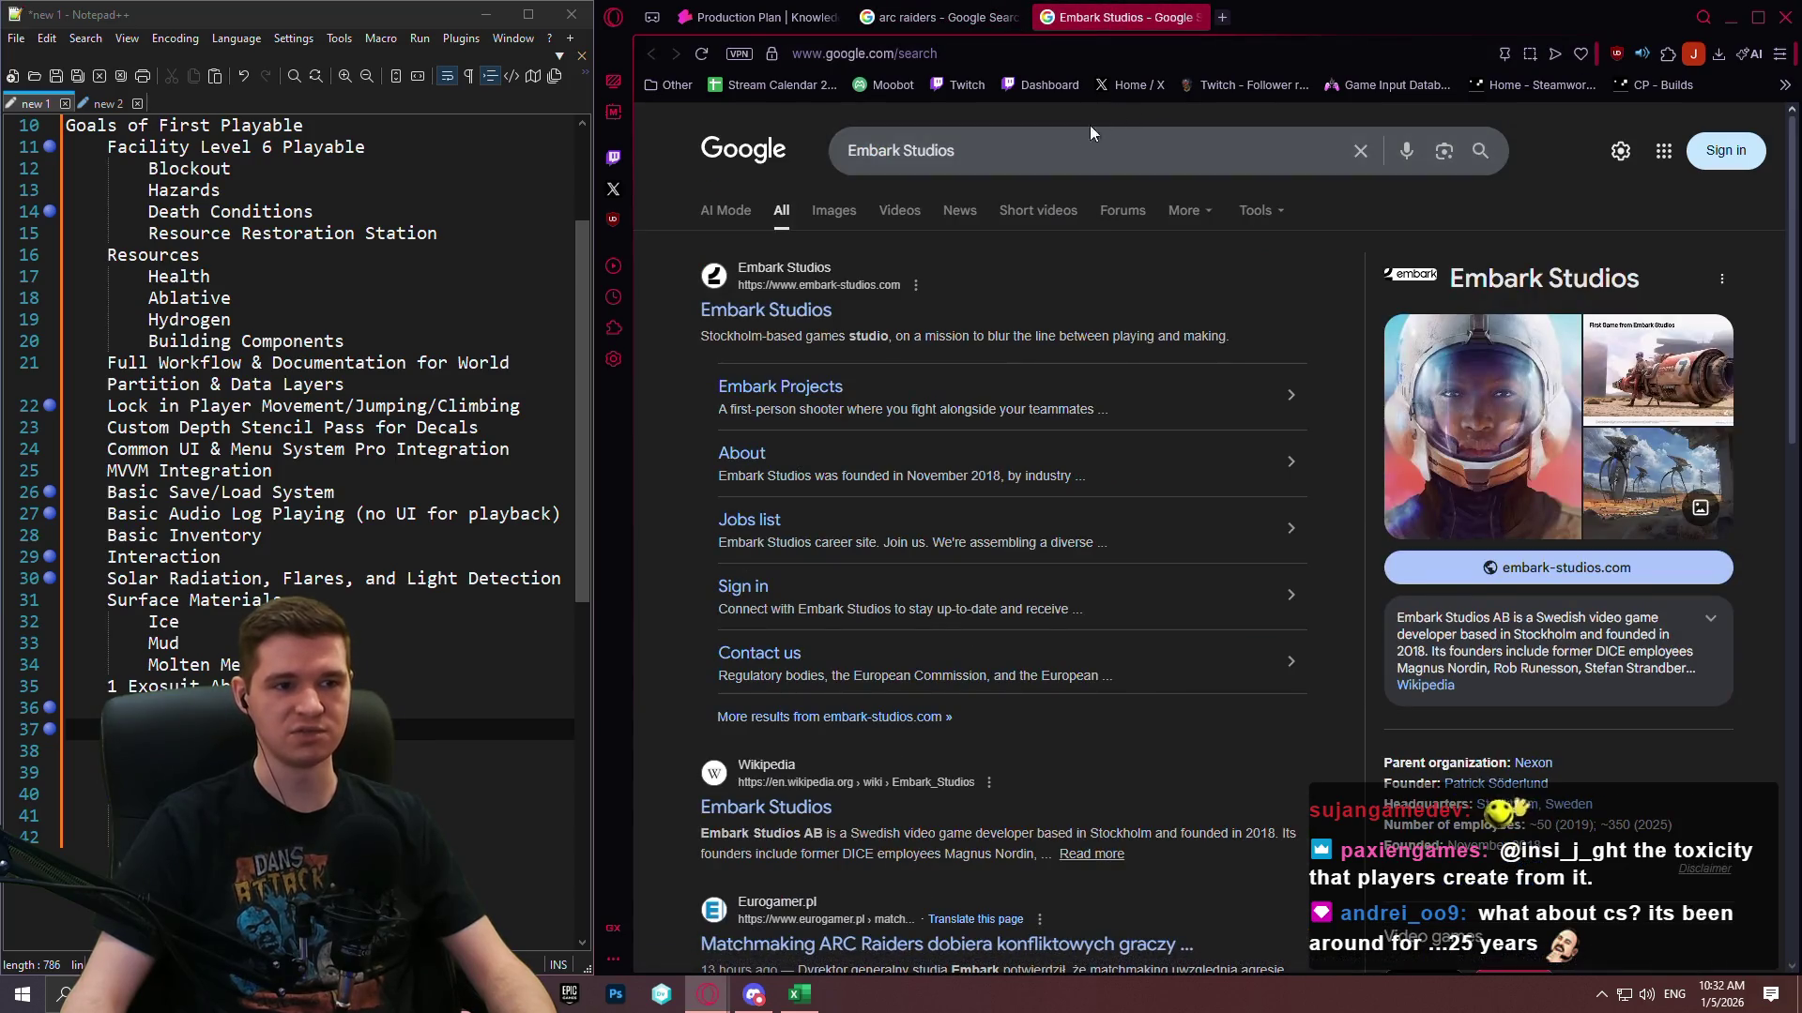
pyautogui.click(1194, 17)
# Search 'arc raiders budget' and read the AI overview on its price and budget.
pyautogui.click(990, 136)
pyautogui.write('budget')
pyautogui.press('Return')
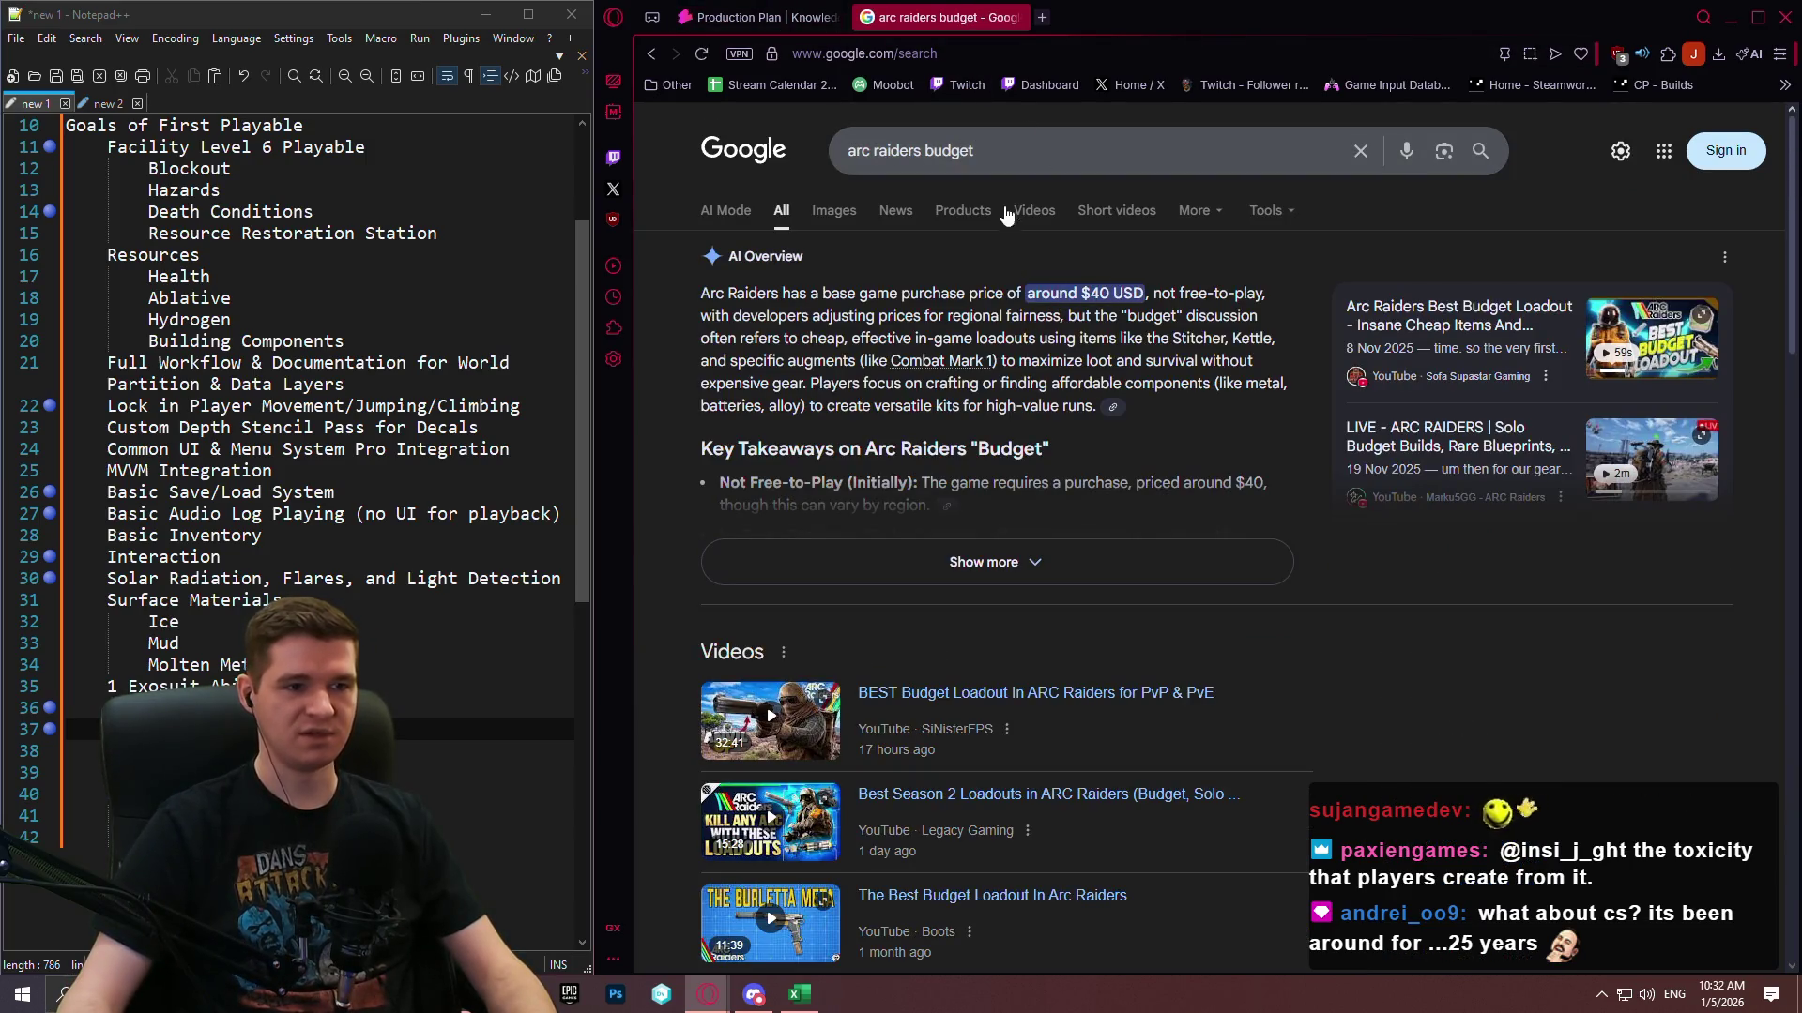
pyautogui.moveTo(1113, 293); pyautogui.dragTo(1144, 294)
pyautogui.scroll(-3, 1337, 414)
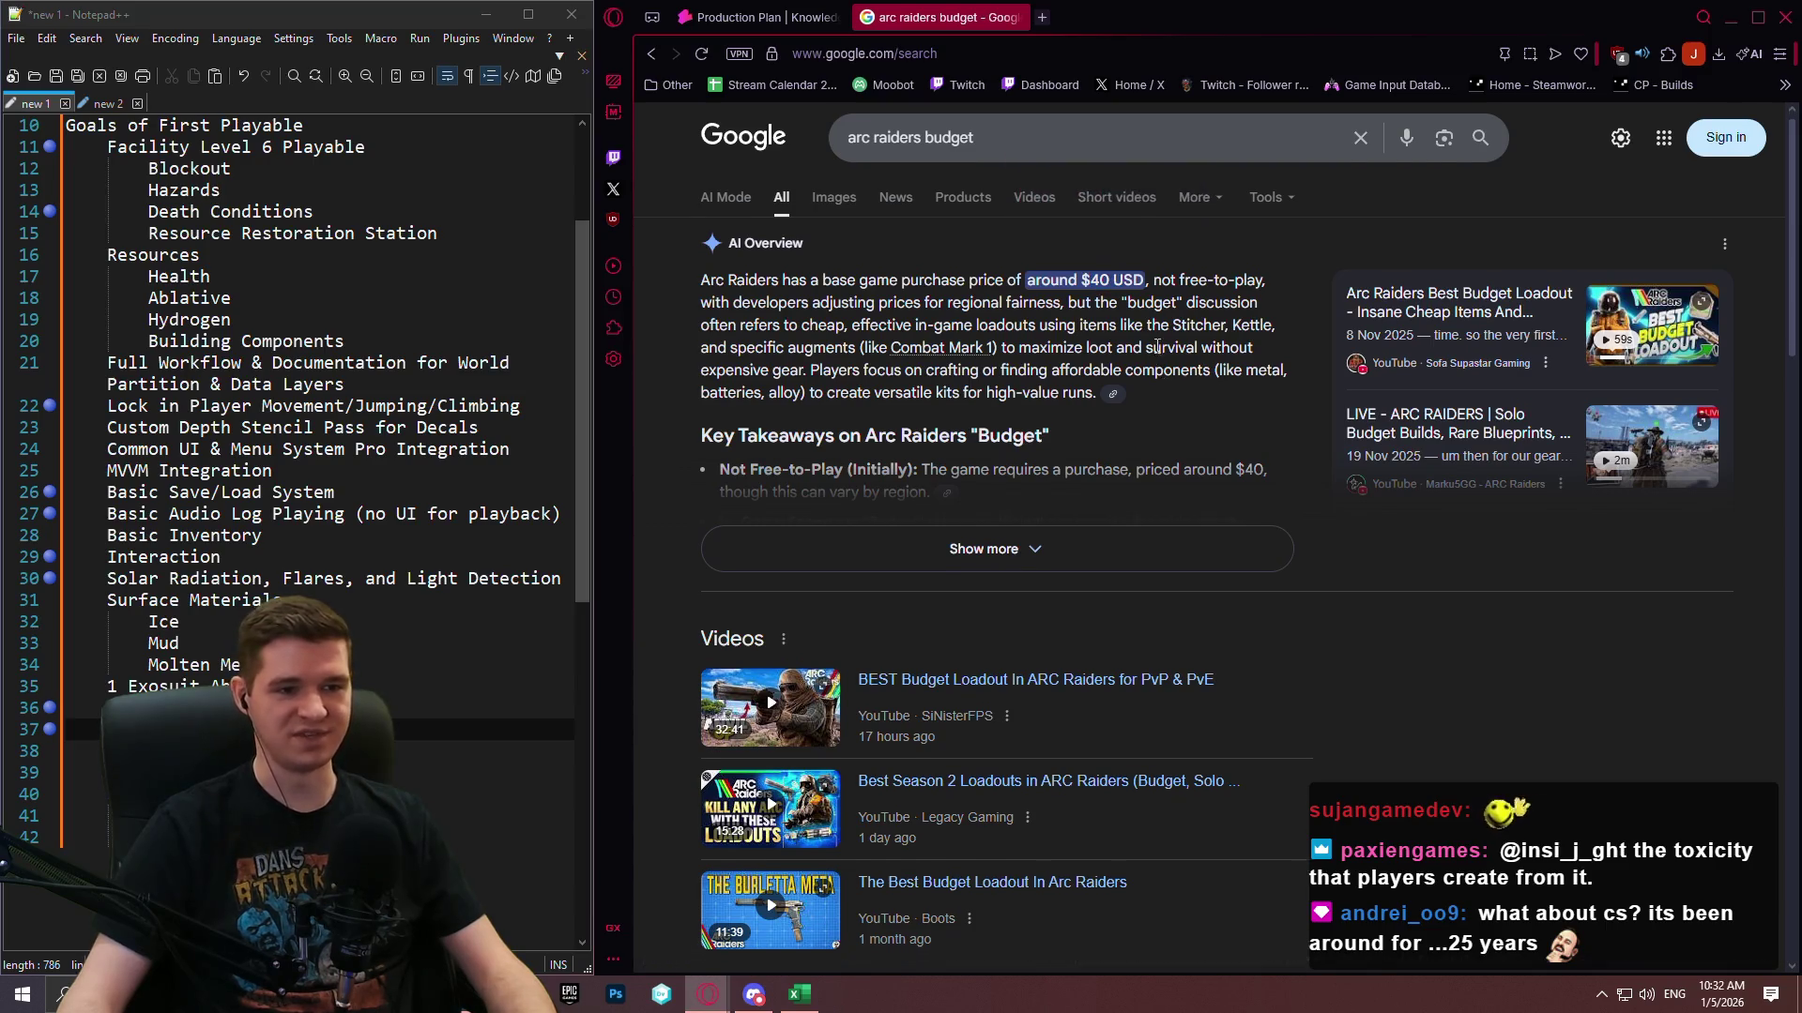
pyautogui.scroll(-3, 1337, 414)
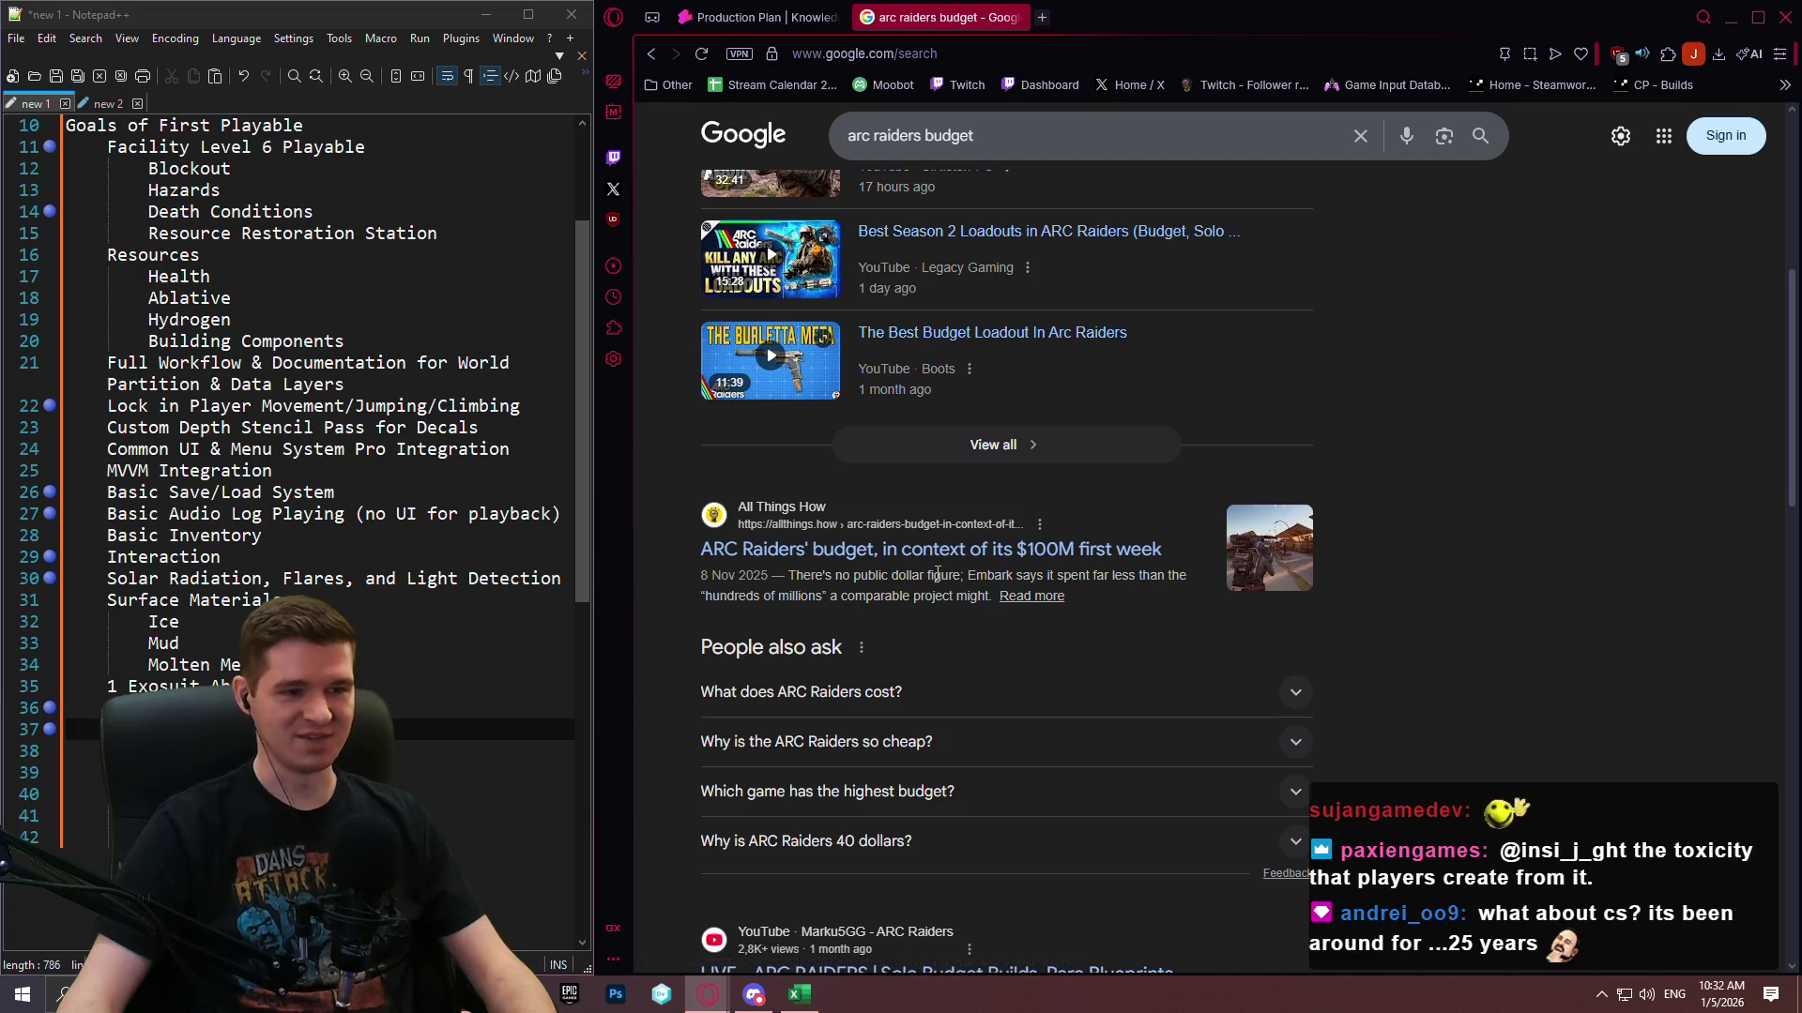
pyautogui.scroll(-3, 1102, 302)
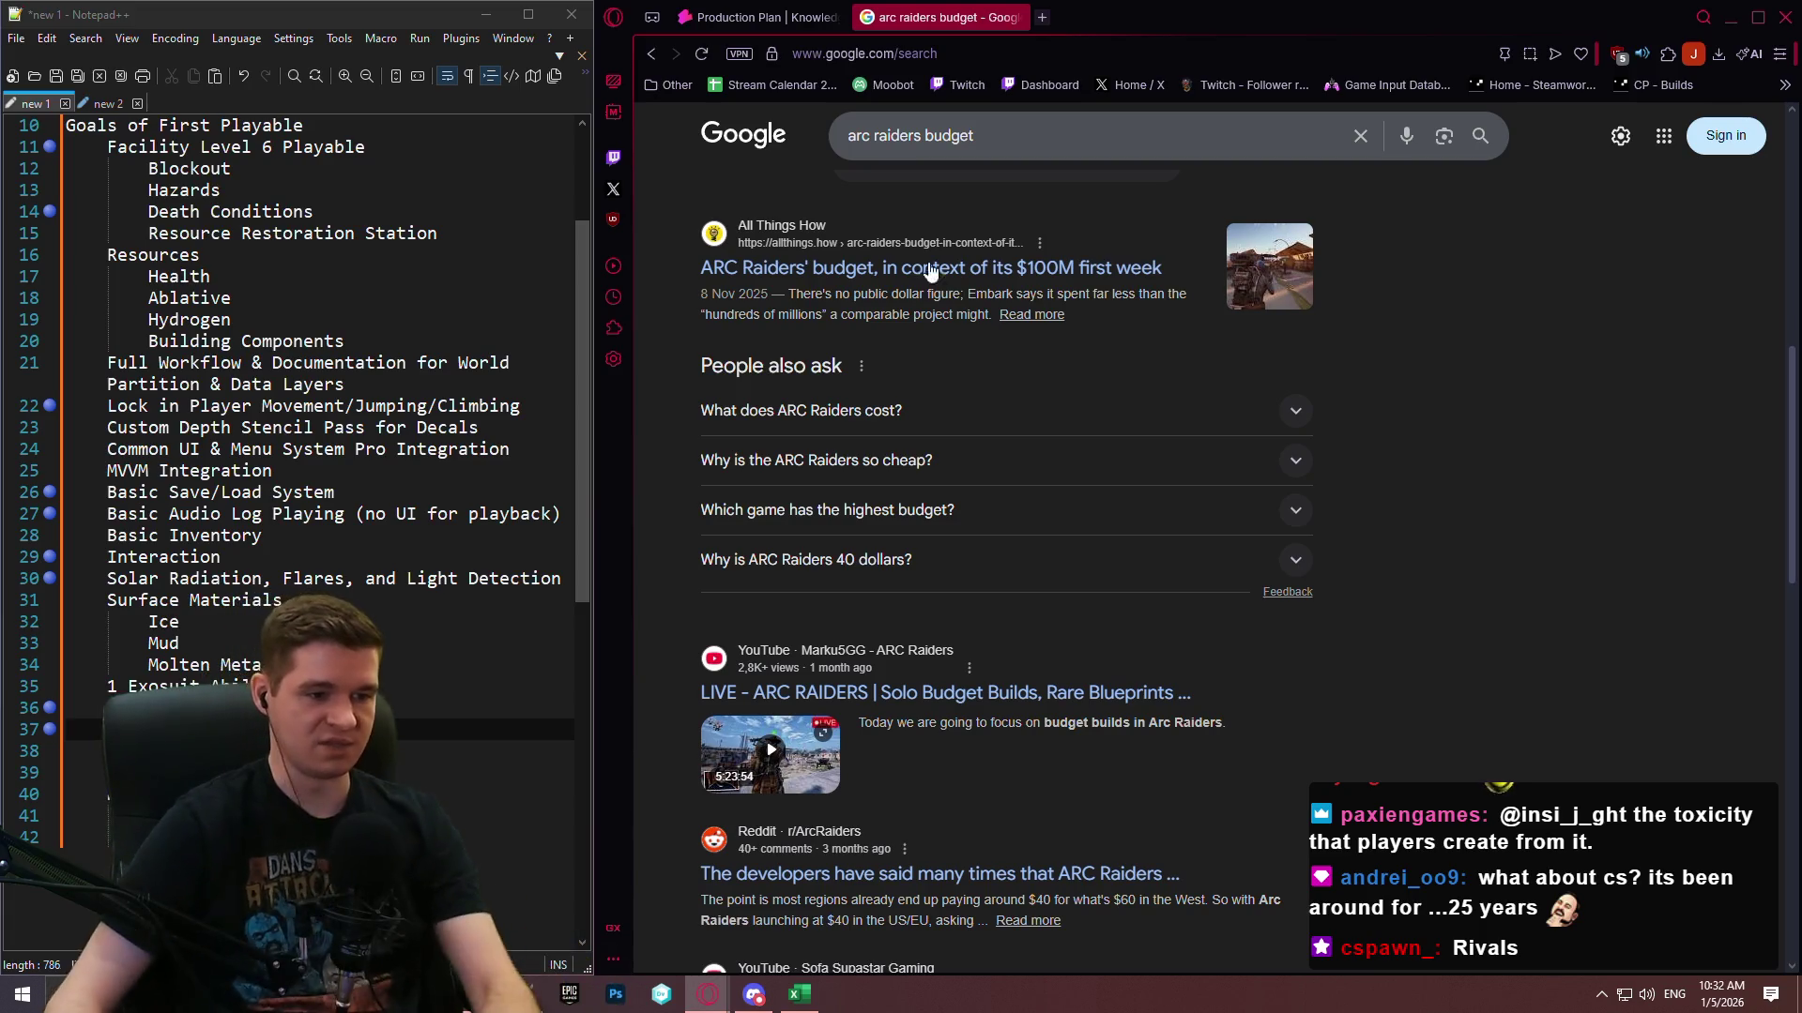
pyautogui.scroll(-4, 989, 380)
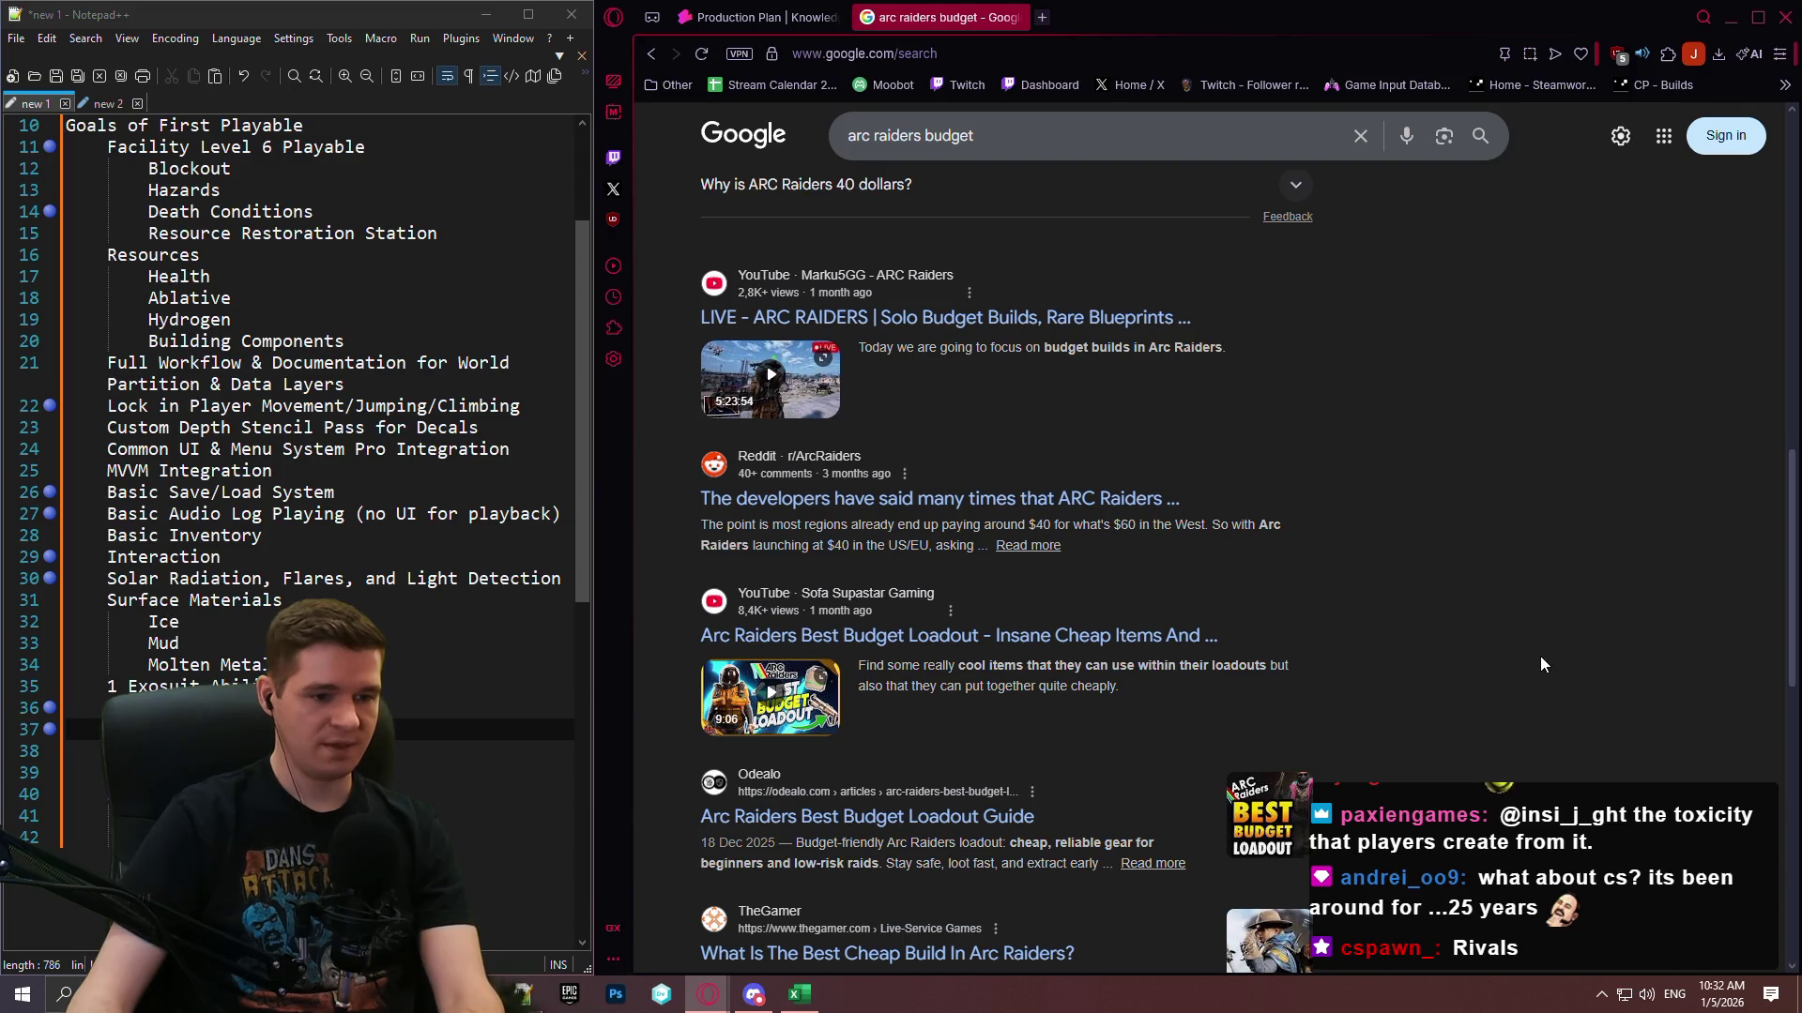
pyautogui.scroll(15, 1540, 664)
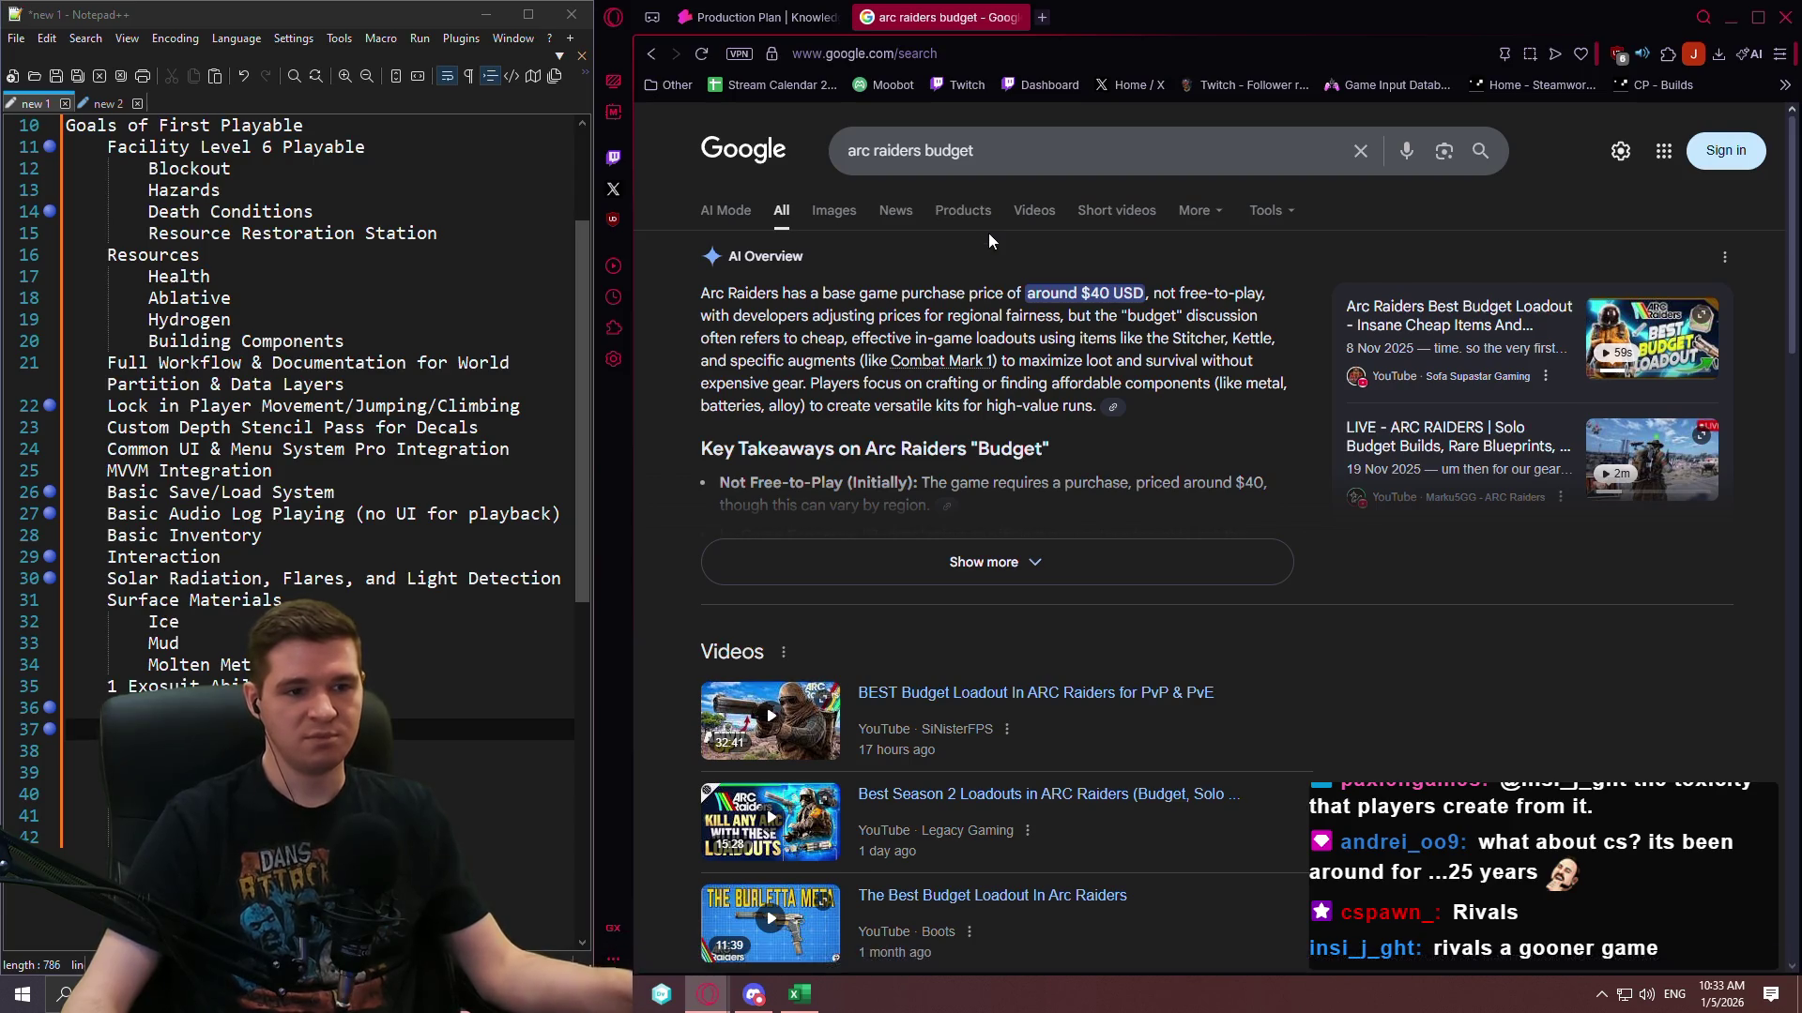
pyautogui.doubleClick(930, 142)
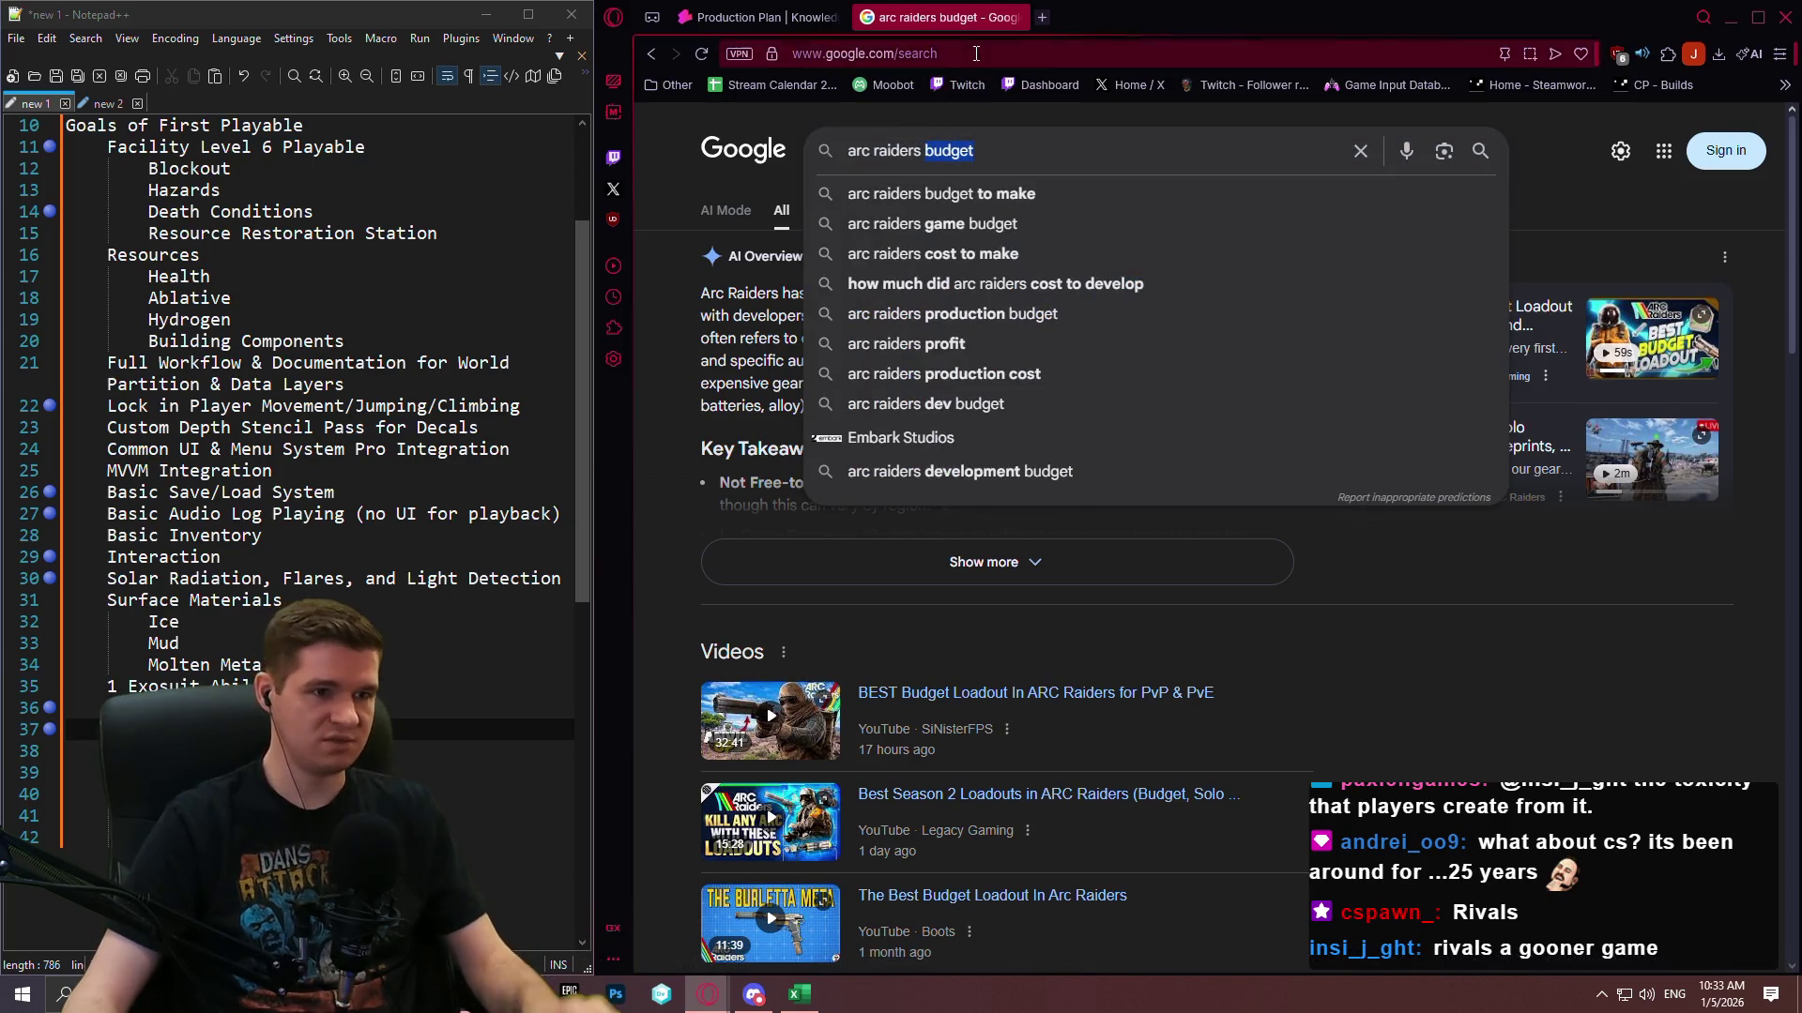
# Load SteamDB, search 'arc', and review the ARC Raiders app page.
pyautogui.click(976, 53)
pyautogui.write('steamdb')
pyautogui.press('Return')
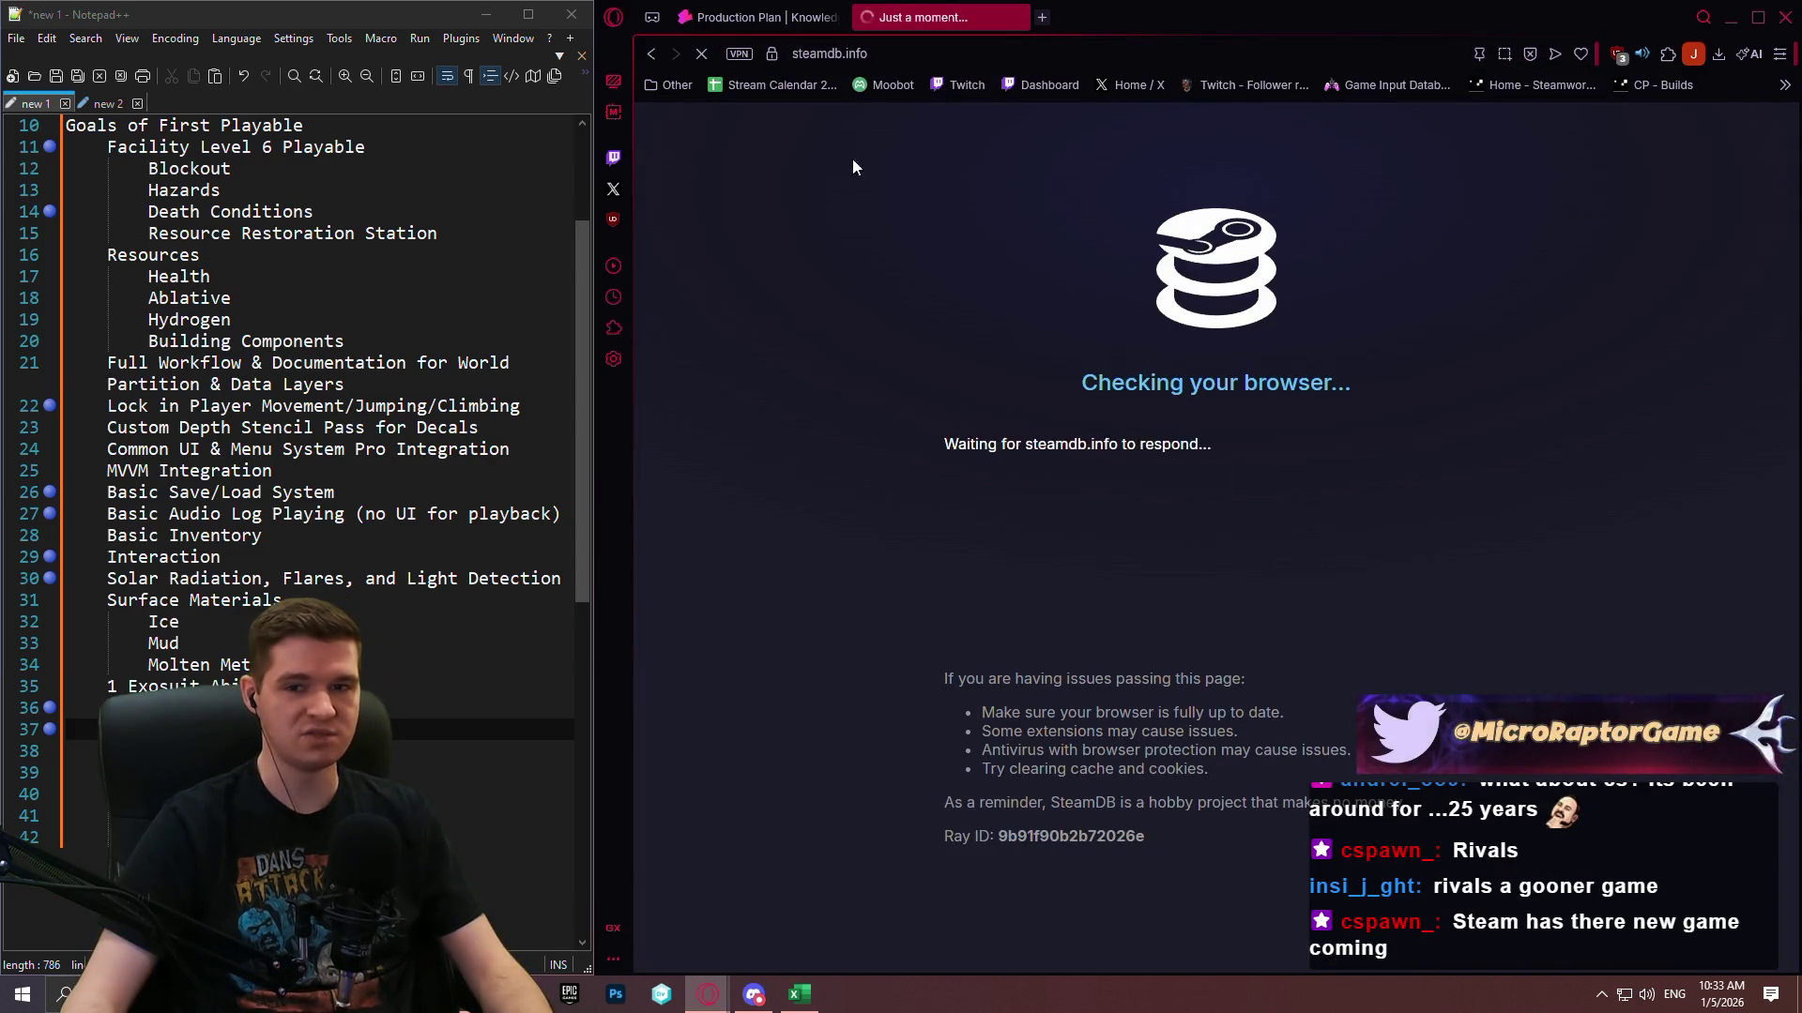
pyautogui.click(924, 125)
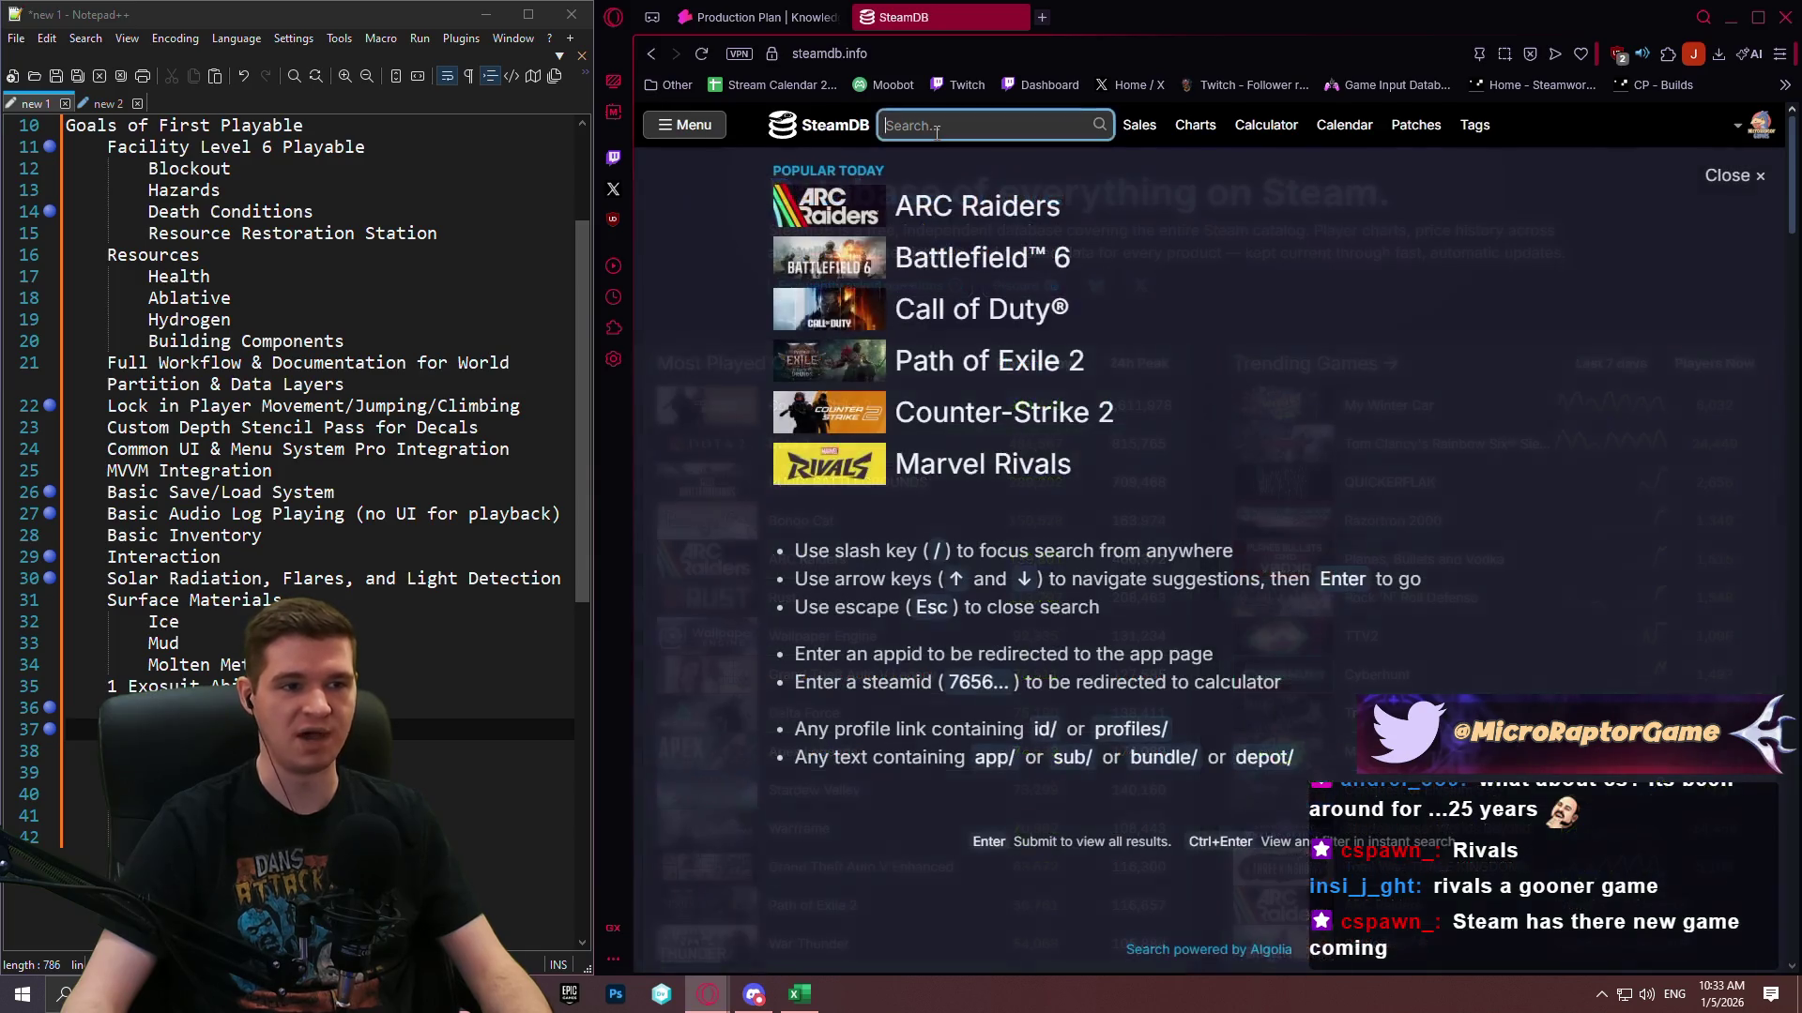
pyautogui.write('arc')
pyautogui.click(1003, 238)
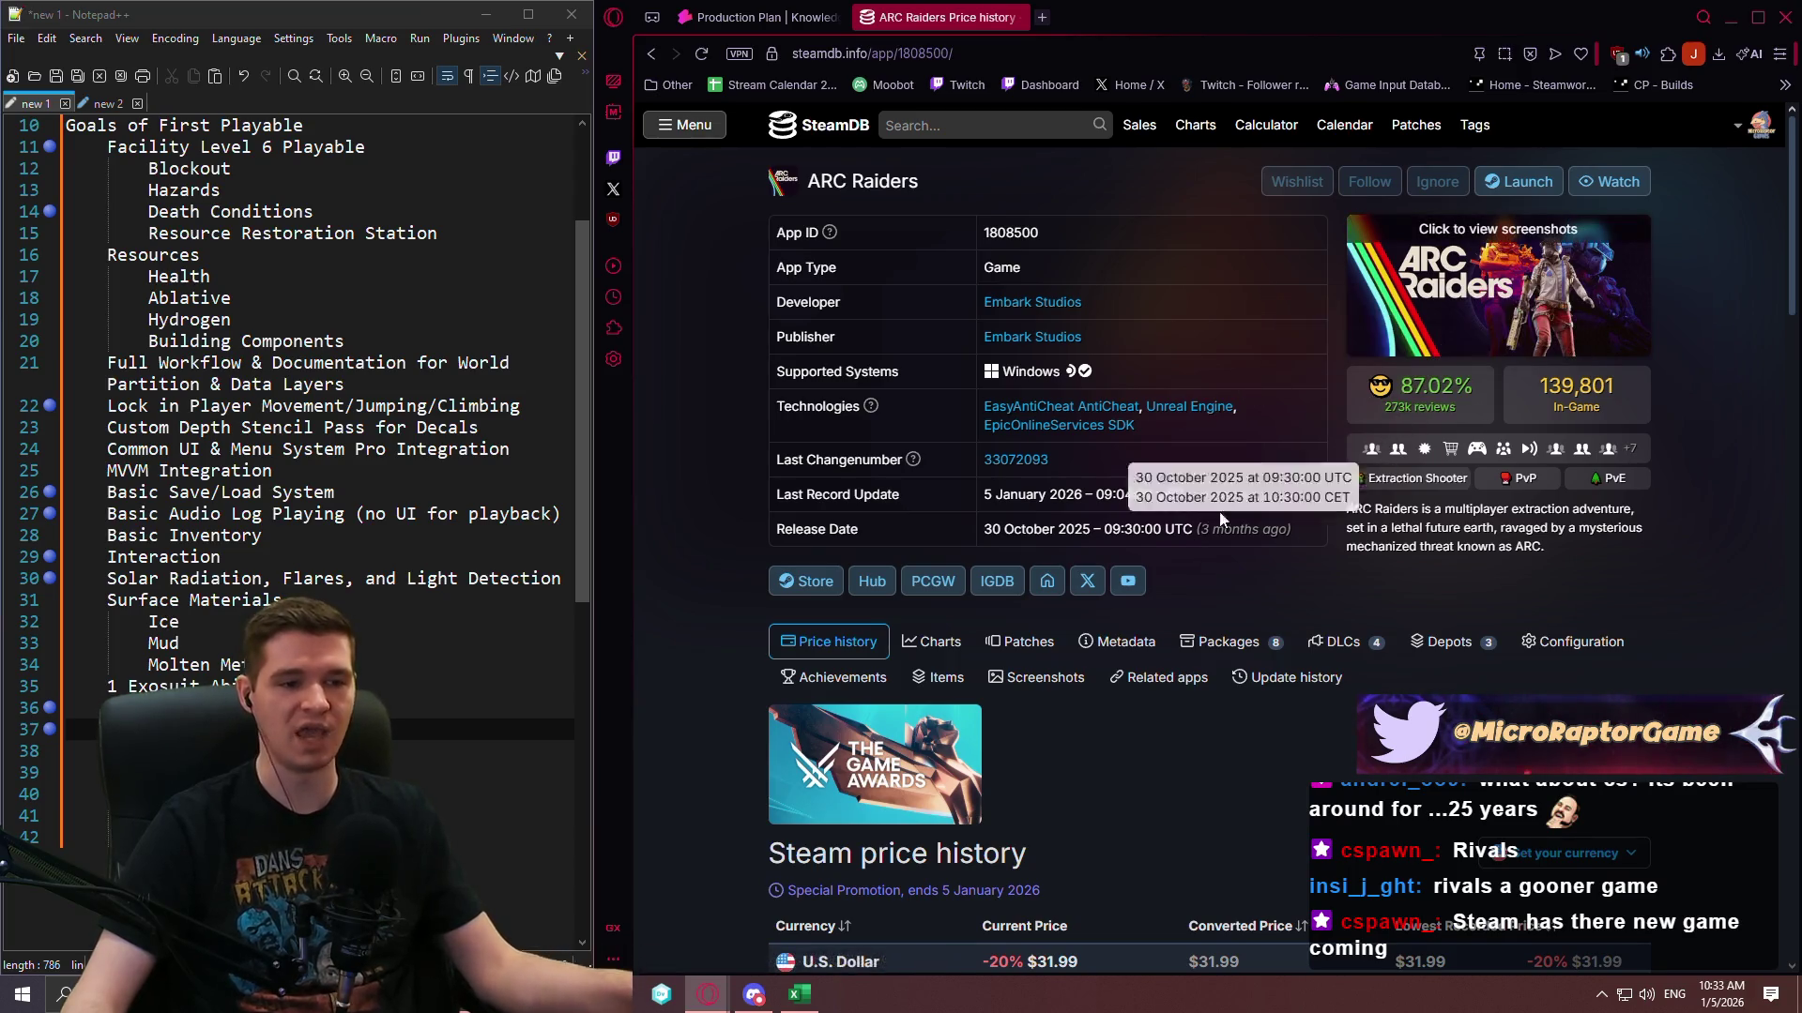
pyautogui.scroll(-4, 1235, 543)
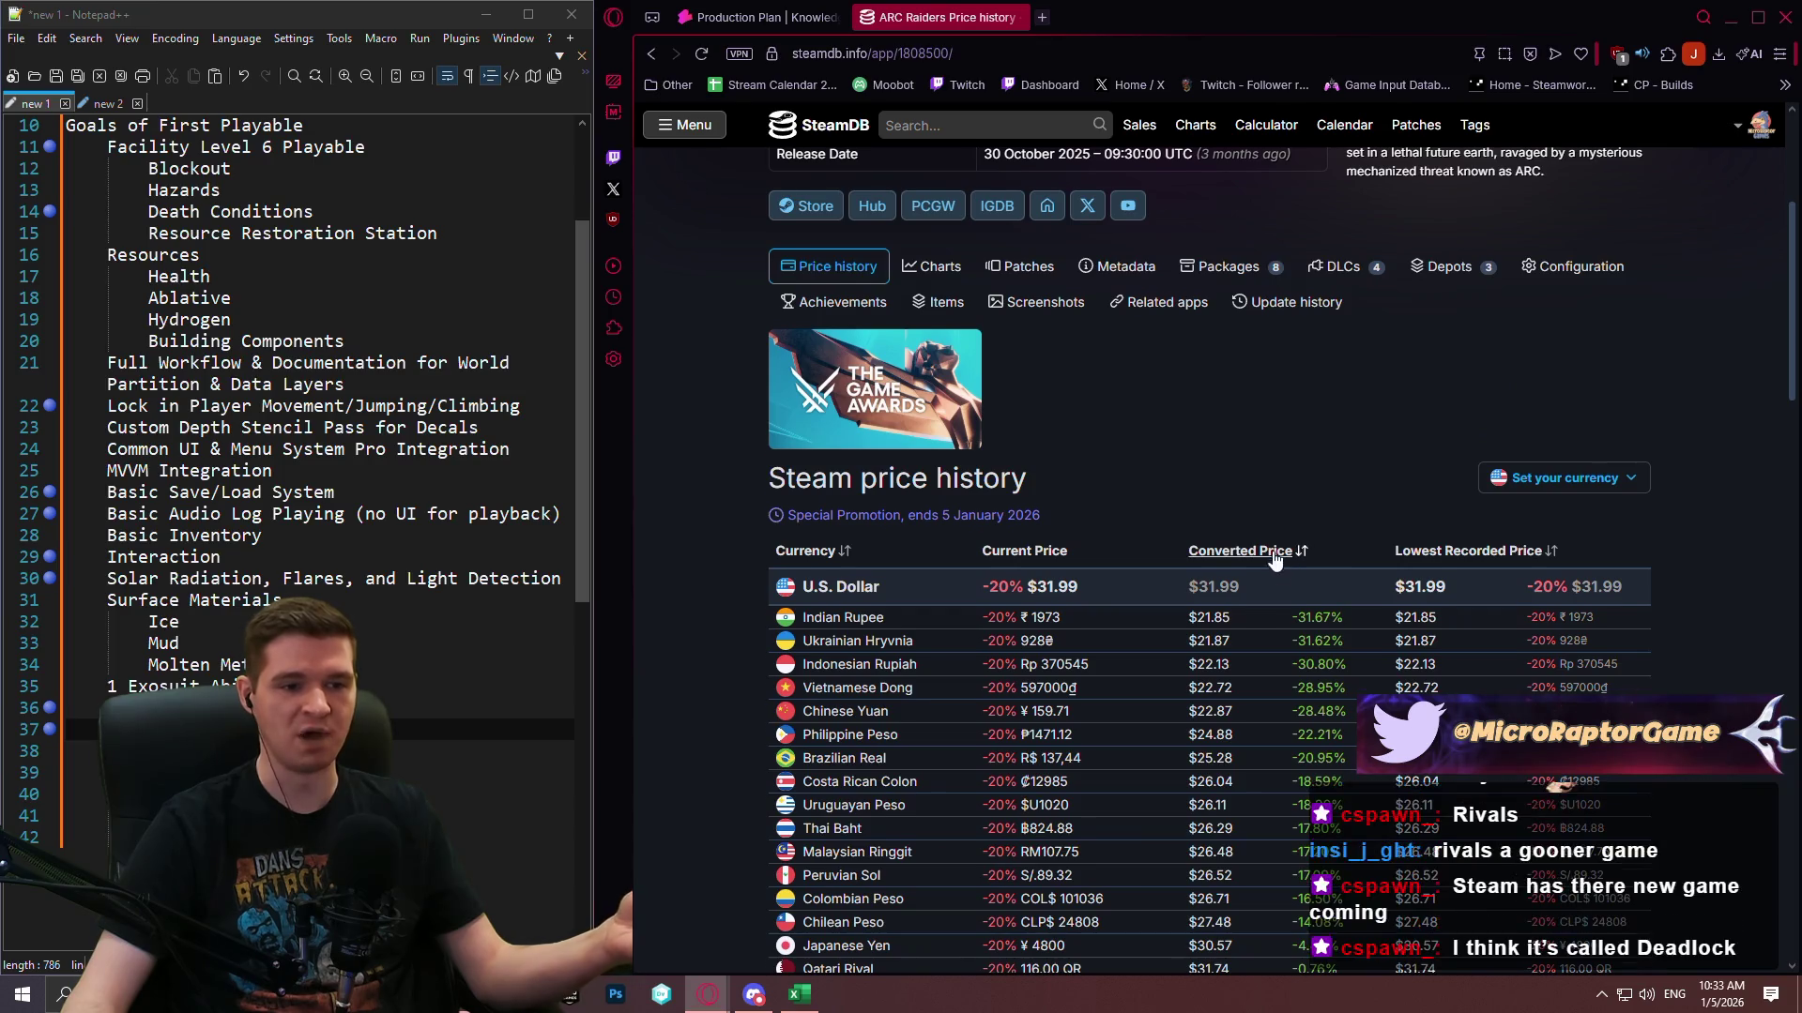
pyautogui.scroll(2, 1248, 537)
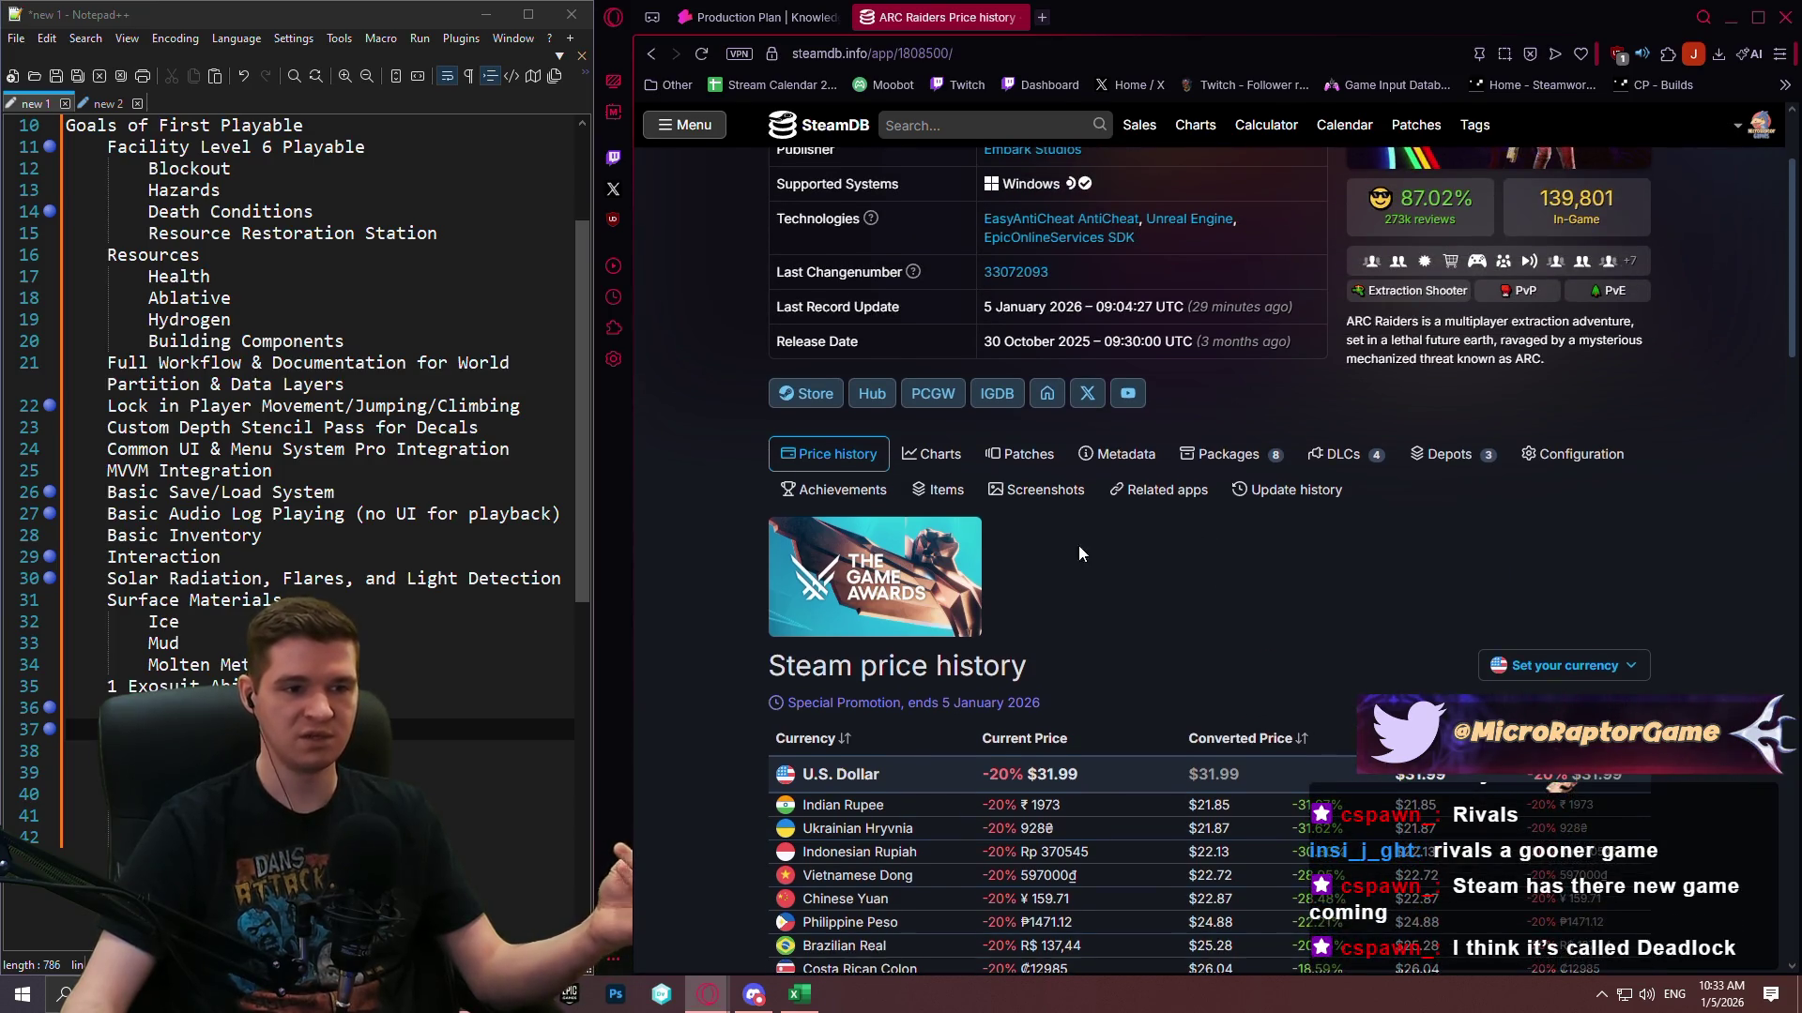
pyautogui.scroll(2, 1079, 544)
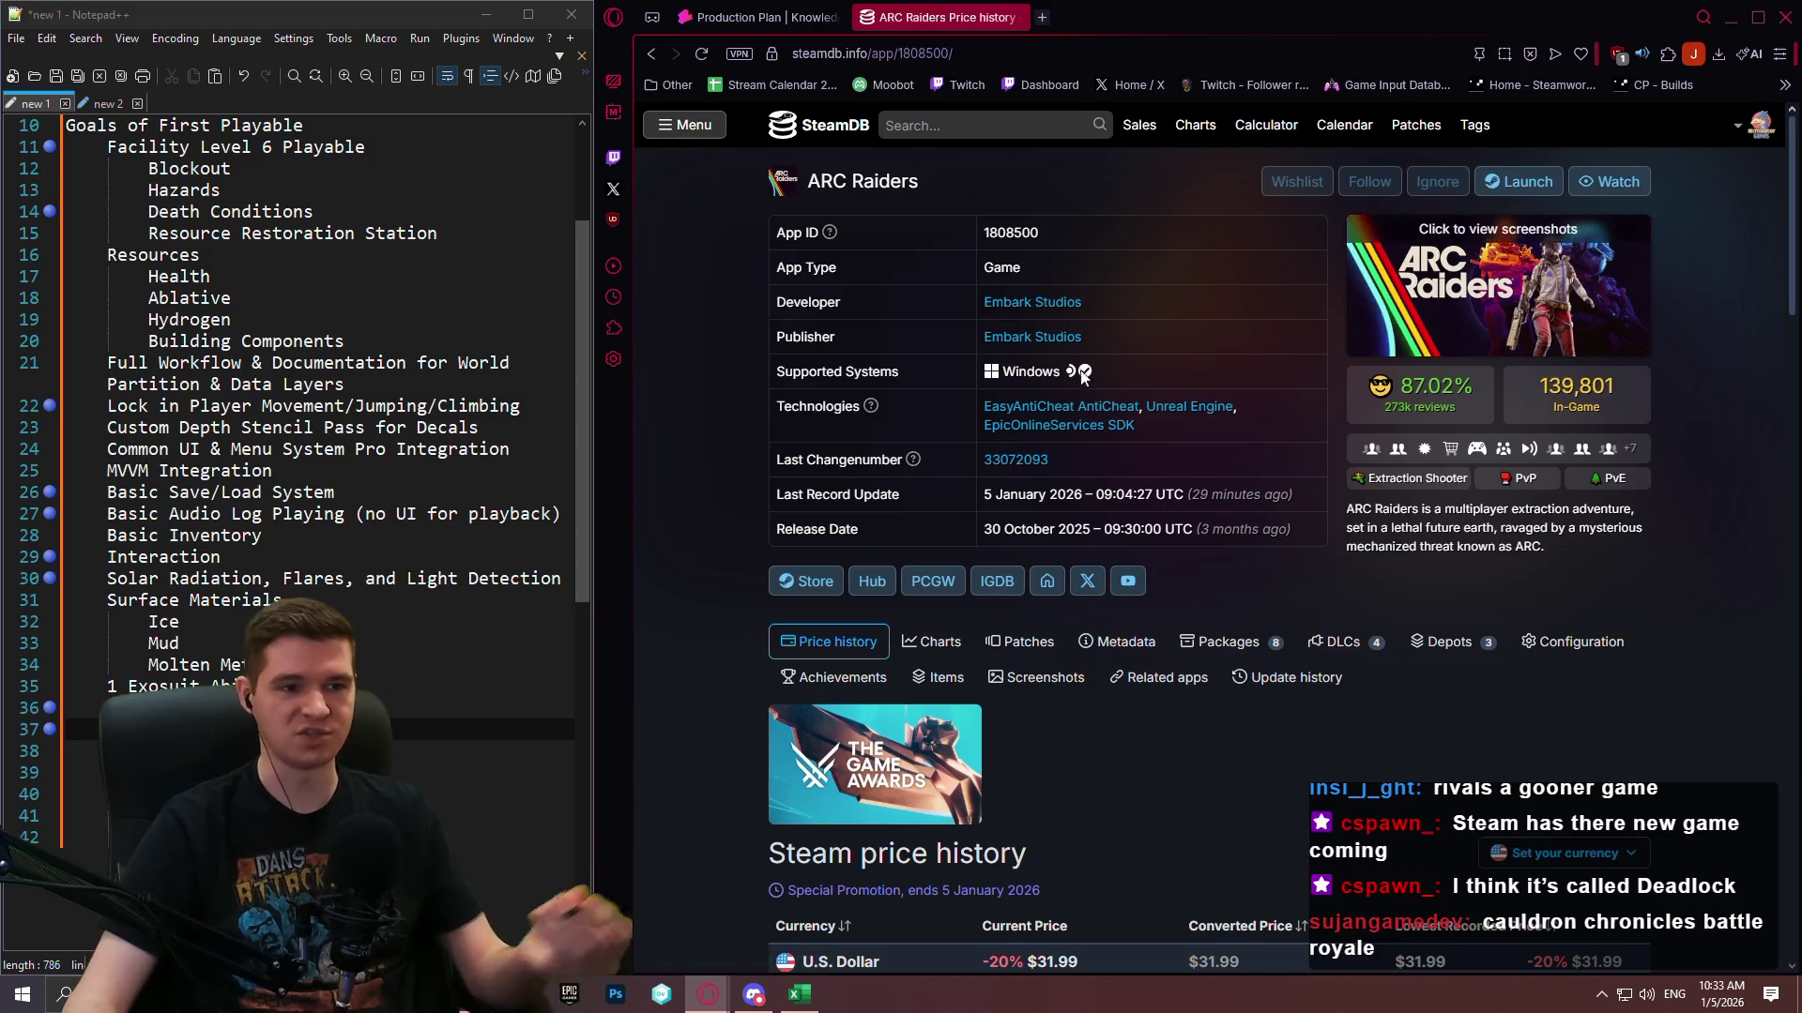
# Browse Embark Studios' developer page, then go back to the SteamDB home page.
pyautogui.click(1051, 303)
pyautogui.scroll(-10, 1478, 360)
pyautogui.scroll(-1, 1361, 418)
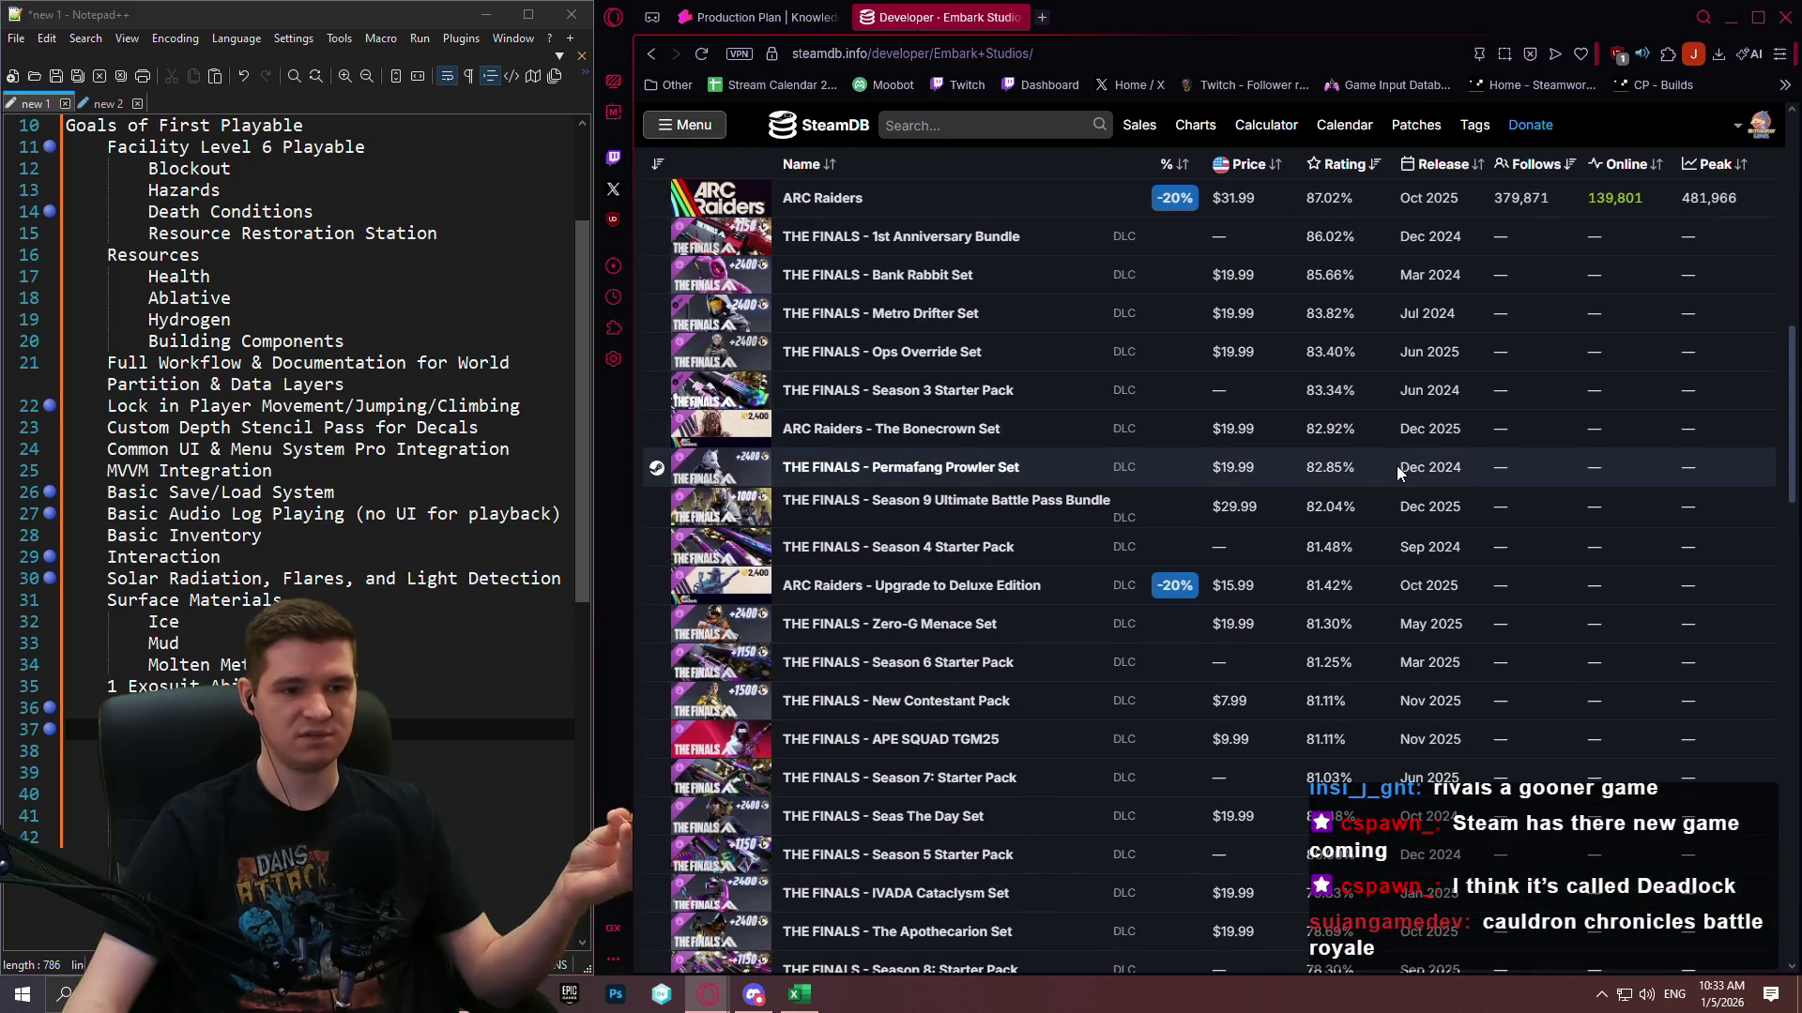
pyautogui.scroll(-5, 1396, 466)
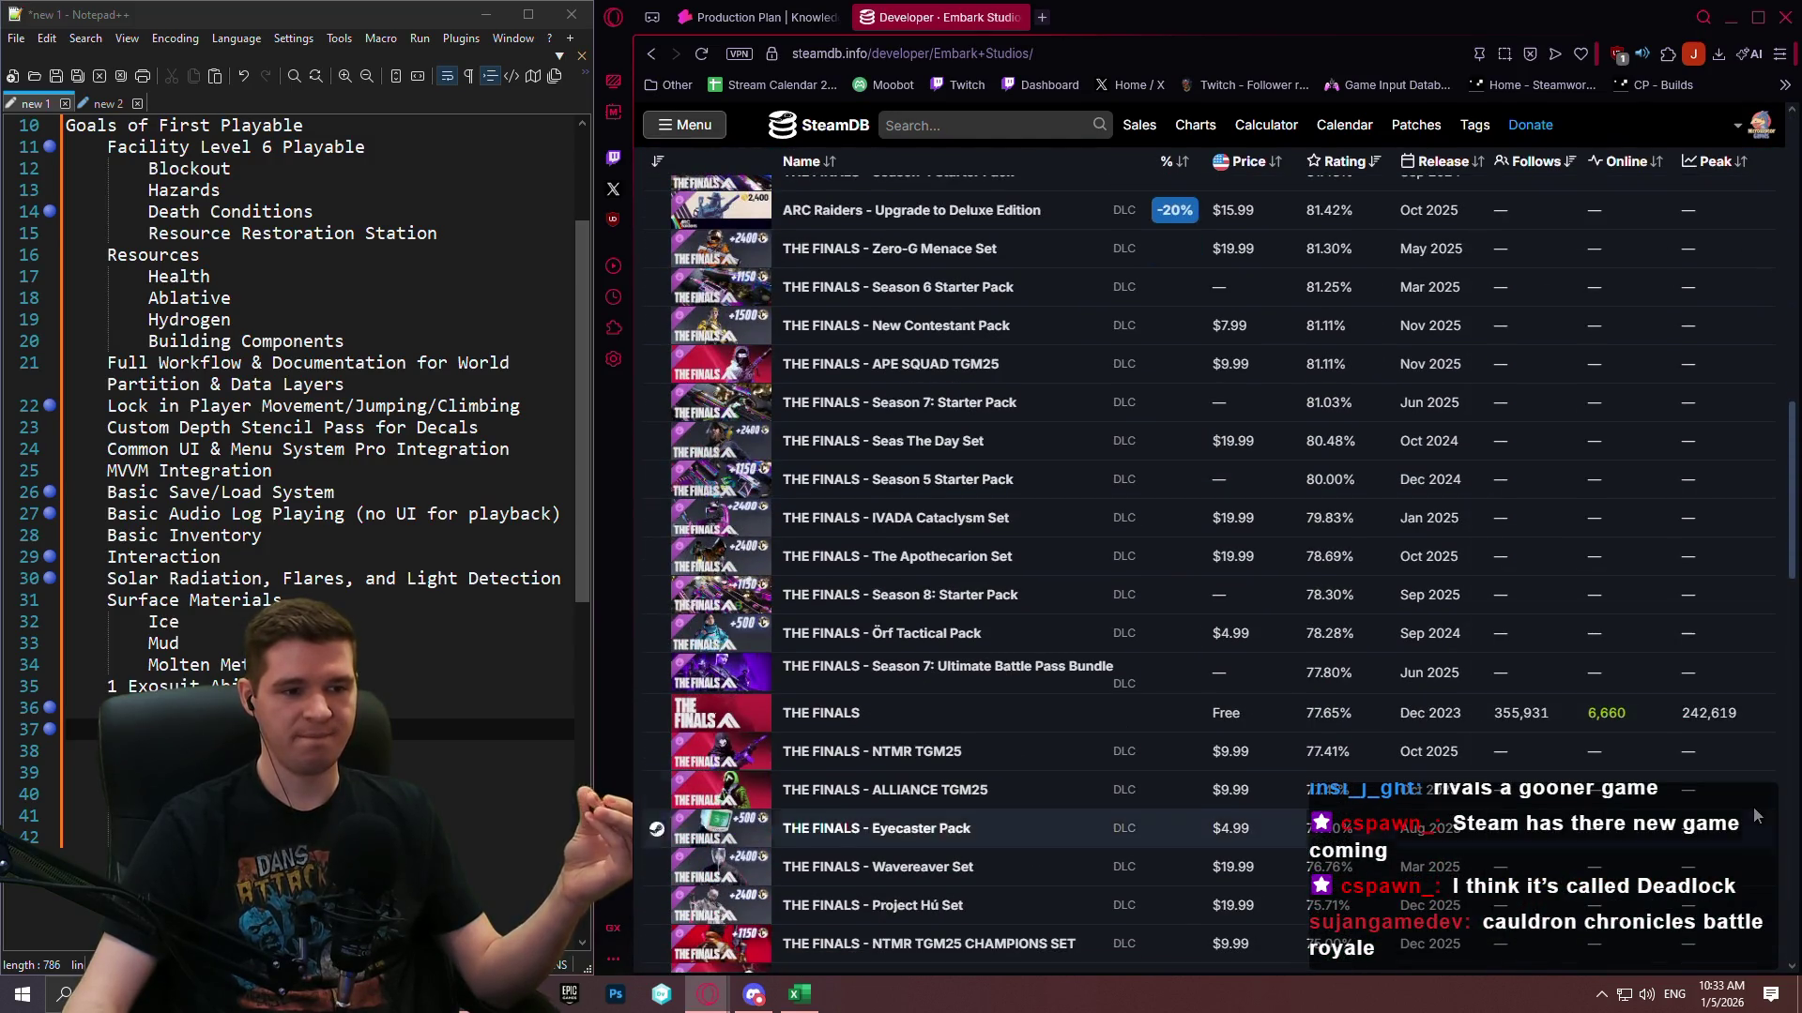
pyautogui.click(645, 53)
pyautogui.click(645, 52)
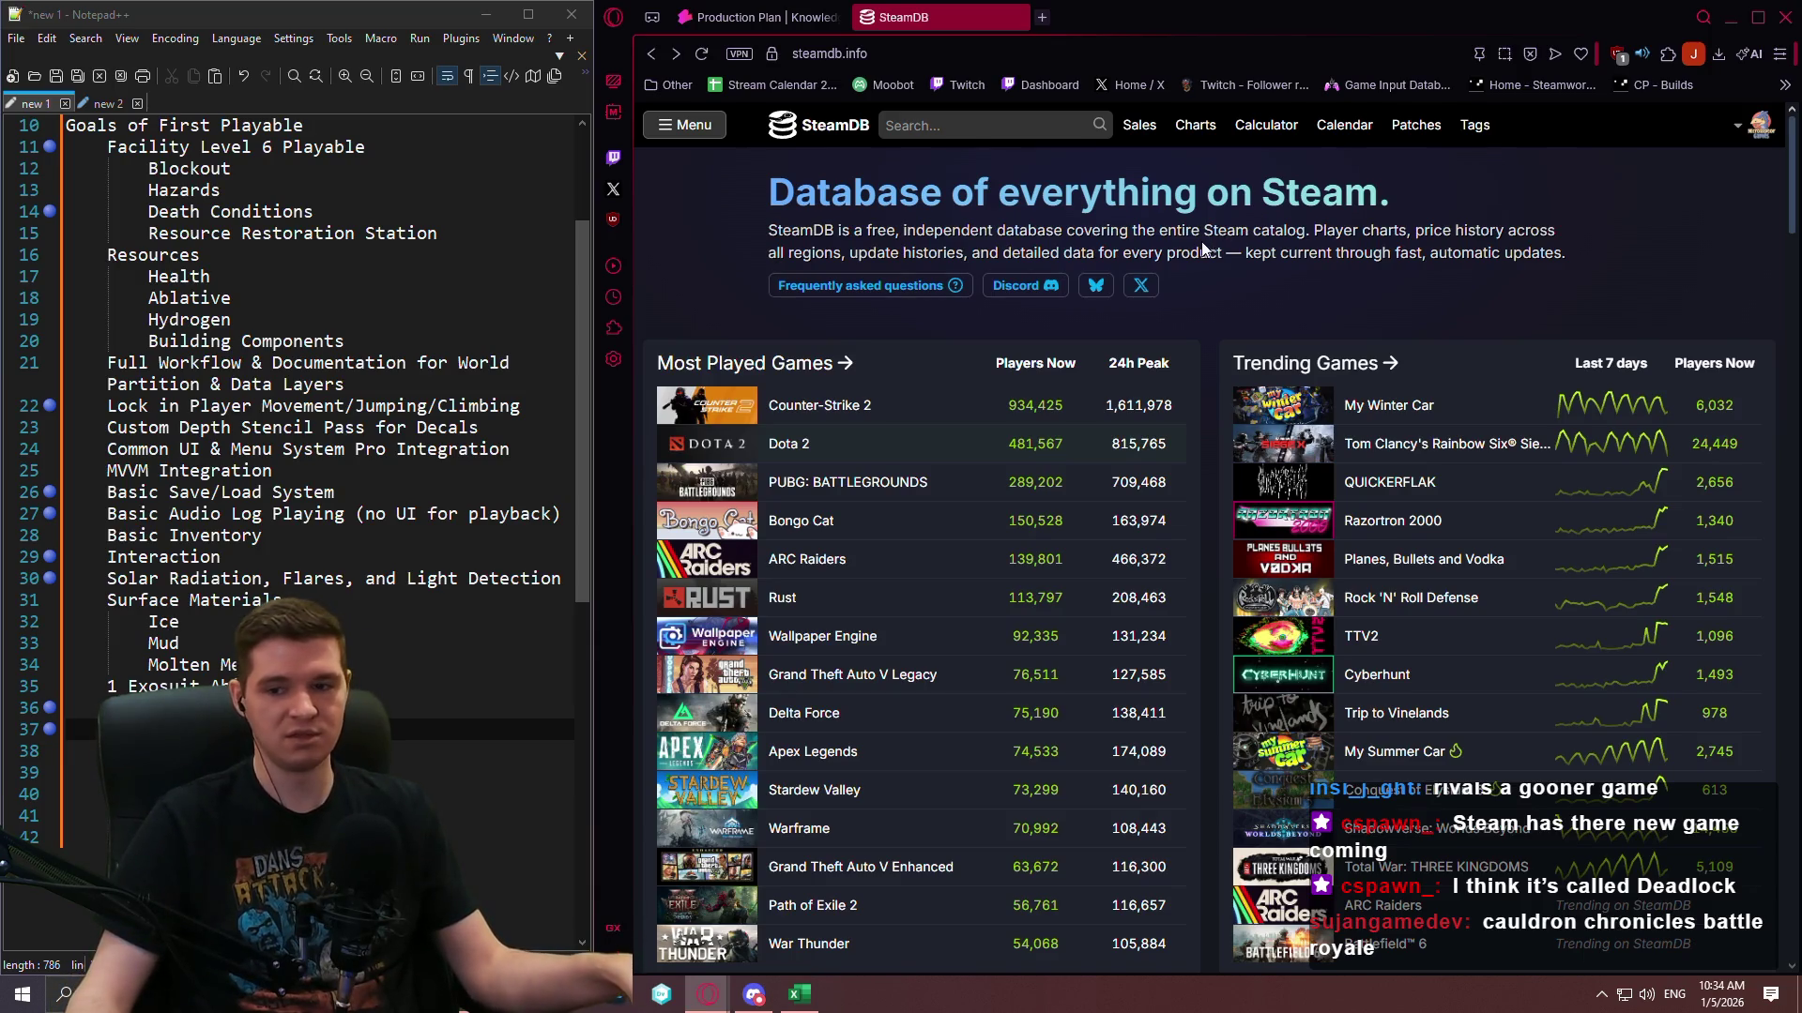
# Check Battlefield 6's player charts from Trending Games, then return to SteamDB's home page.
pyautogui.scroll(-2, 1239, 249)
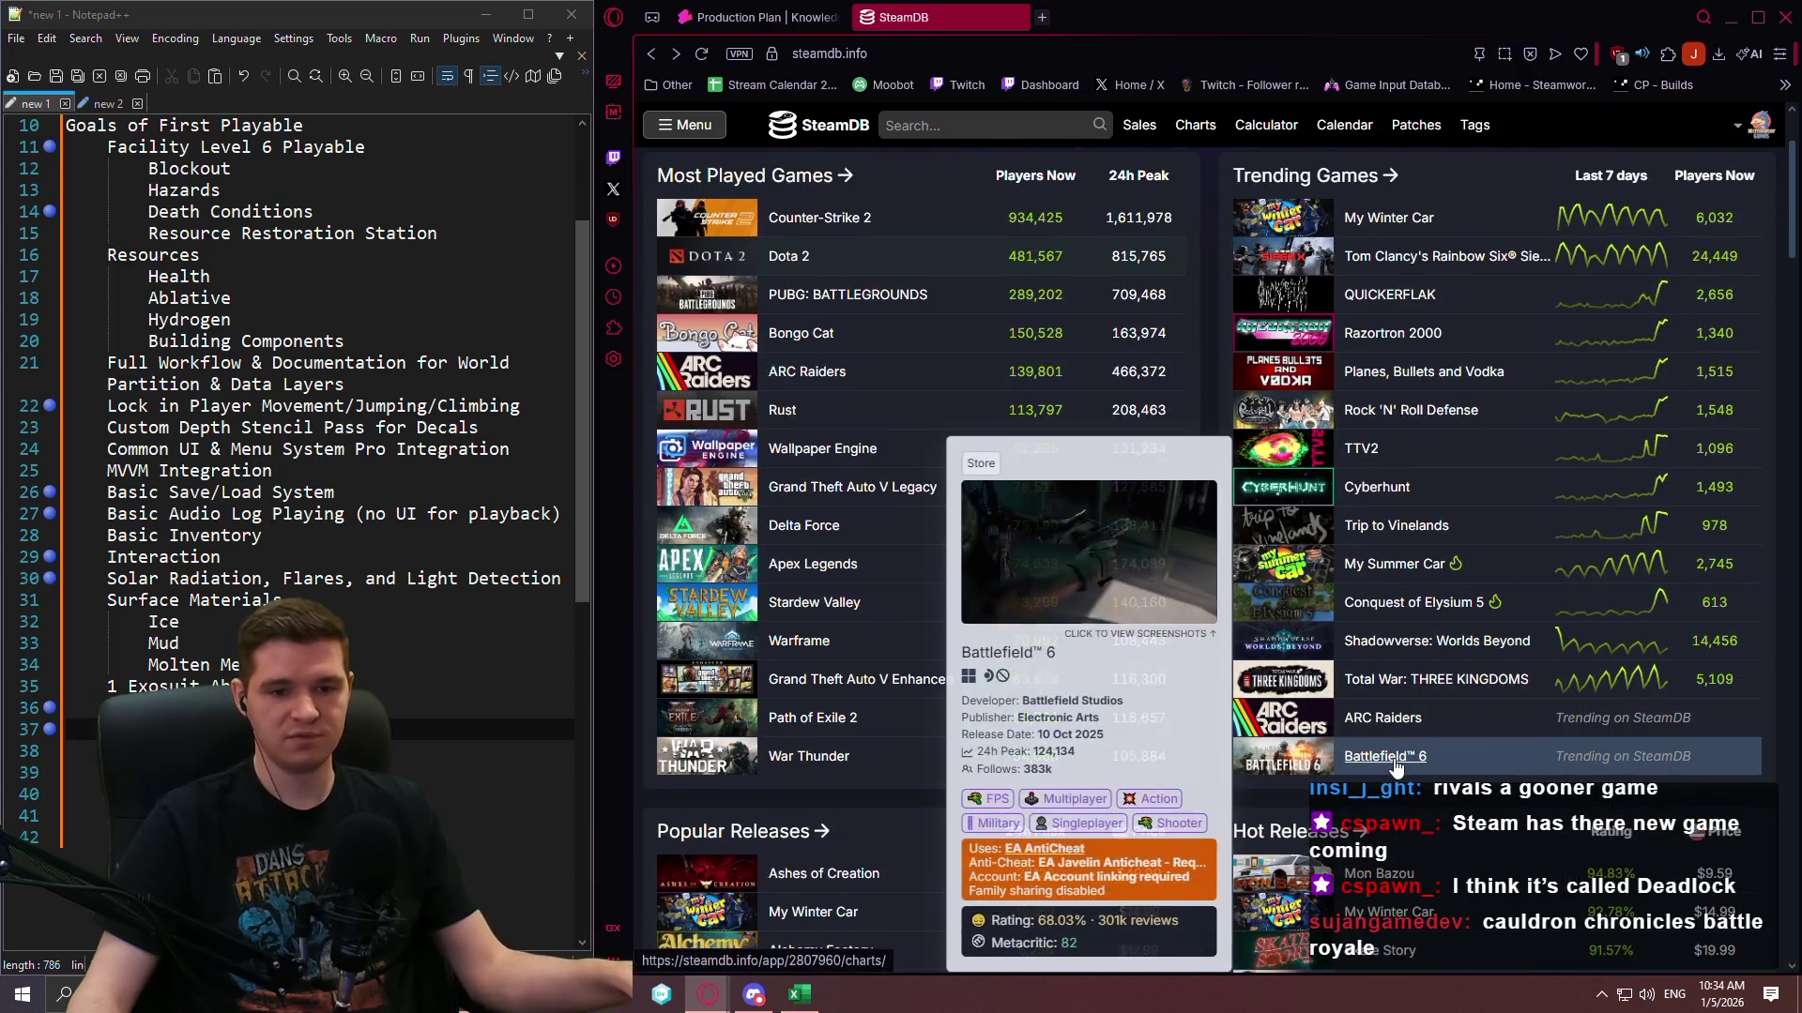
pyautogui.click(1408, 758)
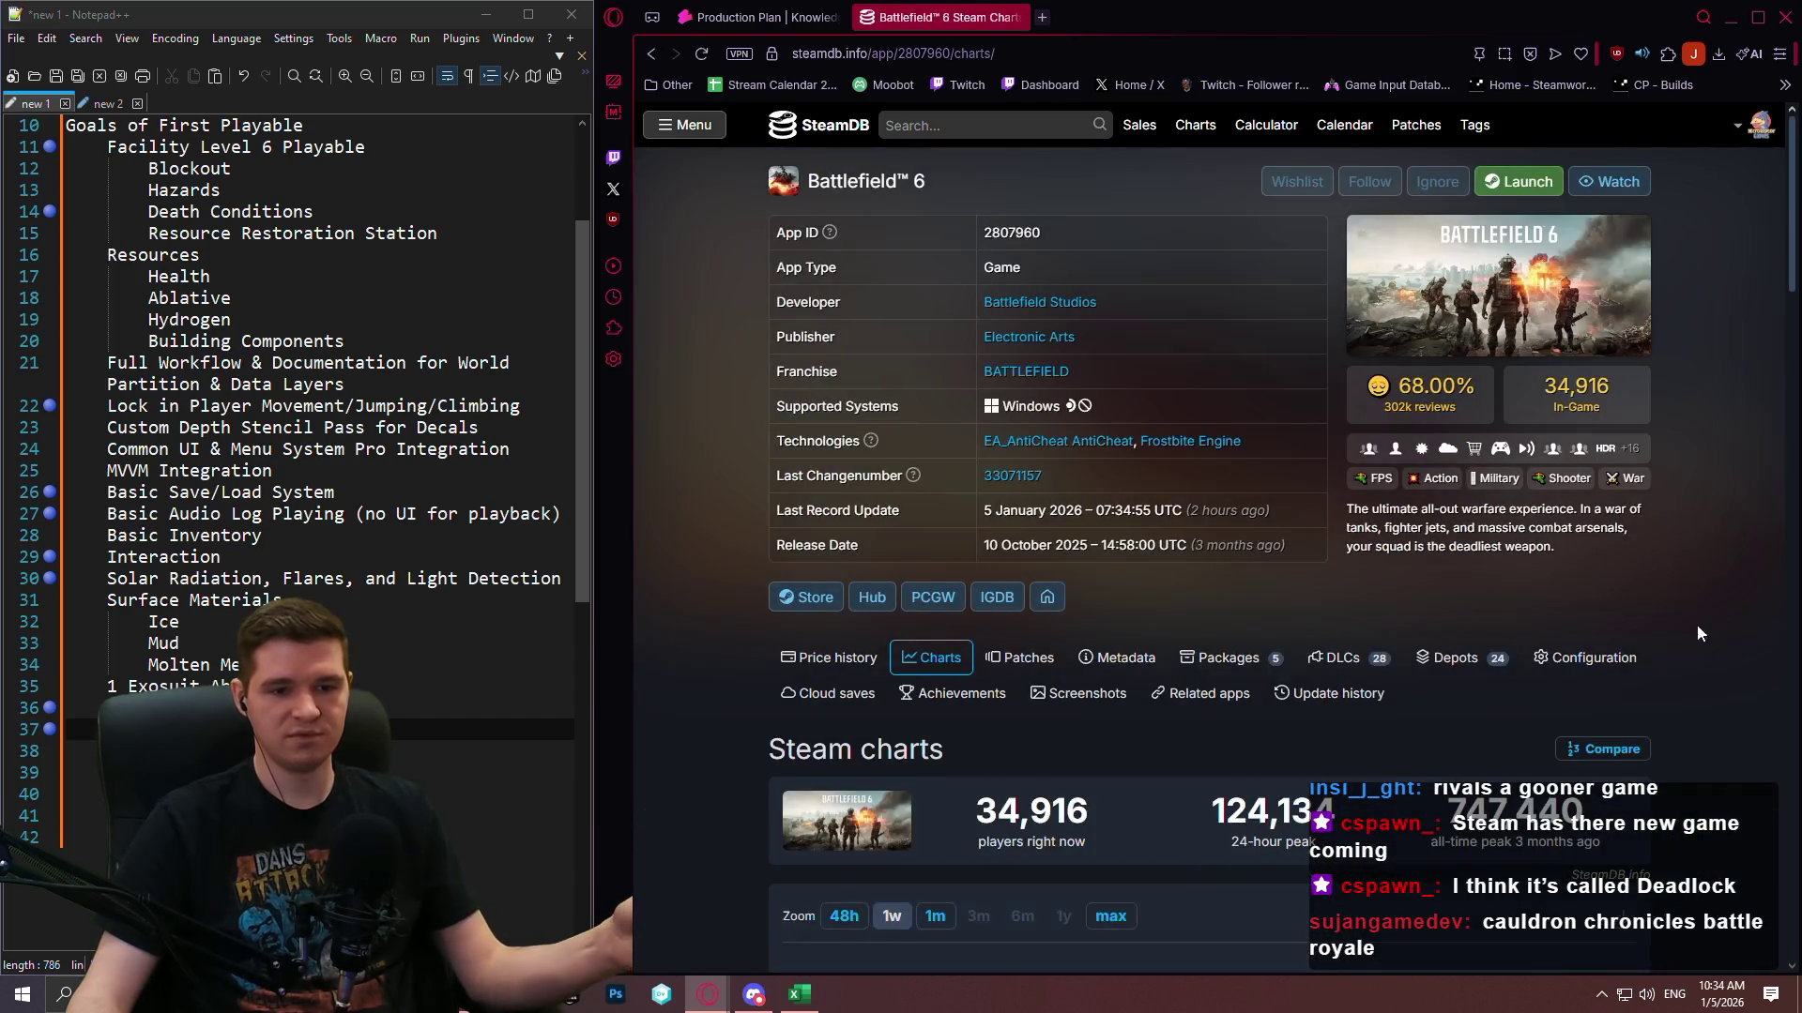
pyautogui.scroll(-4, 1697, 625)
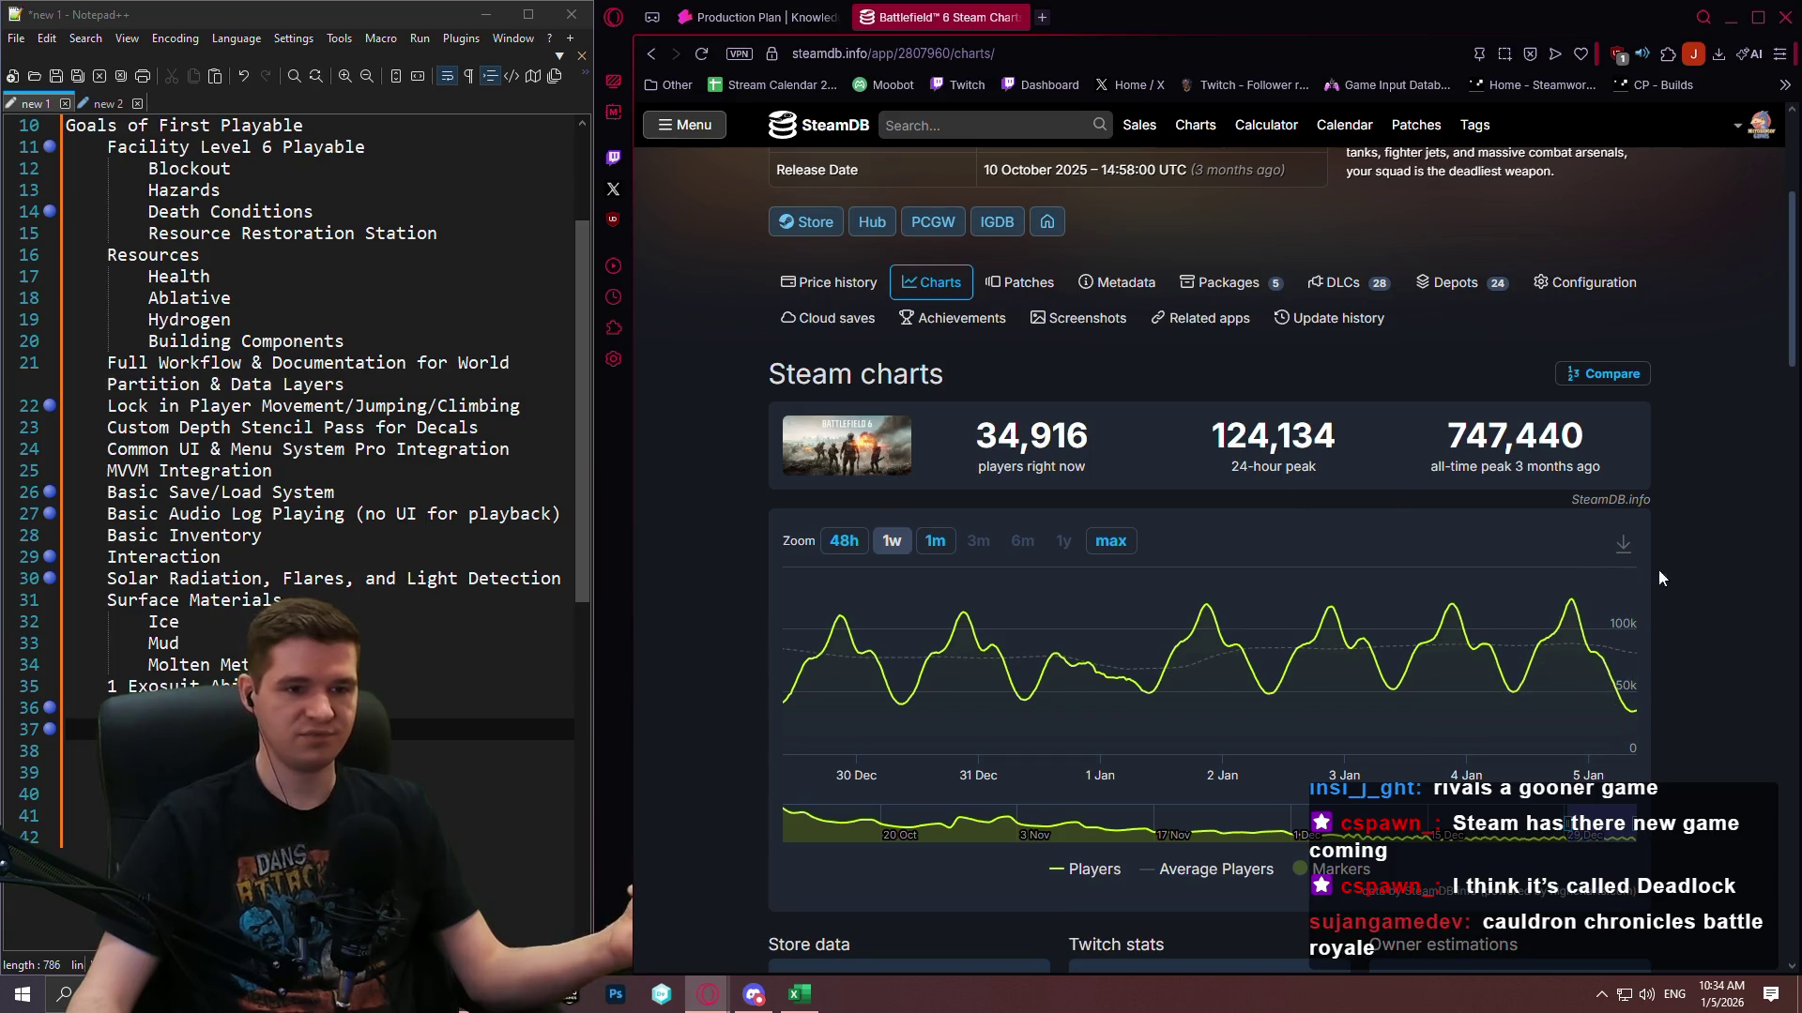
pyautogui.scroll(4, 1556, 503)
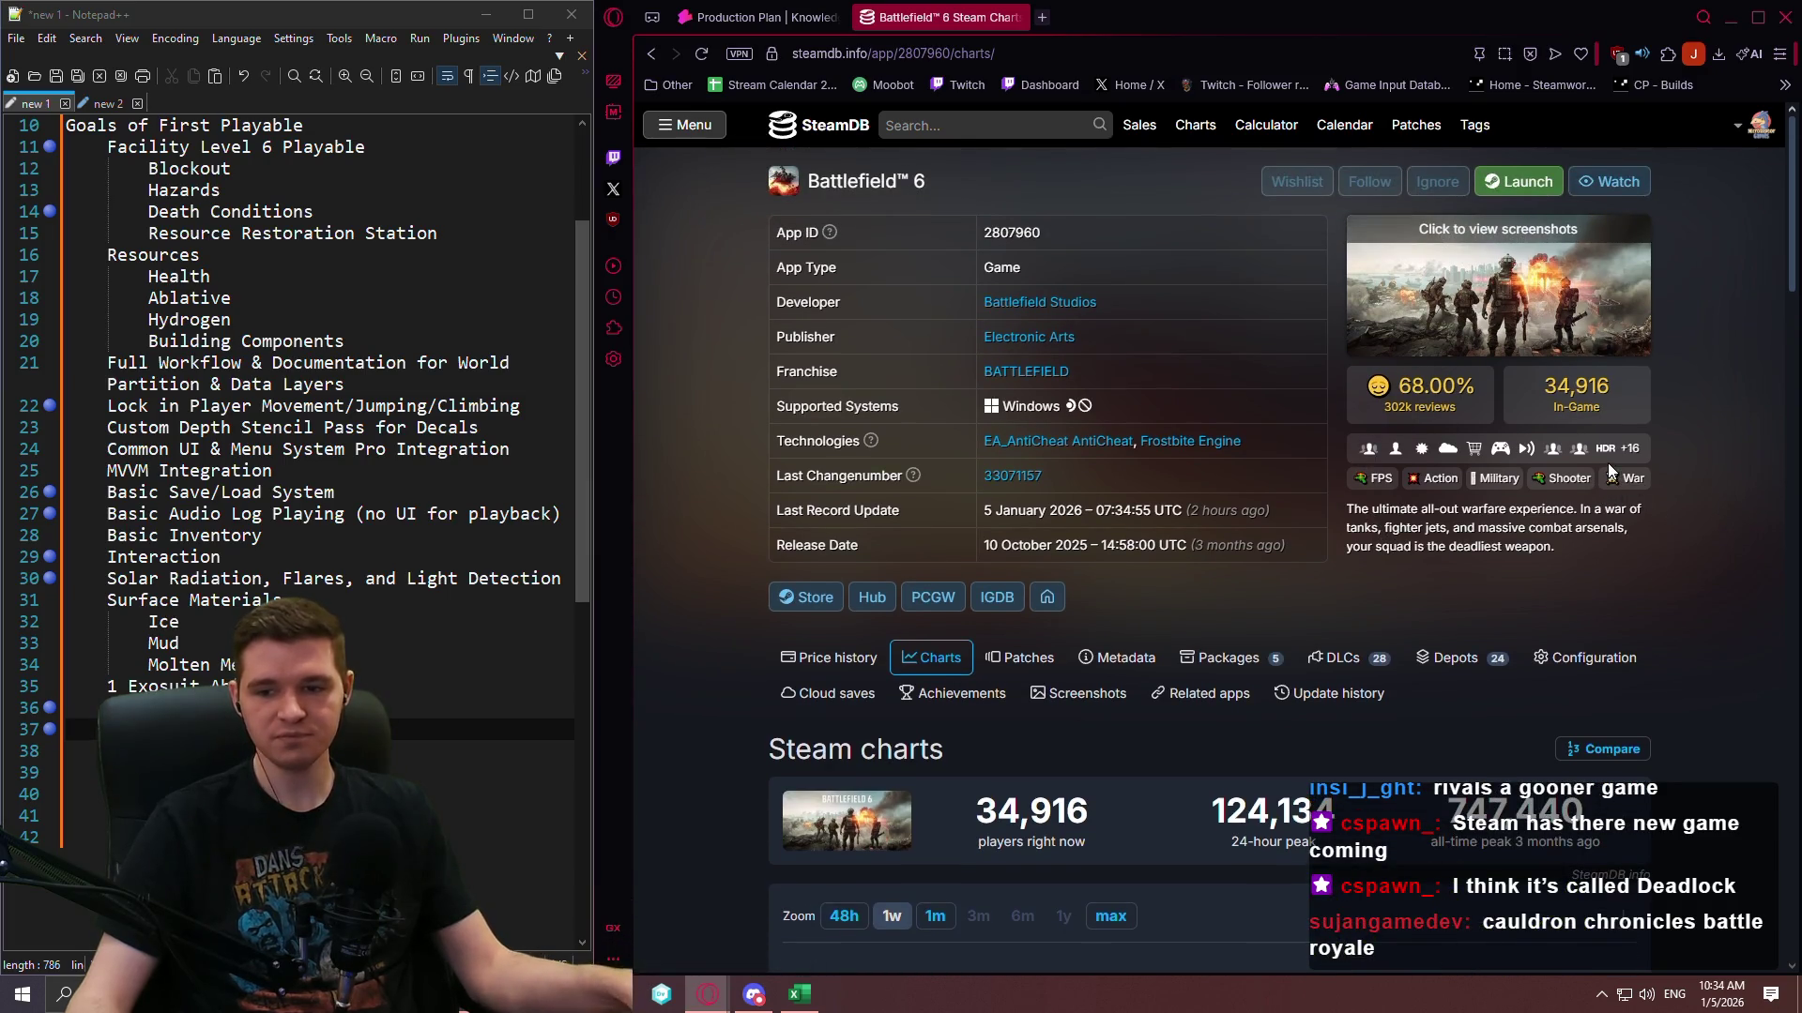
pyautogui.scroll(-1, 969, 173)
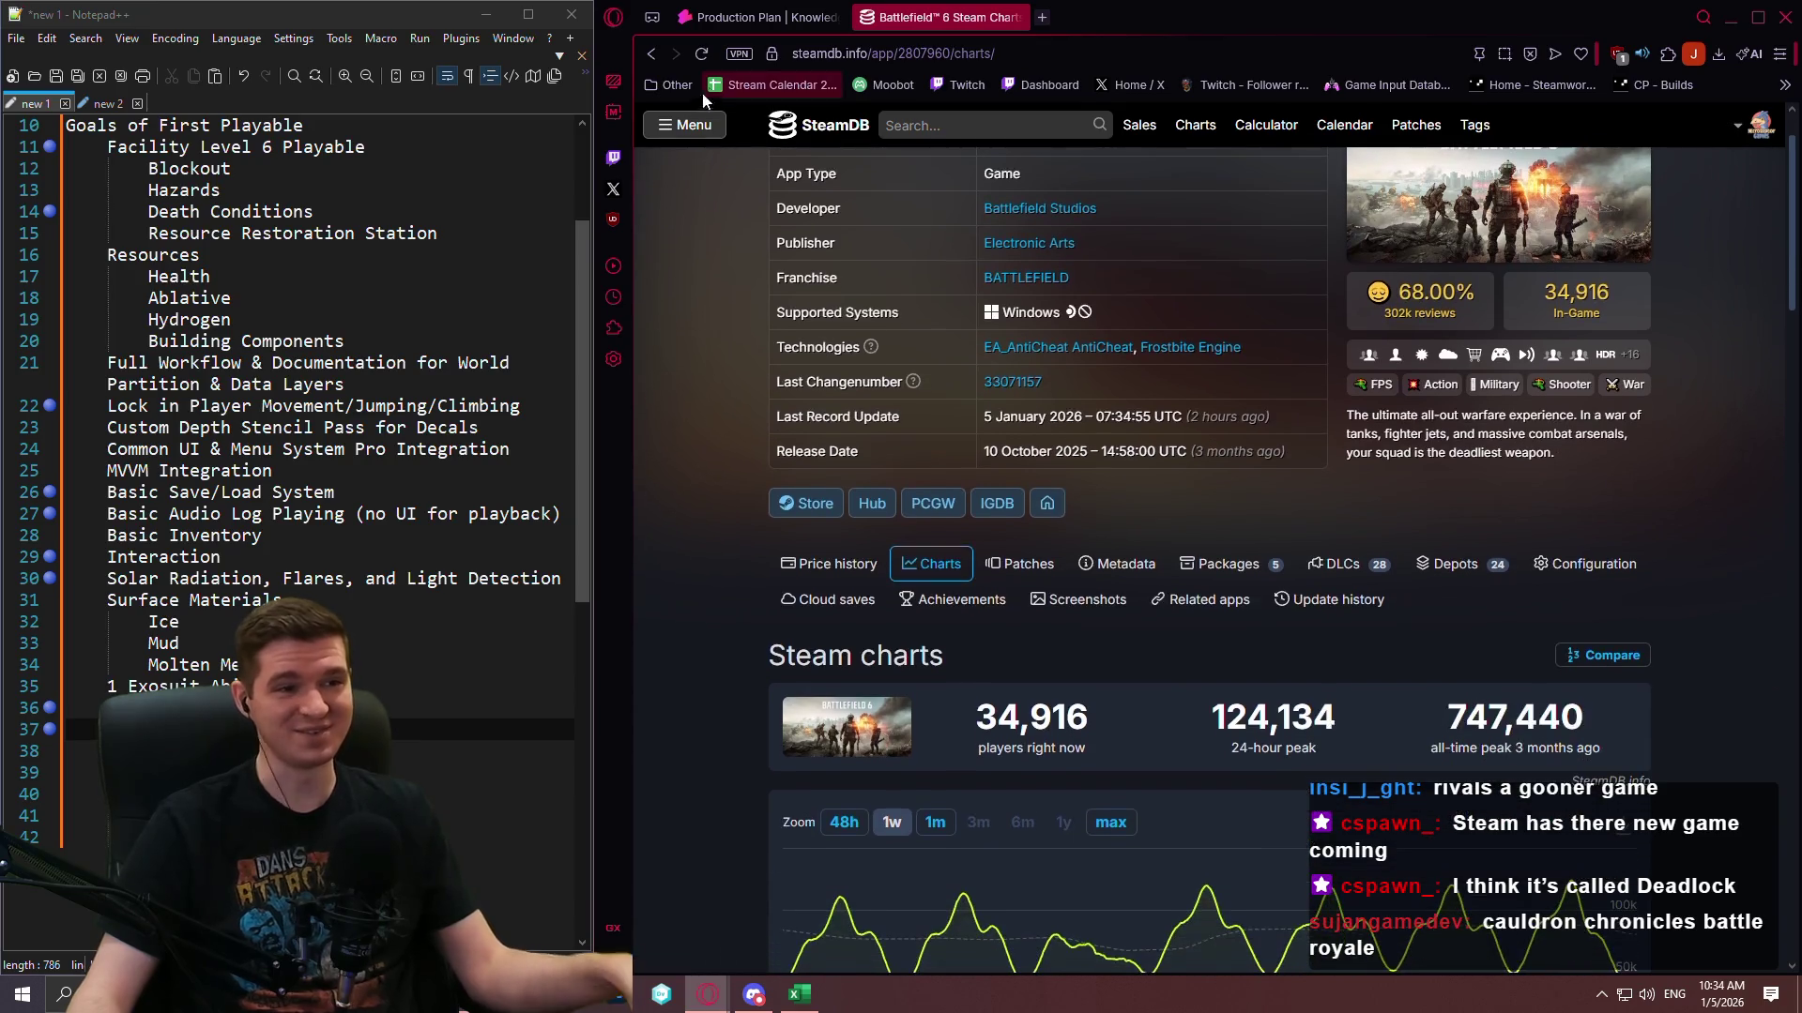
pyautogui.click(647, 56)
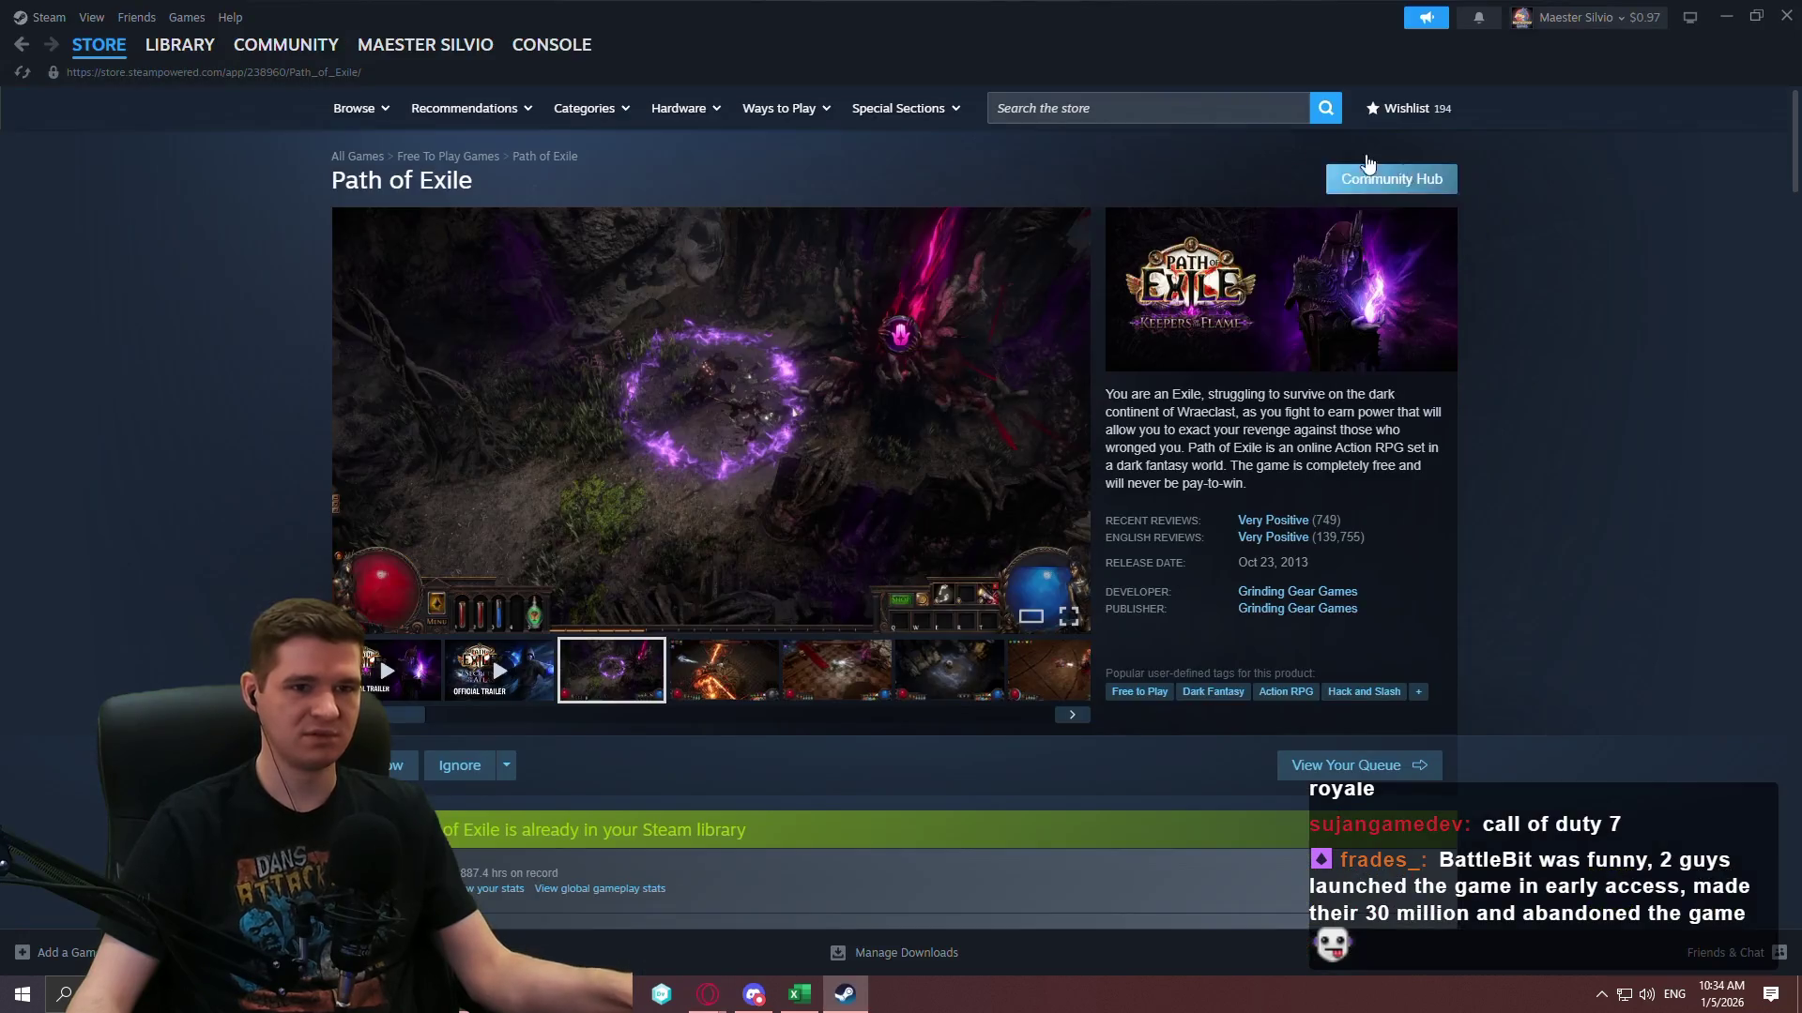
# Search the Steam store for 'battlebit' and open BattleBit Remastered.
pyautogui.click(1189, 118)
pyautogui.write('battlebit')
pyautogui.click(1209, 194)
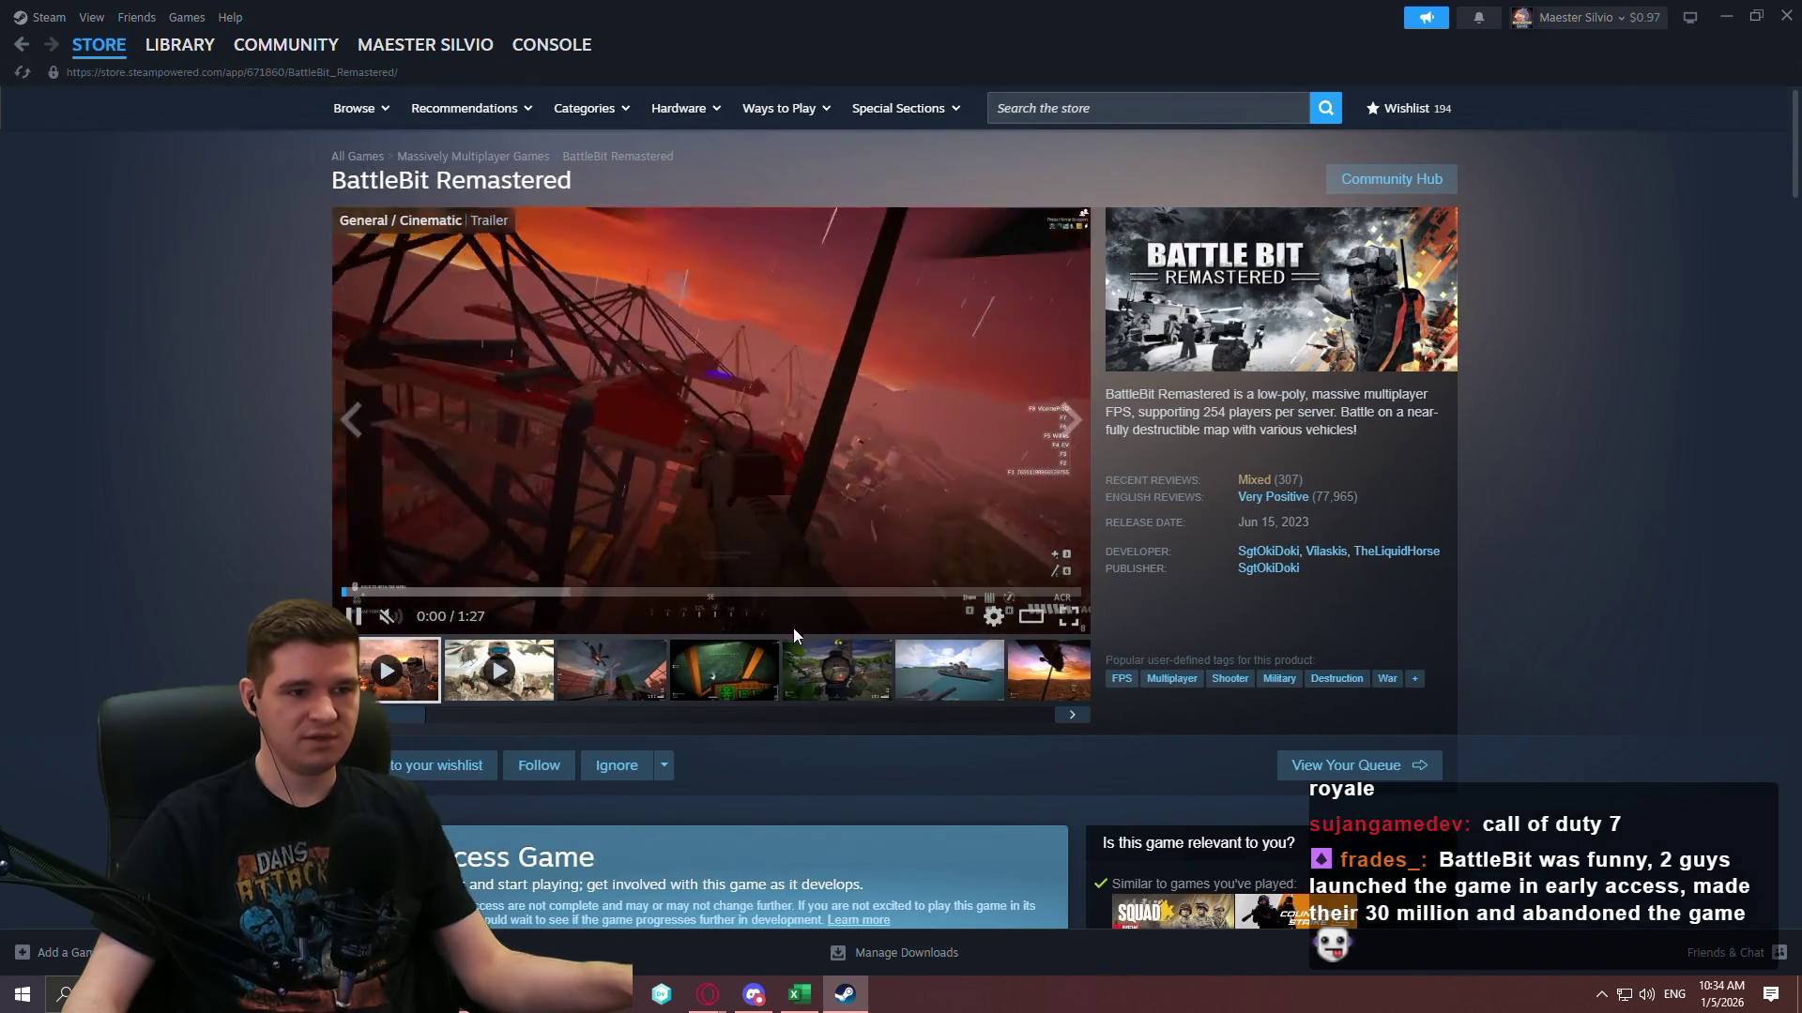
# Read BattleBit Remastered's Operation Overhaul playtest announcement, then close it.
pyautogui.scroll(-10, 655, 592)
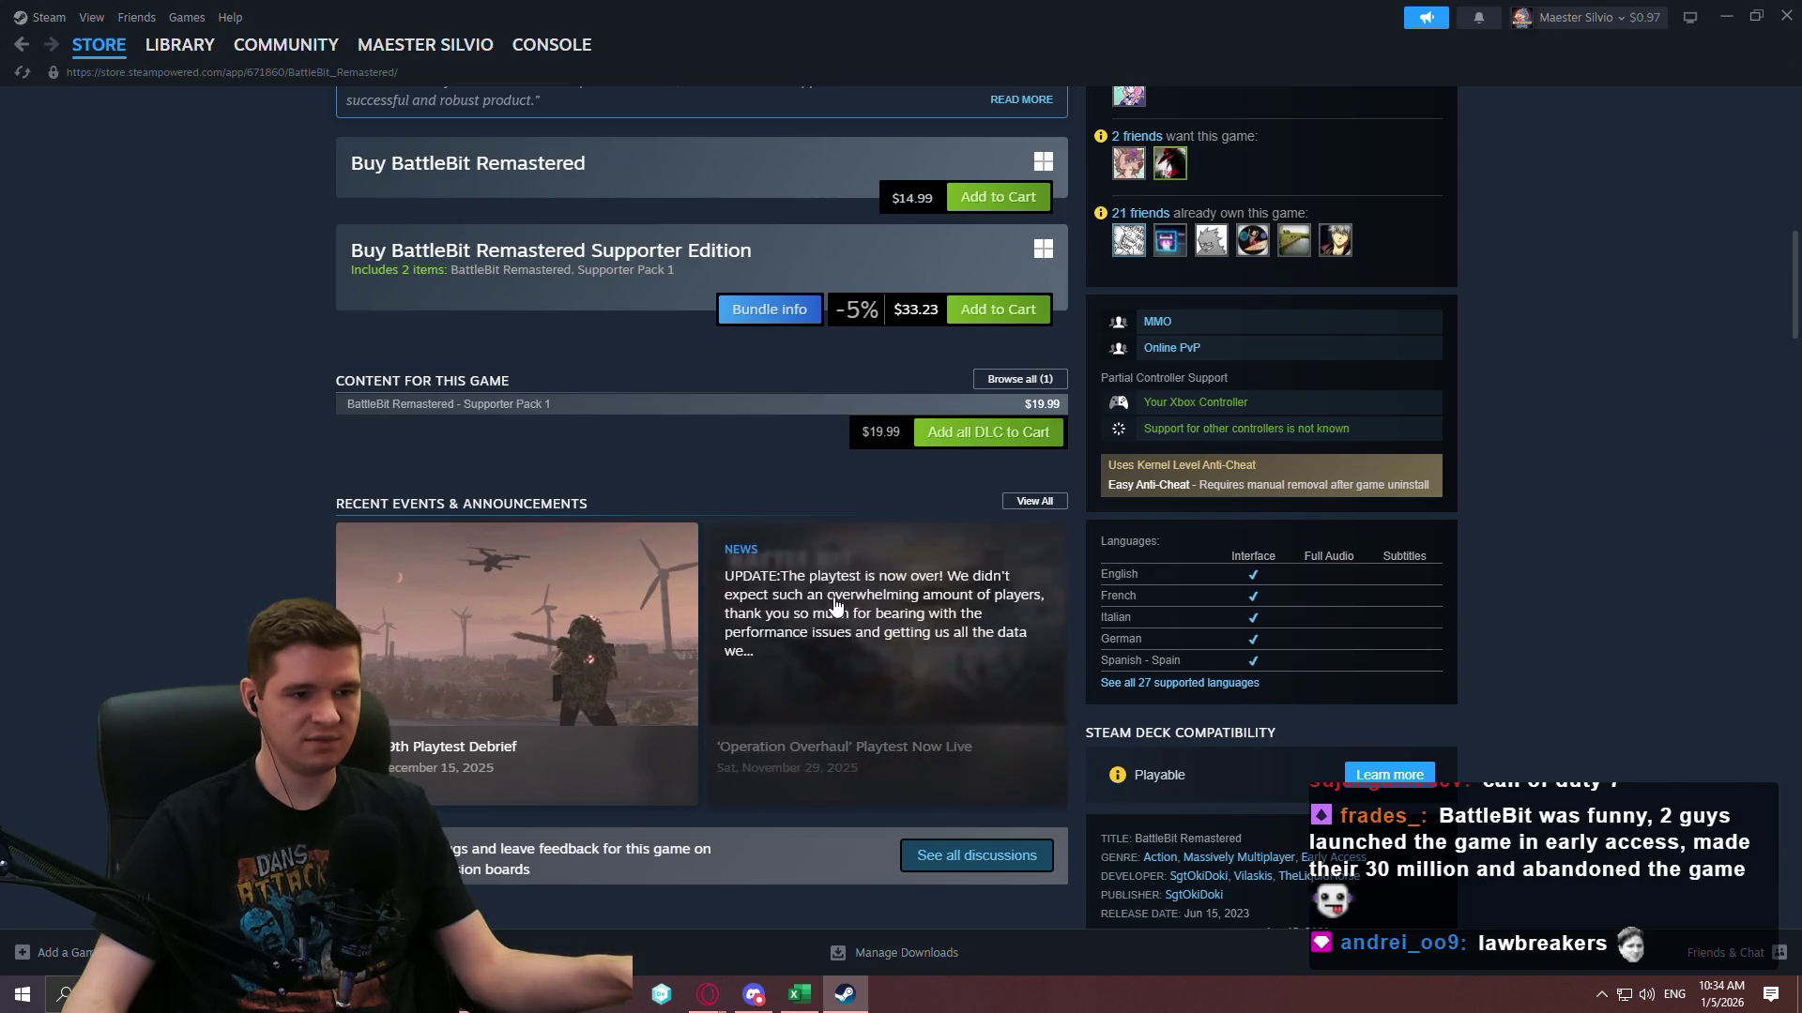
pyautogui.click(872, 638)
pyautogui.scroll(-4, 1108, 502)
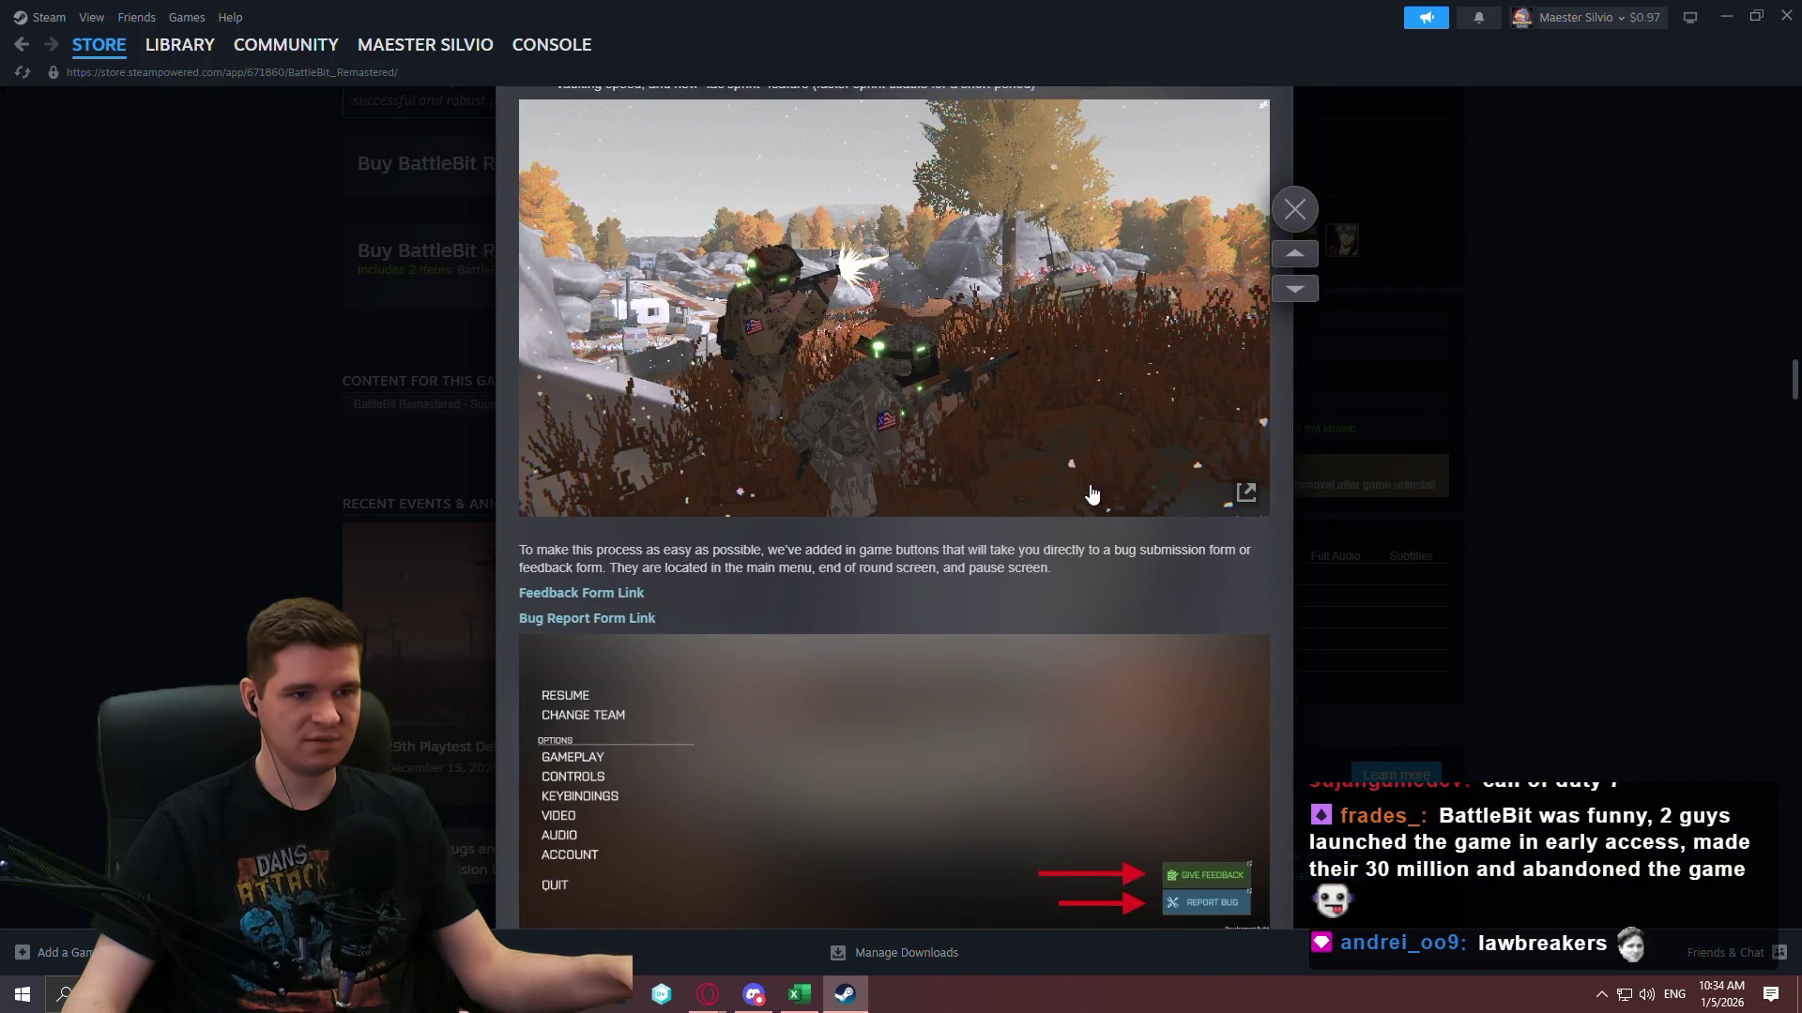
pyautogui.scroll(-15, 1091, 494)
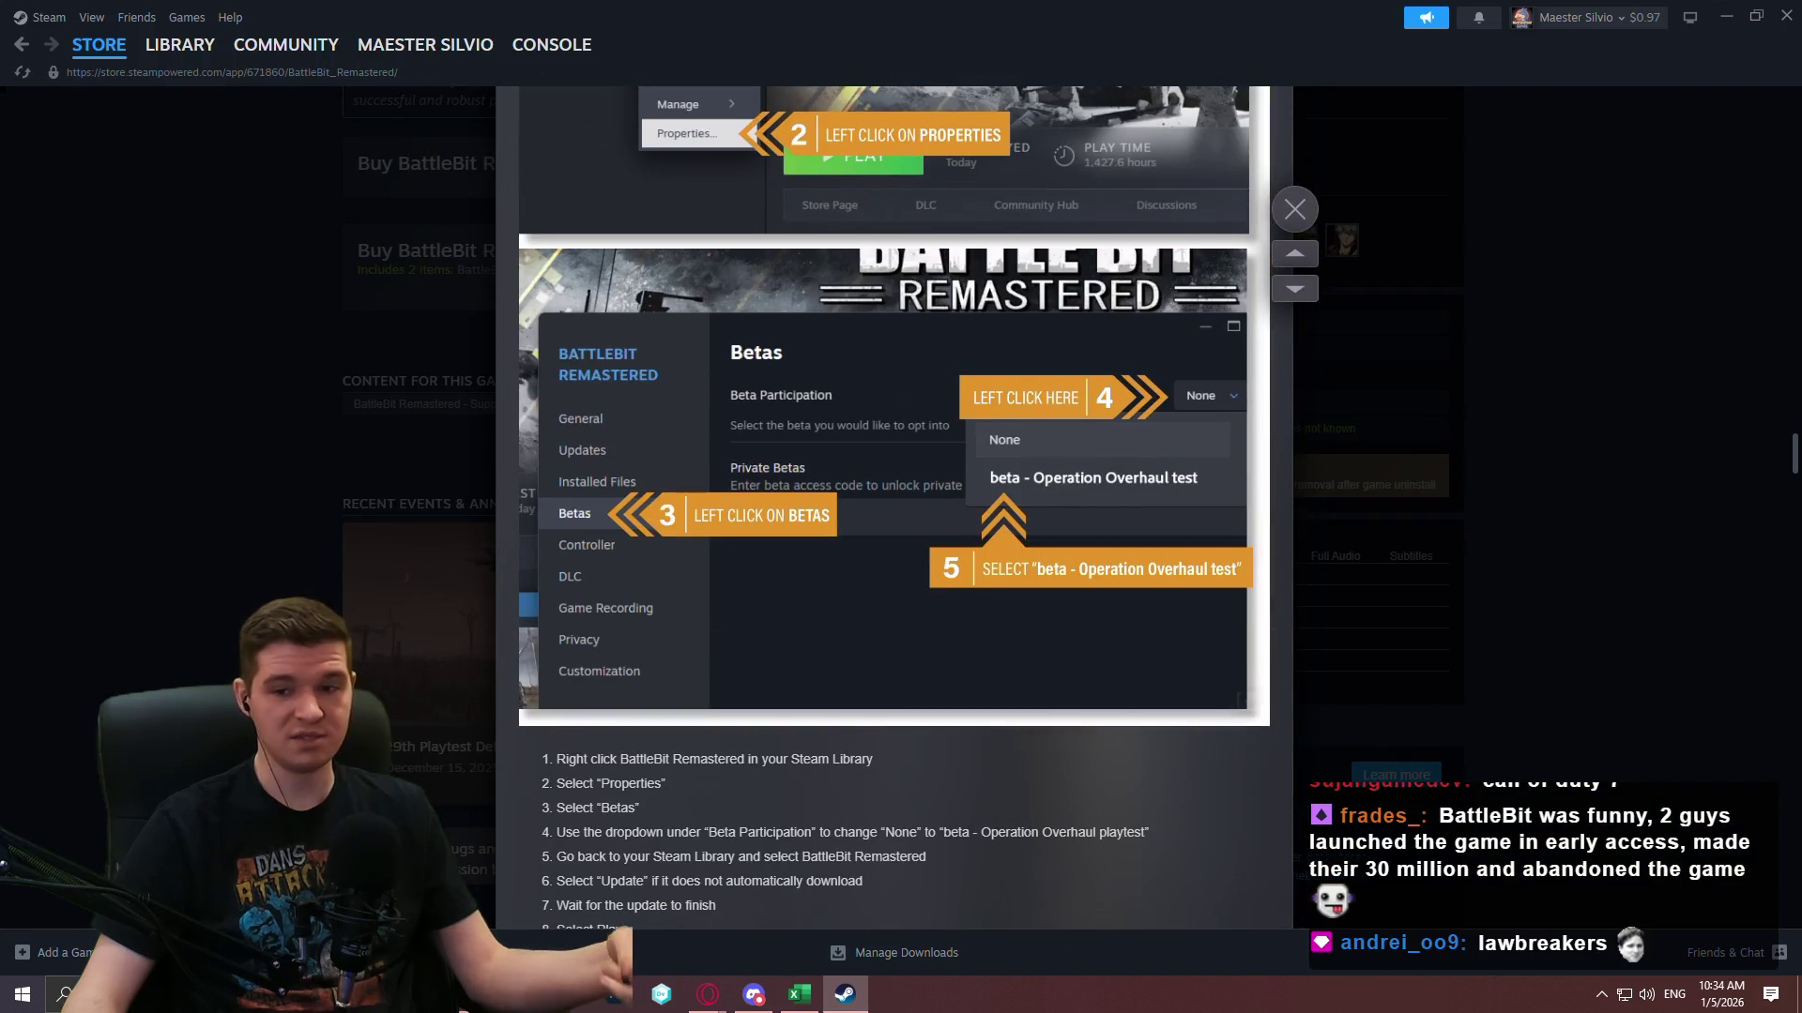
pyautogui.click(1686, 415)
pyautogui.scroll(10, 1513, 137)
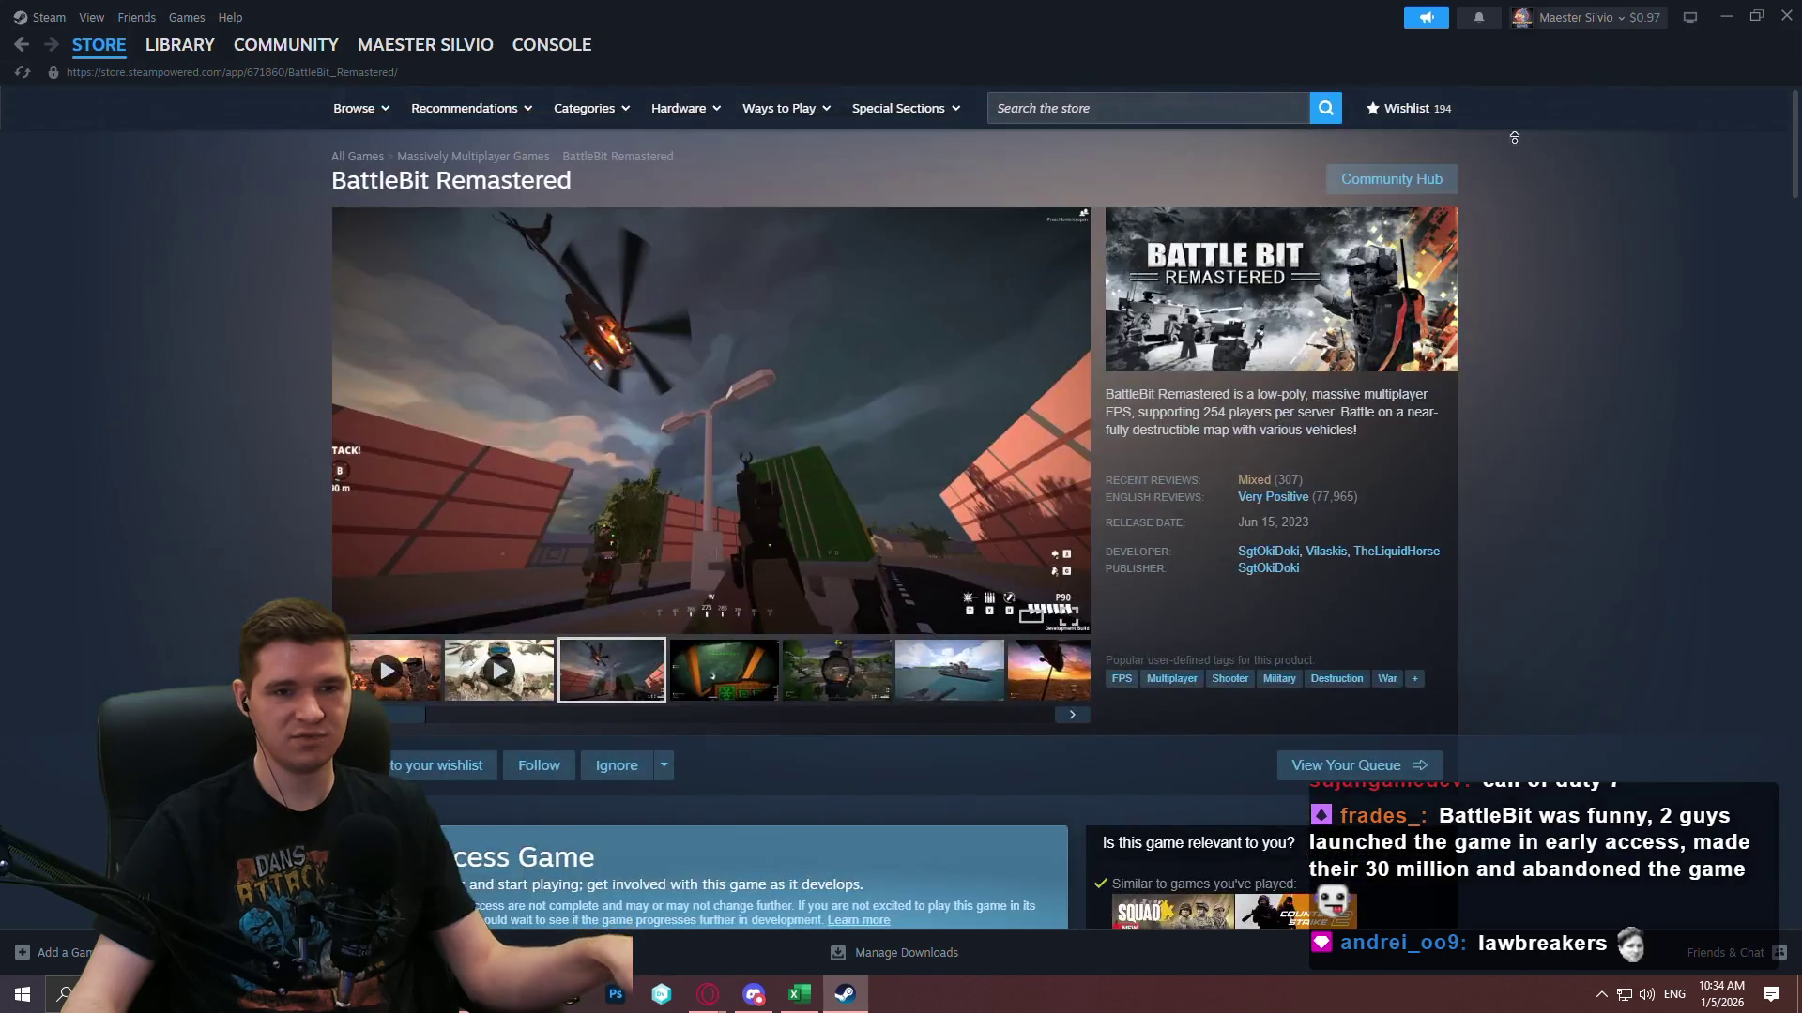
# Try a store search for 'lawbrea', dismiss it, and go back to Path of Exile.
pyautogui.click(1096, 96)
pyautogui.write('lawb')
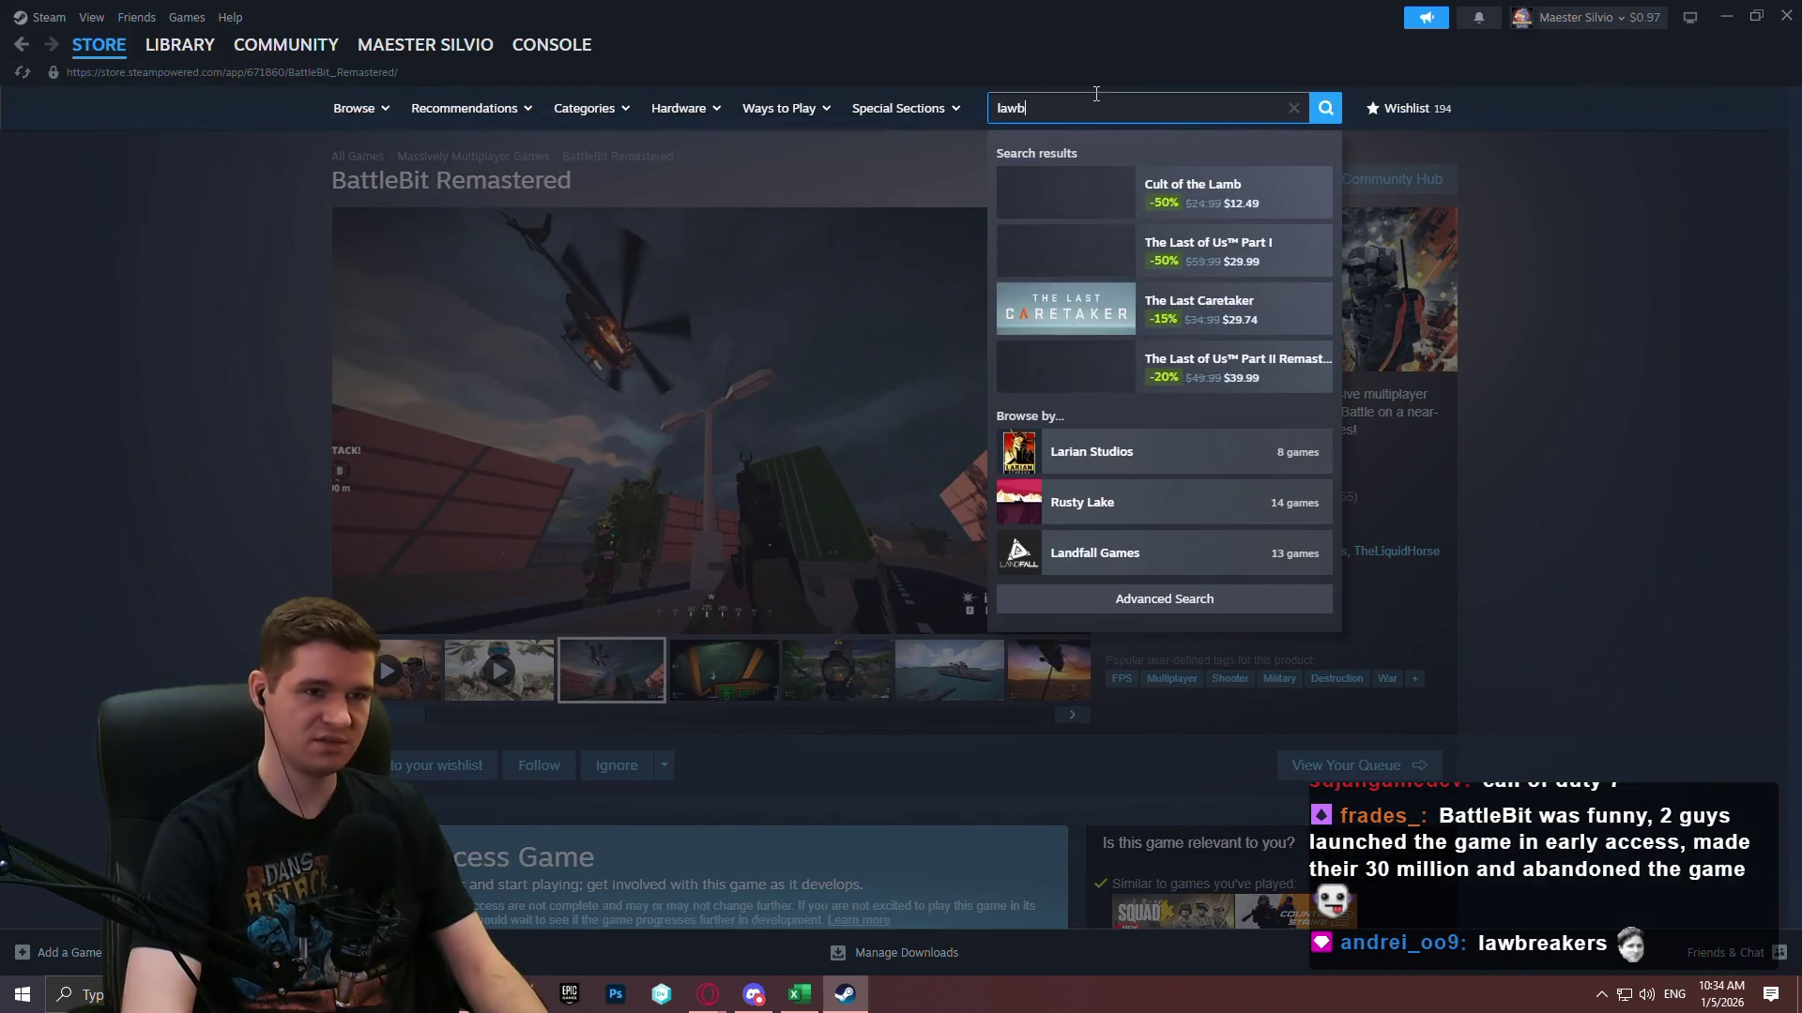
pyautogui.write('rea')
pyautogui.click(1568, 221)
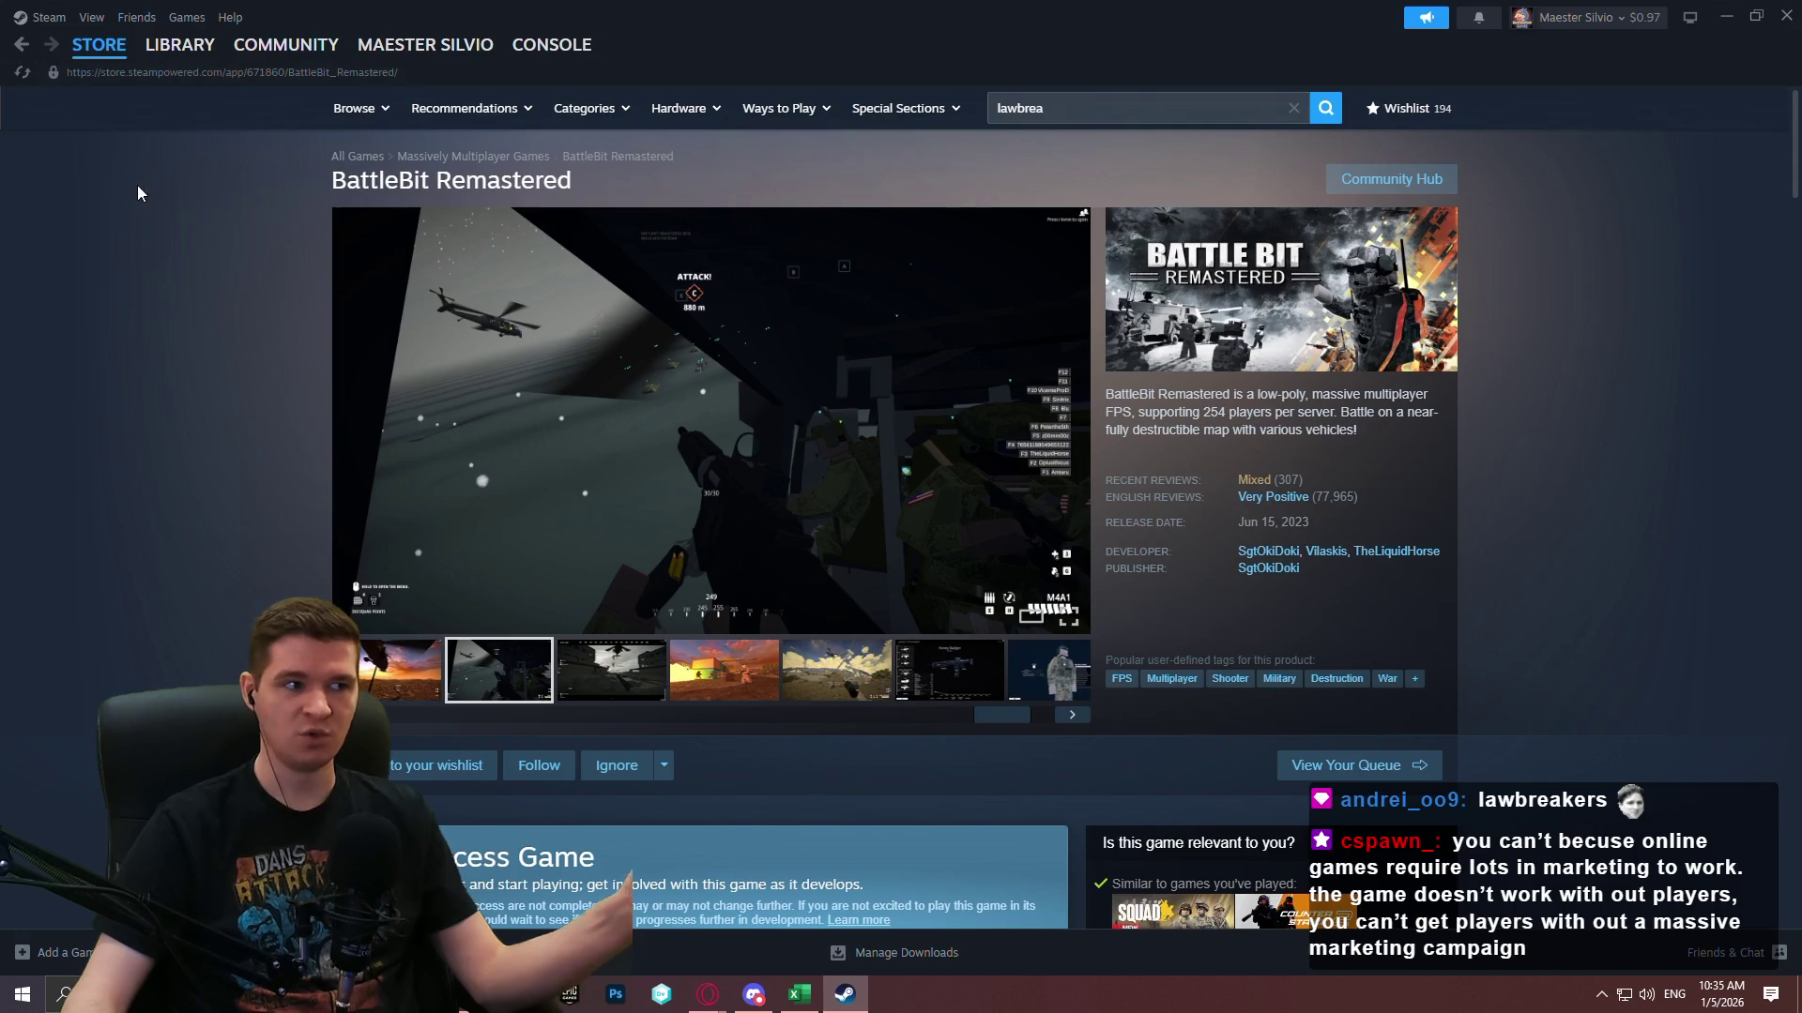
pyautogui.click(21, 44)
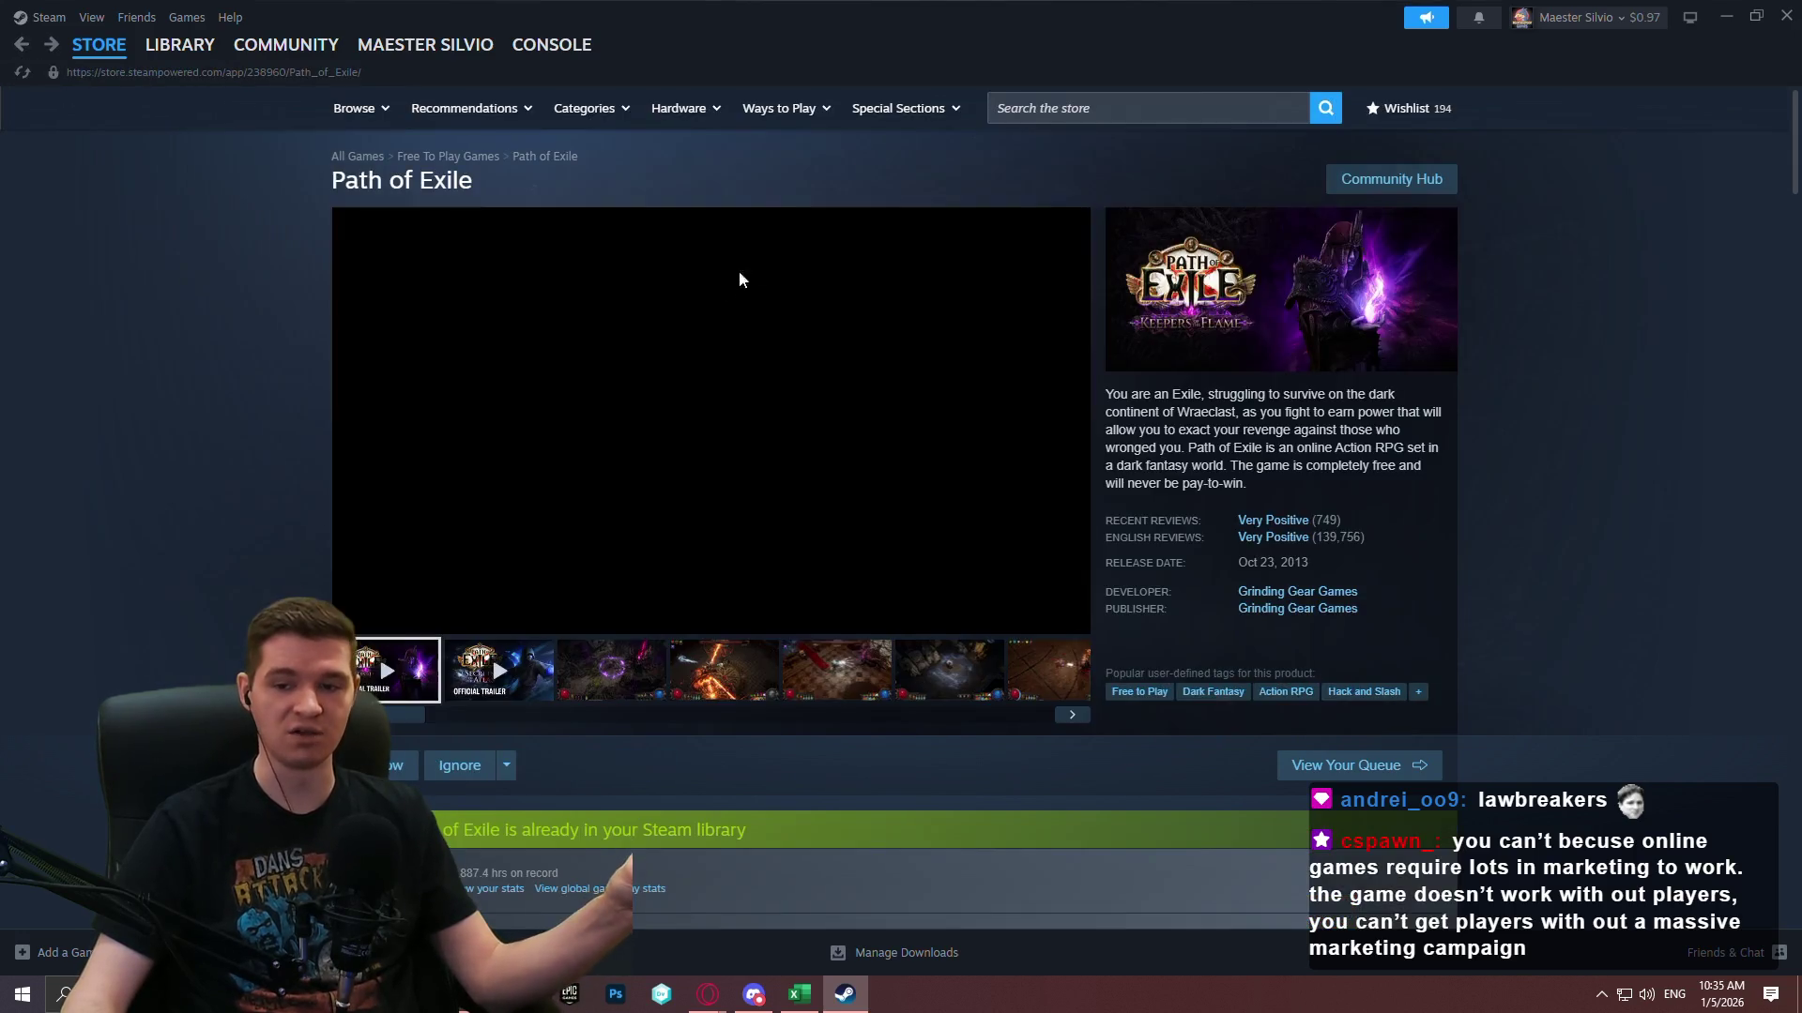
# View a Path of Exile screenshot, switch to the game Library, then close Steam.
pyautogui.click(615, 688)
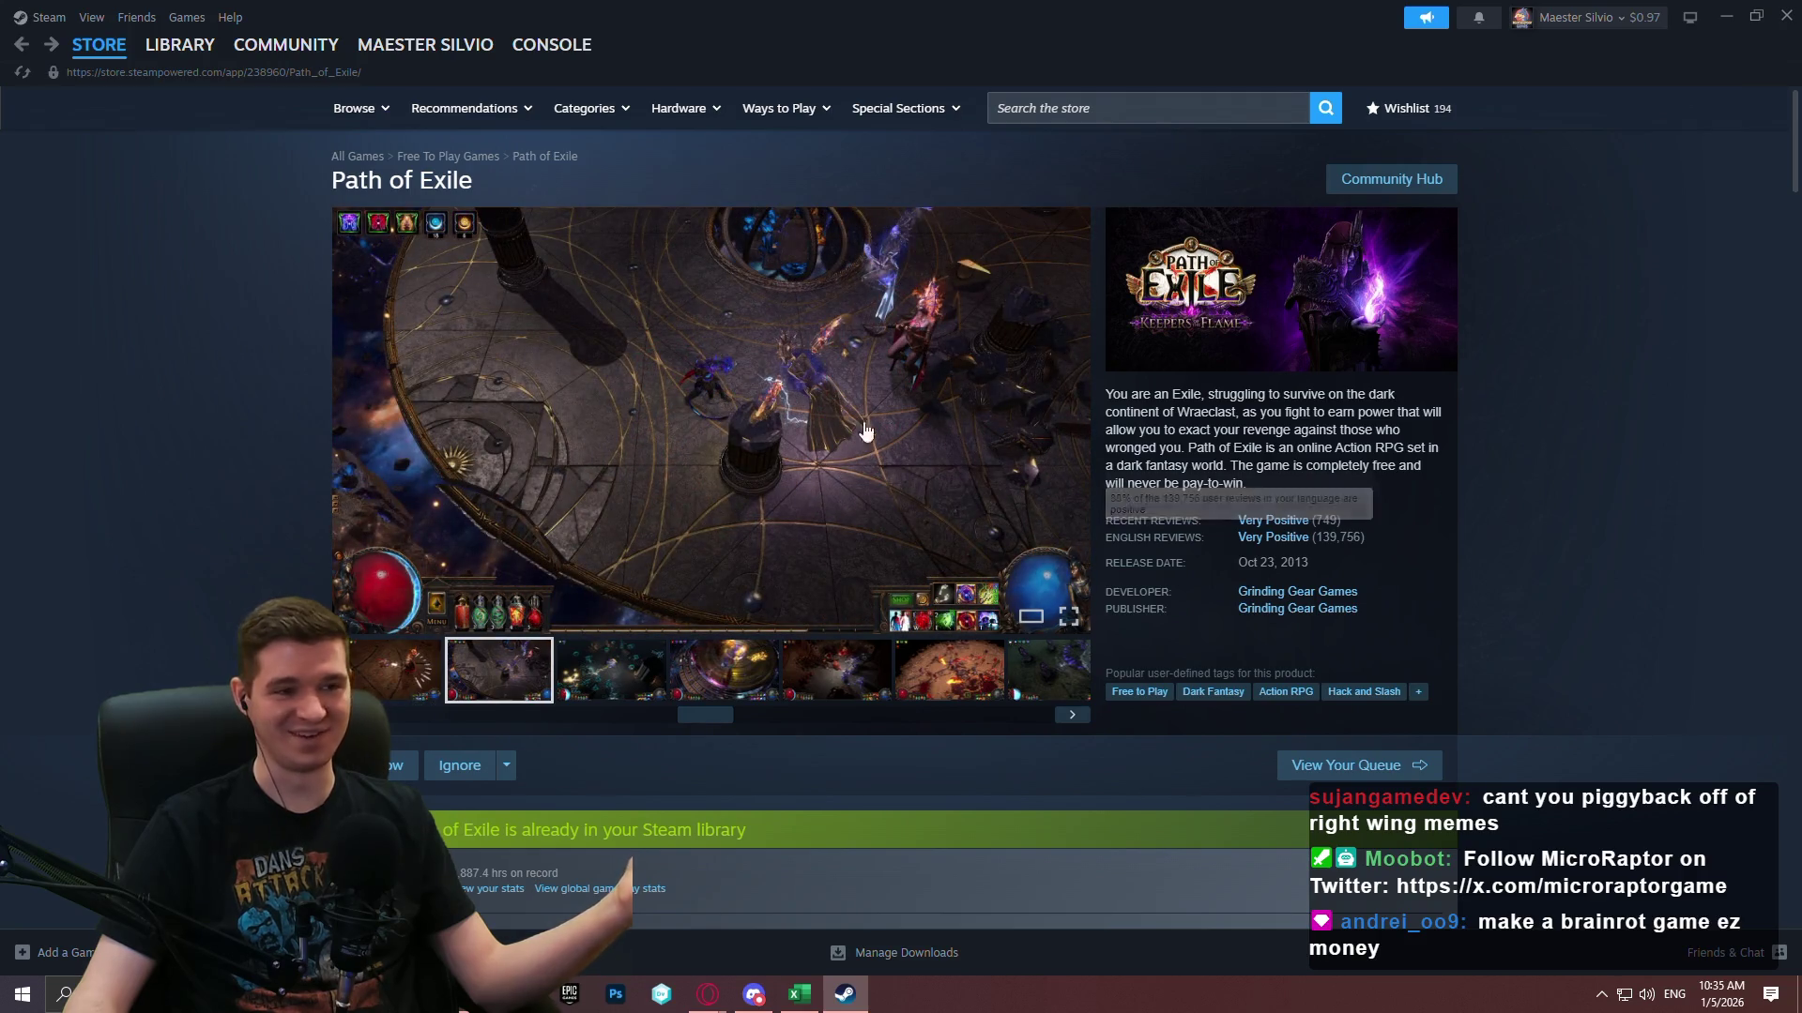
pyautogui.moveTo(152, 81)
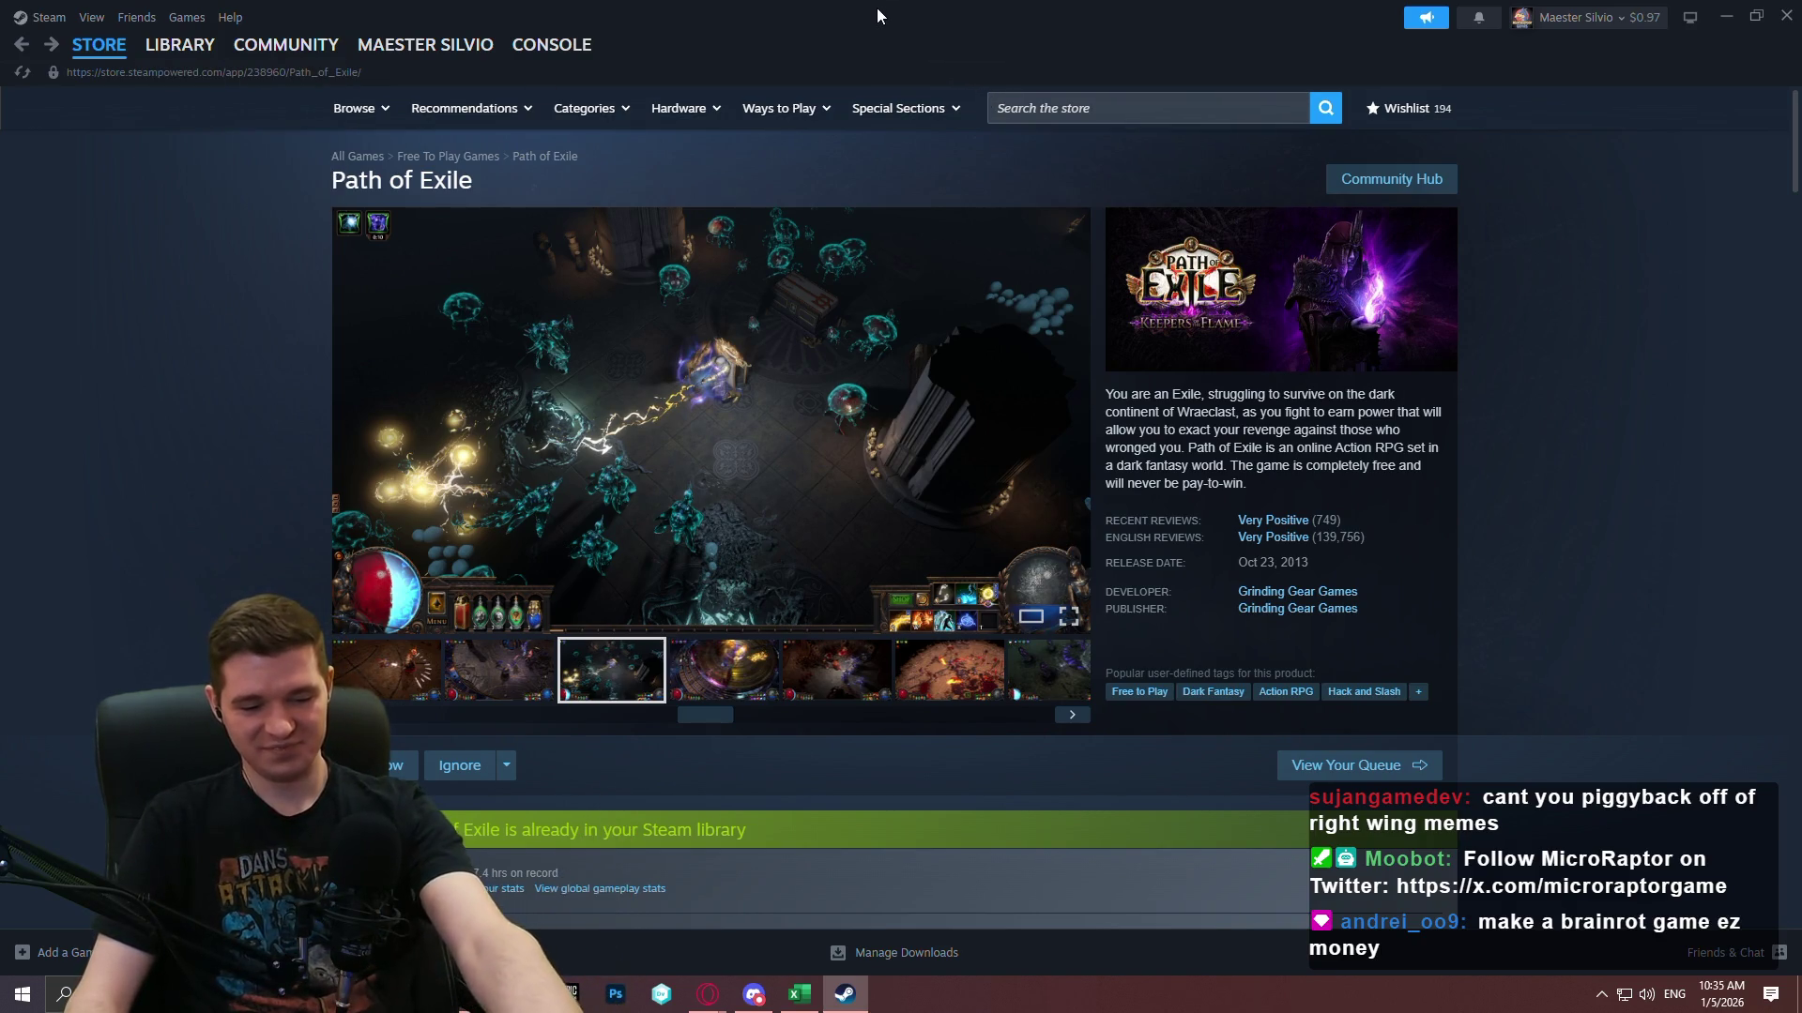
pyautogui.moveTo(225, 92)
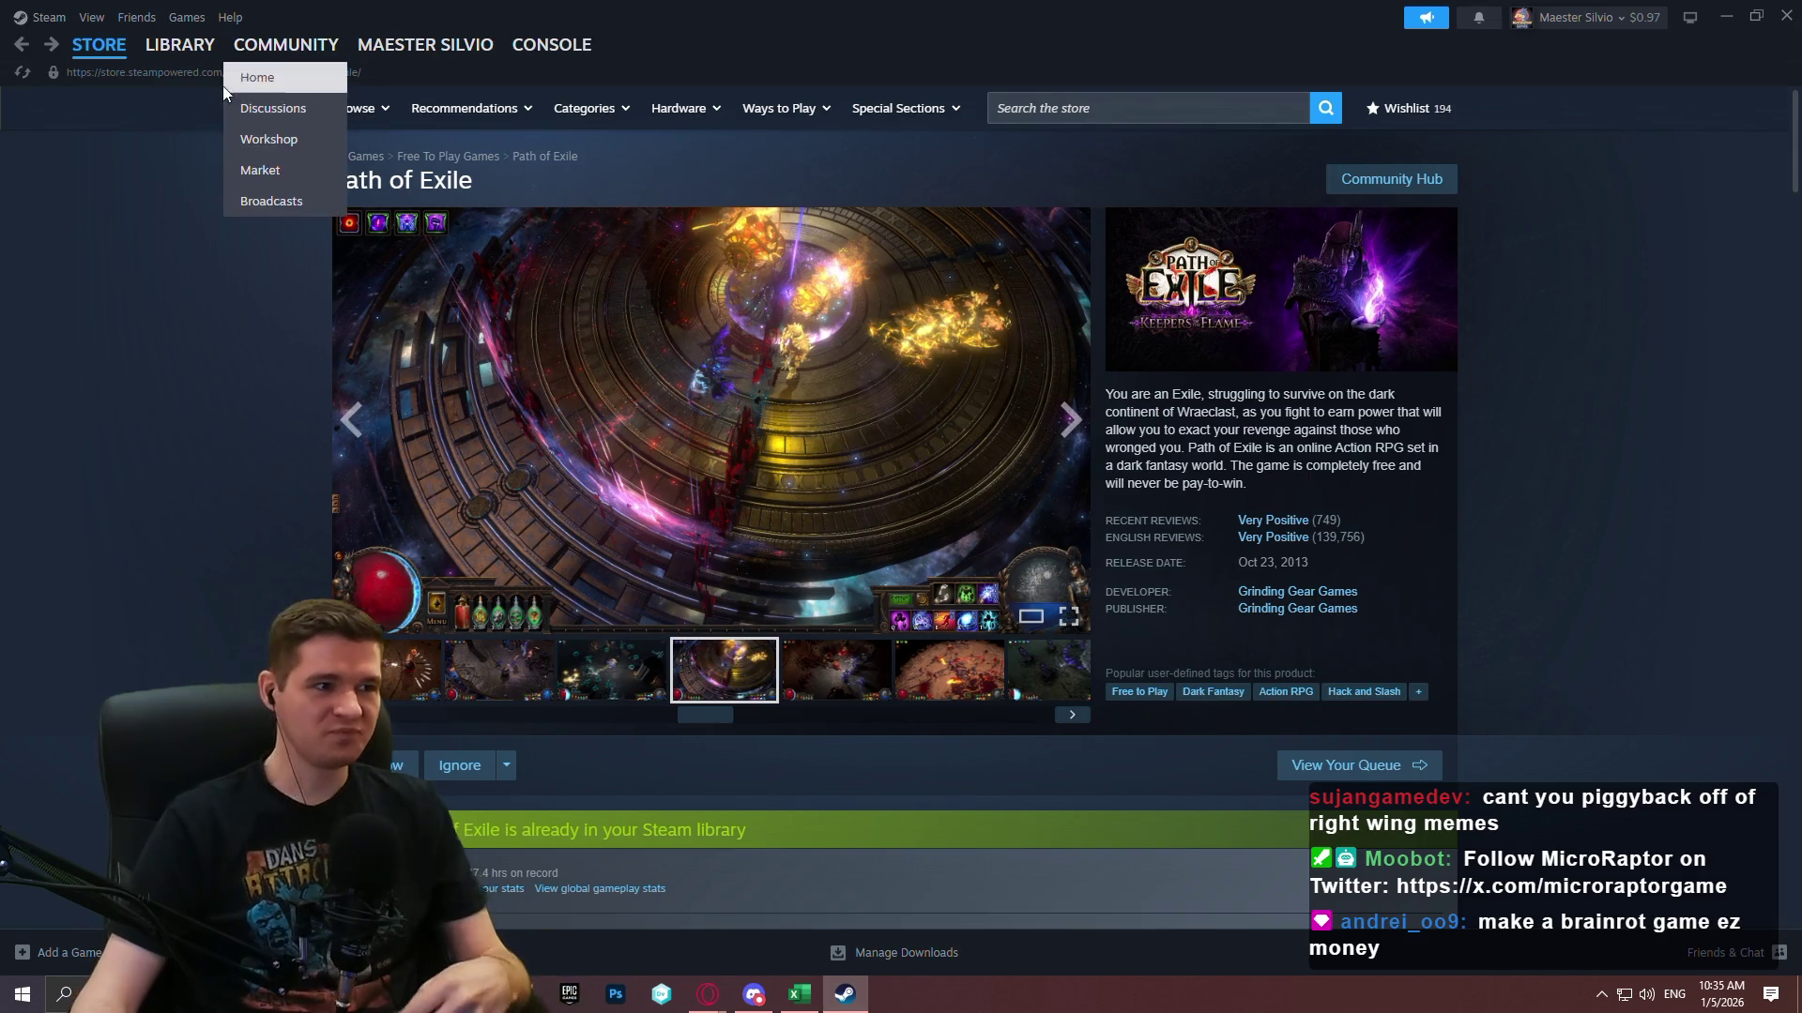
pyautogui.click(165, 75)
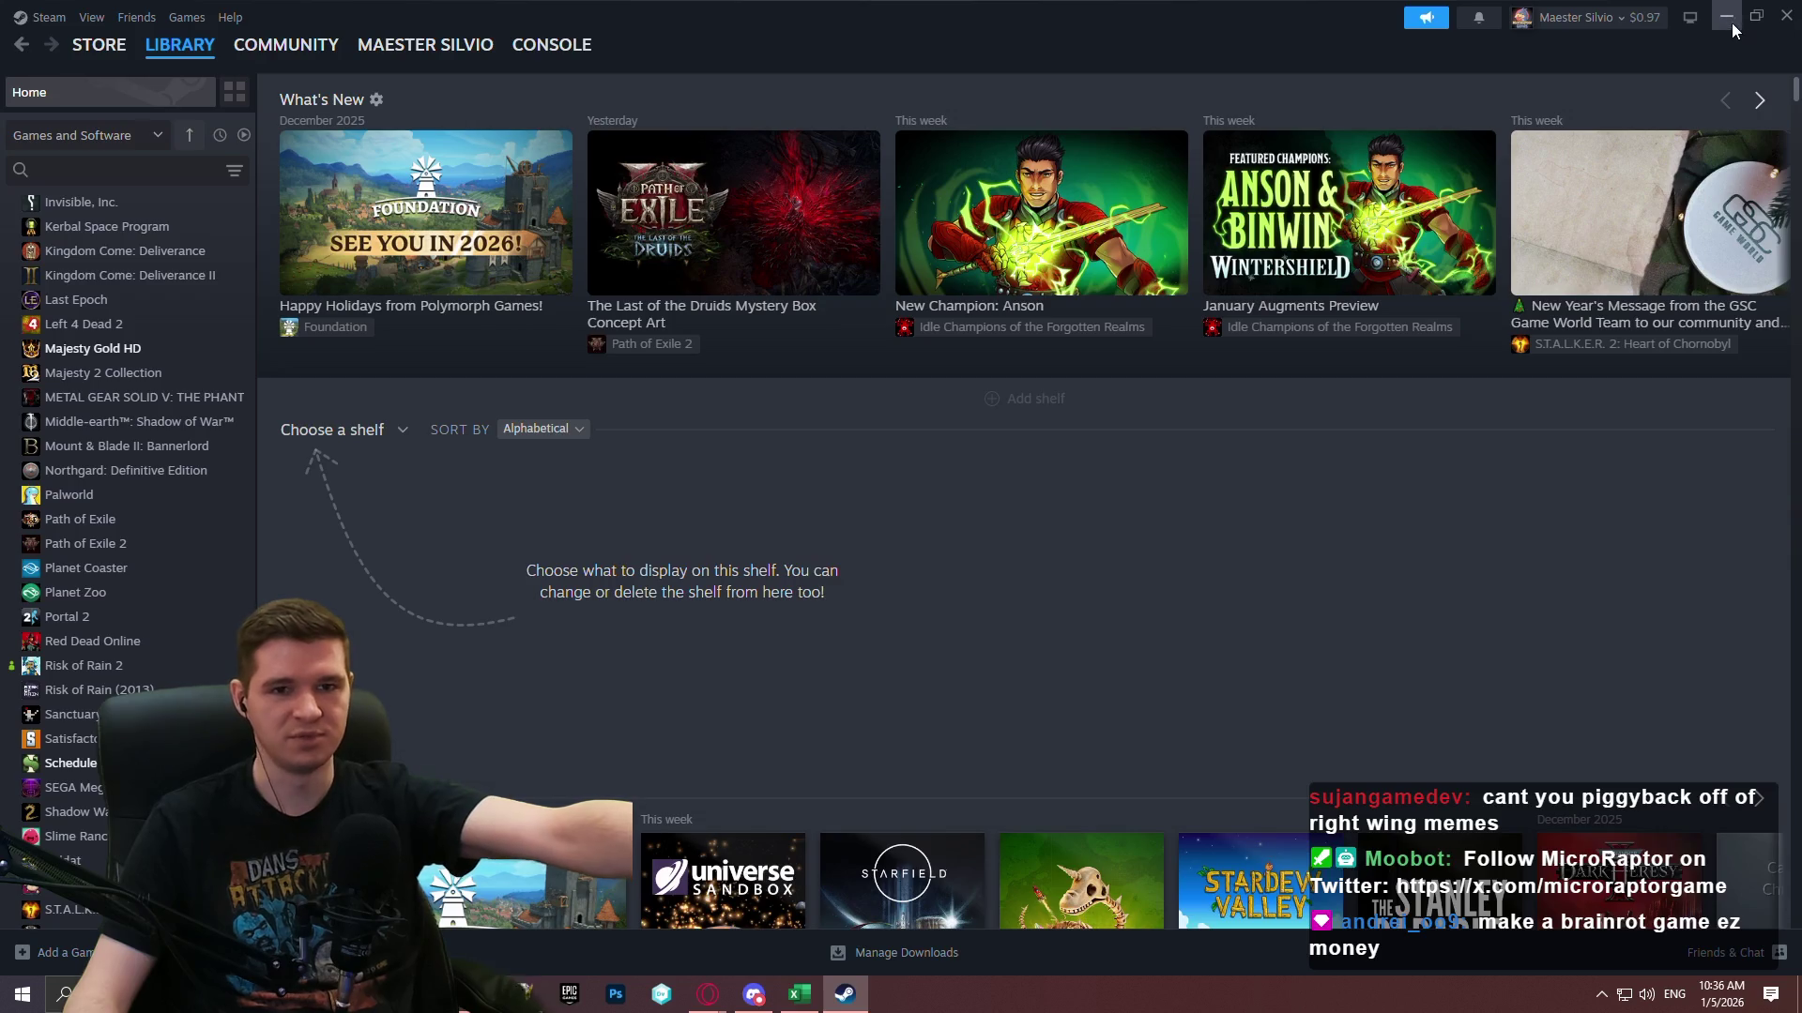
pyautogui.click(1785, 16)
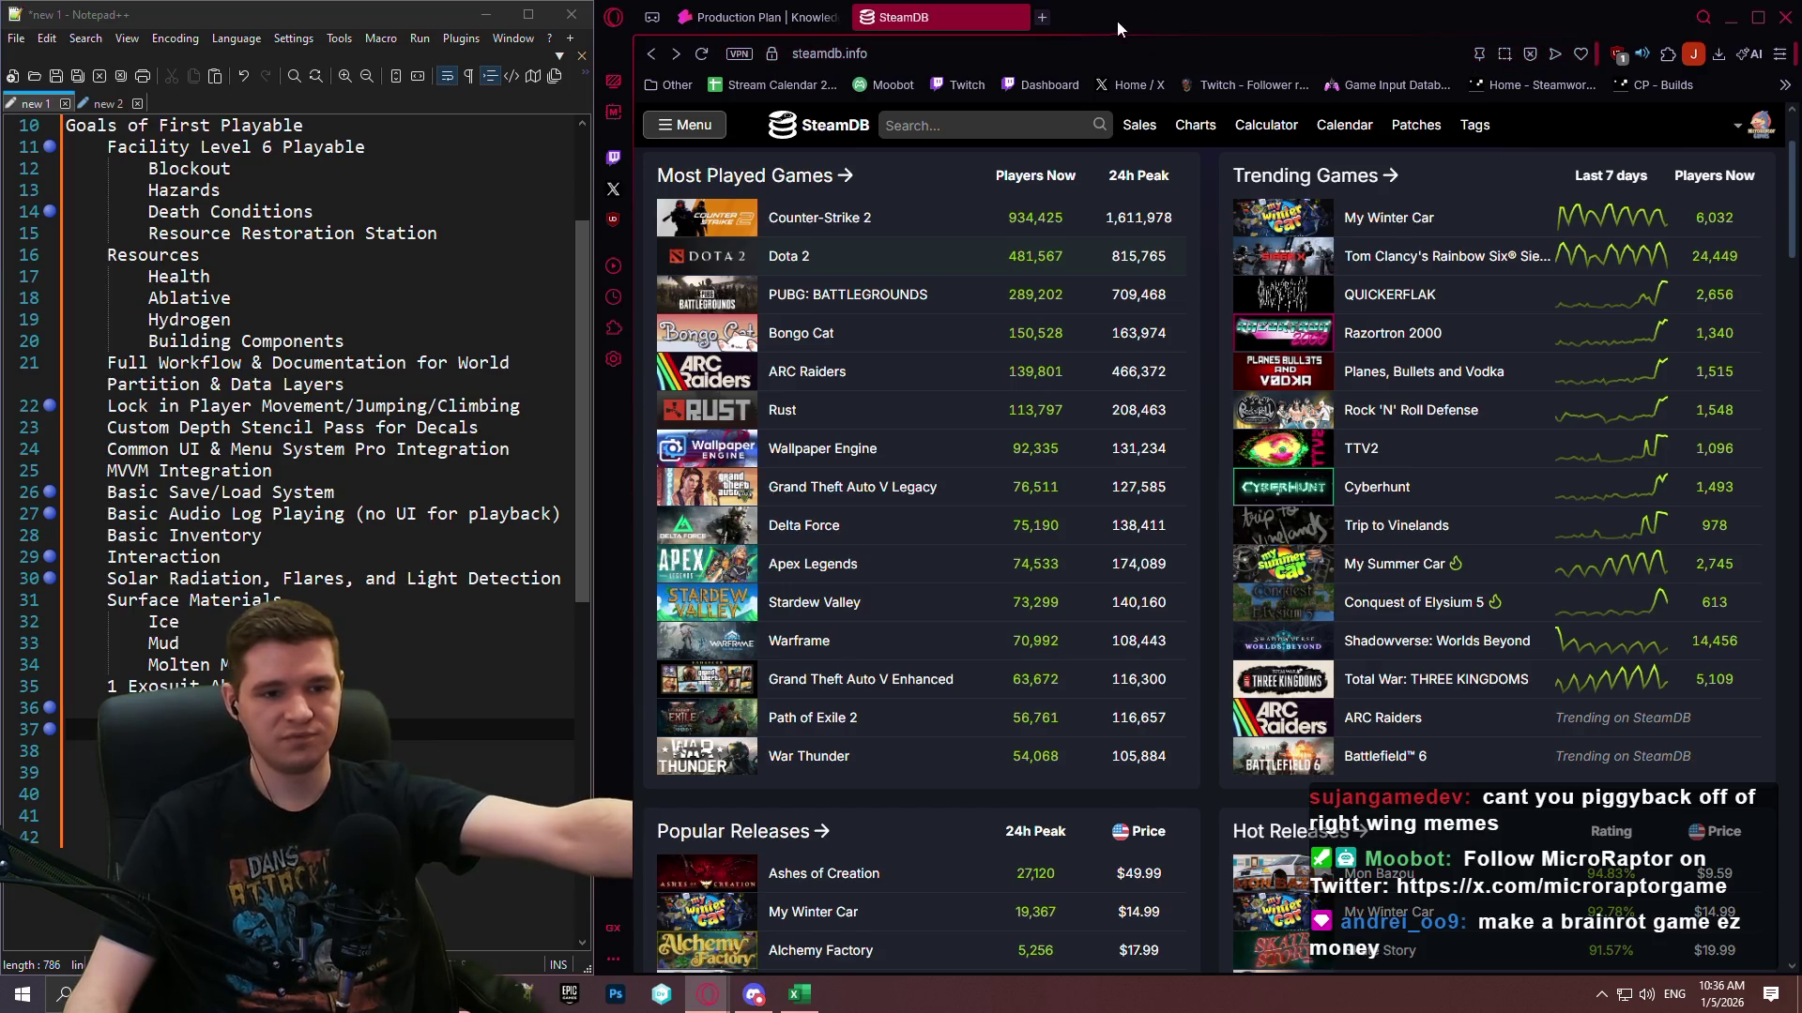
# Close SteamDB, enter the Solar Radiation Notes cell, and review the Notepad++ First Playable outline.
pyautogui.click(1015, 16)
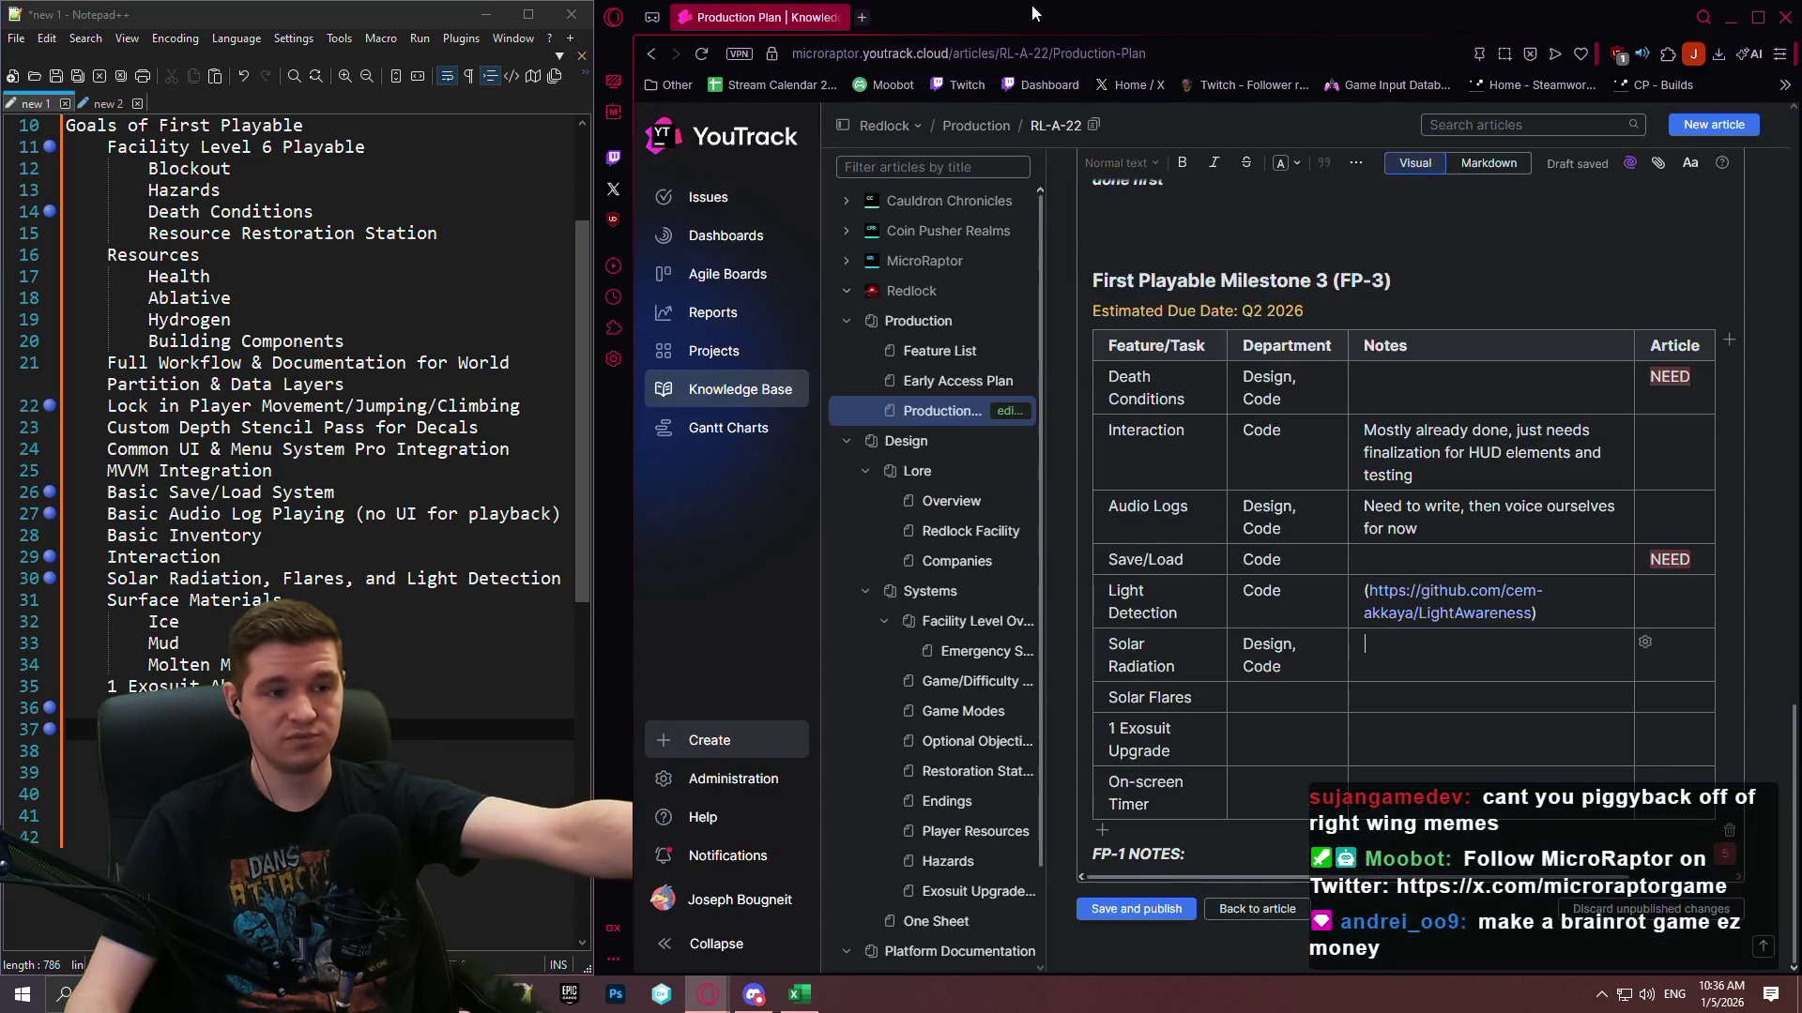
pyautogui.click(1410, 660)
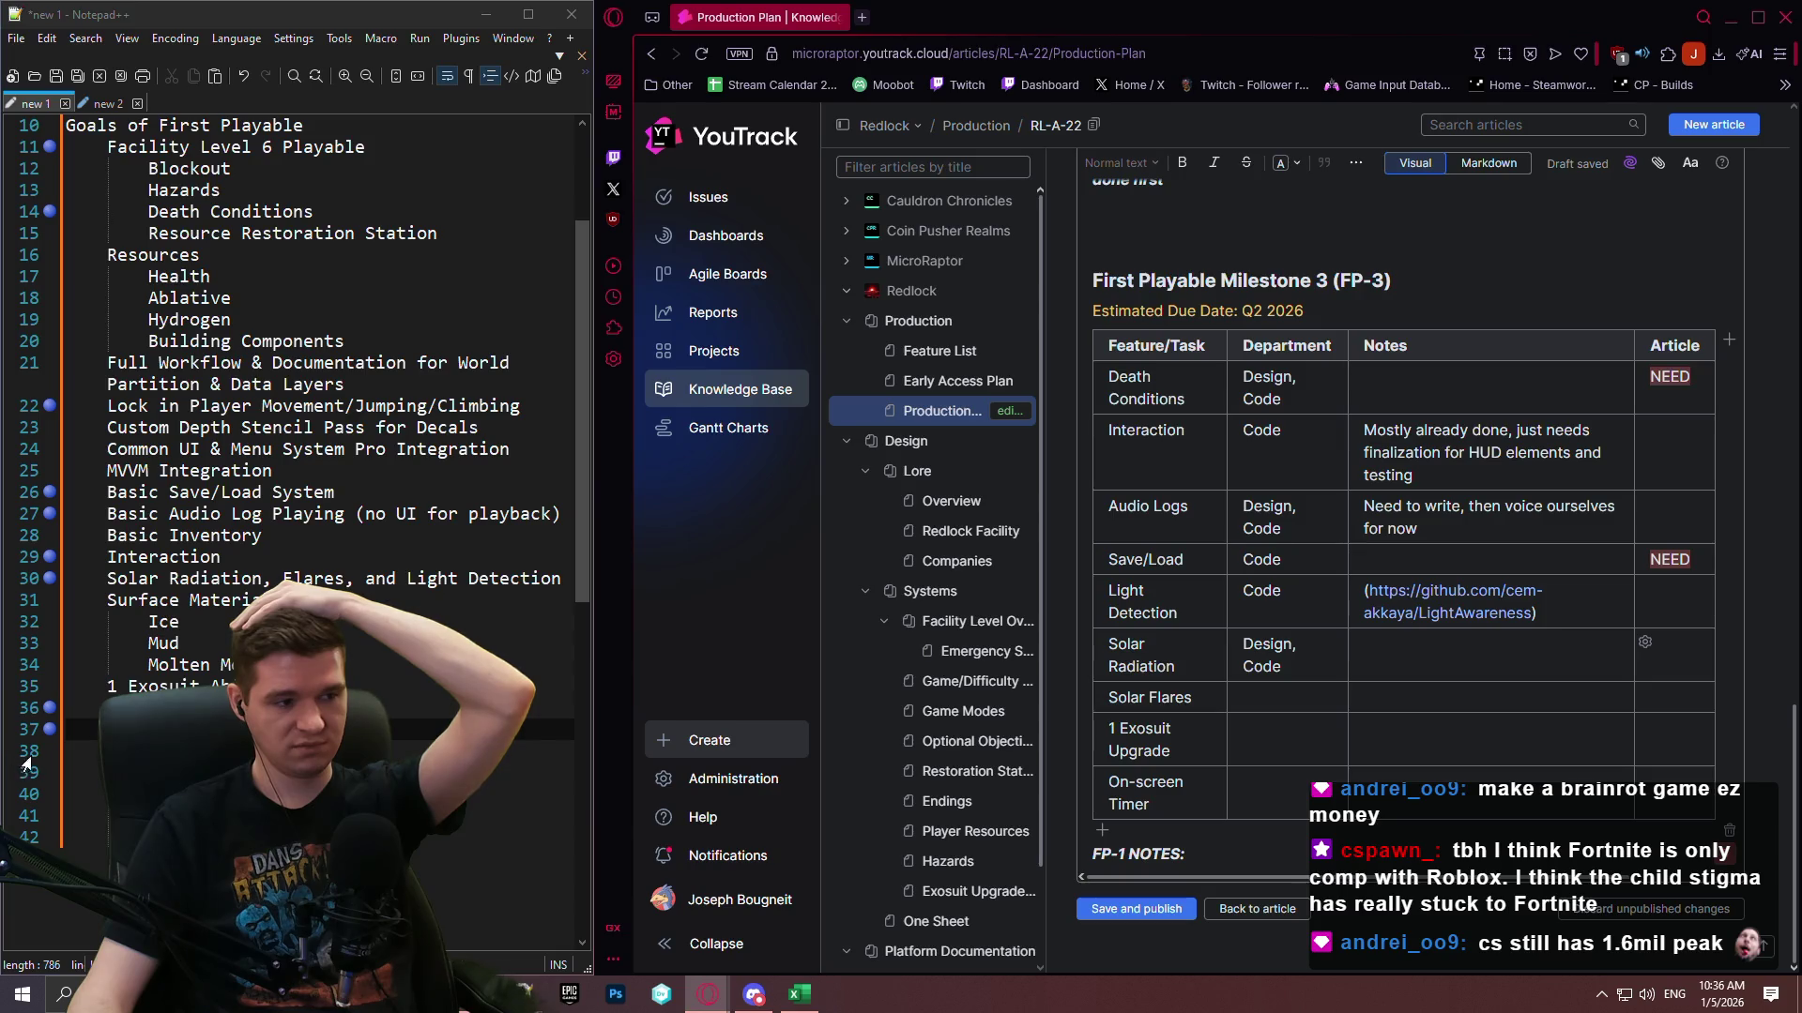
pyautogui.click(45, 741)
pyautogui.click(34, 713)
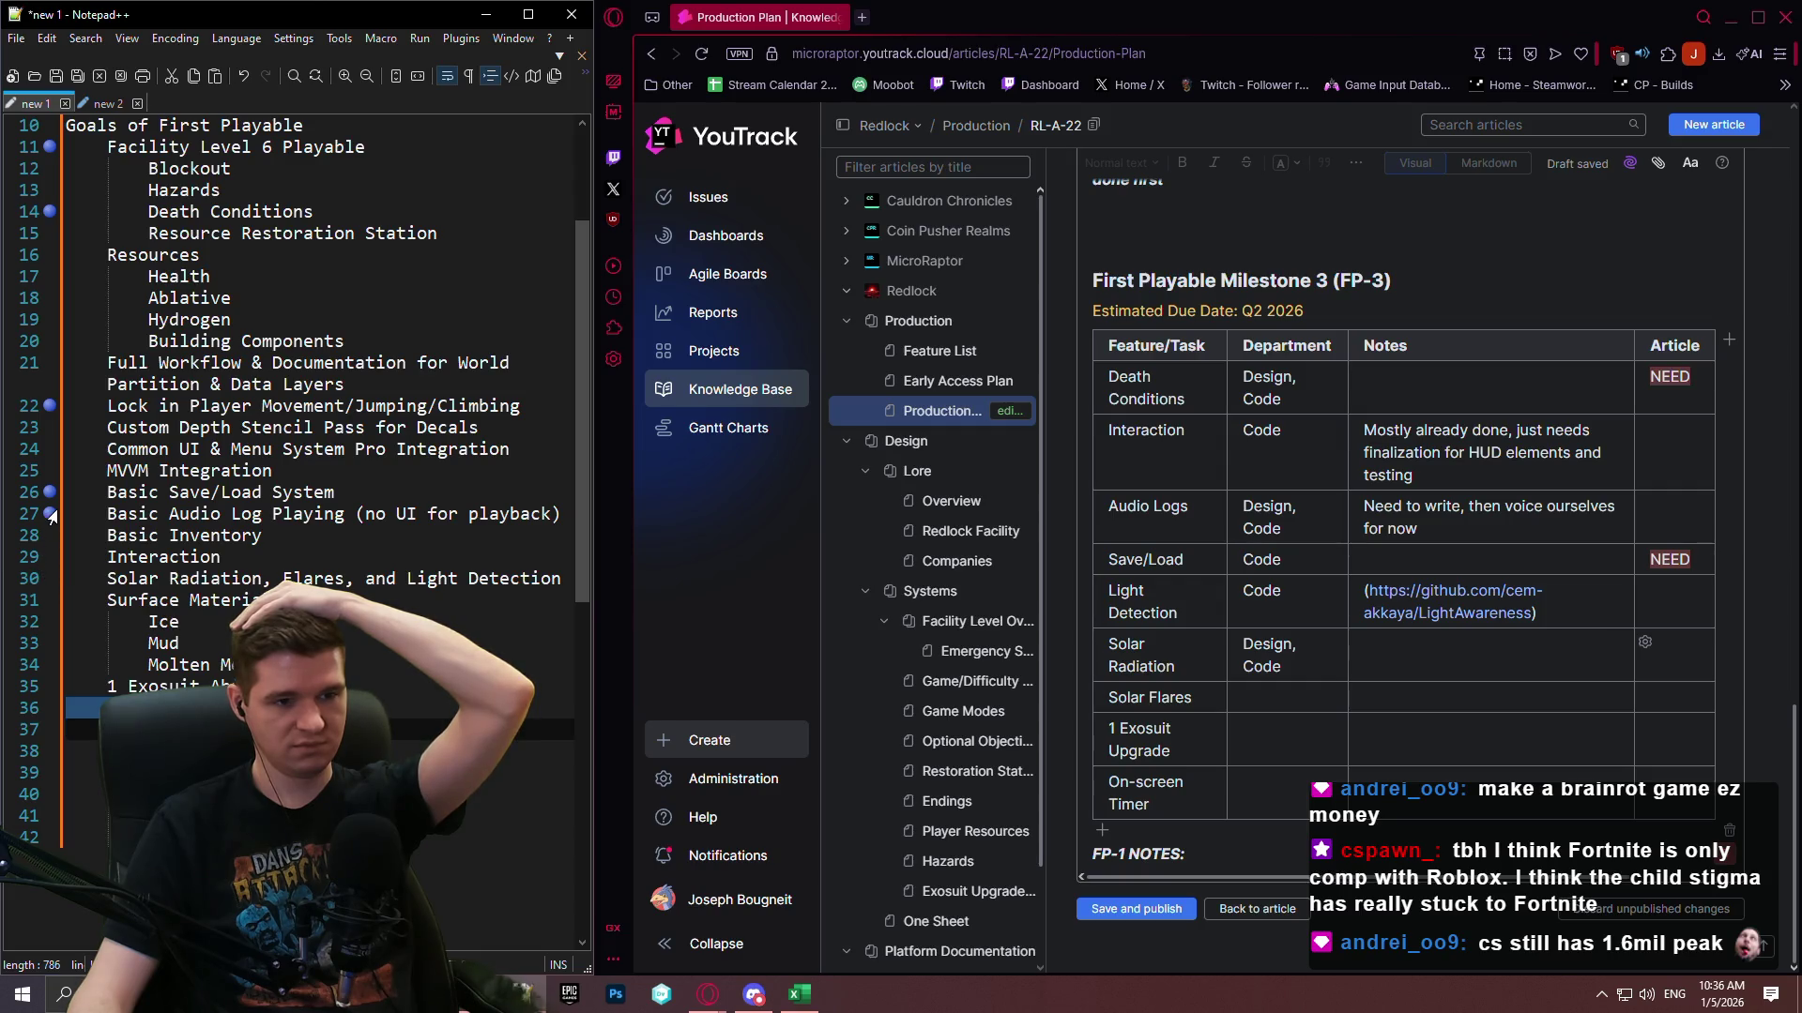
pyautogui.click(52, 515)
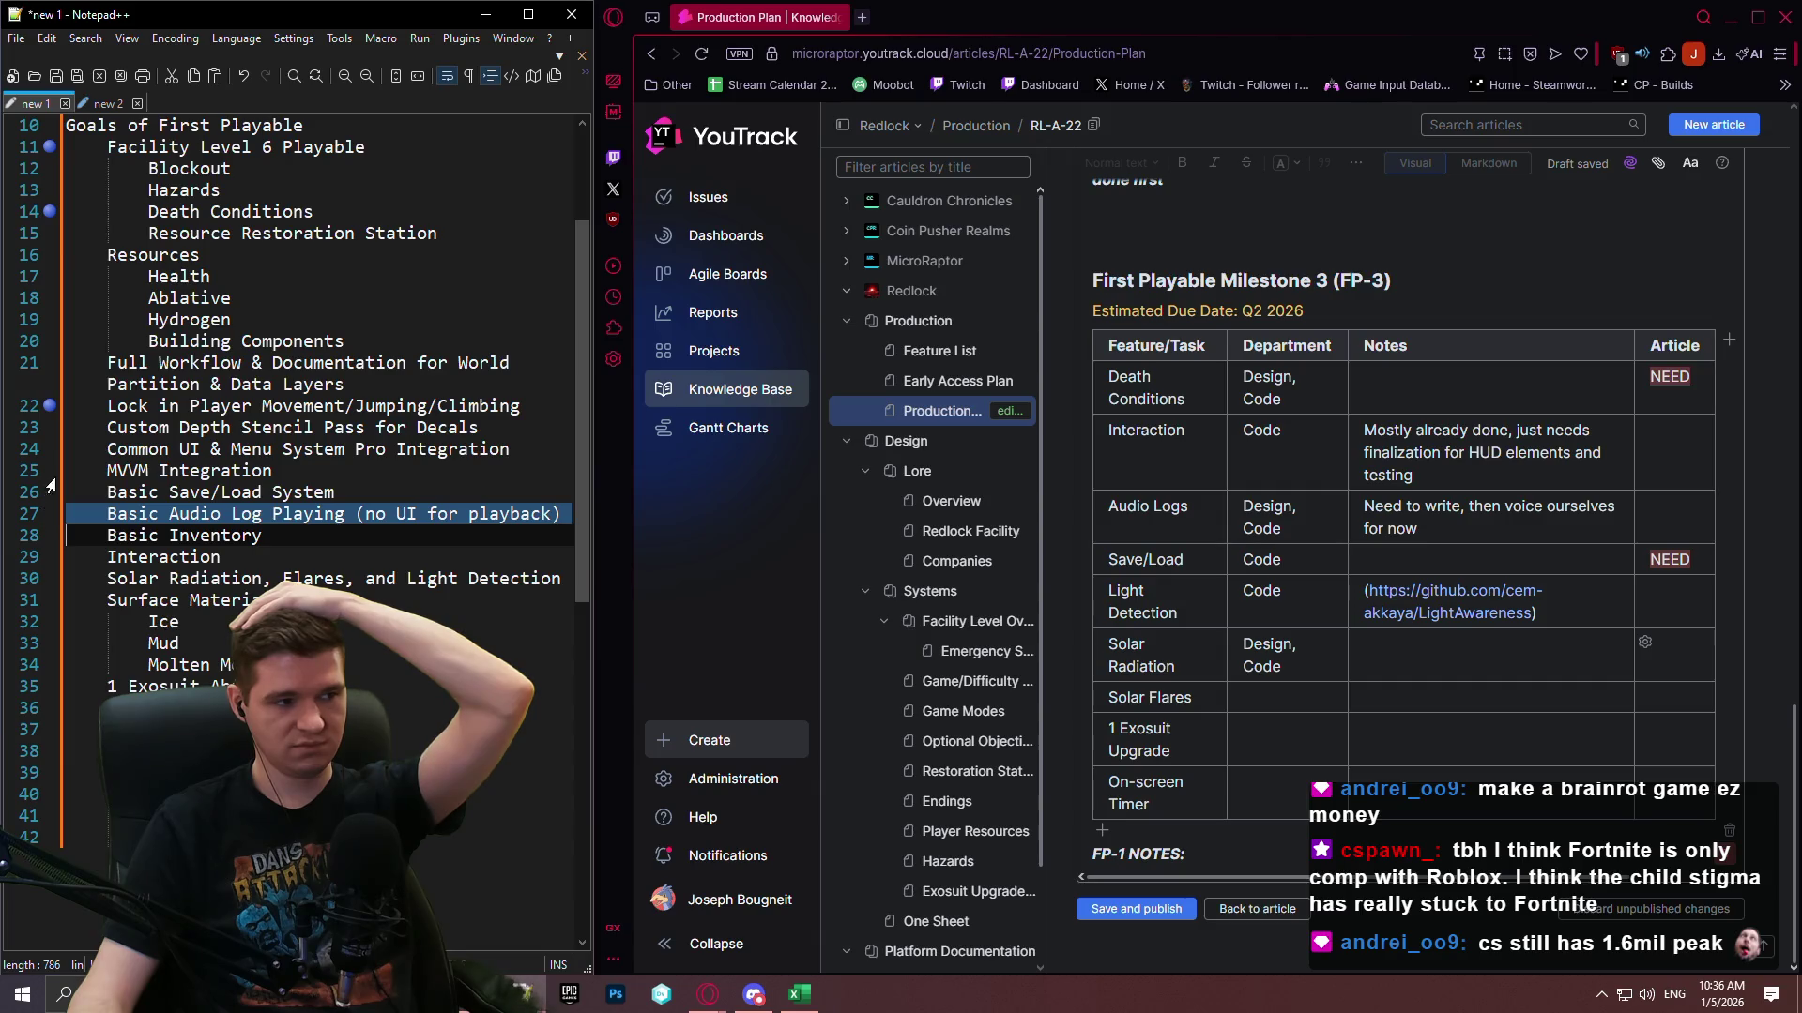
pyautogui.click(154, 420)
pyautogui.click(545, 404)
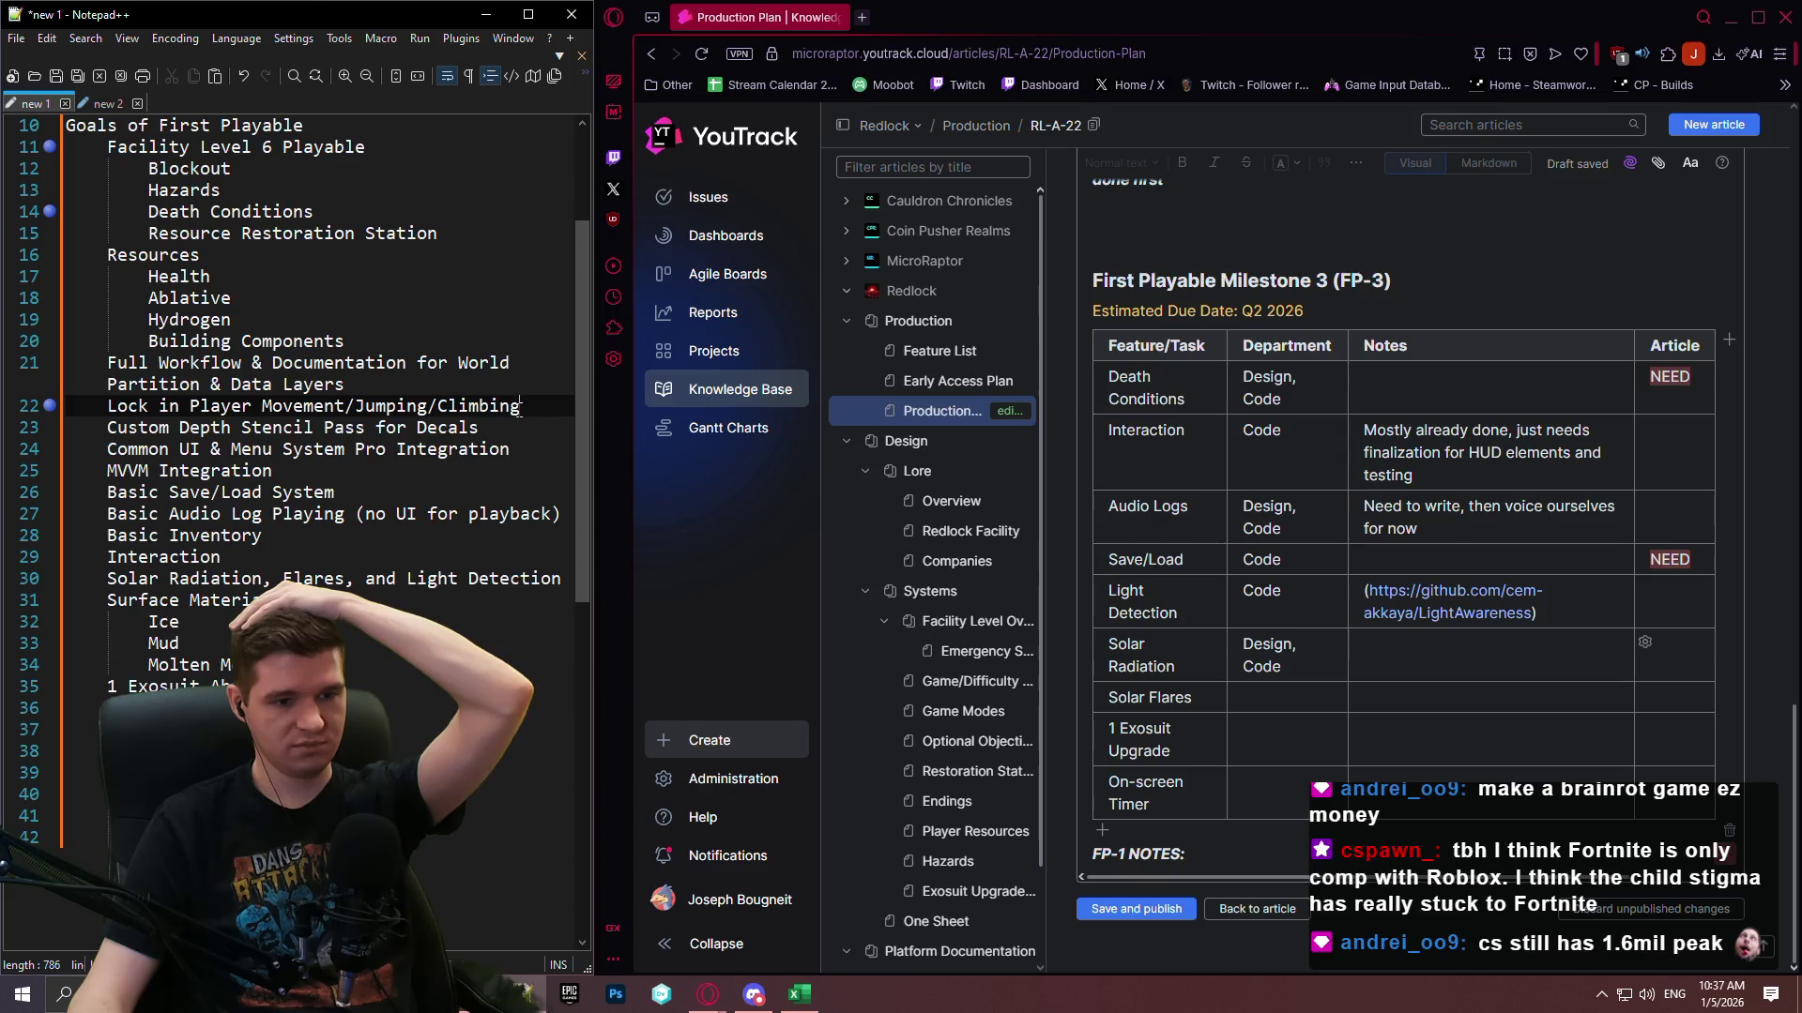
pyautogui.scroll(1, 519, 405)
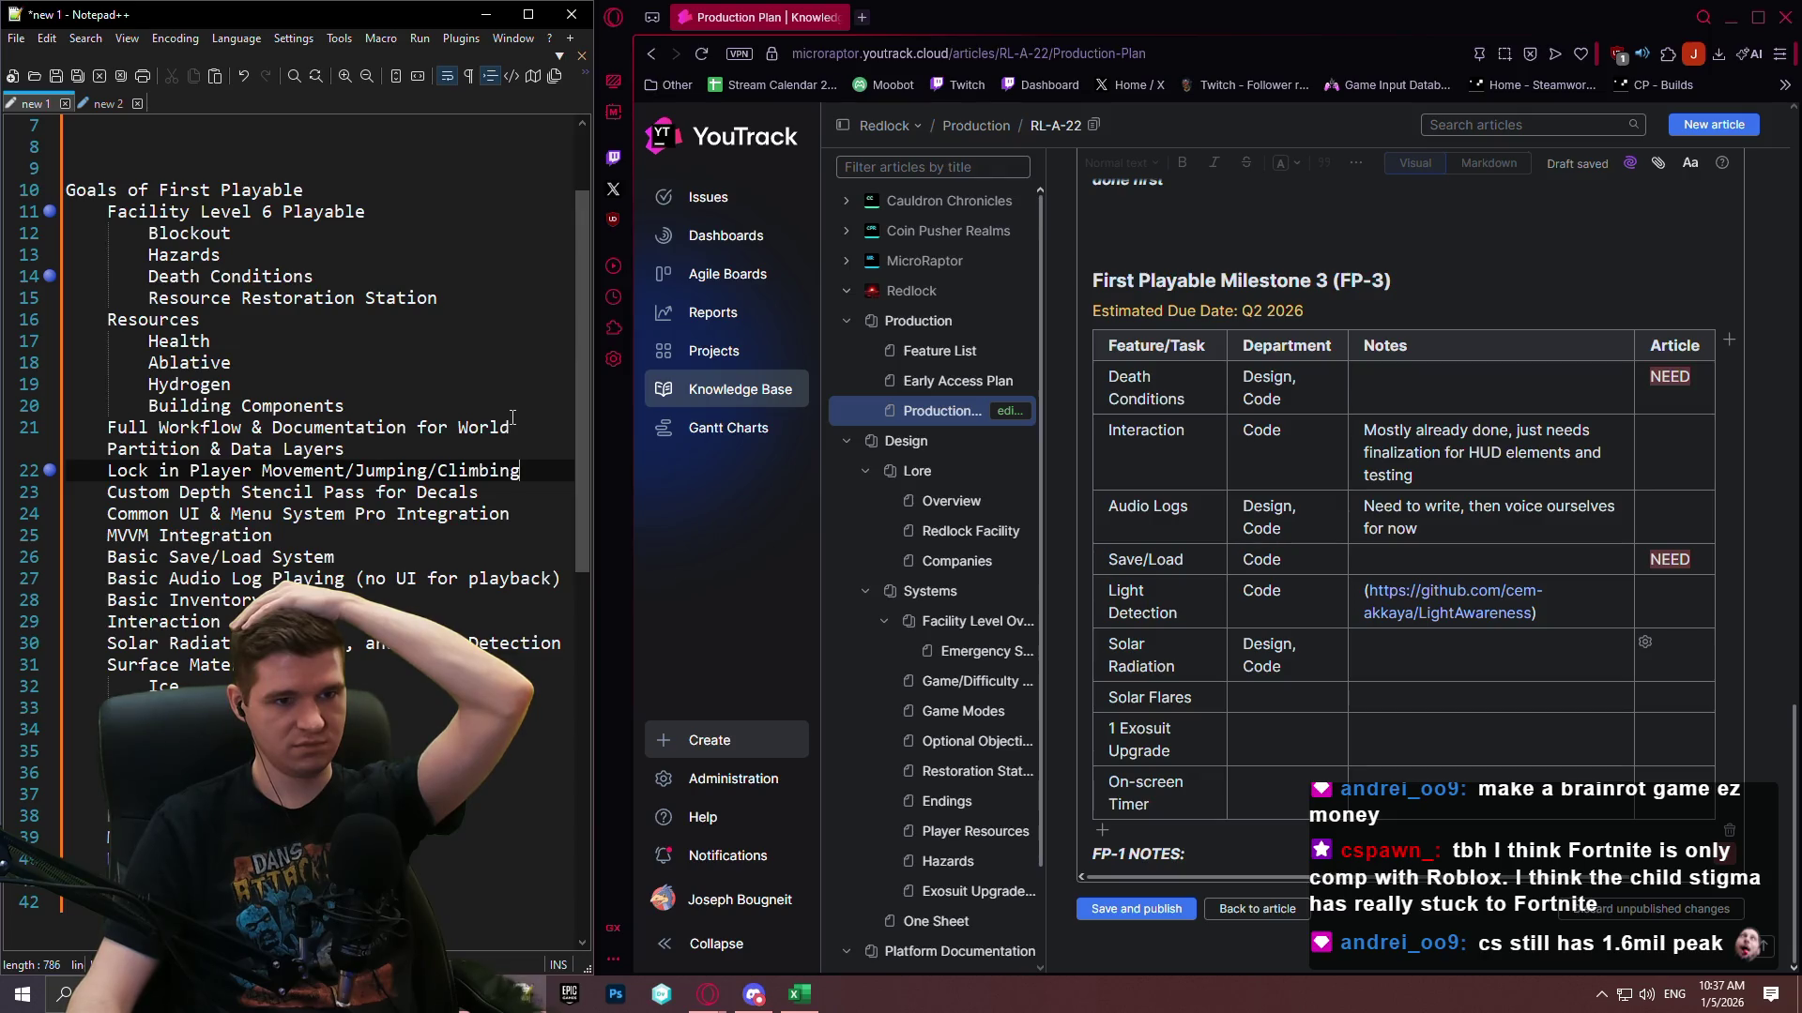
pyautogui.scroll(10, 1387, 548)
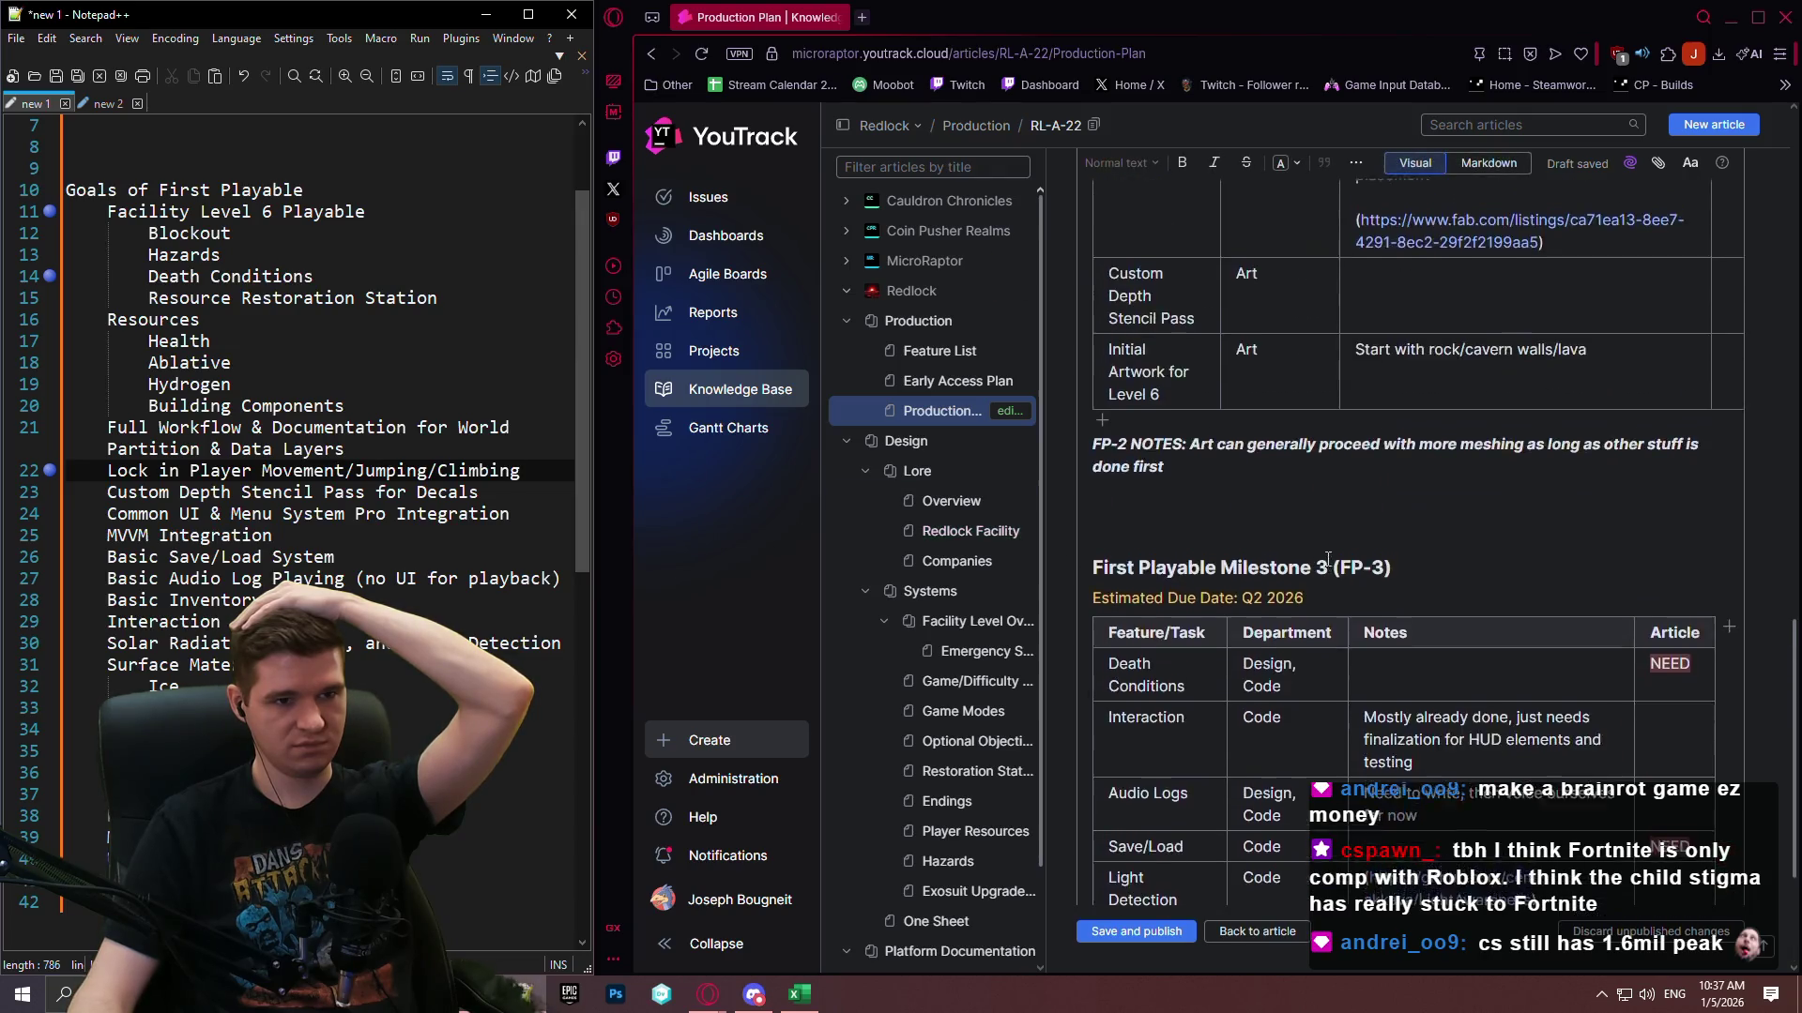
pyautogui.click(1793, 532)
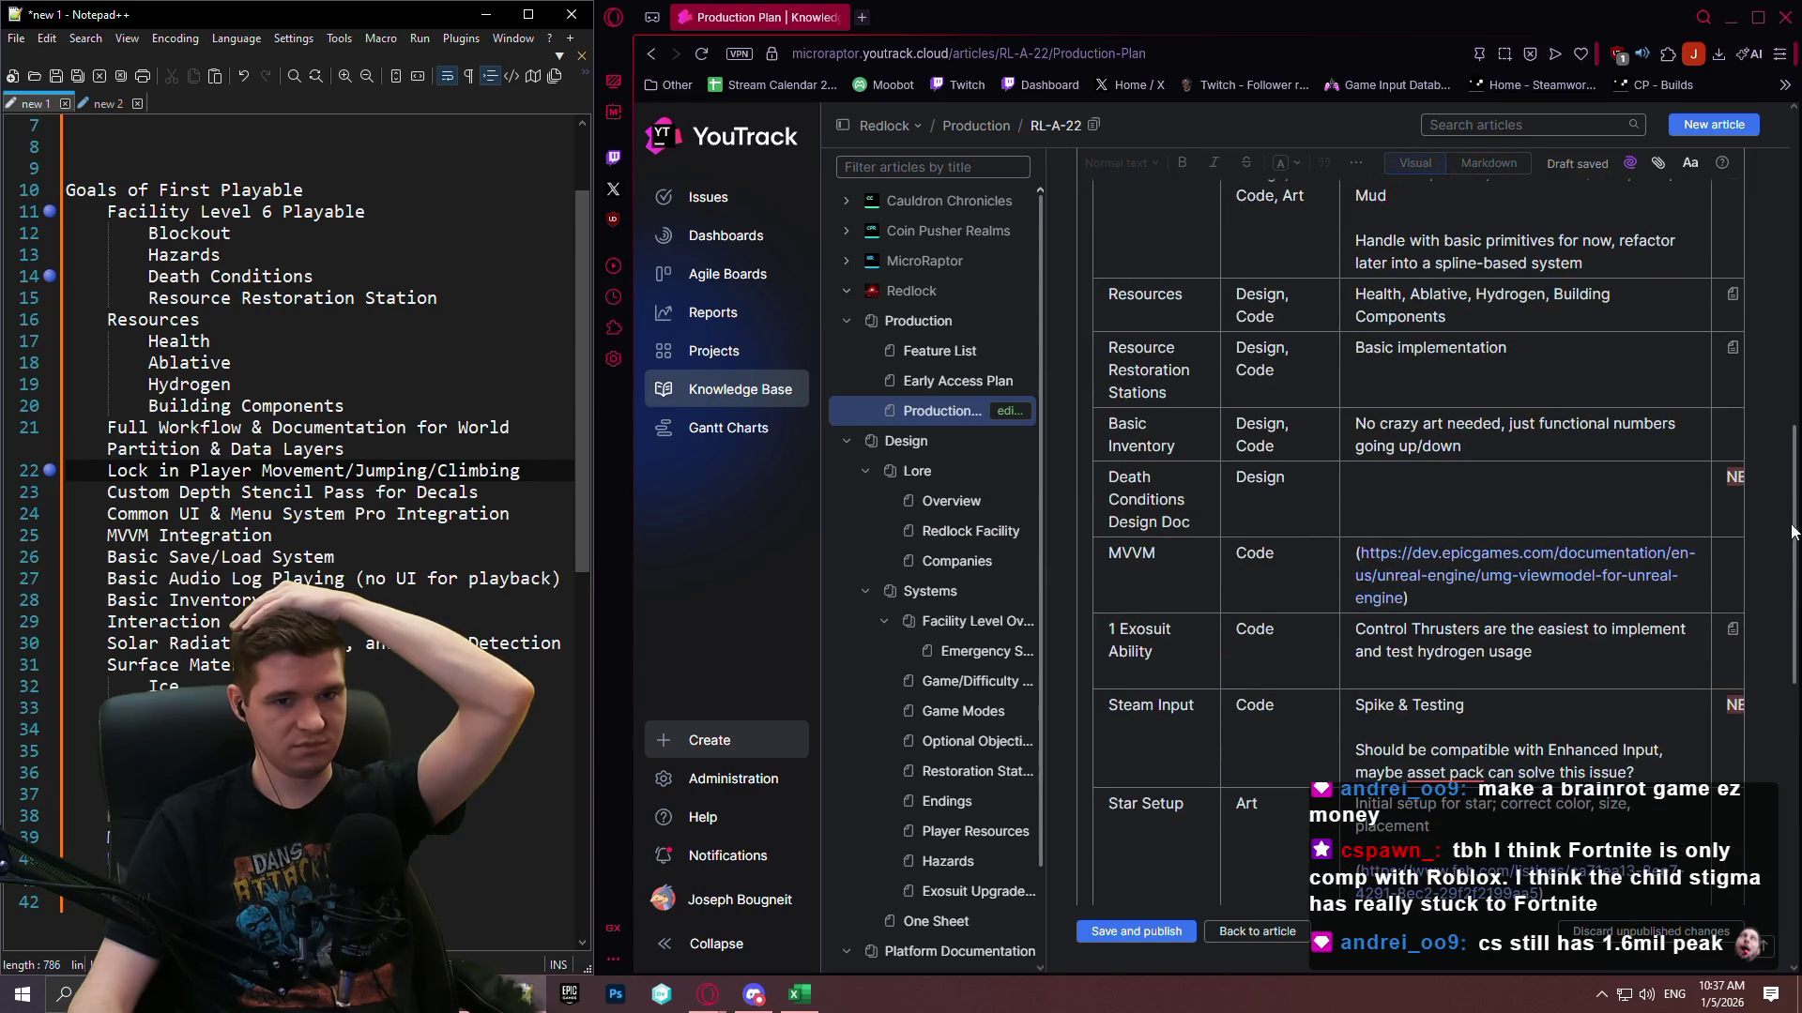
pyautogui.moveTo(1794, 504); pyautogui.dragTo(1797, 235)
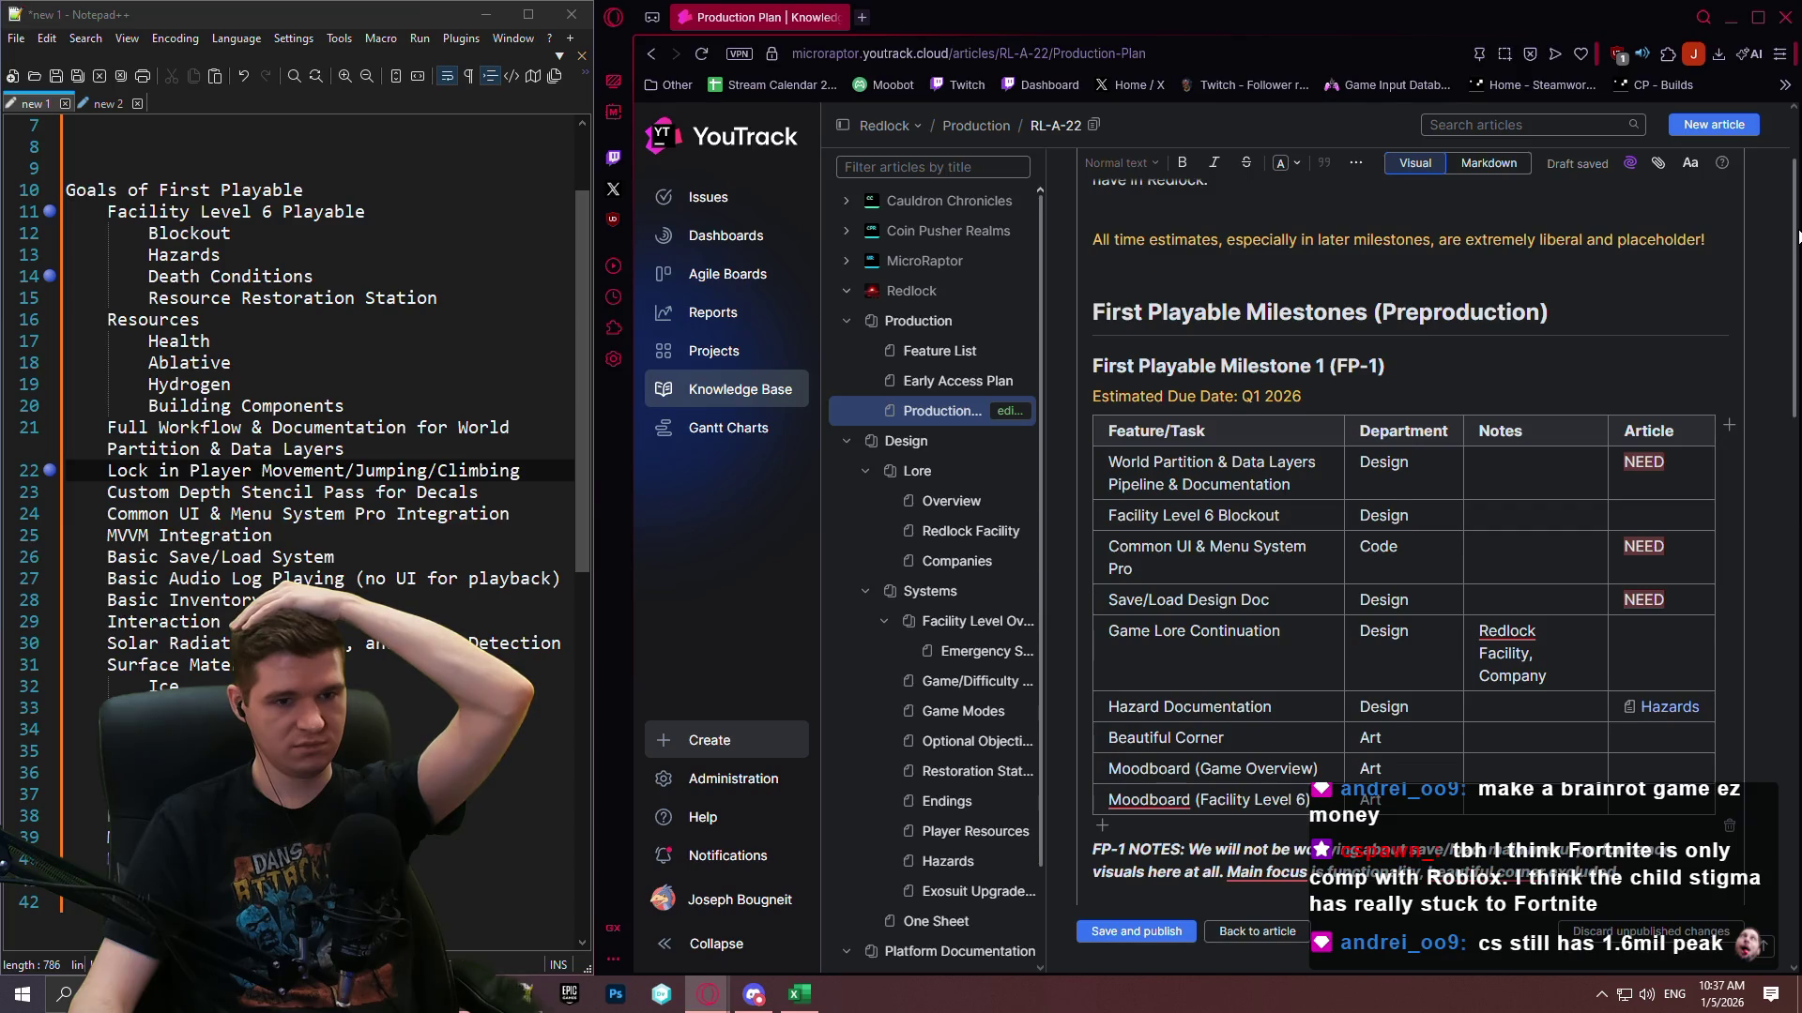
pyautogui.scroll(-2, 1797, 235)
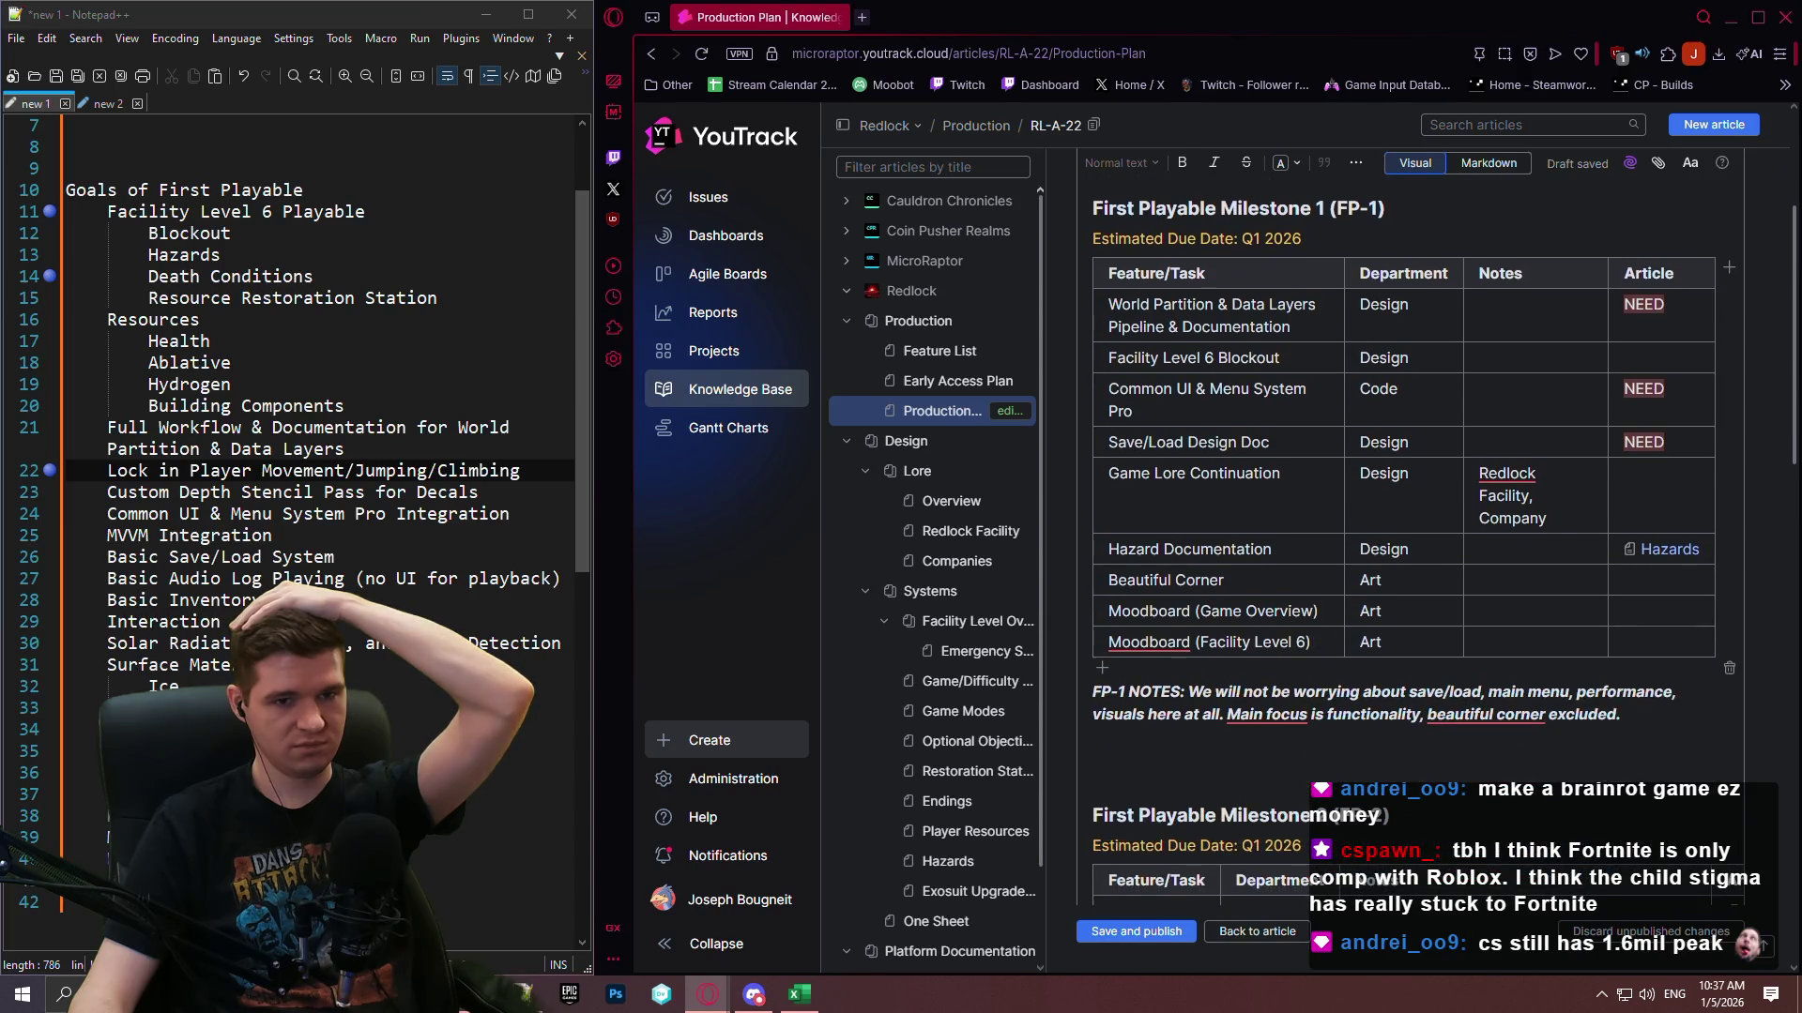
pyautogui.moveTo(1797, 235); pyautogui.dragTo(1781, 780)
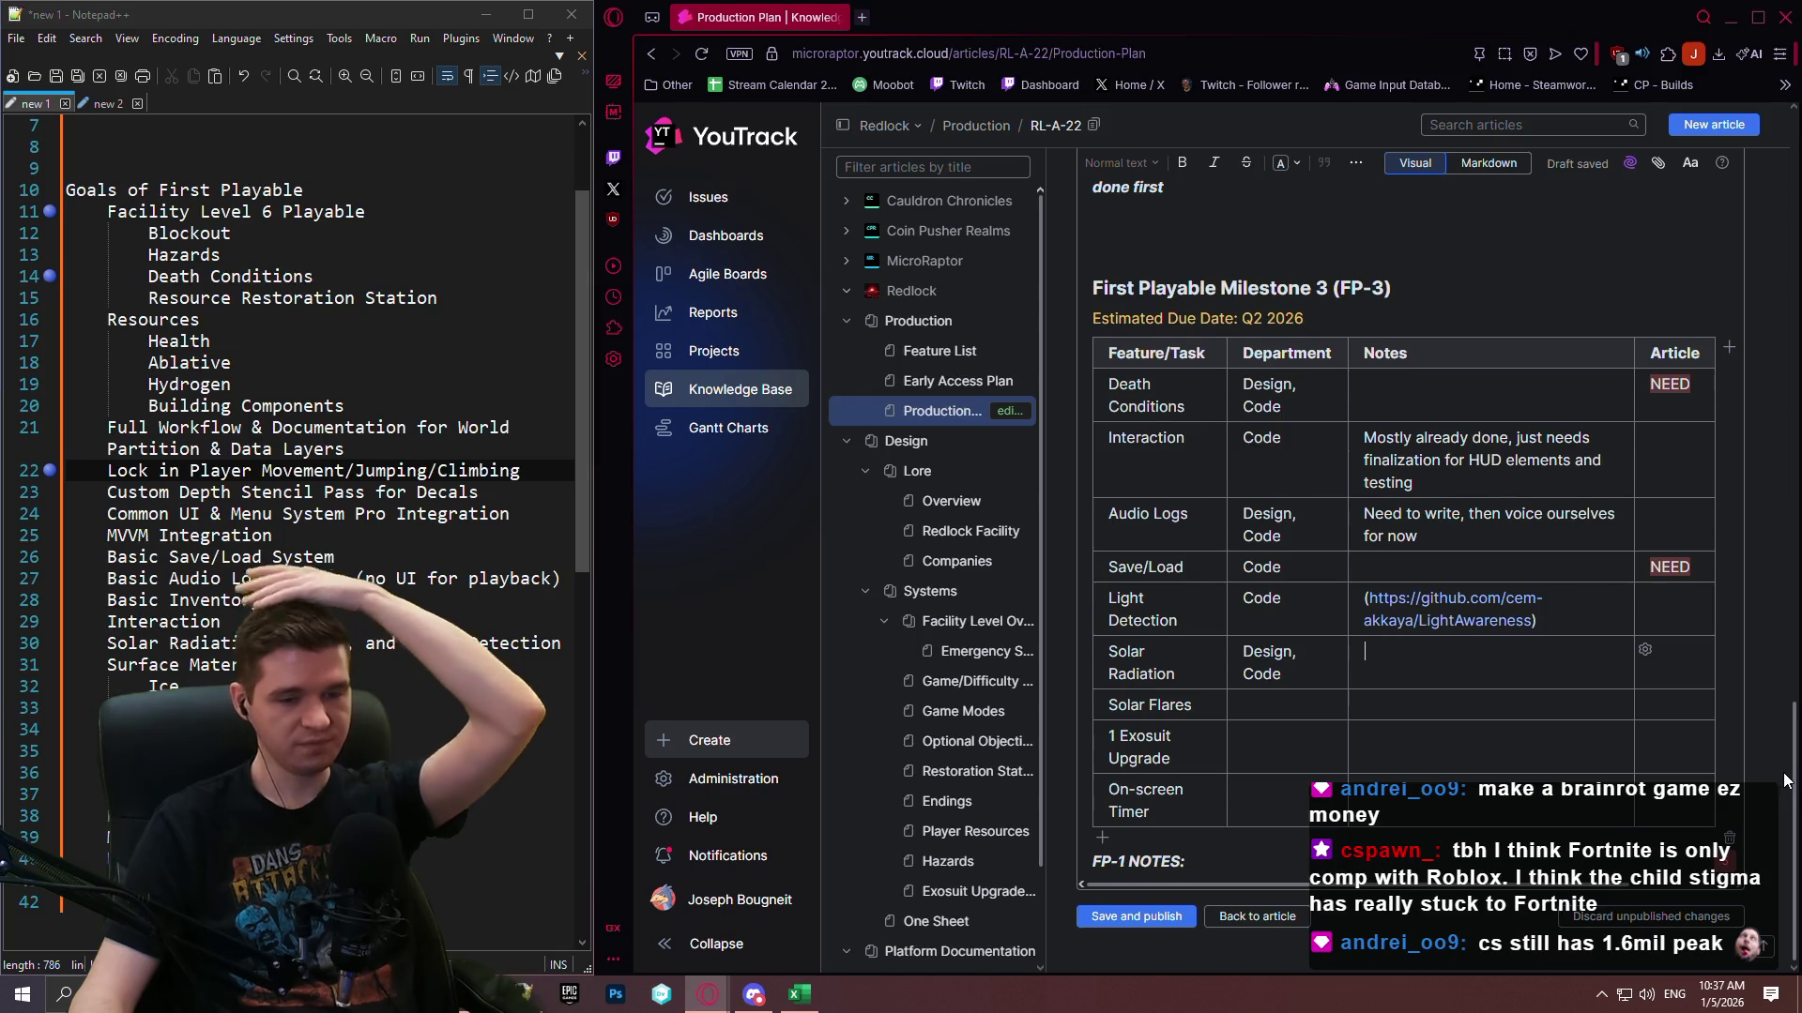
pyautogui.moveTo(1785, 780)
pyautogui.mouseDown()
pyautogui.moveTo(1785, 244)
pyautogui.moveTo(1786, 512)
pyautogui.moveTo(1739, 193)
pyautogui.mouseUp()
pyautogui.scroll(-4, 1744, 244)
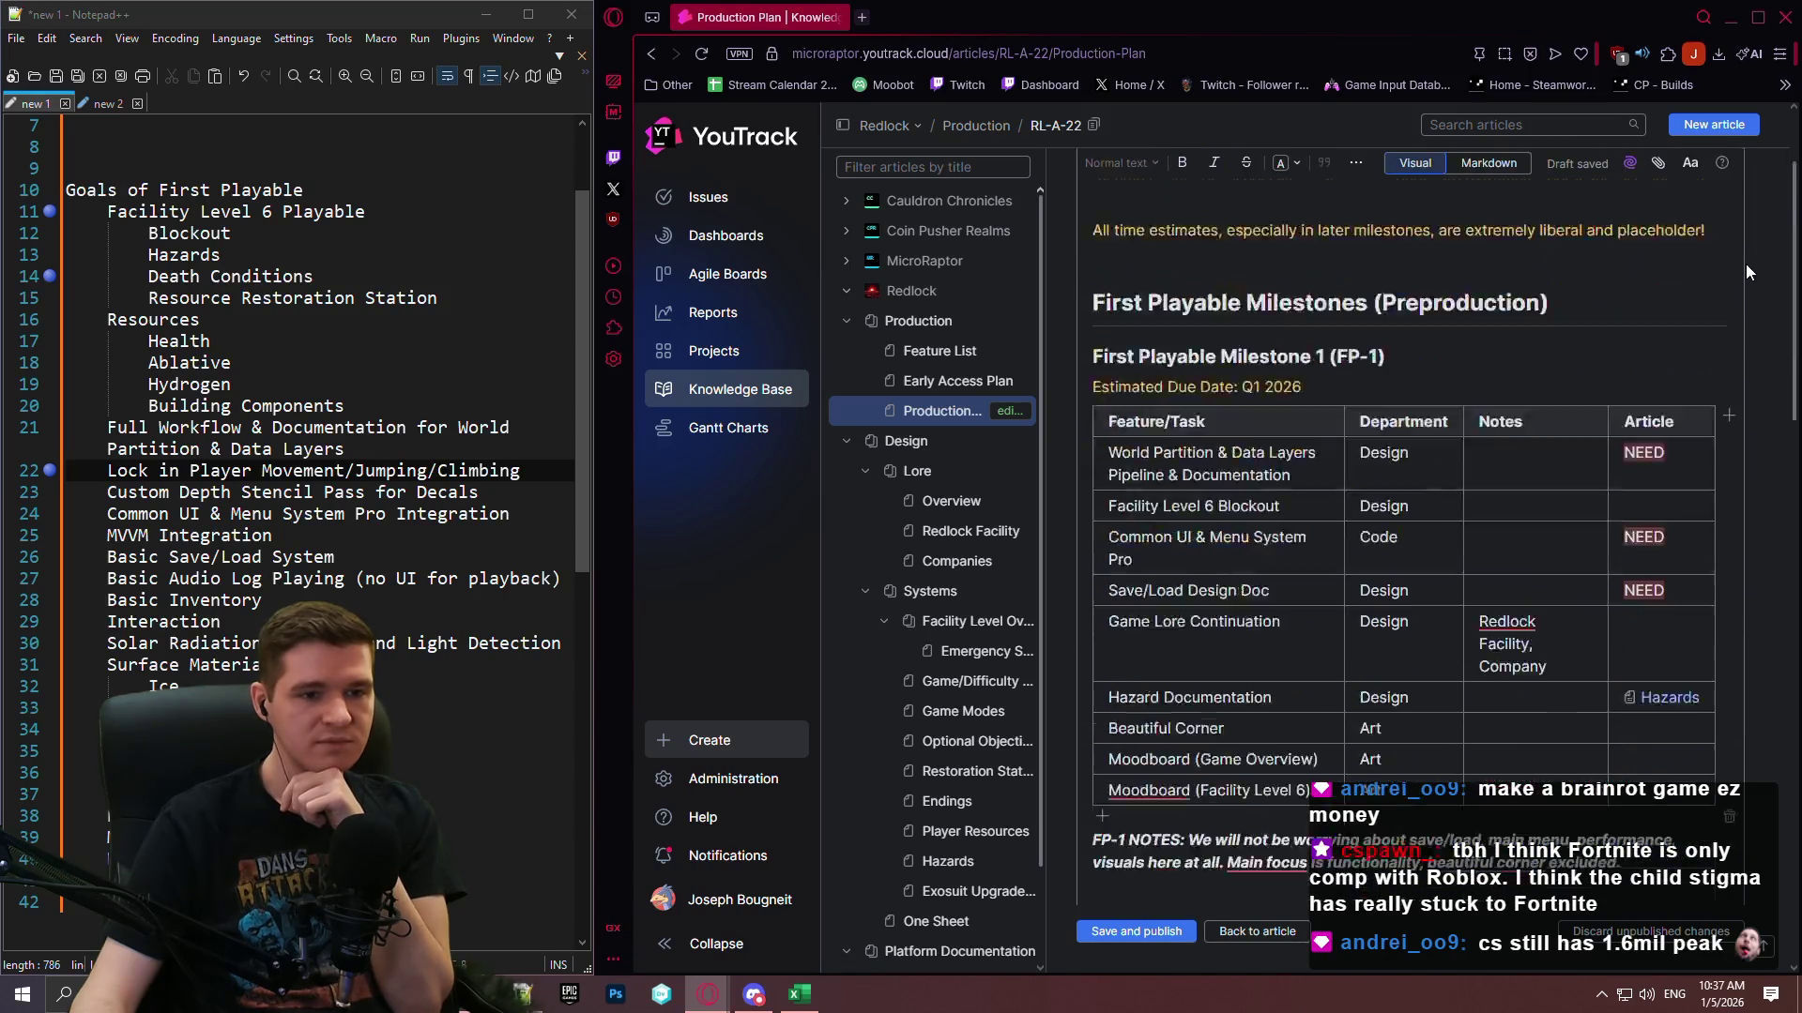
pyautogui.scroll(-3, 1745, 295)
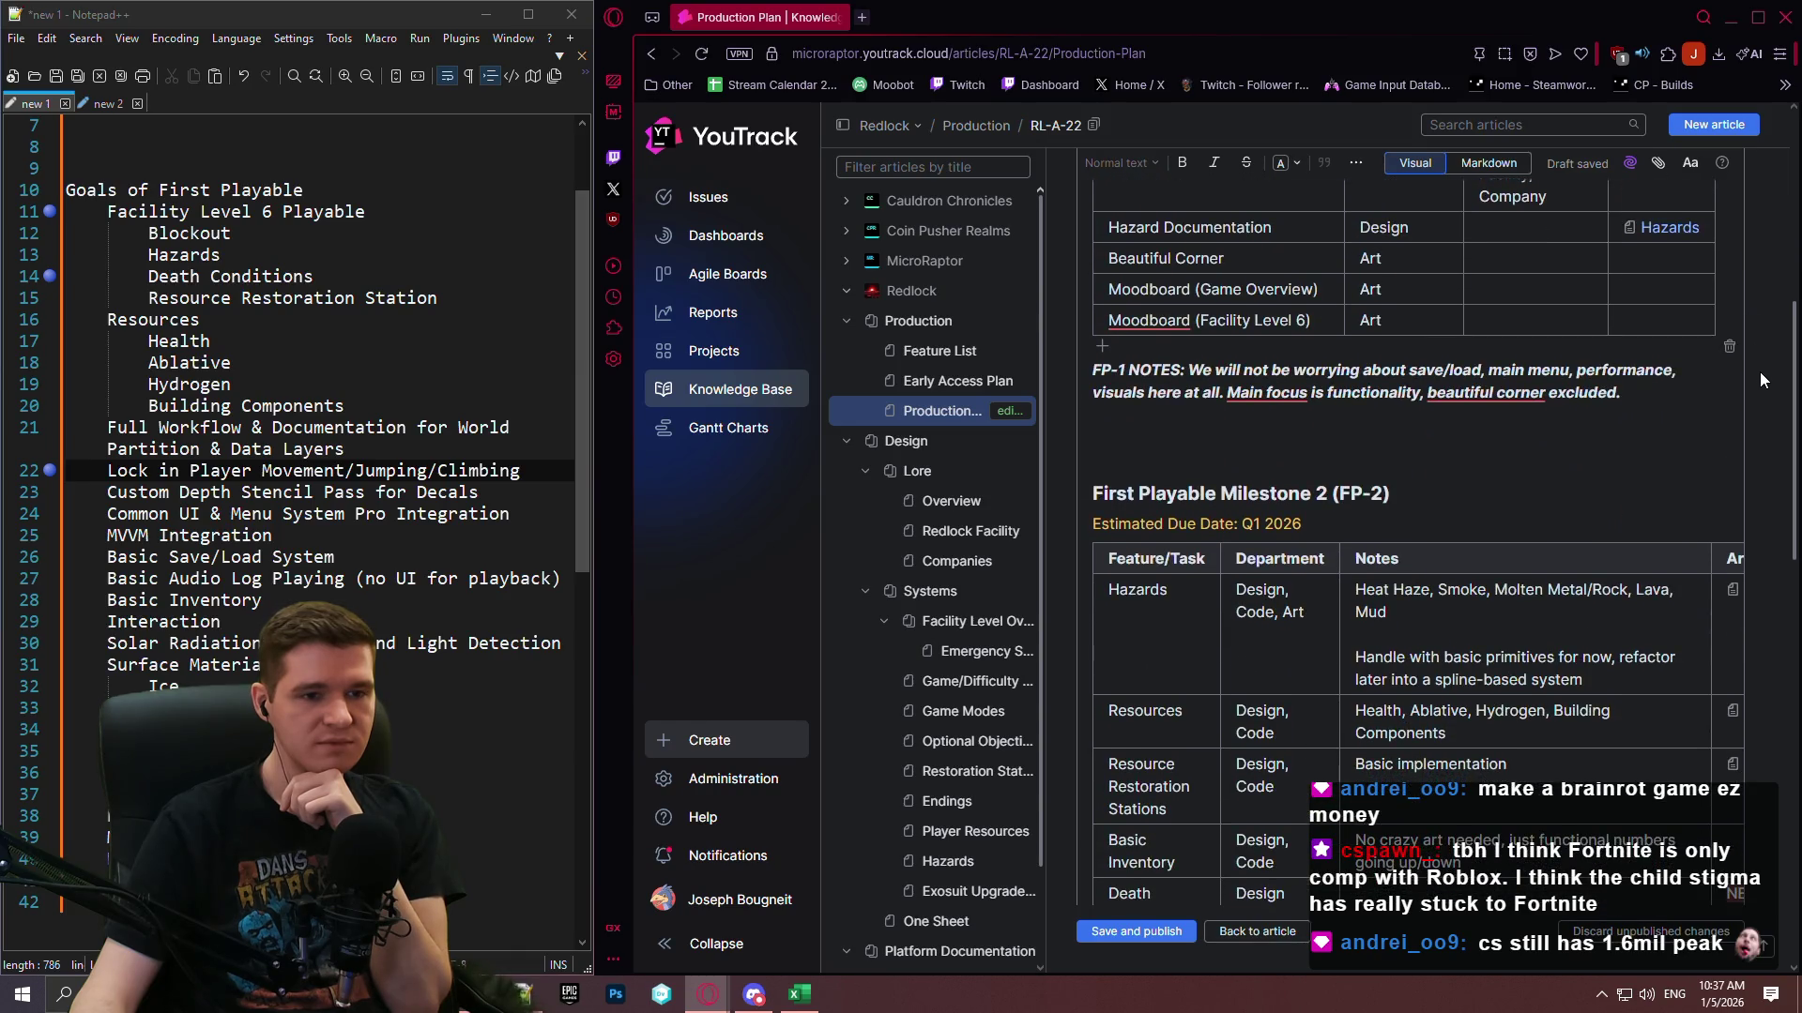
pyautogui.scroll(-12, 1761, 473)
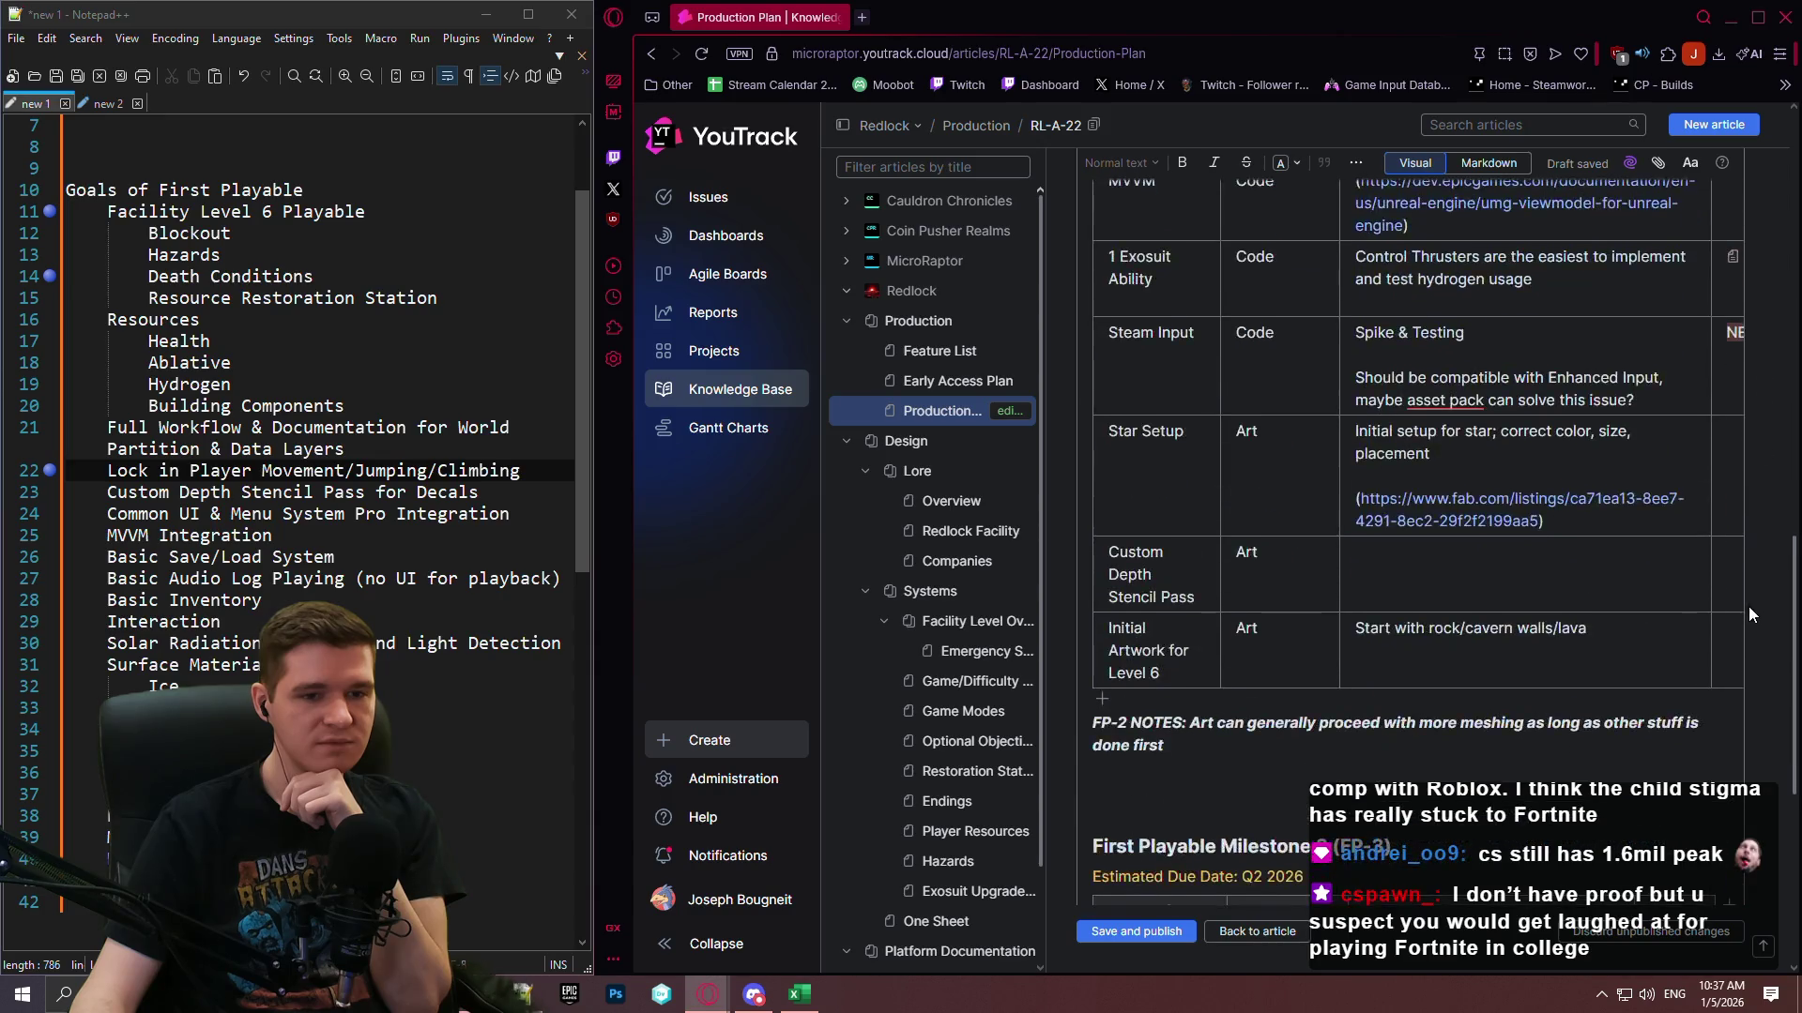
pyautogui.scroll(20, 1736, 262)
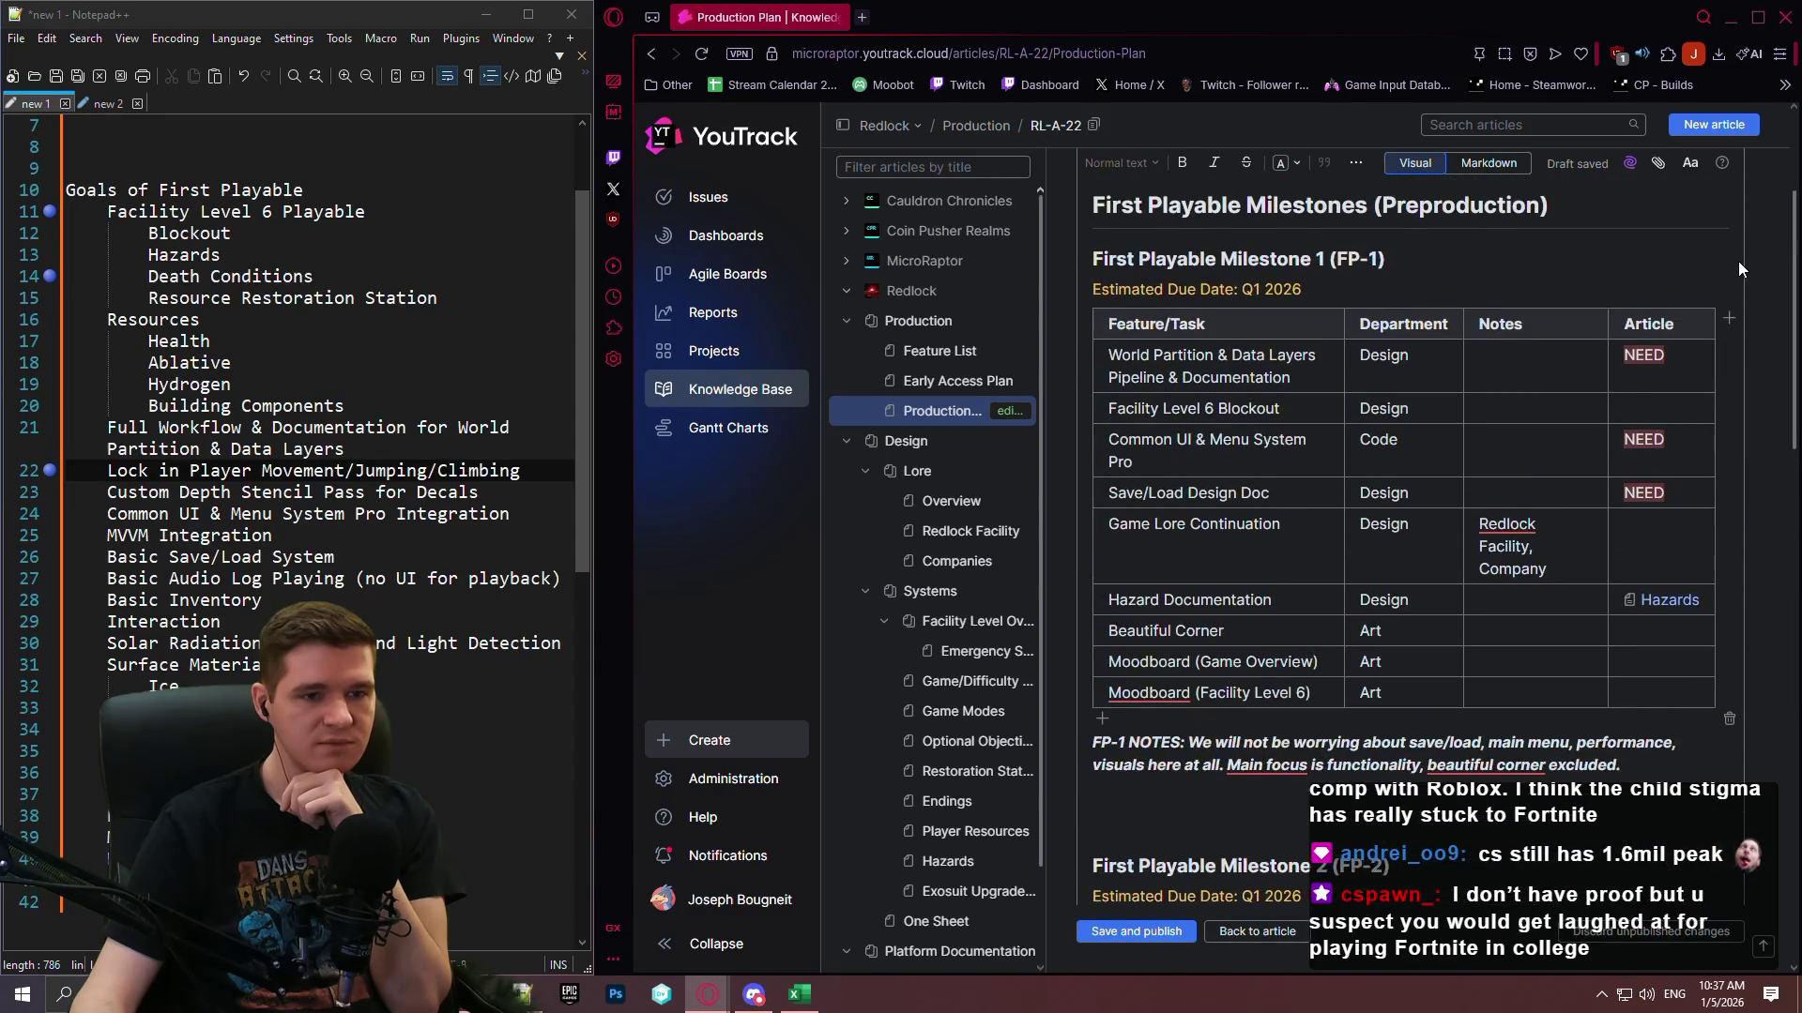
pyautogui.scroll(-15, 1738, 272)
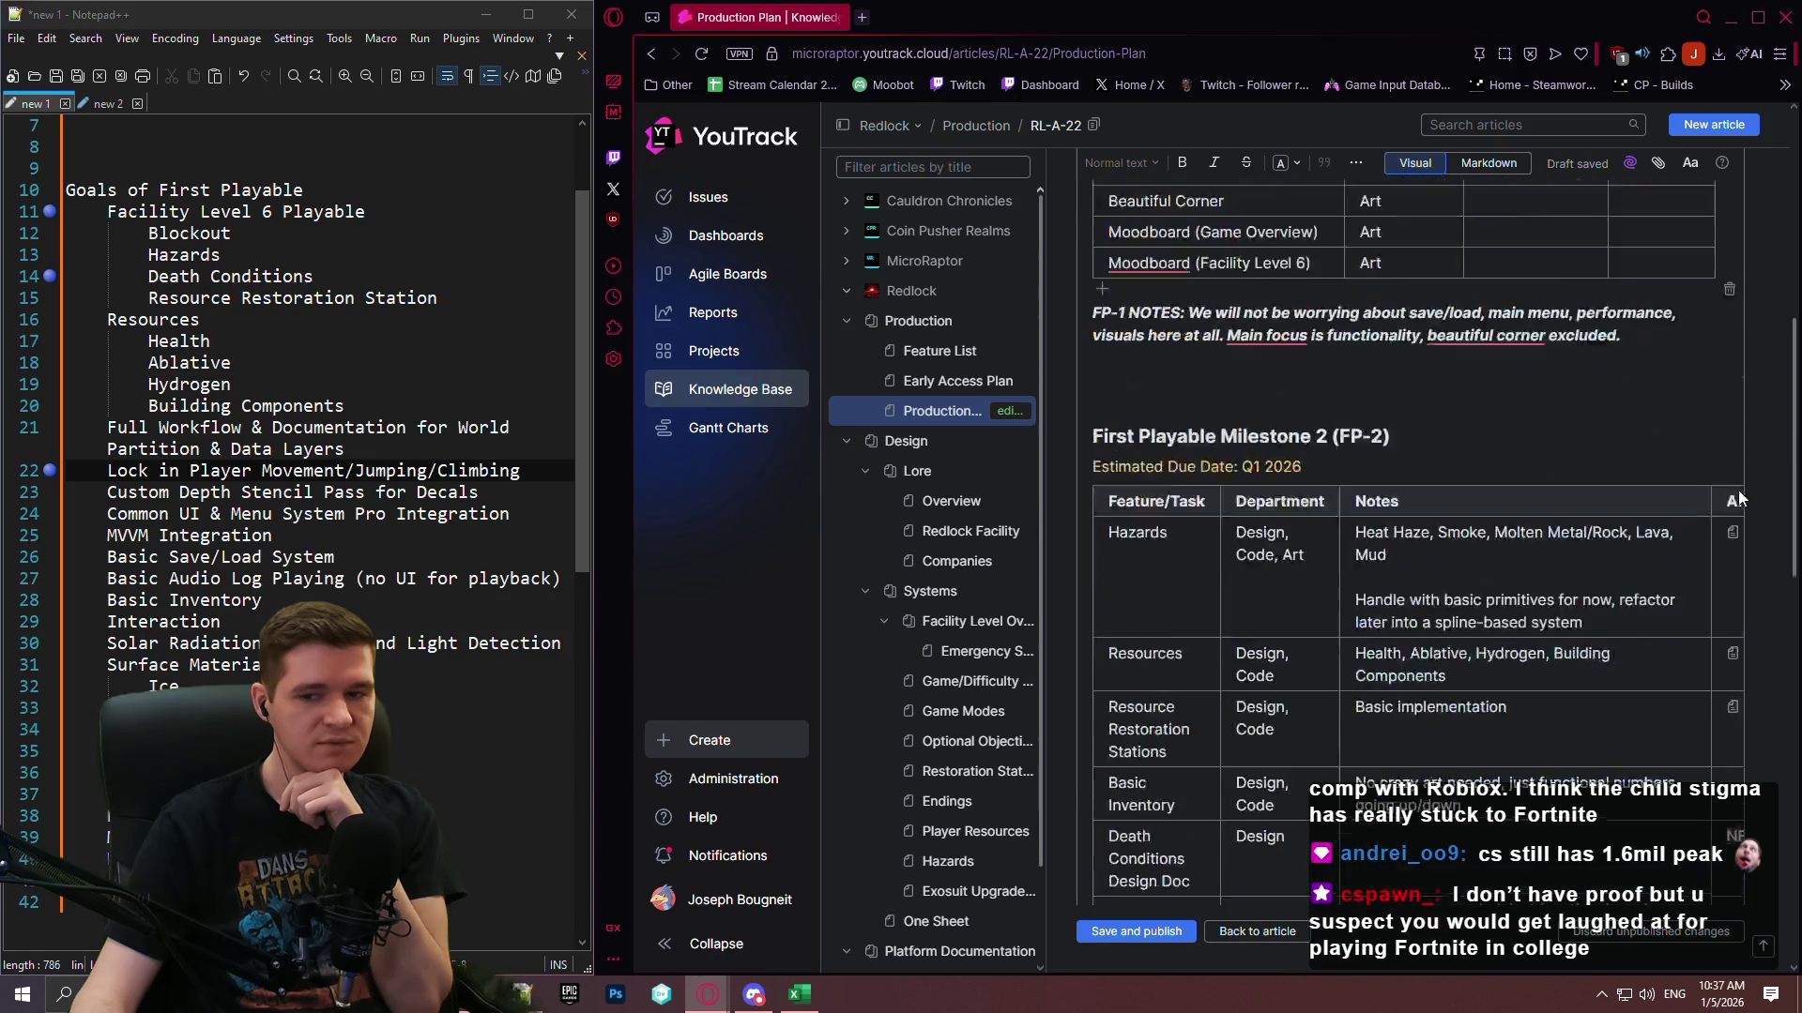
pyautogui.scroll(1, 1725, 675)
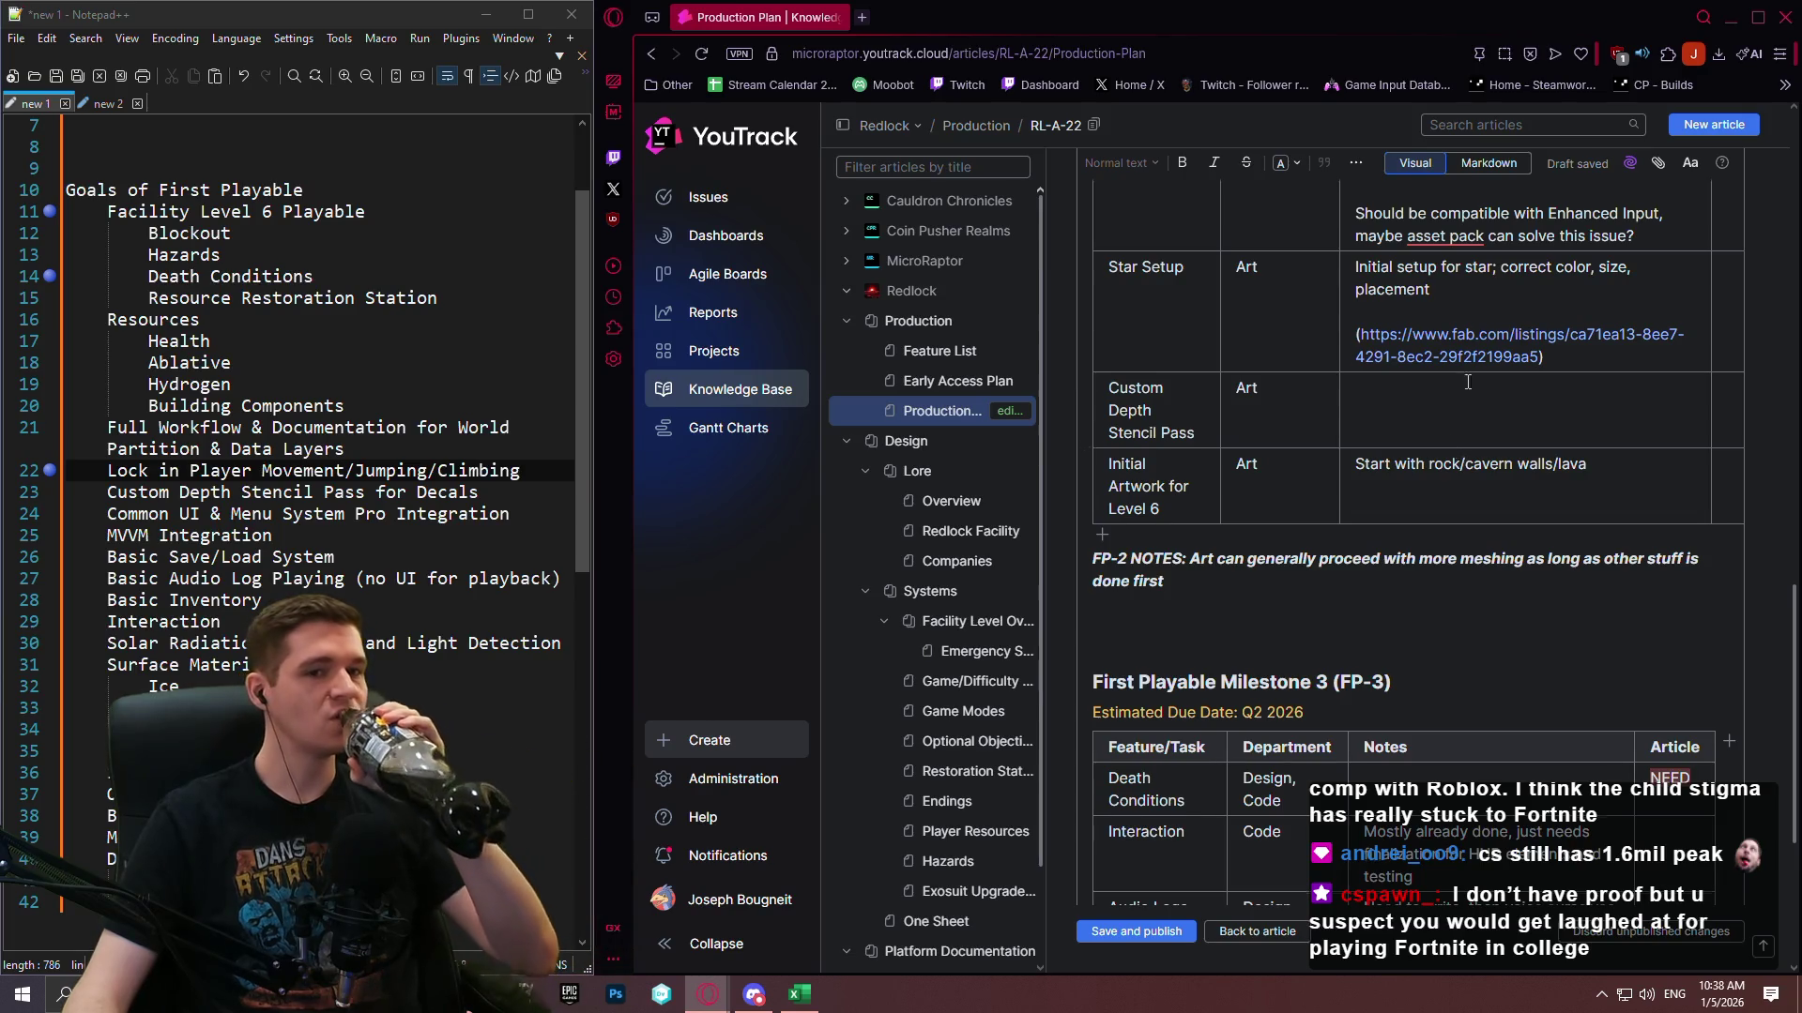
pyautogui.scroll(3, 1469, 384)
pyautogui.scroll(1, 1469, 385)
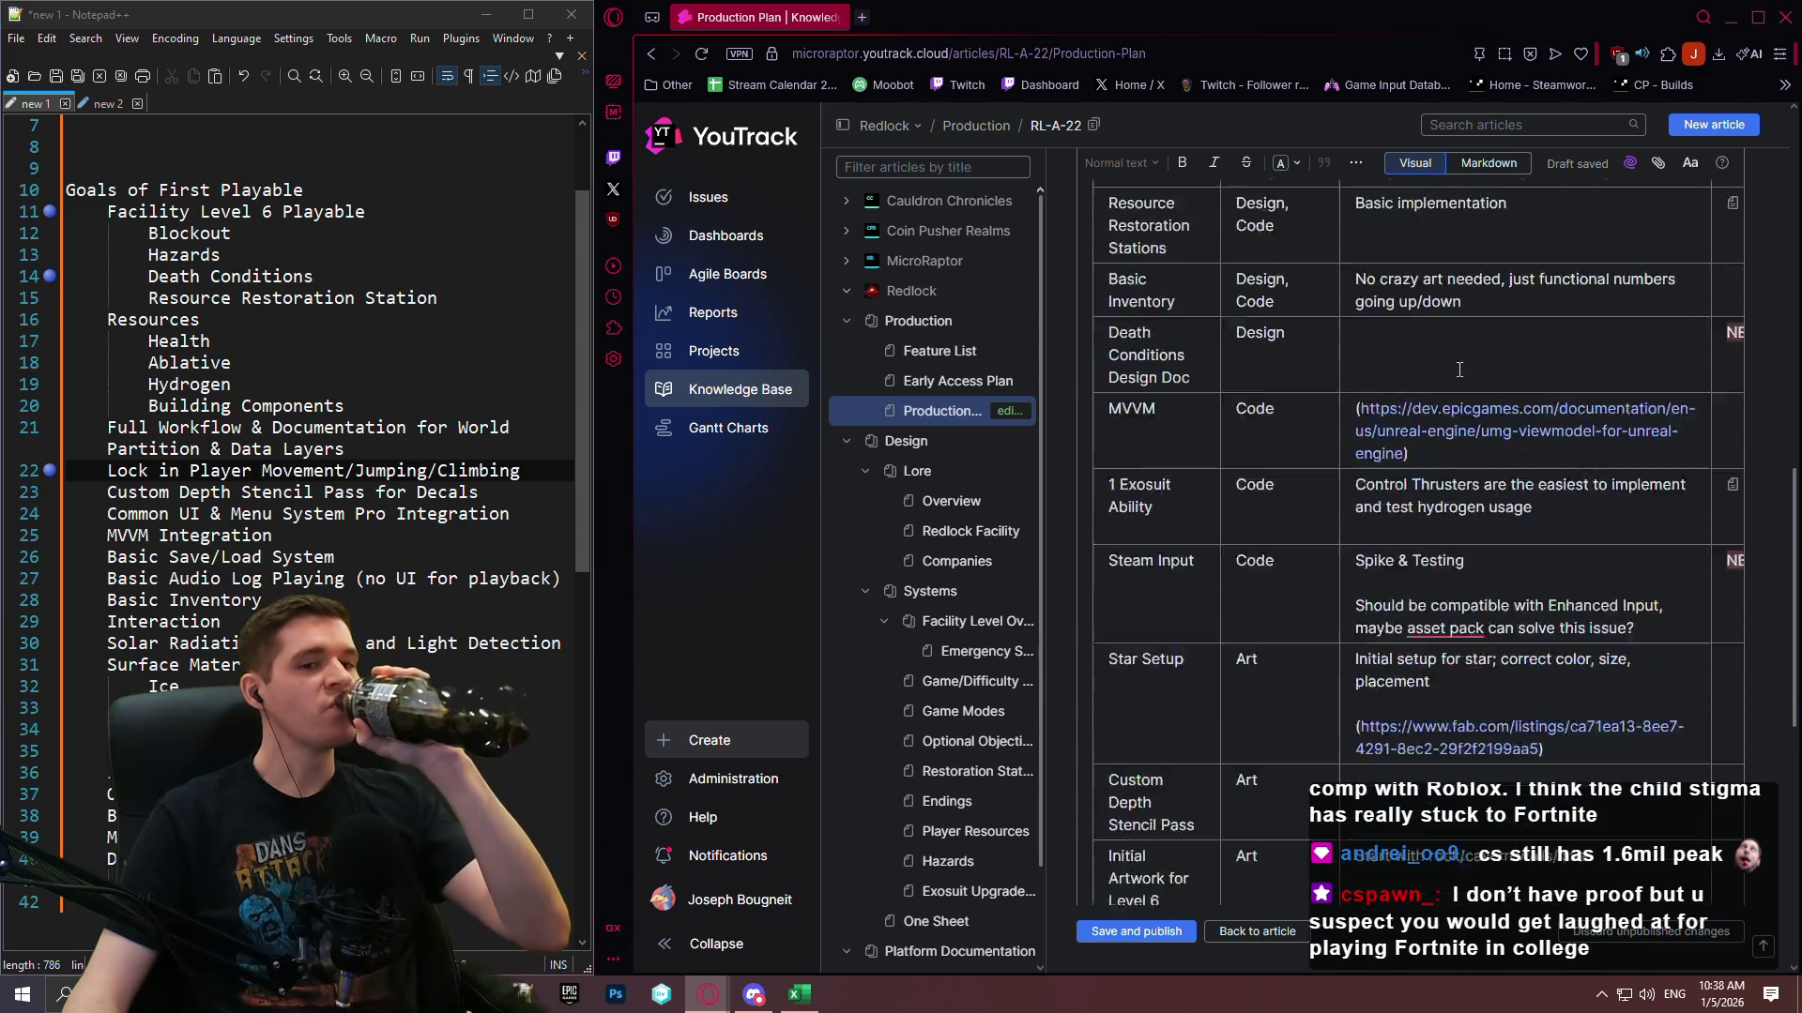
pyautogui.scroll(-2, 1460, 371)
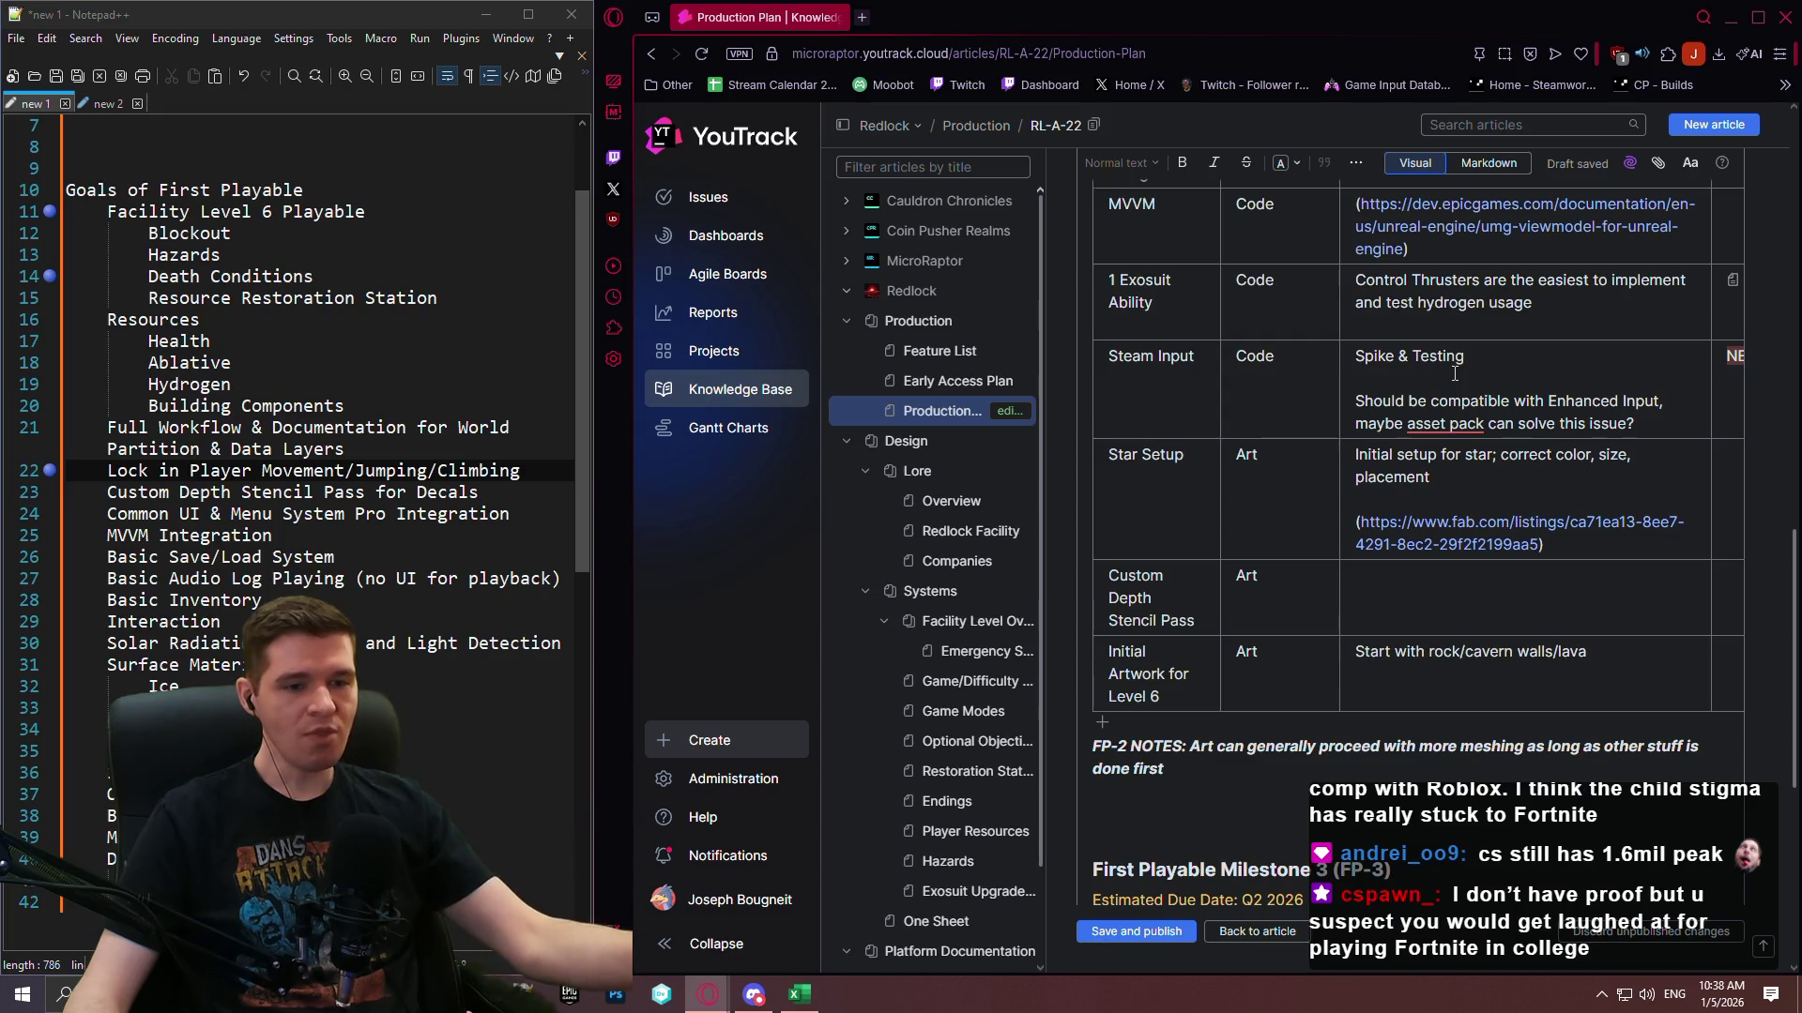
pyautogui.scroll(-6, 1453, 375)
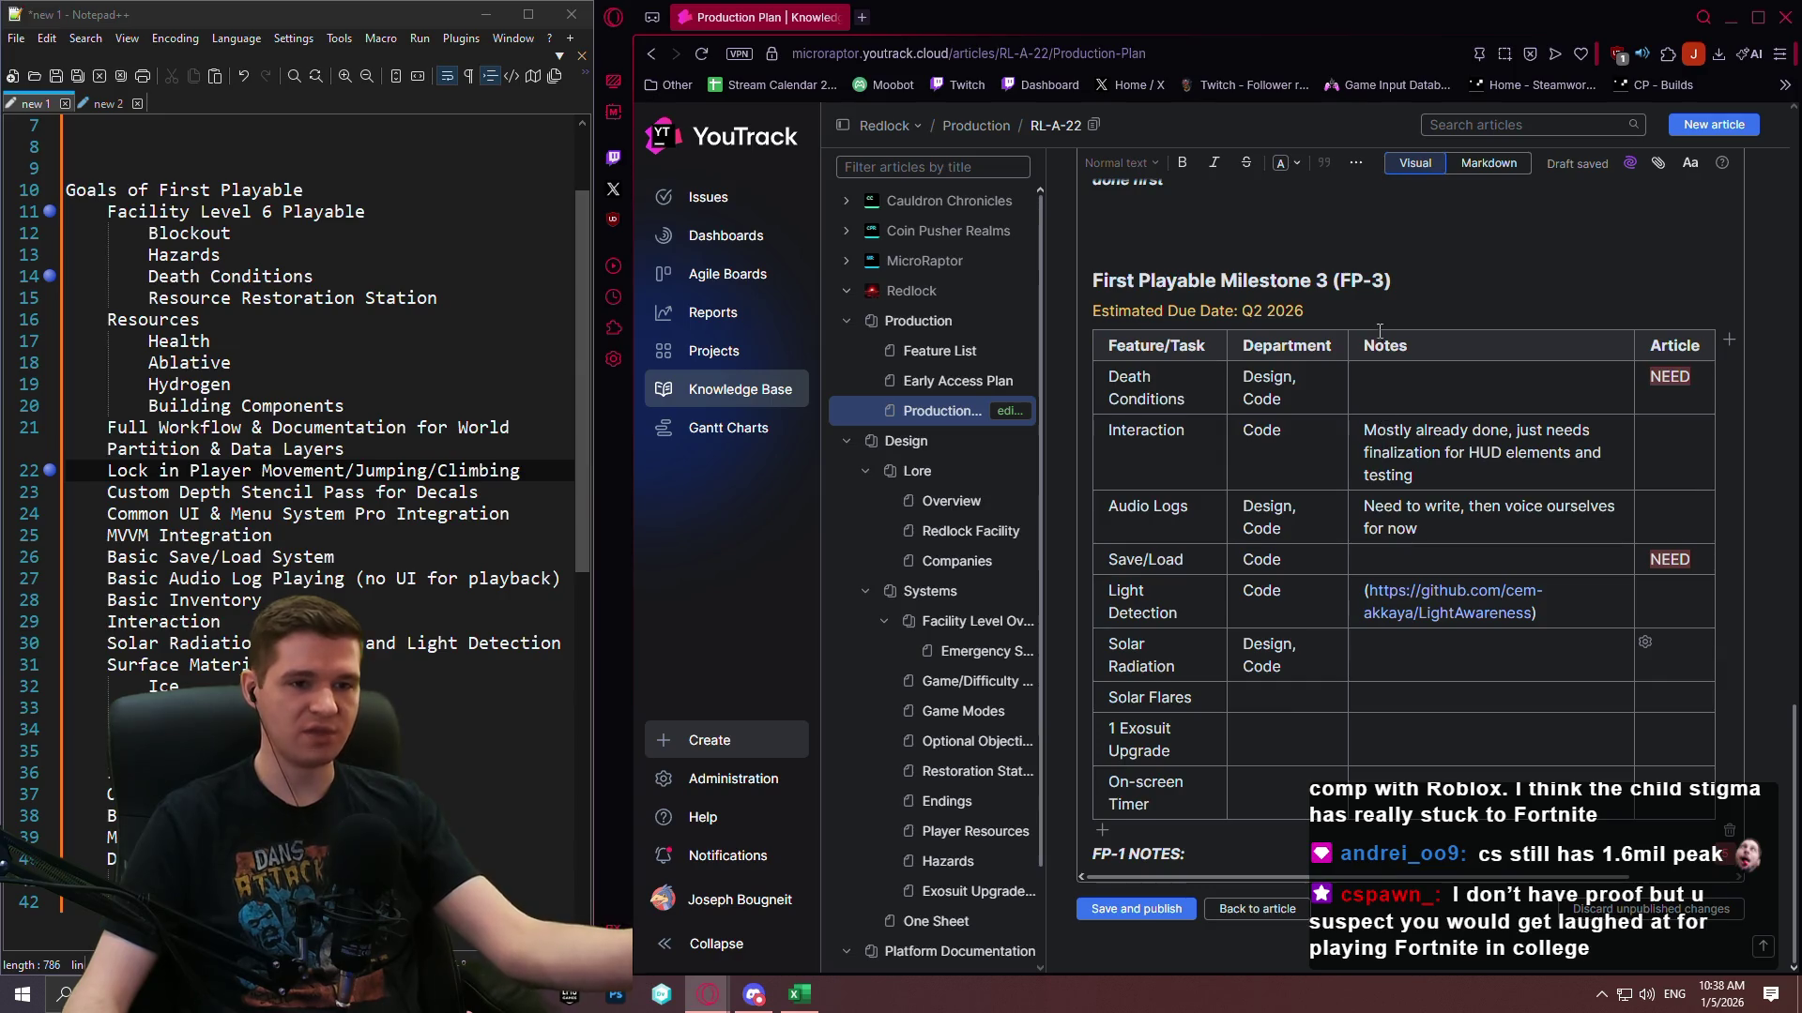
pyautogui.scroll(15, 1380, 331)
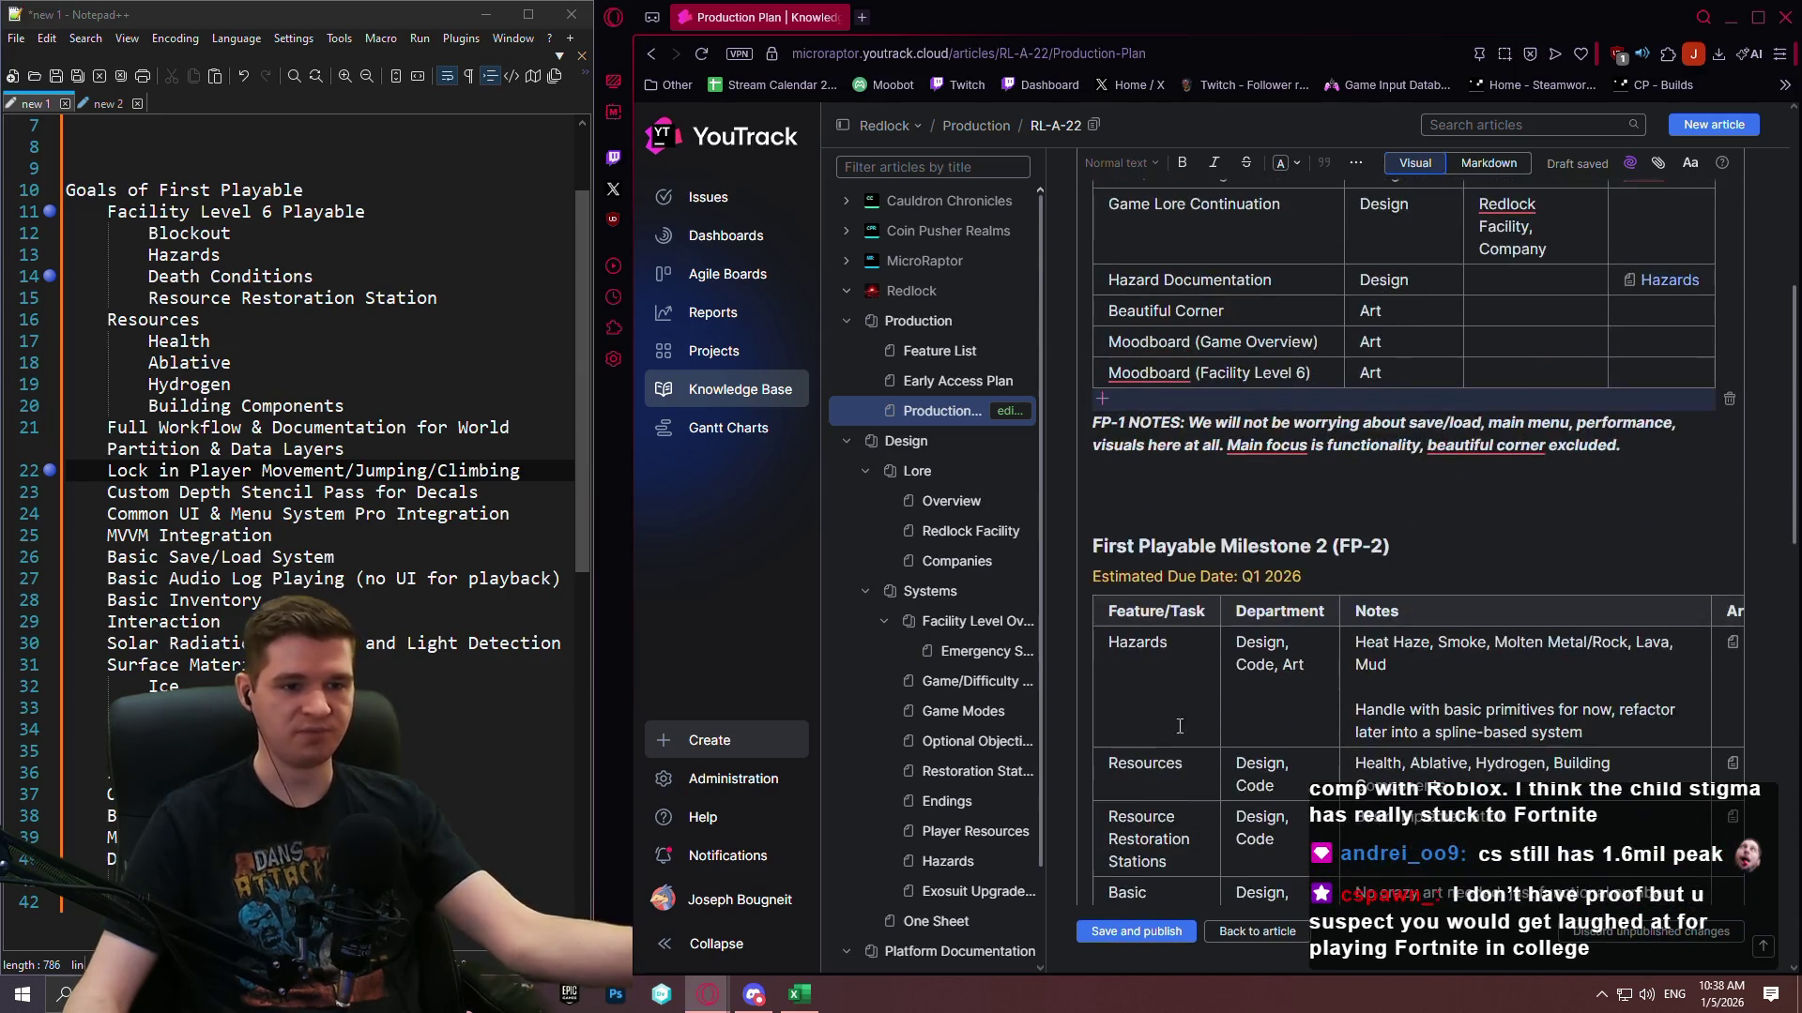
pyautogui.scroll(8, 1179, 727)
pyautogui.scroll(-4, 1369, 528)
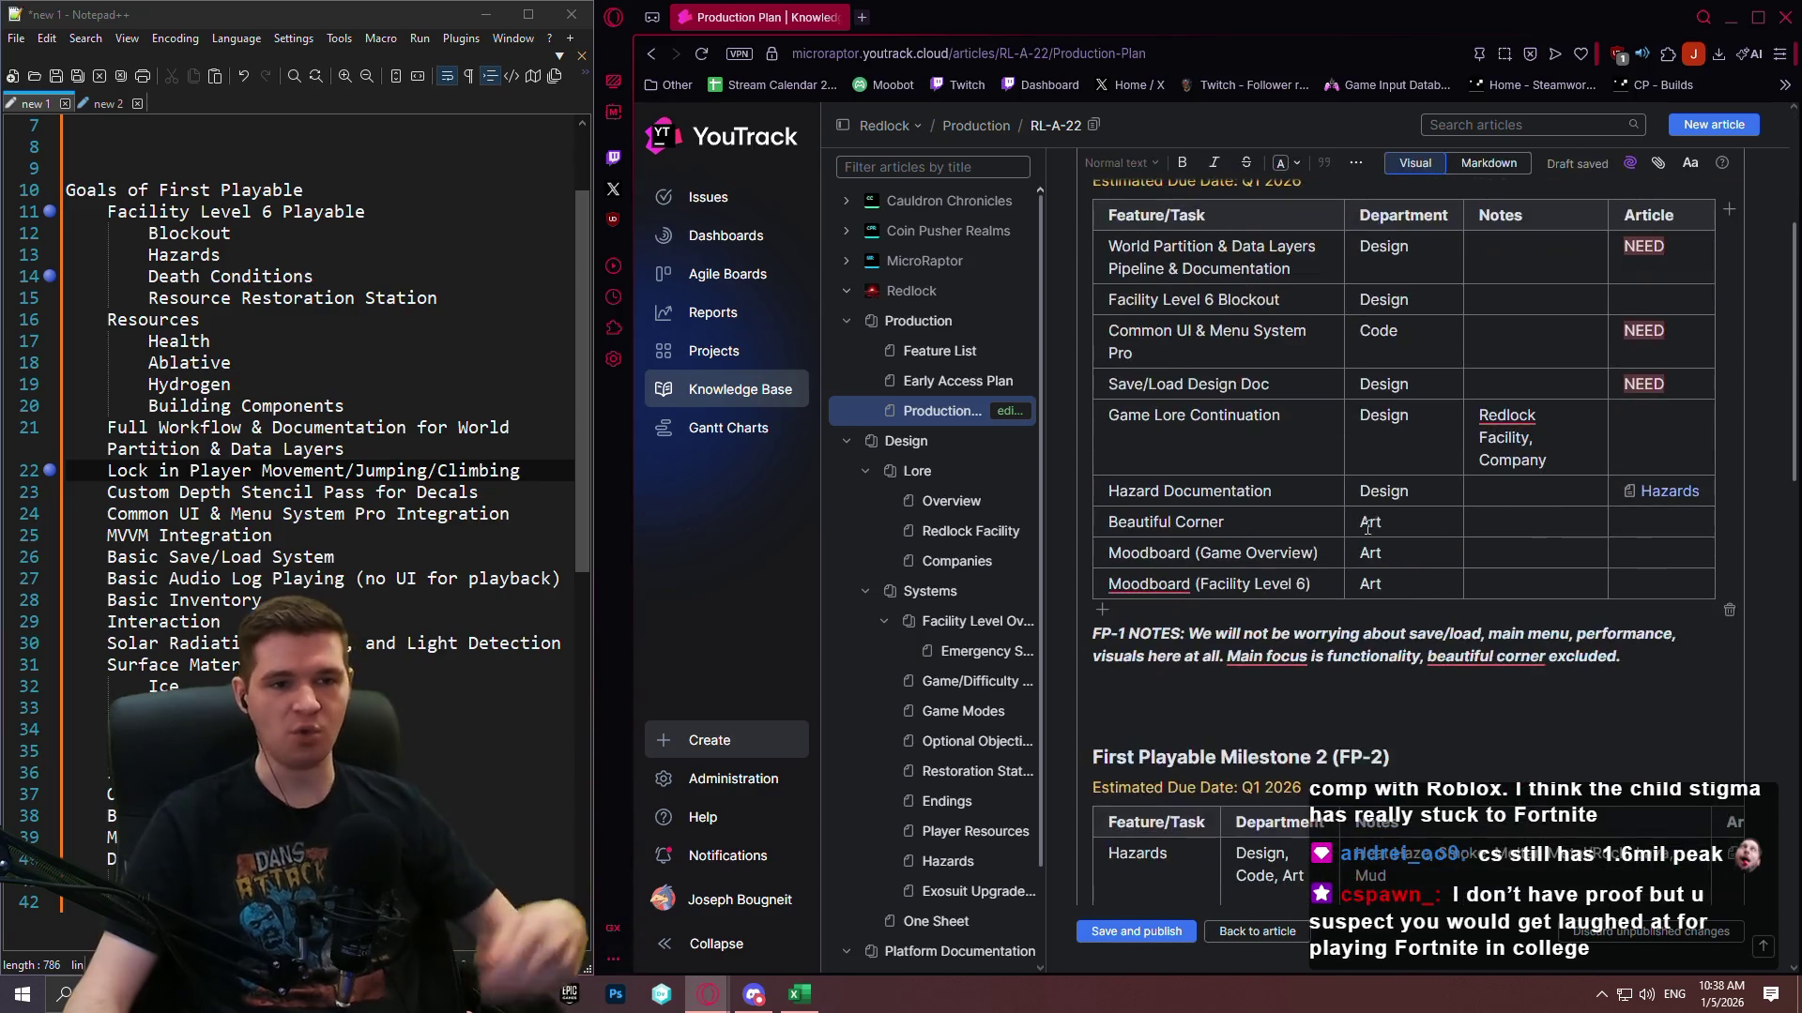
pyautogui.scroll(1, 1368, 528)
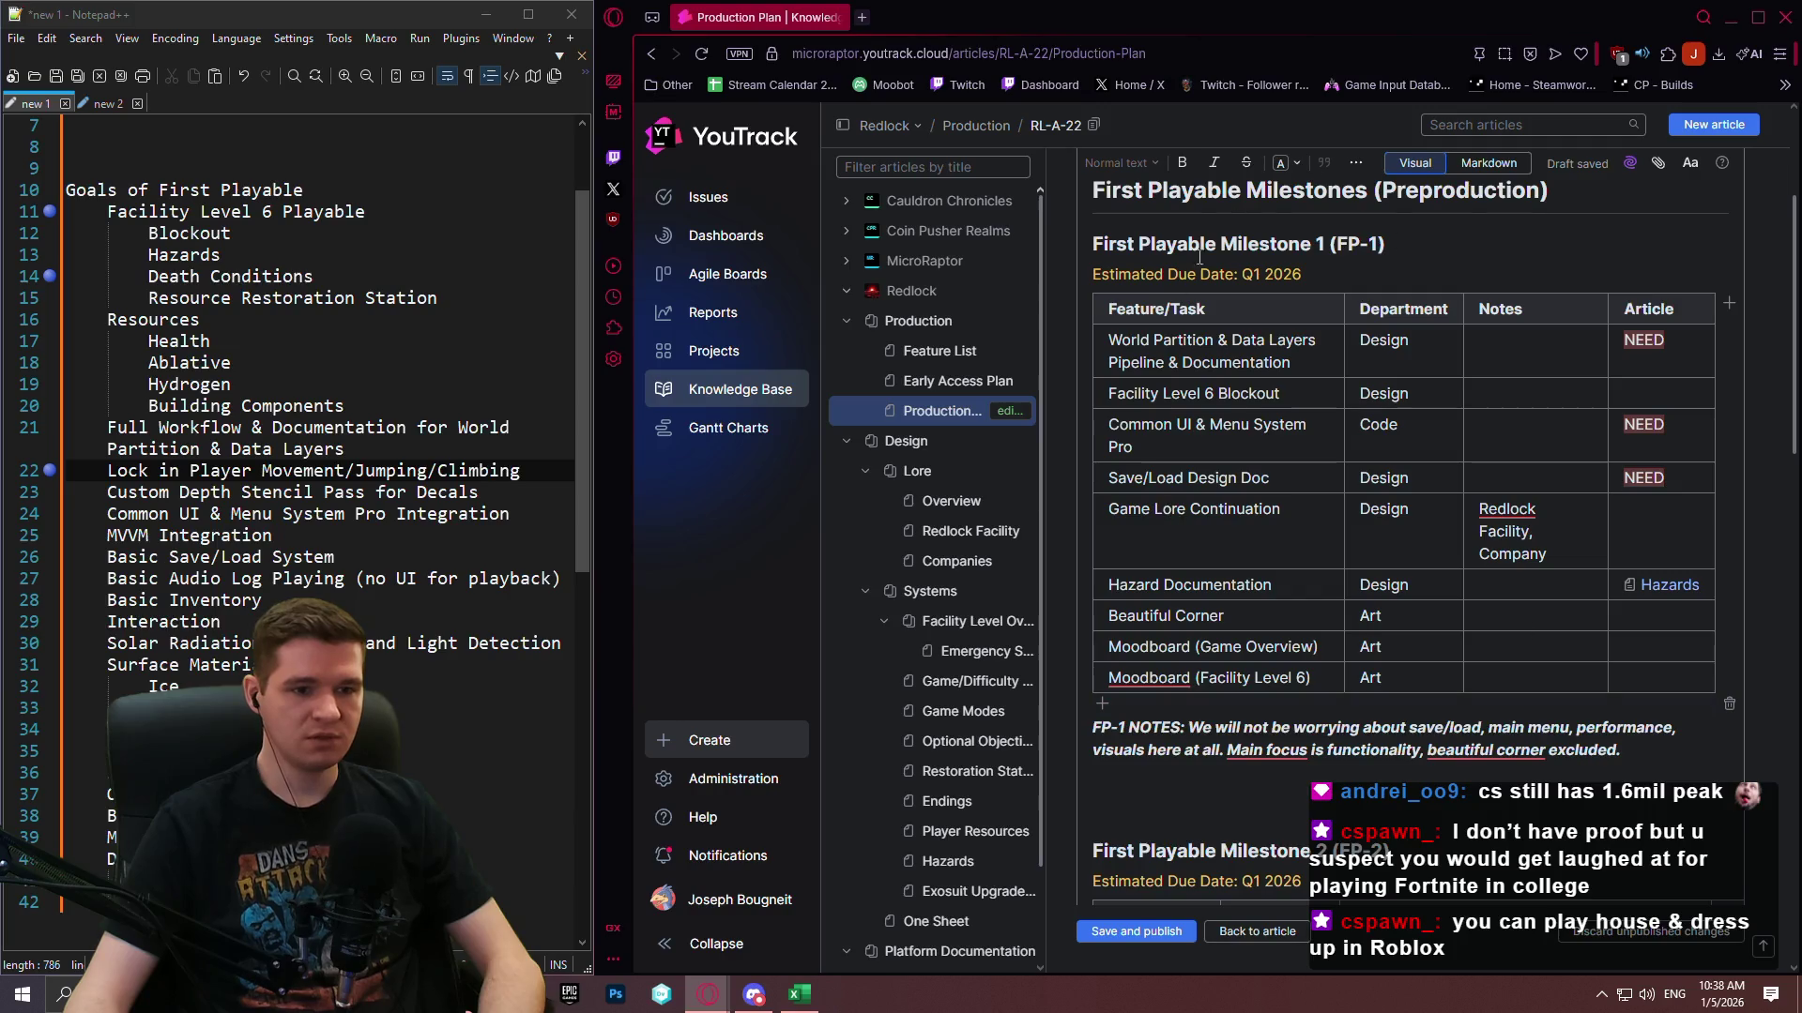
pyautogui.scroll(-6, 1123, 617)
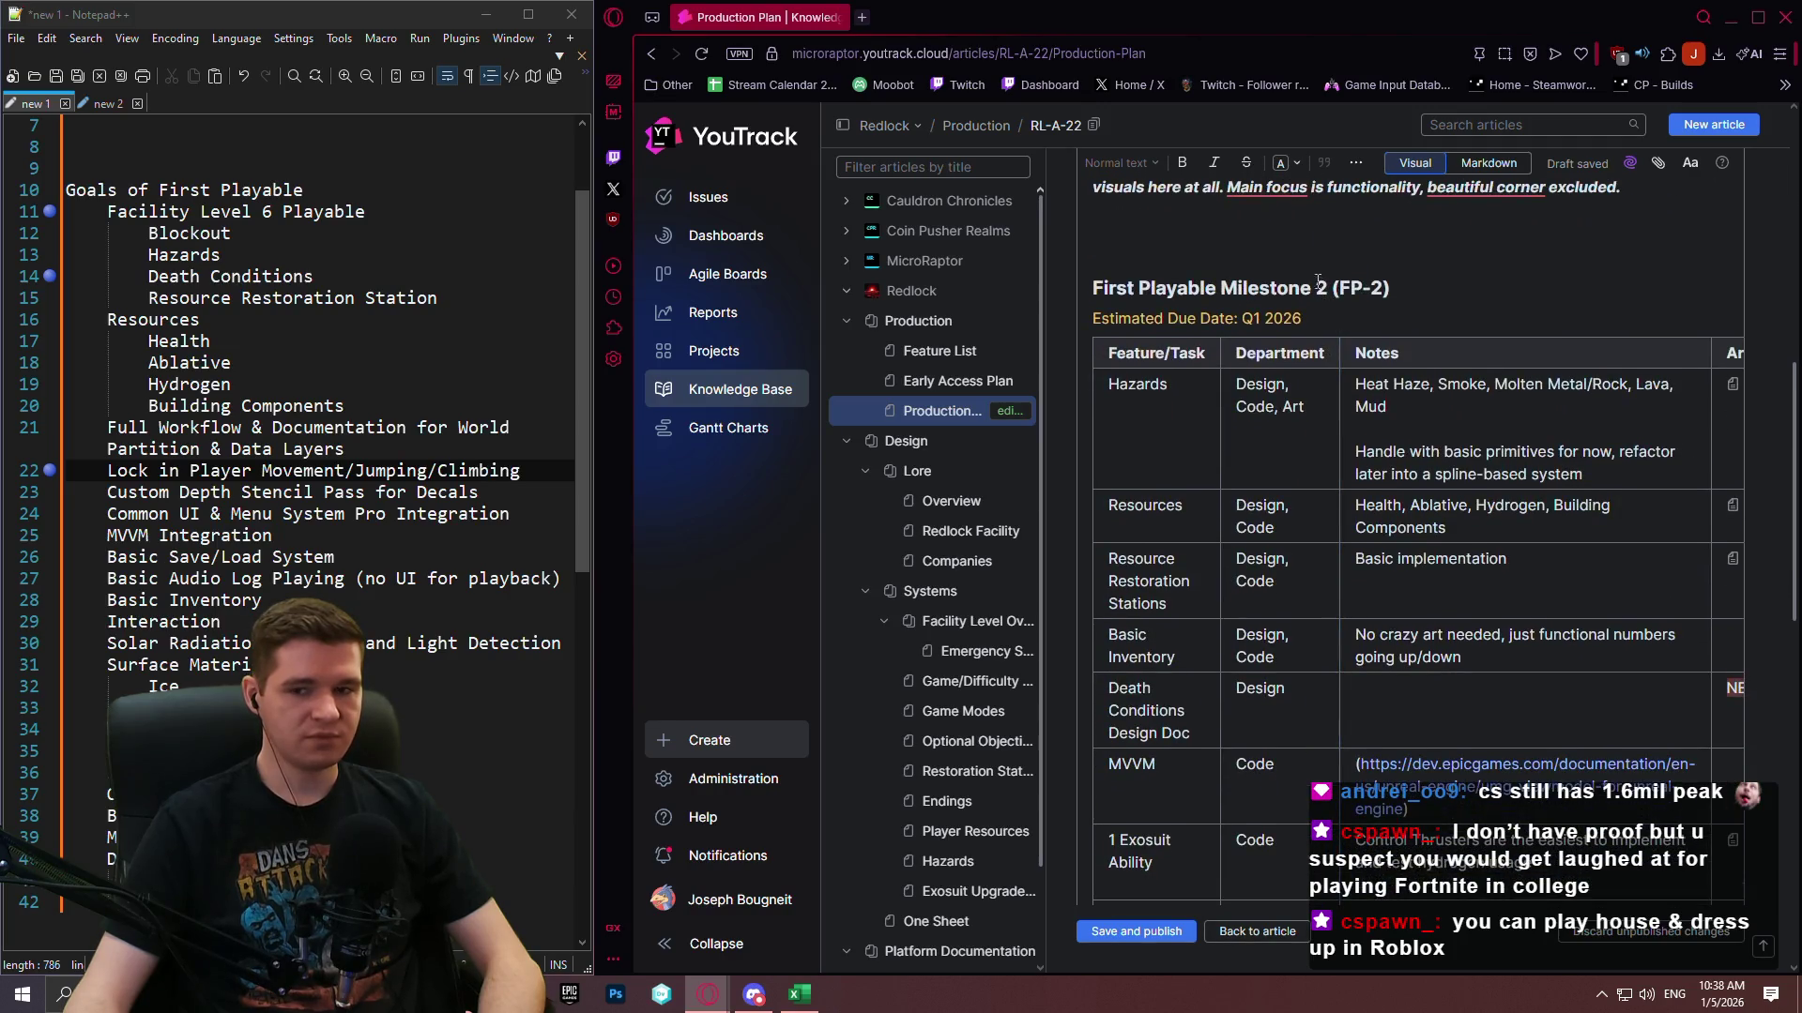
pyautogui.scroll(-10, 1324, 243)
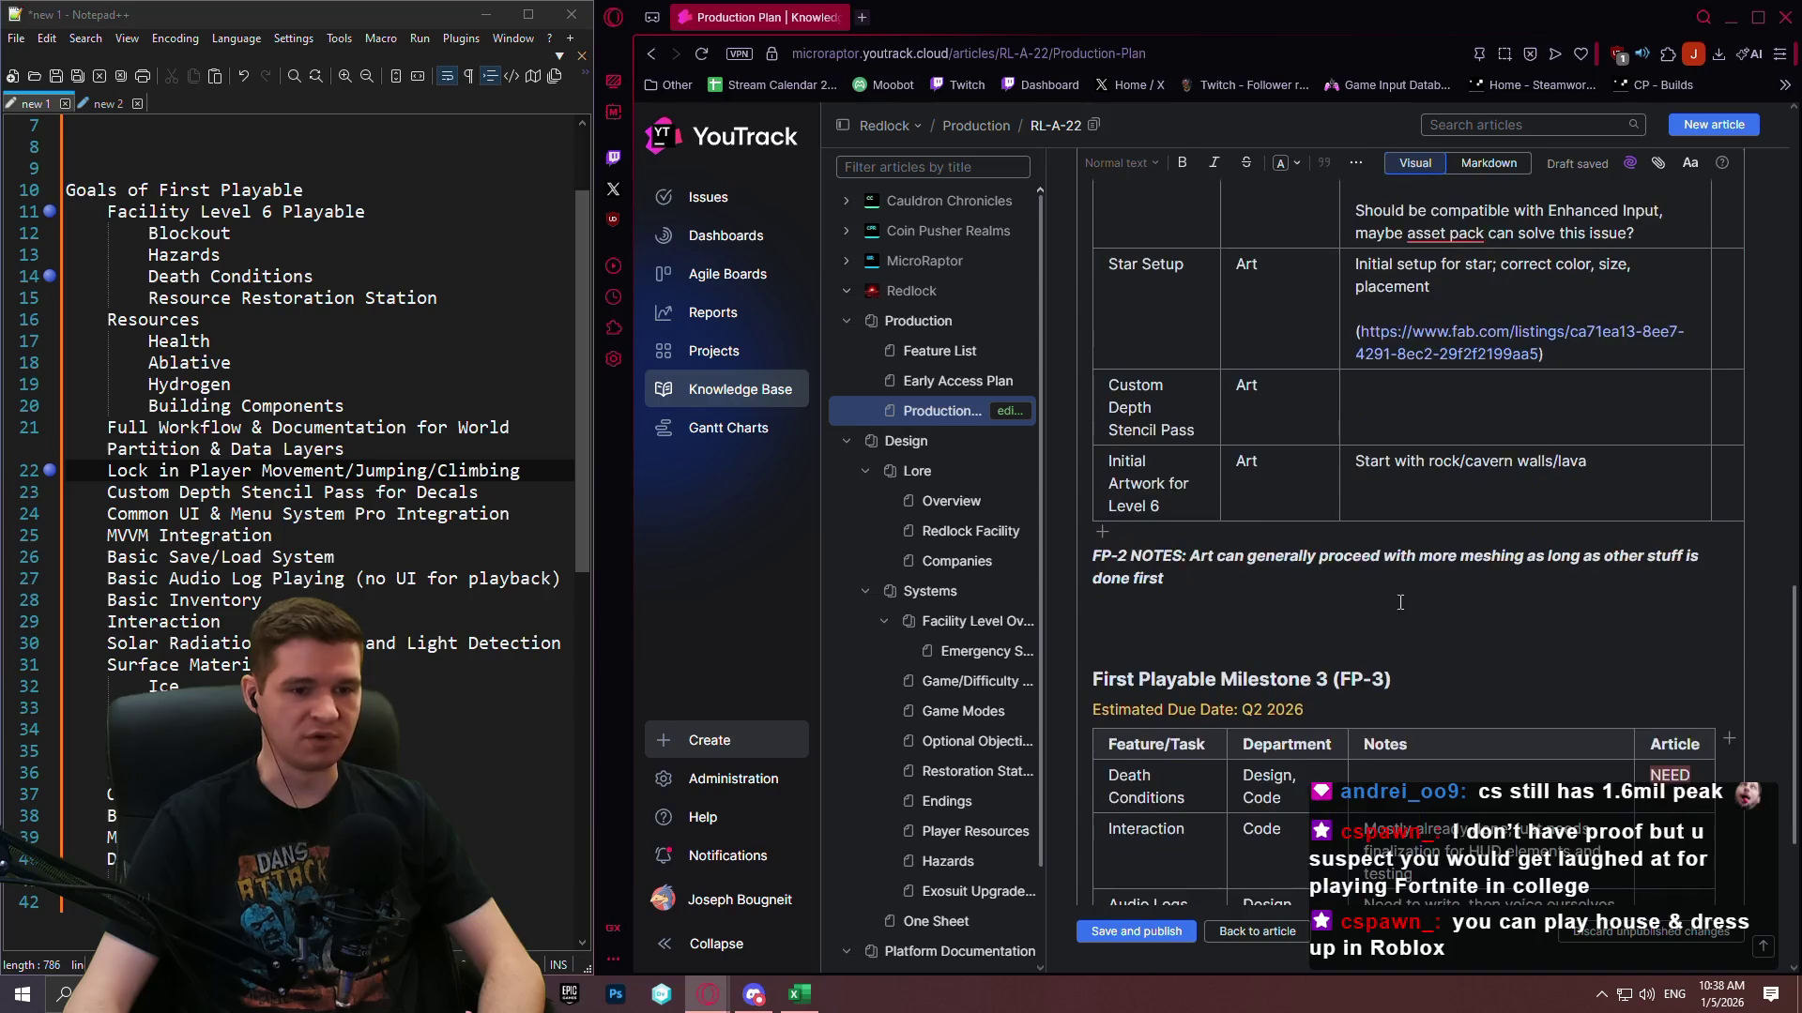
pyautogui.scroll(5, 1393, 314)
pyautogui.scroll(-5, 1417, 342)
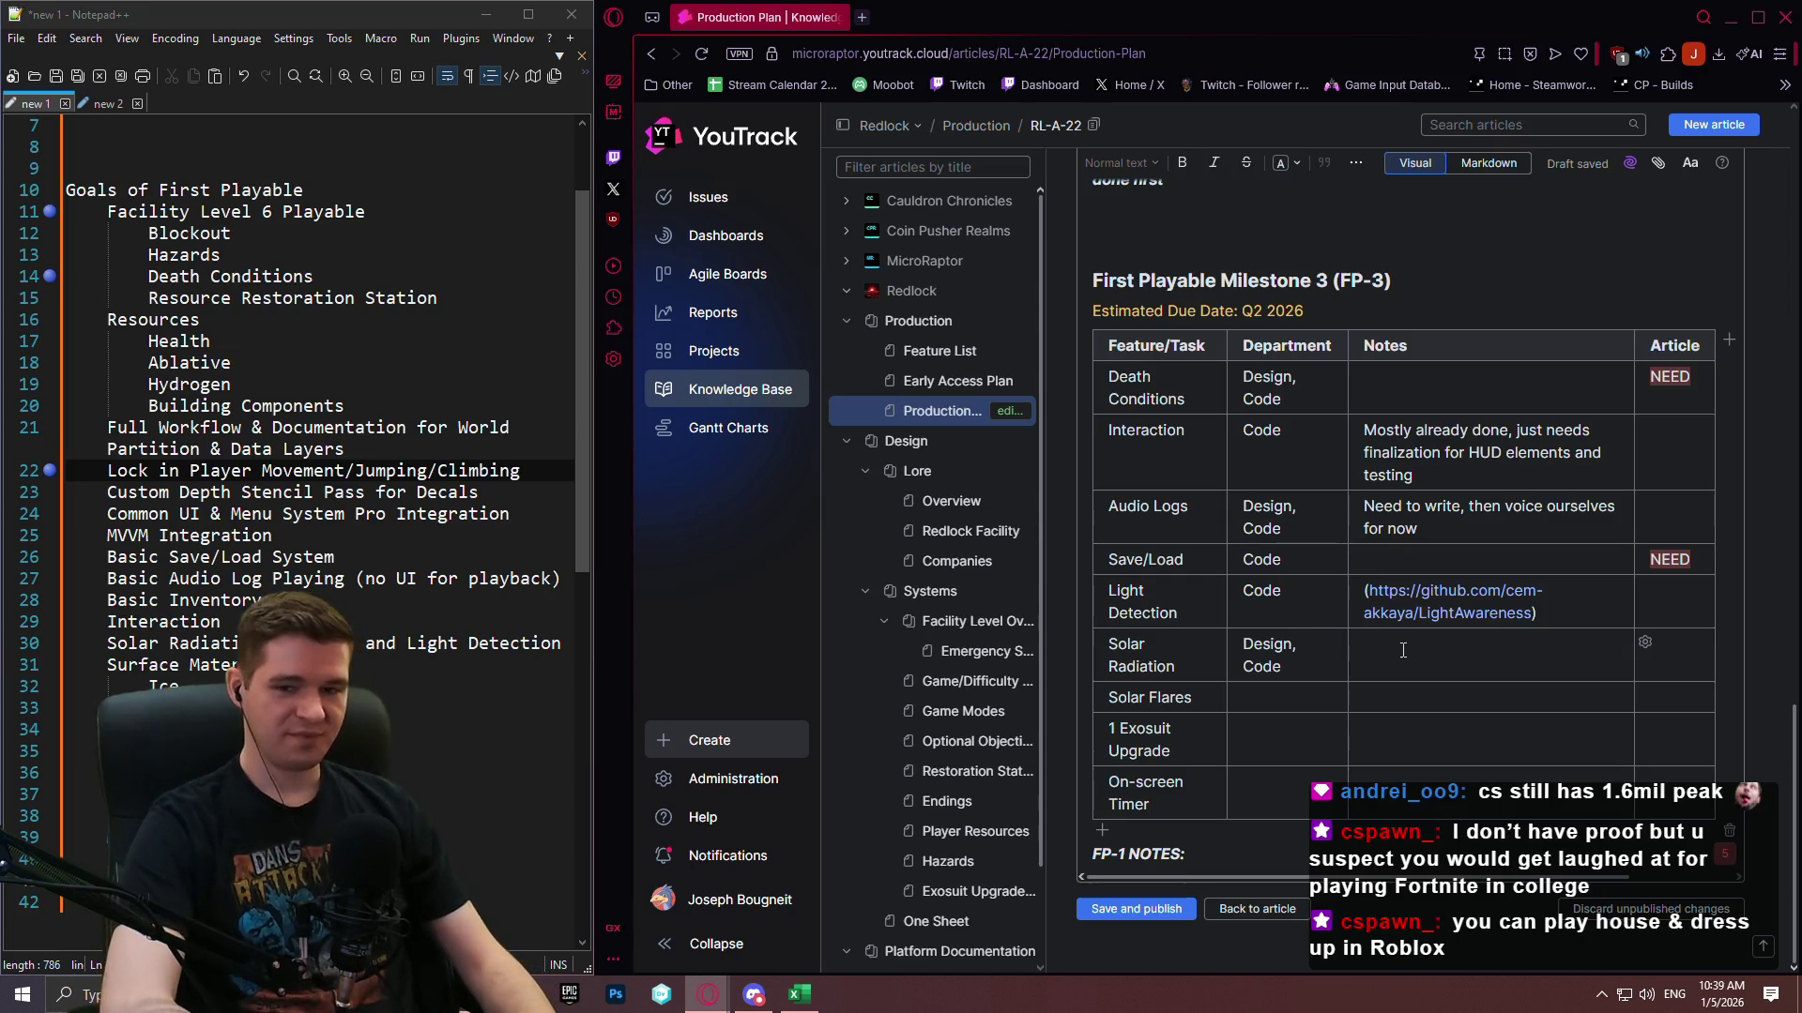
pyautogui.press('Down')
pyautogui.press('Left')
pyautogui.press('Left')
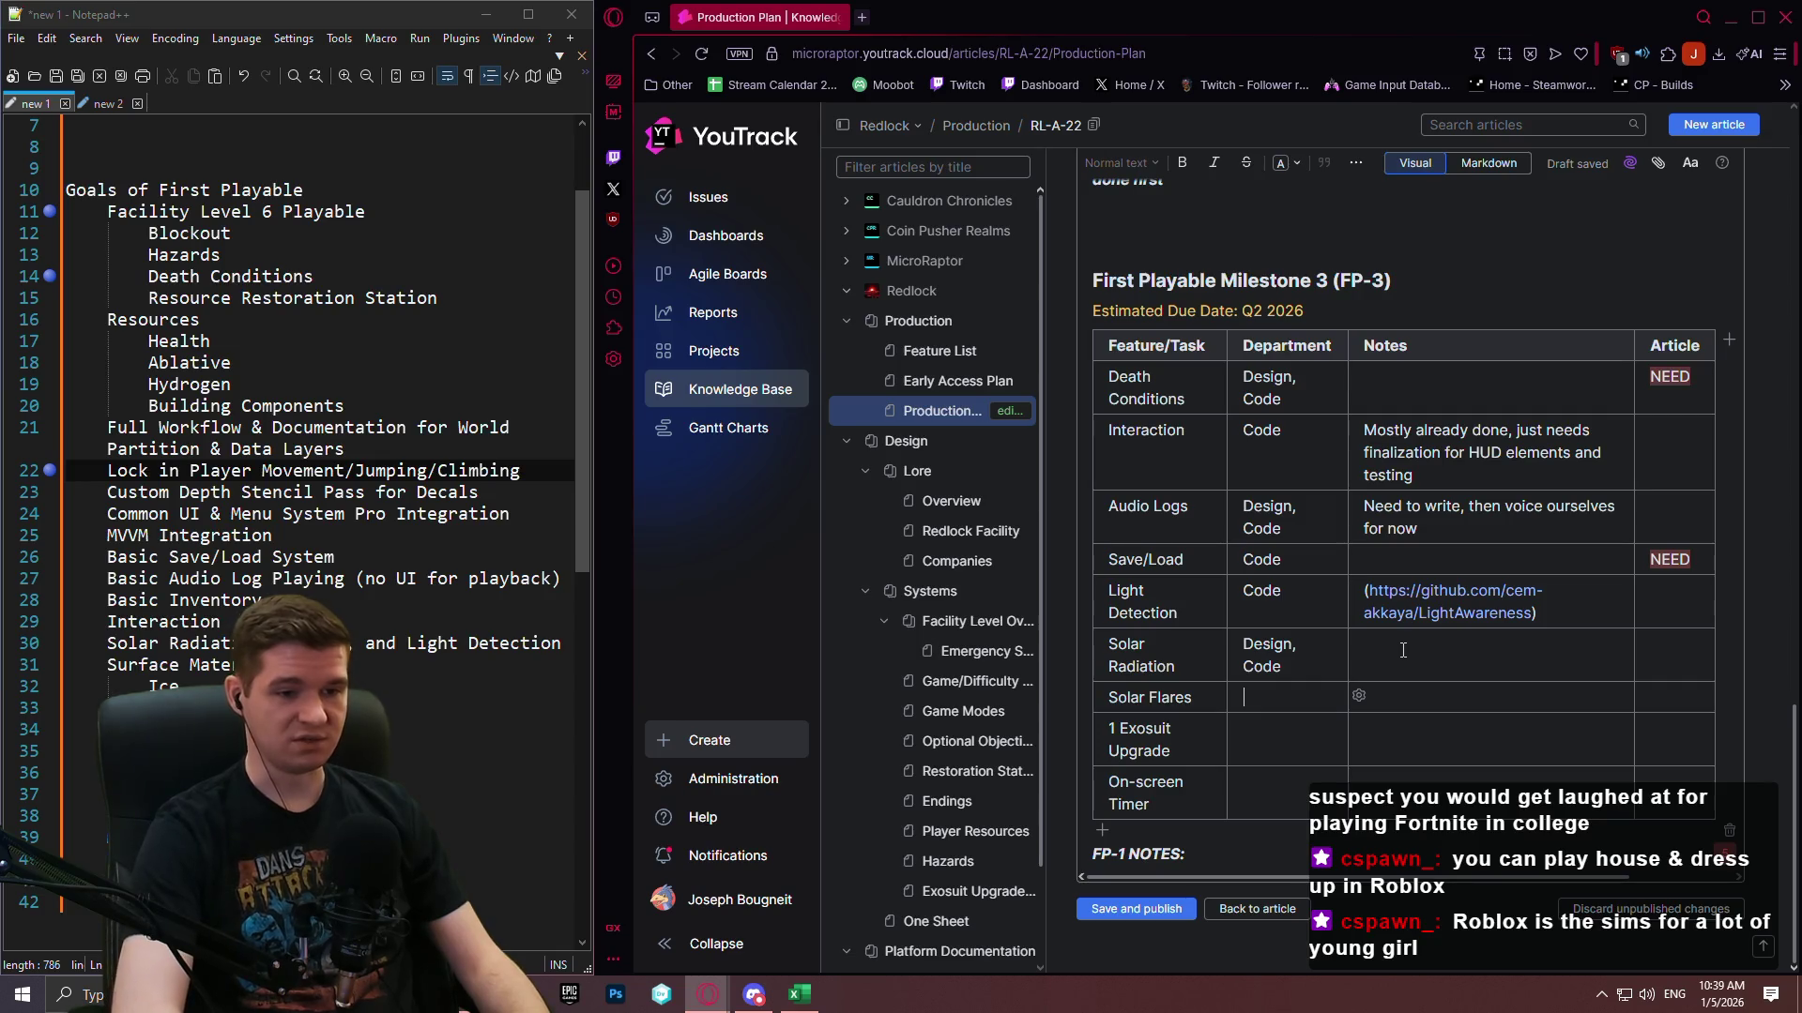
# Enter 'Design, Code' as the Solar Flares department and move across to its Article cell.
pyautogui.write('Code')
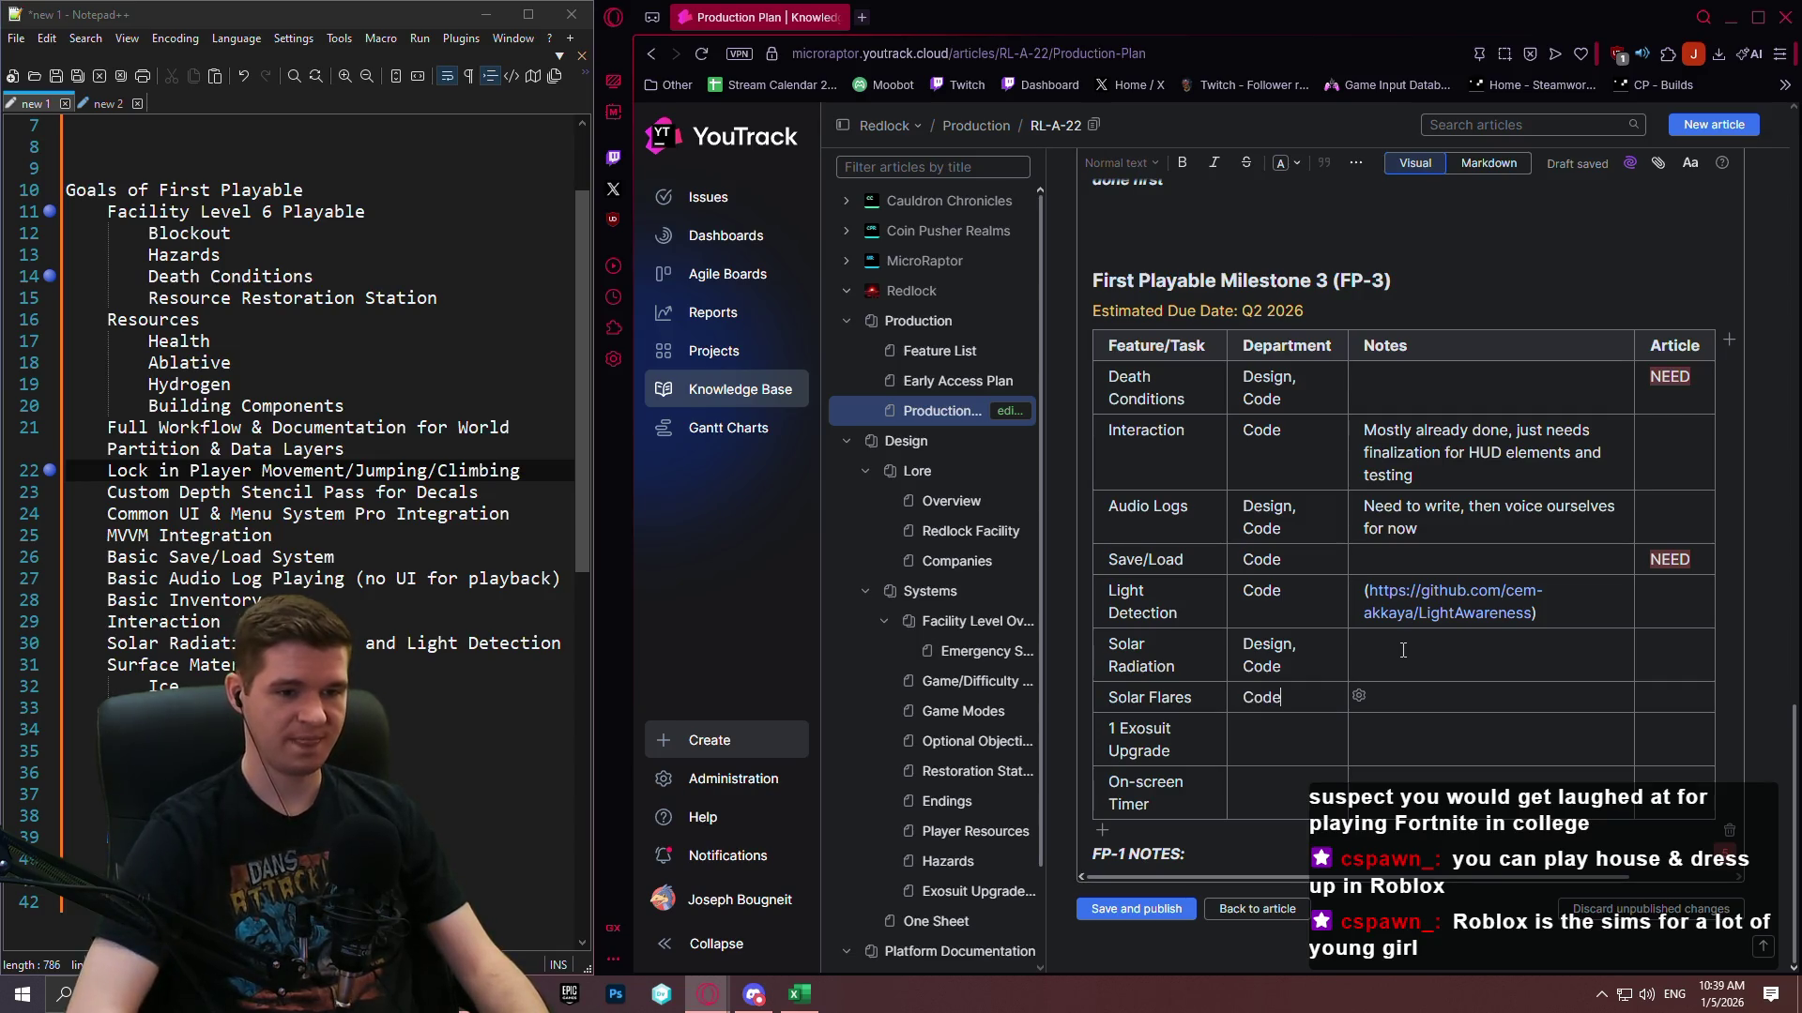
pyautogui.press('Home')
pyautogui.write('Design,')
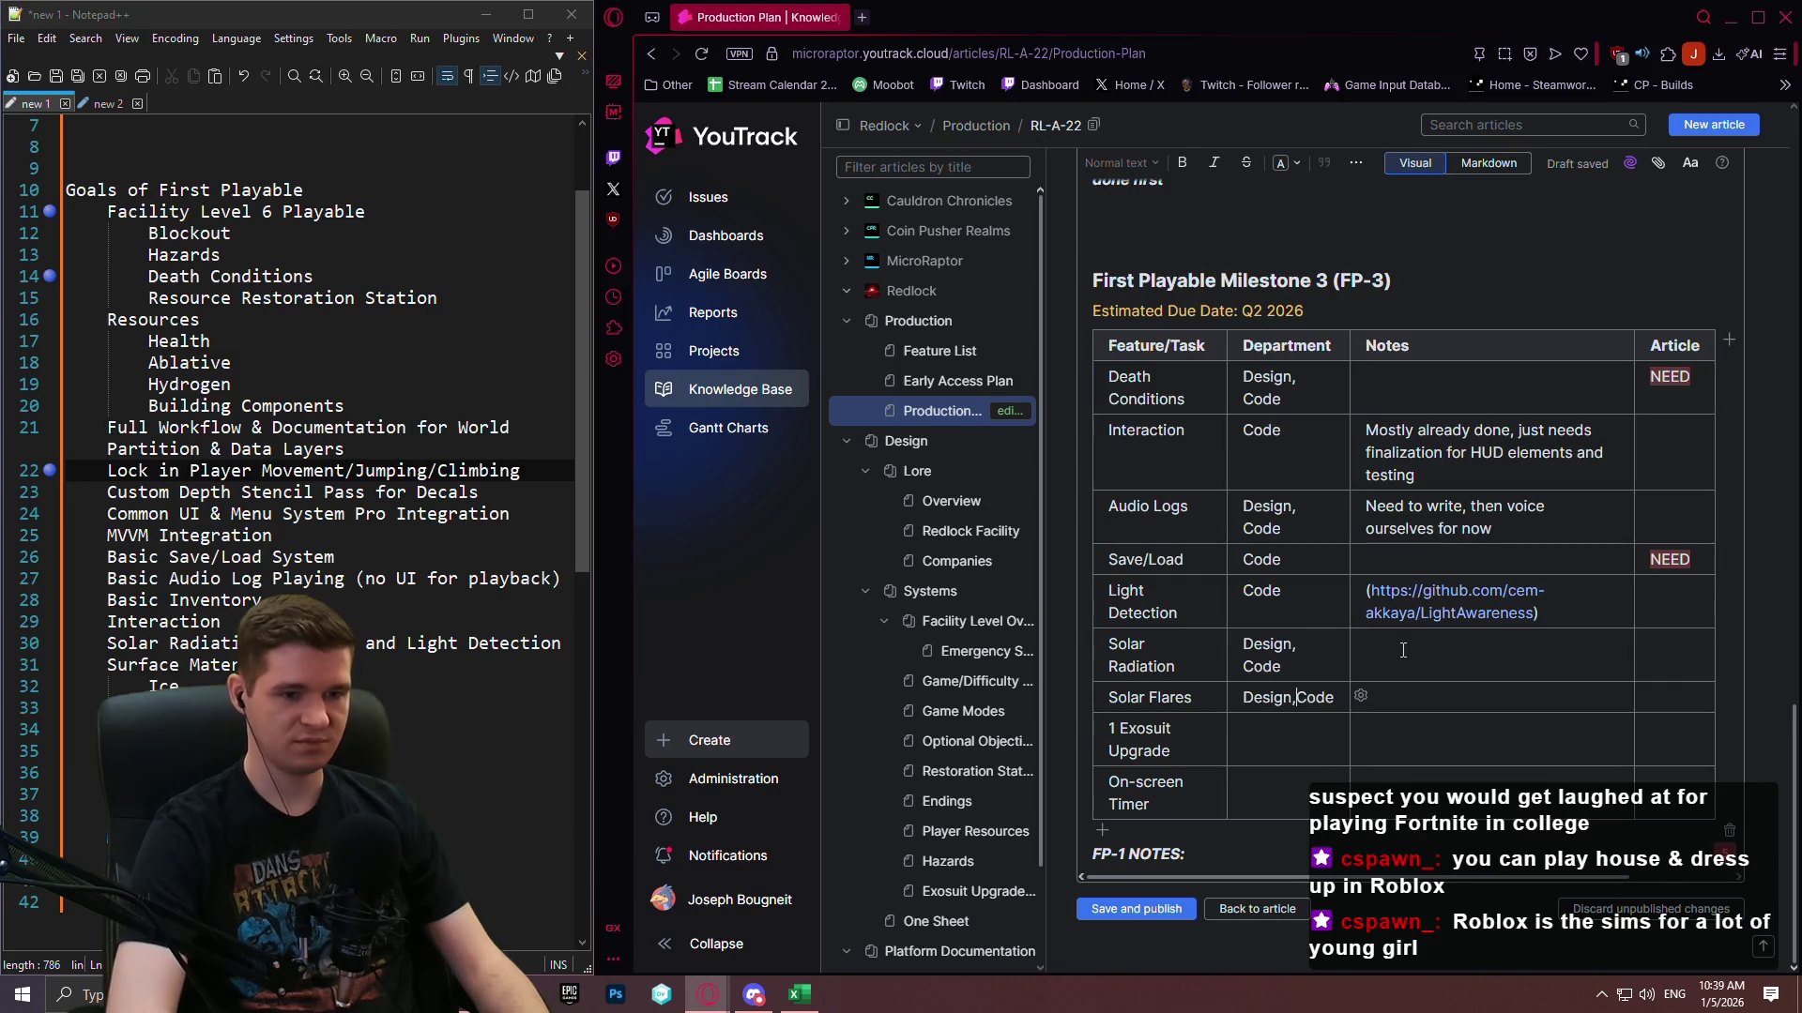
pyautogui.press('Tab')
pyautogui.press('Tab')
pyautogui.press('Tab')
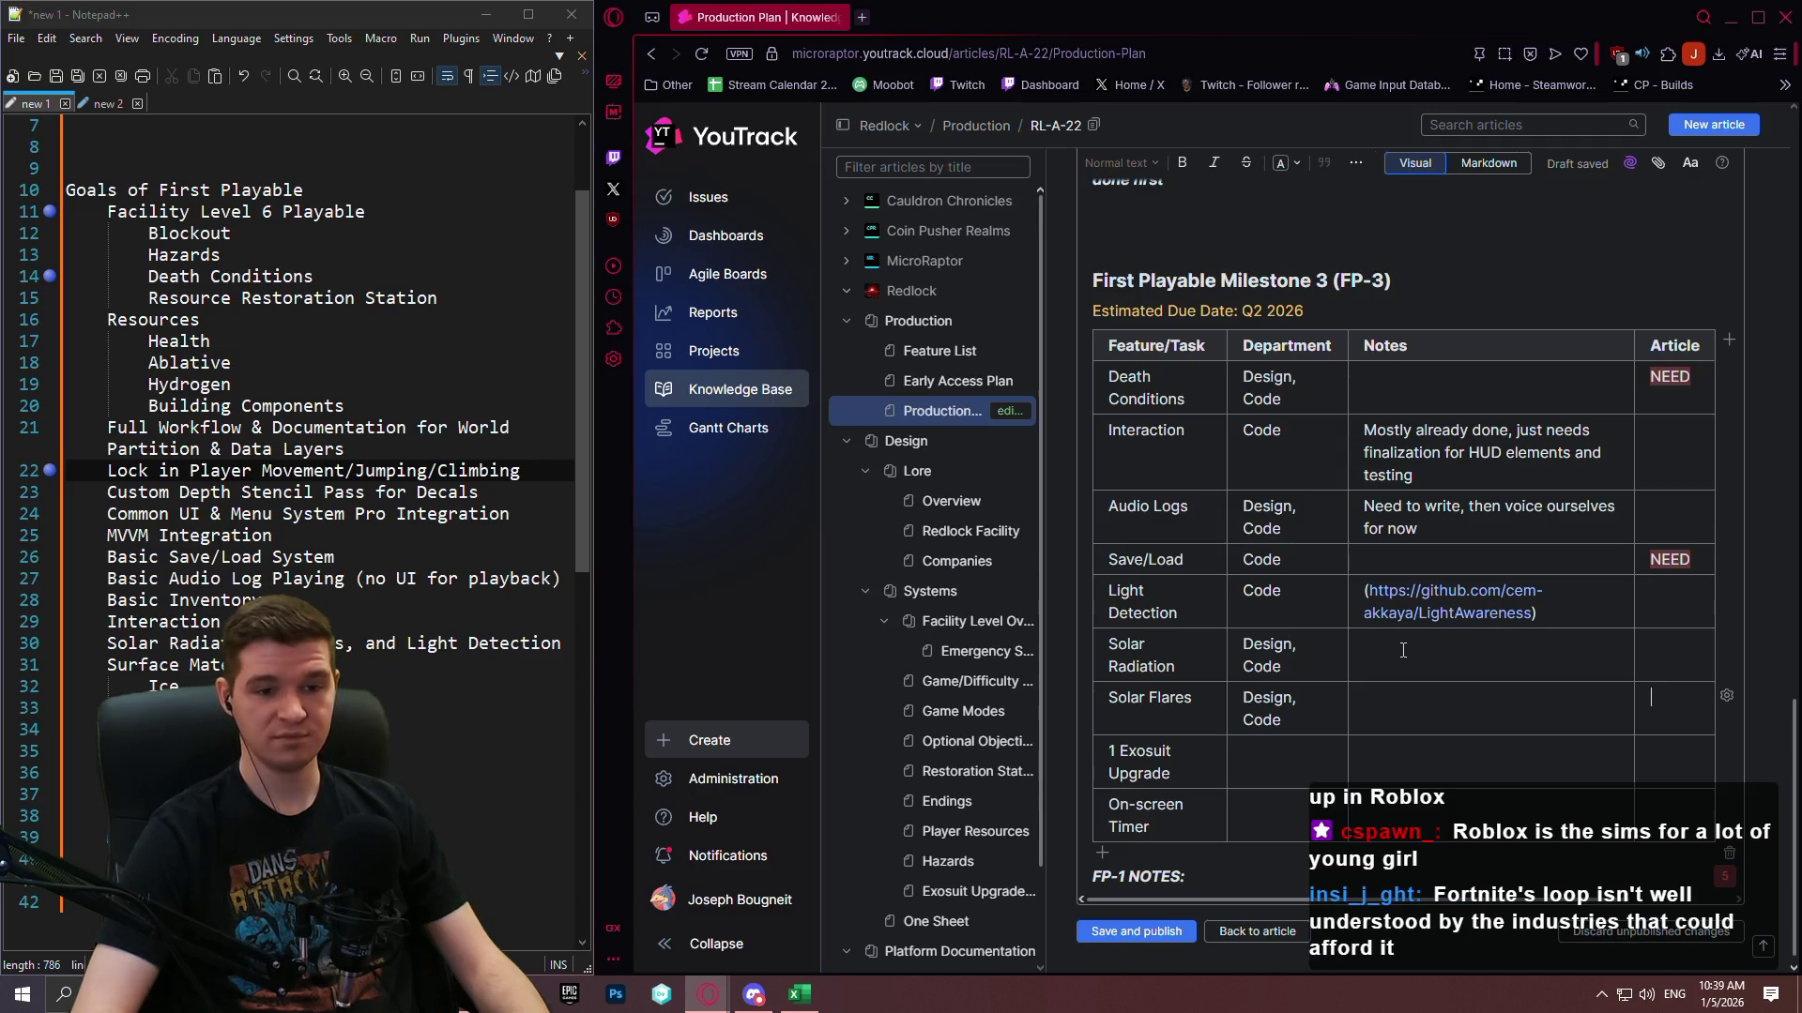
pyautogui.press('Tab')
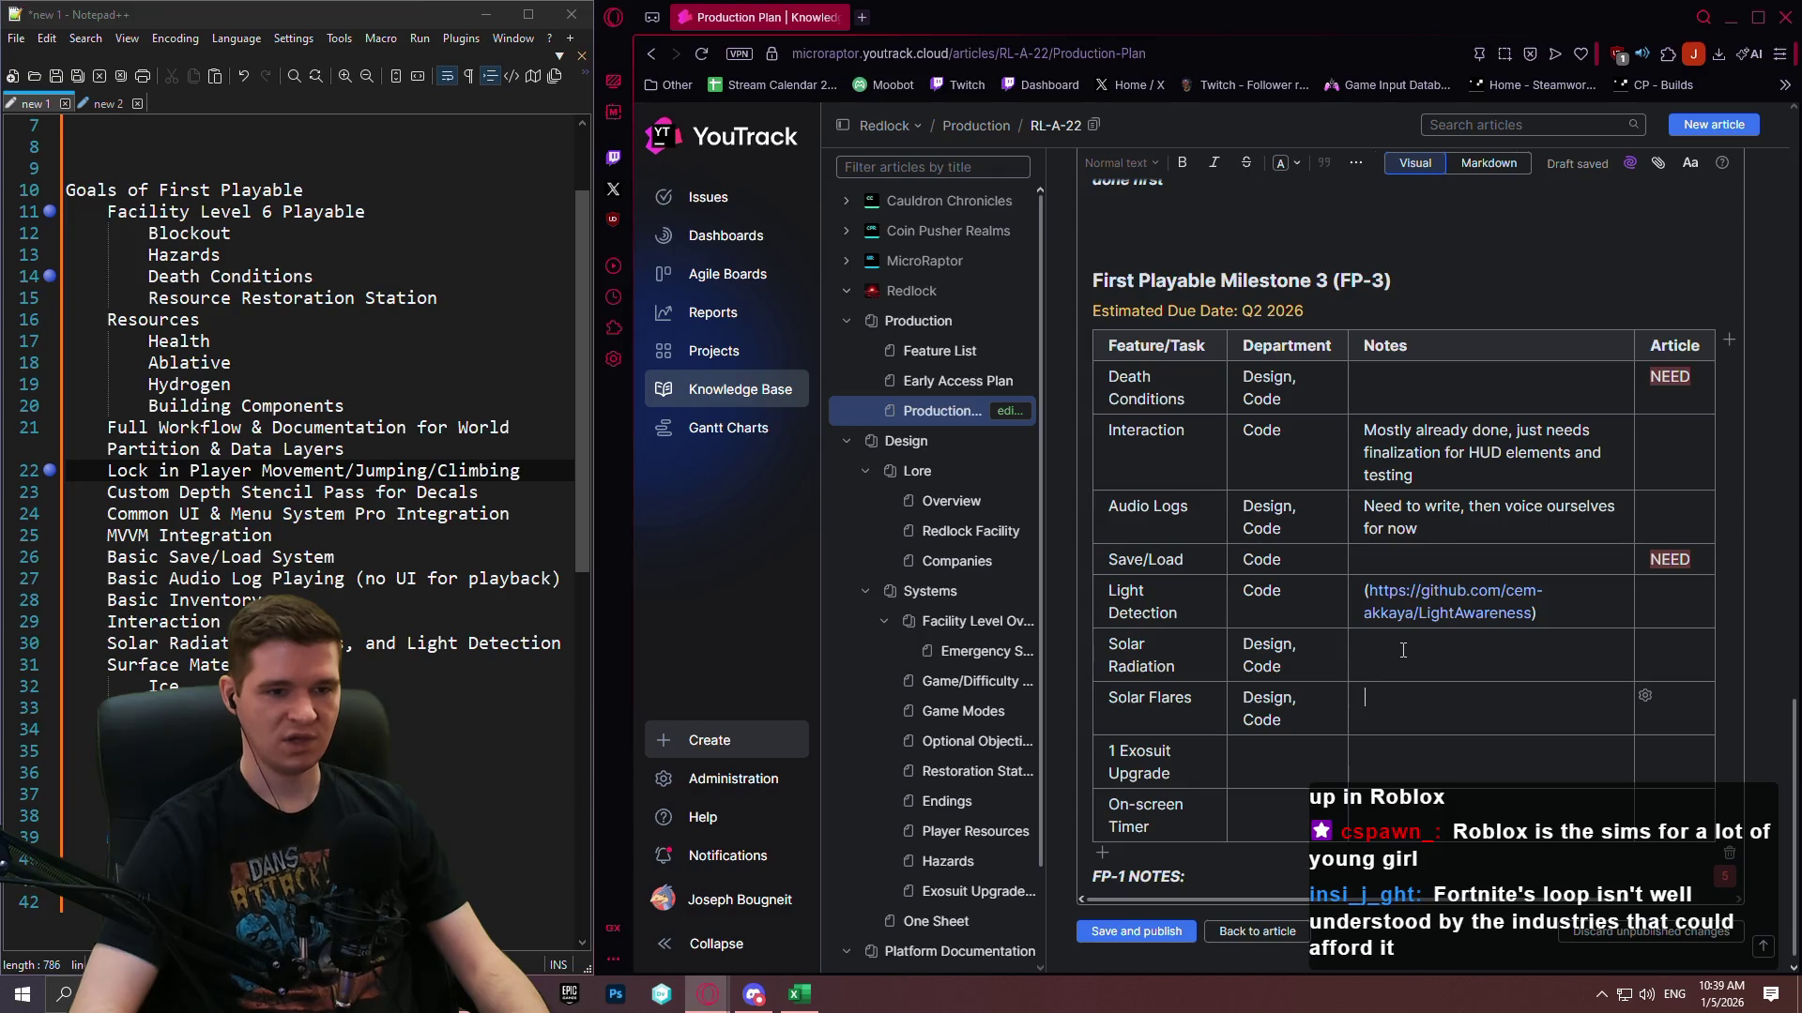
# Search Google for 'ps home' in a new browser tab.
pyautogui.click(856, 20)
pyautogui.write('ps home')
pyautogui.press('Return')
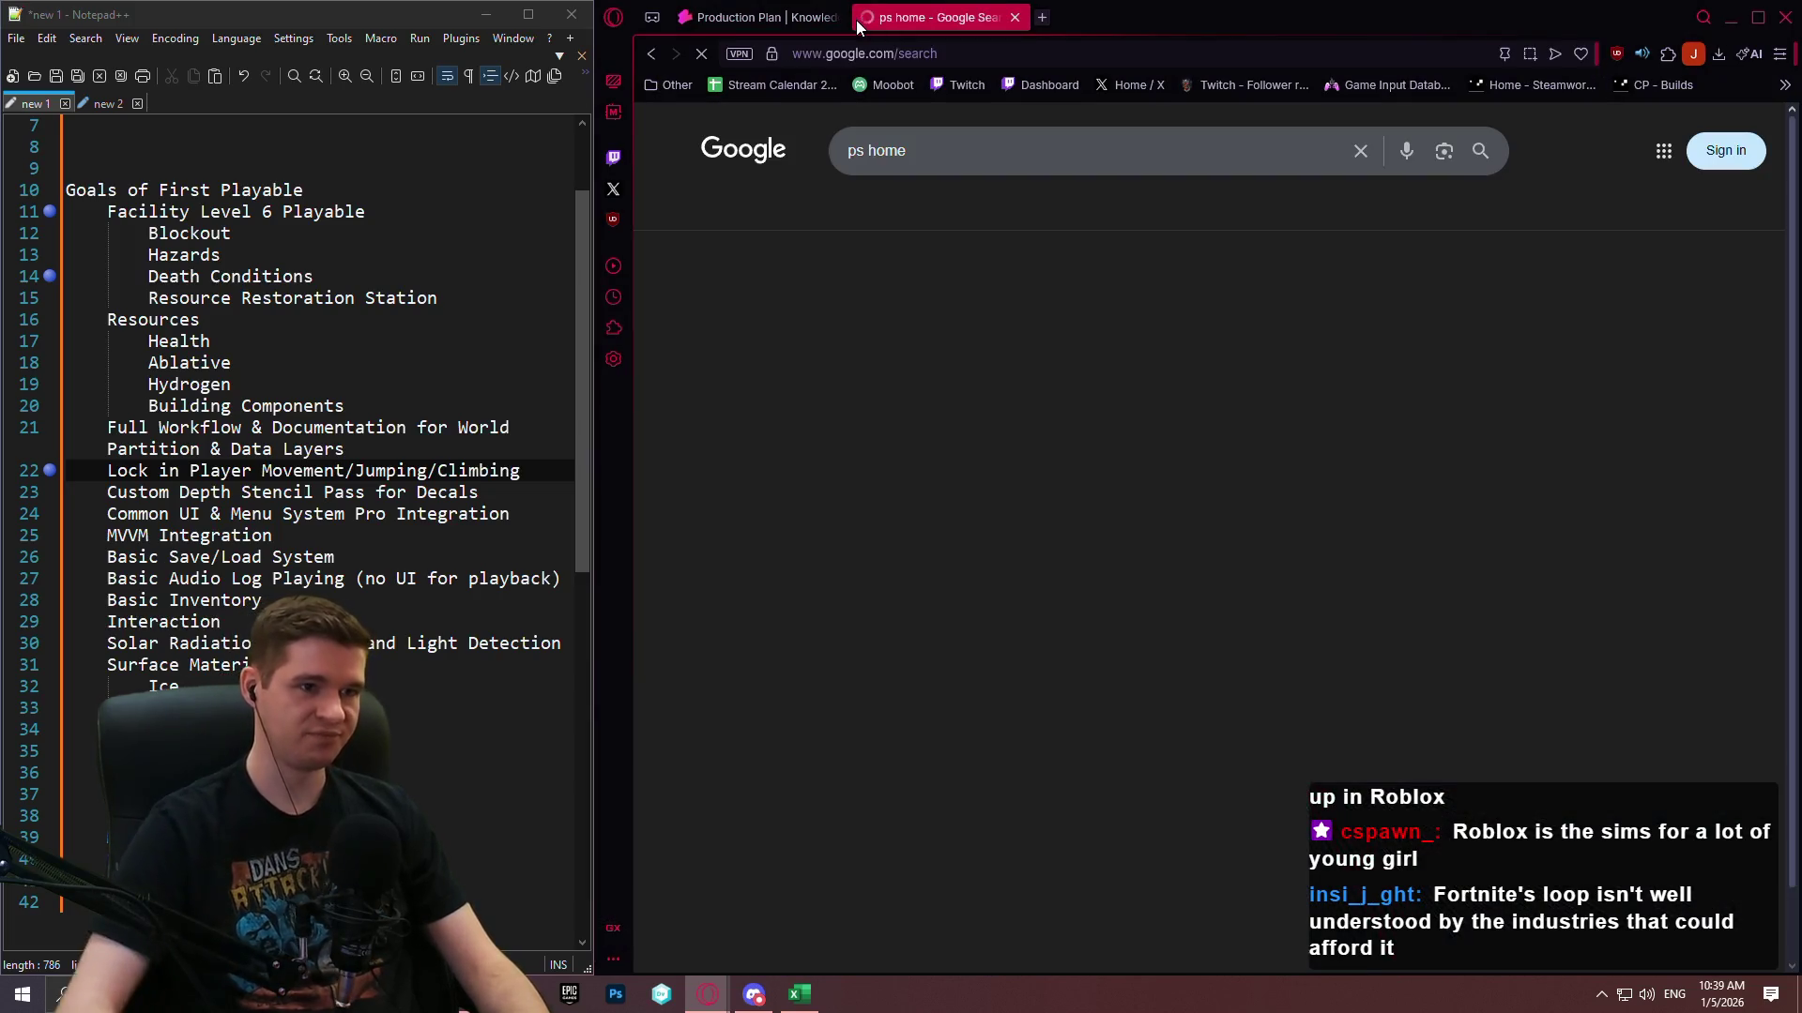
# Move the results into their own maximized window and play the PS3 revival video from 6:10.
pyautogui.moveTo(945, 24)
pyautogui.mouseDown()
pyautogui.moveTo(1044, 336)
pyautogui.moveTo(1116, 196)
pyautogui.mouseUp()
pyautogui.doubleClick(1042, 35)
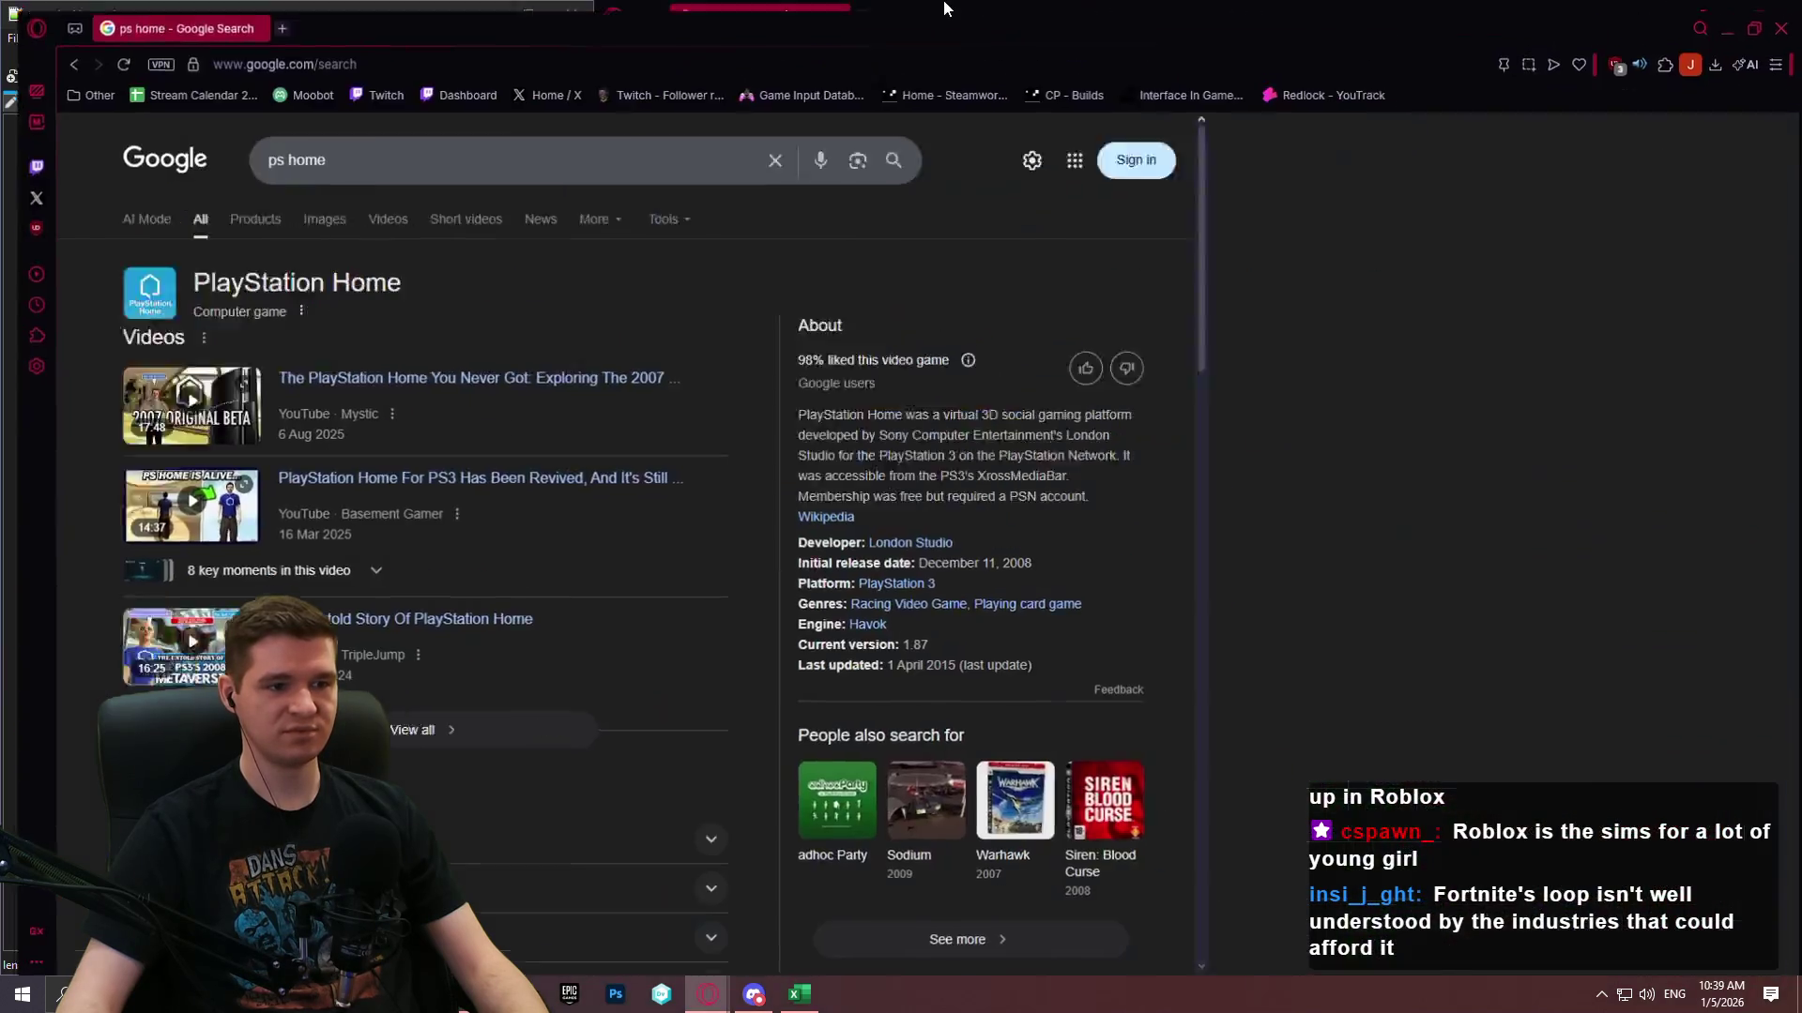
pyautogui.click(654, 479)
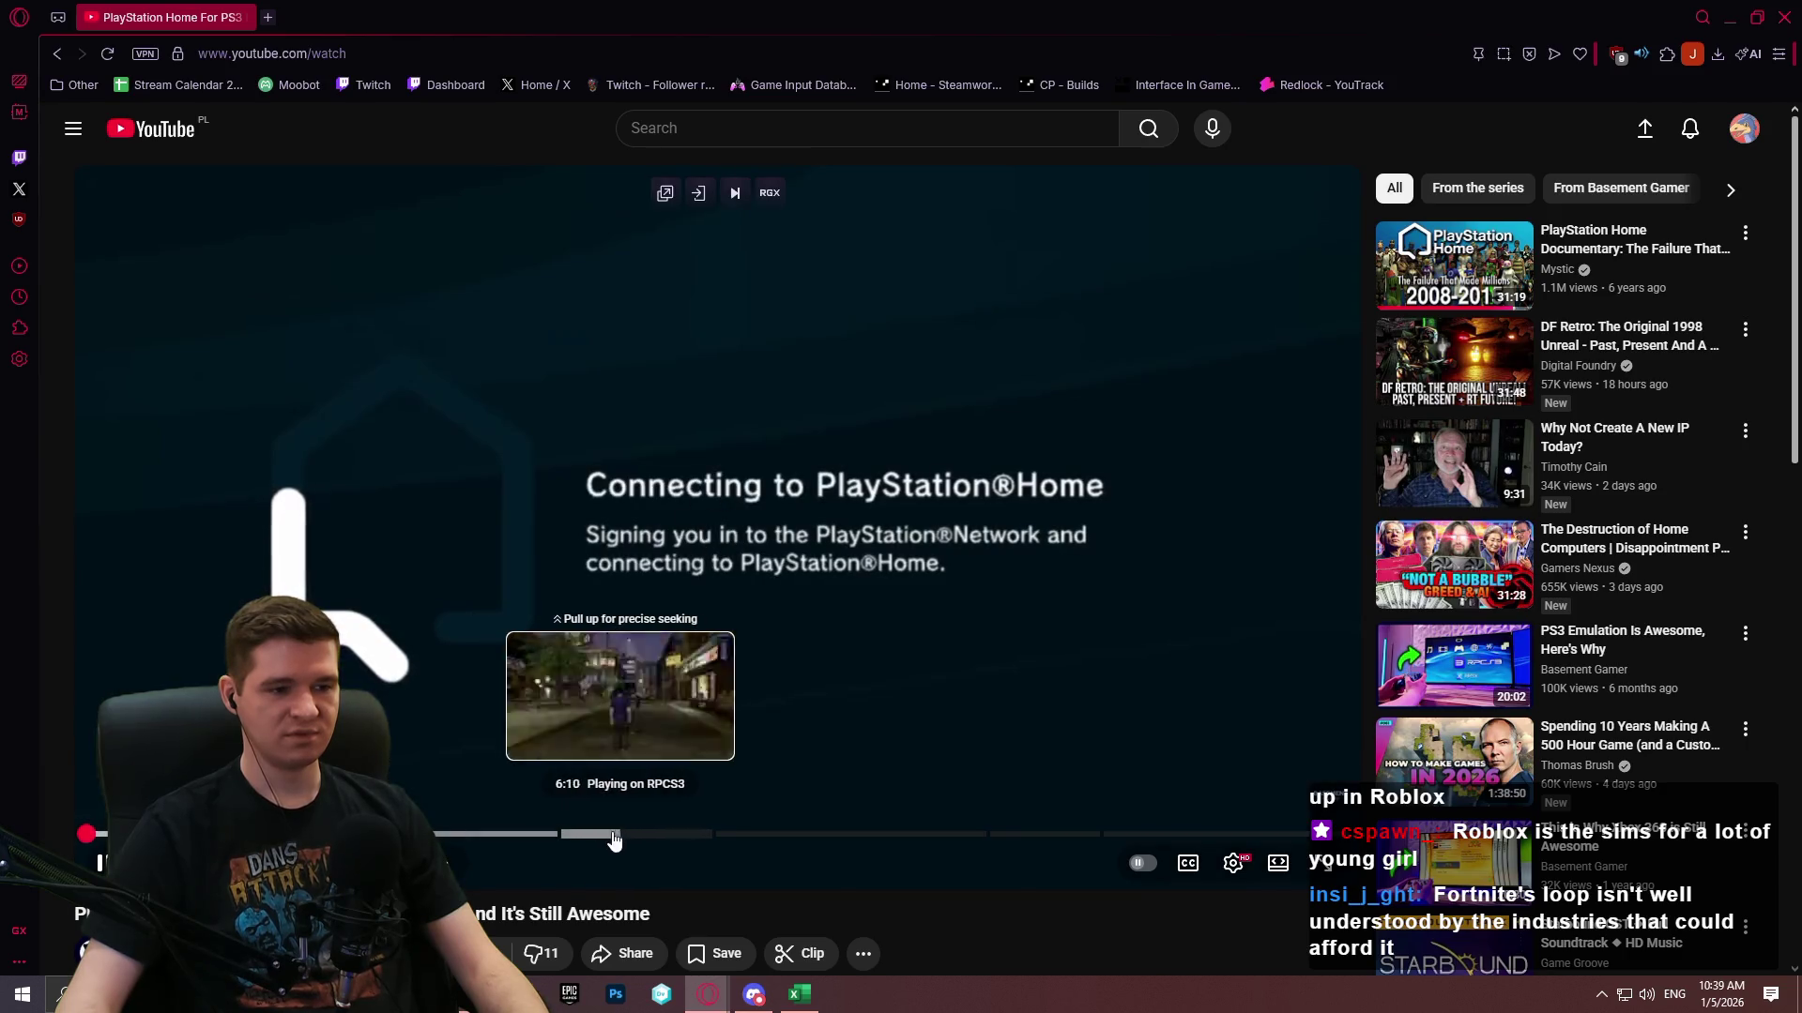
pyautogui.click(615, 834)
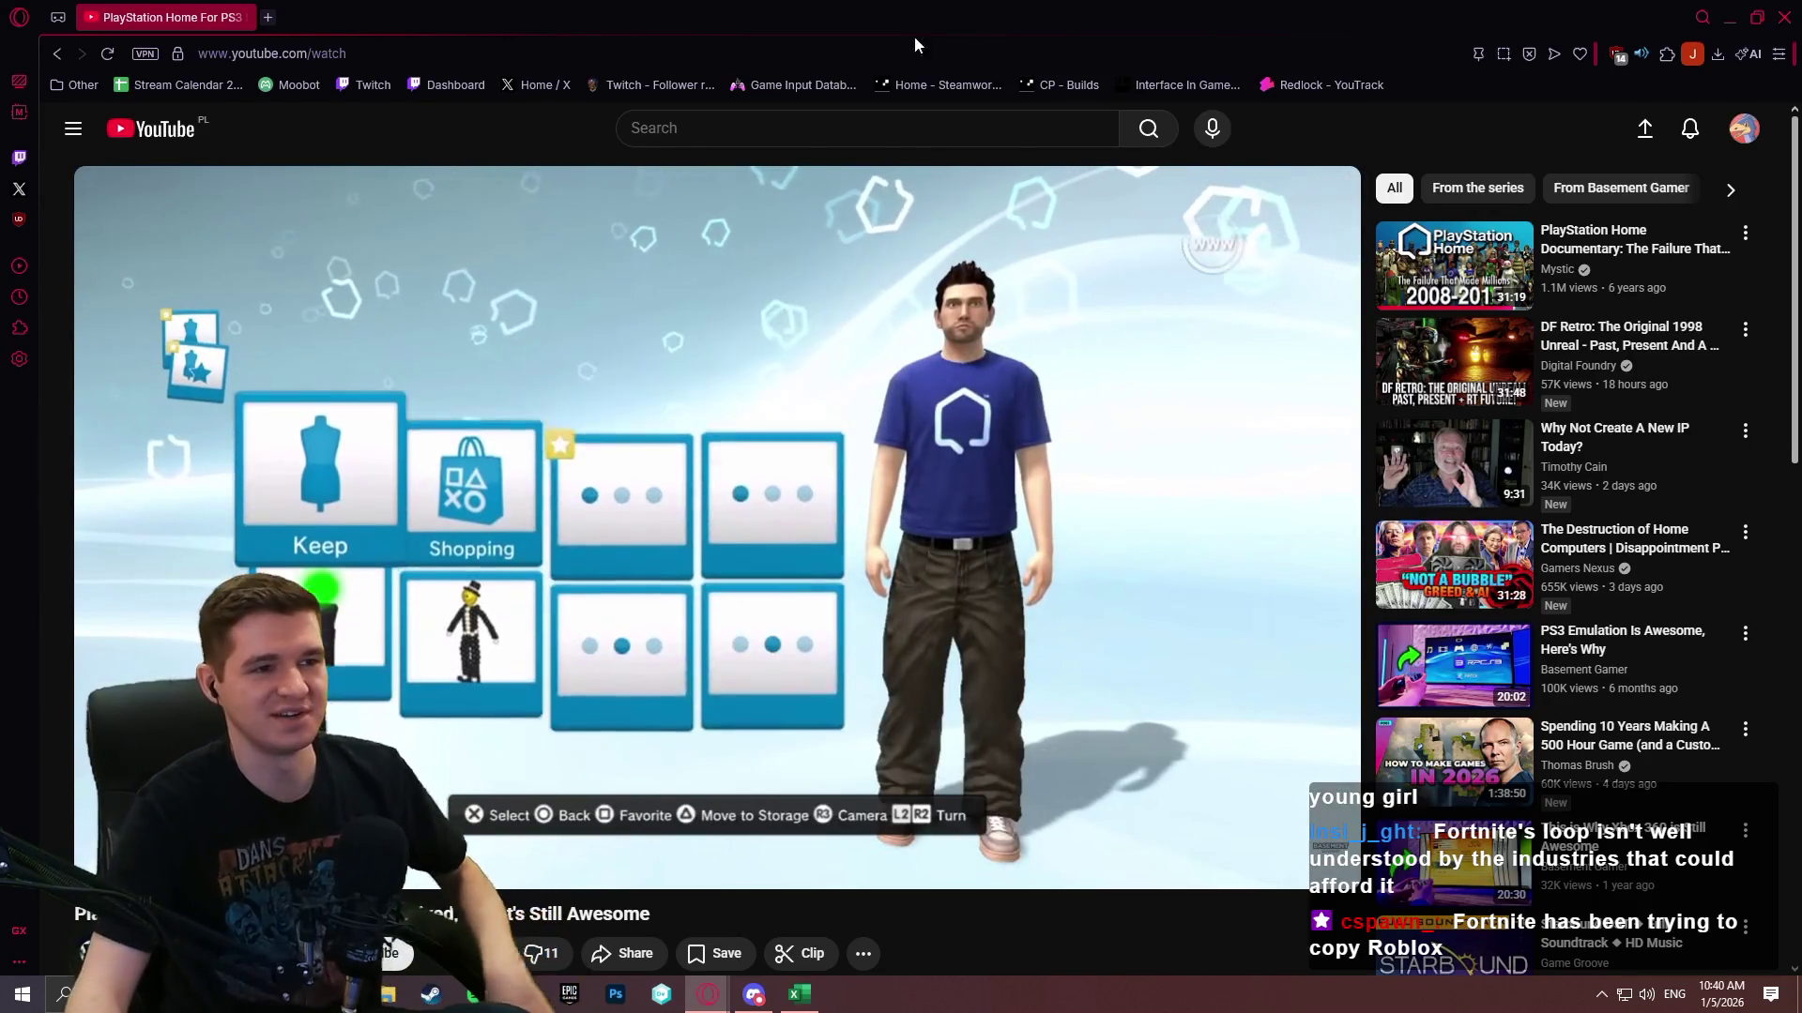
# Search Google for 'ps home' again from the address bar, replacing the video.
pyautogui.click(640, 53)
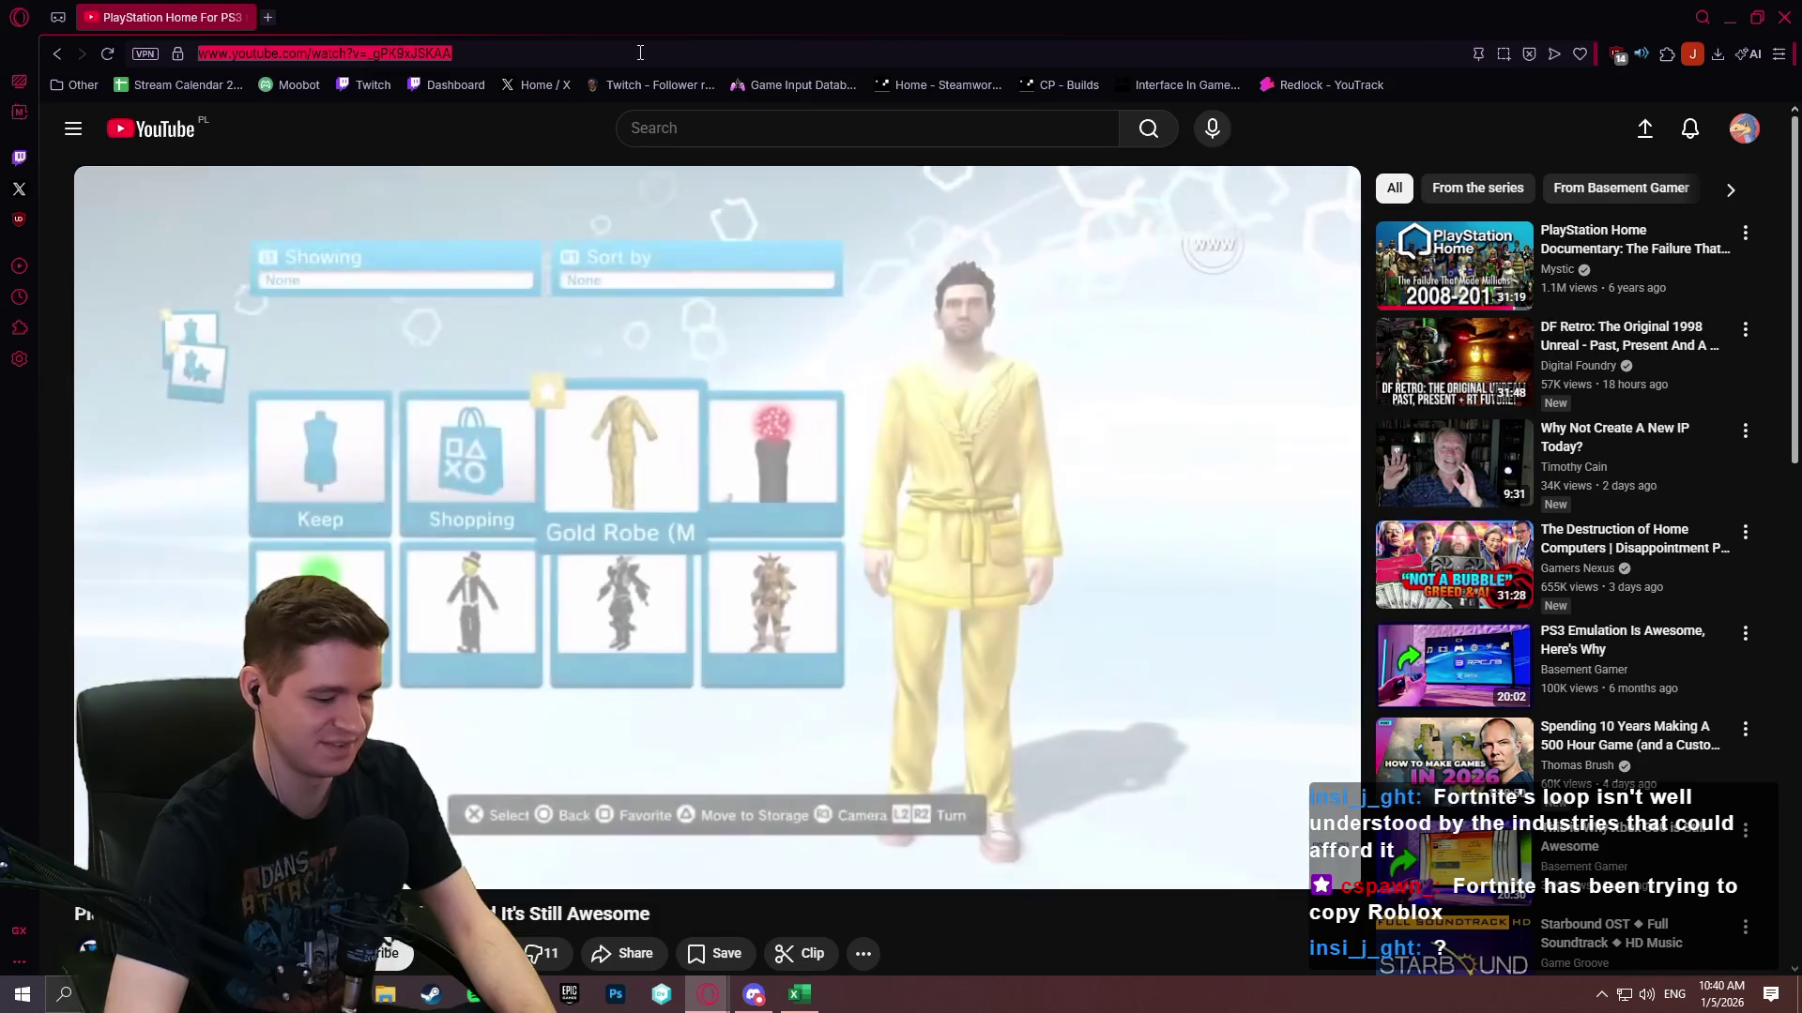
pyautogui.write('ps home')
pyautogui.press('Return')
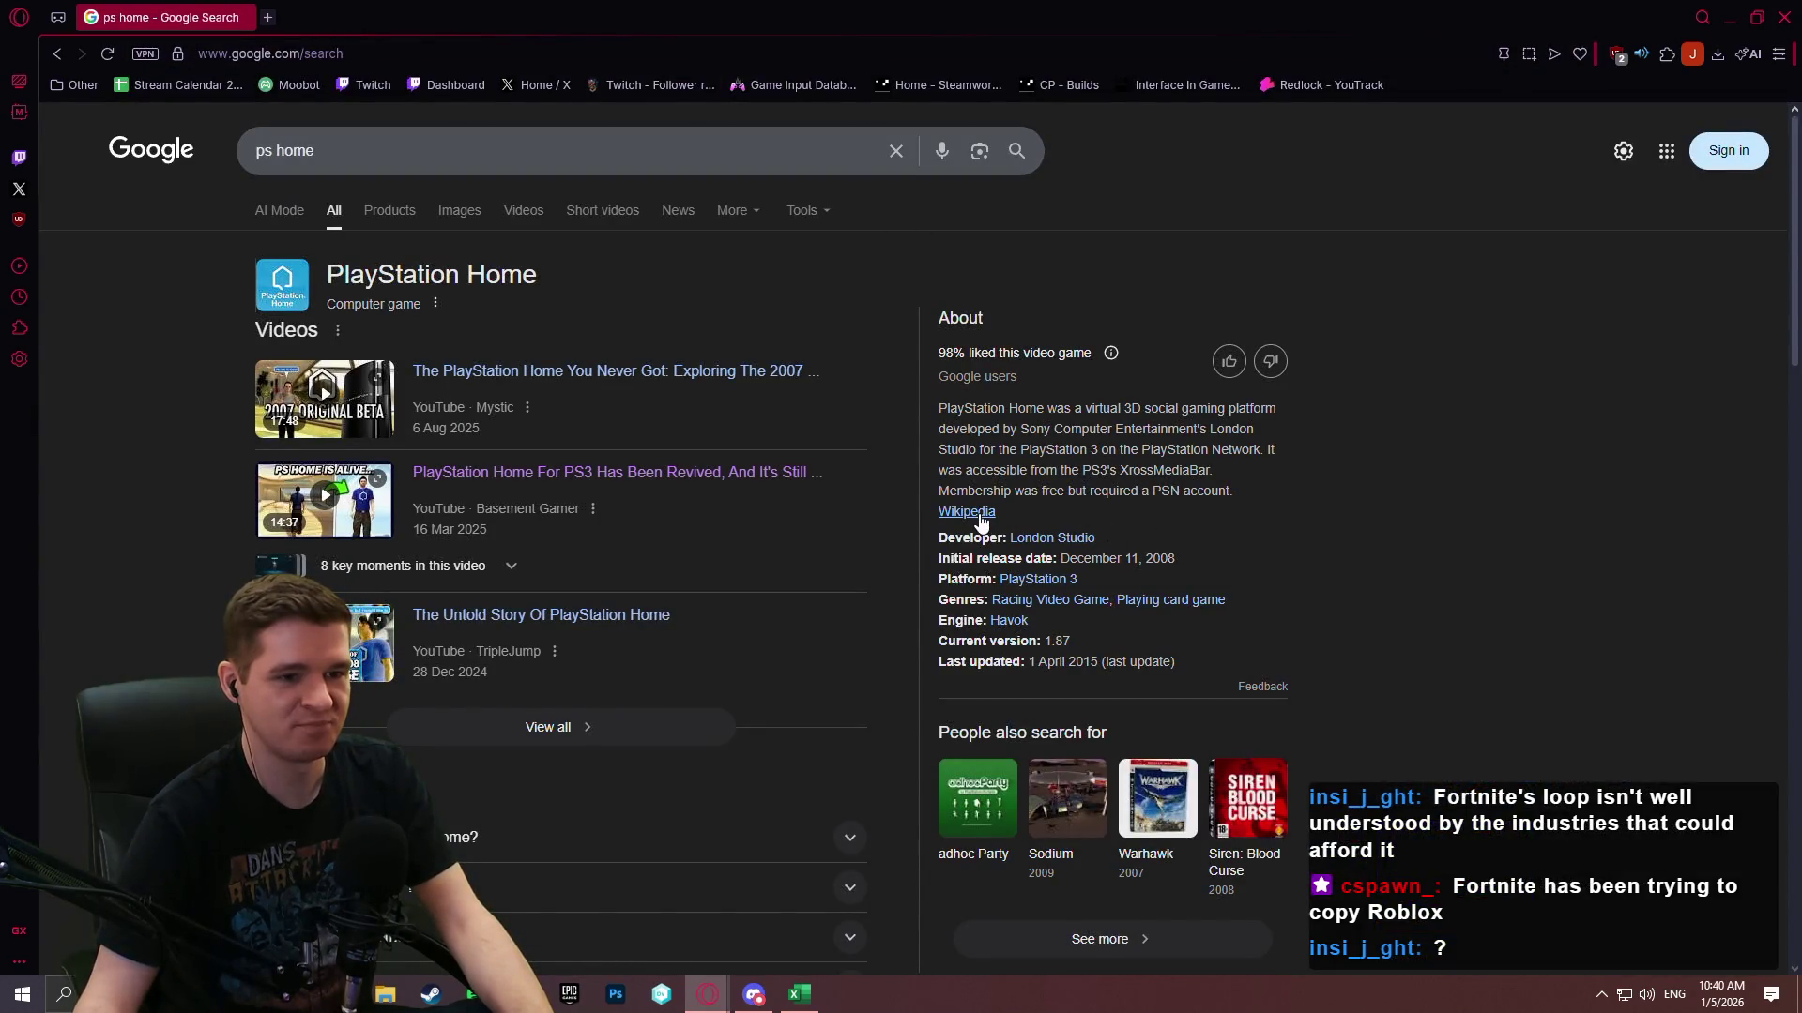
# Replace the query with 'second life' and search Google.
pyautogui.press('/')
pyautogui.write('secon')
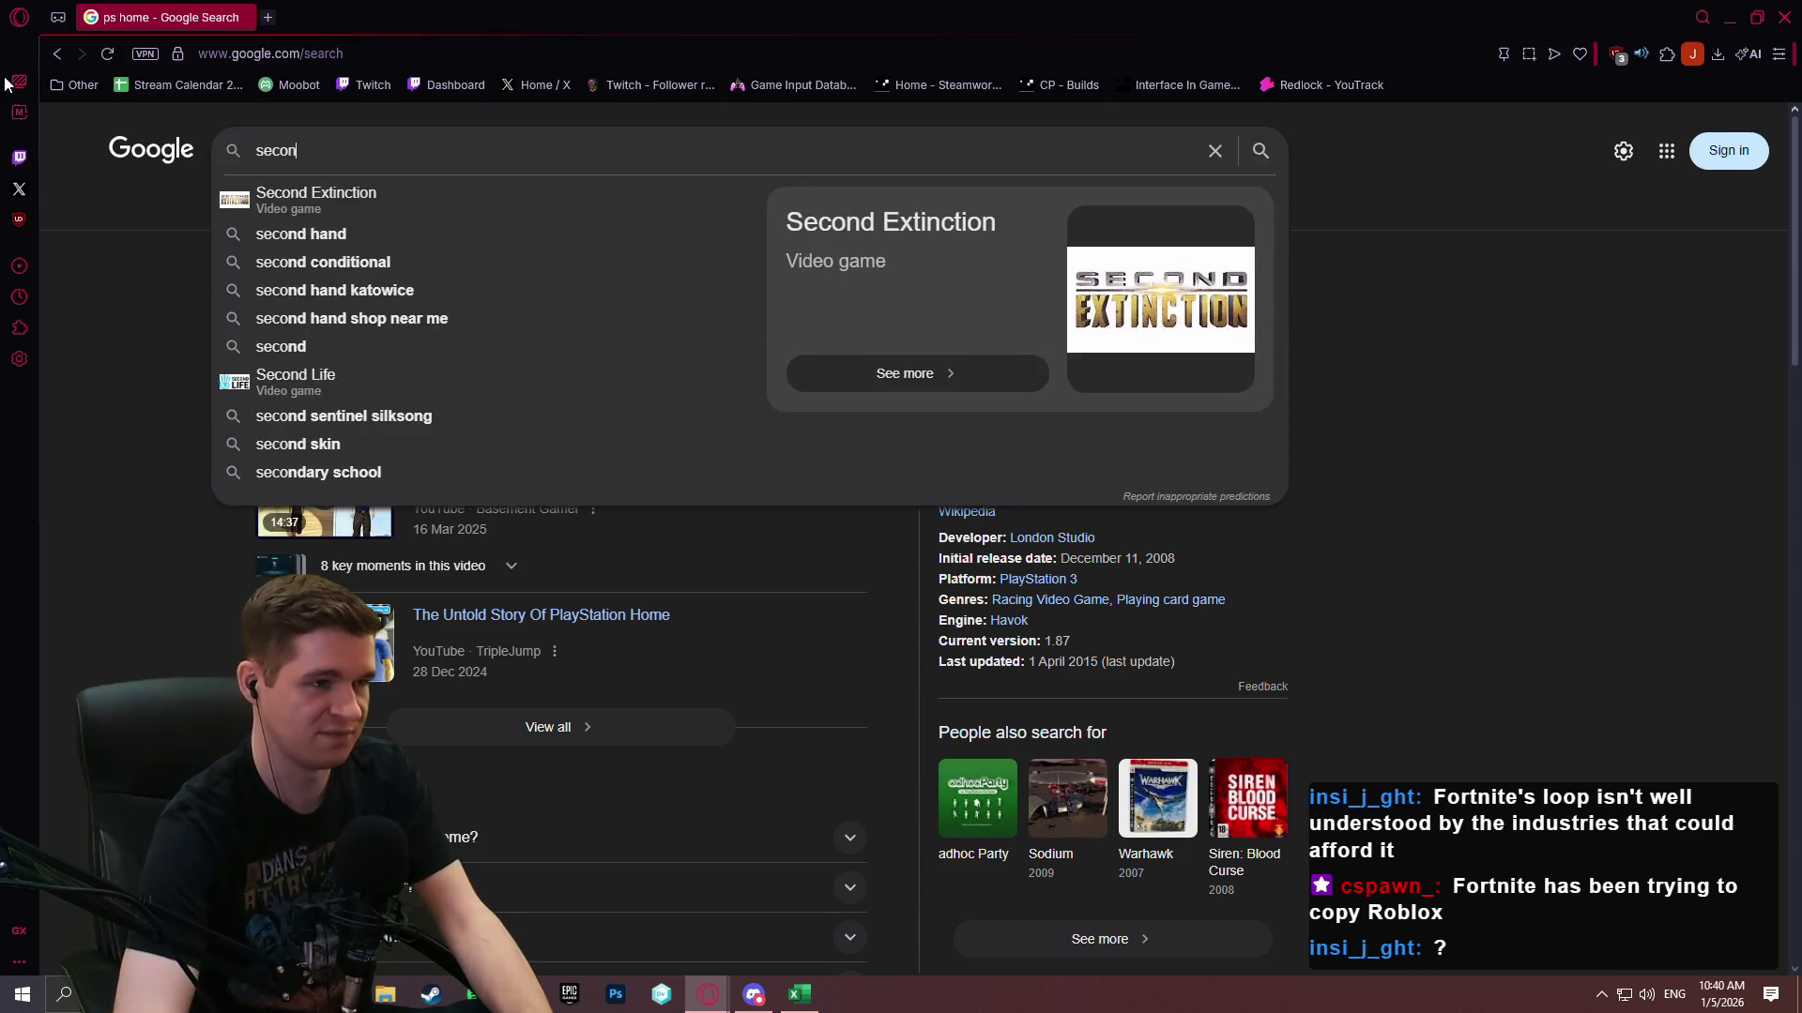
pyautogui.write('d life')
pyautogui.press('Return')
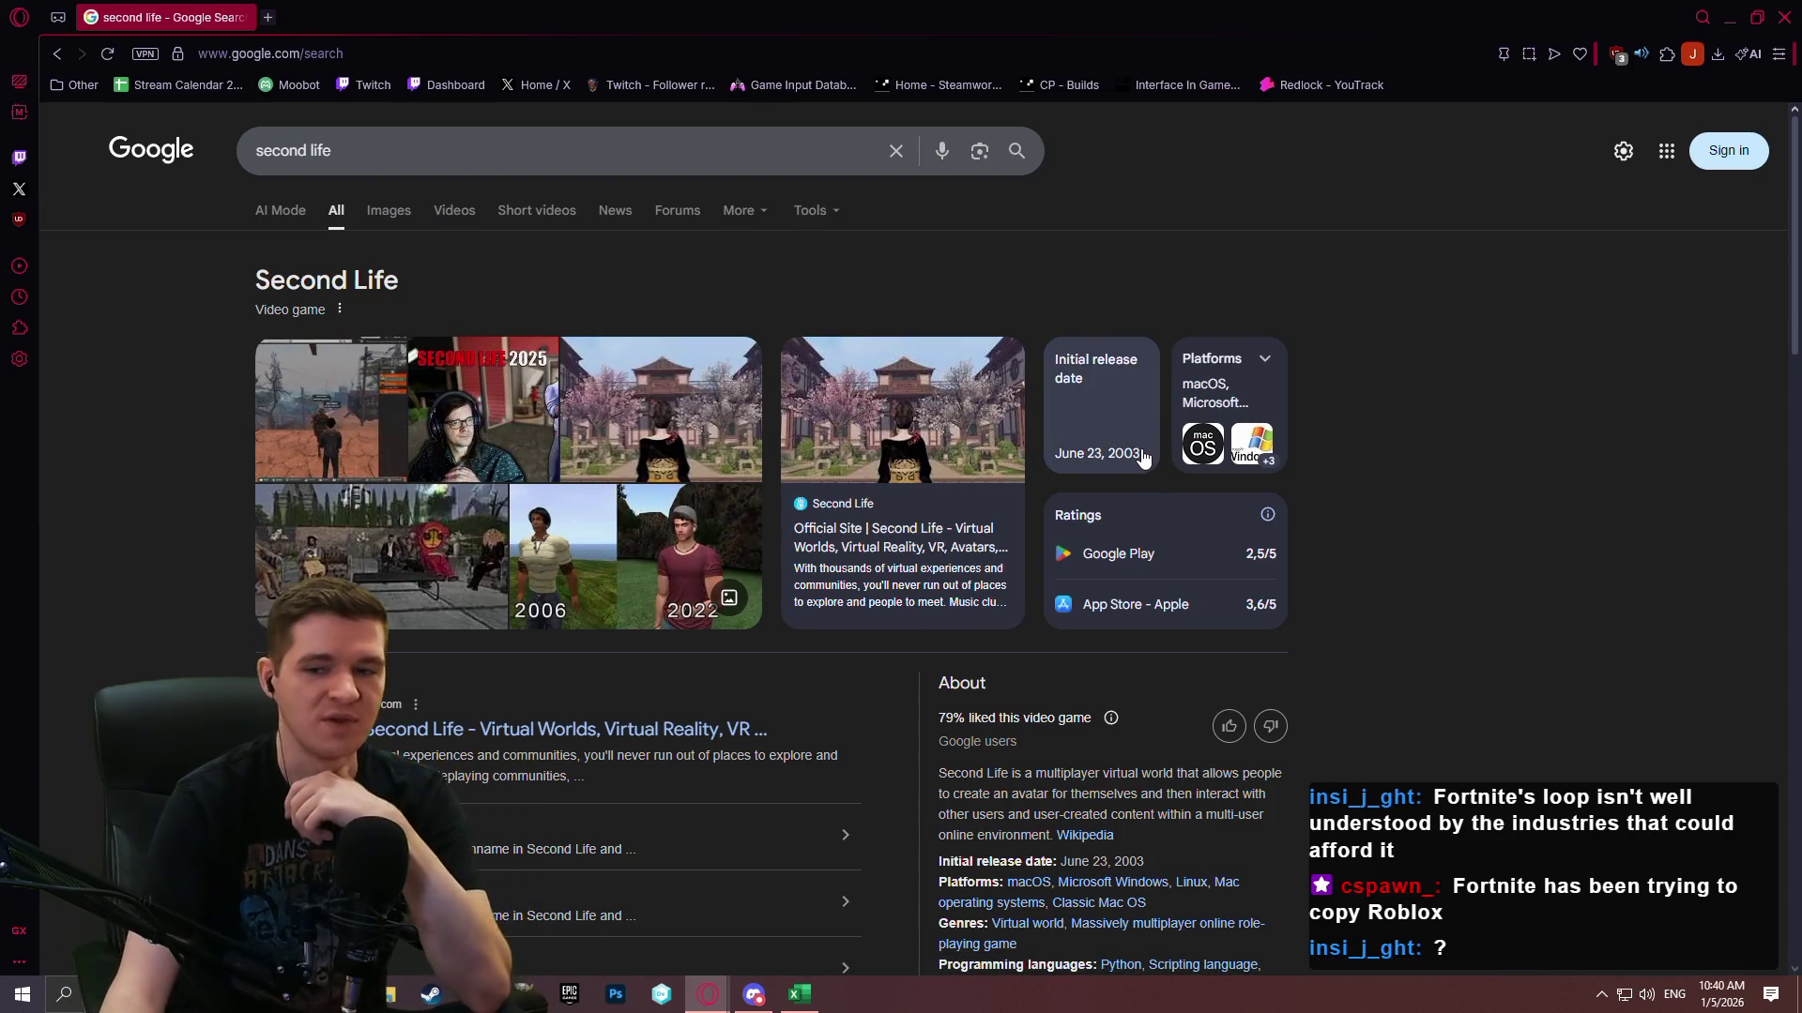
# Read the Second Life overview (June 23, 2003 release), then close the search window.
pyautogui.scroll(-2, 1132, 454)
pyautogui.scroll(2, 1479, 552)
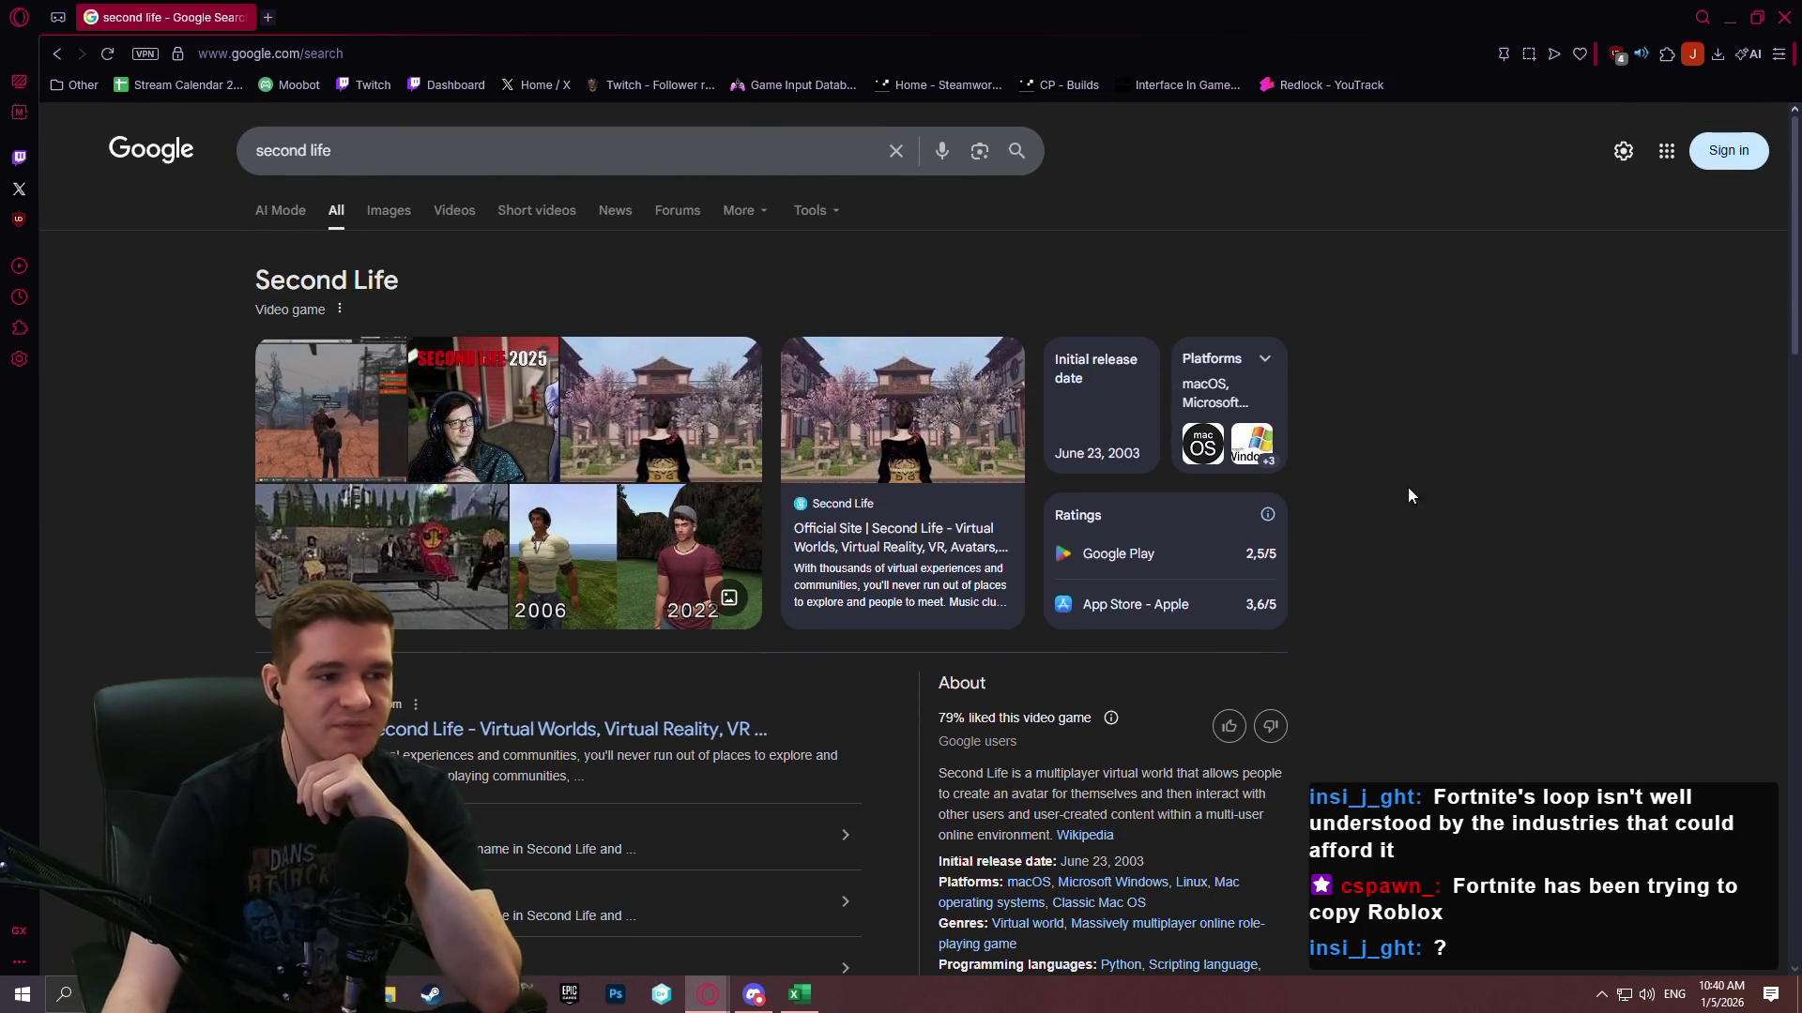
pyautogui.scroll(-3, 1601, 447)
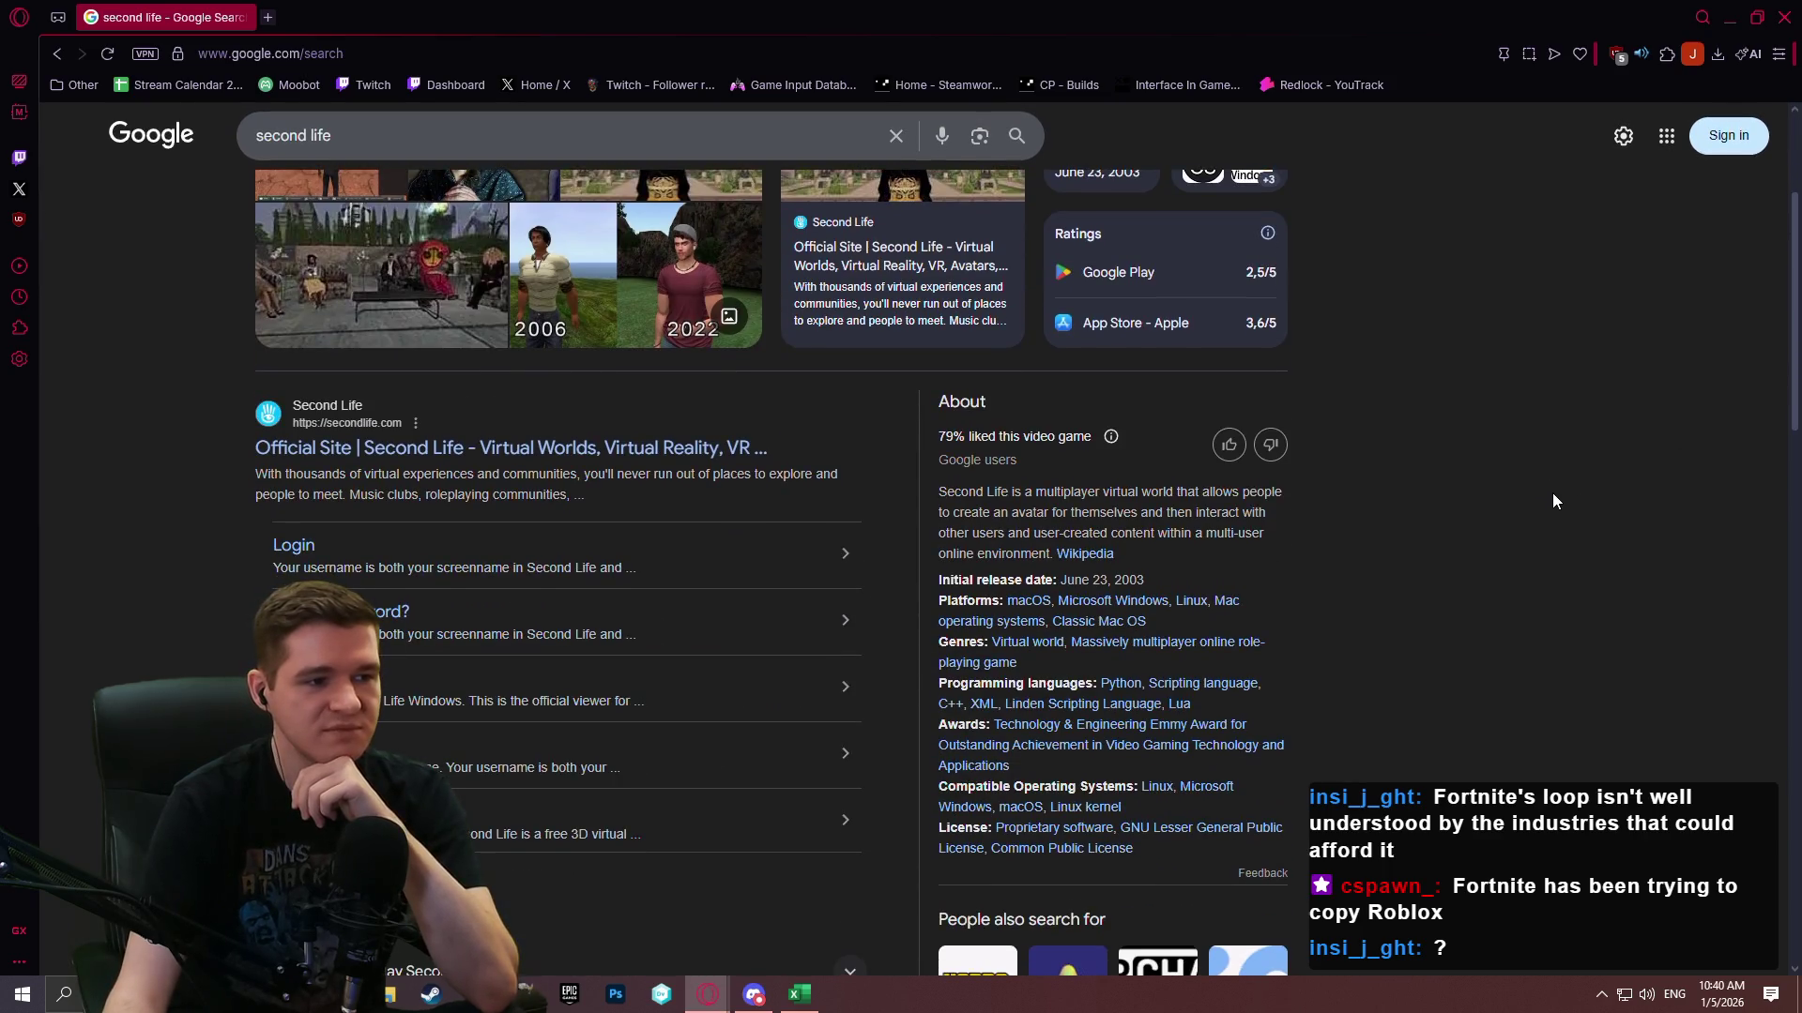
pyautogui.scroll(3, 1517, 484)
pyautogui.scroll(-6, 1501, 493)
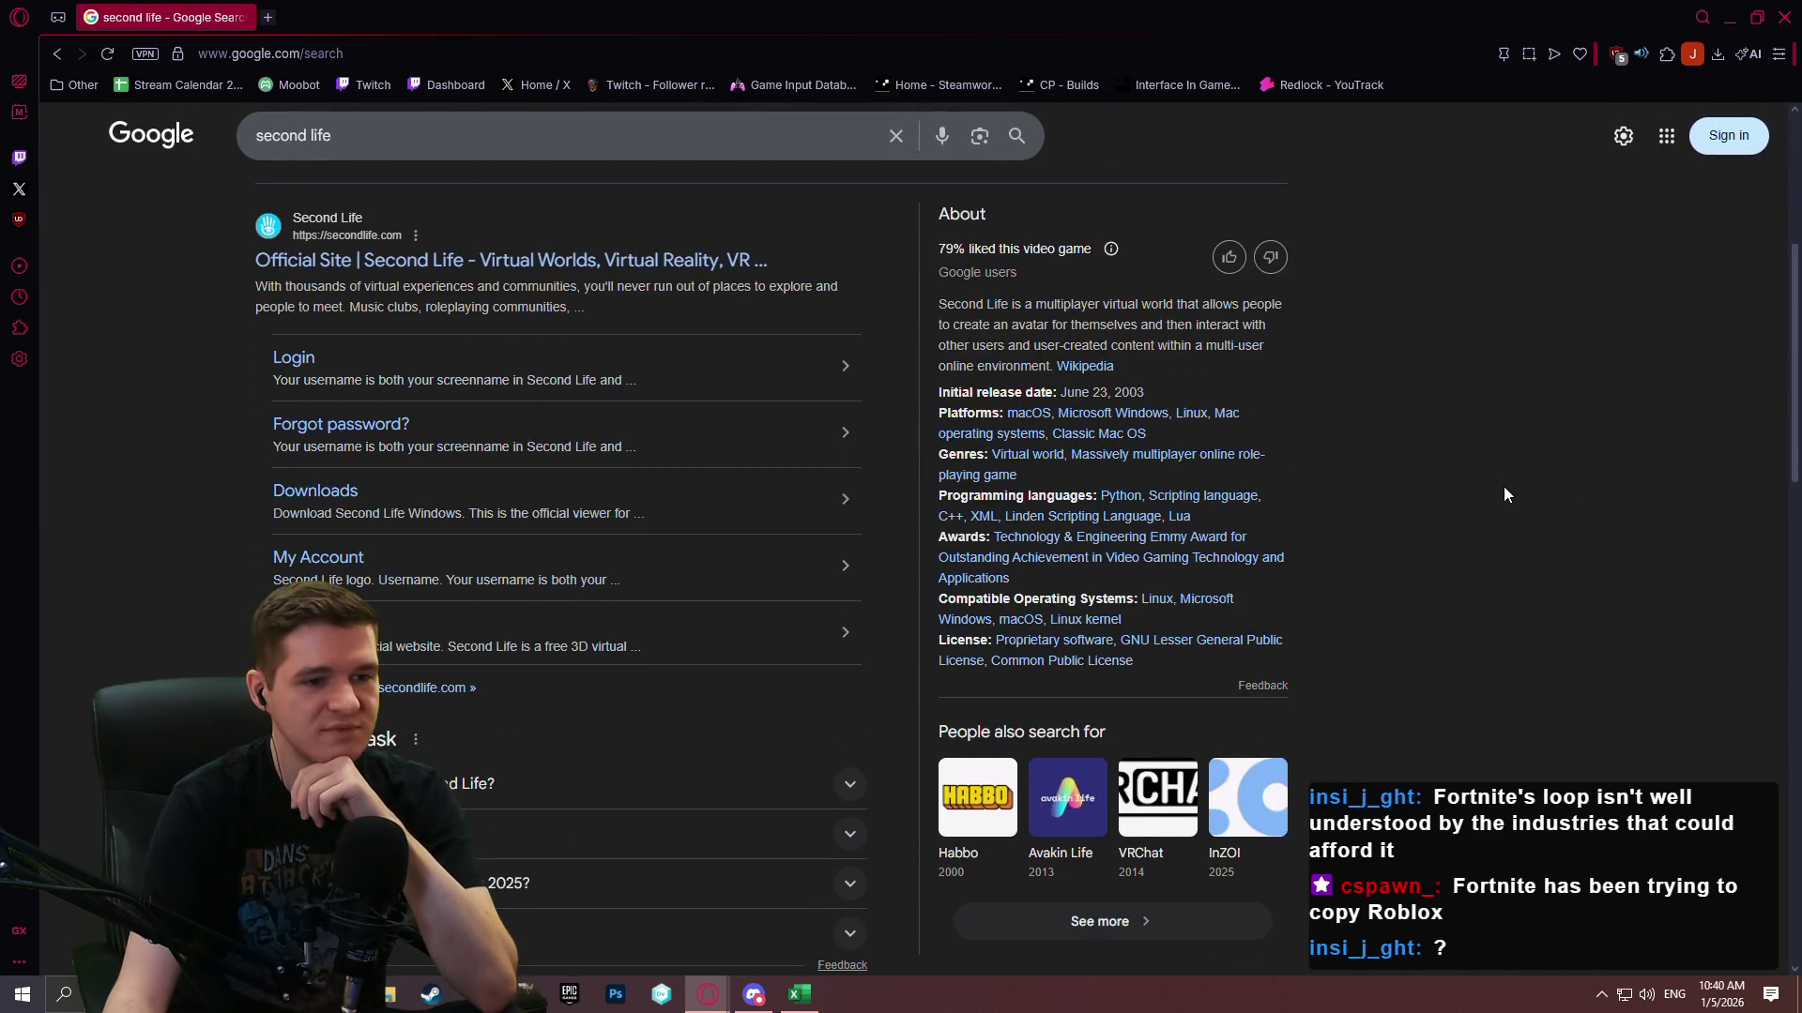
pyautogui.scroll(6, 1499, 485)
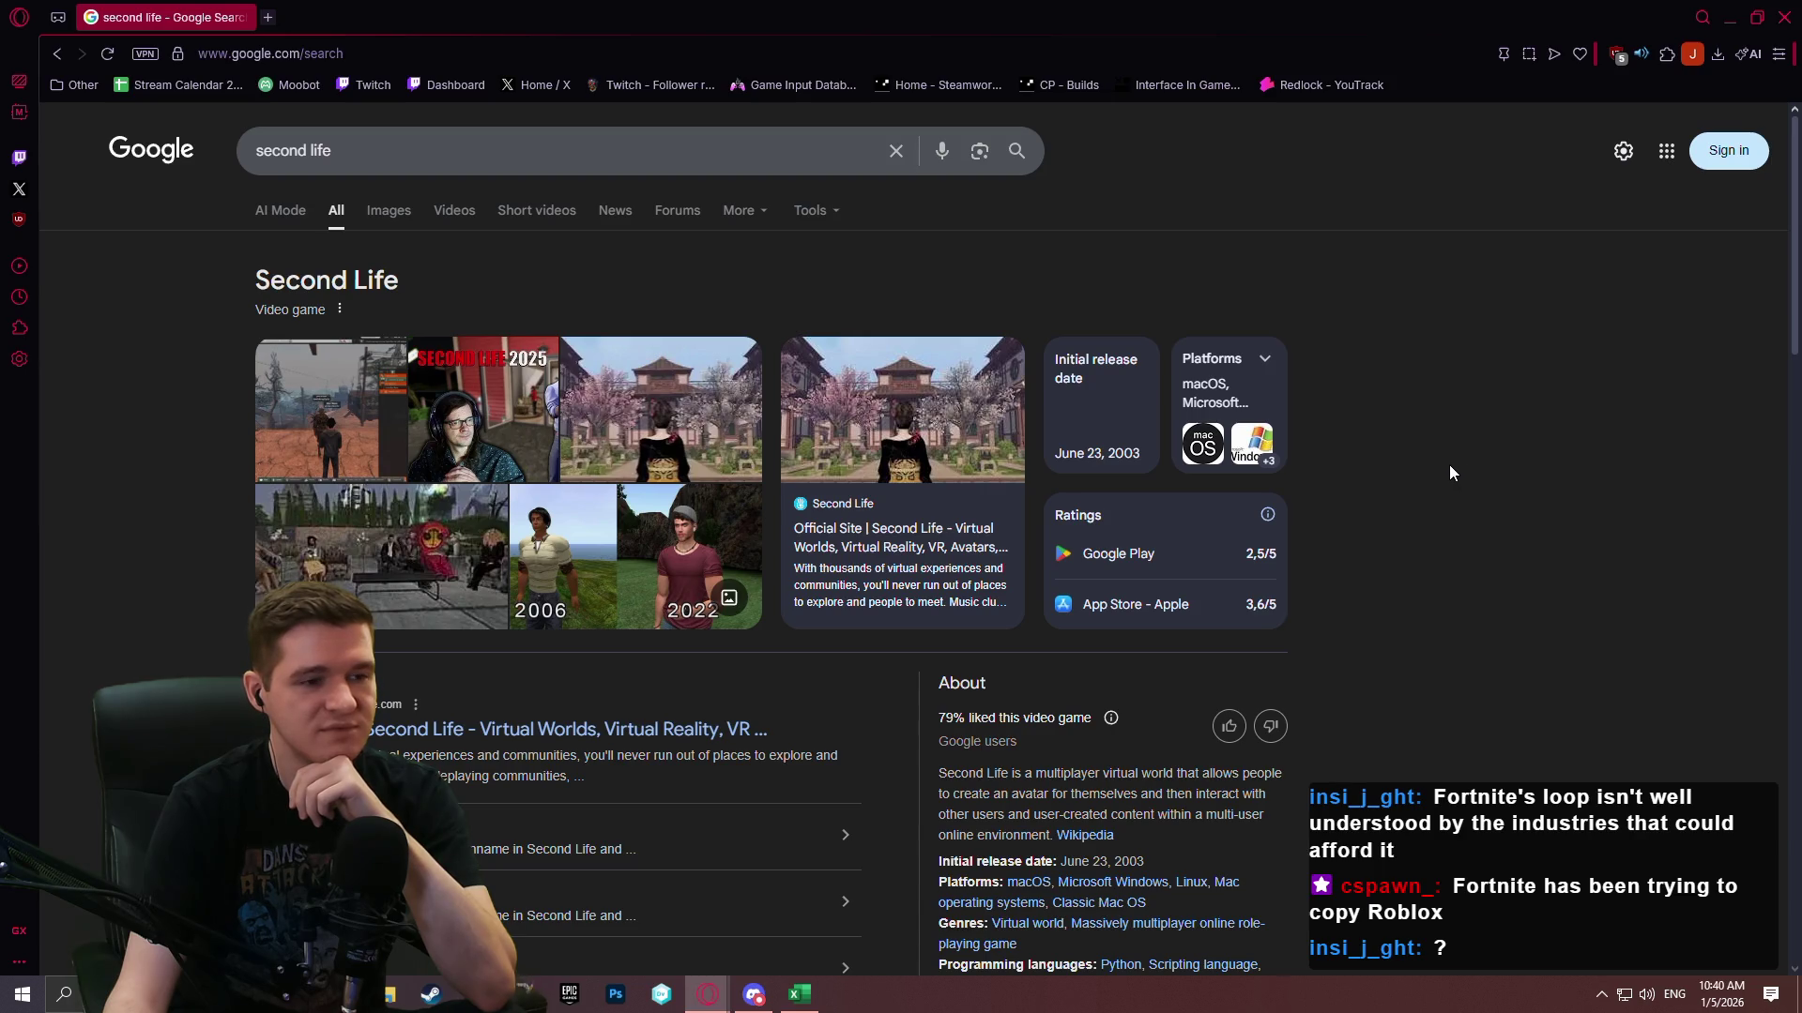
pyautogui.scroll(-8, 1436, 474)
pyautogui.scroll(4, 1418, 497)
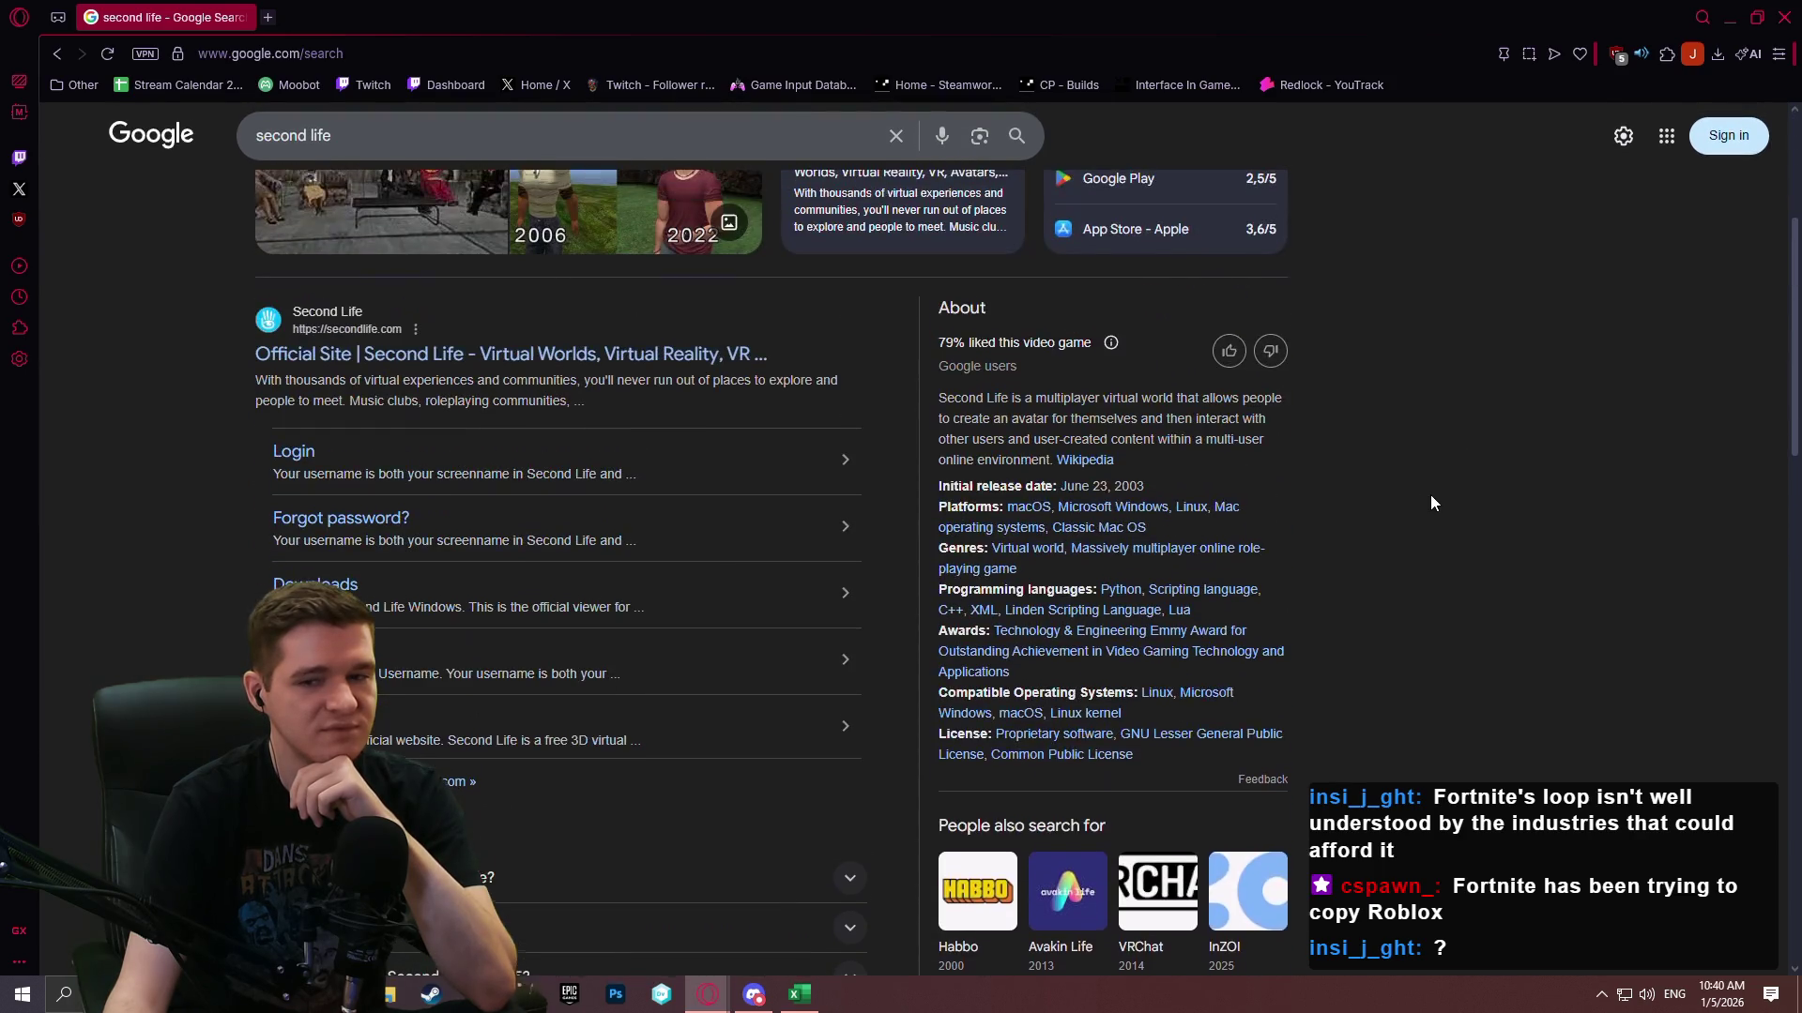
pyautogui.scroll(2, 1429, 502)
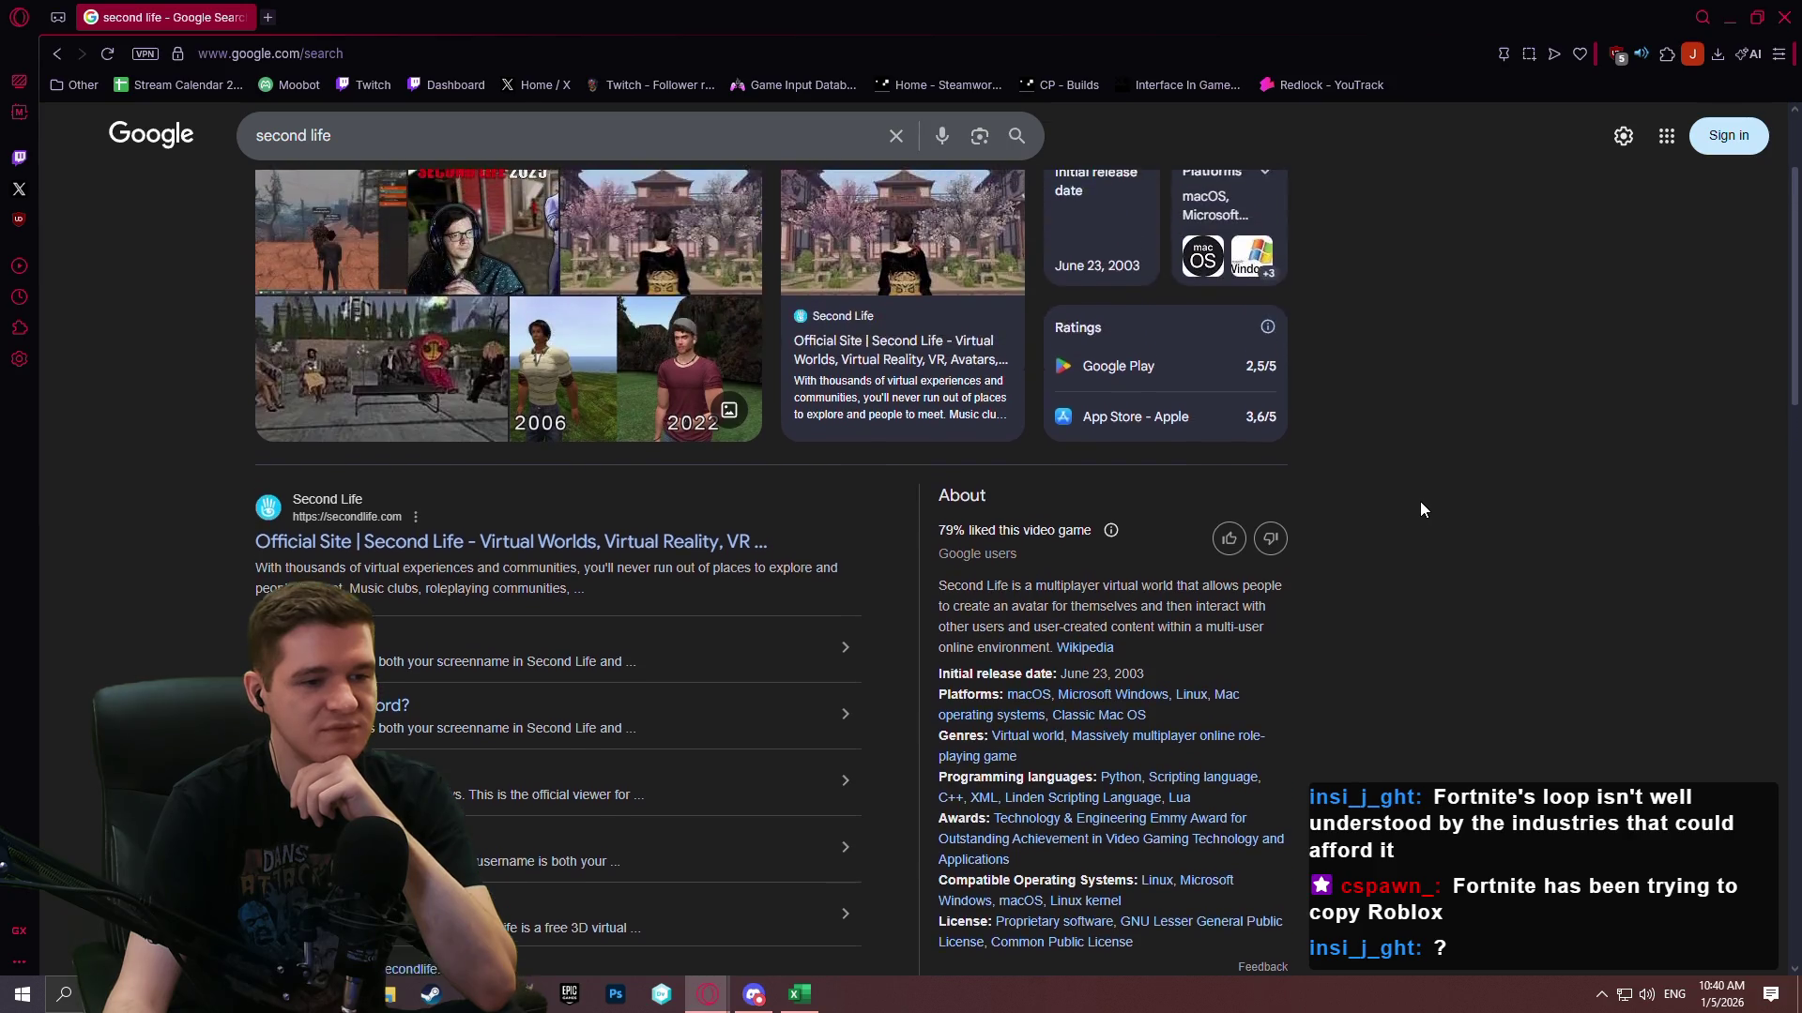
pyautogui.scroll(-4, 1421, 506)
pyautogui.scroll(-1, 1441, 507)
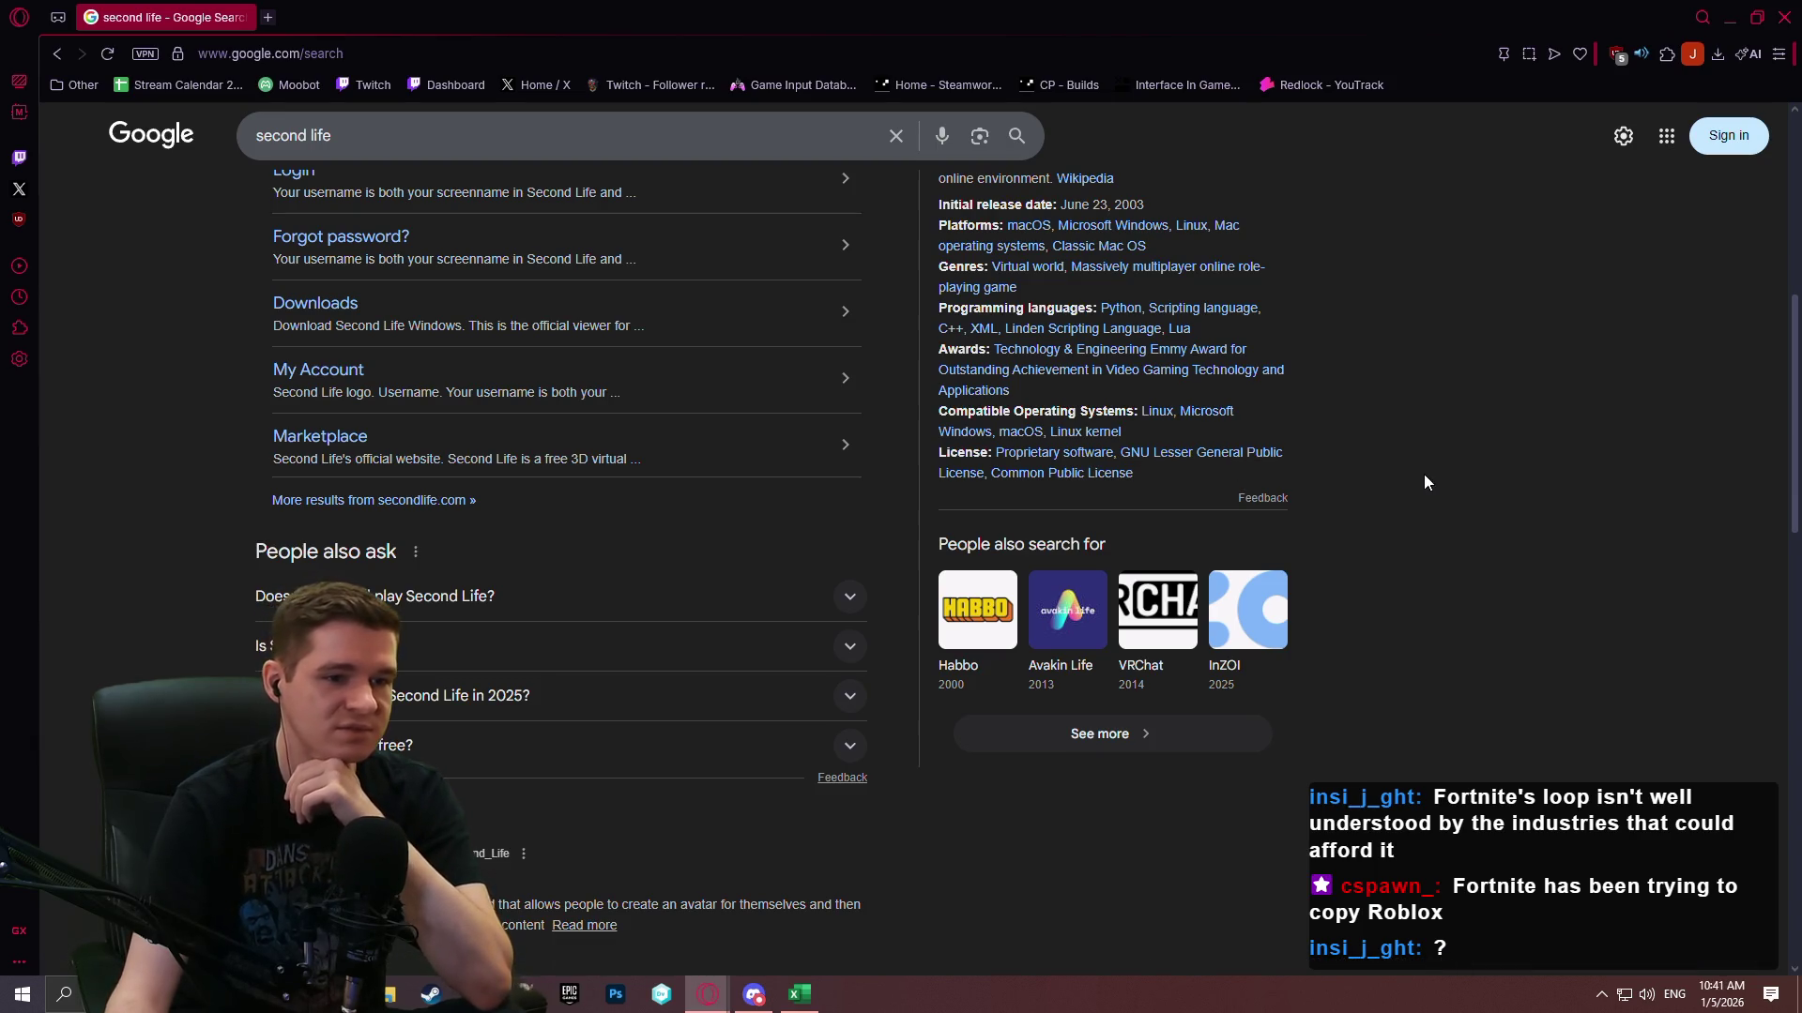
pyautogui.scroll(7, 1417, 484)
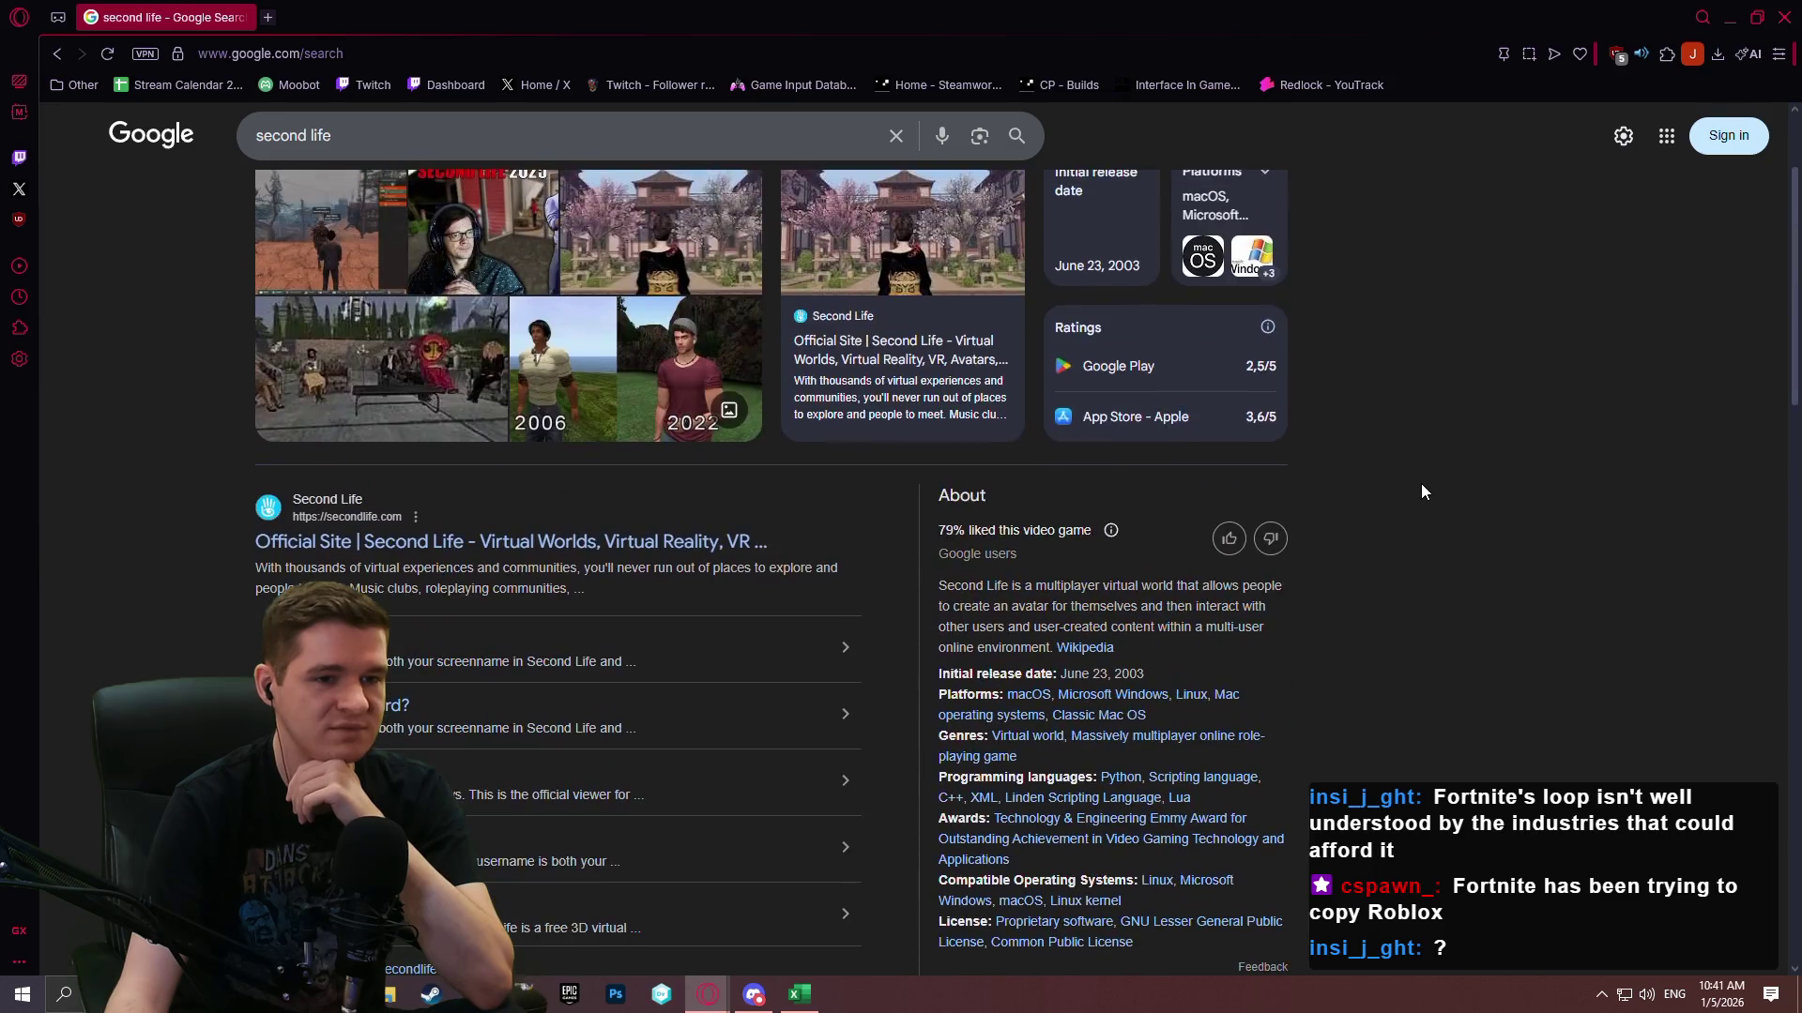
pyautogui.scroll(-5, 1417, 485)
pyautogui.scroll(5, 1440, 488)
pyautogui.scroll(1, 1417, 466)
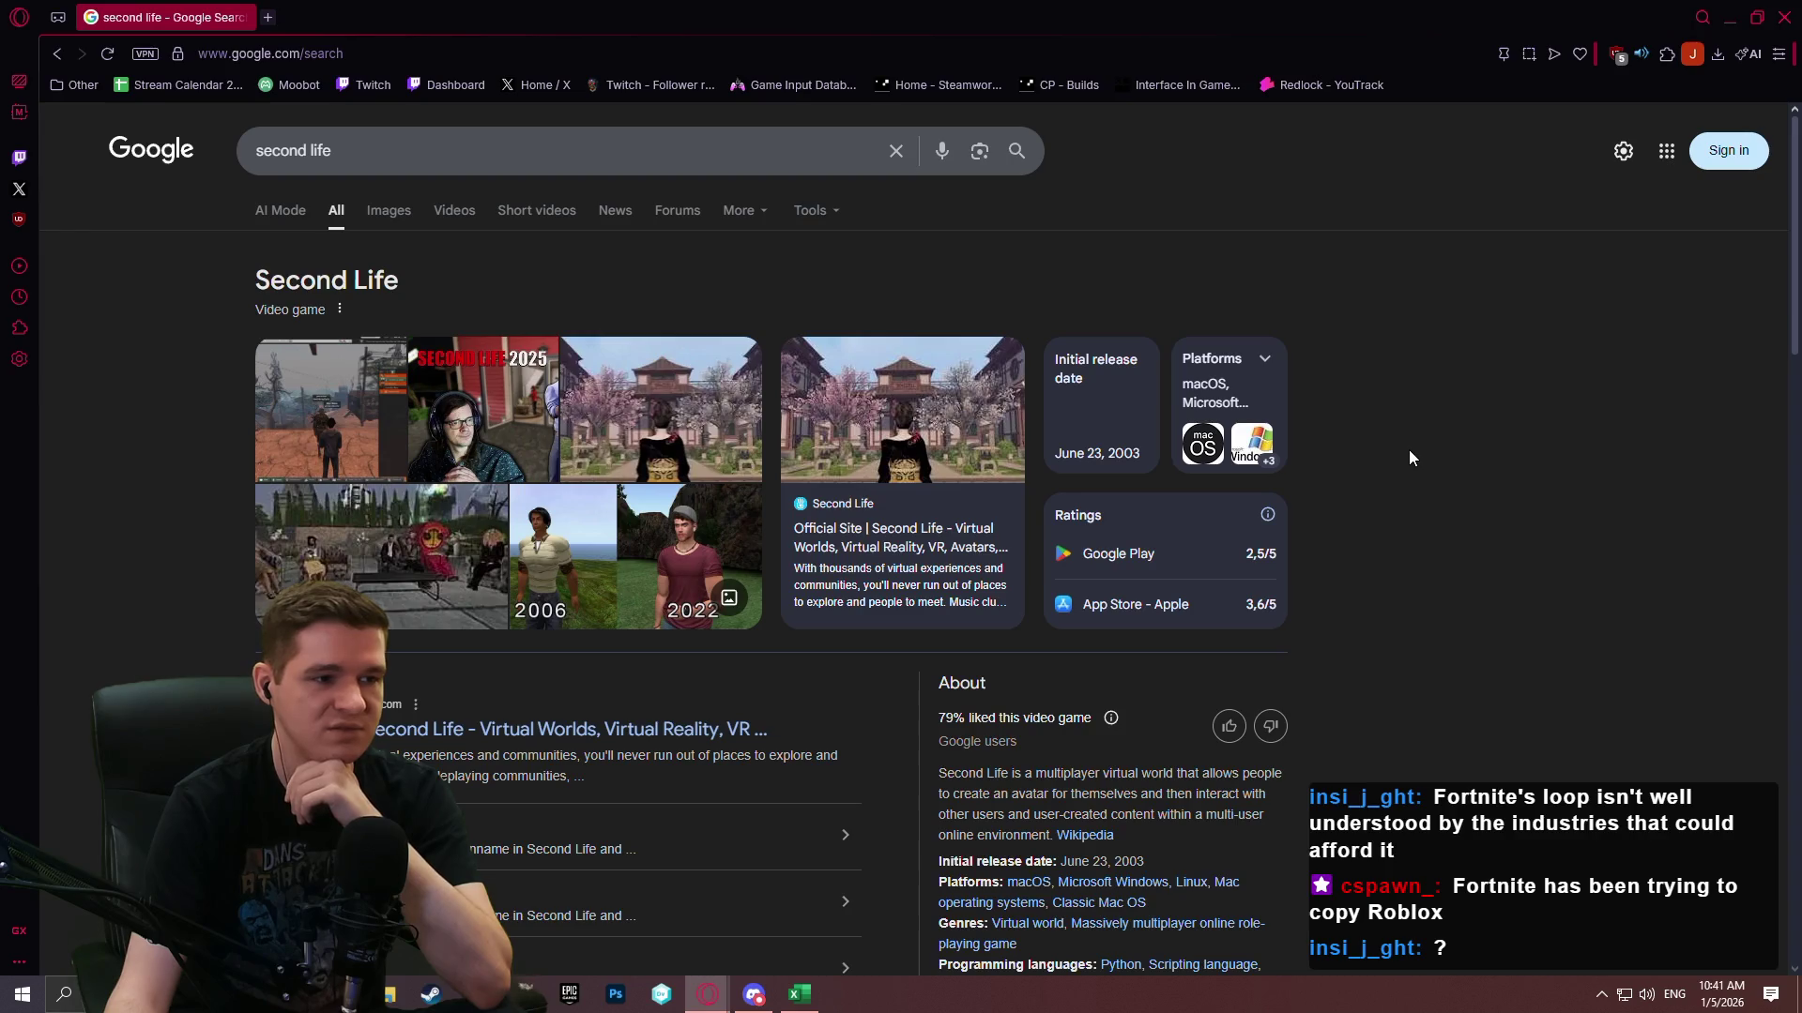
pyautogui.scroll(-4, 1387, 448)
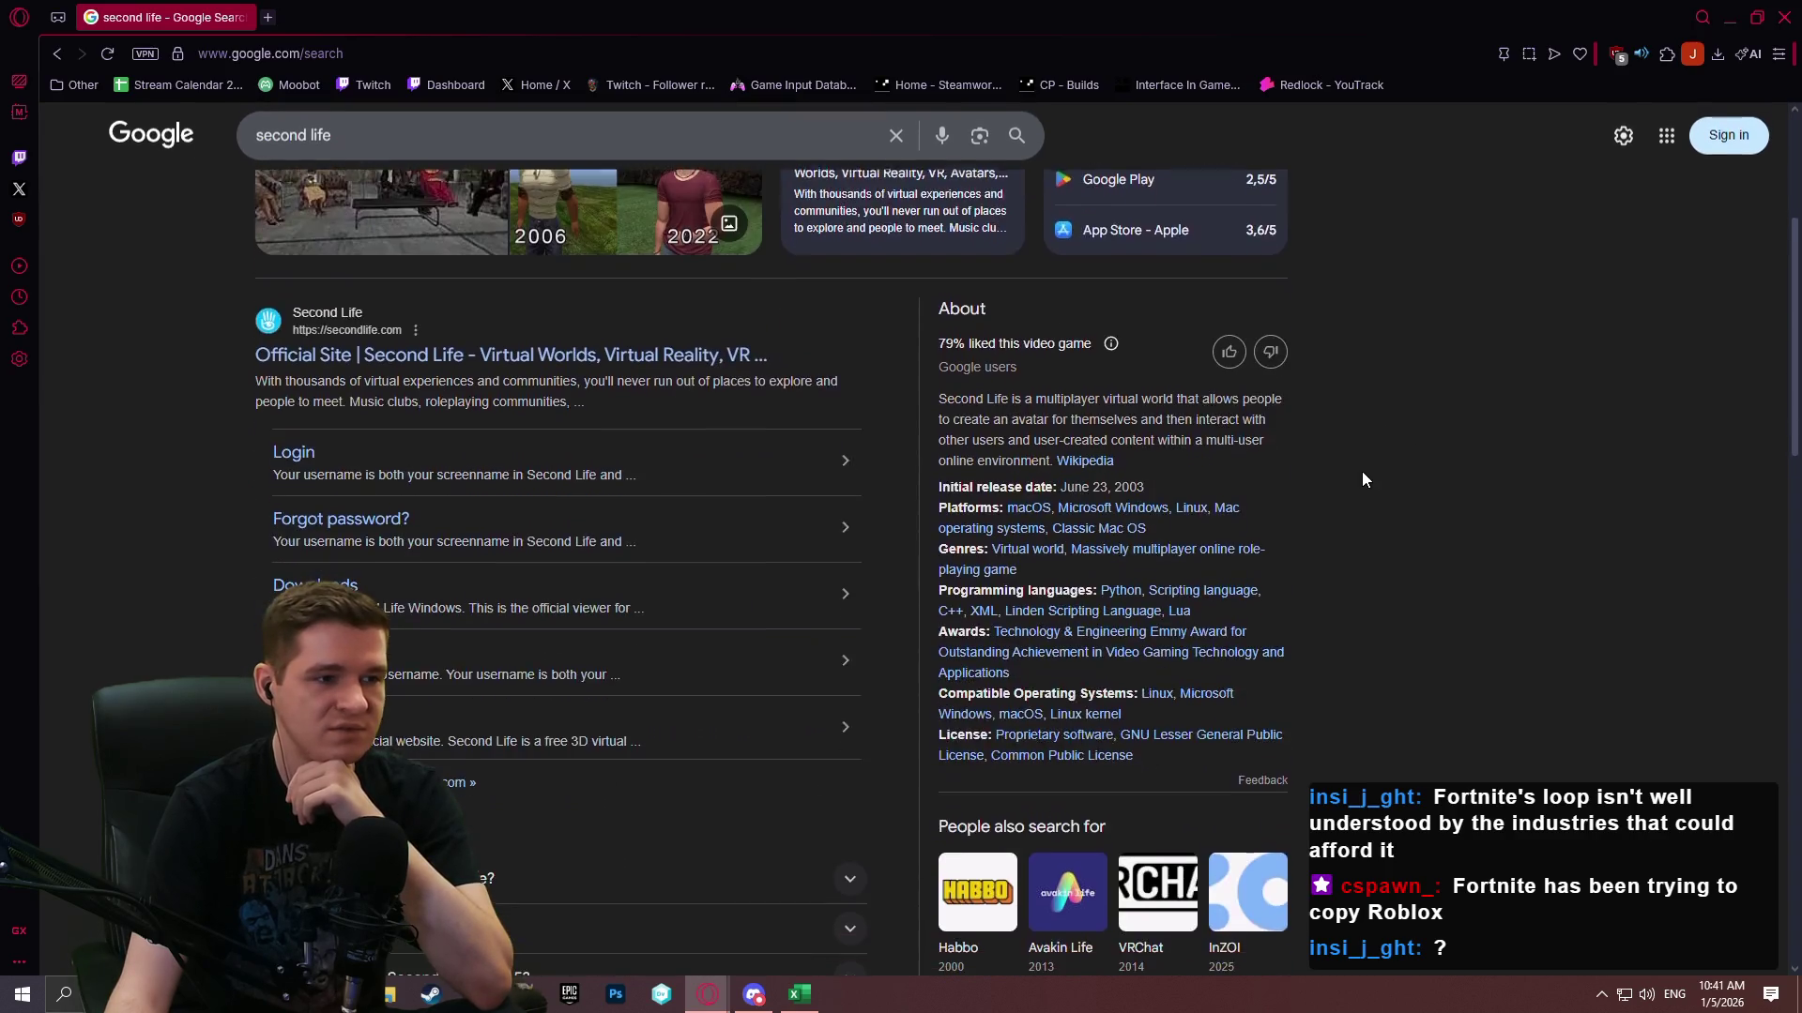
pyautogui.scroll(4, 1361, 471)
pyautogui.scroll(-1, 1342, 453)
pyautogui.scroll(-8, 1355, 428)
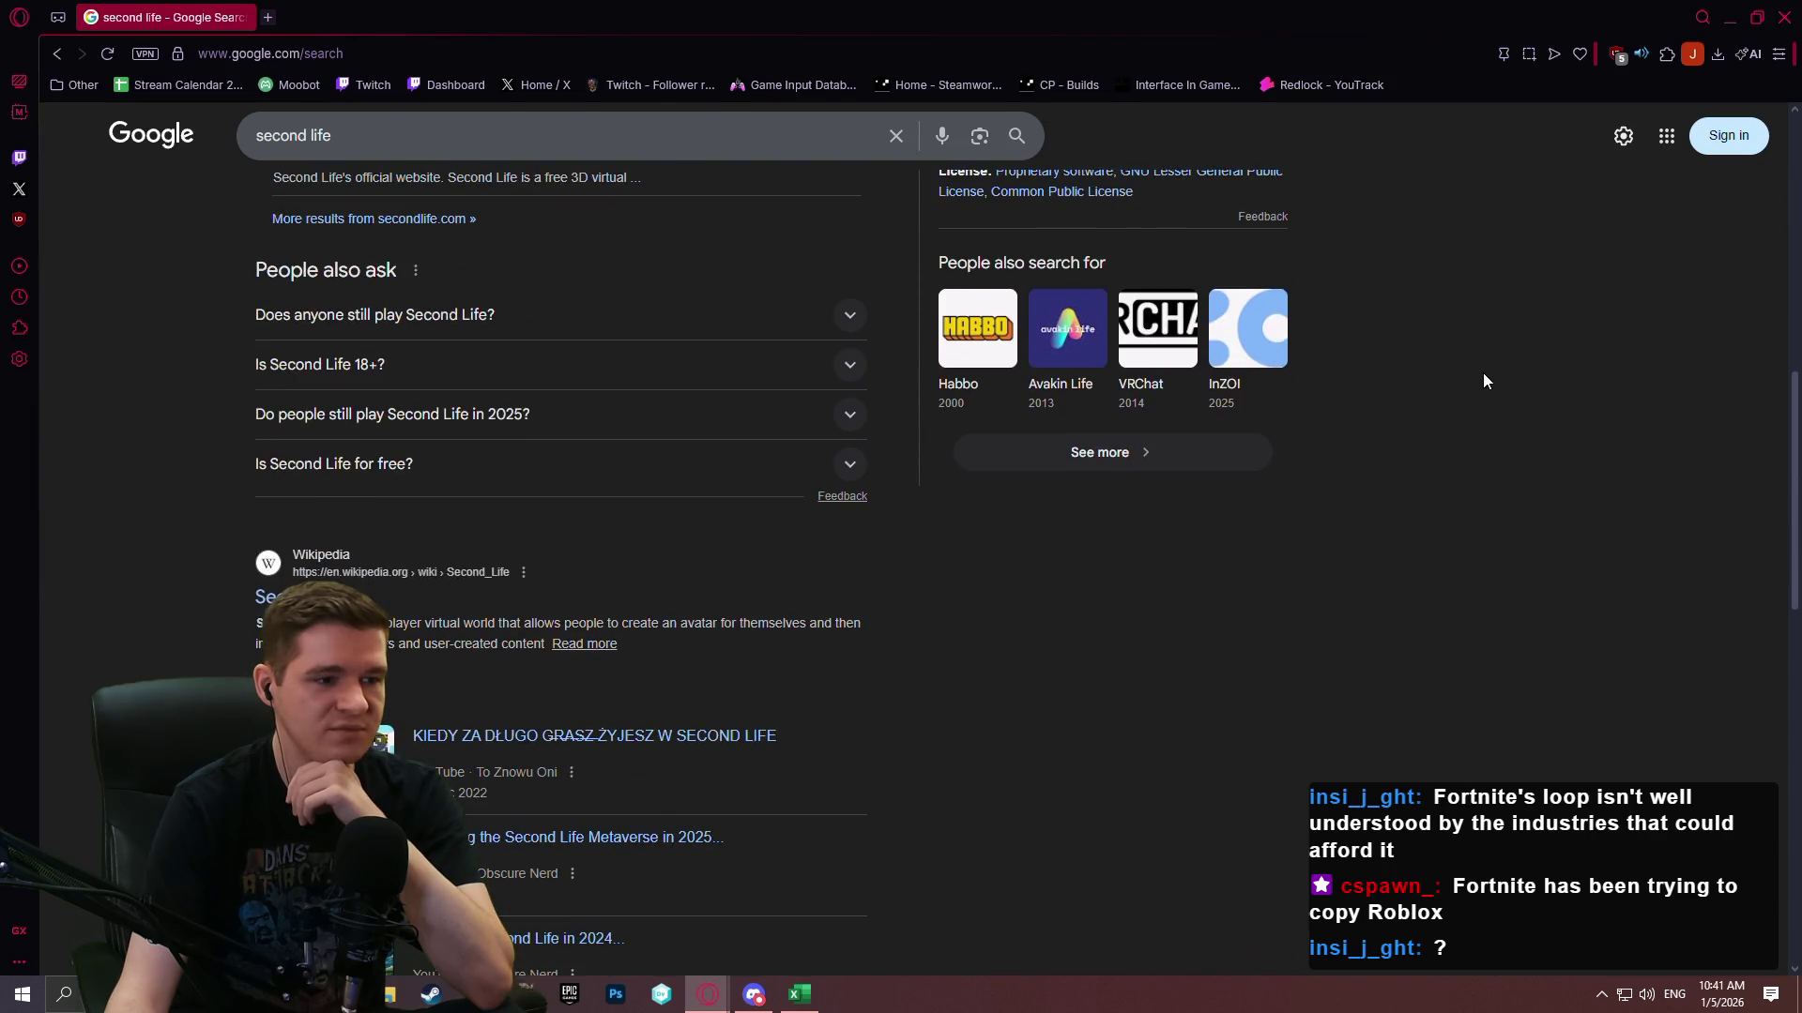
pyautogui.scroll(9, 1493, 357)
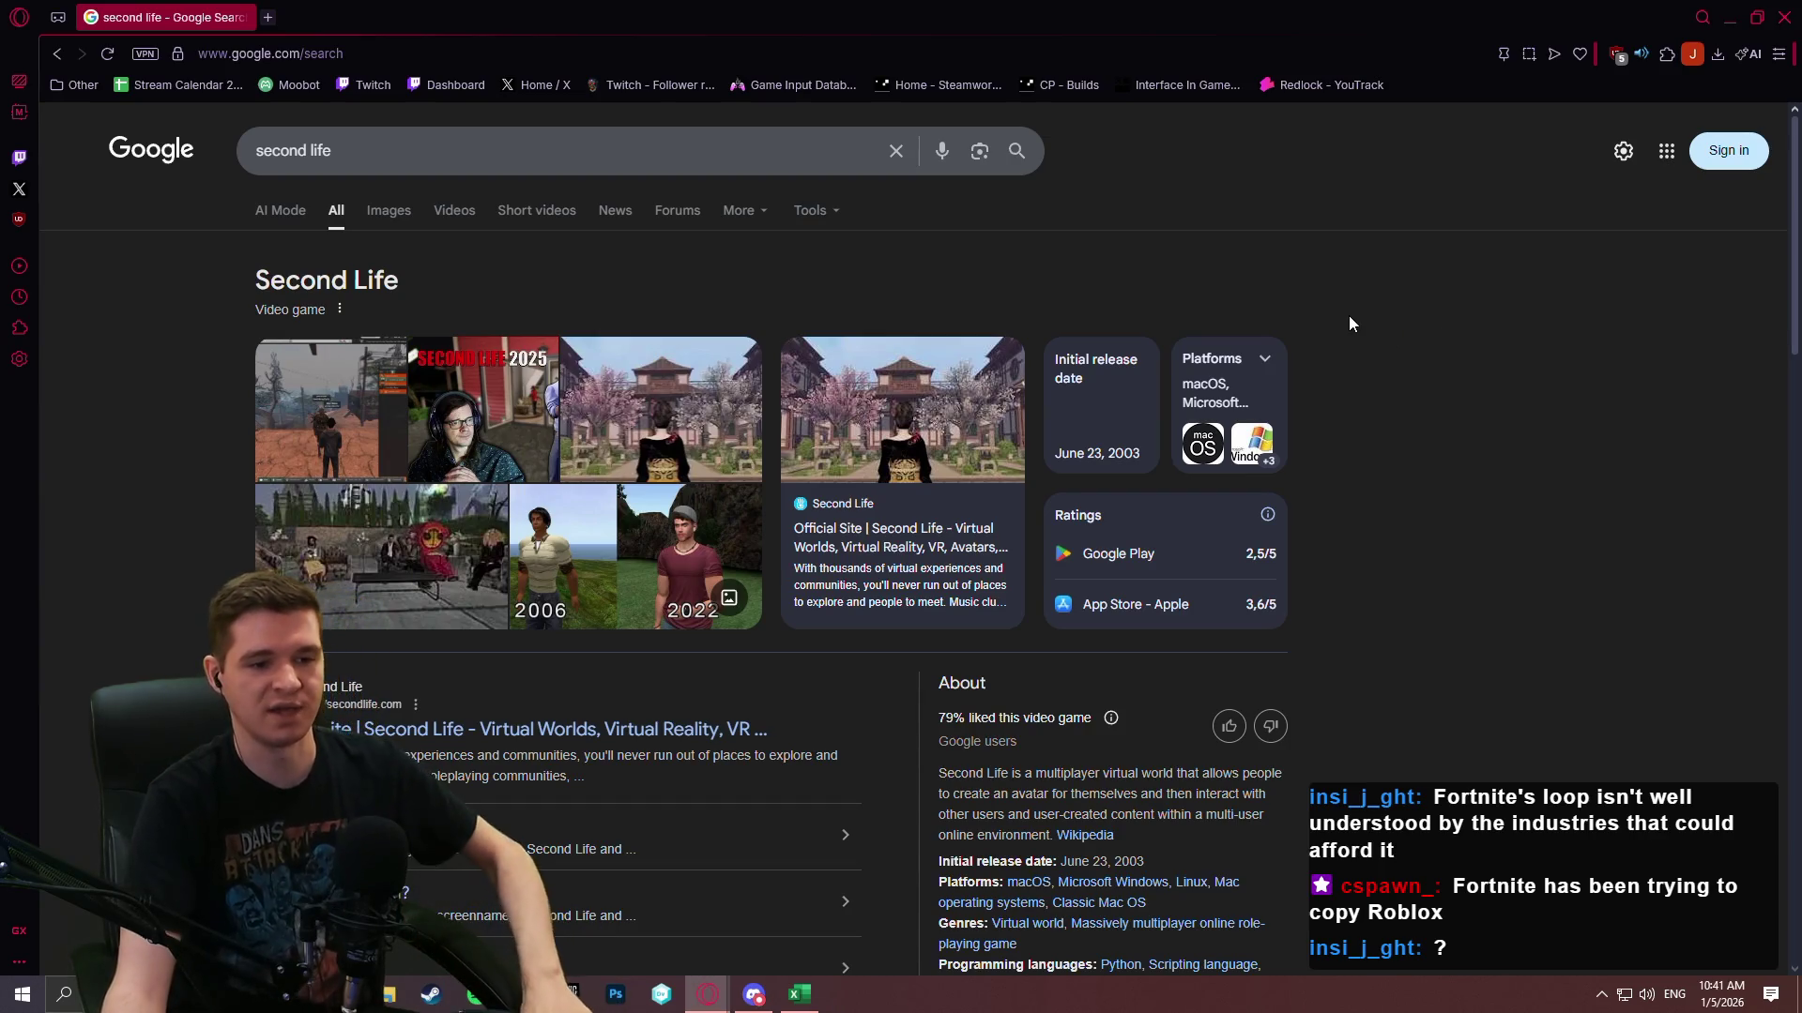
pyautogui.scroll(-4, 1302, 457)
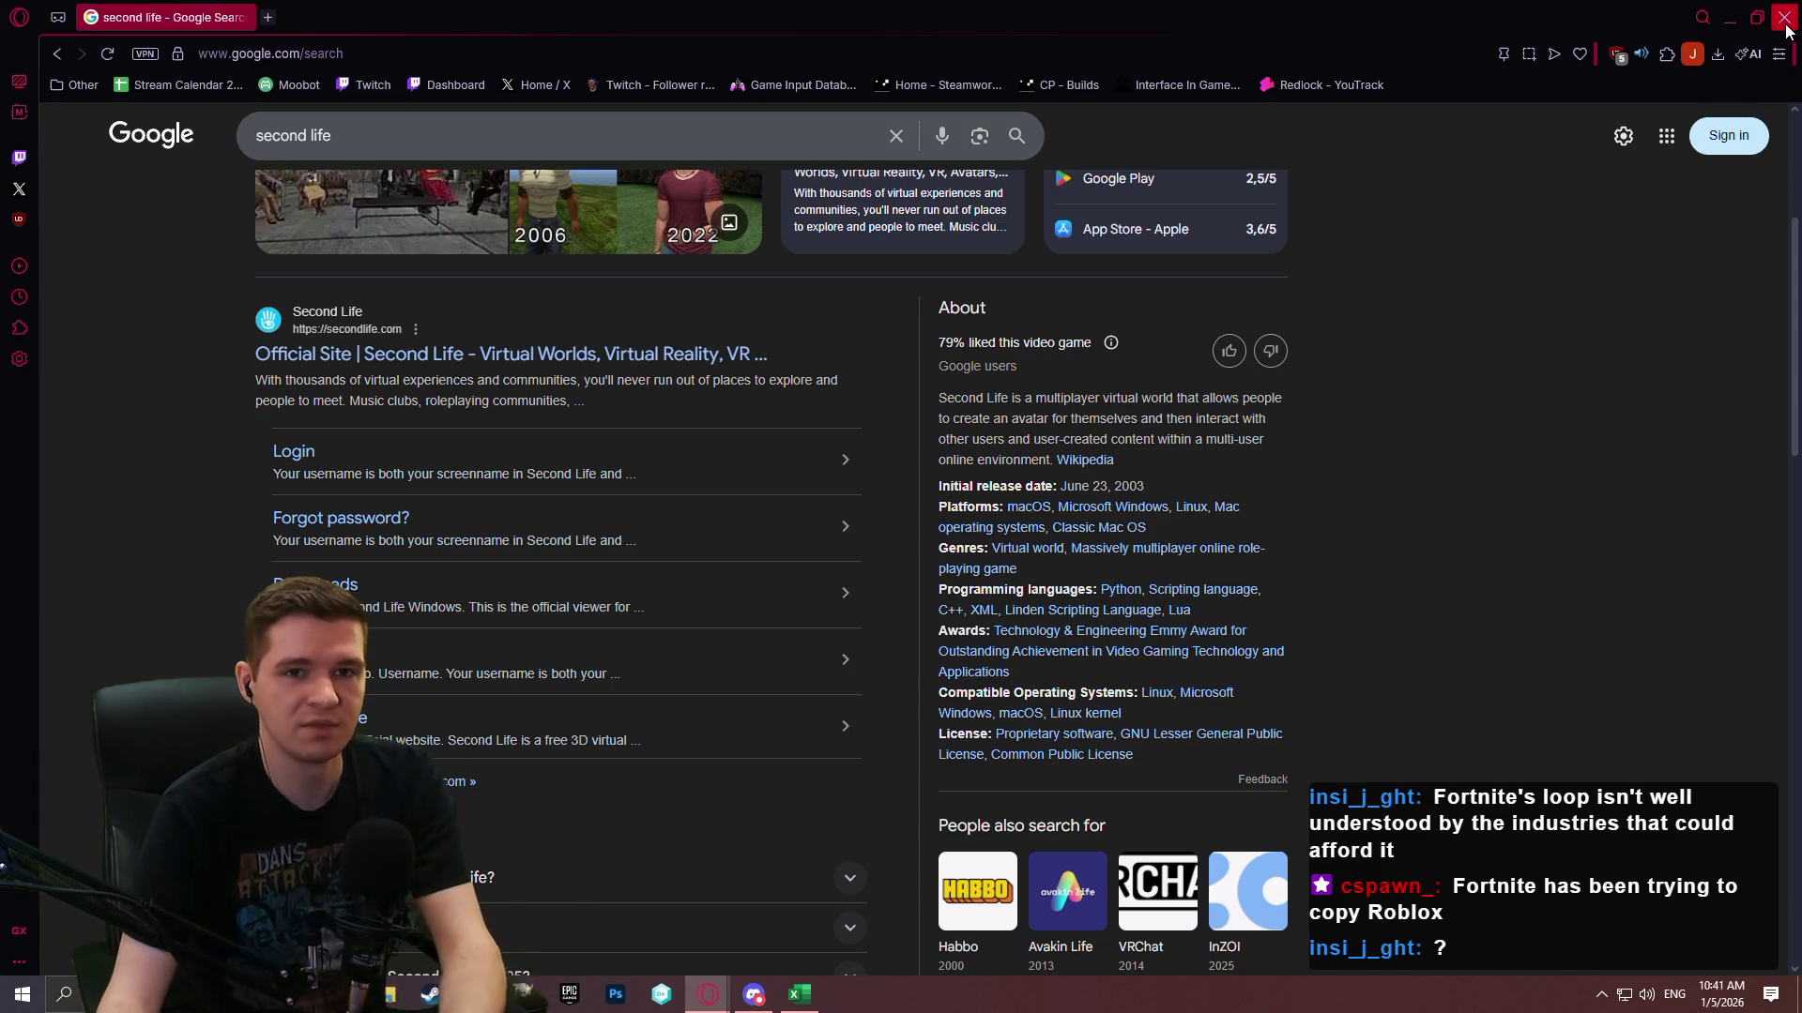
pyautogui.press('ctrl+super+Left')
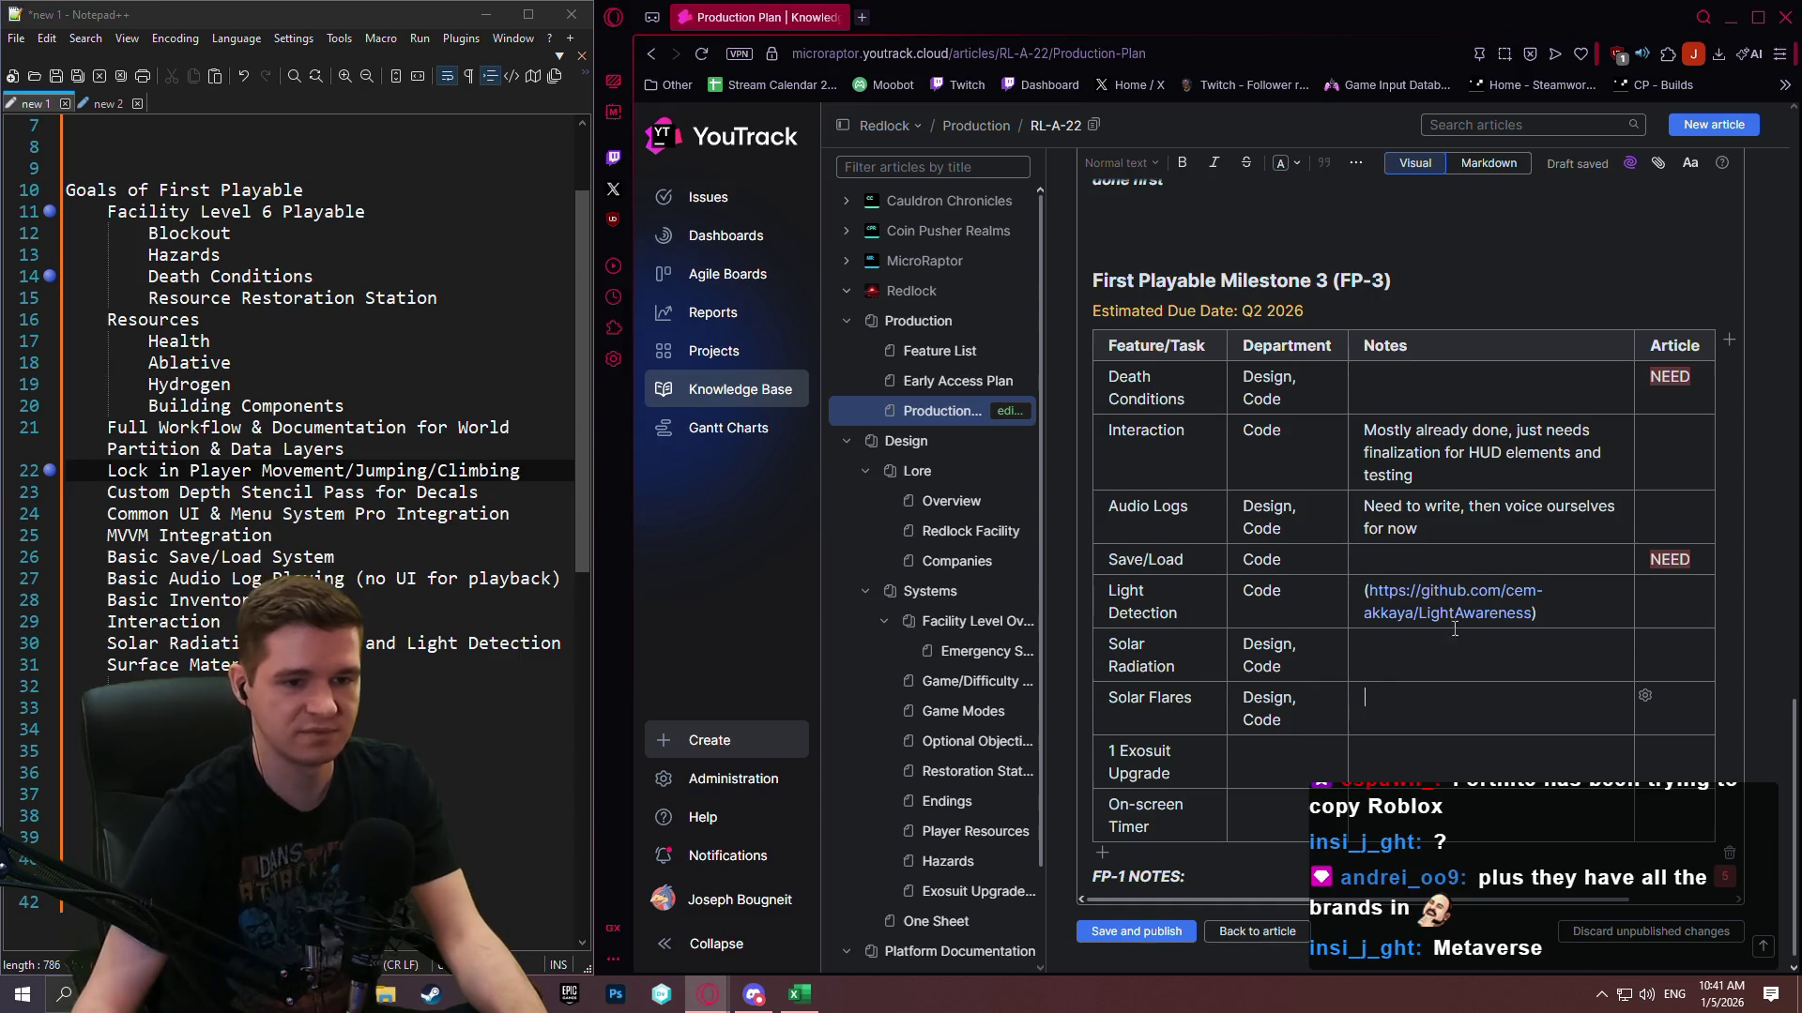
# Scroll to the FP-3 table and click into the Solar Flares notes and Article column cells.
pyautogui.scroll(-1, 1408, 668)
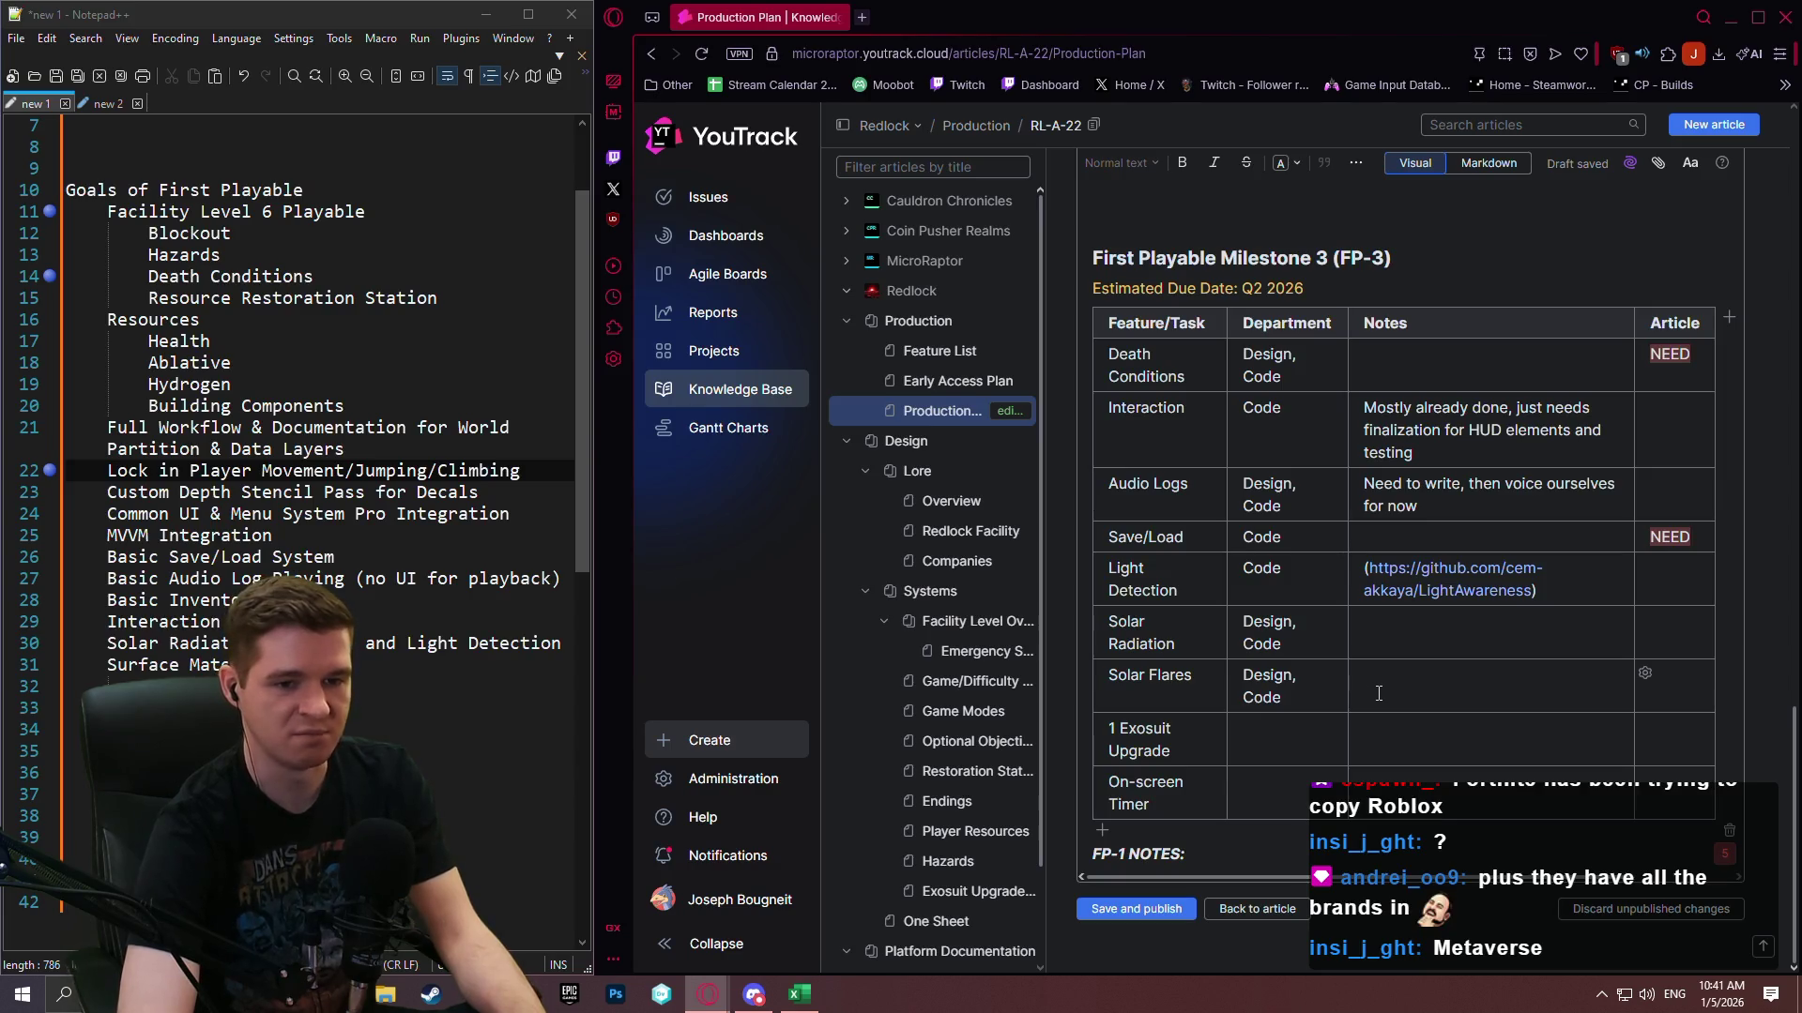
pyautogui.click(1379, 694)
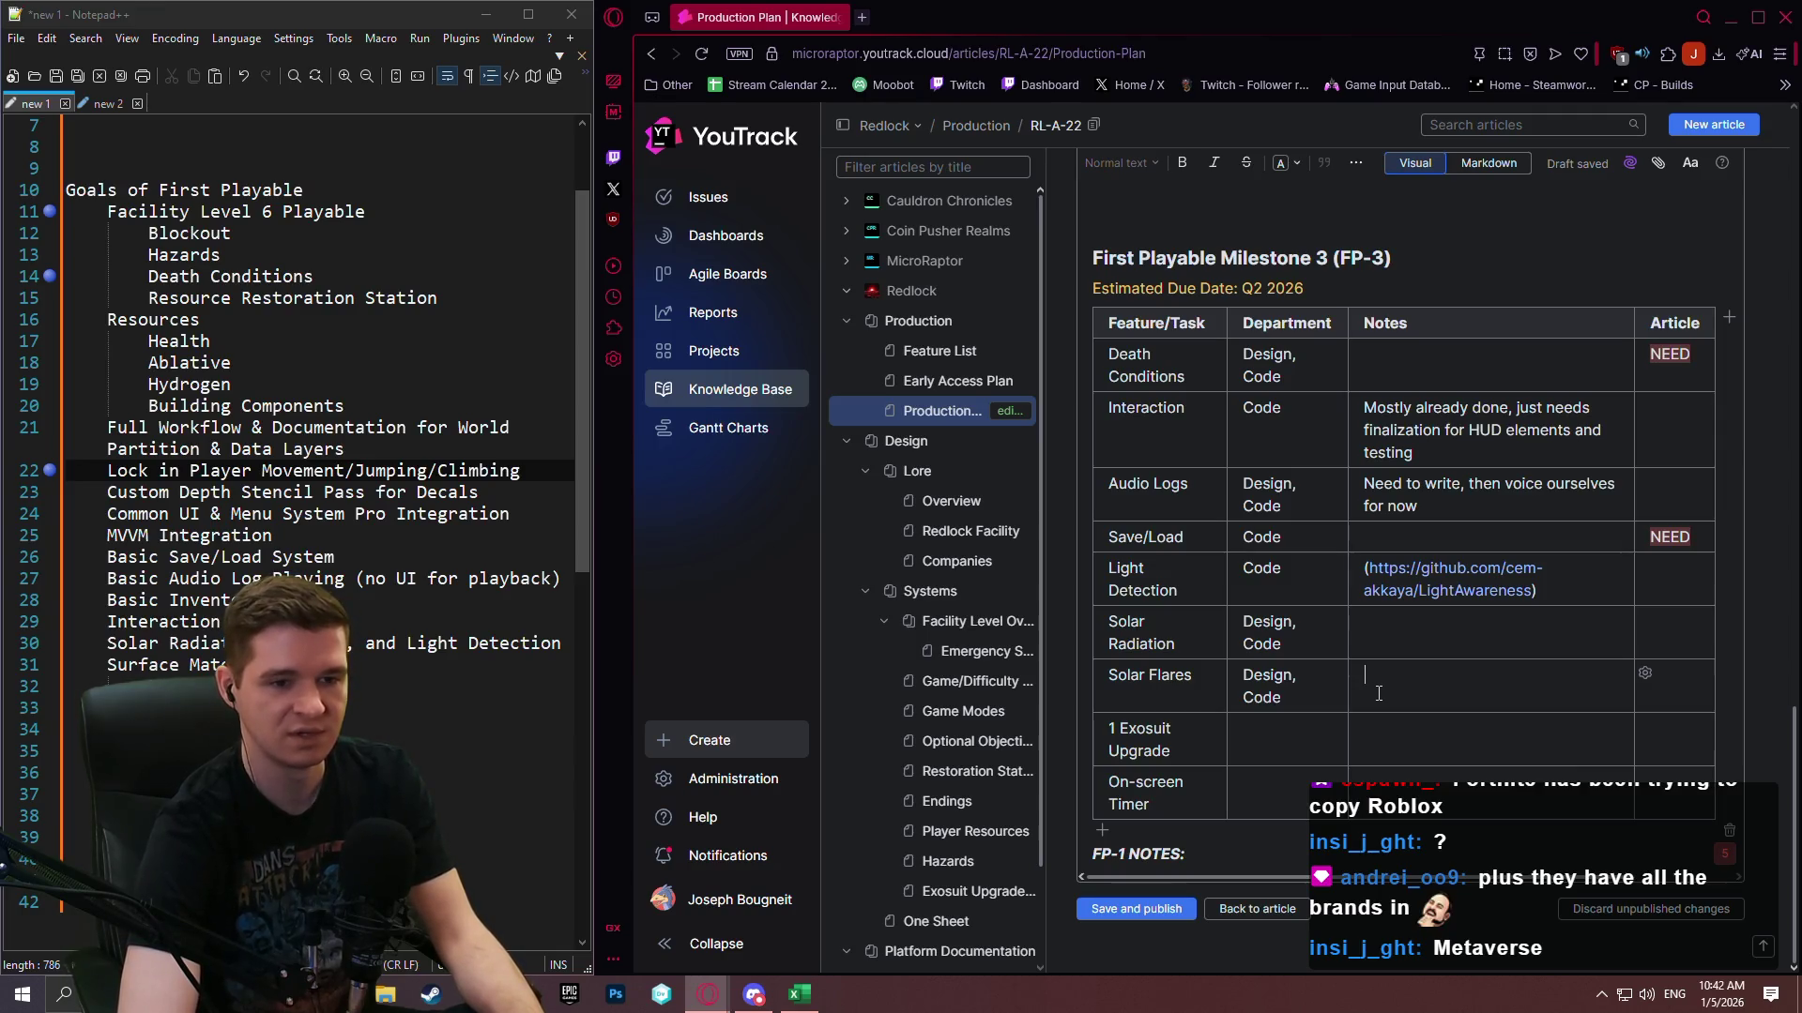
pyautogui.click(1378, 693)
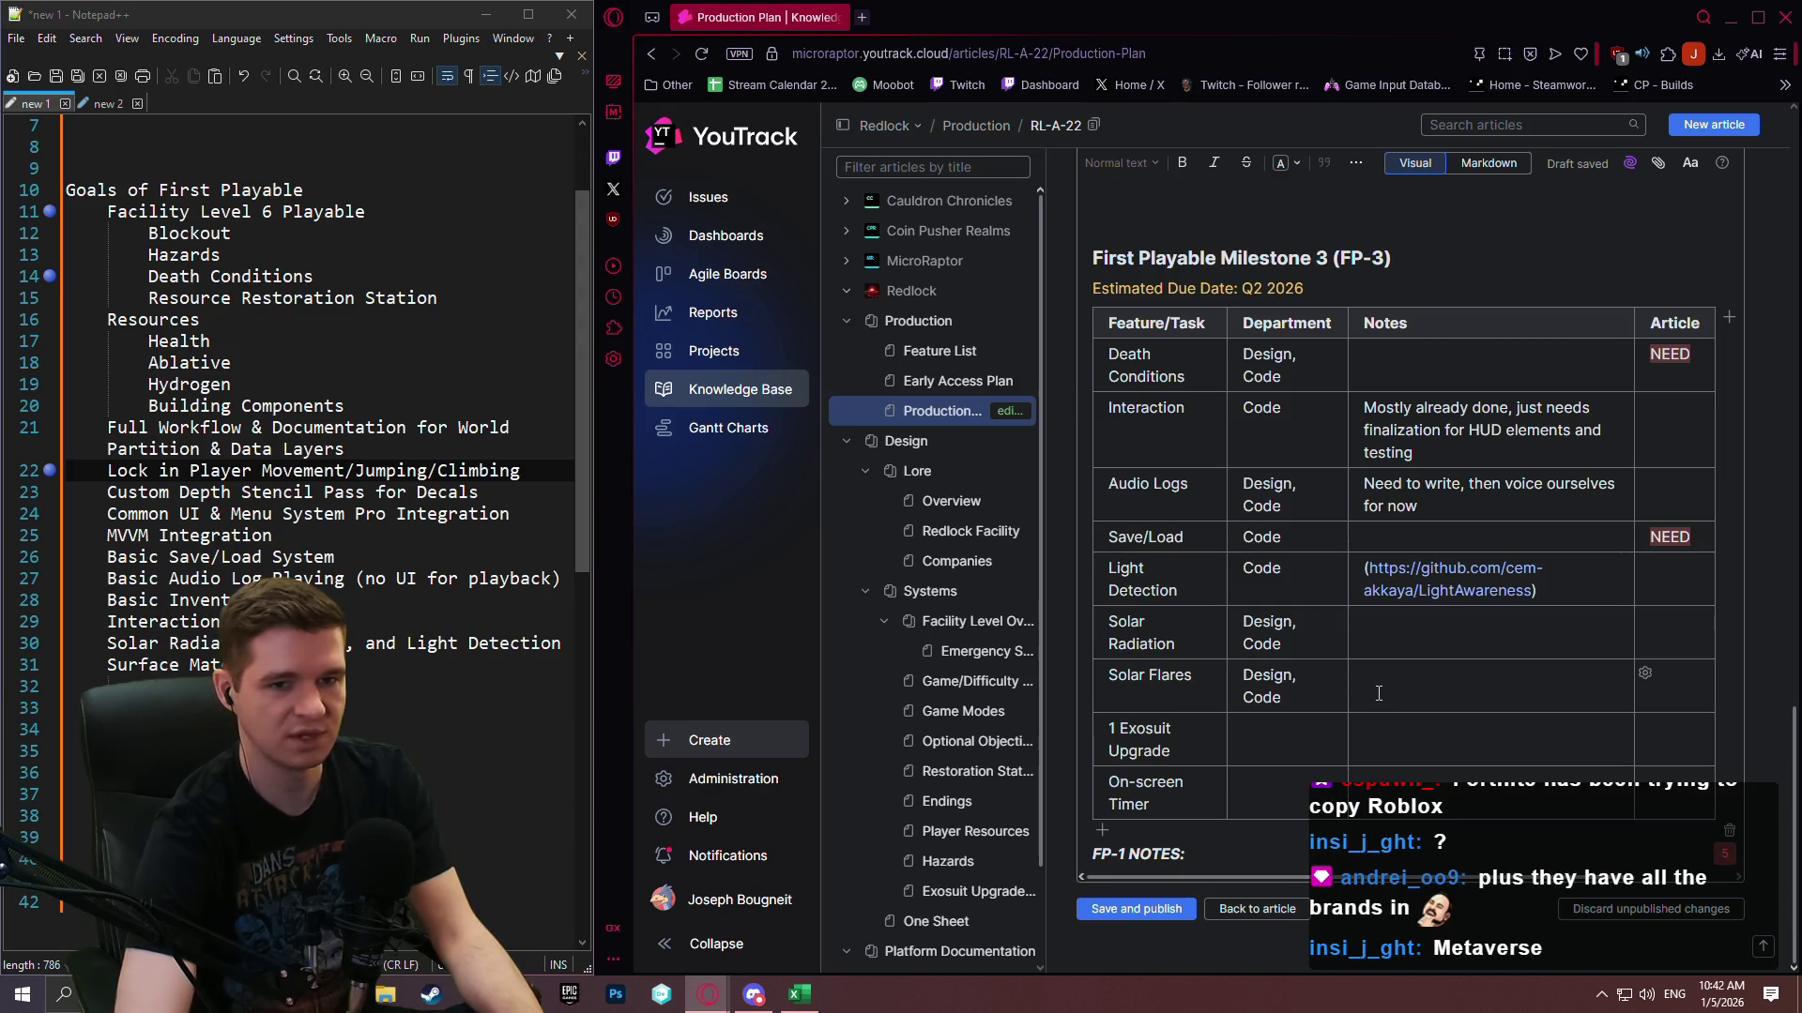
pyautogui.press('Tab')
pyautogui.press('Tab')
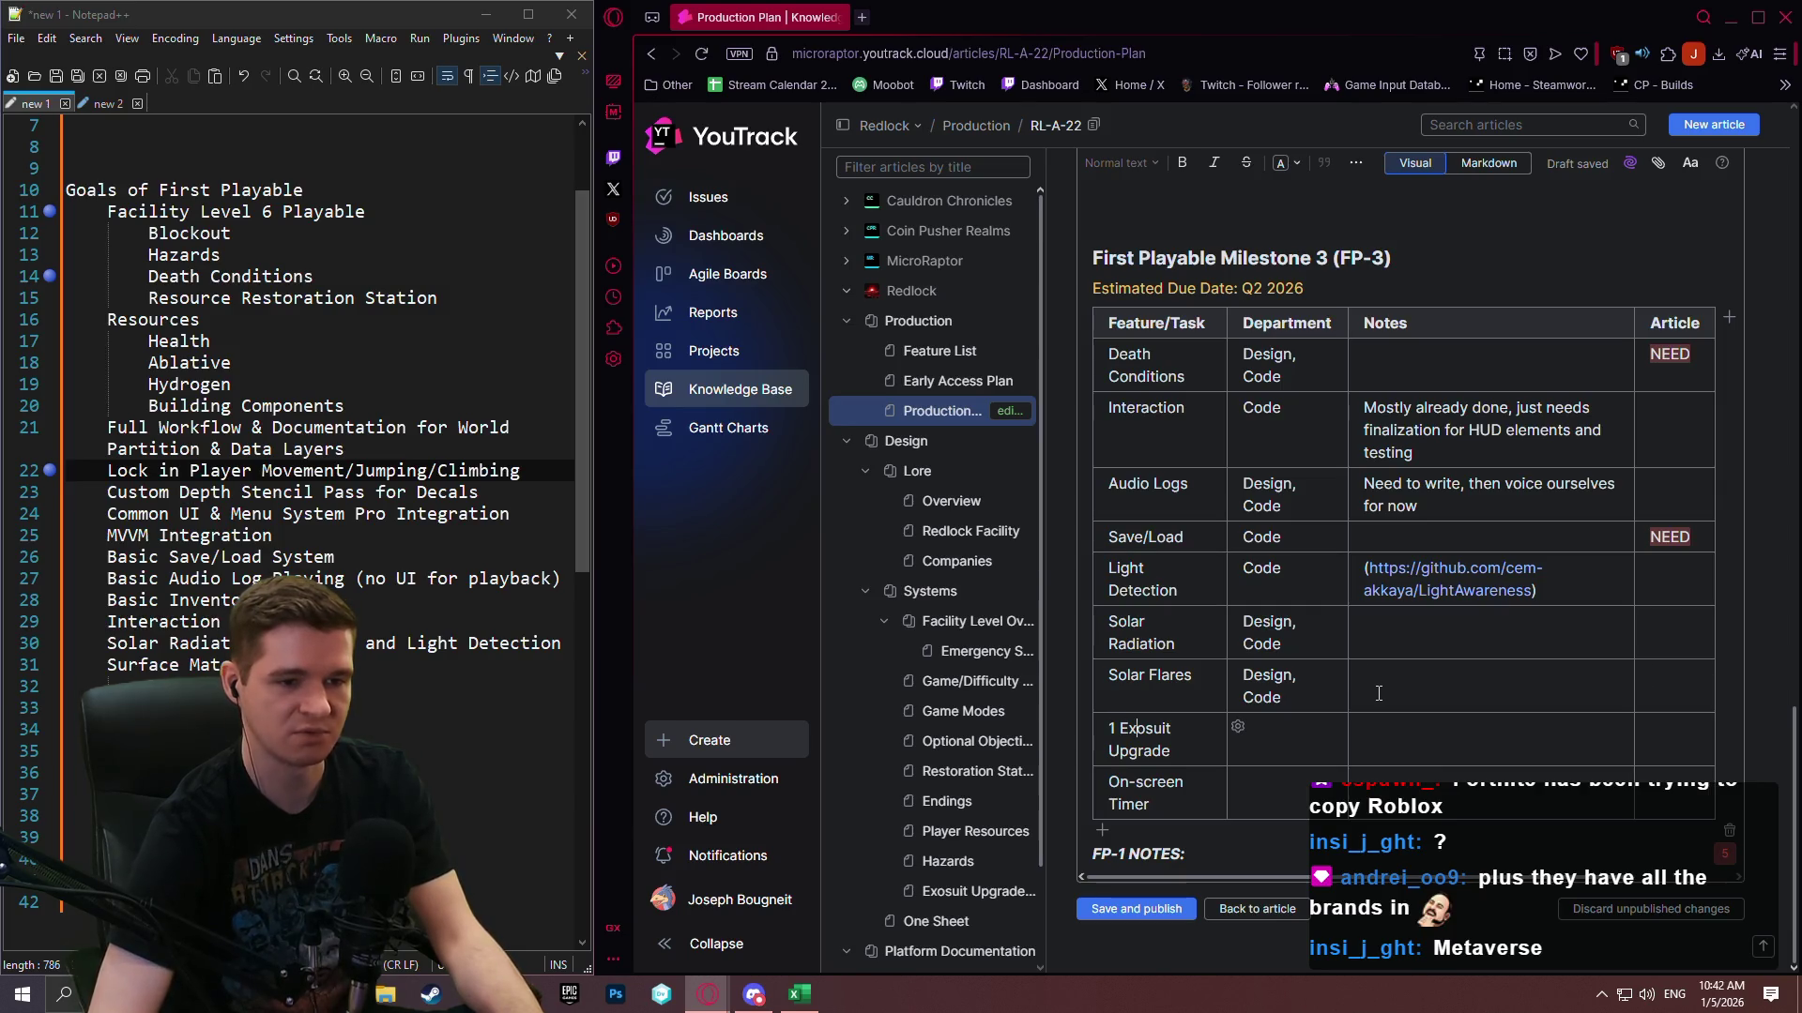
pyautogui.scroll(6, 1378, 694)
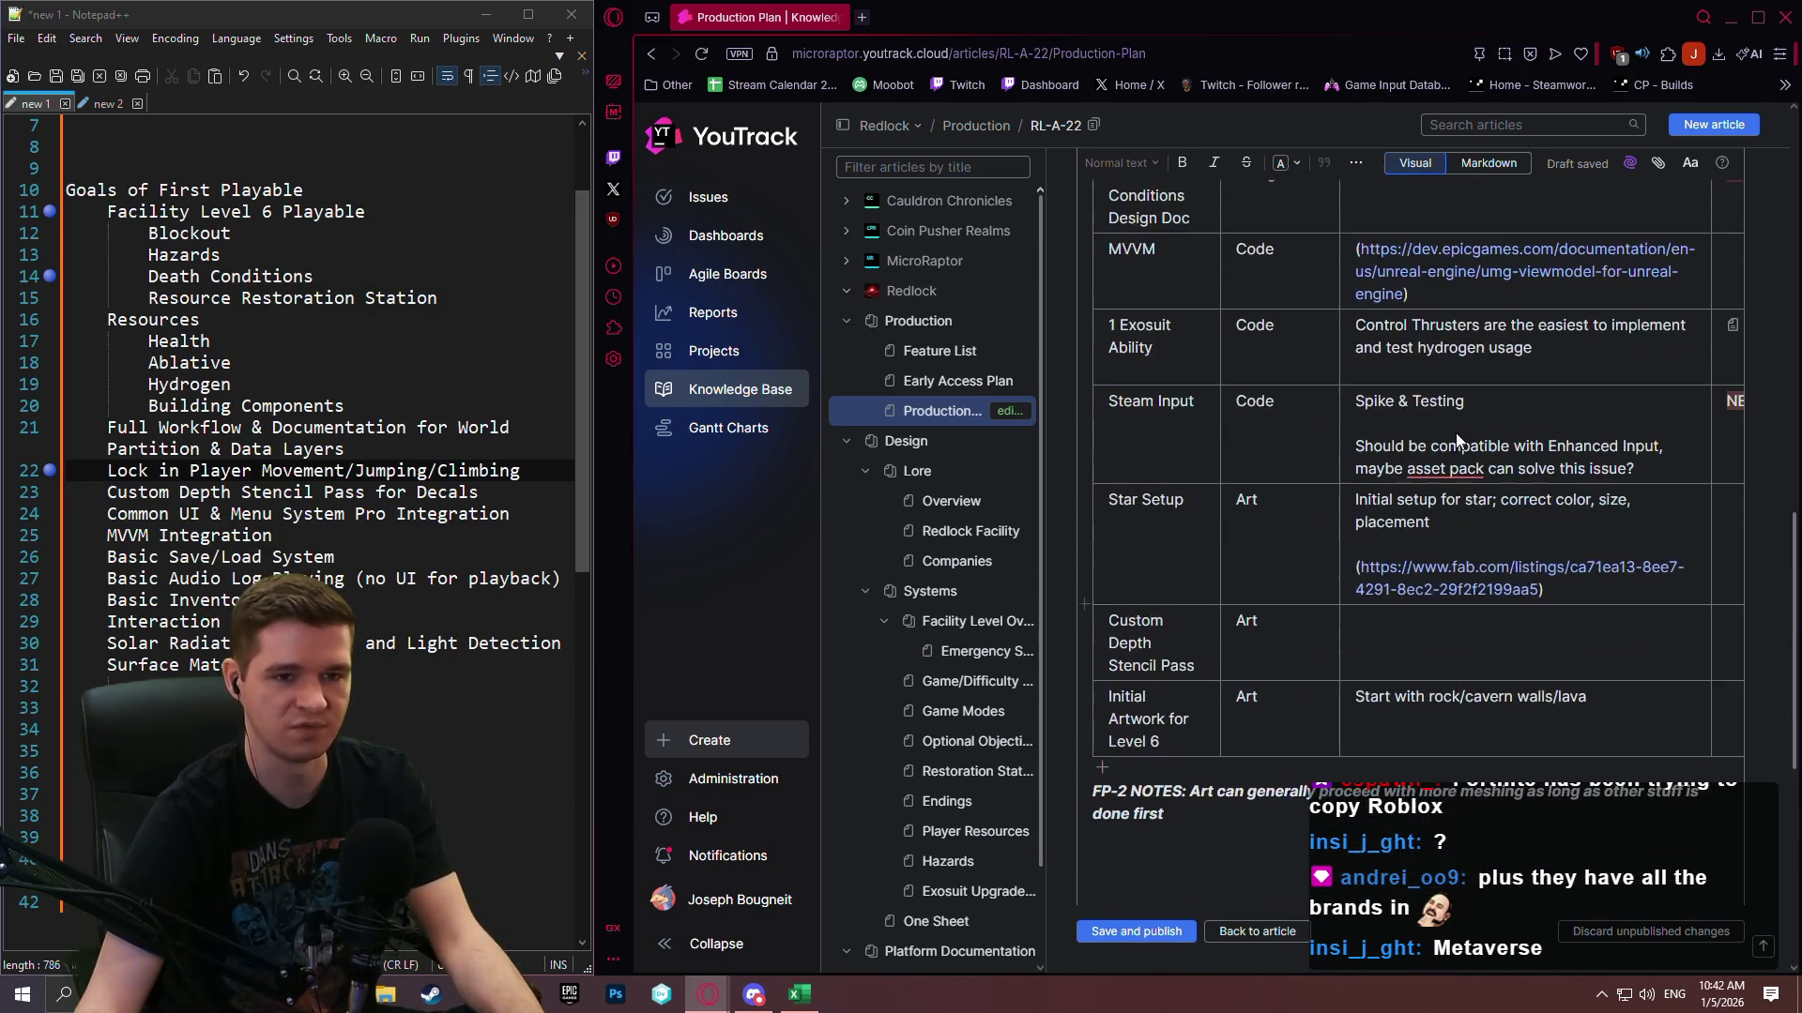
pyautogui.scroll(-6, 1457, 432)
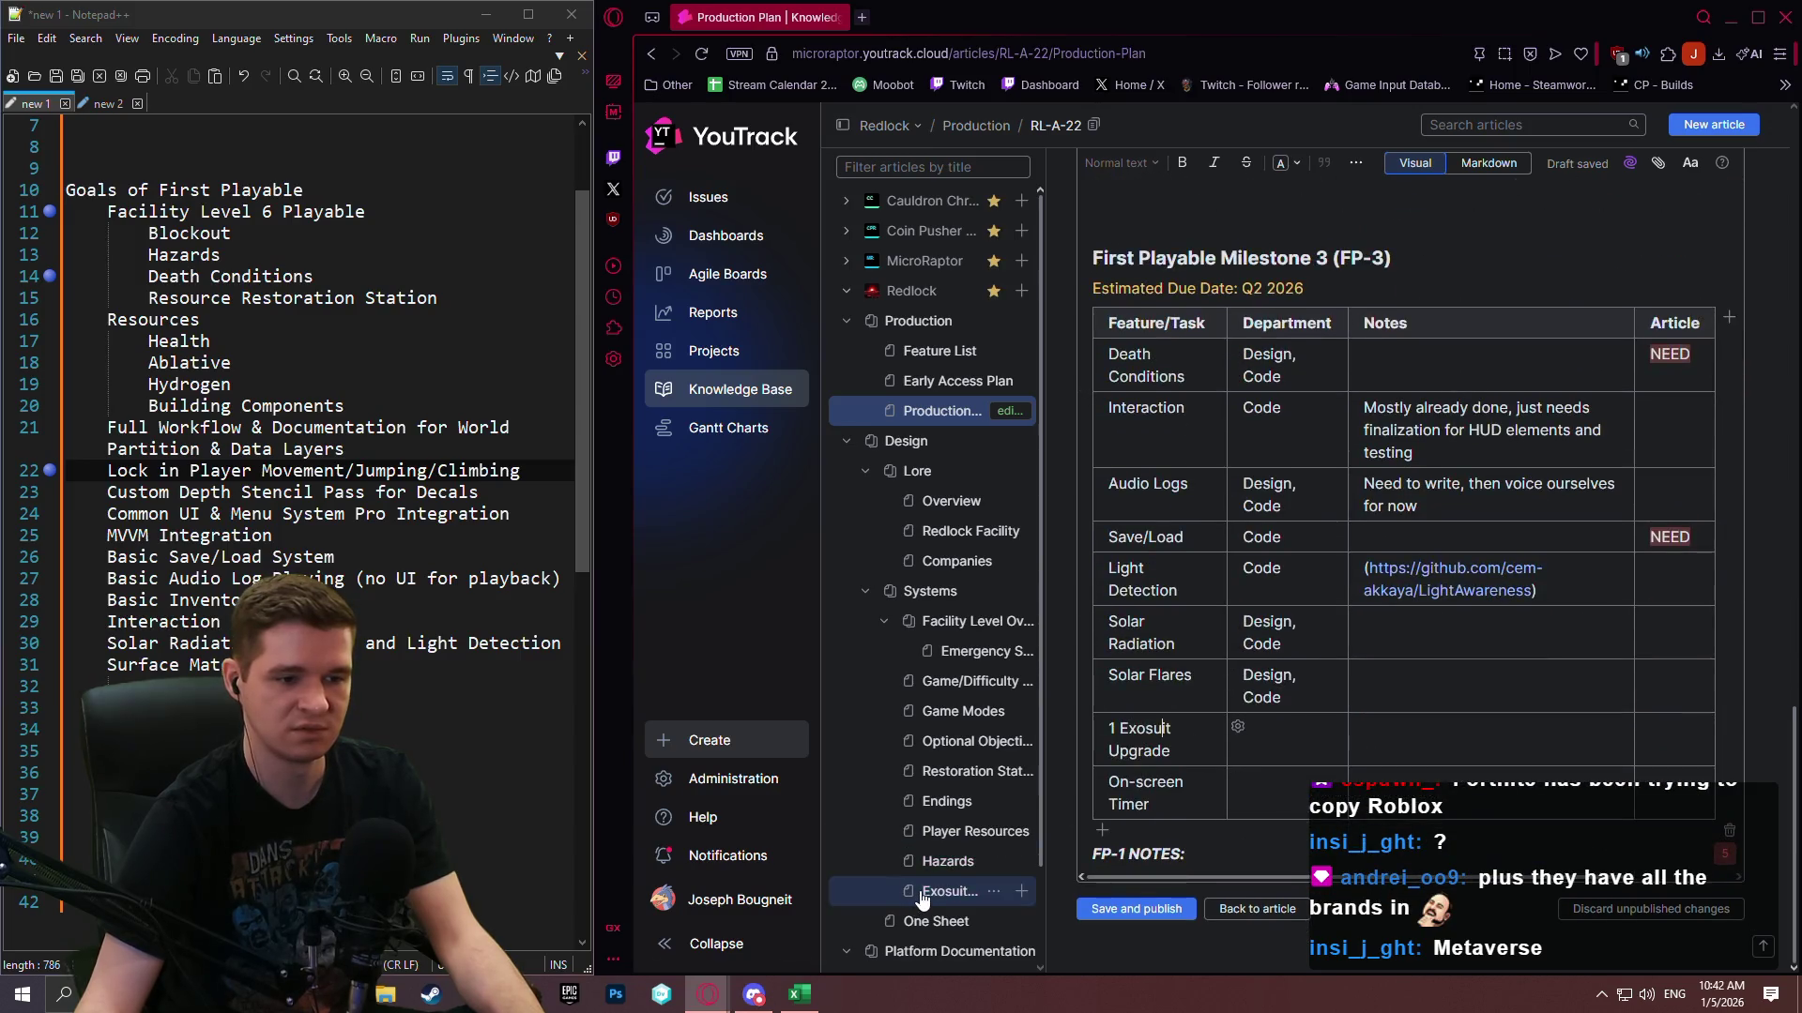
pyautogui.click(1676, 641)
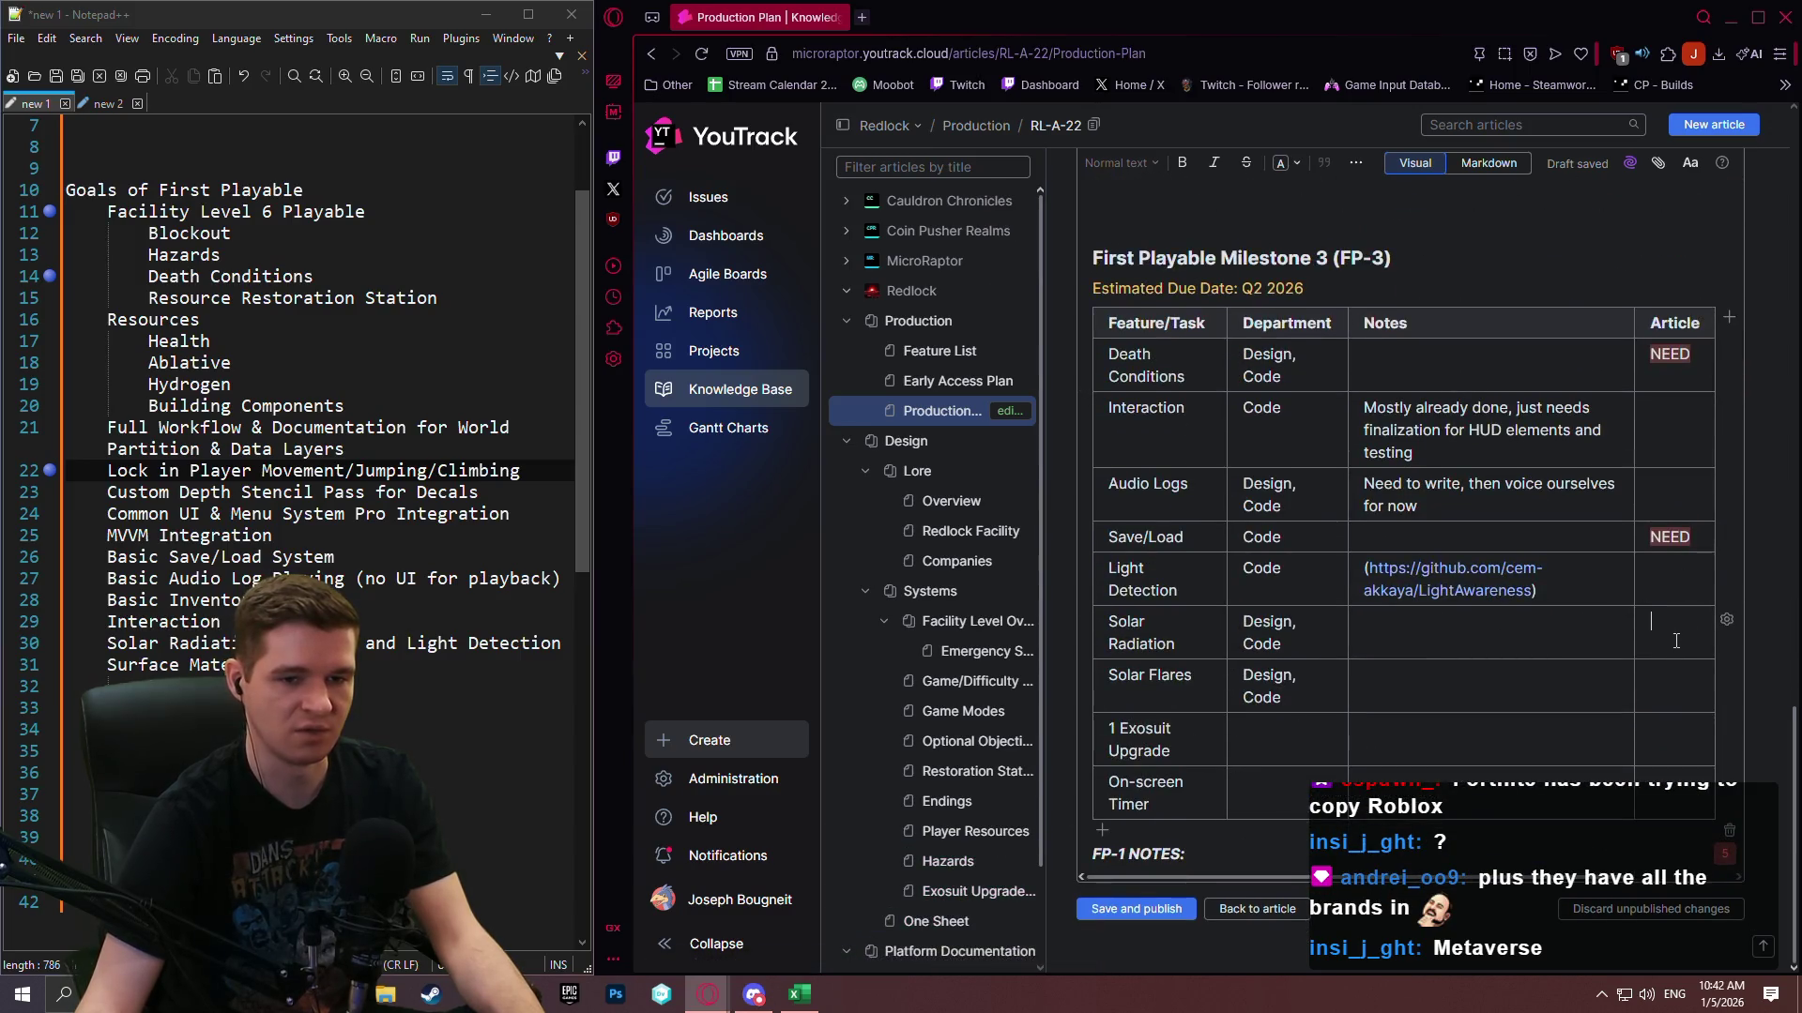
# Link article RL-A-19 in the 1 Exosuit Upgrade row's Article cell.
pyautogui.click(1643, 688)
pyautogui.click(1670, 736)
pyautogui.write('RL')
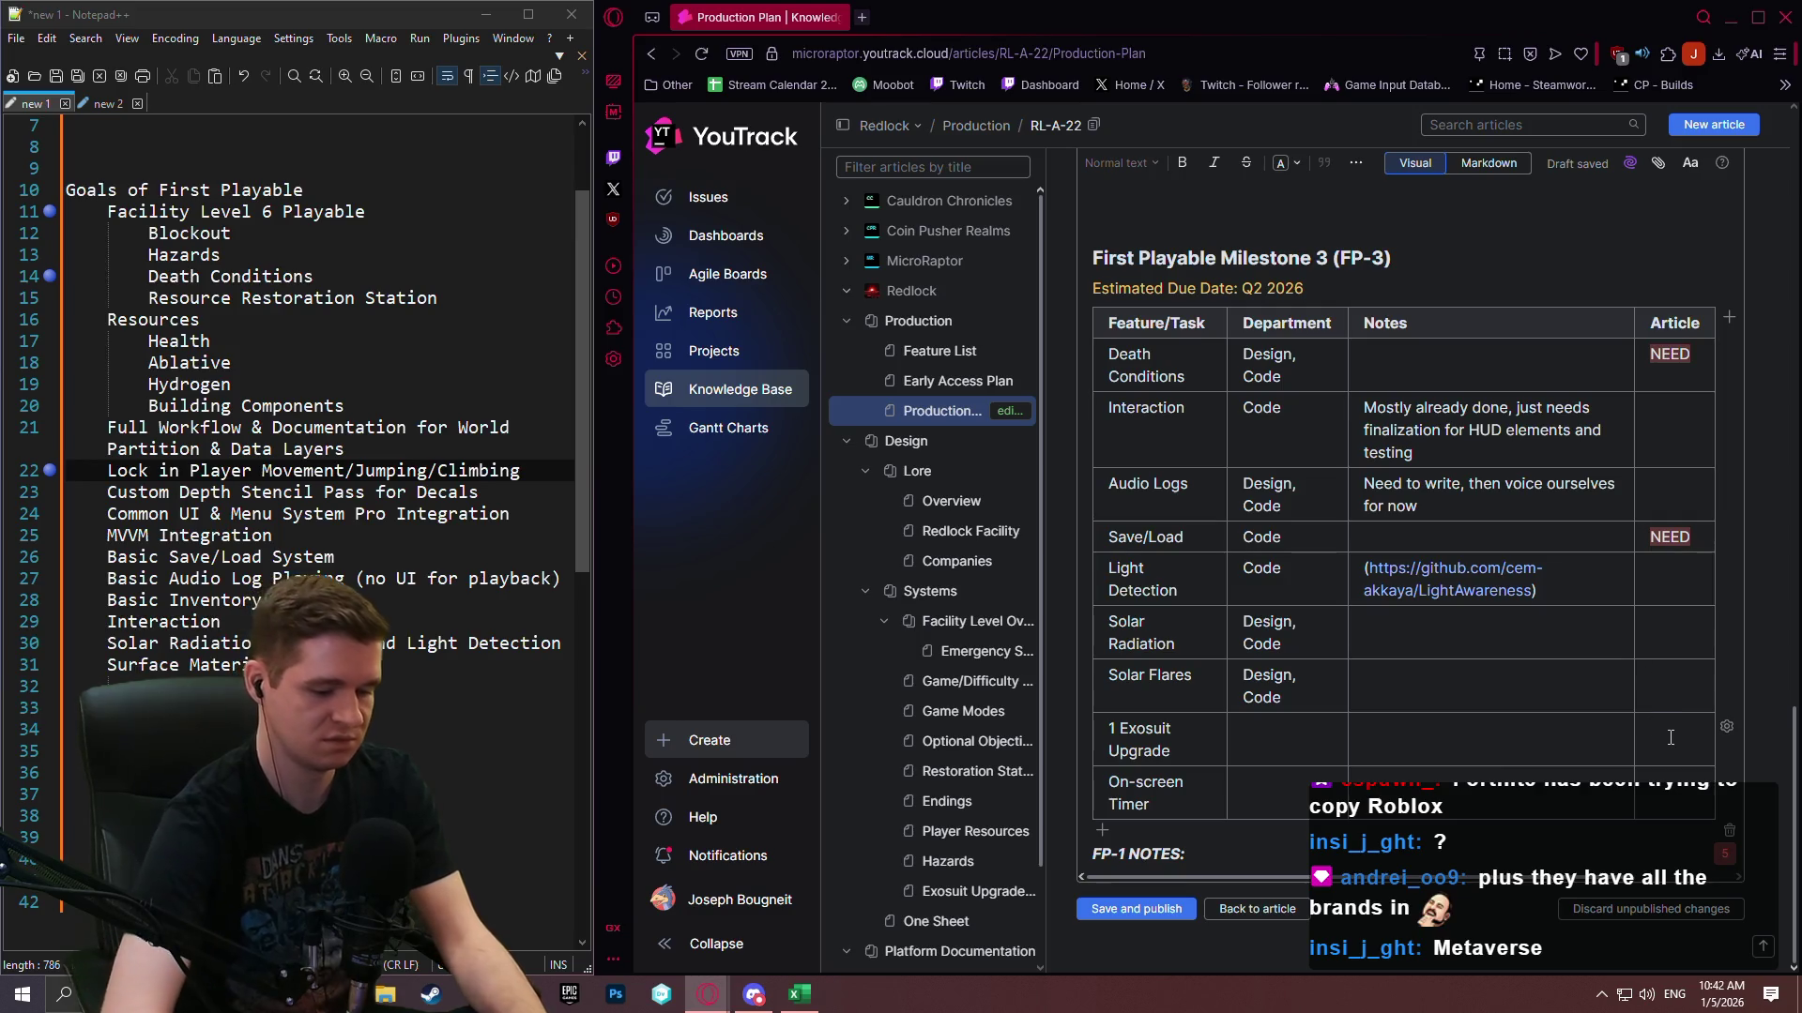
pyautogui.write('-A-19')
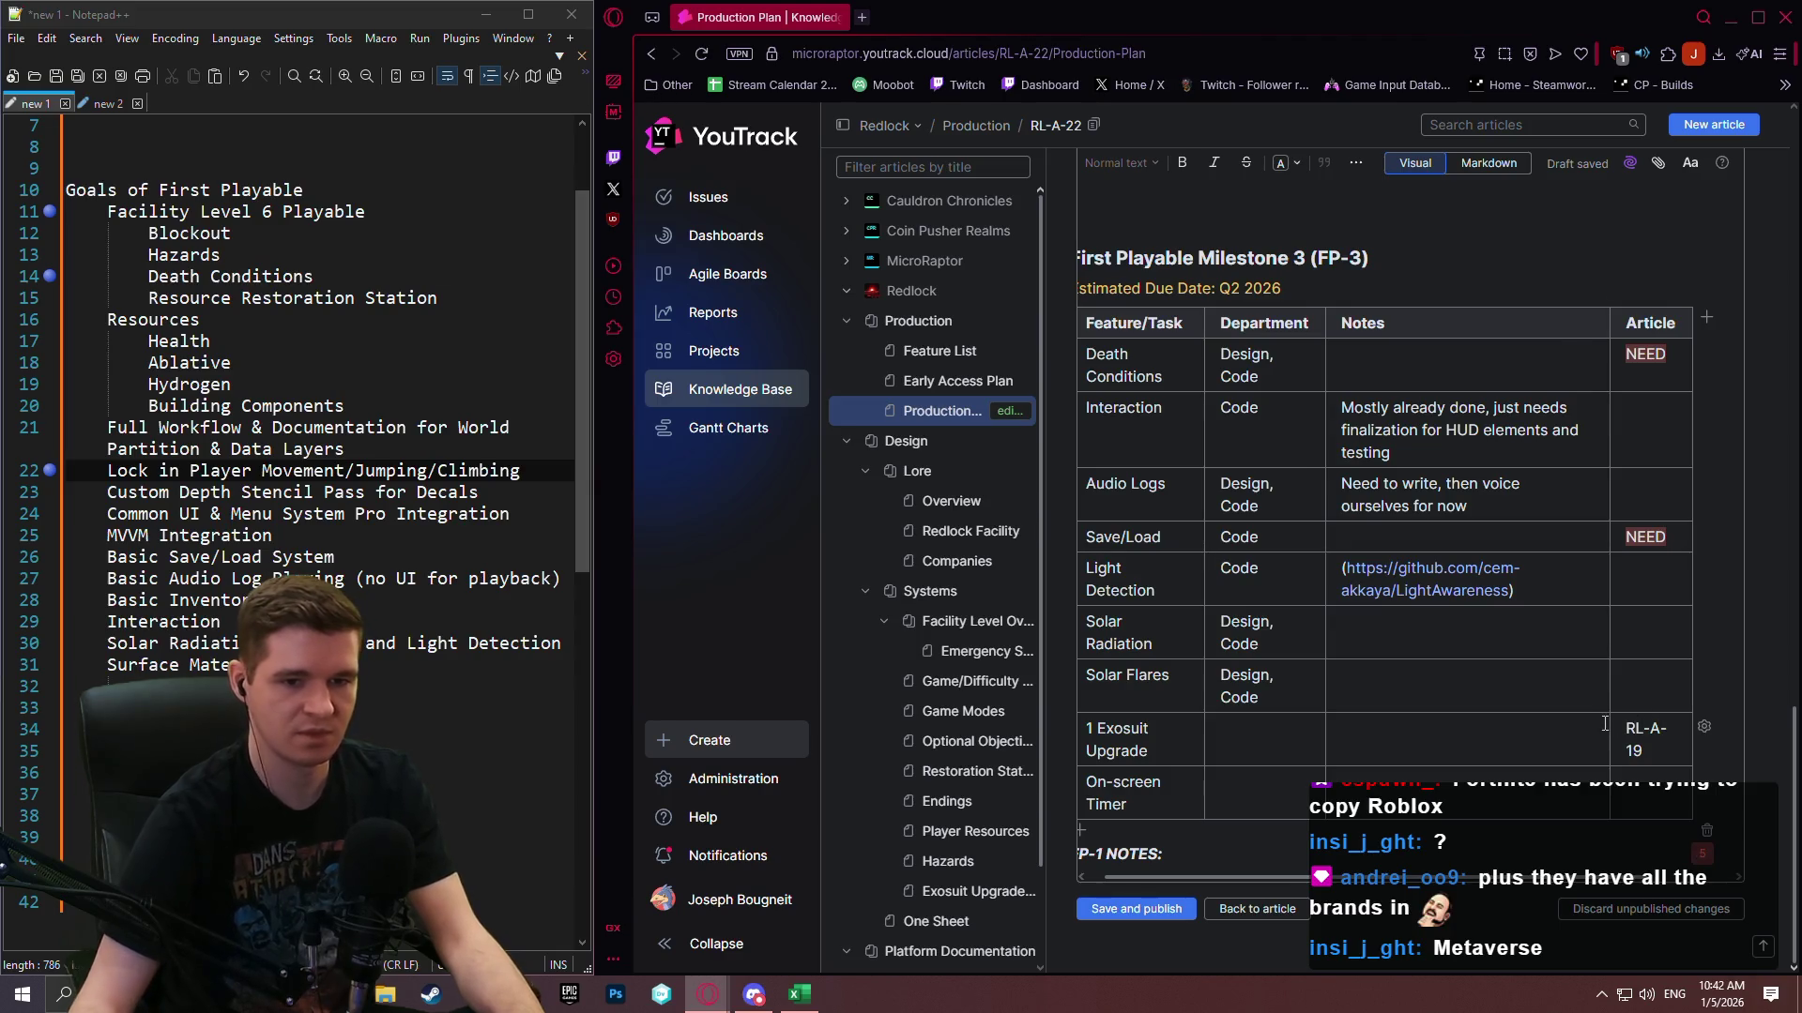
pyautogui.click(1405, 744)
# Set the Exosuit row's department to Design,Code and On-screen Timer's to Code.
pyautogui.click(1300, 772)
pyautogui.write('Des')
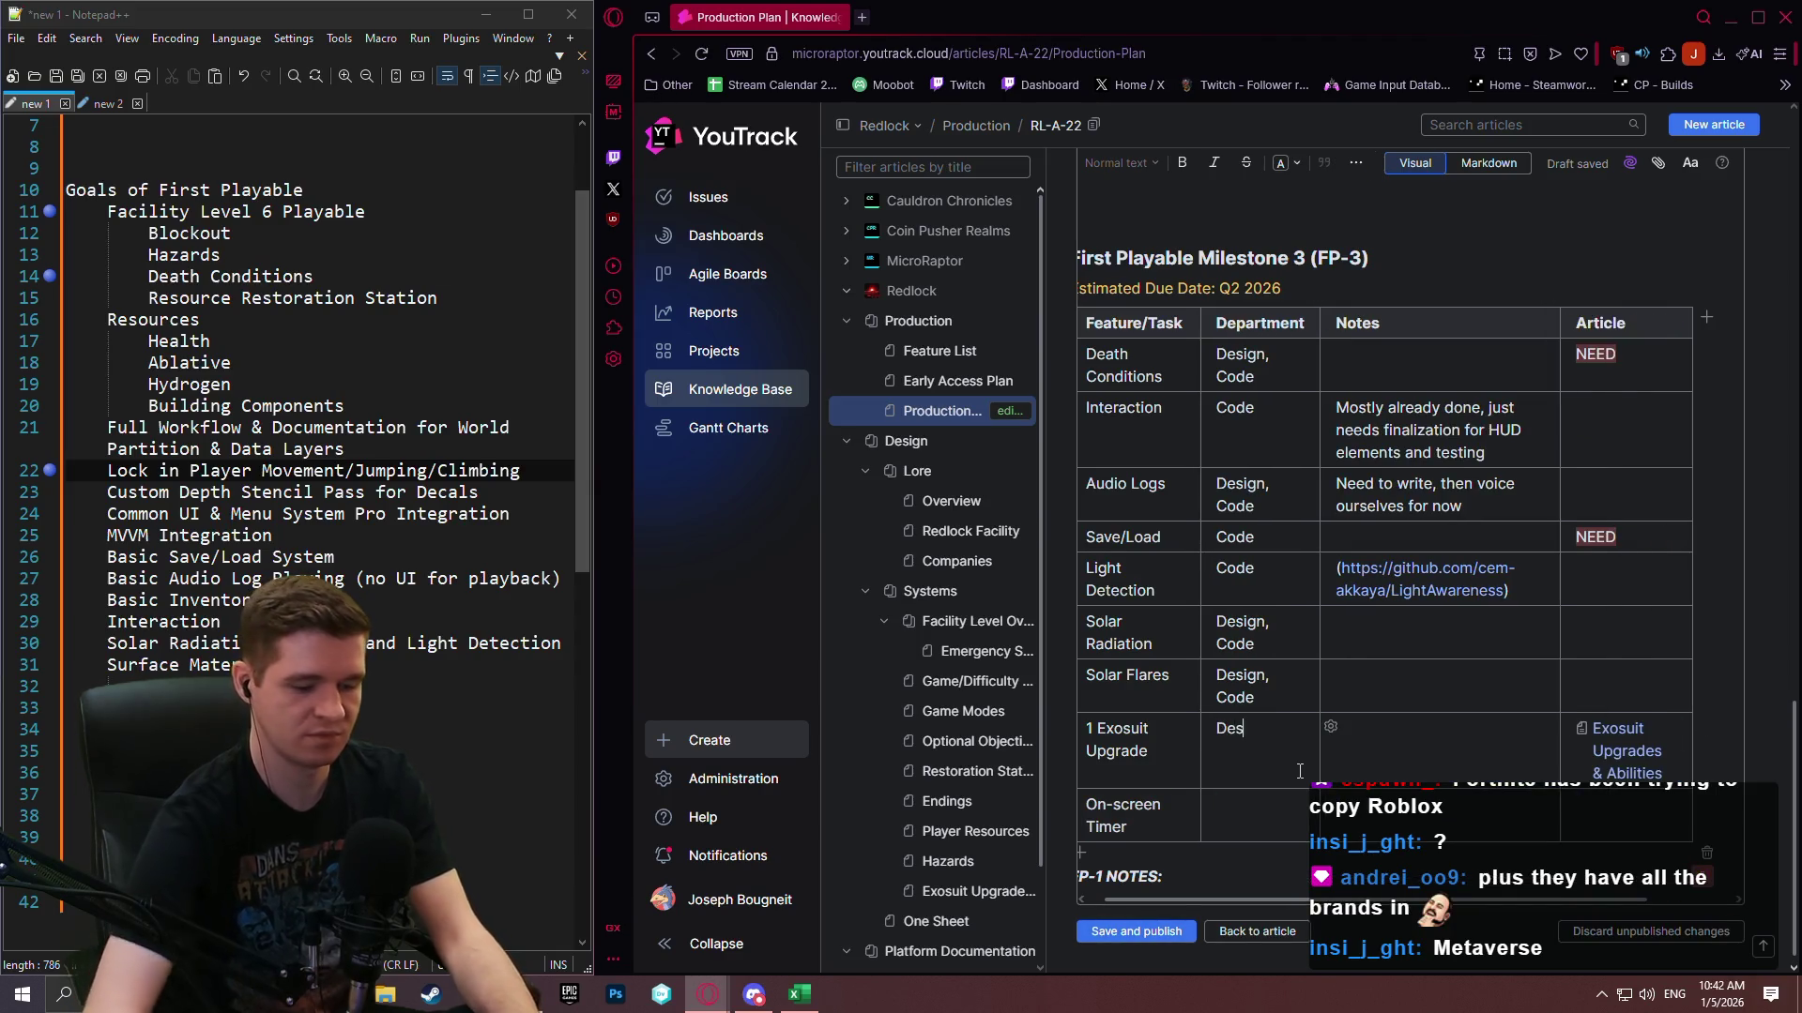
pyautogui.write('ign,Code')
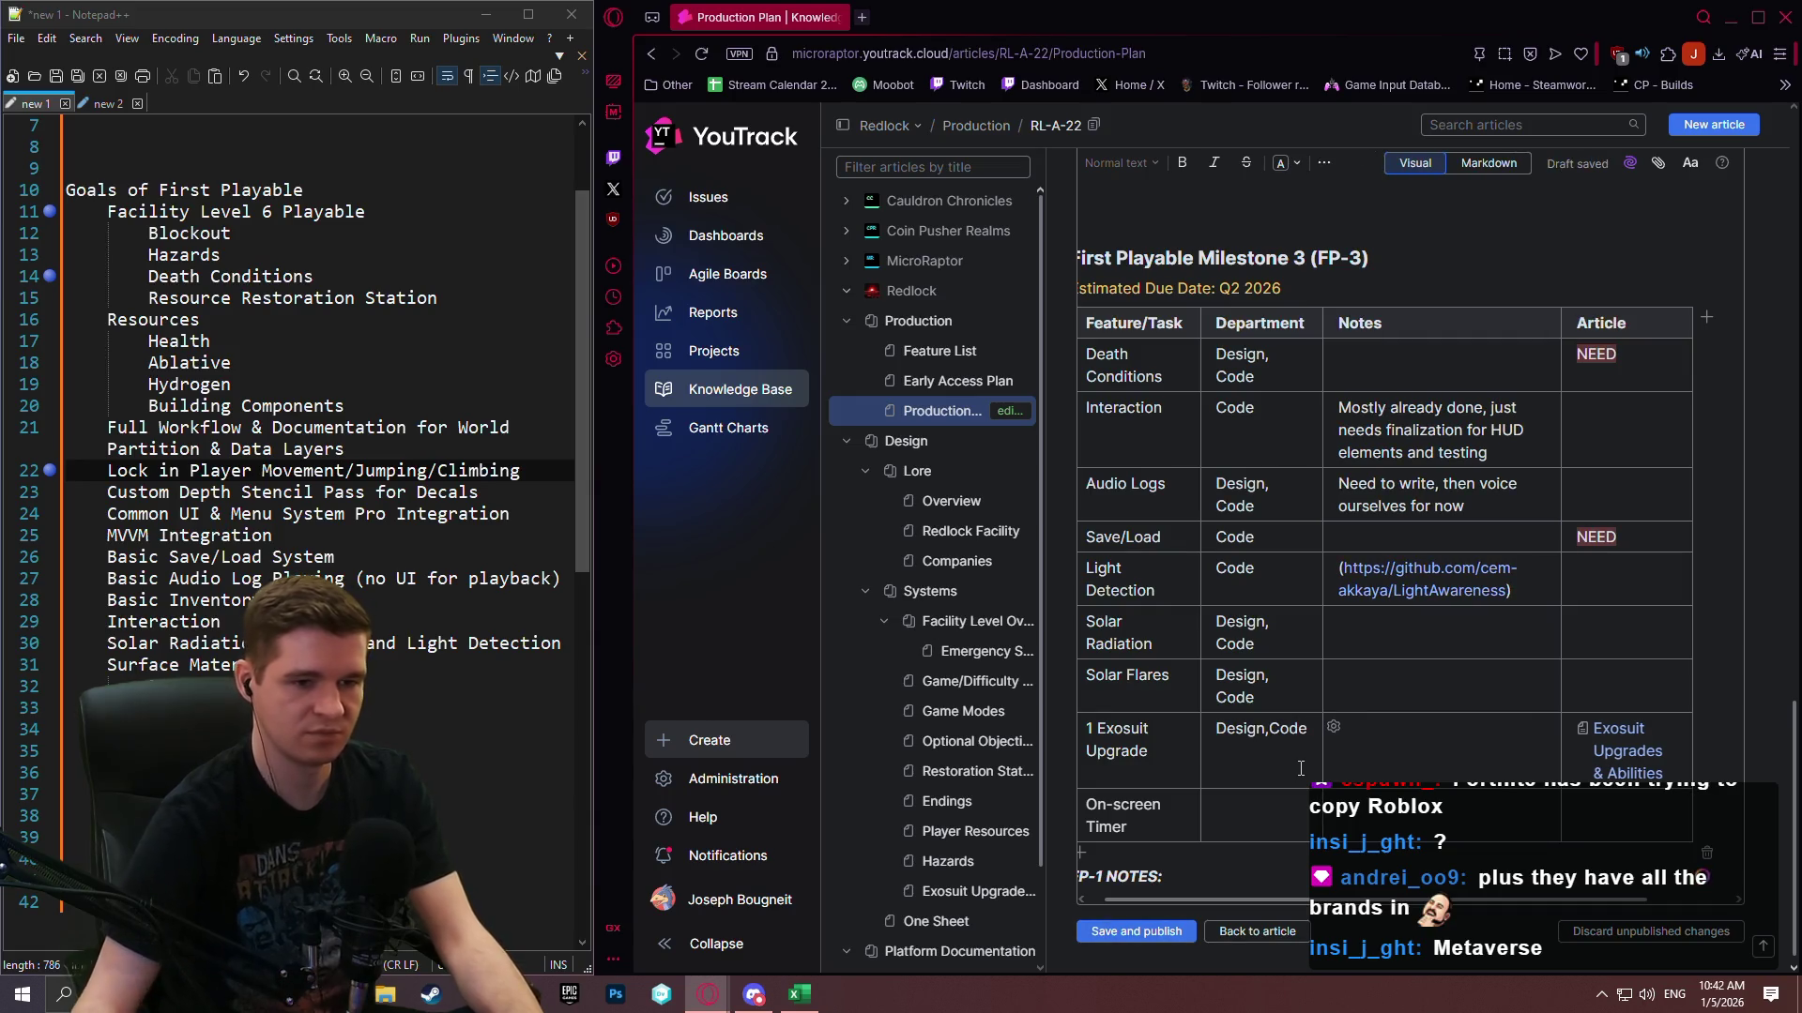
pyautogui.click(1266, 730)
pyautogui.click(1267, 819)
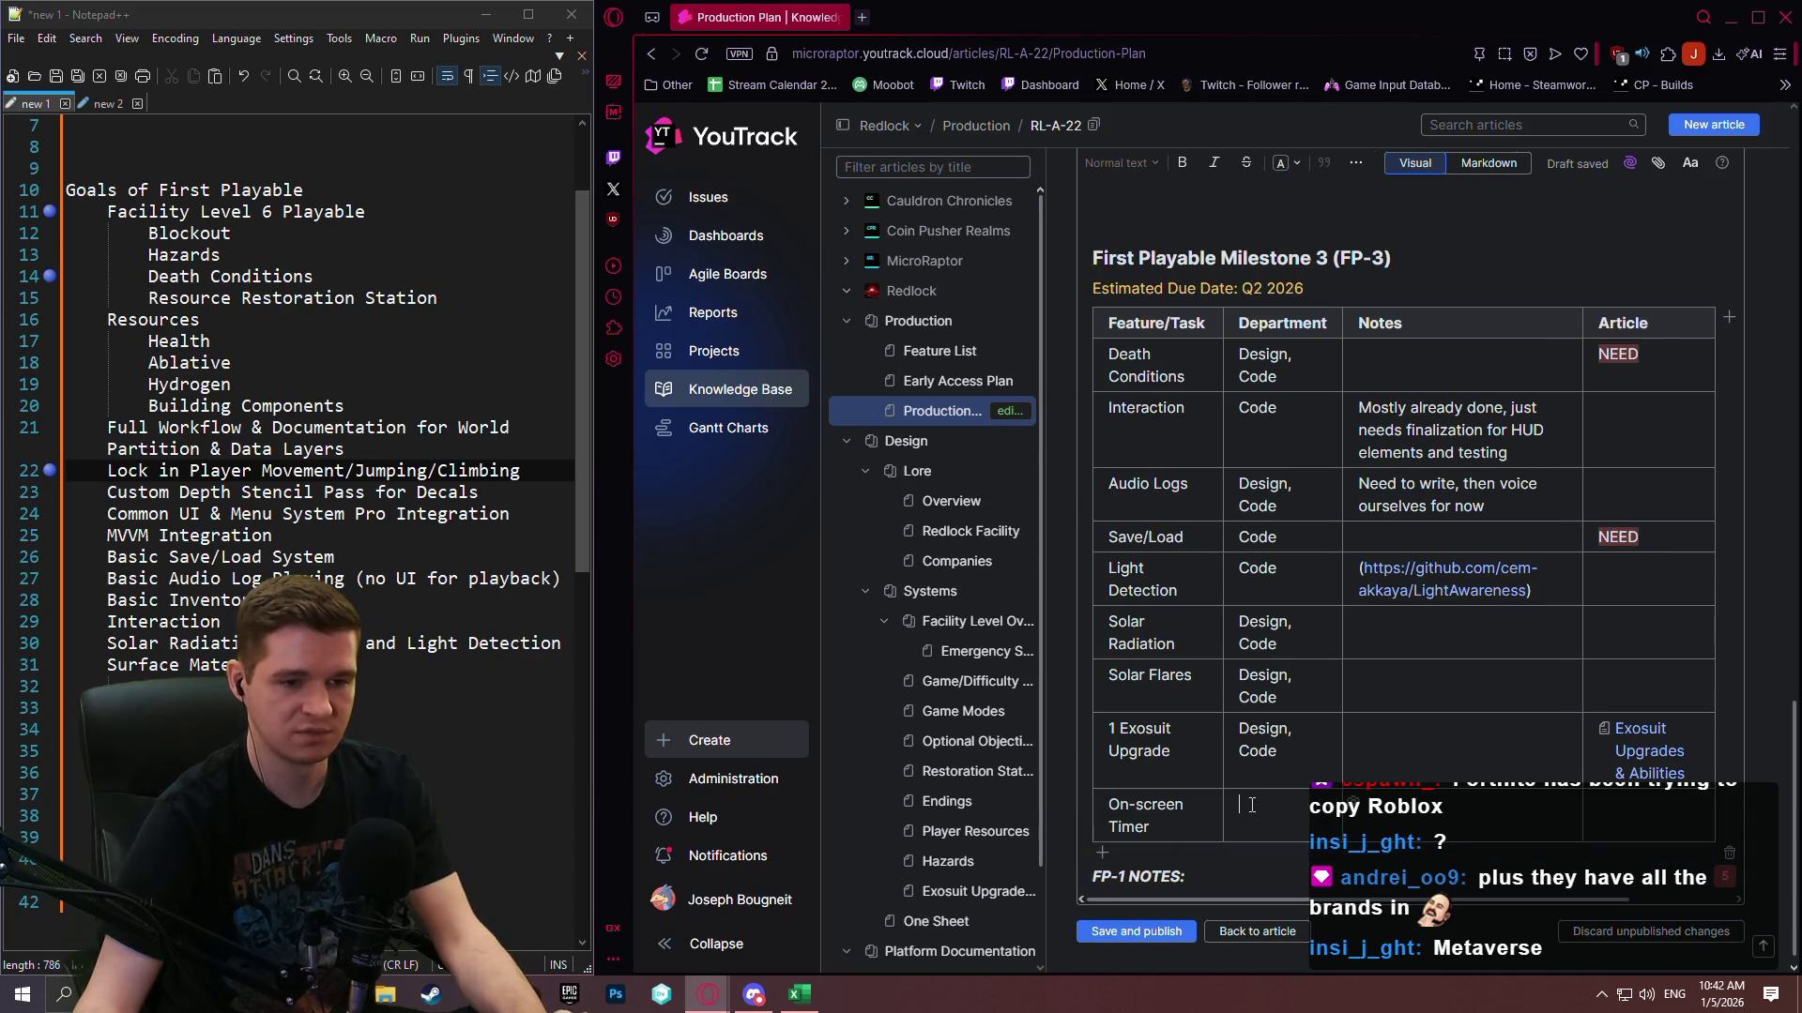
pyautogui.write('Code')
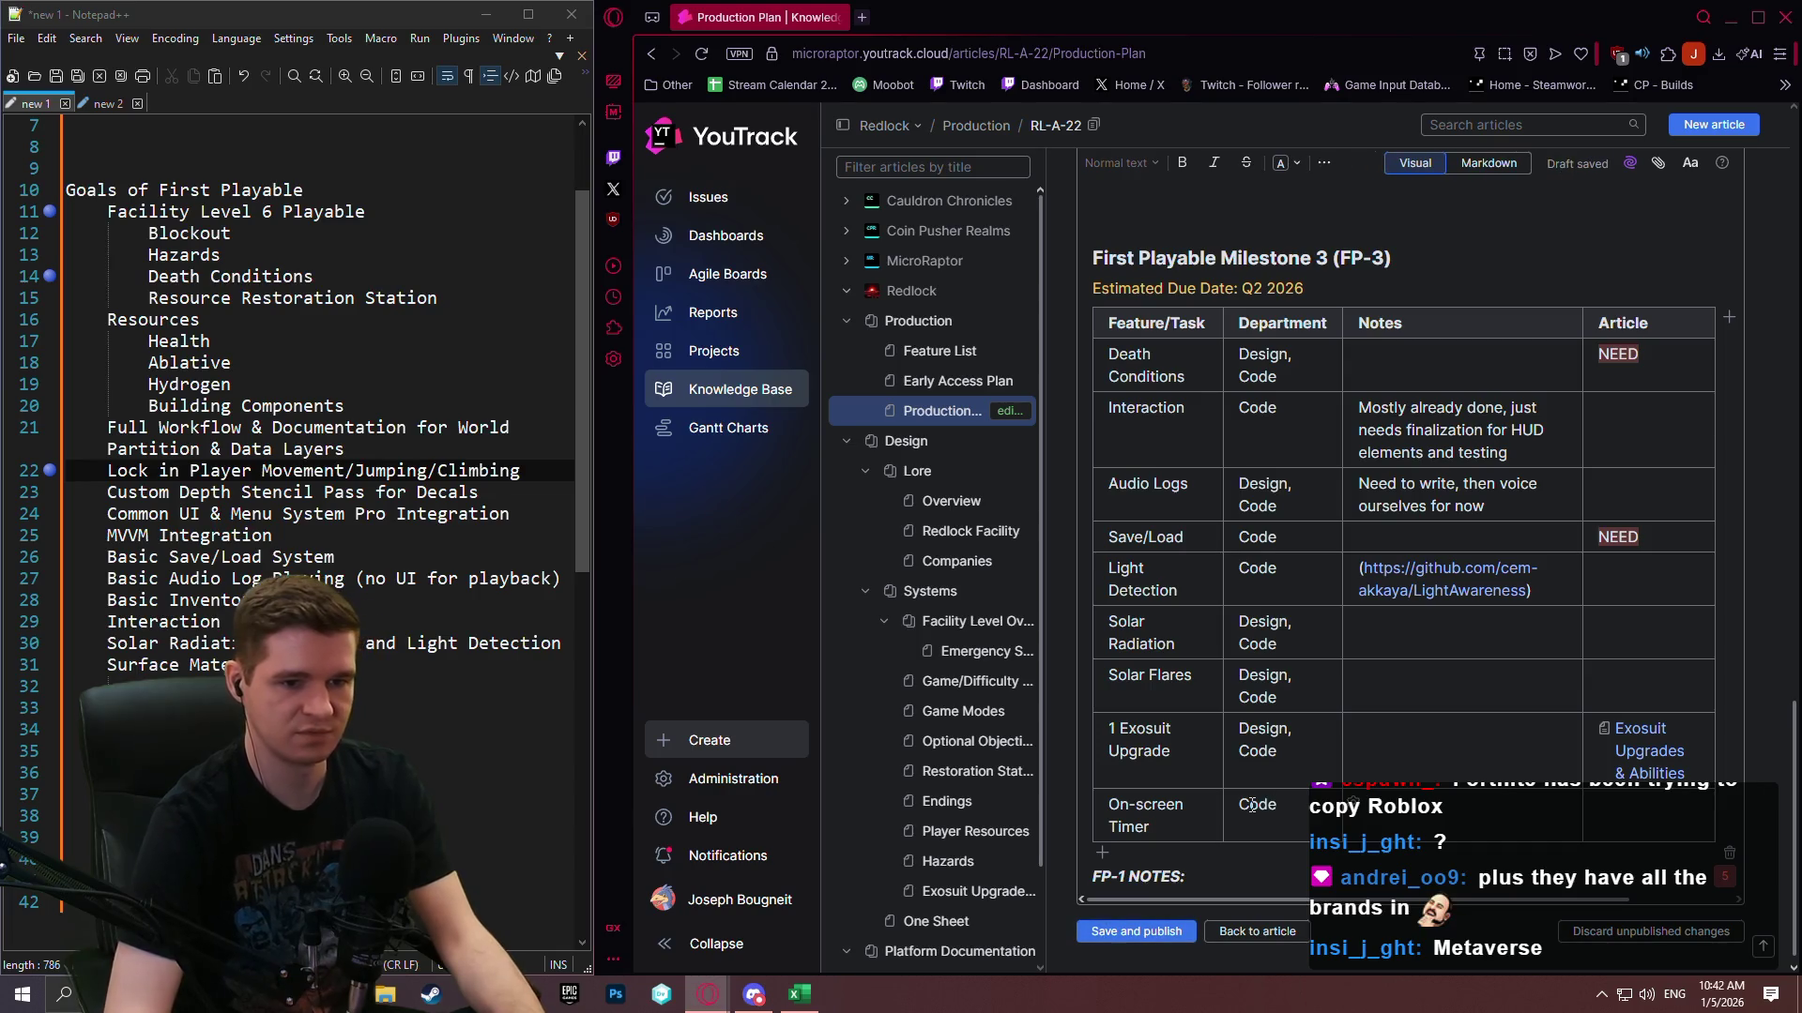
# Tag On-screen Timer's Article cell with NEED and colour it red.
pyautogui.press('Tab')
pyautogui.press('Tab')
pyautogui.write('NEED')
pyautogui.moveTo(1652, 816); pyautogui.dragTo(1592, 820)
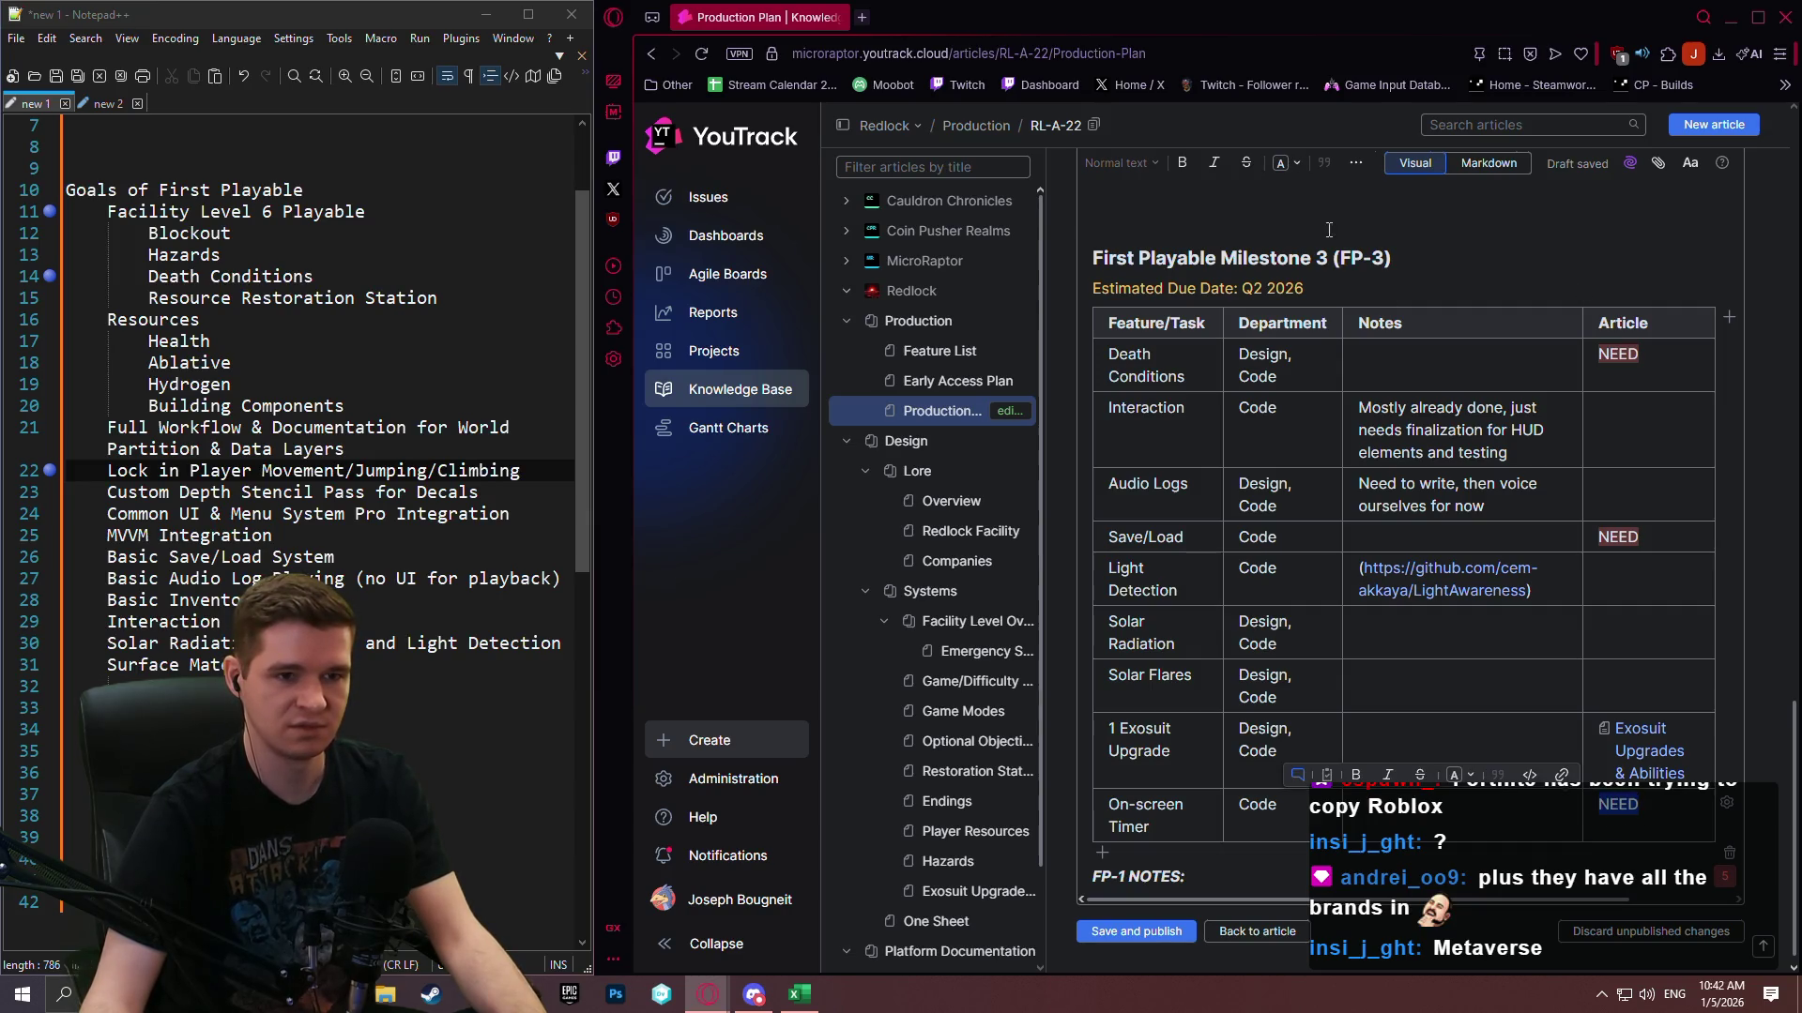
pyautogui.click(1466, 777)
pyautogui.click(1422, 683)
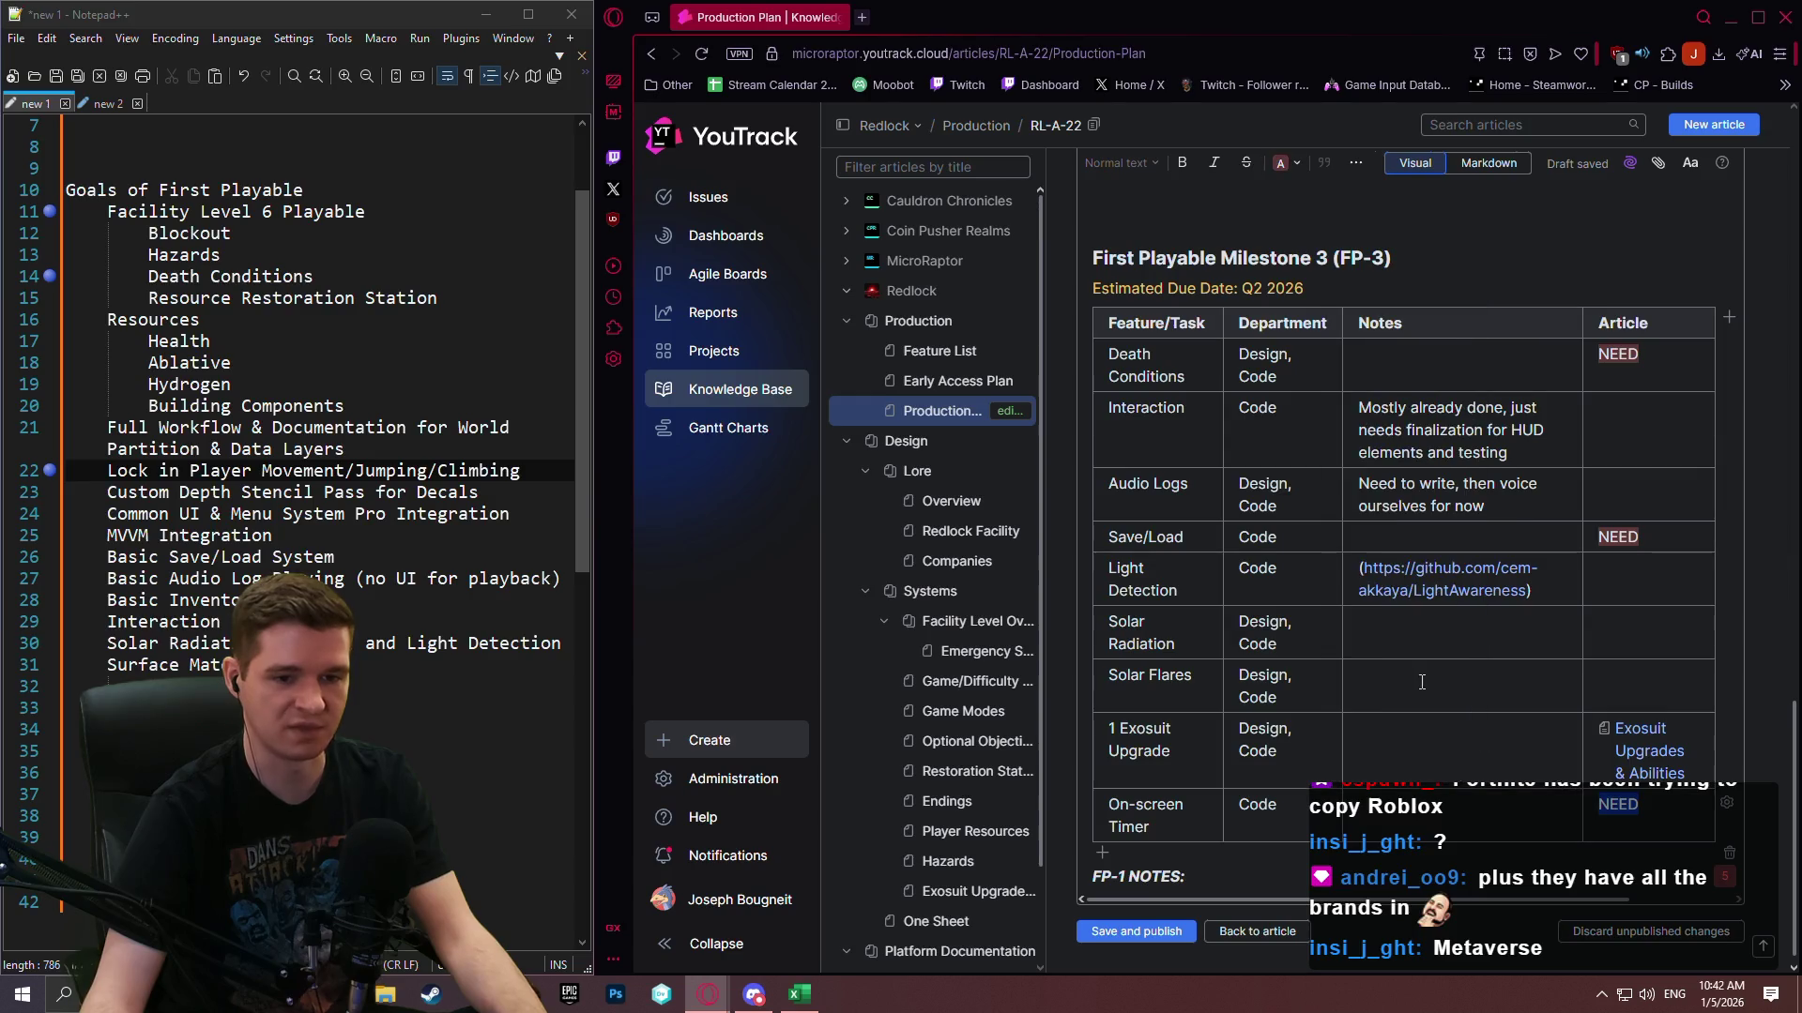
pyautogui.click(1434, 825)
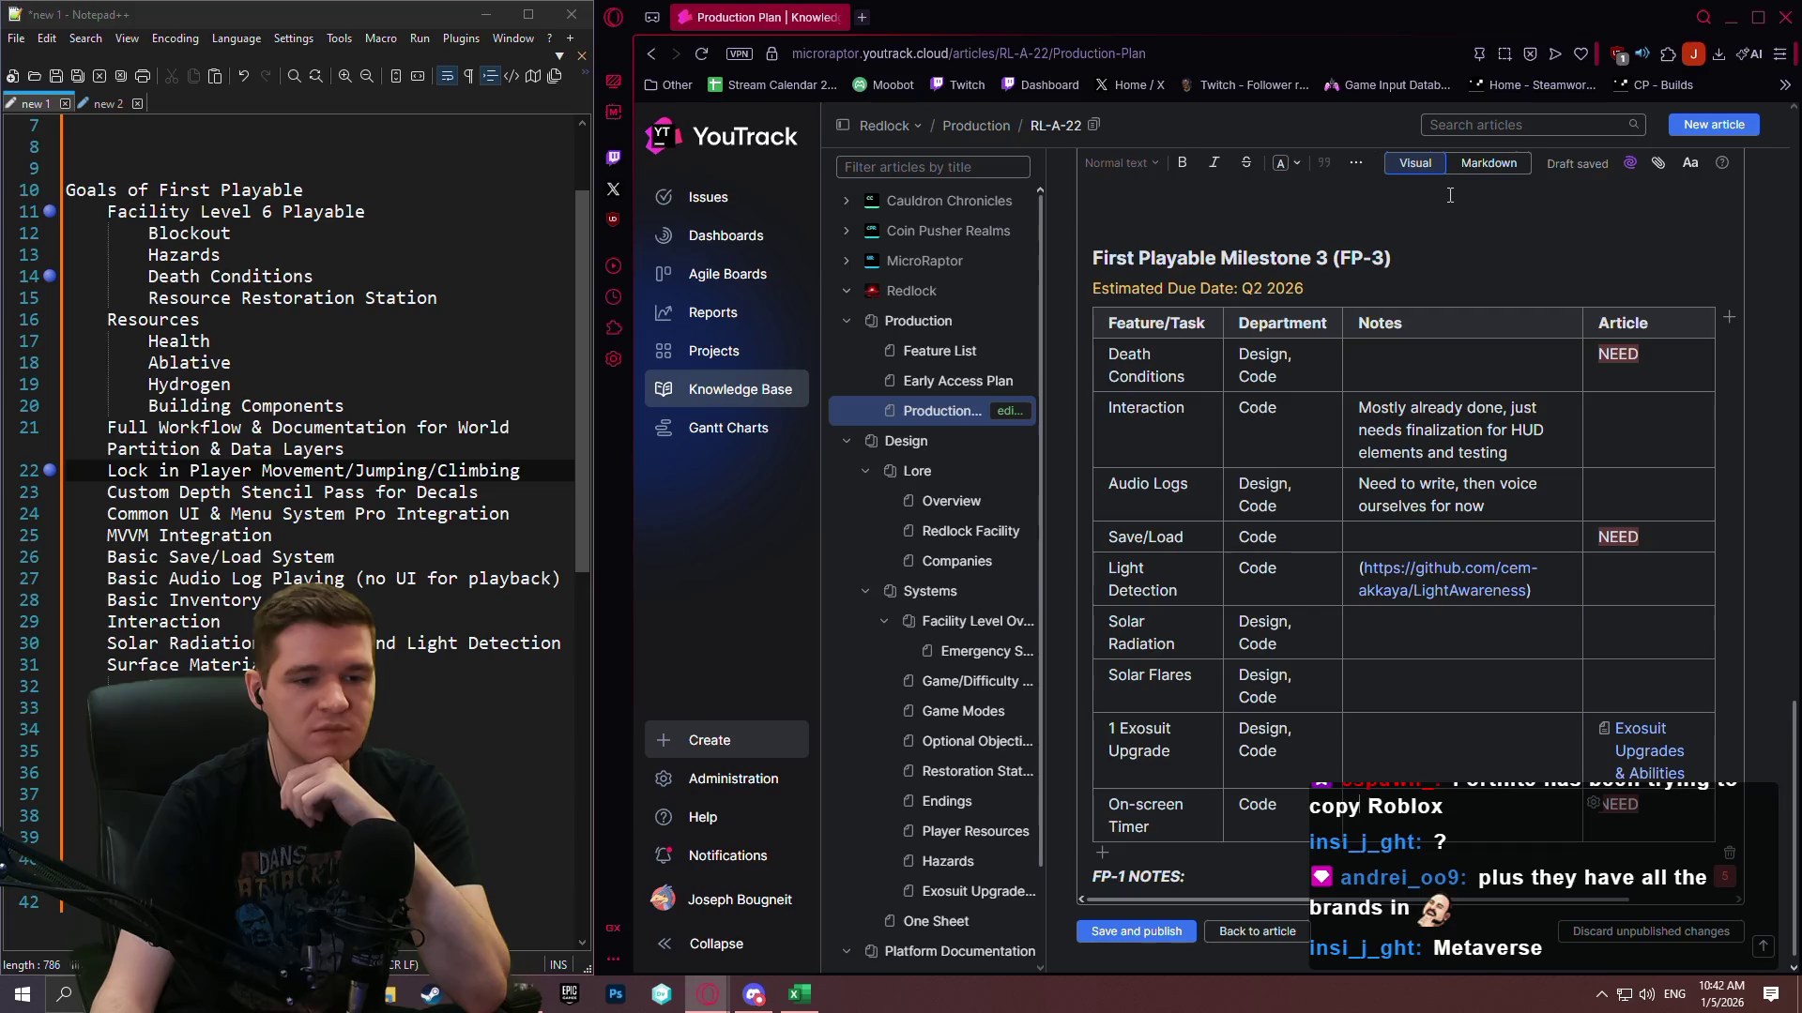
pyautogui.scroll(-1, 1434, 336)
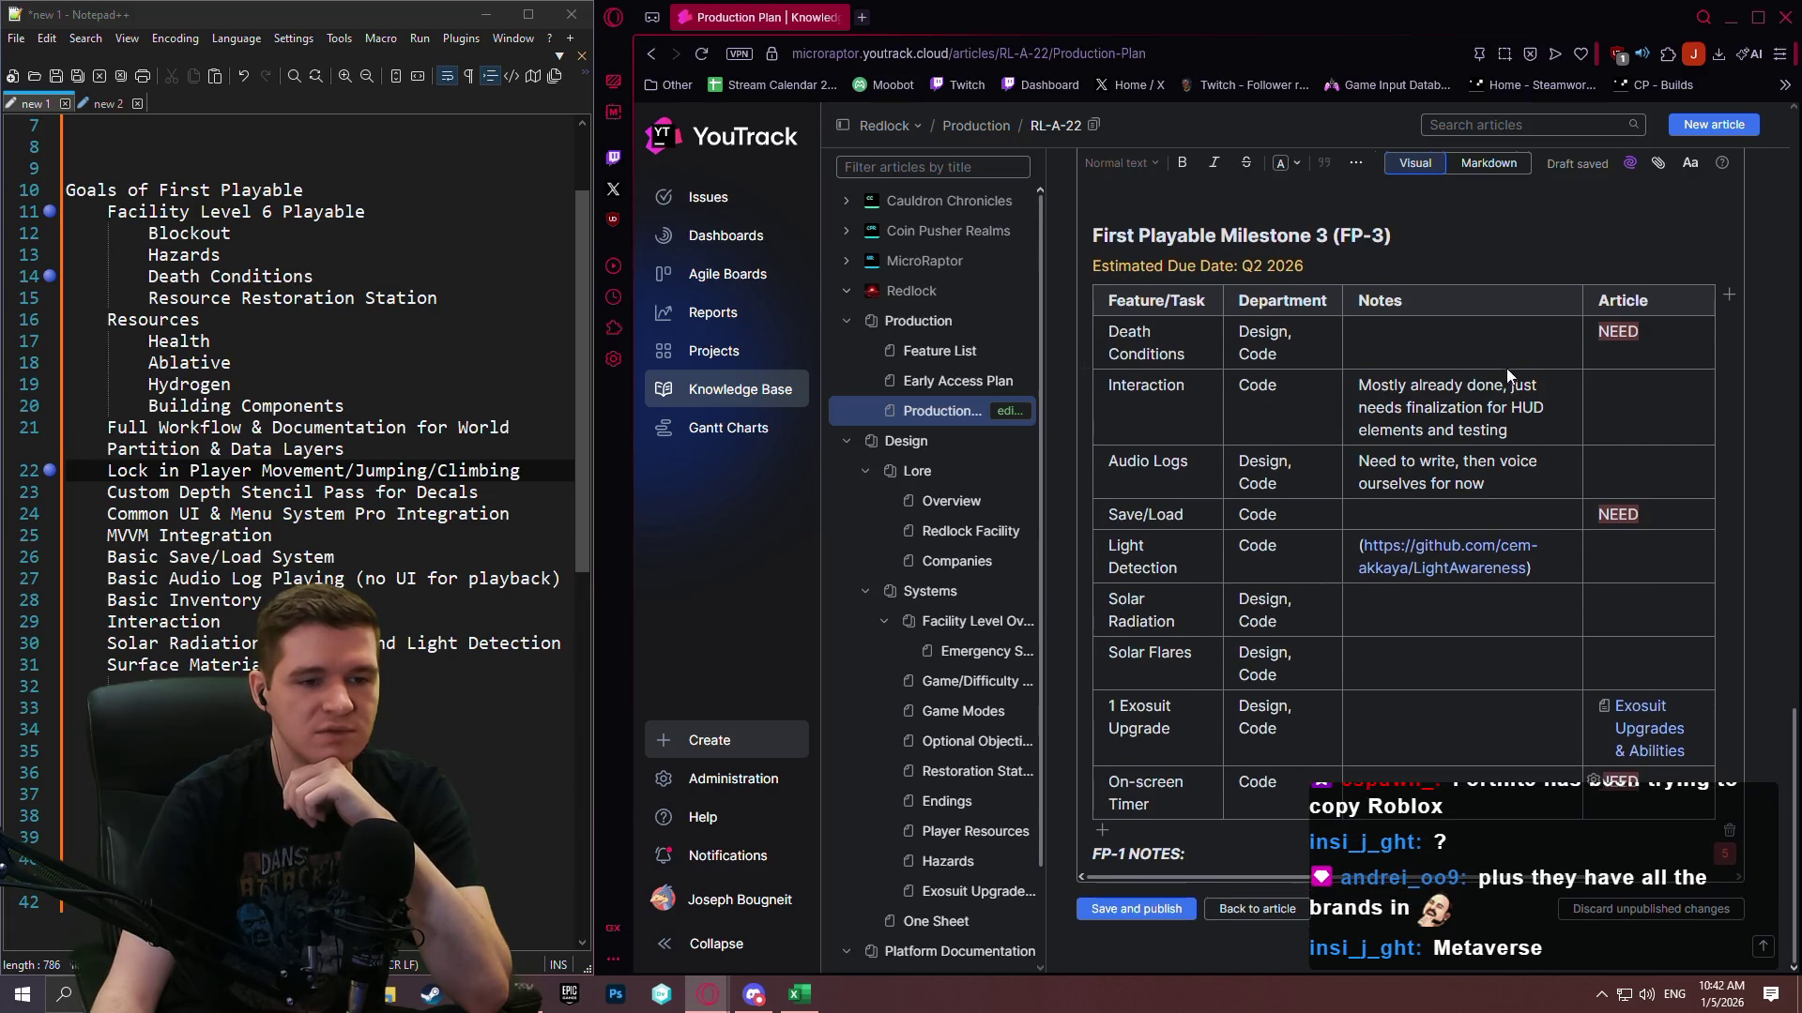
pyautogui.scroll(3, 1463, 323)
pyautogui.scroll(-3, 1474, 327)
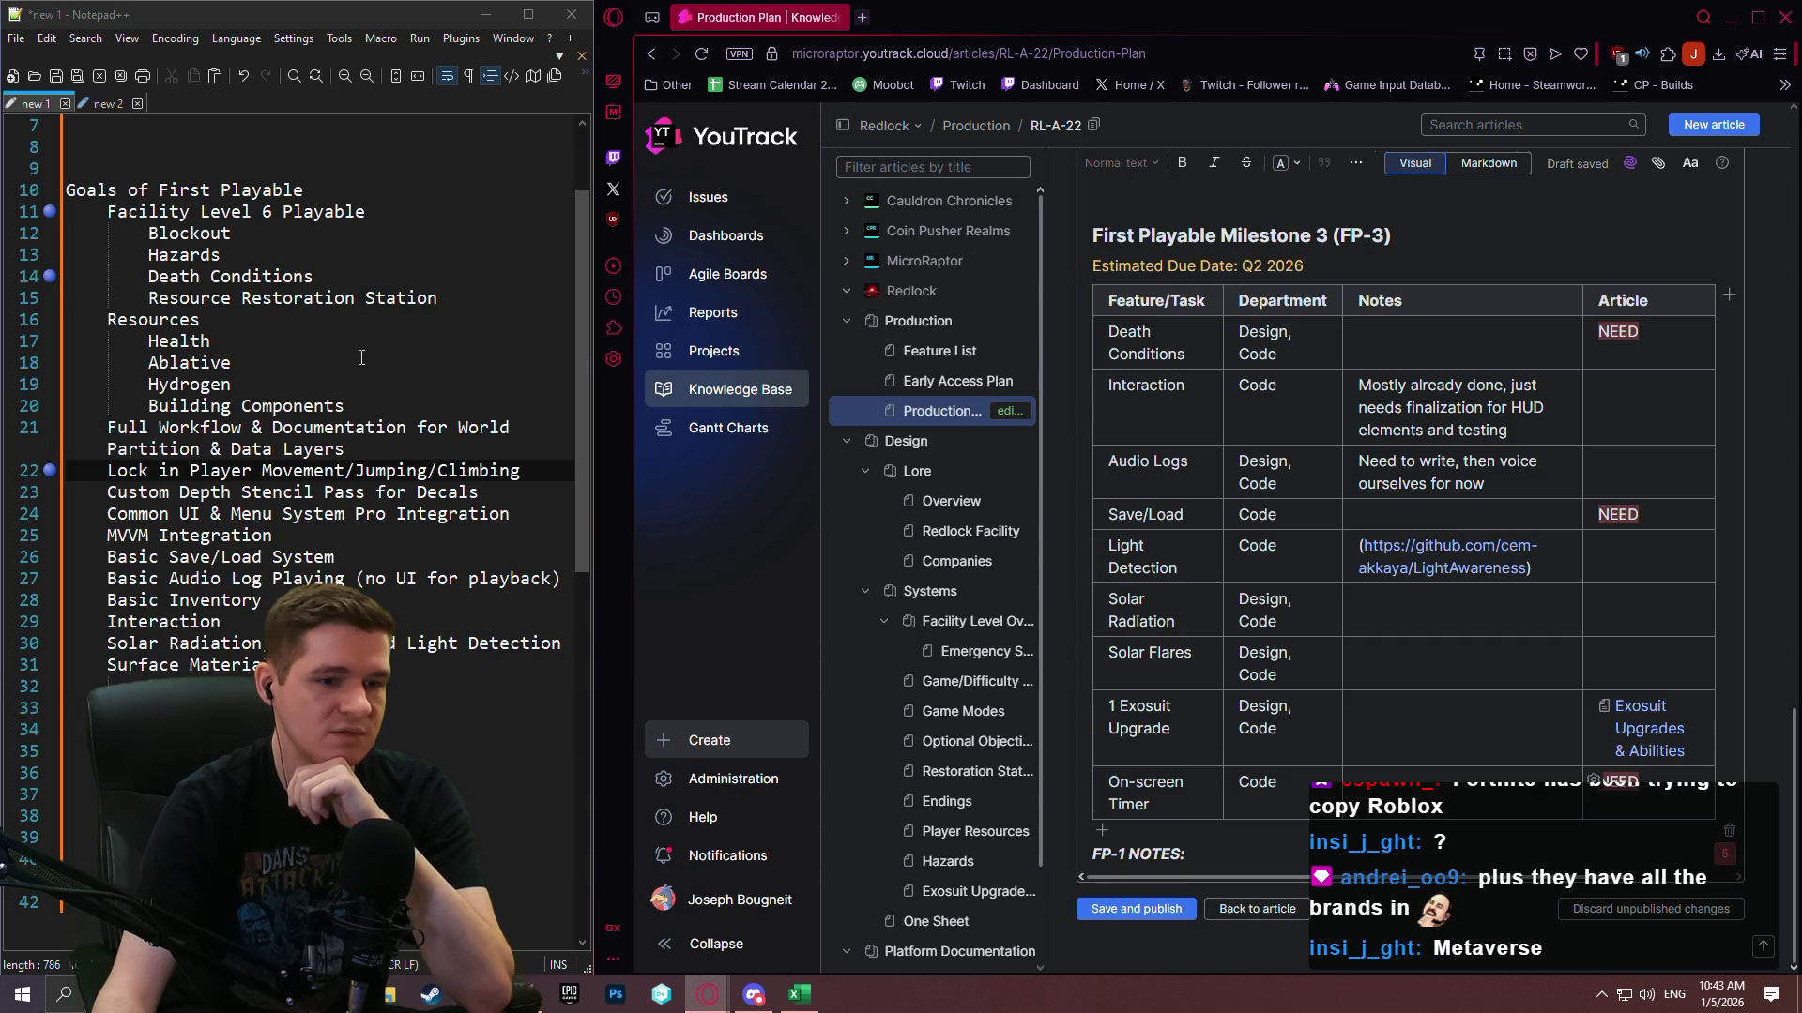
pyautogui.scroll(2, 1340, 423)
pyautogui.scroll(-2, 1340, 423)
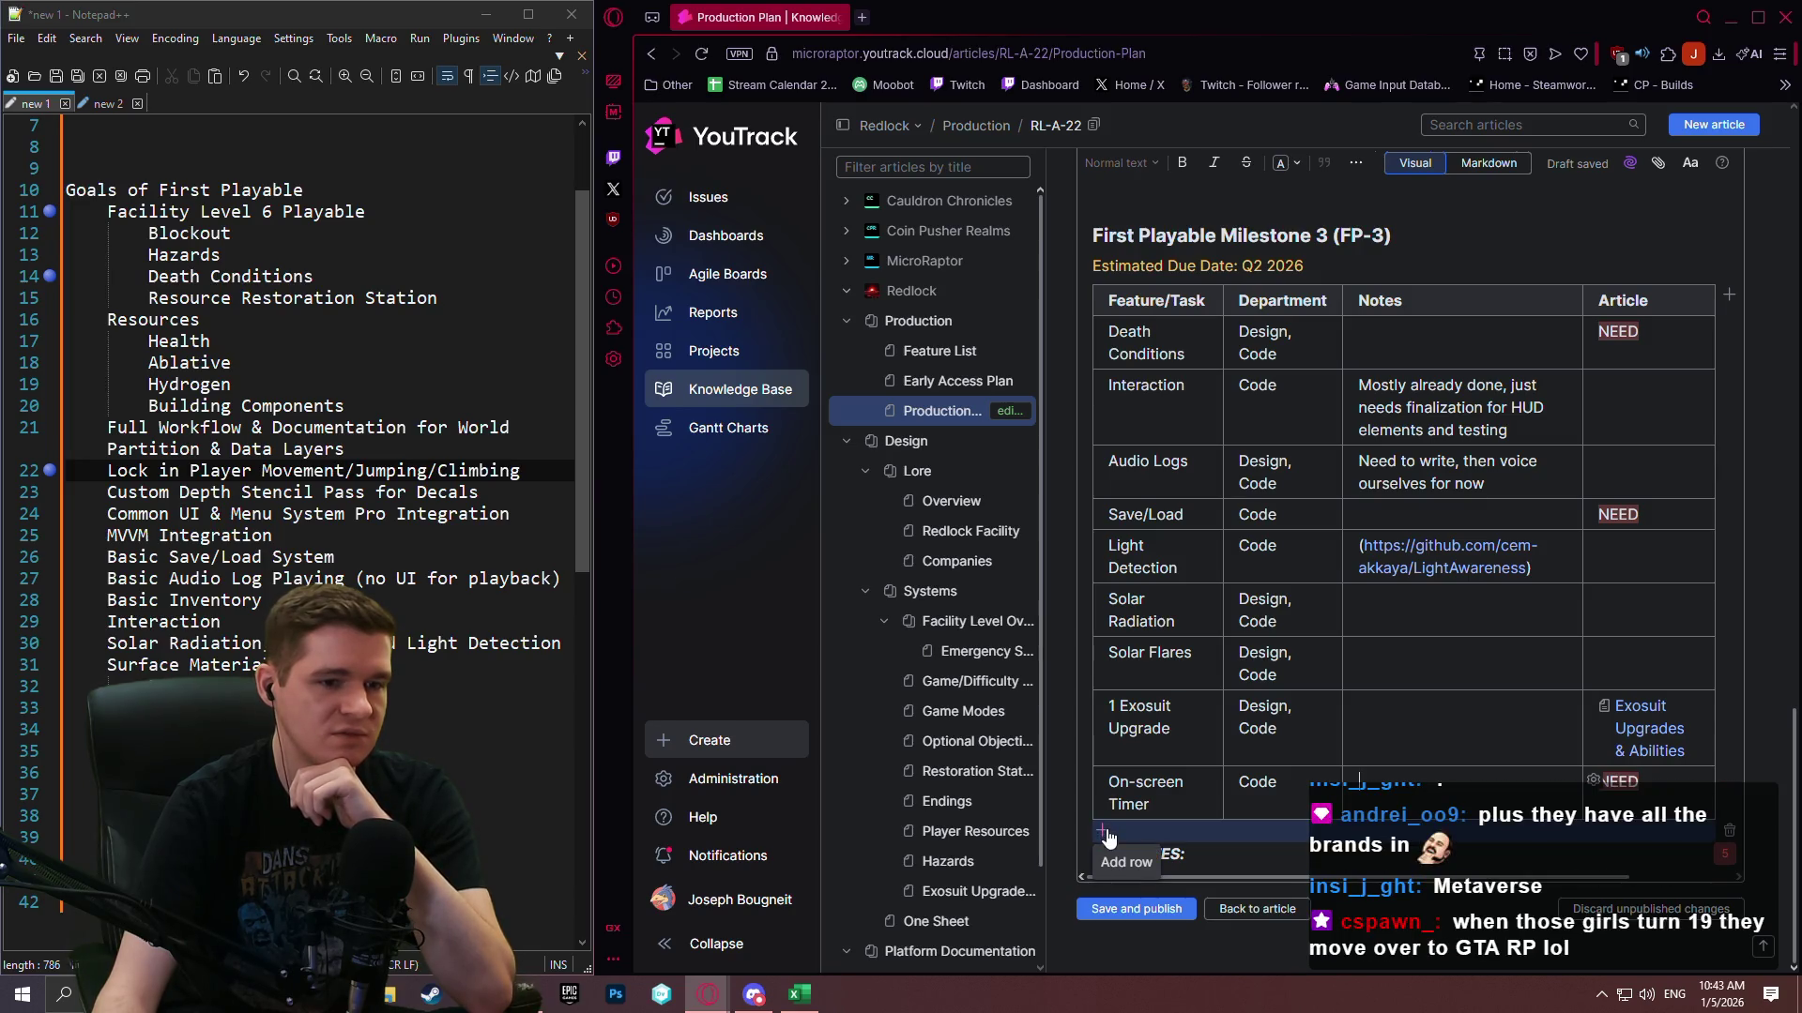
# Add a row below On-screen Timer named 'Level 6 Art Pass' with department Art.
pyautogui.click(1105, 832)
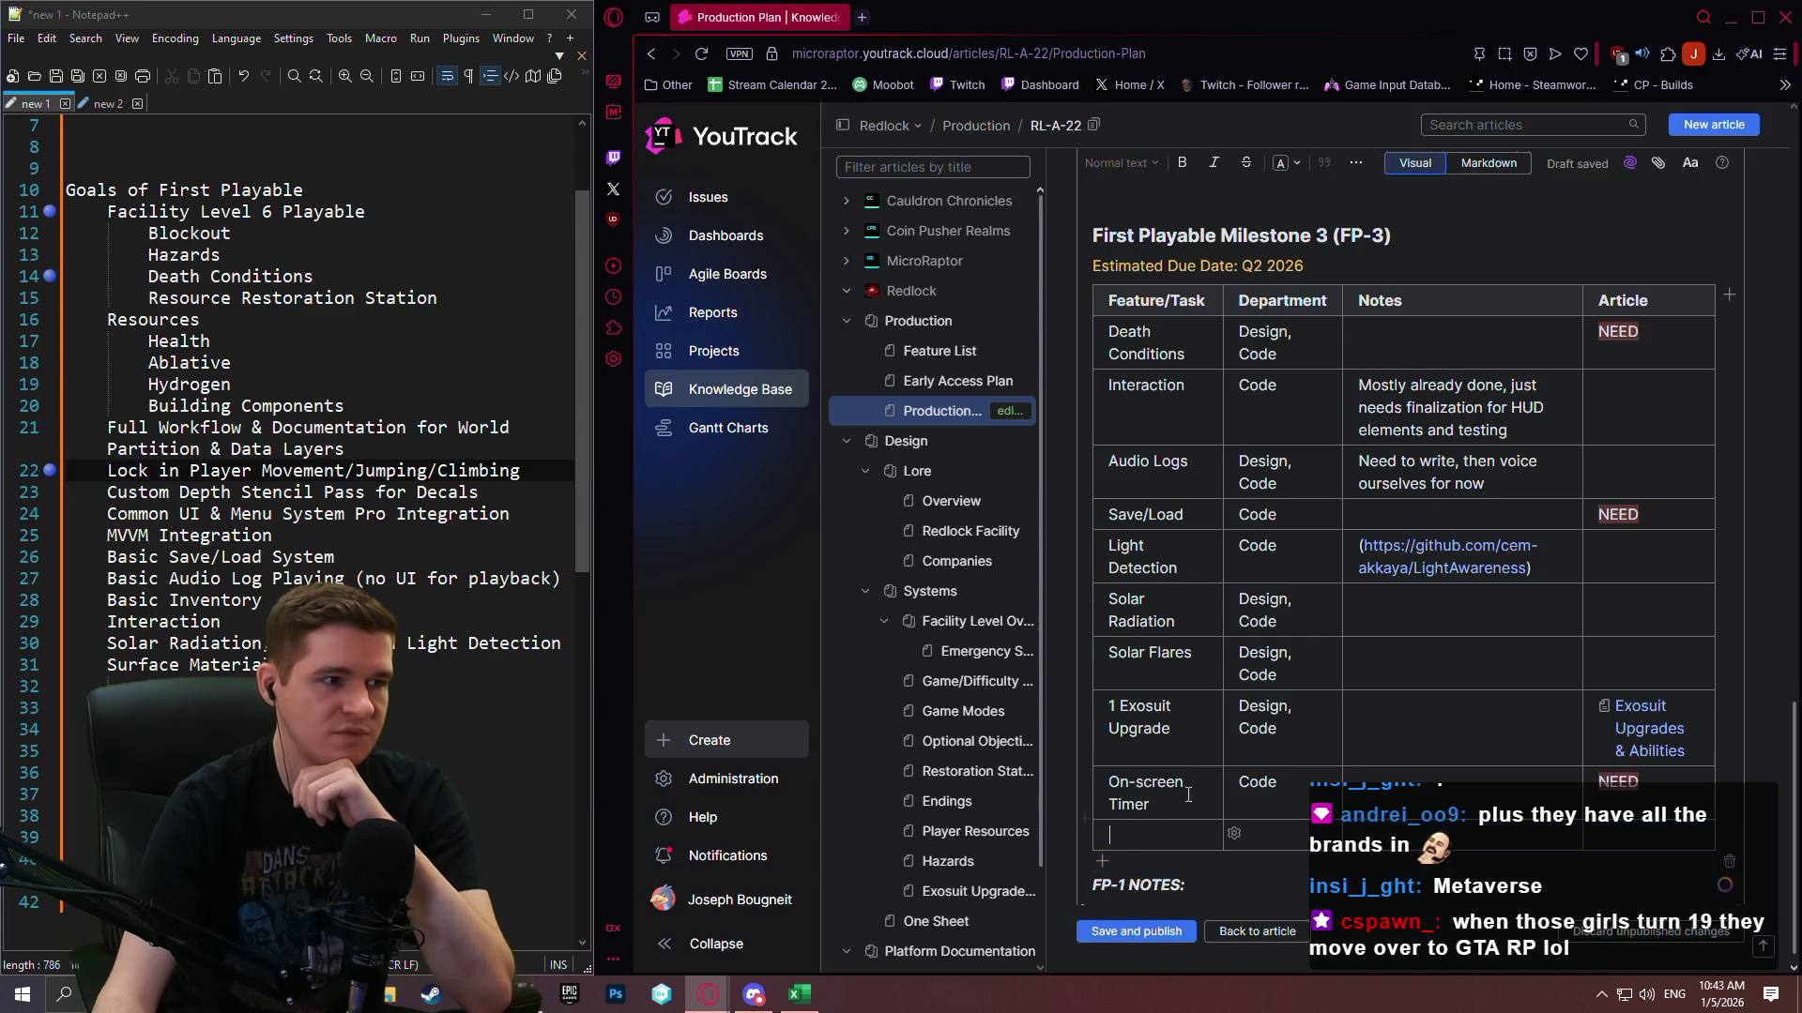
pyautogui.write('Facili')
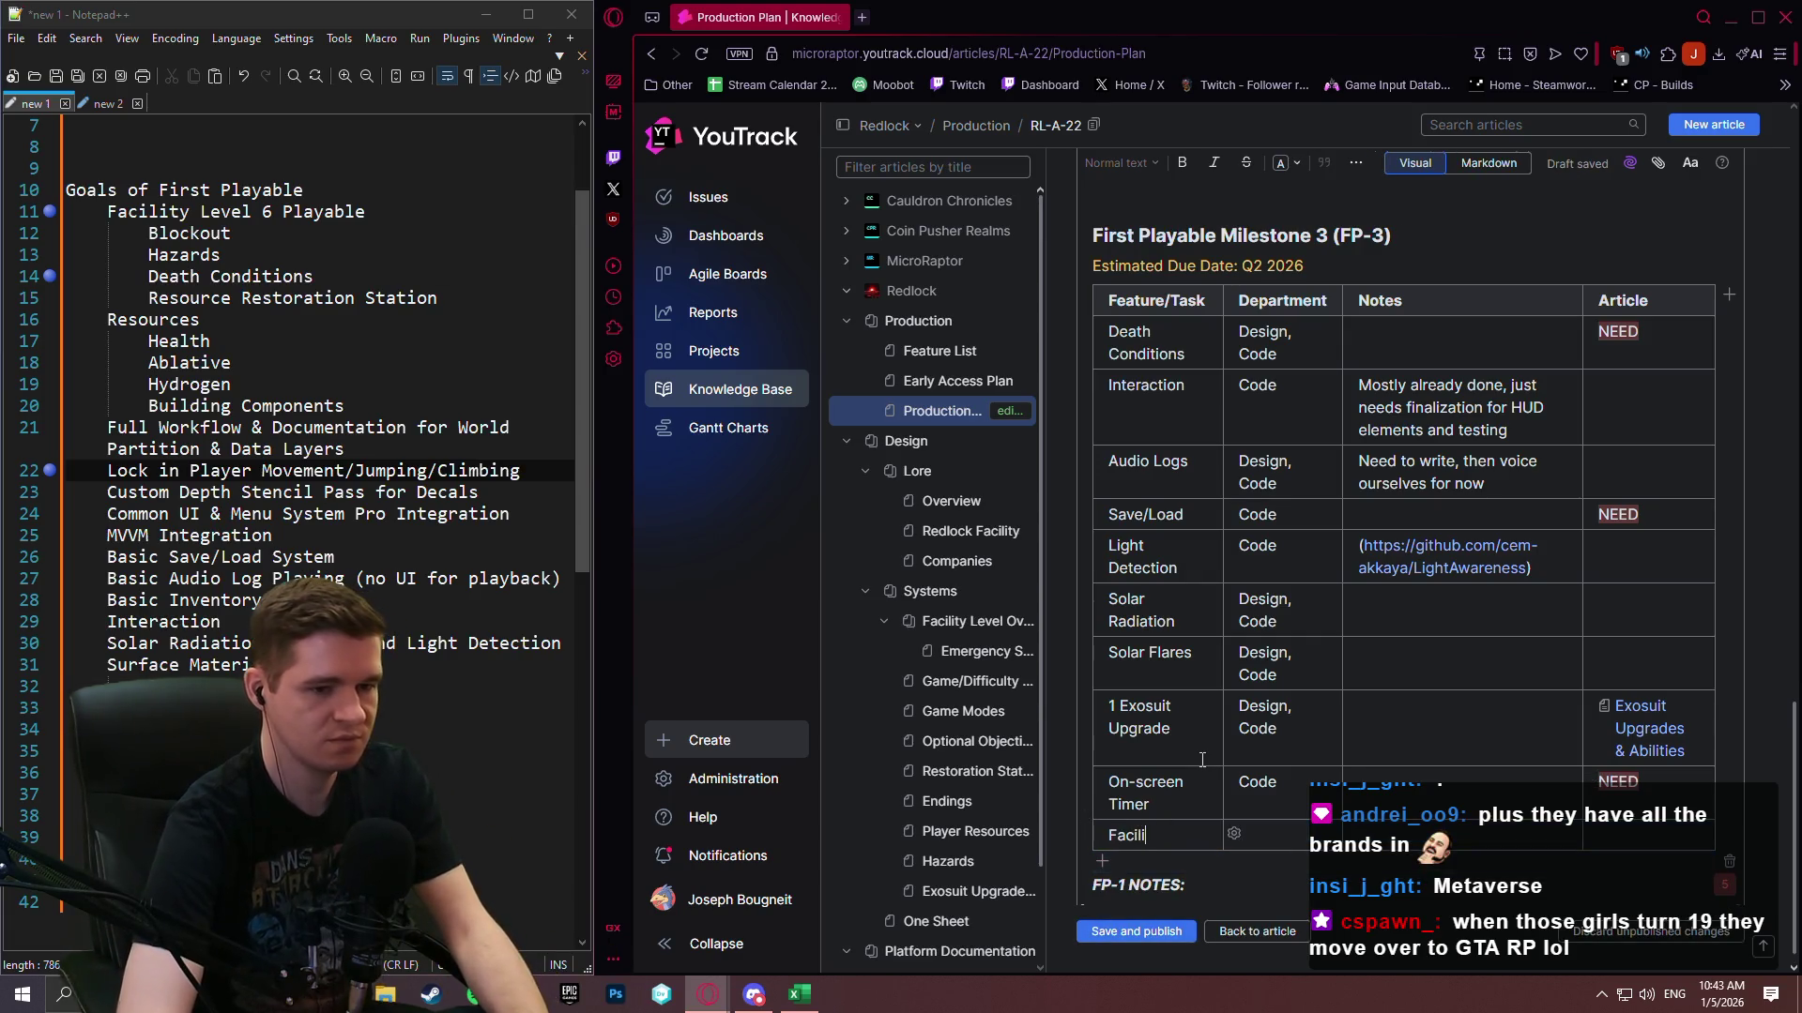
pyautogui.press('BackSpace')
pyautogui.press('BackSpace')
pyautogui.write('Level ')
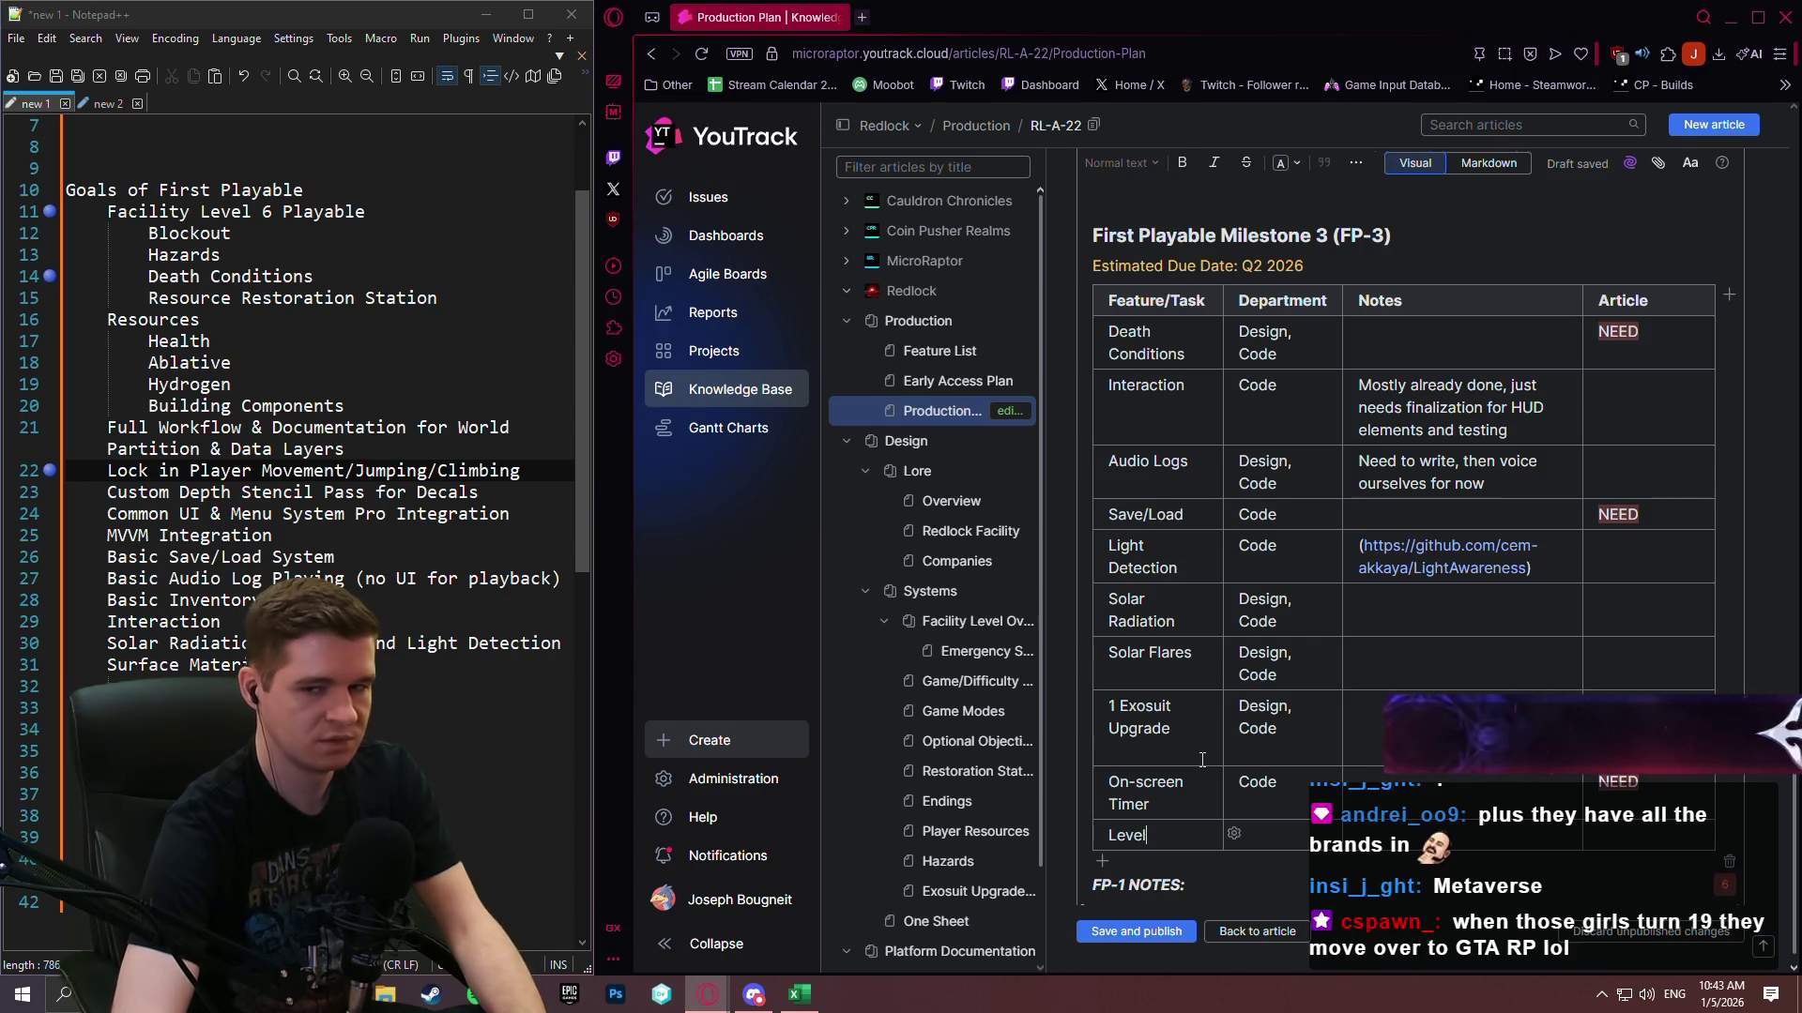
pyautogui.write('6 Art Pass')
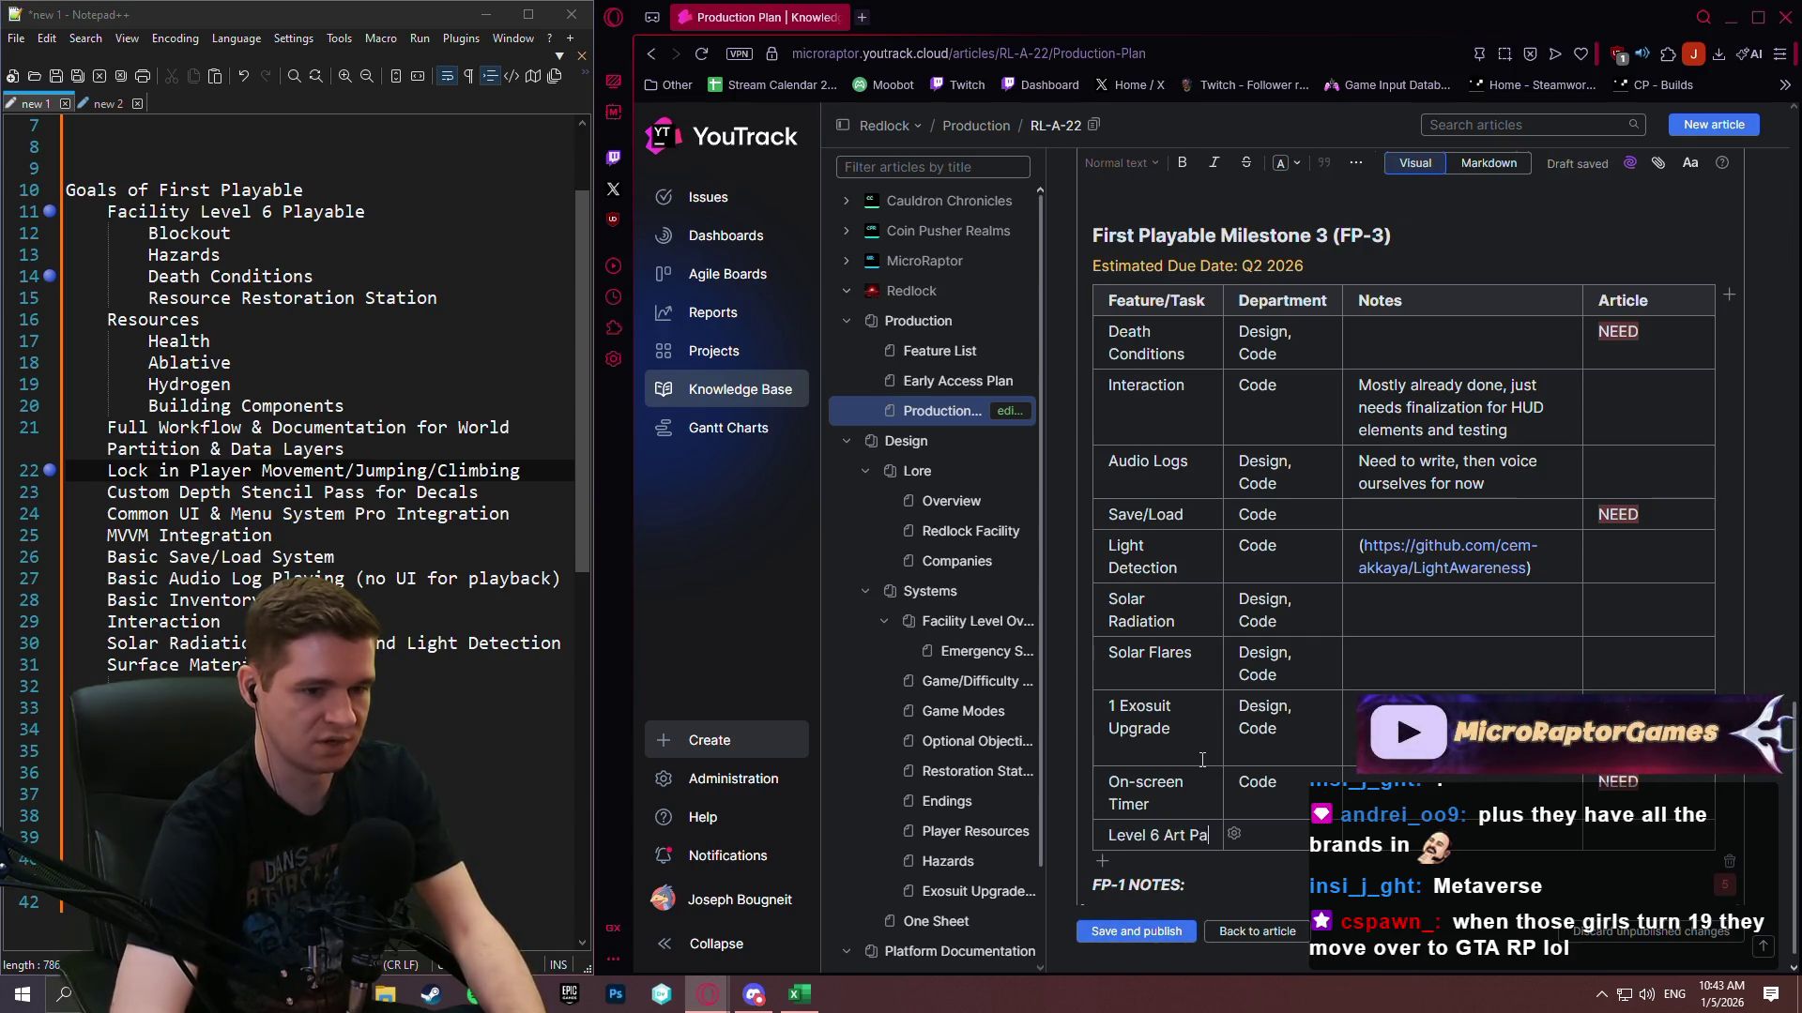
pyautogui.press('Tab')
pyautogui.write('Art')
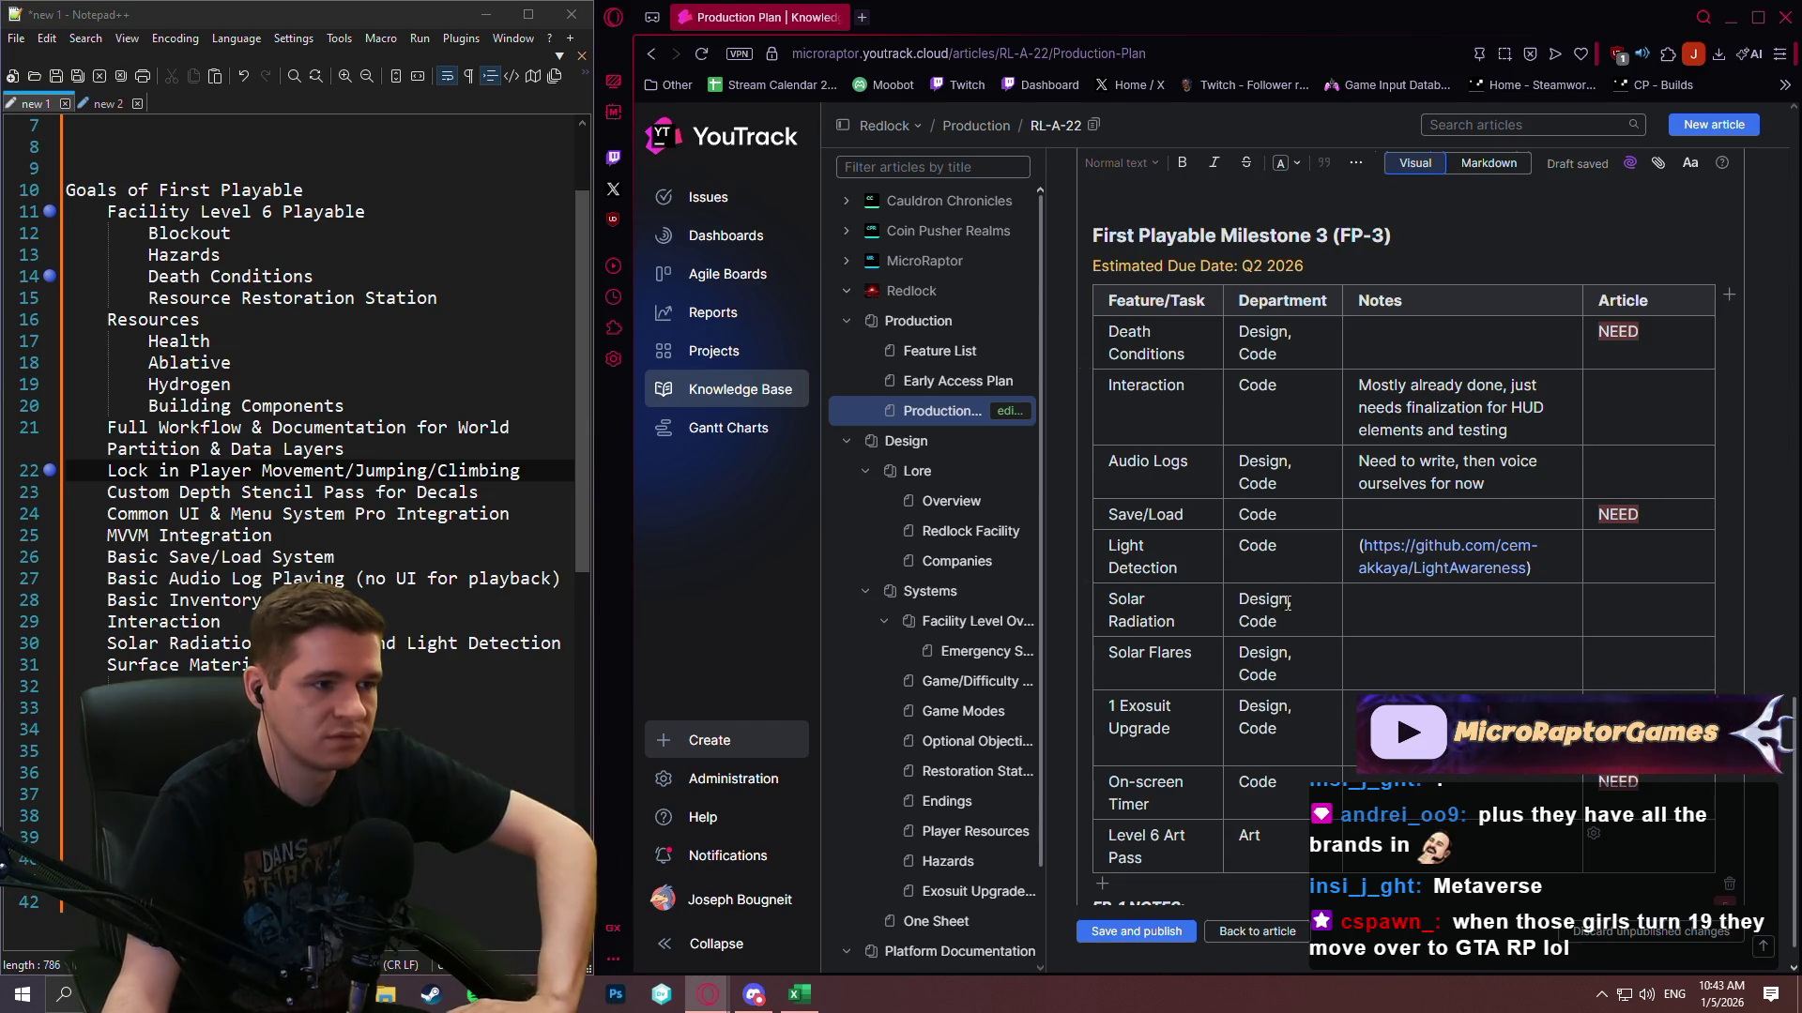
pyautogui.scroll(-1, 1272, 593)
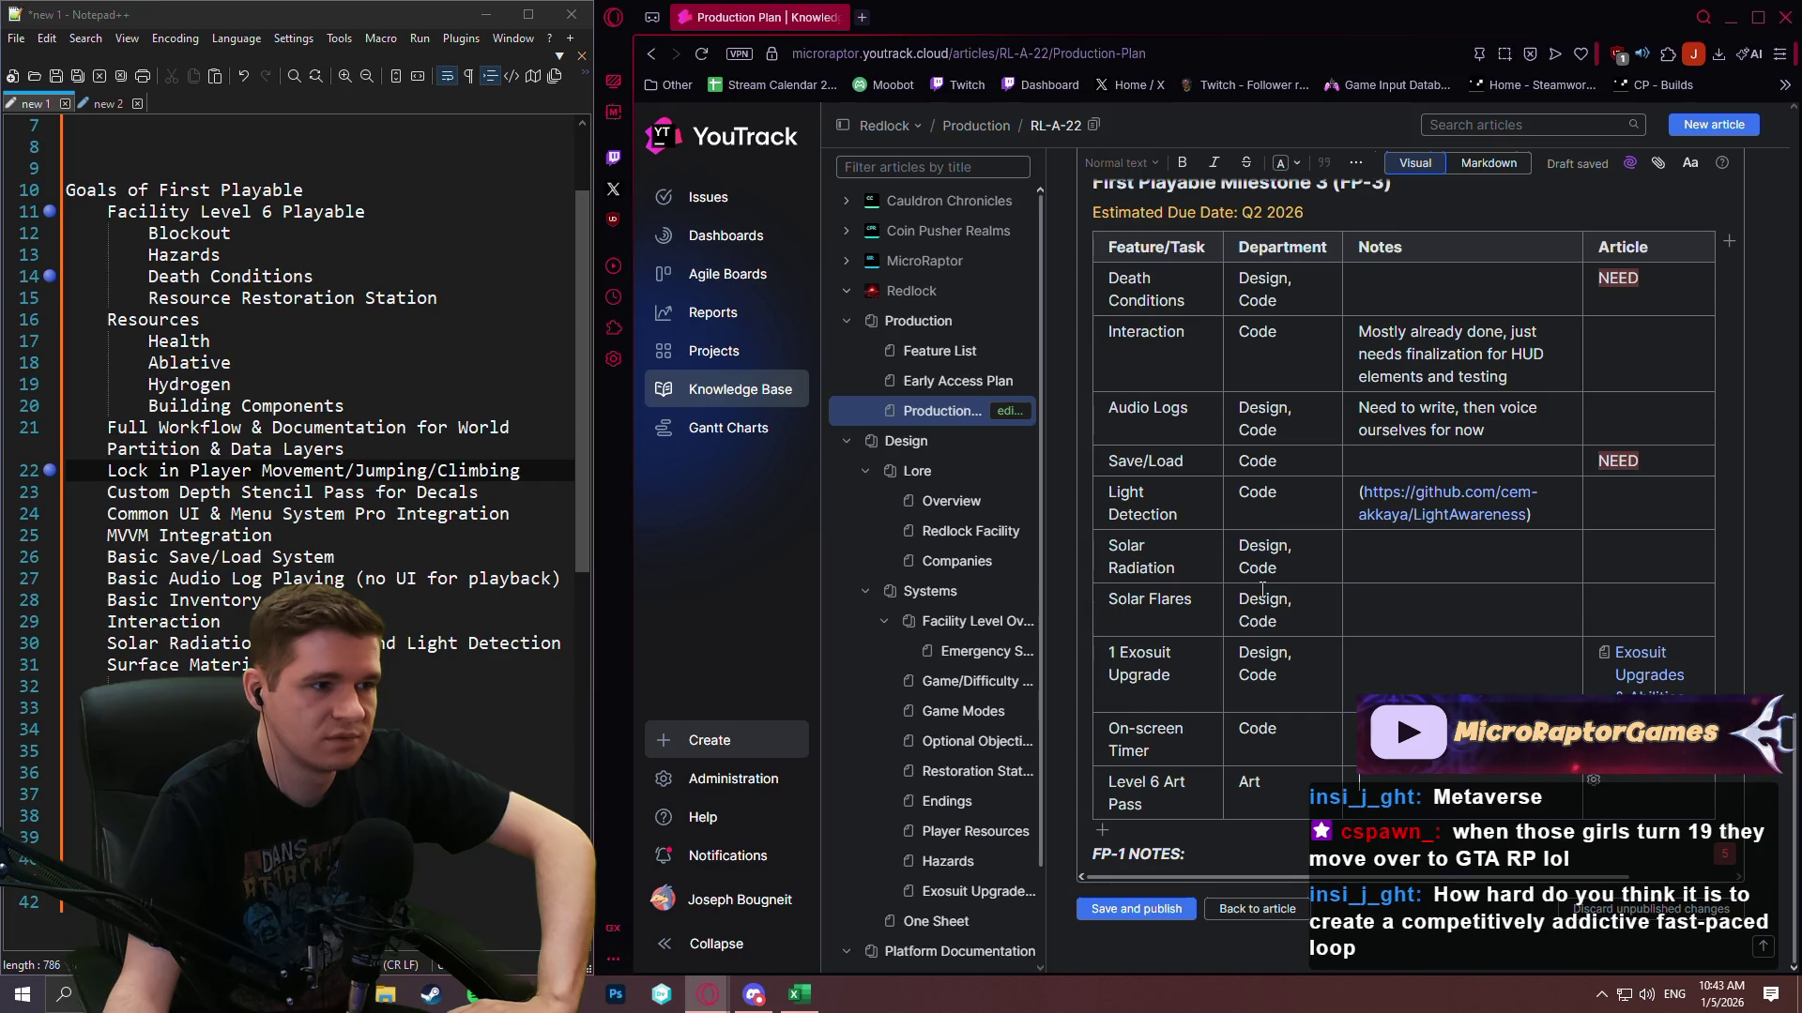
pyautogui.scroll(2, 1258, 547)
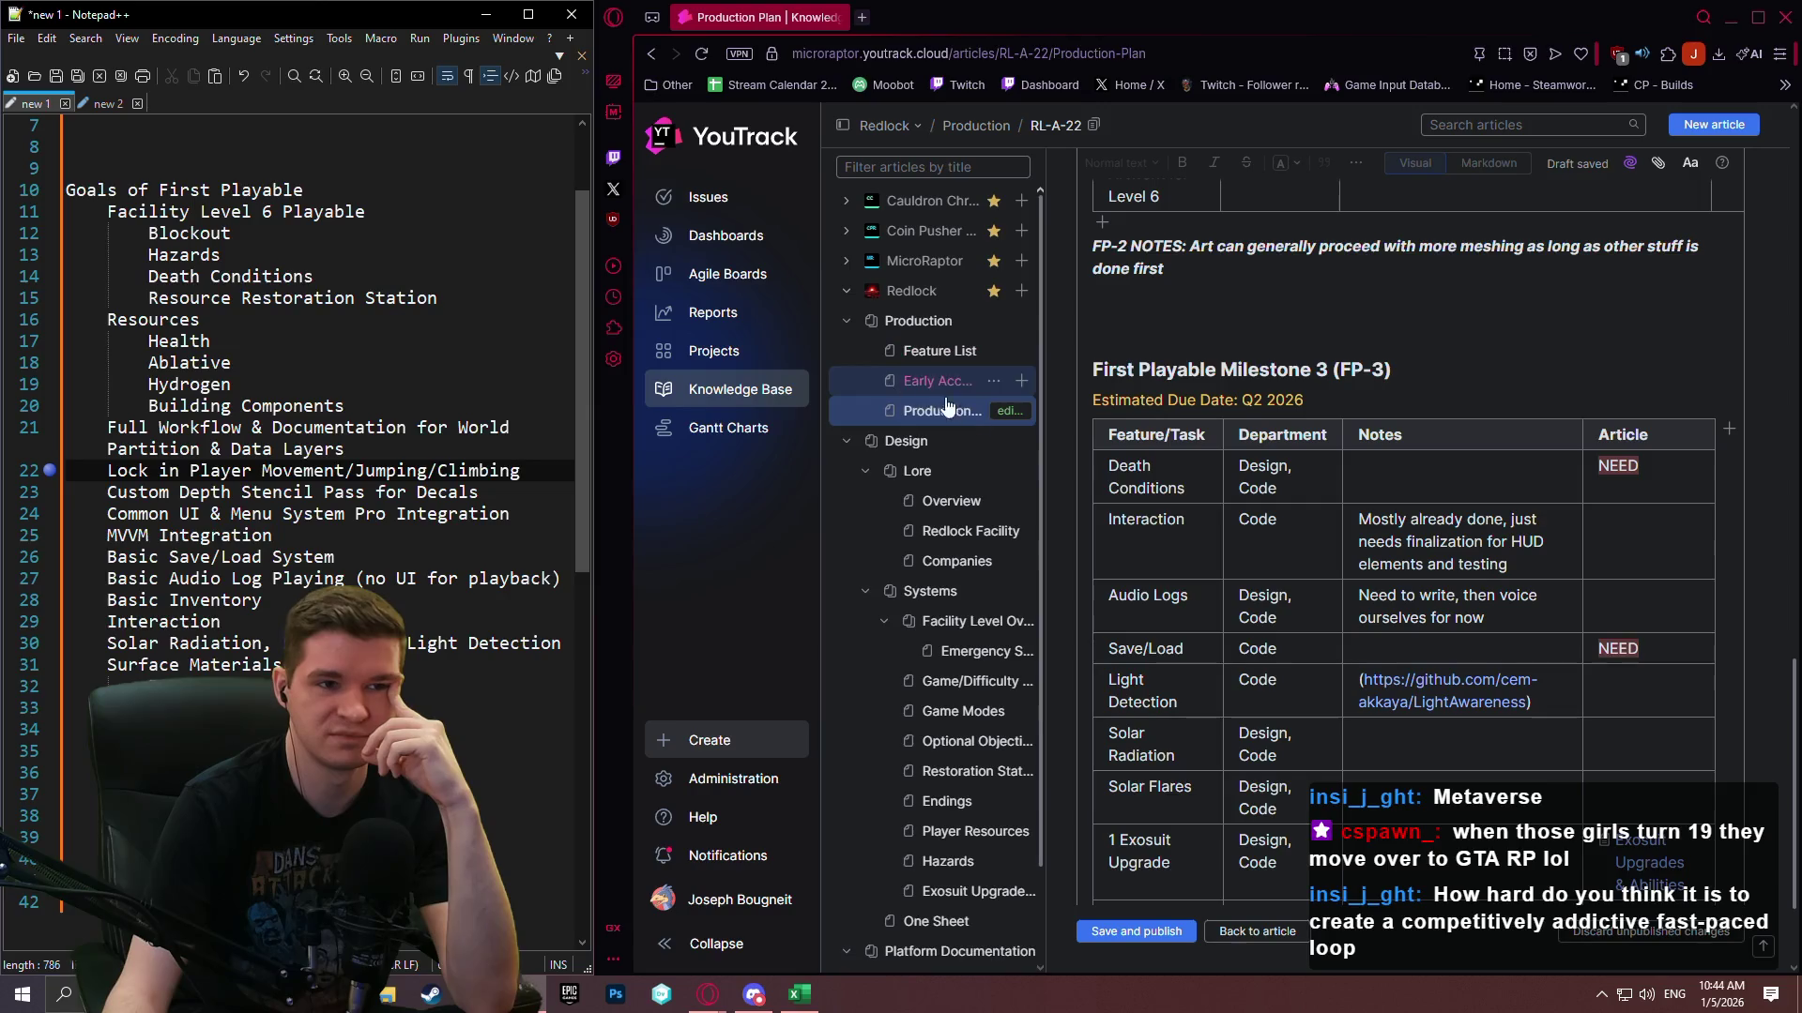
pyautogui.click(1254, 629)
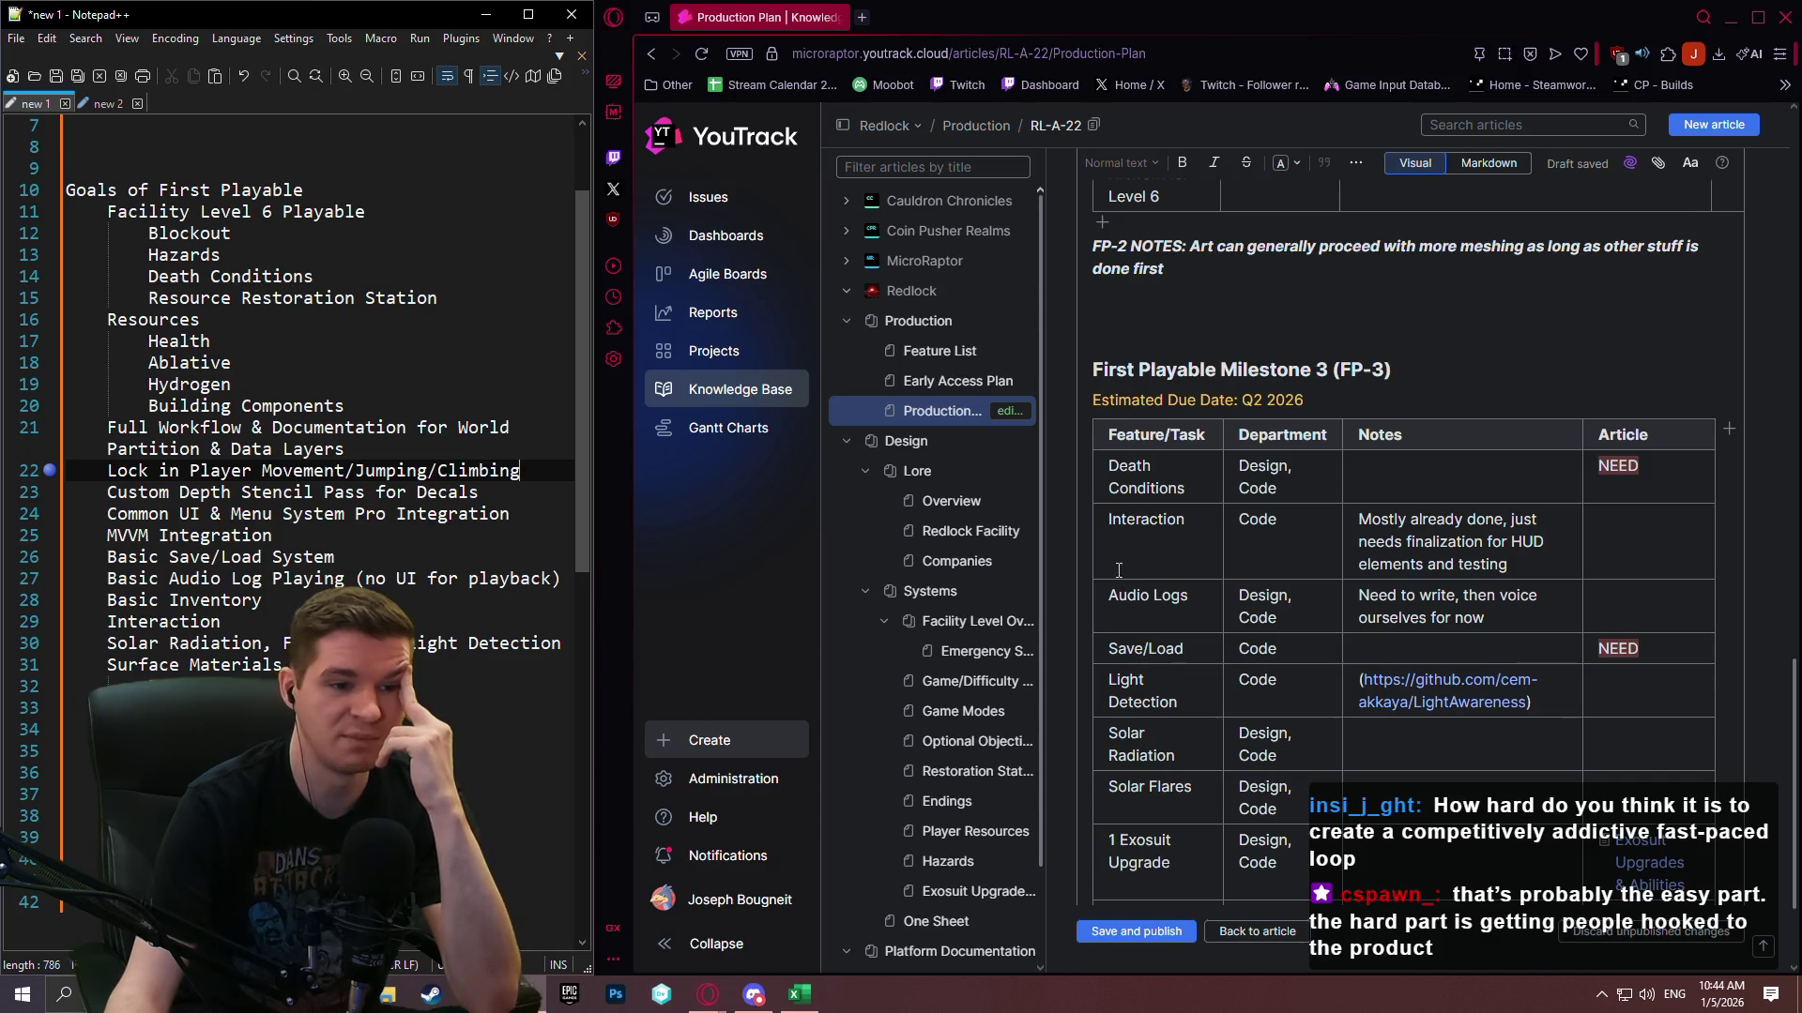
pyautogui.click(1078, 606)
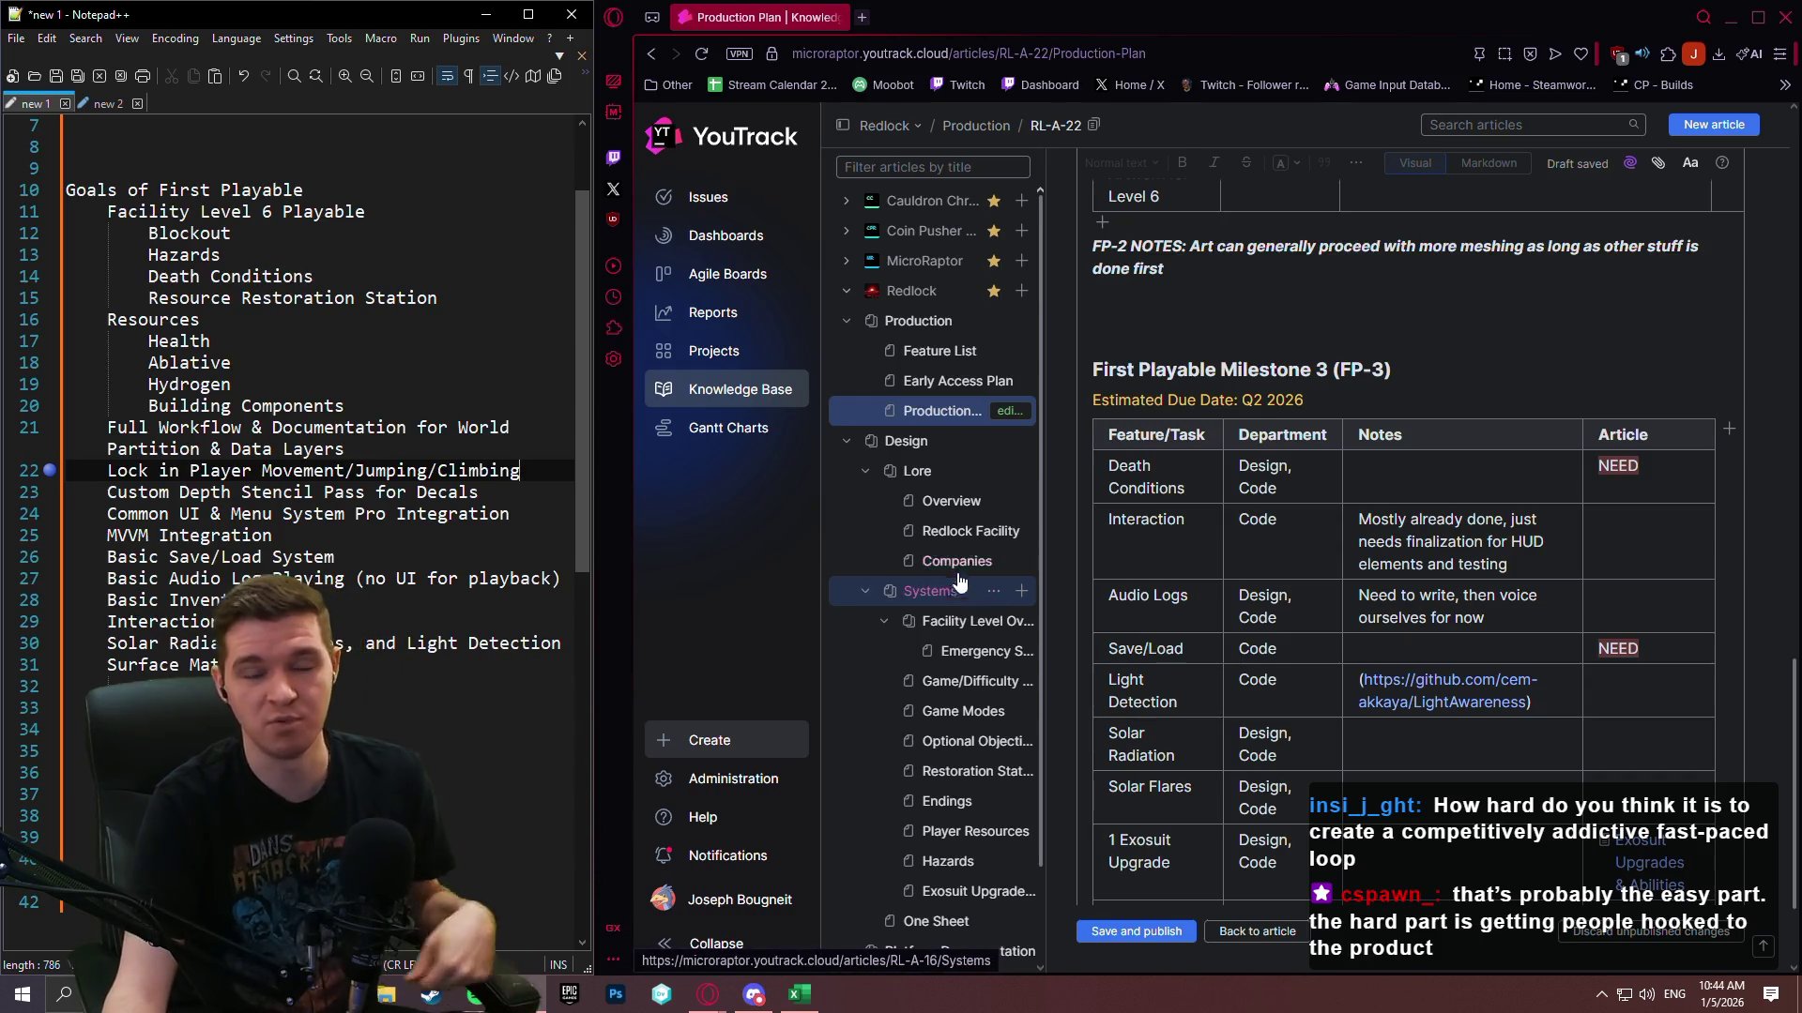
pyautogui.click(1449, 663)
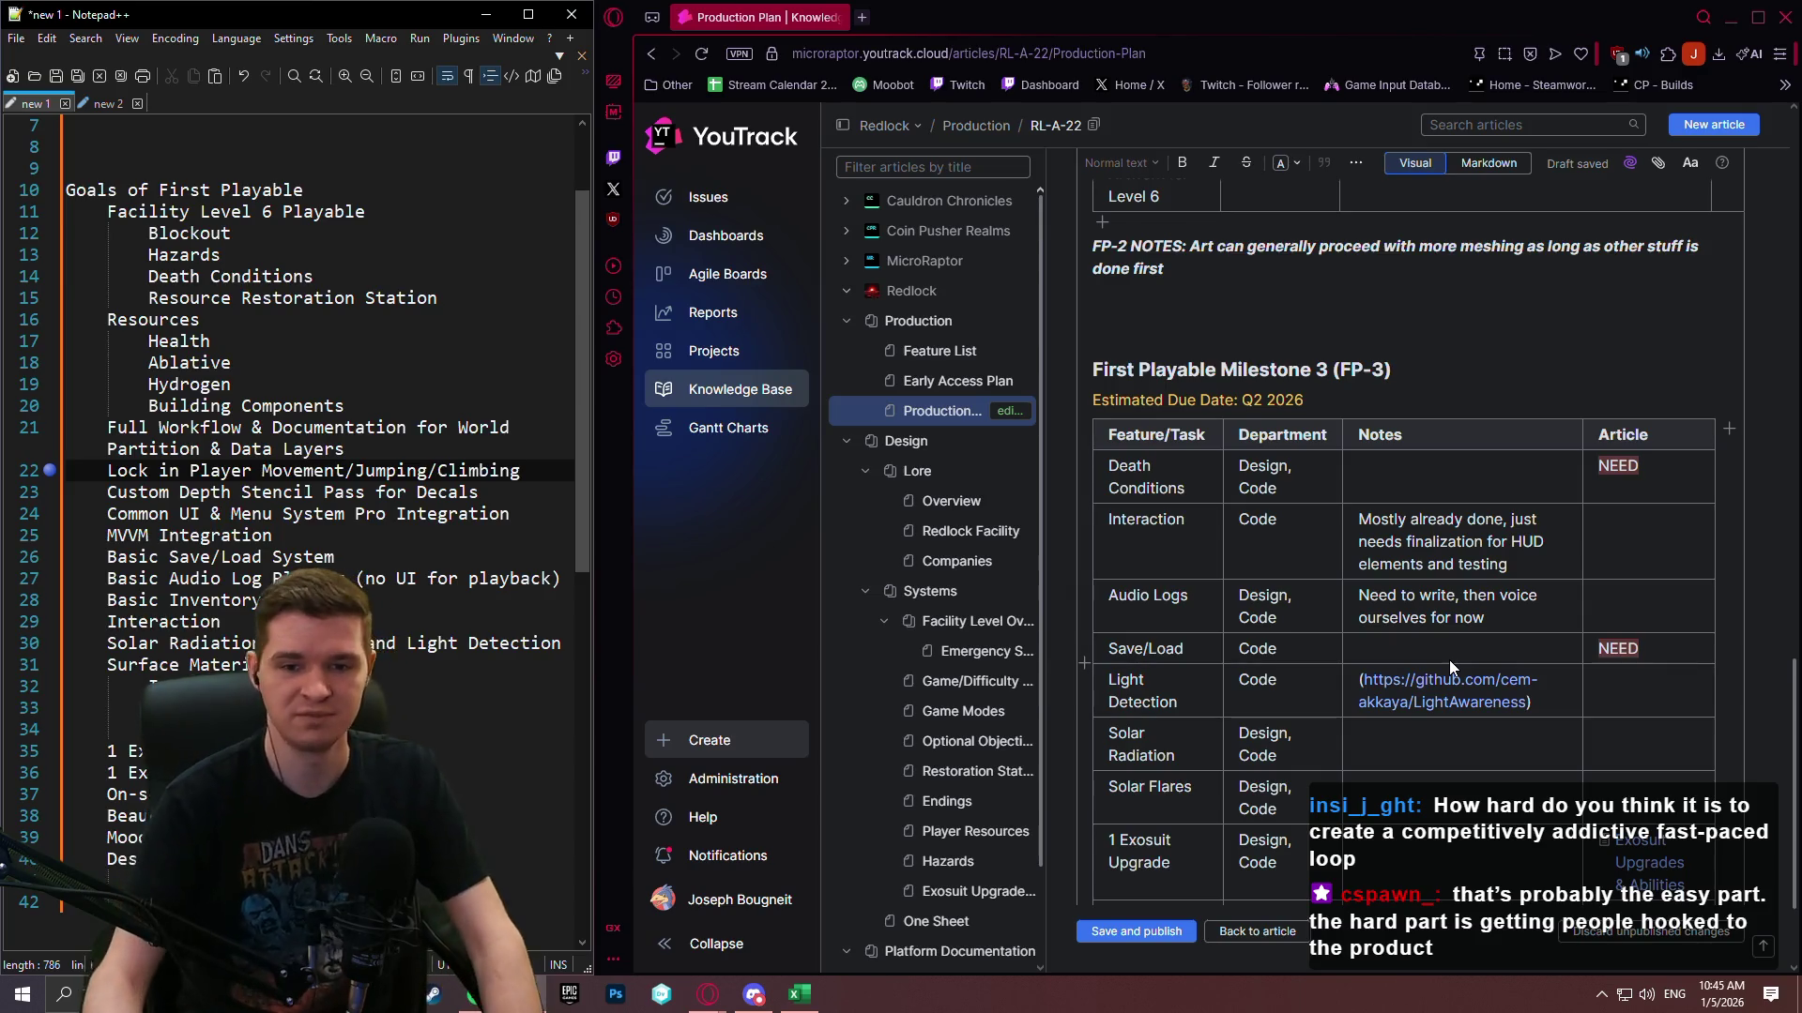
pyautogui.click(1123, 8)
# Scroll up to the FP-1 table, from World Partition & Data Layers to Moodboard (Facility Level 6).
pyautogui.scroll(-2, 1156, 498)
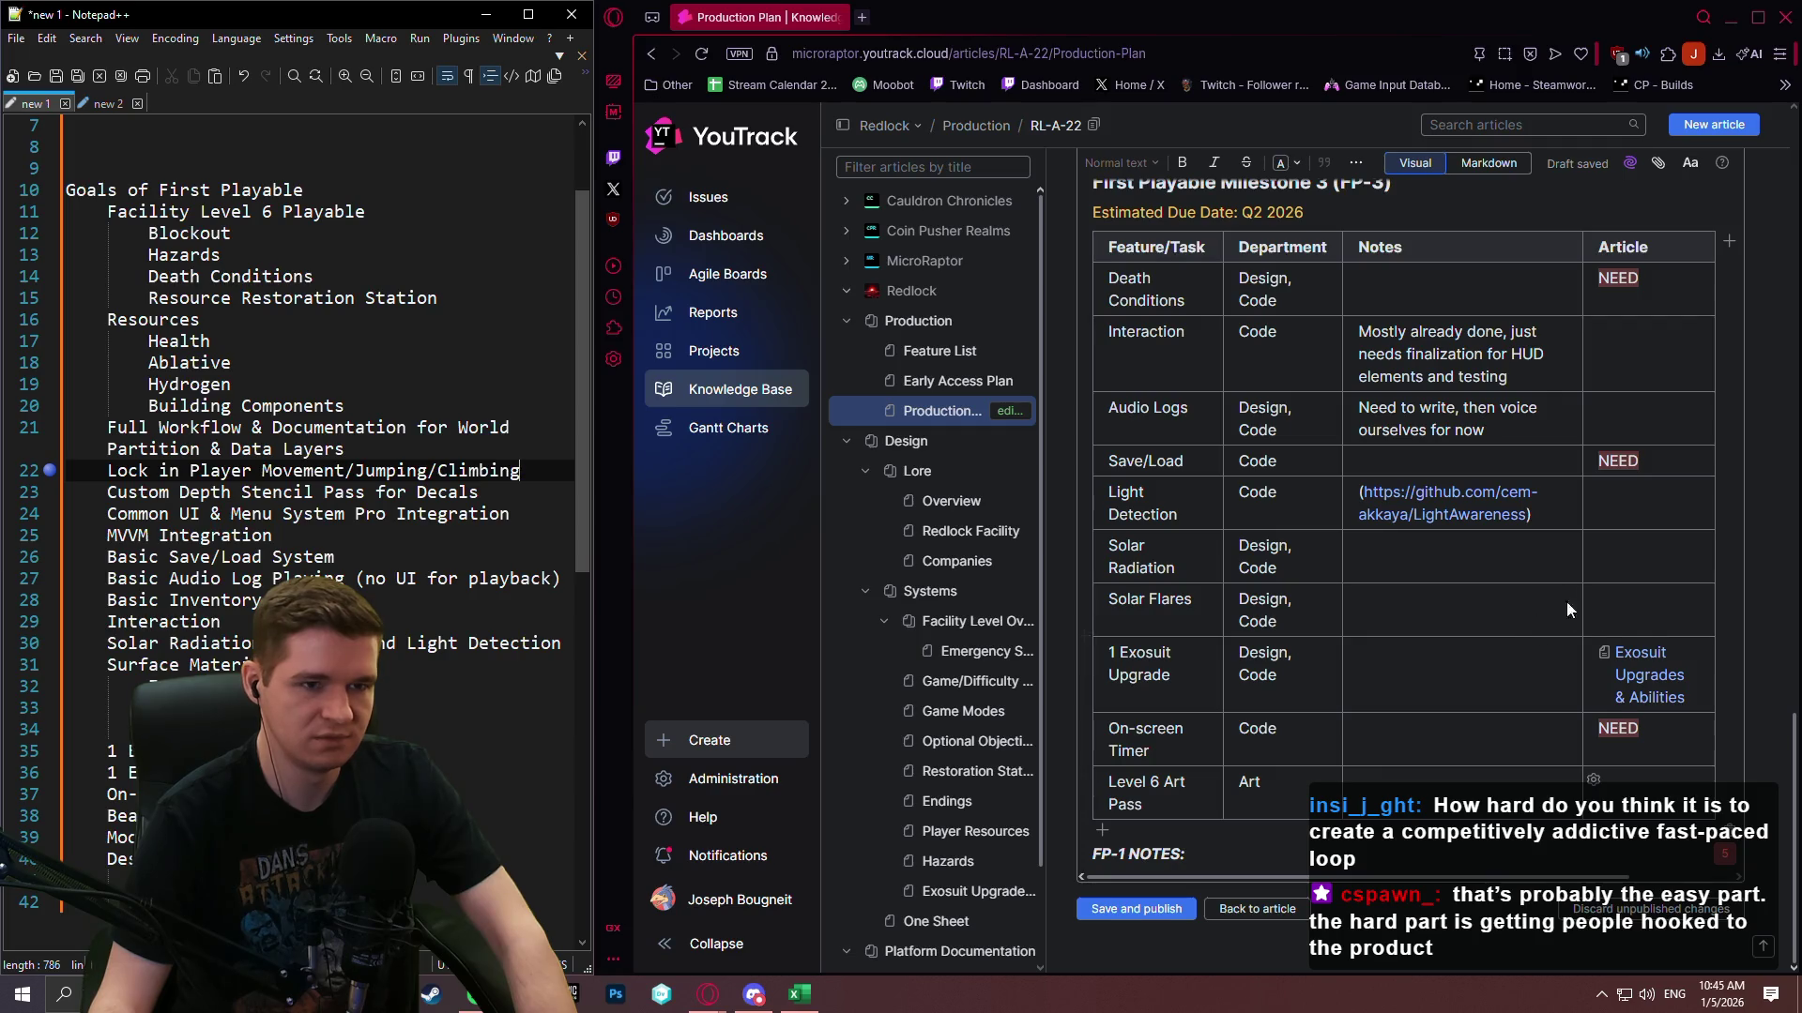
pyautogui.scroll(10, 1567, 601)
pyautogui.scroll(8, 1576, 597)
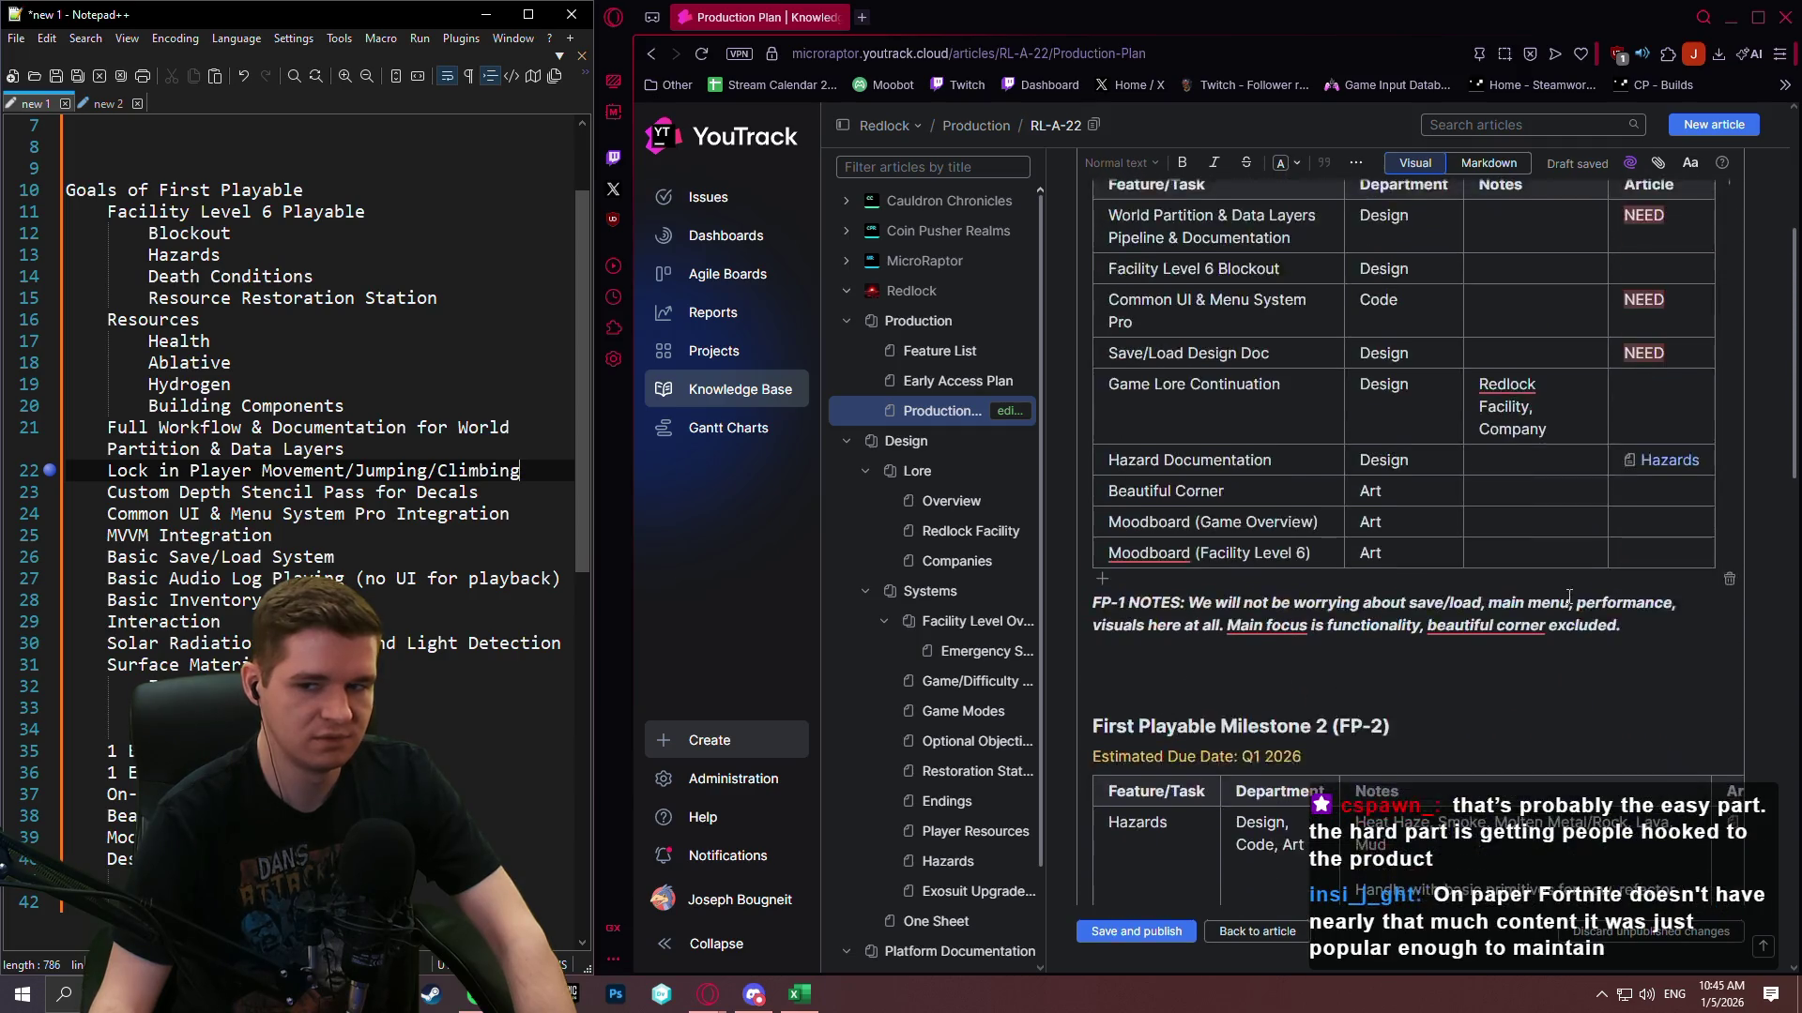
pyautogui.scroll(-3, 1534, 602)
pyautogui.scroll(3, 1519, 586)
pyautogui.scroll(-3, 1511, 584)
pyautogui.scroll(3, 1506, 582)
pyautogui.scroll(-2, 1498, 579)
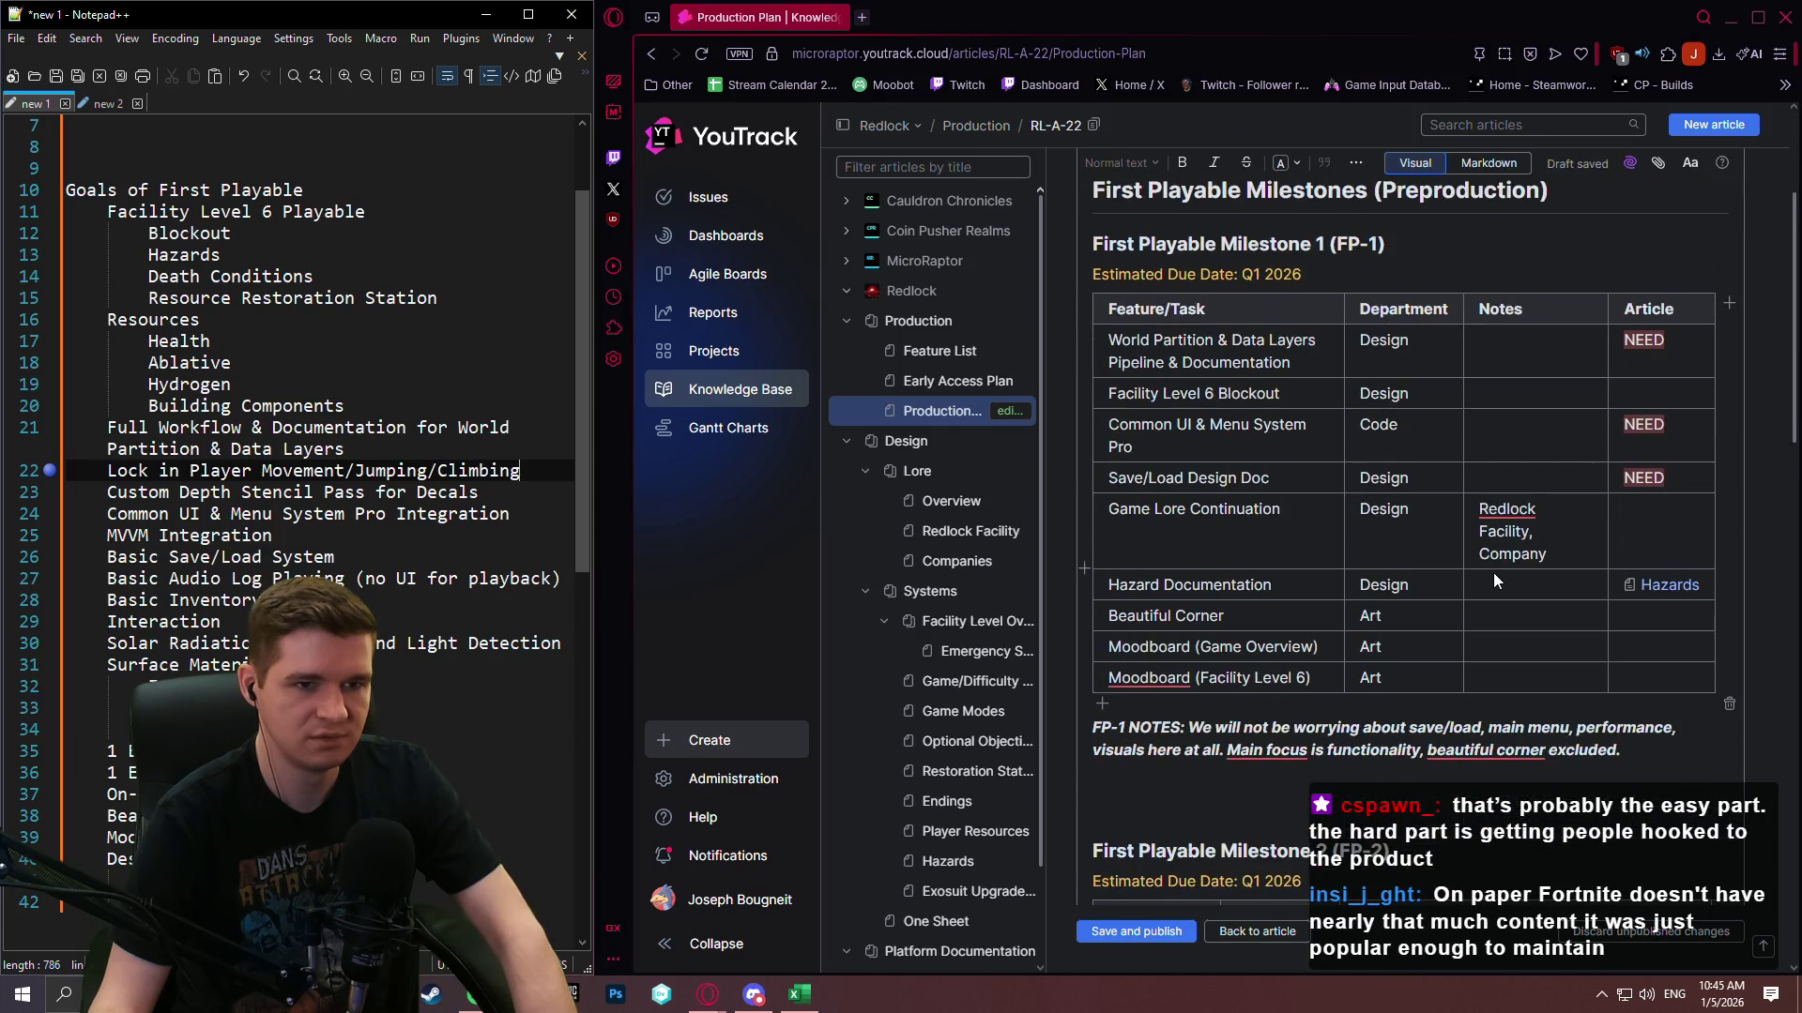
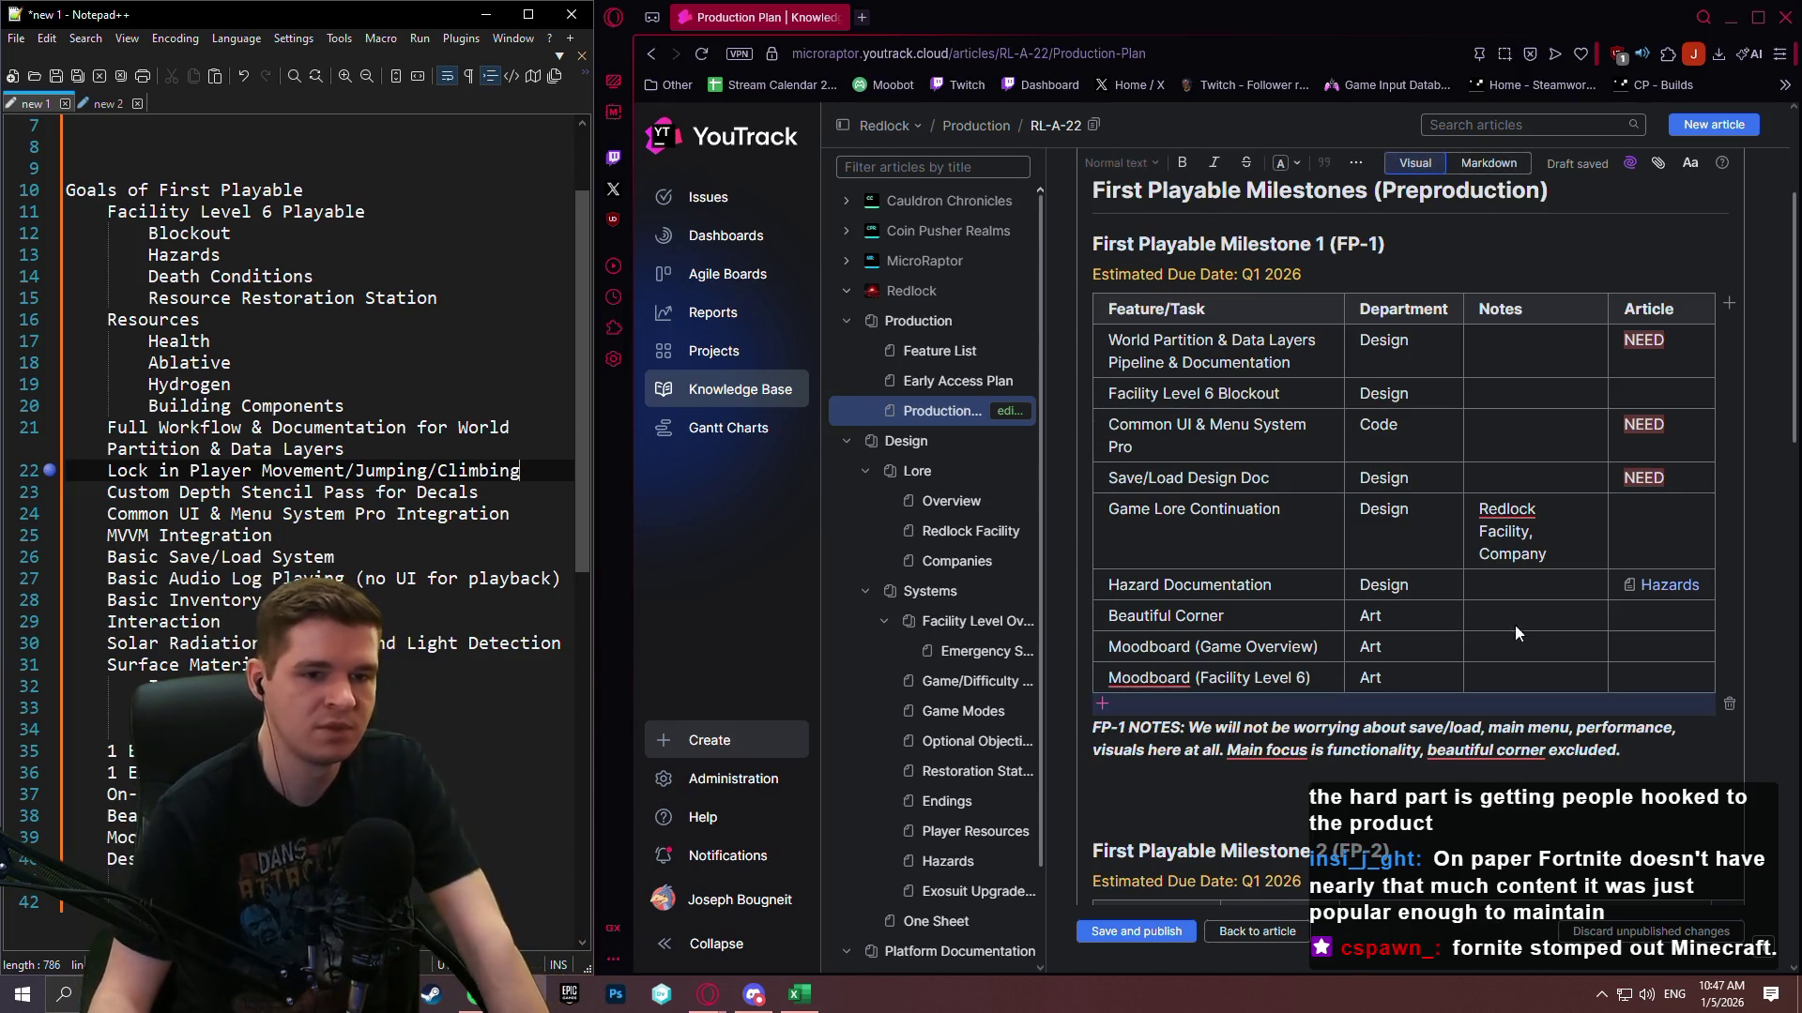
# Review the Production Plan draft and return focus to the article editor in the browser.
pyautogui.scroll(-15, 1515, 632)
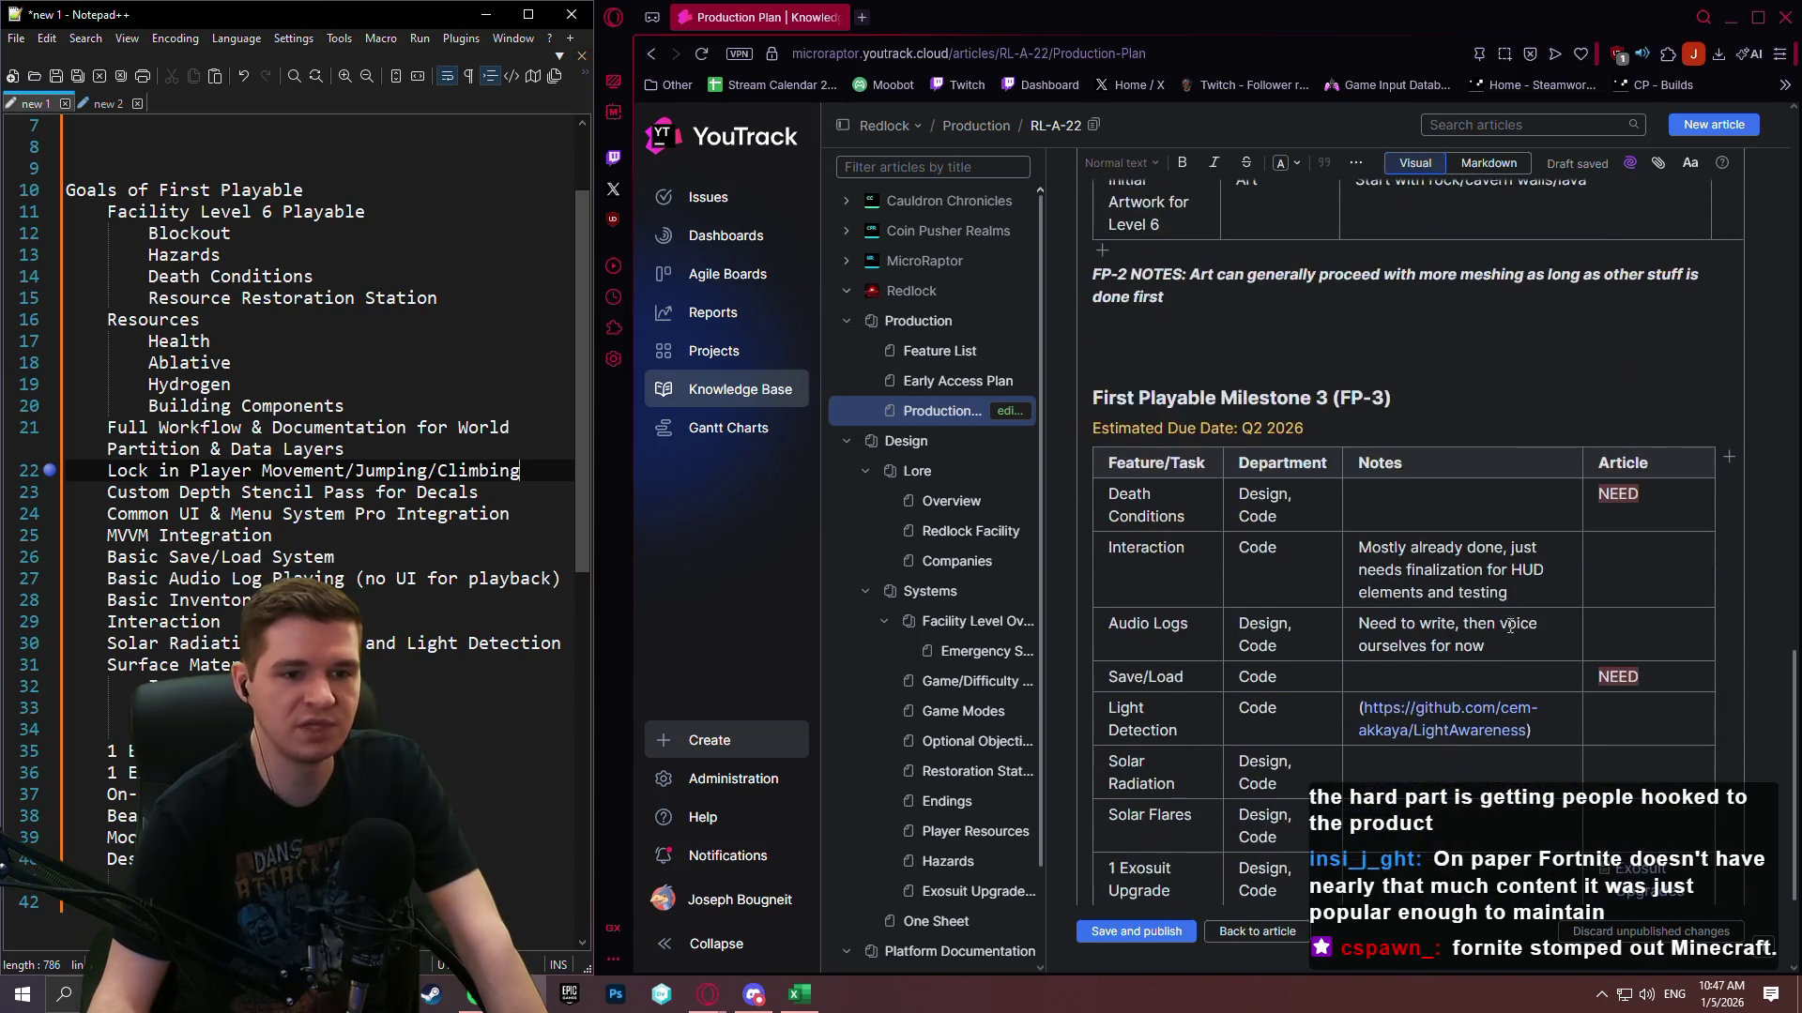
pyautogui.scroll(-2, 1481, 648)
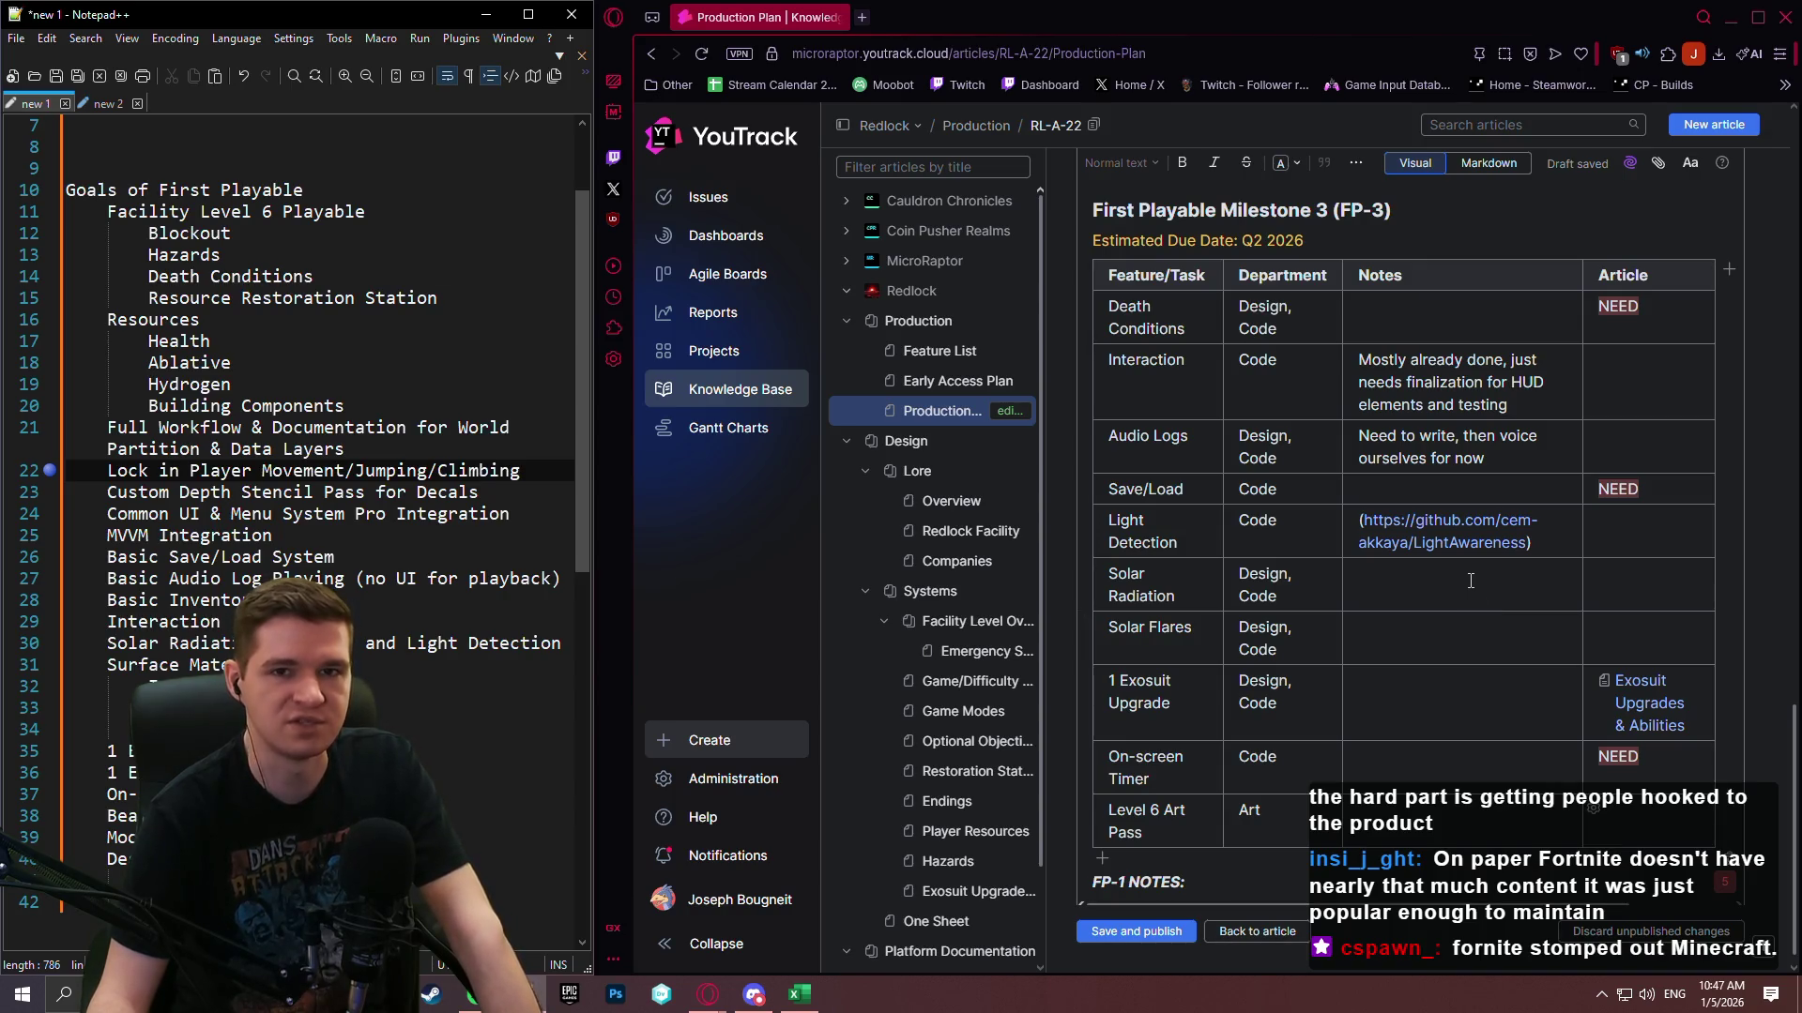
pyautogui.scroll(-1, 1499, 584)
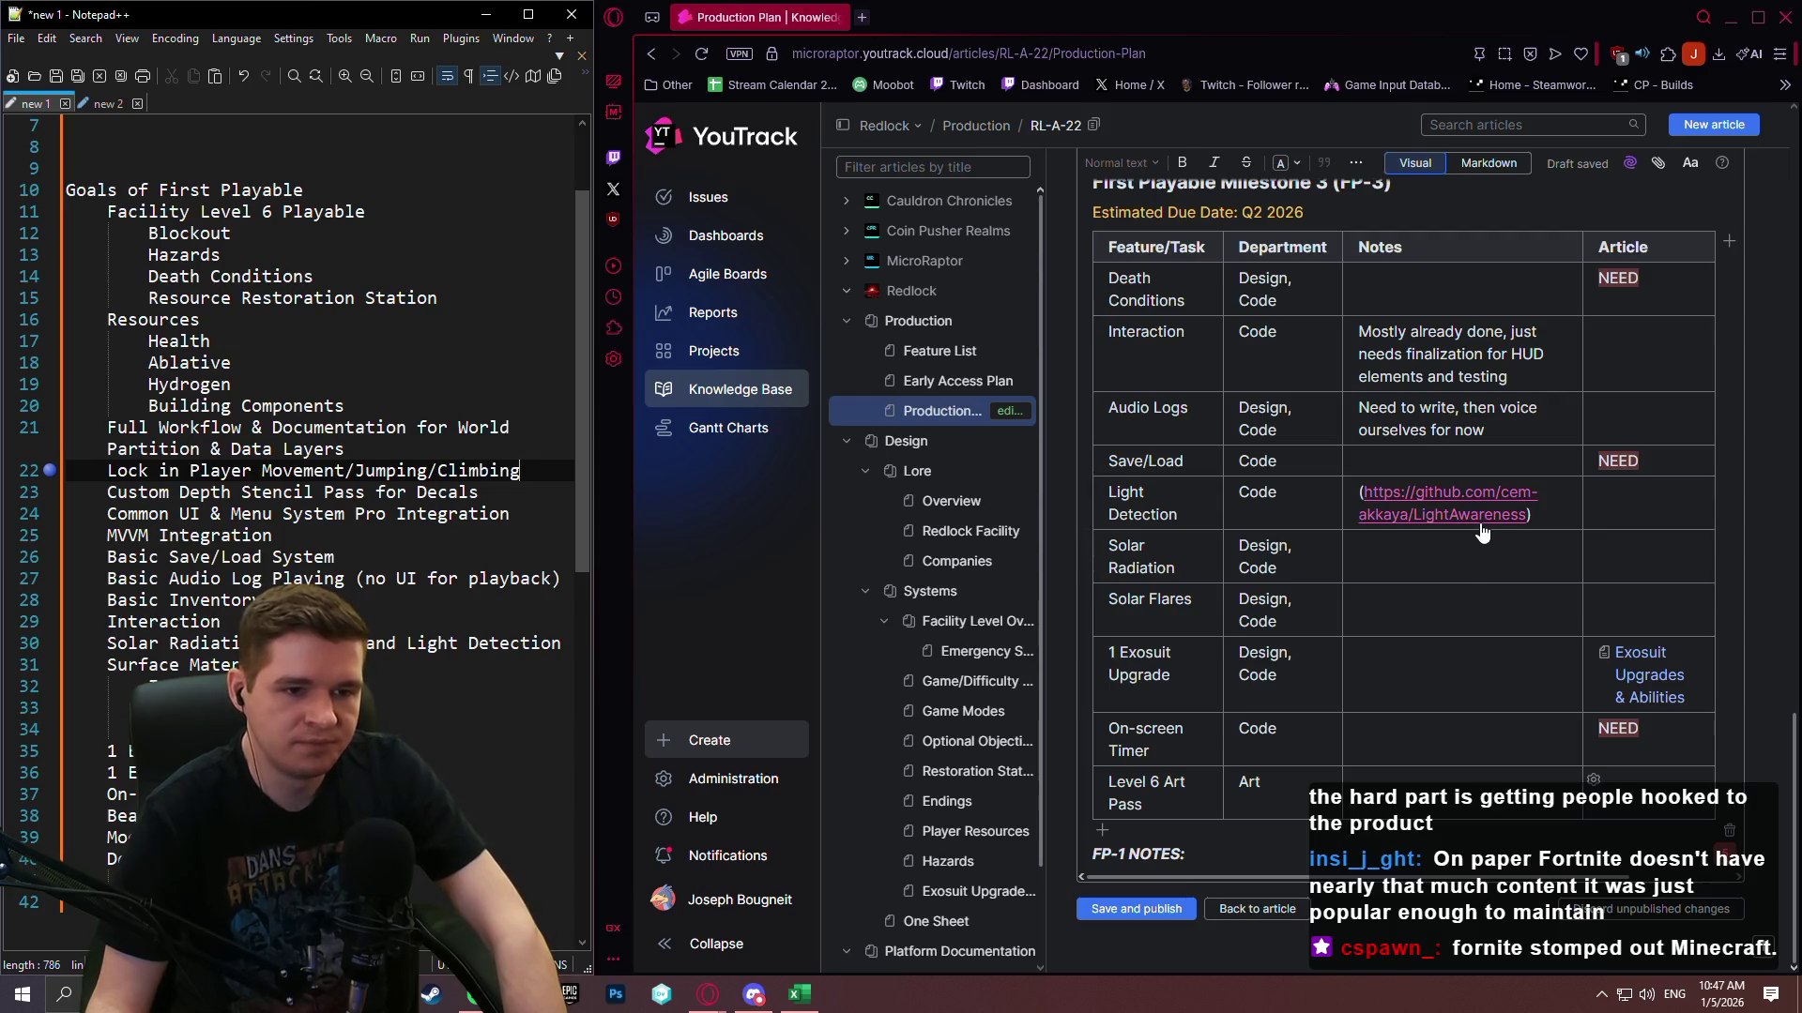
pyautogui.scroll(5, 1479, 533)
pyautogui.scroll(-5, 1481, 536)
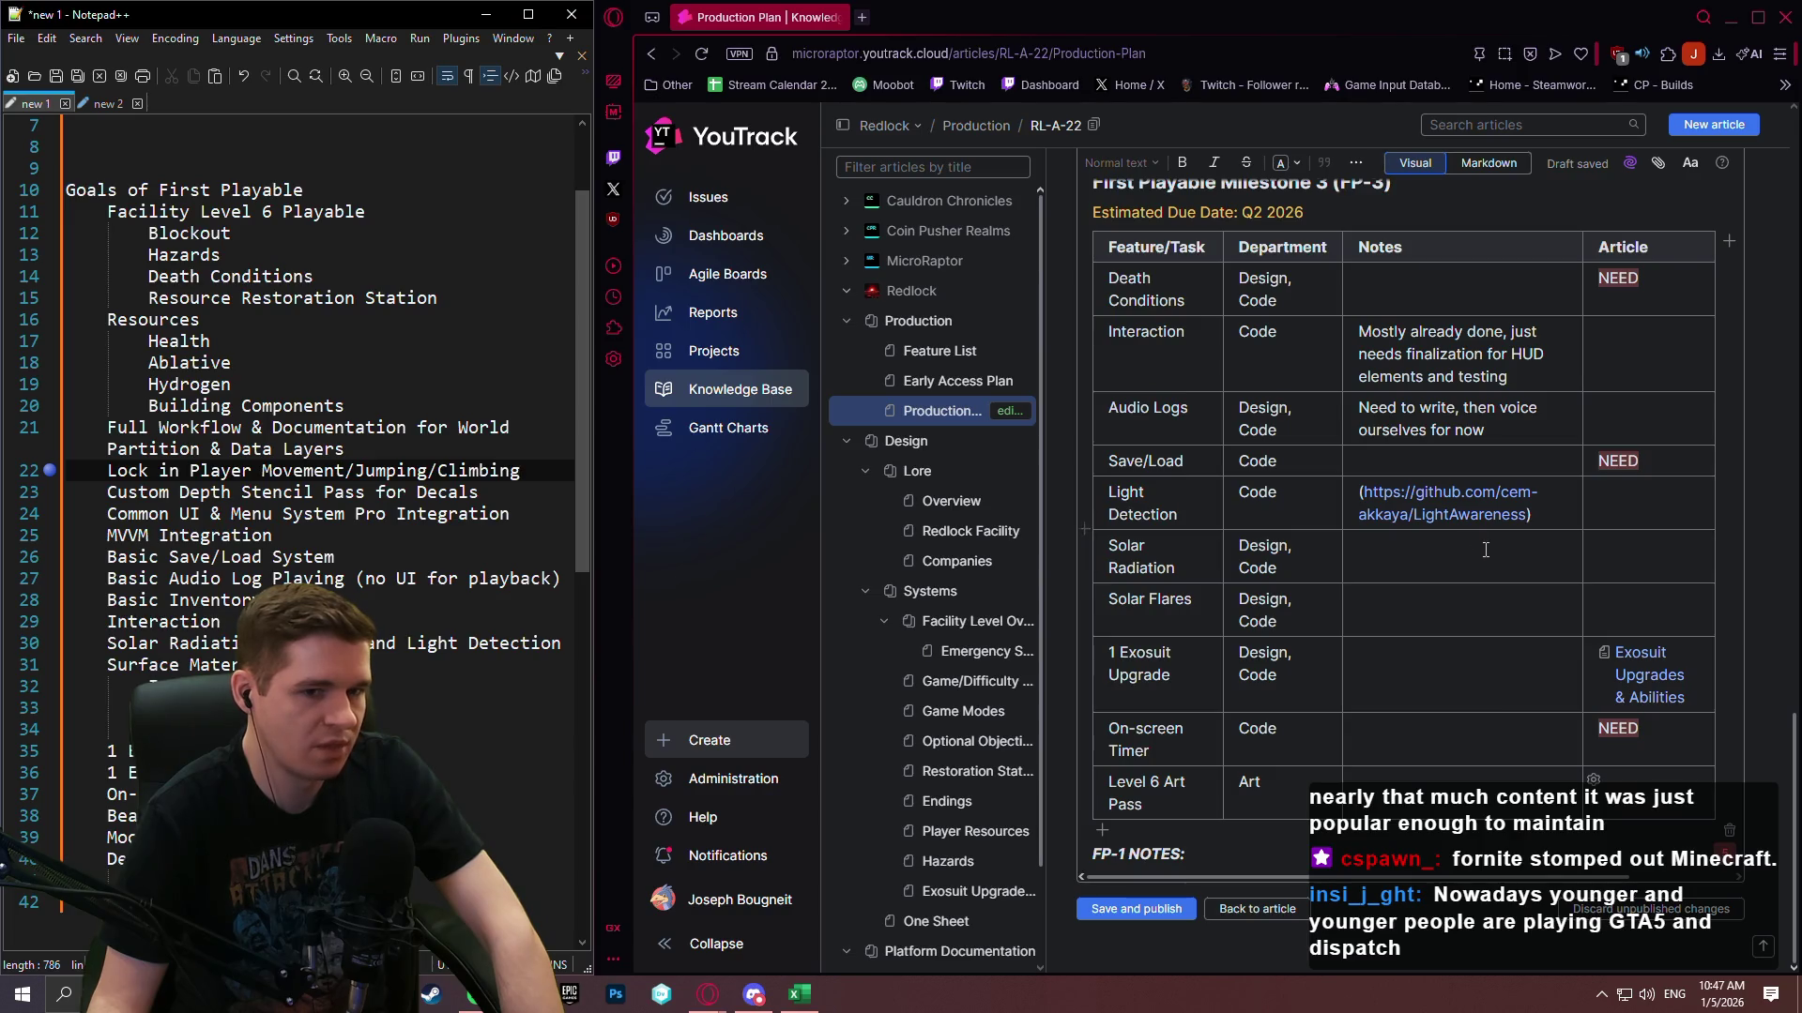
pyautogui.scroll(10, 1470, 568)
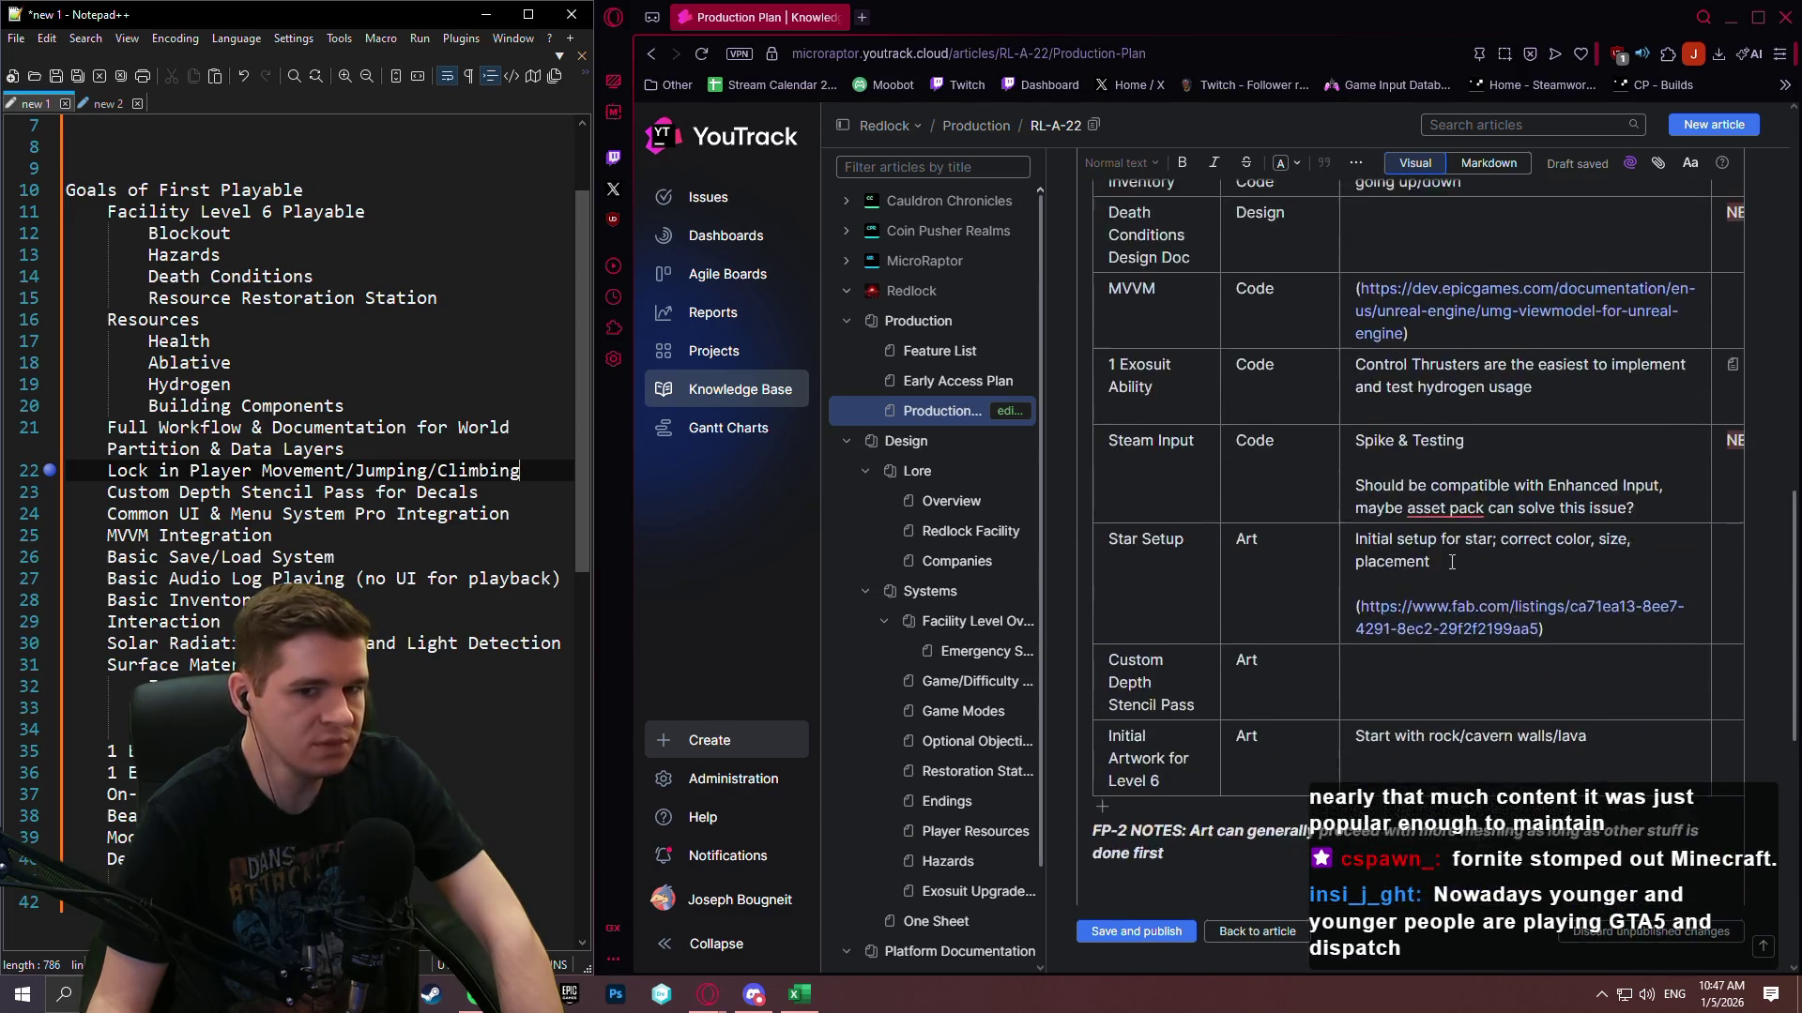
pyautogui.scroll(5, 1487, 561)
pyautogui.scroll(-10, 1460, 561)
pyautogui.scroll(-10, 1452, 588)
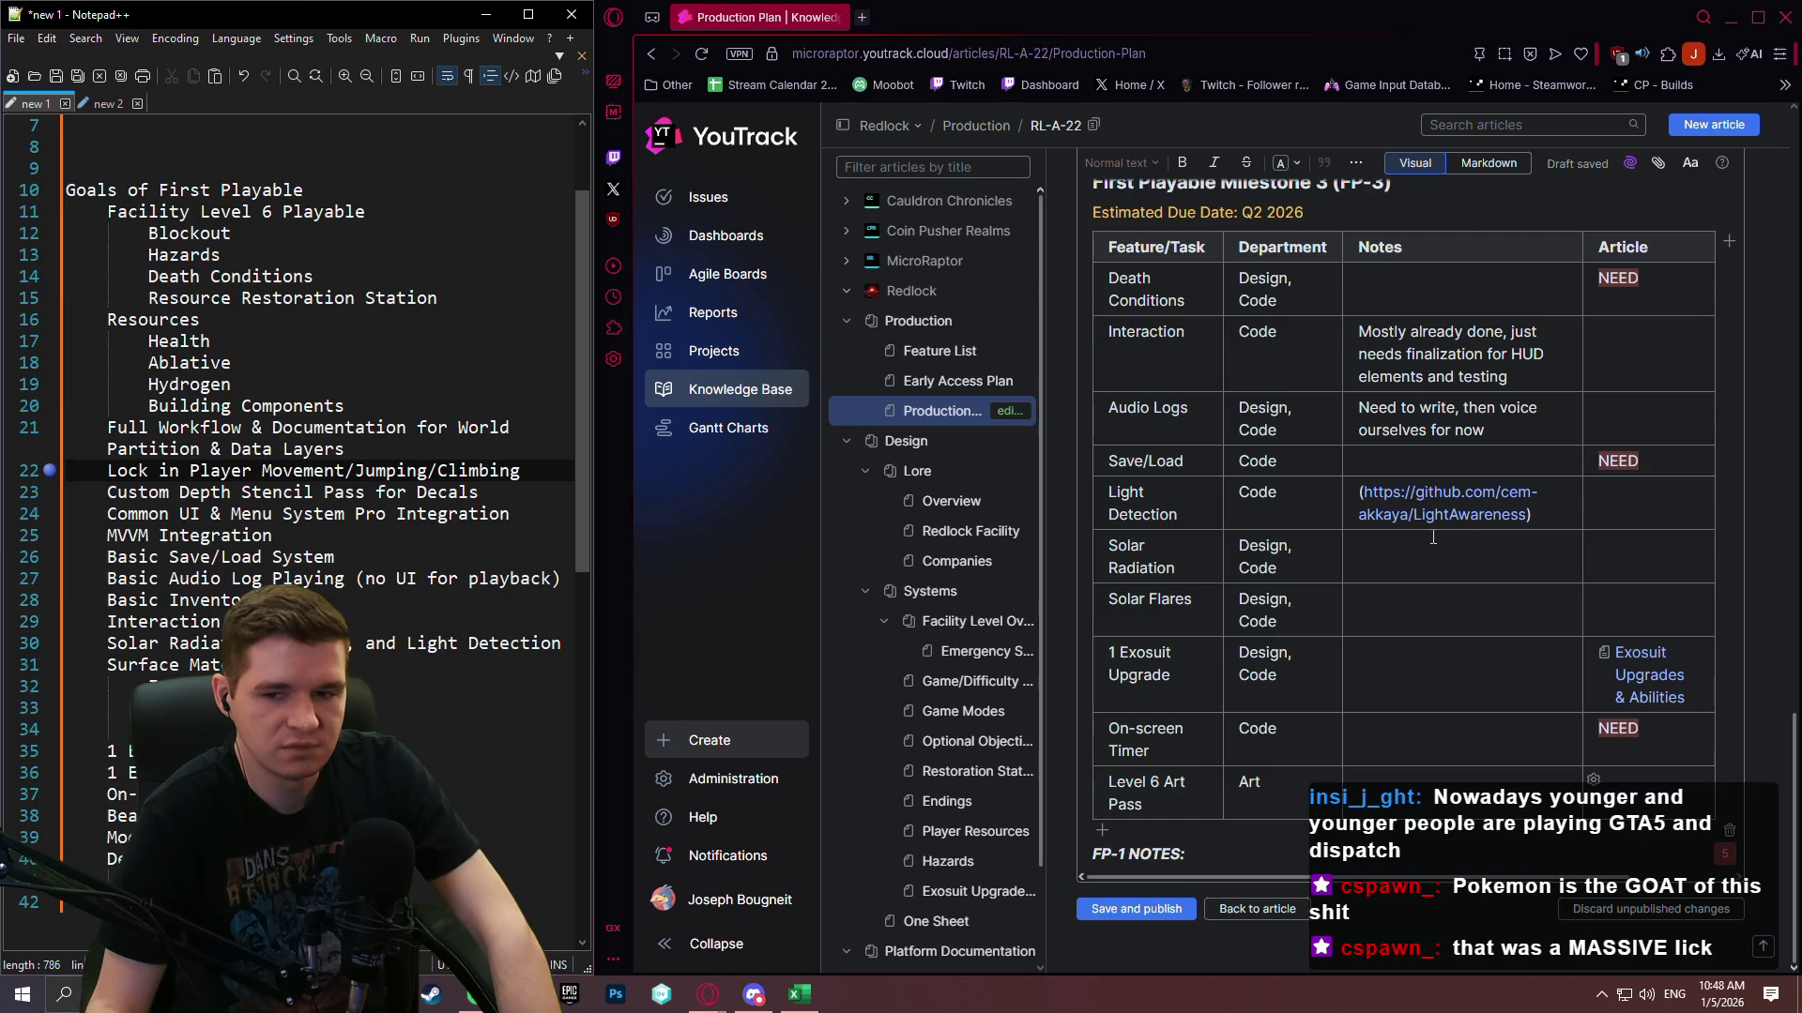
pyautogui.scroll(7, 1404, 541)
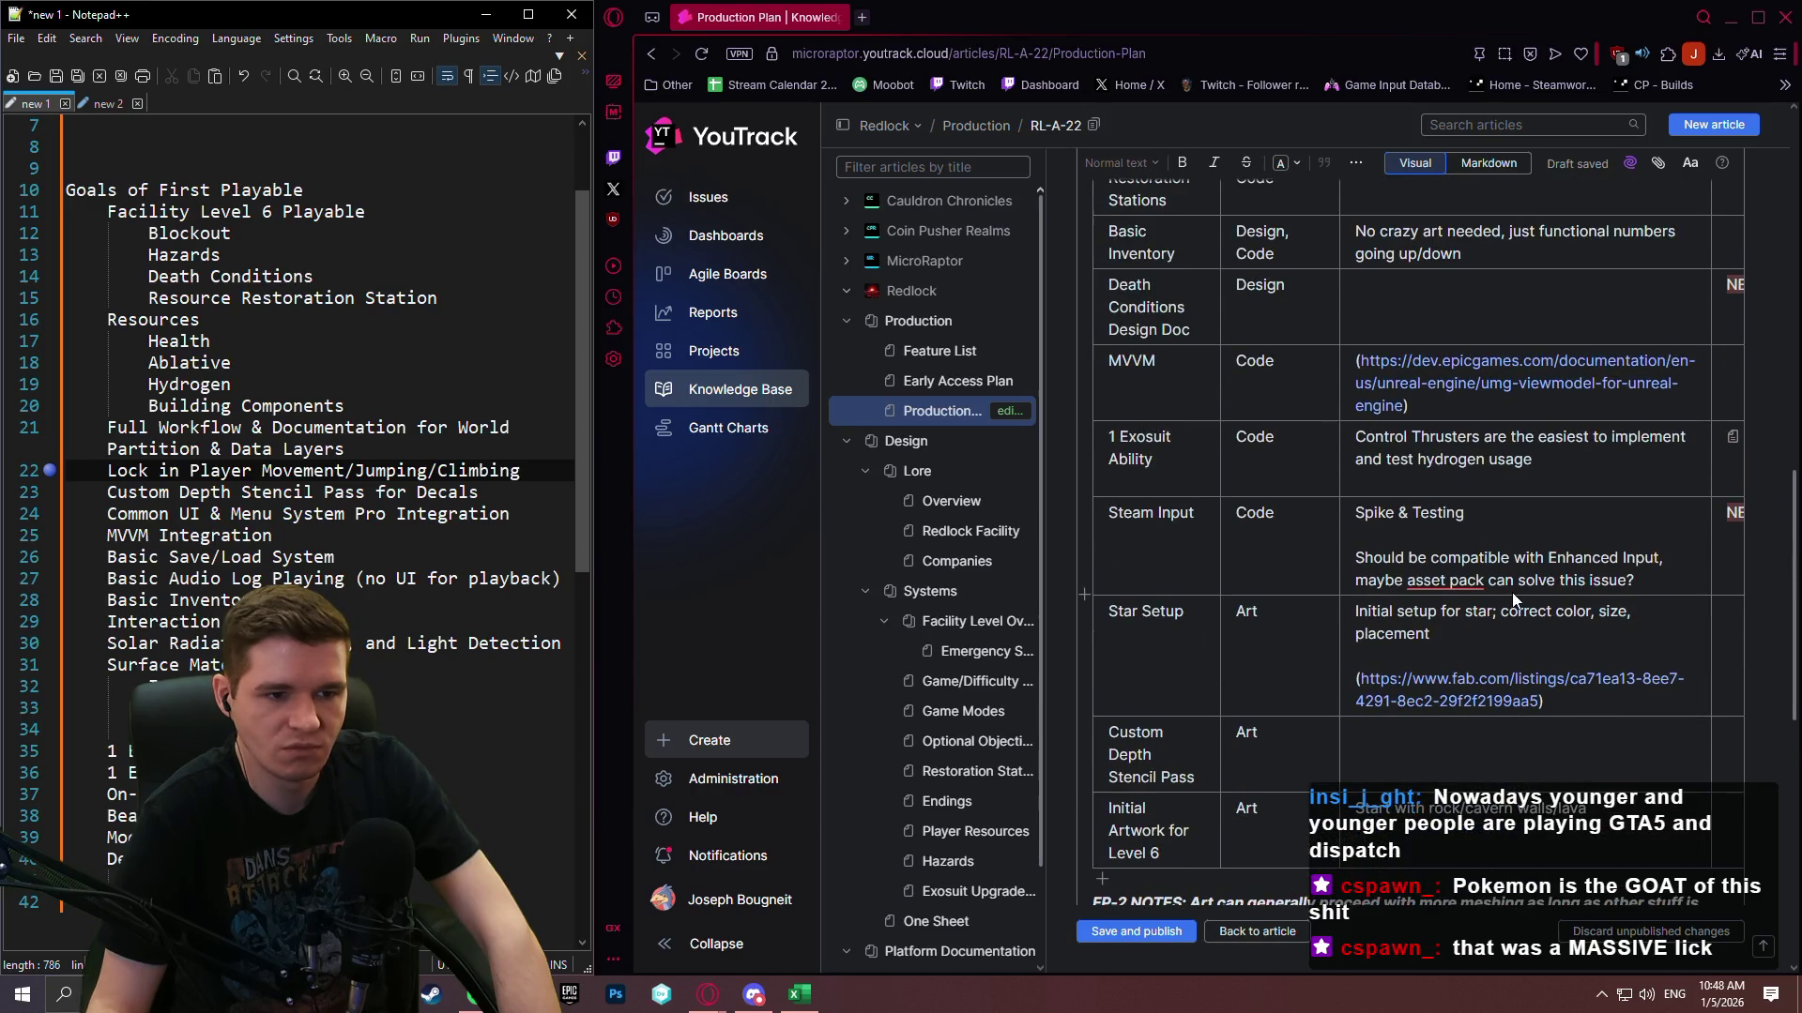
pyautogui.scroll(3, 1482, 595)
pyautogui.scroll(1, 1238, 639)
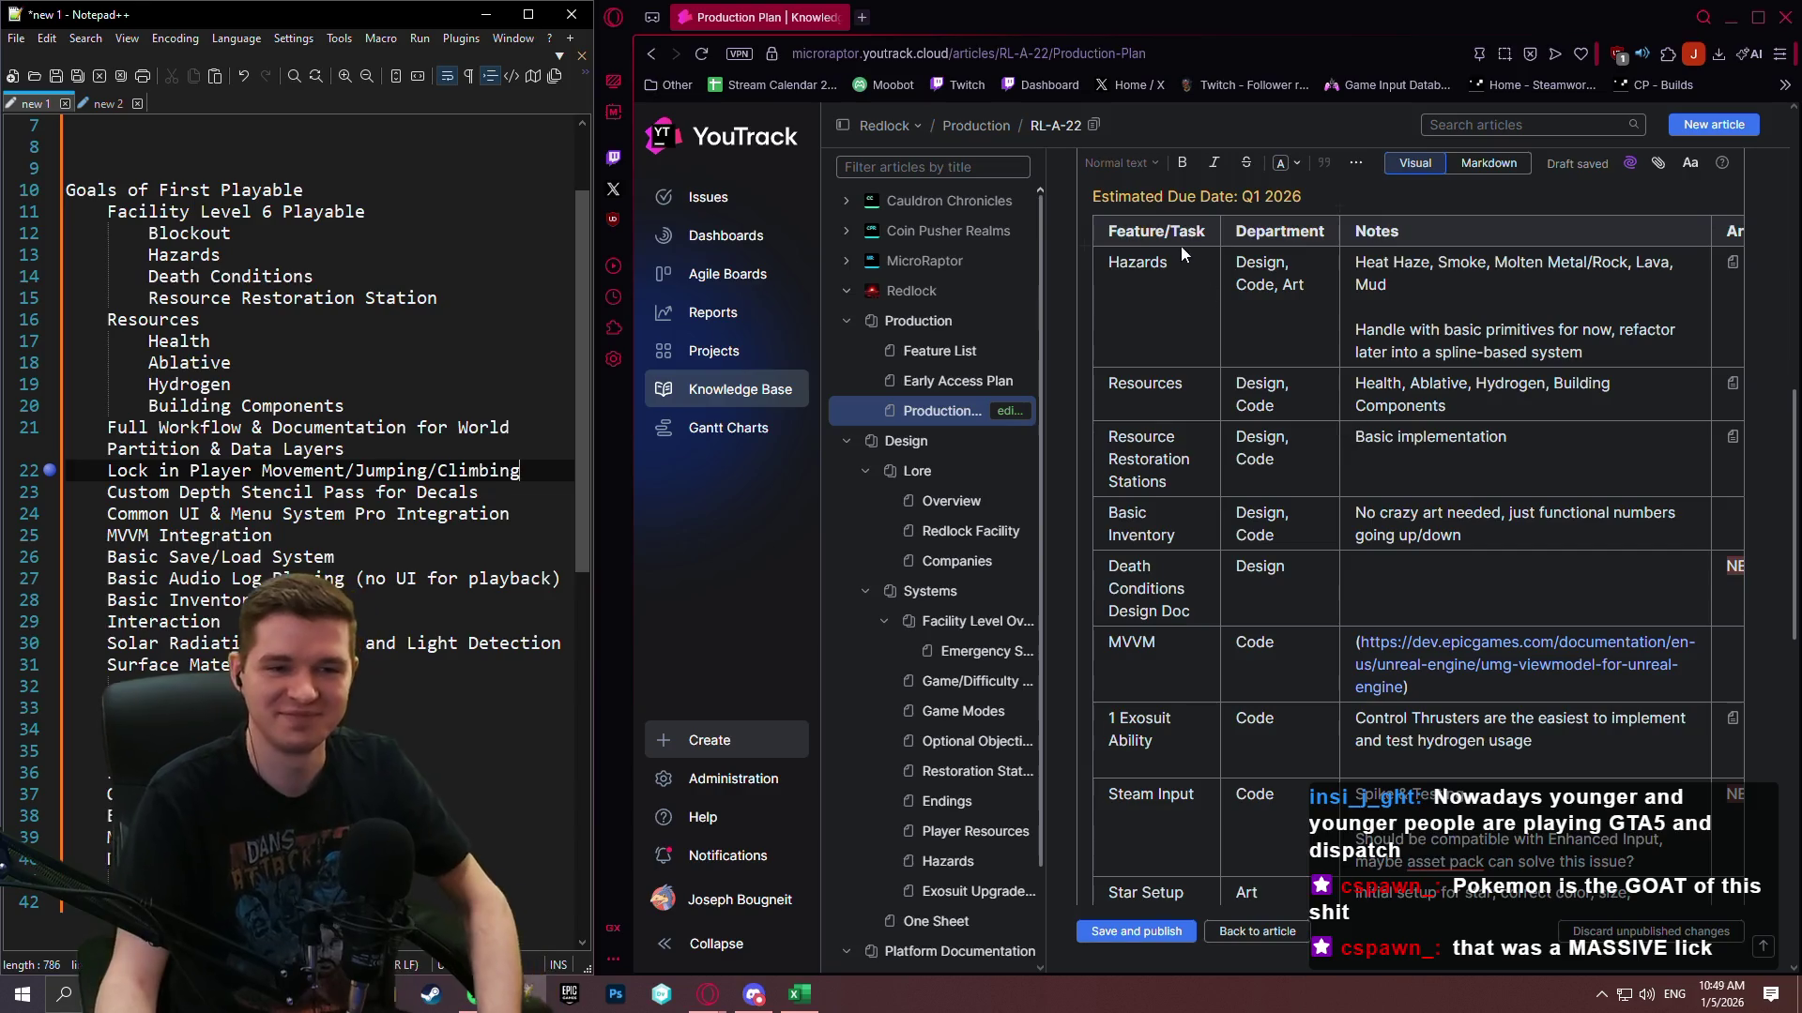
pyautogui.scroll(10, 1354, 453)
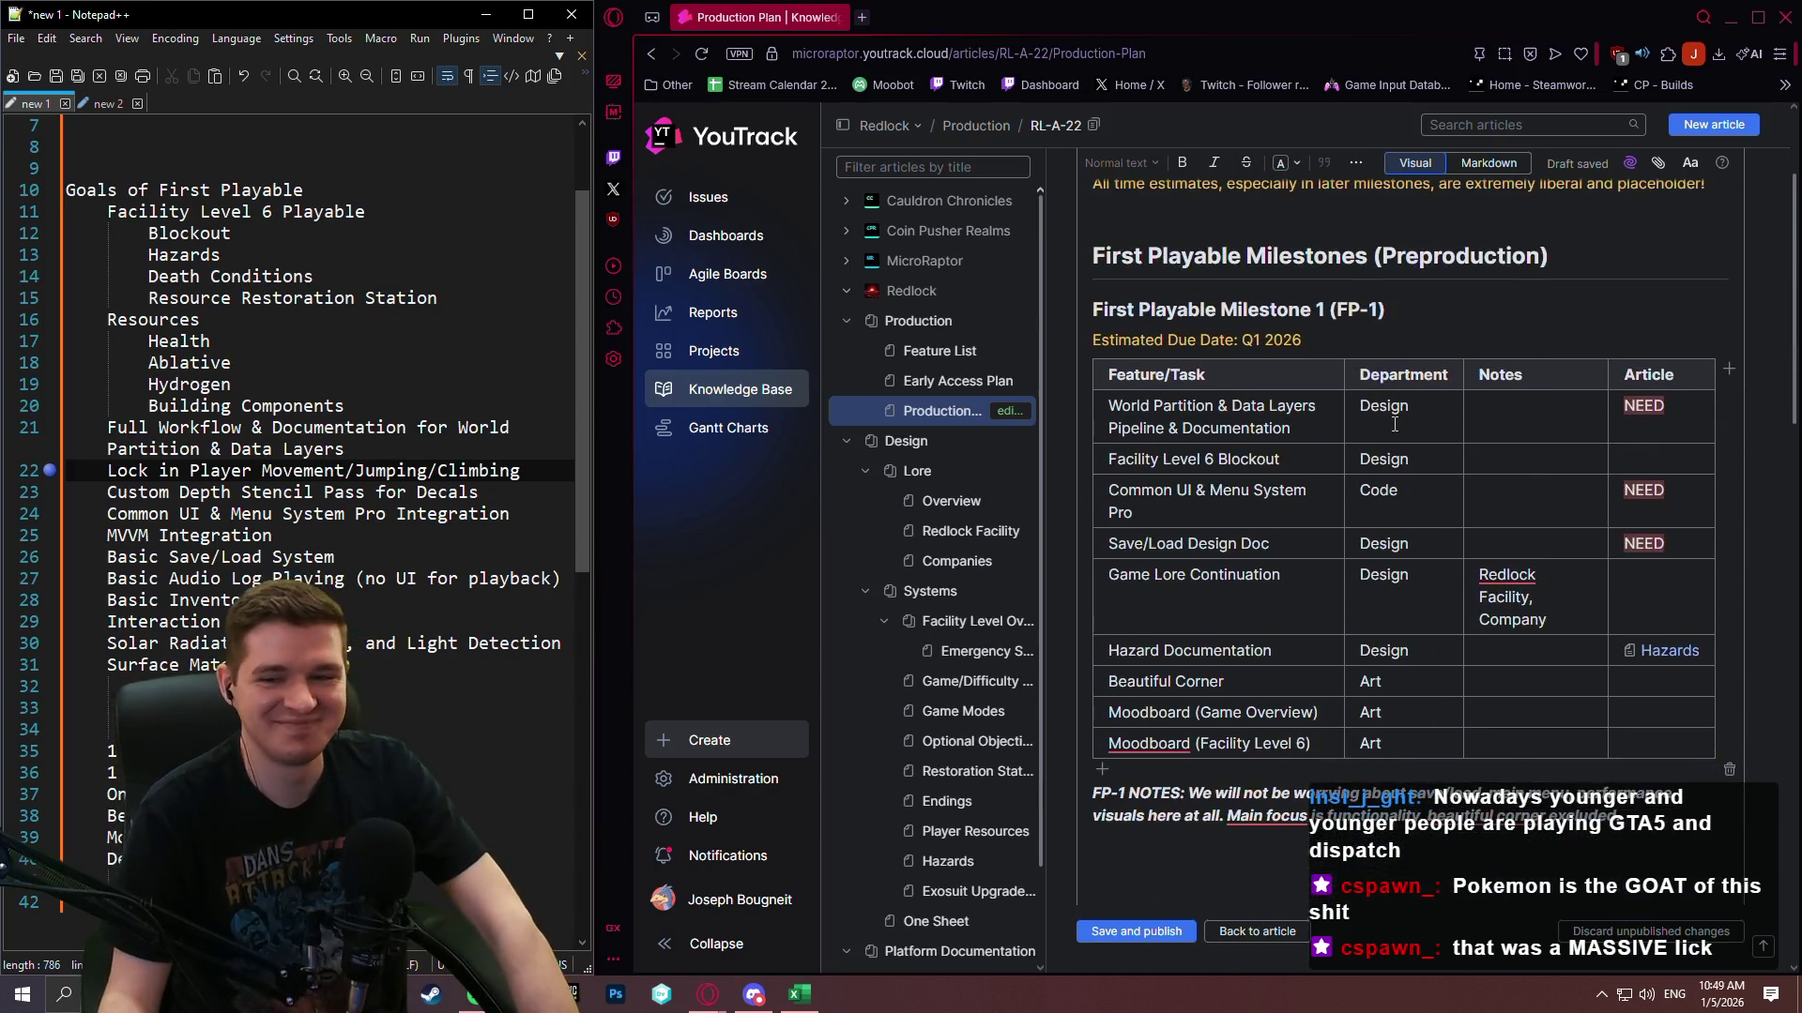
pyautogui.scroll(1, 1393, 429)
pyautogui.scroll(-8, 1398, 441)
pyautogui.scroll(6, 1405, 448)
pyautogui.scroll(4, 1405, 448)
pyautogui.scroll(-4, 1399, 432)
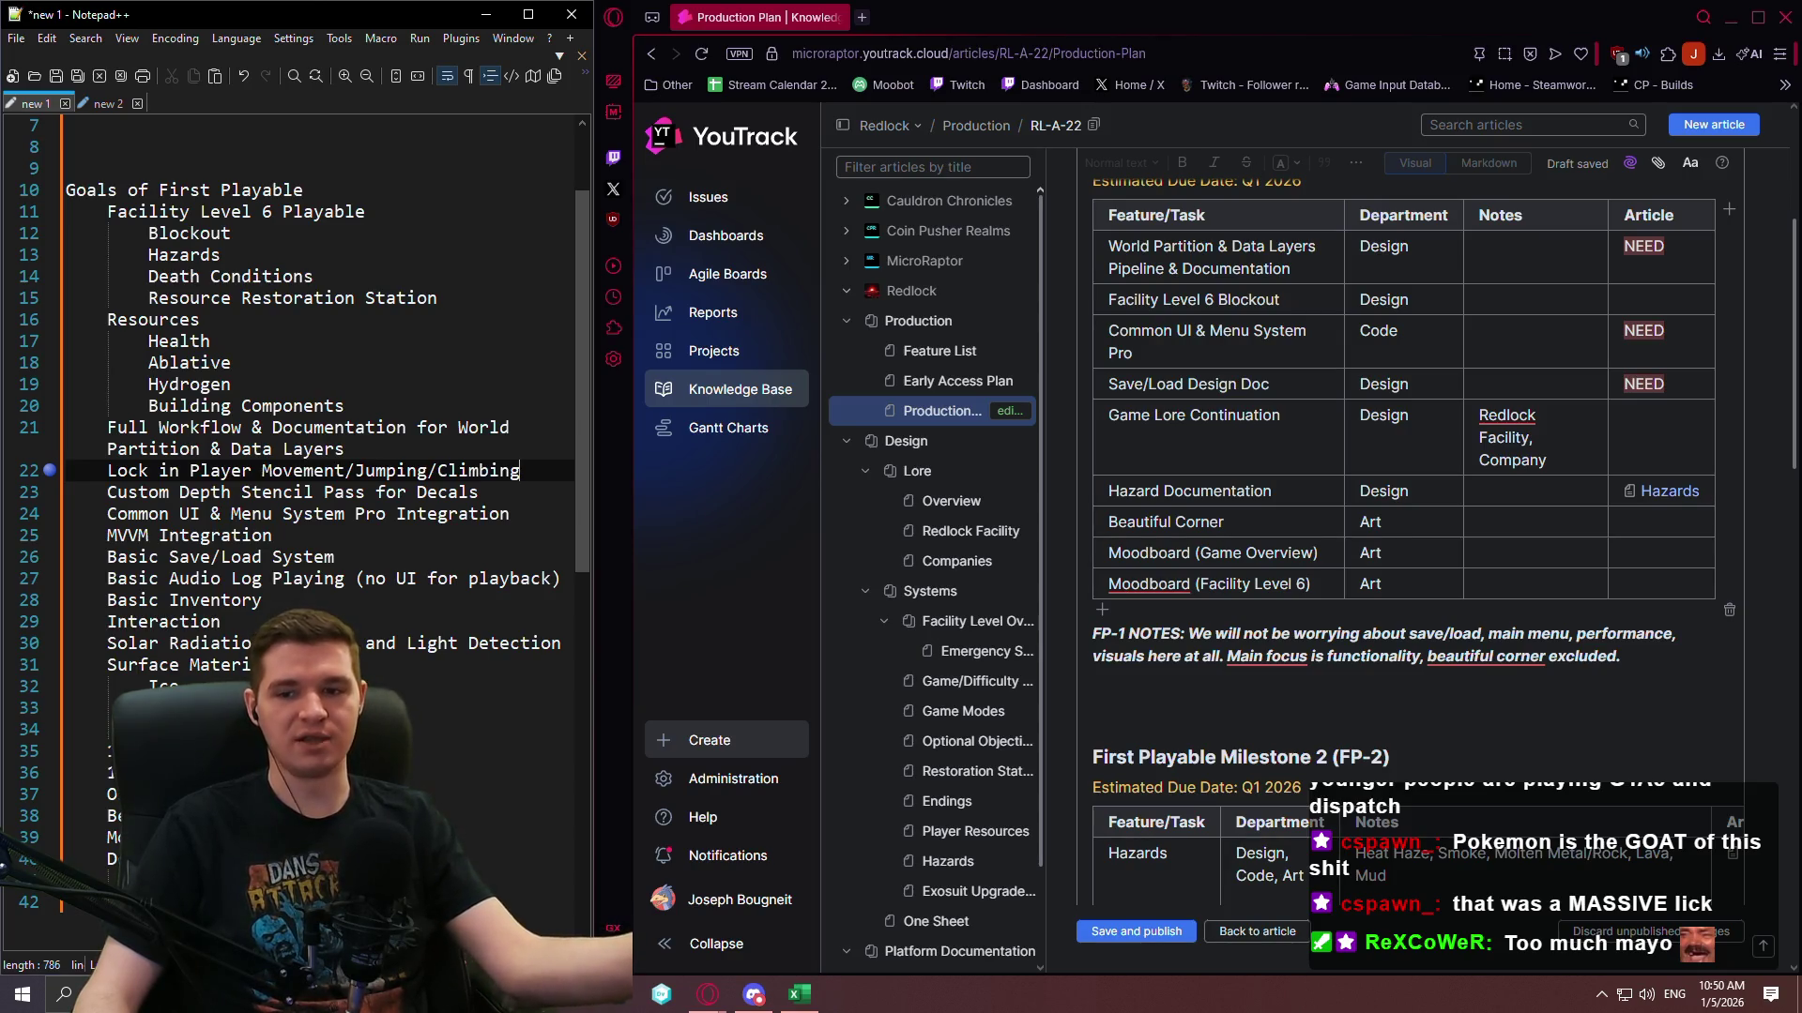
pyautogui.click(1265, 694)
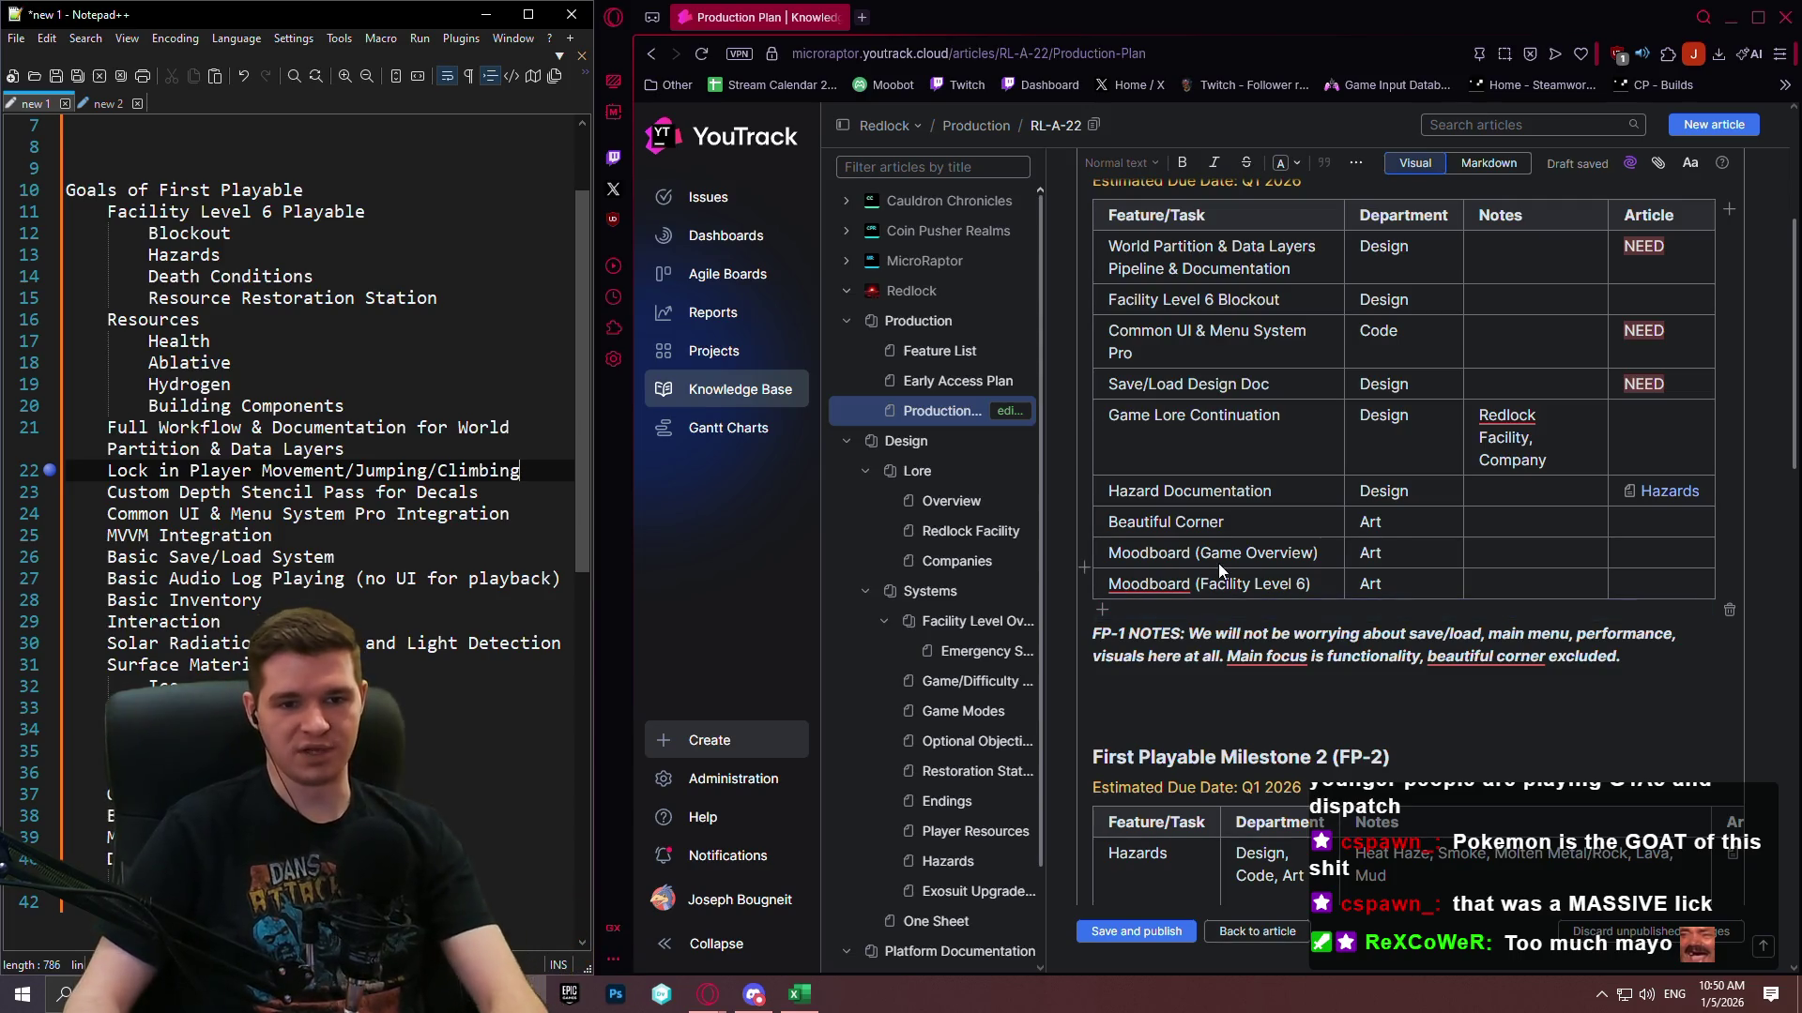
pyautogui.click(924, 6)
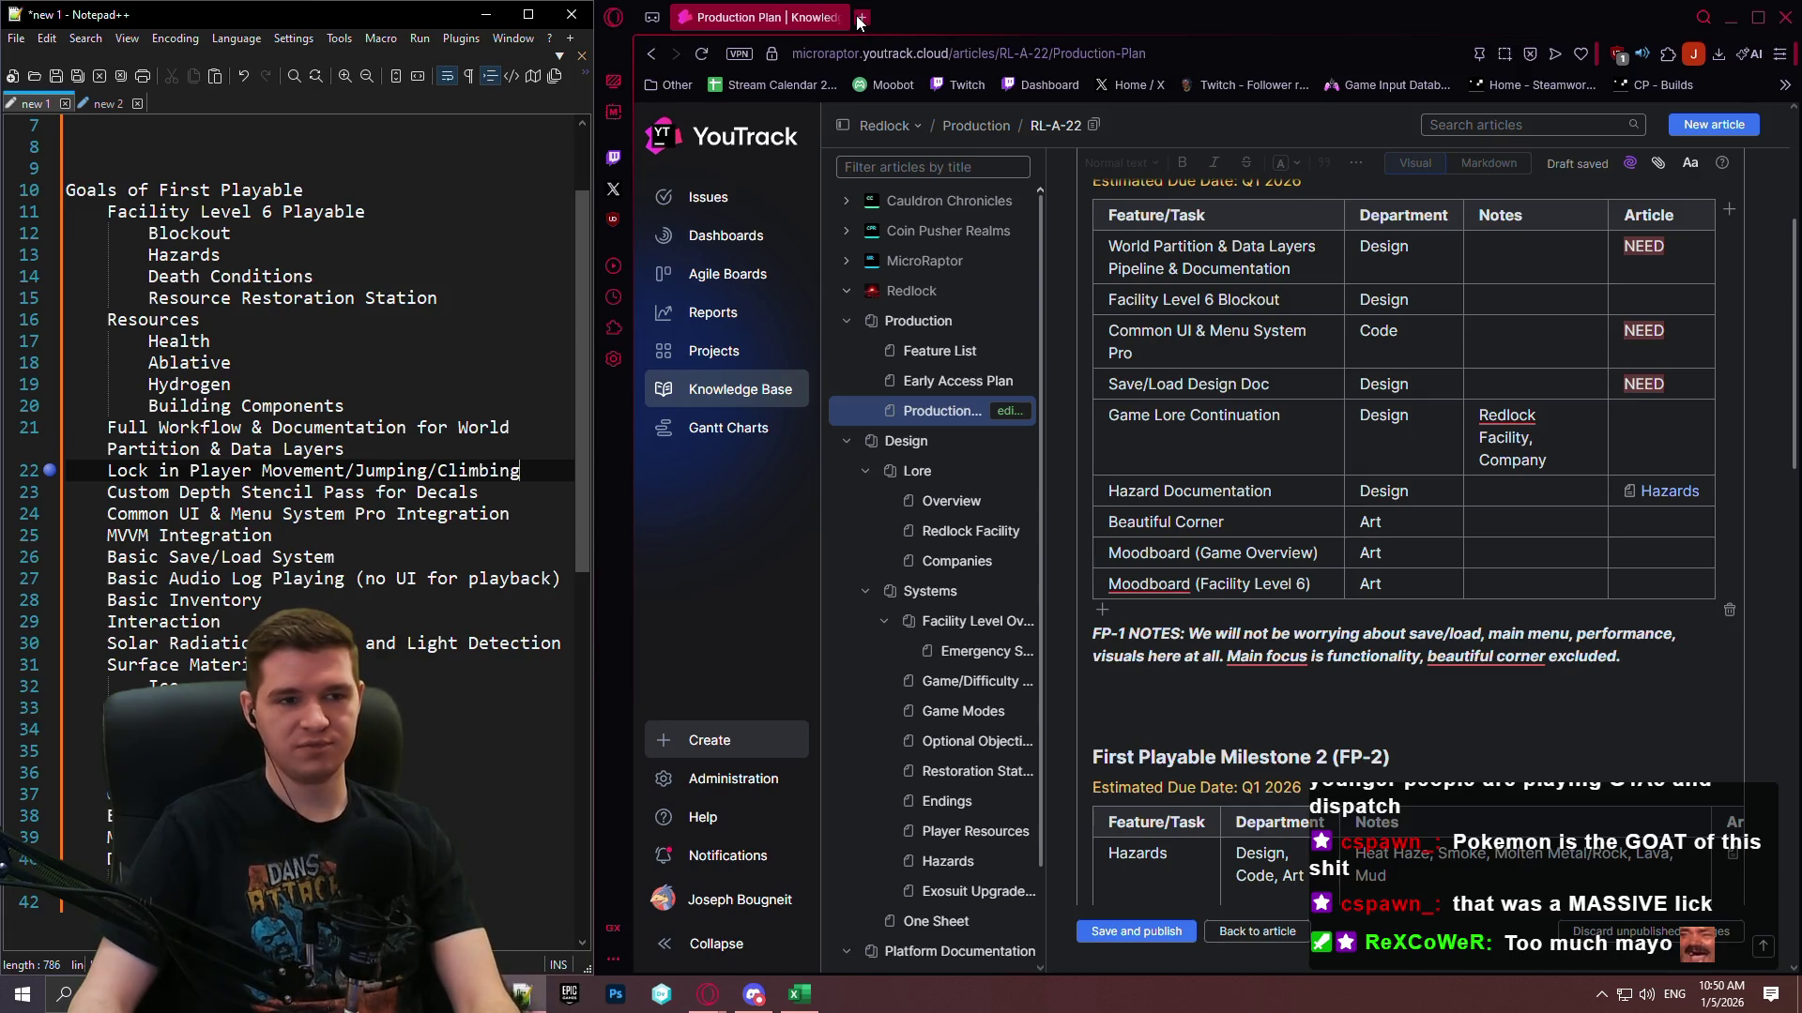
pyautogui.click(1254, 462)
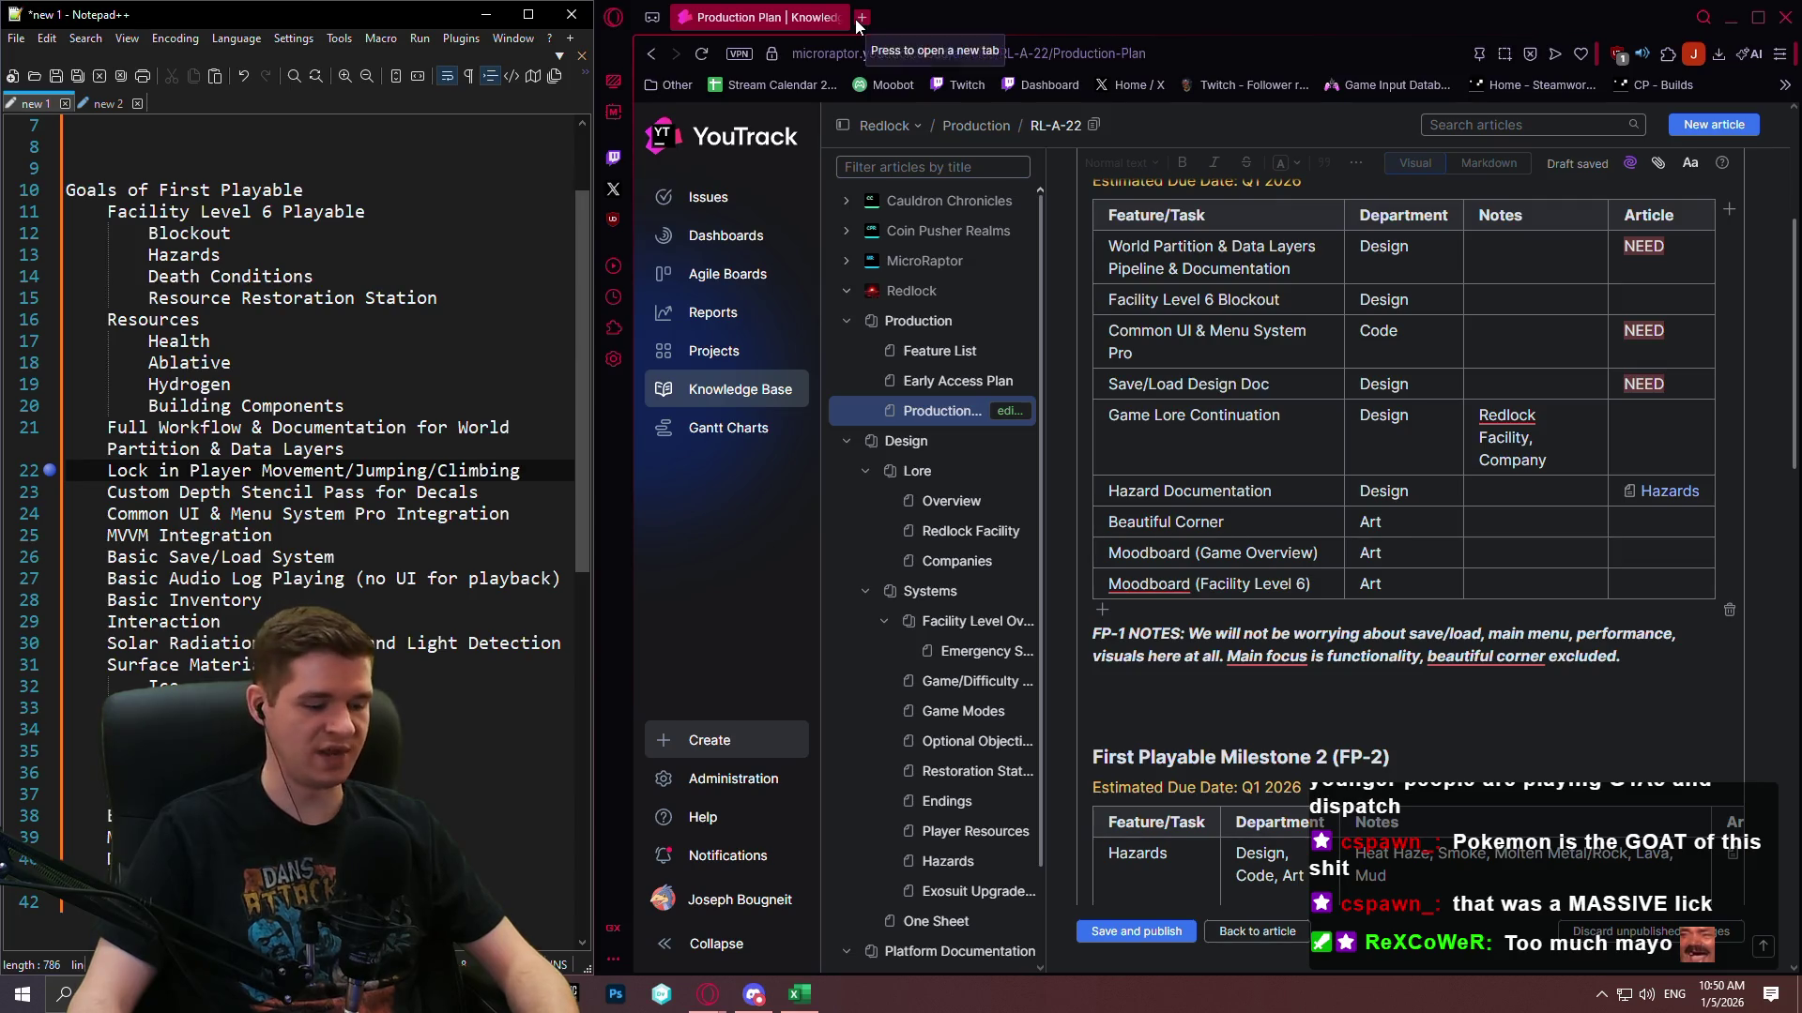
pyautogui.click(906, 30)
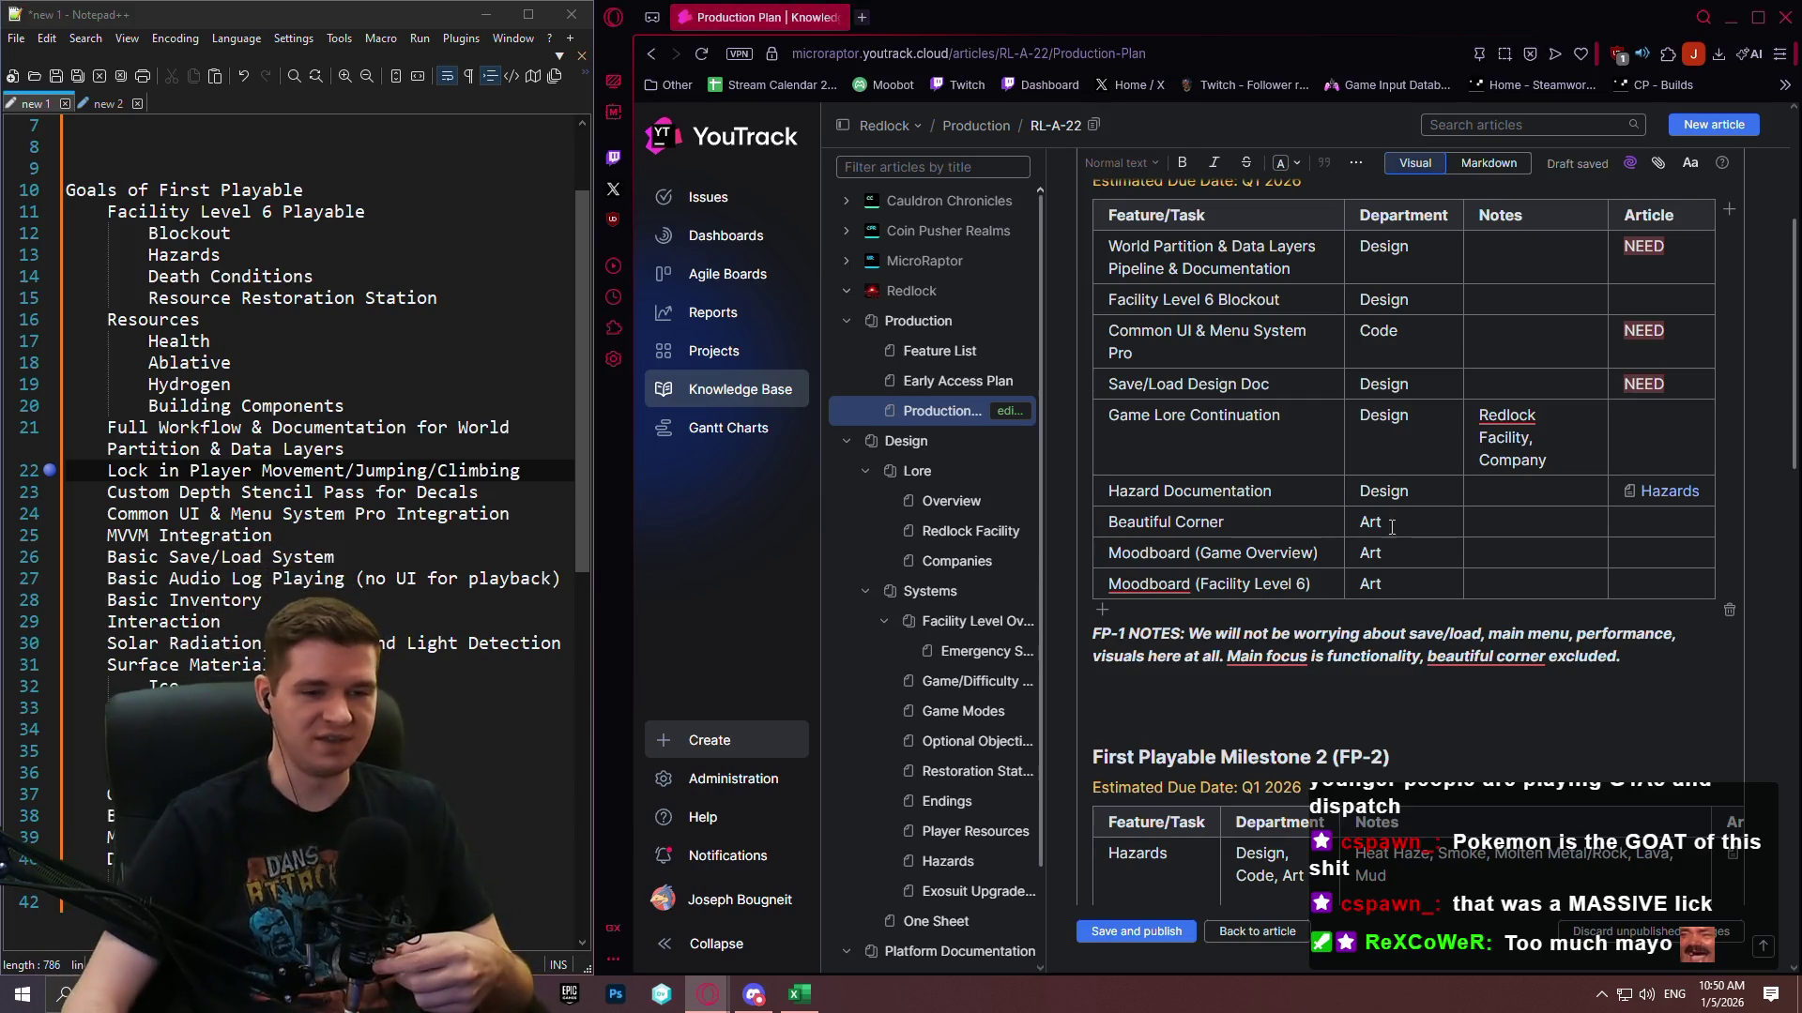
# Check the Solar Flares notes cell and publish the Production Plan article.
pyautogui.scroll(-15, 1220, 549)
pyautogui.scroll(-5, 1220, 476)
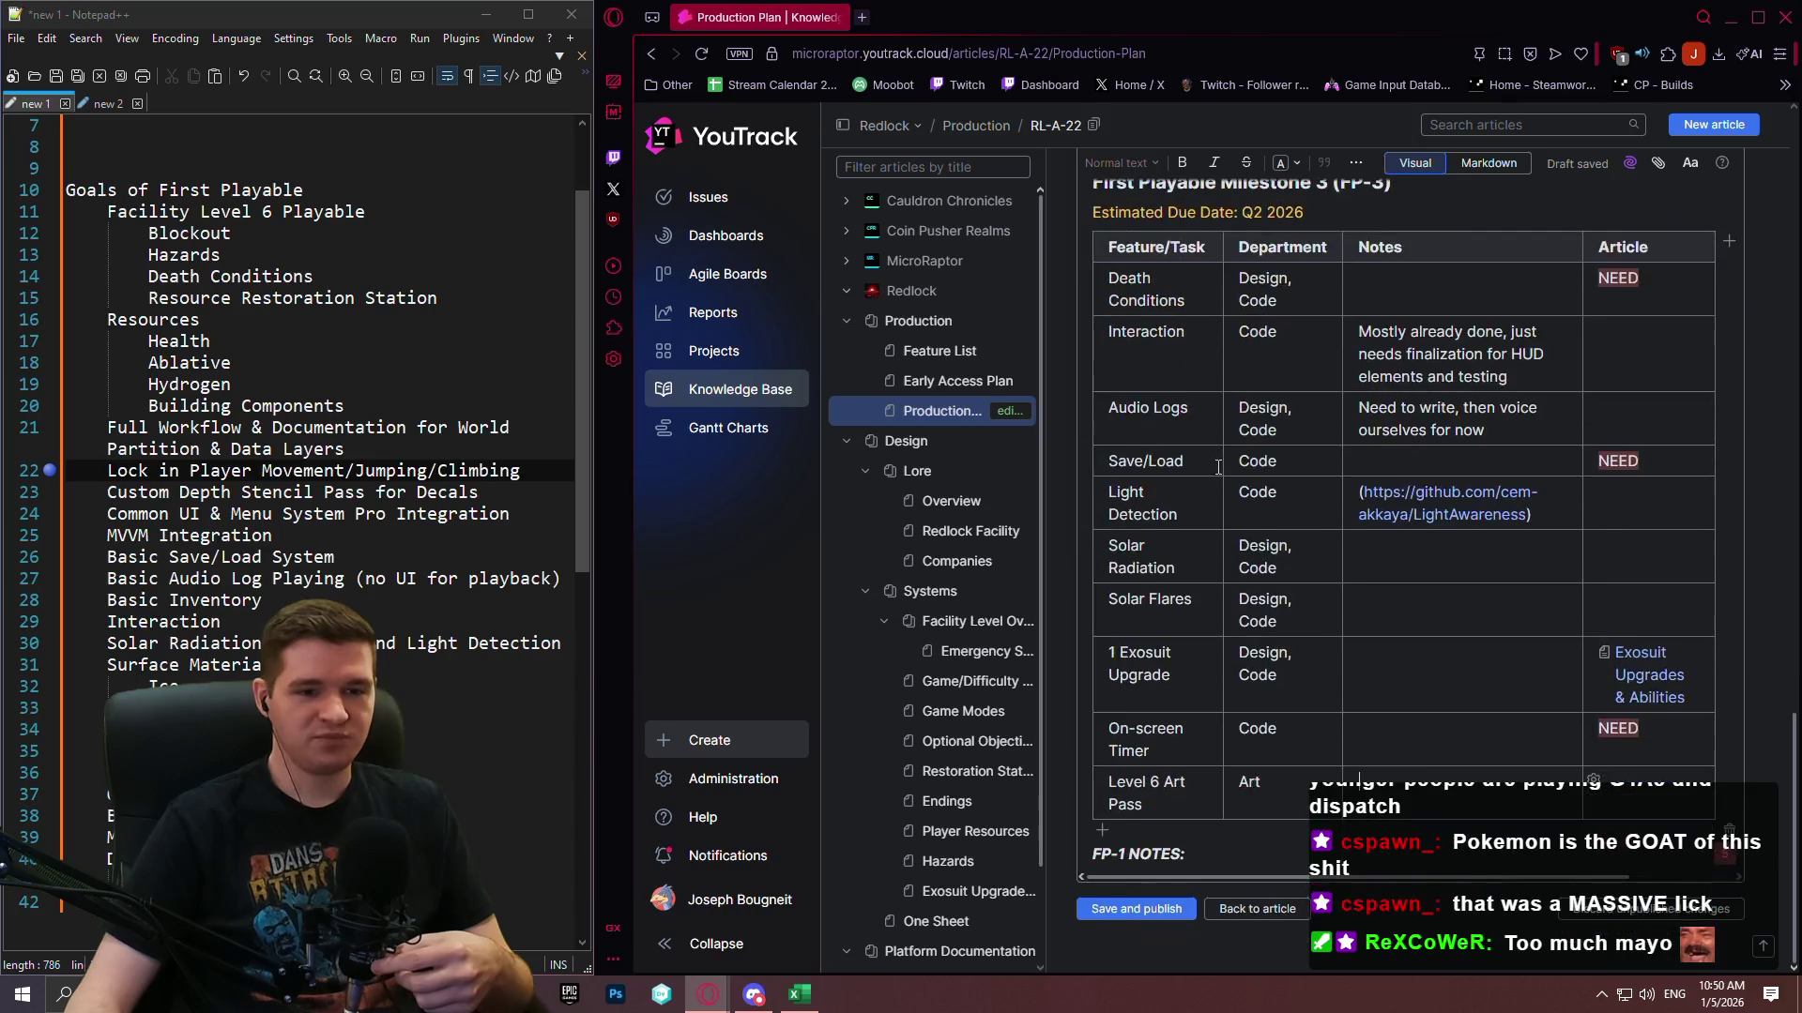
pyautogui.scroll(5, 1308, 474)
pyautogui.scroll(-5, 1248, 337)
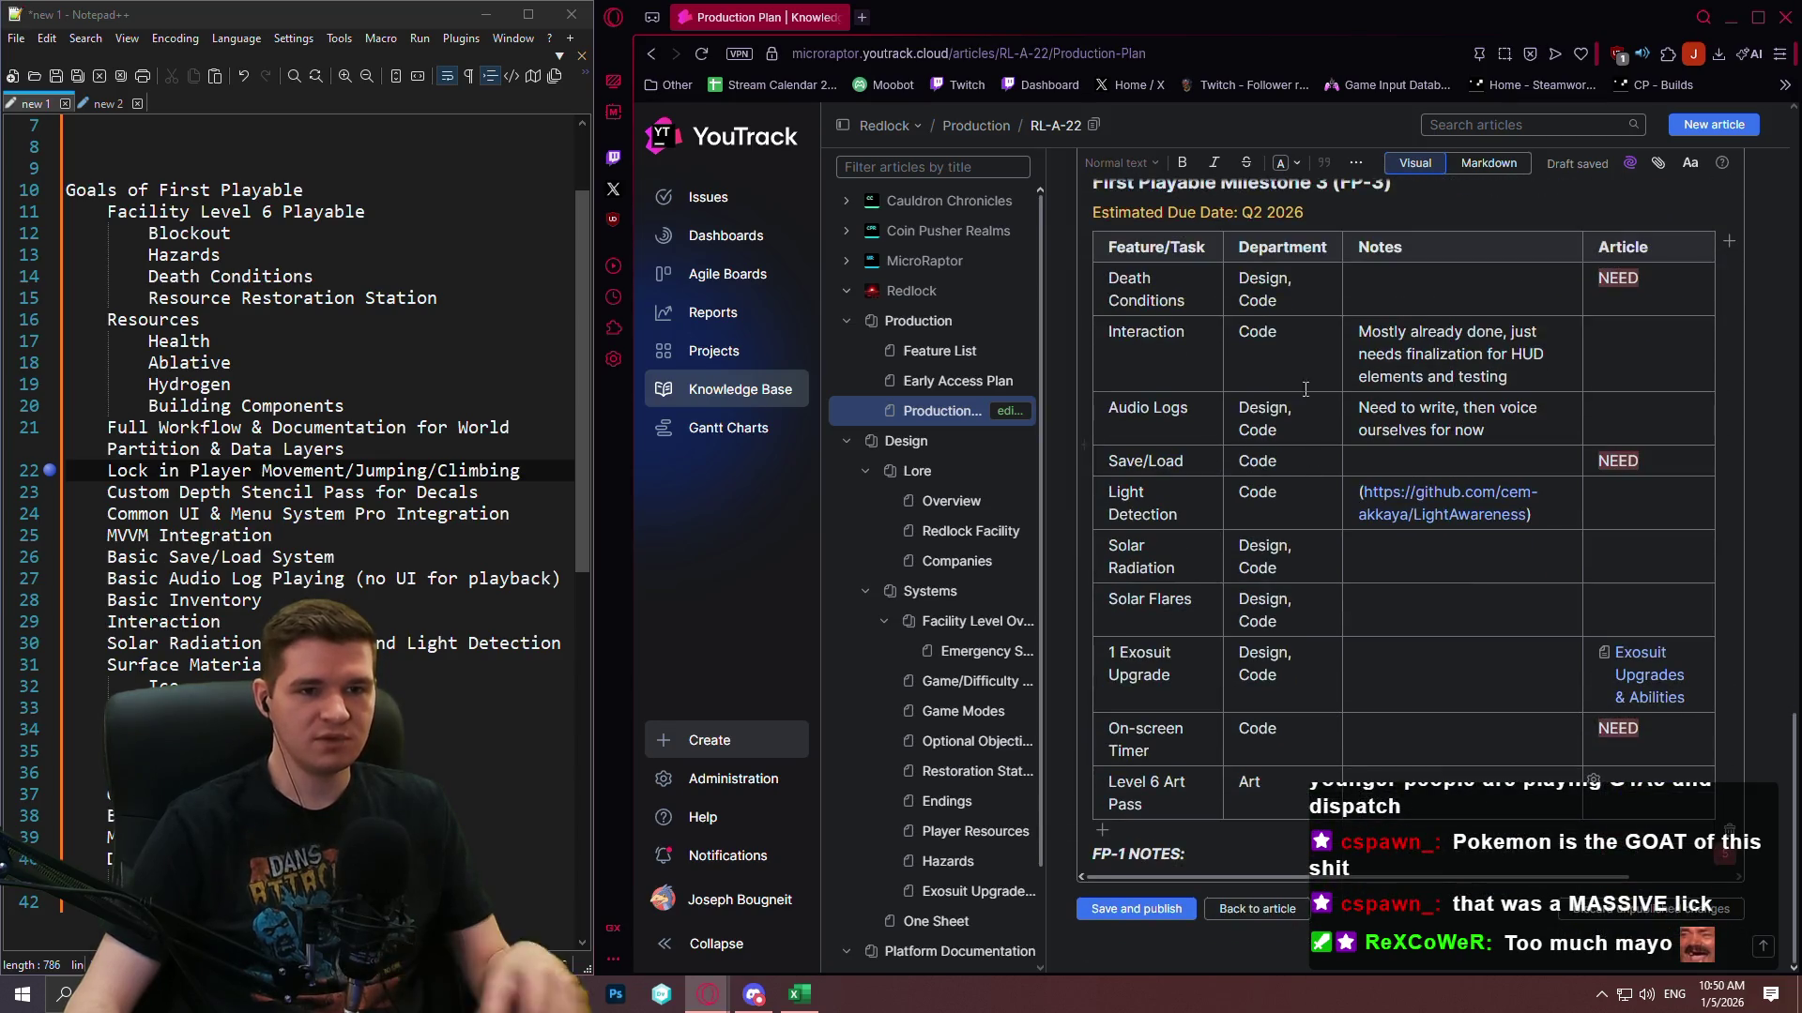
pyautogui.scroll(3, 1540, 408)
pyautogui.scroll(-3, 1539, 408)
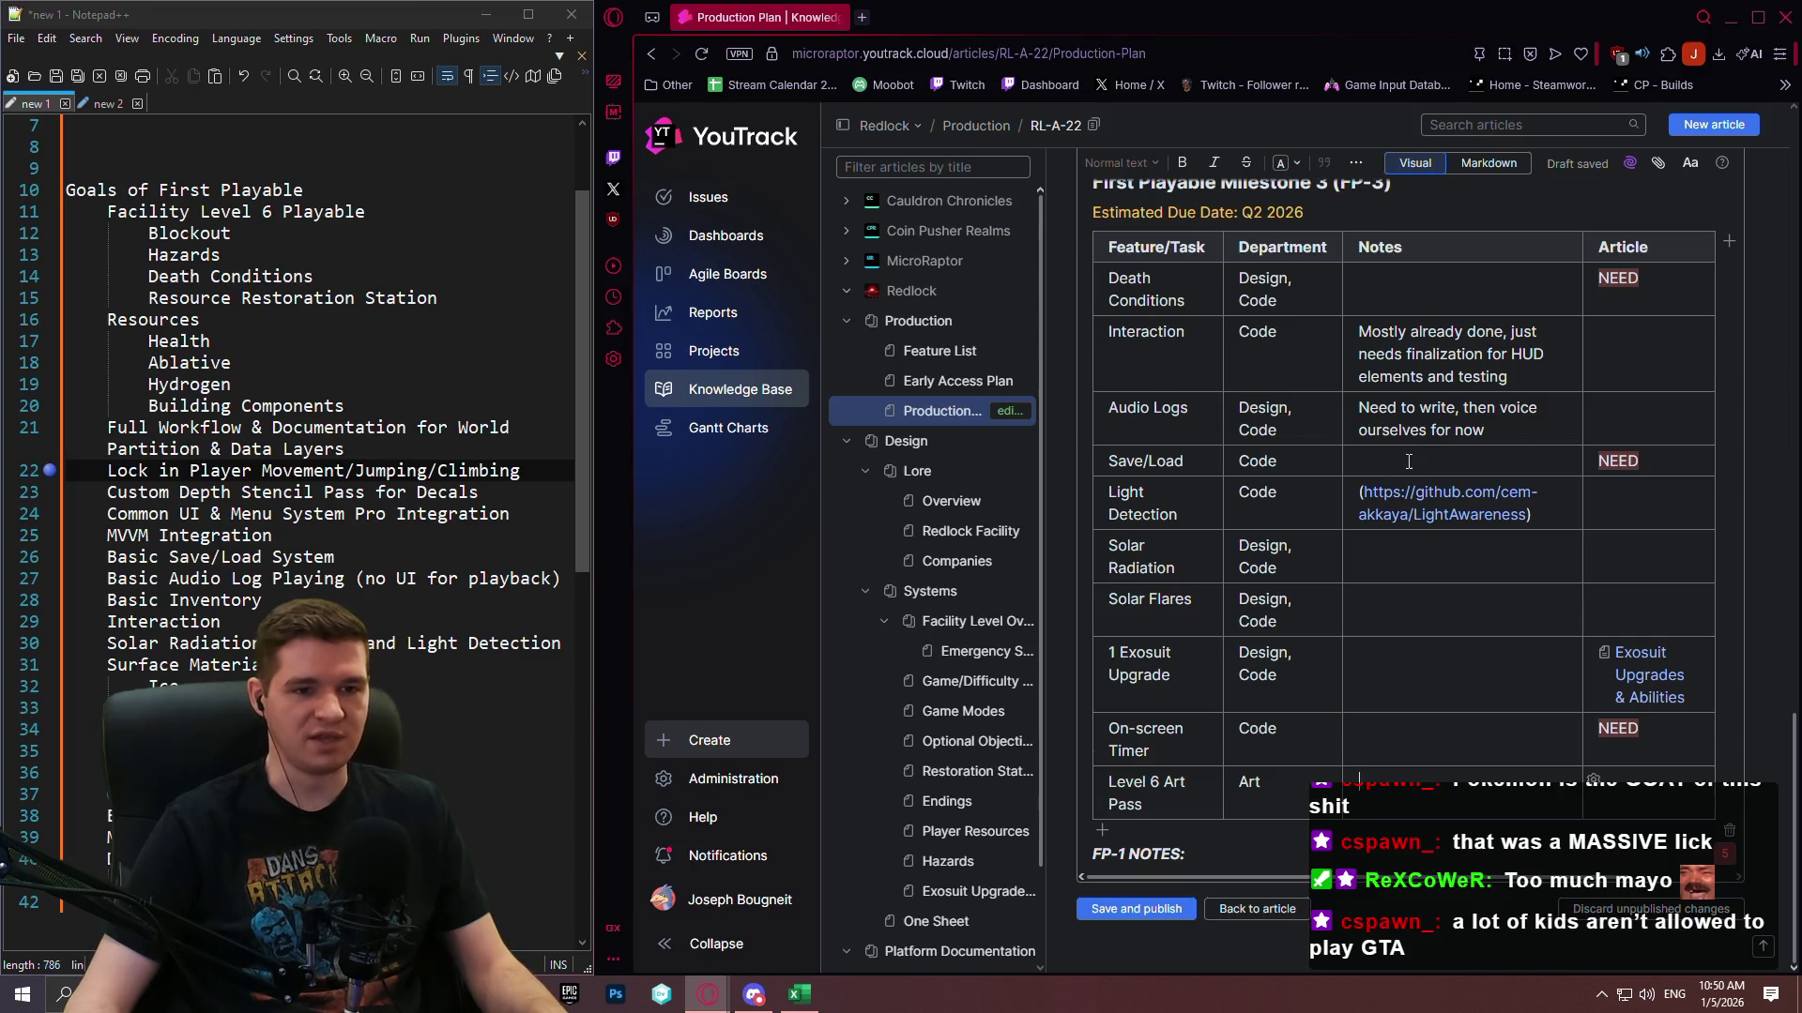
pyautogui.scroll(1, 1464, 563)
pyautogui.scroll(-1, 1474, 613)
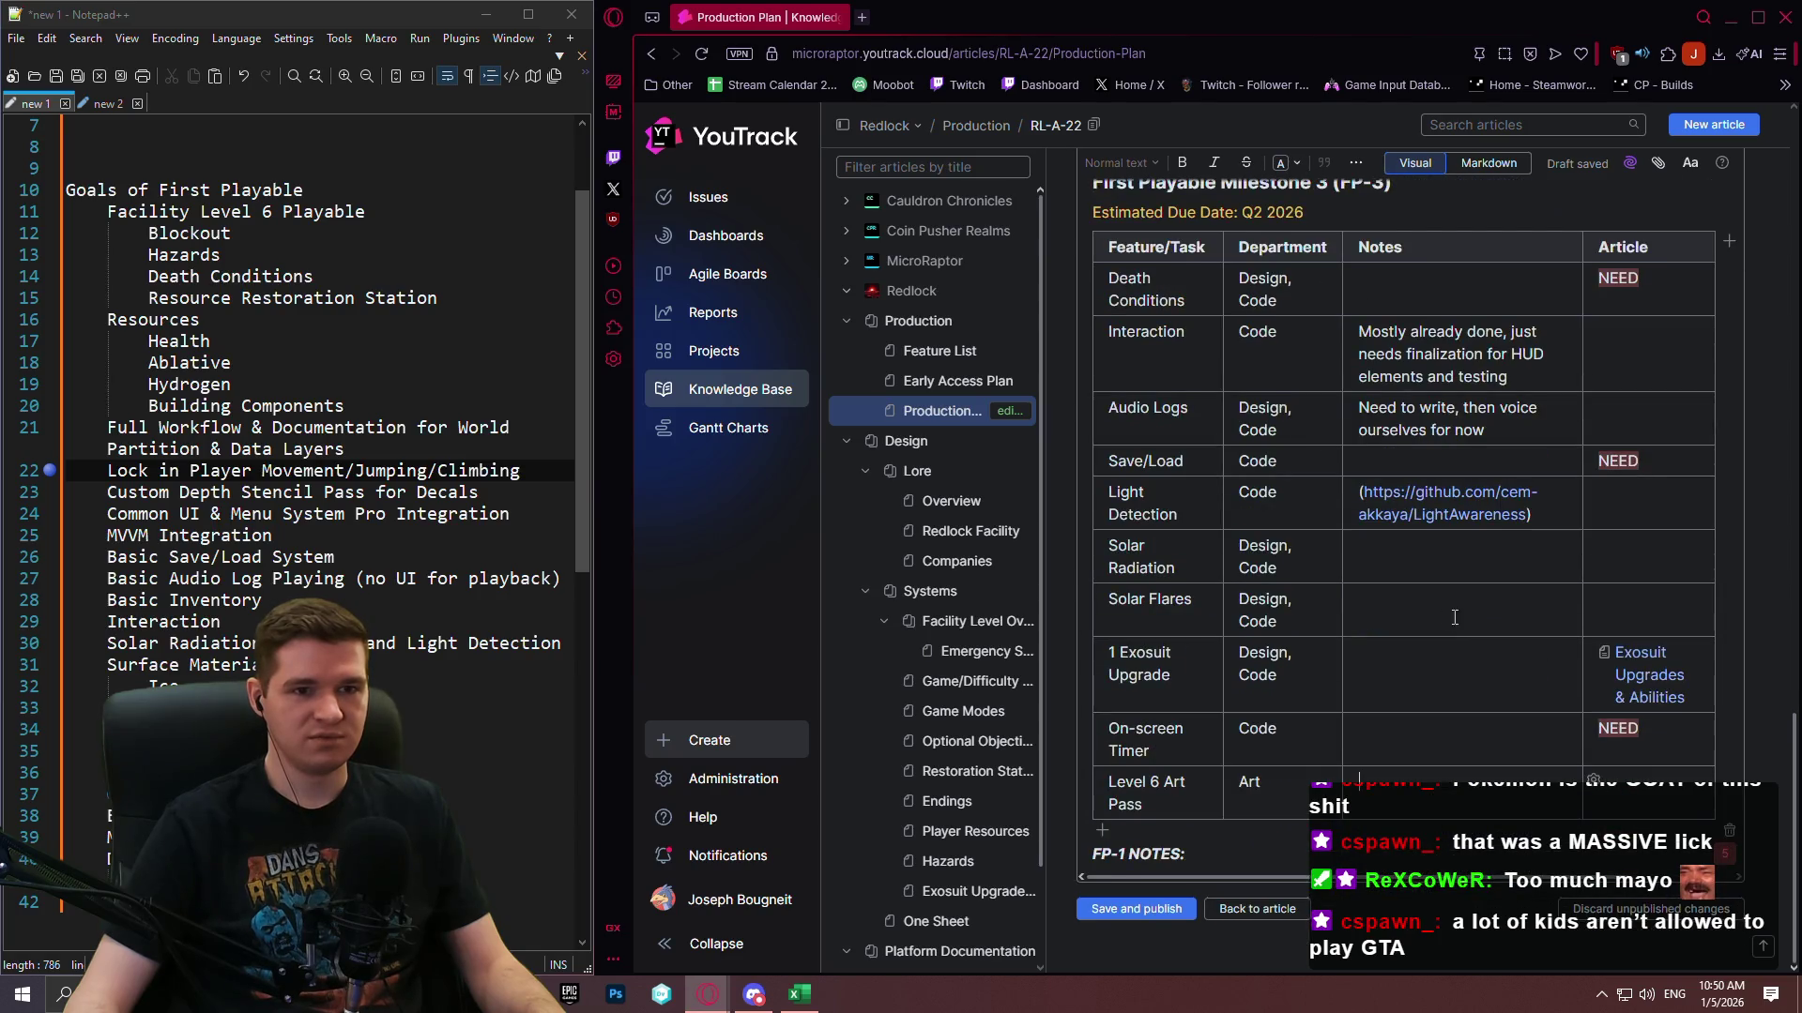
pyautogui.scroll(5, 1486, 623)
pyautogui.scroll(-5, 1460, 648)
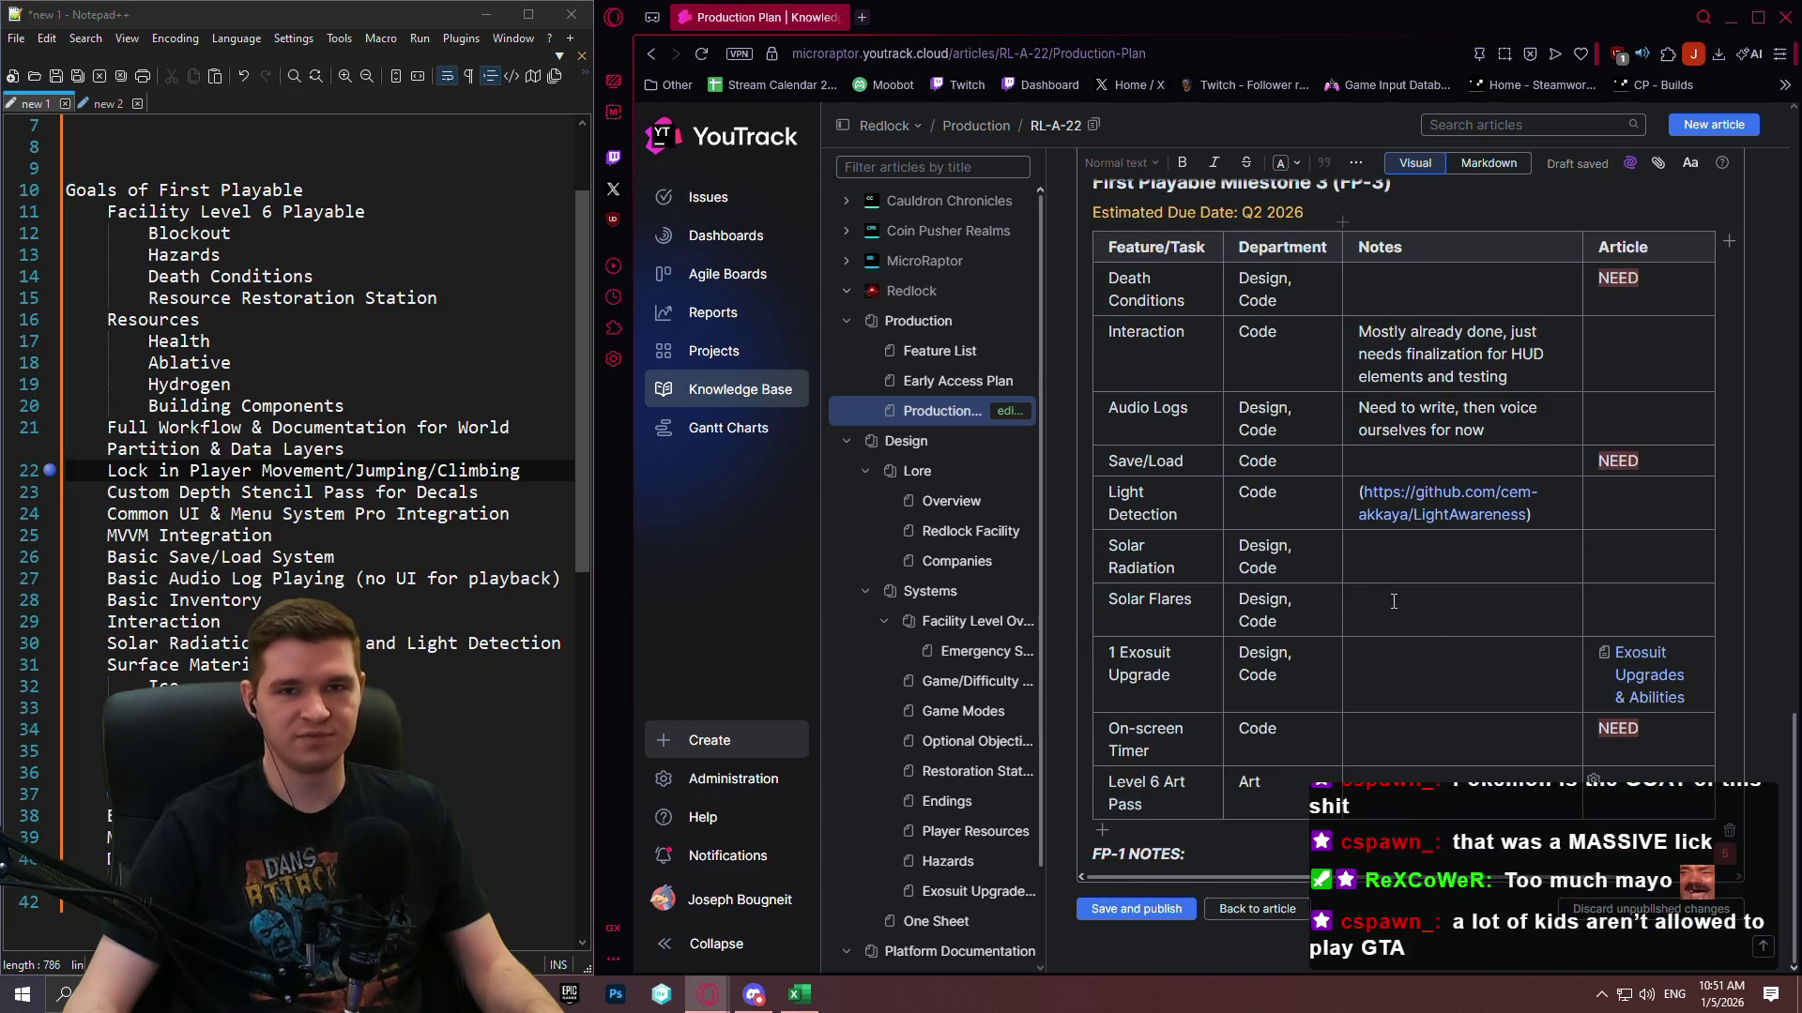
pyautogui.click(1416, 623)
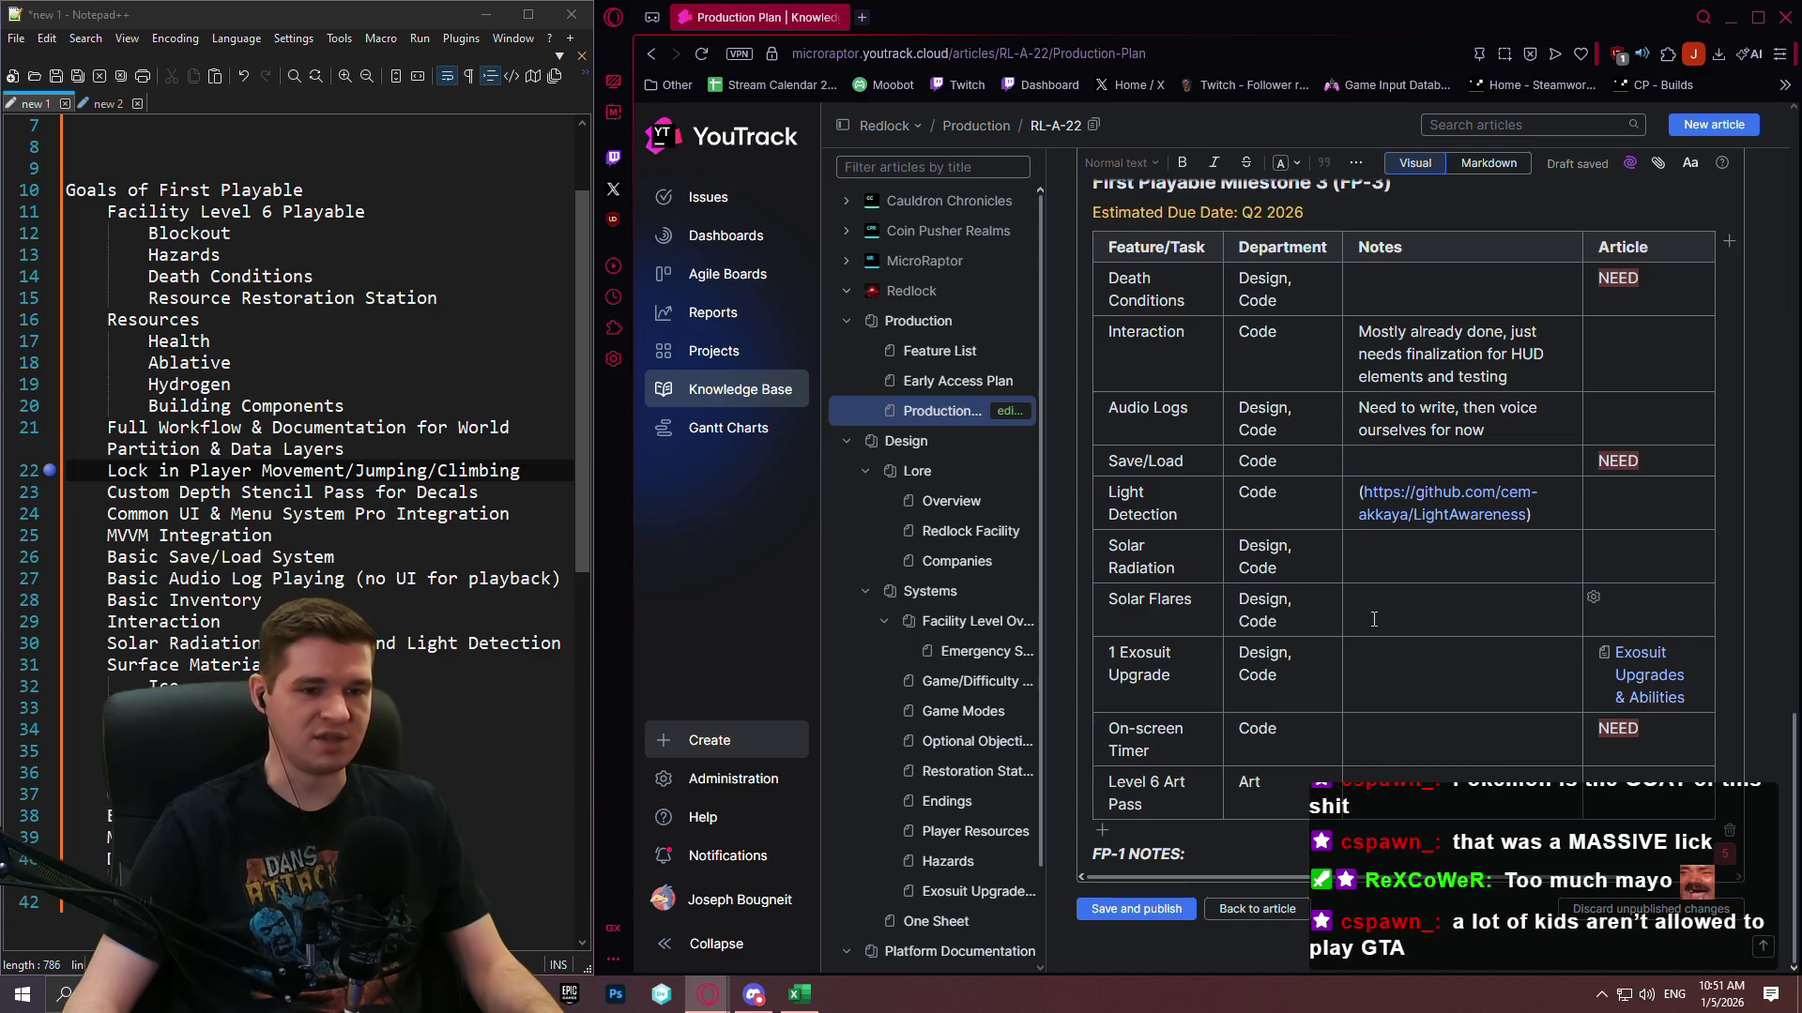
pyautogui.scroll(15, 1374, 620)
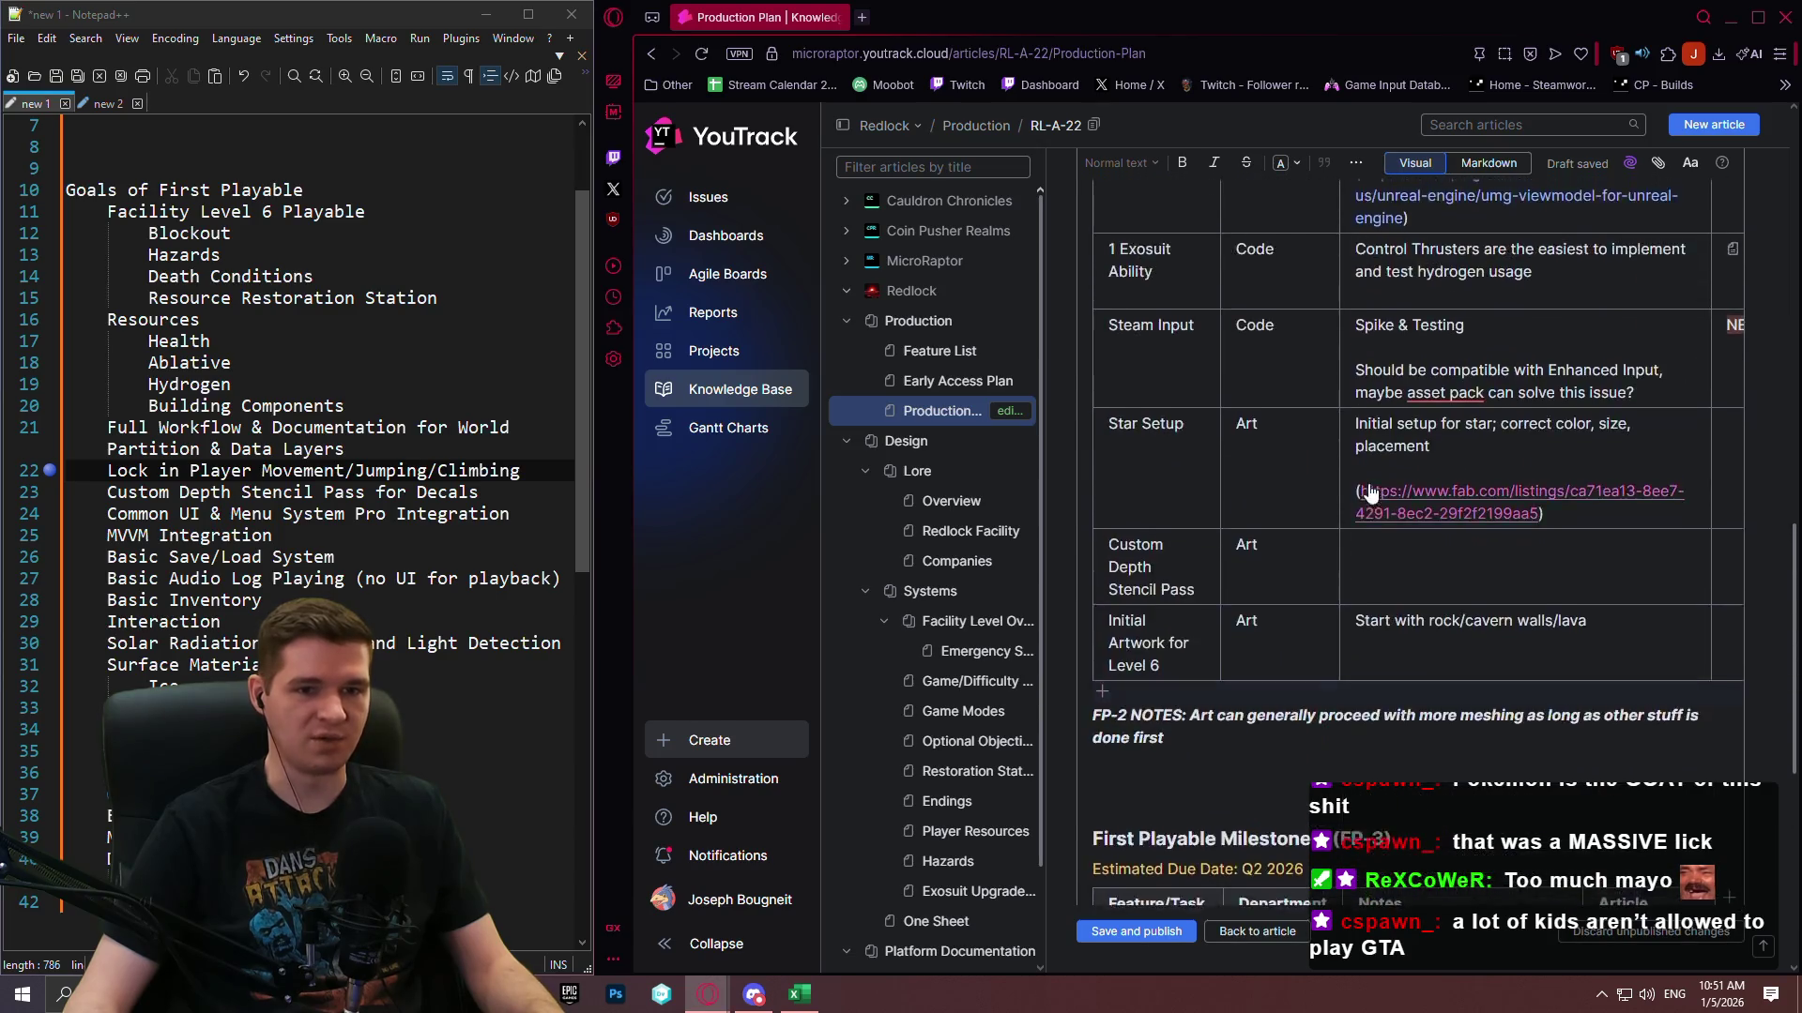
pyautogui.scroll(10, 1377, 507)
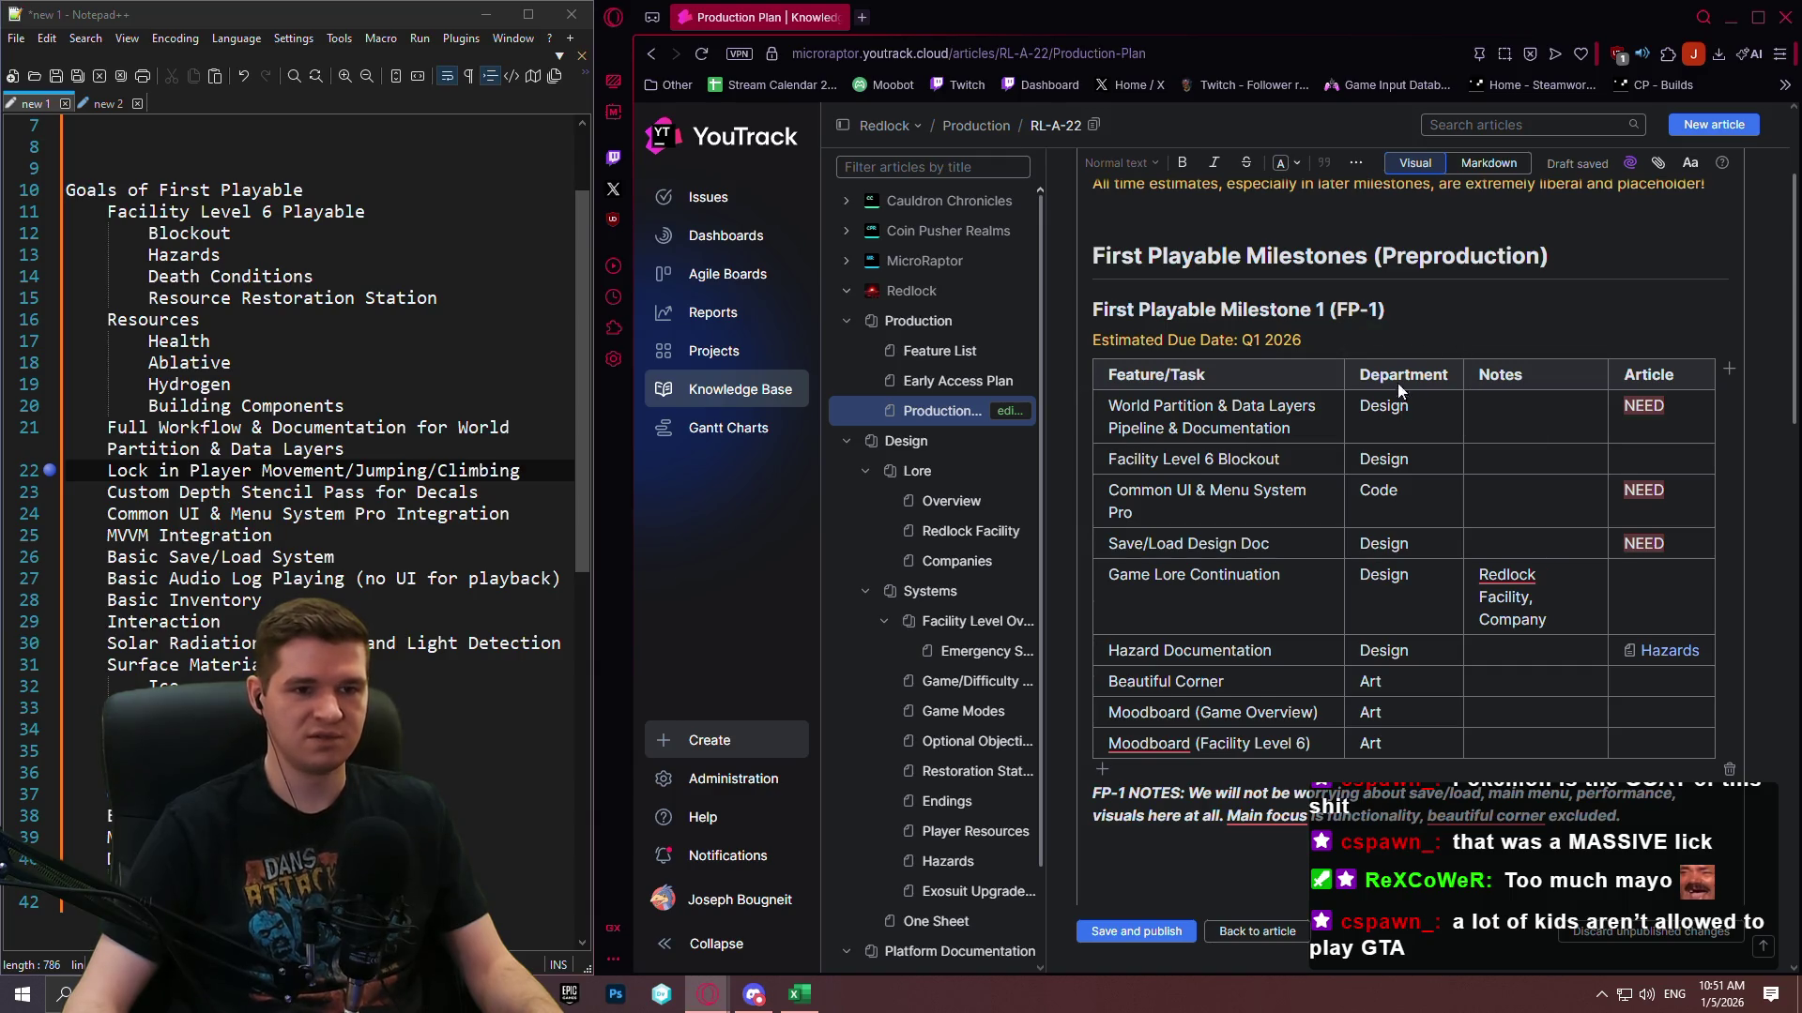
pyautogui.scroll(3, 1398, 383)
pyautogui.scroll(-5, 1138, 880)
pyautogui.click(1135, 931)
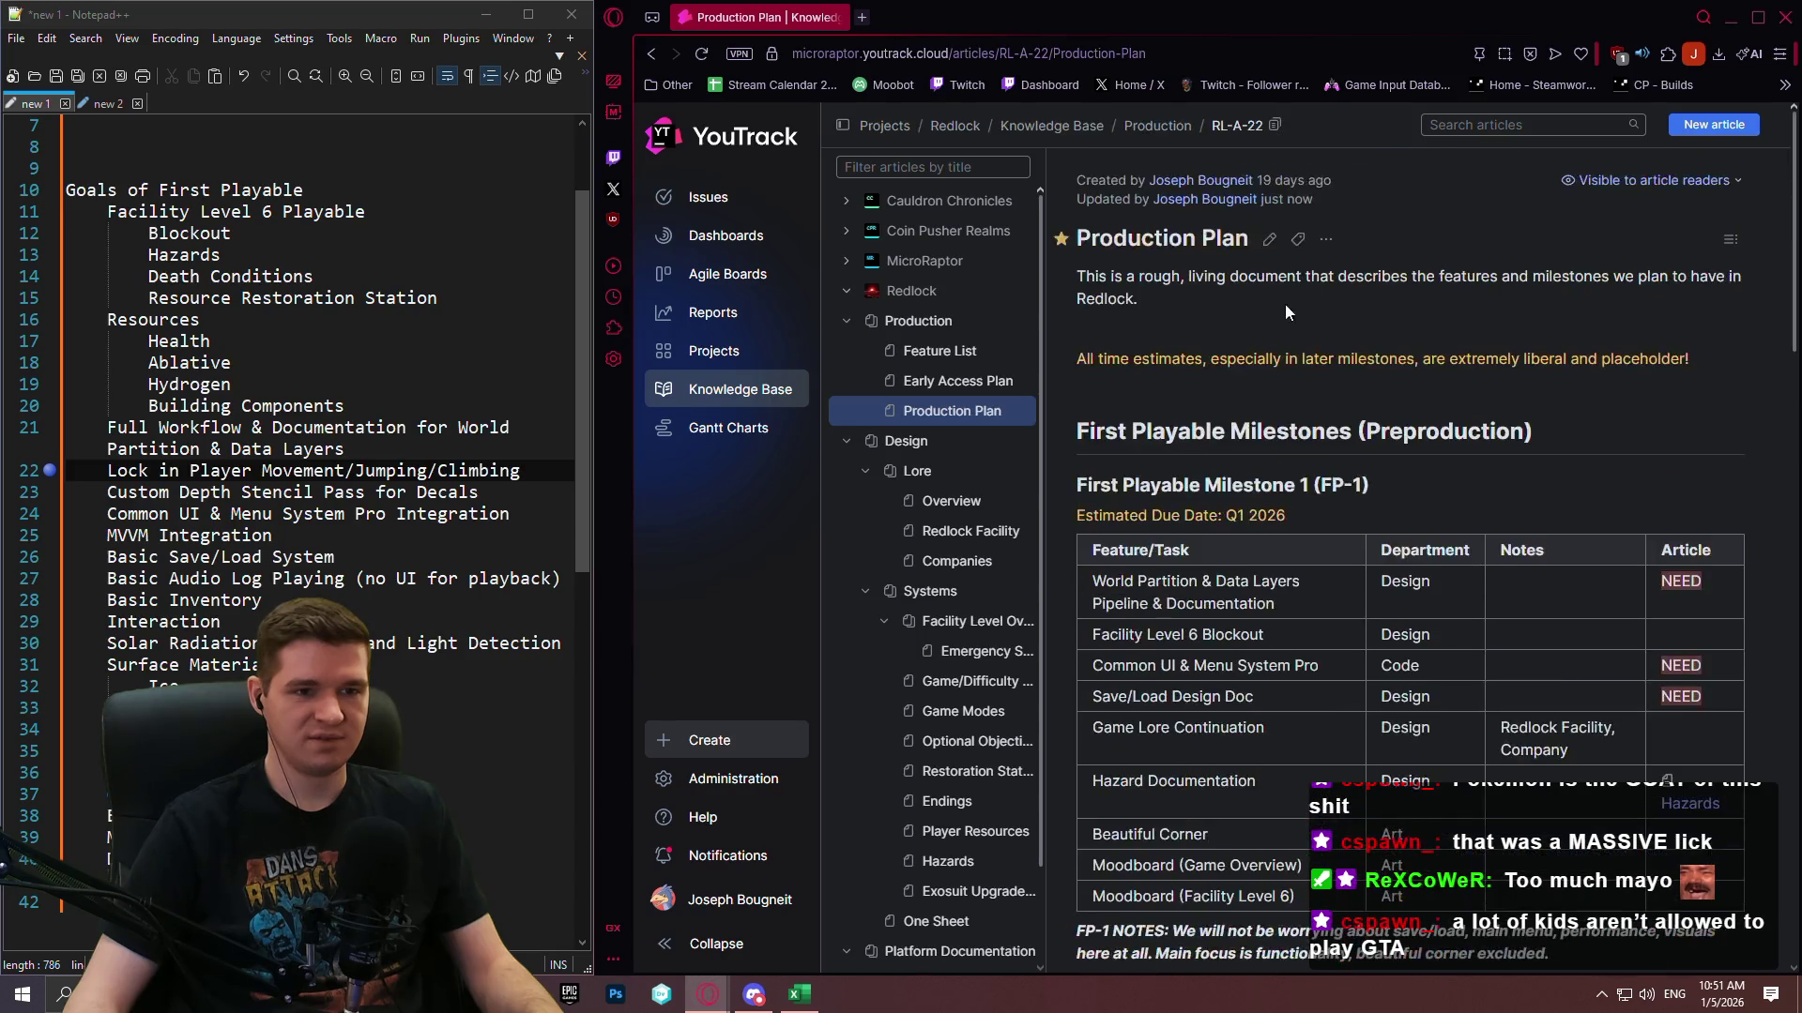
# Reopen the article for editing and visit the Solar Radiation, Solar Flares and Exosuit Upgrade notes cells.
pyautogui.click(1271, 240)
pyautogui.scroll(-15, 1471, 453)
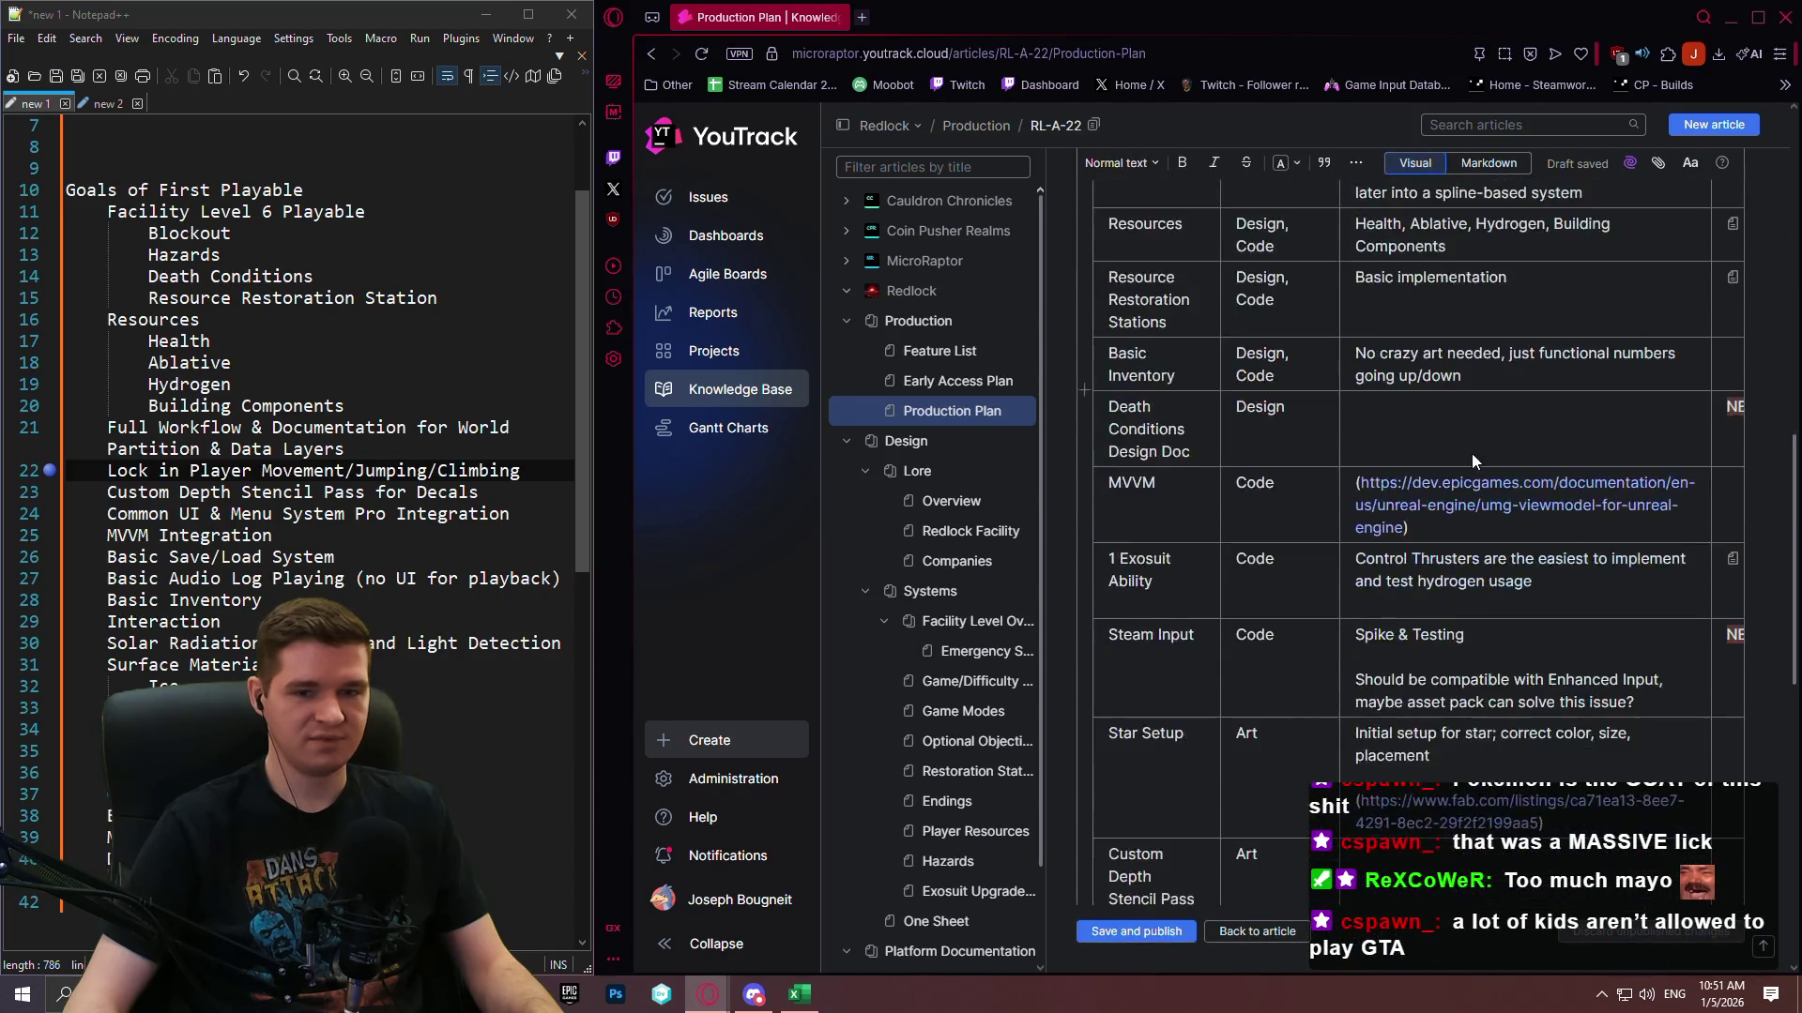
pyautogui.scroll(-5, 1461, 478)
pyautogui.click(1492, 560)
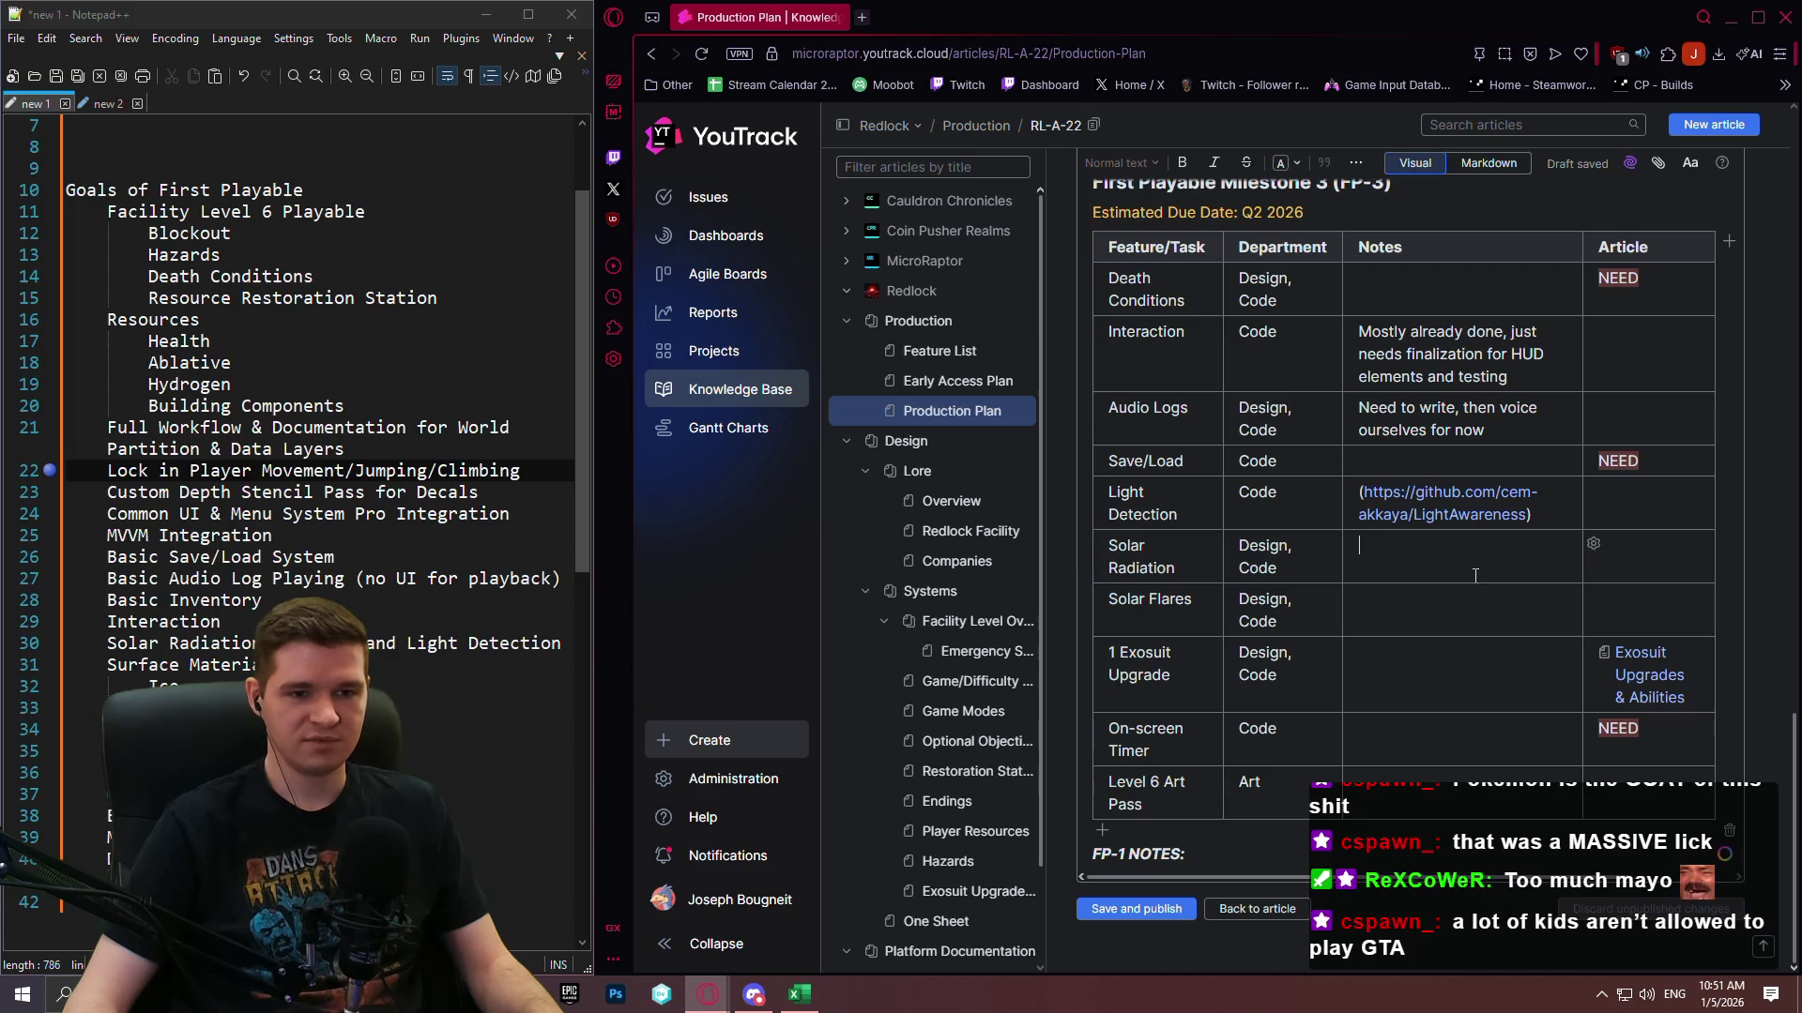
pyautogui.press('Tab')
pyautogui.press('Tab')
pyautogui.press('Tab')
pyautogui.press('Tab')
pyautogui.press('Tab')
pyautogui.press('Tab')
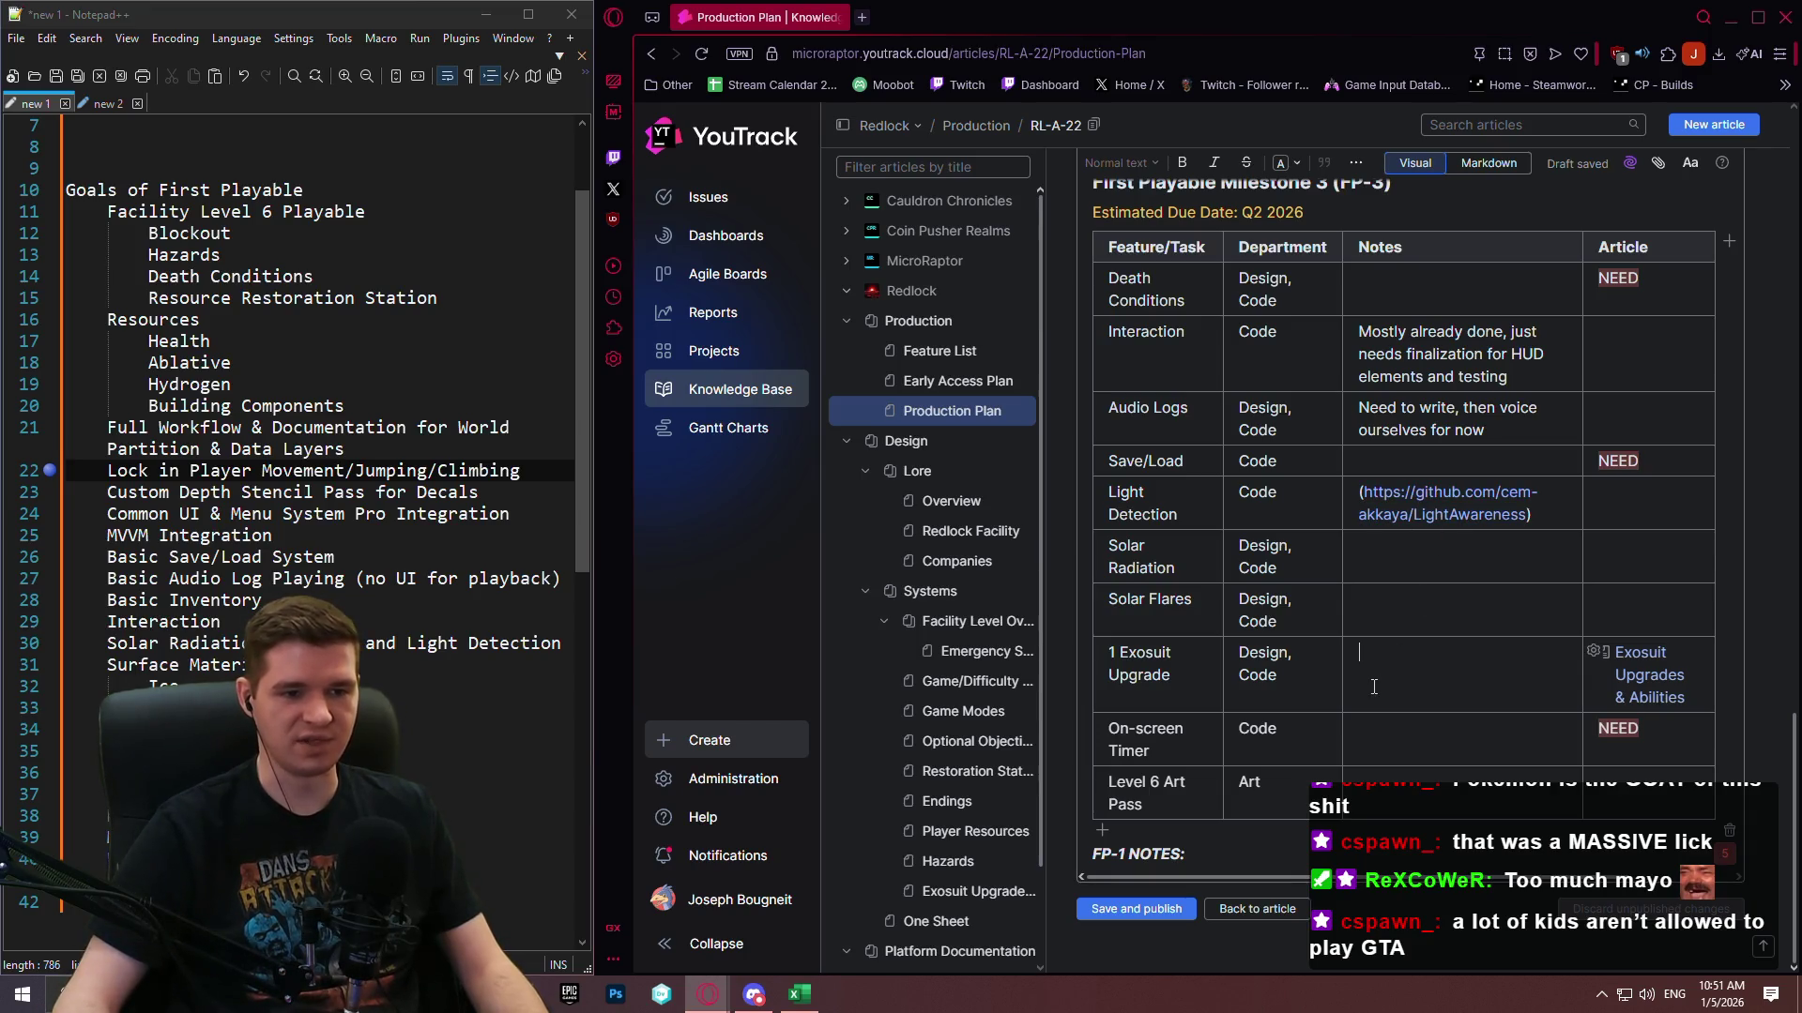
pyautogui.click(1382, 644)
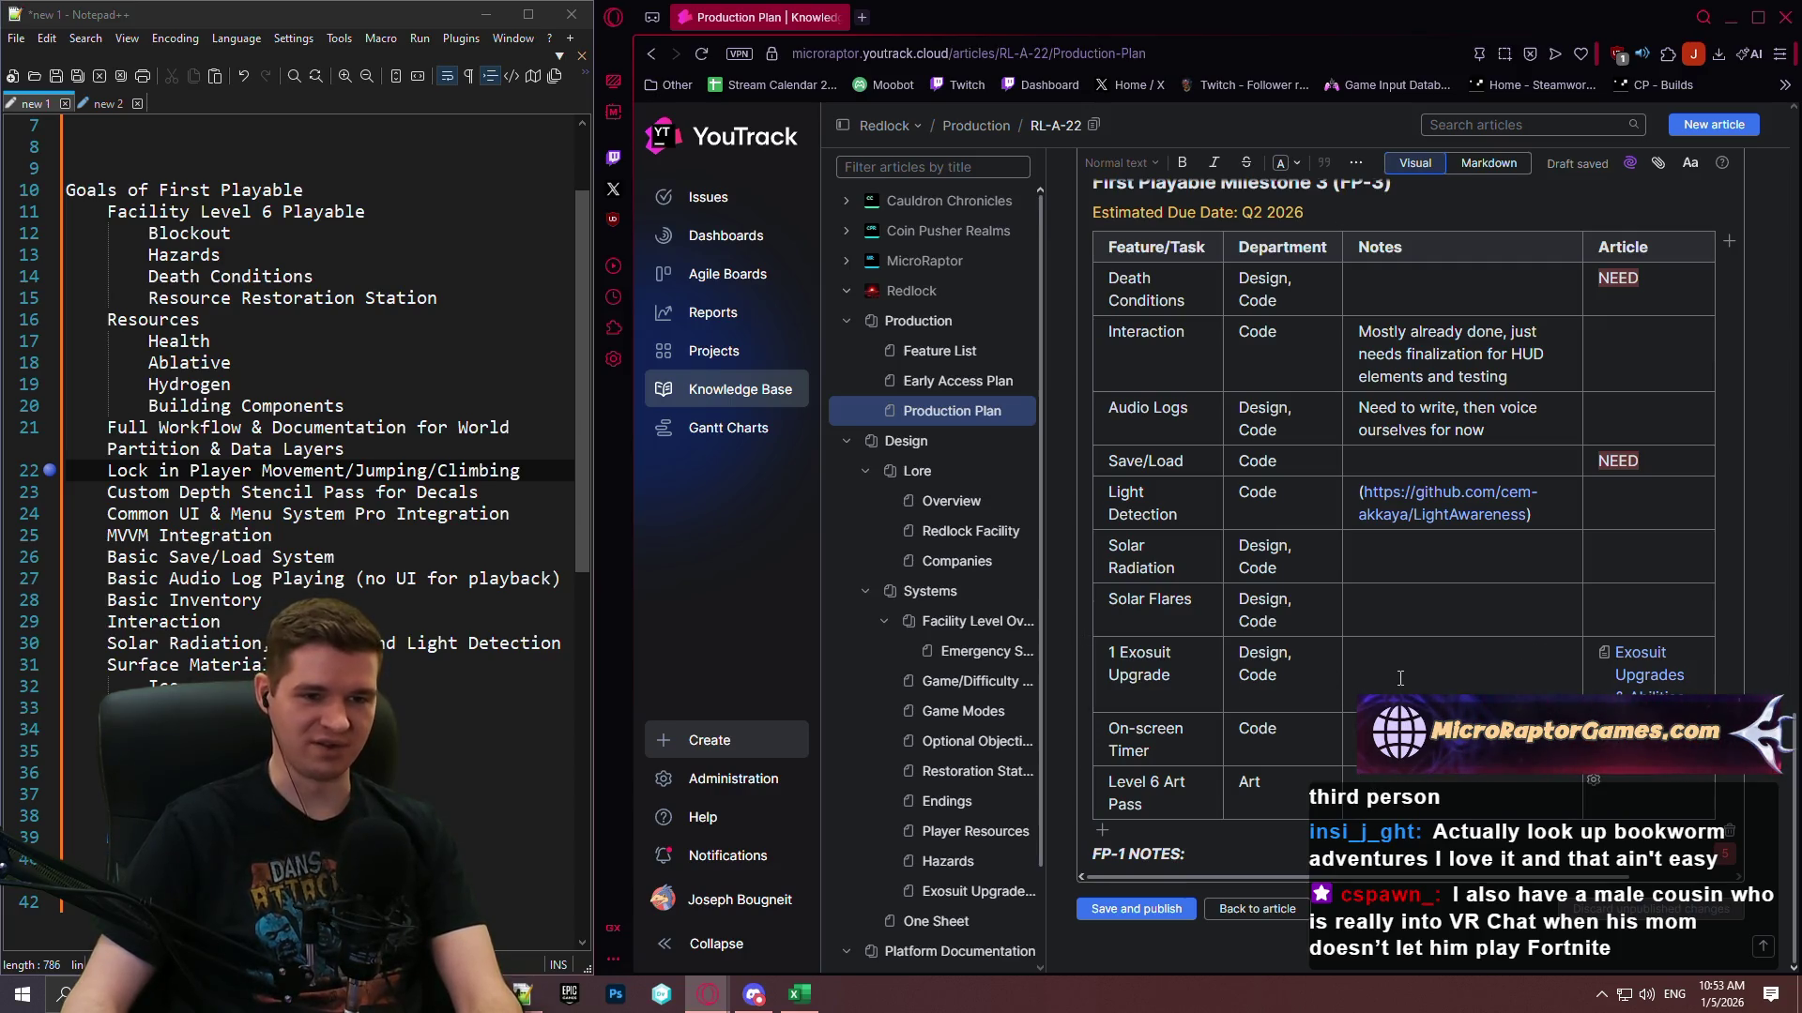
pyautogui.scroll(10, 1400, 677)
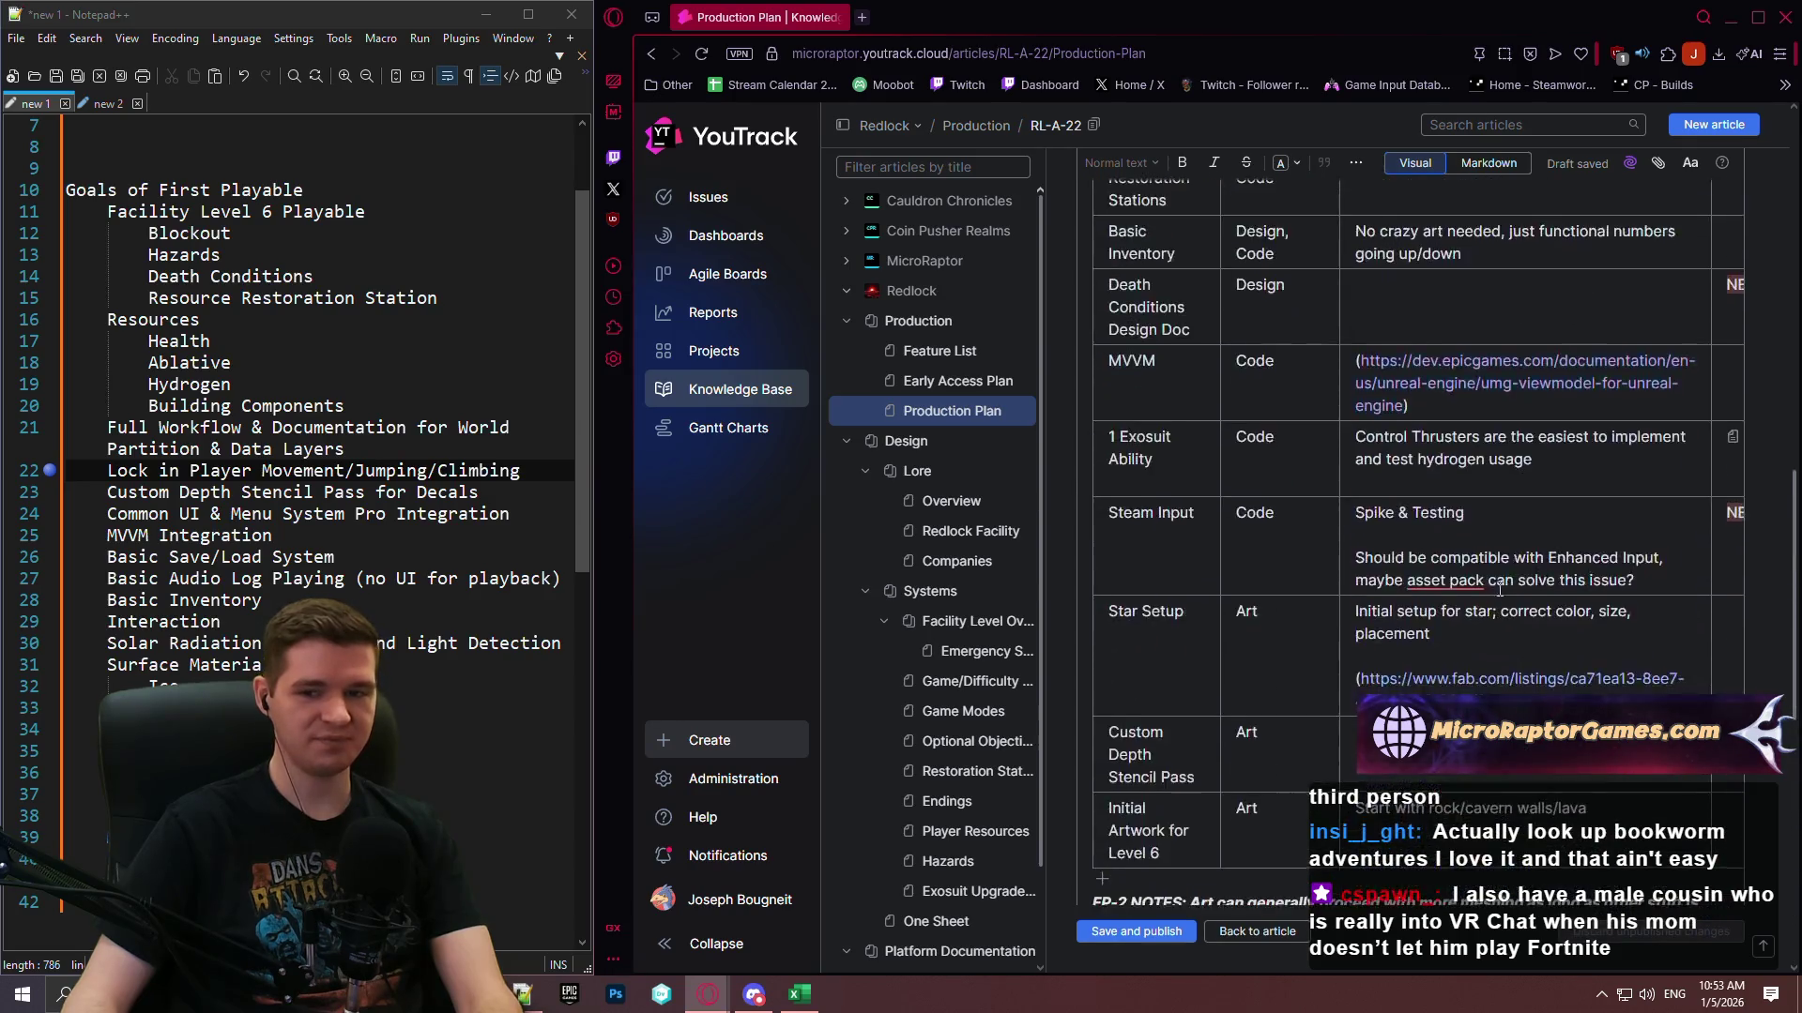
pyautogui.scroll(-10, 1500, 588)
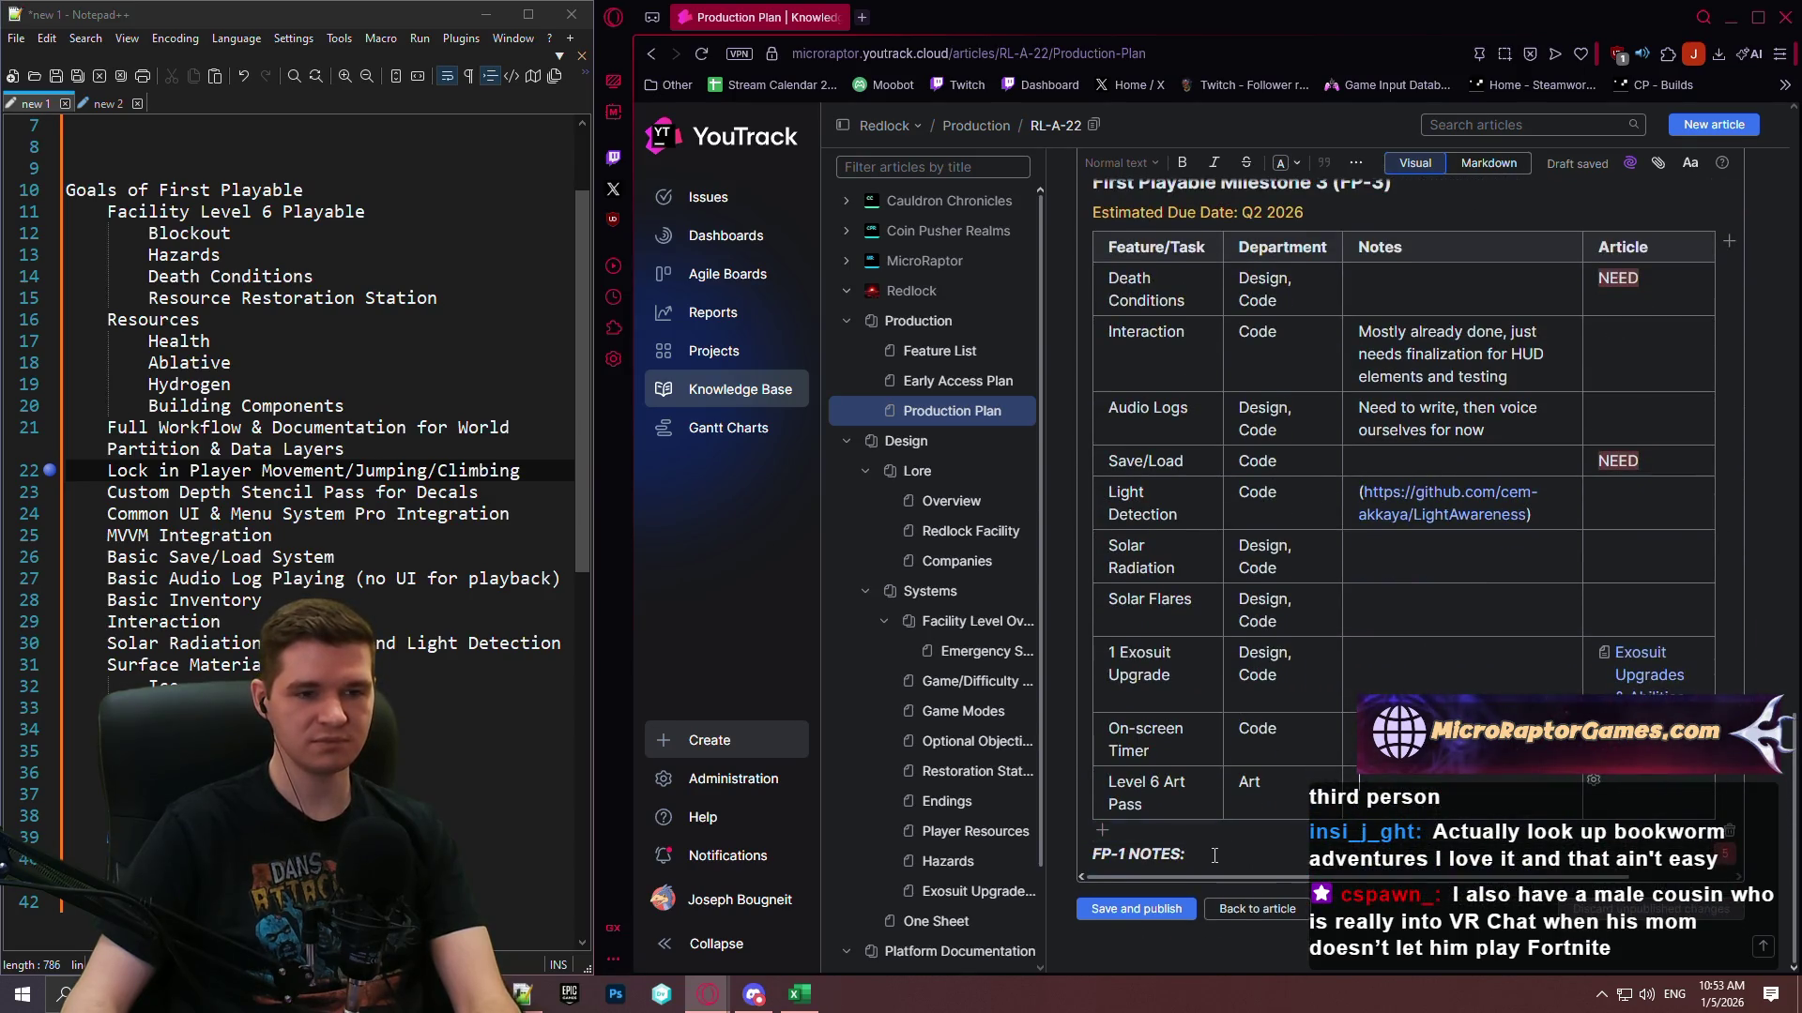
# Retitle the heading FP-3 NOTES and note it's a 'softer' milestone setting up further development.
pyautogui.click(1129, 854)
pyautogui.press('BackSpace')
pyautogui.write('3')
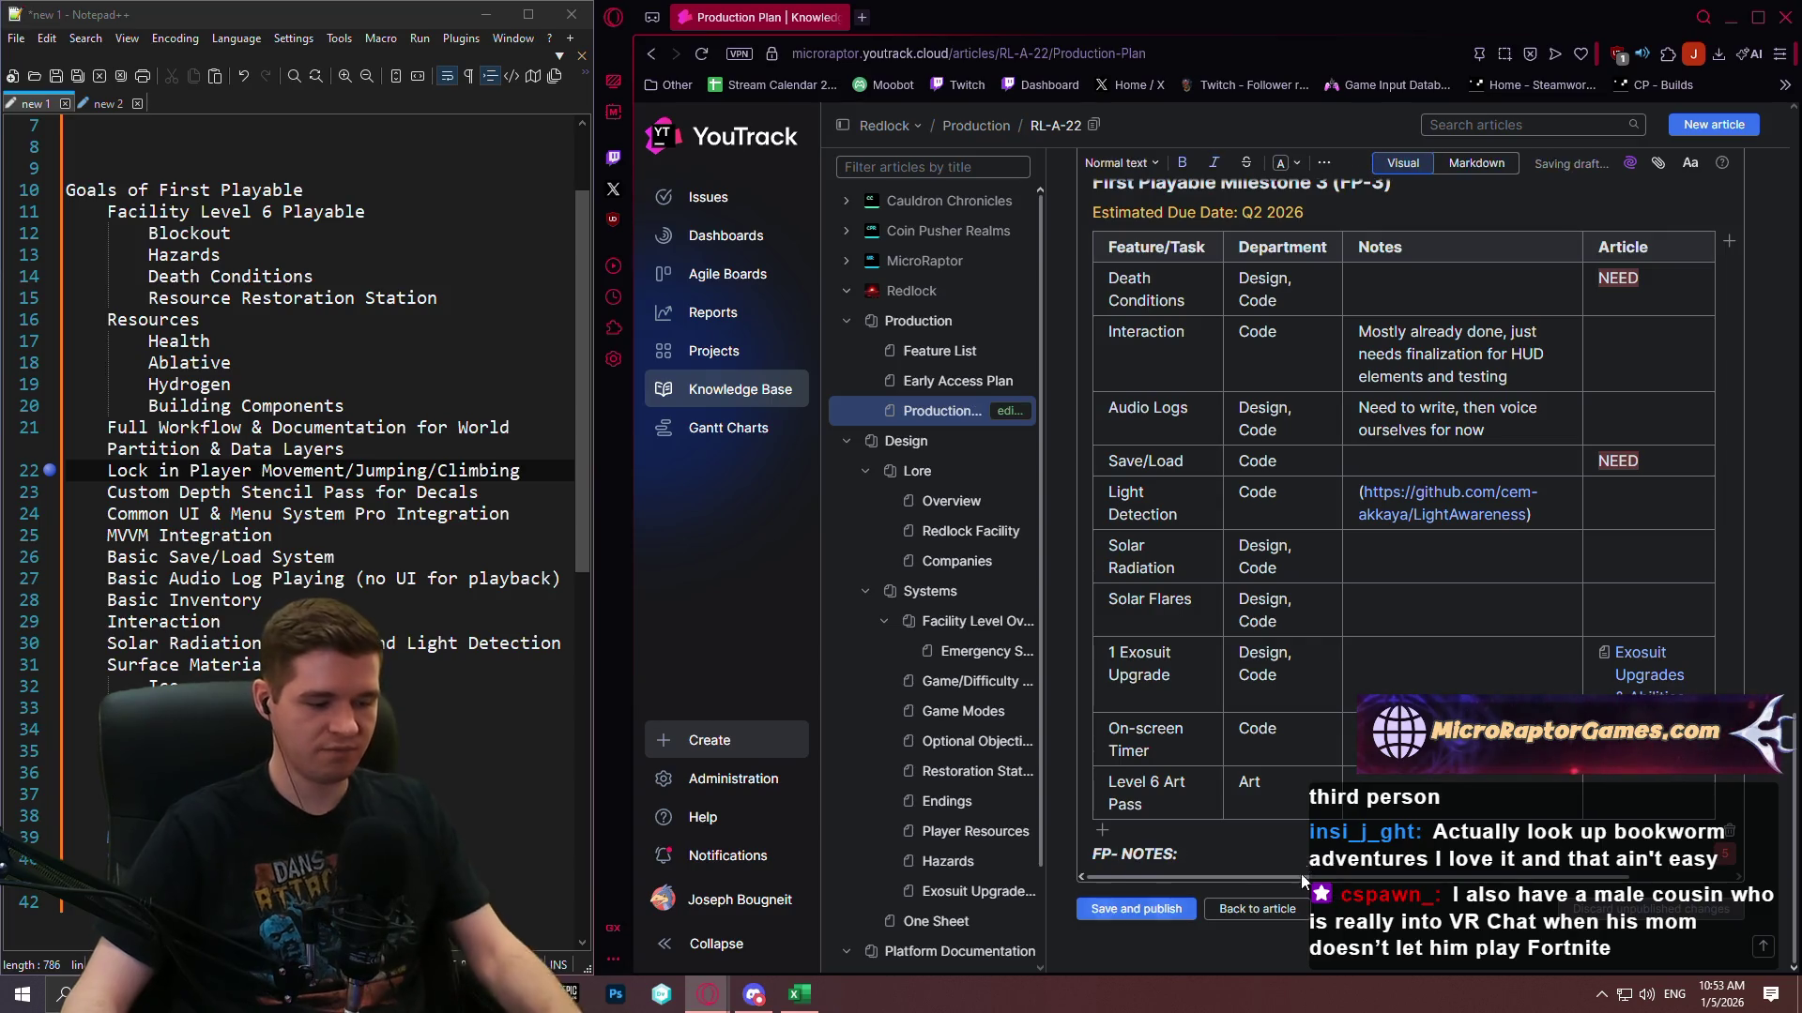
pyautogui.write(' This m')
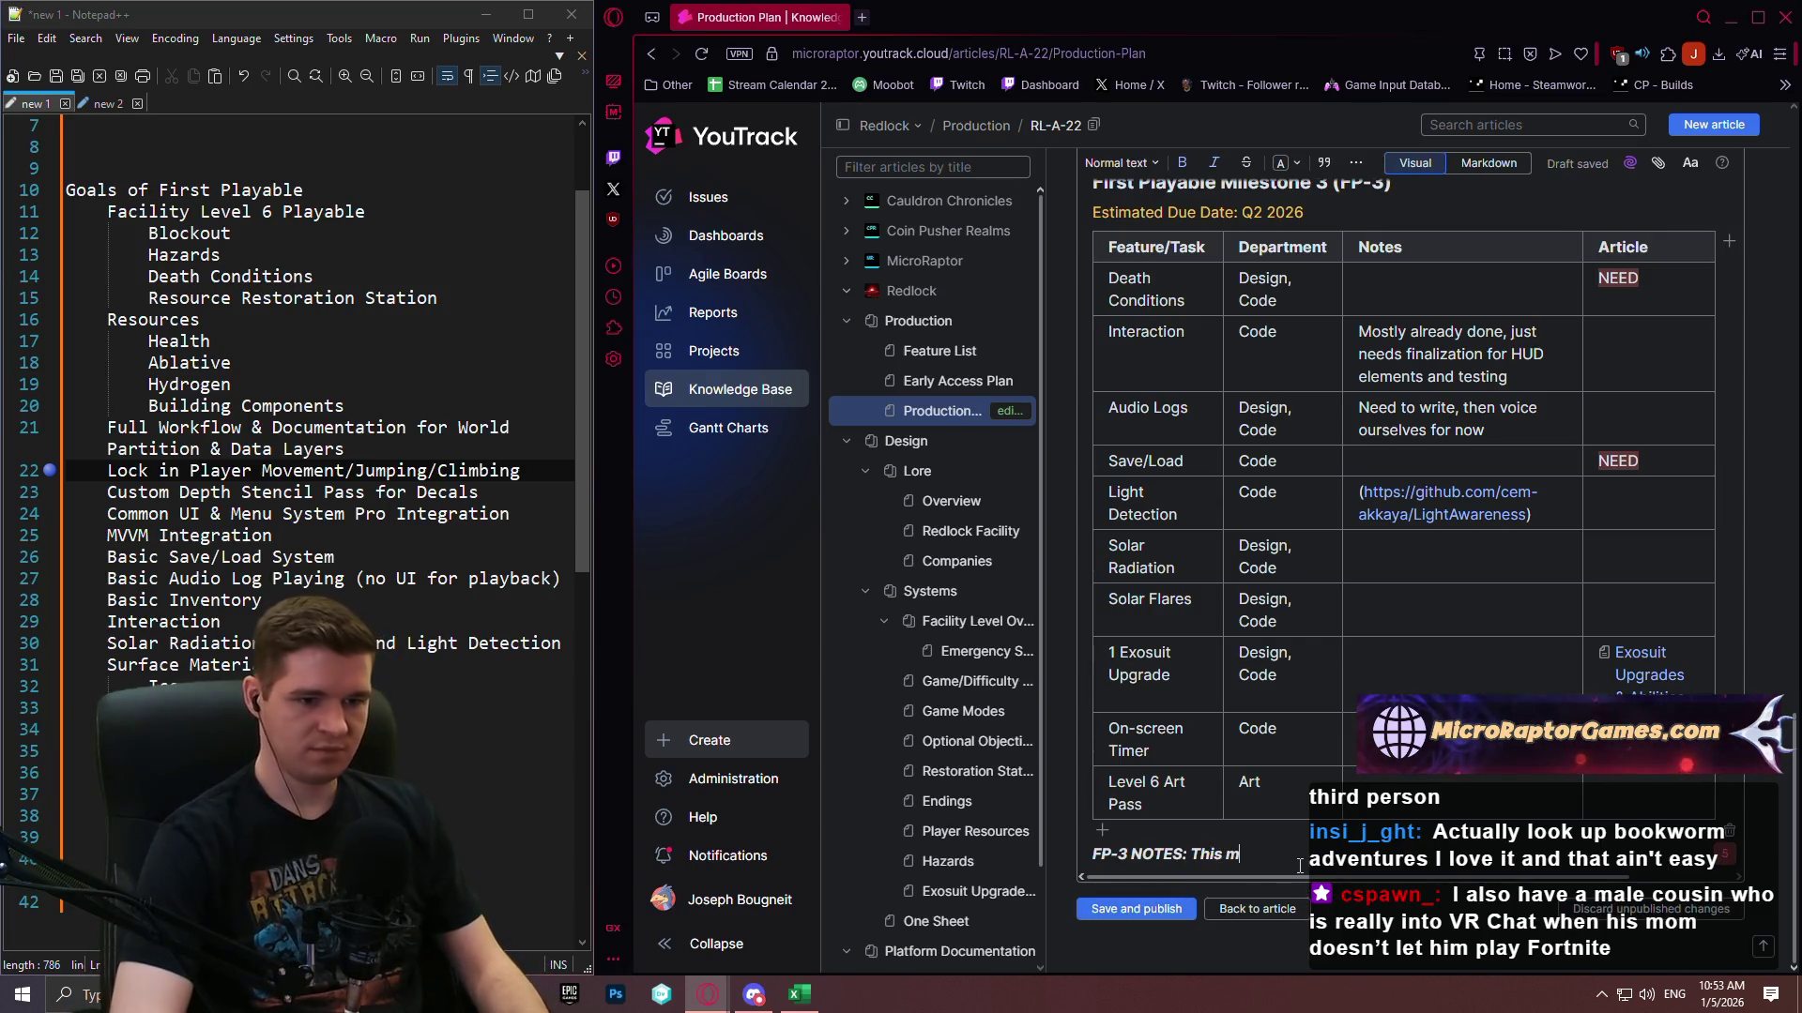
pyautogui.write('ilestone includes')
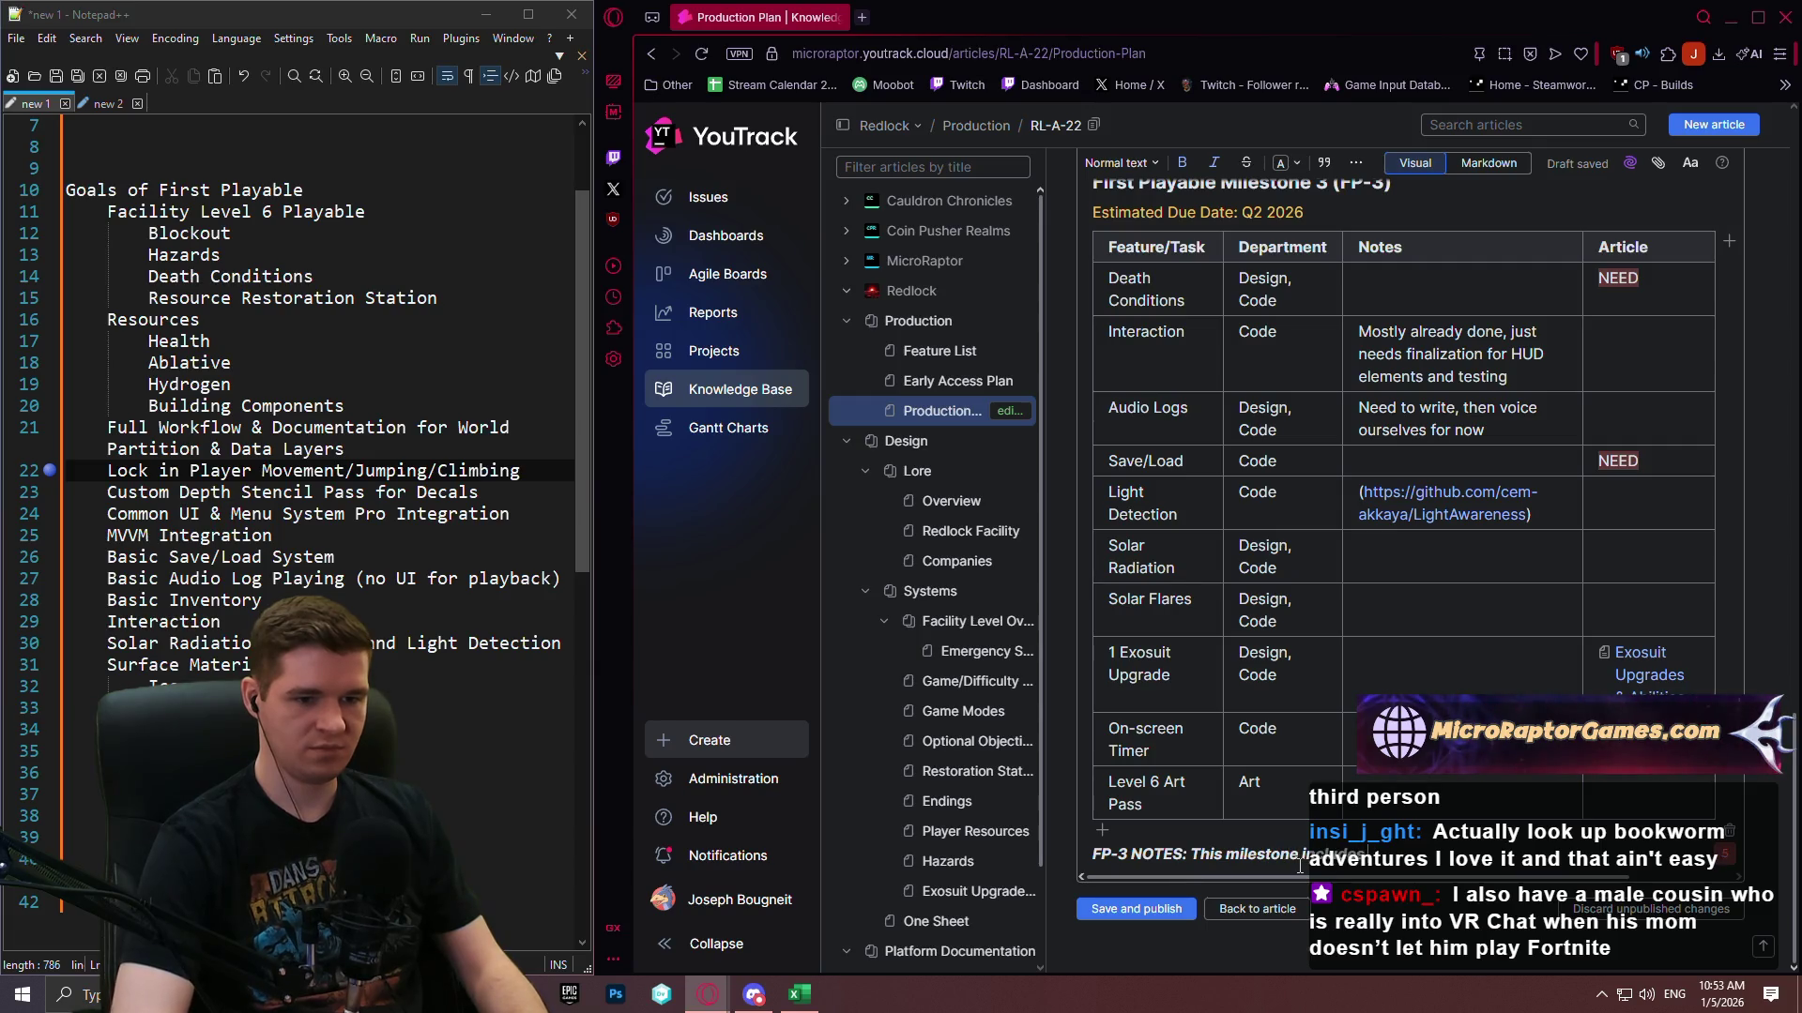
pyautogui.write('ot that set')
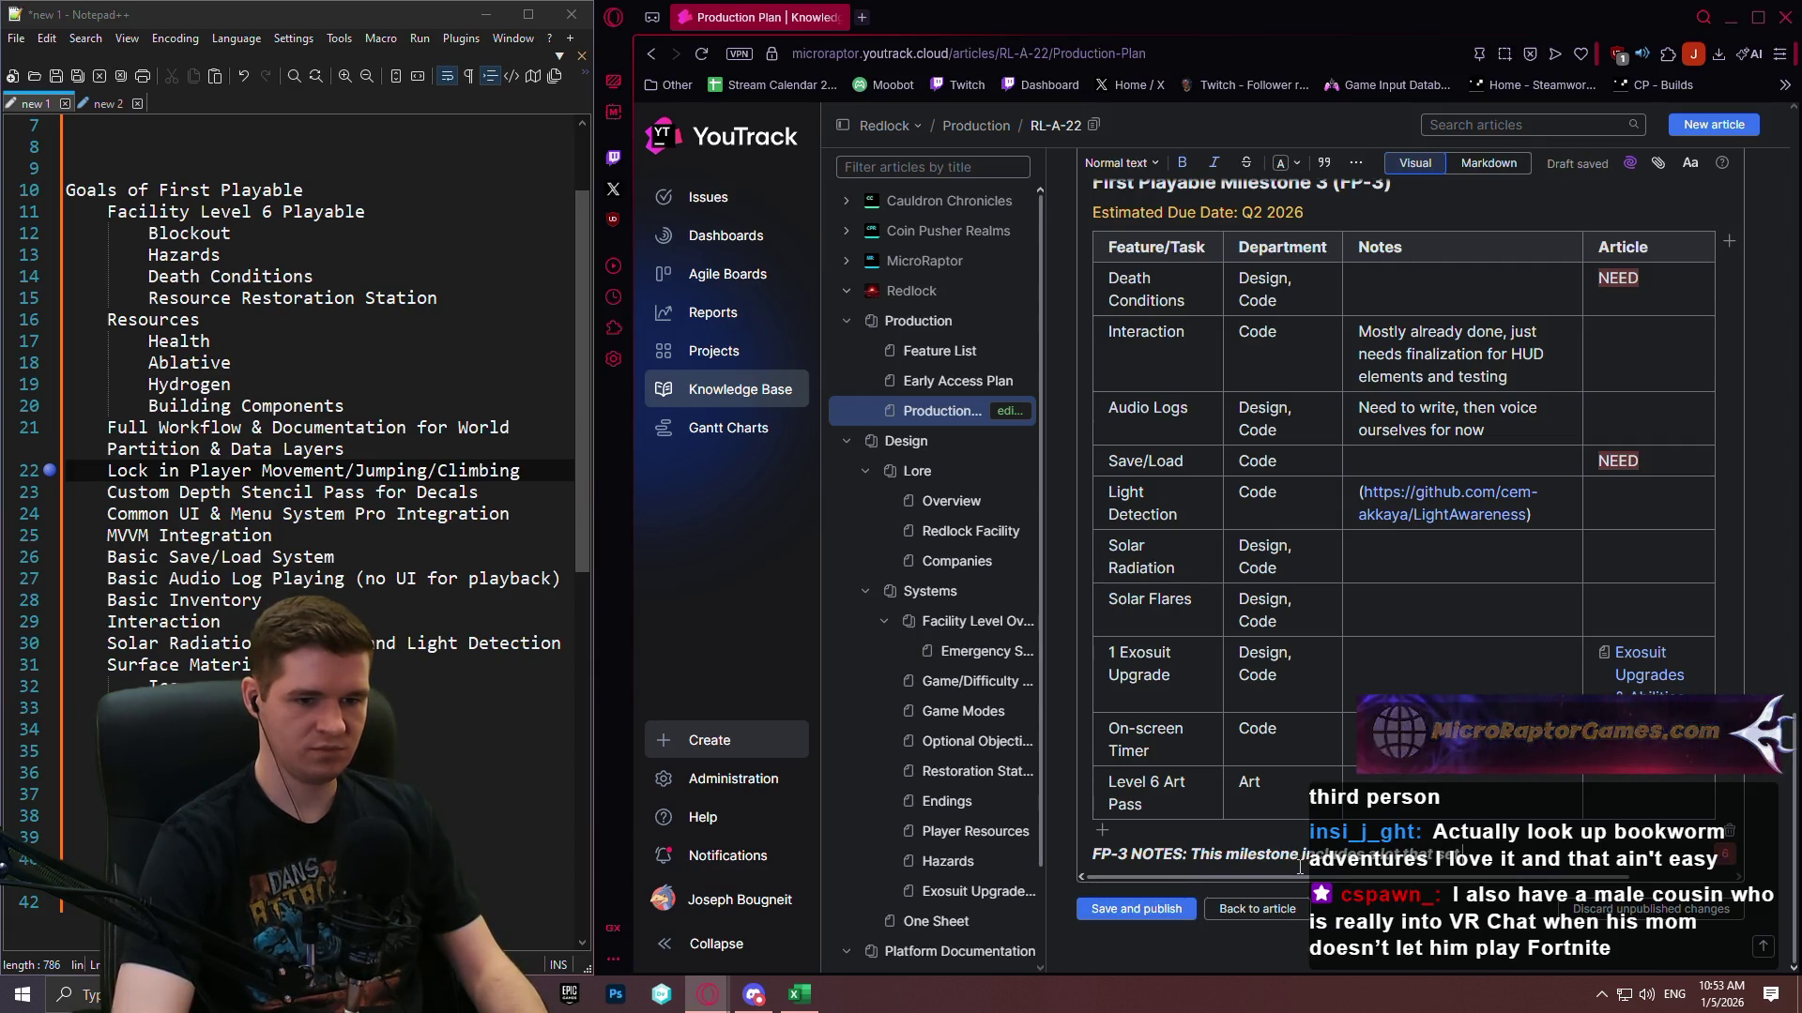
pyautogui.write('s up')
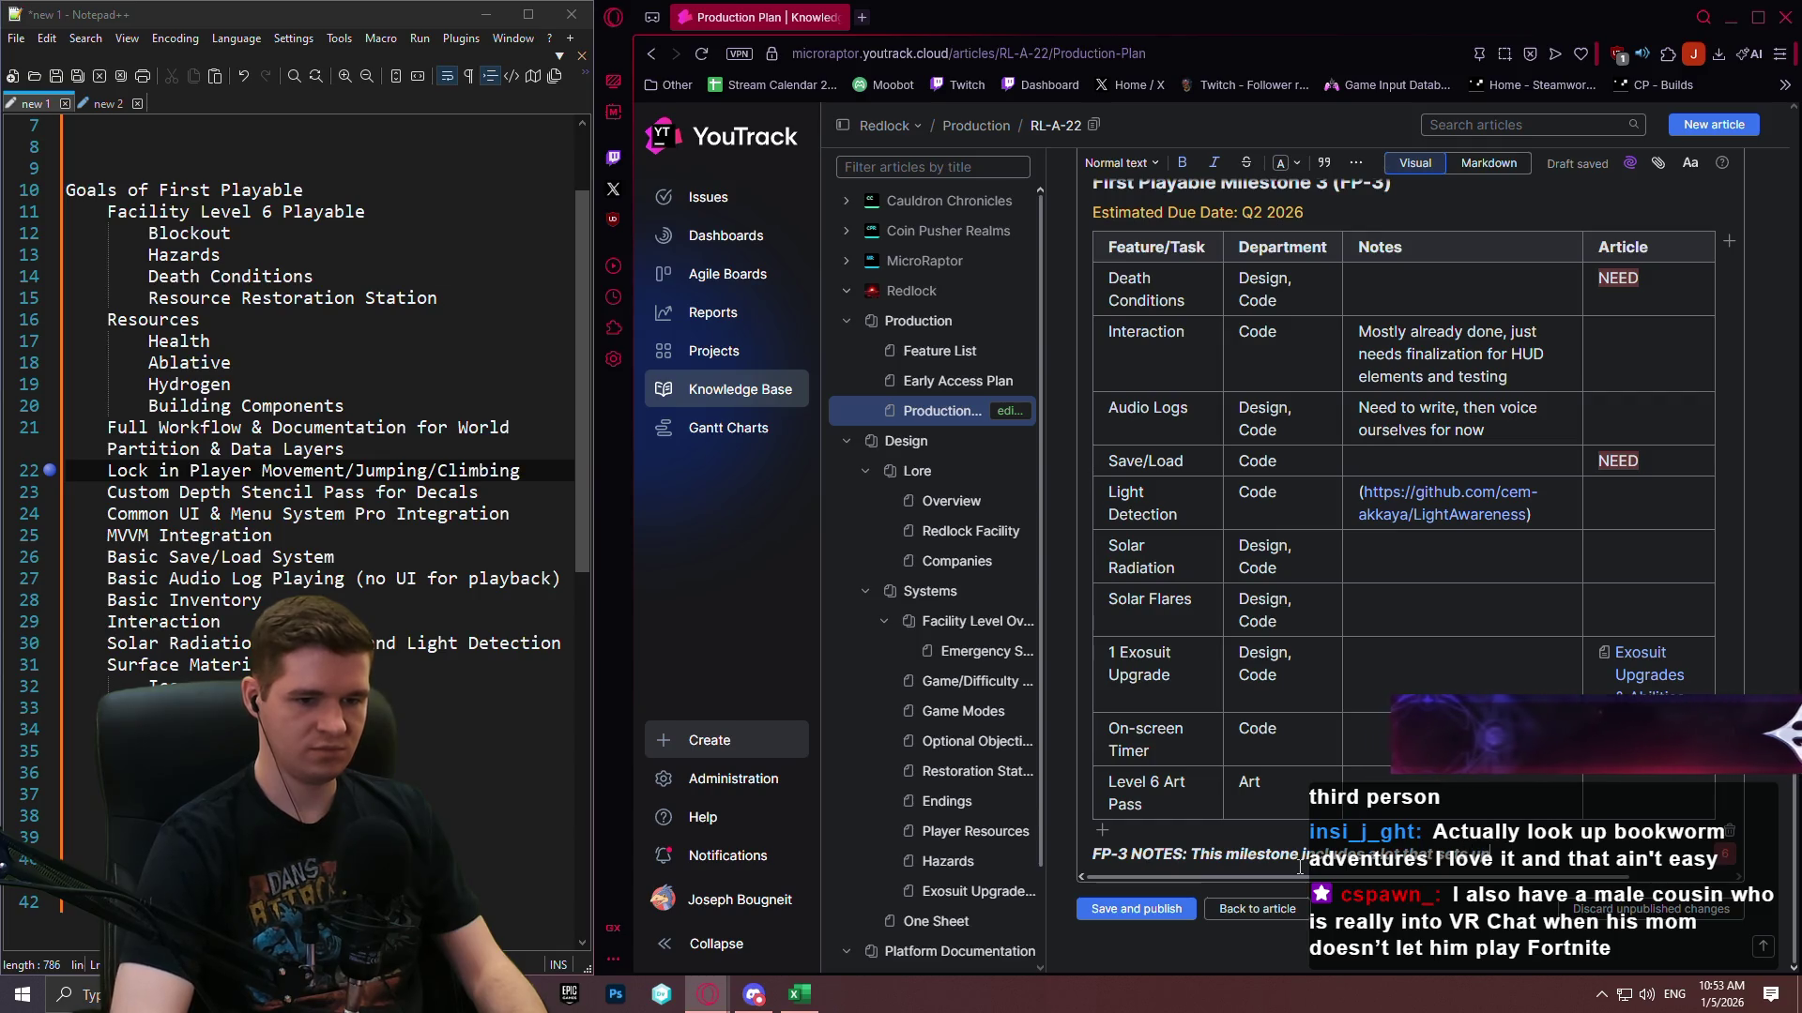
pyautogui.write(' further development in U')
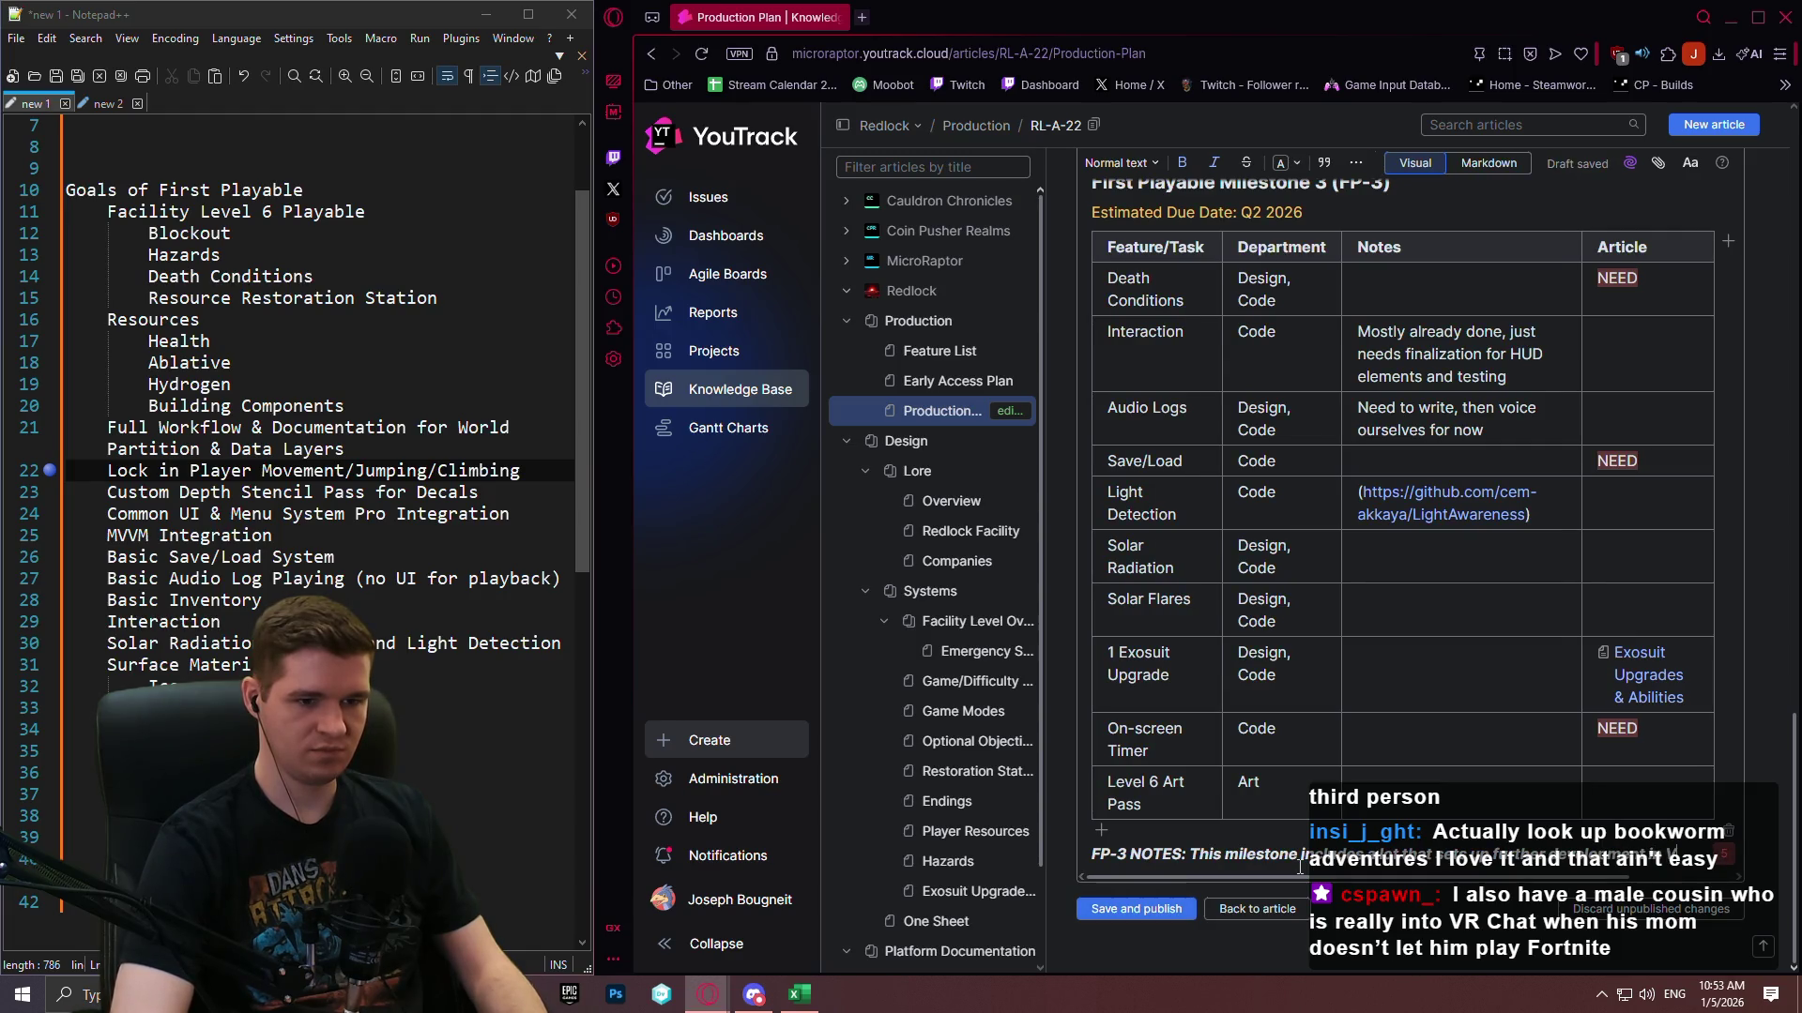
pyautogui.hscroll(2, 1300, 865)
pyautogui.write('the')
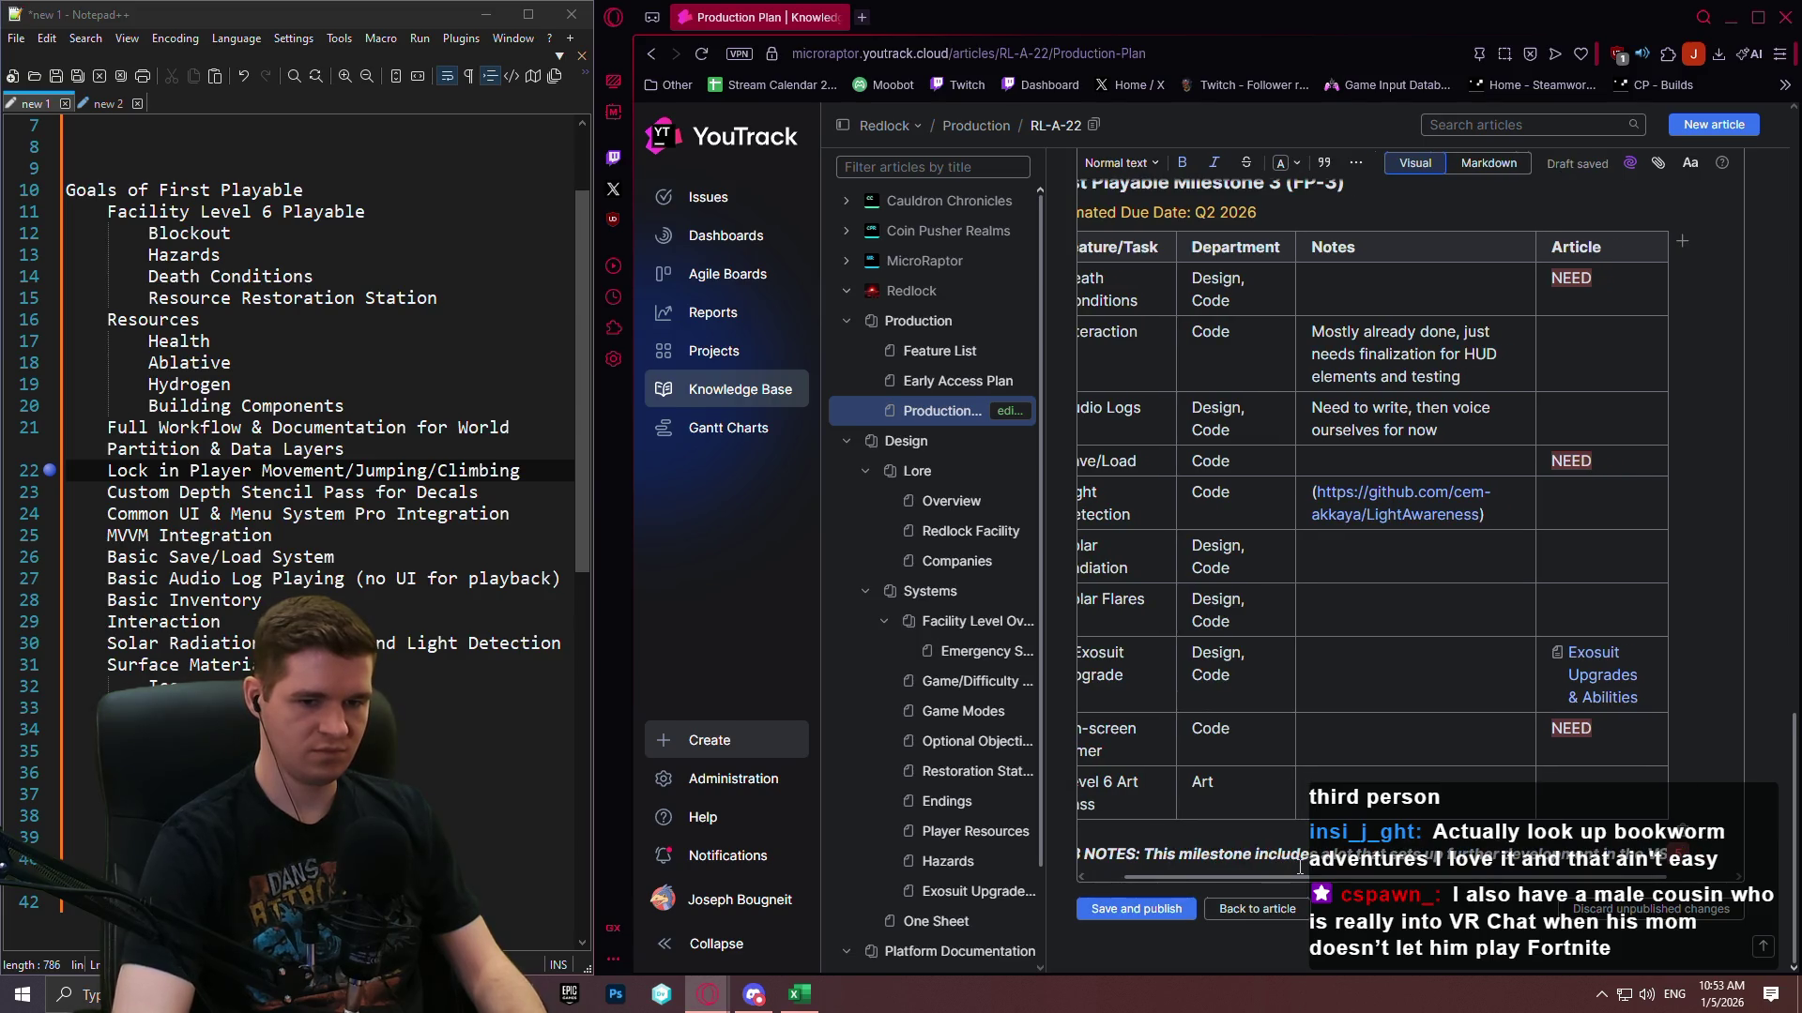
pyautogui.write(" VS so it's a ")
pyautogui.write('bit of a ')
pyautogui.write("'sof")
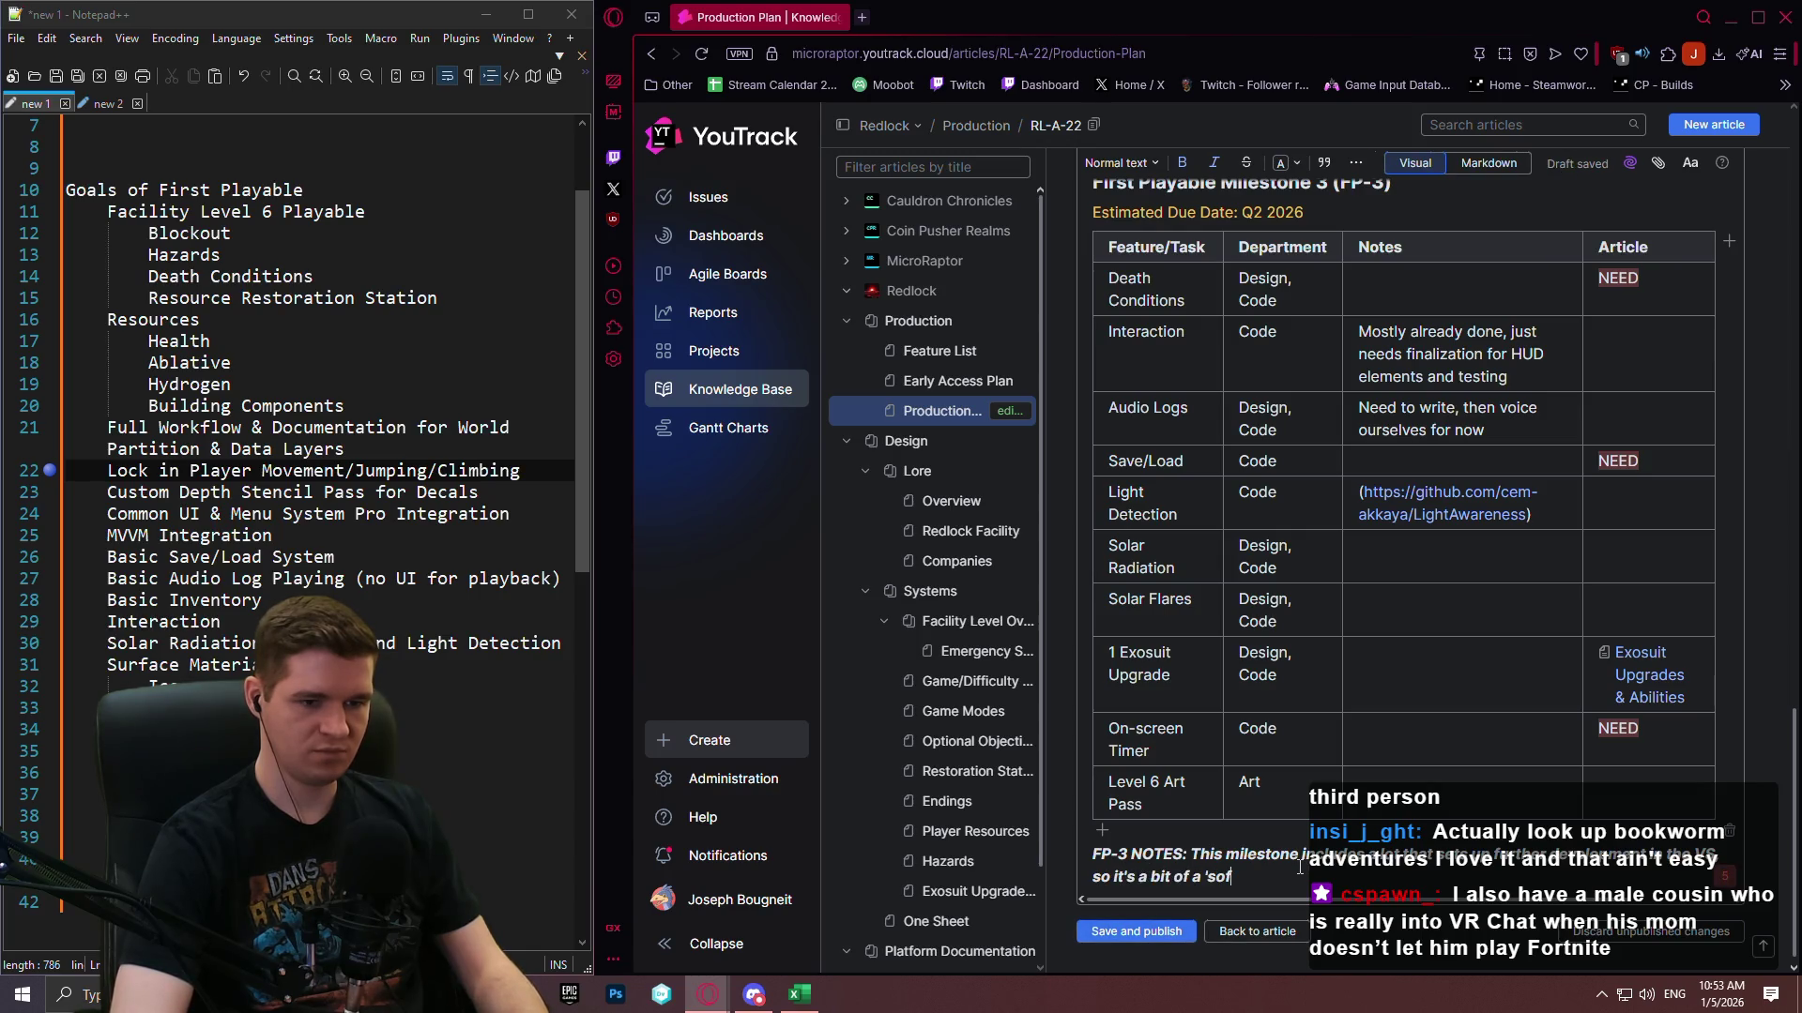
pyautogui.write("ter' milestone as a h")
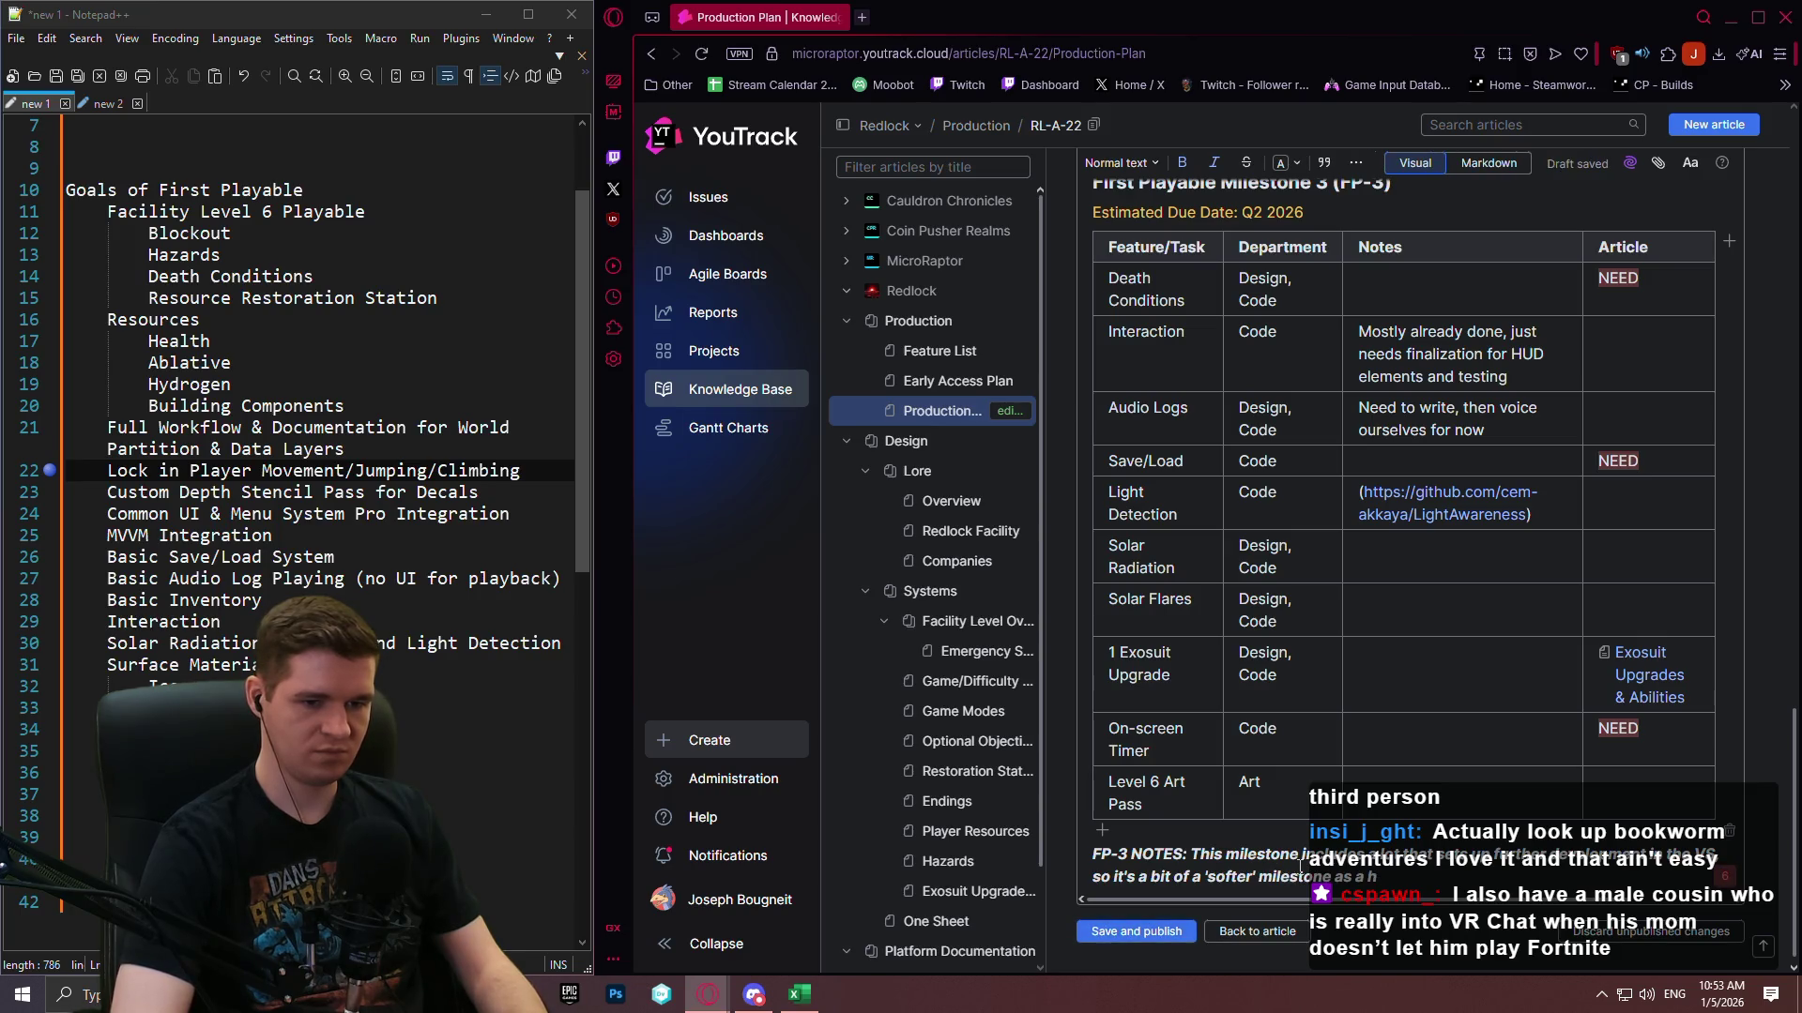
pyautogui.press('BackSpace')
pyautogui.write('whole.')
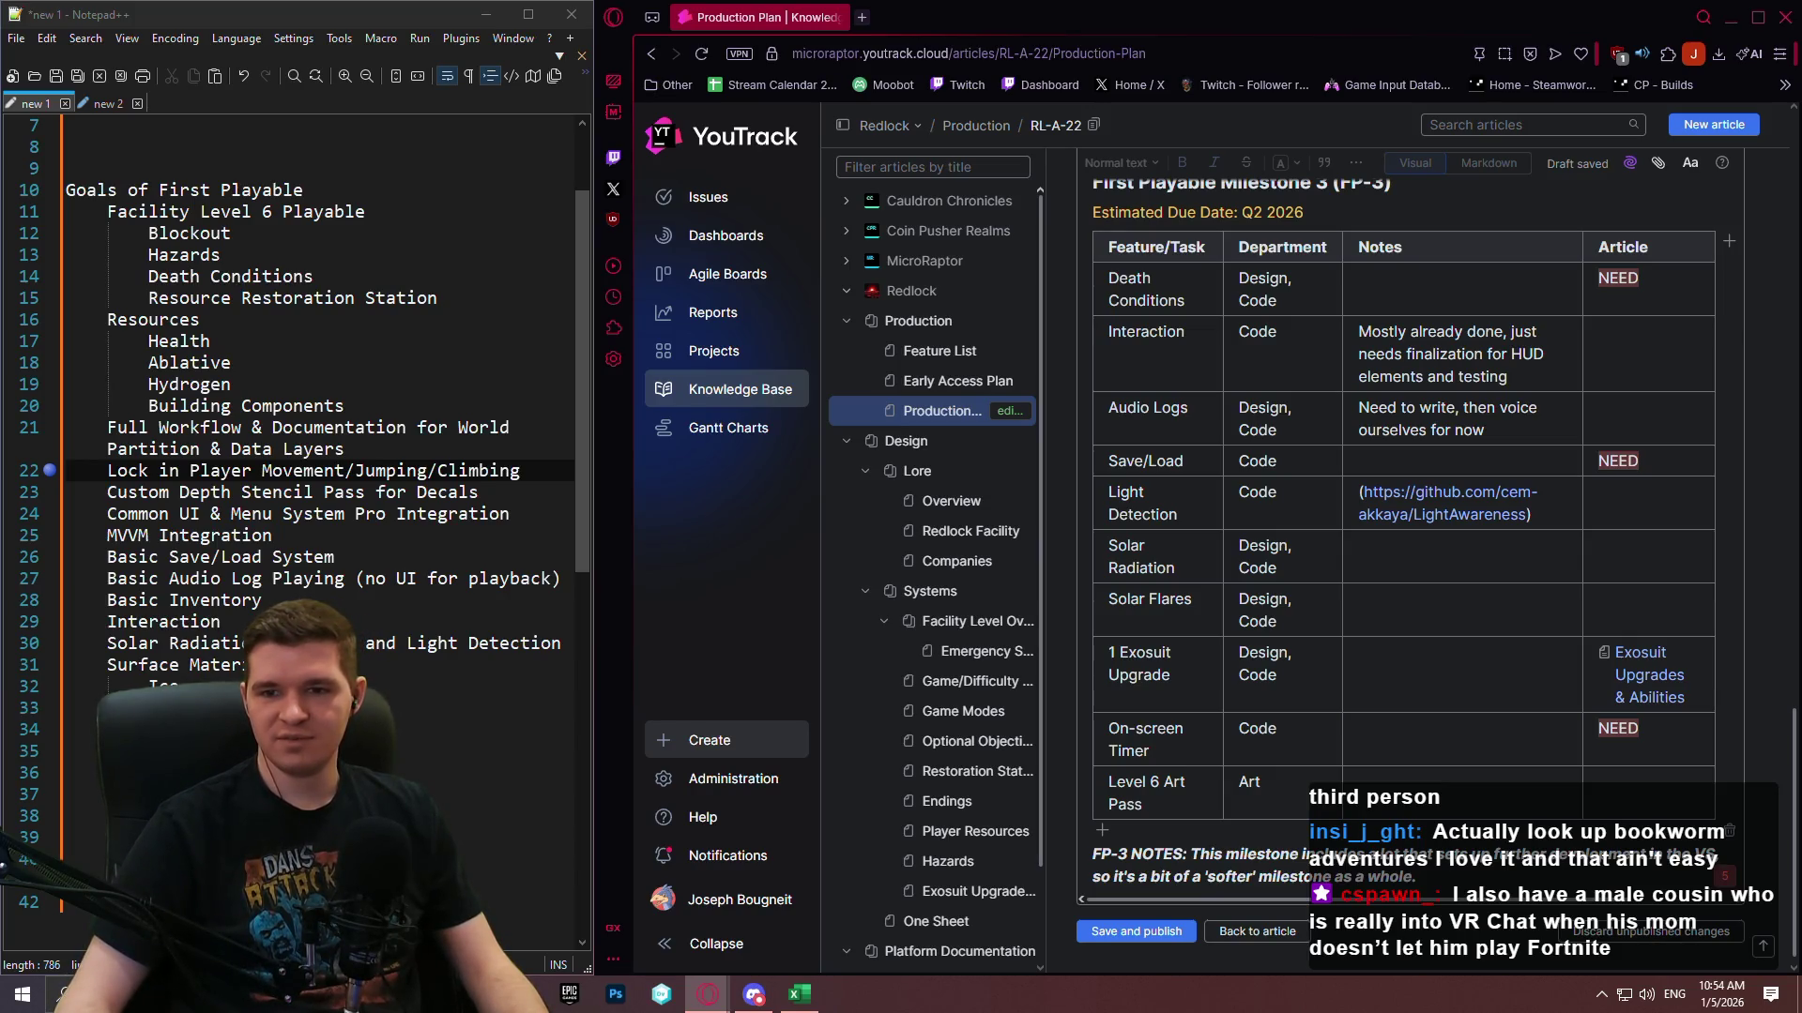
pyautogui.hotkey('alt', 'Tab')
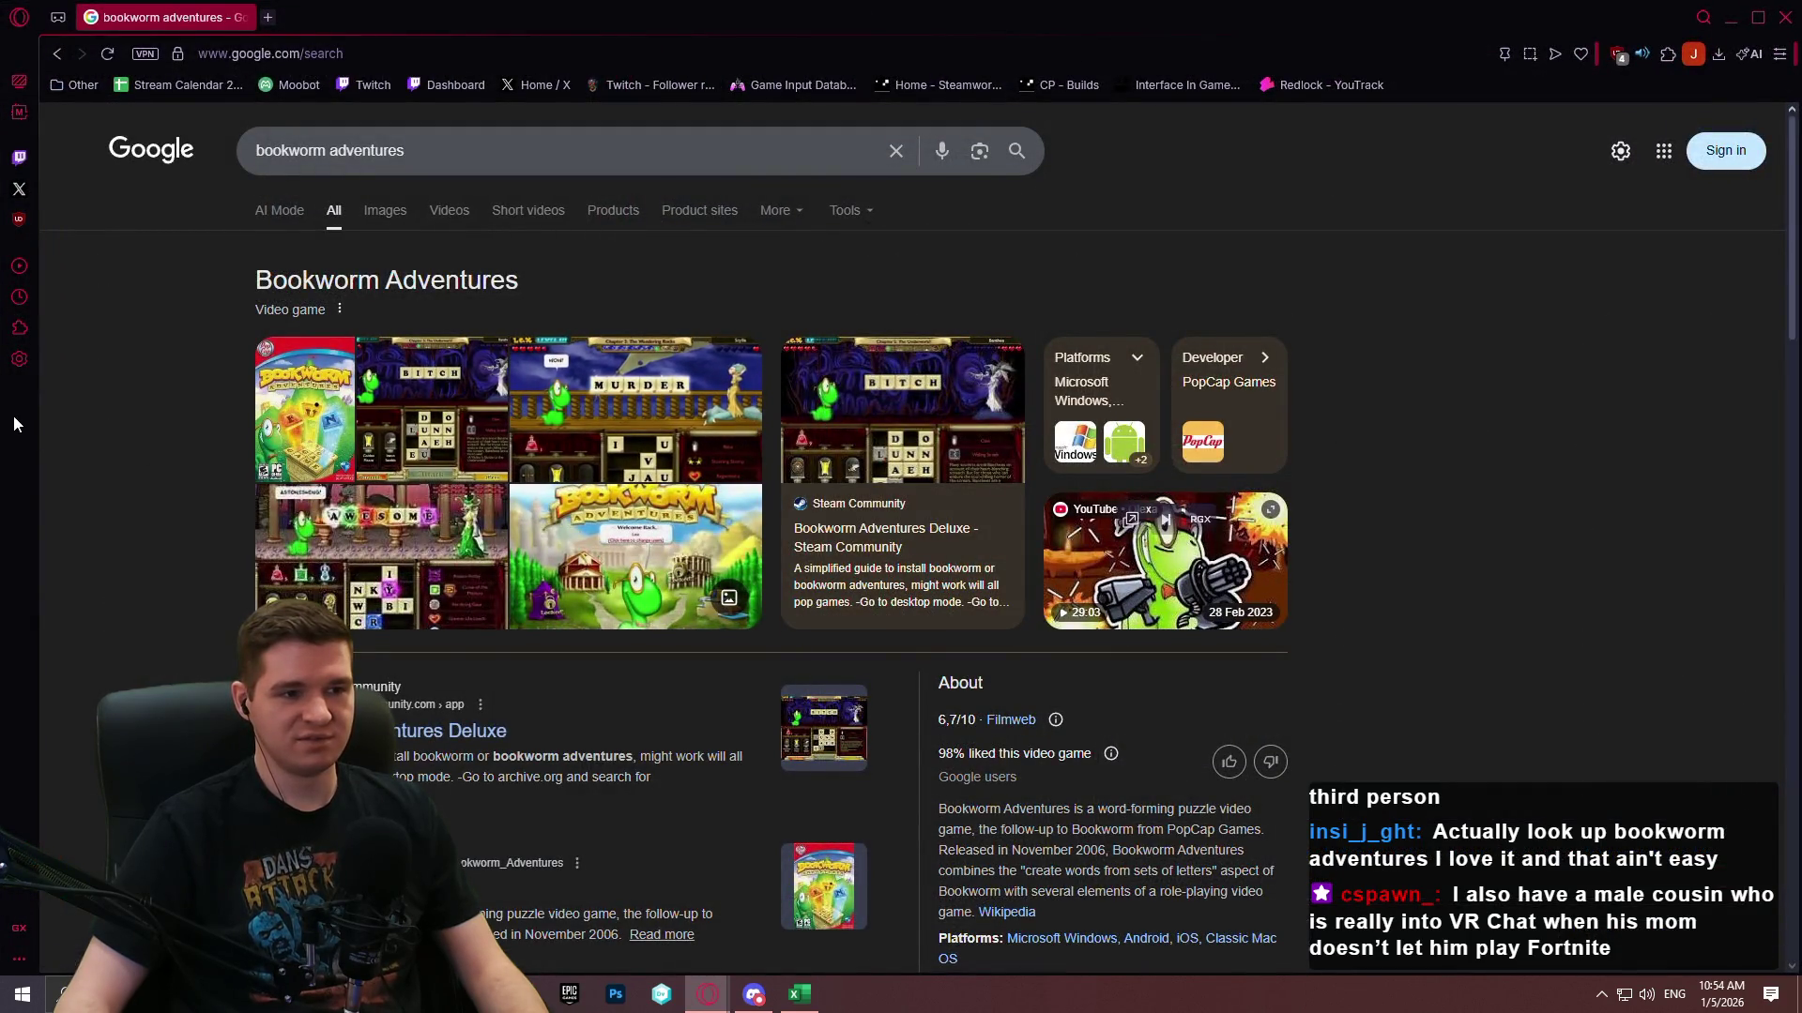
# Search Google for 'numbers maze game'.
pyautogui.scroll(-1, 580, 389)
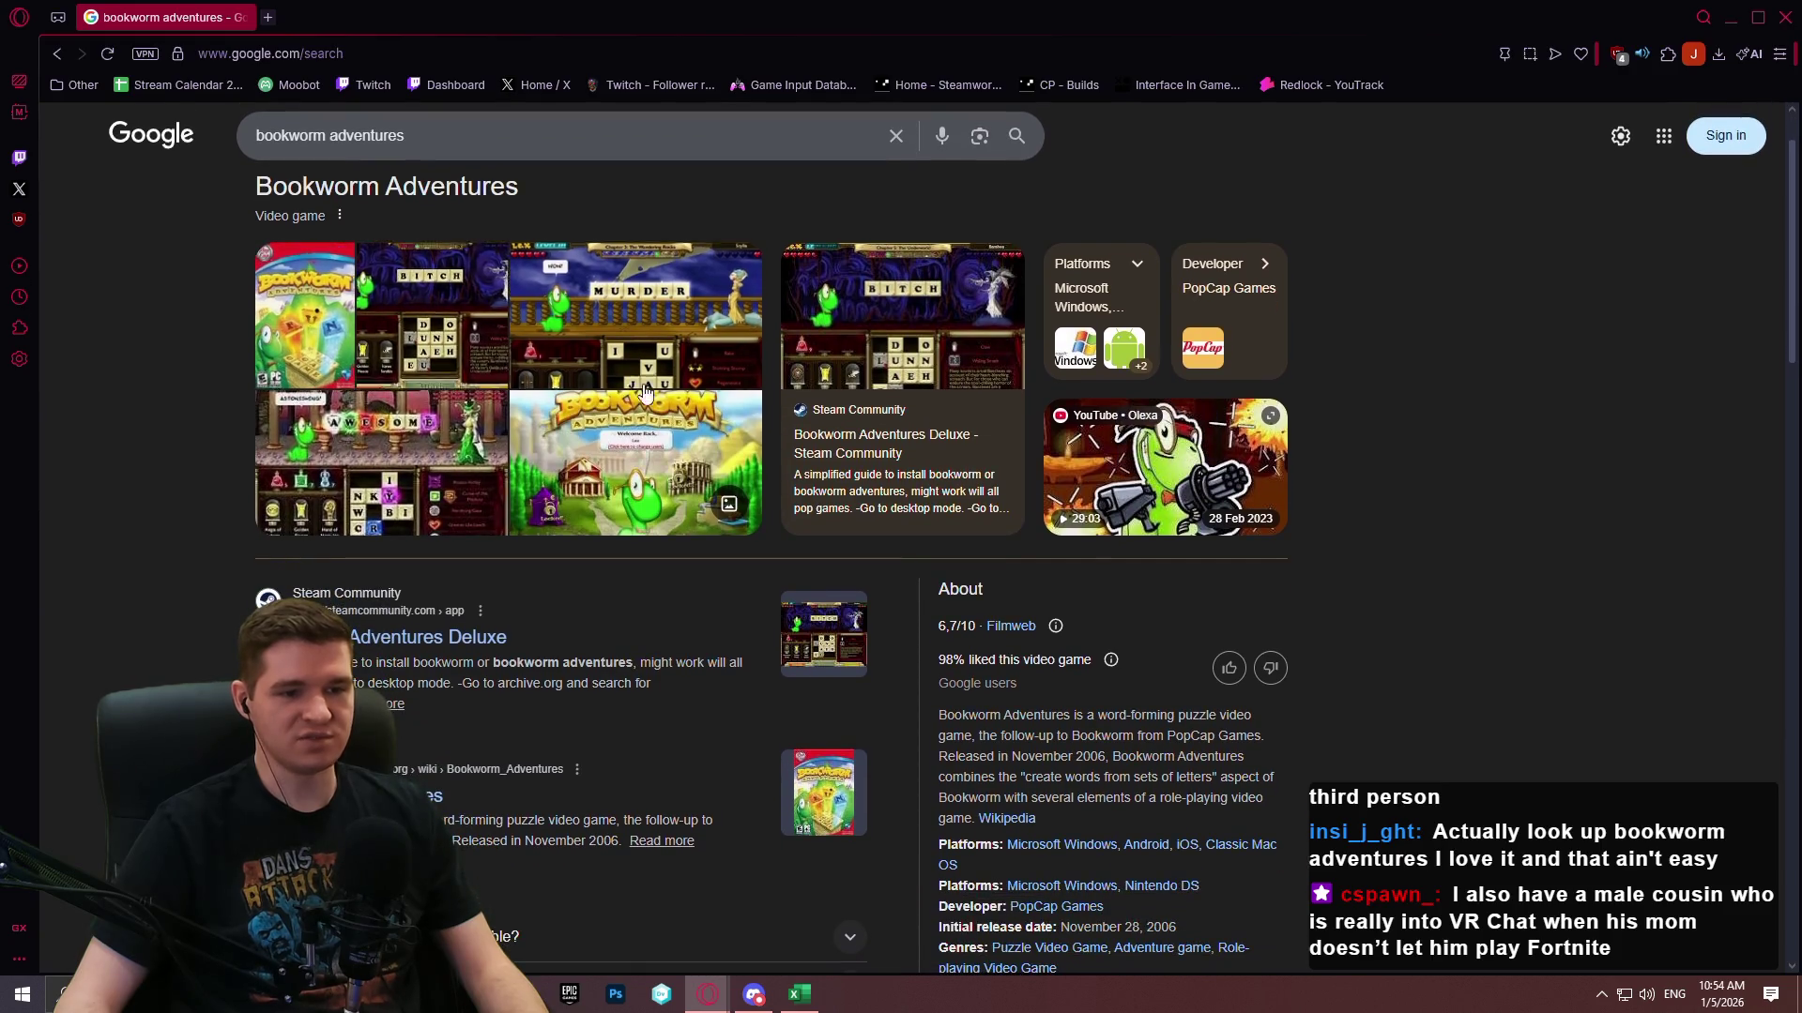
pyautogui.scroll(1, 1602, 604)
pyautogui.tripleClick(290, 148)
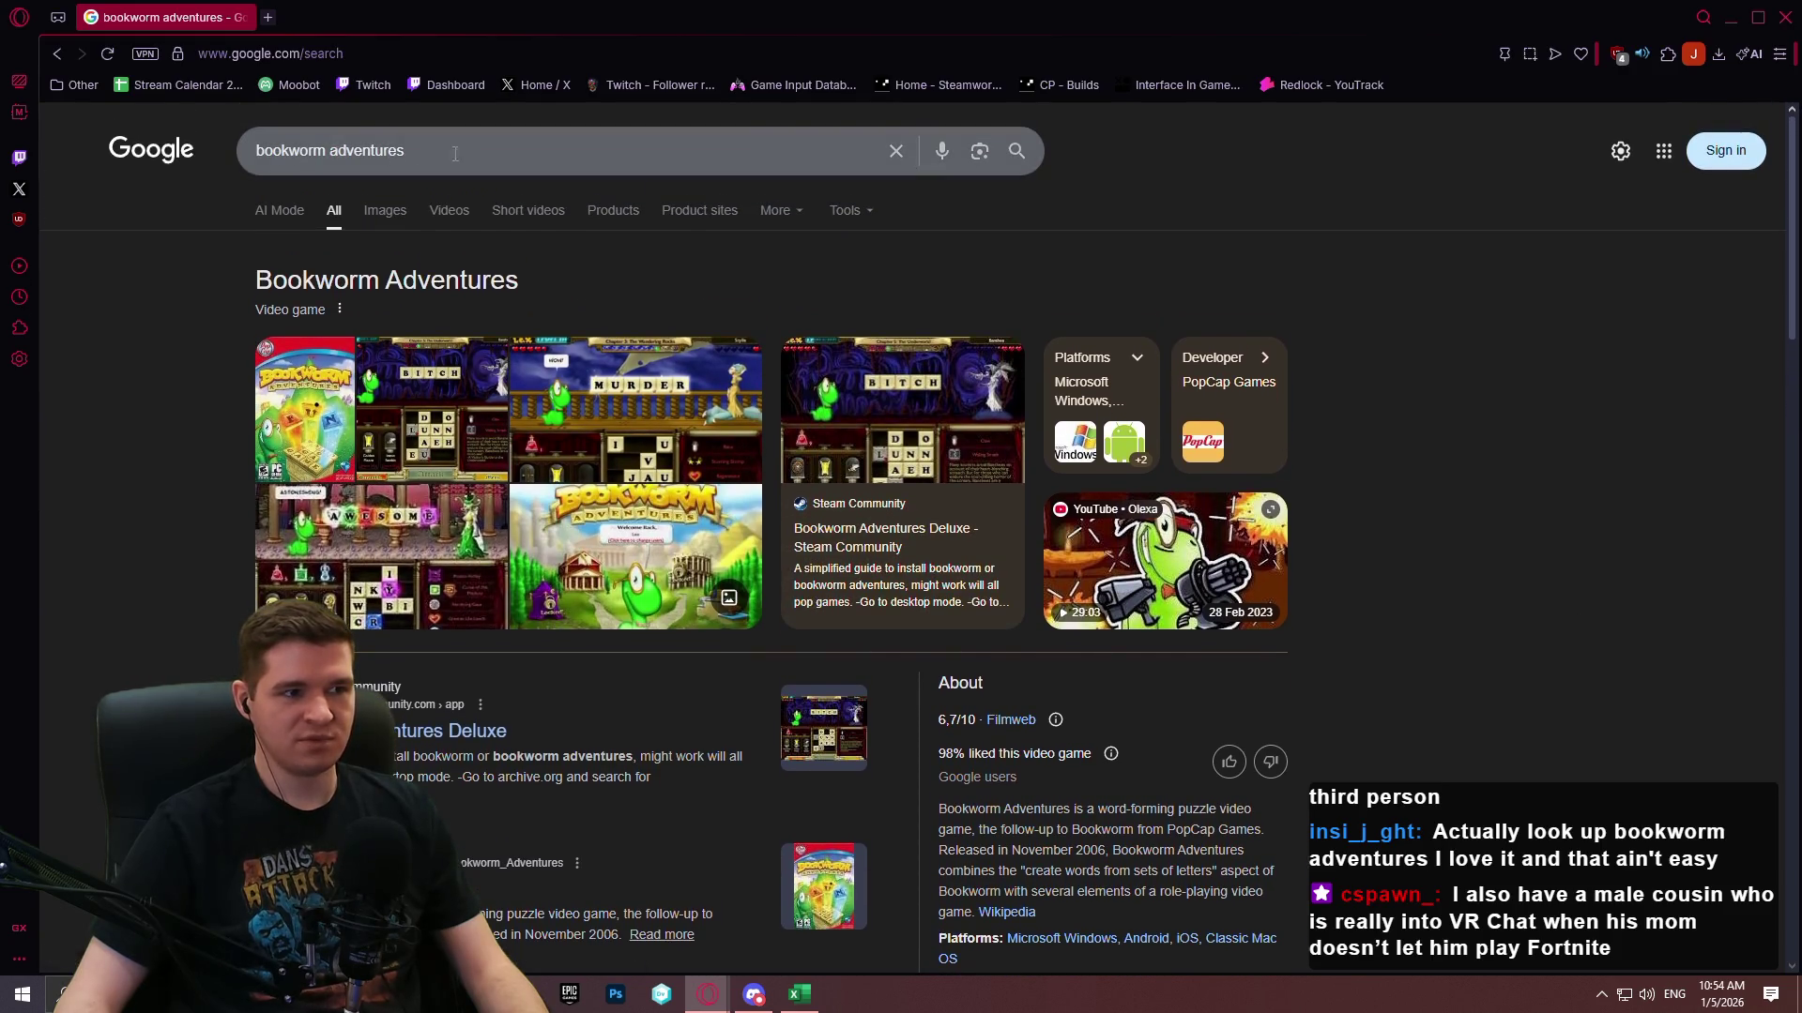
pyautogui.write('numbers maze')
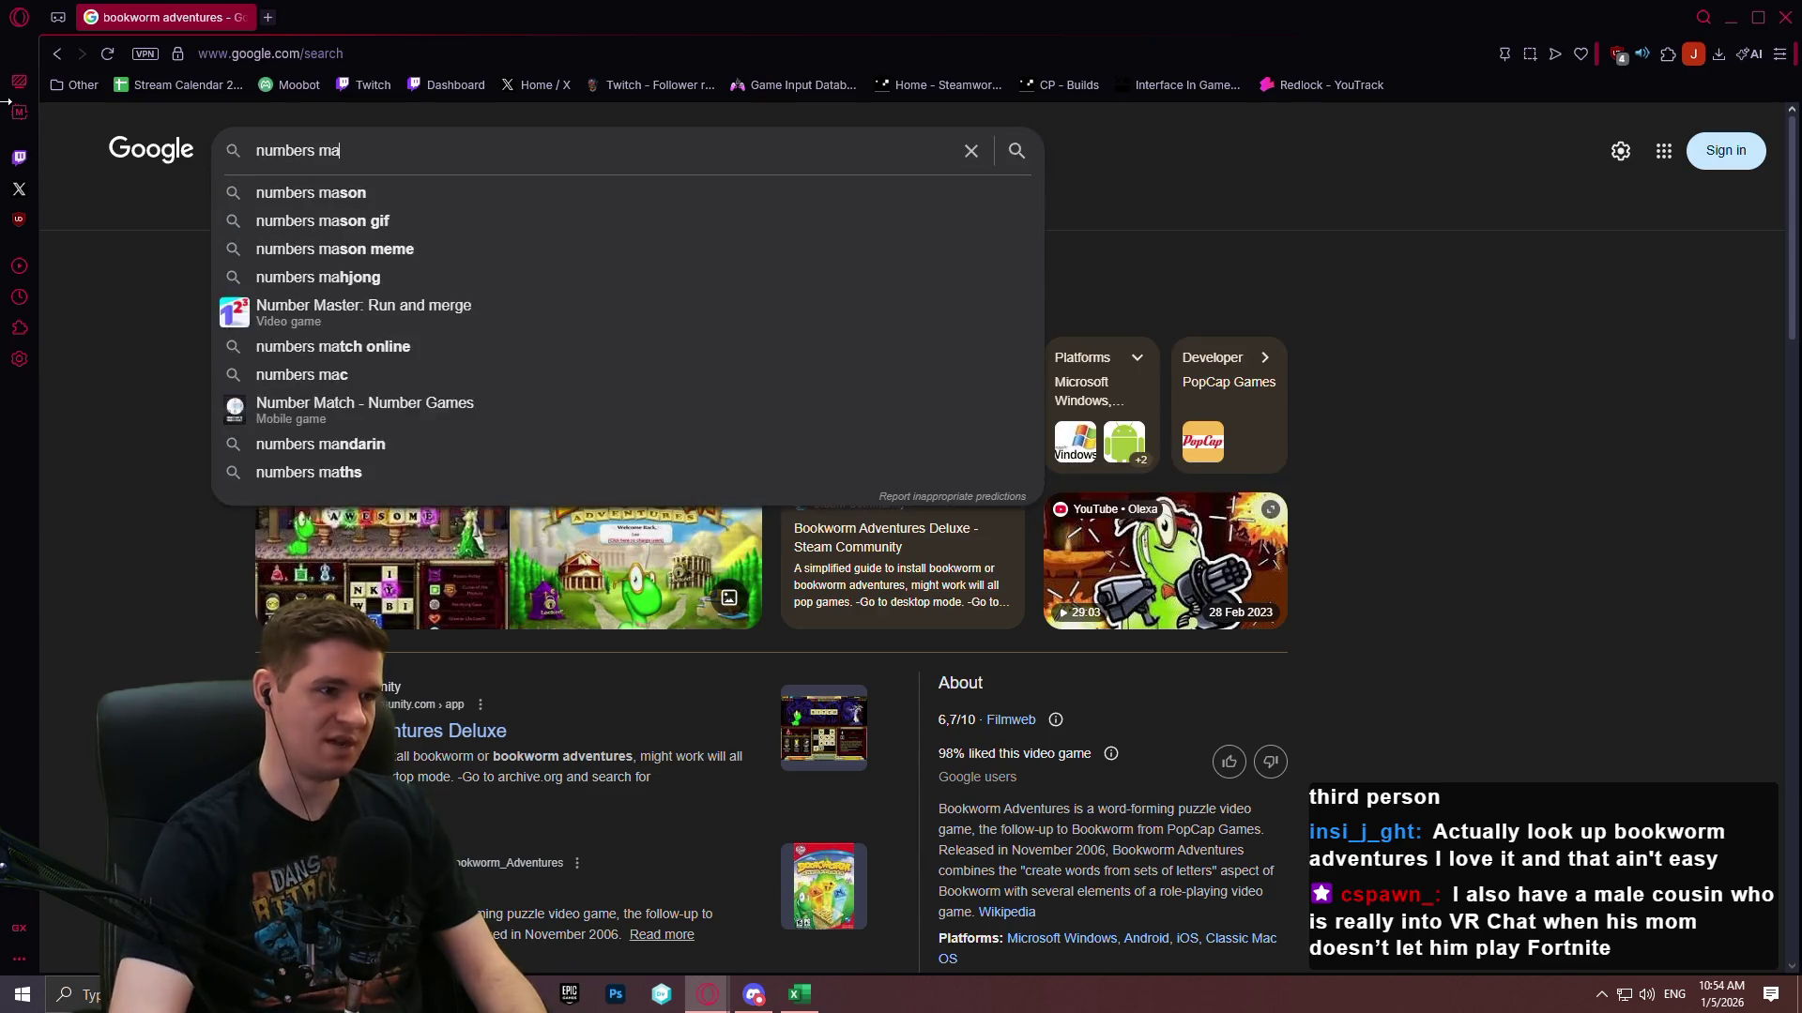
pyautogui.press('Return')
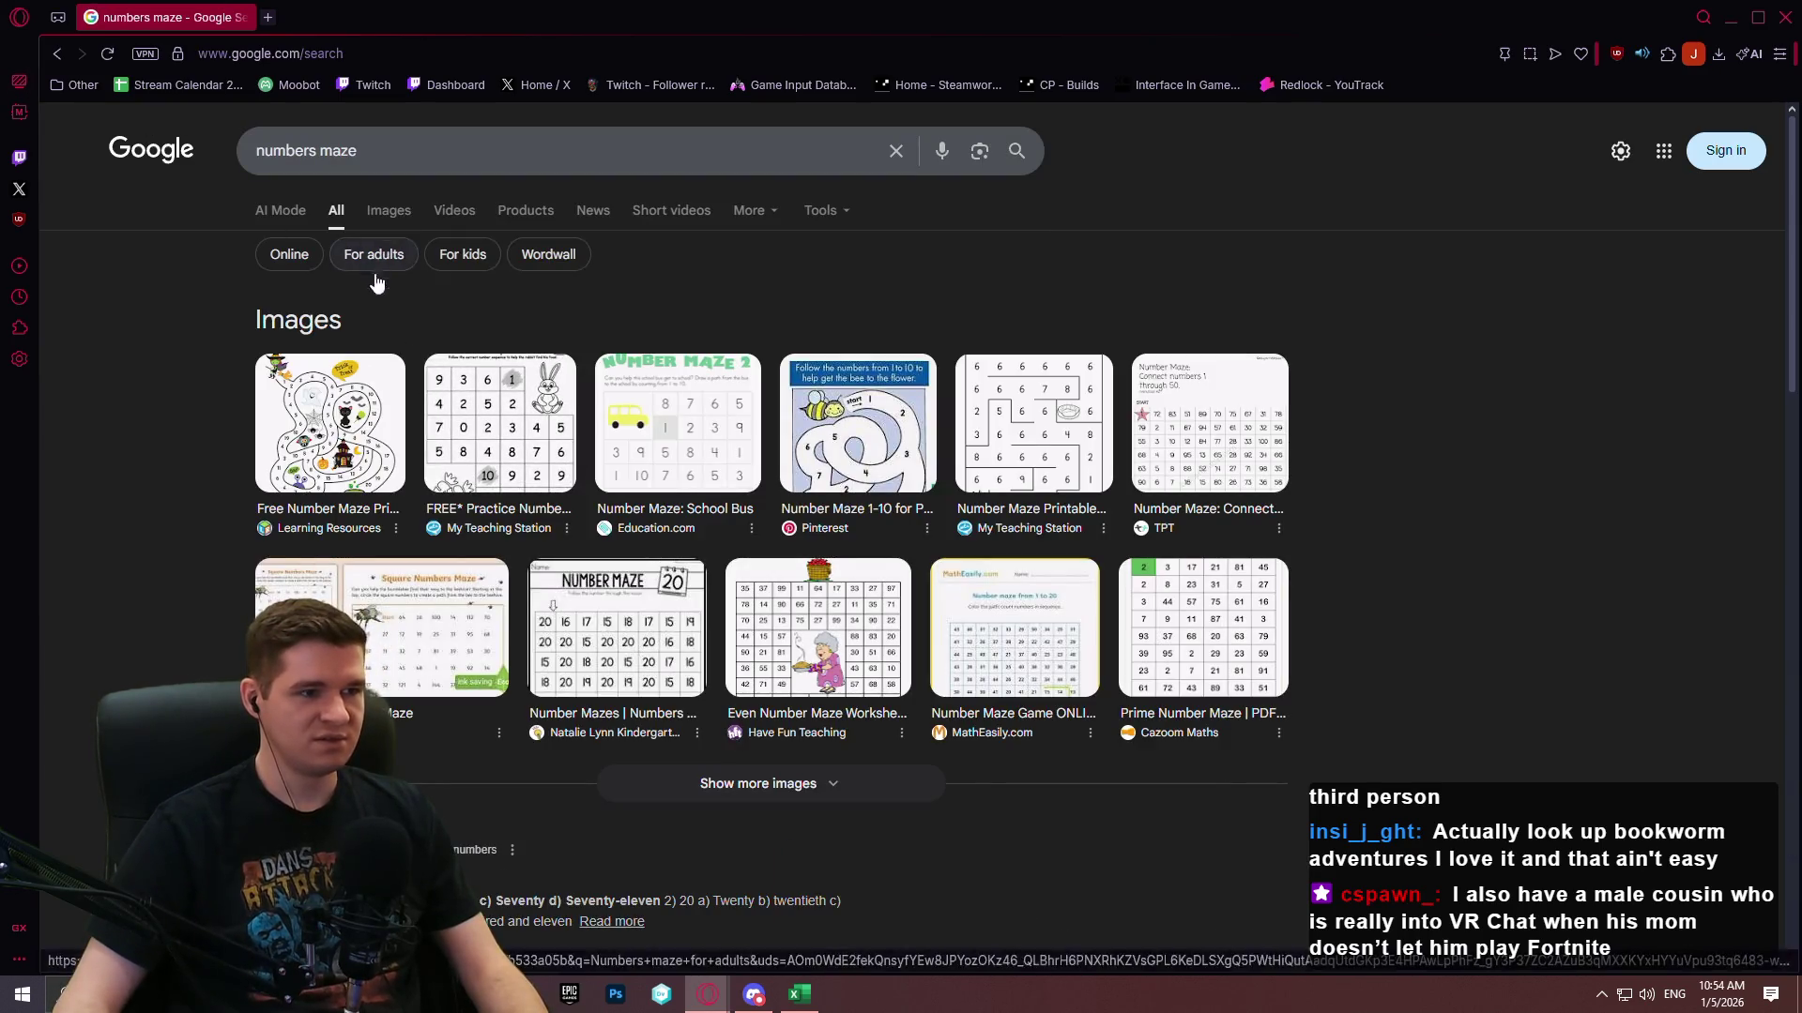
pyautogui.click(375, 155)
pyautogui.write('game')
pyautogui.press('Return')
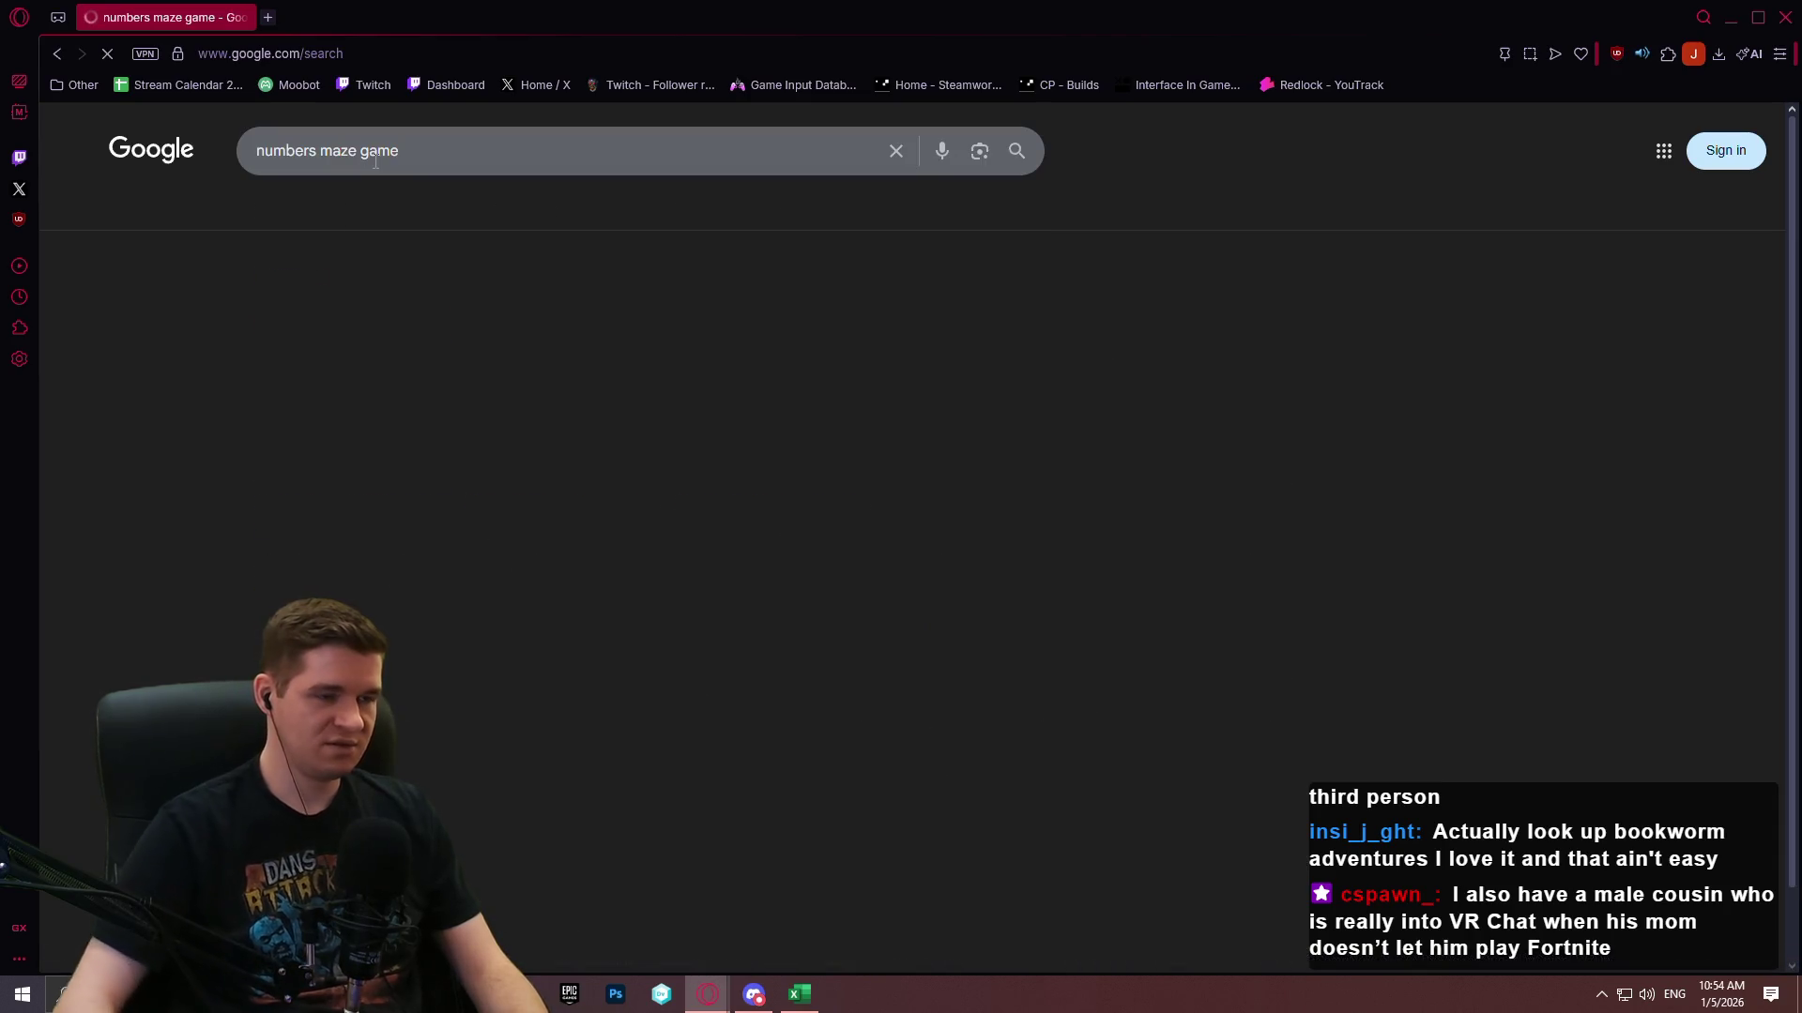
# Show image results and preview the NumberMaze Challenge video.
pyautogui.click(373, 218)
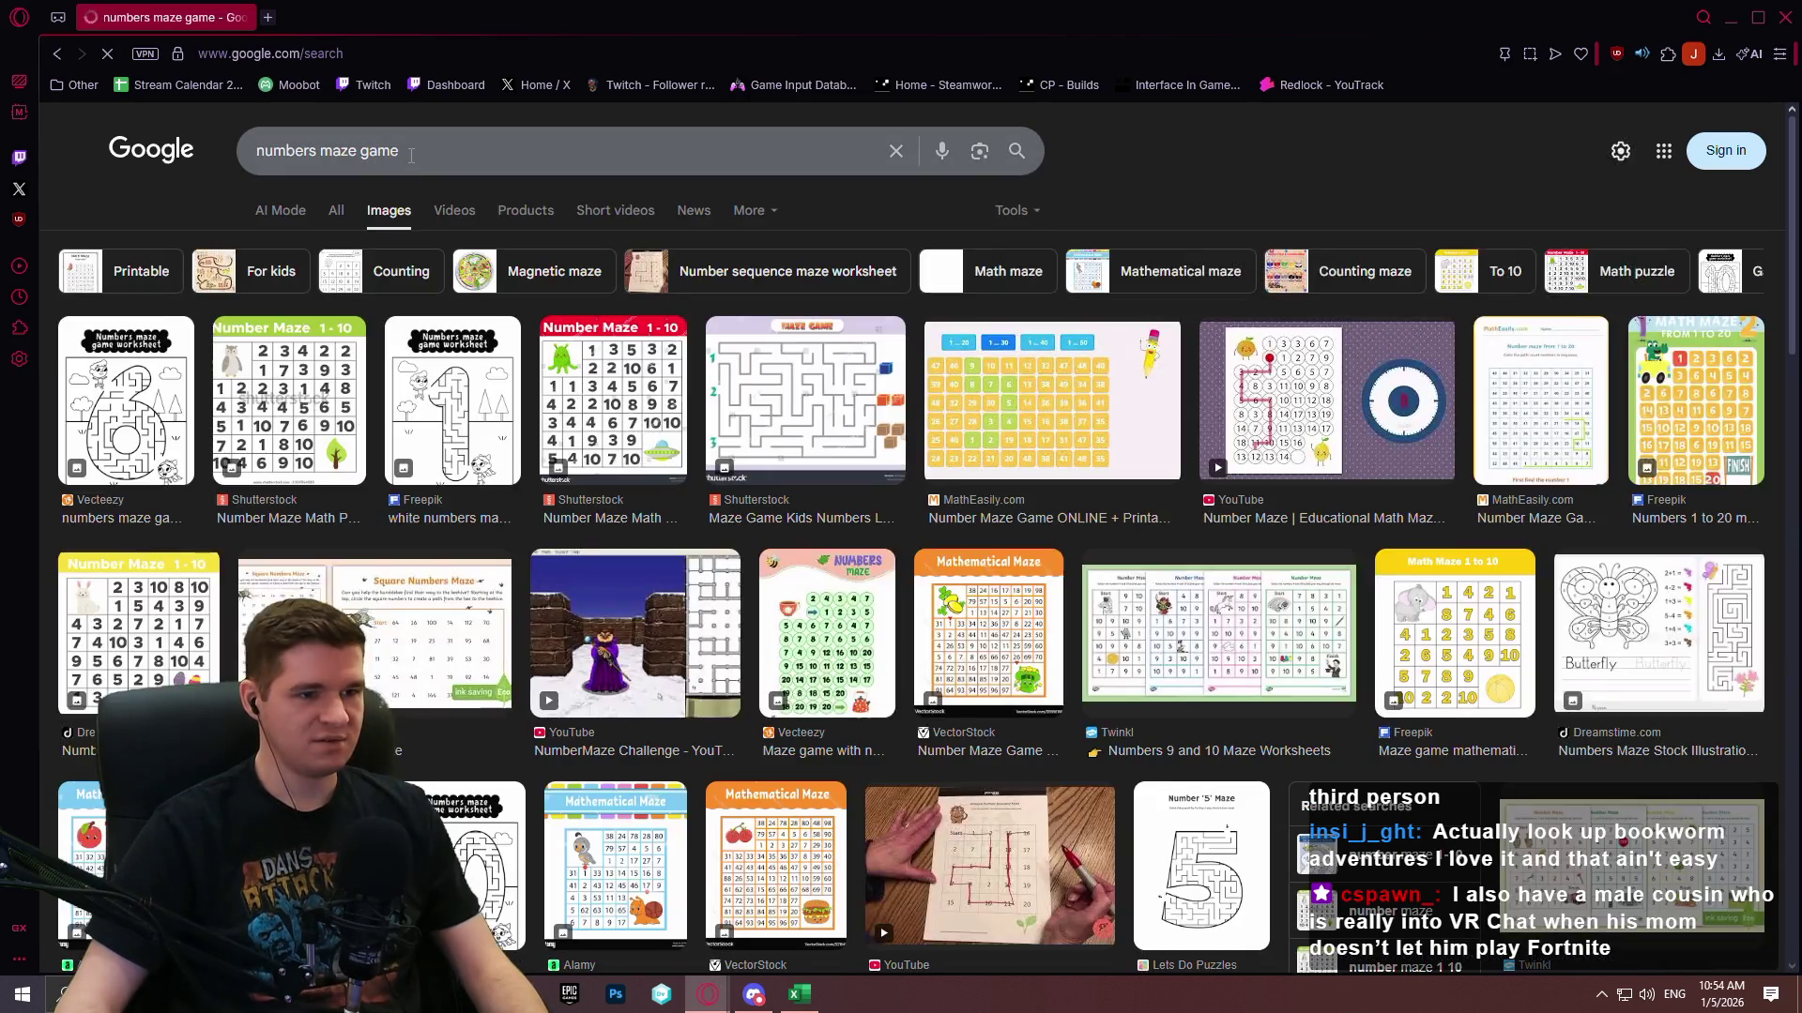
pyautogui.click(710, 694)
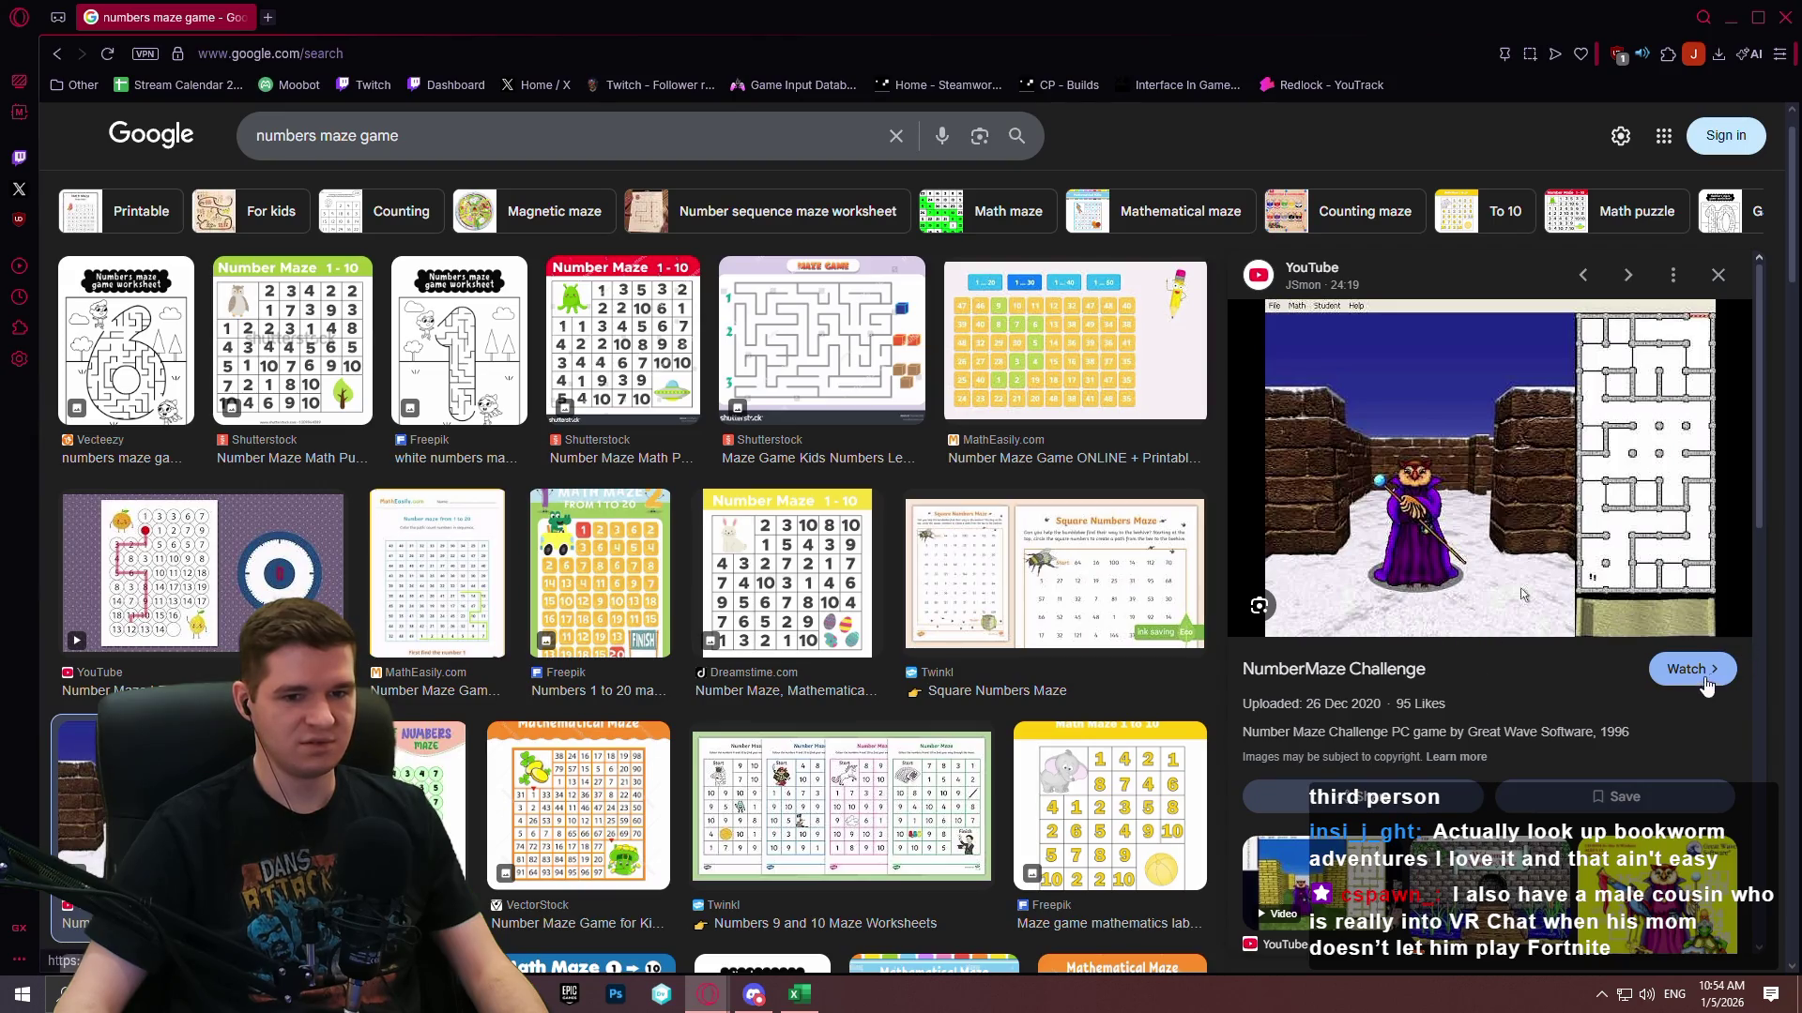
pyautogui.scroll(-1, 560, 425)
pyautogui.scroll(-3, 560, 425)
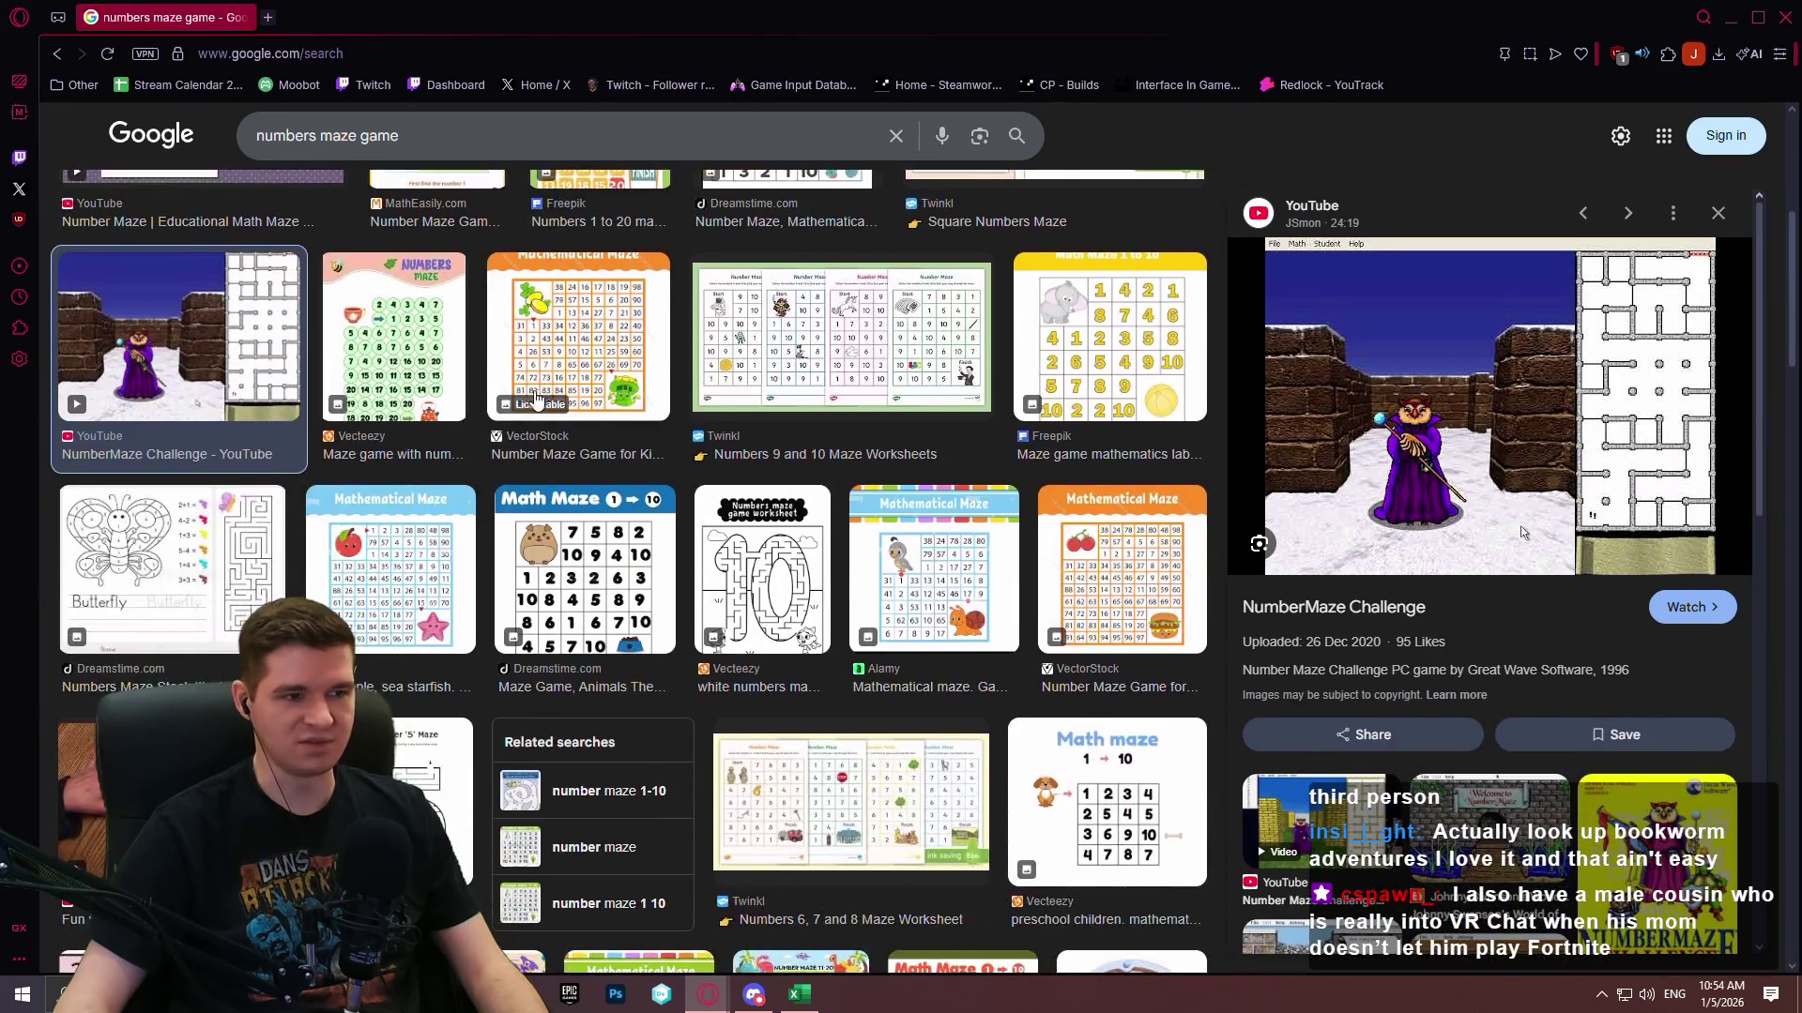
pyautogui.scroll(5, 339, 227)
pyautogui.click(463, 161)
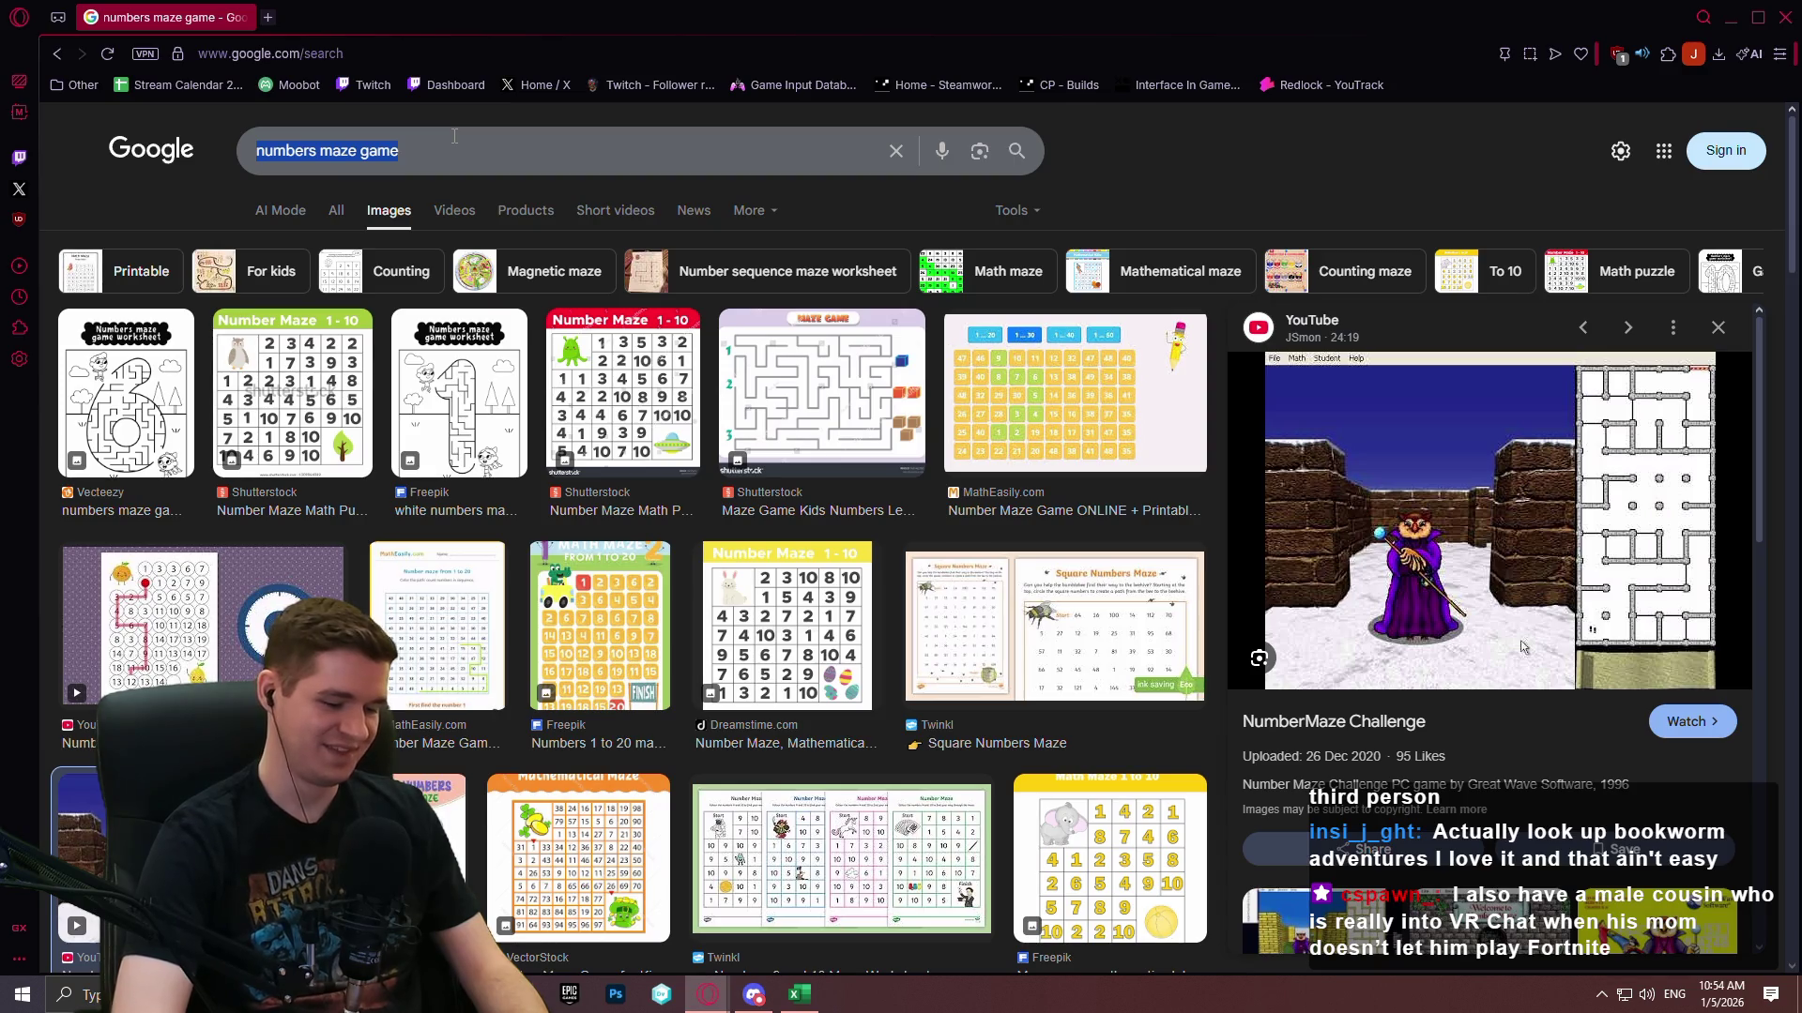
# Search 'dungeon siege 2' and preview the Wikipedia, Steam and Reddit images.
pyautogui.write('dungeon sie')
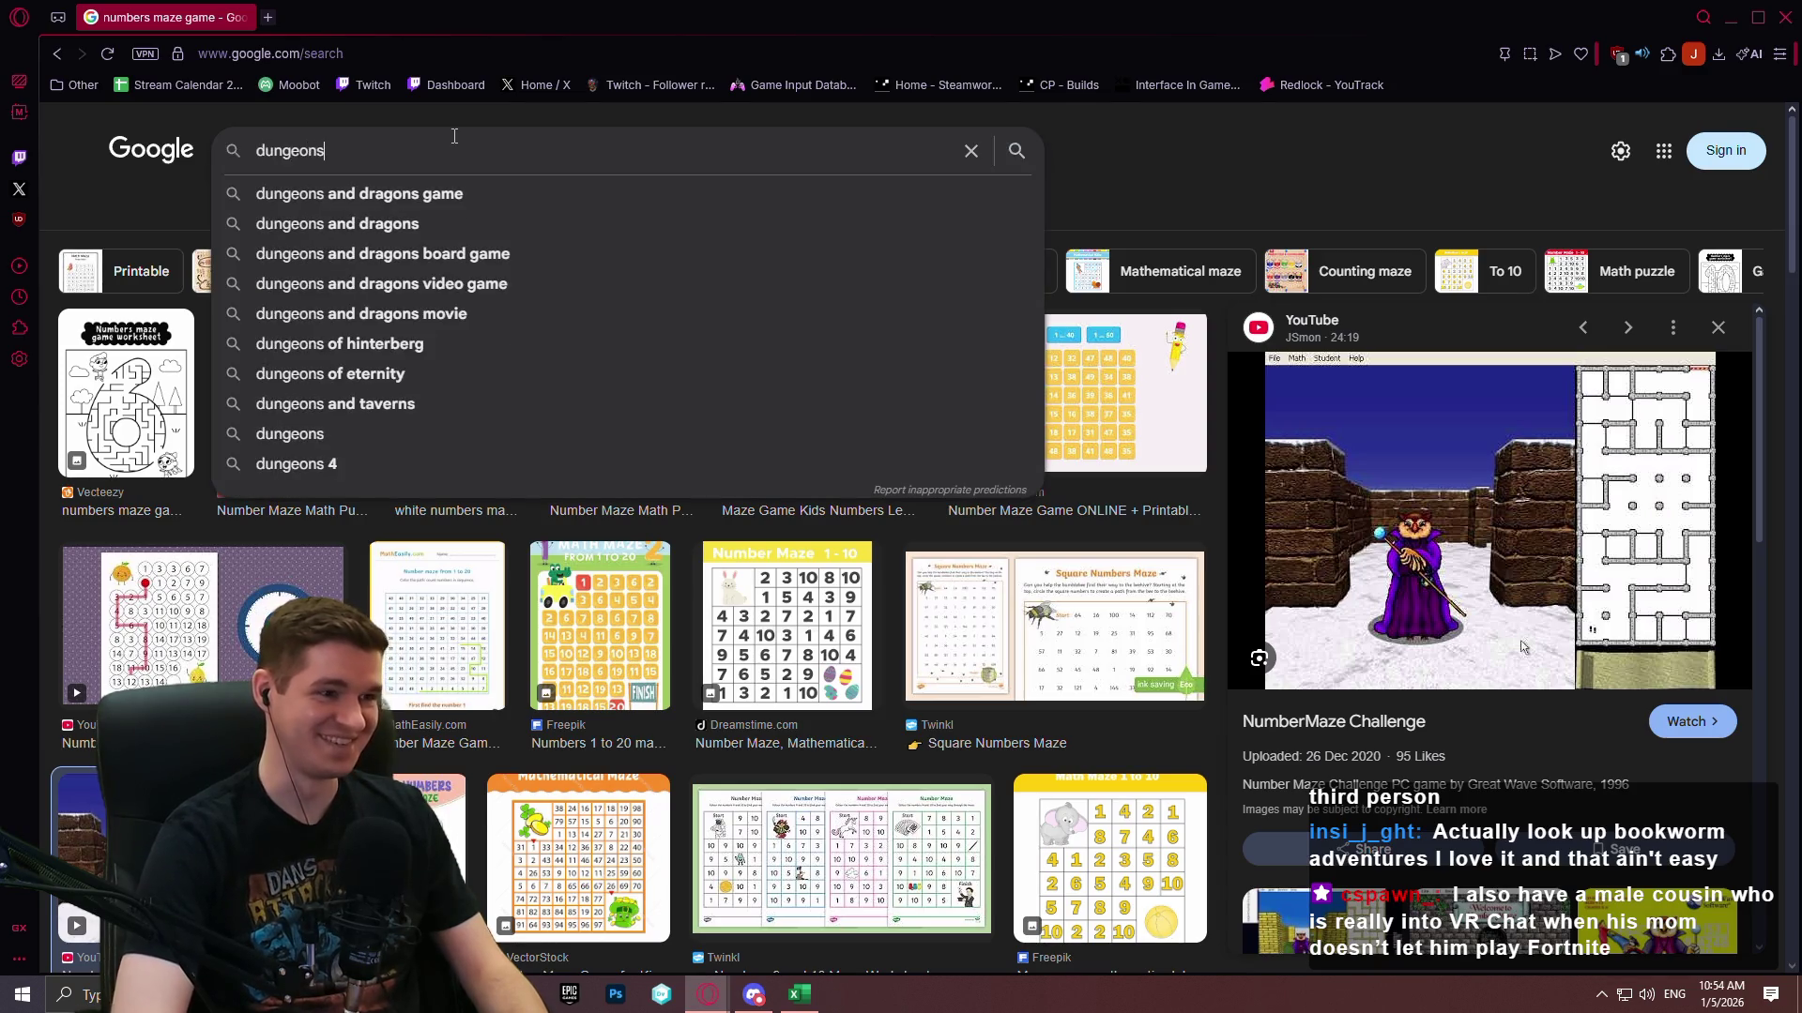
pyautogui.write('ge 2')
pyautogui.press('Return')
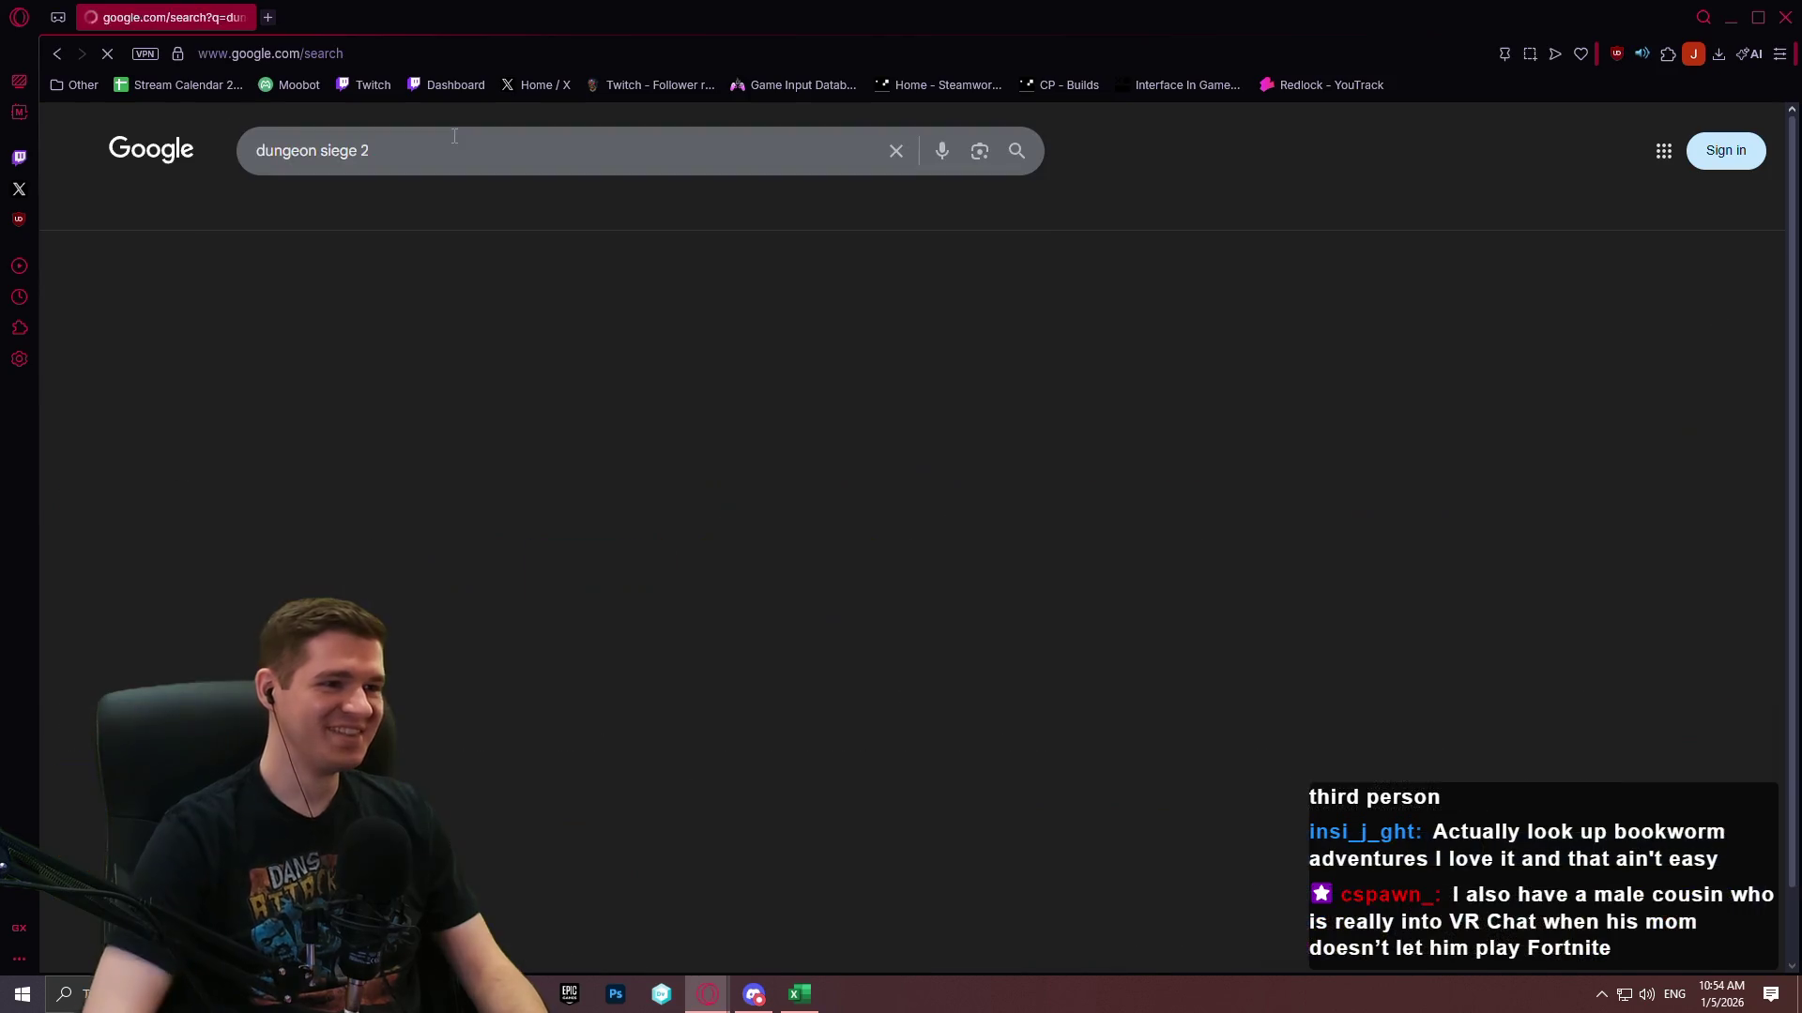
pyautogui.click(515, 401)
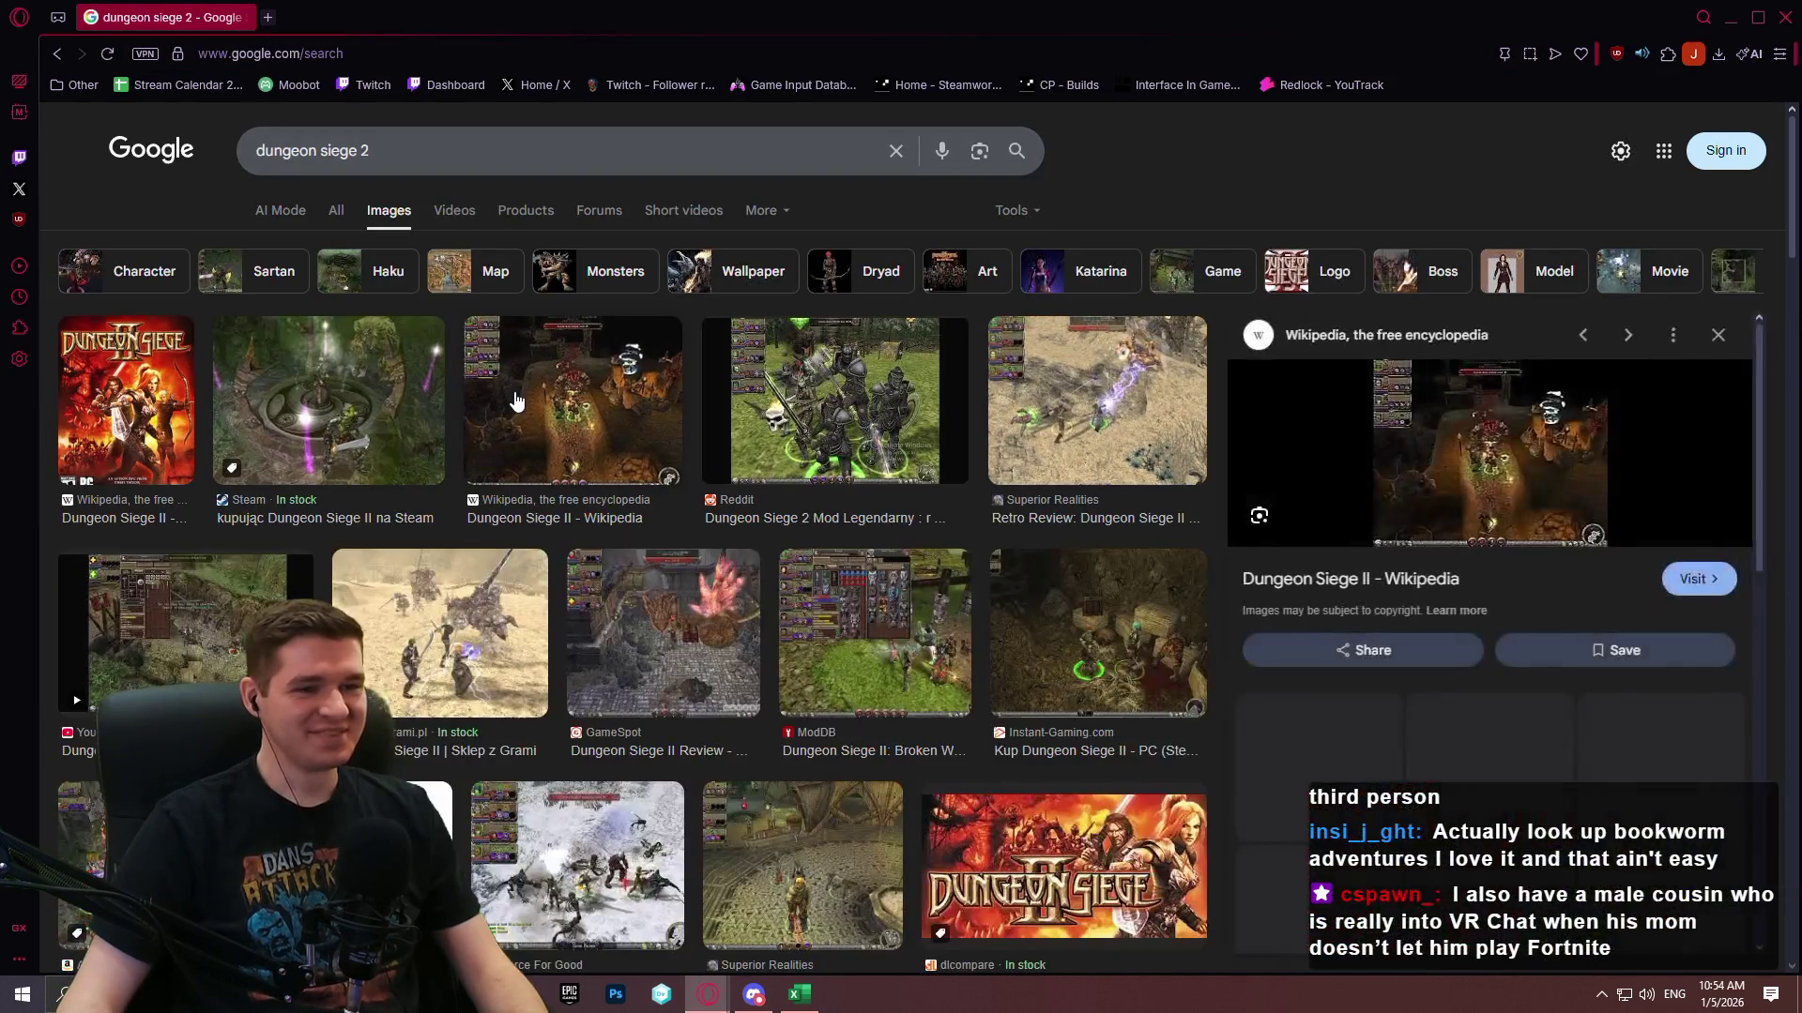
pyautogui.click(341, 352)
pyautogui.click(905, 369)
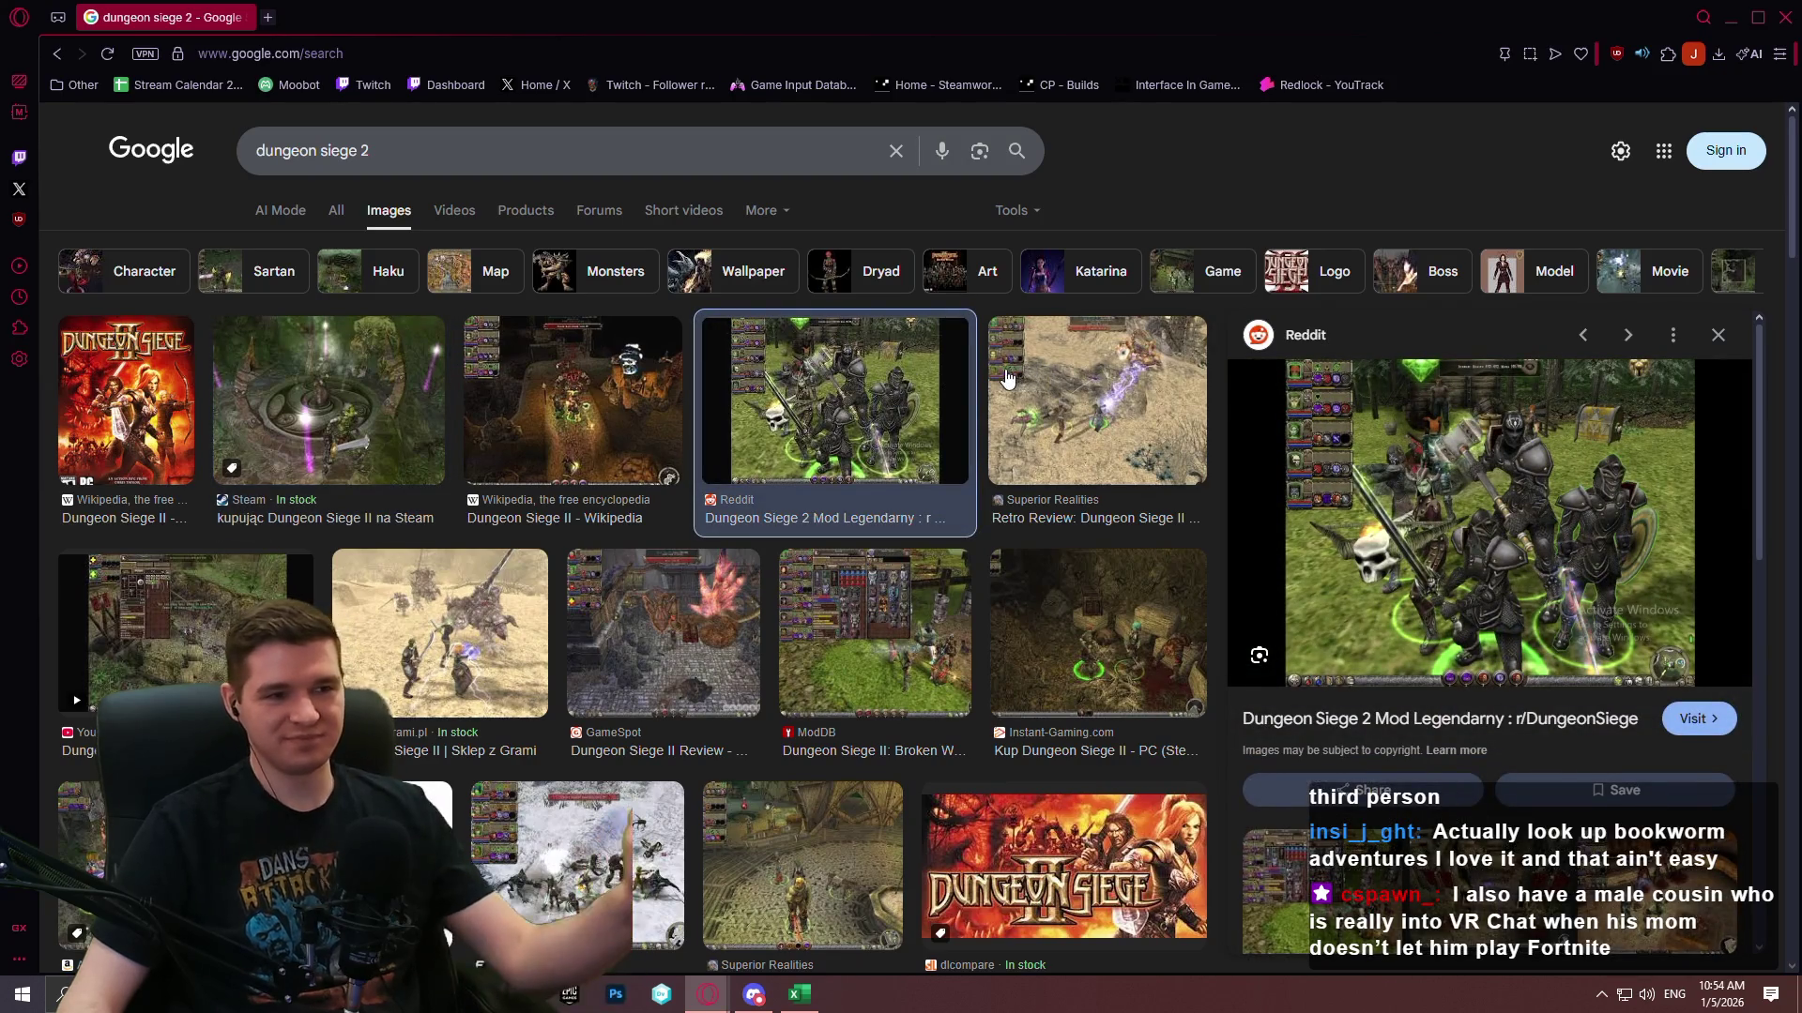
# Open the ModDB Dungeon Siege II screenshot full size in a new tab, then close the window.
pyautogui.click(936, 618)
pyautogui.rightClick(1450, 612)
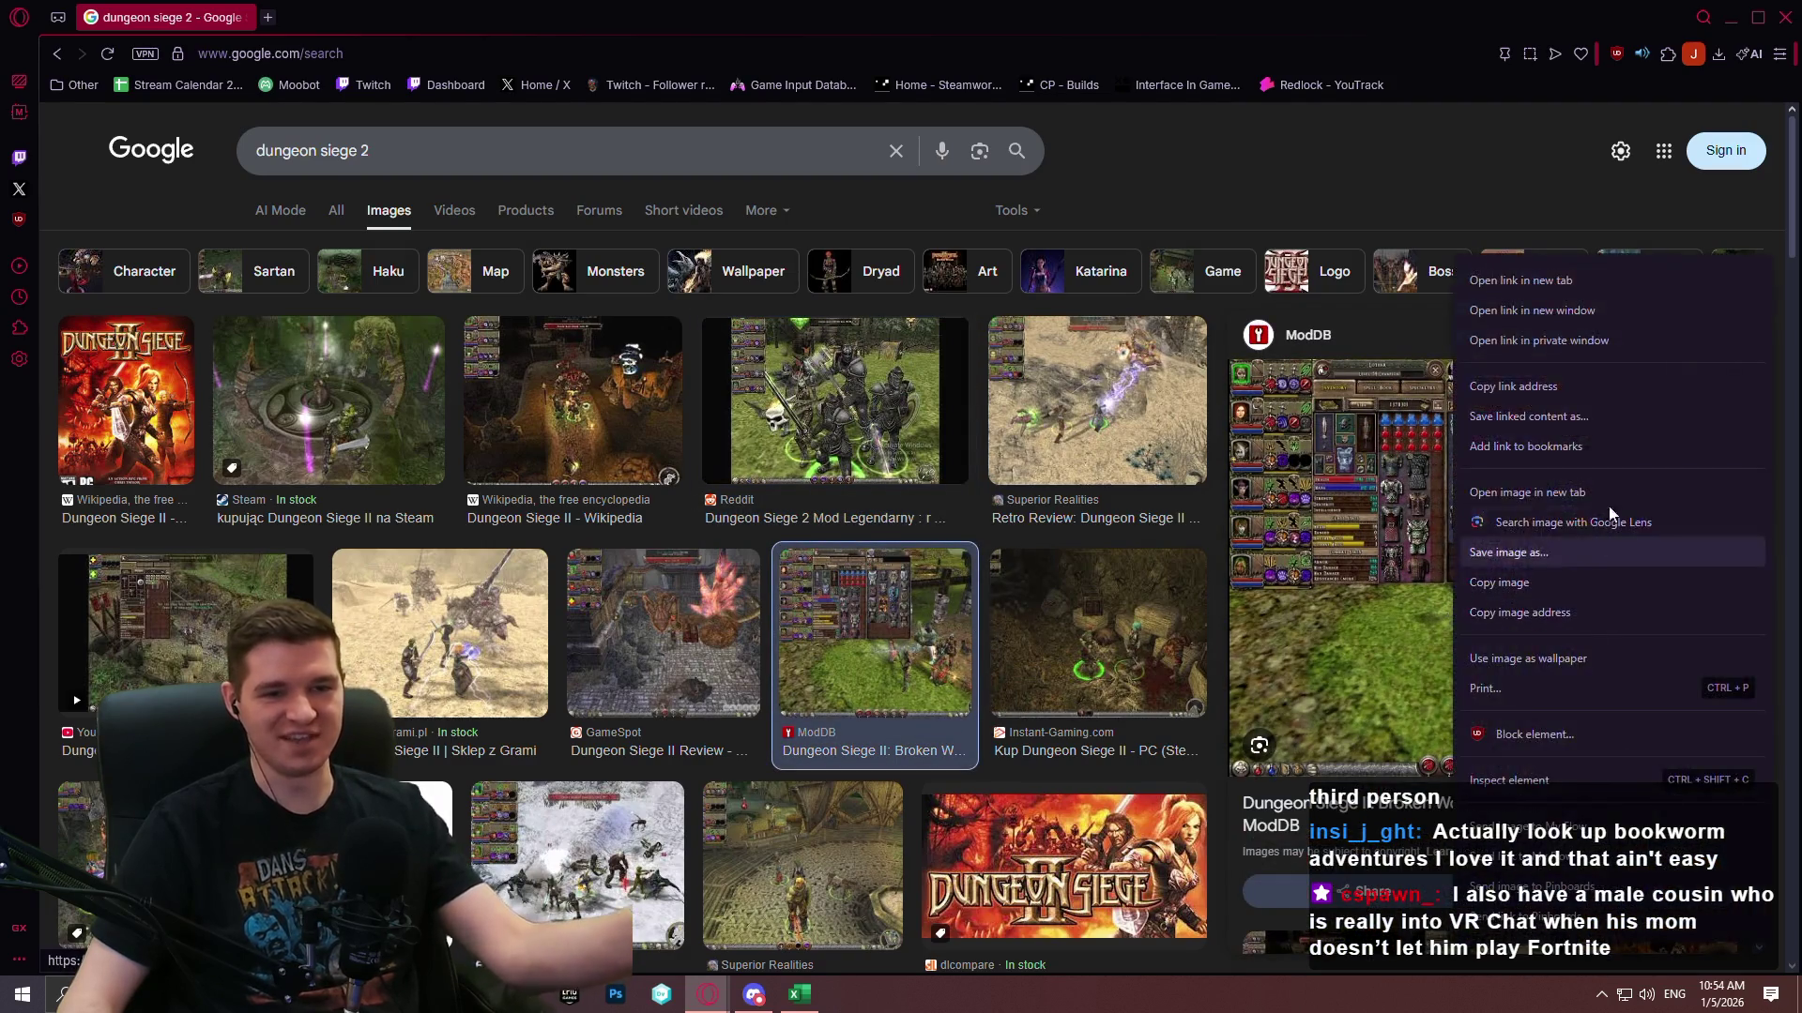
pyautogui.click(1535, 496)
pyautogui.click(371, 11)
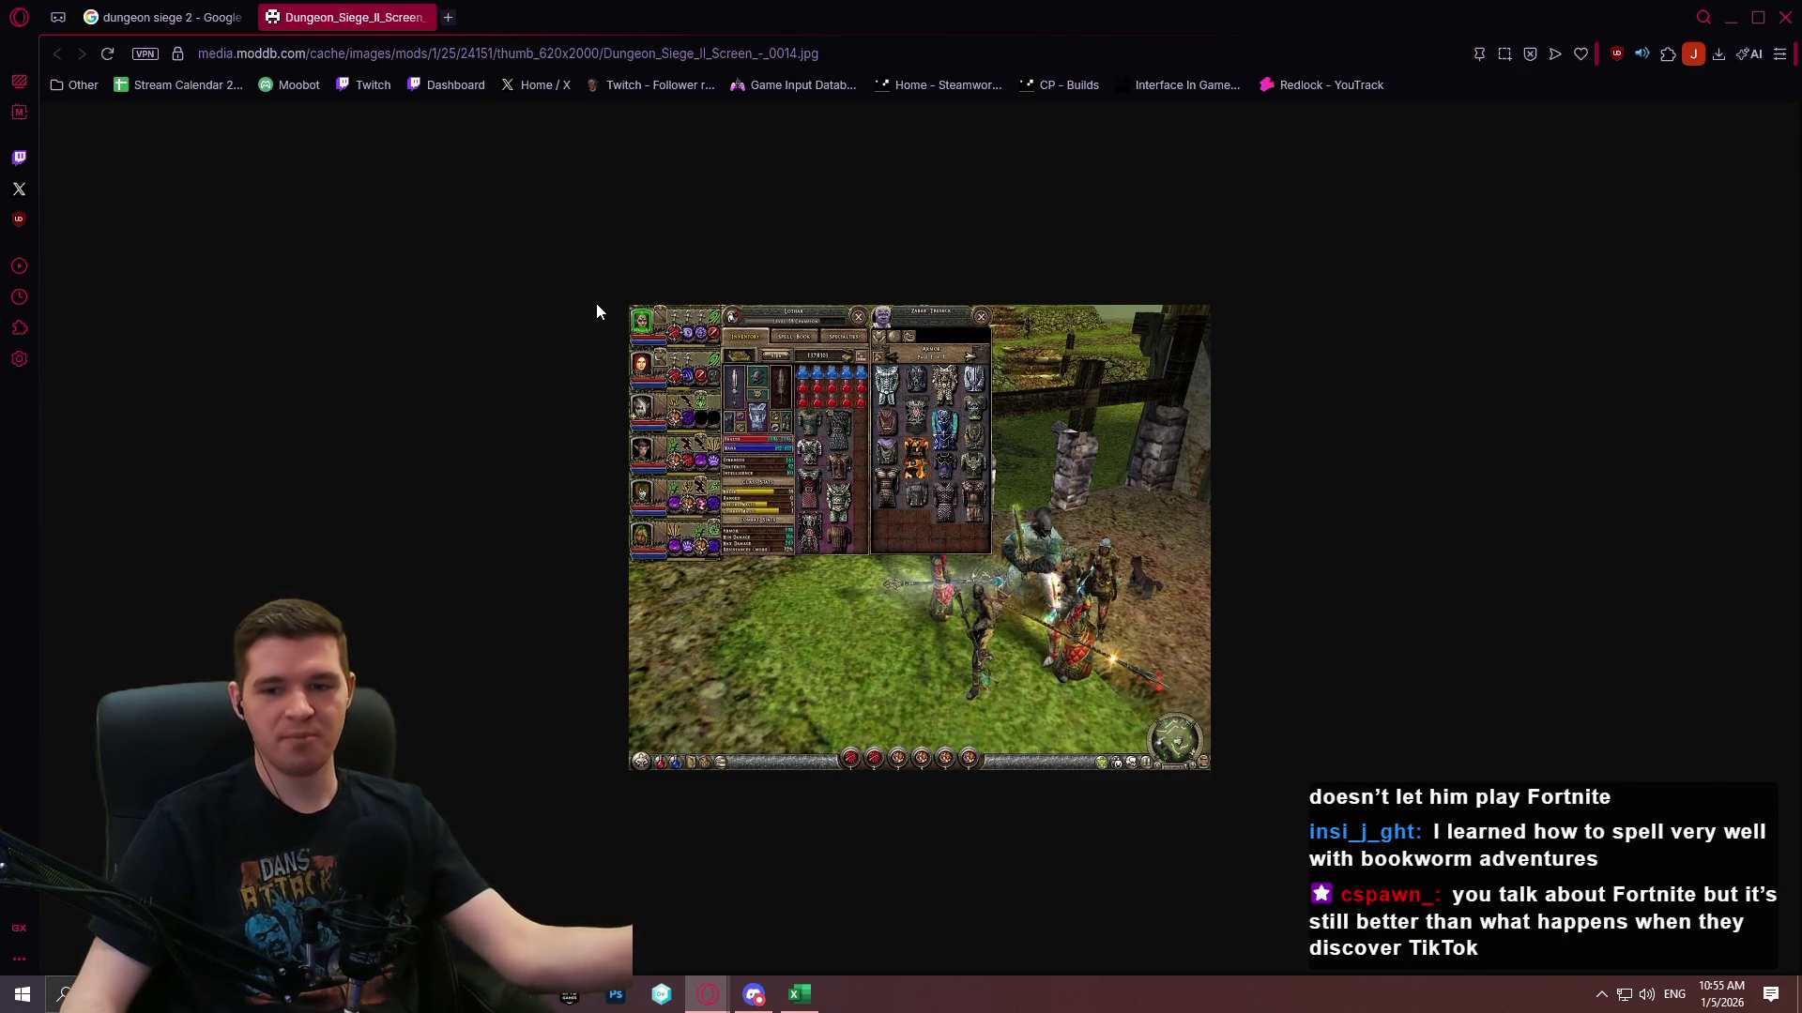
pyautogui.click(1785, 17)
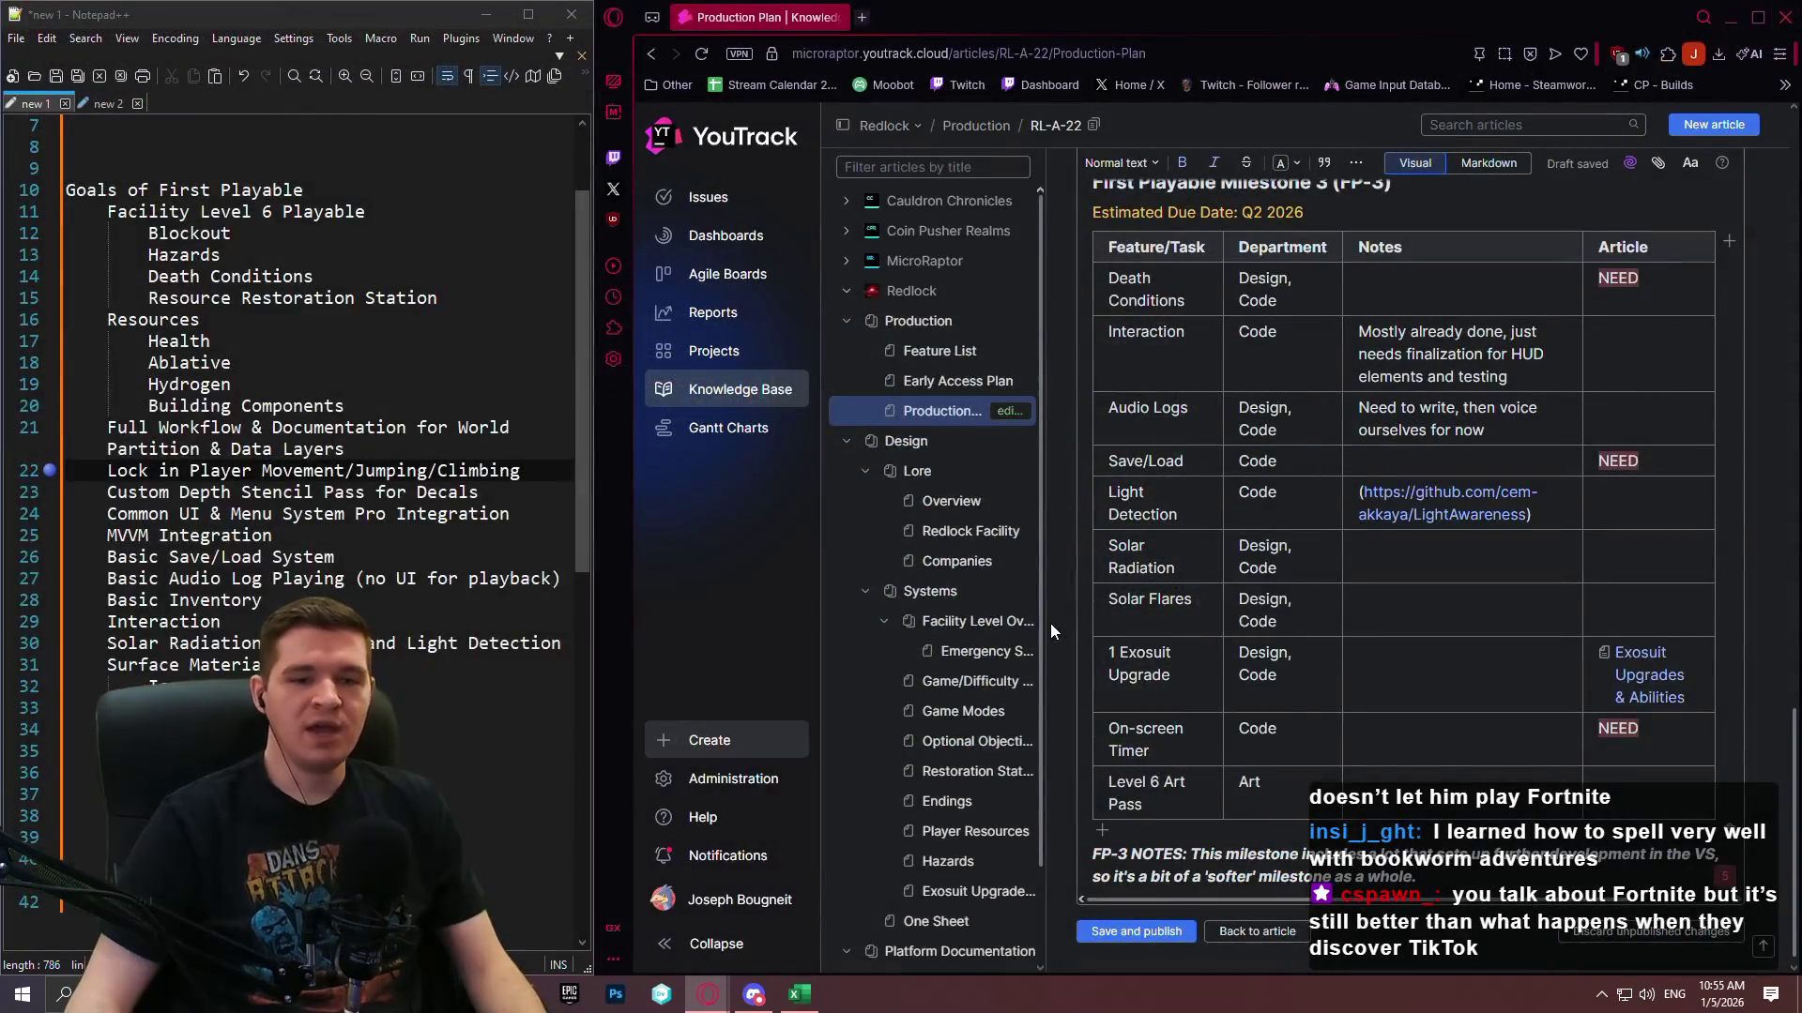
# Edit the Level 6 Art Pass notes cell in the FP-3 table.
pyautogui.scroll(-1, 1381, 739)
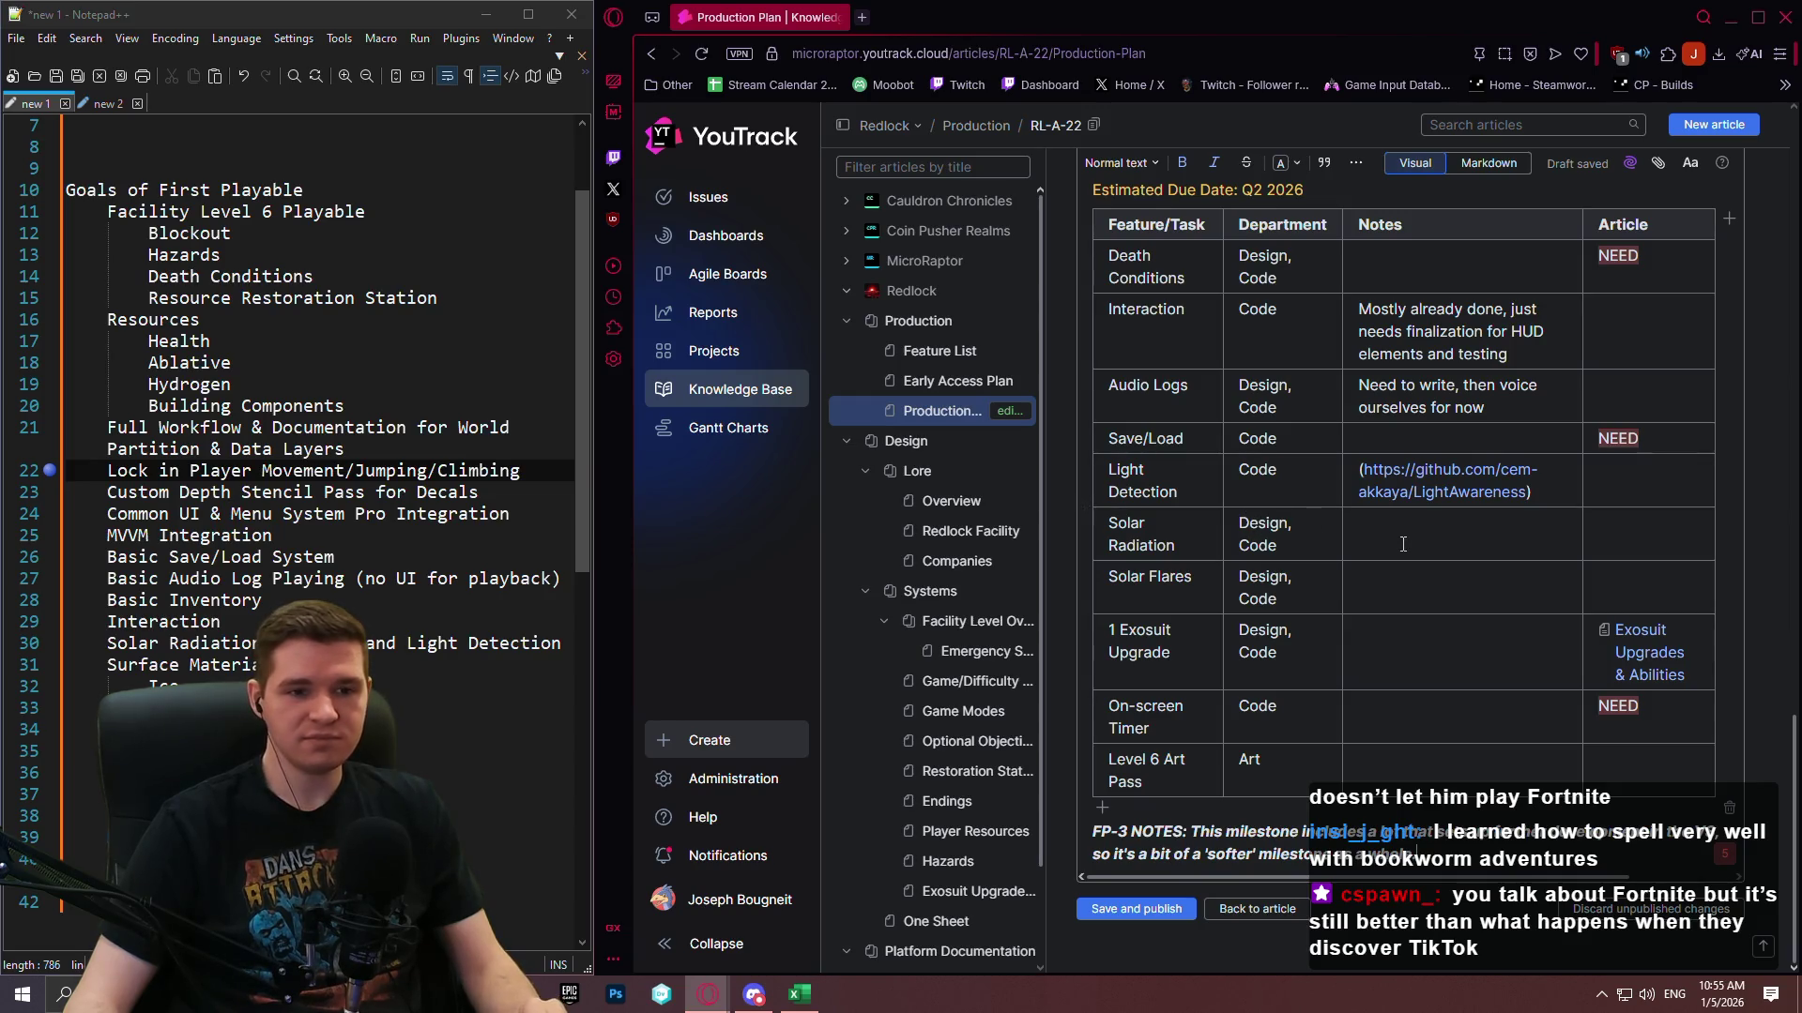
pyautogui.click(1448, 773)
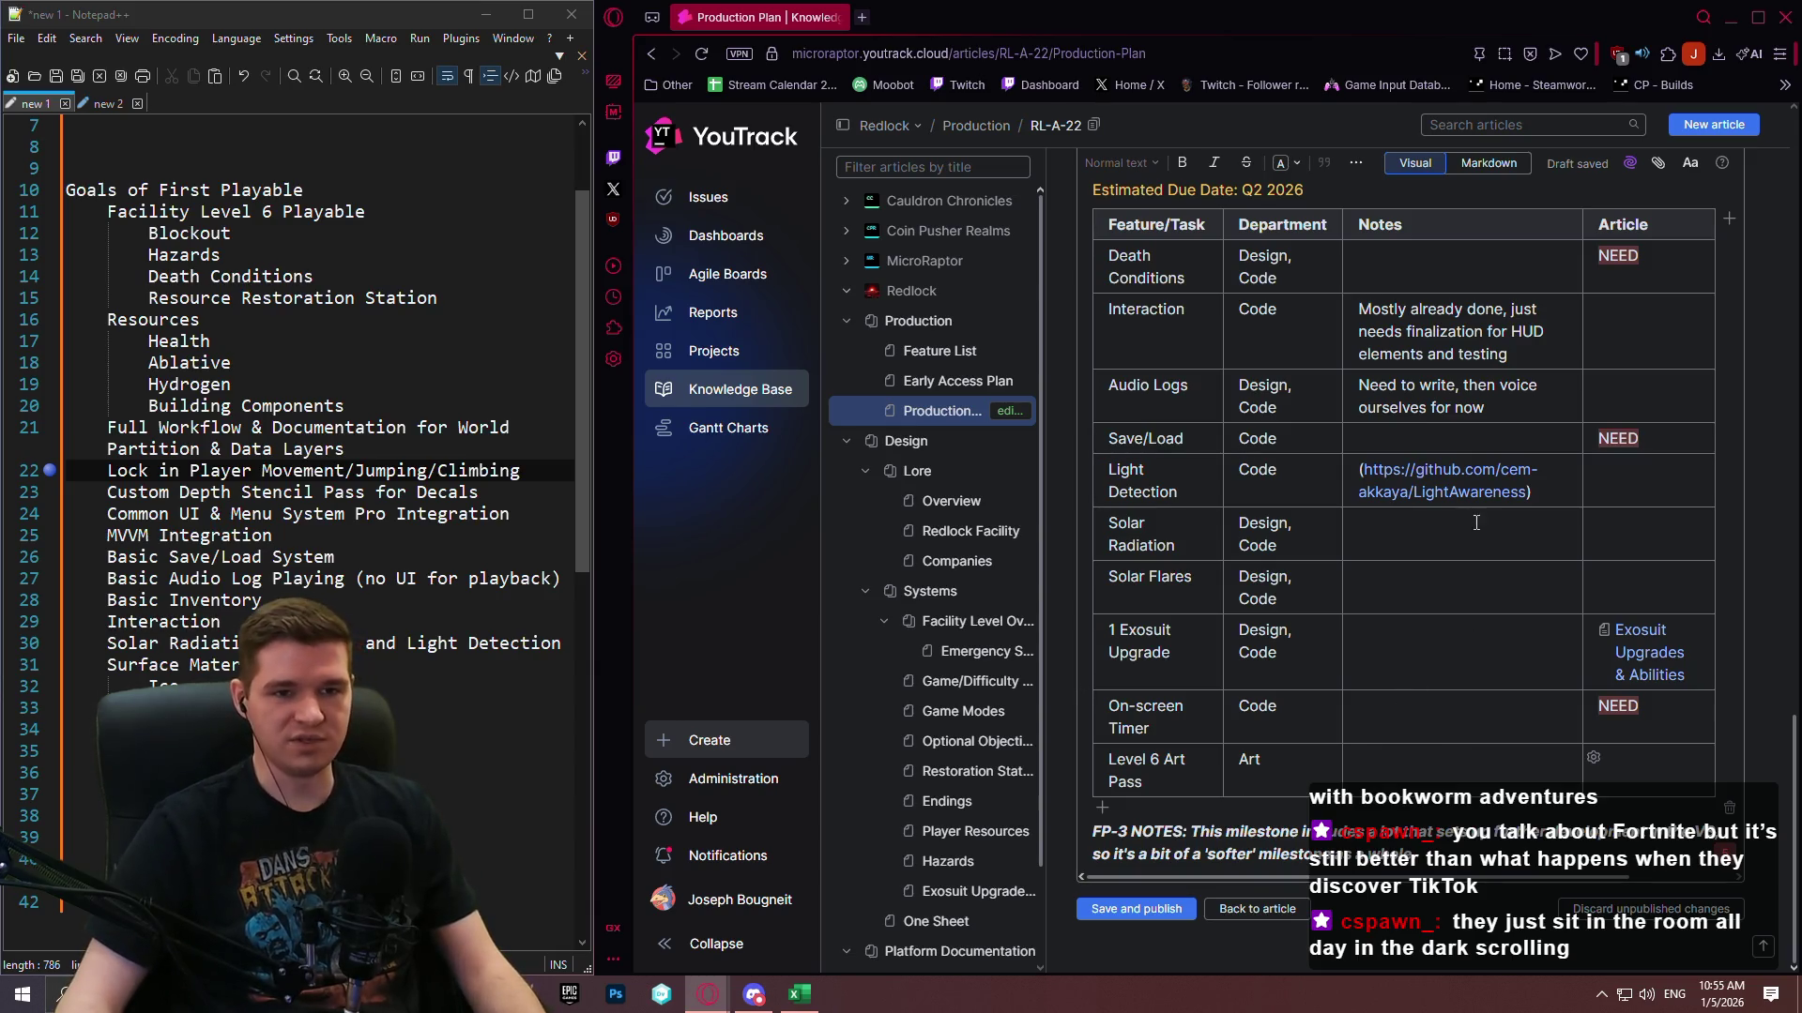
pyautogui.scroll(2, 1379, 581)
pyautogui.scroll(-2, 1361, 638)
pyautogui.scroll(2, 1341, 713)
pyautogui.scroll(-2, 1314, 807)
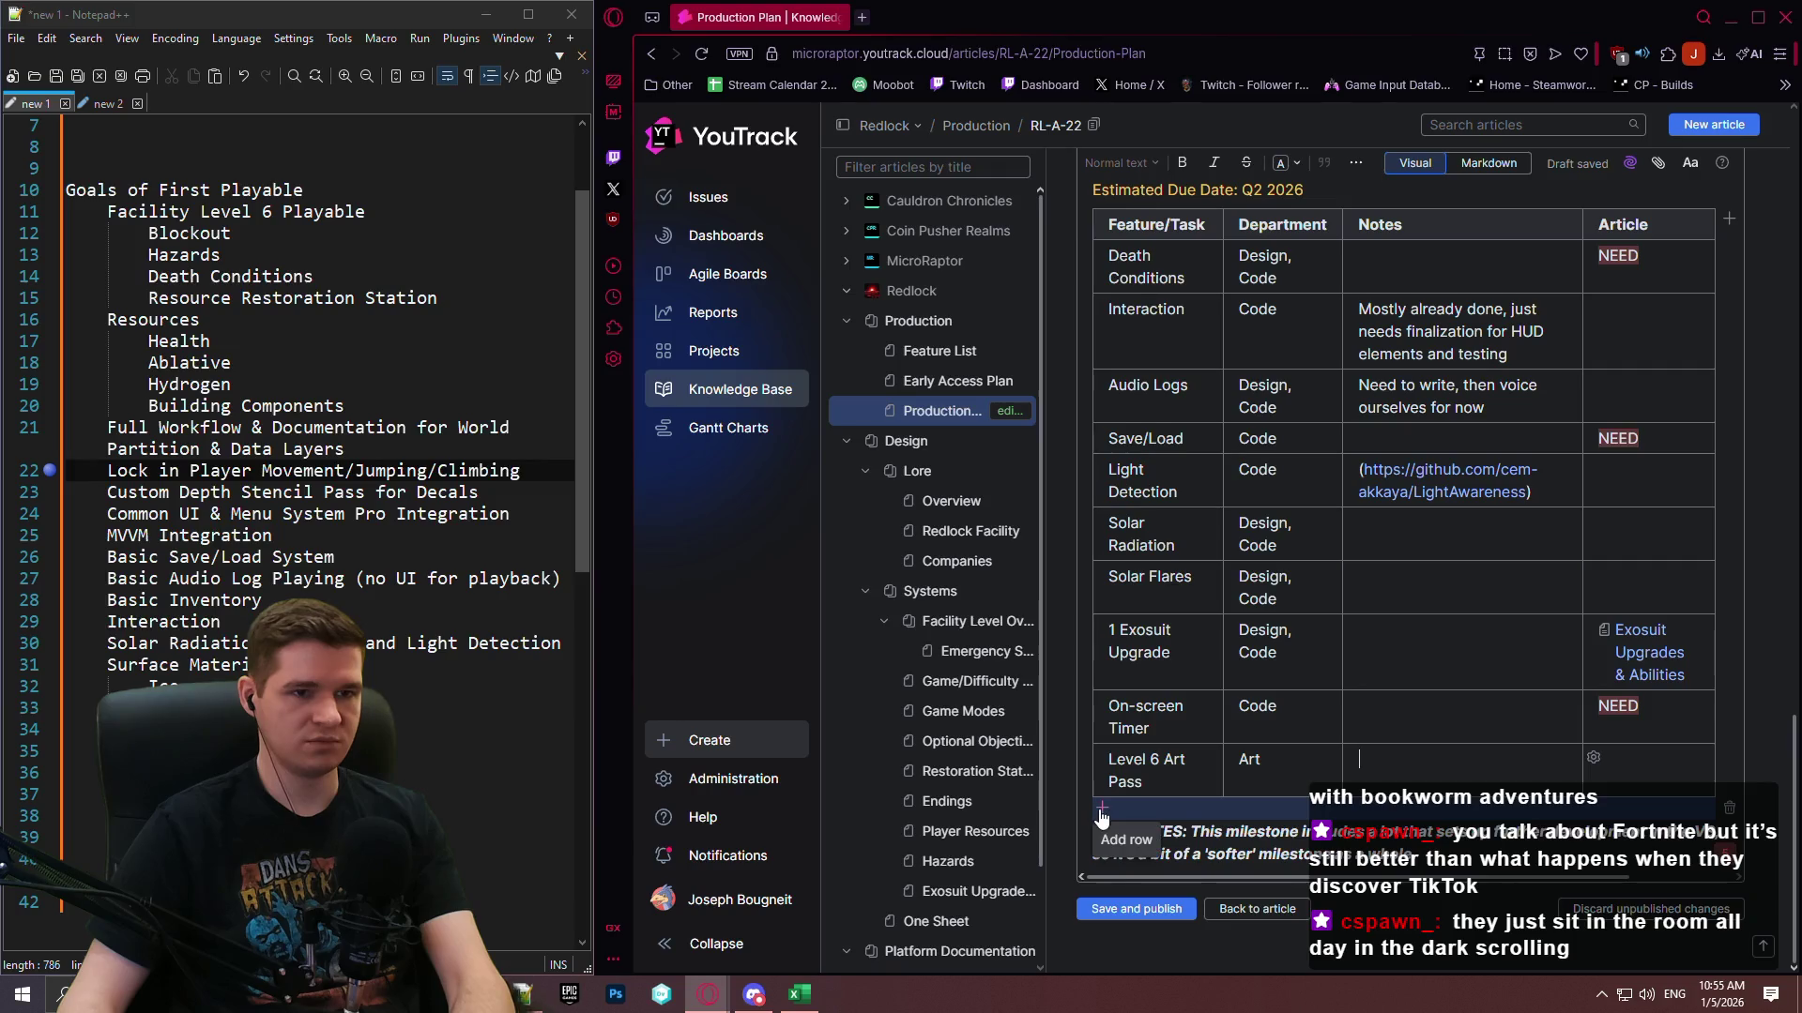
pyautogui.scroll(2, 1107, 826)
pyautogui.scroll(-2, 1126, 835)
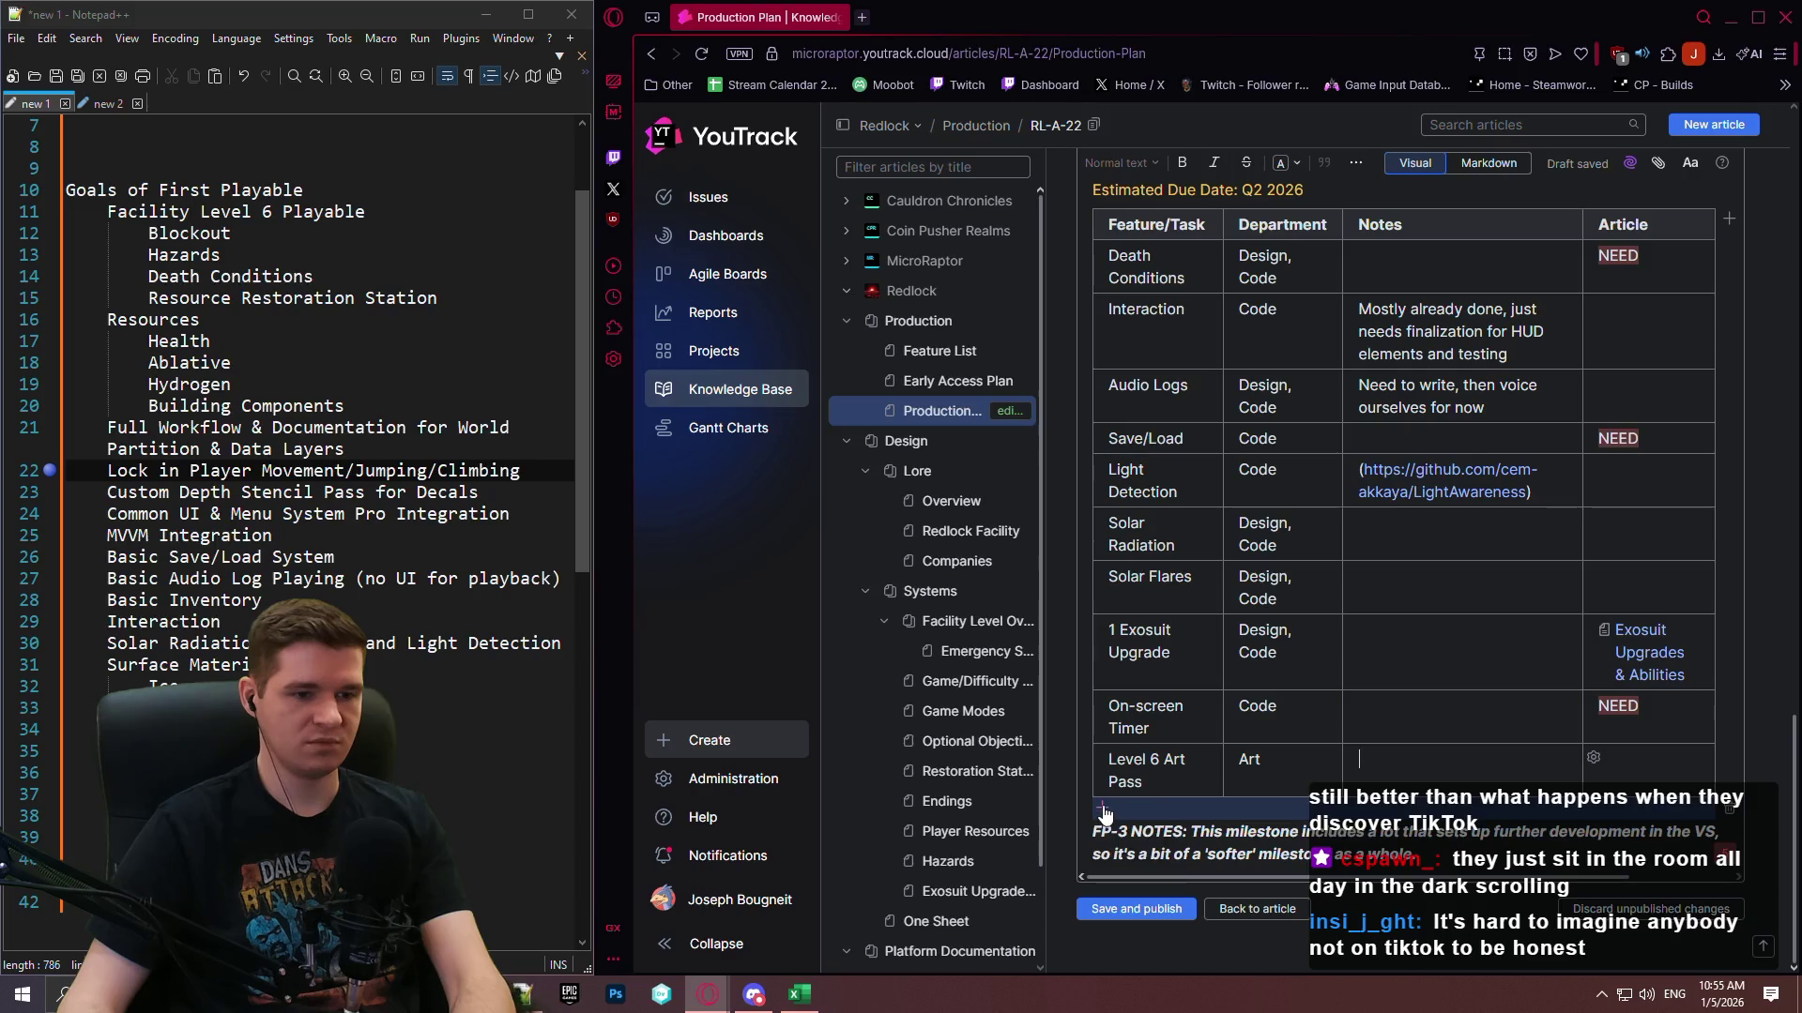
pyautogui.click(1361, 762)
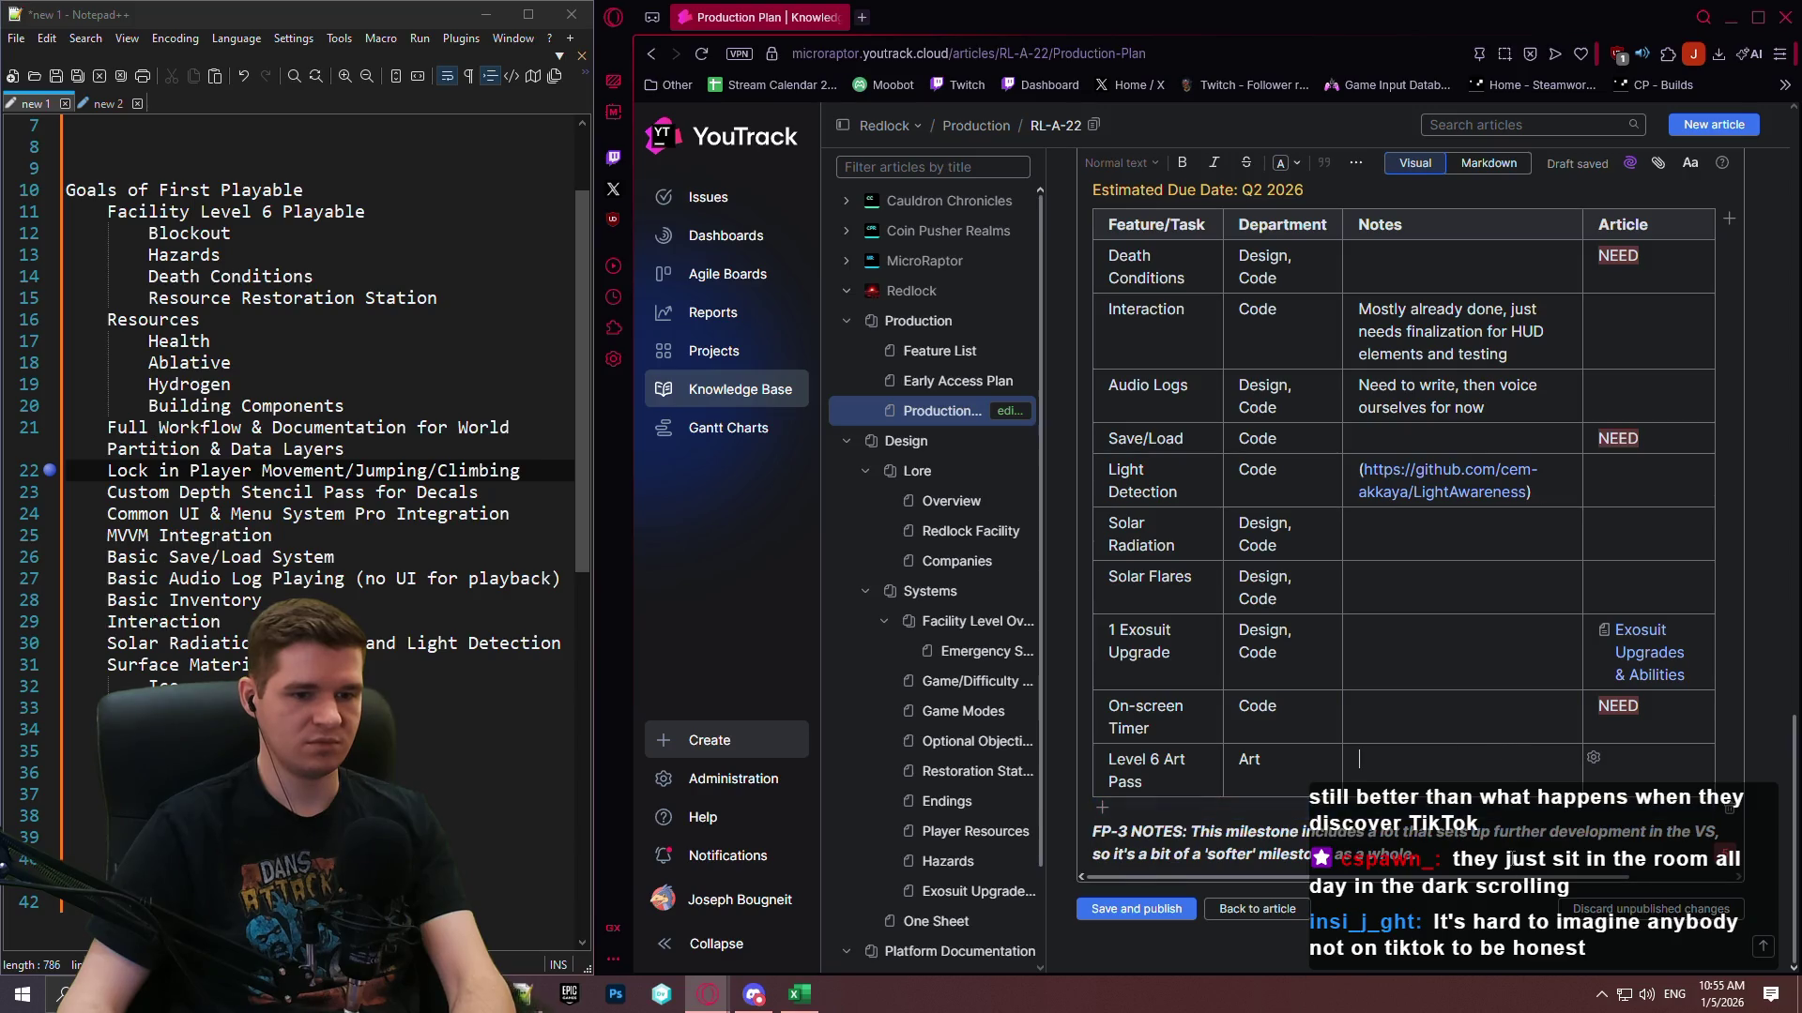
# Save and publish the Production Plan article.
pyautogui.scroll(7, 1486, 733)
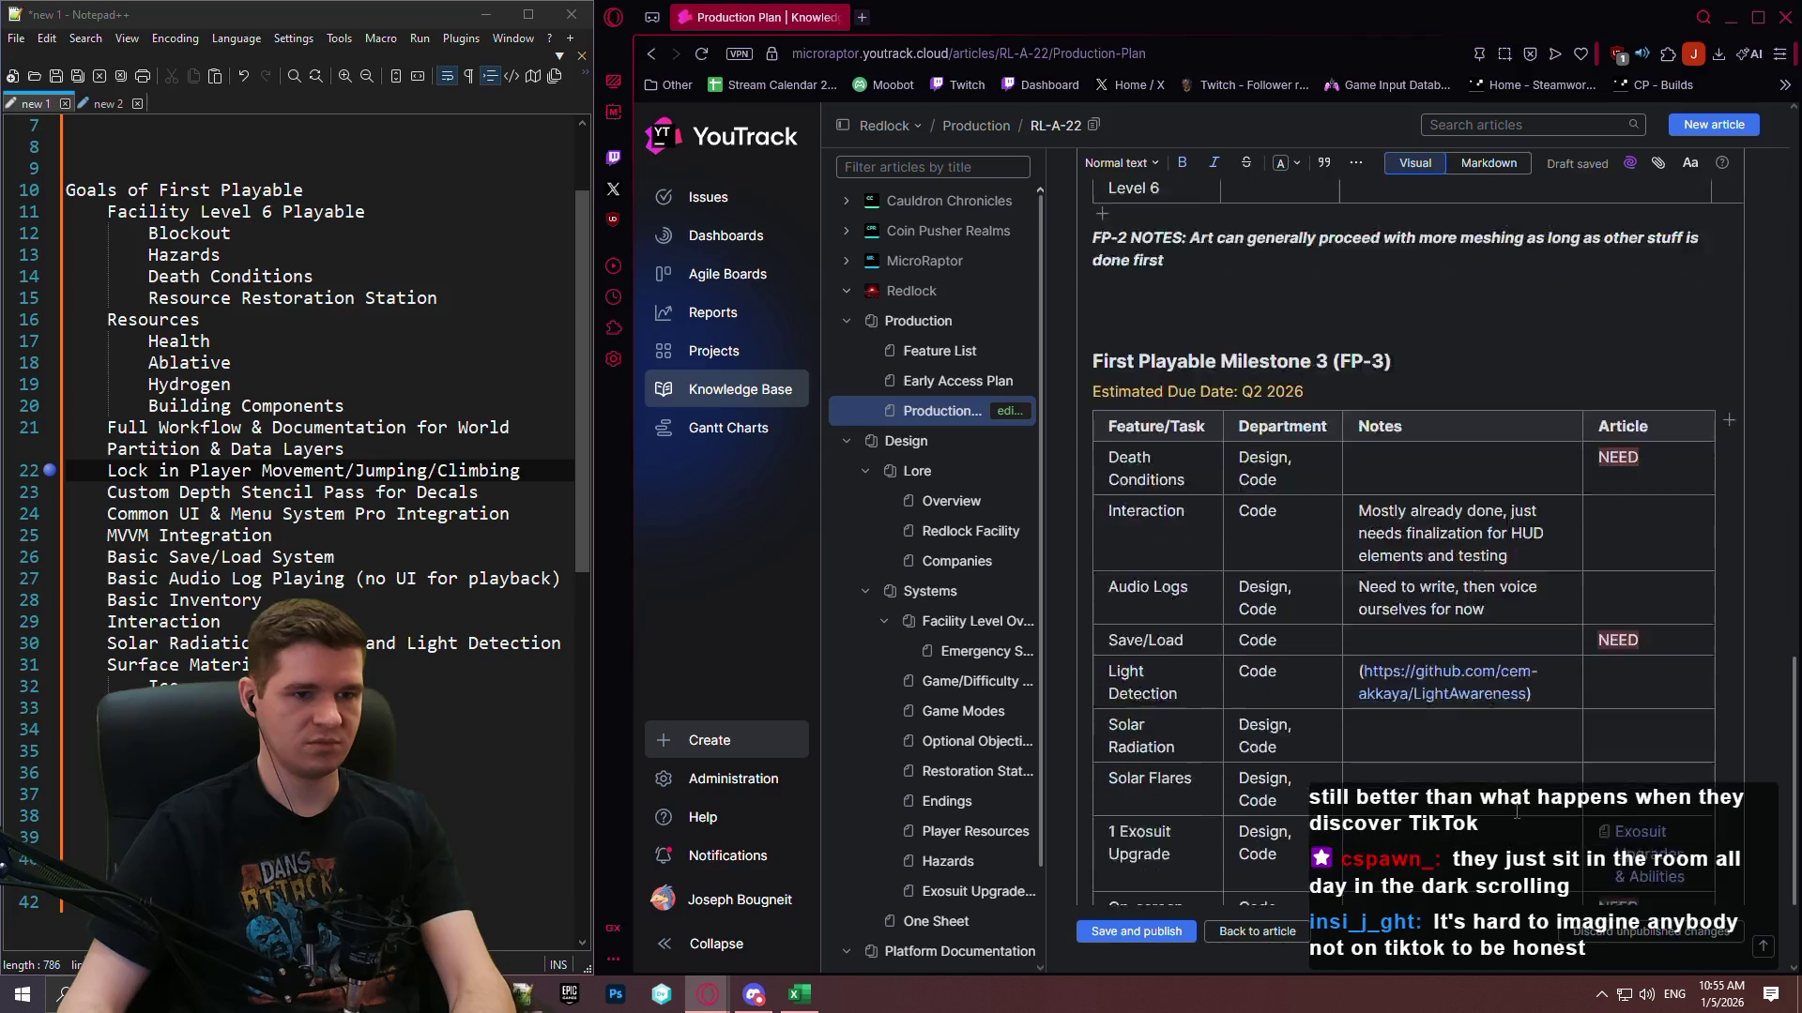
pyautogui.scroll(3, 1487, 733)
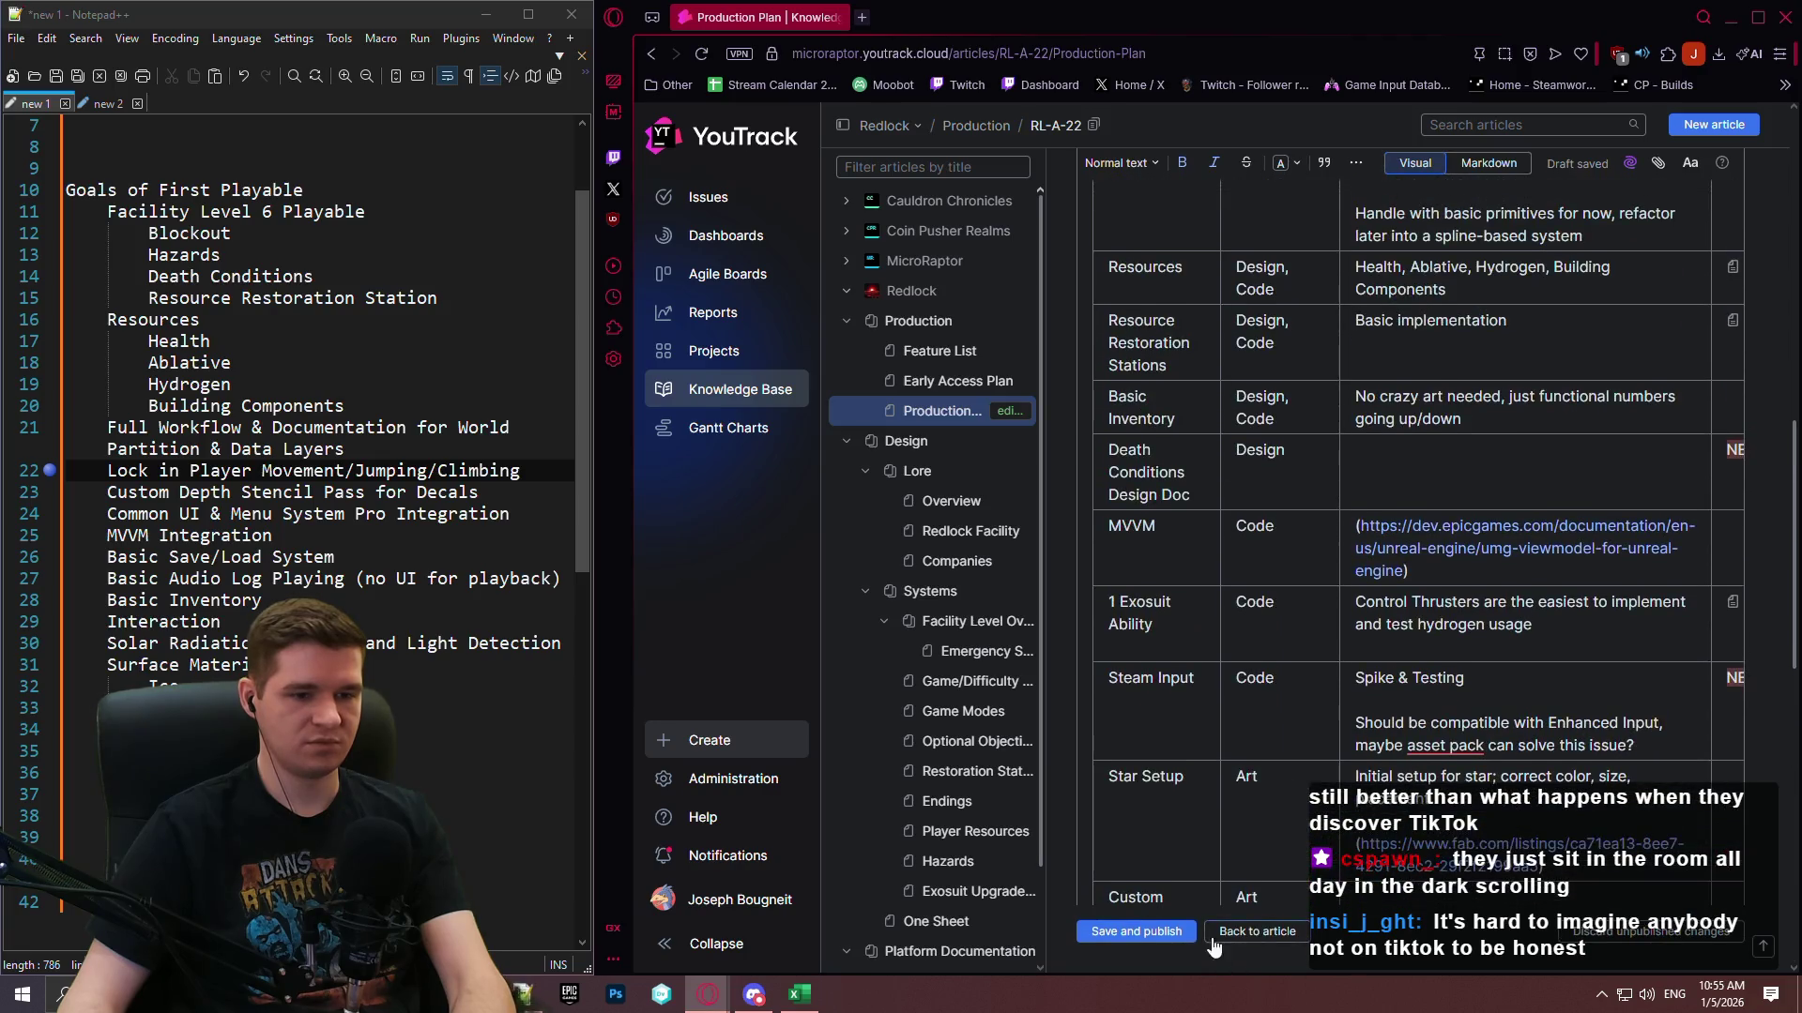
pyautogui.click(1135, 931)
pyautogui.scroll(15, 1291, 623)
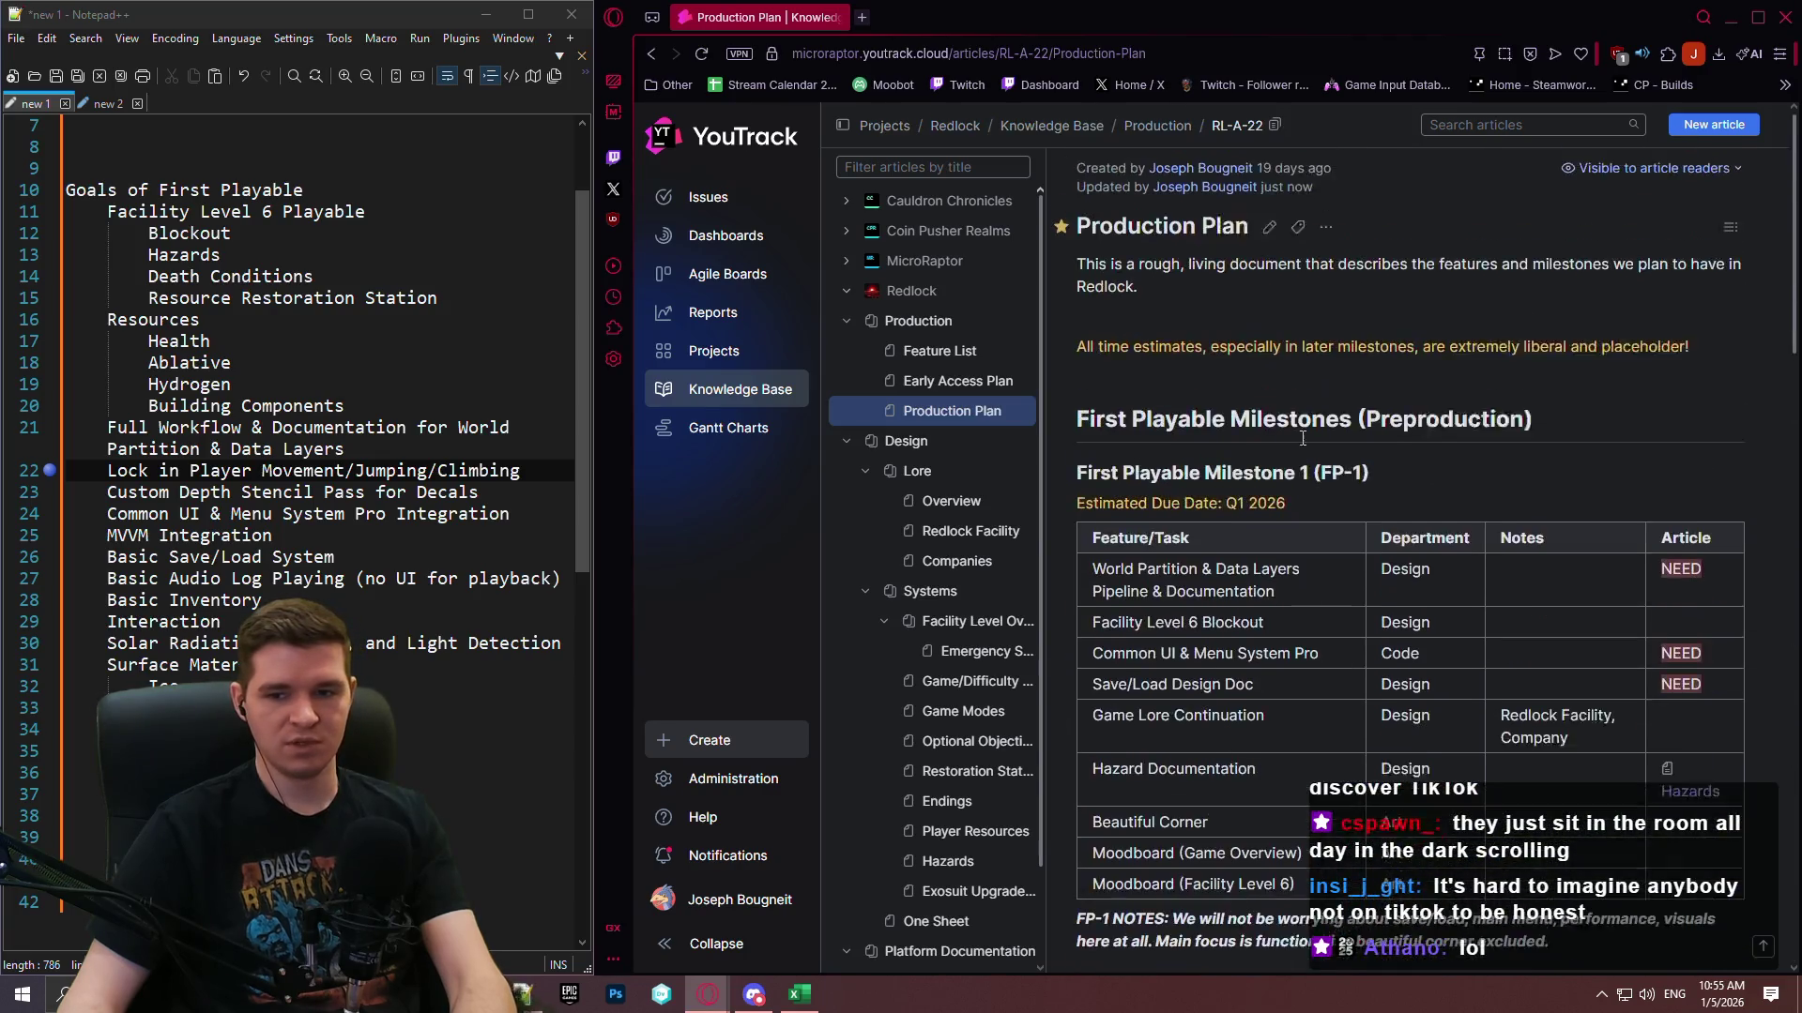
# Copy the milestones heading and FP-1 table, pasting them on a new line below the FP-3 notes.
pyautogui.click(1270, 241)
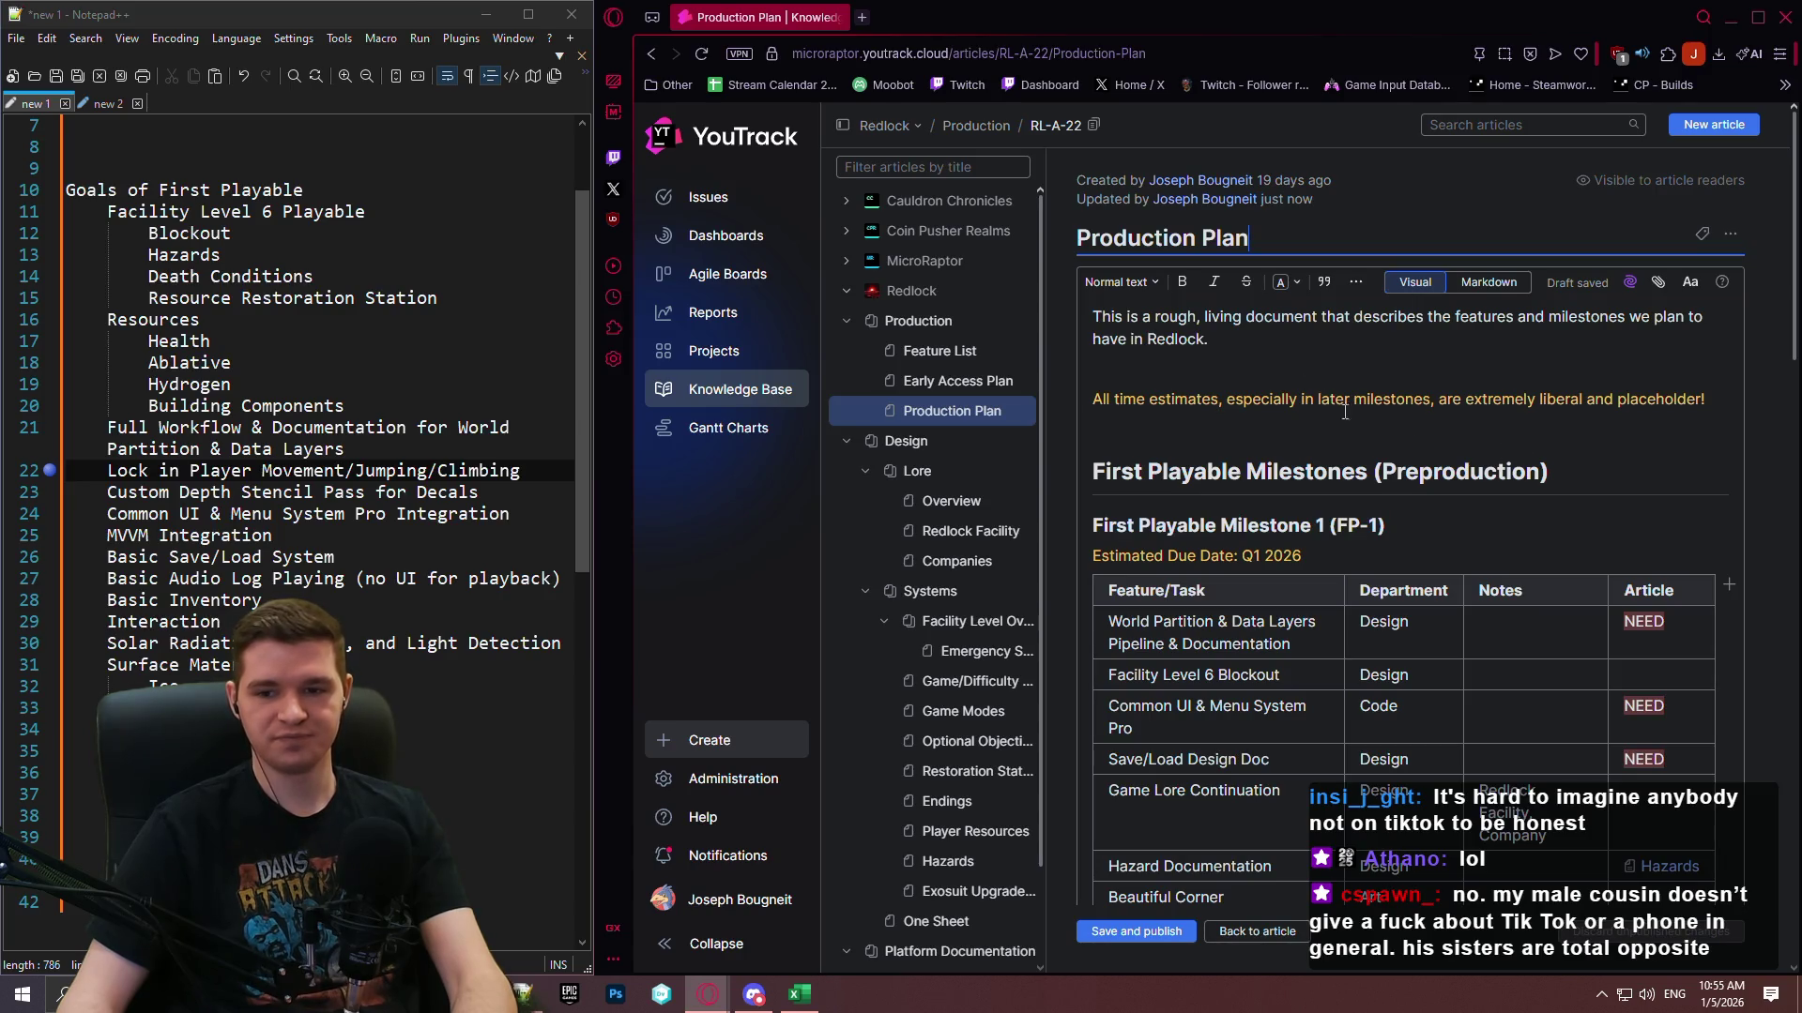
pyautogui.moveTo(1094, 472)
pyautogui.mouseDown()
pyautogui.moveTo(1652, 600)
pyautogui.moveTo(1596, 474)
pyautogui.moveTo(1677, 483)
pyautogui.mouseUp()
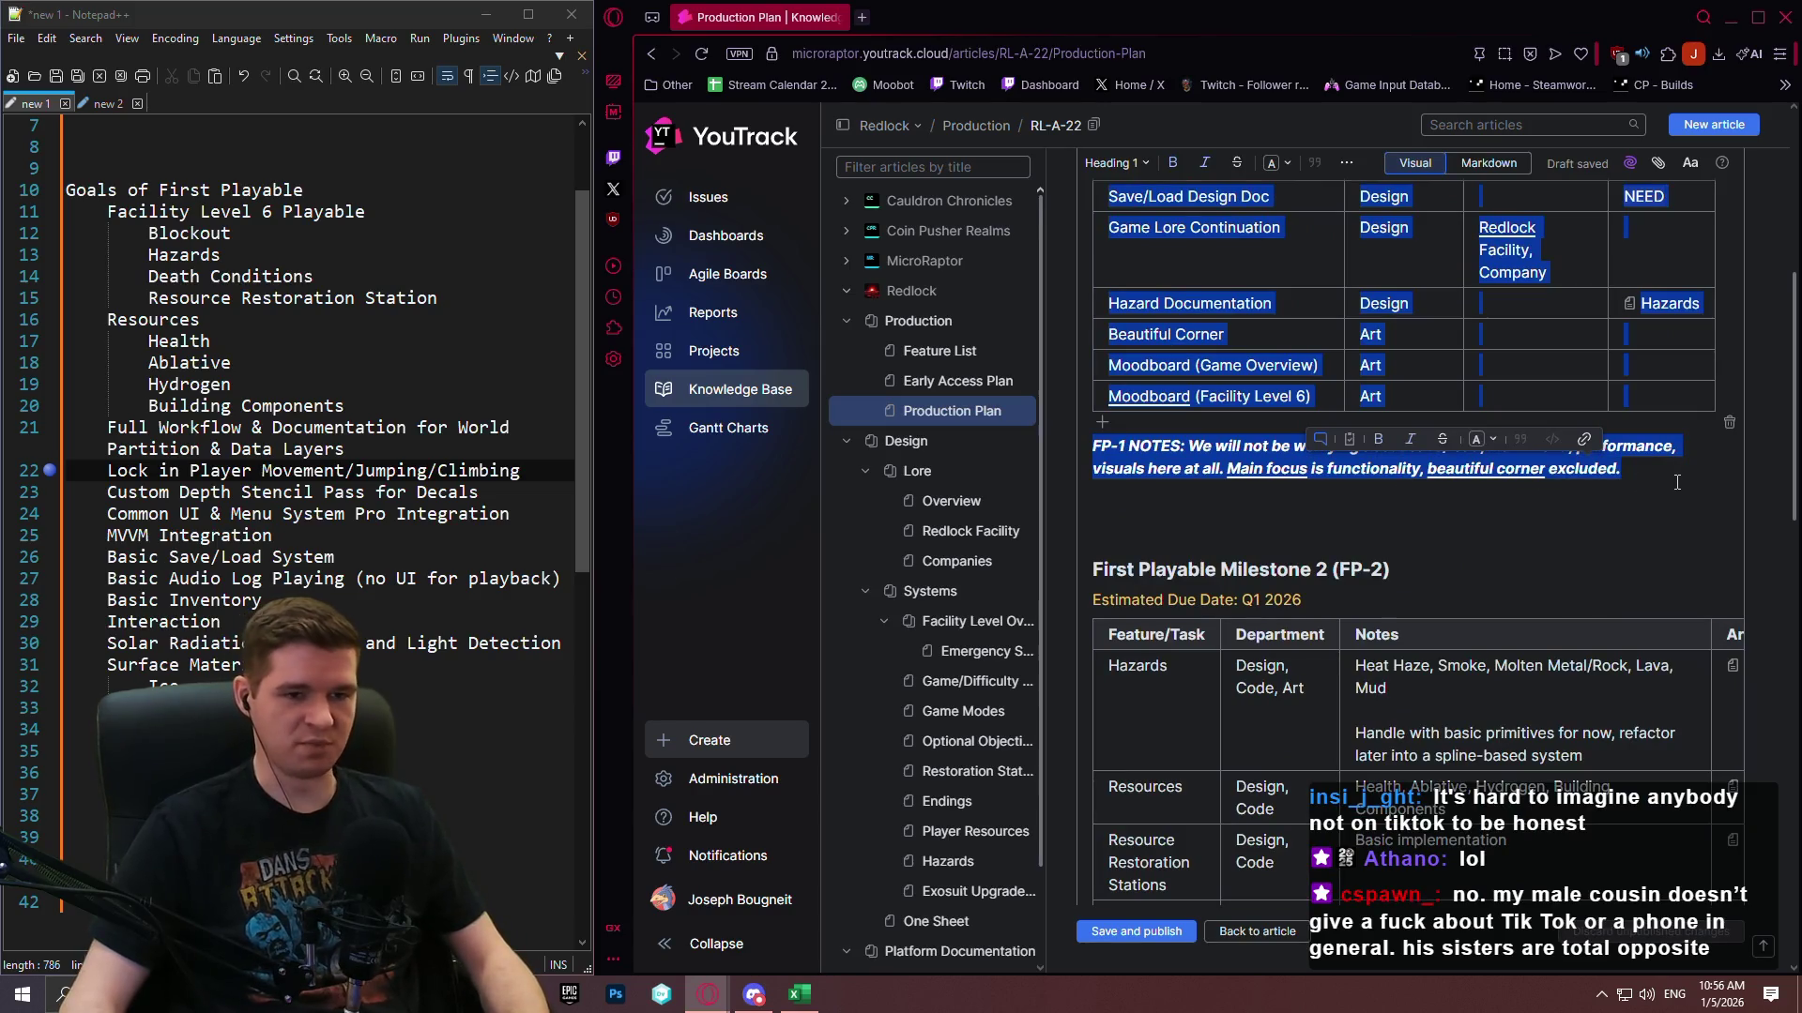
pyautogui.scroll(-15, 1422, 533)
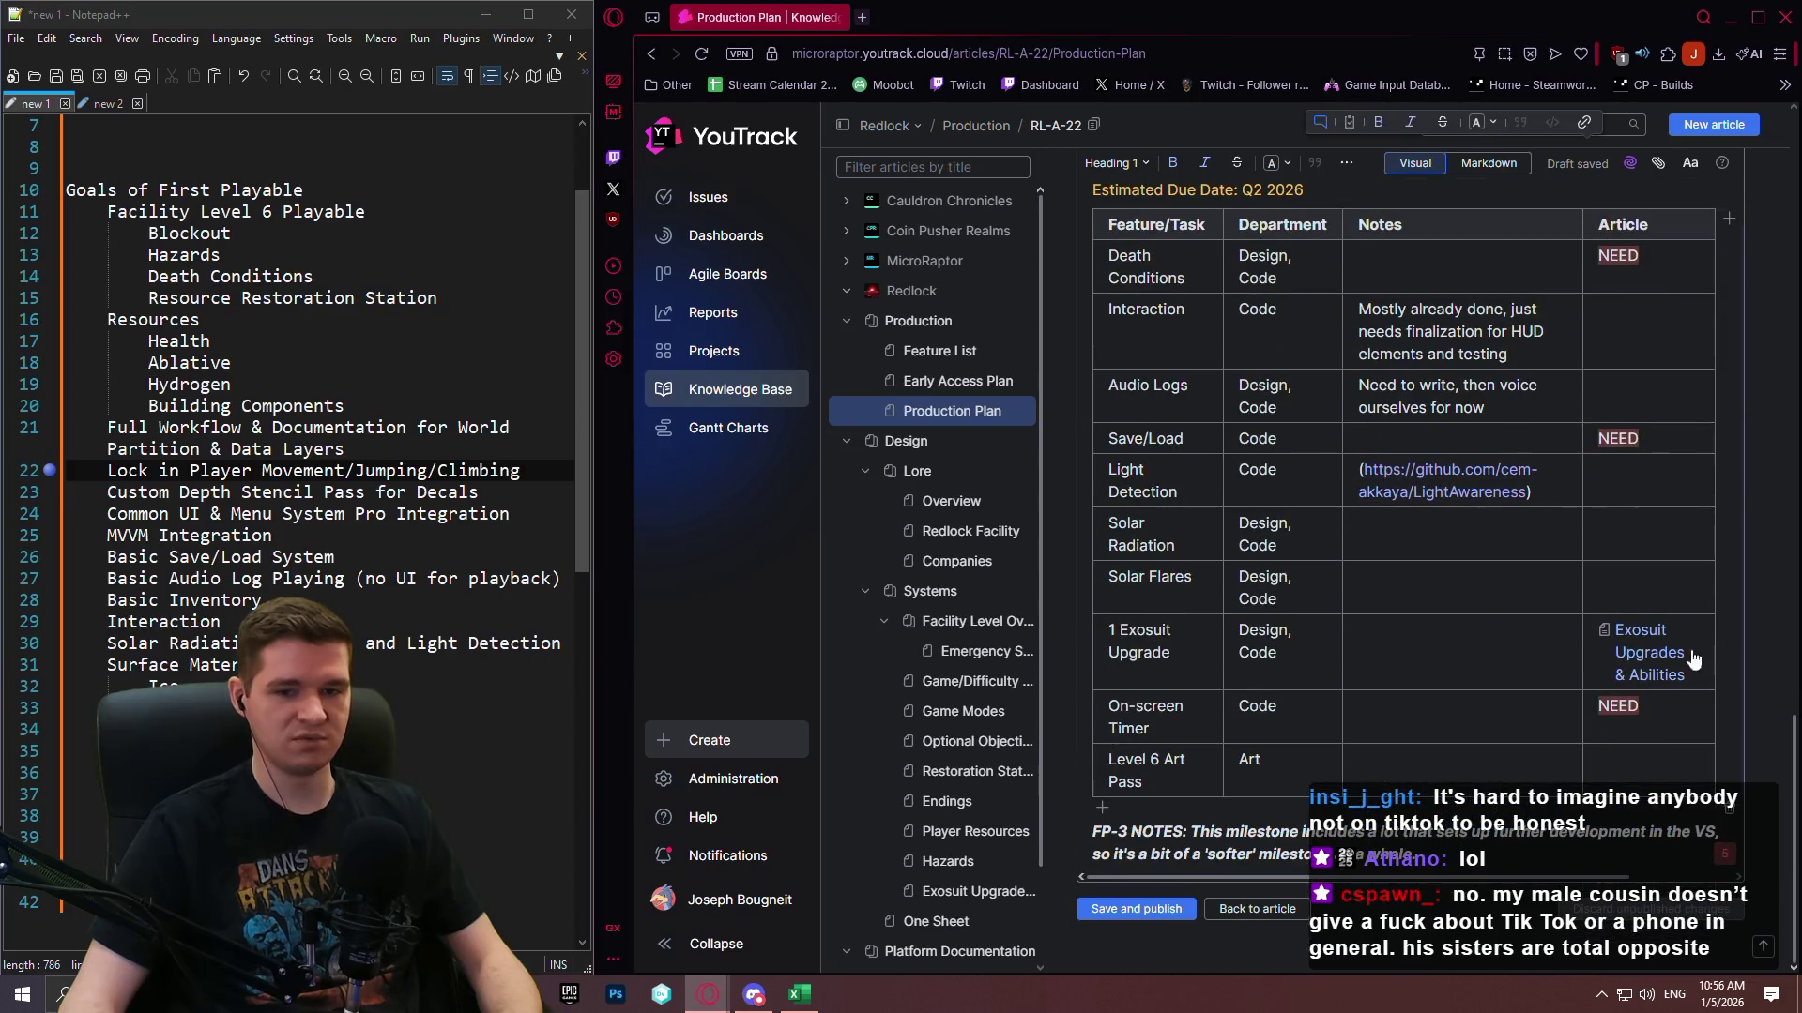
pyautogui.click(1496, 852)
pyautogui.press('Return')
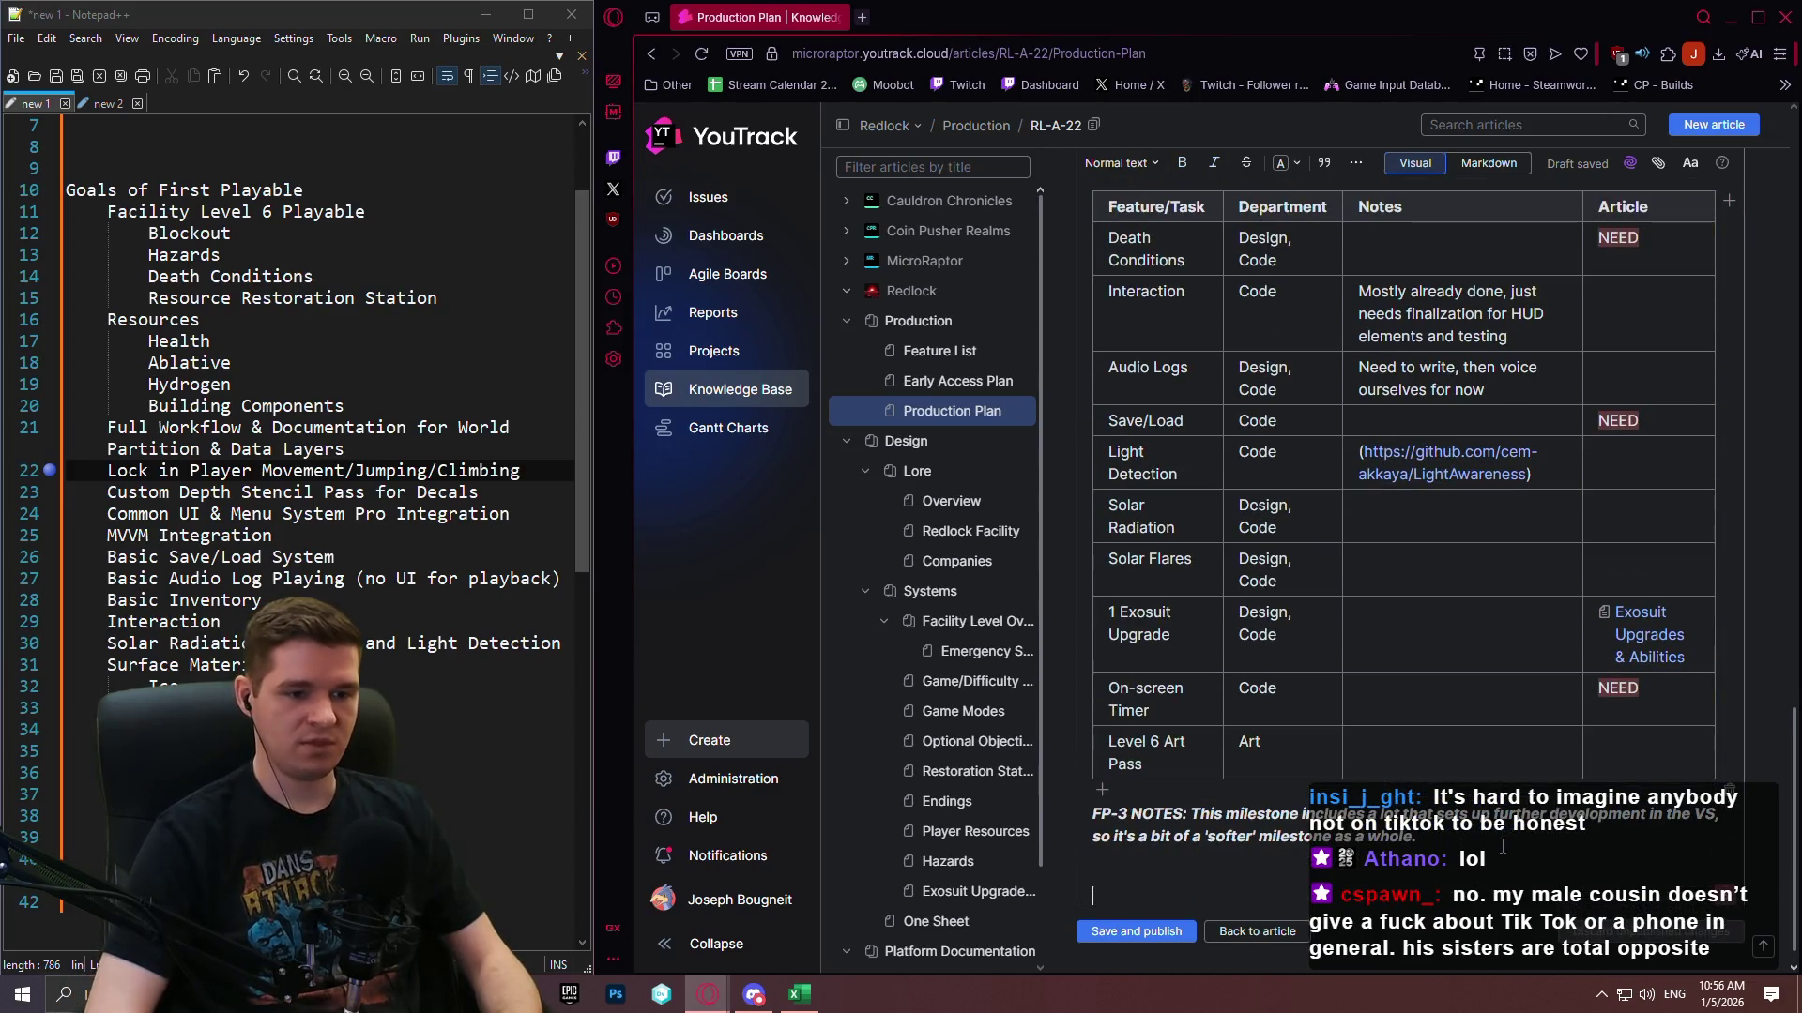
pyautogui.hotkey('ctrl', 'v')
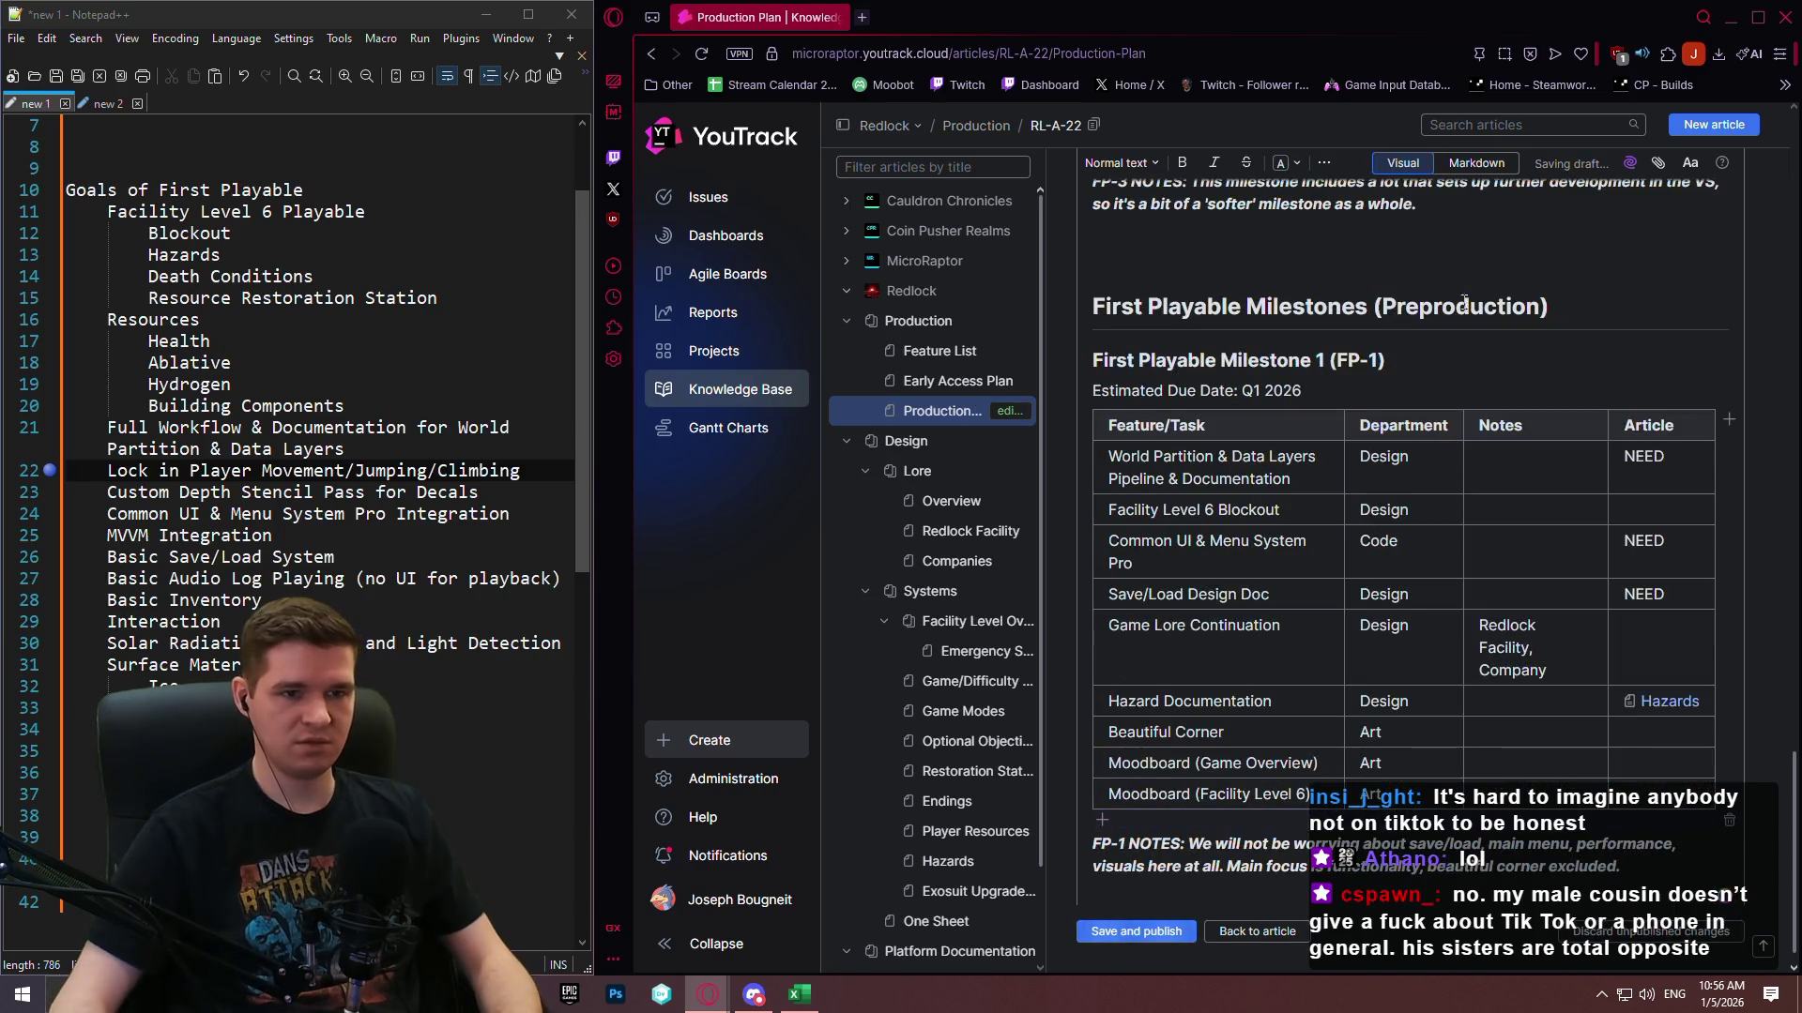
# Replace 'First Playable Milestones' in the copied heading with 'Vertical Slice'.
pyautogui.click(1486, 309)
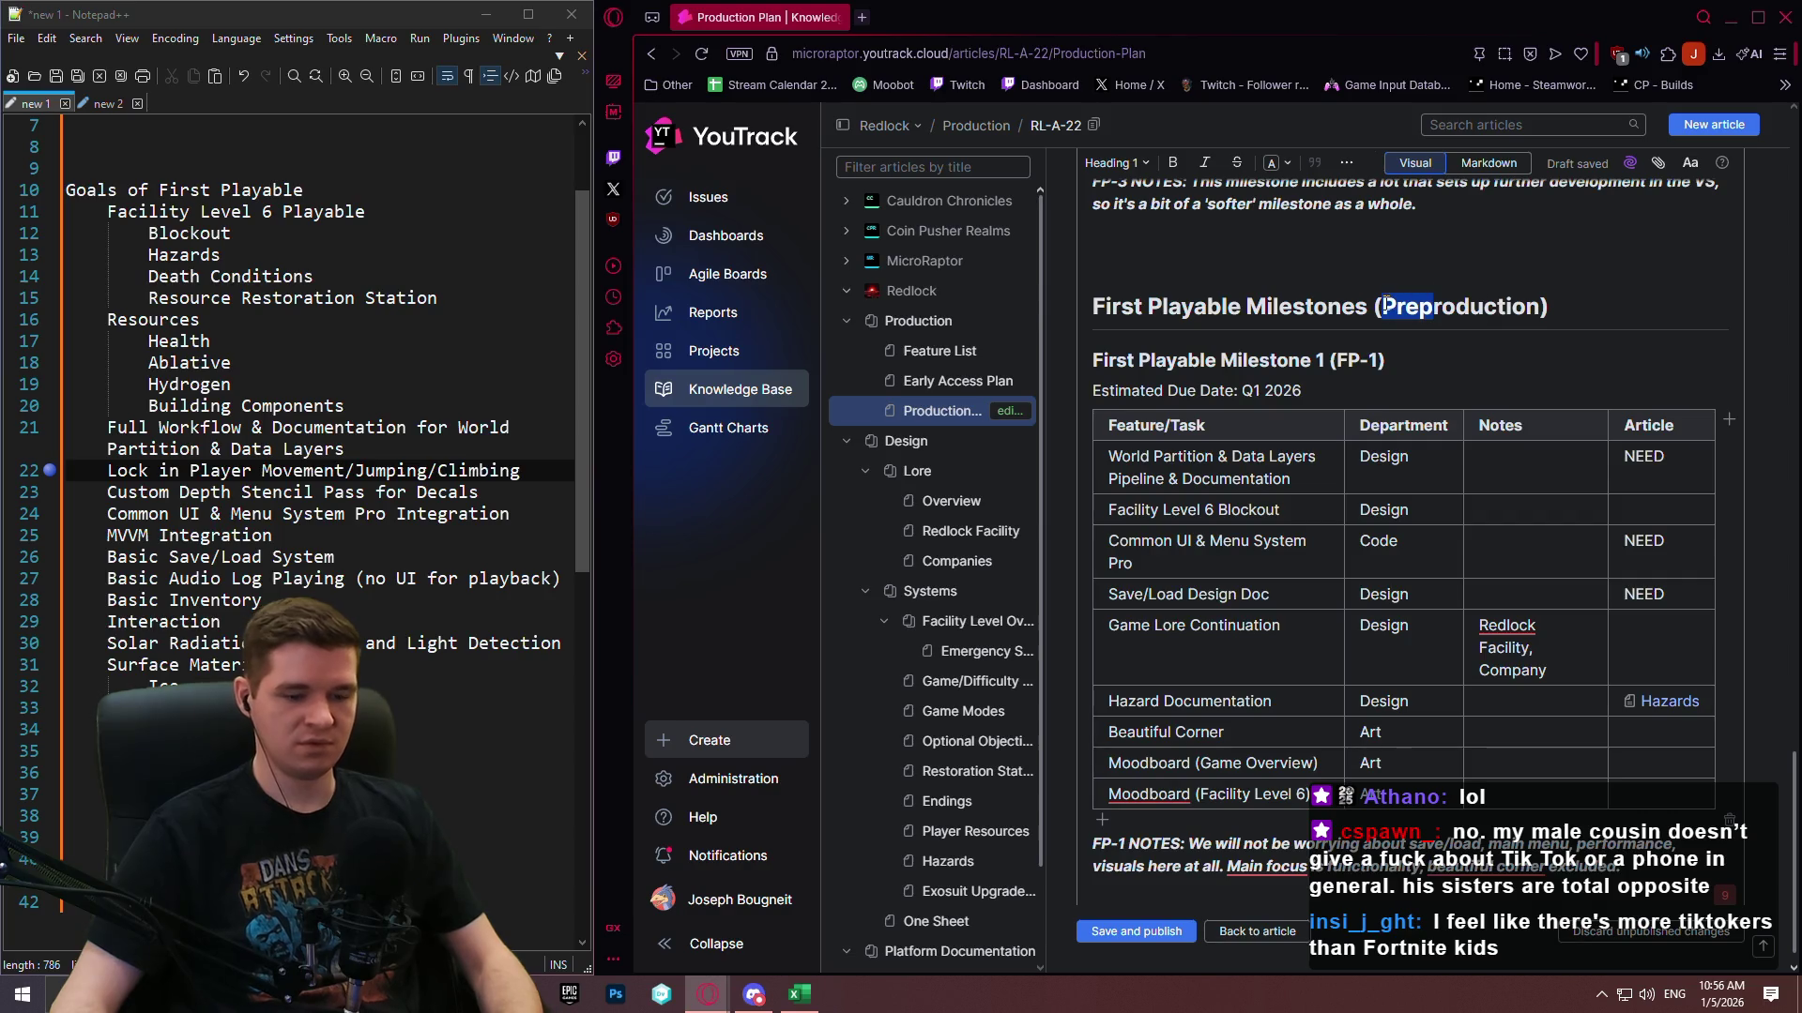
pyautogui.write('/')
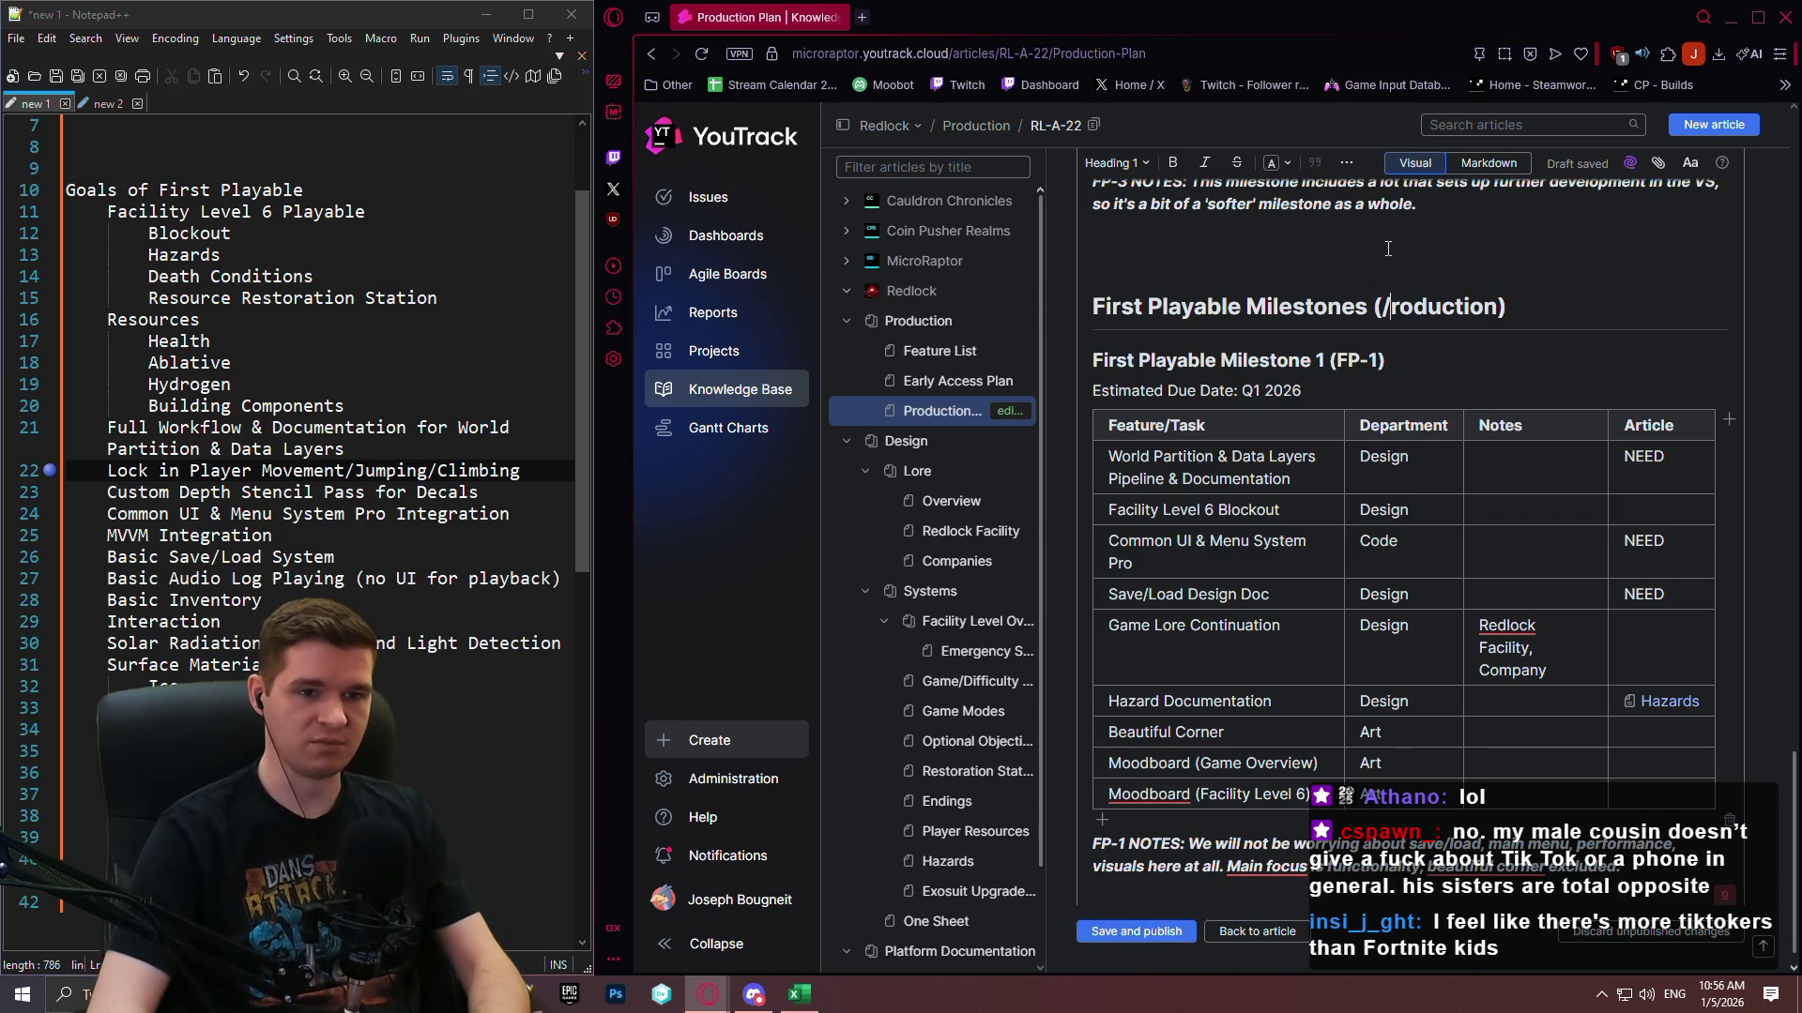
pyautogui.press('BackSpace')
pyautogui.write('P')
pyautogui.moveTo(1369, 316)
pyautogui.mouseDown()
pyautogui.moveTo(1511, 312)
pyautogui.moveTo(1096, 314)
pyautogui.moveTo(1125, 322)
pyautogui.mouseUp()
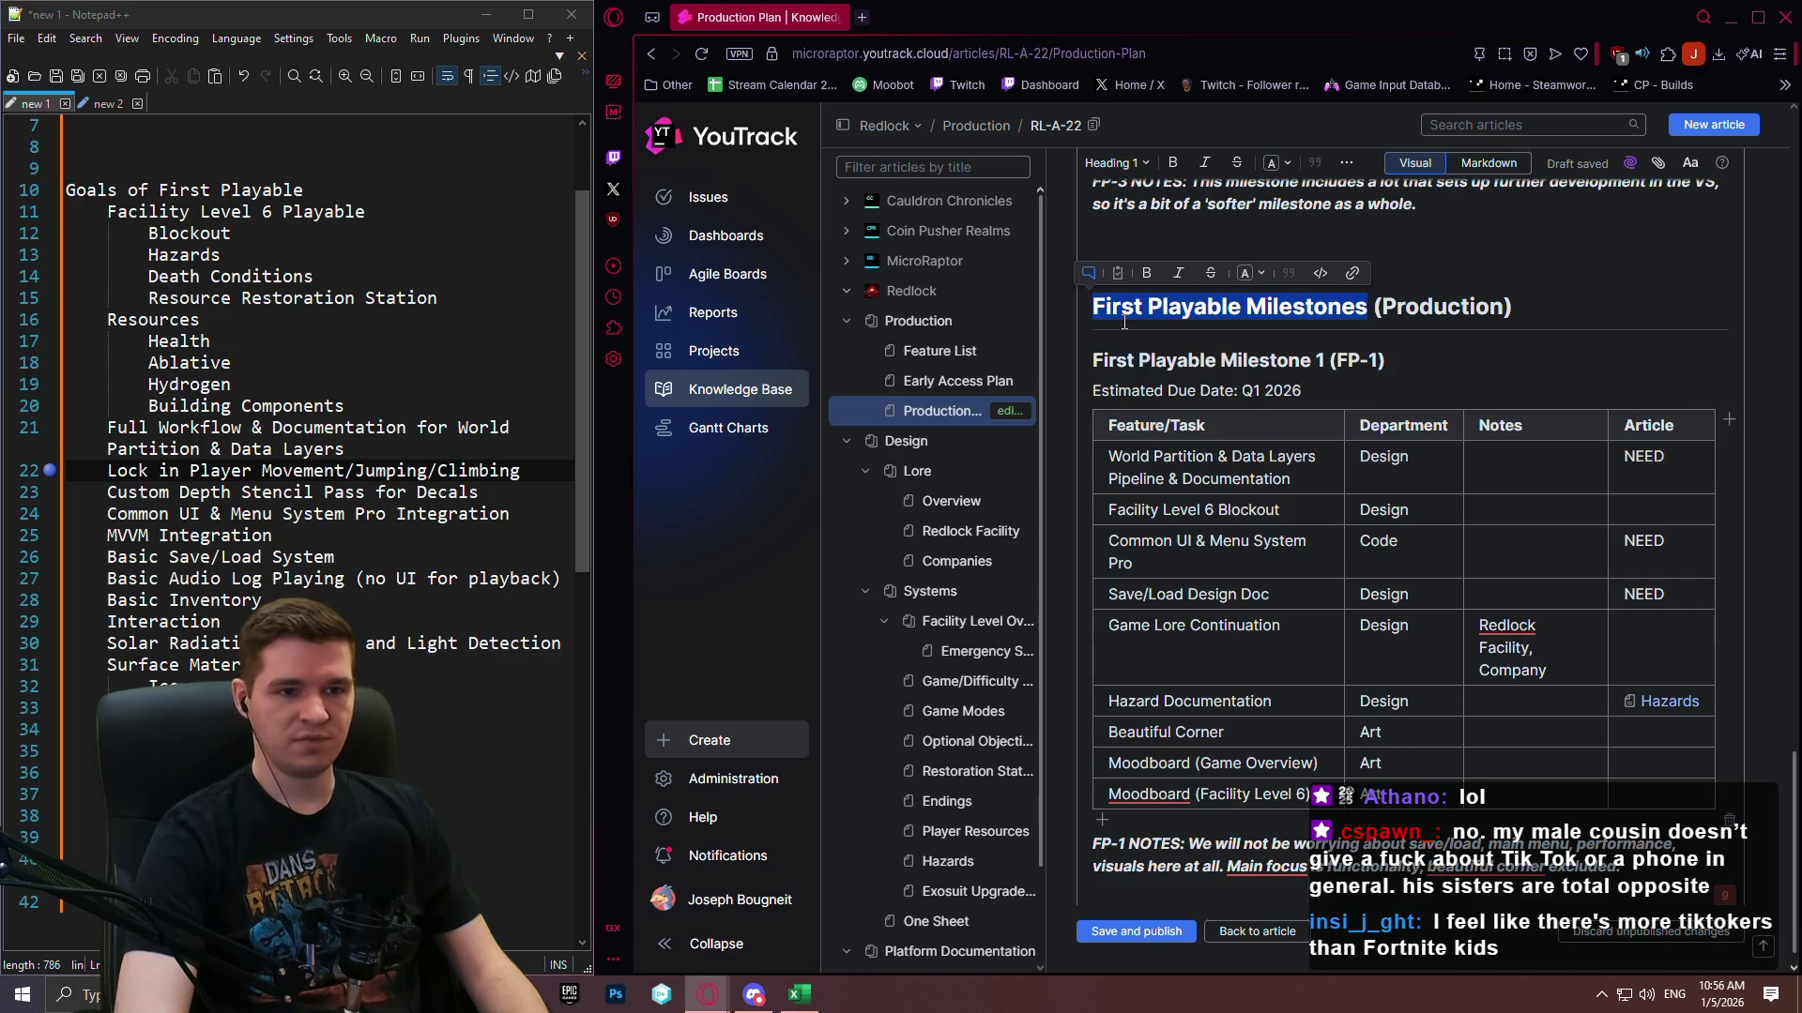
pyautogui.write('Vertical Sl')
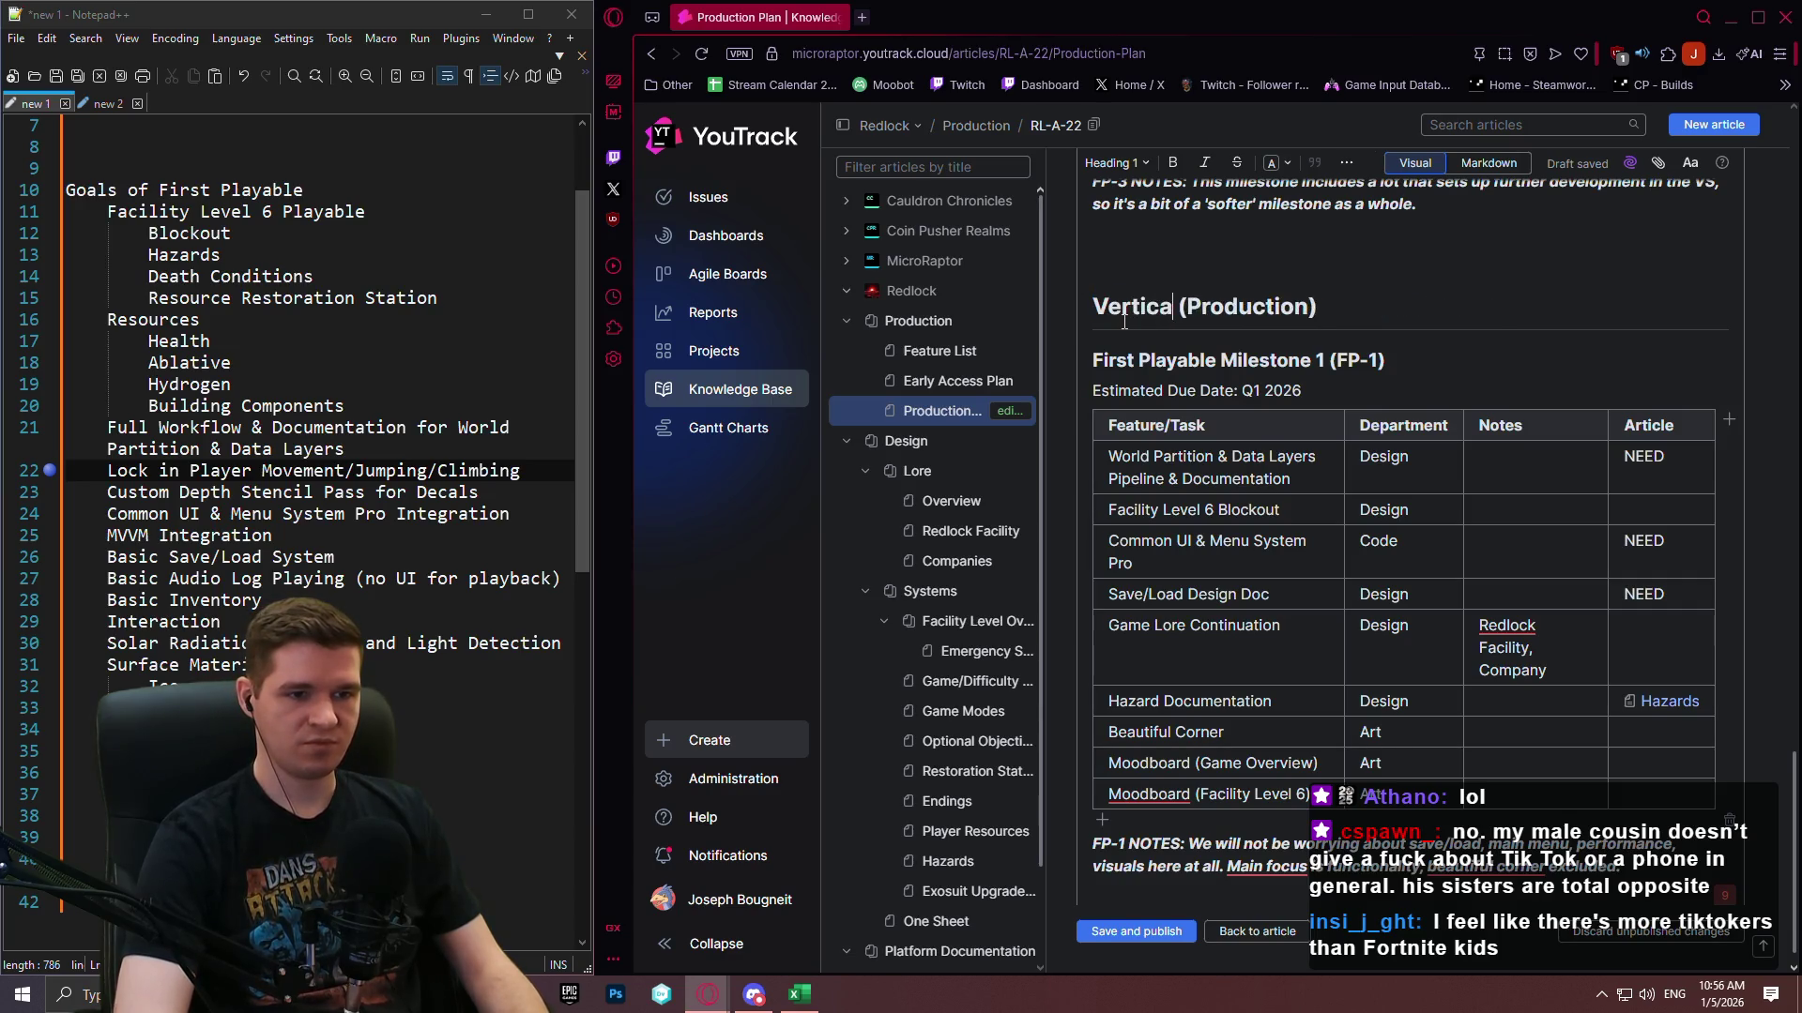
pyautogui.write('ice')
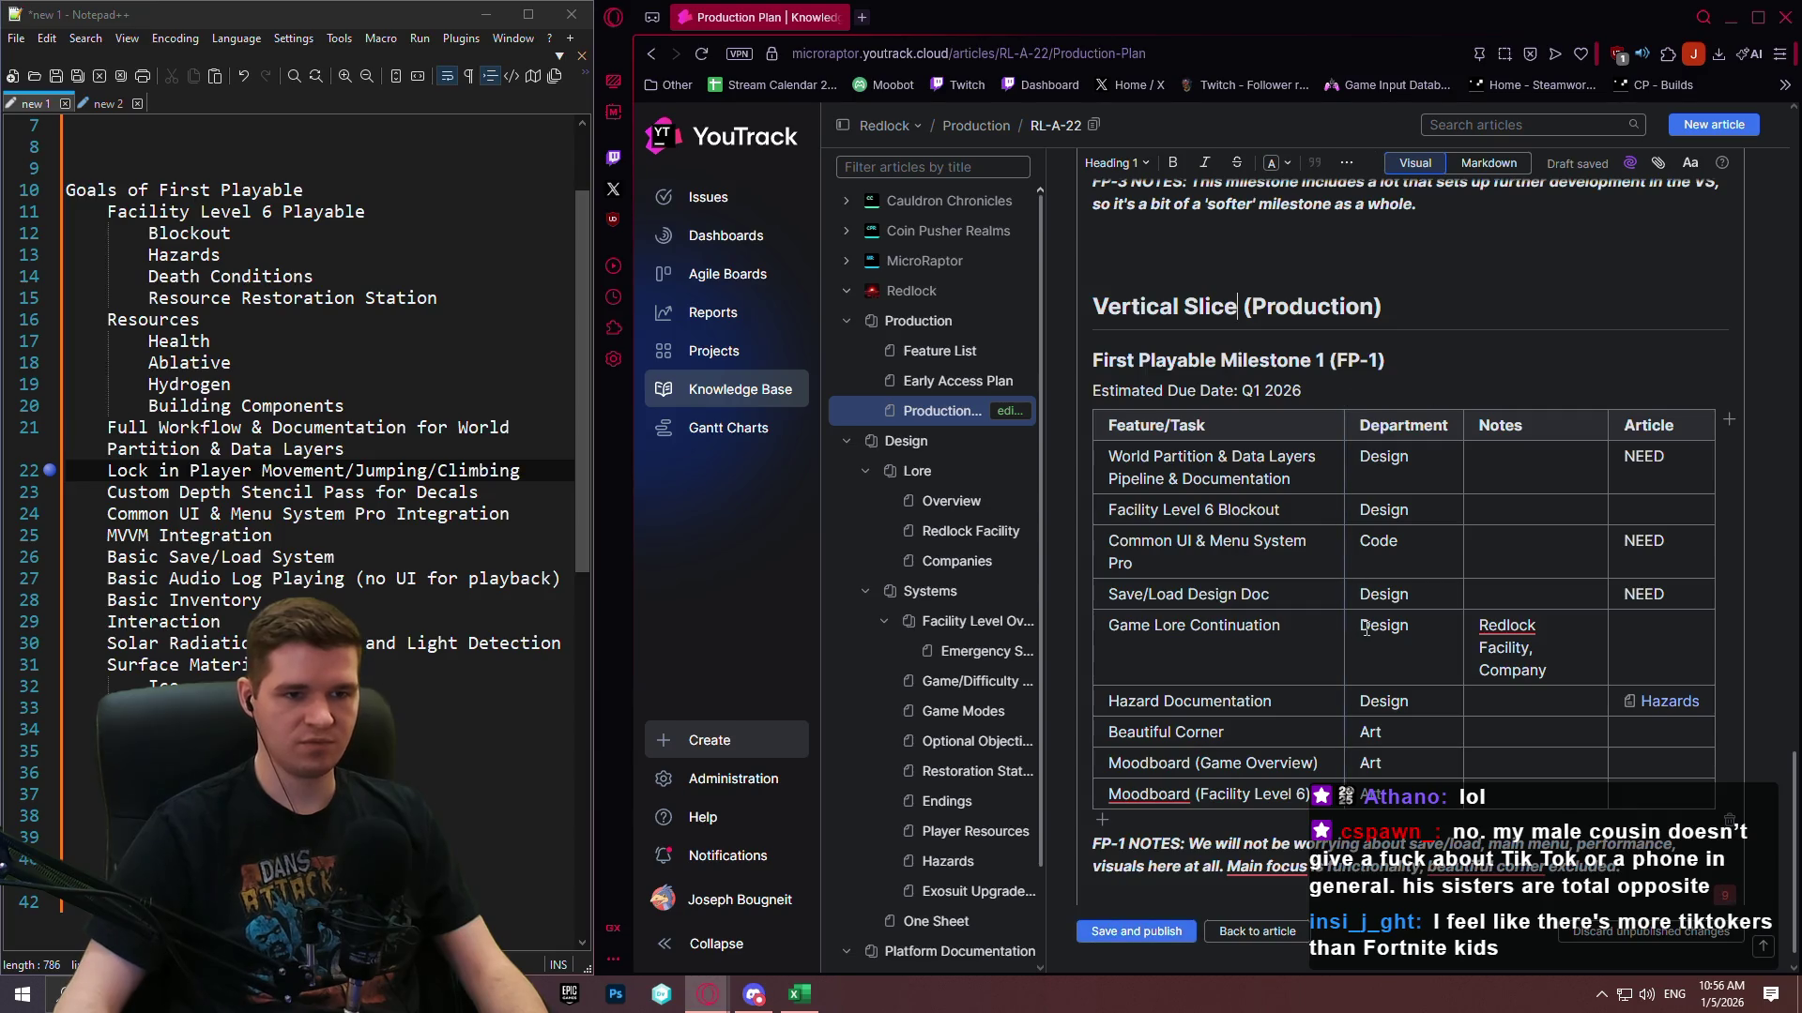
pyautogui.click(847, 231)
# Browse the Coin Pusher Realms Production Plan article.
pyautogui.click(916, 260)
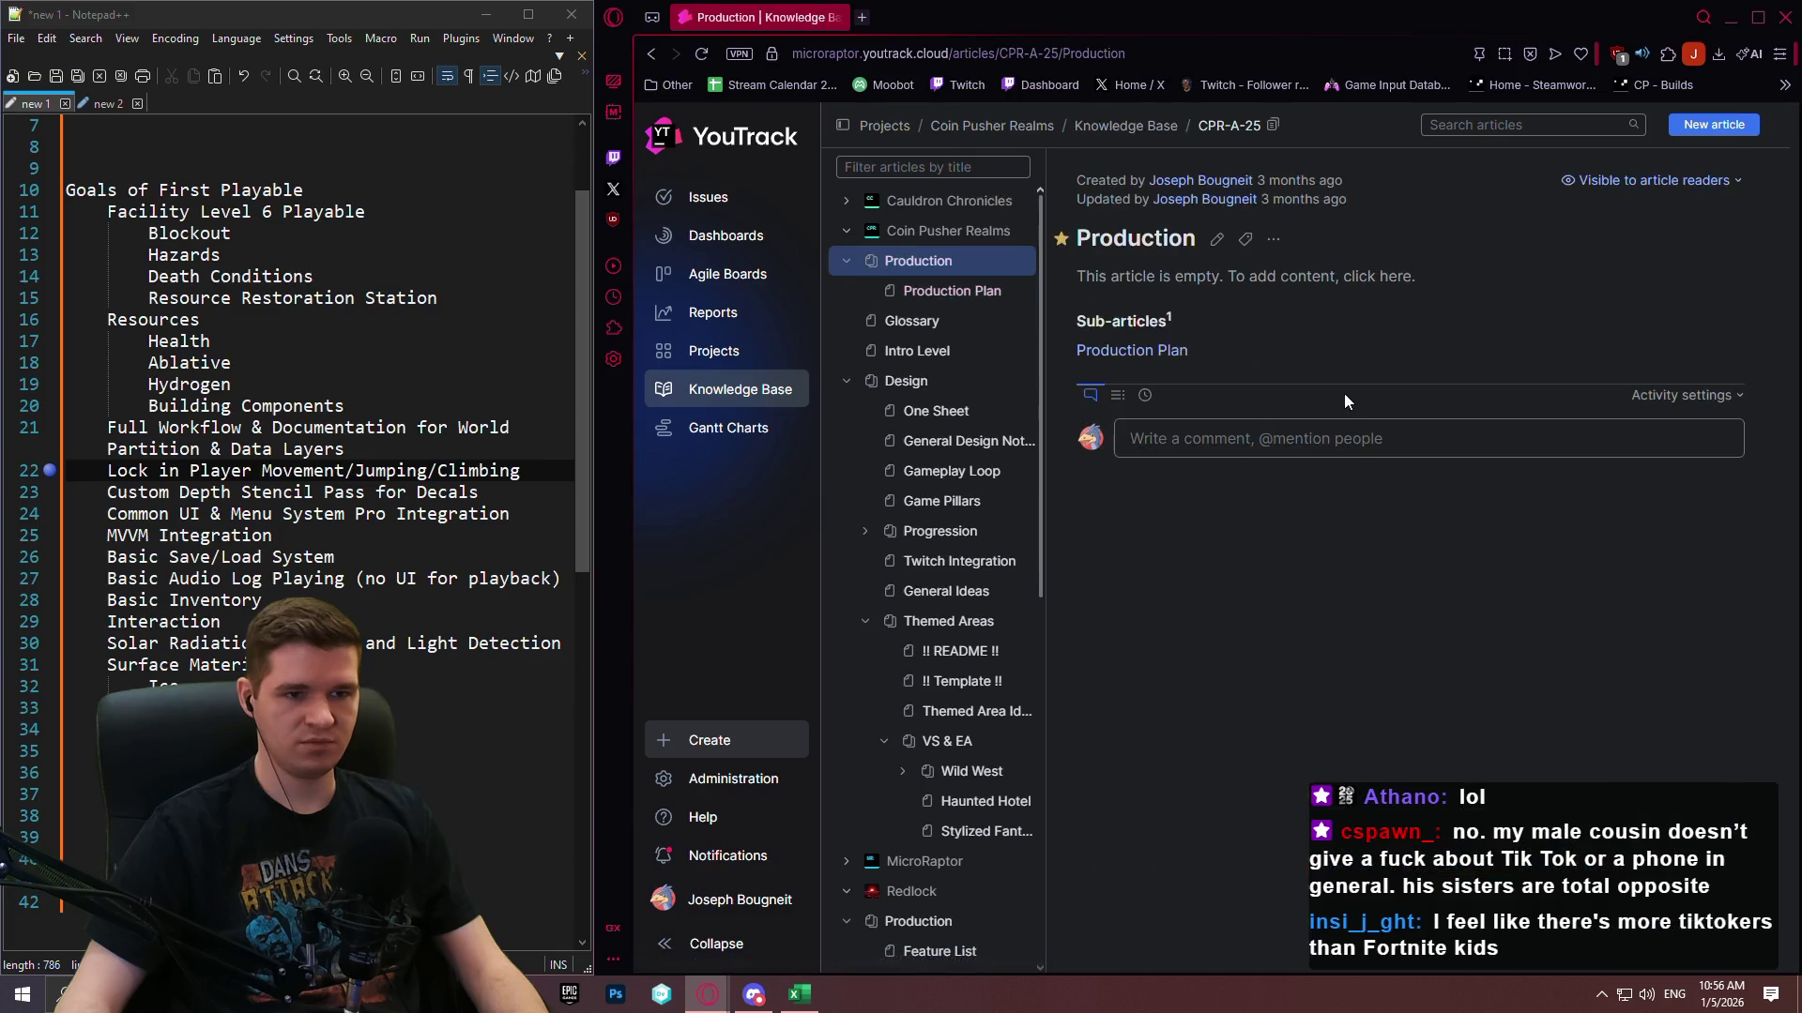
pyautogui.click(954, 292)
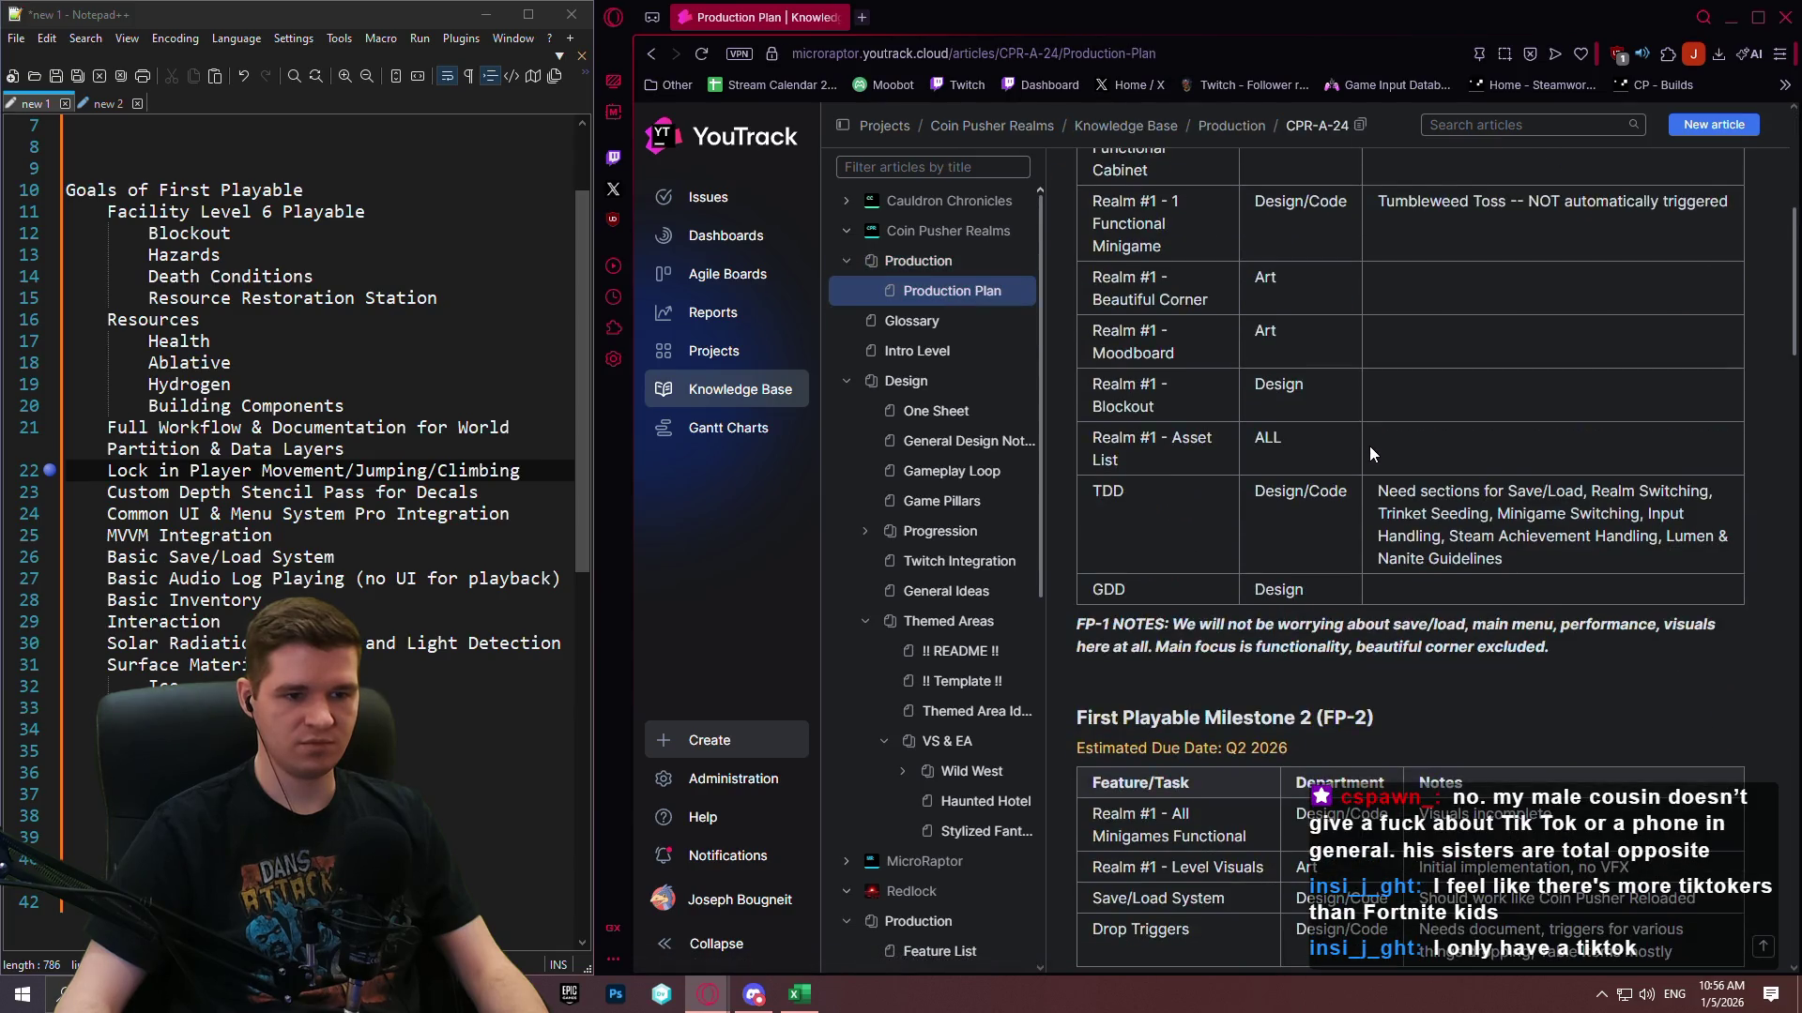
pyautogui.scroll(-7, 1535, 398)
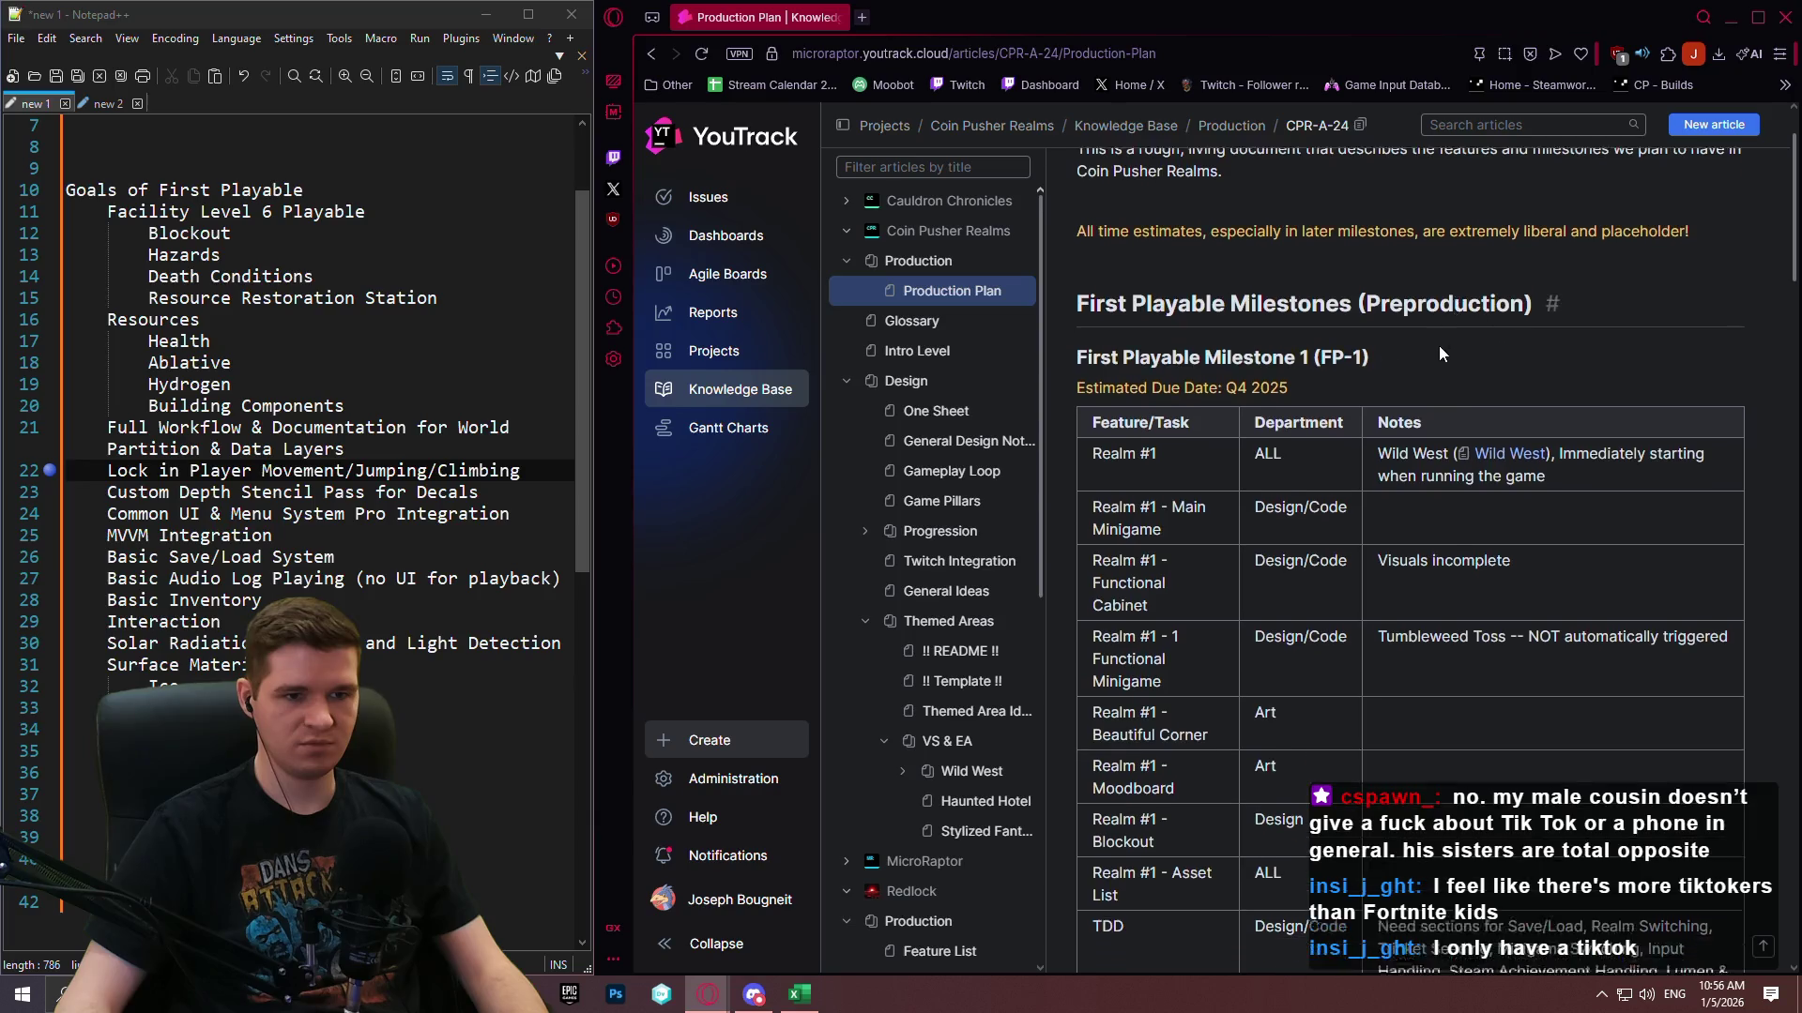
pyautogui.scroll(-3, 920, 751)
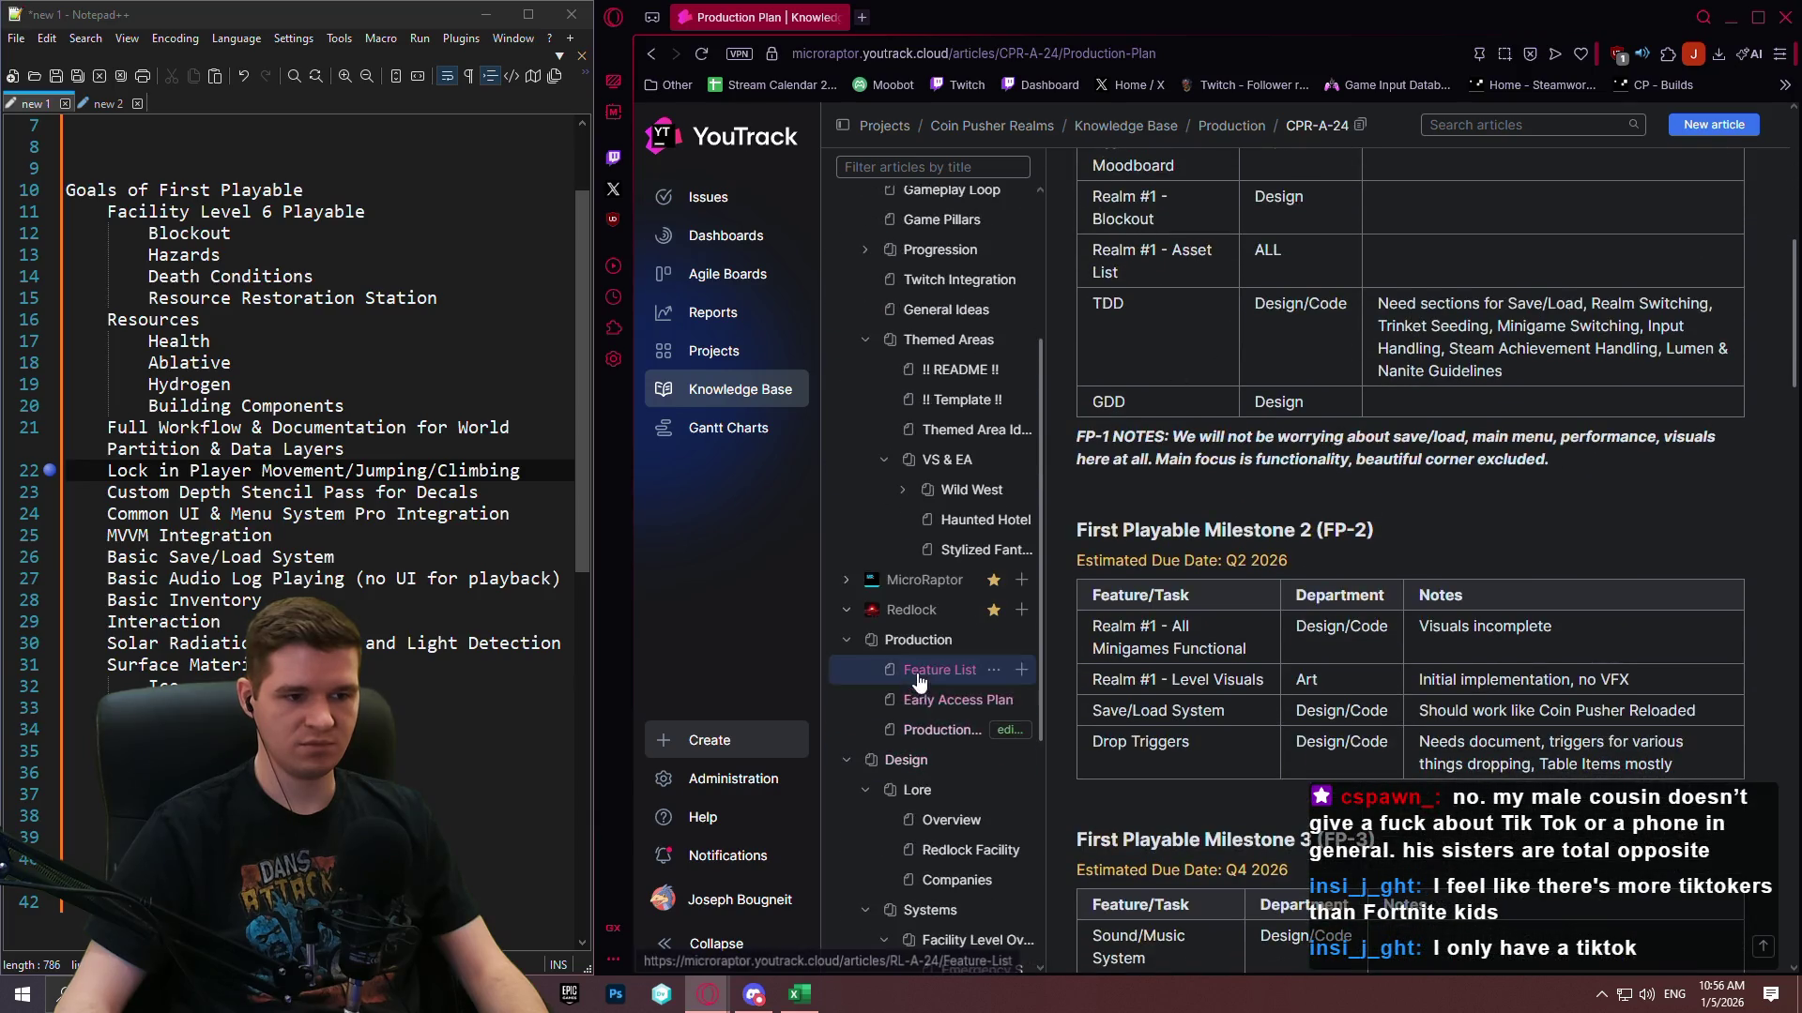
# Return to the Redlock Production Plan and put it into editing.
pyautogui.click(925, 735)
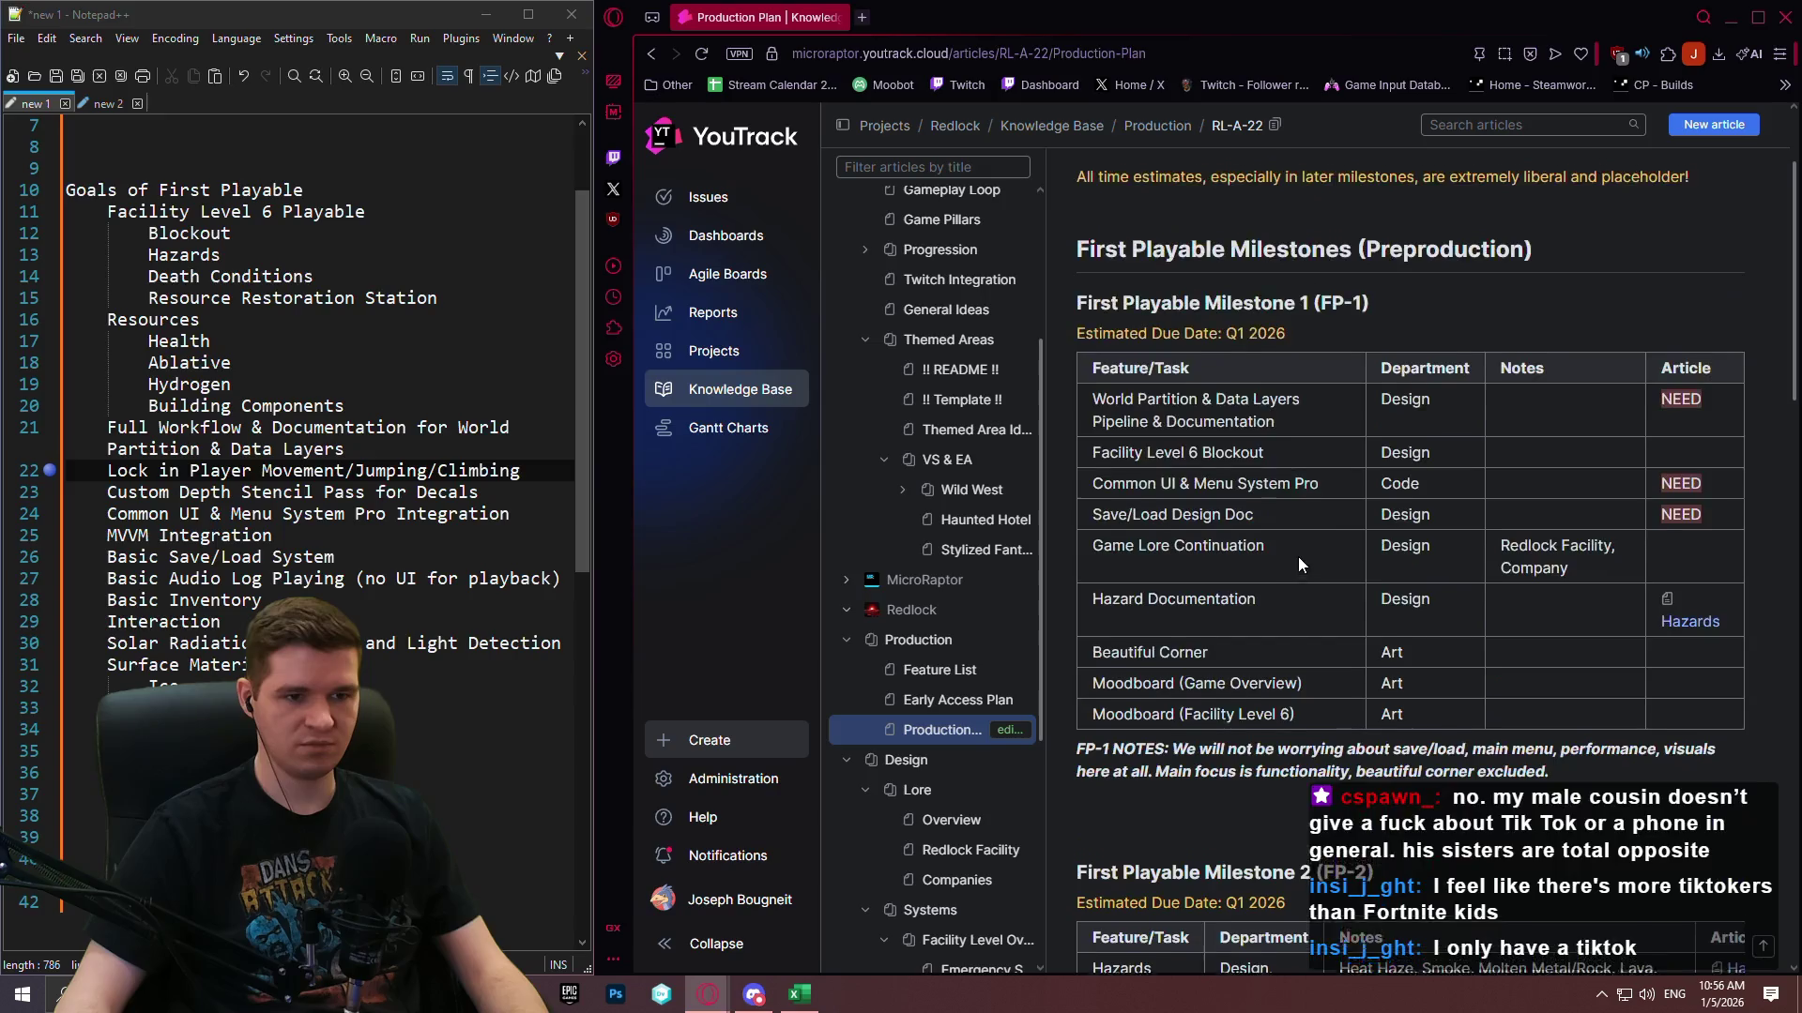
pyautogui.scroll(-15, 1288, 511)
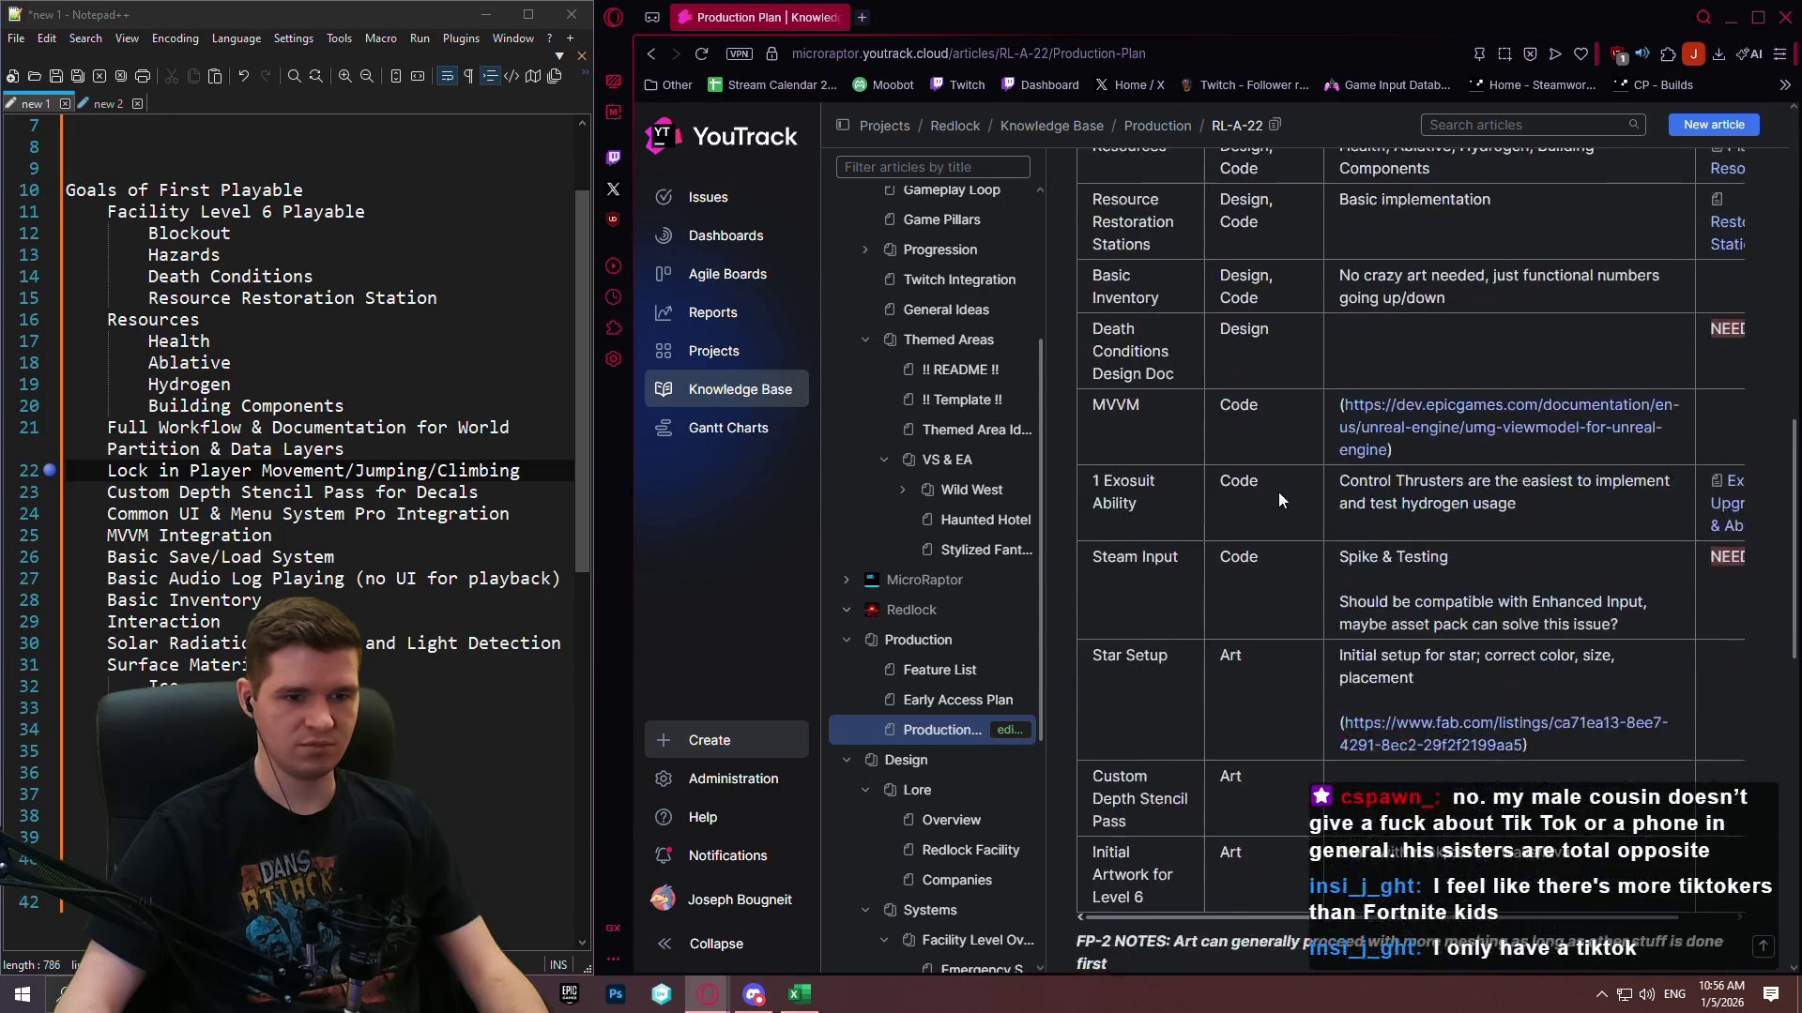
pyautogui.scroll(-5, 1269, 492)
pyautogui.scroll(10, 1269, 480)
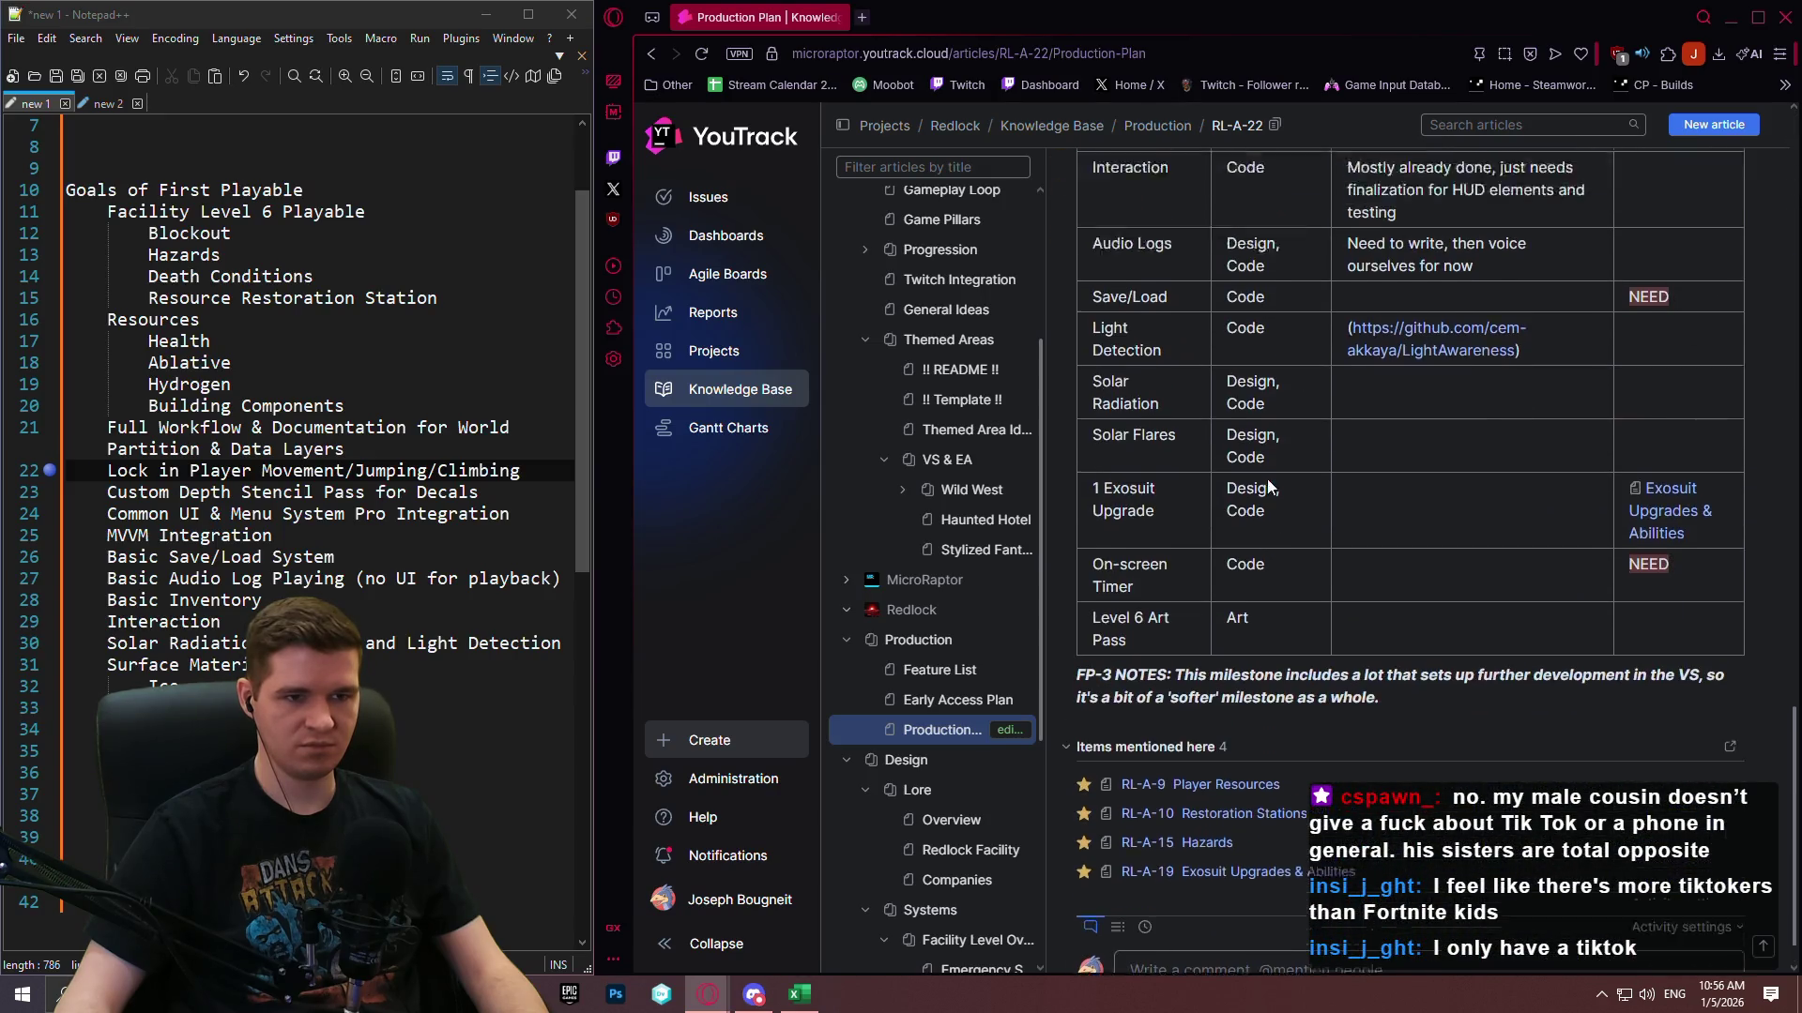
pyautogui.scroll(10, 1241, 324)
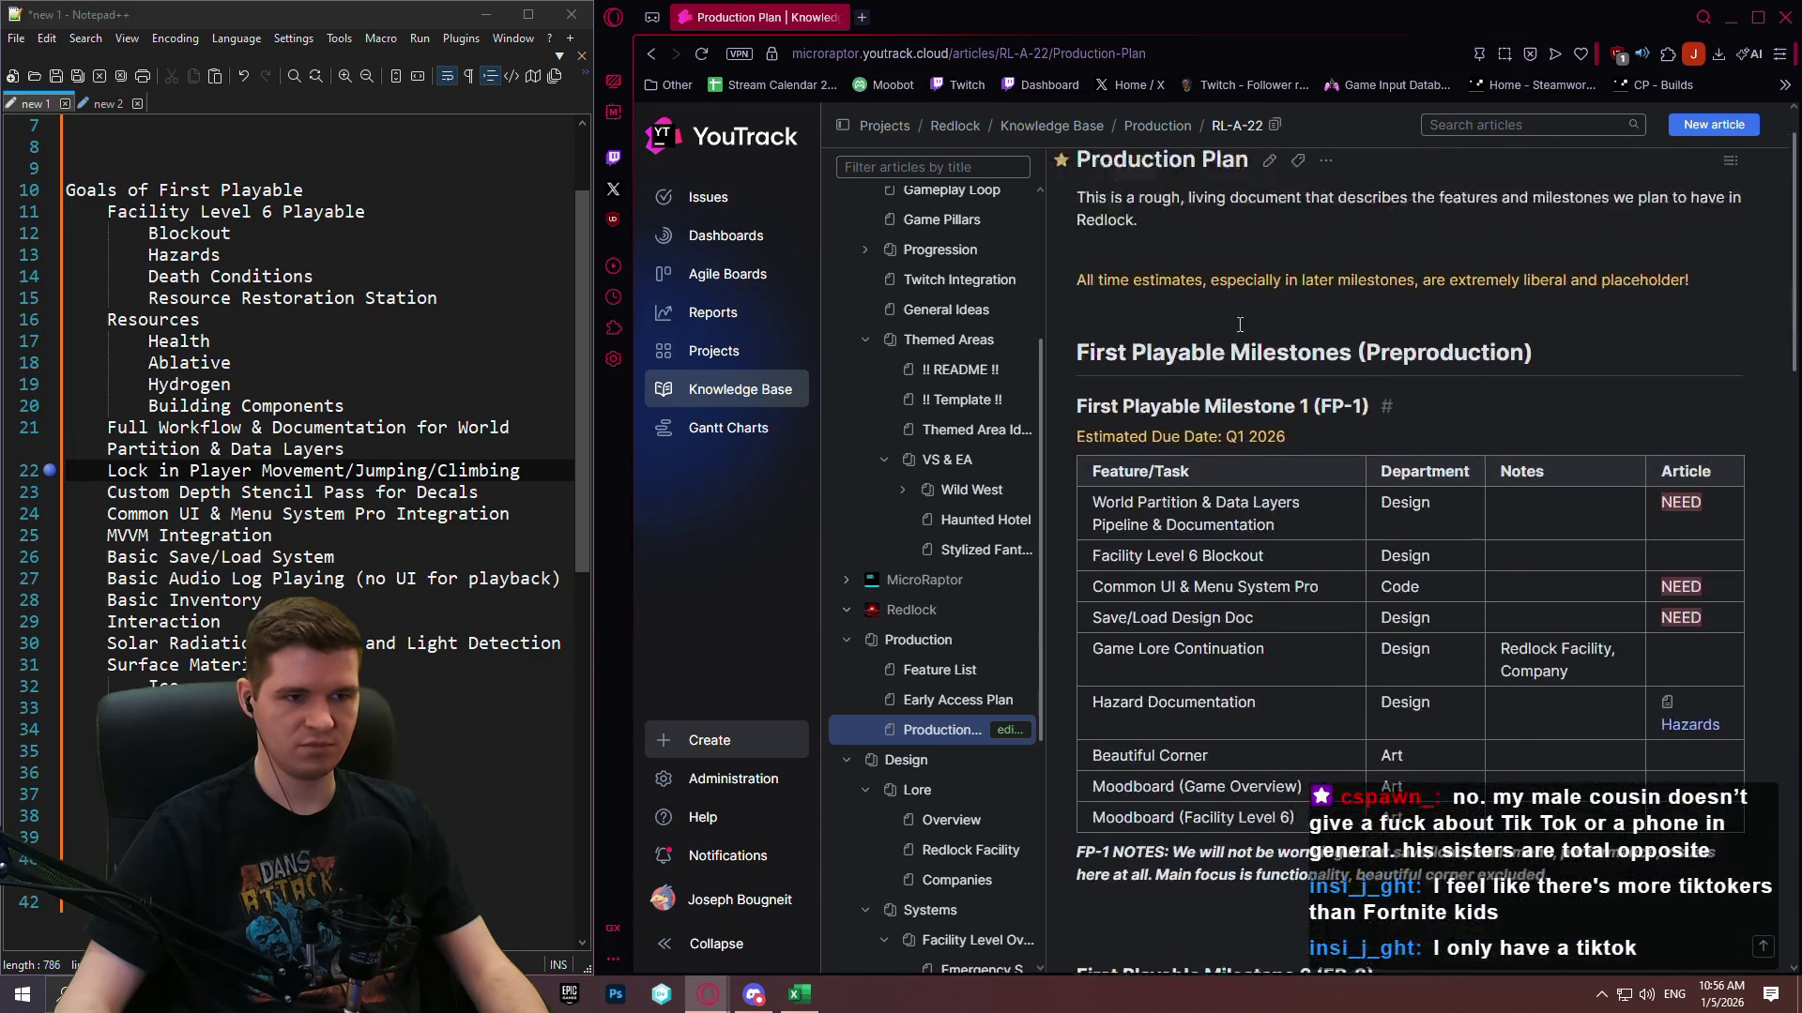
pyautogui.click(1269, 244)
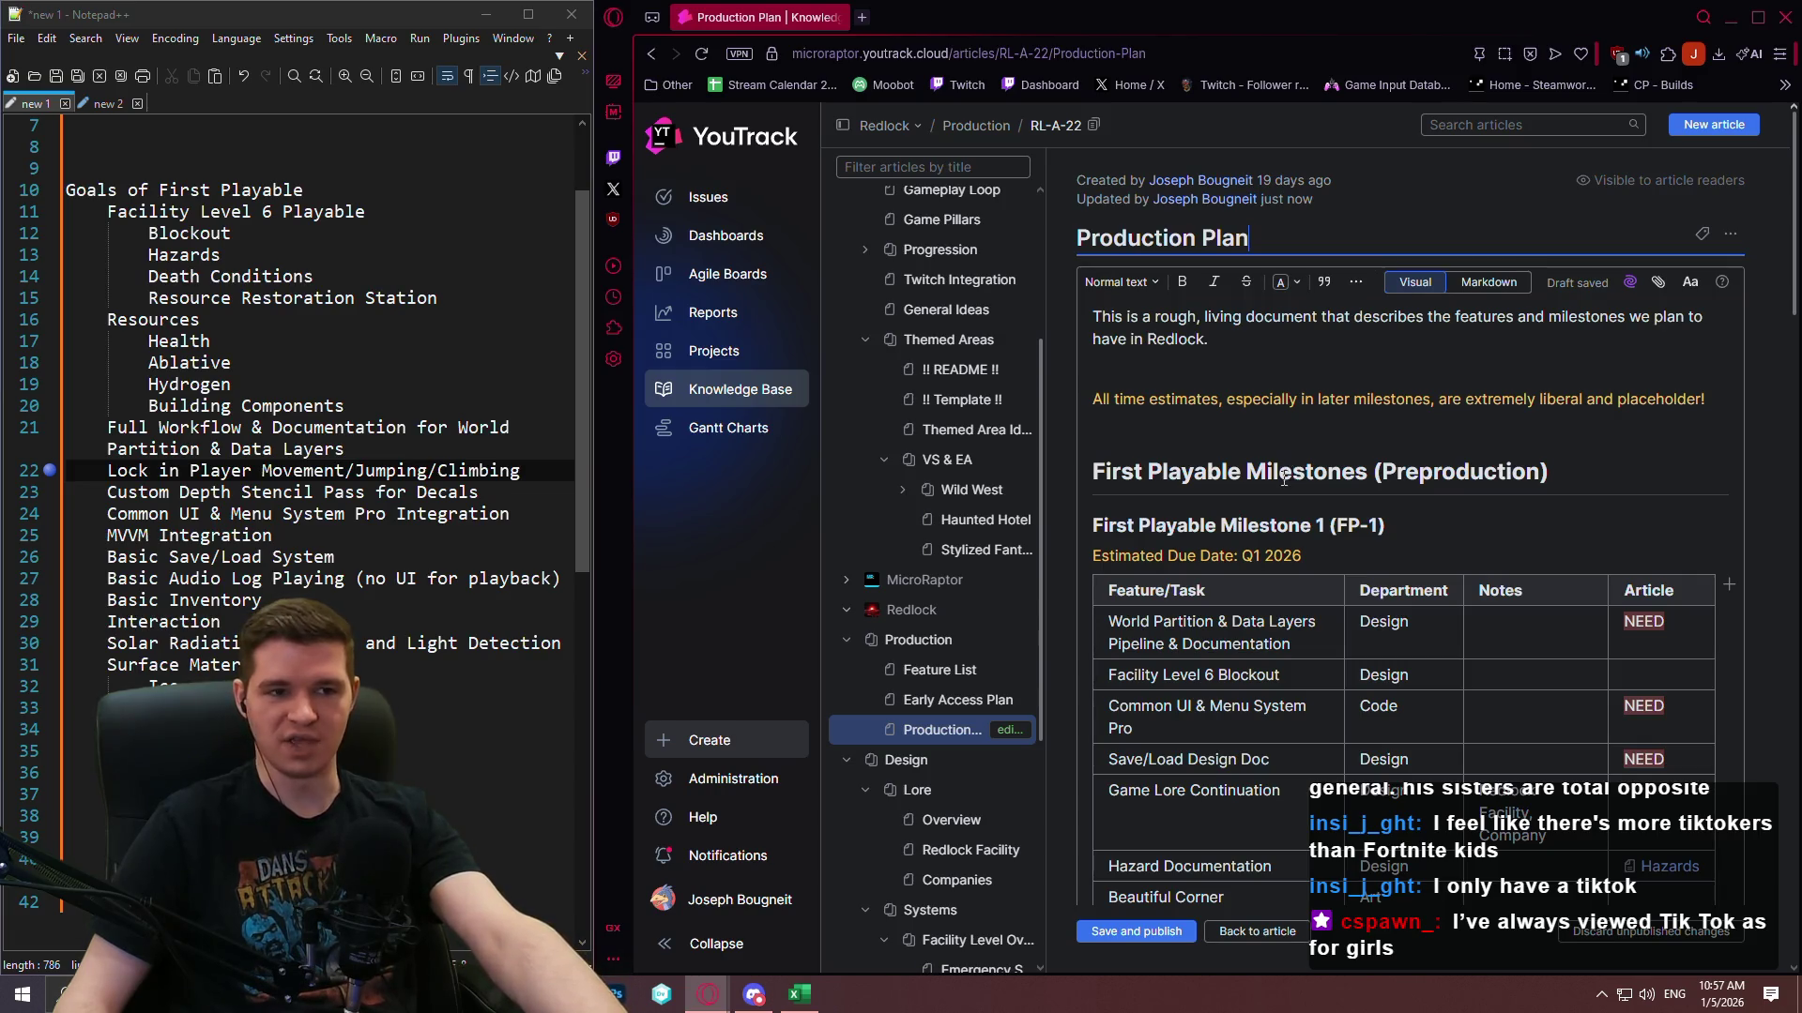
# Search 'tiktok gender demographics' in a new tab and read through the results.
pyautogui.click(861, 18)
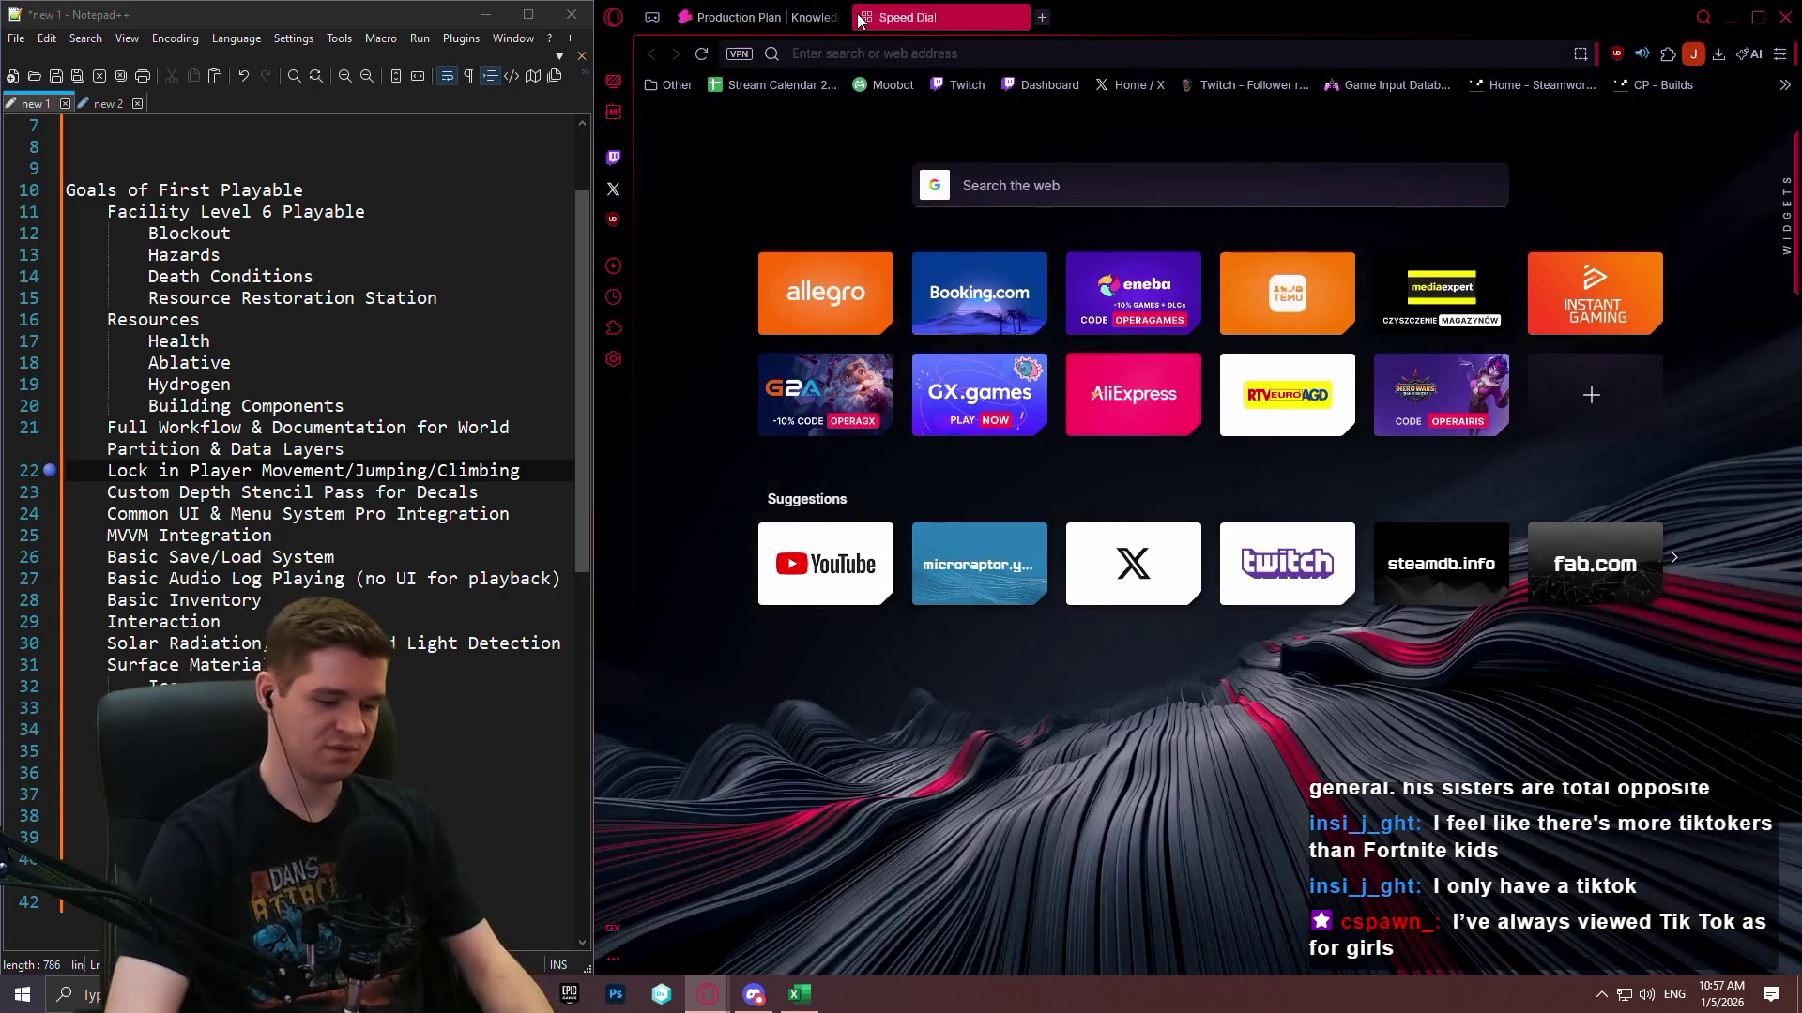
pyautogui.write('tik tok gender demo')
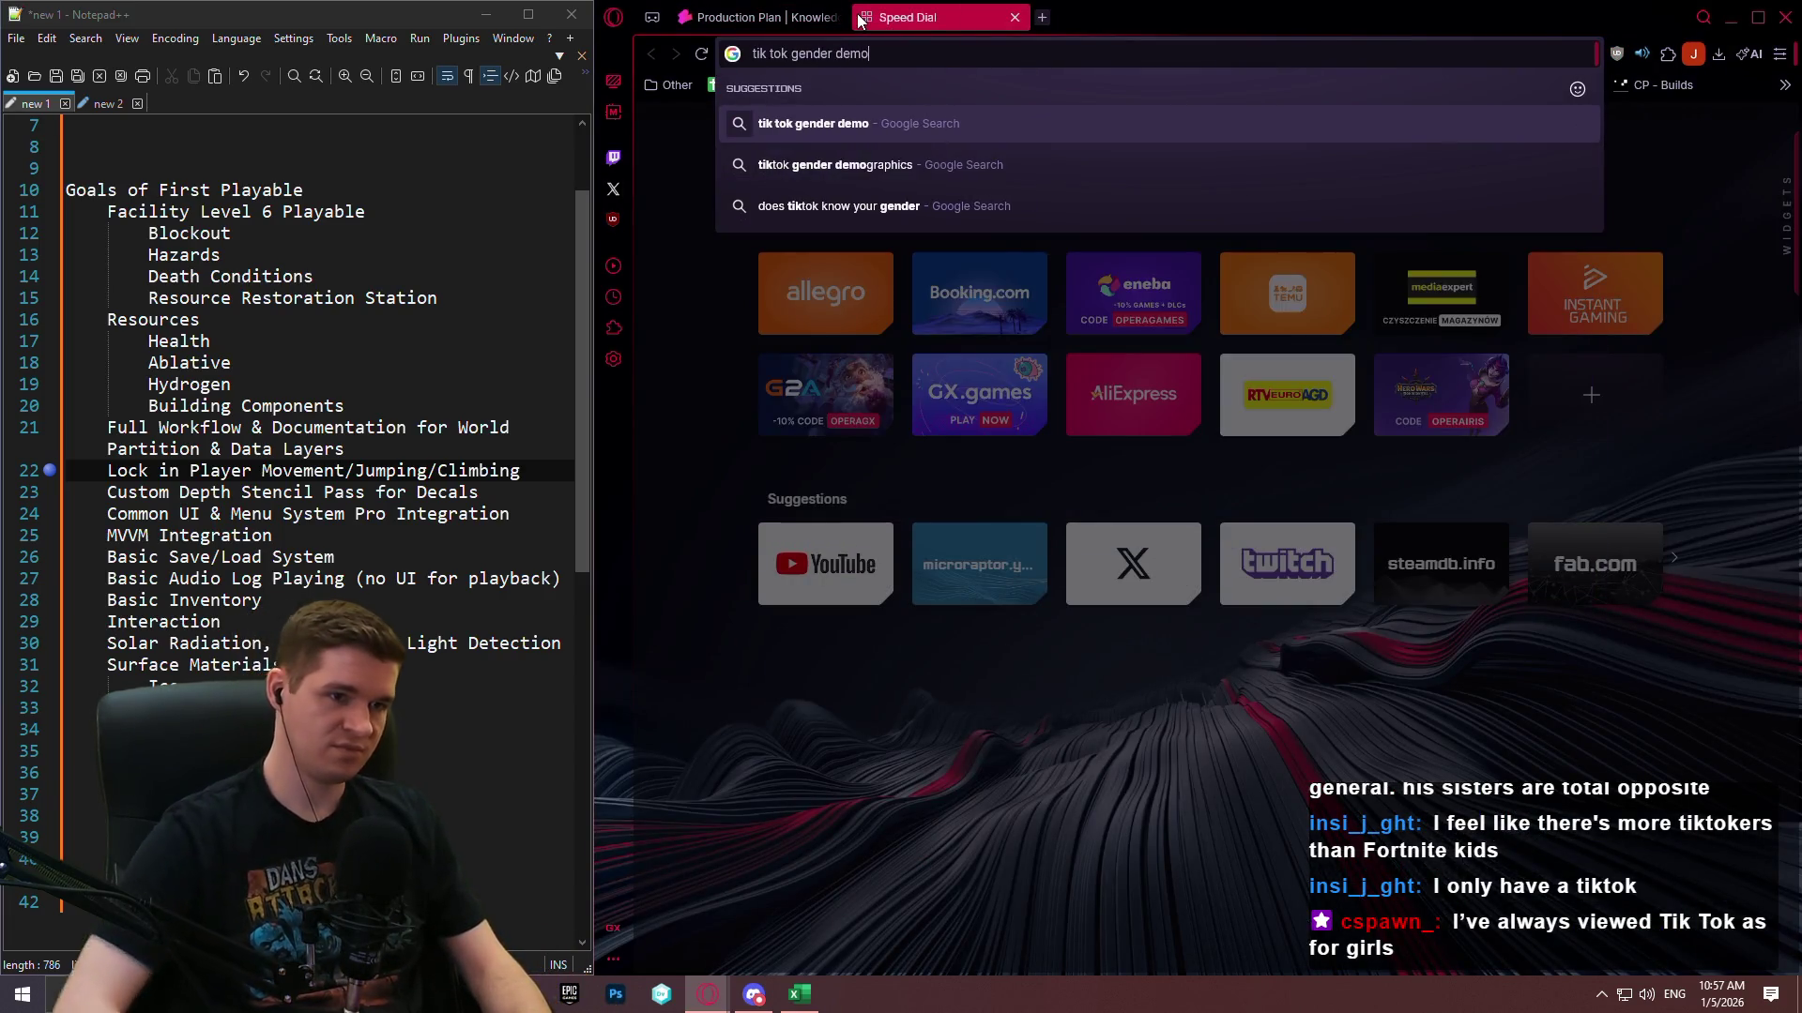
pyautogui.click(835, 164)
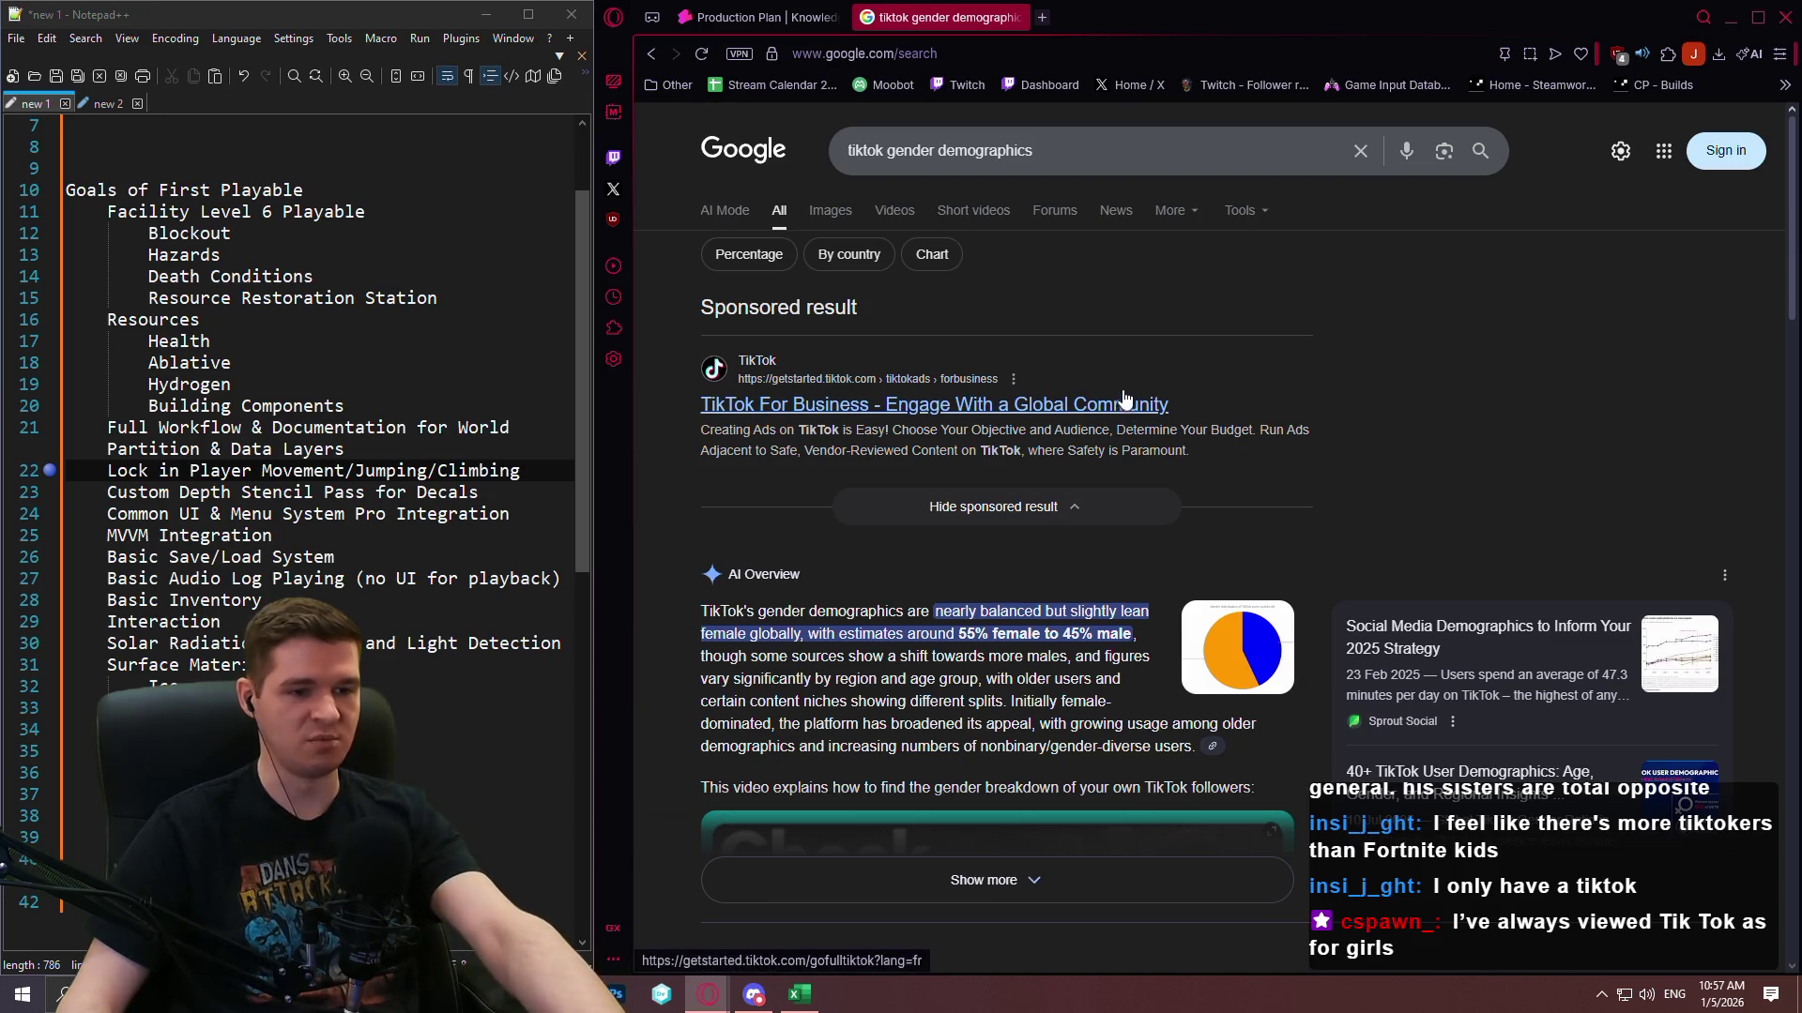
pyautogui.scroll(-3, 1258, 366)
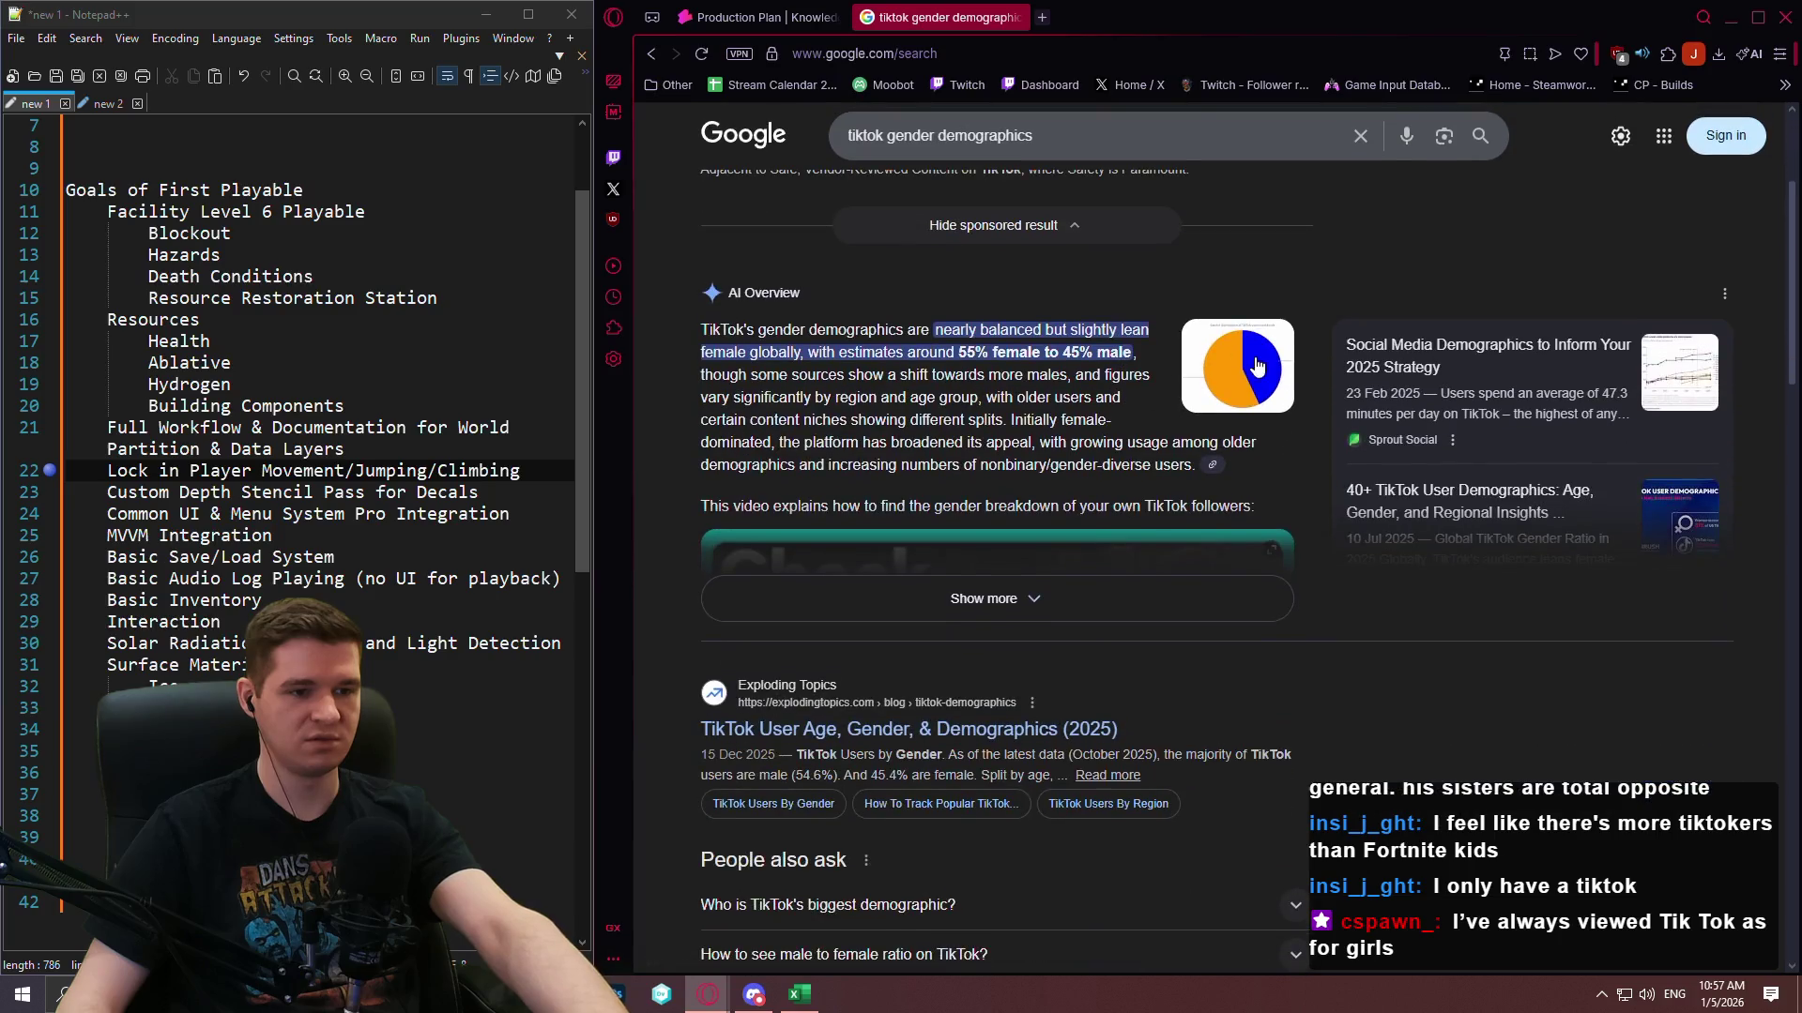
pyautogui.scroll(-1, 1176, 424)
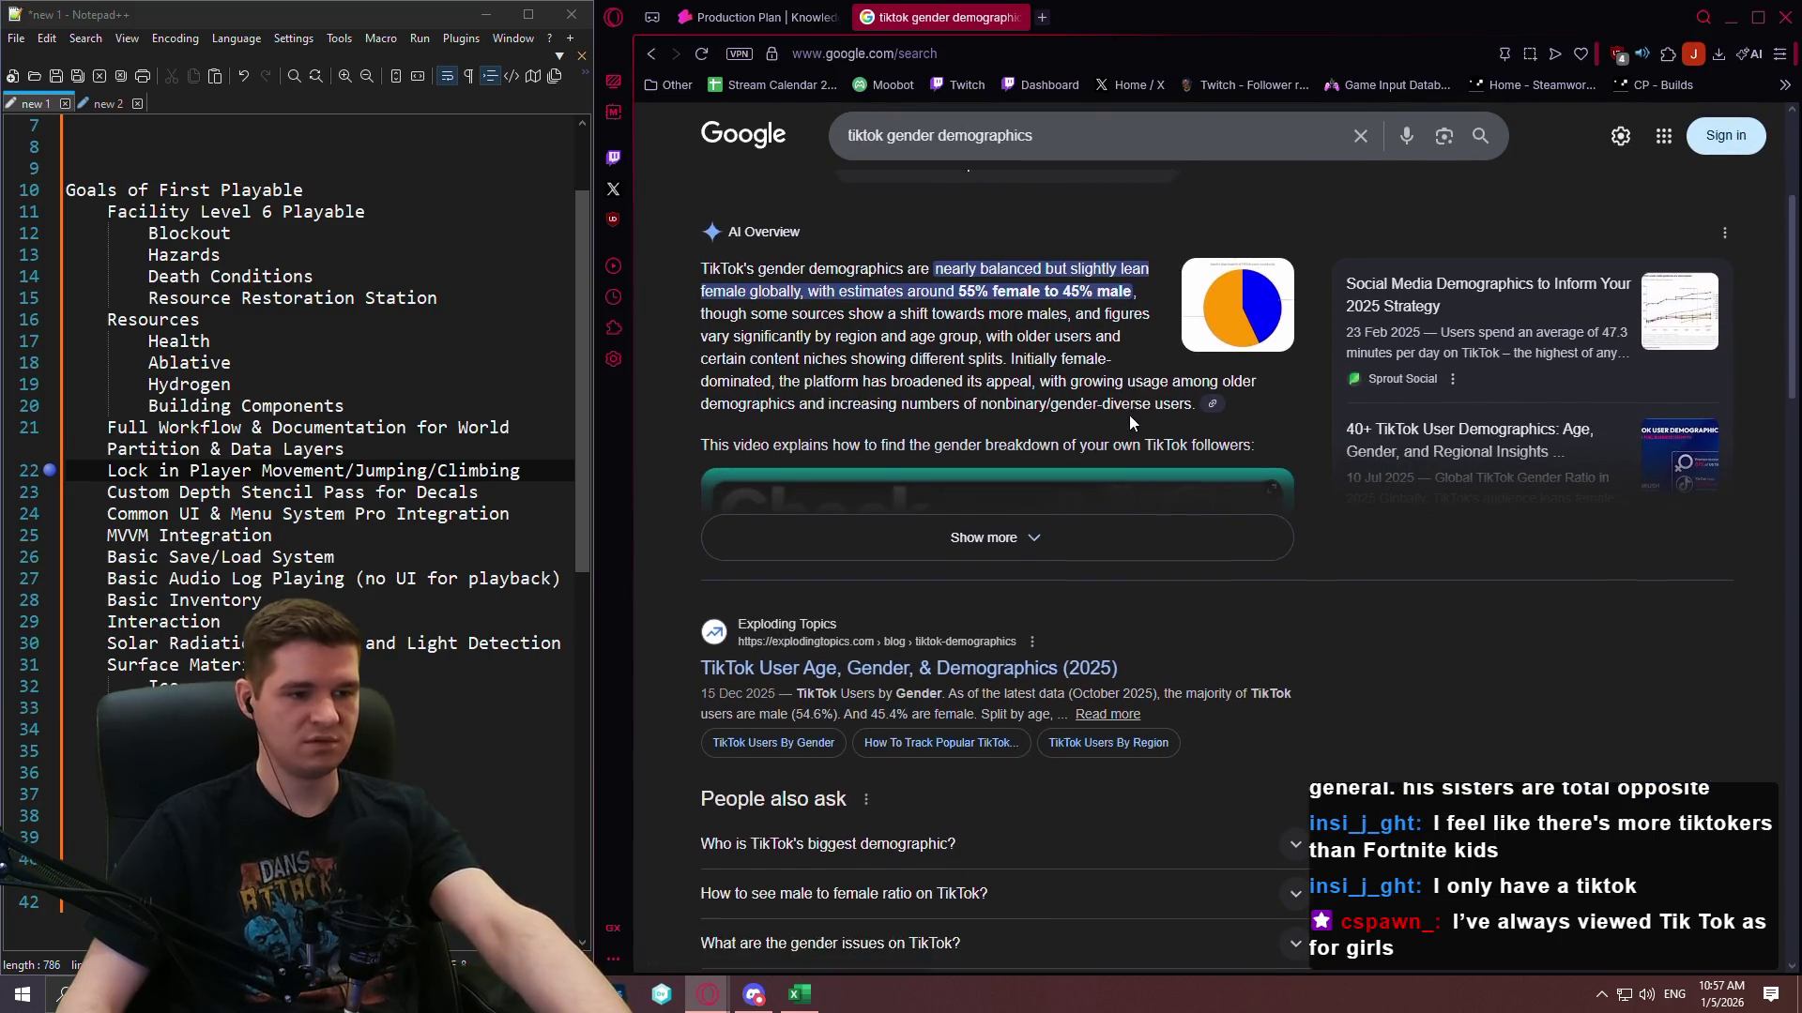
pyautogui.scroll(-1, 1120, 361)
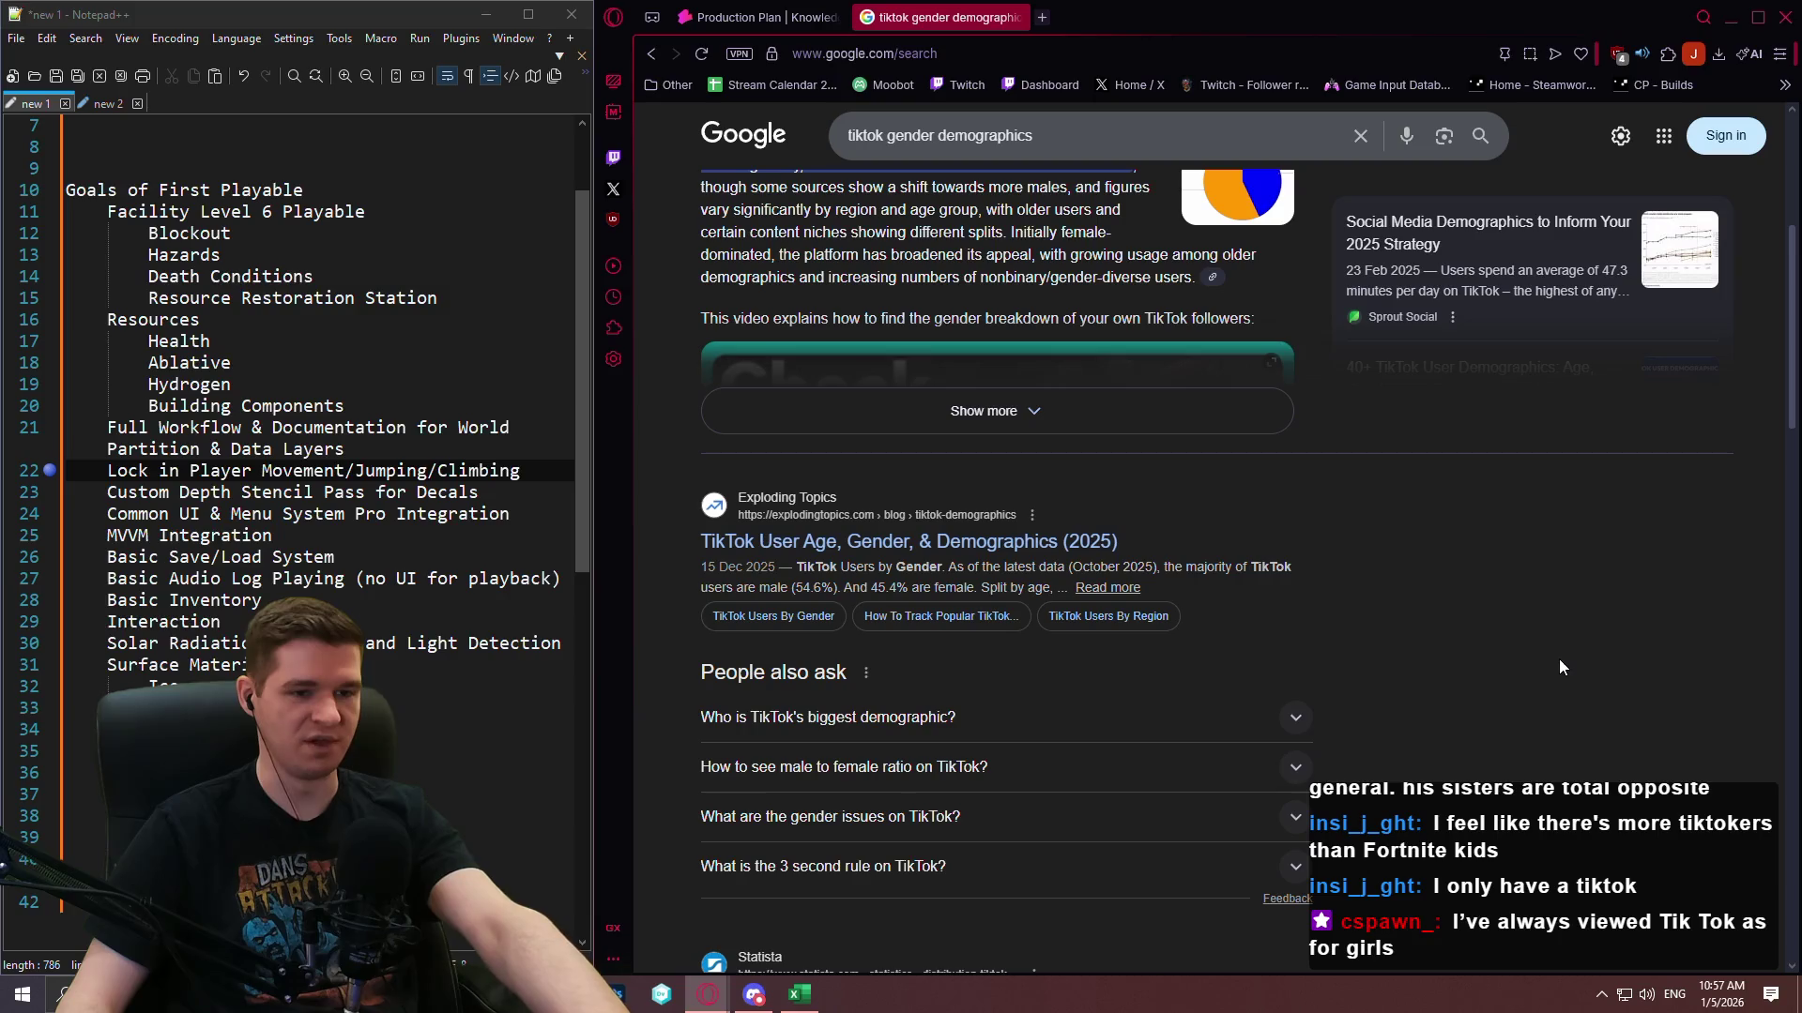
pyautogui.scroll(-4, 1515, 629)
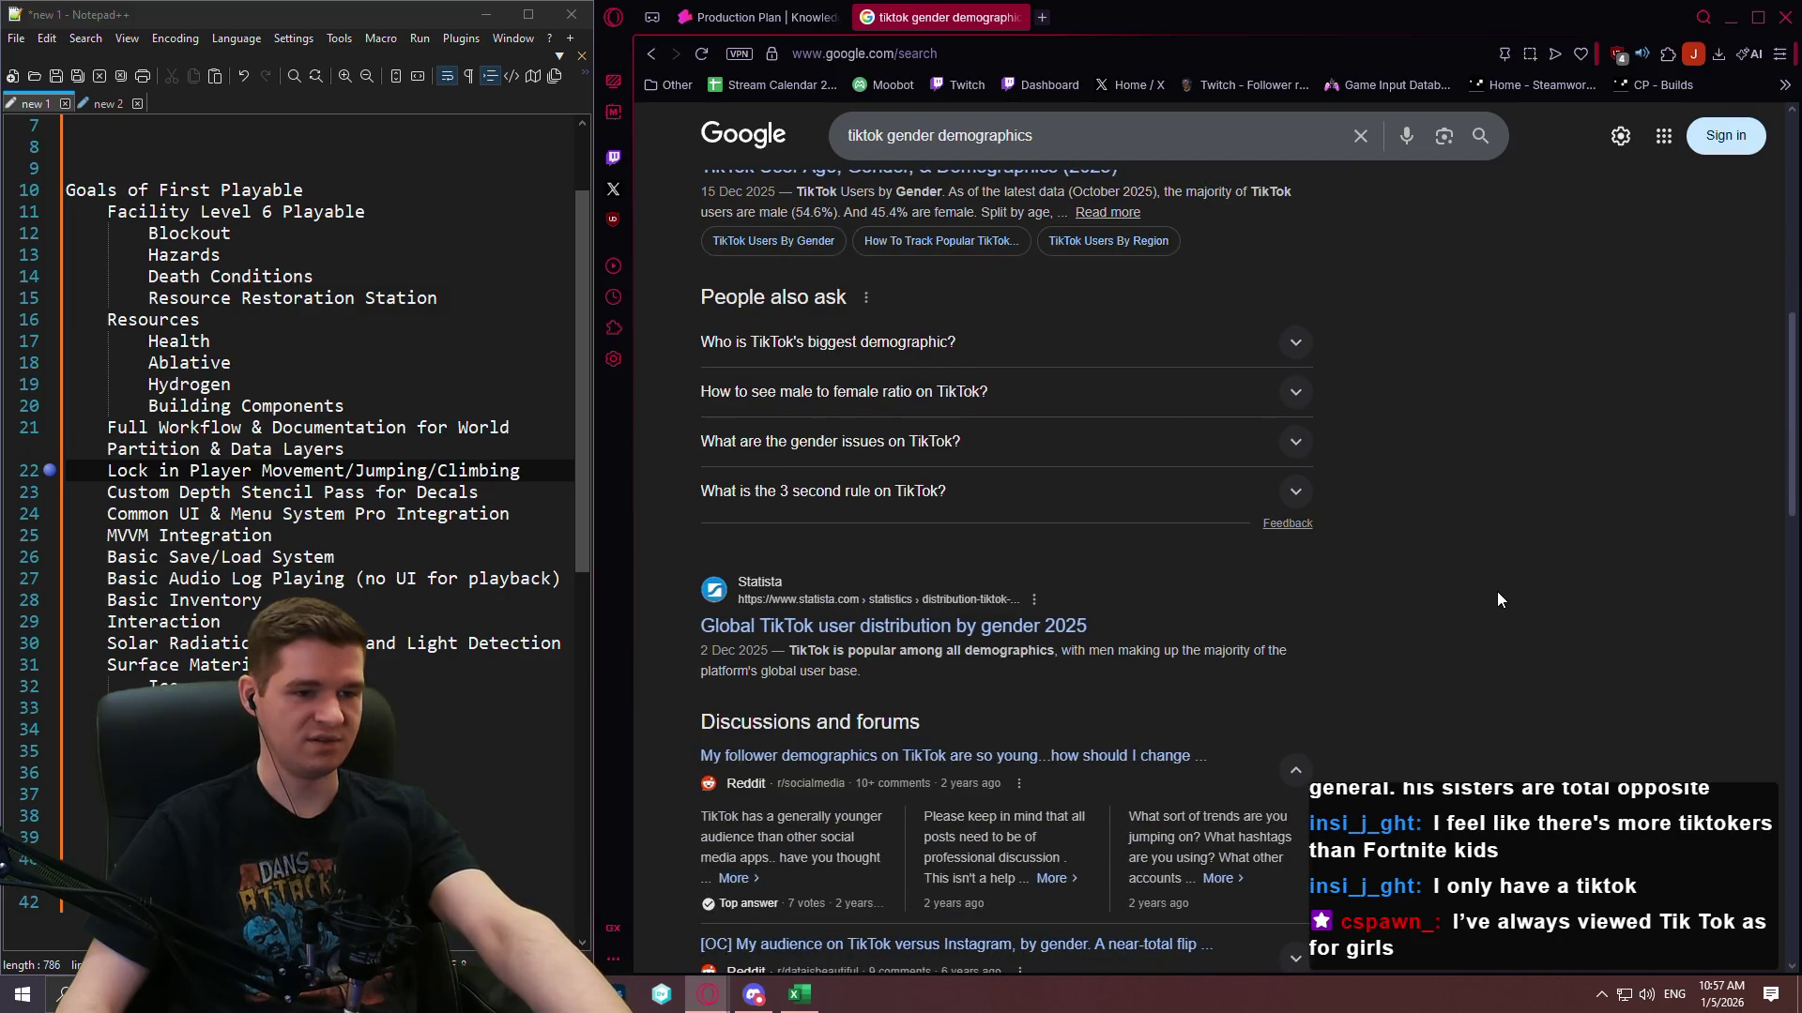
pyautogui.scroll(-5, 1459, 572)
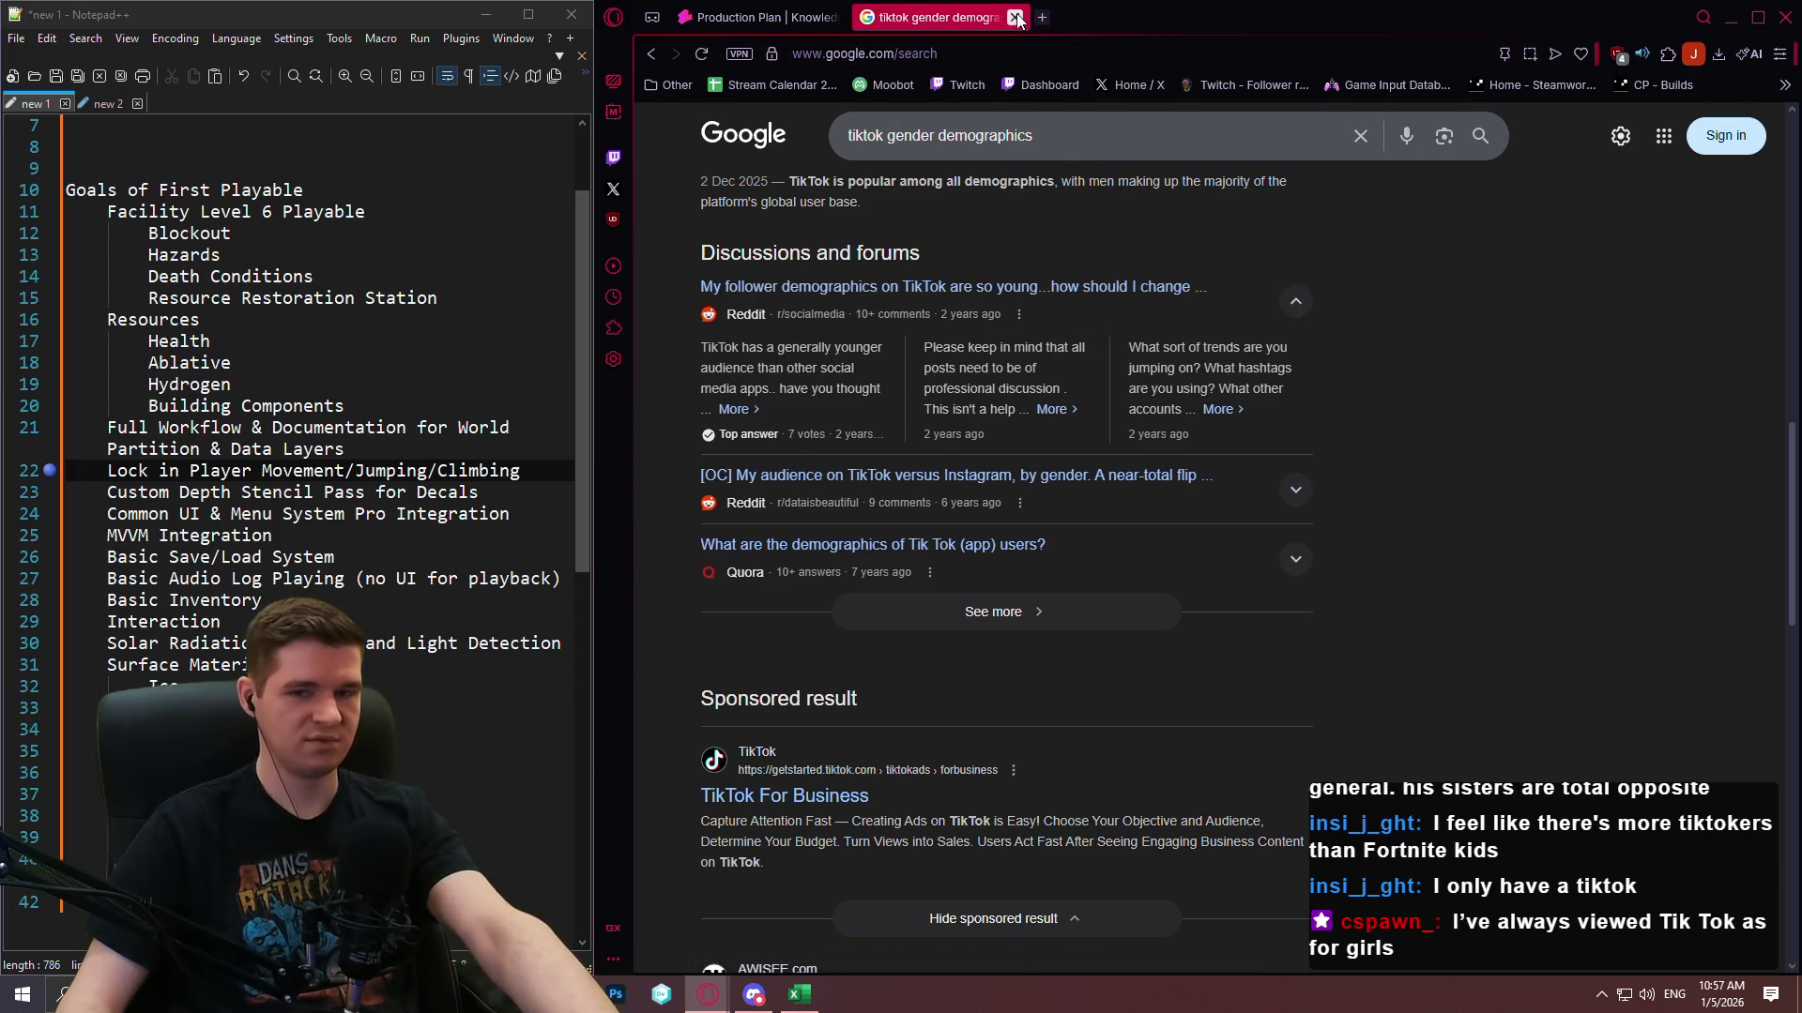
# Close the TikTok search tab and return to the YouTrack Production Plan draft.
pyautogui.click(1016, 18)
pyautogui.scroll(-3, 1436, 485)
pyautogui.scroll(-2, 1436, 485)
pyautogui.scroll(3, 1537, 291)
pyautogui.moveTo(1559, 284); pyautogui.dragTo(938, 254)
pyautogui.scroll(-5, 1408, 508)
# Minimize the cmd.exe window and scroll past FP-2 and FP-3 to Vertical Slice (Production).
pyautogui.scroll(-15, 1409, 508)
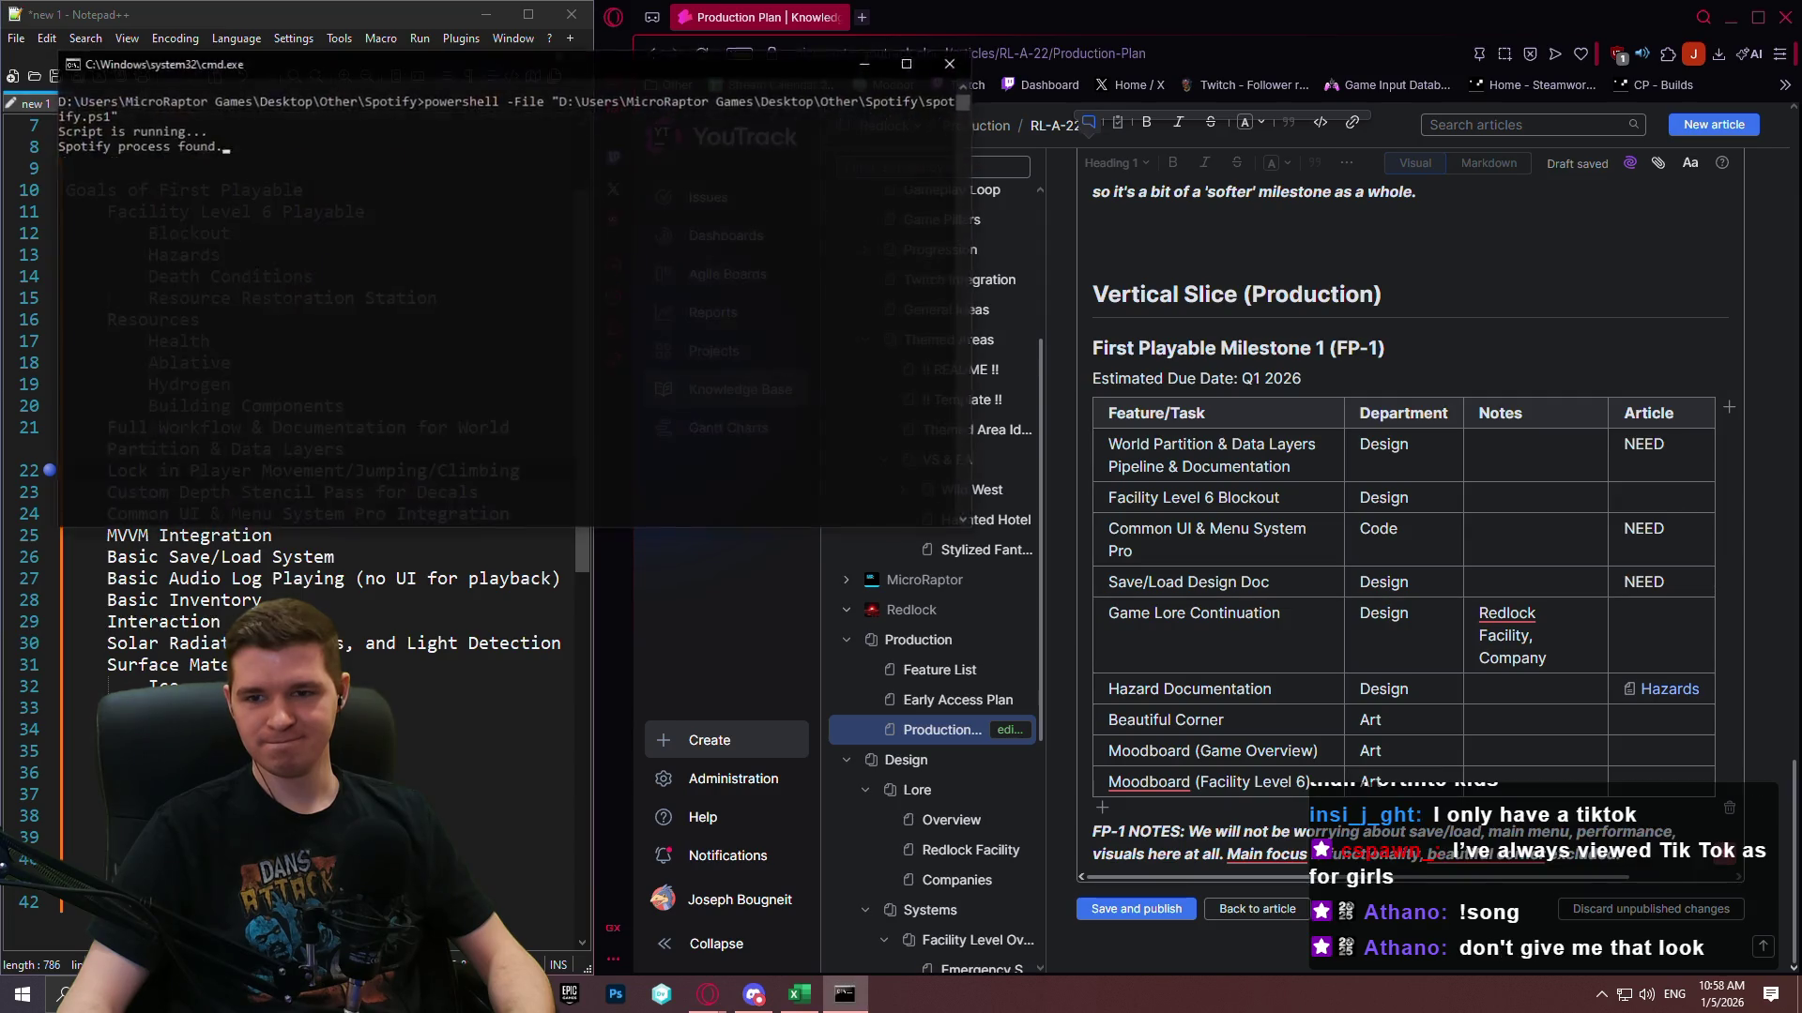
pyautogui.click(865, 64)
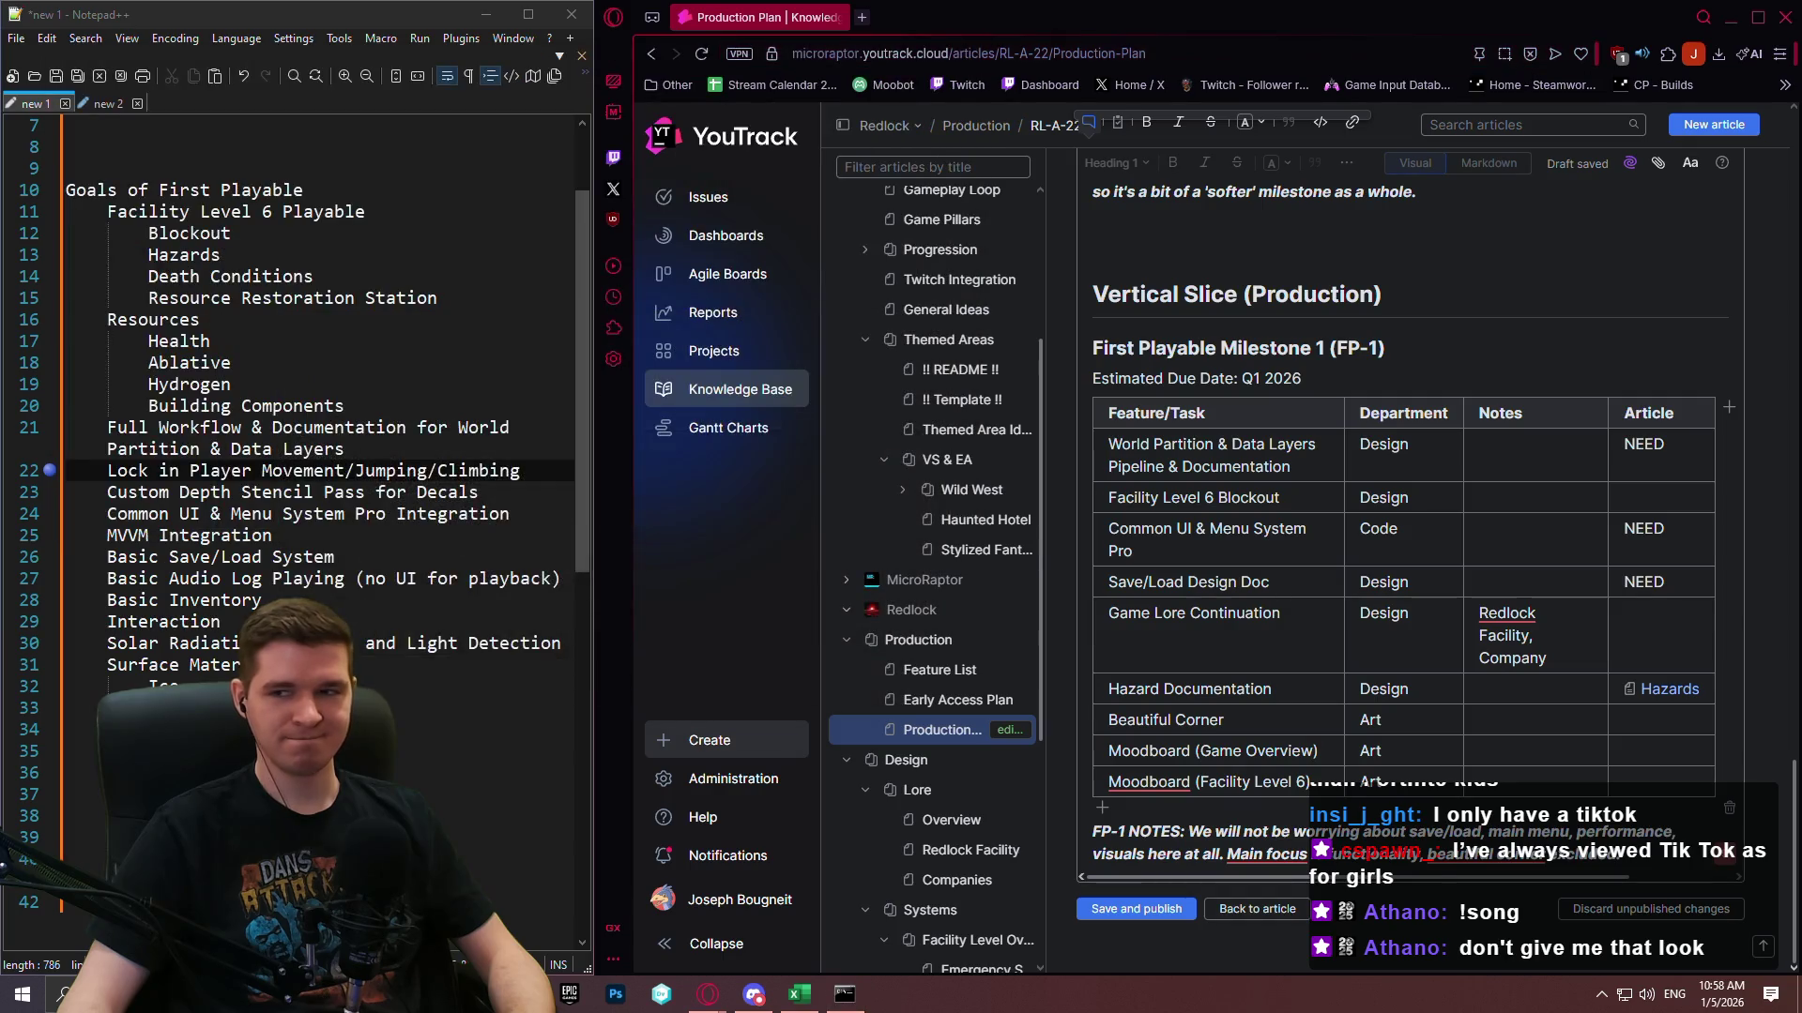
pyautogui.scroll(1, 1173, 601)
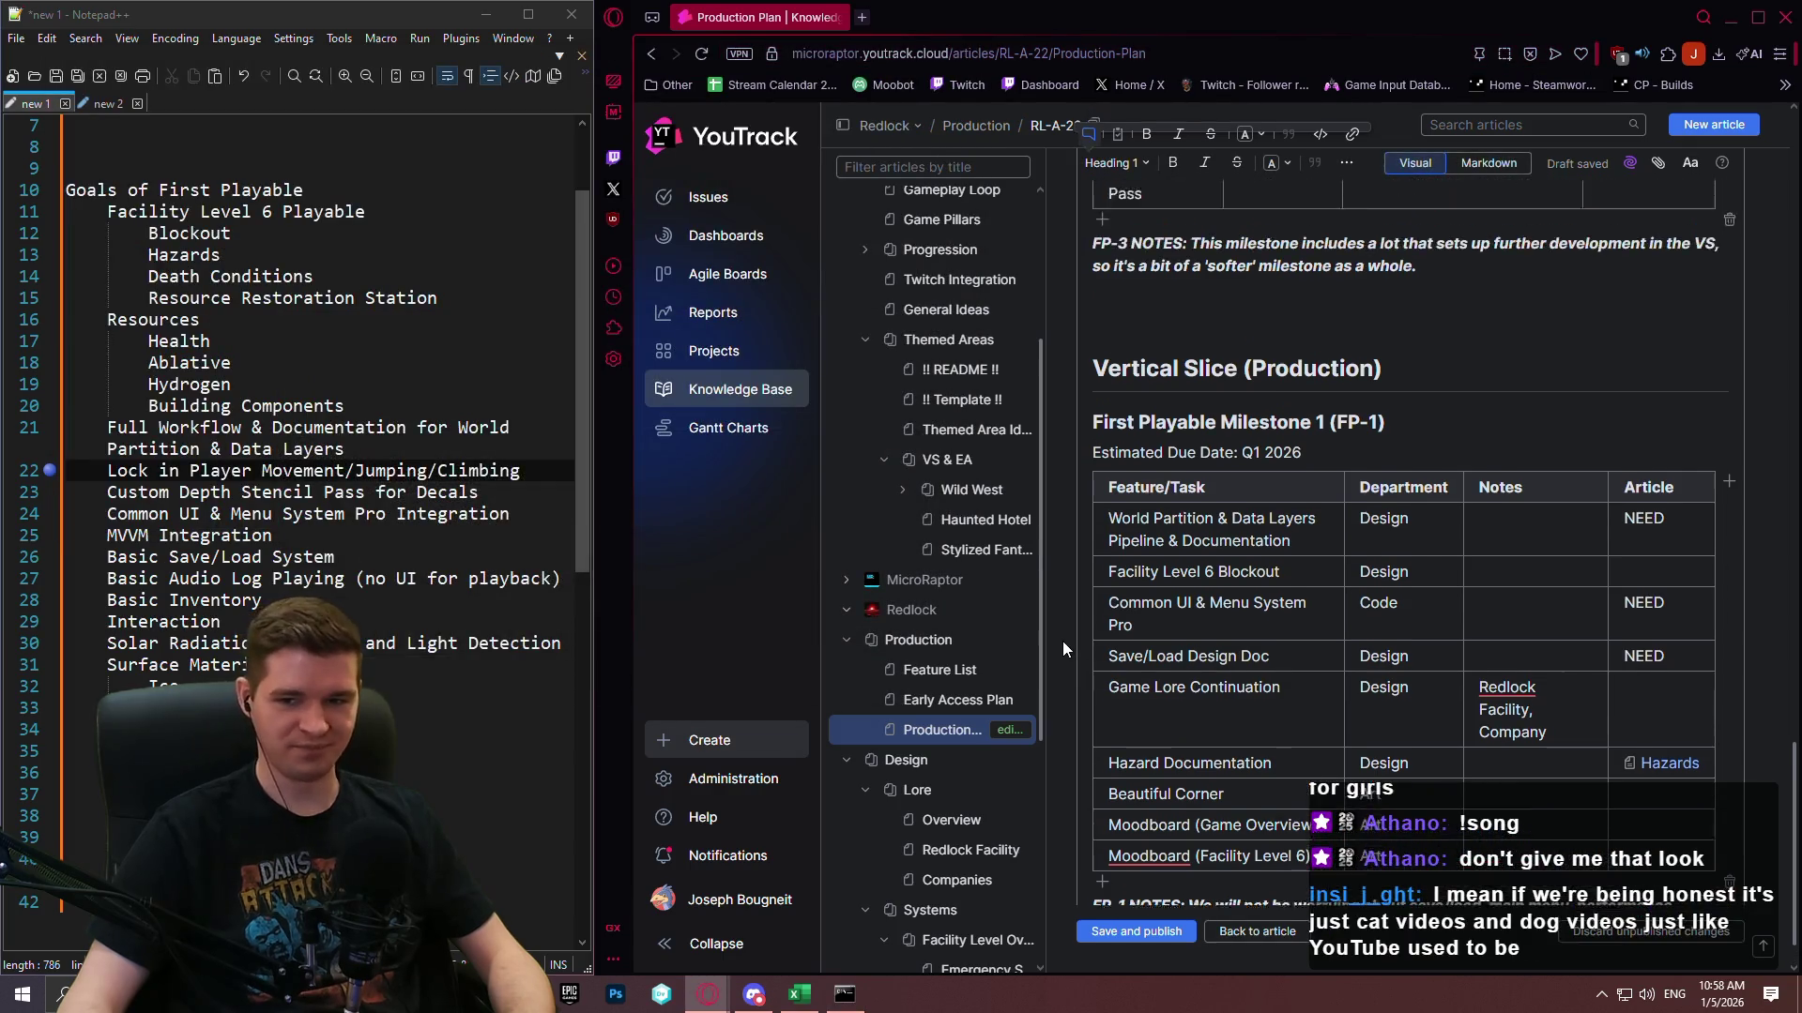
pyautogui.scroll(-1, 1360, 525)
pyautogui.scroll(1, 1399, 422)
pyautogui.scroll(-1, 1407, 338)
pyautogui.scroll(-15, 1413, 299)
pyautogui.scroll(10, 1402, 369)
pyautogui.scroll(10, 1402, 368)
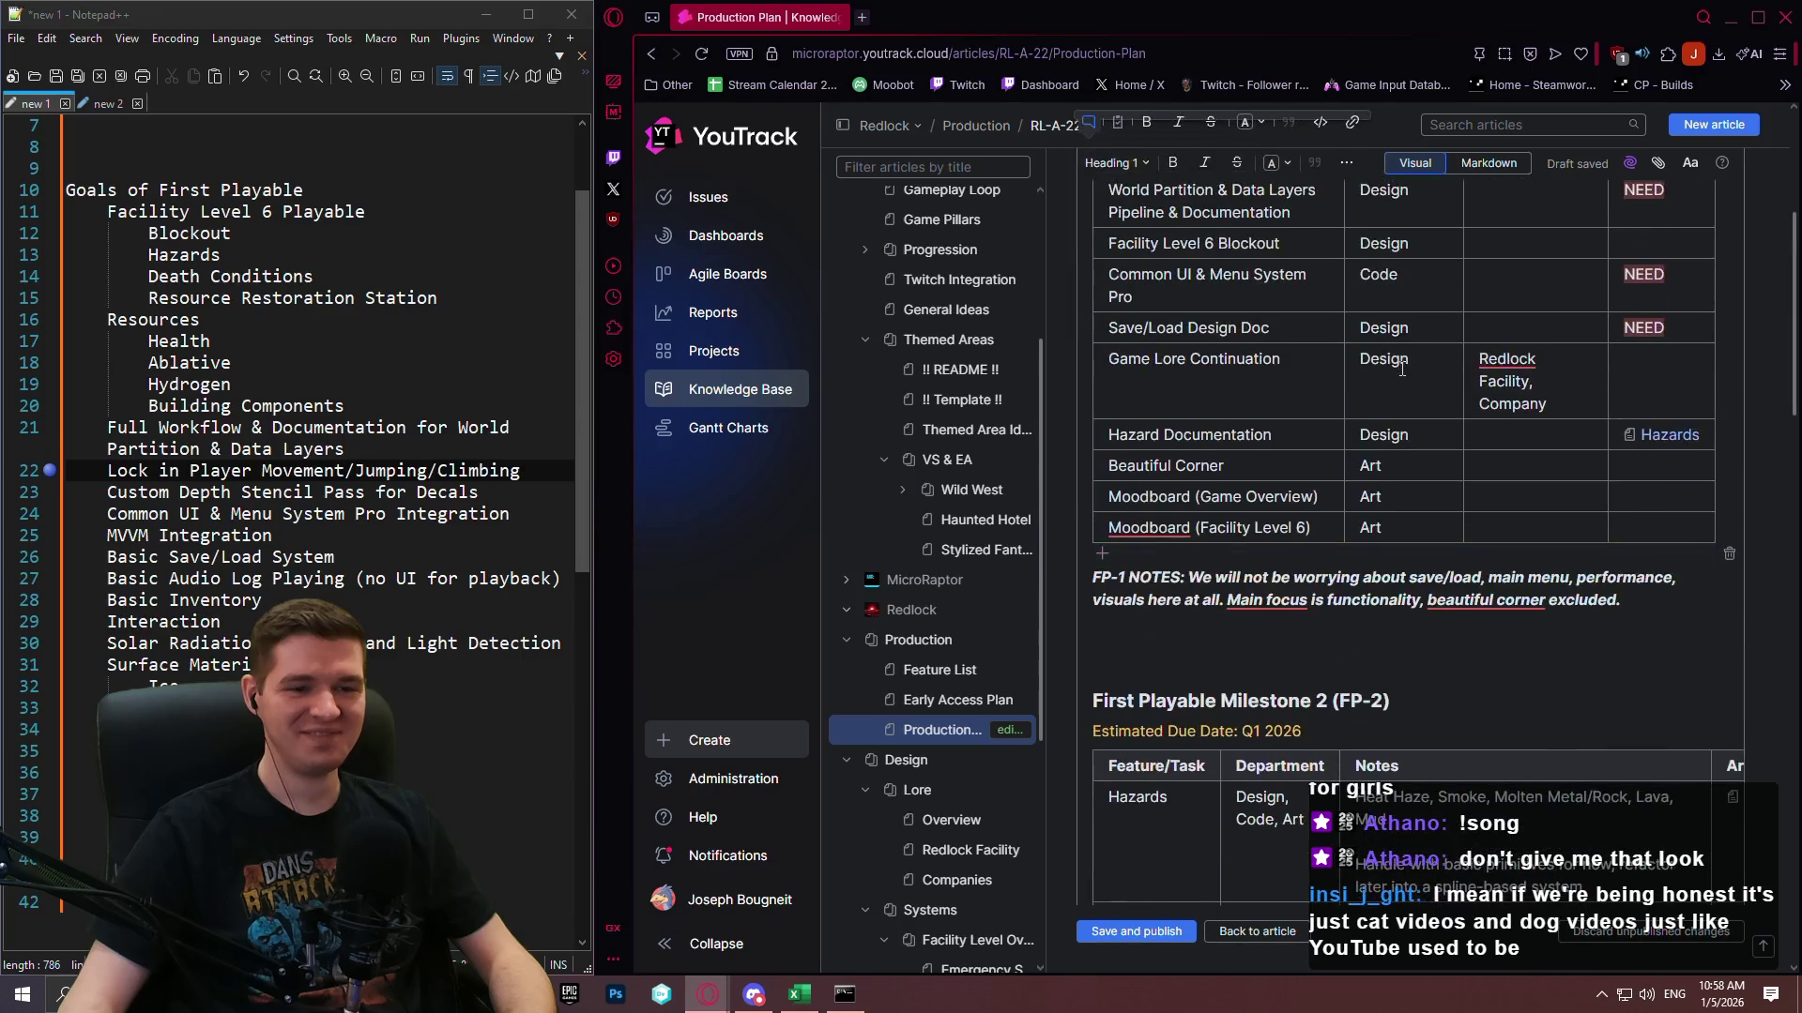
pyautogui.scroll(-10, 1396, 413)
pyautogui.scroll(-15, 1395, 413)
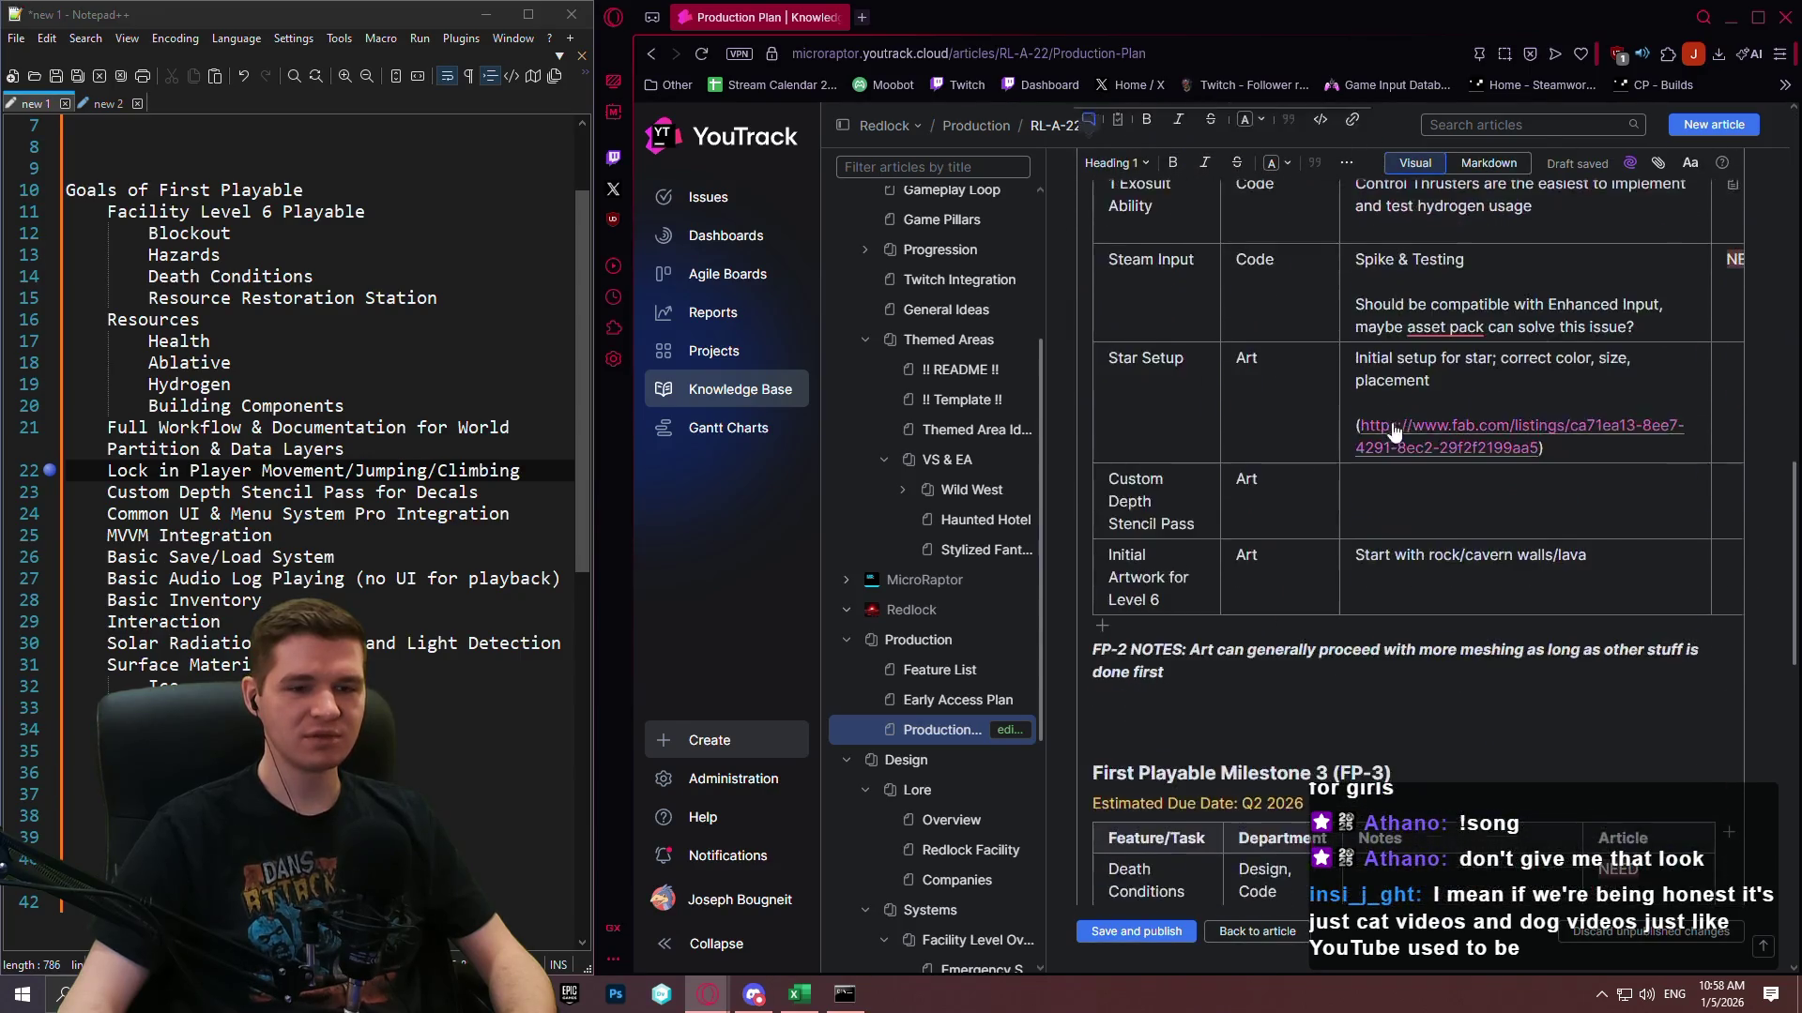
pyautogui.scroll(-3, 1375, 521)
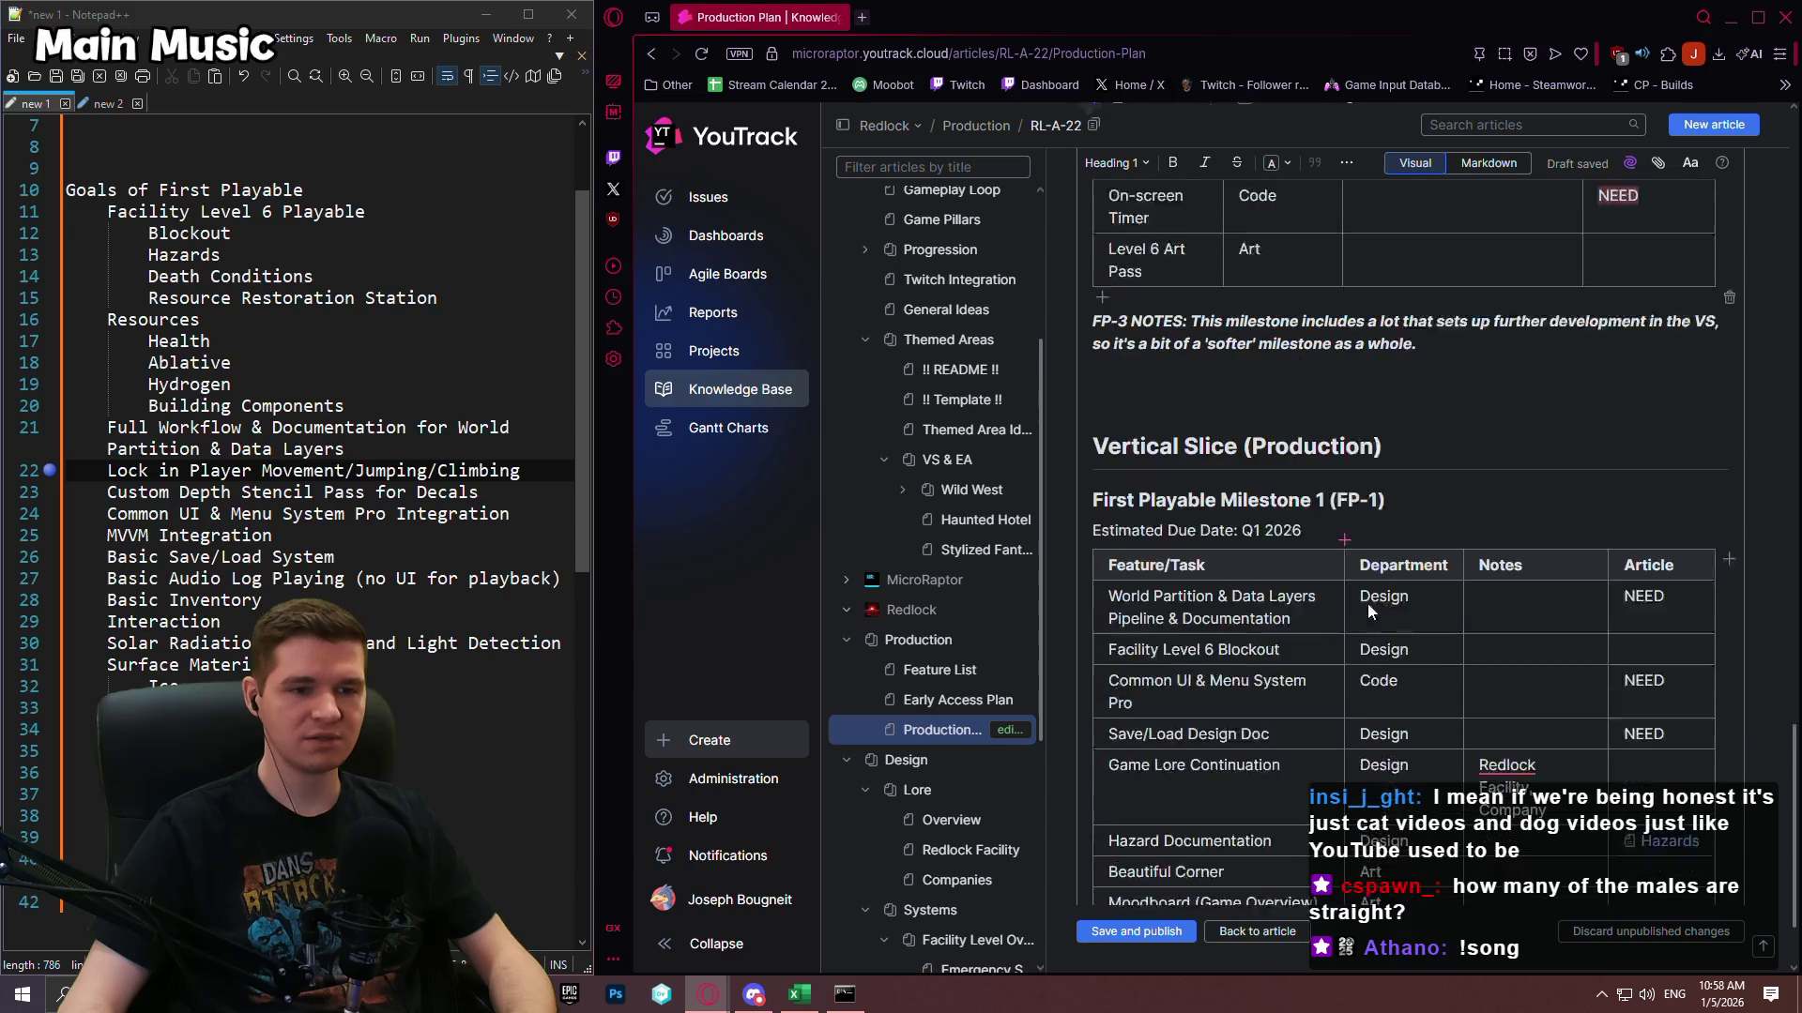
# Complete the heading as 'Vertical Slice Milestones (Production)' and check it in Markdown view.
pyautogui.write('Milestones')
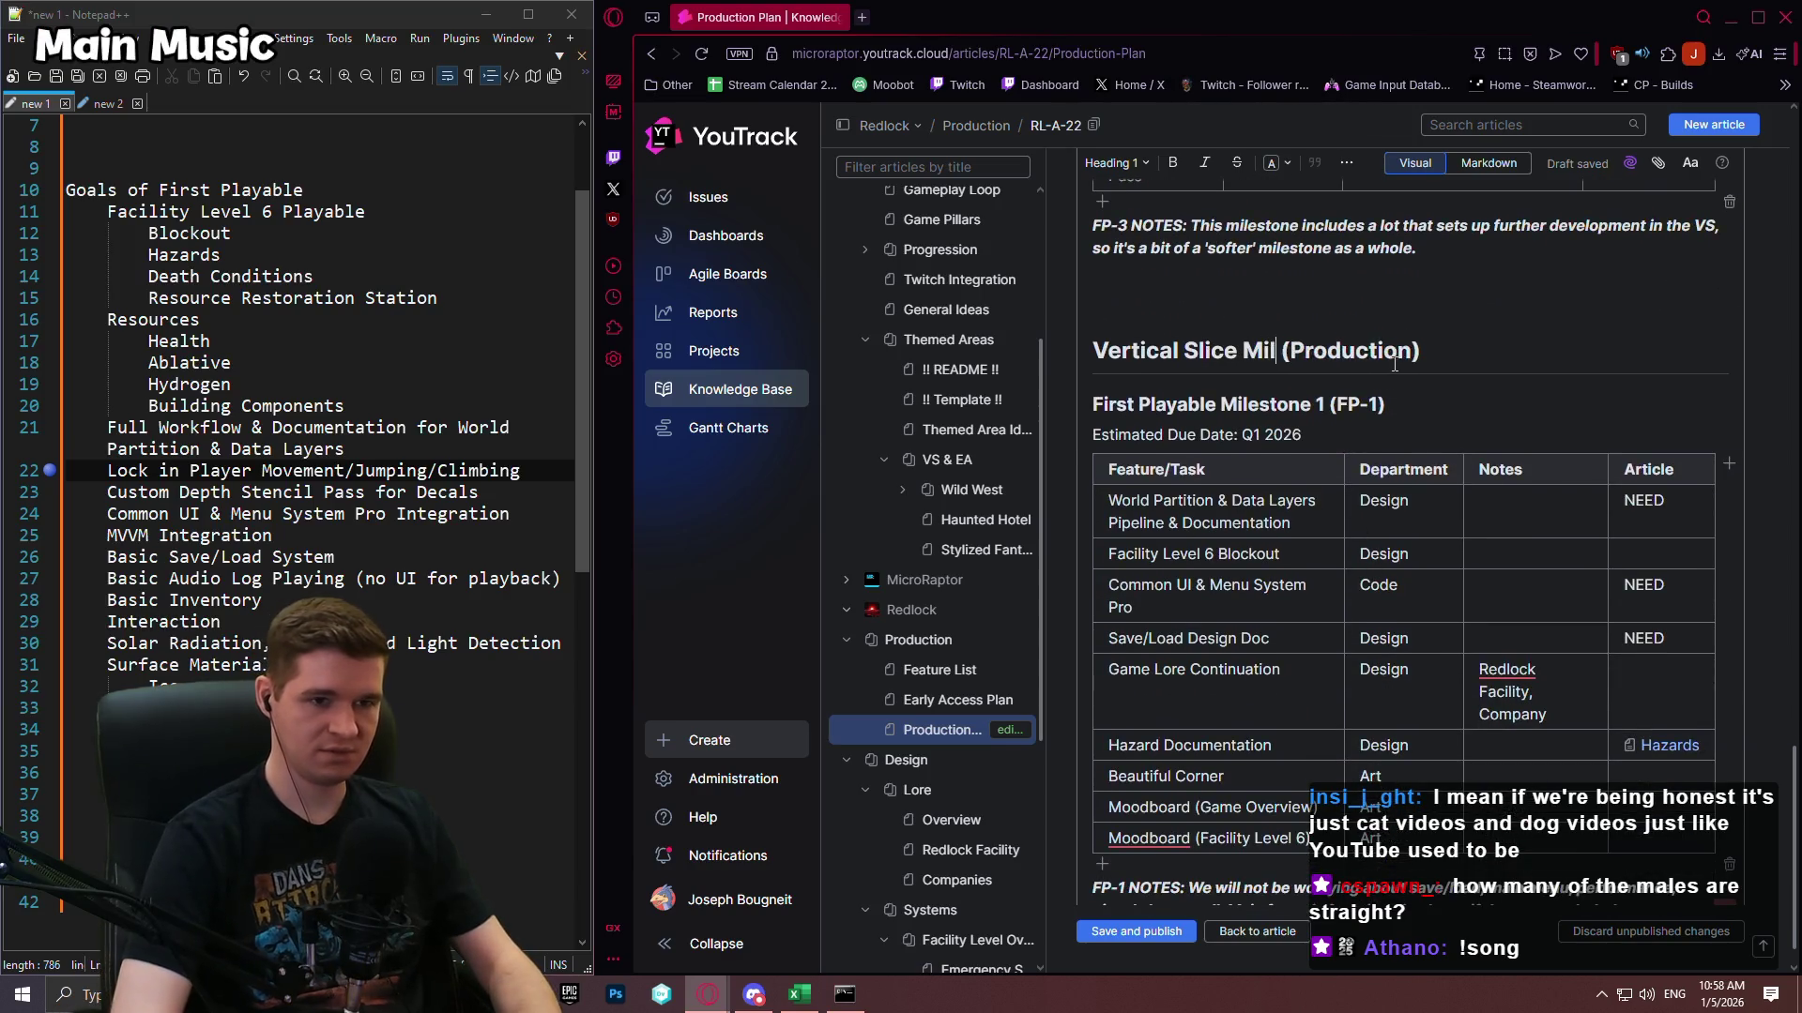
pyautogui.scroll(-1, 1347, 437)
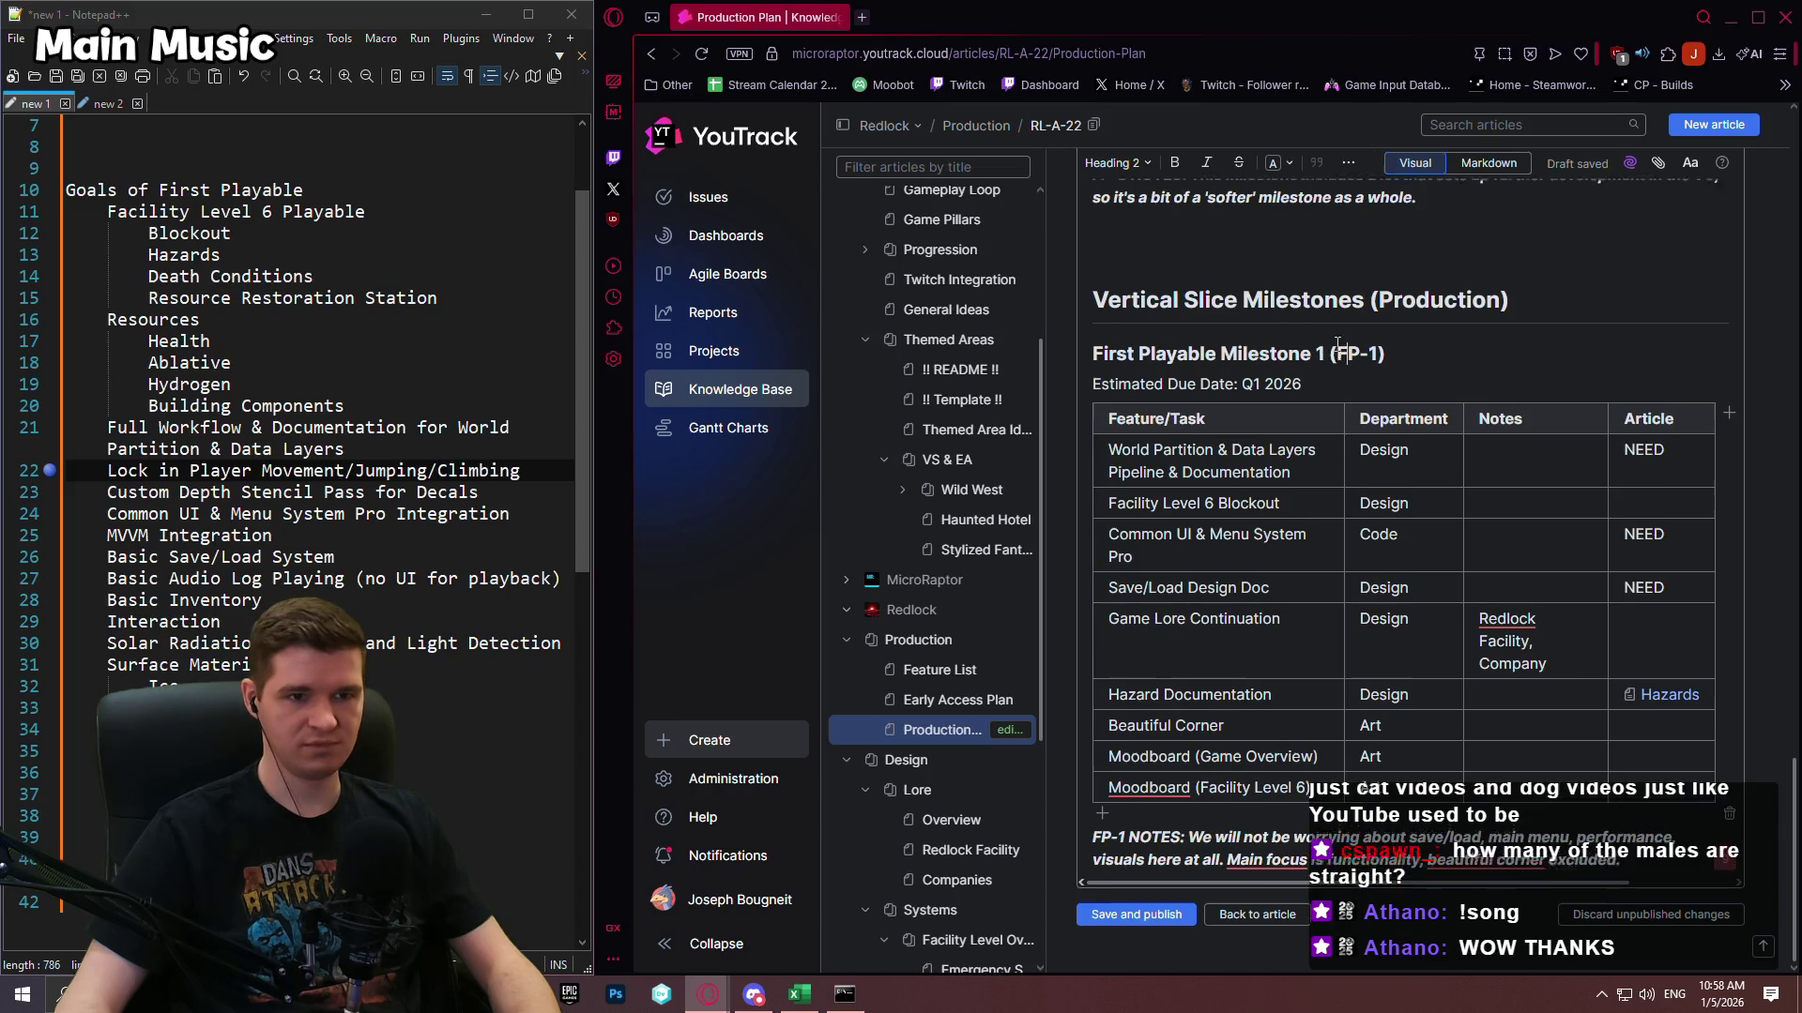
pyautogui.scroll(4, 1452, 575)
pyautogui.click(1453, 574)
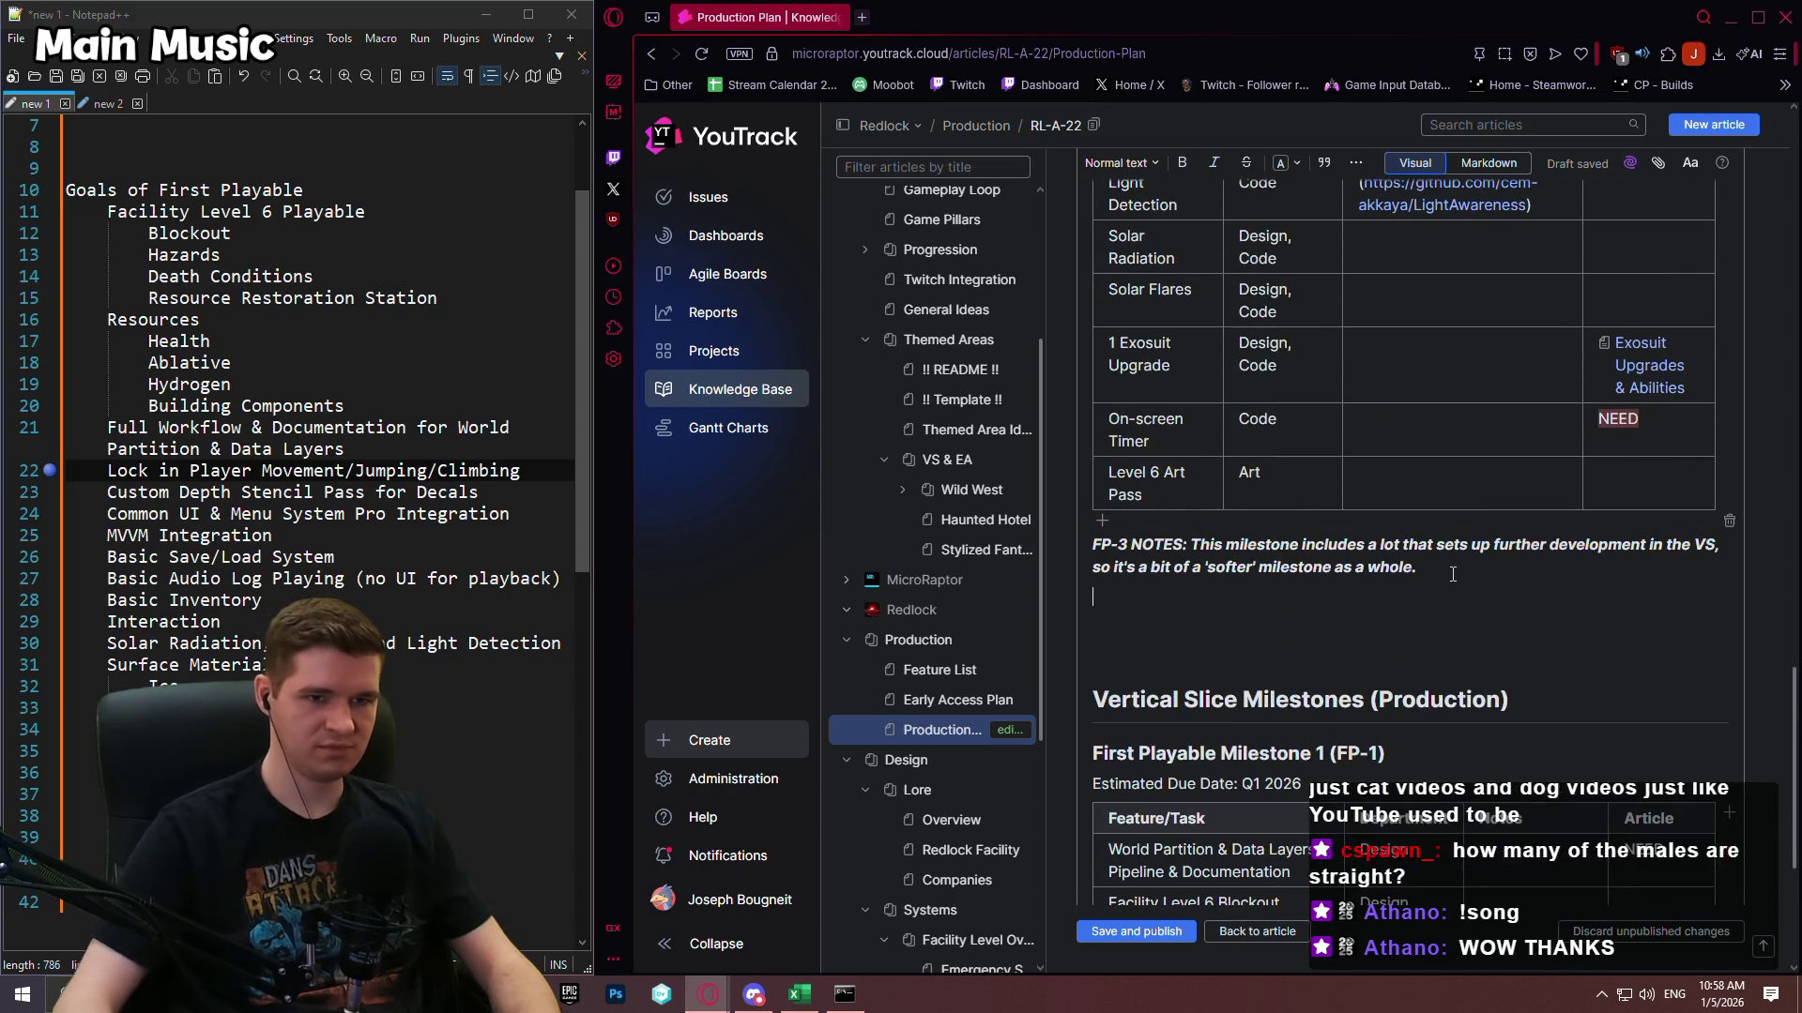
pyautogui.click(1461, 165)
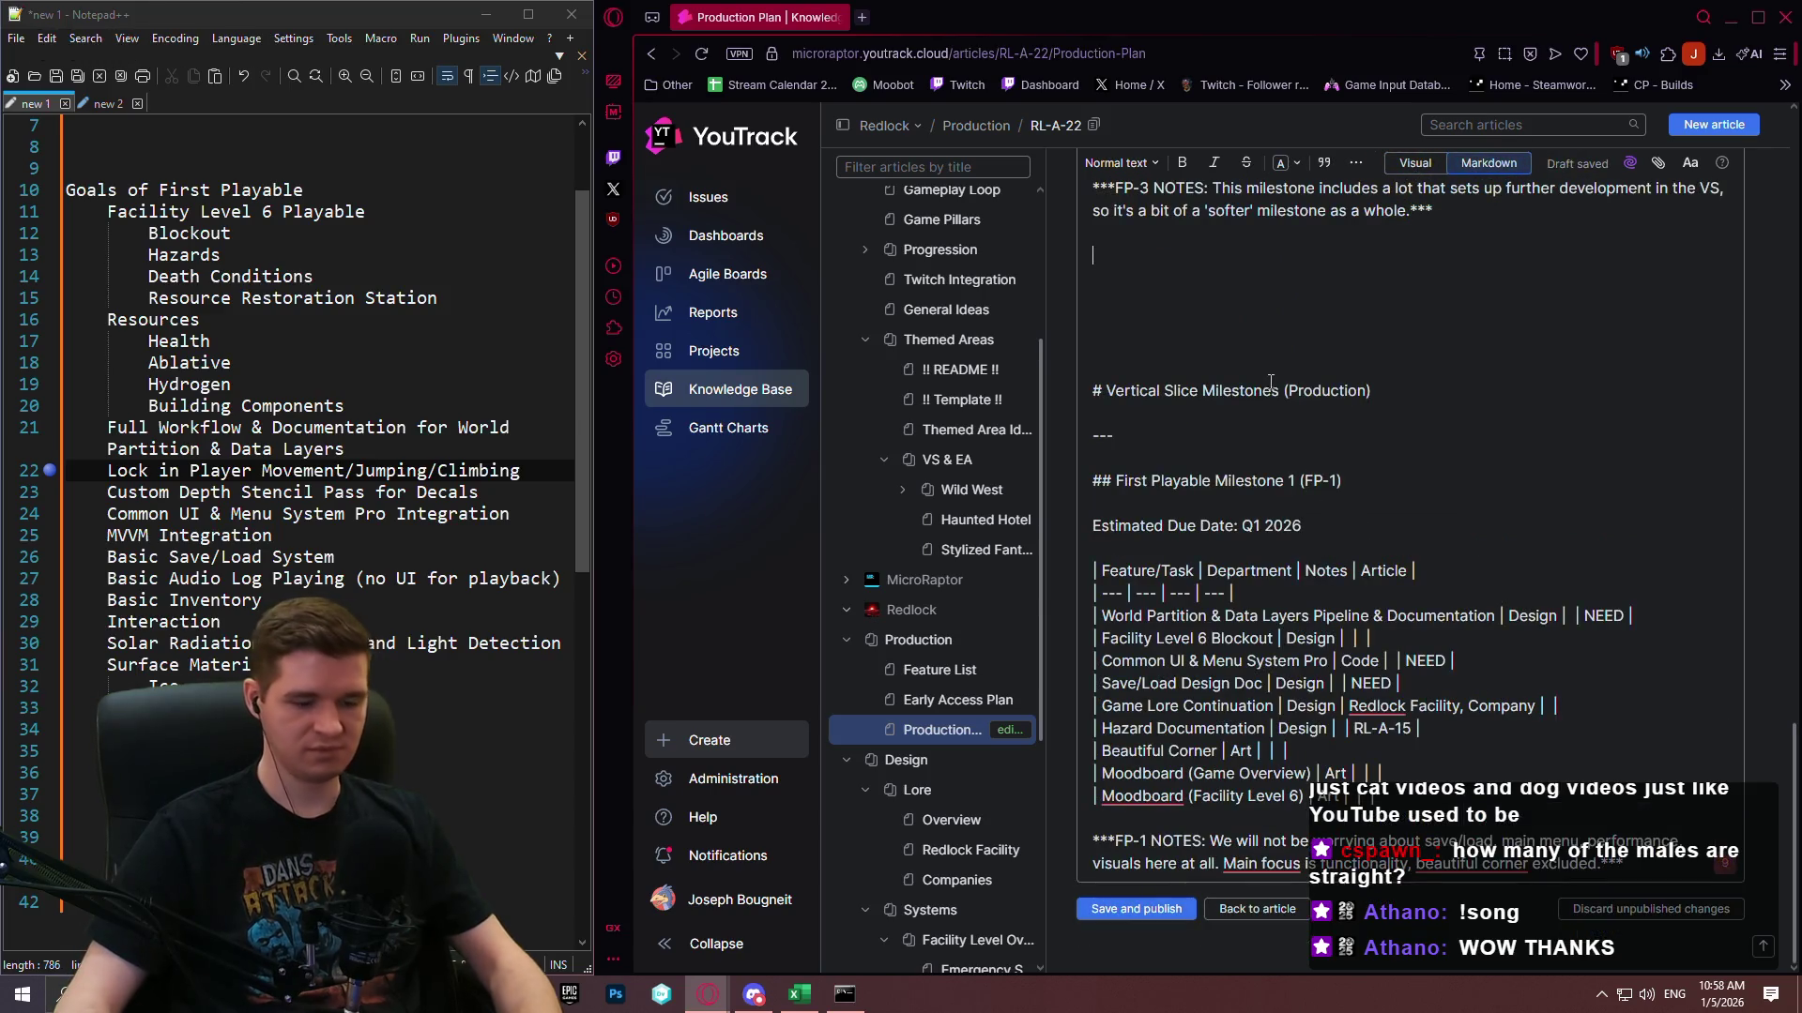
pyautogui.write('---')
pyautogui.click(1416, 165)
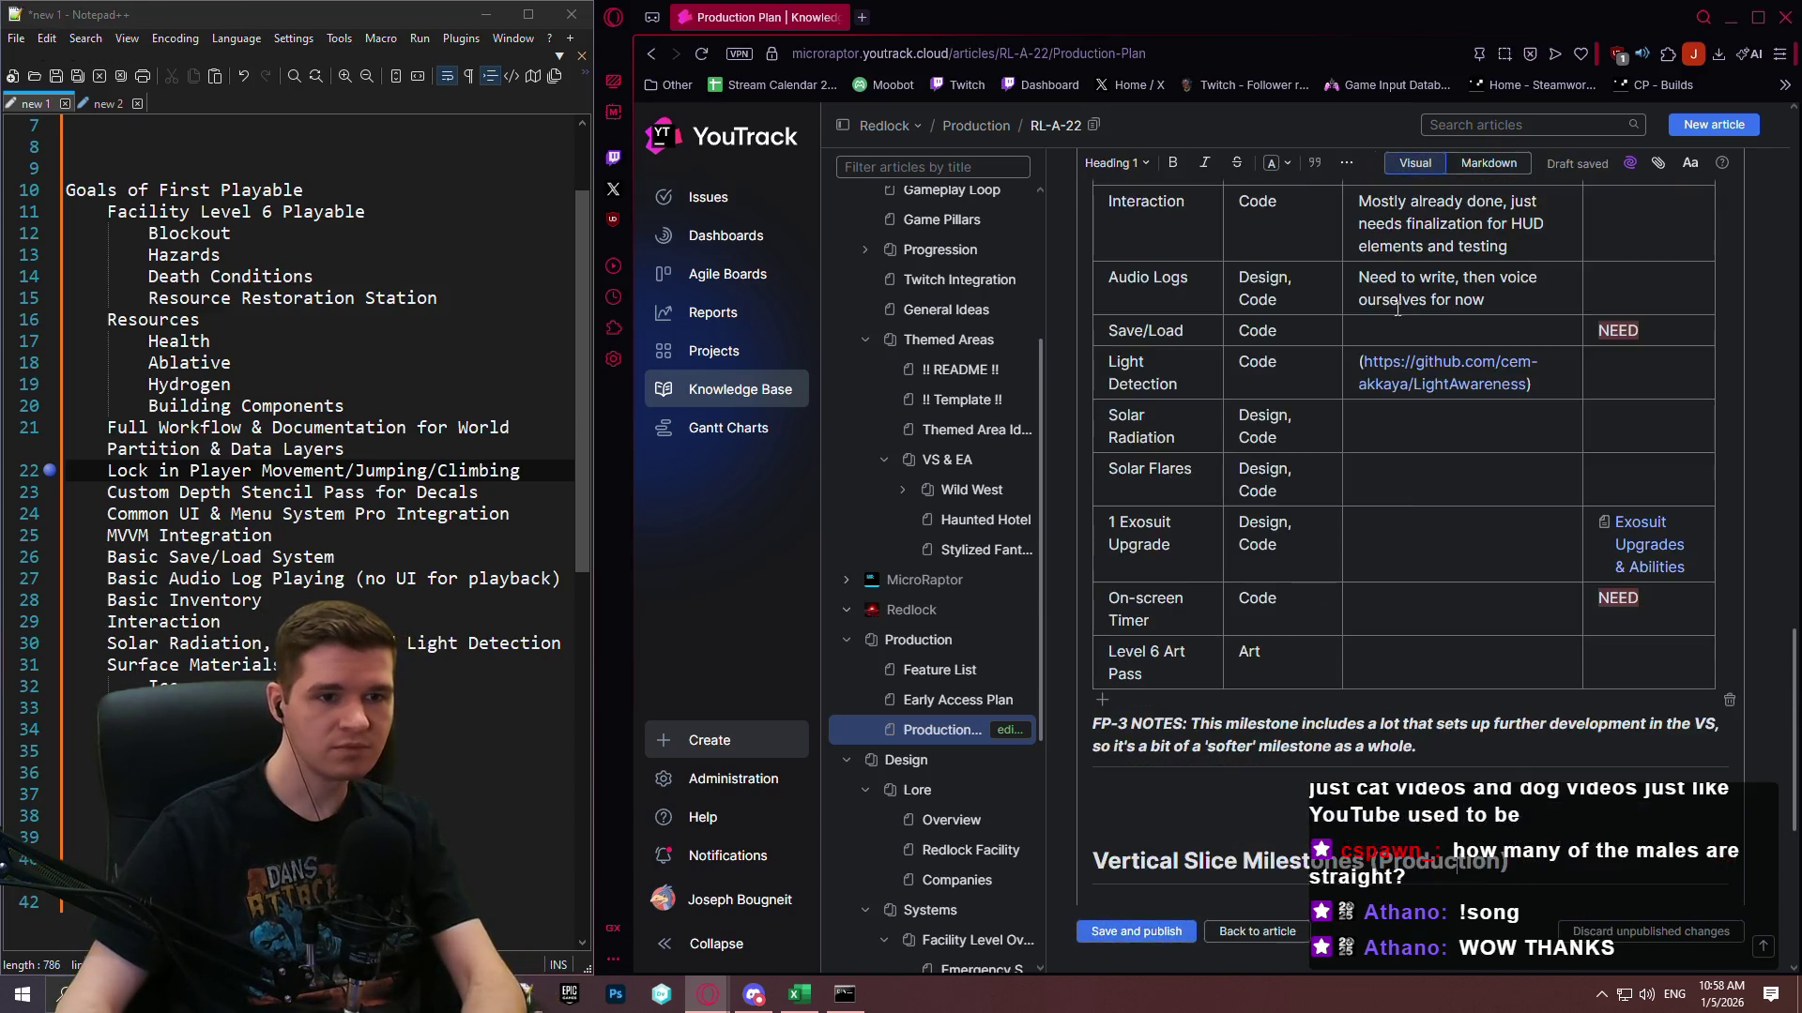
pyautogui.scroll(-8, 1416, 621)
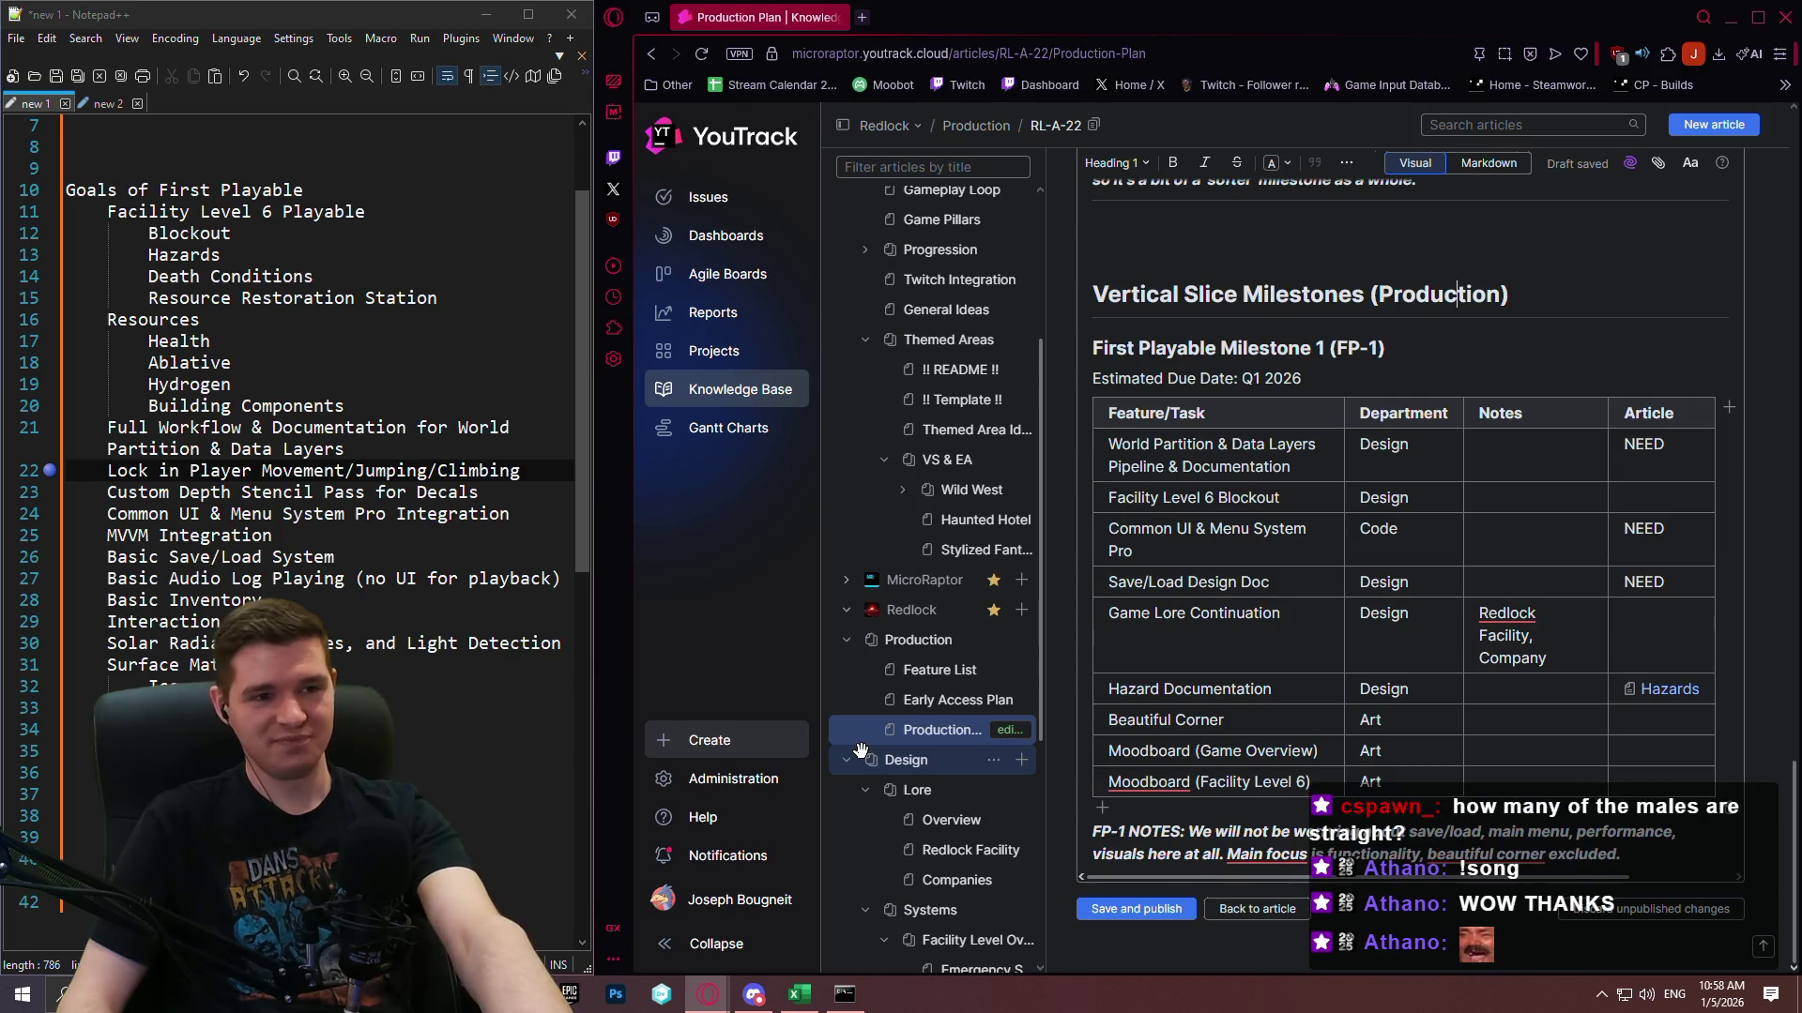
# Load youtube.com in a new browser tab.
pyautogui.click(860, 17)
pyautogui.write('y')
pyautogui.click(833, 138)
# Move YouTube into its own maximized window and search for 'microraptor games'.
pyautogui.moveTo(935, 23)
pyautogui.mouseDown()
pyautogui.moveTo(856, 138)
pyautogui.moveTo(853, 191)
pyautogui.mouseUp()
pyautogui.click(1609, 184)
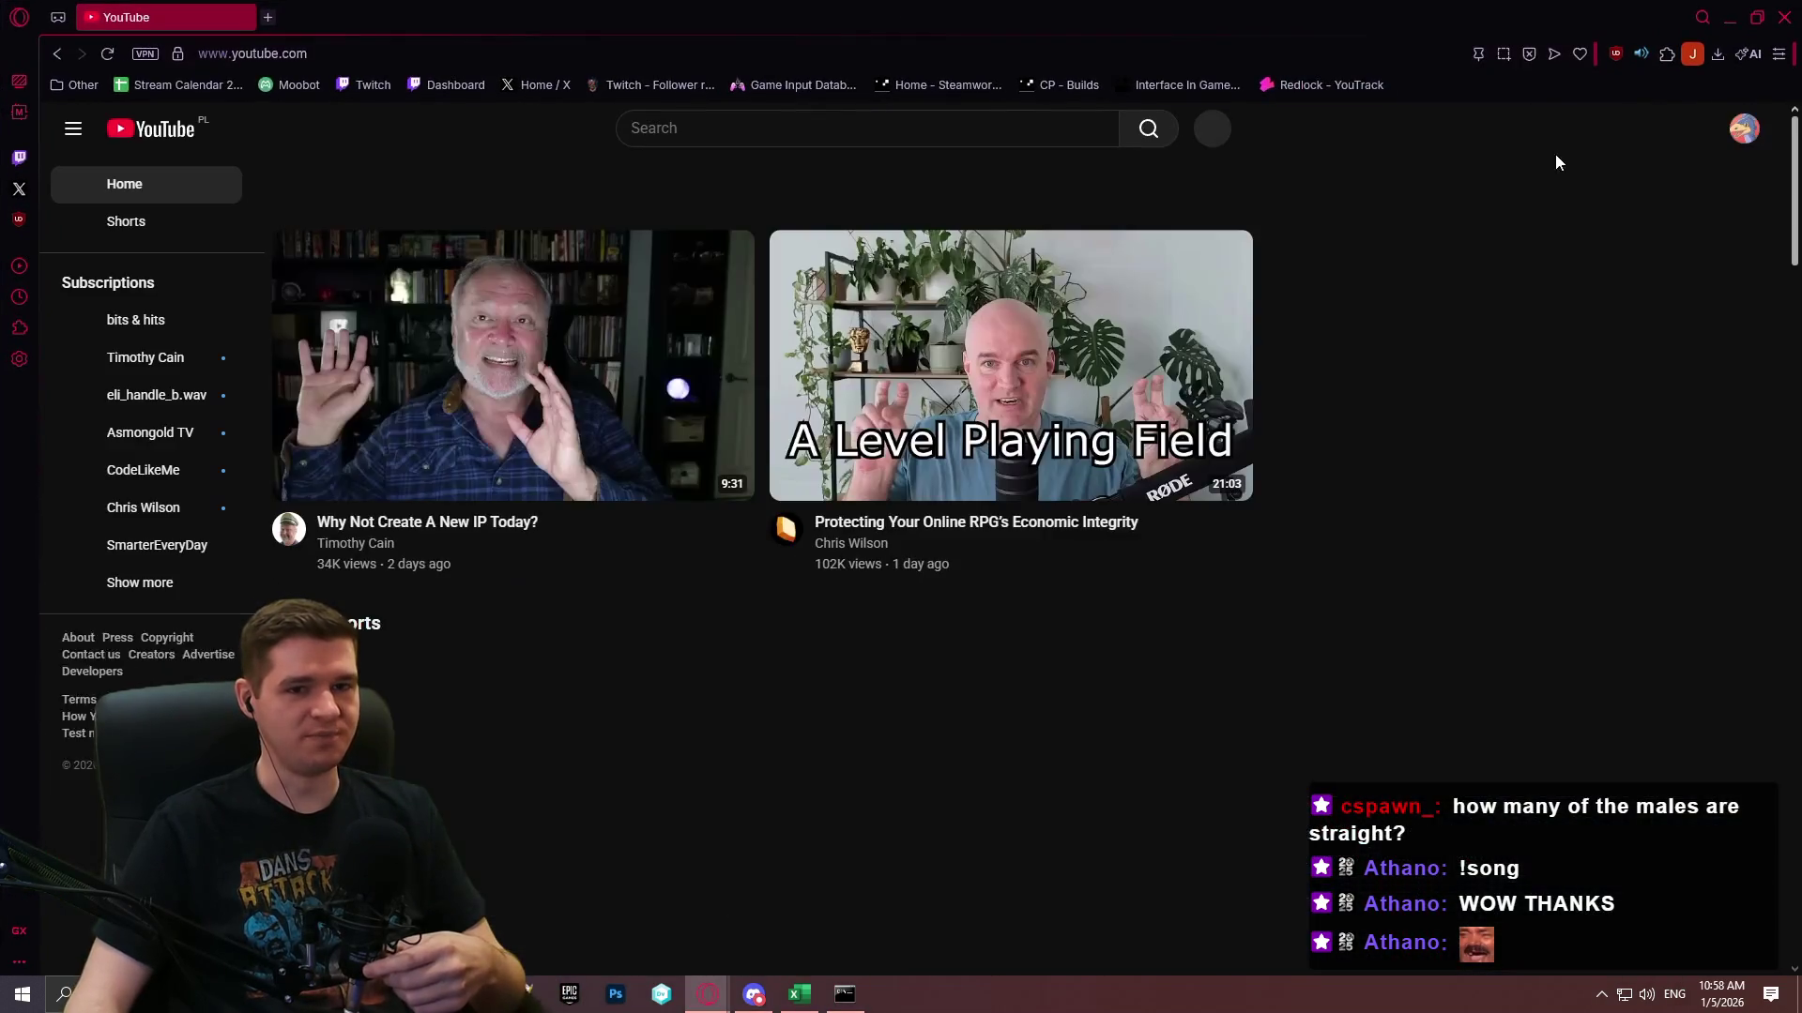
pyautogui.click(951, 118)
pyautogui.write('micro')
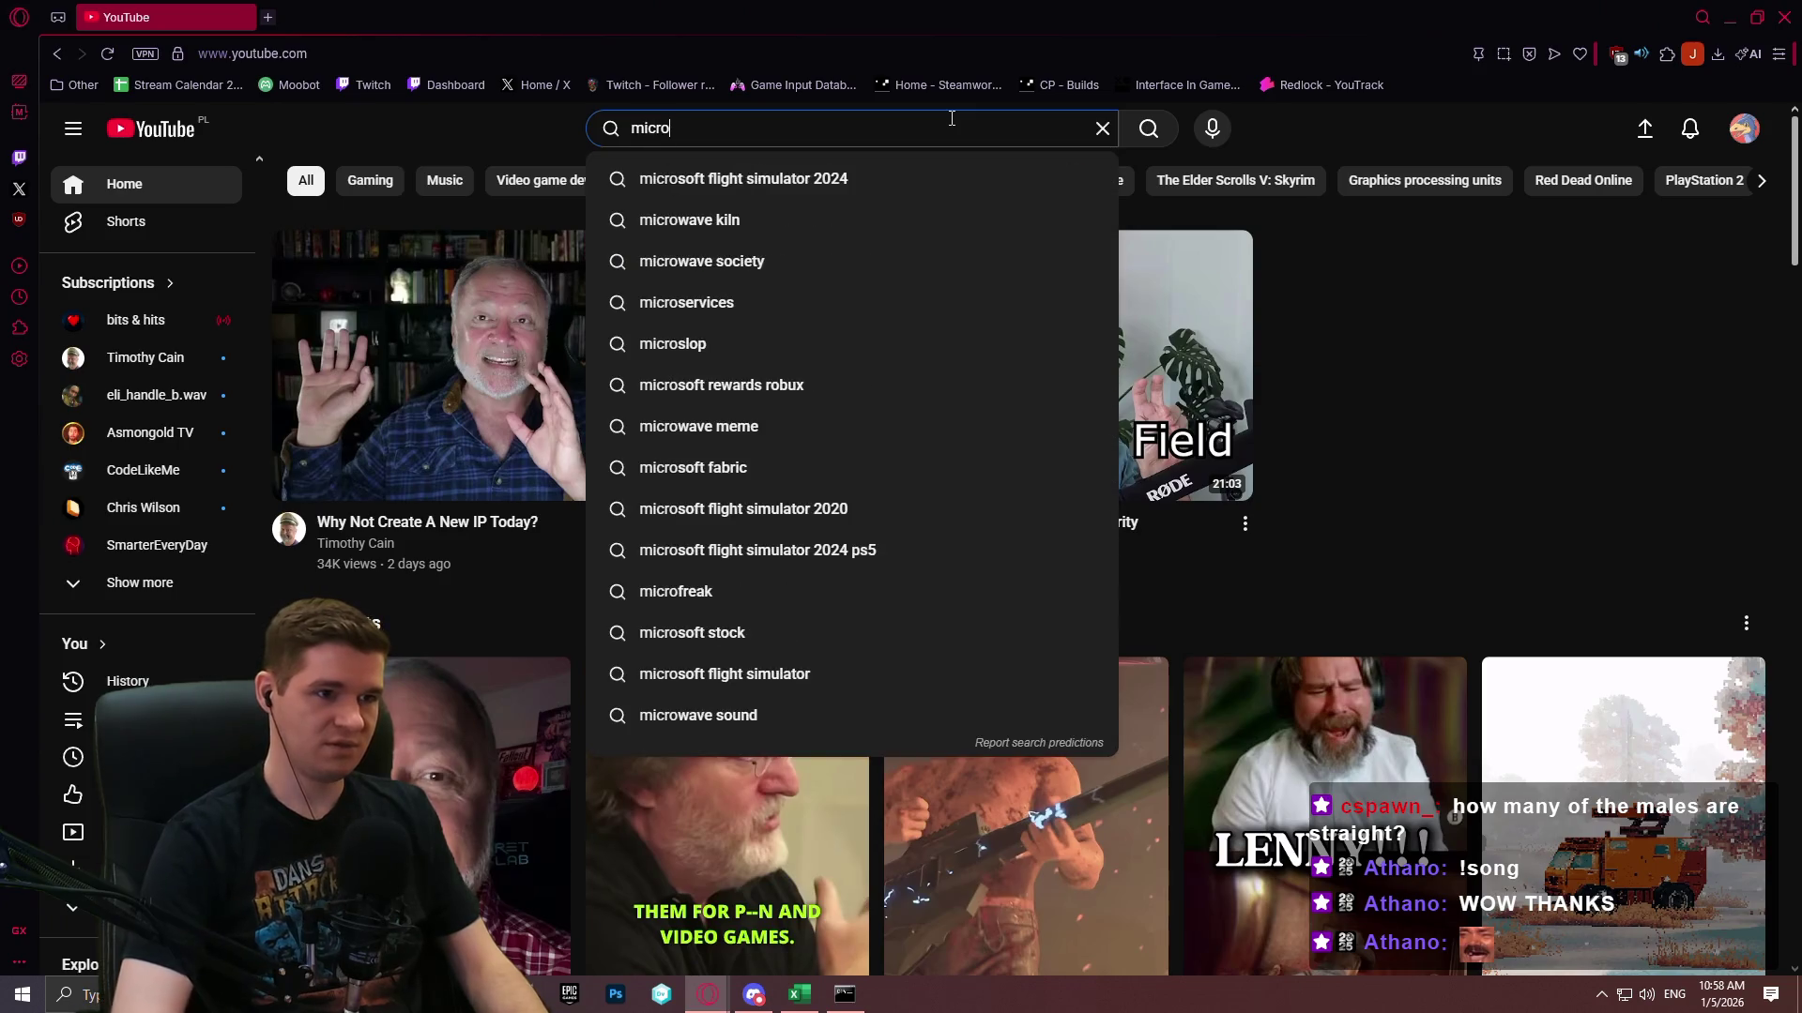
pyautogui.write('raptor games')
pyautogui.press('Return')
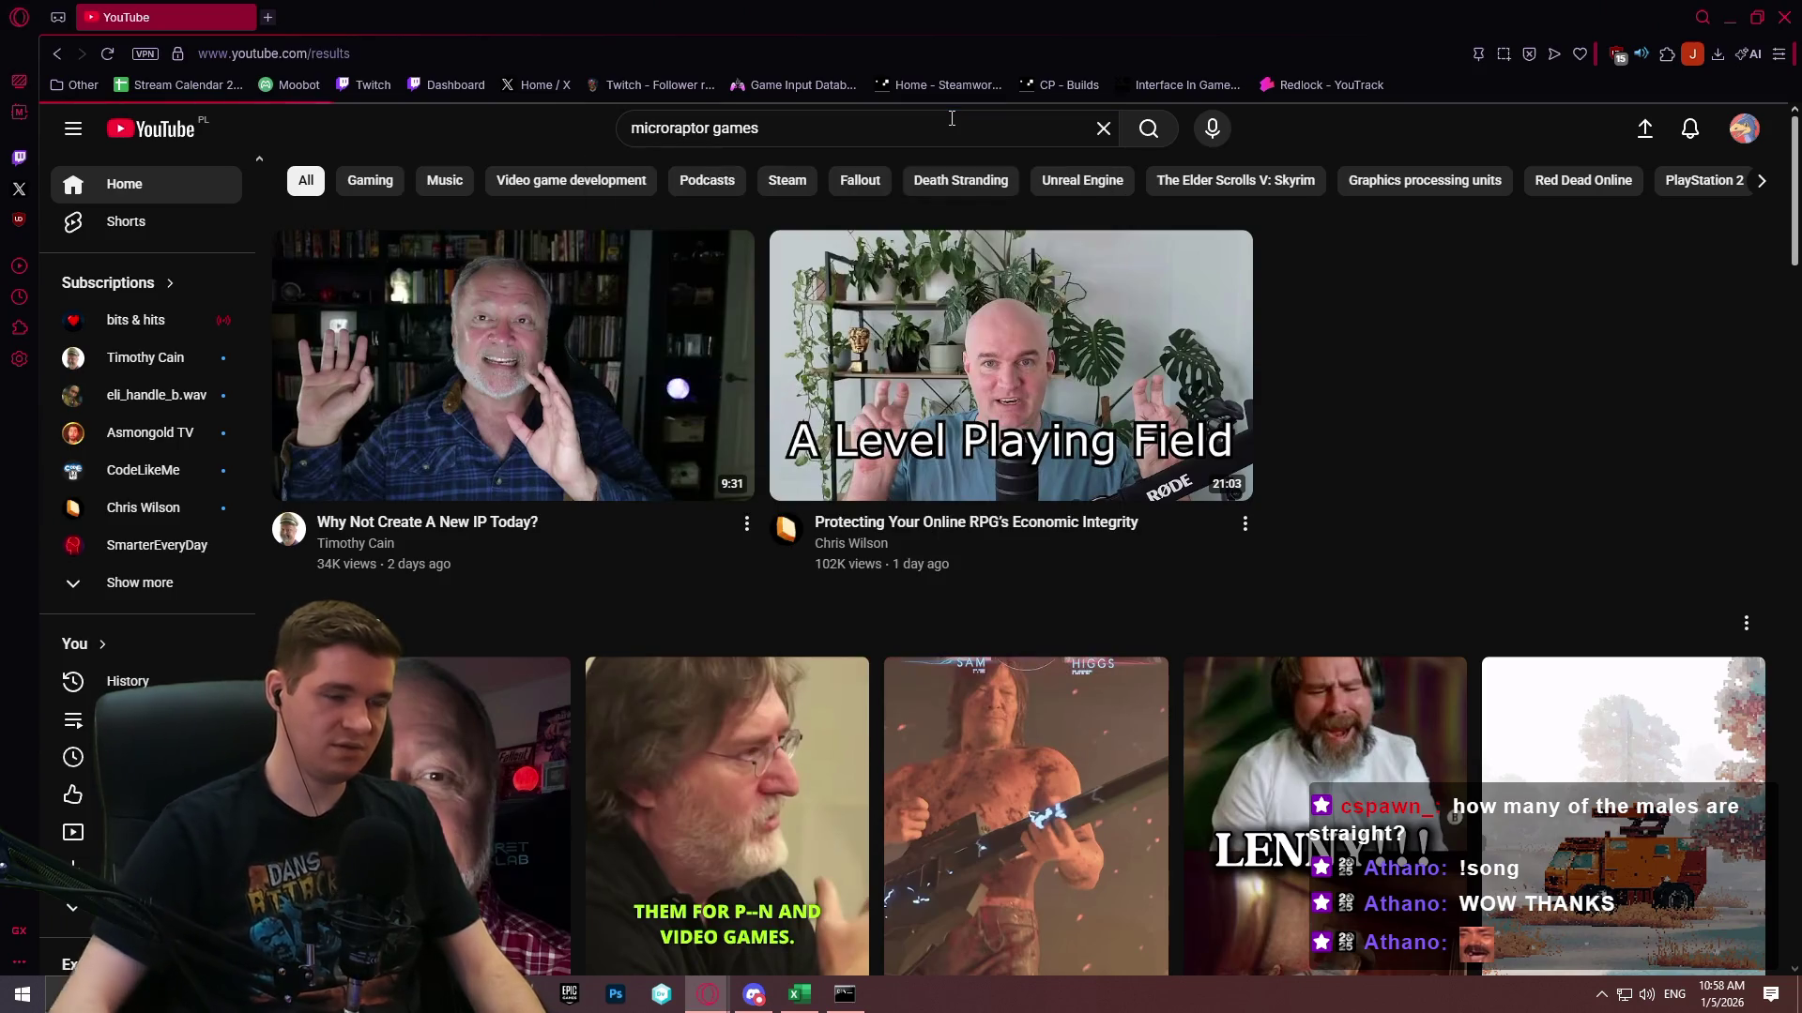
# In the MicroRaptor Games channel's video list, bring up link options for Coin Pusher Reloaded - Main Theme.
pyautogui.click(1017, 277)
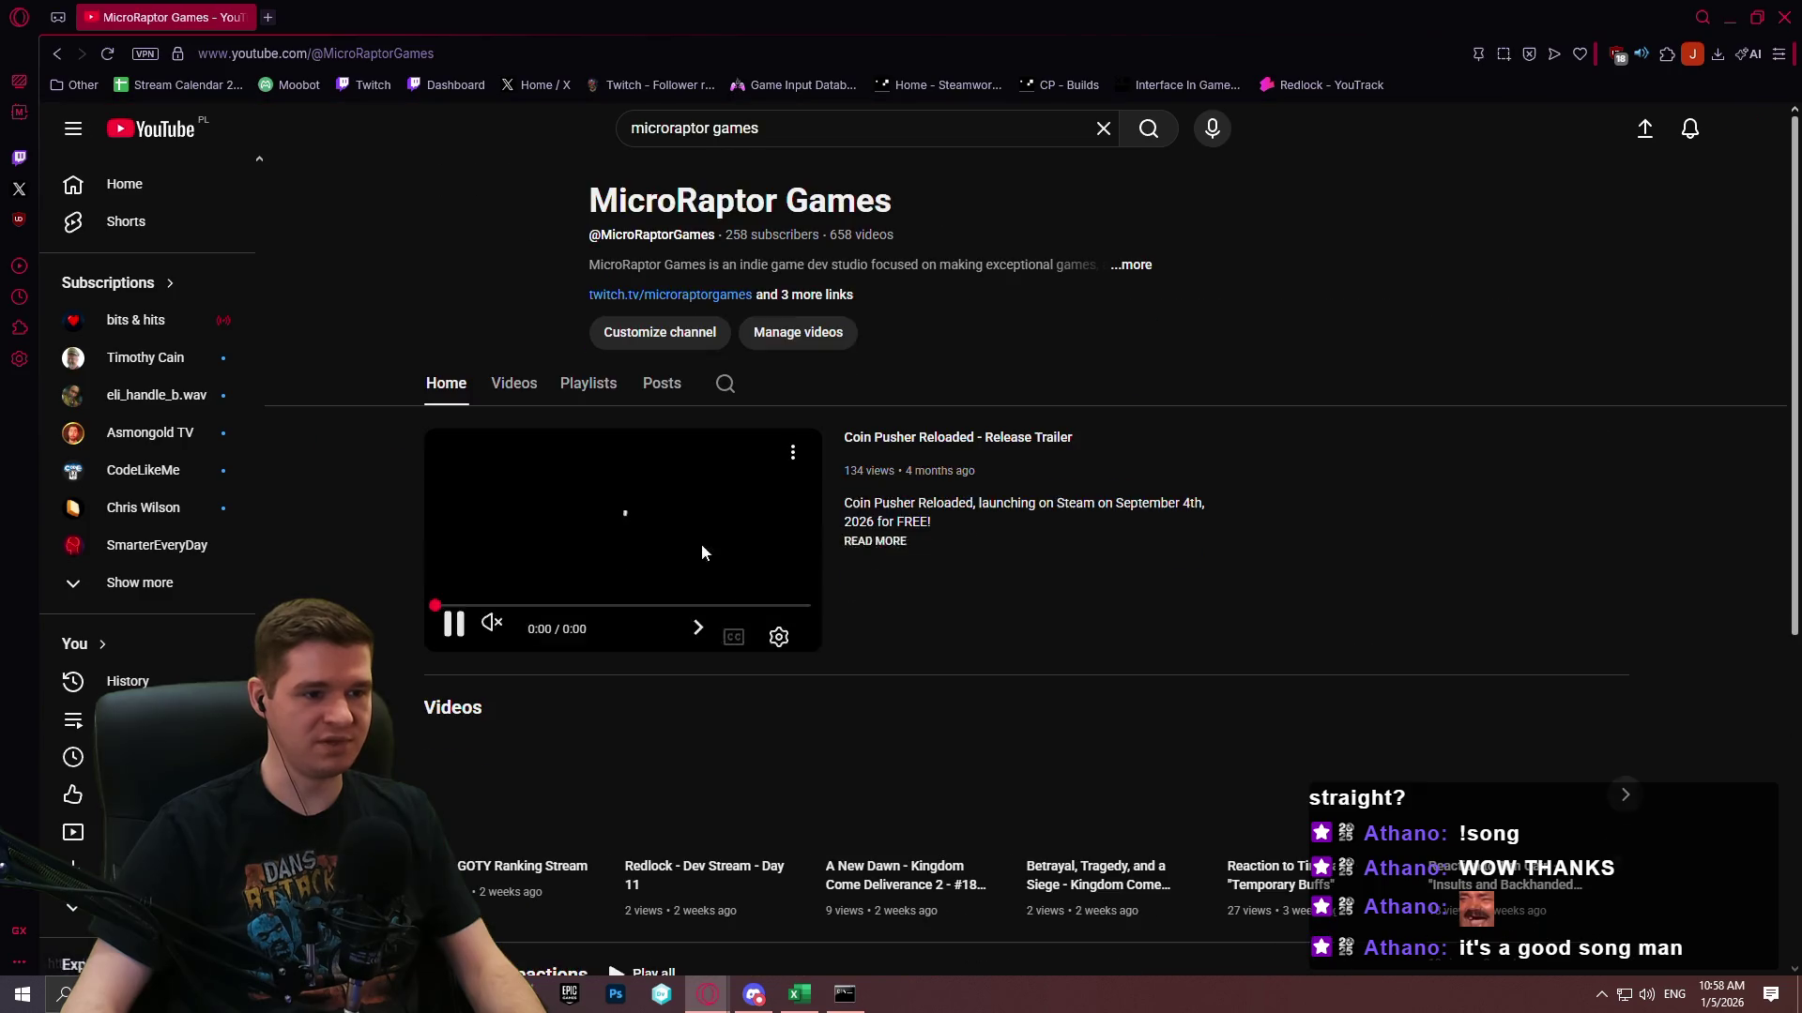
pyautogui.click(596, 399)
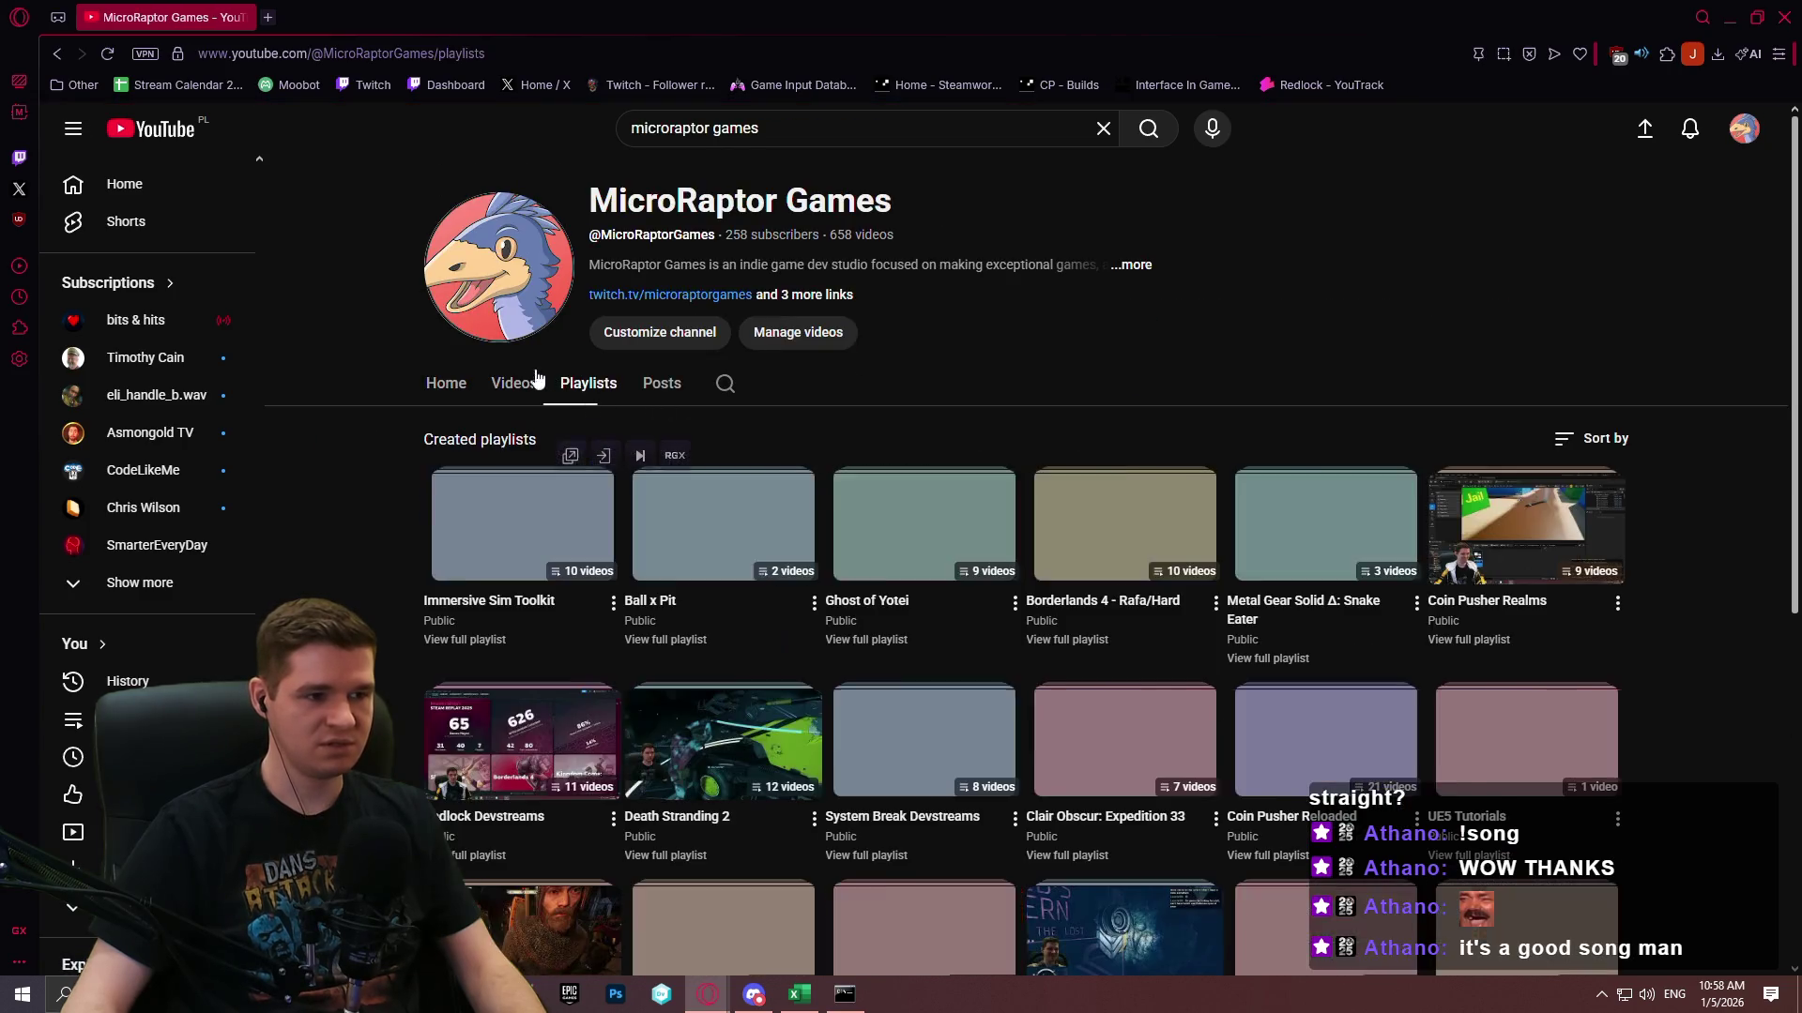
pyautogui.click(514, 385)
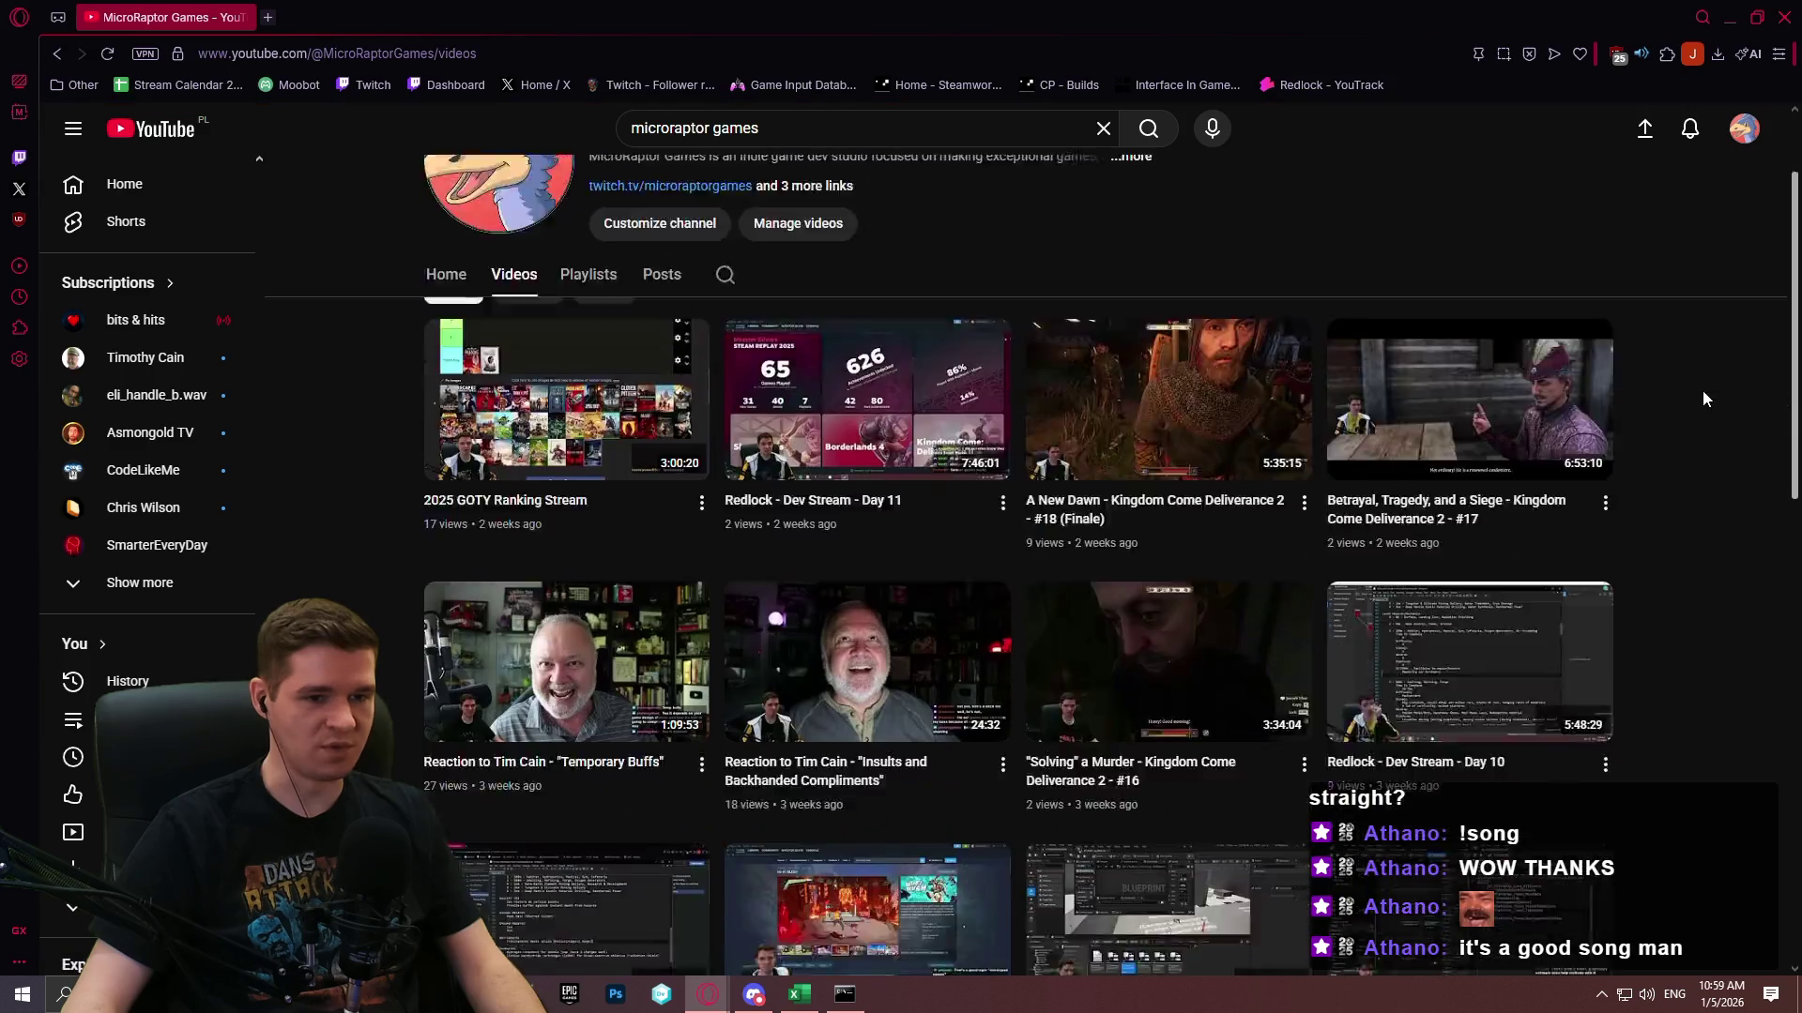
pyautogui.scroll(-10, 1689, 399)
pyautogui.scroll(-10, 1689, 571)
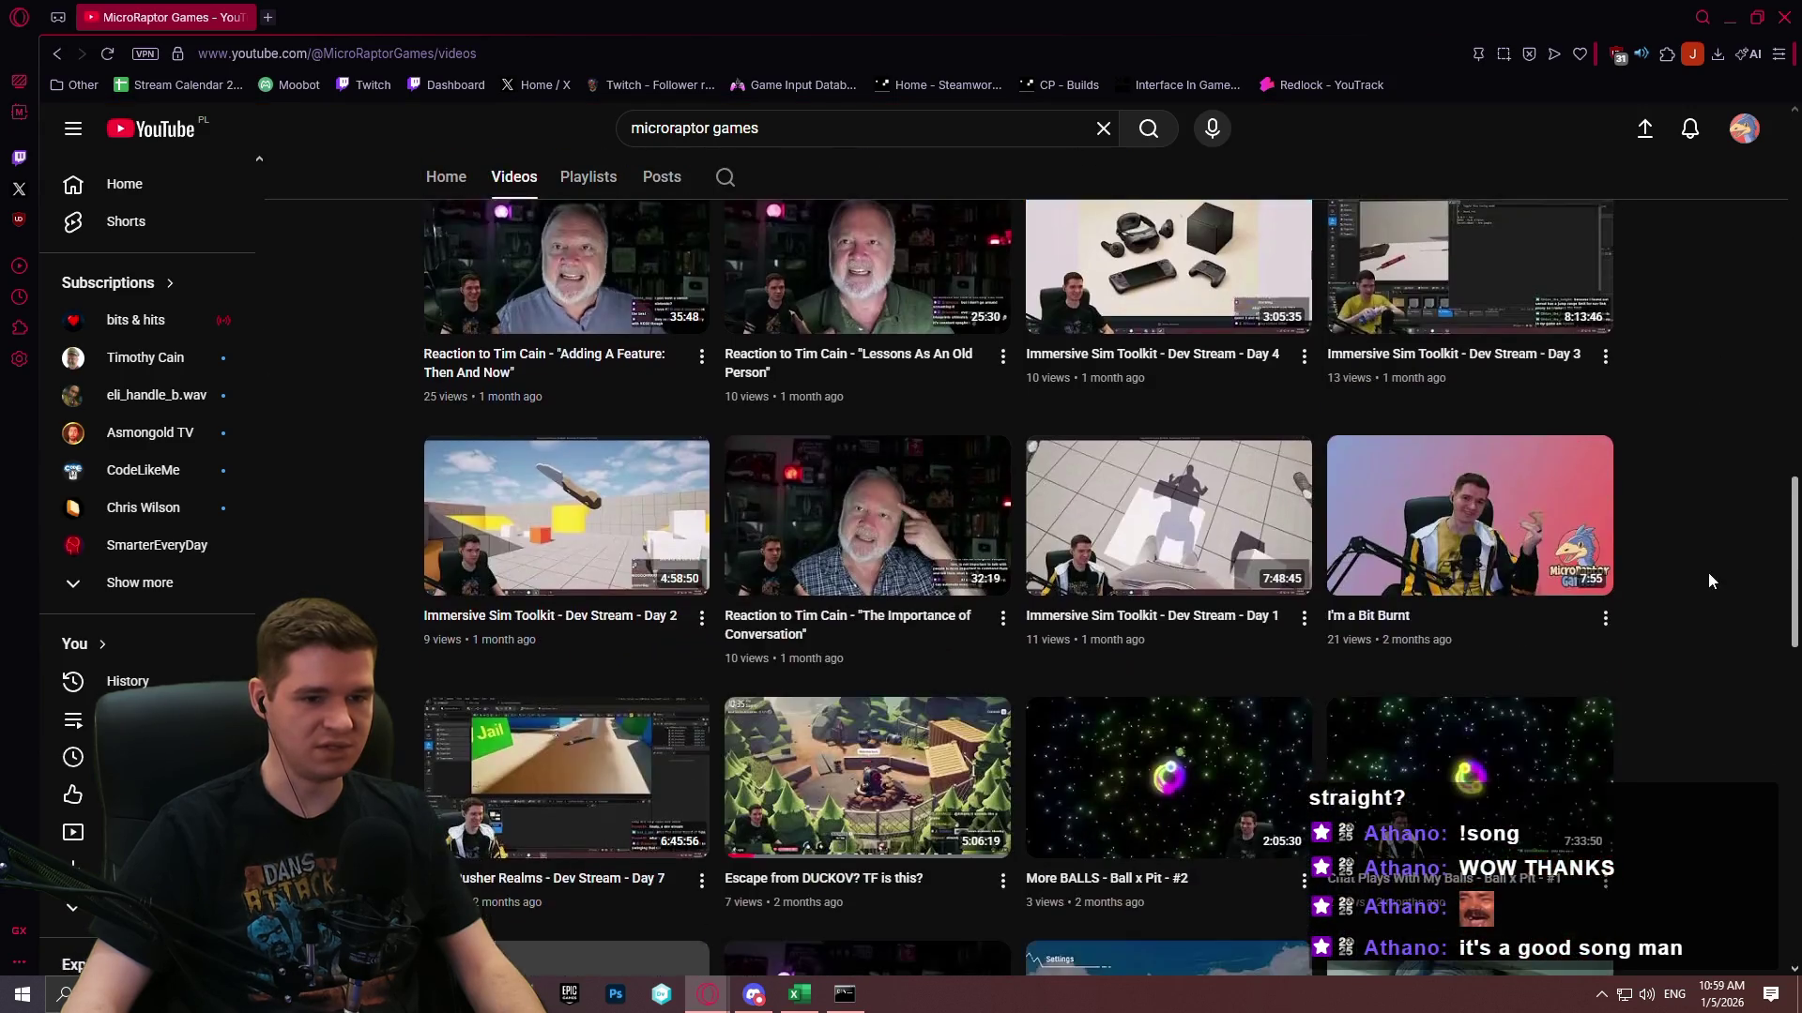
pyautogui.scroll(-8, 1663, 555)
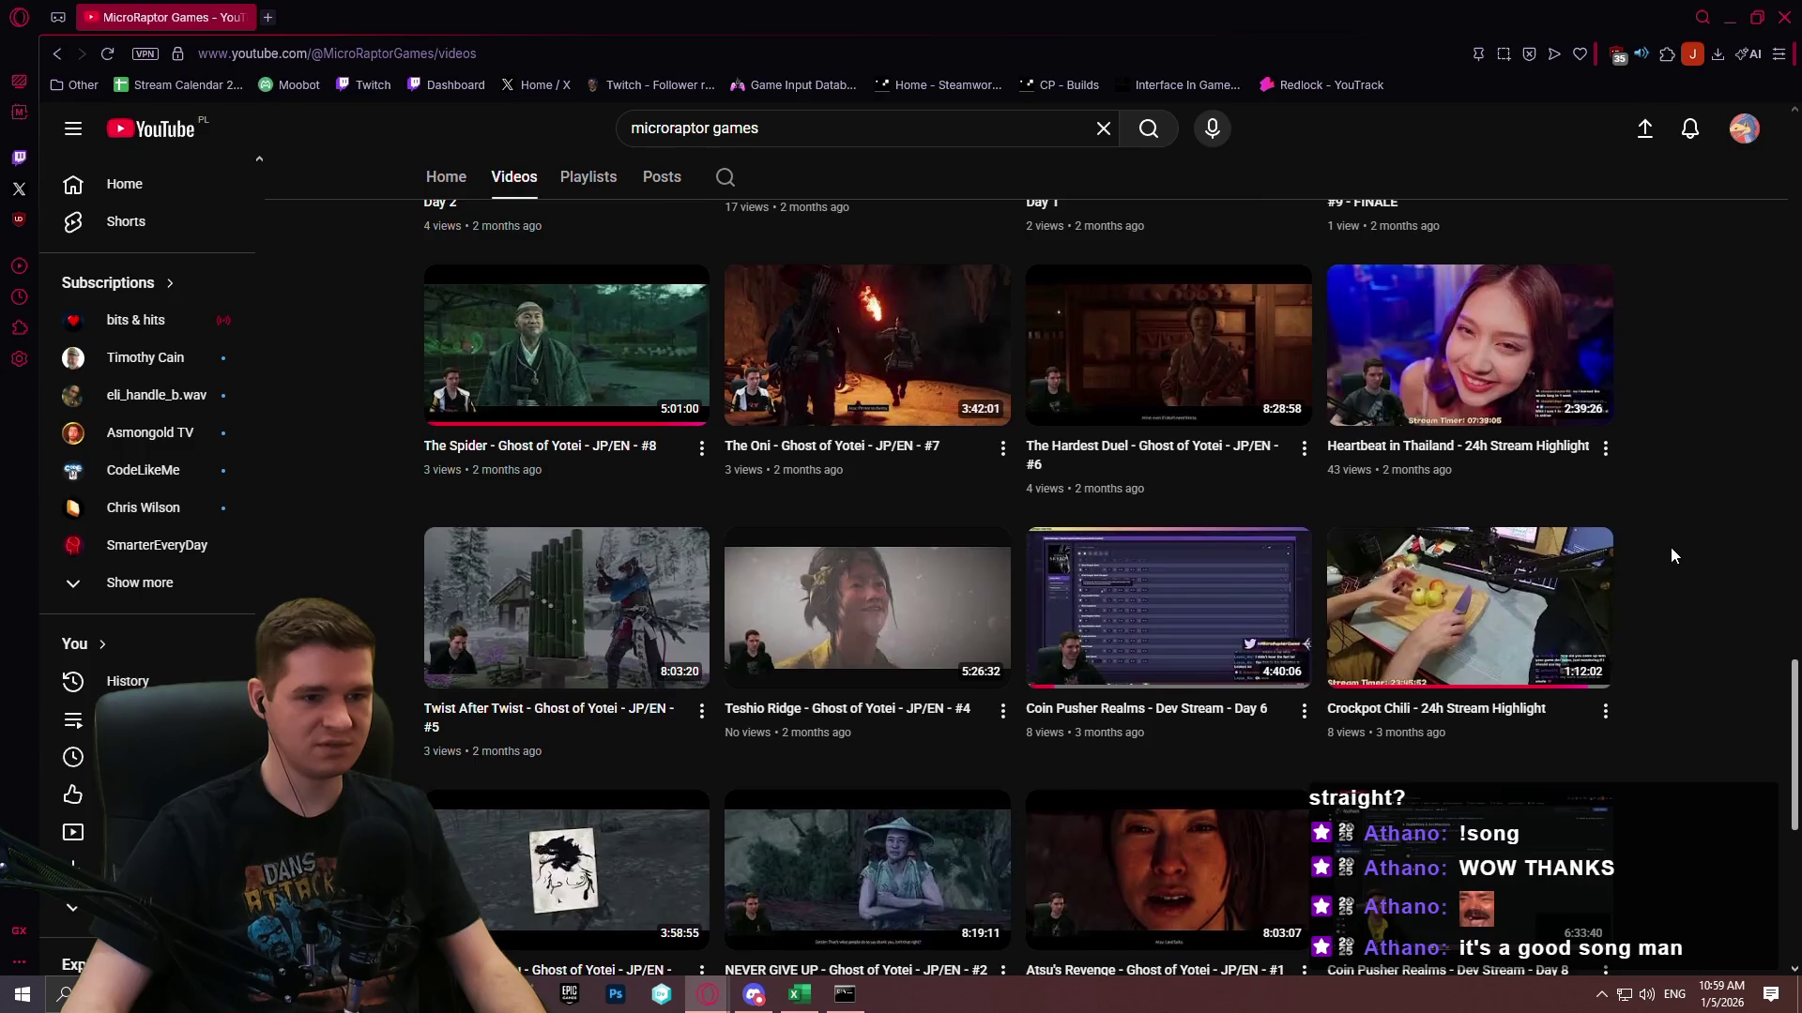
pyautogui.scroll(-15, 1710, 538)
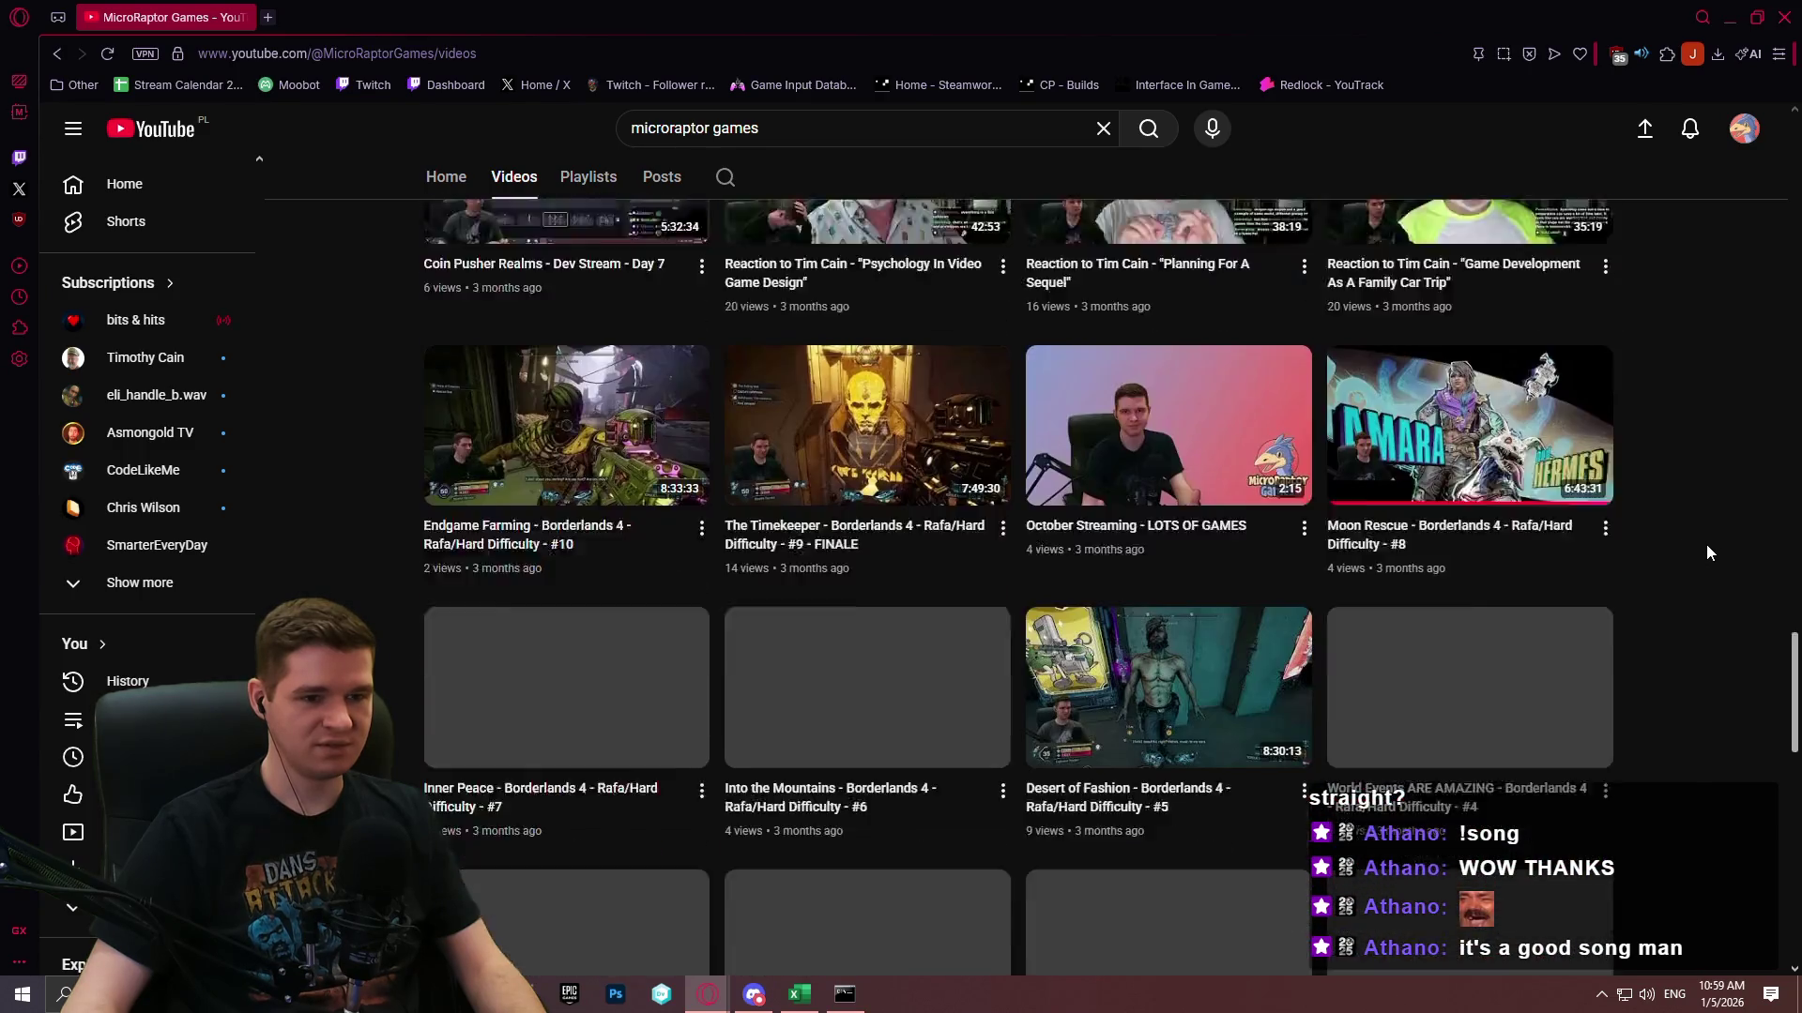
pyautogui.scroll(-13, 1702, 548)
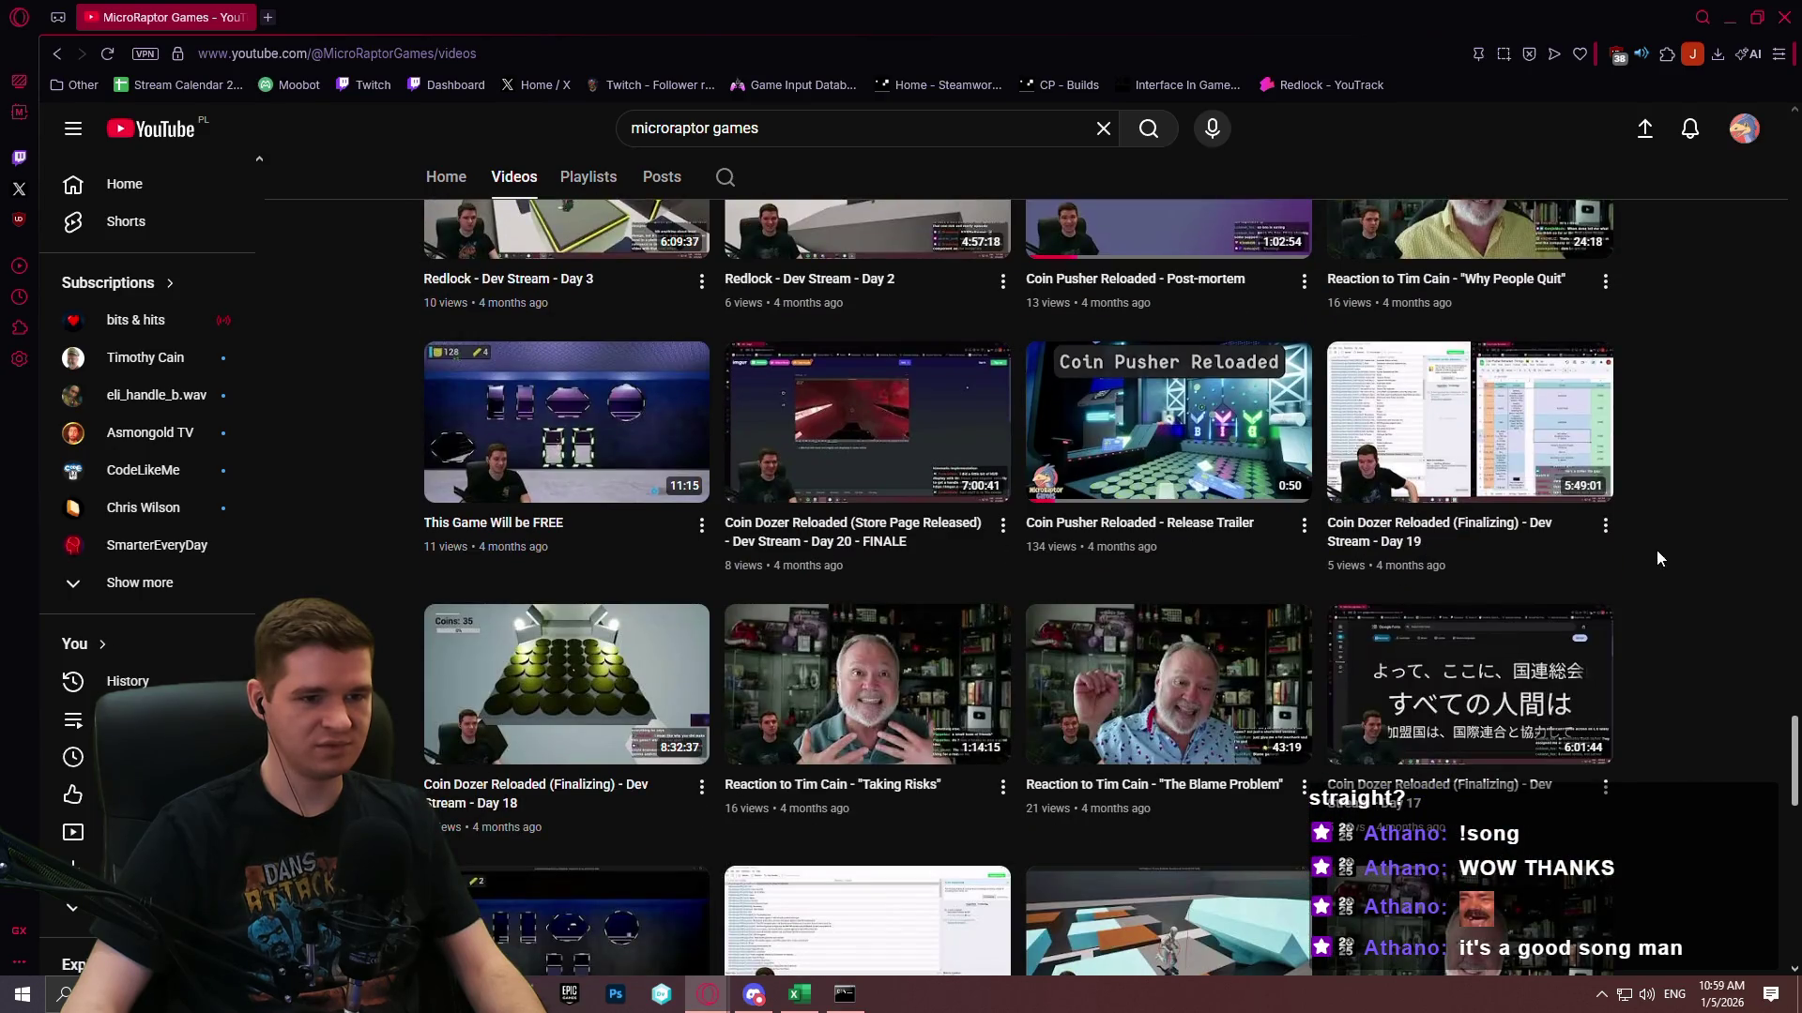
pyautogui.scroll(-3, 1671, 554)
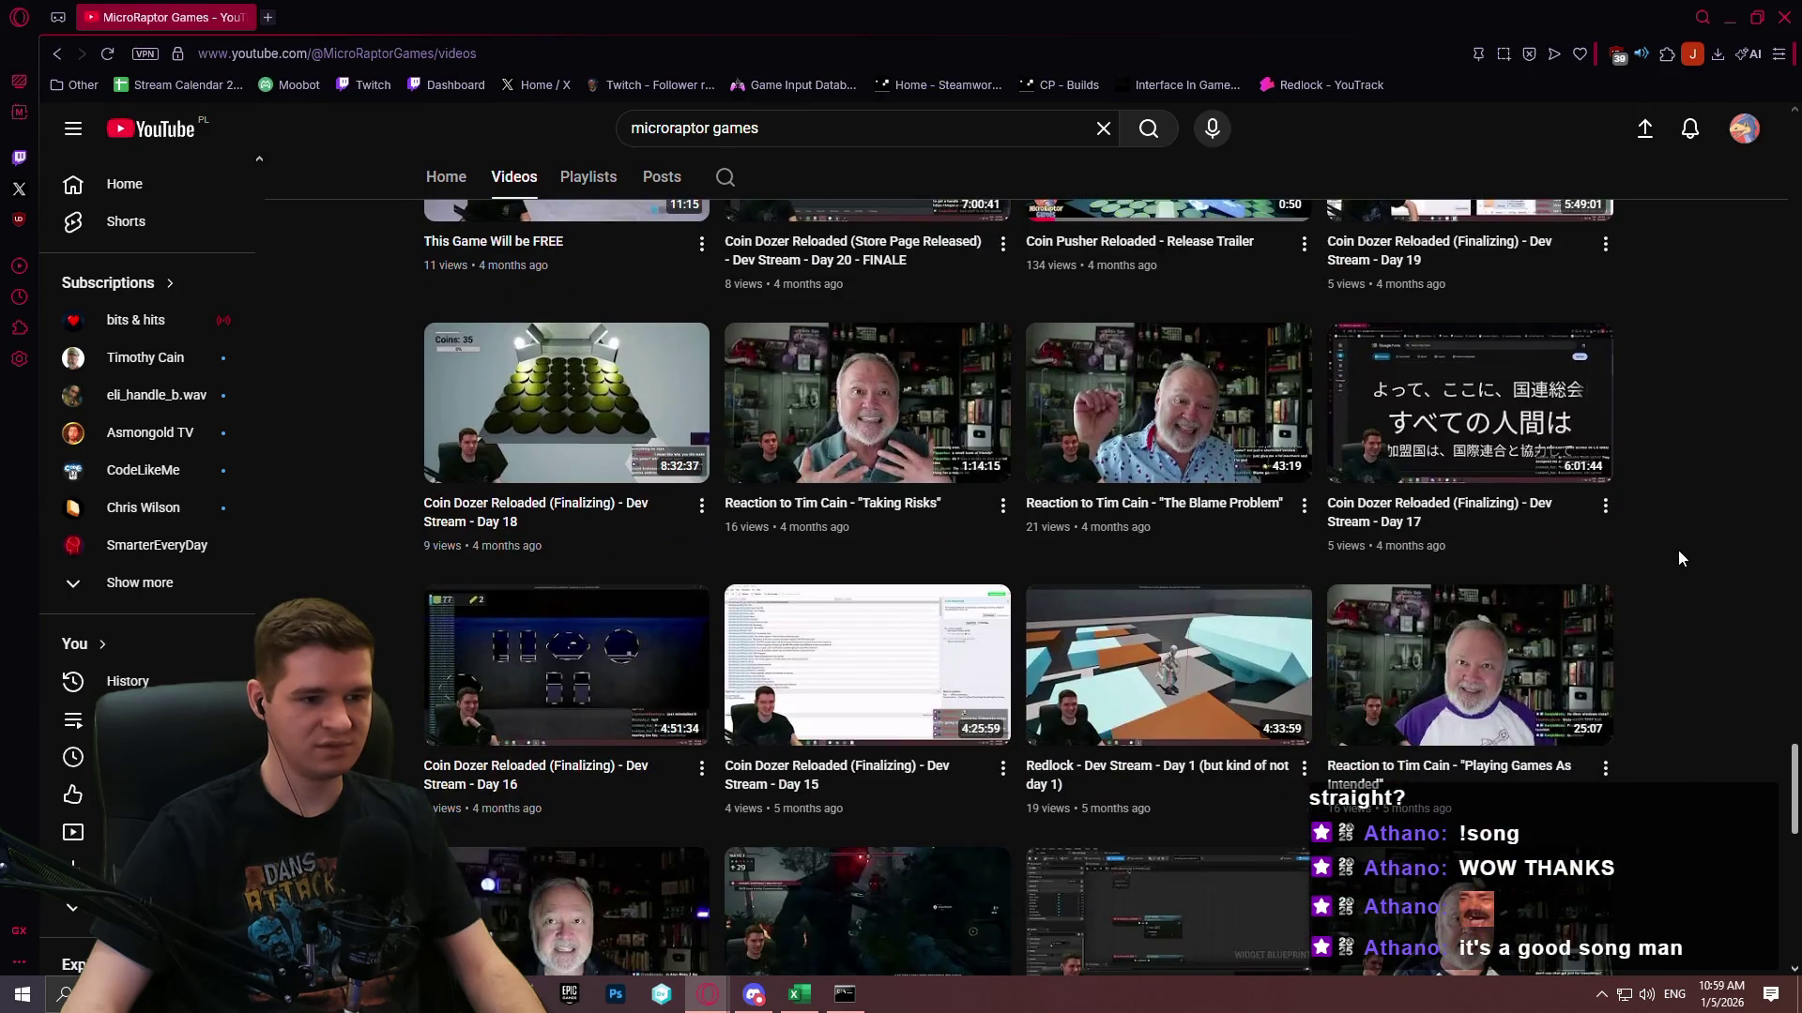
pyautogui.scroll(-5, 1678, 558)
pyautogui.scroll(-2, 1685, 560)
pyautogui.scroll(-6, 1691, 553)
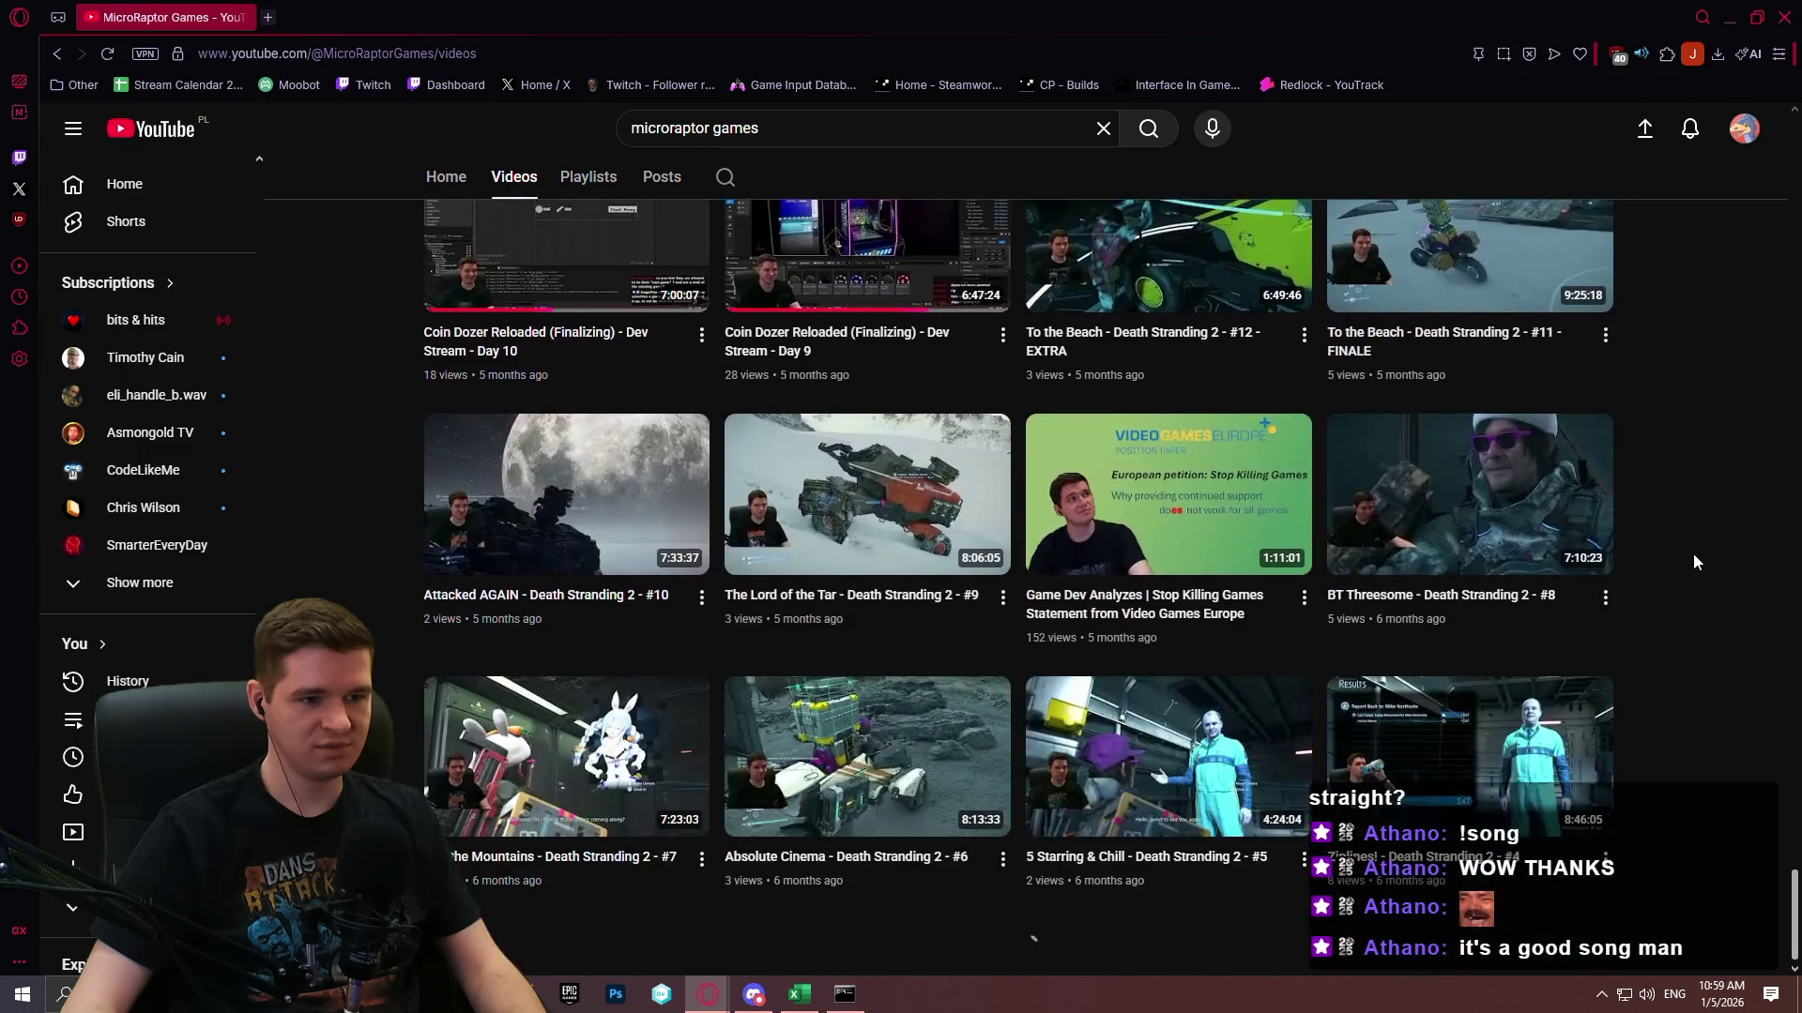
pyautogui.scroll(-10, 1696, 549)
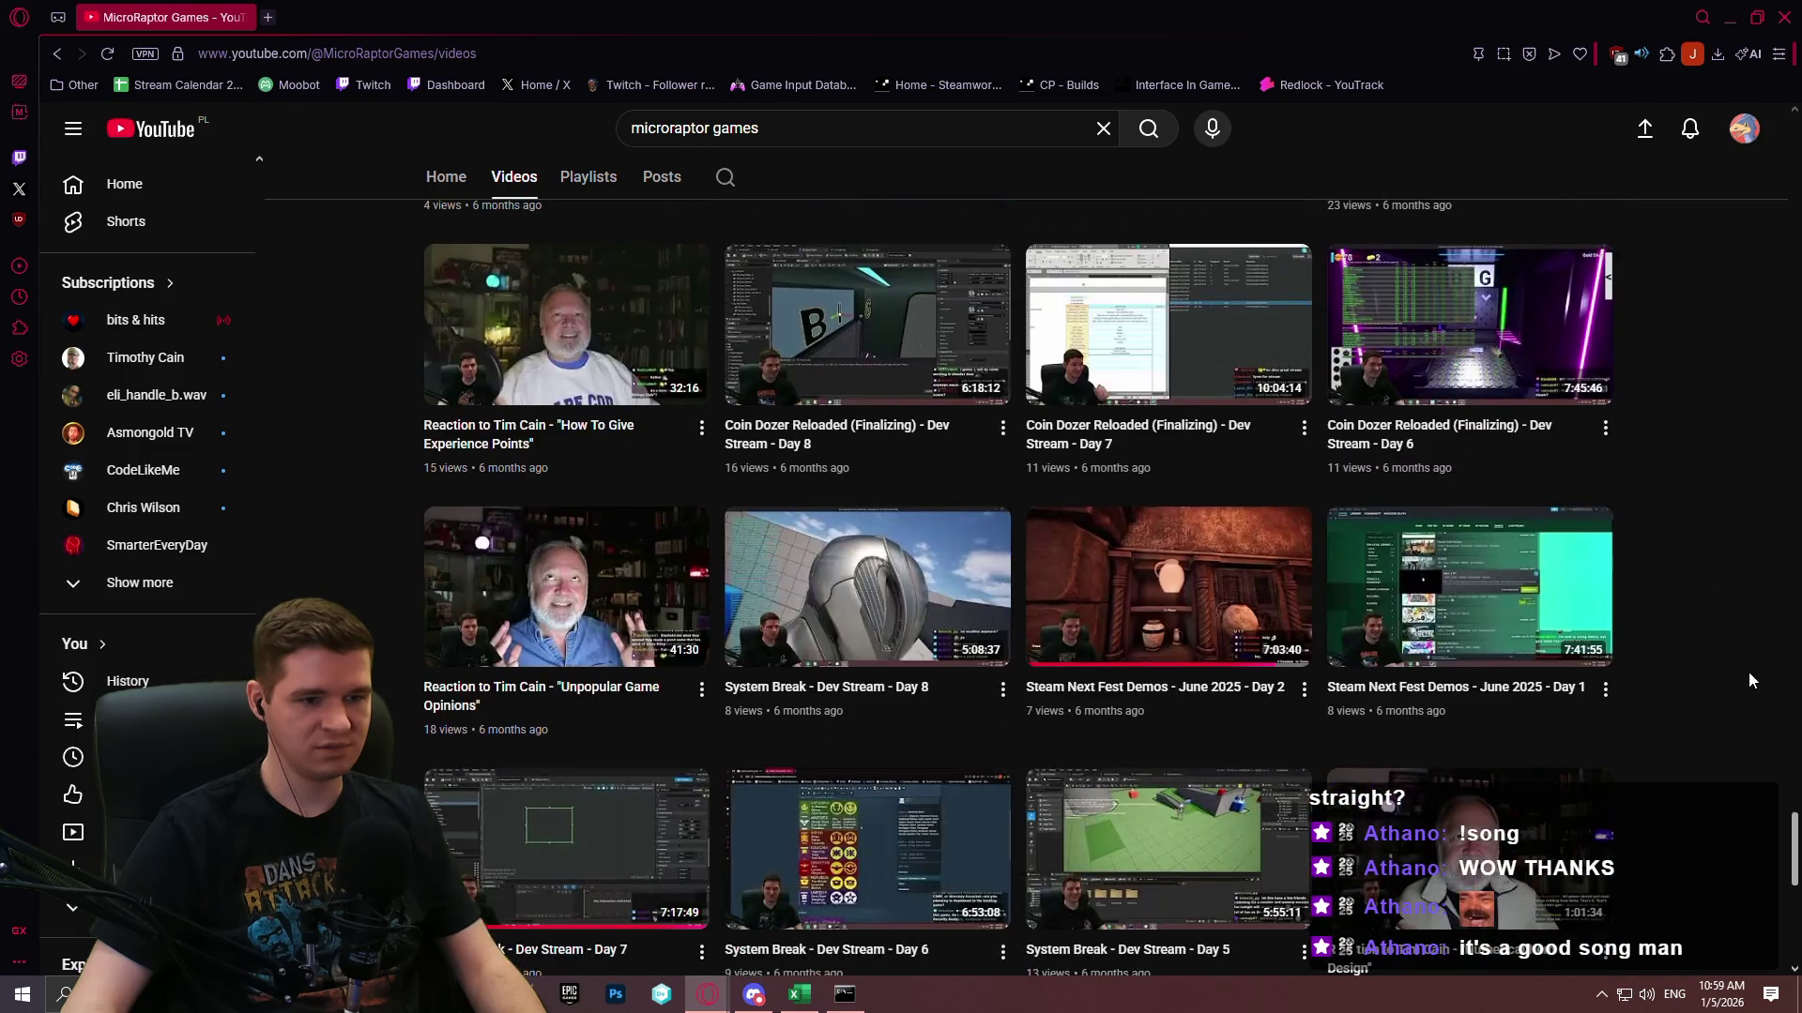
pyautogui.scroll(5, 1748, 672)
pyautogui.scroll(15, 1704, 560)
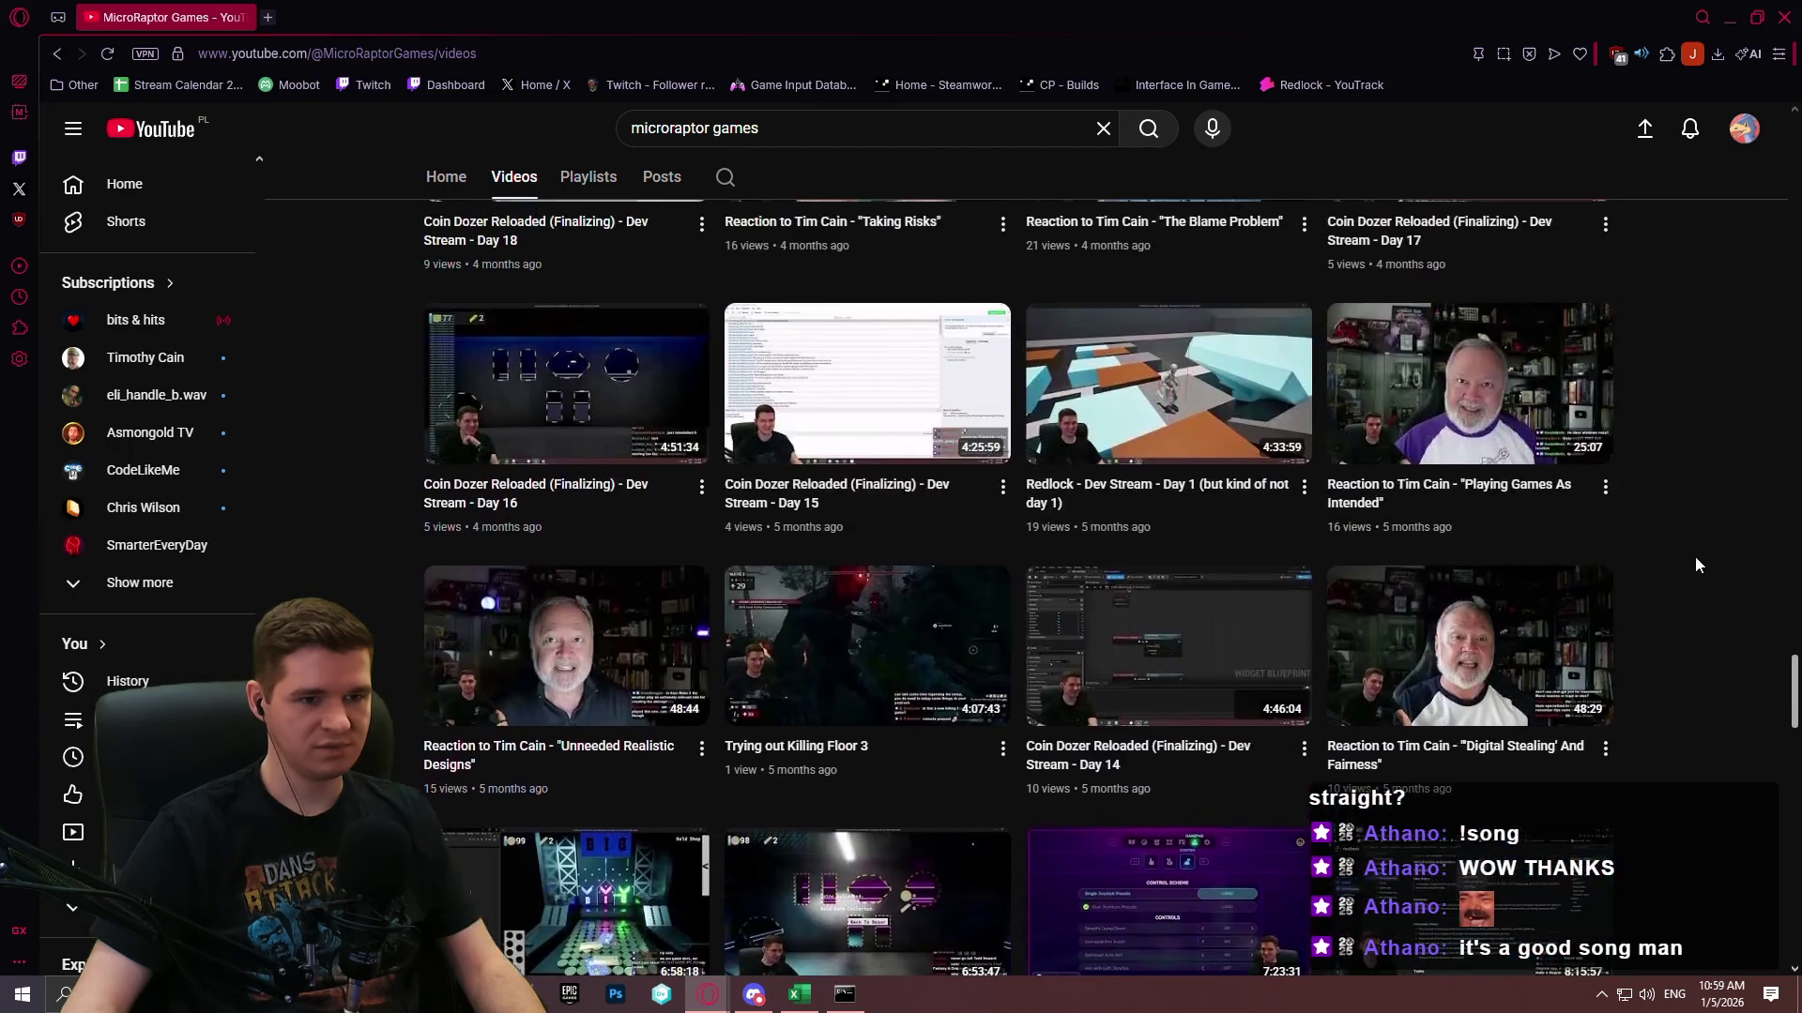
pyautogui.scroll(5, 1693, 565)
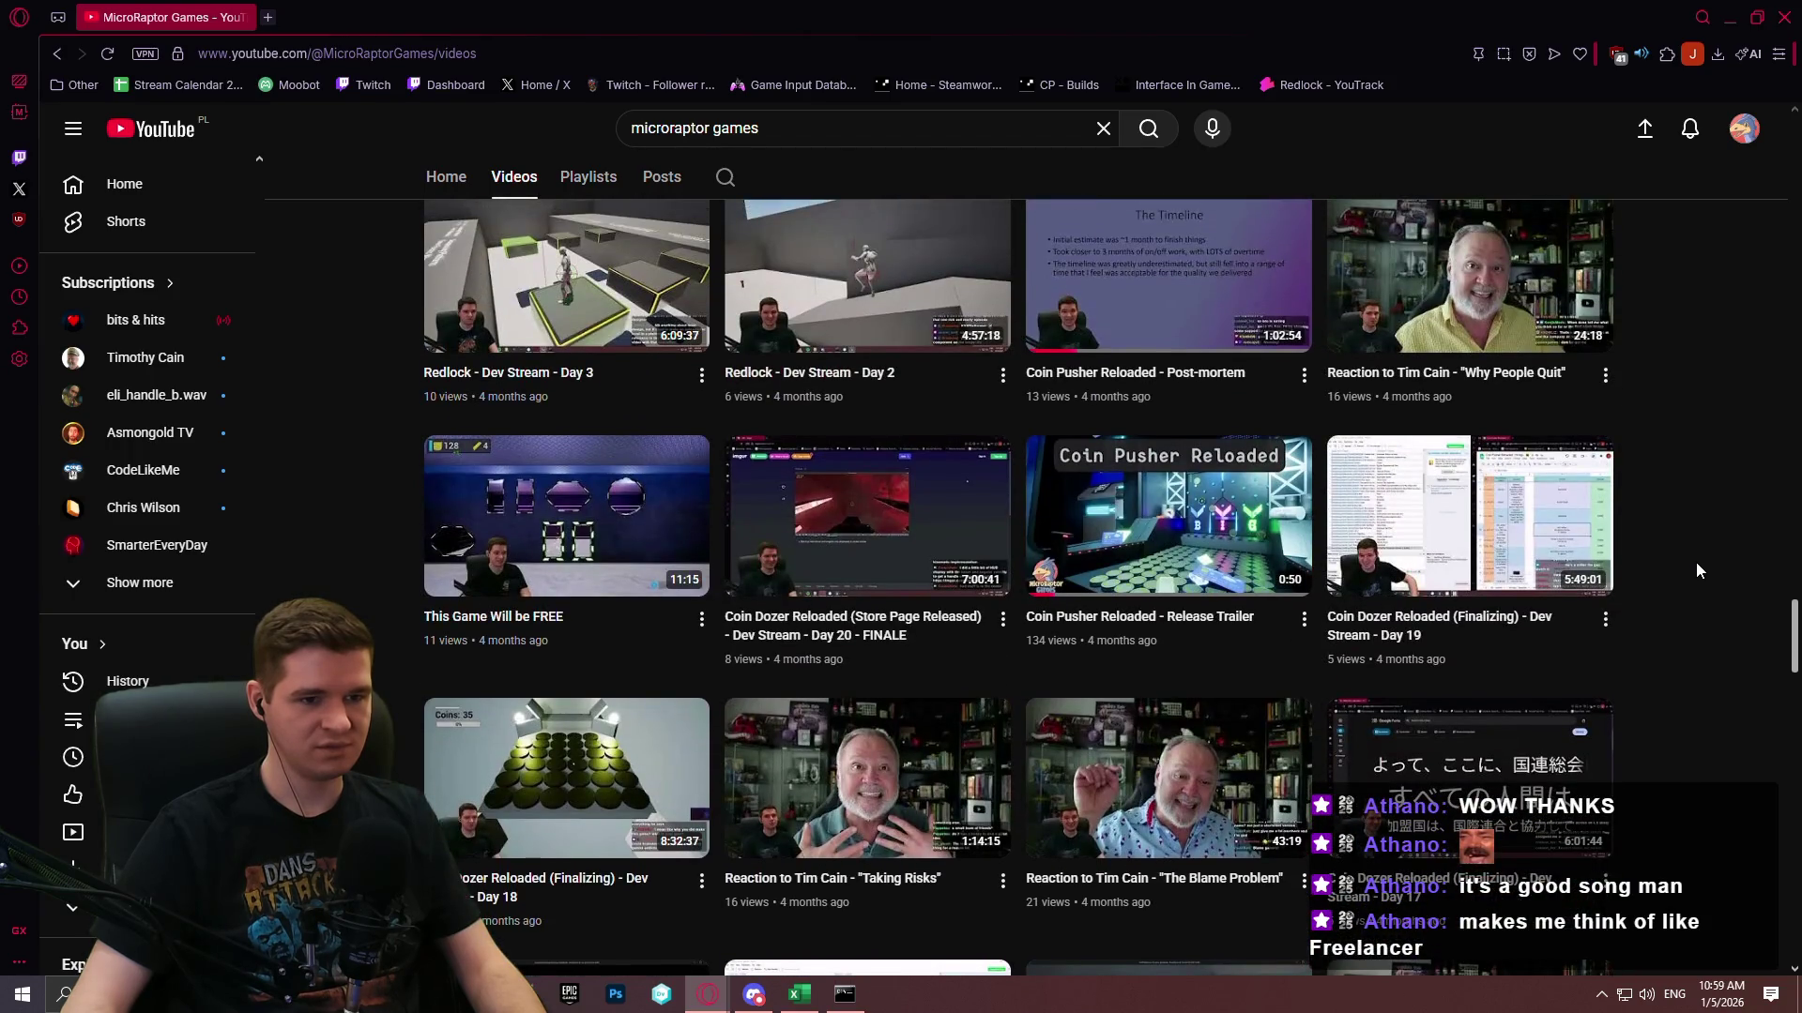
pyautogui.scroll(3, 1697, 562)
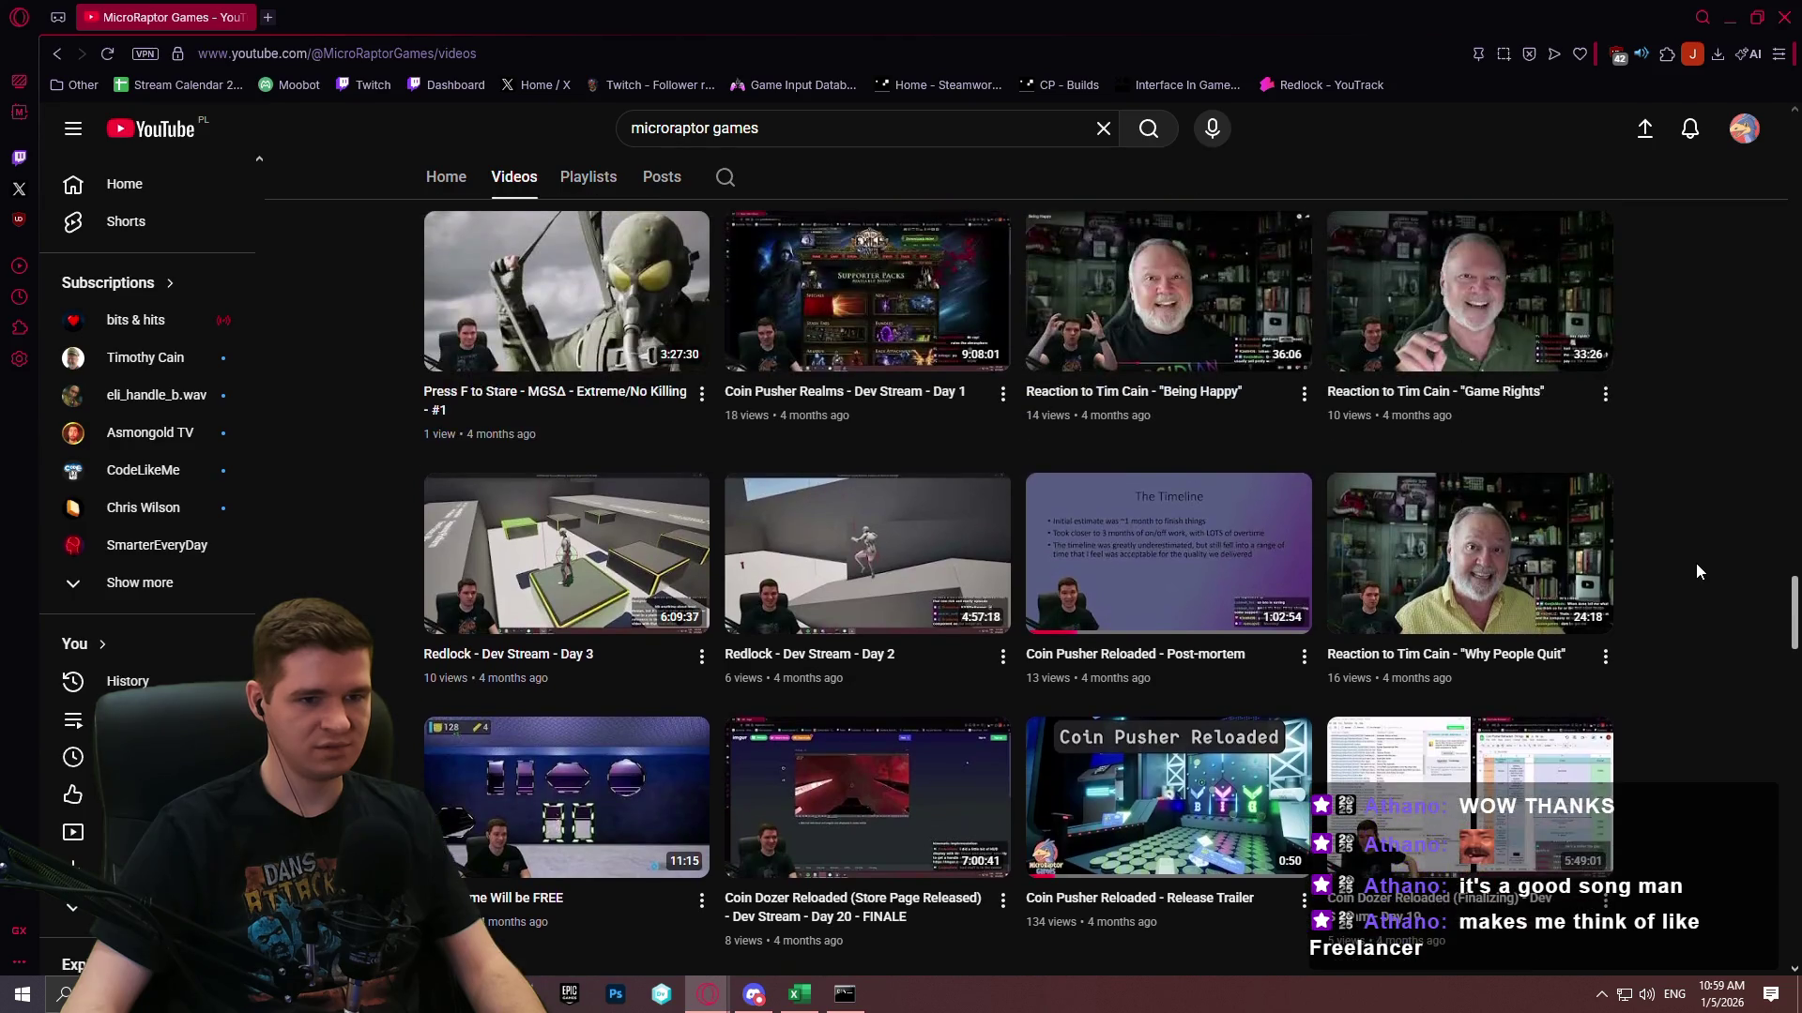
pyautogui.scroll(3, 1696, 563)
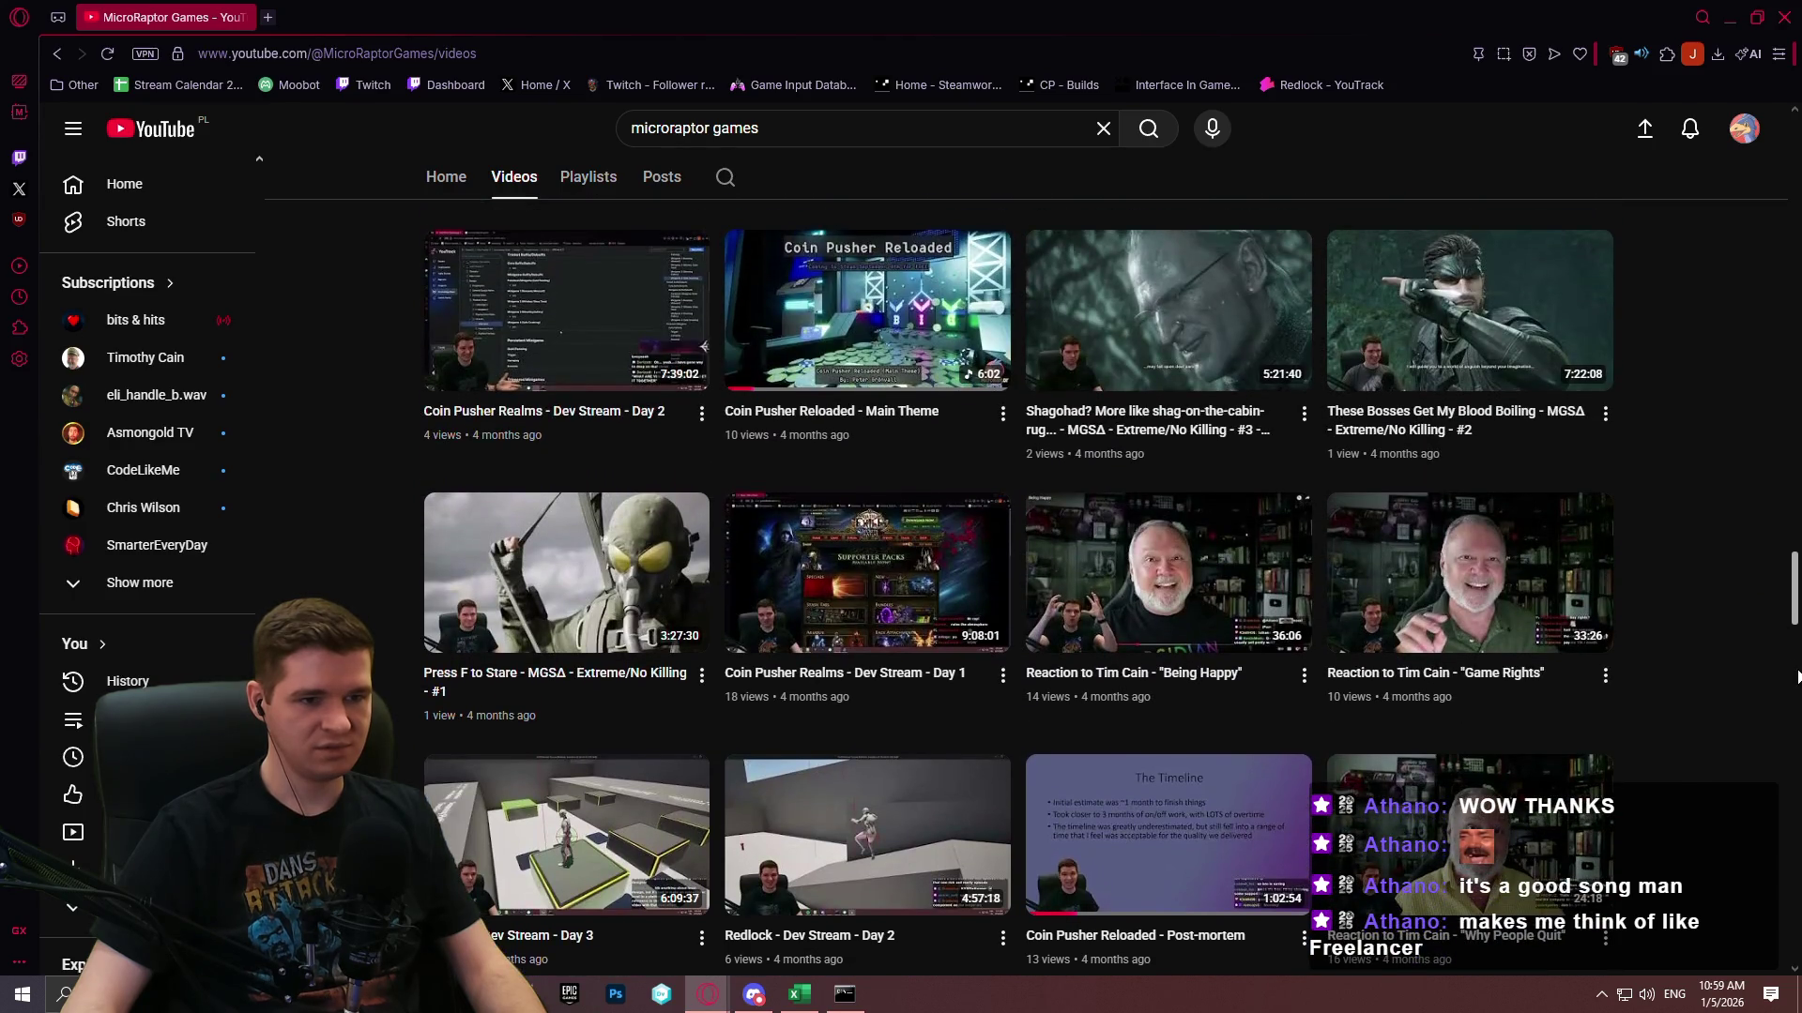
pyautogui.rightClick(904, 418)
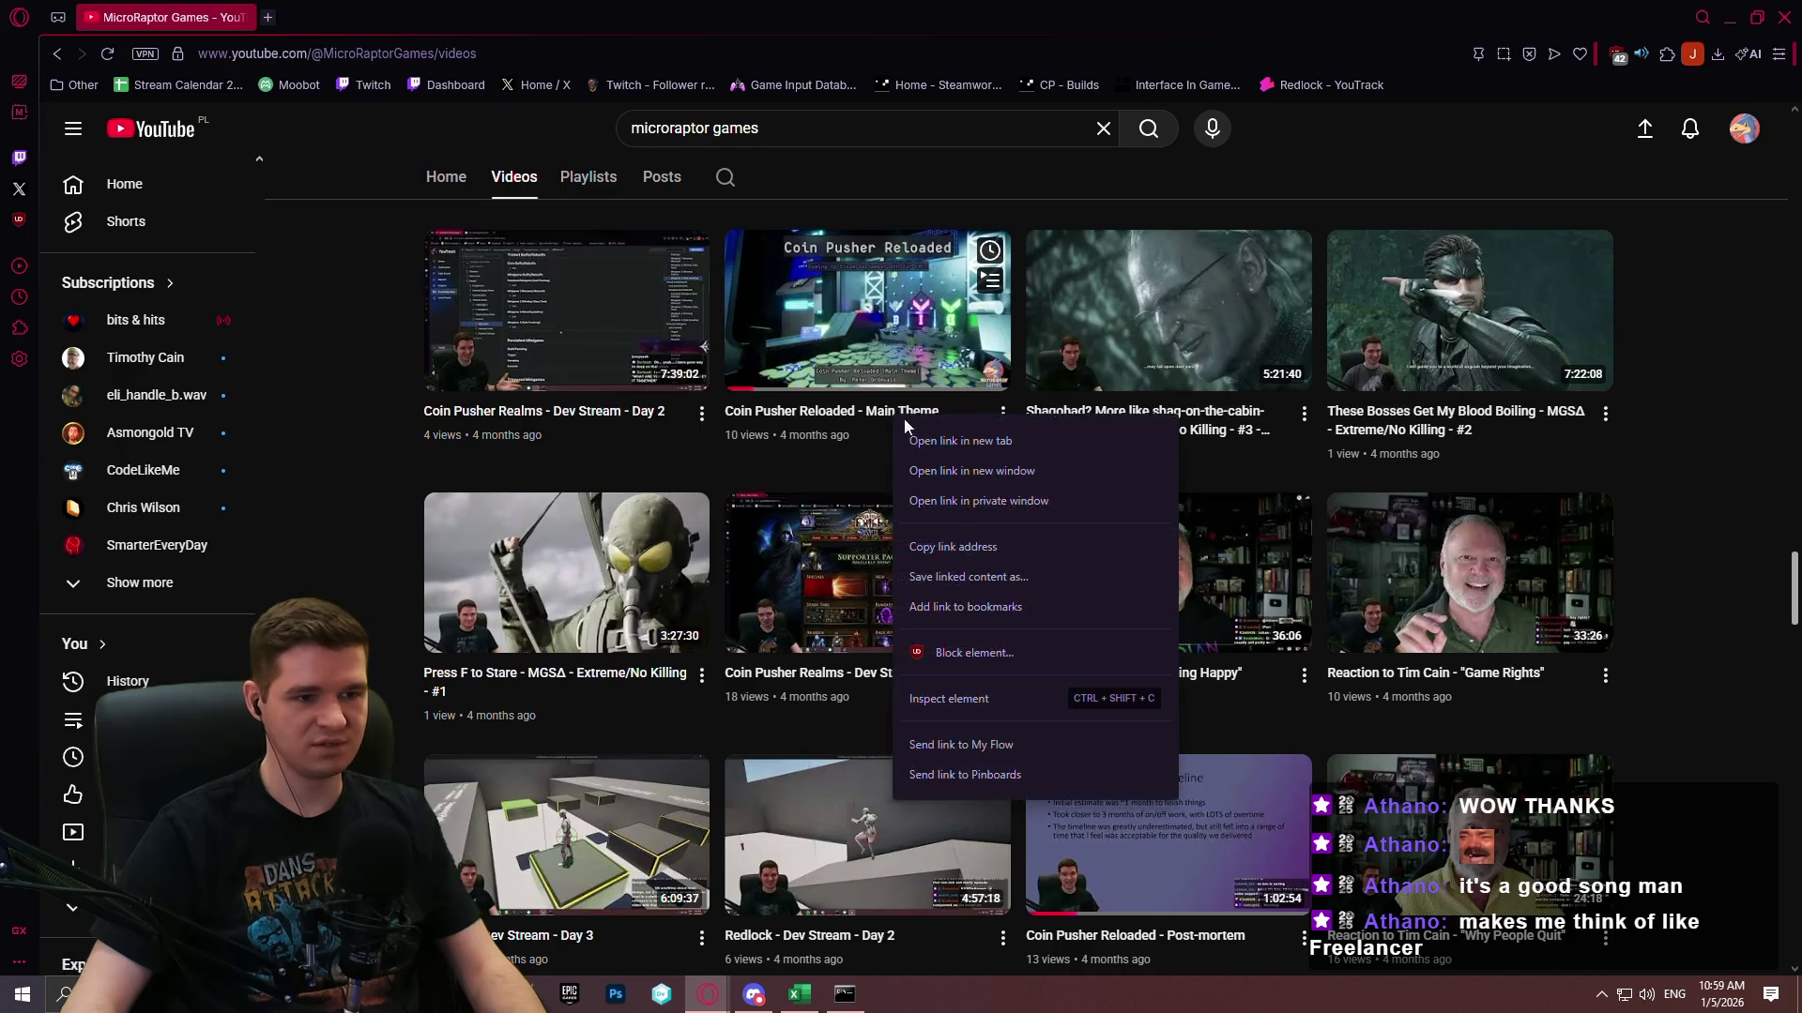
# Copy the Main Theme video link, search 'what percentage of men are gay', then close the window.
pyautogui.click(1004, 549)
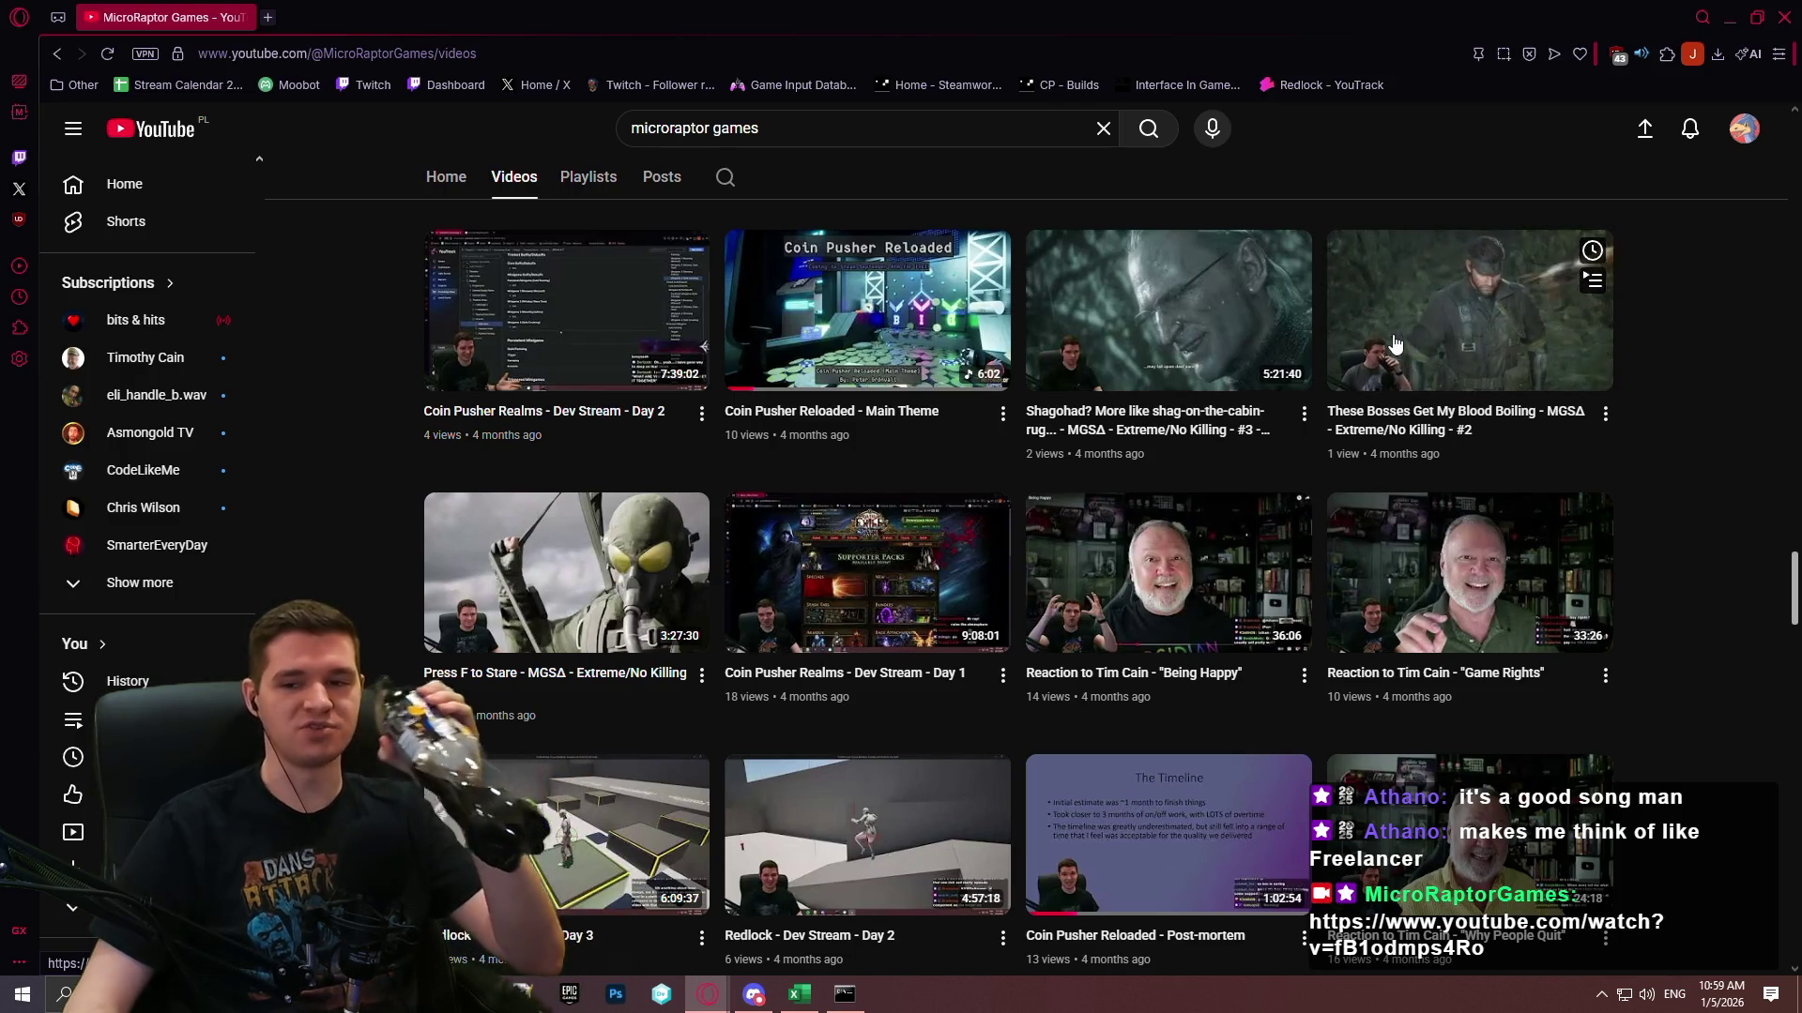
pyautogui.click(623, 51)
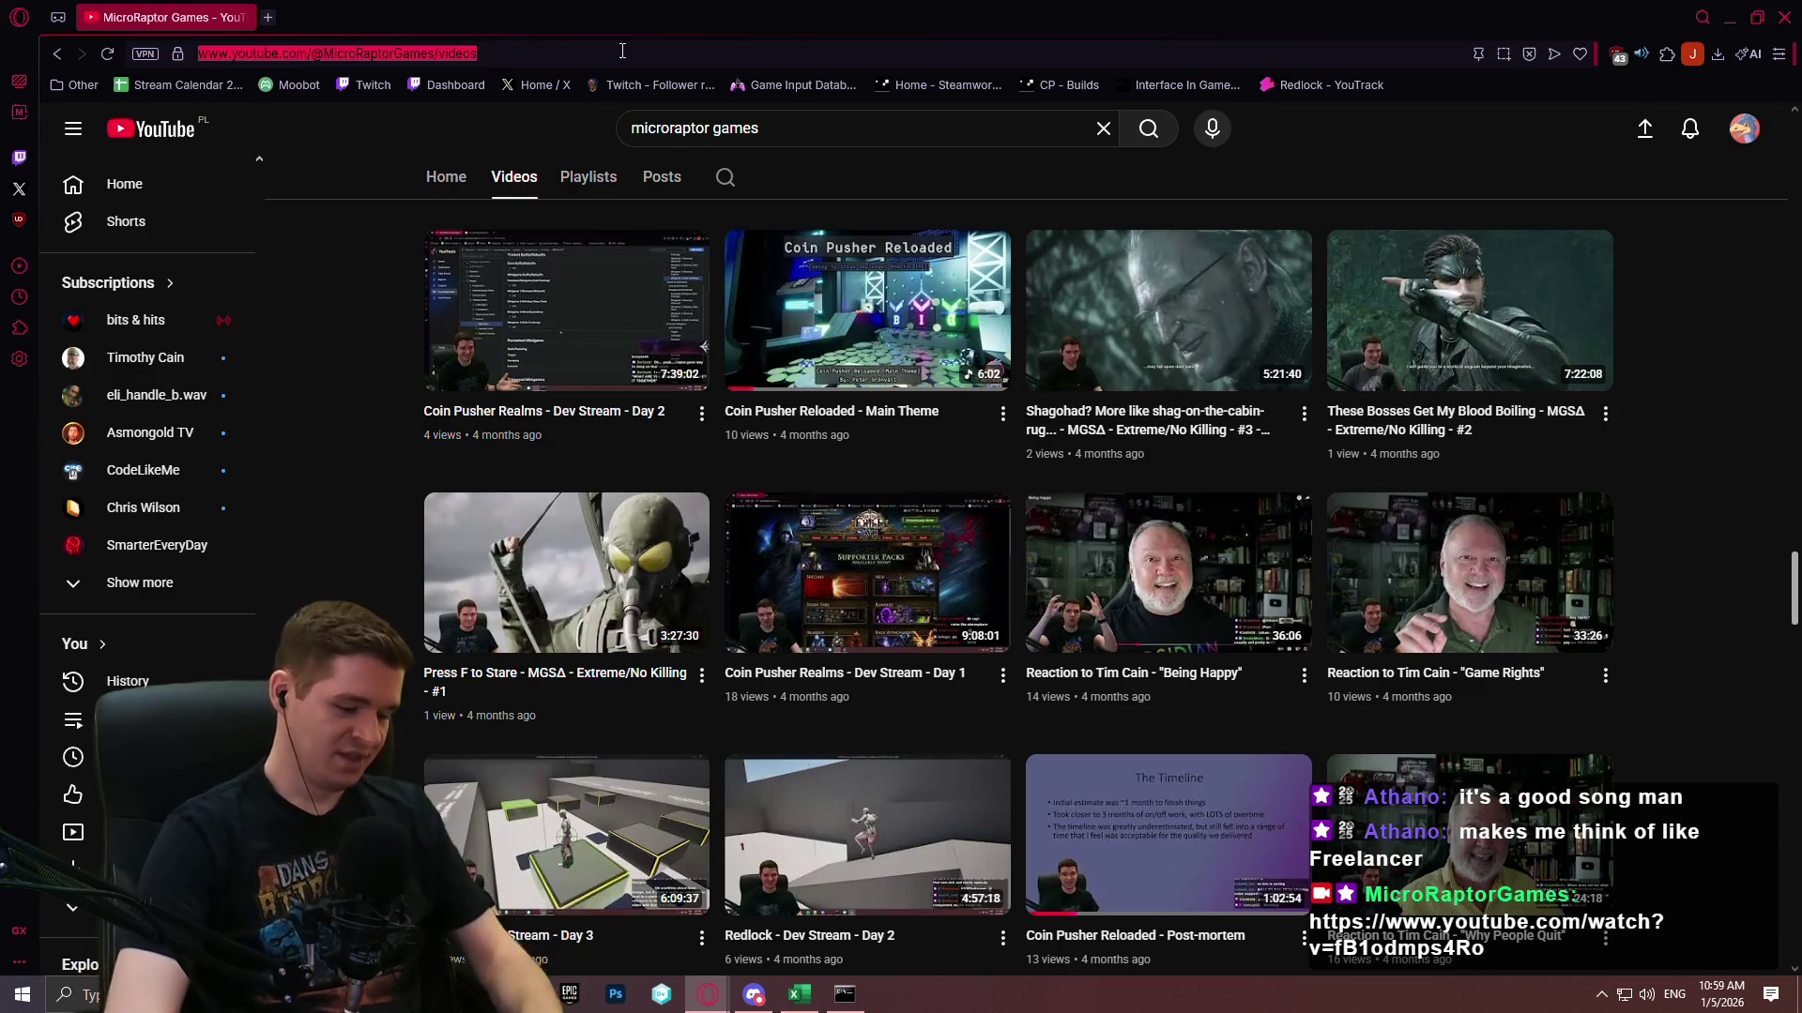
pyautogui.write('what percentag')
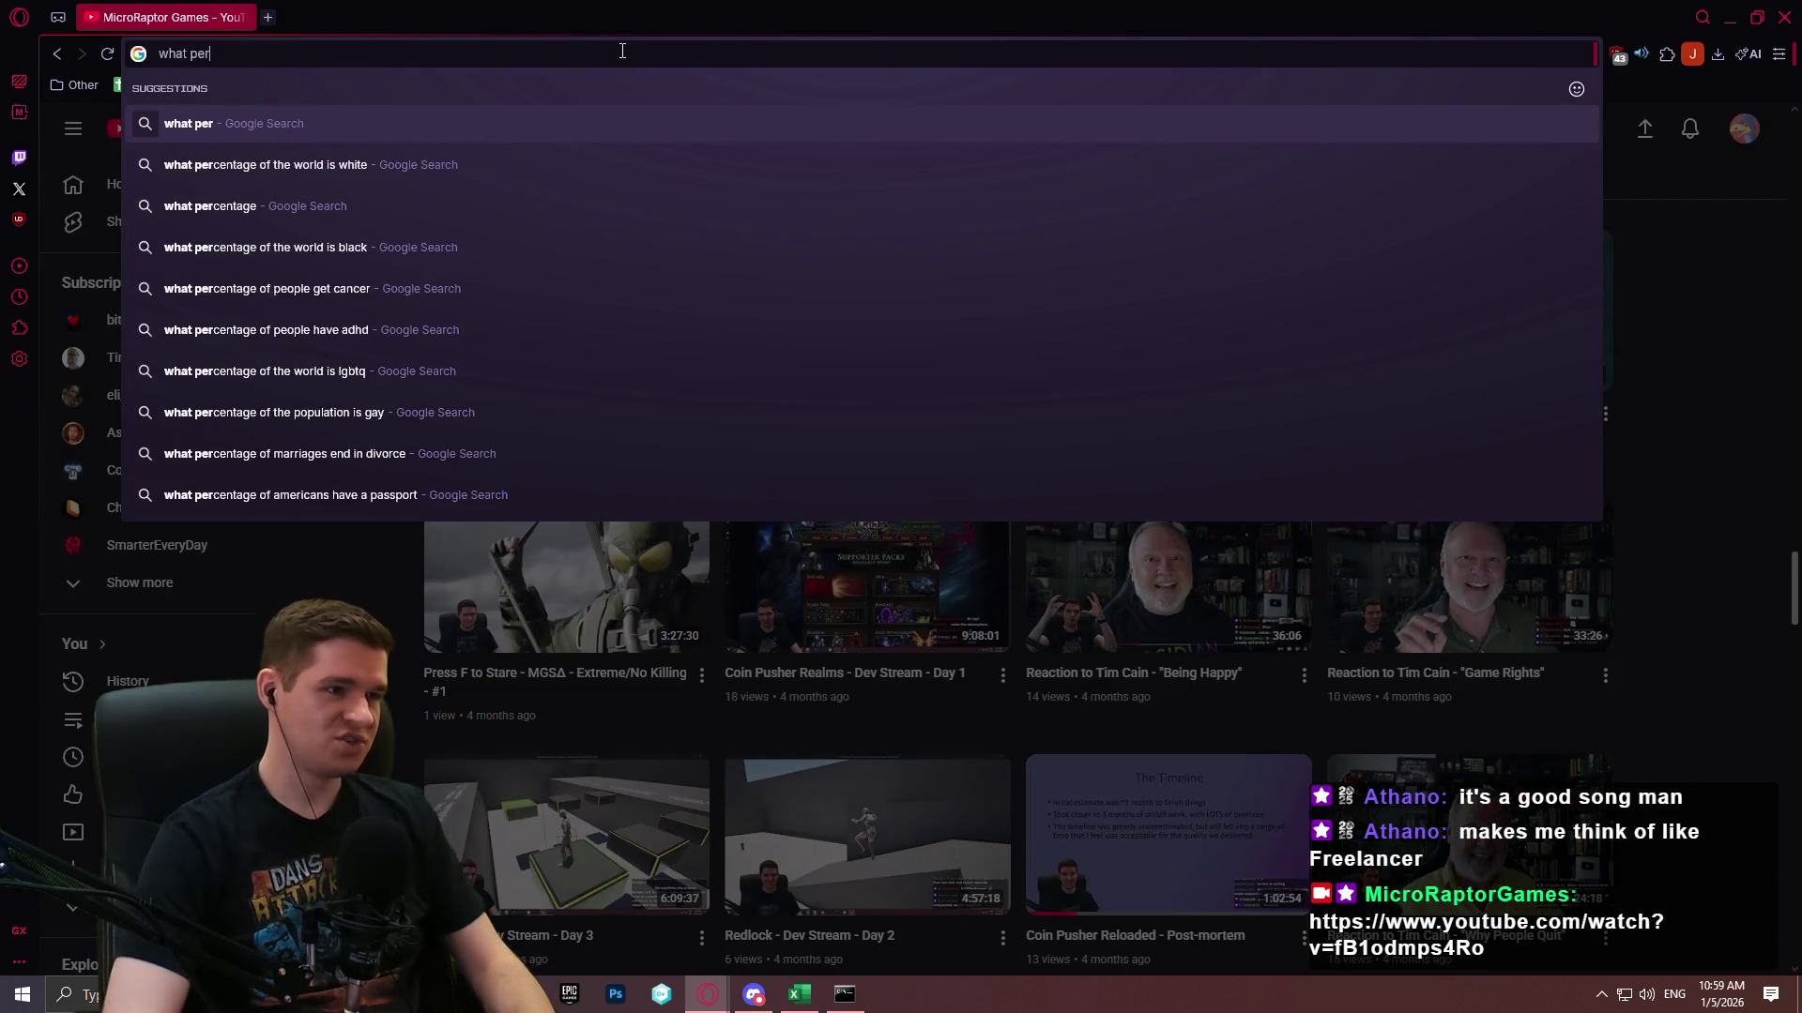
pyautogui.write('e of men are gay')
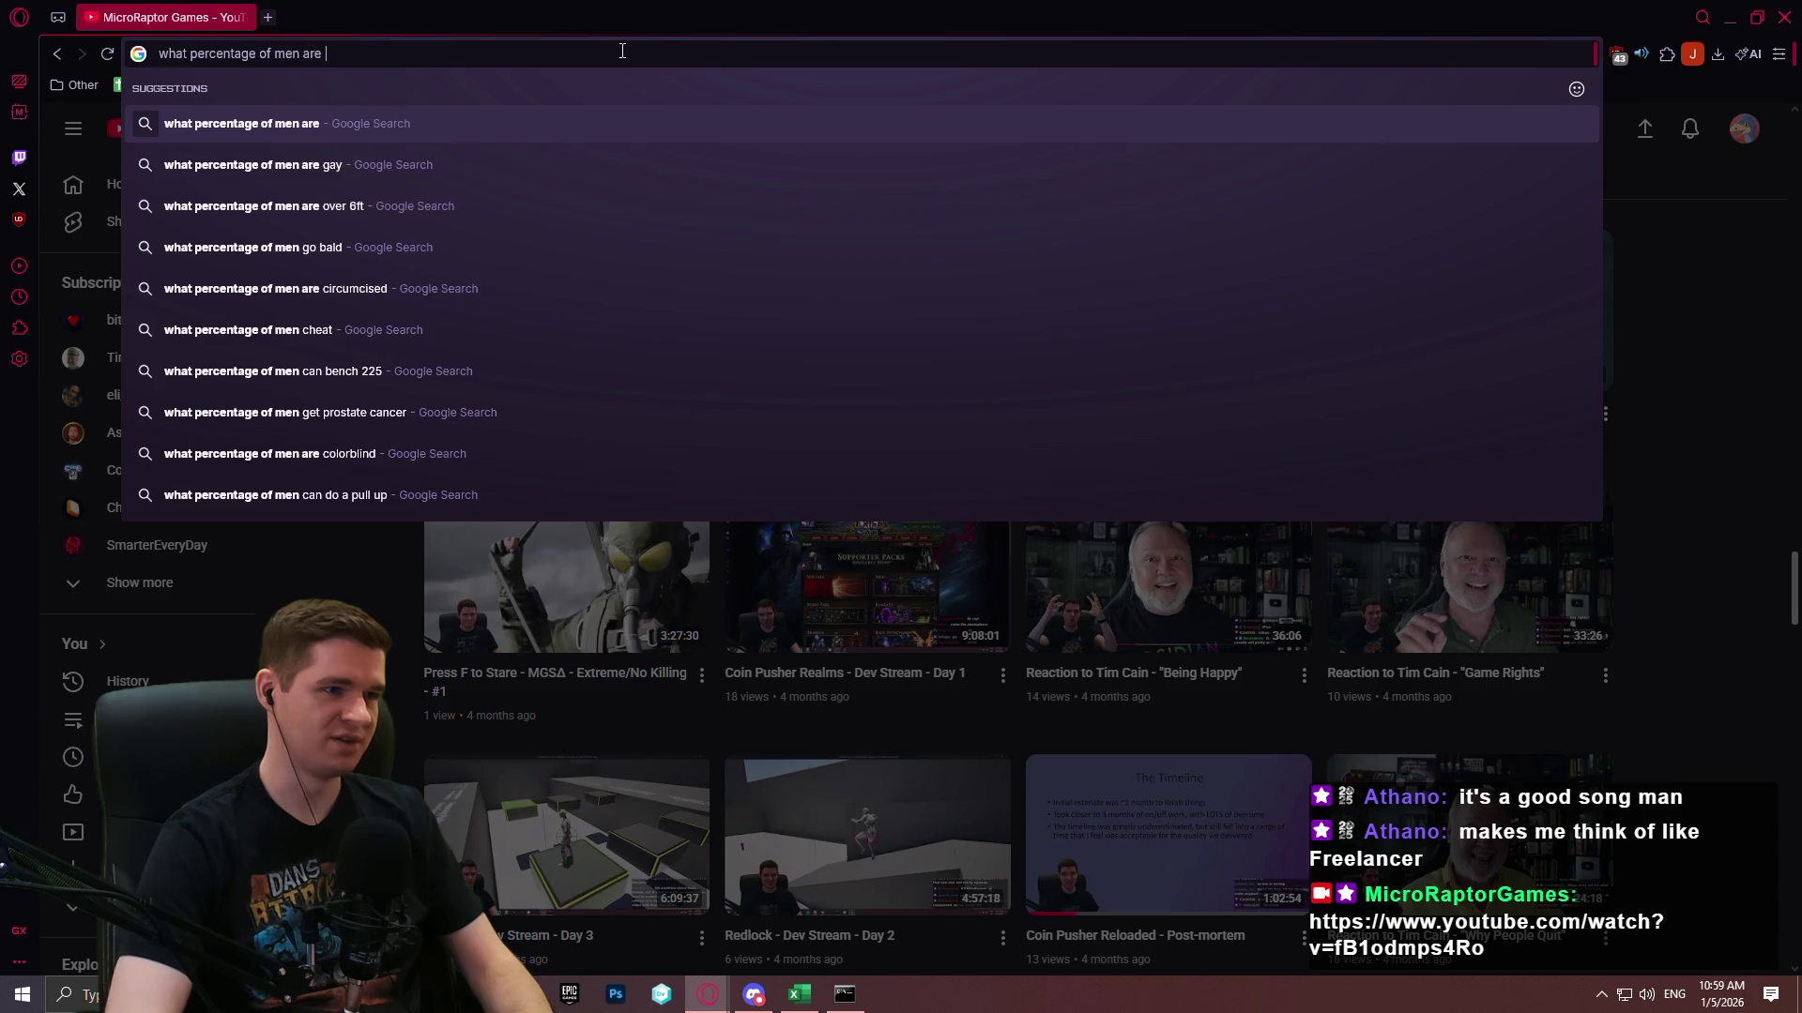
pyautogui.press('Return')
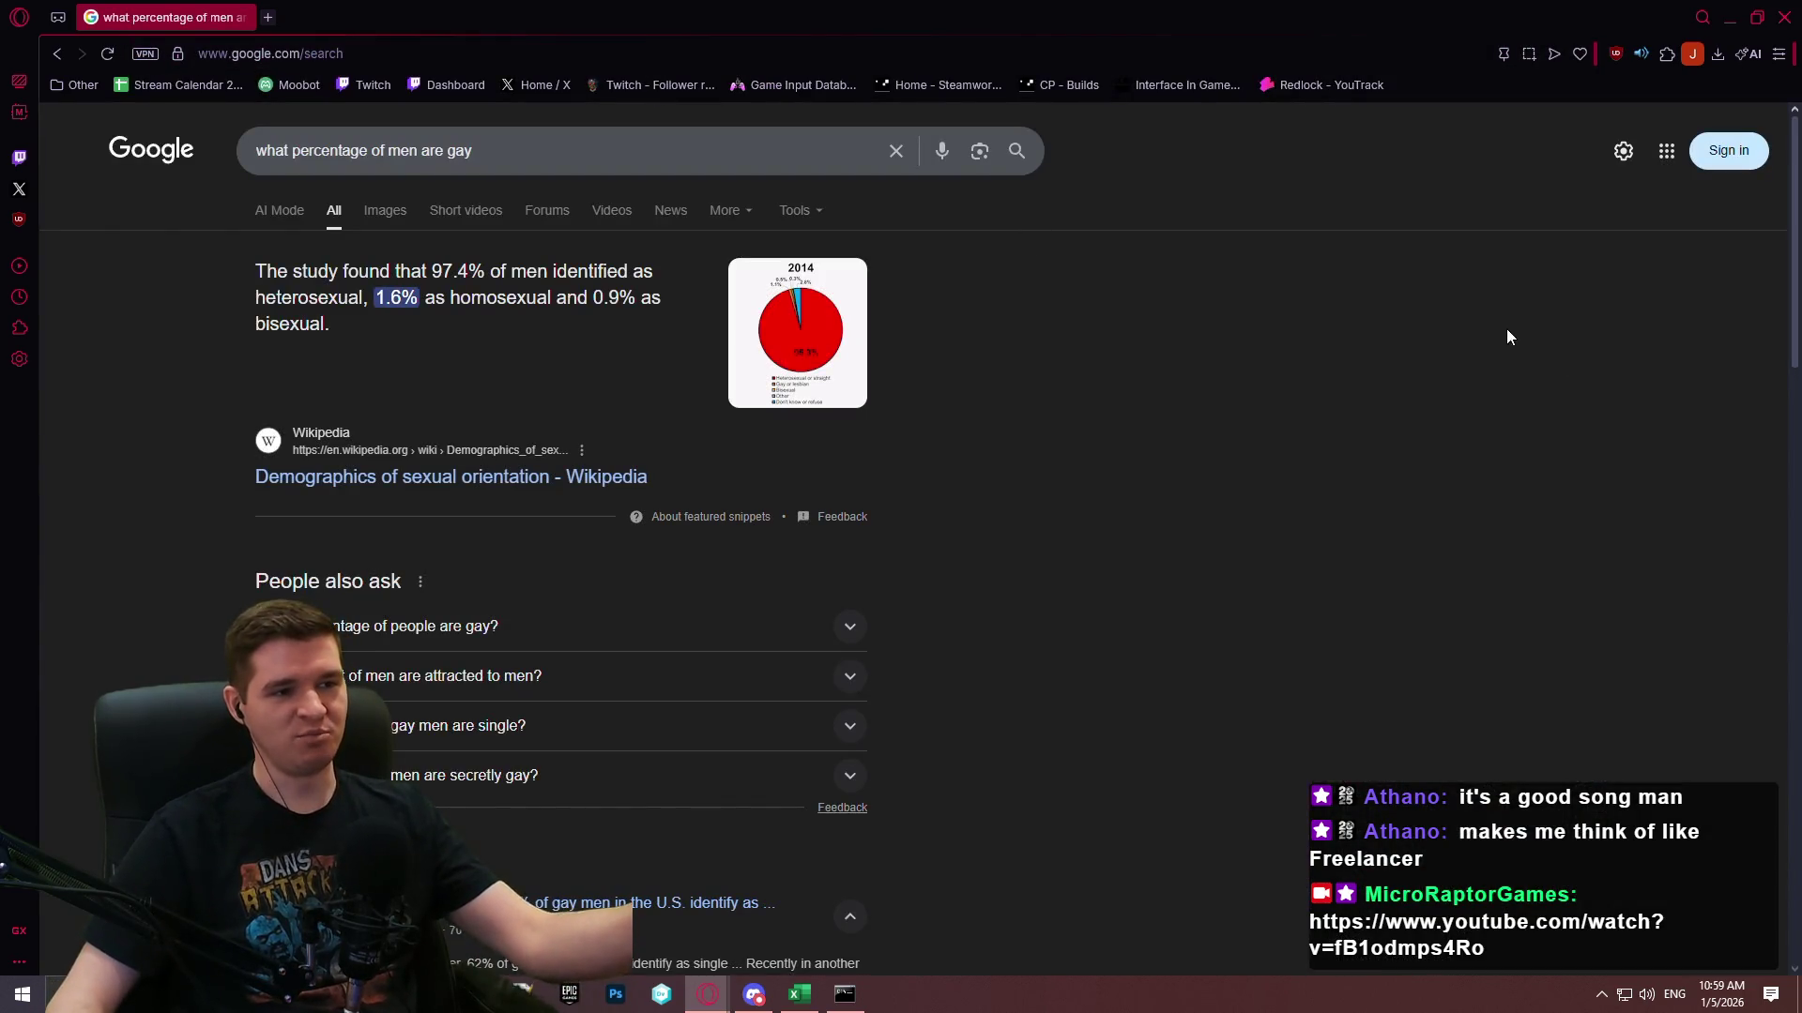
pyautogui.click(1788, 16)
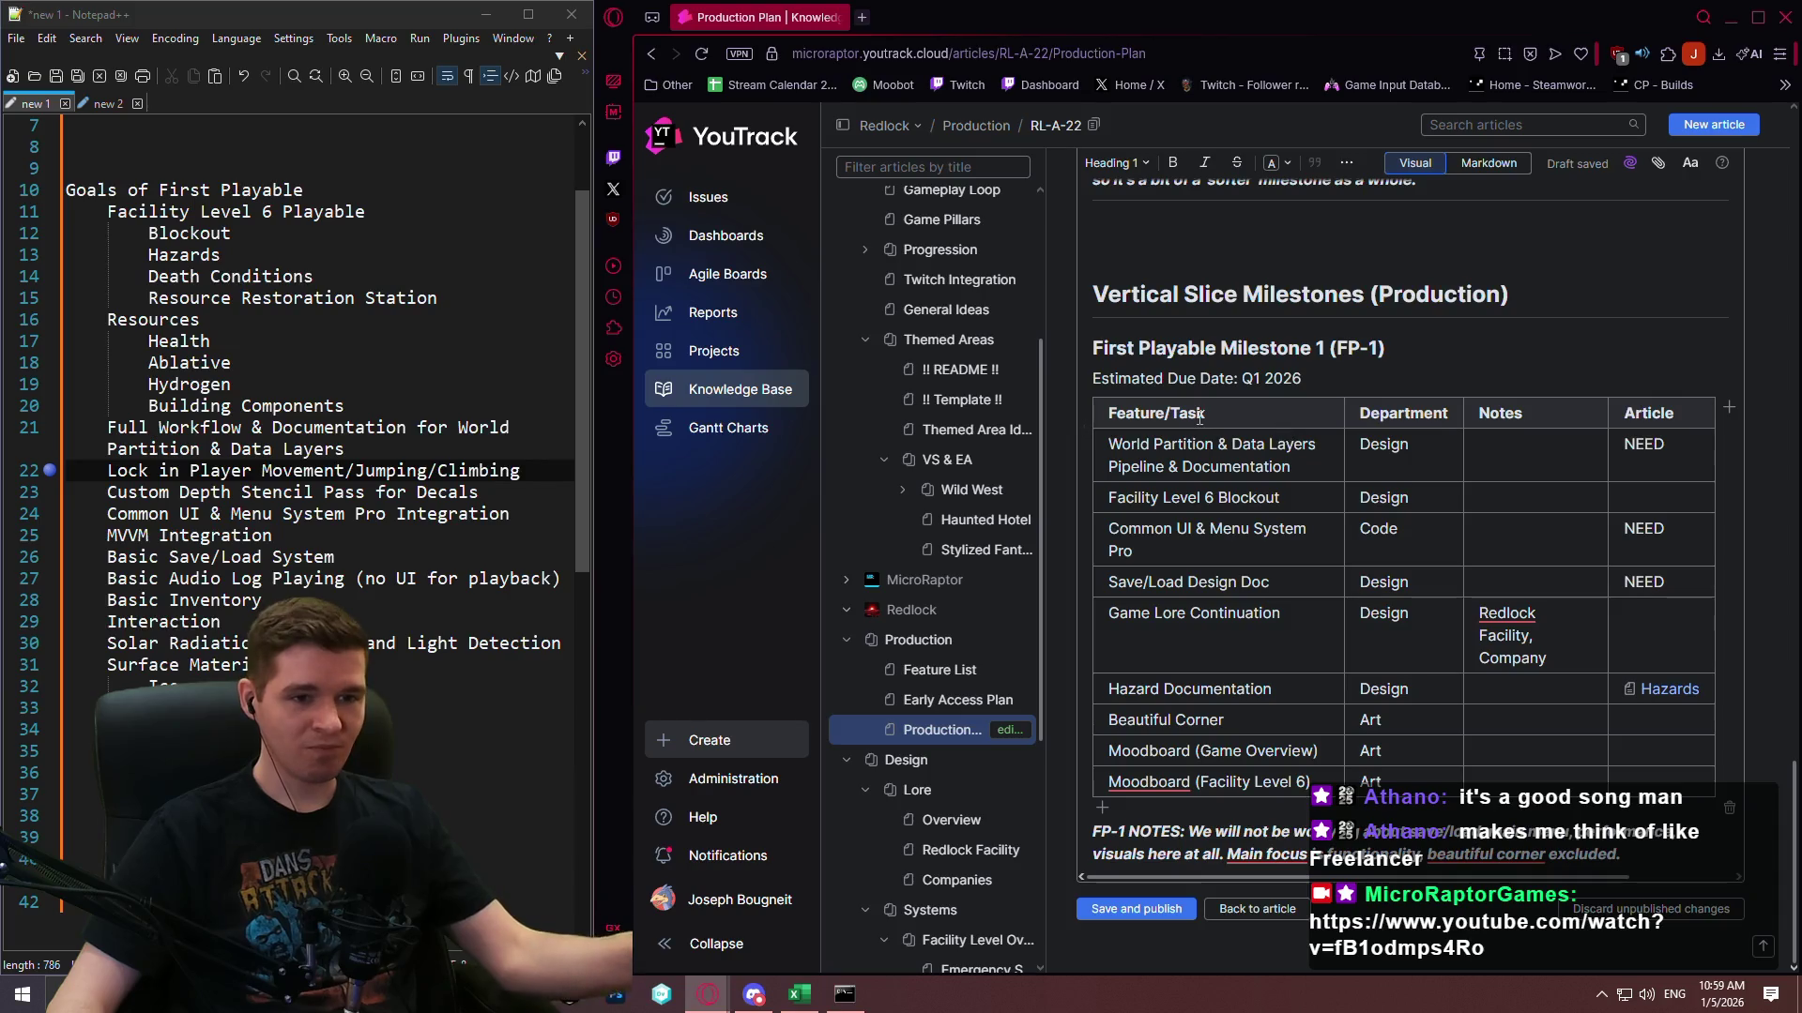
# Change the heading ID to VS-1 and make the estimated due date an orange Q2 2026.
pyautogui.scroll(2, 1225, 385)
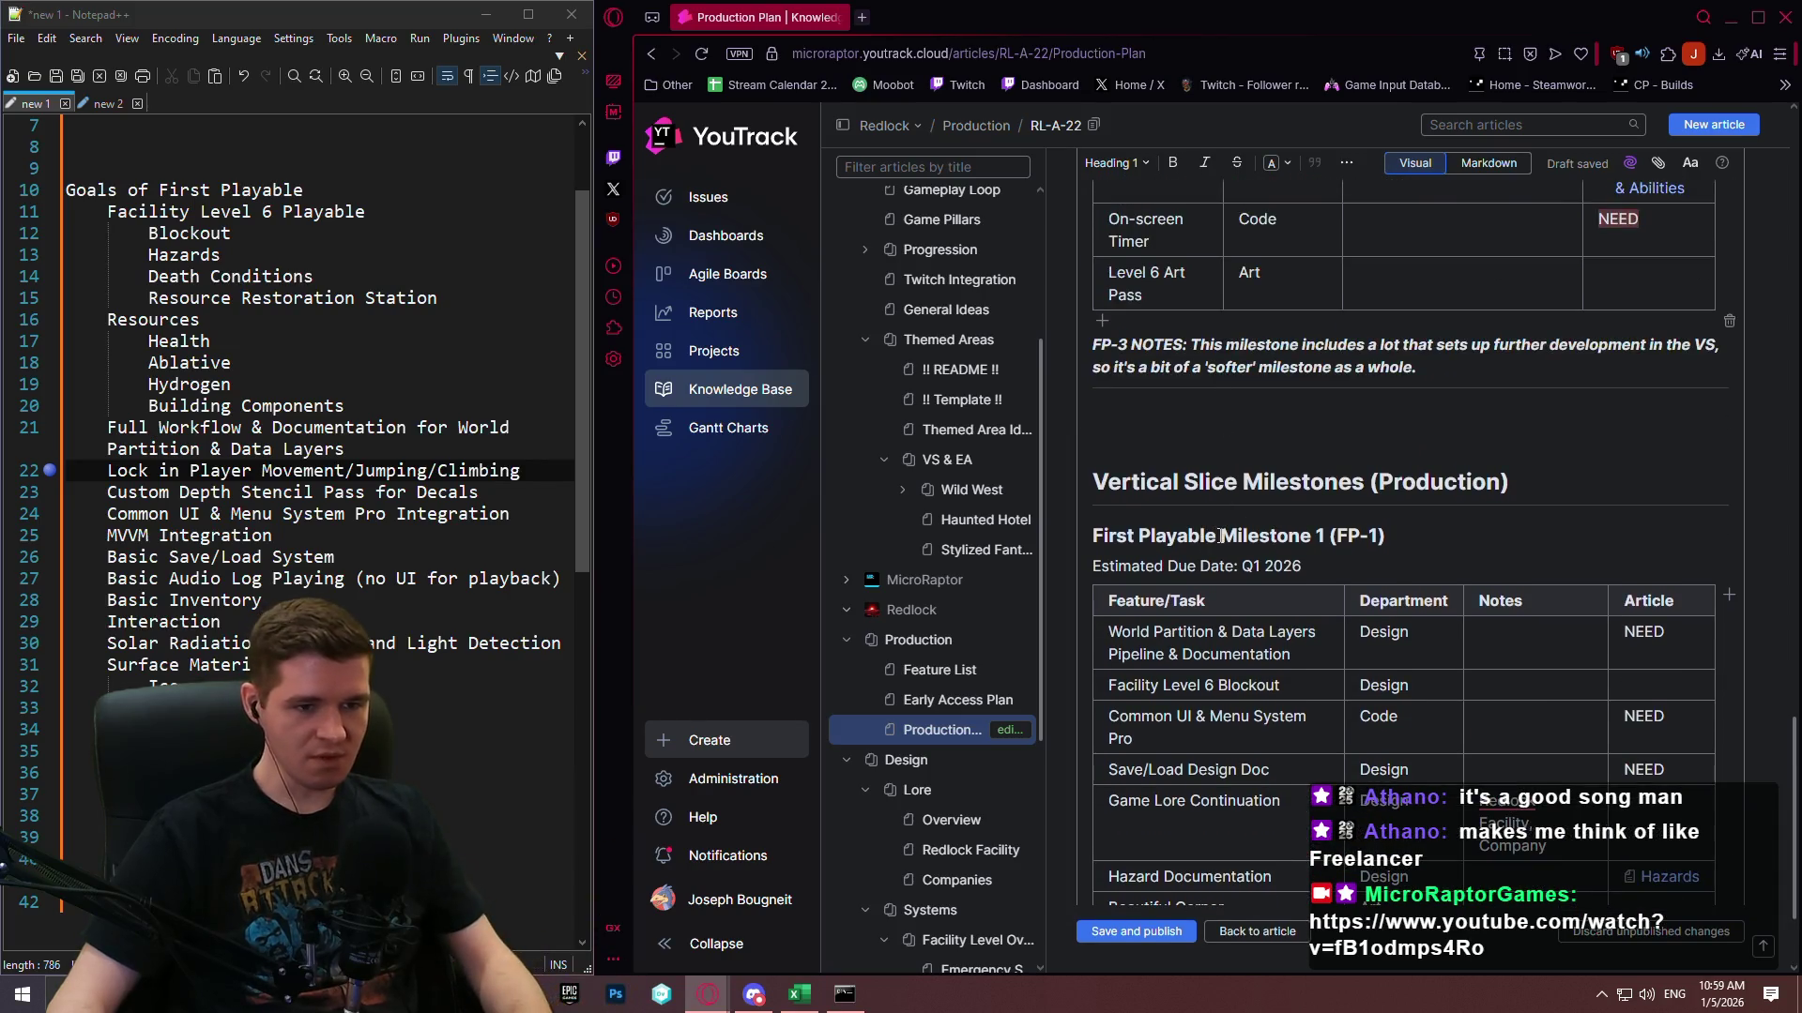
pyautogui.write('VS')
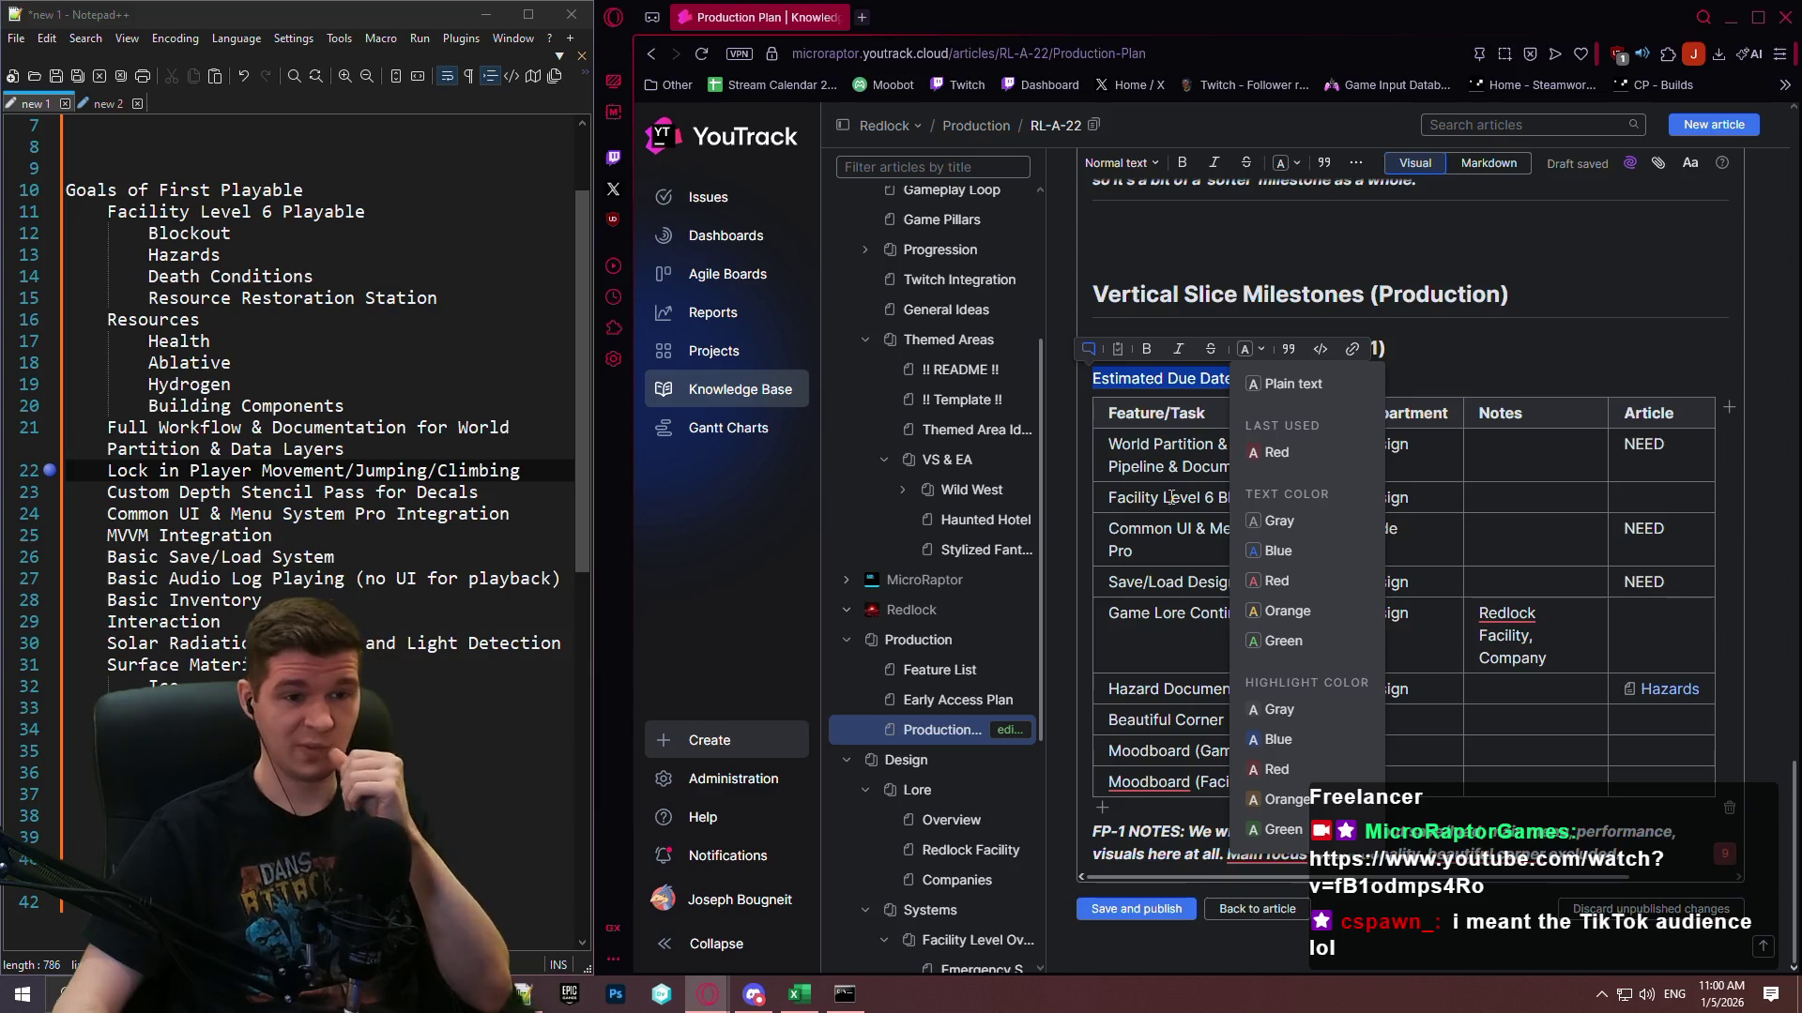
pyautogui.click(1338, 617)
pyautogui.click(1257, 383)
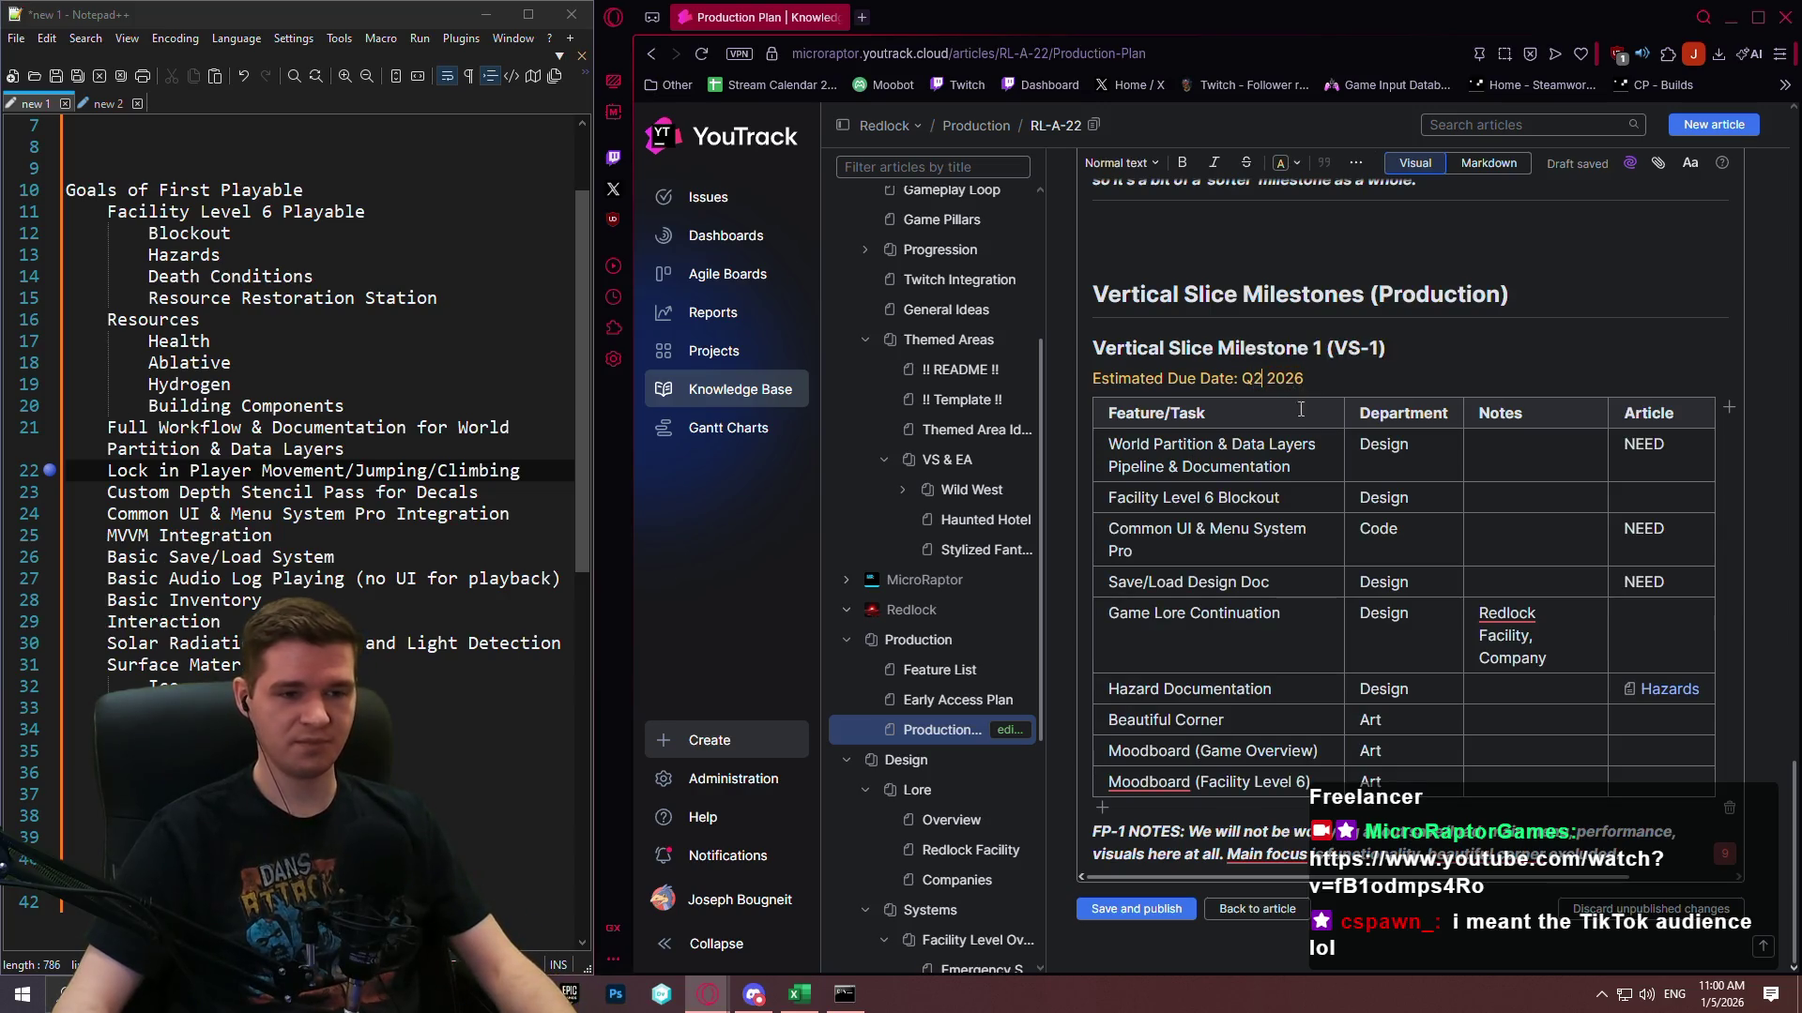
pyautogui.scroll(15, 1337, 437)
pyautogui.scroll(-10, 1344, 422)
pyautogui.scroll(-5, 1344, 439)
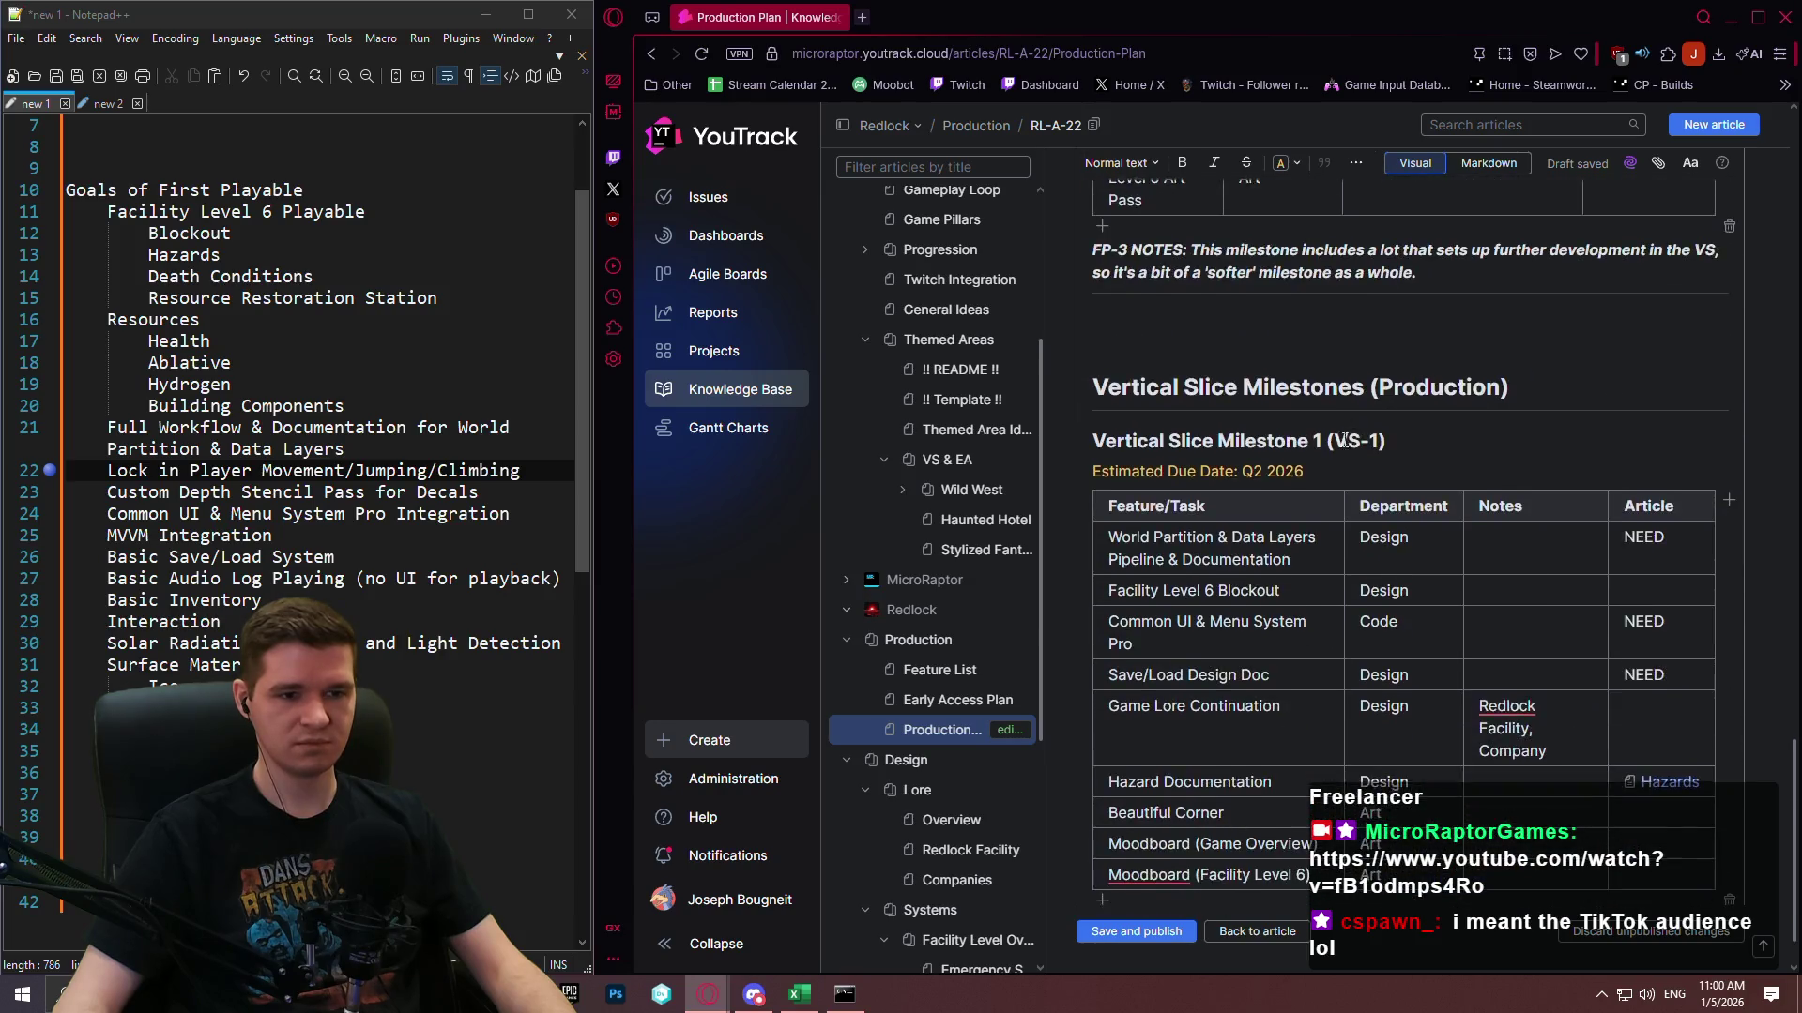
pyautogui.click(1264, 365)
pyautogui.scroll(10, 1795, 778)
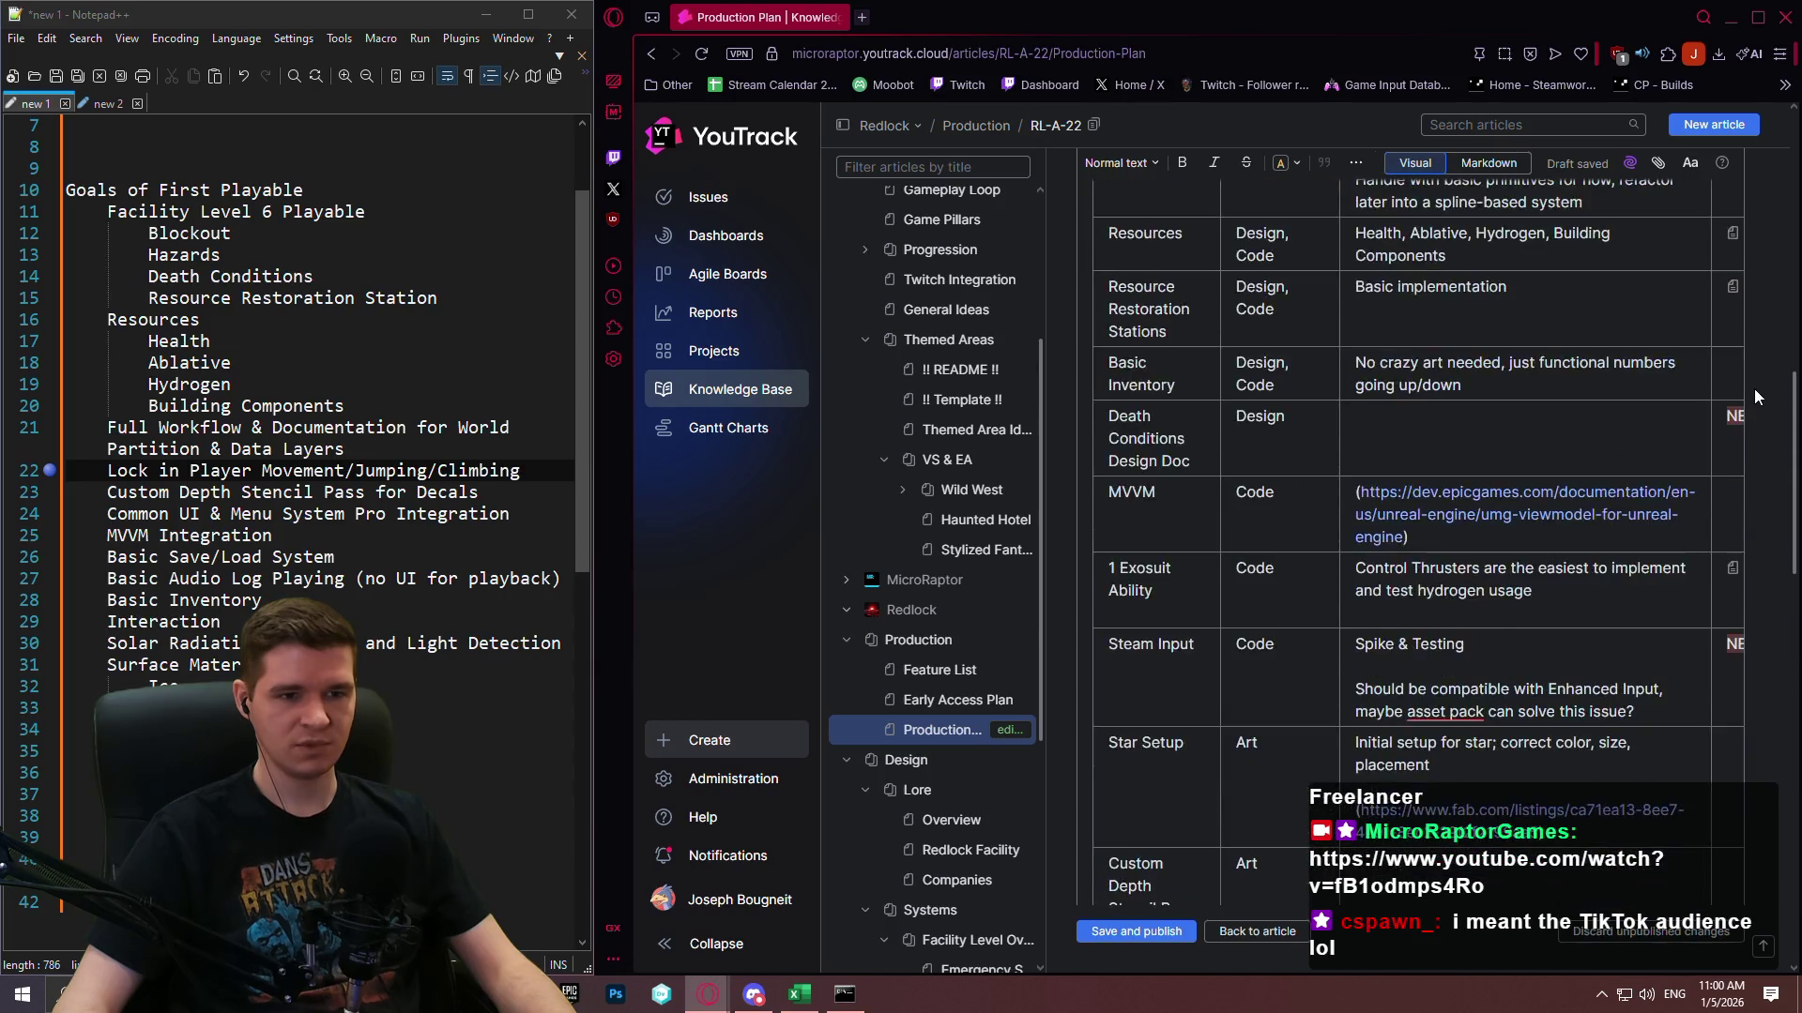
pyautogui.scroll(-1, 1730, 302)
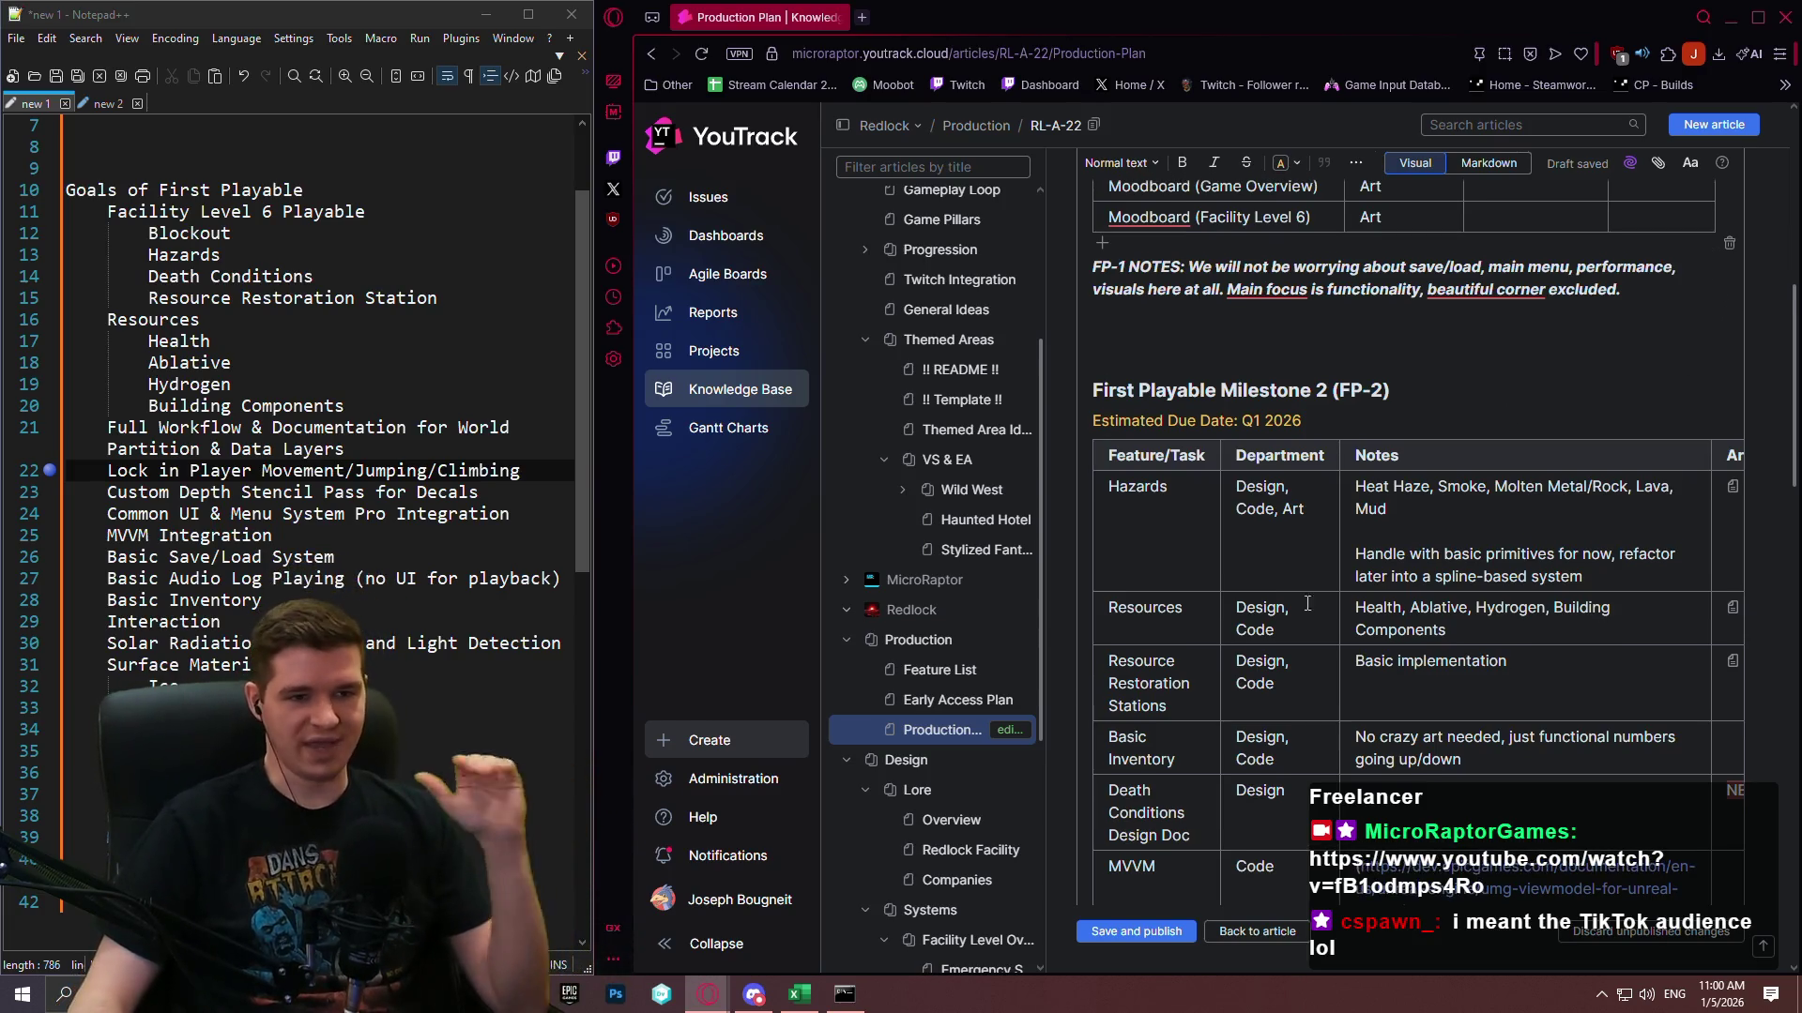
pyautogui.scroll(10, 1246, 473)
pyautogui.scroll(-15, 1246, 473)
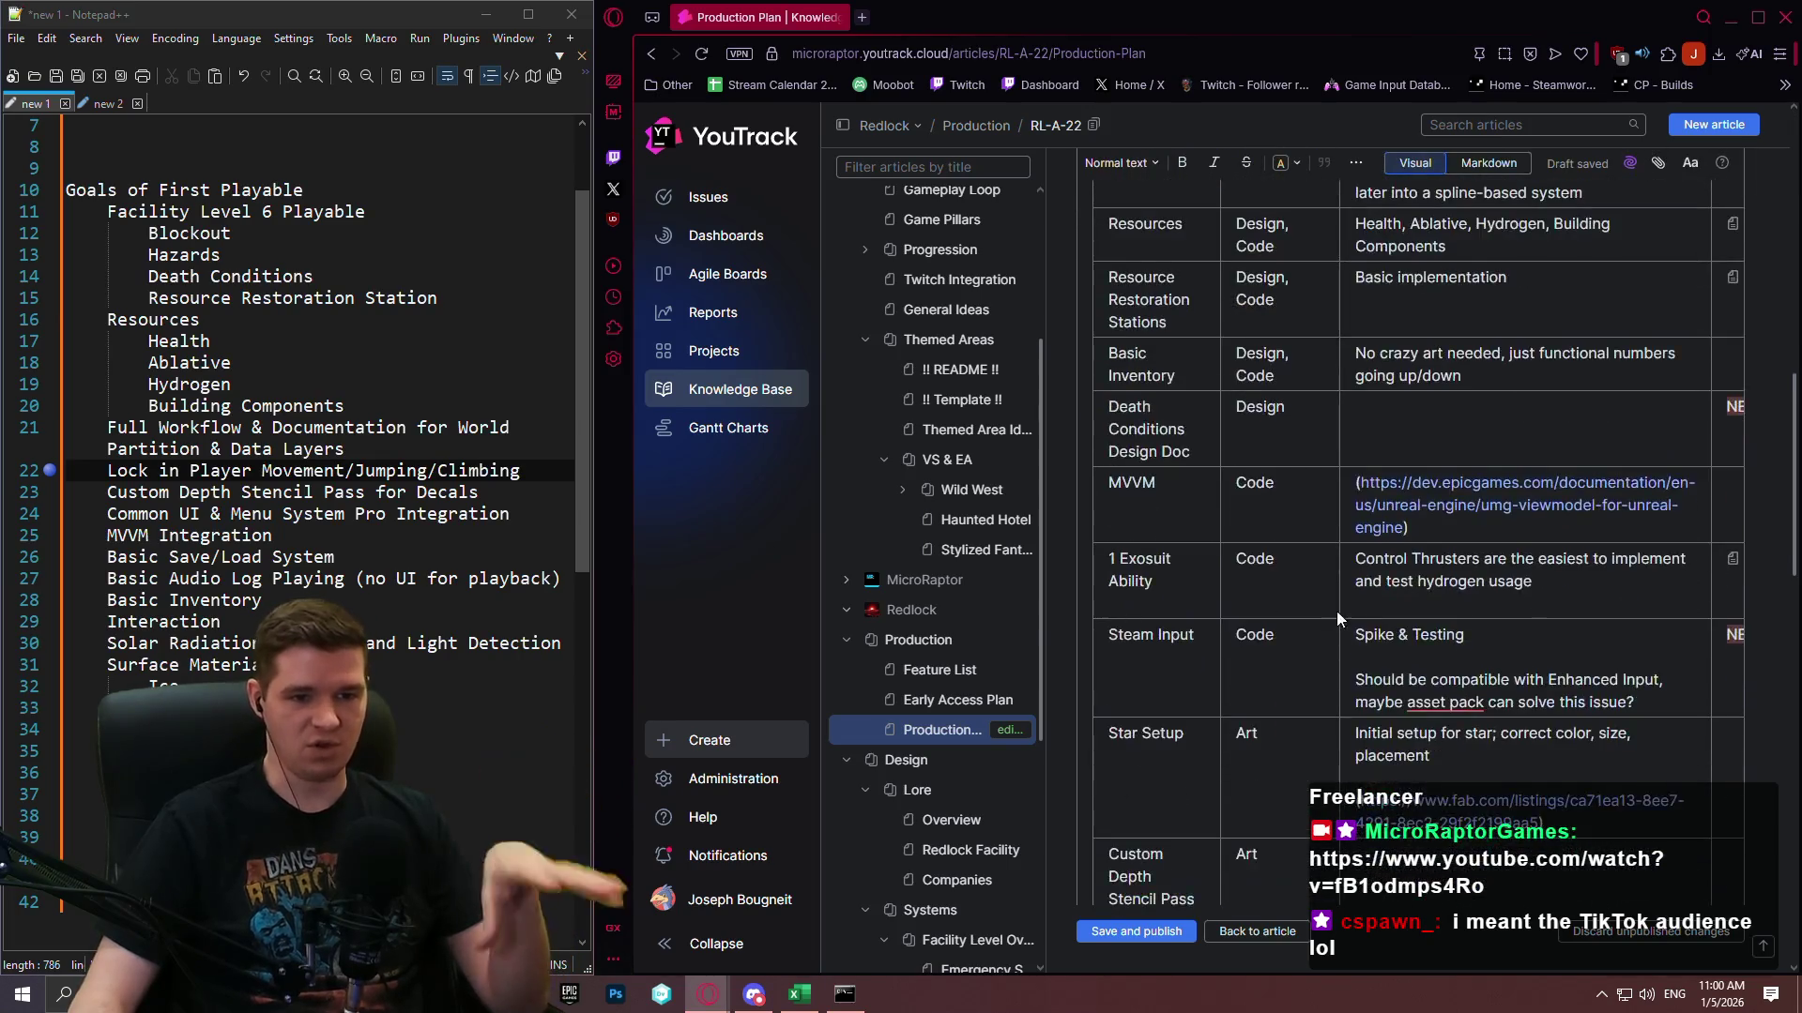
pyautogui.scroll(-5, 1405, 657)
pyautogui.scroll(3, 1406, 648)
pyautogui.scroll(-1, 1405, 624)
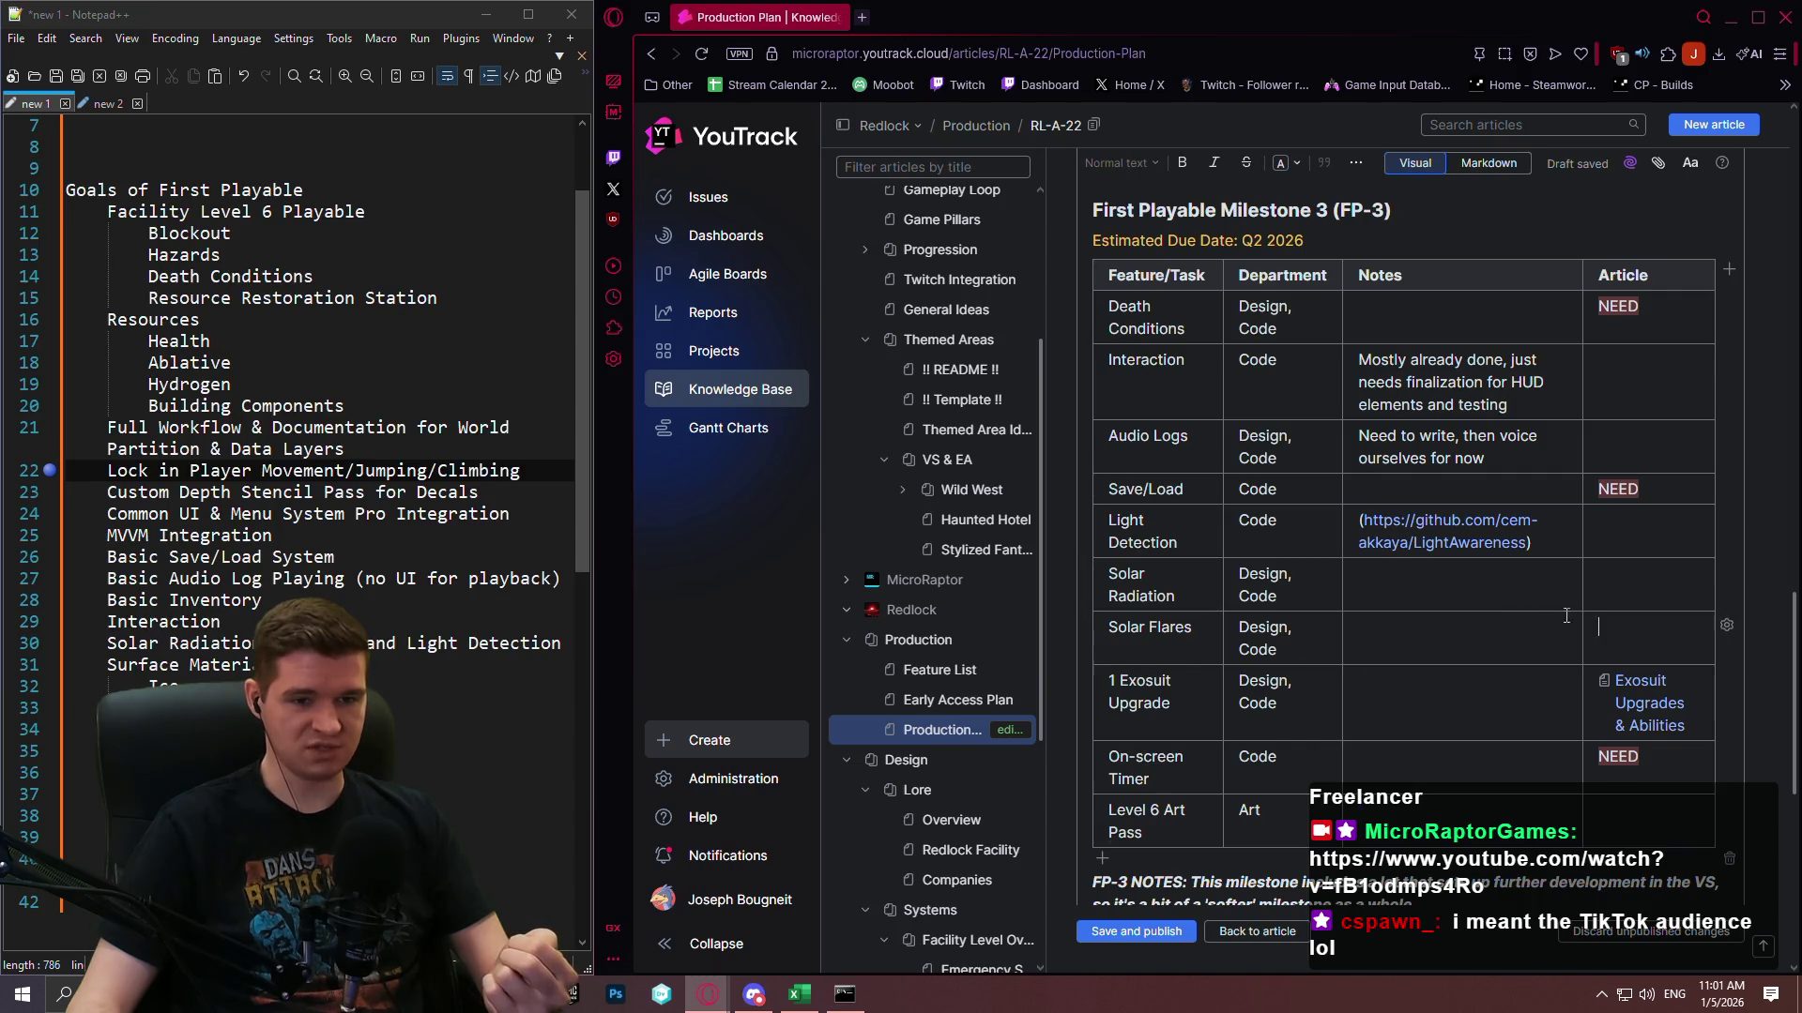
# Add the note 'Start, probably won't finish' to the Level 6 Art Pass row.
pyautogui.moveTo(1566, 616); pyautogui.dragTo(1160, 531)
pyautogui.click(1427, 643)
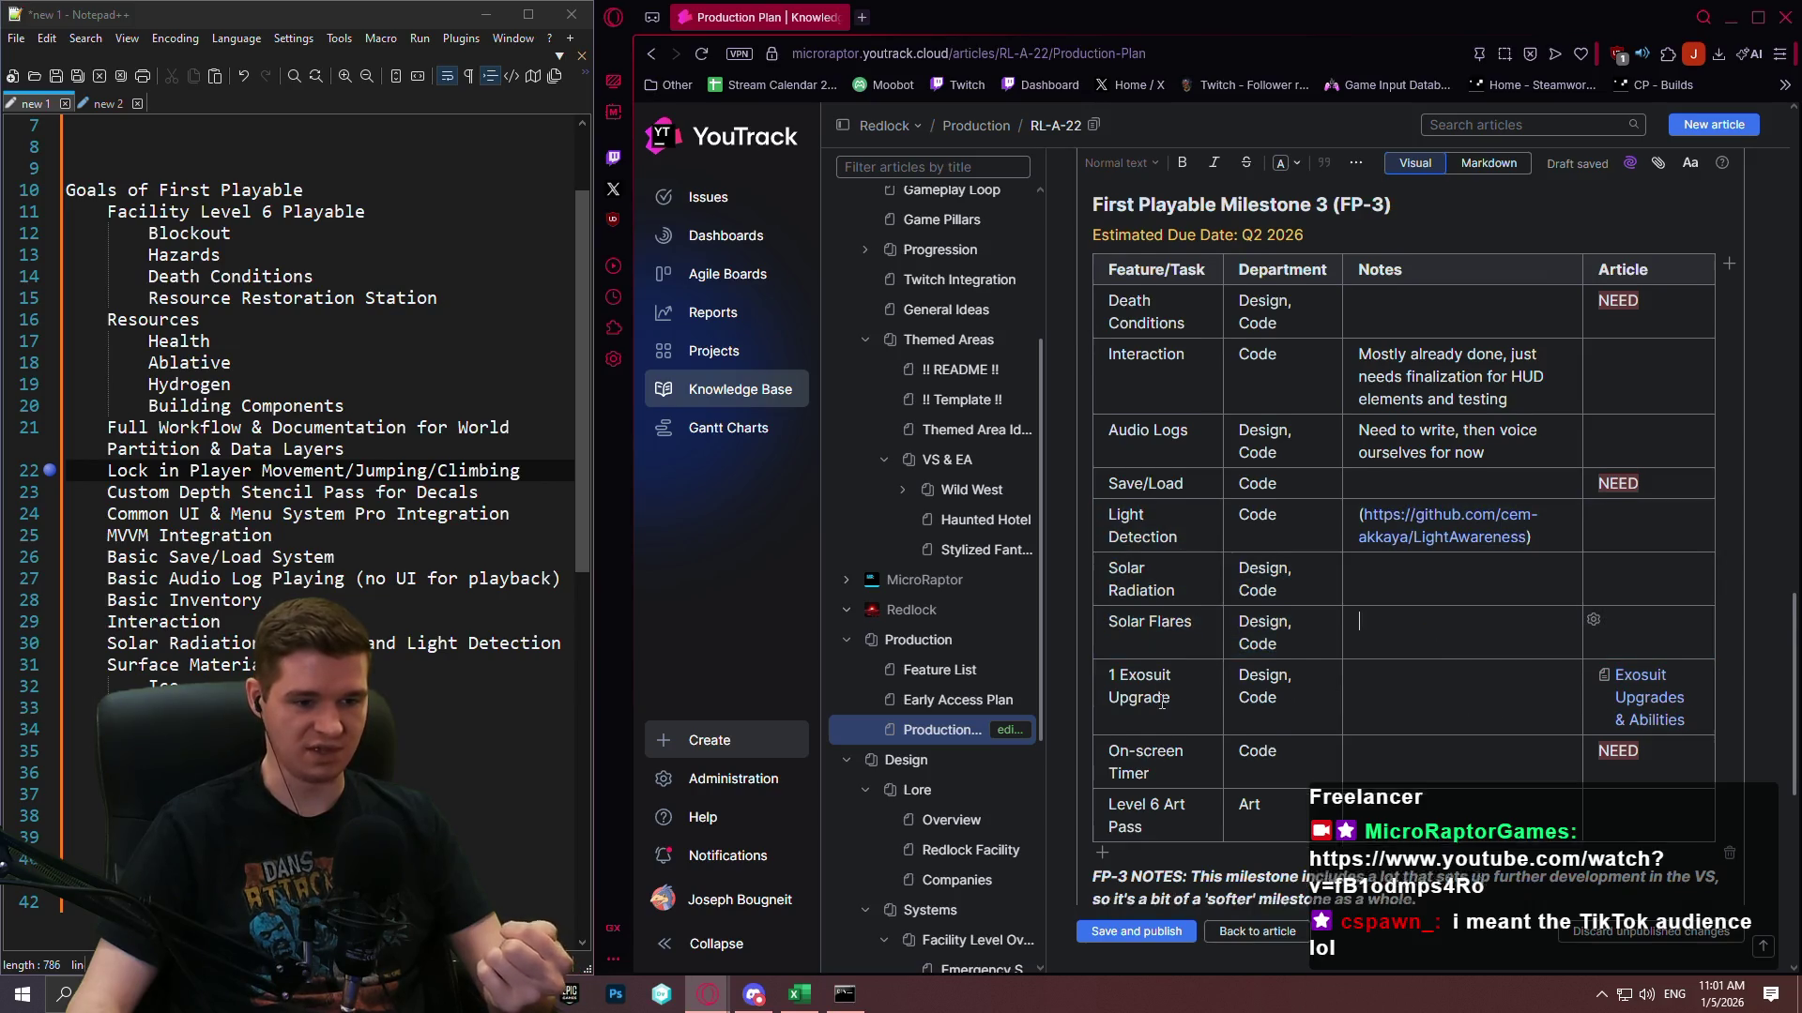
pyautogui.scroll(-2, 1252, 597)
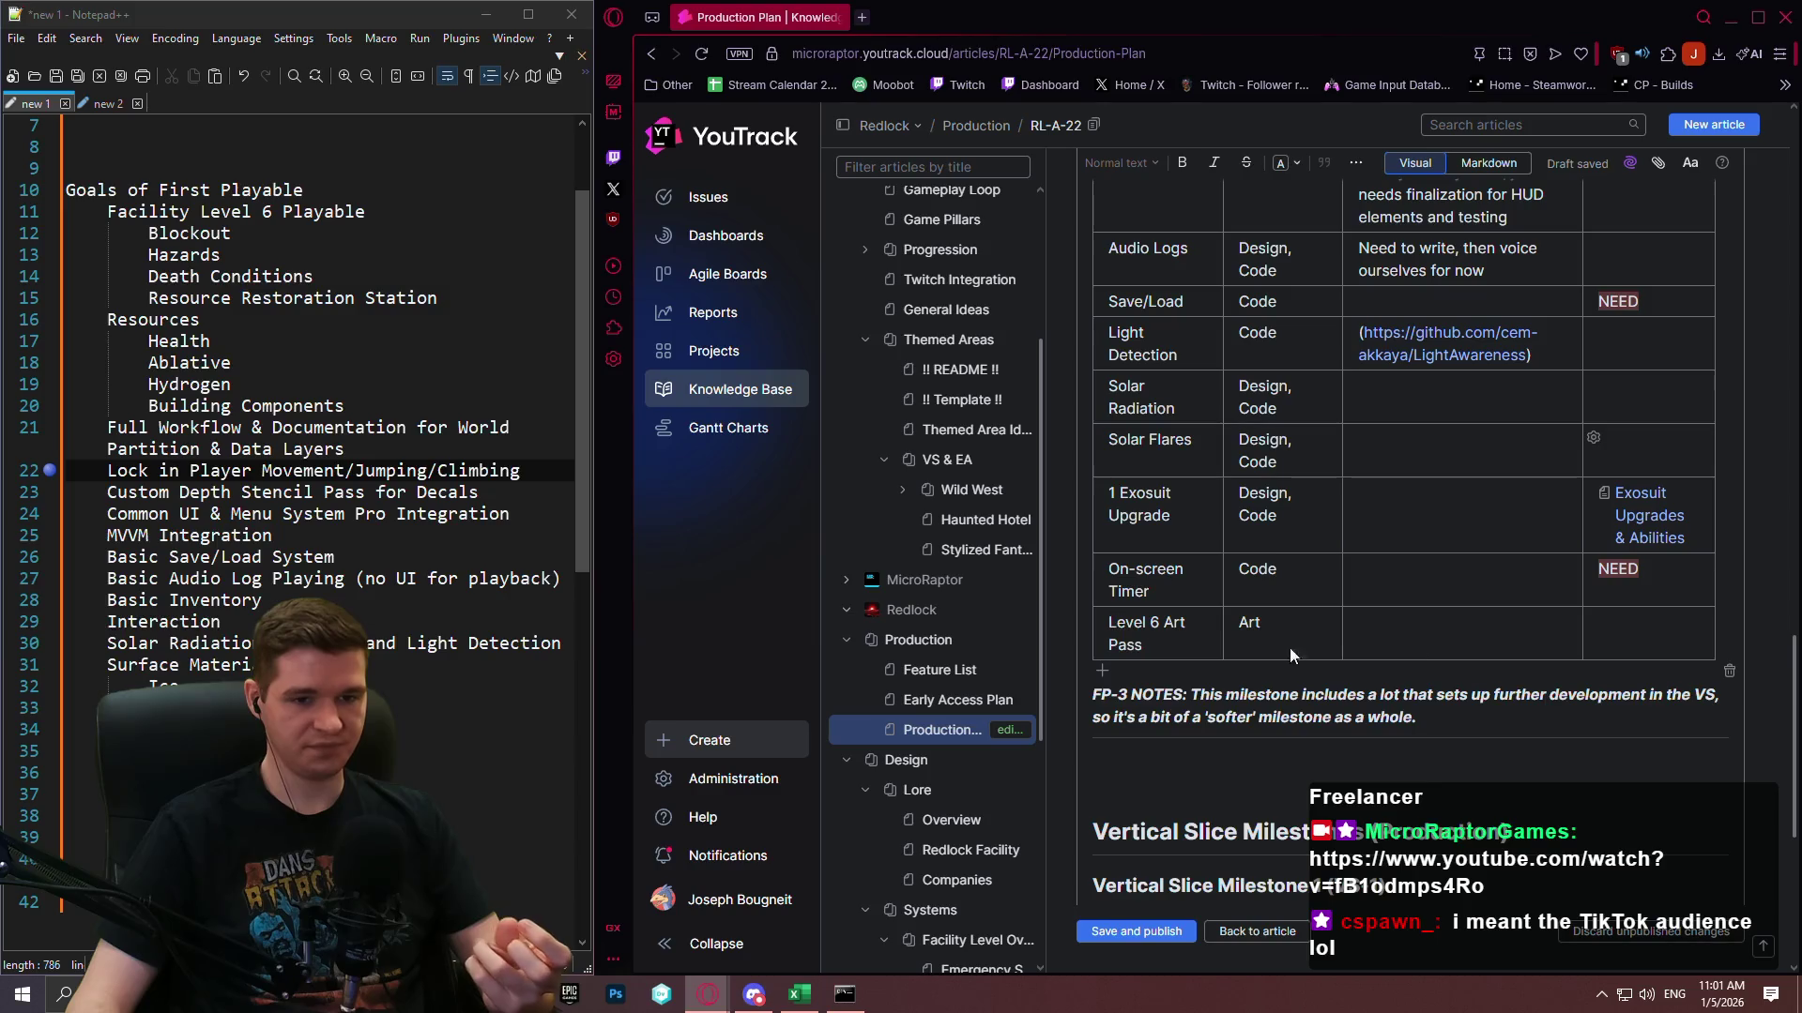
pyautogui.write("Start, probably won't finish")
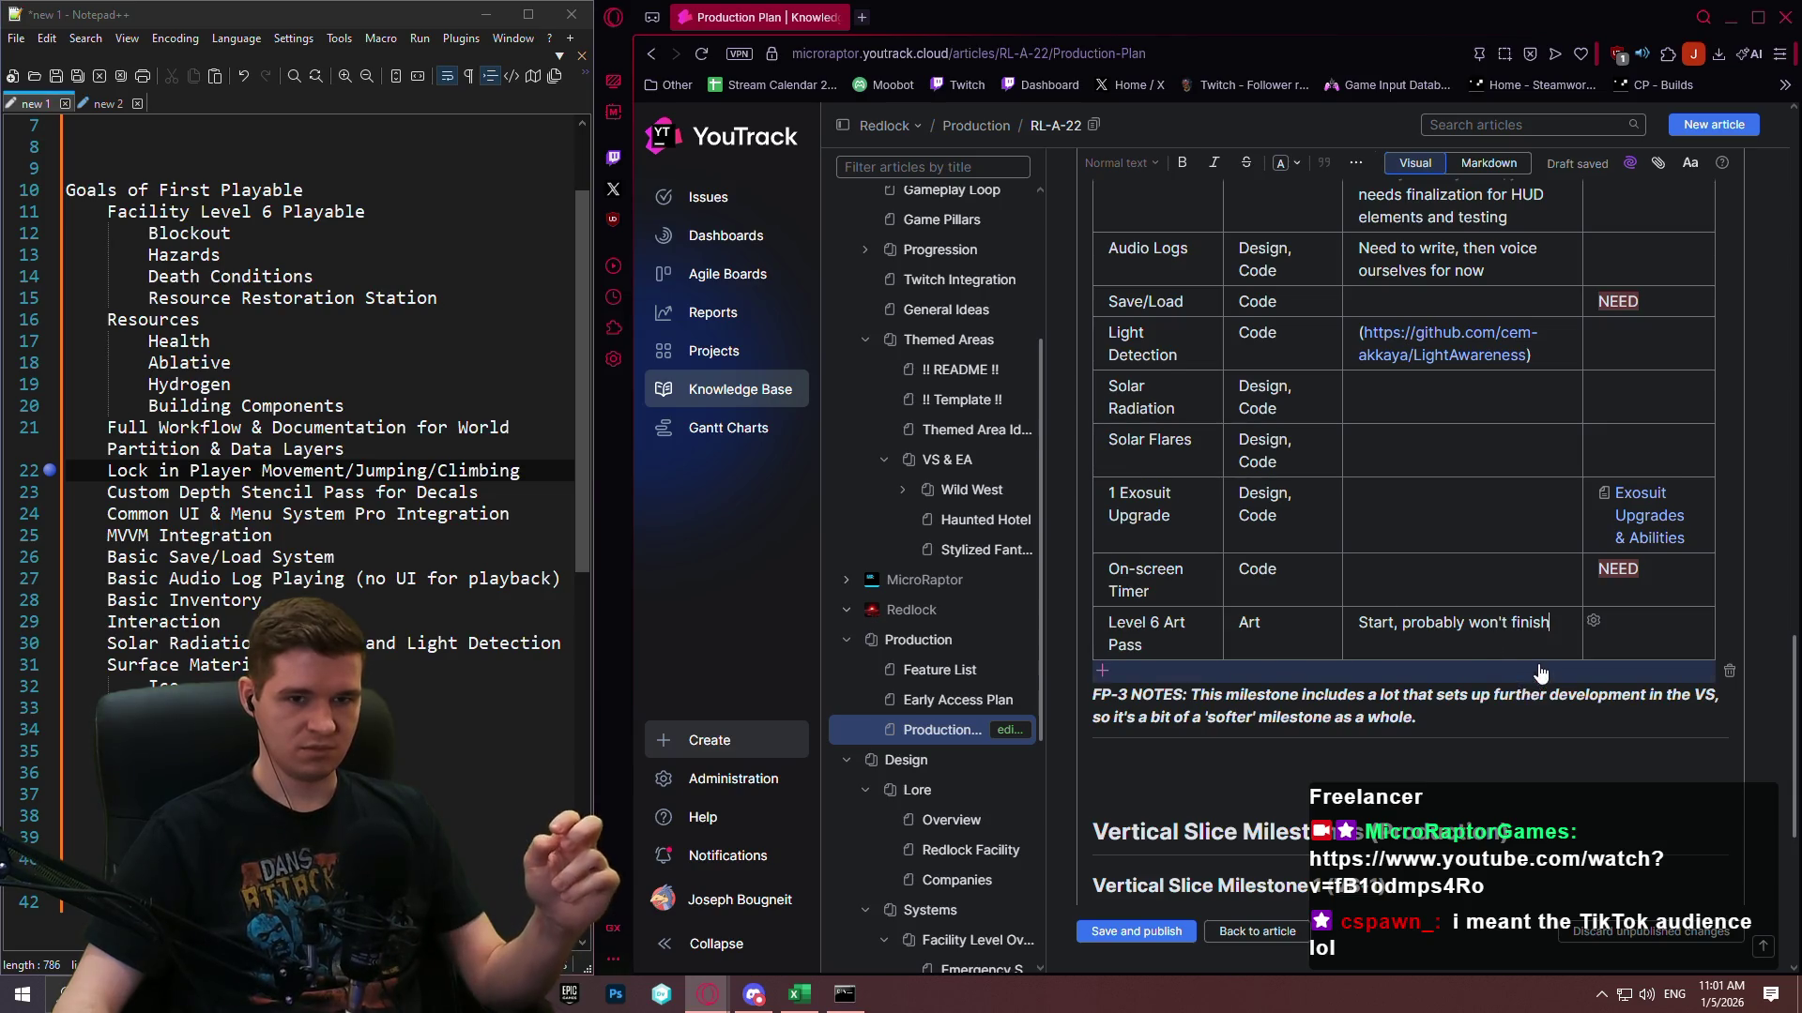
# Select the copied rows of the VS-1 table.
pyautogui.scroll(2, 1518, 667)
pyautogui.scroll(-3, 1519, 667)
pyautogui.scroll(4, 1492, 638)
pyautogui.scroll(-2, 1472, 601)
pyautogui.scroll(2, 1459, 596)
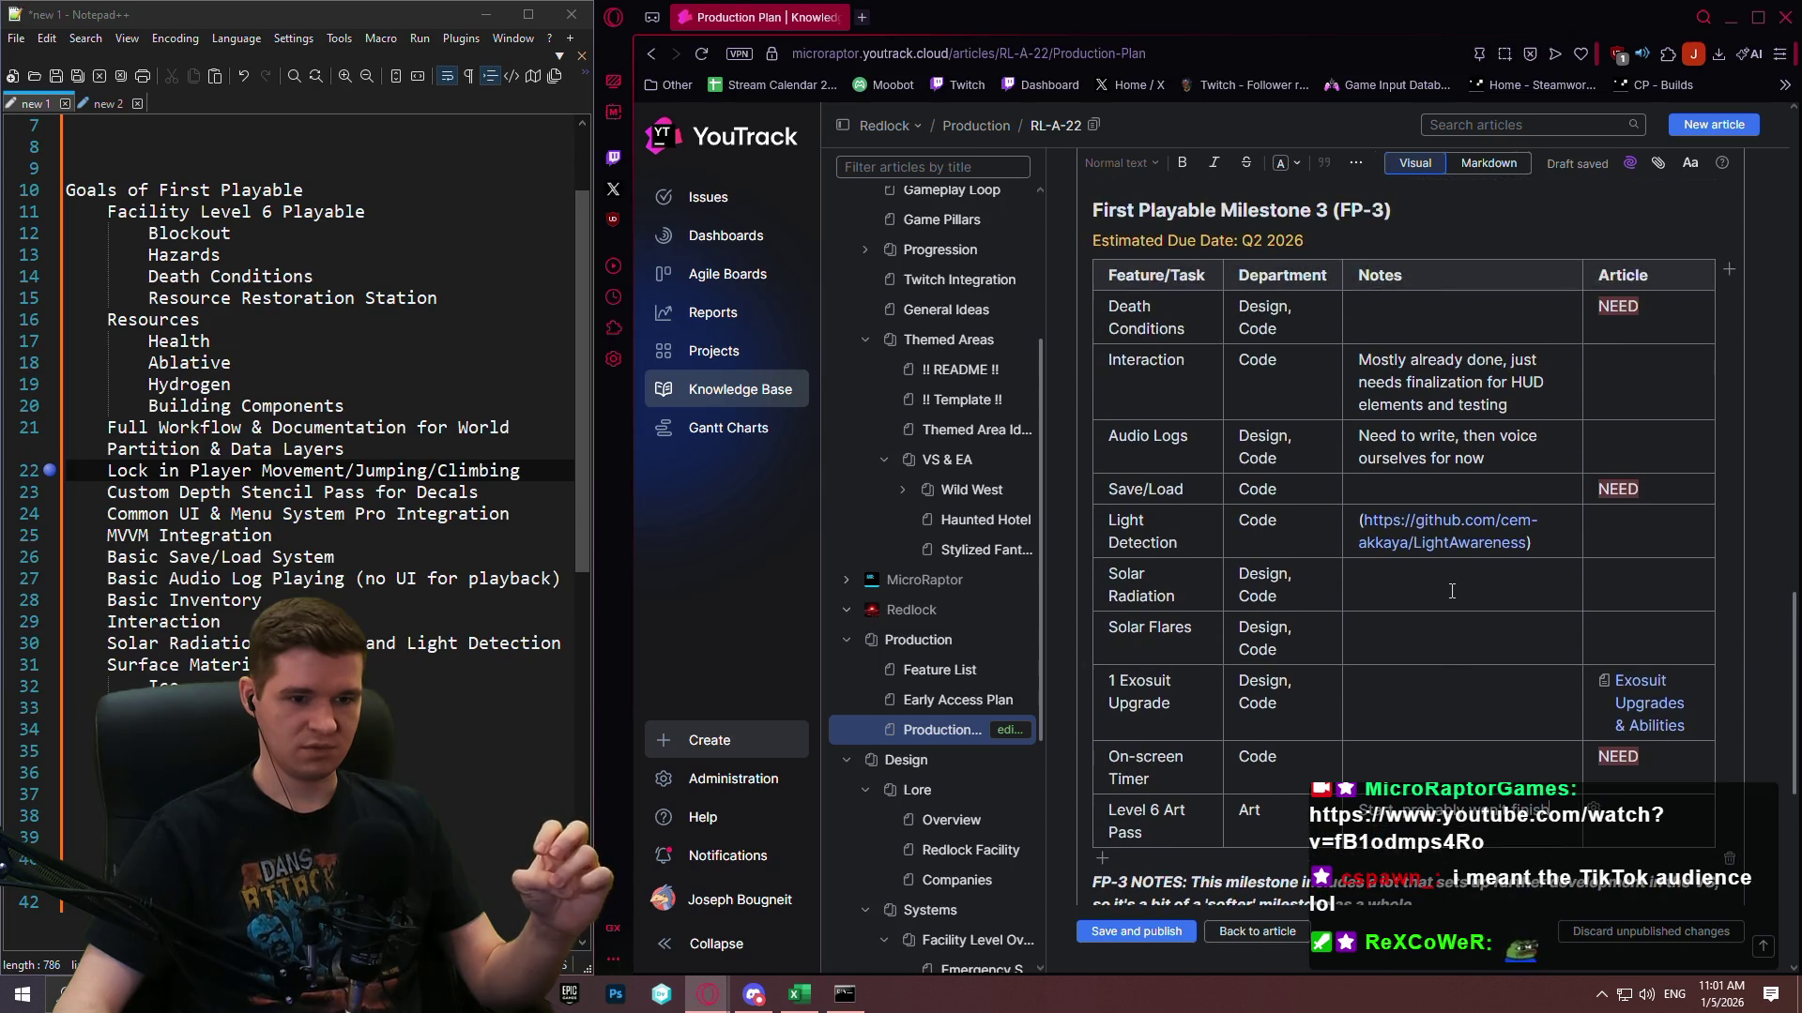
pyautogui.scroll(-2, 1452, 591)
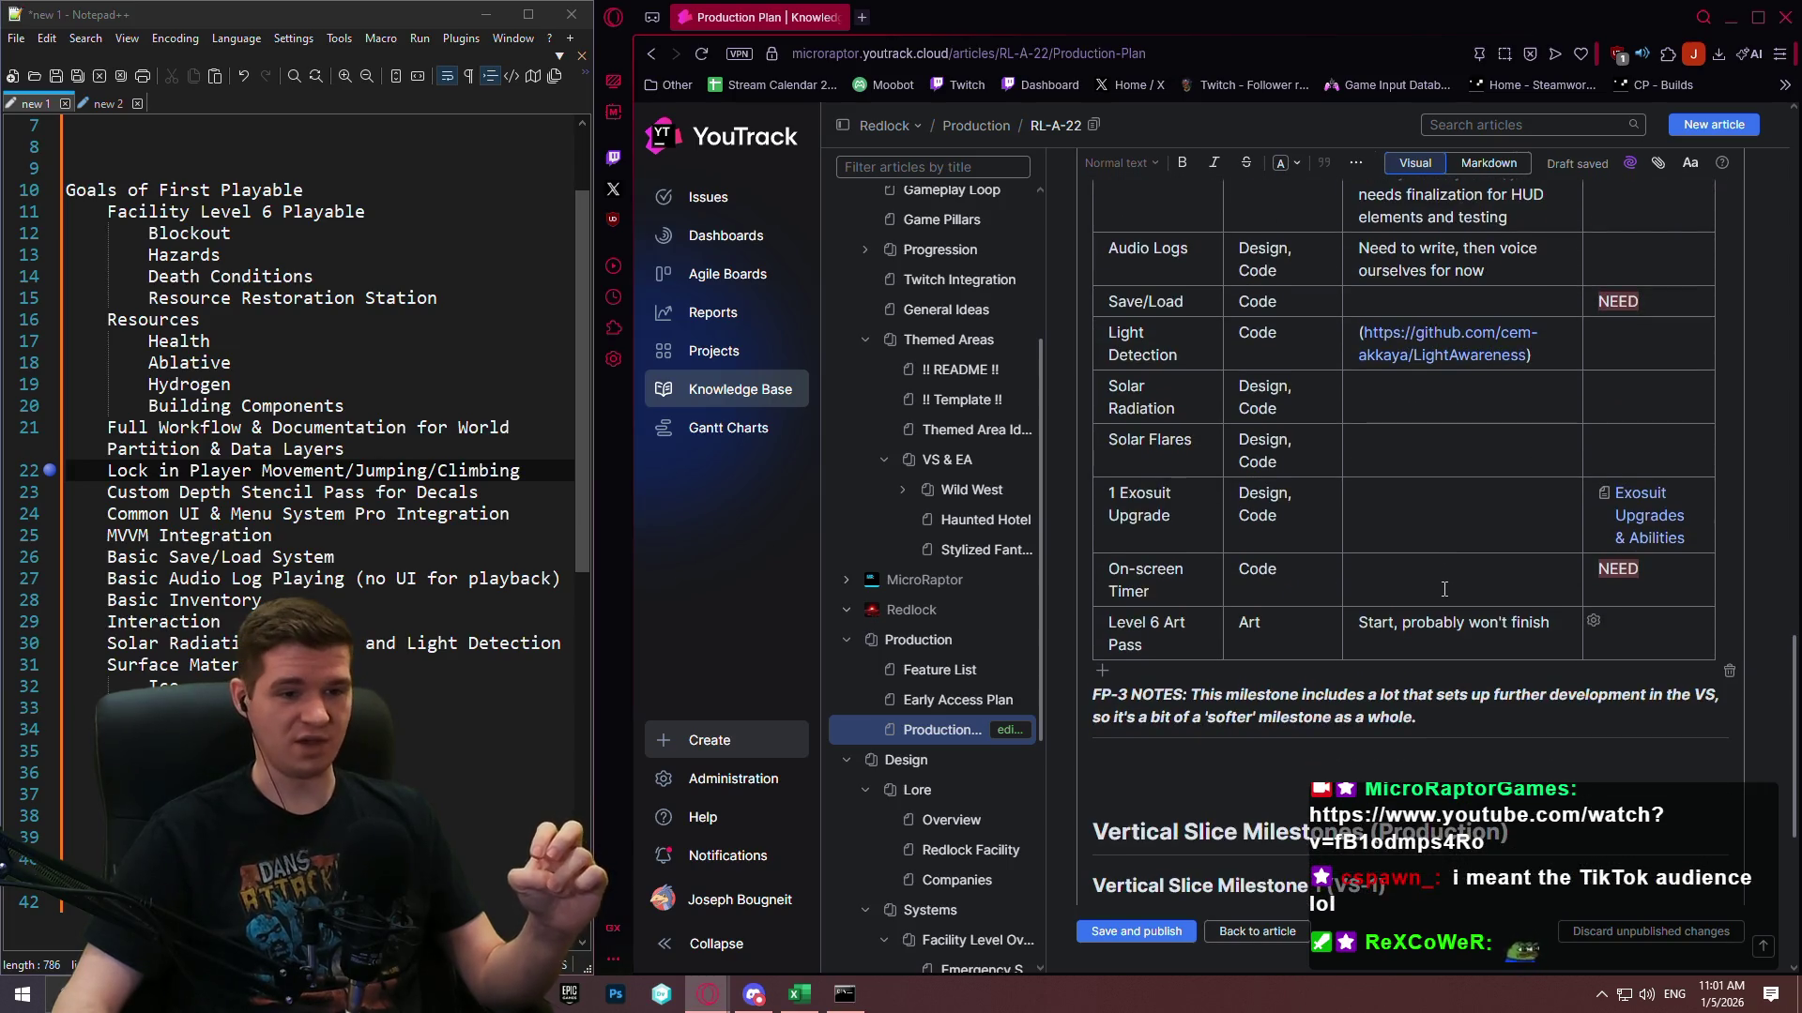
pyautogui.scroll(6, 1445, 590)
pyautogui.scroll(-6, 1443, 582)
pyautogui.scroll(-1, 1441, 514)
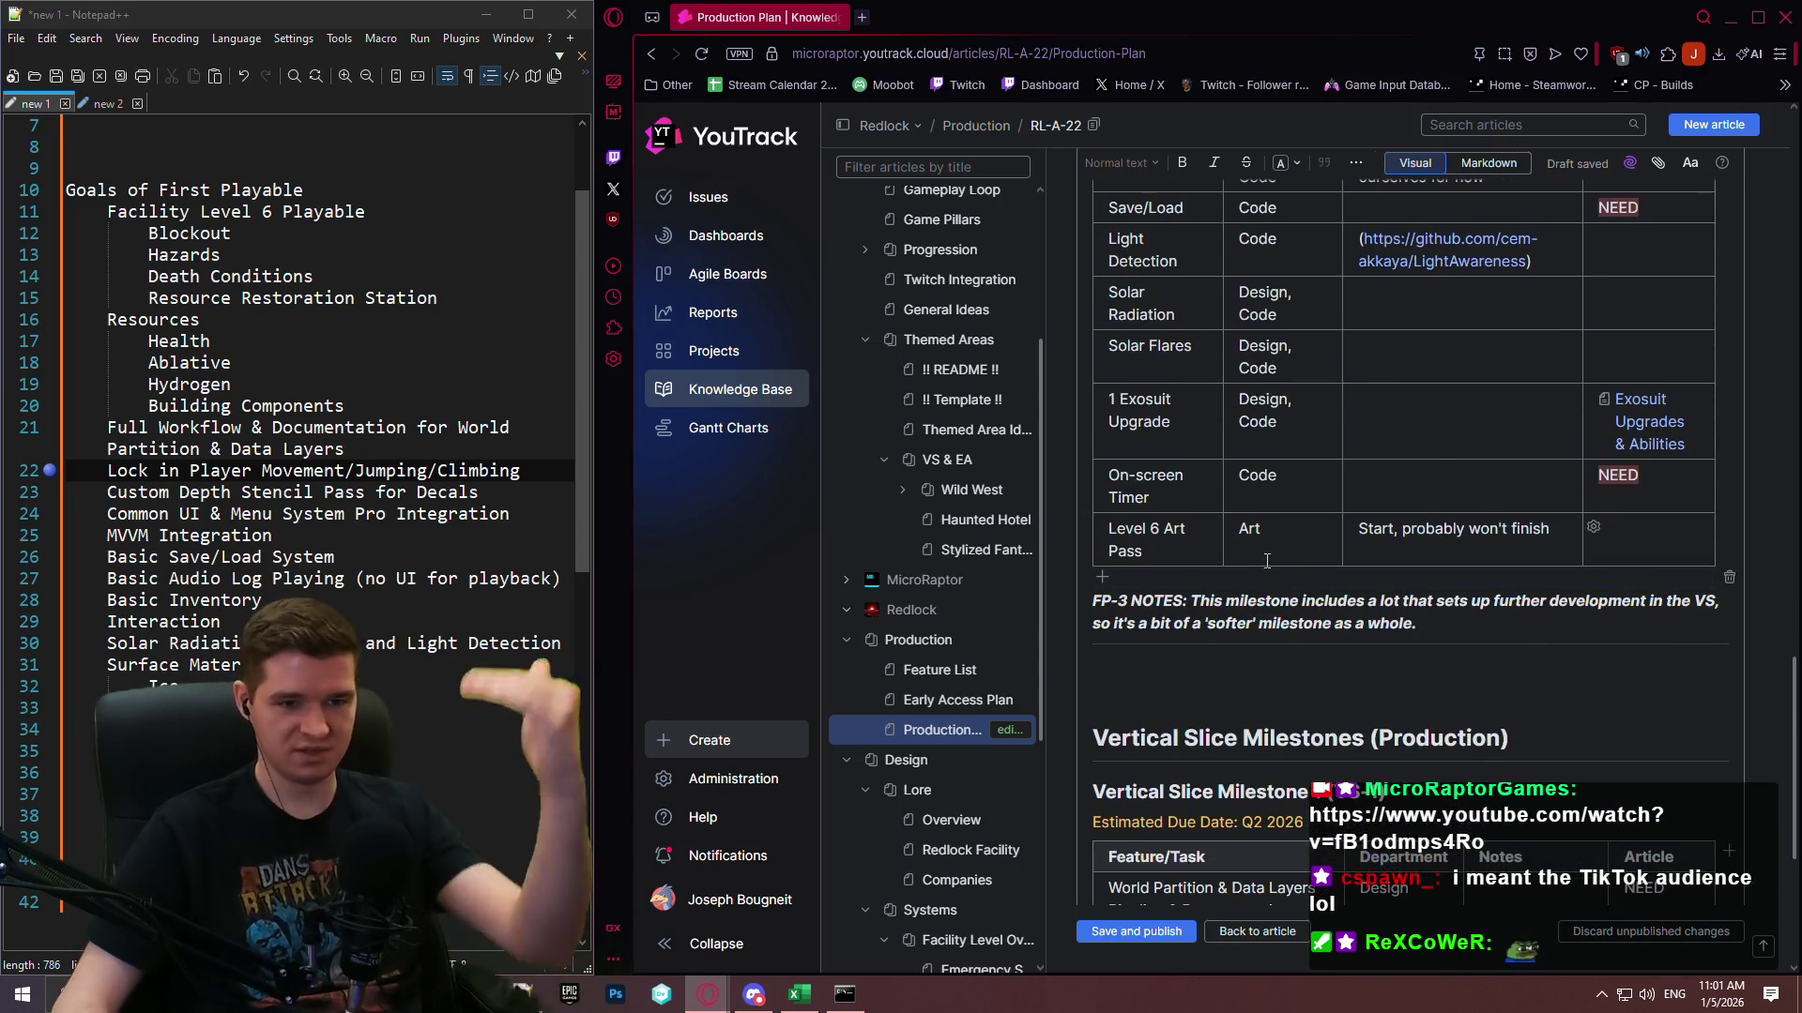
pyautogui.scroll(4, 1504, 506)
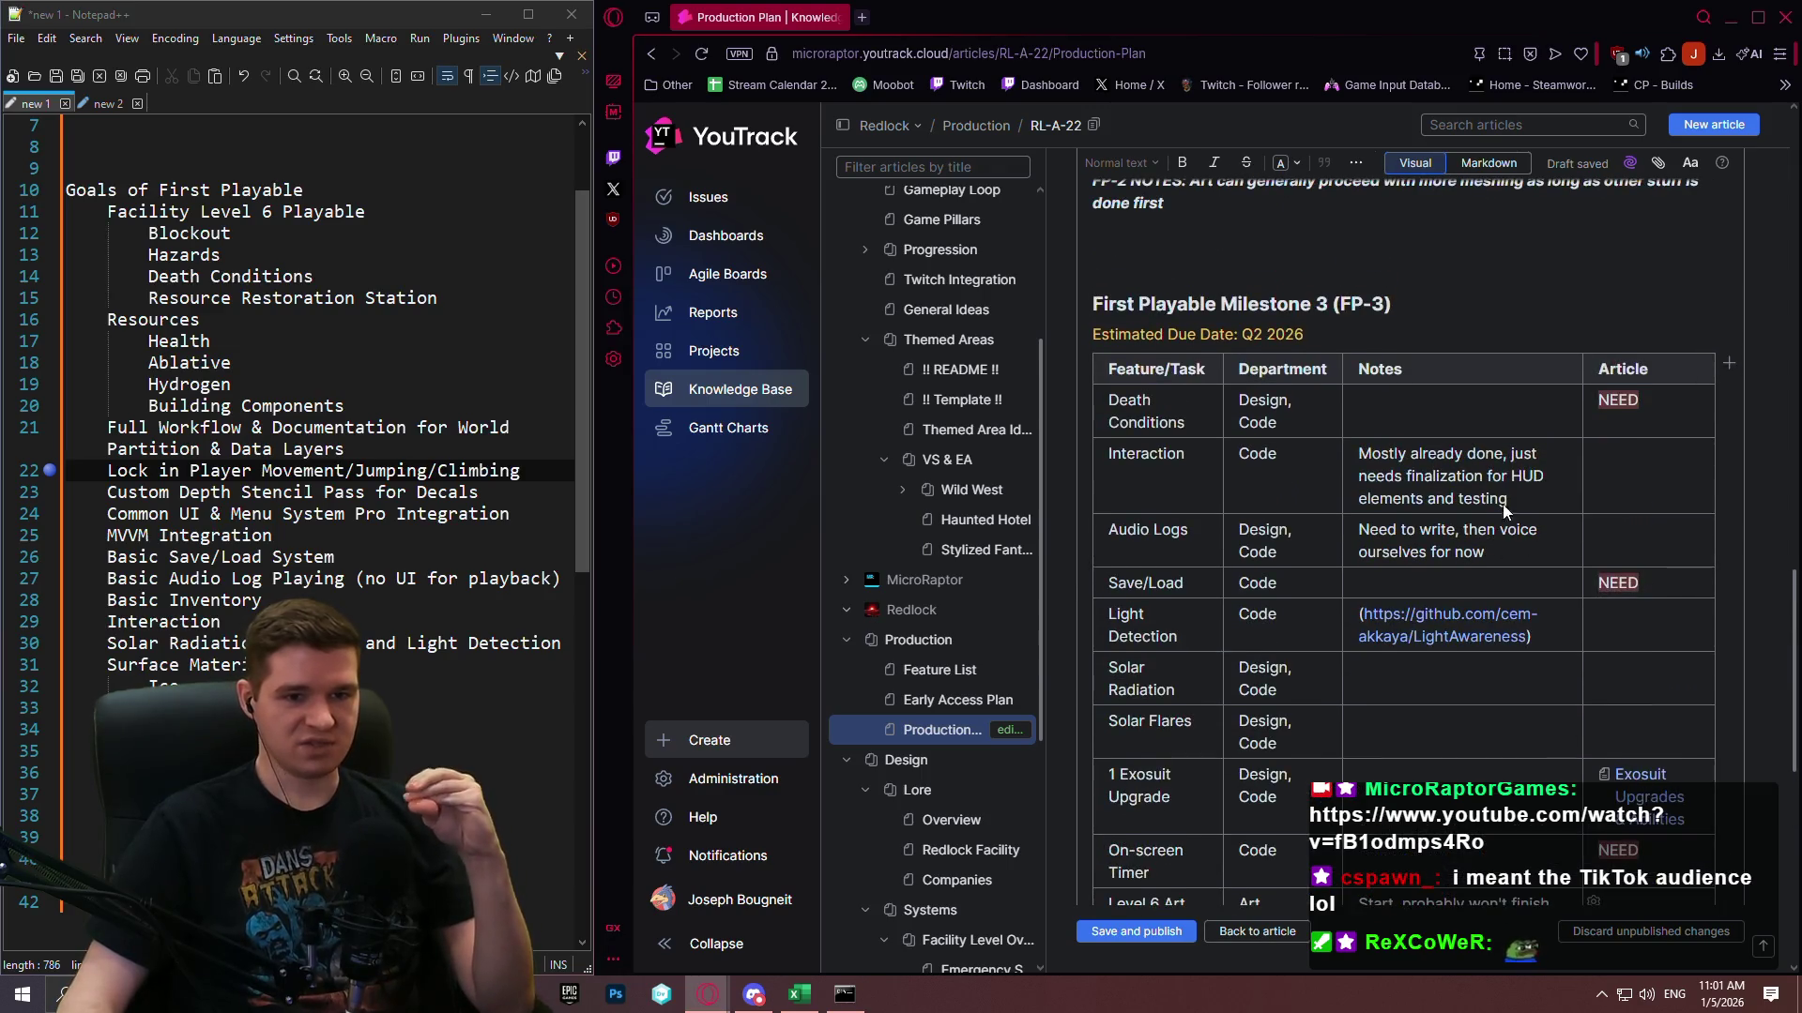
pyautogui.scroll(-3, 1502, 507)
pyautogui.scroll(-3, 1418, 540)
pyautogui.scroll(-3, 1418, 540)
pyautogui.moveTo(1173, 450); pyautogui.dragTo(1711, 777)
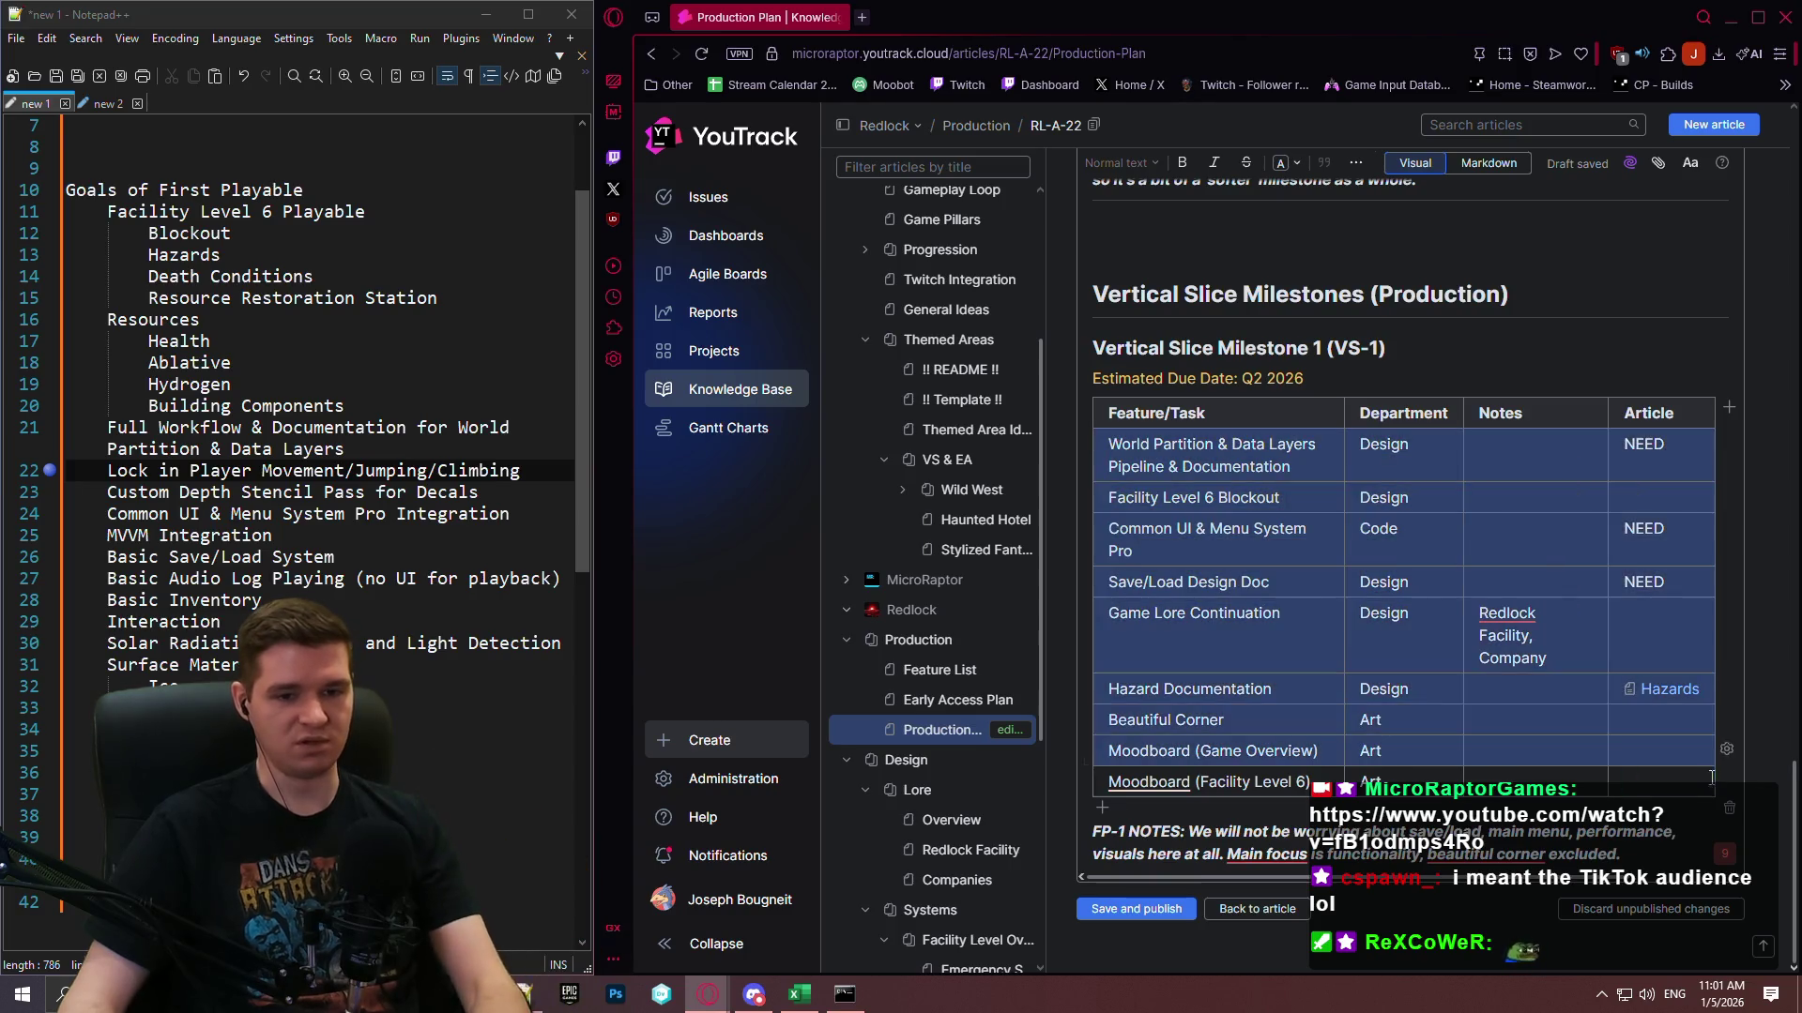
# Delete the VS-1 table's copied rows and the old notes text, leaving only 'FP-1 NOTES:'.
pyautogui.press('Delete')
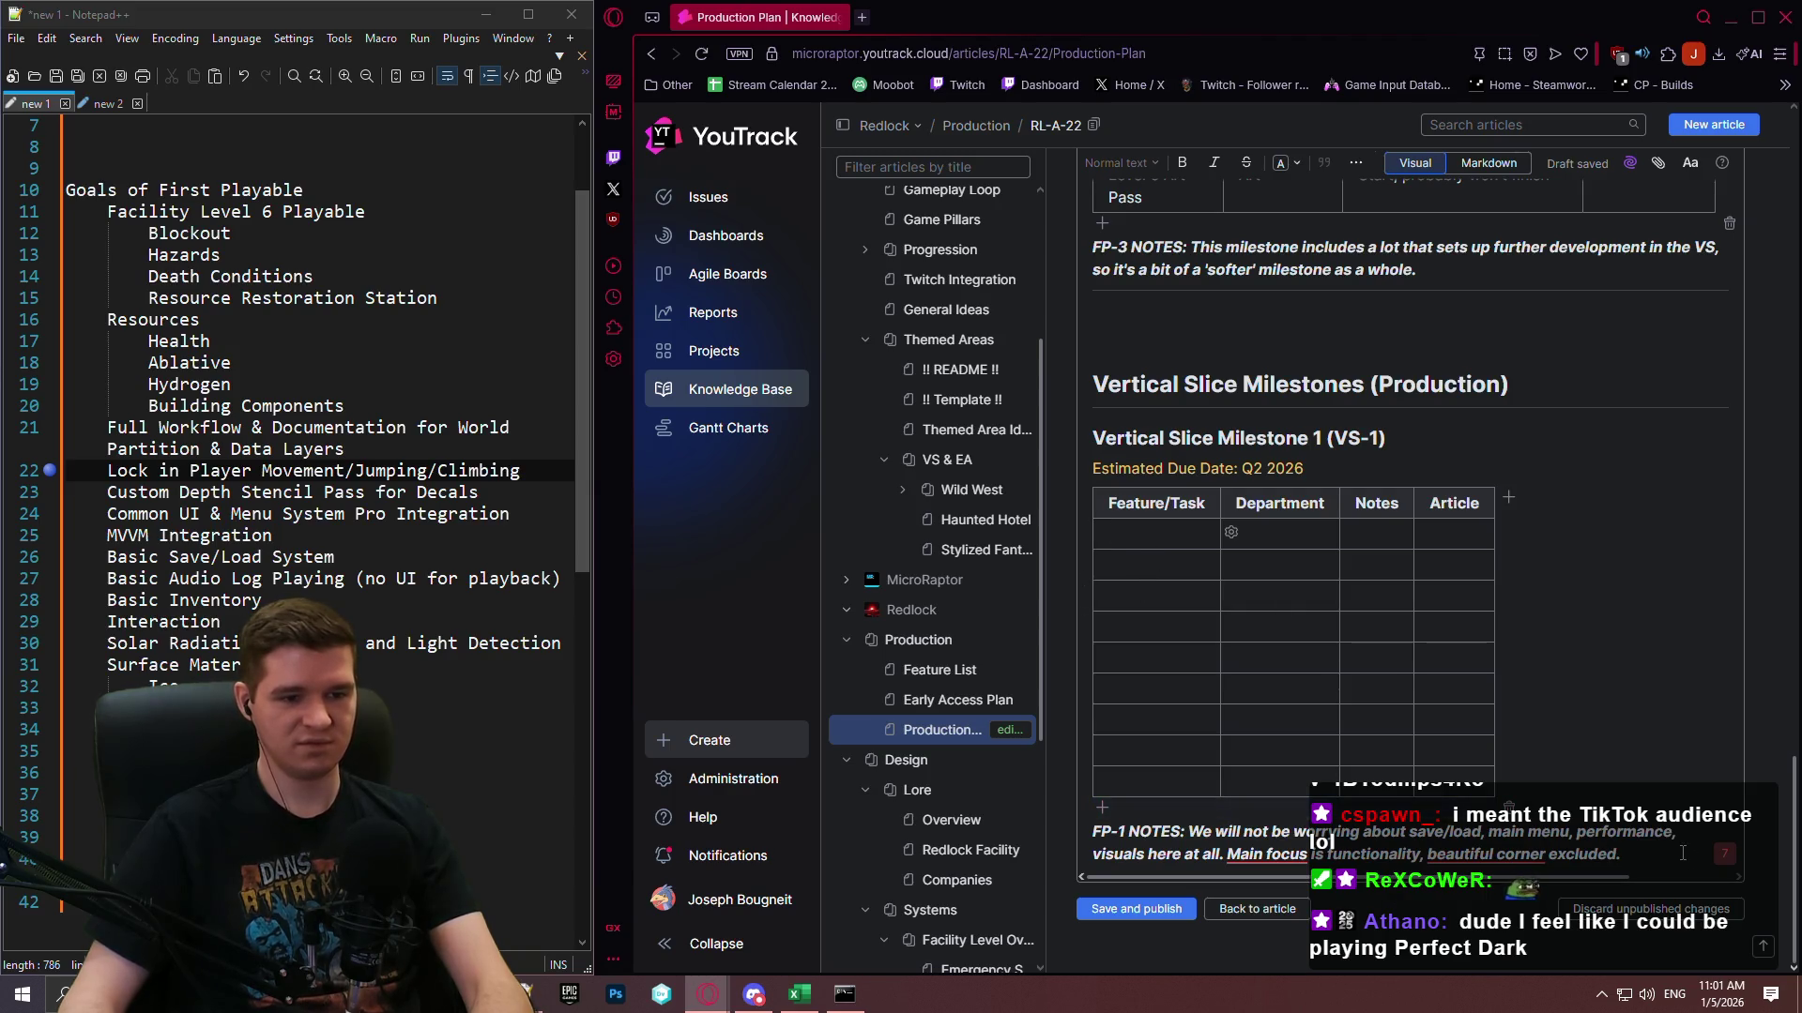
pyautogui.moveTo(1659, 853)
pyautogui.mouseDown()
pyautogui.moveTo(1164, 836)
pyautogui.moveTo(1202, 836)
pyautogui.mouseUp()
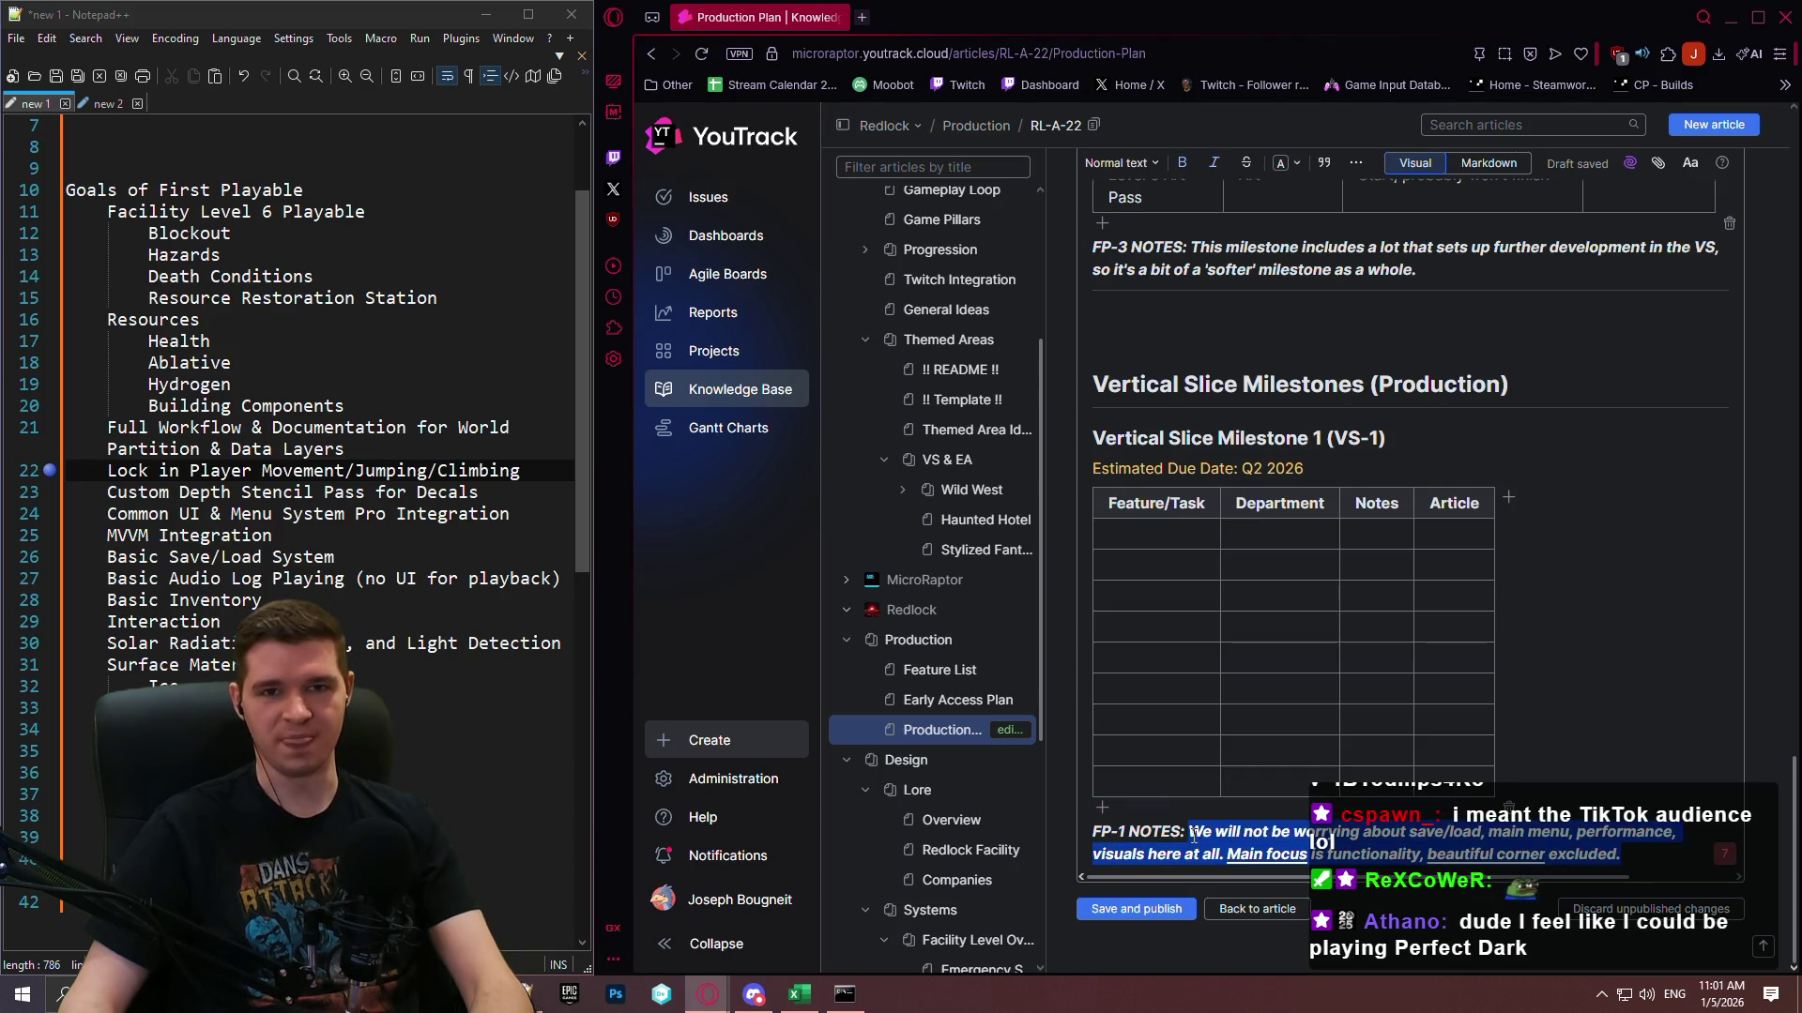
pyautogui.moveTo(1203, 832); pyautogui.dragTo(1193, 831)
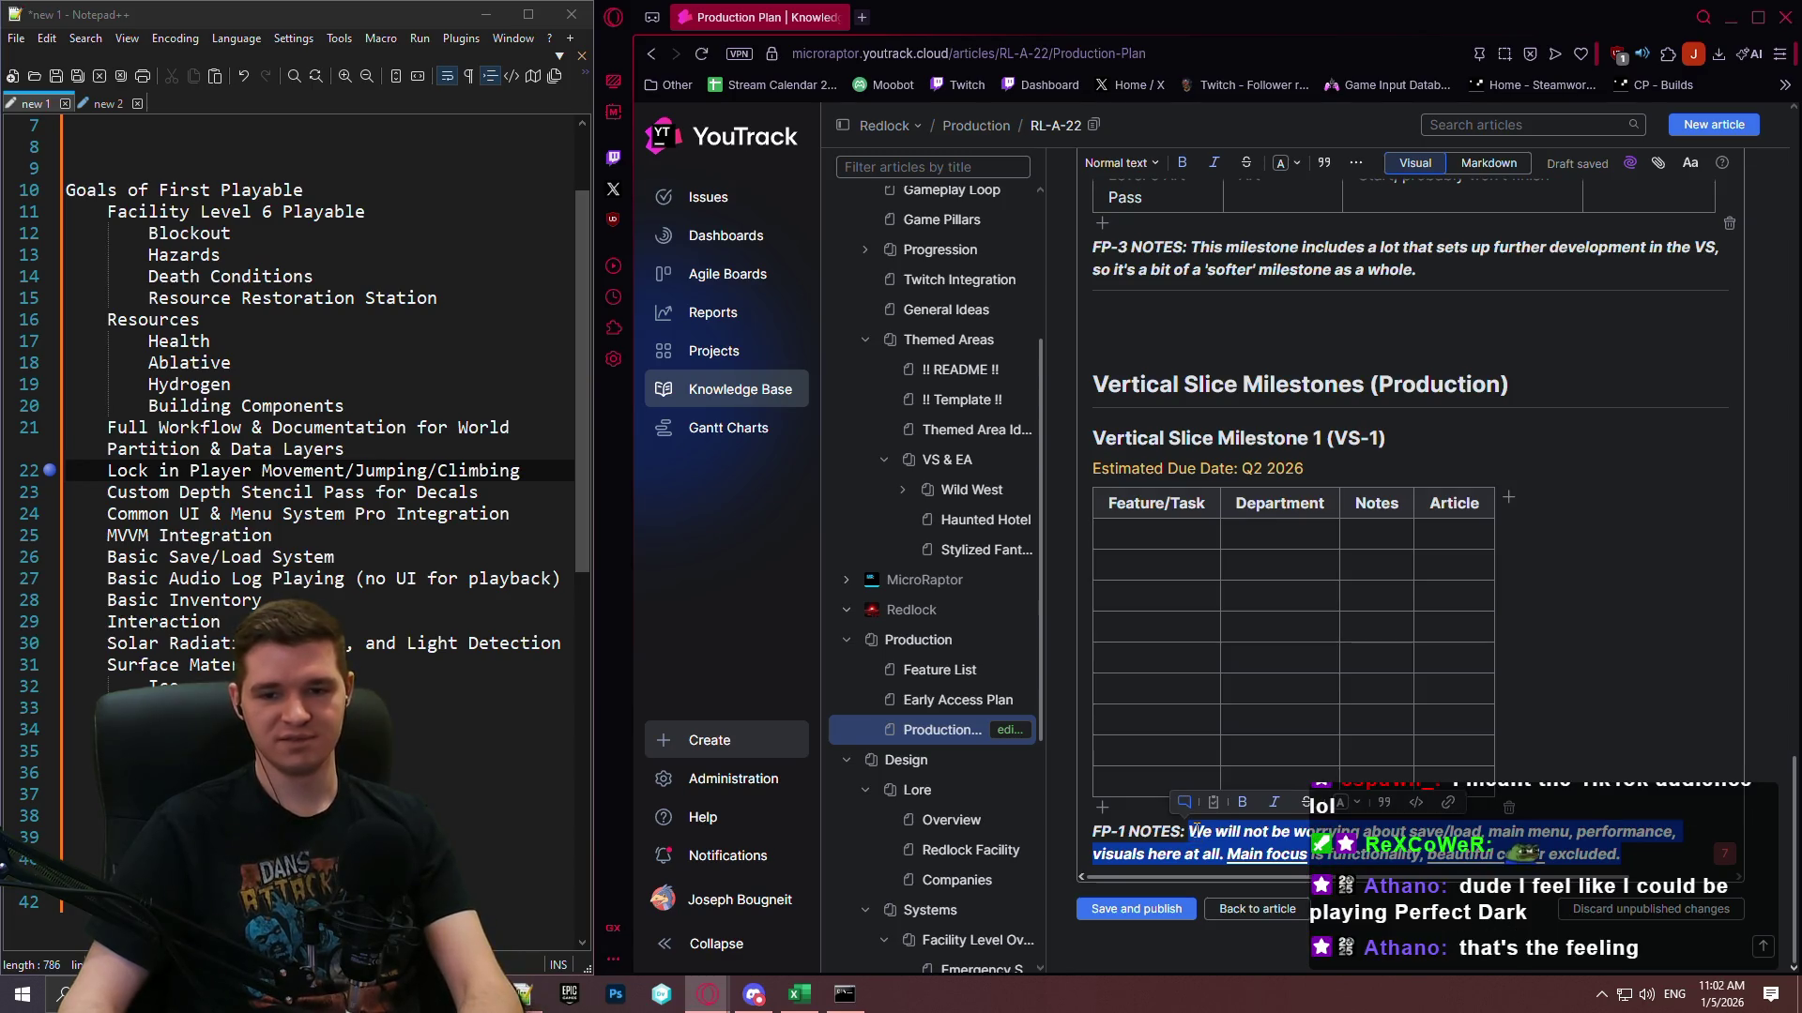
pyautogui.press('BackSpace')
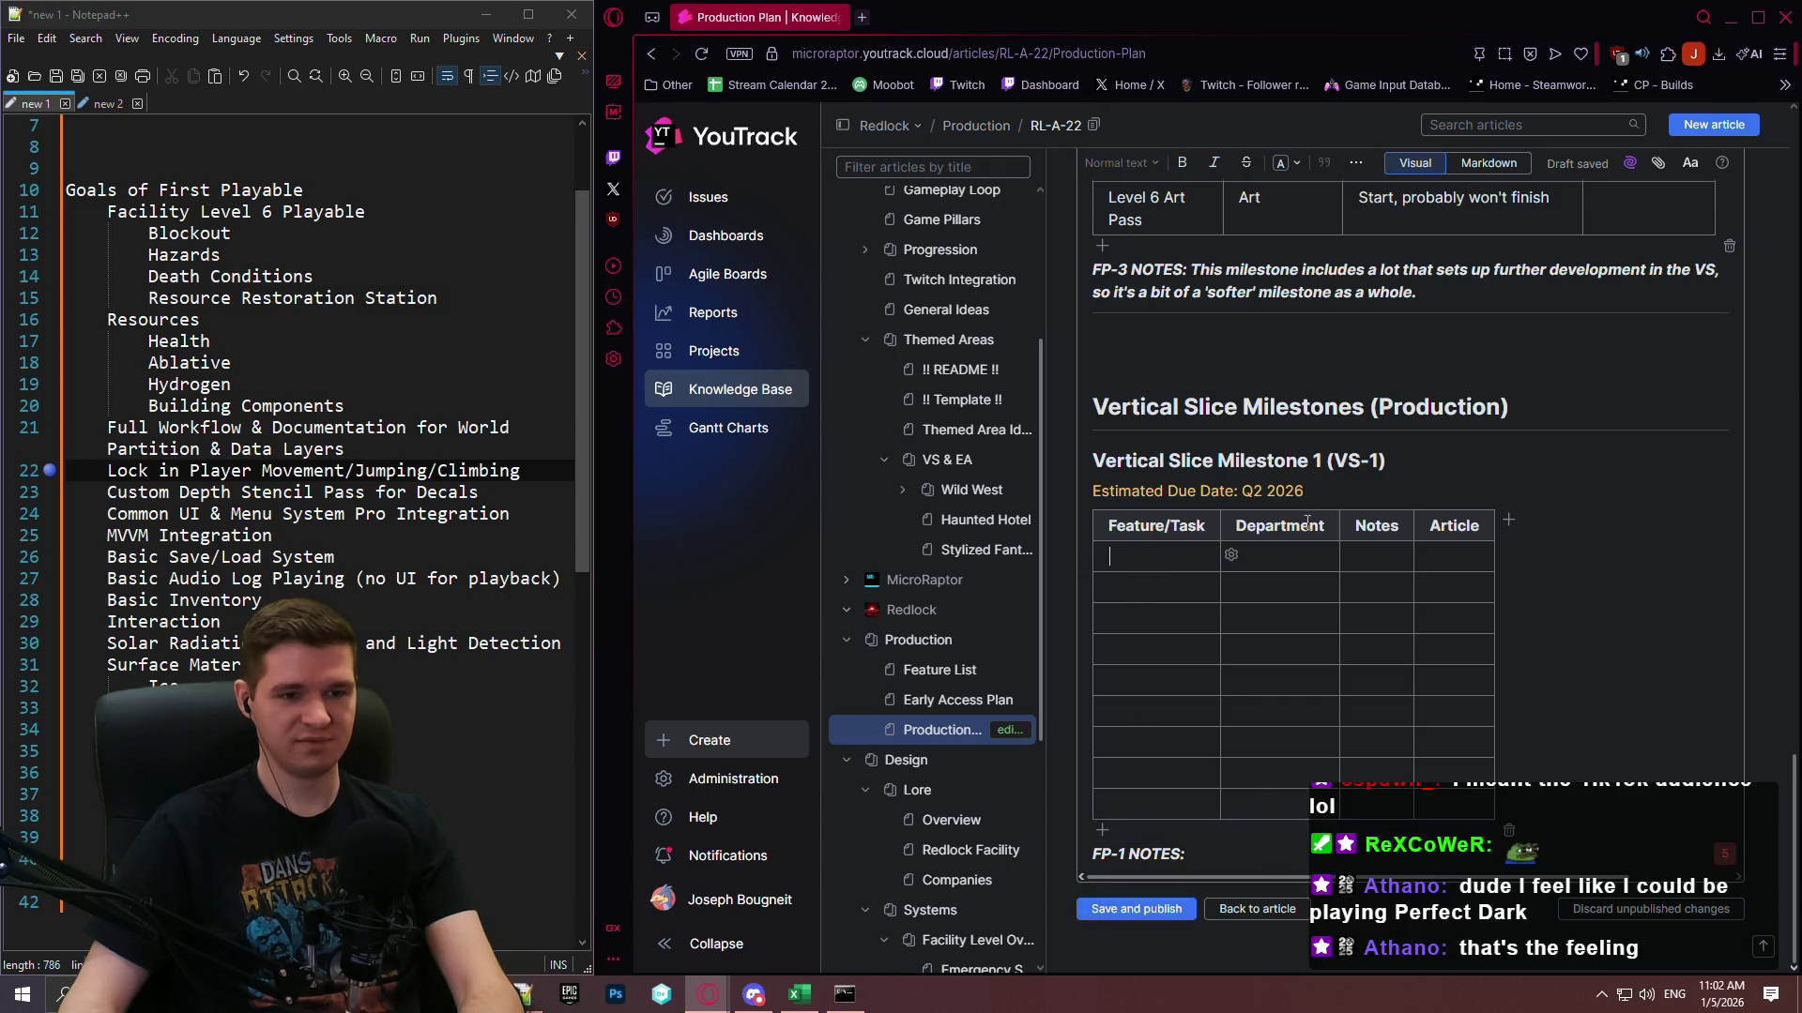
# Add an Exosuit Upgrades row and set both Exosuit rows' department to 'Design, Code'.
pyautogui.scroll(3, 1212, 669)
pyautogui.scroll(-2, 1194, 652)
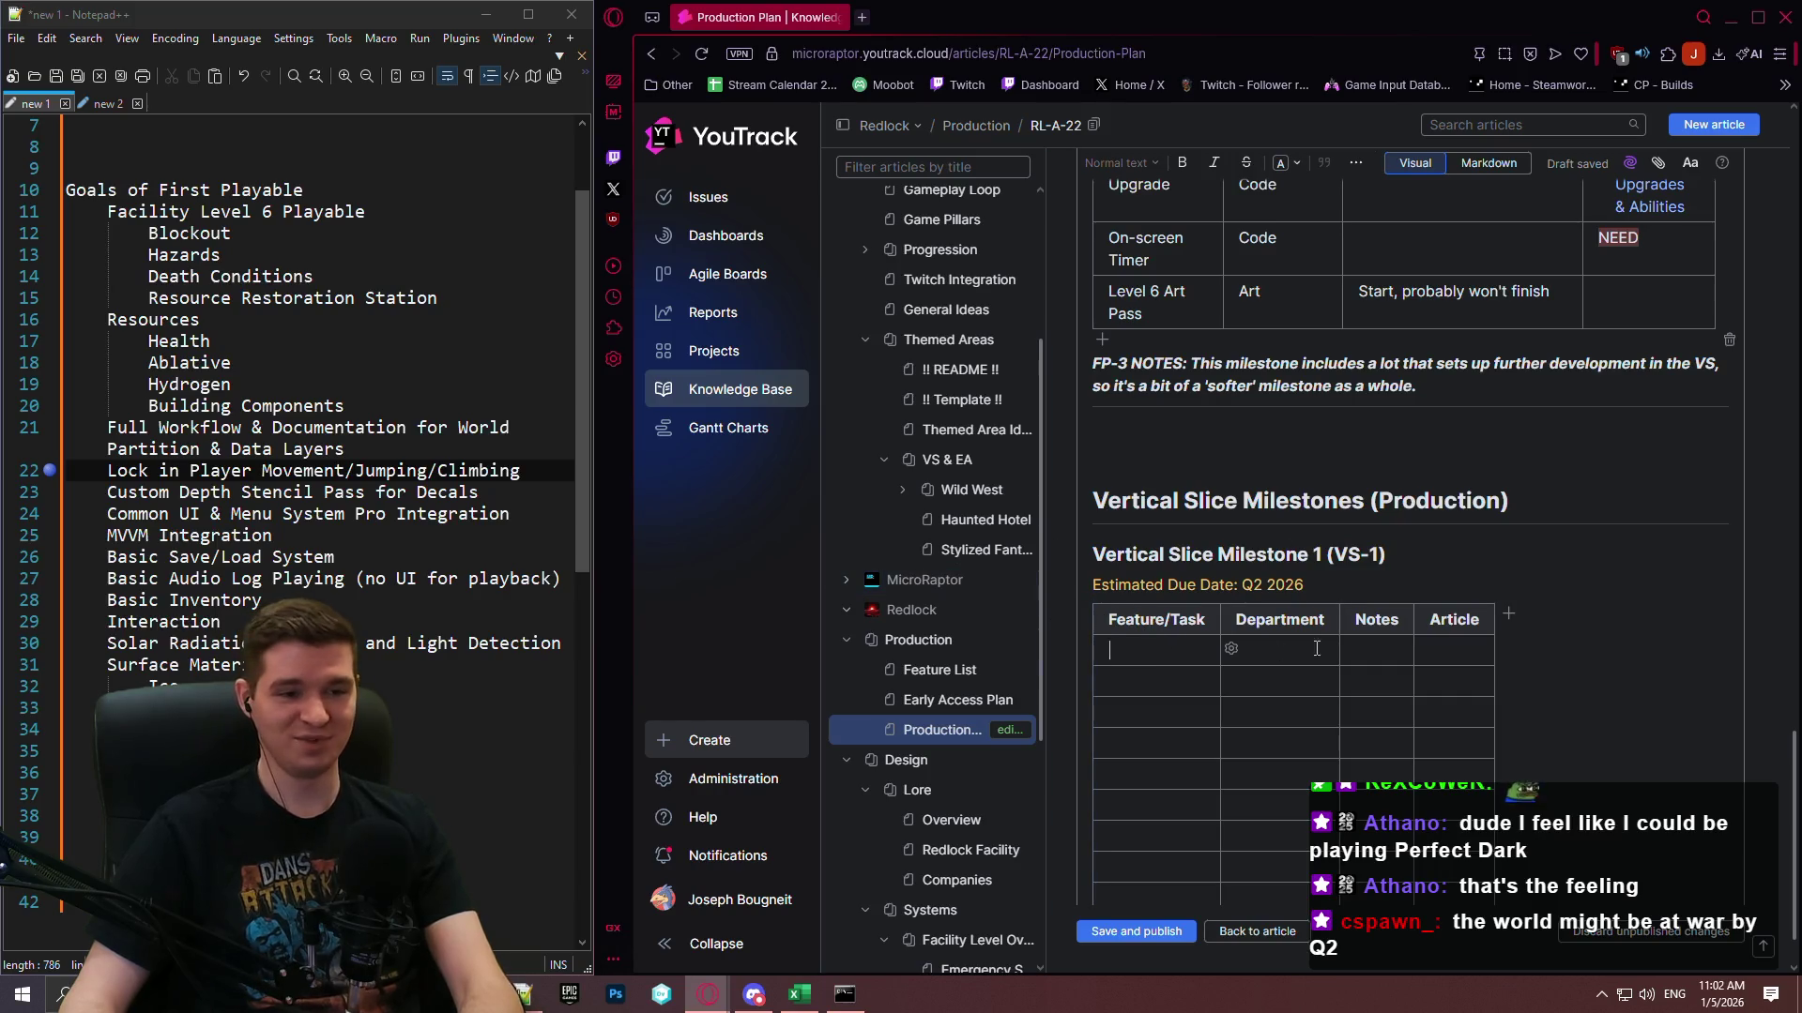
pyautogui.scroll(-1, 1140, 647)
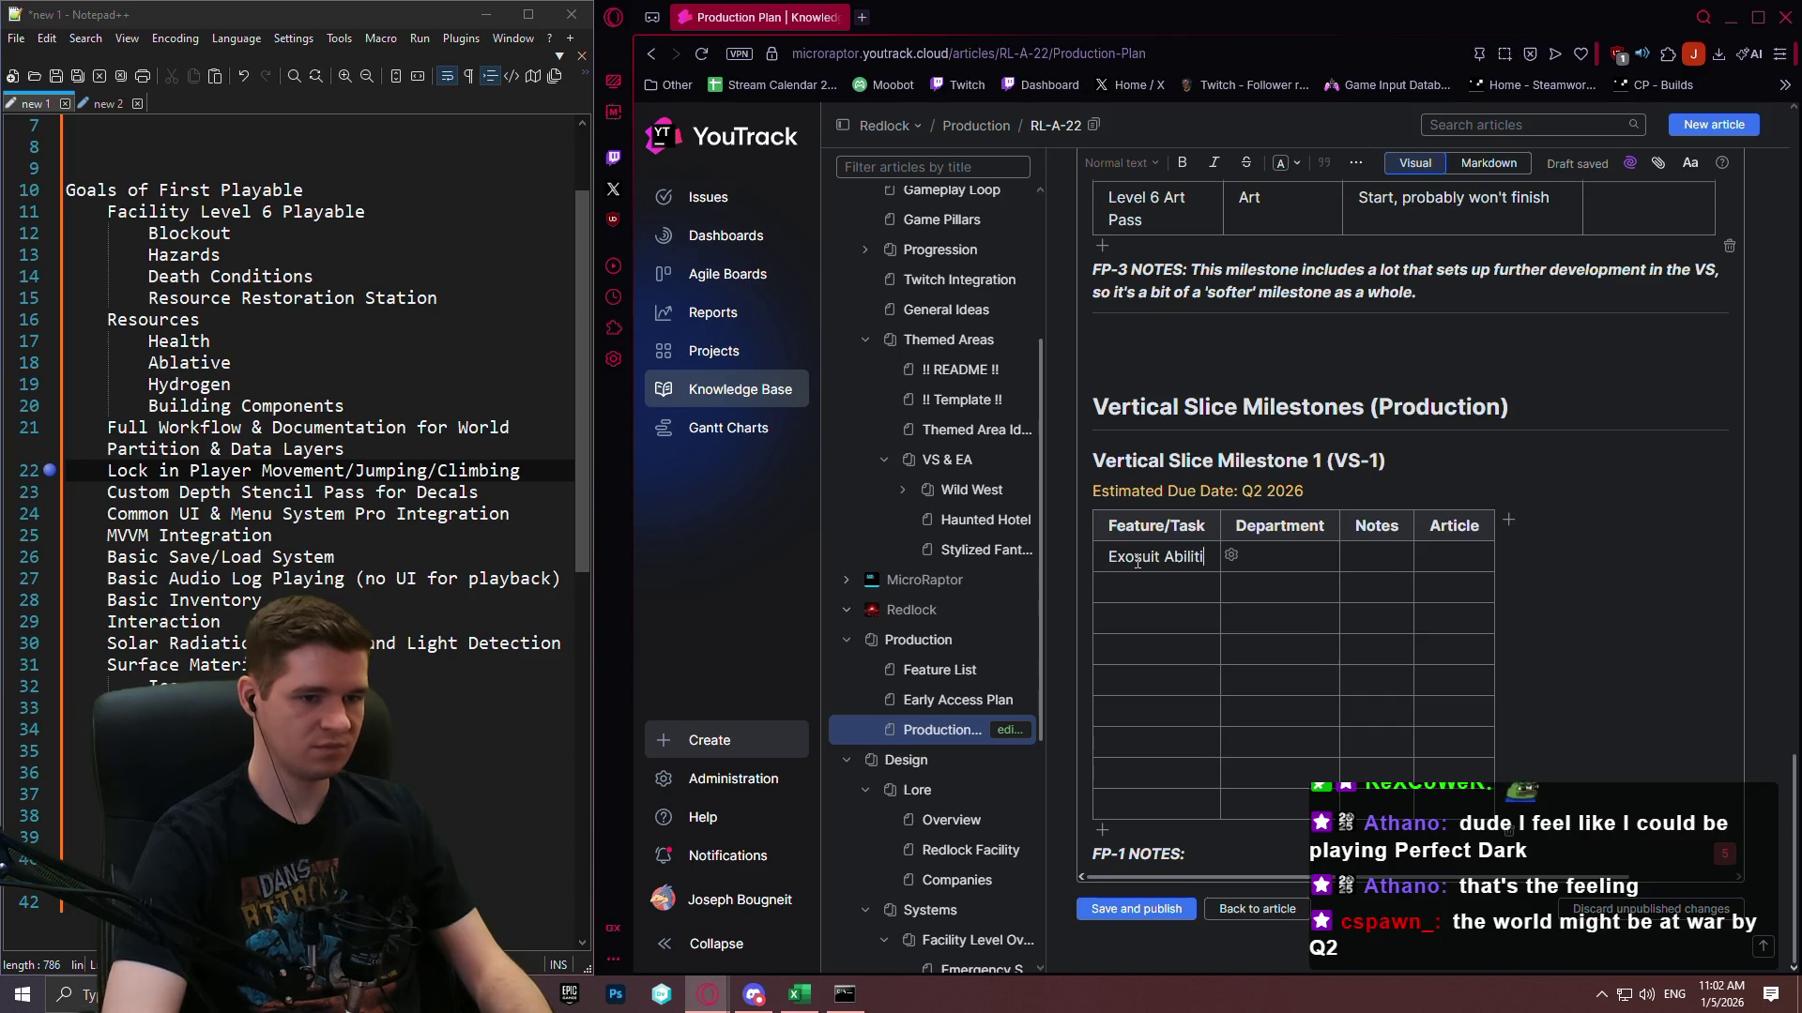
pyautogui.write('es')
pyautogui.press('Tab')
pyautogui.press('Tab')
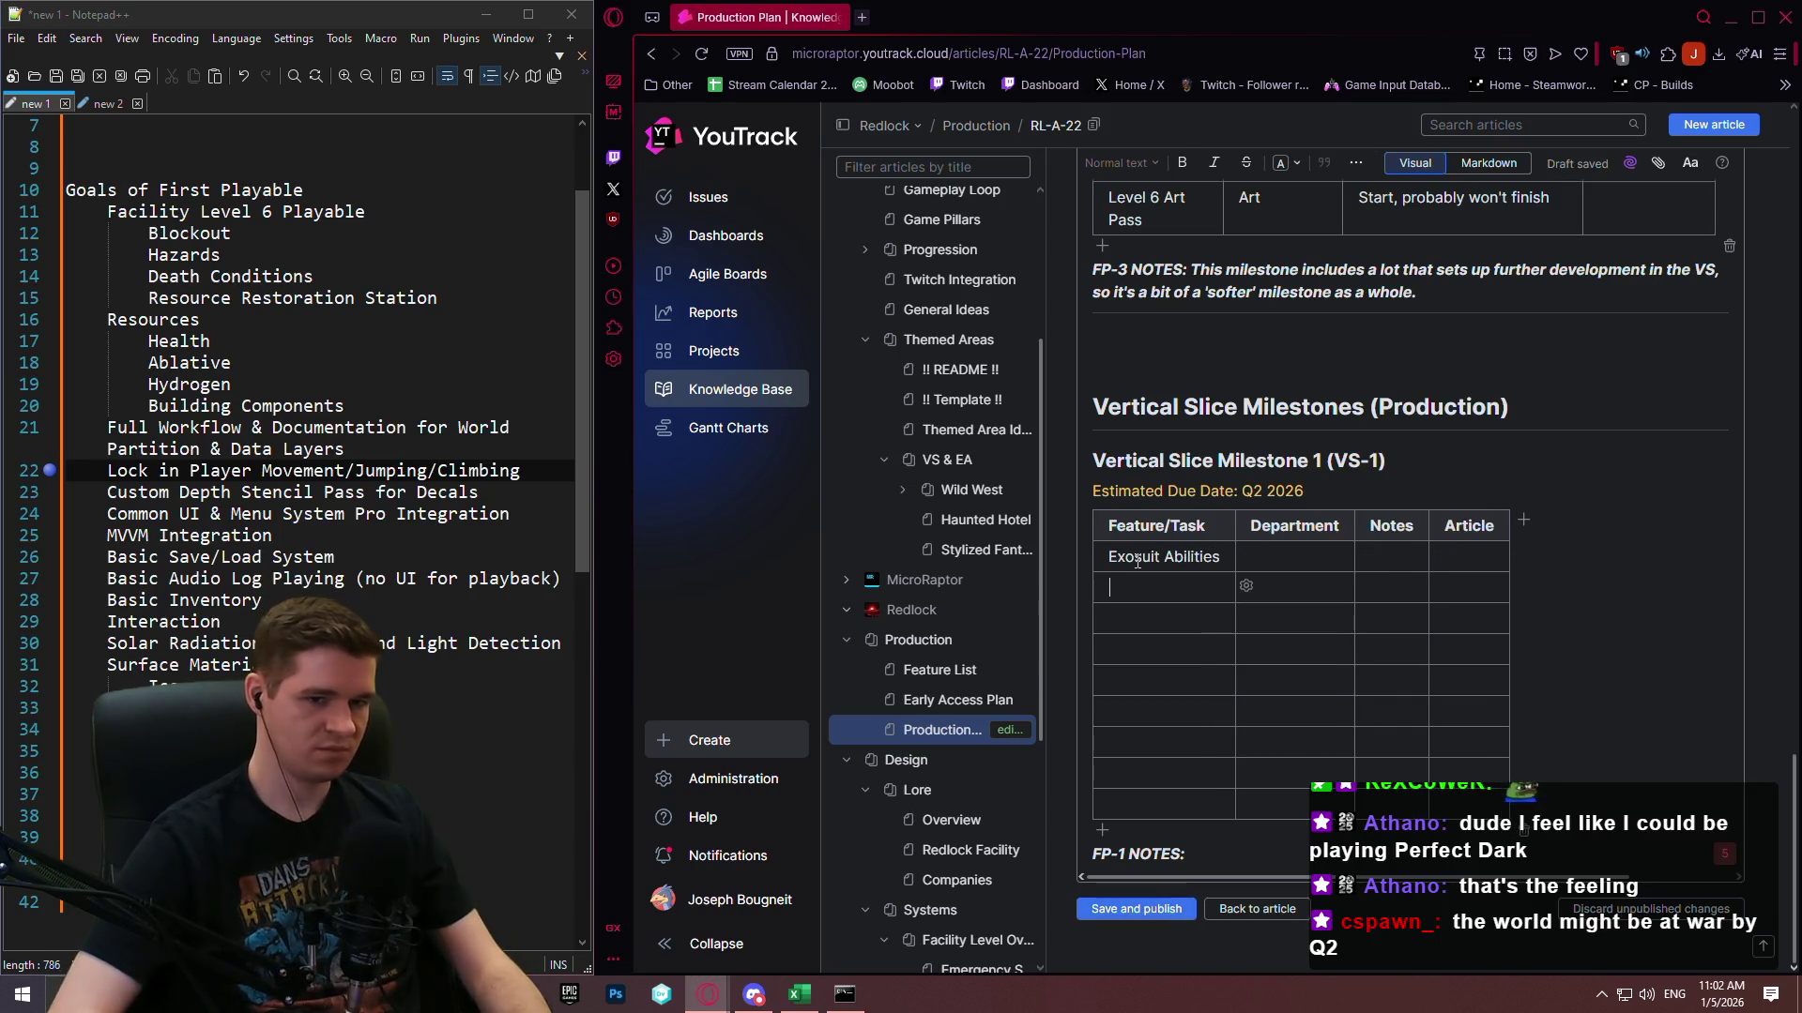
pyautogui.write('Exosui')
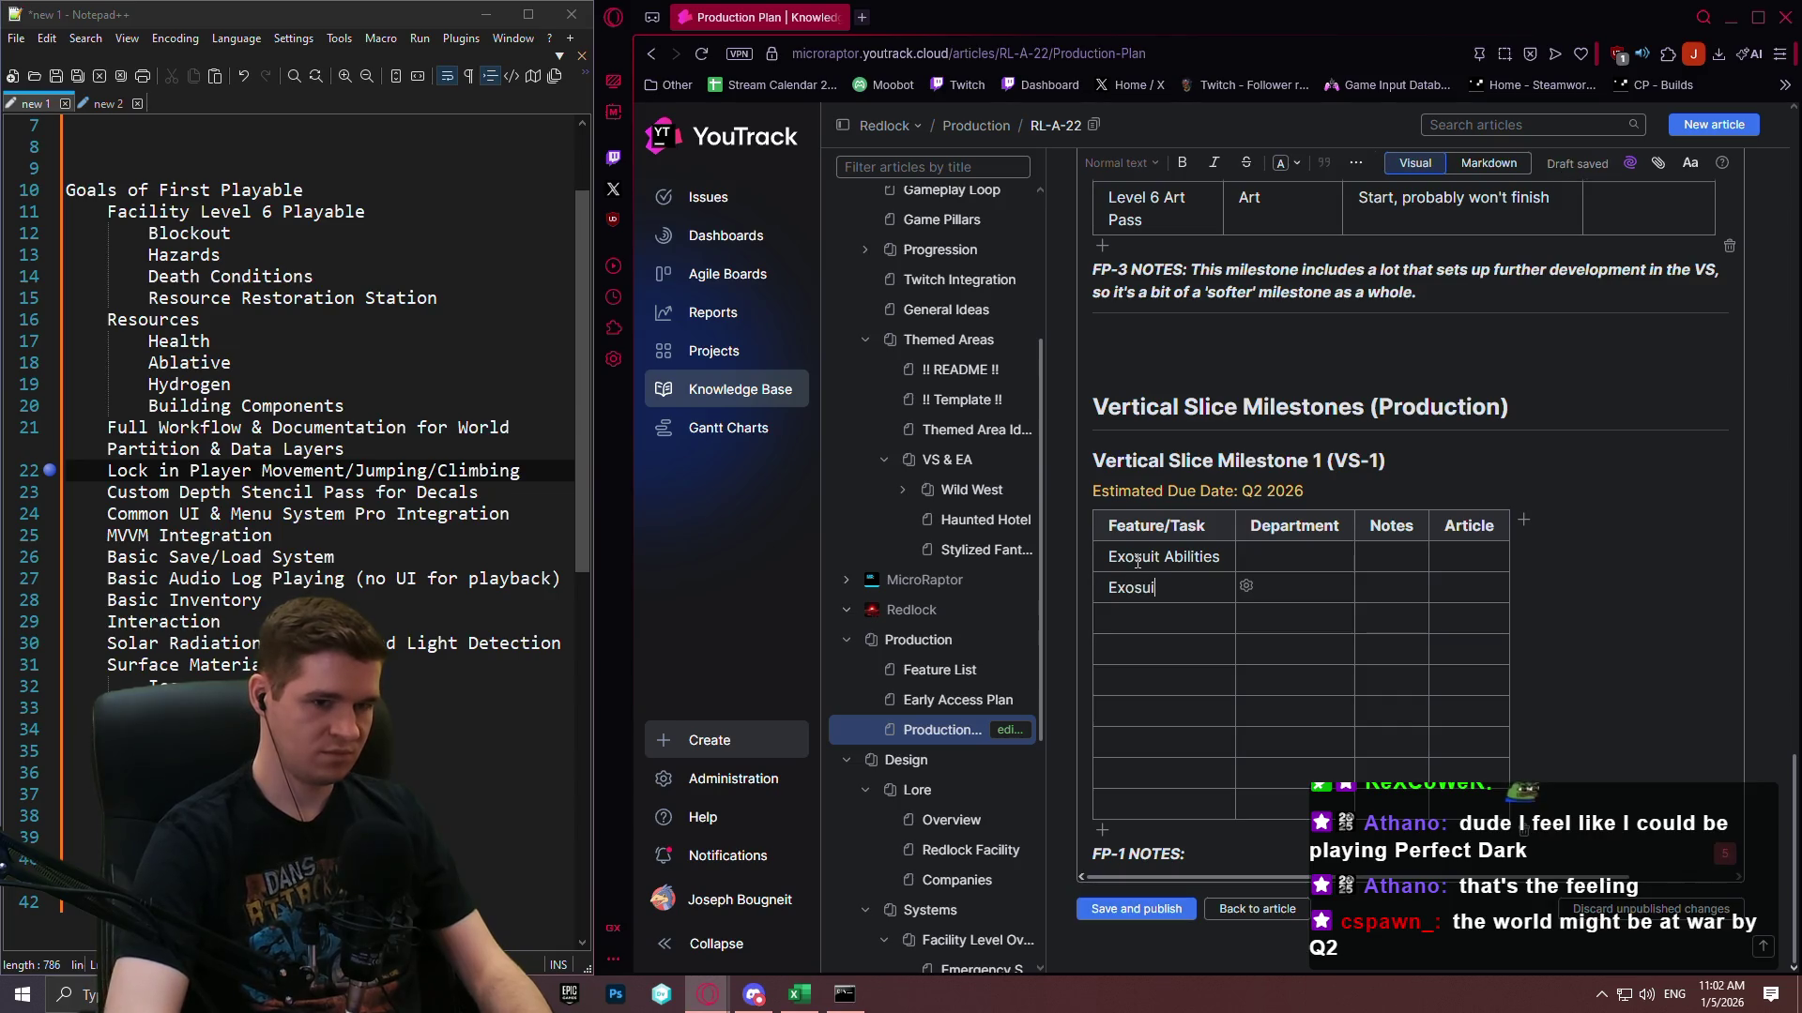
pyautogui.write('t Upgrades')
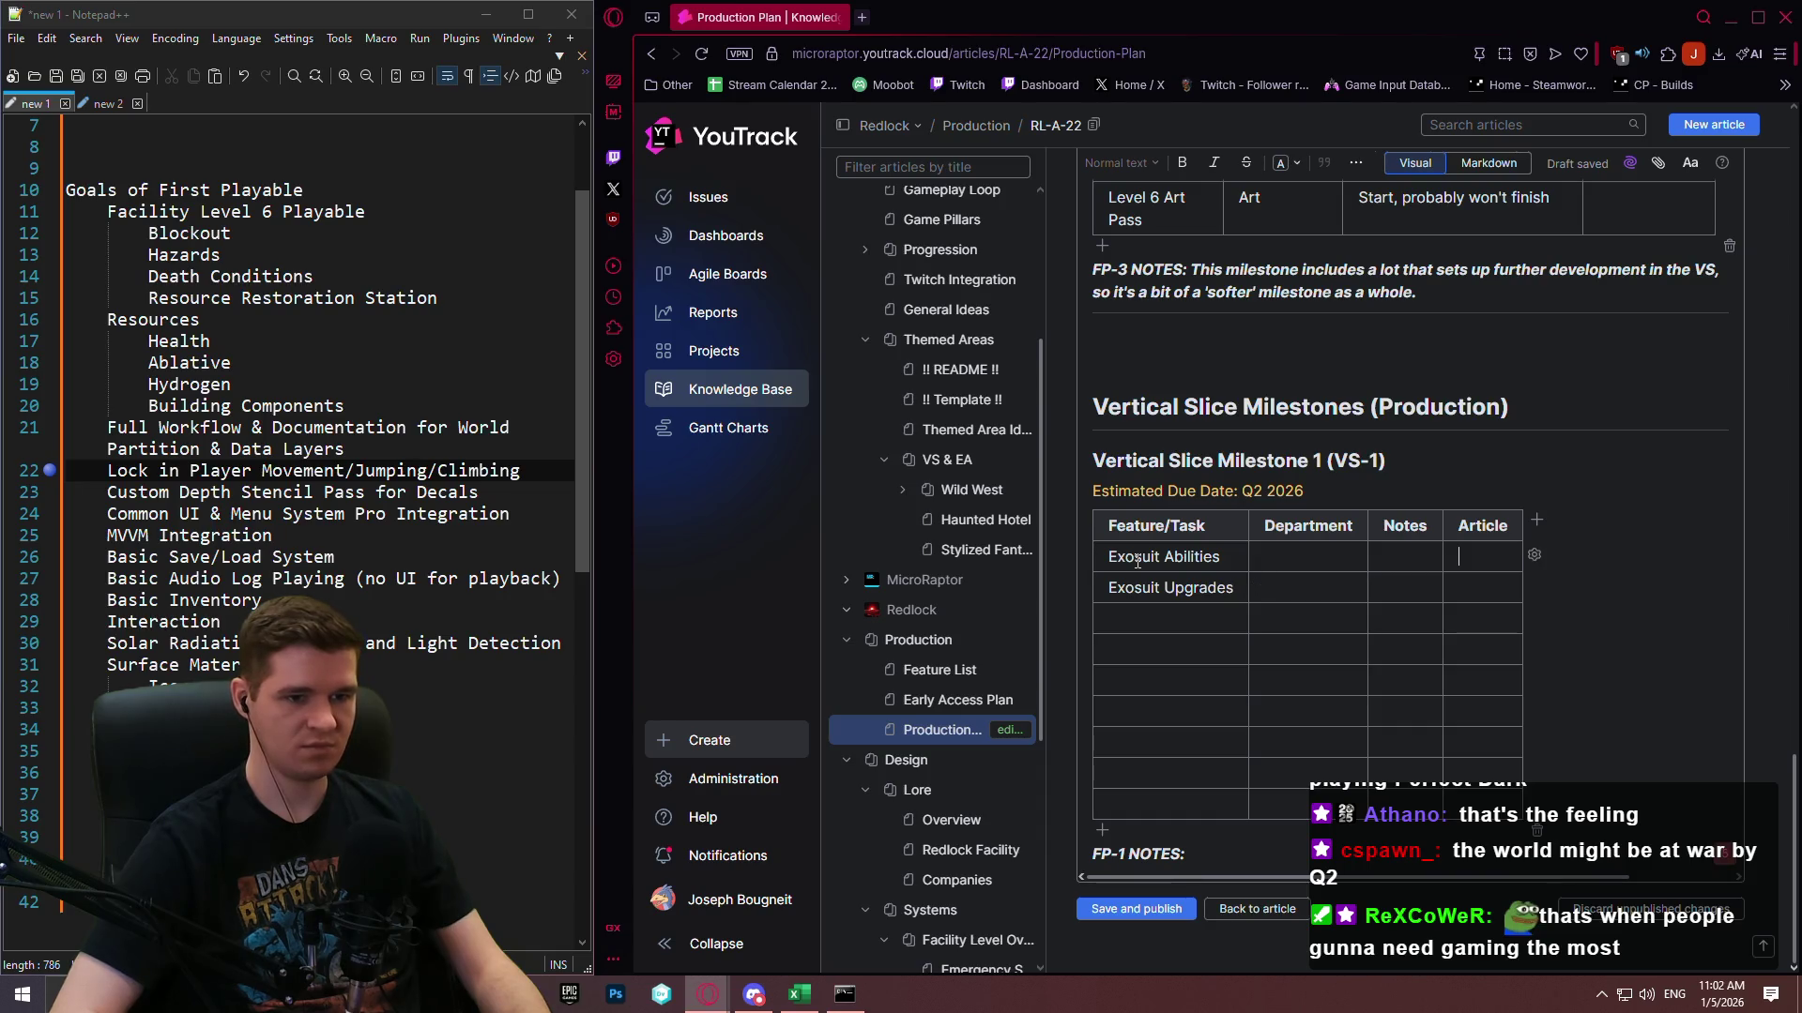
pyautogui.write('Design, C')
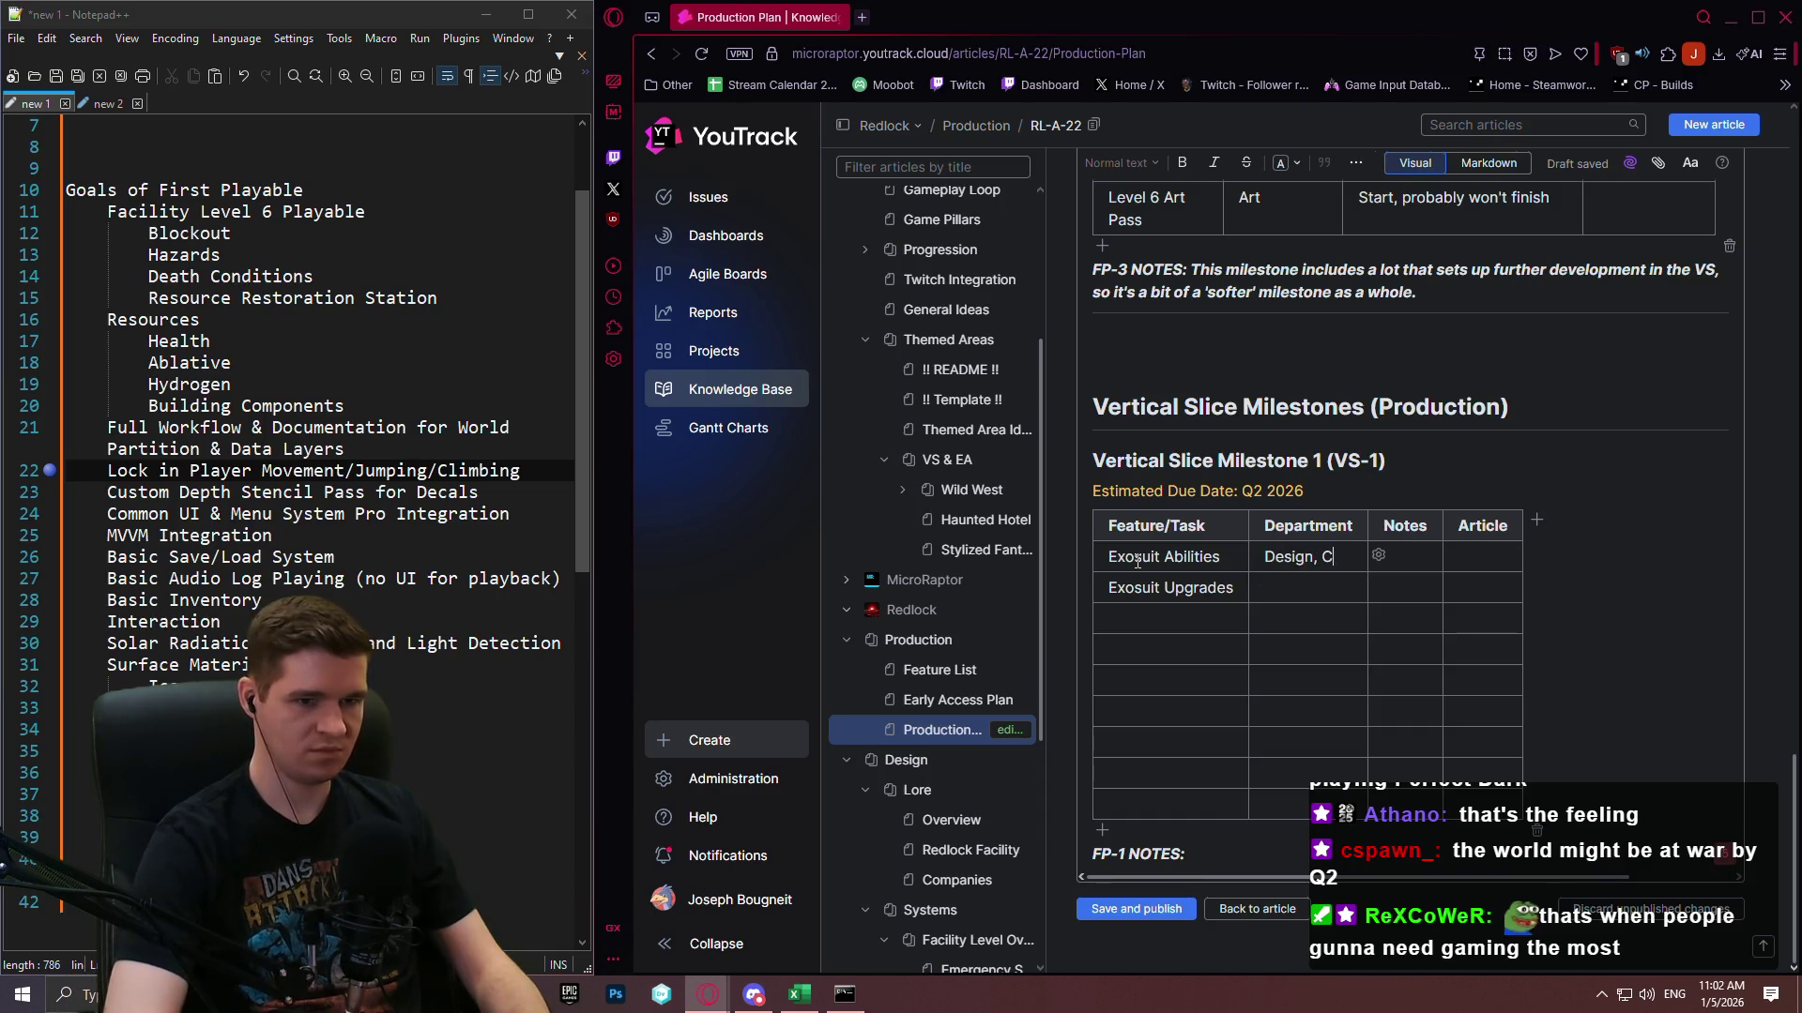
pyautogui.write('ode')
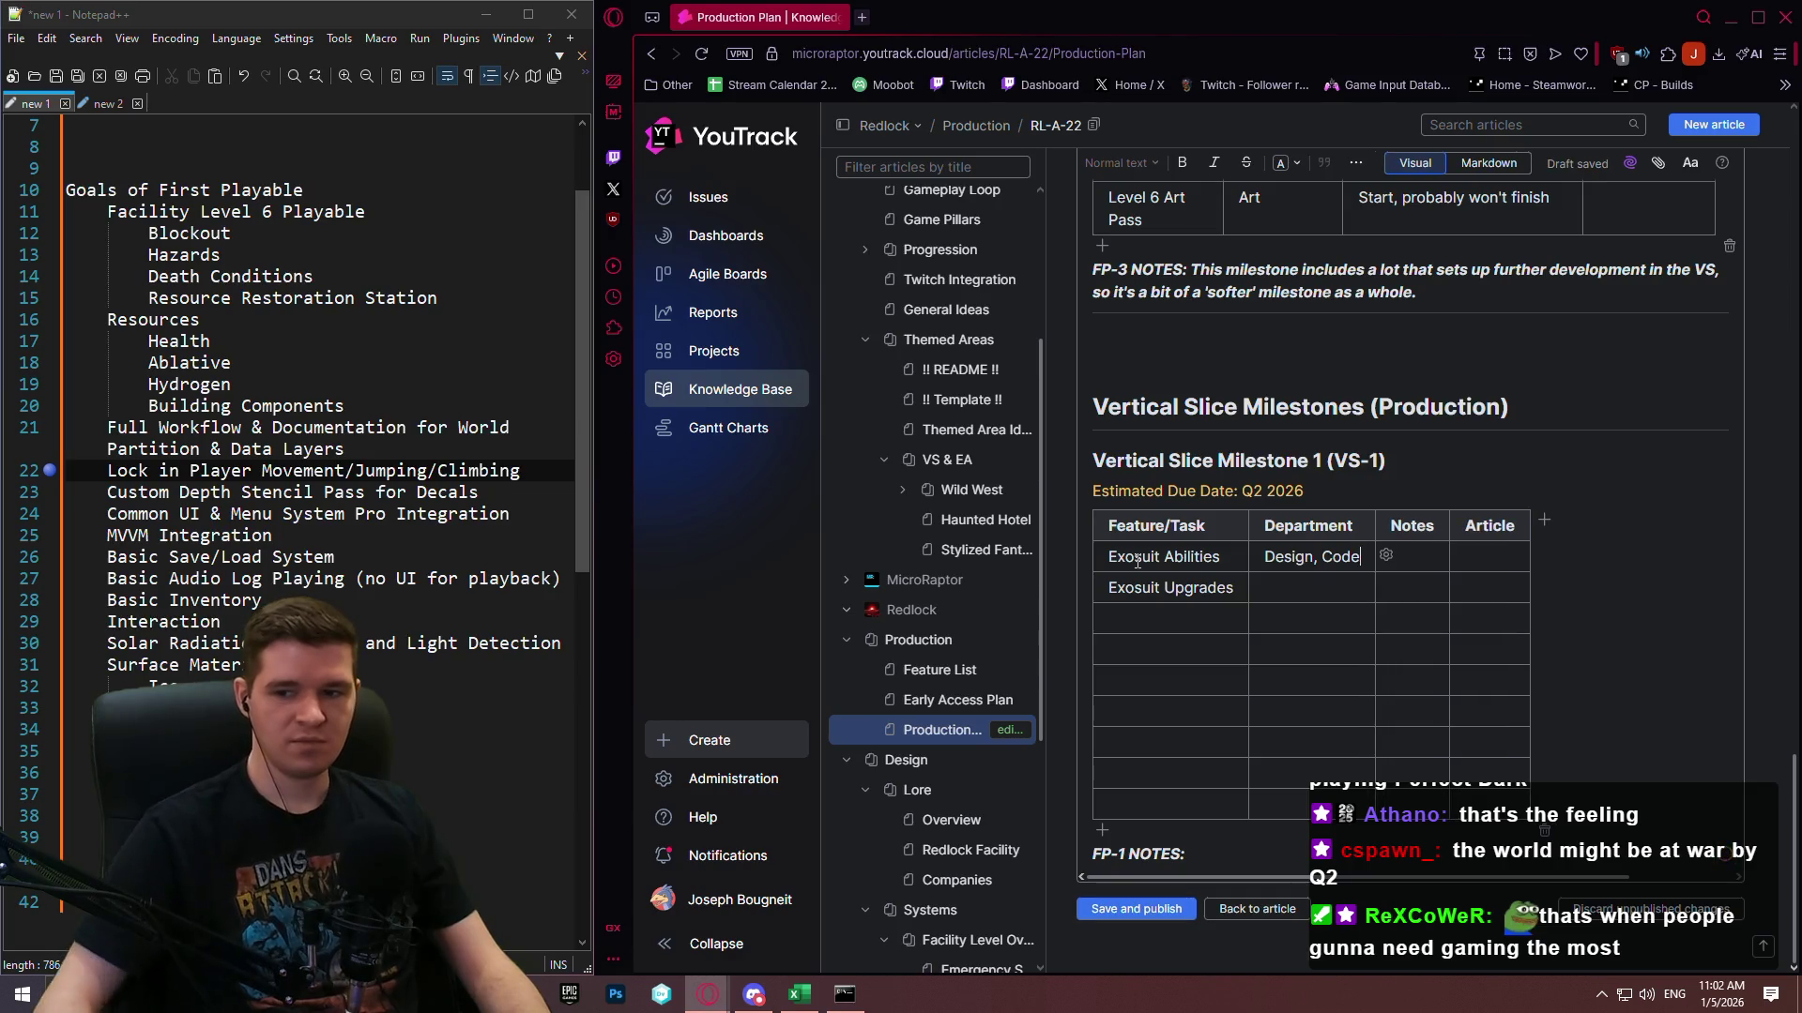
pyautogui.press('Escape')
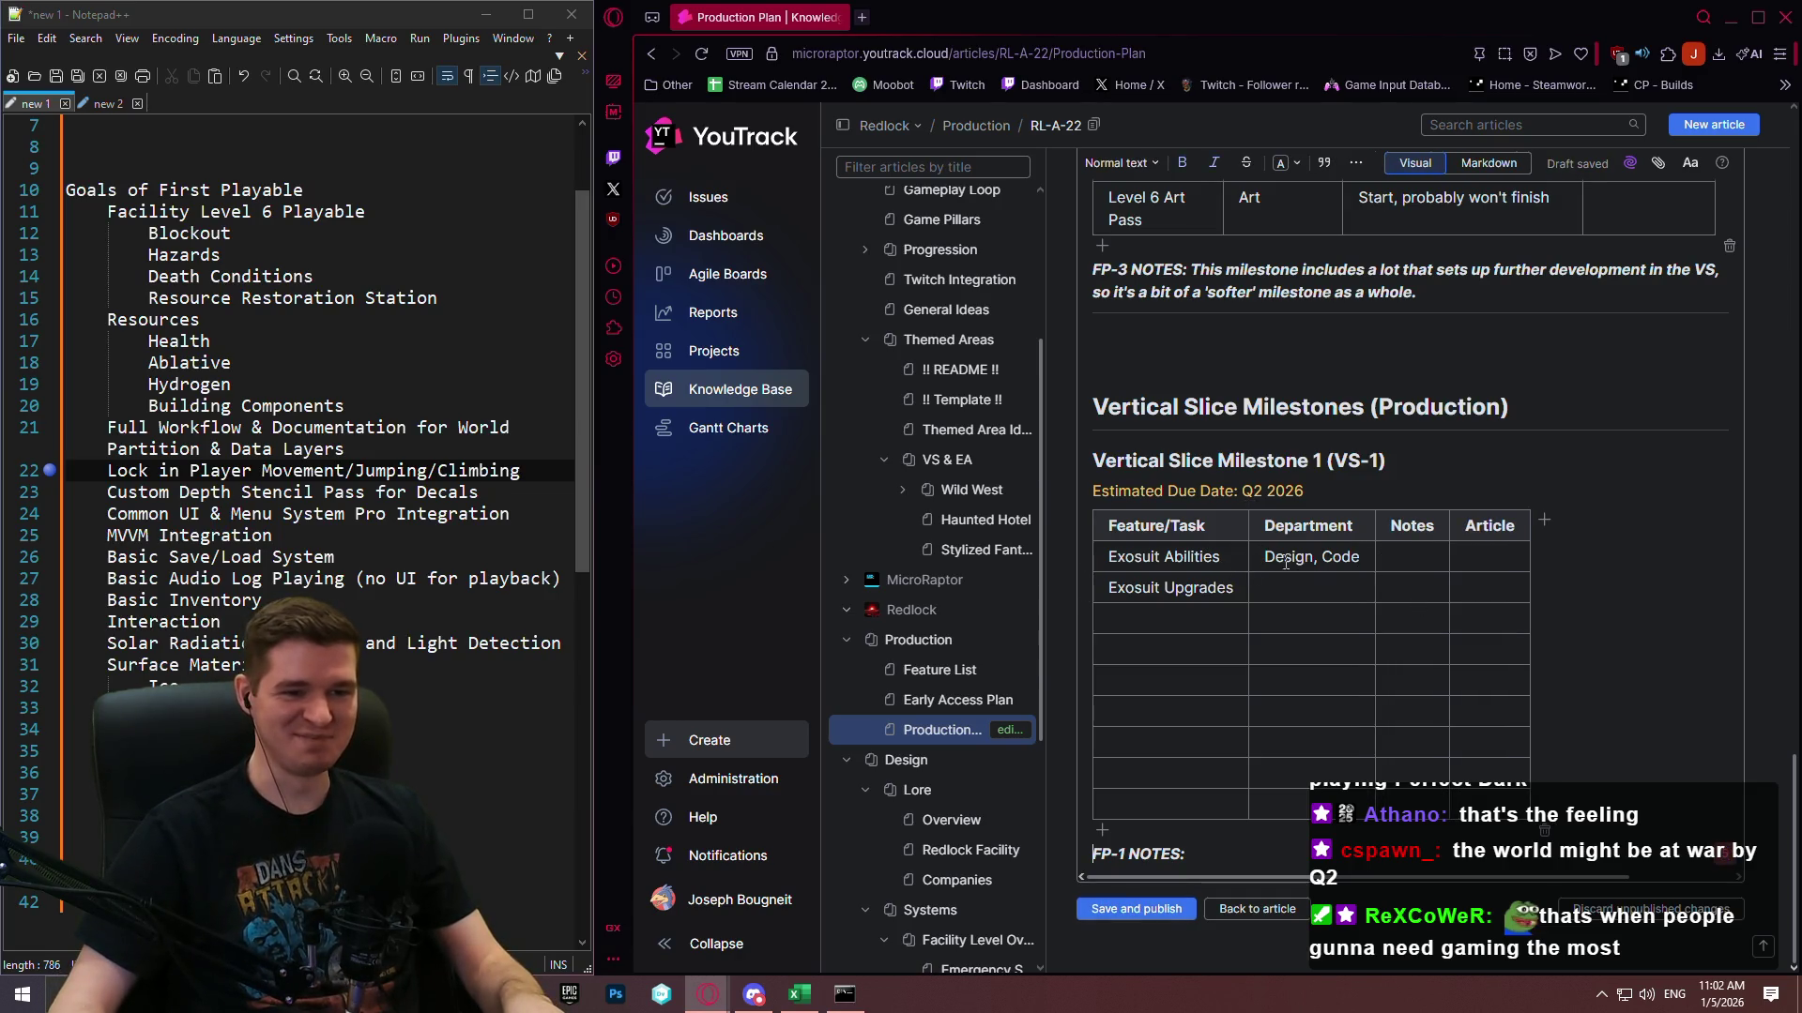
pyautogui.moveTo(1285, 561)
pyautogui.mouseDown()
pyautogui.moveTo(1173, 588)
pyautogui.moveTo(1318, 561)
pyautogui.mouseUp()
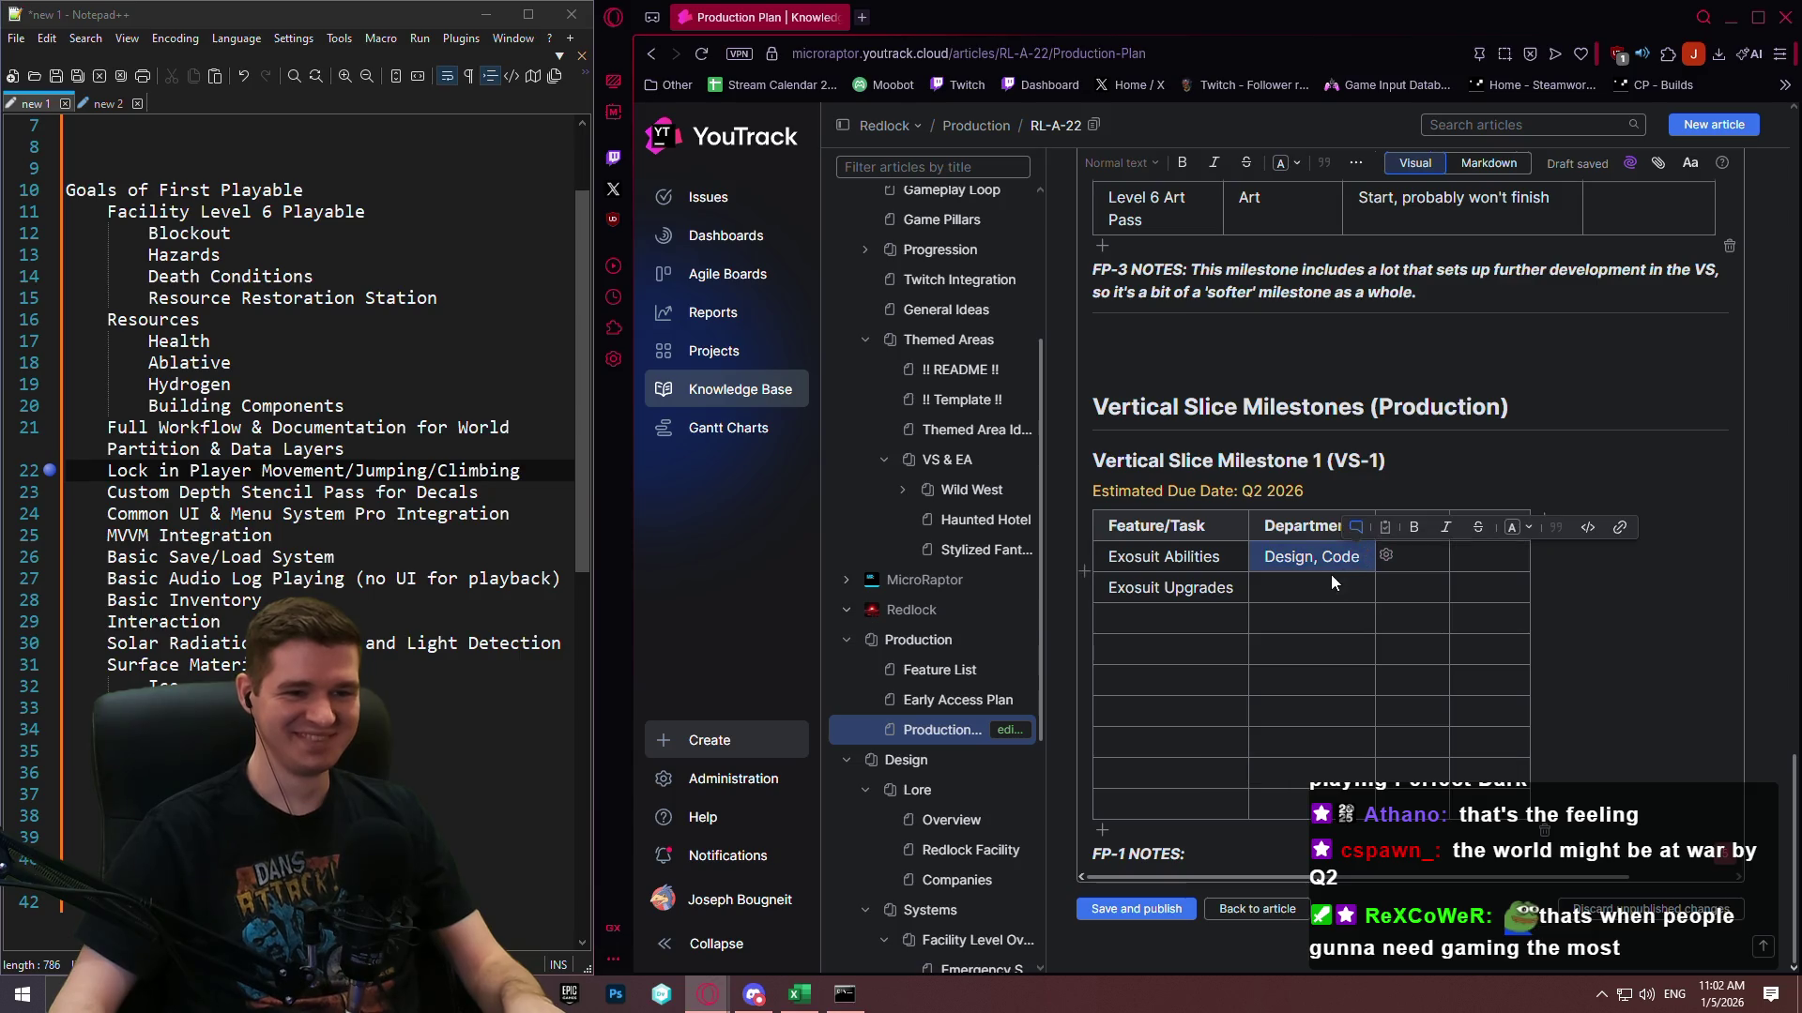
pyautogui.click(1393, 584)
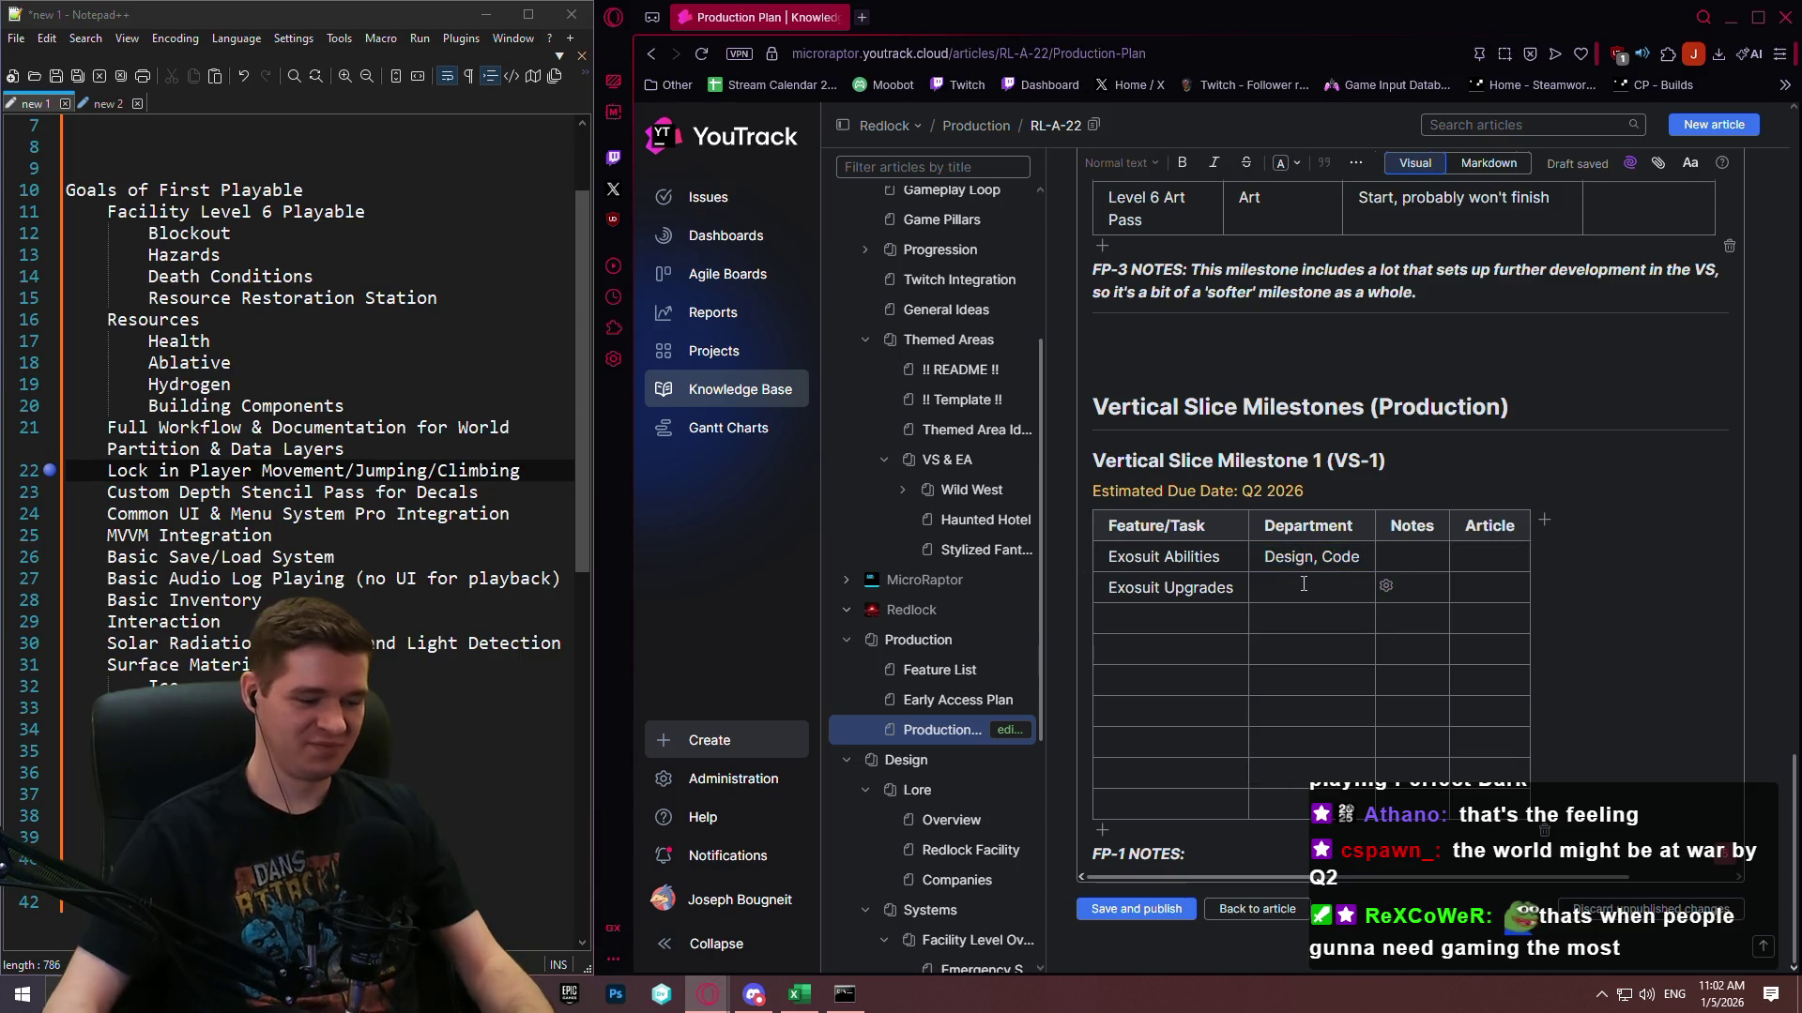
pyautogui.write('Design, Code')
pyautogui.press('Tab')
pyautogui.press('Tab')
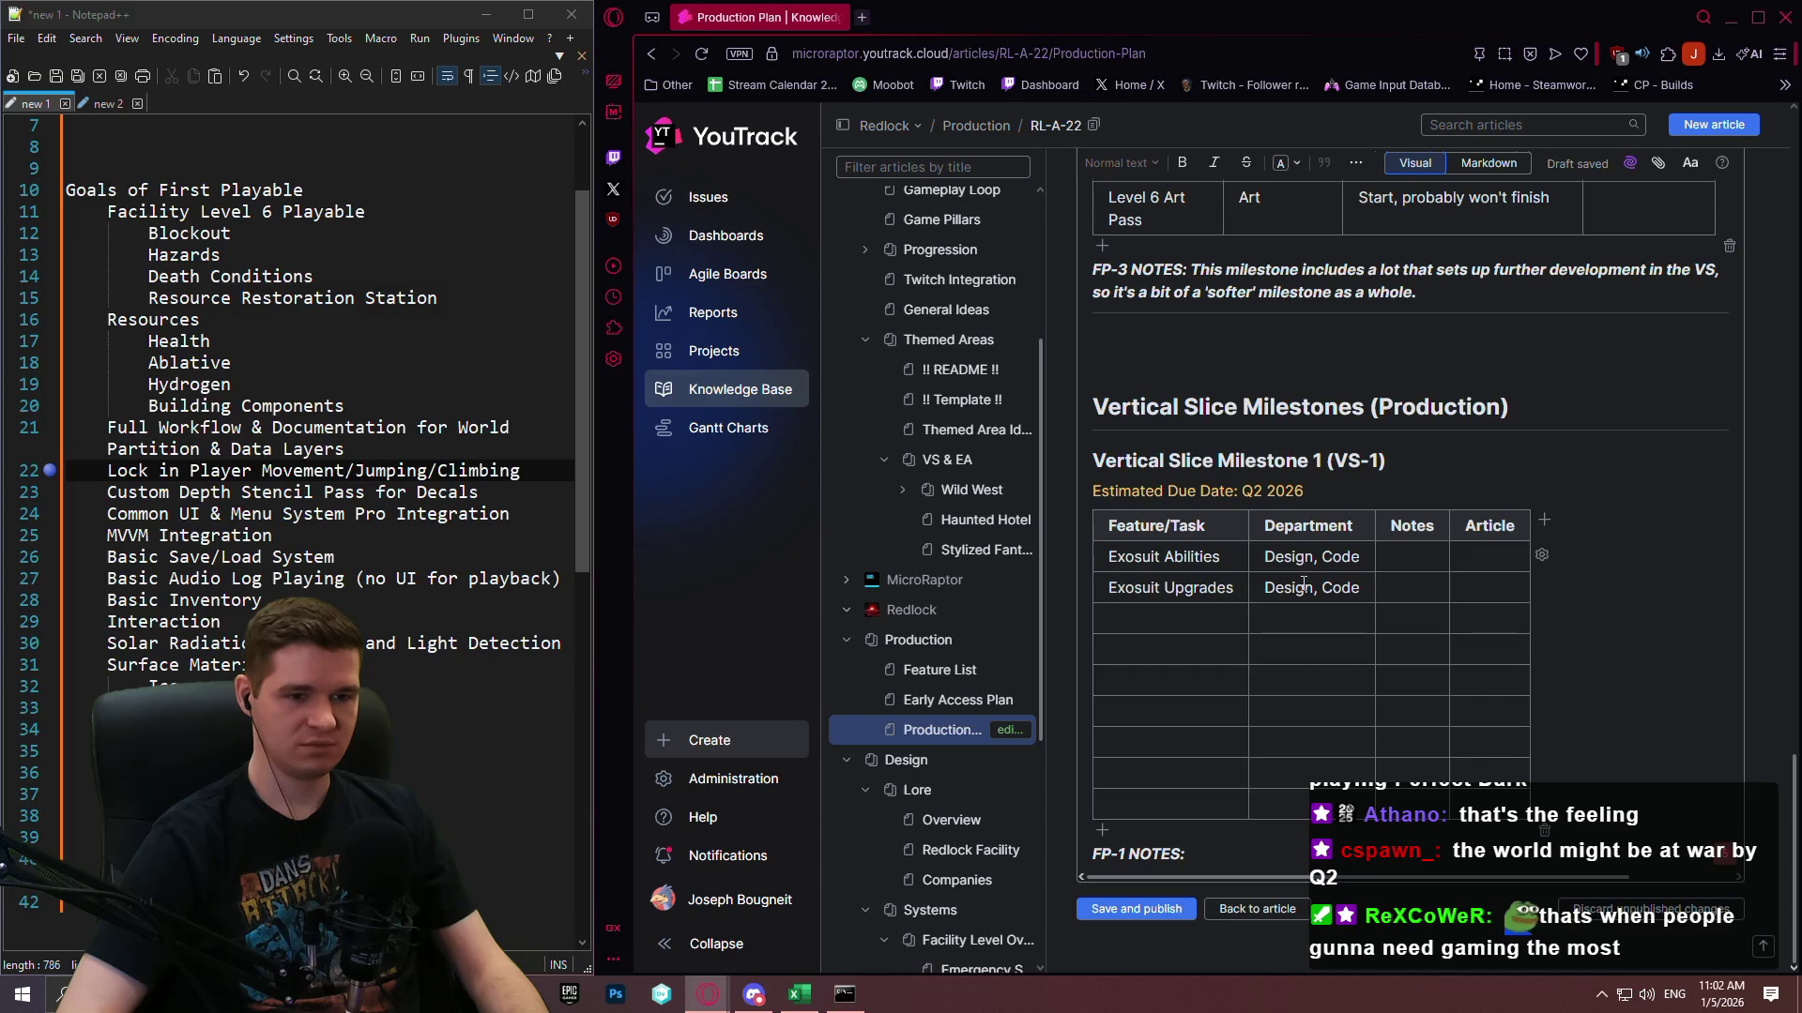
pyautogui.scroll(-4, 976, 735)
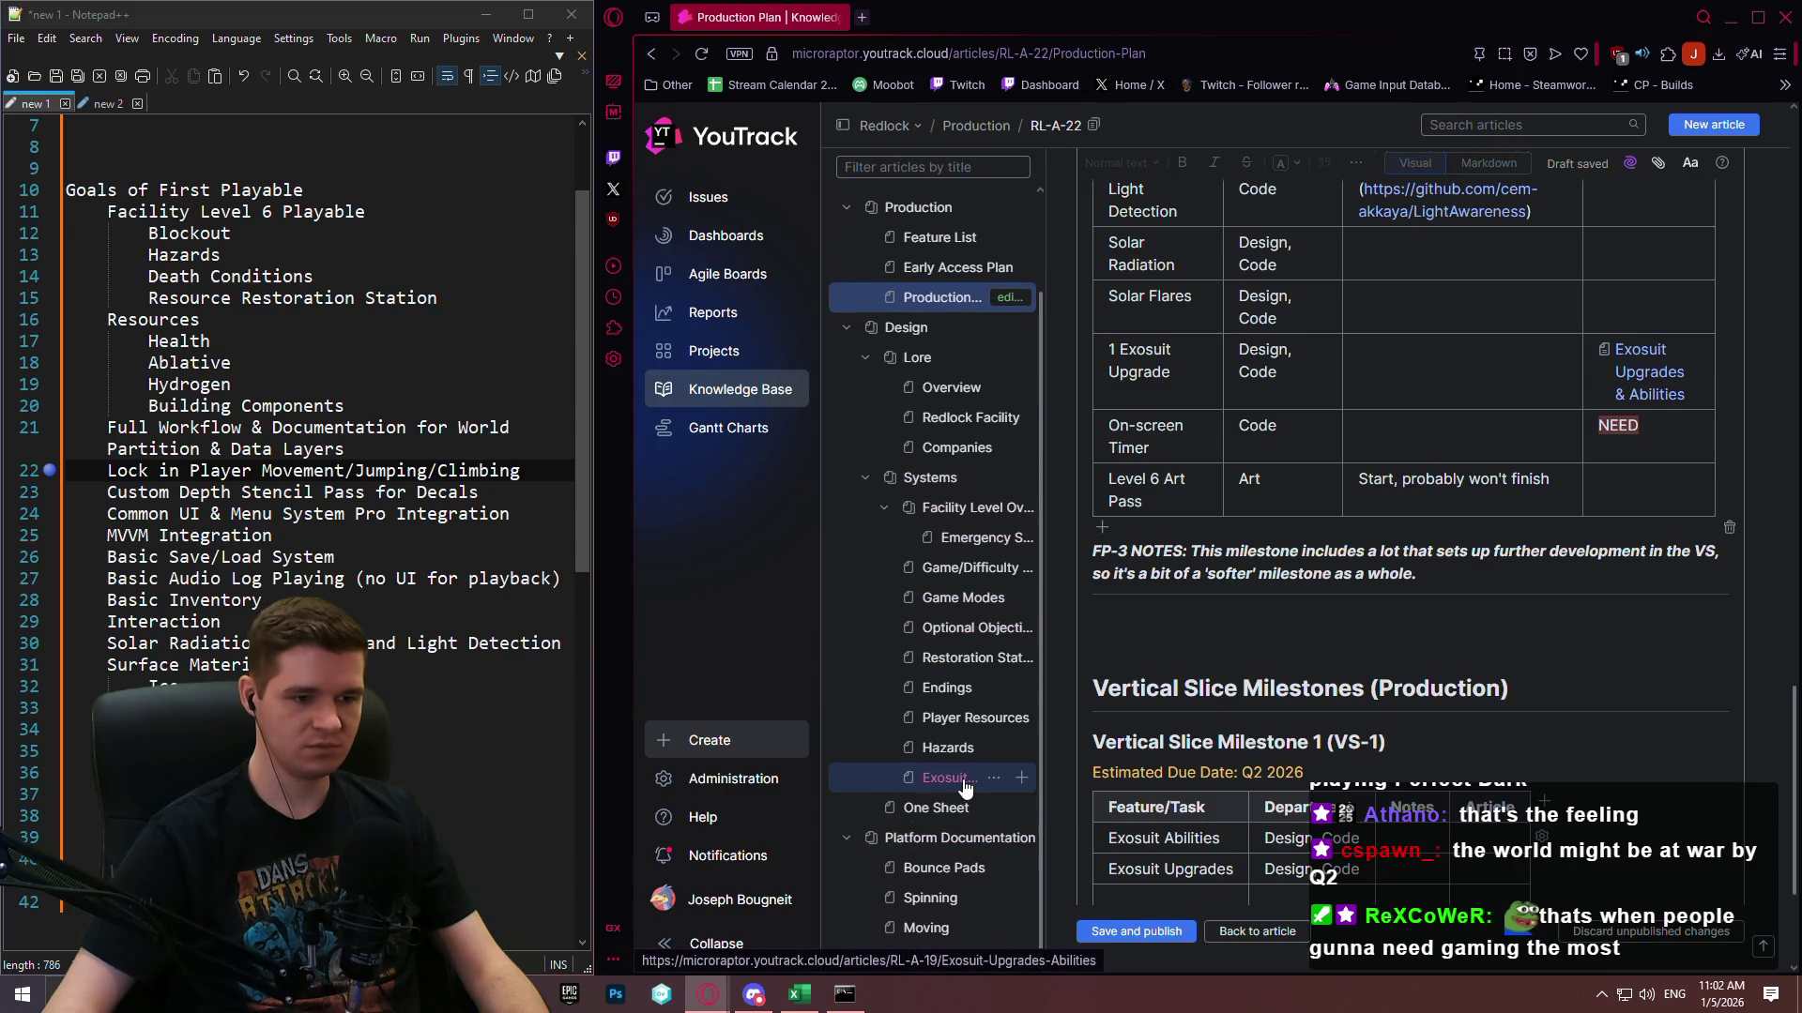
# Link the Exosuit Abilities and Exosuit Upgrades Article cells to article RL-A-19.
pyautogui.scroll(-3, 1540, 507)
pyautogui.click(1489, 569)
pyautogui.write('RL:')
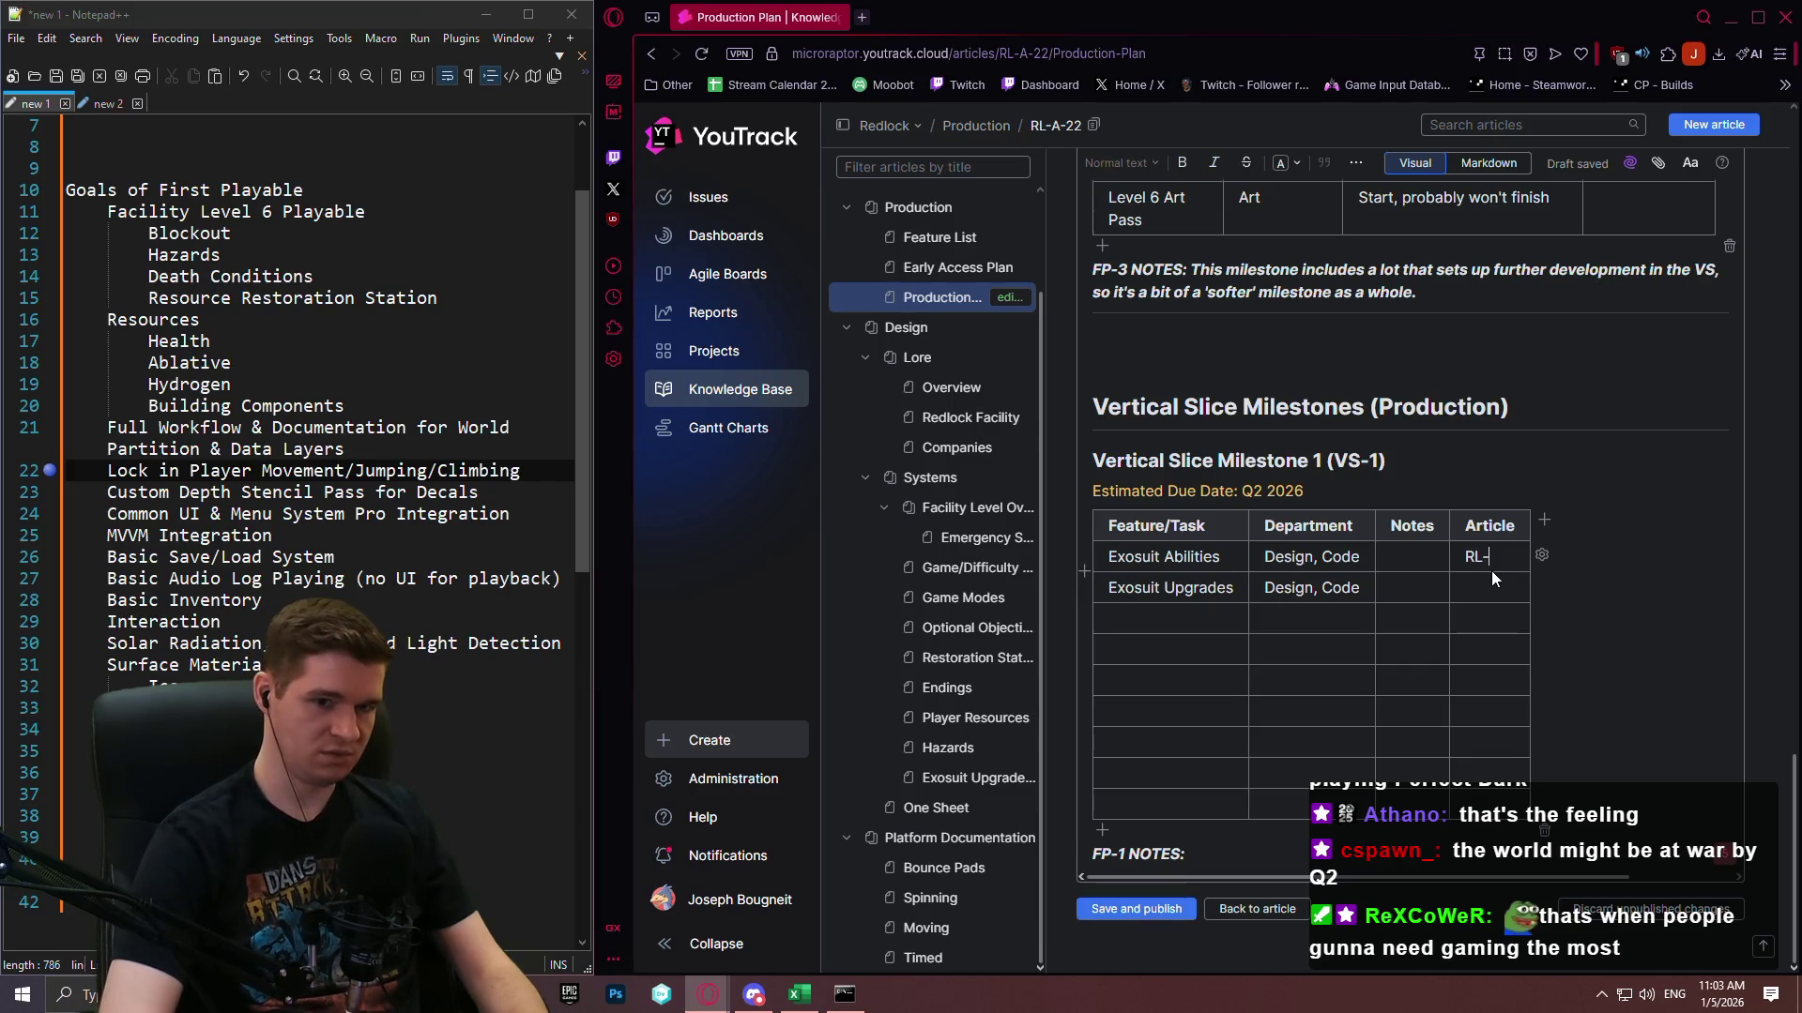
pyautogui.write('A-19')
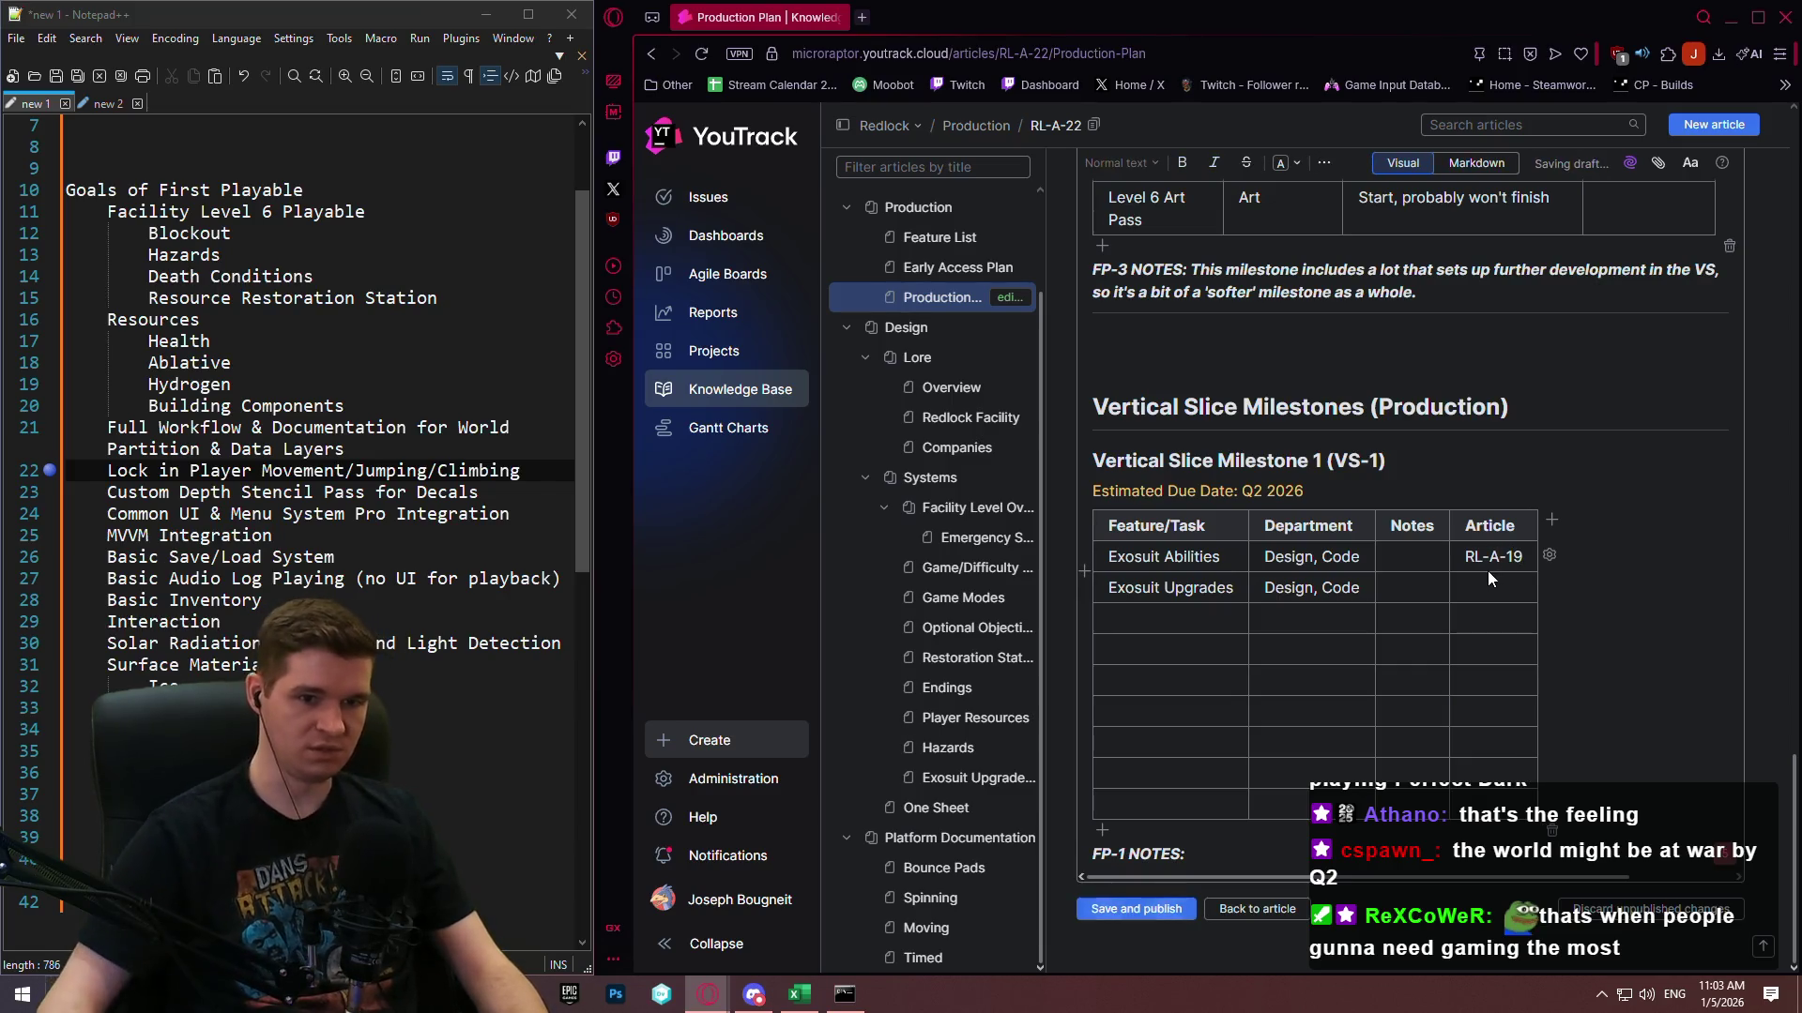
pyautogui.click(1470, 583)
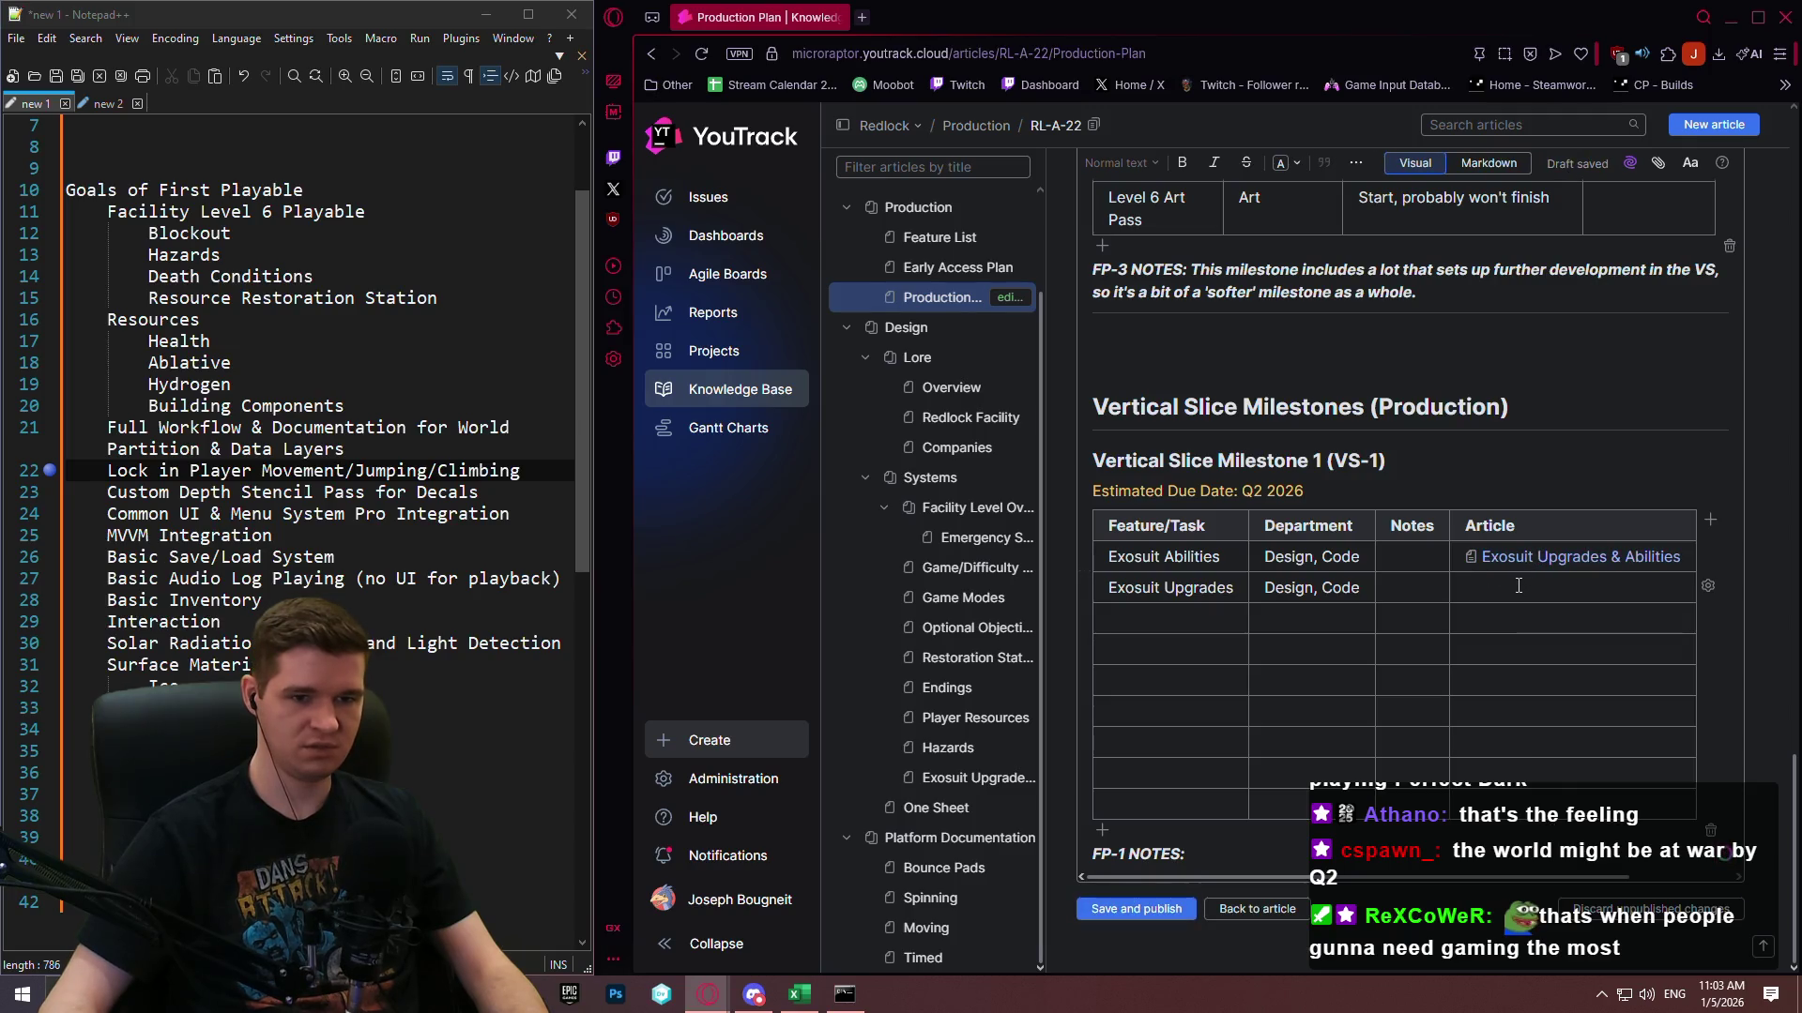
pyautogui.write('R-A-19')
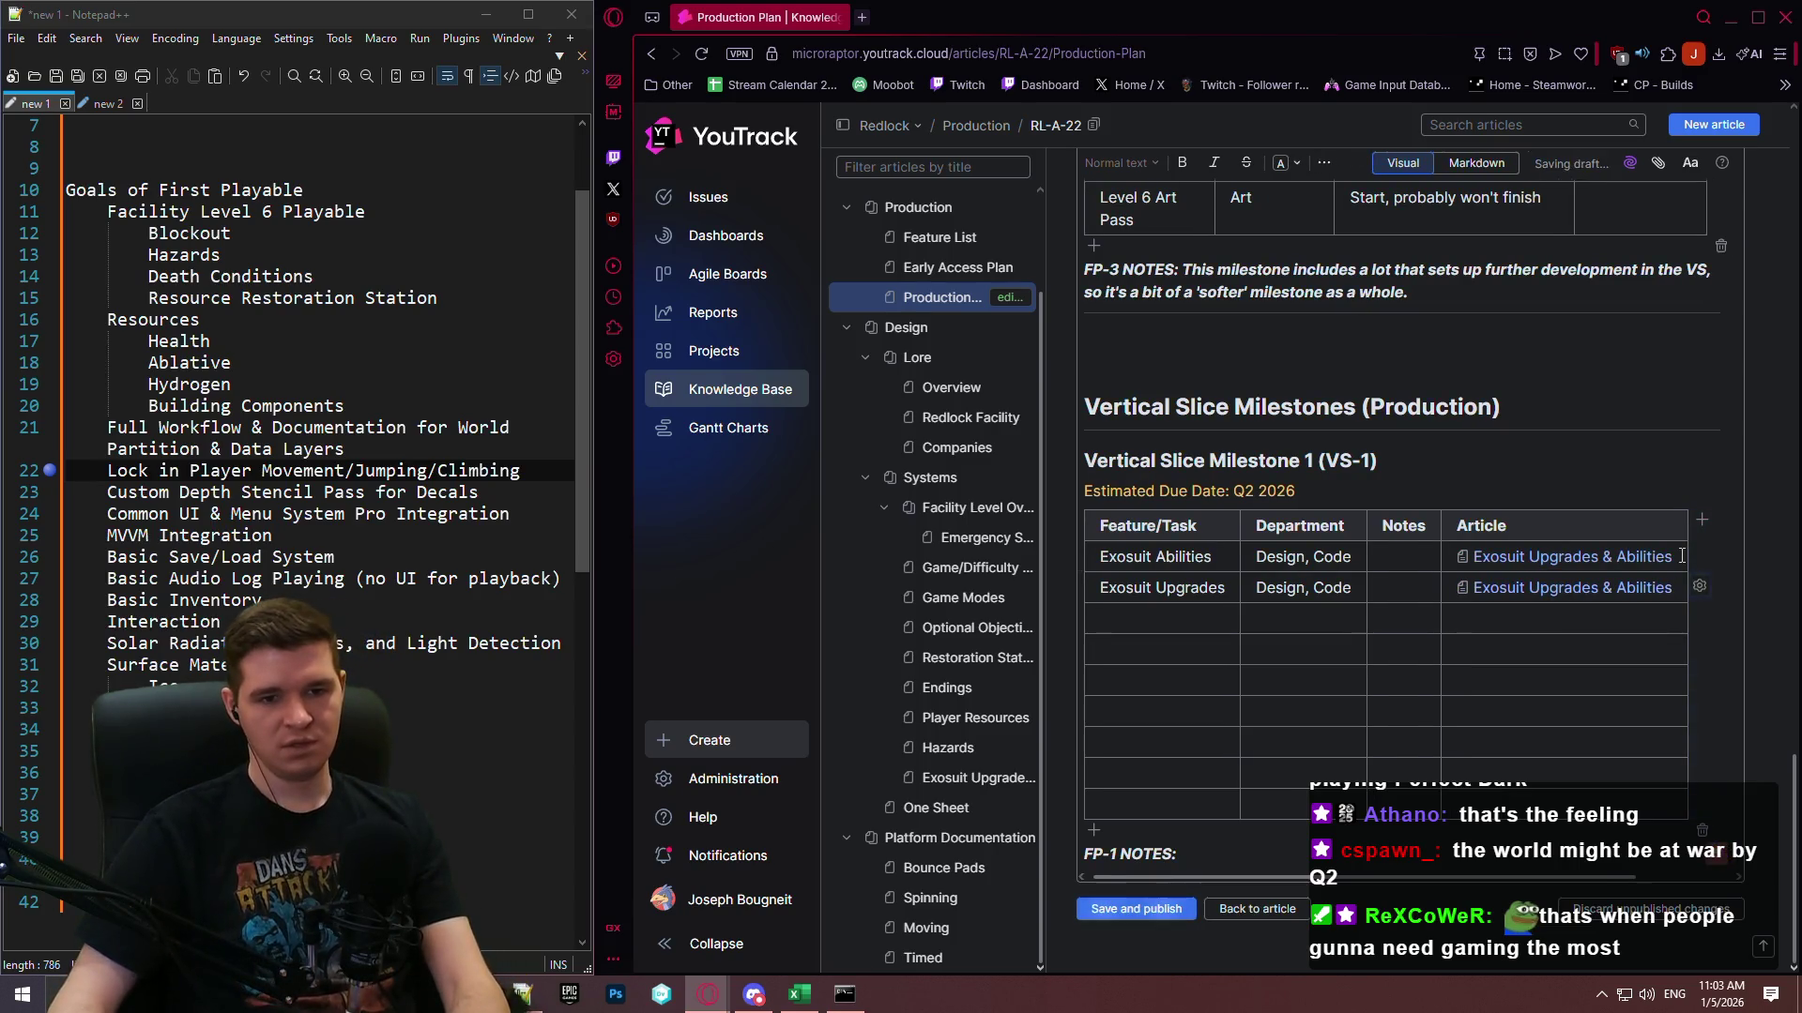
pyautogui.click(1206, 625)
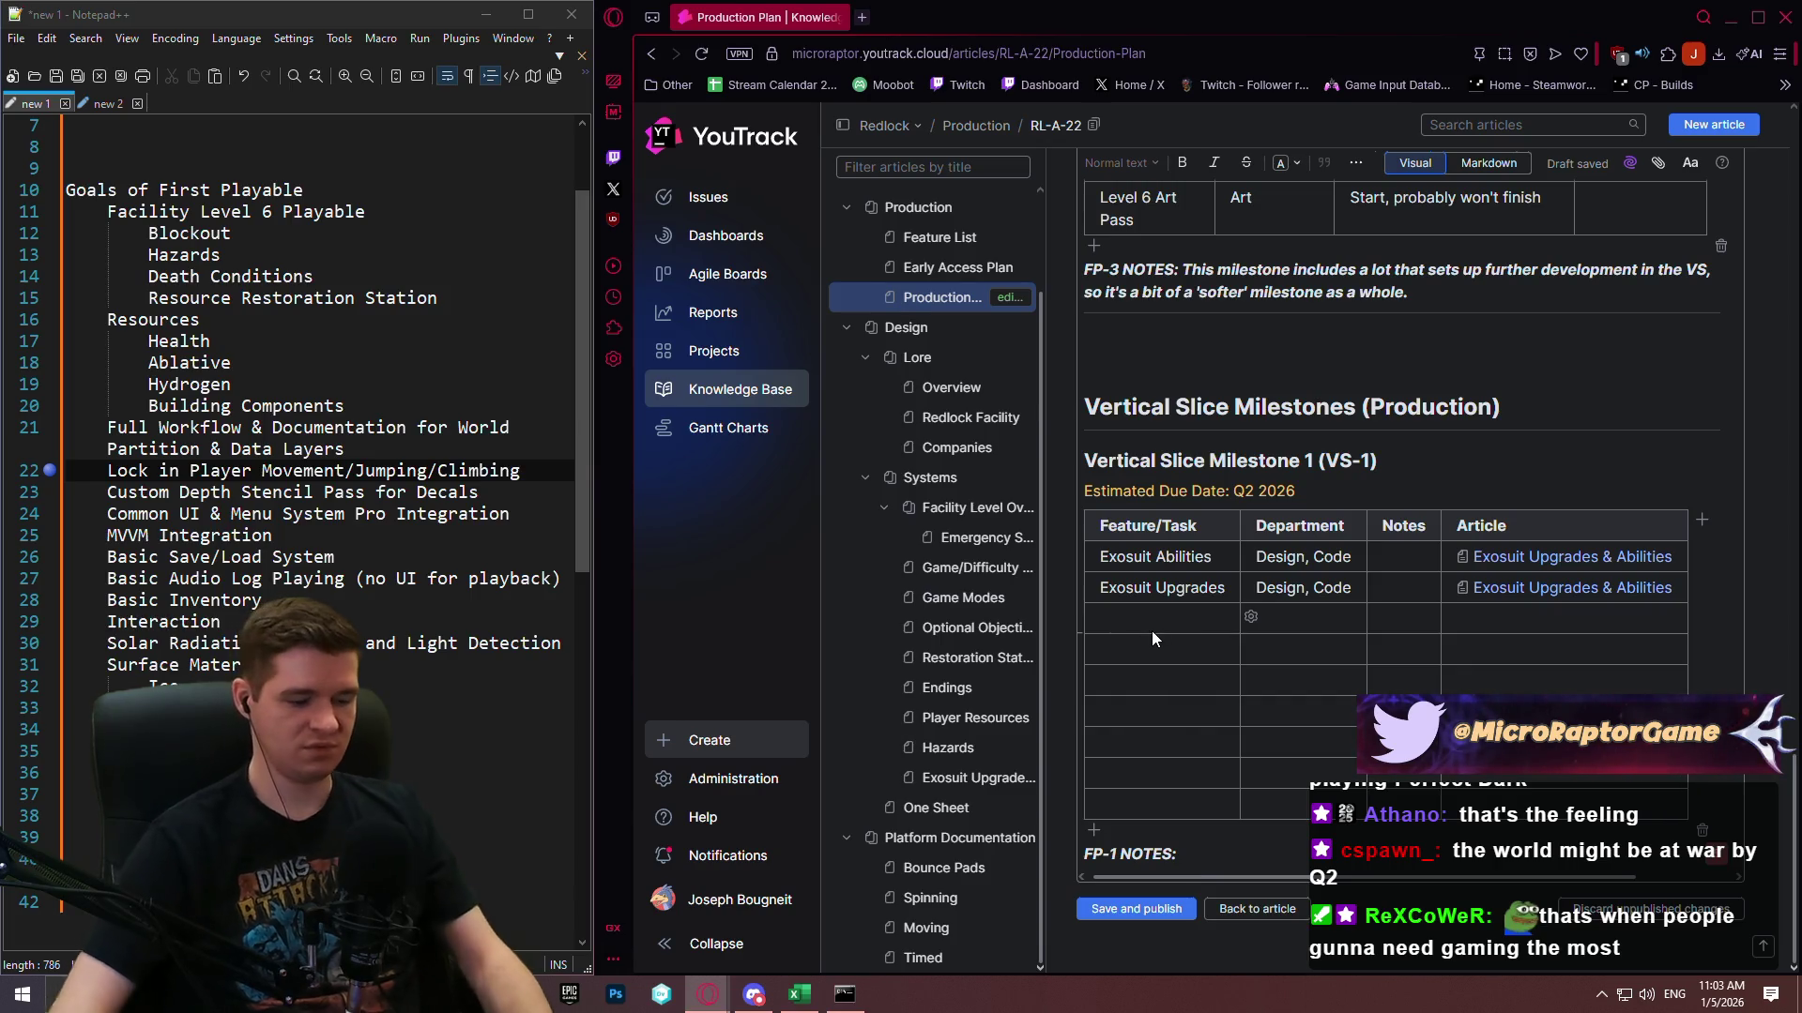
# Add an 'Audio Logs Final Audio' row noting 'Commission individuals via Fiverr, etc...'.
pyautogui.write('Audio Logs Fi')
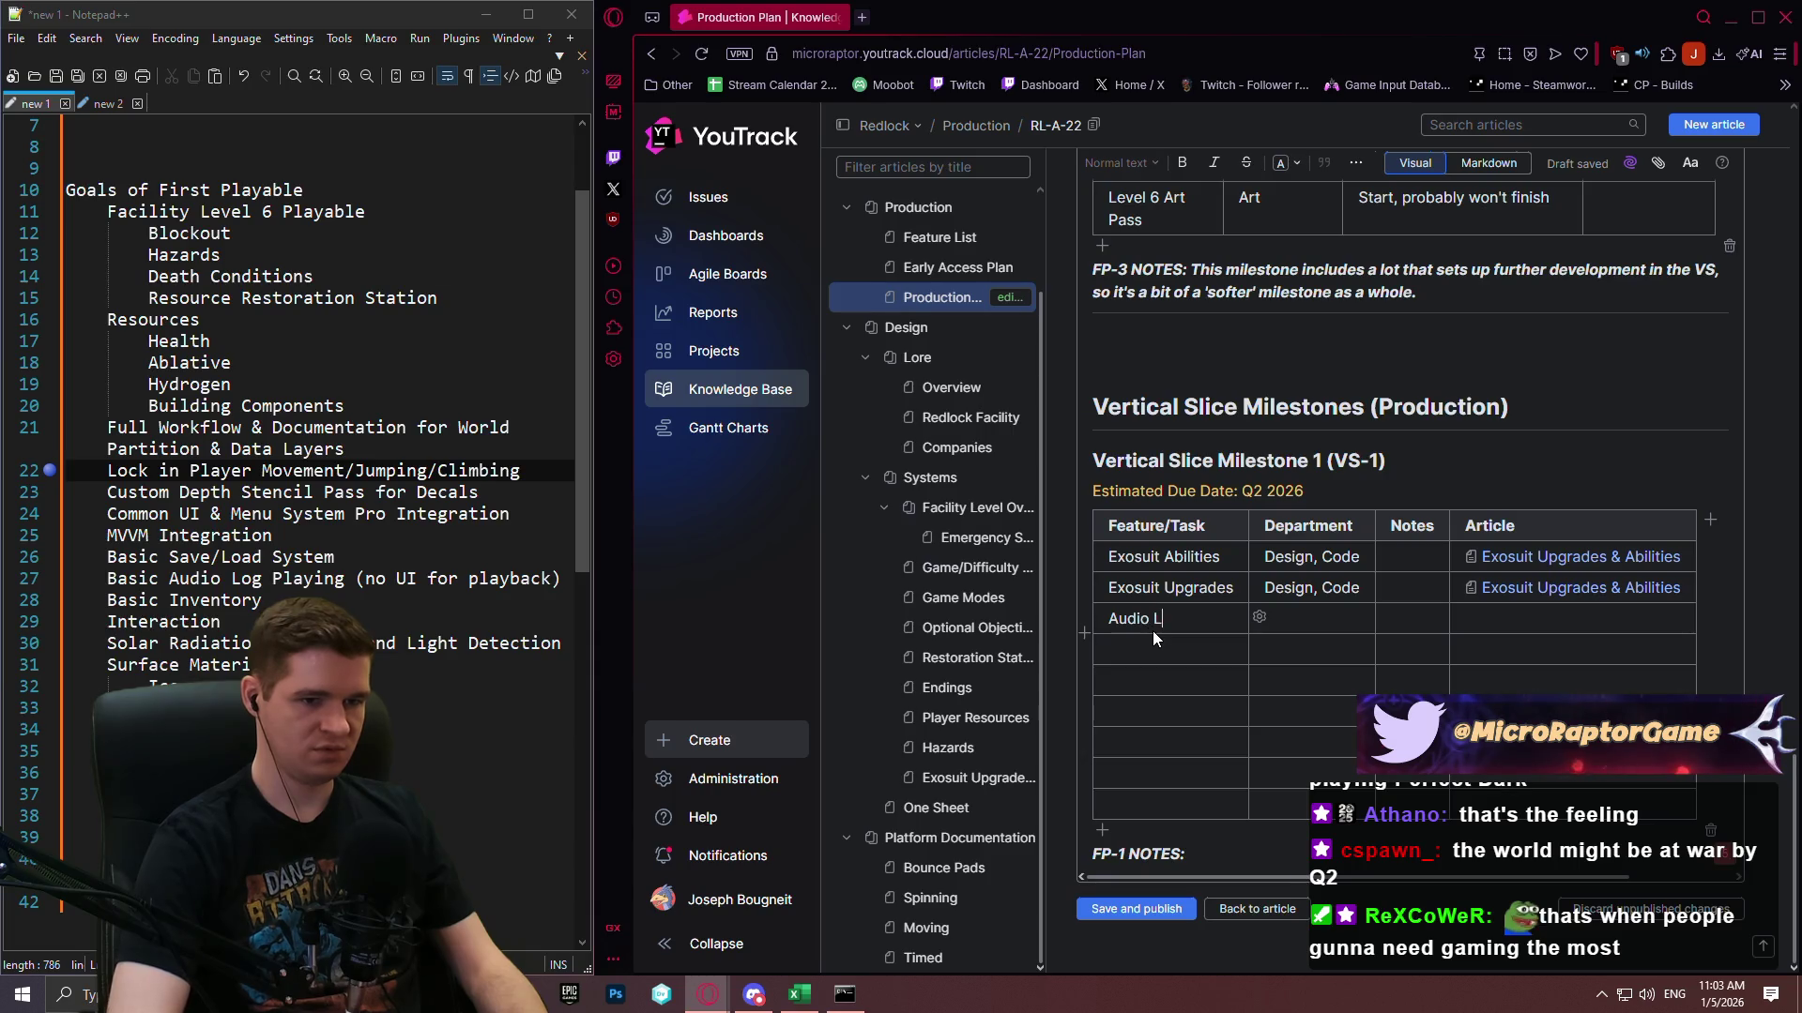
pyautogui.write('nal Audio')
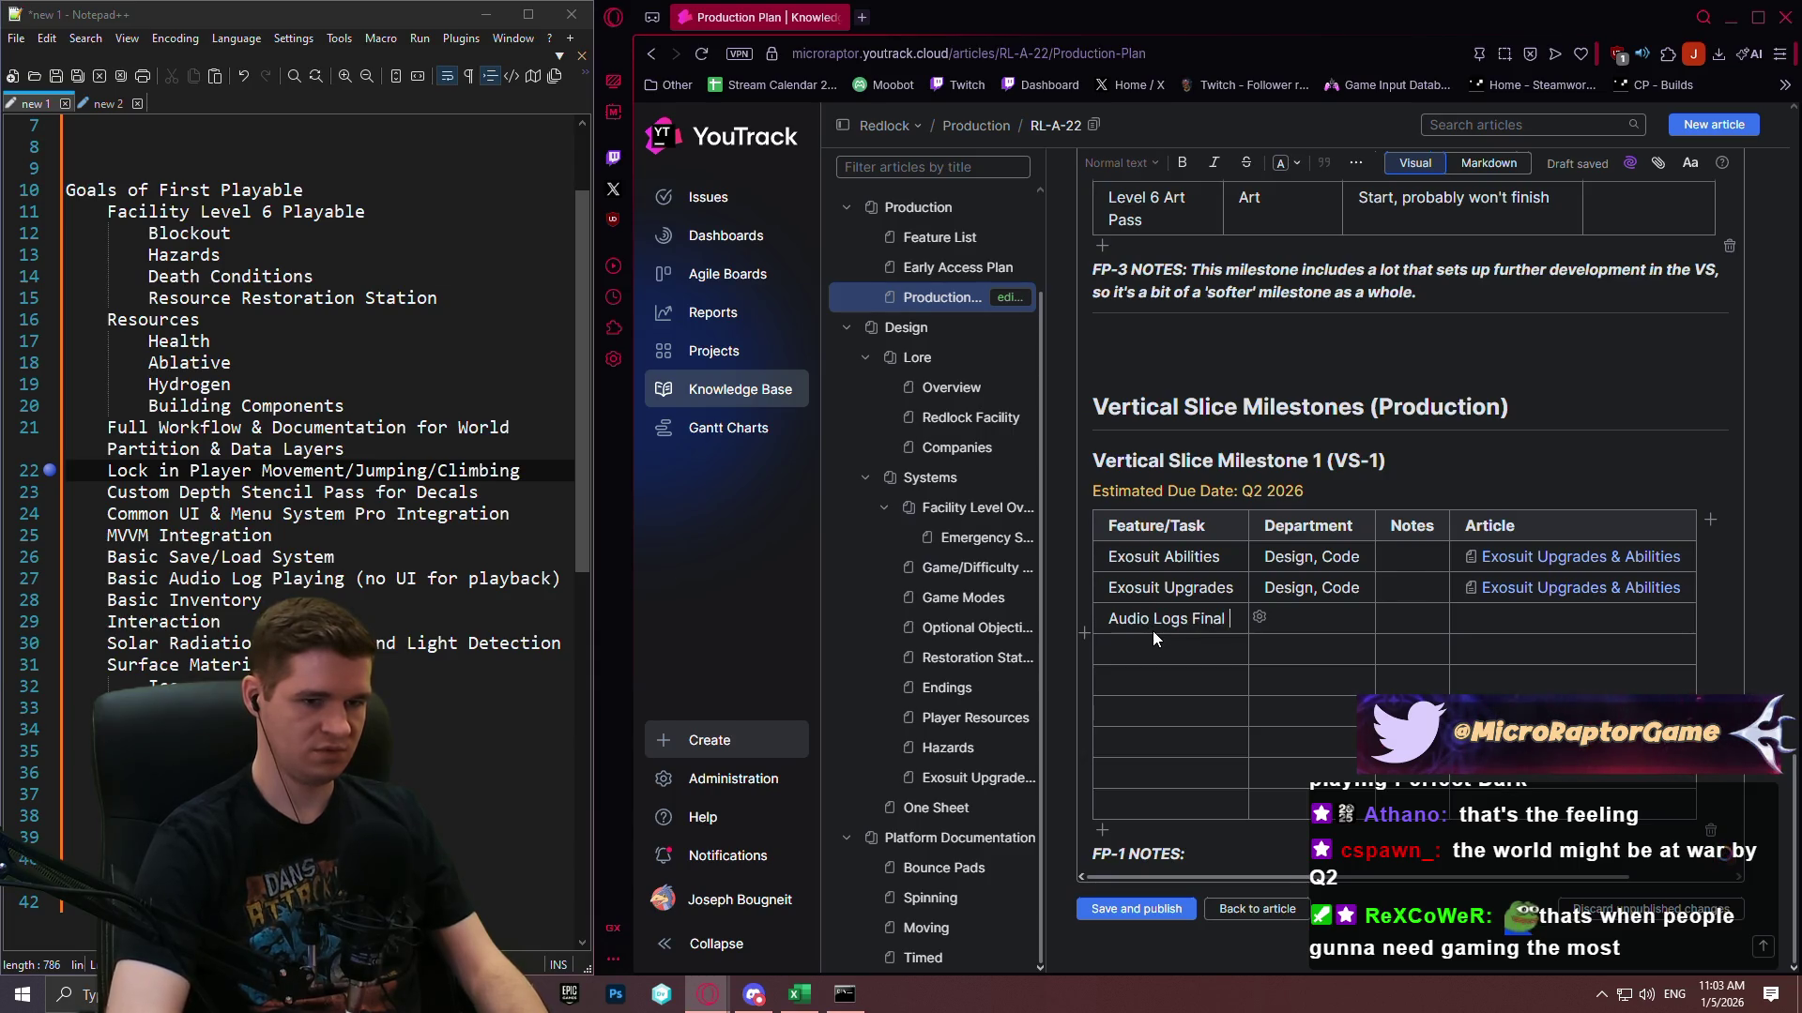
pyautogui.press('Tab')
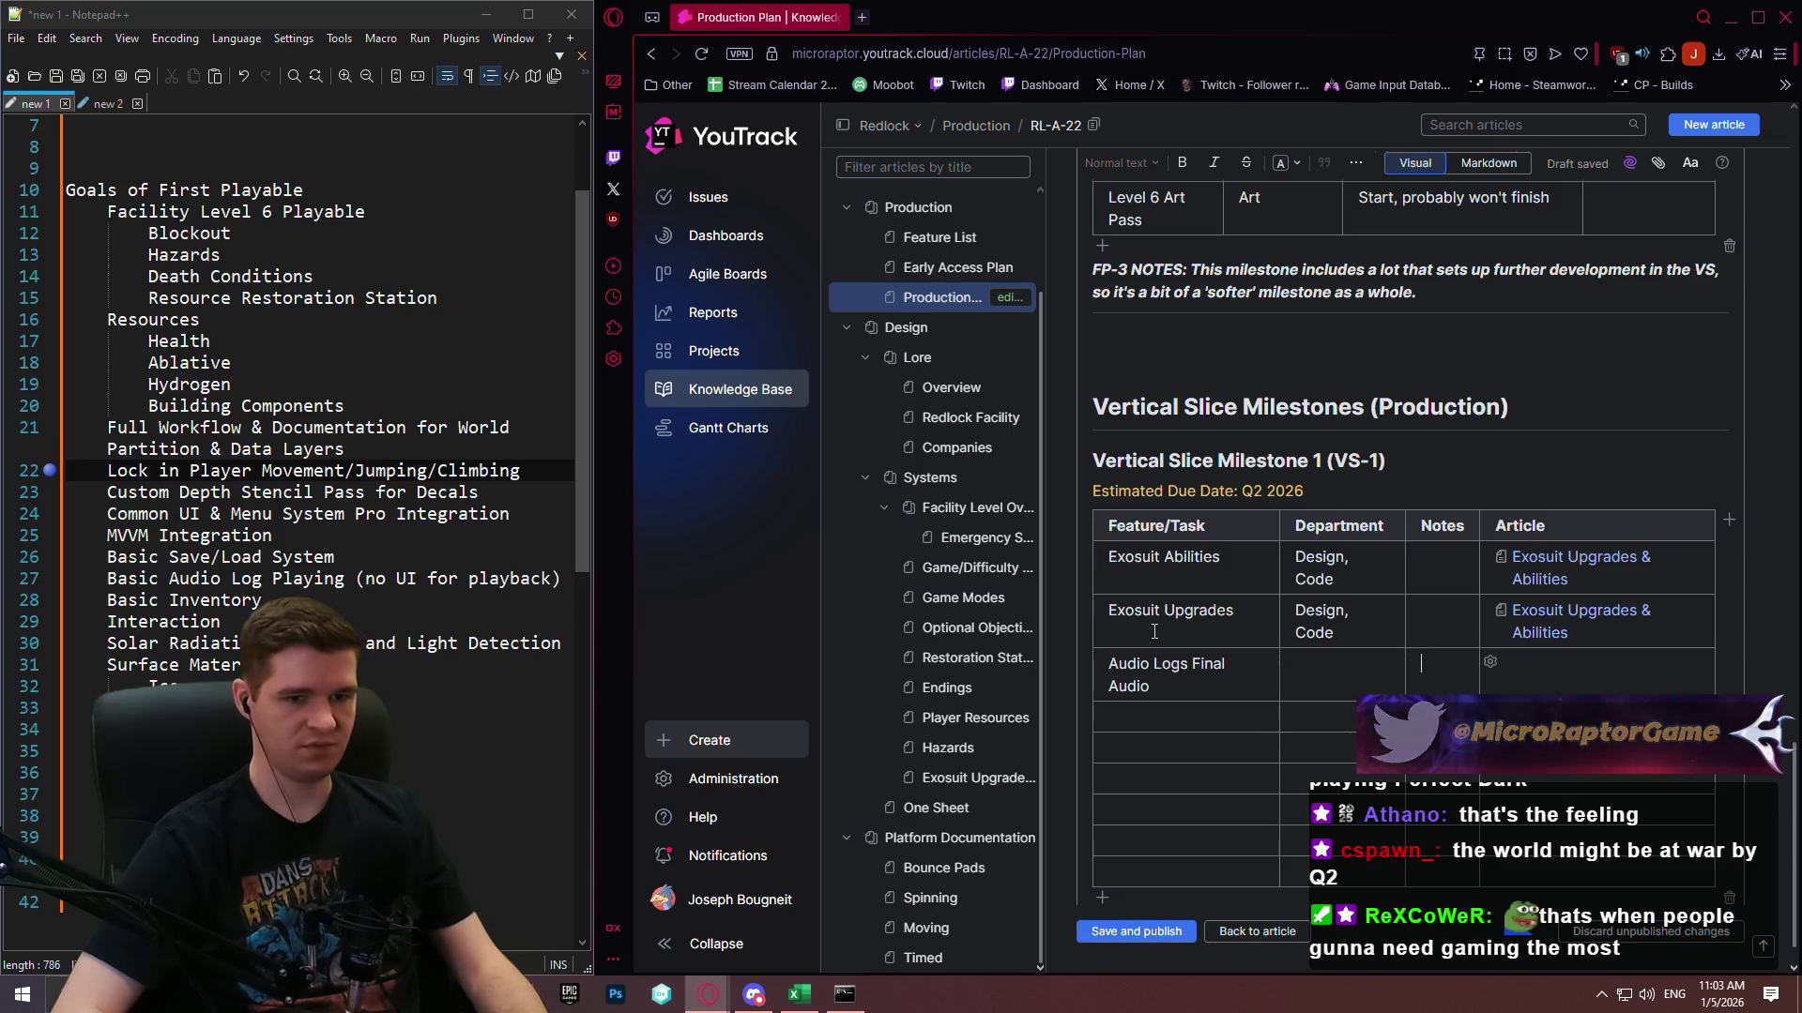
pyautogui.press('Tab')
pyautogui.write('Commission individual')
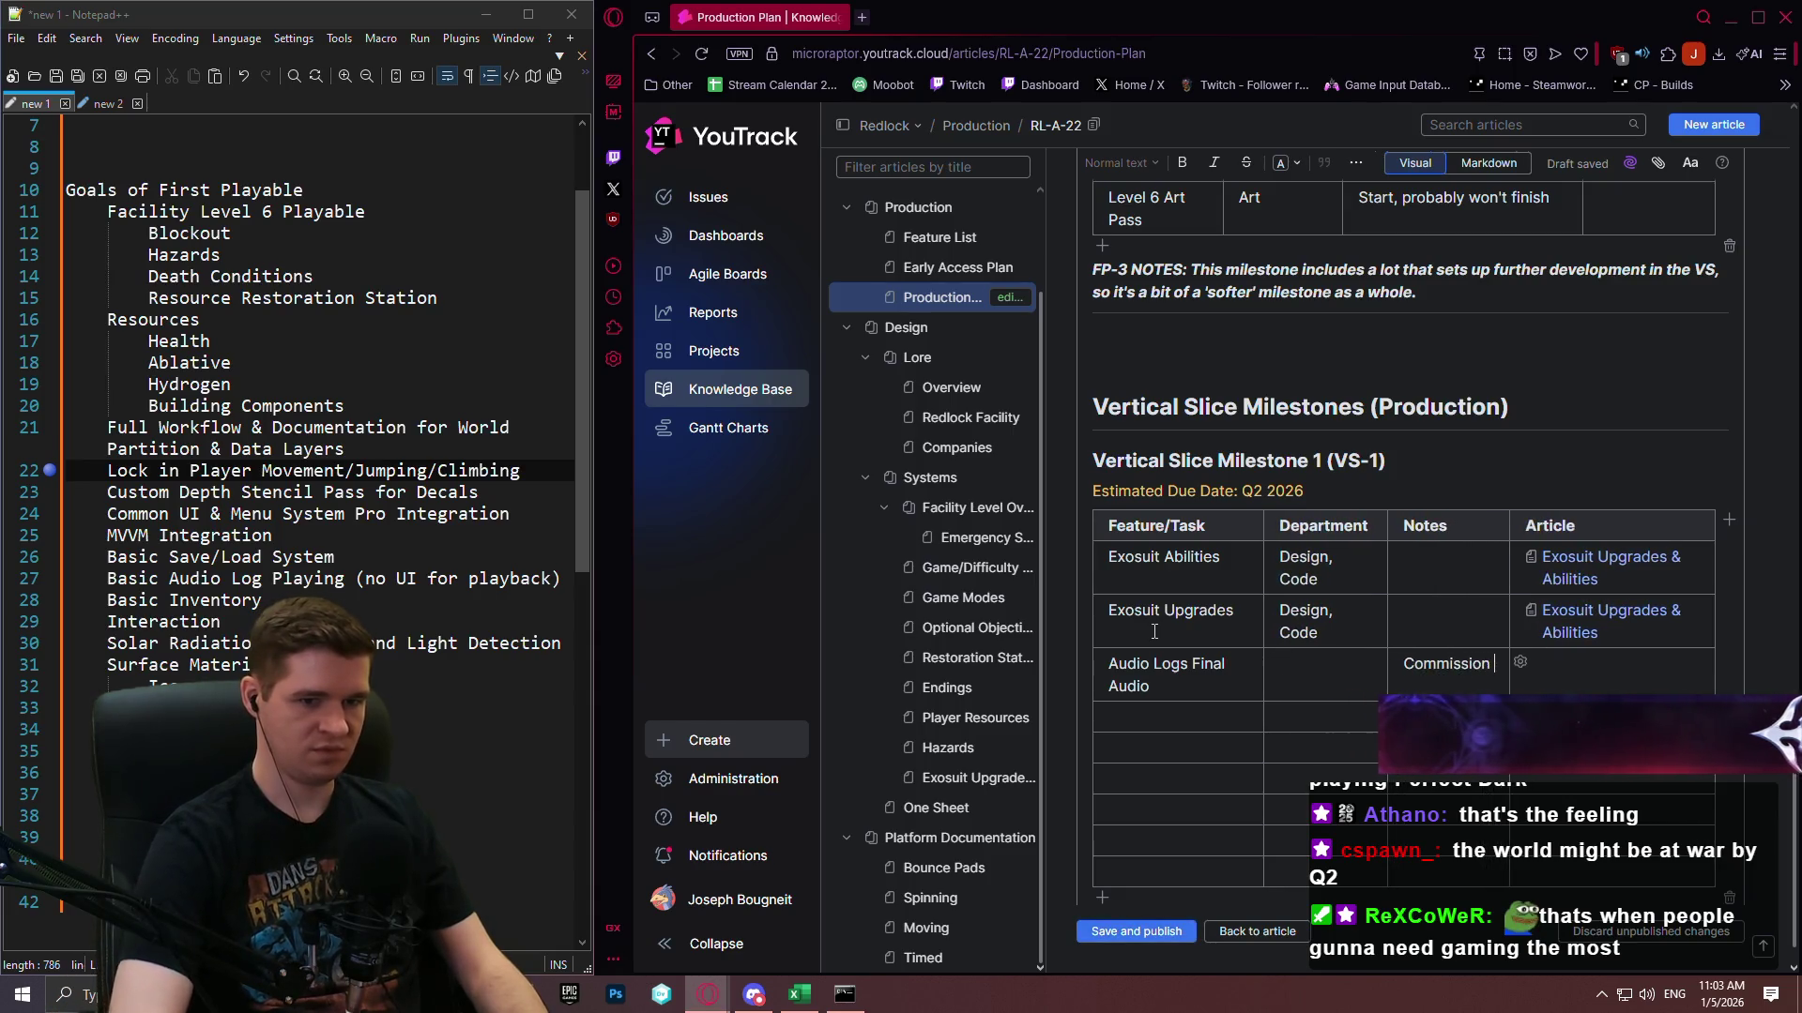
pyautogui.write('s va')
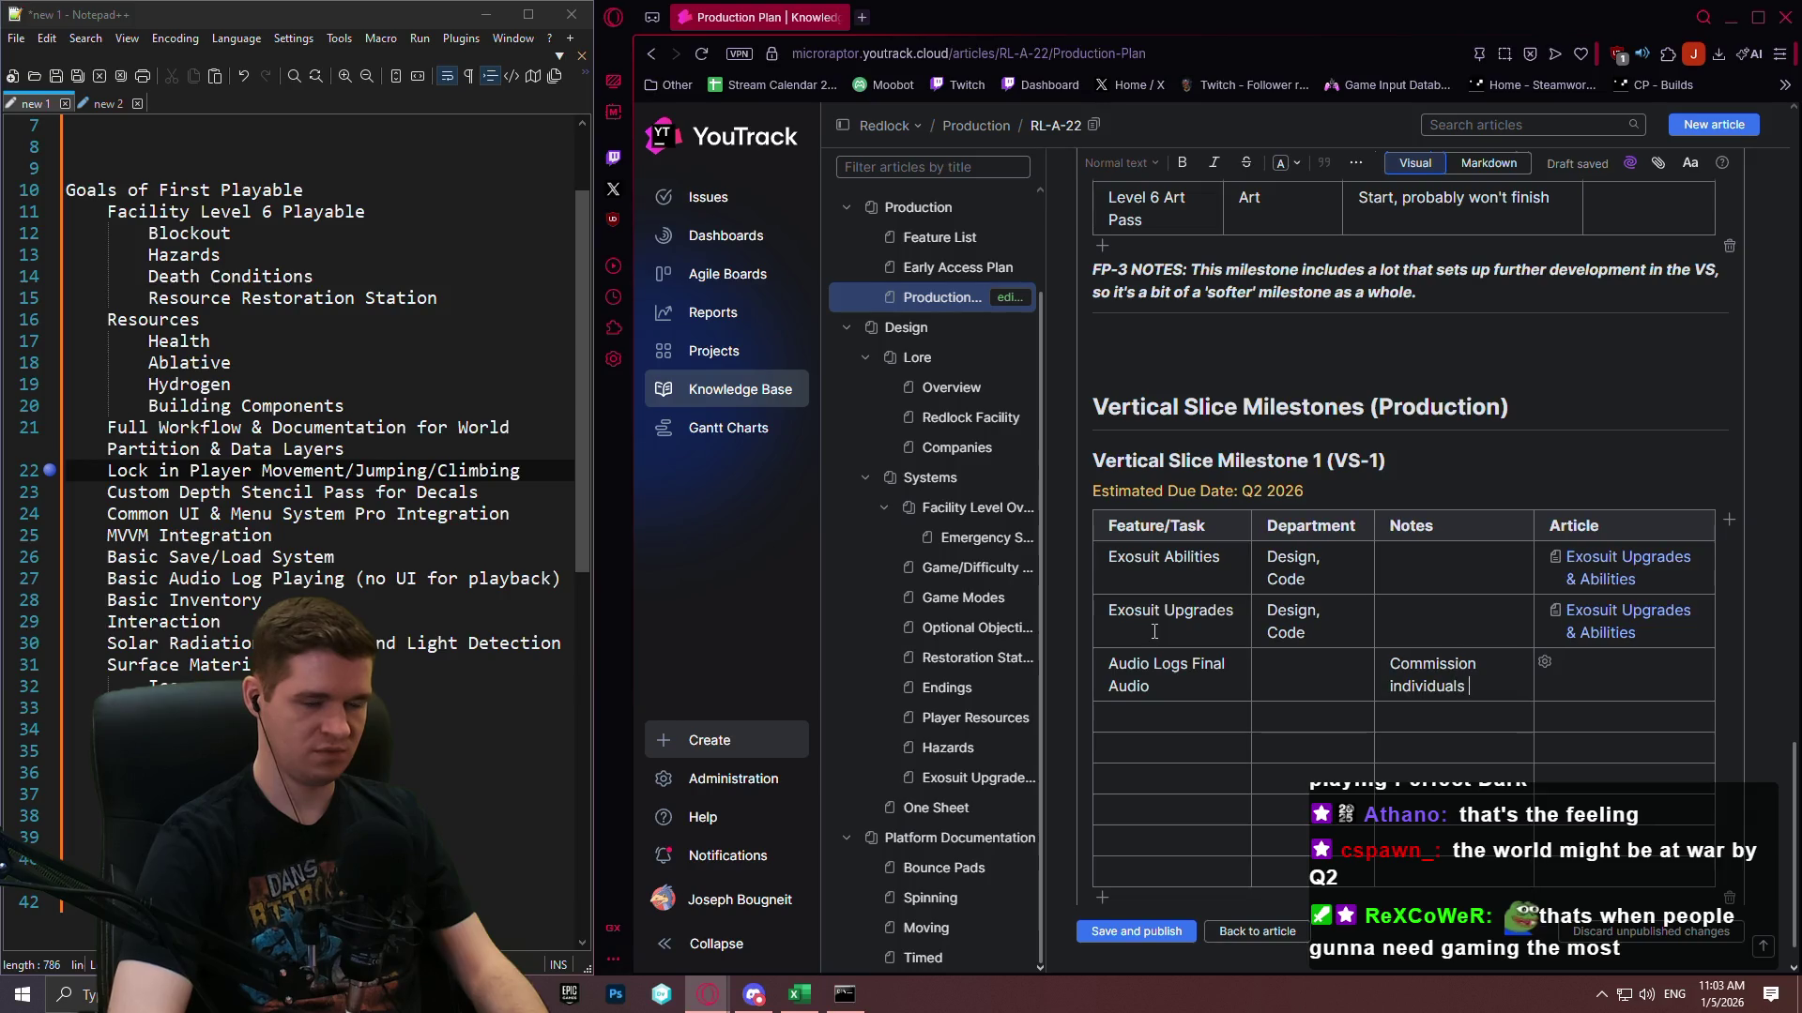
pyautogui.press('BackSpace')
pyautogui.press('BackSpace')
pyautogui.write('ia Fiverr, etc..')
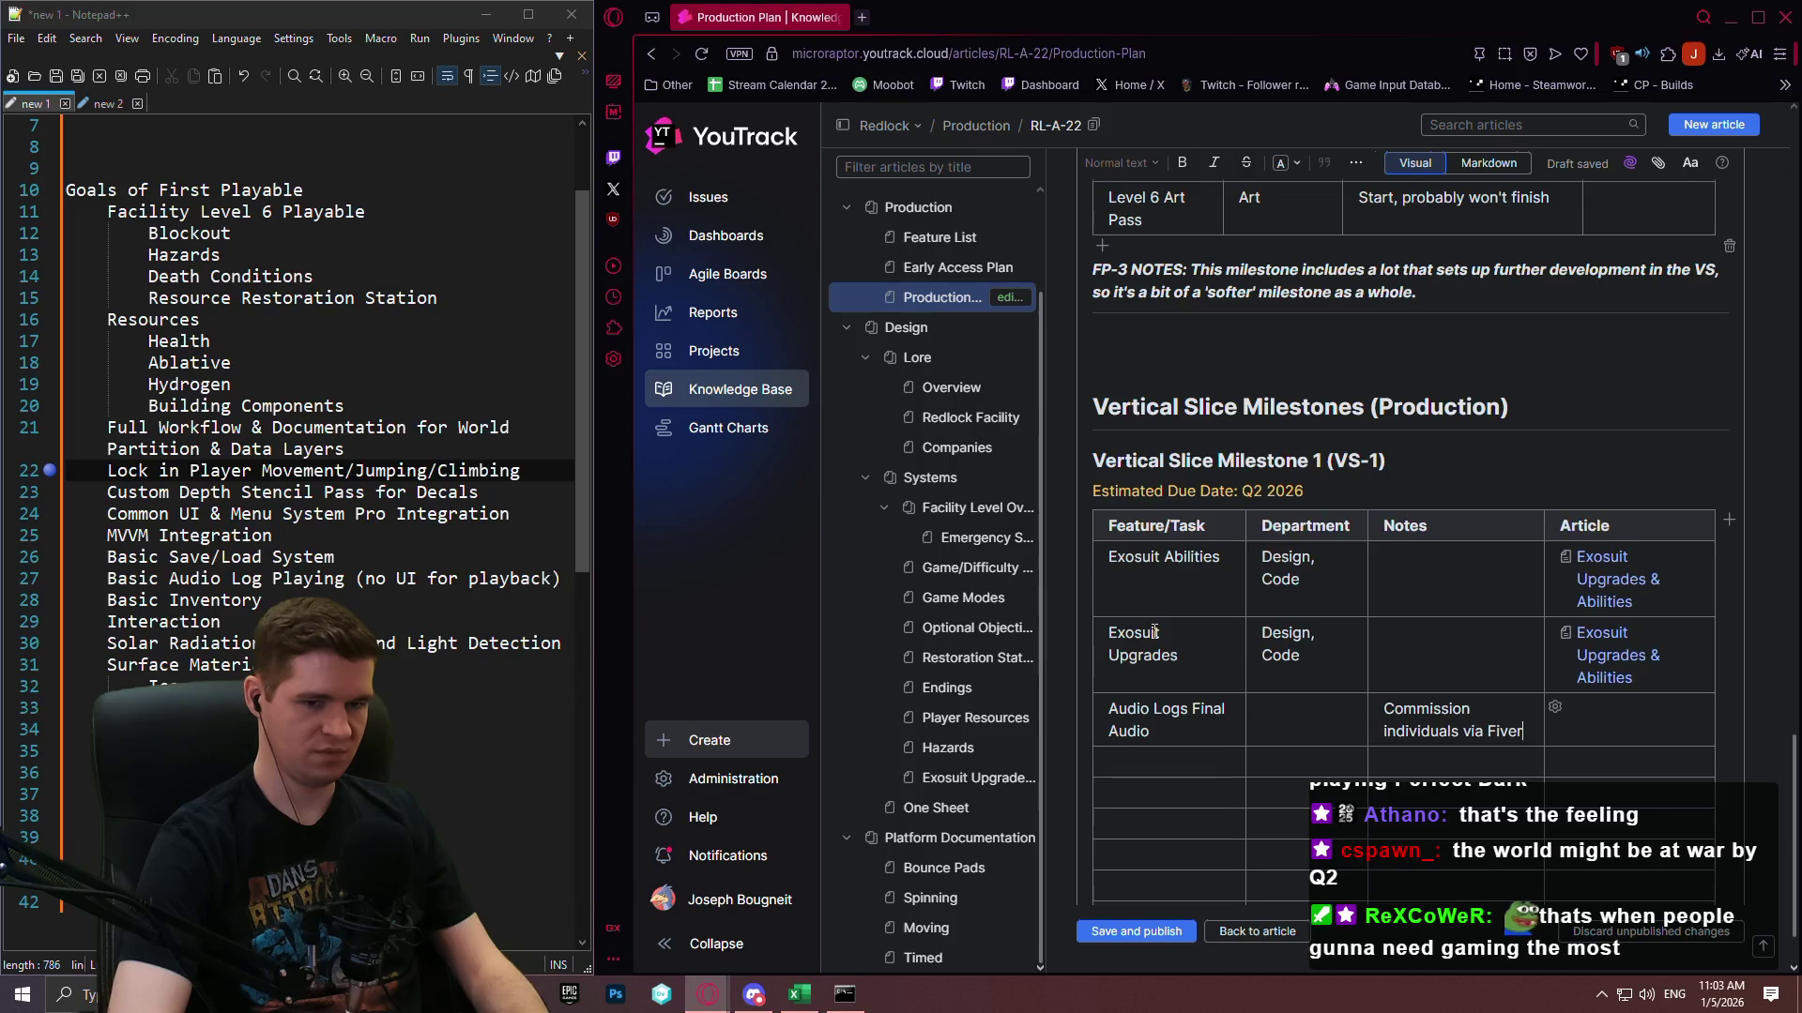
pyautogui.write('.')
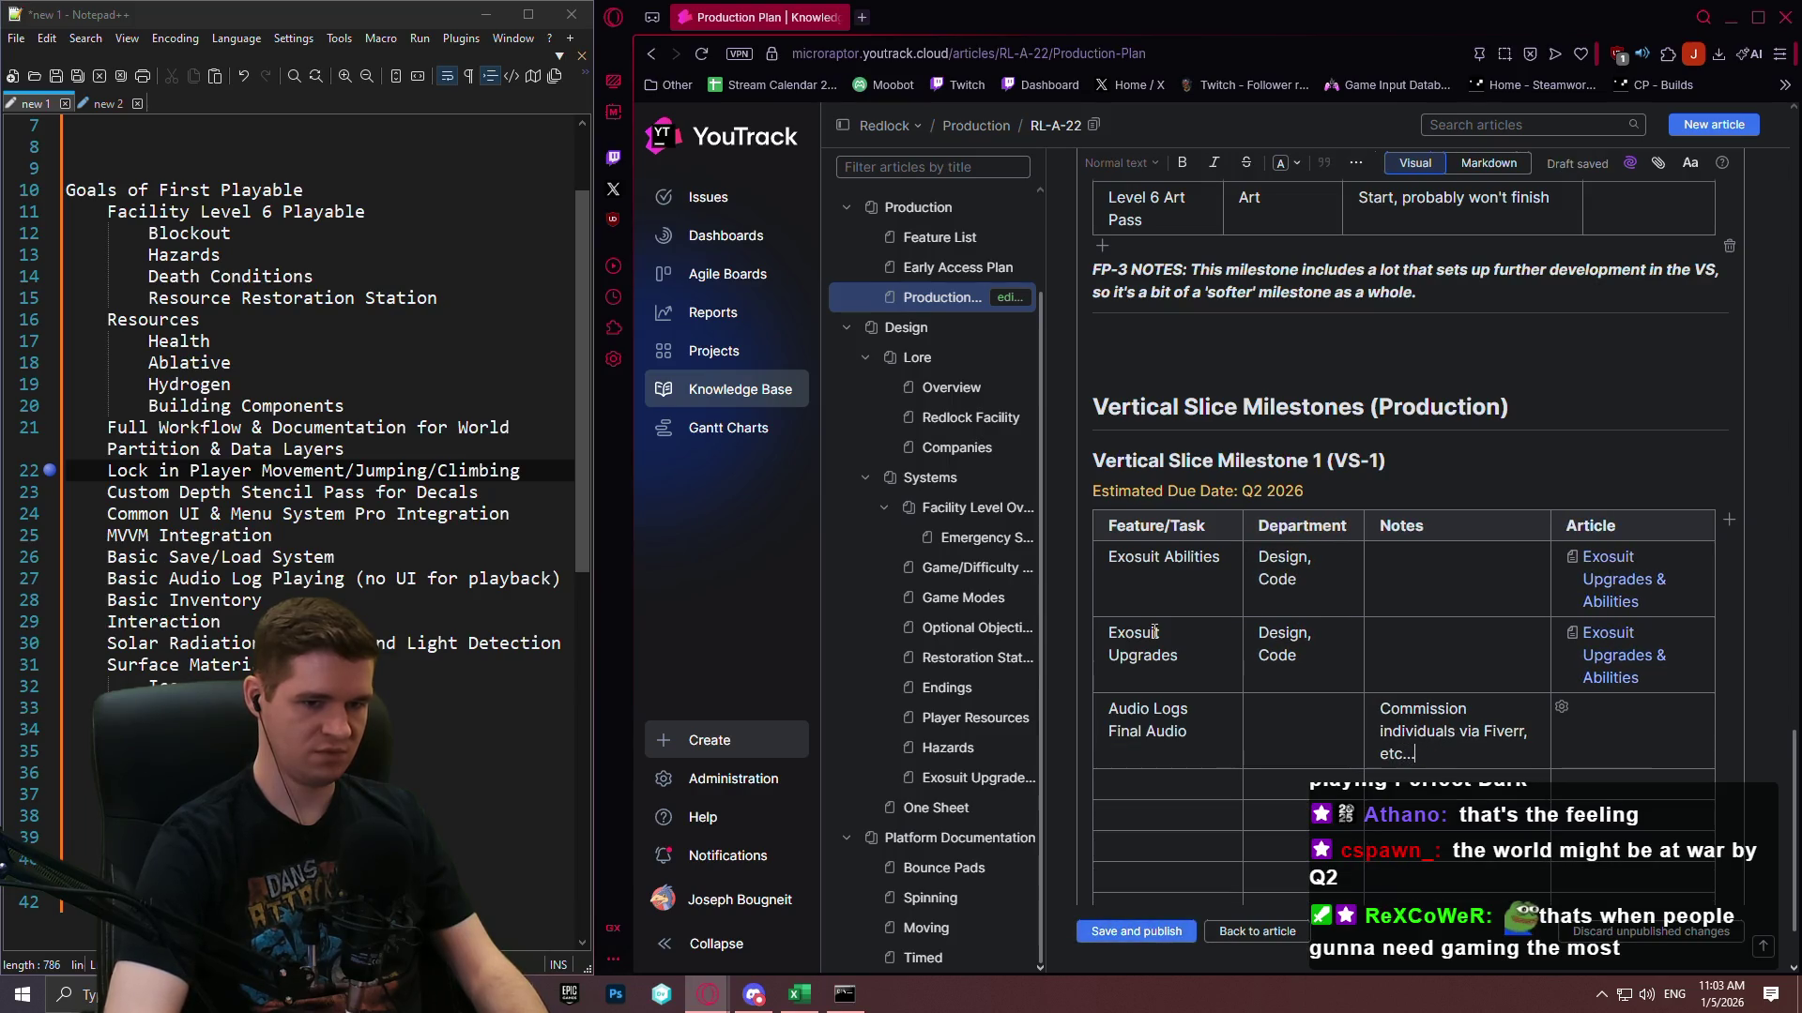
pyautogui.scroll(-2, 1385, 624)
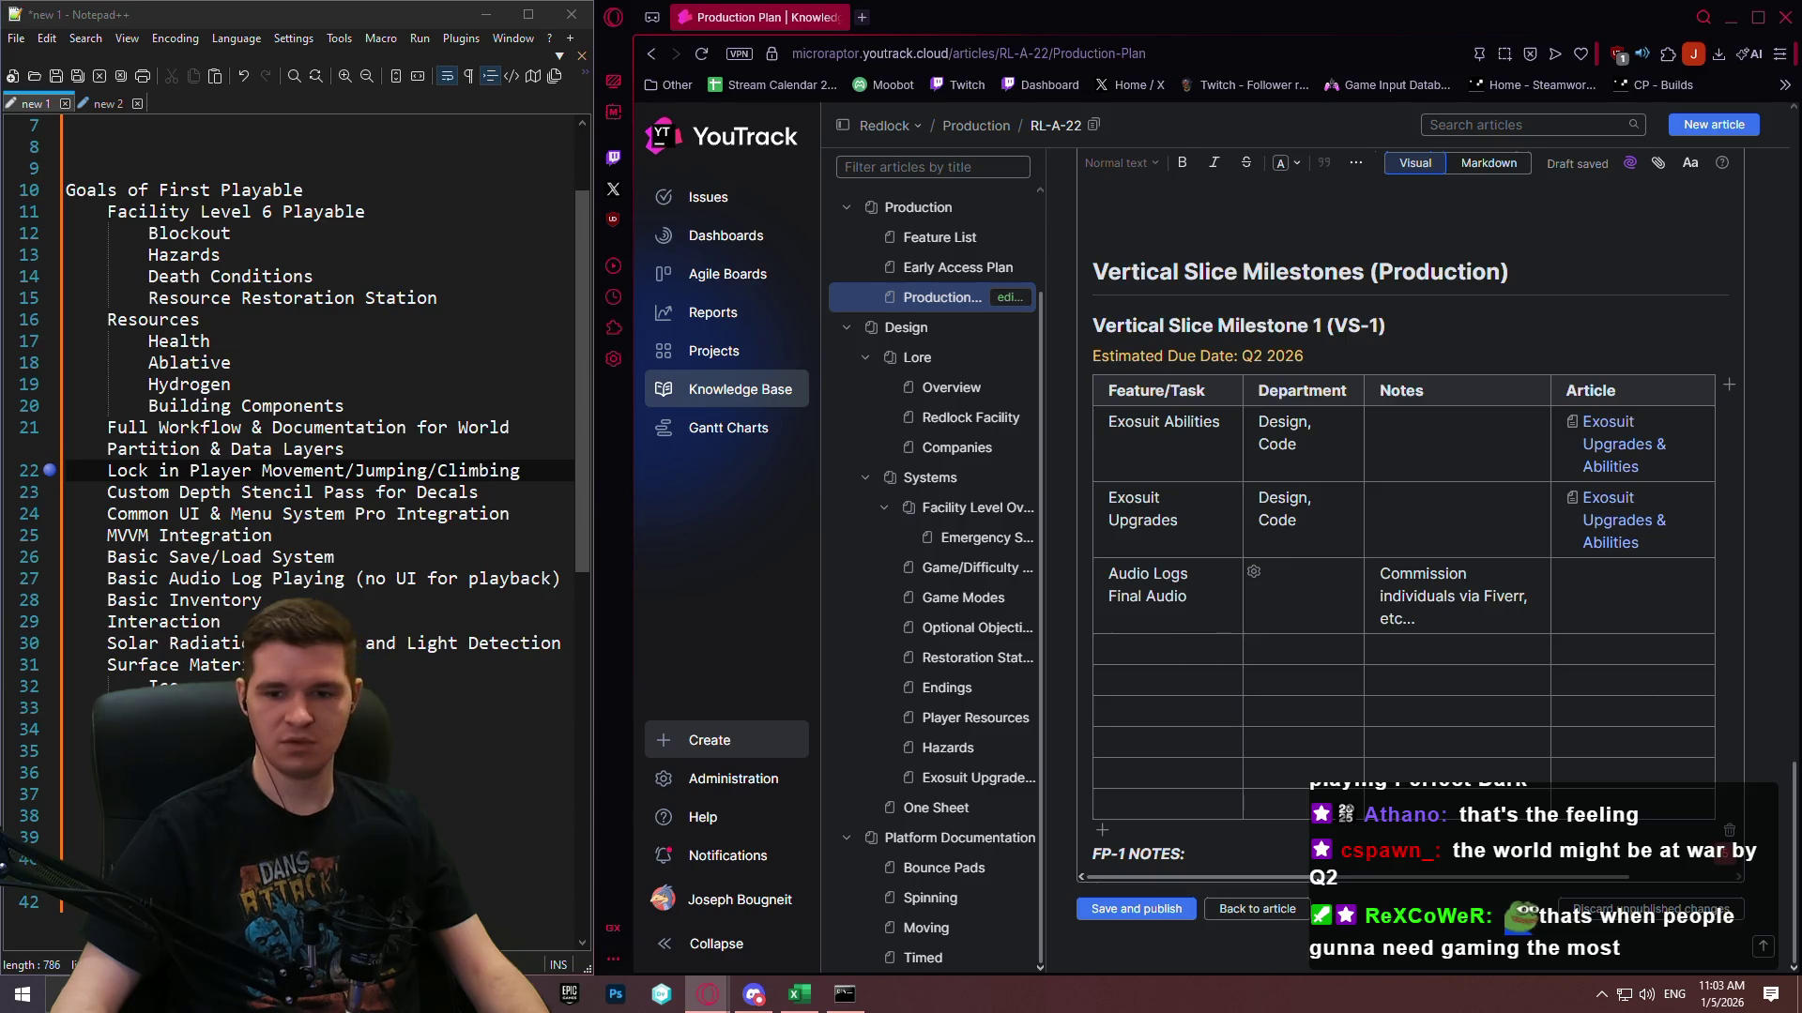
# Select the 'Lock in Player Movement/Jumping/Climbing' goal text for the fourth row.
pyautogui.hotkey('alt', 'Tab')
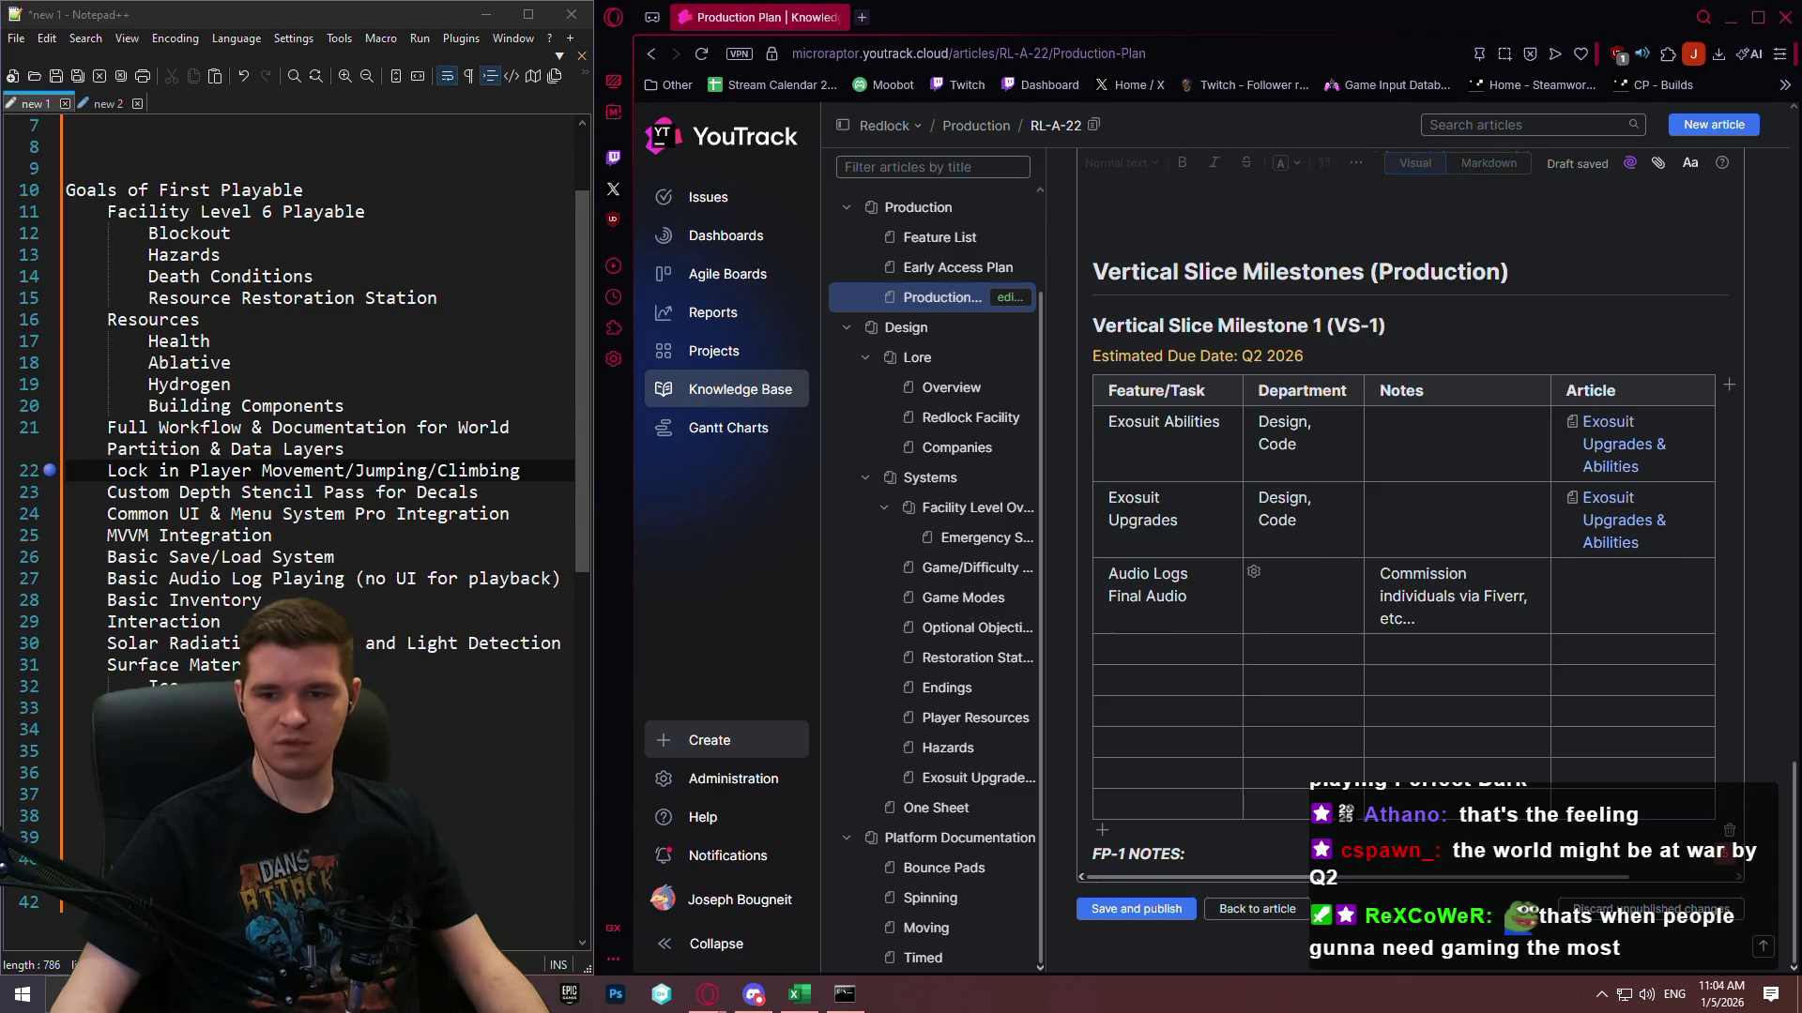
pyautogui.hotkey('alt', 'Tab')
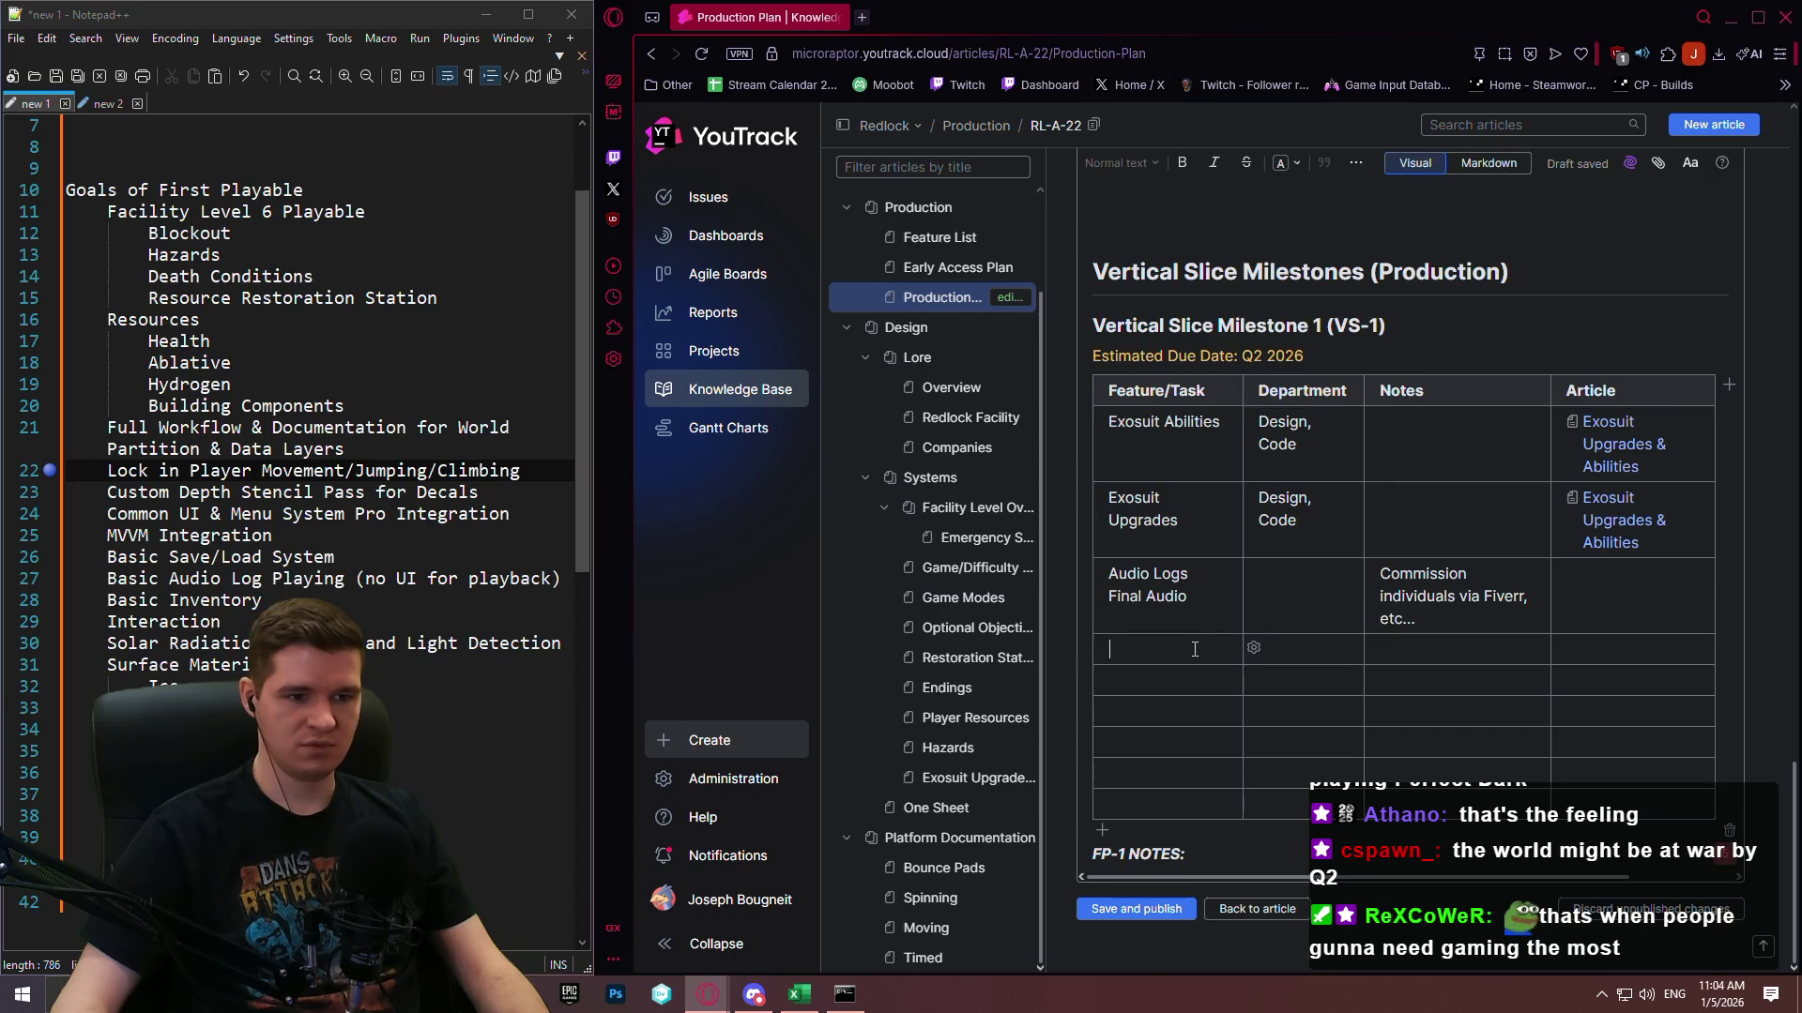
pyautogui.click(1136, 643)
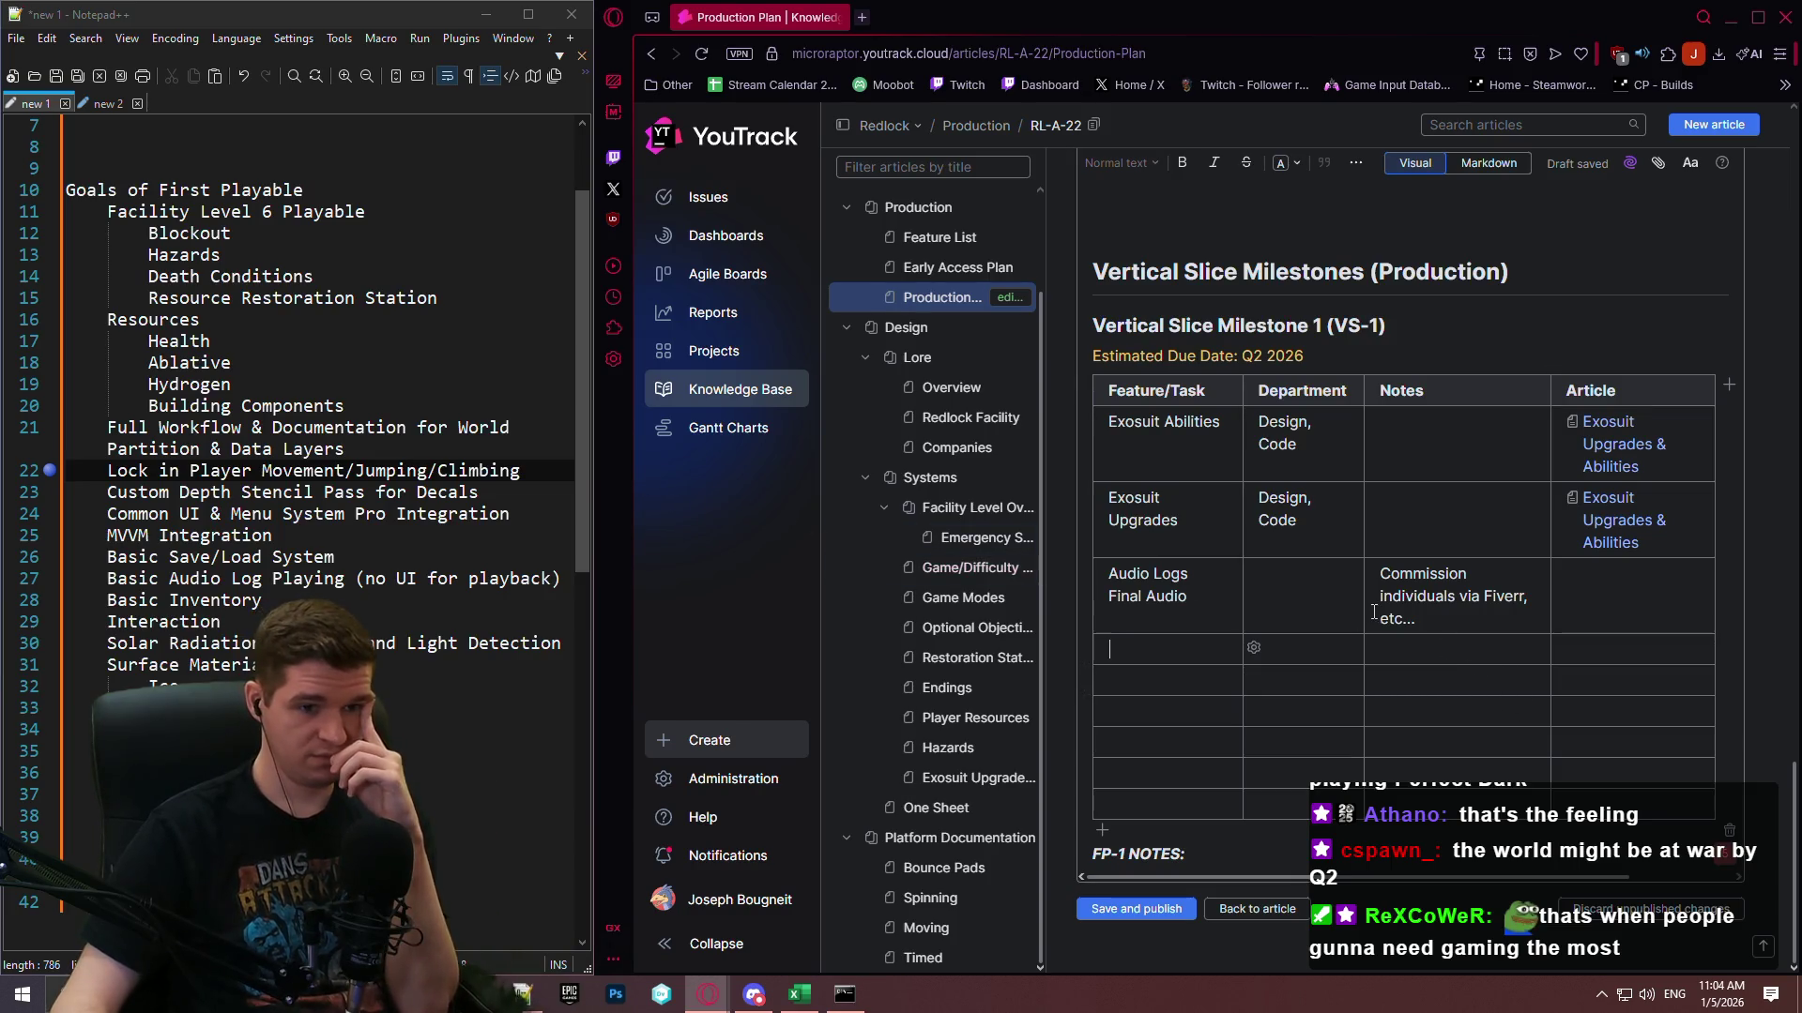
pyautogui.moveTo(520, 470); pyautogui.dragTo(110, 471)
pyautogui.hotkey('ctrl', 'c')
# Paste the Lock in Player Movement goal into row four with department Design and article NEED.
pyautogui.click(1133, 655)
pyautogui.hotkey('ctrl', 'v')
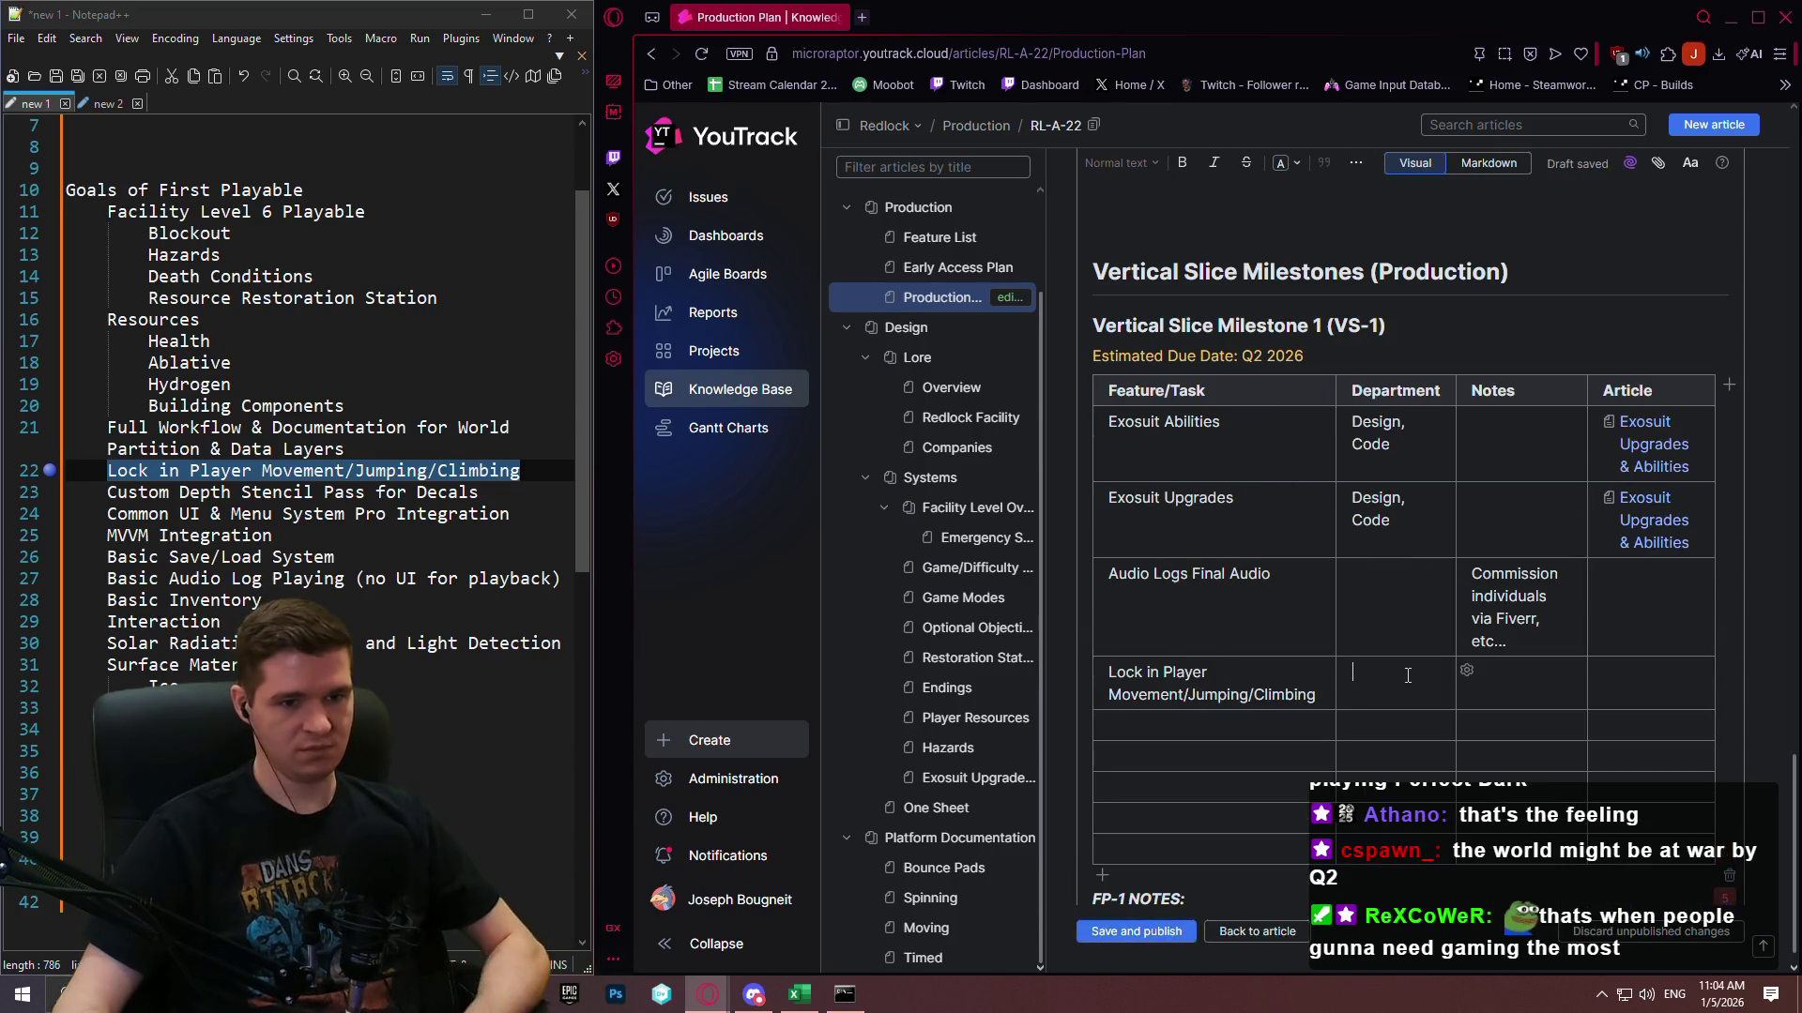
pyautogui.click(1399, 680)
pyautogui.write('Design')
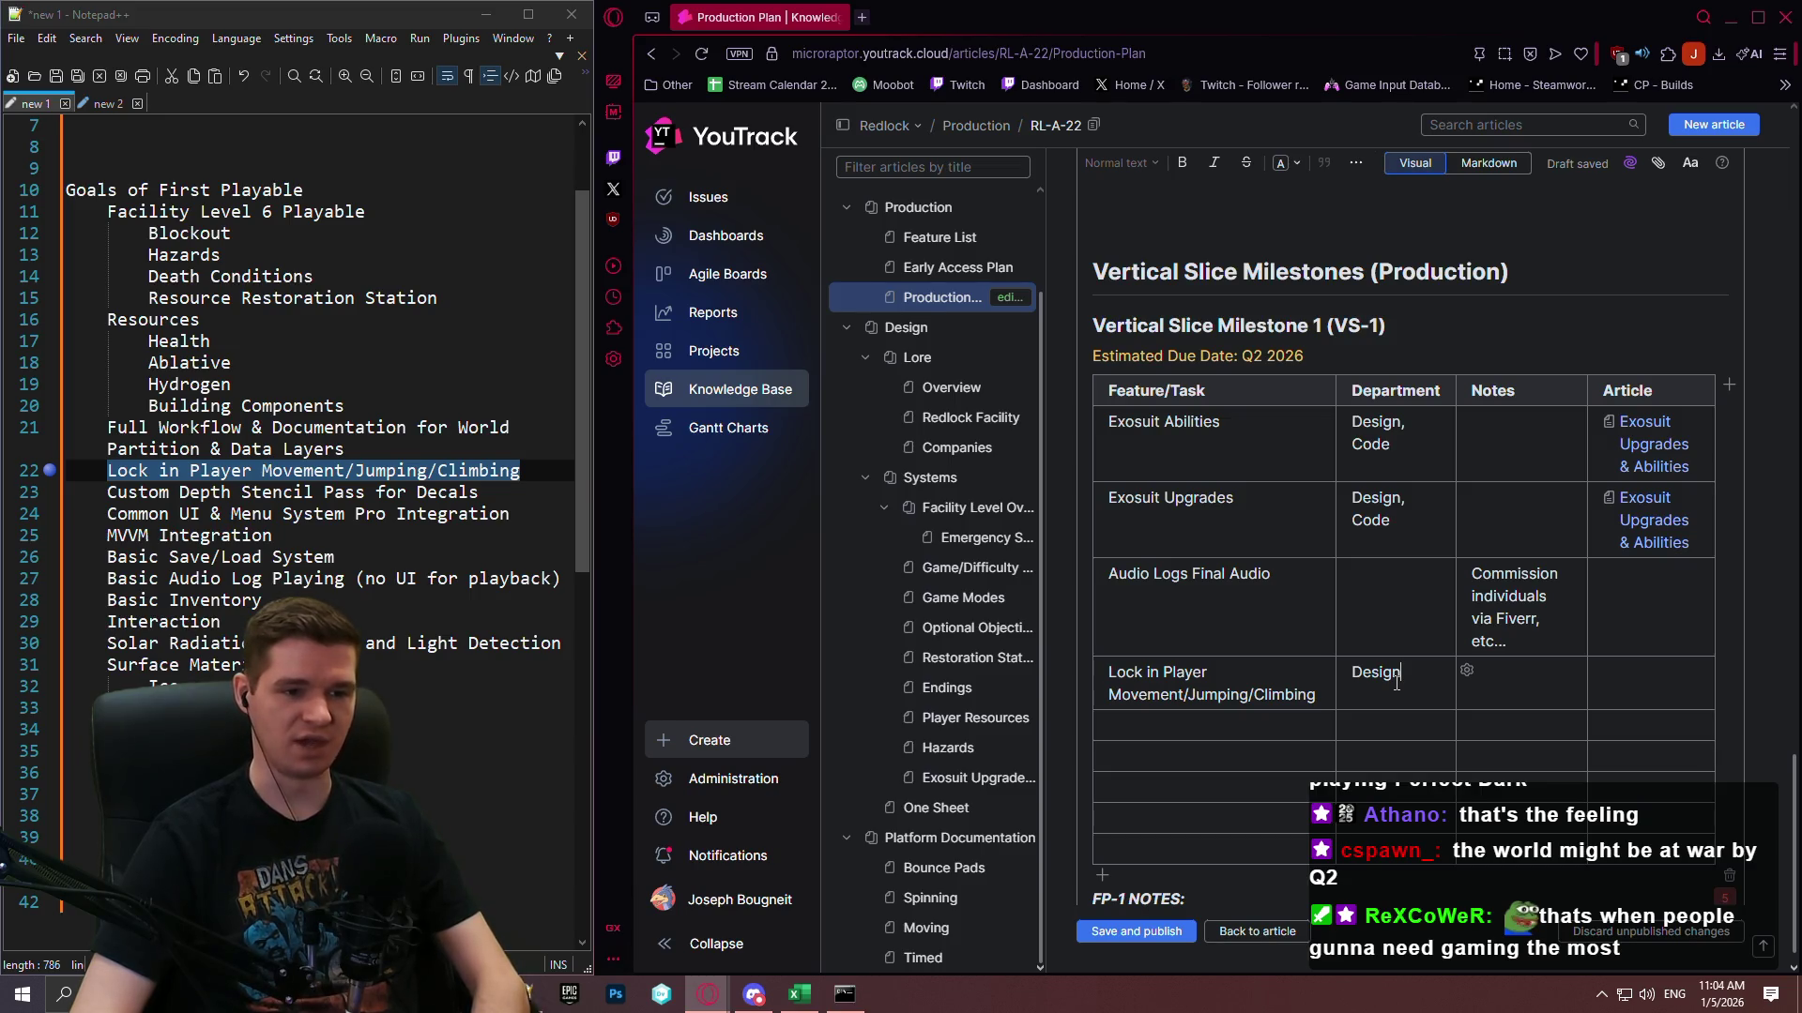
pyautogui.press('Tab')
pyautogui.press('Tab')
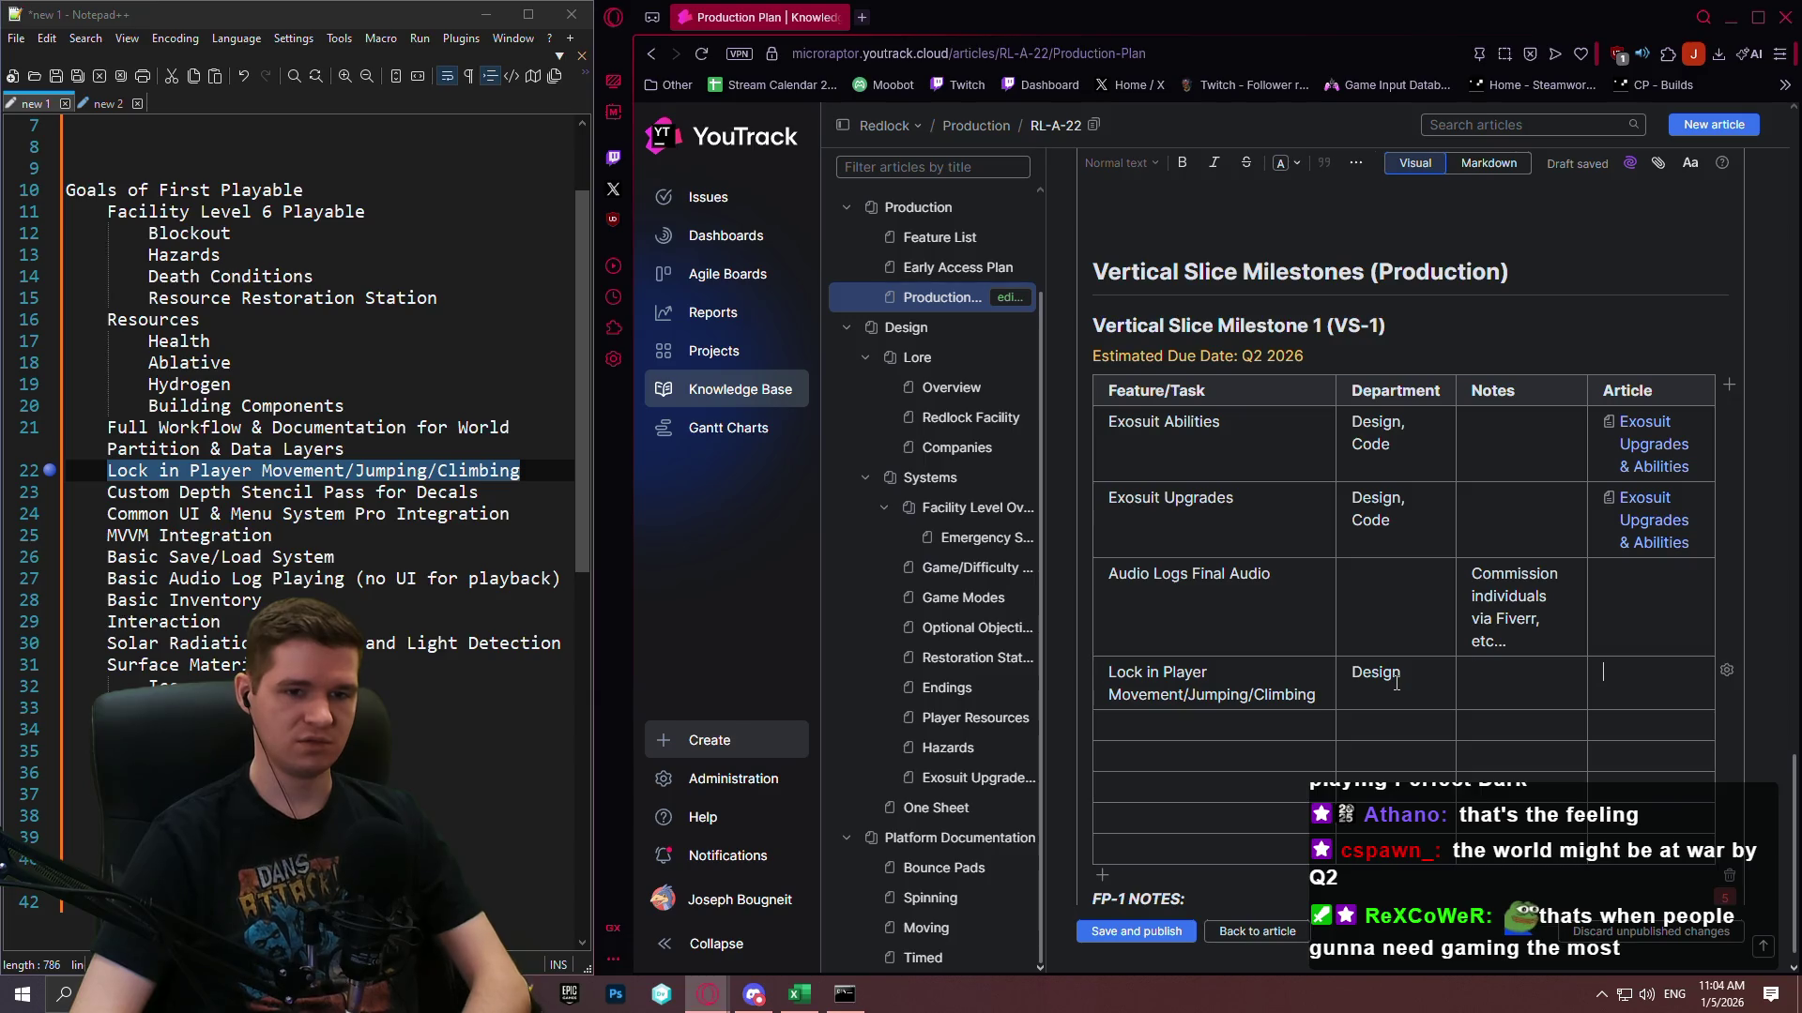
pyautogui.write('NEED')
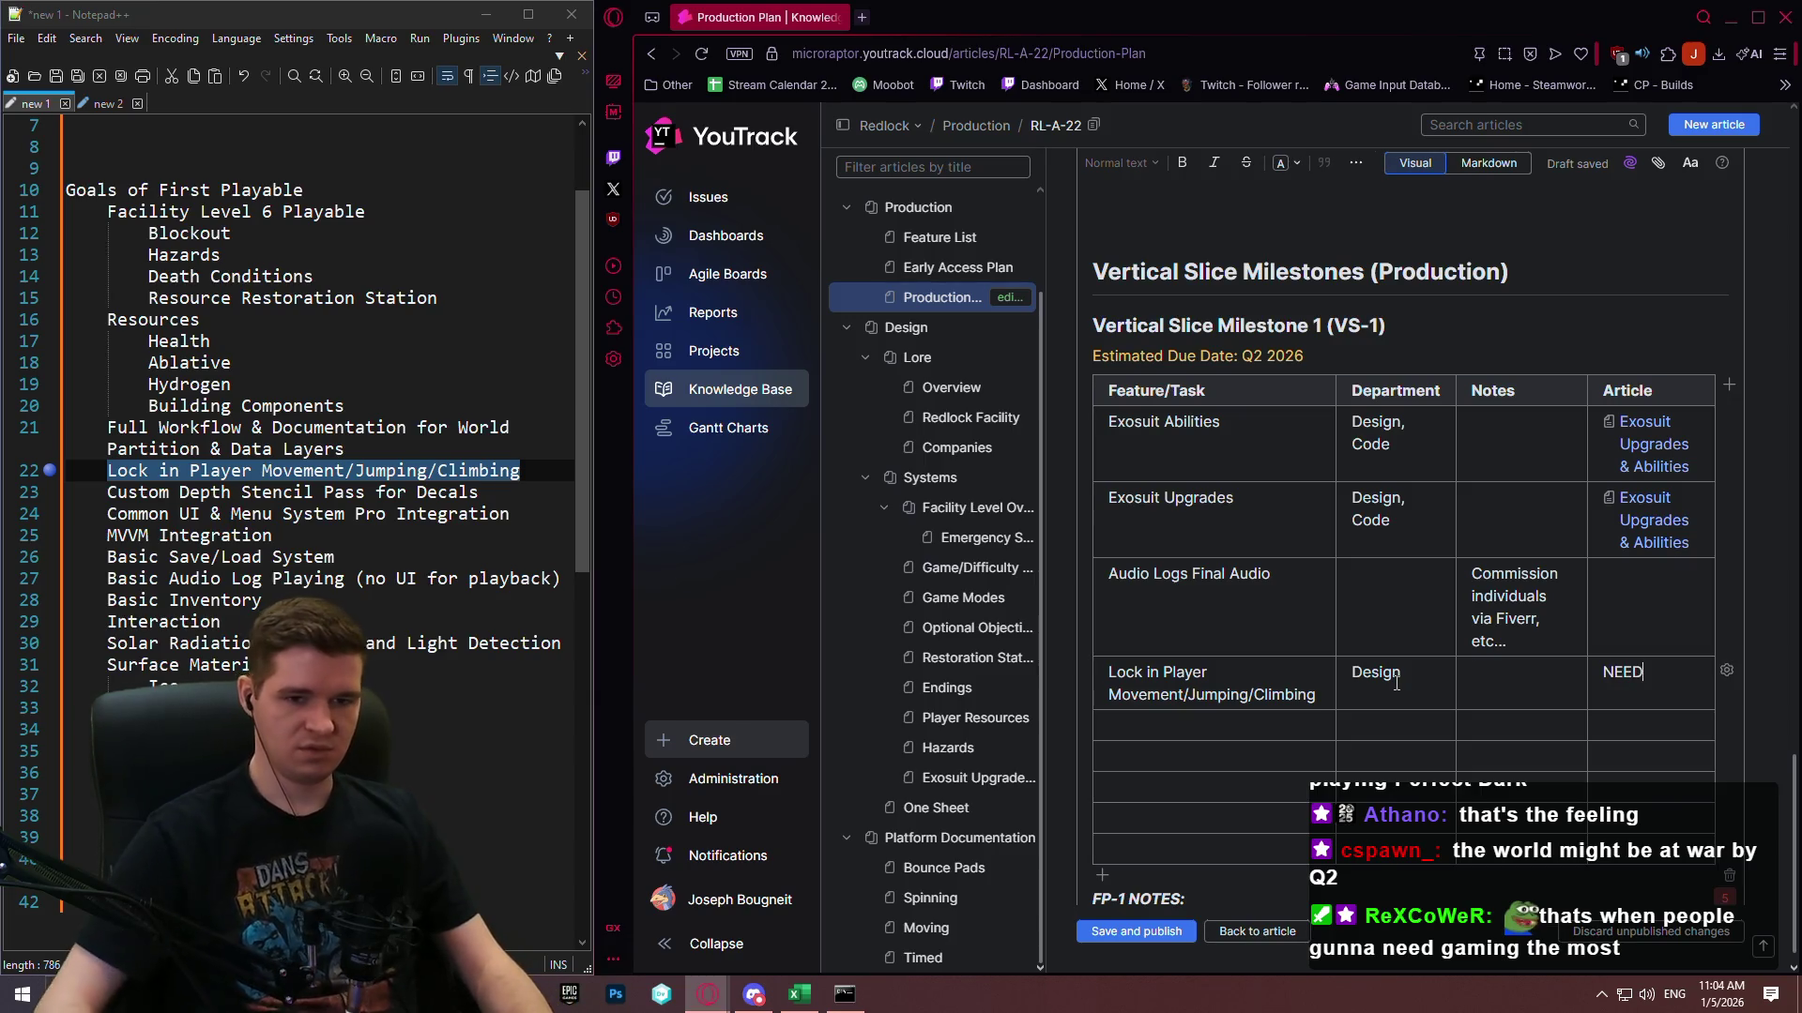
# Colour the NEED article marker red.
pyautogui.hotkey('ctrl', 'a')
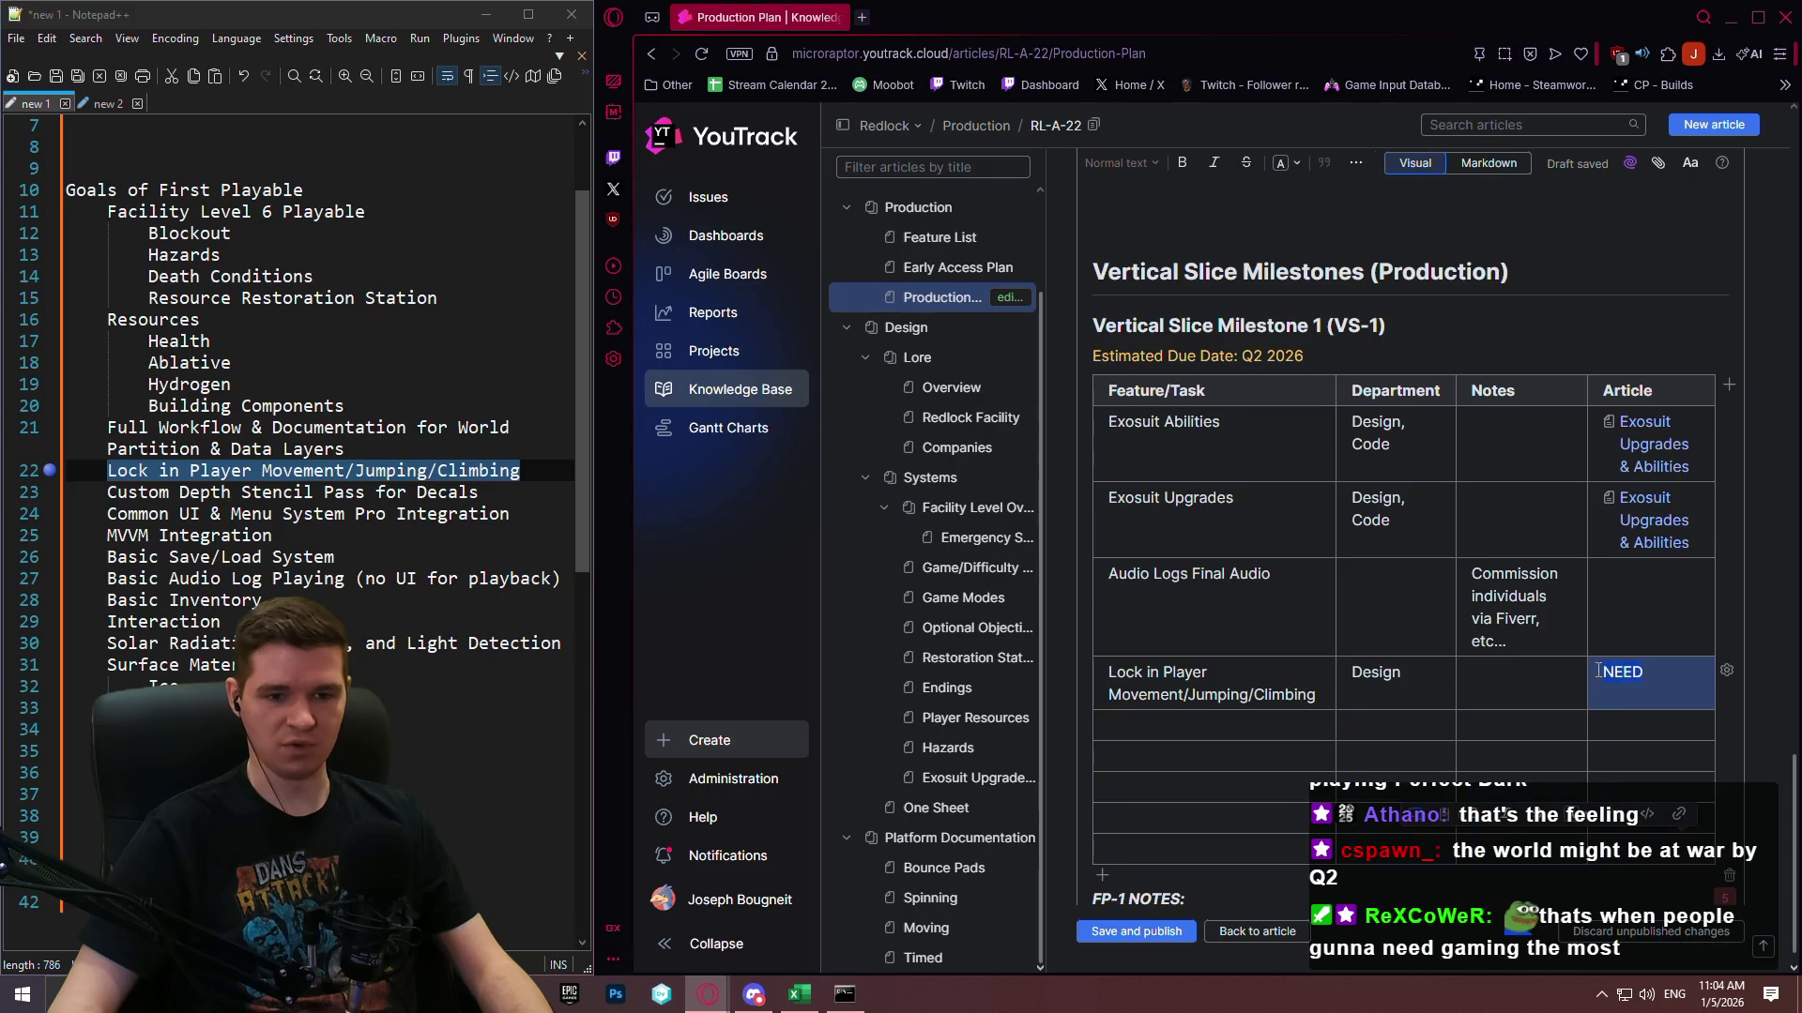
pyautogui.click(1468, 643)
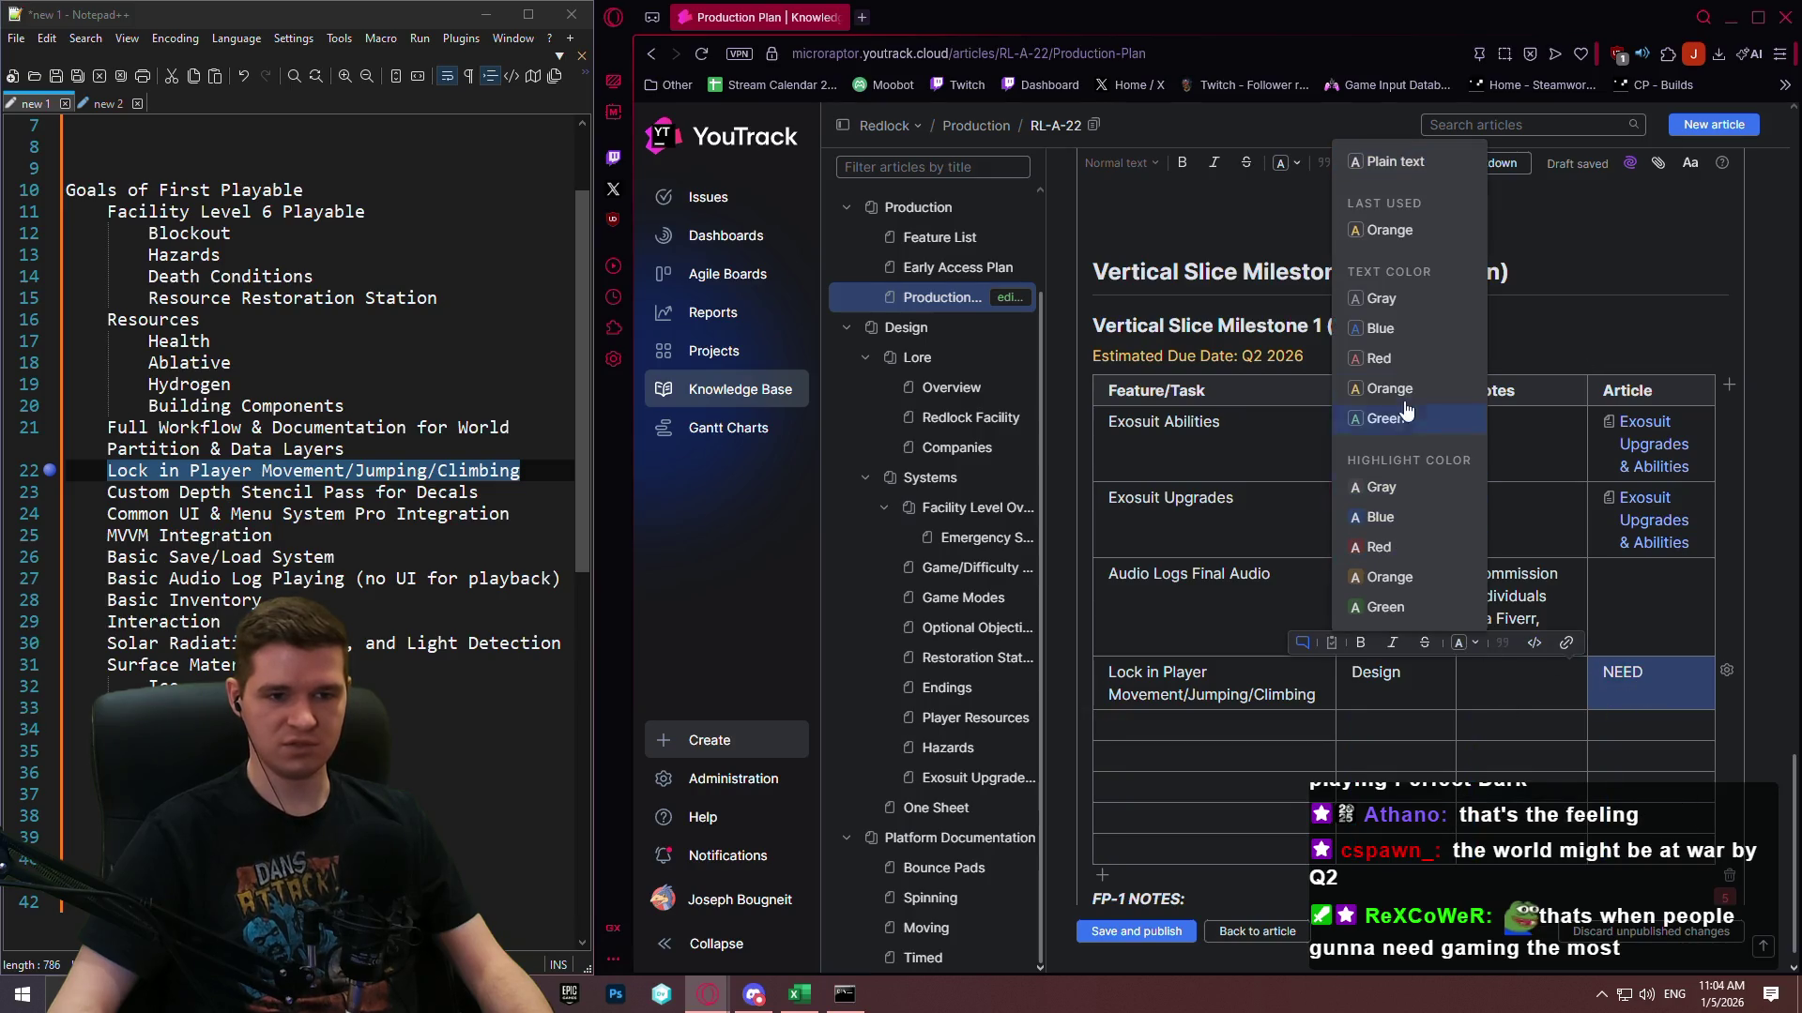
pyautogui.click(1391, 366)
pyautogui.click(1471, 756)
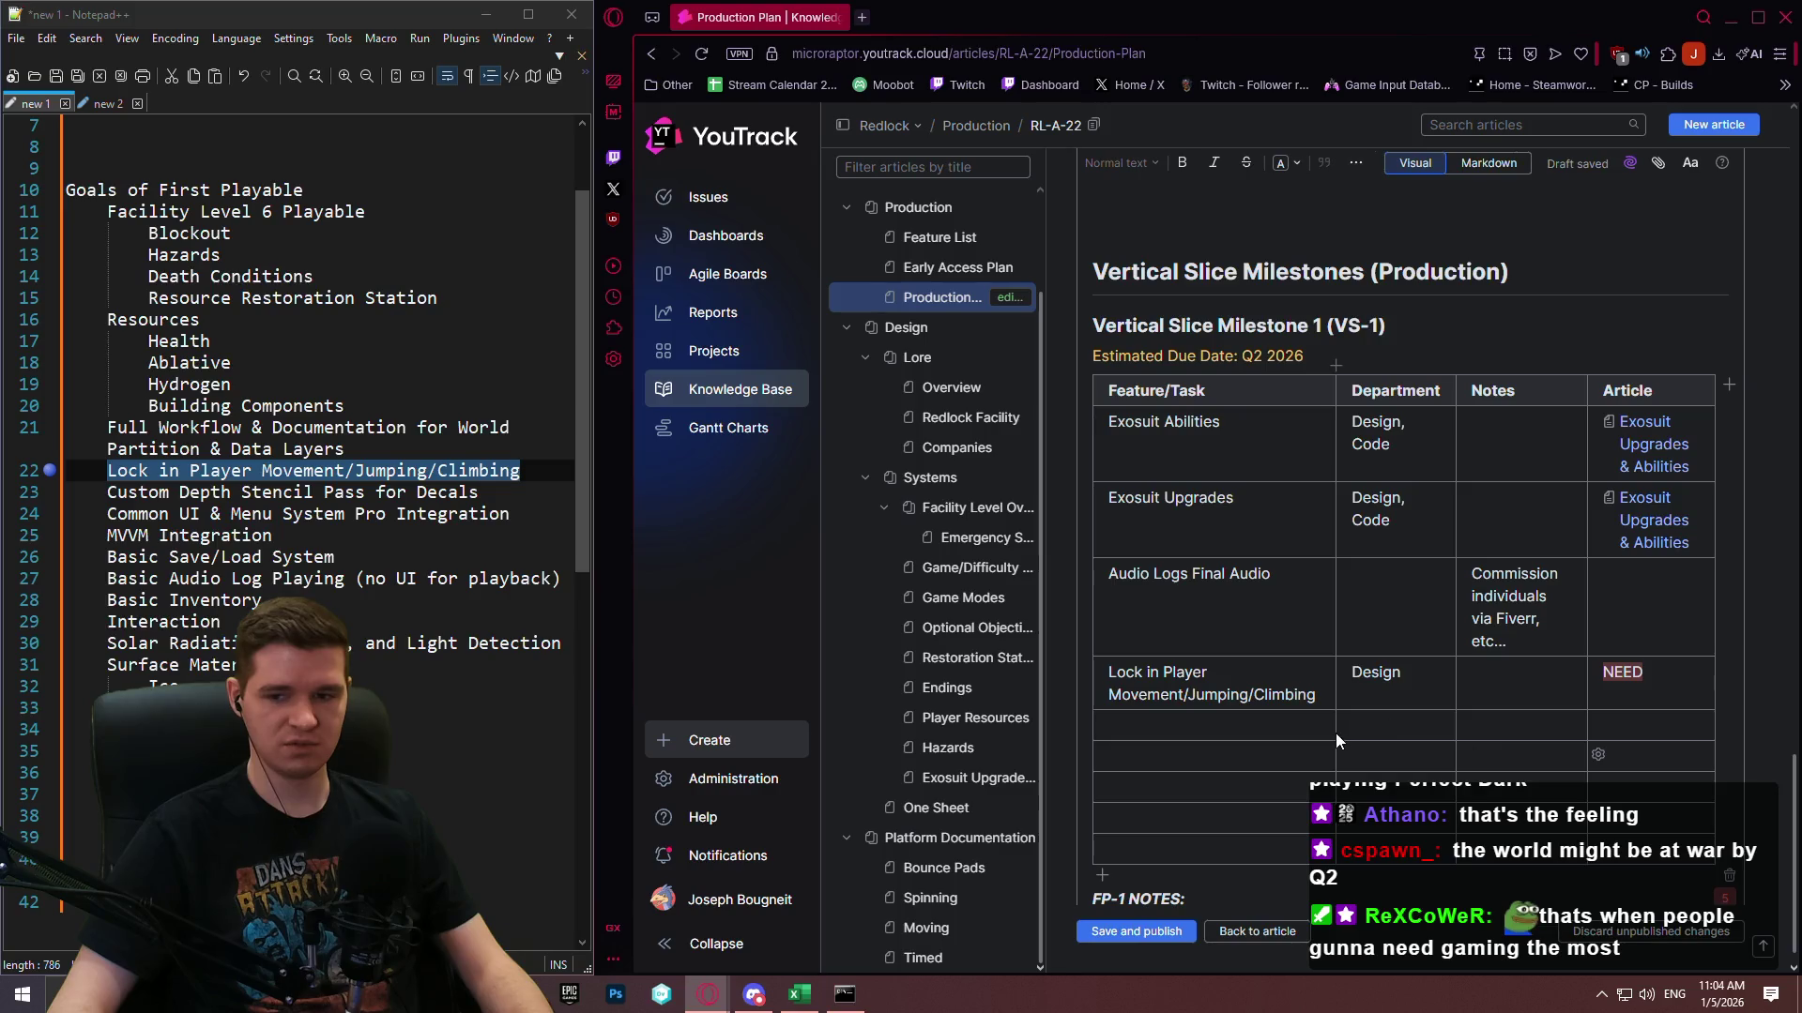
pyautogui.click(1197, 679)
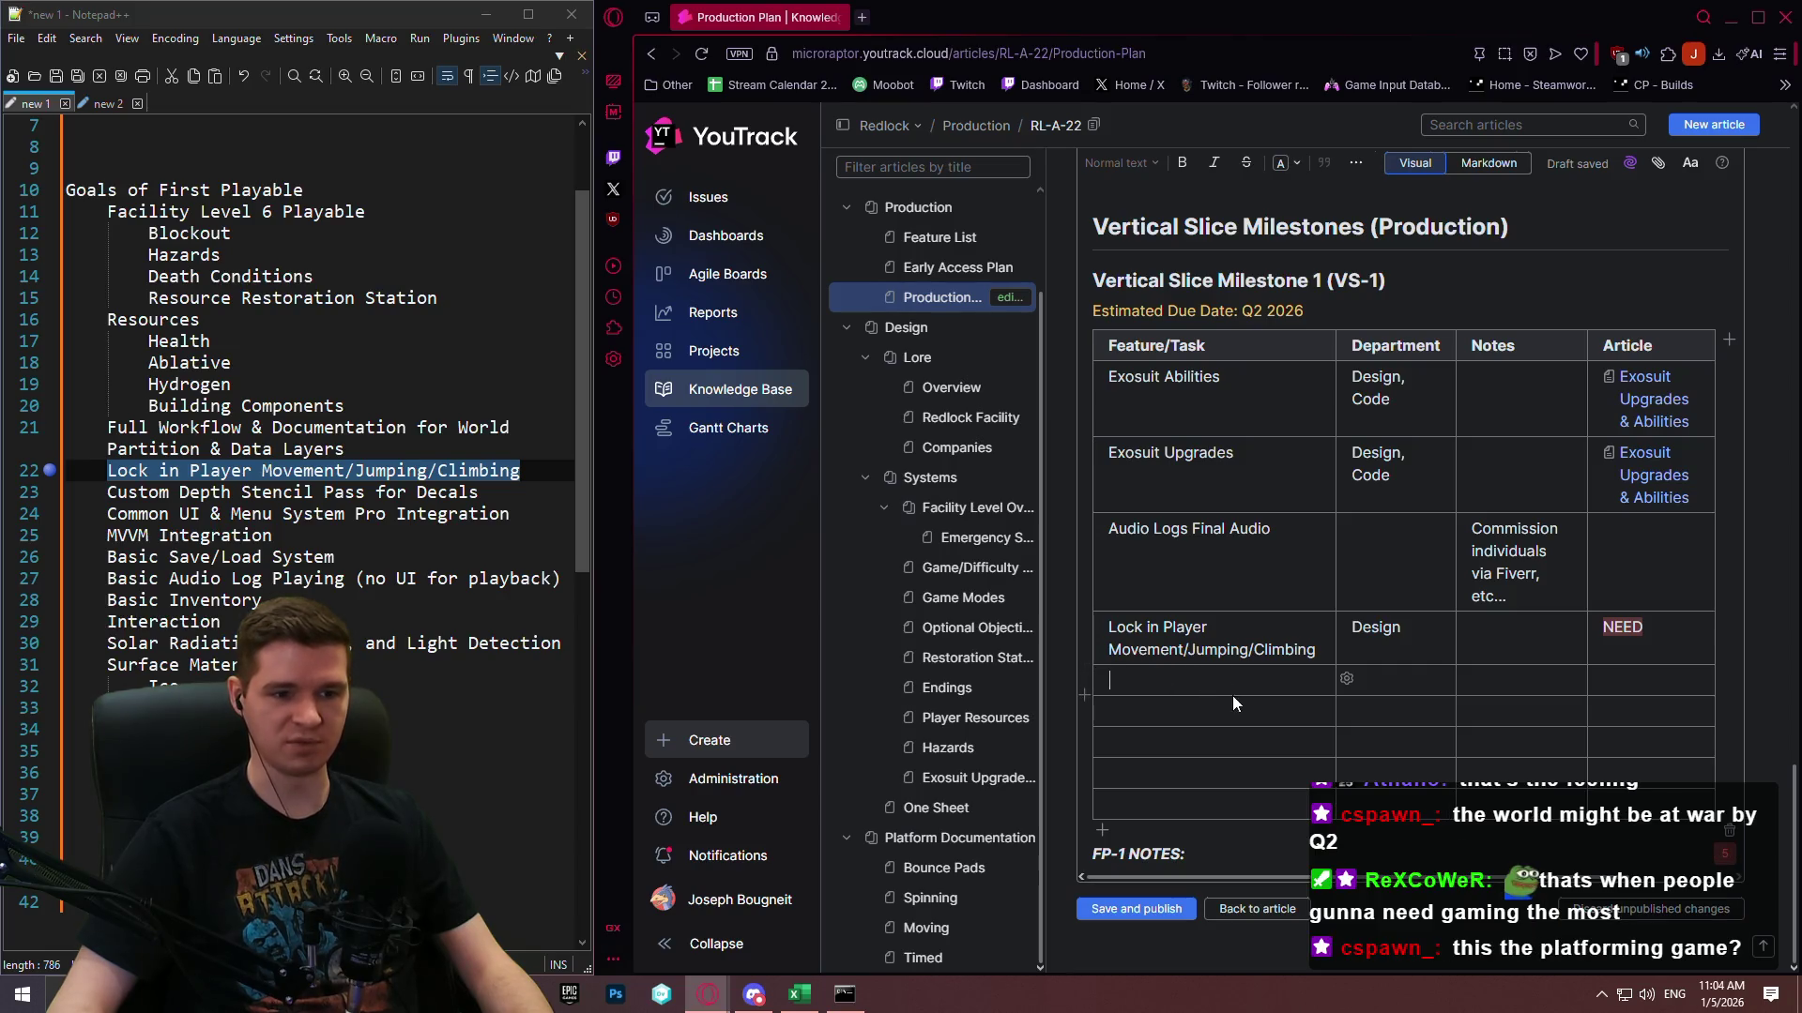
# Copy the FP-3 Level 6 Art Pass row and paste it as the last VS-1 row.
pyautogui.scroll(15, 1234, 704)
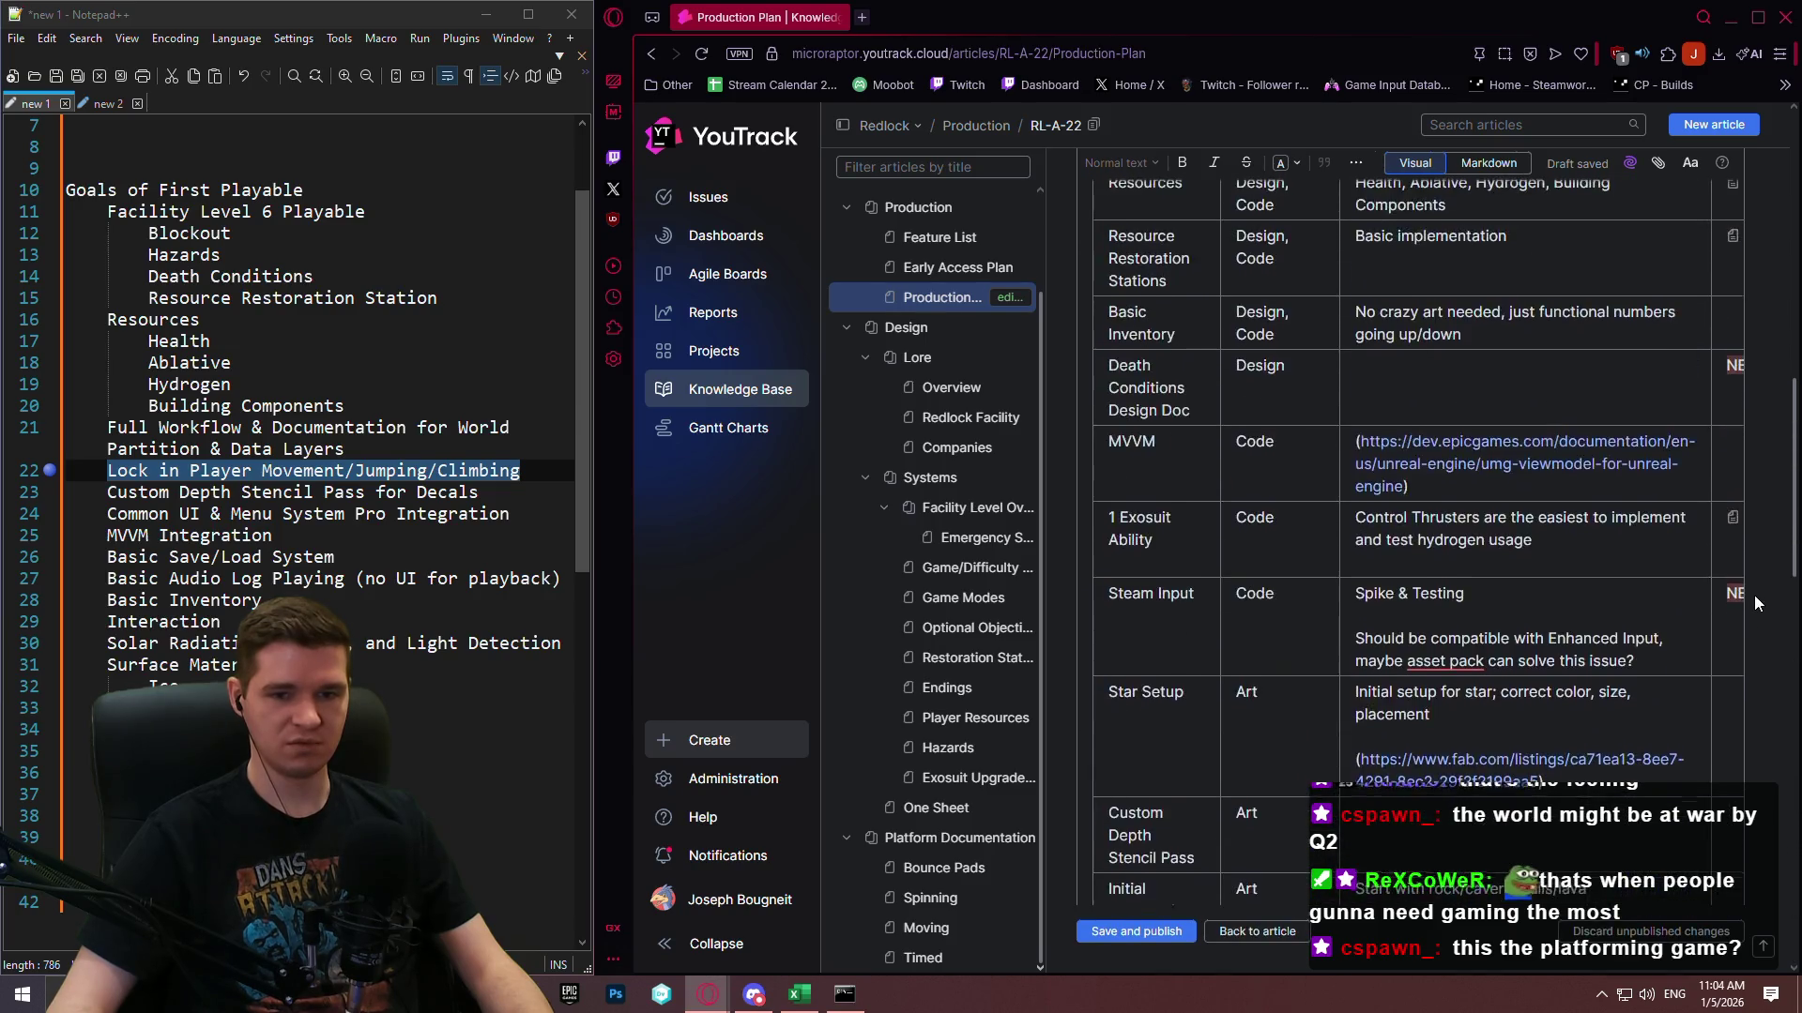
pyautogui.scroll(4, 1754, 601)
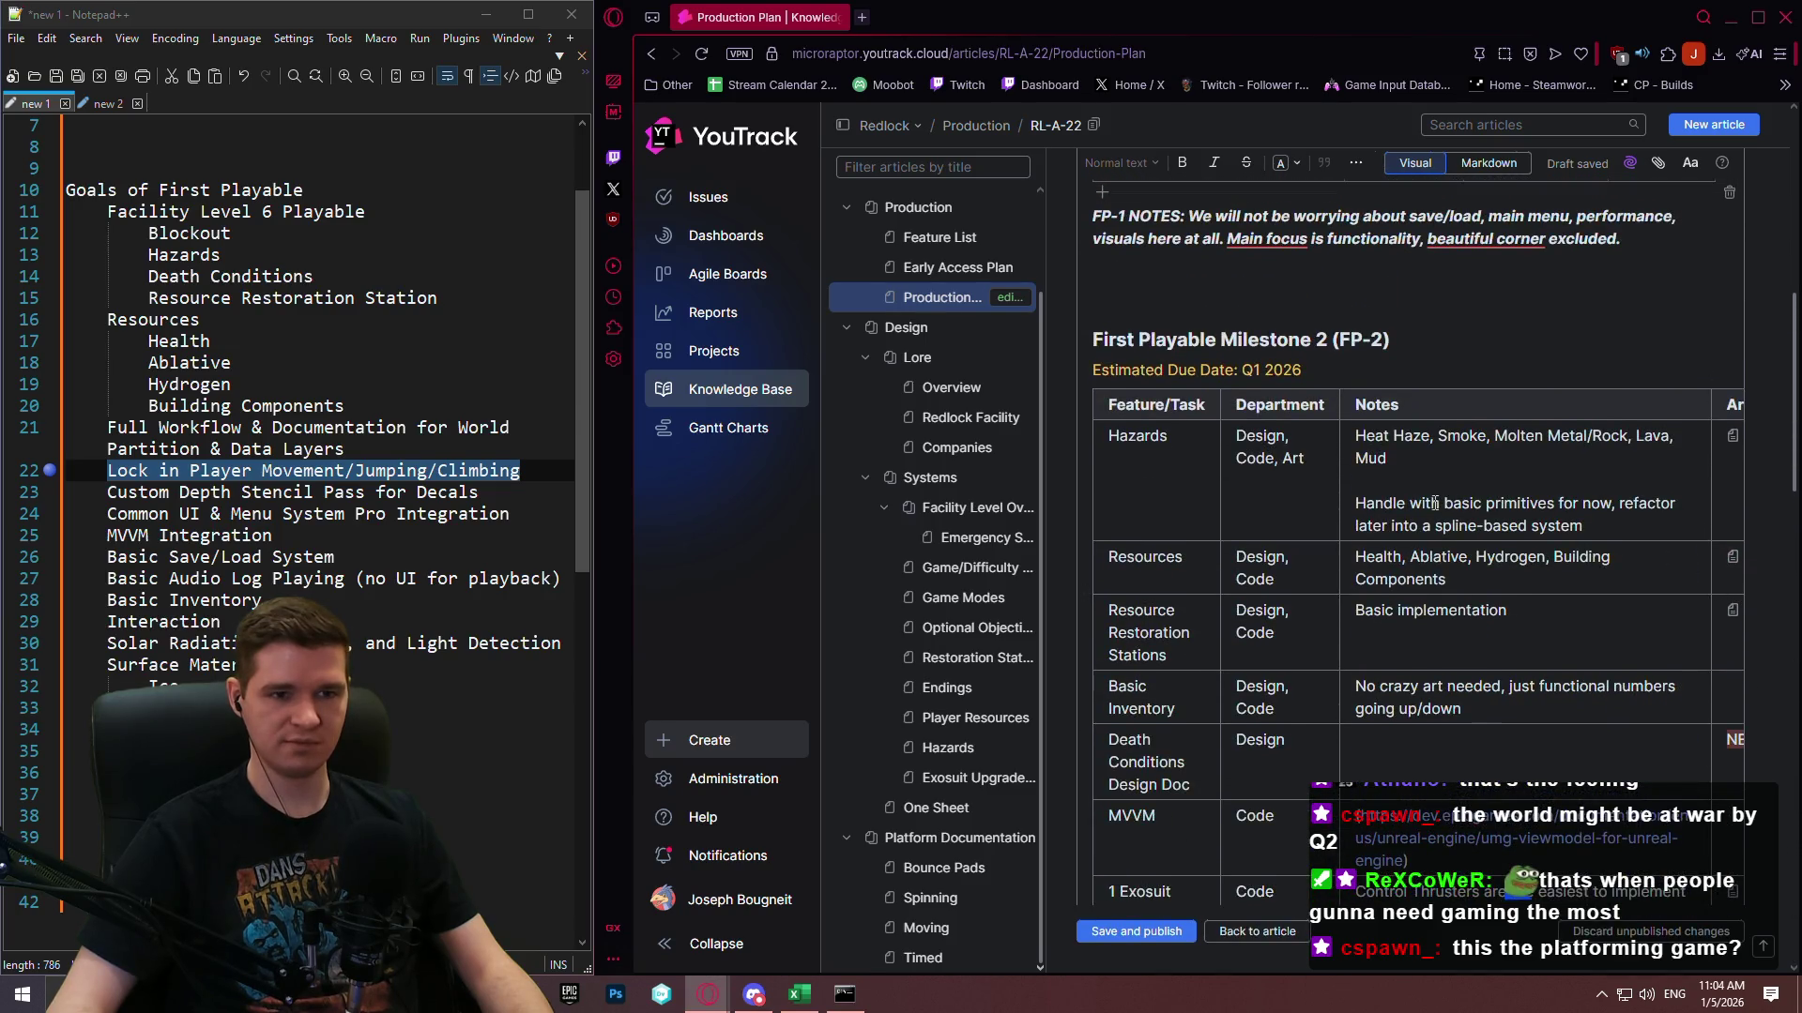
pyautogui.scroll(-15, 1434, 503)
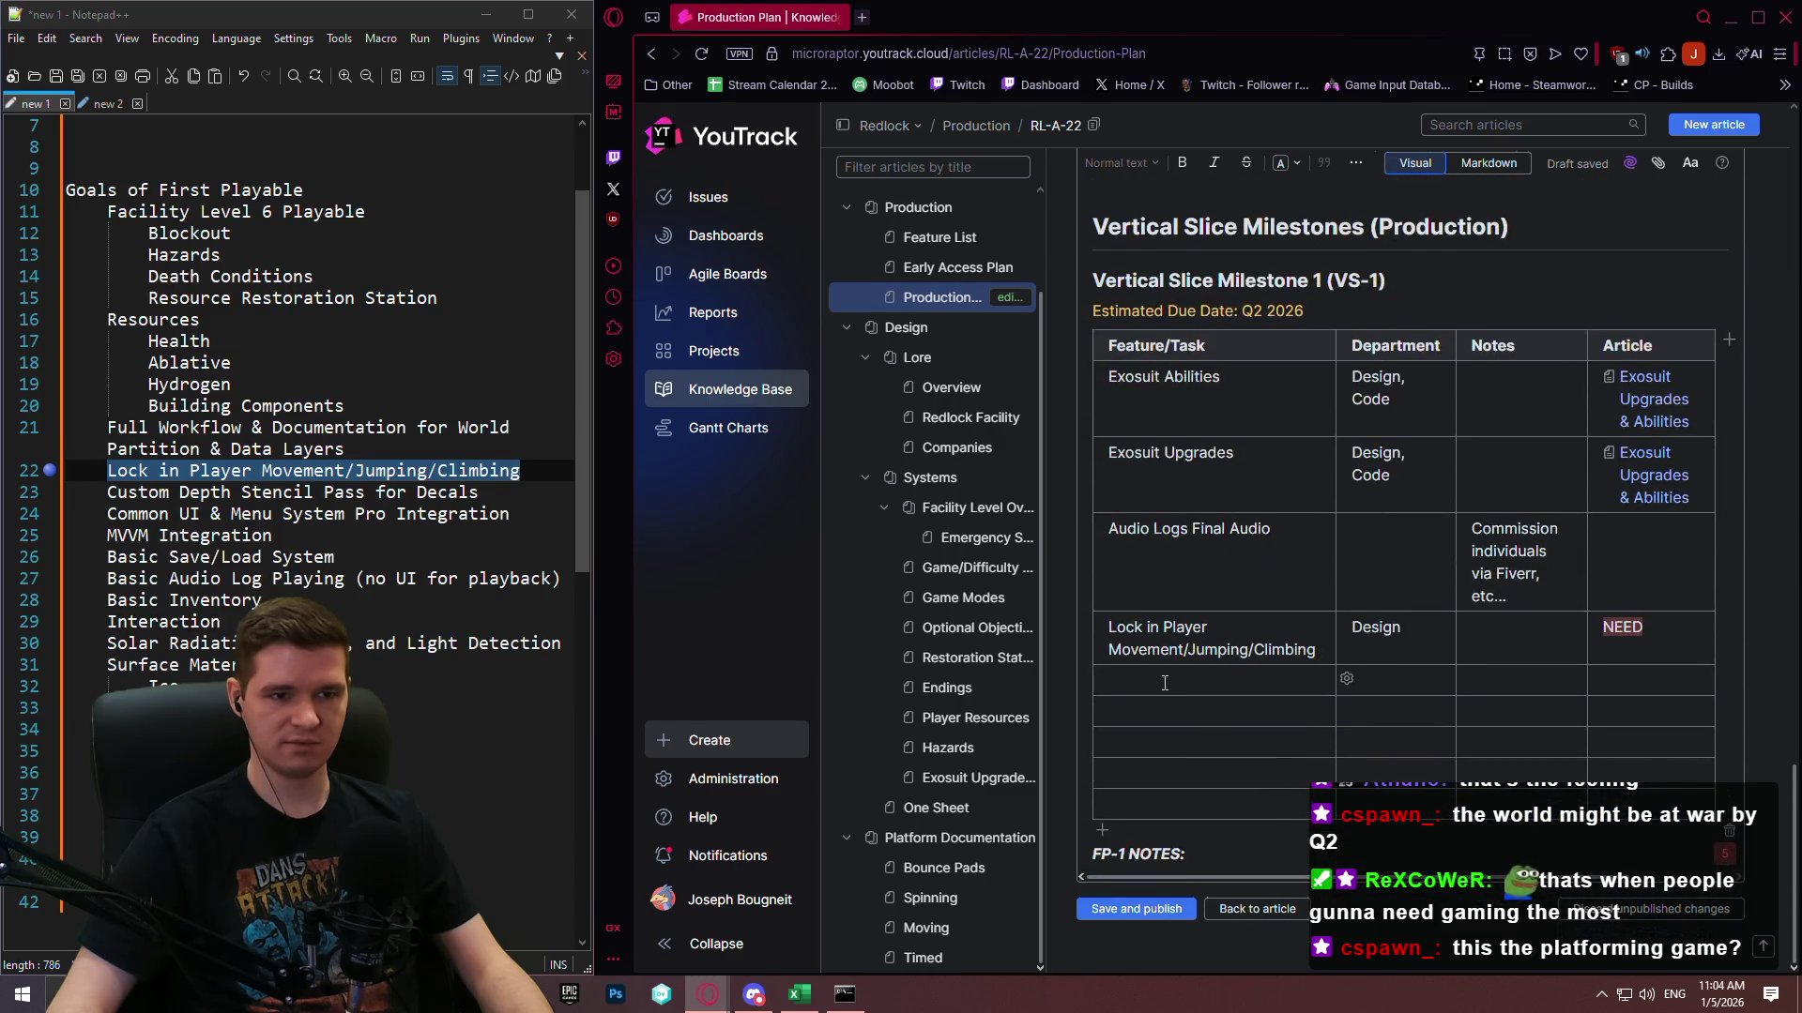
pyautogui.scroll(3, 1164, 683)
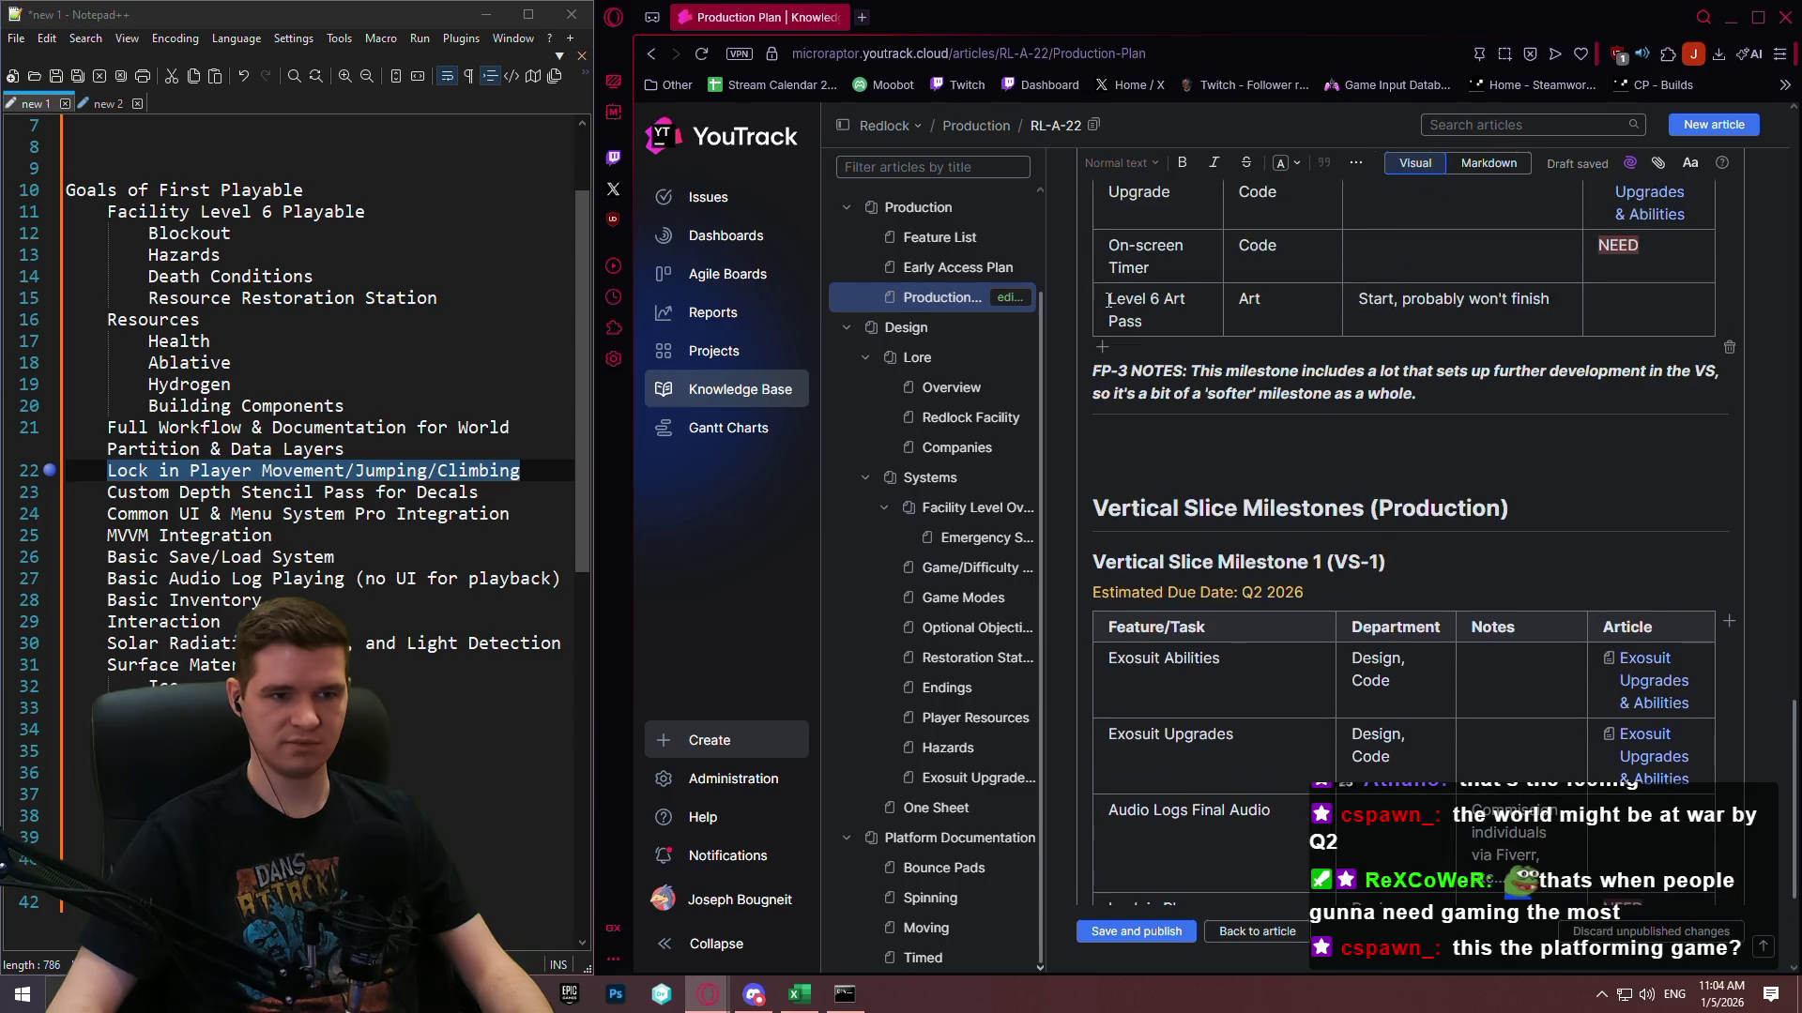
pyautogui.moveTo(1107, 298); pyautogui.dragTo(1607, 314)
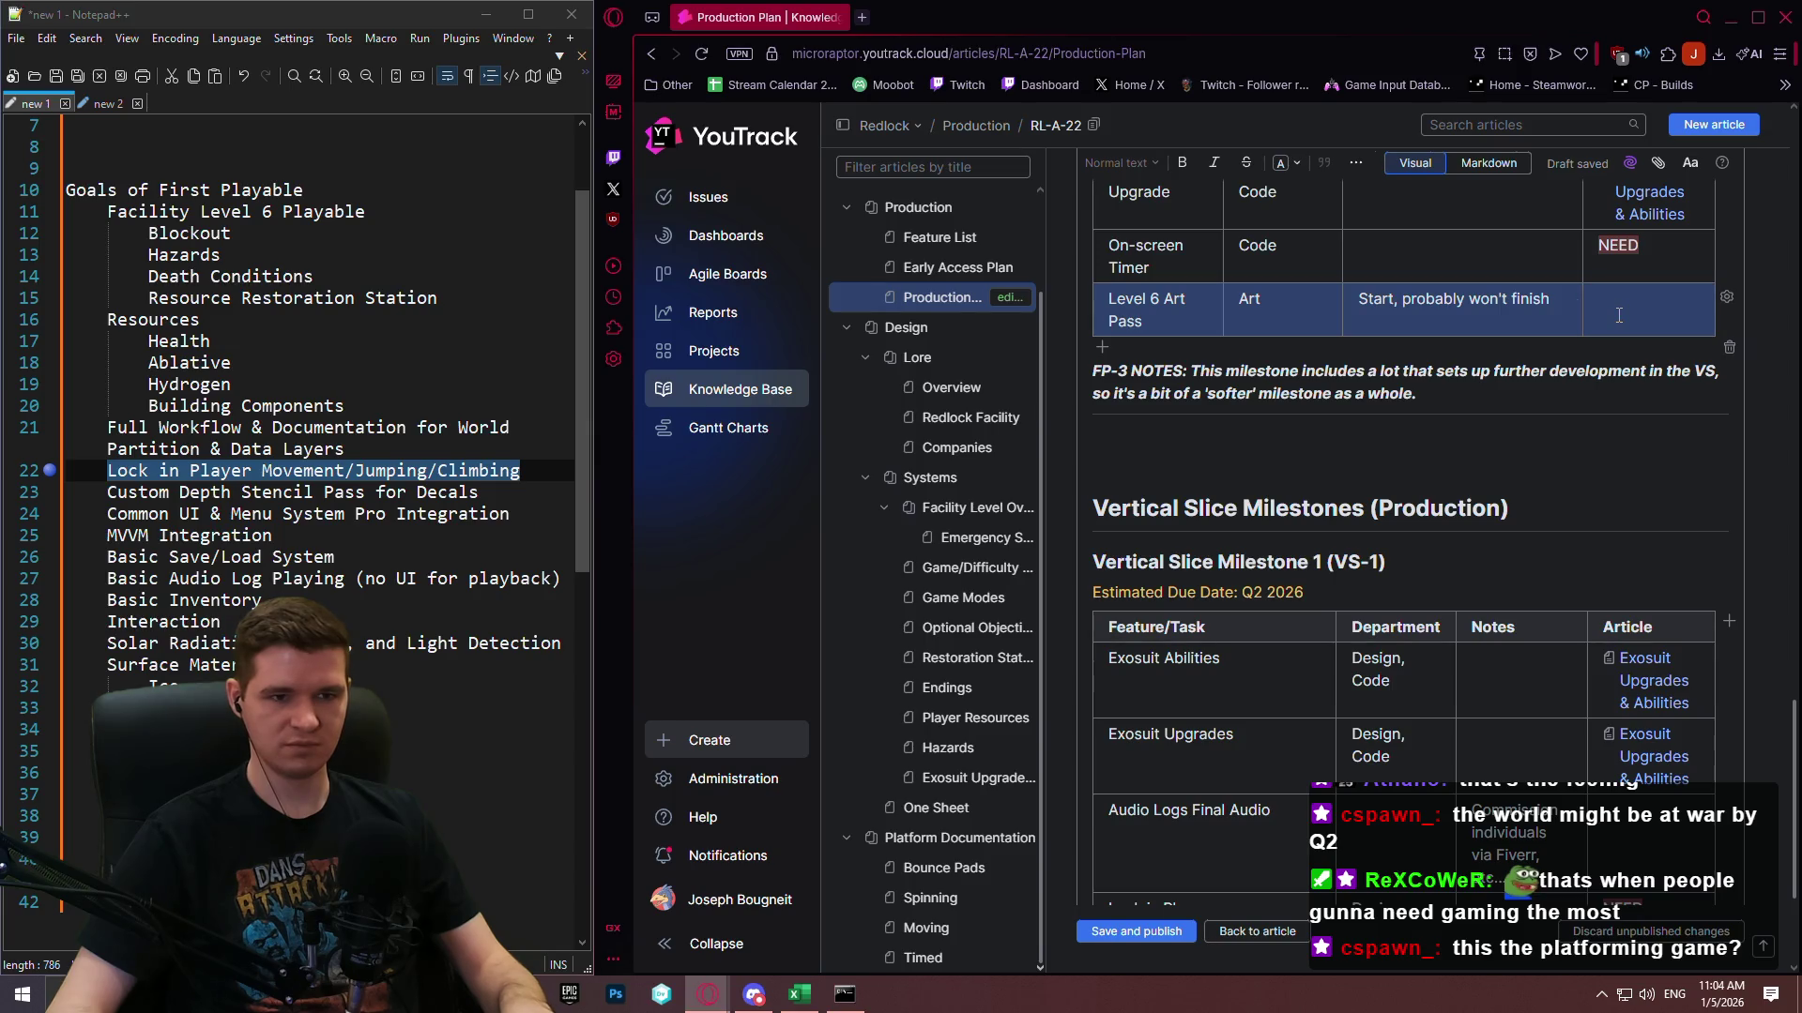
pyautogui.scroll(-3, 1618, 315)
pyautogui.click(1174, 798)
pyautogui.hotkey('ctrl', 'v')
# Replace the pasted row's note with 'Continuation'.
pyautogui.click(1174, 799)
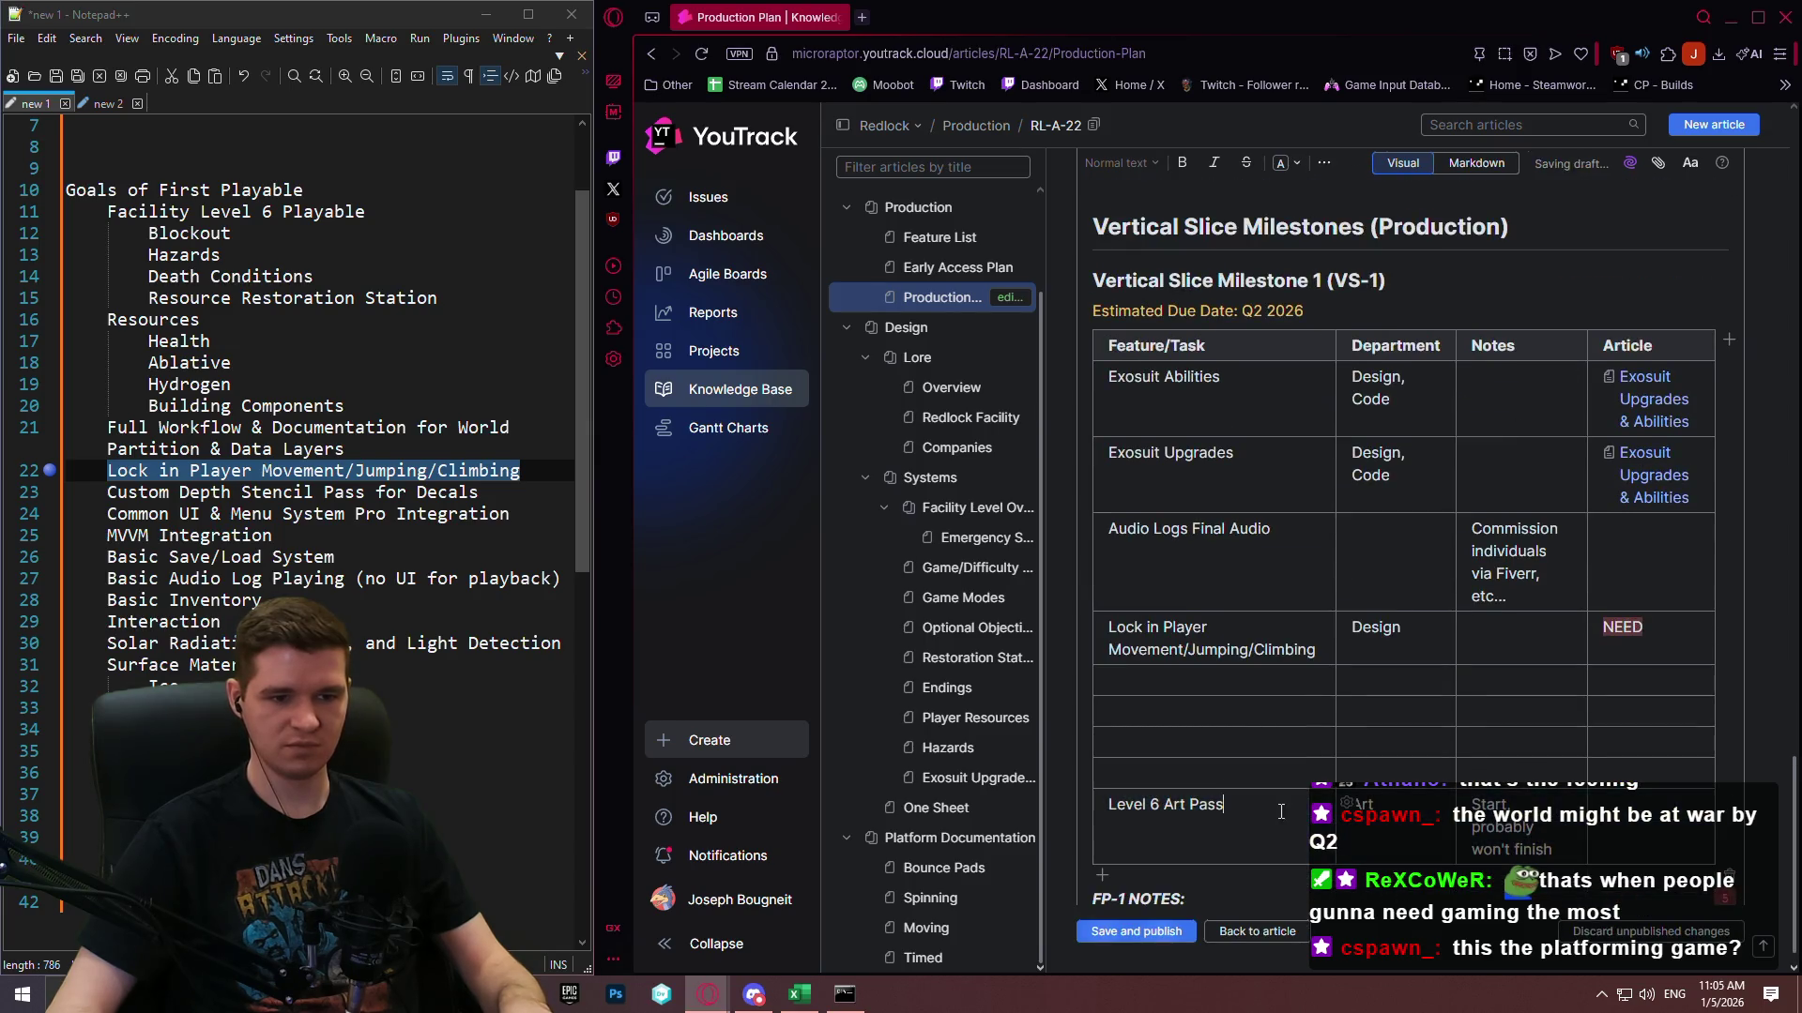
pyautogui.moveTo(1553, 850); pyautogui.dragTo(1476, 793)
pyautogui.write('C')
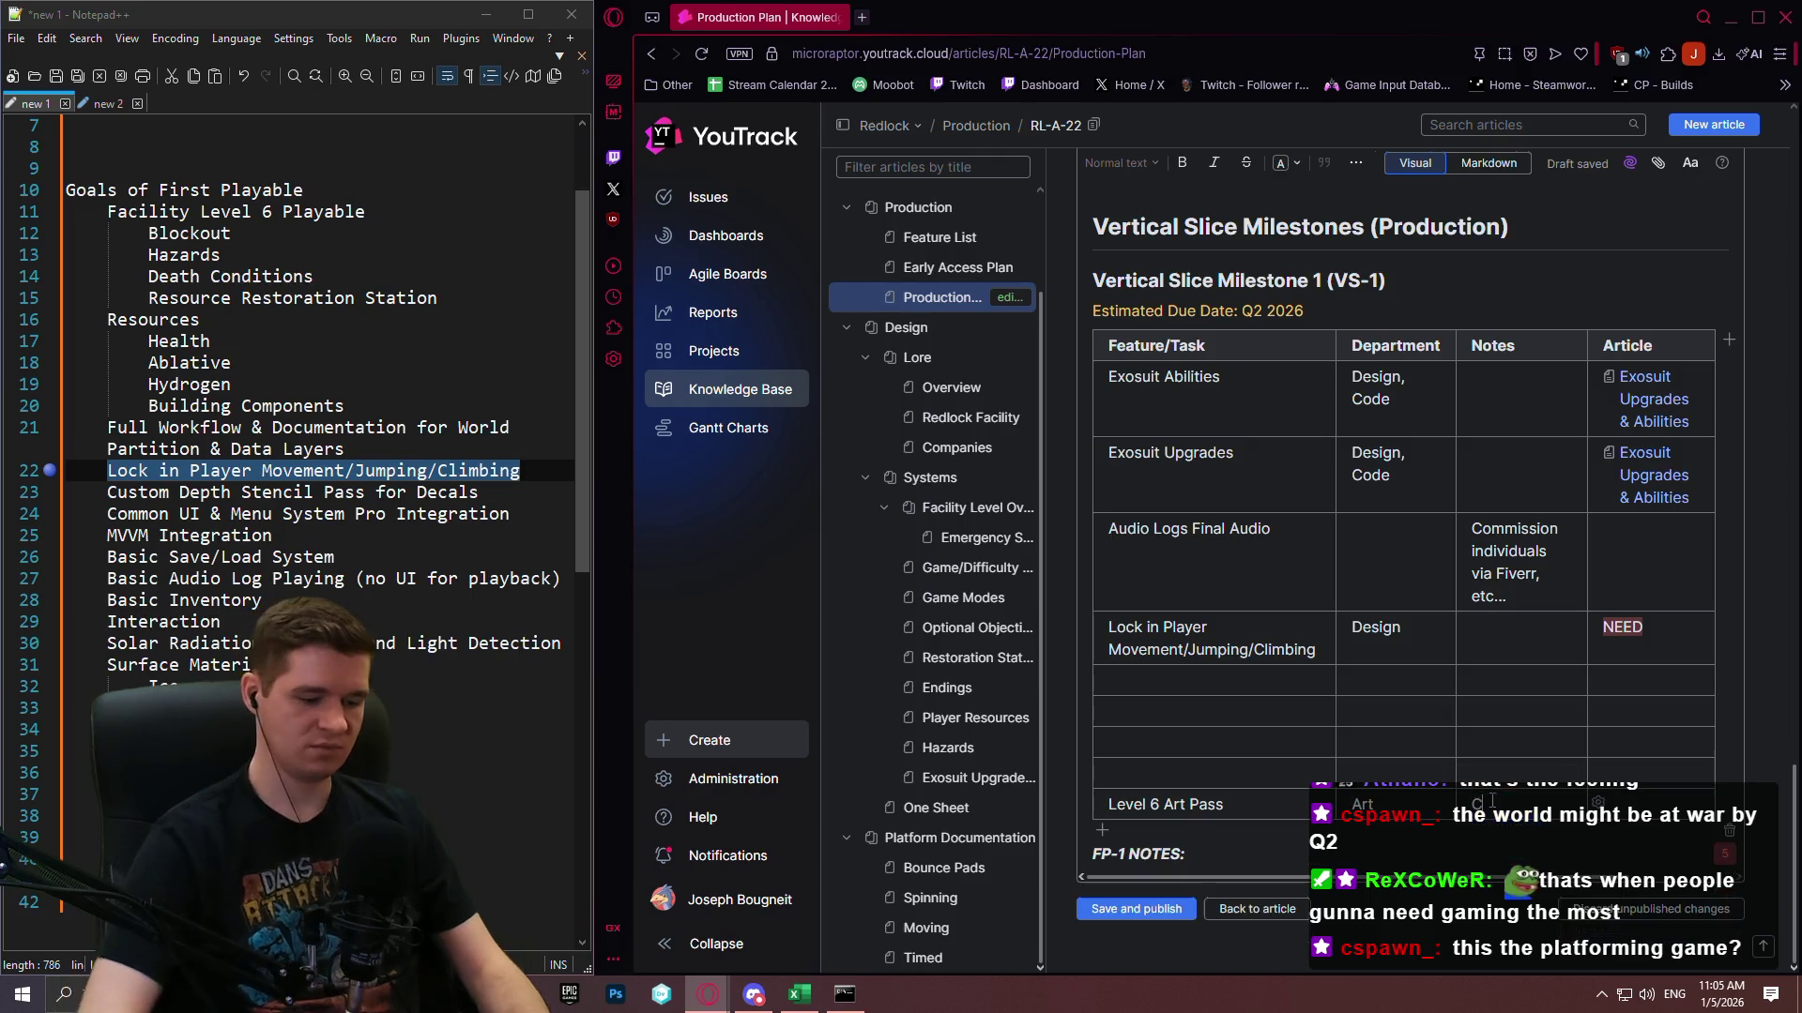
pyautogui.write('ontinueation')
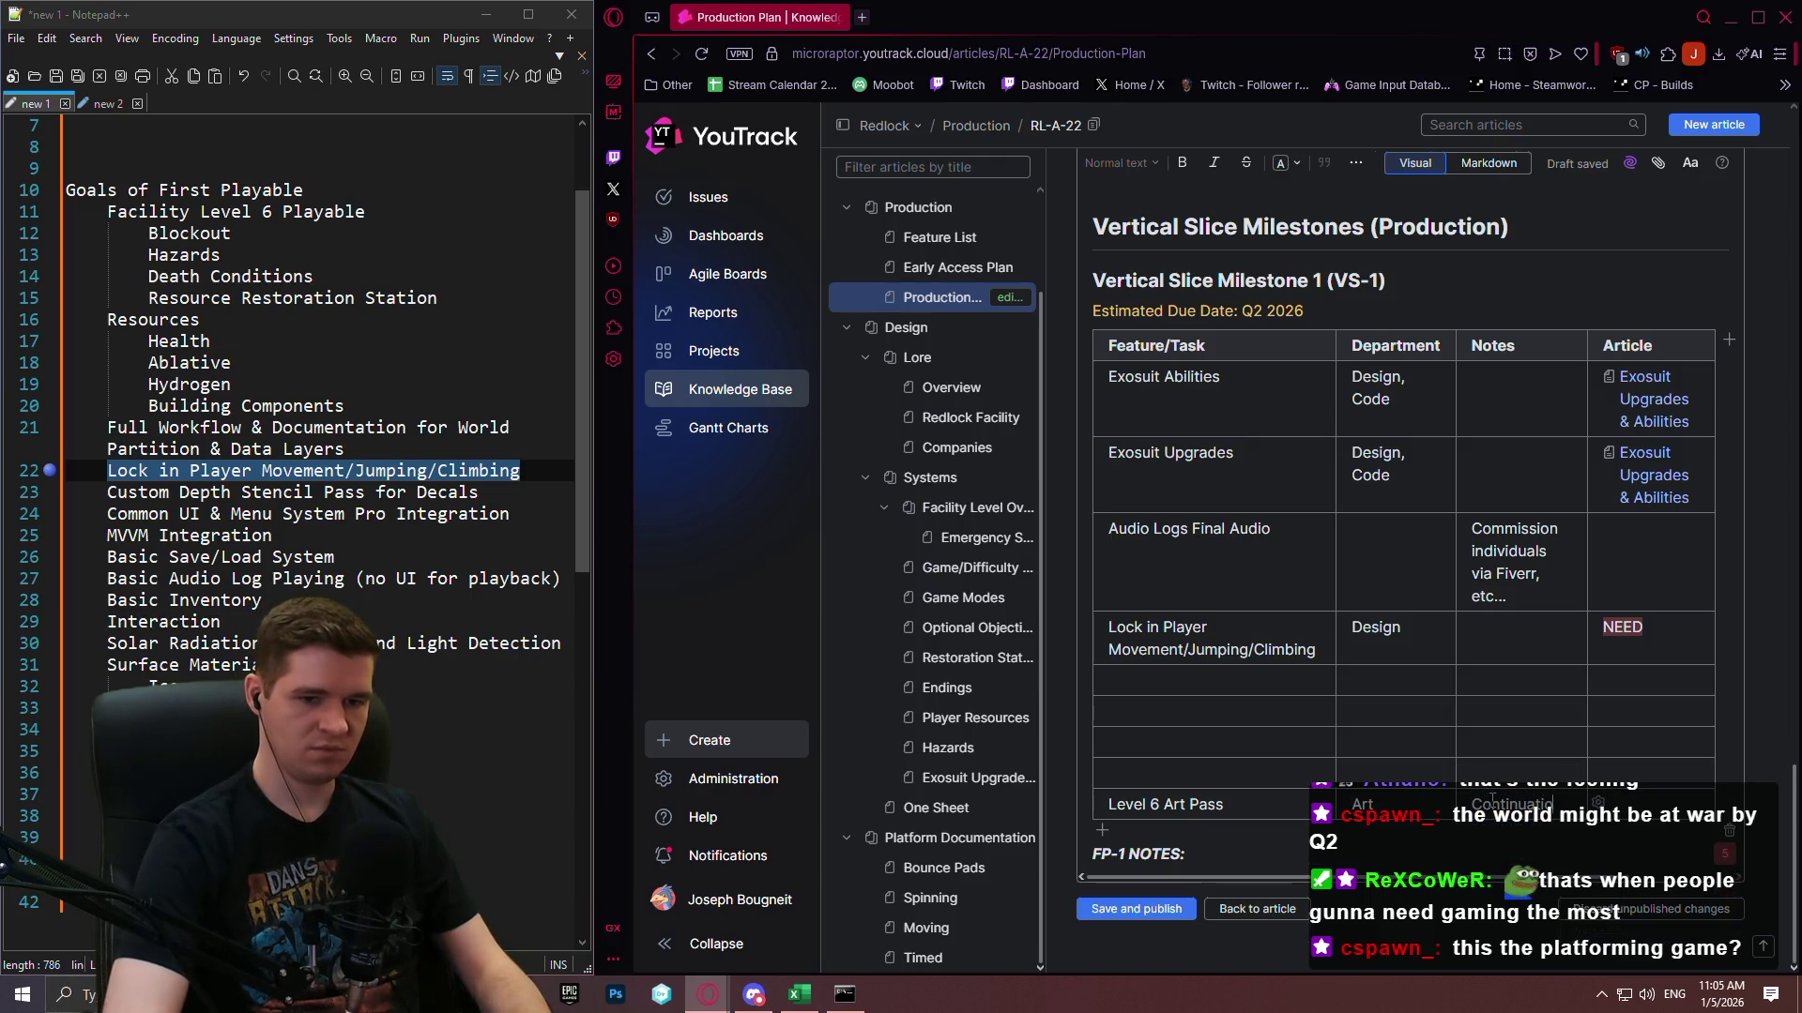
pyautogui.press('Up')
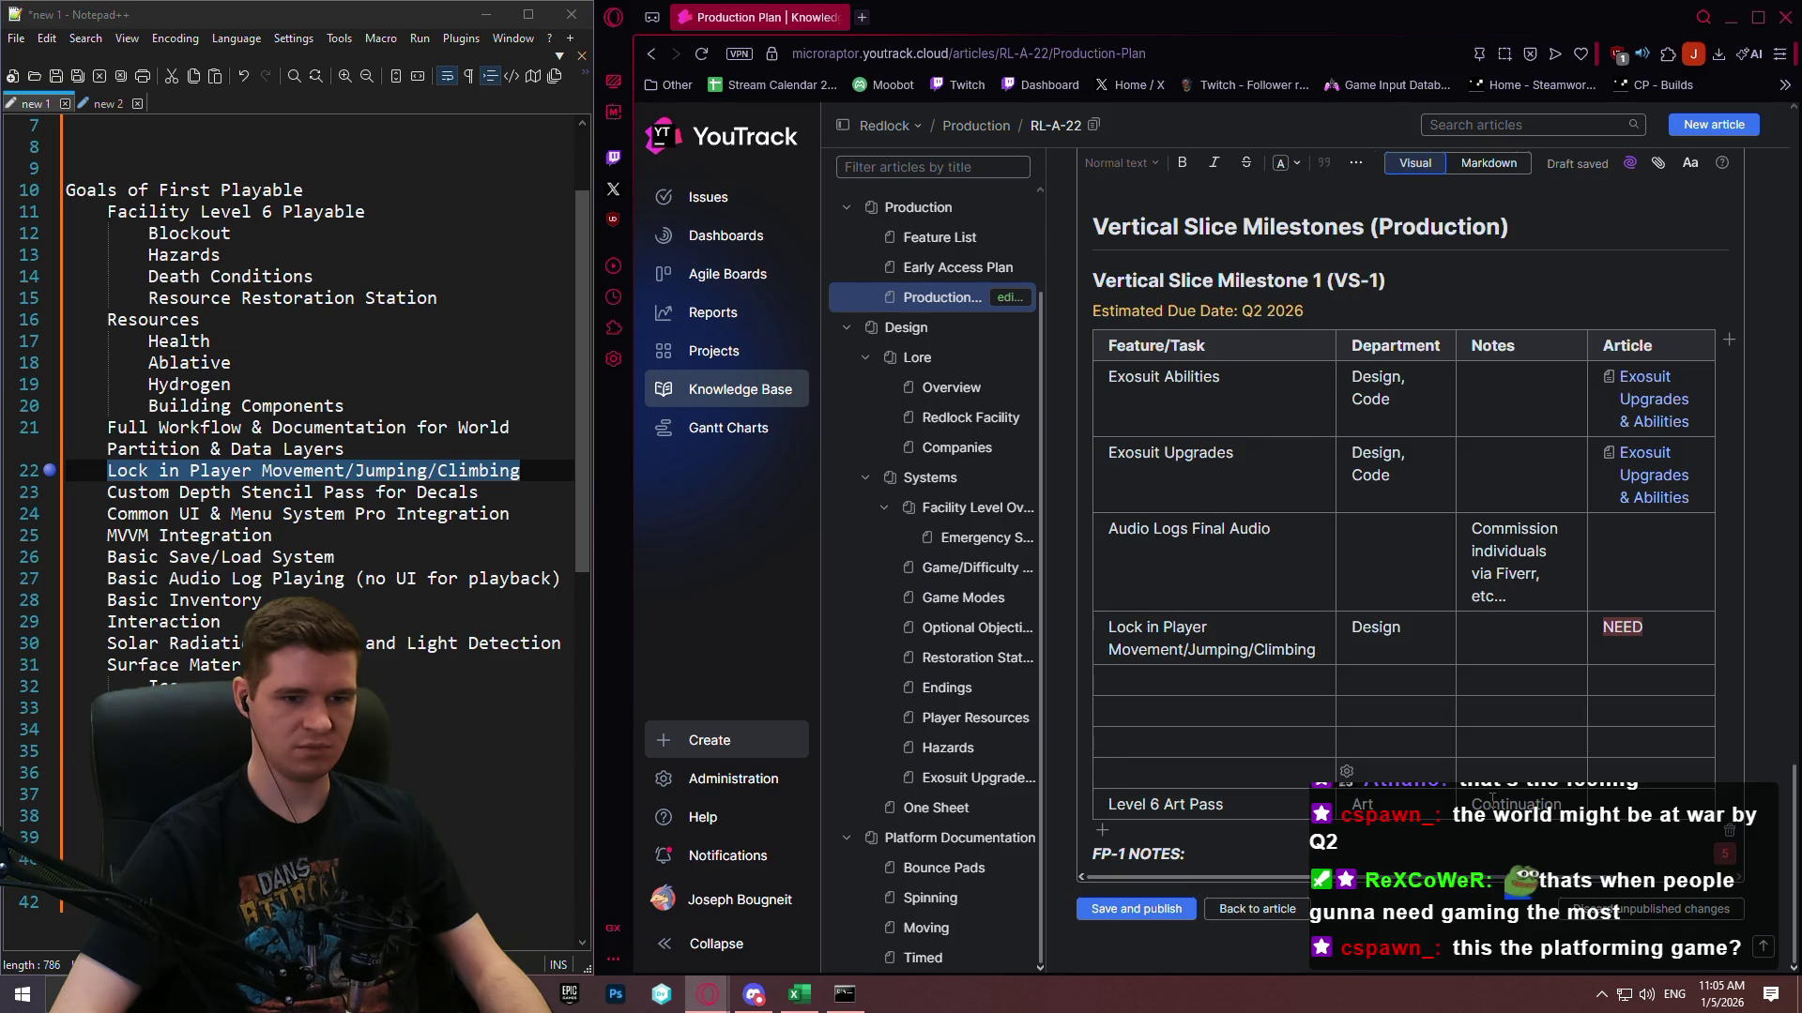
pyautogui.scroll(3, 1365, 380)
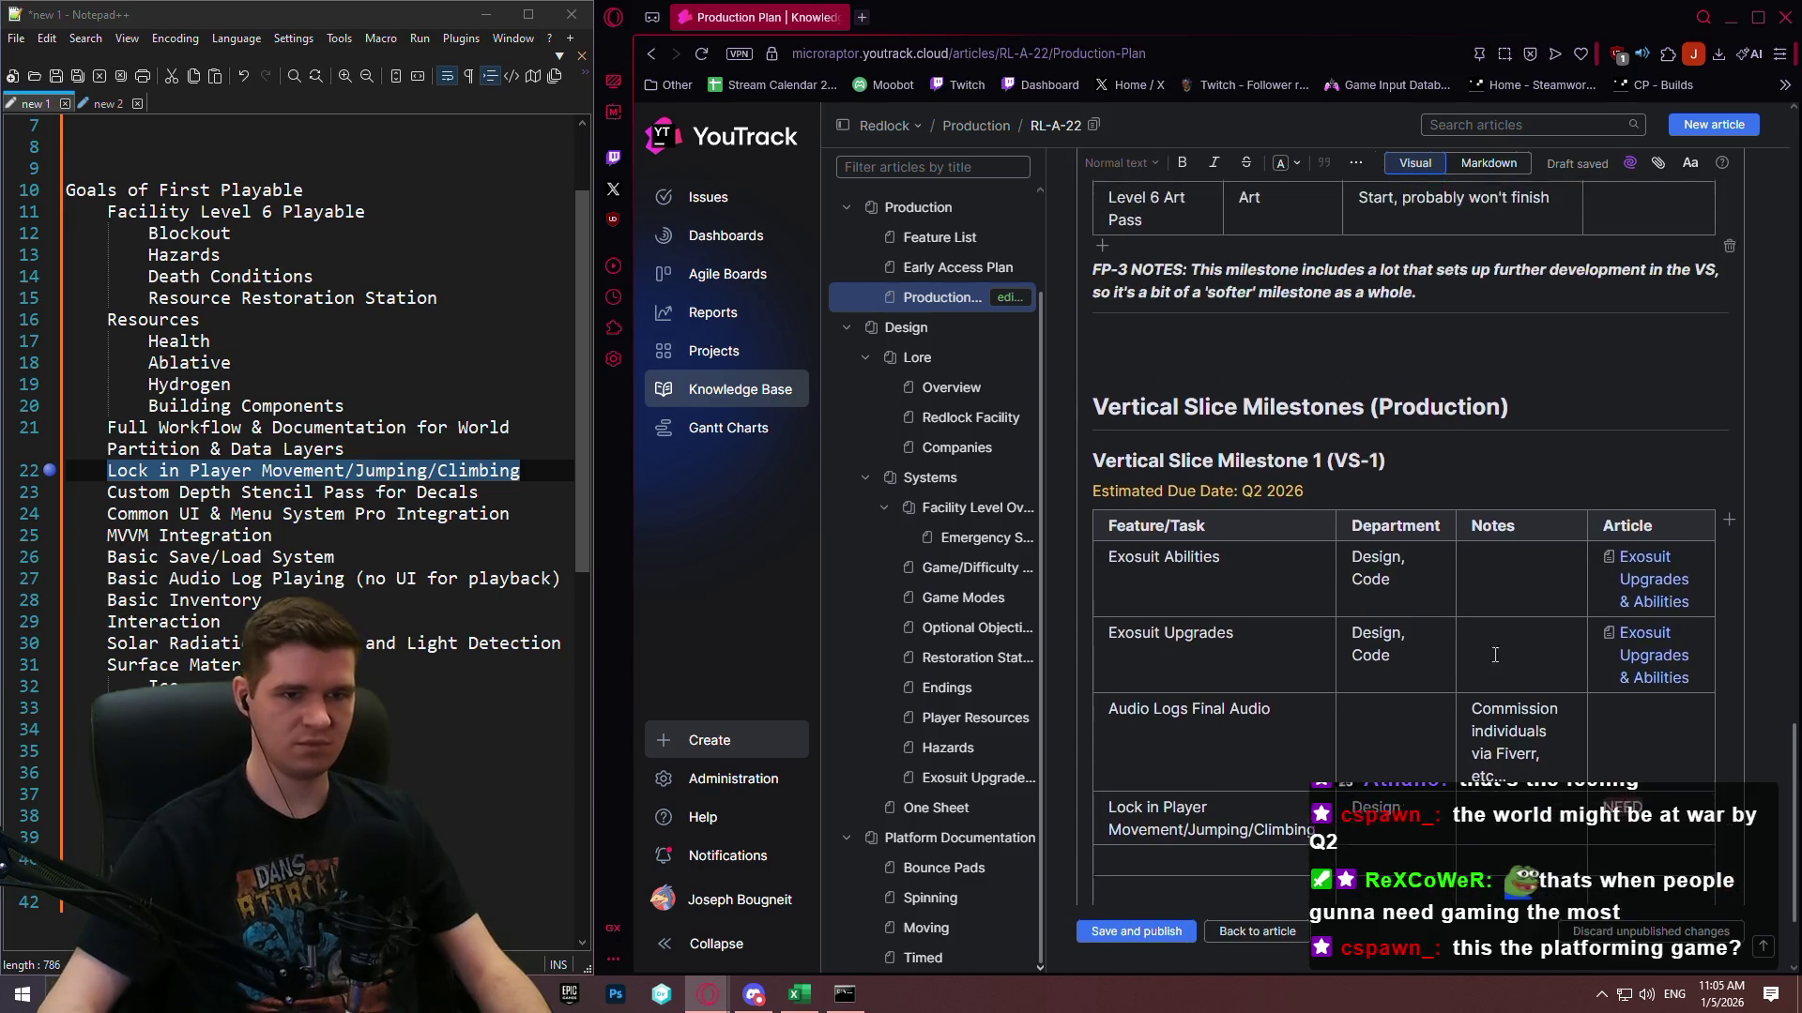
# Add 'Meshing first' to the FP-3 Level 6 Art Pass note and extend the VS-1 note with 'mostly'.
pyautogui.click(1566, 395)
pyautogui.press('Return')
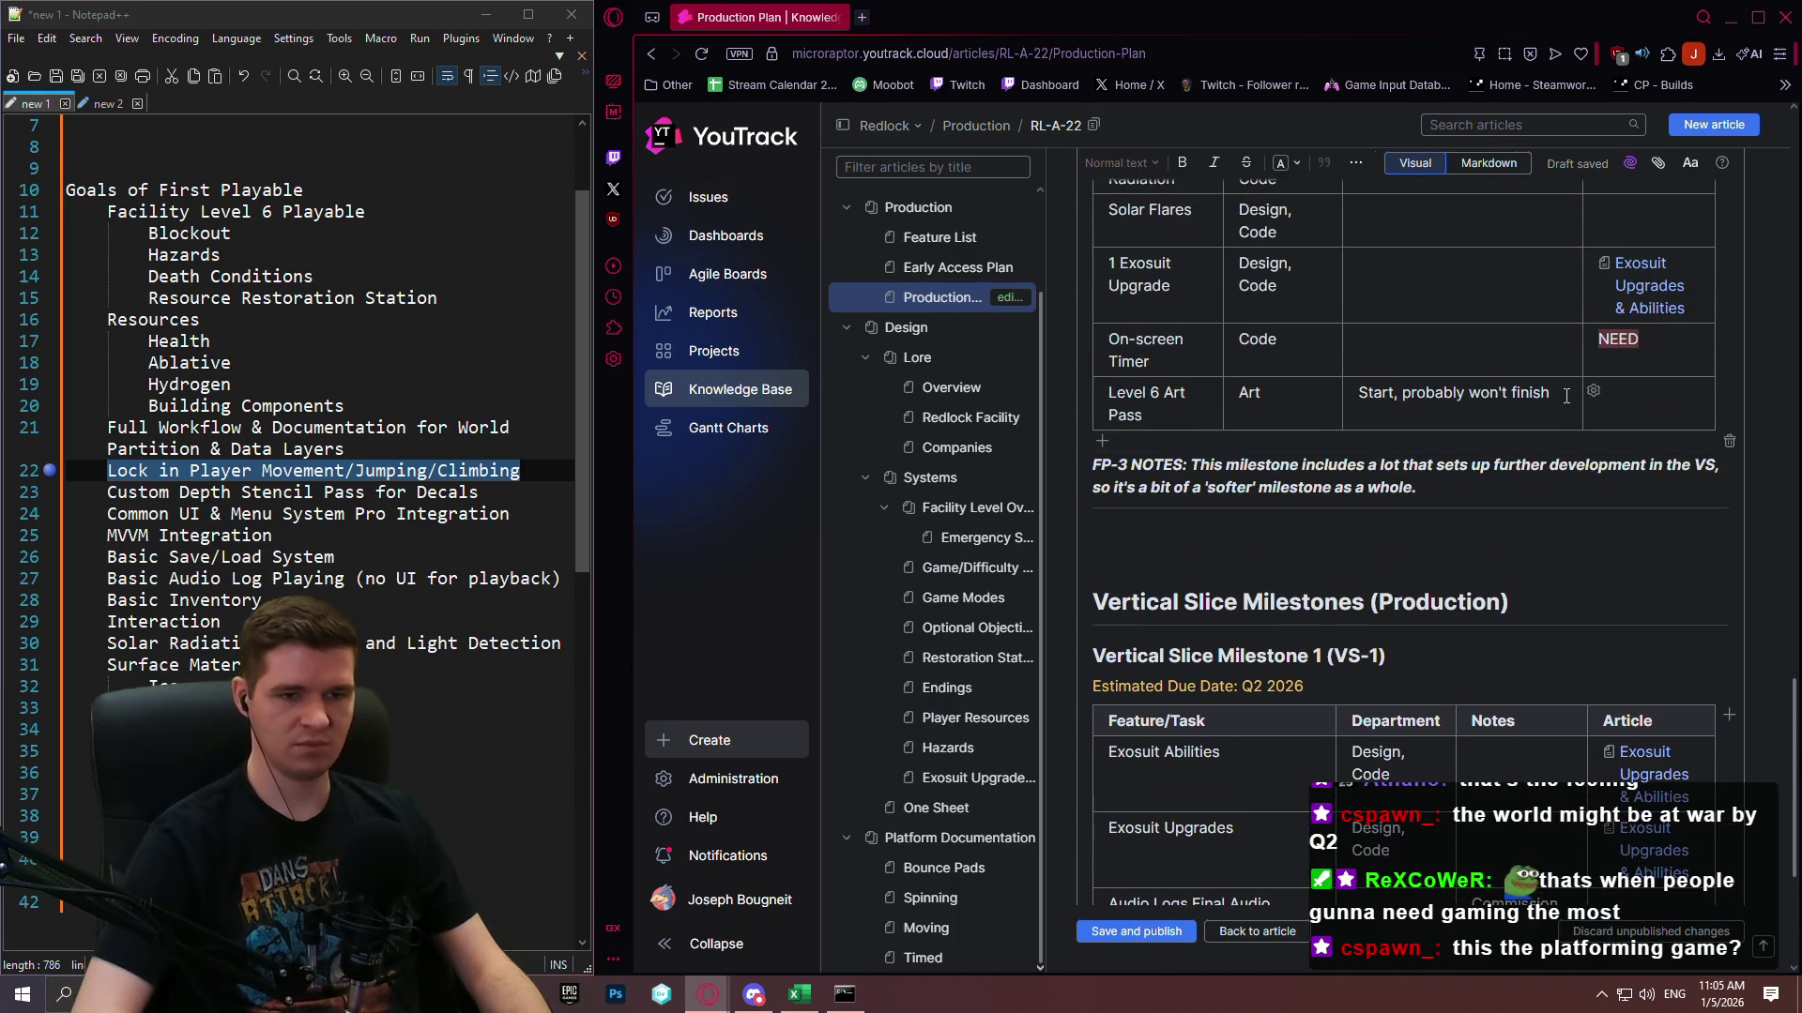
pyautogui.press('Return')
pyautogui.write('Meshin')
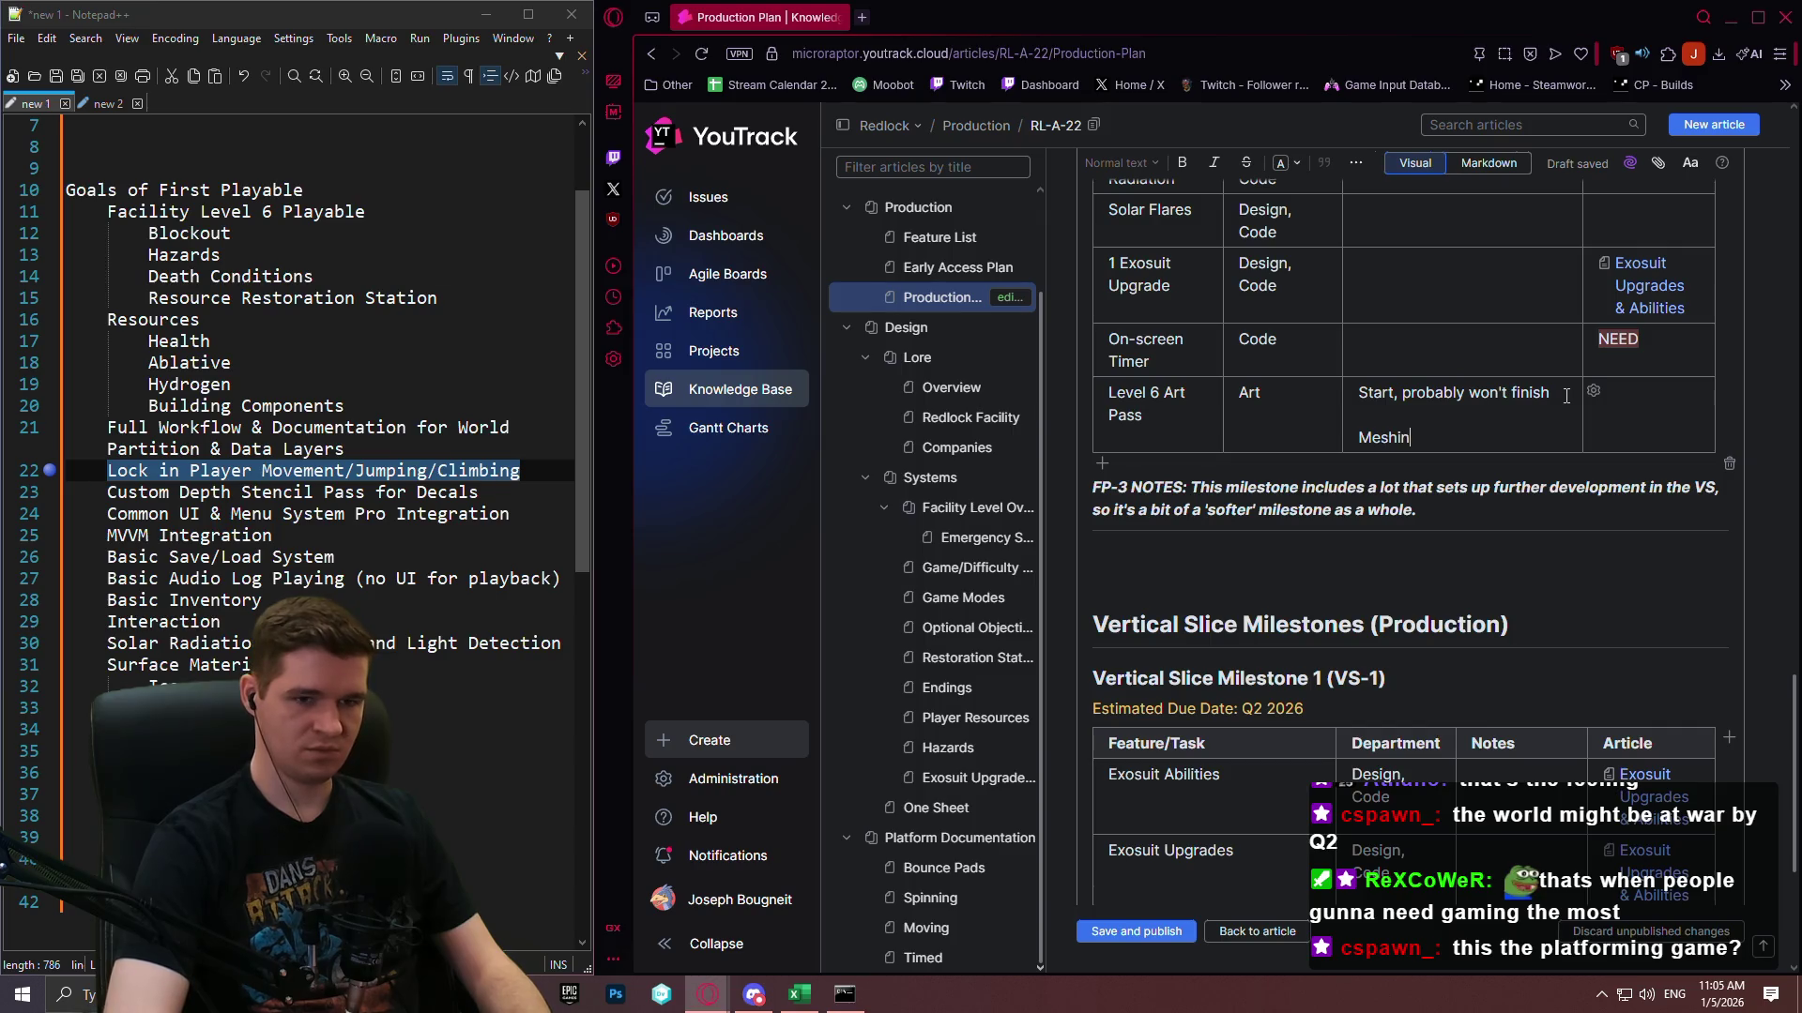
pyautogui.write('g first')
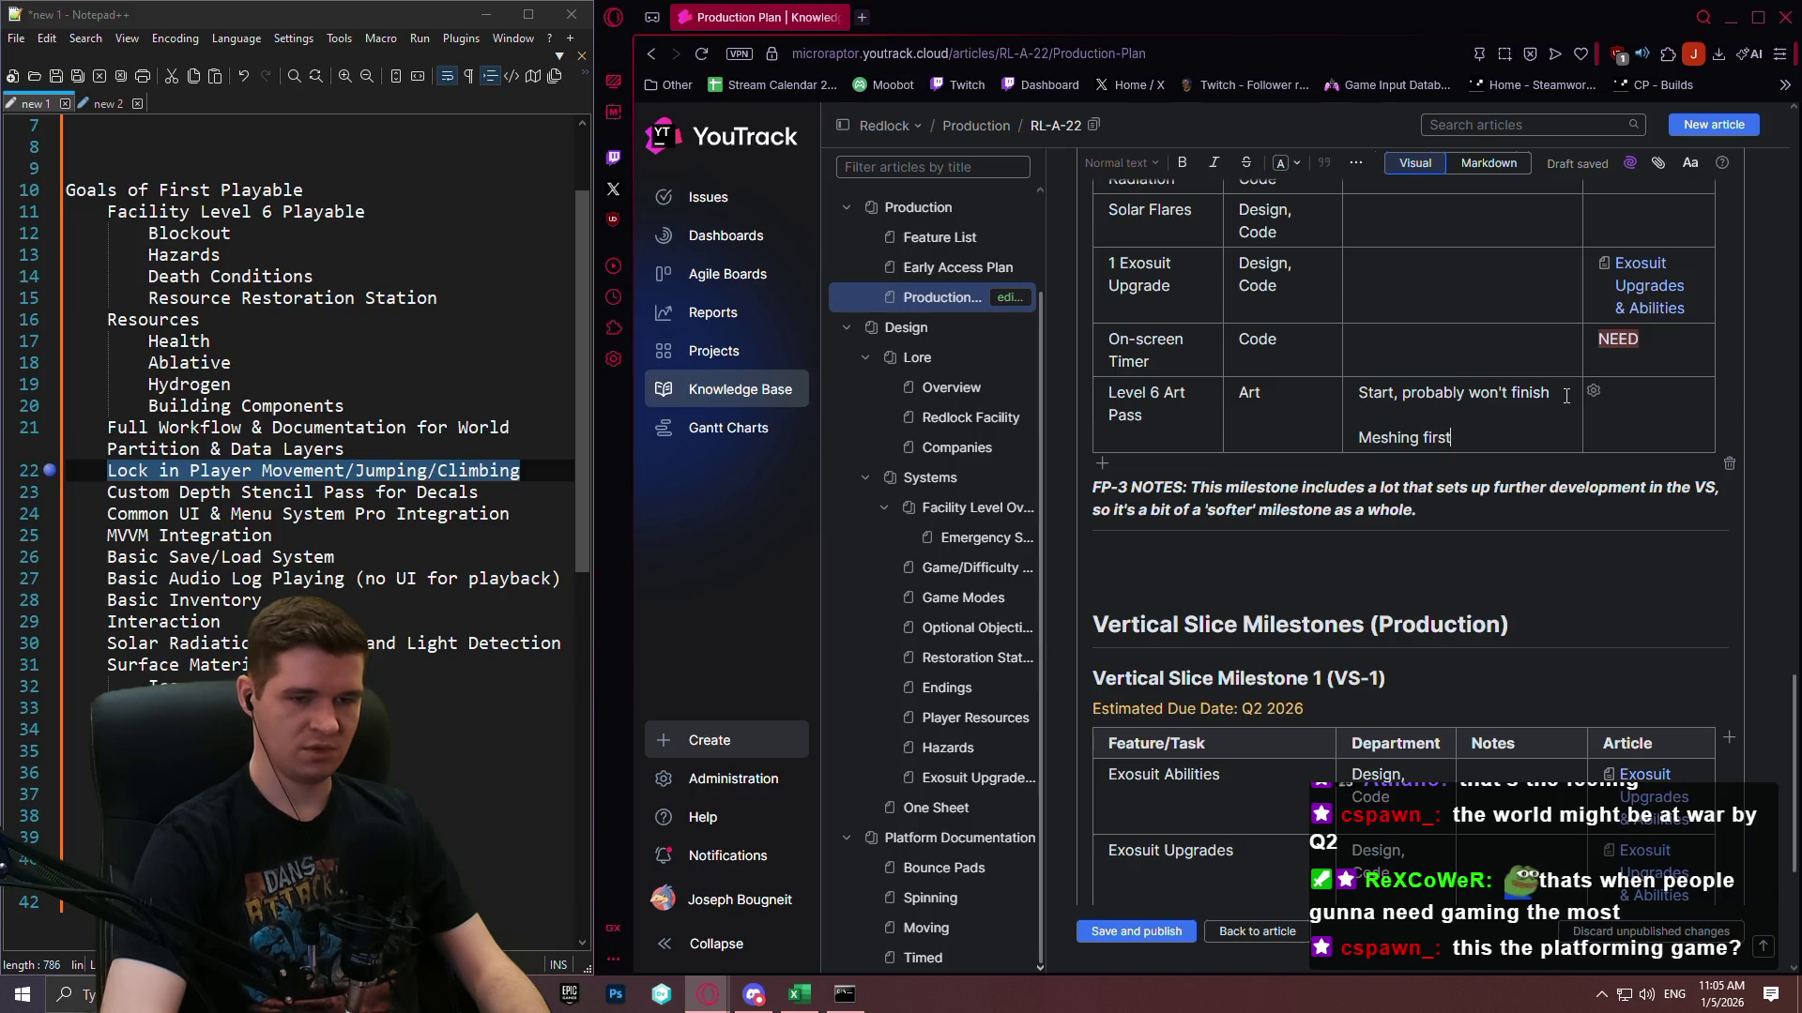
pyautogui.scroll(-4, 1390, 800)
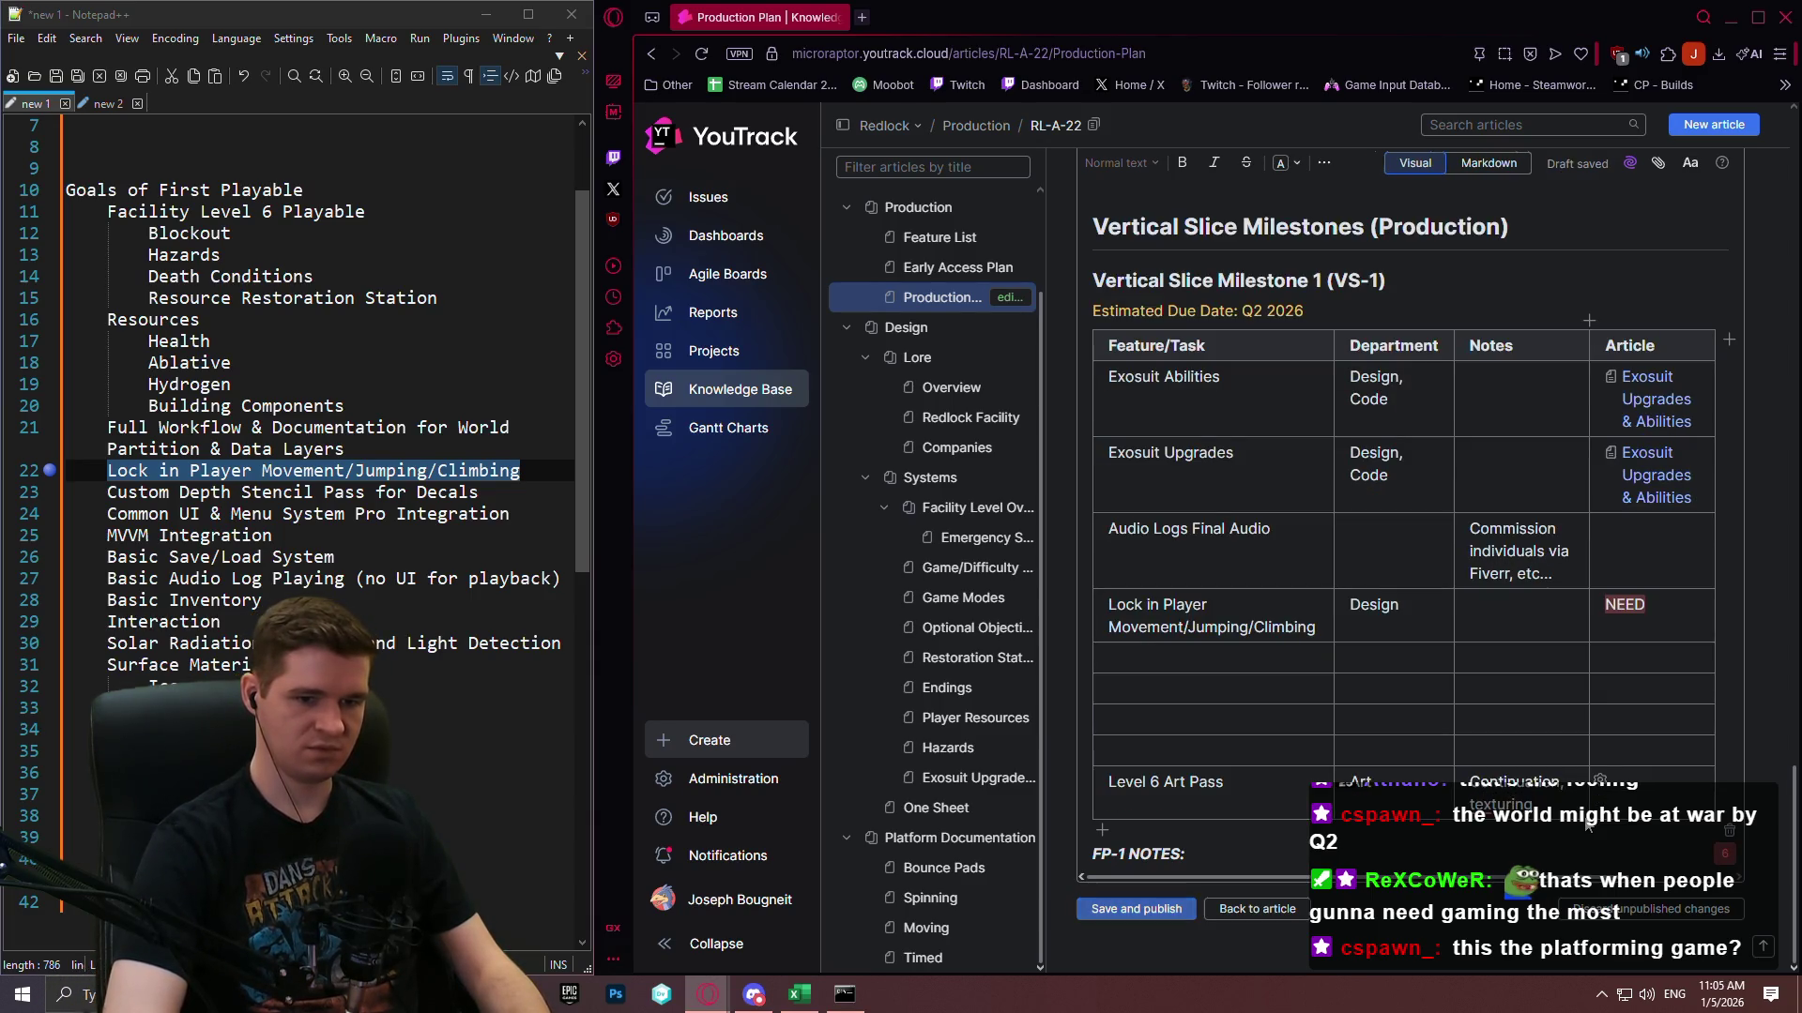
pyautogui.write('mostly')
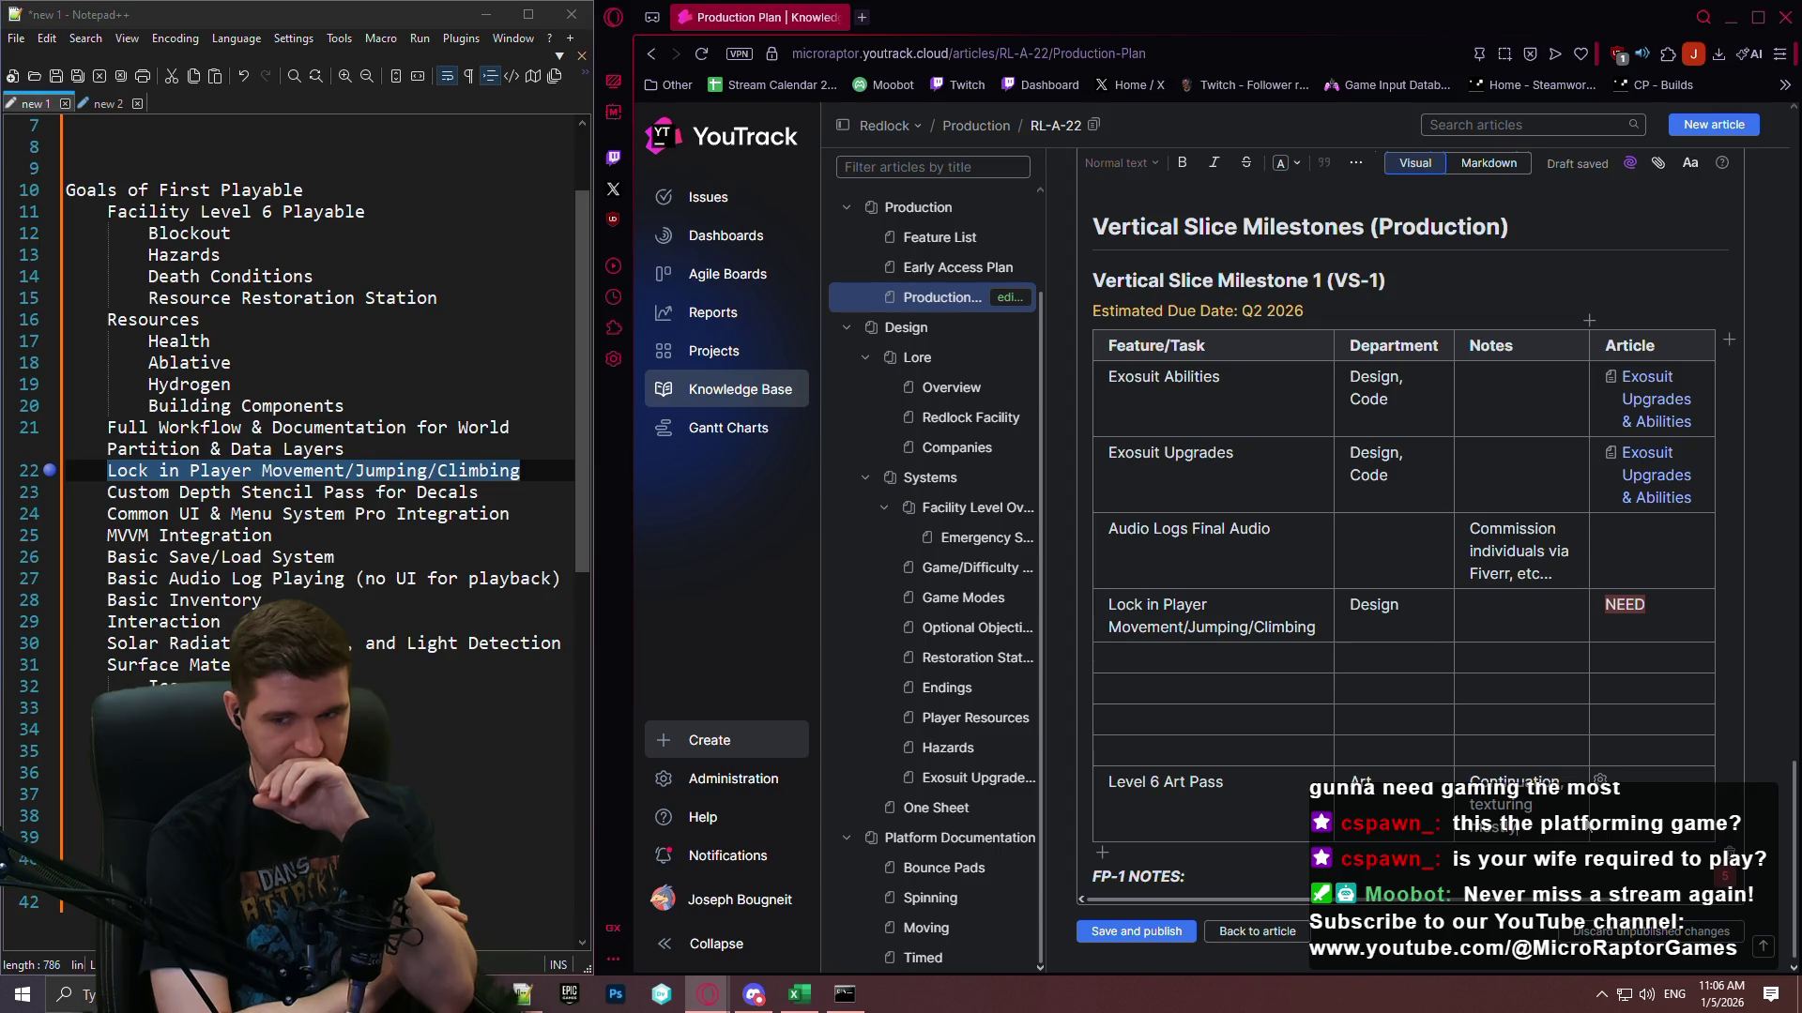
# Clear all text from the Notepad++ scratch tab.
pyautogui.click(108, 103)
pyautogui.hotkey('ctrl', 'a')
pyautogui.press('Delete')
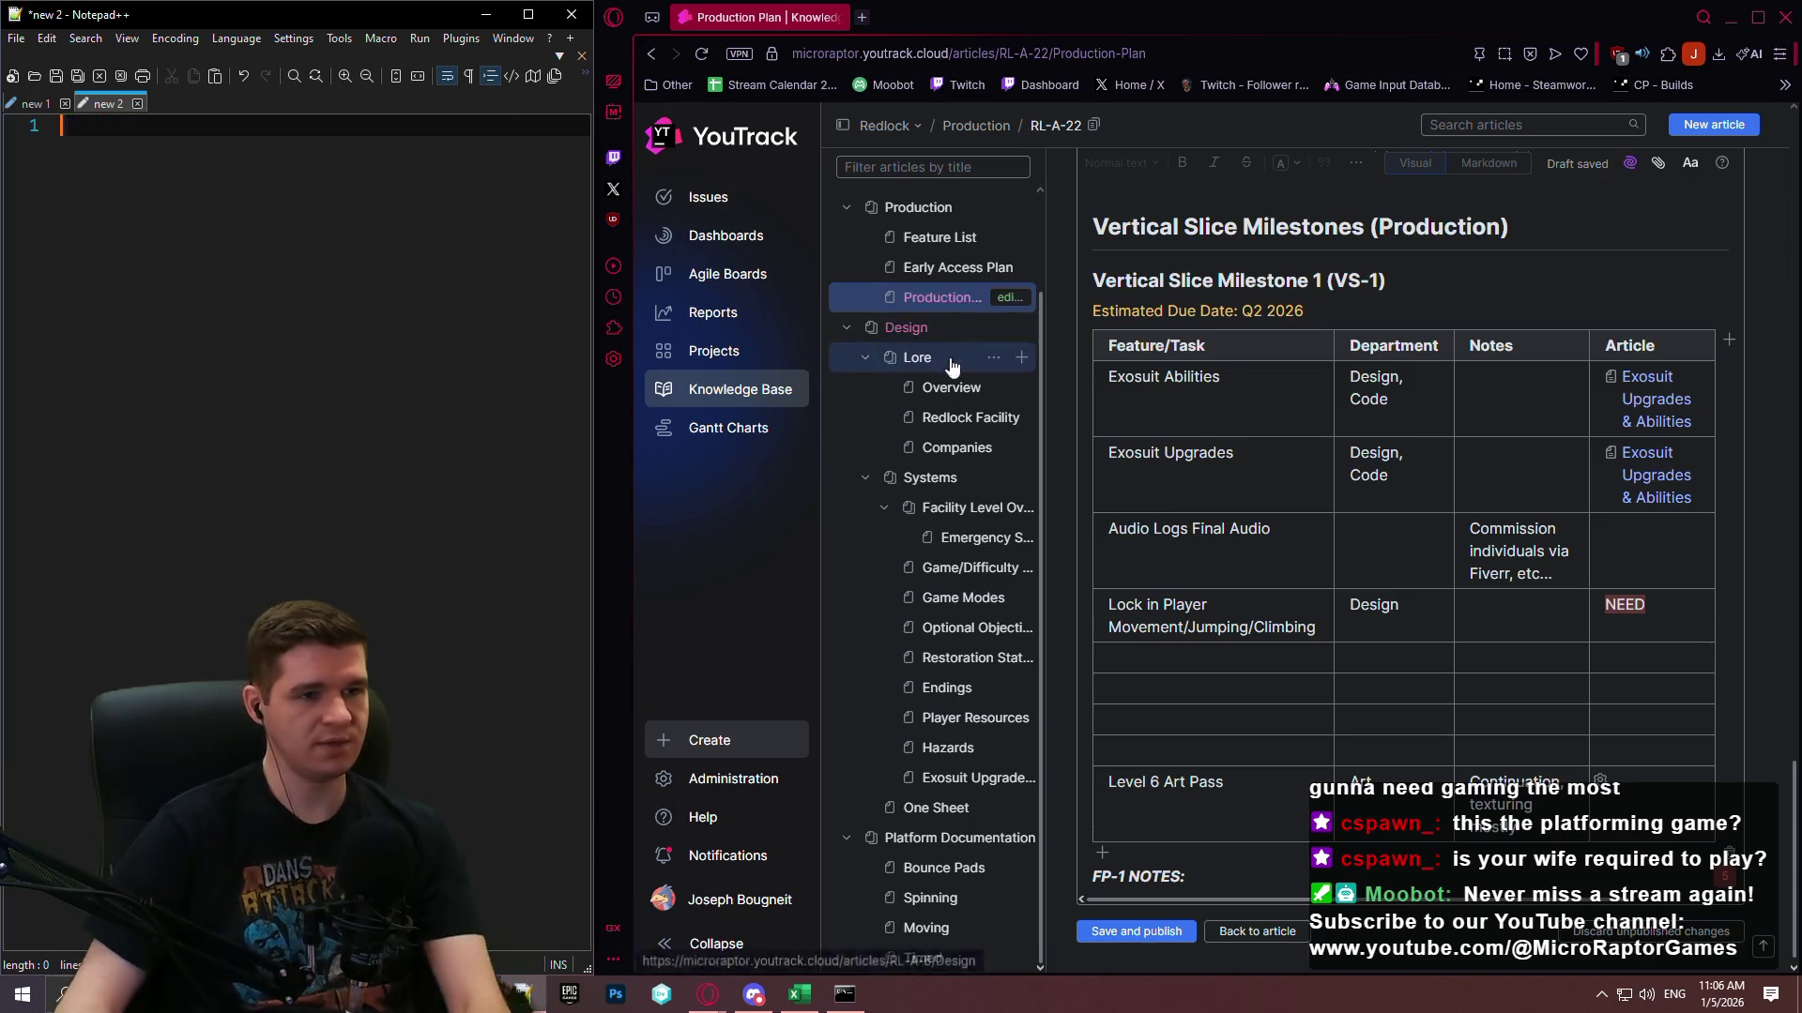
pyautogui.scroll(2, 925, 278)
# Leave the Production Plan editor and open the Feature List article.
pyautogui.click(1136, 931)
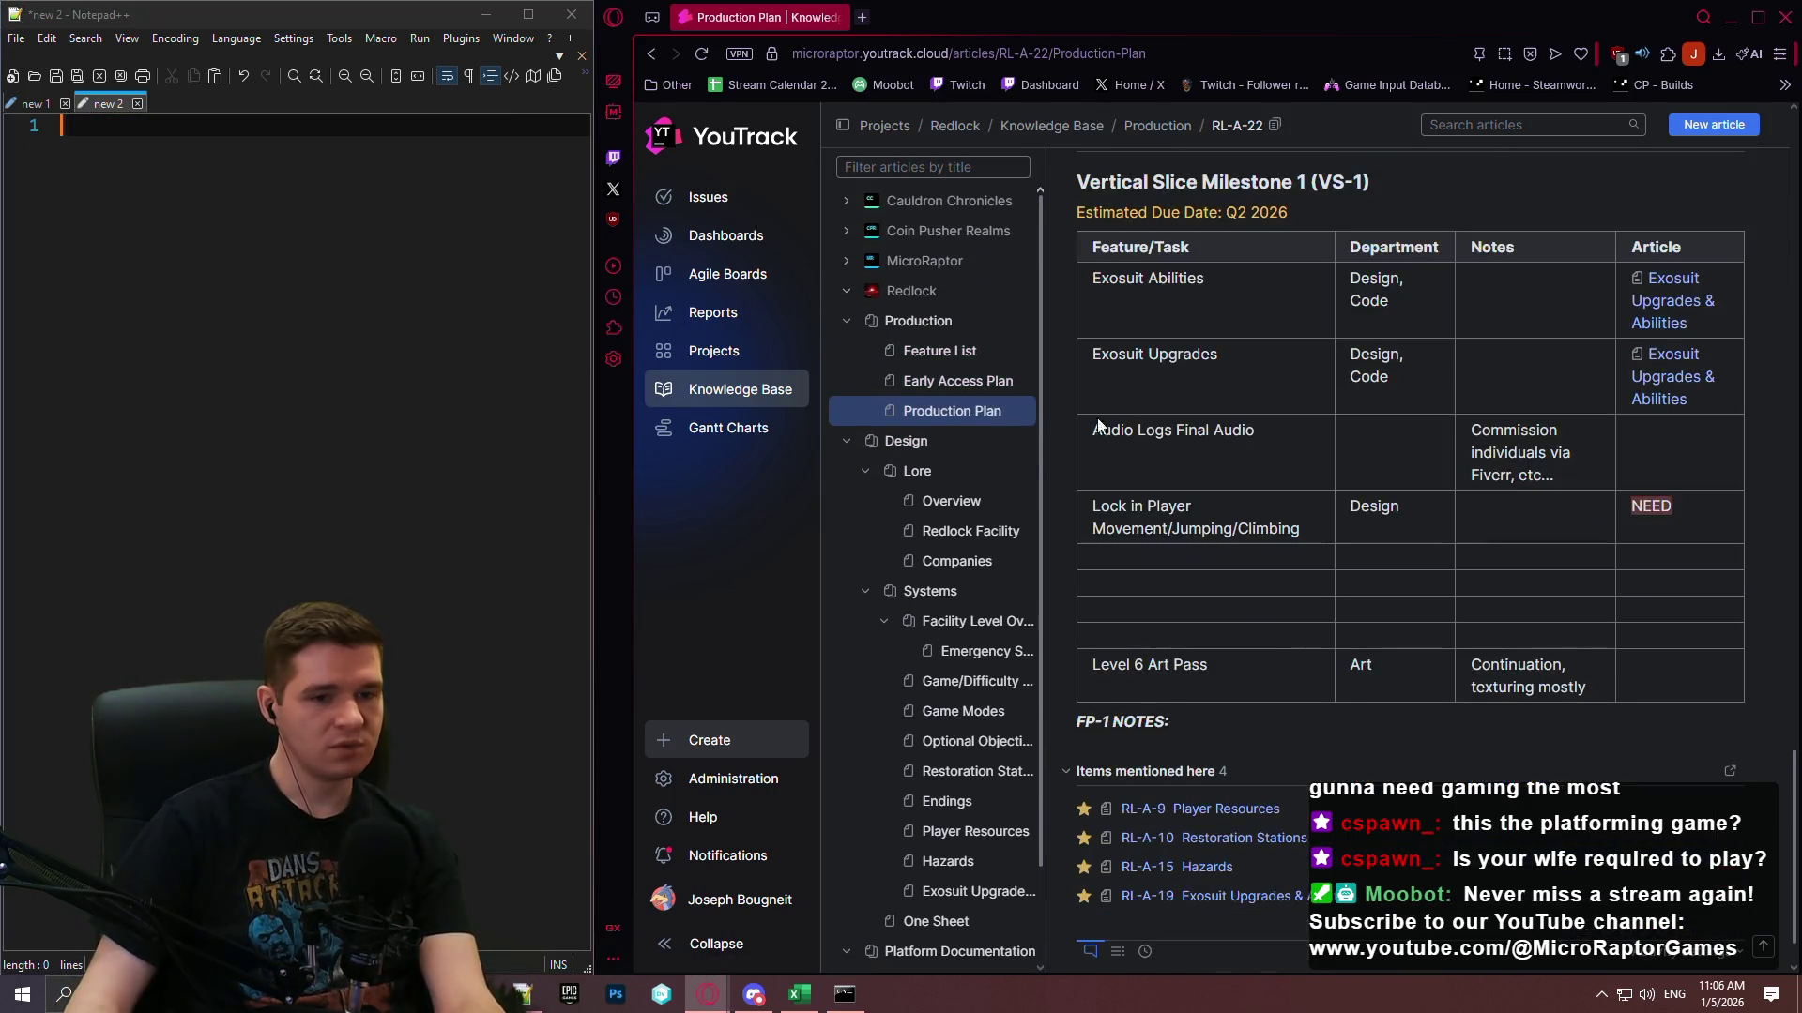
pyautogui.click(938, 352)
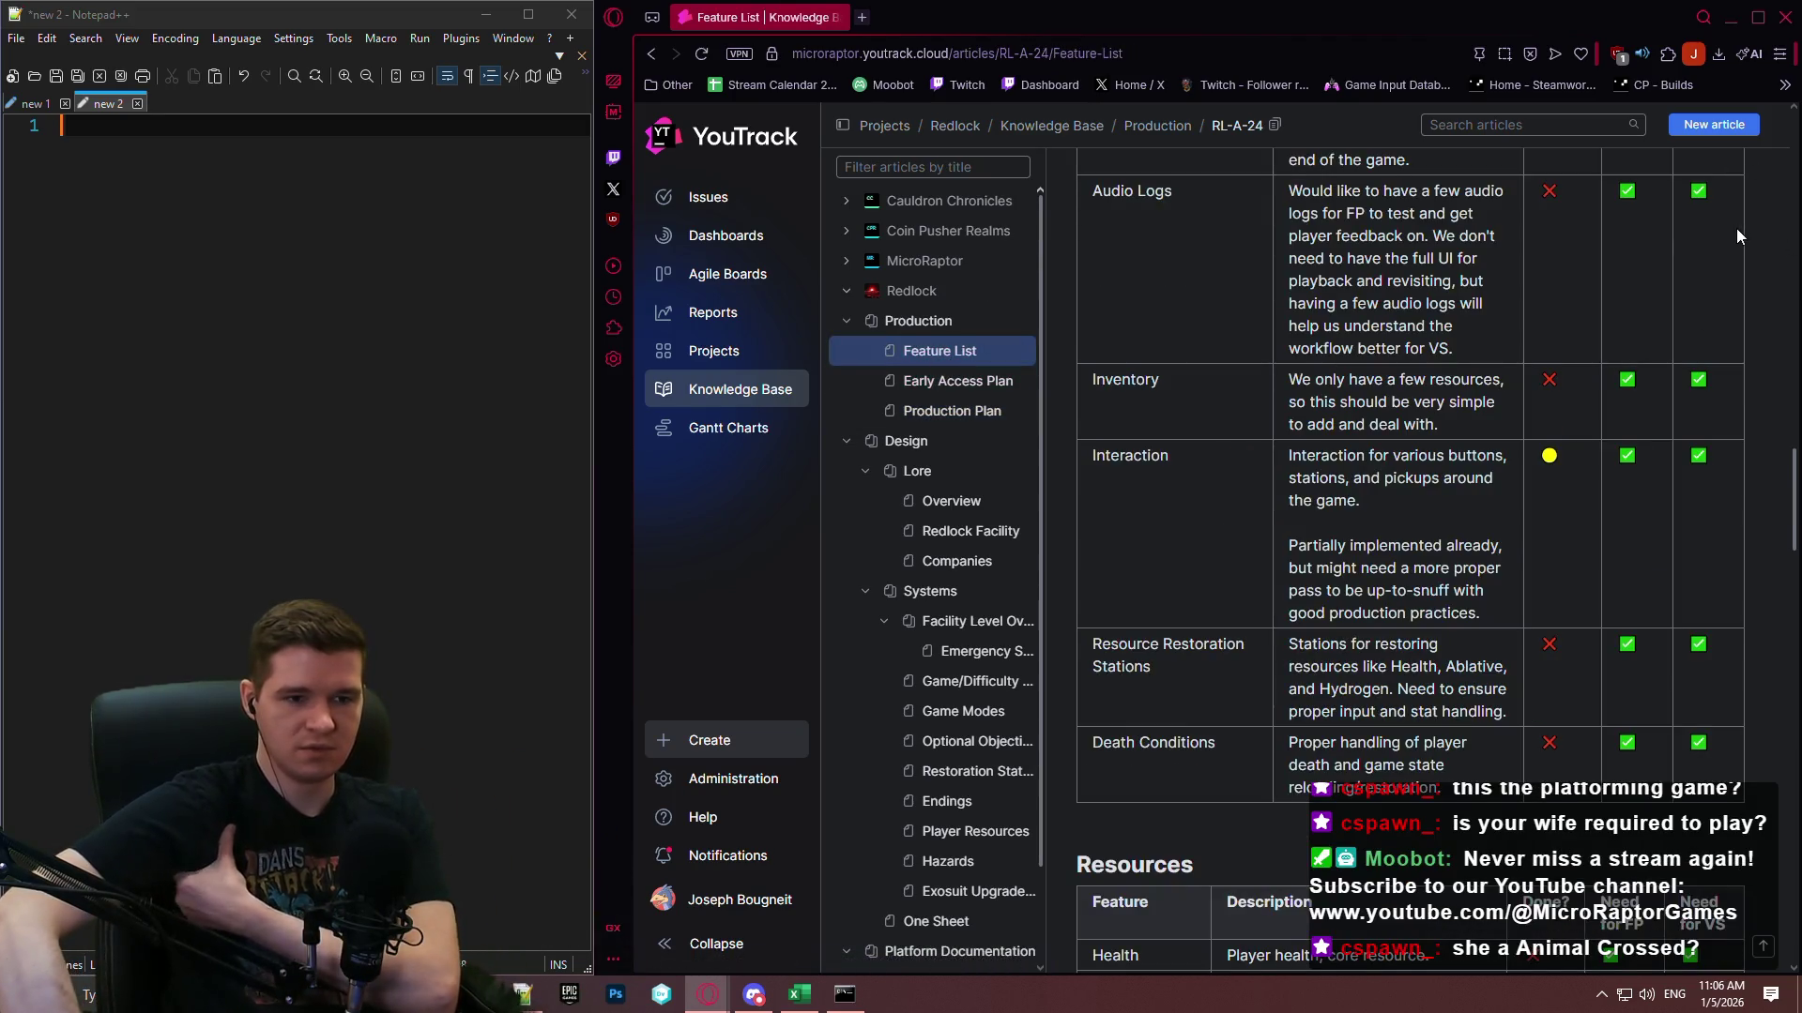
pyautogui.scroll(-1, 1356, 373)
pyautogui.scroll(15, 1355, 369)
pyautogui.scroll(12, 1610, 414)
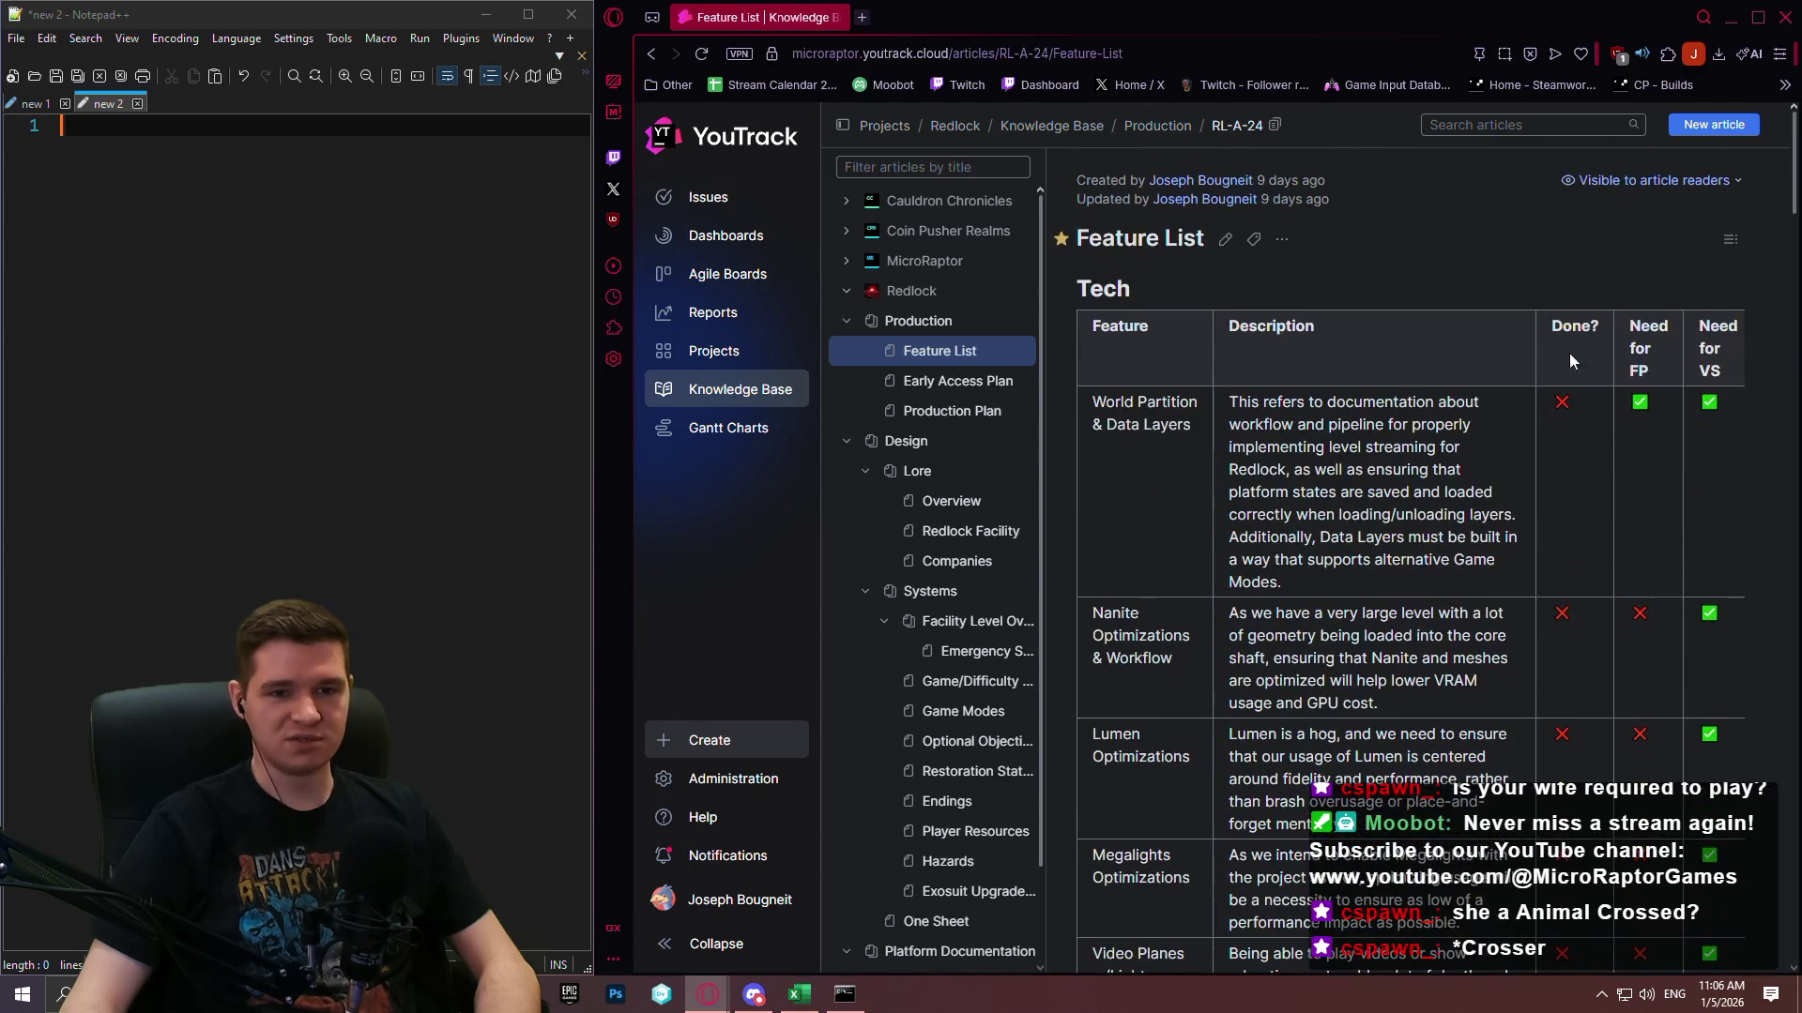
pyautogui.scroll(-9, 1524, 291)
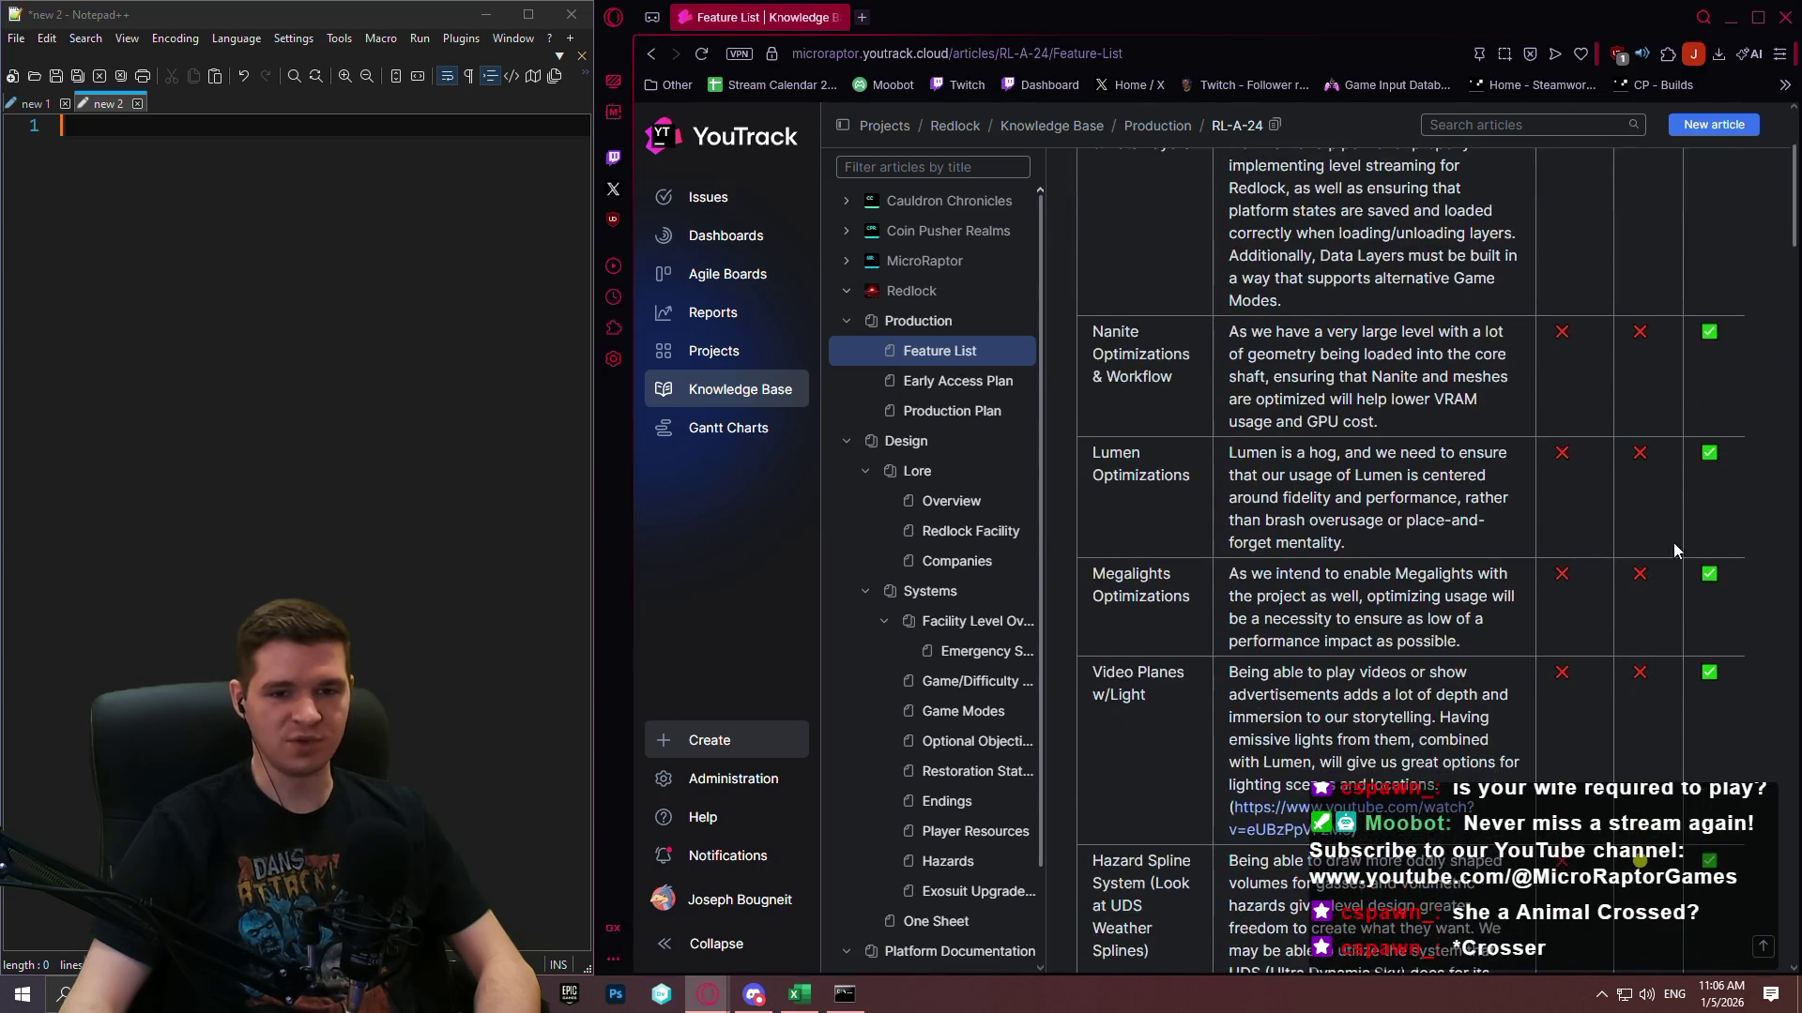
pyautogui.scroll(4, 1620, 543)
pyautogui.scroll(4, 1595, 507)
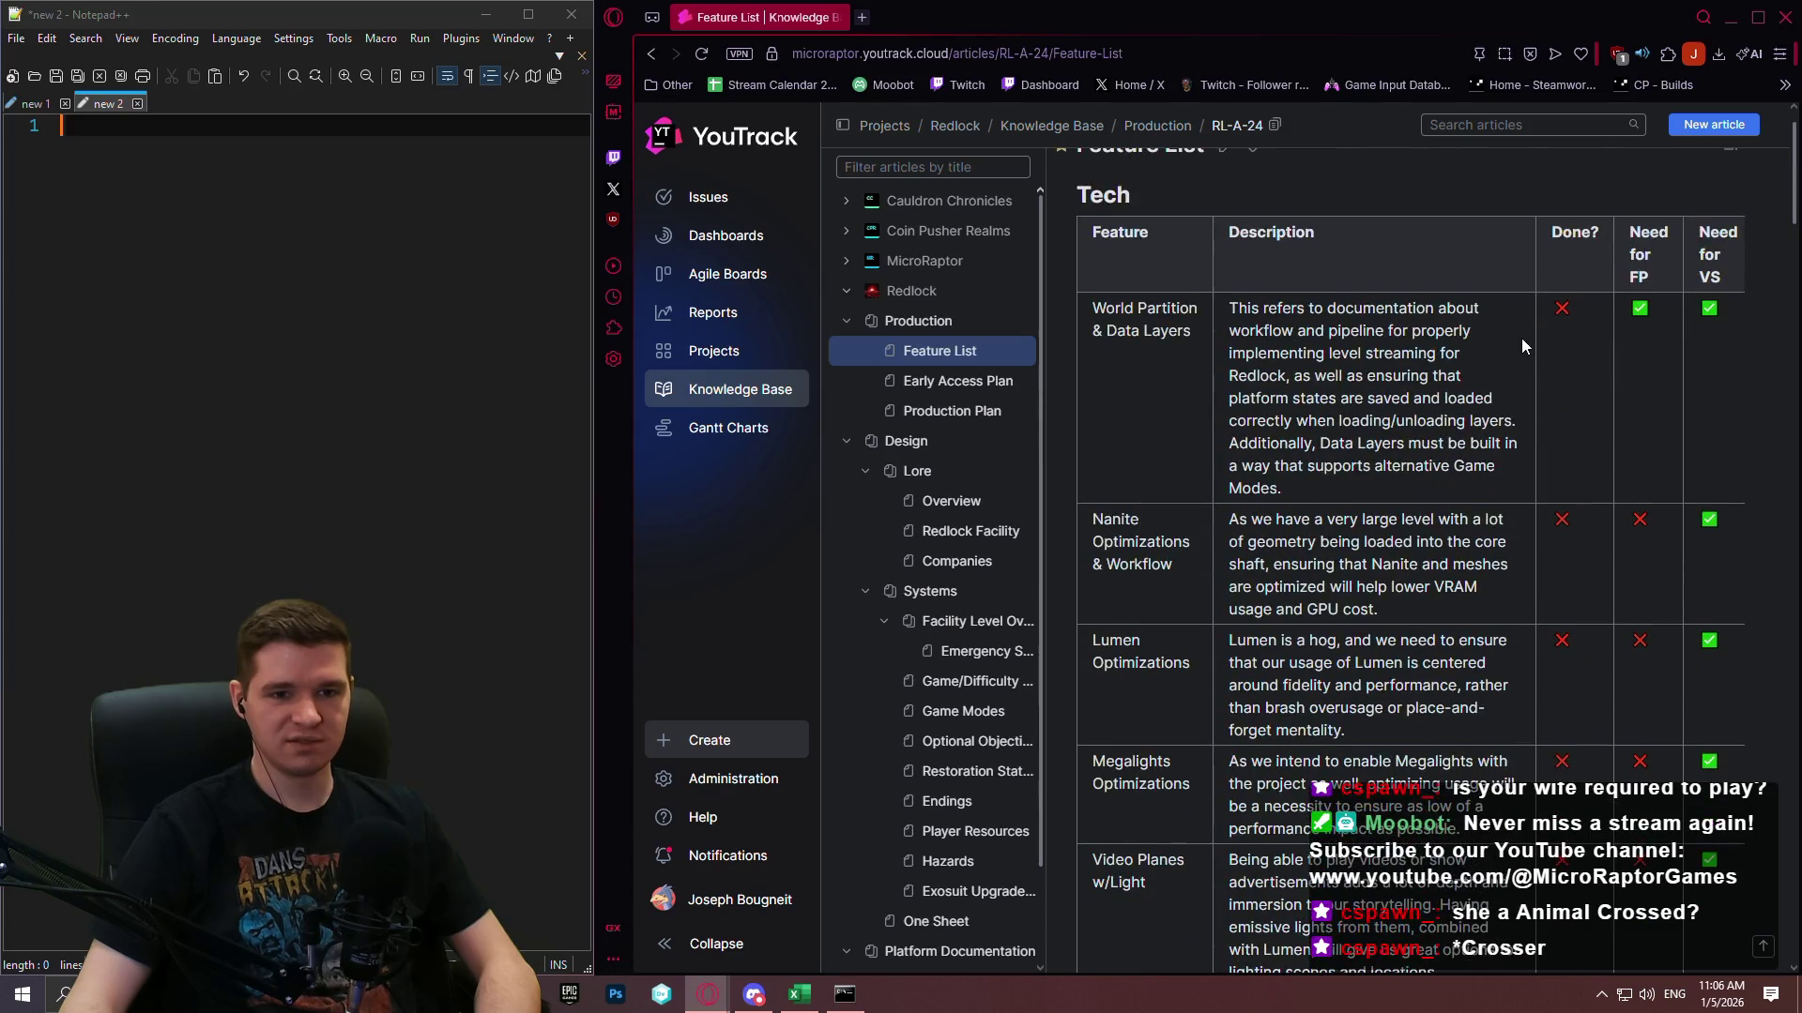
pyautogui.scroll(1, 1523, 334)
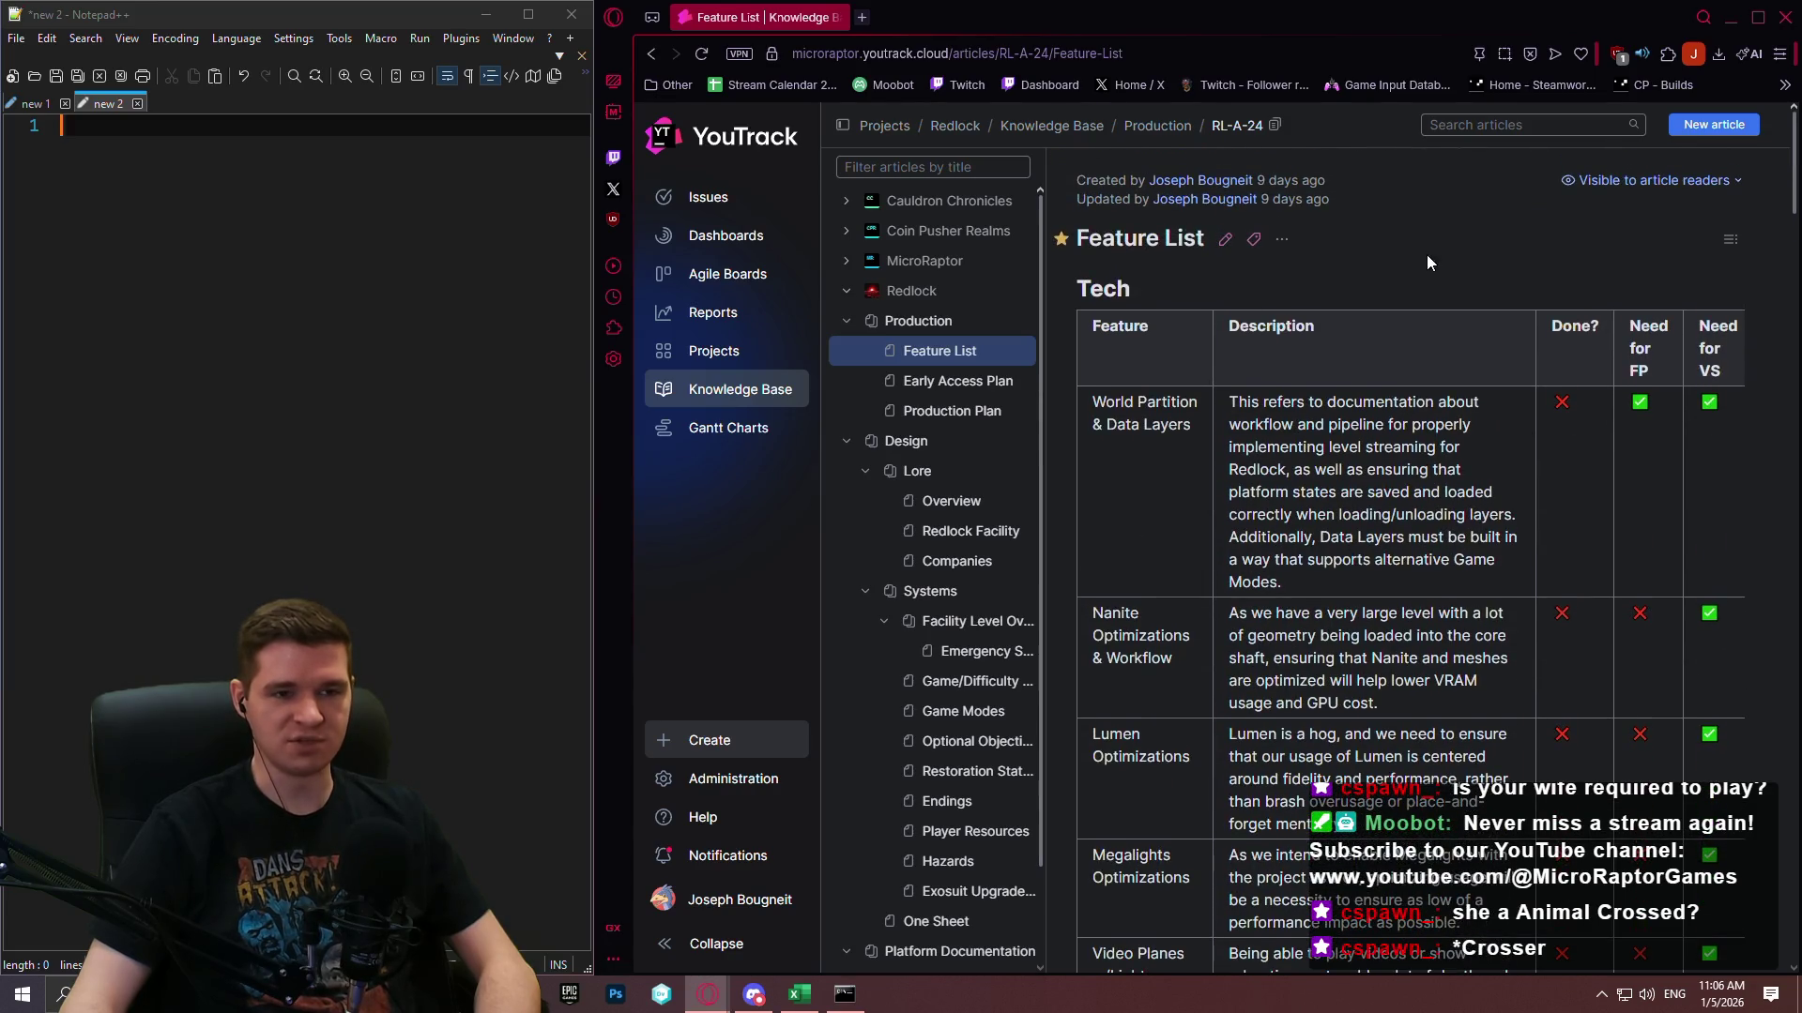
# Open the Feature List article for editing beside the scratch note.
pyautogui.click(1224, 243)
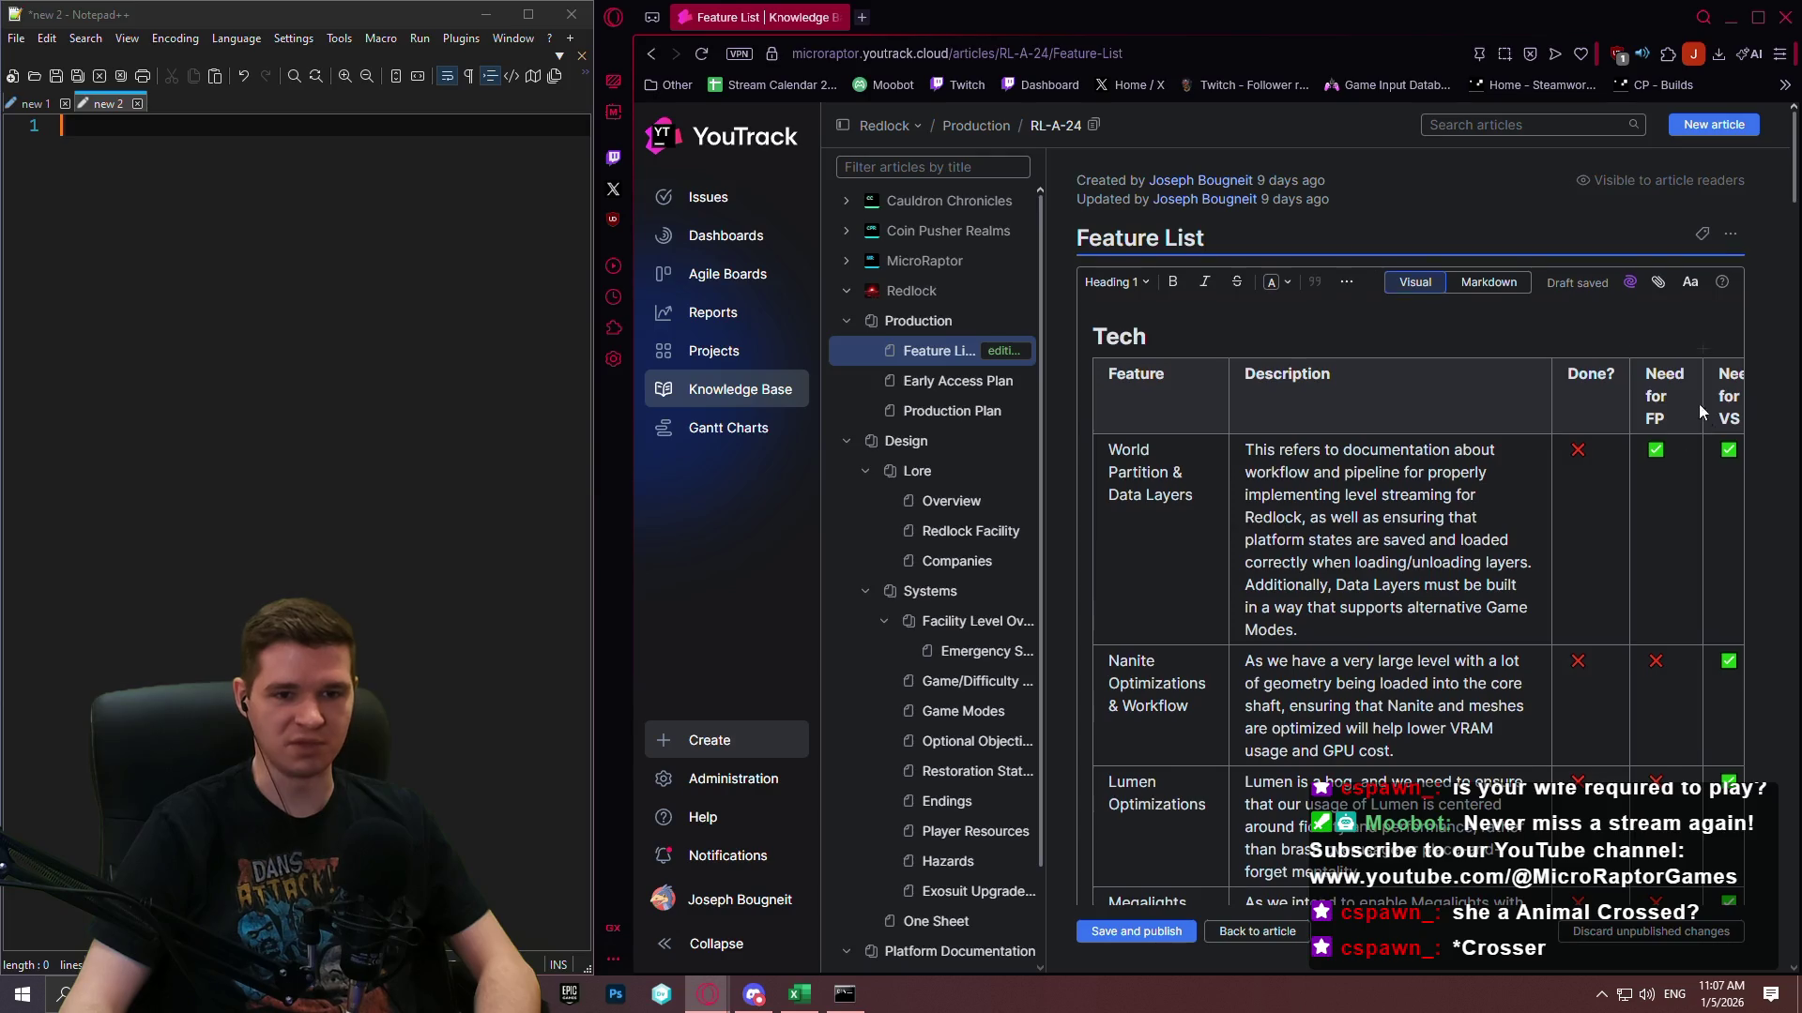
pyautogui.scroll(-3, 1701, 411)
pyautogui.scroll(3, 1701, 411)
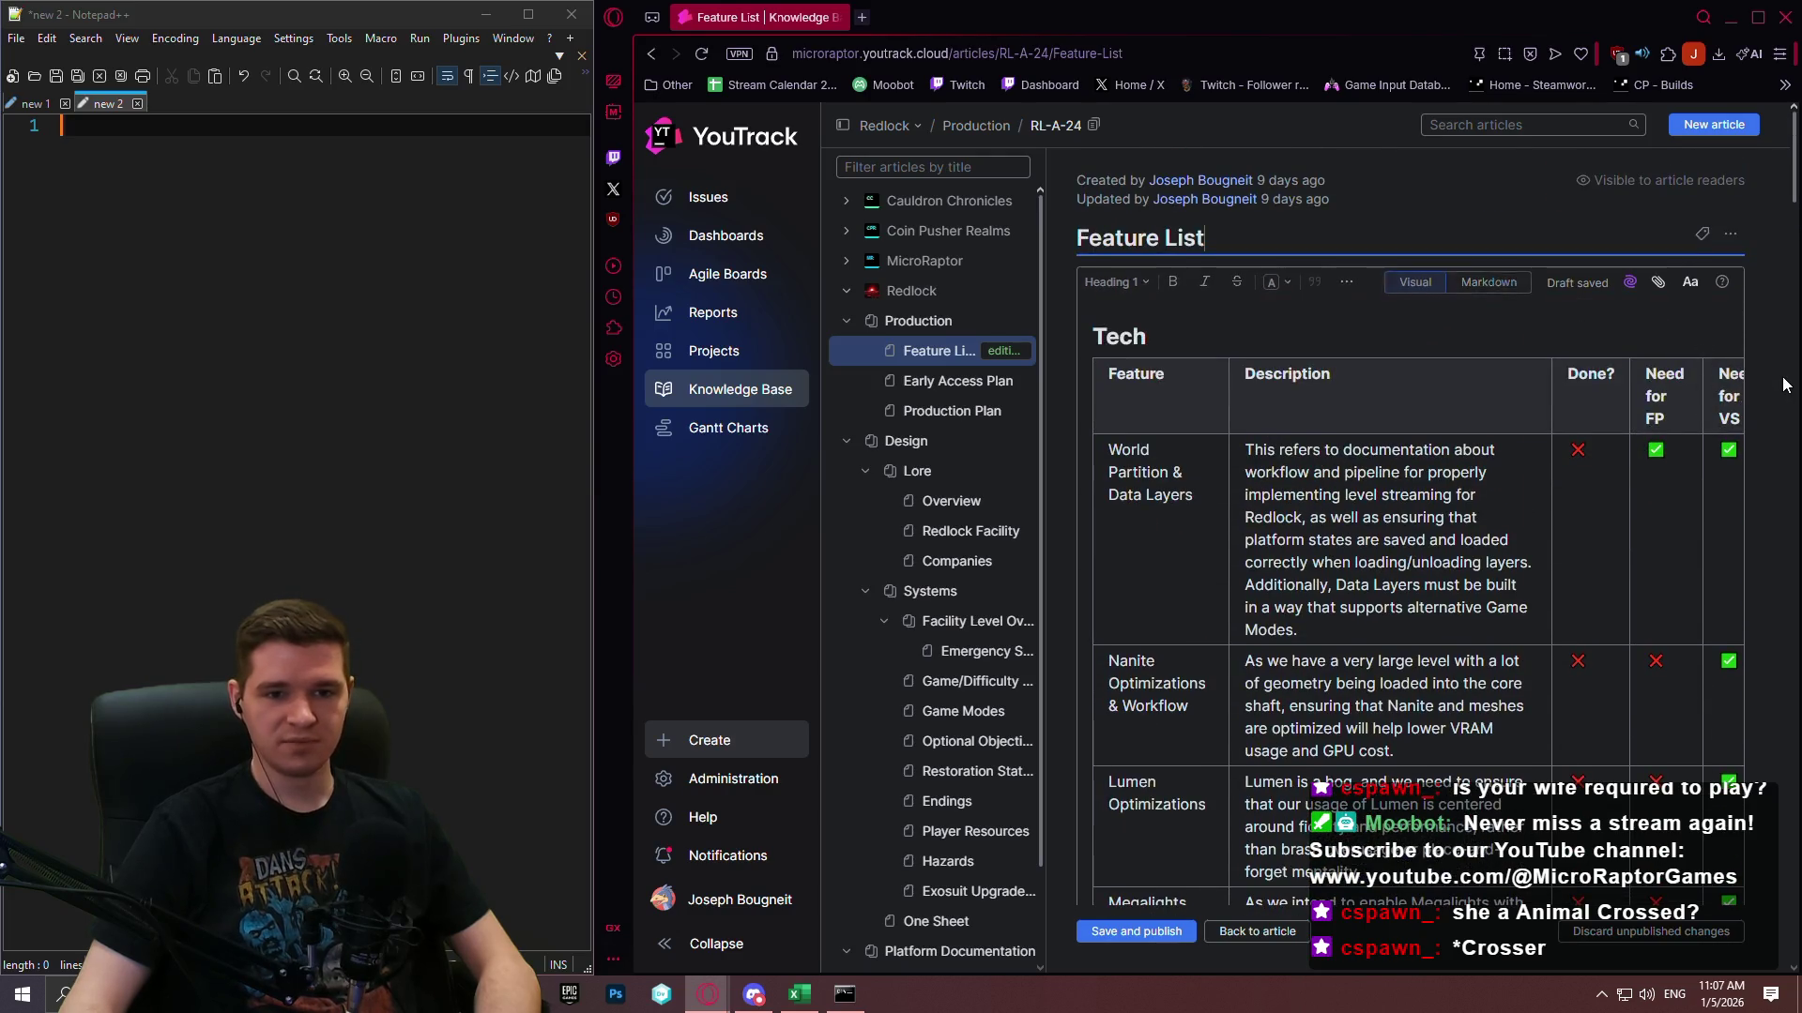
pyautogui.scroll(-3, 1786, 385)
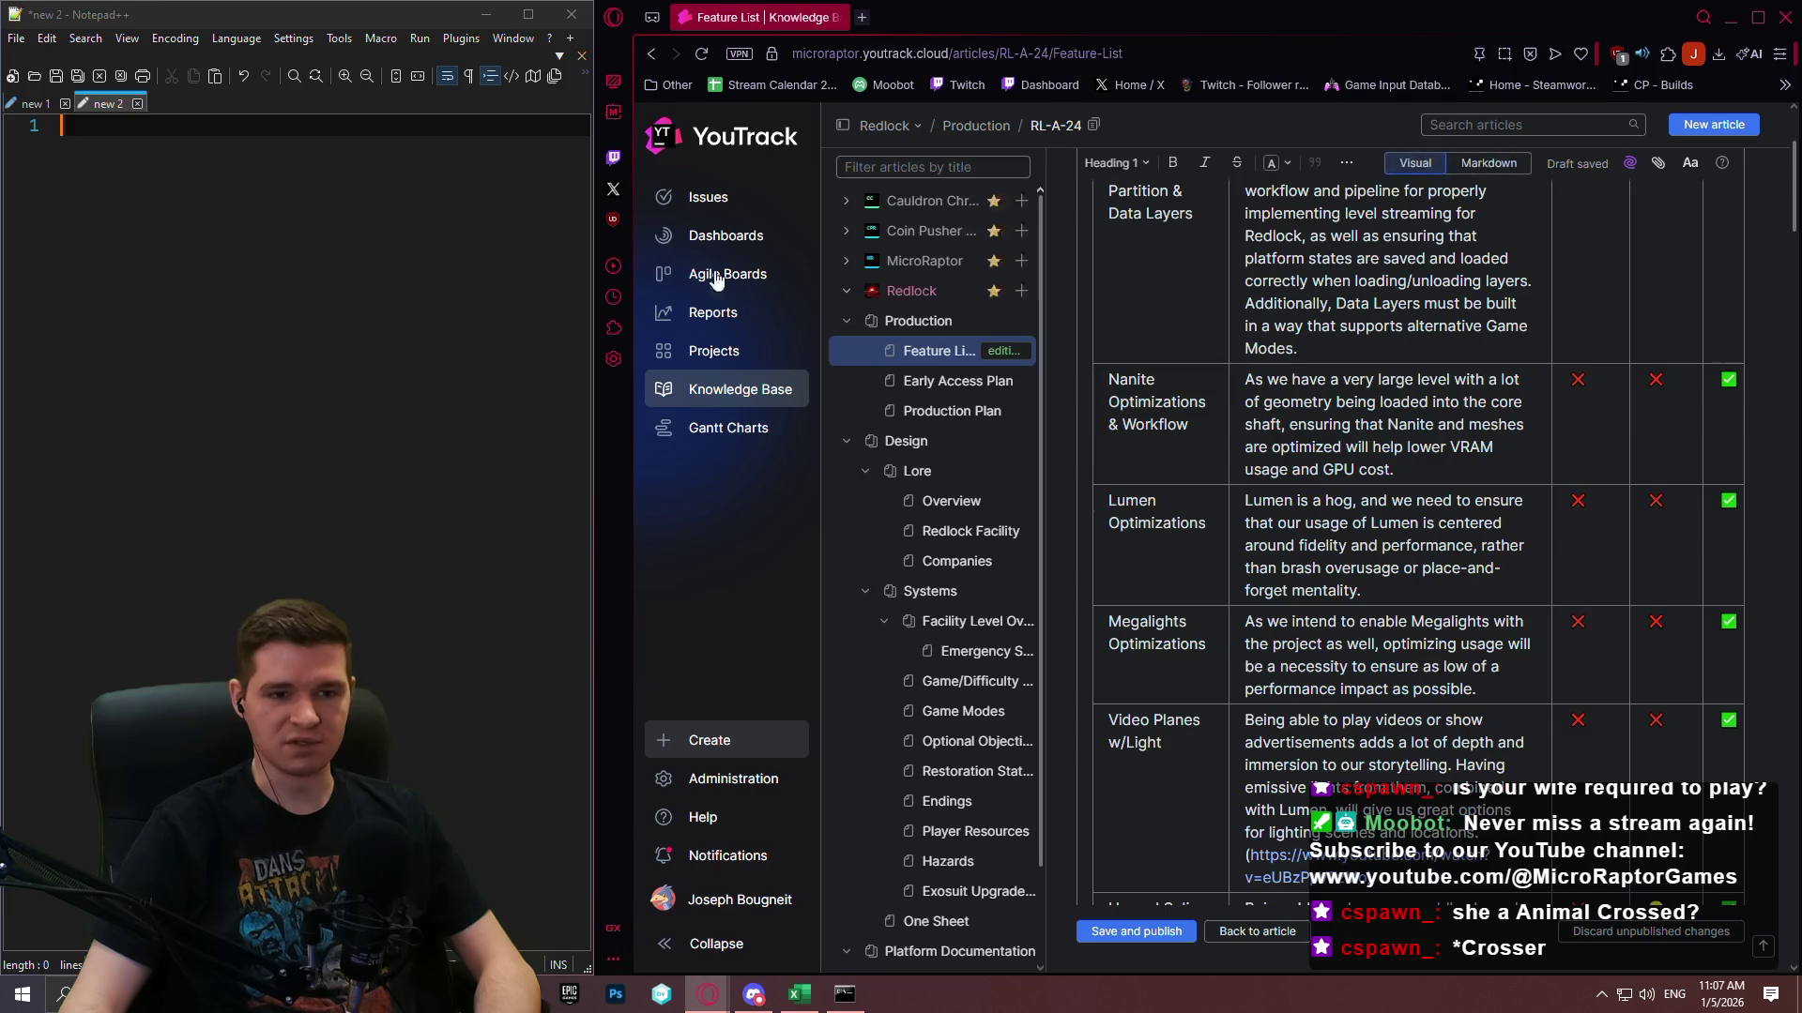
pyautogui.click(334, 299)
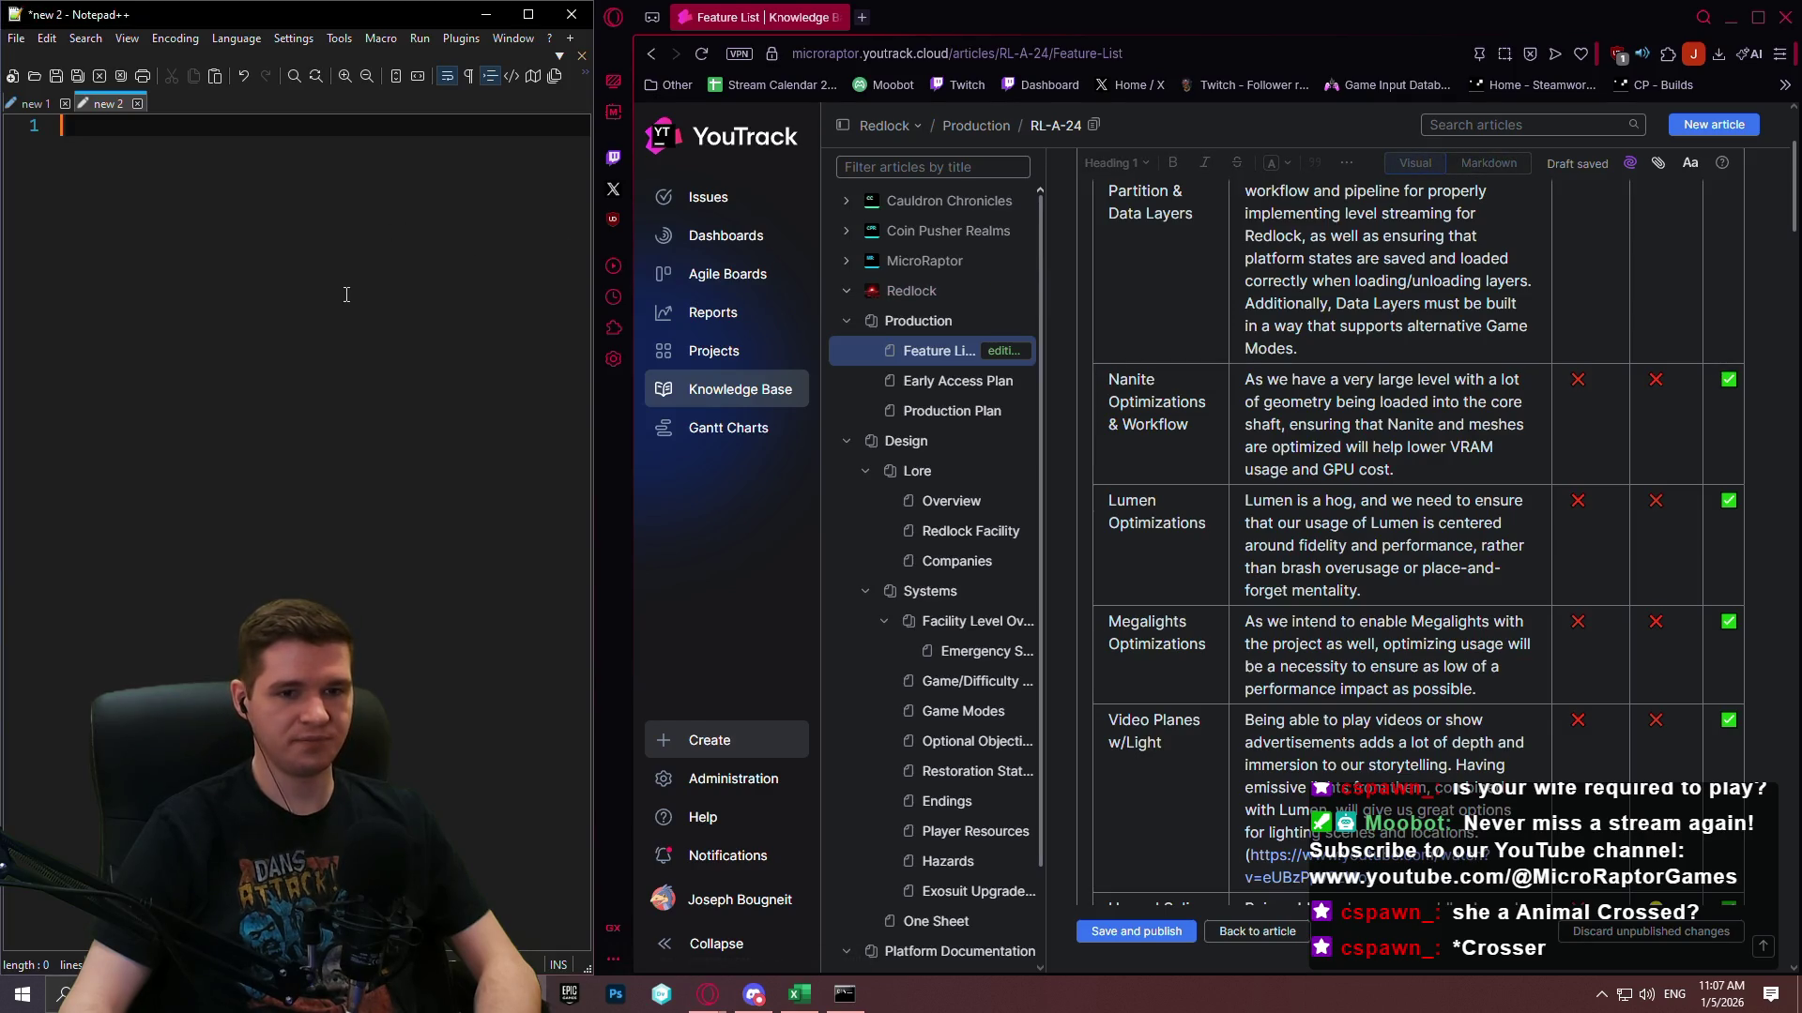
pyautogui.scroll(-2, 1389, 450)
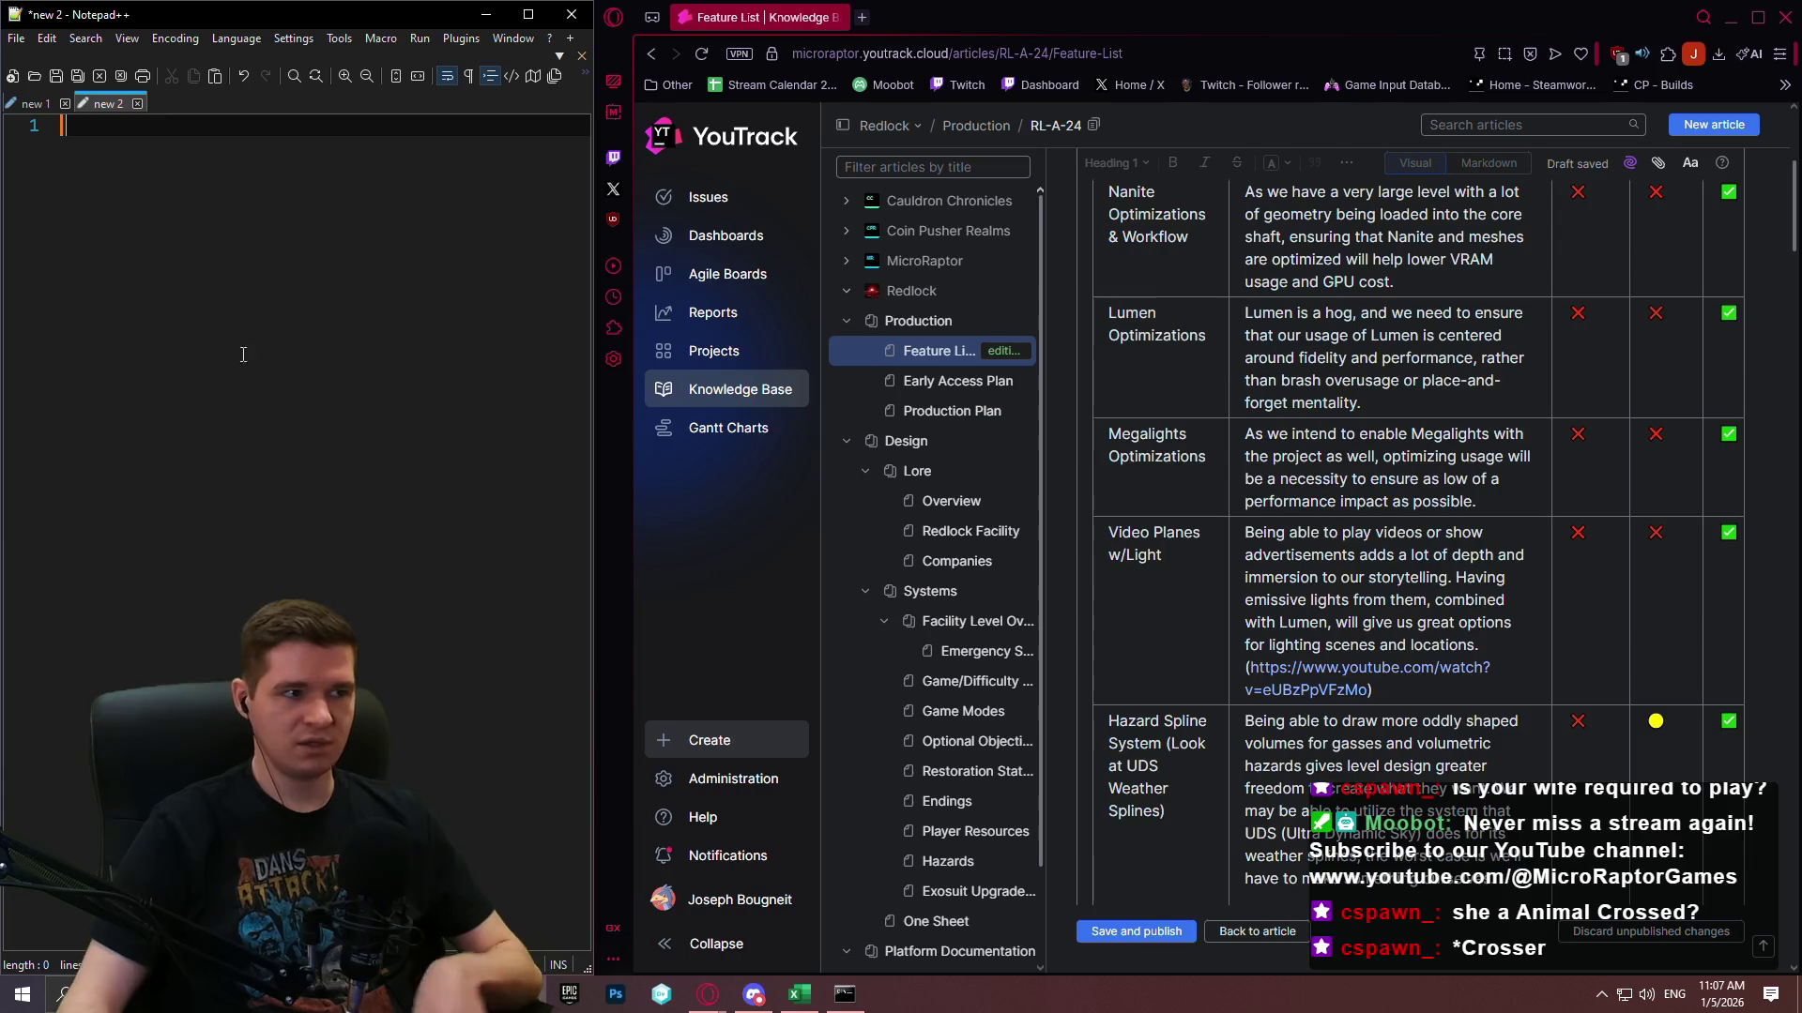
# Note 'Optimizations (Nanite, Lumen, Megalights, Streaming)' and 'Video Planes w/Light' on separate lines.
pyautogui.write('Optimizations')
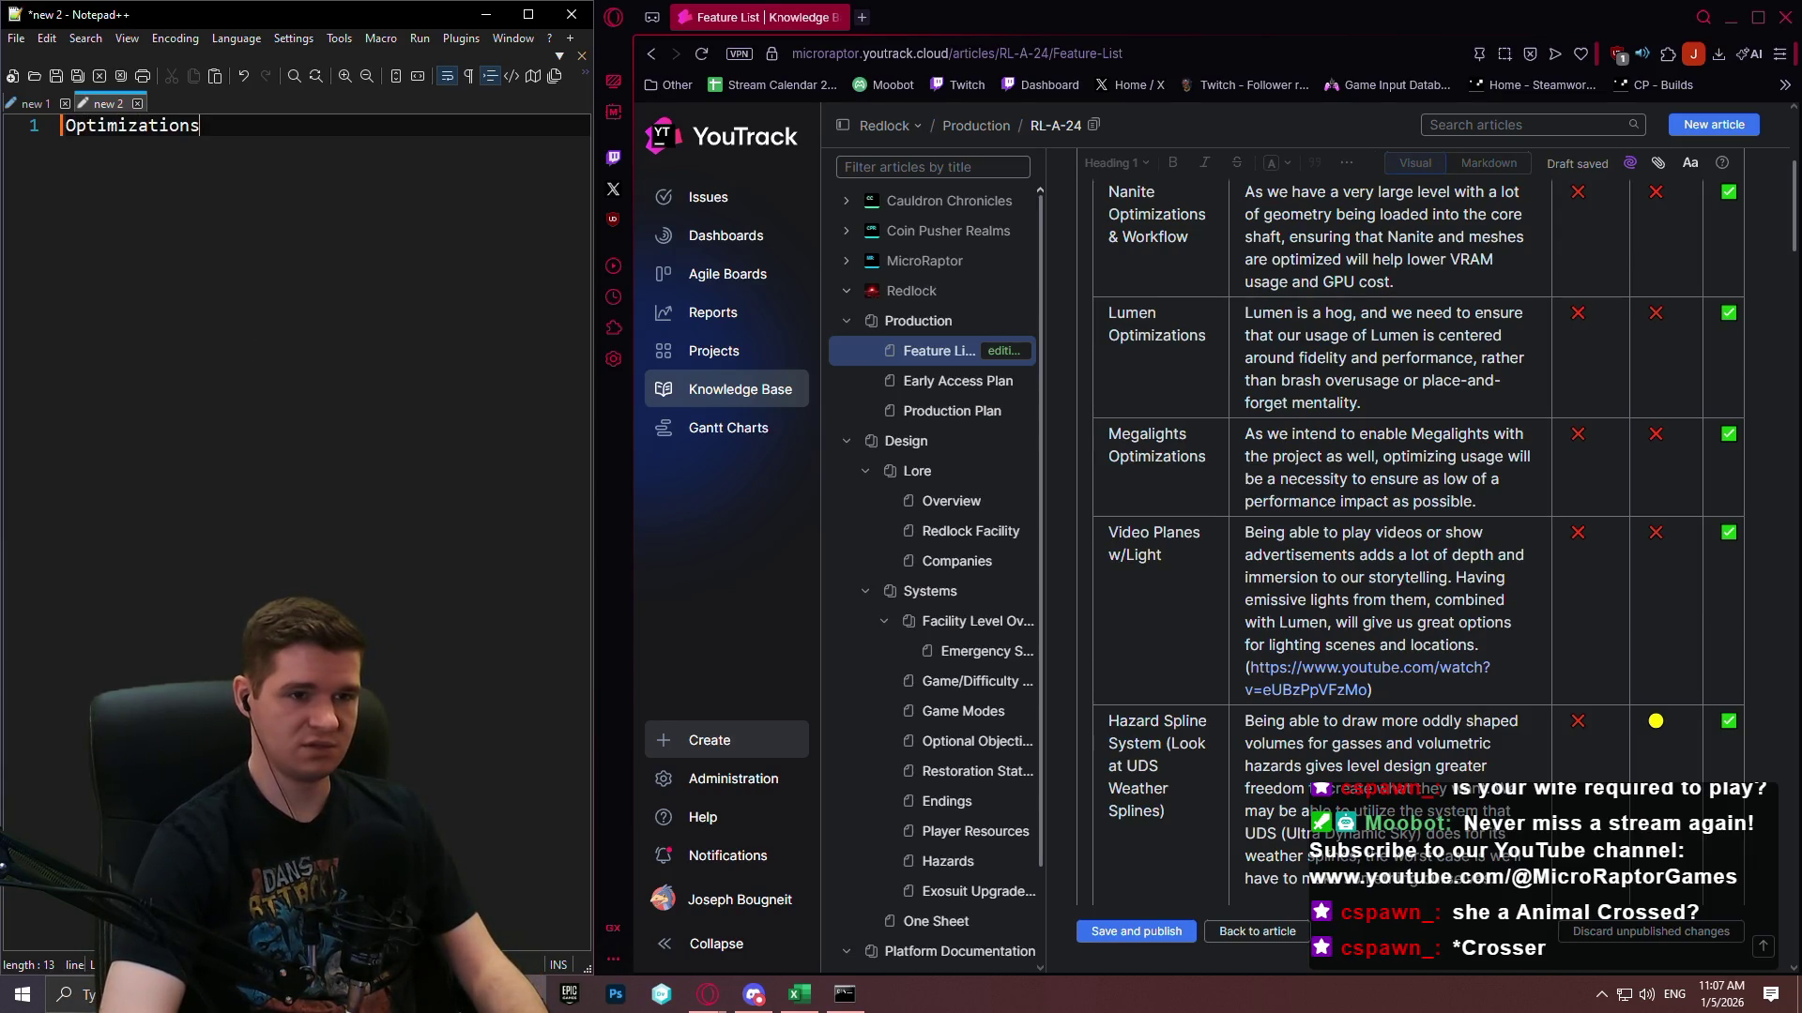
pyautogui.write(' (Nanite, Lumen, Megalights, Stre')
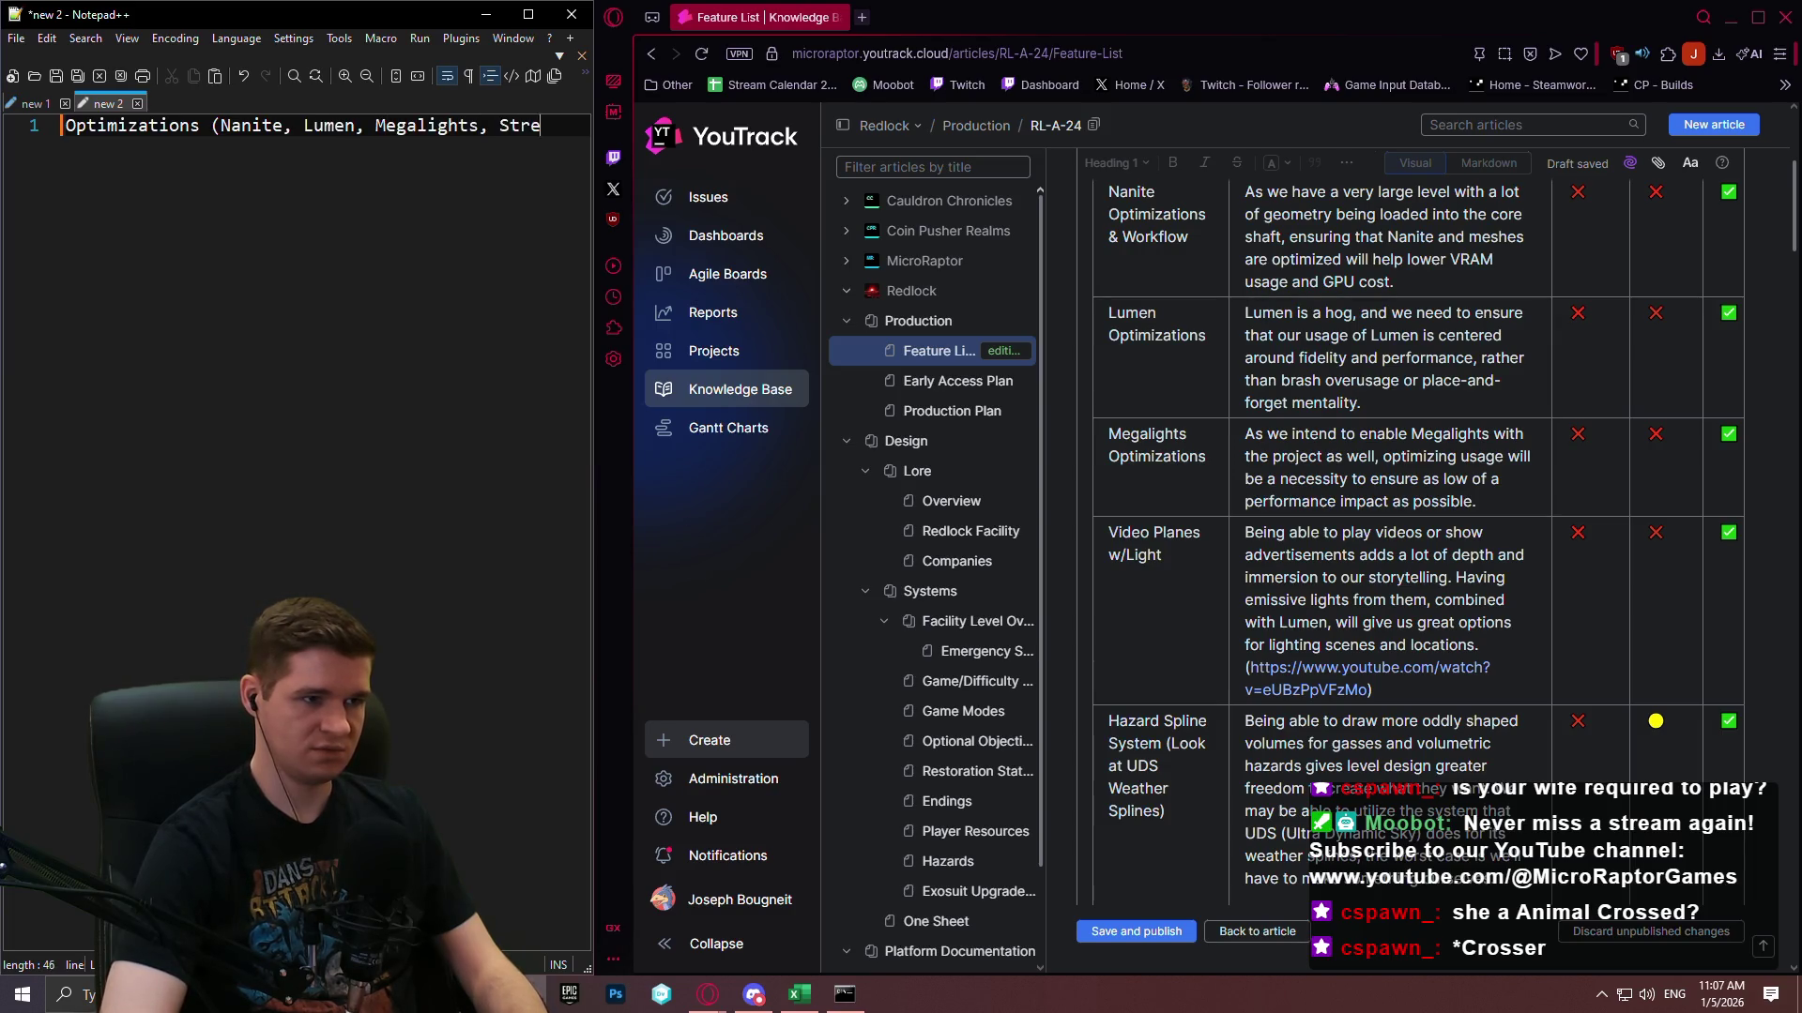
pyautogui.write('aming)')
pyautogui.press('Return')
pyautogui.press('Return')
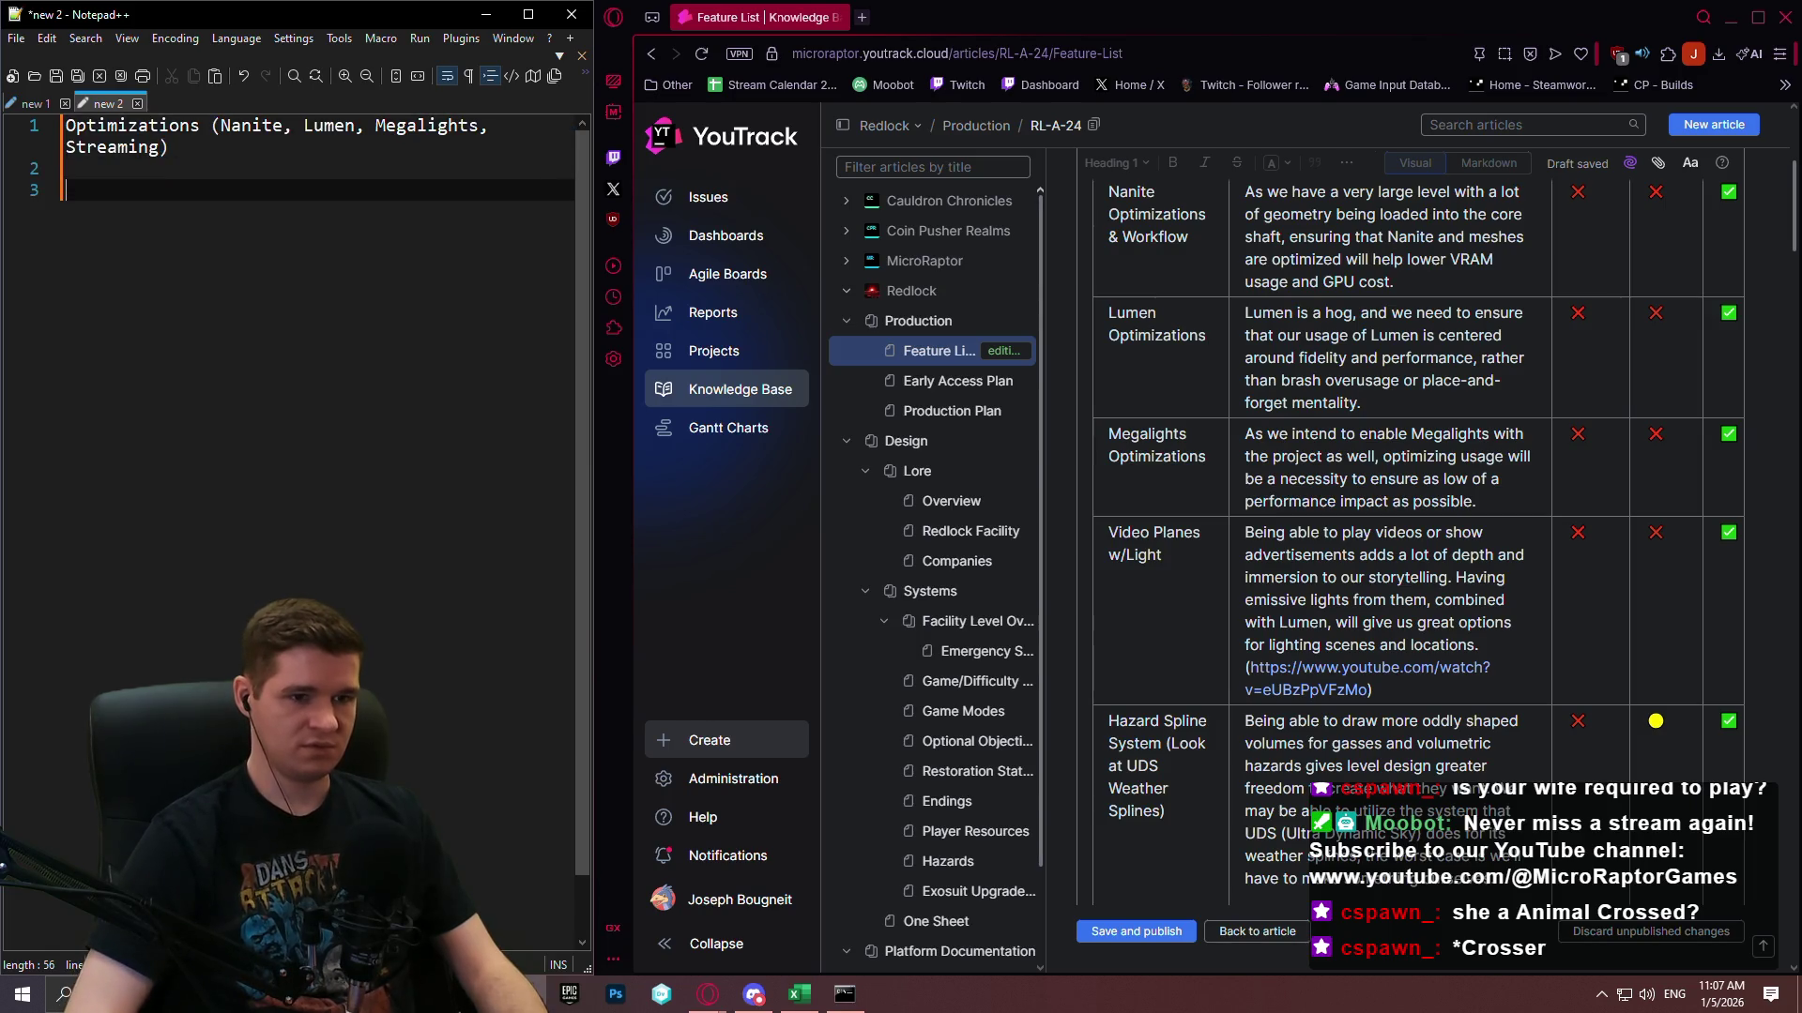
pyautogui.press('BackSpace')
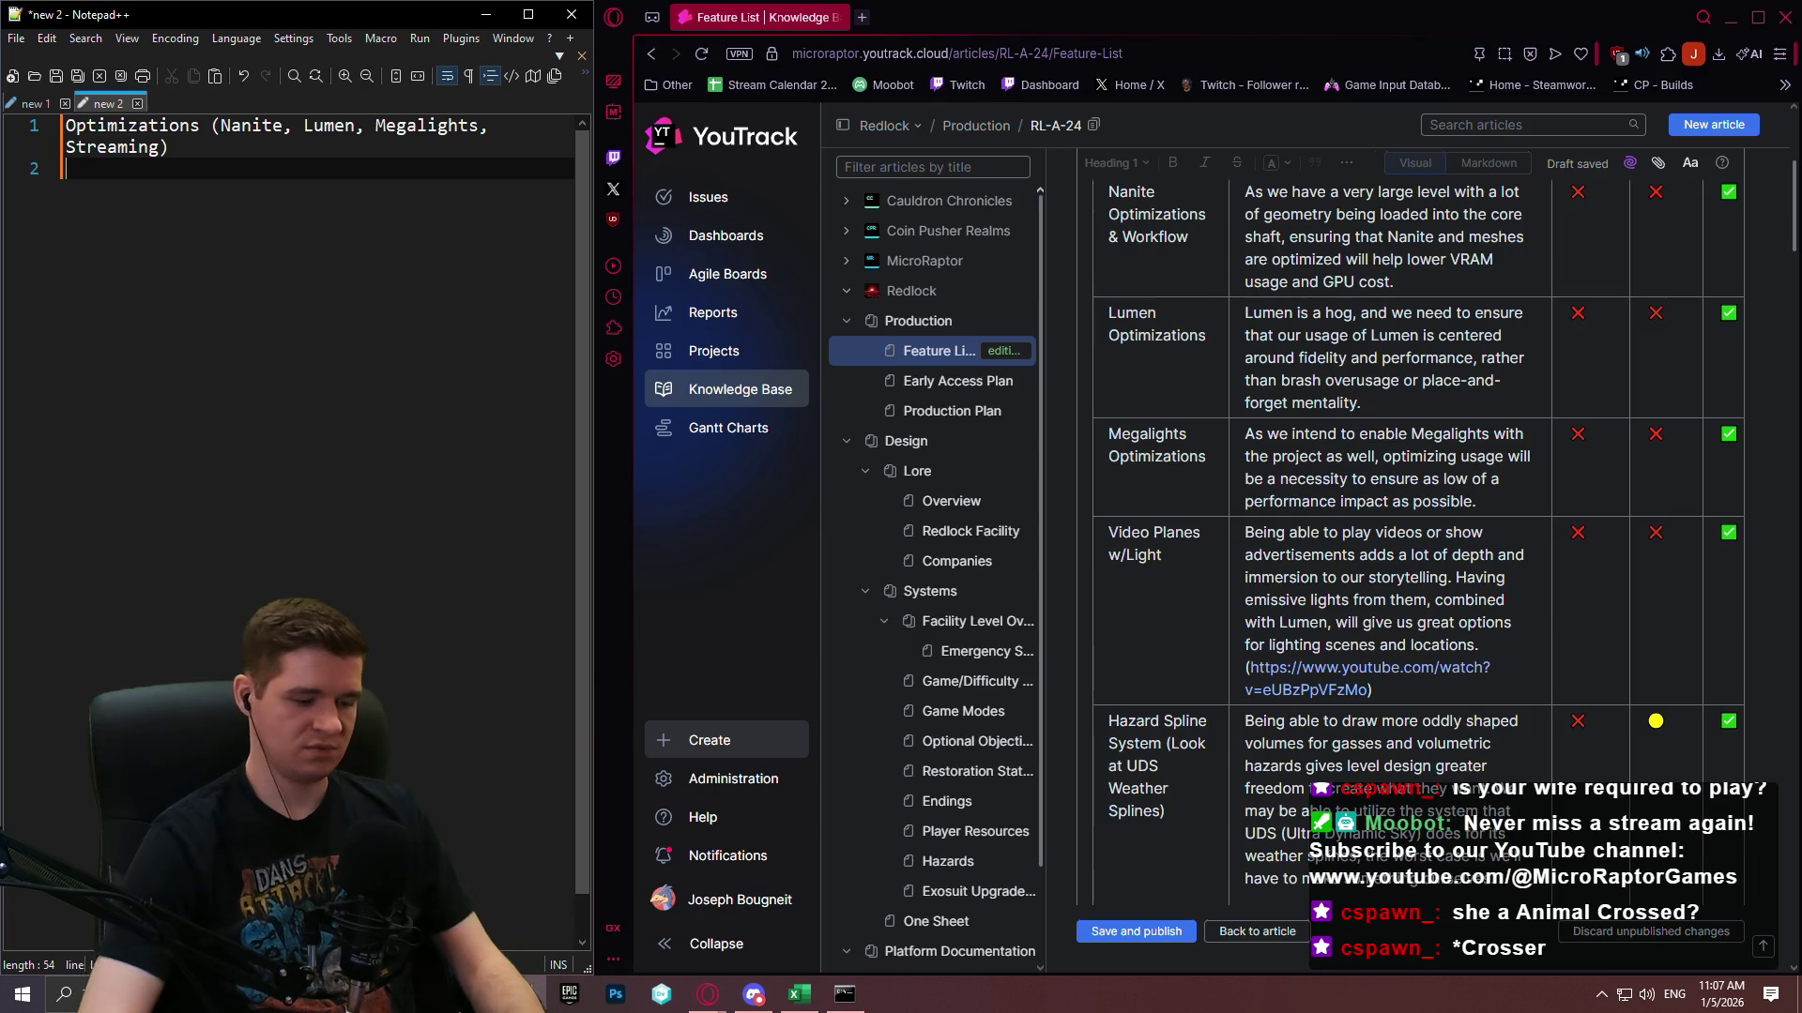
pyautogui.write('Video Planes w/')
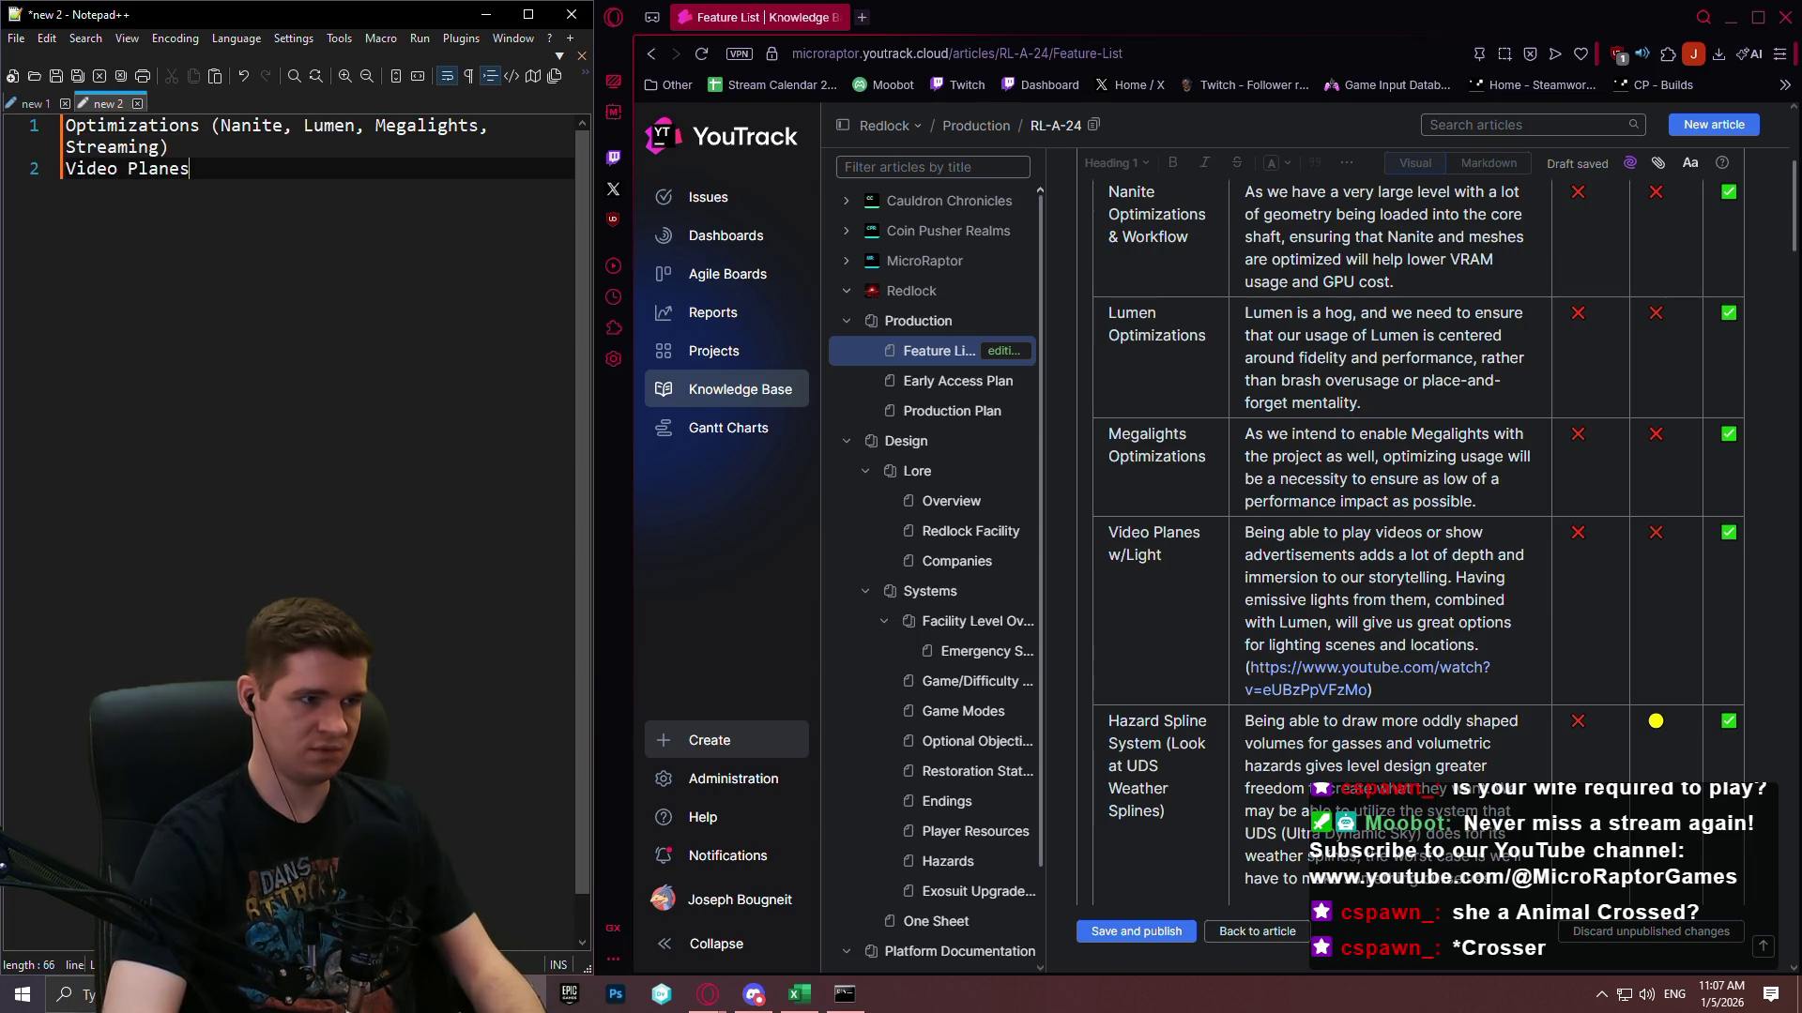
pyautogui.write('Light')
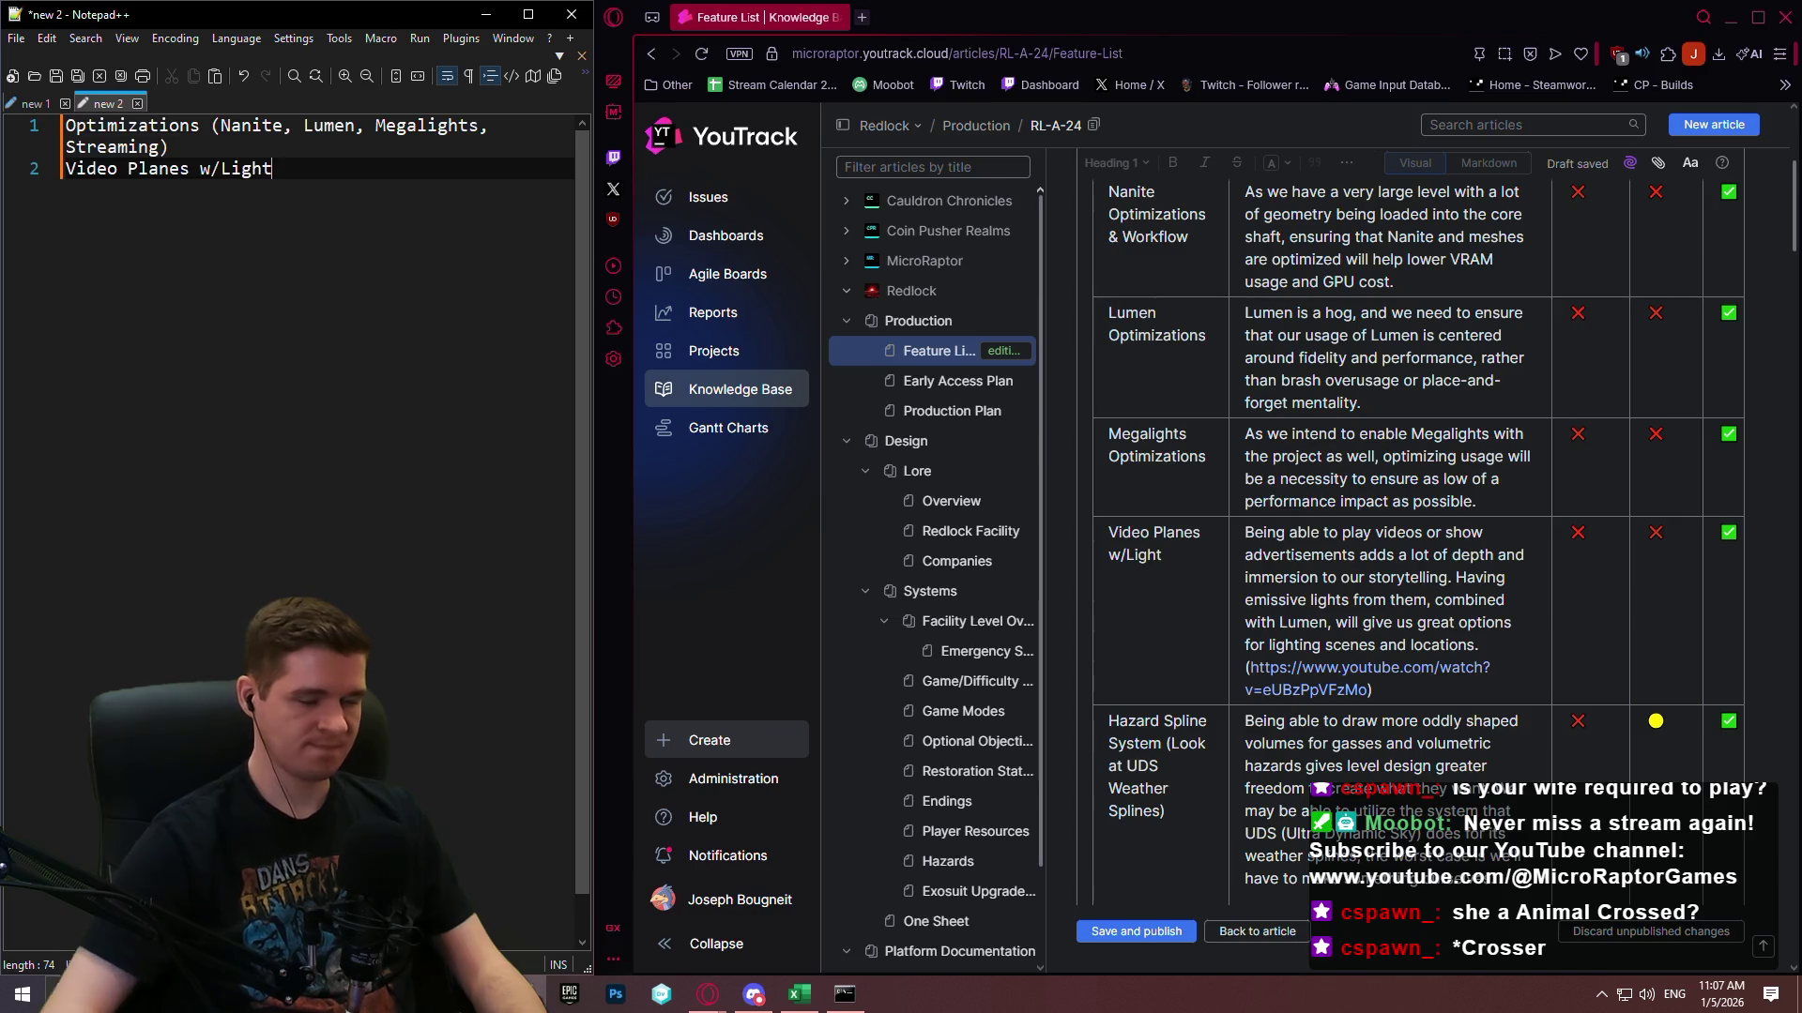
pyautogui.press('Return')
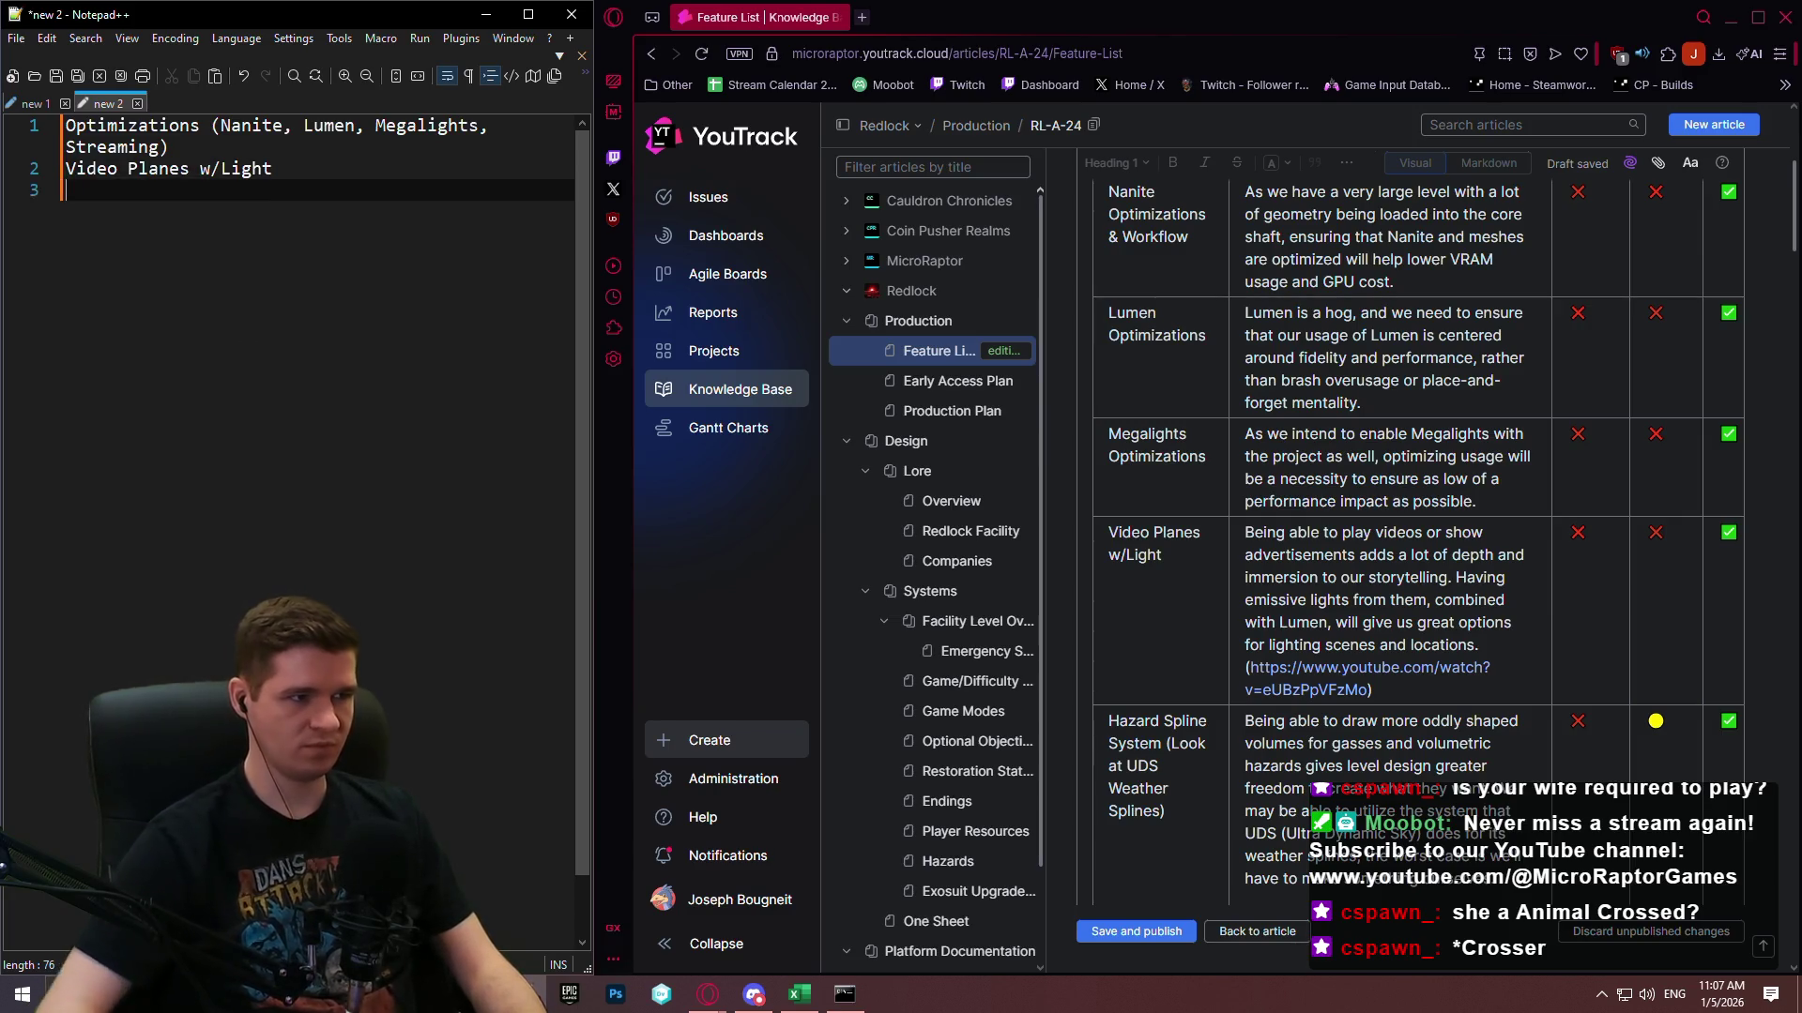
# Append '- WILL NEED DOC' to the Optimizations line.
pyautogui.click(213, 143)
pyautogui.write('- WILL NE')
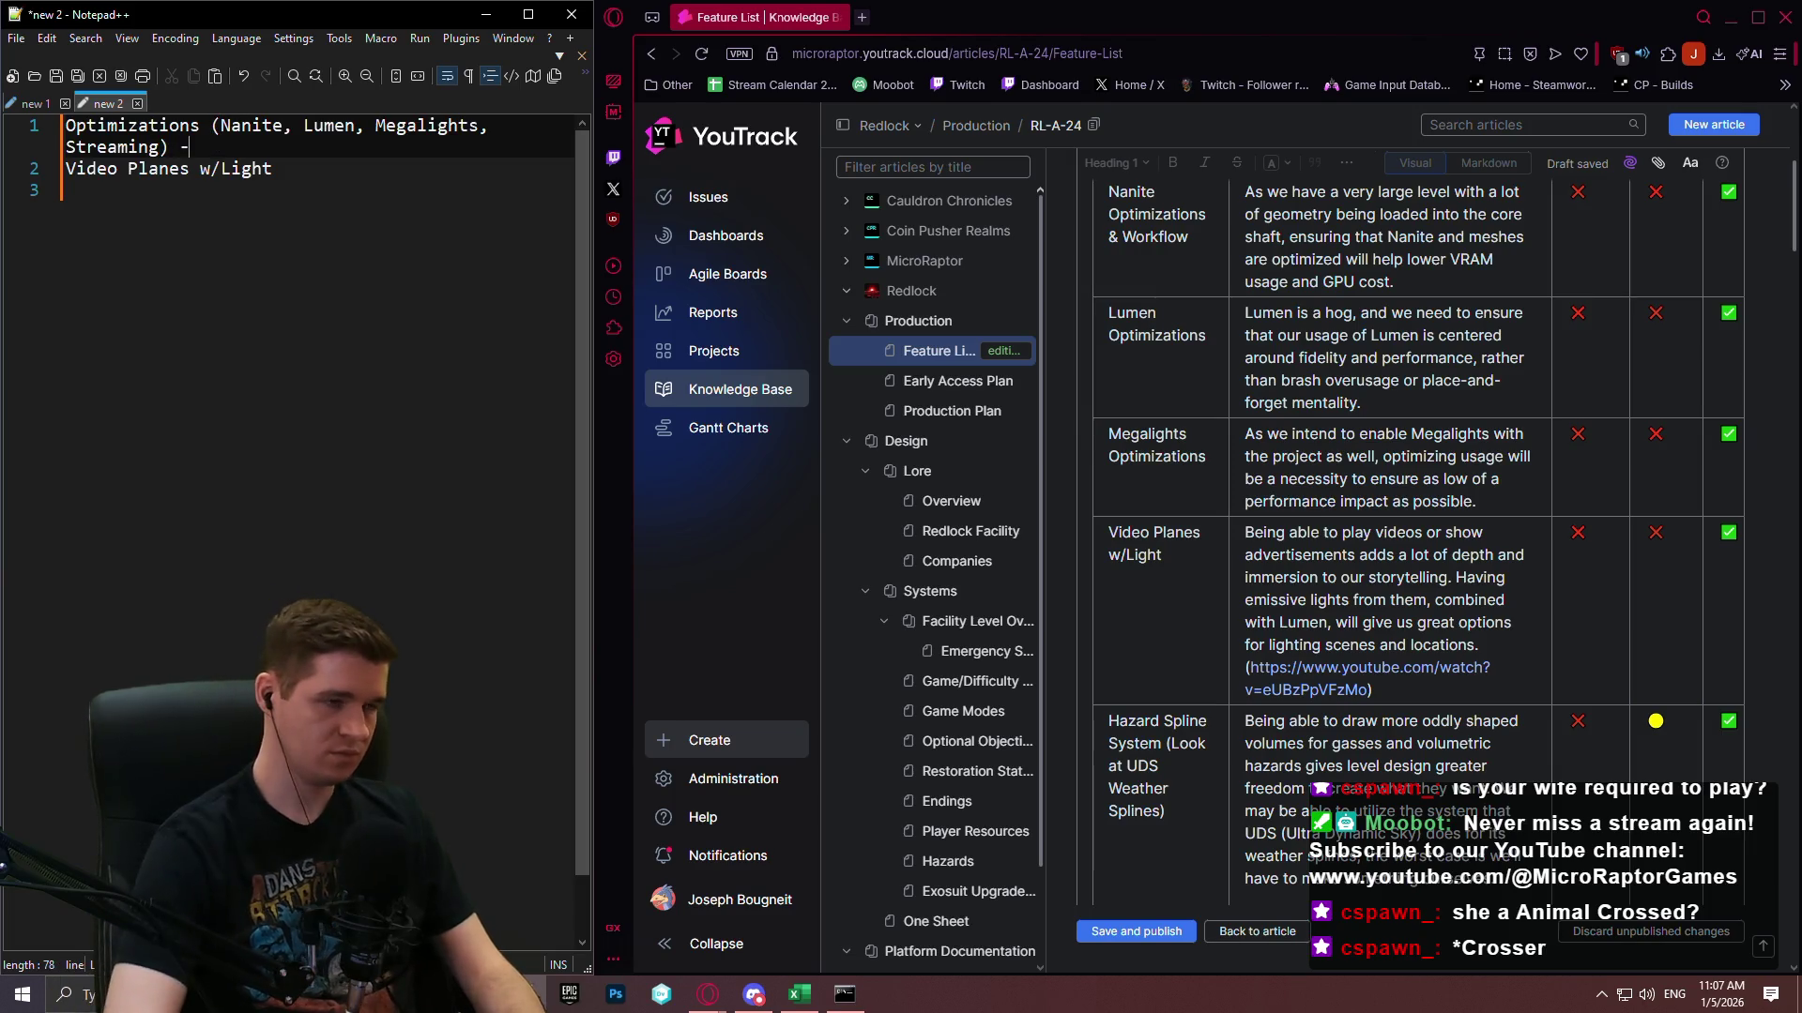
pyautogui.write('ED DOC')
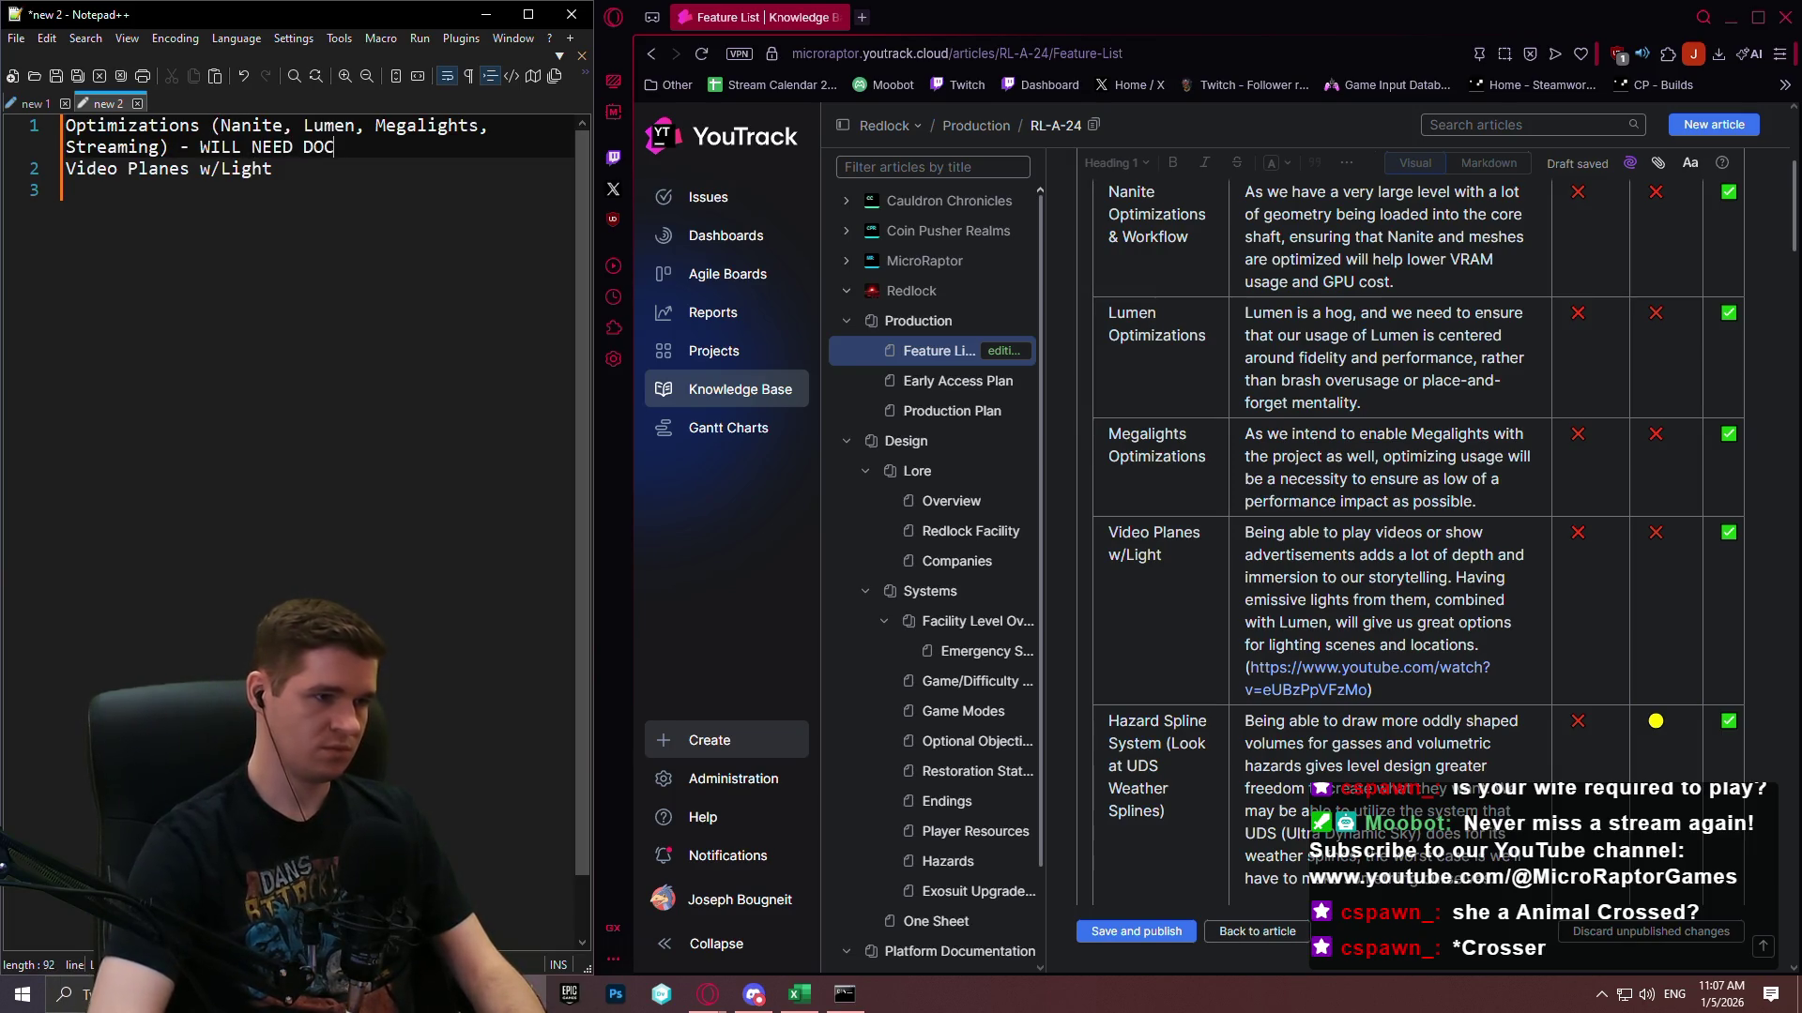
pyautogui.click(300, 207)
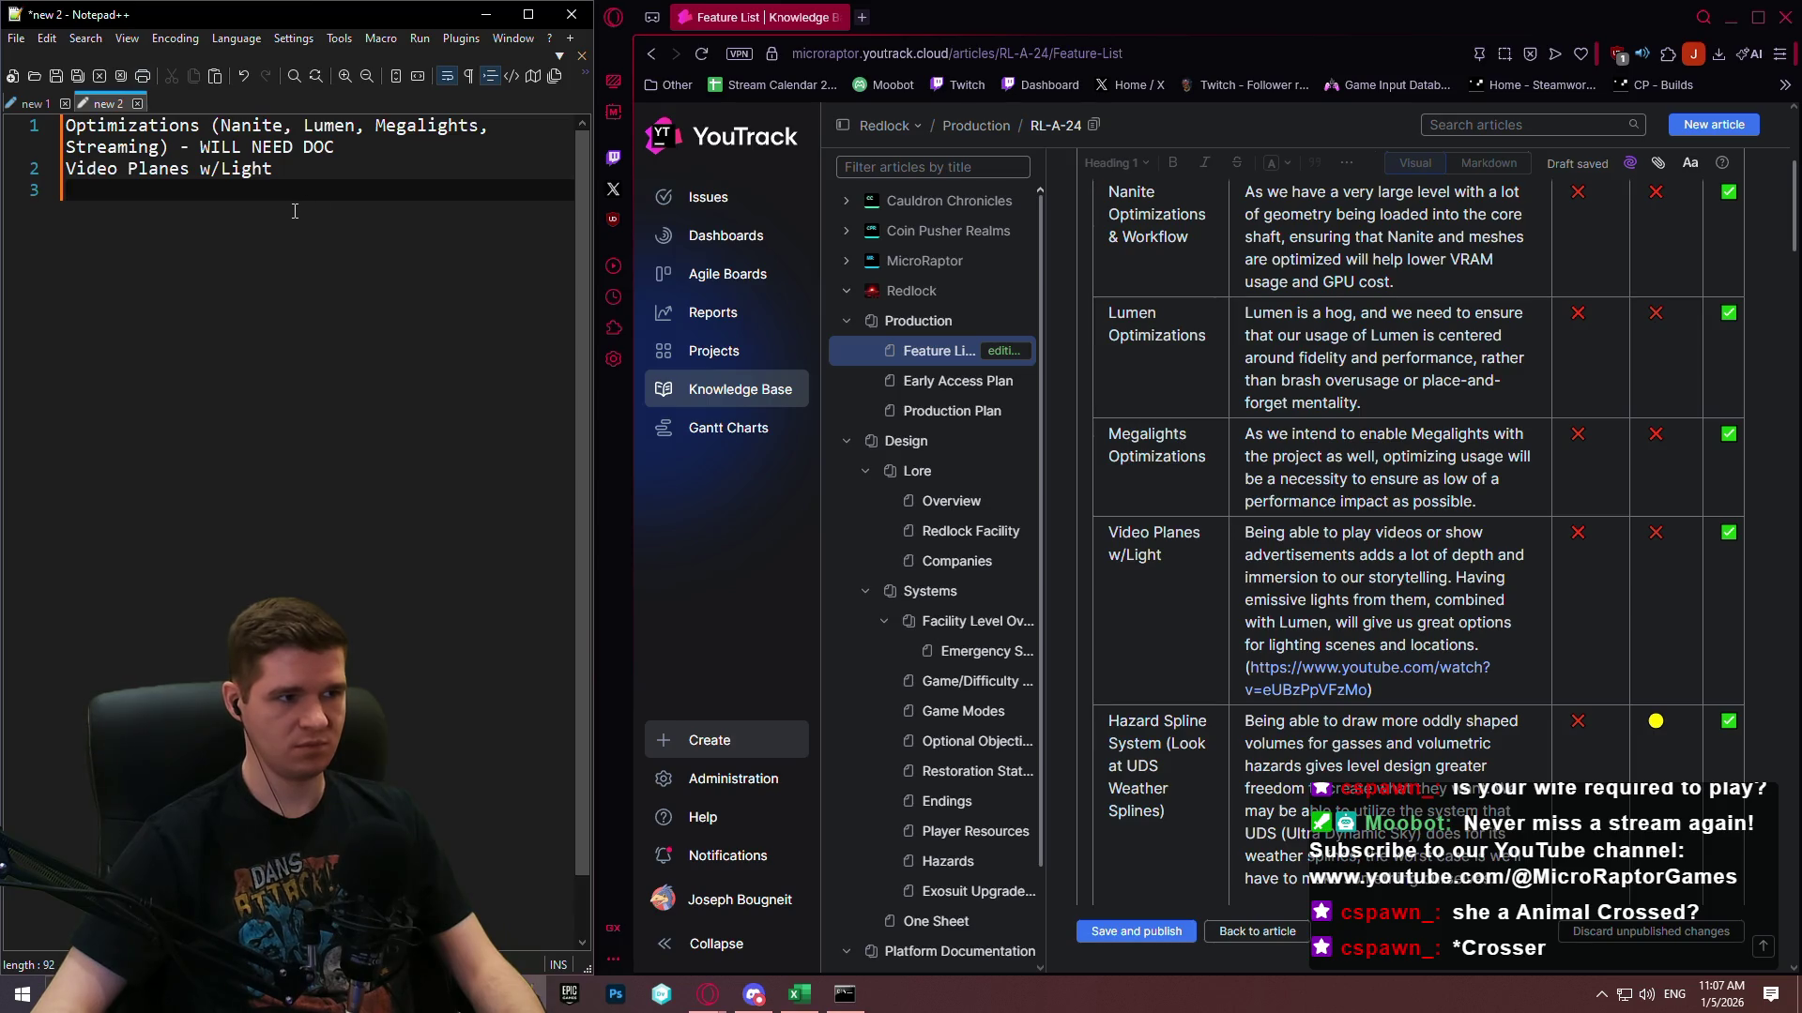
pyautogui.scroll(-4, 1241, 414)
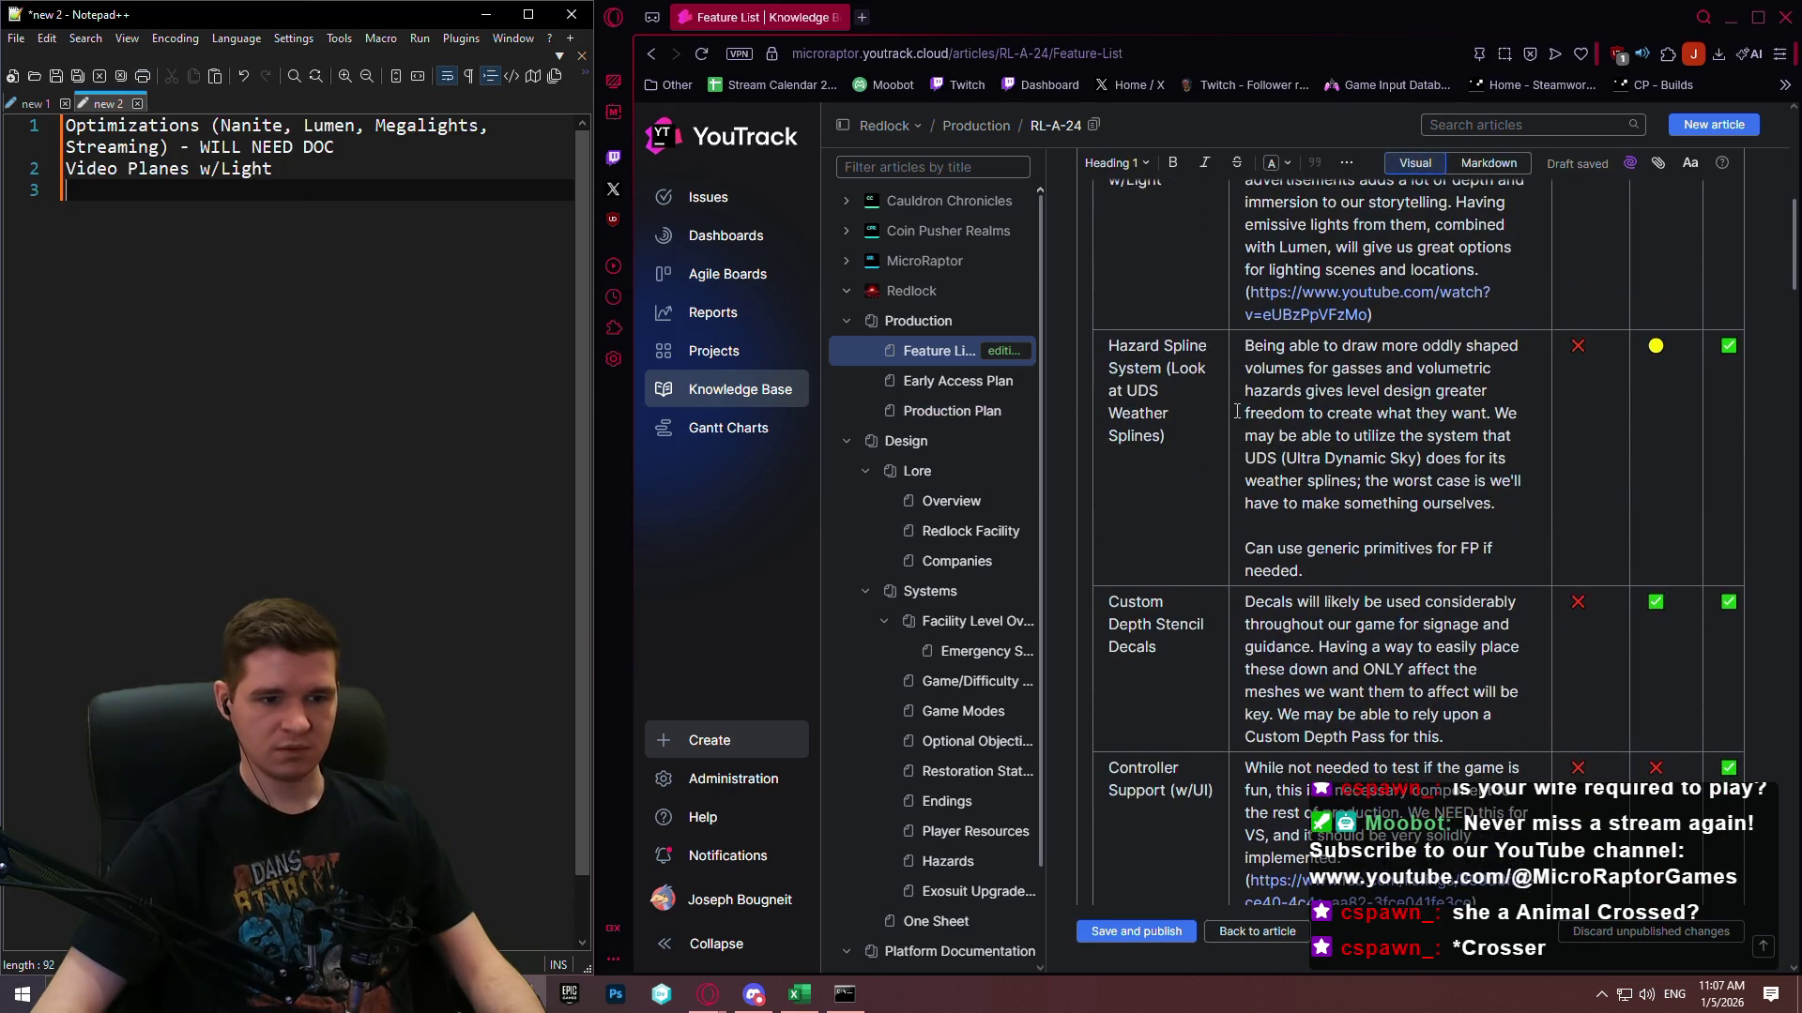
# Note 'Controller Support' and 'Final UI' on lines 3 and 4 of the scratch list.
pyautogui.scroll(-5, 1237, 412)
pyautogui.scroll(-1, 1234, 417)
pyautogui.scroll(1, 1235, 416)
pyautogui.scroll(-1, 1235, 417)
pyautogui.click(380, 344)
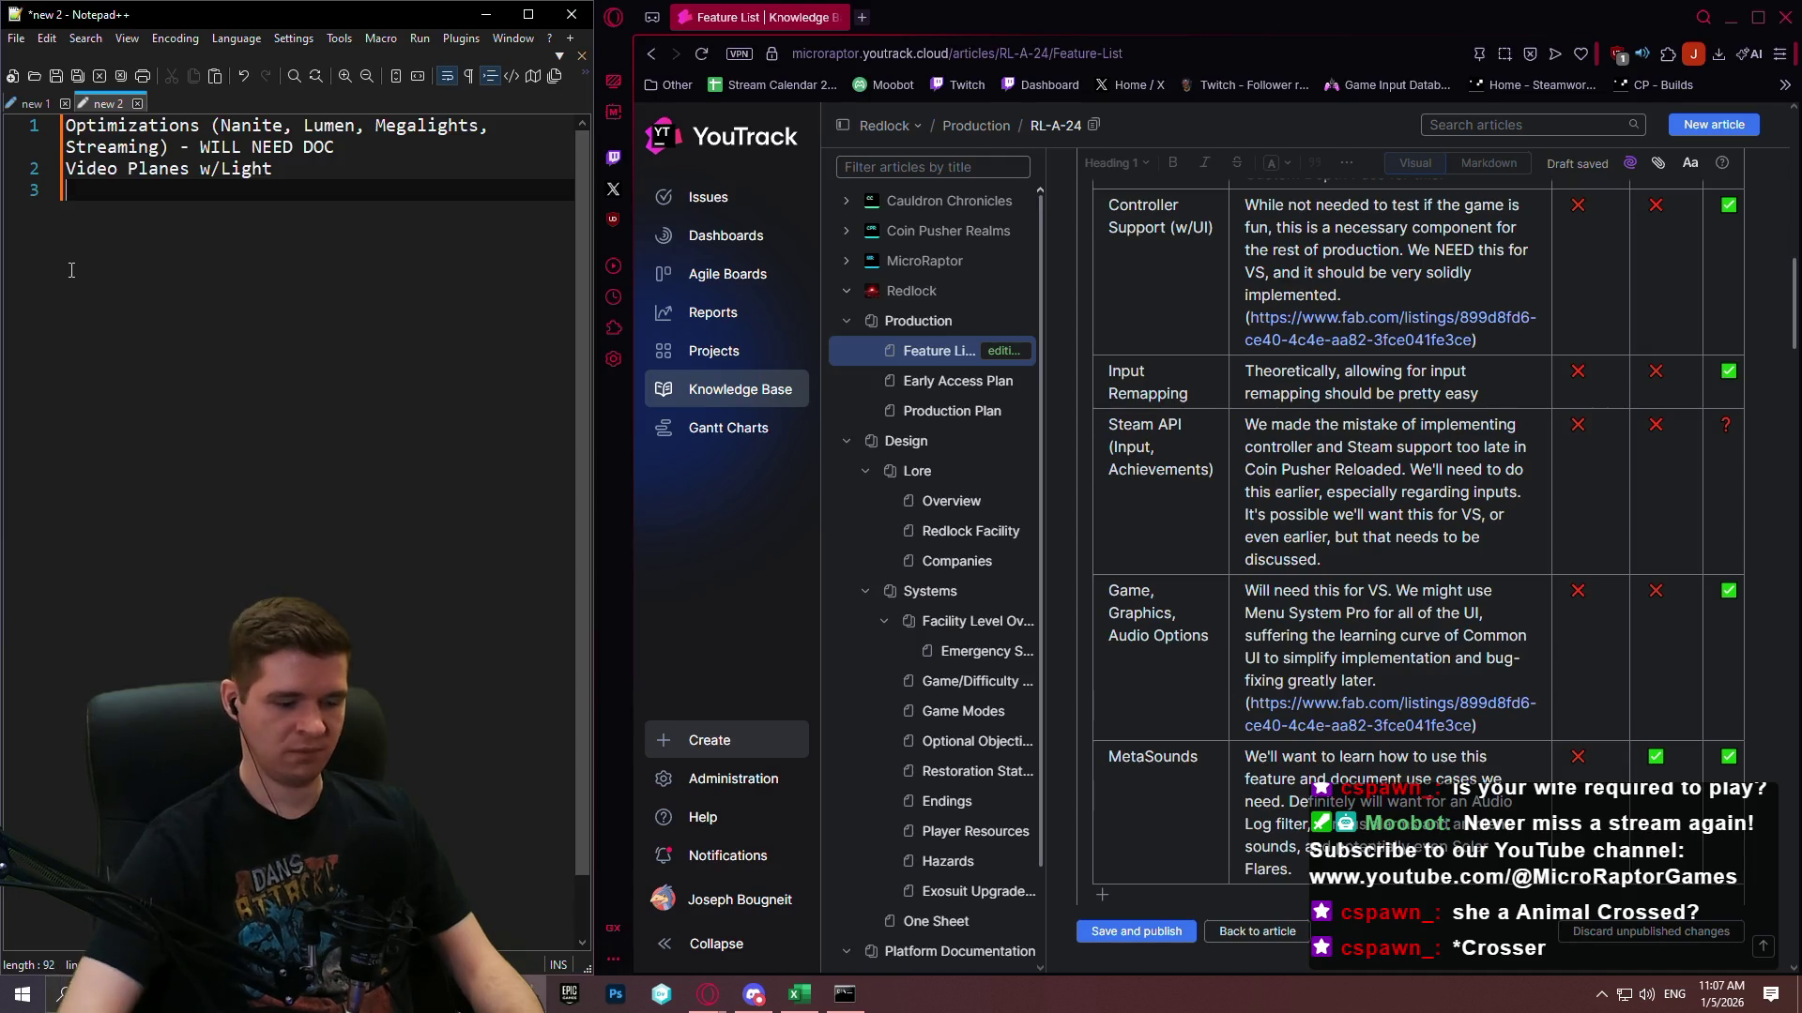
pyautogui.write('Controller Supp')
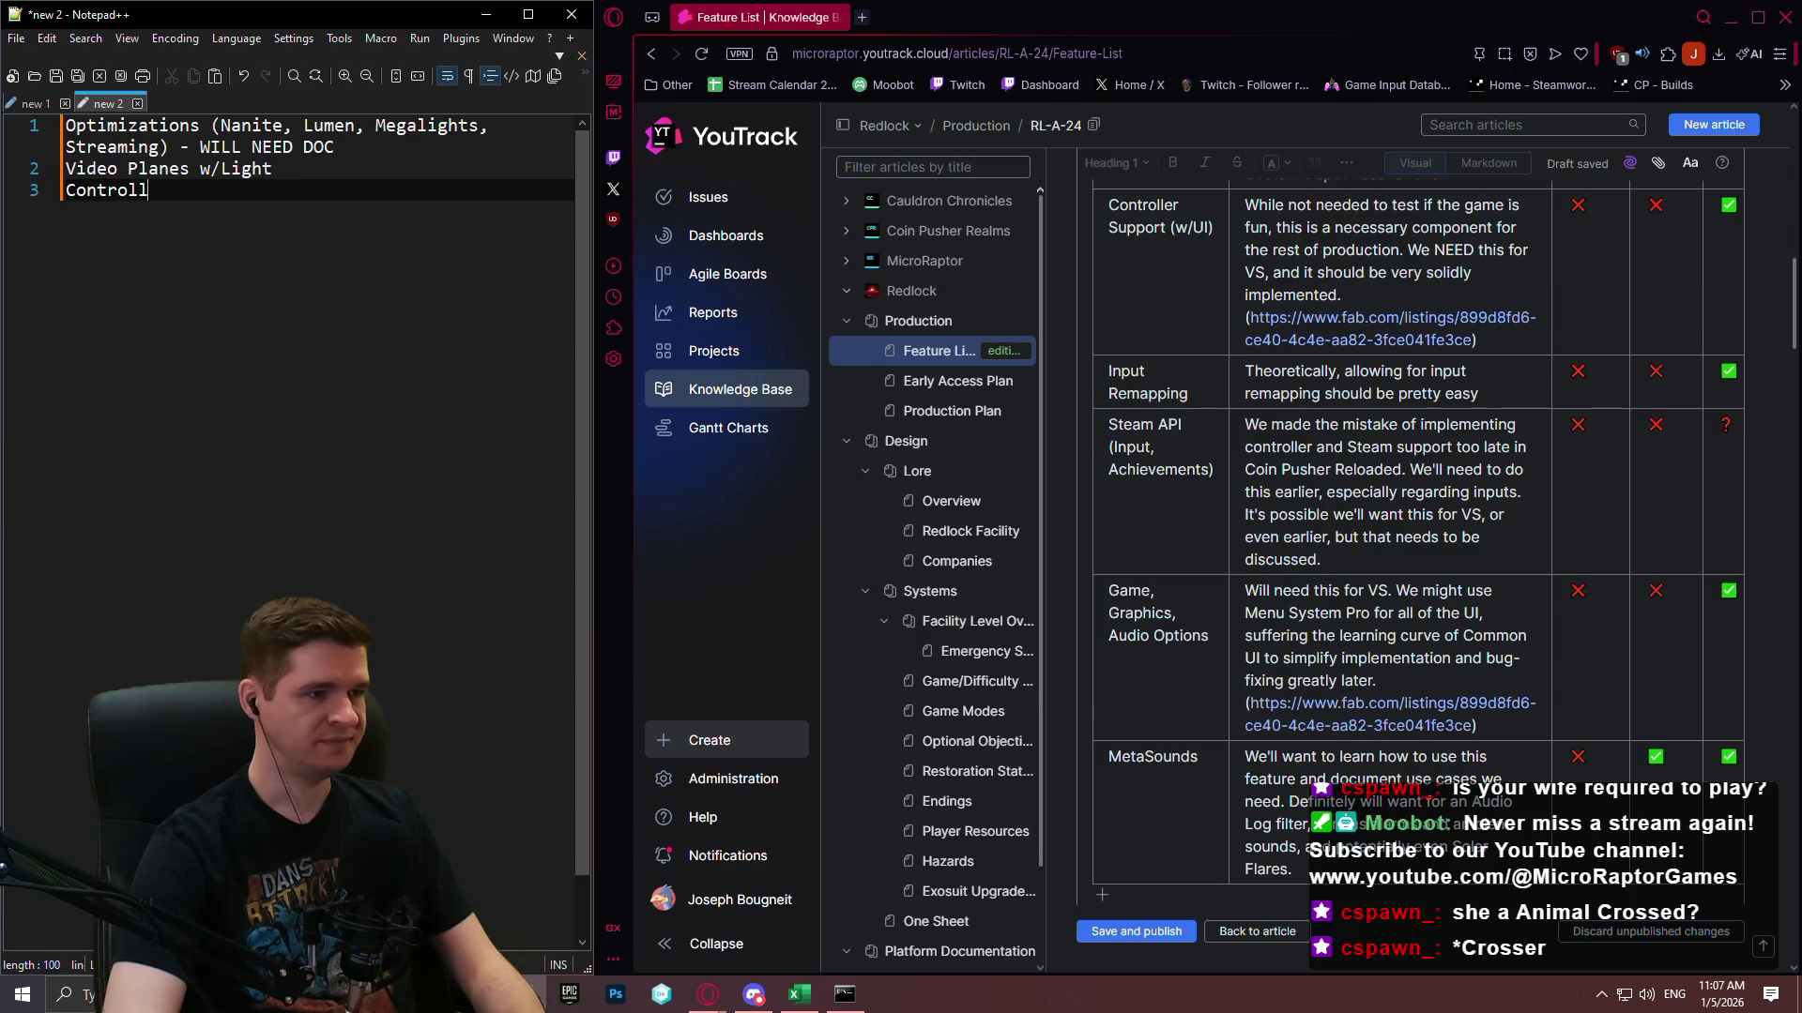
pyautogui.write('ort')
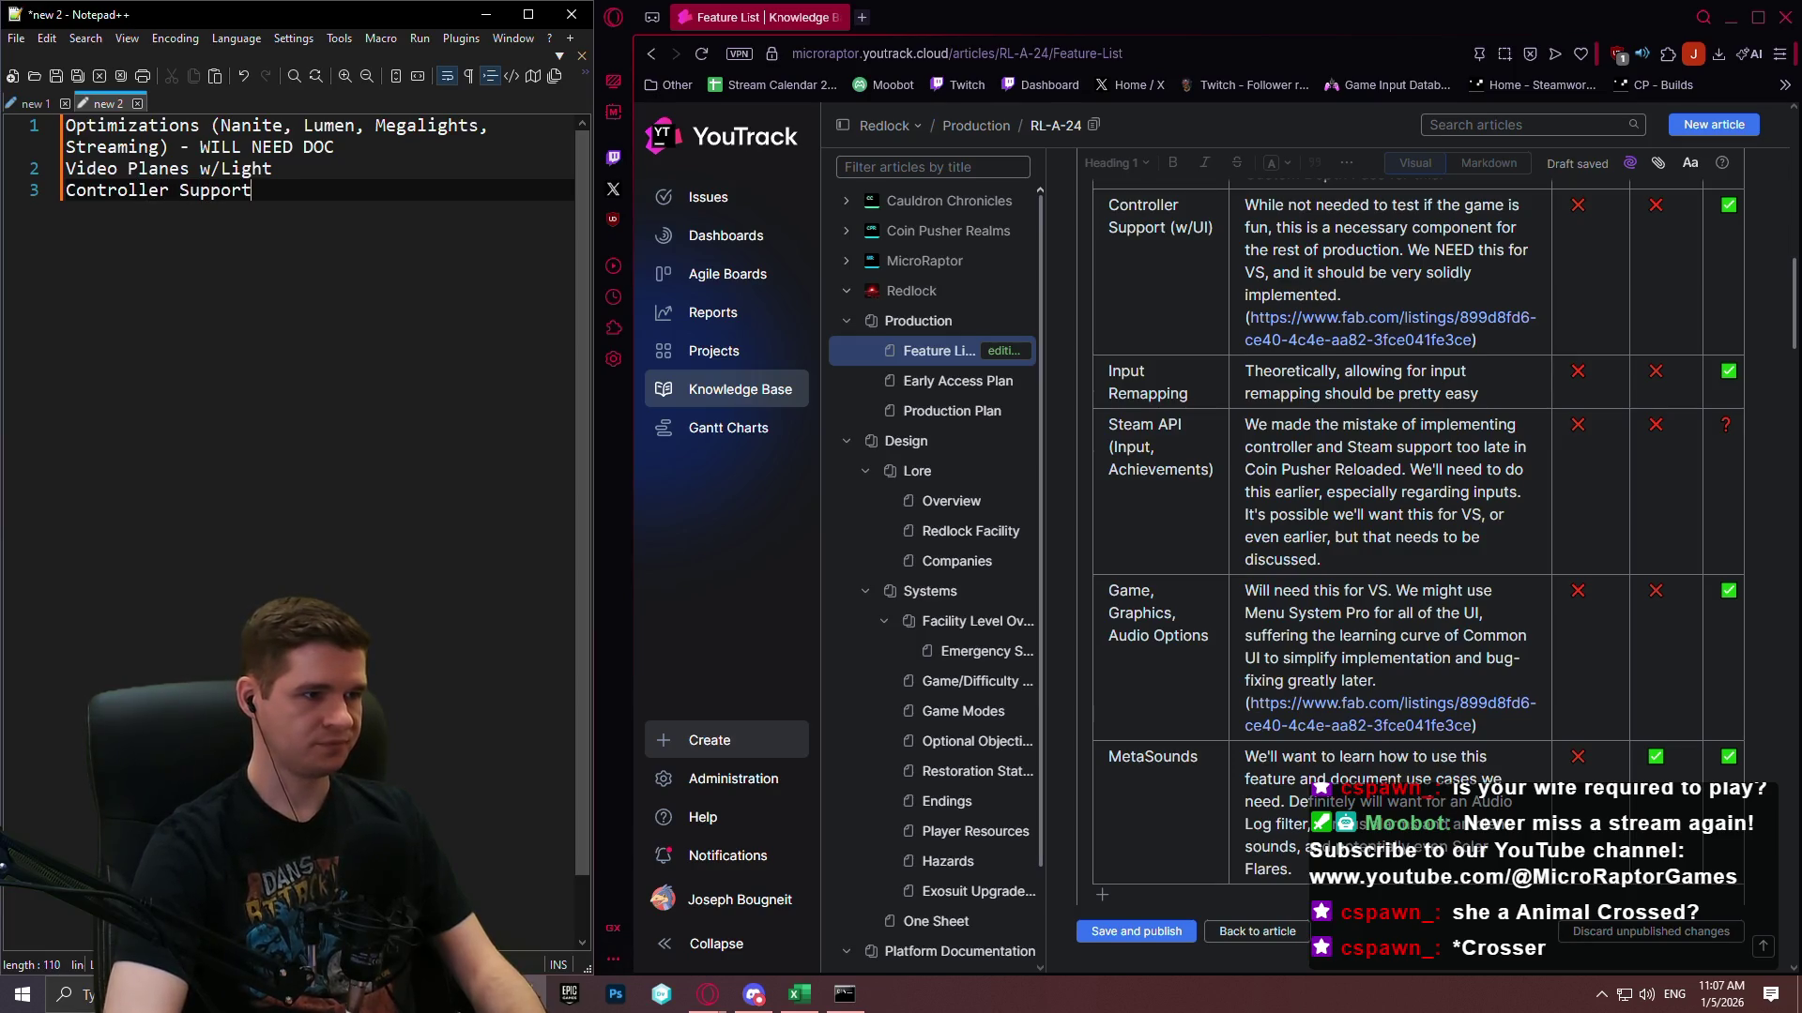
pyautogui.press('Return')
pyautogui.write('Fin')
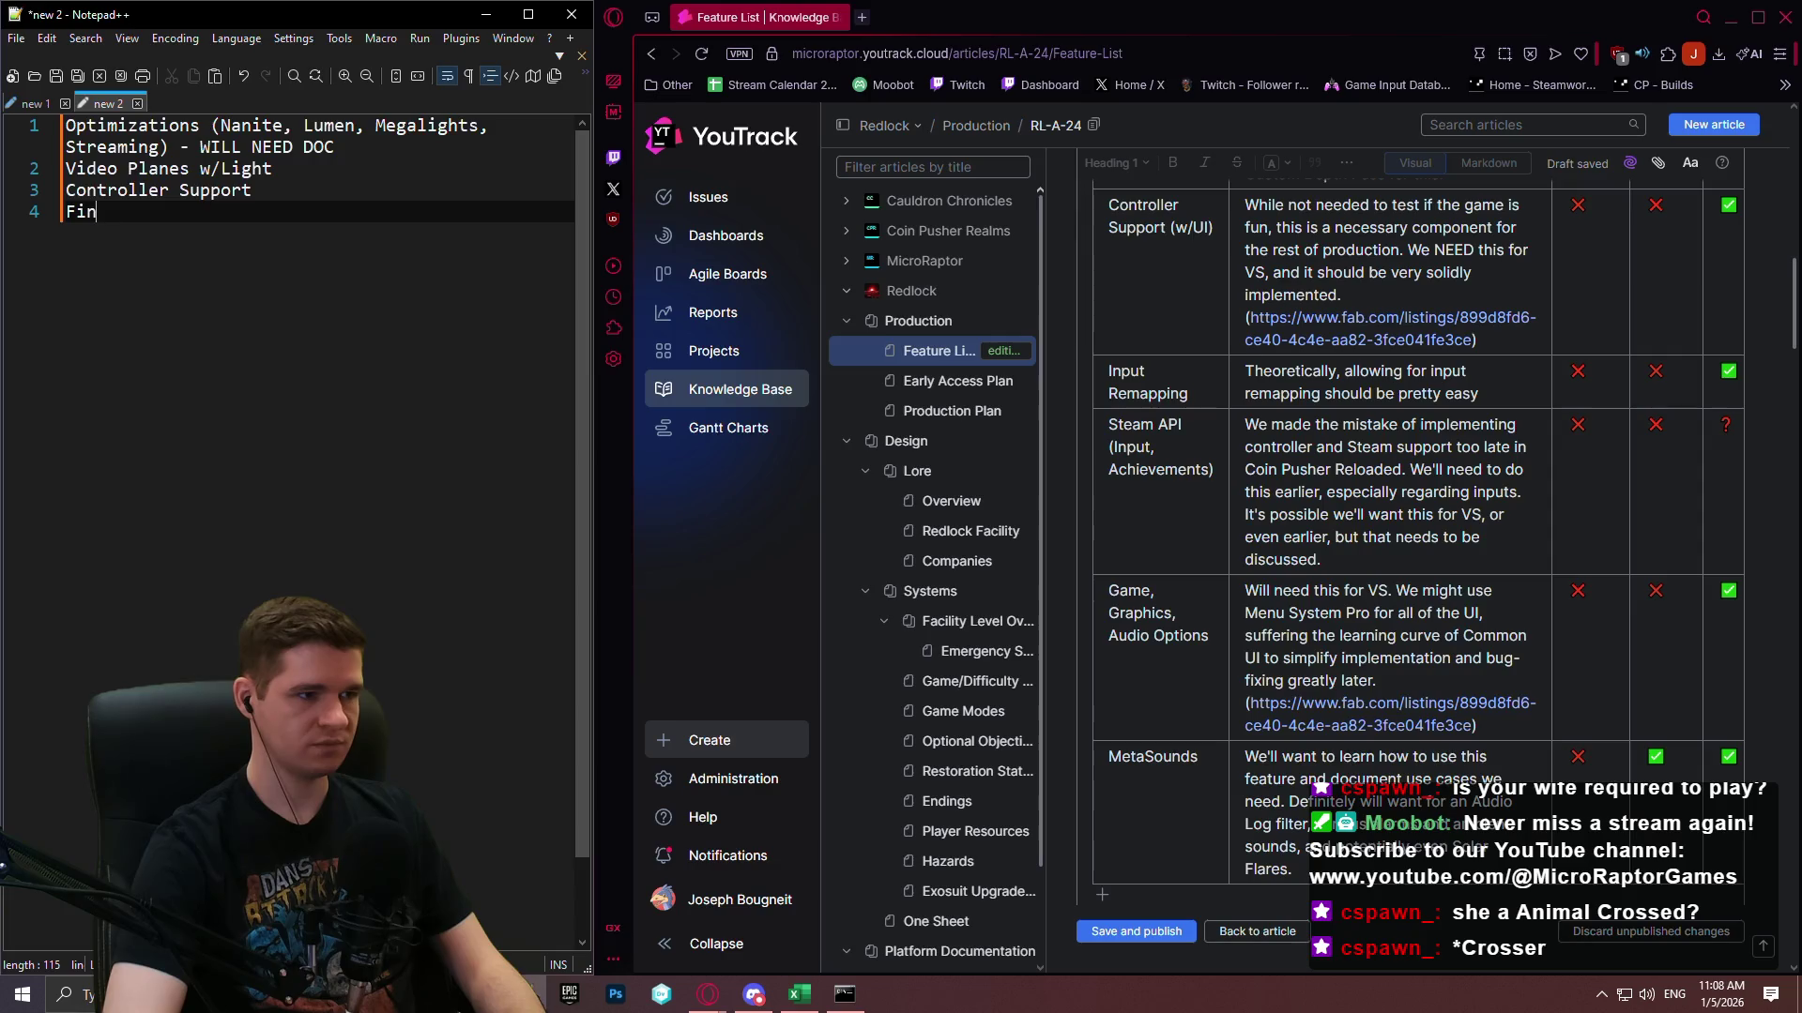
pyautogui.write('al UI')
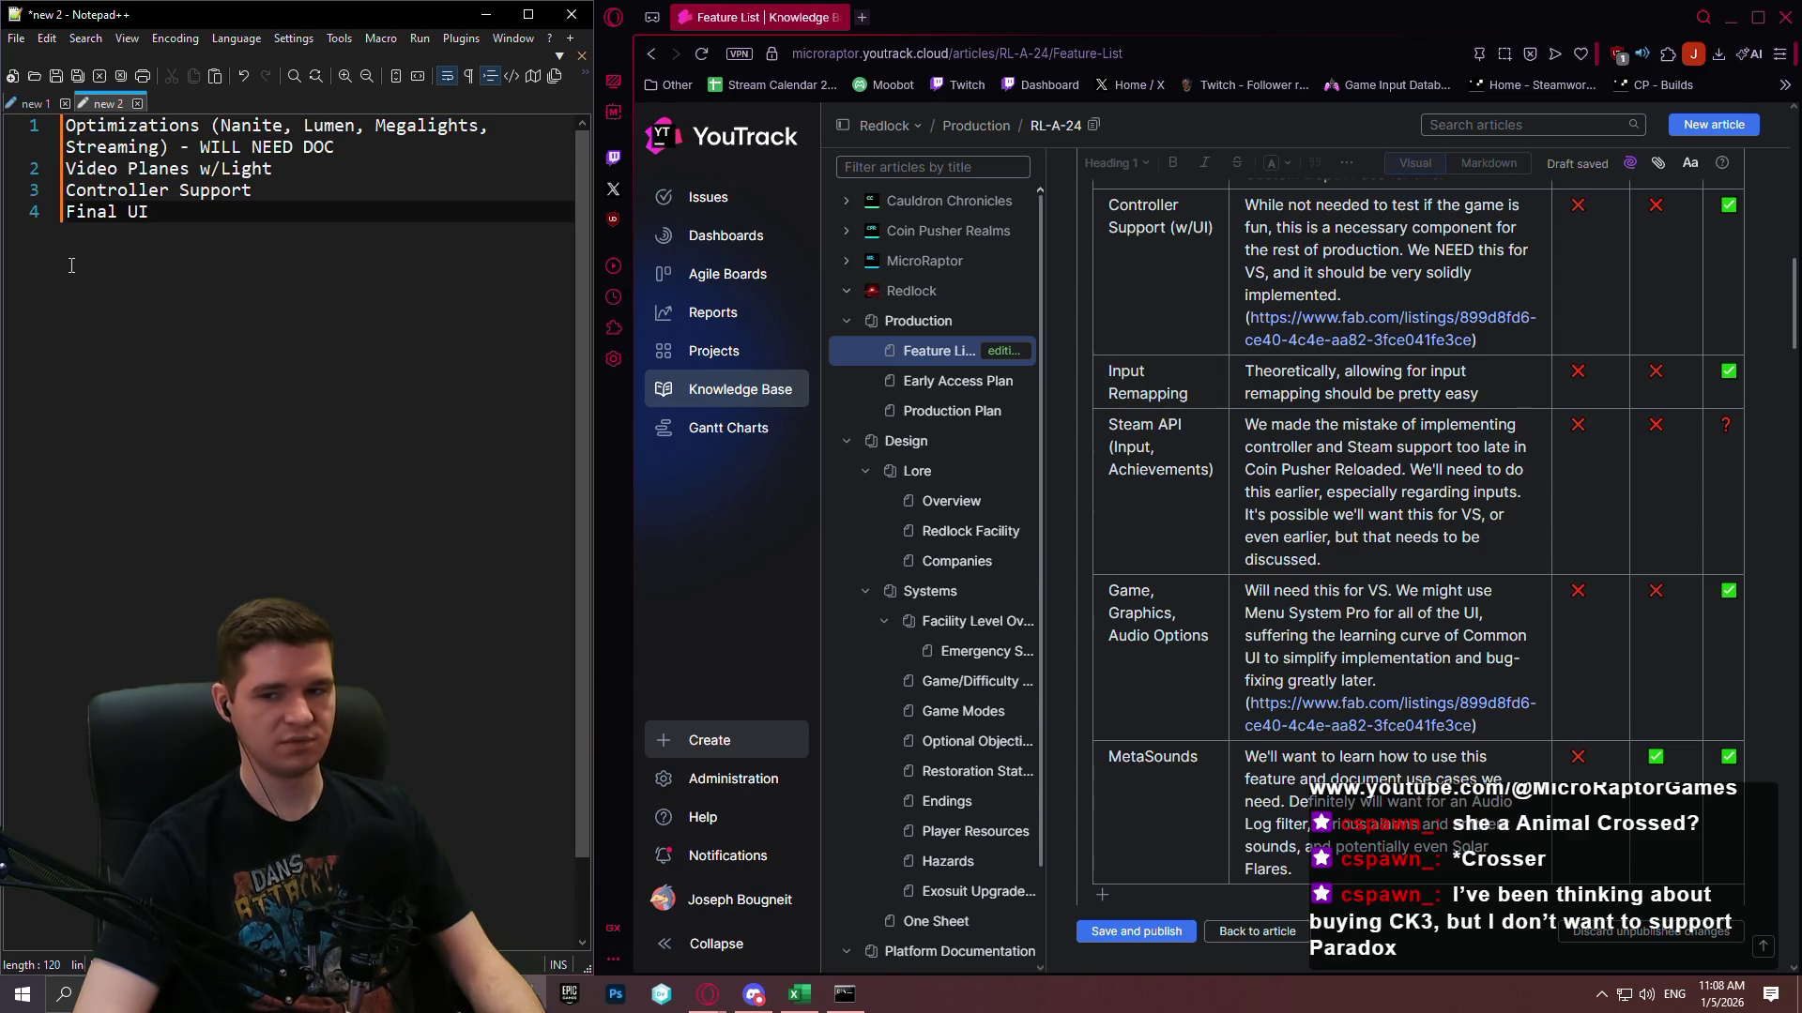
pyautogui.press('Return')
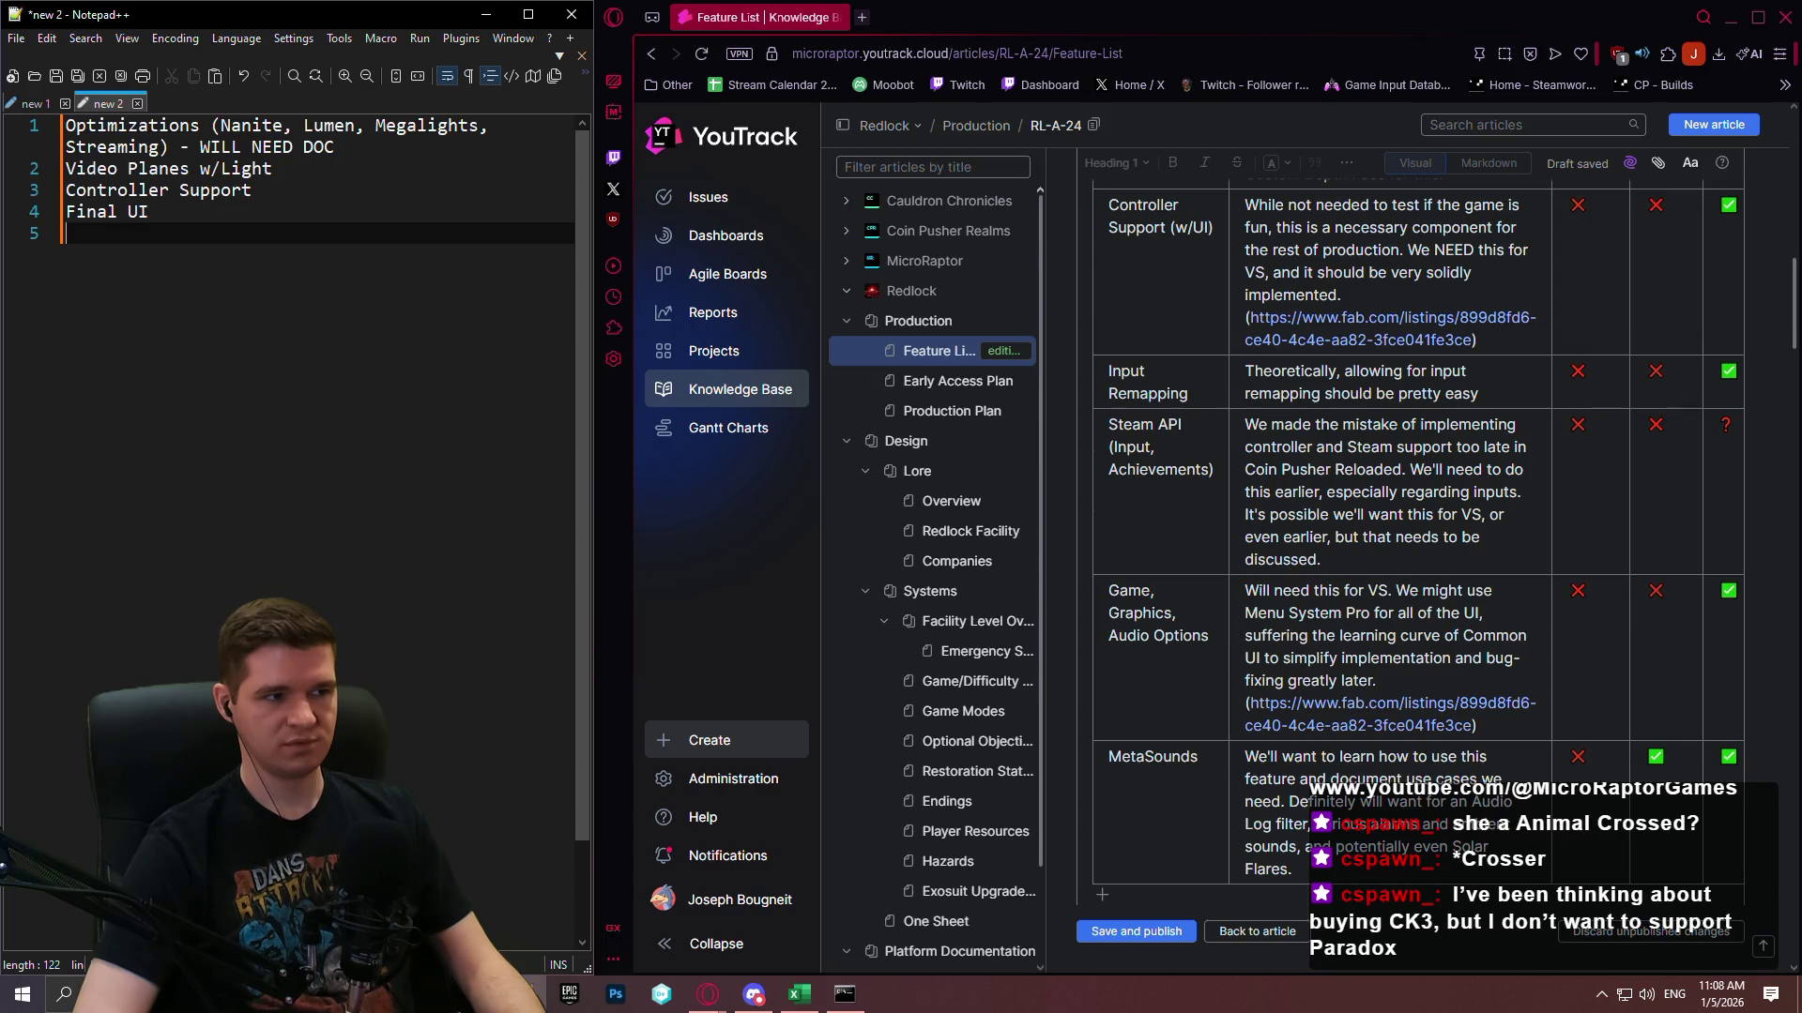
# Append 'w/Steam Input' to the Controller Support line.
pyautogui.click(138, 211)
pyautogui.click(251, 189)
pyautogui.write('w/')
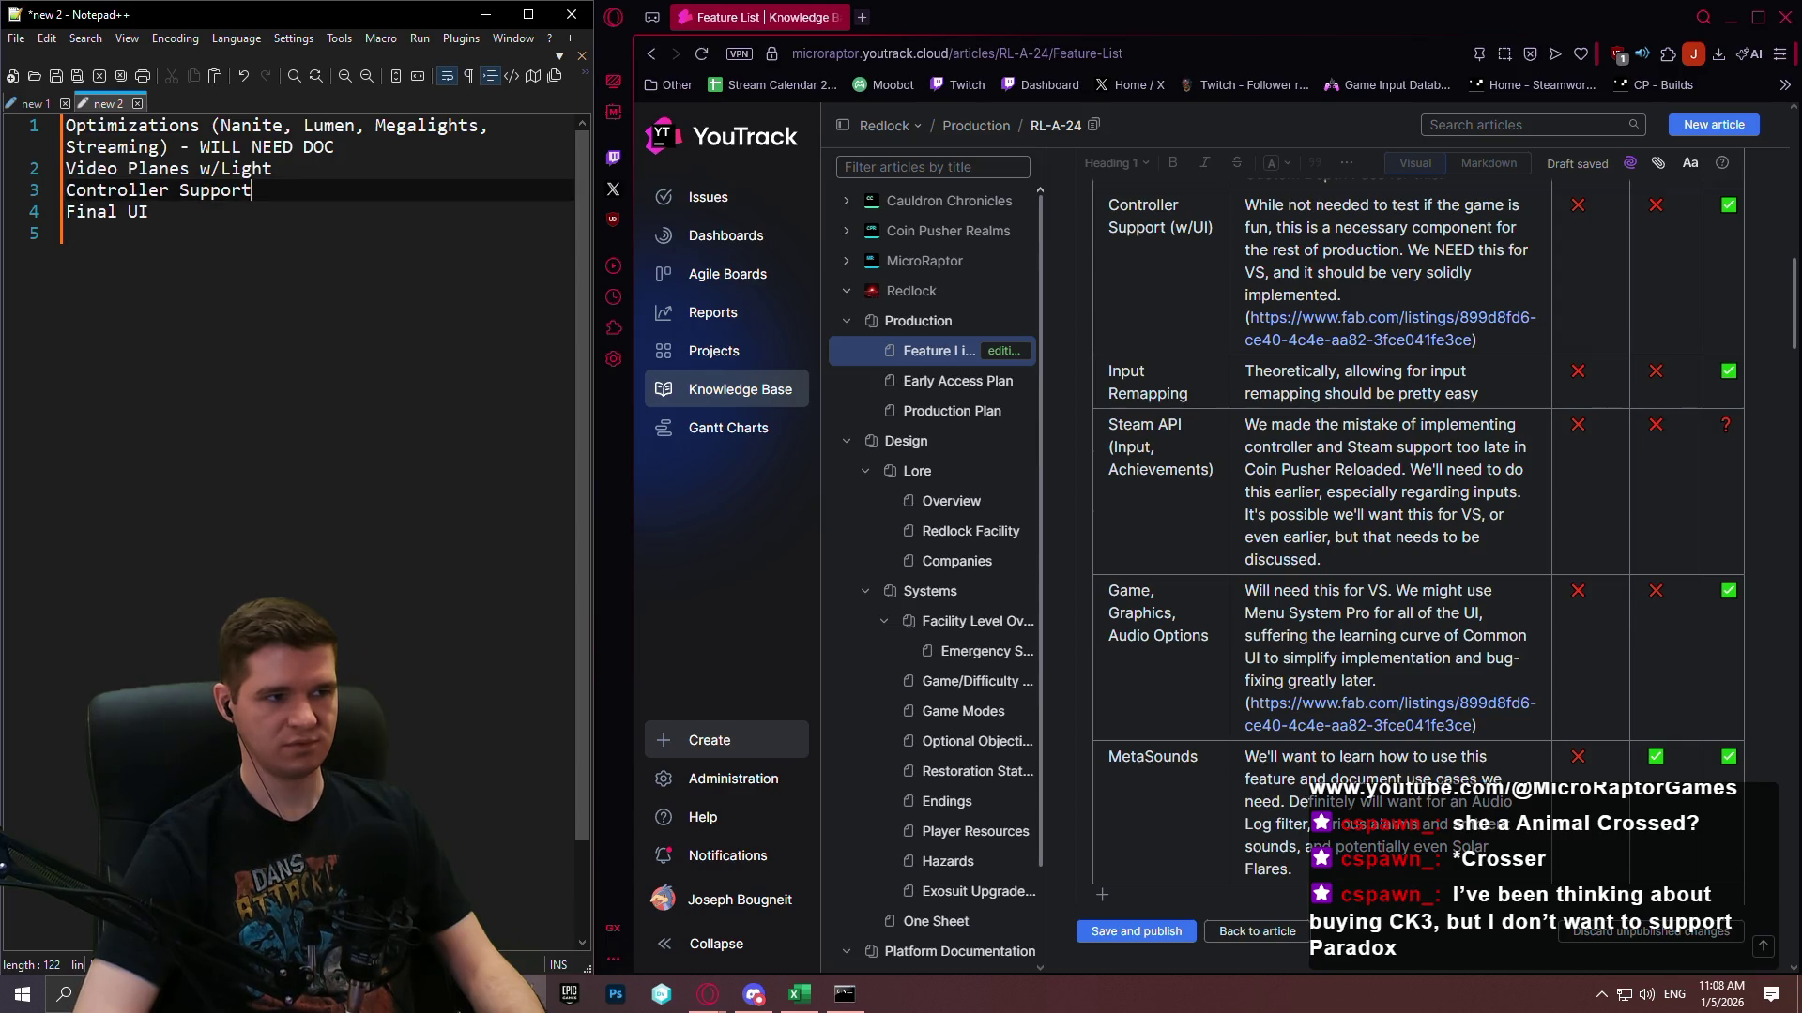
pyautogui.write('Steam Inout')
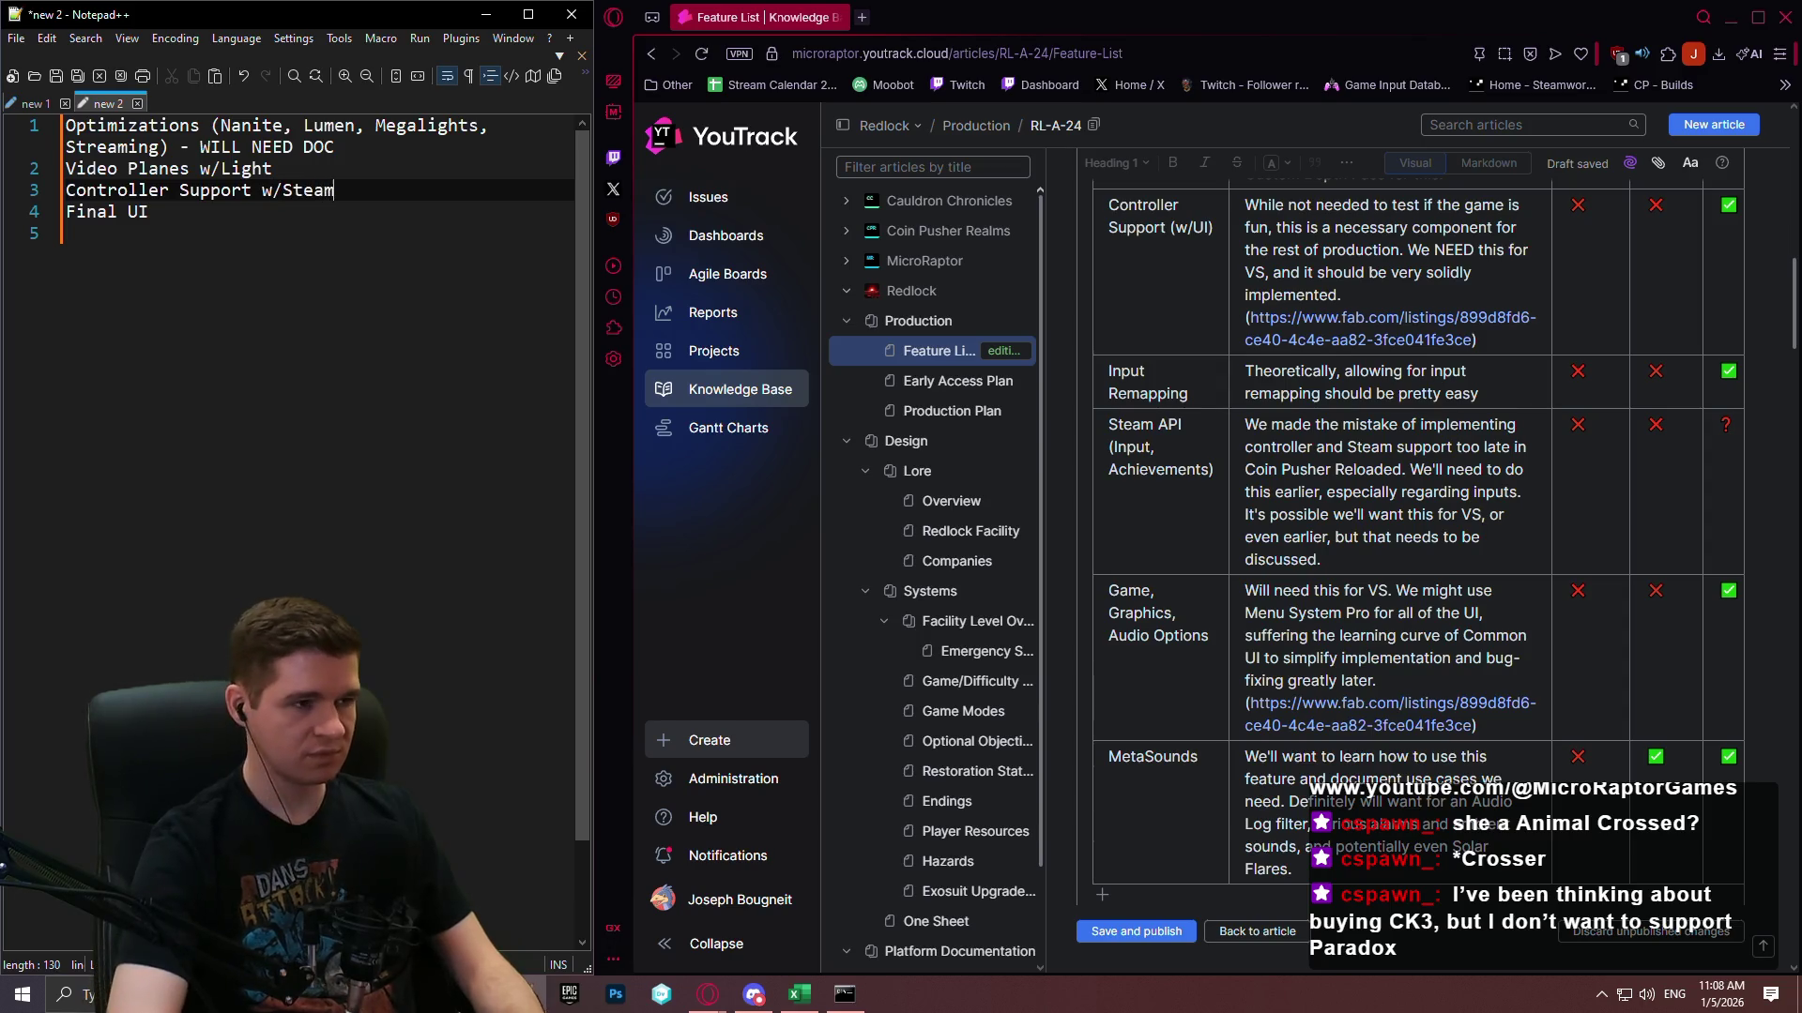
pyautogui.press('BackSpace')
pyautogui.press('BackSpace')
pyautogui.press('BackSpace')
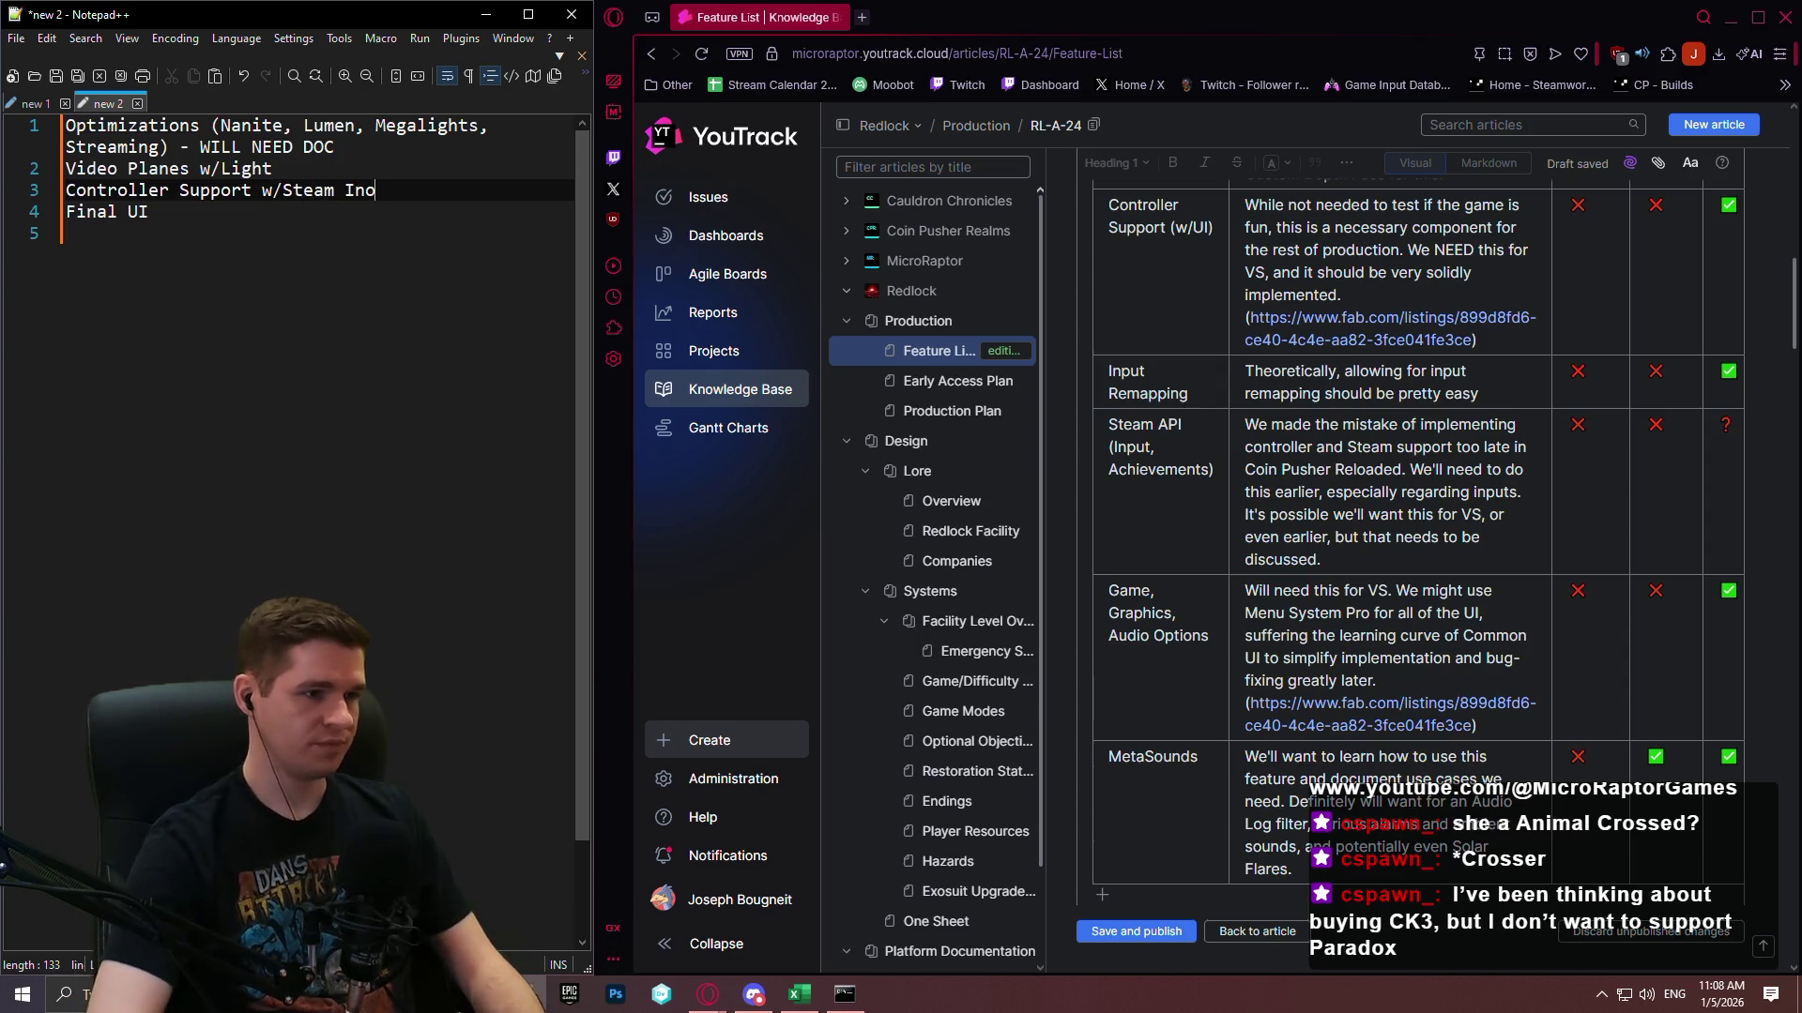
pyautogui.write('put')
pyautogui.click(67, 232)
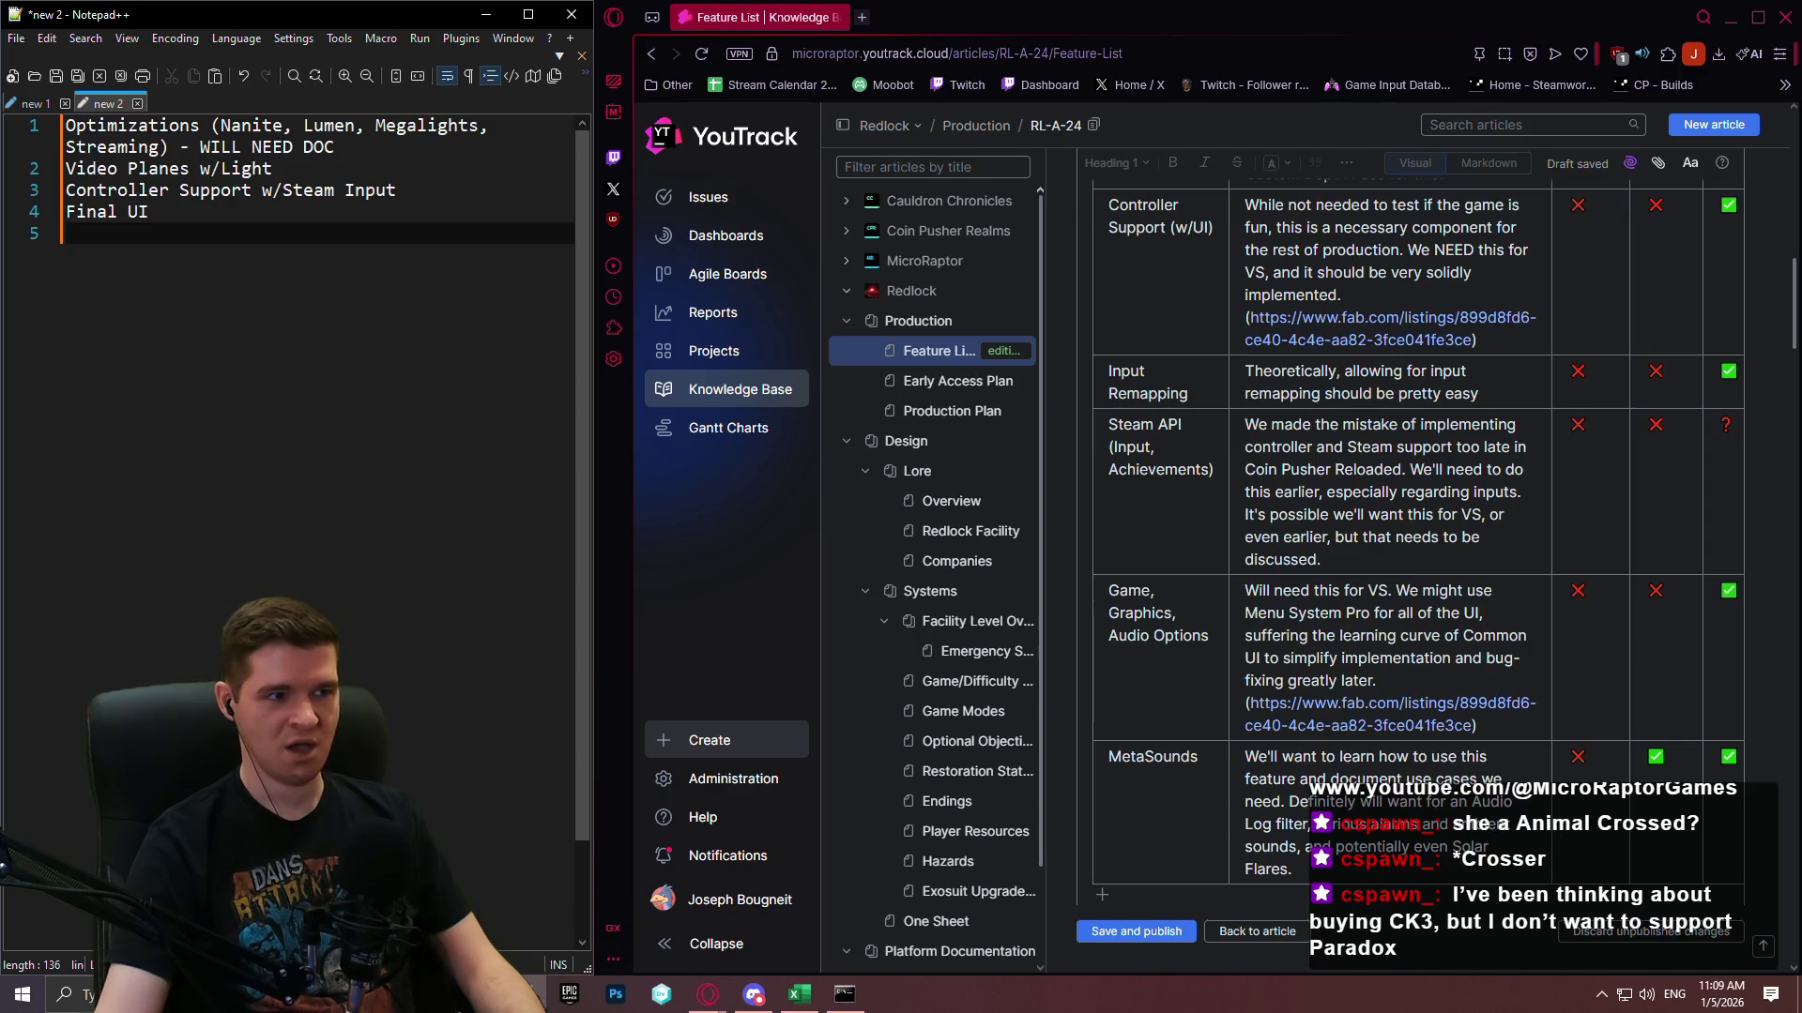
# Type 'Game, Graphics, Audio Options' on line 5 and 'MetaSounds' on line 6.
pyautogui.write('Game, Graphics, Audio Options')
pyautogui.press('Return')
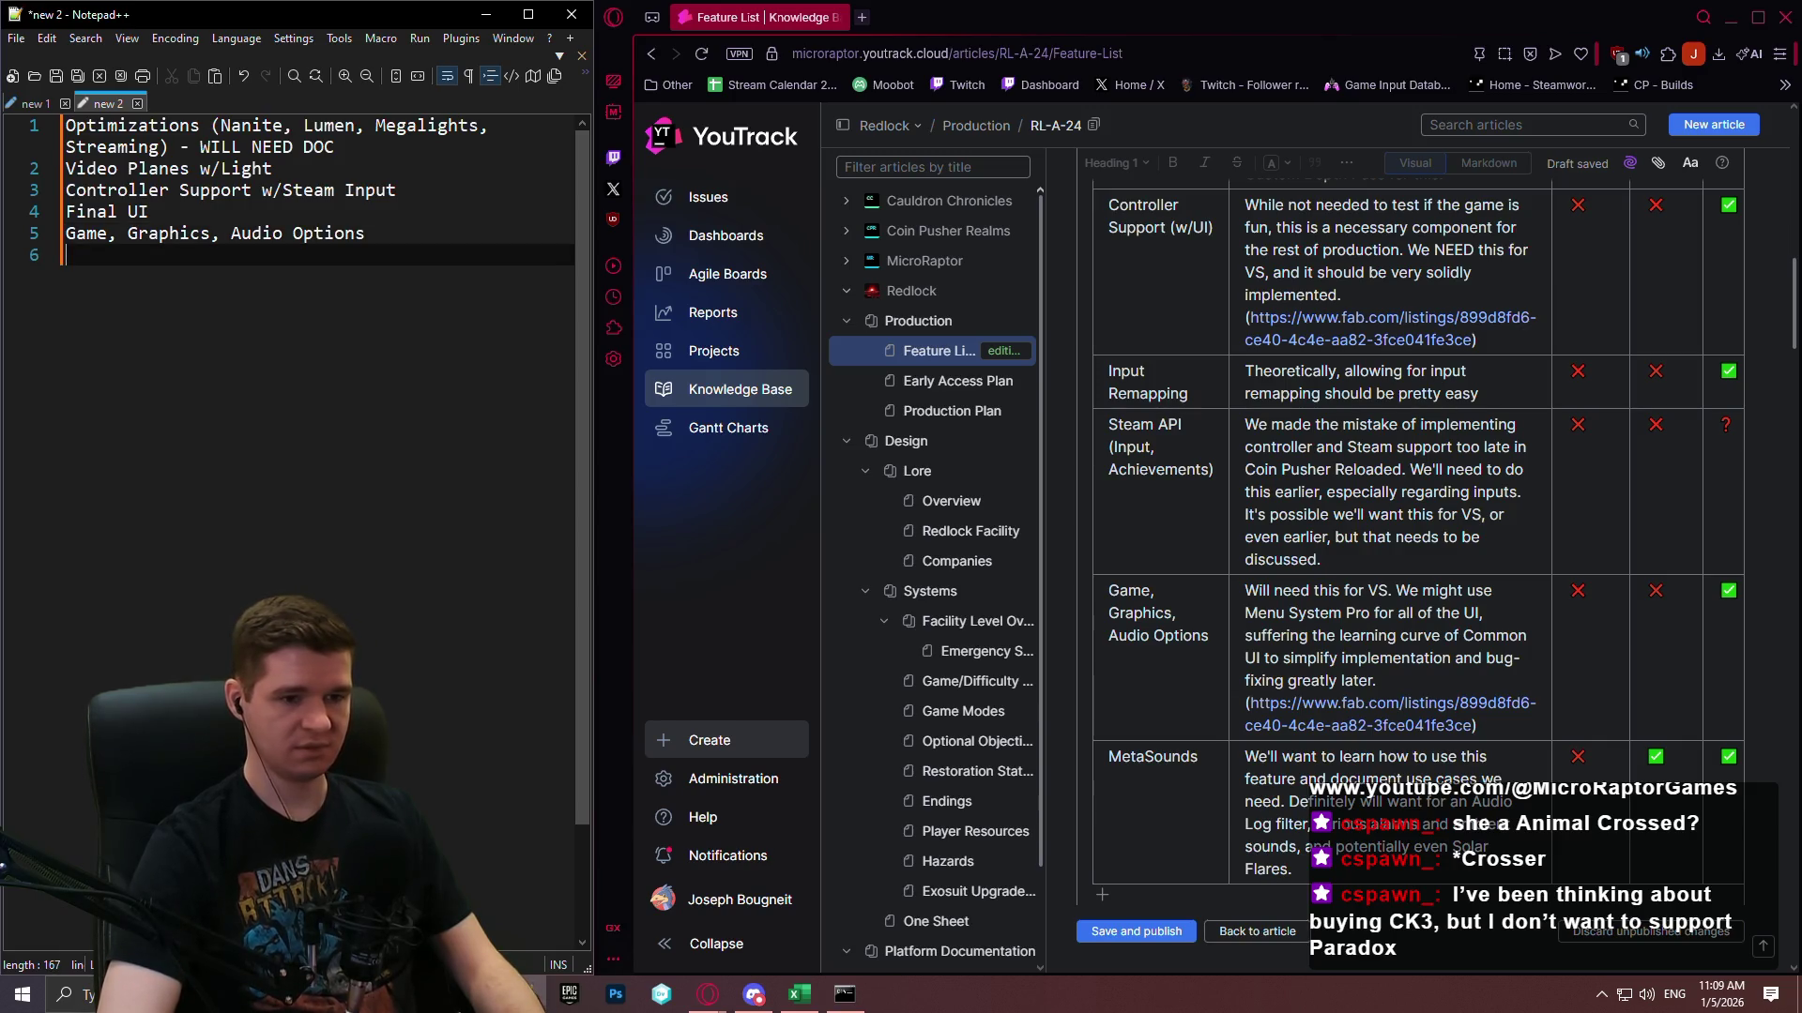
pyautogui.write('Meta')
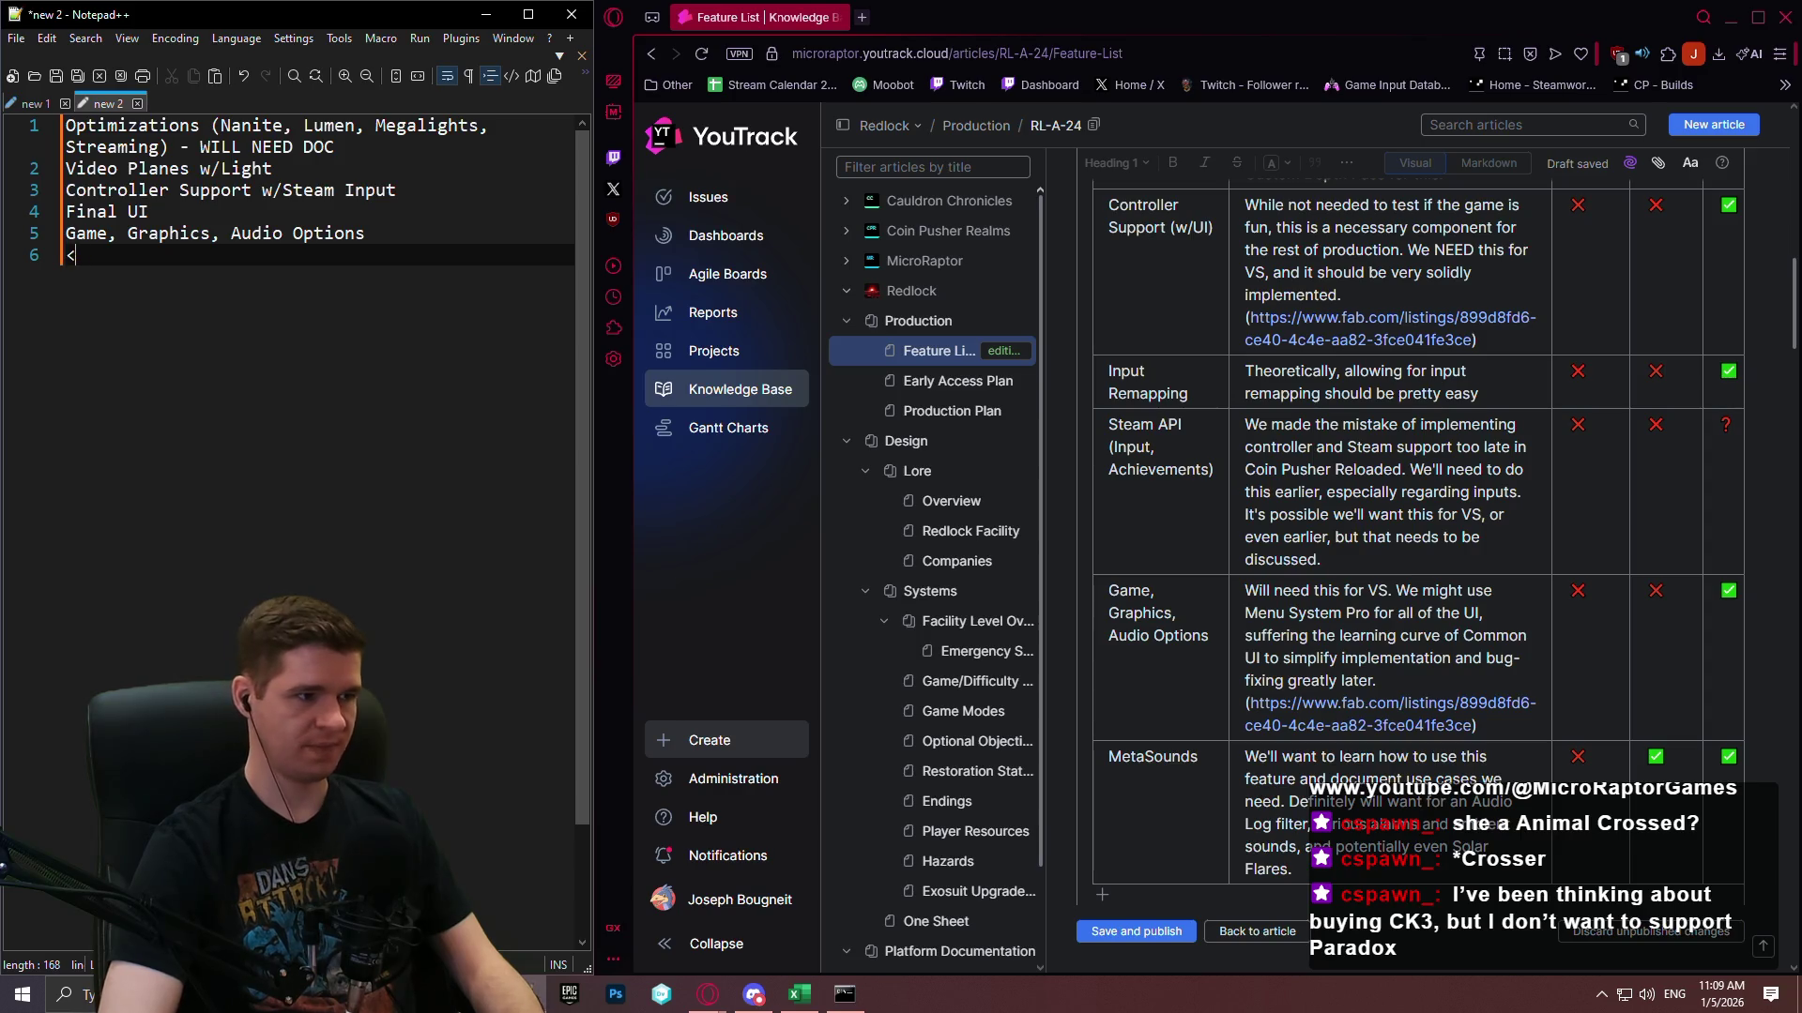
pyautogui.write('Sounds')
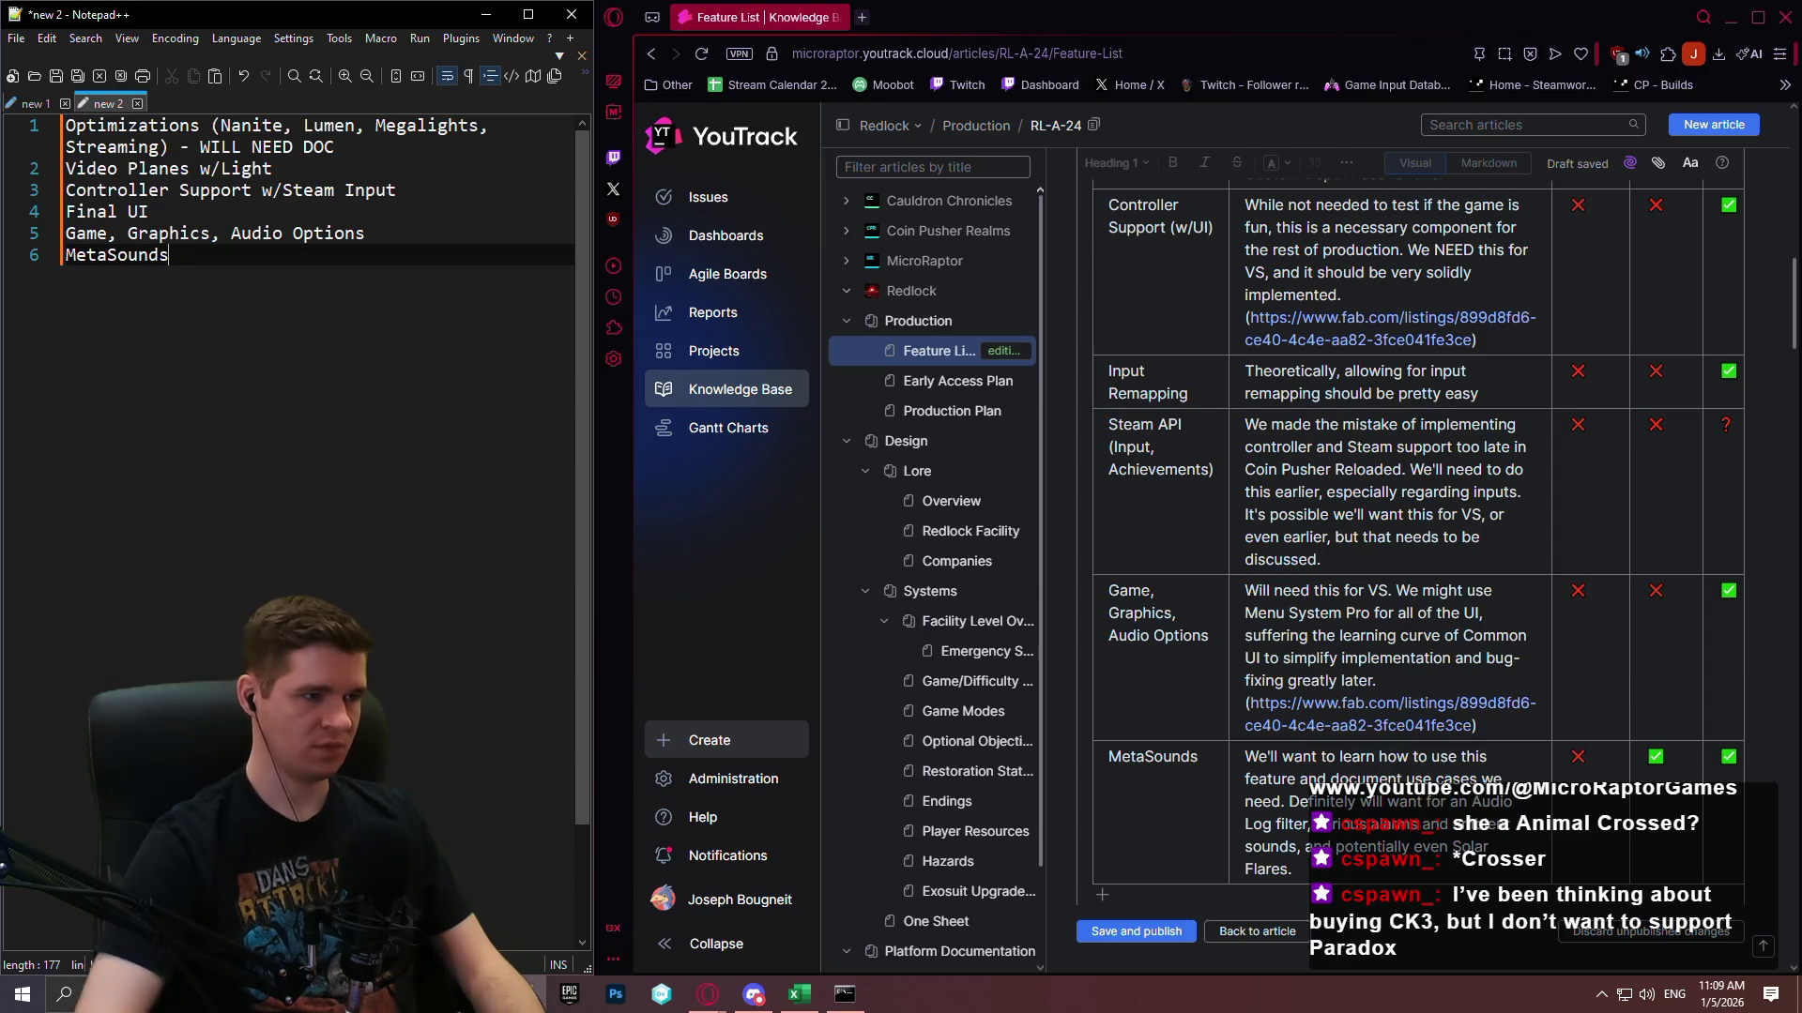
pyautogui.scroll(-5, 1338, 512)
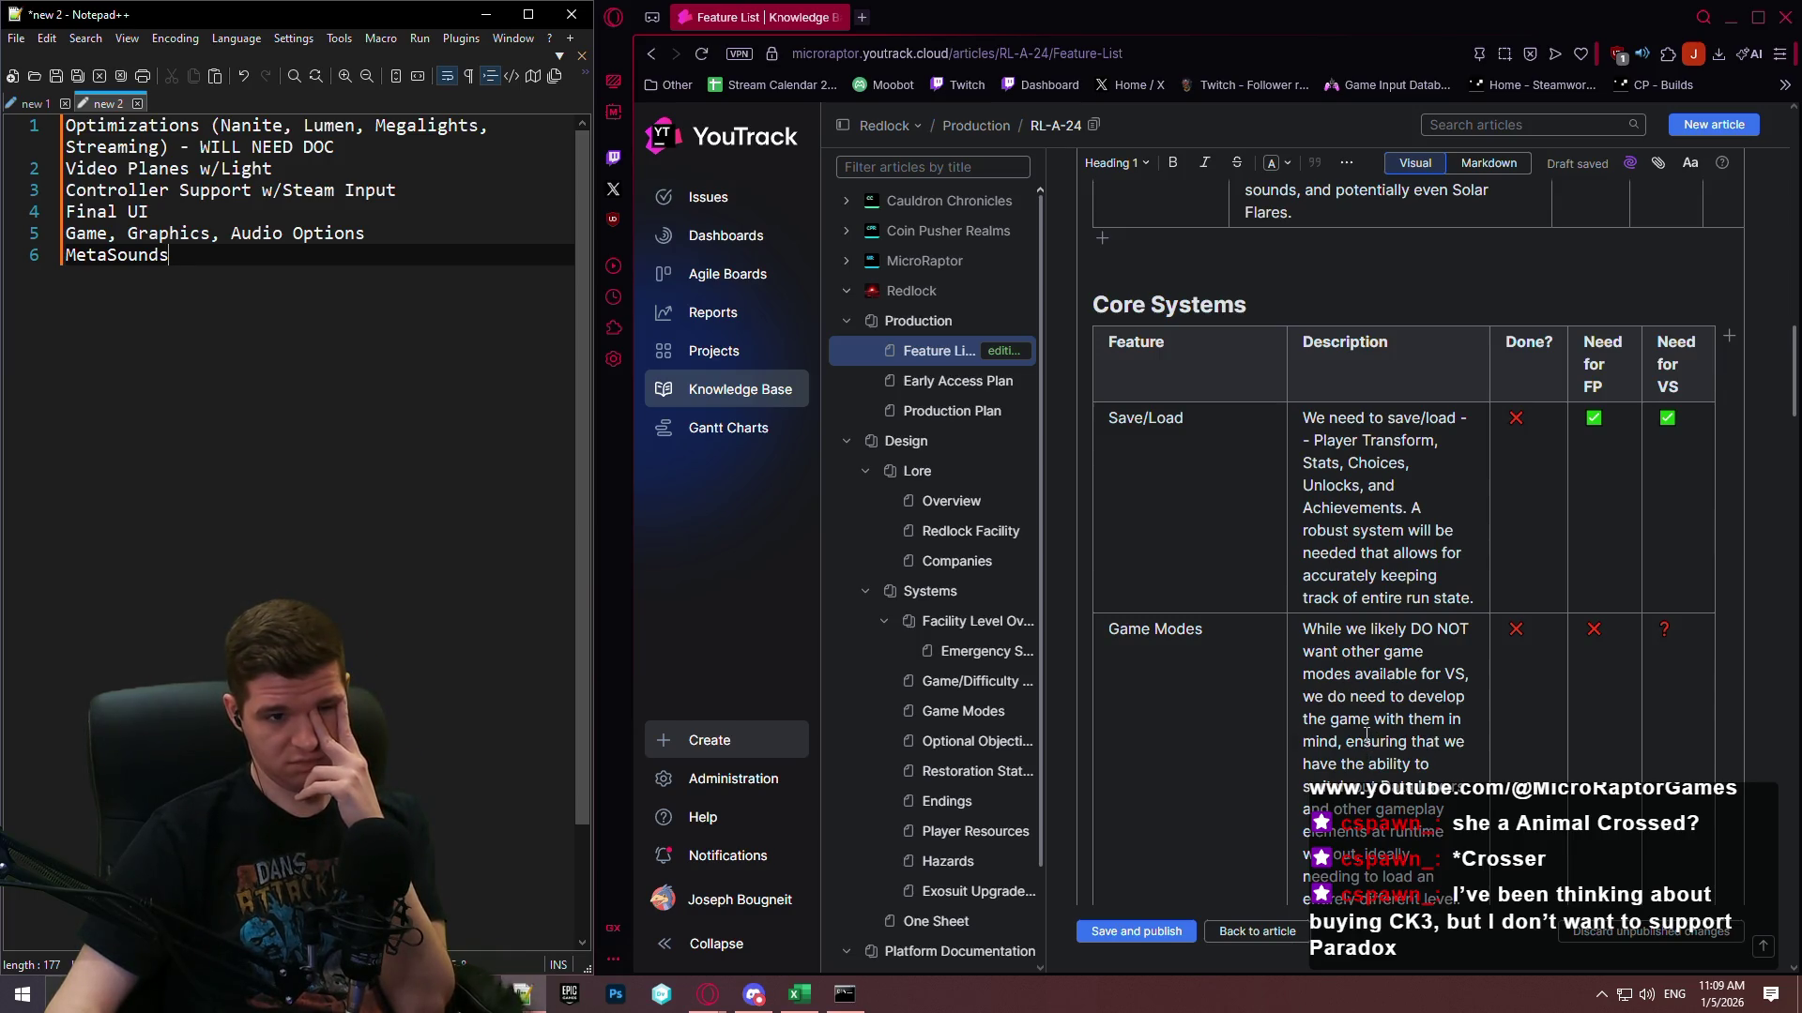
# Add a tentative 'Data Later Switching' line below MetaSounds, then start erasing it.
pyautogui.scroll(-3, 1366, 732)
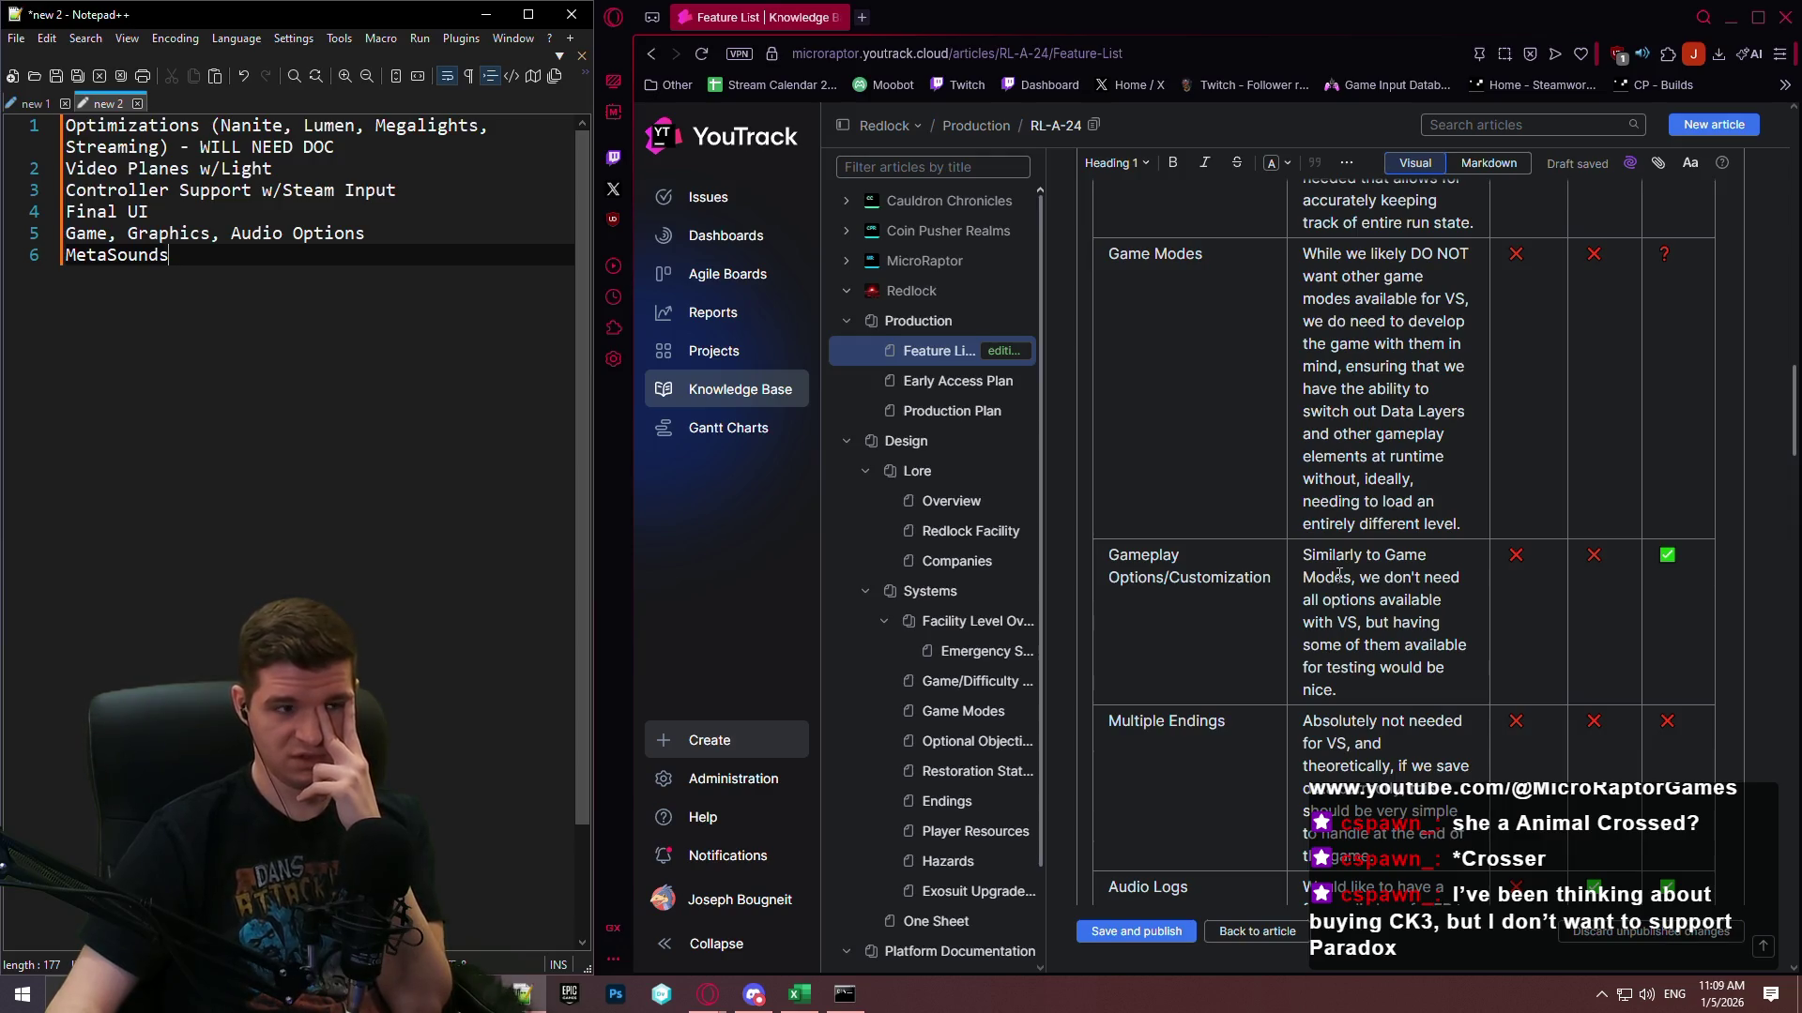
pyautogui.click(401, 309)
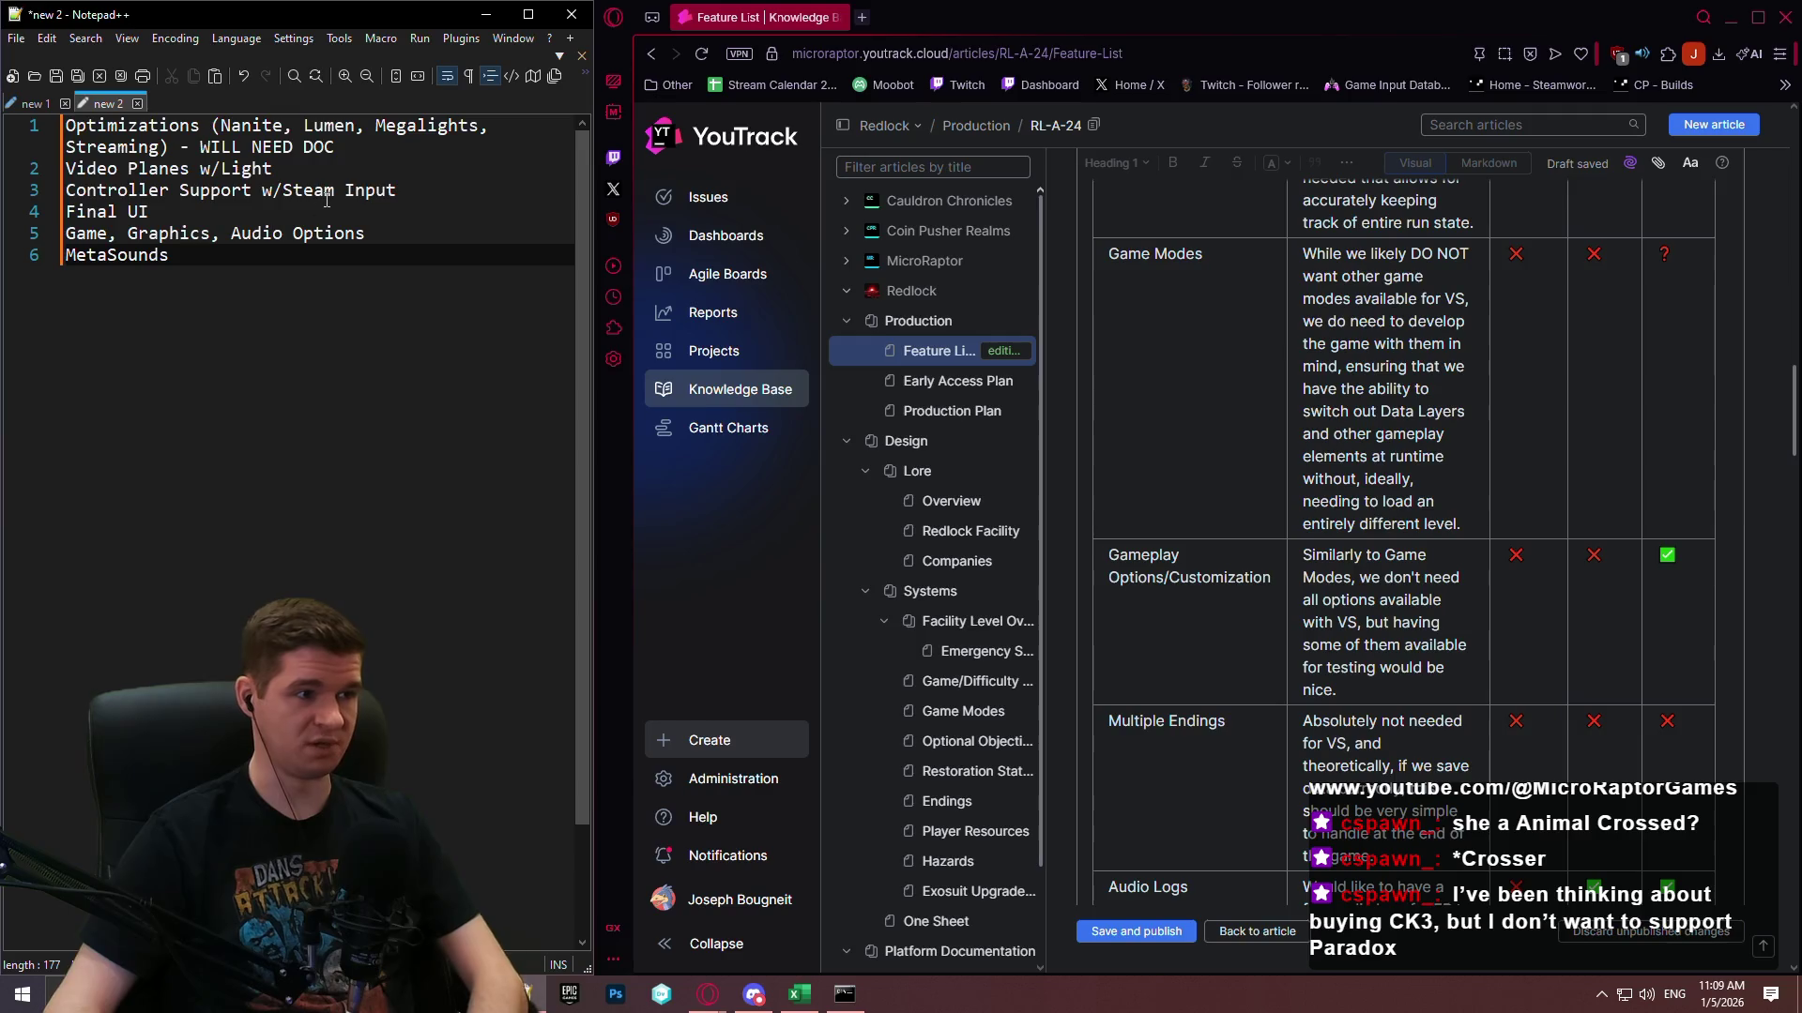
pyautogui.press('Return')
pyautogui.press('Return')
pyautogui.press('Return')
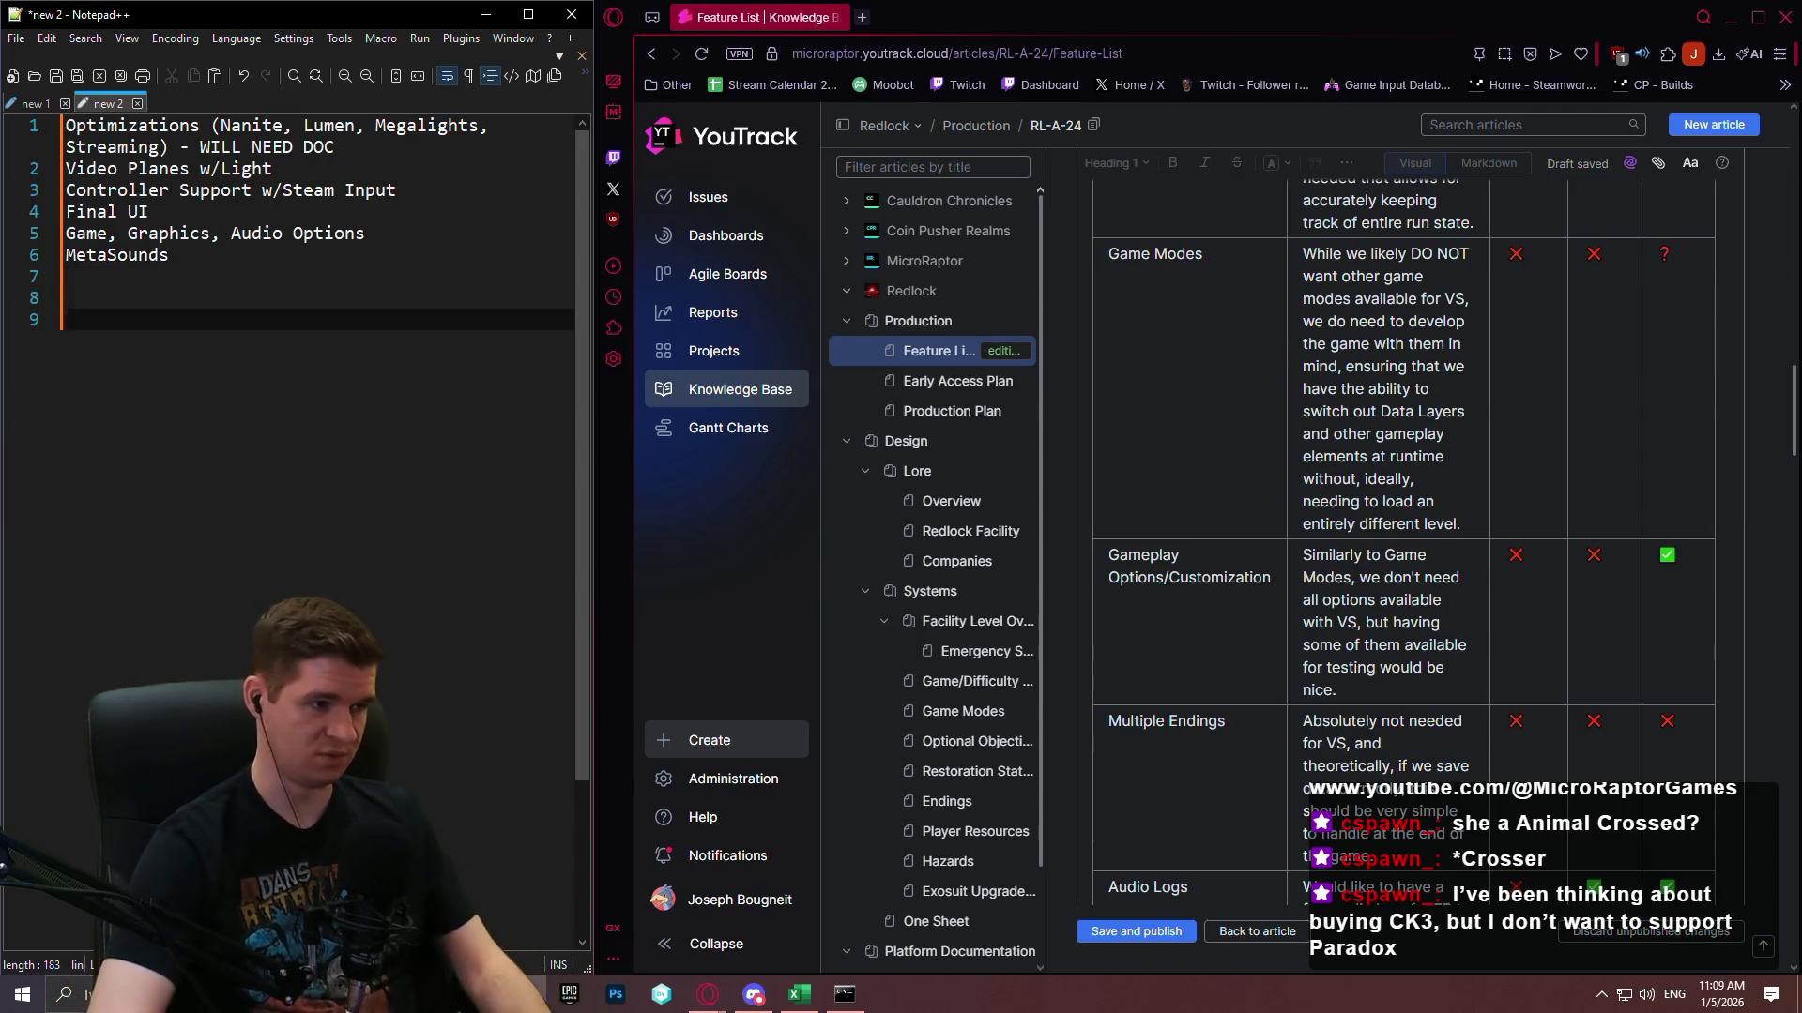
pyautogui.press('F11')
pyautogui.press('F11')
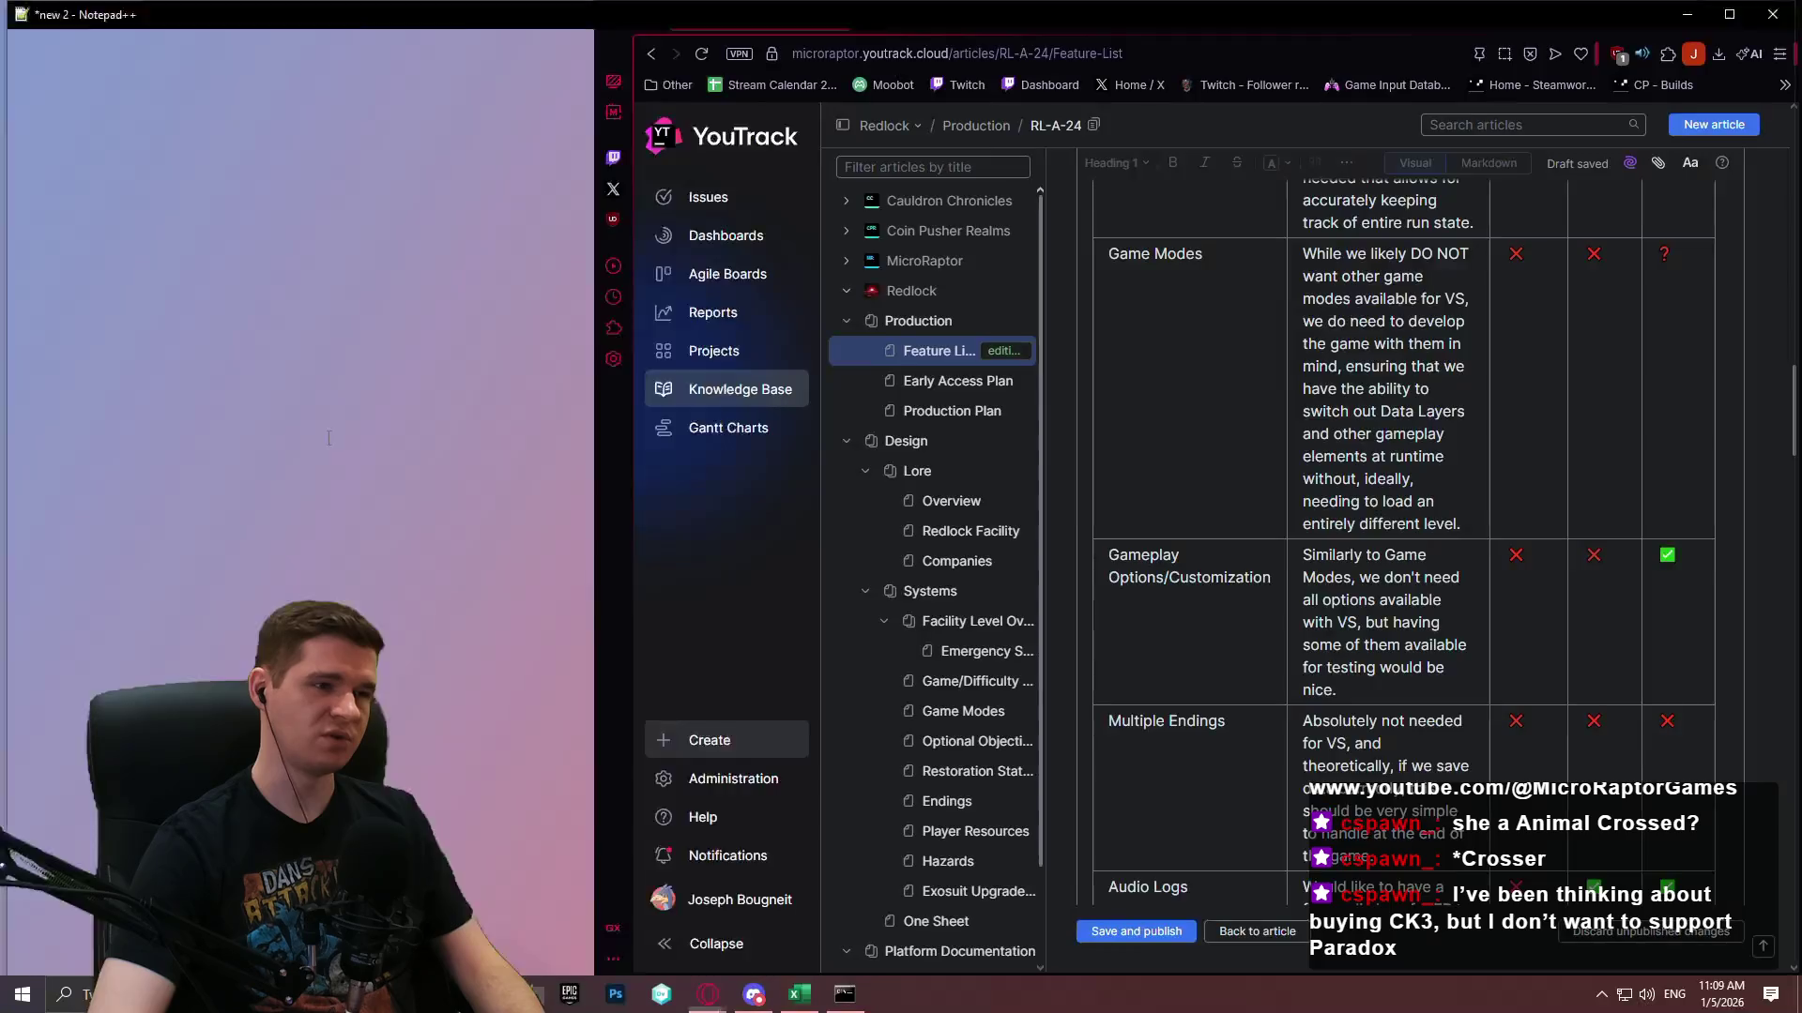
pyautogui.press('BackSpace')
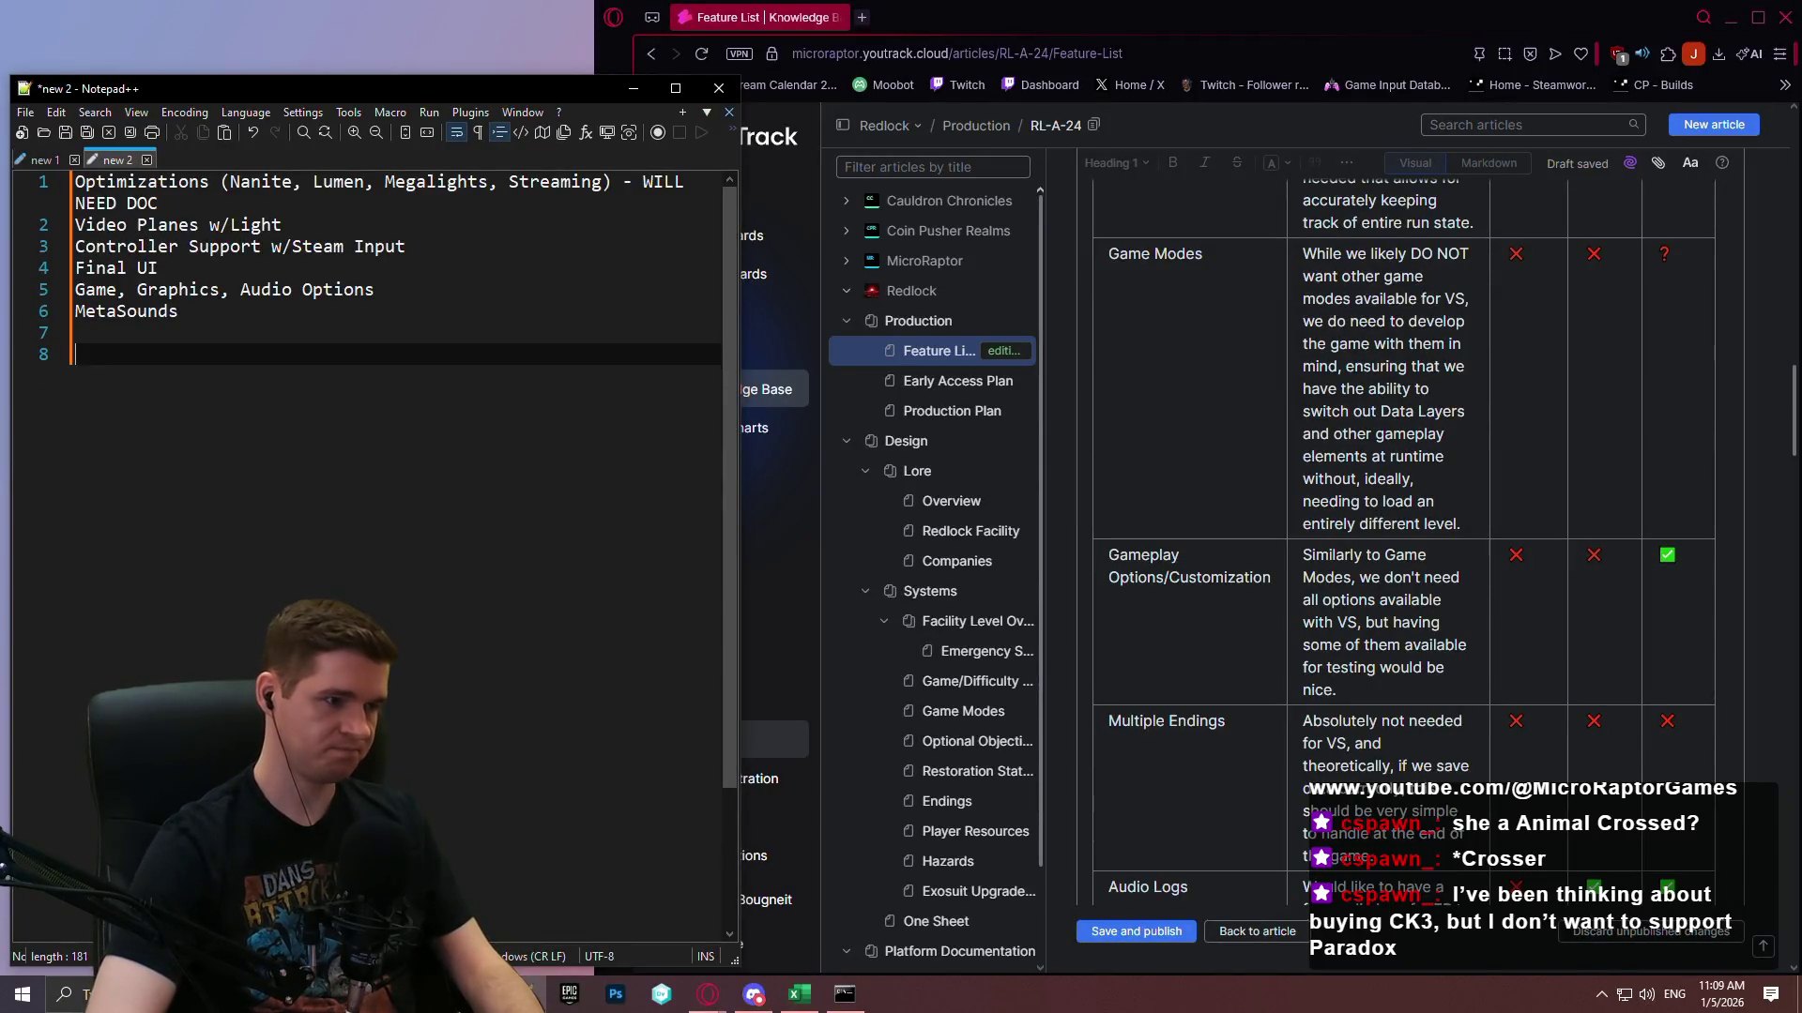
pyautogui.write('Data Lat')
pyautogui.write('yer Switching')
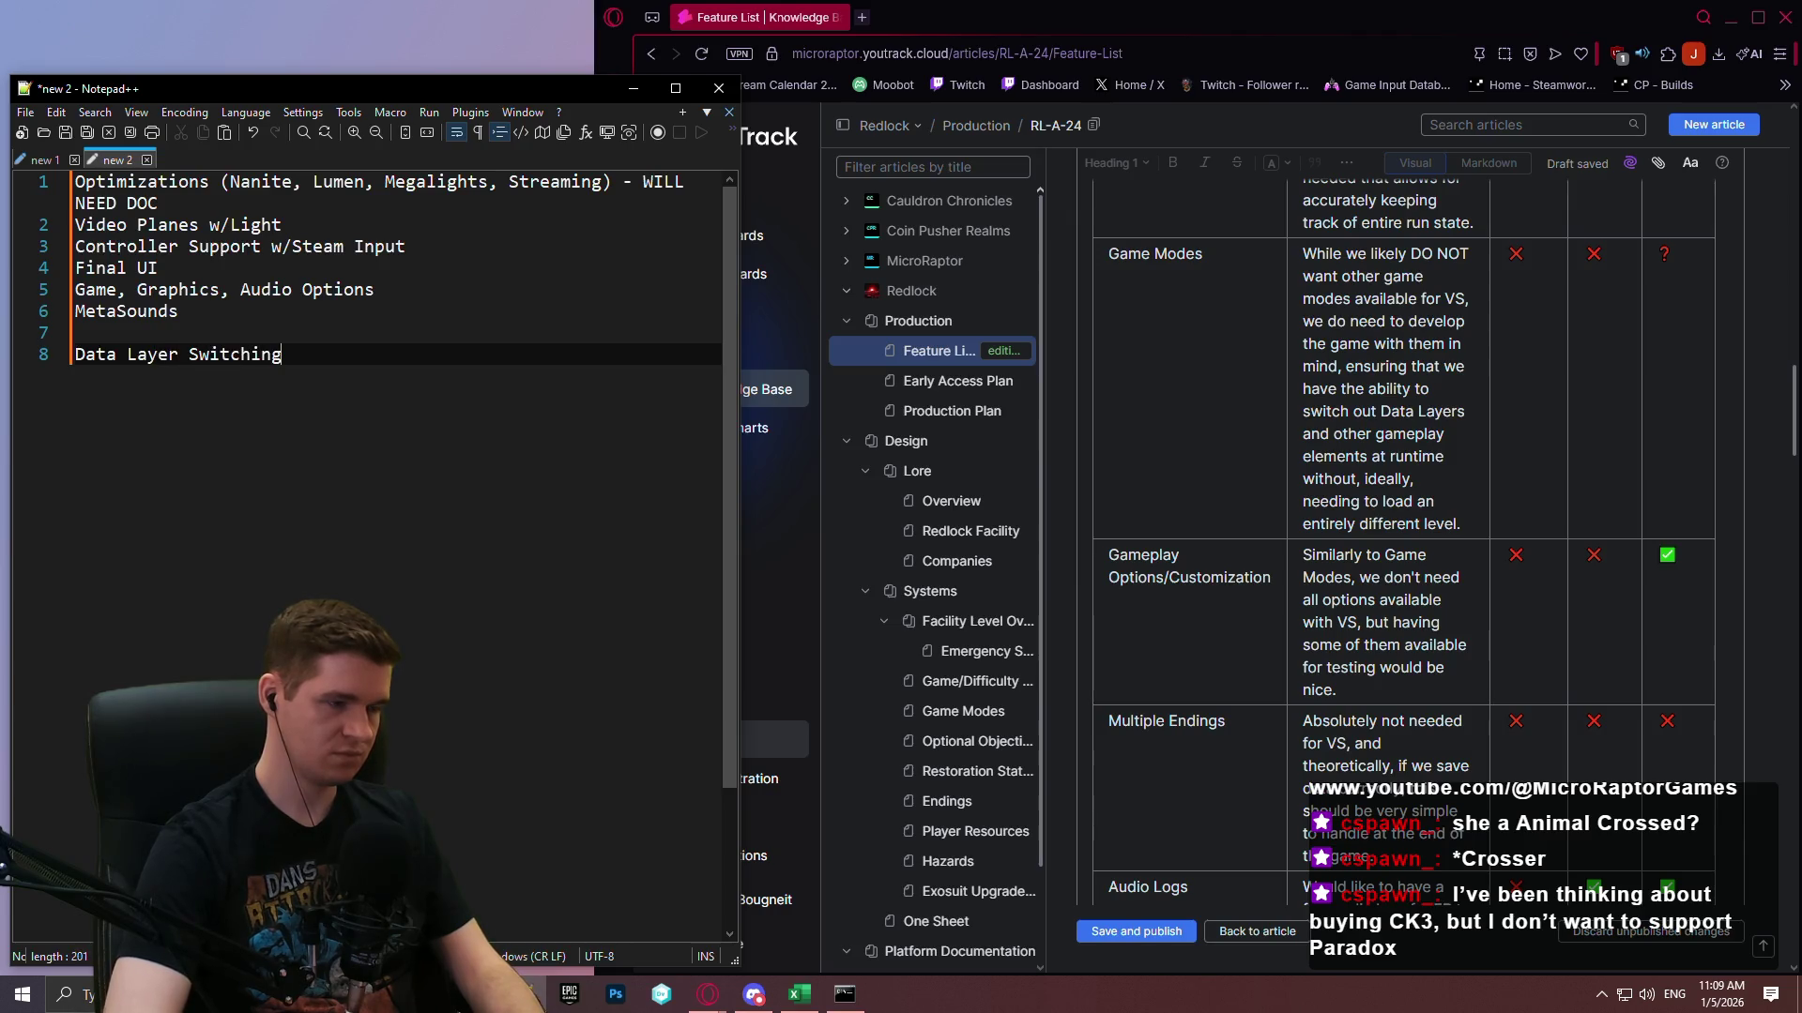
pyautogui.press('BackSpace')
pyautogui.press('BackSpace')
pyautogui.press('BackSpace')
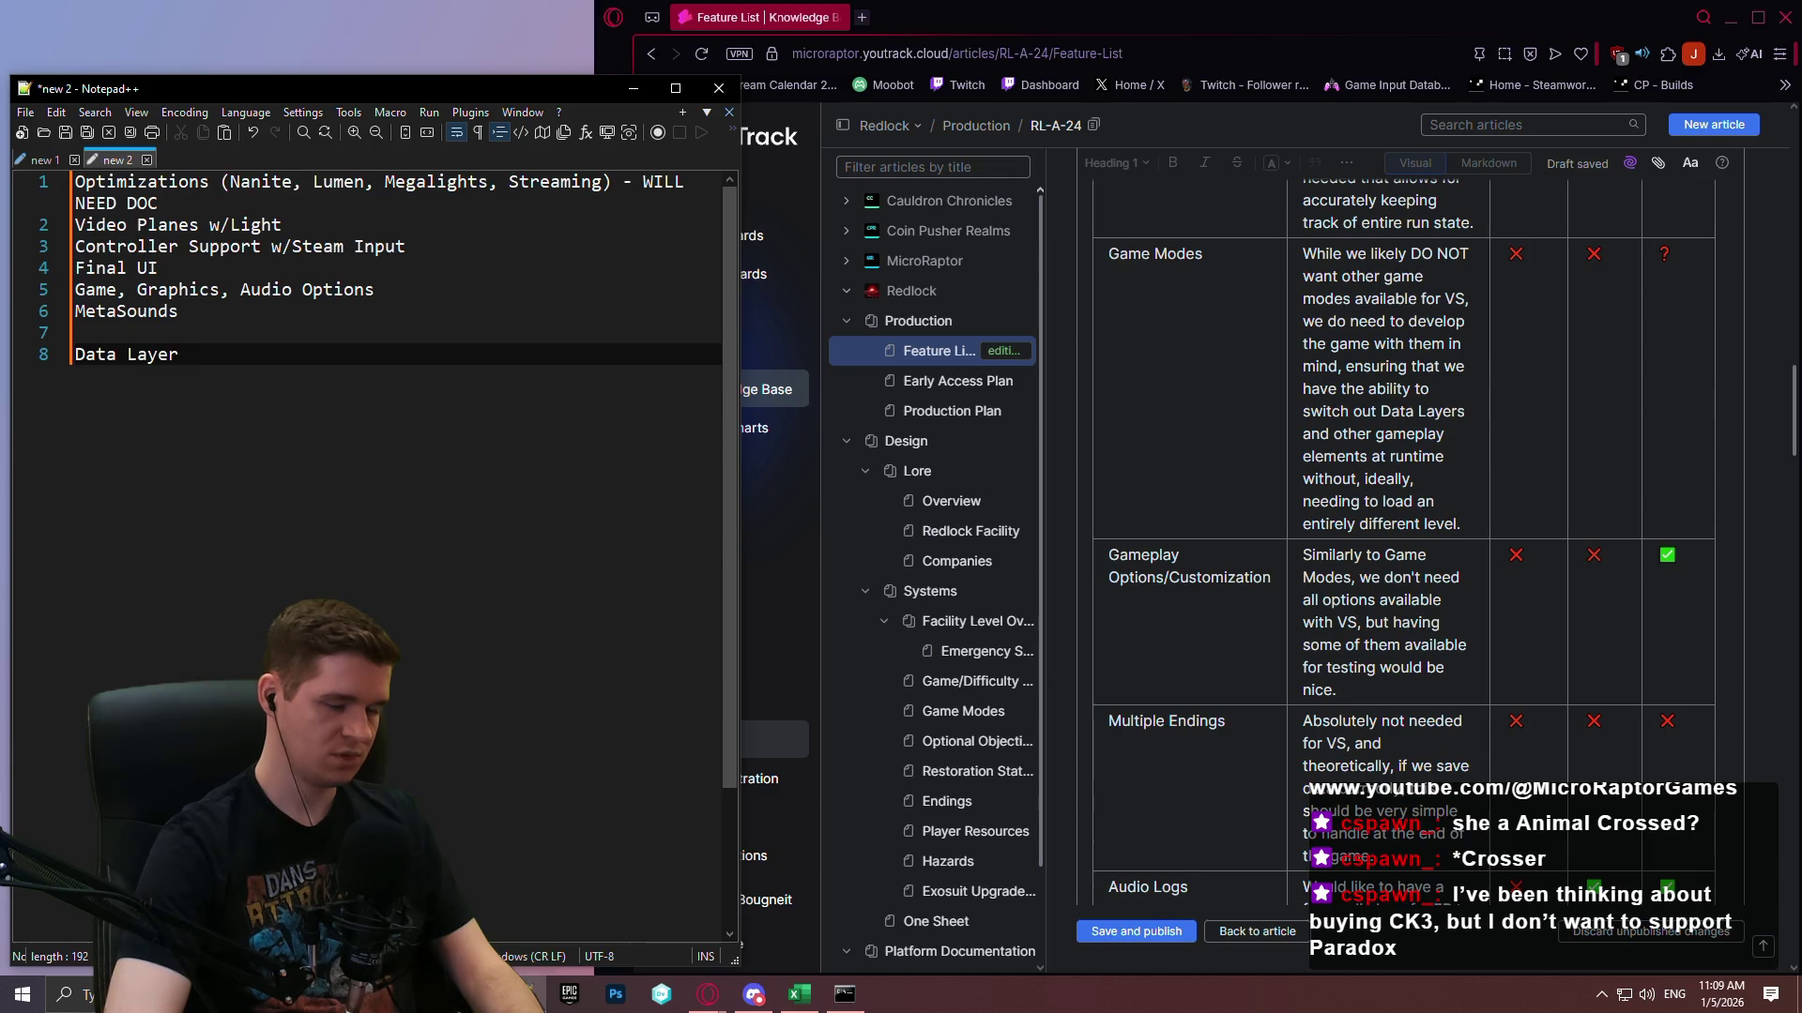
# Dock Notepad++ to the left third and delete the Data Layer line.
pyautogui.moveTo(360, 91); pyautogui.dragTo(3, 150)
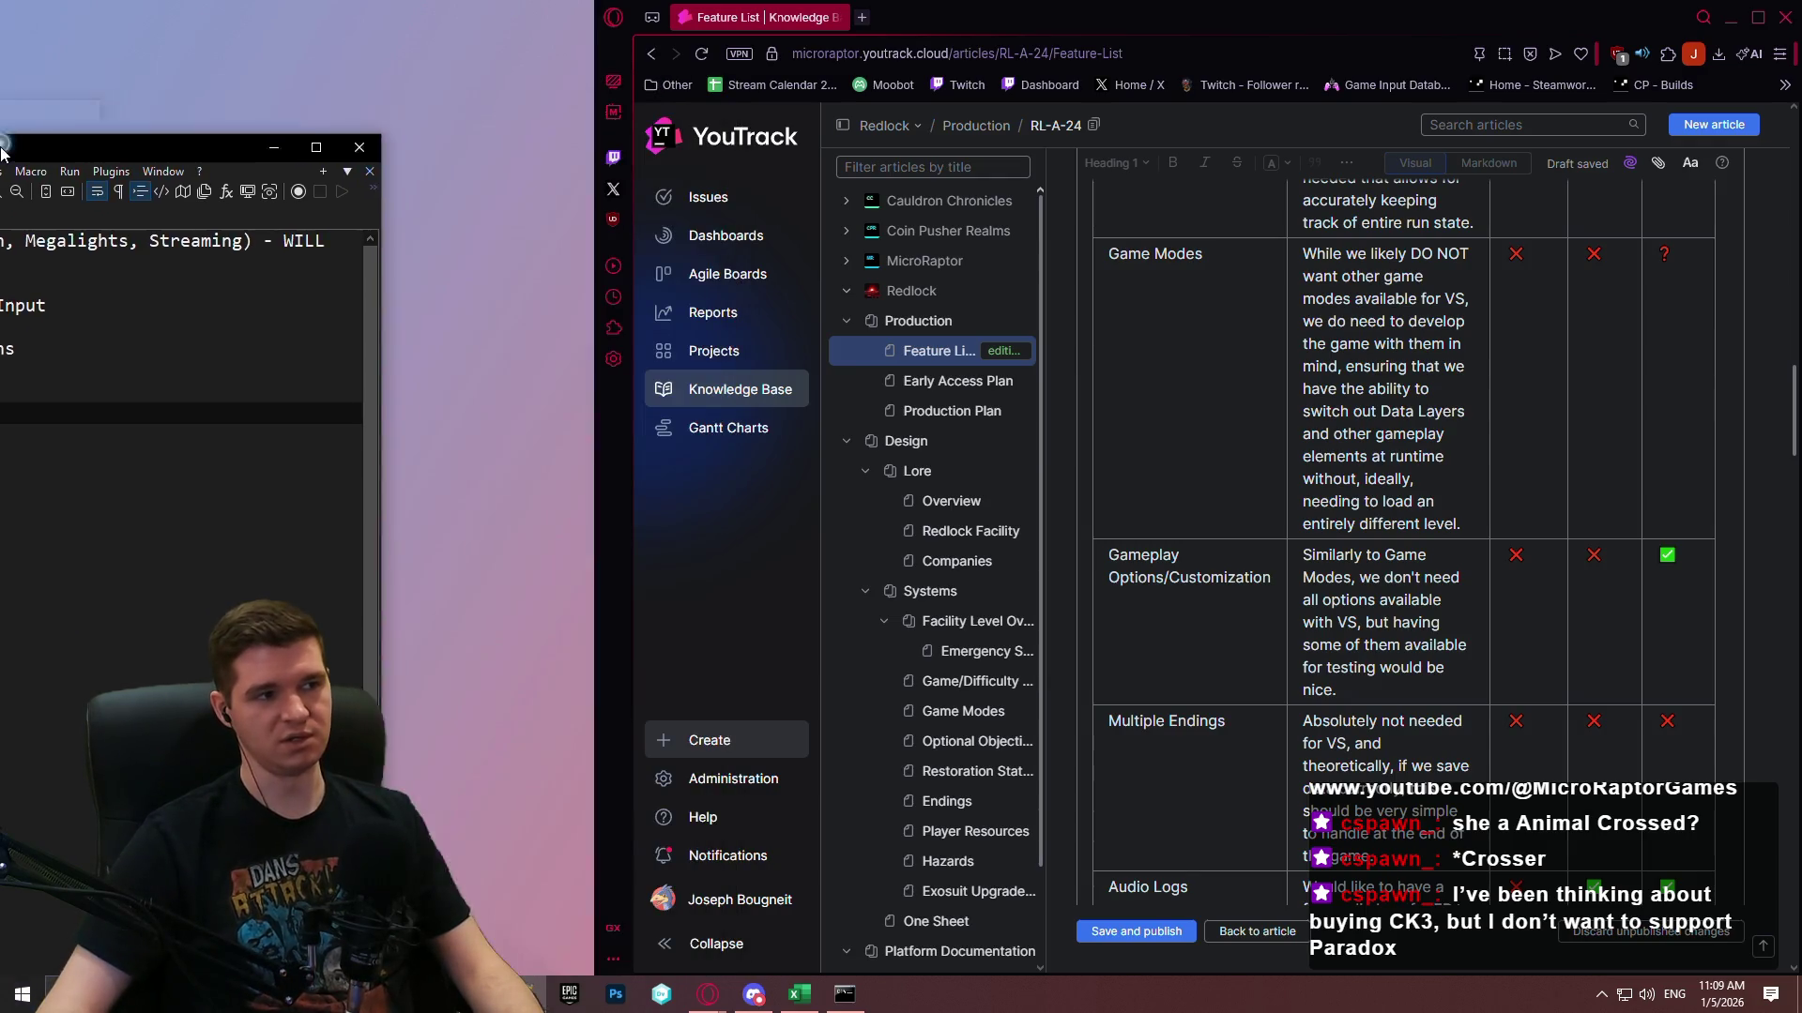
pyautogui.click(294, 313)
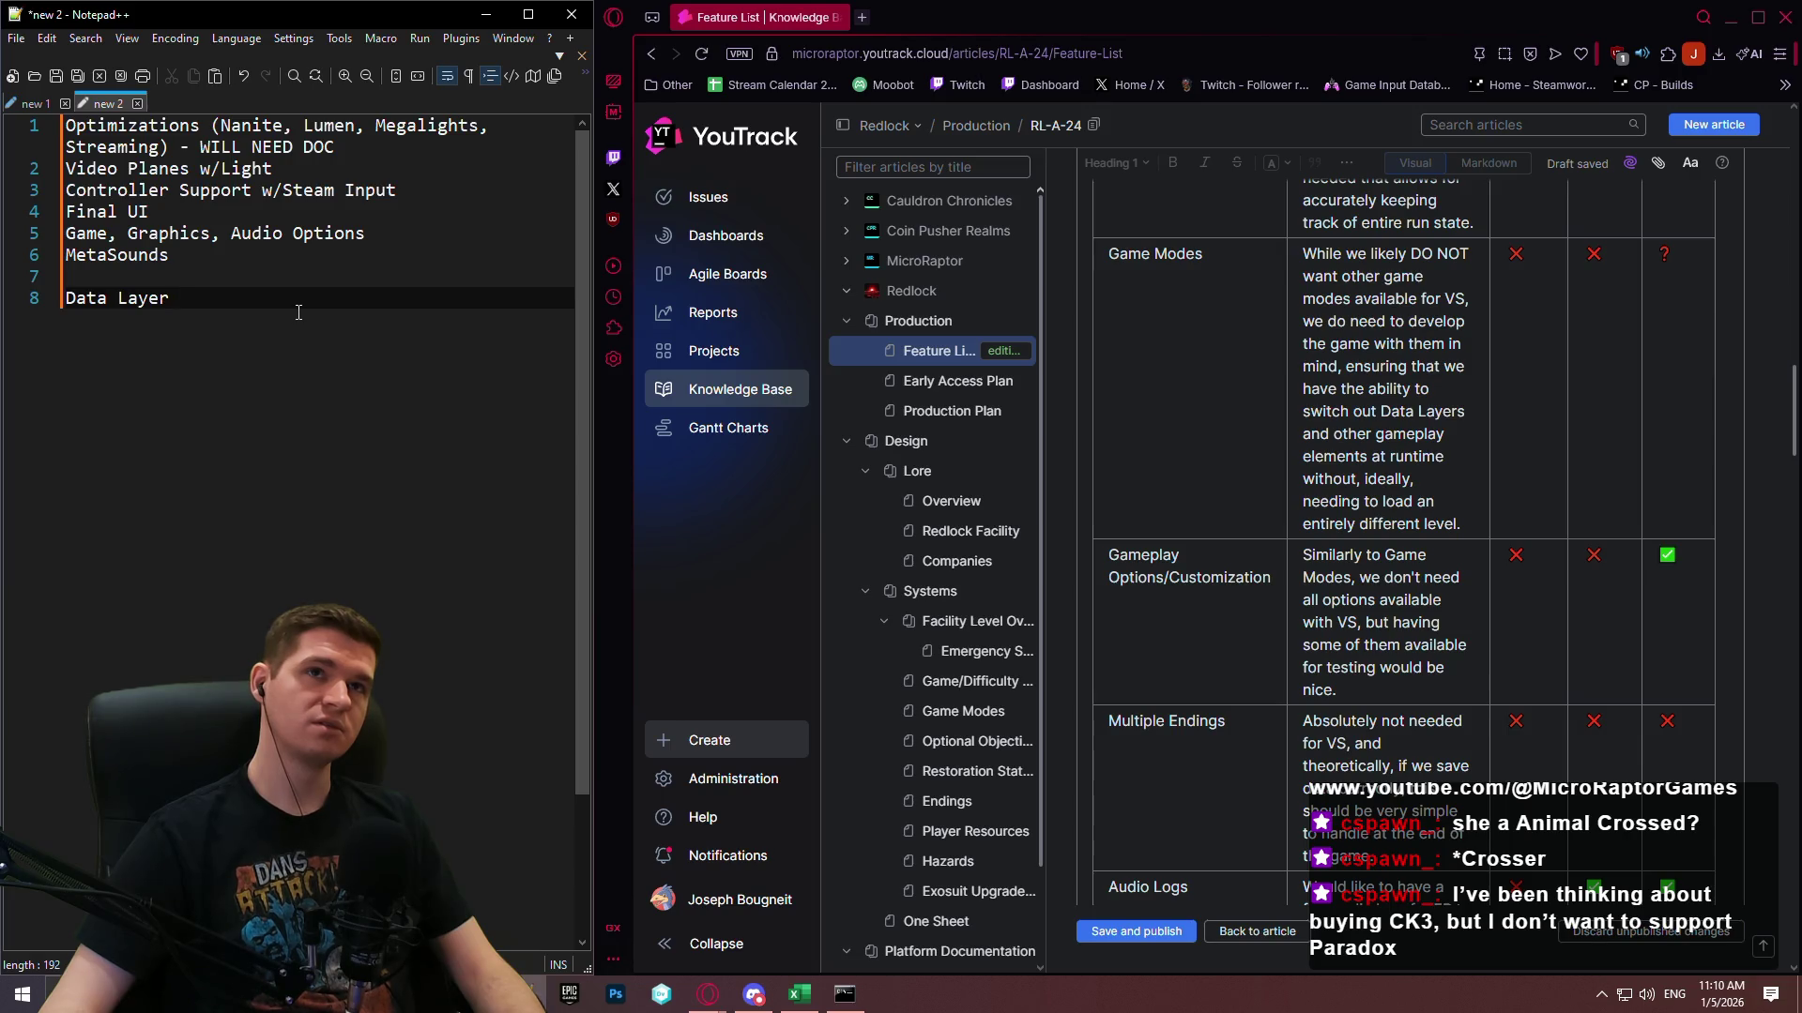
pyautogui.hotkey('shift', 'Home')
pyautogui.press('BackSpace')
pyautogui.press('BackSpace')
pyautogui.press('BackSpace')
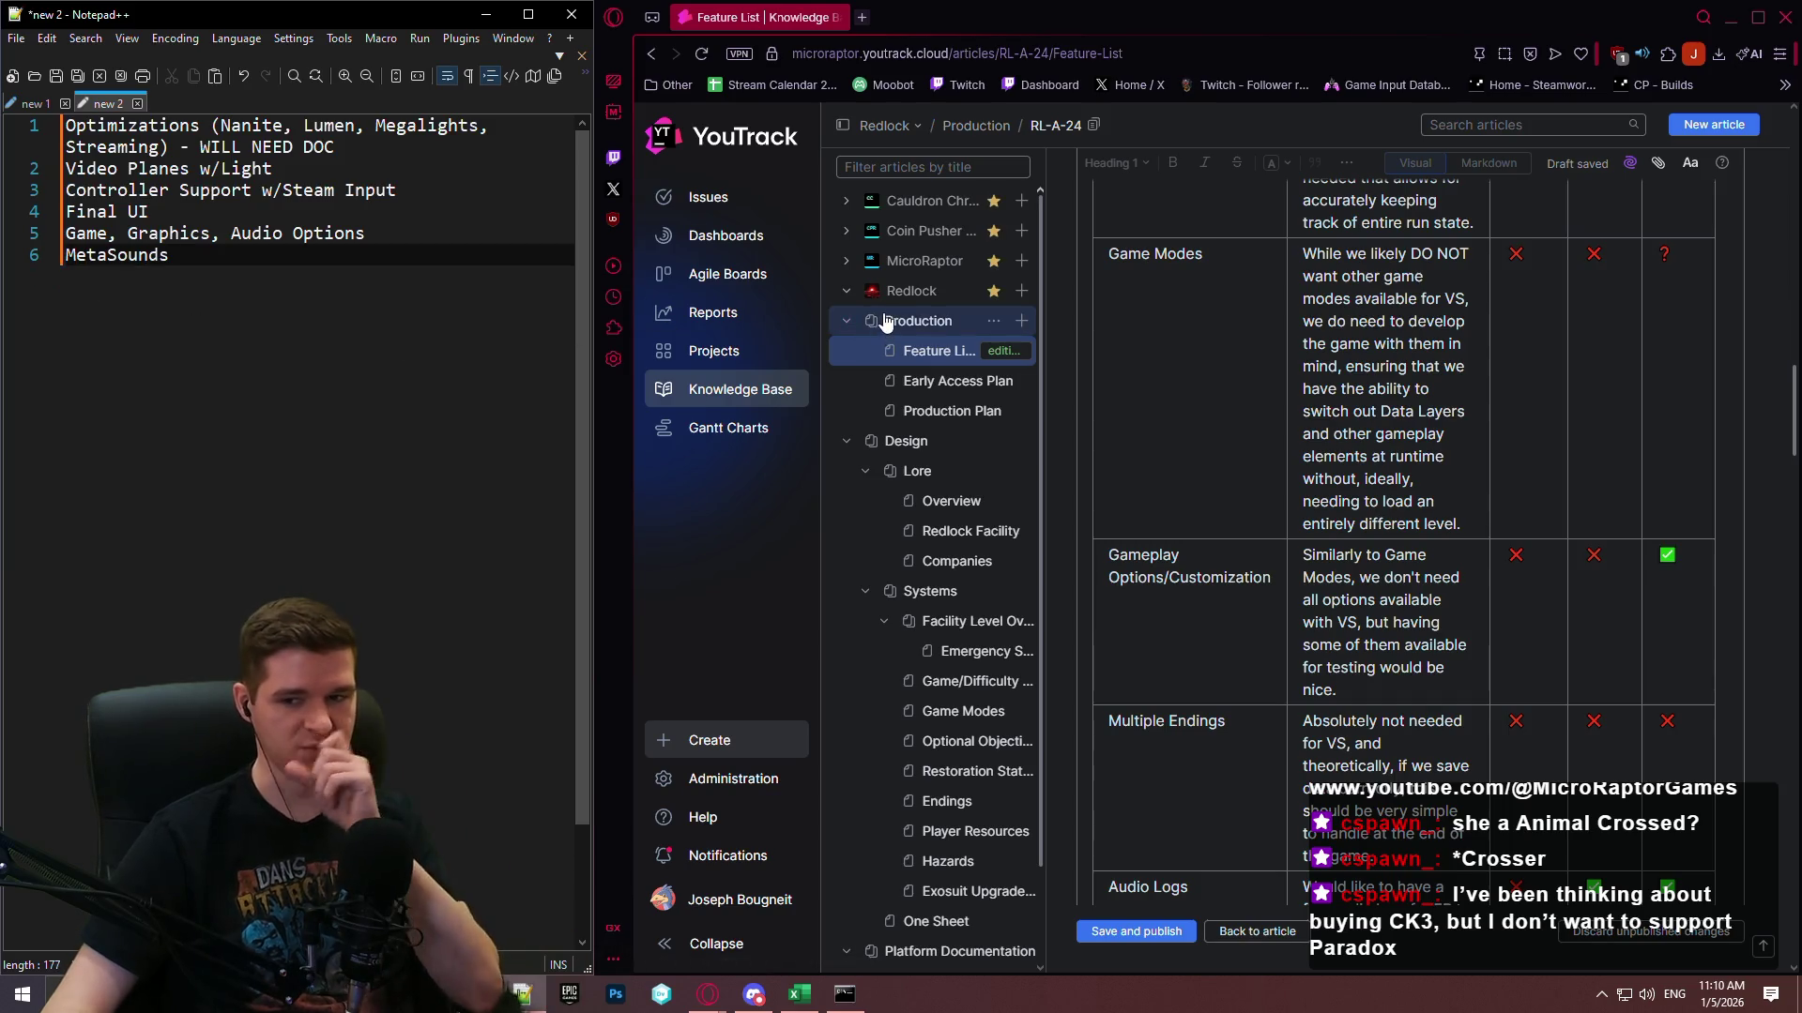
pyautogui.click(1593, 419)
# Review more Feature List rows and note 'Hazard Splines' below MetaSounds.
pyautogui.scroll(-4, 1593, 418)
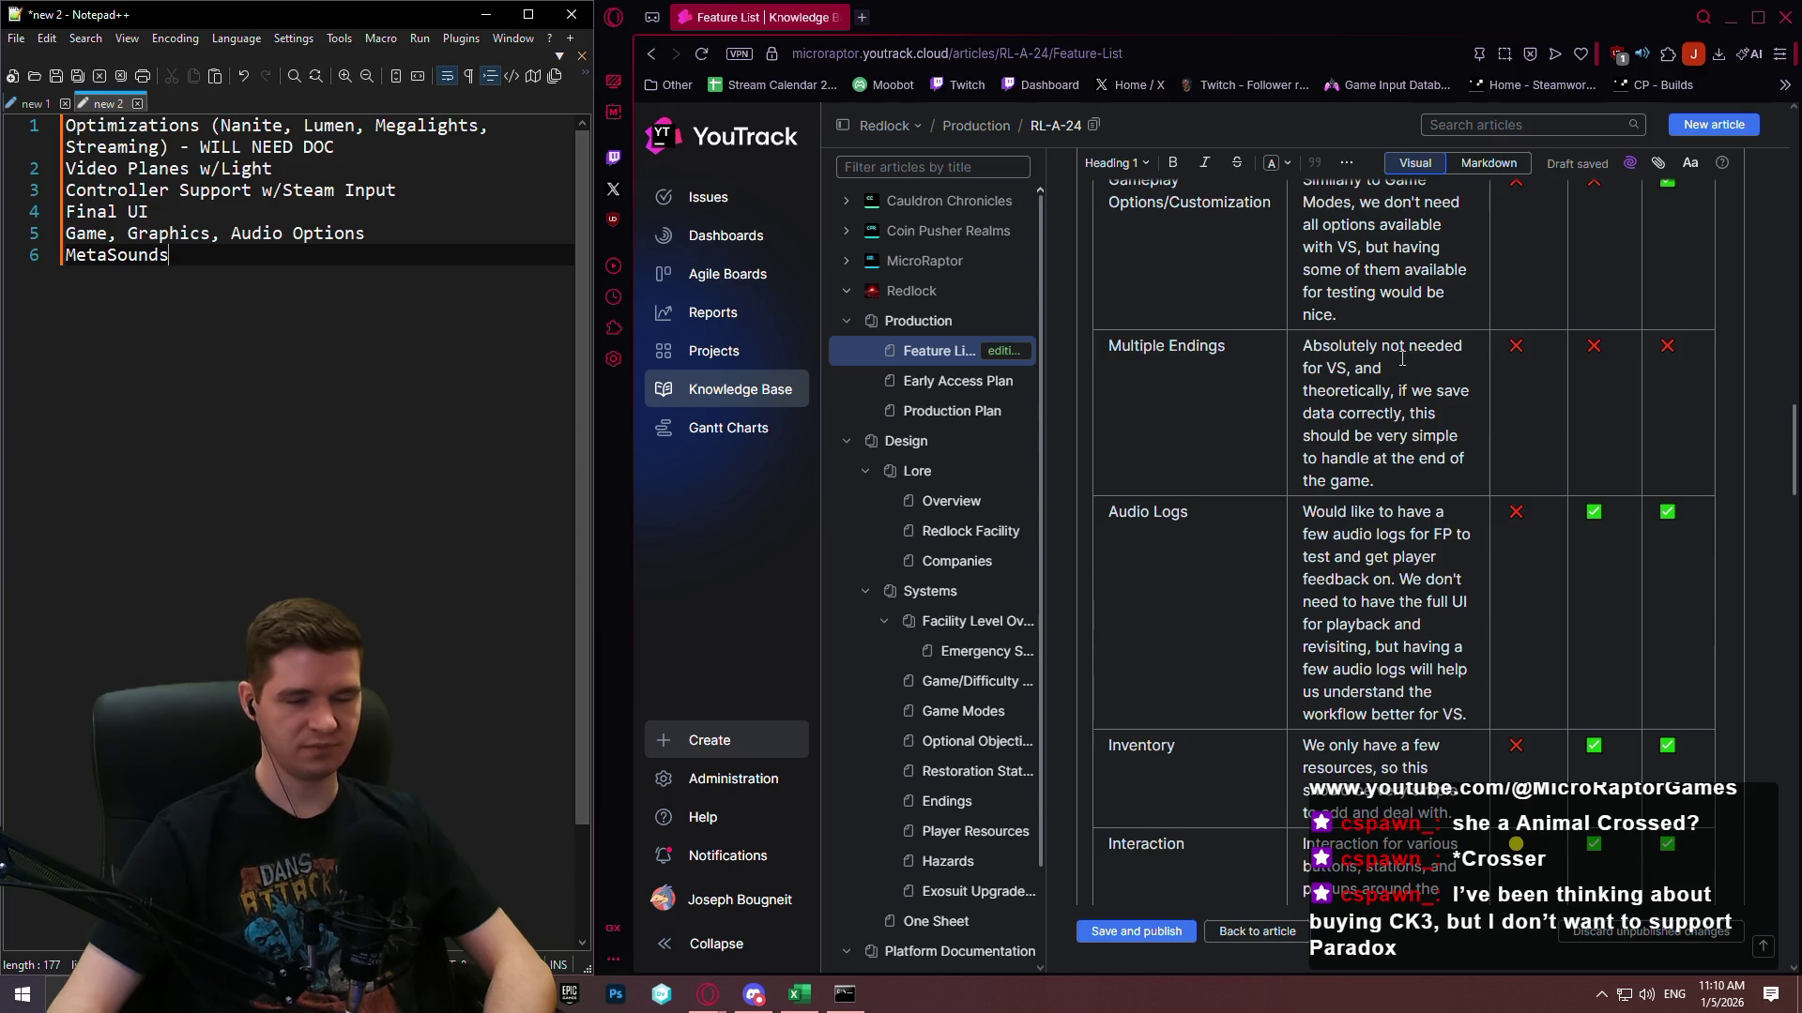
pyautogui.scroll(-15, 1402, 358)
pyautogui.scroll(-7, 1363, 333)
pyautogui.scroll(4, 1360, 311)
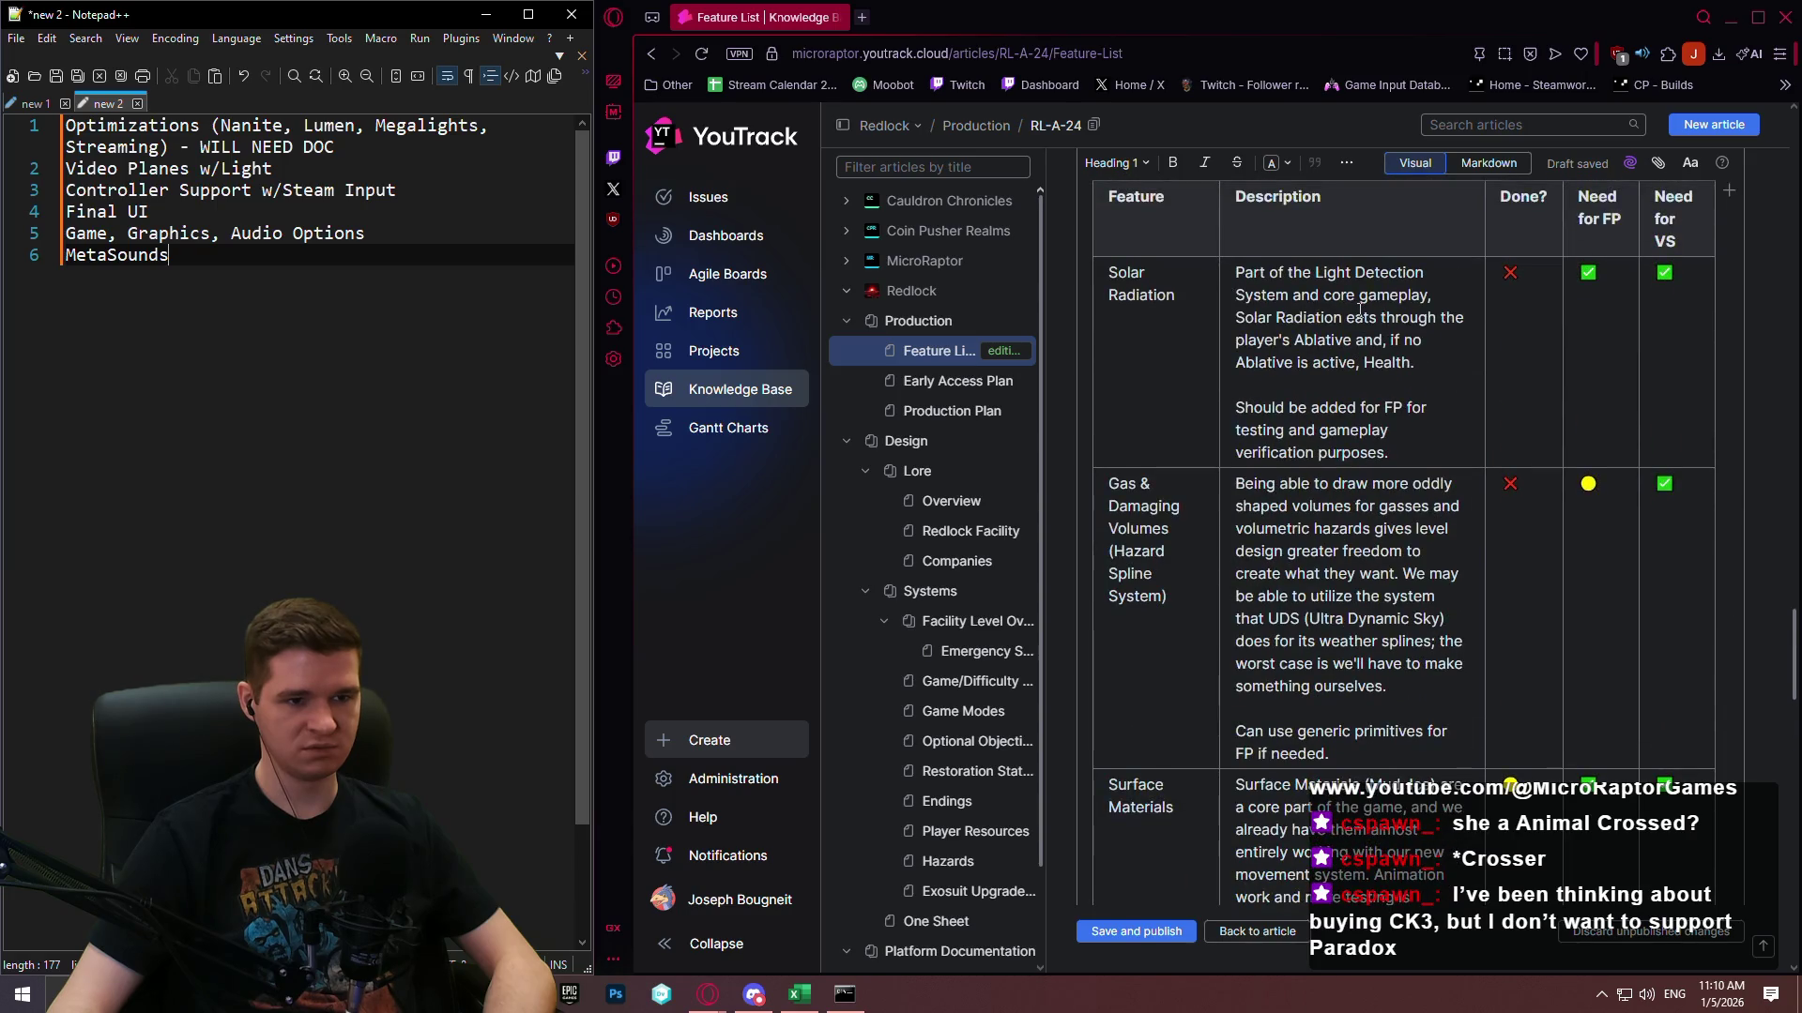
pyautogui.scroll(-7, 1359, 311)
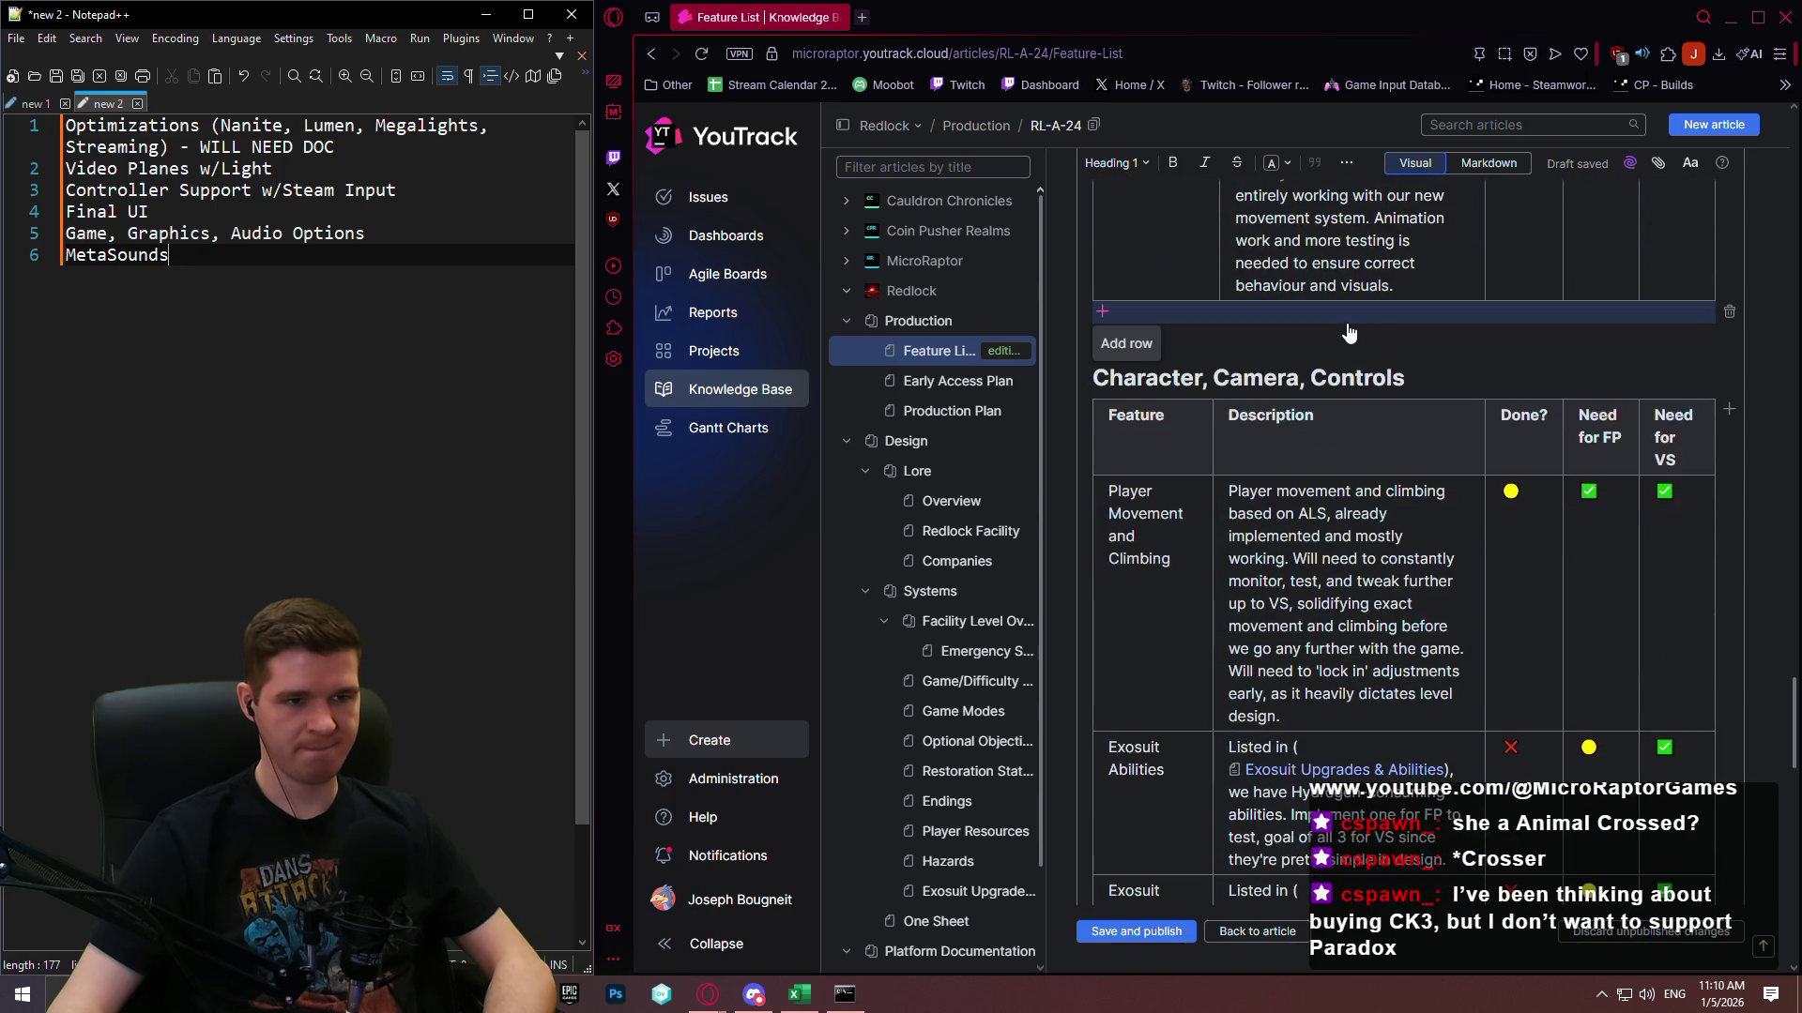
pyautogui.scroll(-3, 1344, 328)
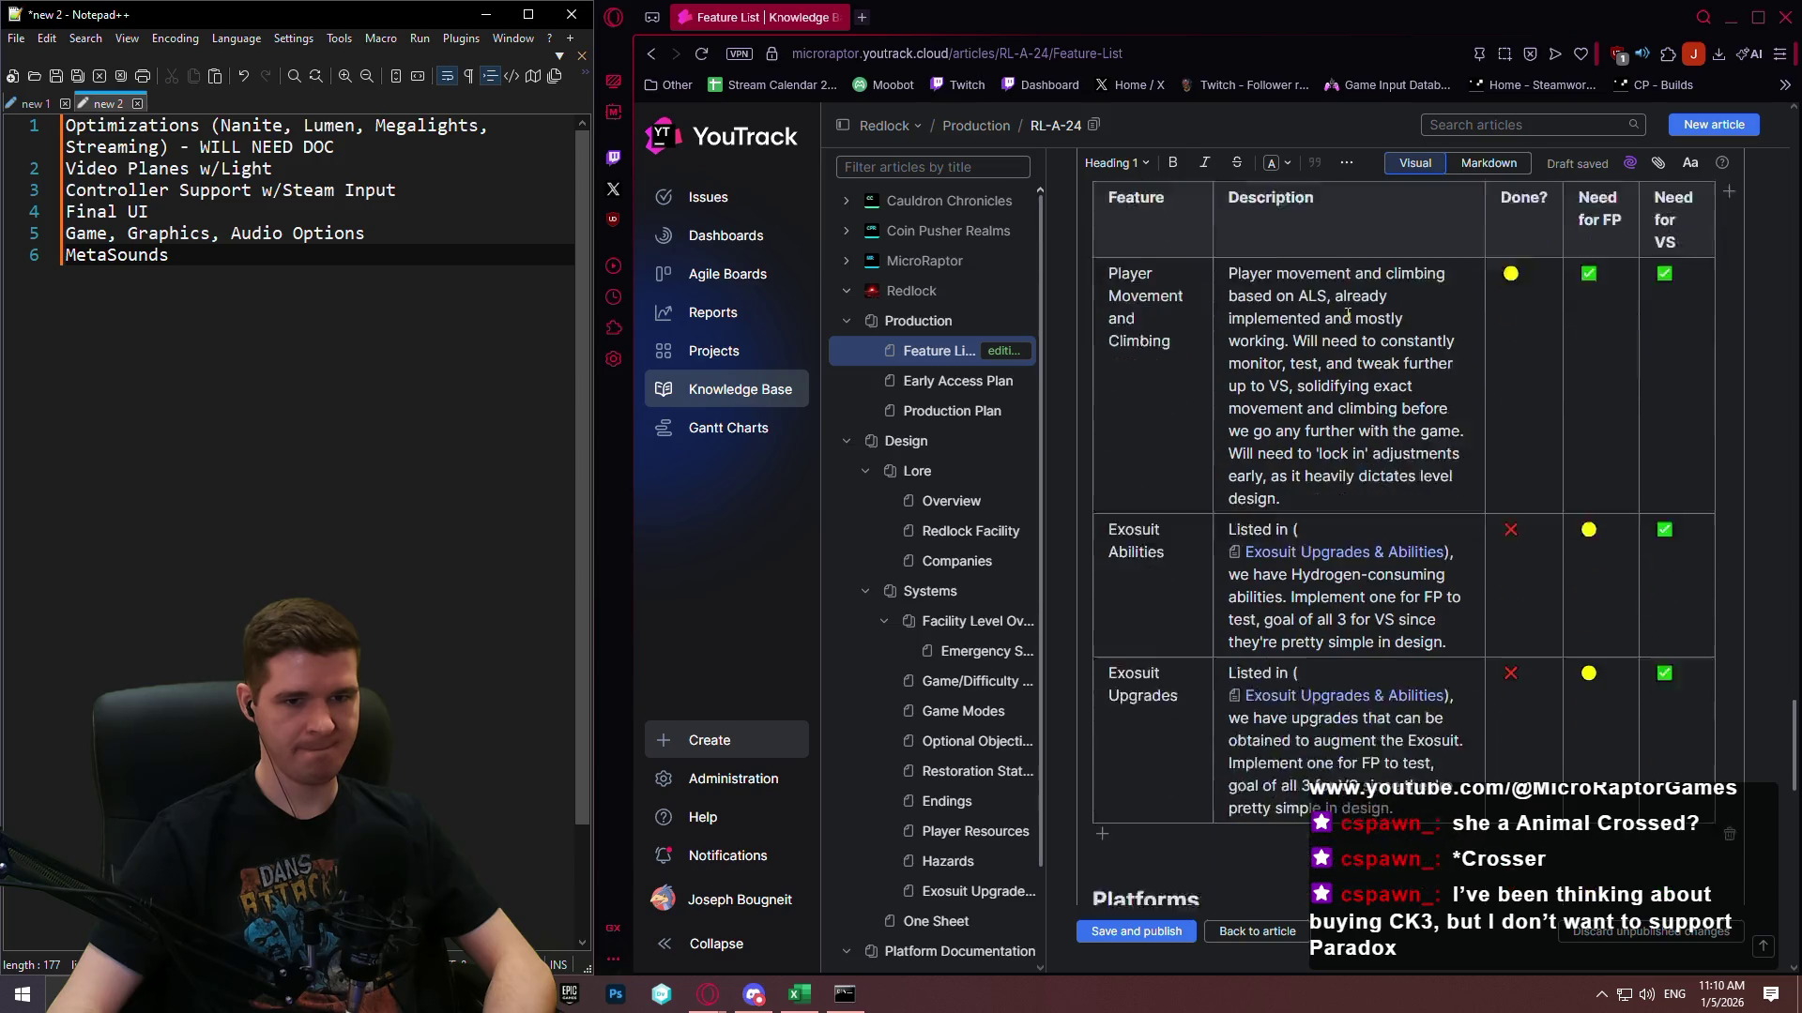
pyautogui.click(422, 503)
pyautogui.press('Return')
pyautogui.write('H')
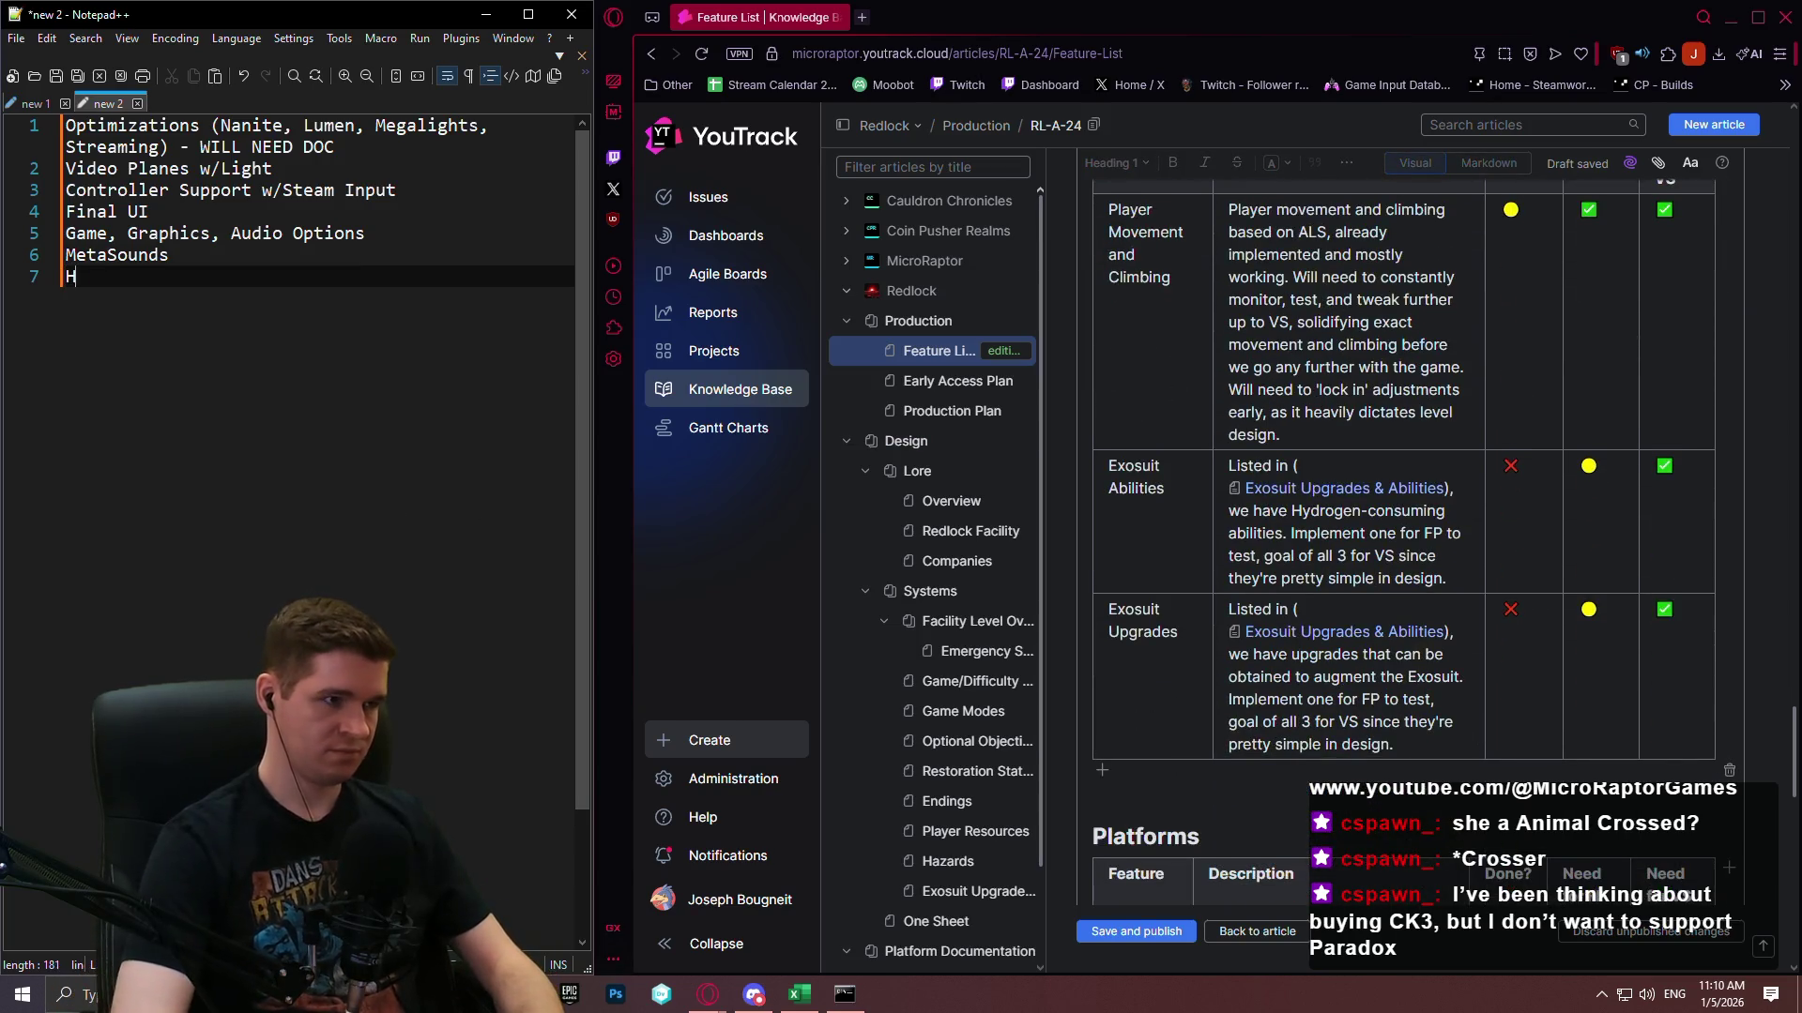
pyautogui.write('azard Splines')
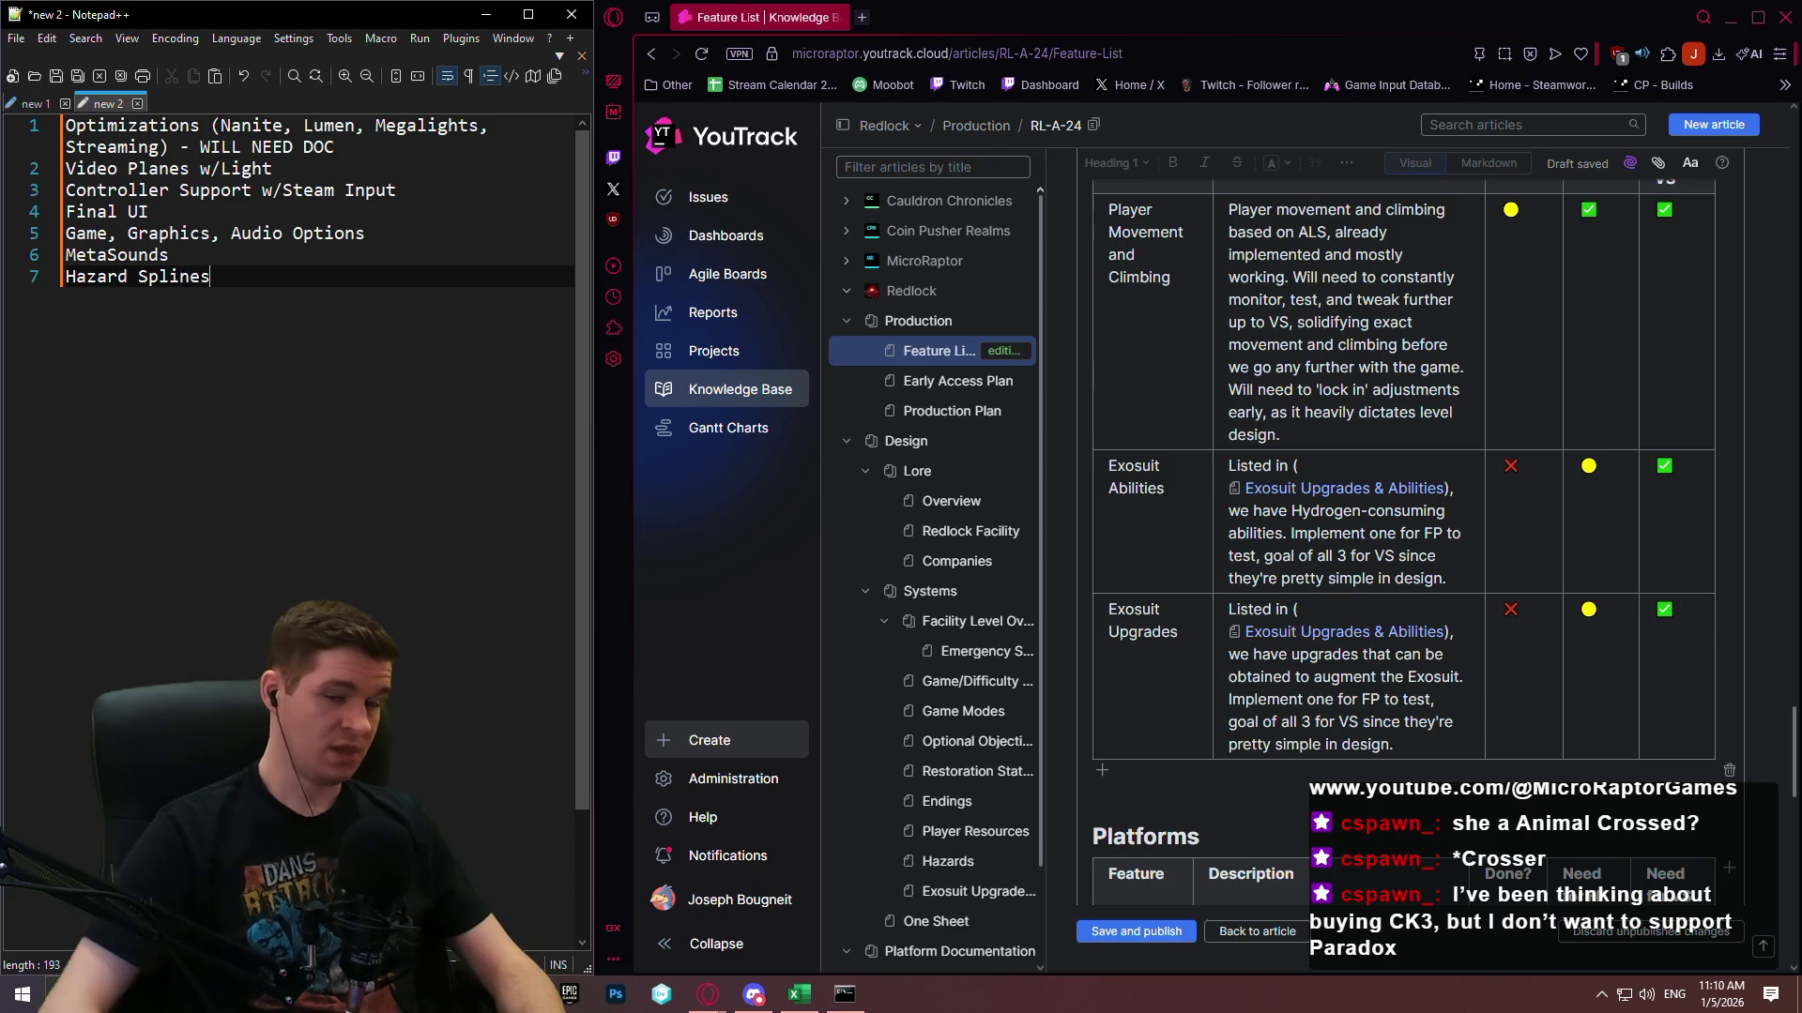
# Add 'Station Announcements System' as the next to-do line.
pyautogui.scroll(5, 1438, 469)
pyautogui.scroll(-6, 1439, 469)
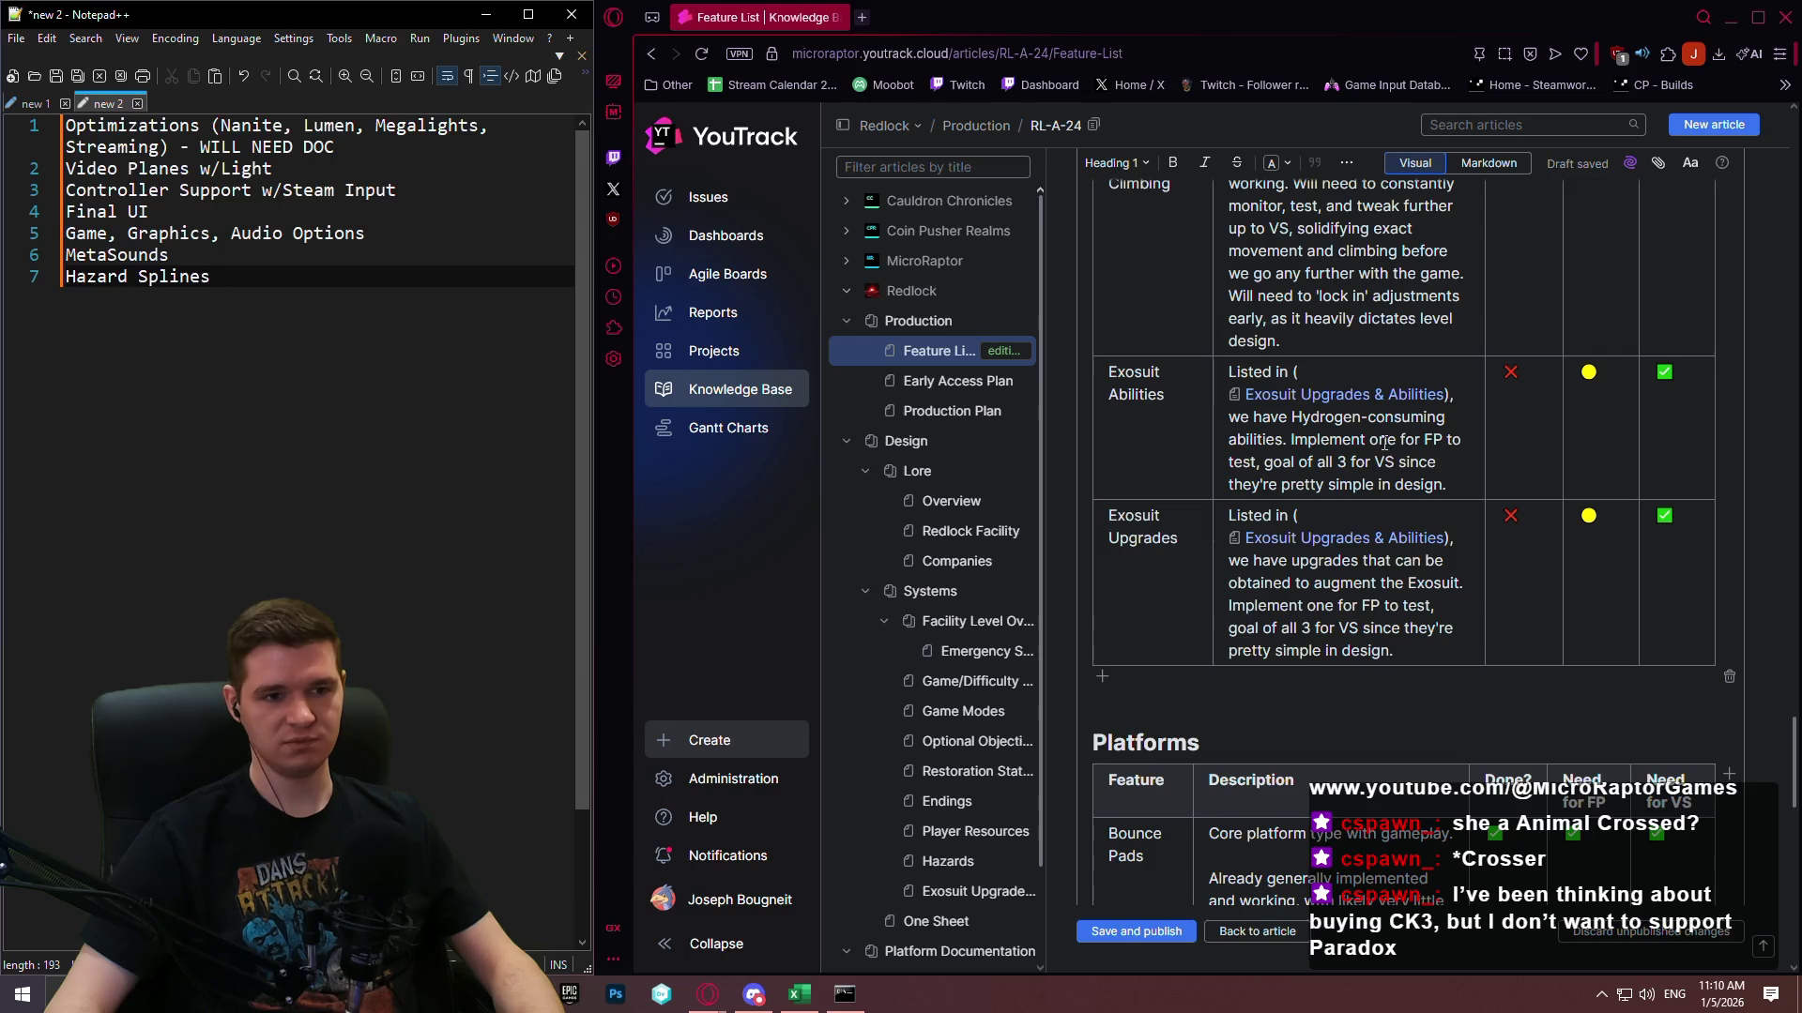
pyautogui.scroll(-15, 1368, 437)
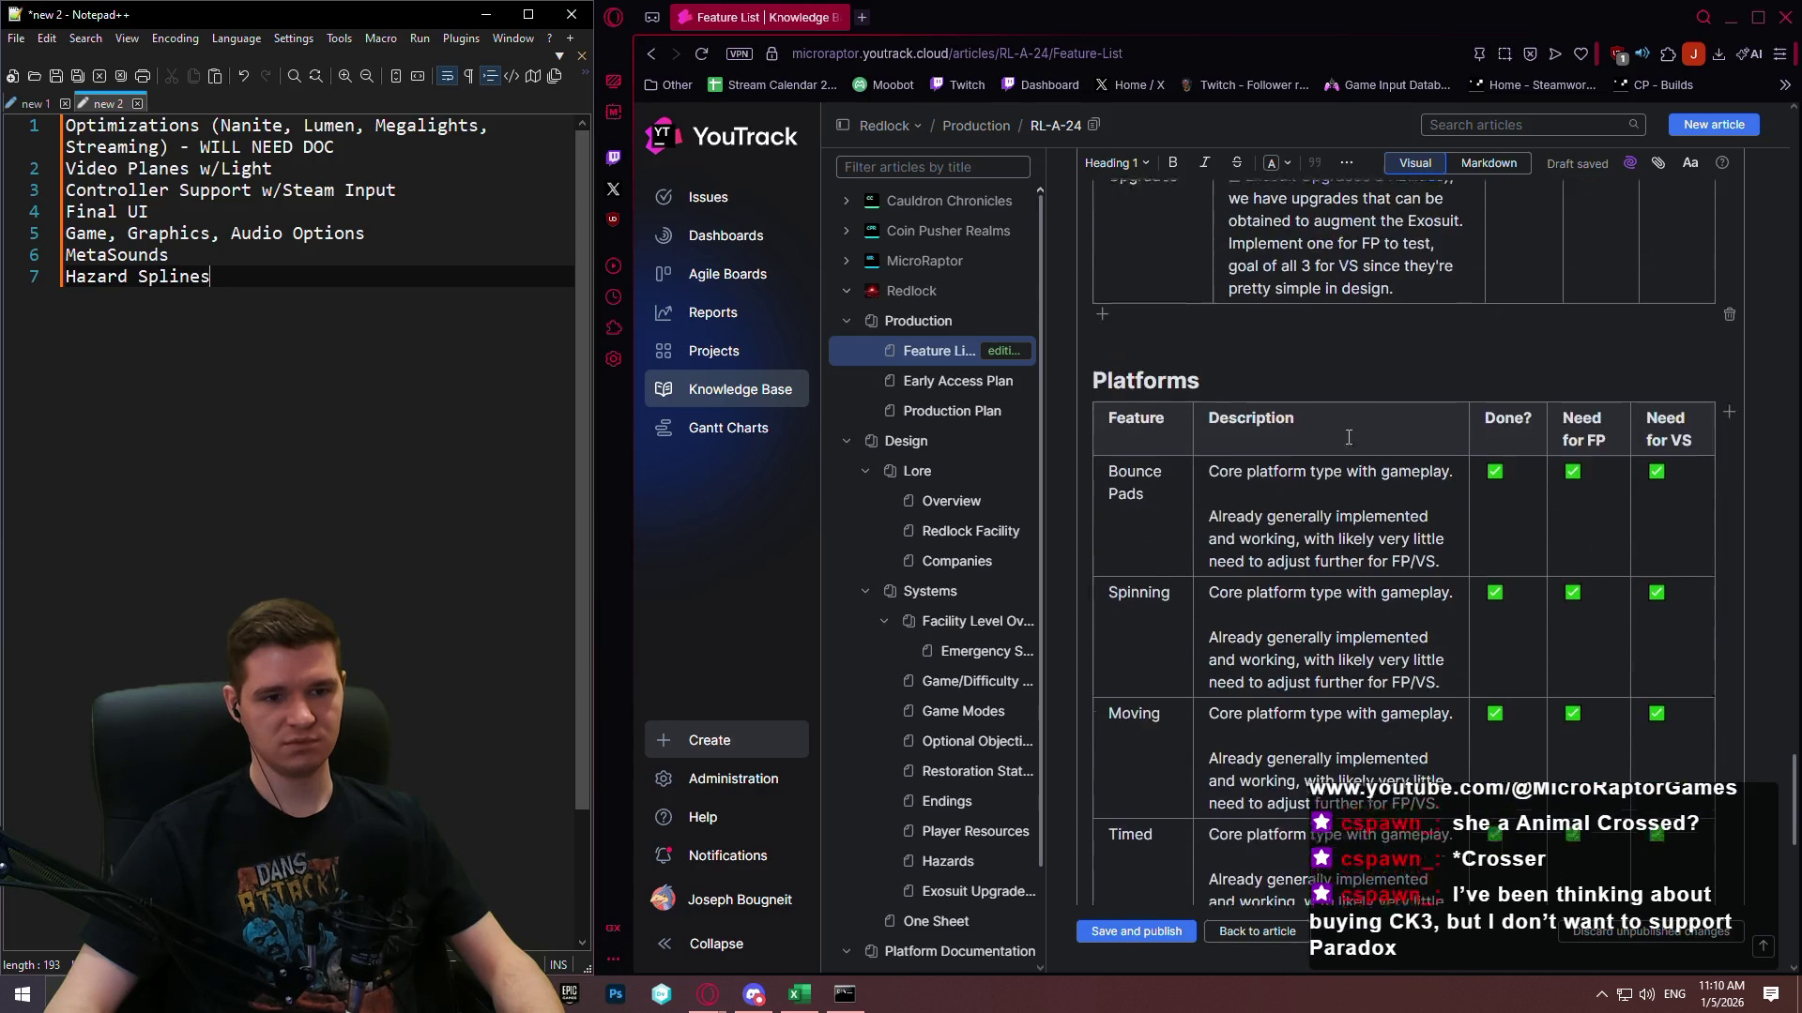
pyautogui.hotkey('alt', 'Tab')
pyautogui.press('Return')
pyautogui.write('Station Announcements System')
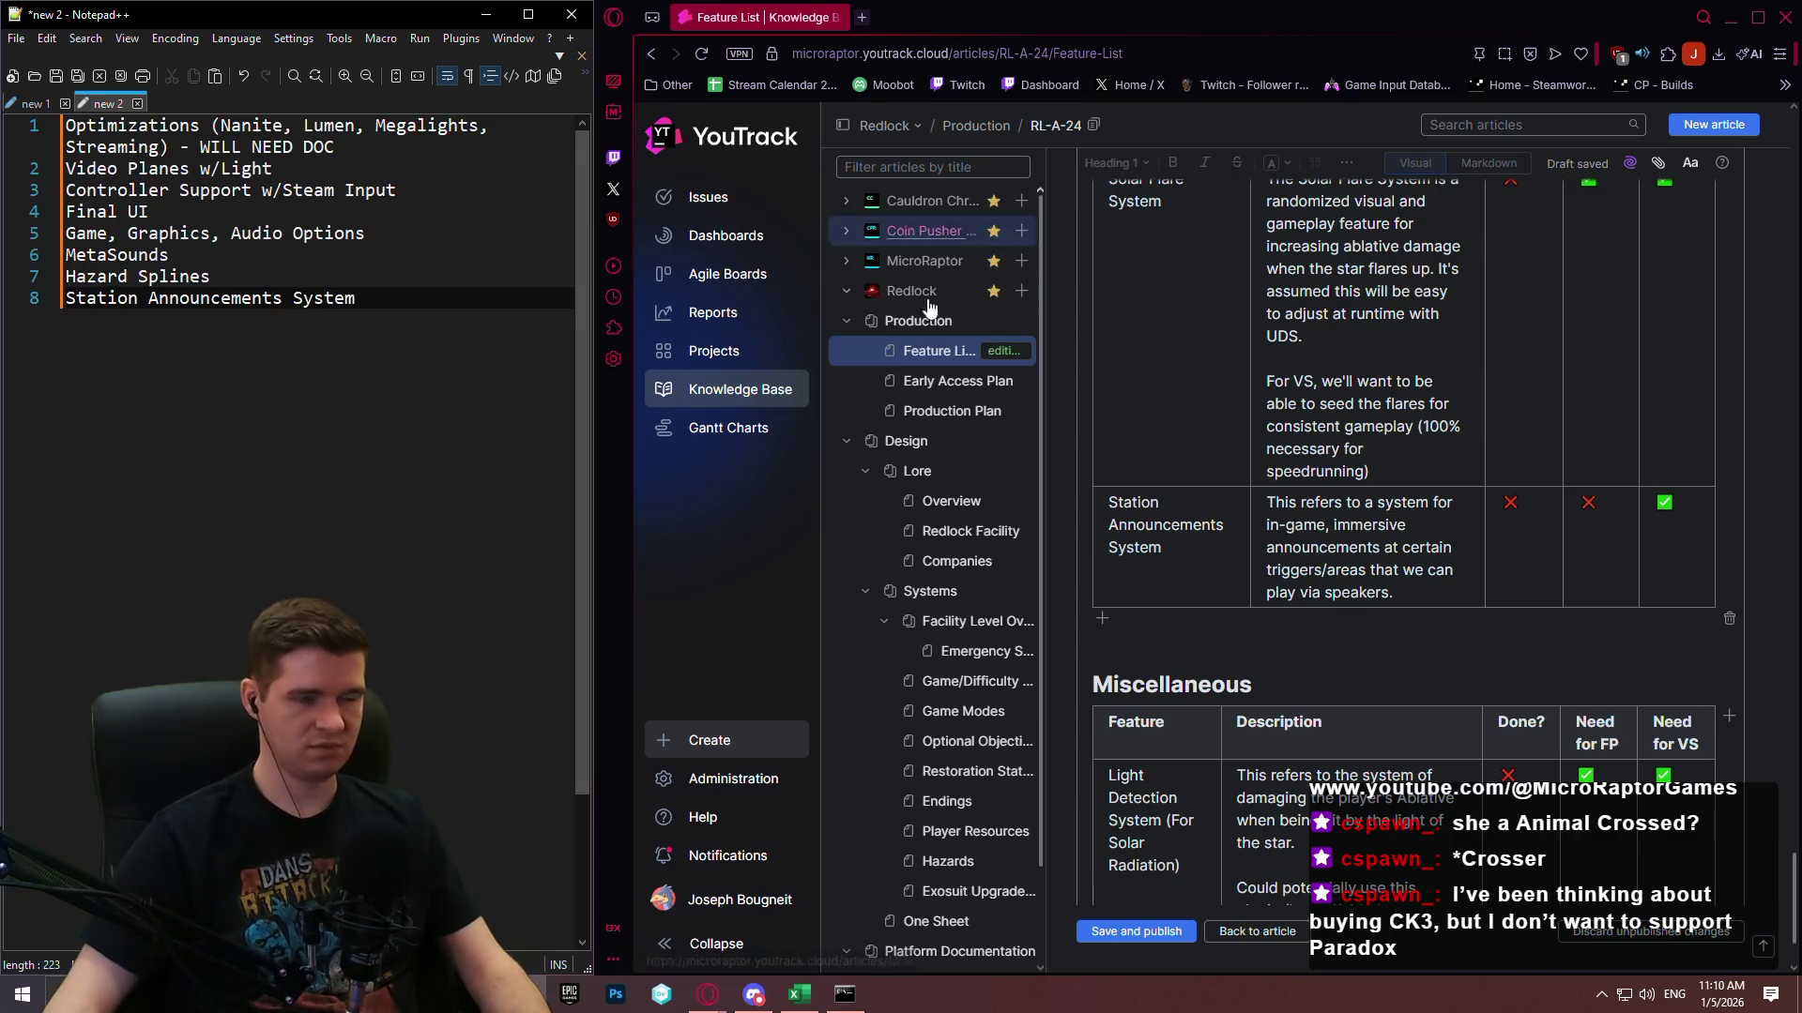
# Leave the Feature List editor and open the Production Plan article.
pyautogui.scroll(-2, 1222, 845)
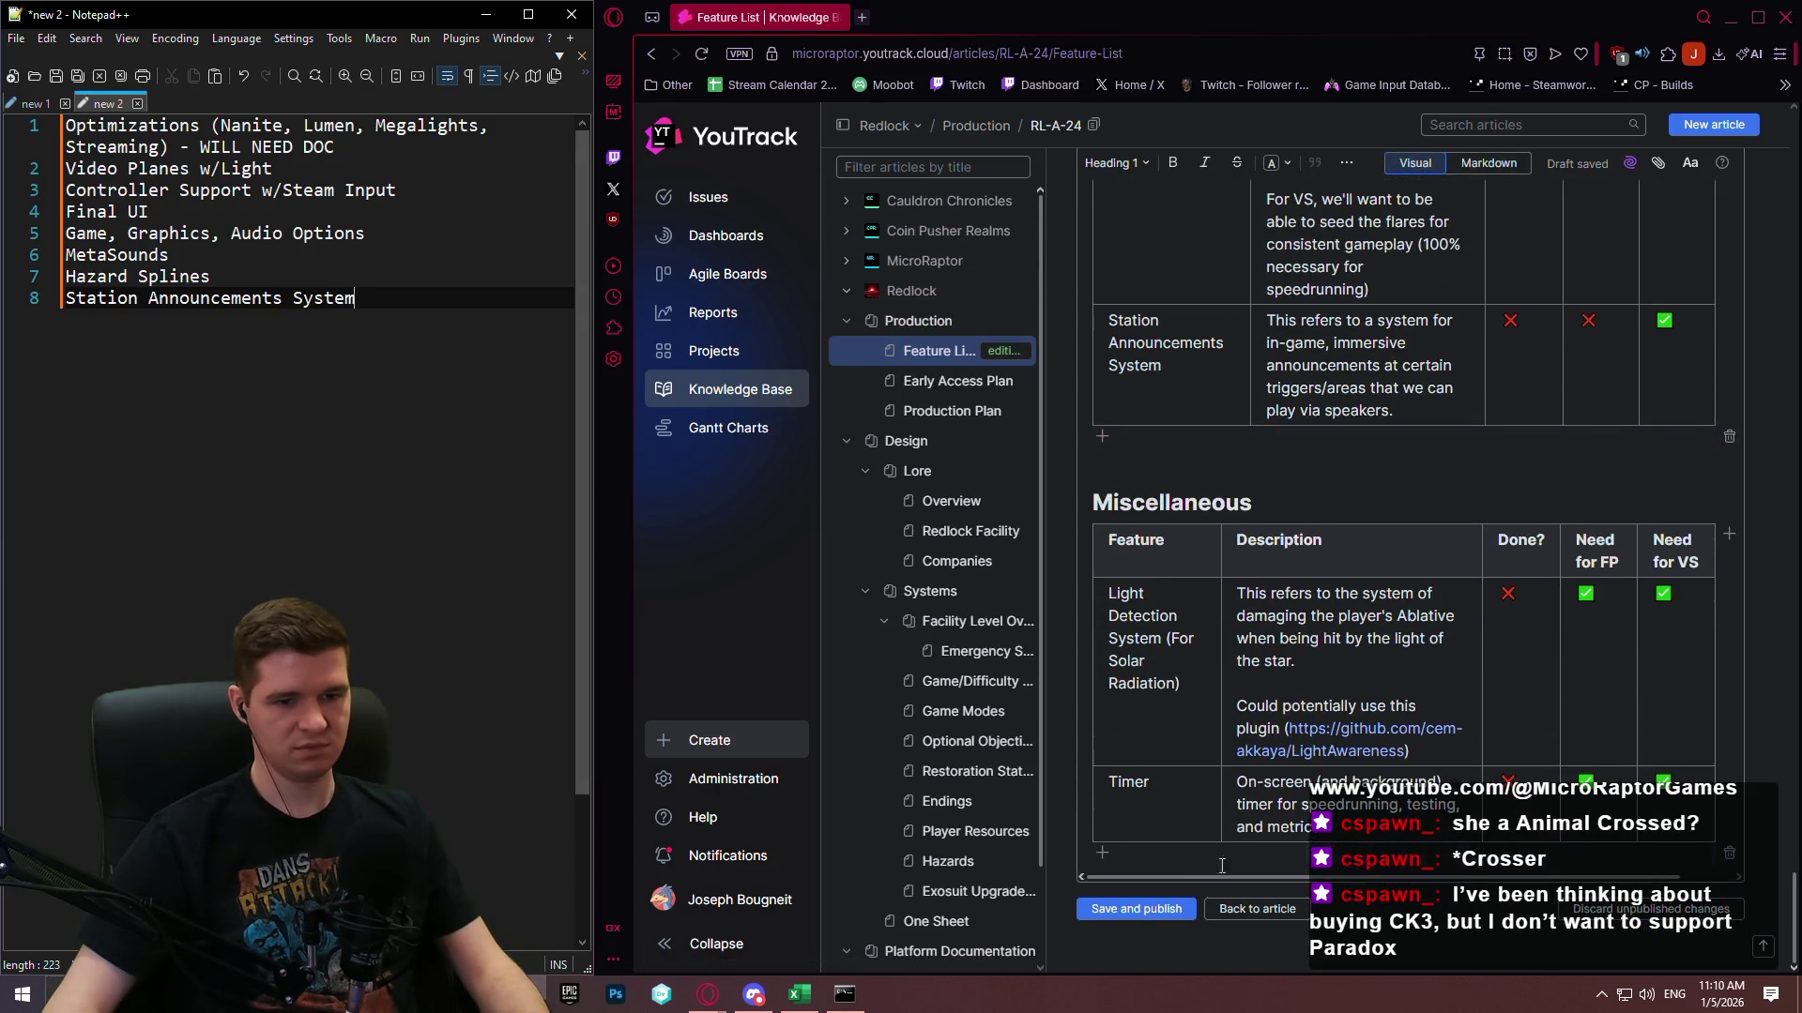
pyautogui.click(1136, 908)
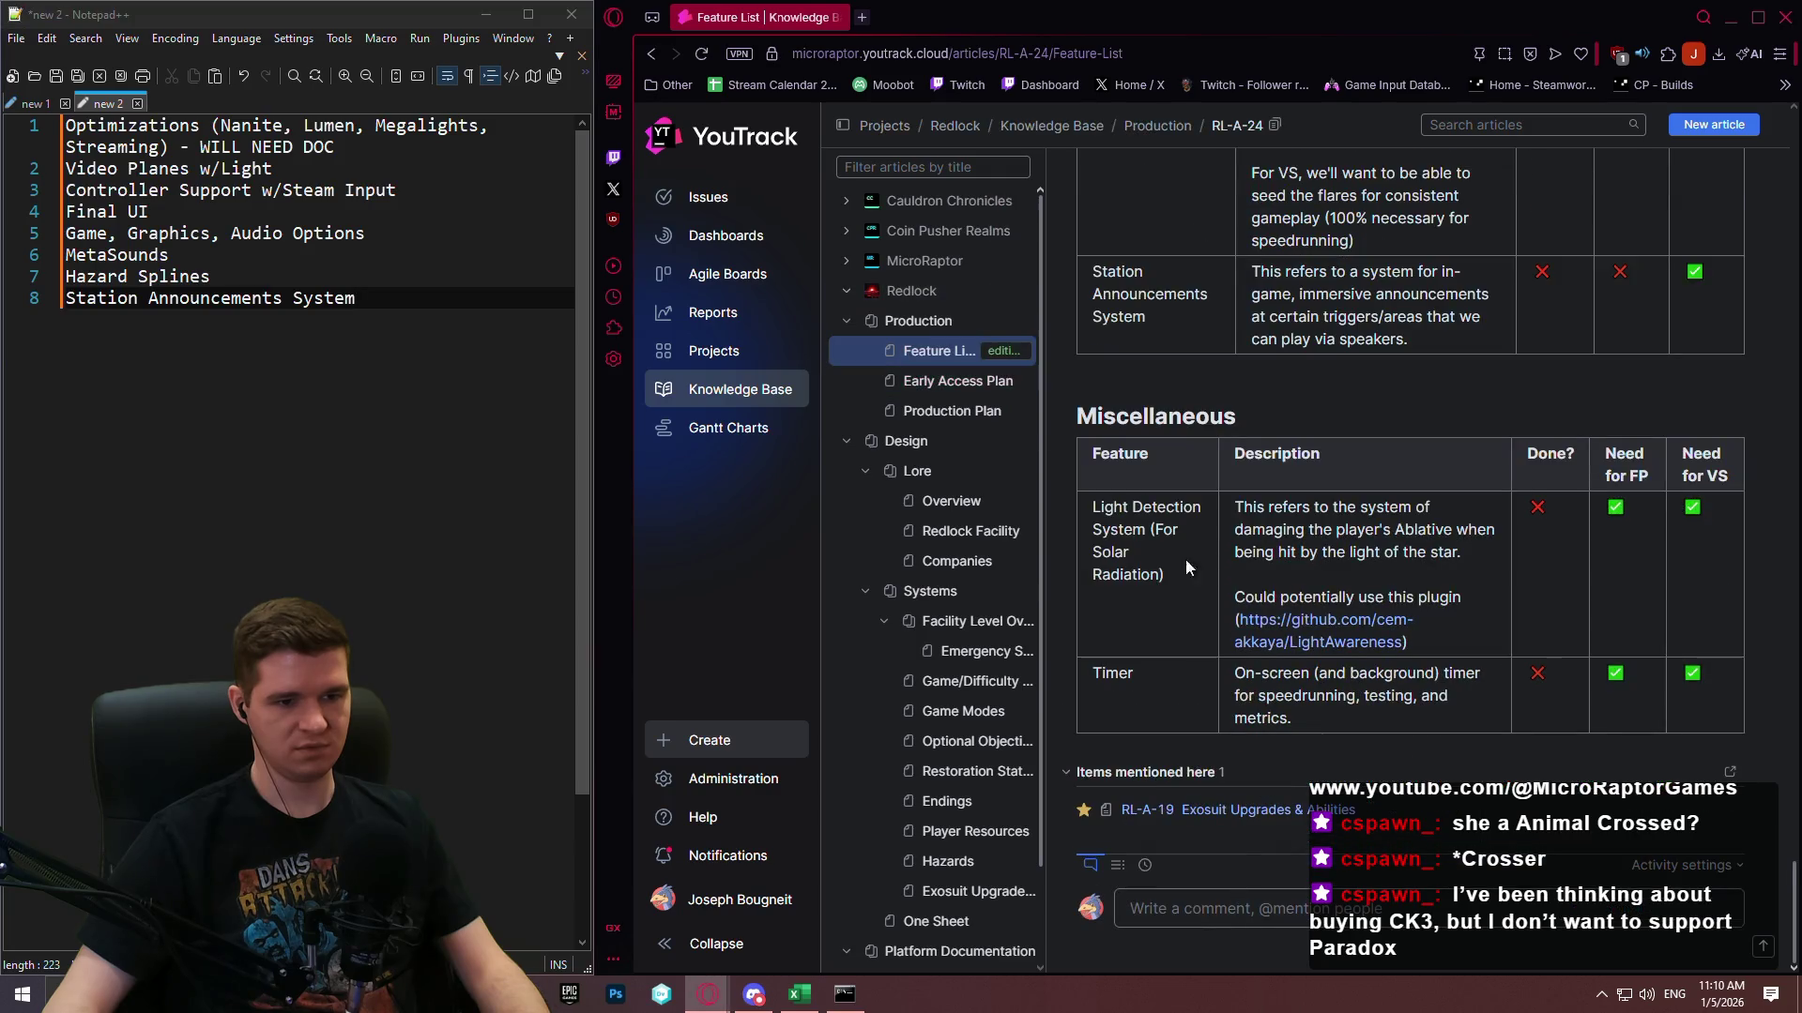
pyautogui.click(952, 411)
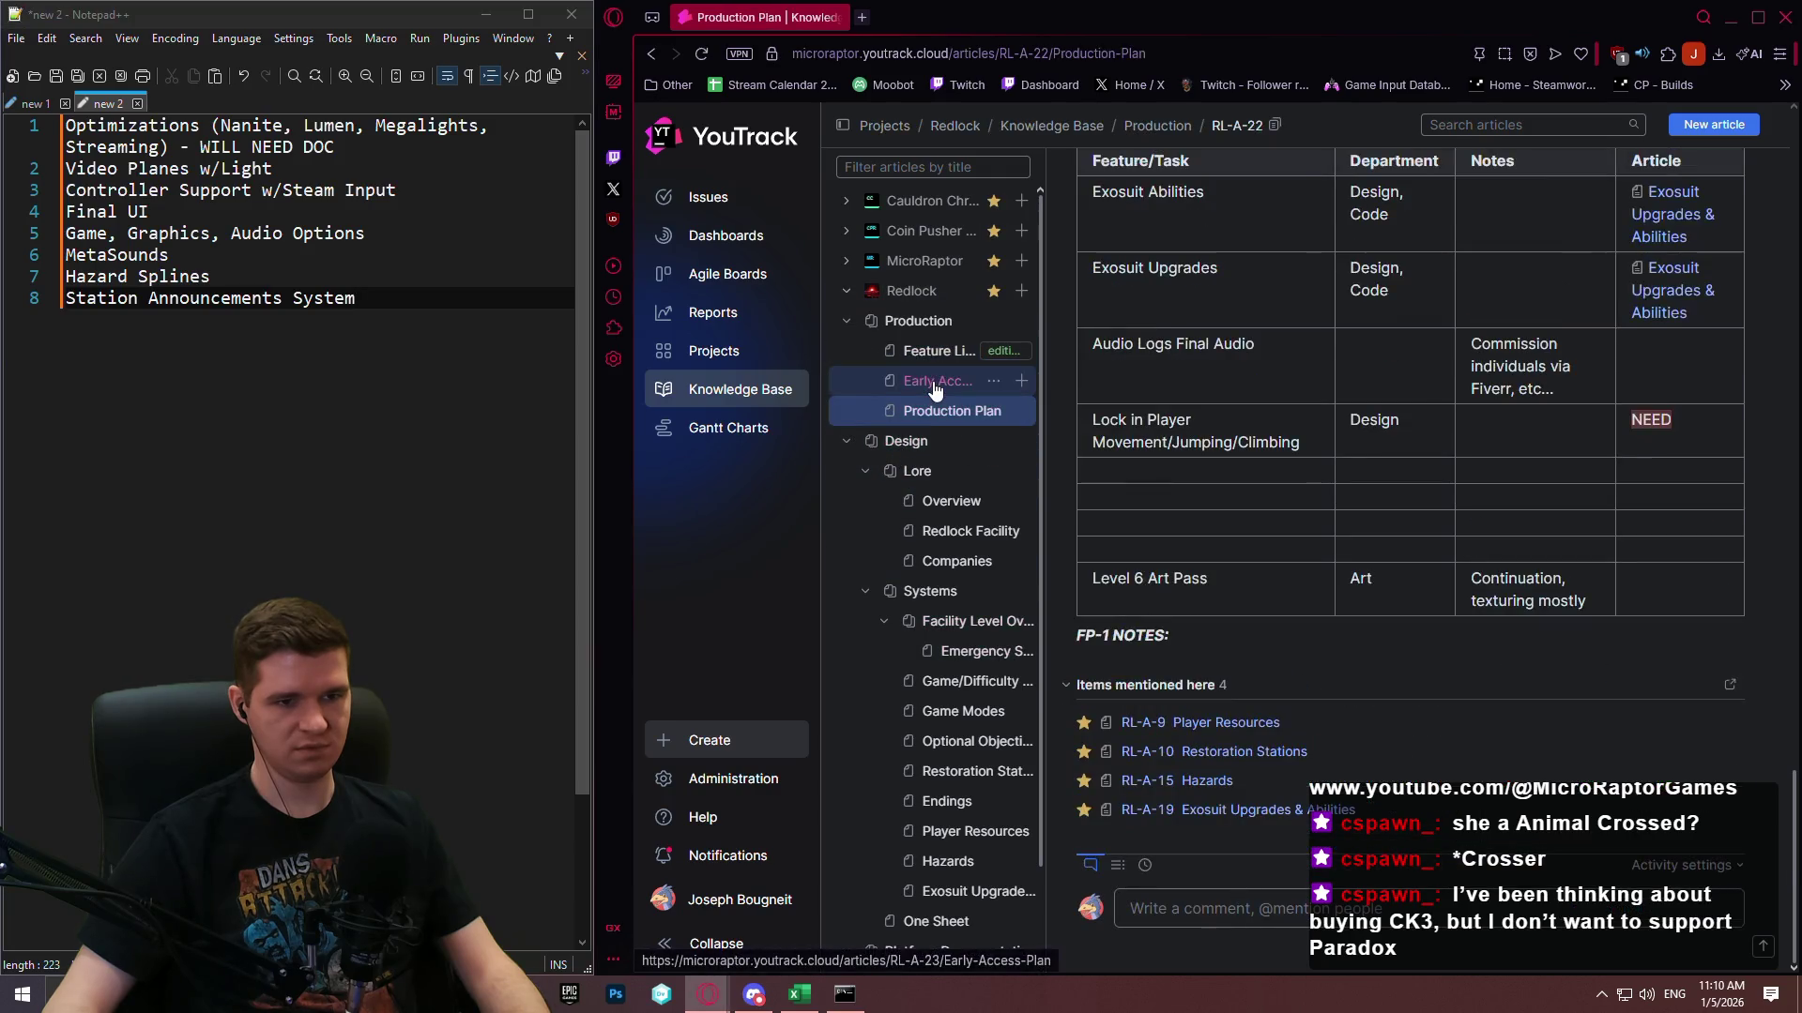
pyautogui.scroll(-15, 1394, 532)
pyautogui.scroll(6, 1387, 498)
# Reopen the Production Plan article in the editor.
pyautogui.scroll(10, 1426, 420)
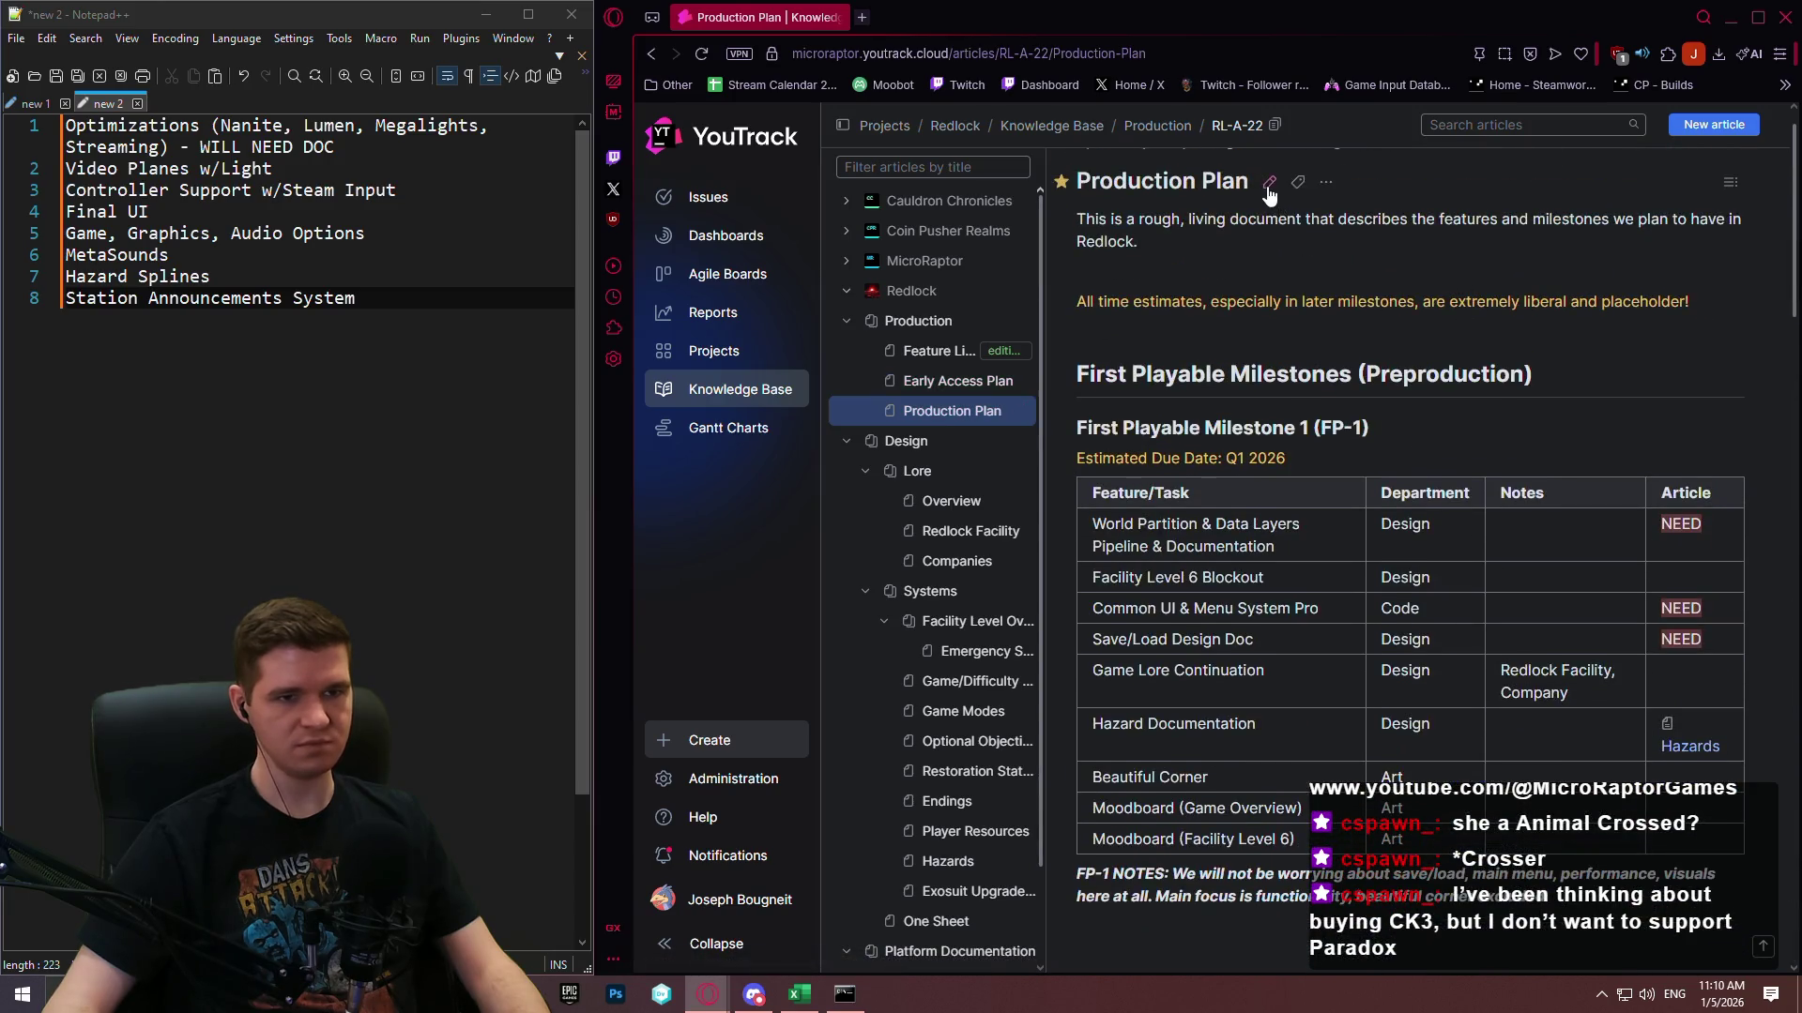
pyautogui.click(1268, 183)
pyautogui.scroll(-15, 1310, 440)
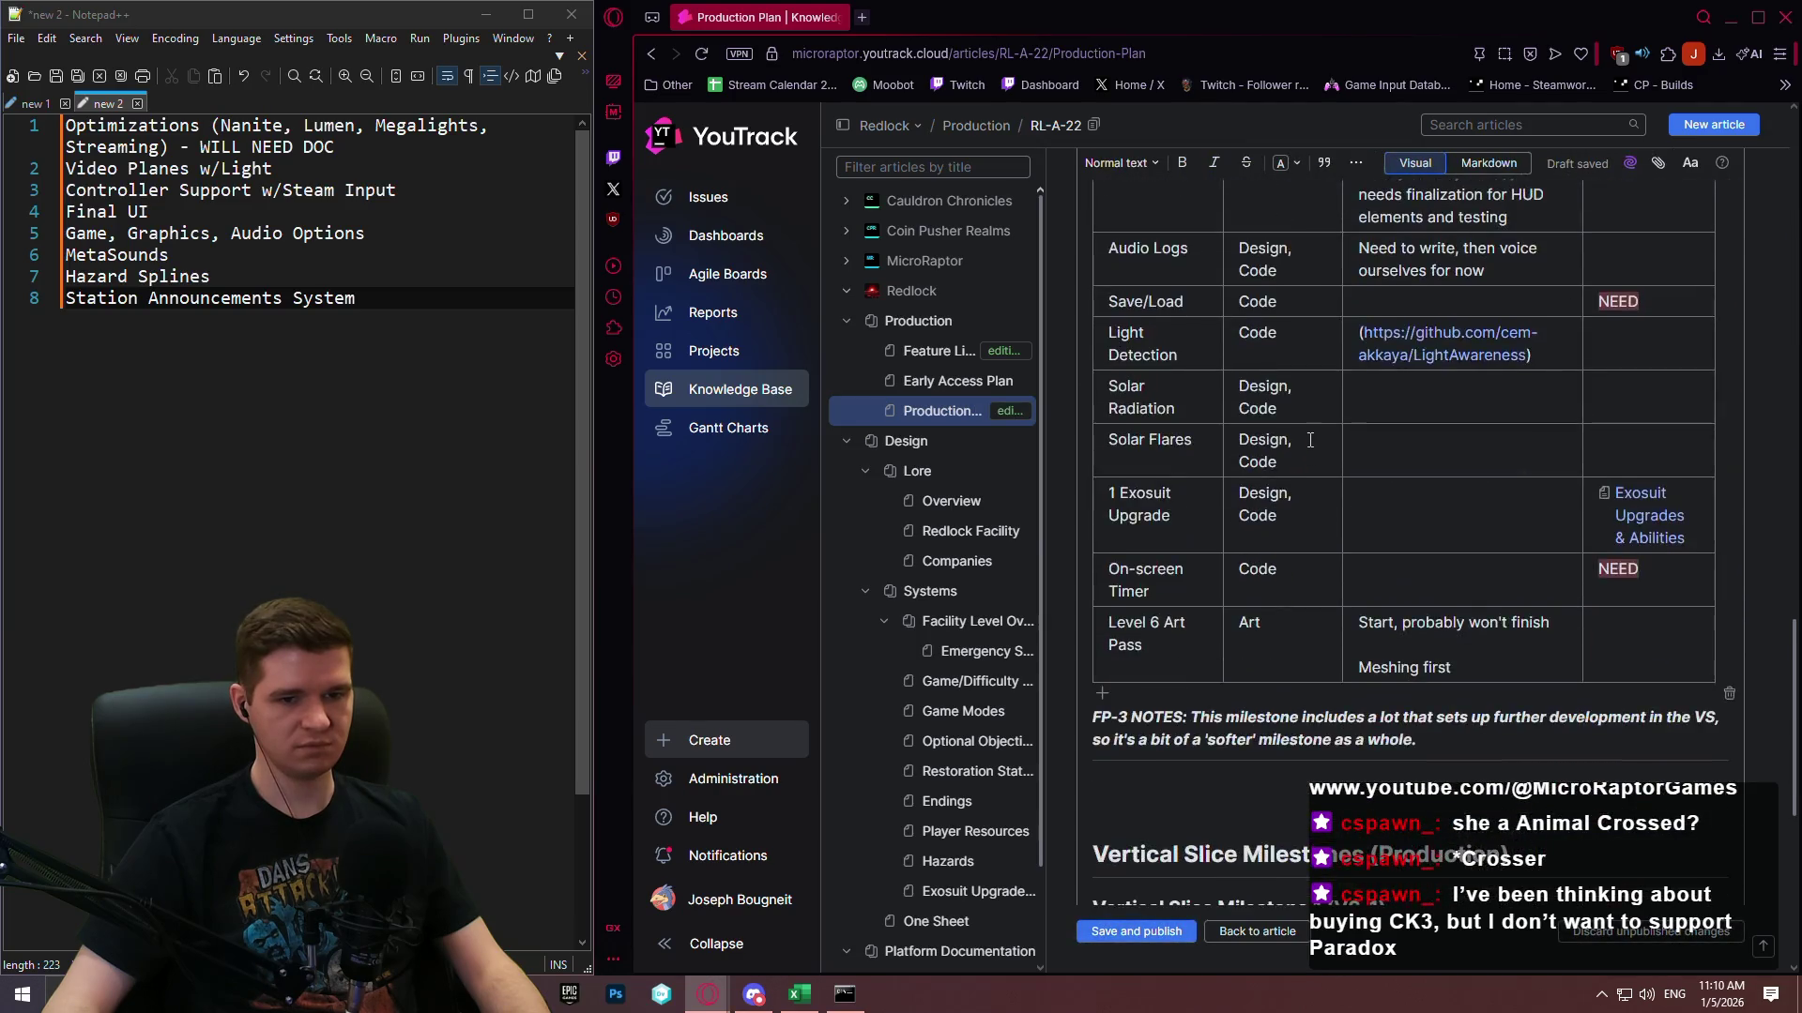
pyautogui.scroll(10, 1310, 440)
pyautogui.scroll(8, 1650, 469)
pyautogui.scroll(-6, 1594, 482)
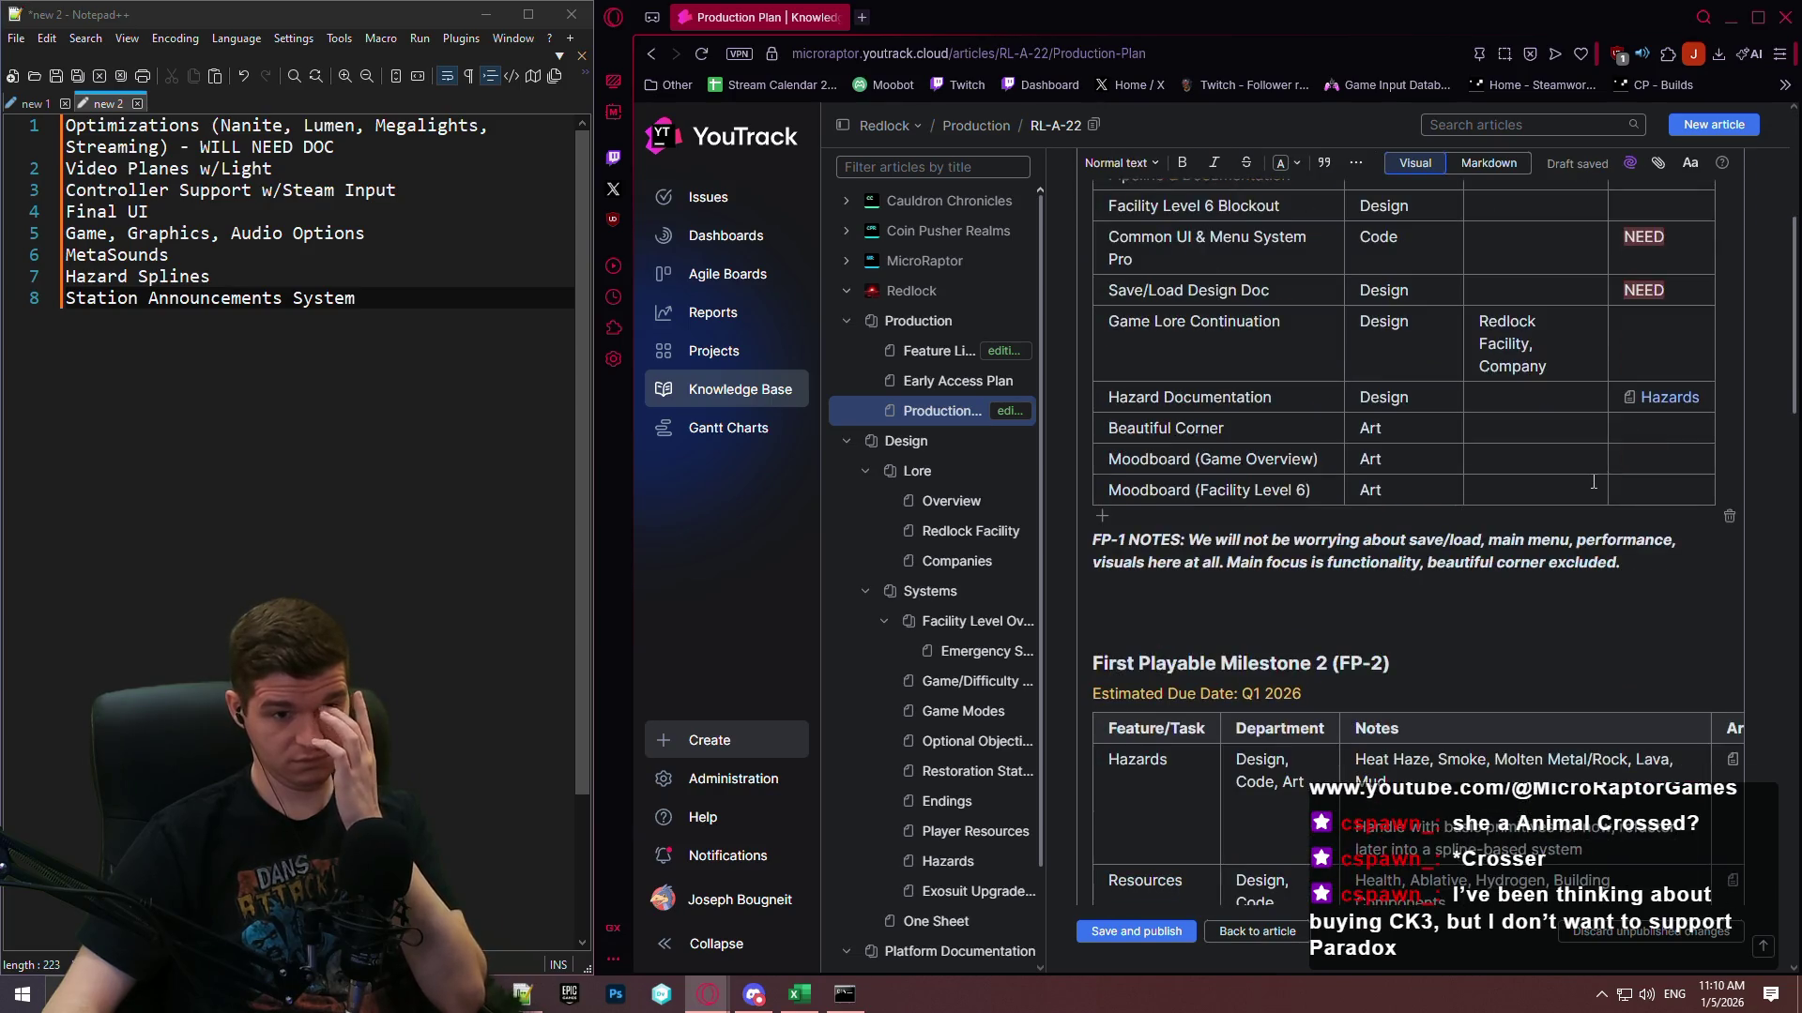
pyautogui.scroll(2, 1584, 479)
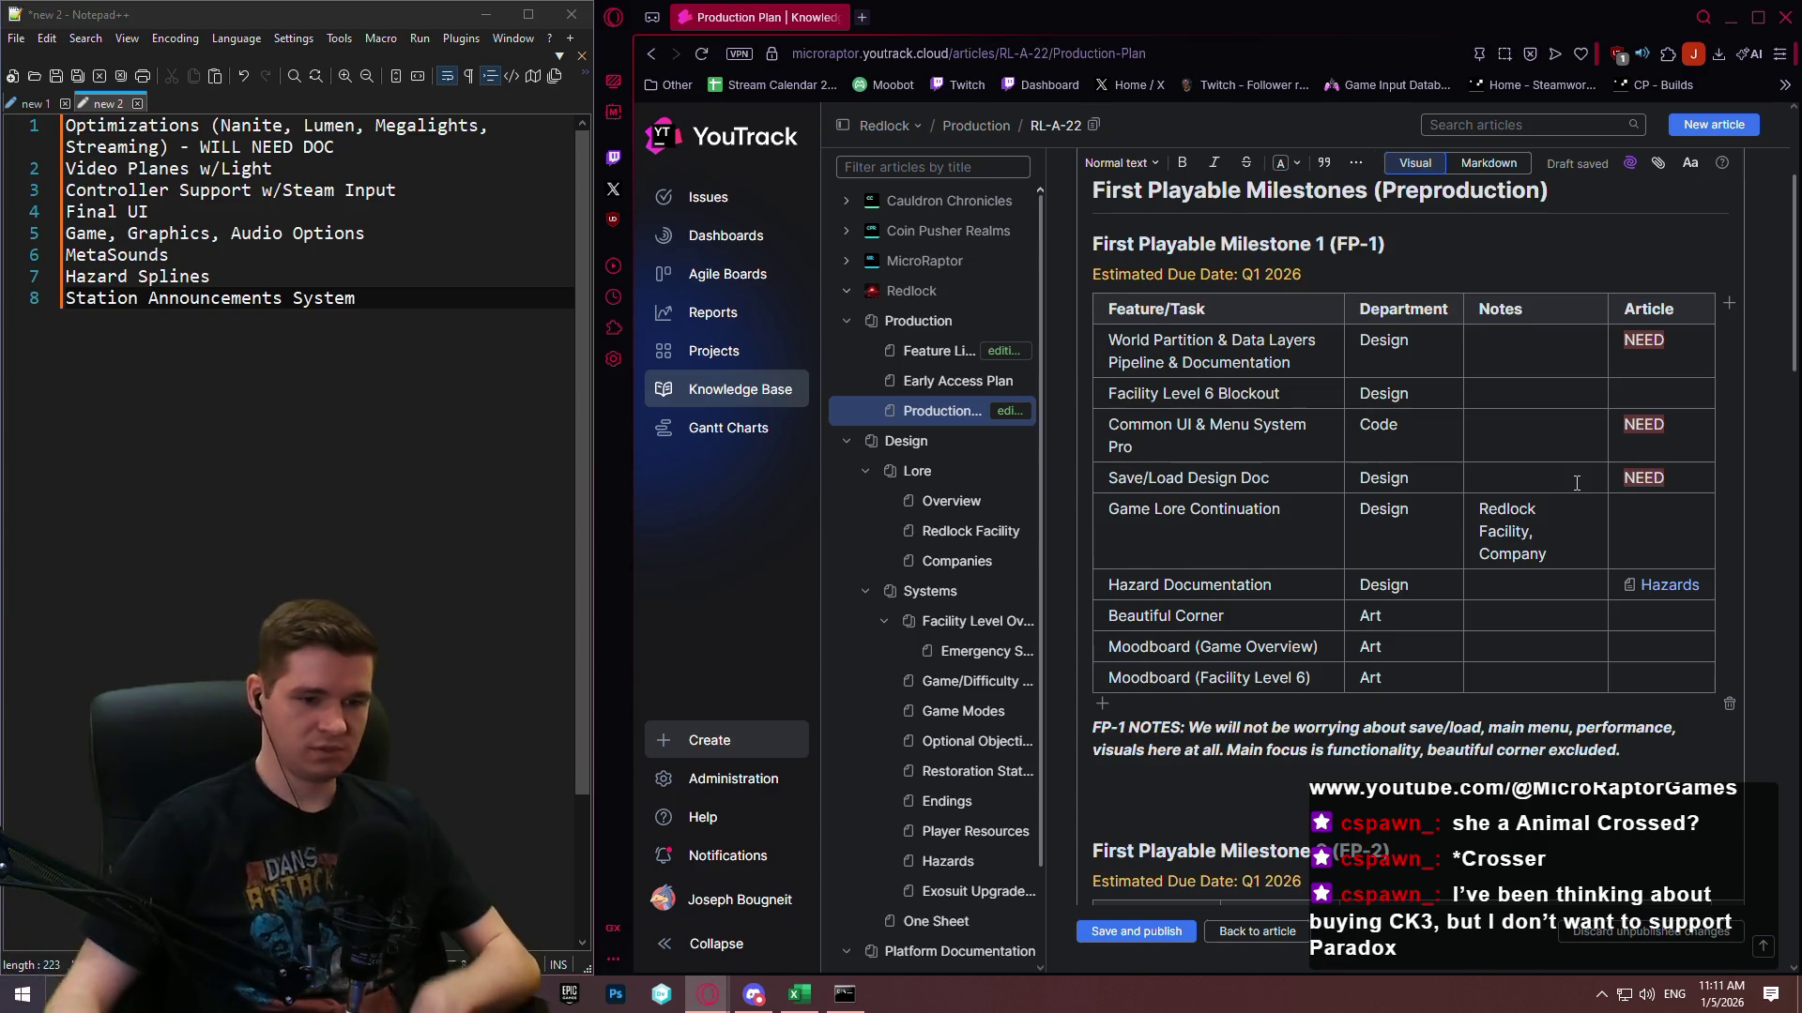
# Scroll past the FP-2 and FP-3 tables to the VS-1 table ending with Level 6 Art Pass.
pyautogui.scroll(-5, 1577, 483)
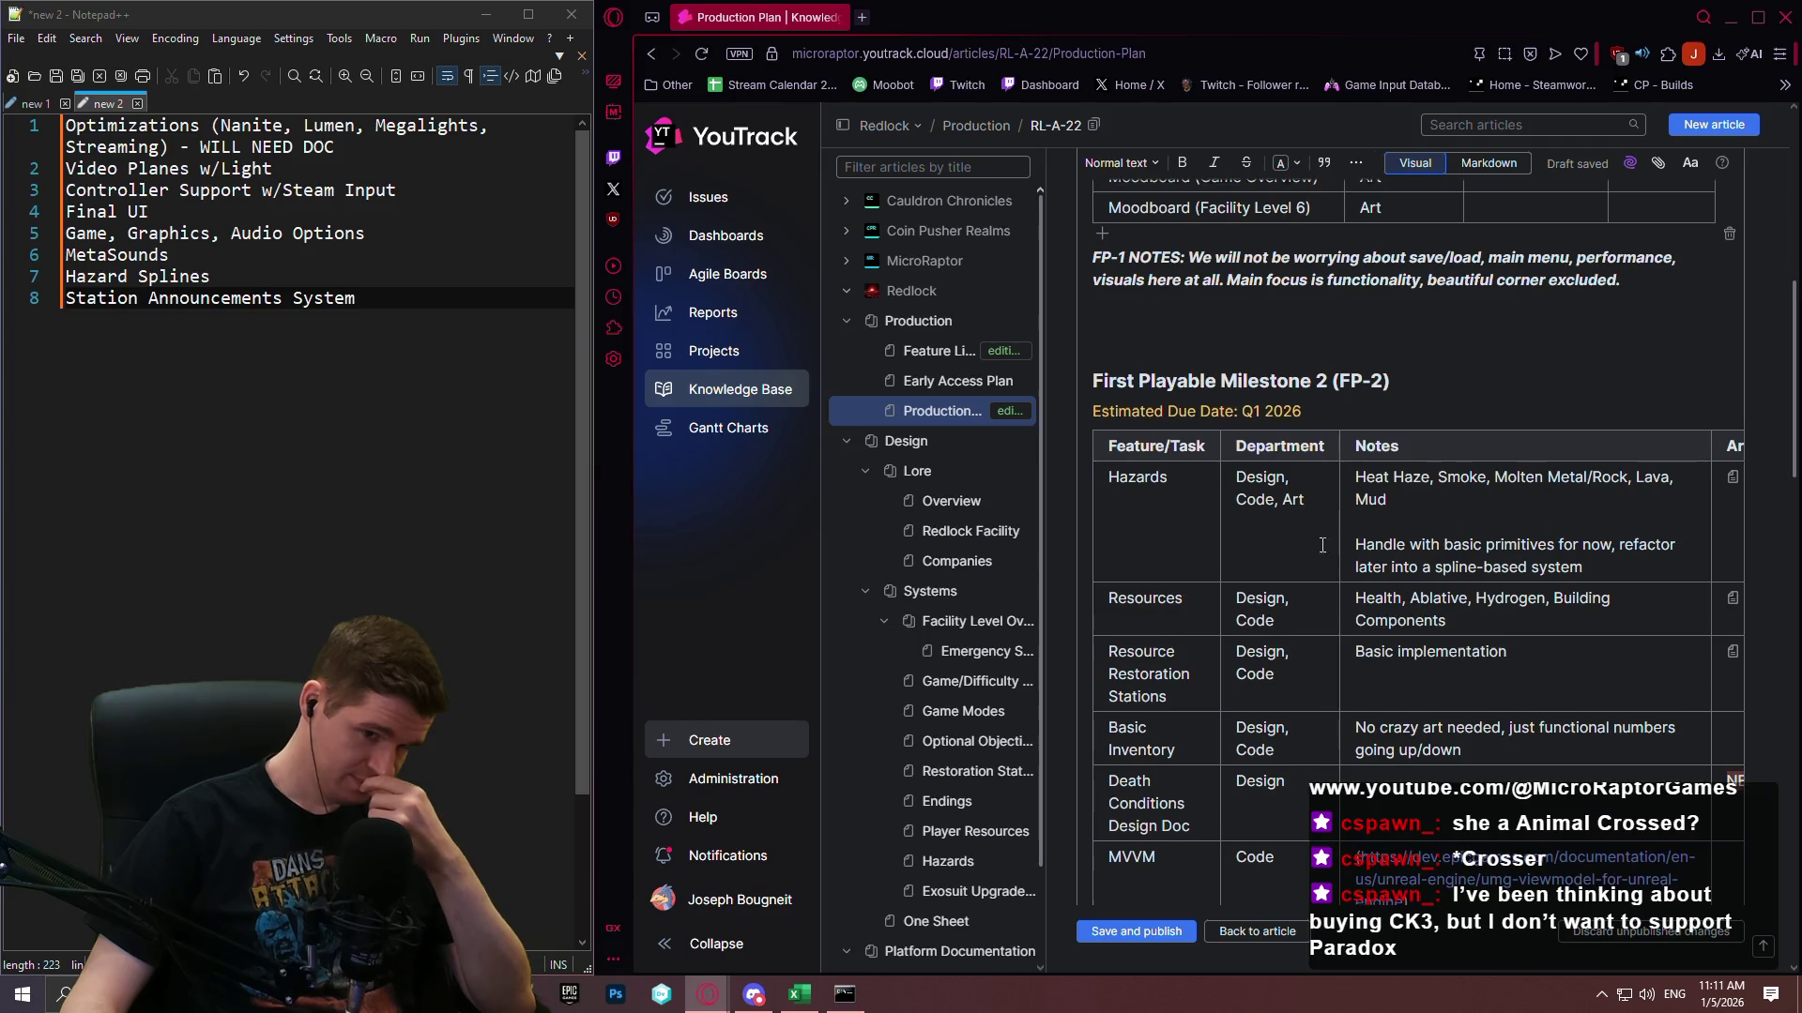
pyautogui.scroll(-1, 1322, 546)
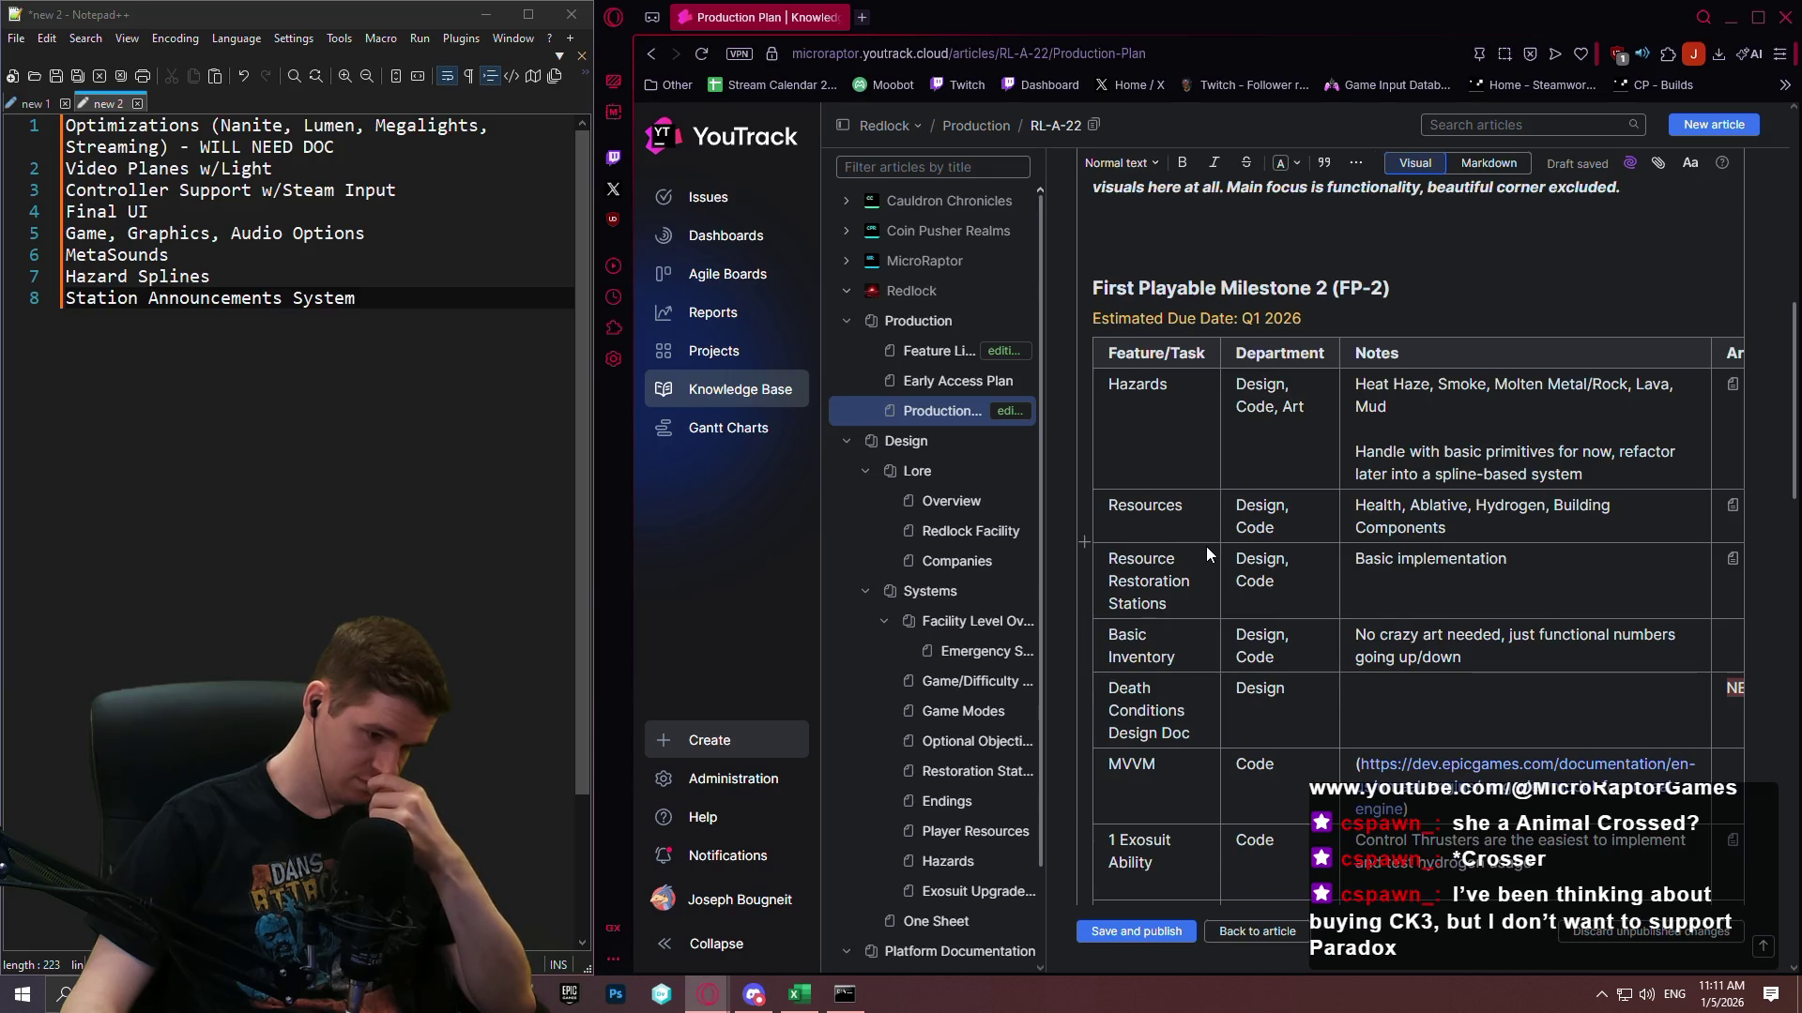
pyautogui.scroll(2, 1317, 578)
pyautogui.scroll(5, 1318, 578)
pyautogui.scroll(-6, 1297, 565)
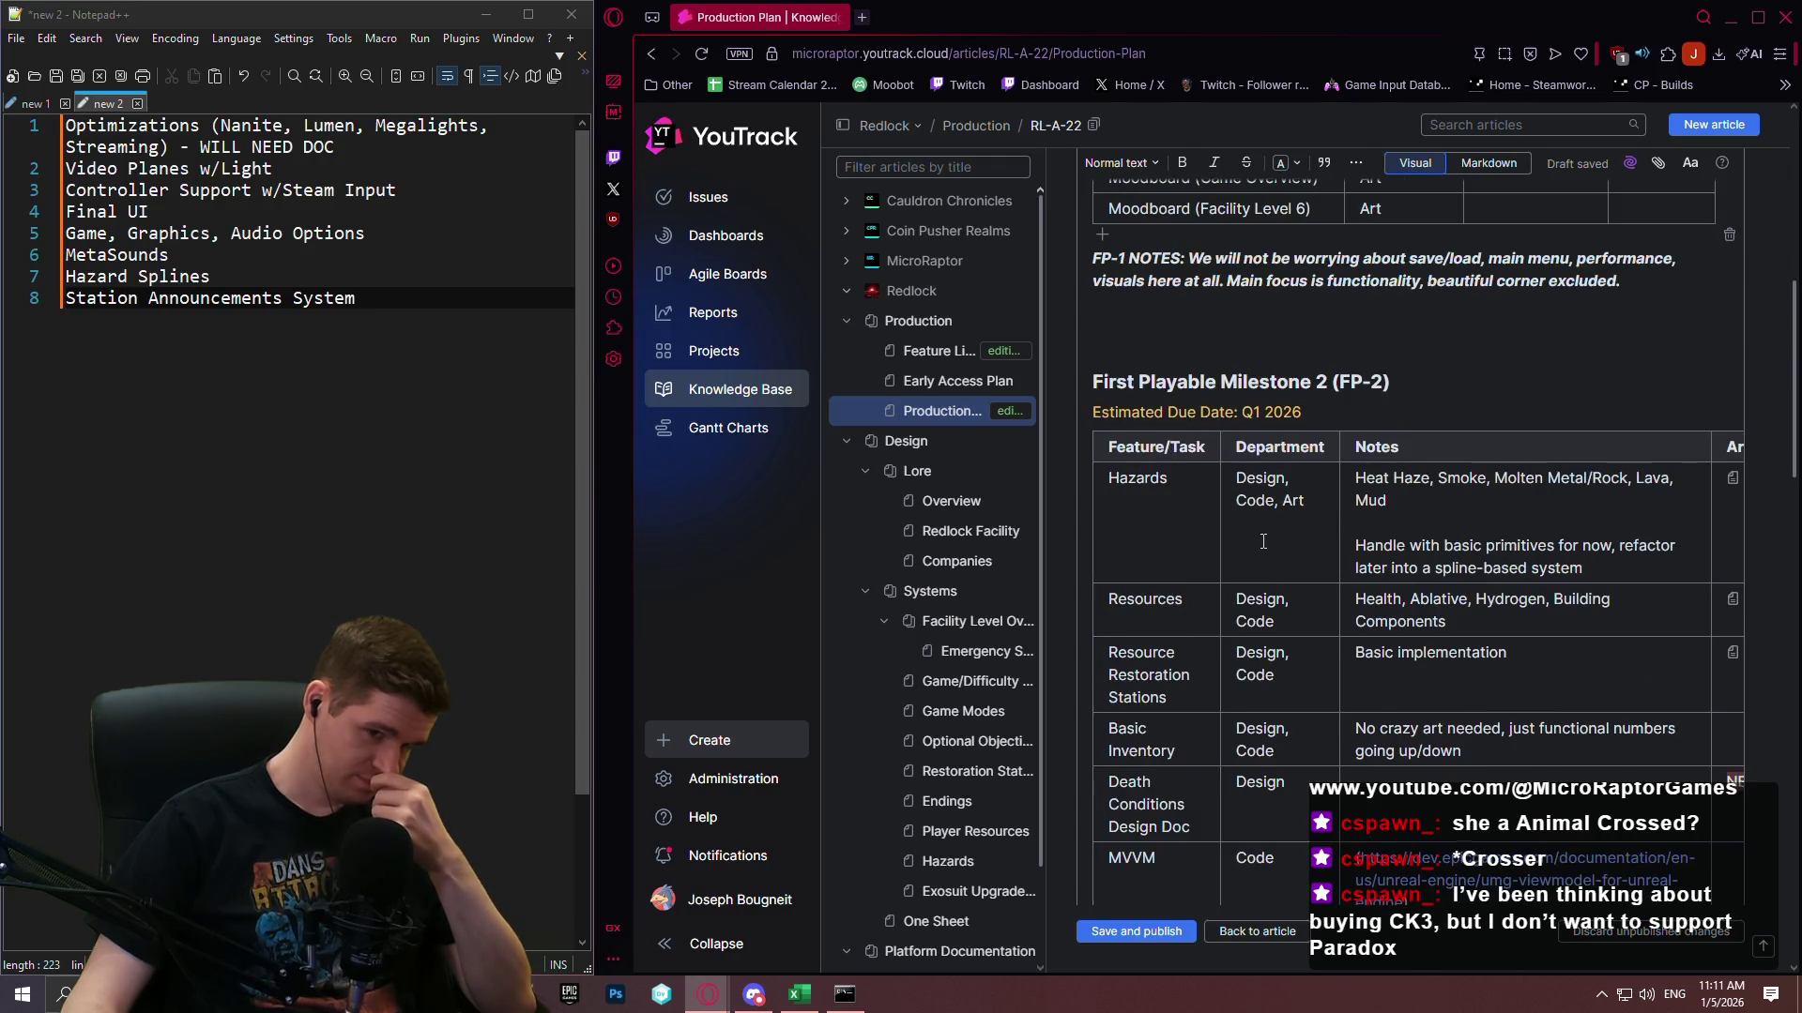
pyautogui.scroll(-2, 1263, 541)
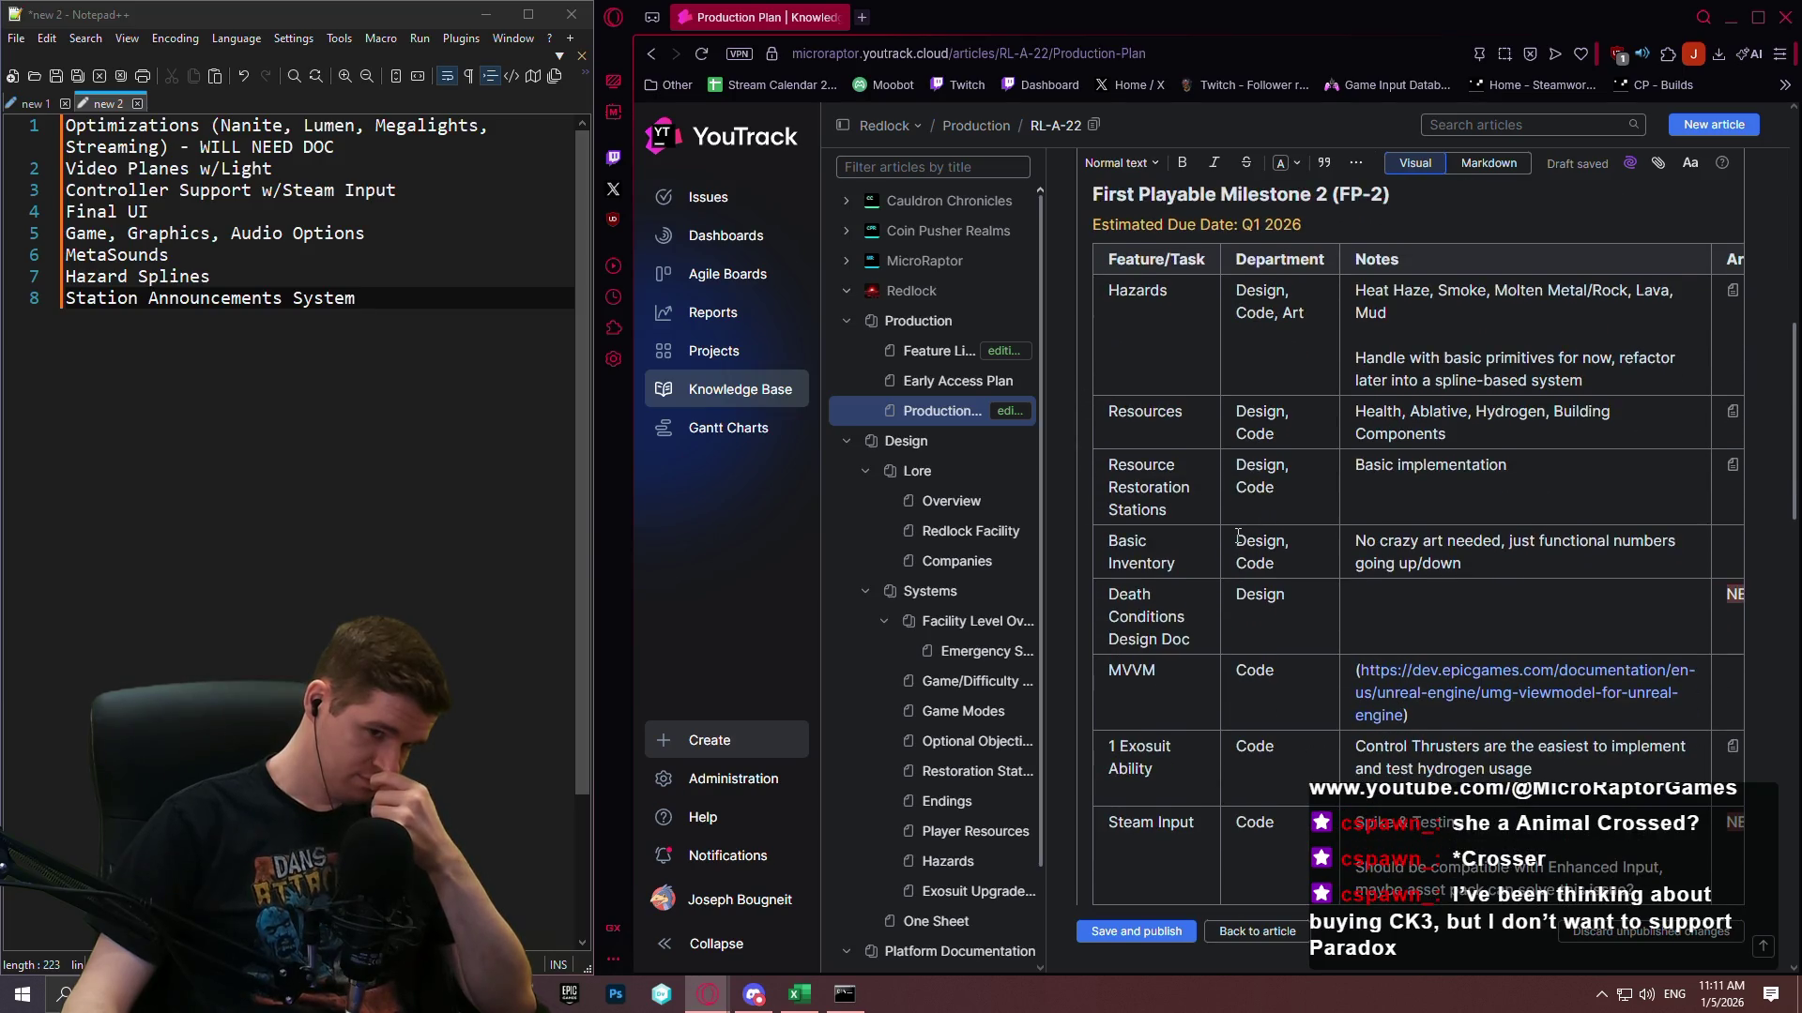
pyautogui.scroll(-3, 1234, 542)
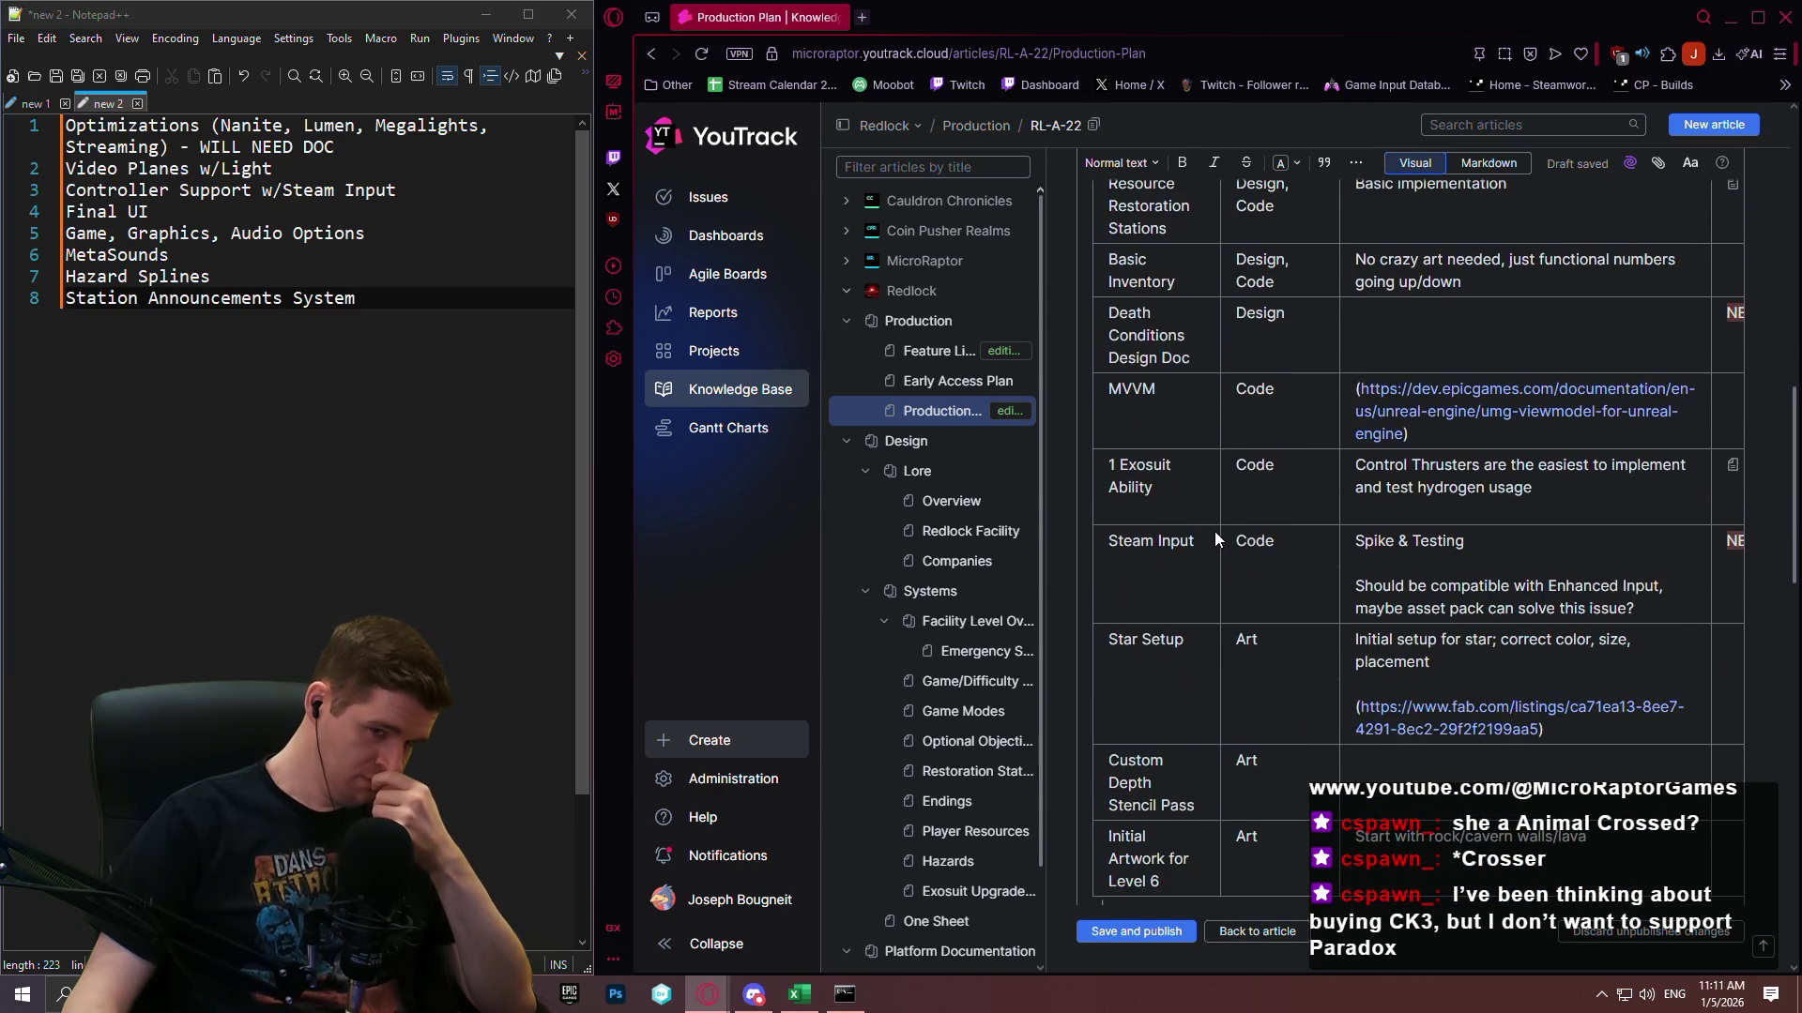
pyautogui.scroll(-10, 1147, 481)
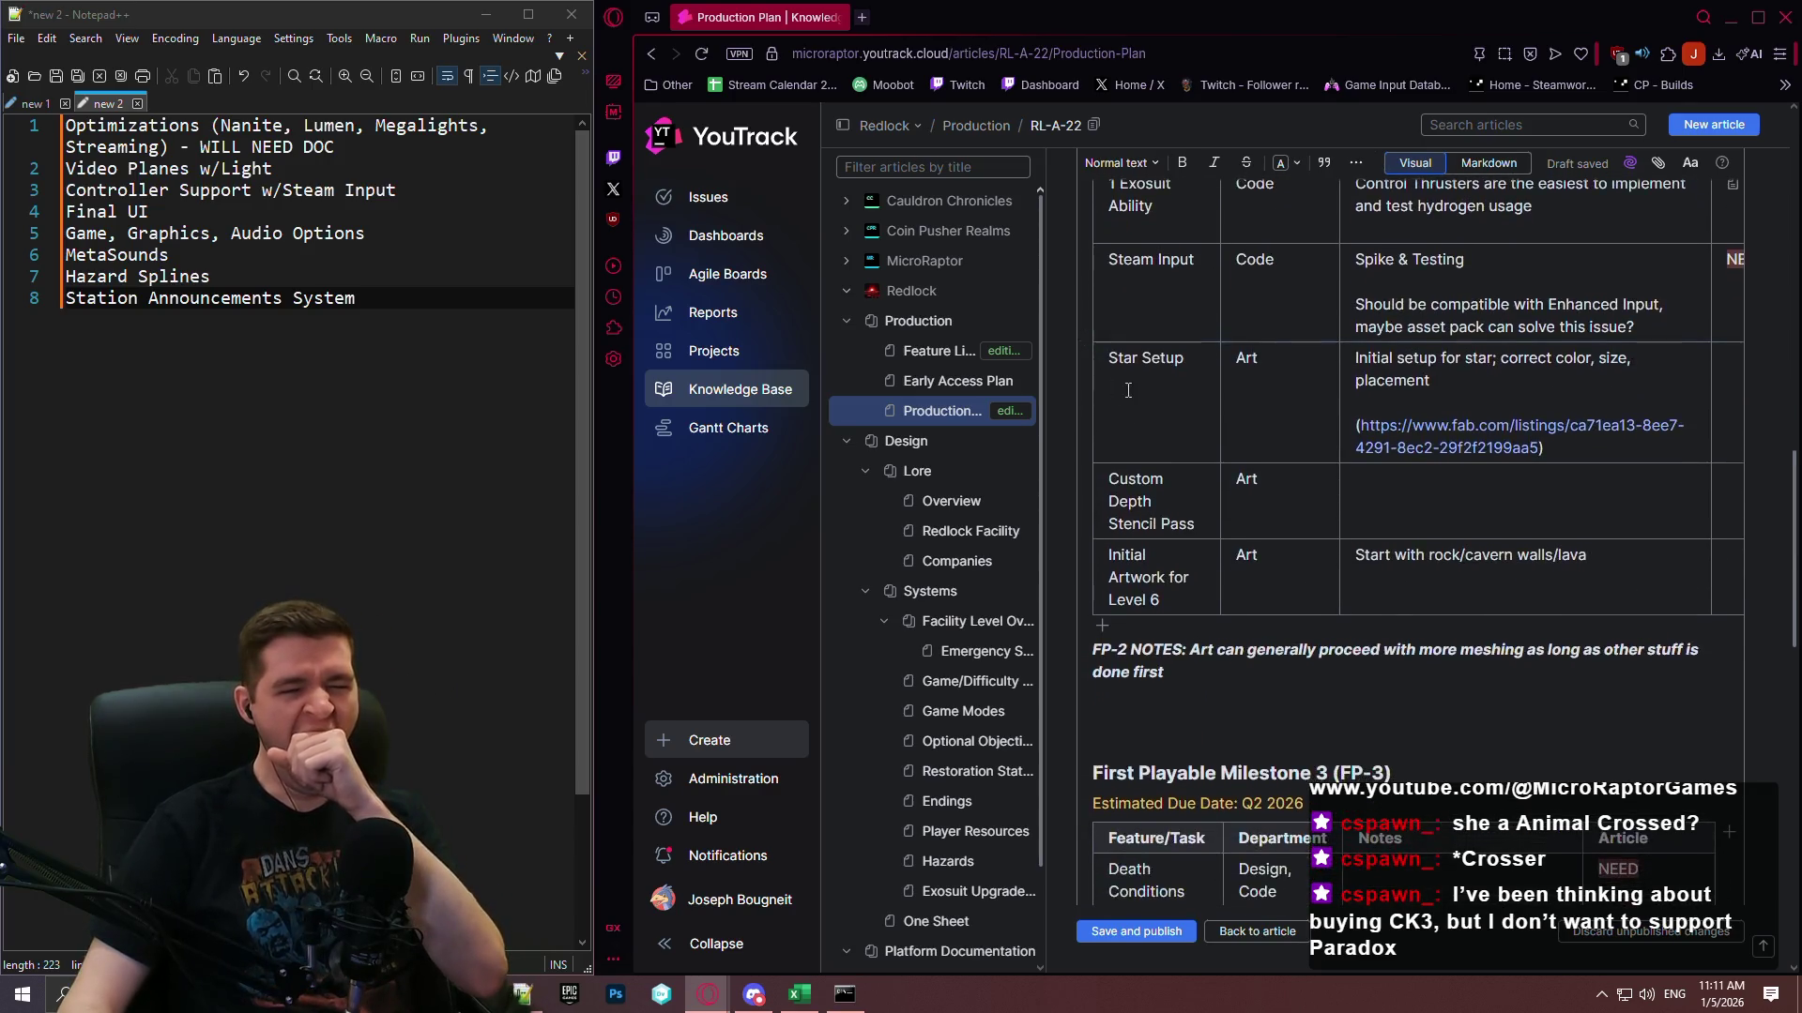
pyautogui.scroll(-1, 1278, 421)
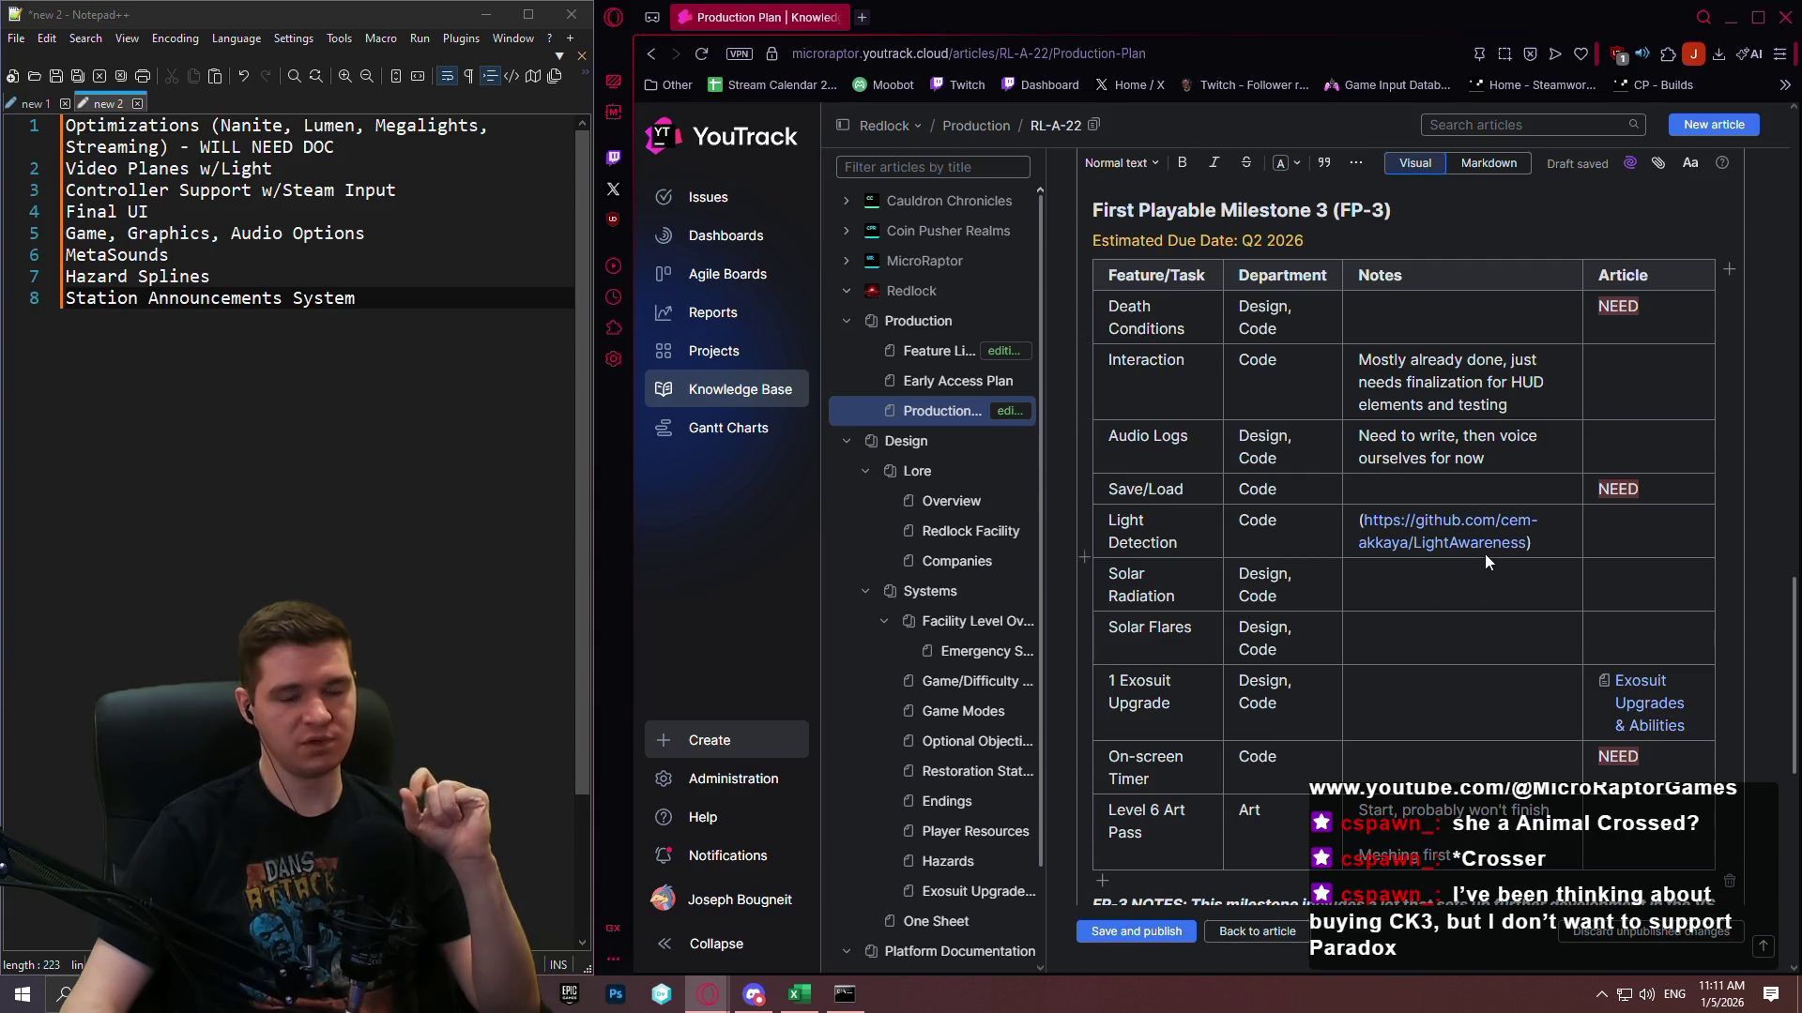
pyautogui.scroll(7, 1496, 404)
pyautogui.scroll(15, 1496, 404)
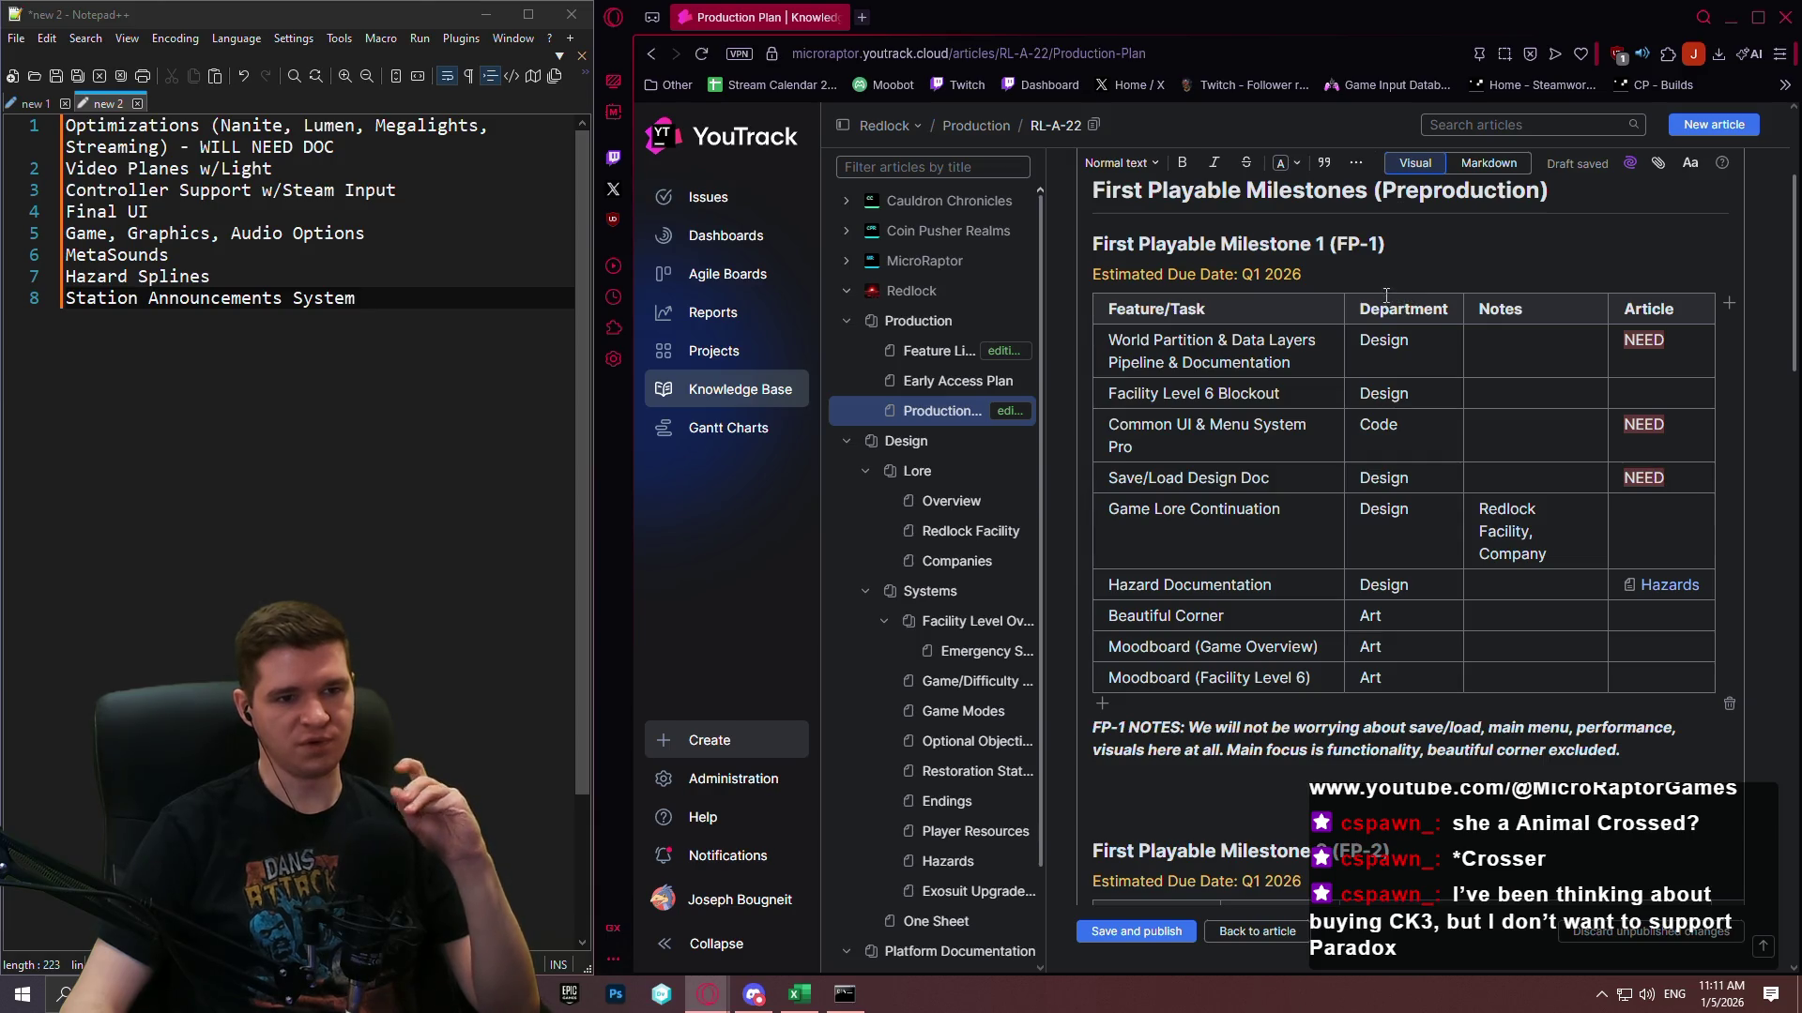
pyautogui.scroll(-1, 1324, 302)
pyautogui.scroll(-6, 1317, 304)
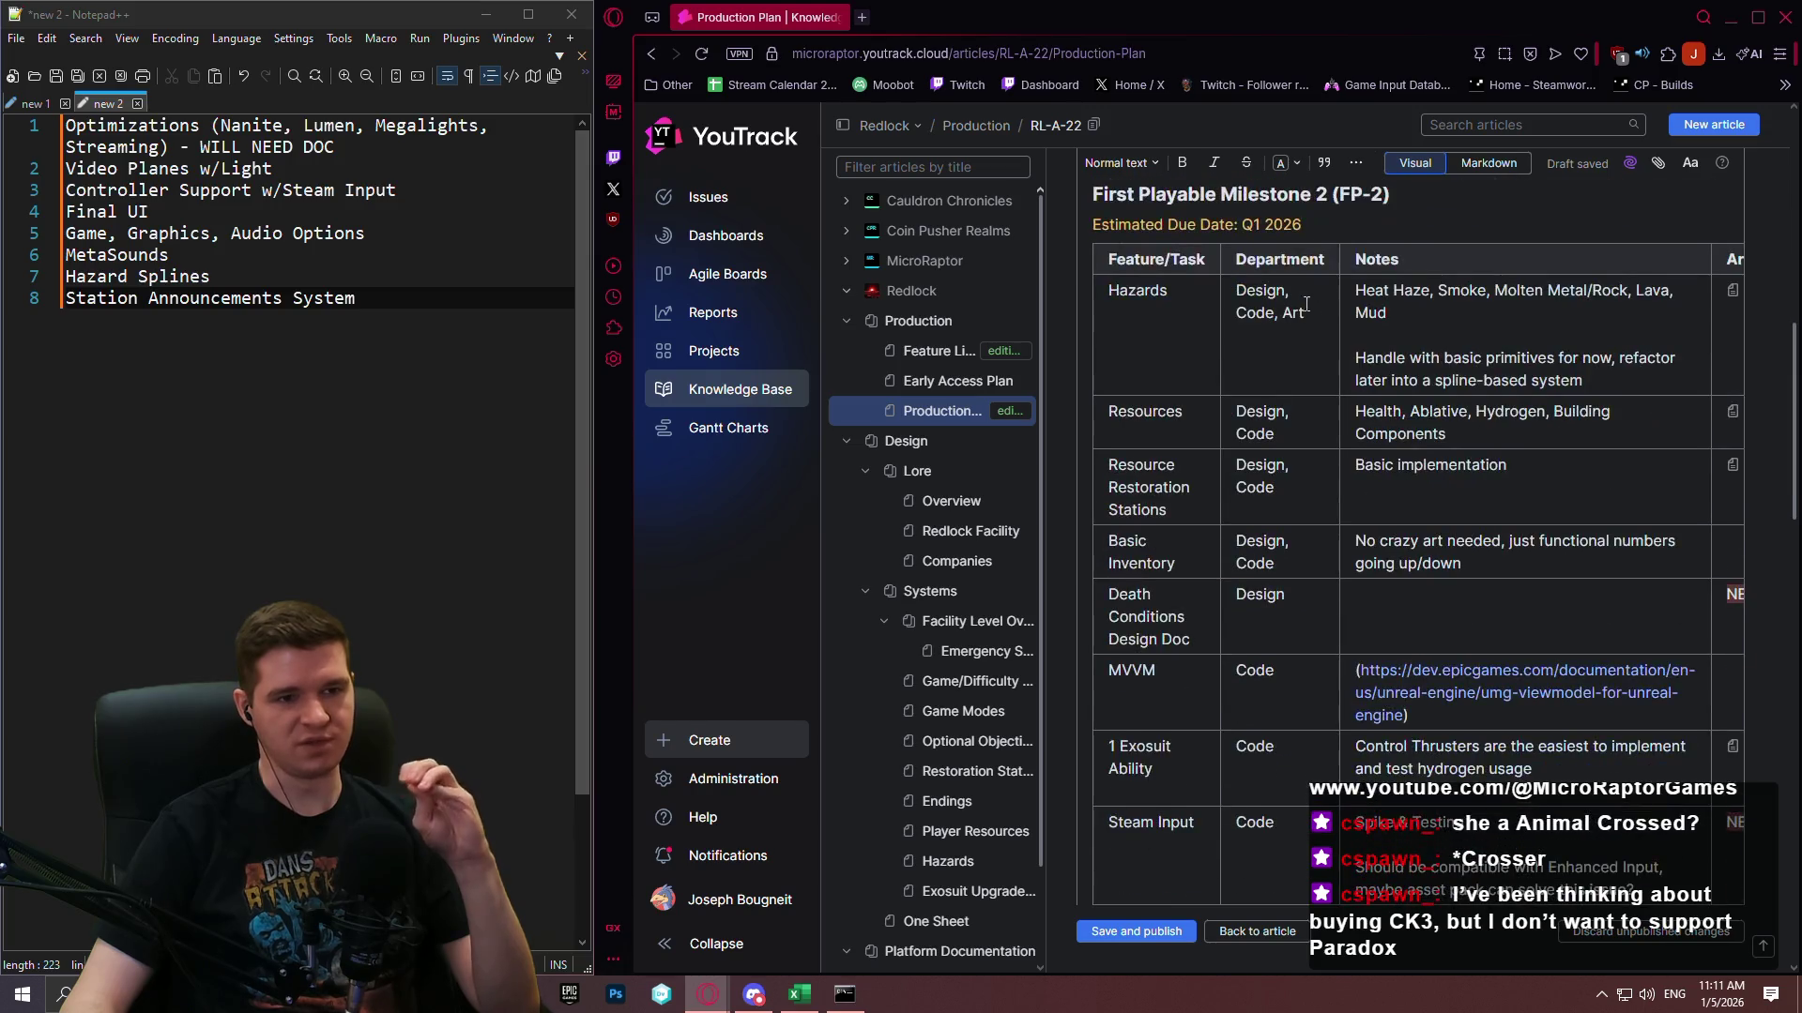
pyautogui.scroll(-7, 1227, 216)
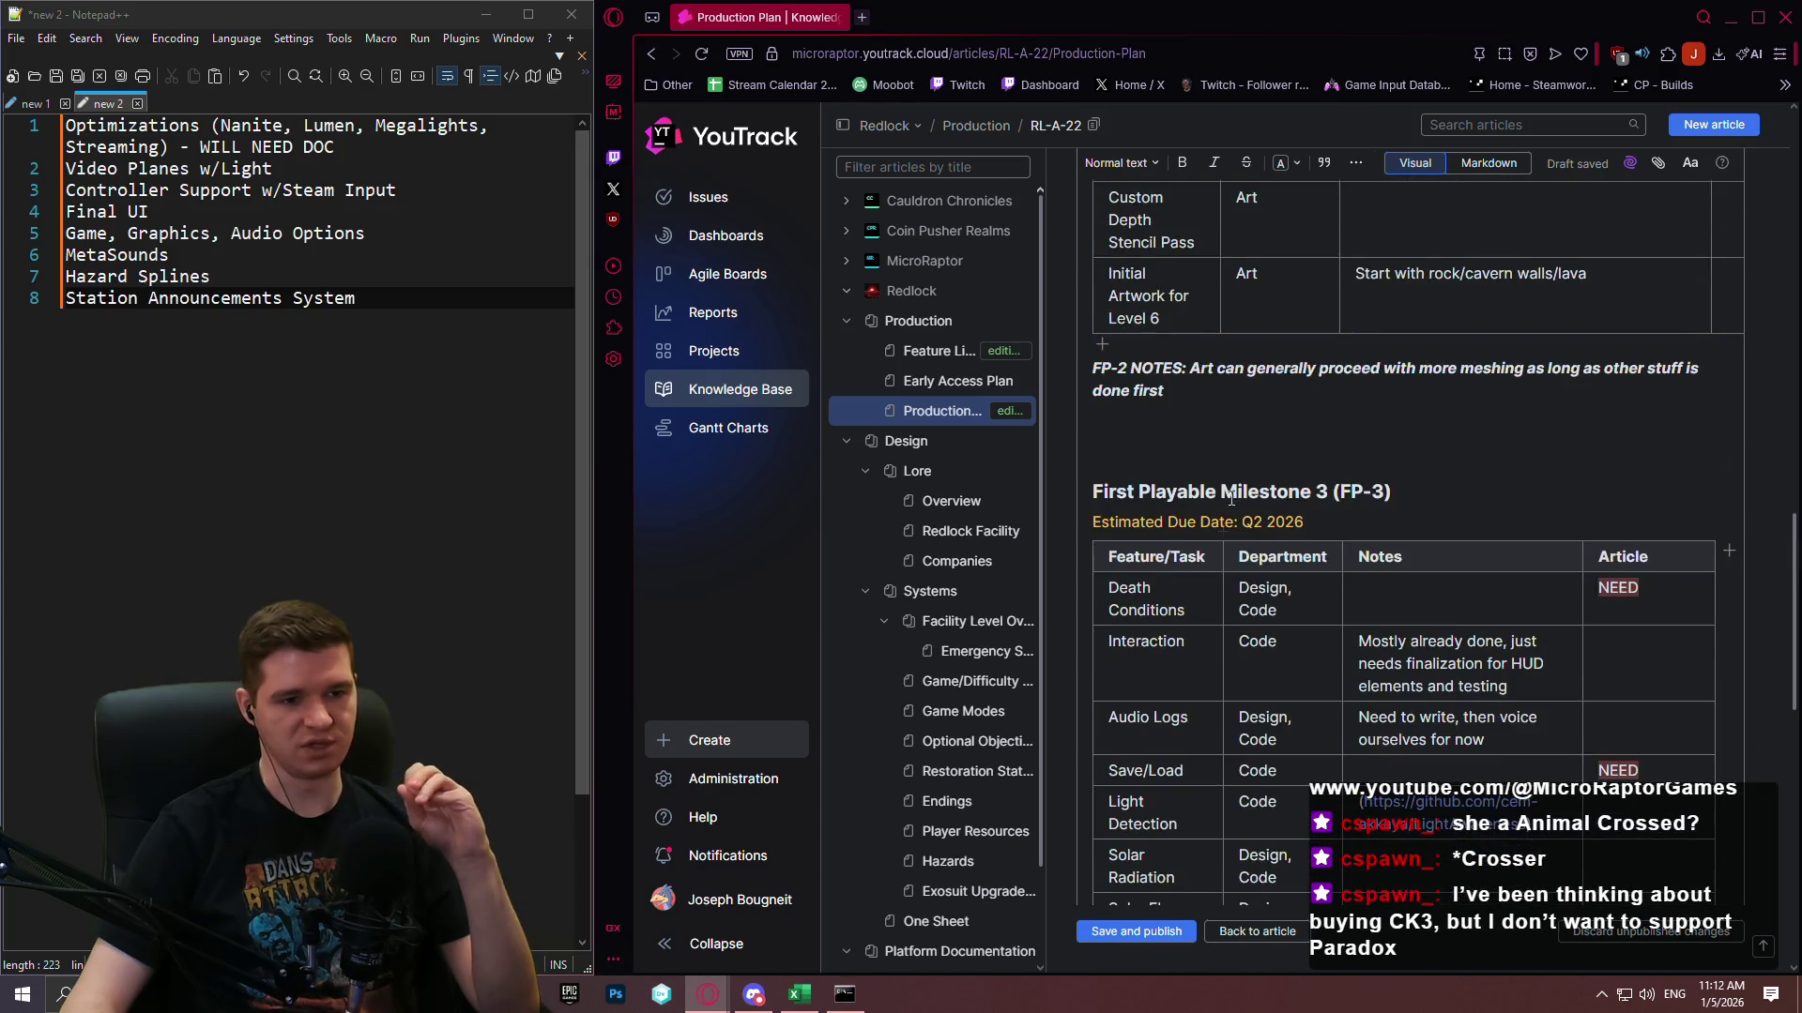
pyautogui.scroll(-5, 1177, 455)
pyautogui.scroll(-8, 1177, 455)
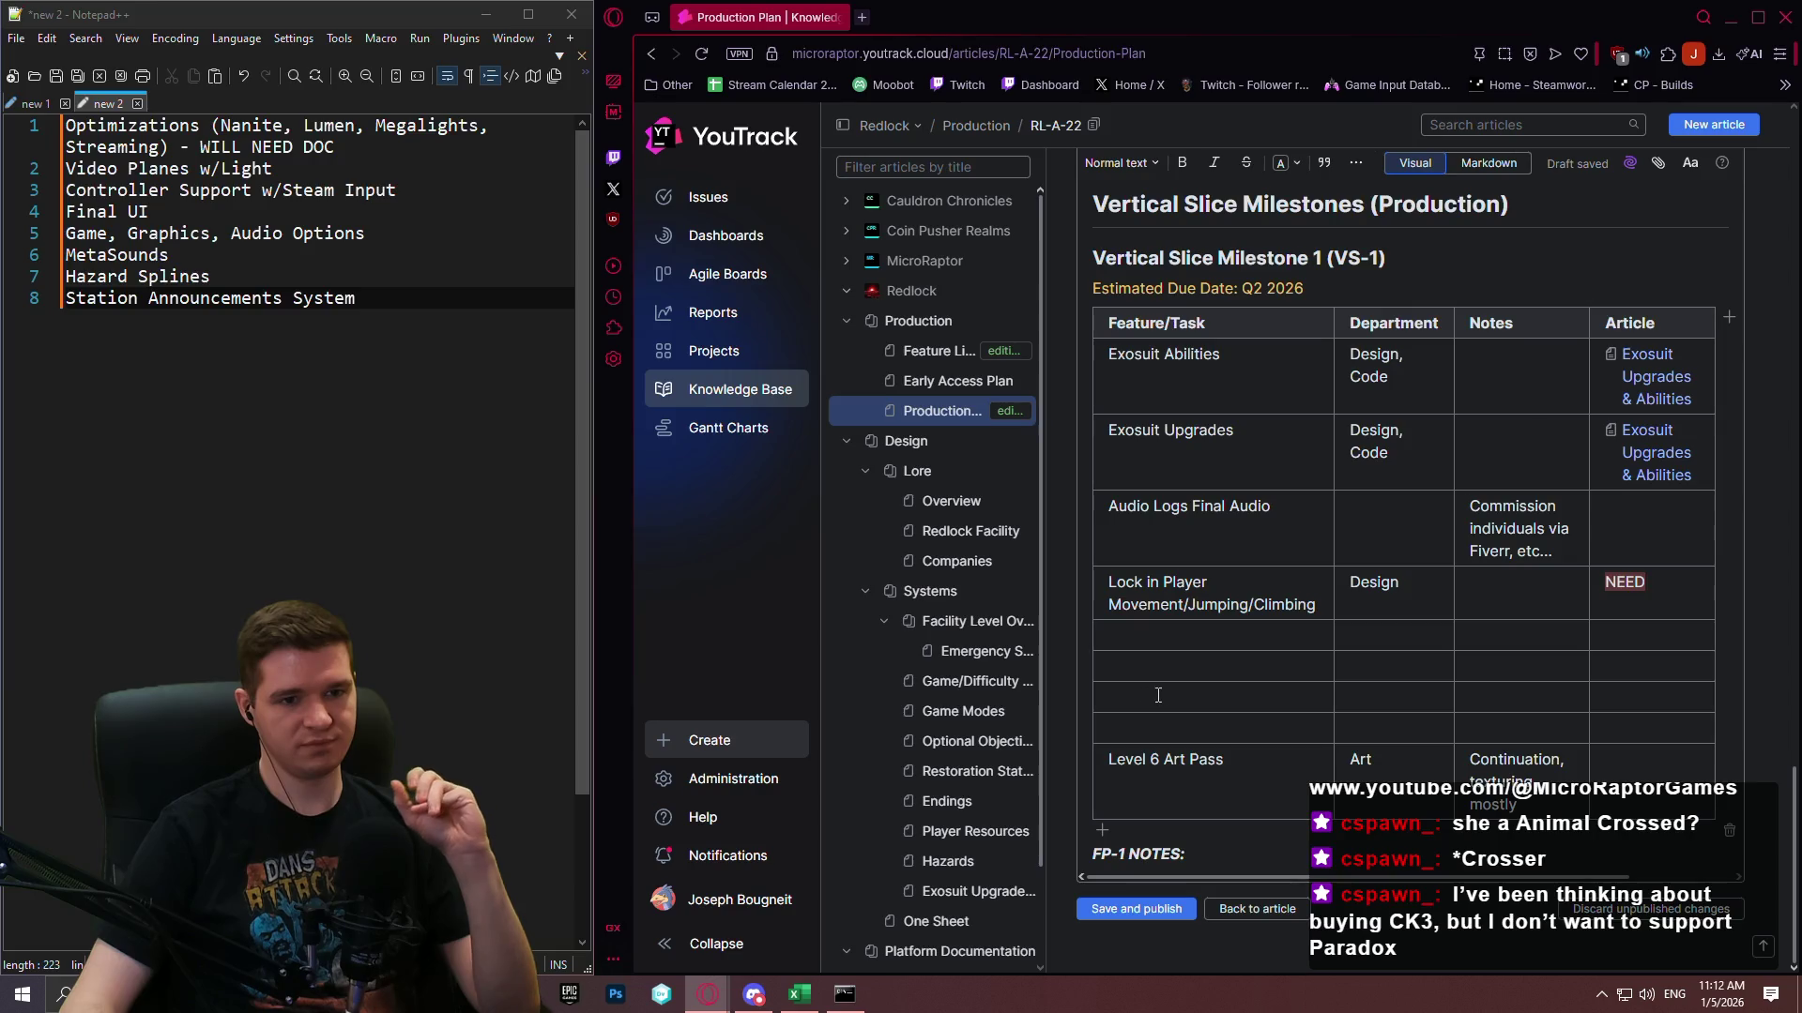
# Set Audio Logs Final Audio's department to Audio and insert a blank row above Lock in Player Movement.
pyautogui.click(1521, 603)
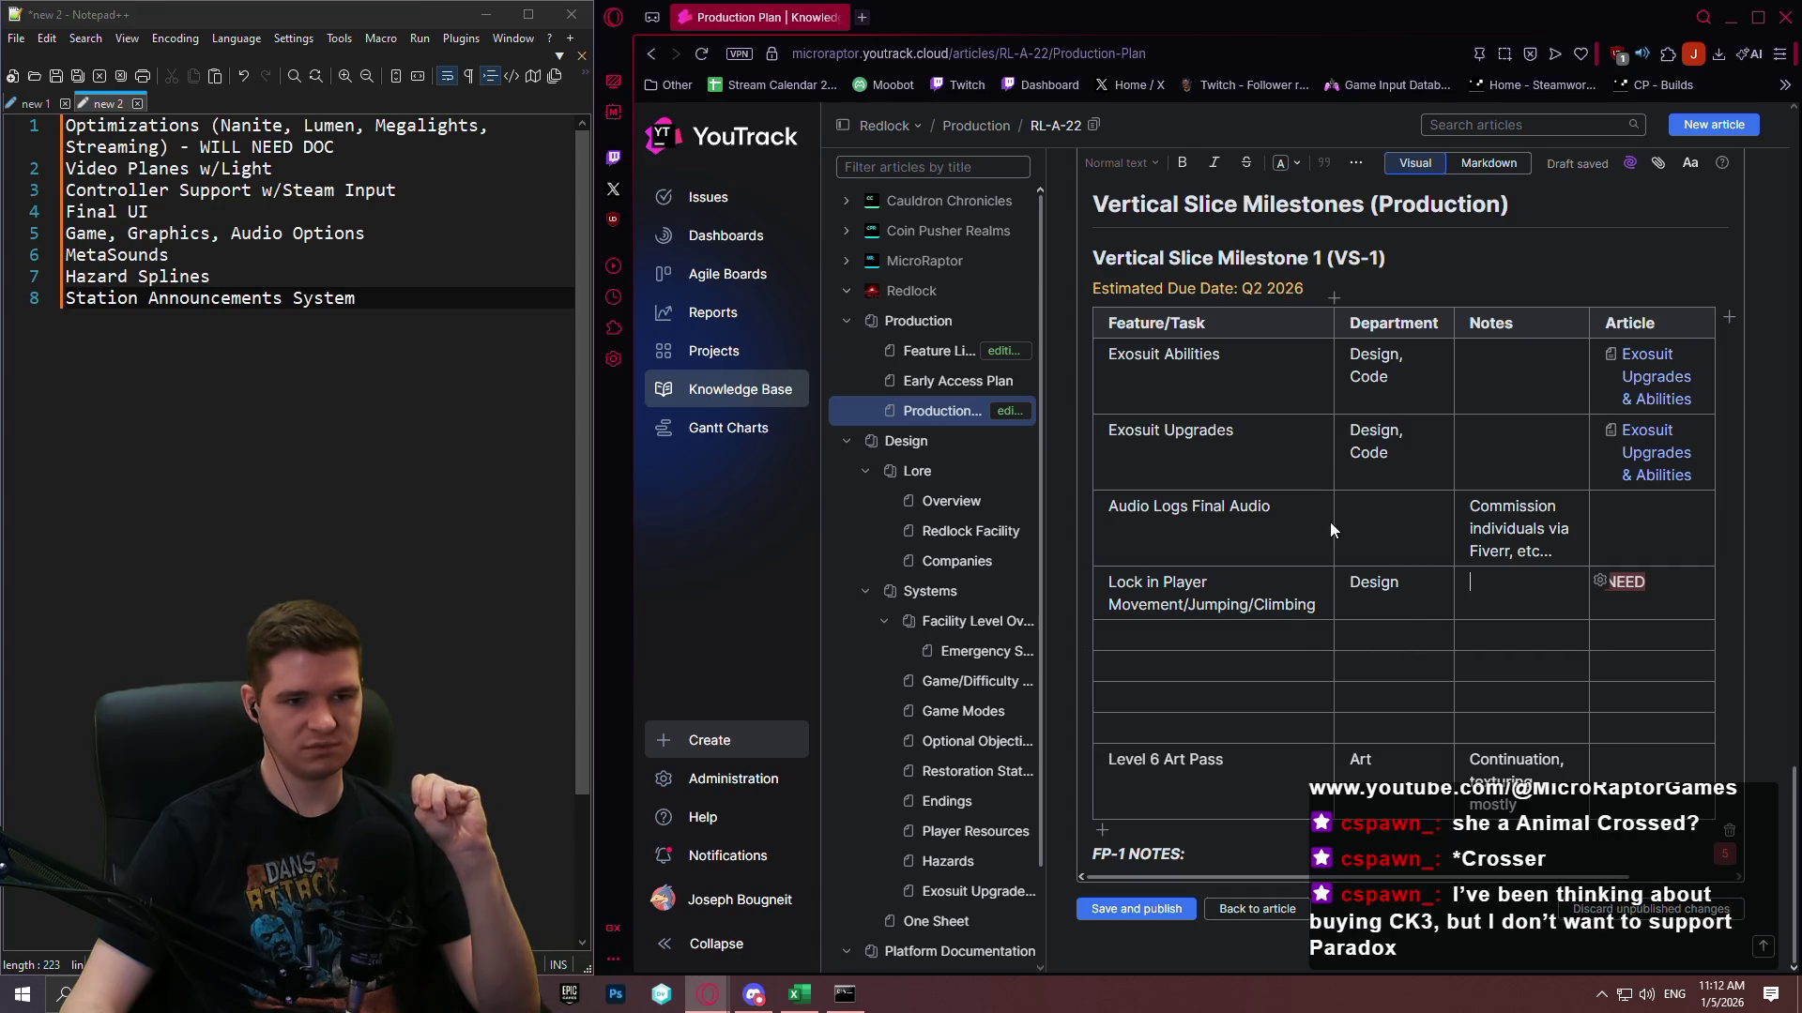
pyautogui.scroll(5, 1396, 529)
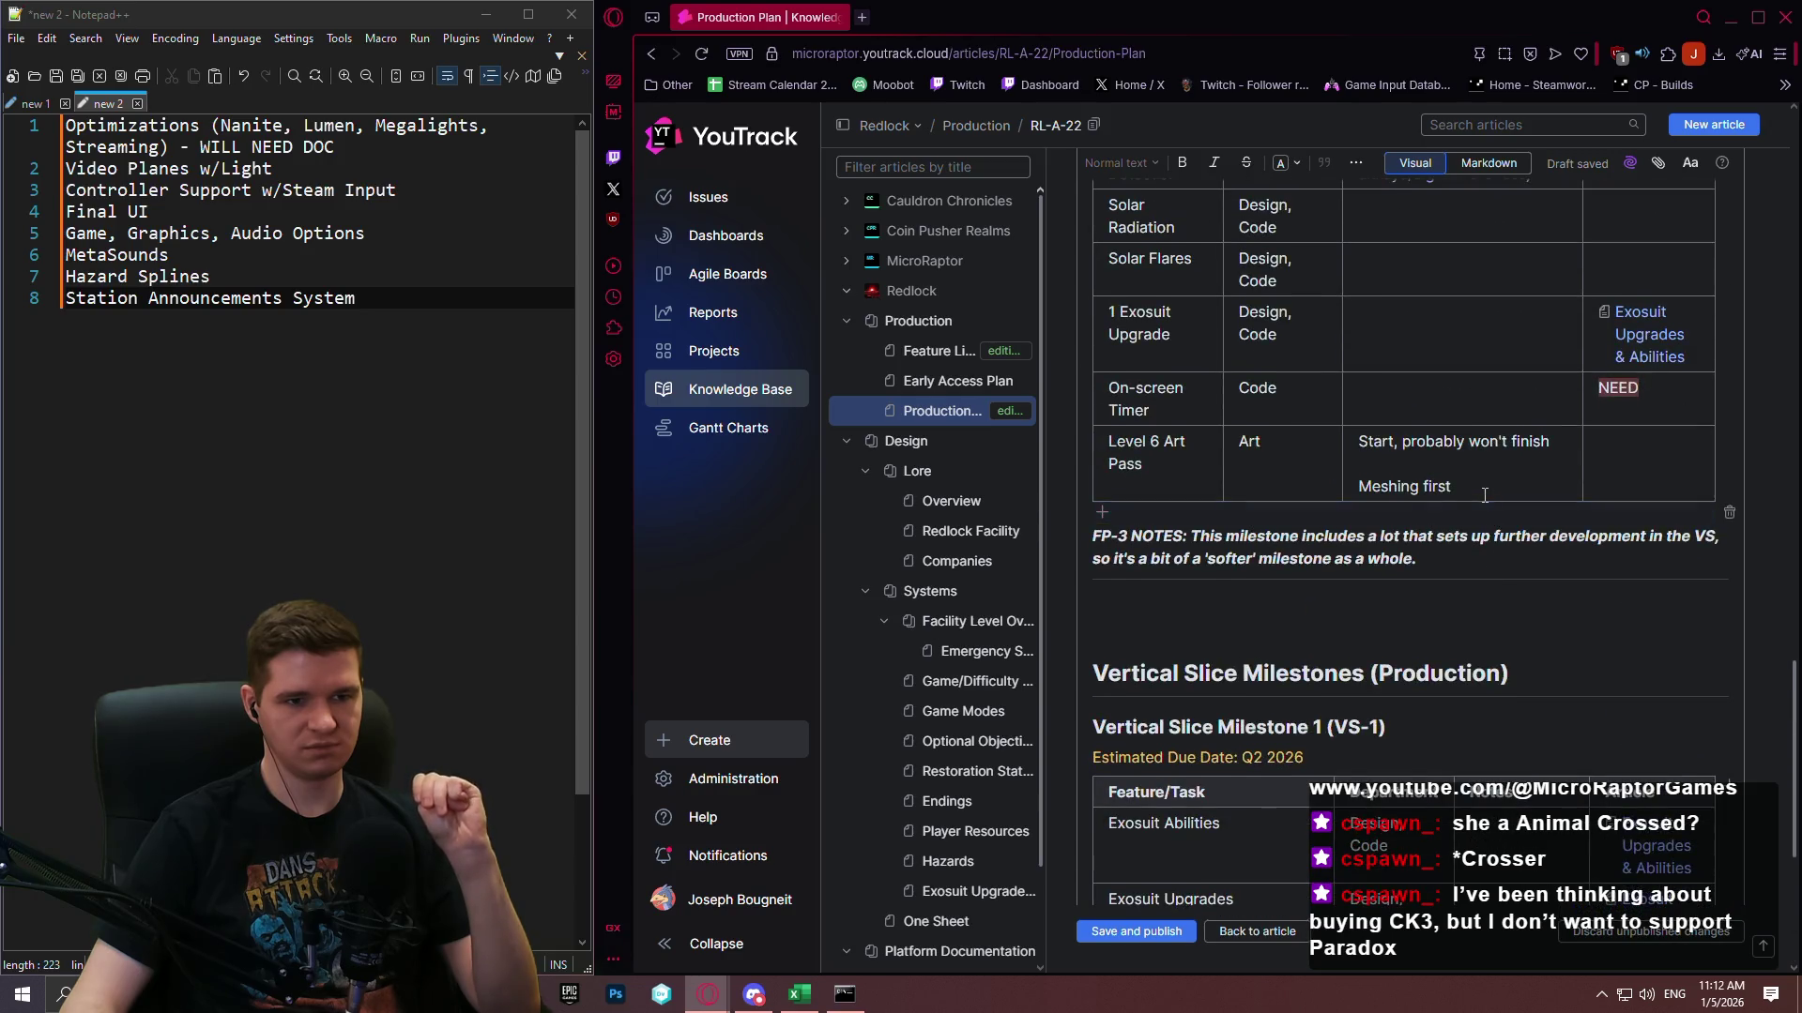
pyautogui.scroll(-5, 1485, 495)
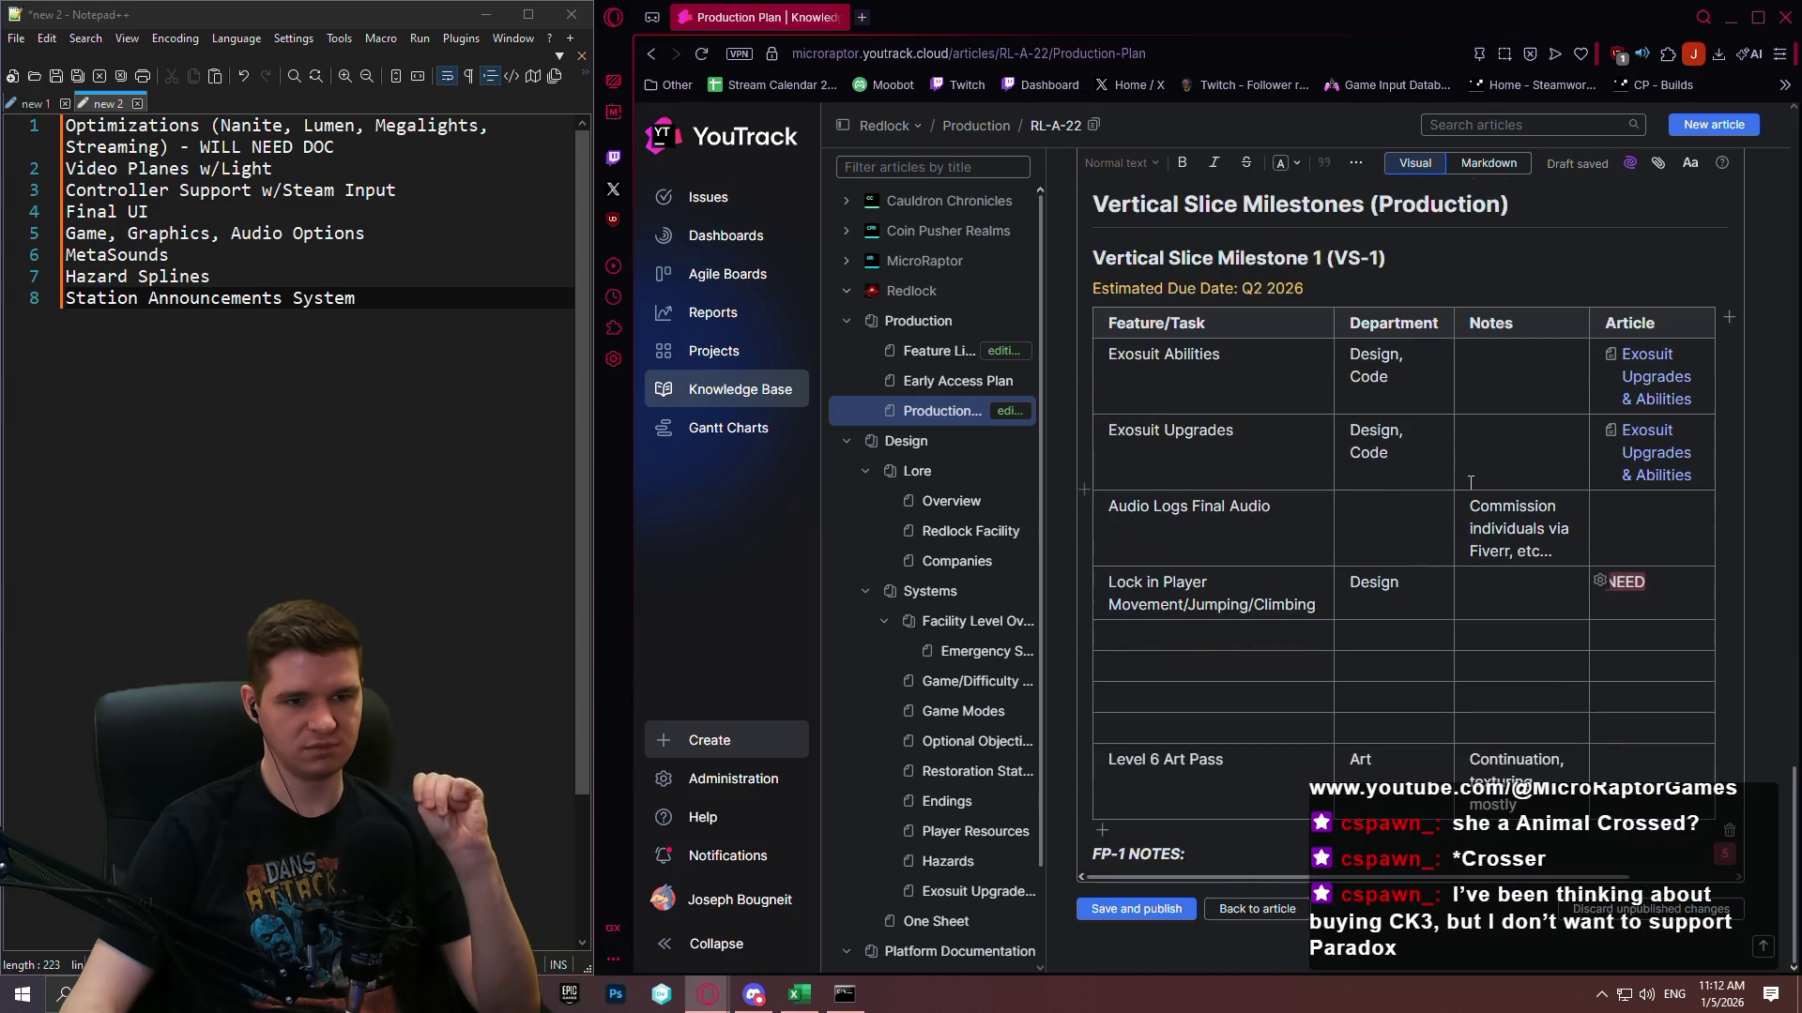
pyautogui.click(1362, 511)
pyautogui.write('A')
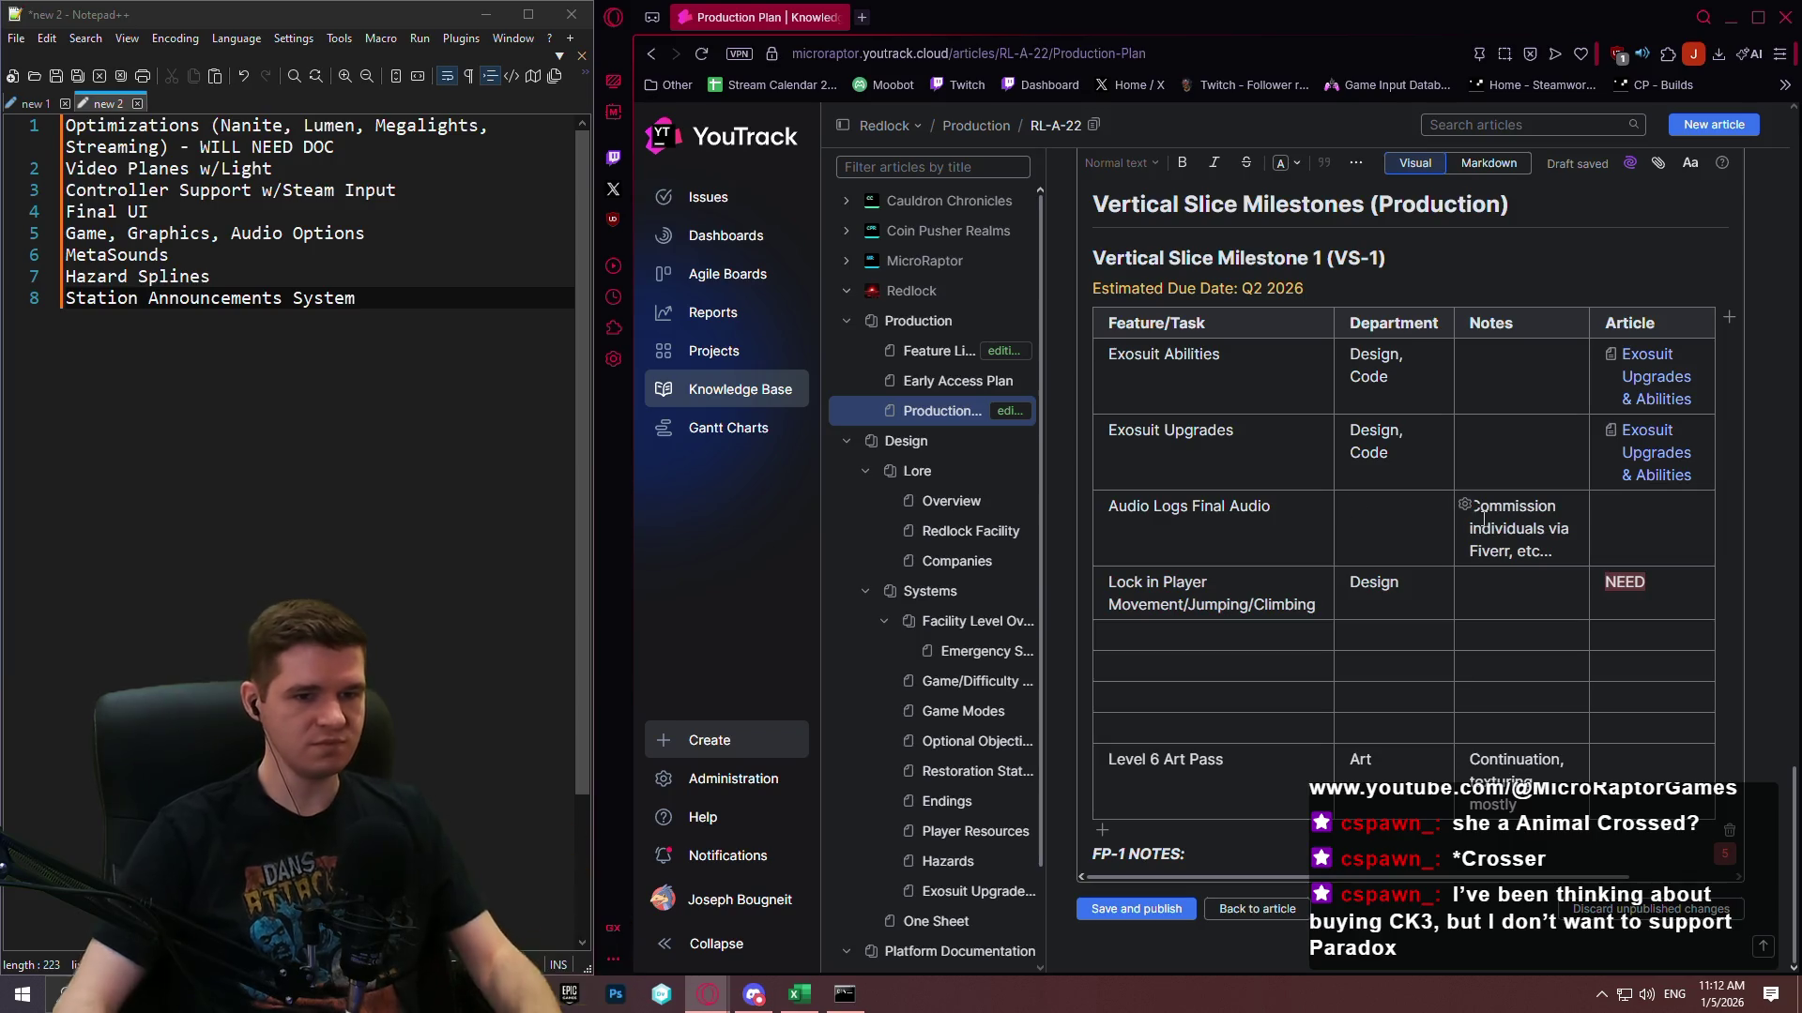
pyautogui.write('udio')
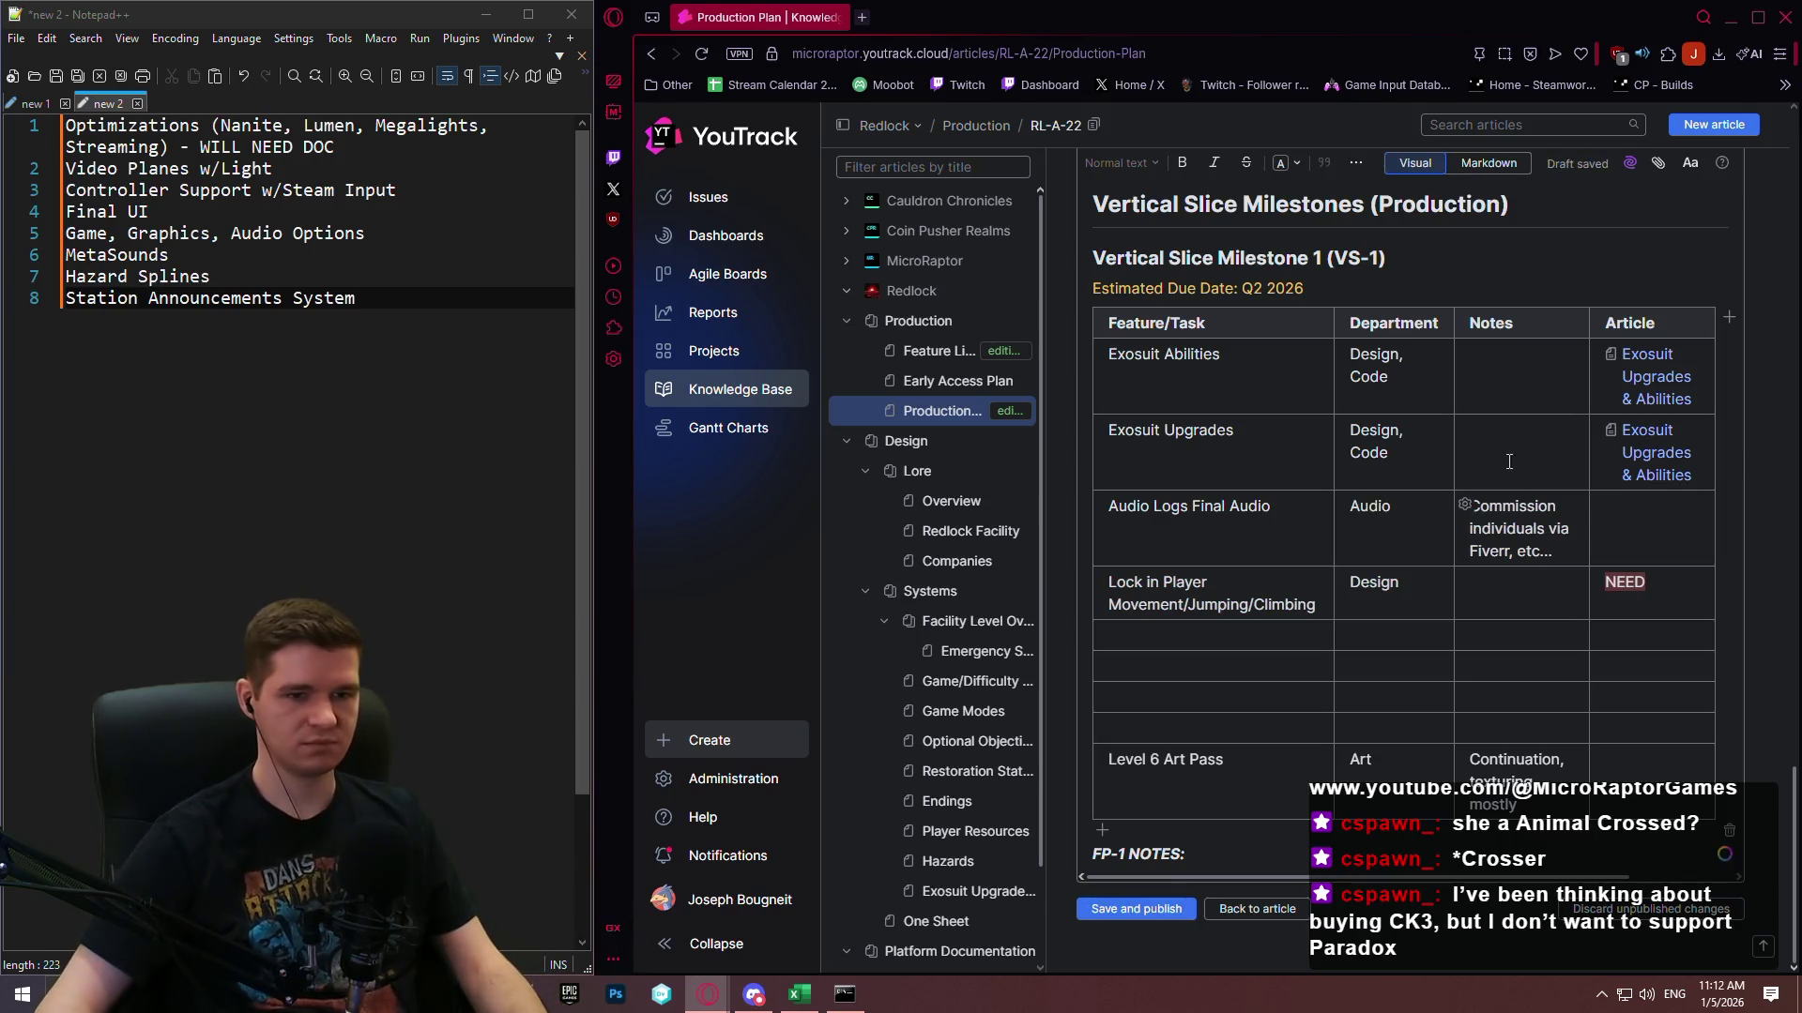
pyautogui.click(1218, 635)
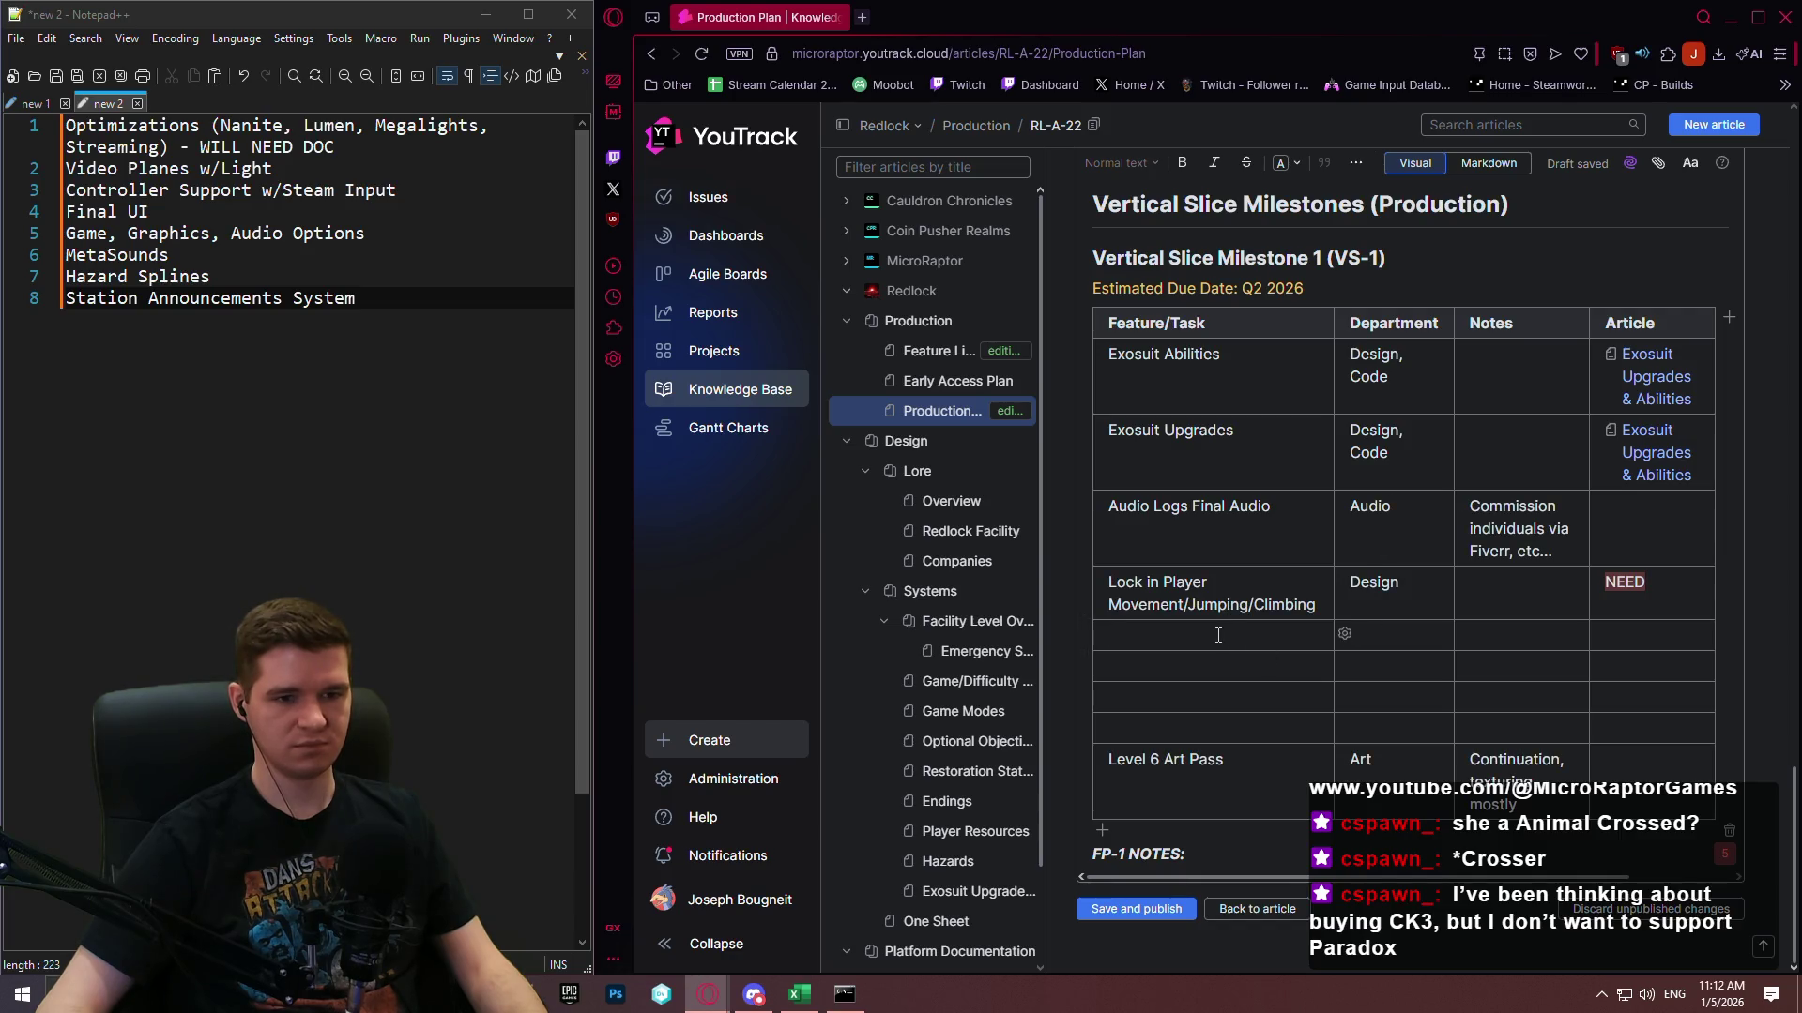
pyautogui.hotkey('ctrl', 'Up')
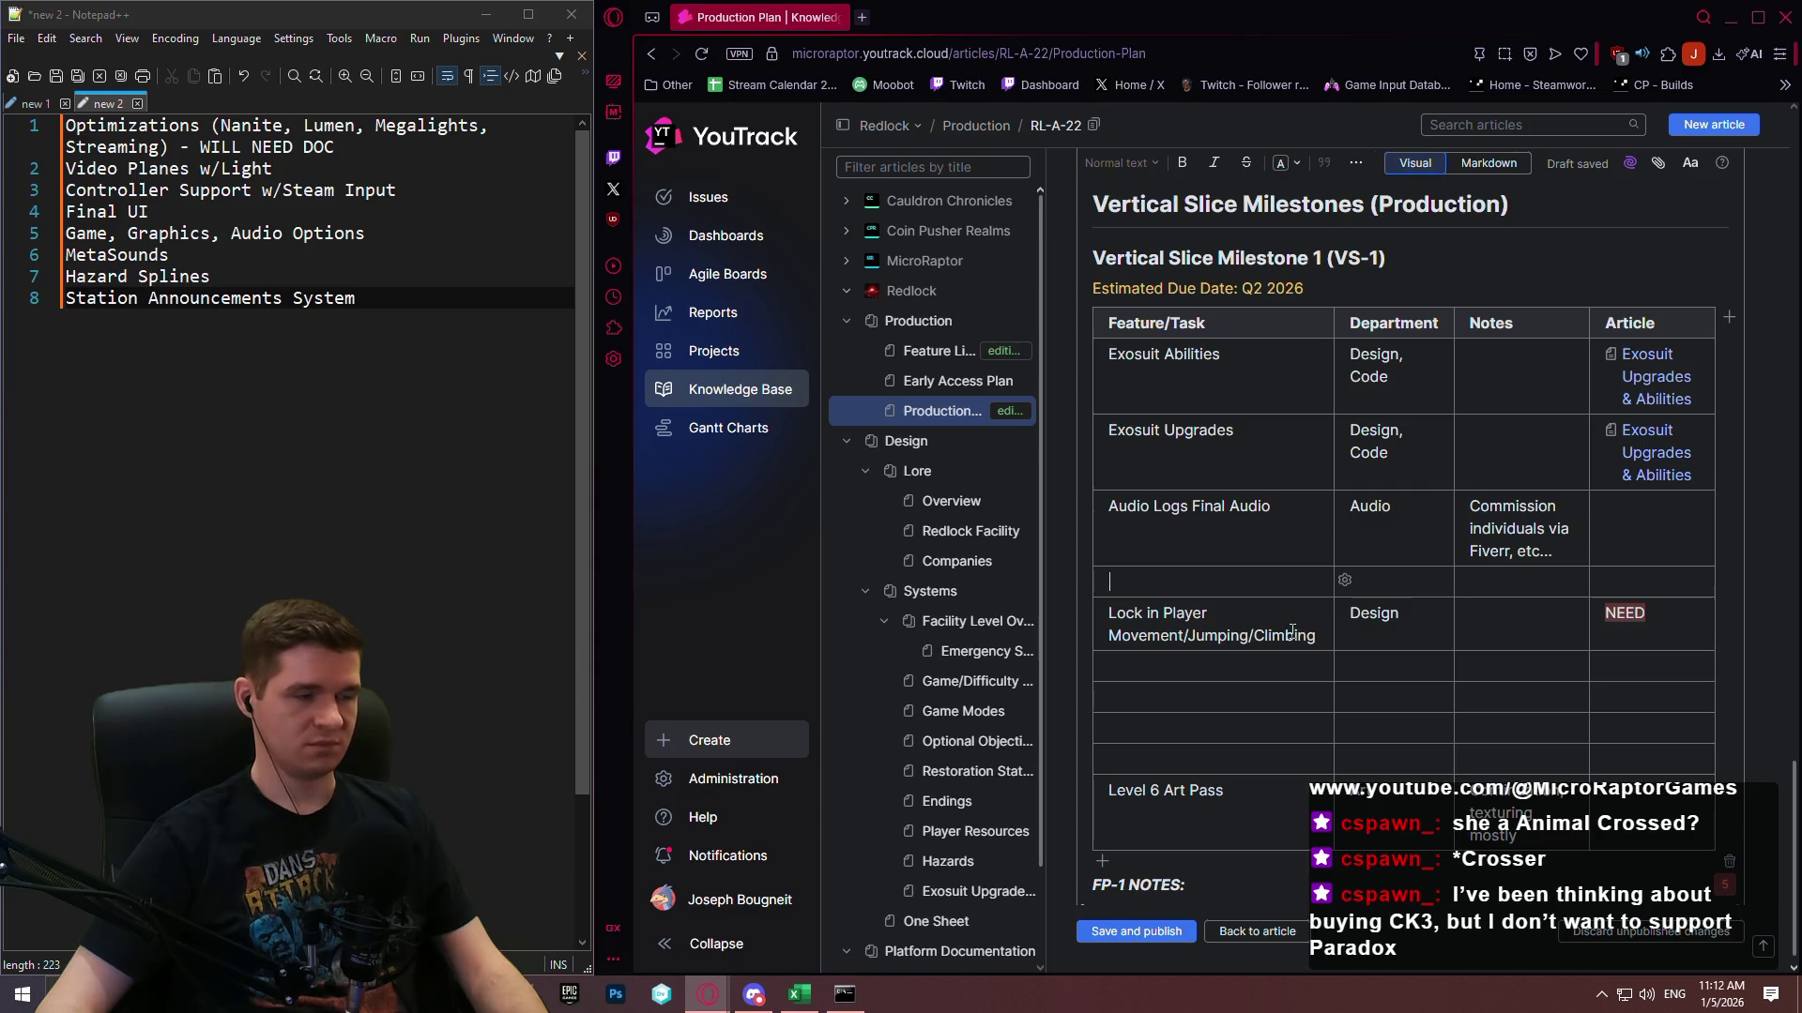
# Find Station Announcements System in the Notepad++ feature list and enter it in the new table row.
pyautogui.click(331, 169)
pyautogui.click(510, 195)
pyautogui.click(506, 214)
pyautogui.click(502, 235)
pyautogui.click(509, 253)
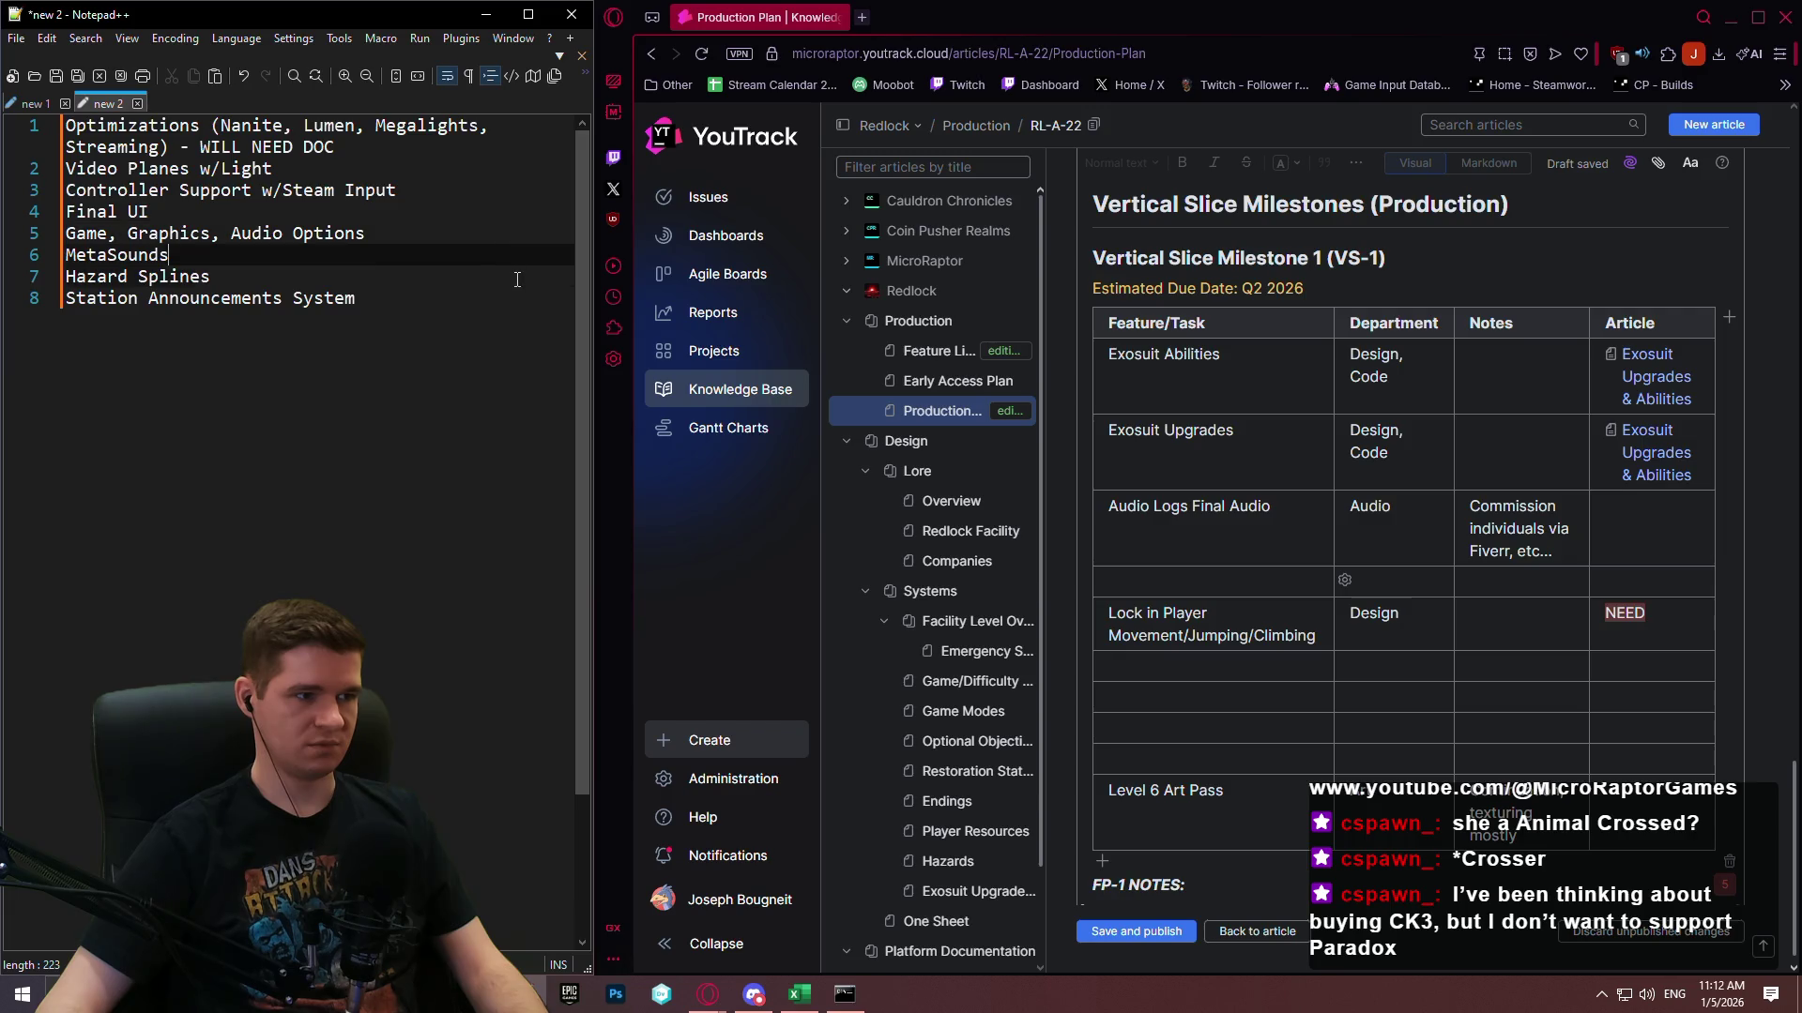
pyautogui.click(519, 277)
pyautogui.click(529, 307)
pyautogui.click(522, 276)
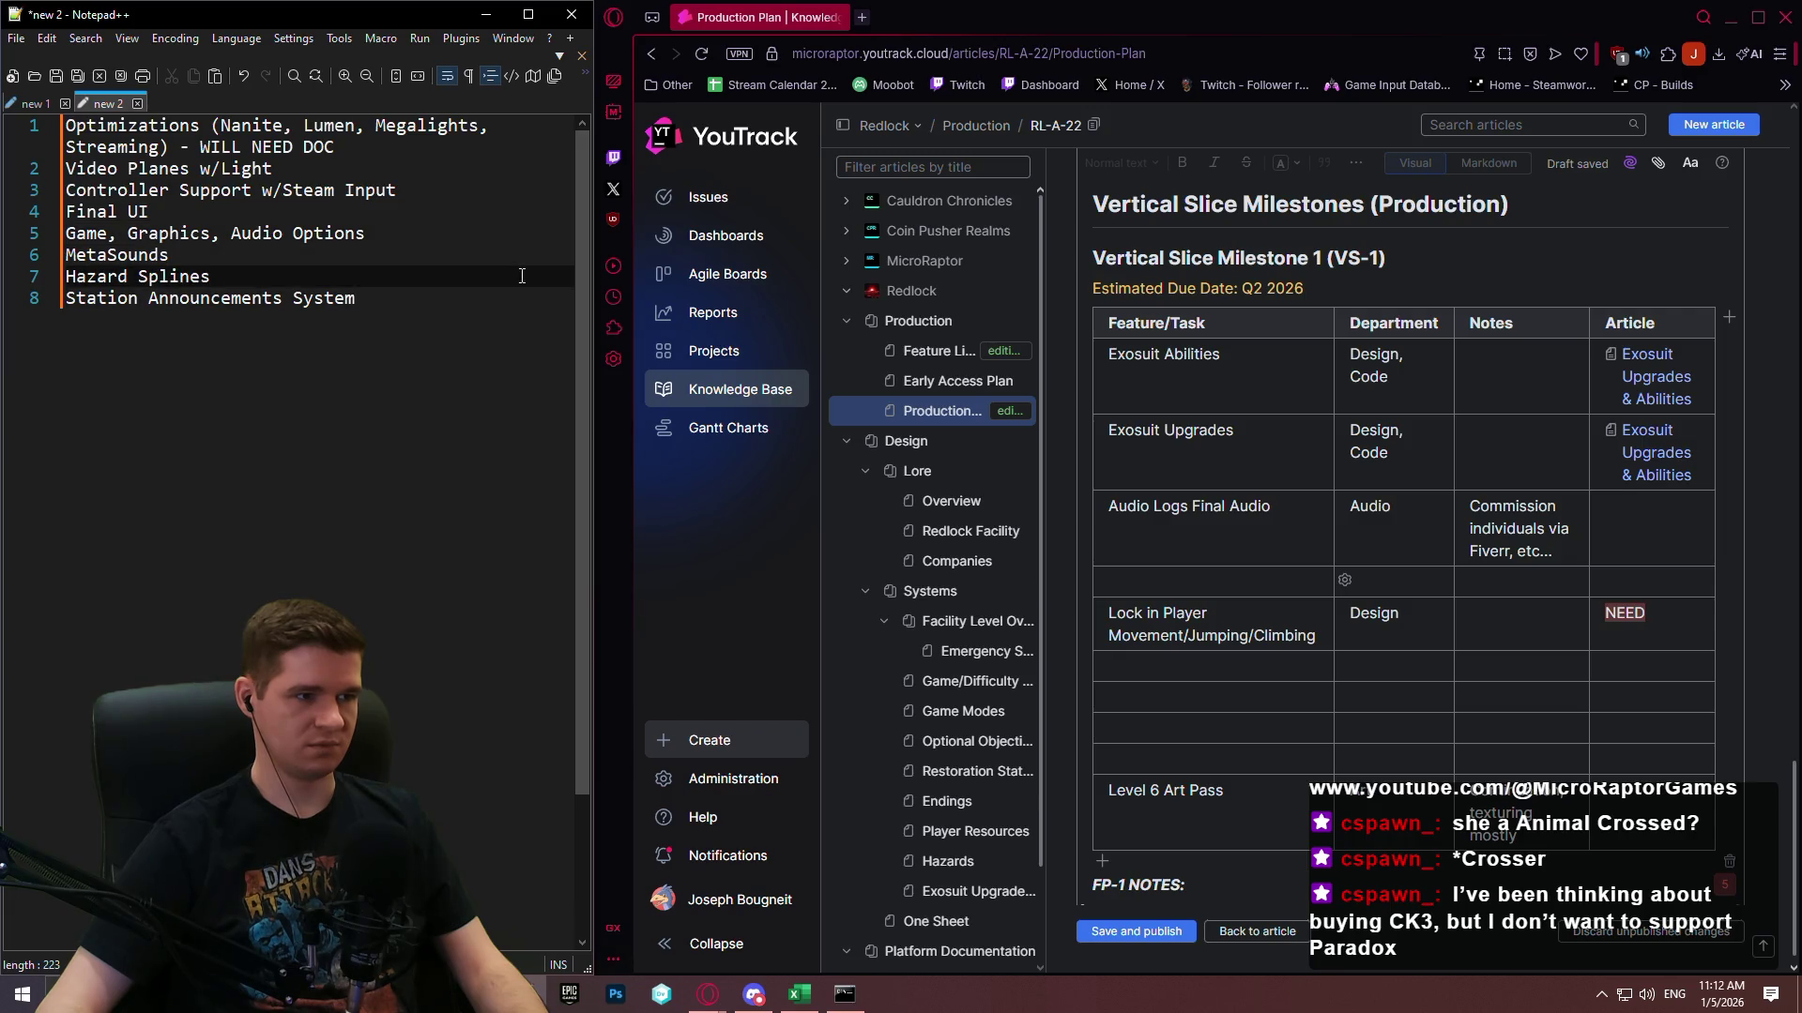
pyautogui.click(519, 295)
pyautogui.click(1282, 585)
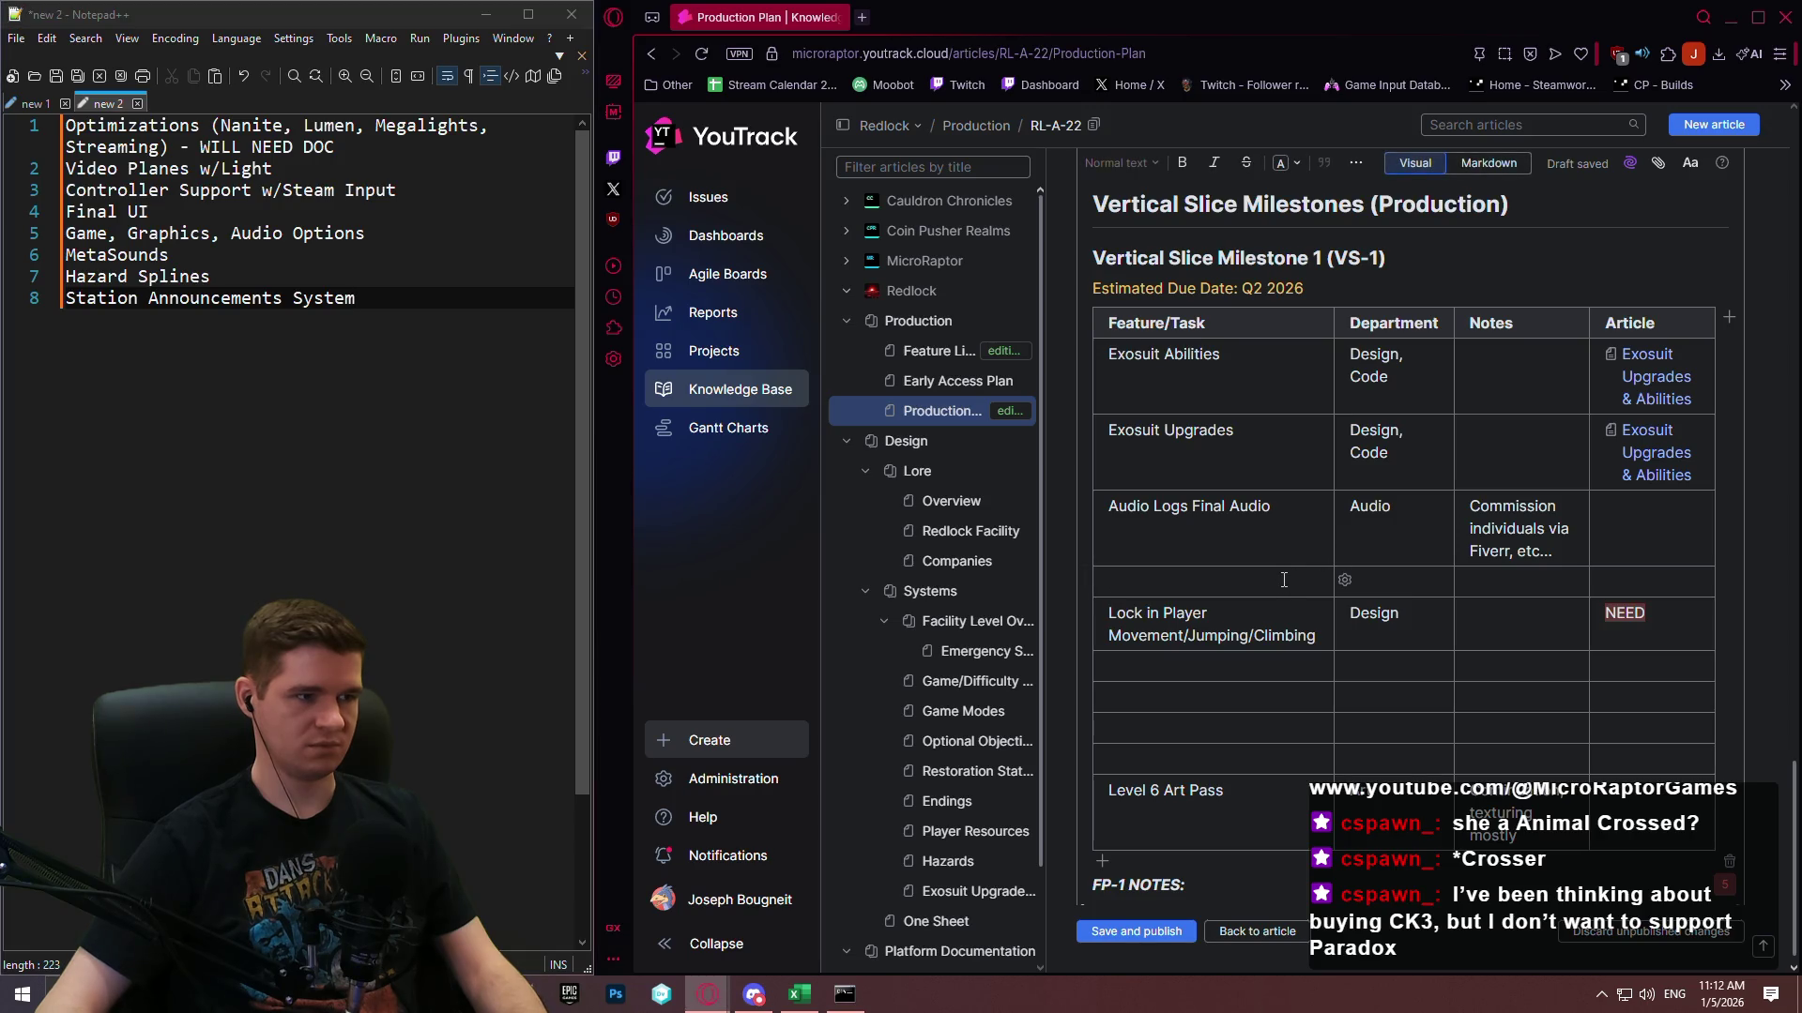
pyautogui.write('Station Ann')
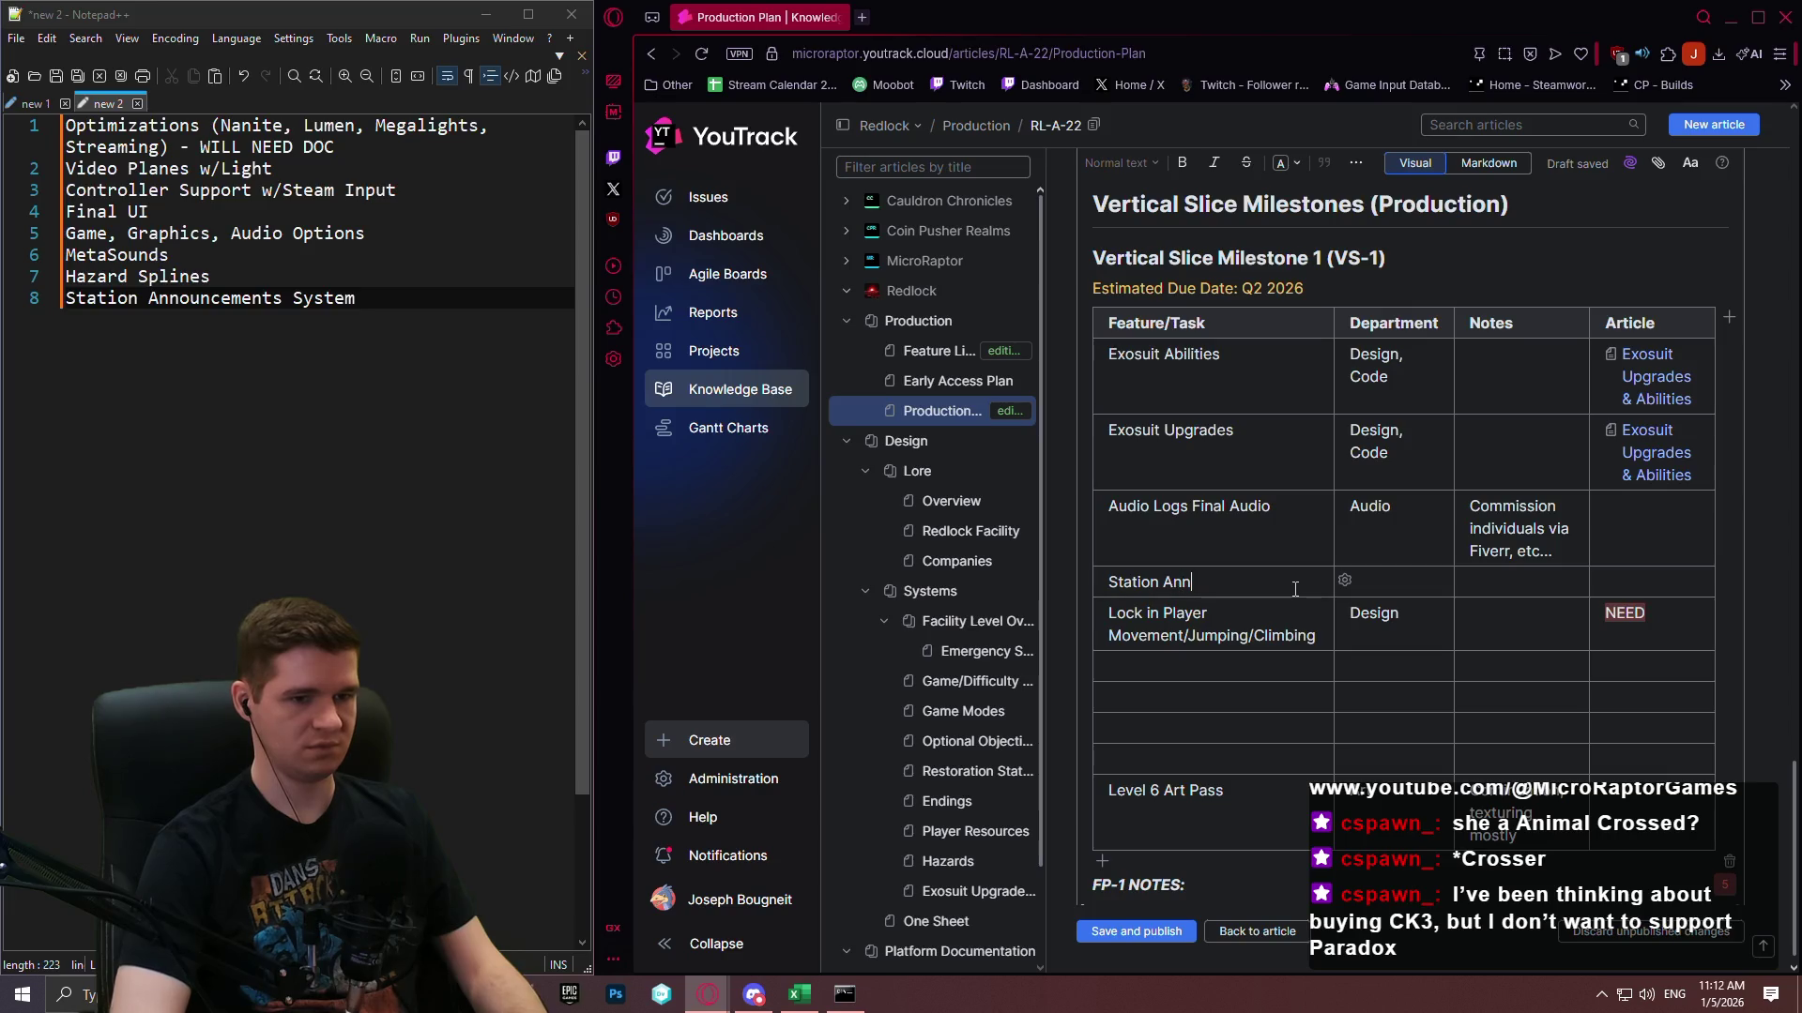
pyautogui.write('ouncement')
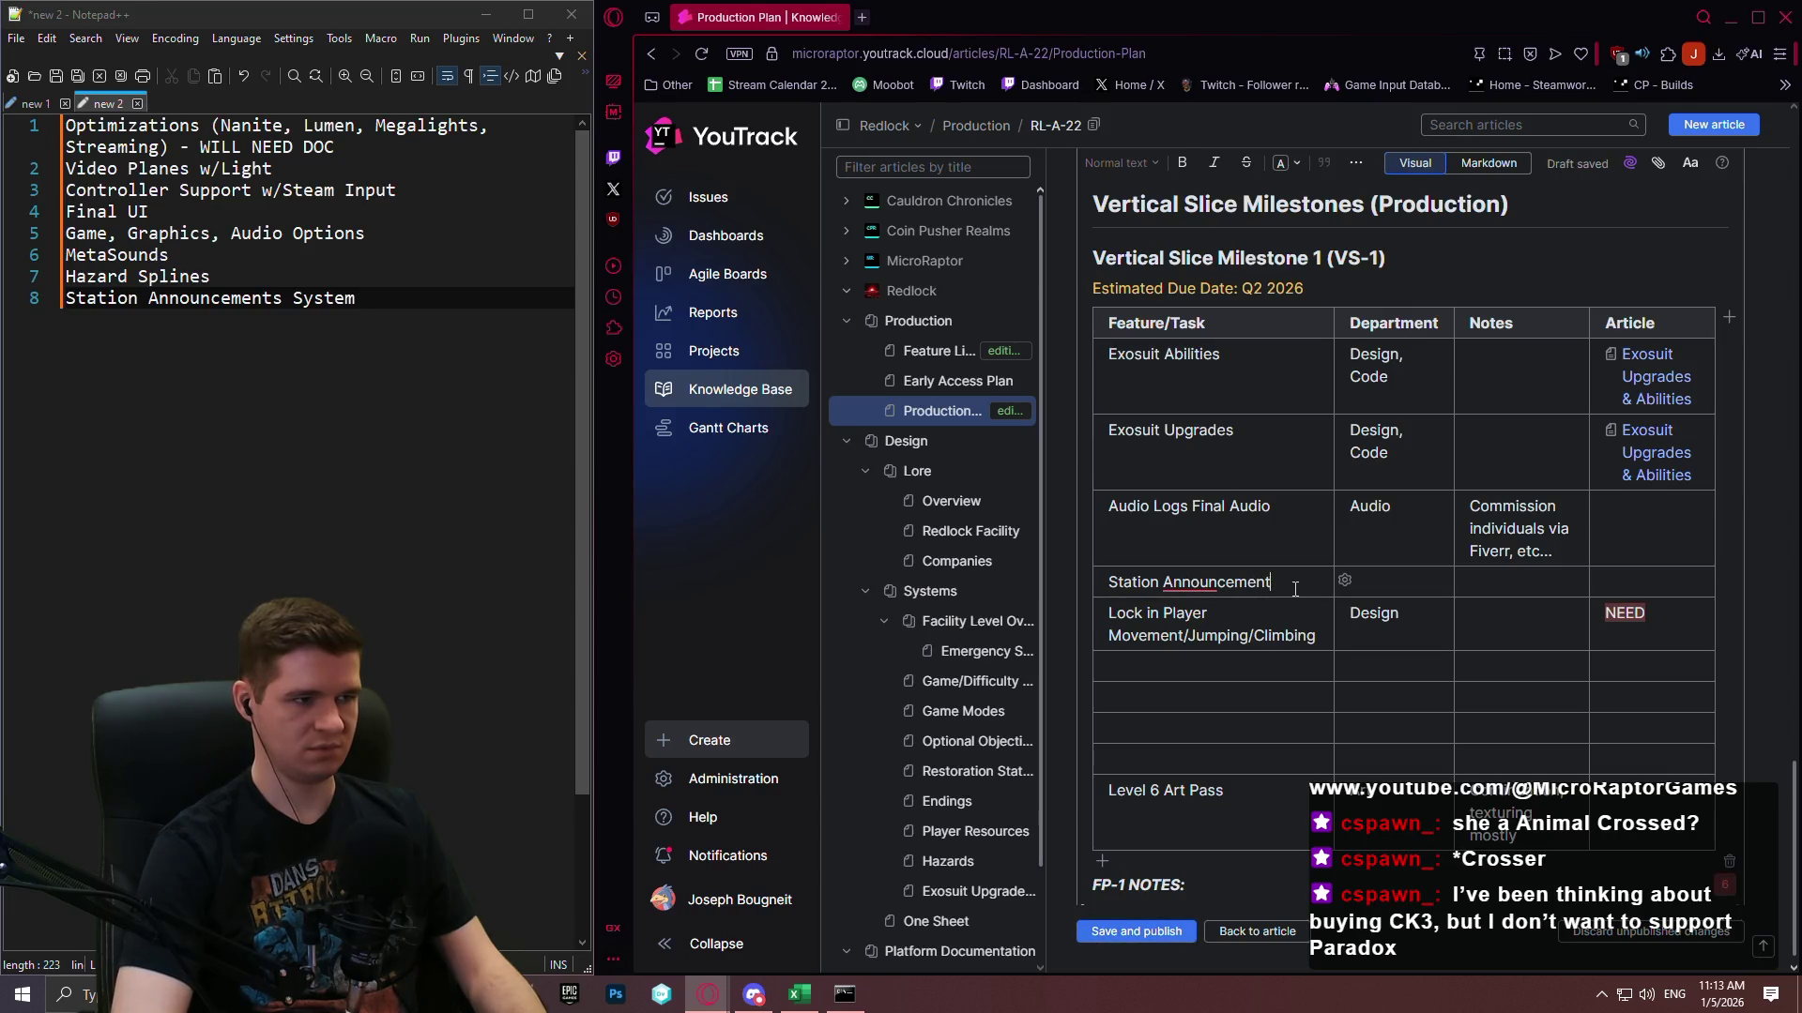
pyautogui.write('s System')
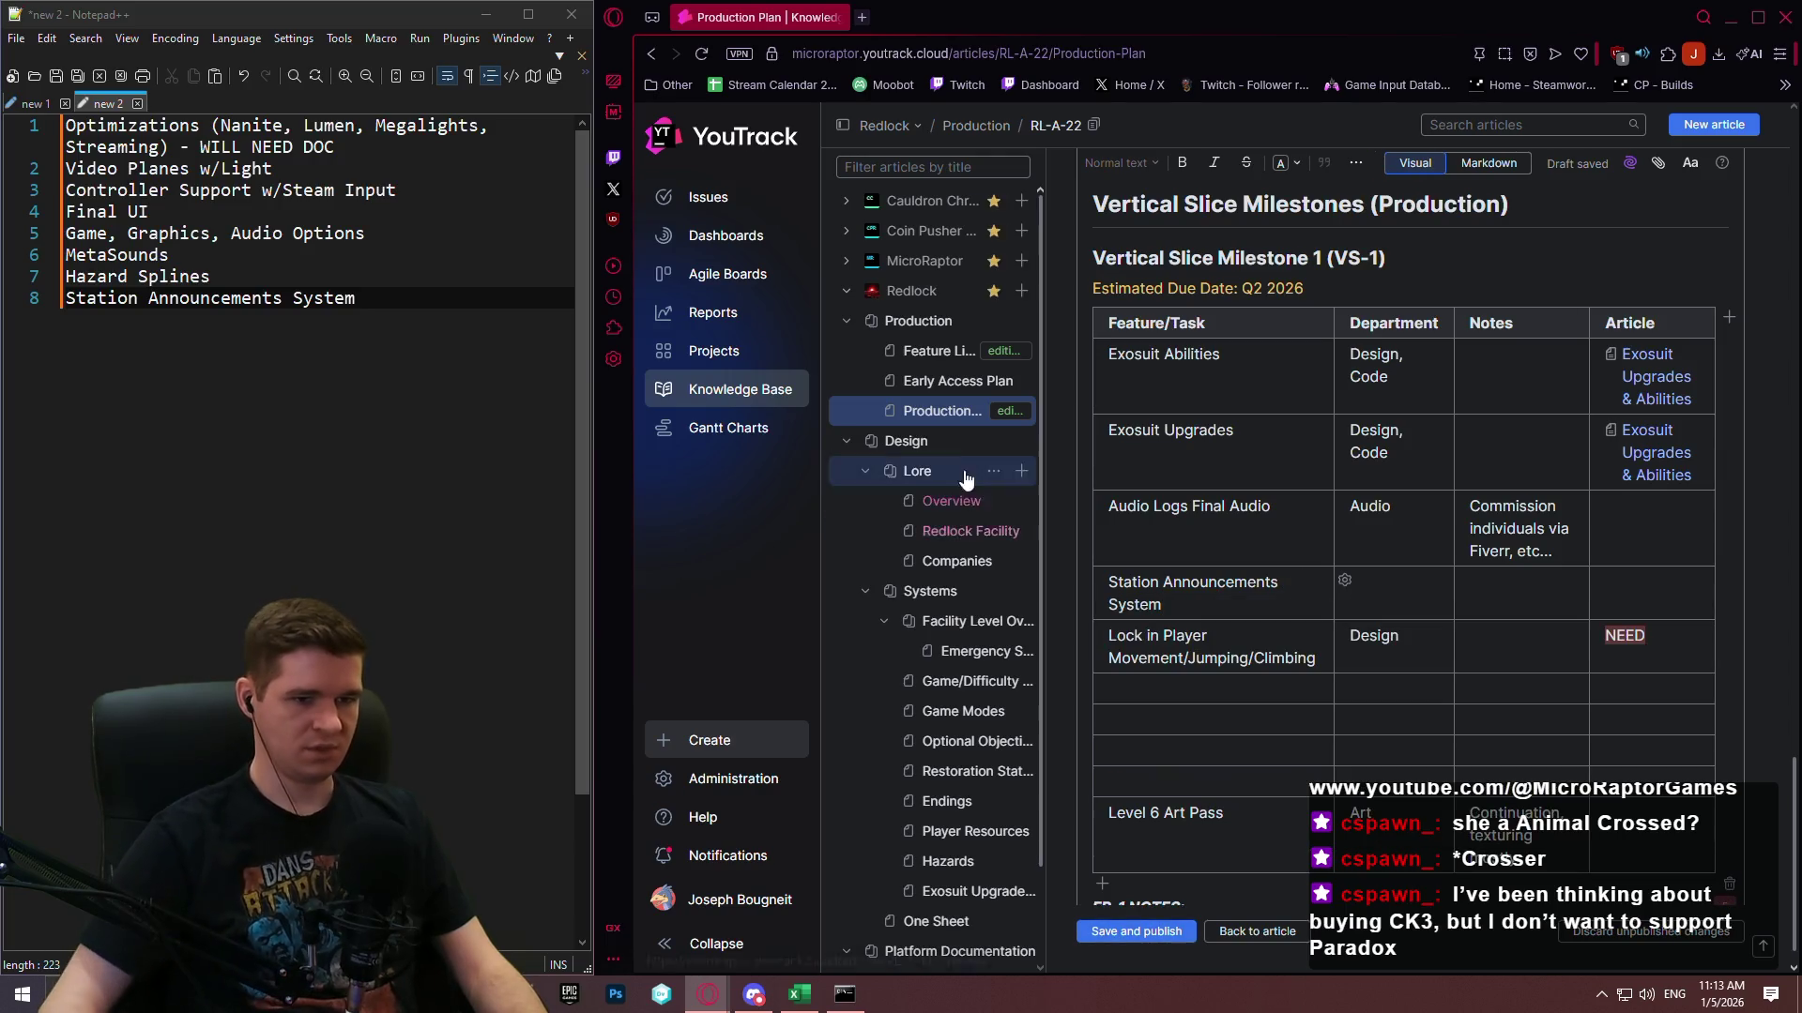
# Insert a row below Station Announcements System titled 'Ambient Audio Pass'.
pyautogui.click(1091, 620)
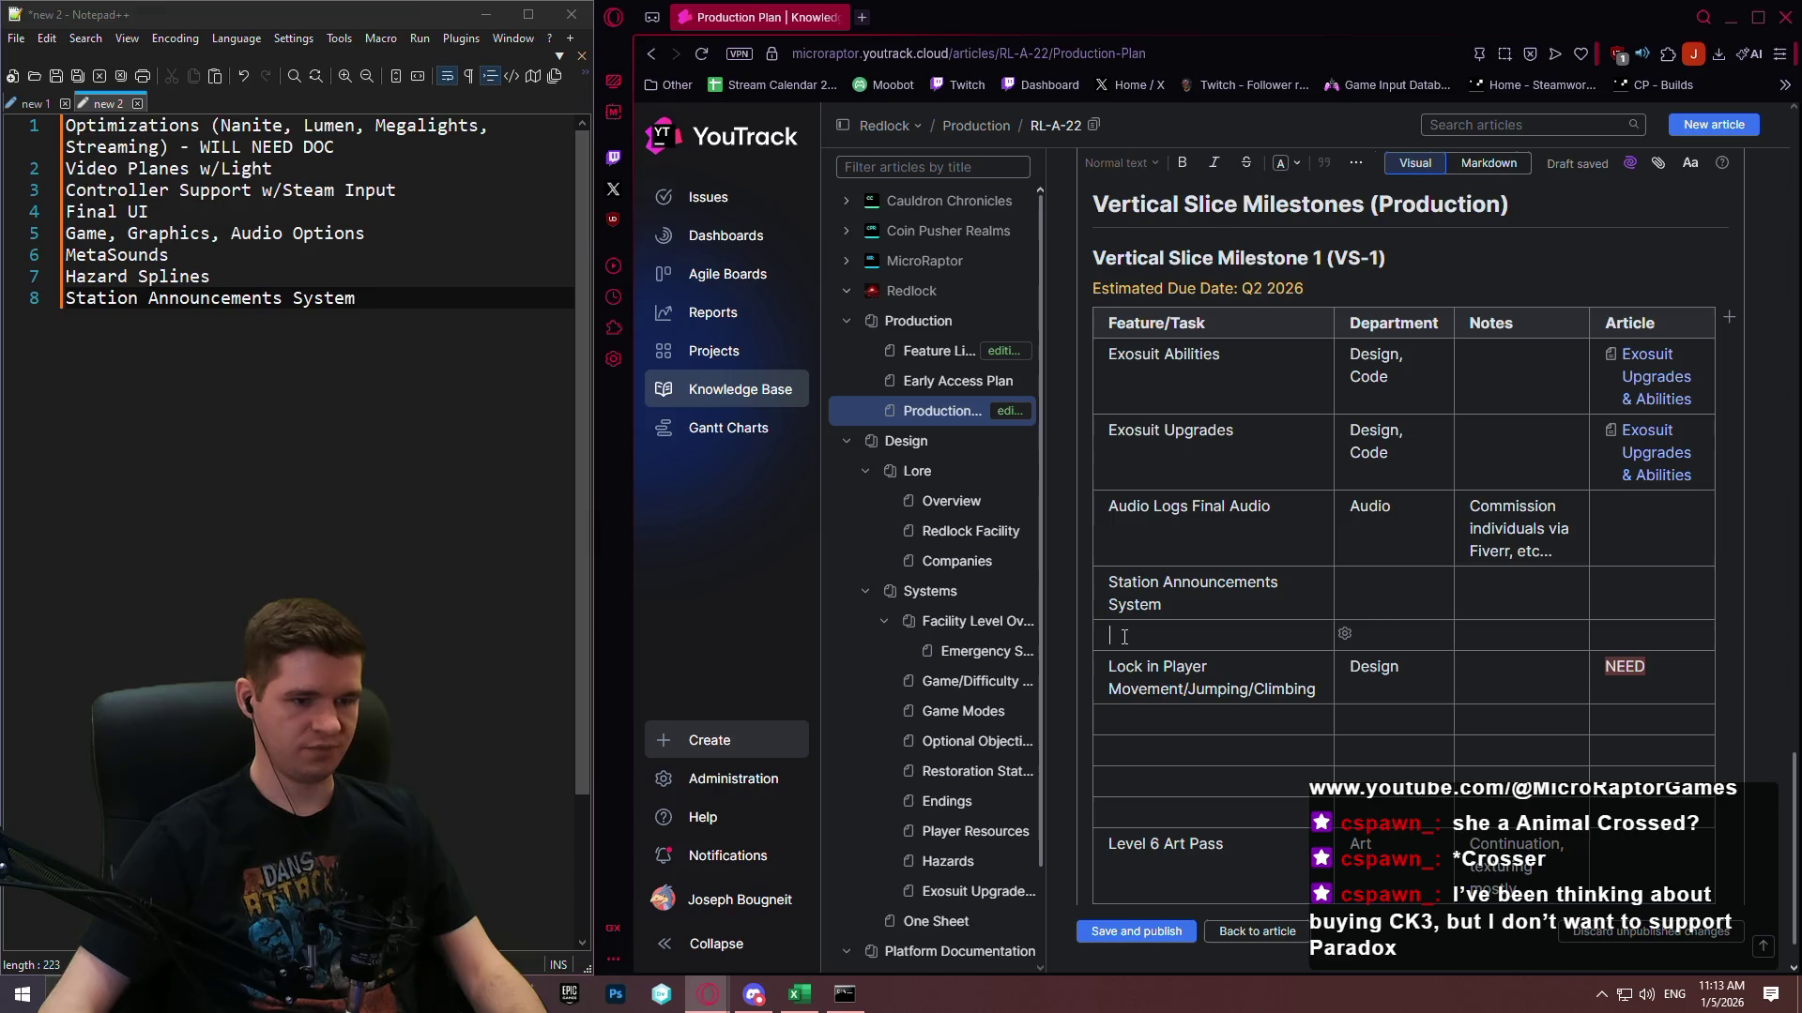
pyautogui.write('Full AU')
pyautogui.press('BackSpace')
pyautogui.press('BackSpace')
pyautogui.press('BackSpace')
pyautogui.write('udi')
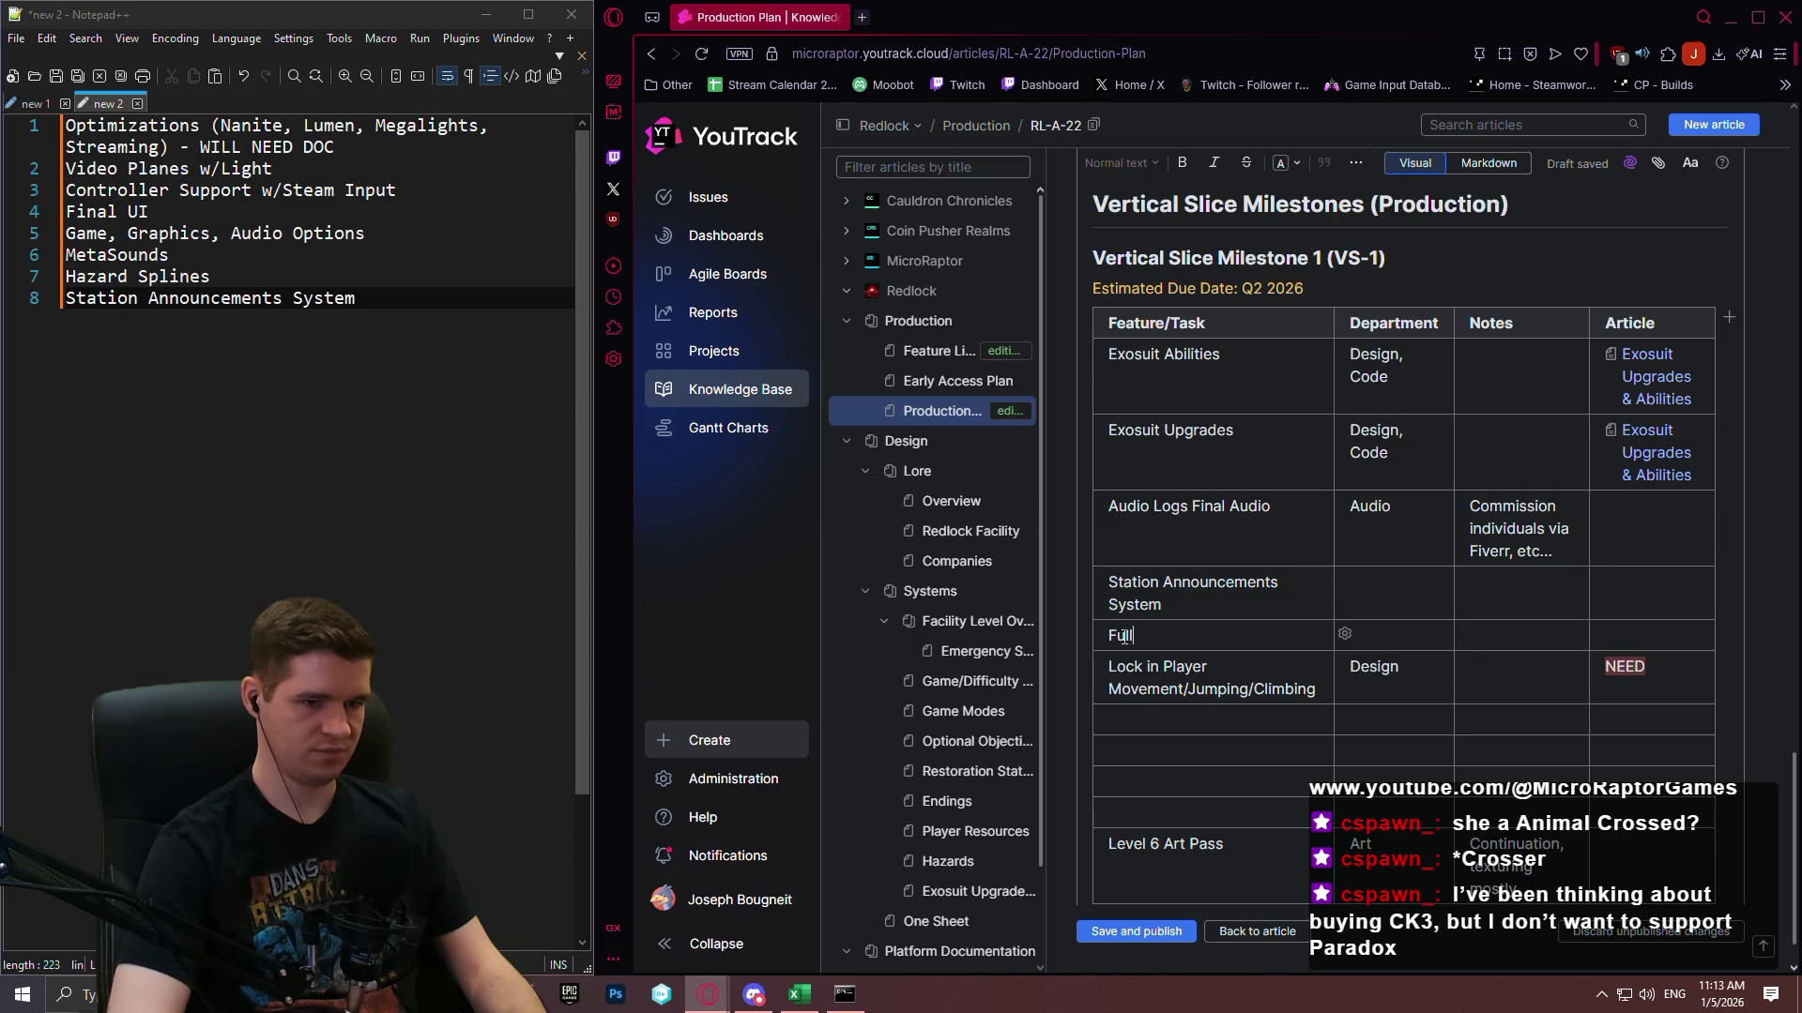
pyautogui.press('BackSpace')
pyautogui.write('Ambient A')
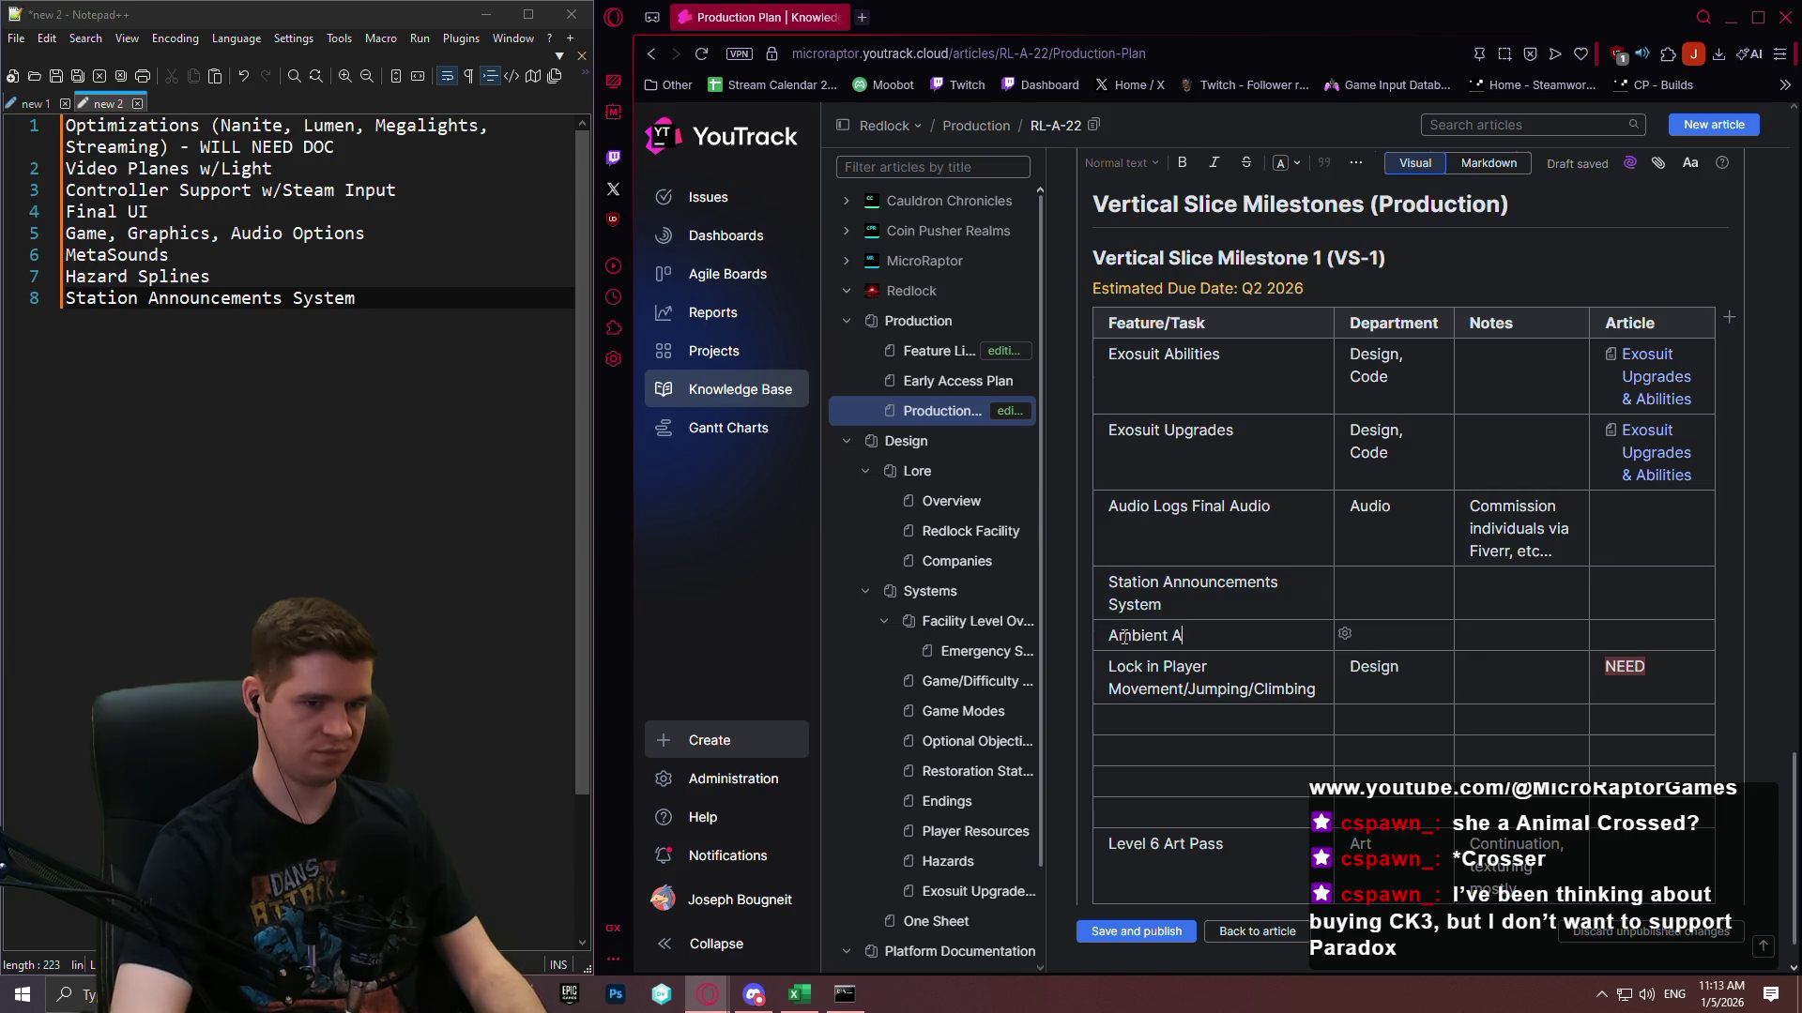
pyautogui.write('udio Pass')
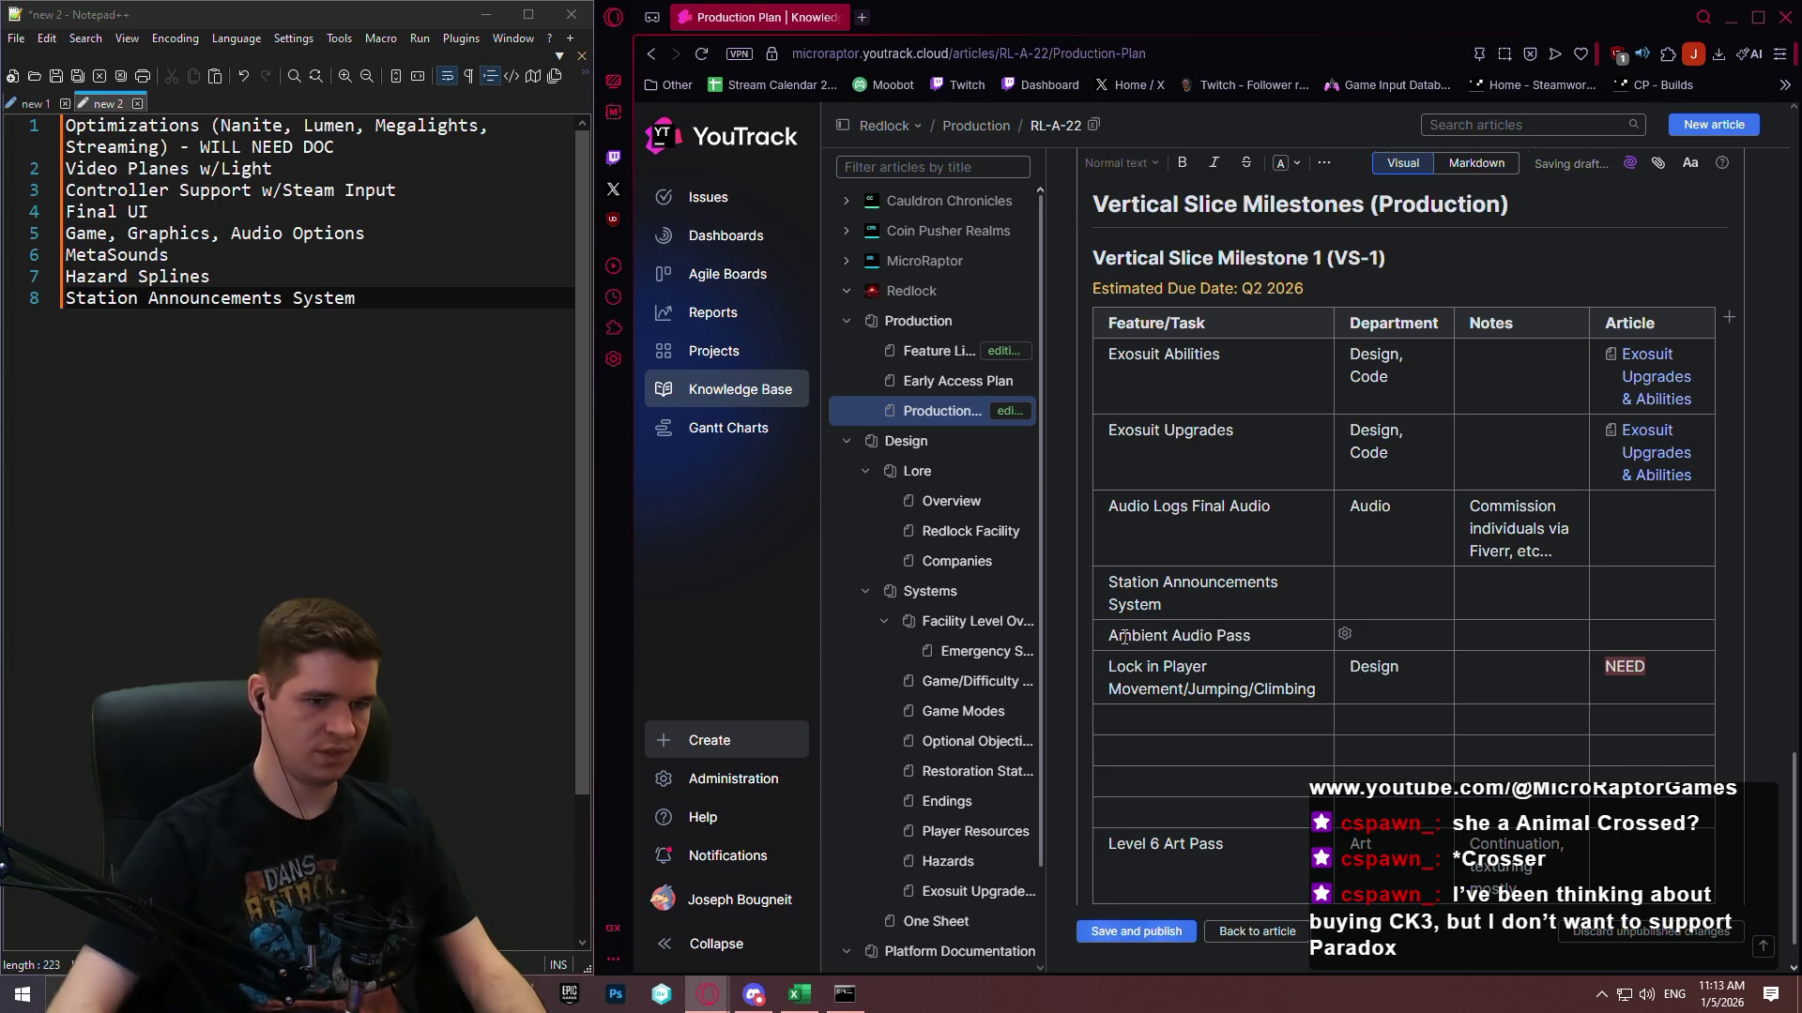
# Add another row below Ambient Audio Pass named 'SFX Audio Pass'.
pyautogui.scroll(-1, 1171, 635)
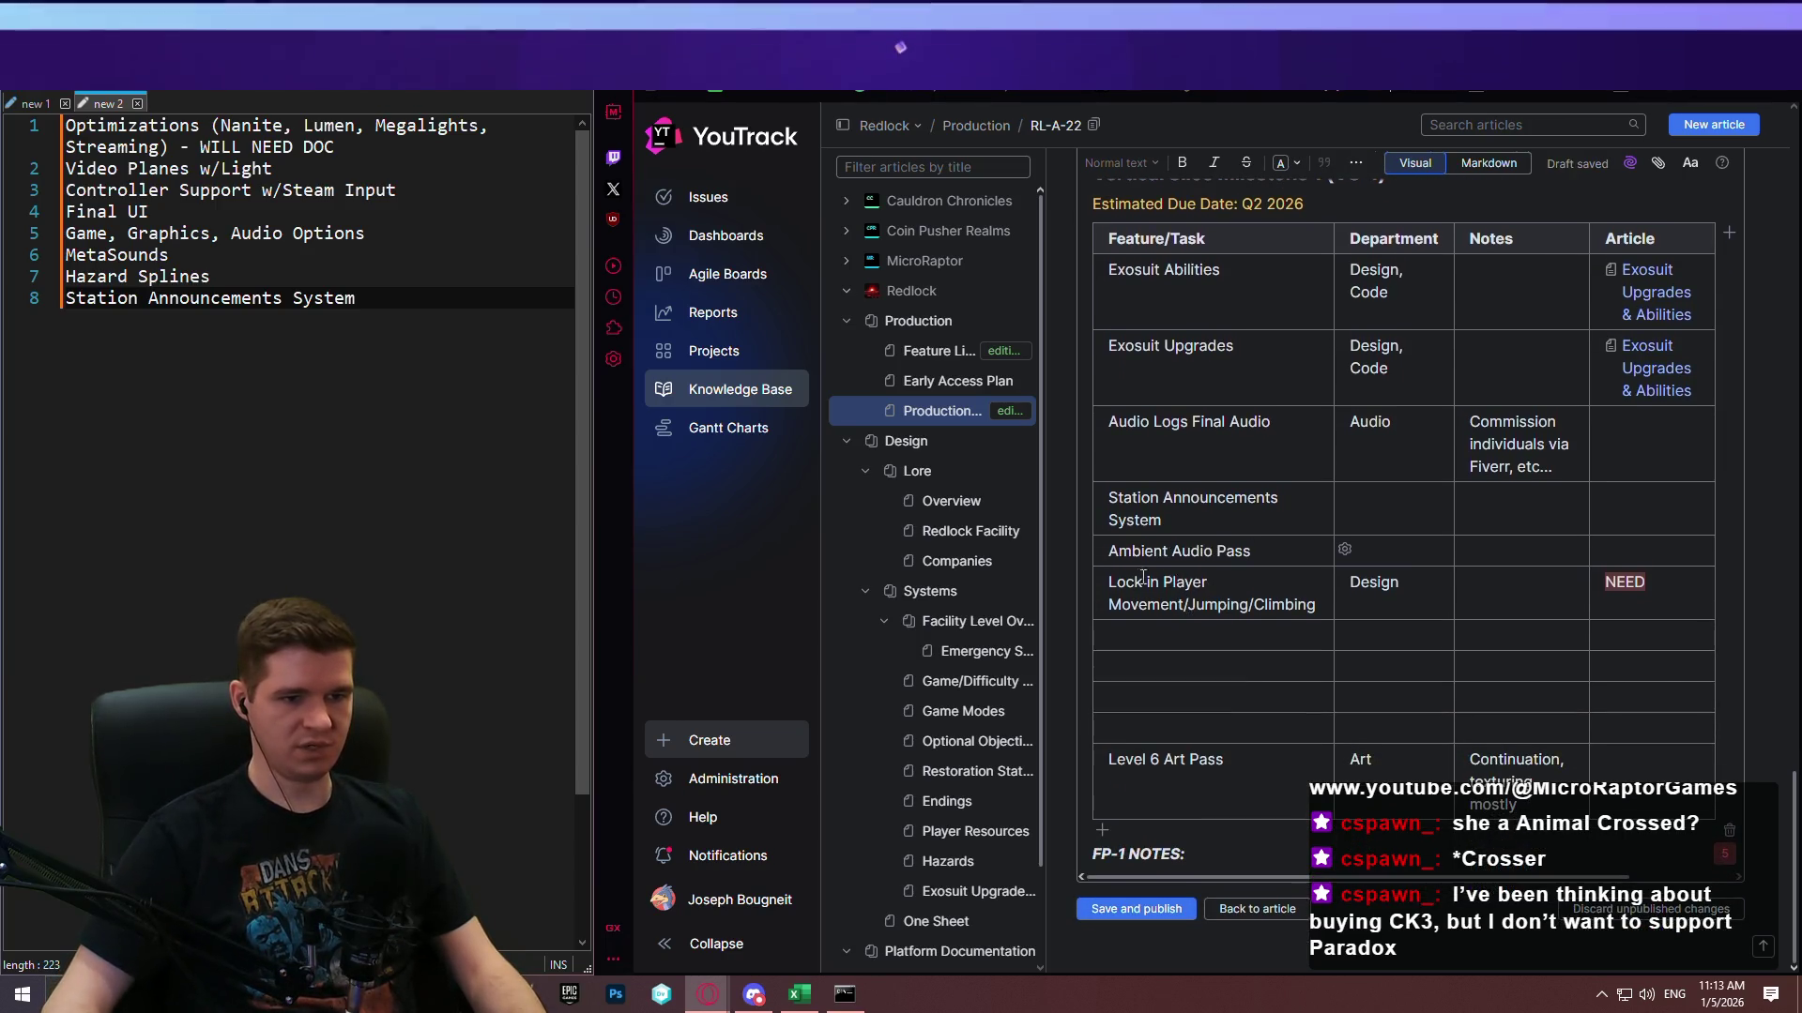
pyautogui.click(1083, 568)
pyautogui.write('SFX ')
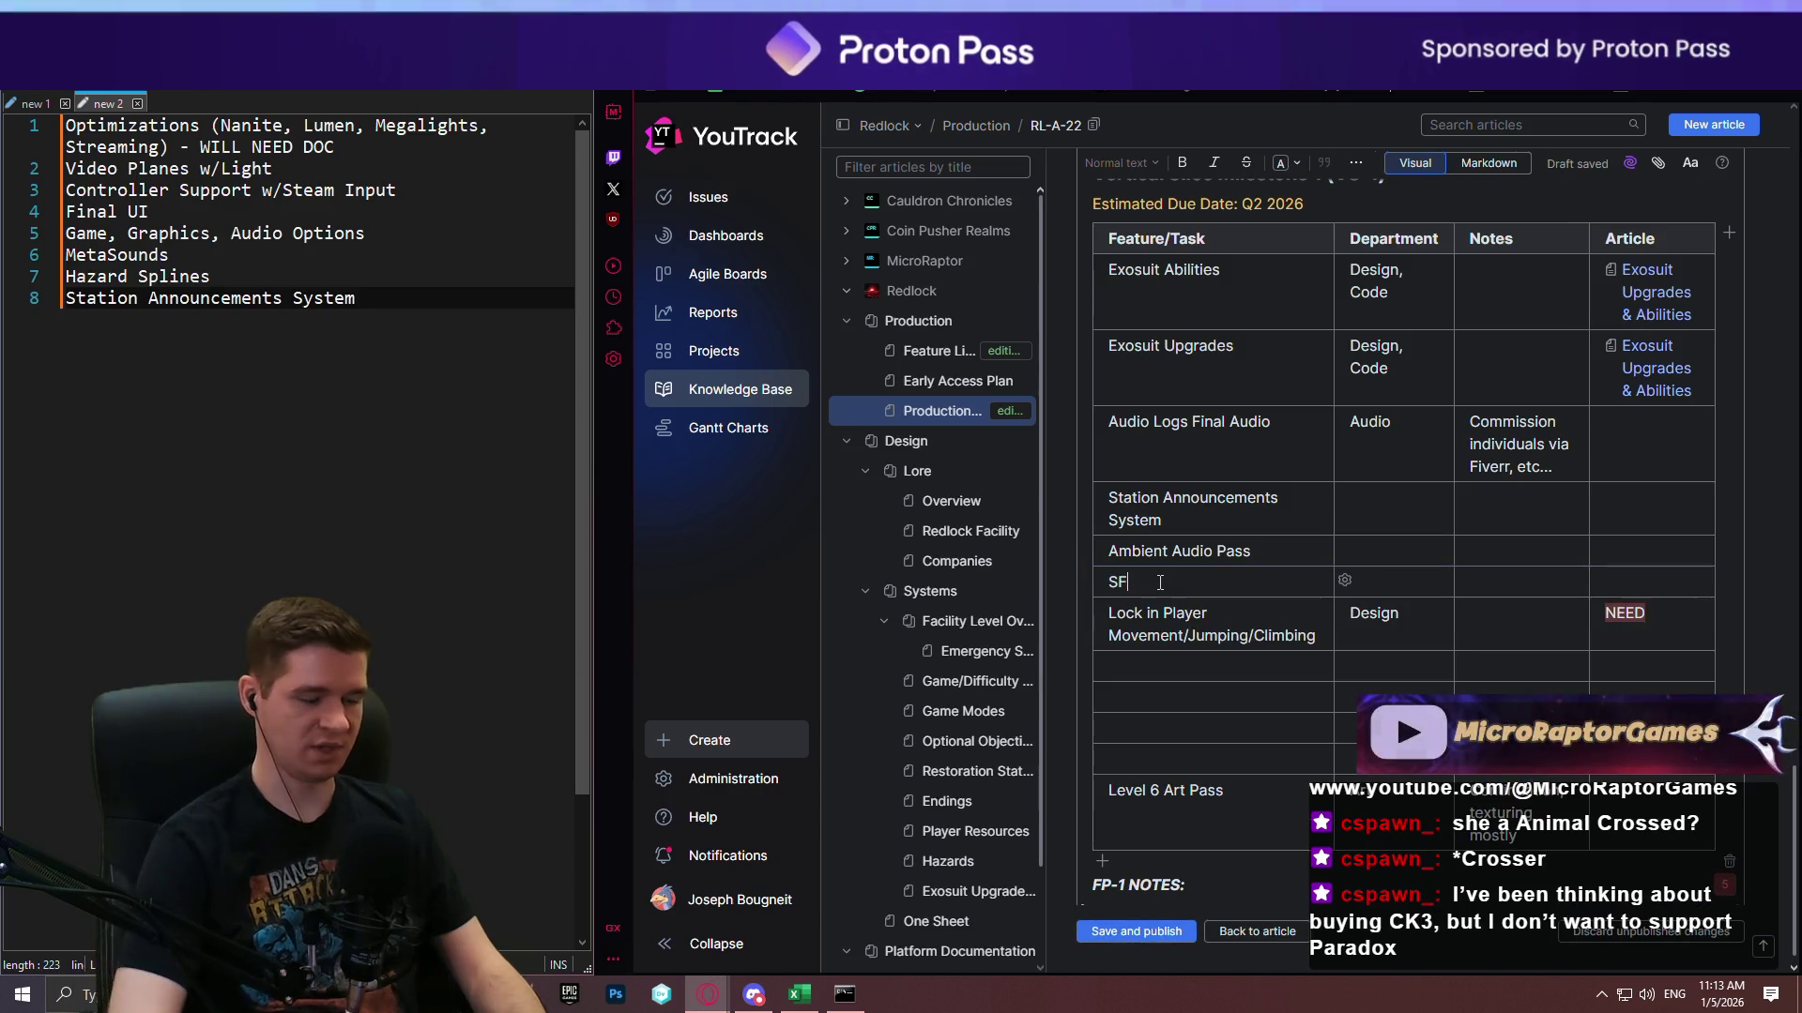
pyautogui.write('Audio Pass')
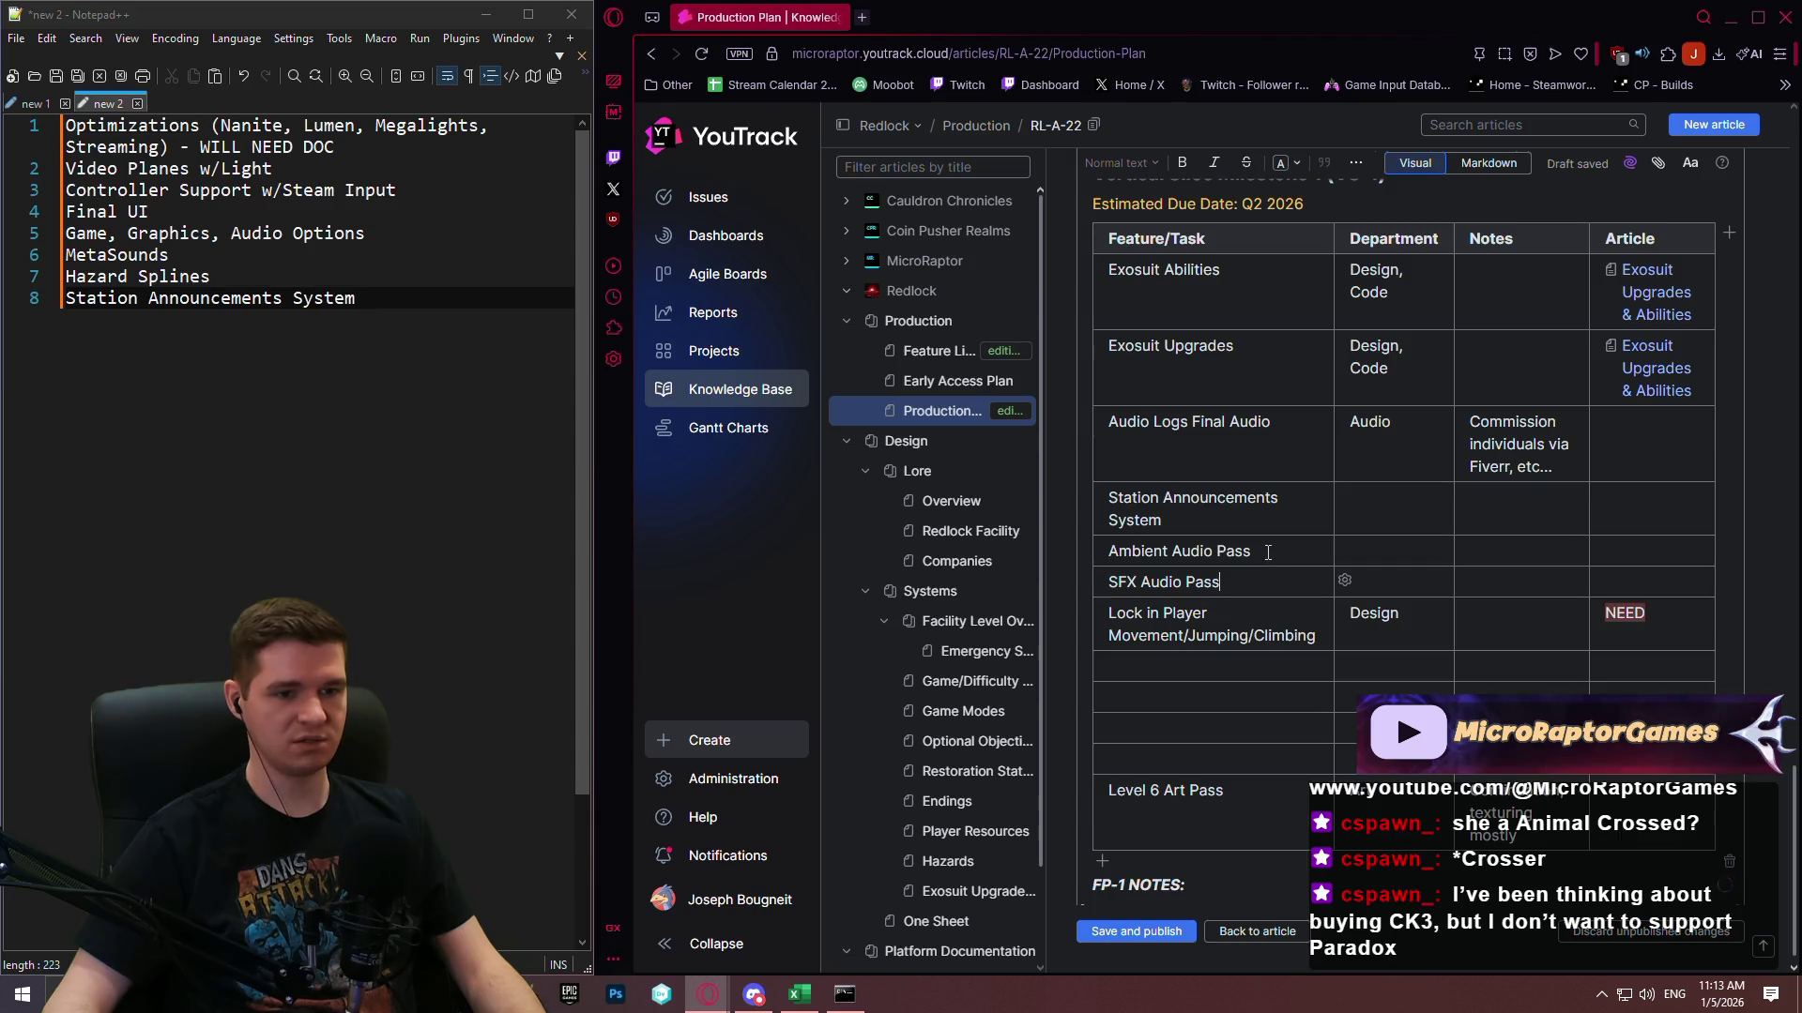
# Copy 'Audio' from the Audio Logs department into the Ambient and SFX Audio Pass department cells.
pyautogui.doubleClick(1370, 421)
pyautogui.hotkey('ctrl', 'c')
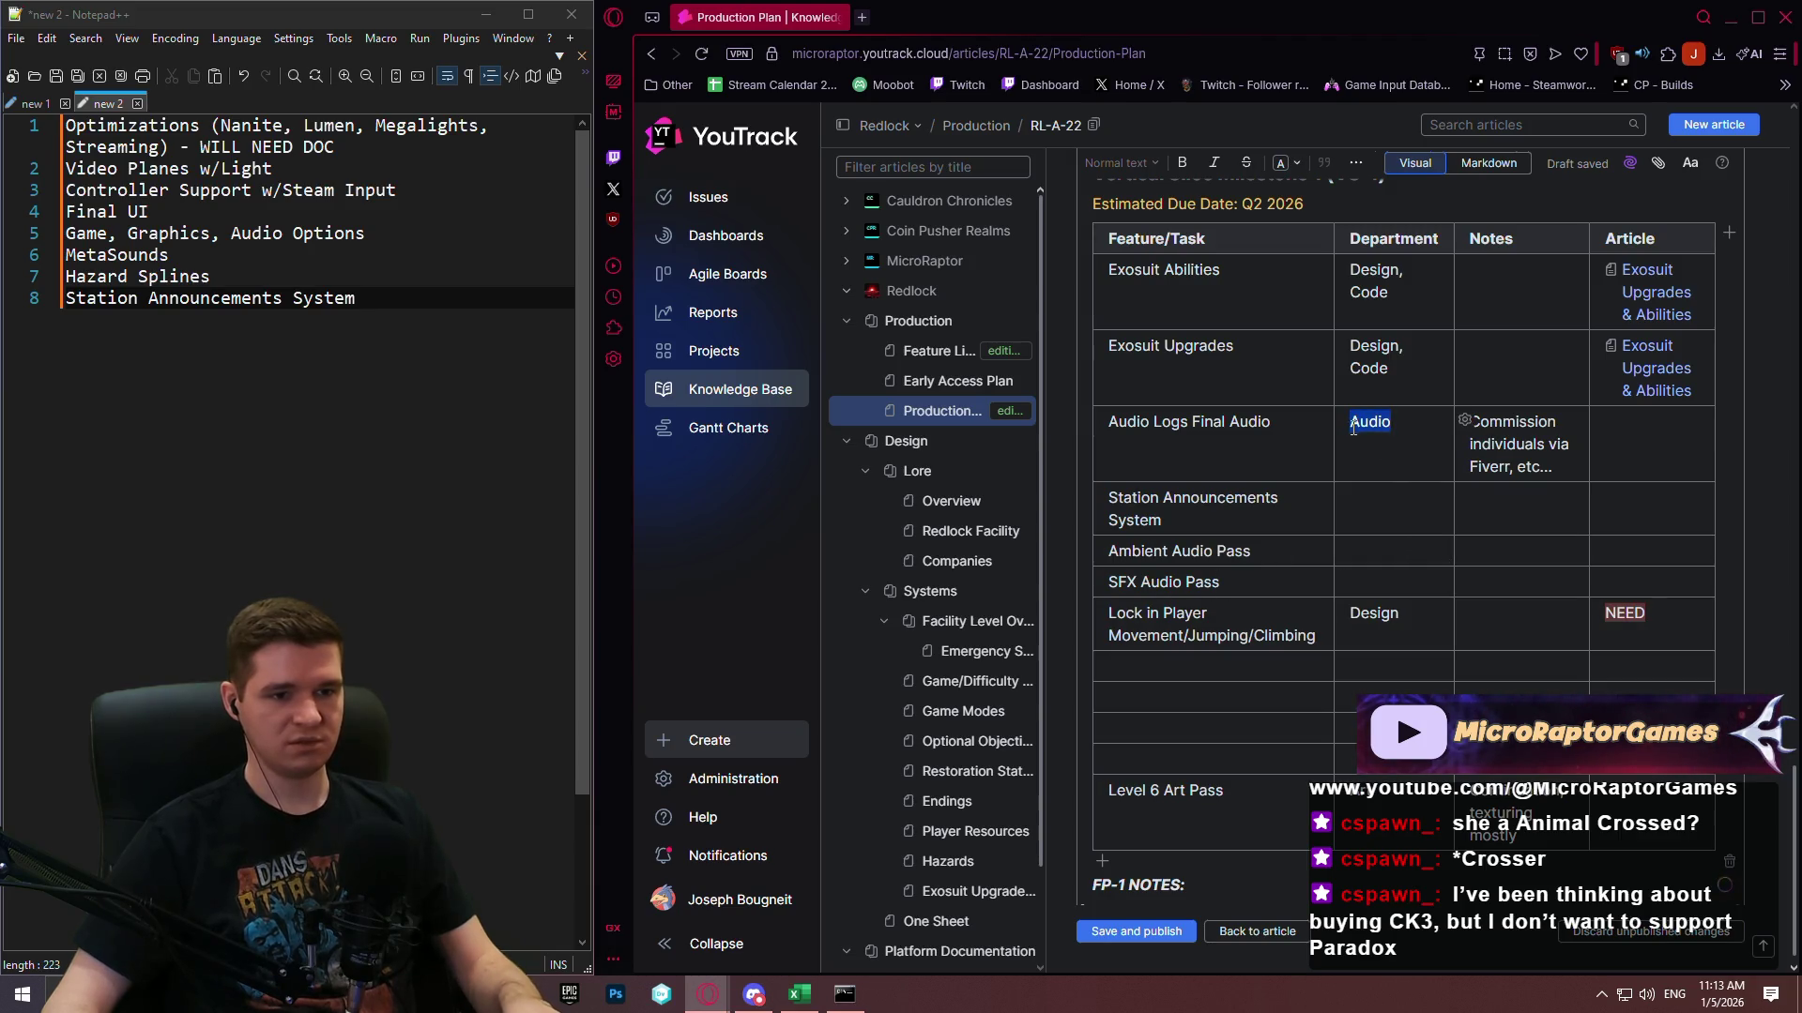
pyautogui.click(1366, 545)
pyautogui.hotkey('ctrl', 'v')
pyautogui.press('Down')
pyautogui.hotkey('ctrl', 'v')
# Set Station Announcements System's department to 'Design, Audio'.
pyautogui.click(1435, 519)
pyautogui.write('Design, AU')
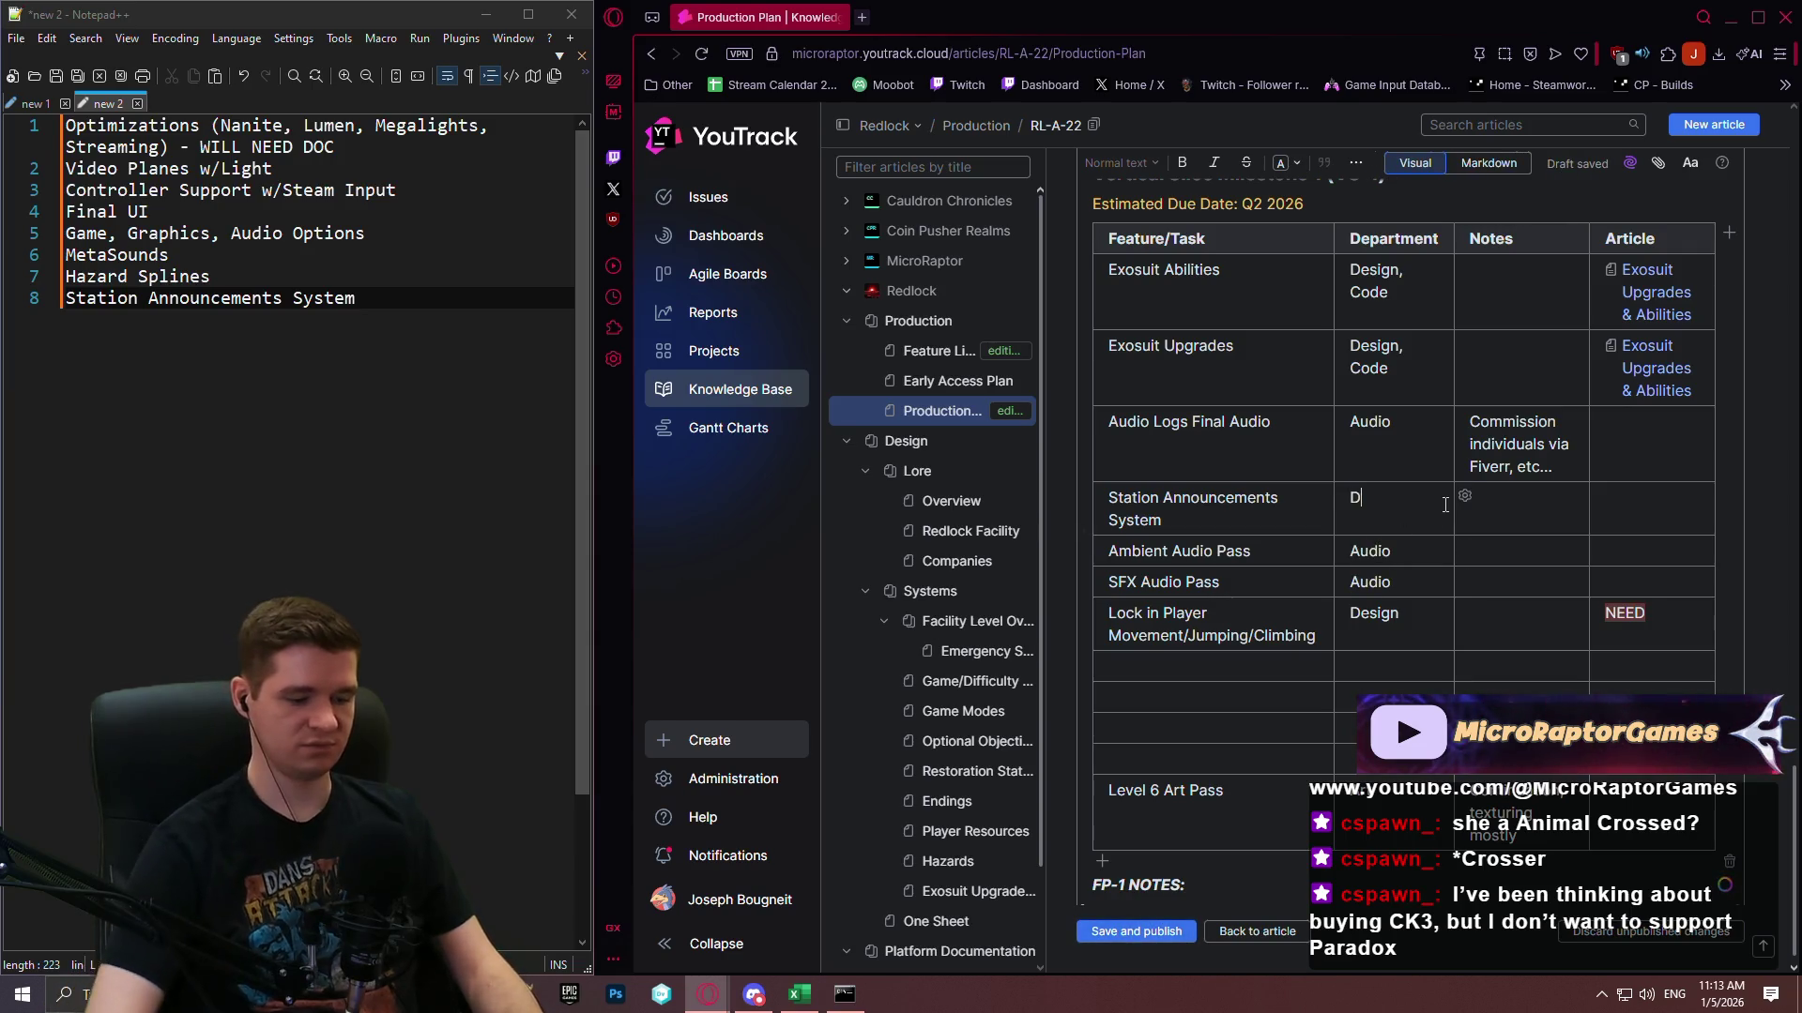
pyautogui.press('BackSpace')
pyautogui.write('udio')
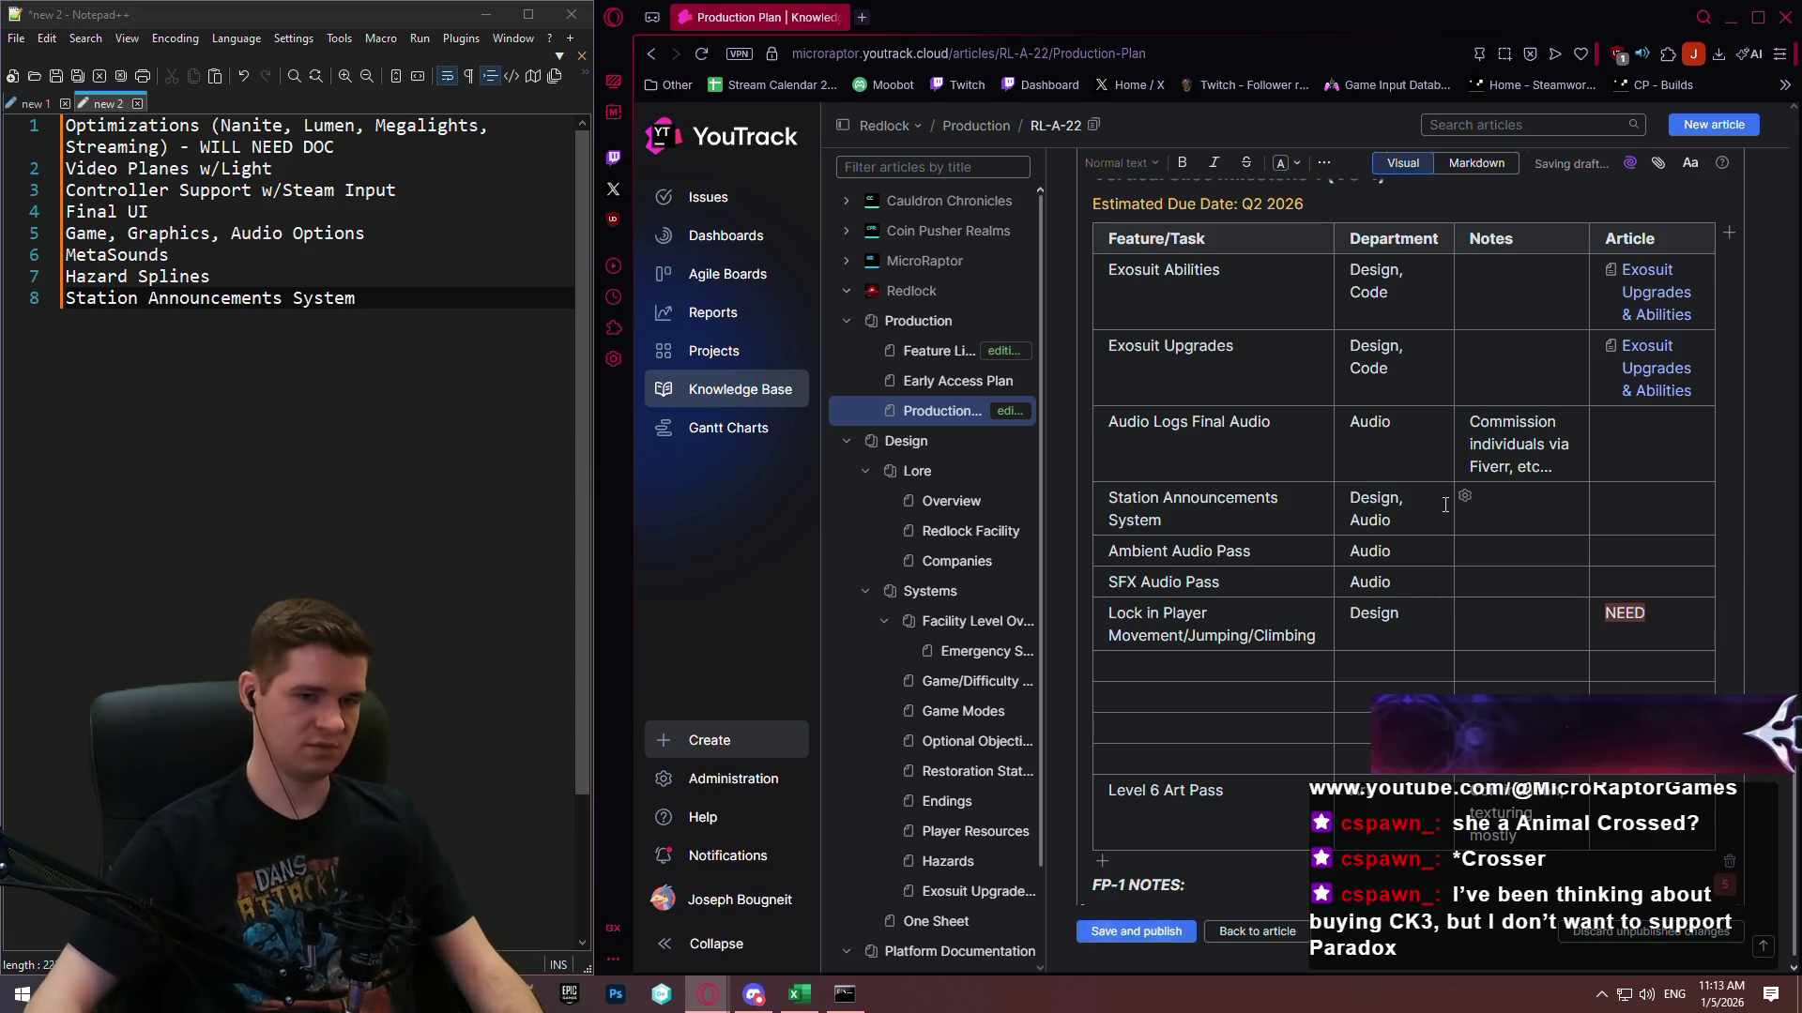
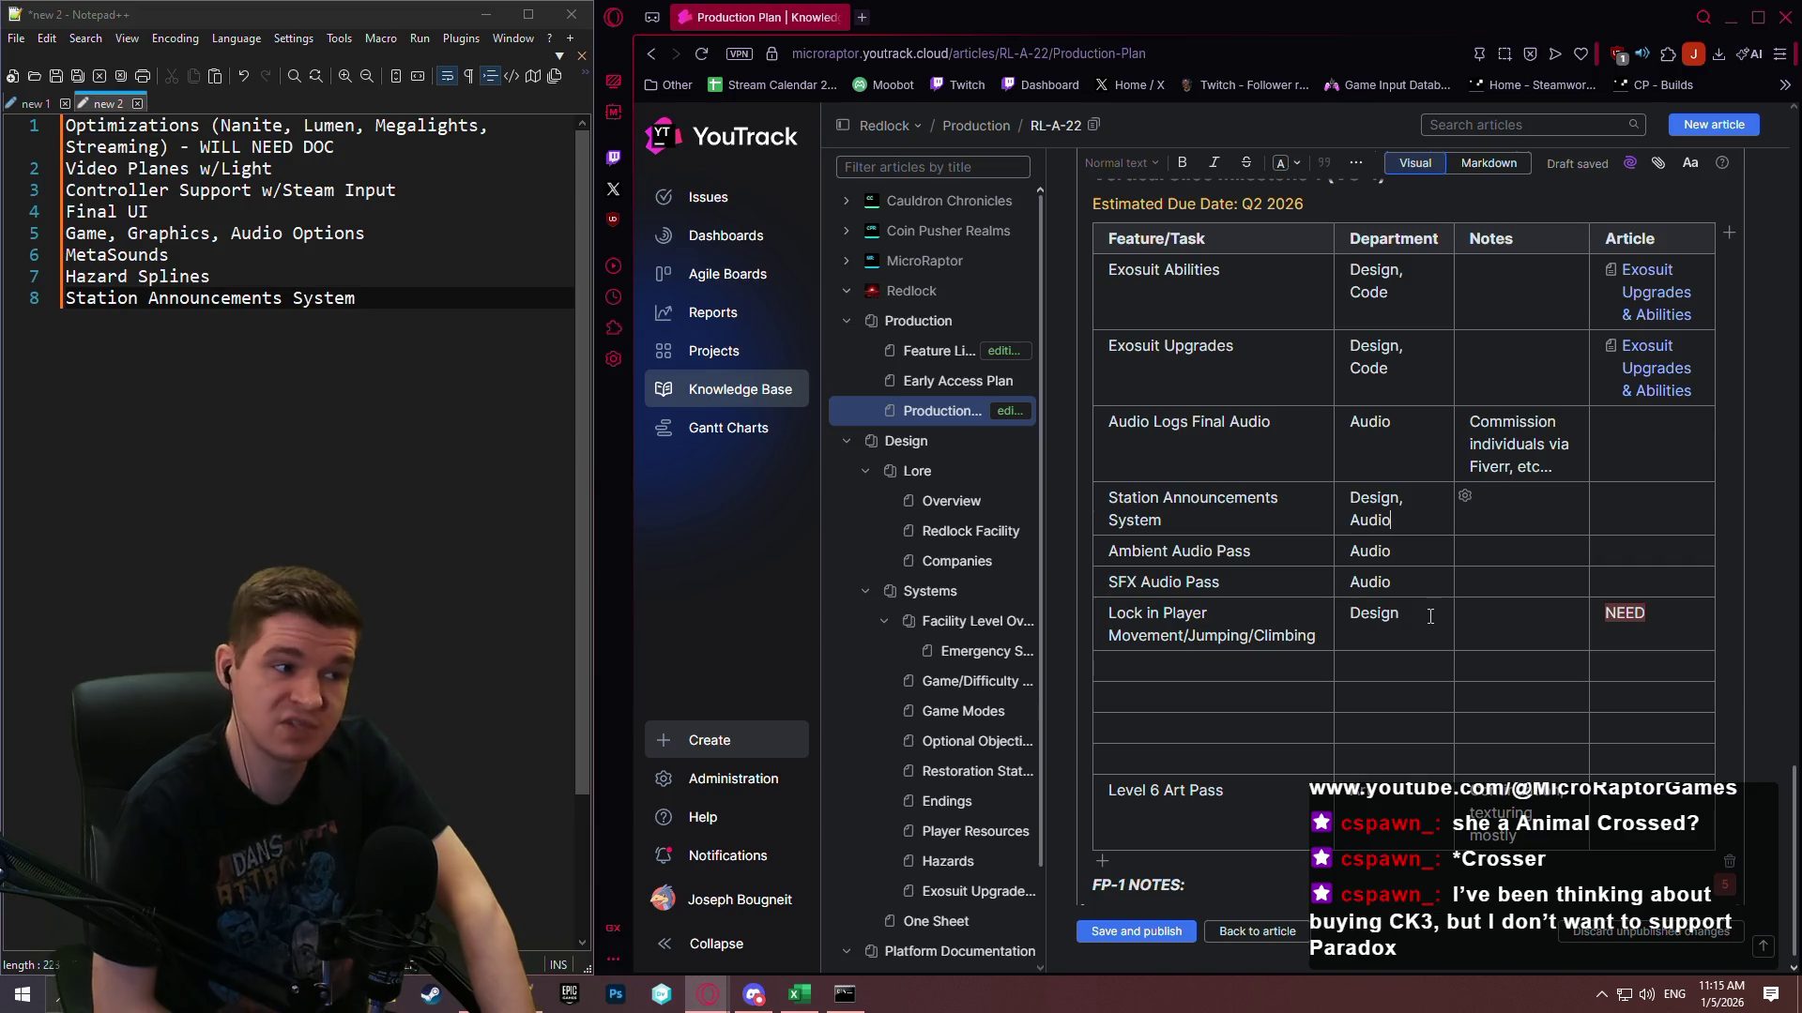
# Insert a new FP-3 row below Interaction named MetaSounds.
pyautogui.scroll(1, 1258, 659)
pyautogui.scroll(5, 1258, 660)
pyautogui.scroll(-5, 1258, 660)
pyautogui.scroll(5, 1378, 642)
pyautogui.scroll(15, 1377, 642)
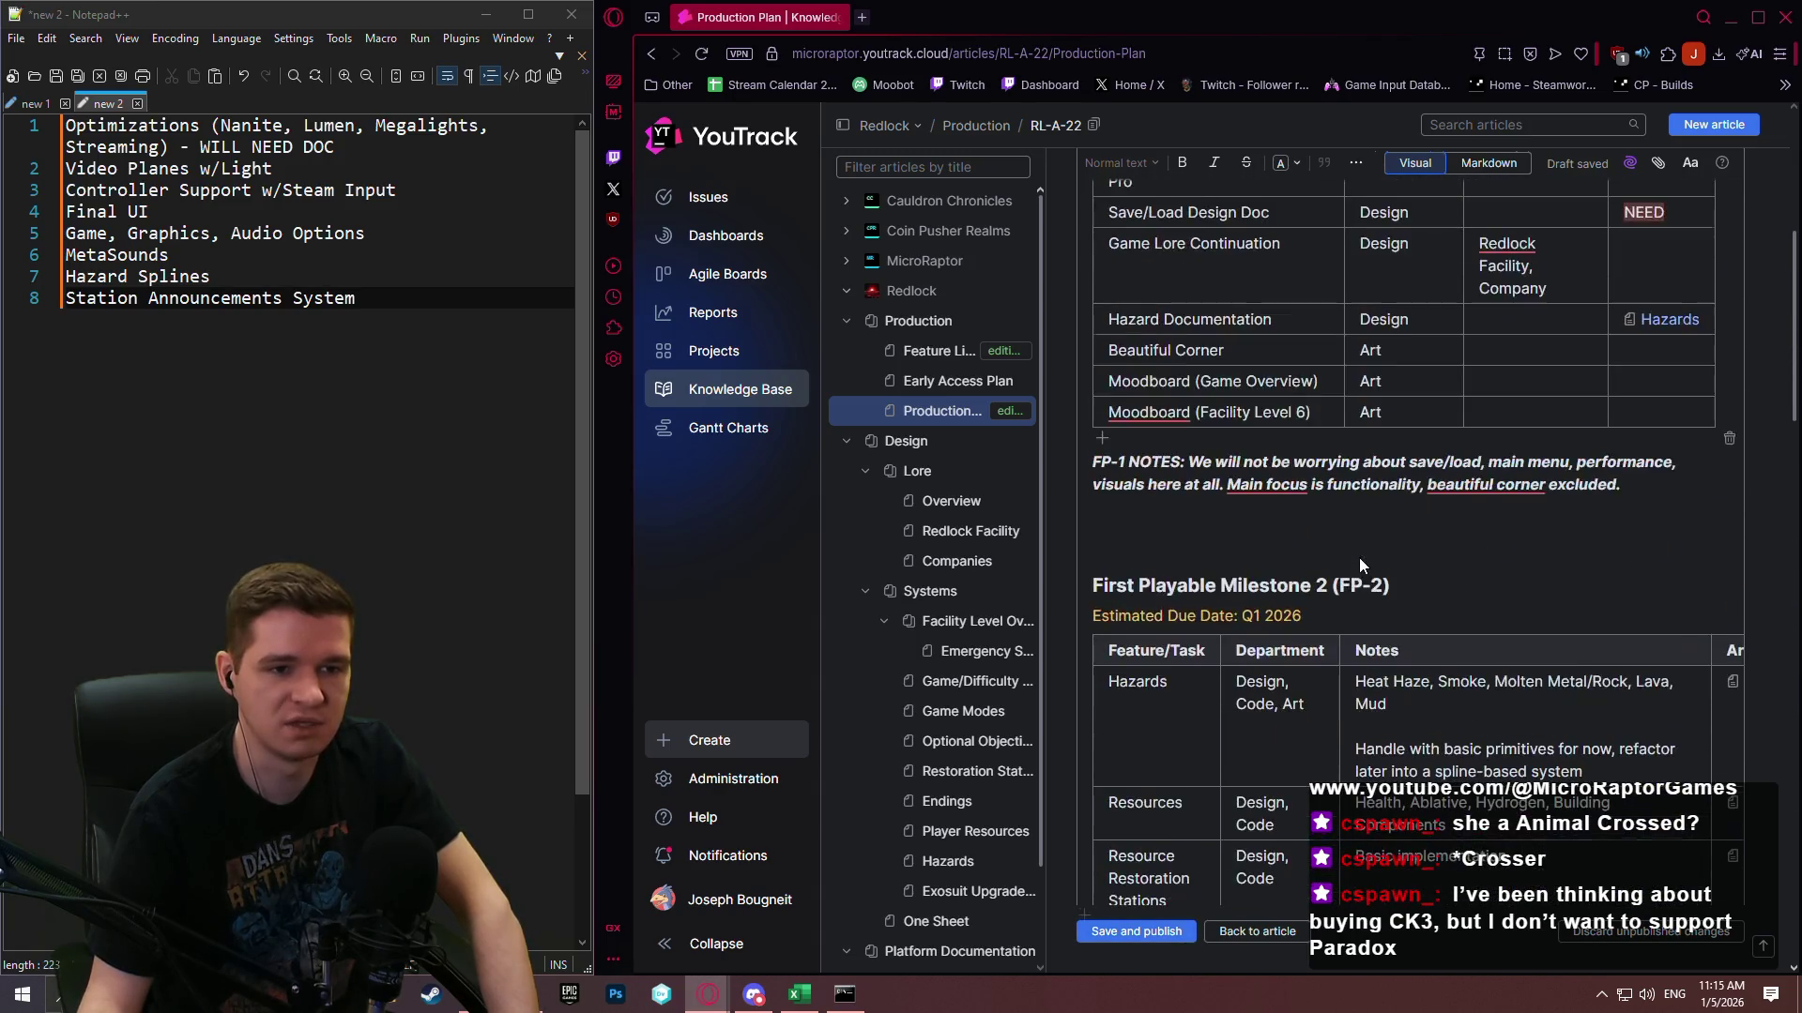
pyautogui.scroll(4, 1360, 565)
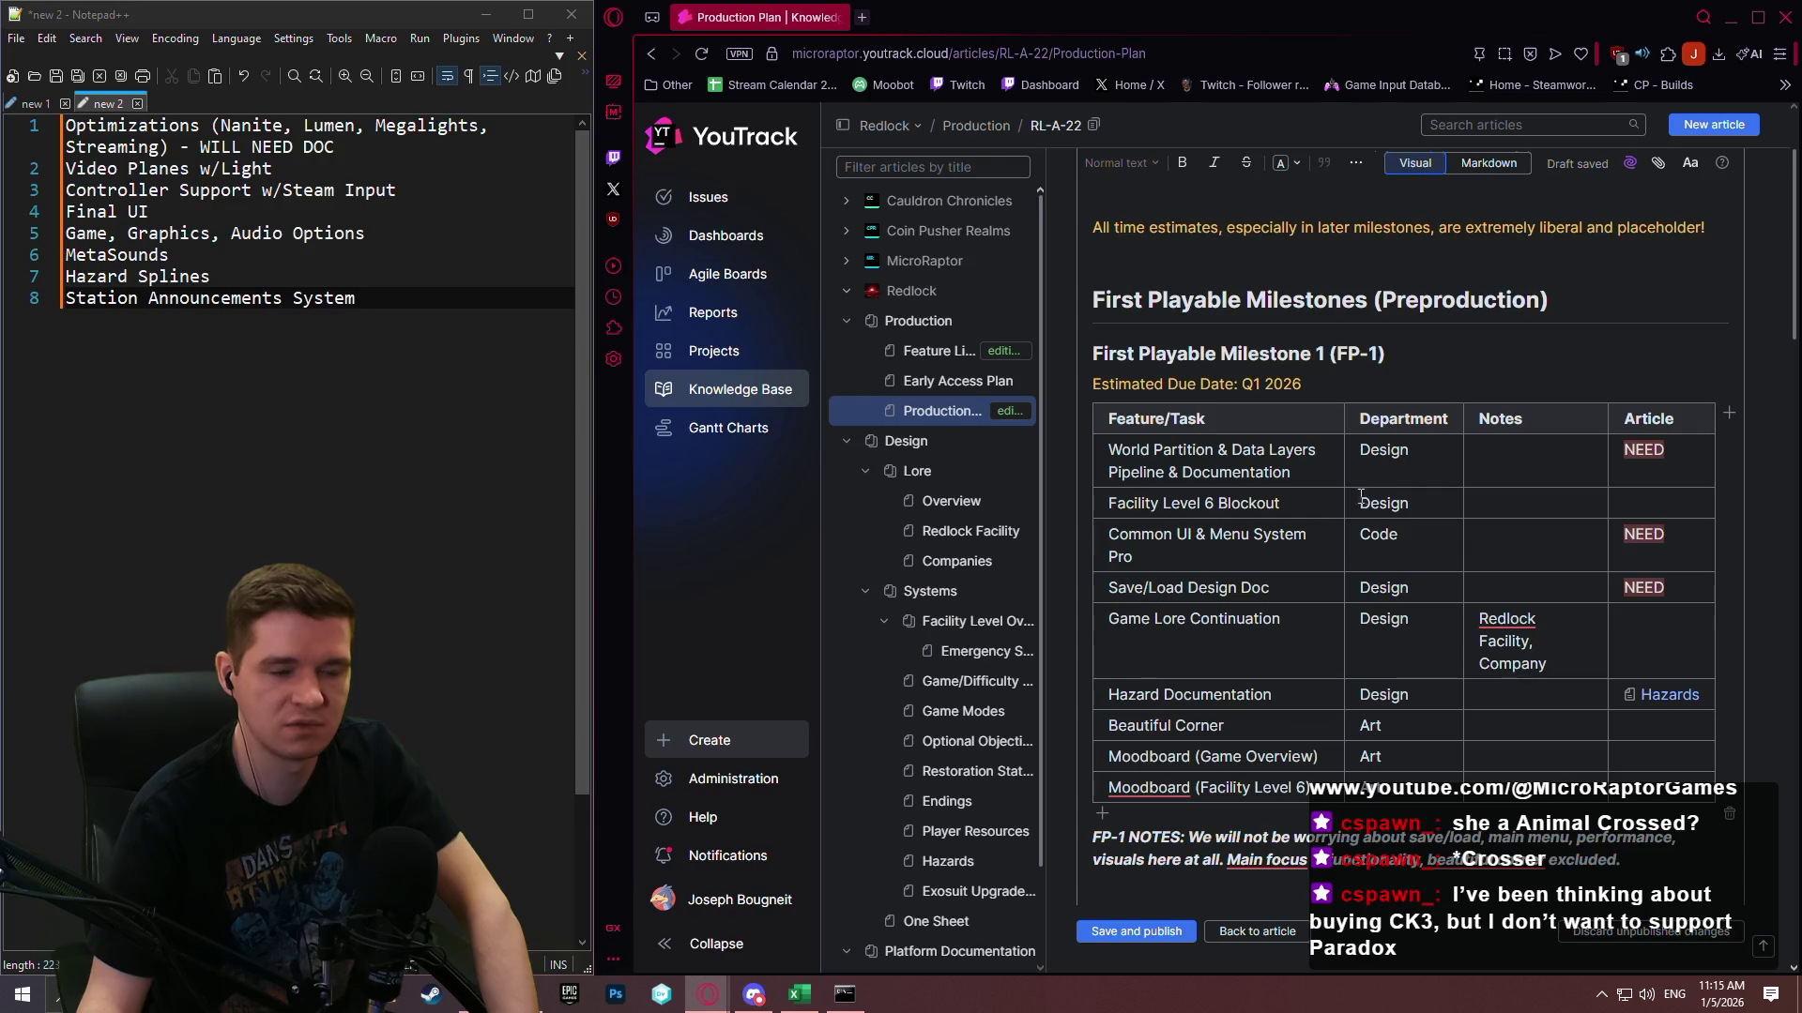
pyautogui.scroll(-15, 1336, 498)
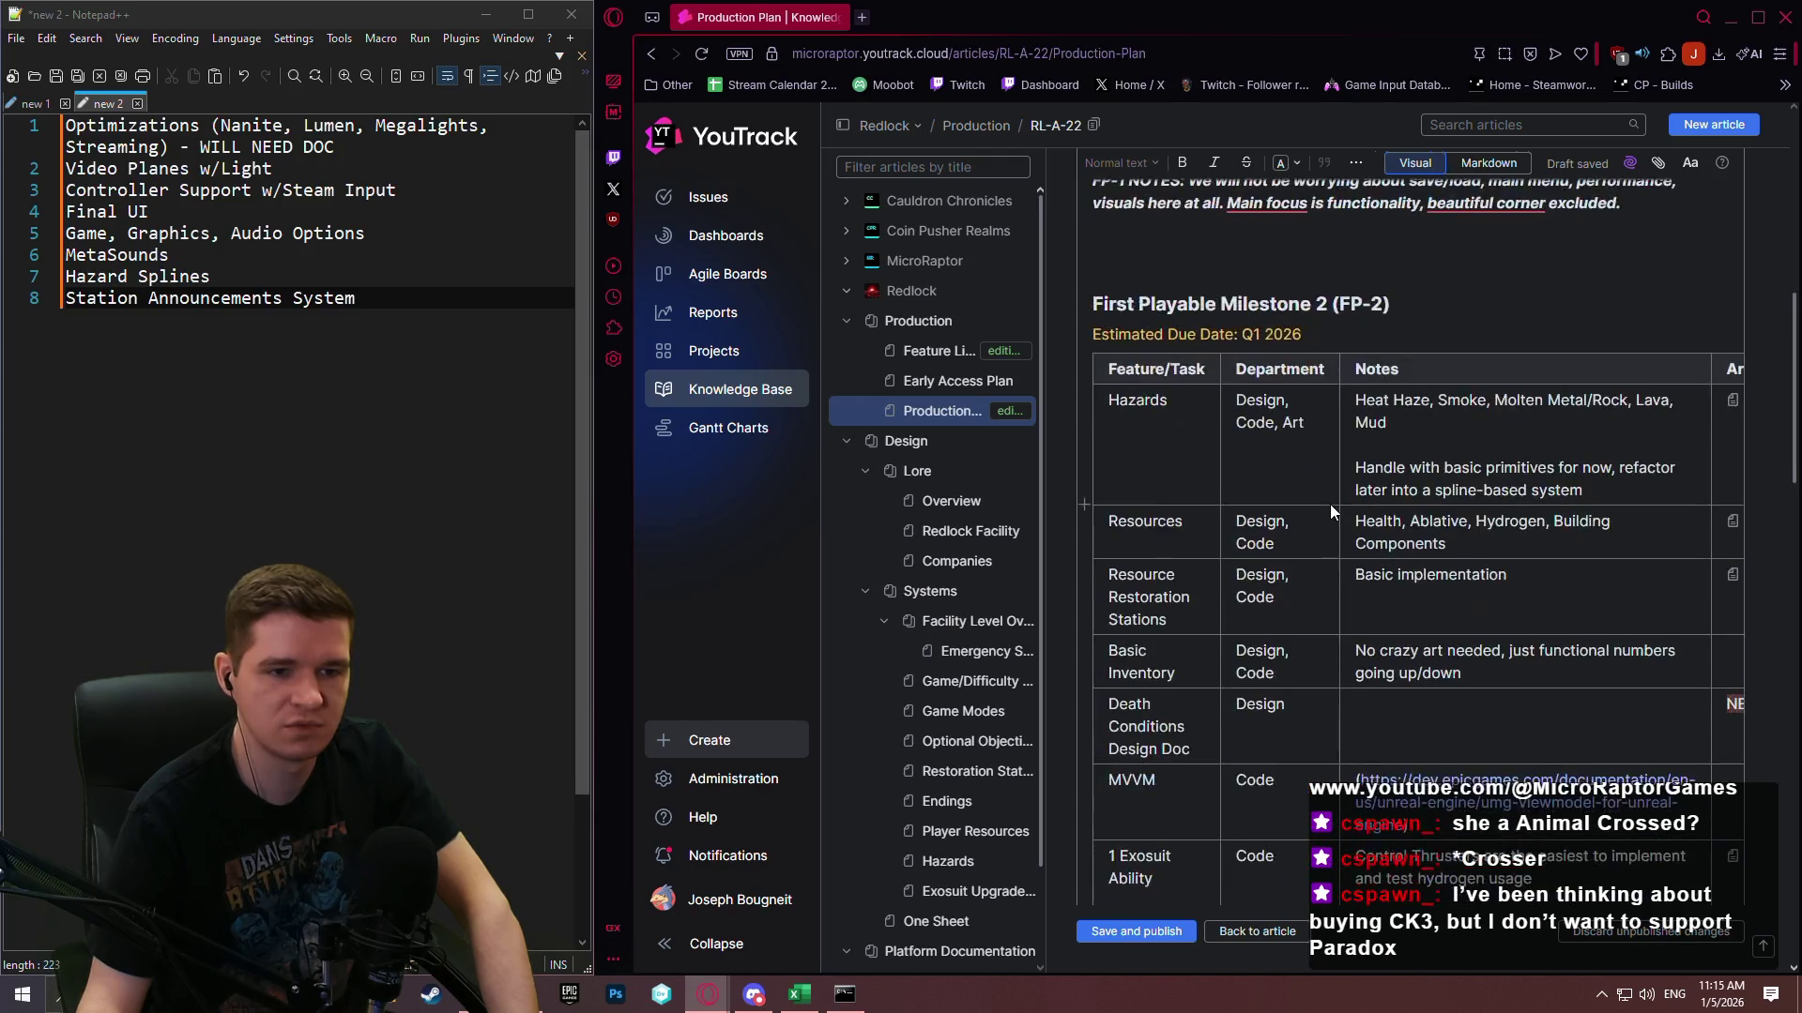
pyautogui.scroll(-10, 1332, 512)
pyautogui.scroll(7, 1330, 507)
pyautogui.scroll(-2, 1330, 500)
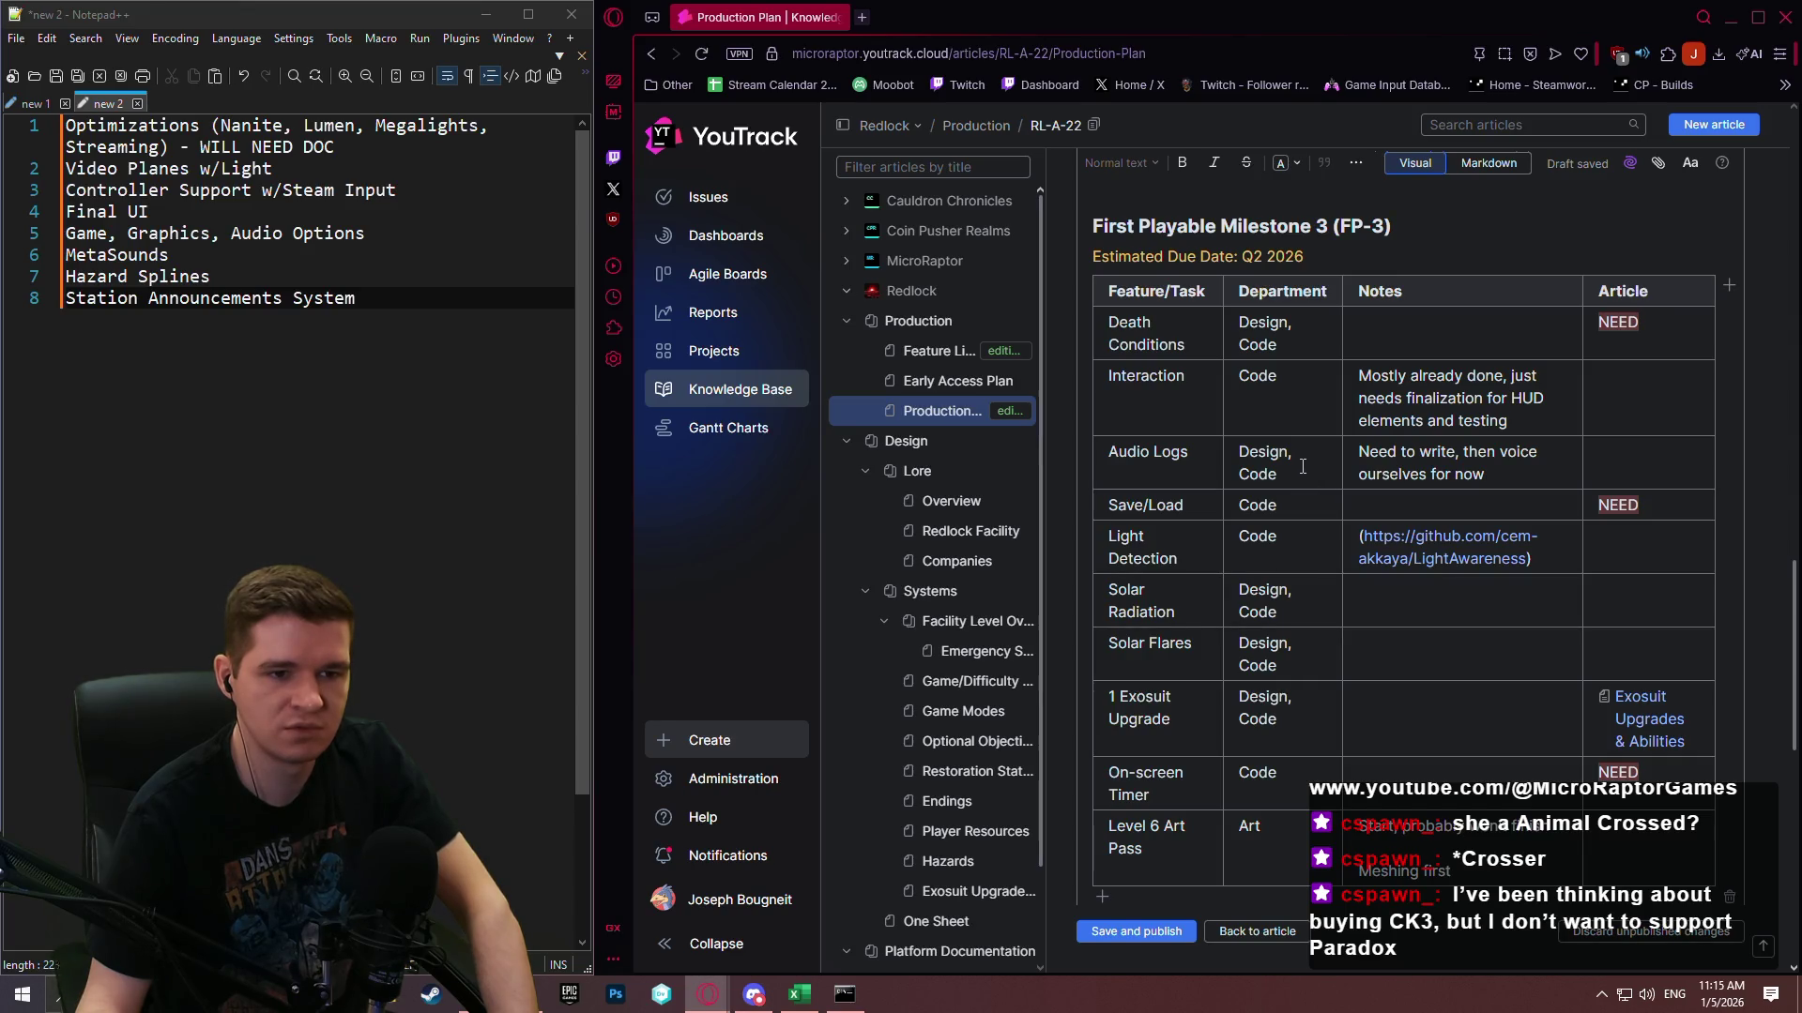
pyautogui.scroll(-1, 1302, 466)
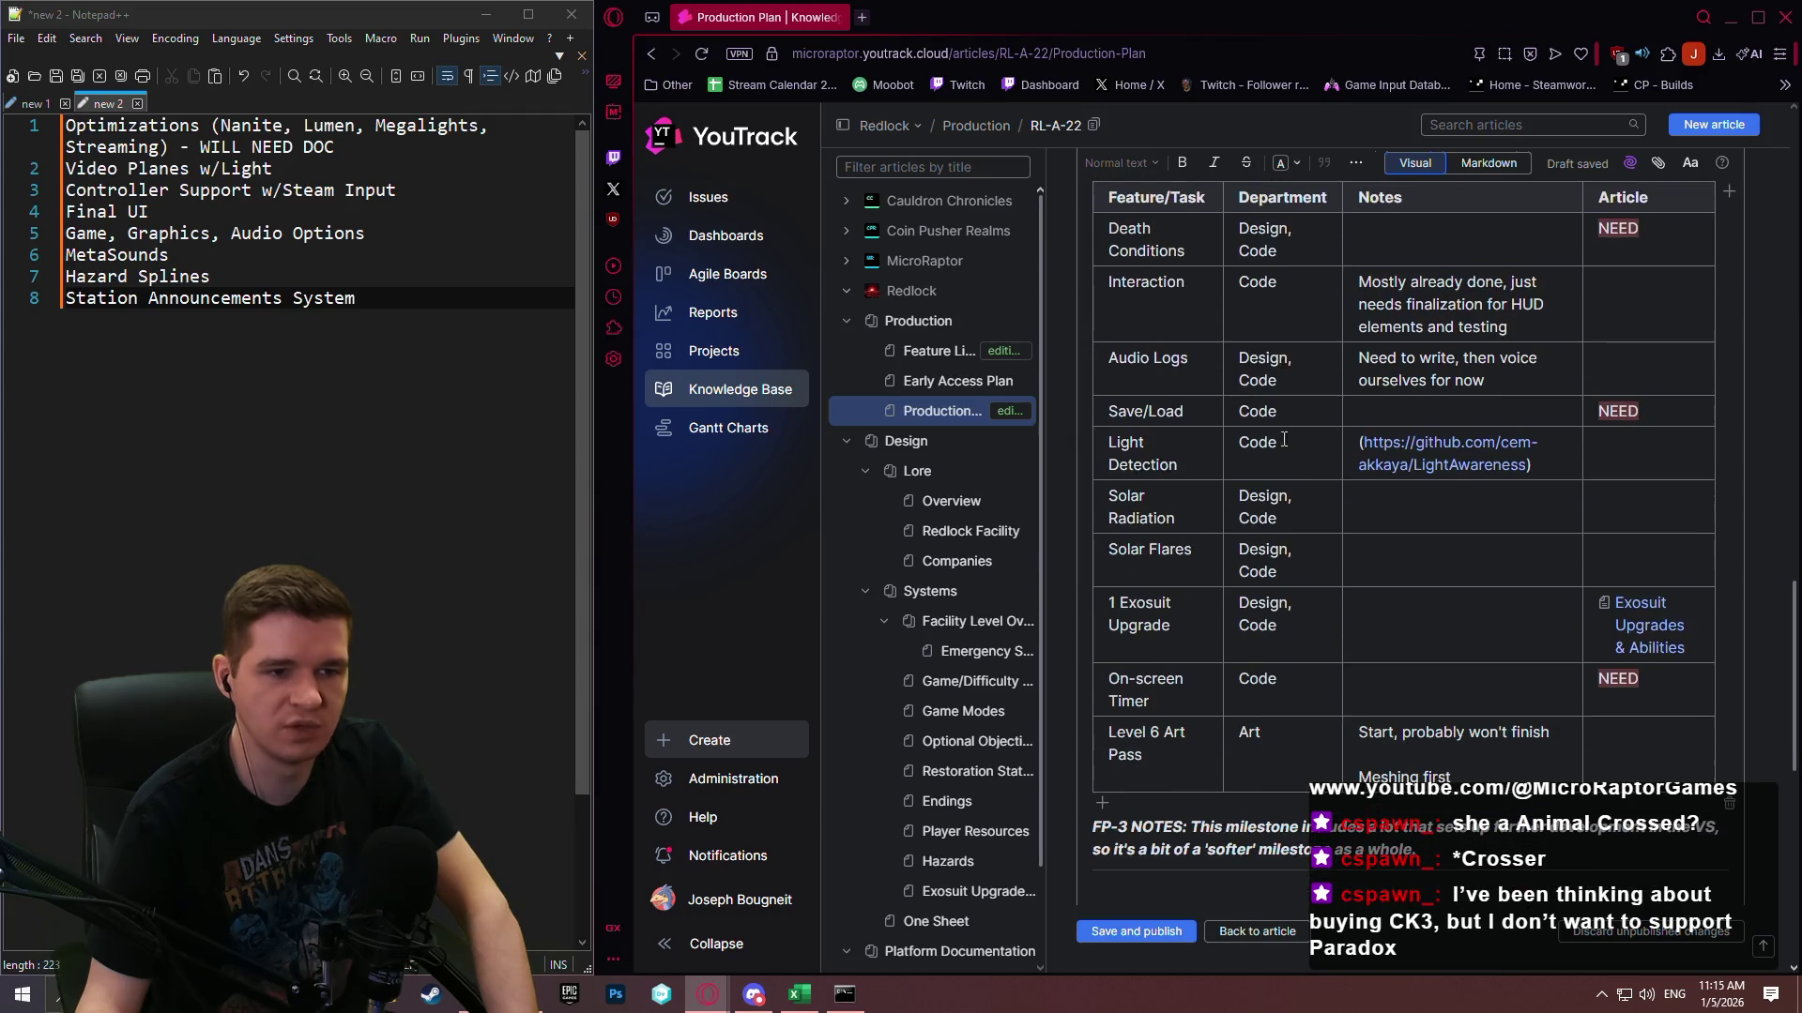
pyautogui.click(1092, 344)
pyautogui.write('MetaSo')
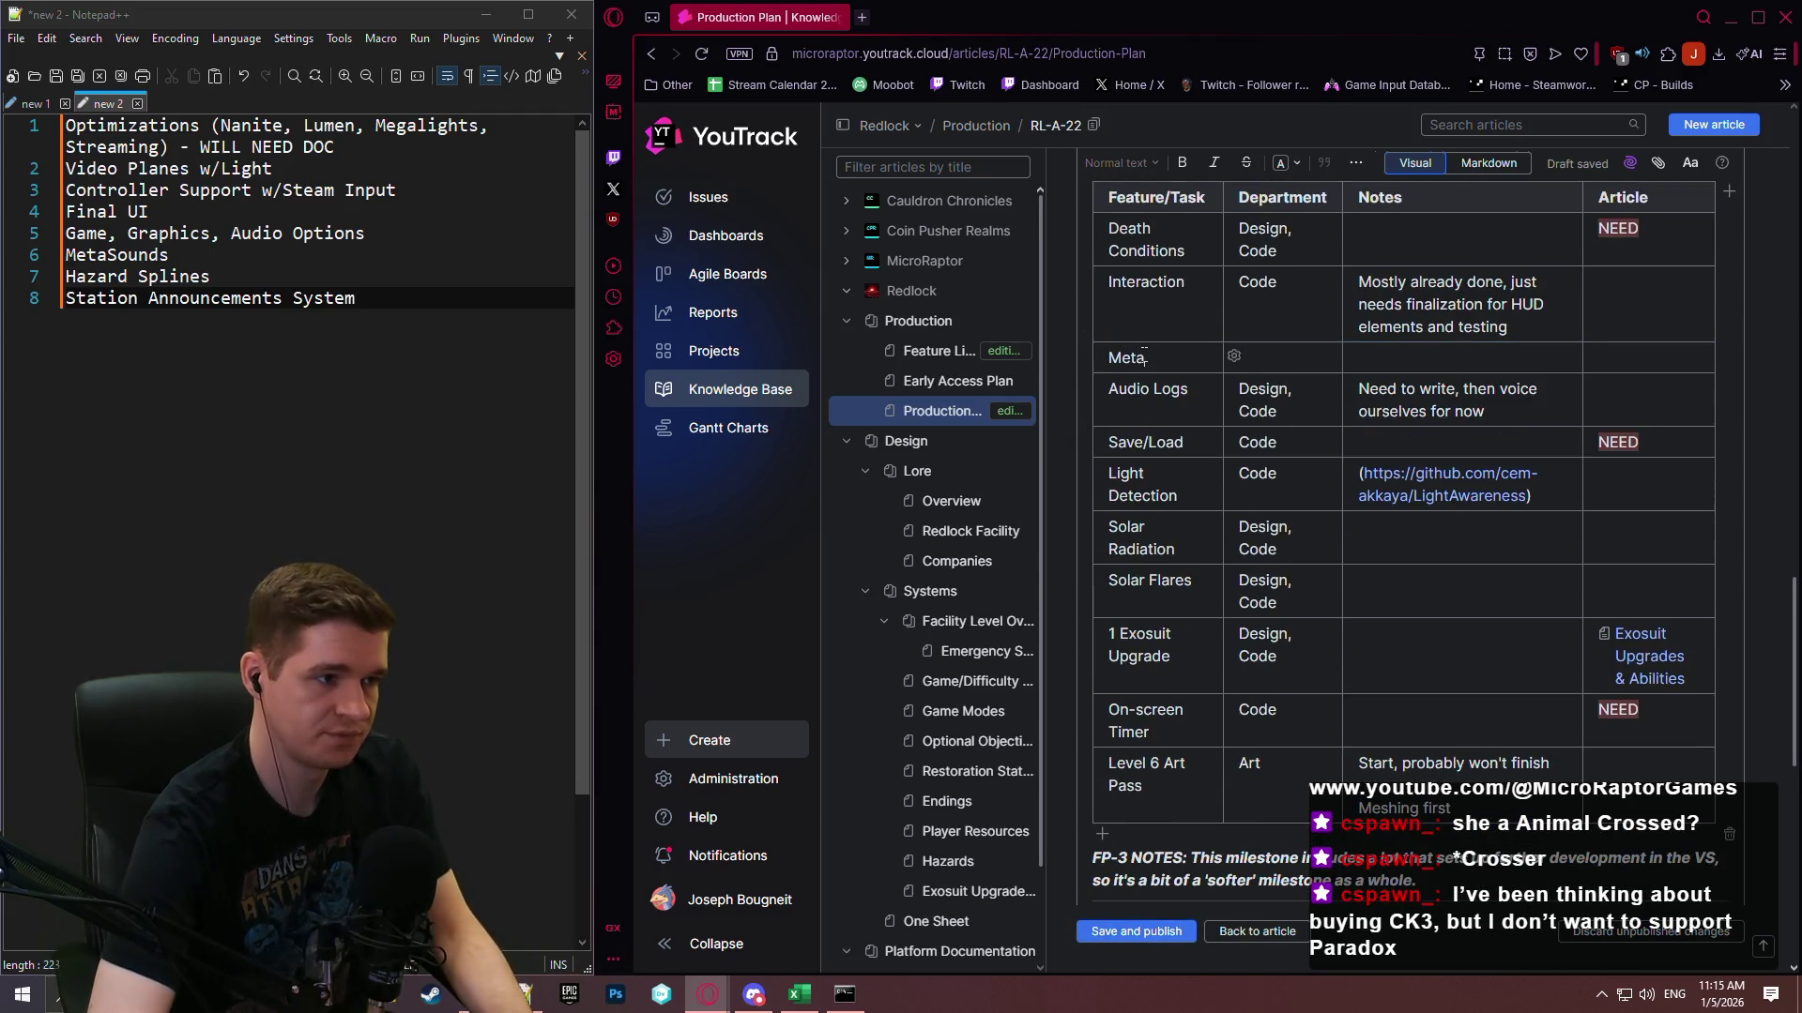
pyautogui.write('unsd')
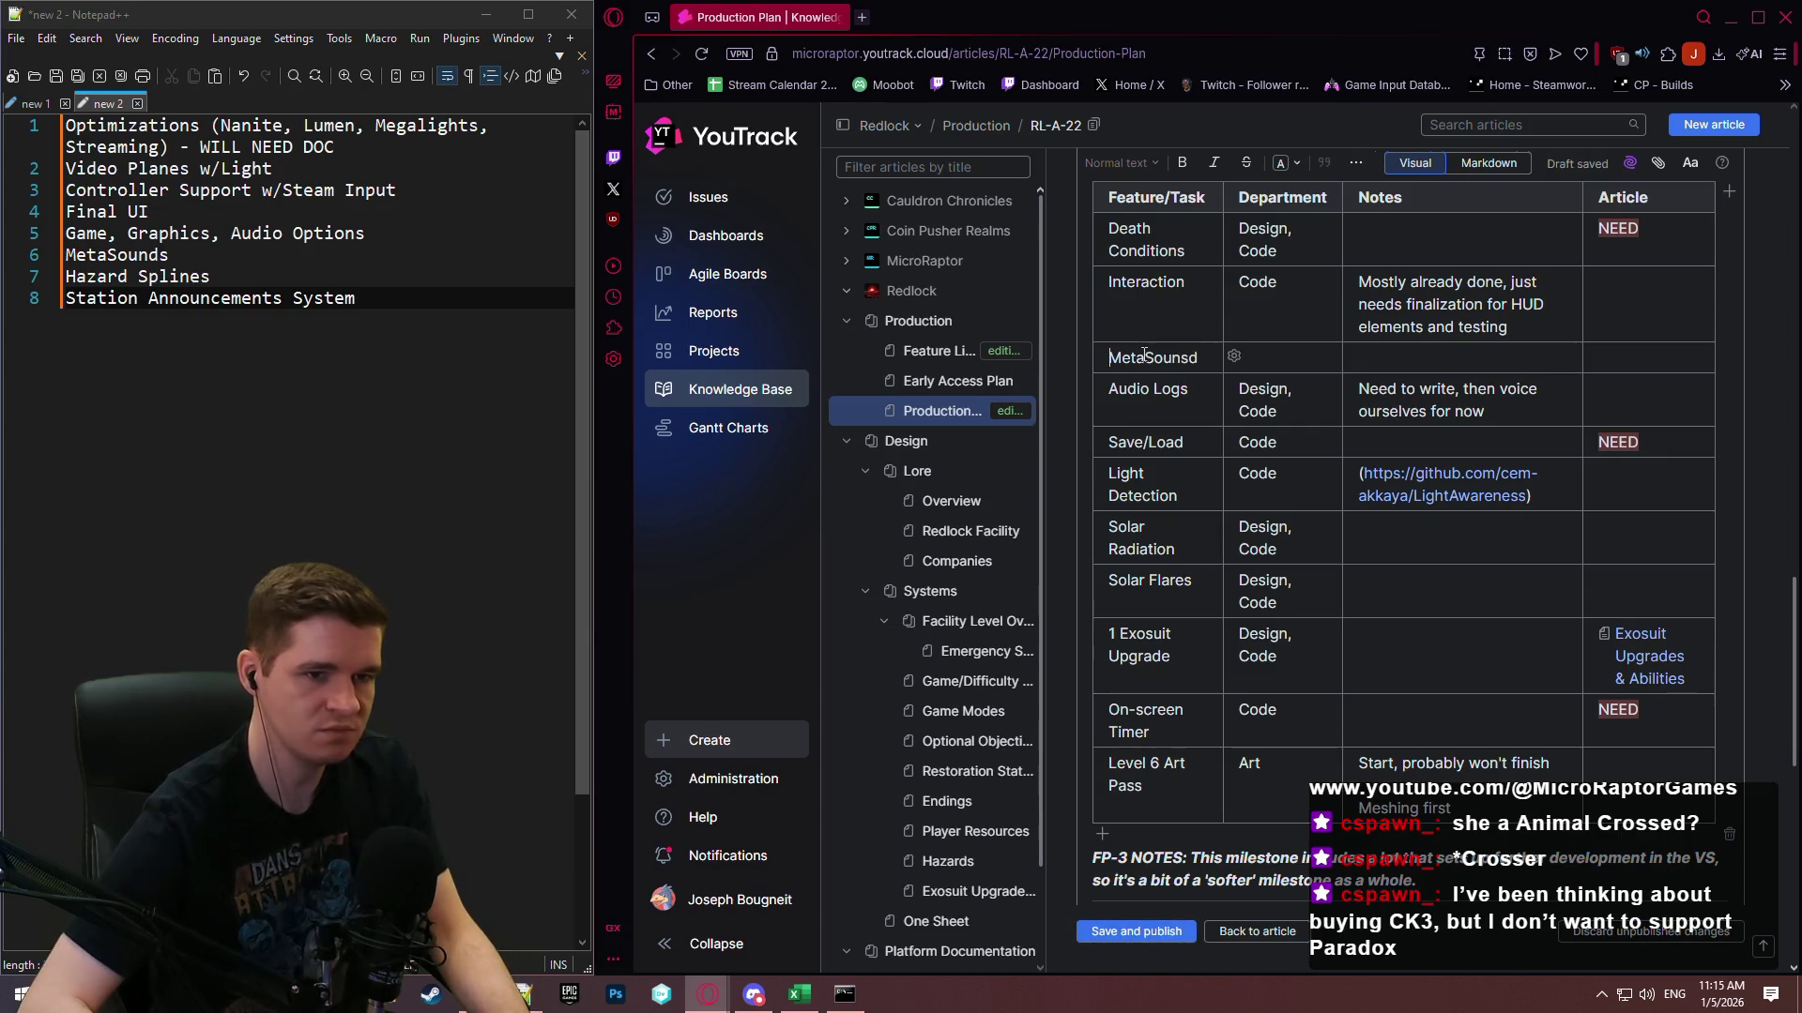
pyautogui.press('BackSpace')
pyautogui.press('BackSpace')
pyautogui.write('ds')
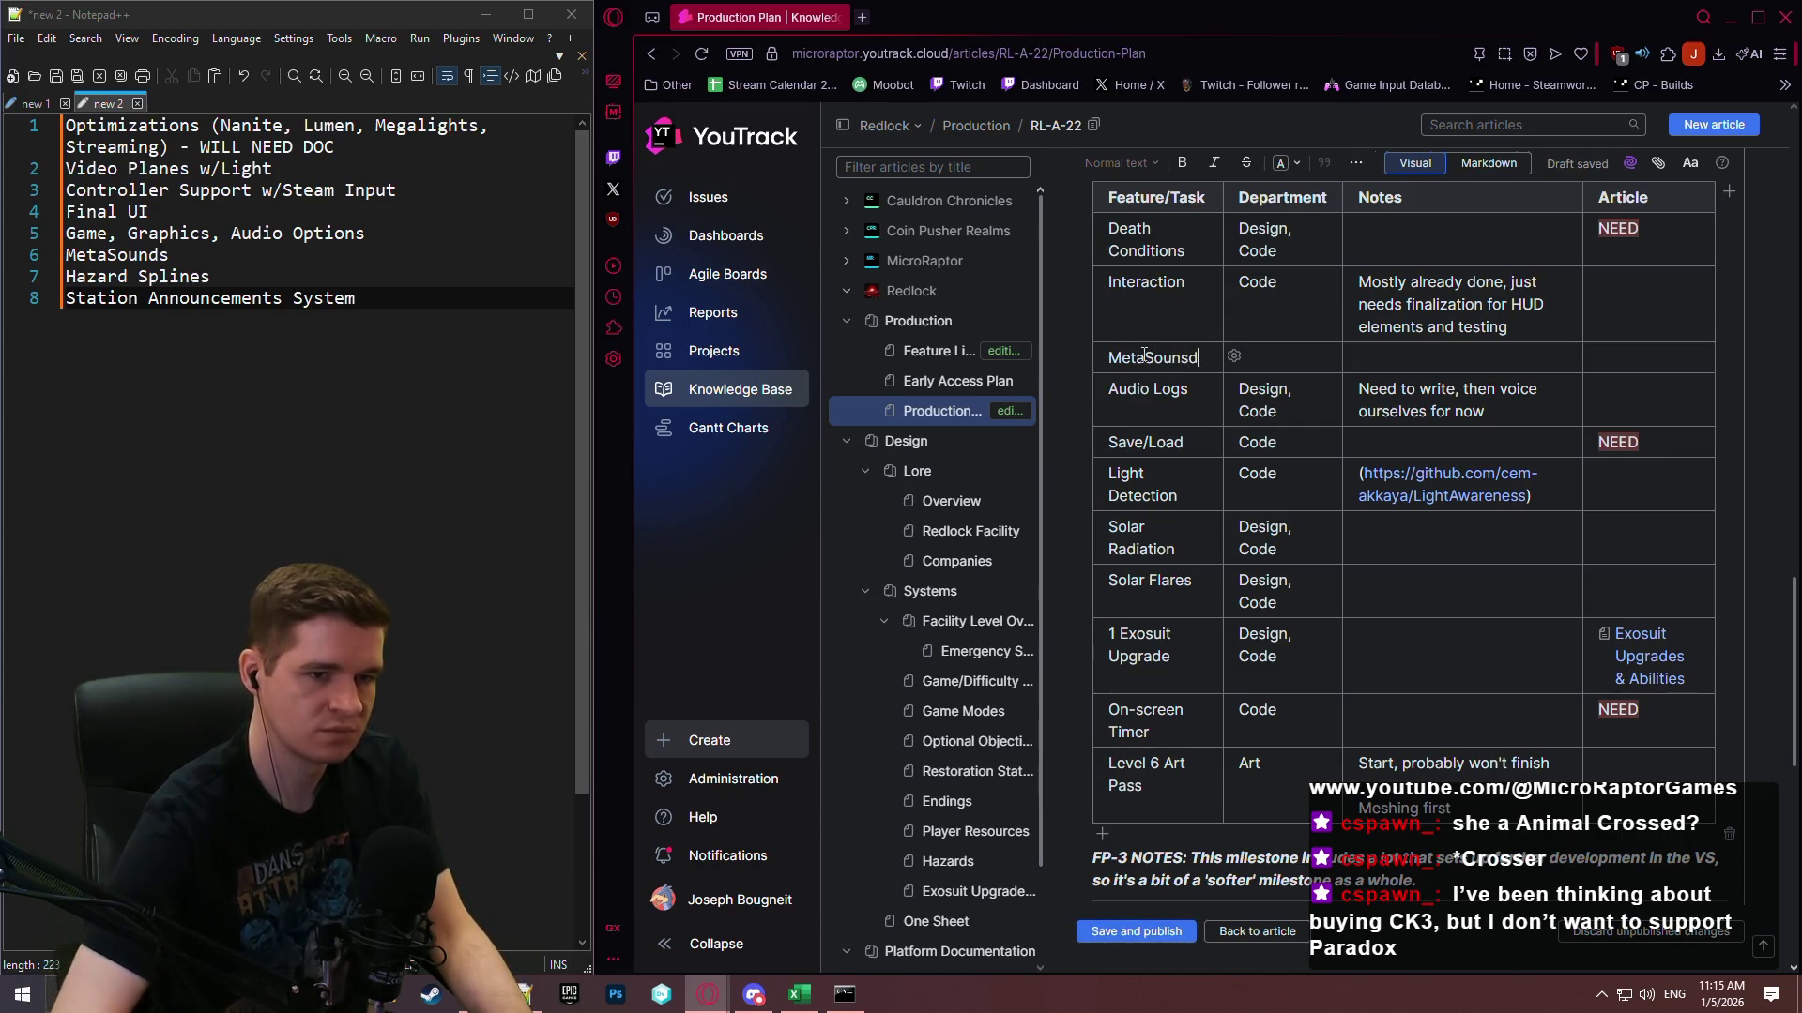
pyautogui.press('F11')
pyautogui.press('F11')
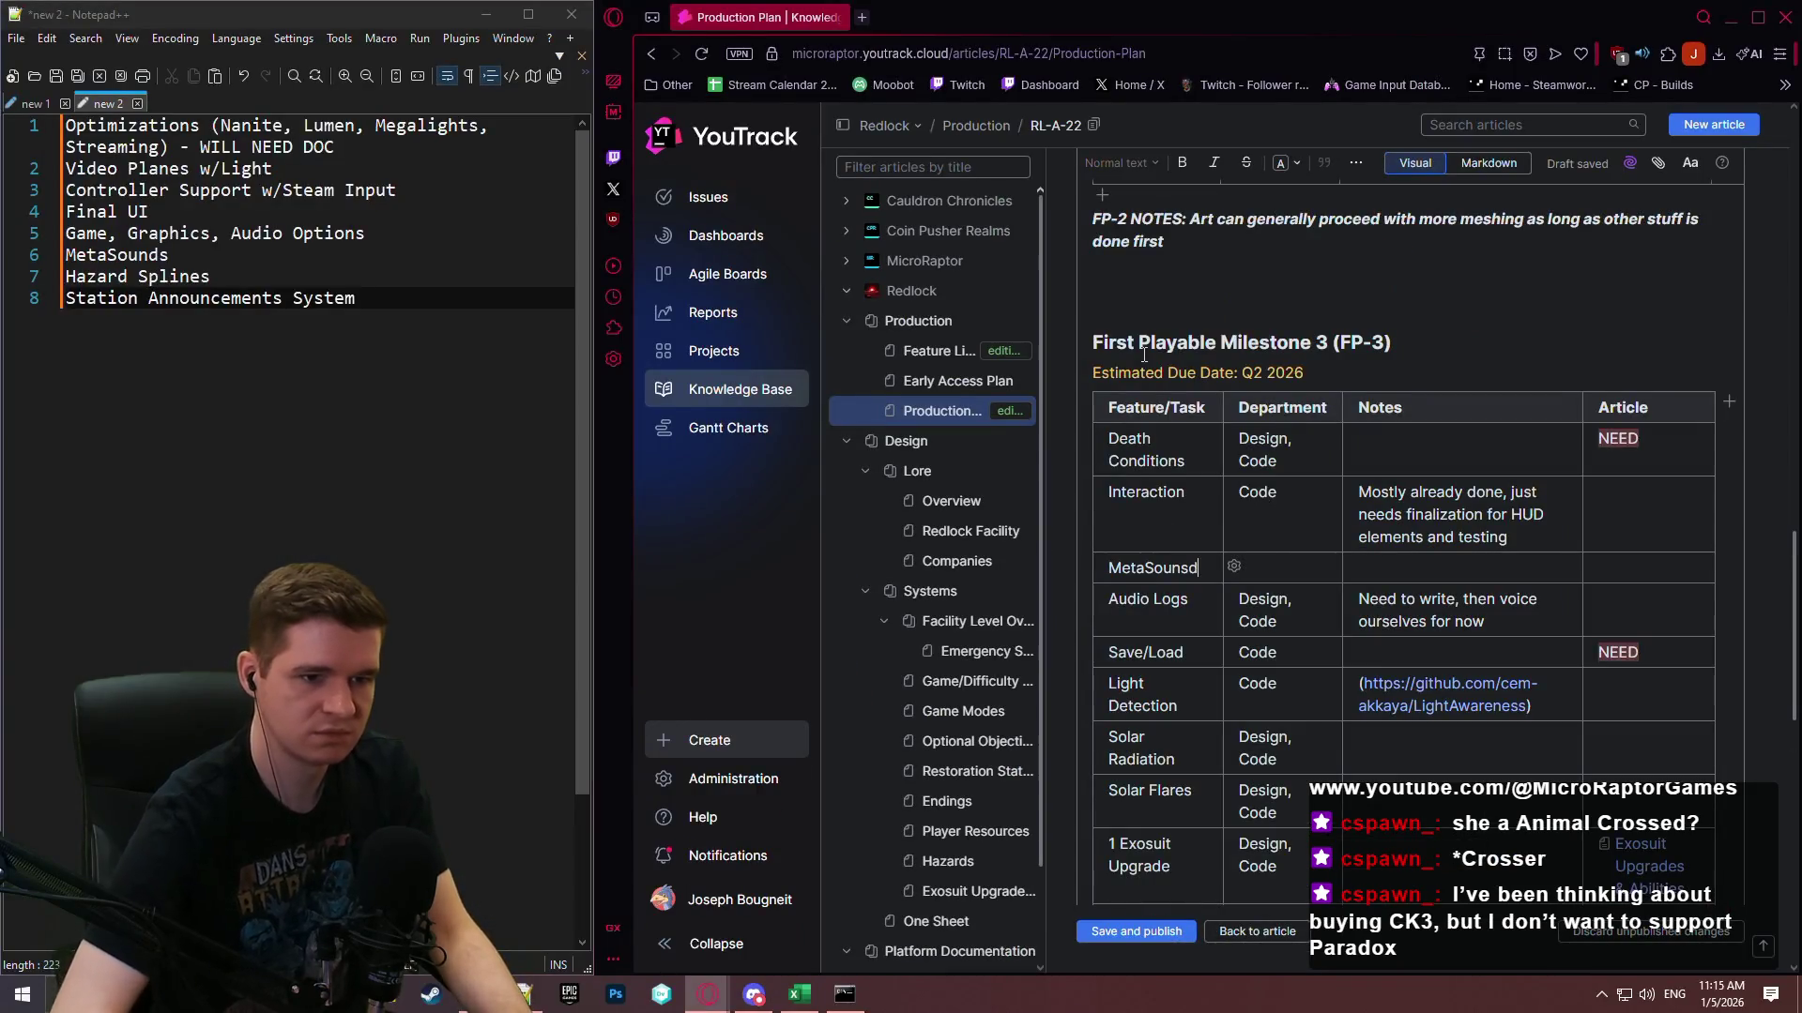
pyautogui.write('ds')
# Give MetaSounds department 'Design, Code, Audio' and a note about audio integration and music/filter uses.
pyautogui.press('Tab')
pyautogui.write('Design,')
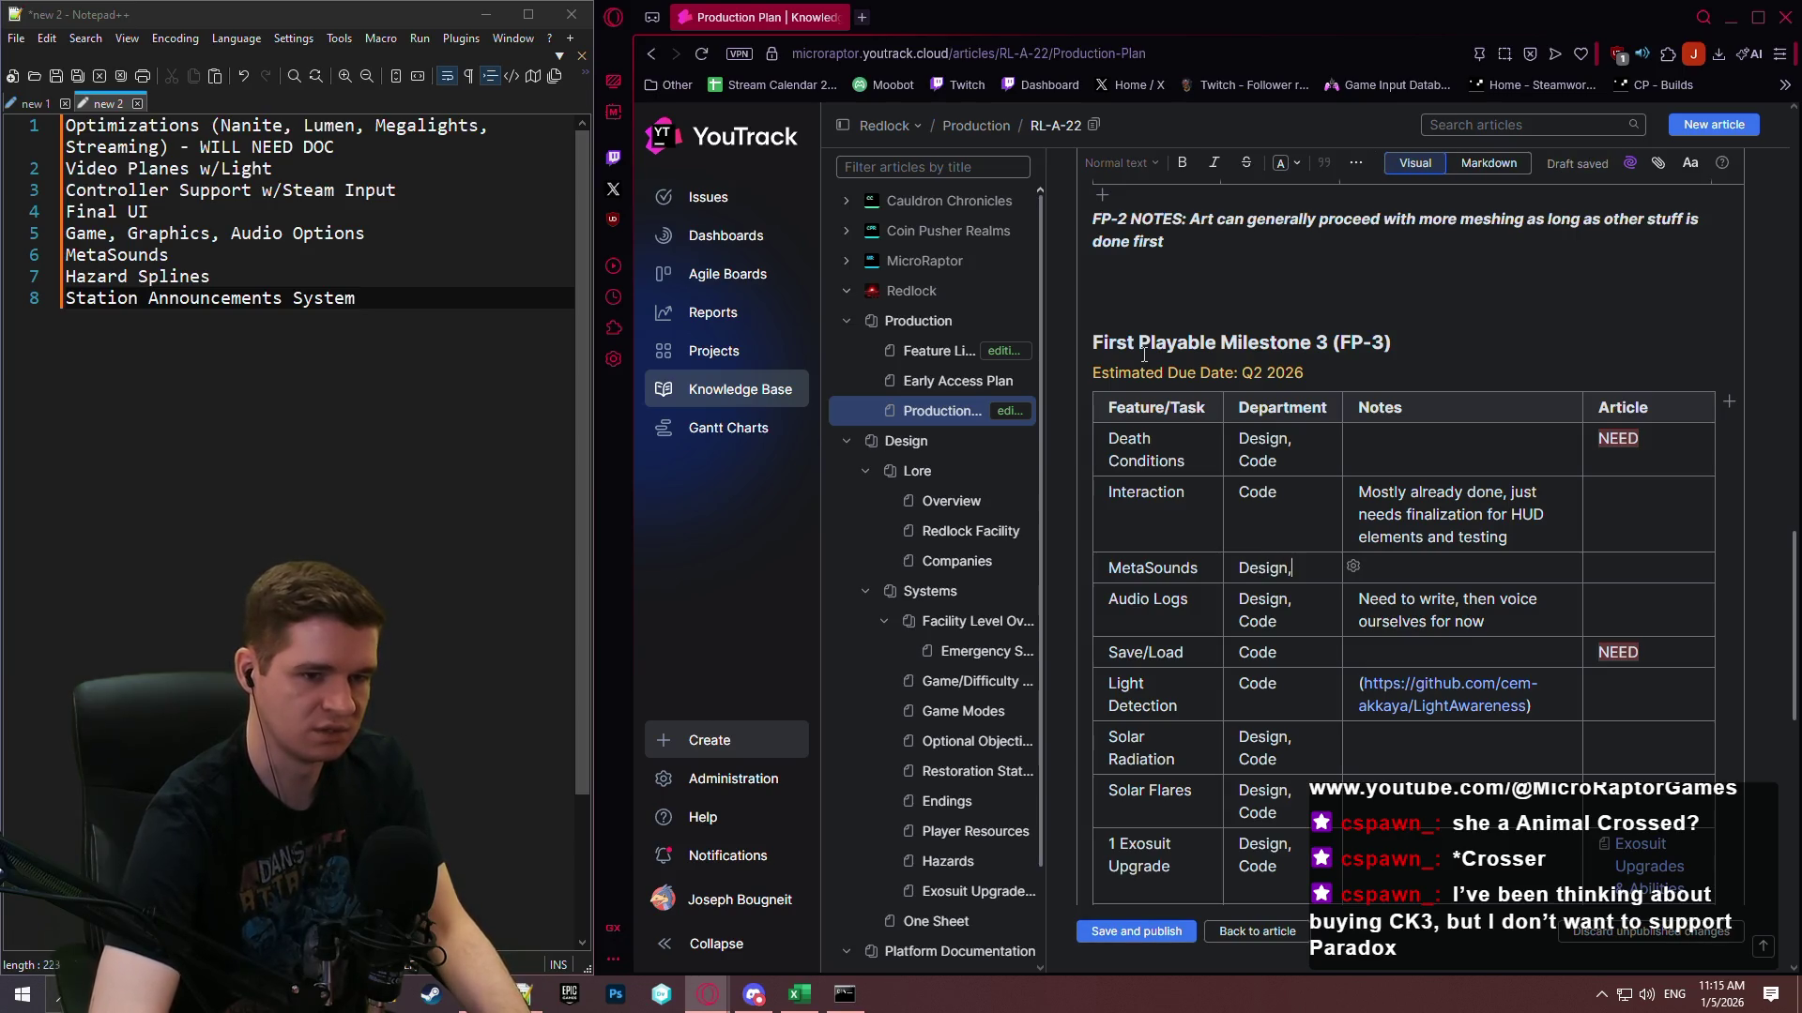
pyautogui.write(' Code, AUd')
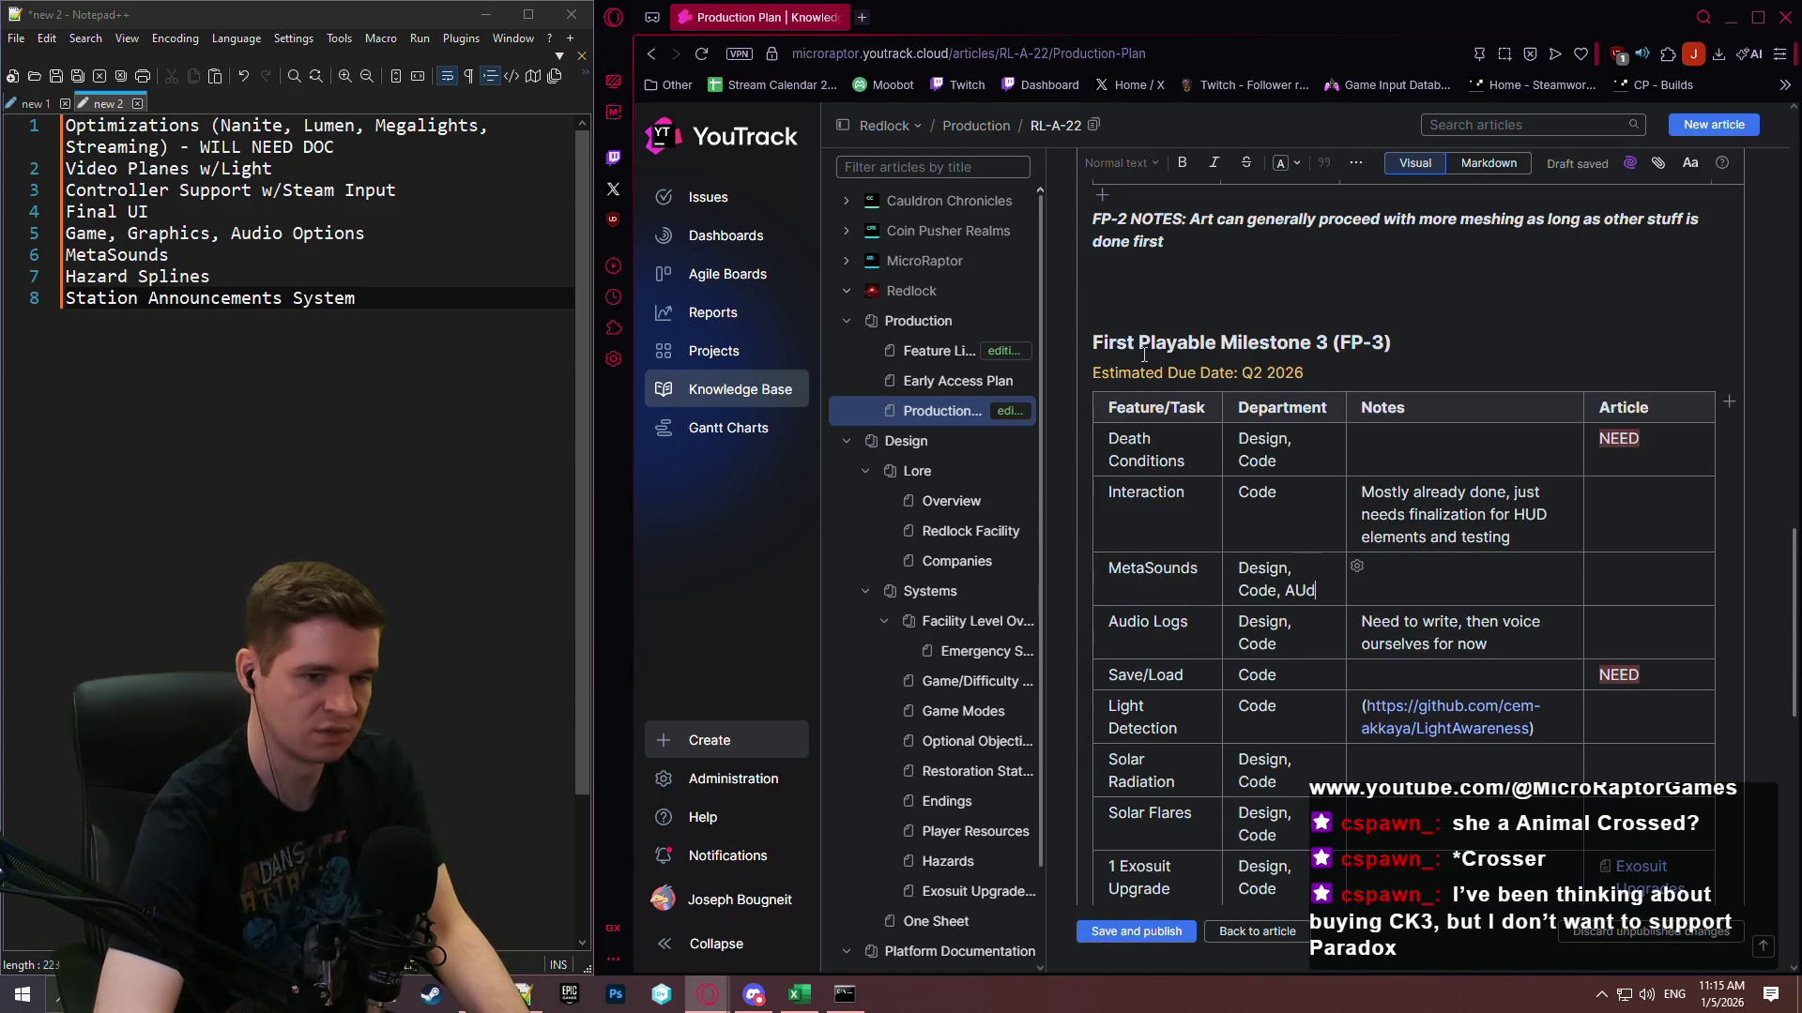
pyautogui.press('BackSpace')
pyautogui.press('BackSpace')
pyautogui.write('udi')
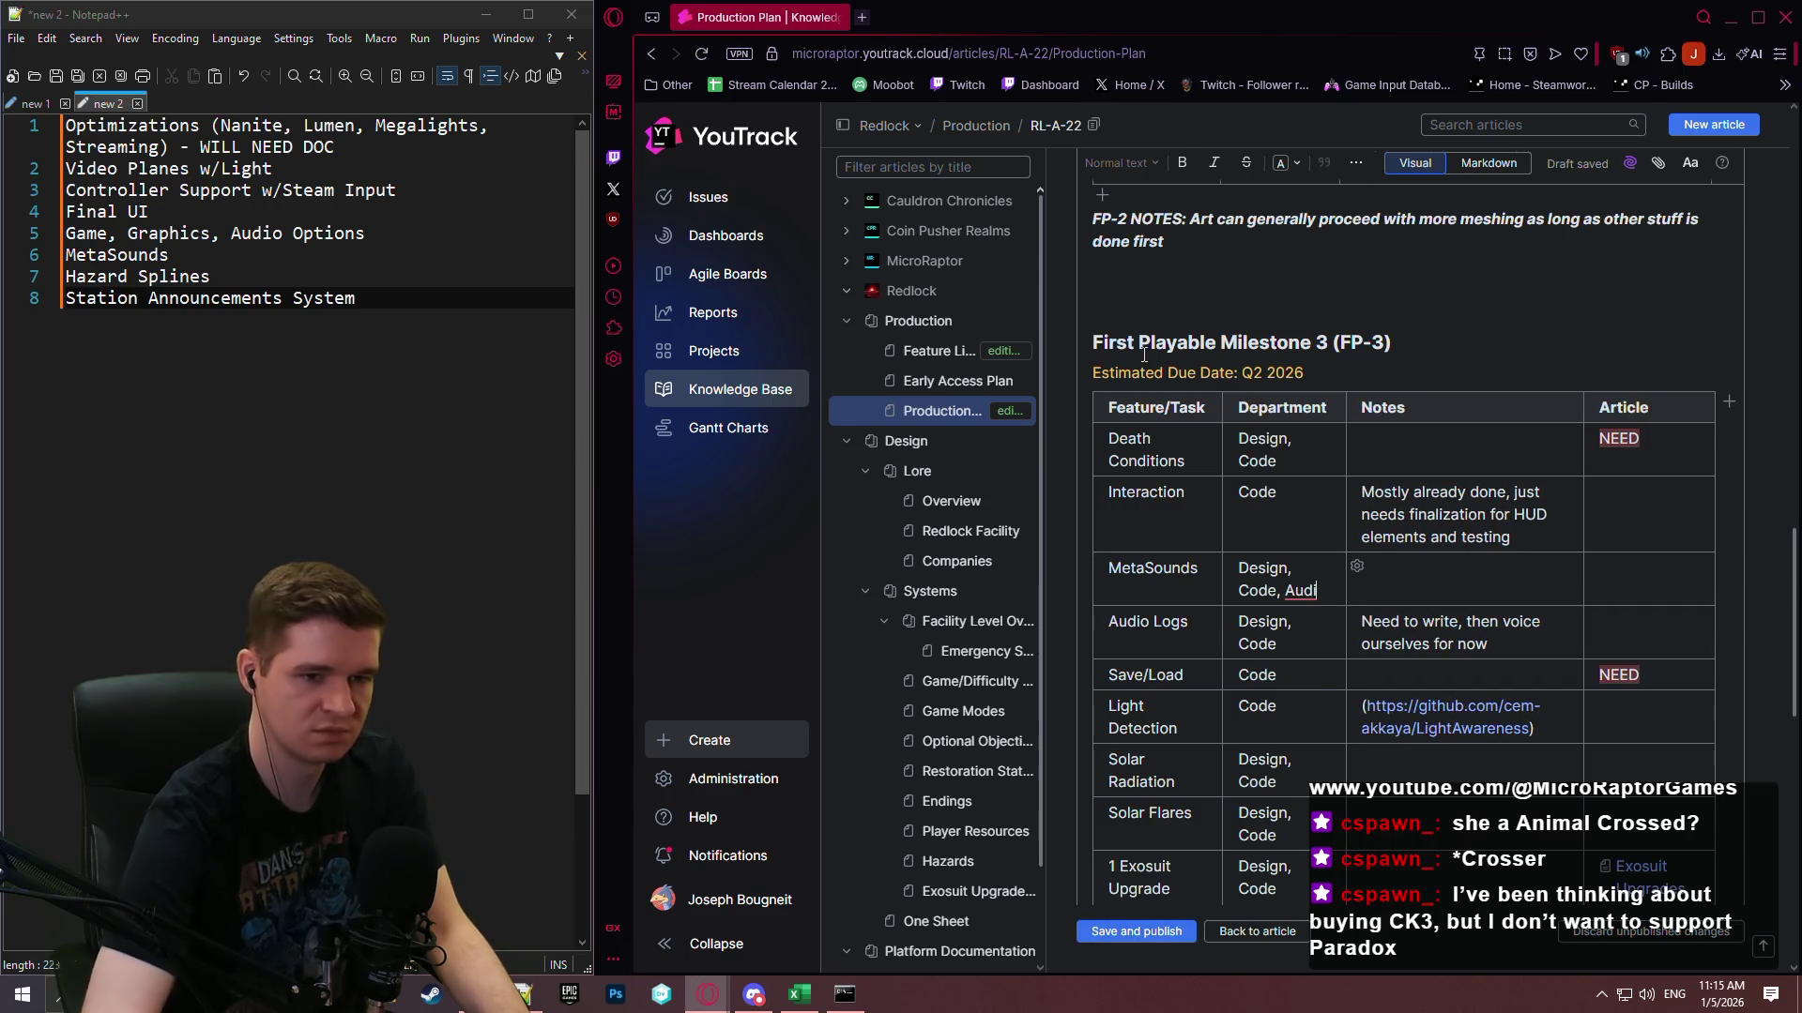
pyautogui.write('o')
pyautogui.press('Tab')
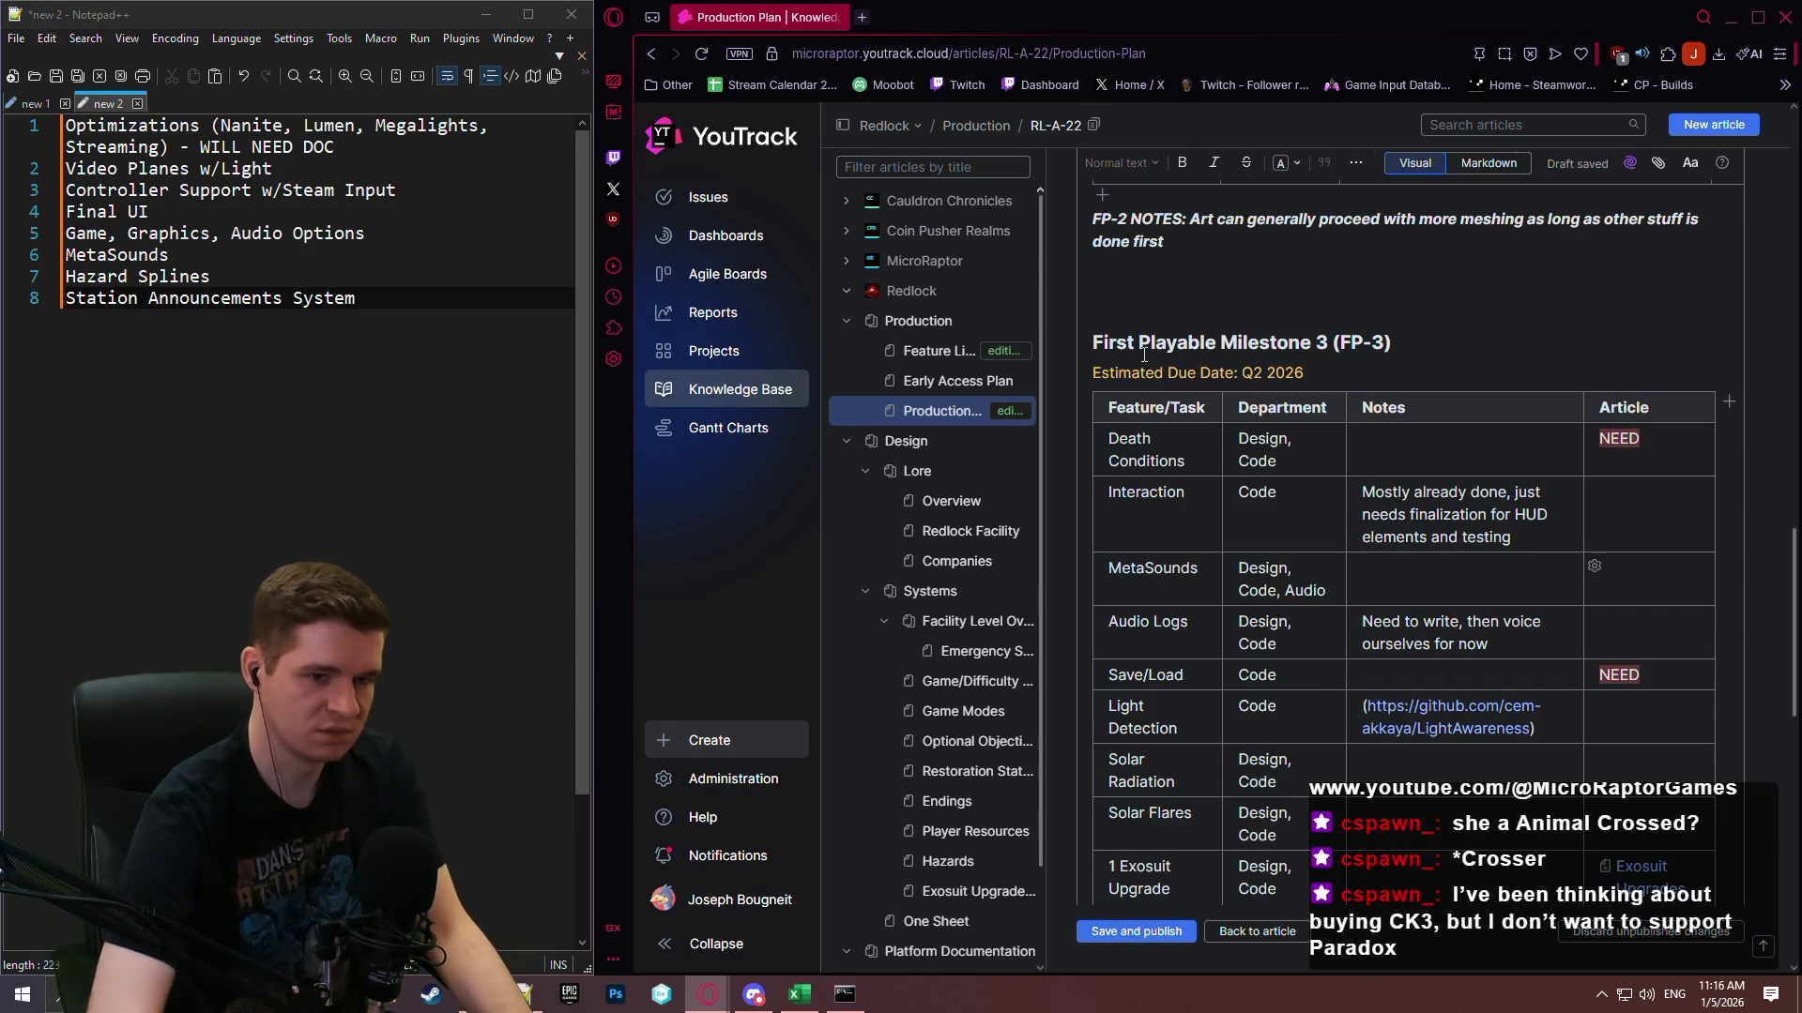
pyautogui.write('Invest')
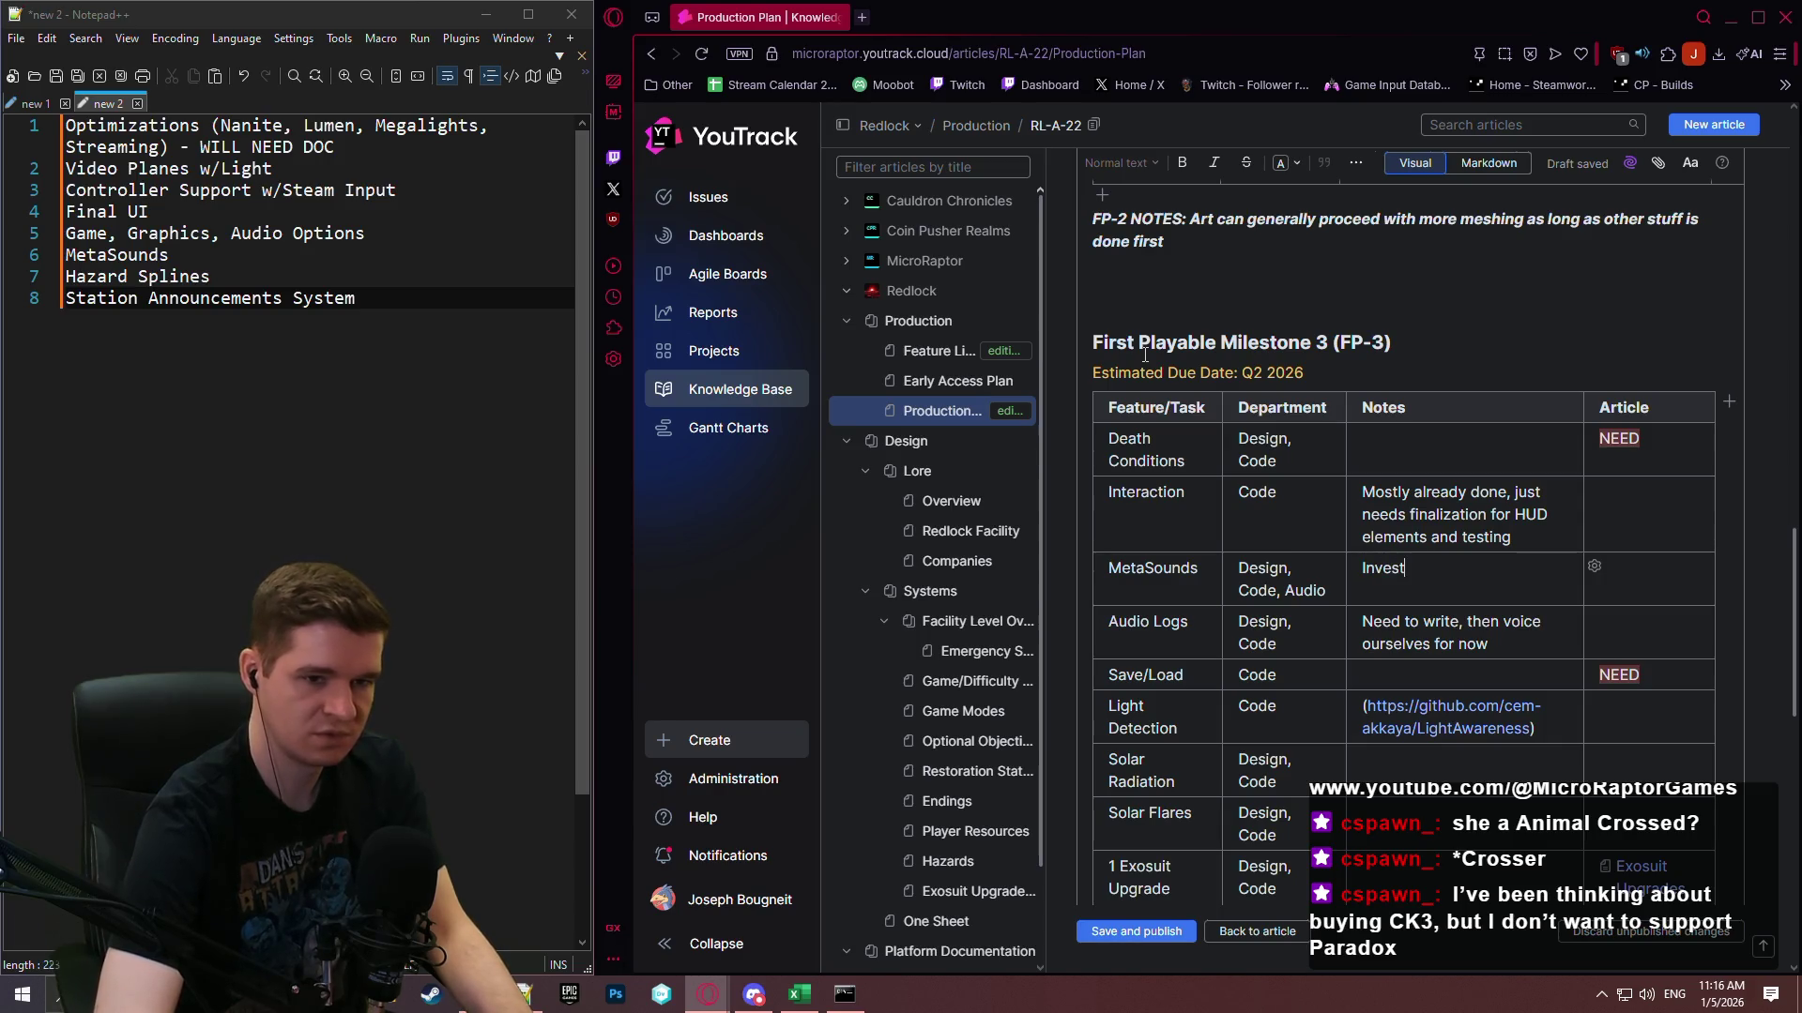
pyautogui.write('igate and che')
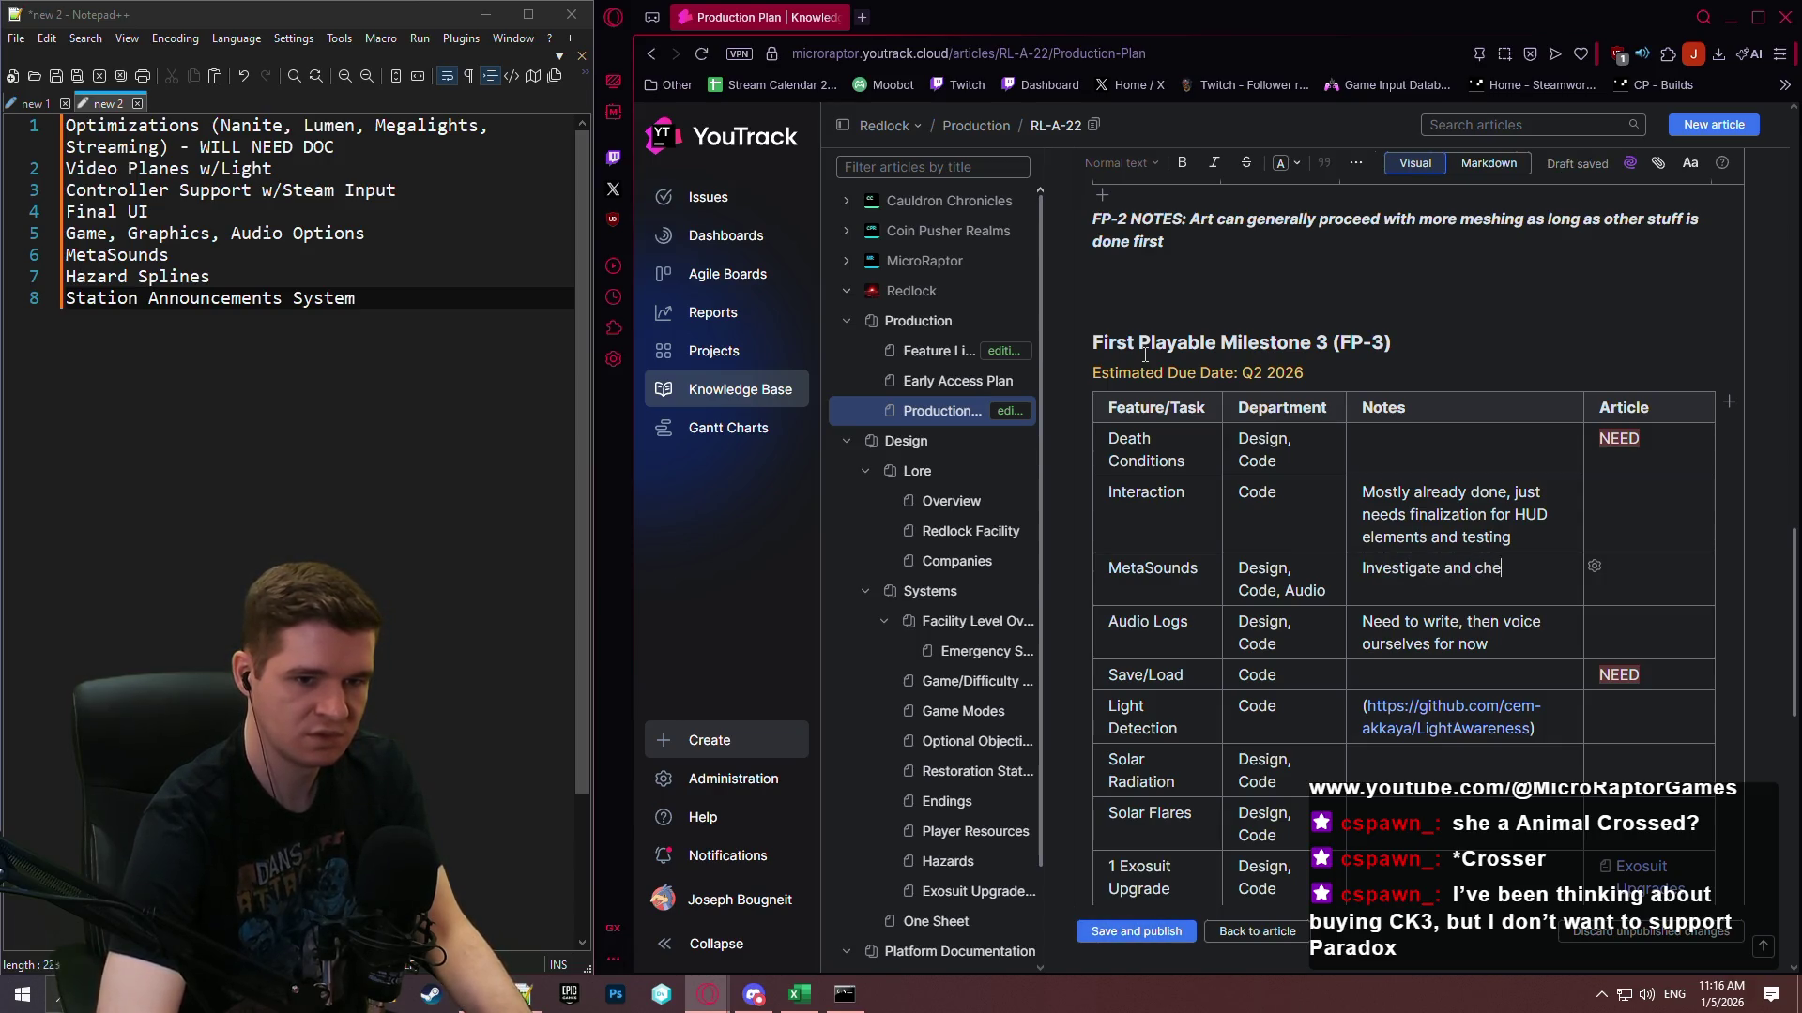
pyautogui.write('ck integration of ')
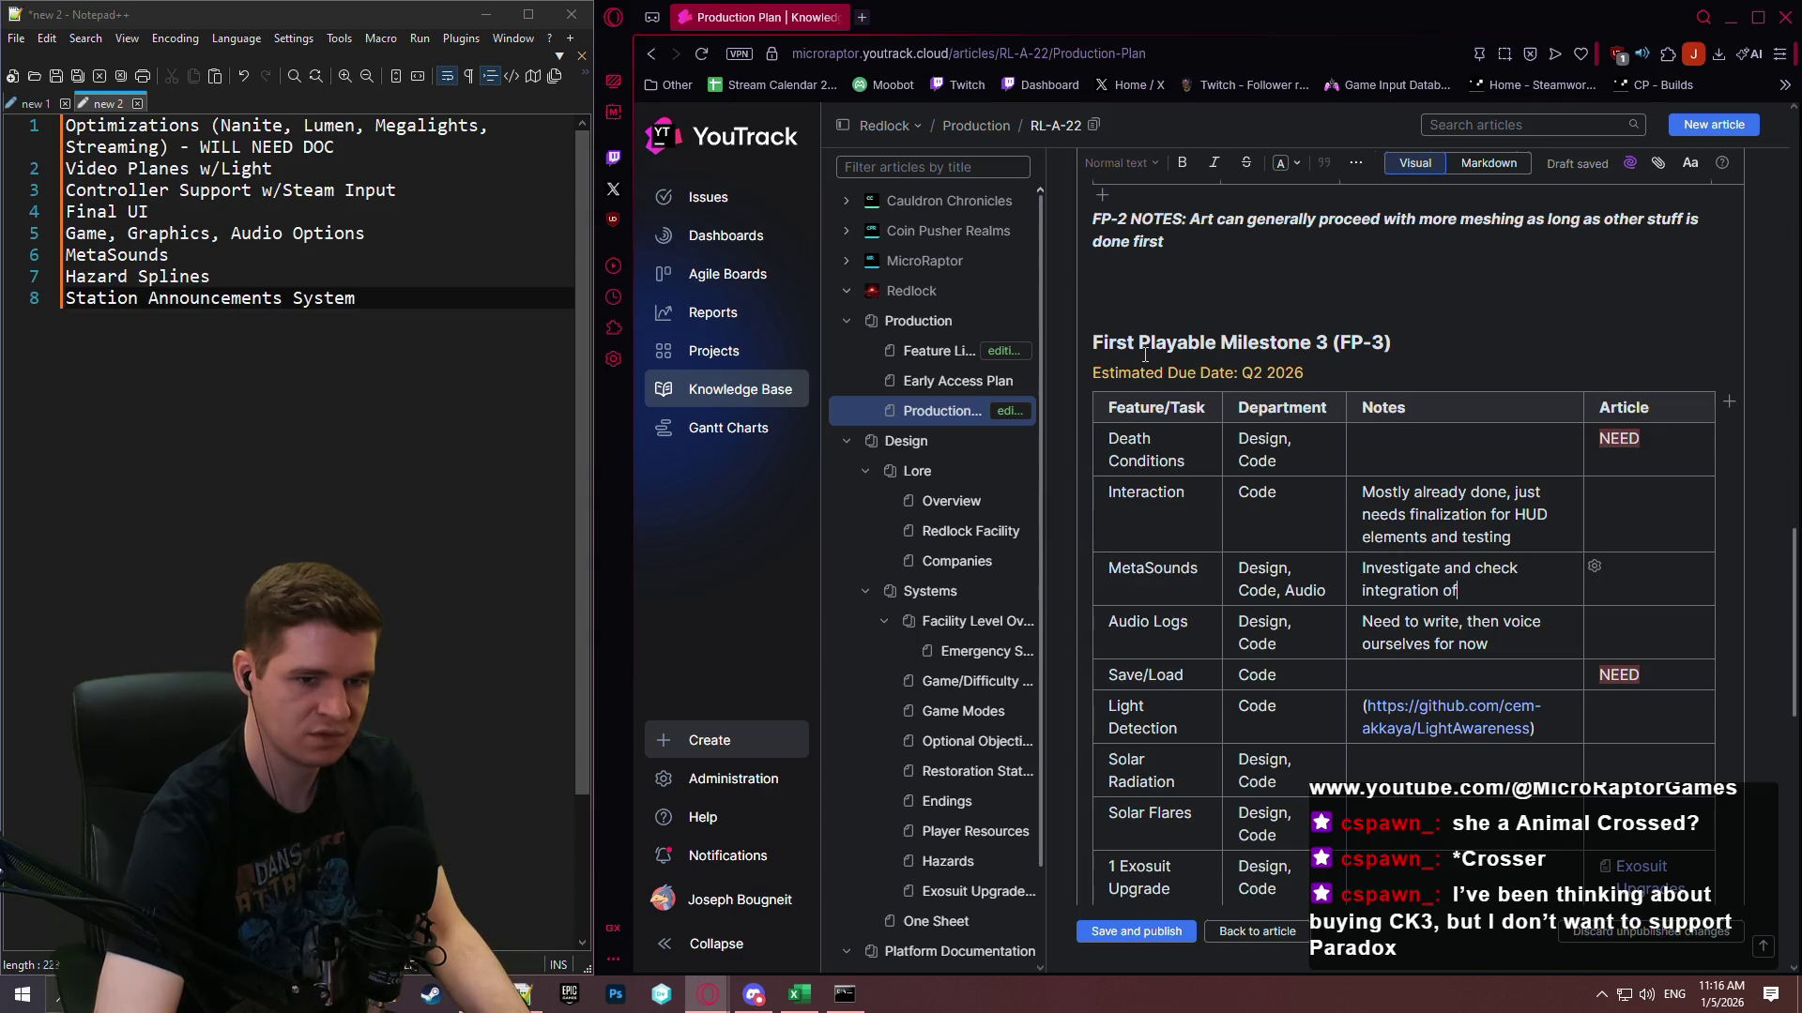
pyautogui.write('audio,')
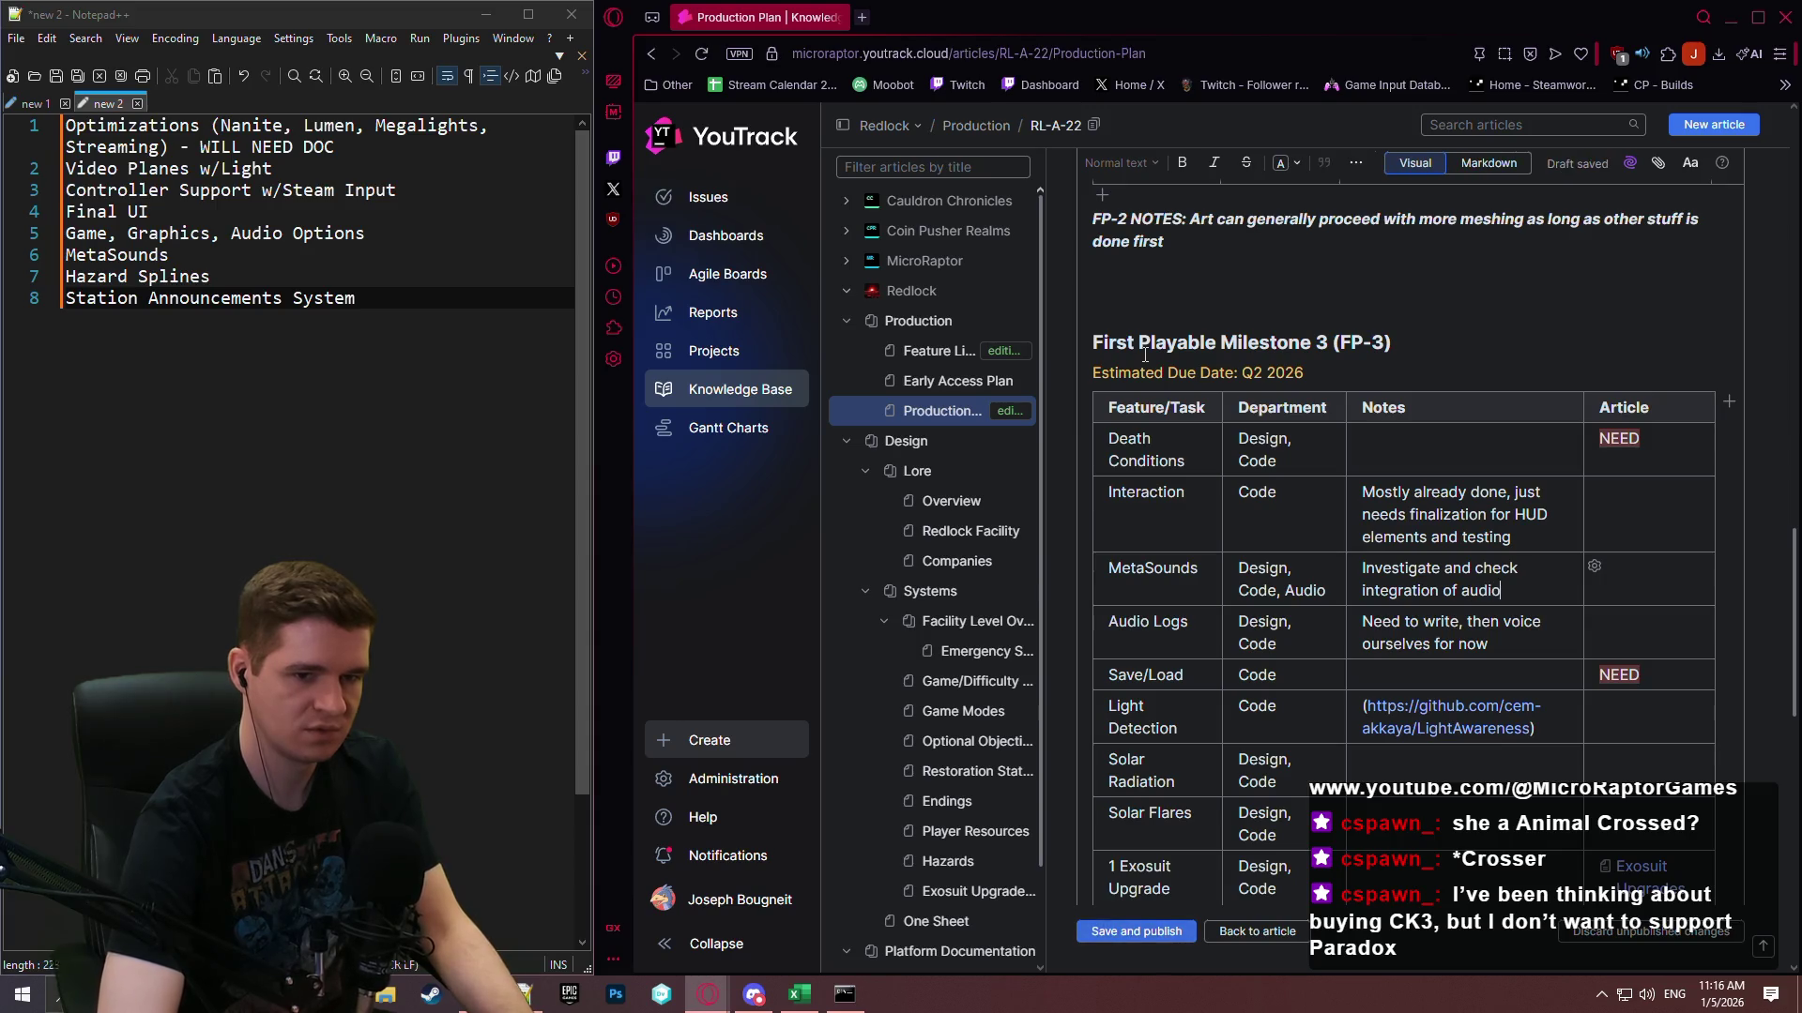
pyautogui.press('BackSpace')
pyautogui.write('as well as uses for music/filters')
# Enter NEED in the MetaSounds Article cell and colour it red.
pyautogui.click(1647, 571)
pyautogui.write('NEED')
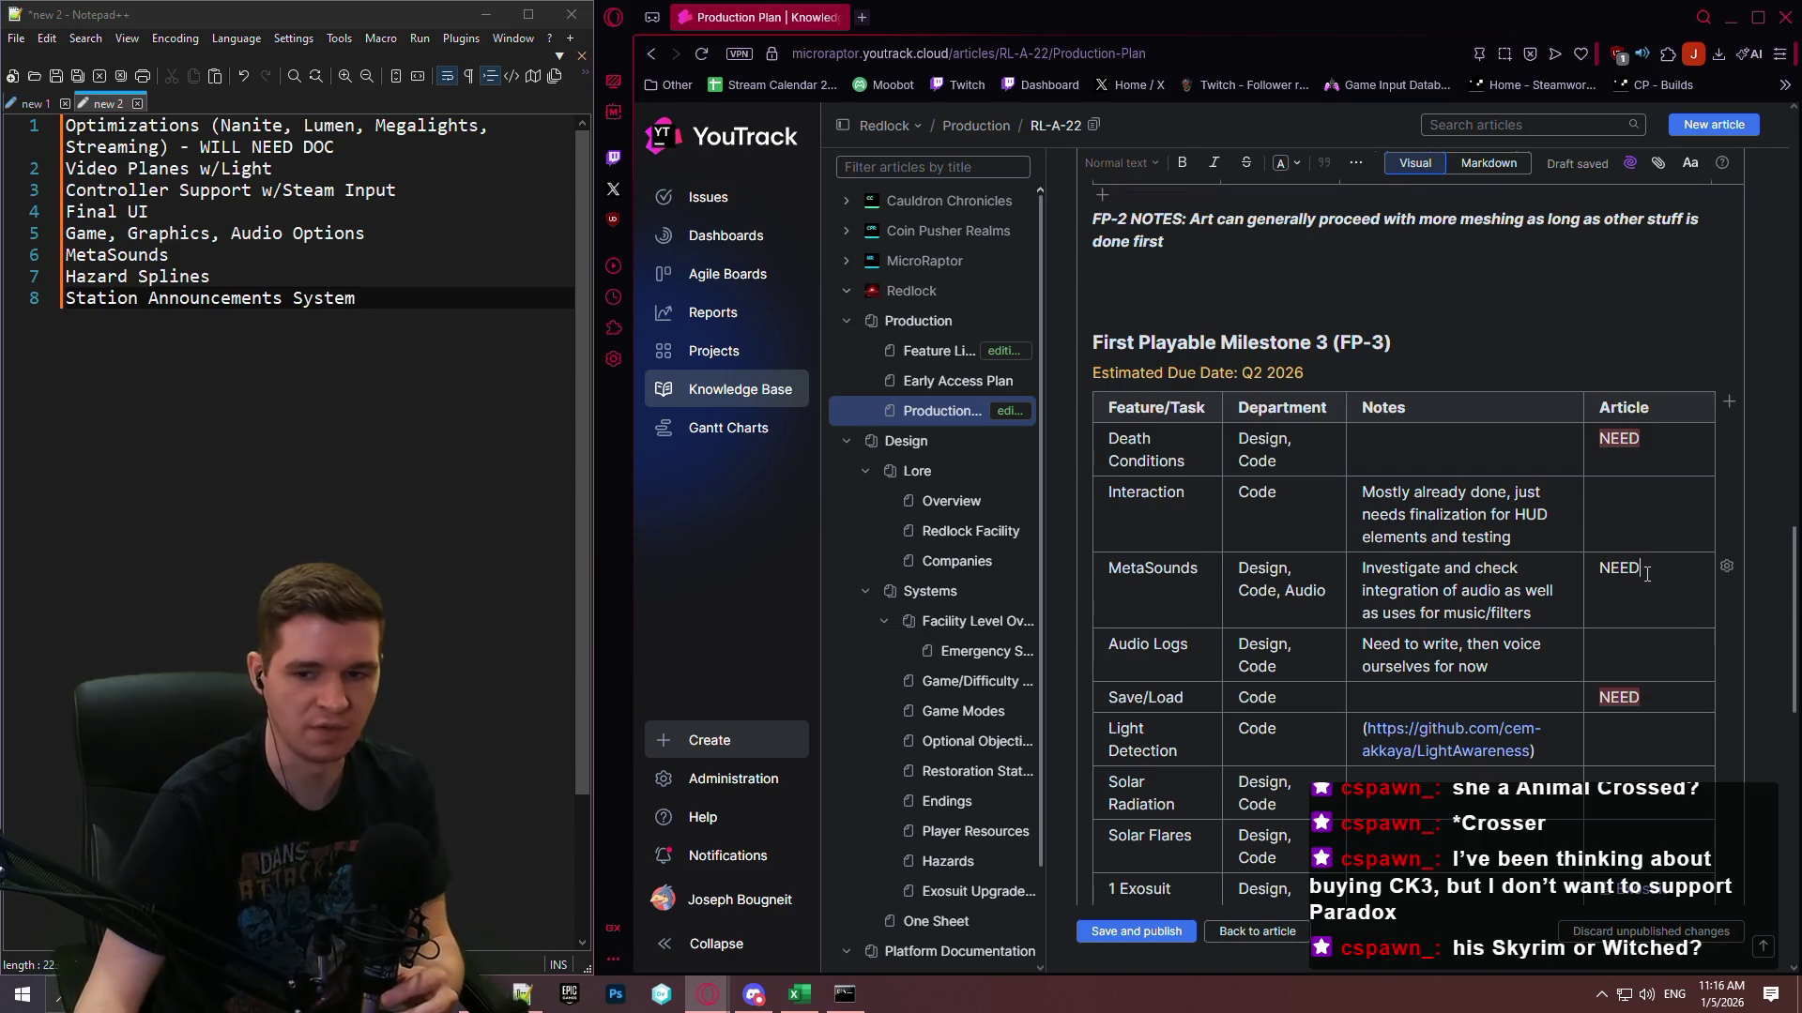
pyautogui.moveTo(1647, 571); pyautogui.dragTo(1601, 567)
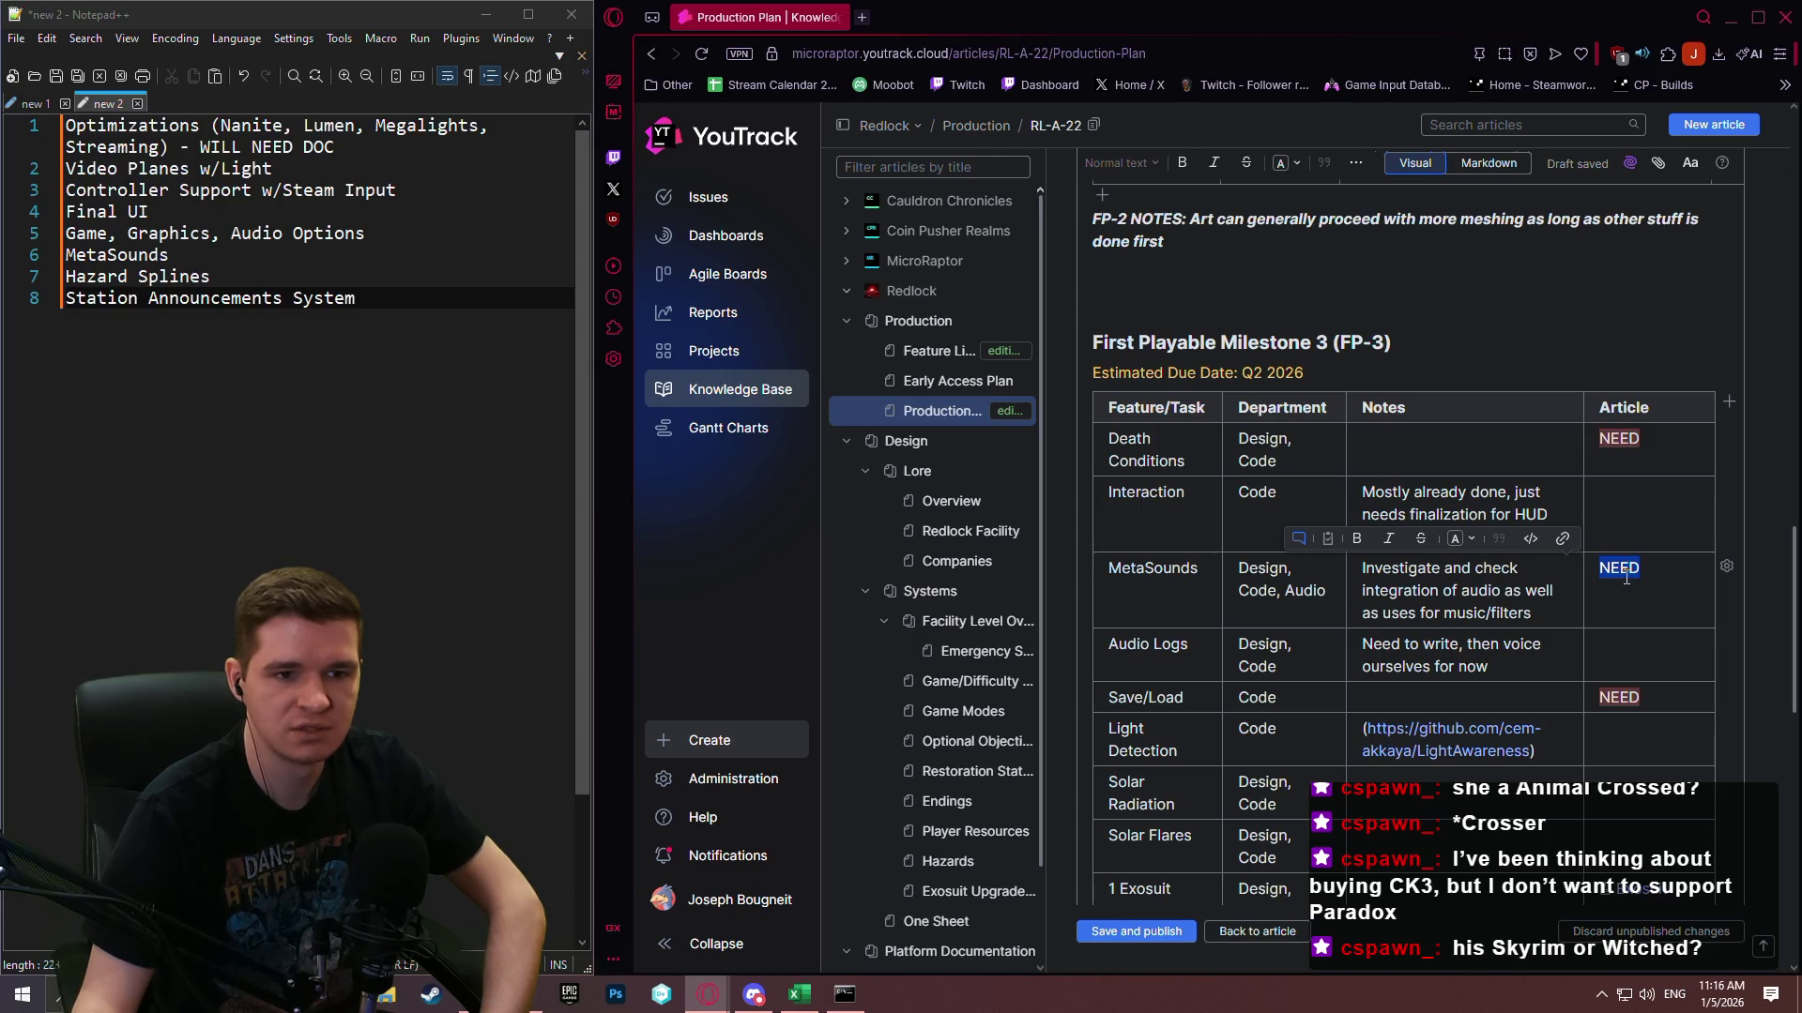
pyautogui.click(1448, 538)
pyautogui.scroll(-2, 1568, 745)
pyautogui.click(1502, 647)
pyautogui.click(1488, 590)
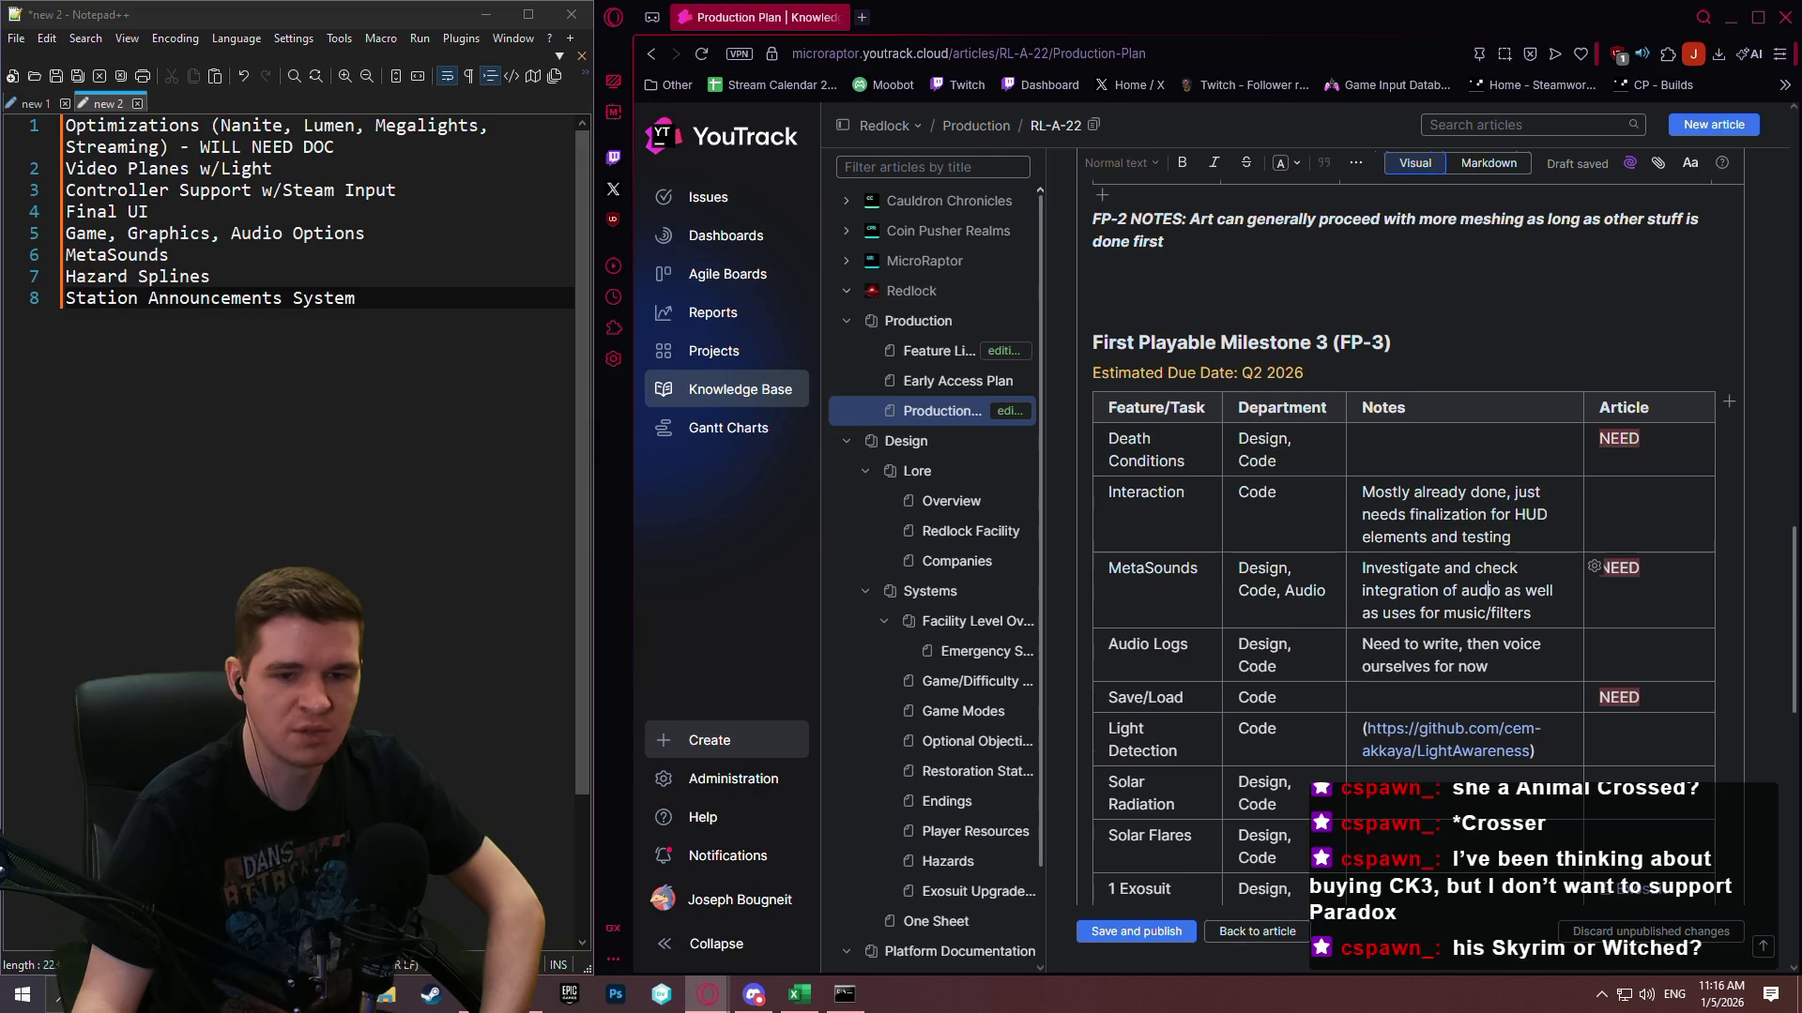
# Briefly switch windows, then return to the article editor and scroll down.
pyautogui.hotkey('alt', 'Tab')
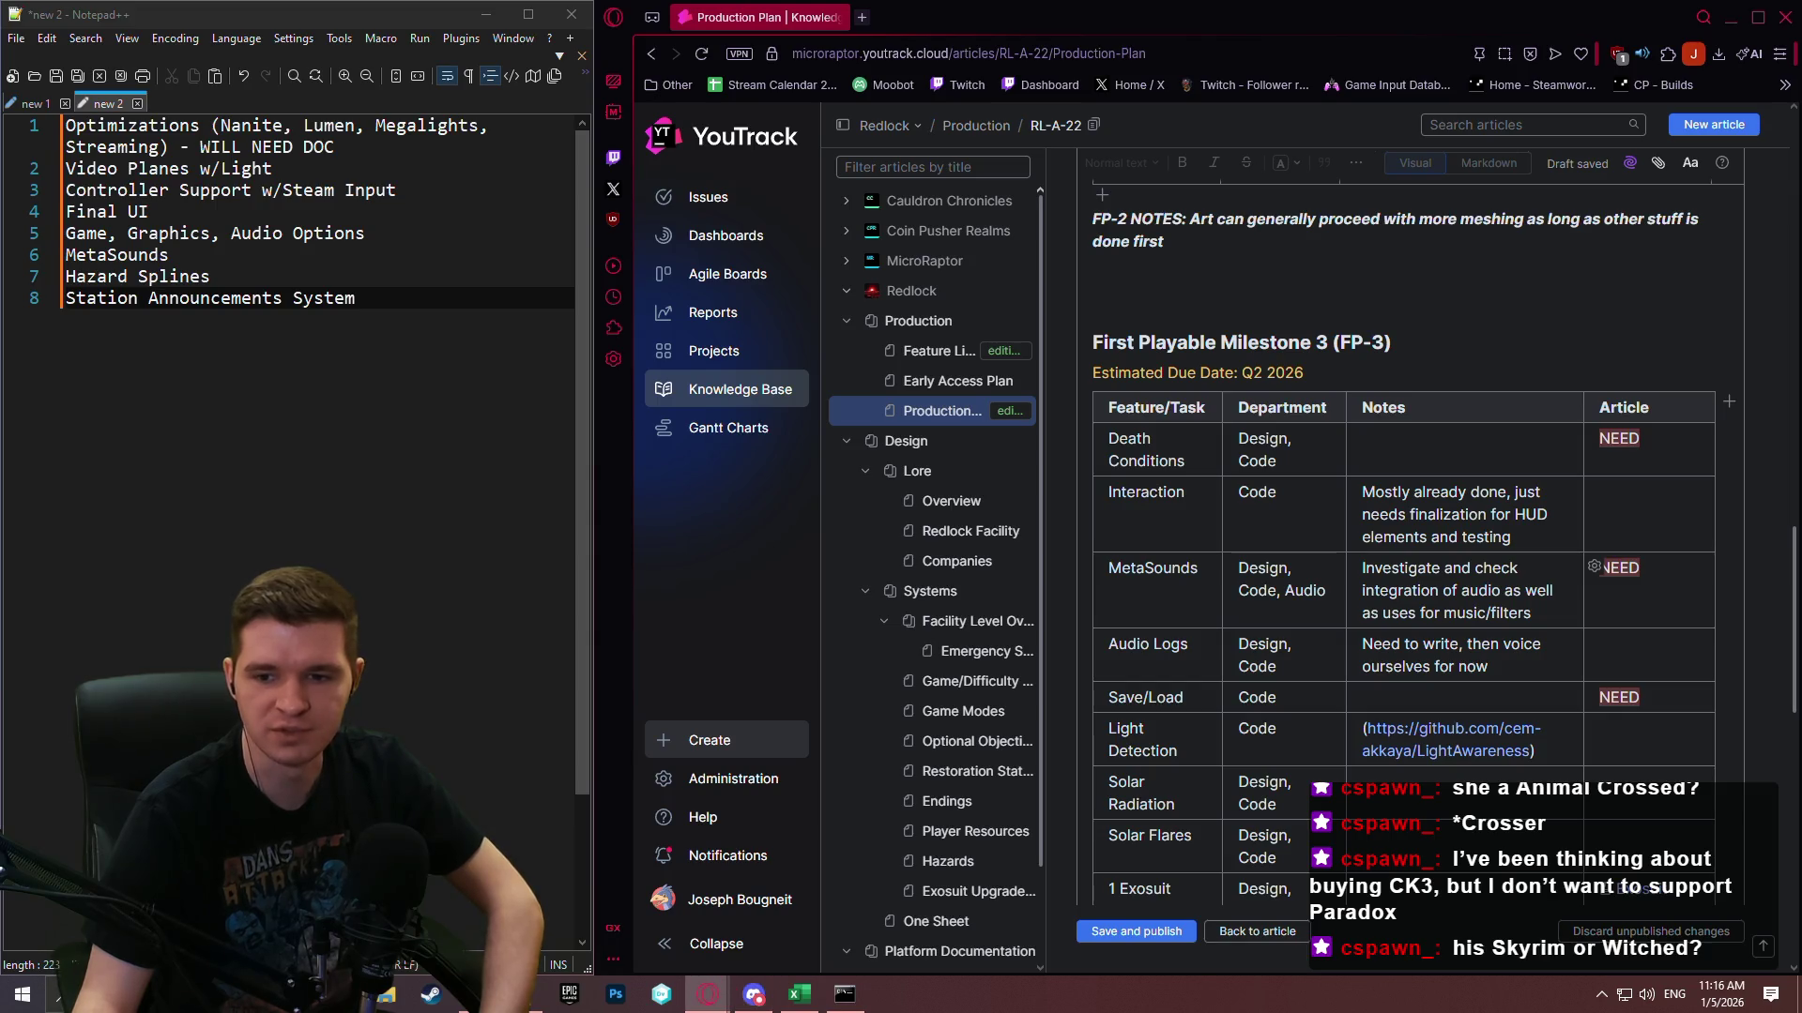
pyautogui.click(1237, 715)
pyautogui.scroll(-10, 1237, 715)
pyautogui.scroll(-3, 1237, 715)
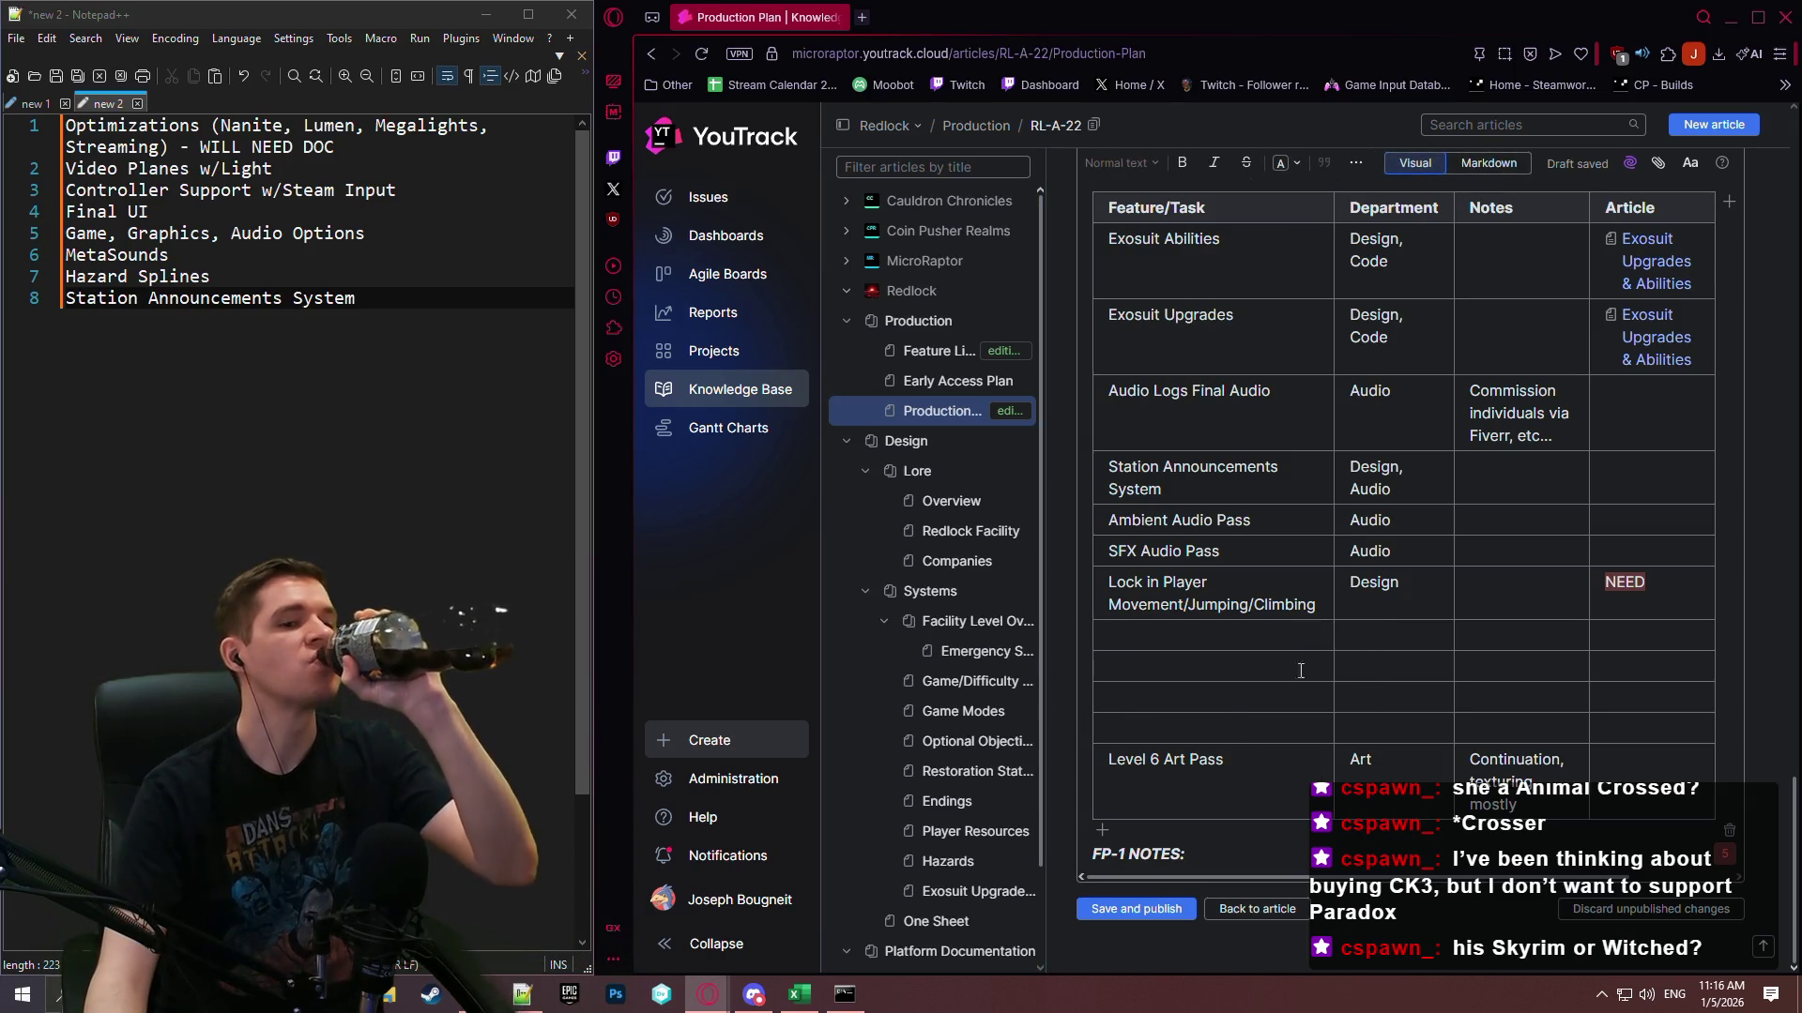
# Save and publish the Production Plan, then reopen it for editing.
pyautogui.click(1136, 909)
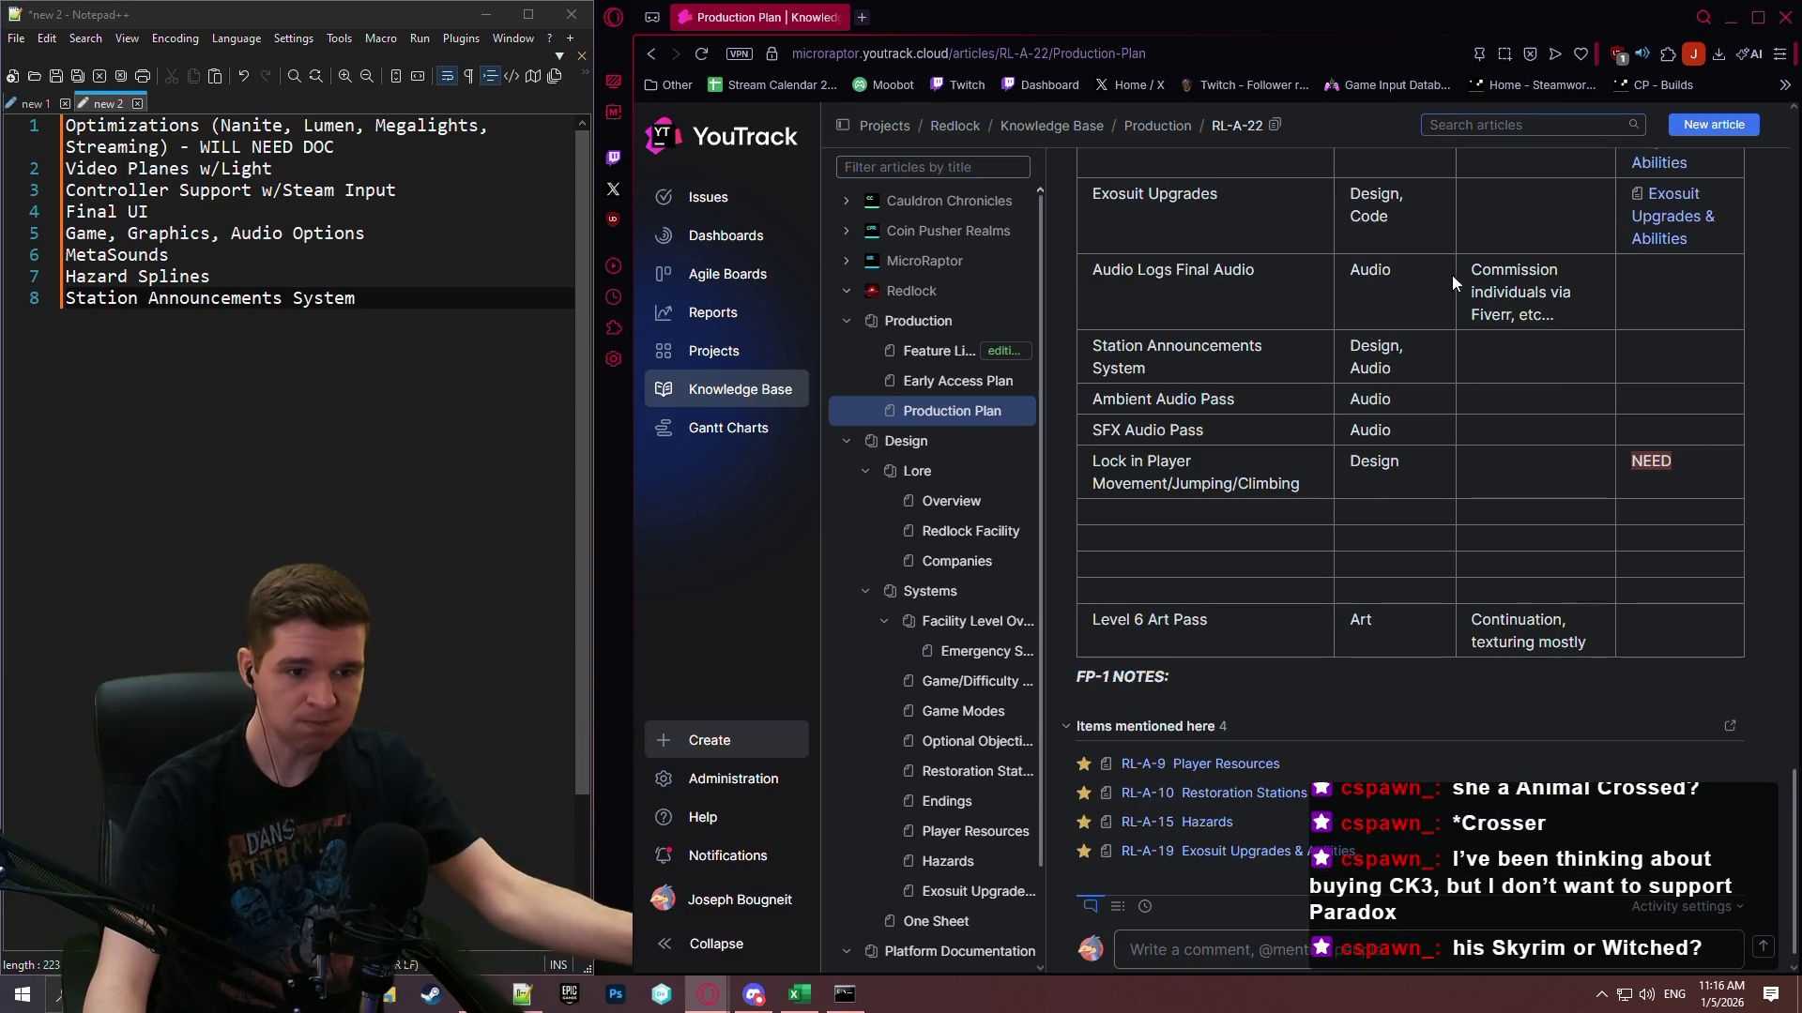
pyautogui.moveTo(1792, 737); pyautogui.dragTo(1771, 88)
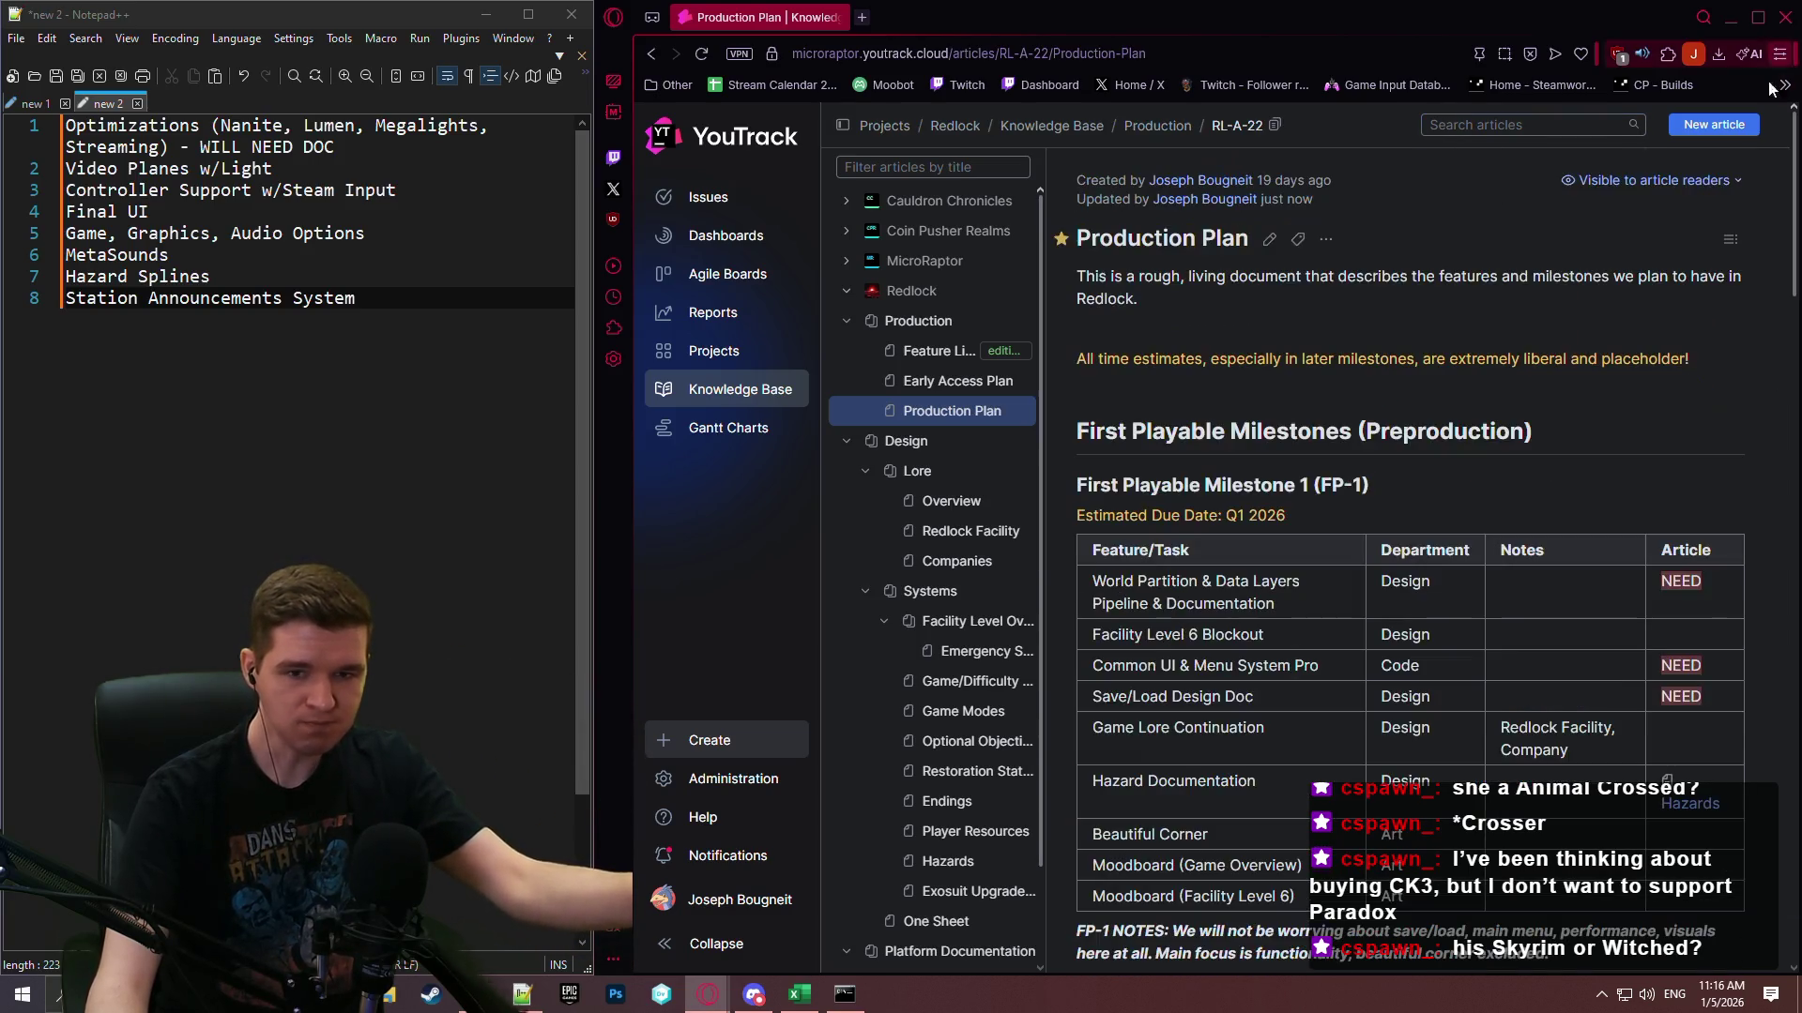
pyautogui.doubleClick(1713, 314)
# Scroll to the VS-1 table and put the caret at the end of line 5 in the Notepad++ notes.
pyautogui.scroll(-10, 1738, 700)
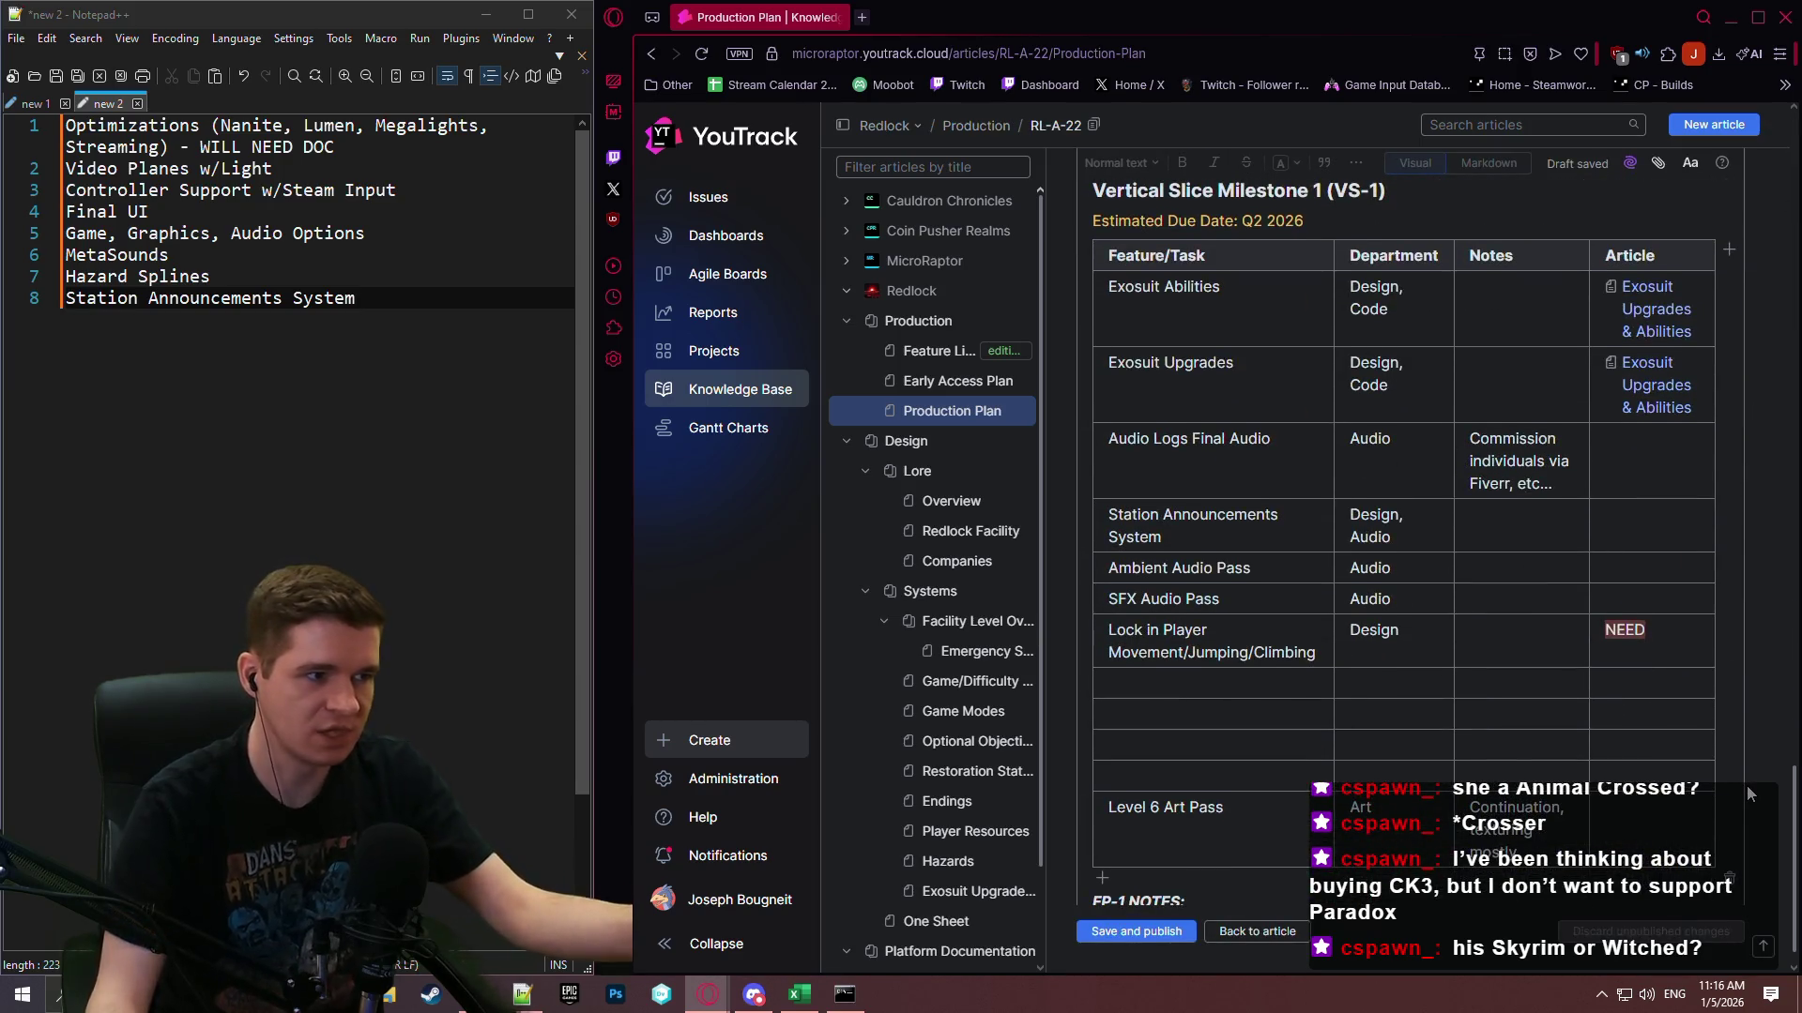
pyautogui.click(59, 297)
pyautogui.click(442, 237)
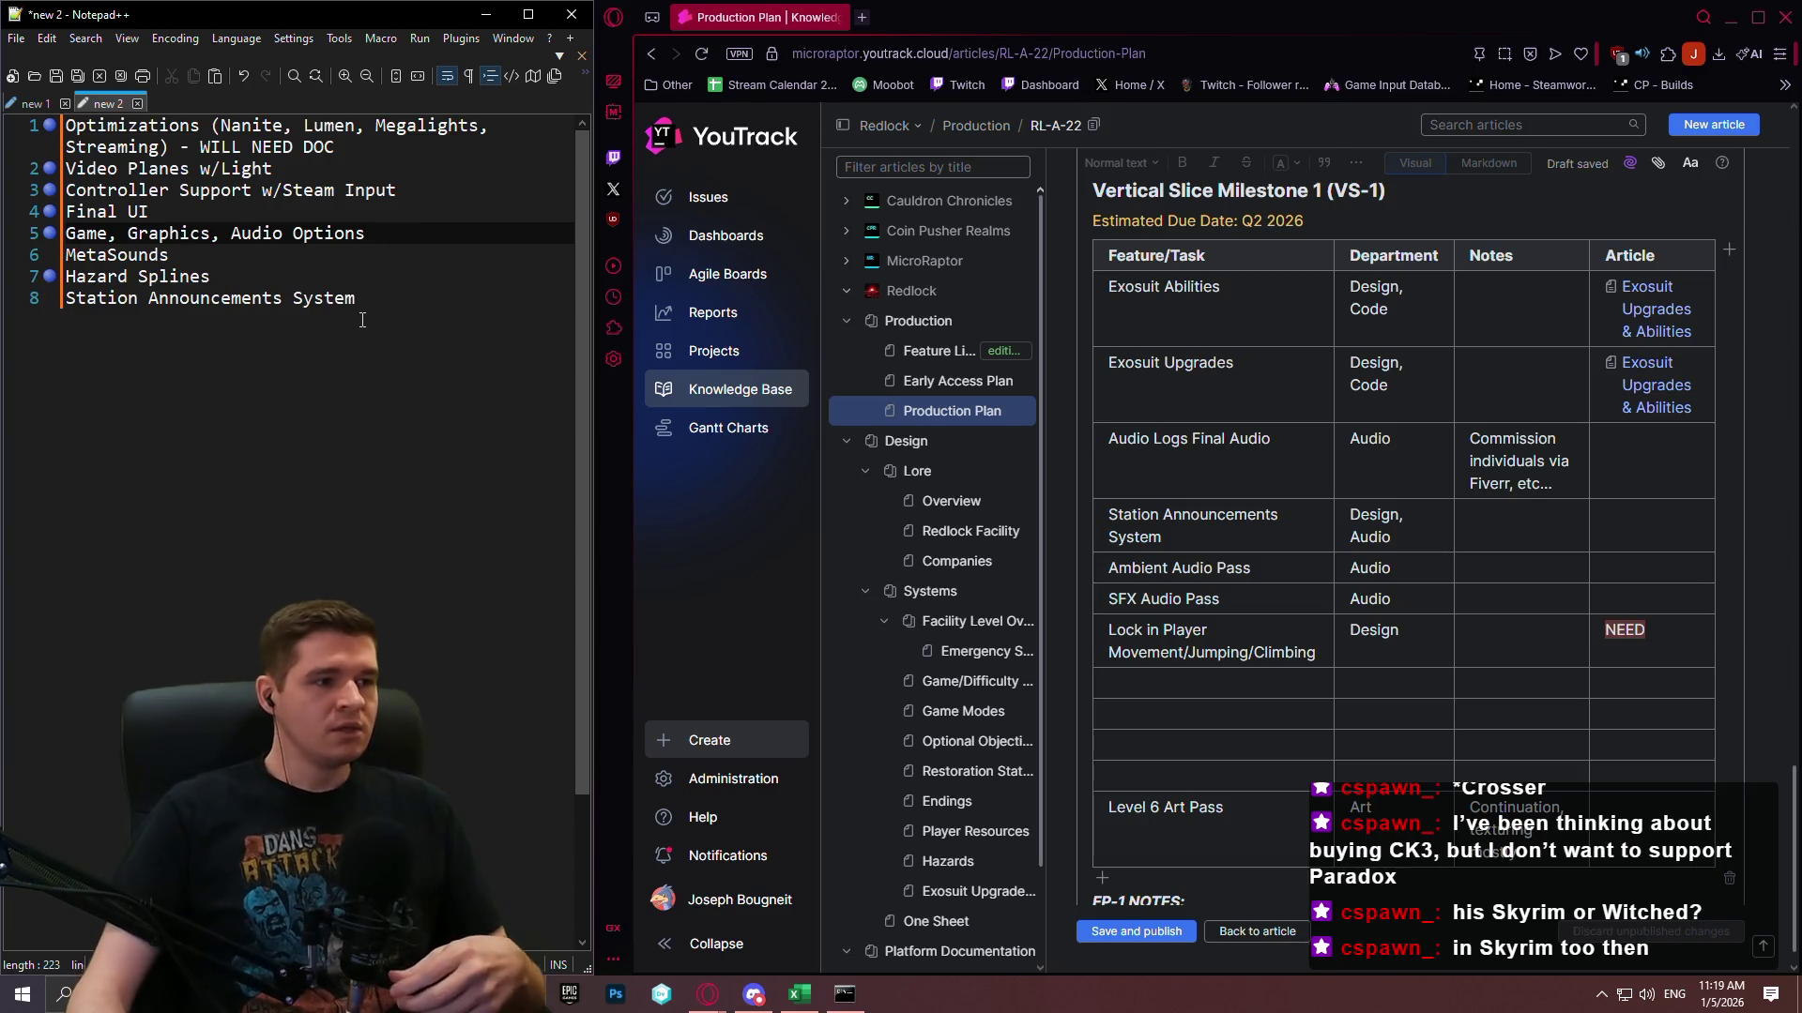
pyautogui.click(1505, 454)
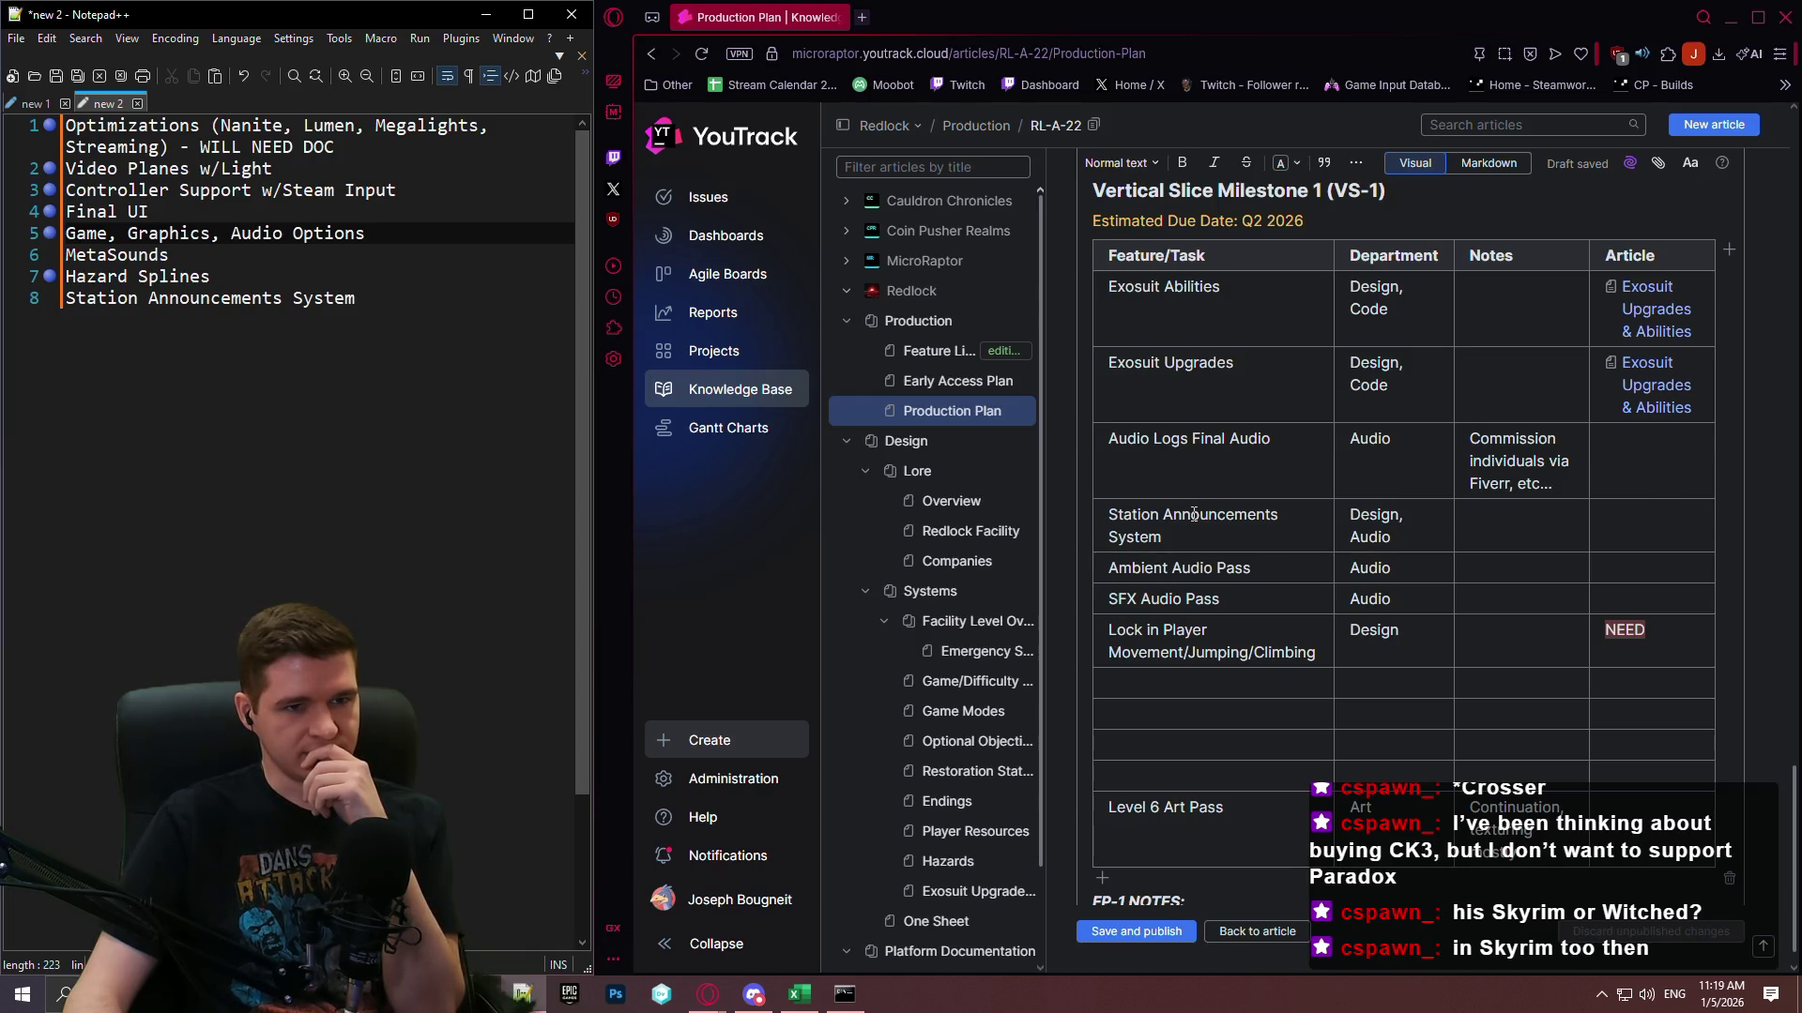
pyautogui.scroll(1, 1194, 515)
pyautogui.scroll(-2, 1276, 482)
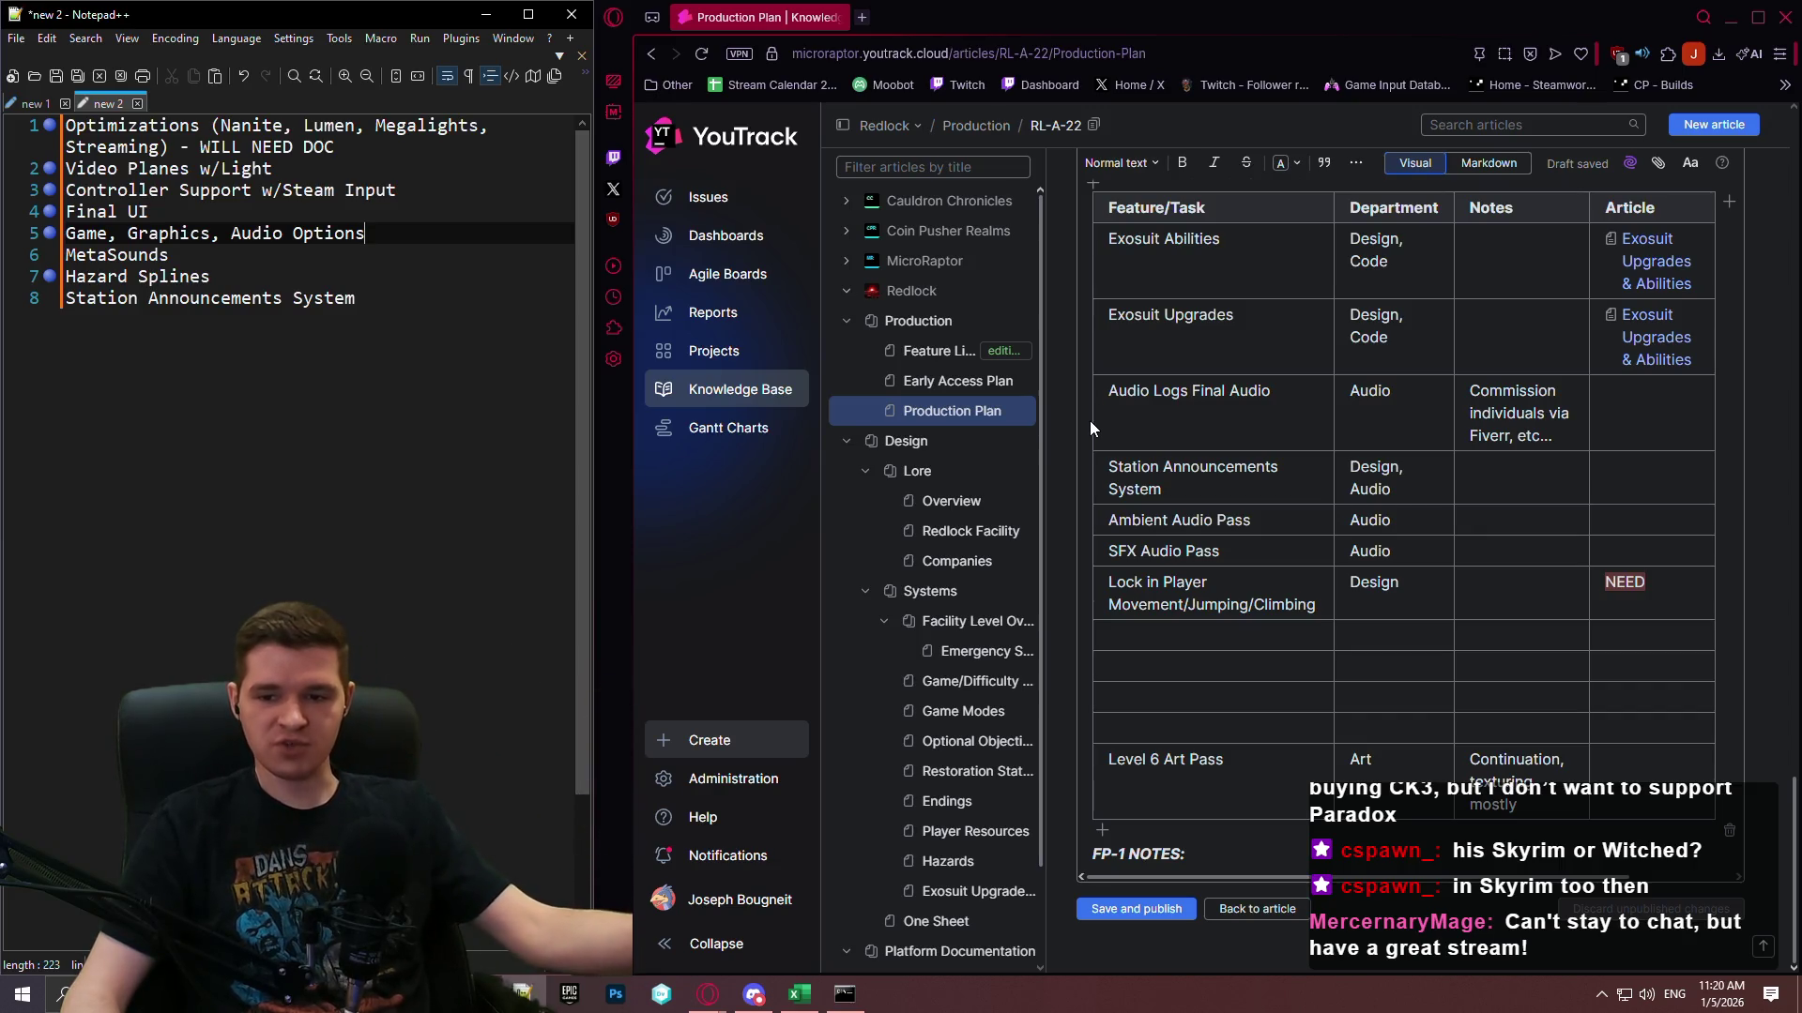
pyautogui.click(1076, 457)
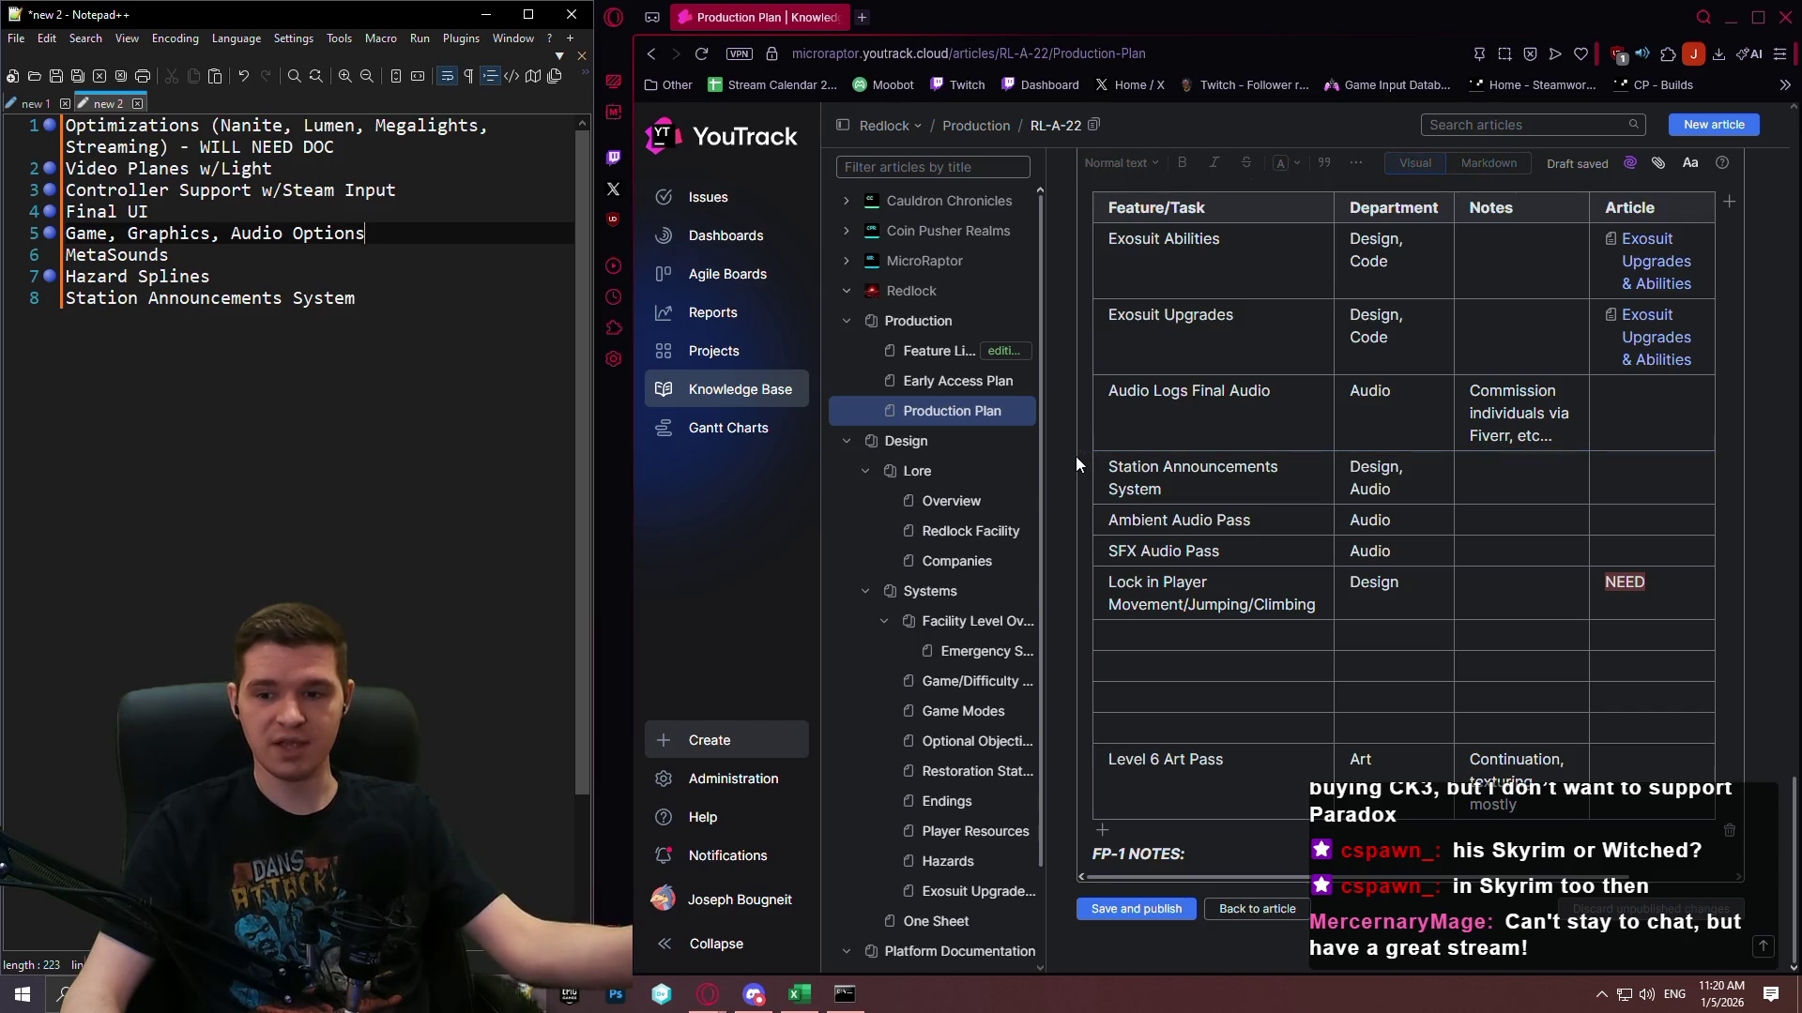
pyautogui.moveTo(1086, 453)
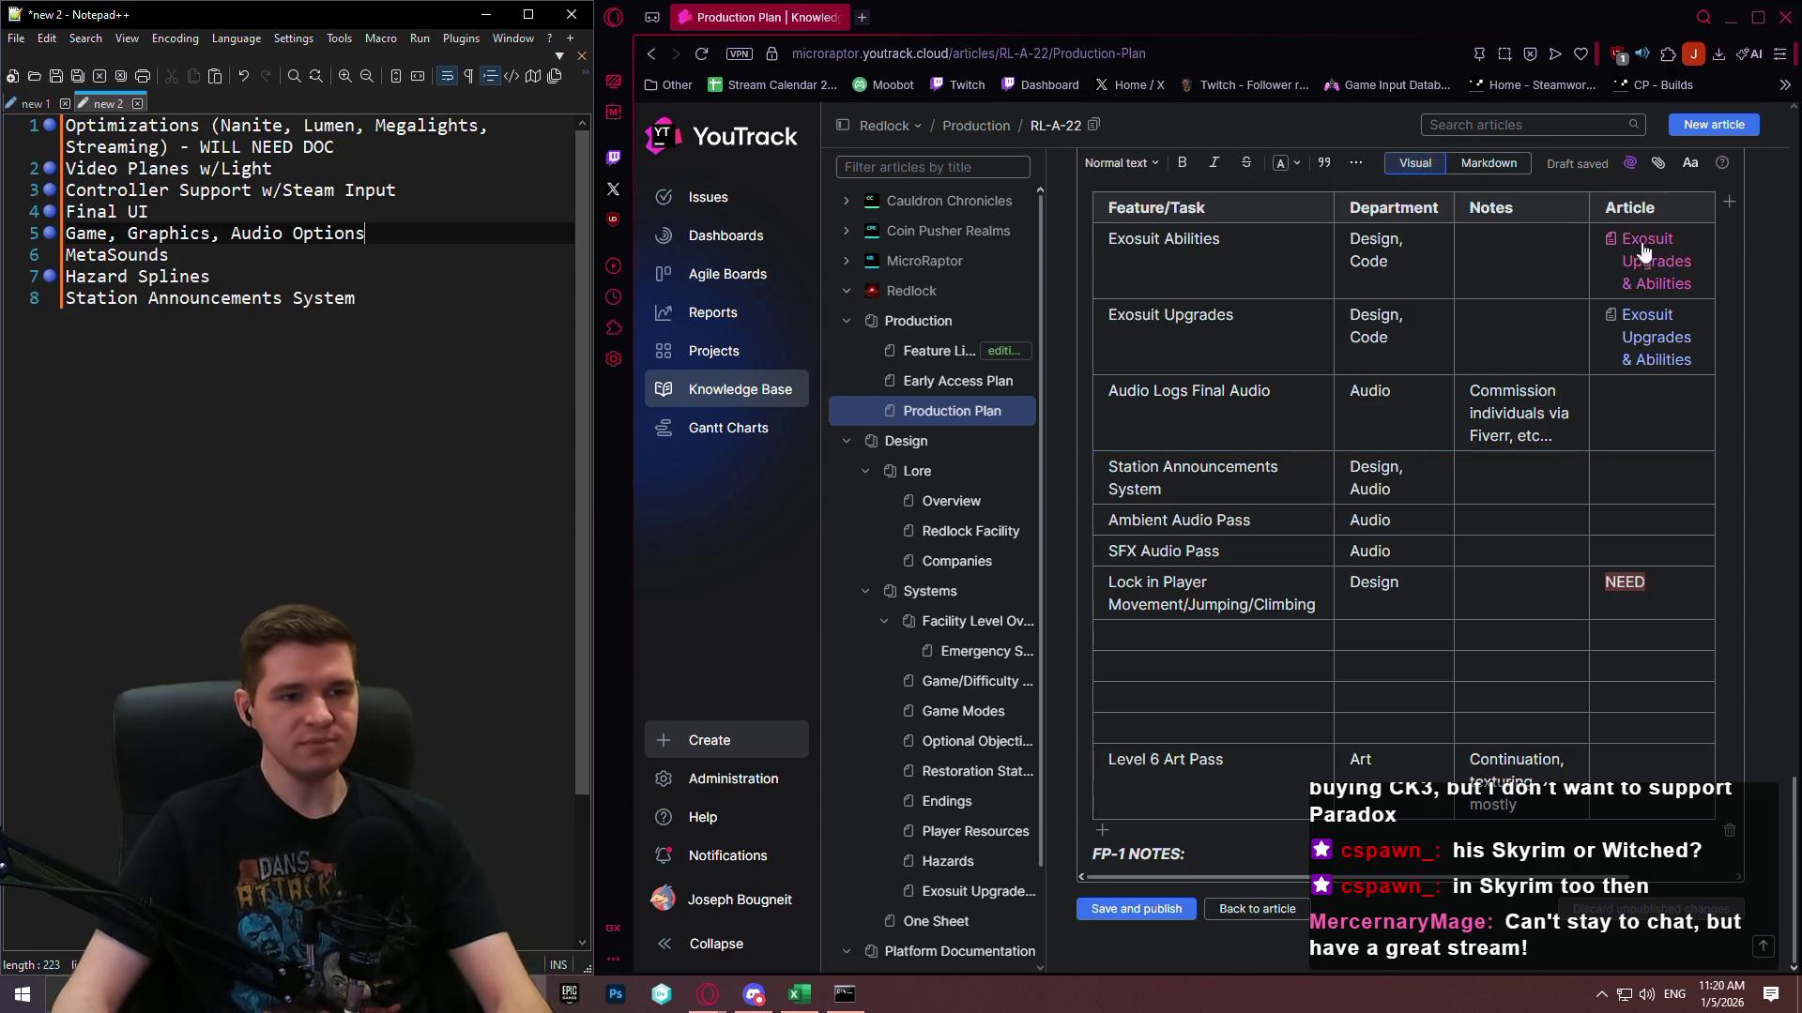
pyautogui.scroll(15, 1456, 485)
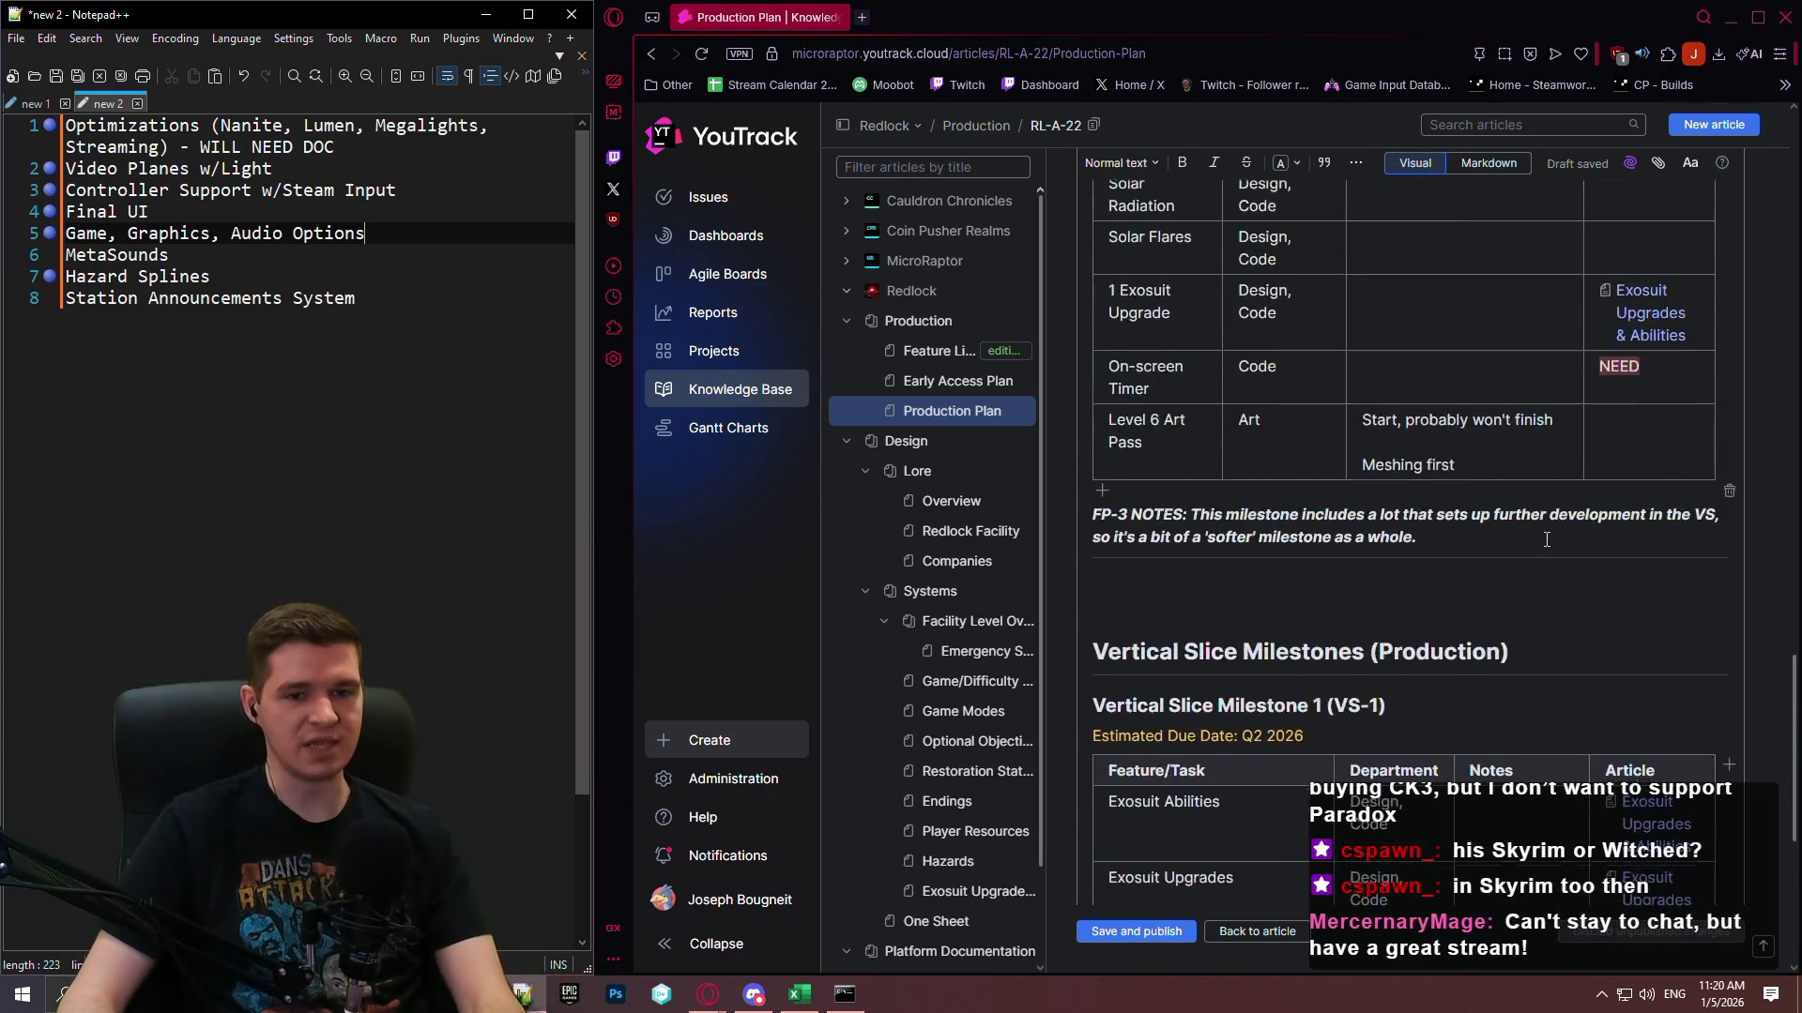
pyautogui.scroll(15, 1637, 507)
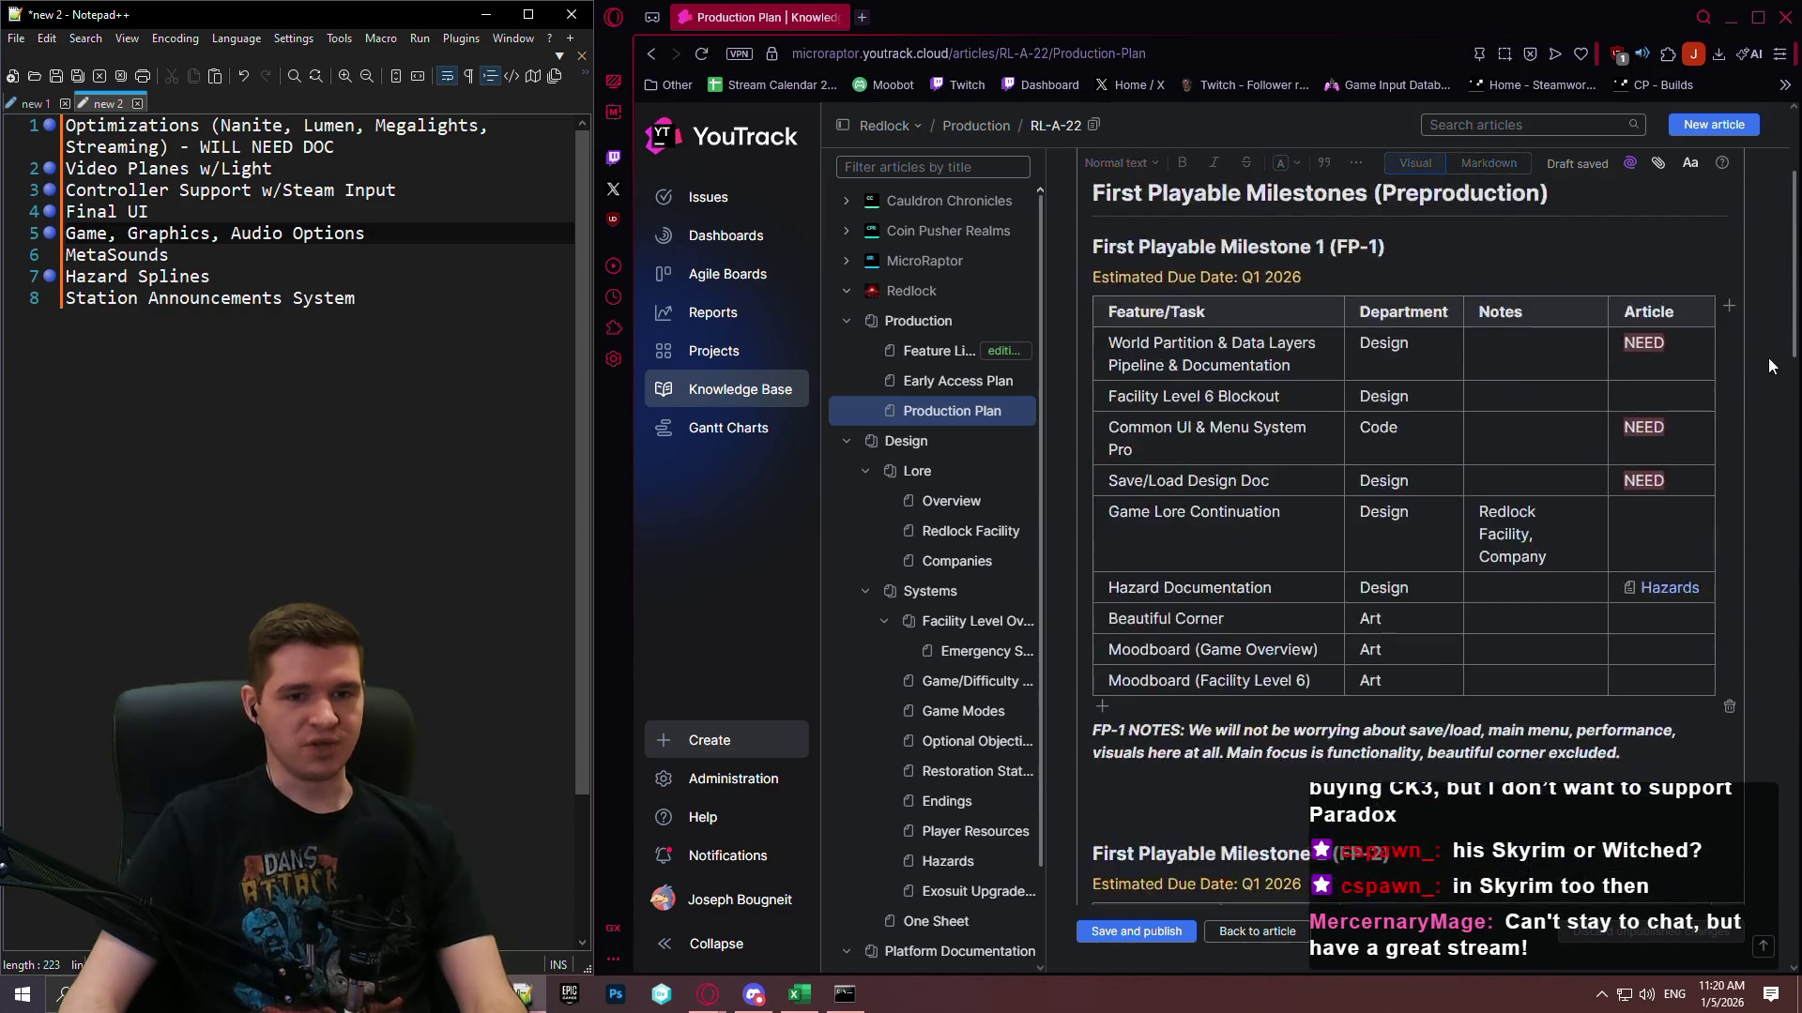
pyautogui.scroll(-3, 1577, 500)
pyautogui.scroll(-15, 1492, 515)
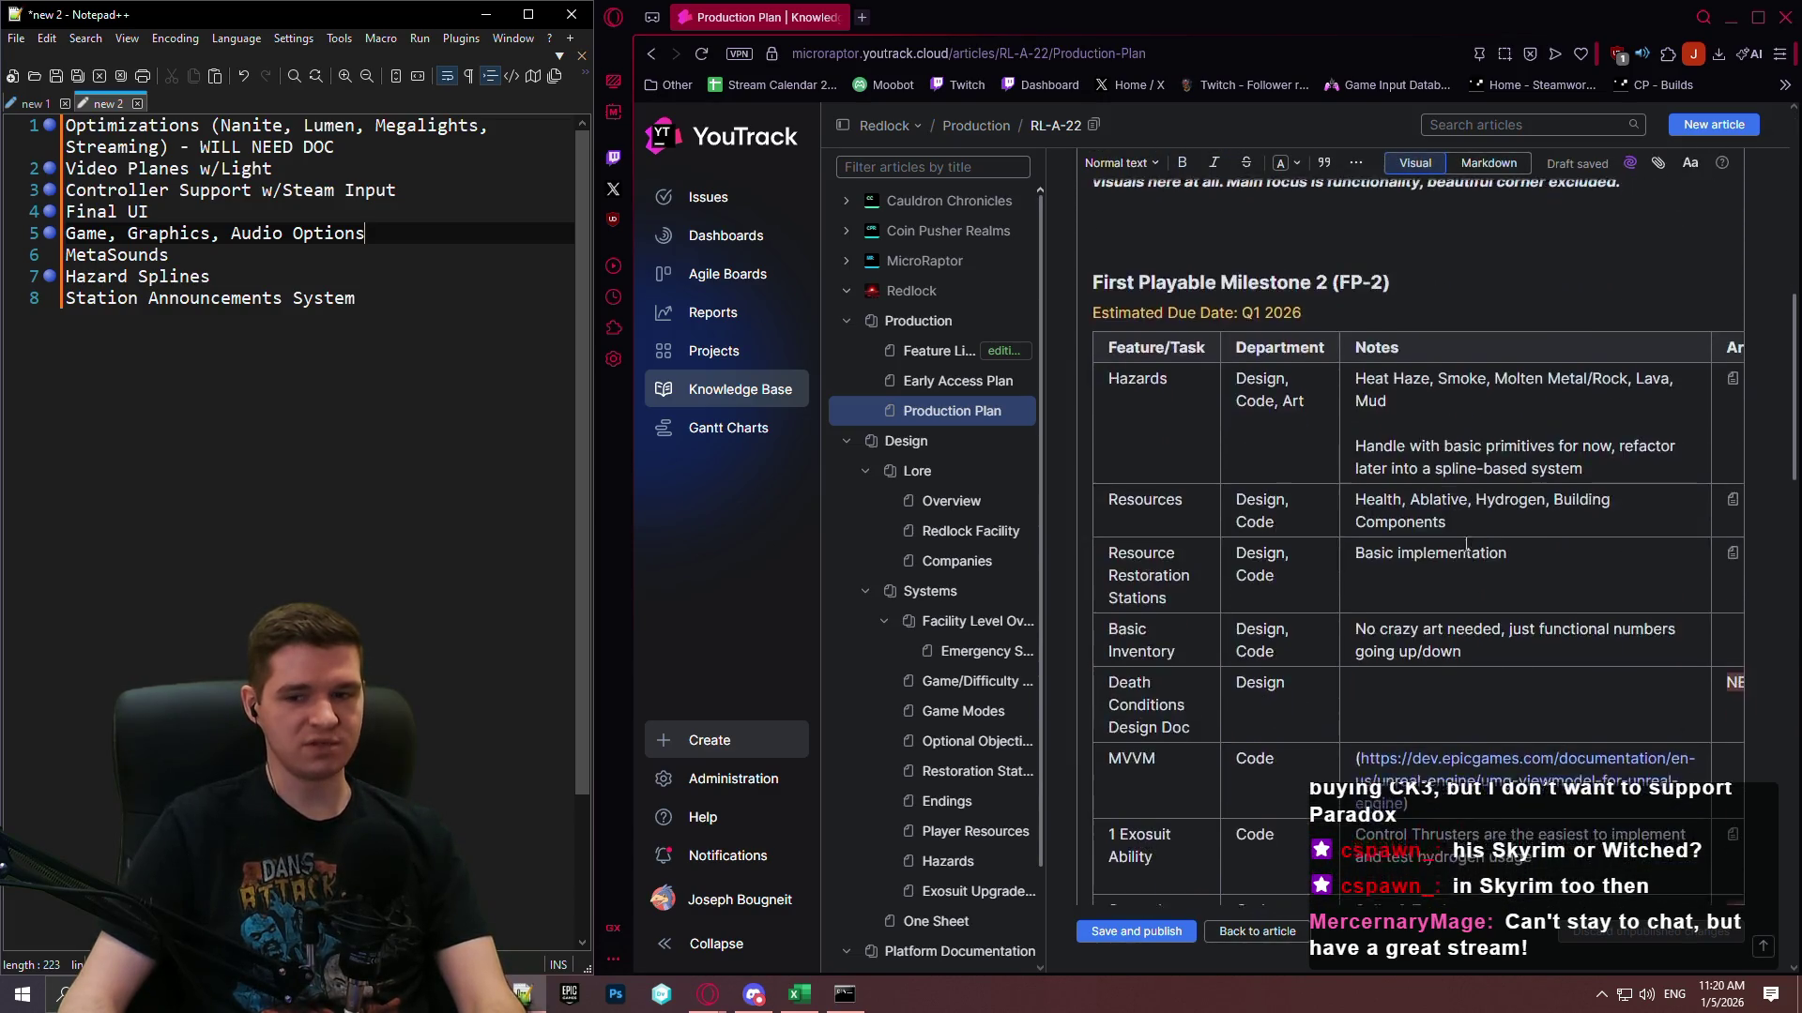
pyautogui.scroll(-5, 1448, 546)
pyautogui.scroll(15, 1421, 537)
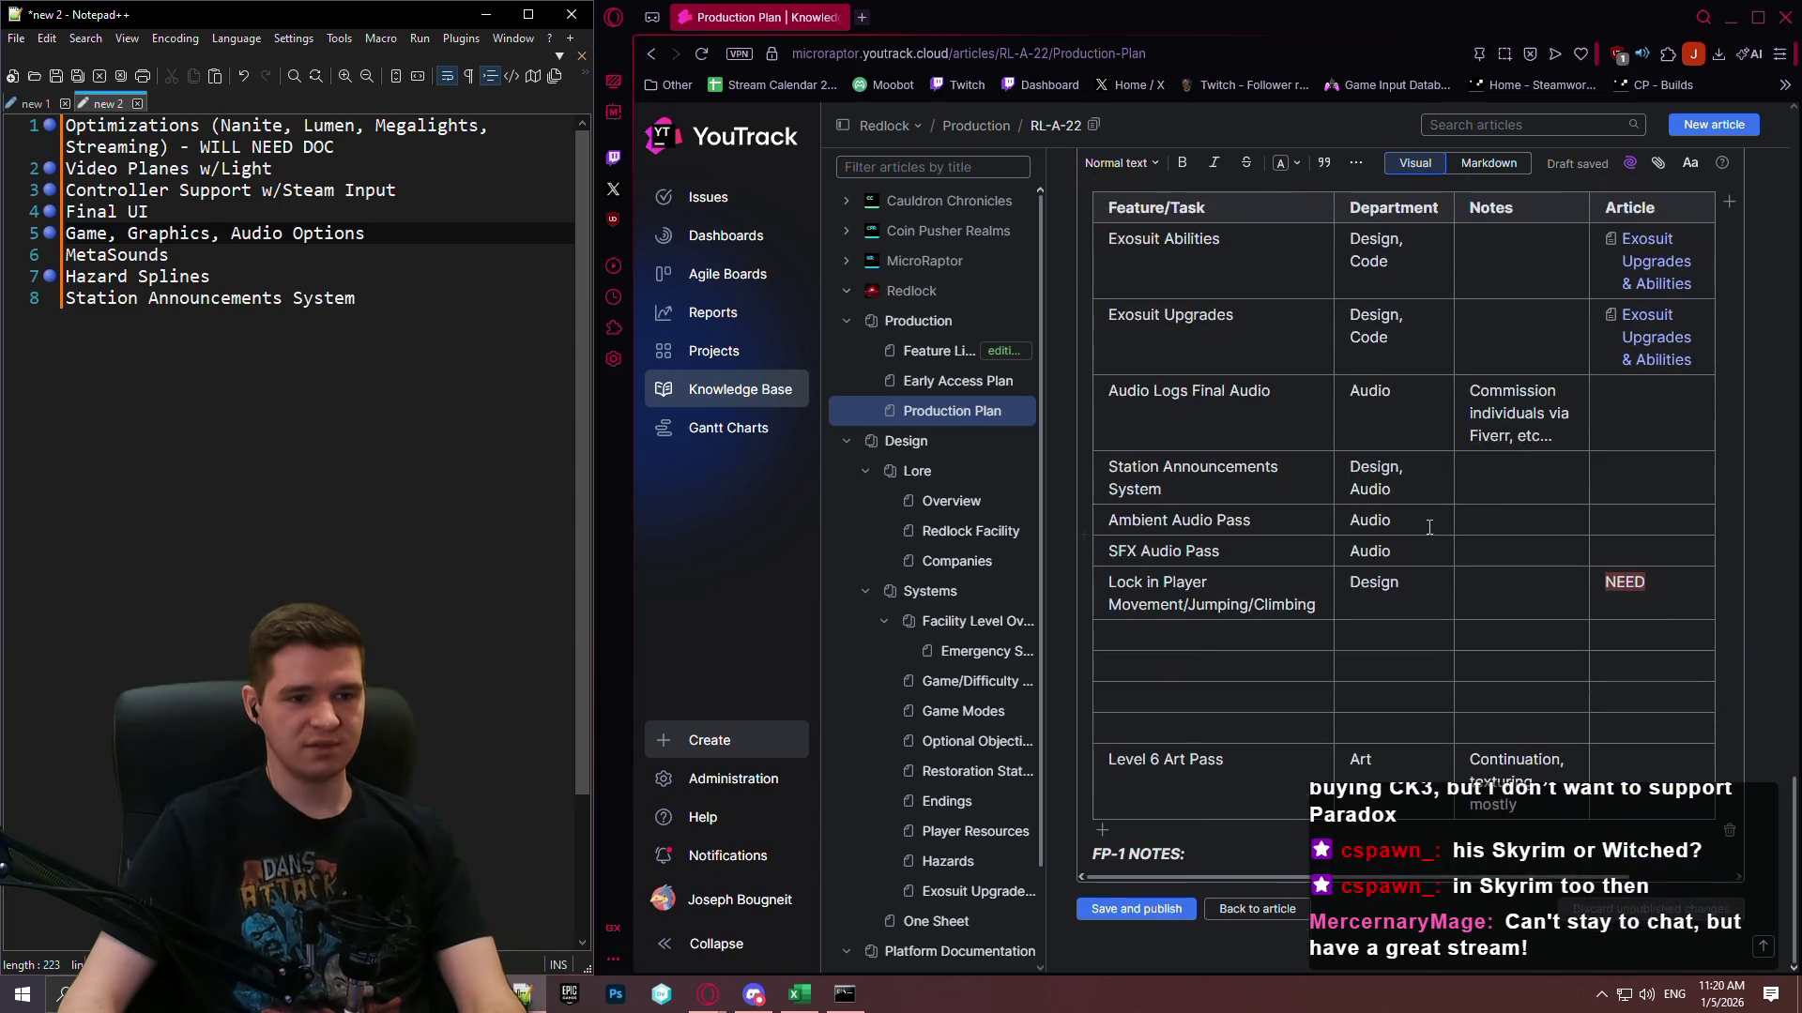
pyautogui.click(1387, 627)
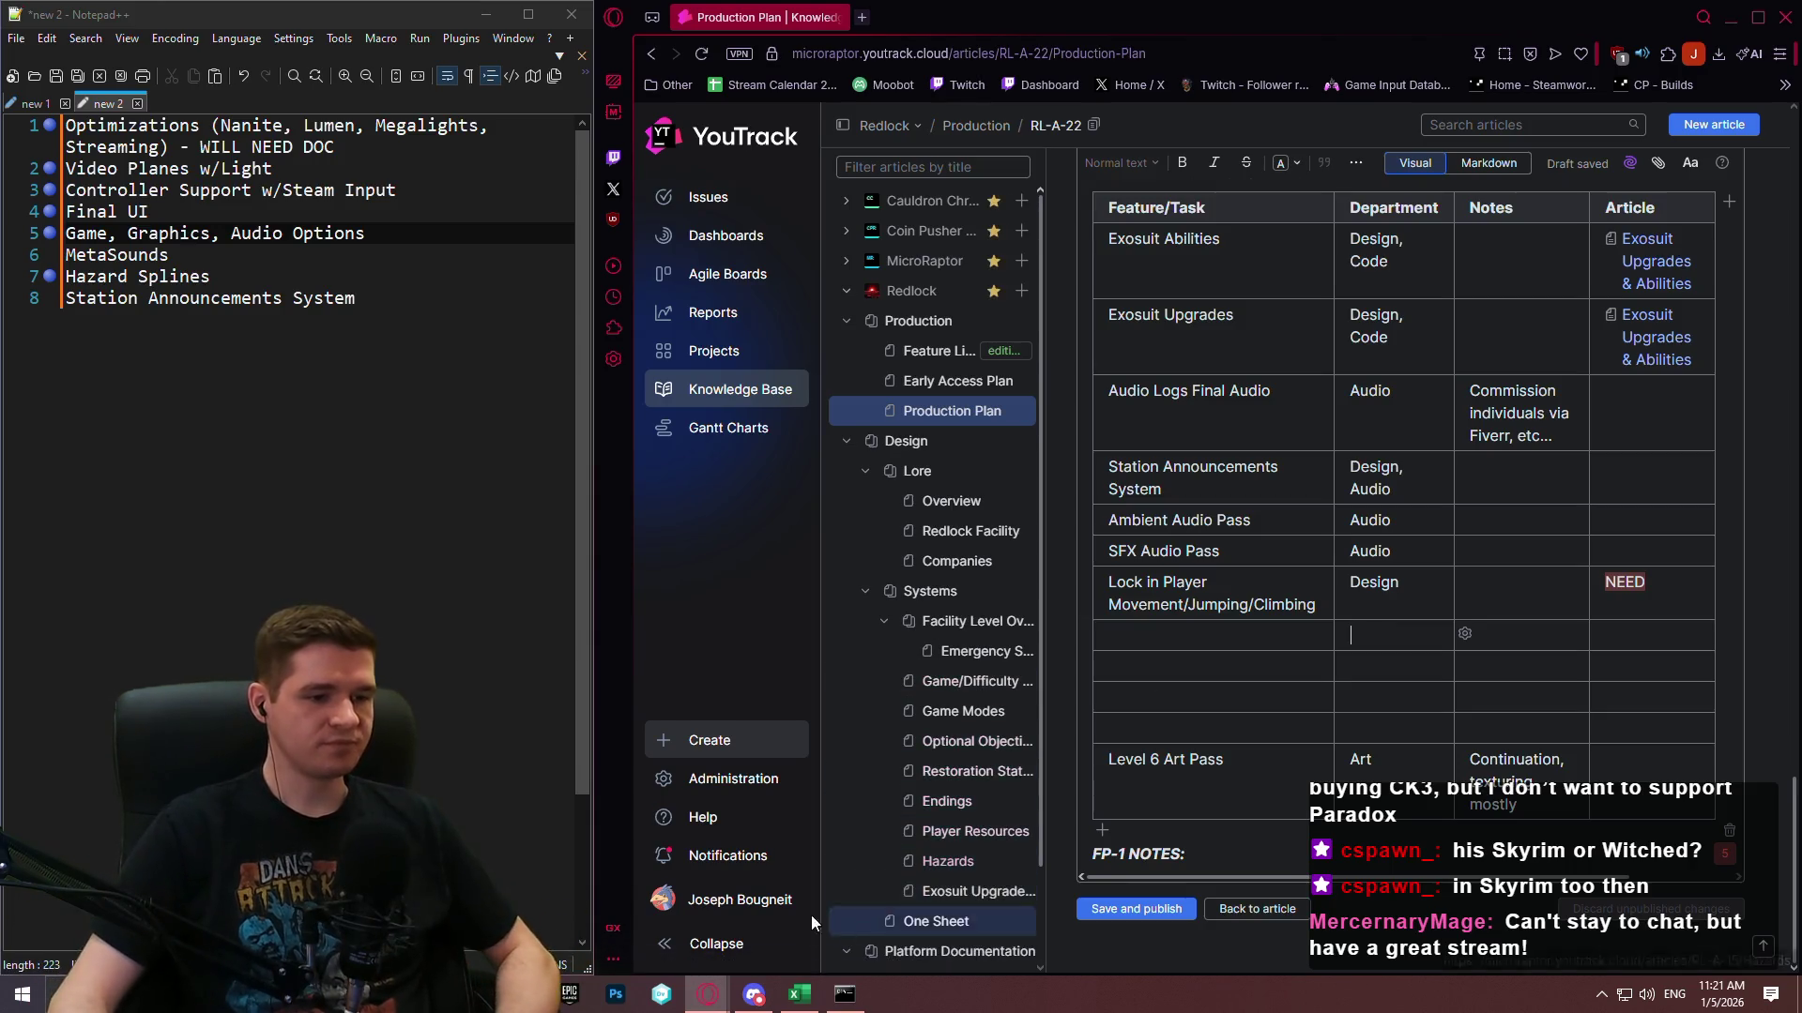
# Collapse the sidebar to icons and scroll through the FP-1, FP-2 and FP-3 tables back to VS-1.
pyautogui.click(750, 943)
pyautogui.scroll(-10, 1535, 528)
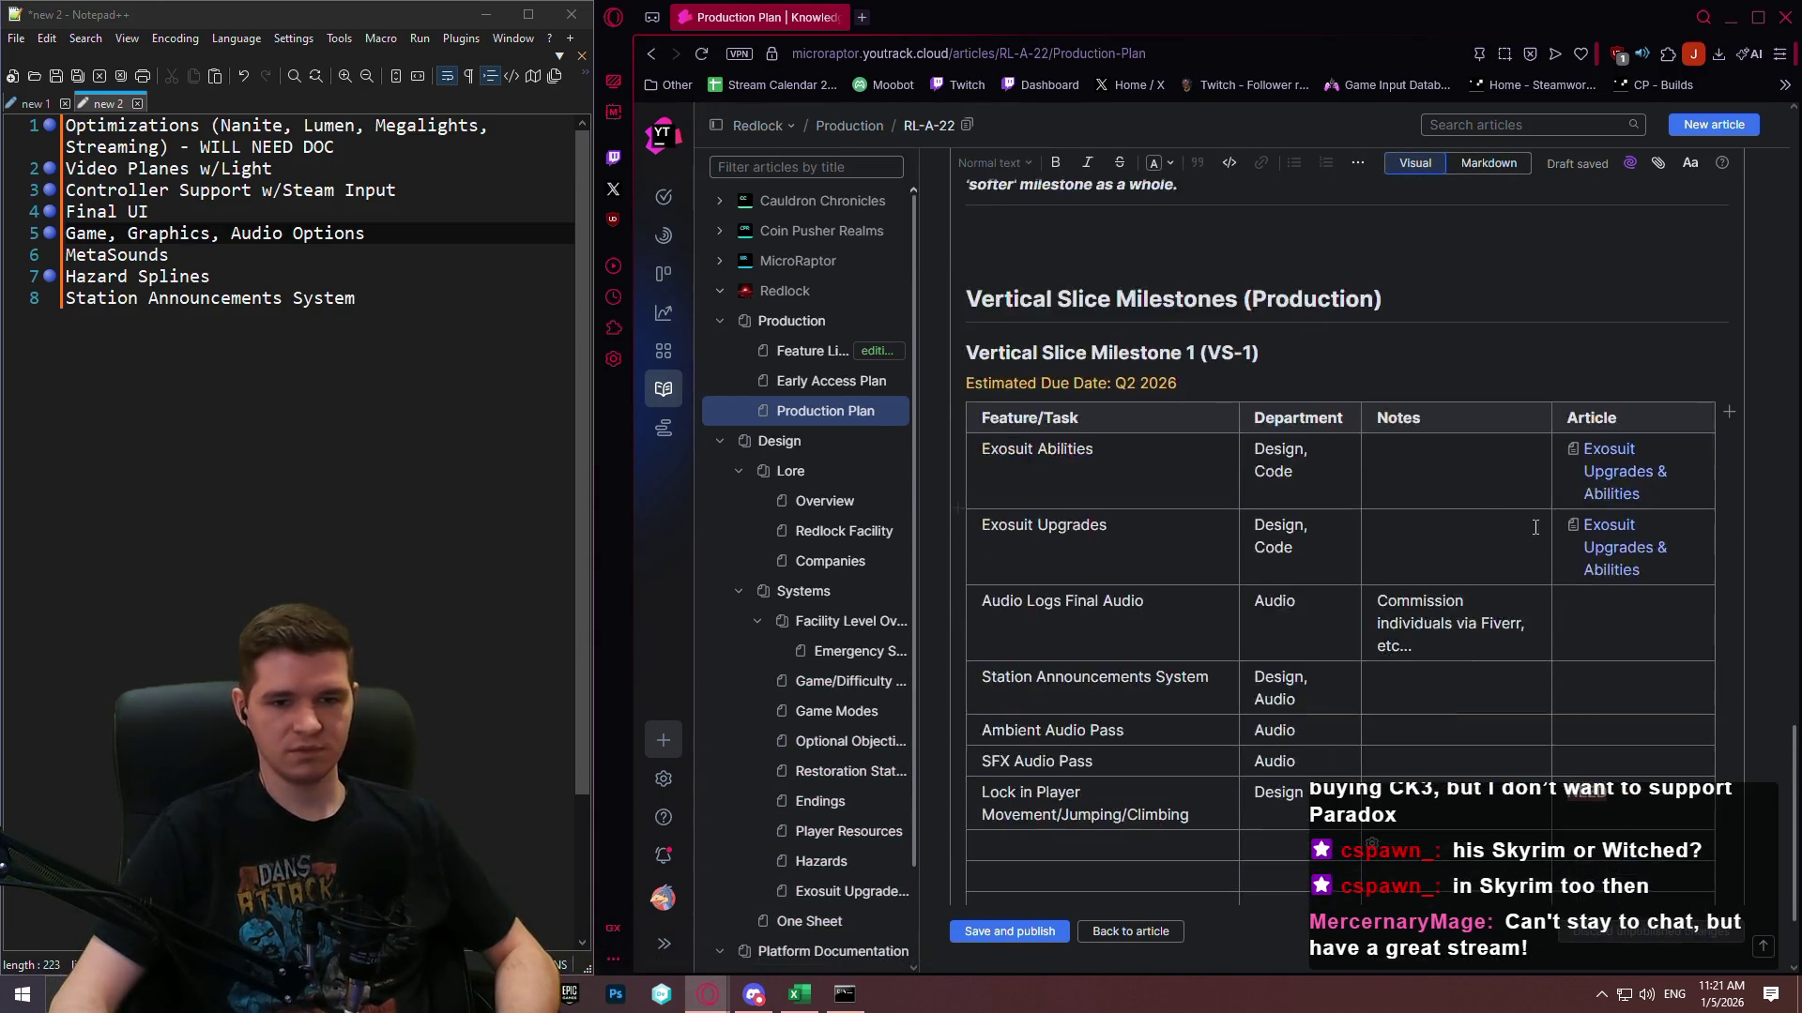
pyautogui.scroll(7, 1773, 606)
pyautogui.scroll(2, 1773, 606)
pyautogui.moveTo(1795, 636)
pyautogui.mouseDown()
pyautogui.moveTo(1795, 216)
pyautogui.moveTo(1794, 309)
pyautogui.moveTo(1794, 247)
pyautogui.mouseUp()
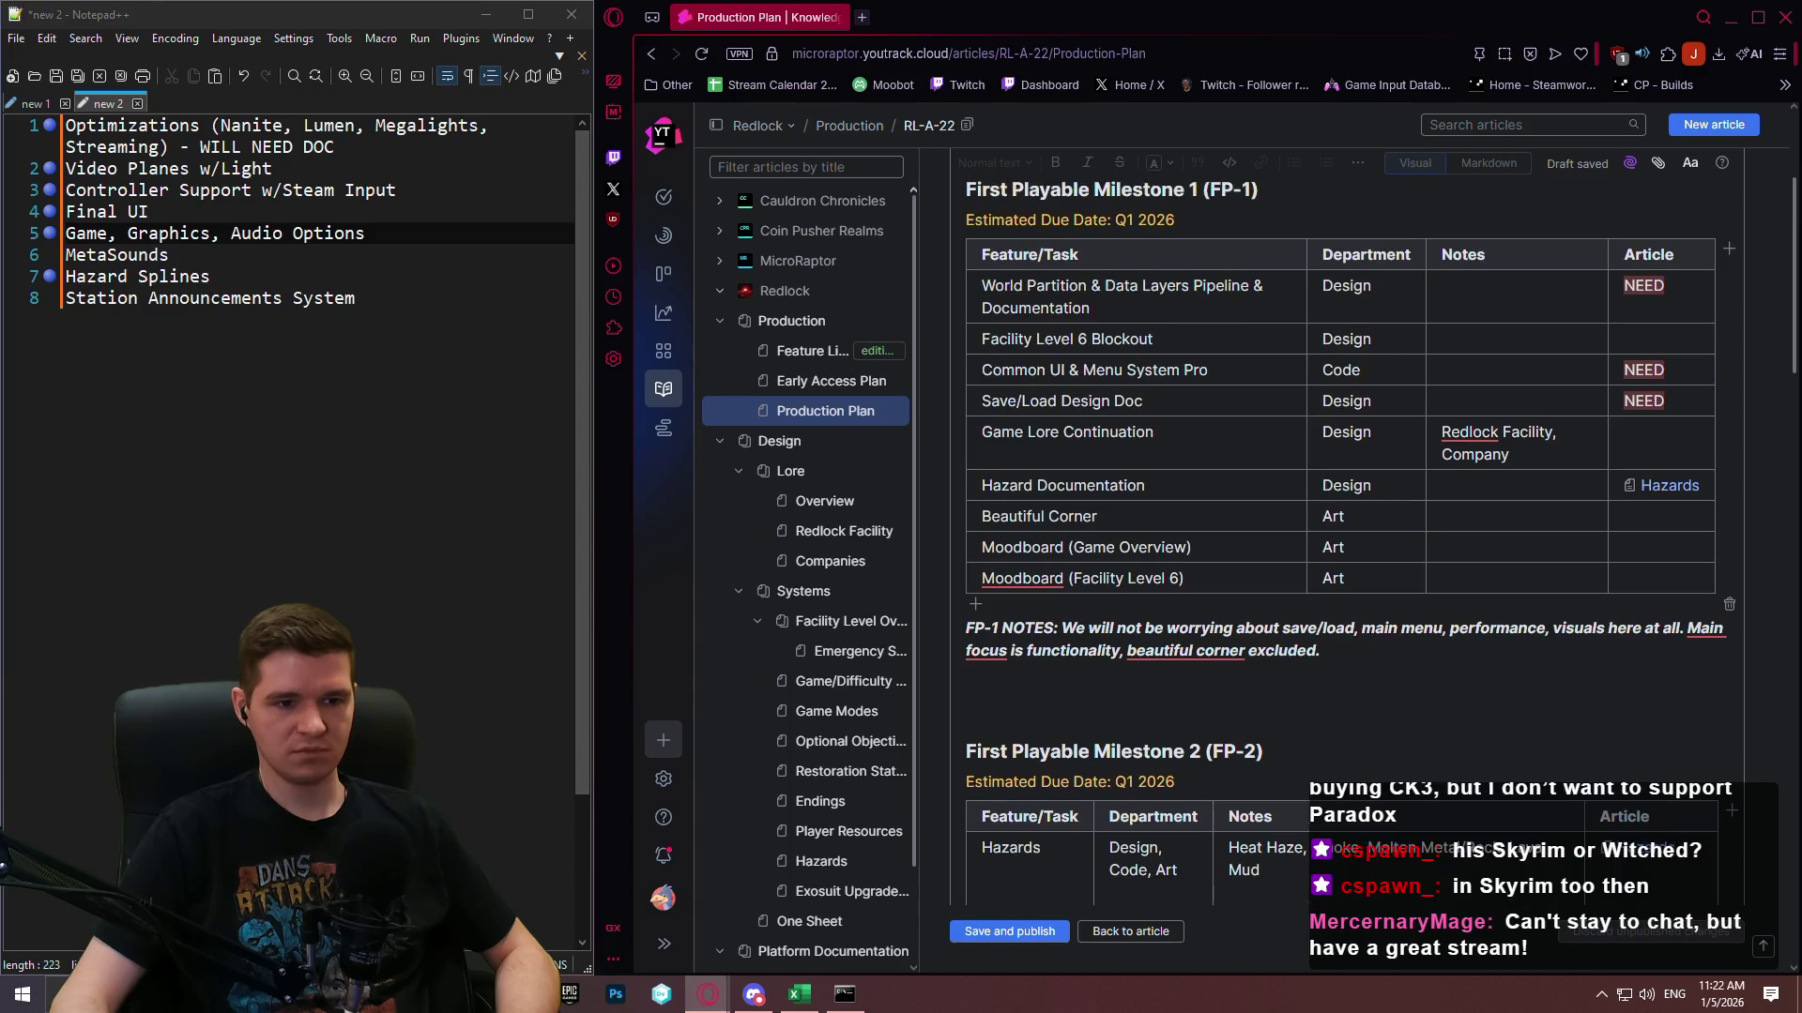
pyautogui.scroll(-5, 1342, 539)
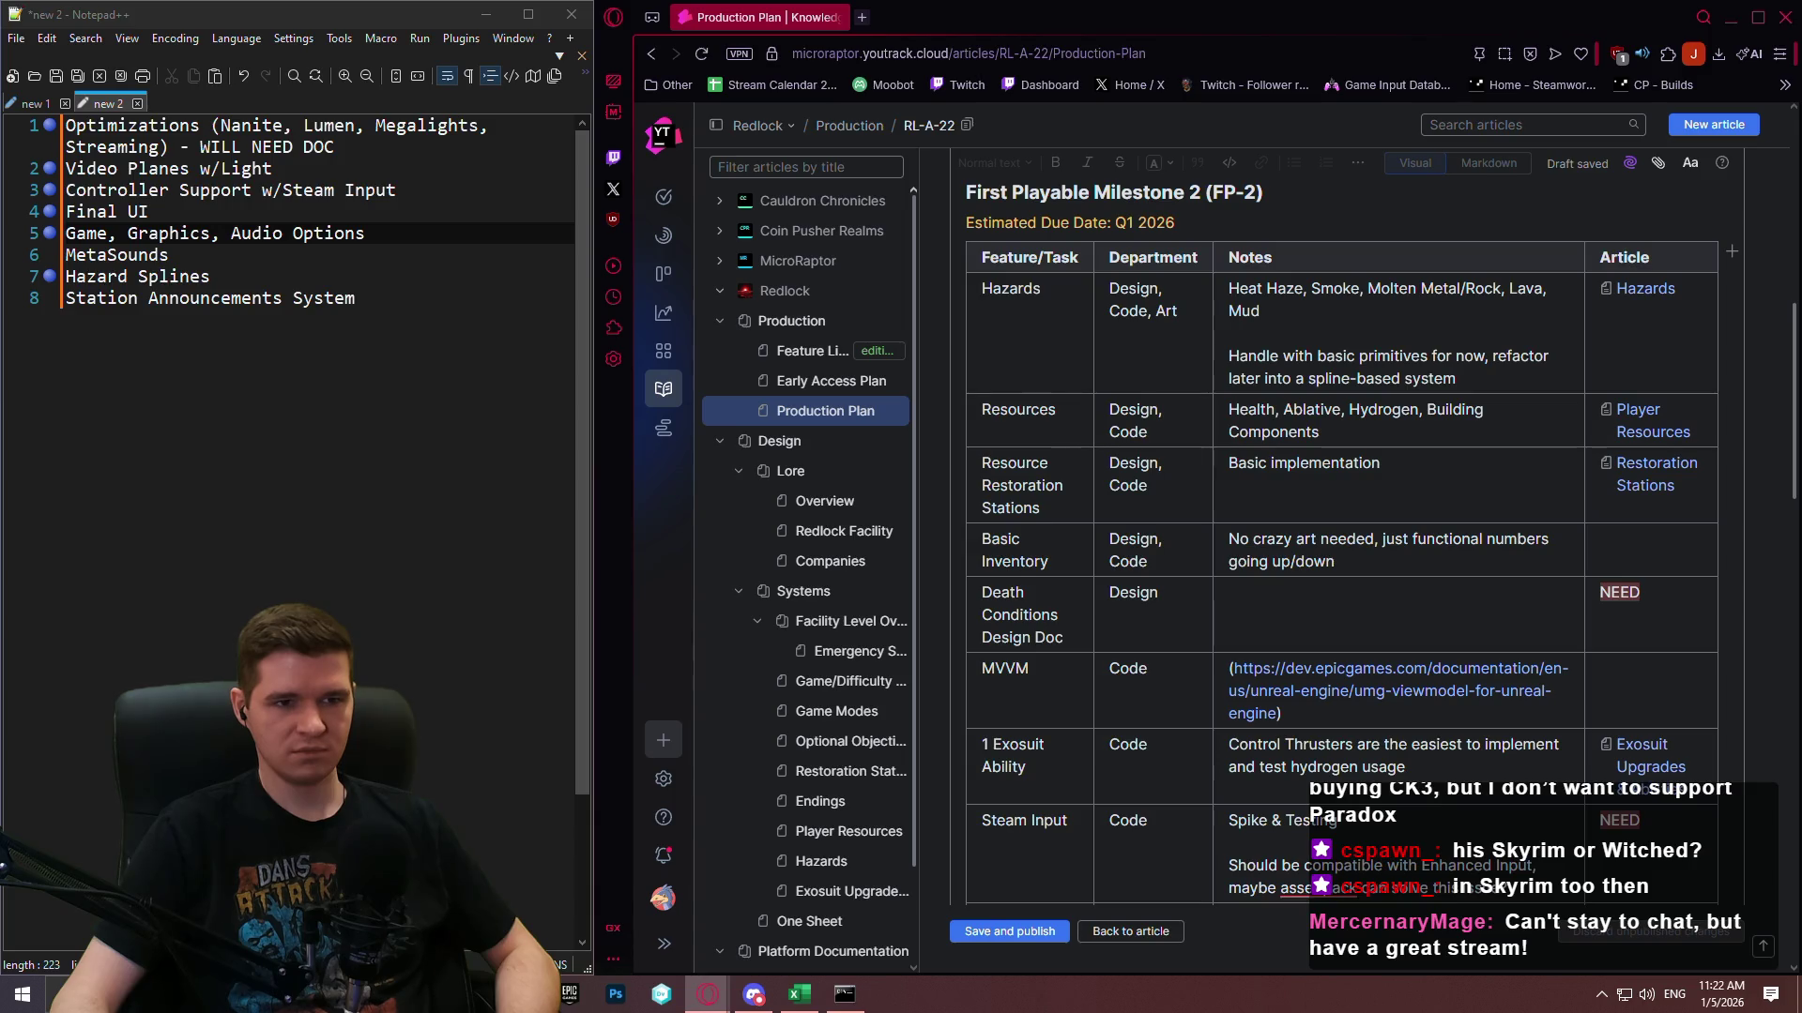
pyautogui.scroll(5, 1342, 539)
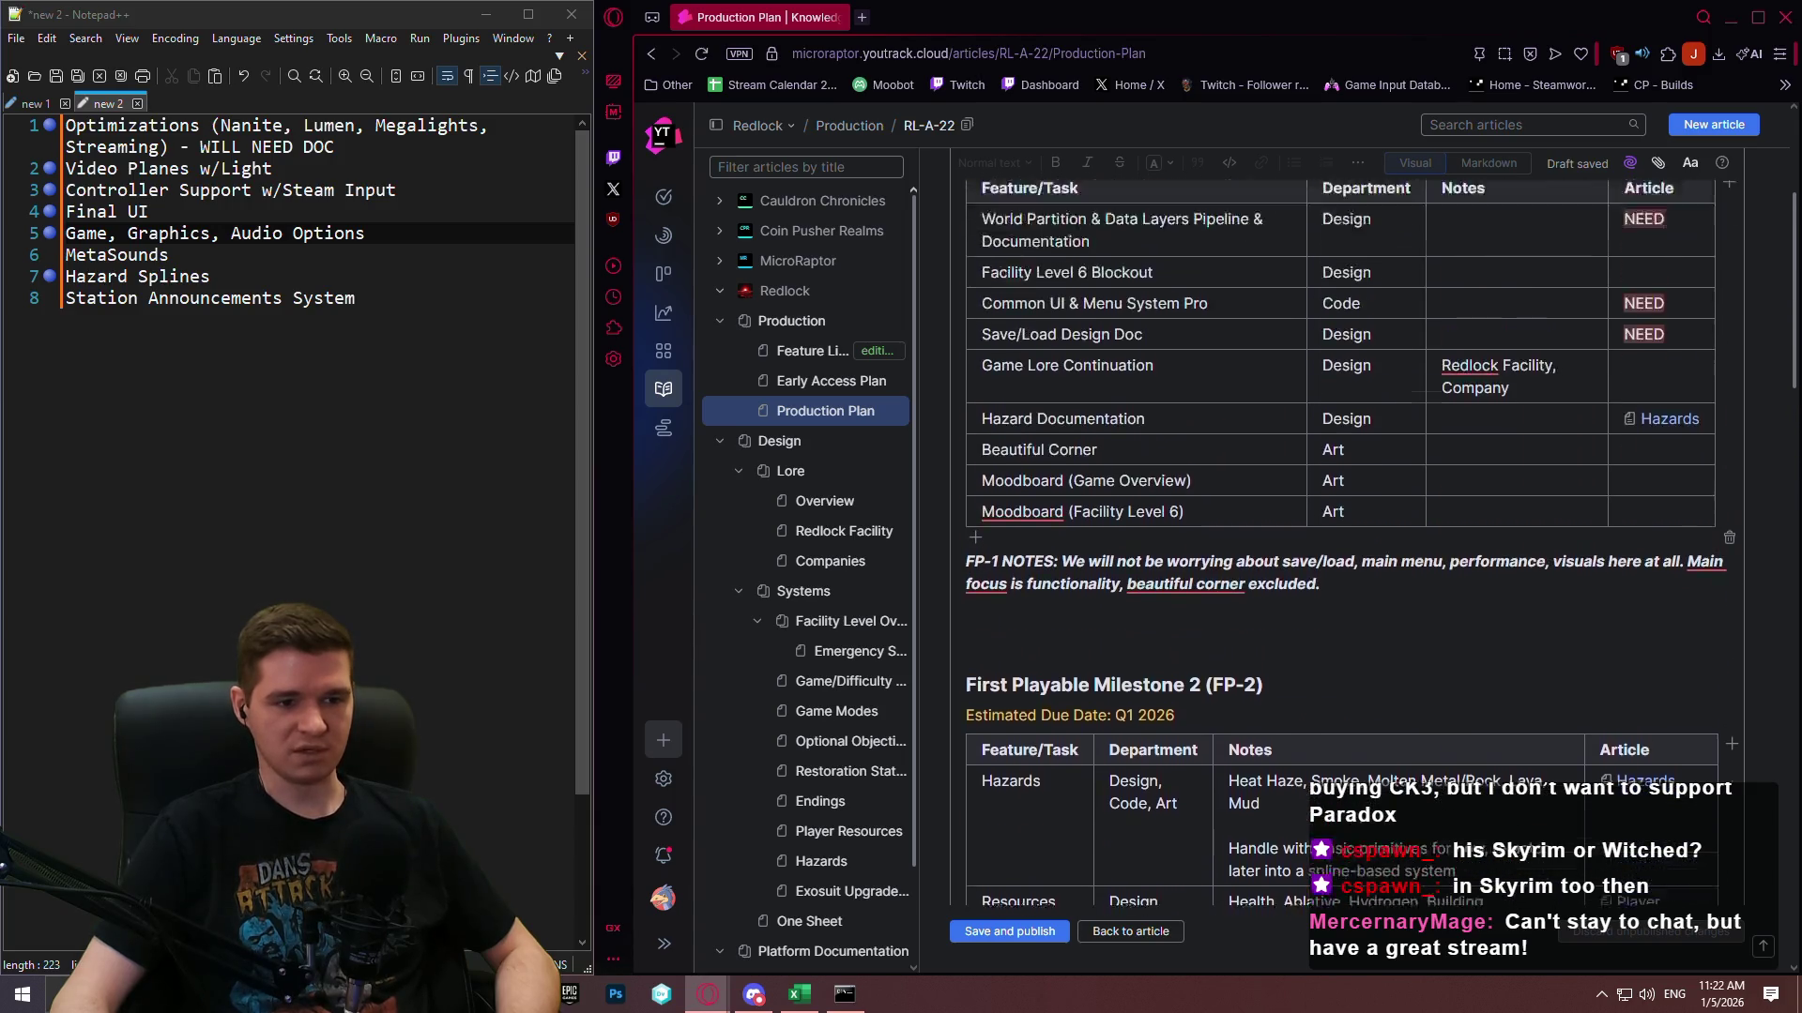
pyautogui.scroll(2, 1342, 540)
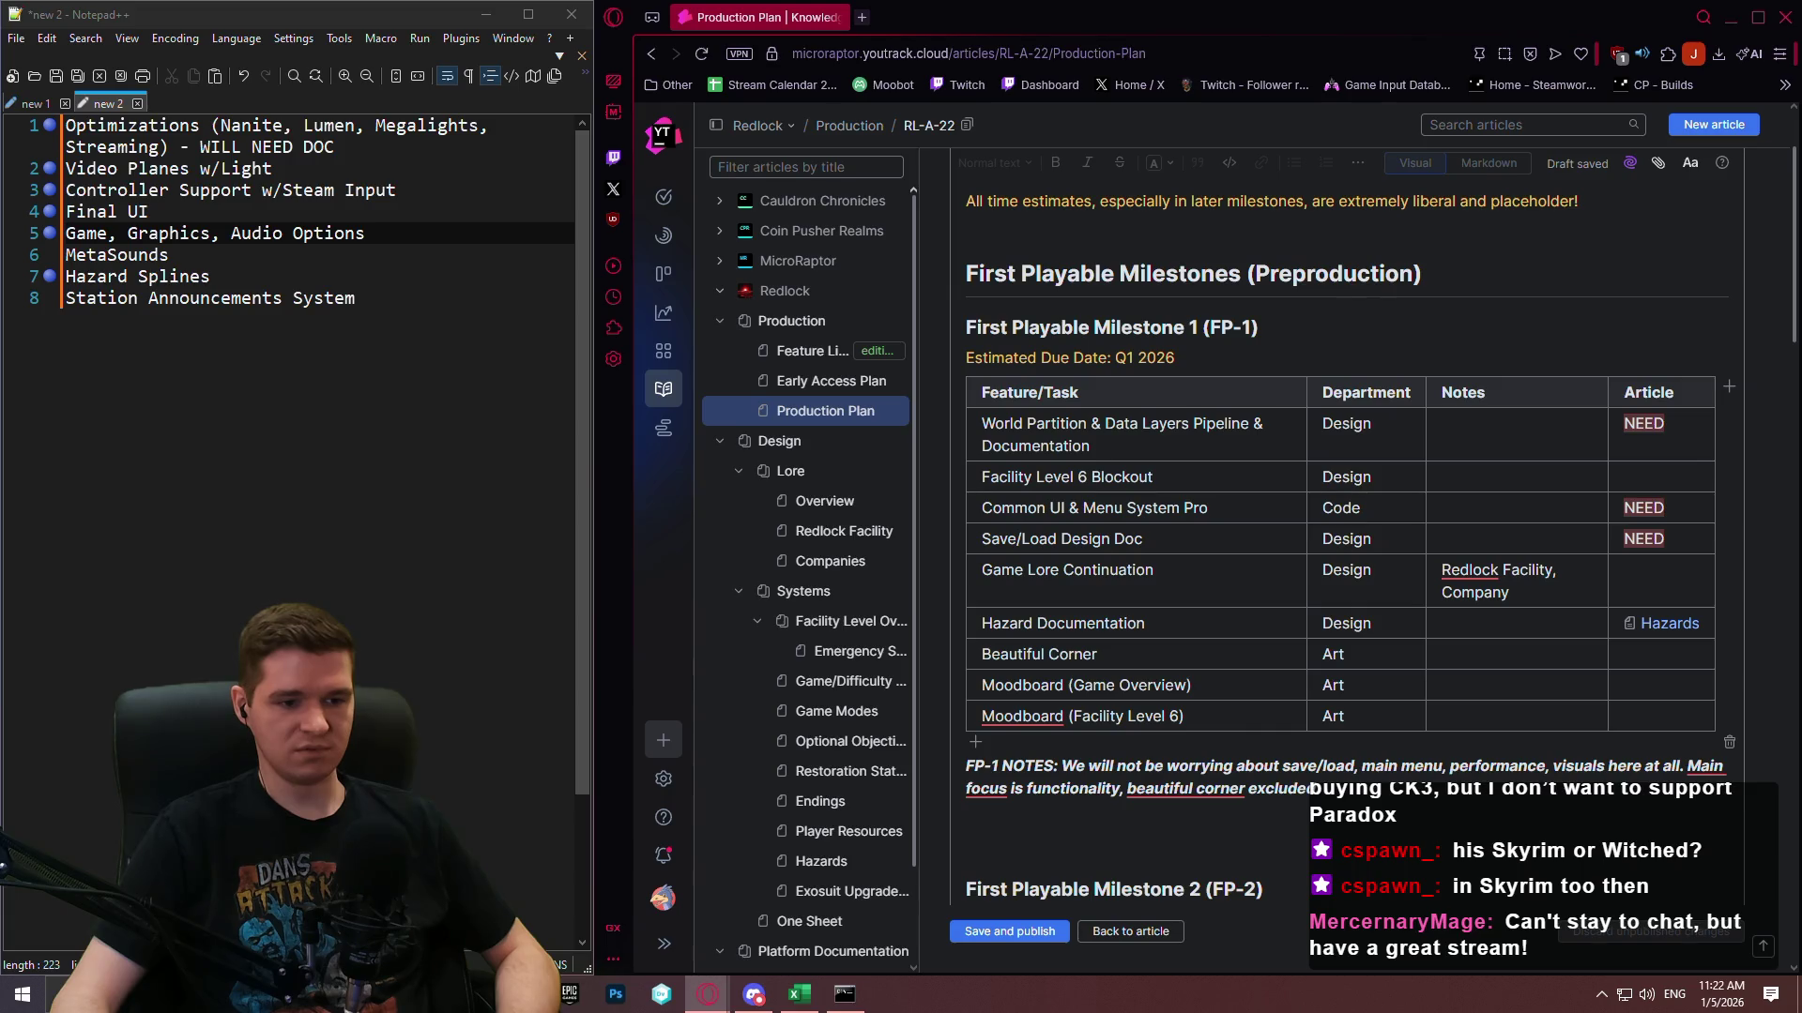
pyautogui.scroll(-9, 1341, 539)
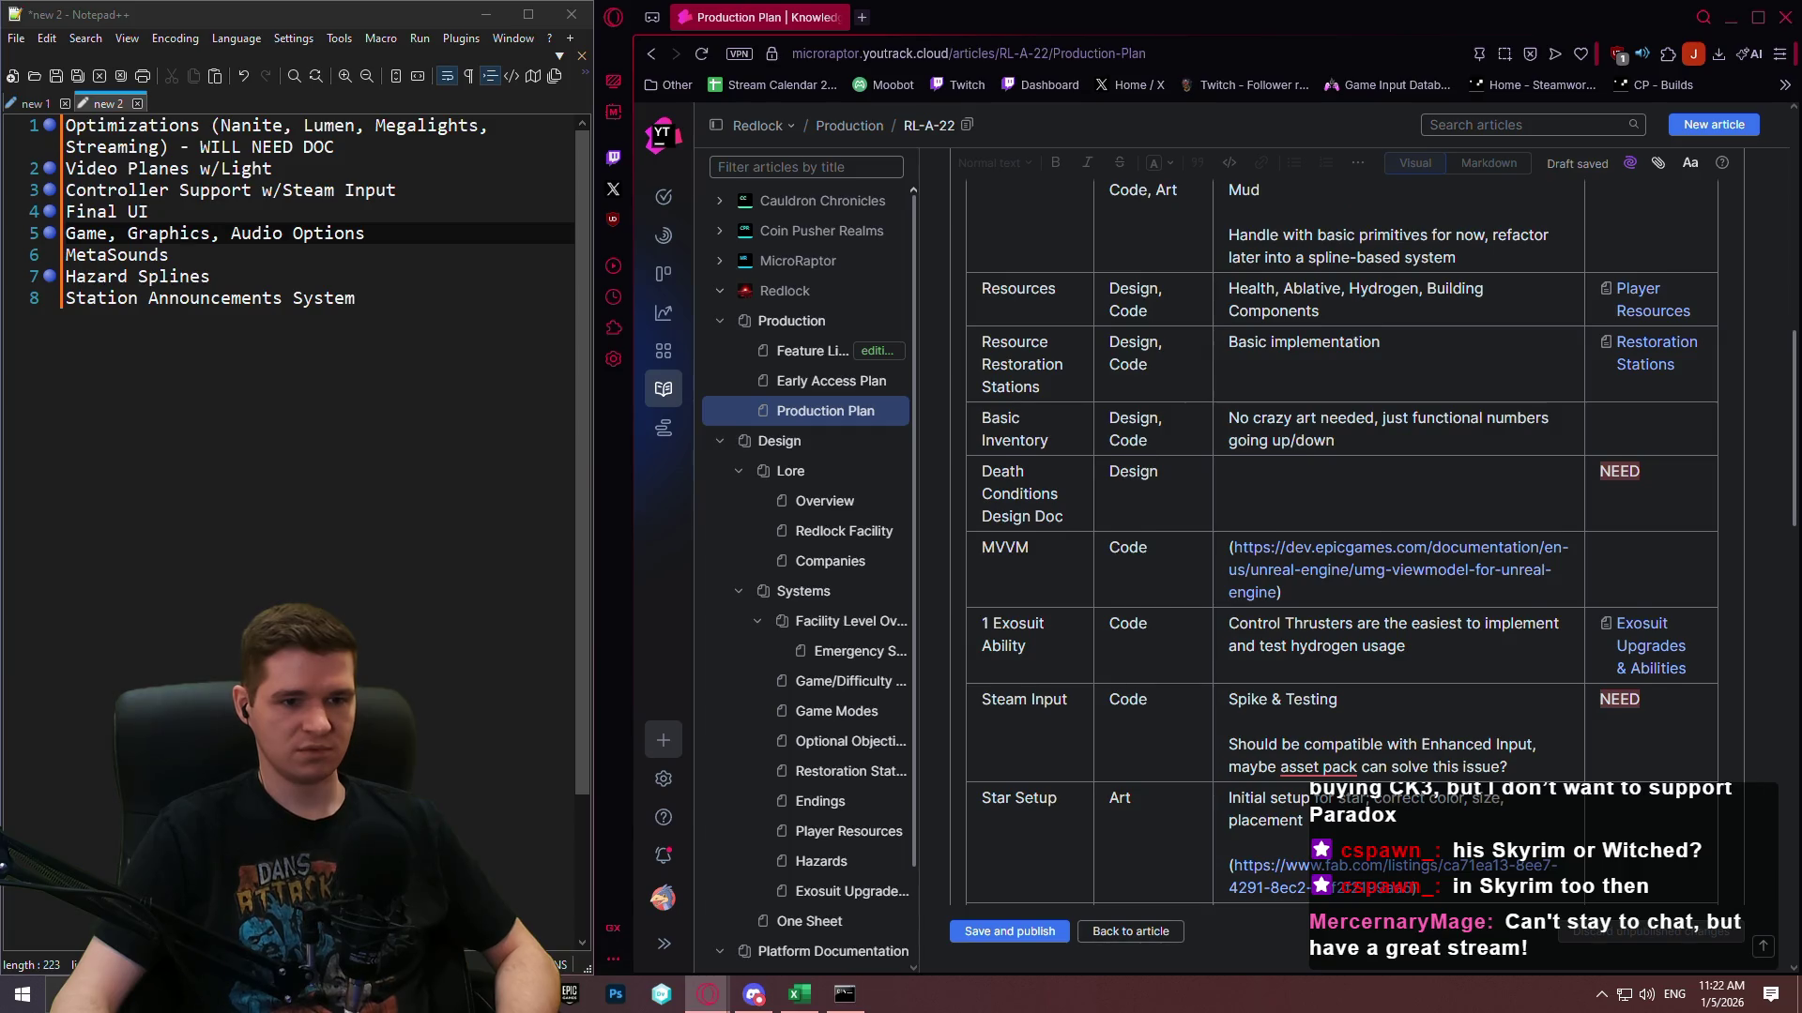
pyautogui.scroll(1, 1341, 540)
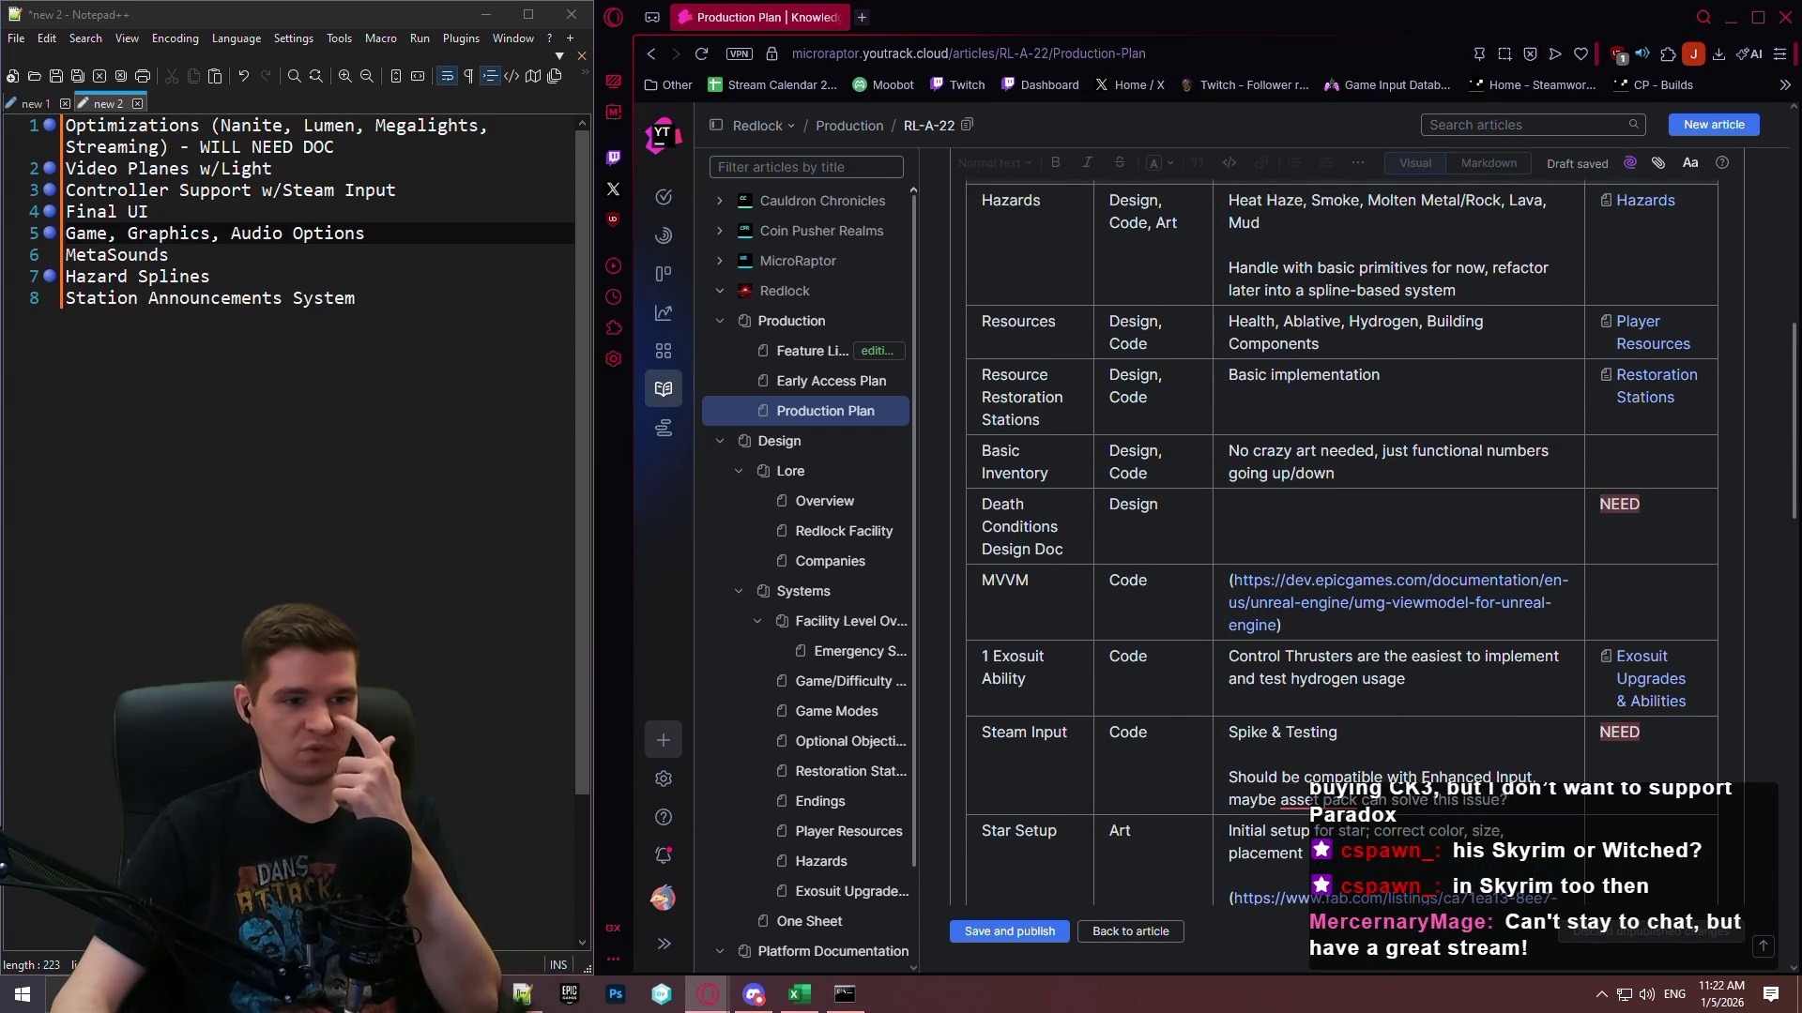
pyautogui.scroll(-3, 1342, 540)
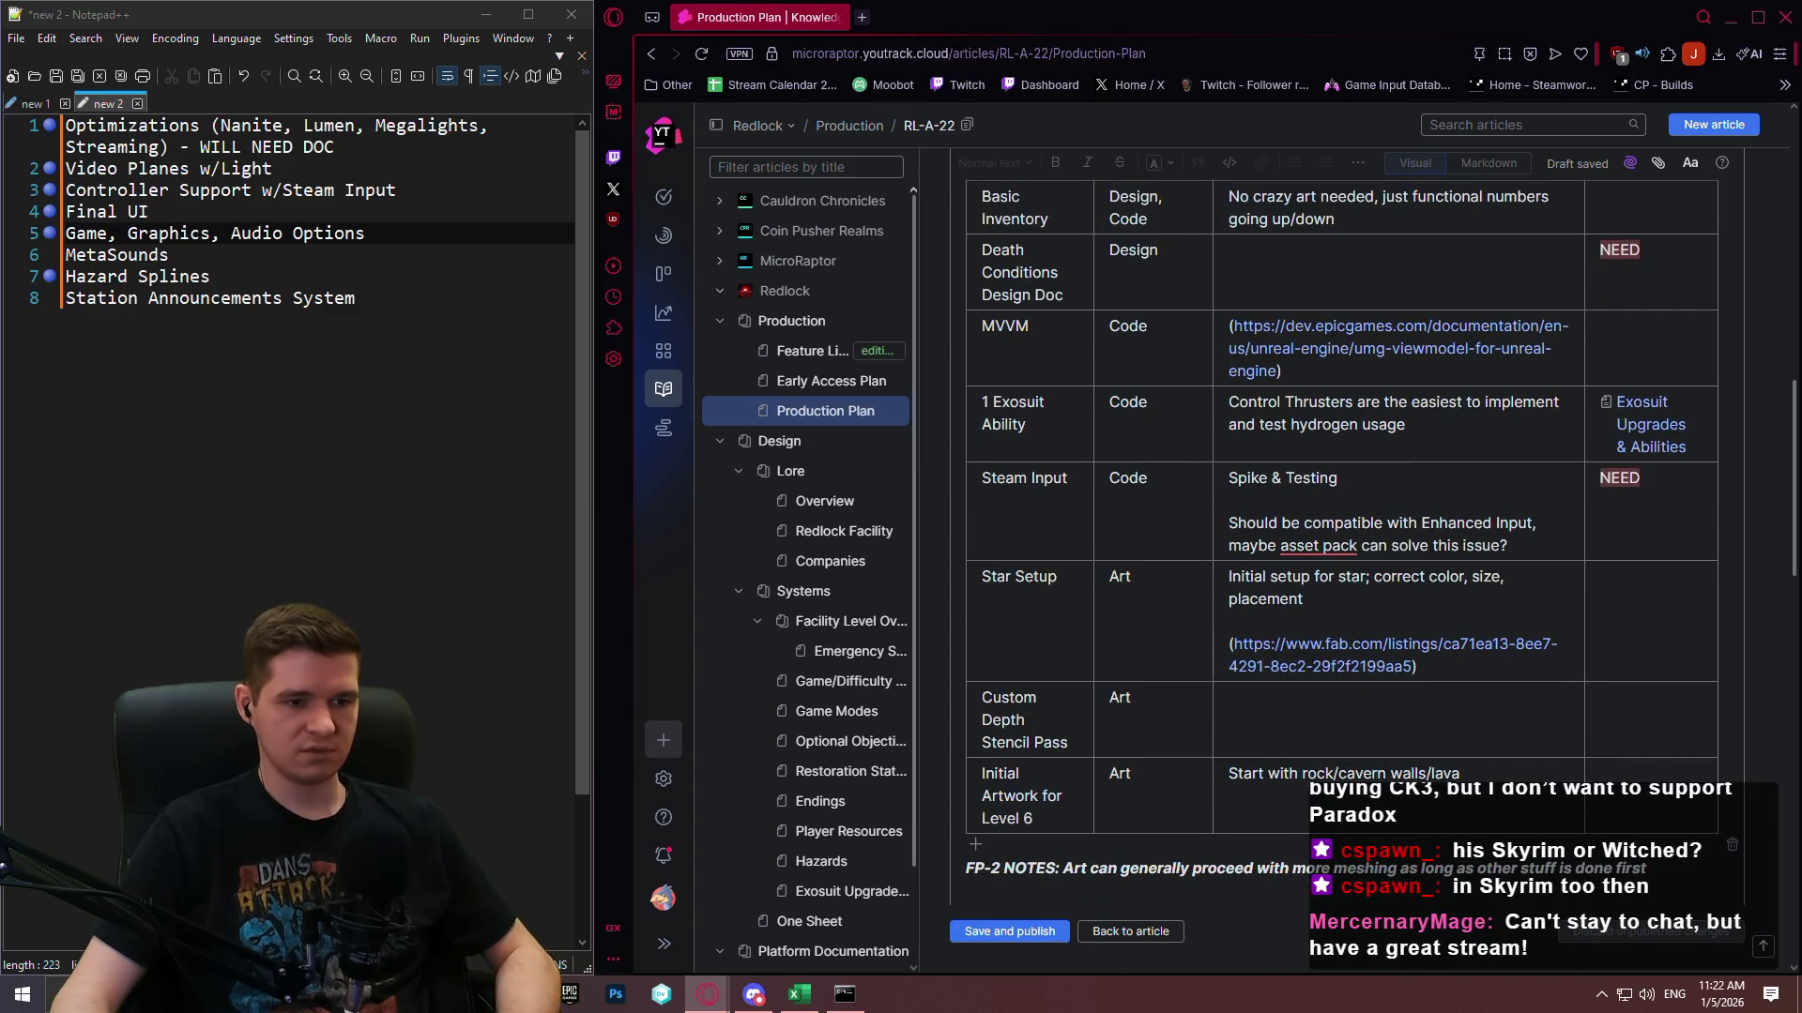
pyautogui.scroll(-15, 1755, 713)
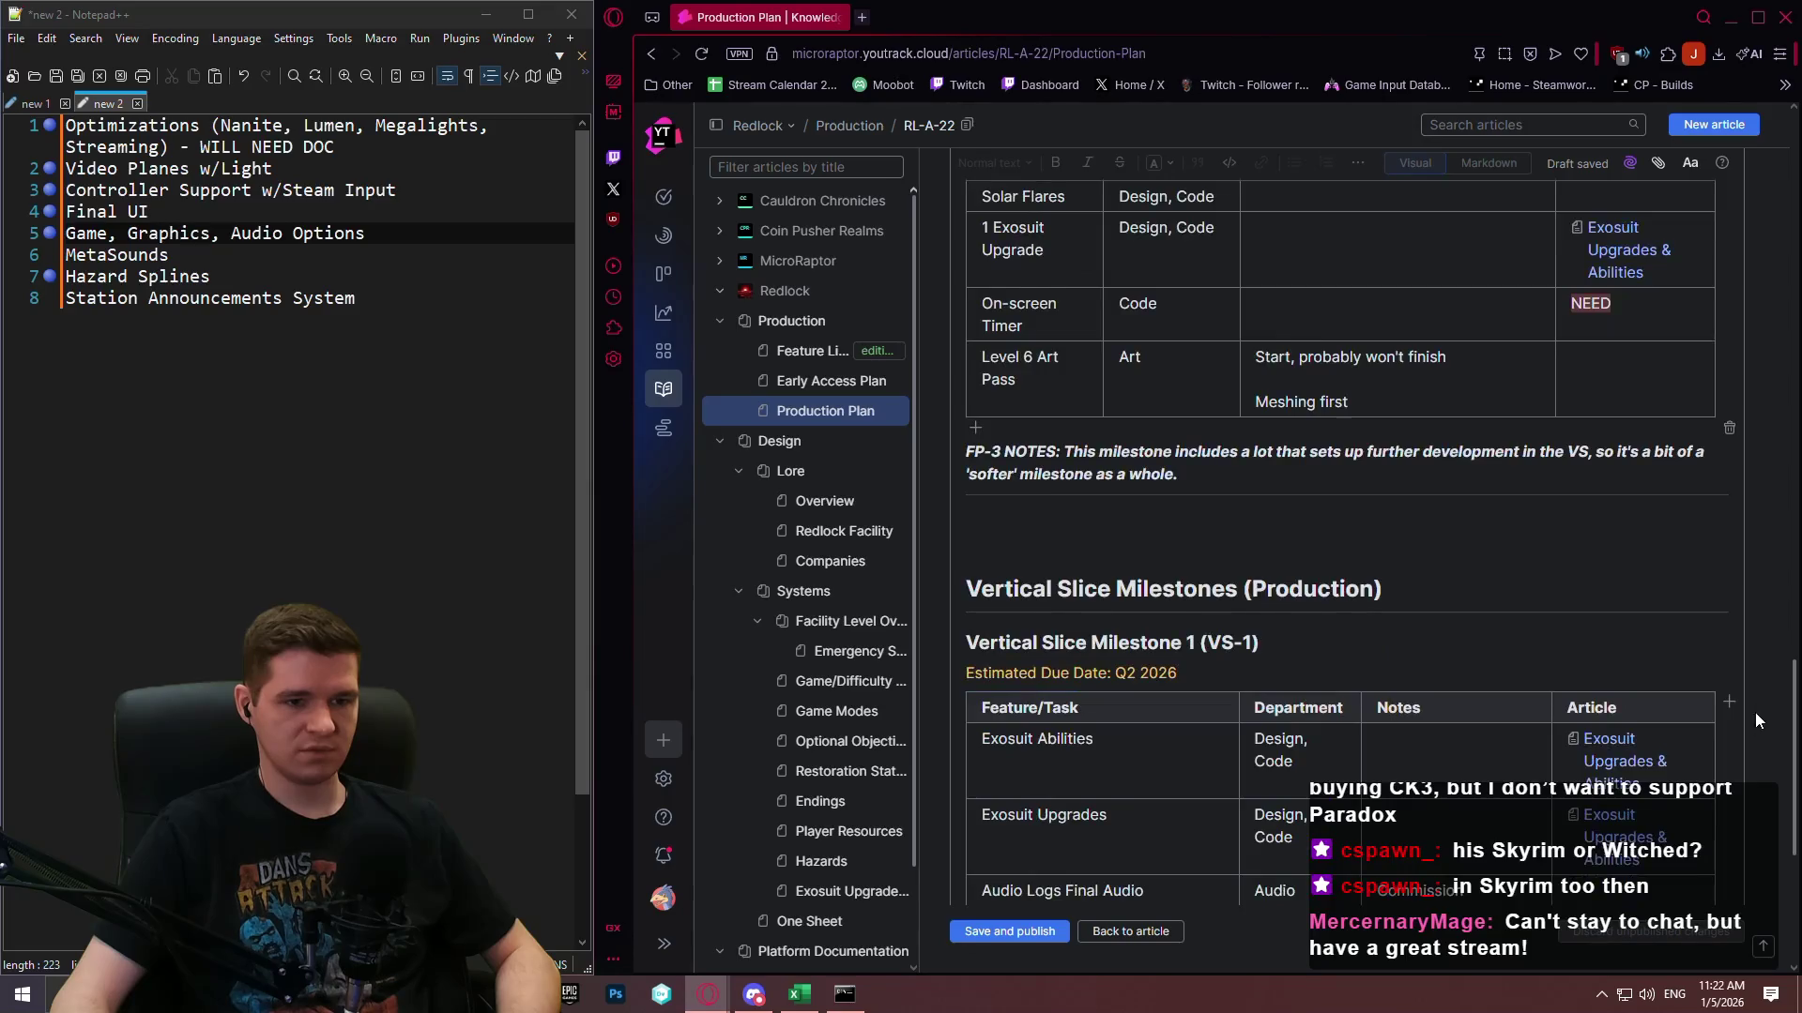
pyautogui.scroll(-10, 1725, 713)
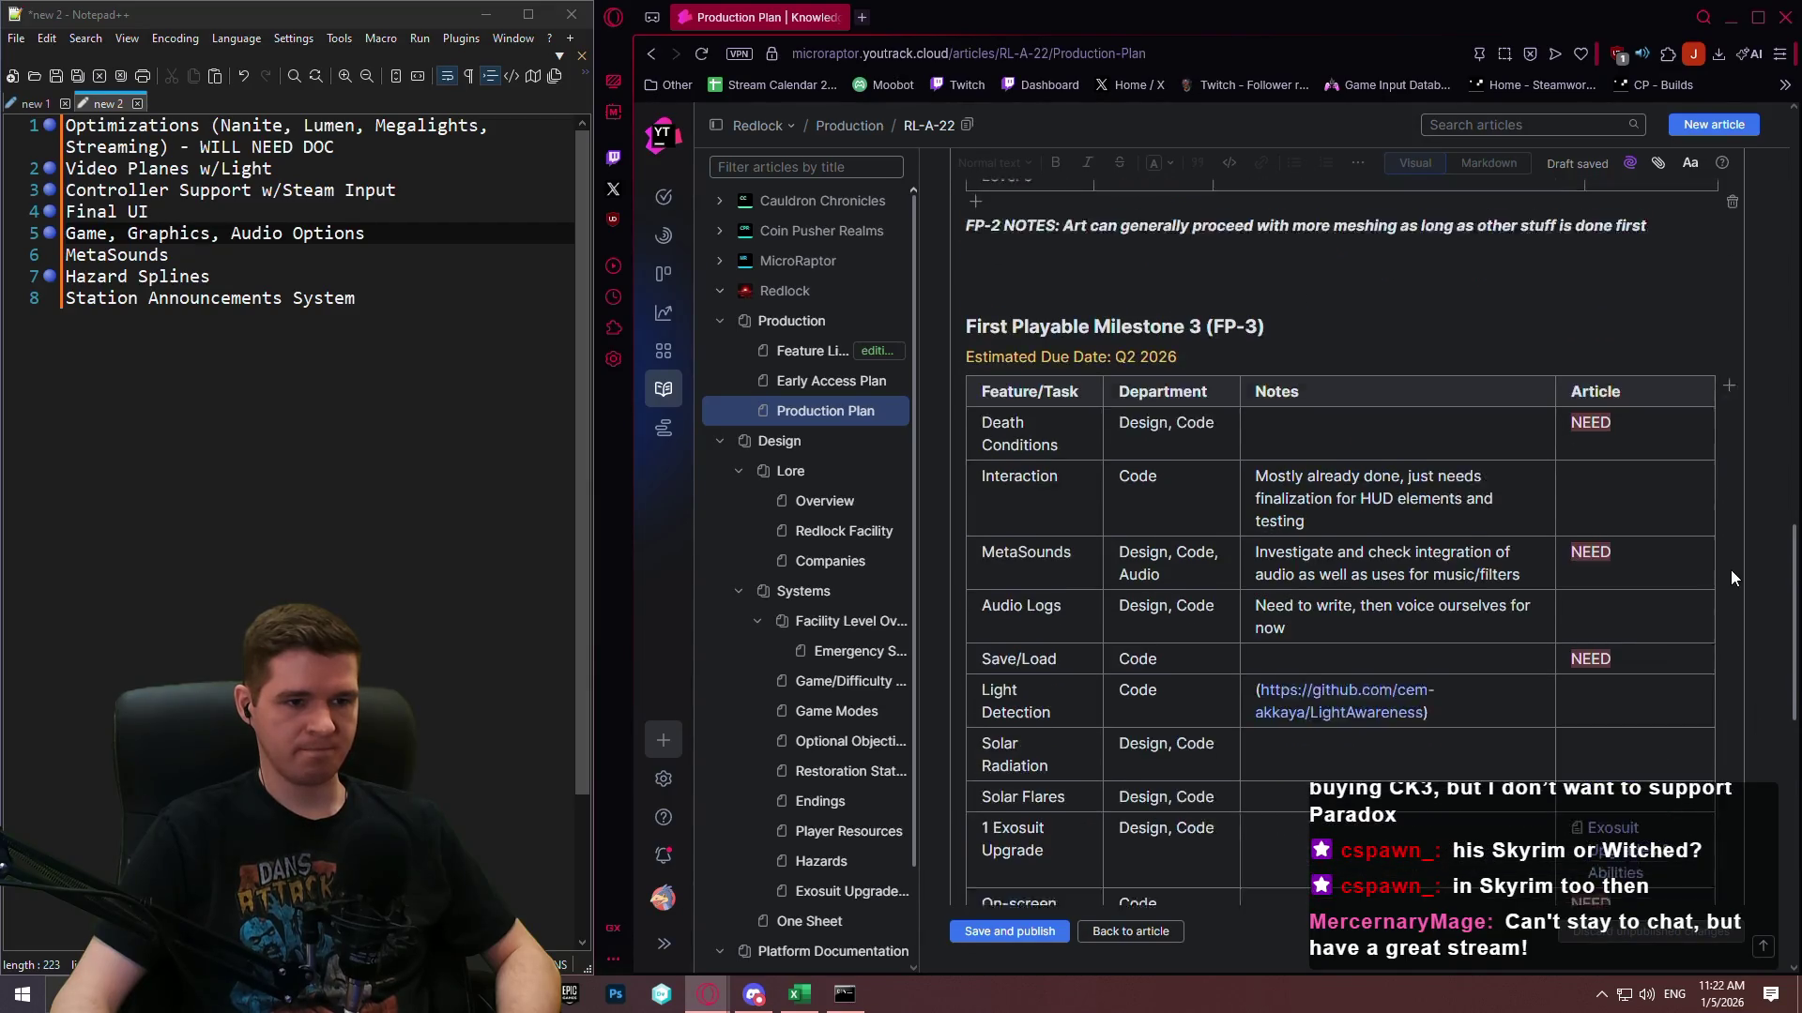
pyautogui.scroll(-1, 1763, 613)
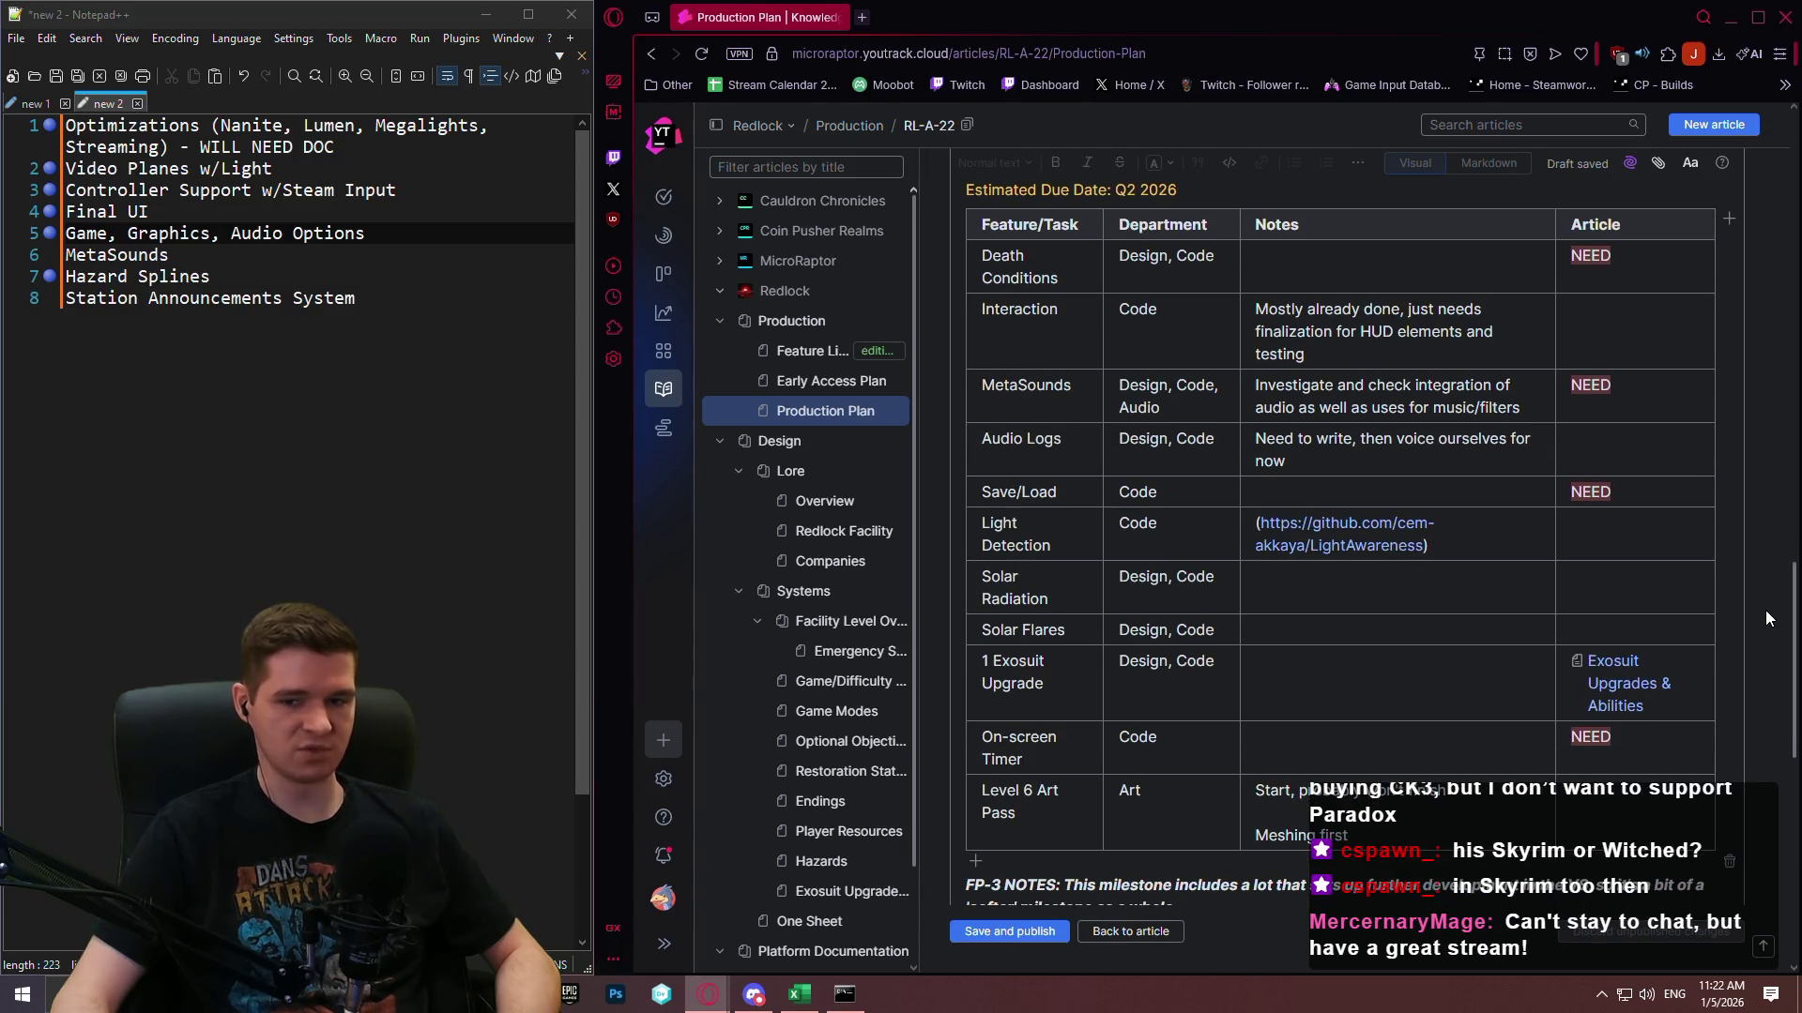
pyautogui.scroll(1, 1769, 610)
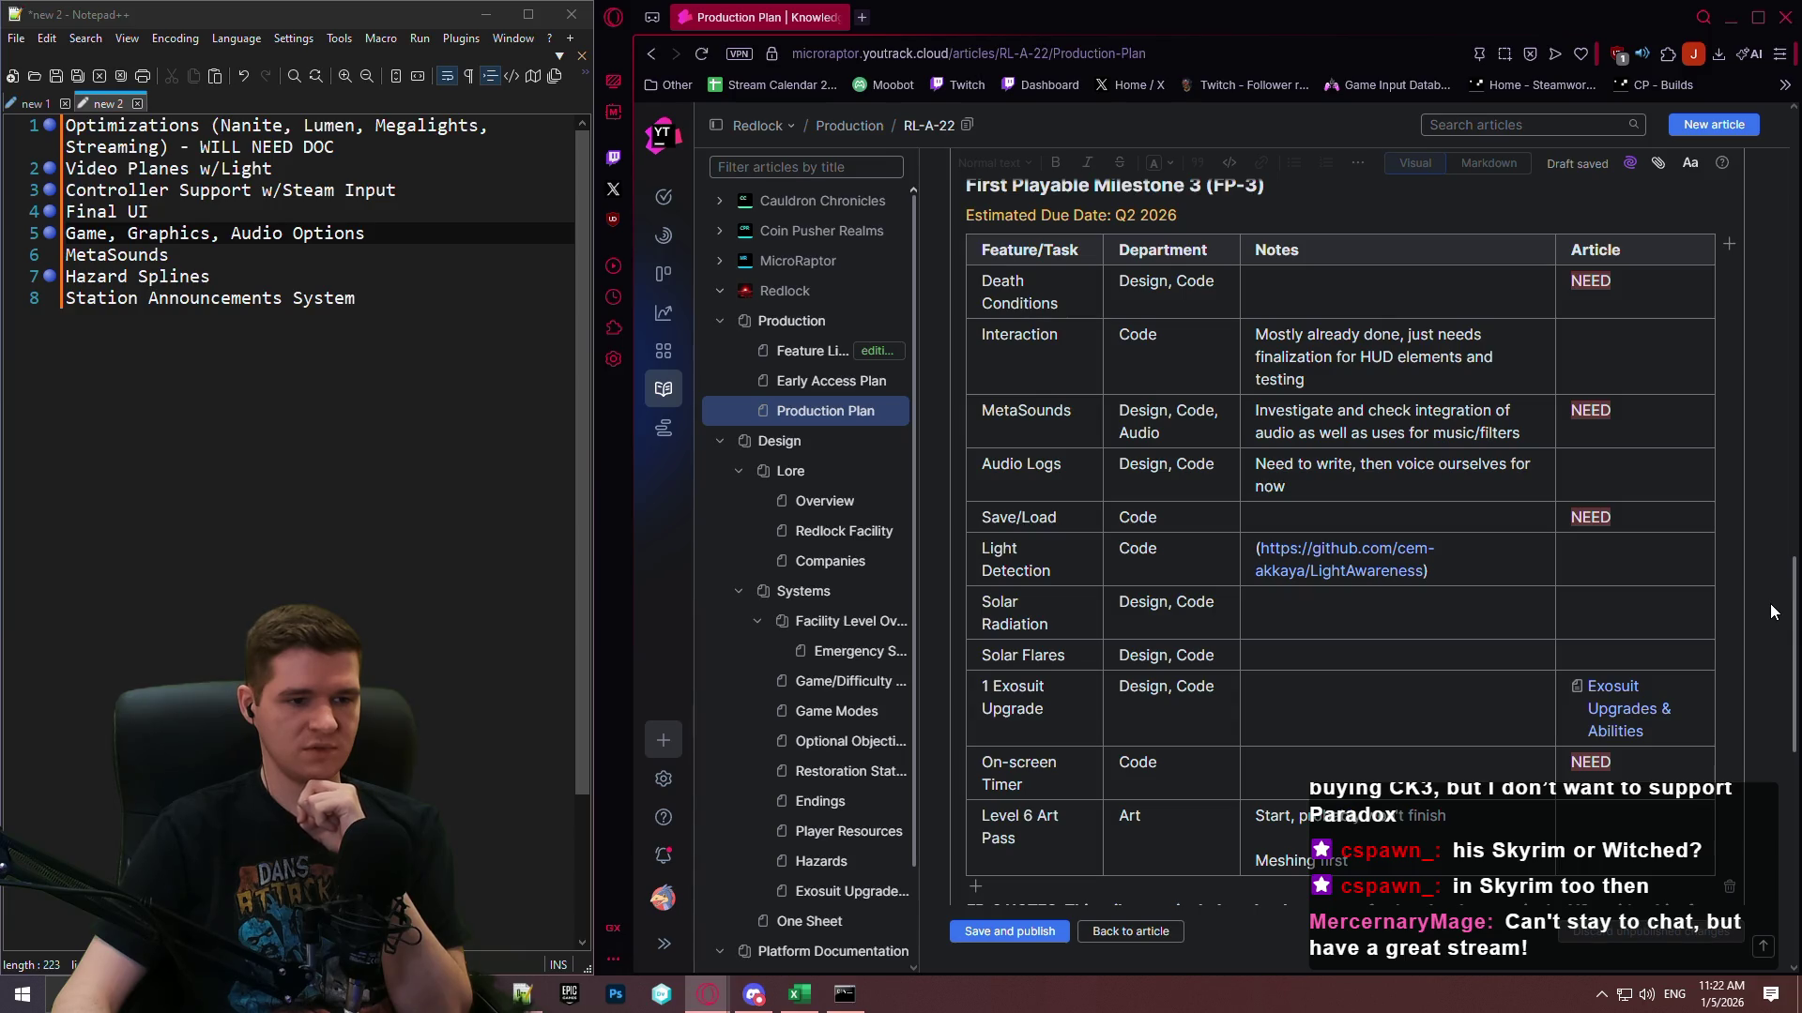
pyautogui.scroll(3, 1770, 612)
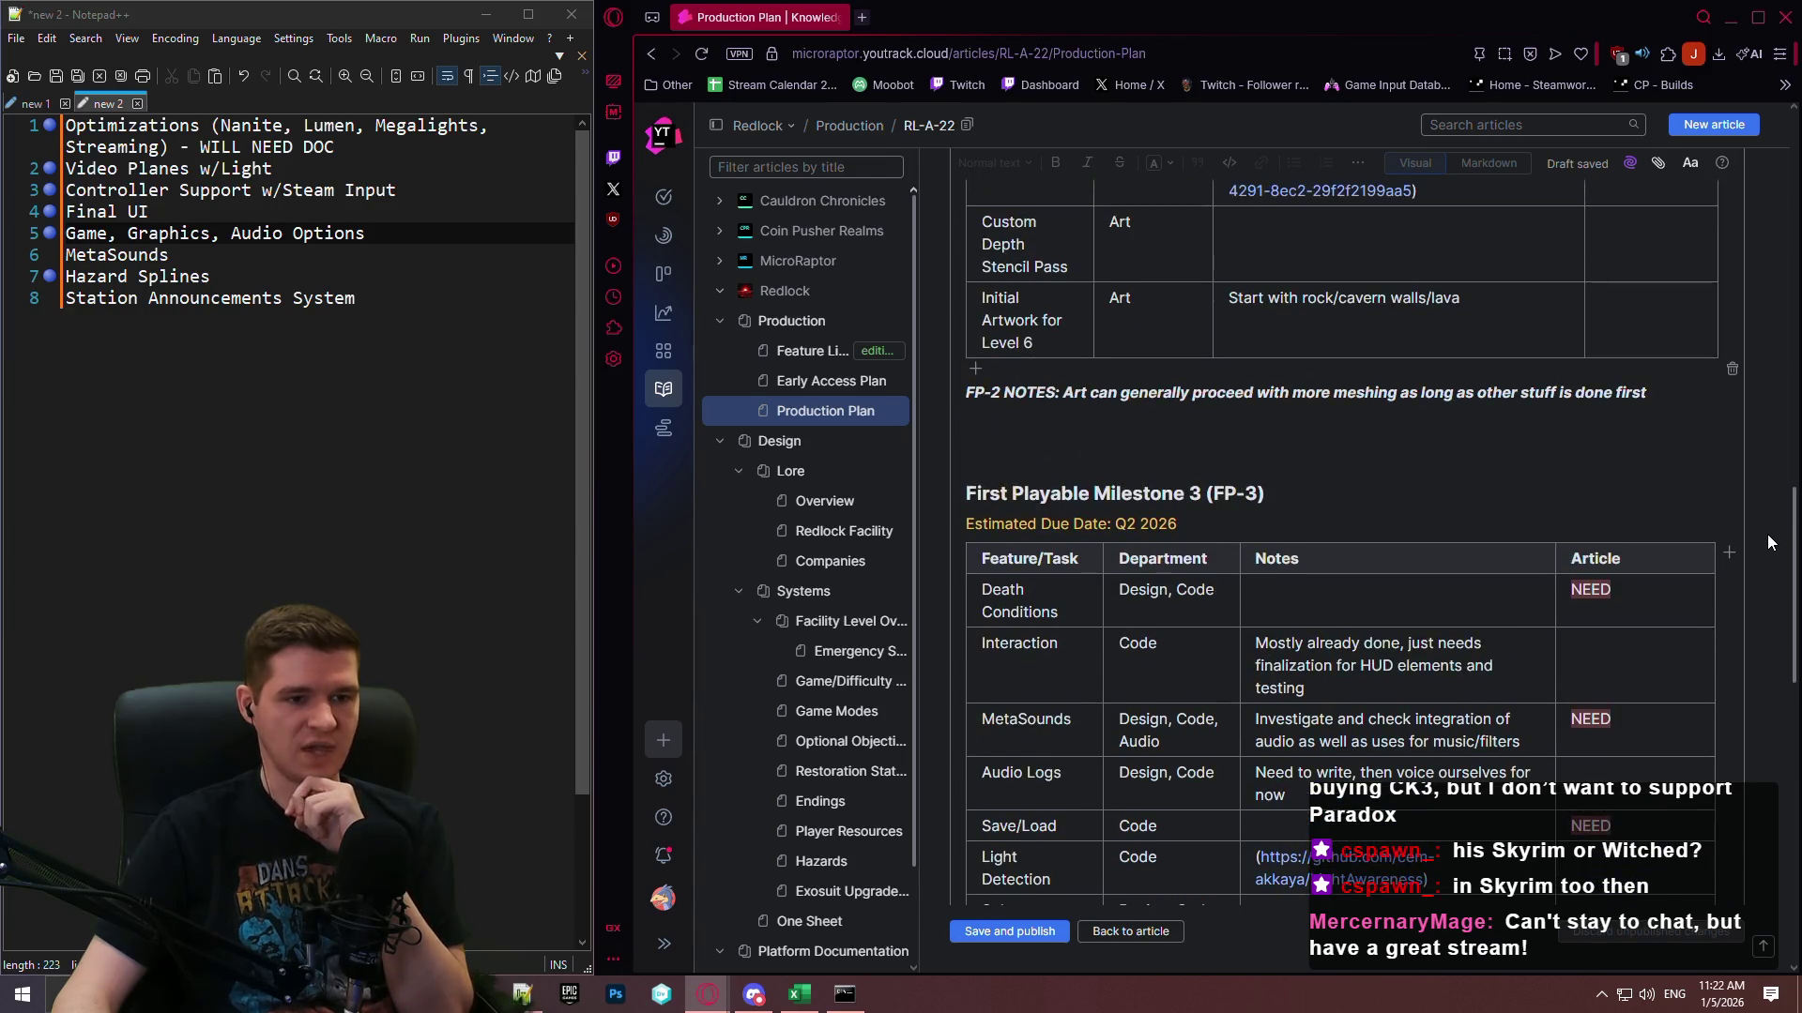
pyautogui.scroll(6, 1768, 542)
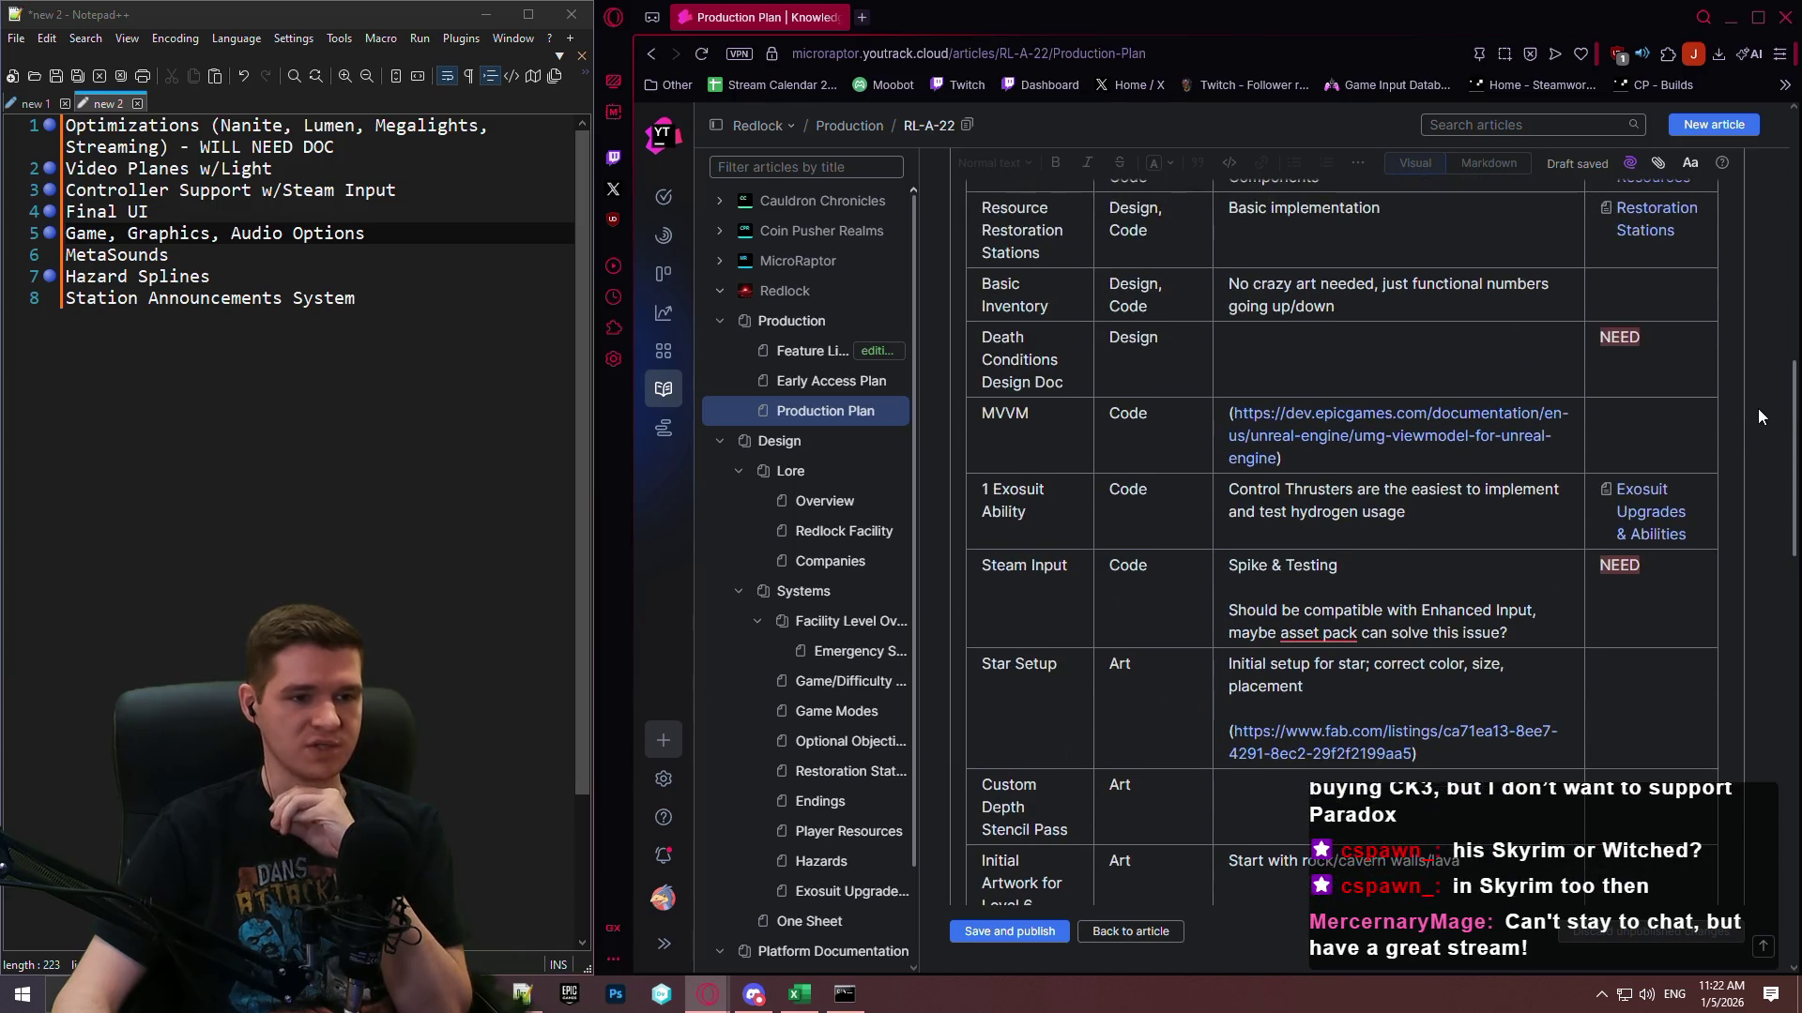
pyautogui.scroll(2, 1759, 402)
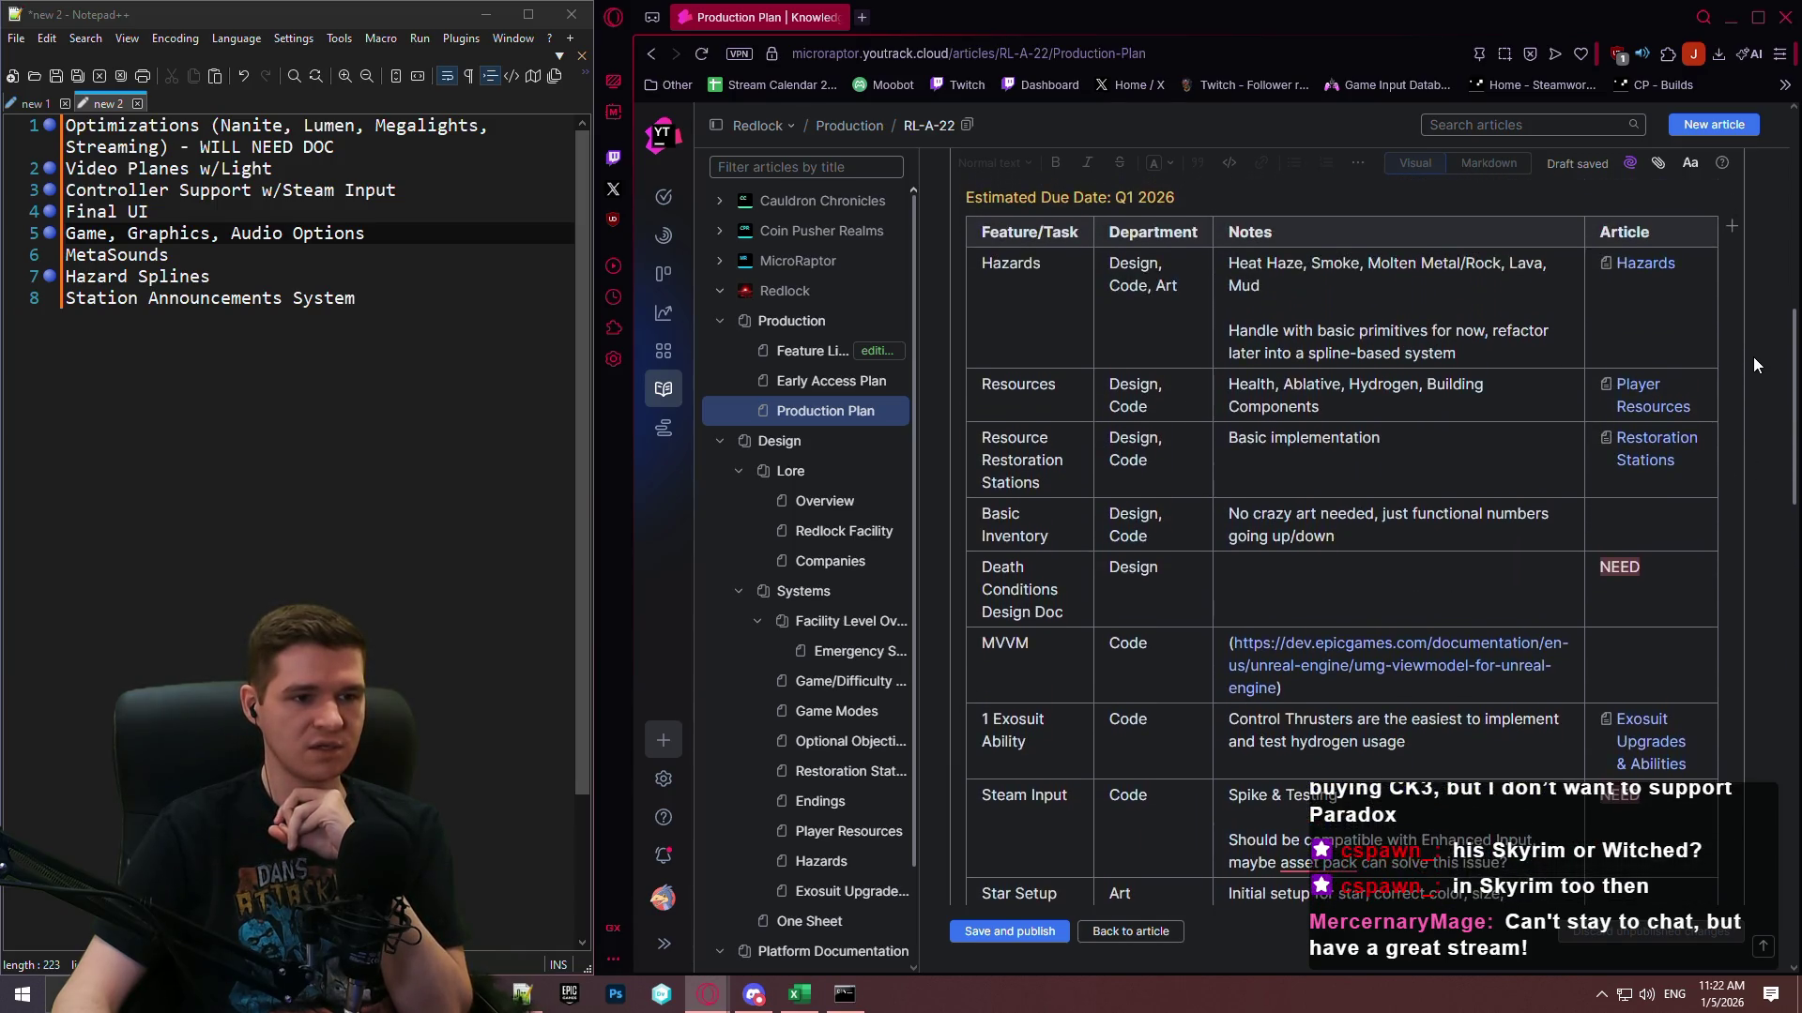
pyautogui.scroll(-5, 1754, 358)
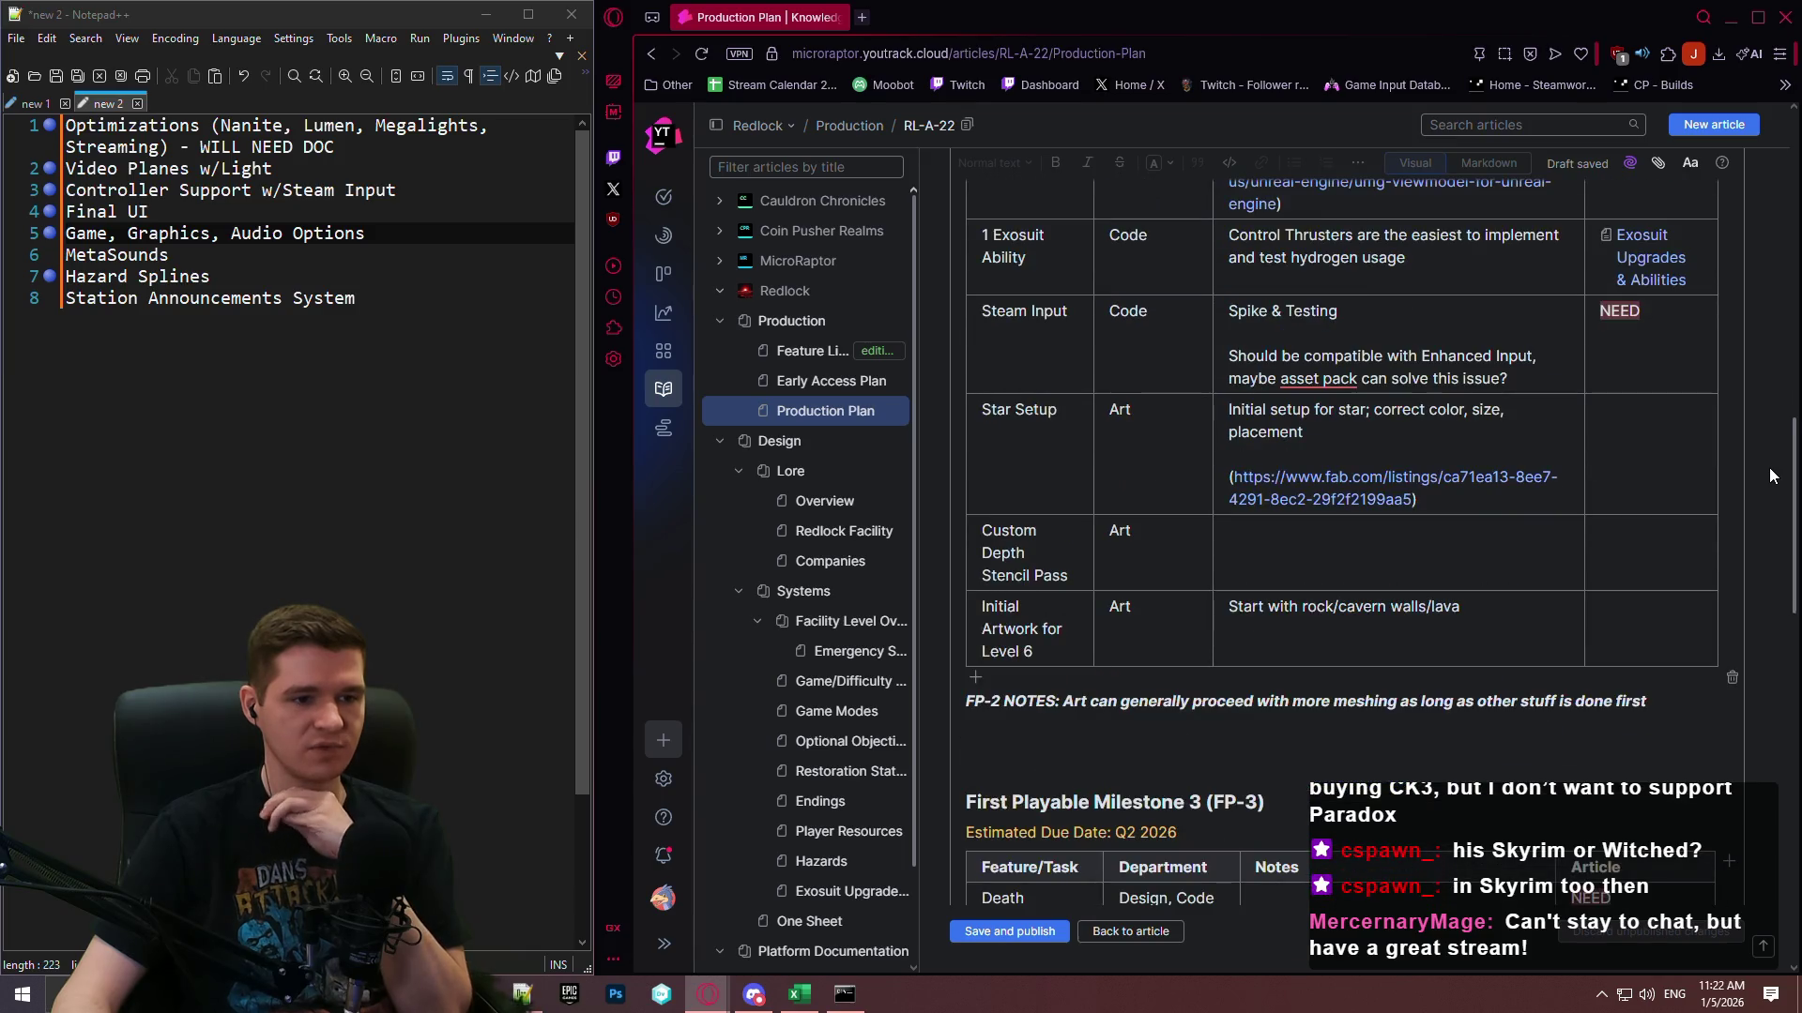
pyautogui.scroll(-10, 1770, 473)
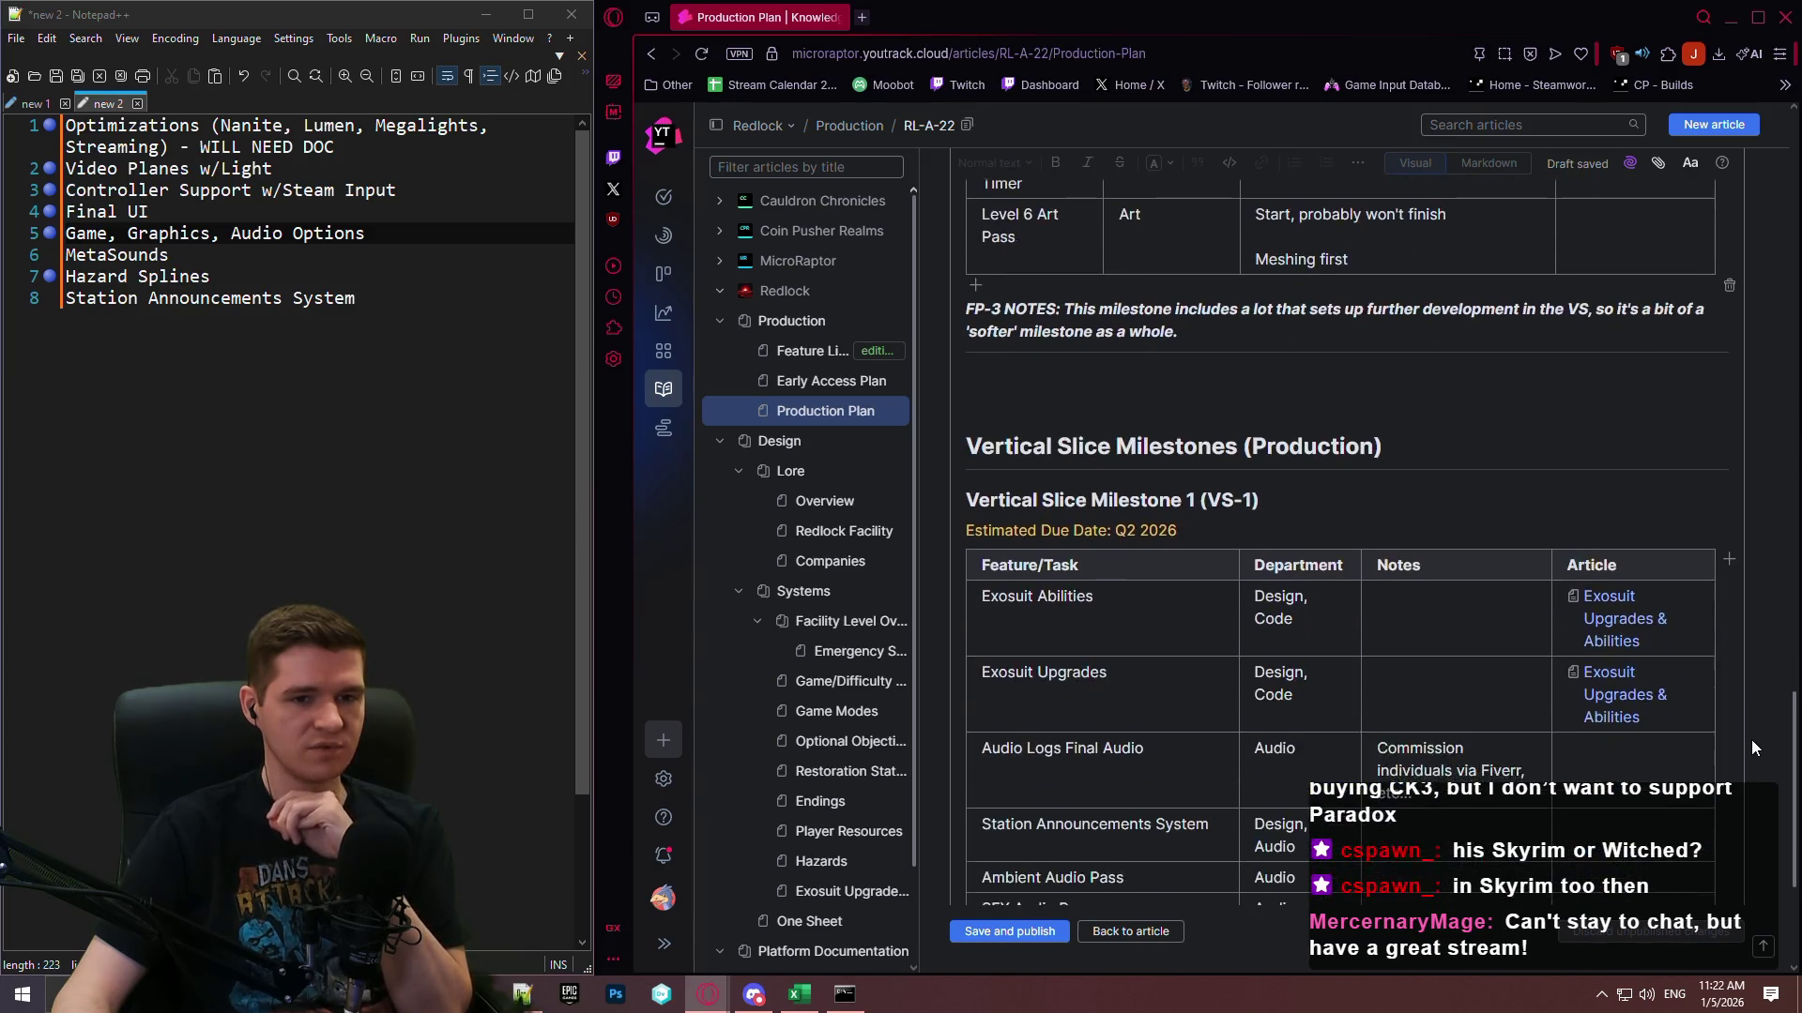
pyautogui.scroll(12, 1736, 792)
pyautogui.scroll(-10, 1737, 315)
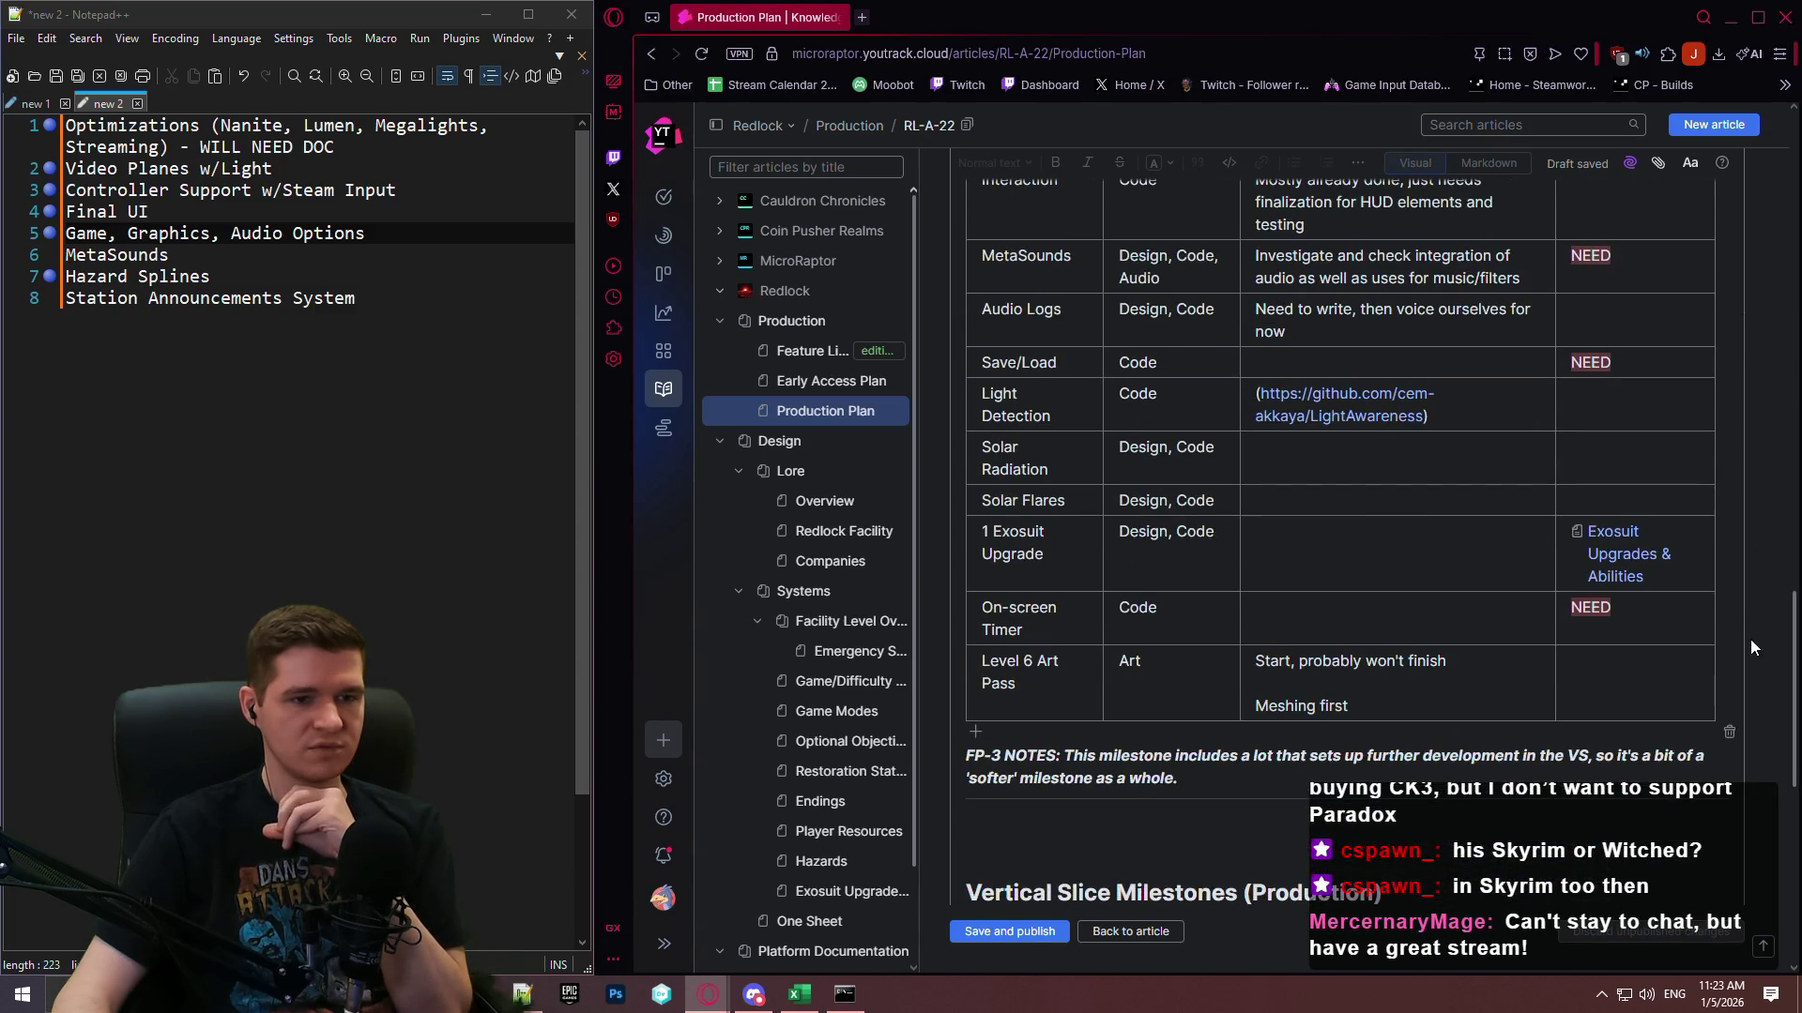
pyautogui.scroll(-1, 1751, 643)
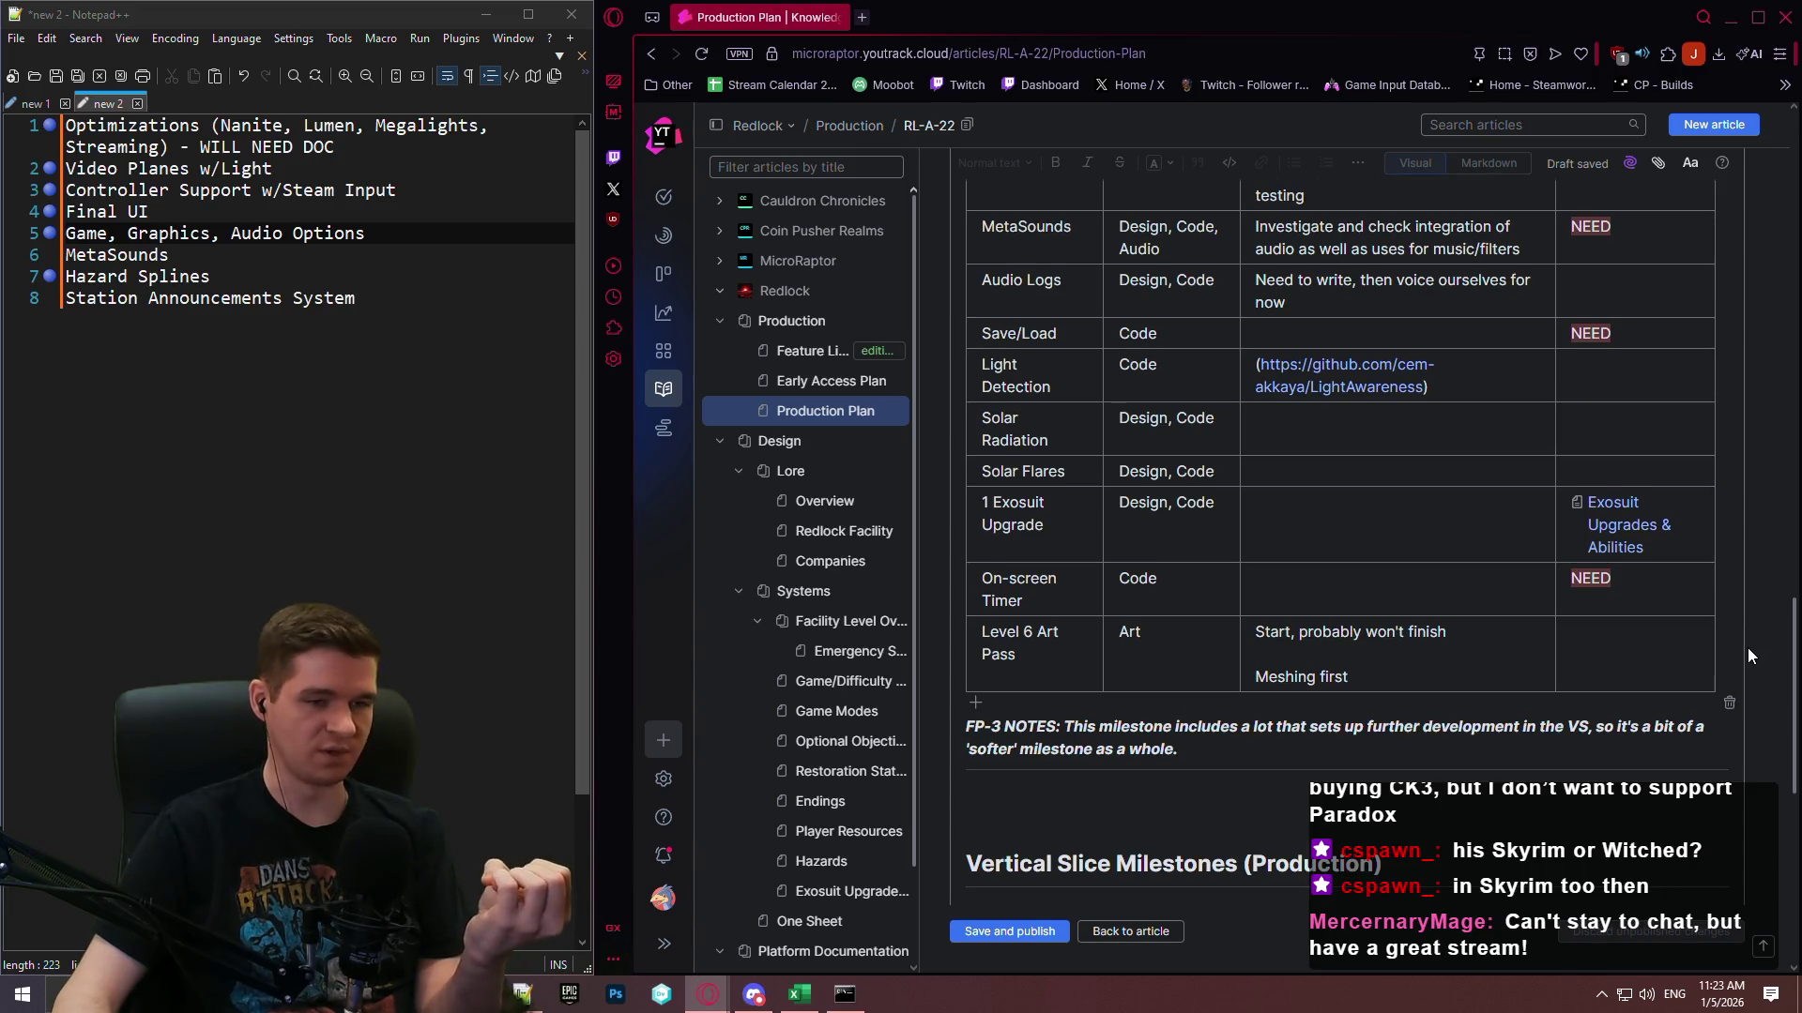
pyautogui.scroll(-2, 1747, 648)
pyautogui.scroll(-15, 1746, 668)
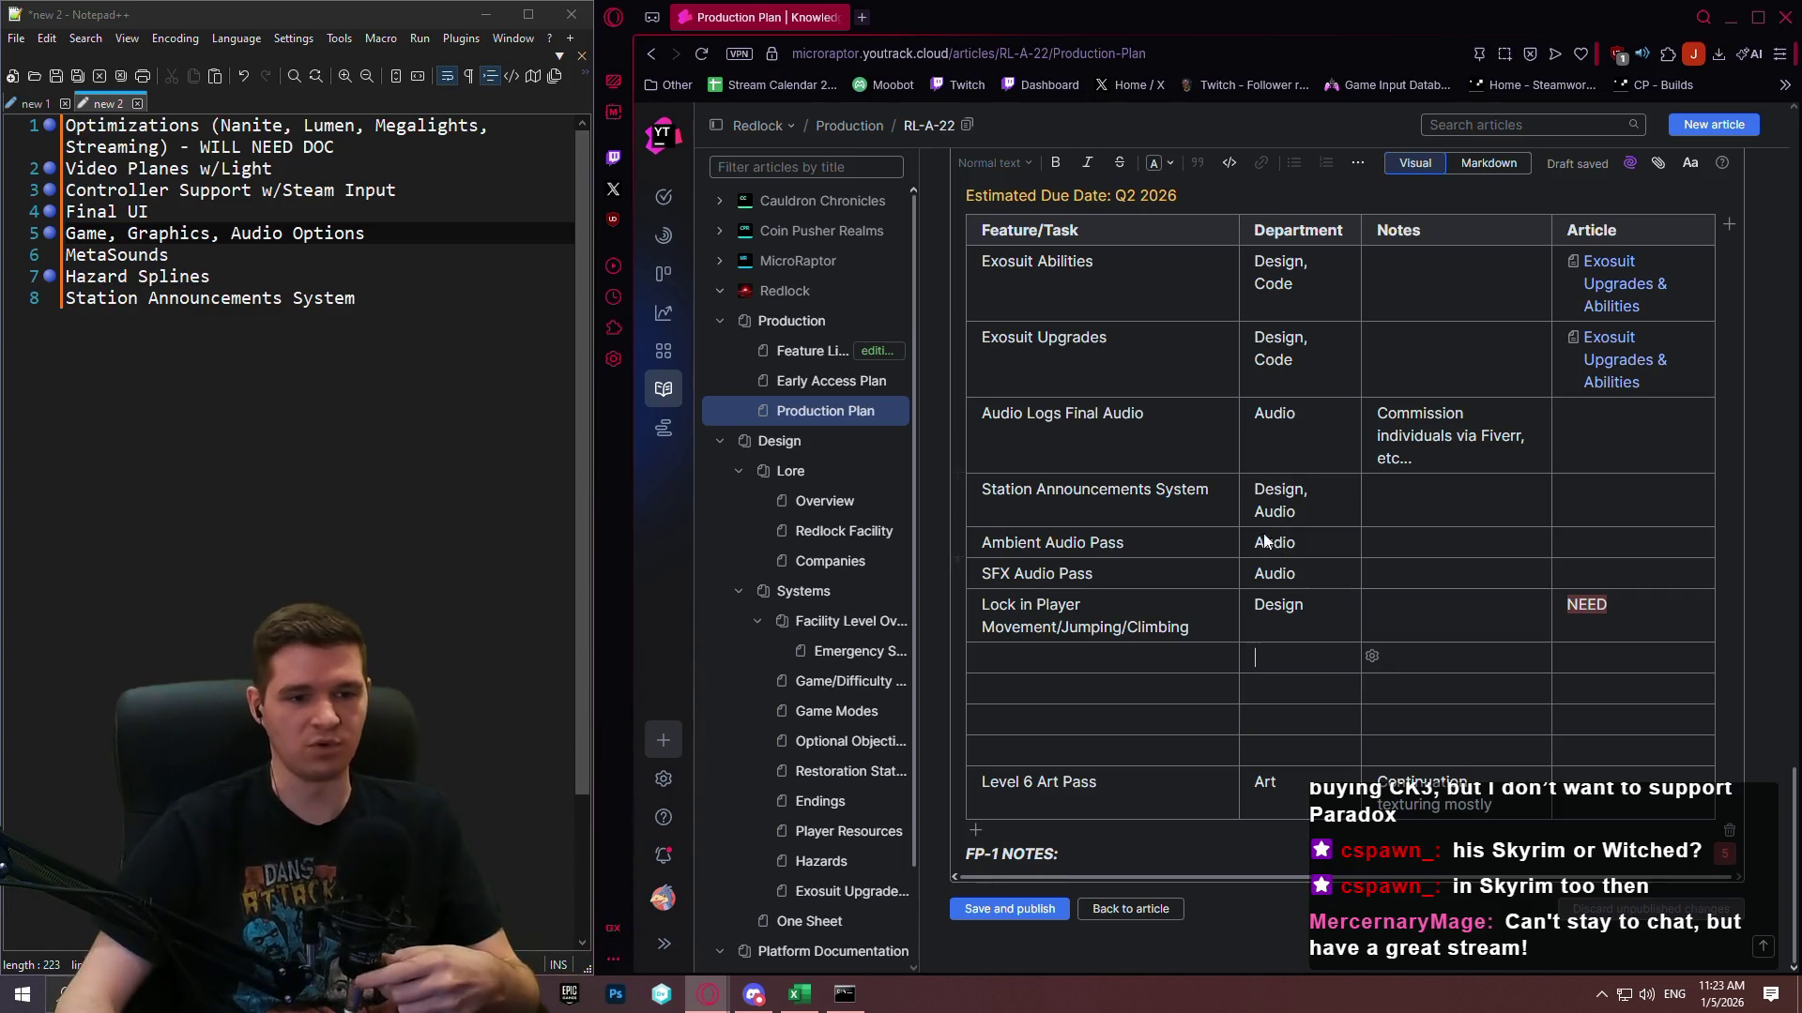
pyautogui.click(1263, 658)
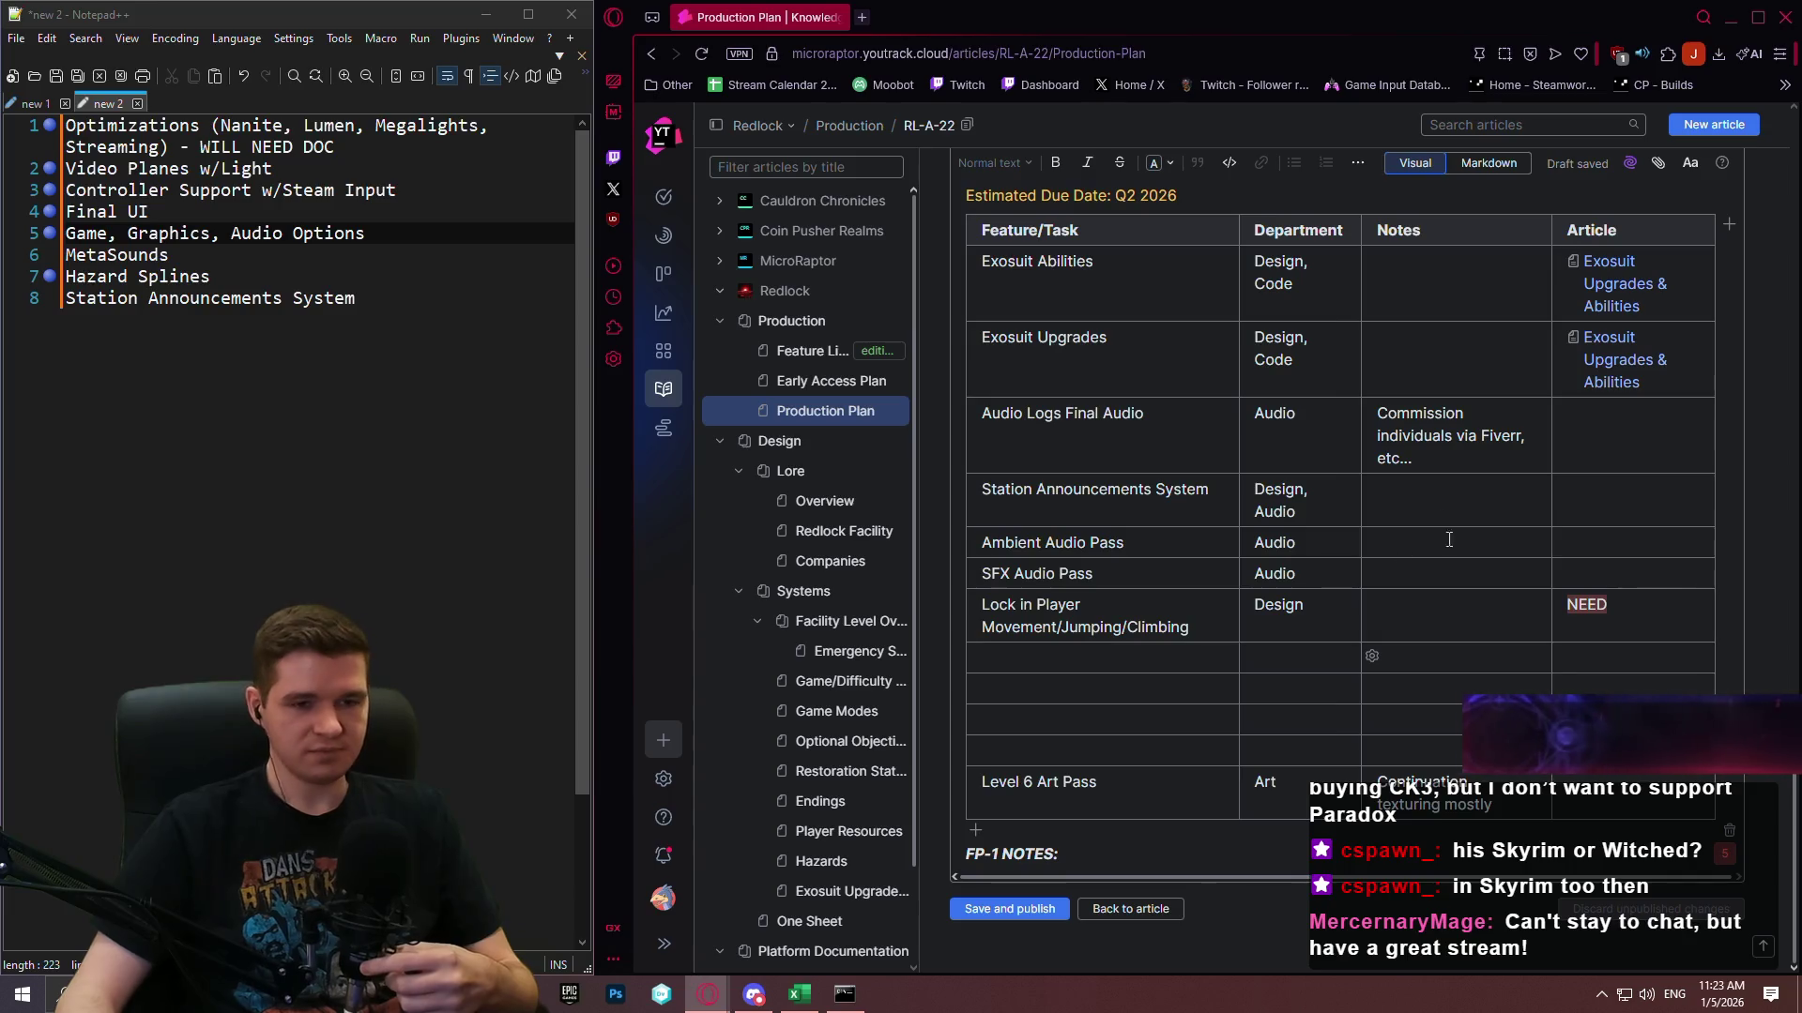
pyautogui.click(1102, 652)
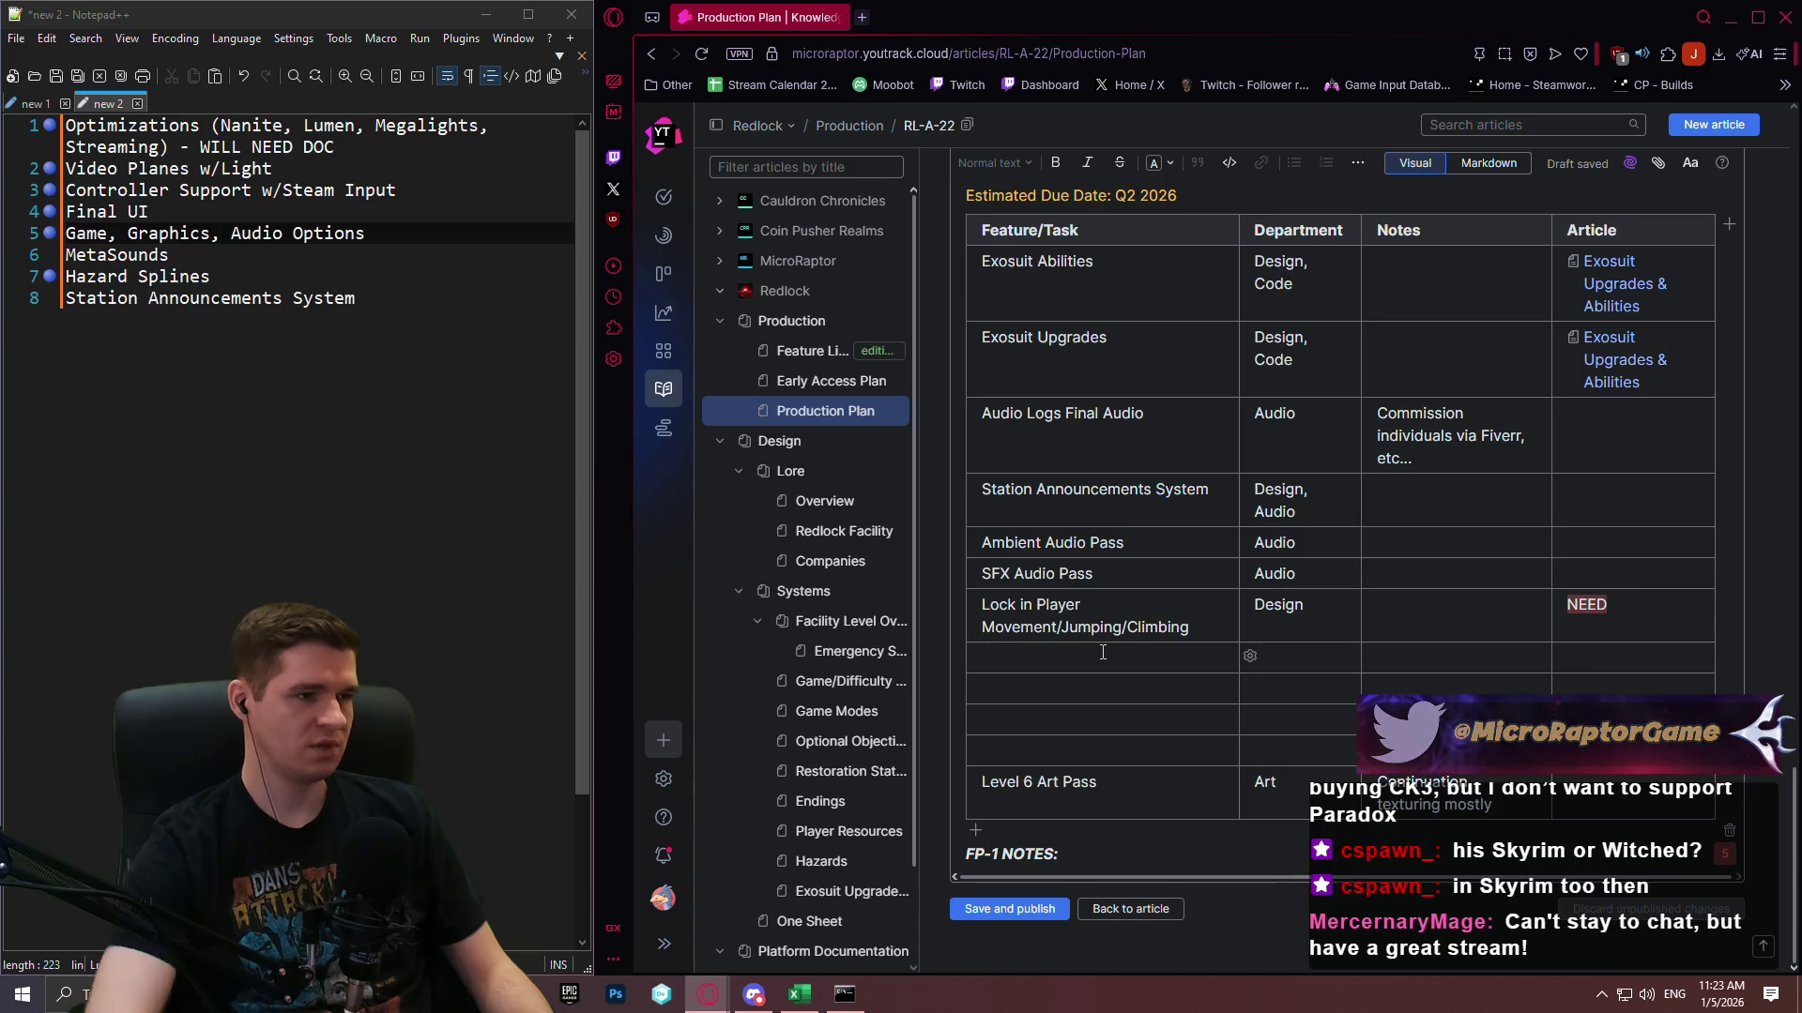
pyautogui.scroll(-20, 1379, 478)
# Insert a row above Level 6 Art Pass named 'Video Planes w/Light' with department Art.
pyautogui.scroll(5, 971, 633)
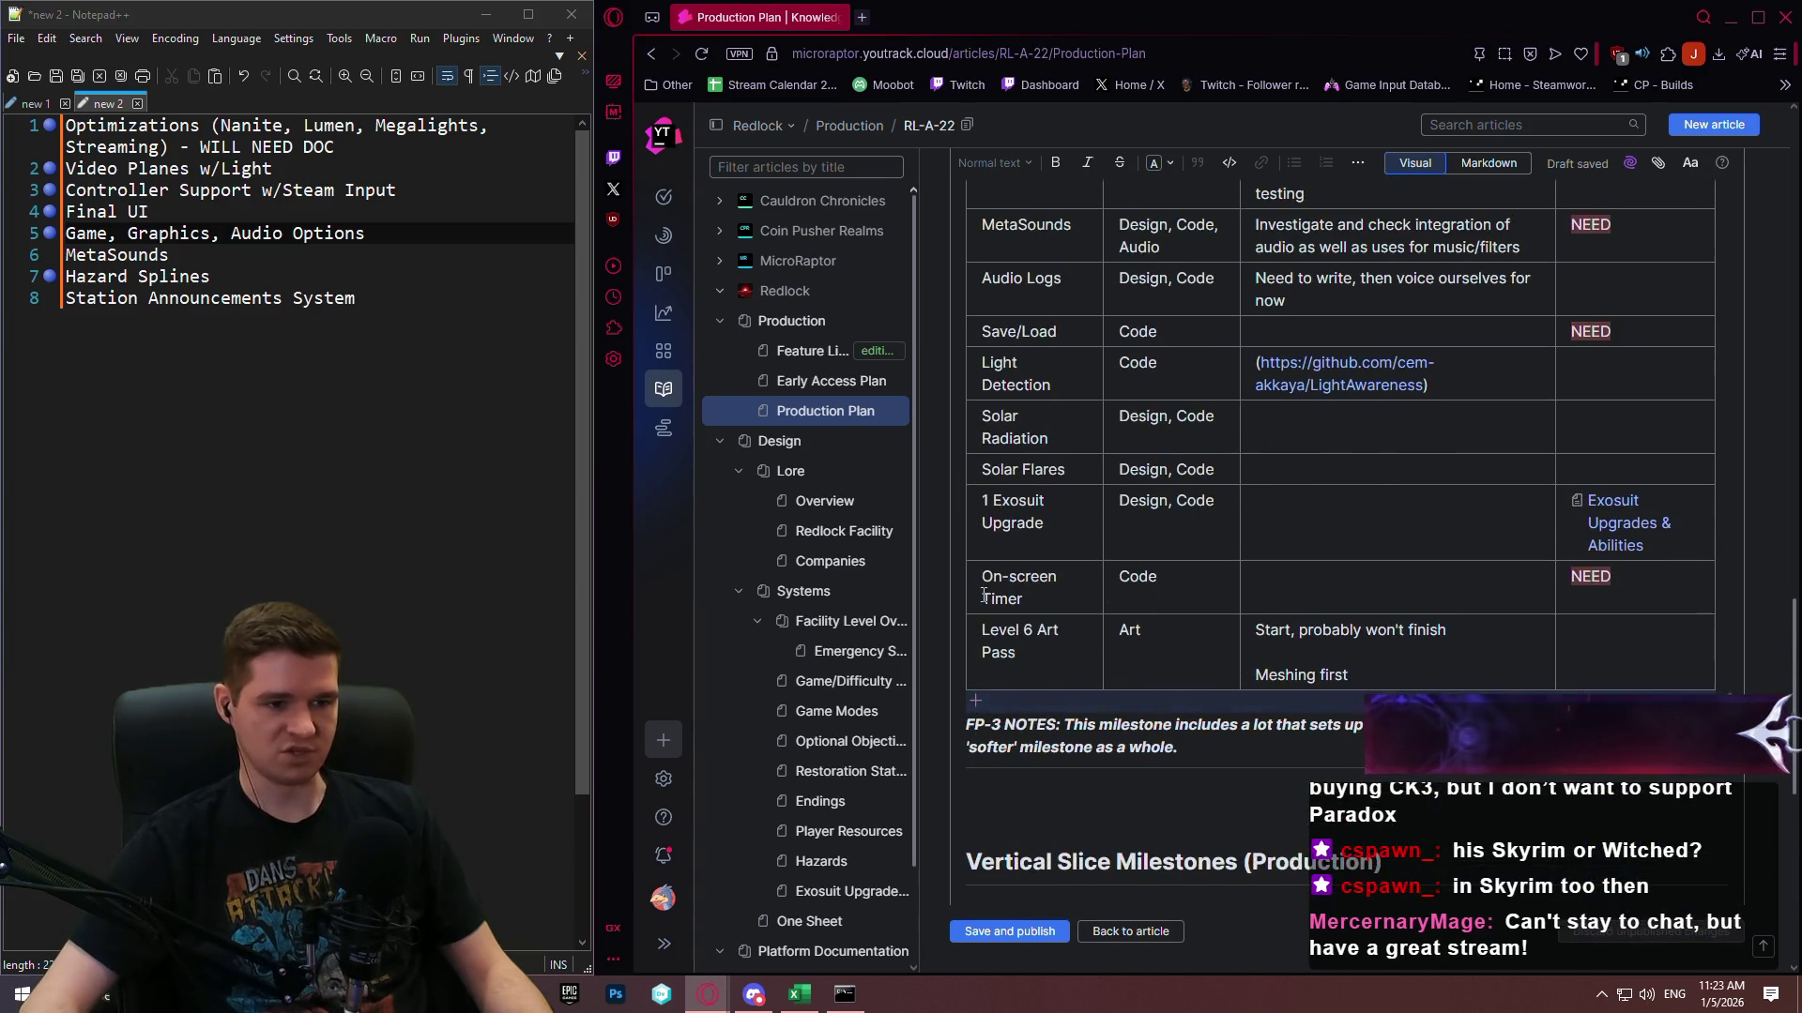
pyautogui.click(957, 614)
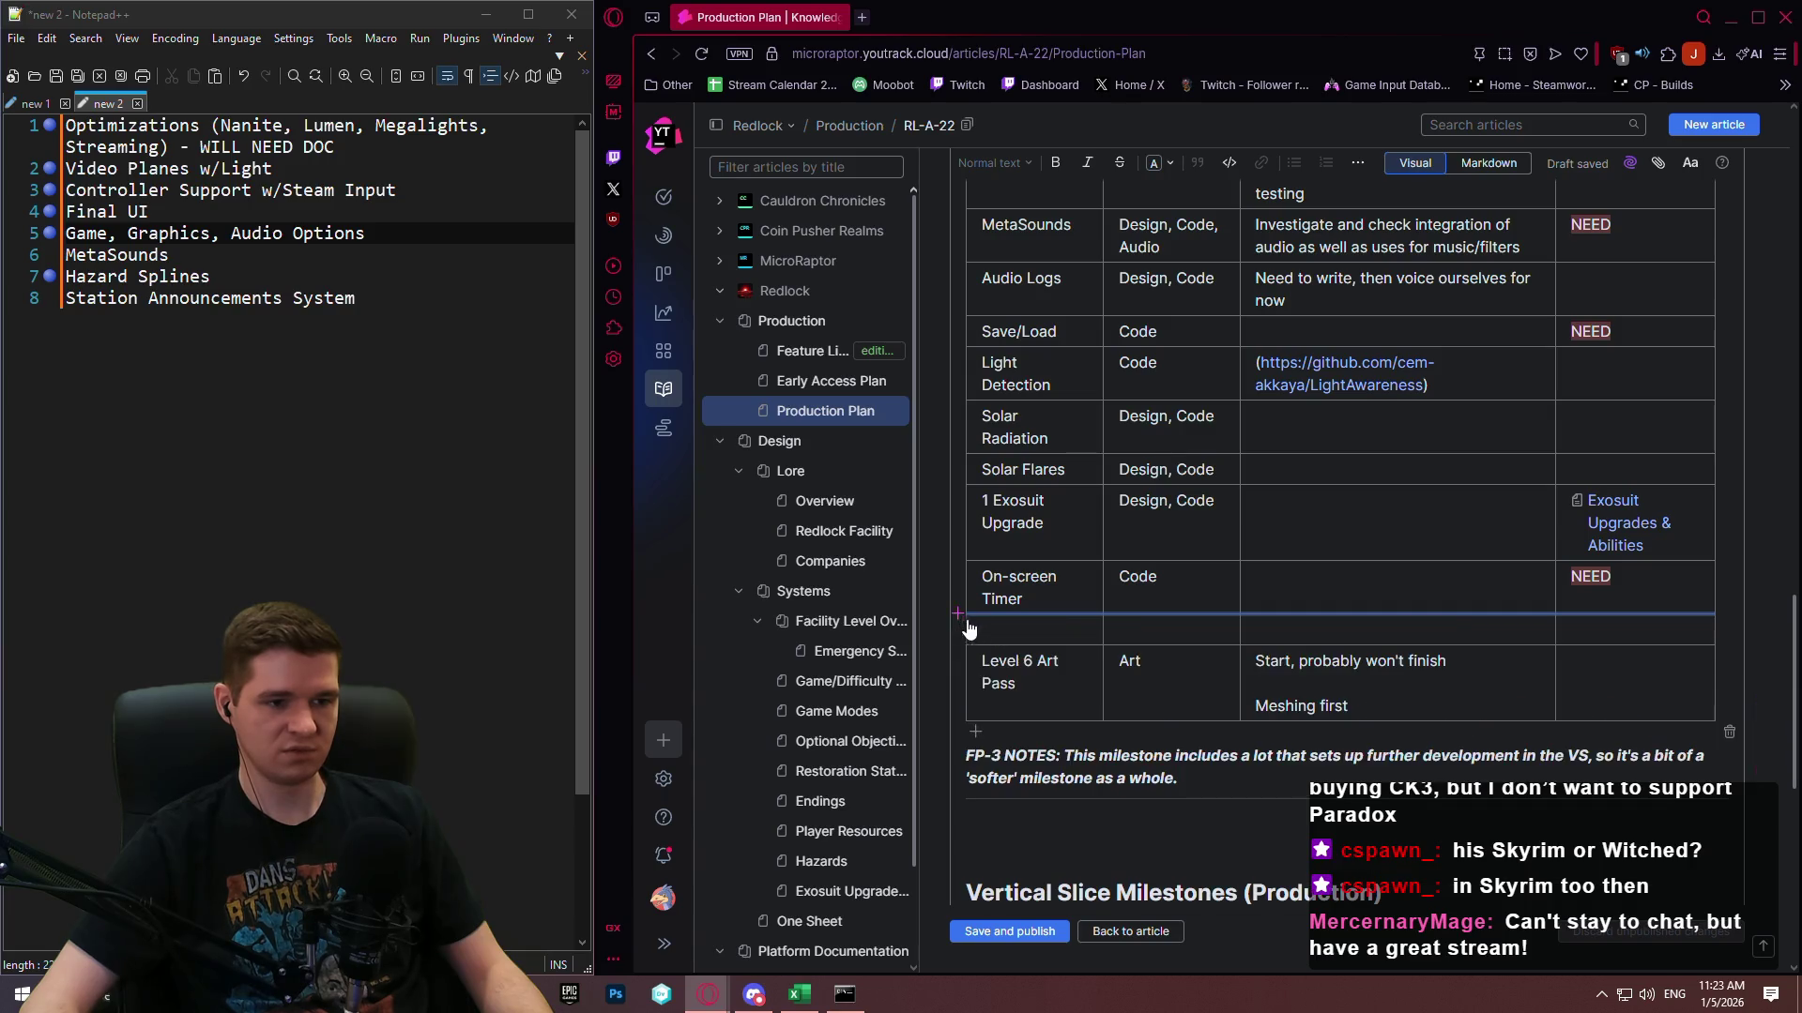
pyautogui.write('Vid')
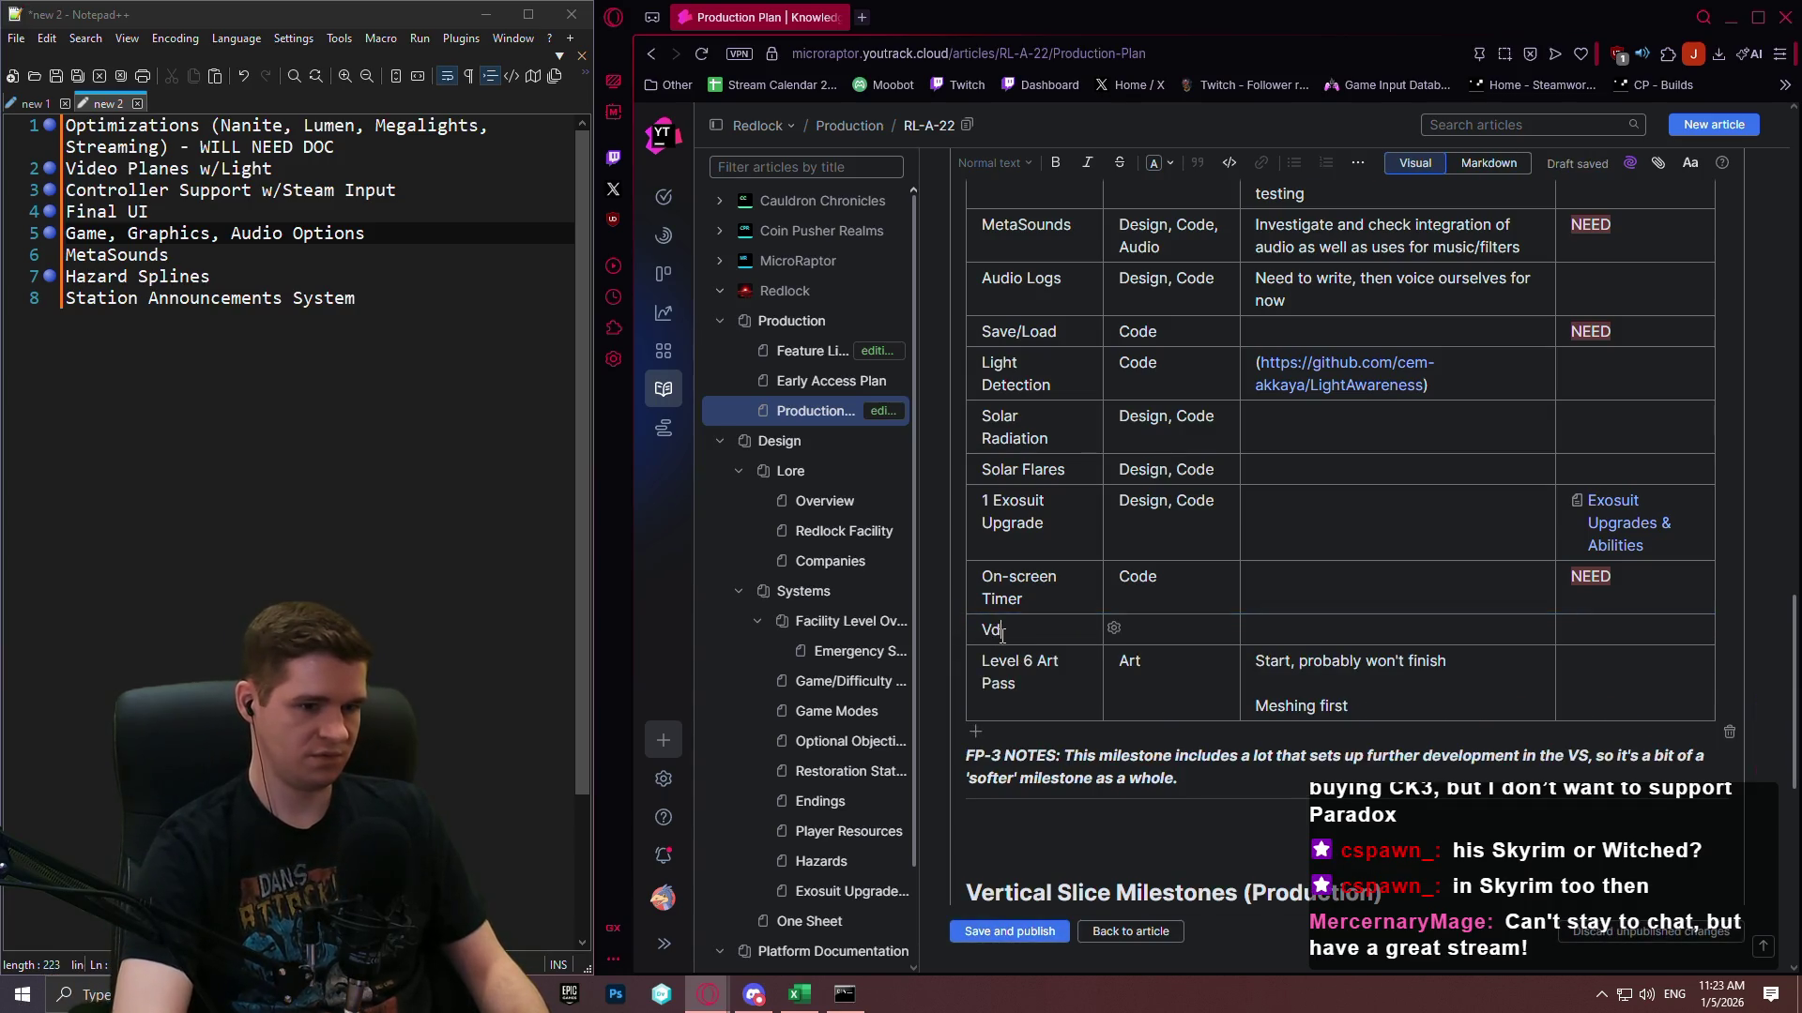
pyautogui.write('eo Planes ')
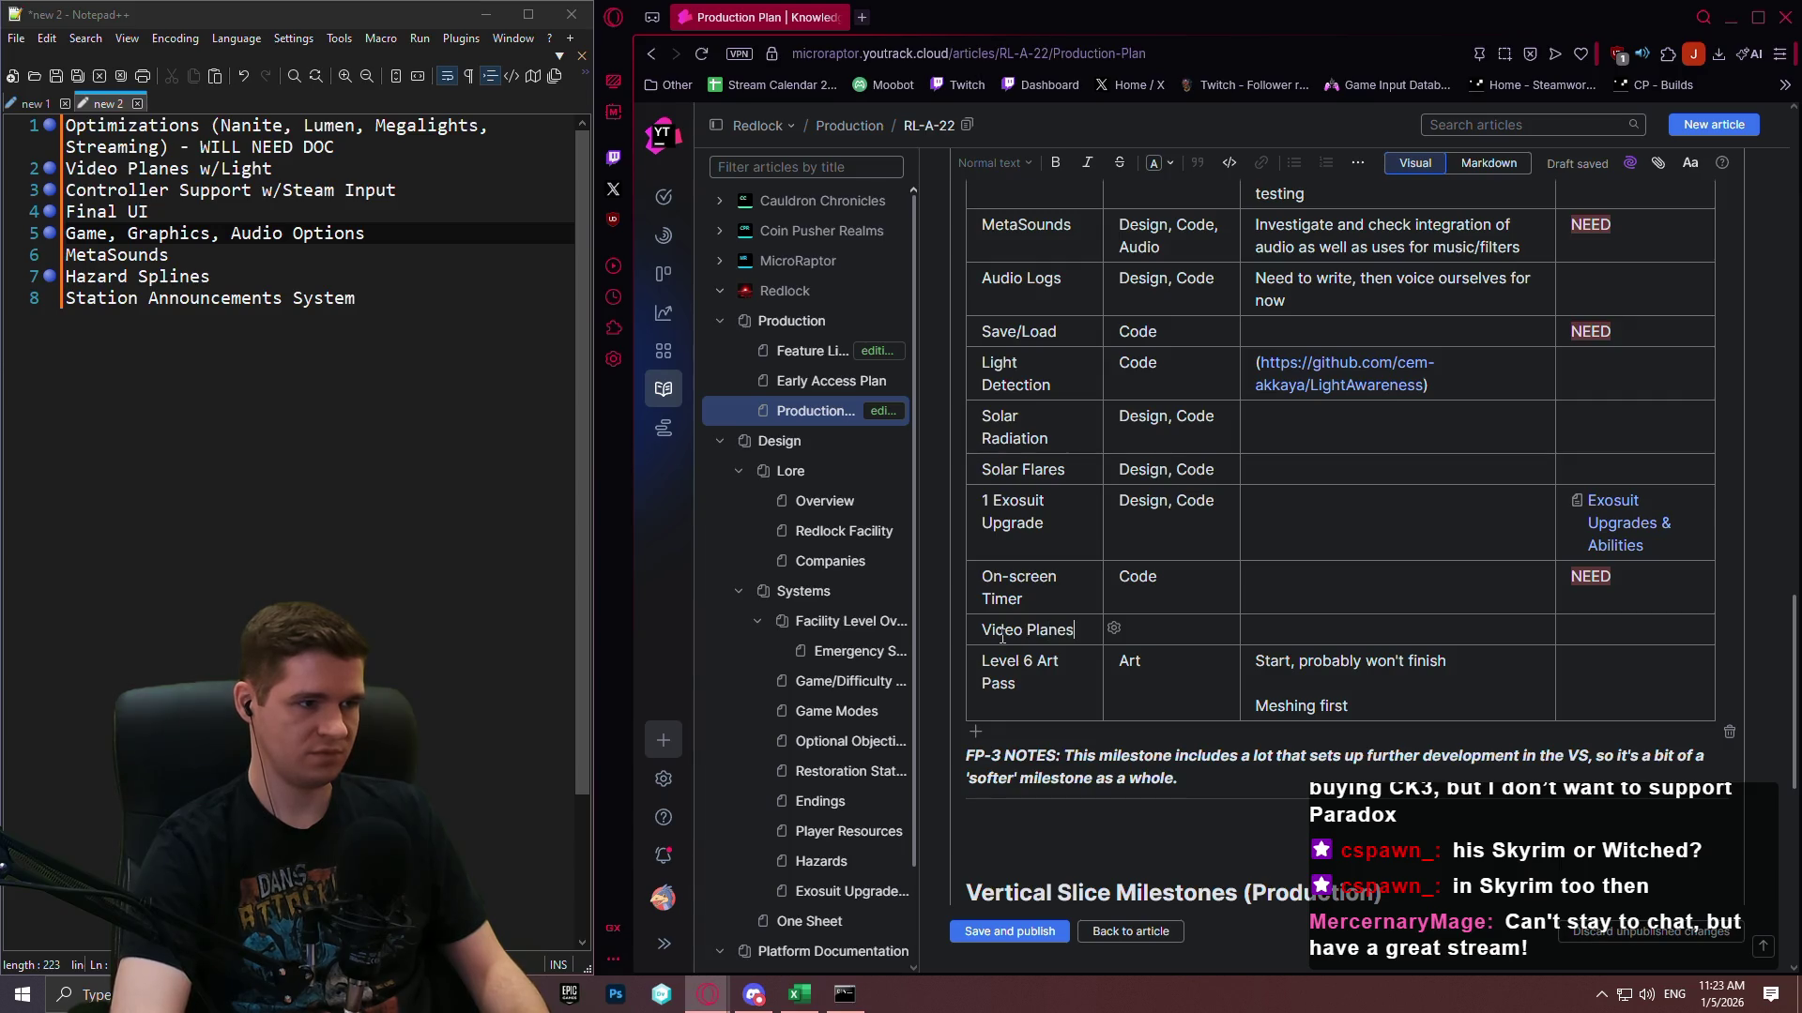
pyautogui.write('w/Light')
pyautogui.press('Tab')
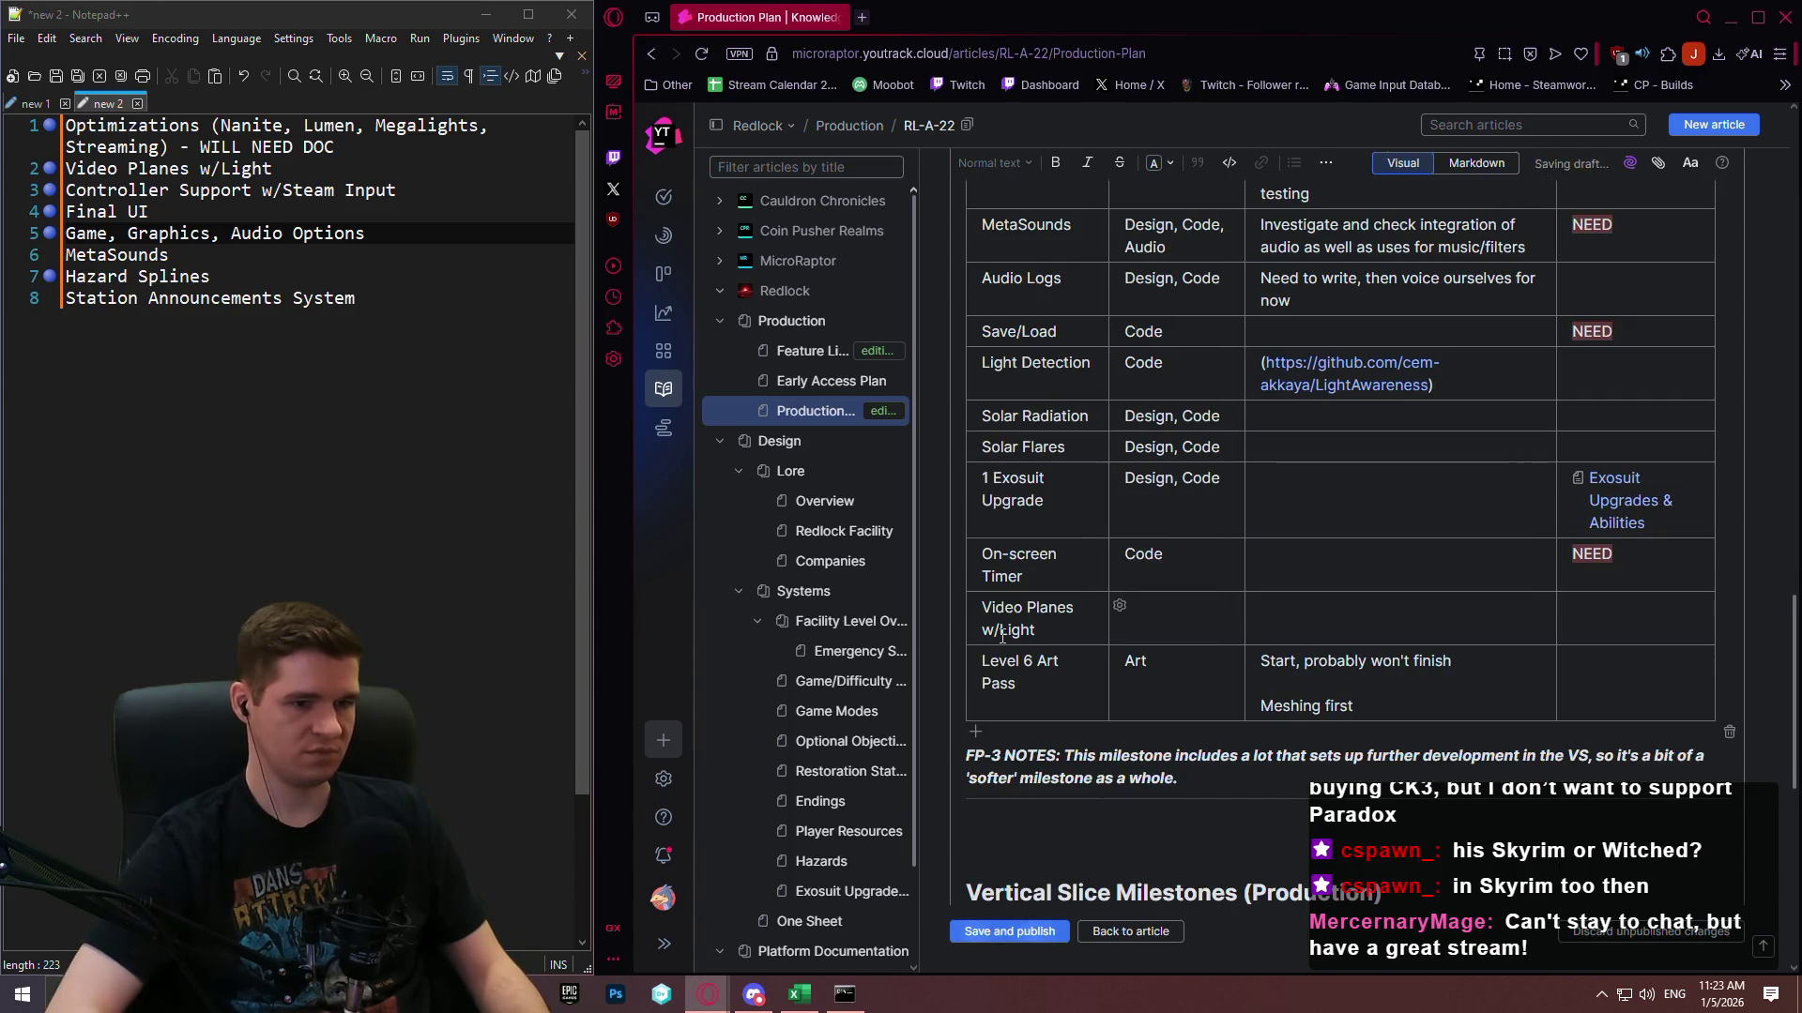
pyautogui.write('Art')
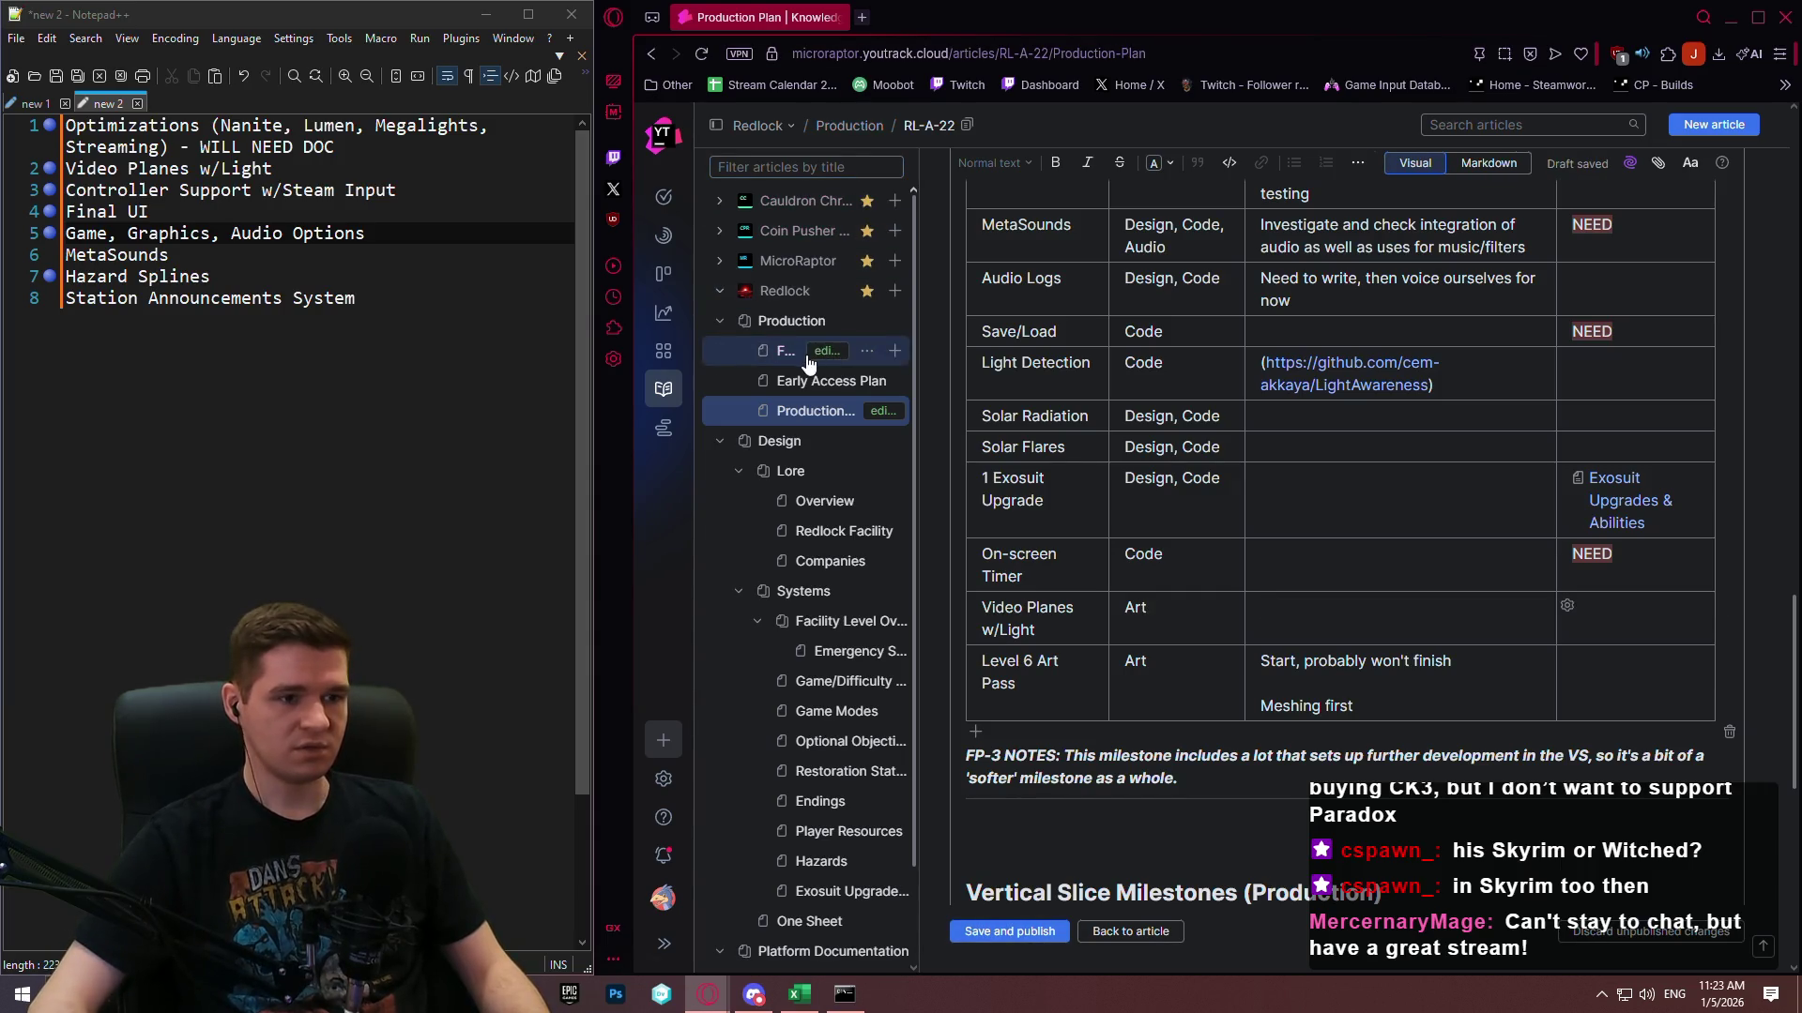
pyautogui.click(780, 363)
# Copy the YouTube URL from the Tech section's Video Planes entry, then go back to Production Plan.
pyautogui.scroll(-5, 1372, 405)
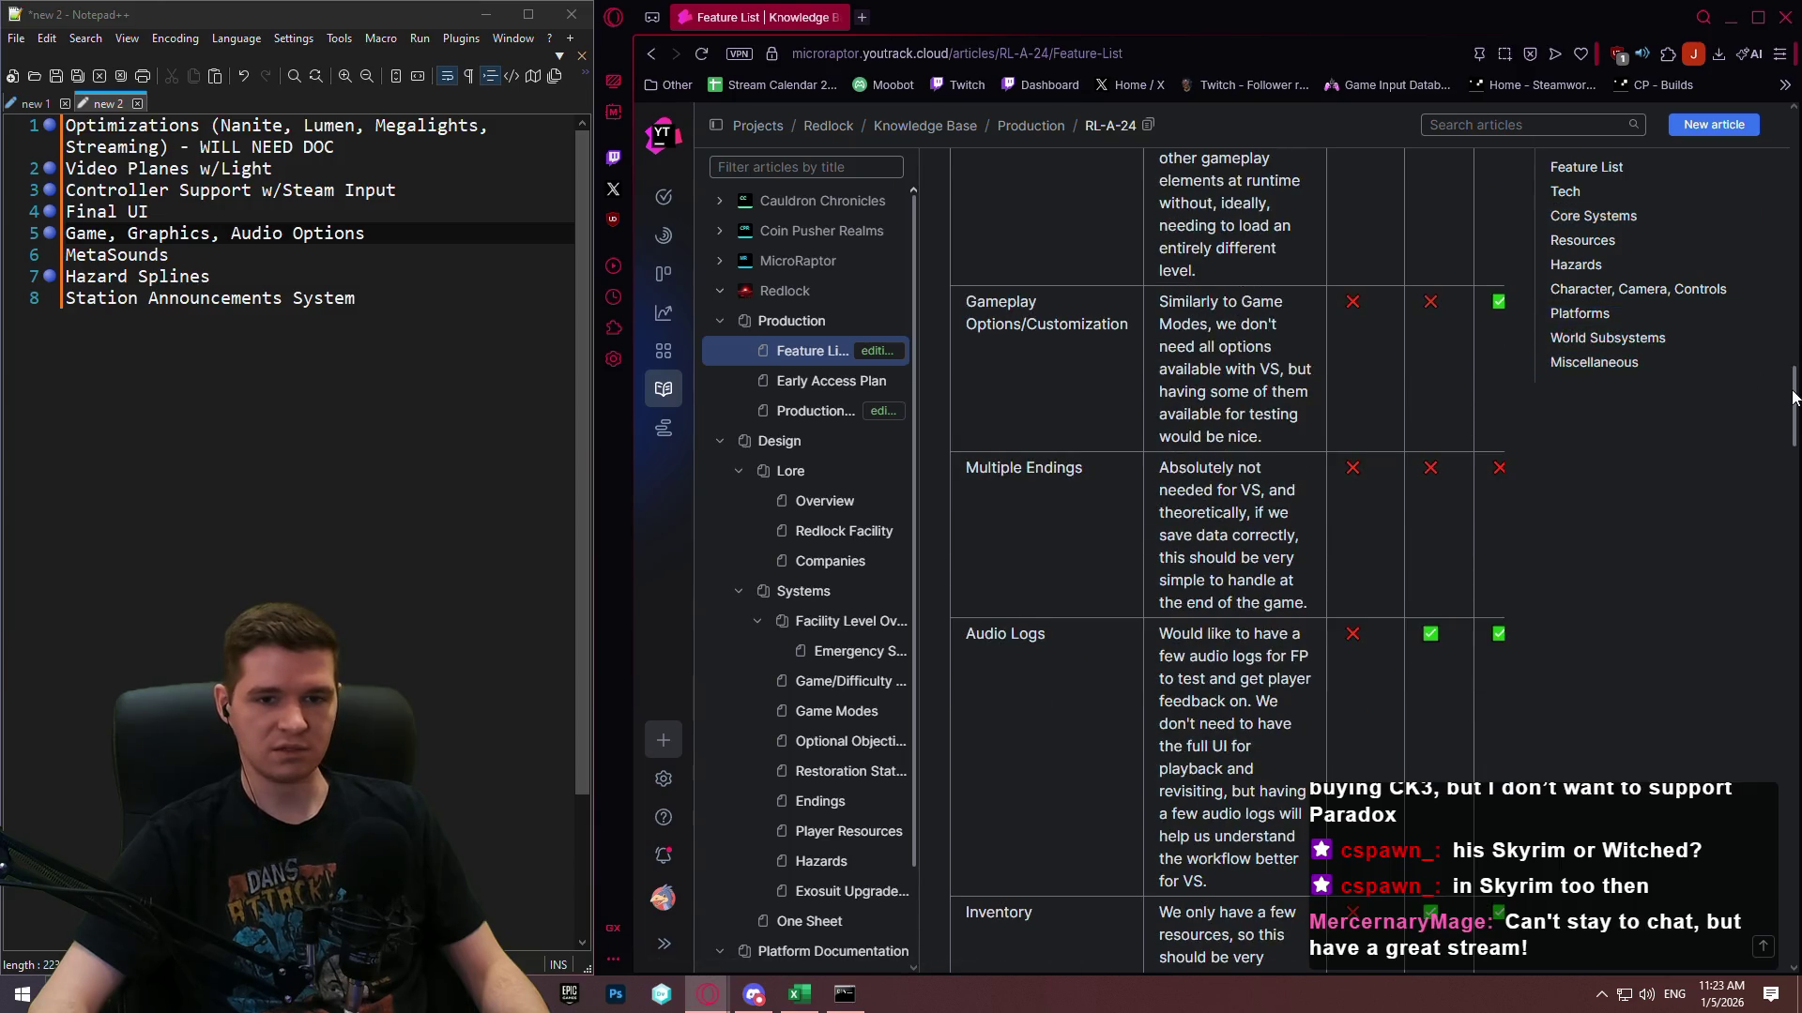
pyautogui.moveTo(1795, 400); pyautogui.dragTo(1796, 580)
pyautogui.click(1564, 192)
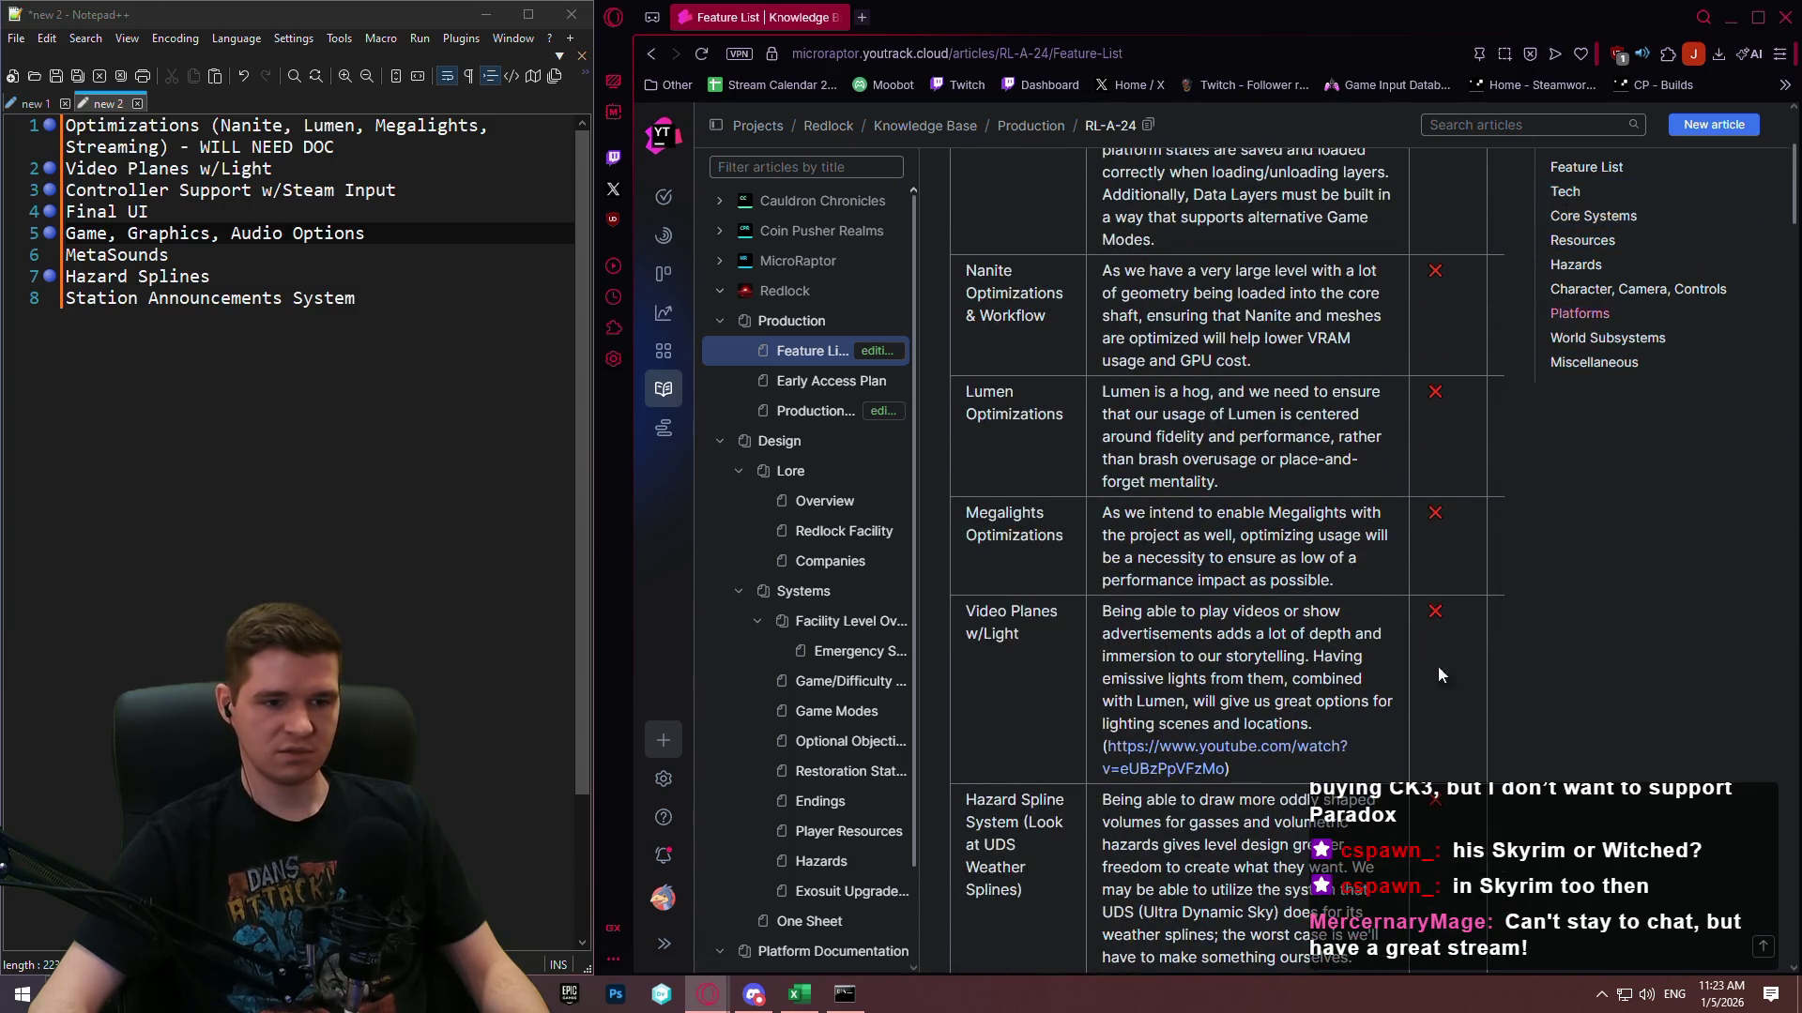
pyautogui.moveTo(1274, 763); pyautogui.dragTo(1095, 748)
pyautogui.hotkey('ctrl', 'c')
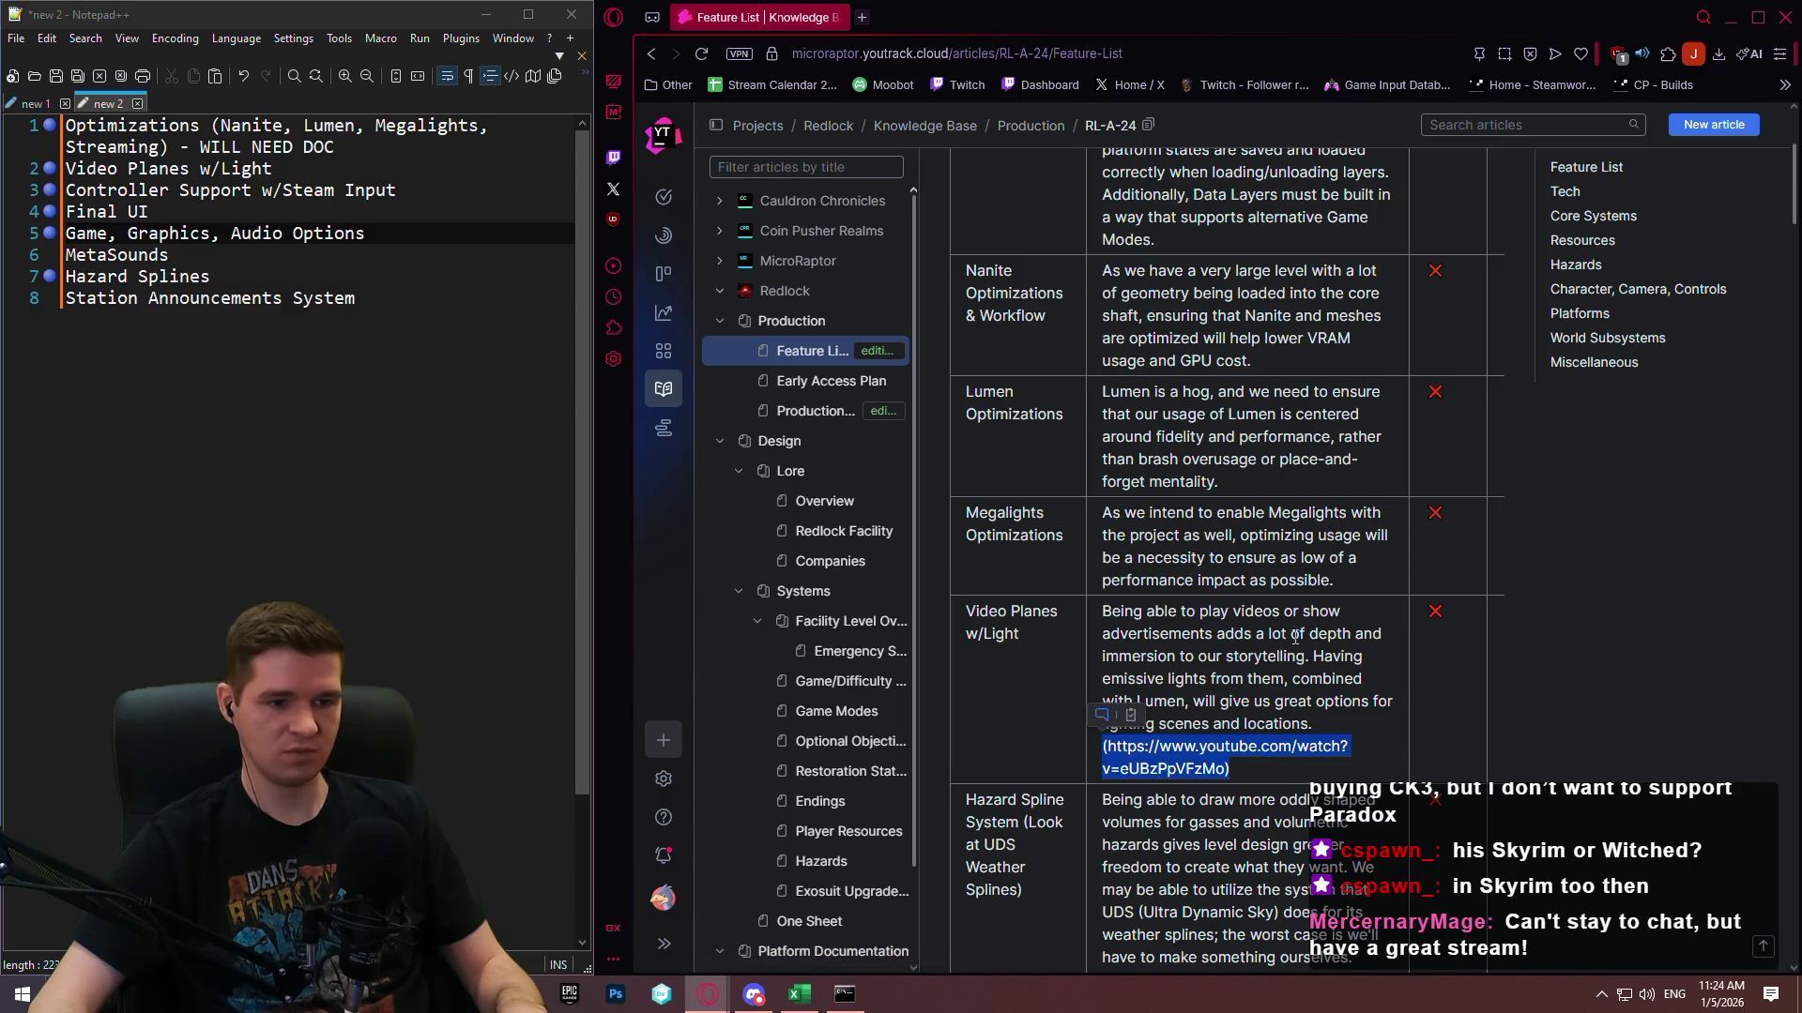
pyautogui.click(1255, 626)
pyautogui.click(815, 411)
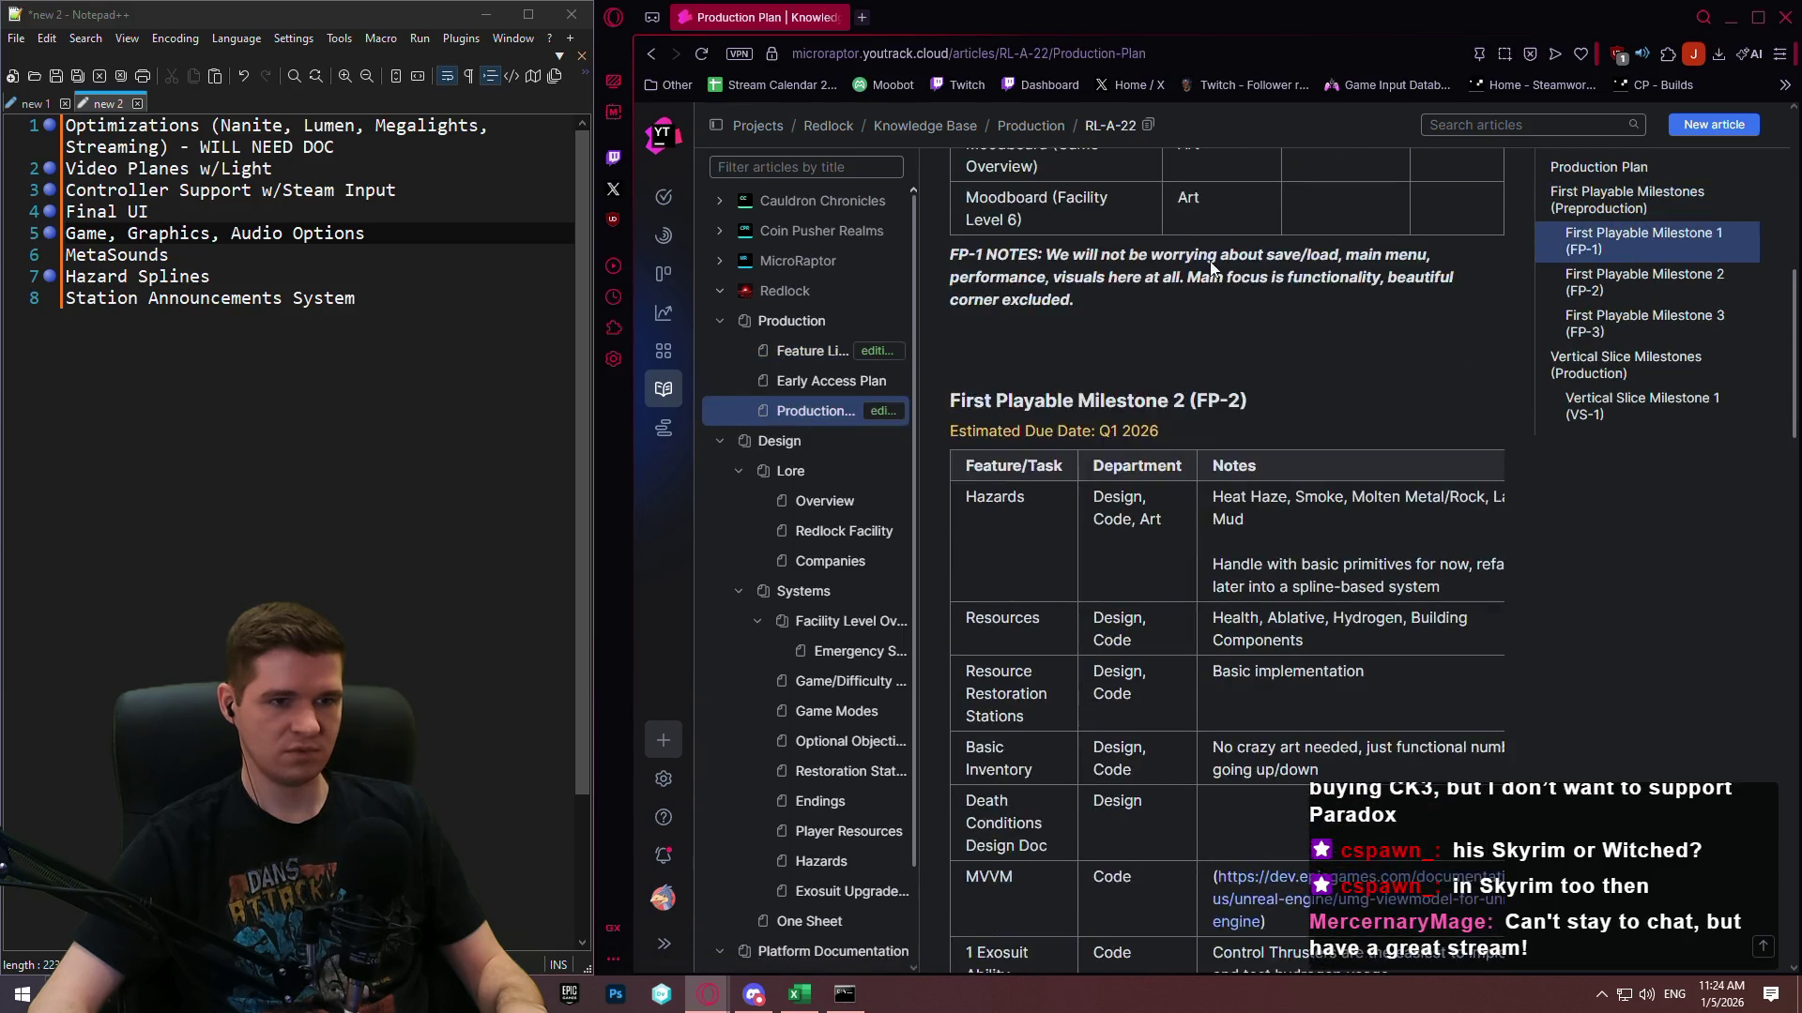
# Paste the YouTube link into the Notes cell of the FP-3 Video Planes w/Light row.
pyautogui.scroll(-15, 1259, 402)
pyautogui.scroll(-4, 1314, 431)
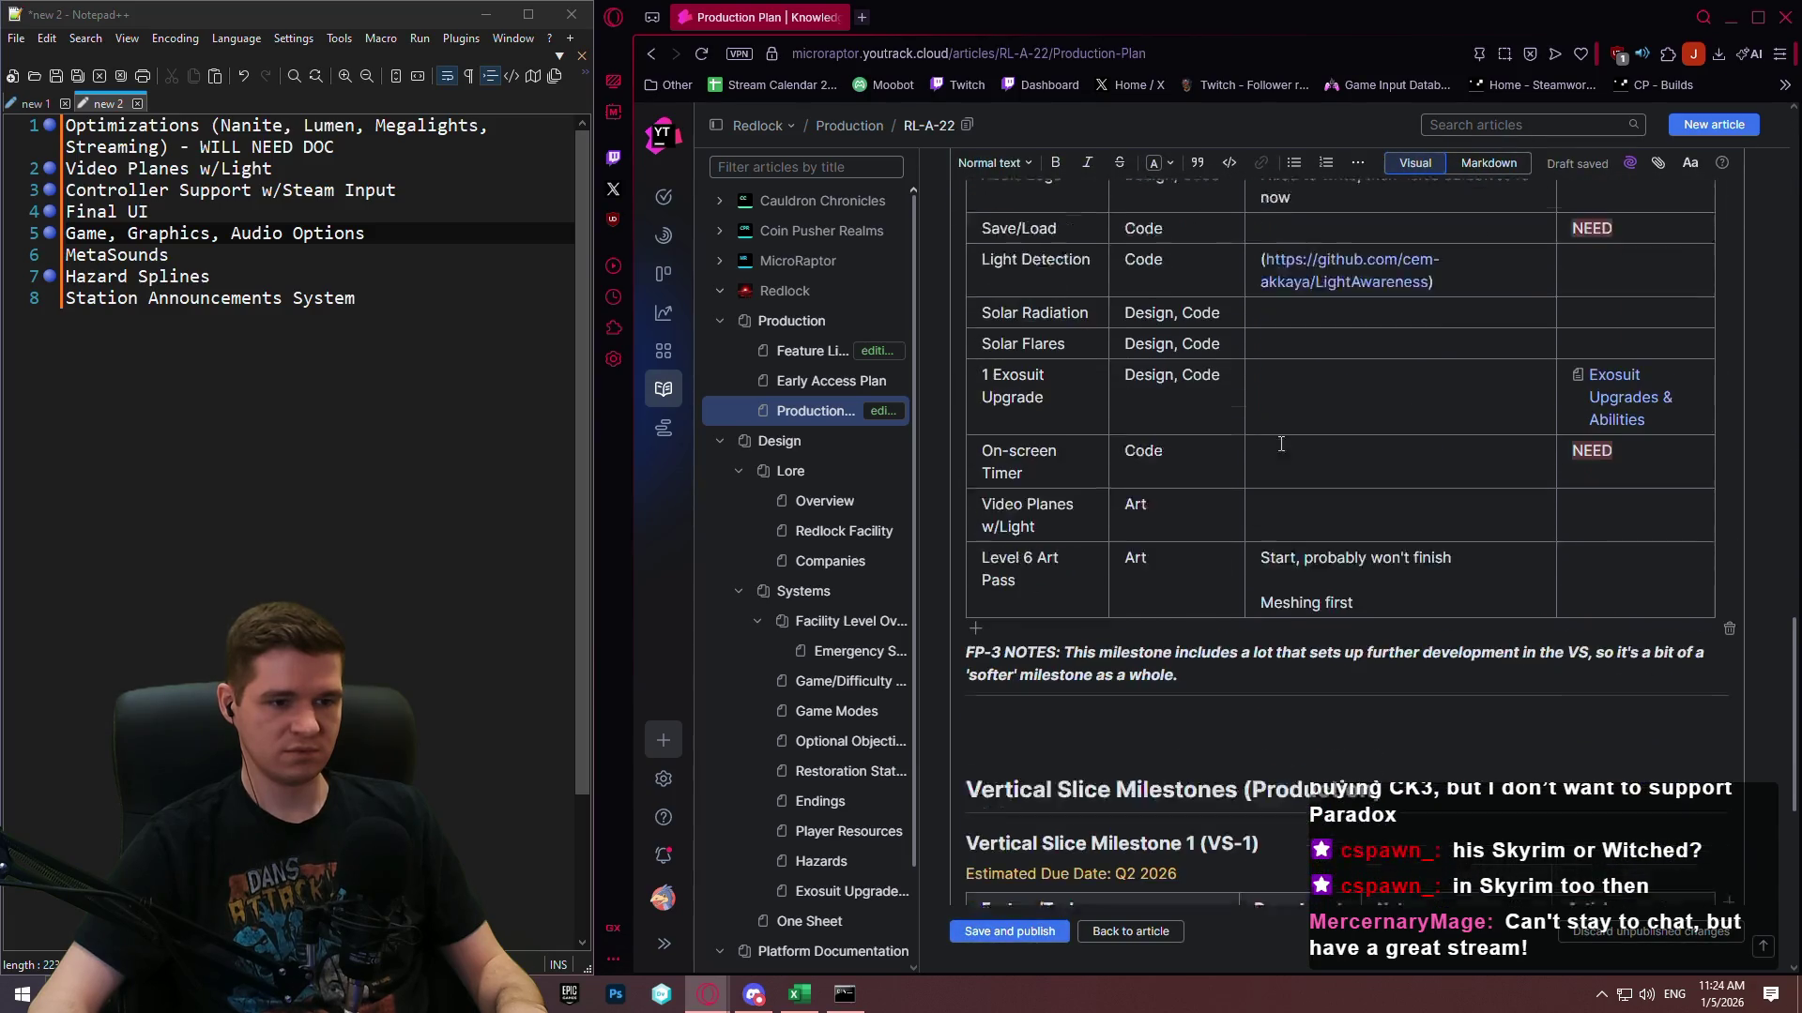
pyautogui.click(1338, 440)
pyautogui.hotkey('ctrl', 'v')
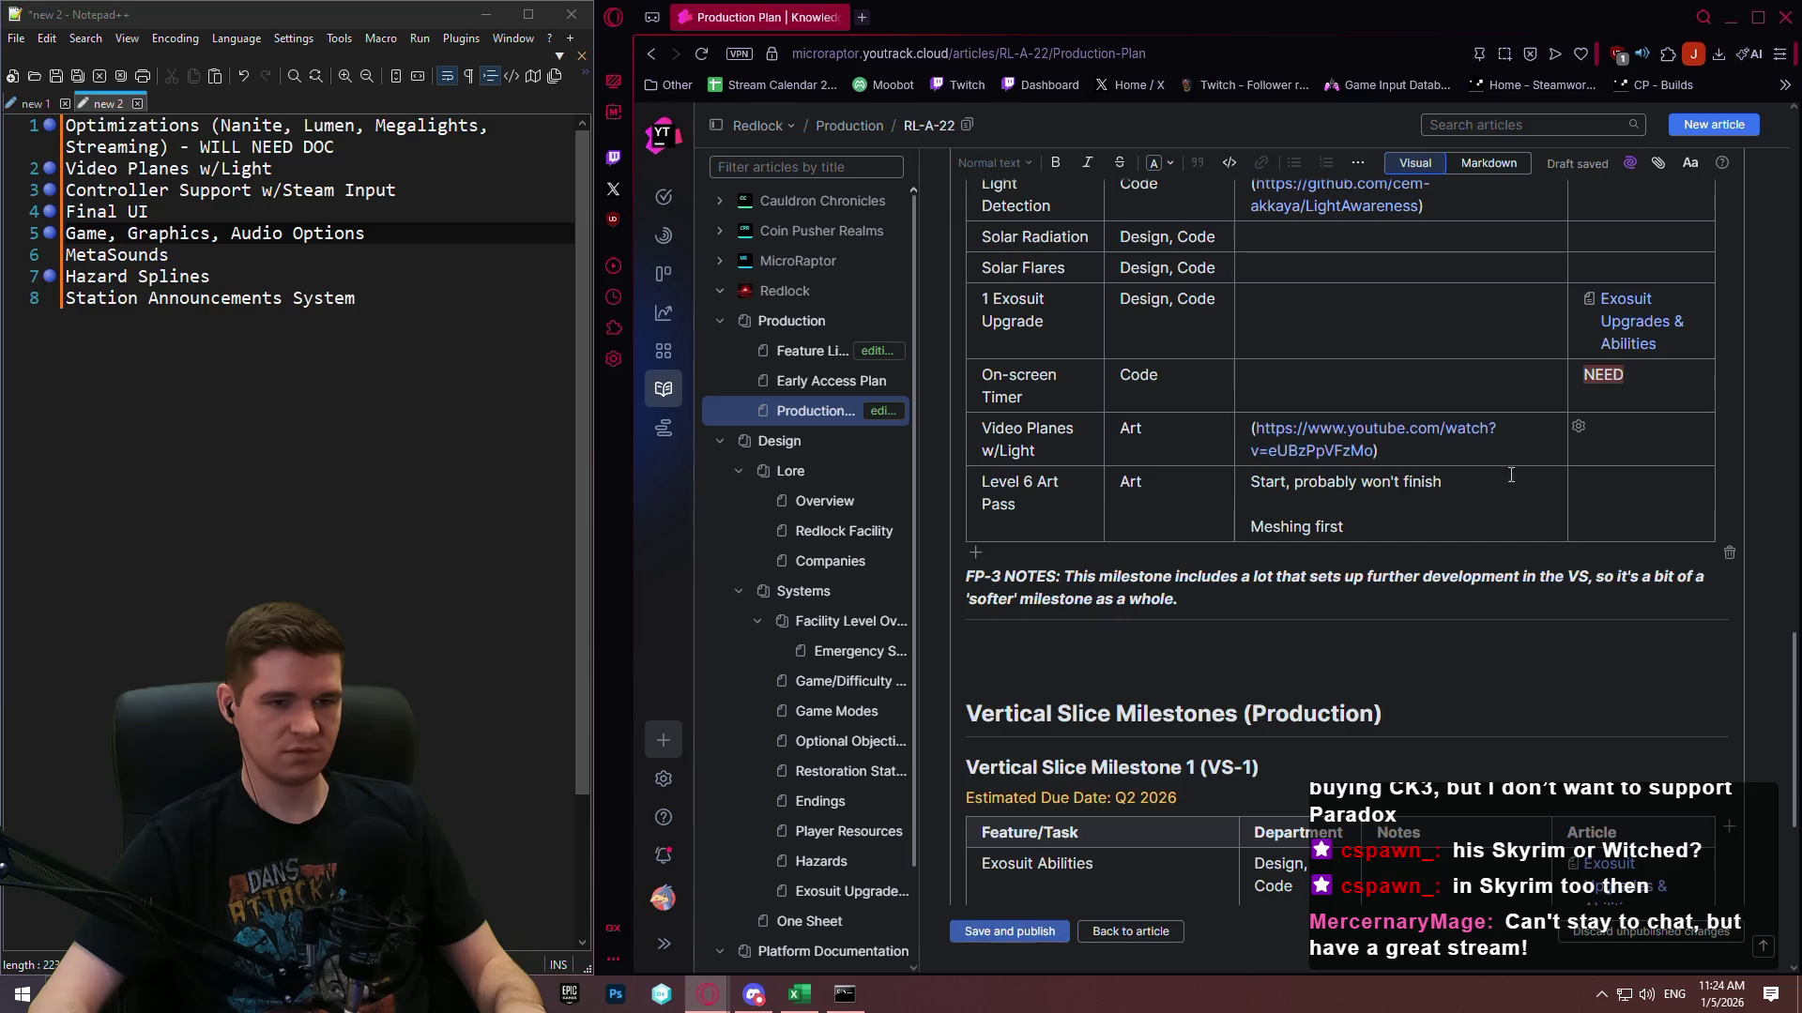
pyautogui.scroll(3, 1605, 469)
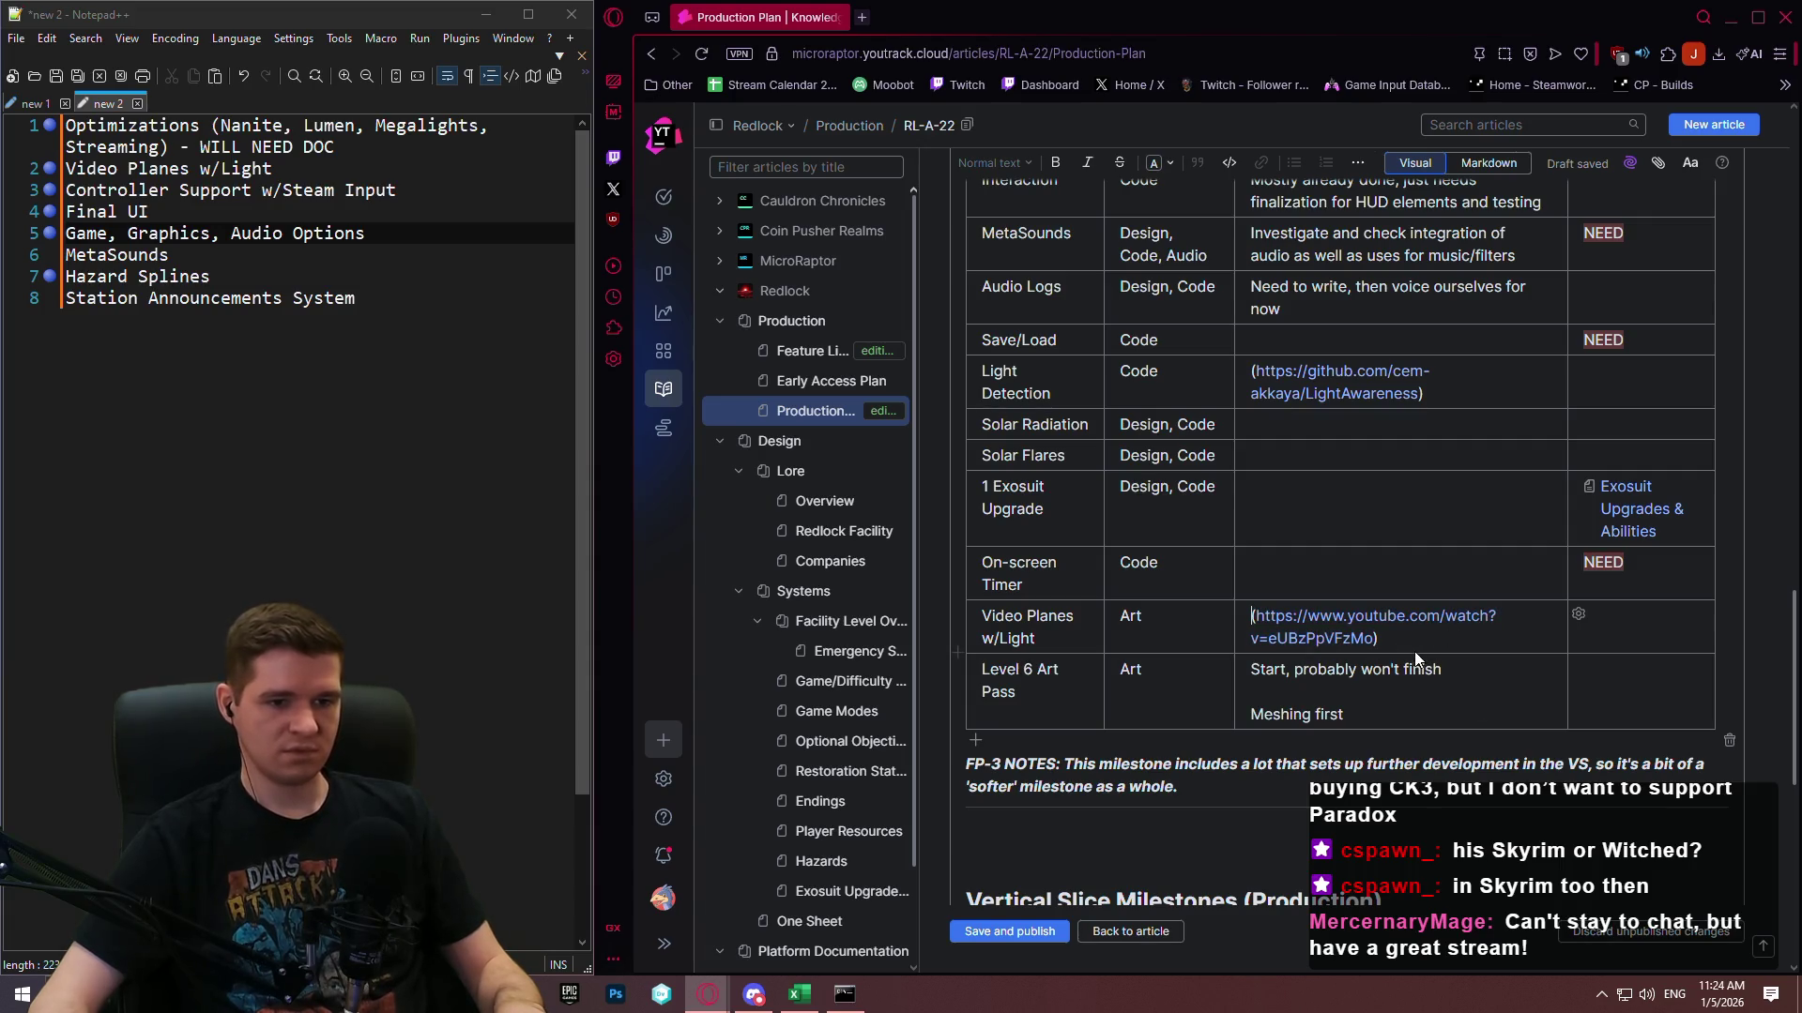
pyautogui.scroll(-10, 1392, 671)
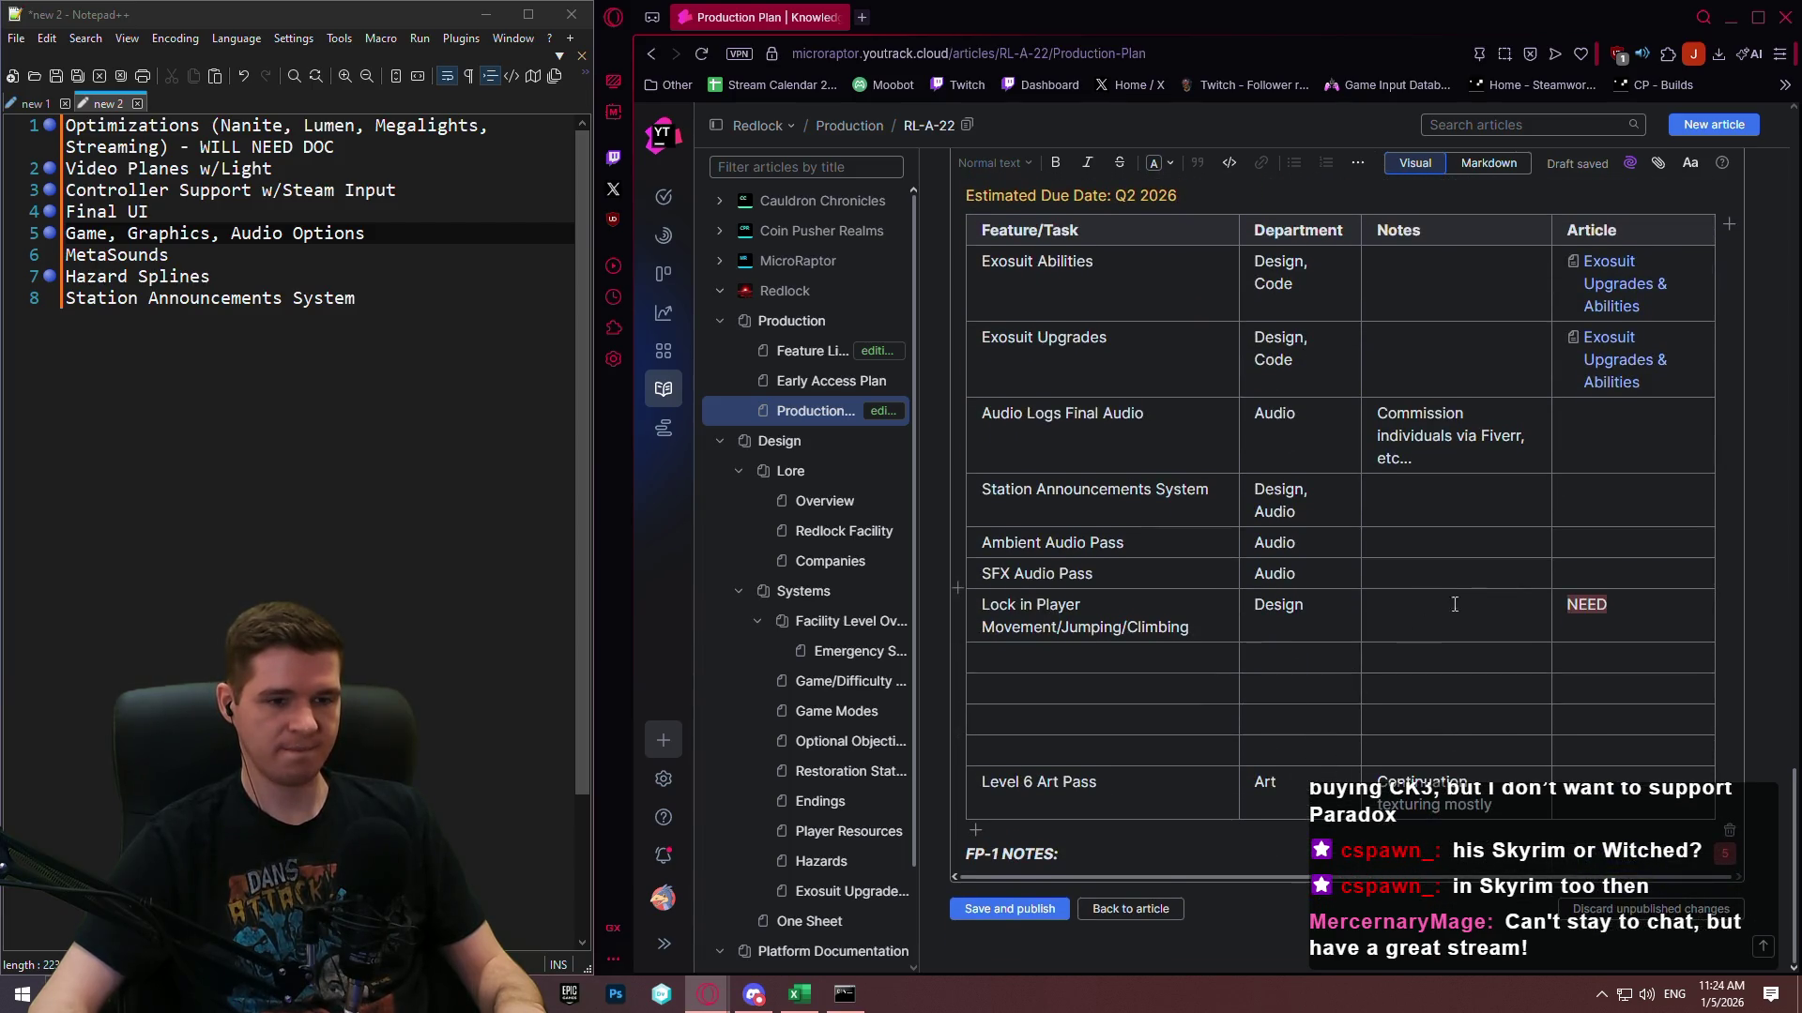
pyautogui.click(1430, 660)
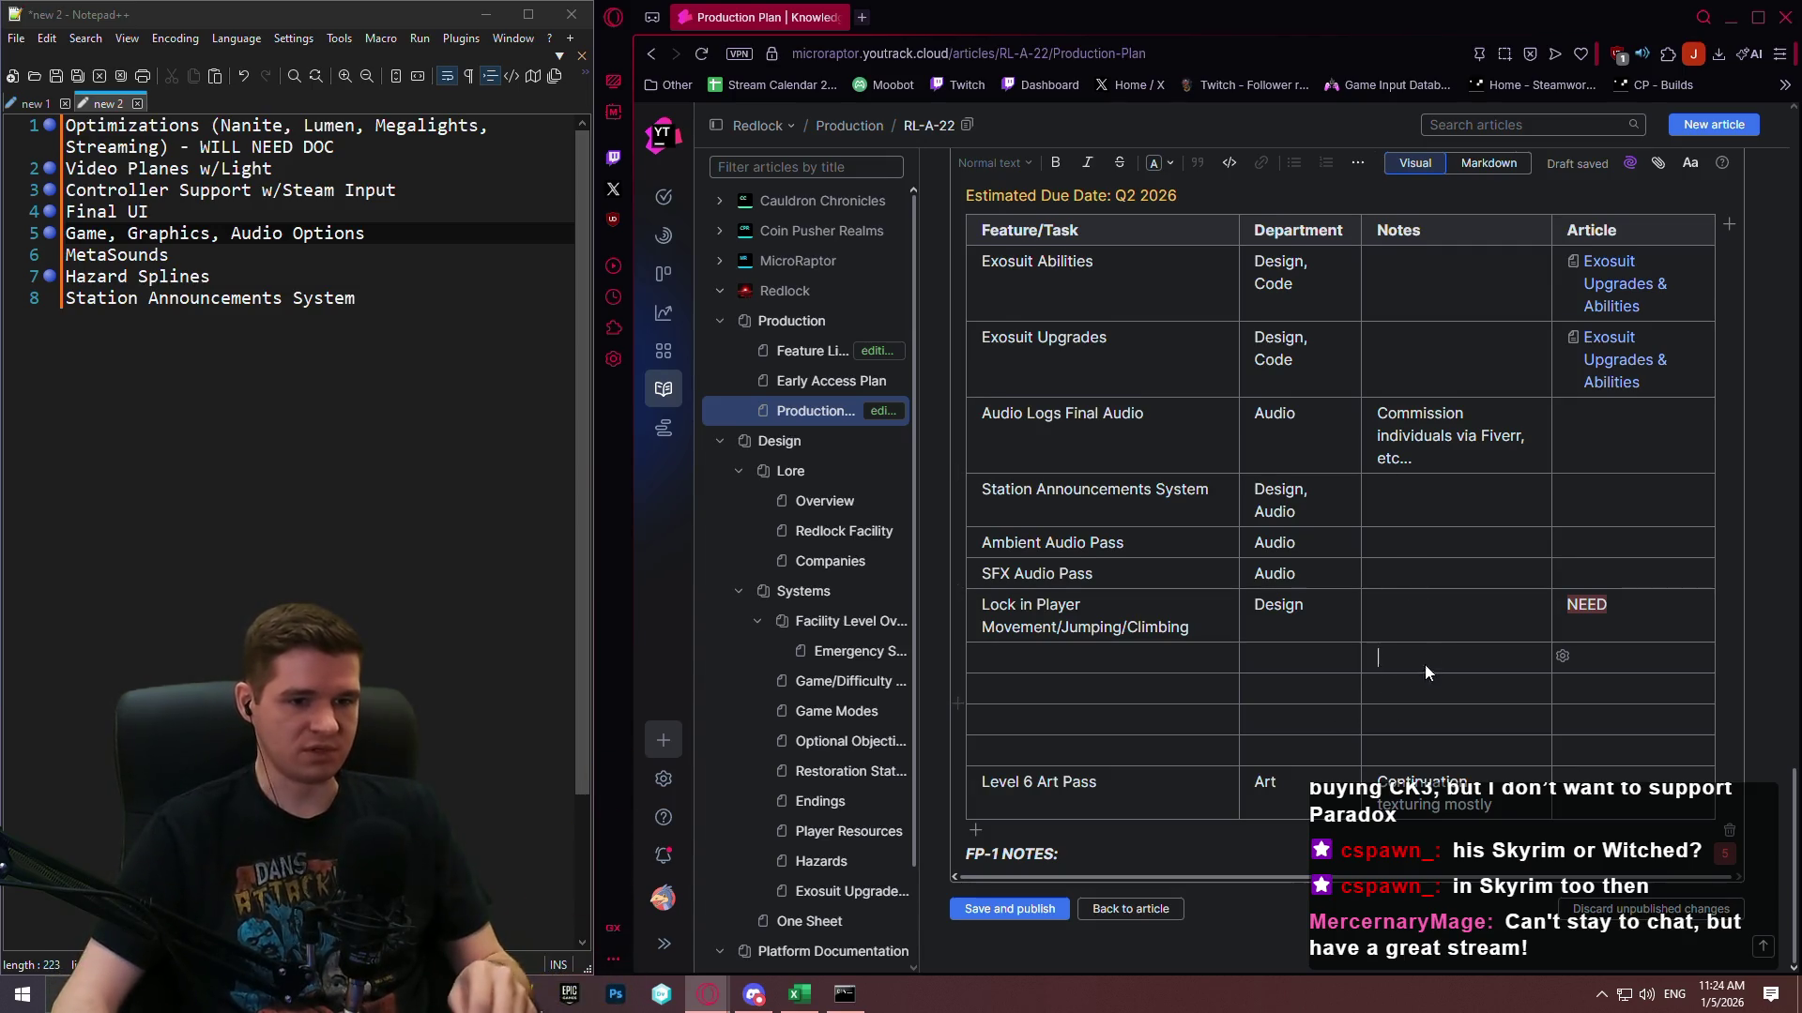
# Fill an empty VS-1 row with 'Game, Graphics, Audio Options' and department Code.
pyautogui.scroll(5, 1425, 665)
pyautogui.scroll(-5, 1445, 642)
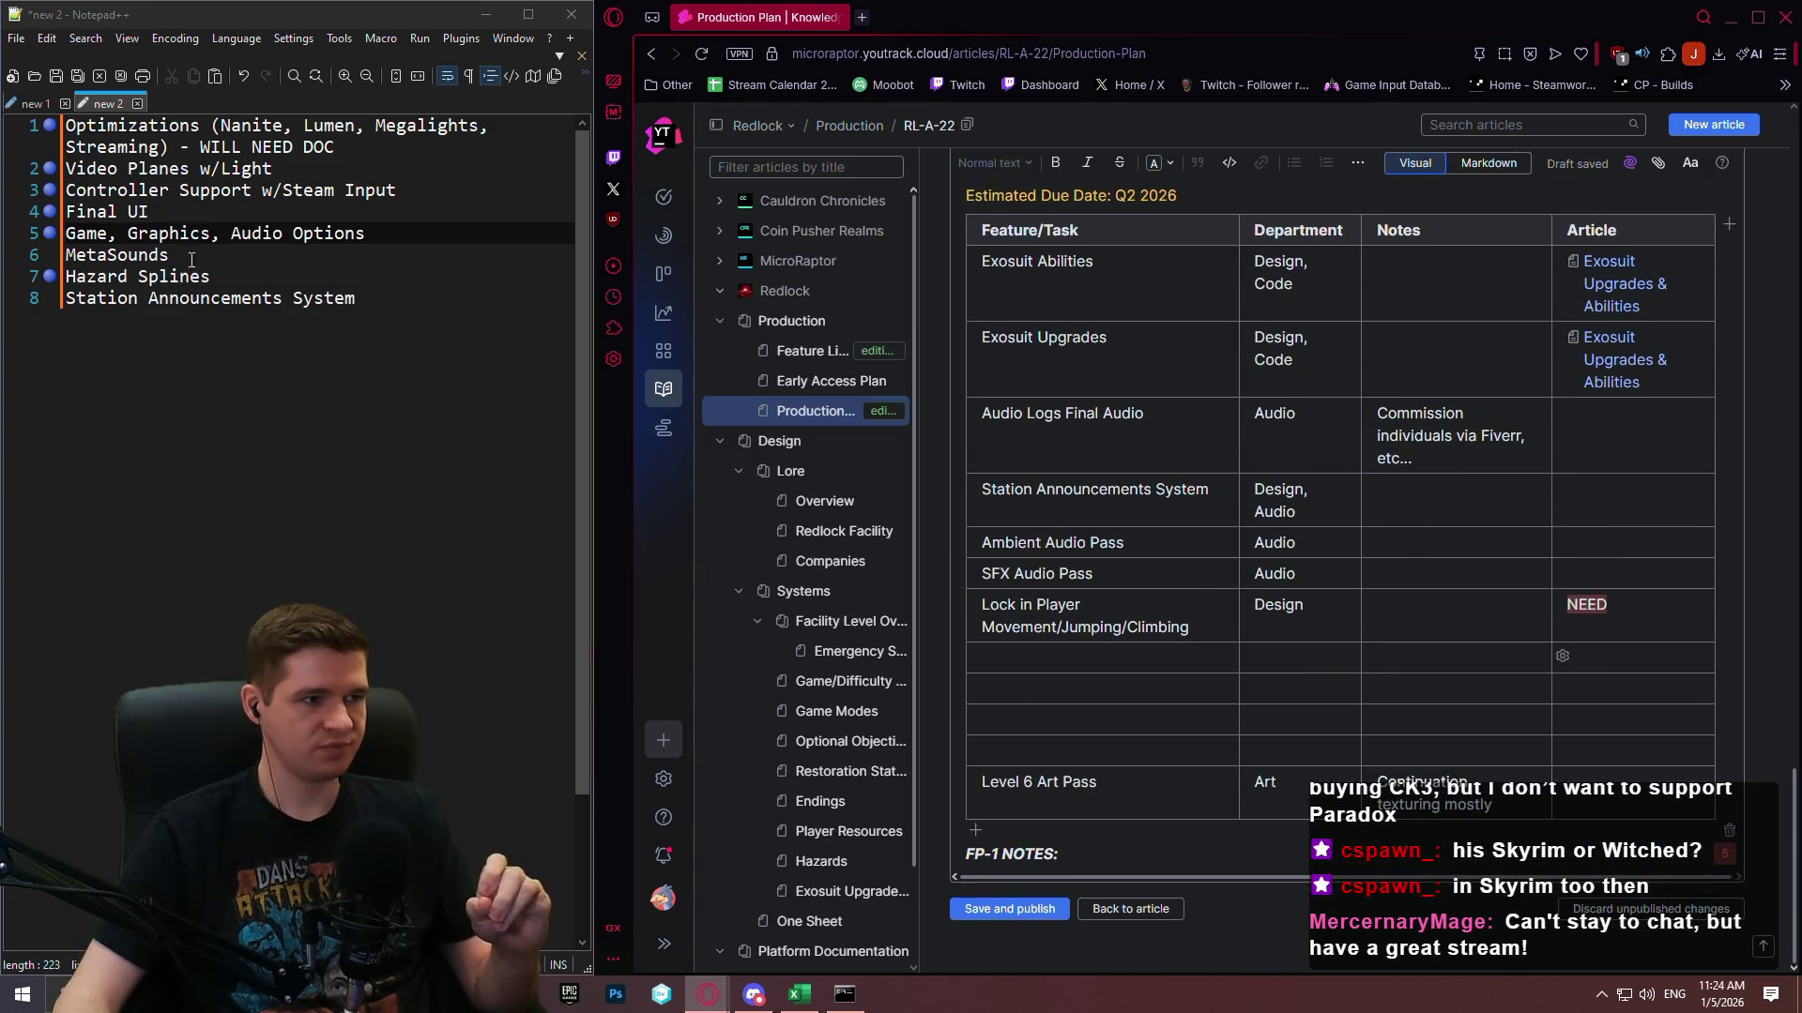
pyautogui.click(32, 174)
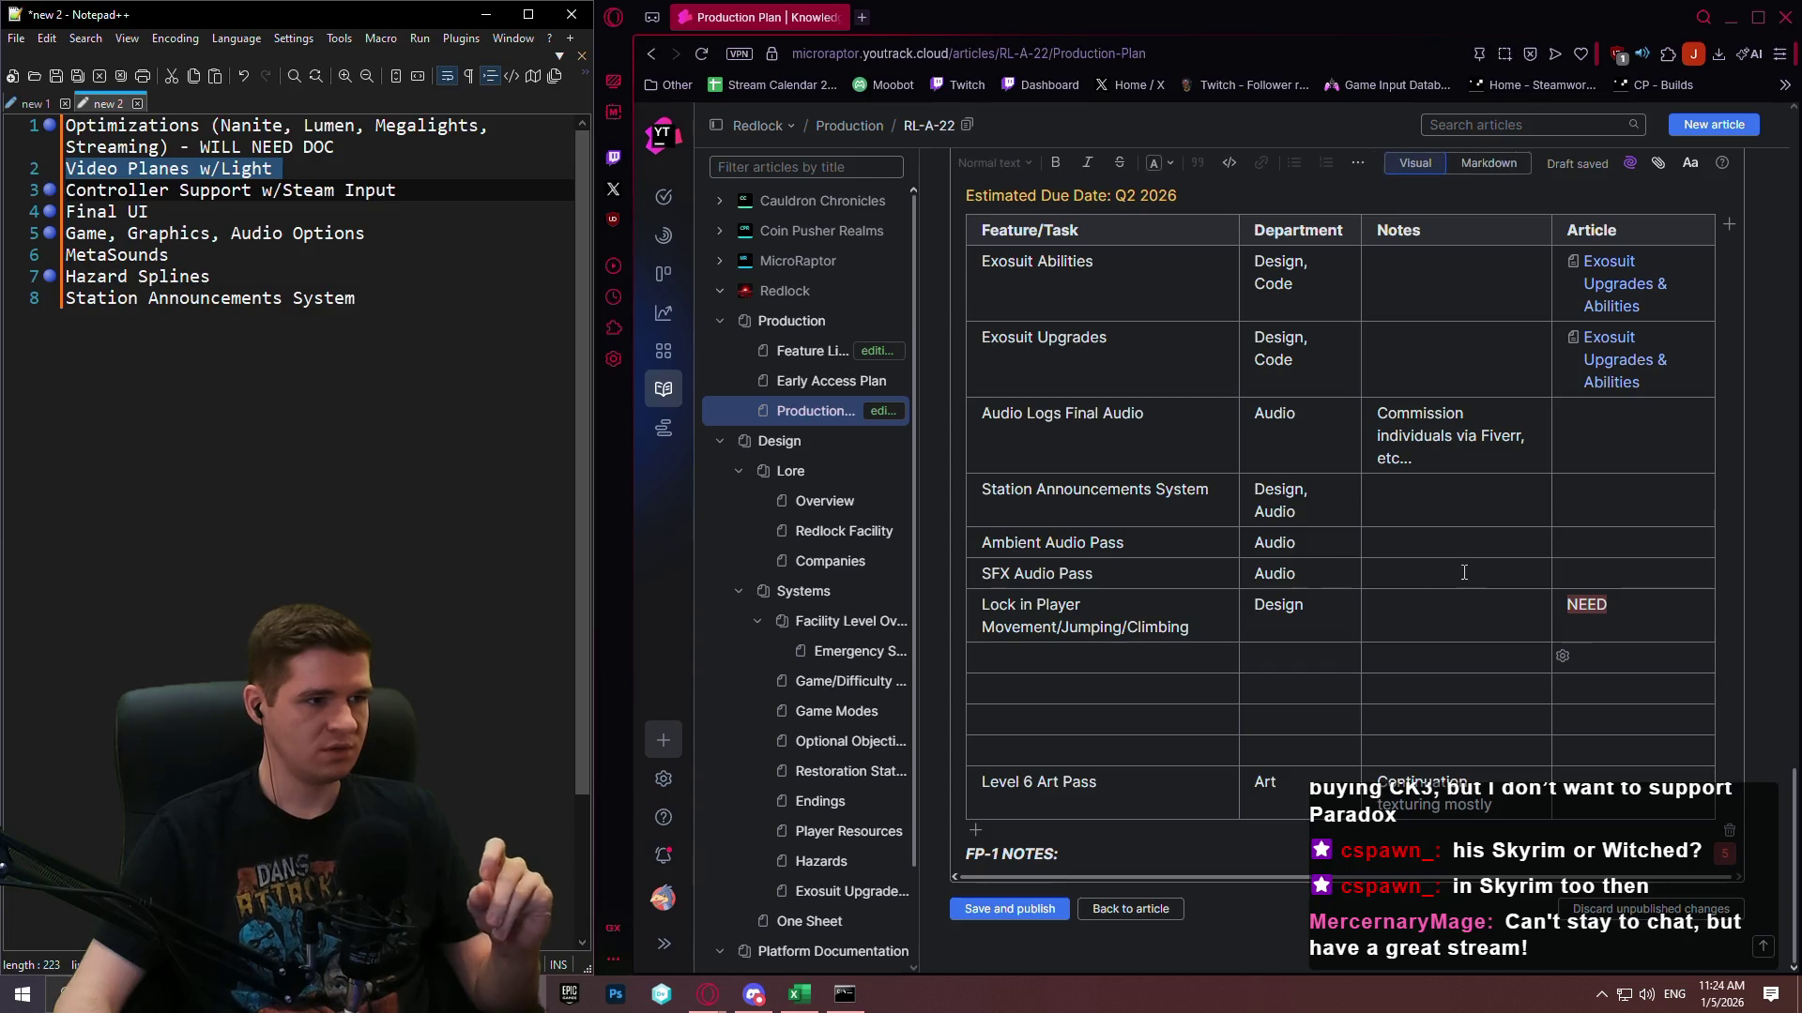
pyautogui.scroll(3, 1413, 562)
pyautogui.scroll(-3, 1347, 566)
pyautogui.click(1089, 656)
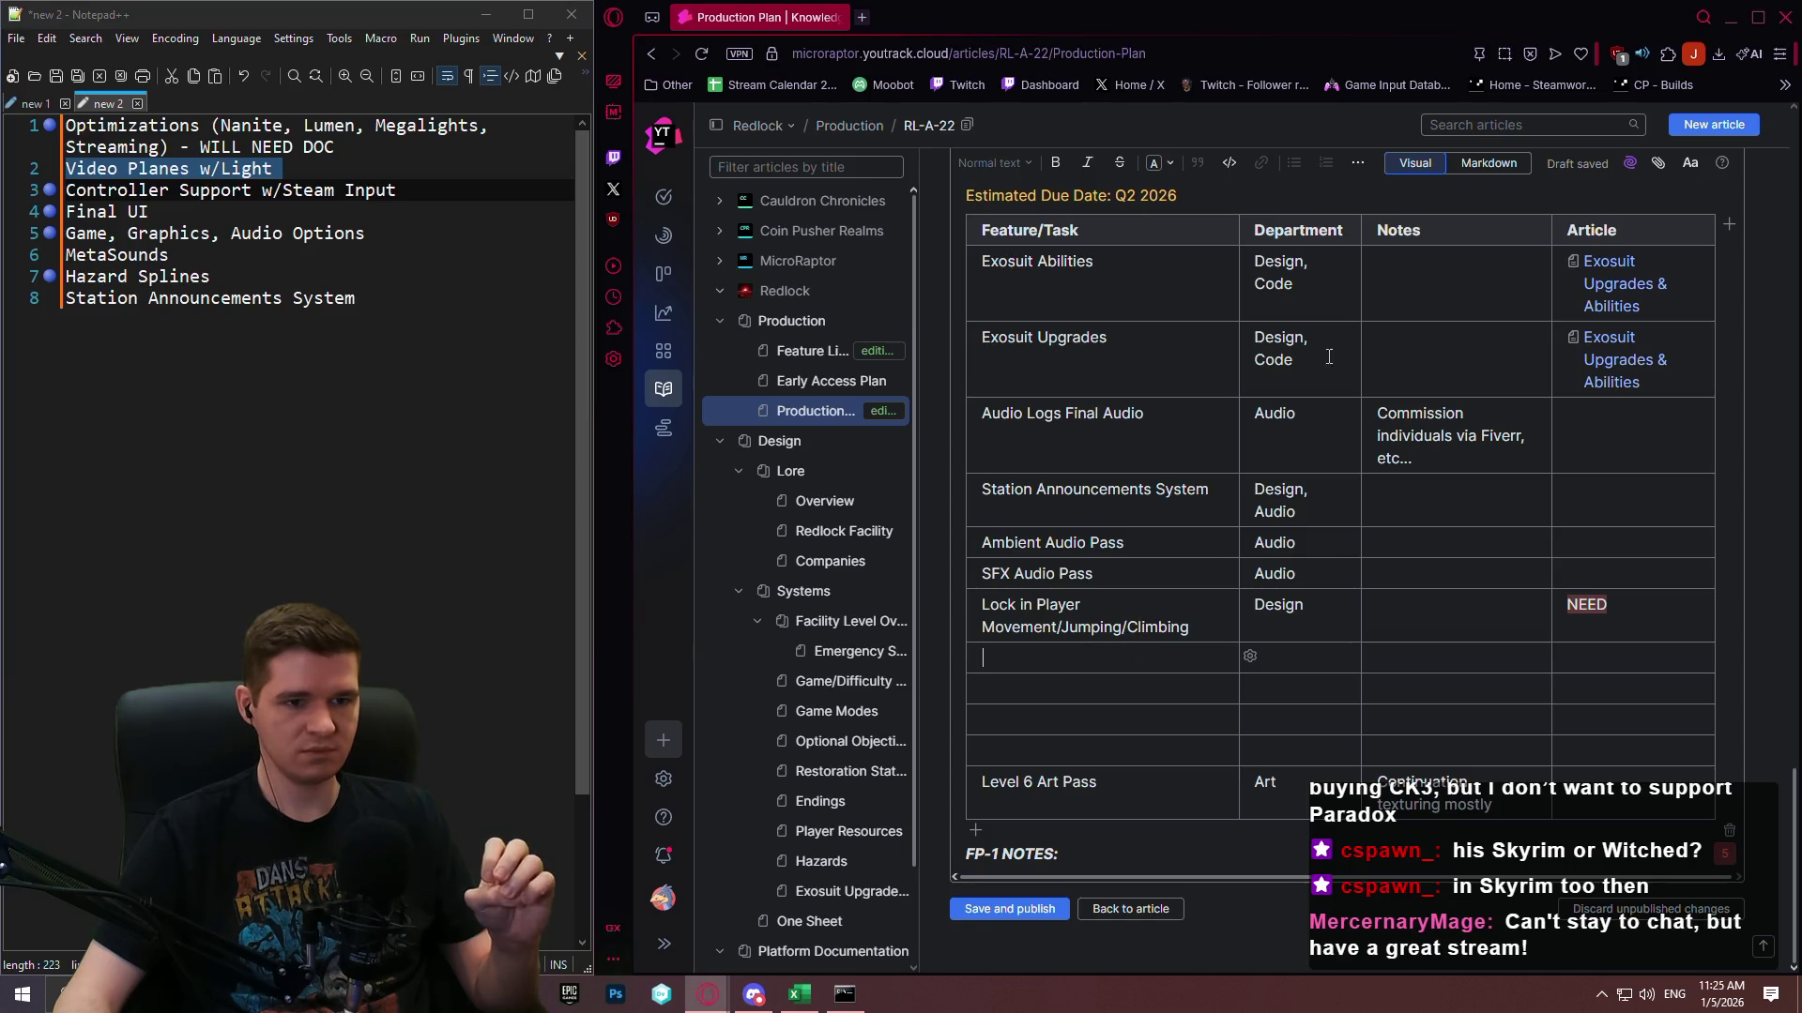
pyautogui.click(1299, 360)
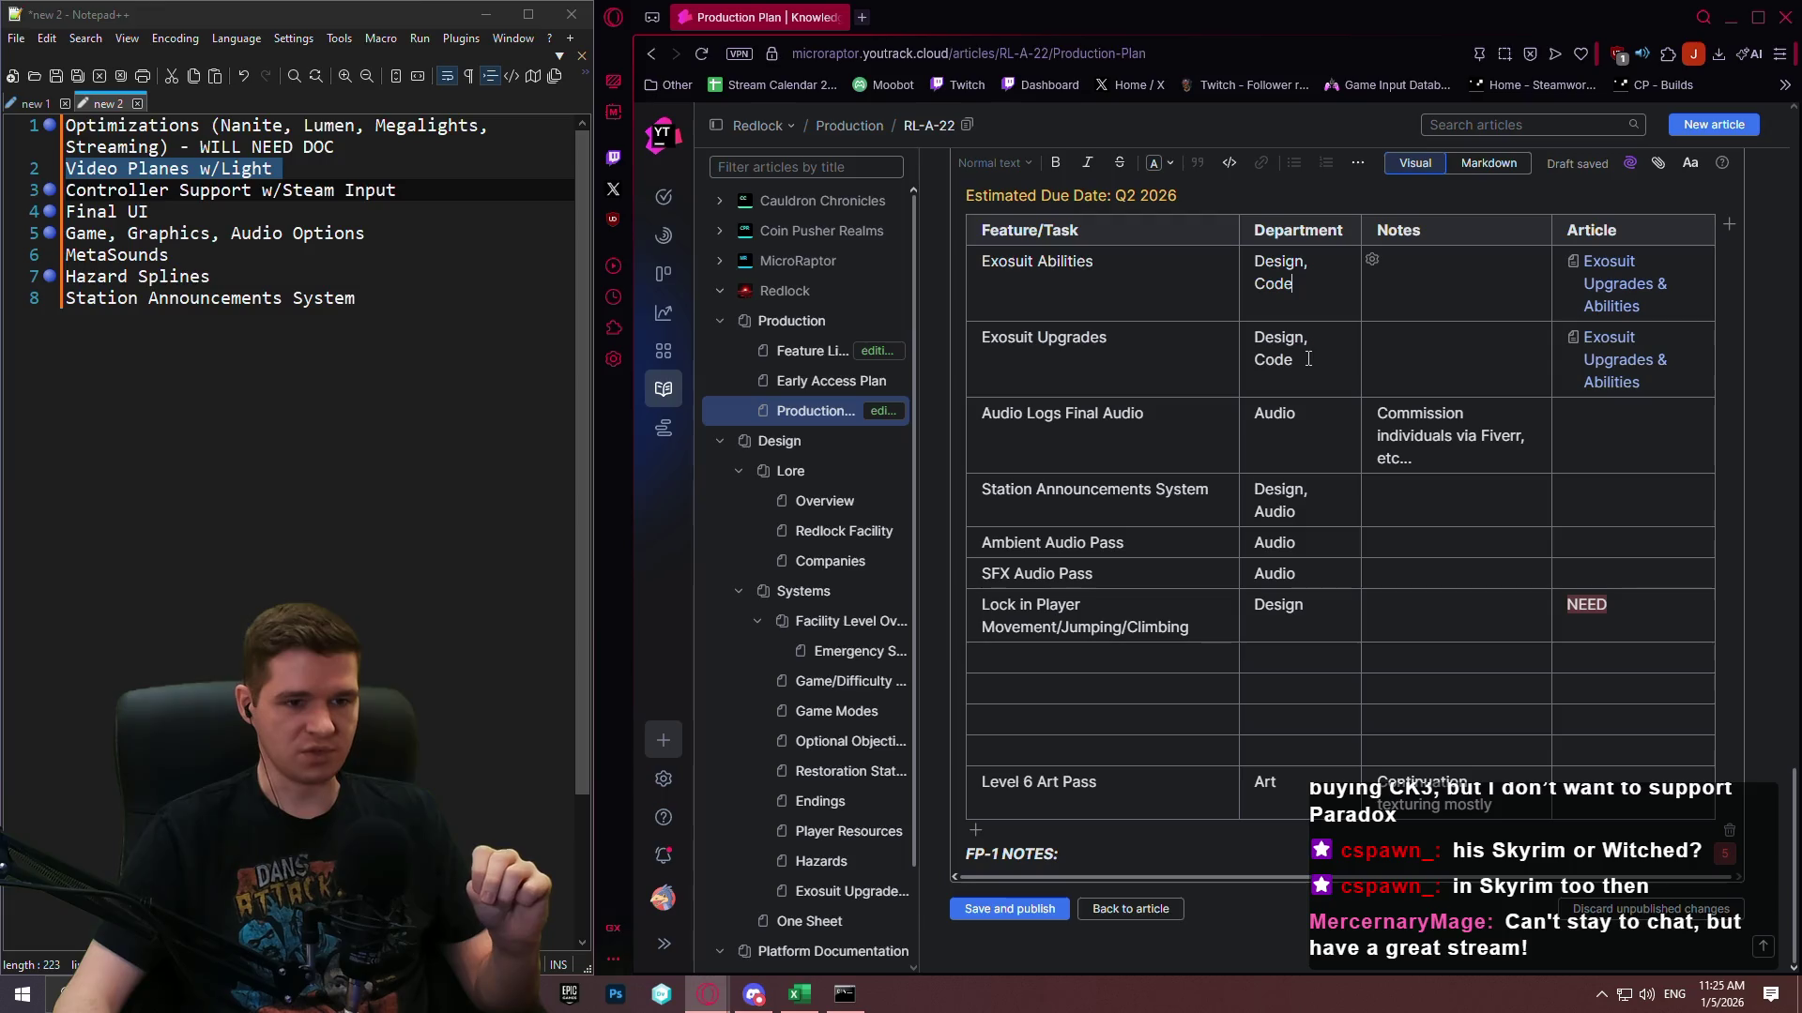
pyautogui.click(1088, 662)
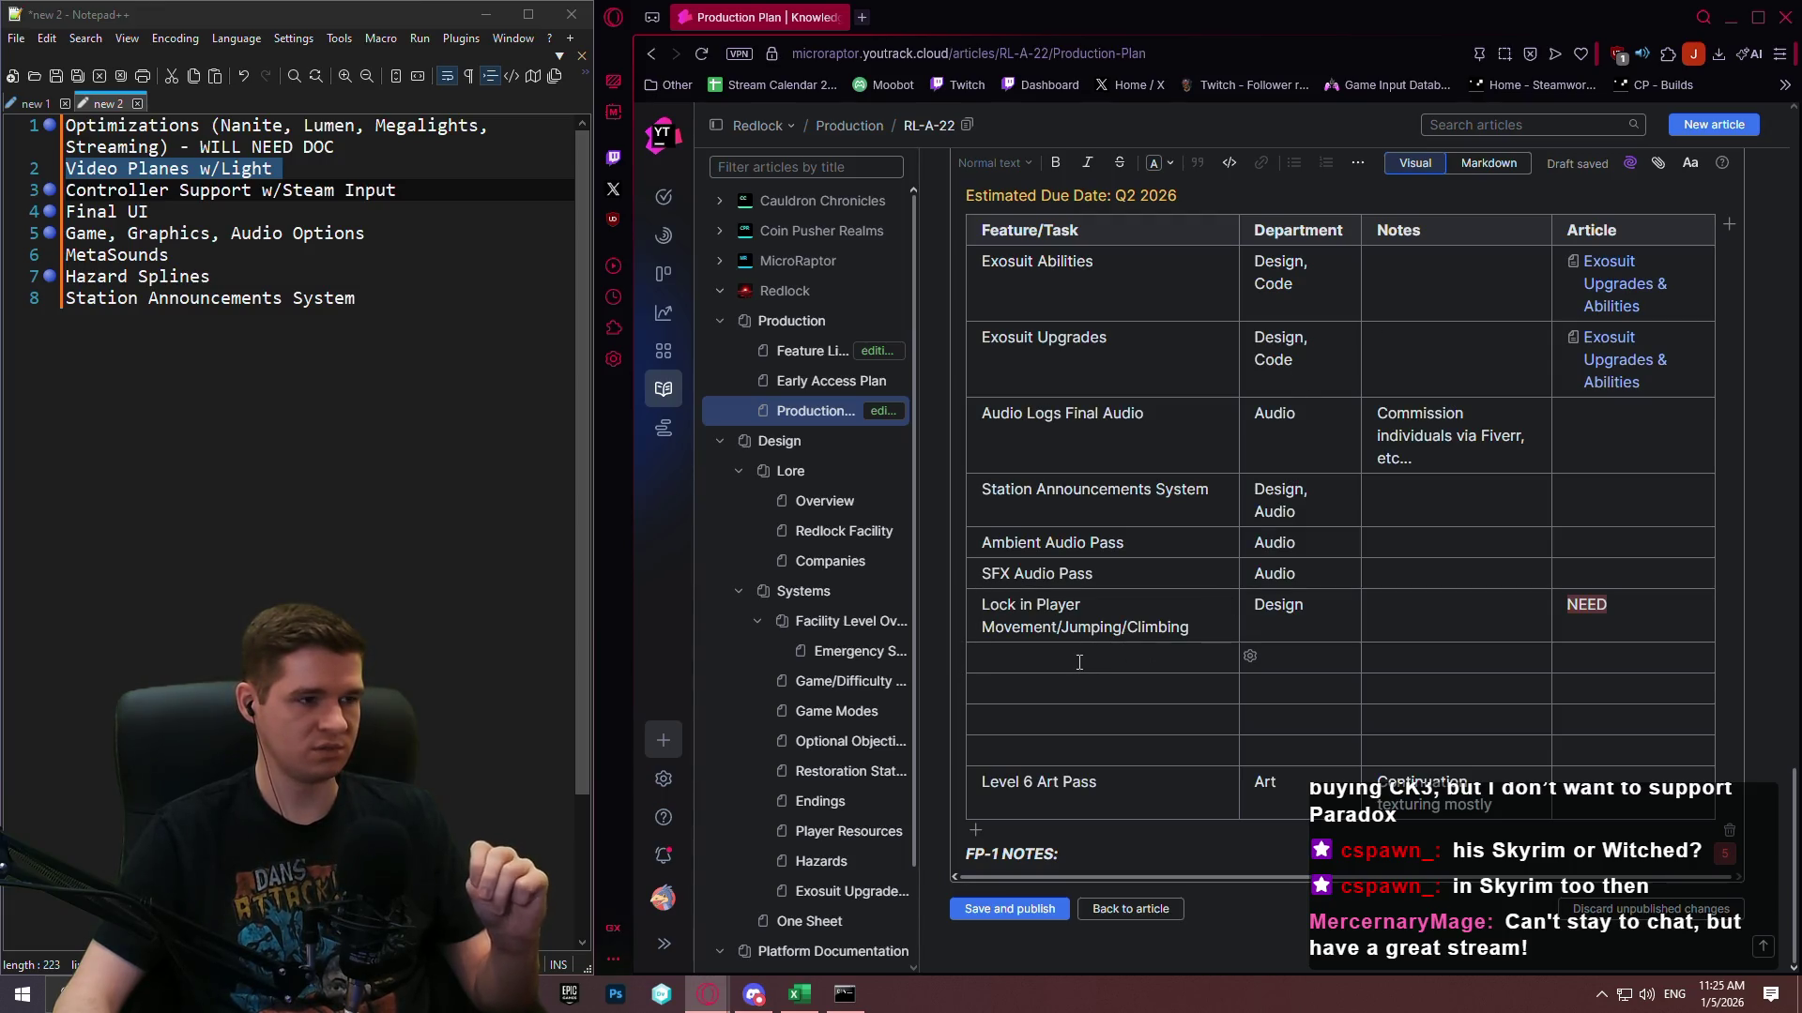
pyautogui.write('Game,')
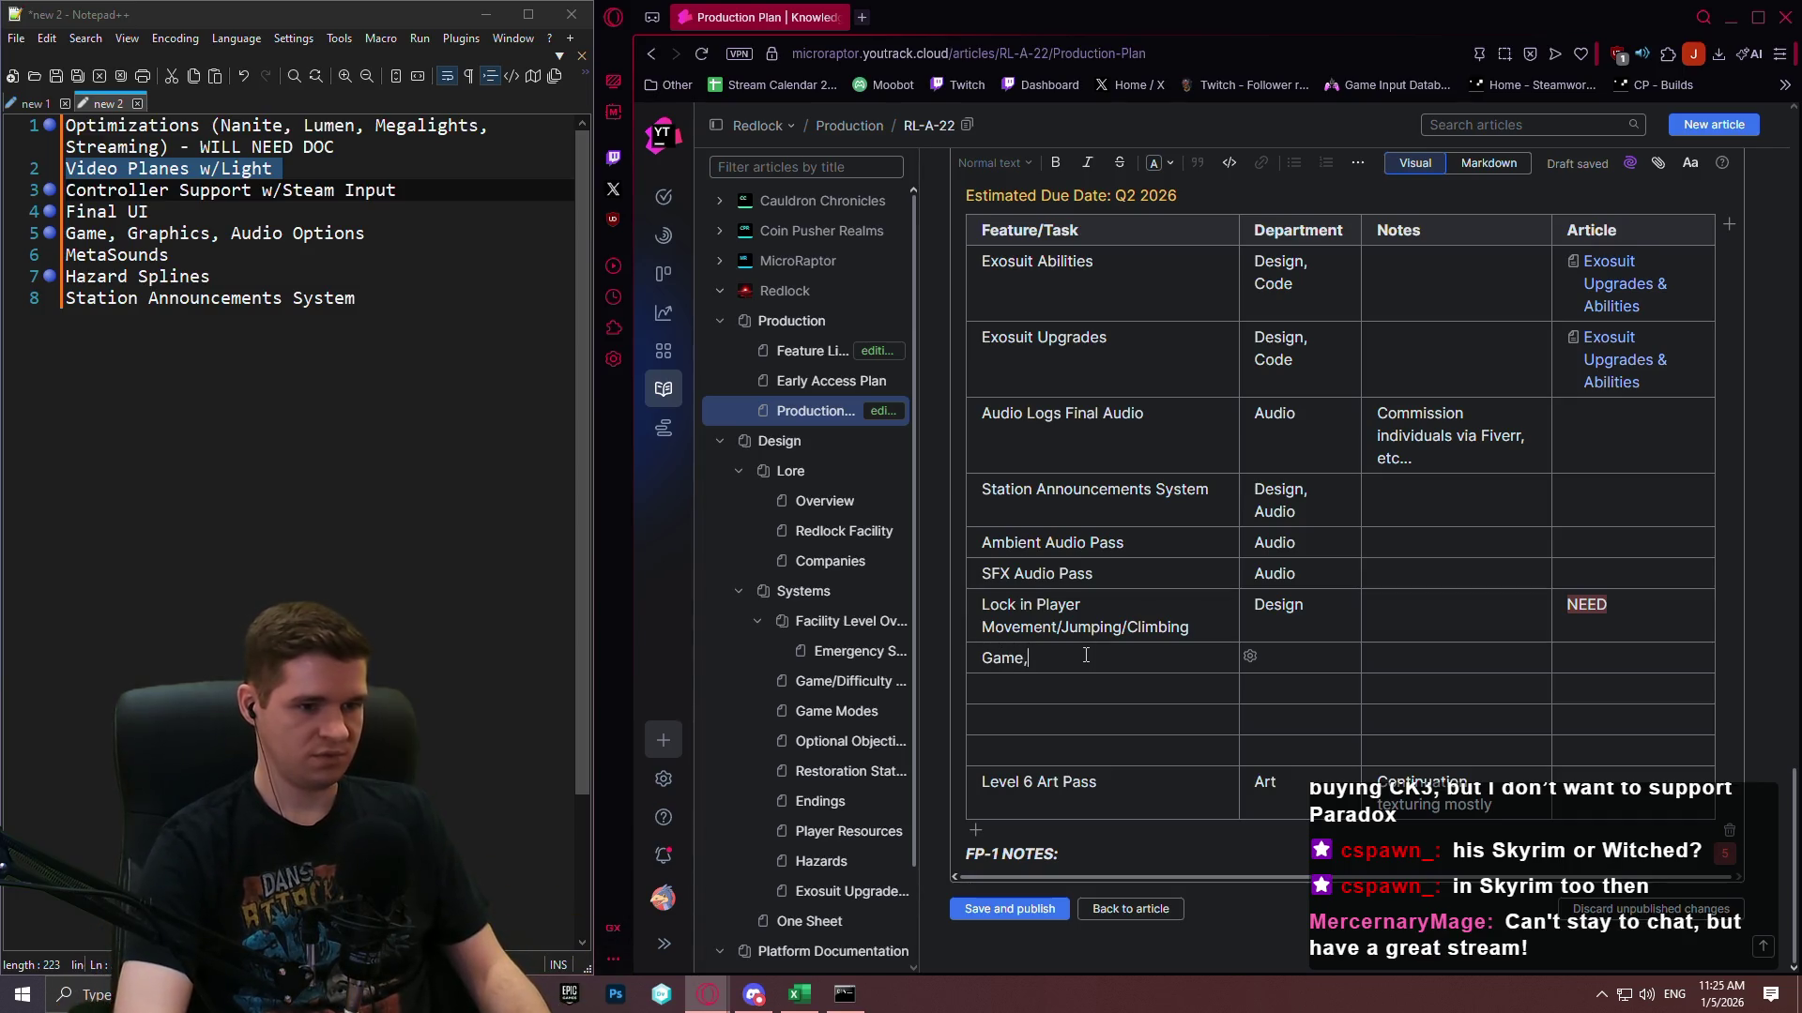
pyautogui.write(' Graphics, Au')
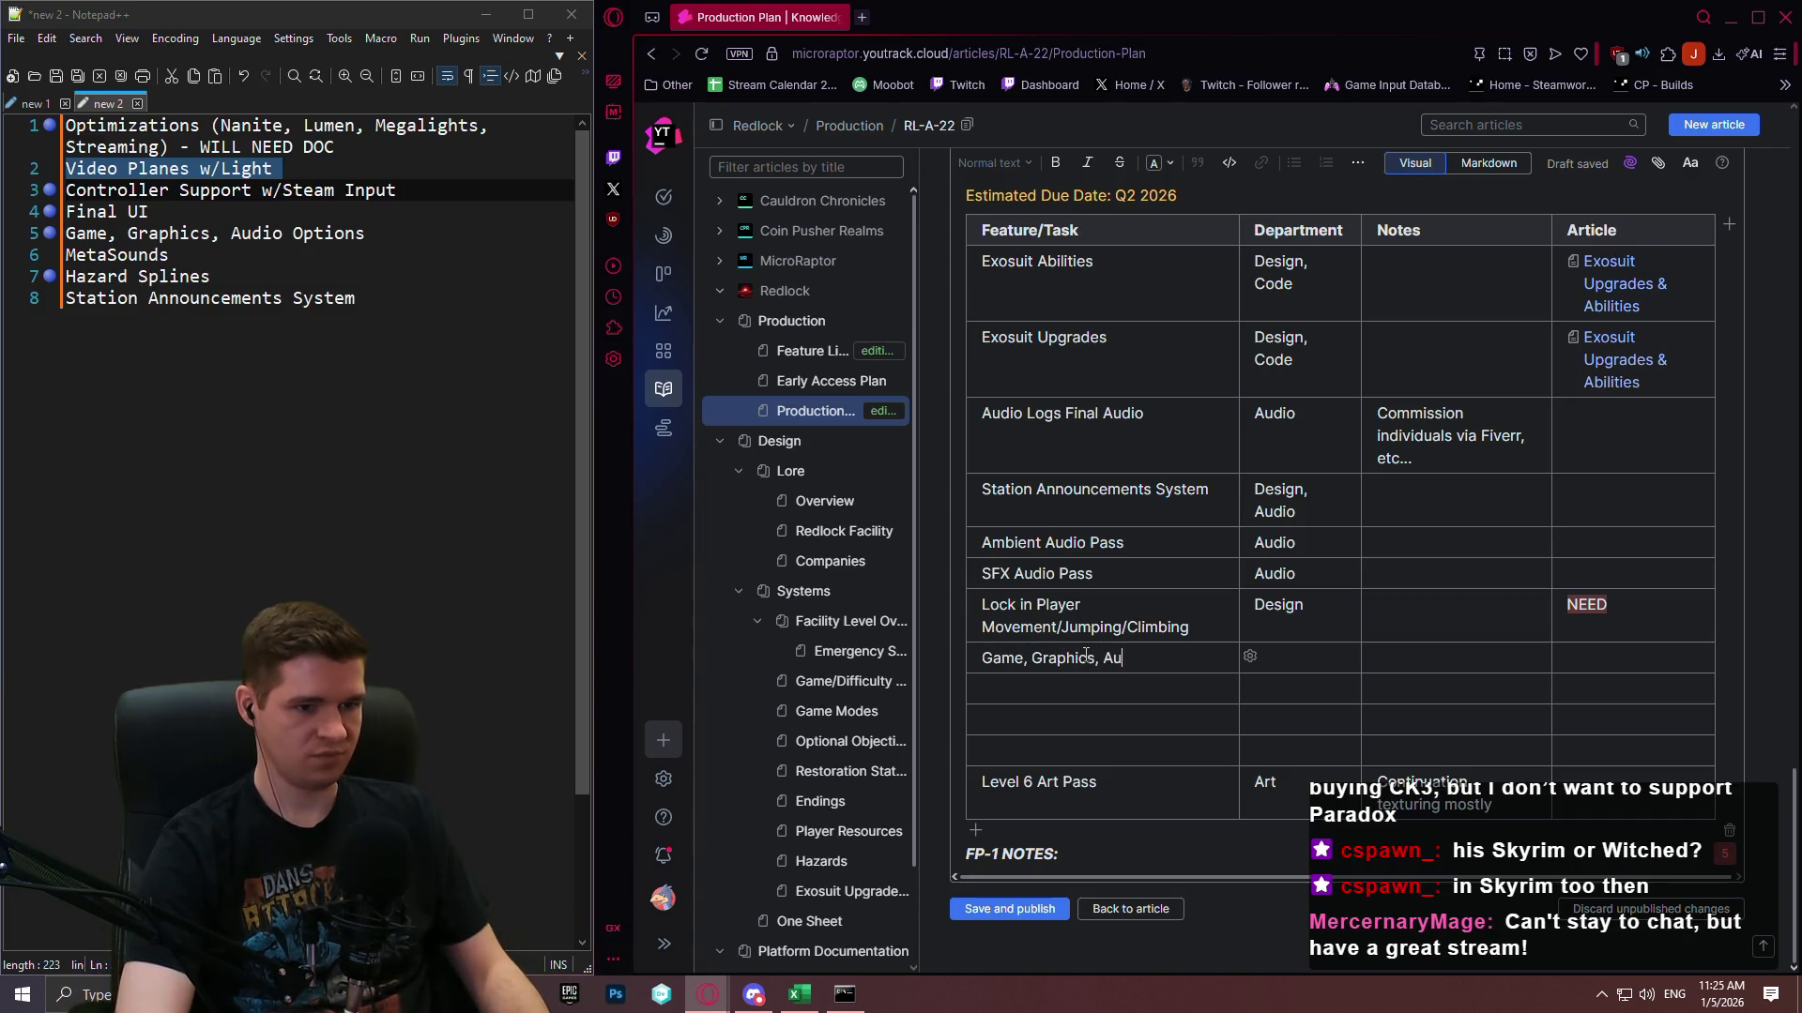
pyautogui.write('dio Options')
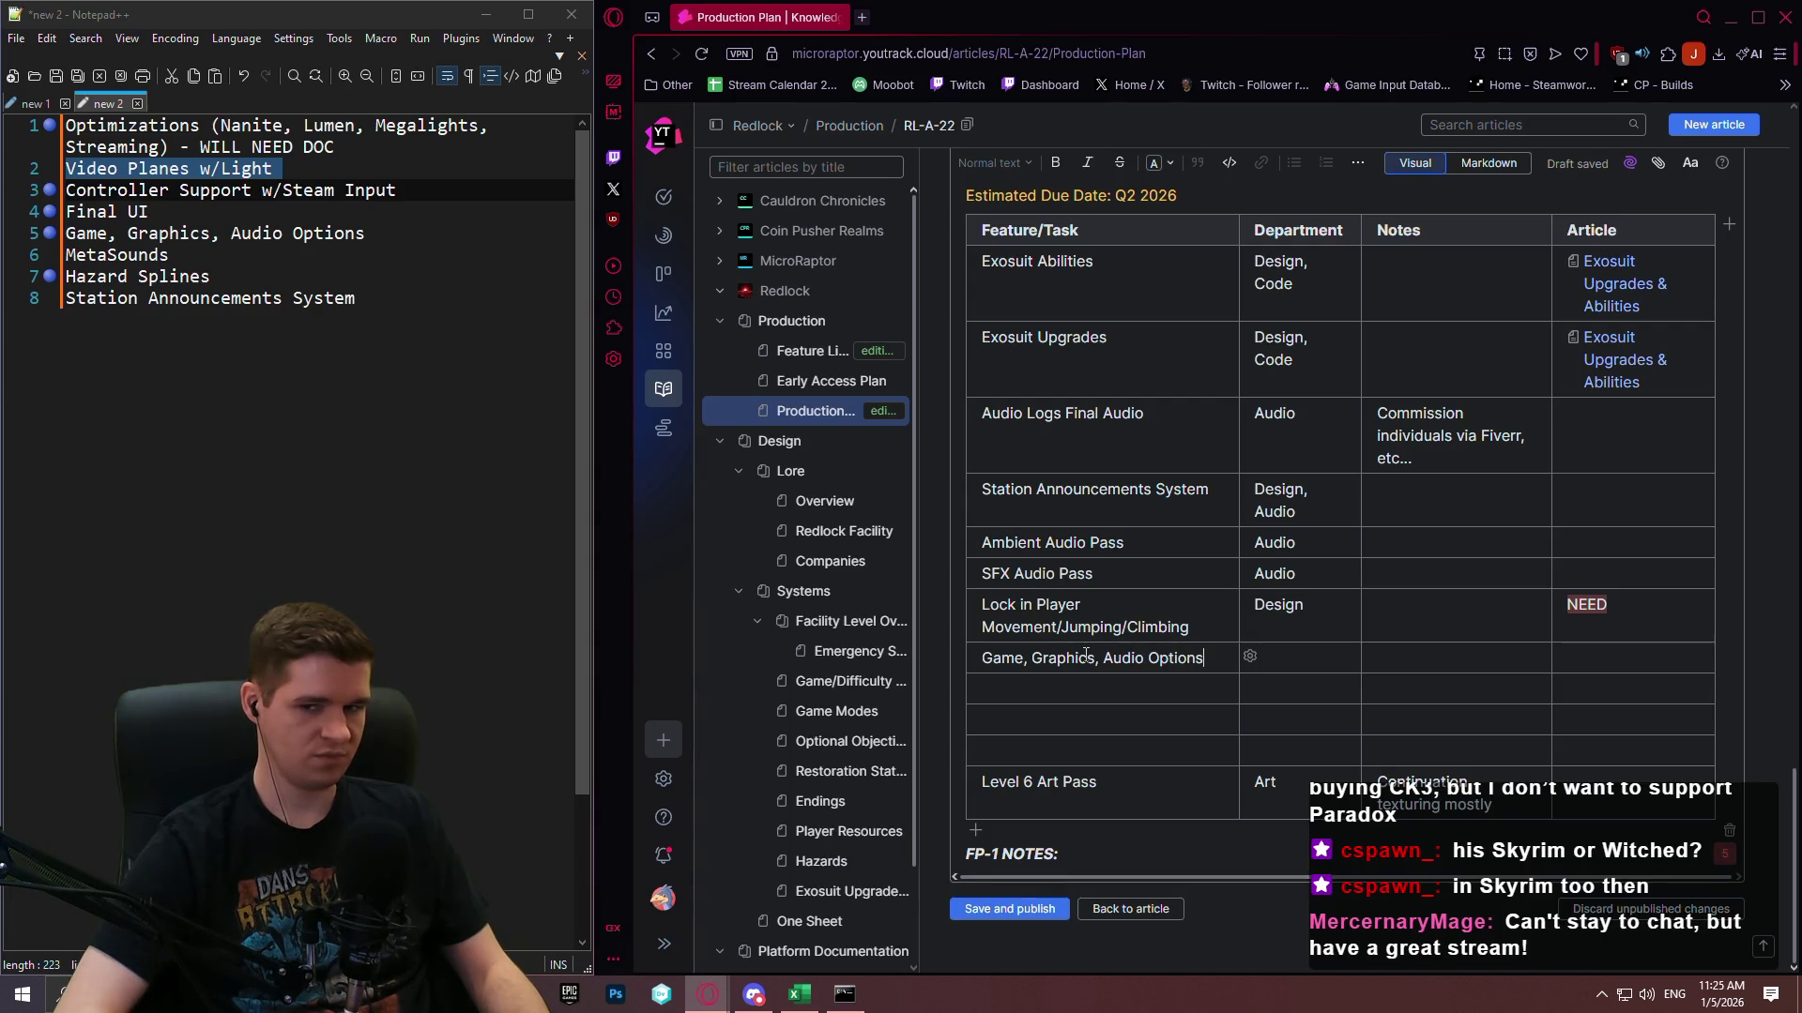
pyautogui.press('Tab')
pyautogui.write('Code')
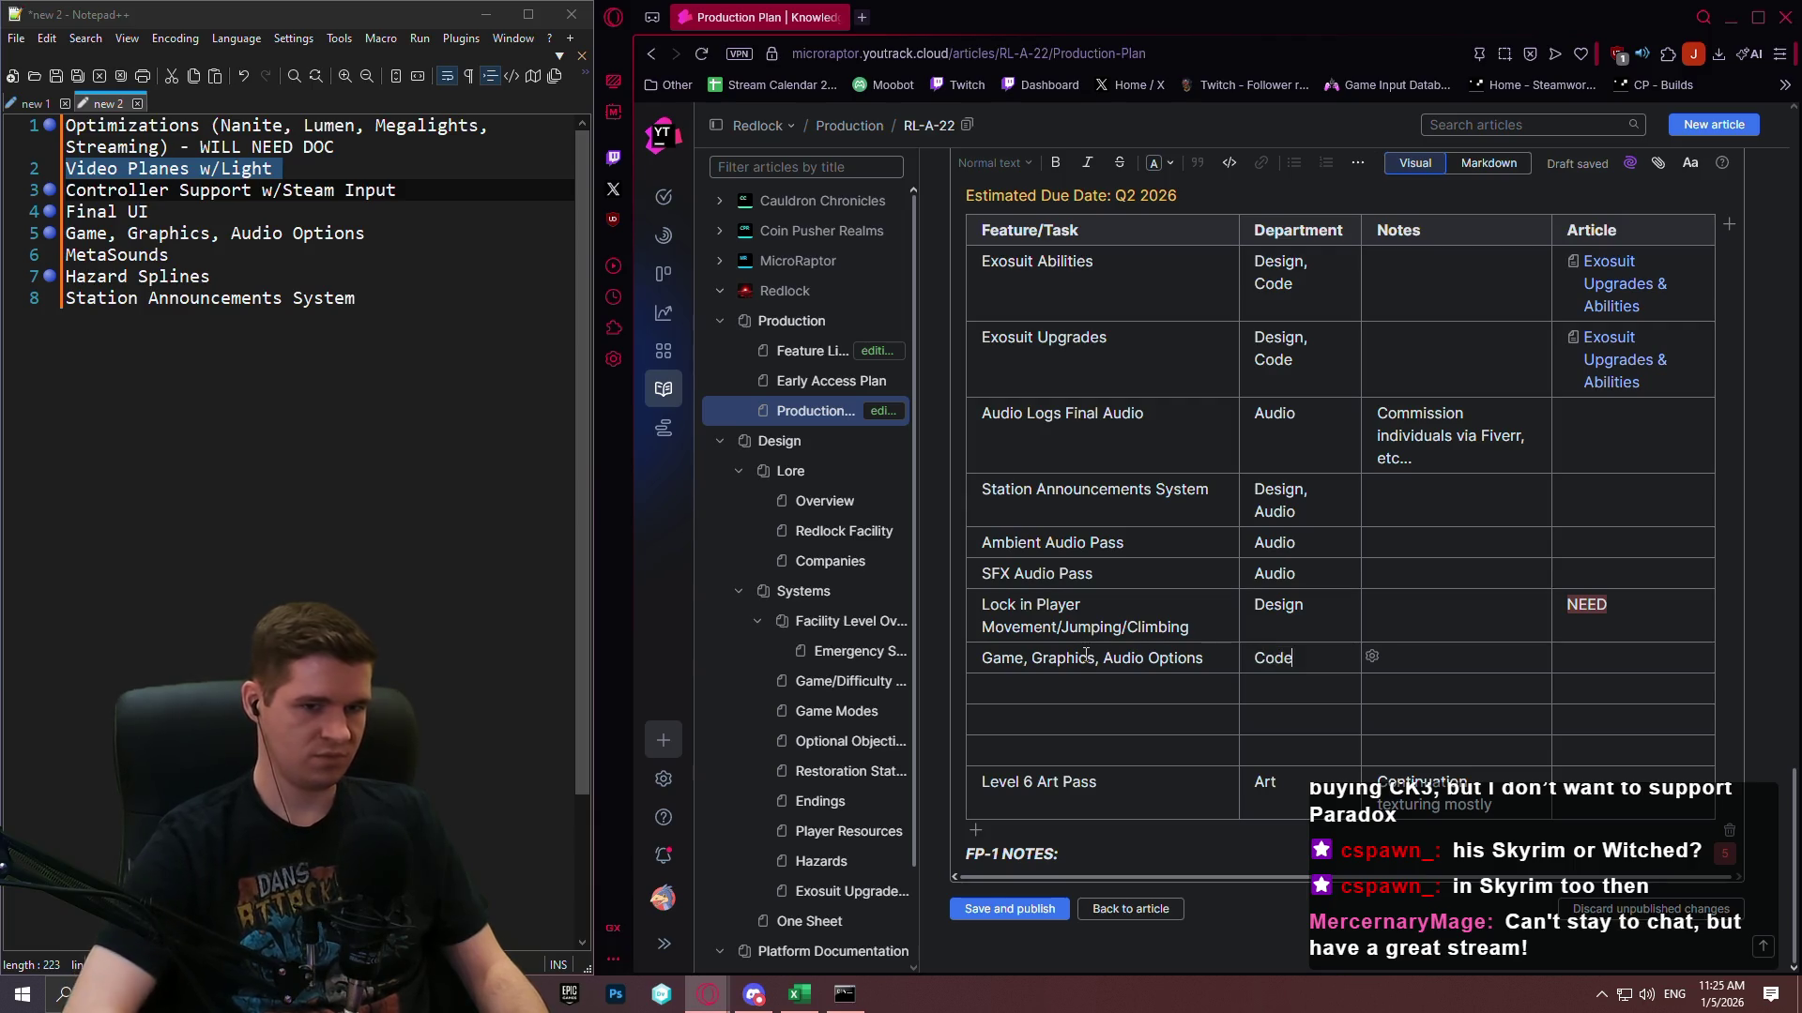
# Enter NEED as the row's article marker and give it a red highlight.
pyautogui.press('Tab')
pyautogui.press('Tab')
pyautogui.write('NEED')
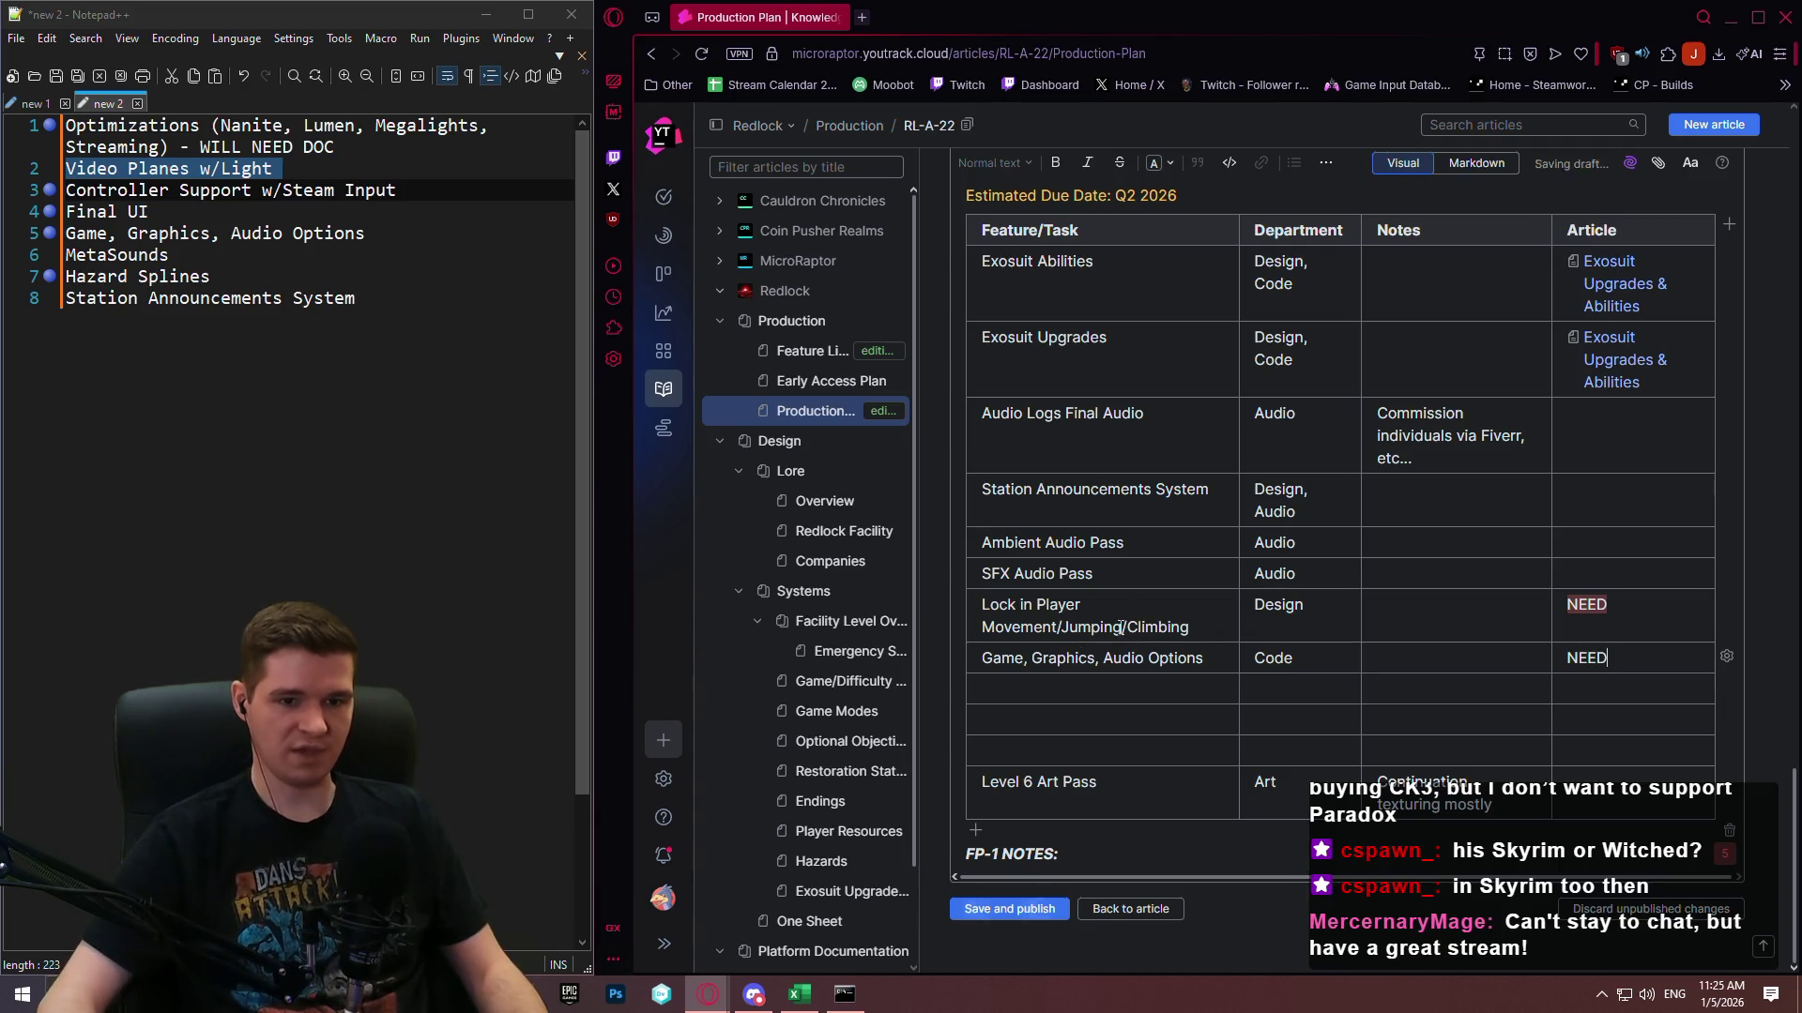
pyautogui.moveTo(1609, 661); pyautogui.dragTo(1570, 660)
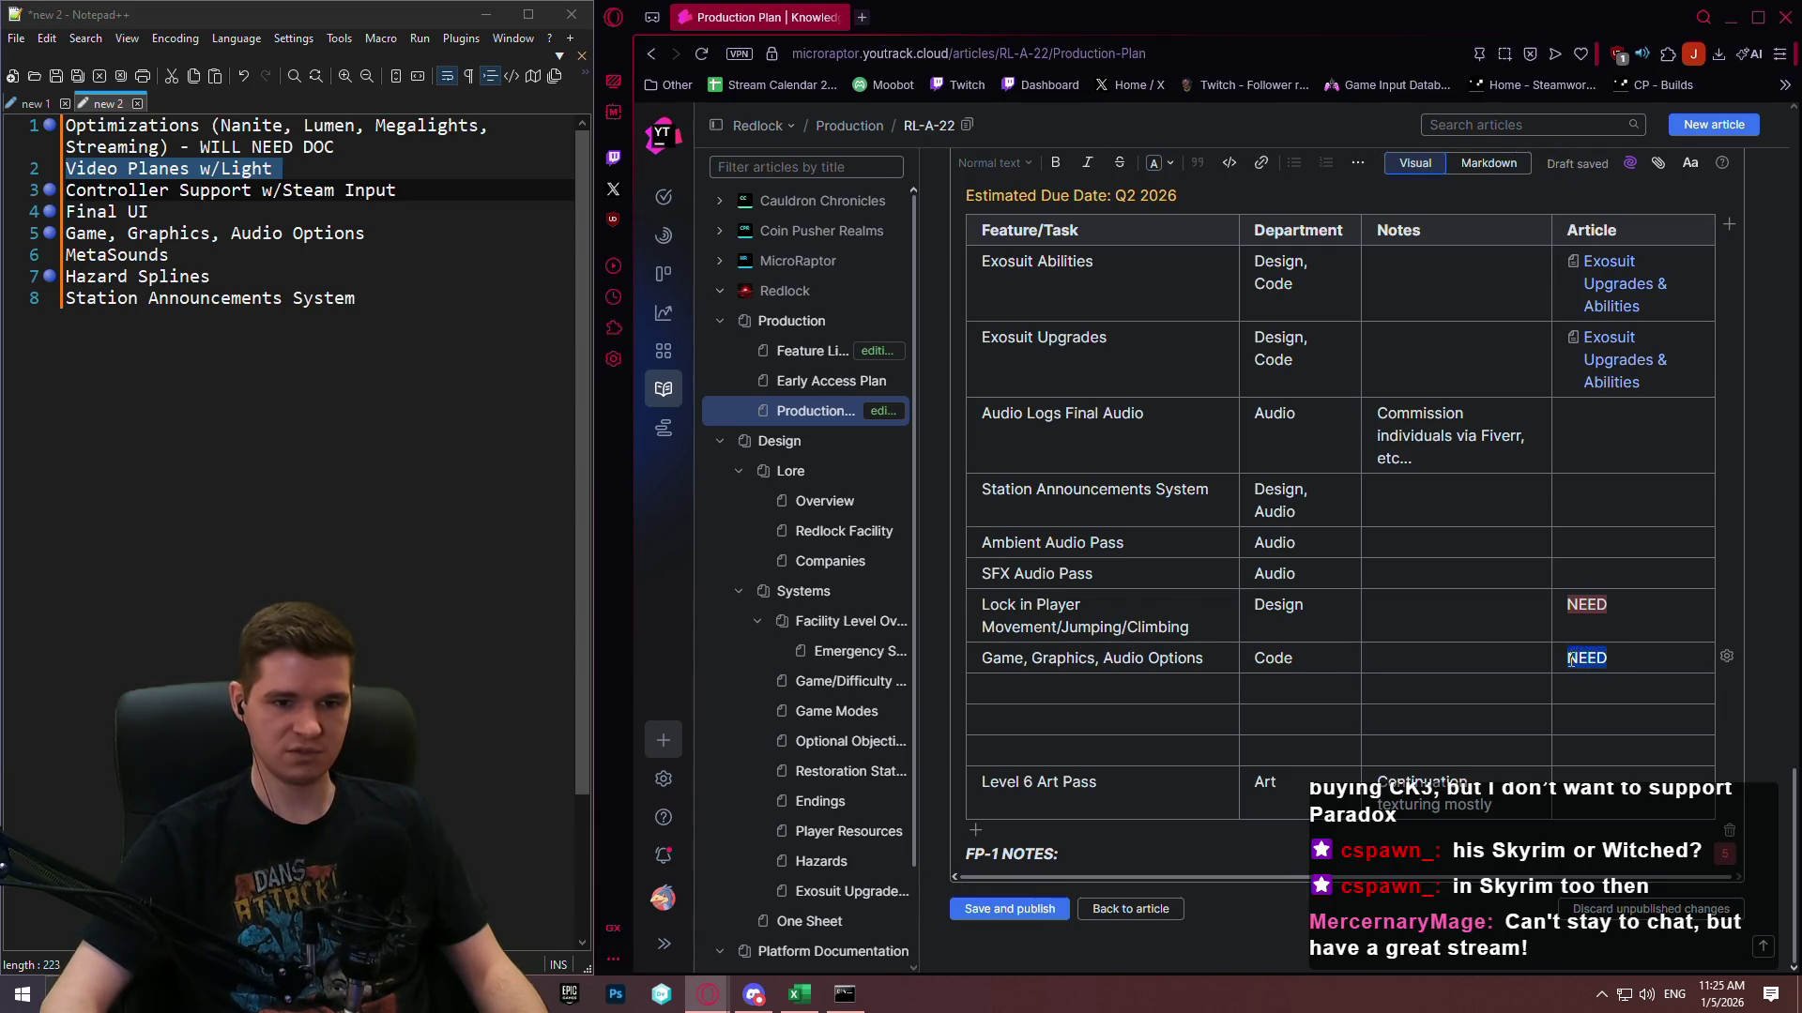
pyautogui.click(1429, 629)
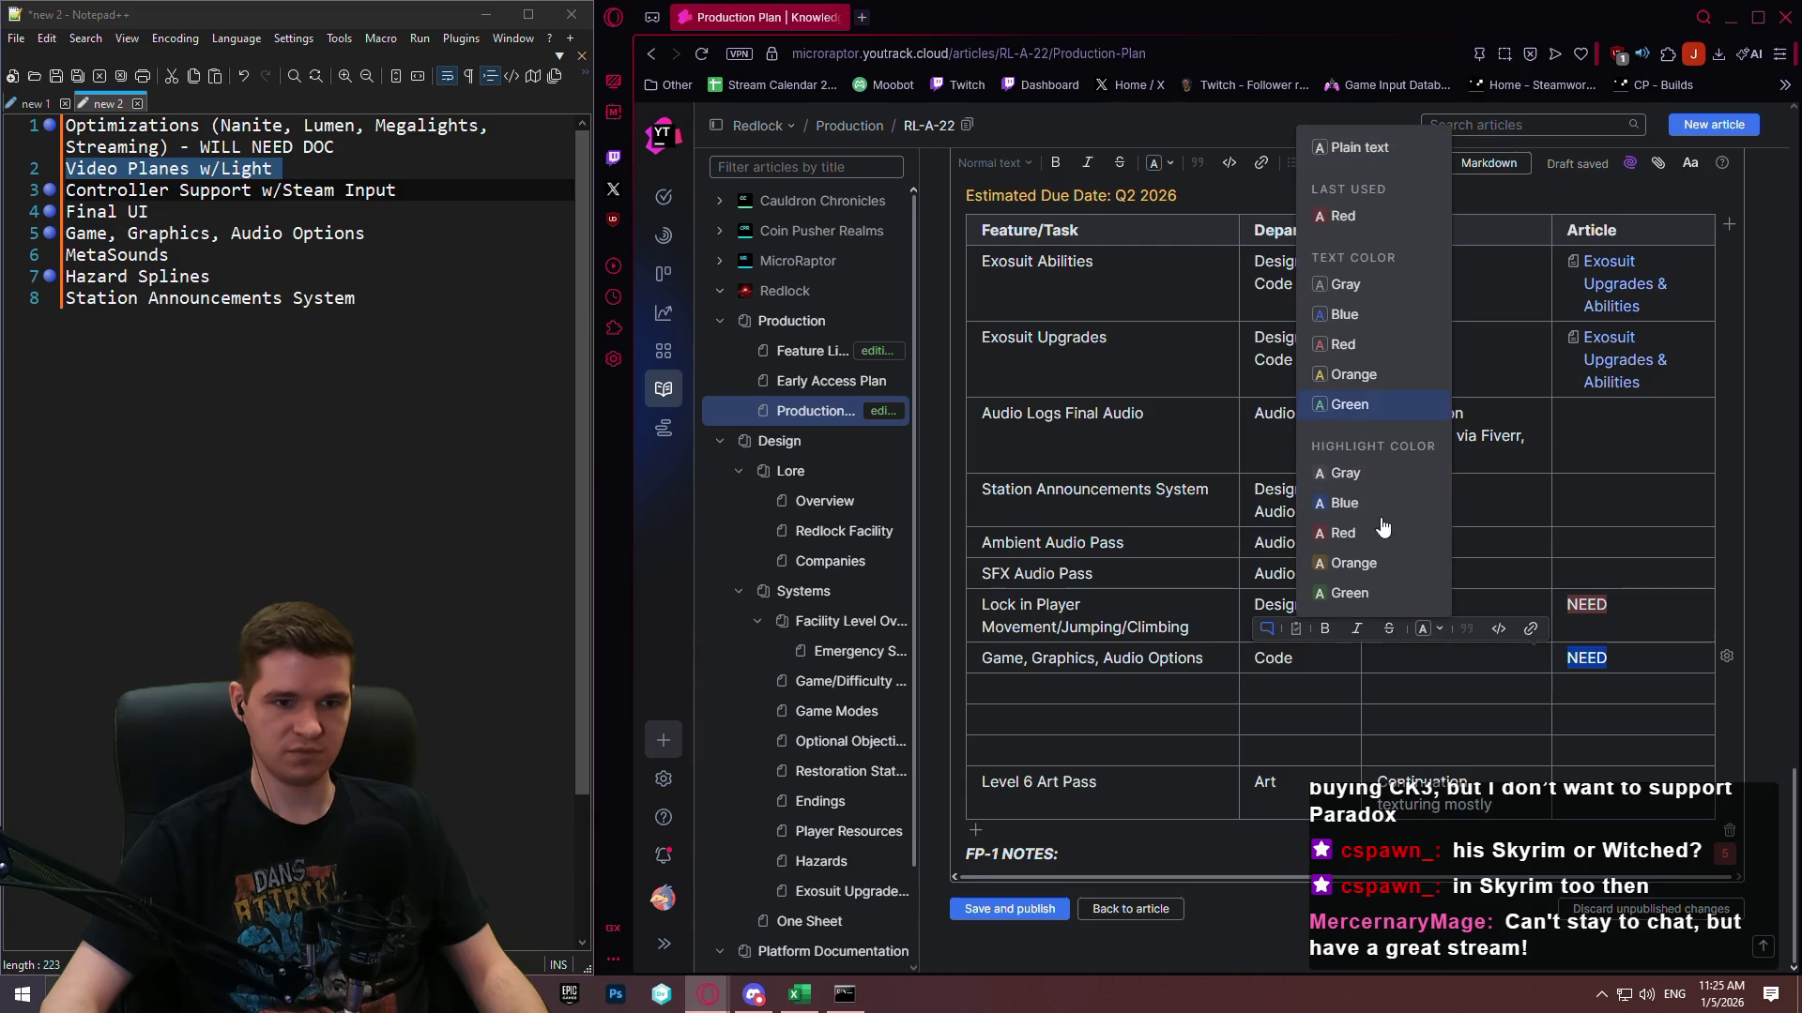
pyautogui.click(1383, 533)
pyautogui.click(1407, 658)
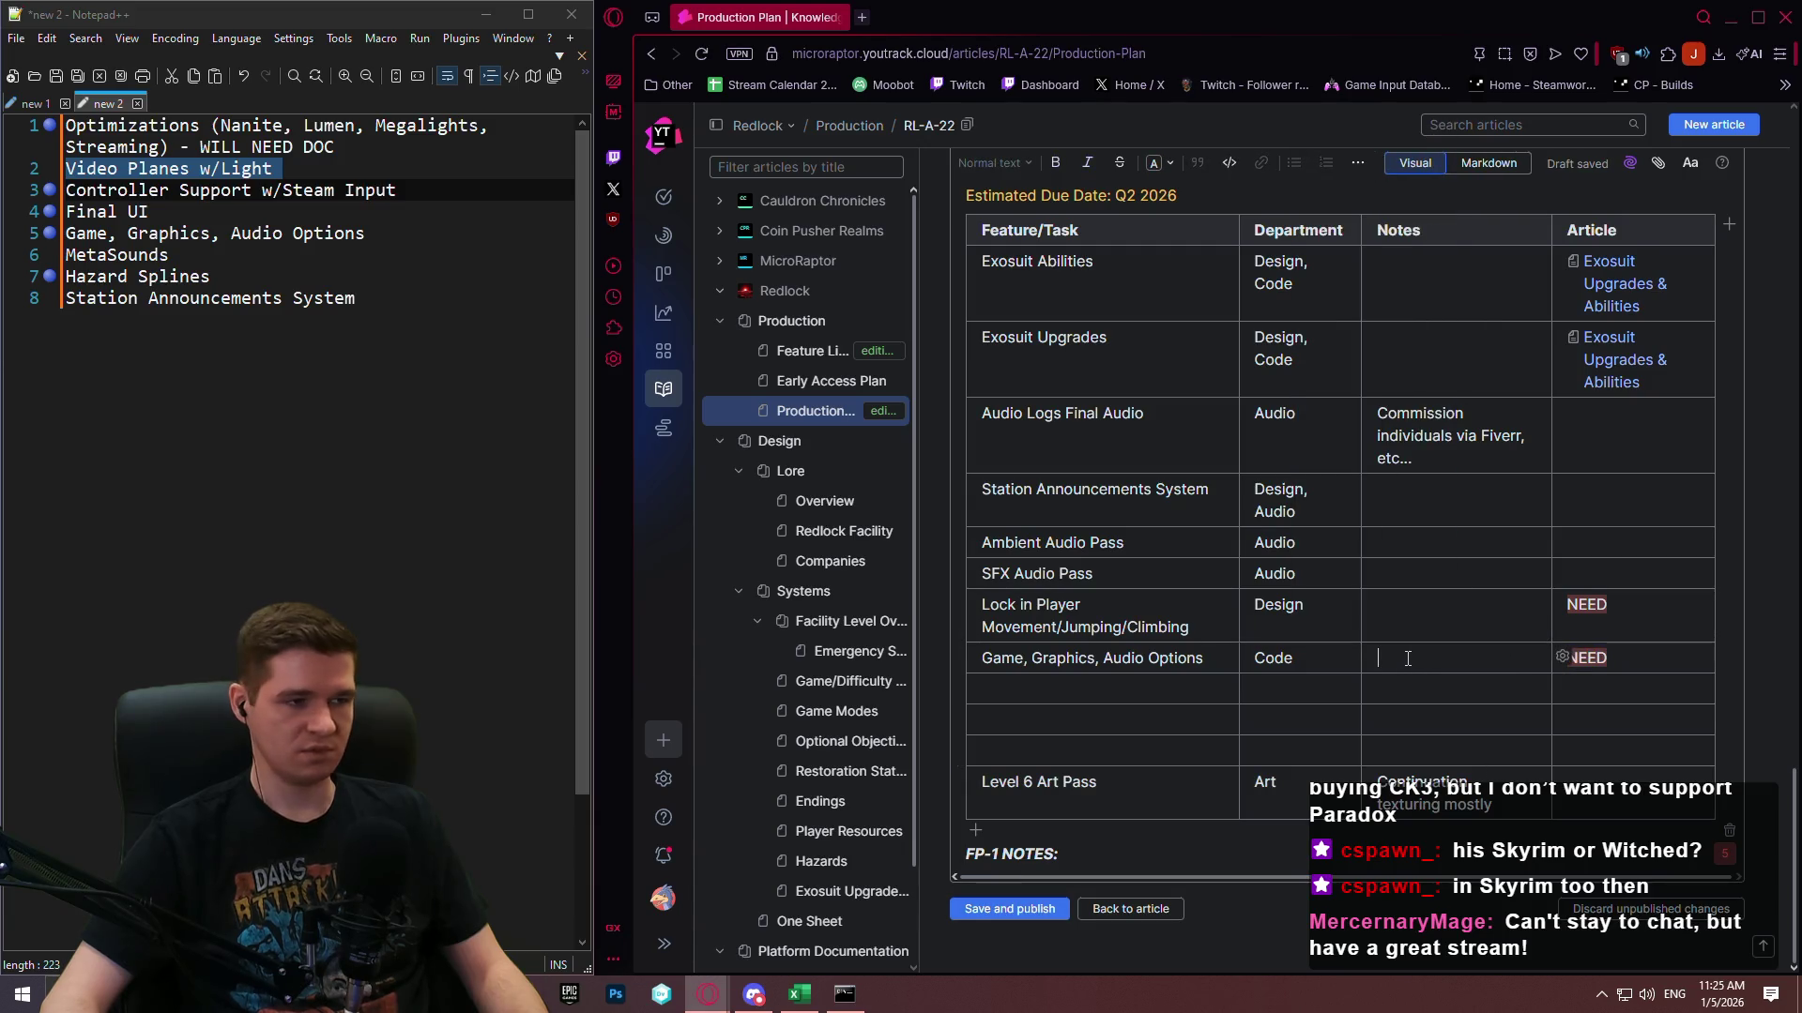
pyautogui.click(36, 191)
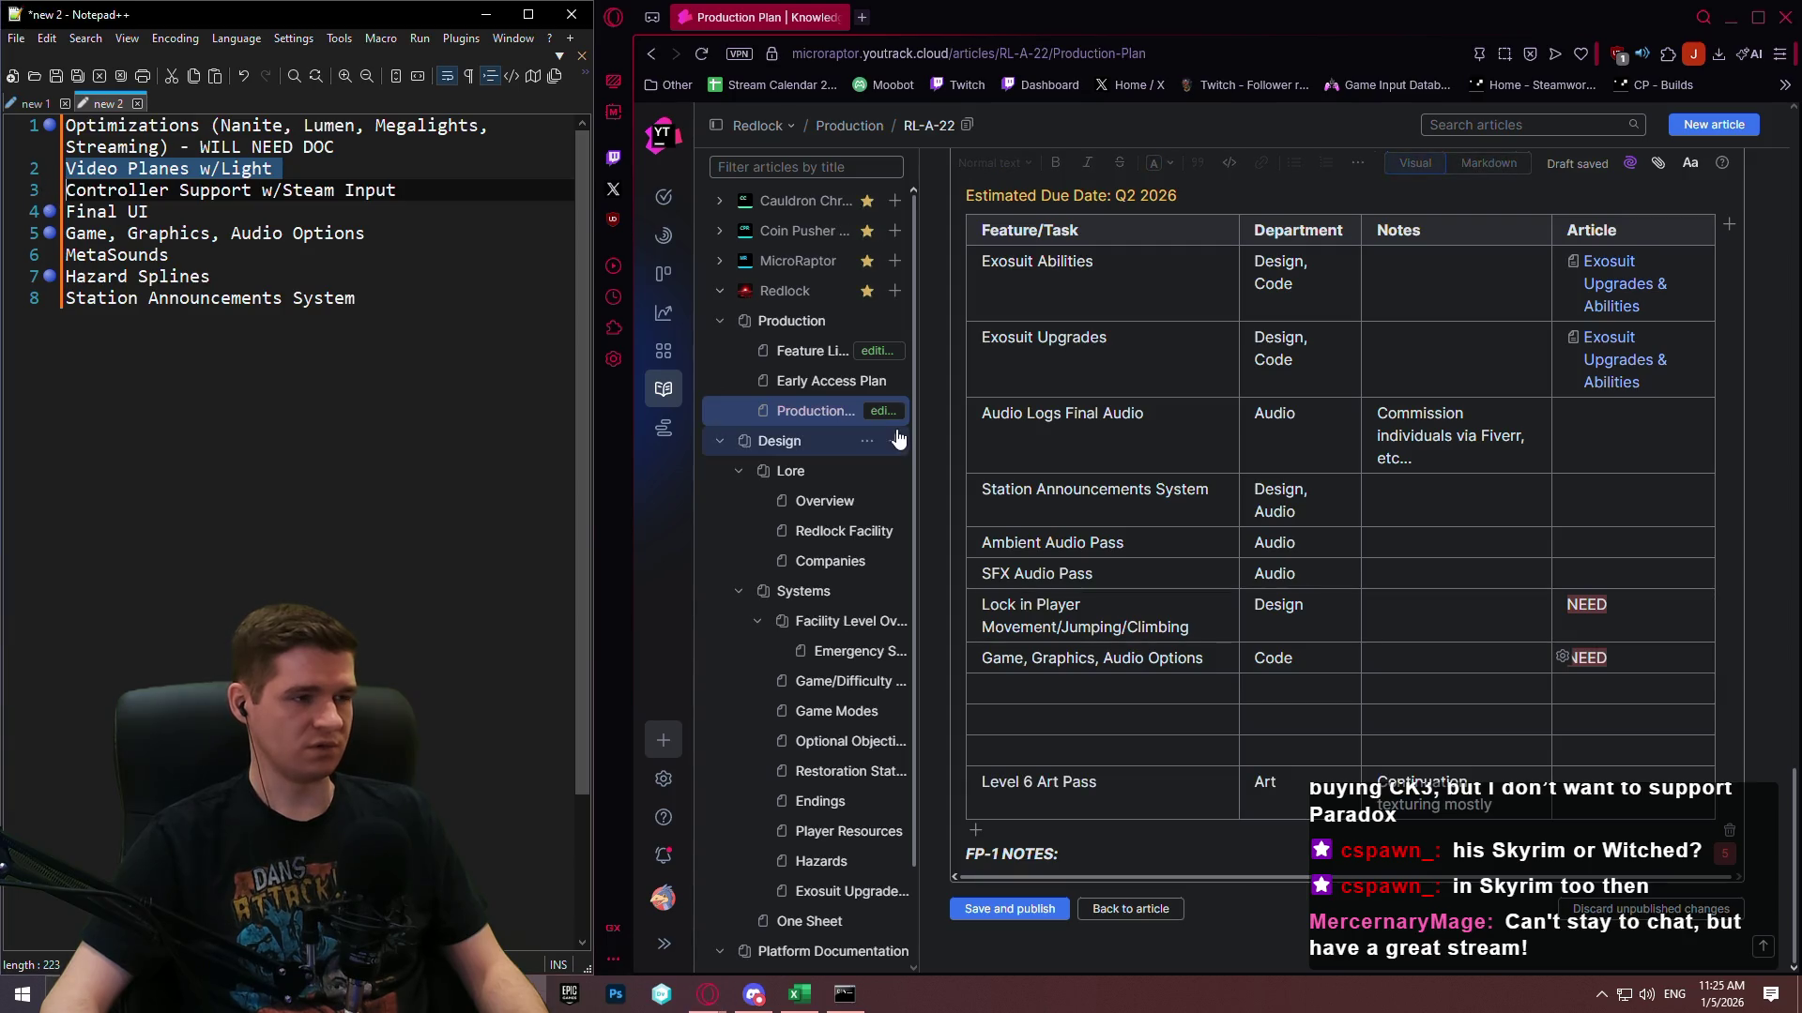
# Remove the Notepad++ bookmarks from finished lines, including Game, Graphics, Audio Options.
pyautogui.click(1491, 710)
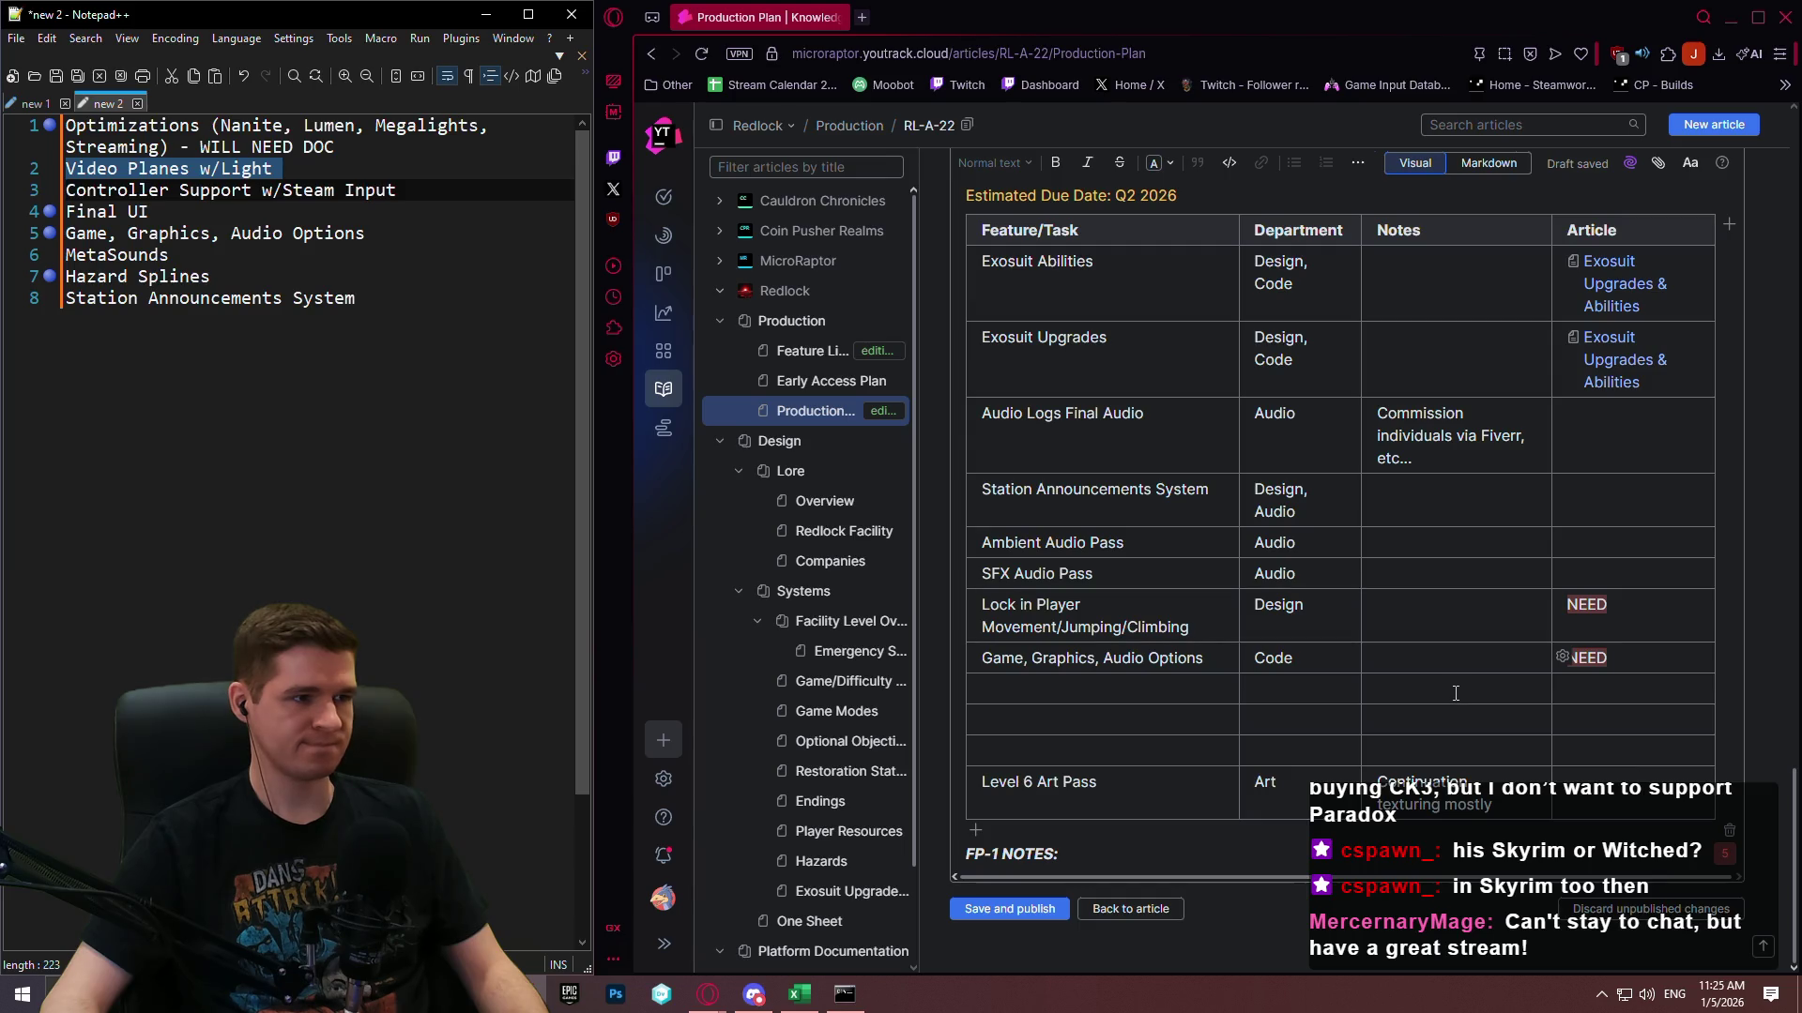
pyautogui.click(36, 233)
pyautogui.click(243, 207)
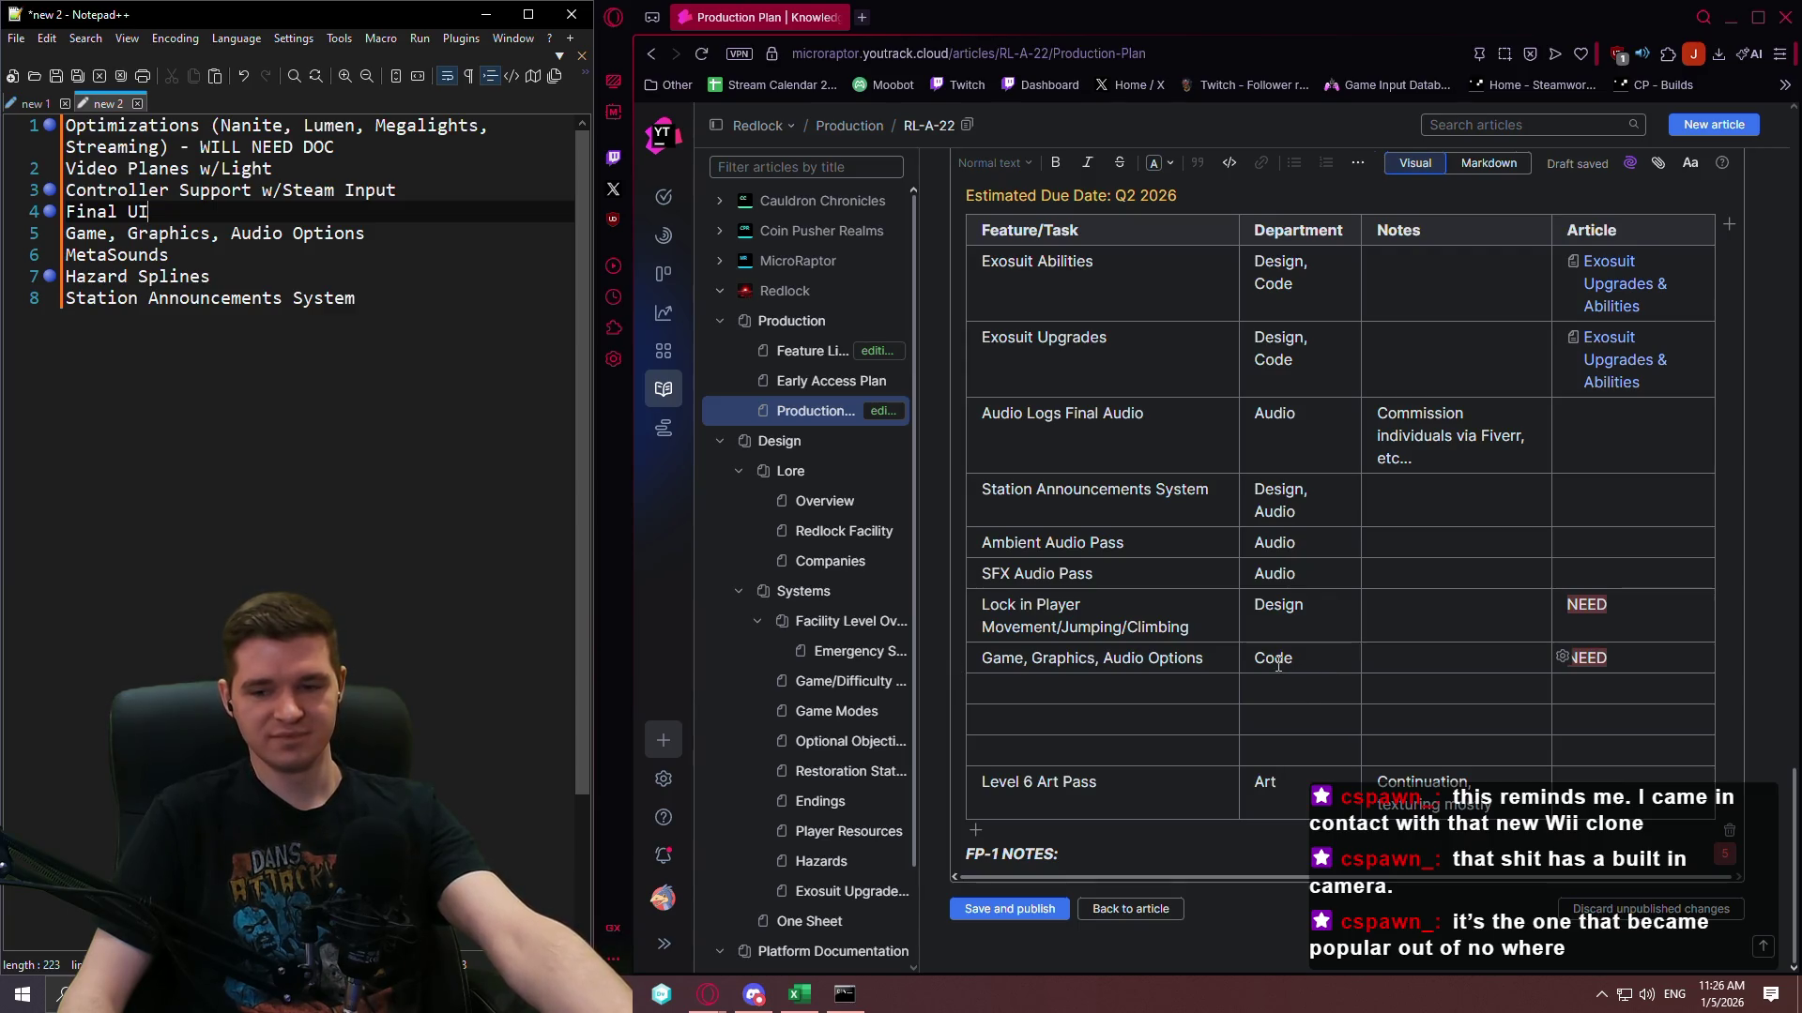
# Add a Hazard Splines row for 'Design, Code' noting 'Will need to fix up level after refactor'.
pyautogui.click(1108, 692)
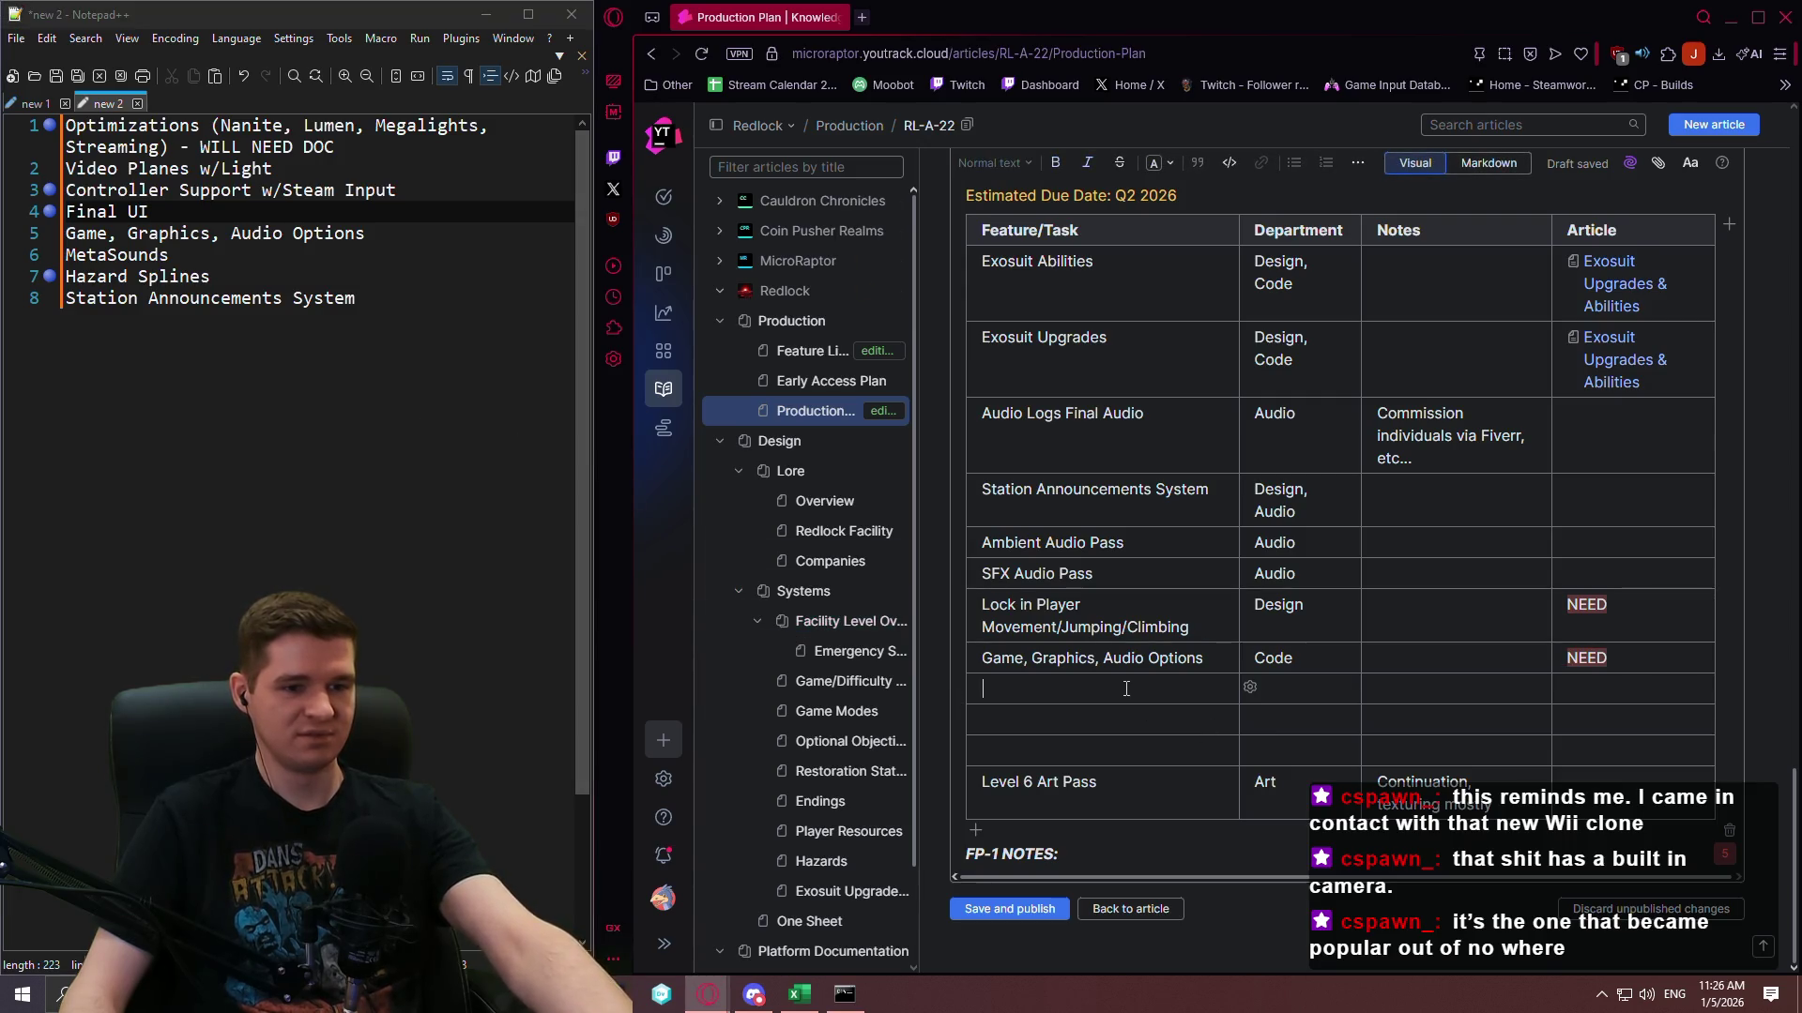
pyautogui.write('H')
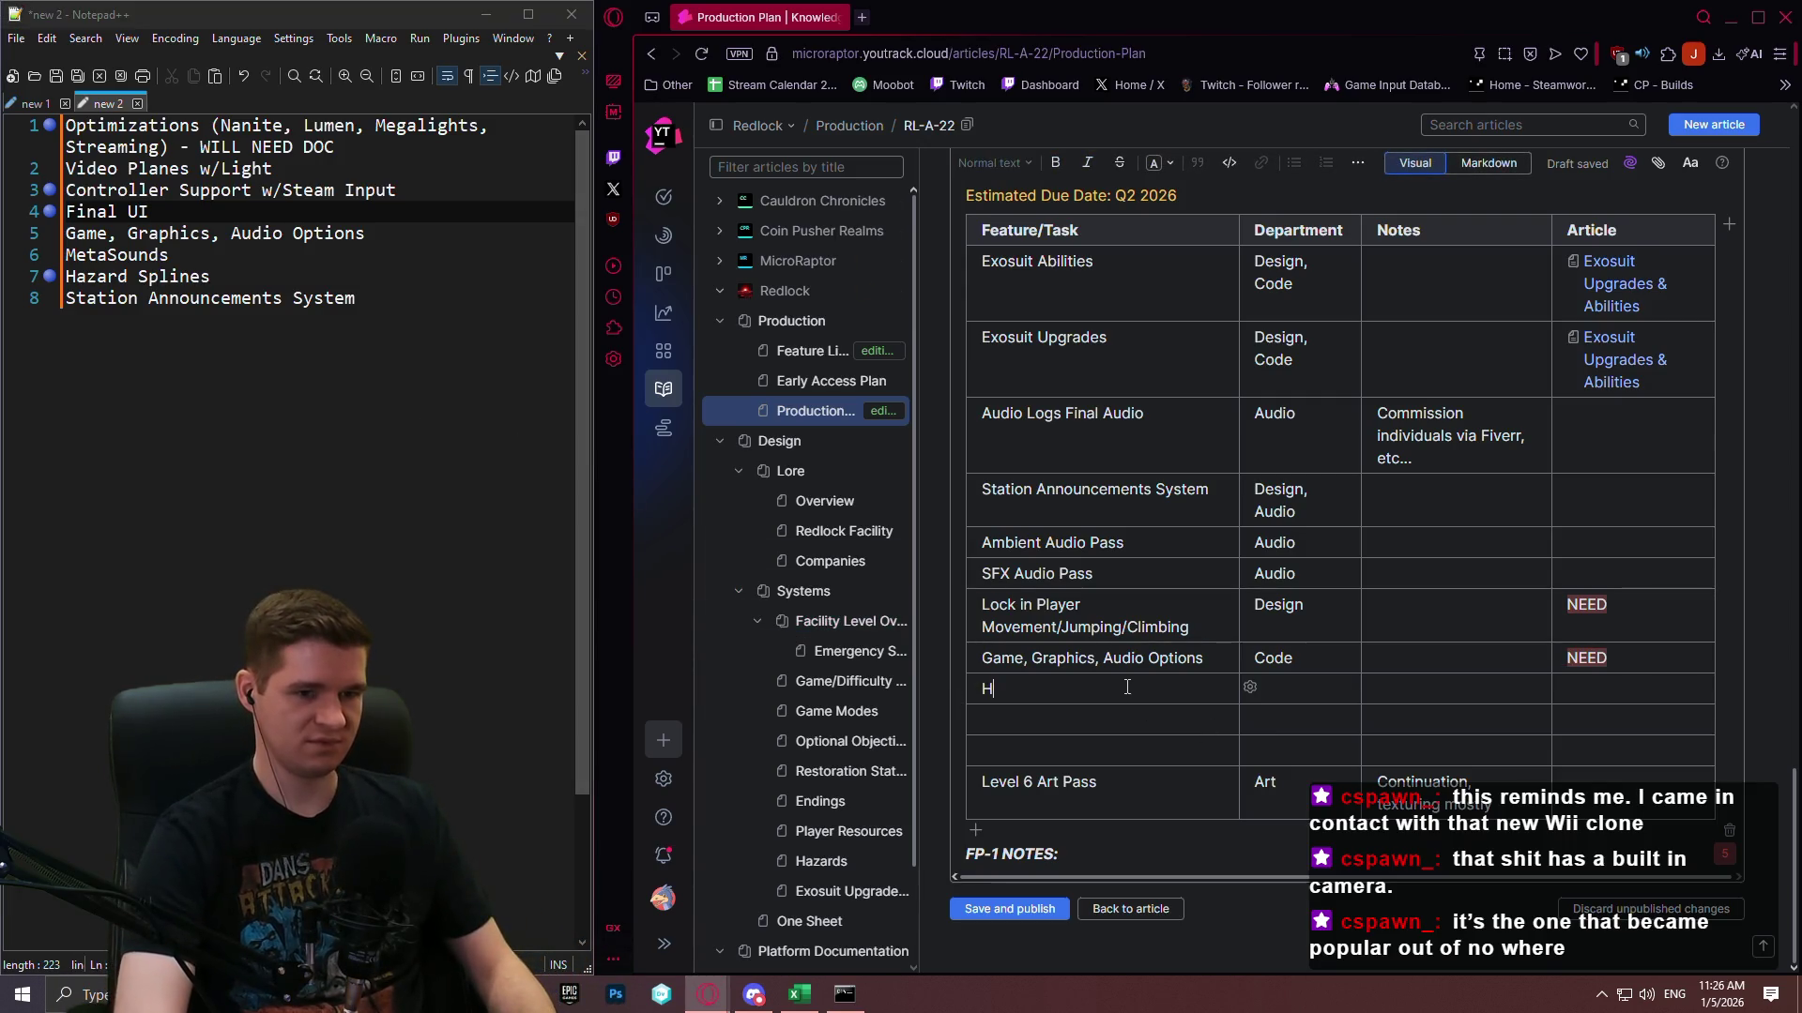
pyautogui.write('aza')
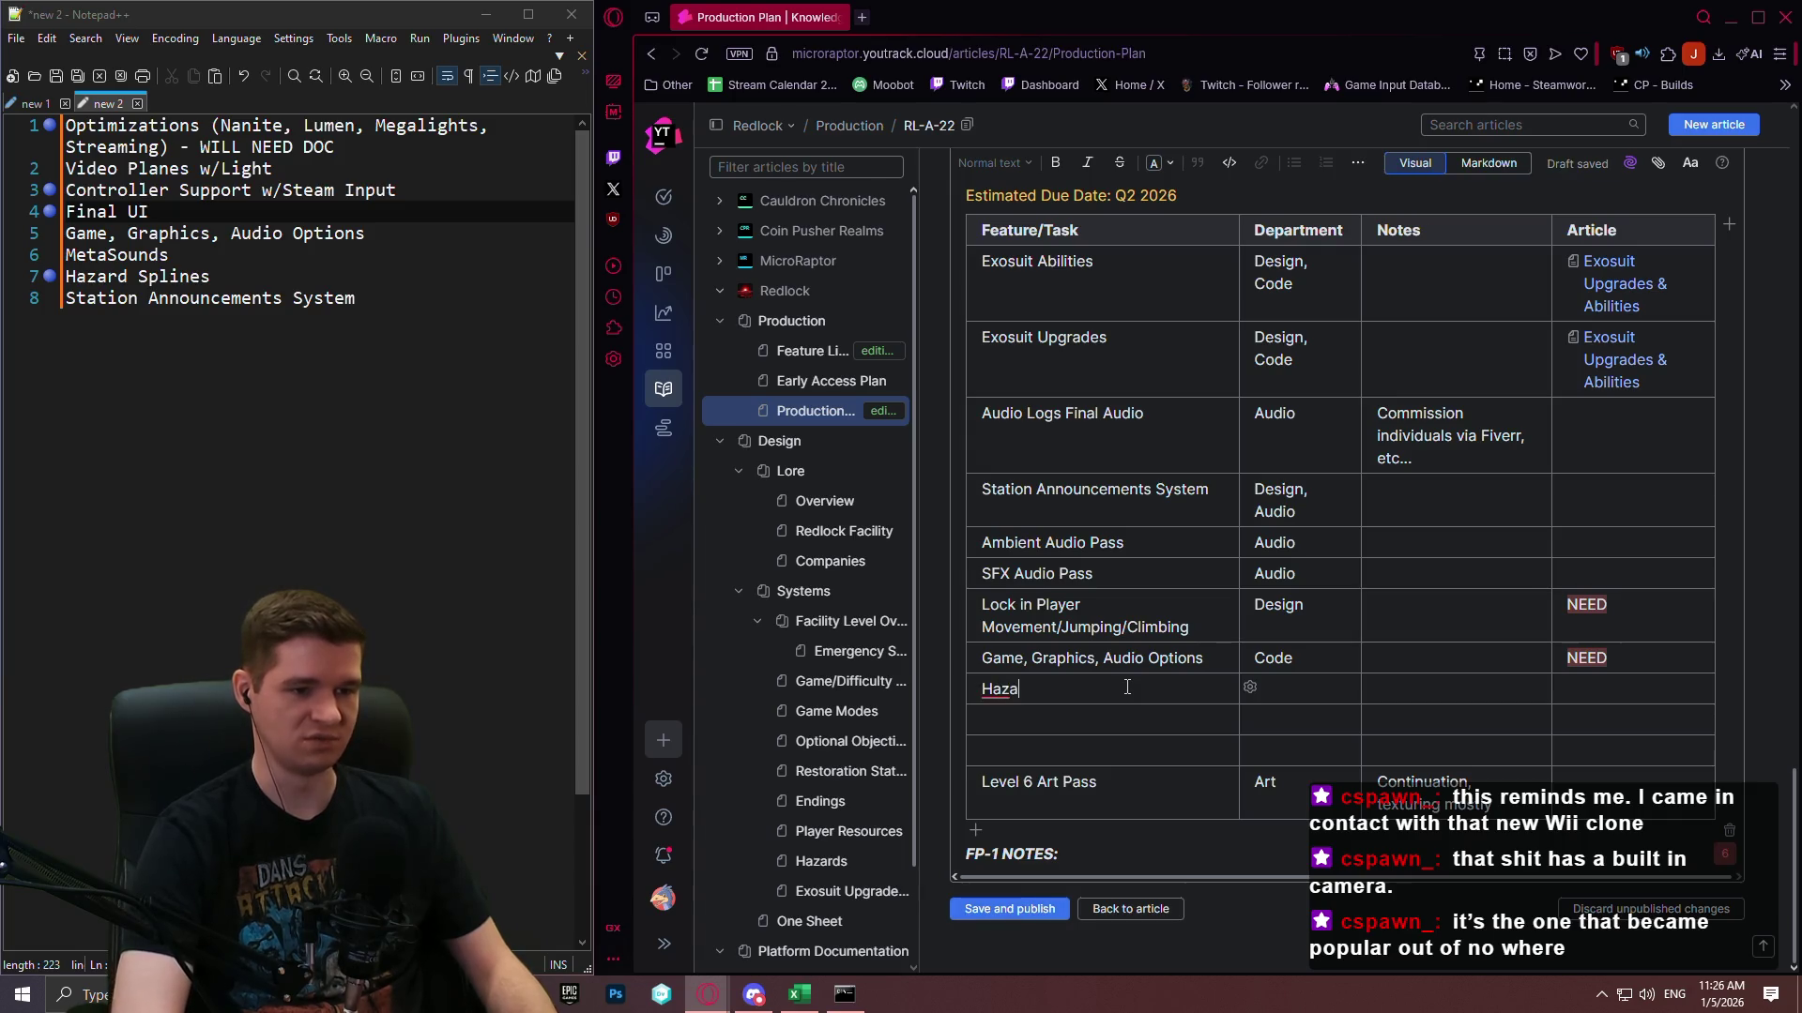
pyautogui.write('rd Splines')
pyautogui.press('Tab')
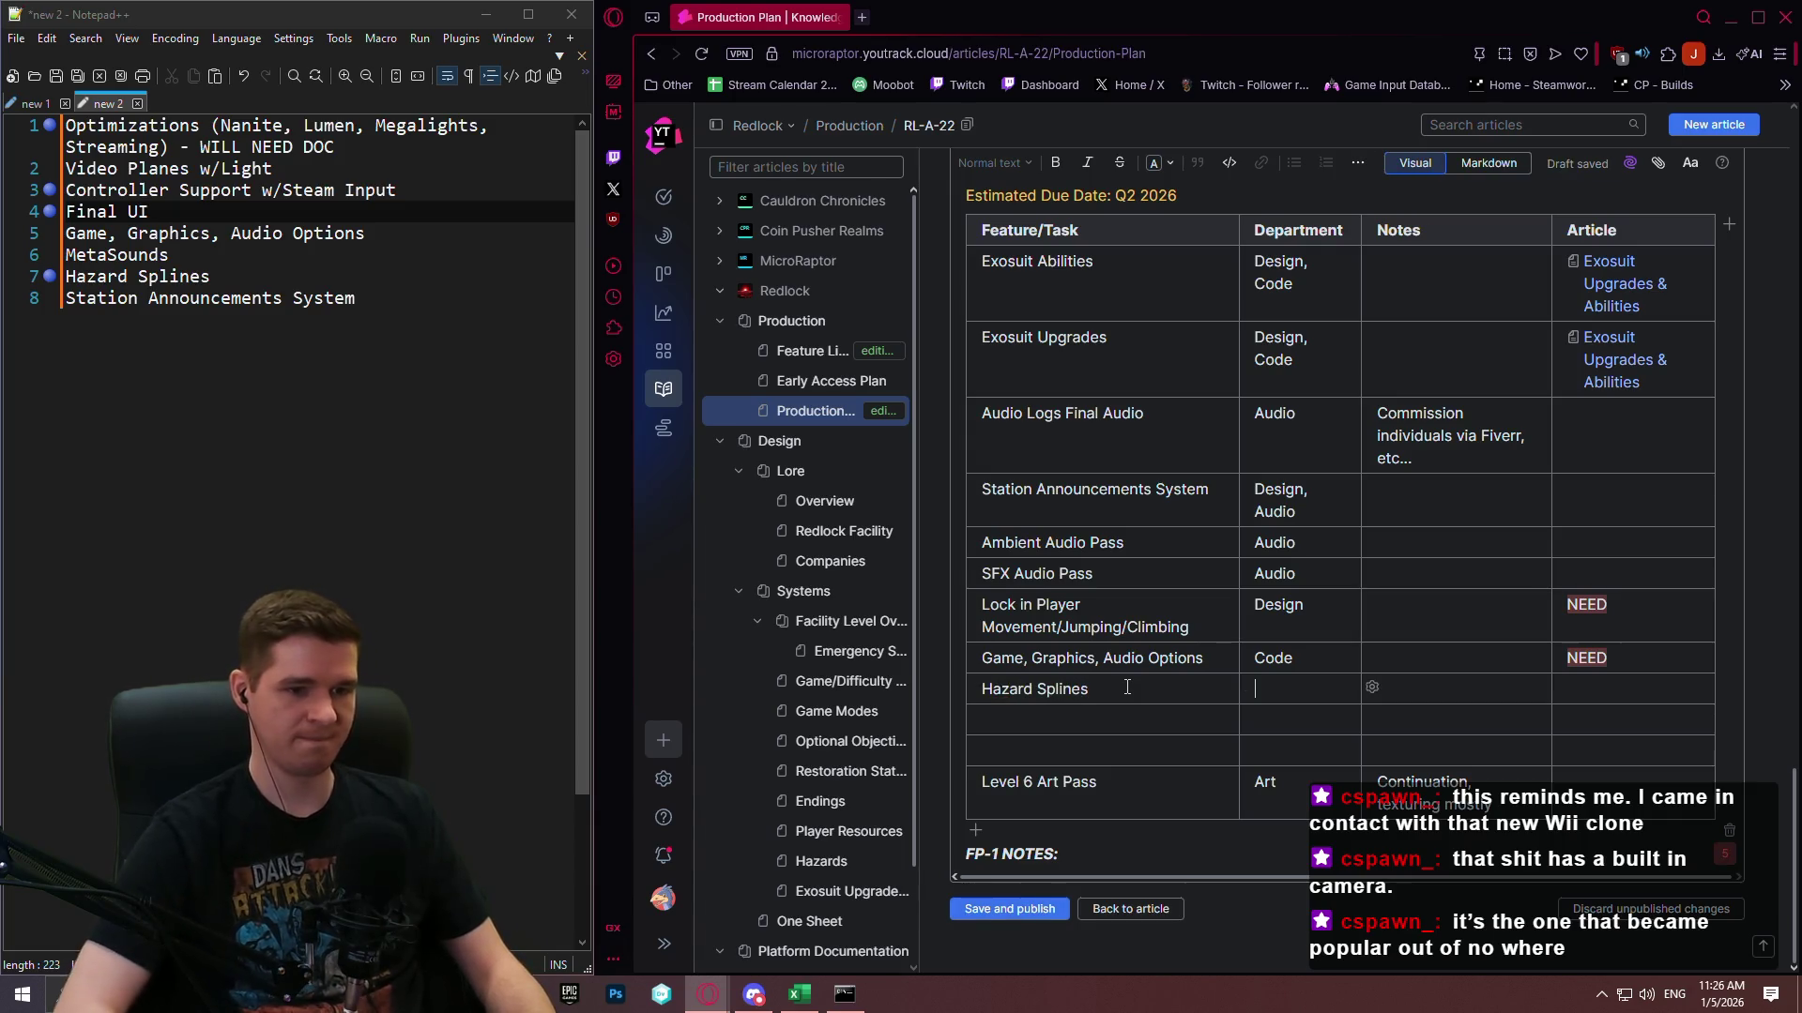
pyautogui.write('Design')
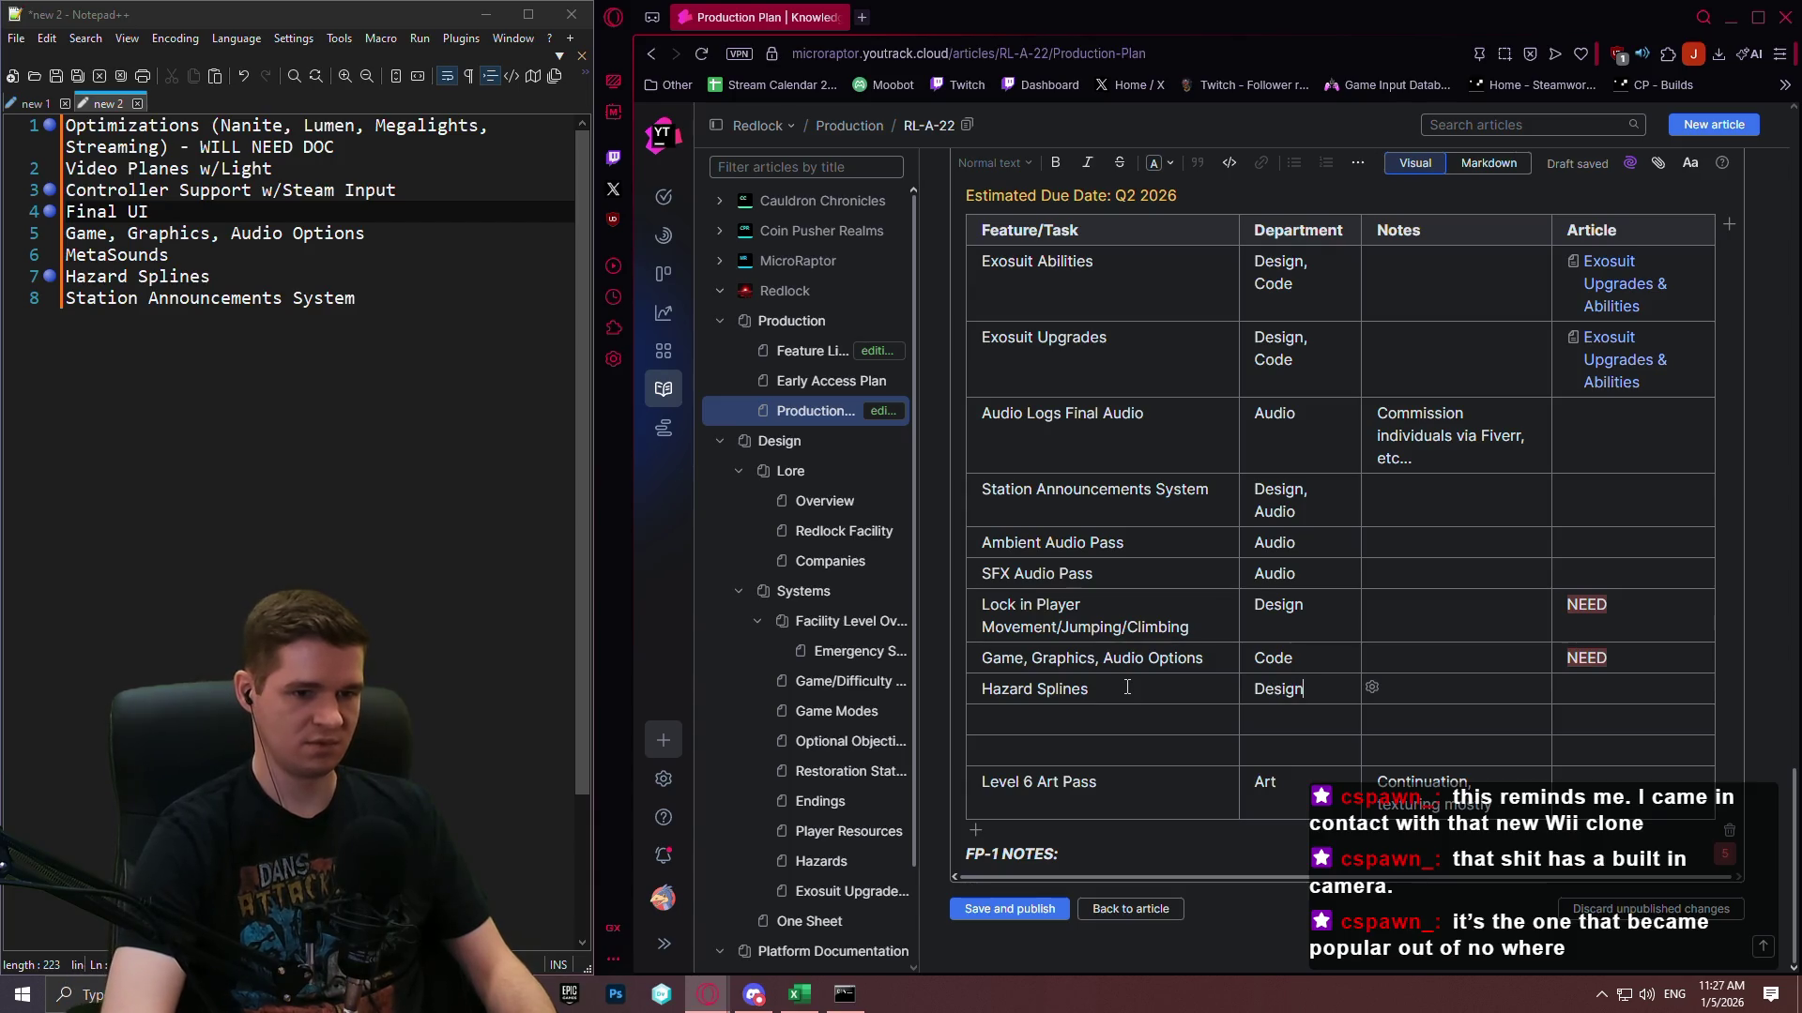
pyautogui.write(', Code')
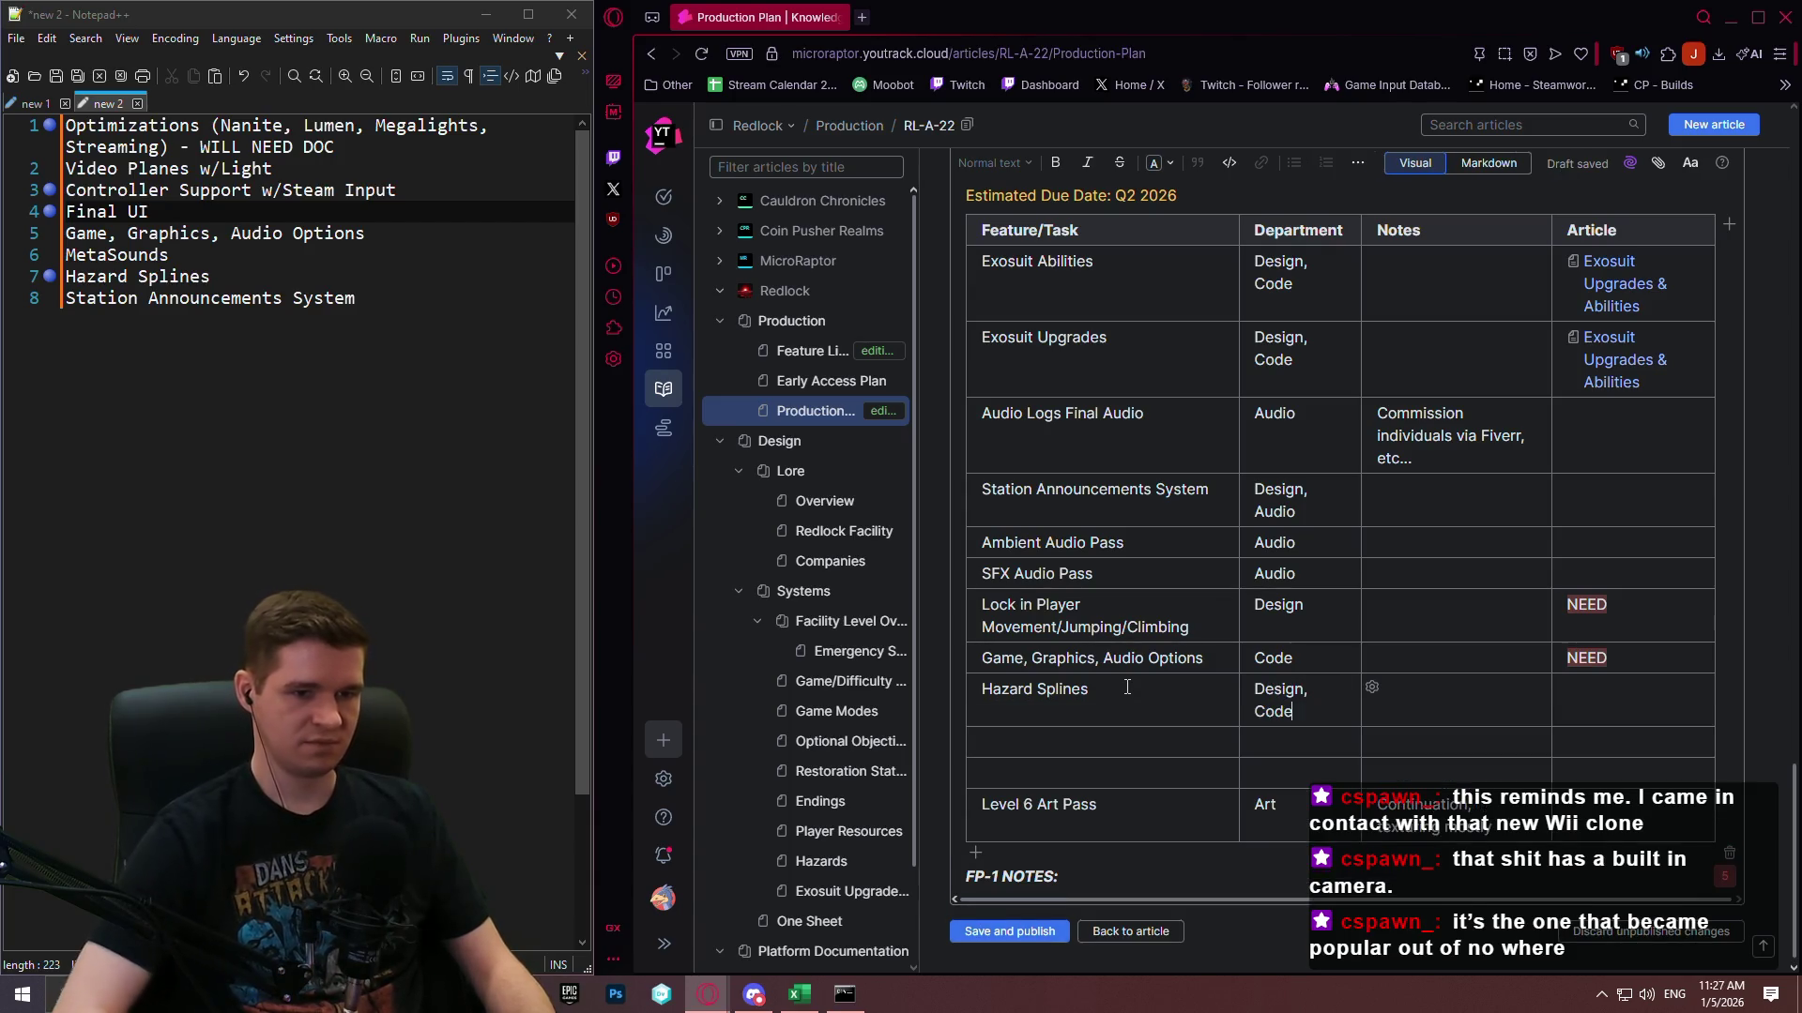
pyautogui.press('Tab')
pyautogui.write('W')
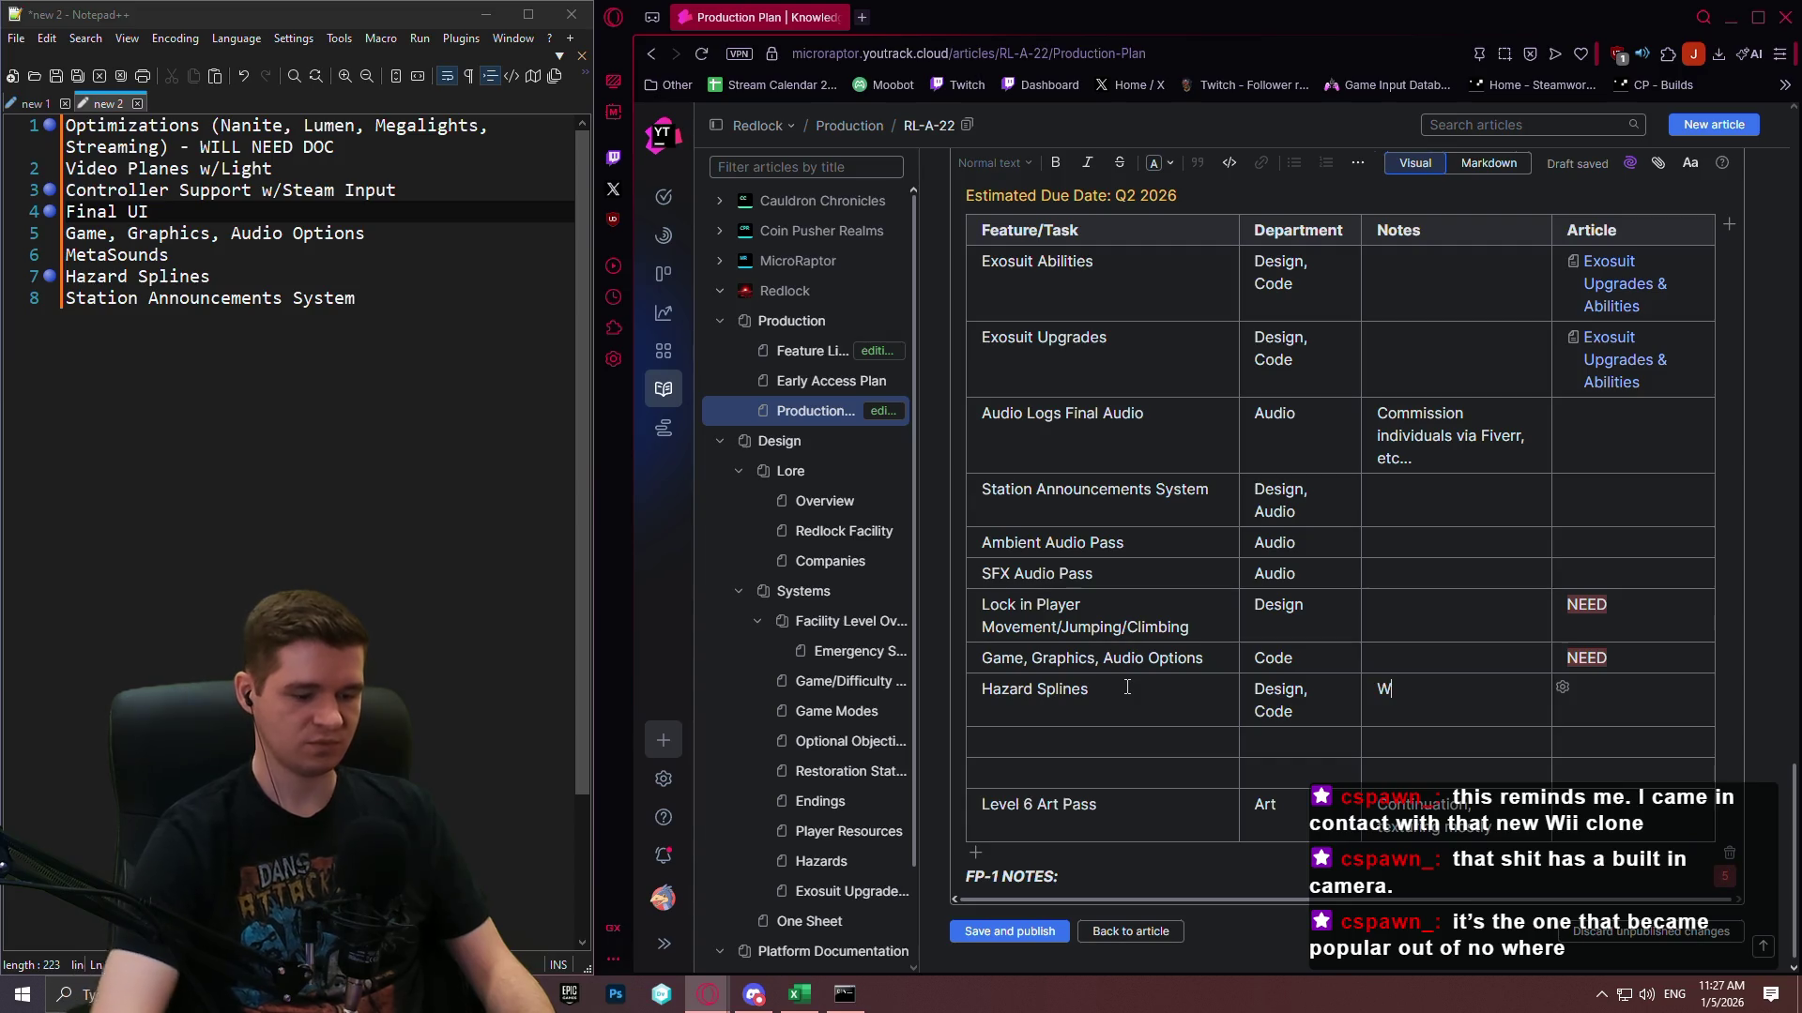
pyautogui.write('ill need to ')
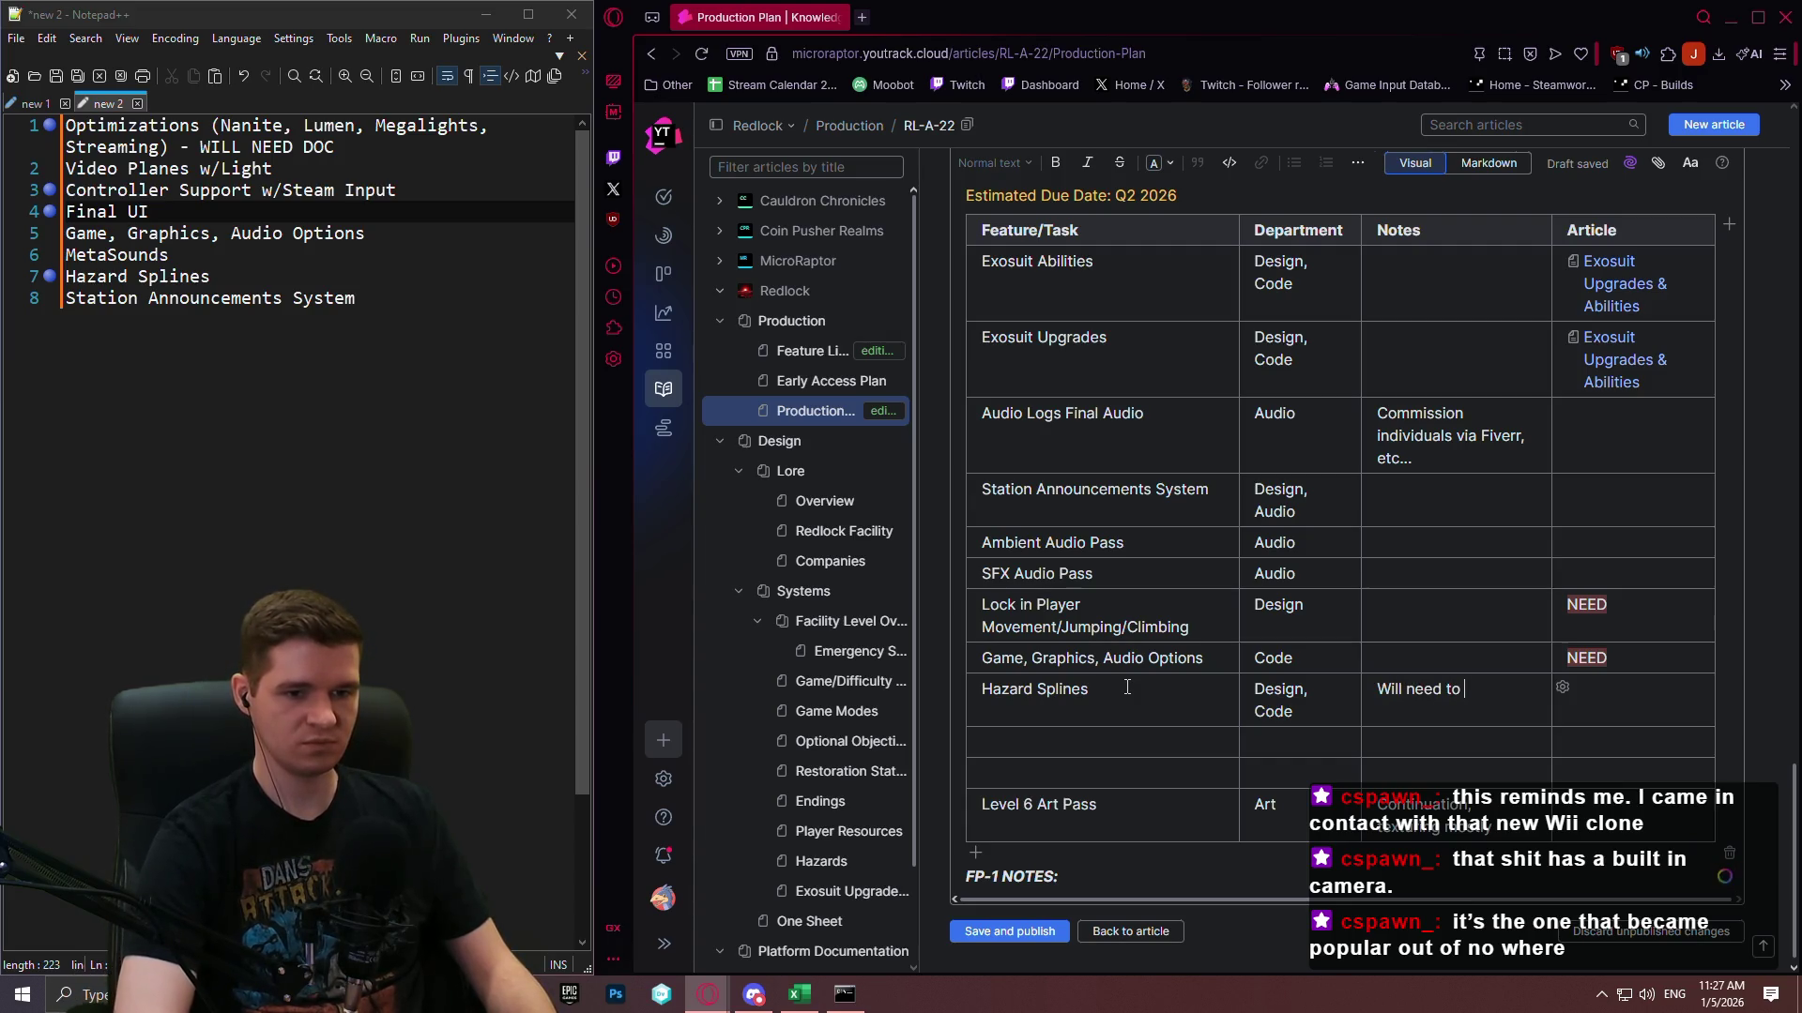
pyautogui.write('fix up ')
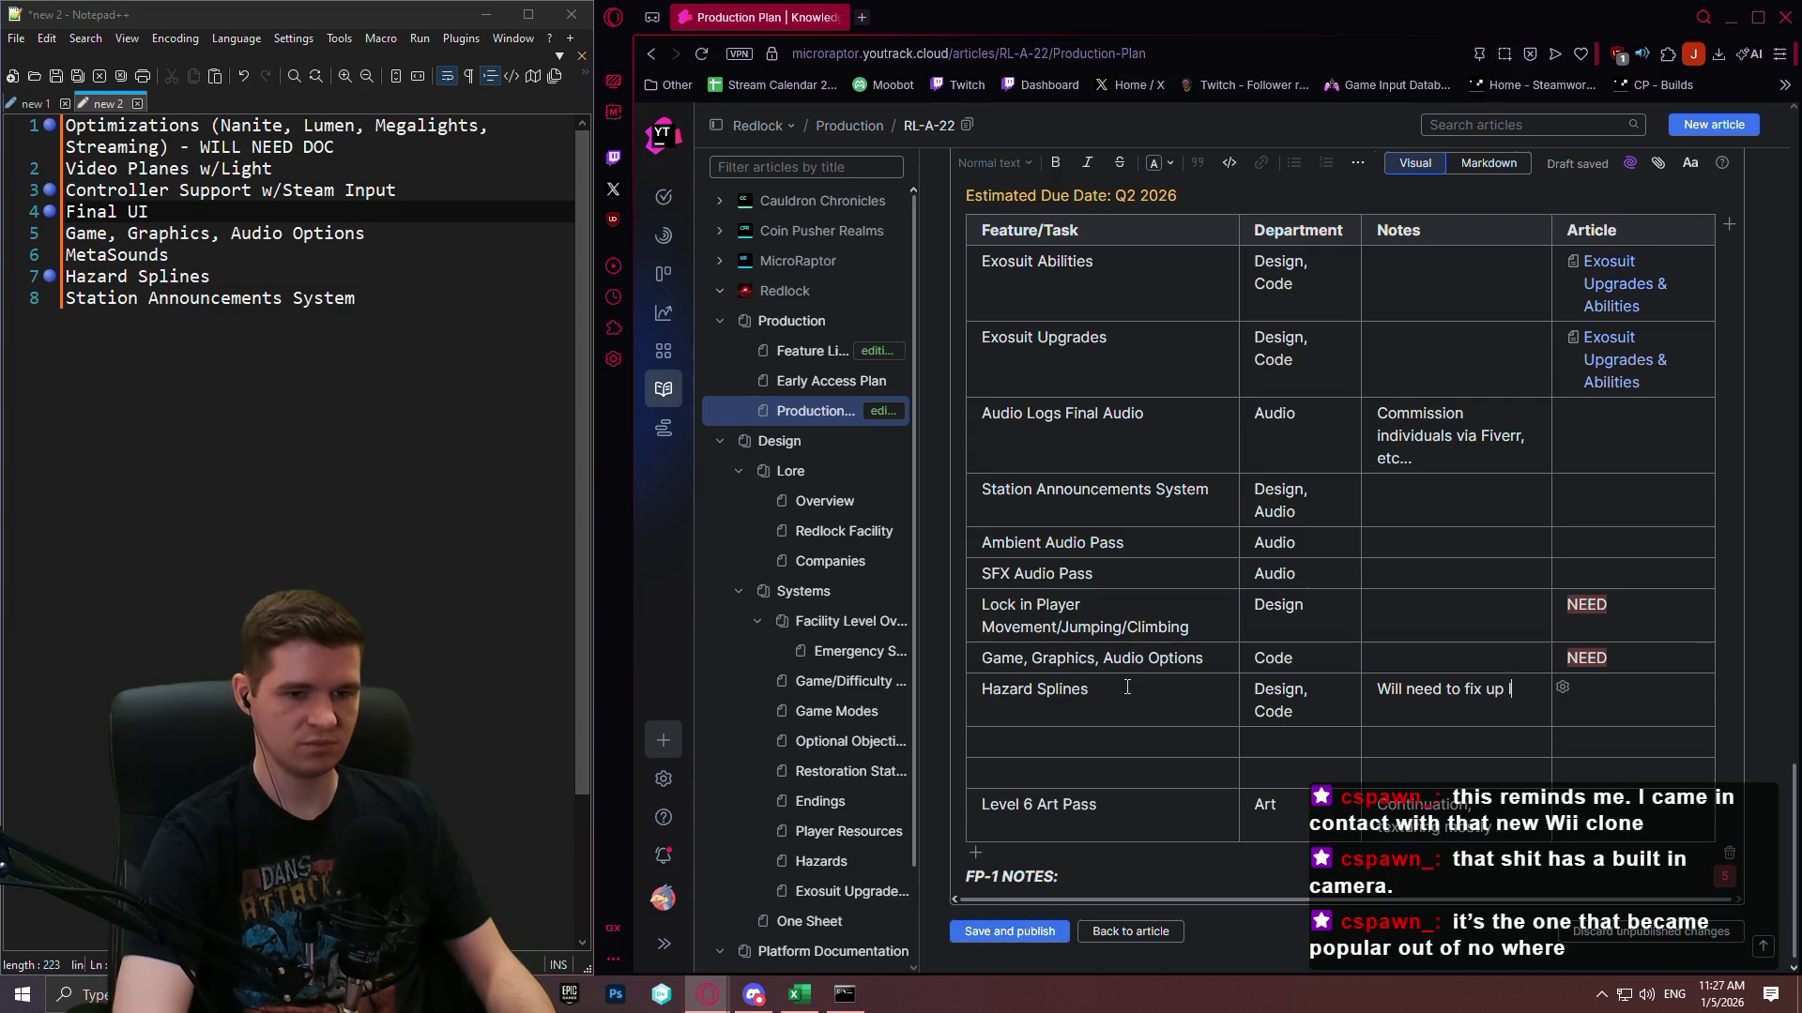
pyautogui.write('level ')
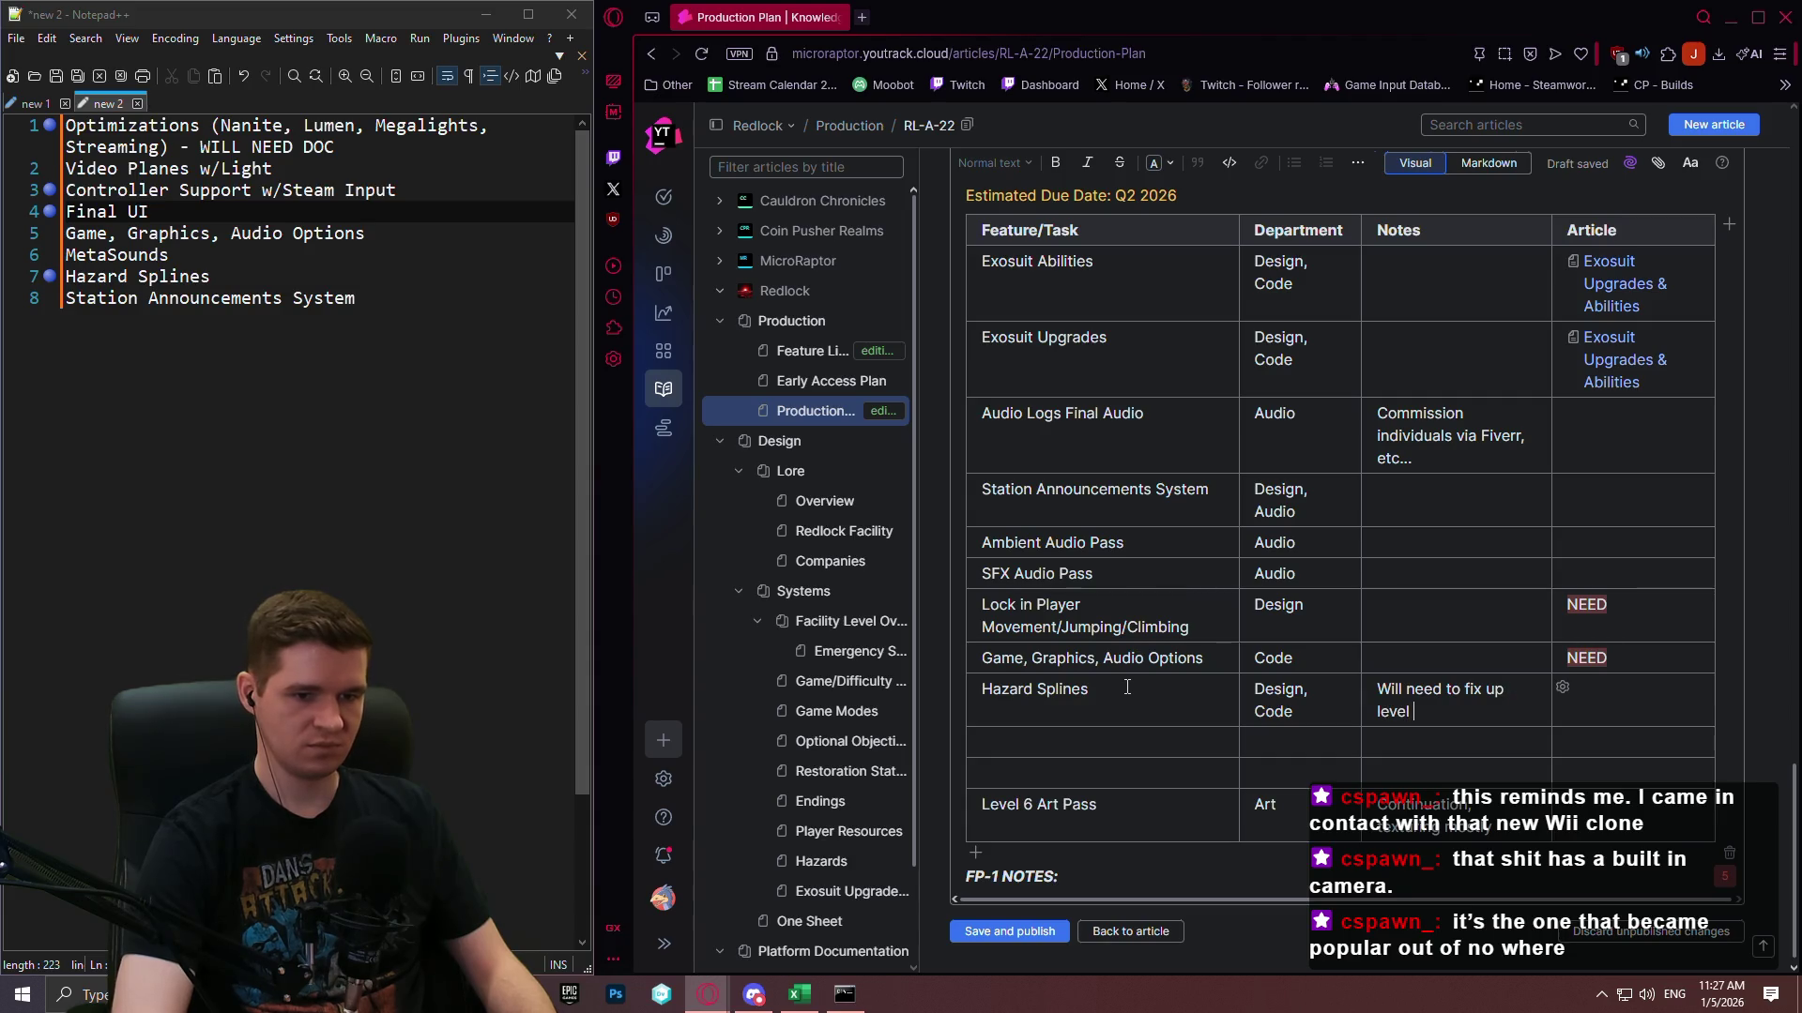
pyautogui.write('afte')
pyautogui.write('r refactor')
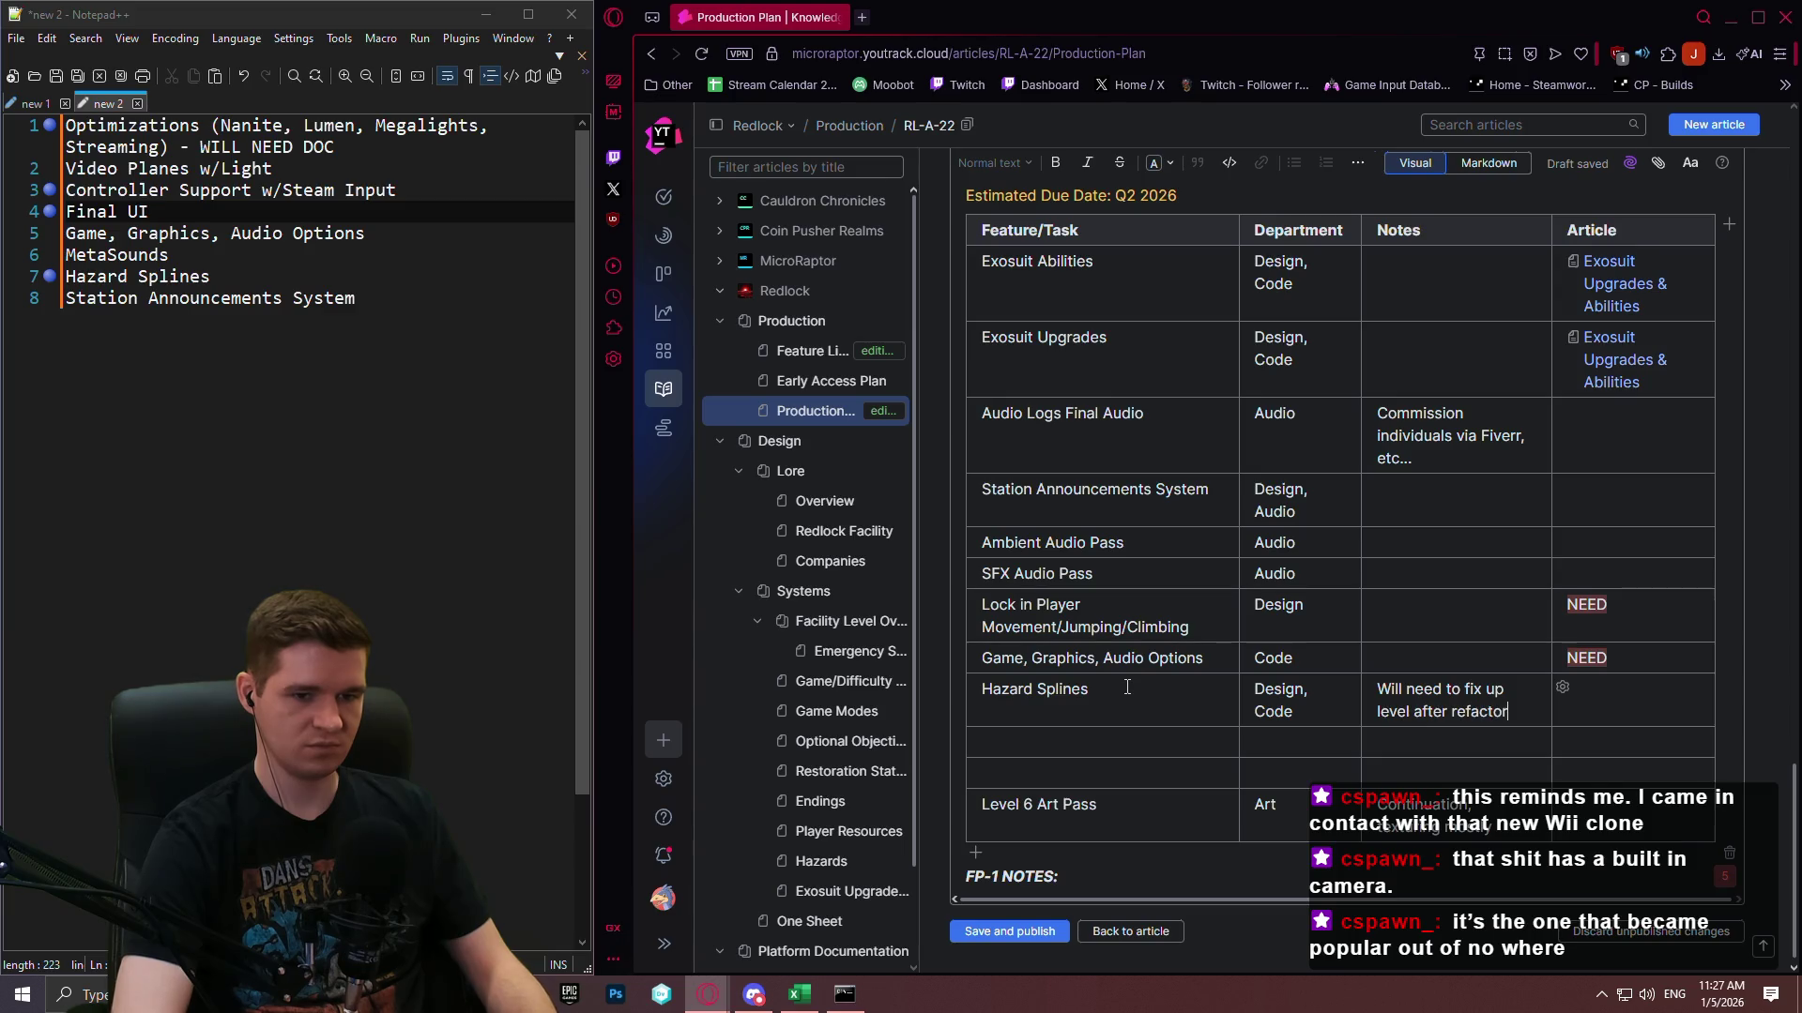
# Mark the Hazard Splines article NEED with a red background.
pyautogui.press('Tab')
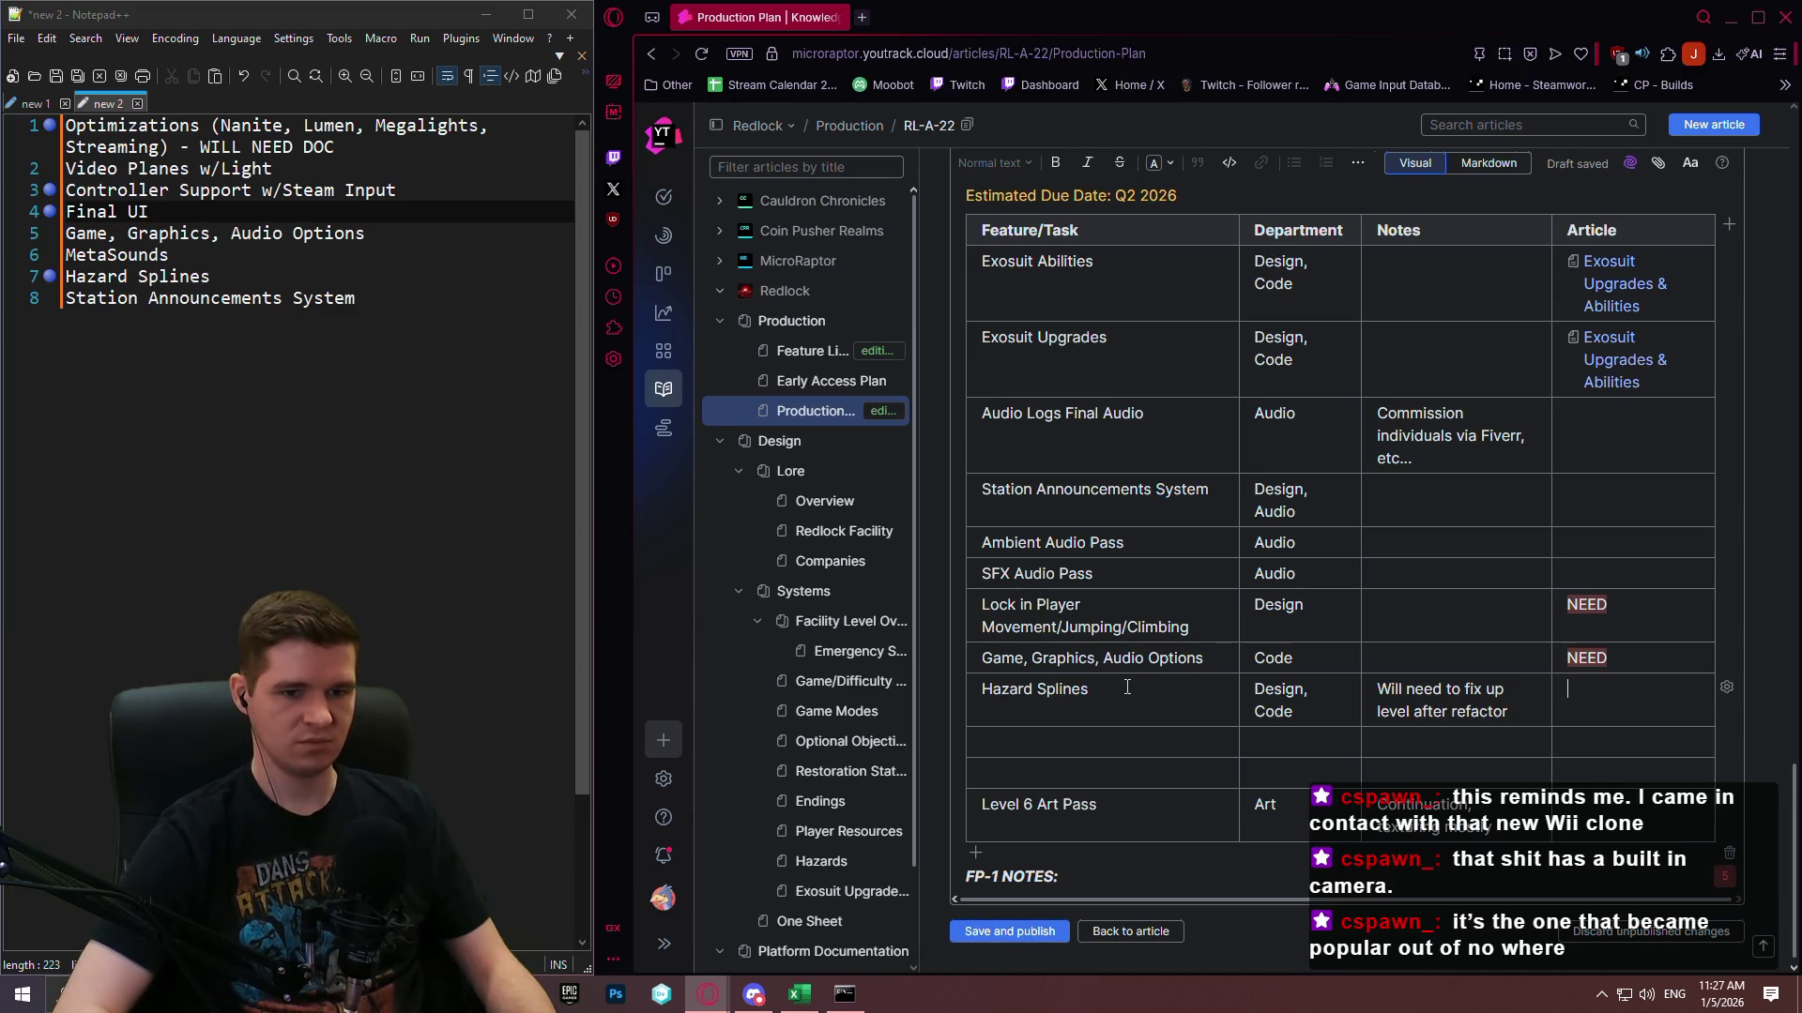
pyautogui.write('NEED')
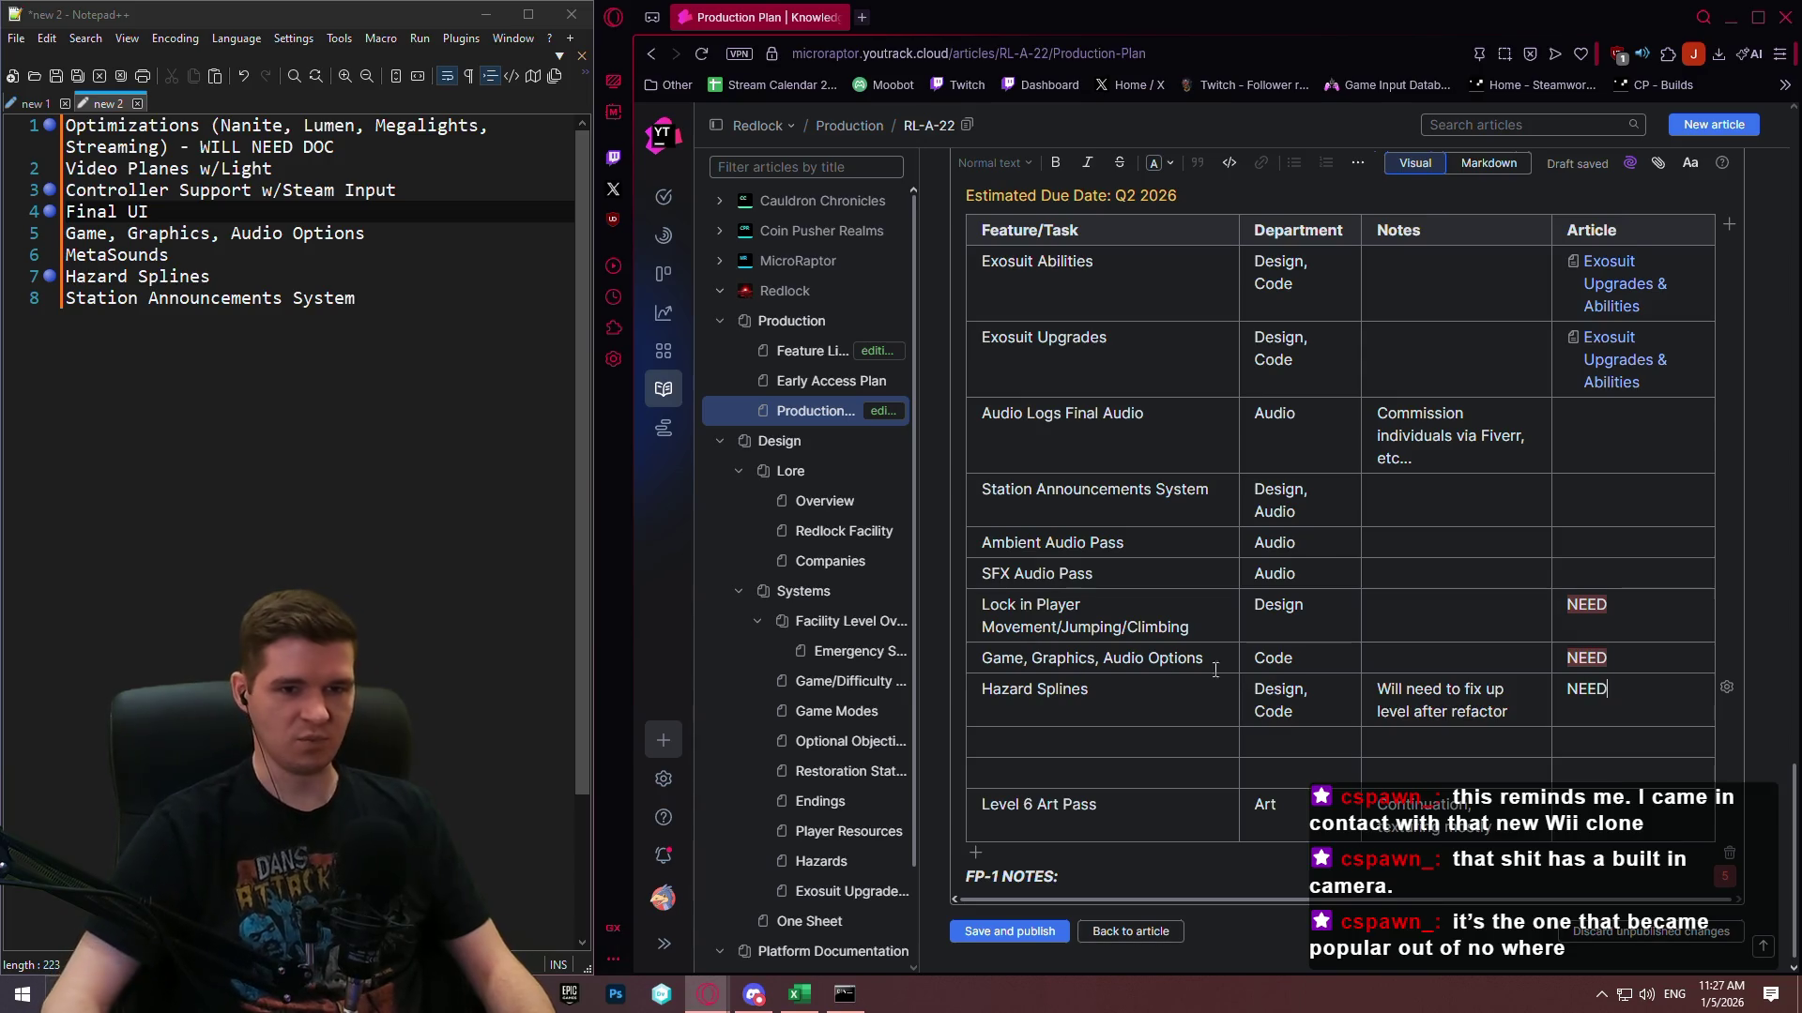
pyautogui.moveTo(1588, 688); pyautogui.dragTo(1566, 690)
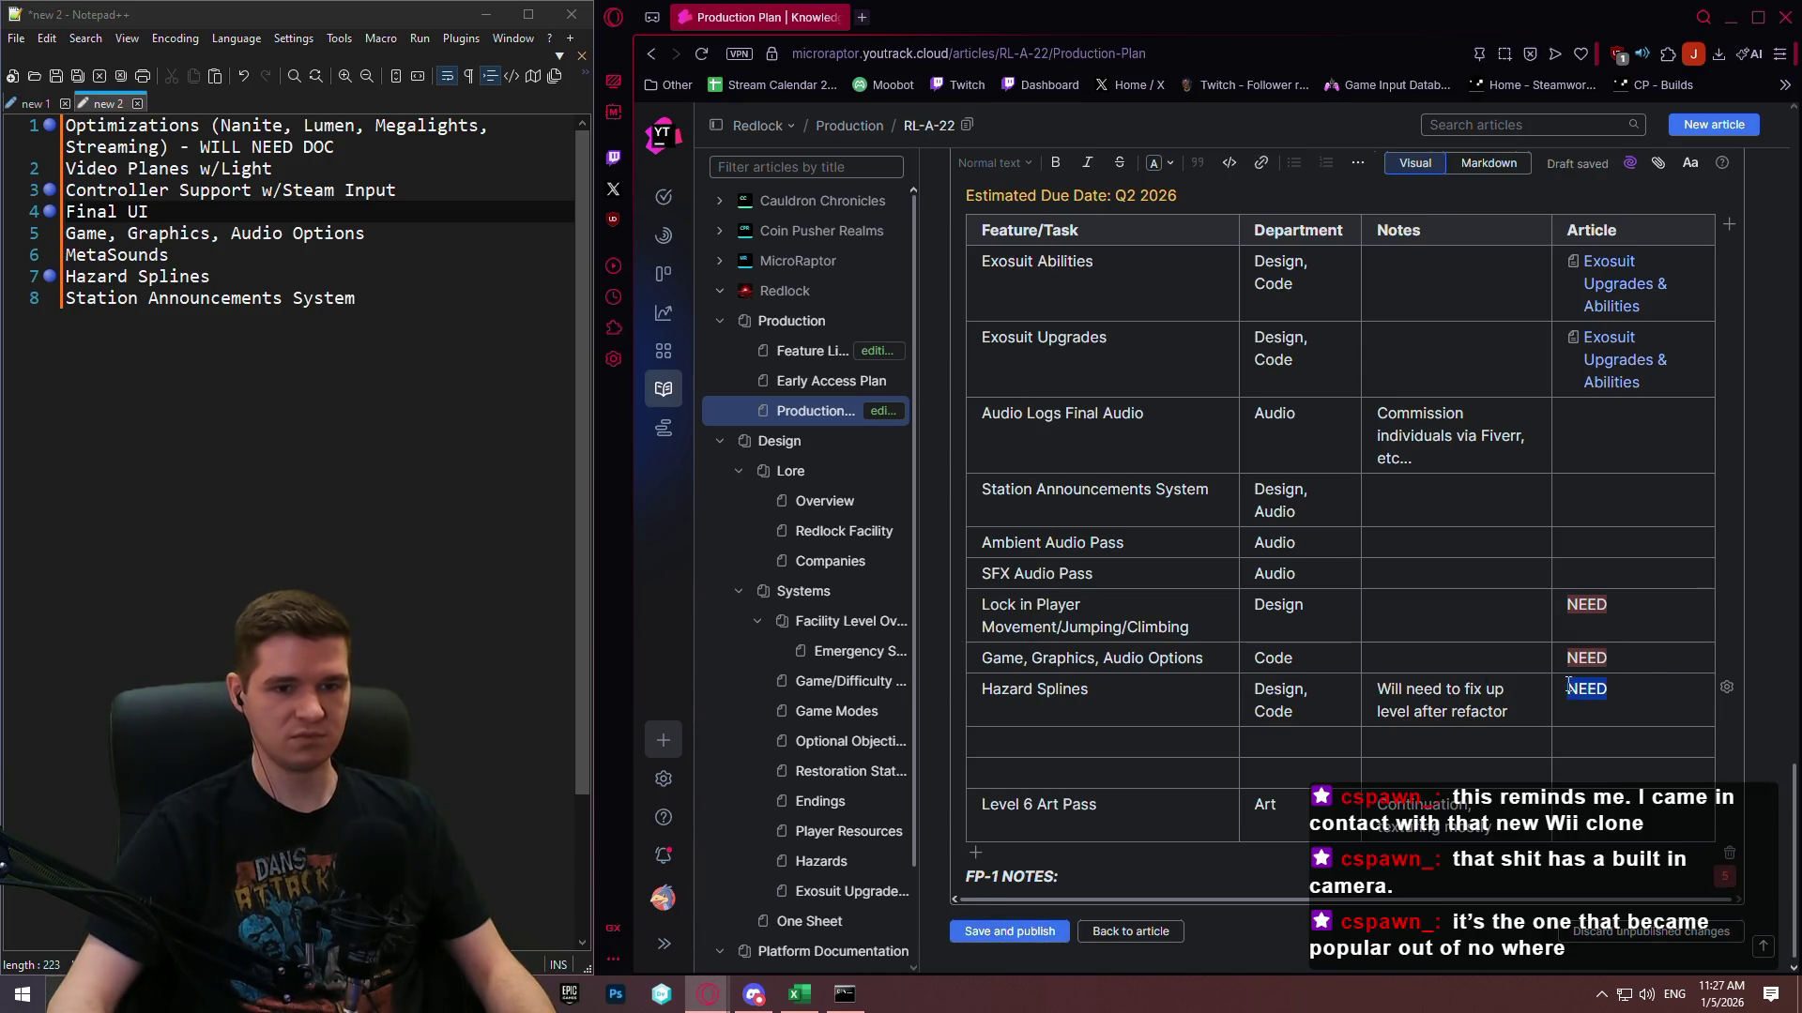
pyautogui.click(1421, 659)
pyautogui.click(1406, 566)
pyautogui.click(1638, 693)
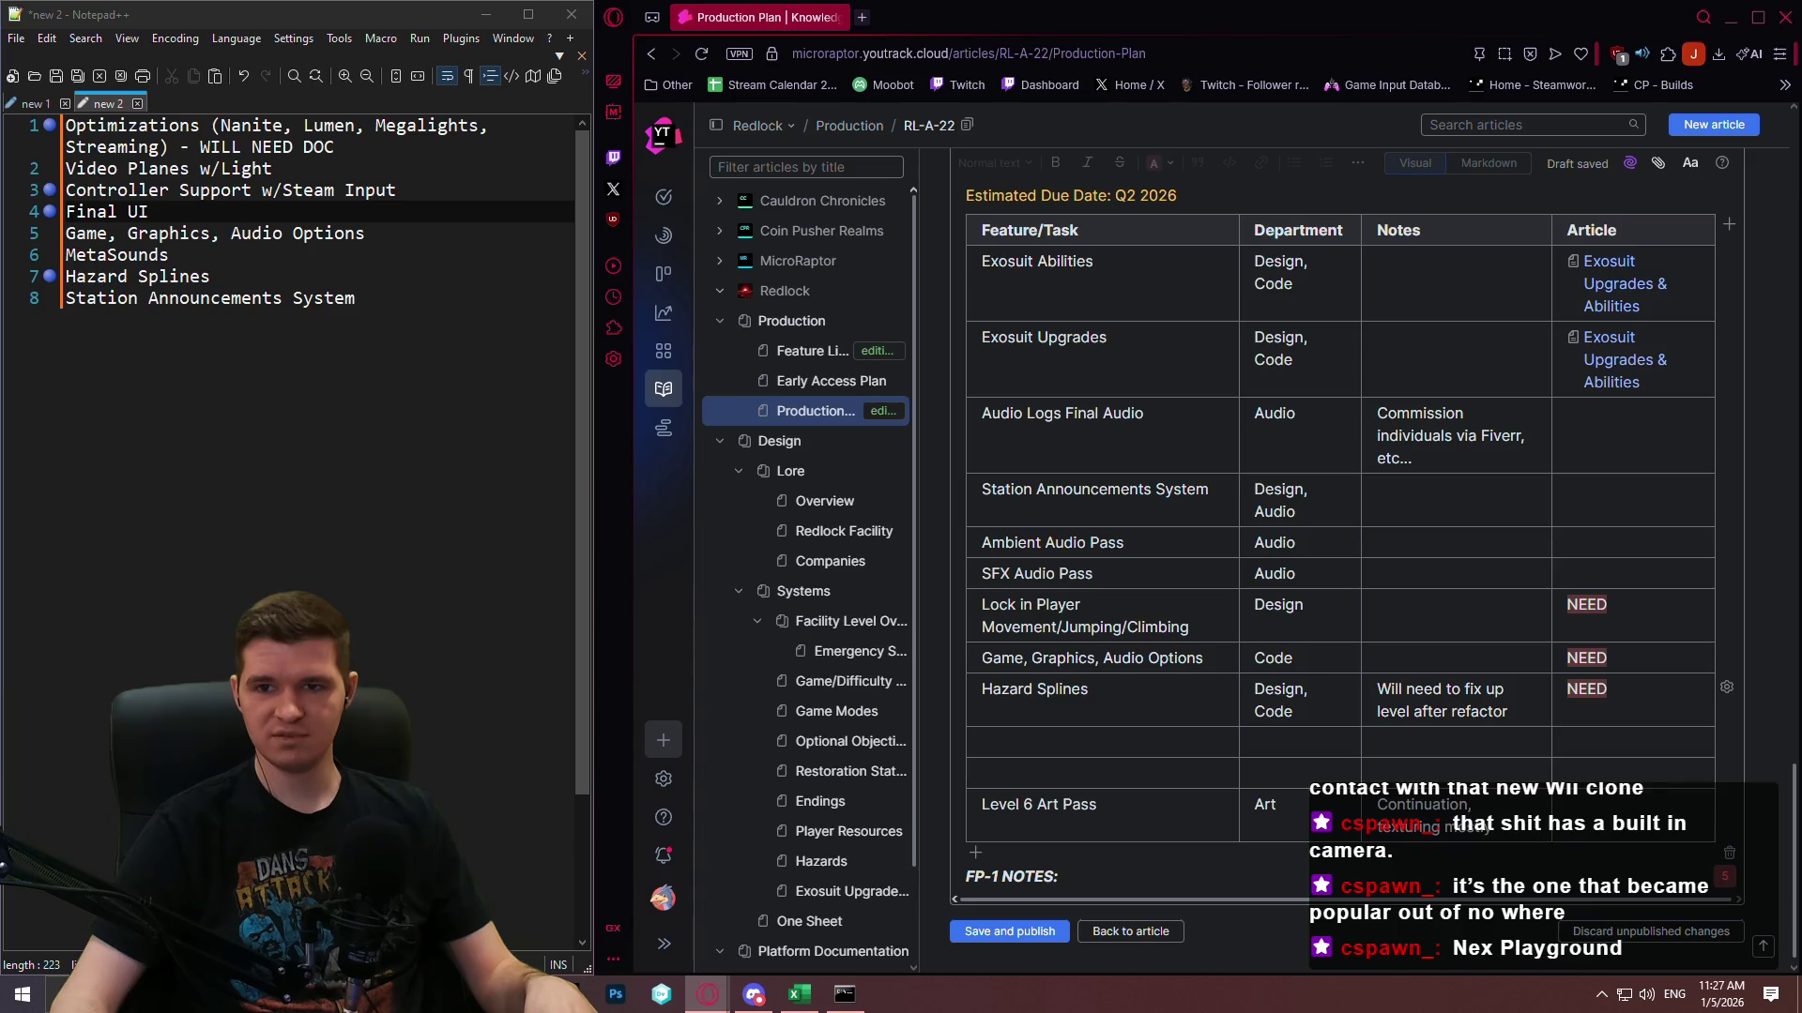
pyautogui.moveTo(0, 287); pyautogui.dragTo(554, 291)
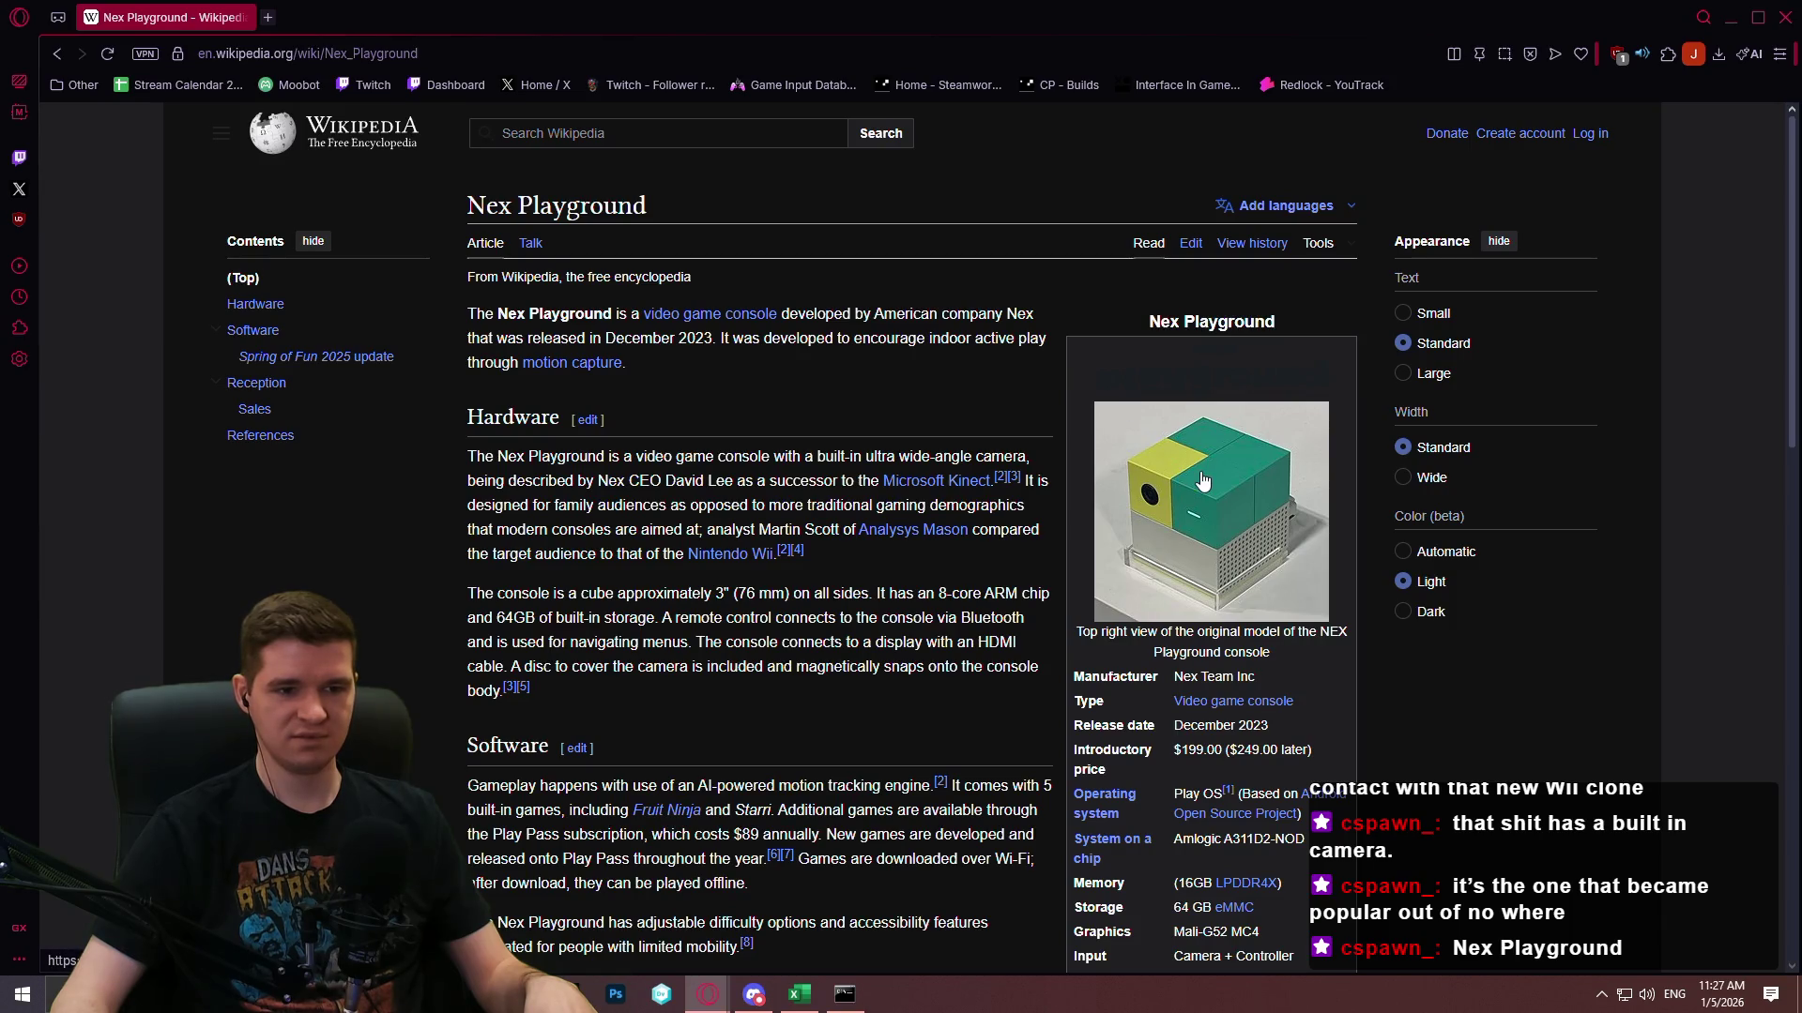
# Open the Nex Playground official website from the Wikipedia infobox link in a new tab and switch to it.
pyautogui.scroll(-2, 1202, 480)
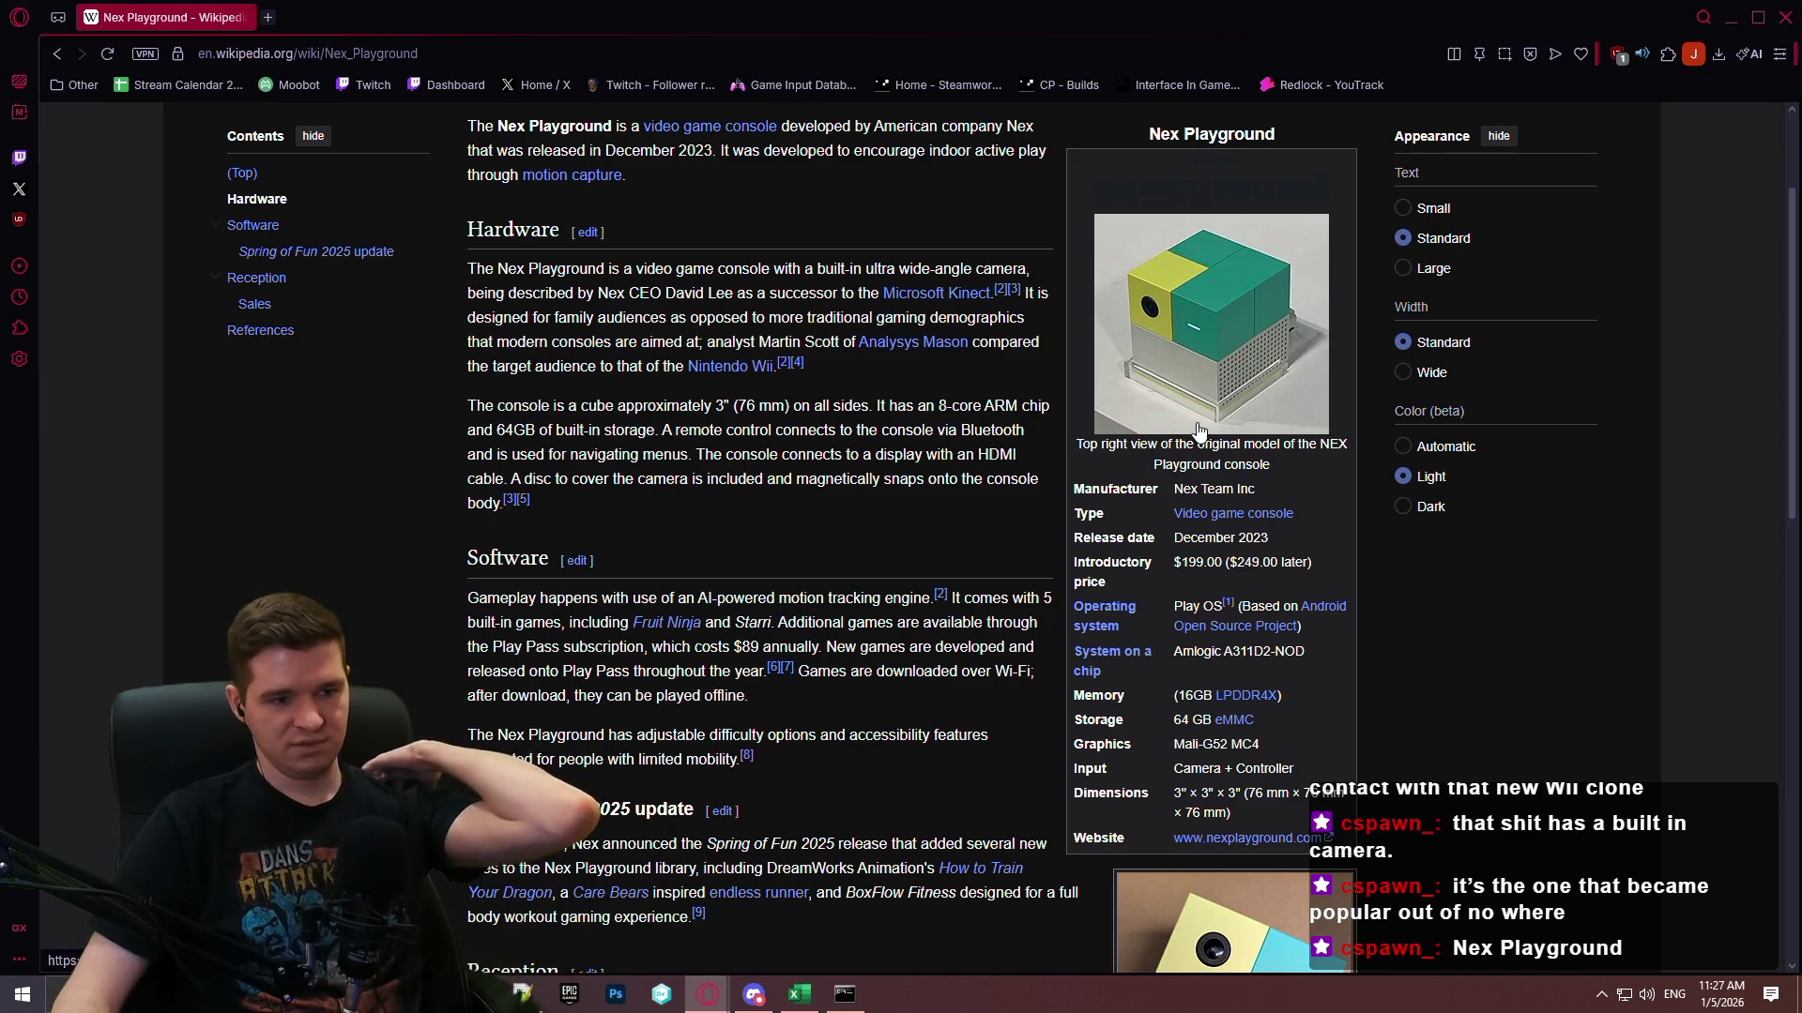
pyautogui.middleClick(1286, 849)
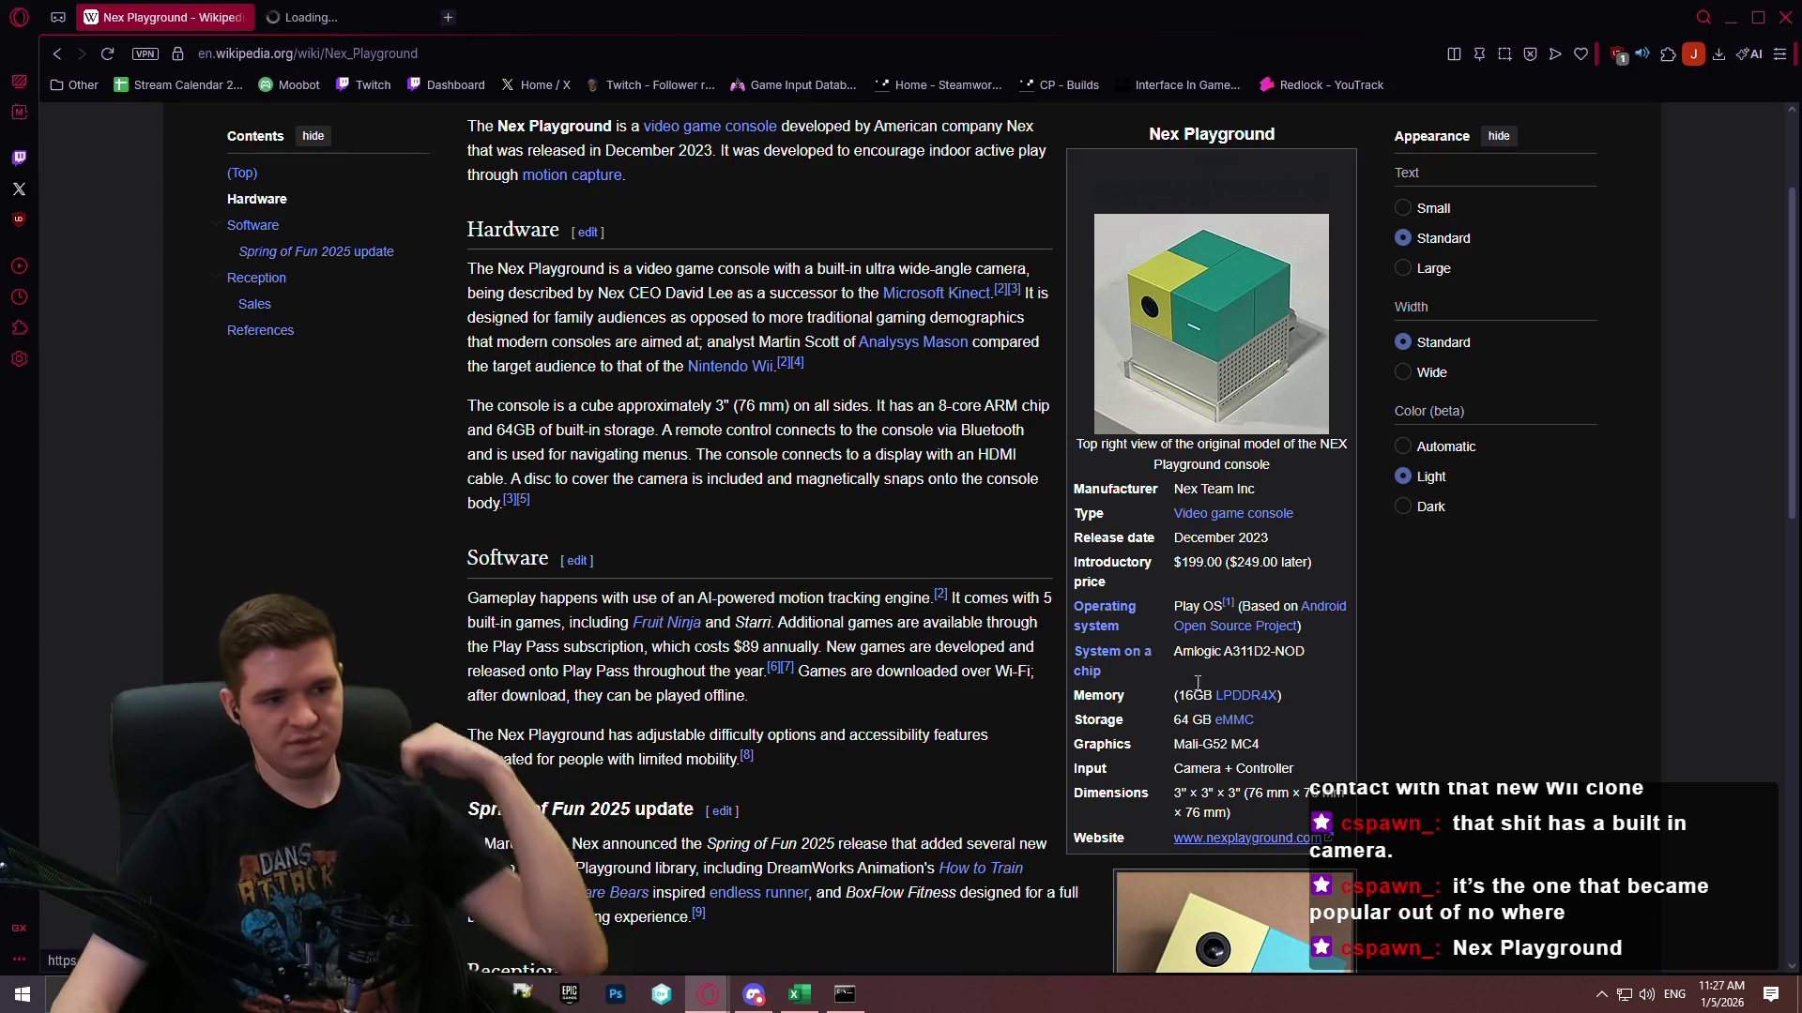
pyautogui.click(383, 17)
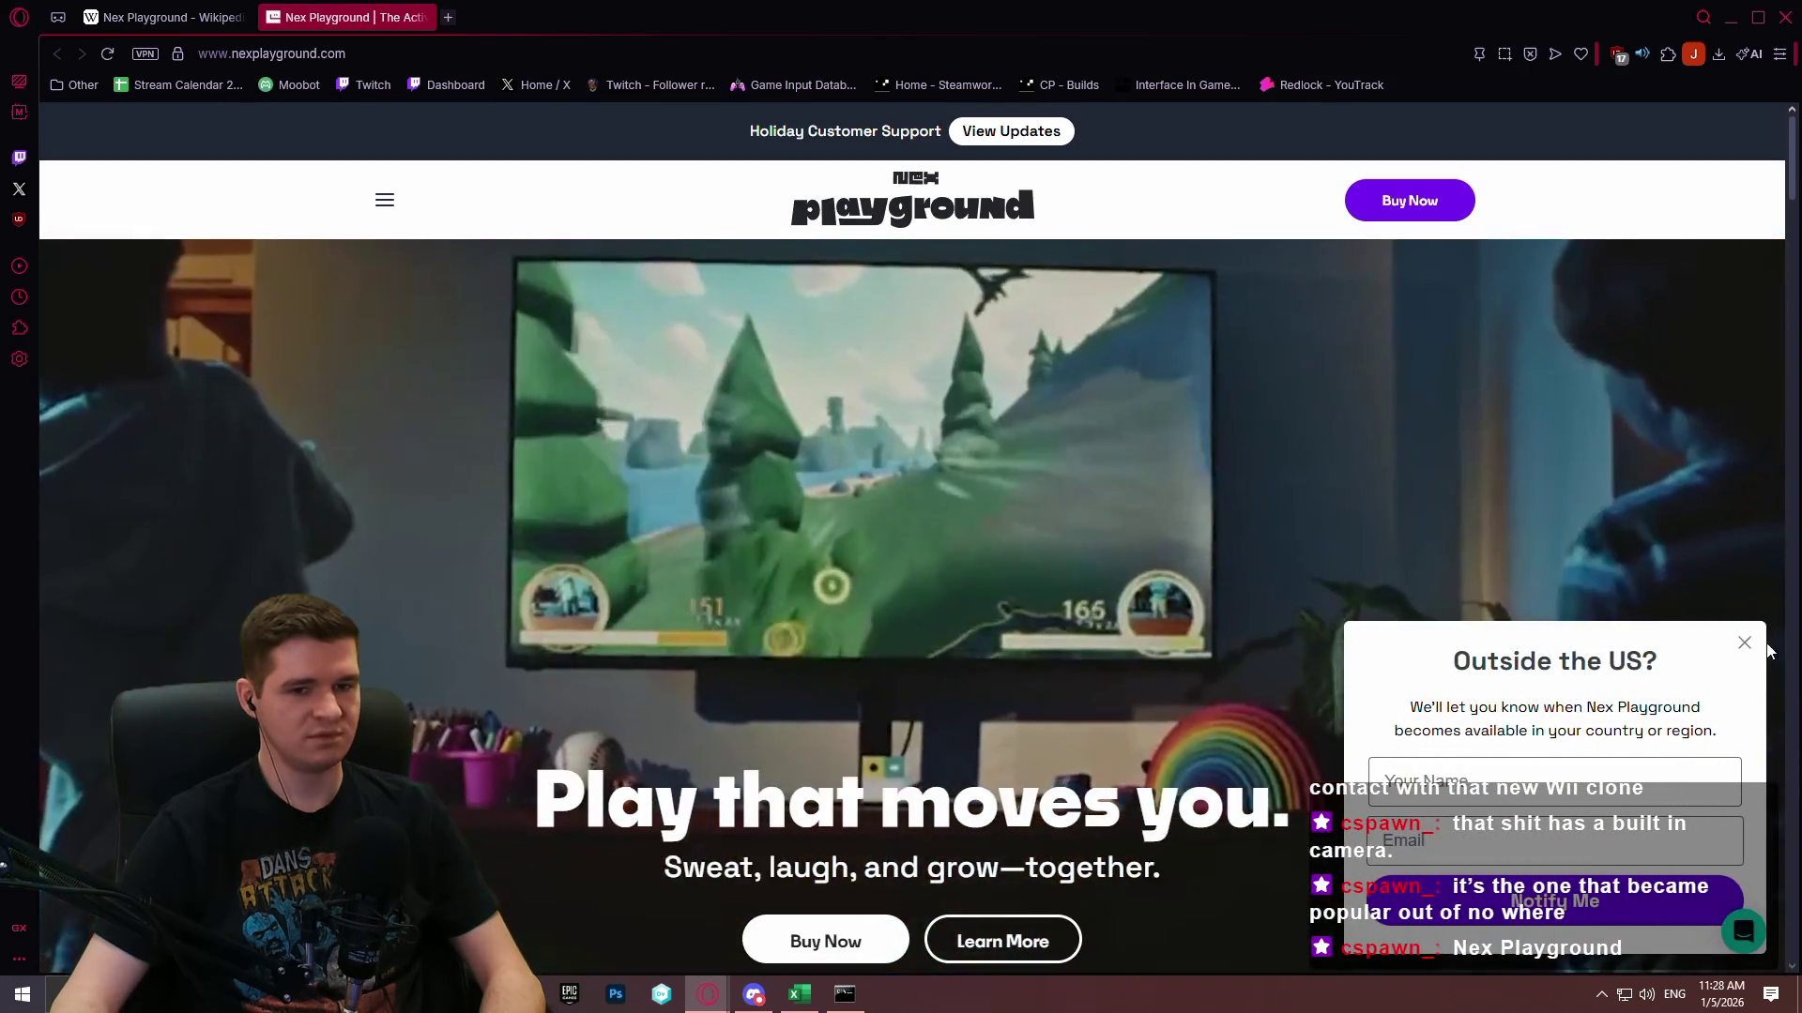
# Dismiss the 'Outside the US?' popup and browse the Nex Playground website's product and feature sections.
pyautogui.click(1762, 643)
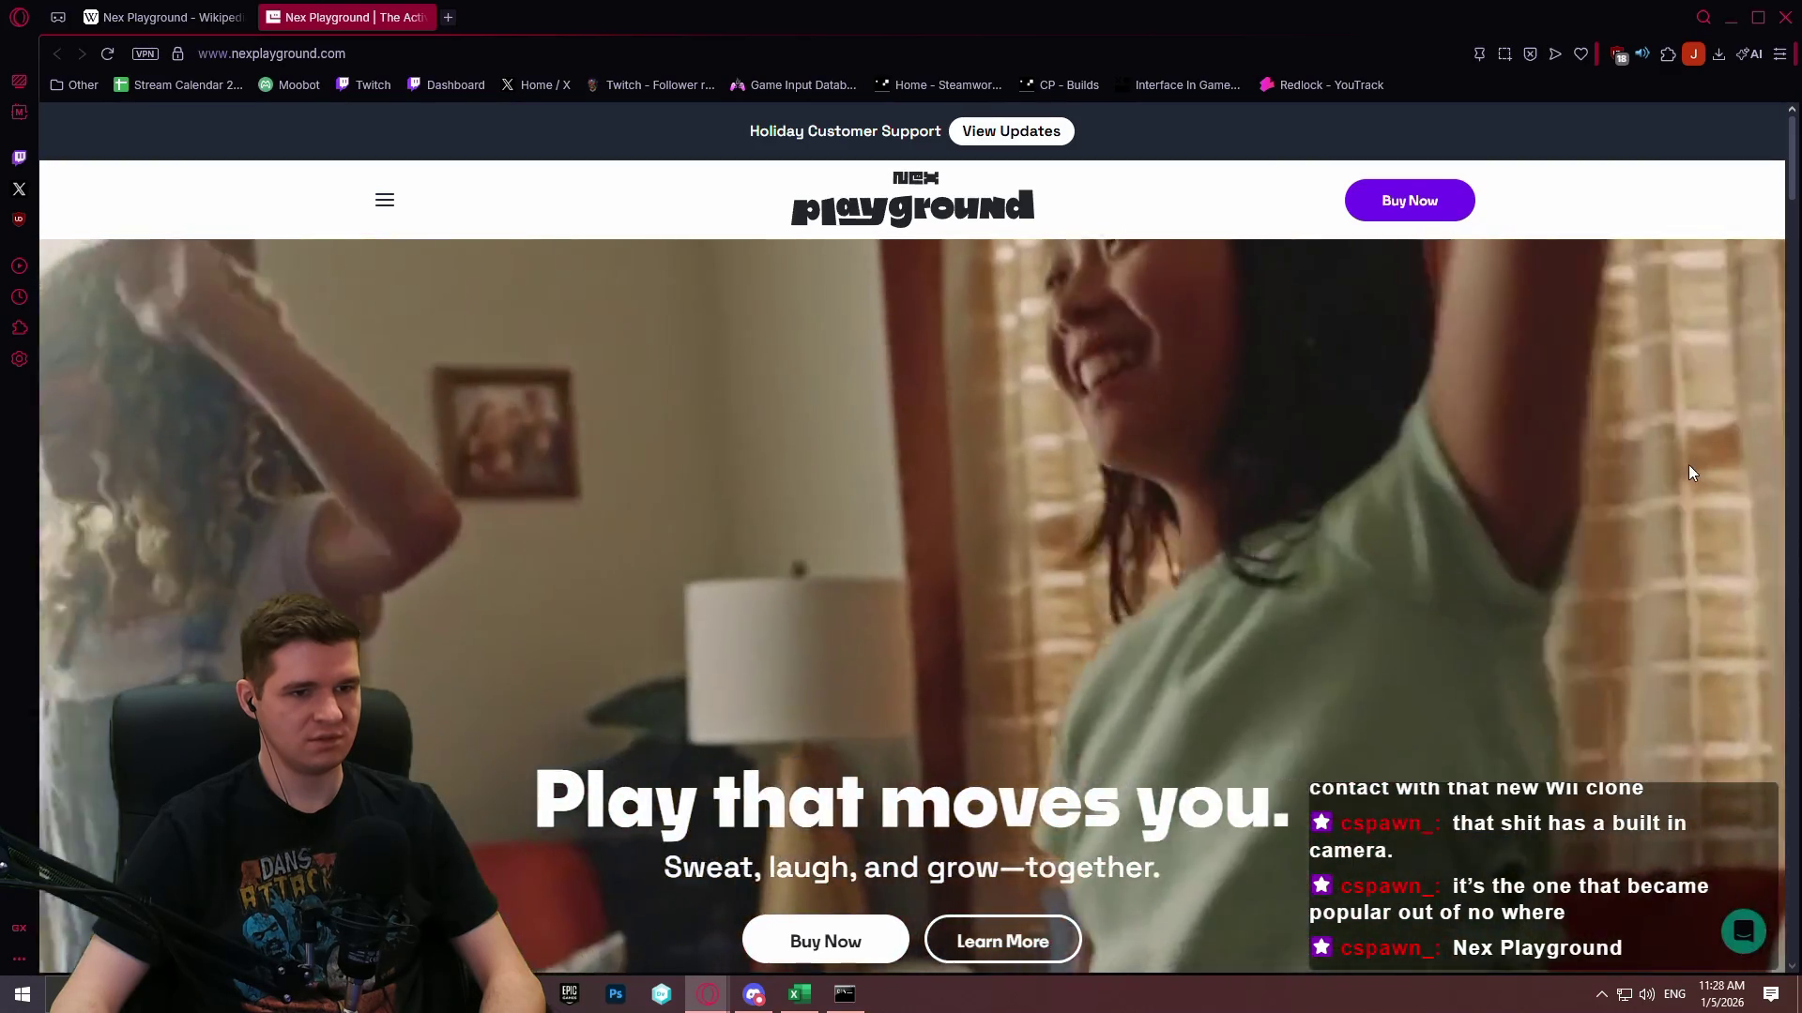
pyautogui.scroll(-7, 1686, 462)
pyautogui.scroll(-11, 1670, 456)
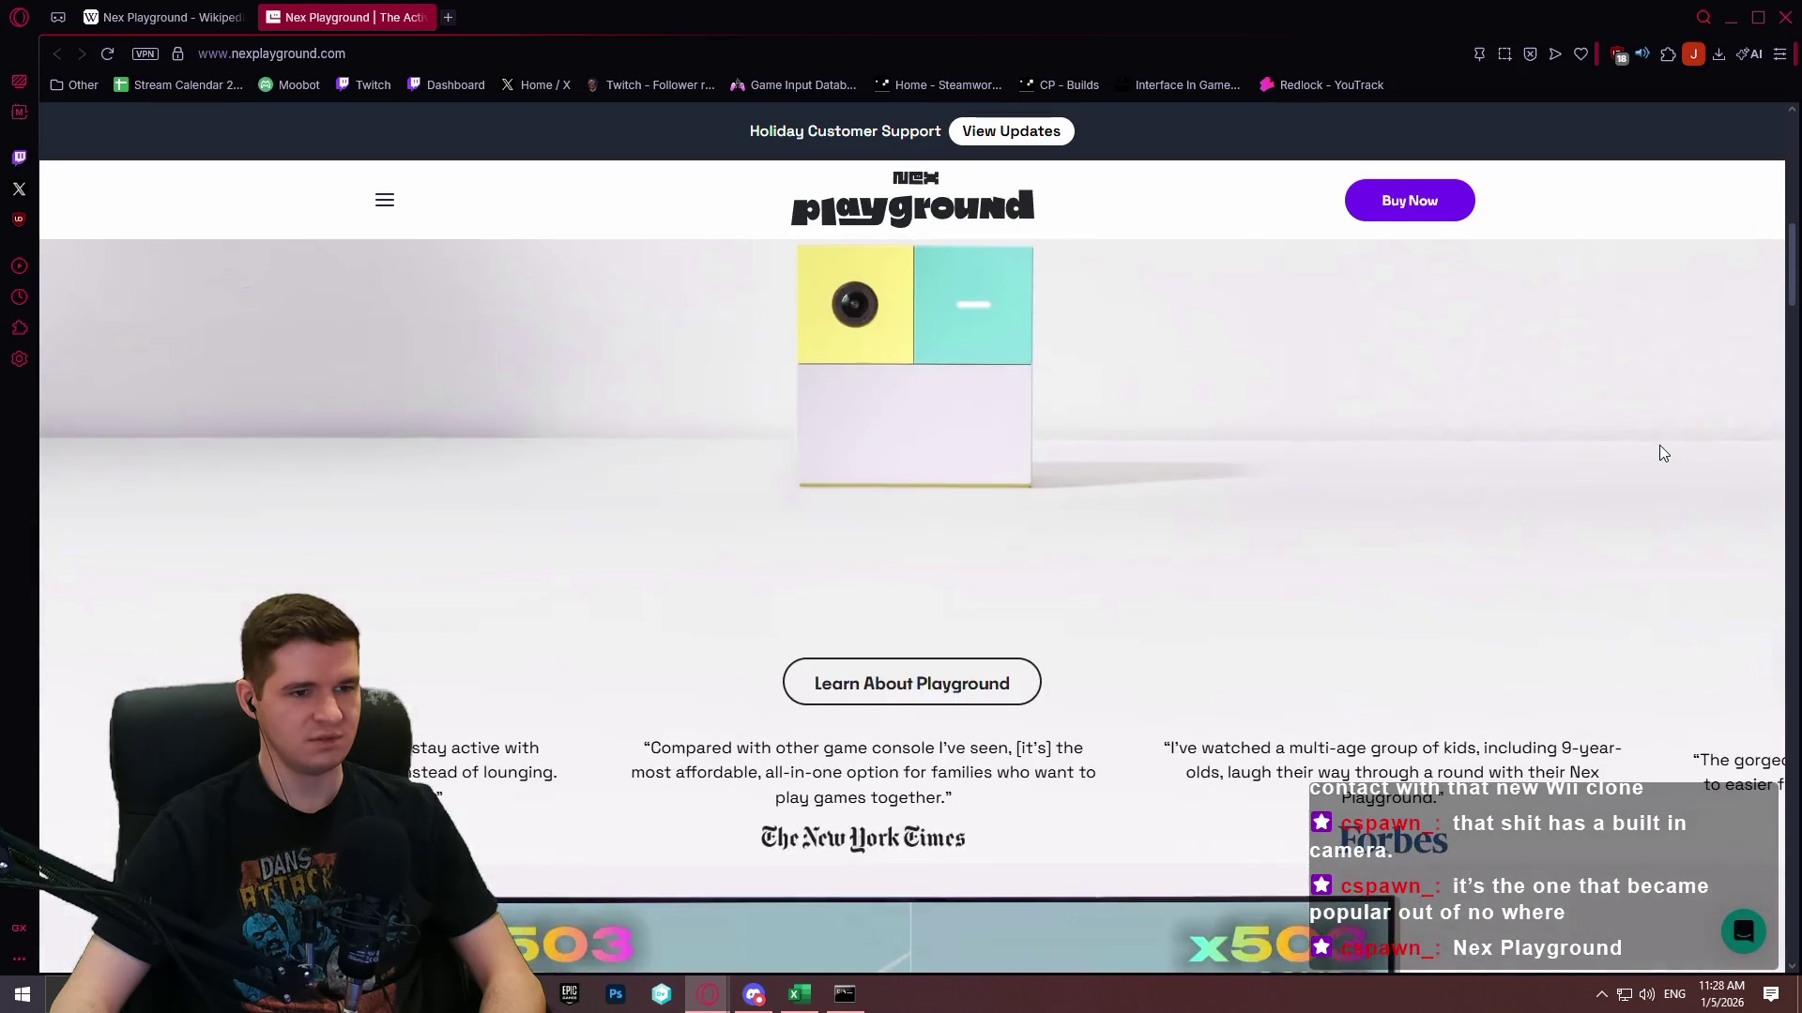
pyautogui.scroll(-10, 1661, 431)
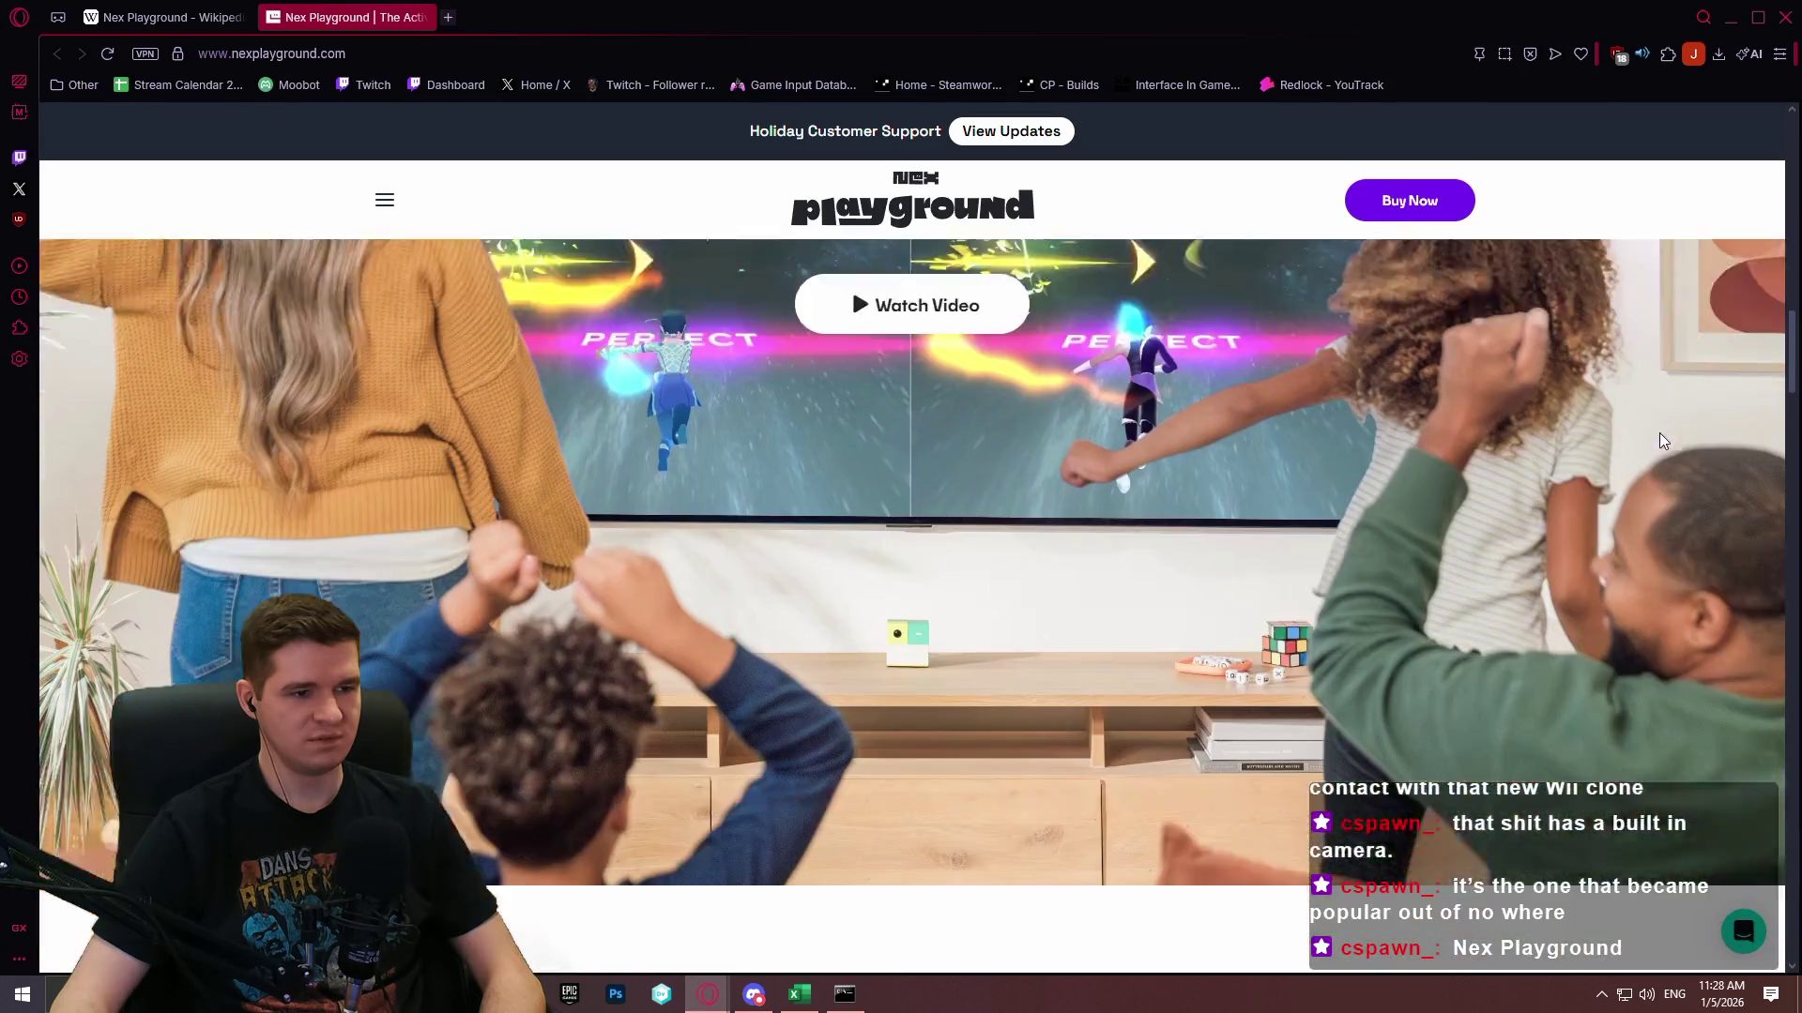
pyautogui.scroll(3, 1666, 413)
pyautogui.scroll(6, 1670, 410)
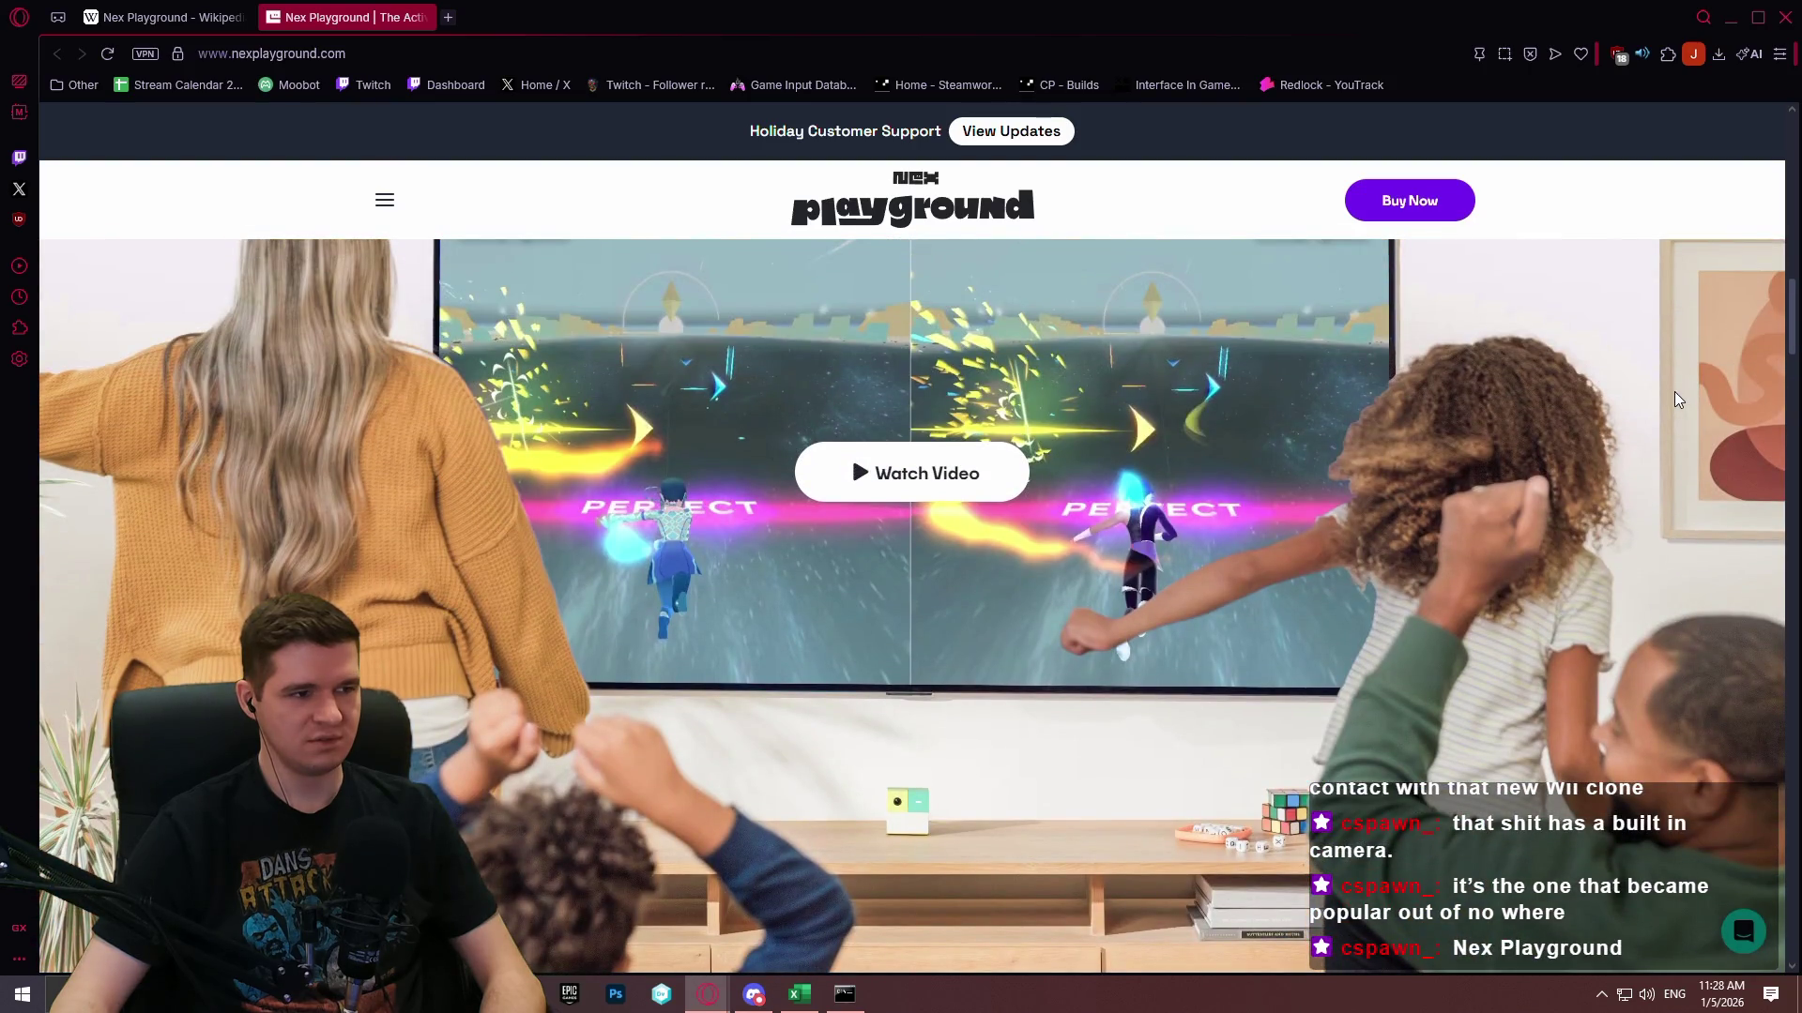
pyautogui.scroll(-6, 1676, 398)
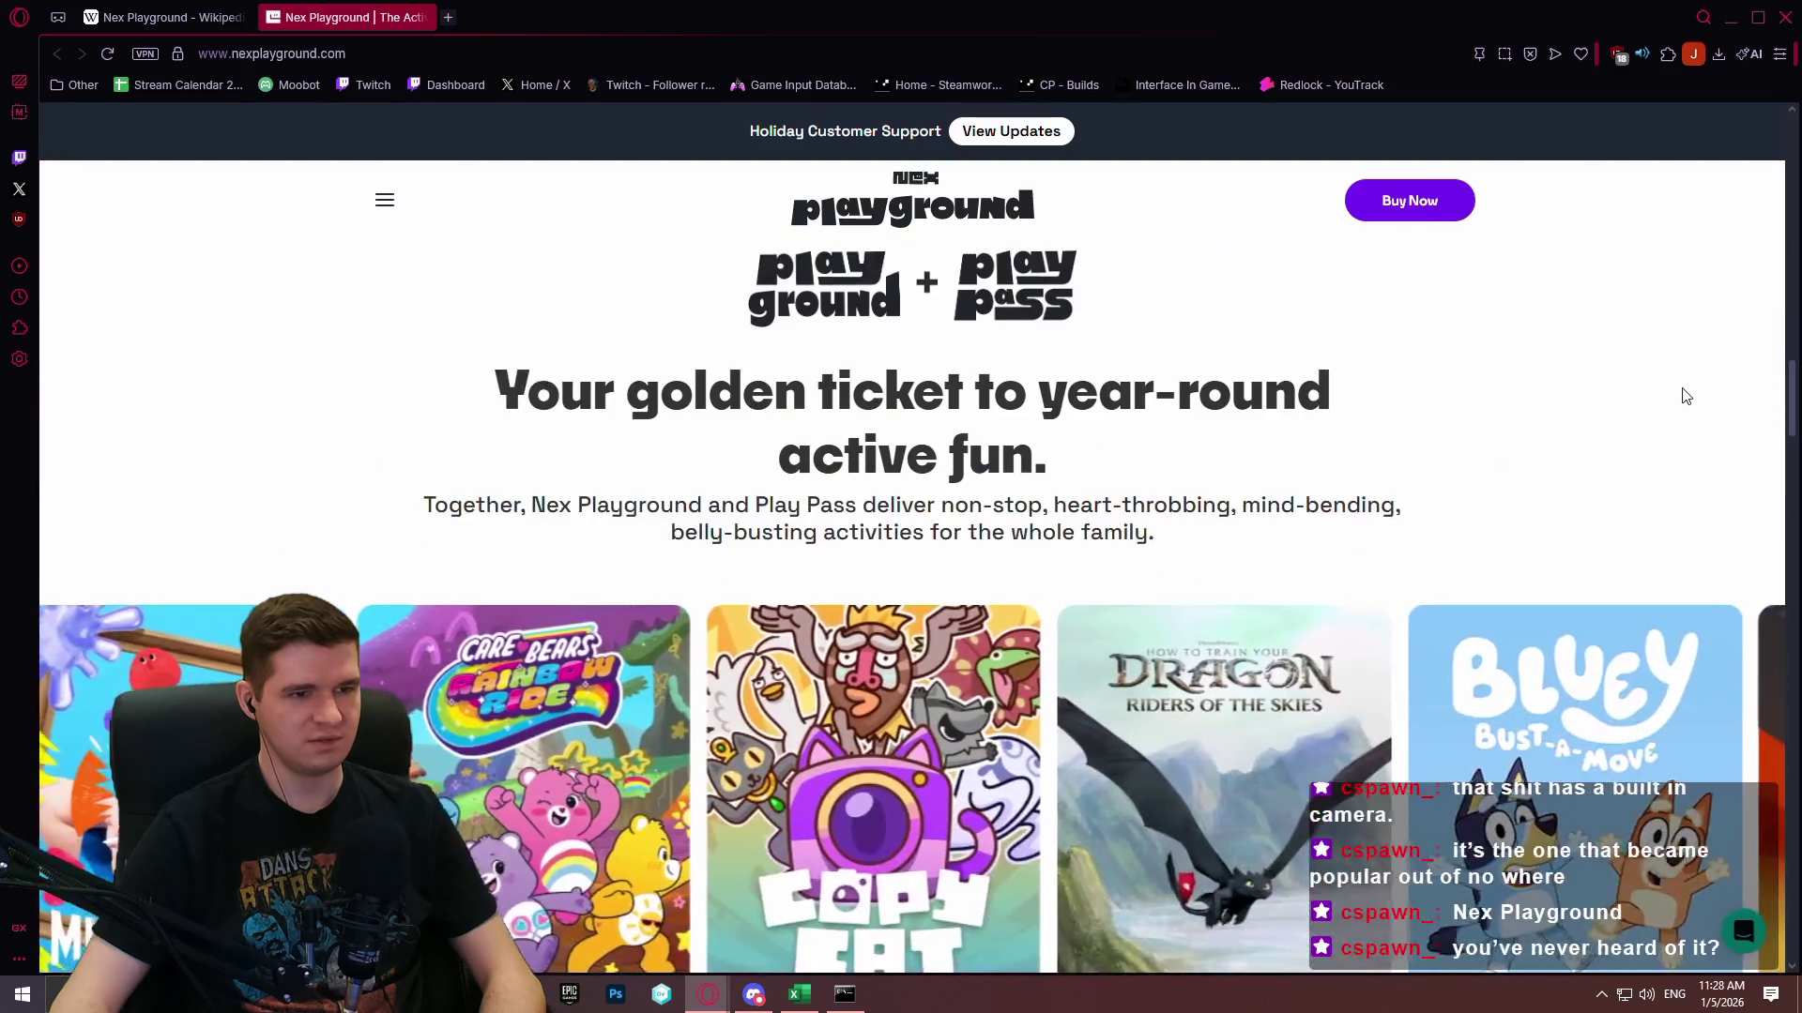
pyautogui.scroll(-6, 1680, 385)
pyautogui.scroll(4, 1680, 390)
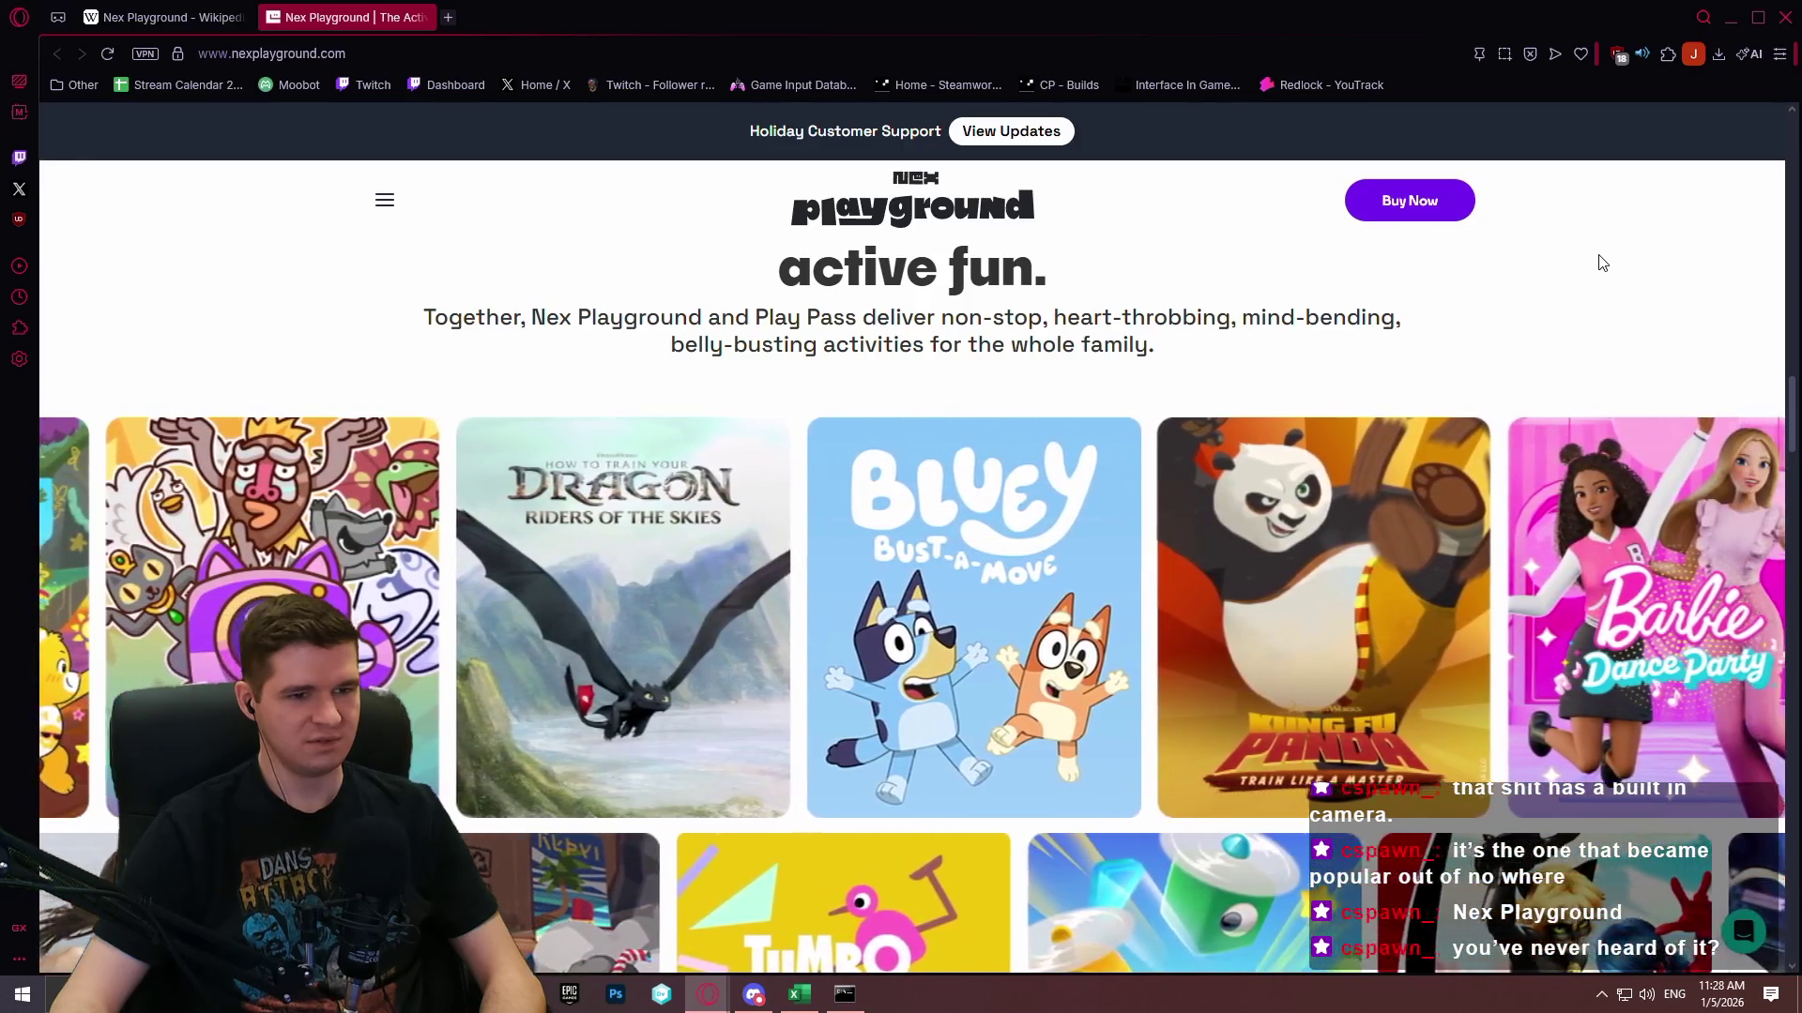
pyautogui.scroll(-3, 1592, 258)
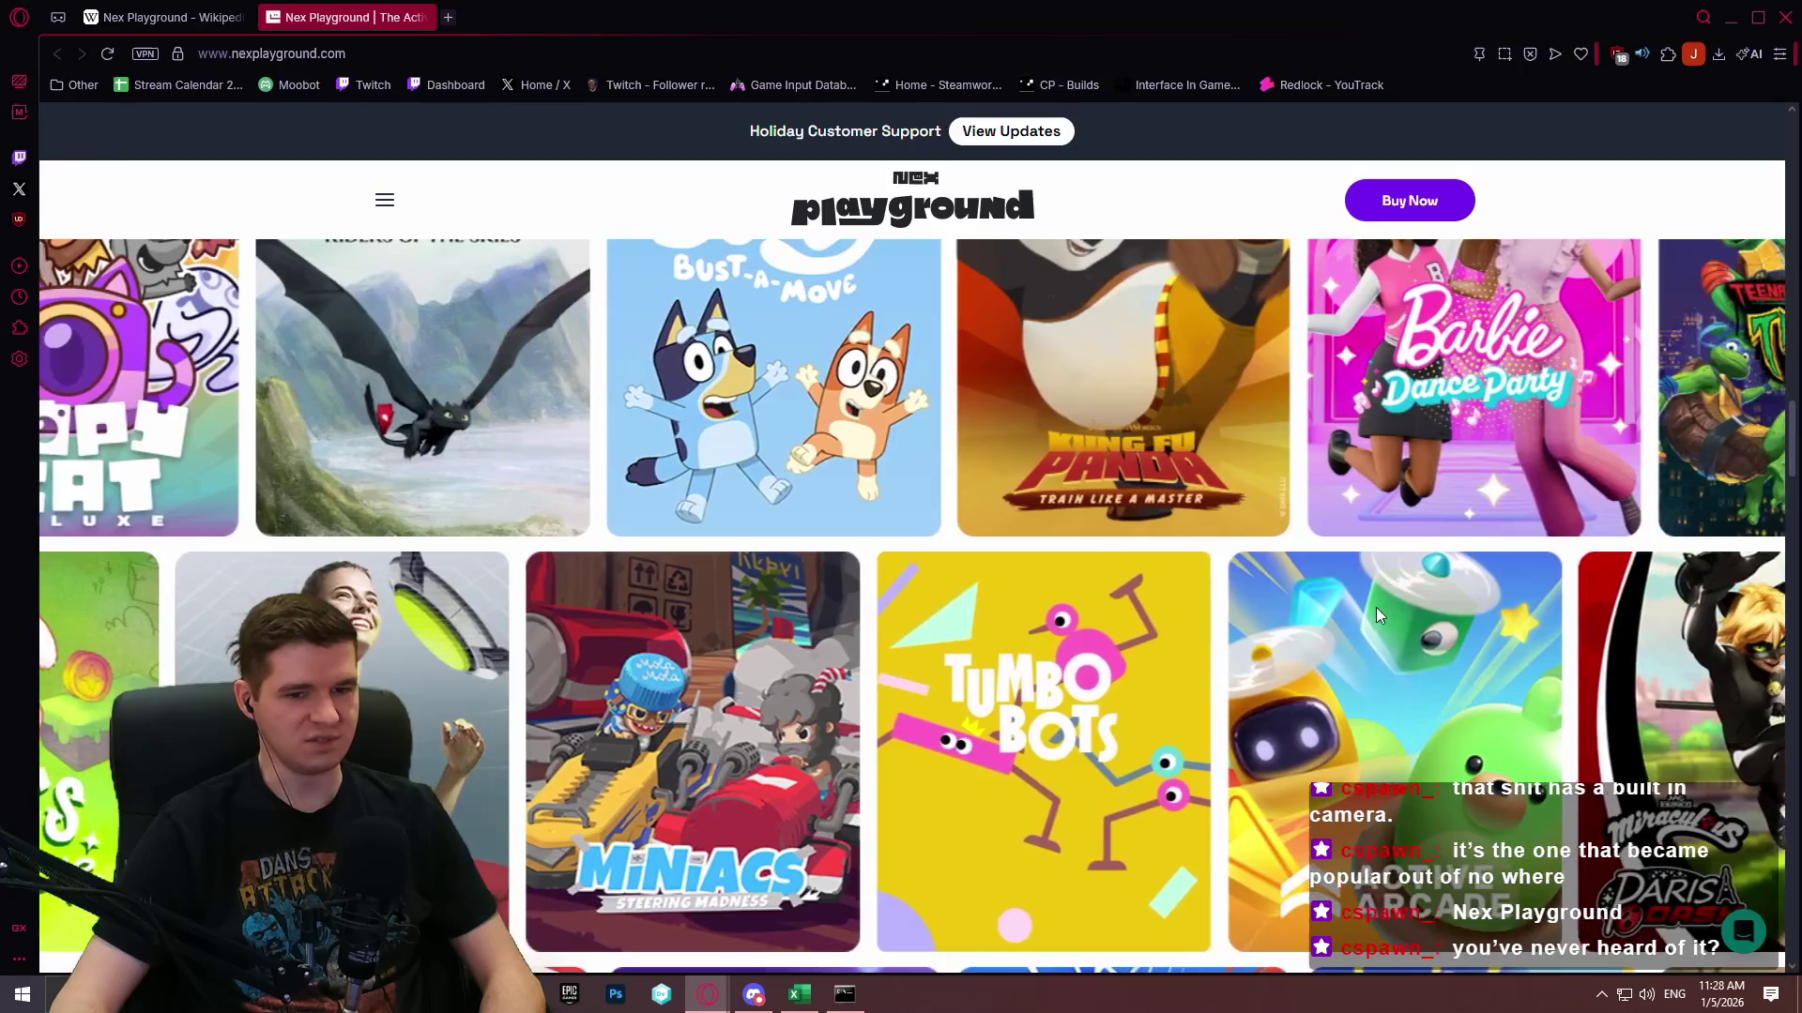
pyautogui.scroll(-5, 1267, 506)
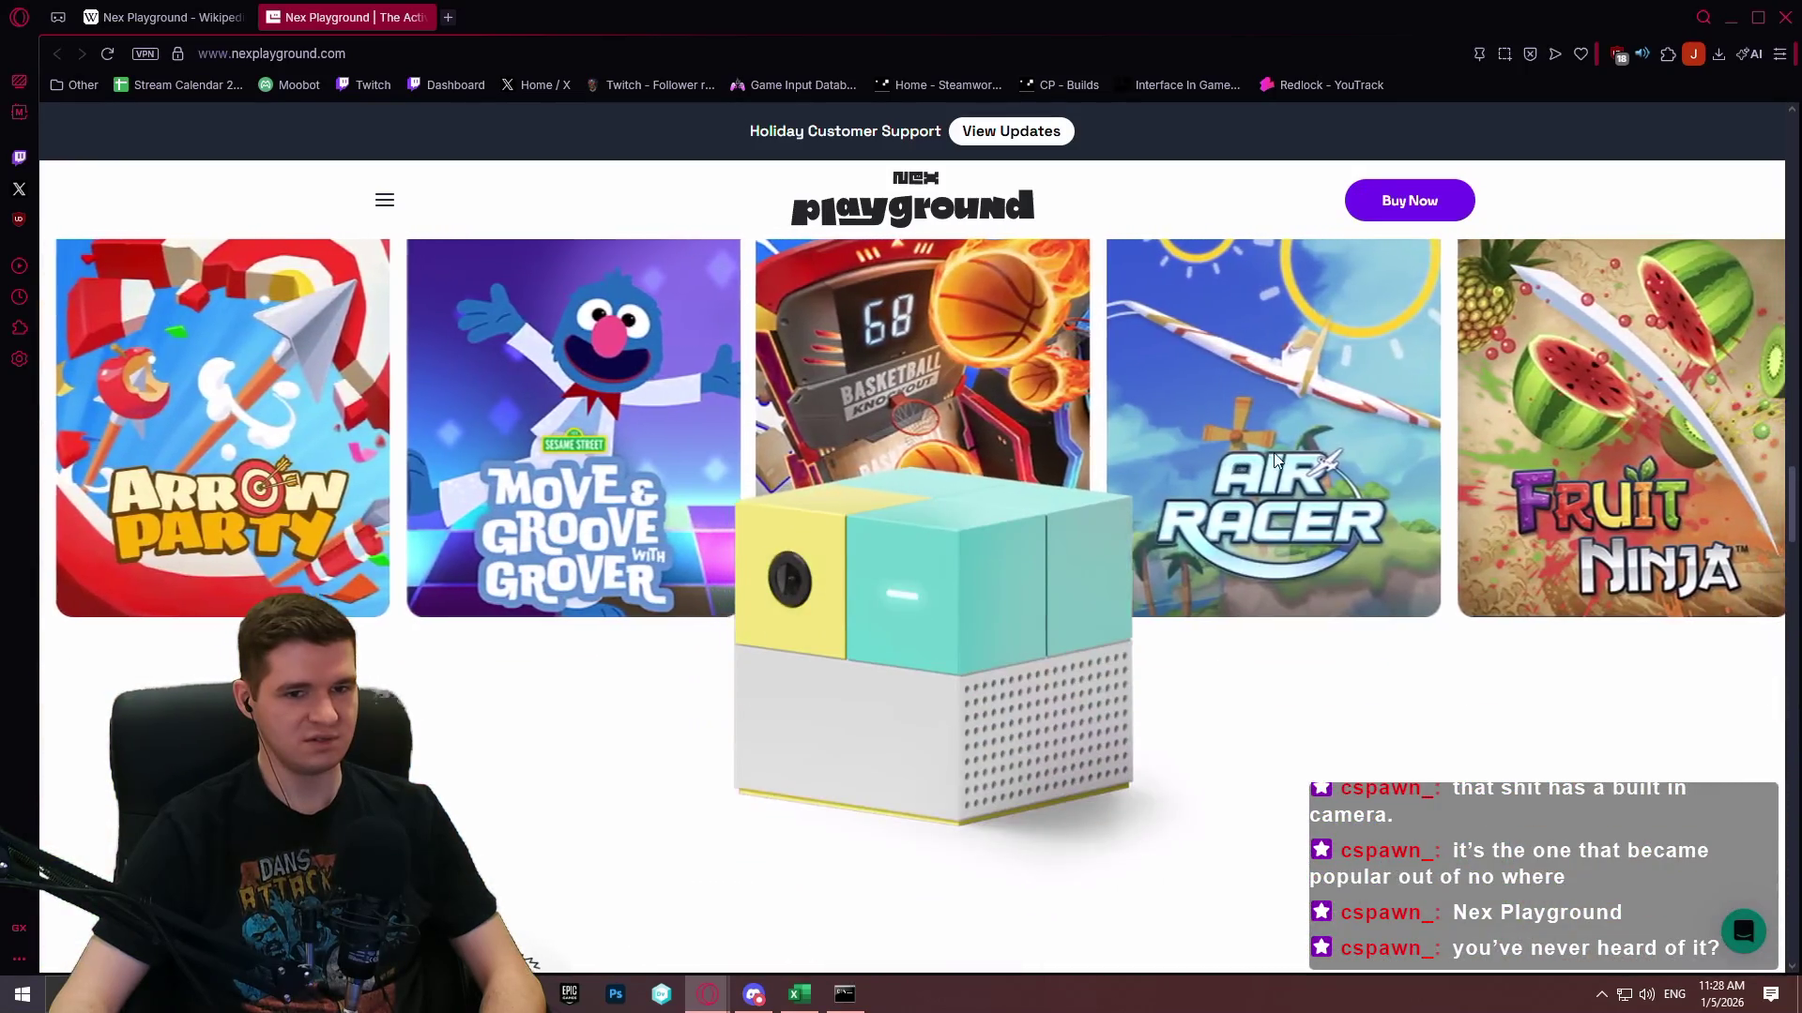
pyautogui.scroll(2, 1301, 443)
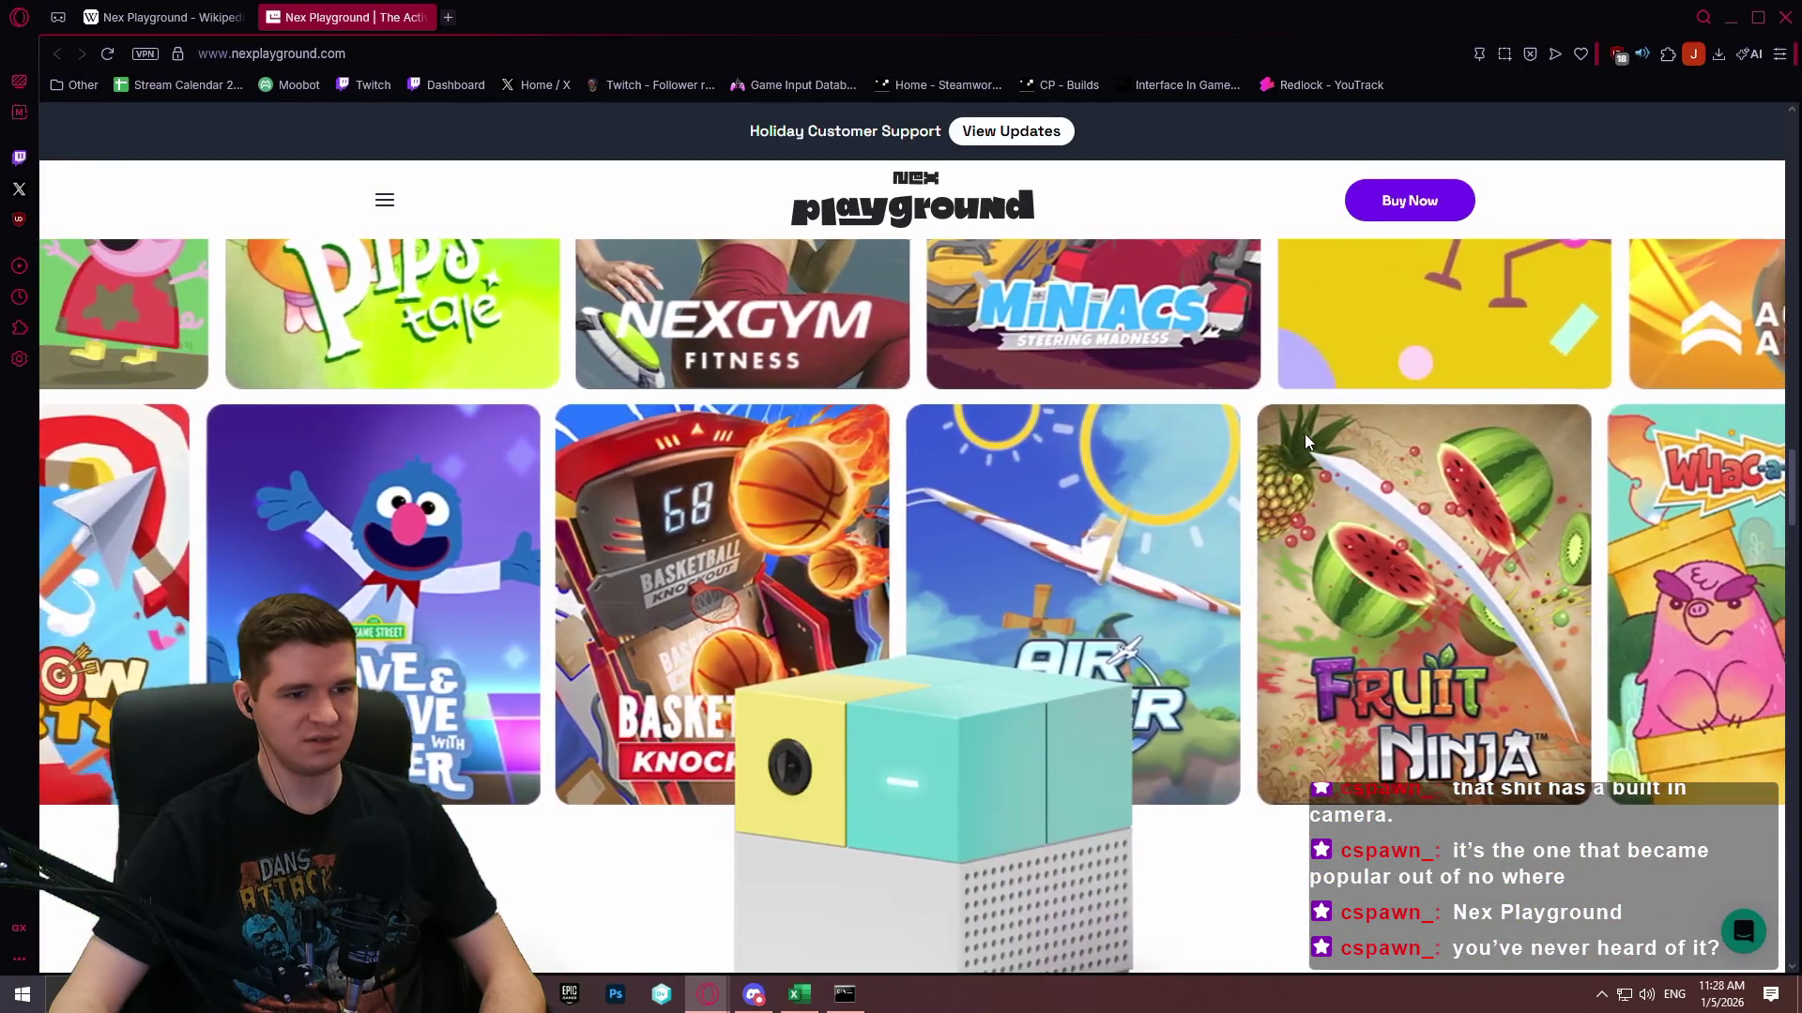
pyautogui.scroll(-2, 1307, 431)
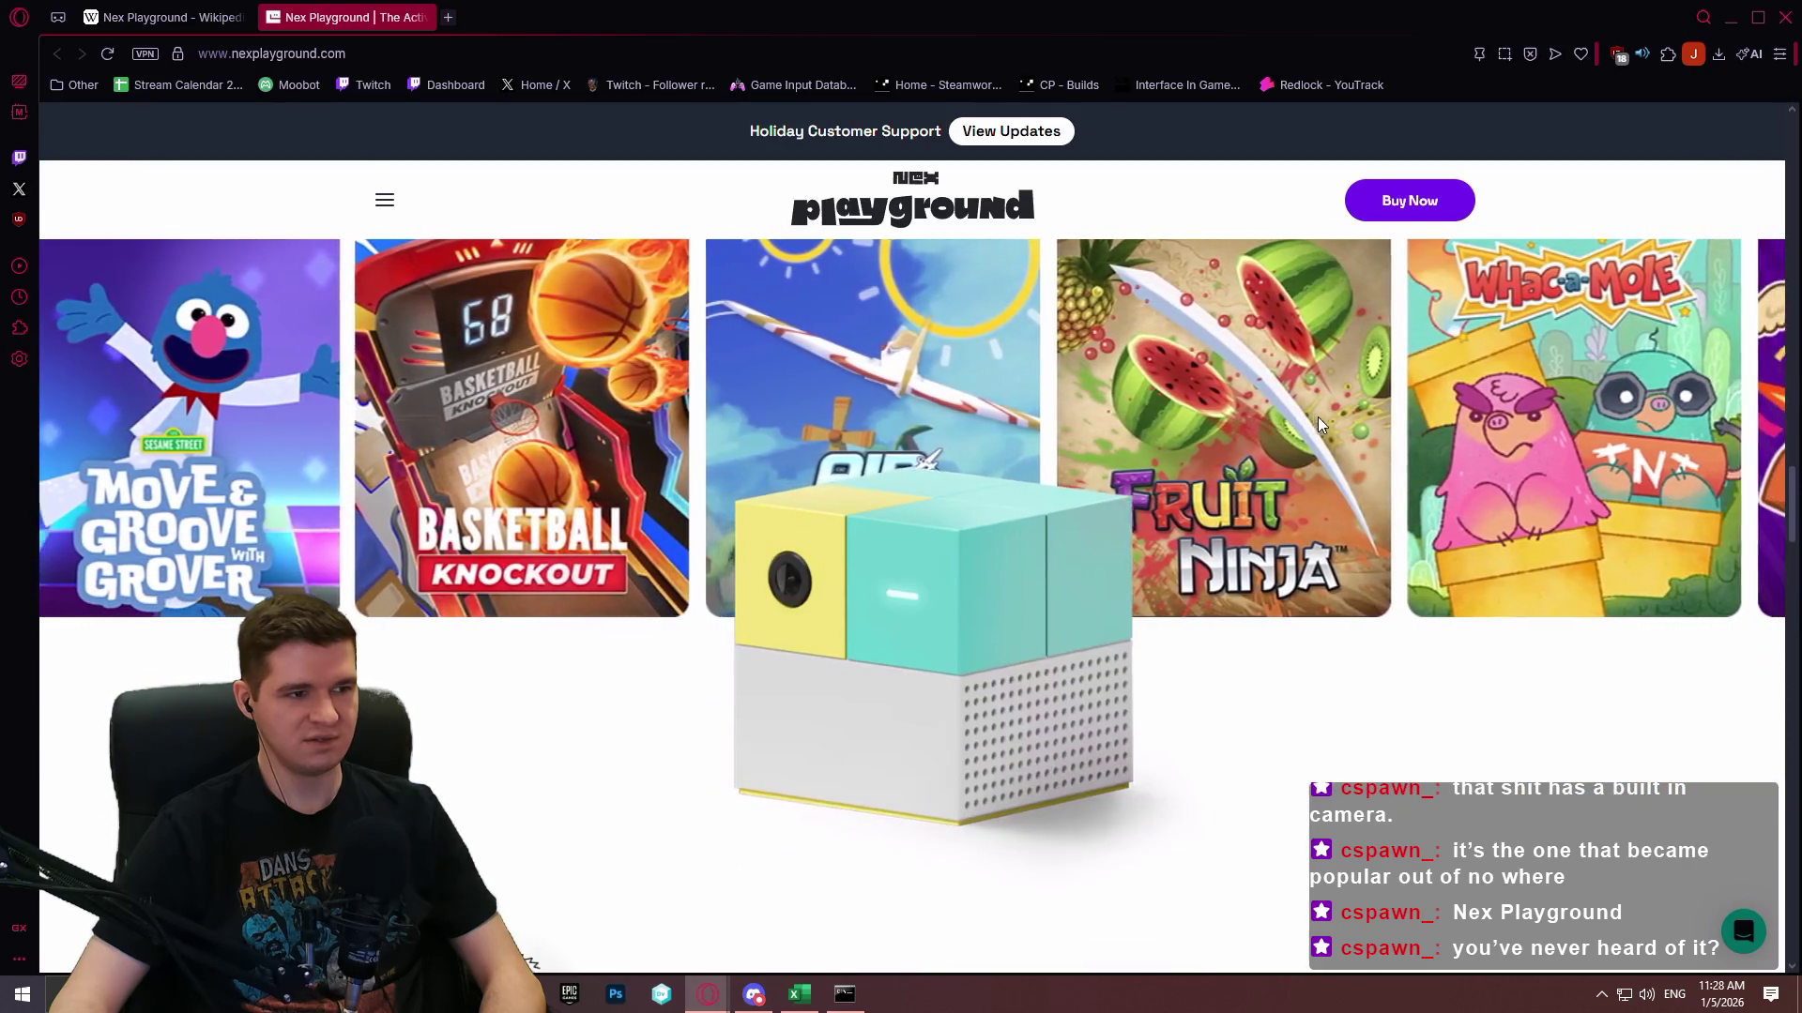
pyautogui.scroll(5, 1318, 415)
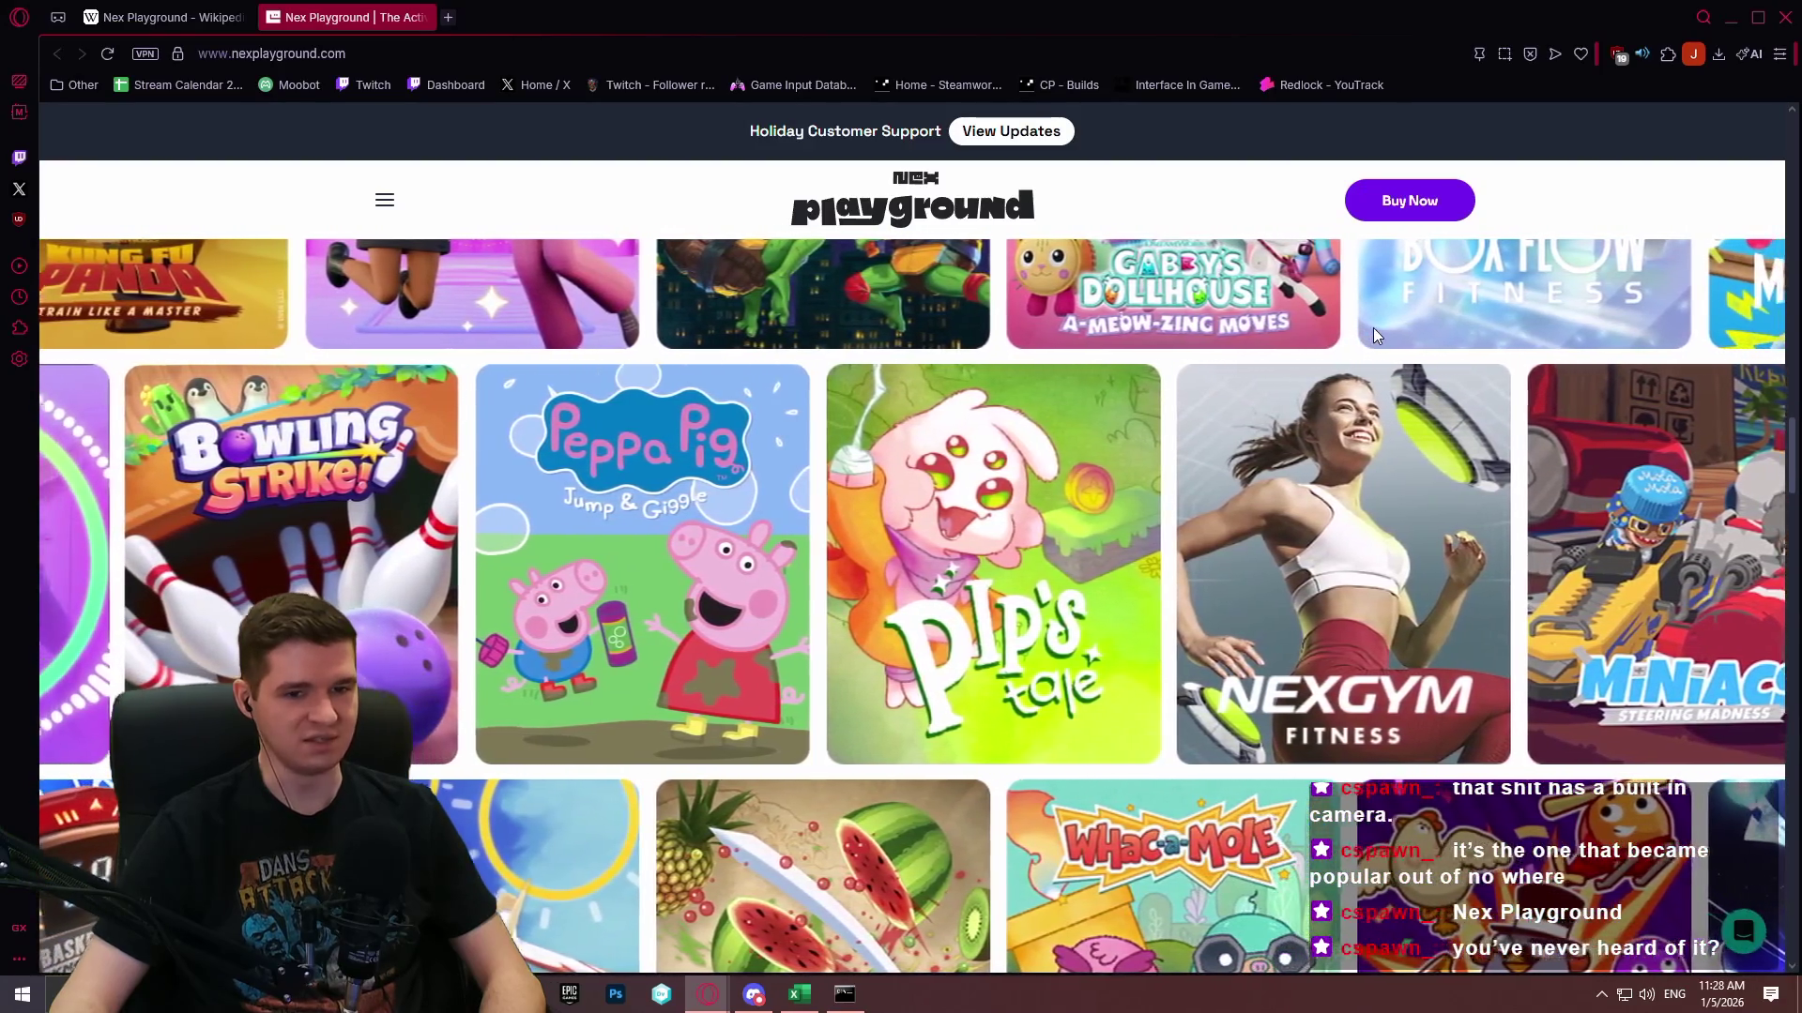
pyautogui.scroll(5, 1370, 319)
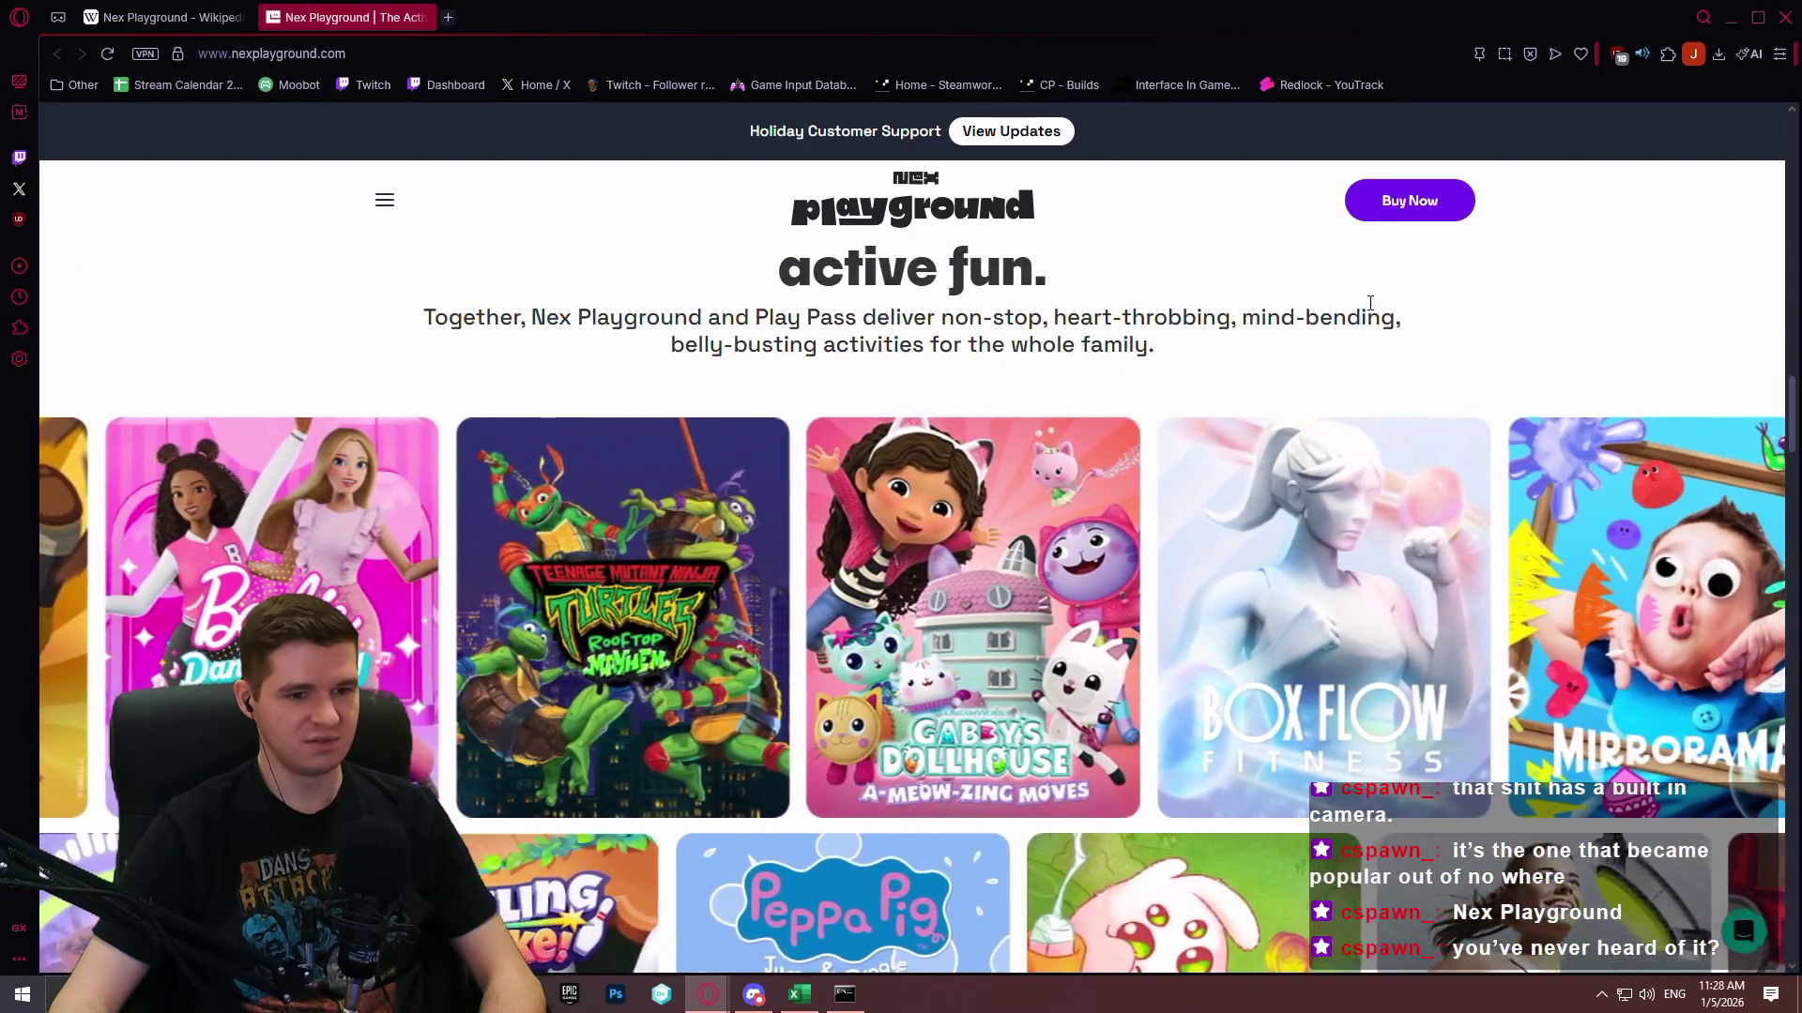
pyautogui.scroll(-3, 1365, 301)
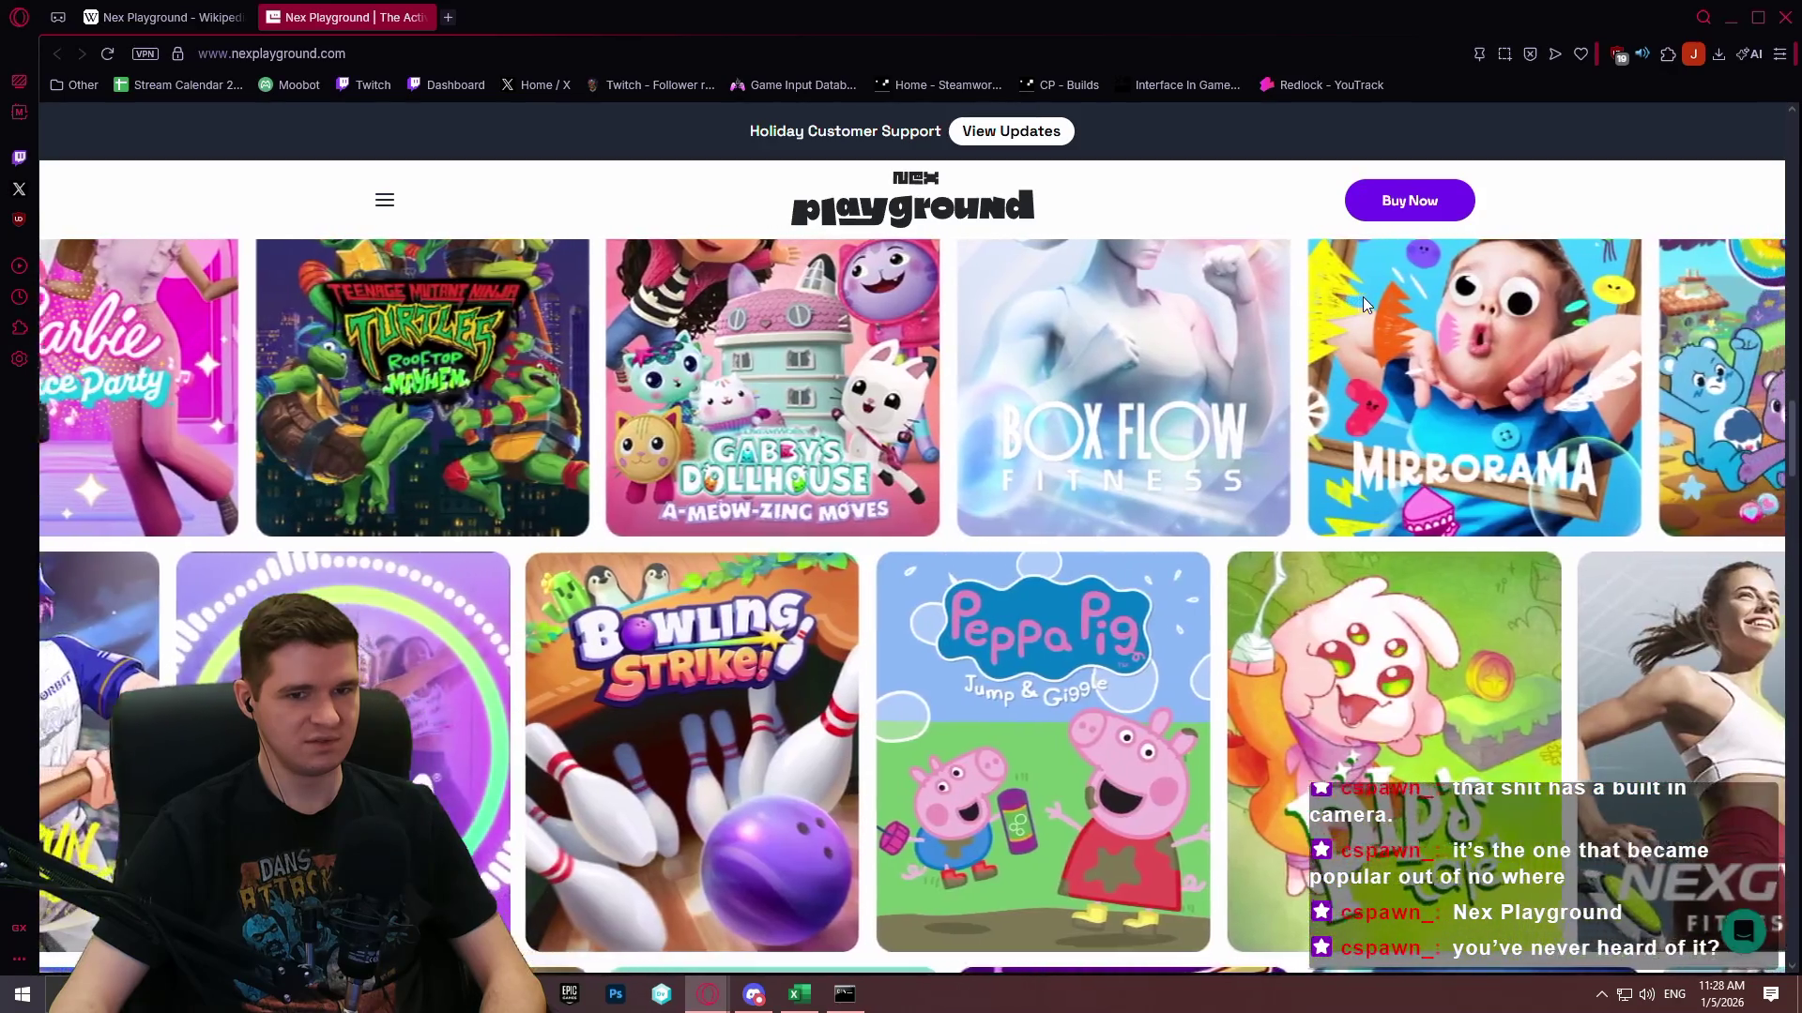
pyautogui.scroll(2, 1362, 297)
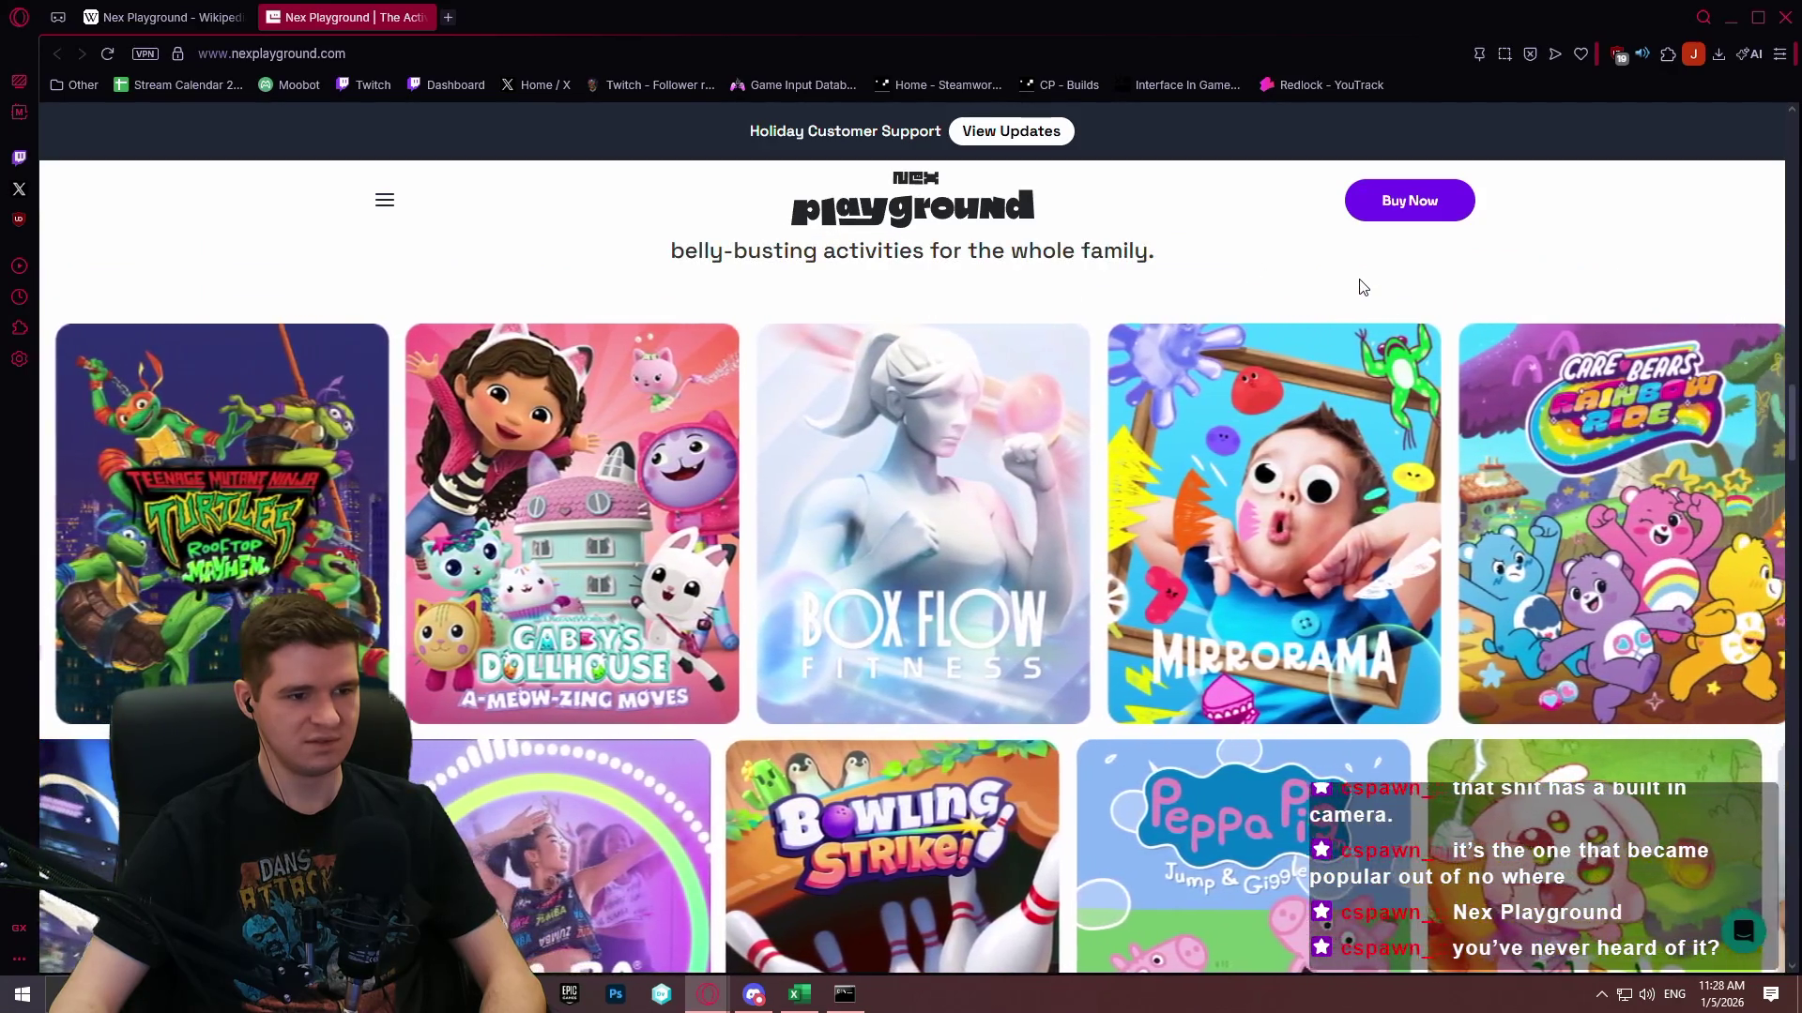
pyautogui.scroll(-5, 1363, 287)
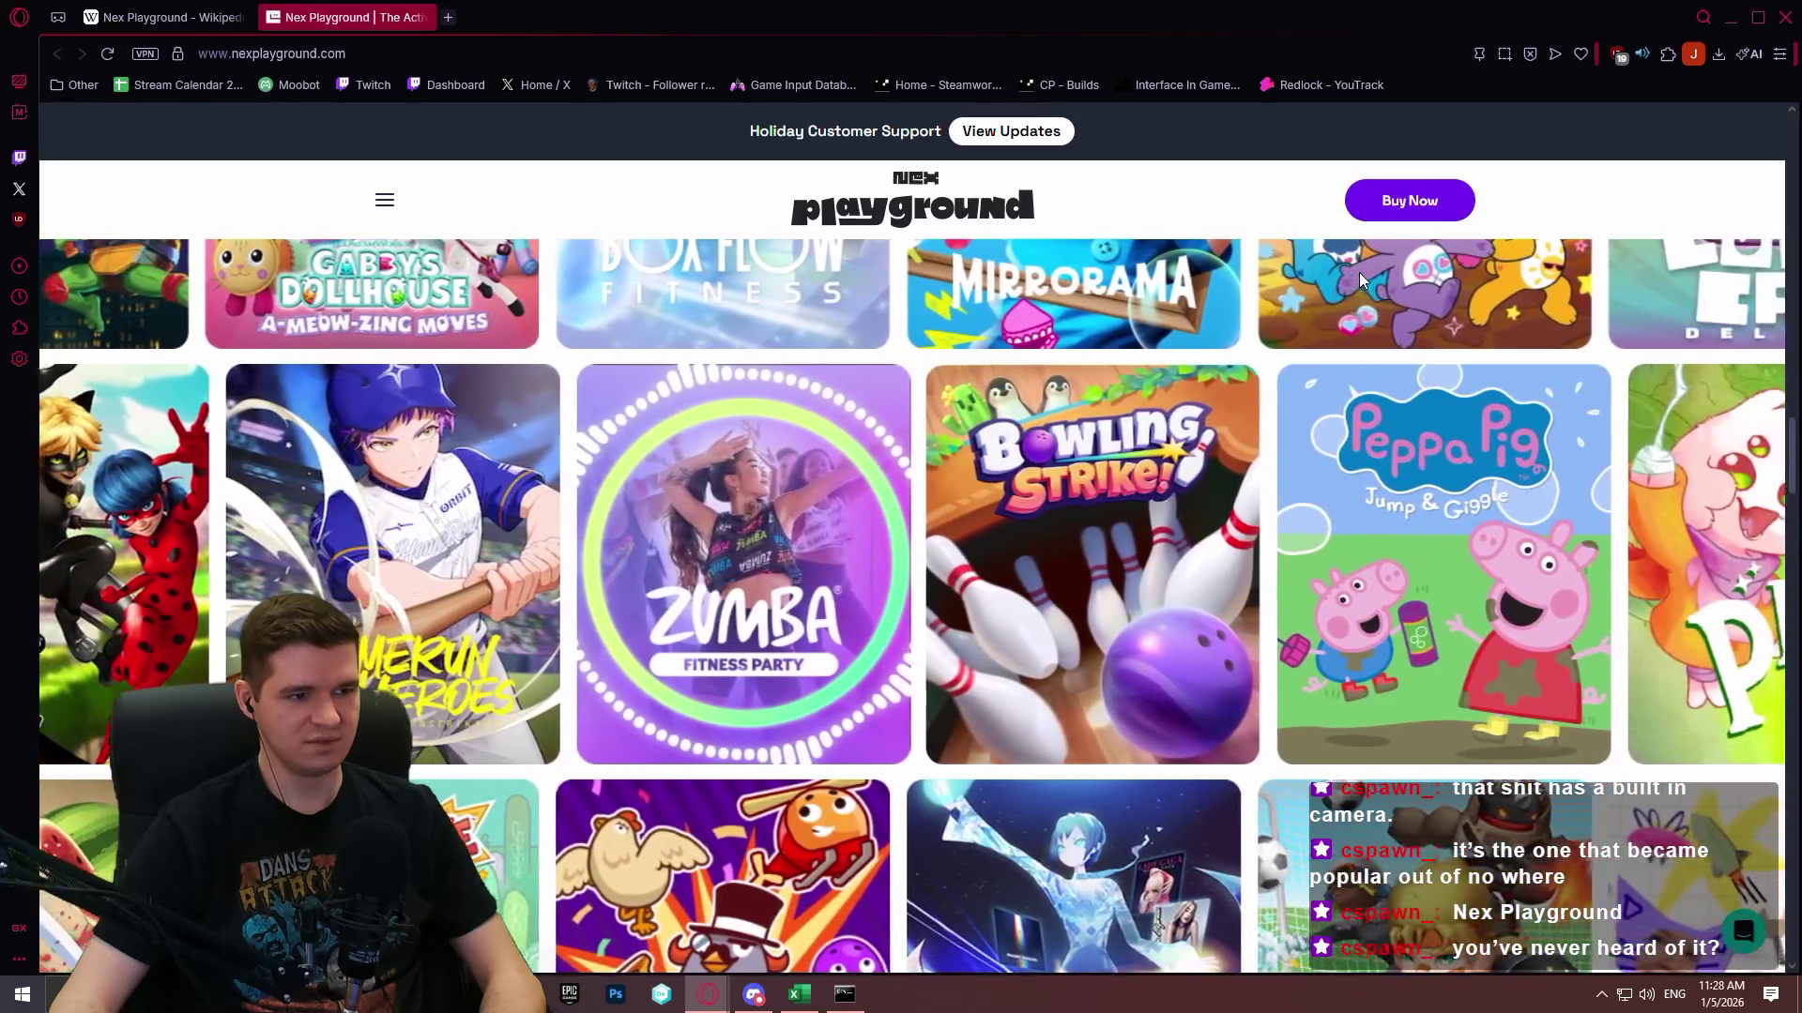
pyautogui.scroll(-2, 1363, 275)
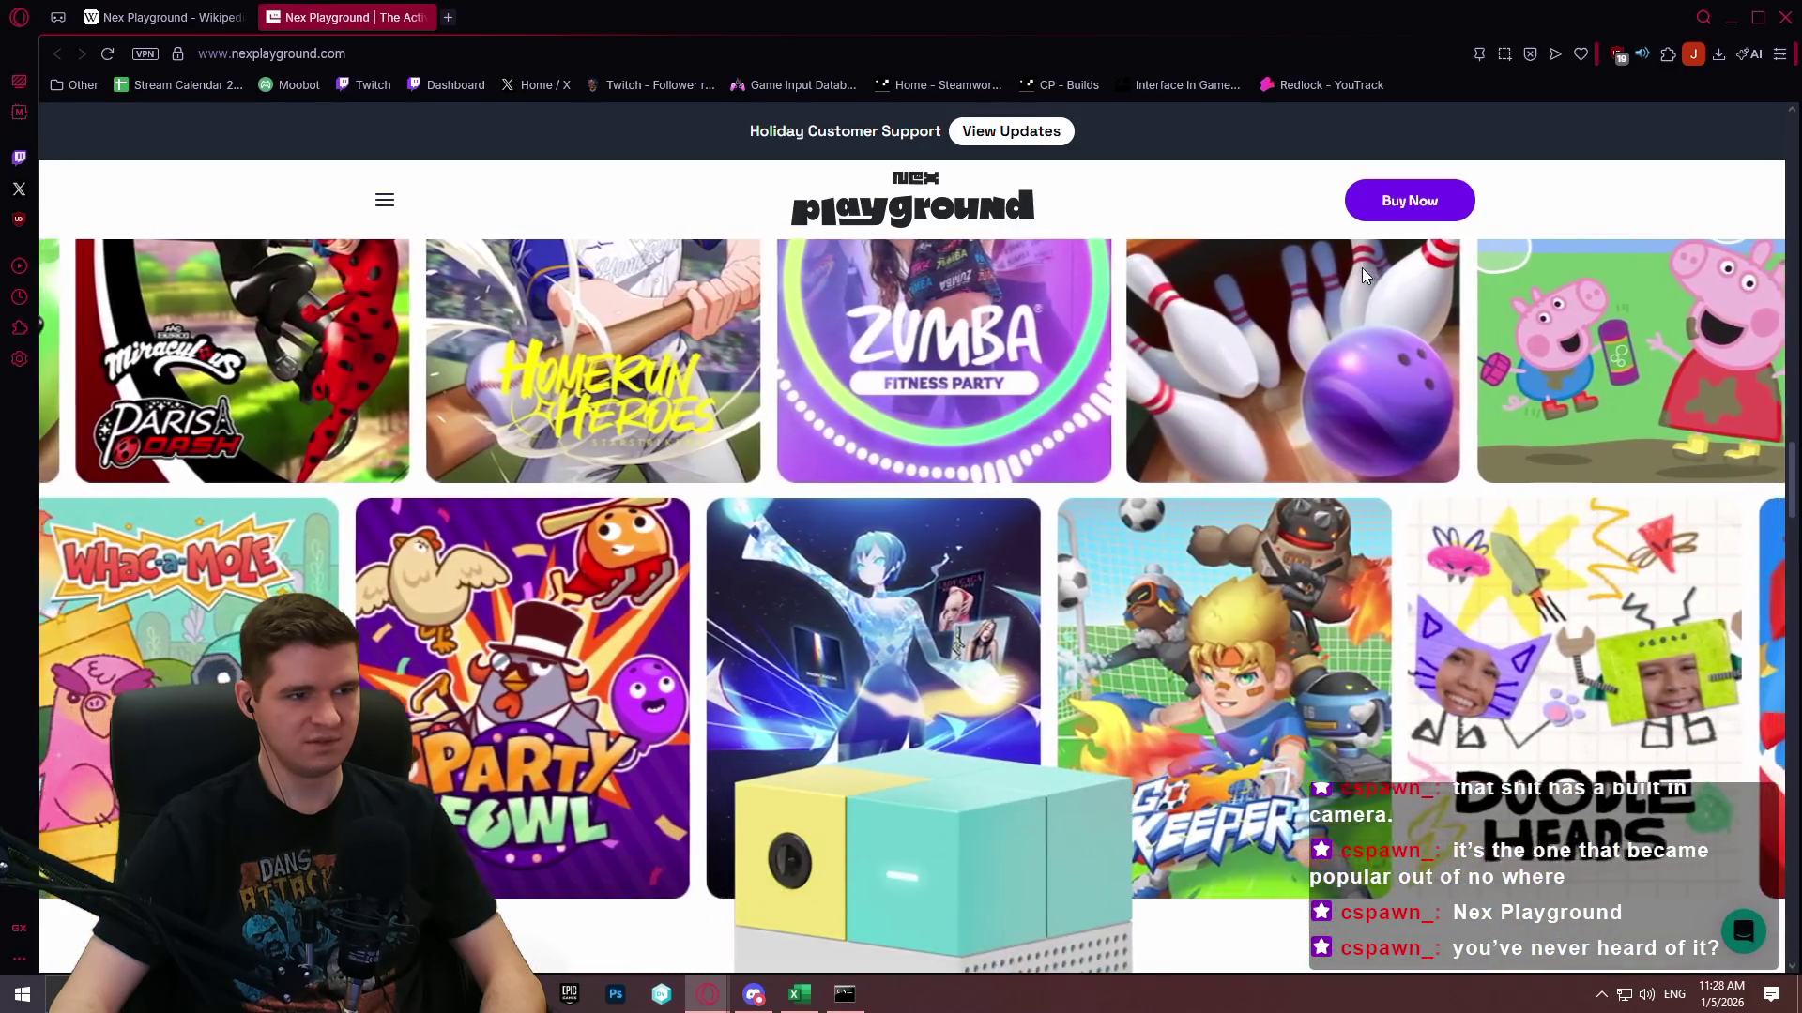
pyautogui.scroll(-15, 1361, 267)
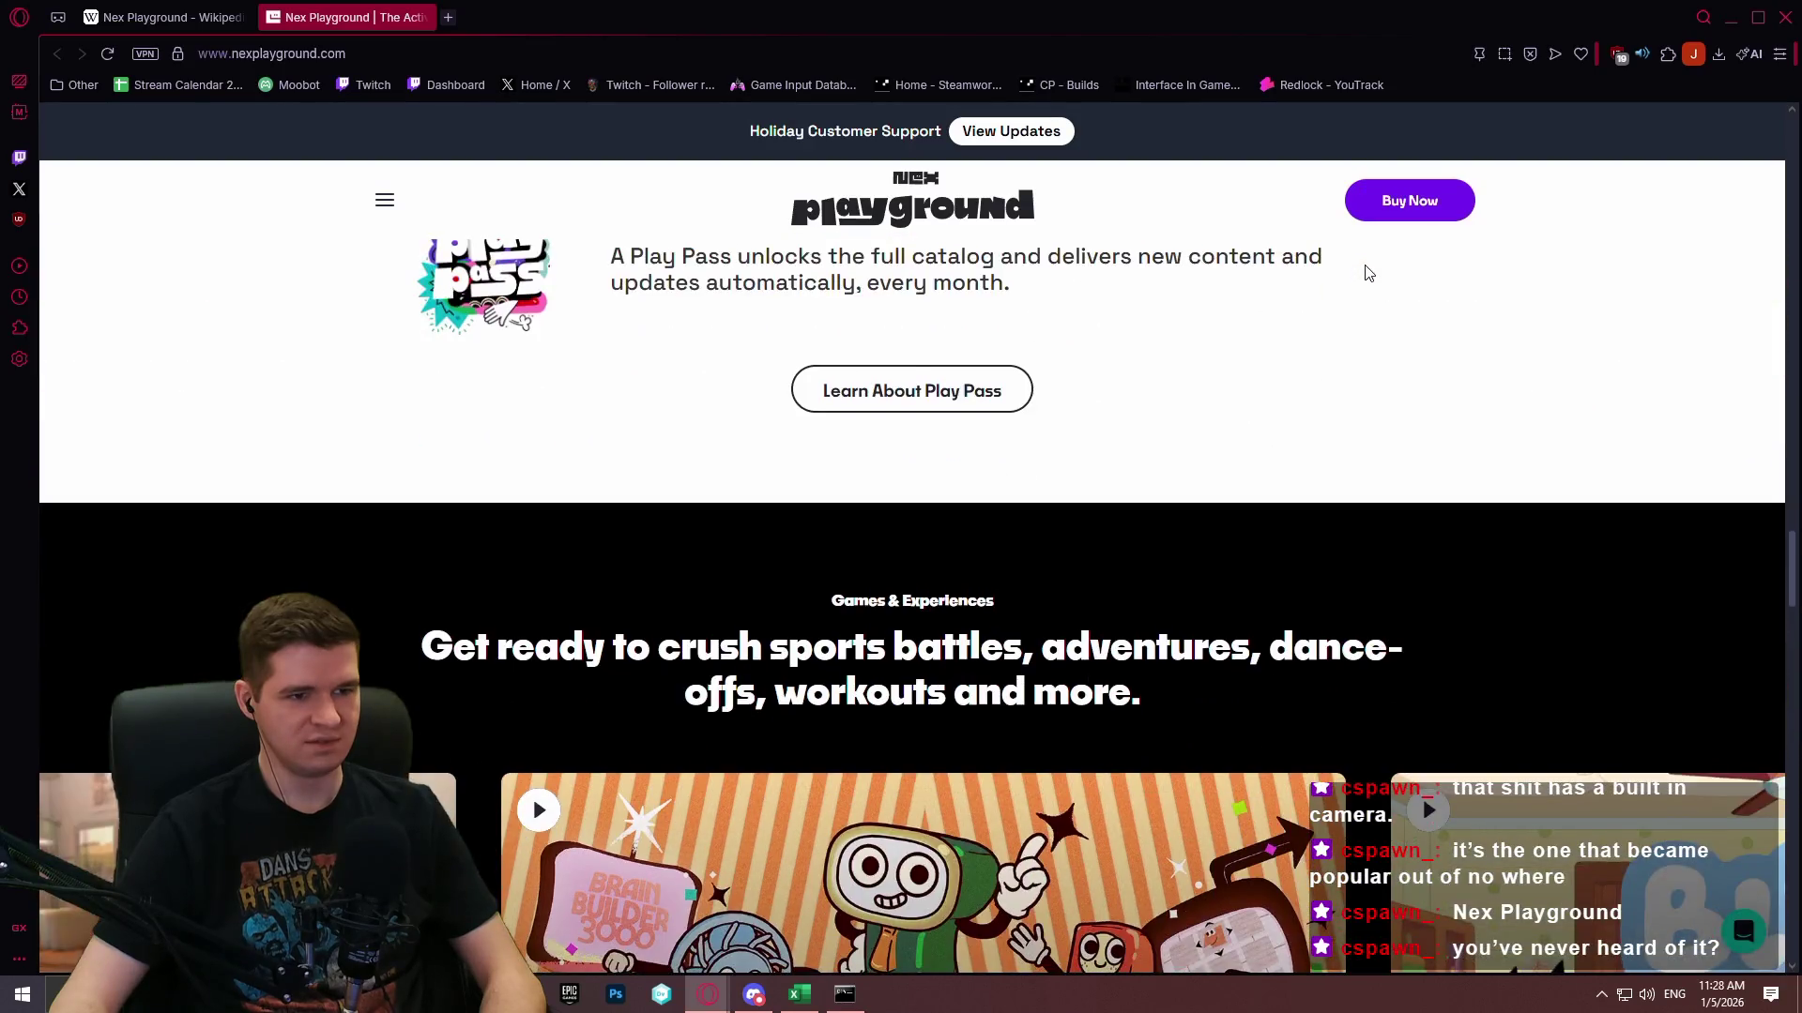
pyautogui.scroll(-6, 1367, 264)
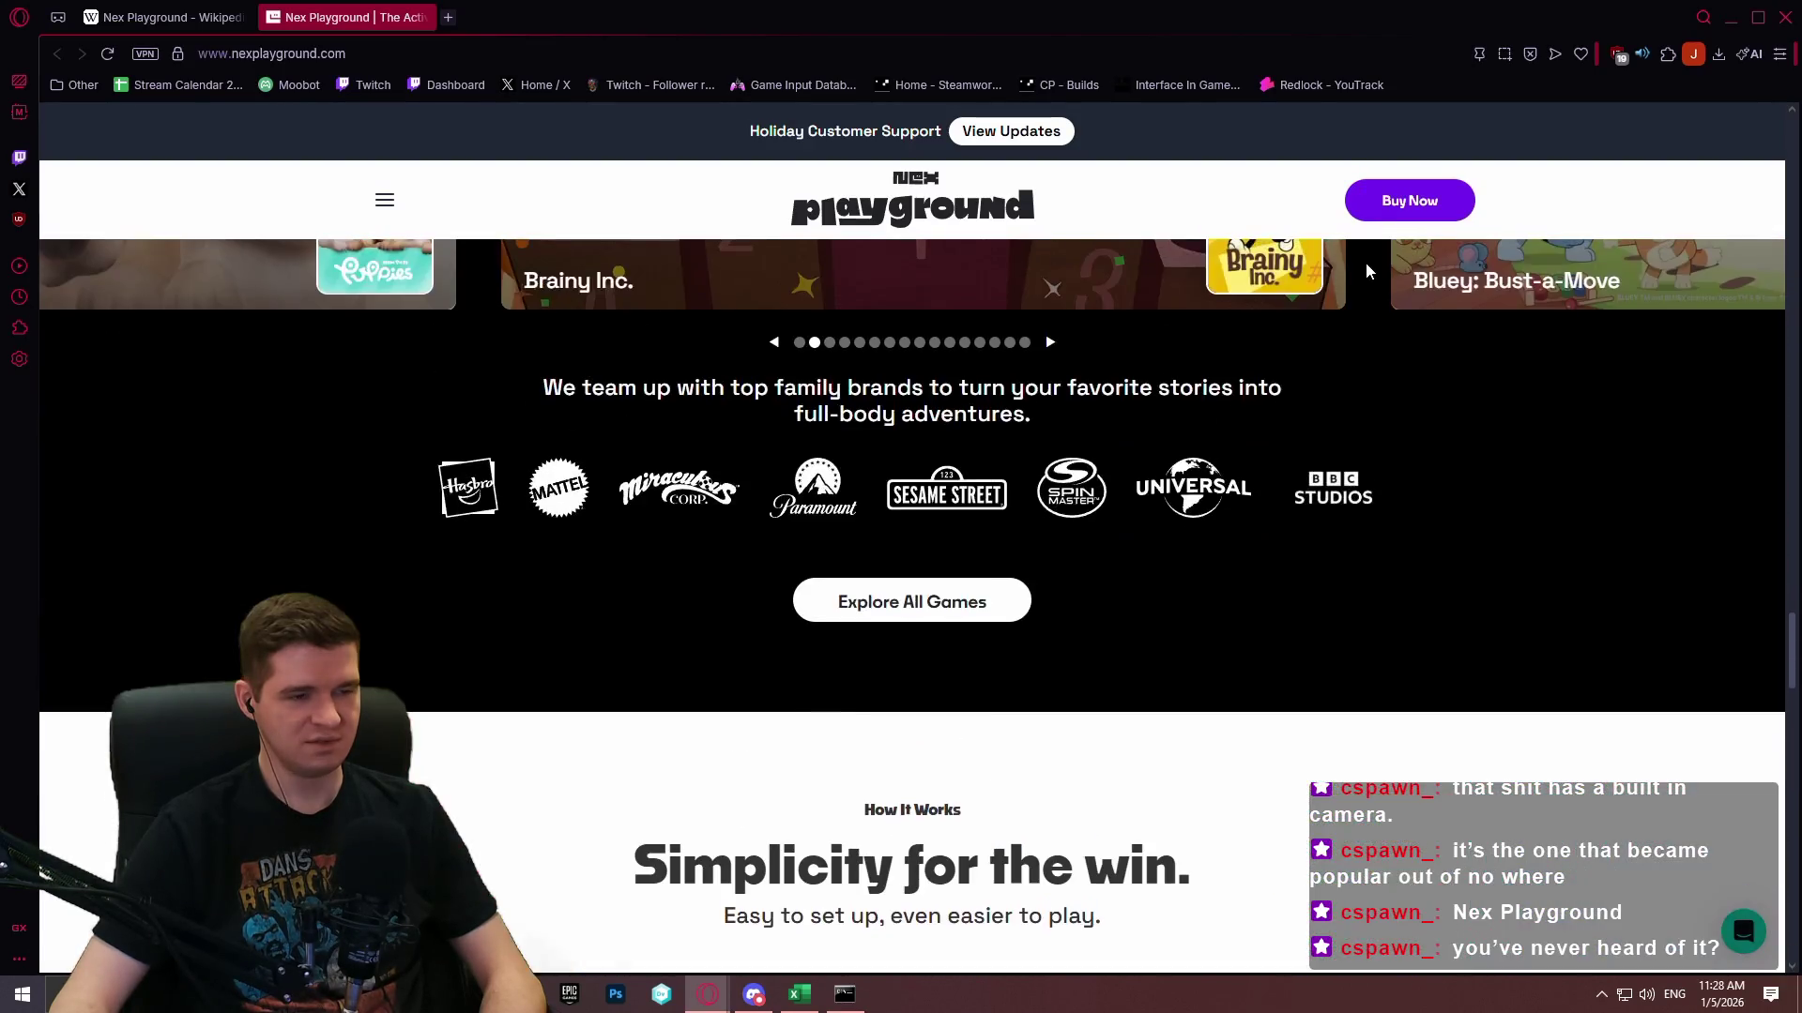
pyautogui.scroll(-8, 1365, 271)
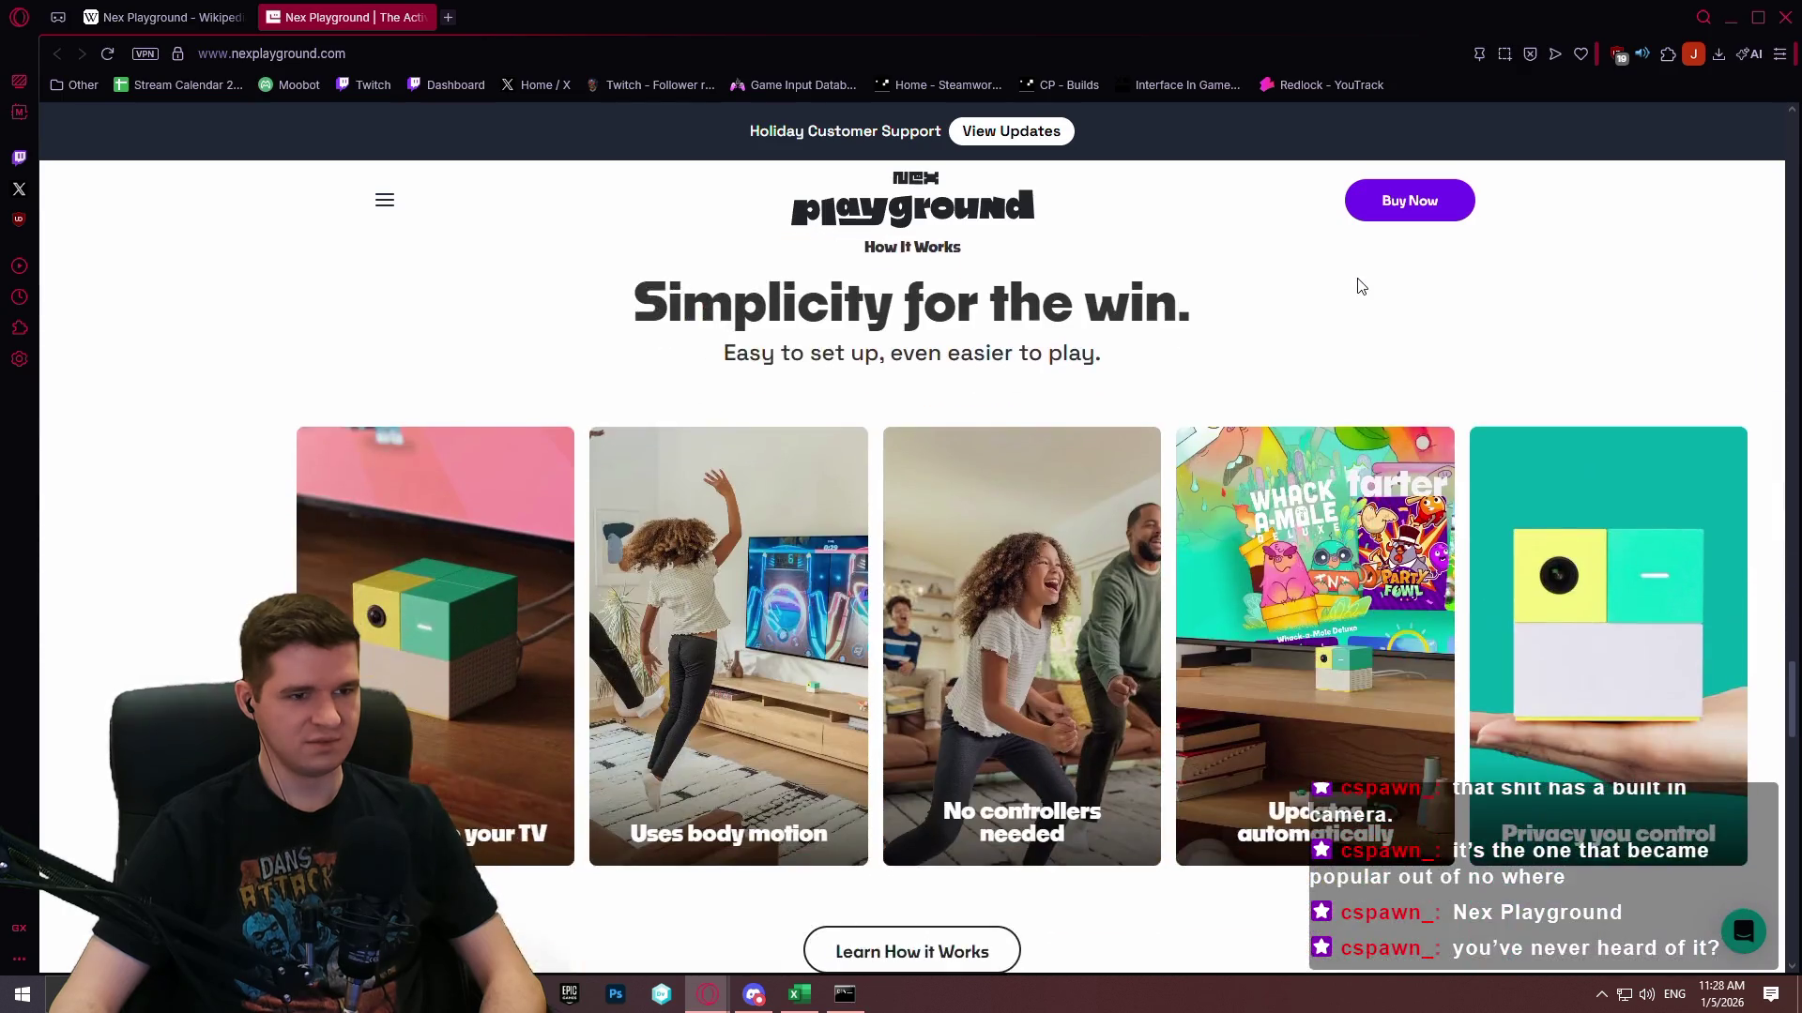
pyautogui.scroll(-8, 1363, 277)
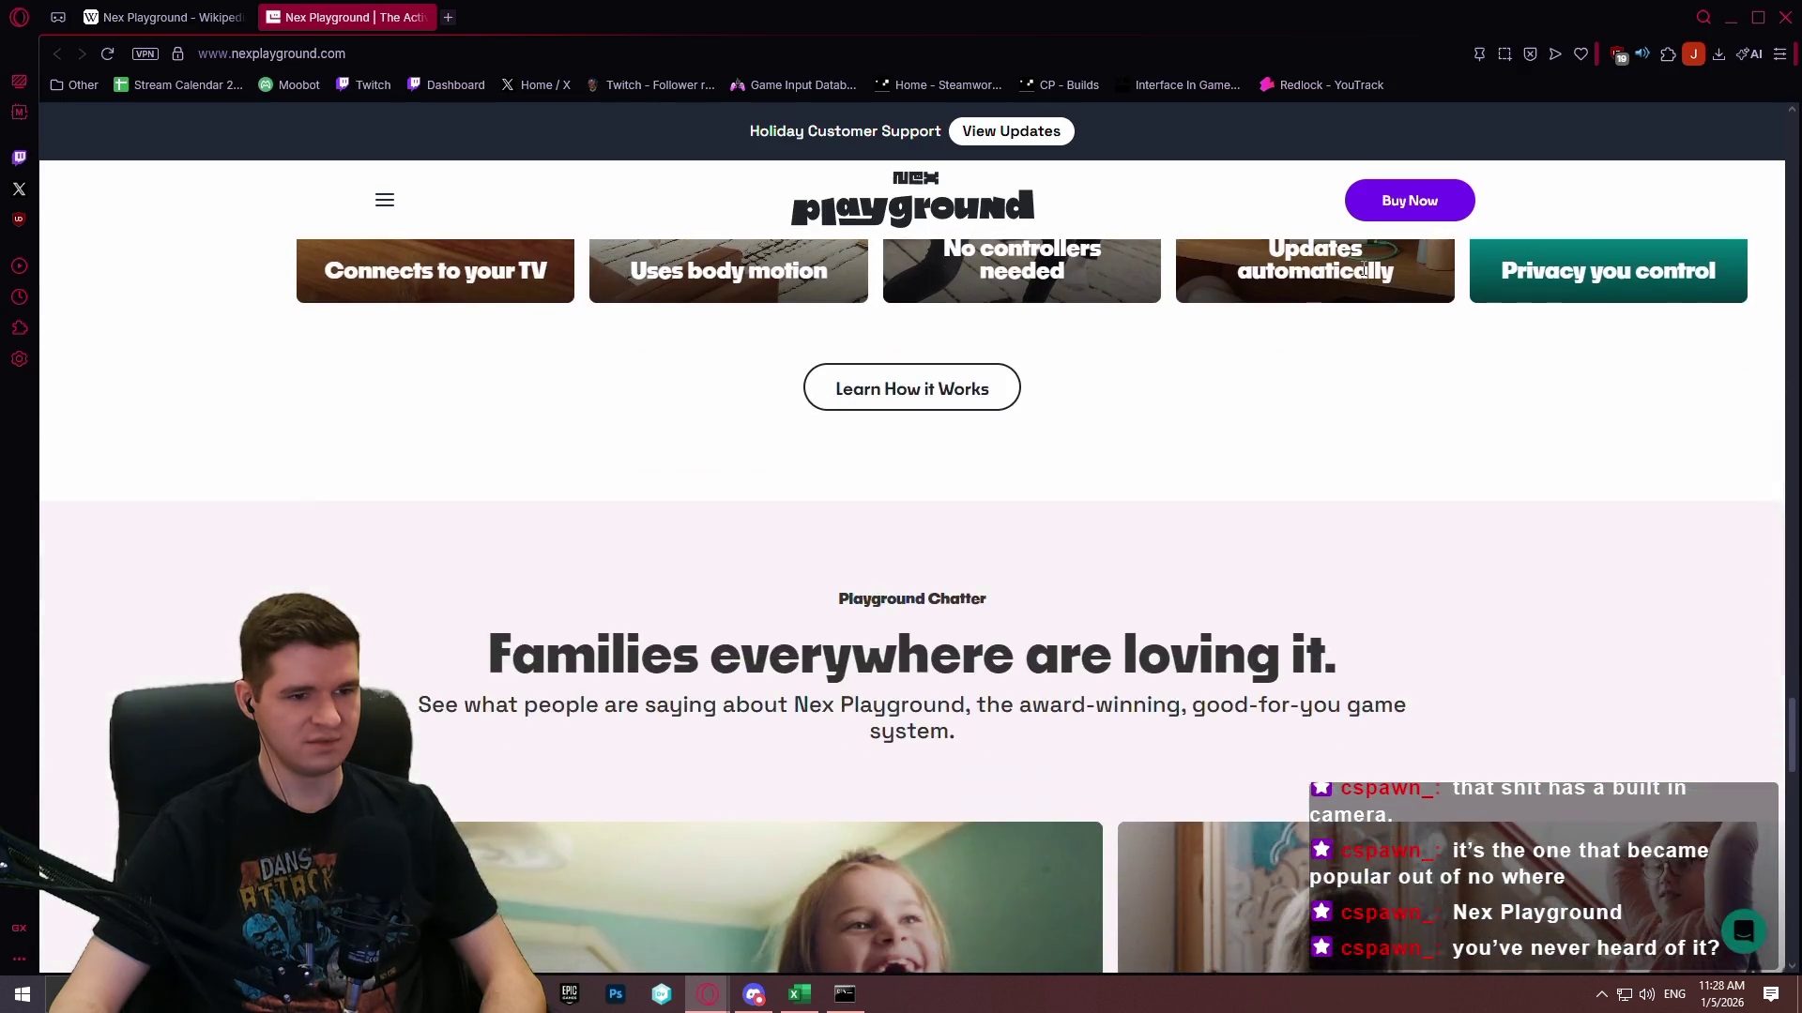
pyautogui.scroll(-4, 1461, 287)
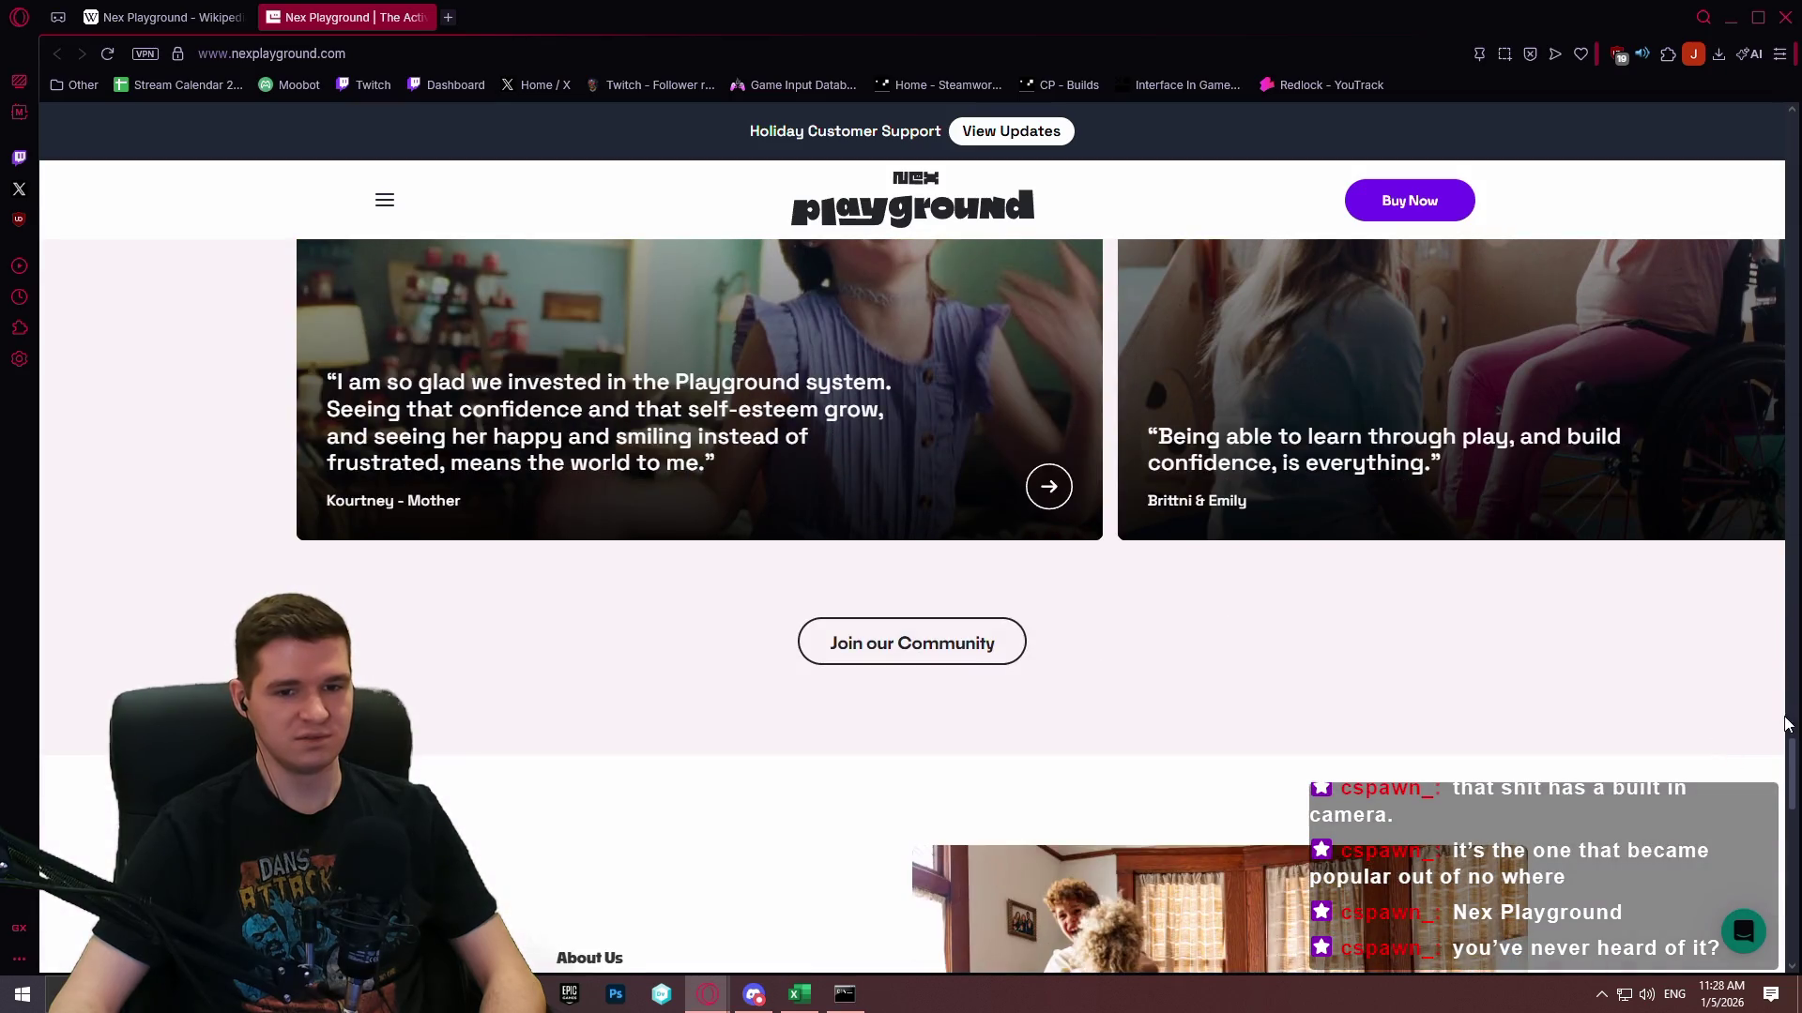
pyautogui.moveTo(1794, 755)
pyautogui.mouseDown()
pyautogui.moveTo(1792, 885)
pyautogui.moveTo(1787, 619)
pyautogui.moveTo(1689, 261)
pyautogui.moveTo(1749, 189)
pyautogui.moveTo(1737, 213)
pyautogui.moveTo(1736, 134)
pyautogui.moveTo(1785, 286)
pyautogui.moveTo(1790, 549)
pyautogui.moveTo(1745, 899)
pyautogui.moveTo(1713, 631)
pyautogui.moveTo(1750, 471)
pyautogui.moveTo(1737, 294)
pyautogui.mouseUp()
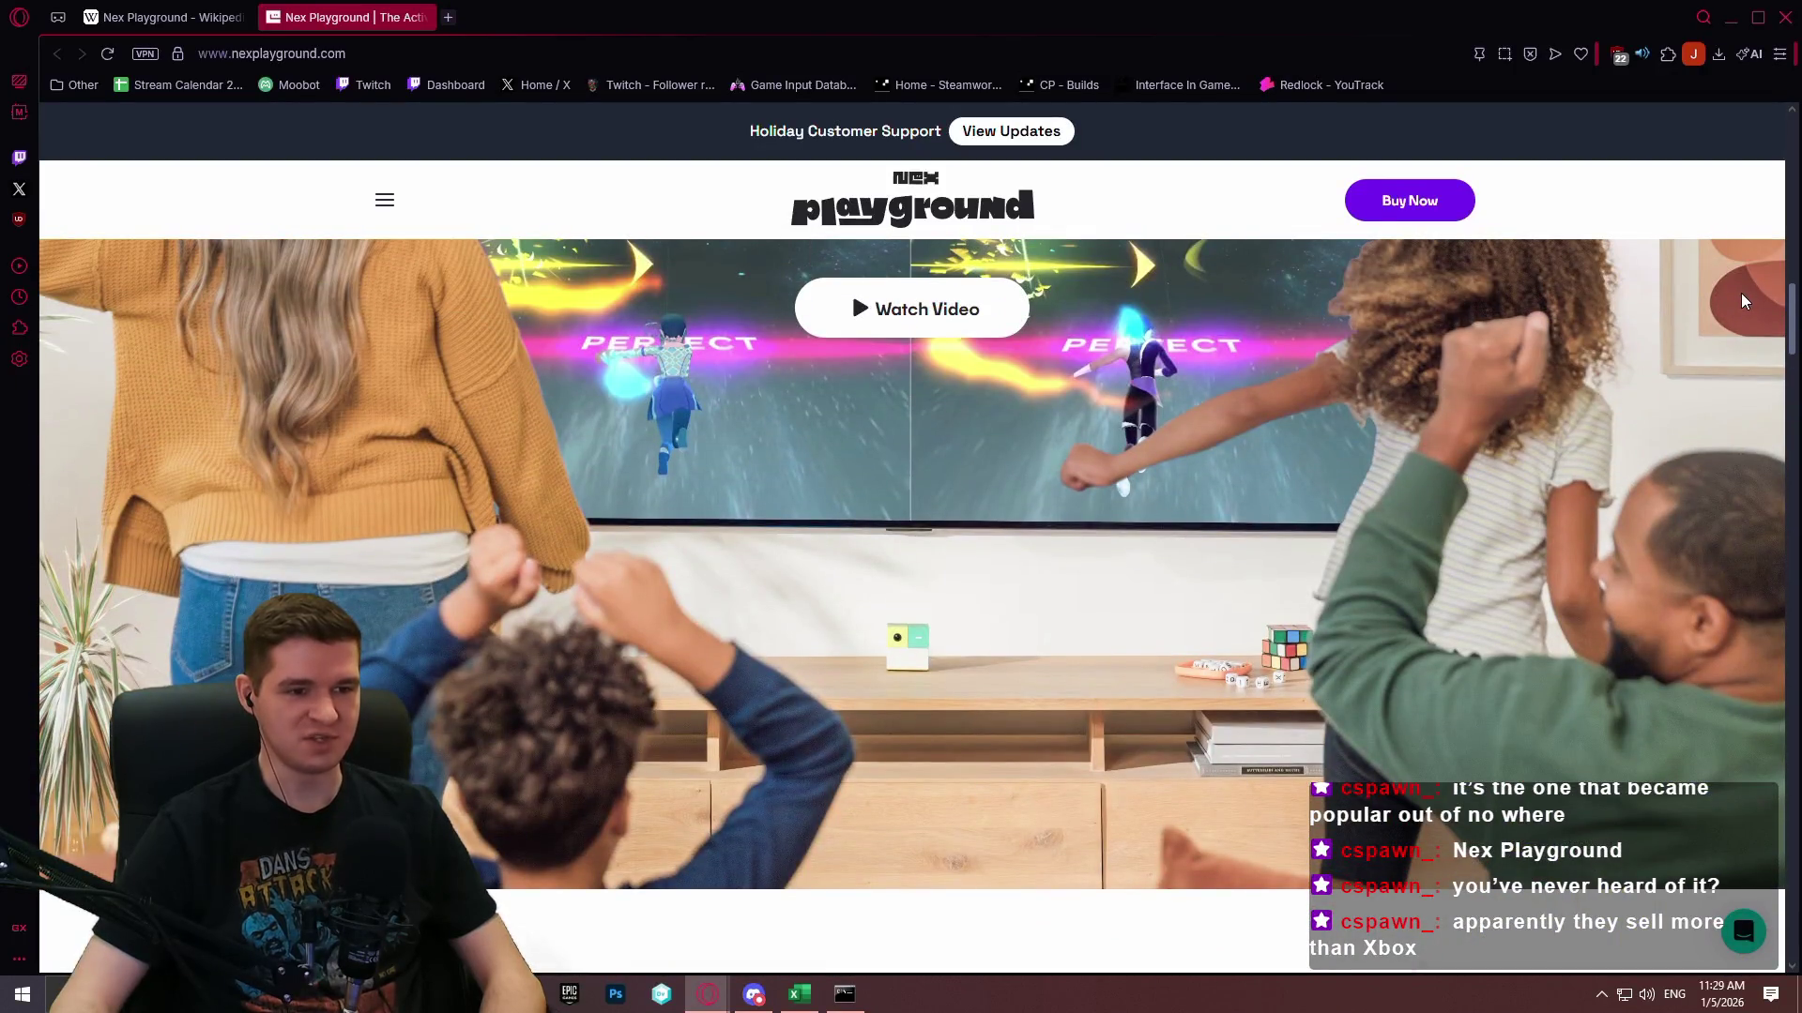
pyautogui.scroll(4, 1741, 299)
pyautogui.scroll(-7, 1738, 281)
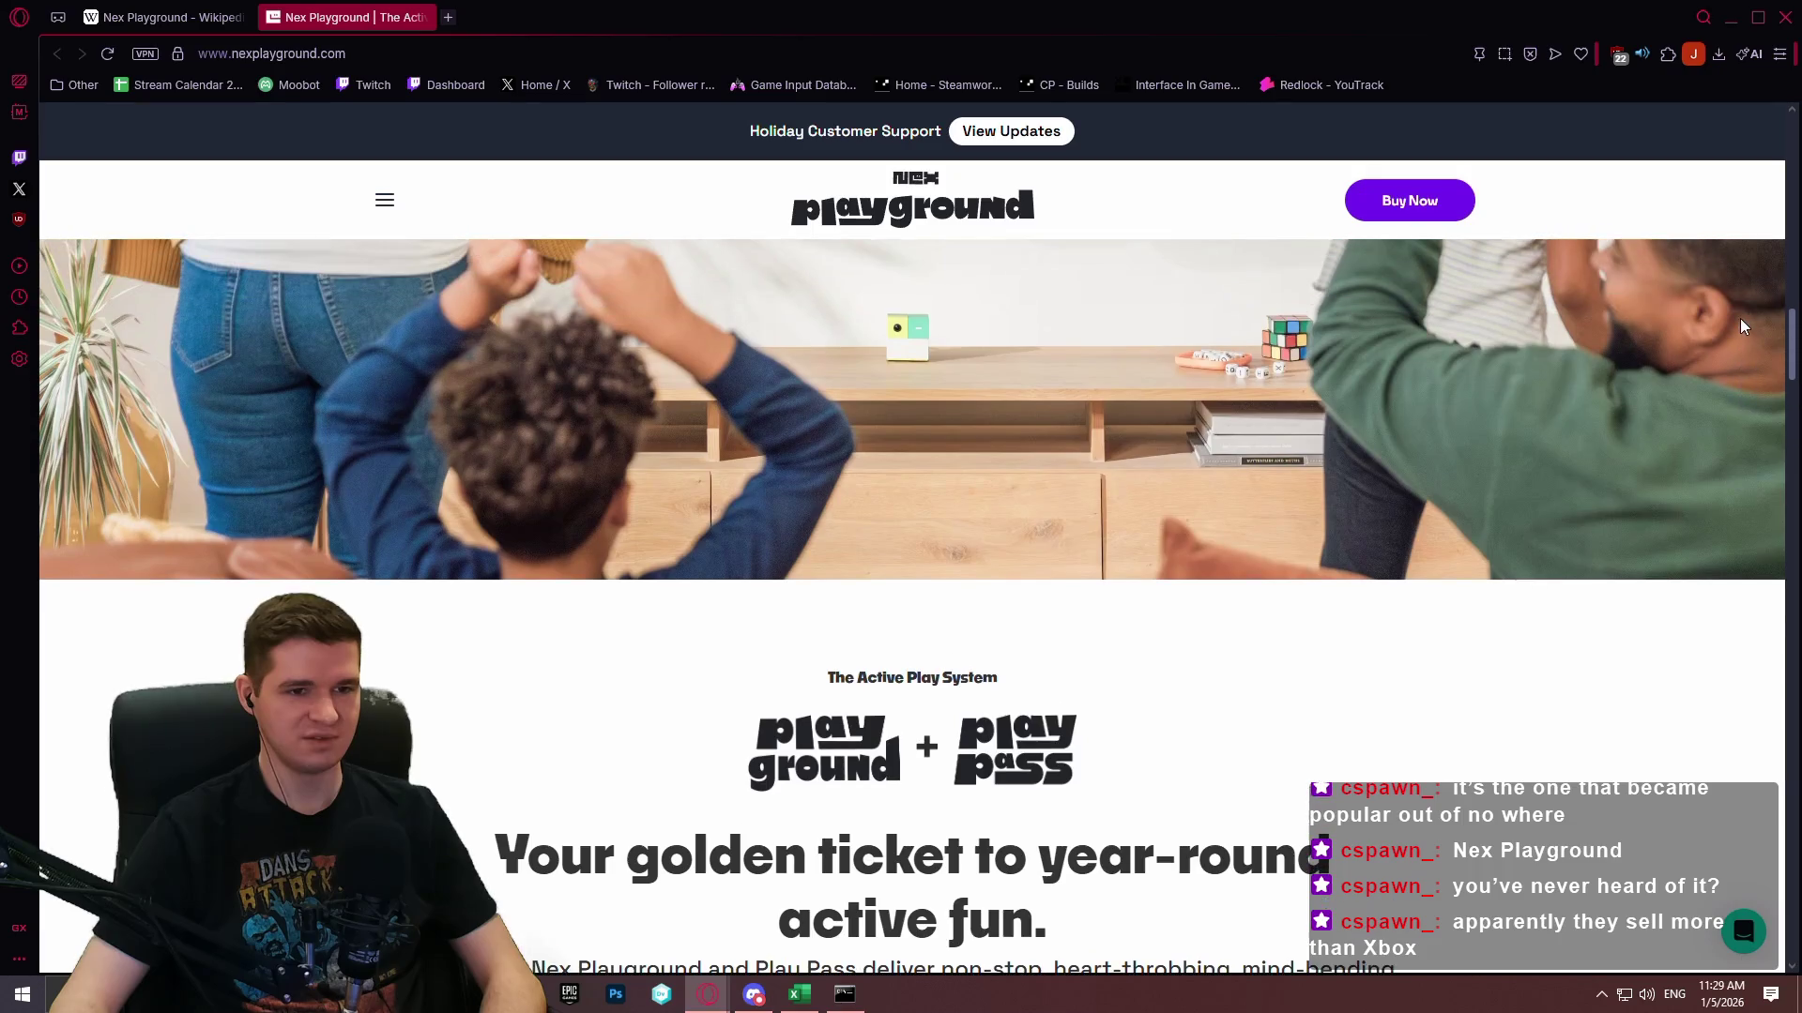
pyautogui.scroll(4, 1740, 325)
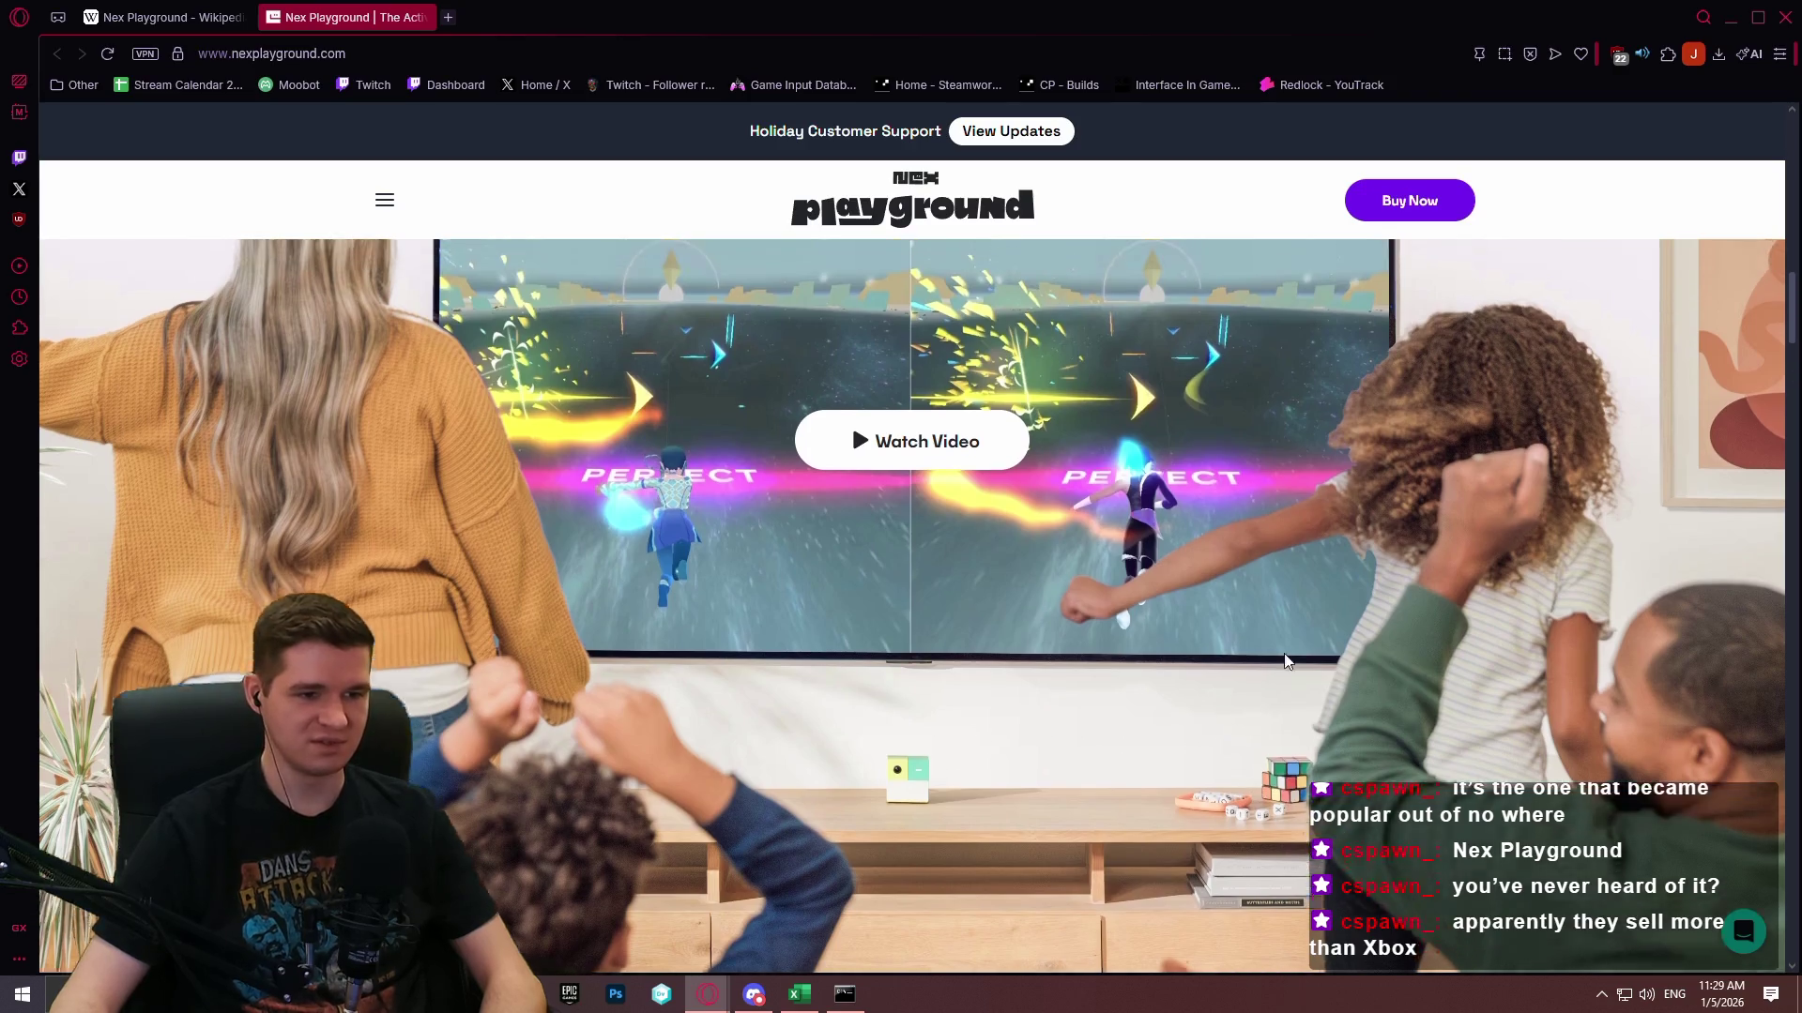
pyautogui.scroll(10, 1337, 550)
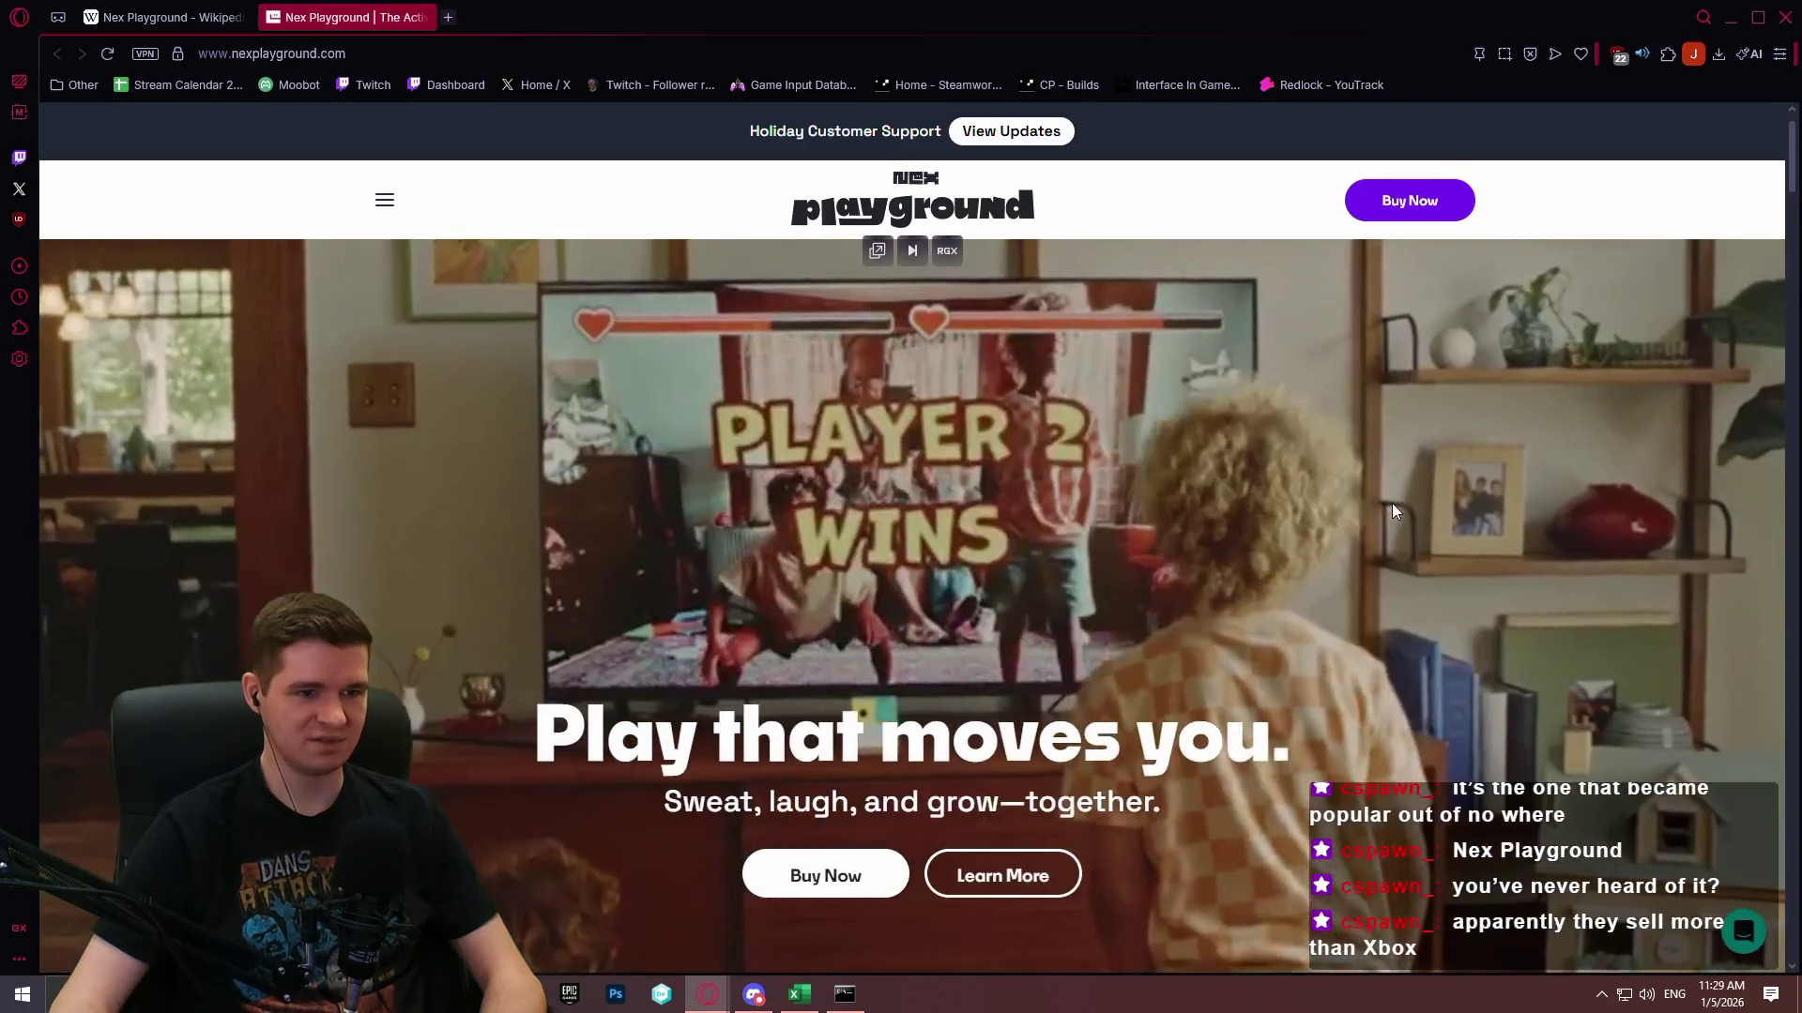
pyautogui.scroll(-8, 1392, 497)
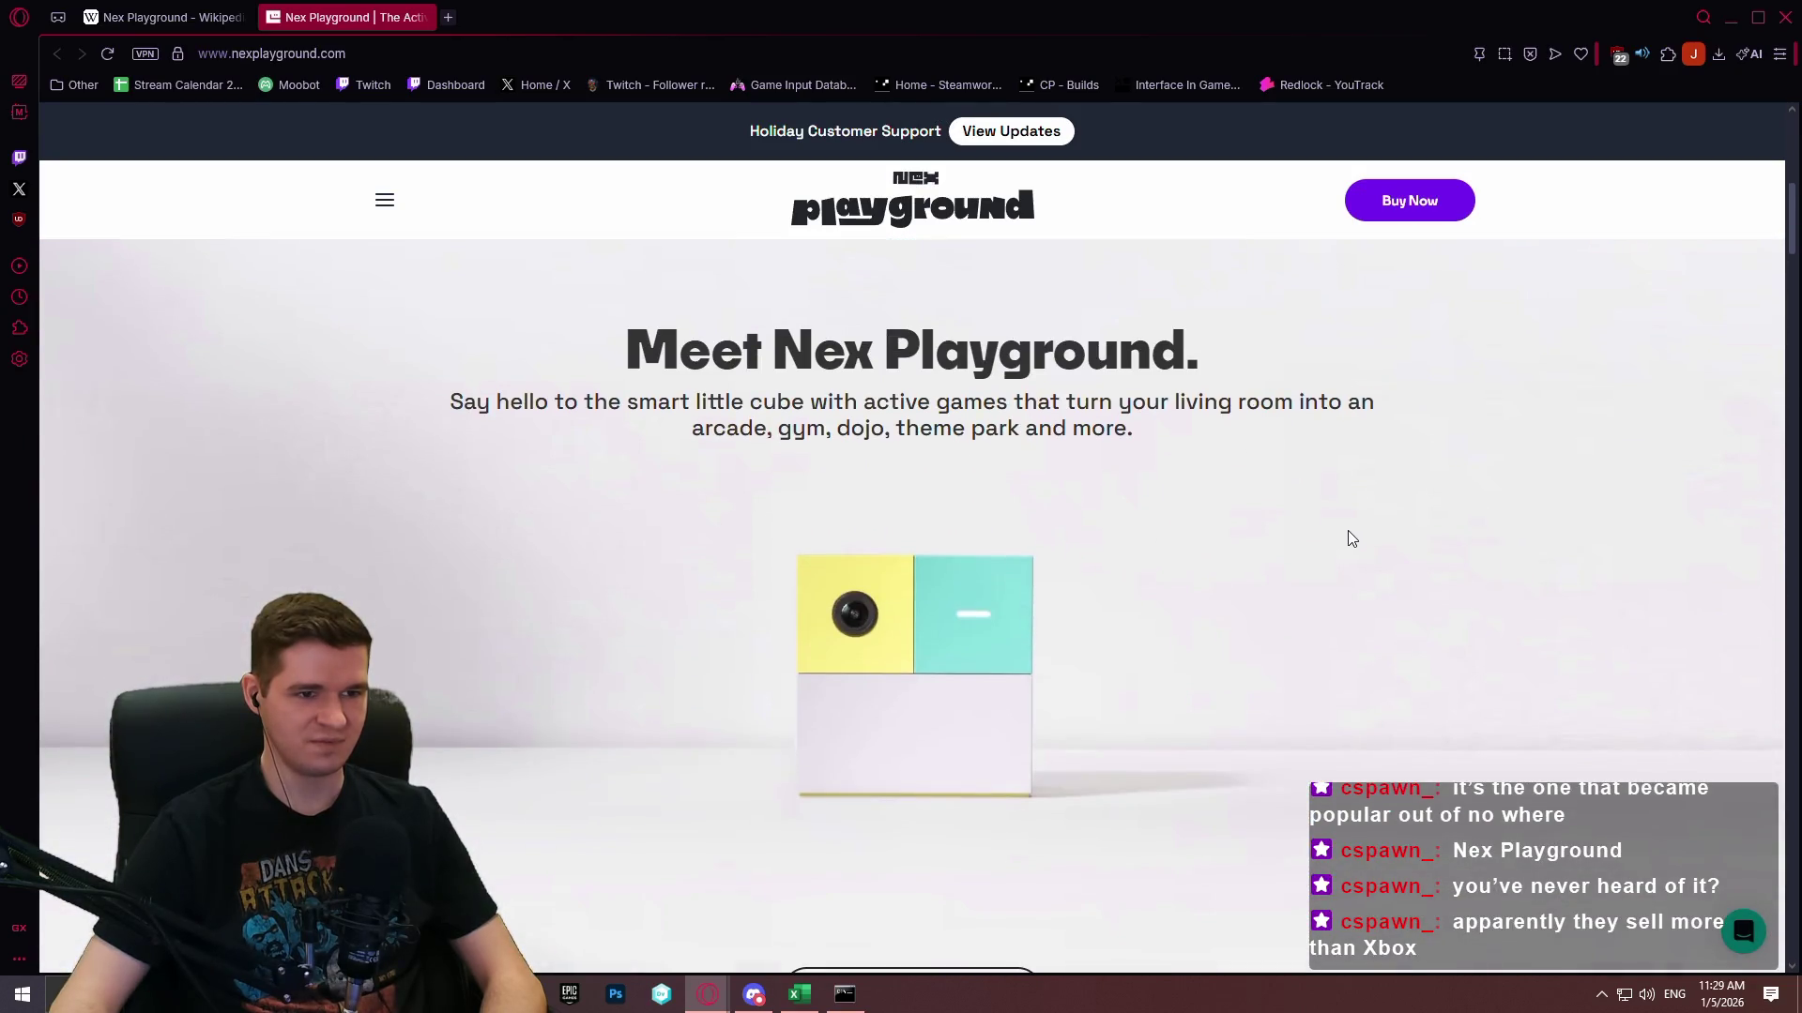
# Go back to the Nex Playground Wikipedia article and scroll through it.
pyautogui.click(170, 19)
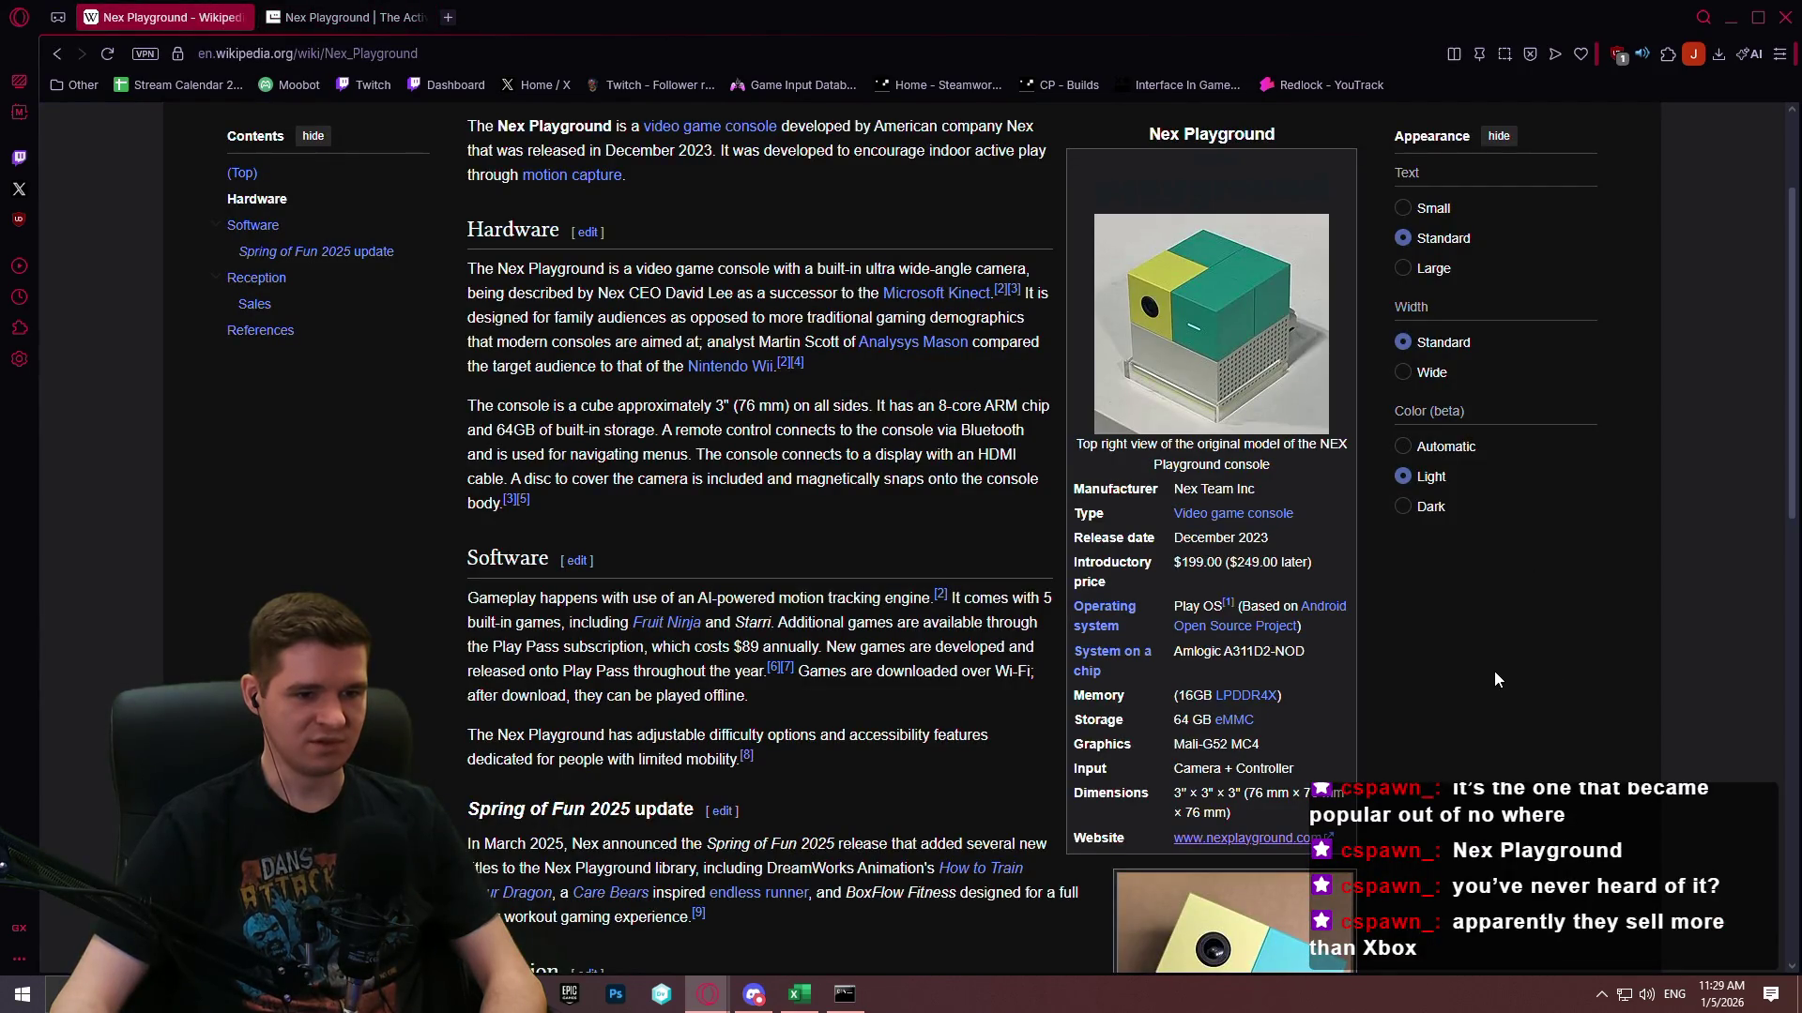
pyautogui.scroll(2, 1173, 544)
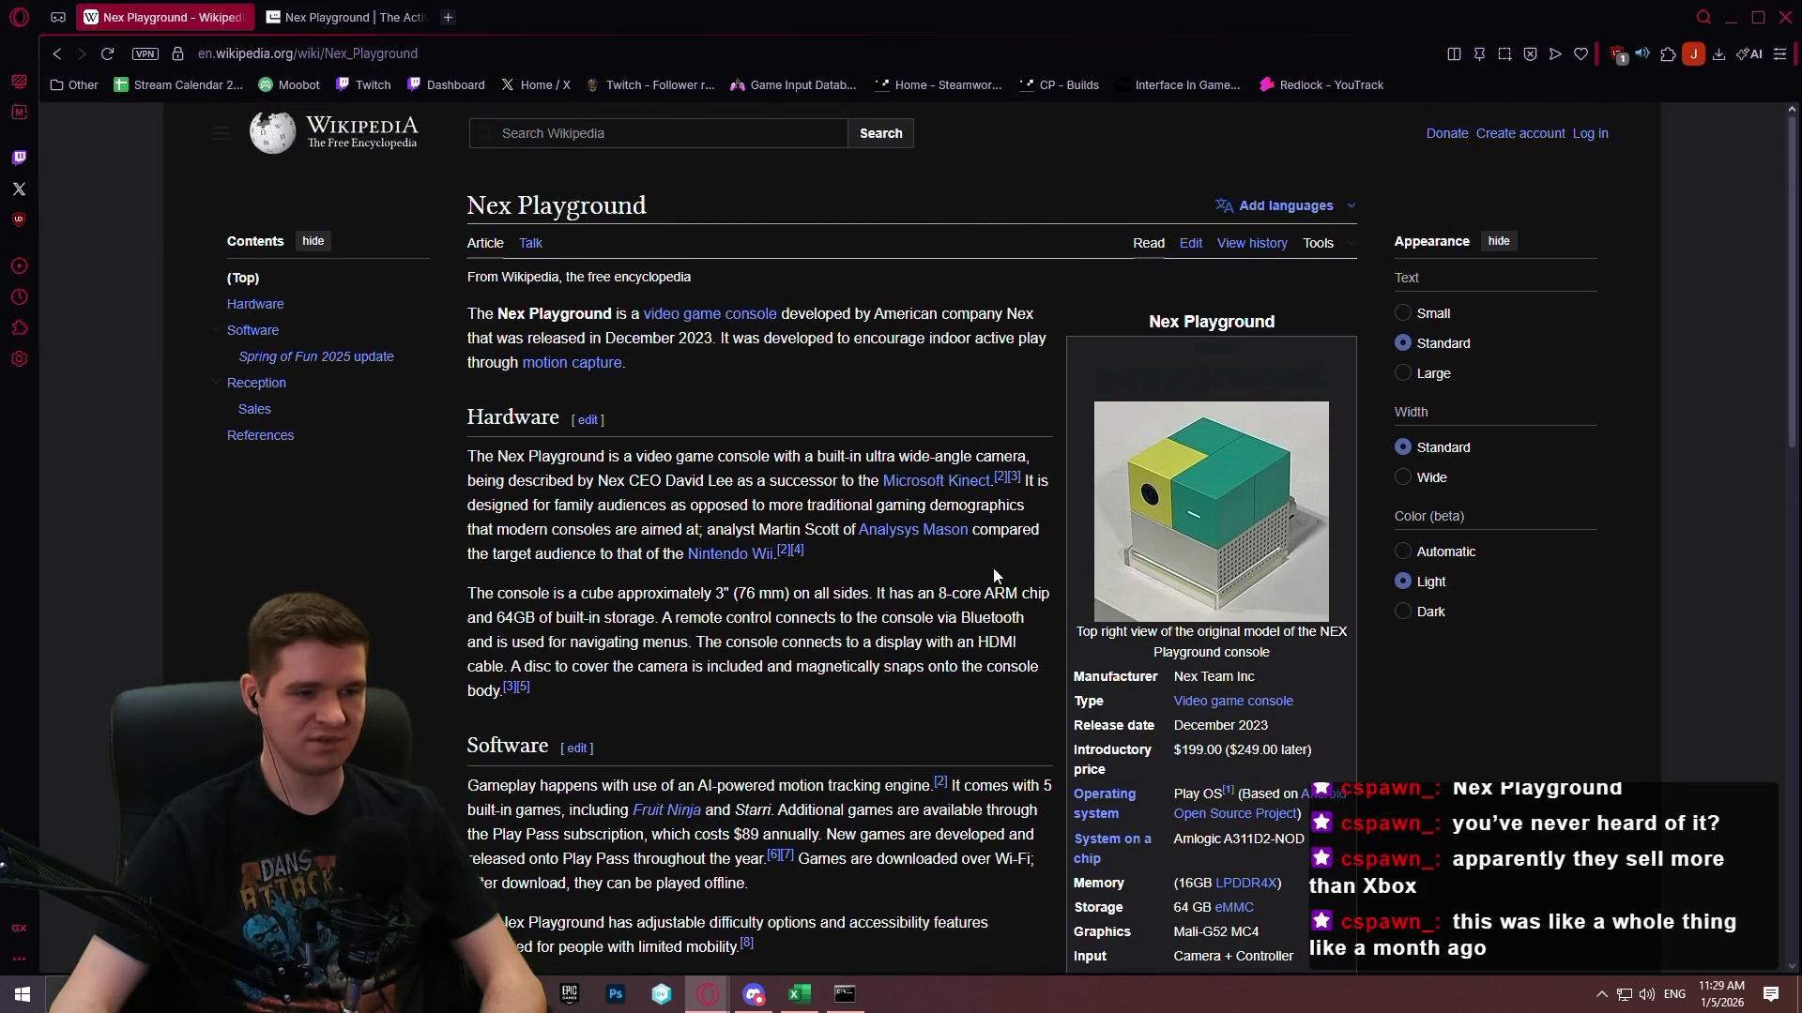
pyautogui.scroll(-7, 991, 557)
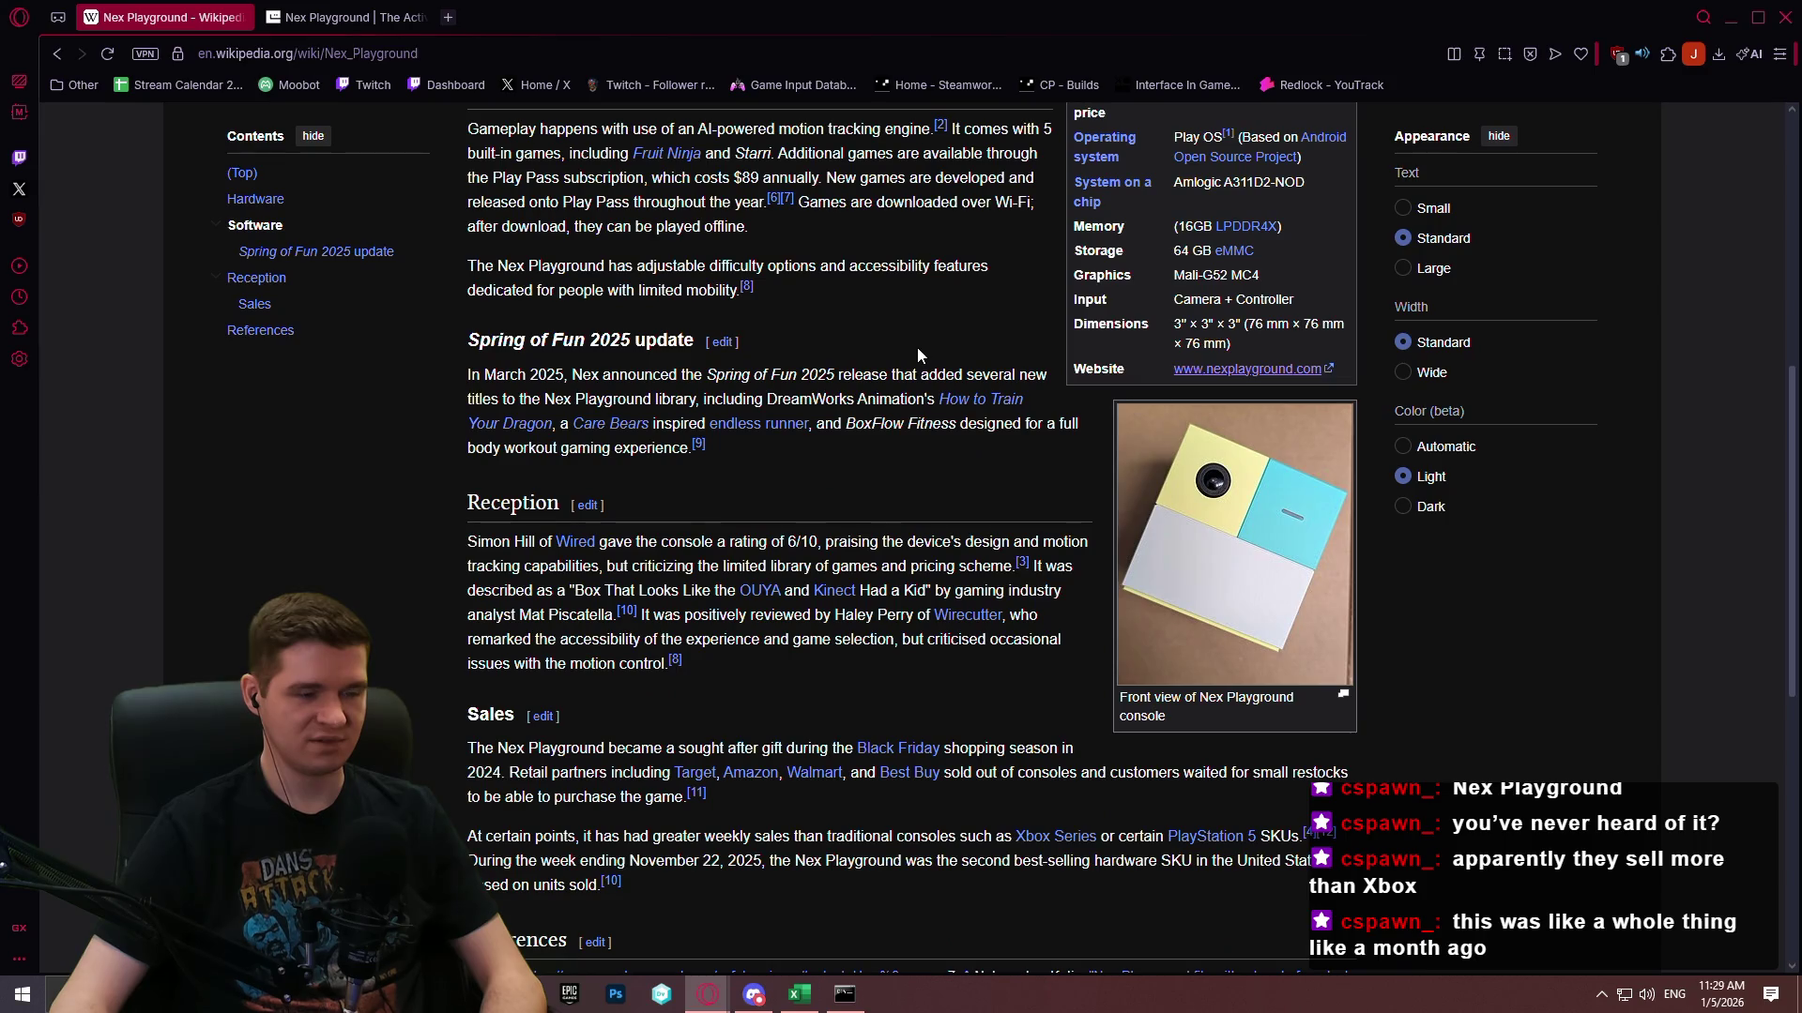
pyautogui.scroll(-5, 901, 342)
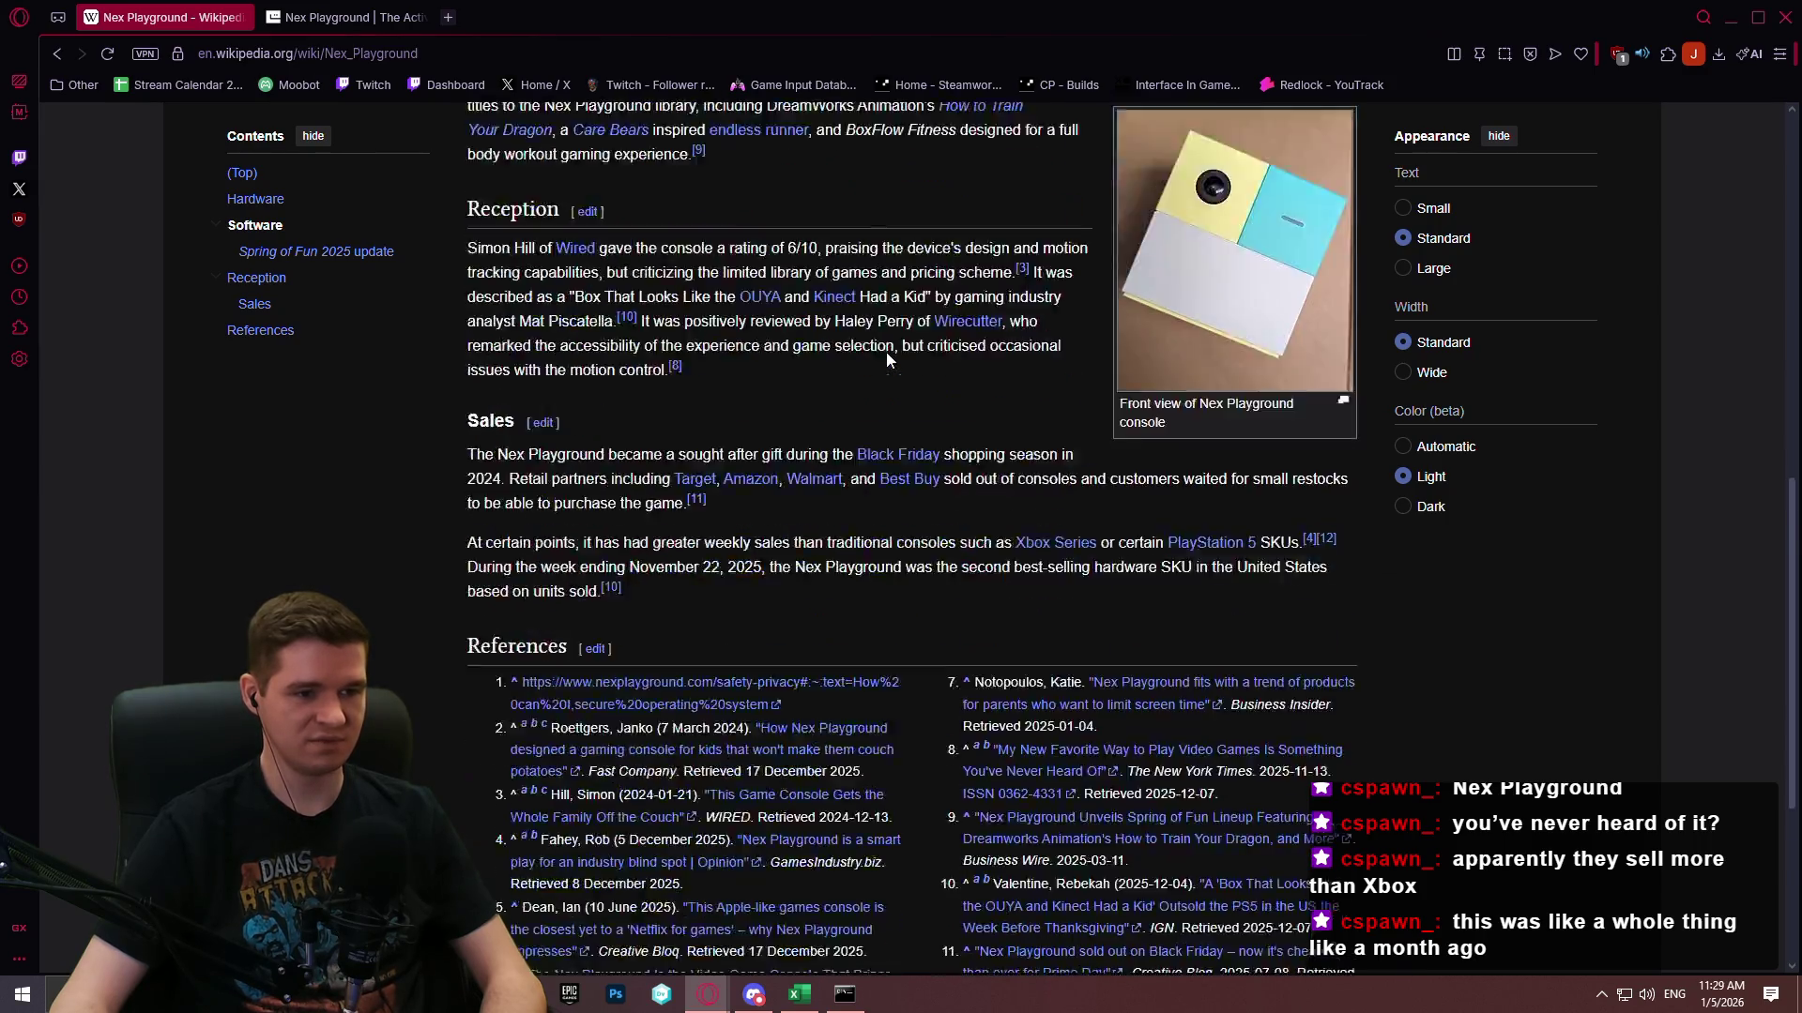
pyautogui.scroll(13, 897, 352)
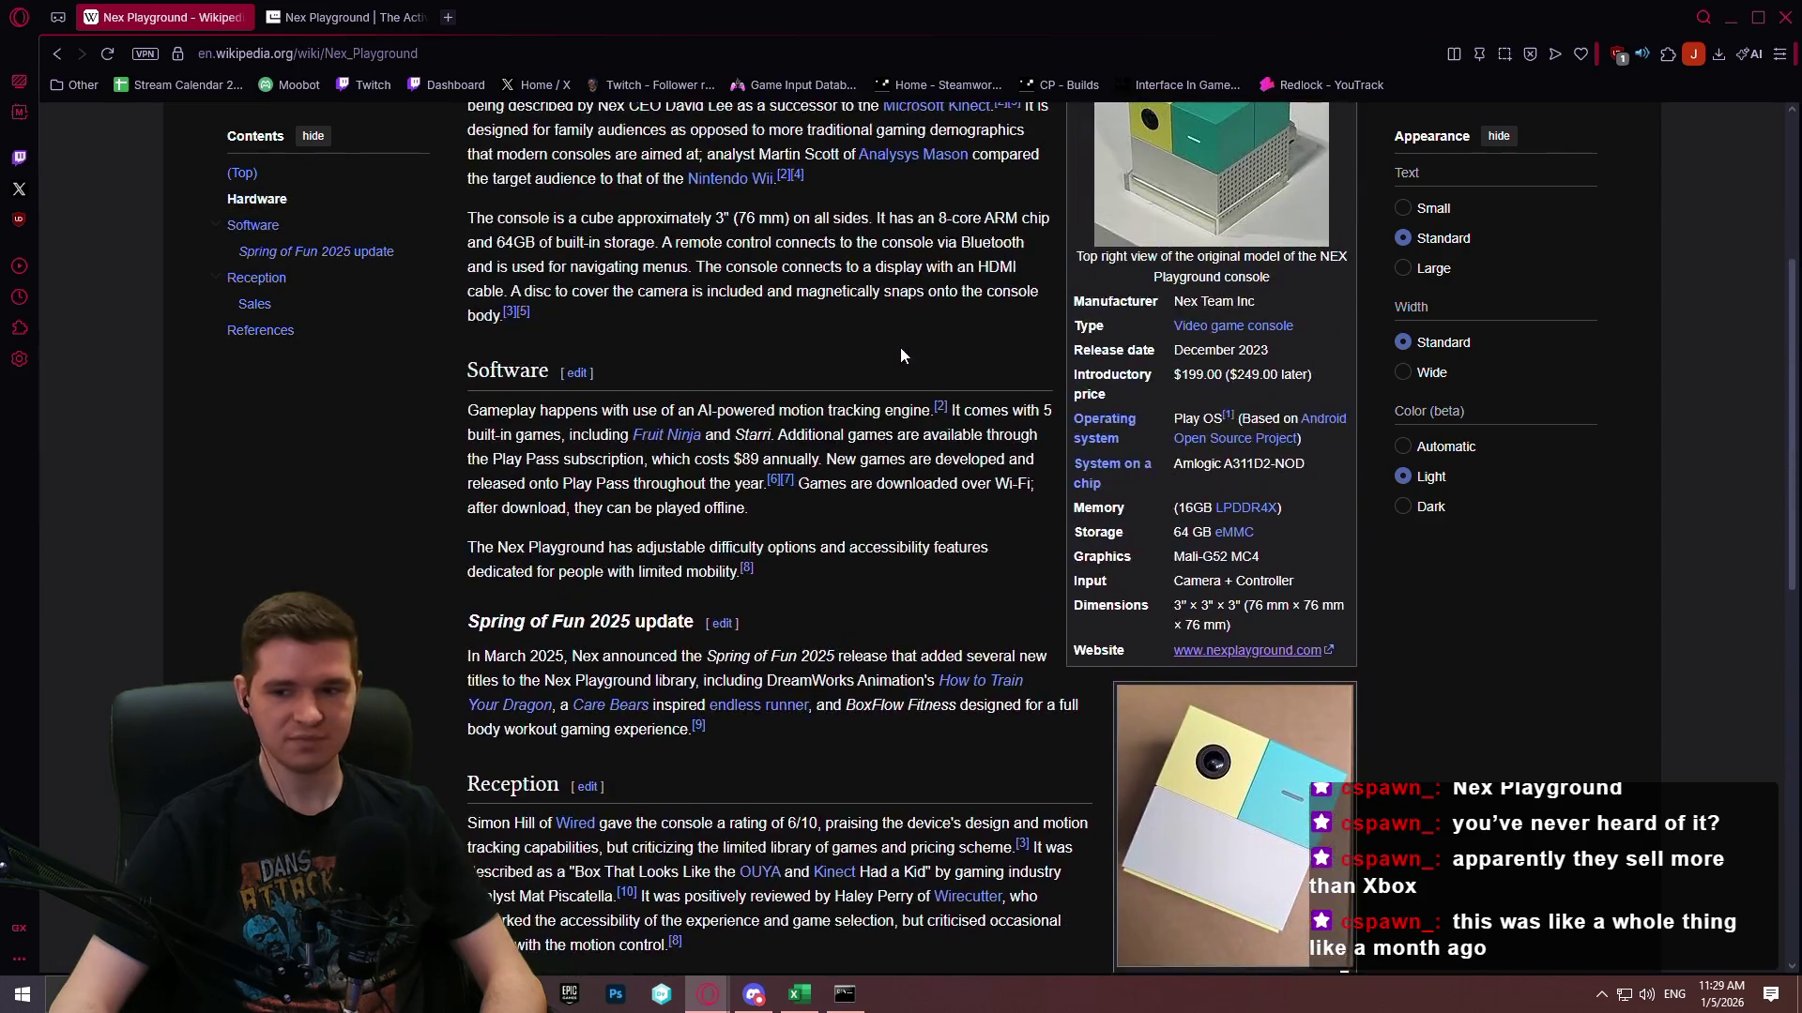
# Search for 'nex playground teardown' in a new tab.
pyautogui.click(447, 23)
pyautogui.write('nex playground')
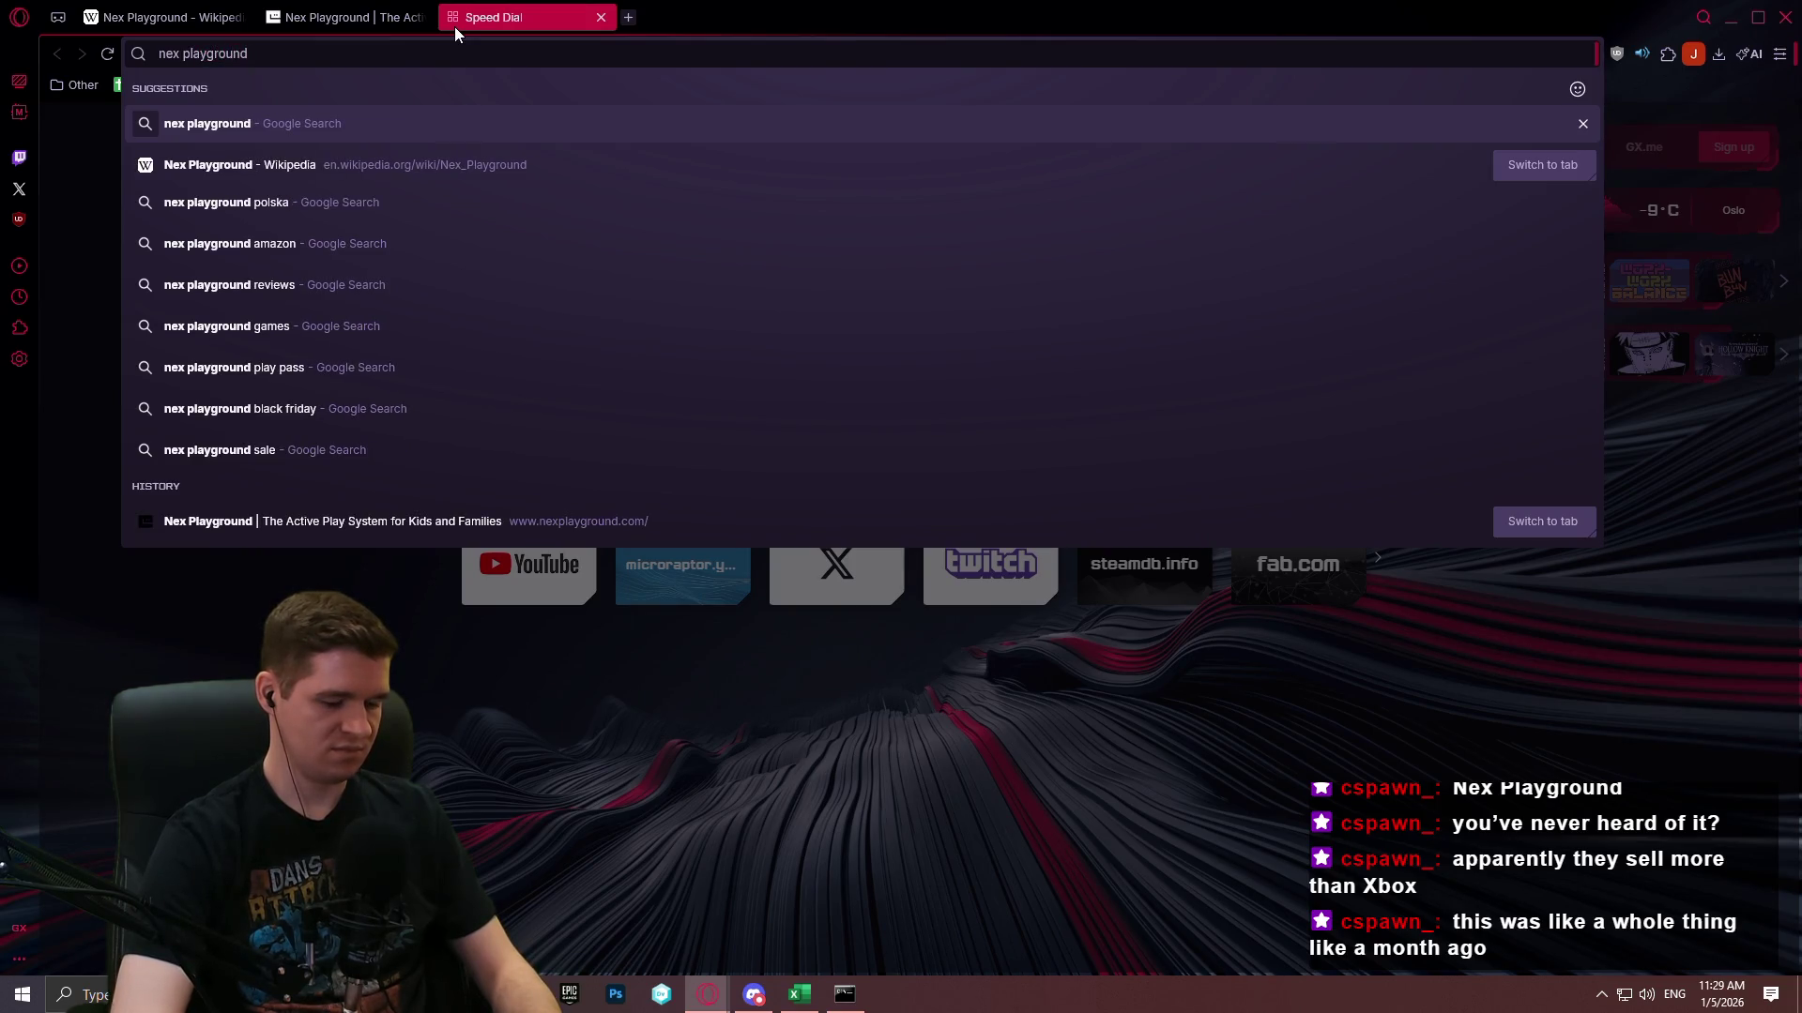
pyautogui.write(' tear')
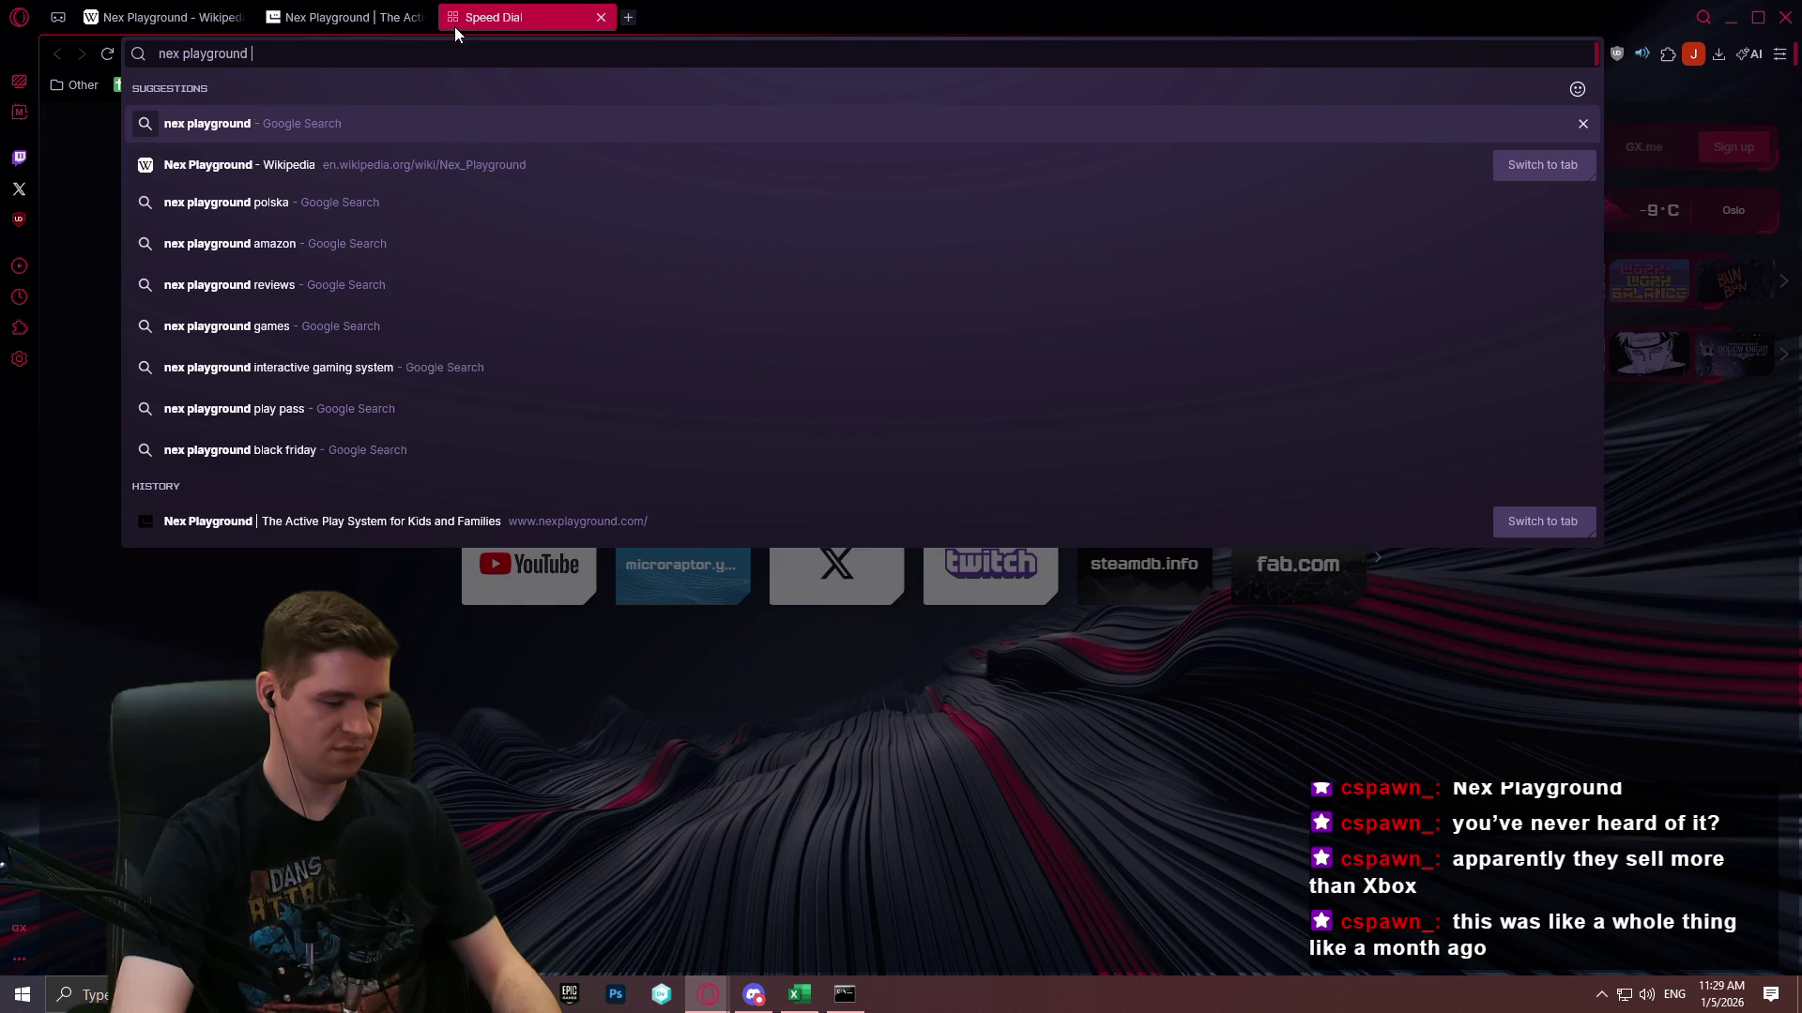
pyautogui.press('Down')
pyautogui.press('Return')
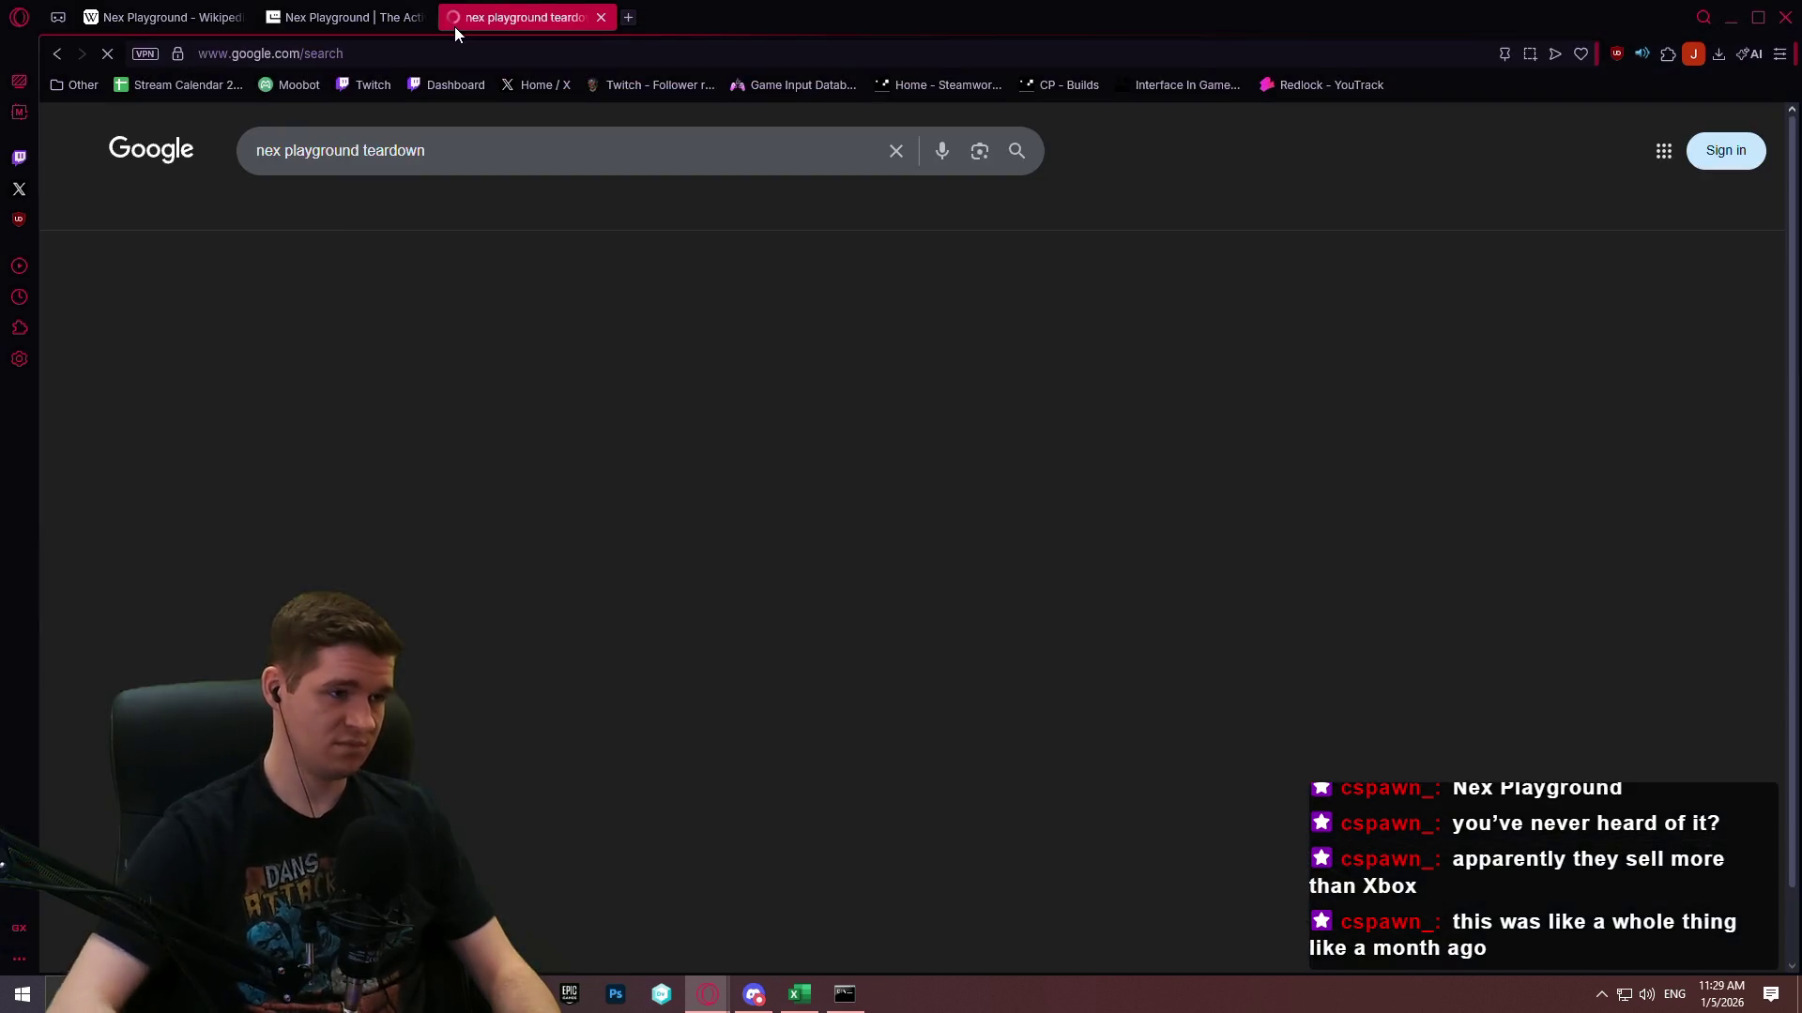
# Open the YouTube teardown video, jump to about 3:10 and switch to theater mode.
pyautogui.click(653, 319)
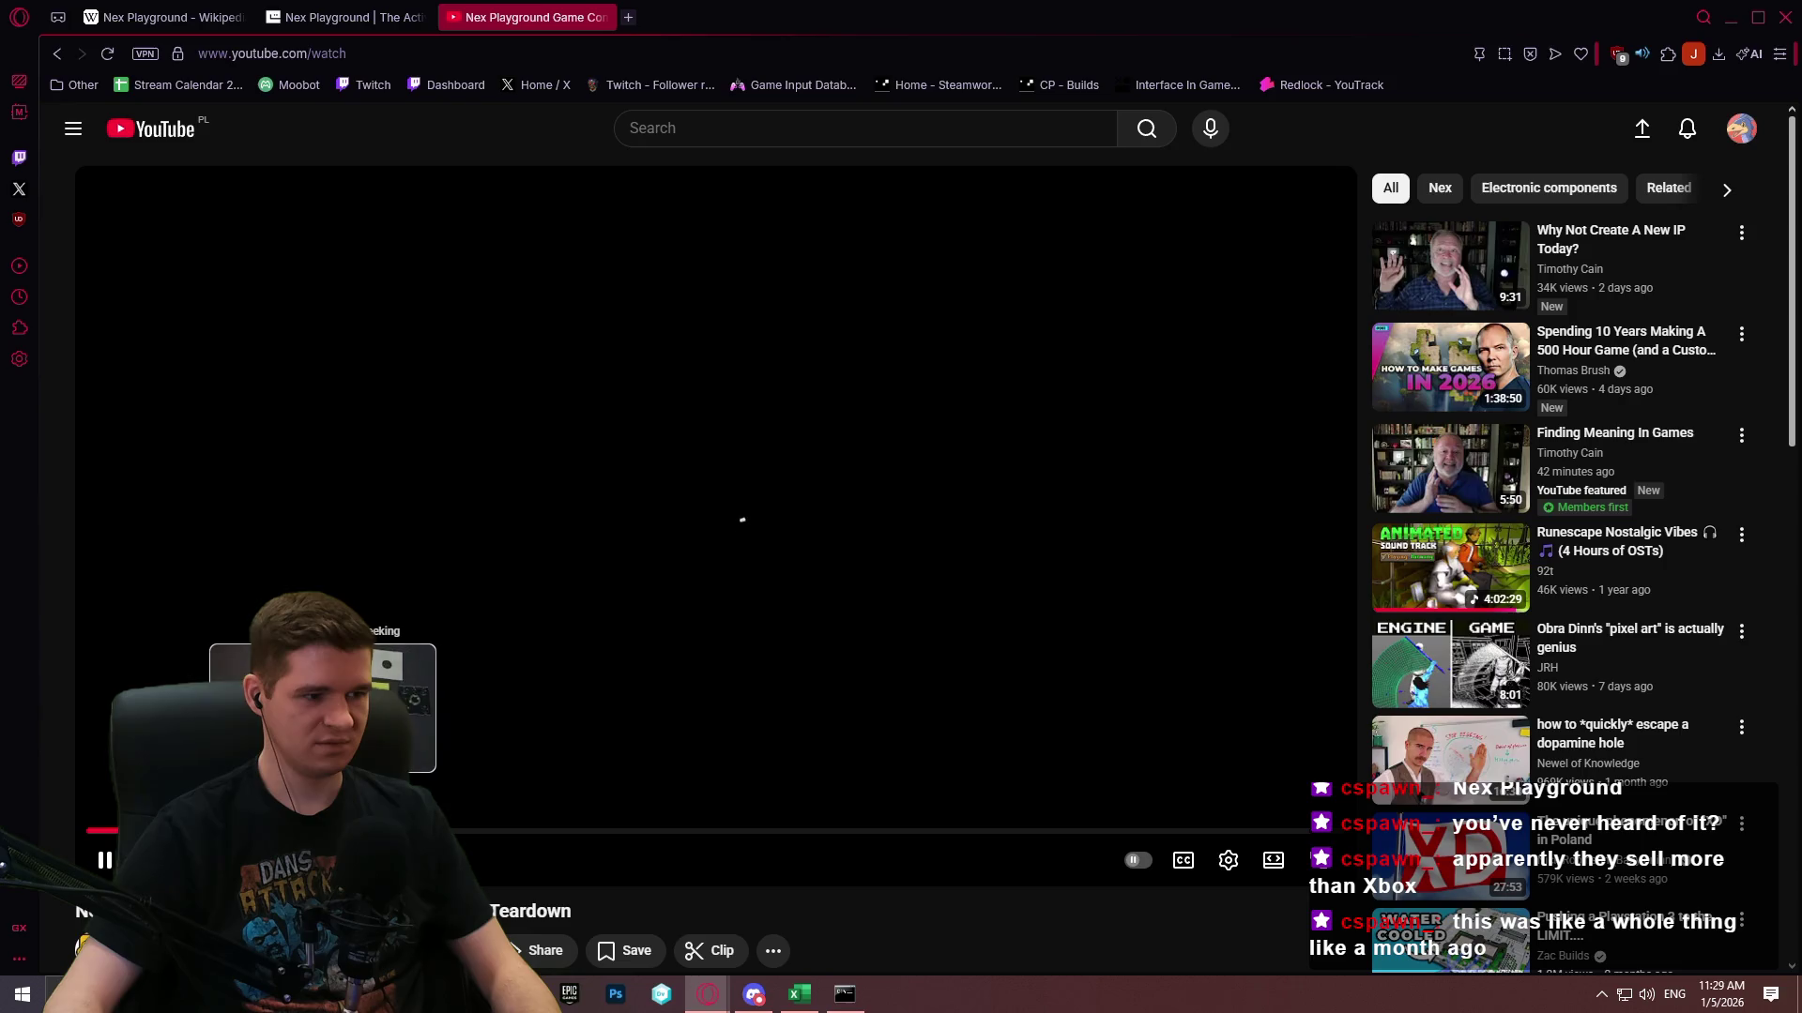
pyautogui.moveTo(441, 832)
pyautogui.mouseDown()
pyautogui.moveTo(575, 838)
pyautogui.moveTo(517, 839)
pyautogui.mouseUp()
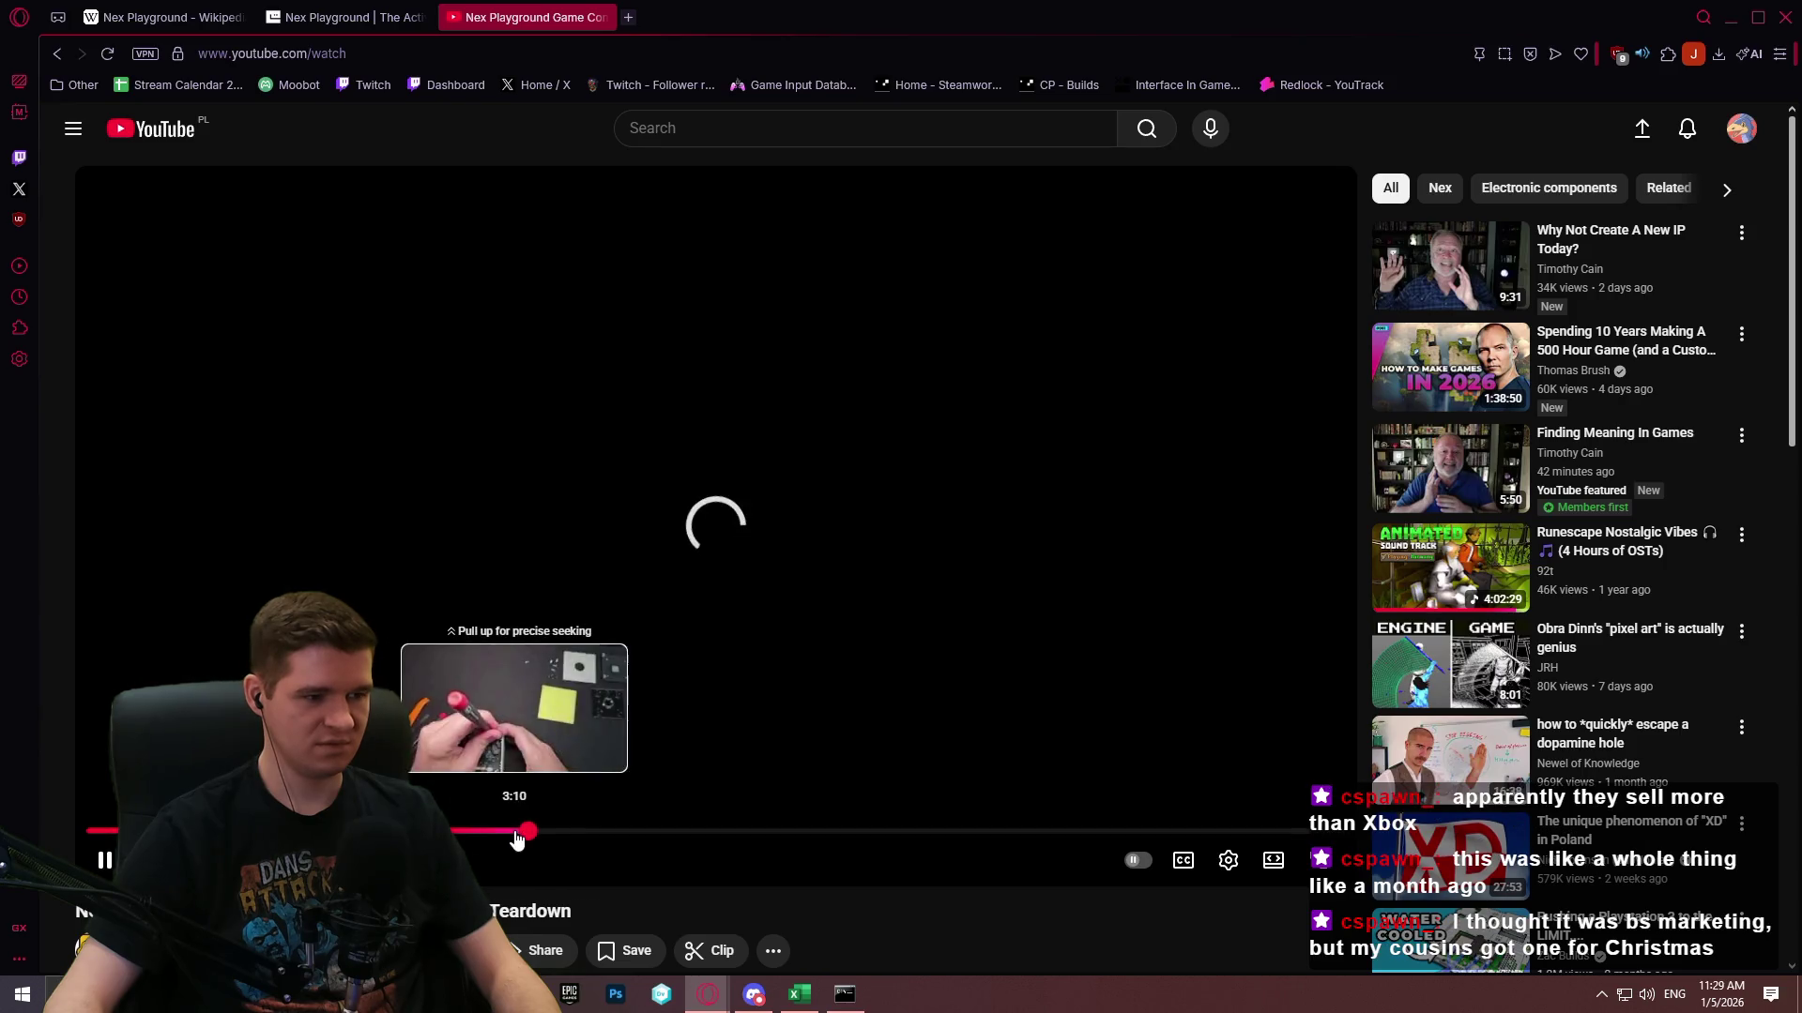
pyautogui.click(1276, 866)
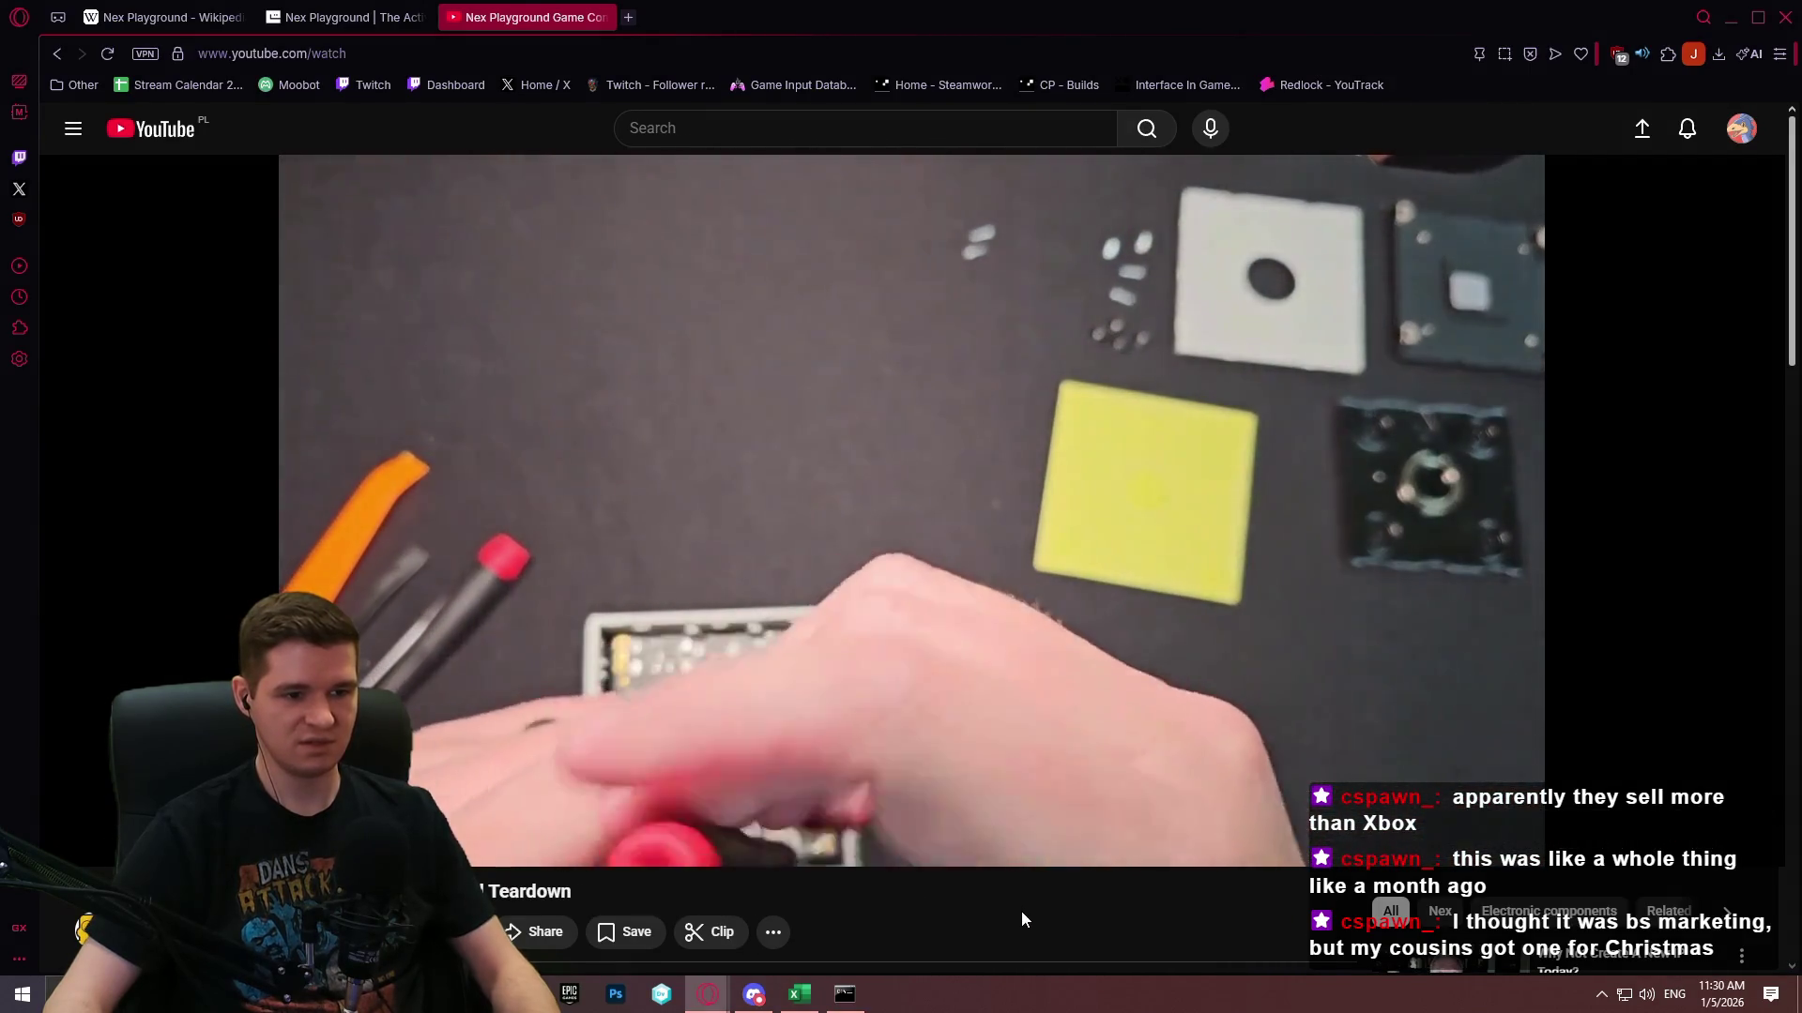
# Seek forward through the teardown video past the circuit board to the fan and empty shell.
pyautogui.press('Right')
pyautogui.press('Right')
pyautogui.press('Right')
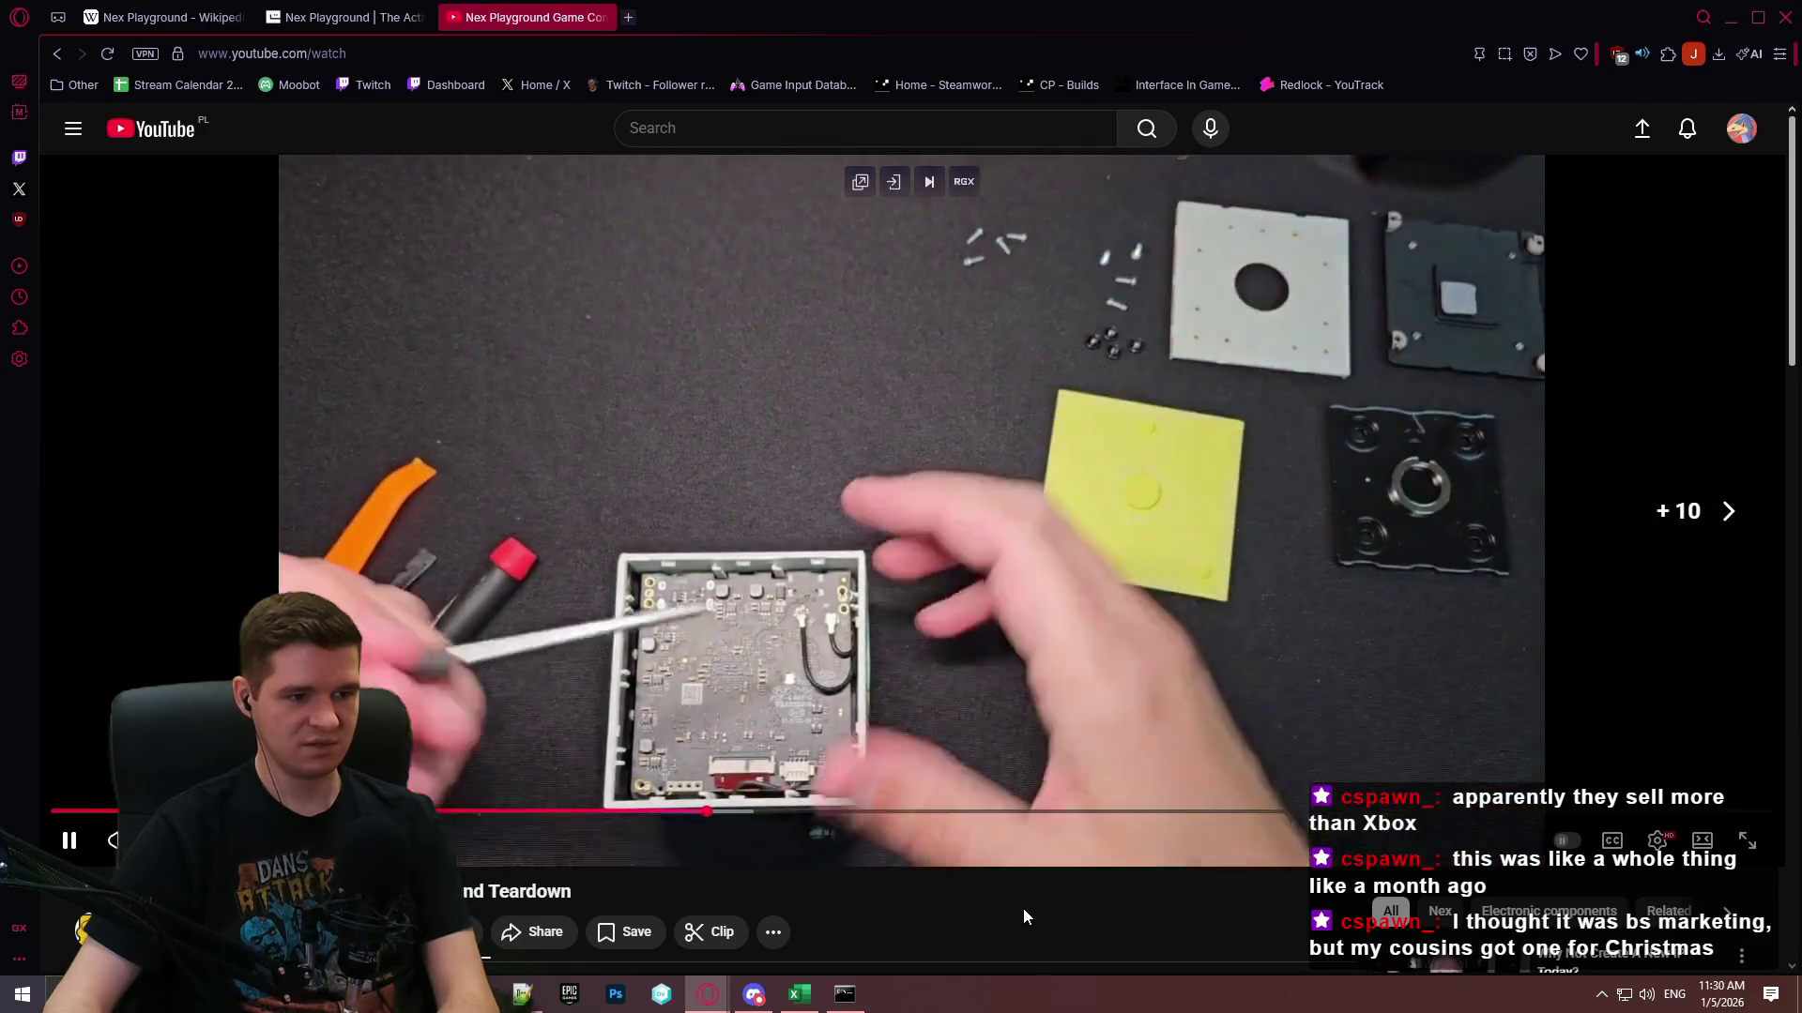
pyautogui.press('Right')
pyautogui.press('Right')
pyautogui.press('Right')
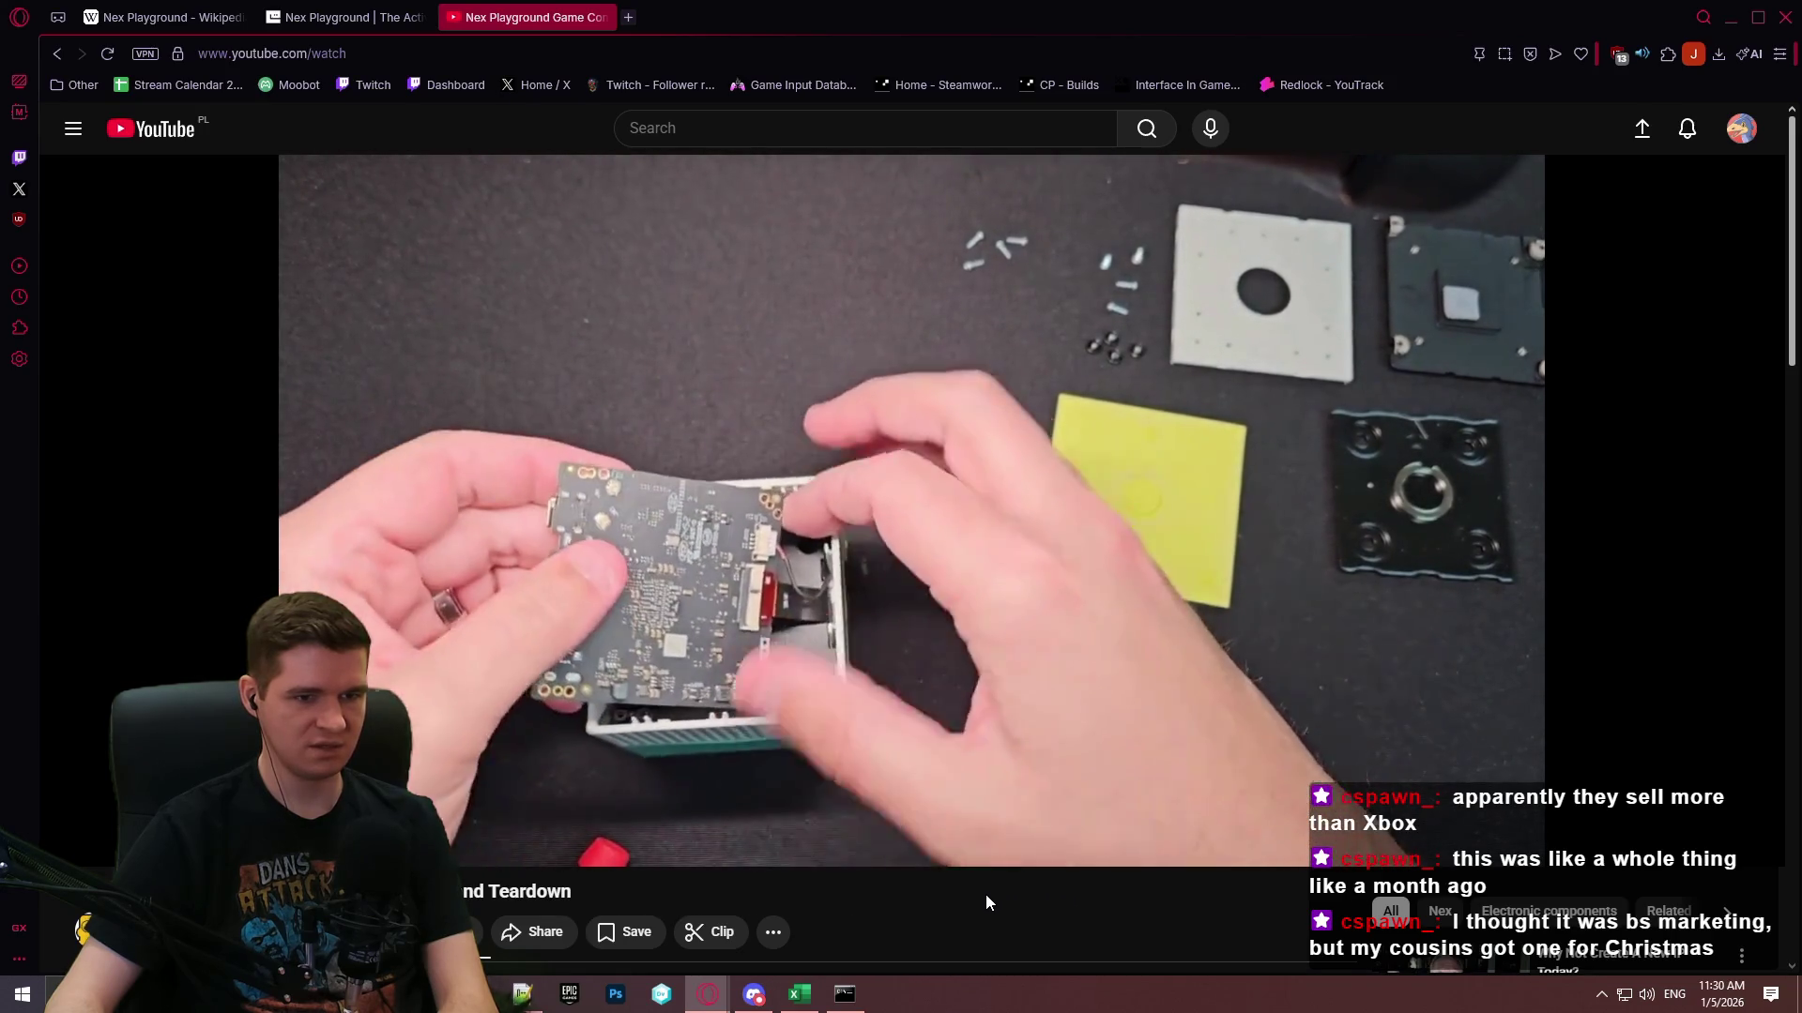
pyautogui.press('Right')
pyautogui.press('Right')
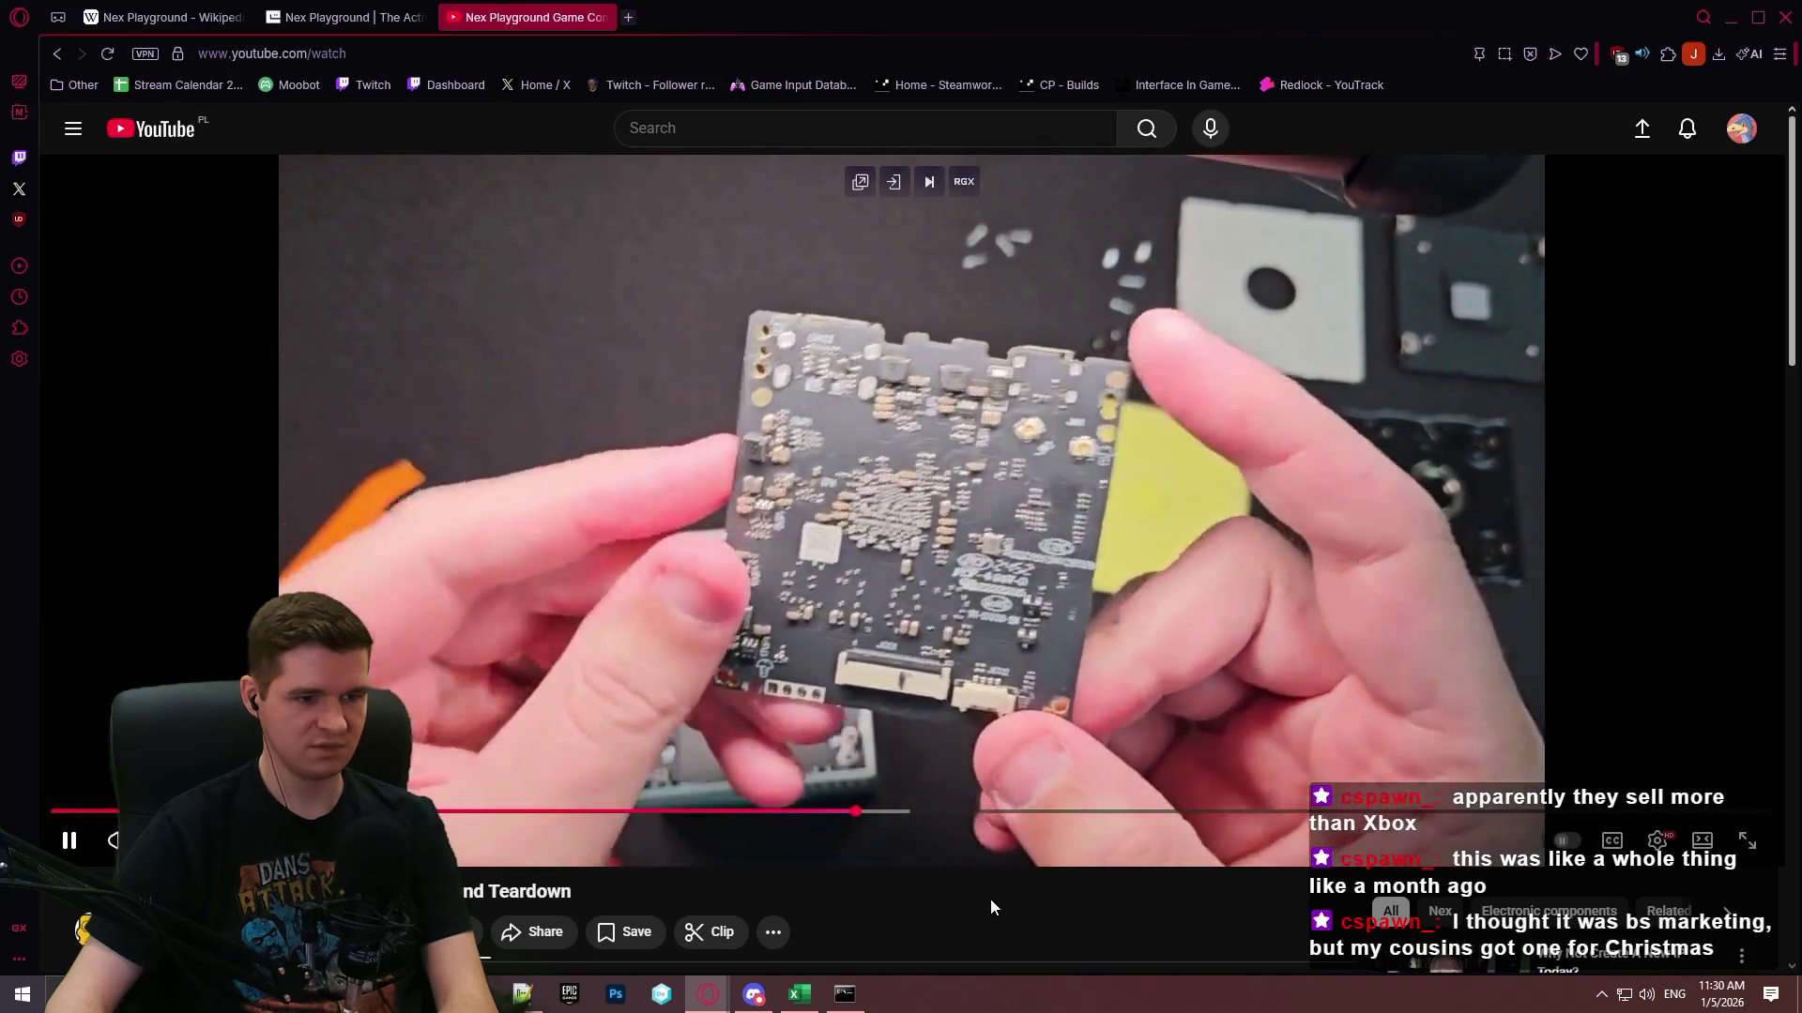
pyautogui.press('Right')
pyautogui.press('Right')
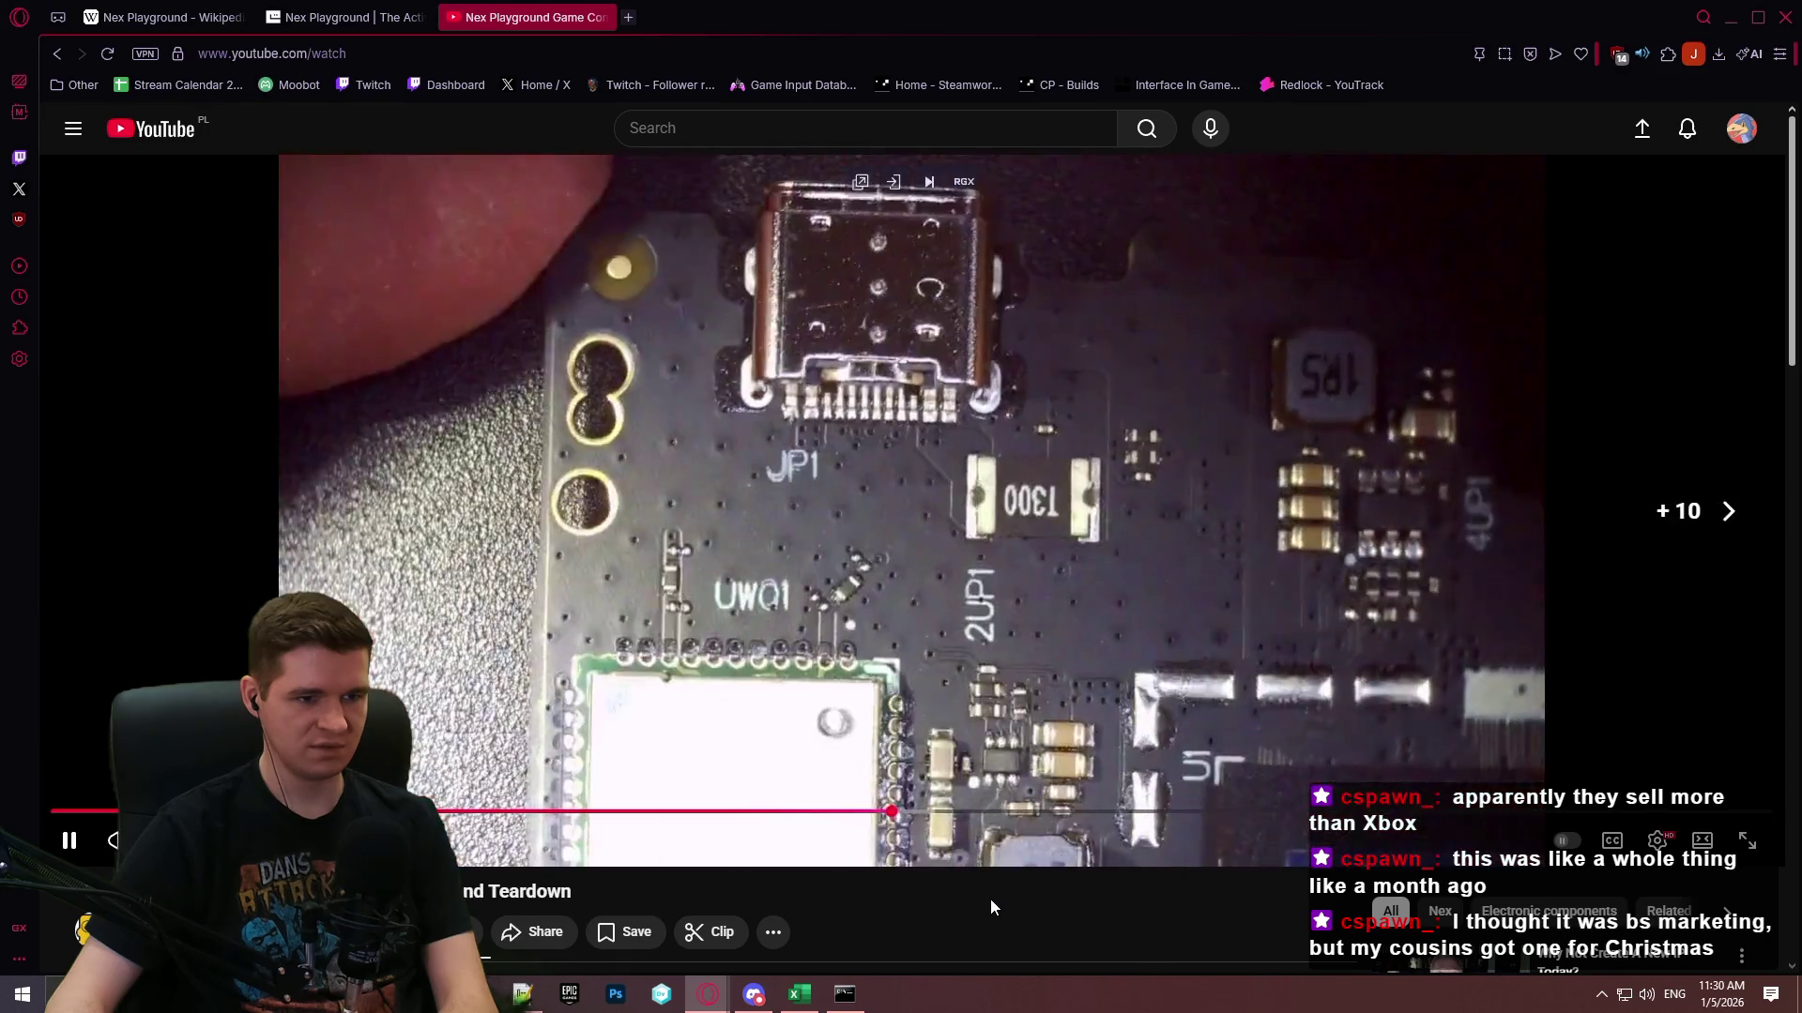
pyautogui.press('Left')
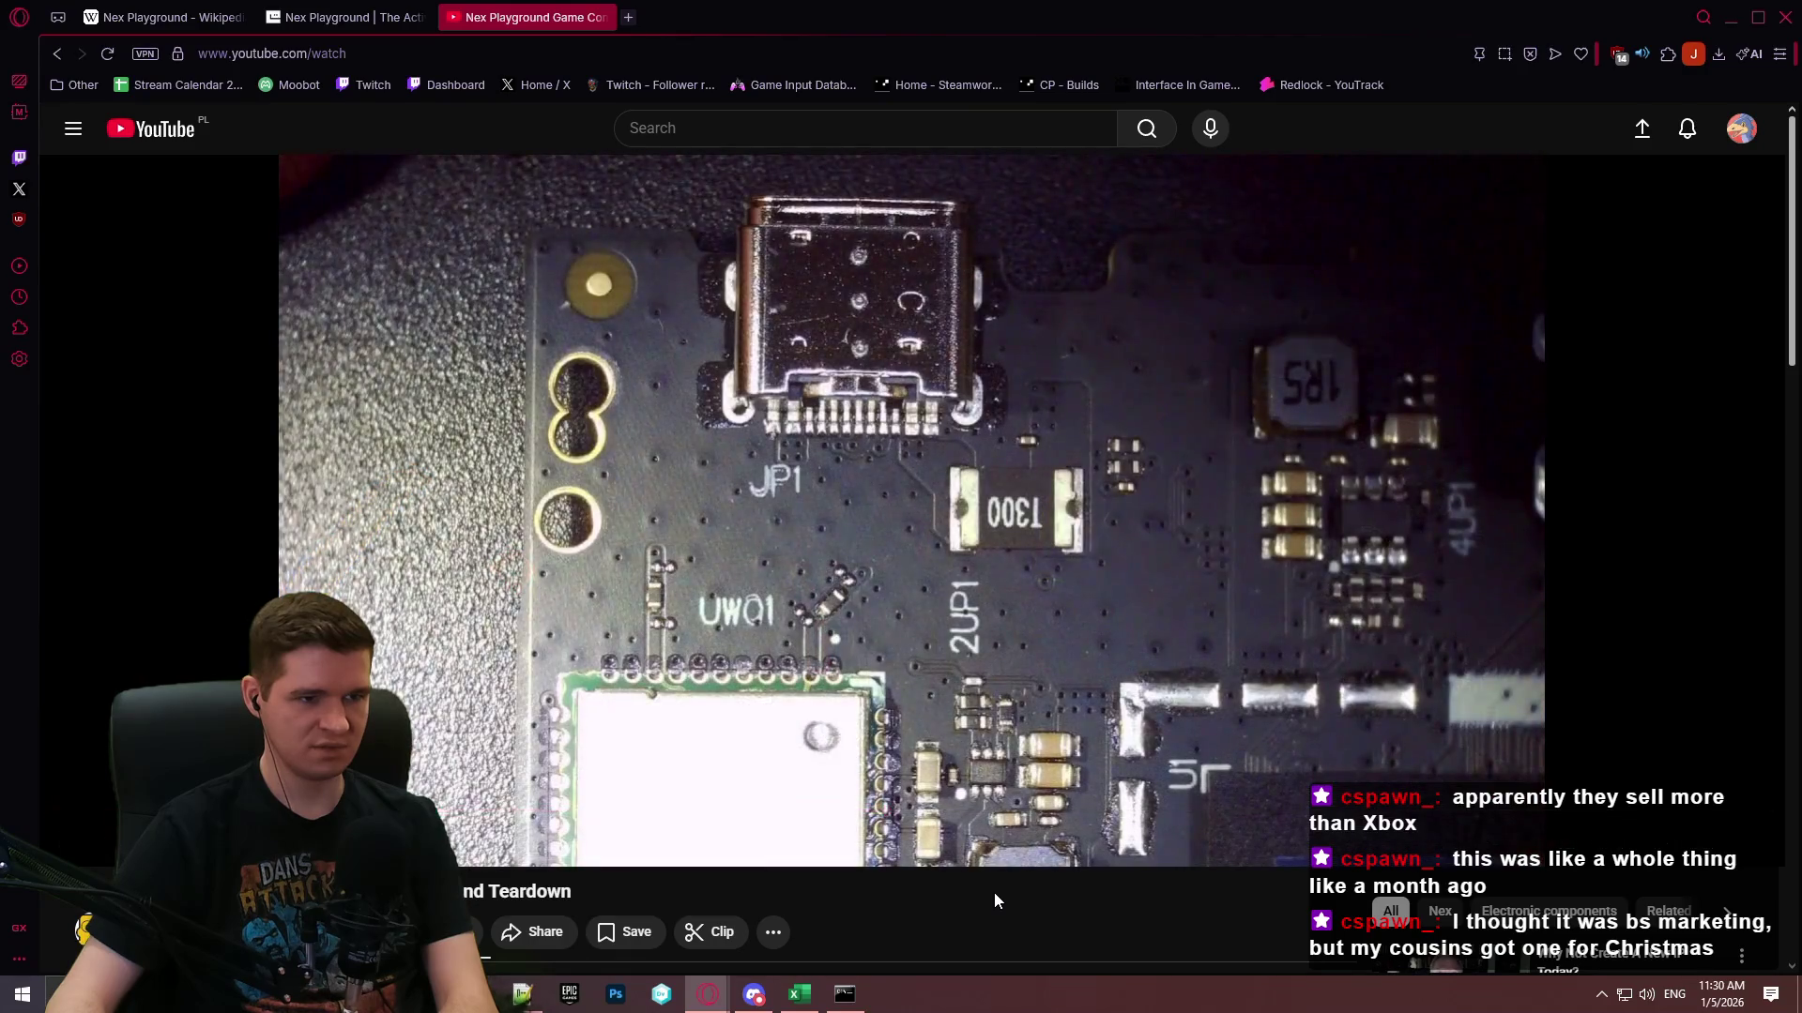
pyautogui.press('Right')
pyautogui.press('Right')
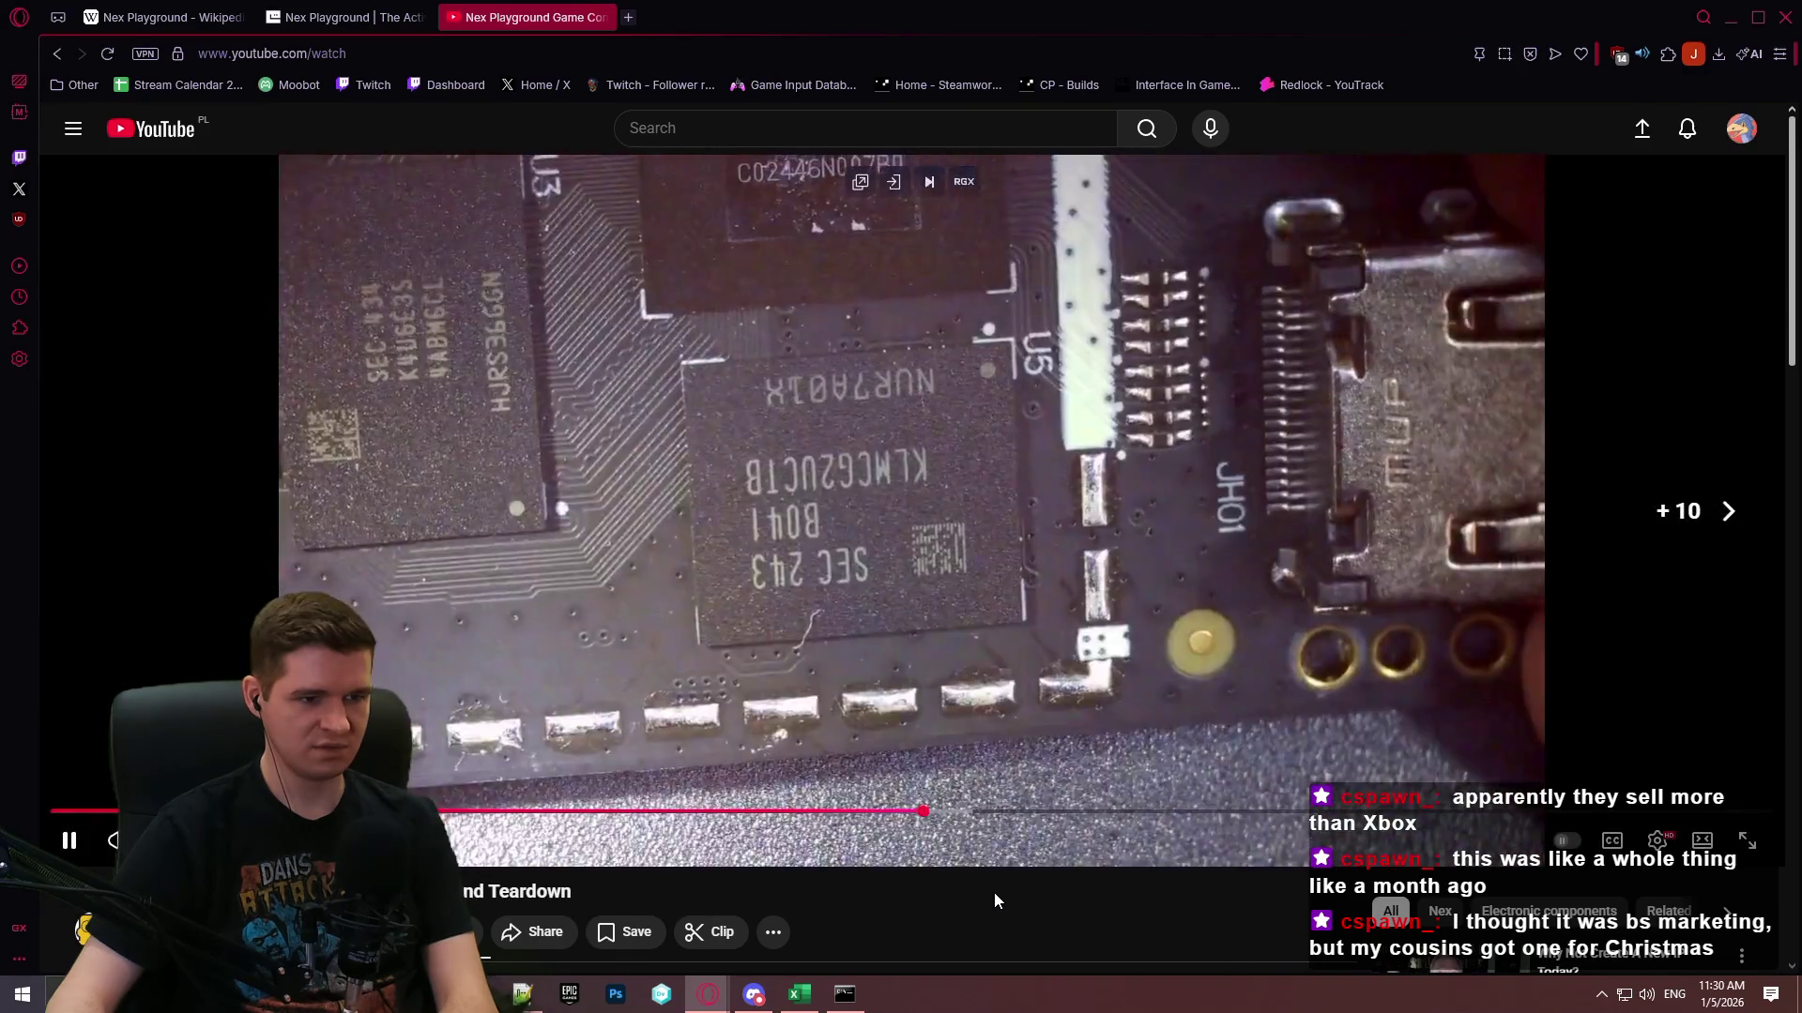
pyautogui.press('Right')
pyautogui.press('Right')
pyautogui.press('Right')
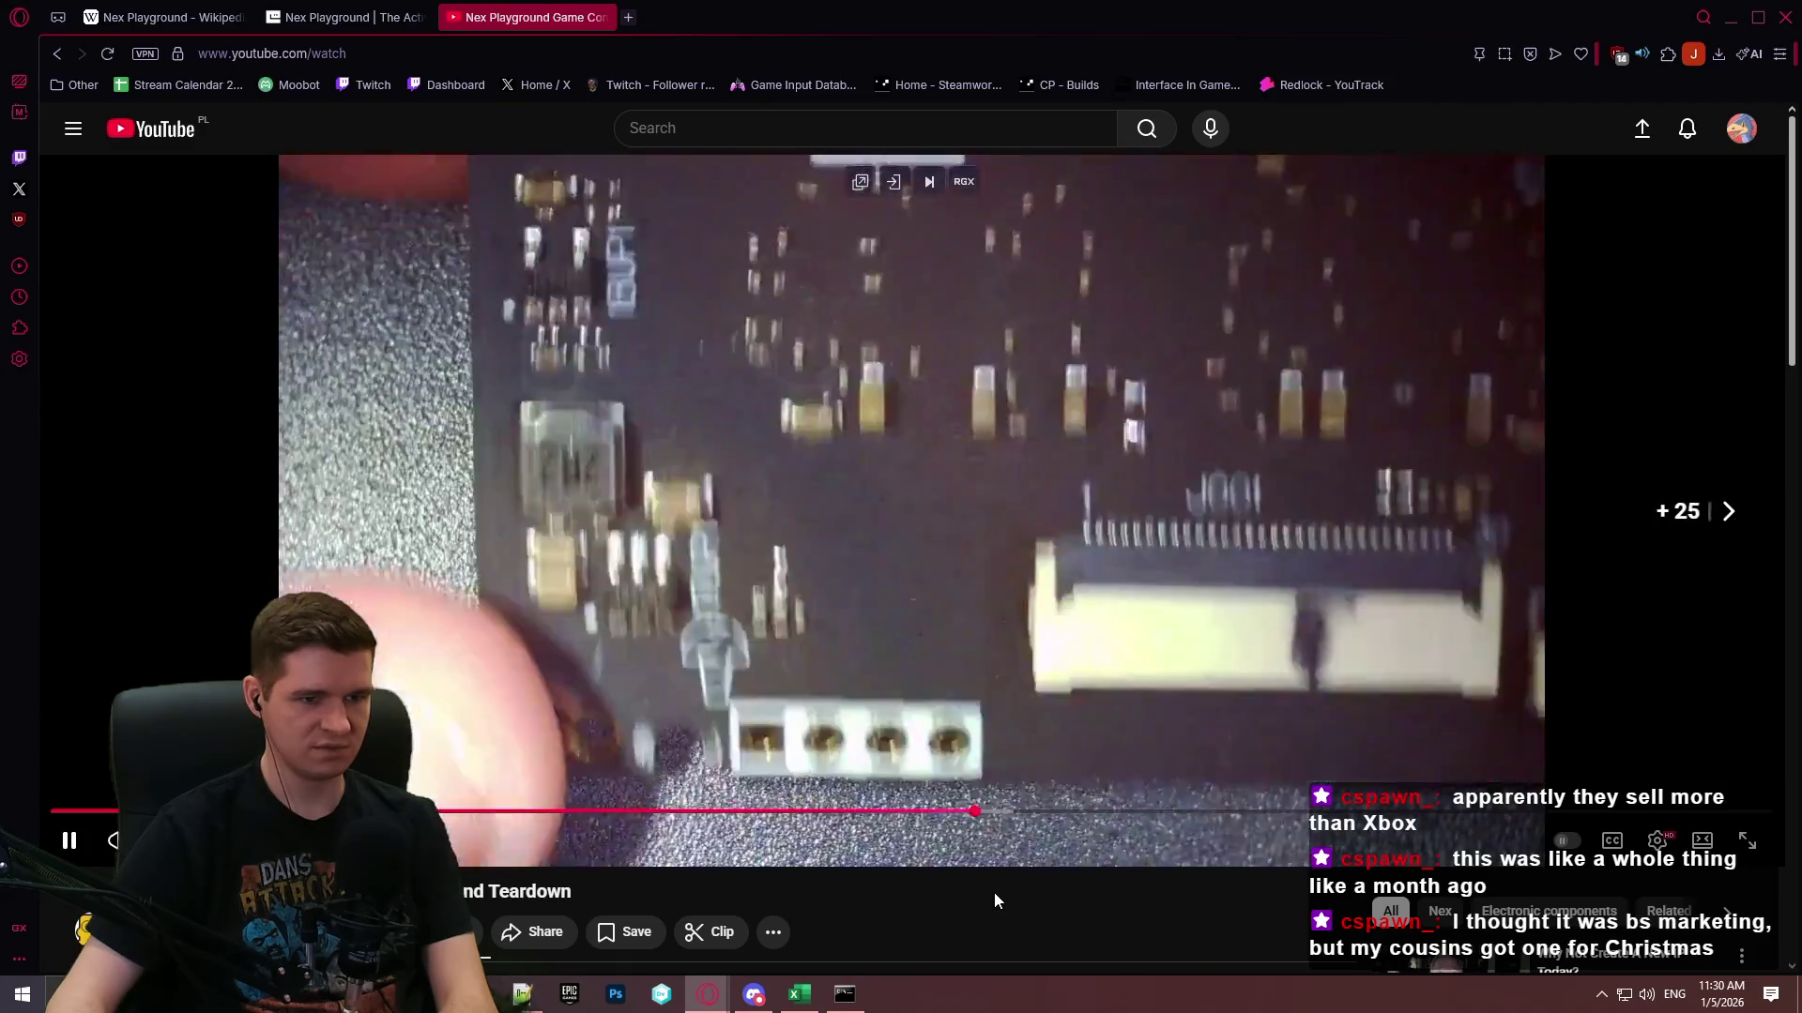
pyautogui.press('Right')
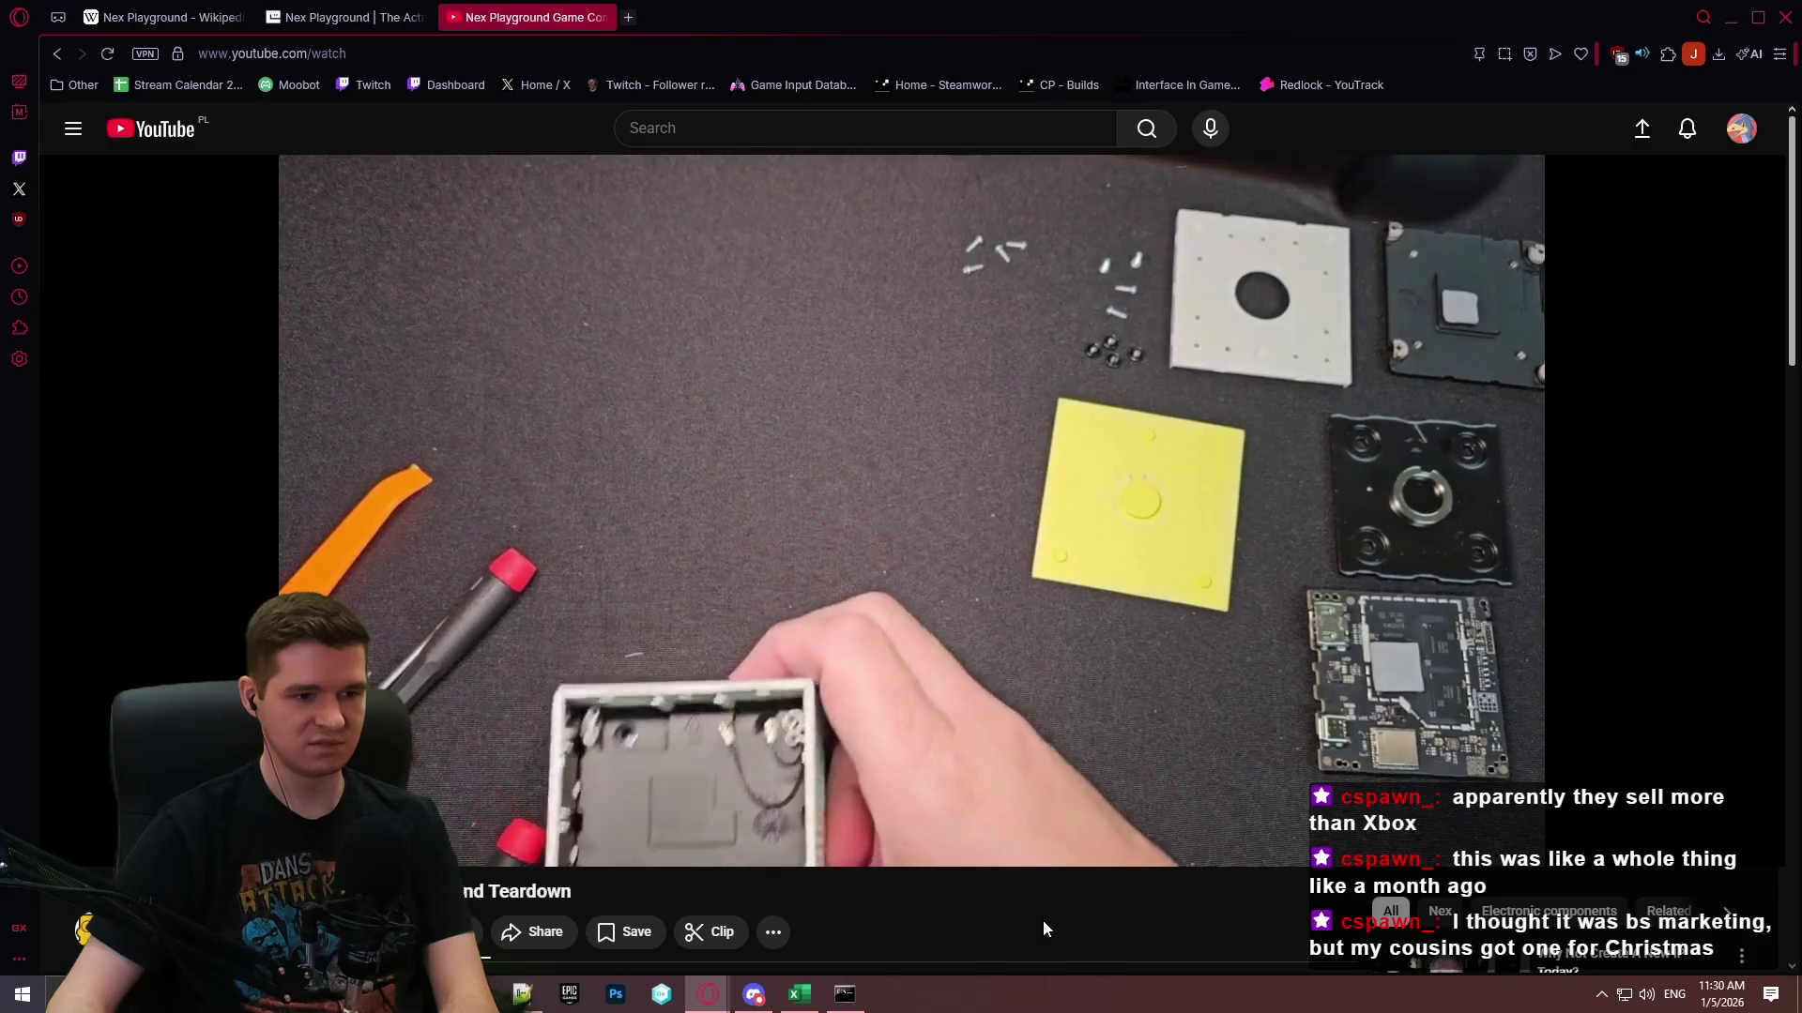
pyautogui.press('Right')
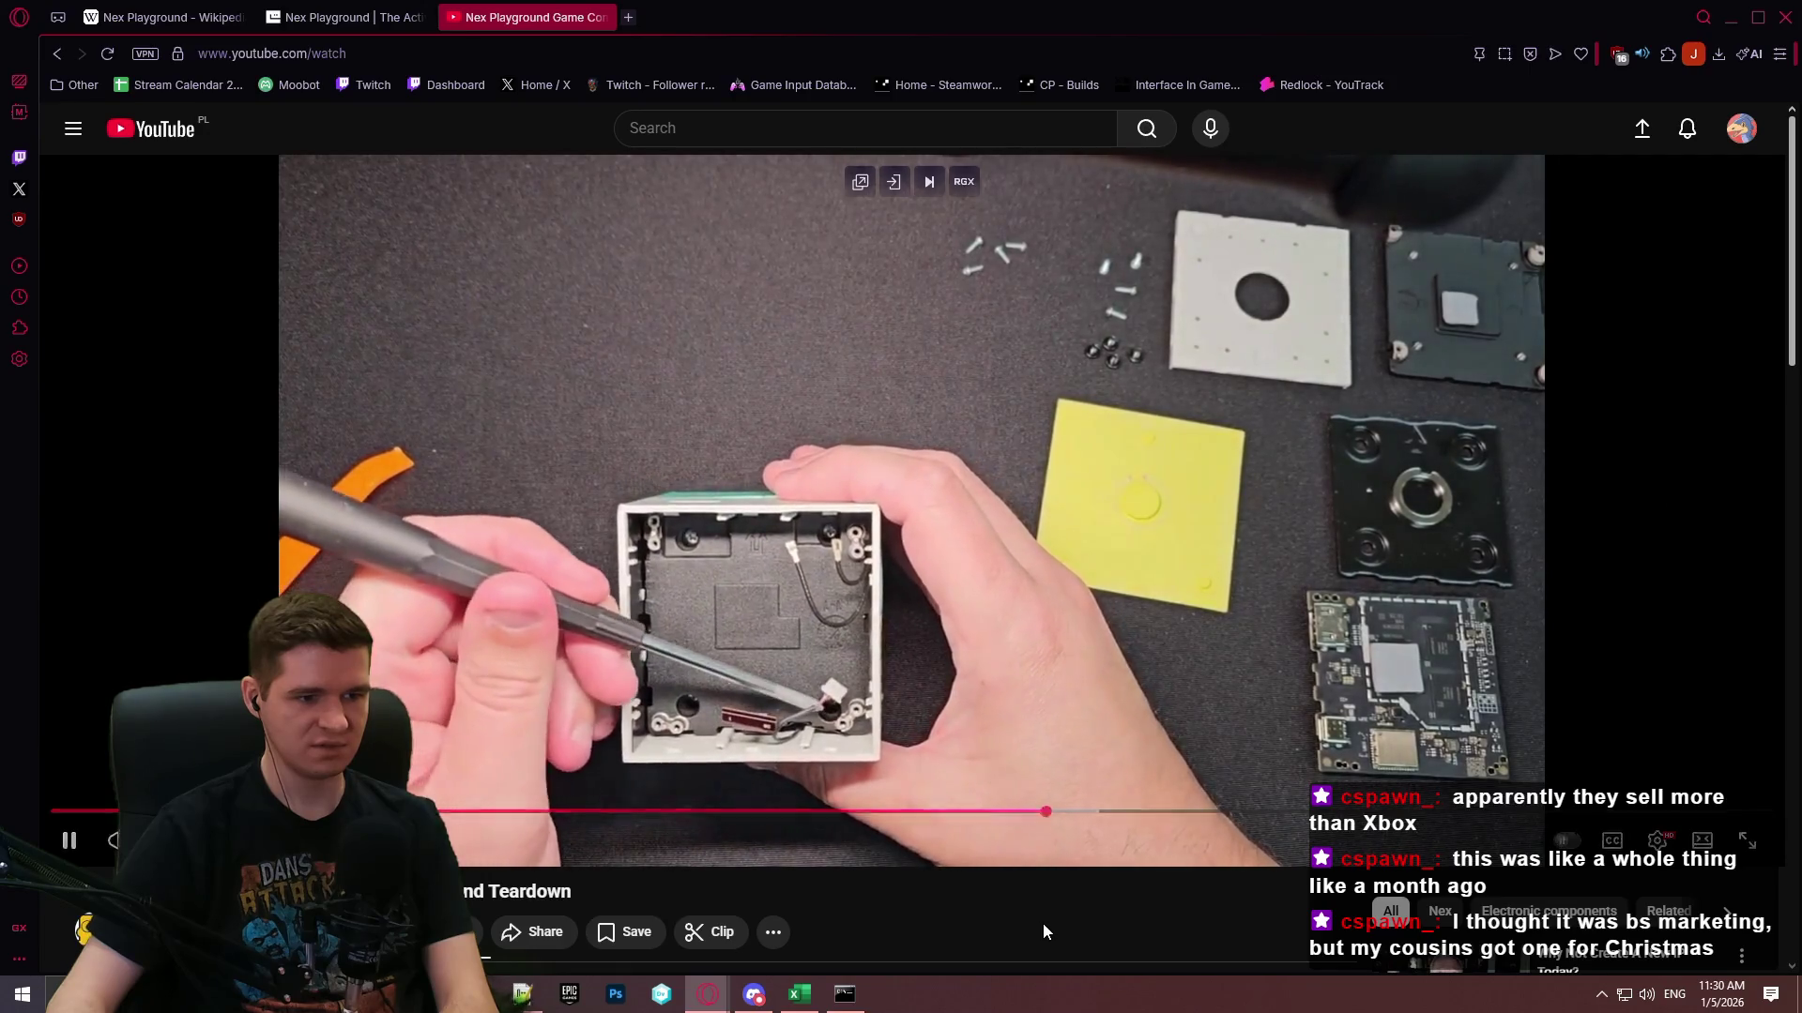
pyautogui.press('Right')
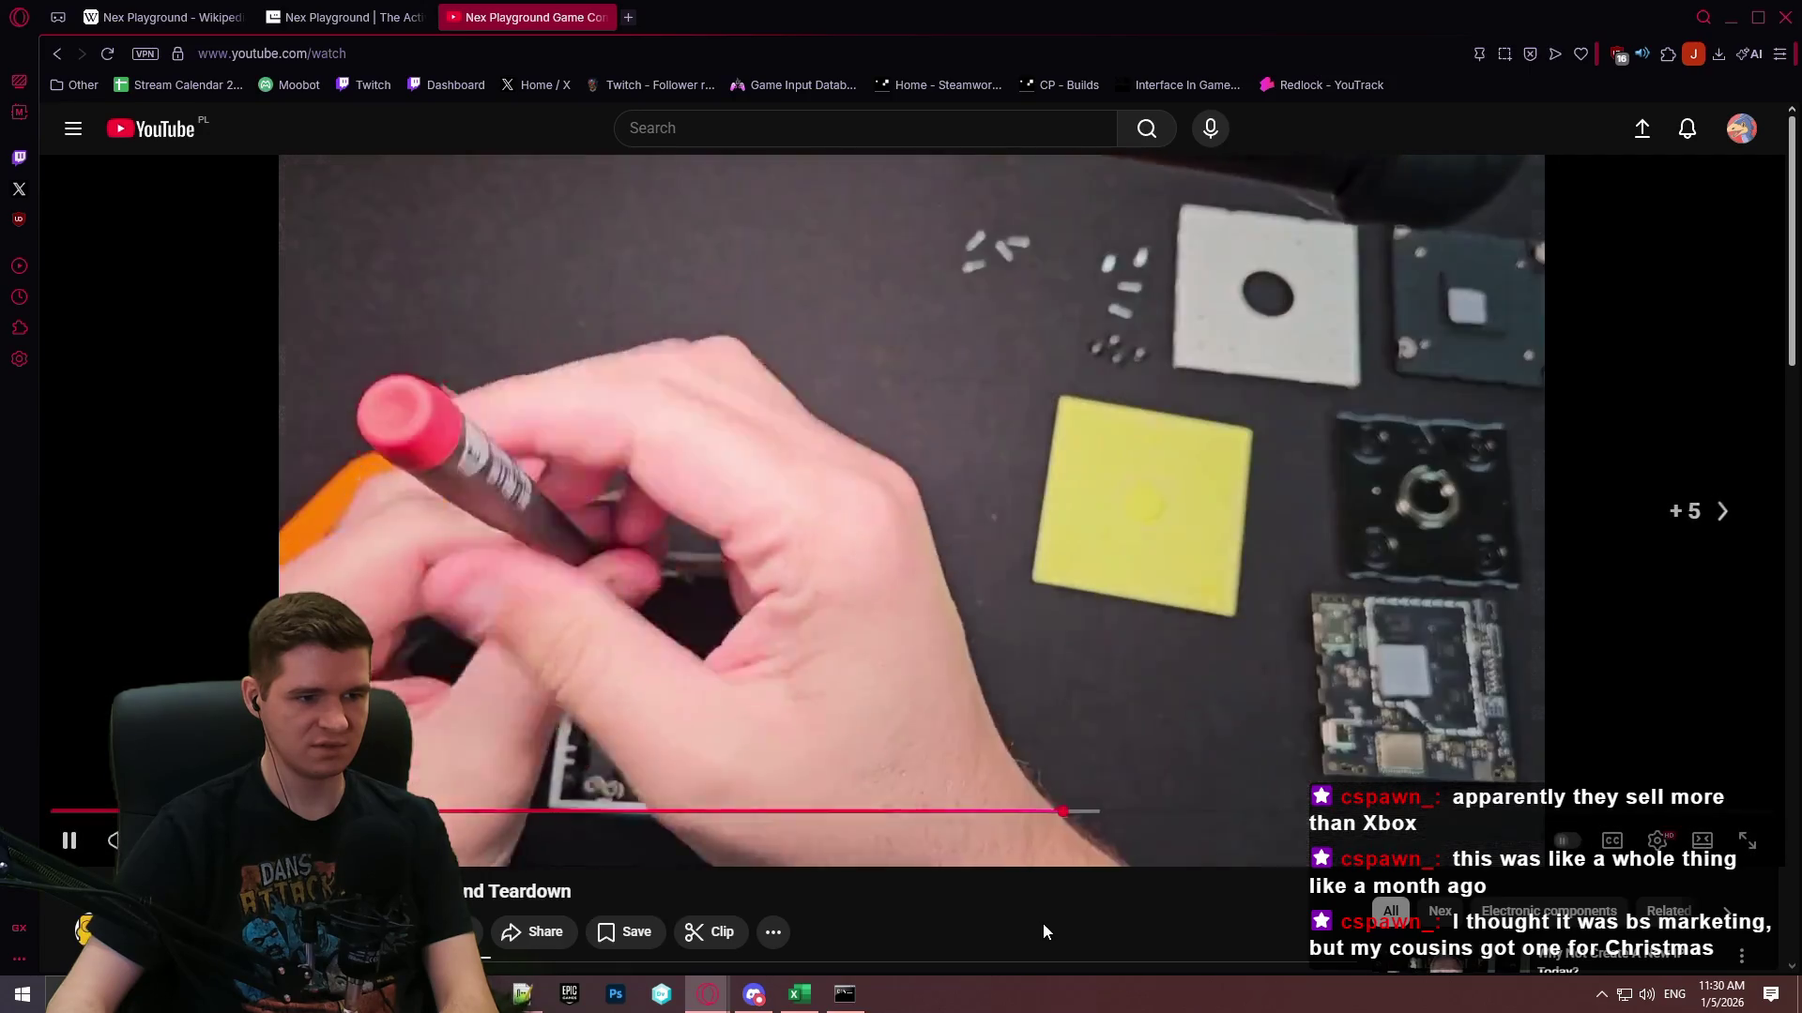
pyautogui.press('Right')
pyautogui.press('Right')
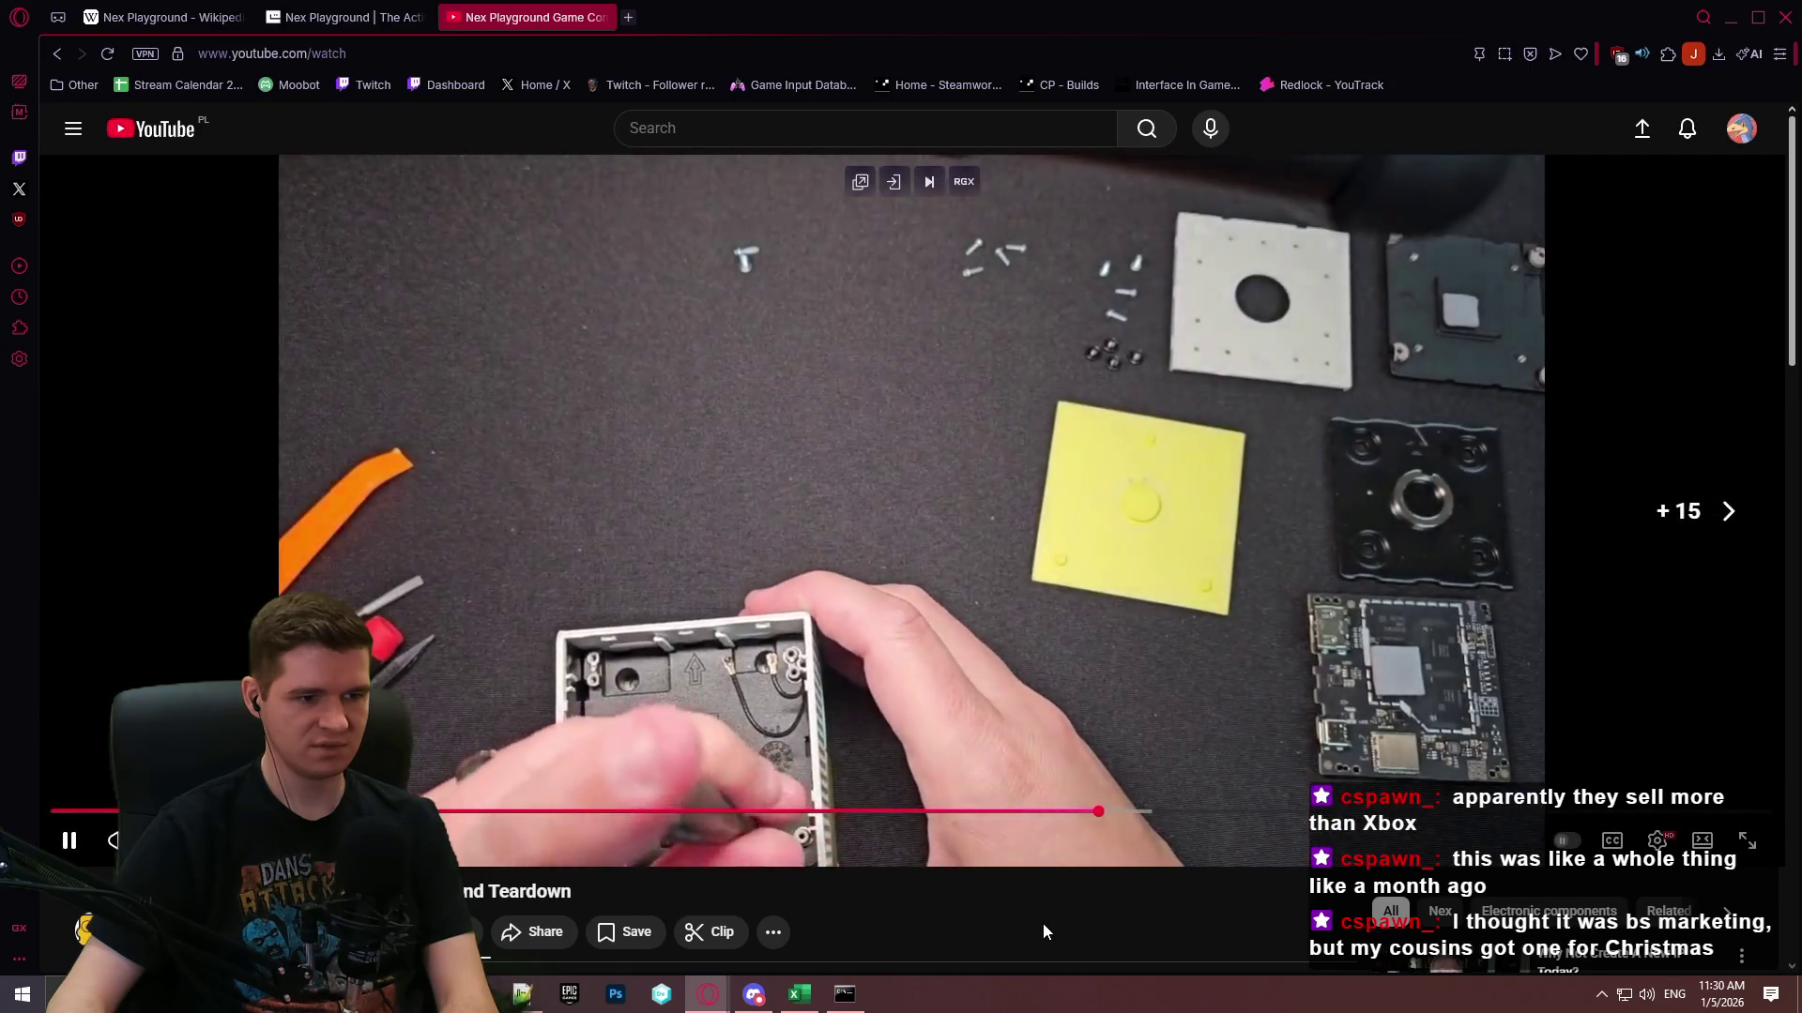
pyautogui.press('Right')
pyautogui.press('Right')
pyautogui.press('Right')
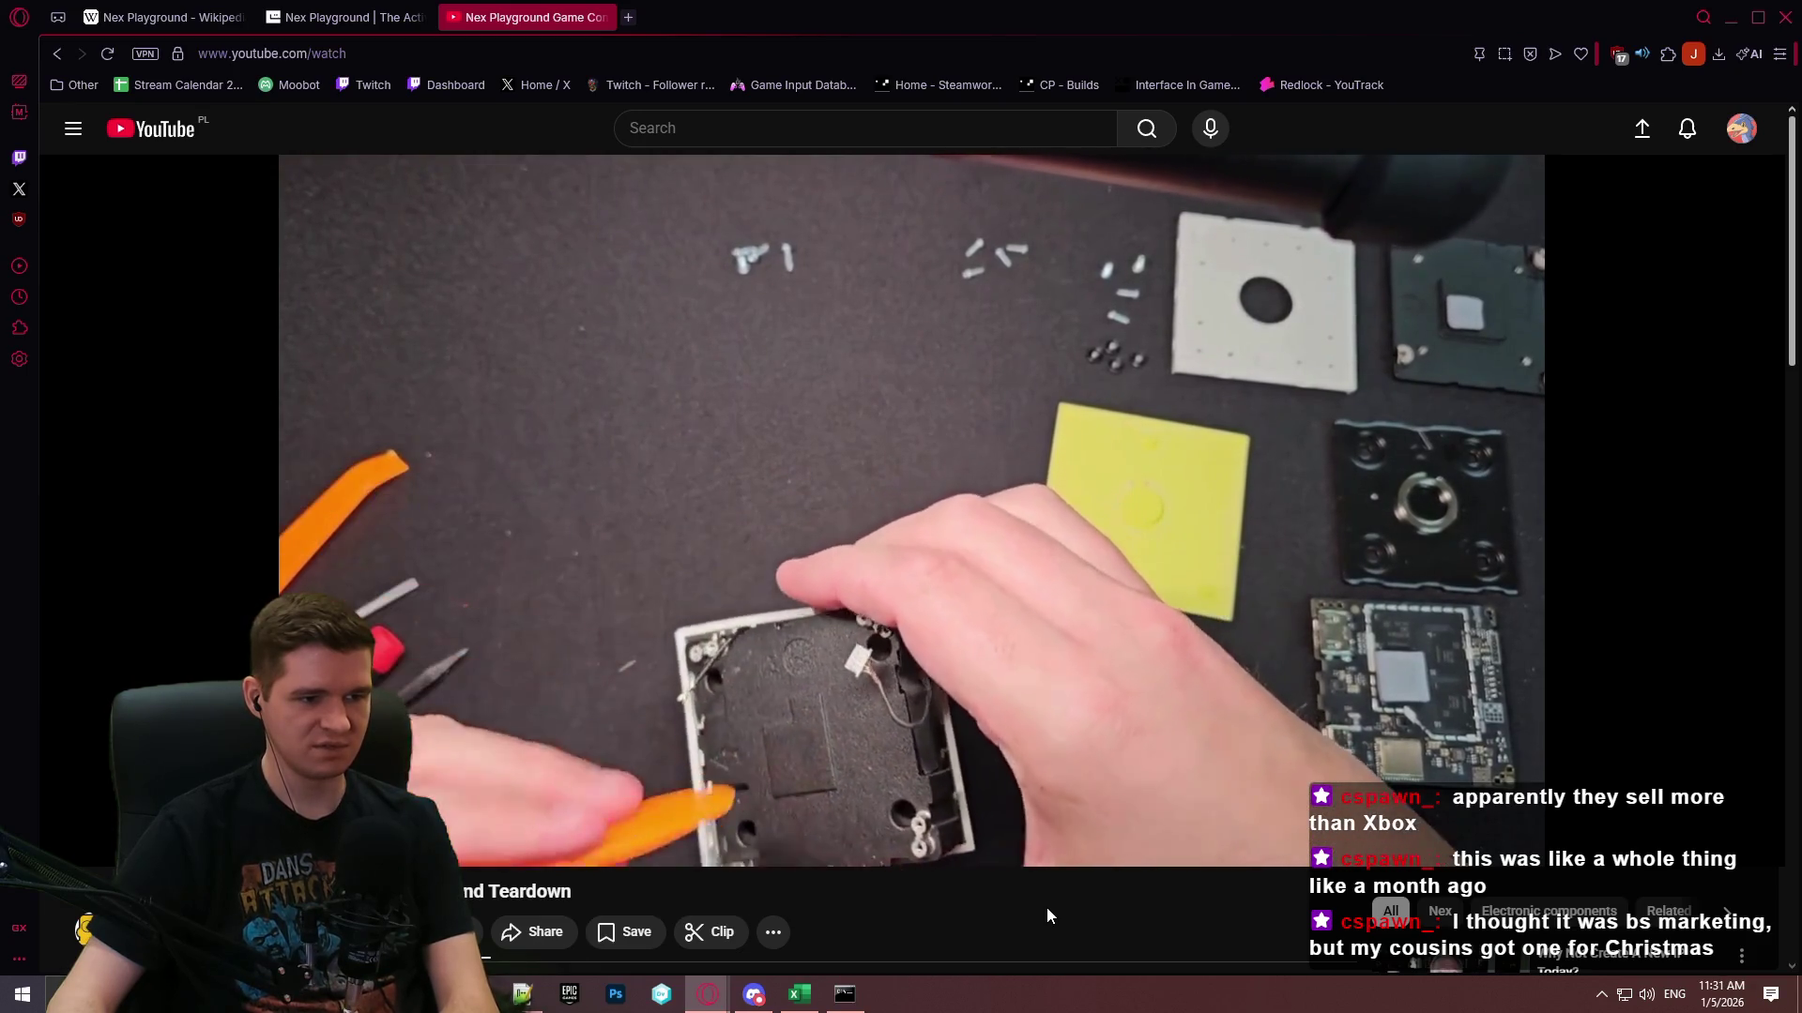
pyautogui.press('Right')
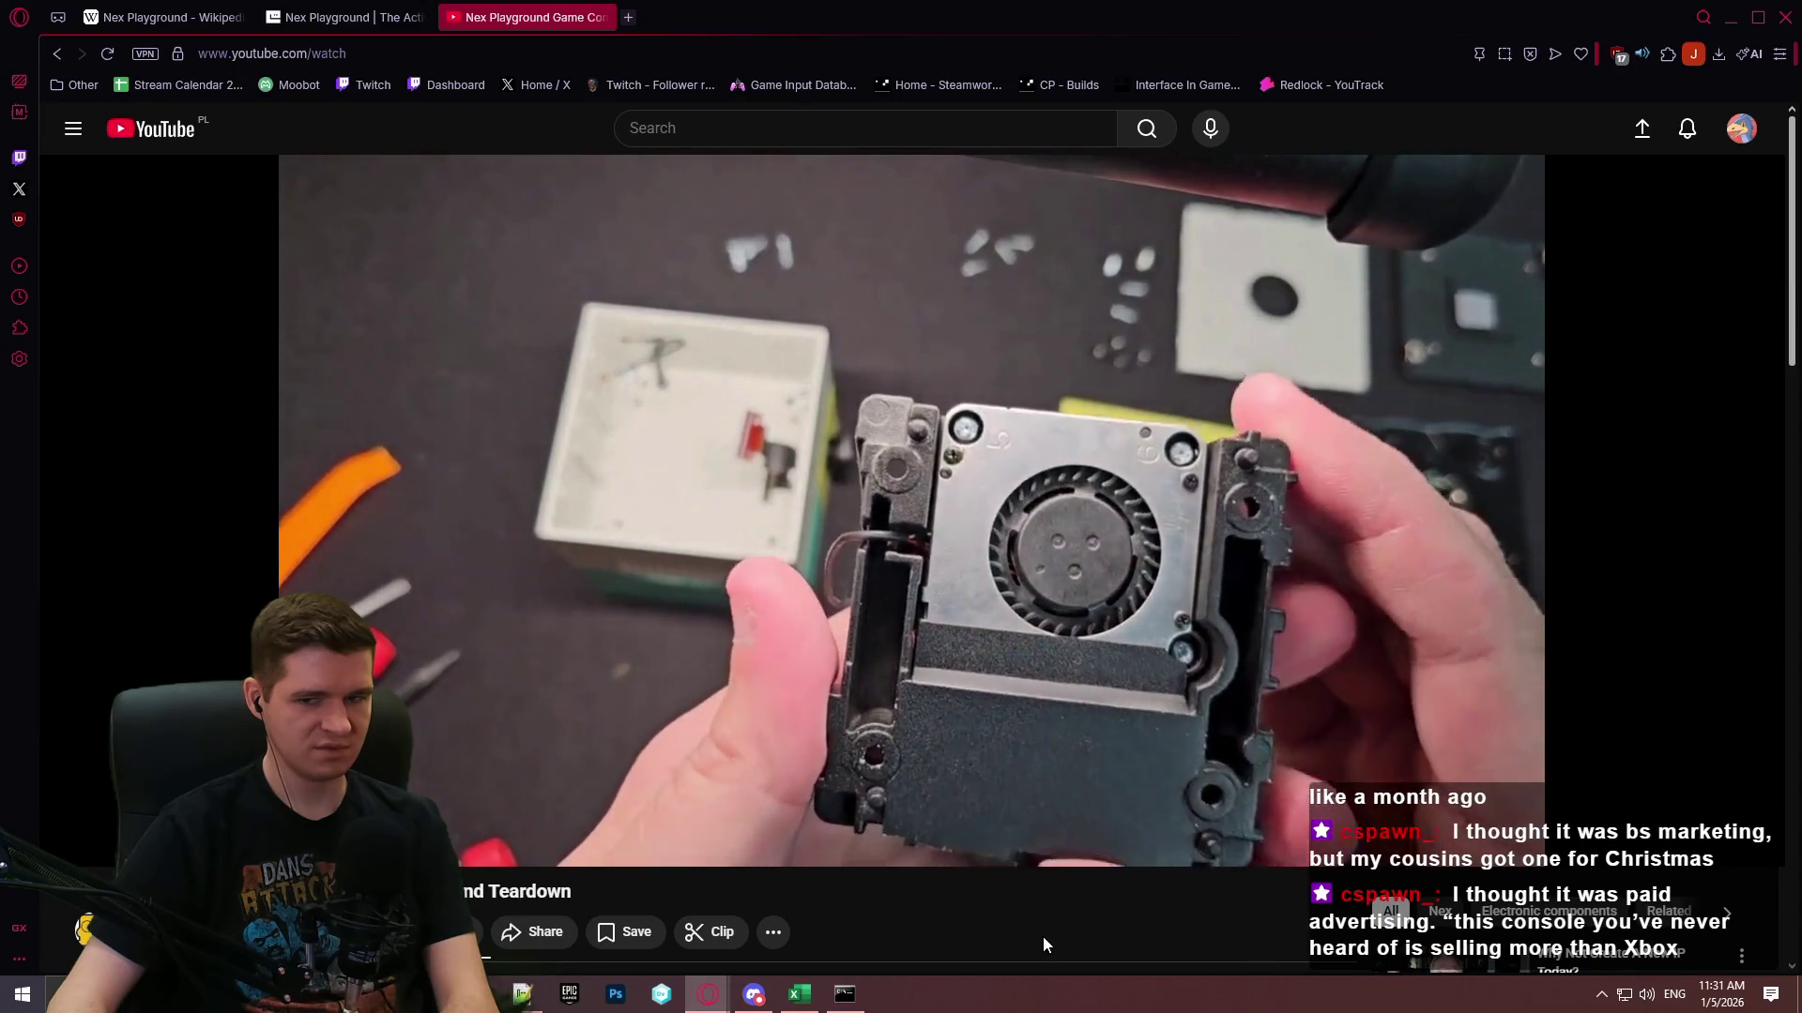
pyautogui.press('Right')
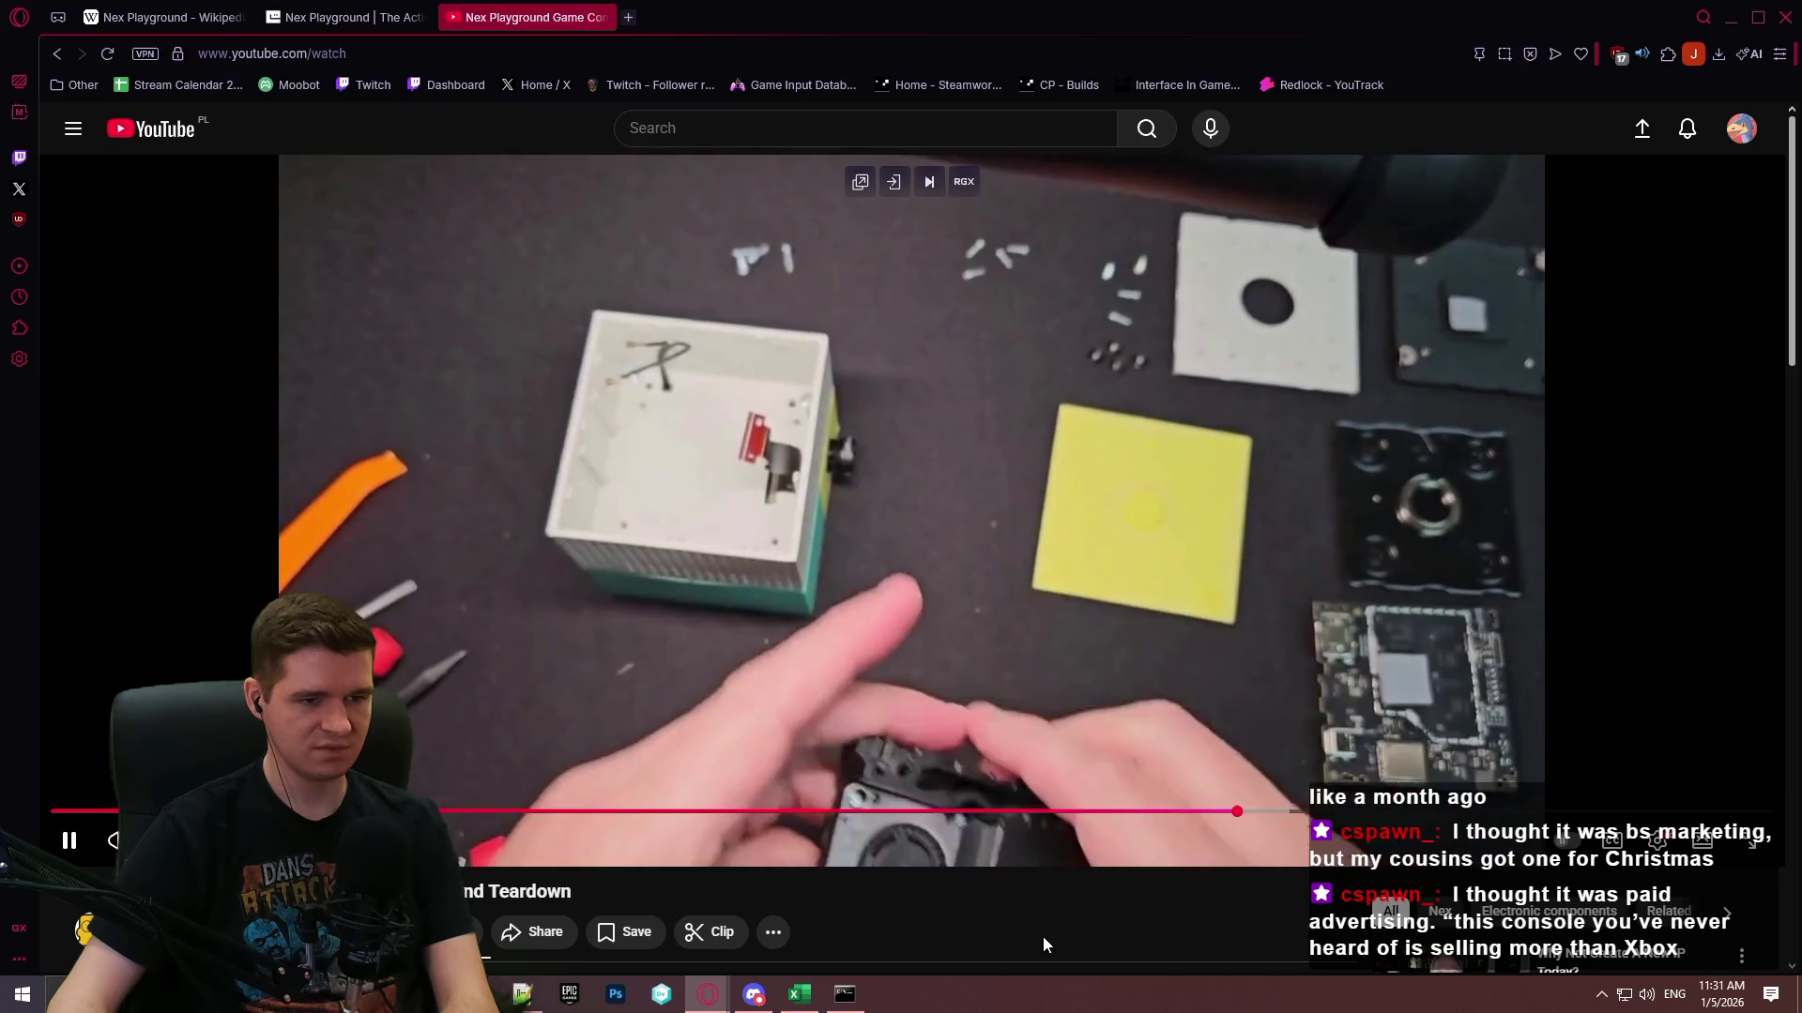
pyautogui.press('Right')
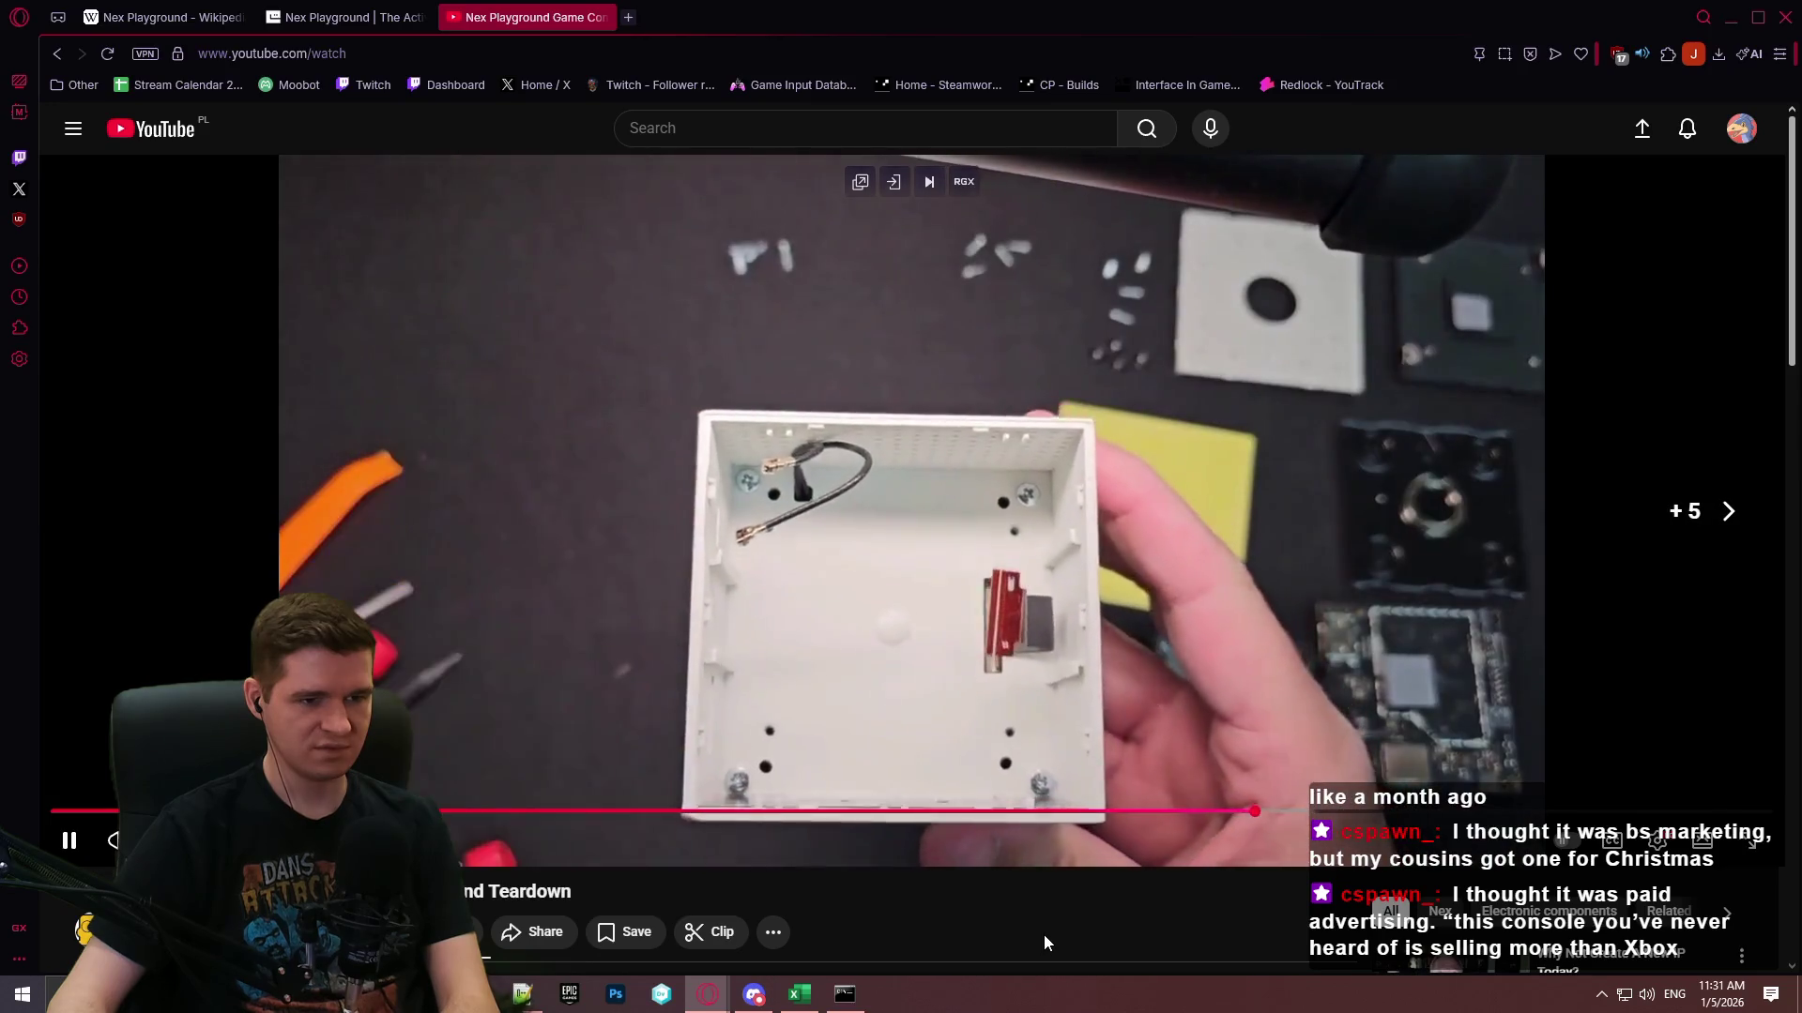
pyautogui.press('Right')
pyautogui.press('Right')
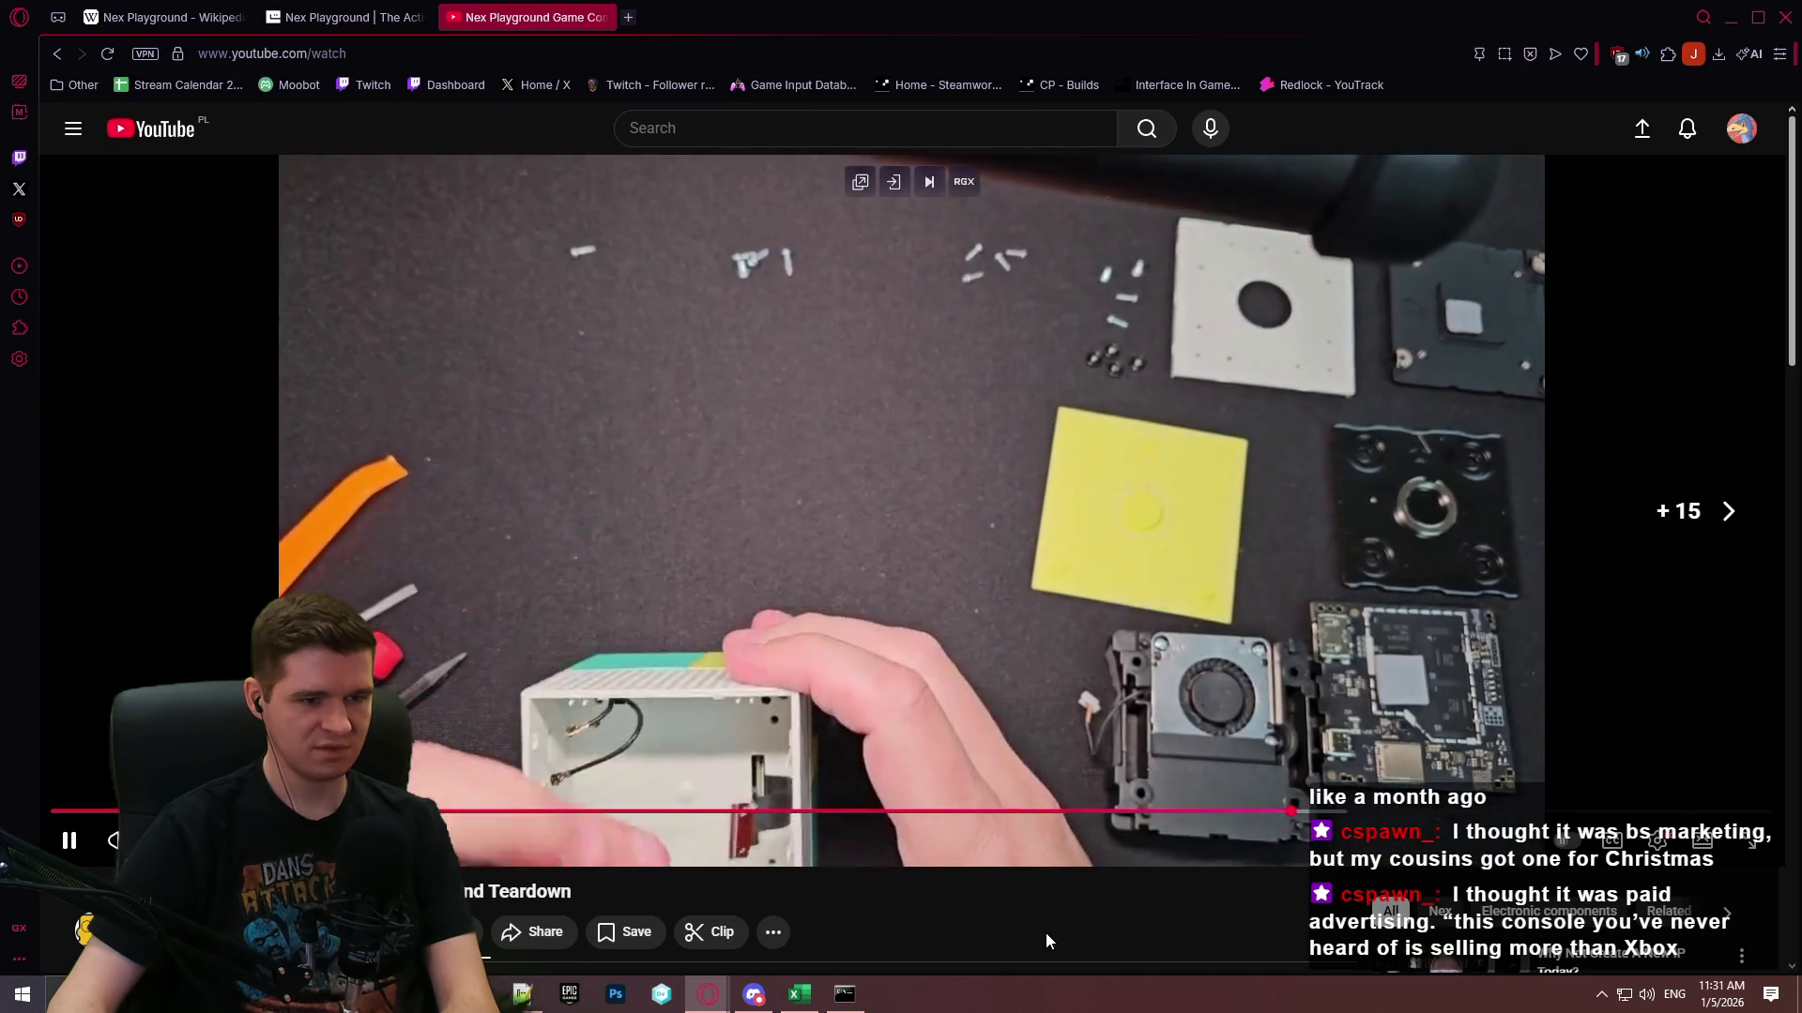
# Look over the video's title and comments, then close the teardown tab.
pyautogui.scroll(-5, 1101, 786)
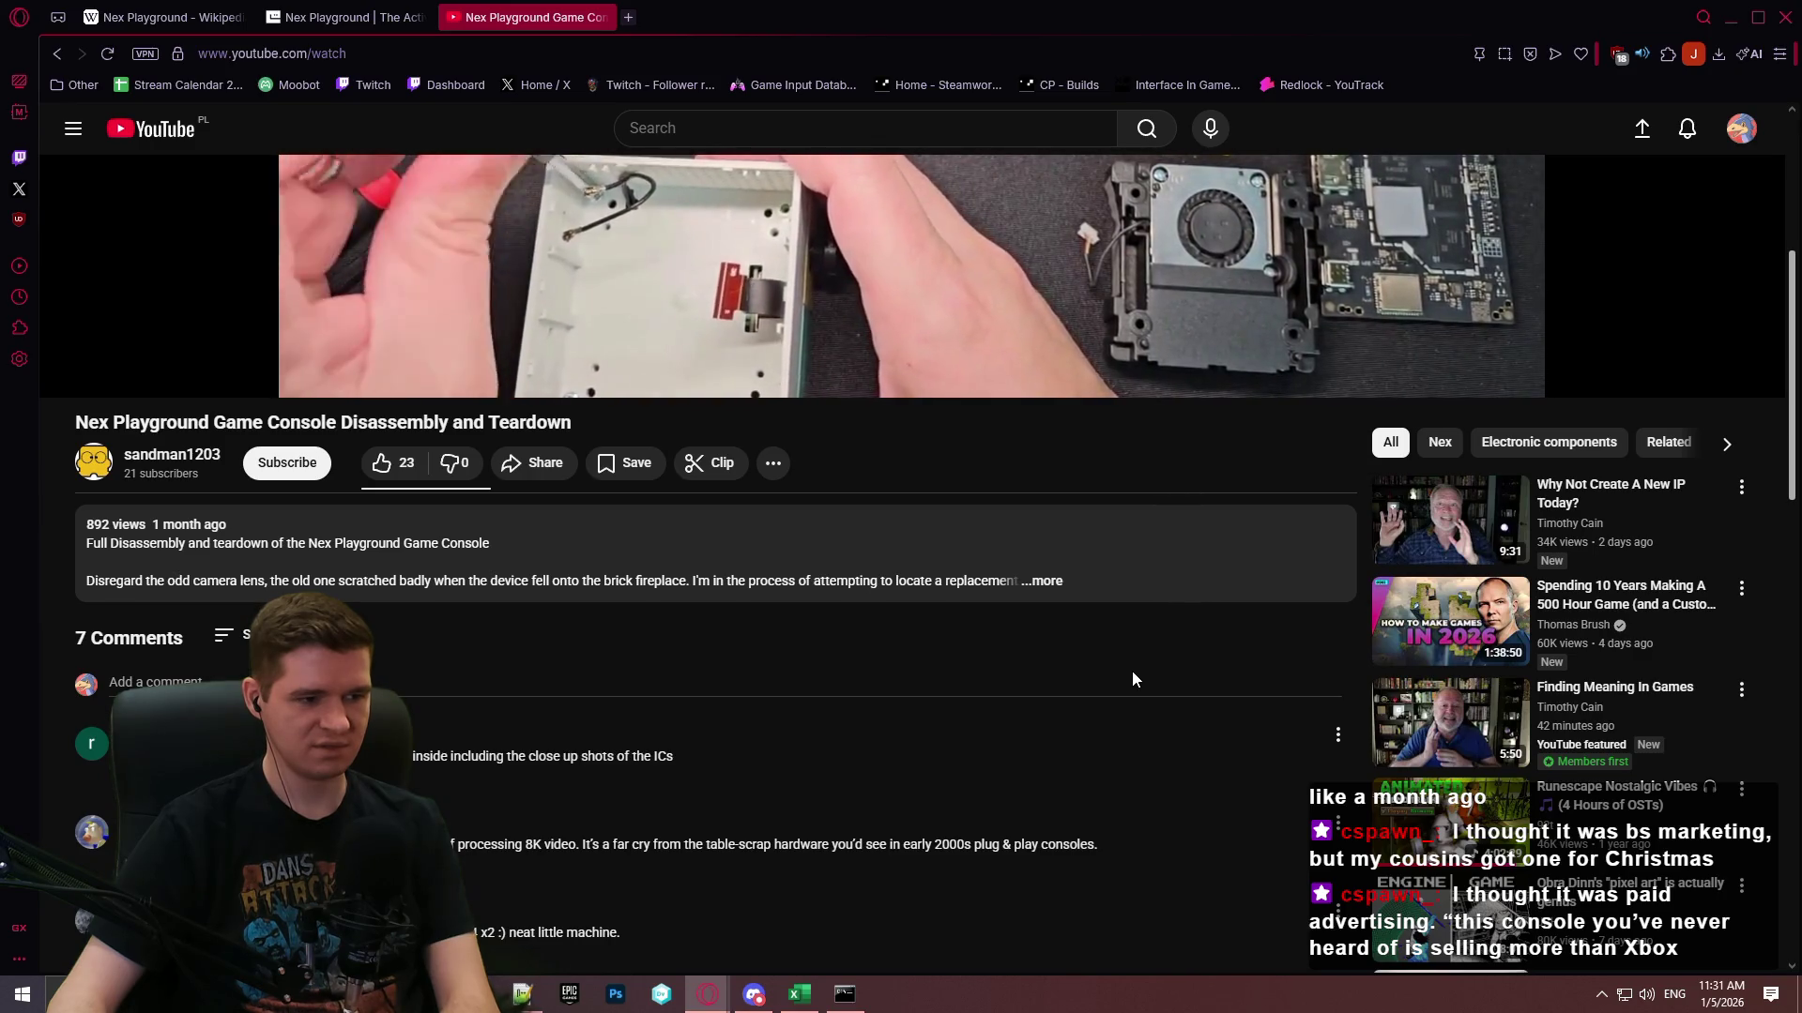
pyautogui.scroll(5, 1130, 668)
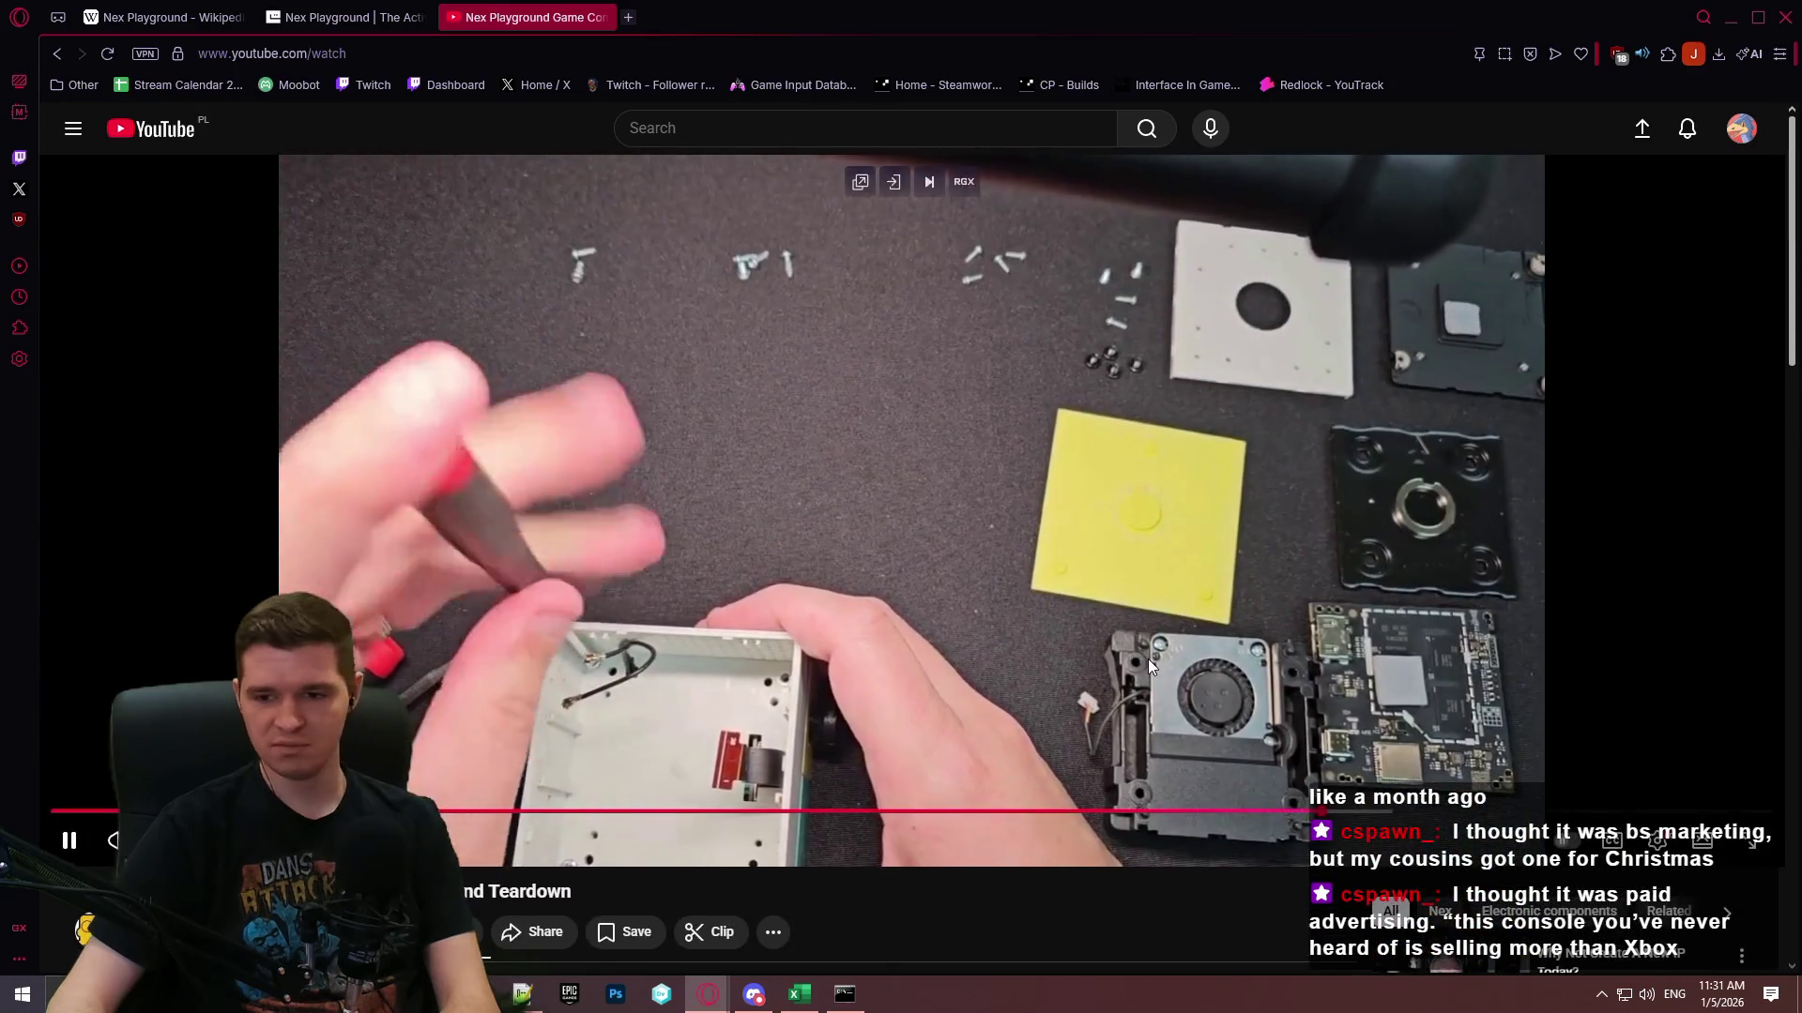
pyautogui.click(603, 18)
# Search Google for 'best selling consoles of all time'.
pyautogui.click(624, 56)
pyautogui.write('best so')
pyautogui.press('BackSpace')
pyautogui.write('elling consoles of allt')
pyautogui.press('BackSpace')
pyautogui.write('time')
pyautogui.press('Return')
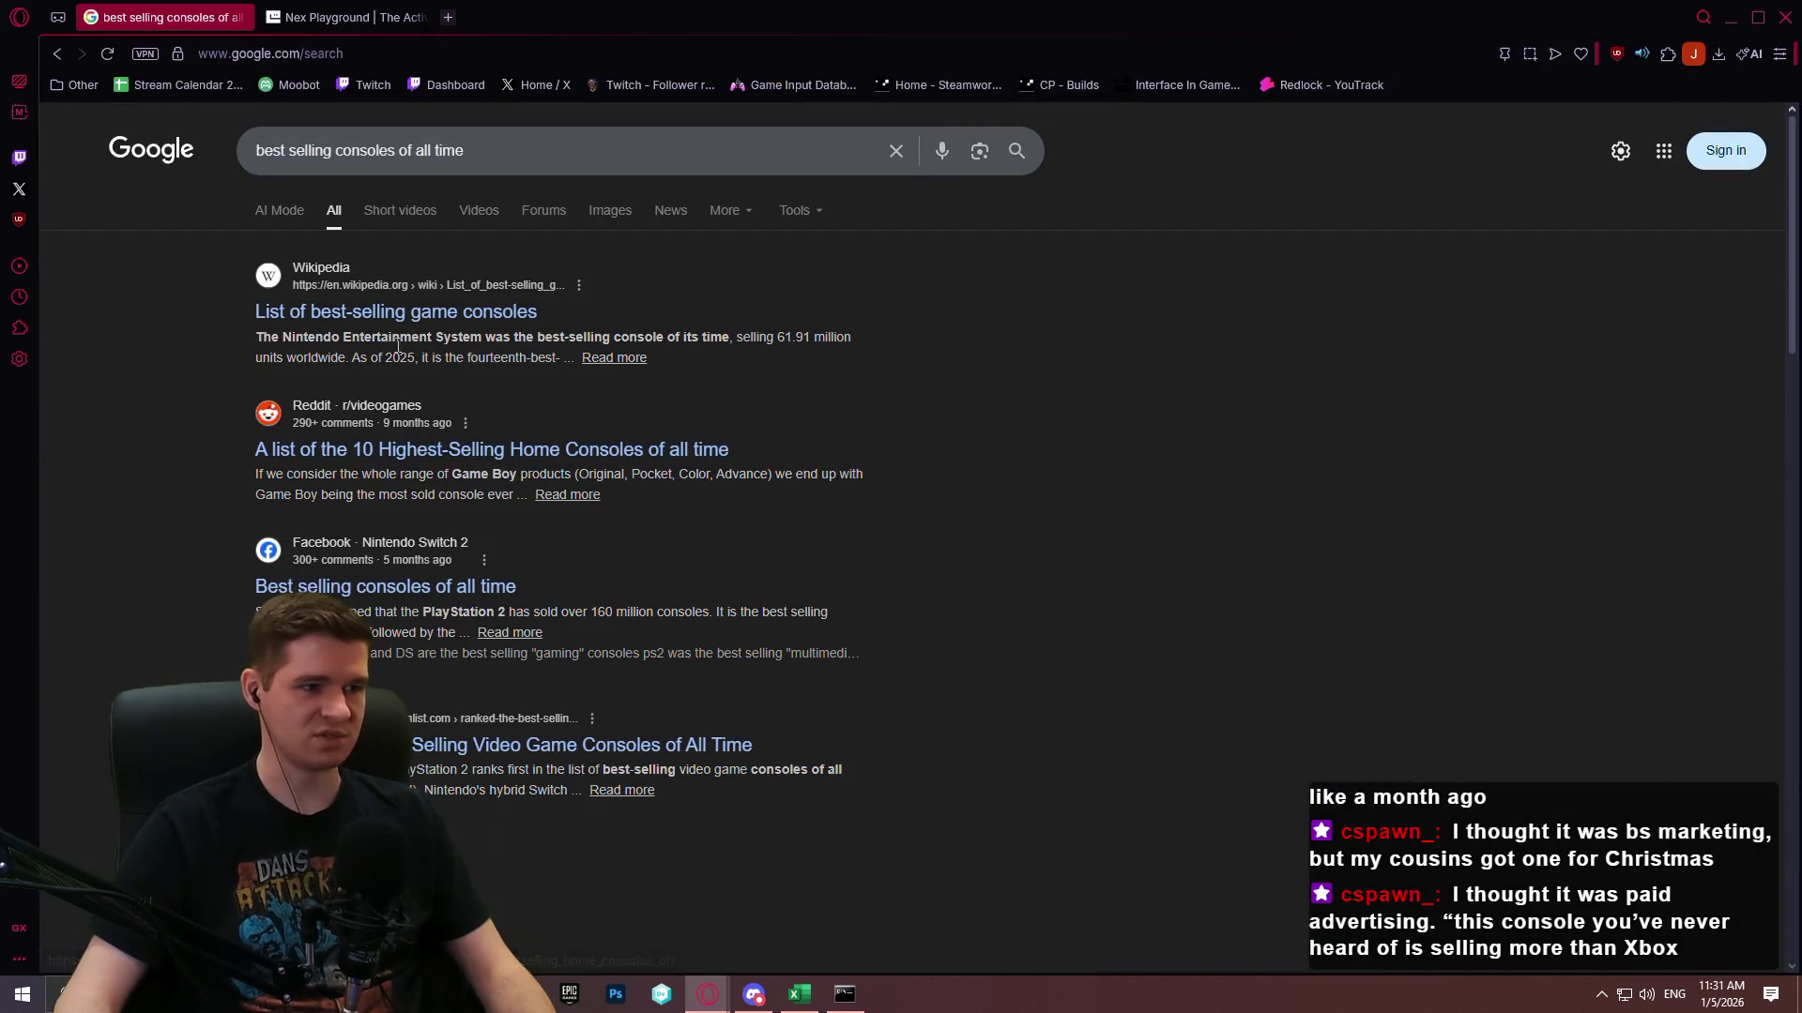
# Open Wikipedia's best-selling game consoles list and find every 'nex' match on the page.
pyautogui.click(399, 314)
pyautogui.scroll(-5, 525, 381)
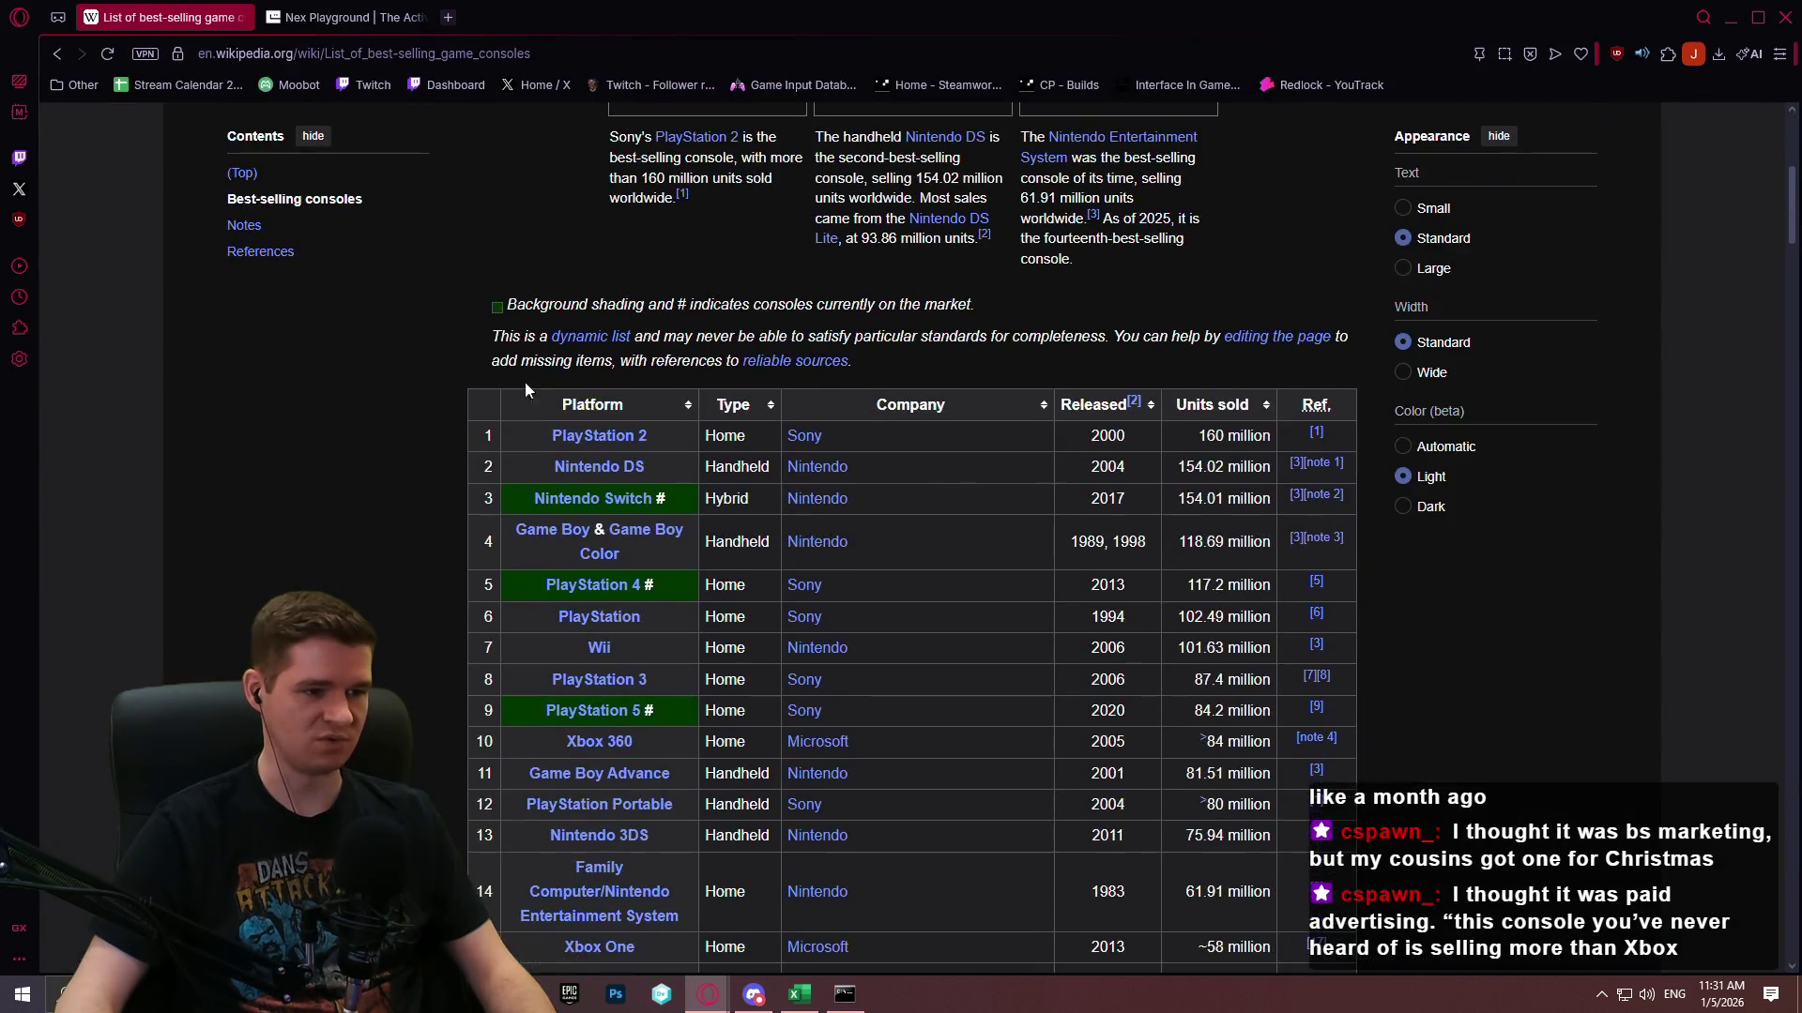
pyautogui.scroll(-9, 379, 384)
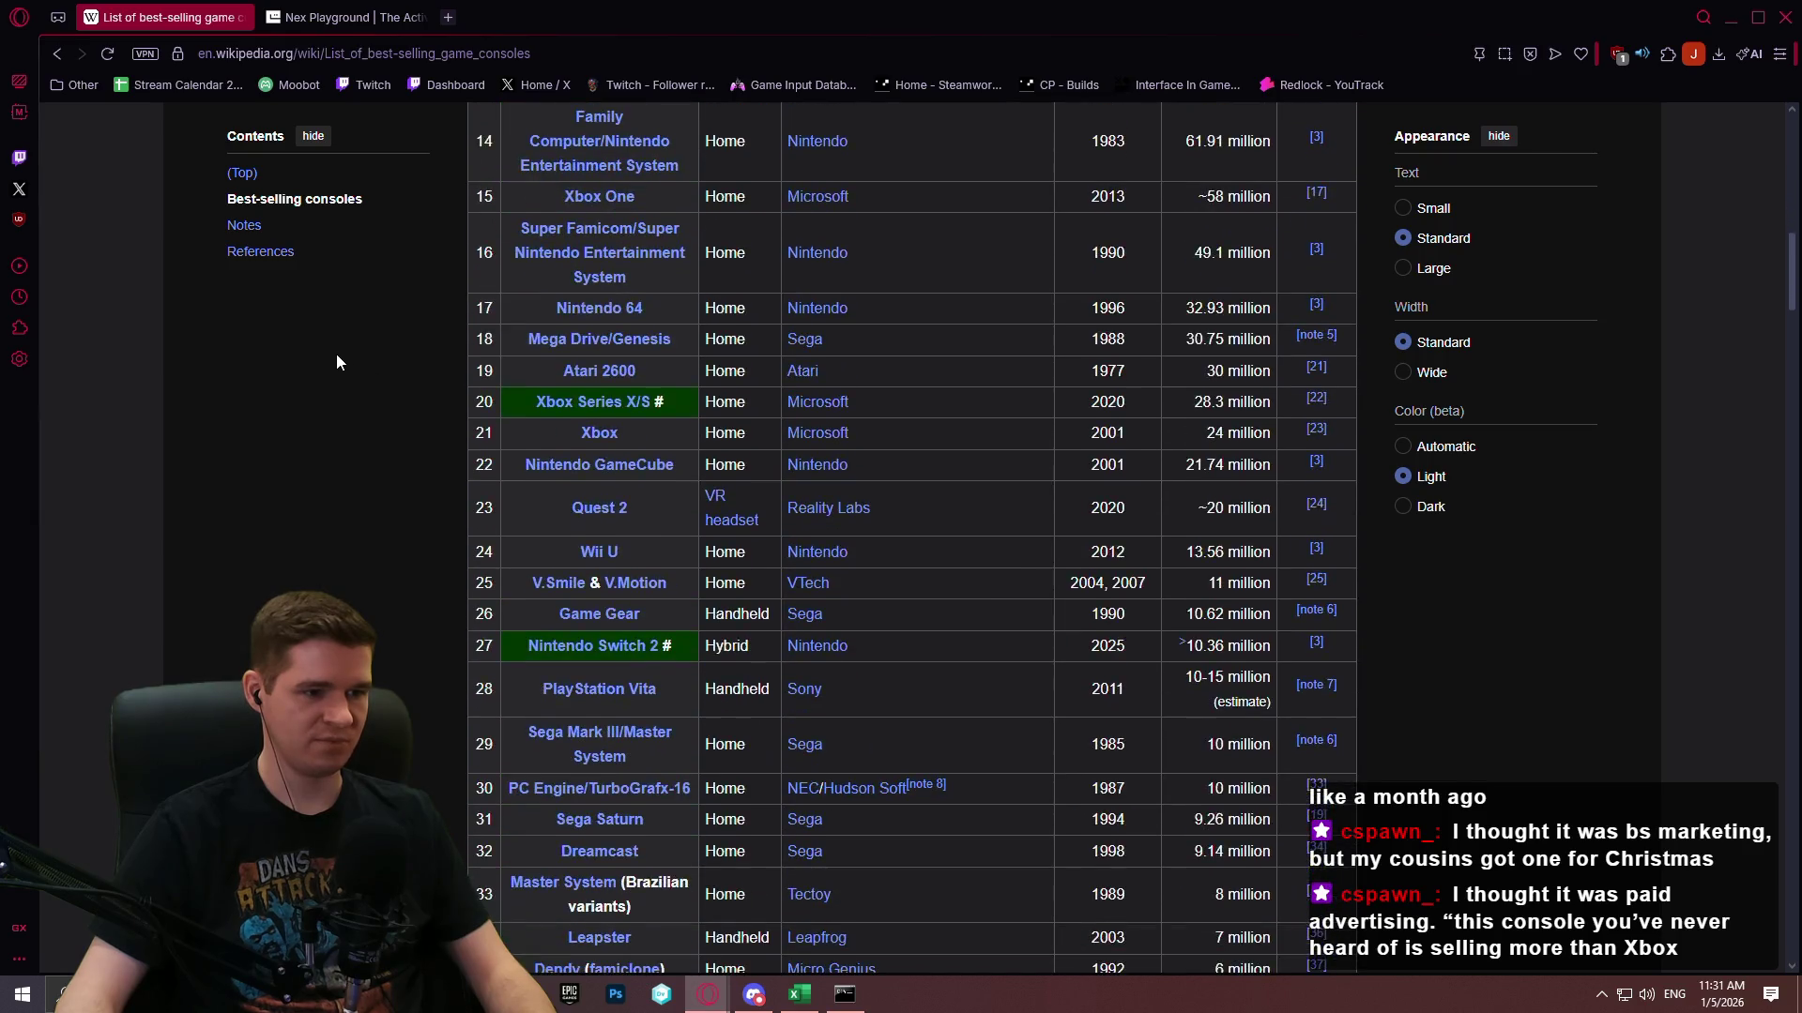
pyautogui.scroll(-2, 310, 385)
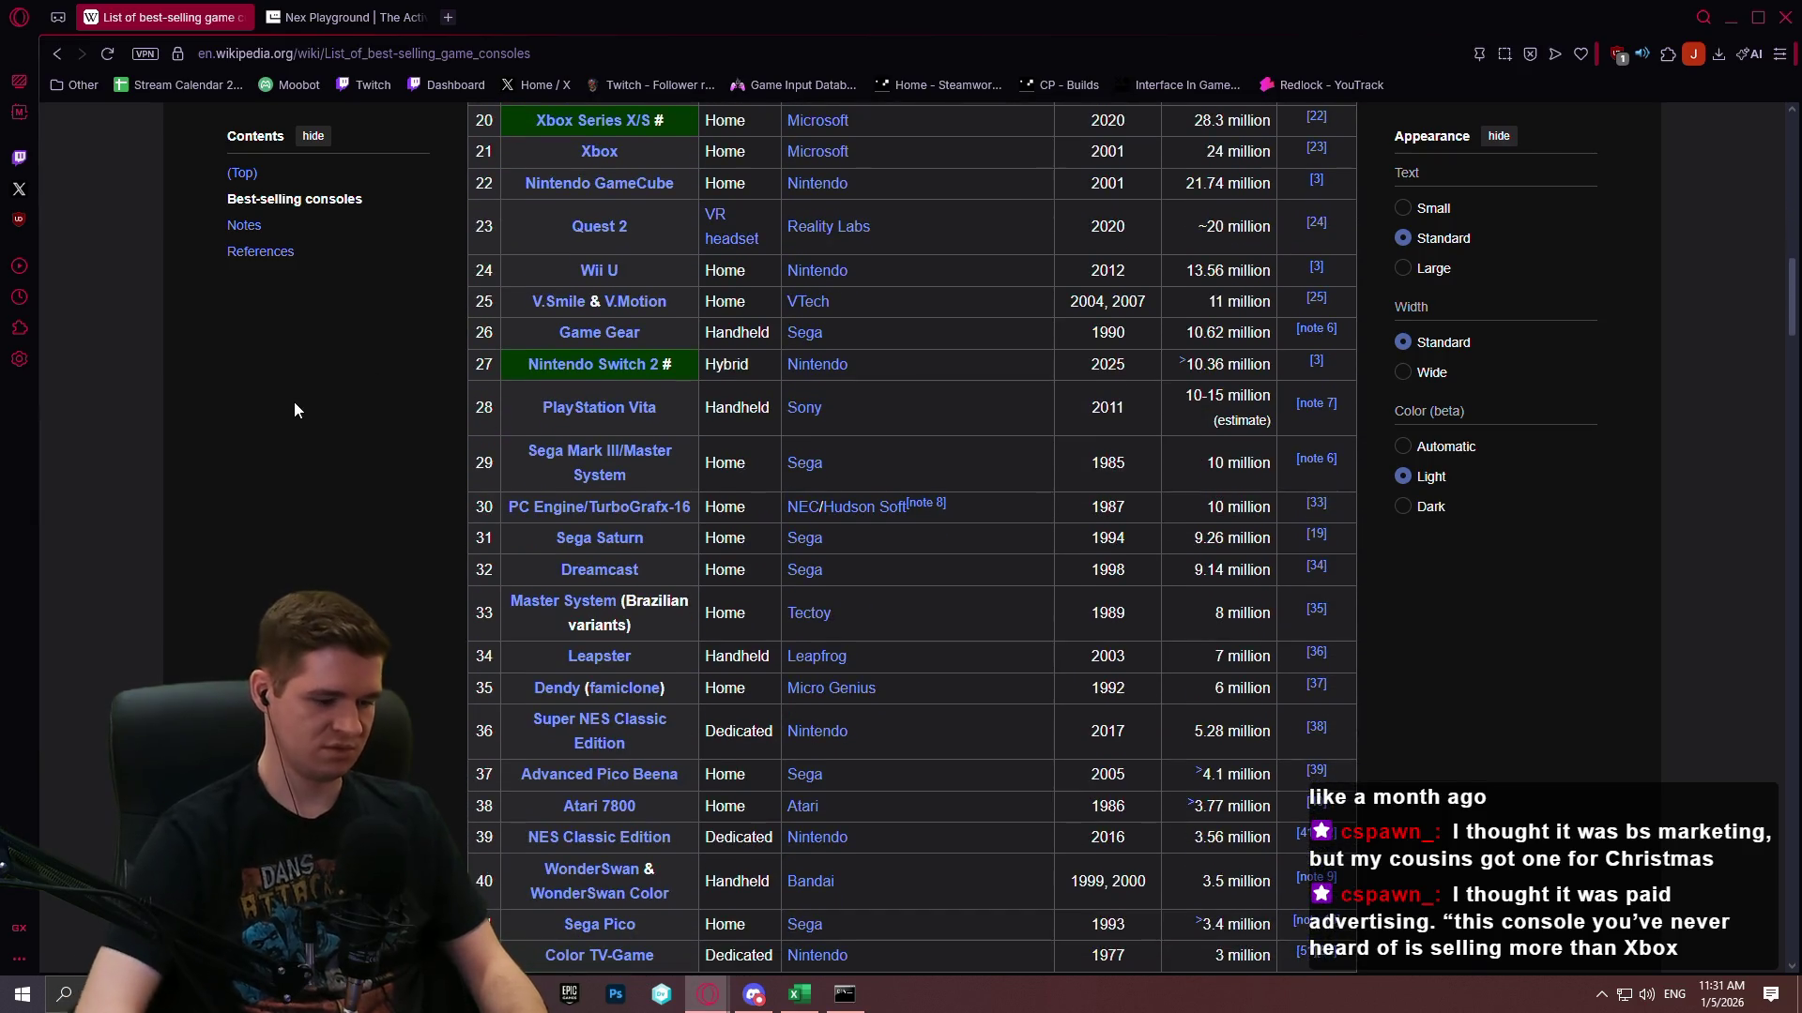
pyautogui.hotkey('ctrl', 'f')
pyautogui.write('nex')
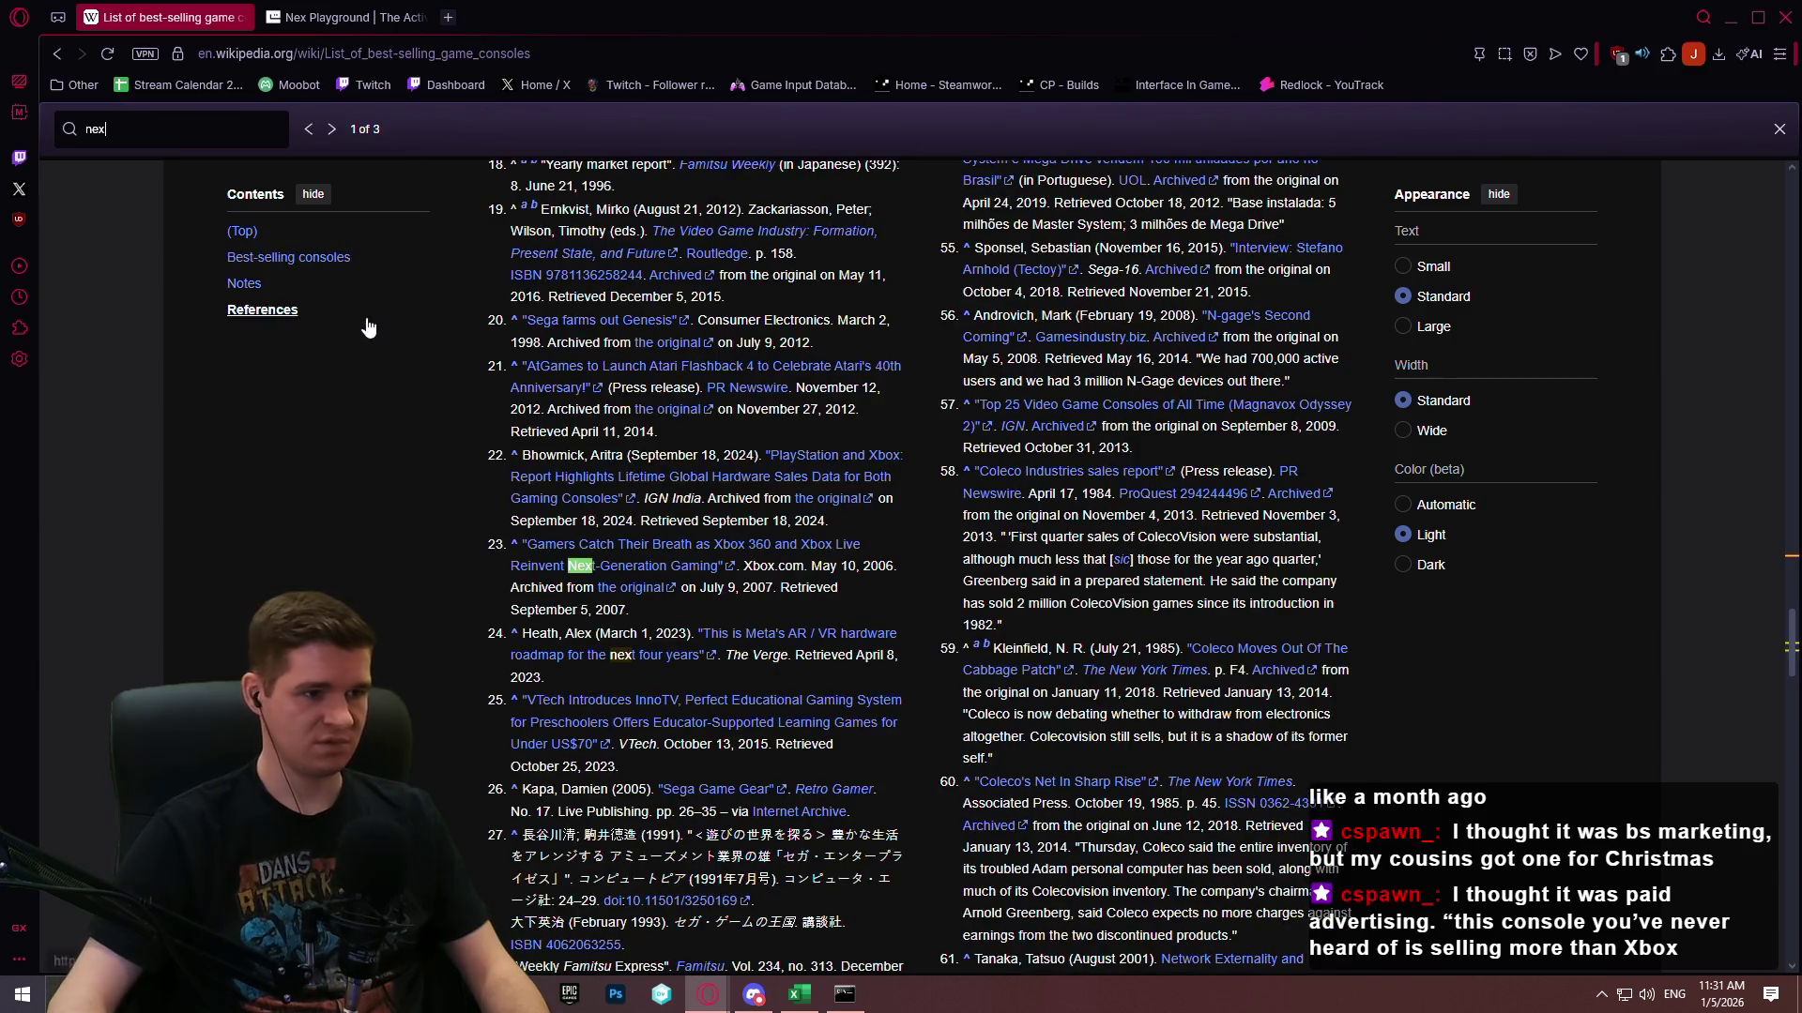
pyautogui.click(334, 127)
pyautogui.click(334, 127)
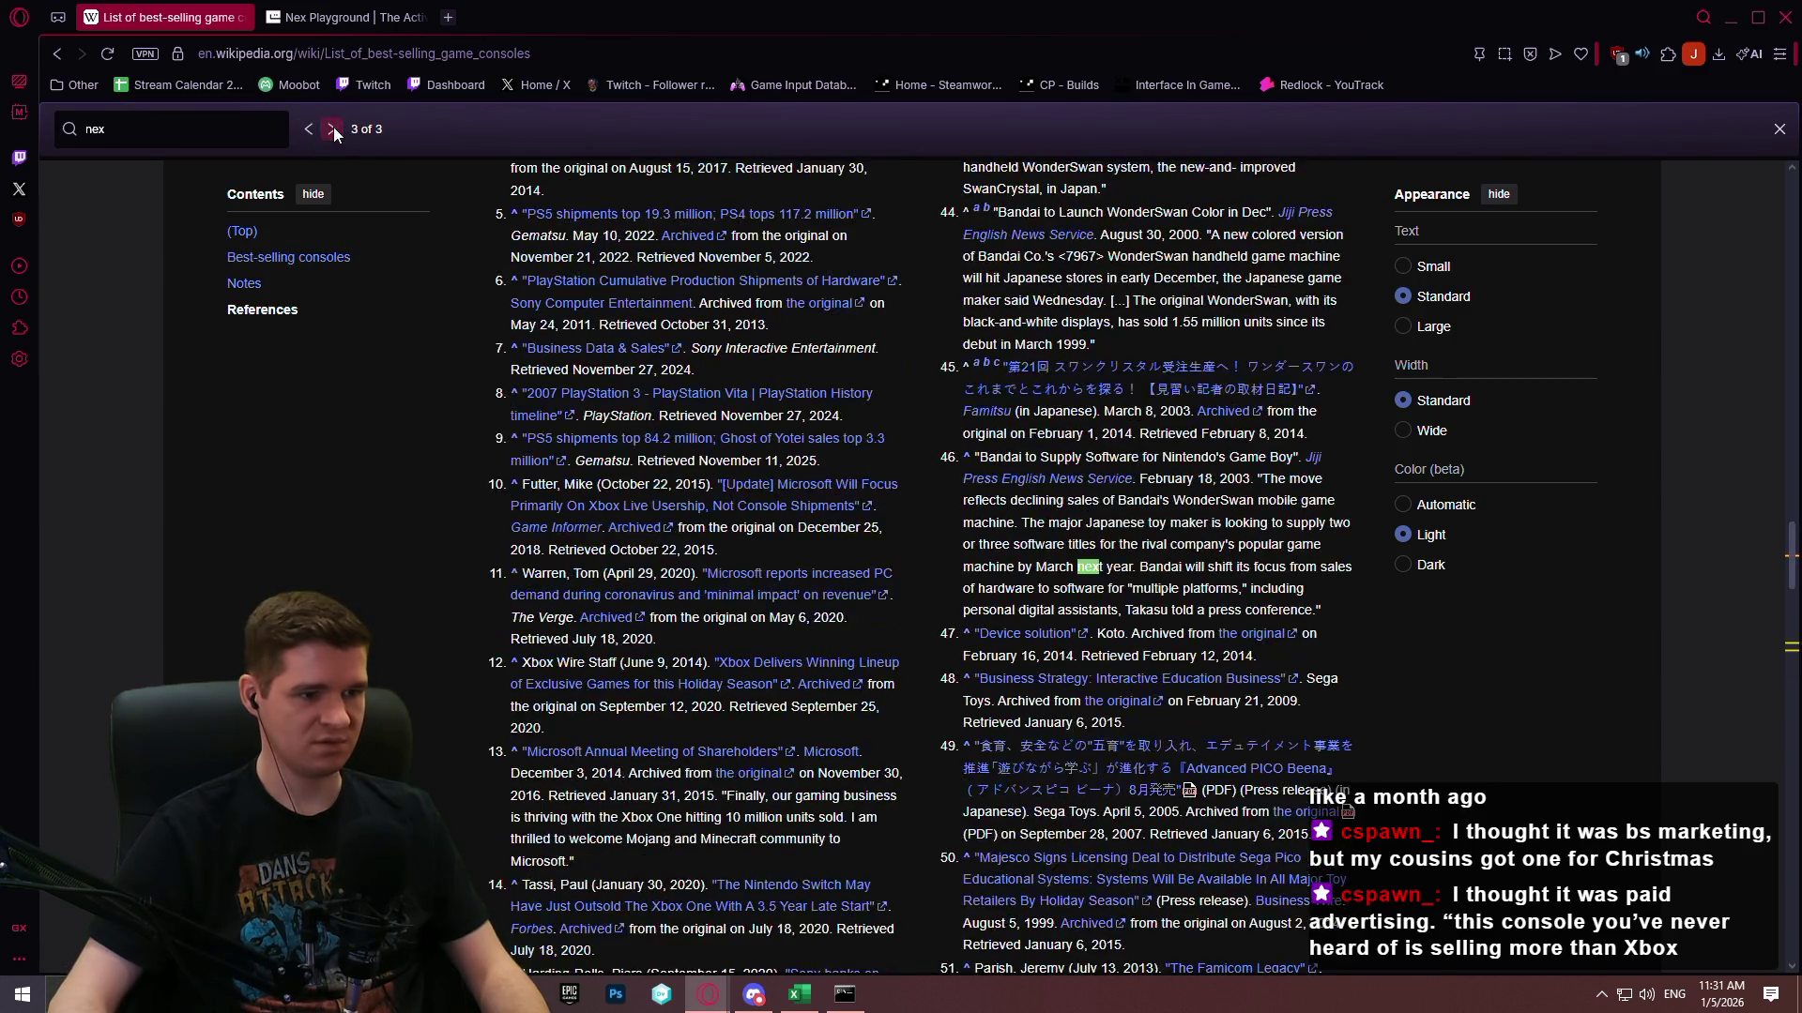
pyautogui.click(334, 126)
pyautogui.scroll(2, 1396, 804)
pyautogui.moveTo(1788, 591); pyautogui.dragTo(1784, 380)
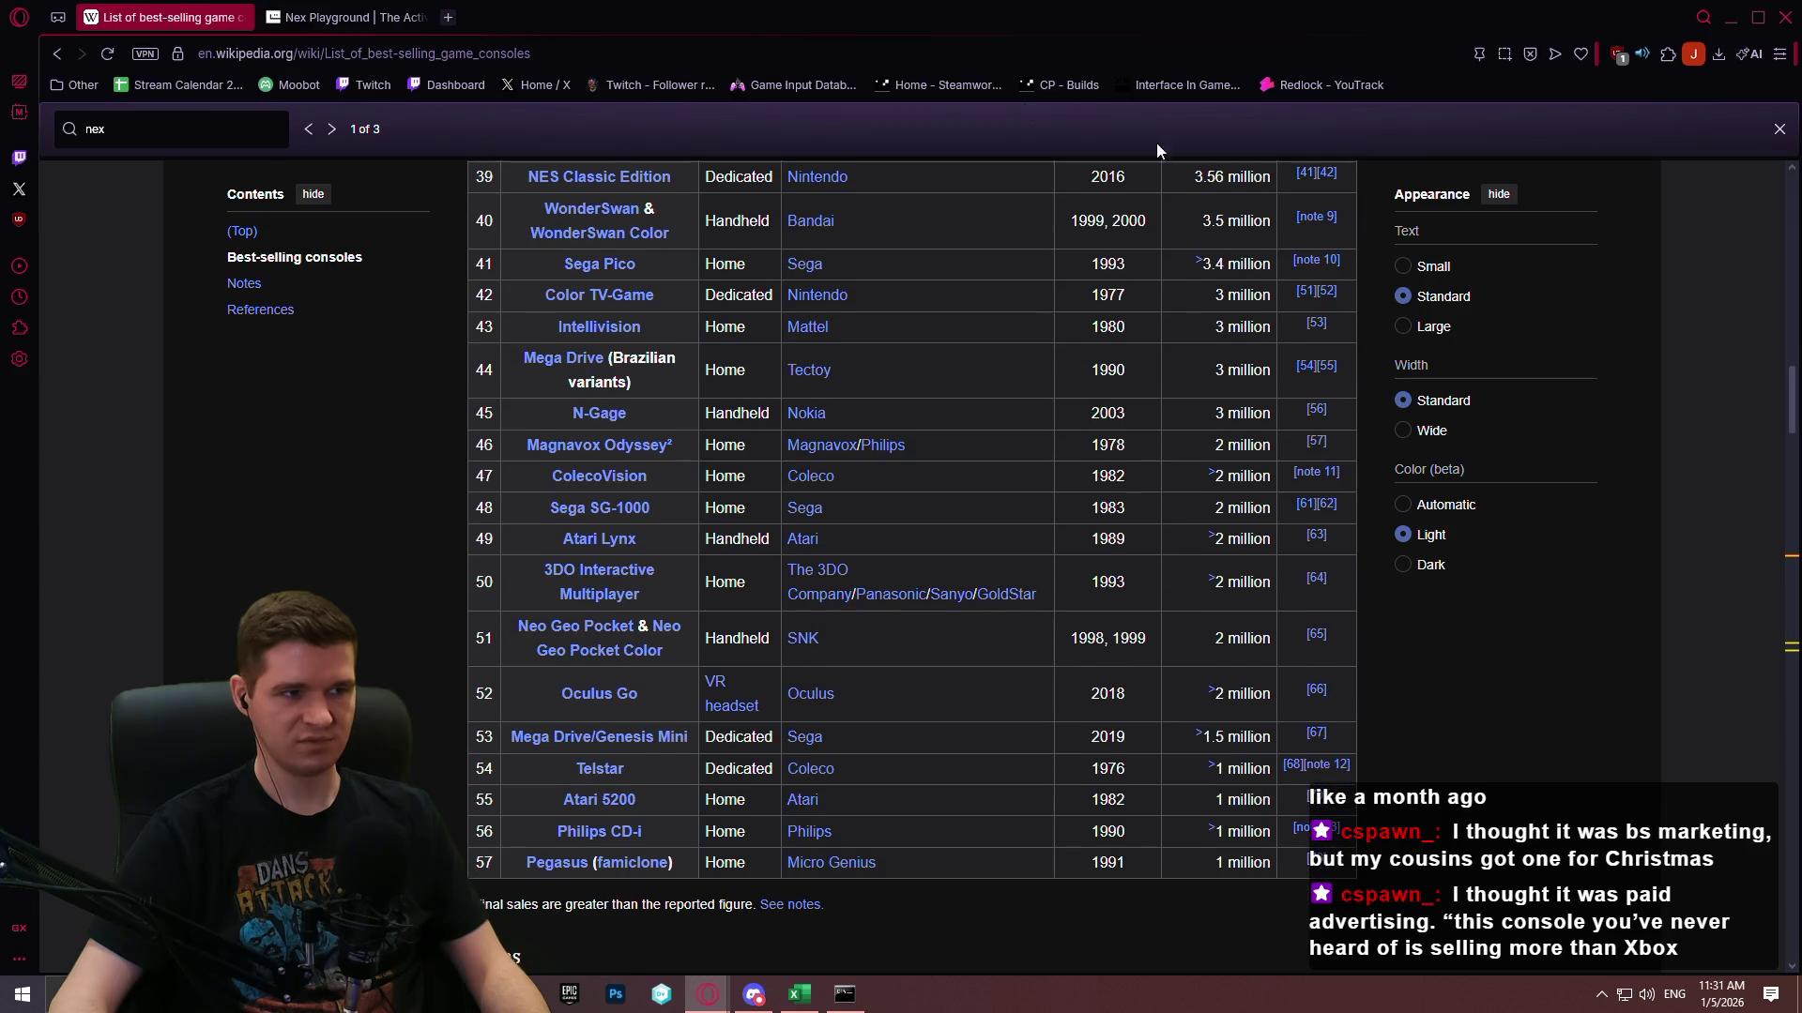
# Search for 'nex playground sales numbers'.
pyautogui.click(745, 64)
pyautogui.write('nex playg')
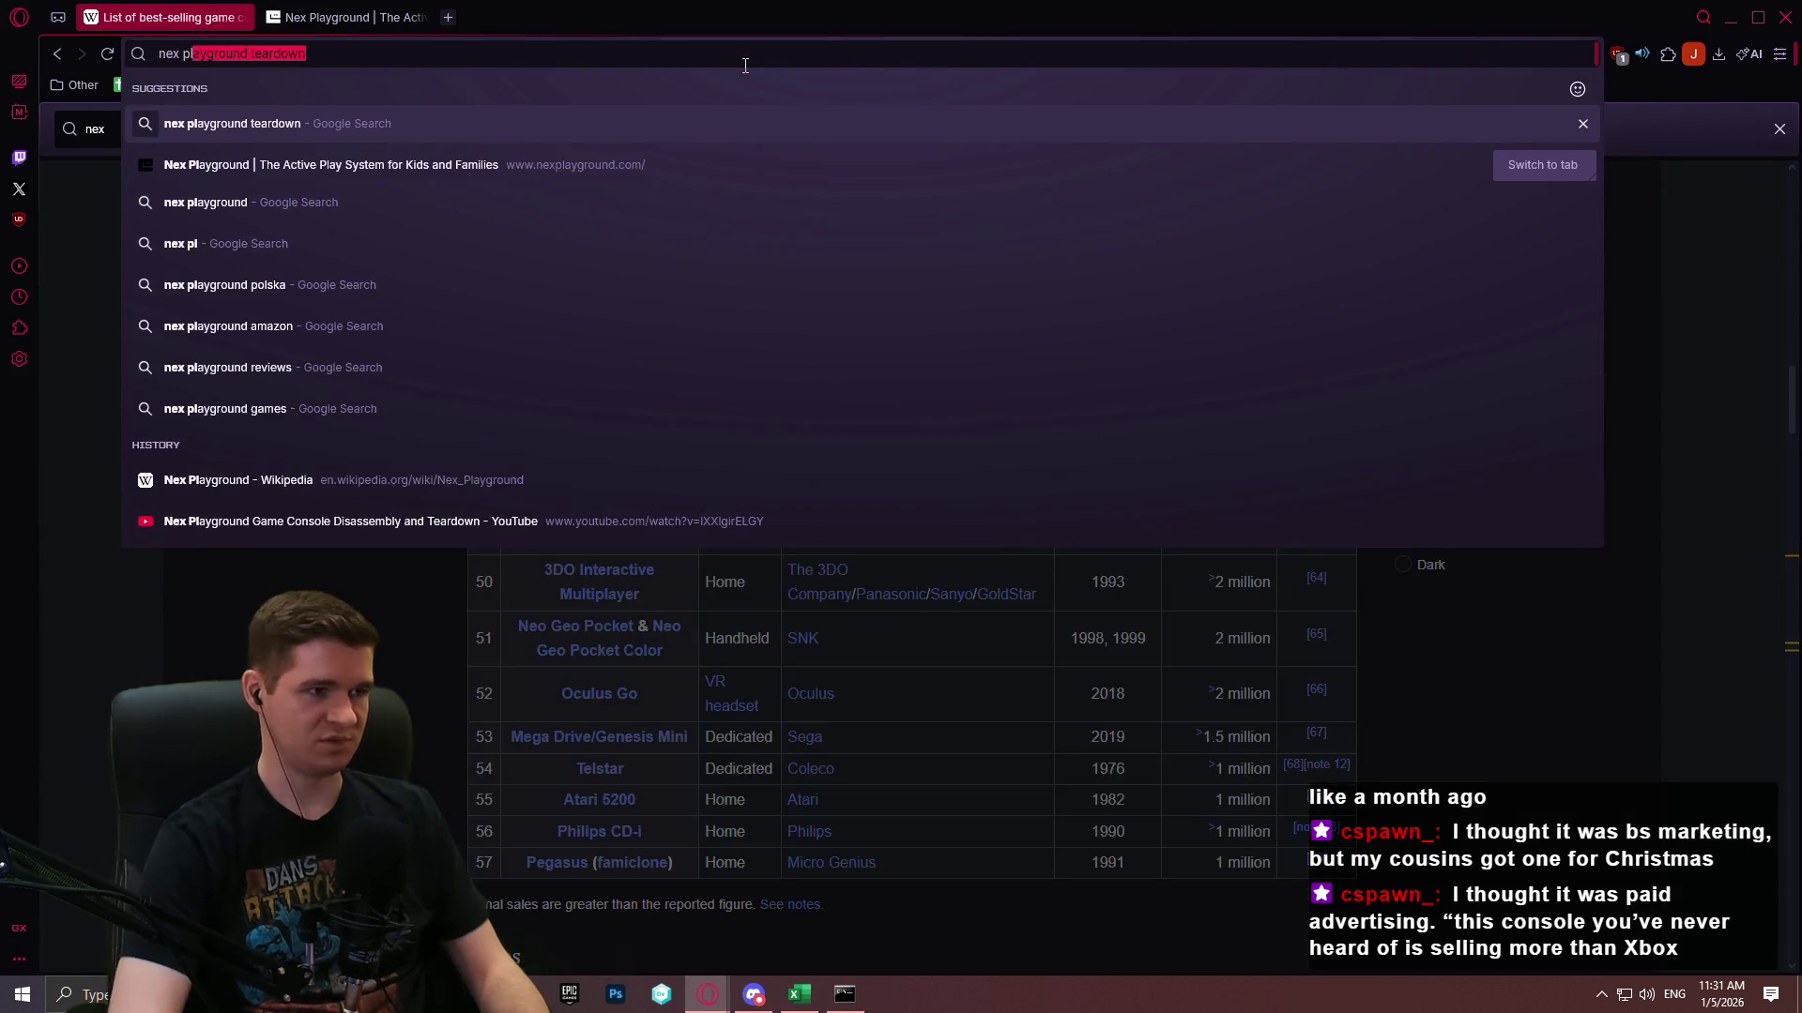
pyautogui.write('round sal')
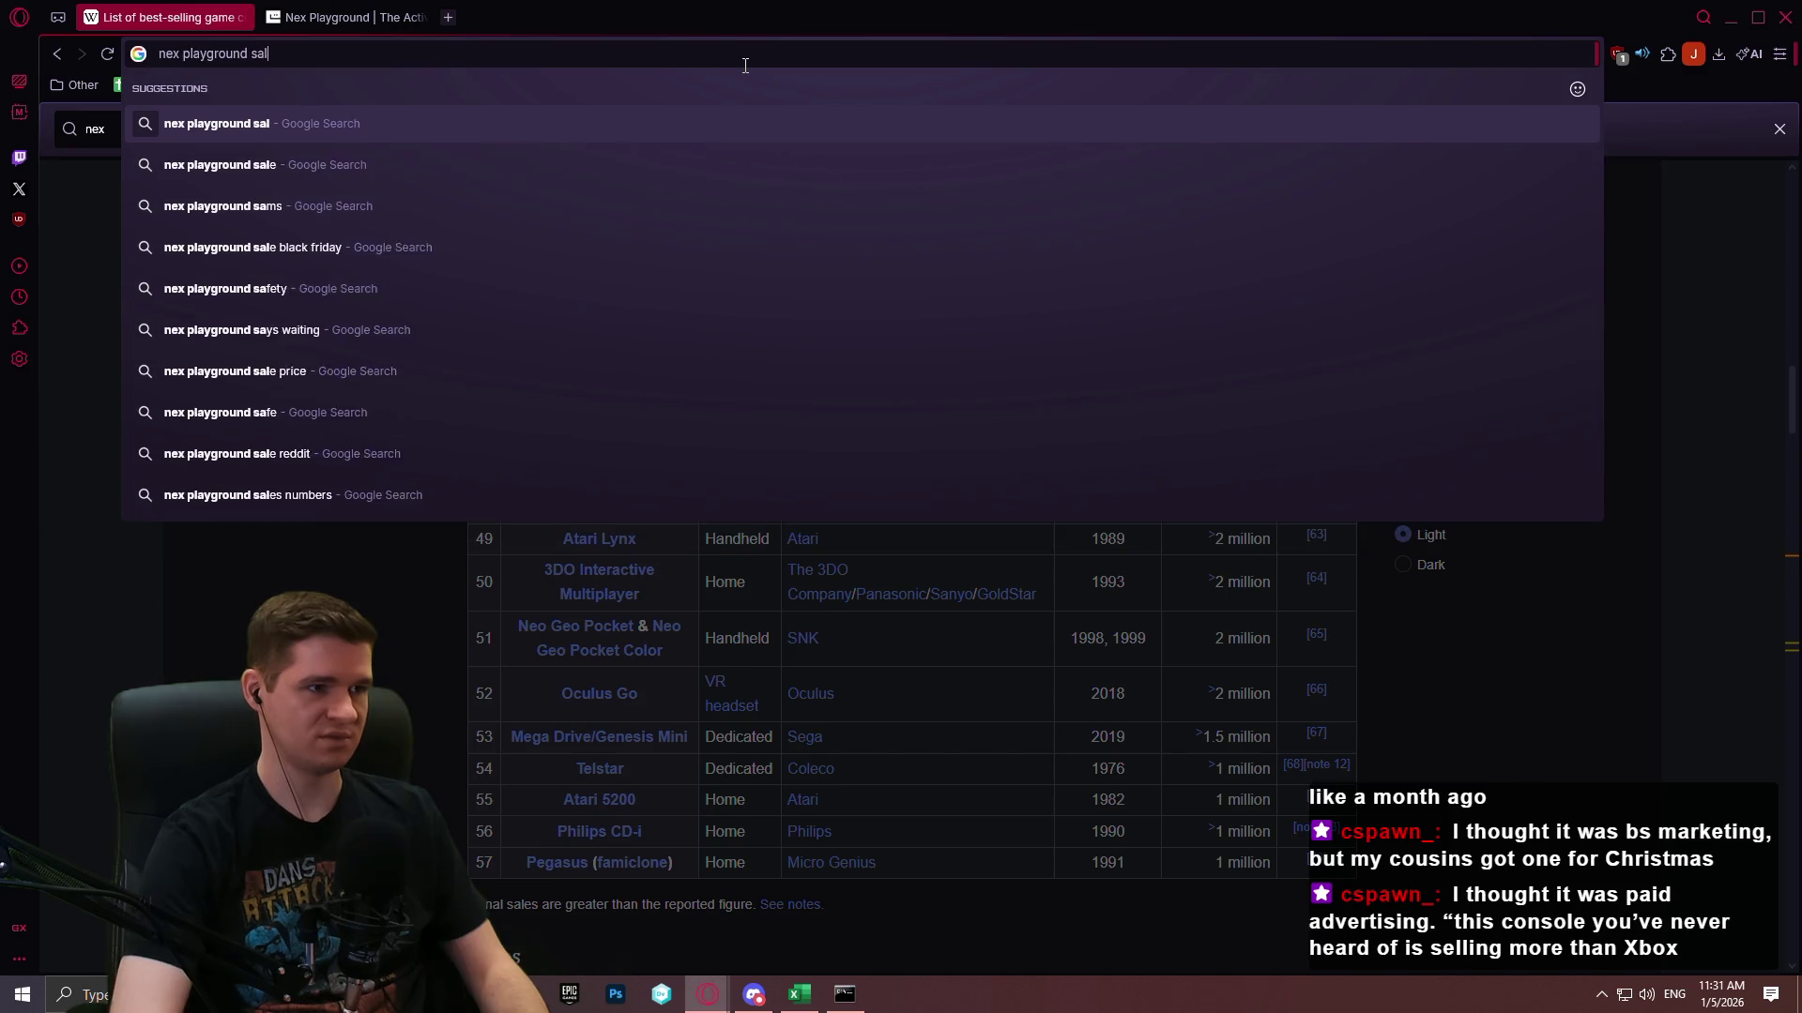
pyautogui.write('es numbers')
pyautogui.press('Return')
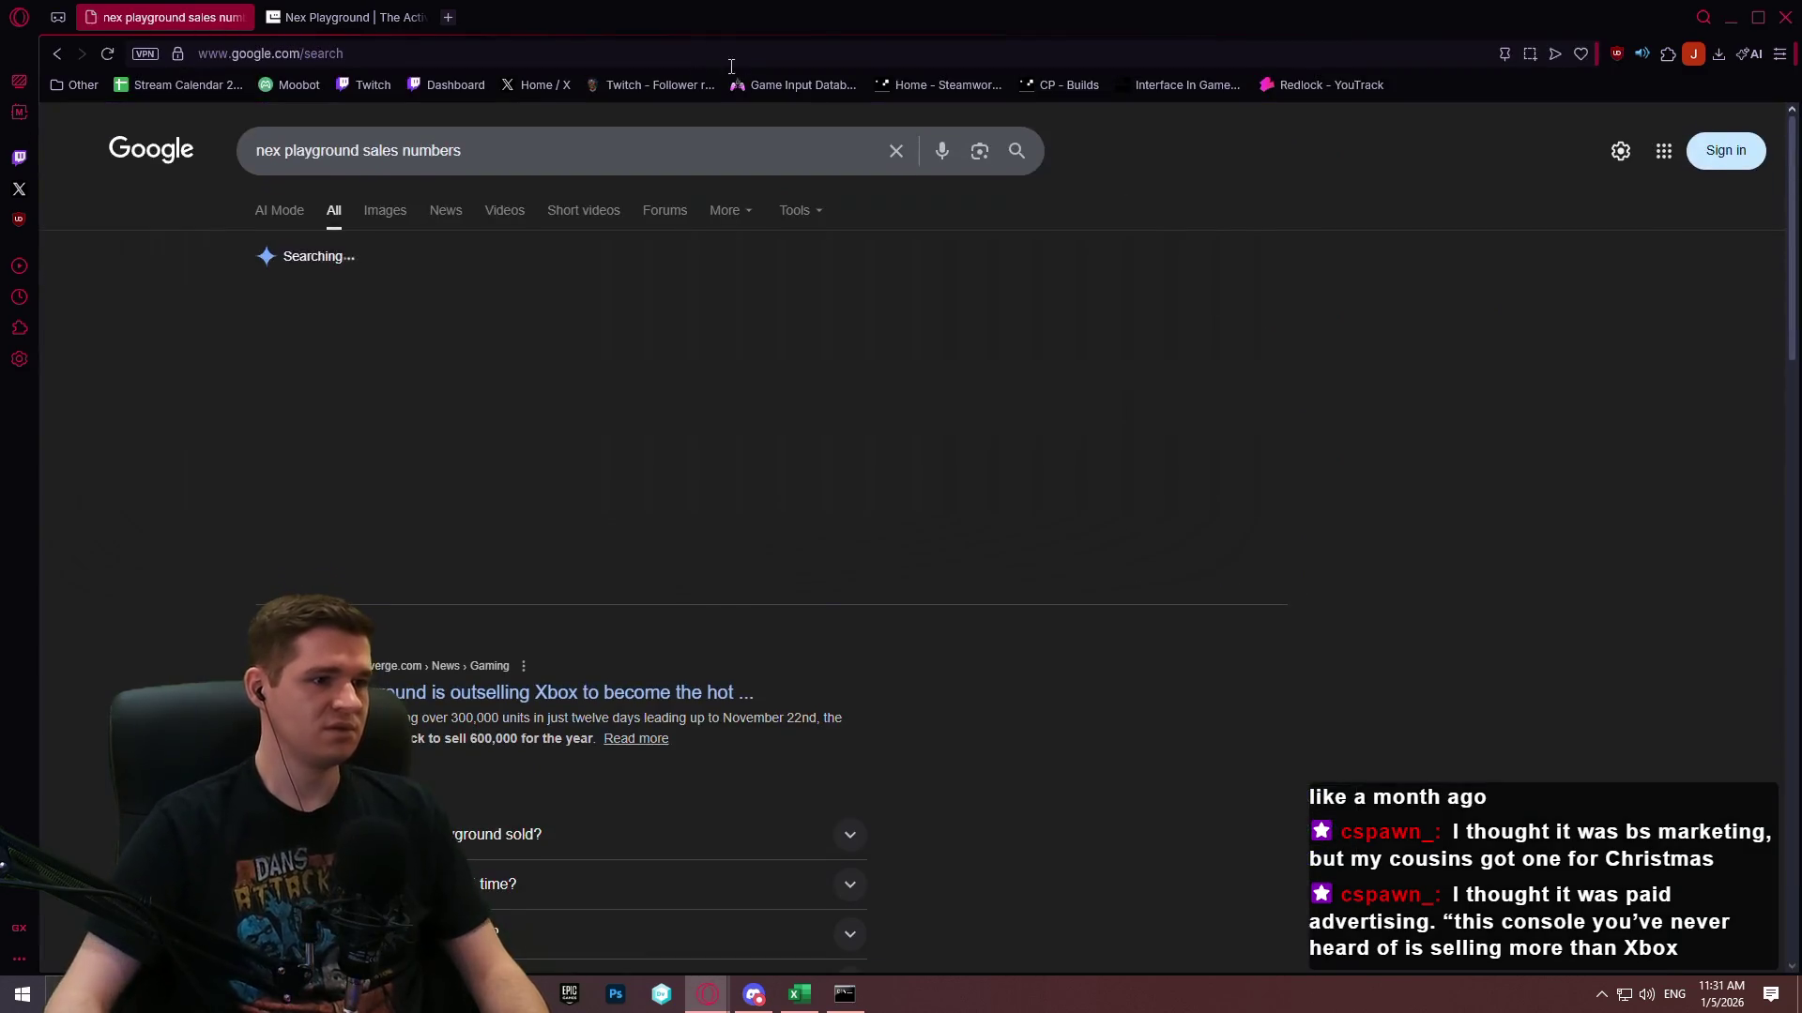
pyautogui.scroll(-2, 681, 534)
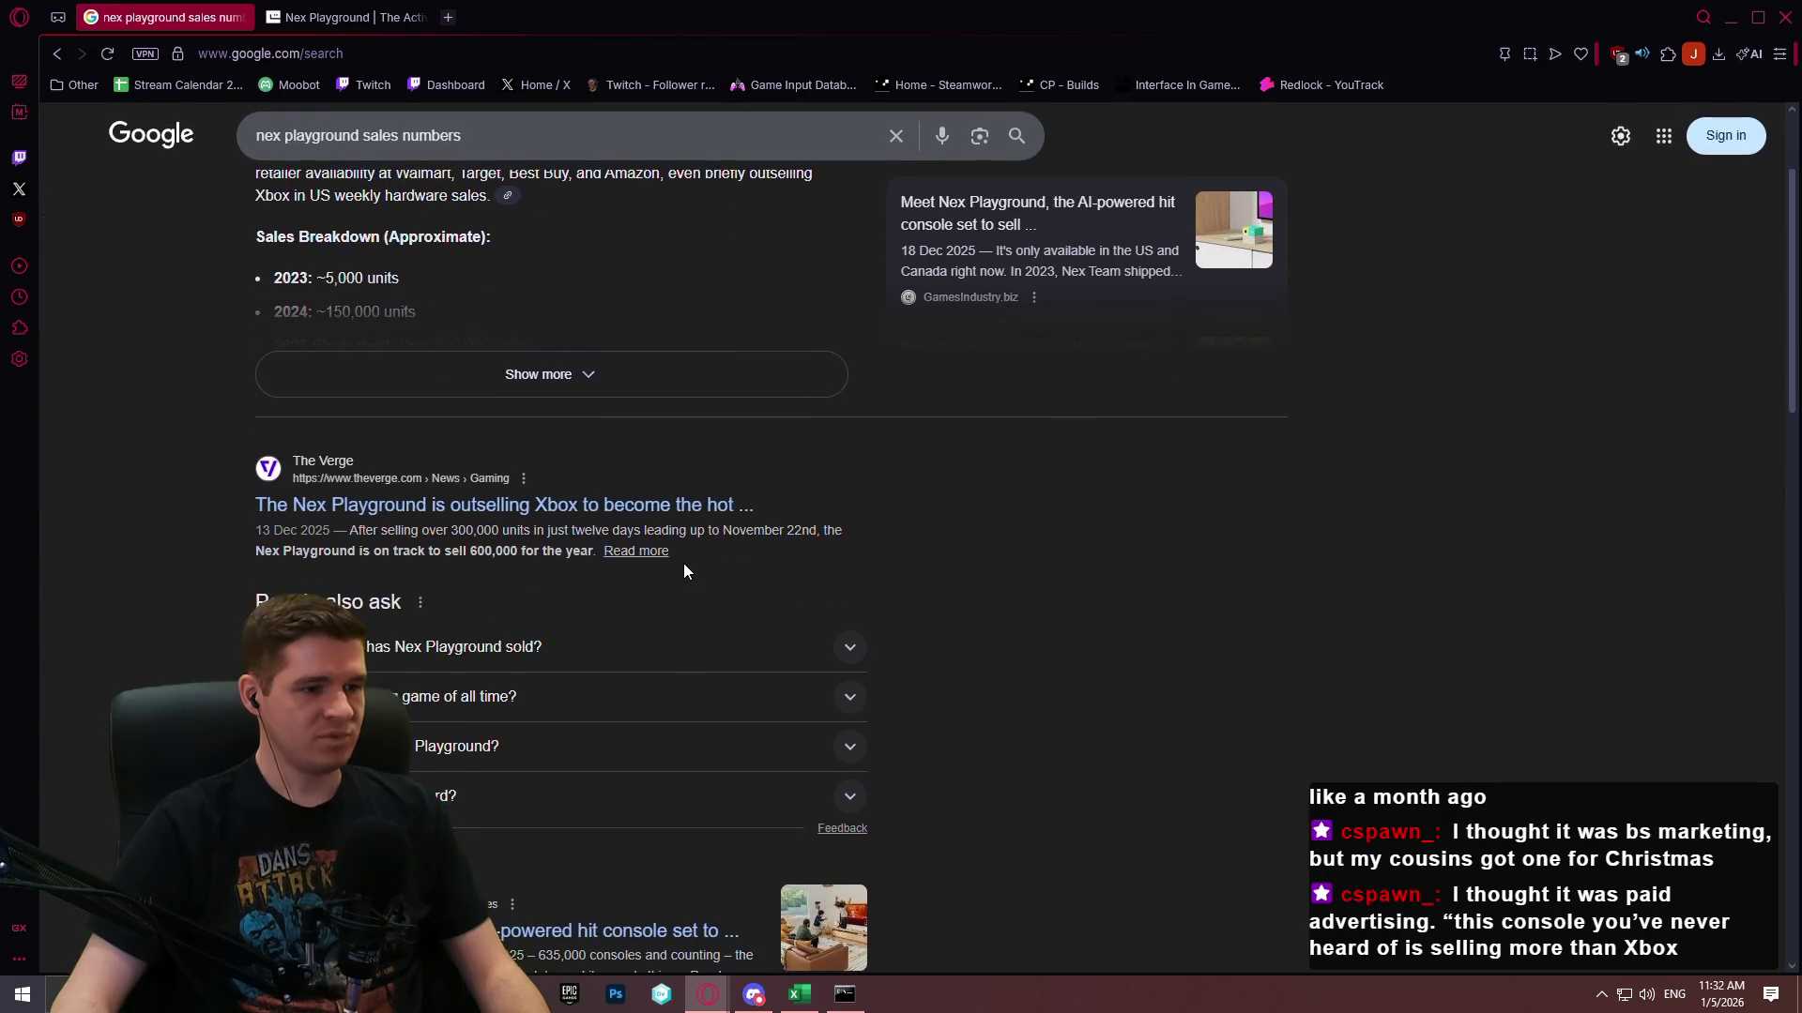
pyautogui.scroll(2, 590, 523)
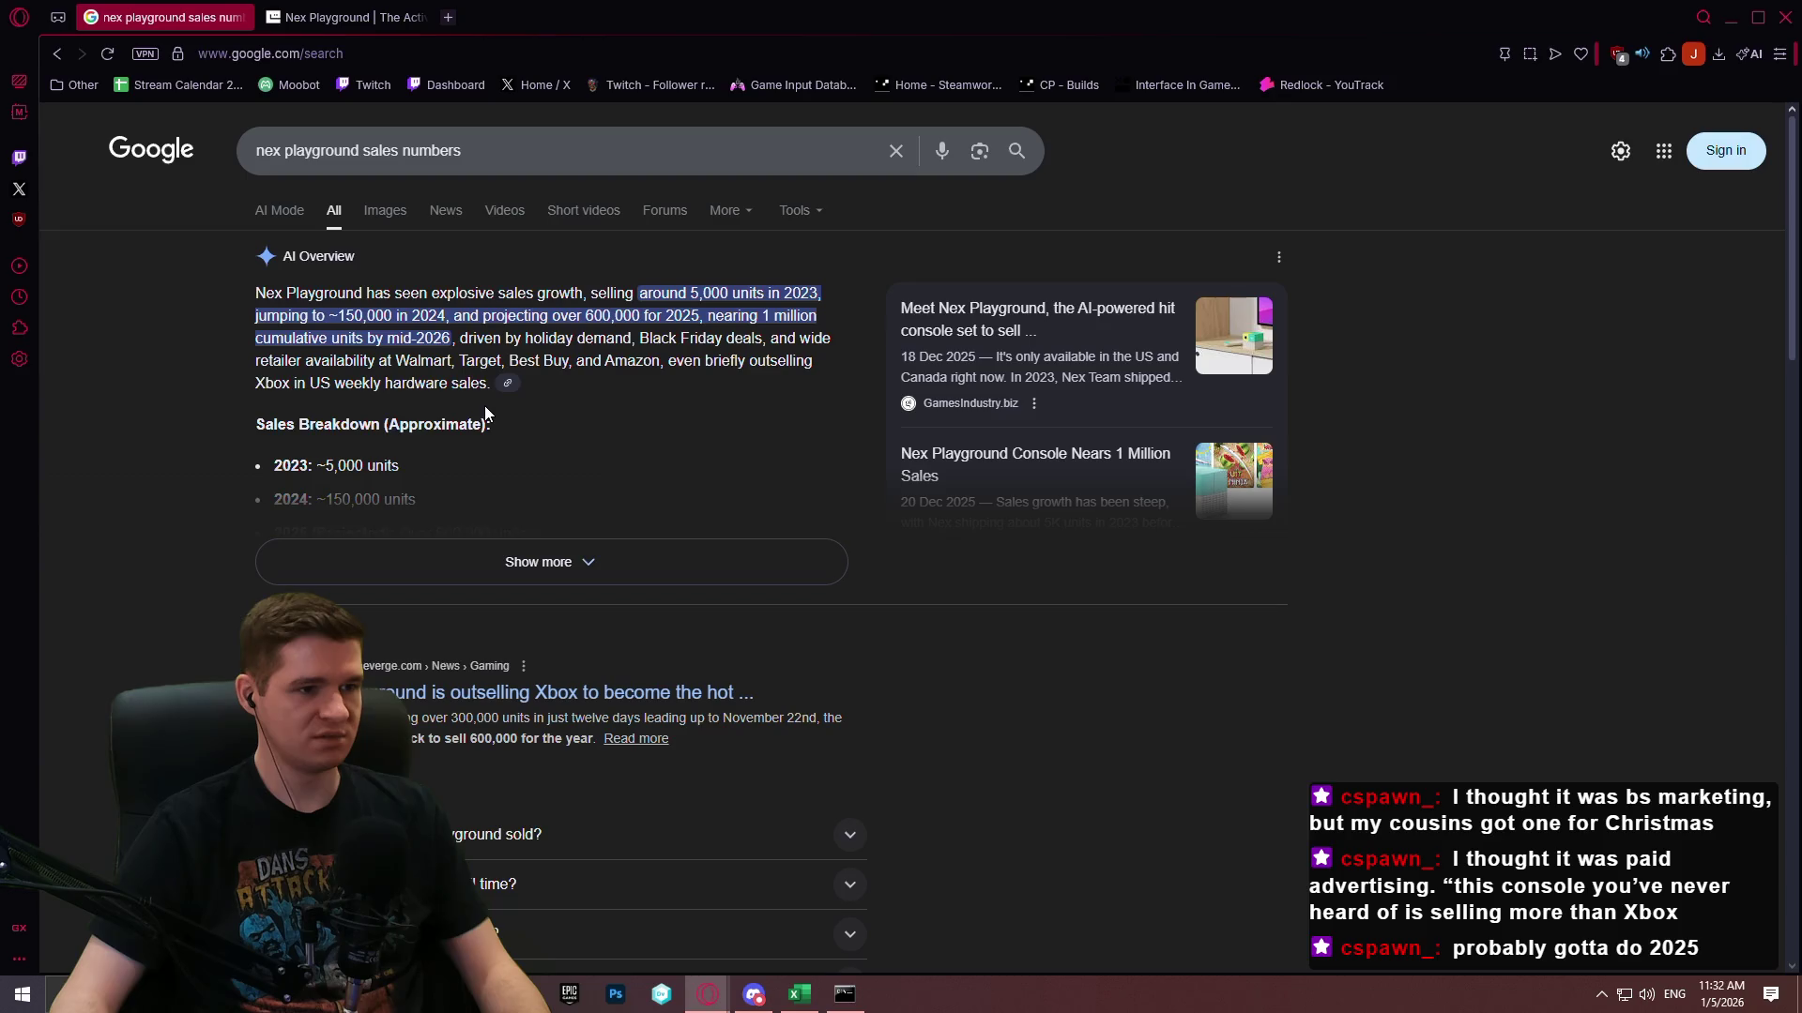
pyautogui.scroll(-1, 679, 729)
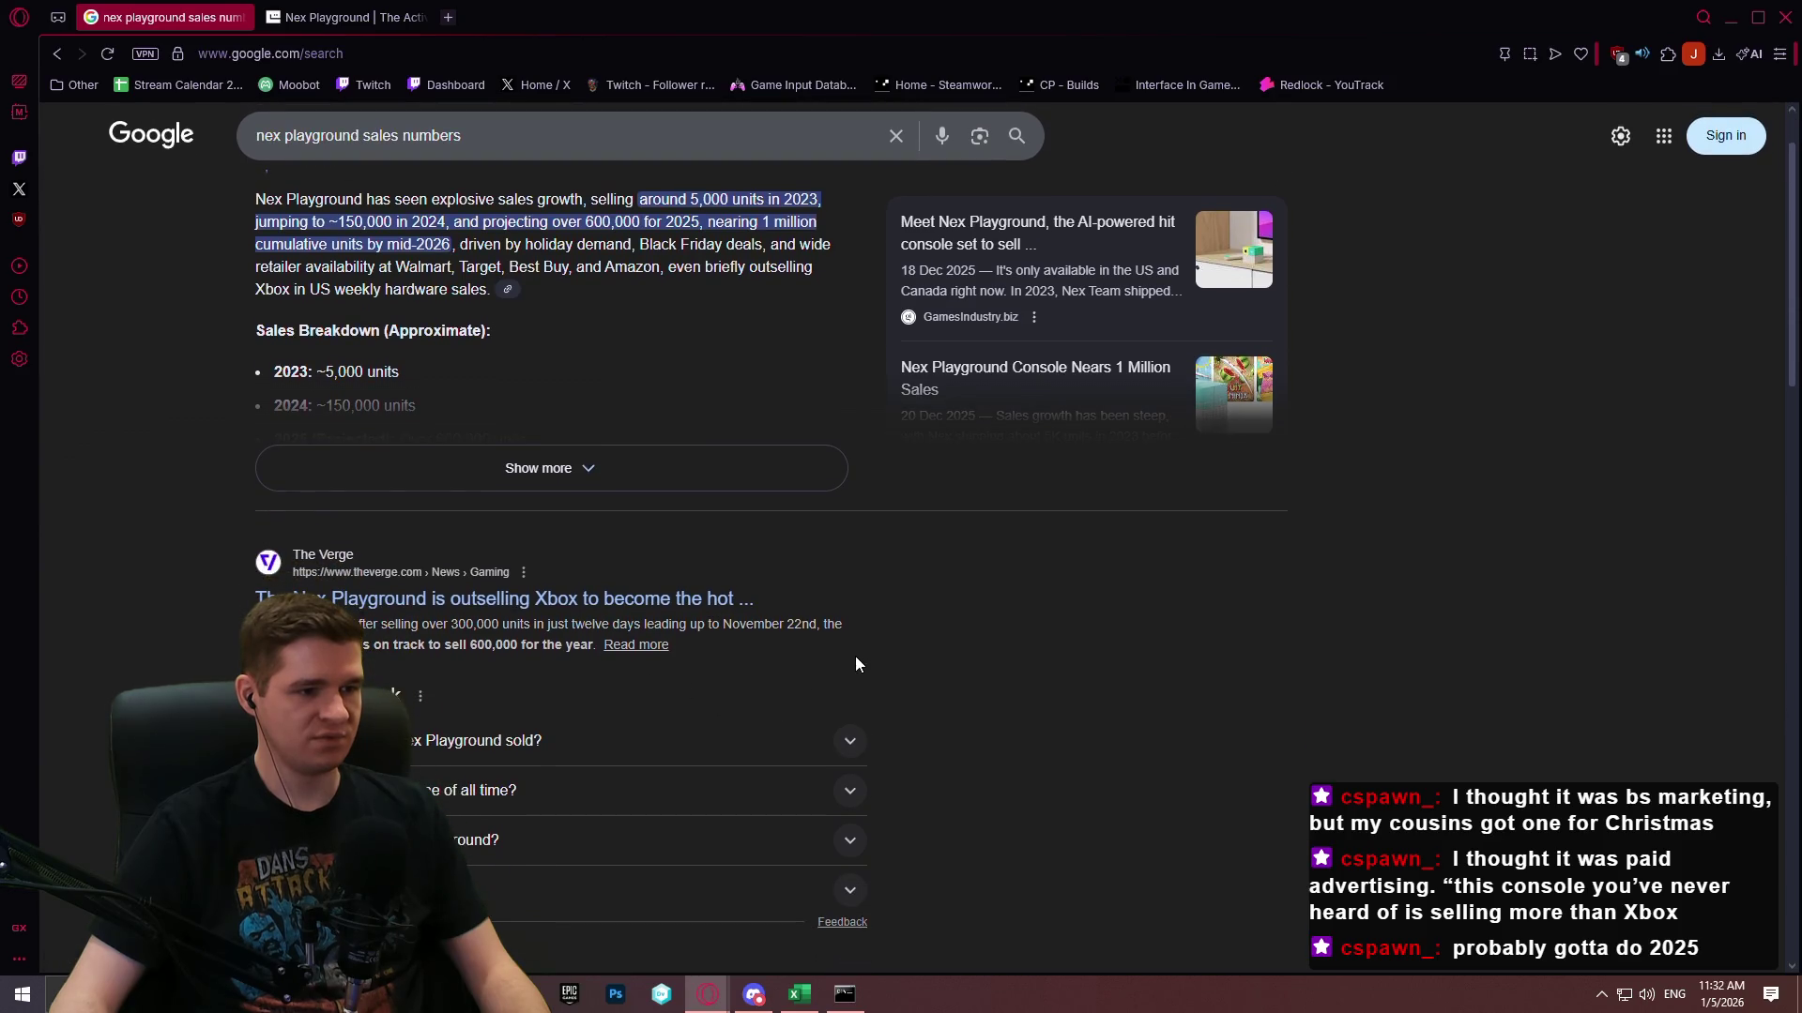
pyautogui.scroll(-1, 858, 655)
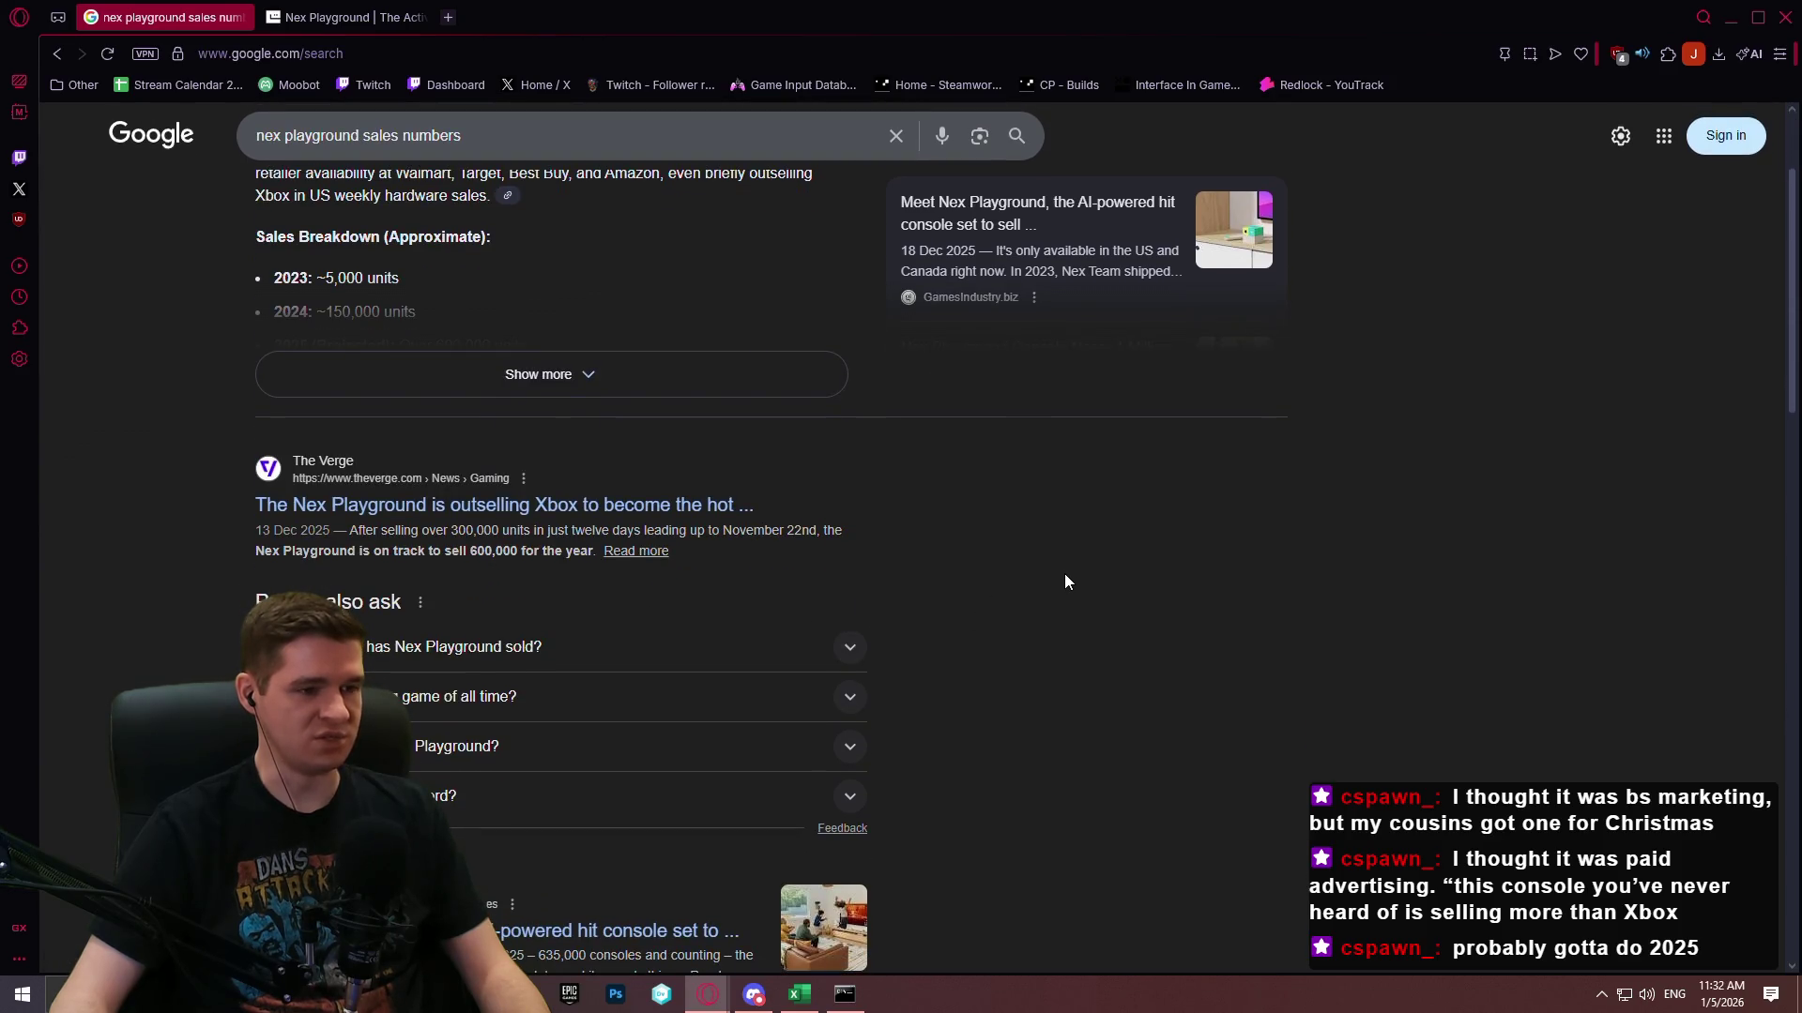
pyautogui.scroll(-1, 1065, 575)
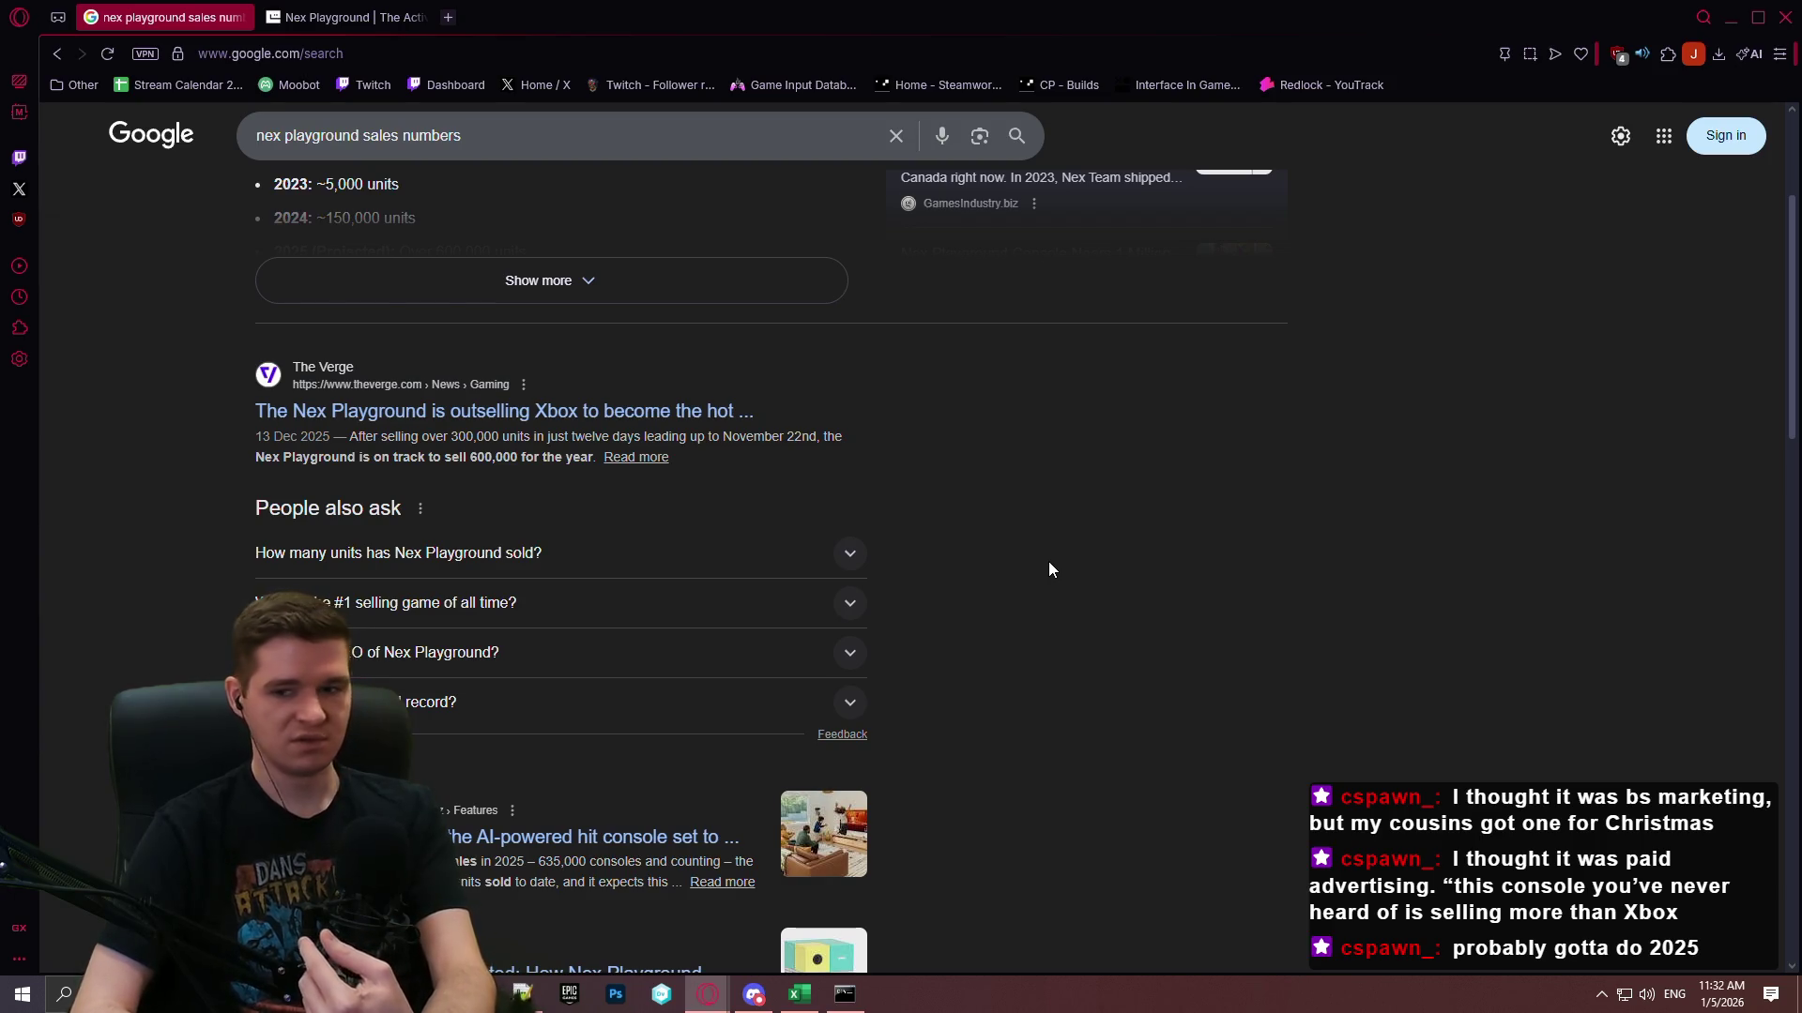
pyautogui.scroll(-1, 995, 479)
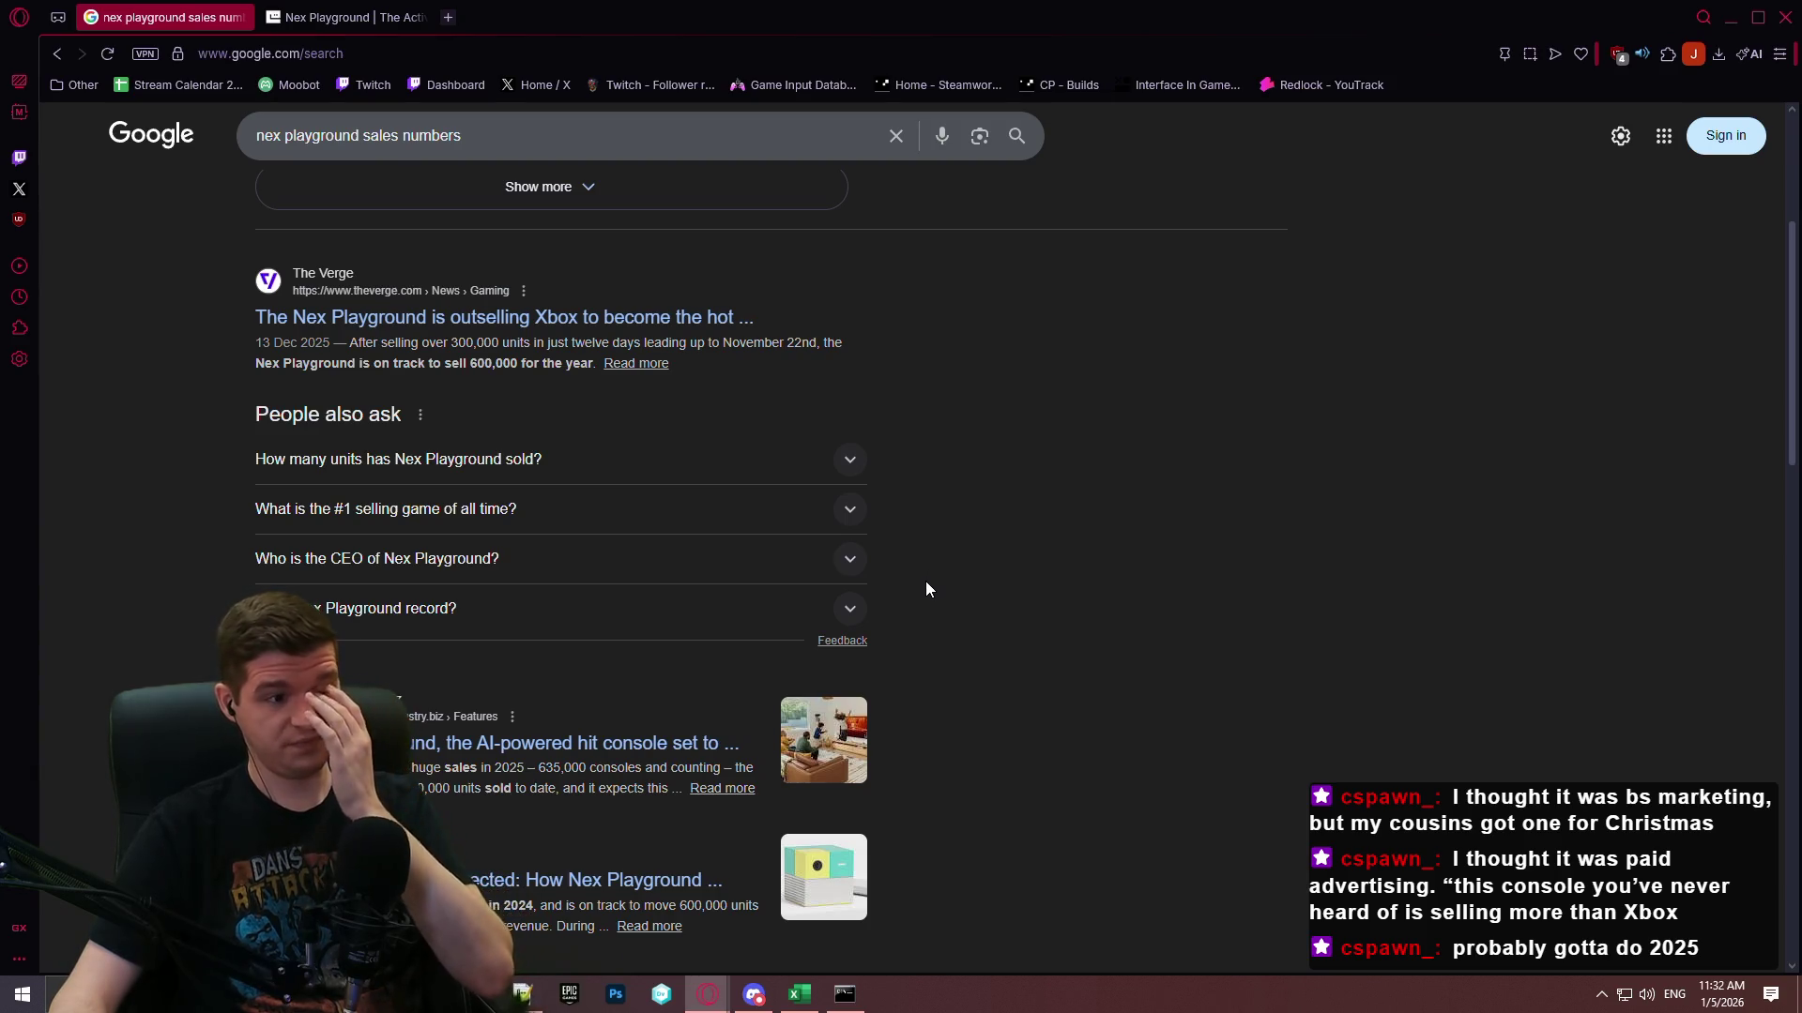
pyautogui.scroll(-7, 950, 587)
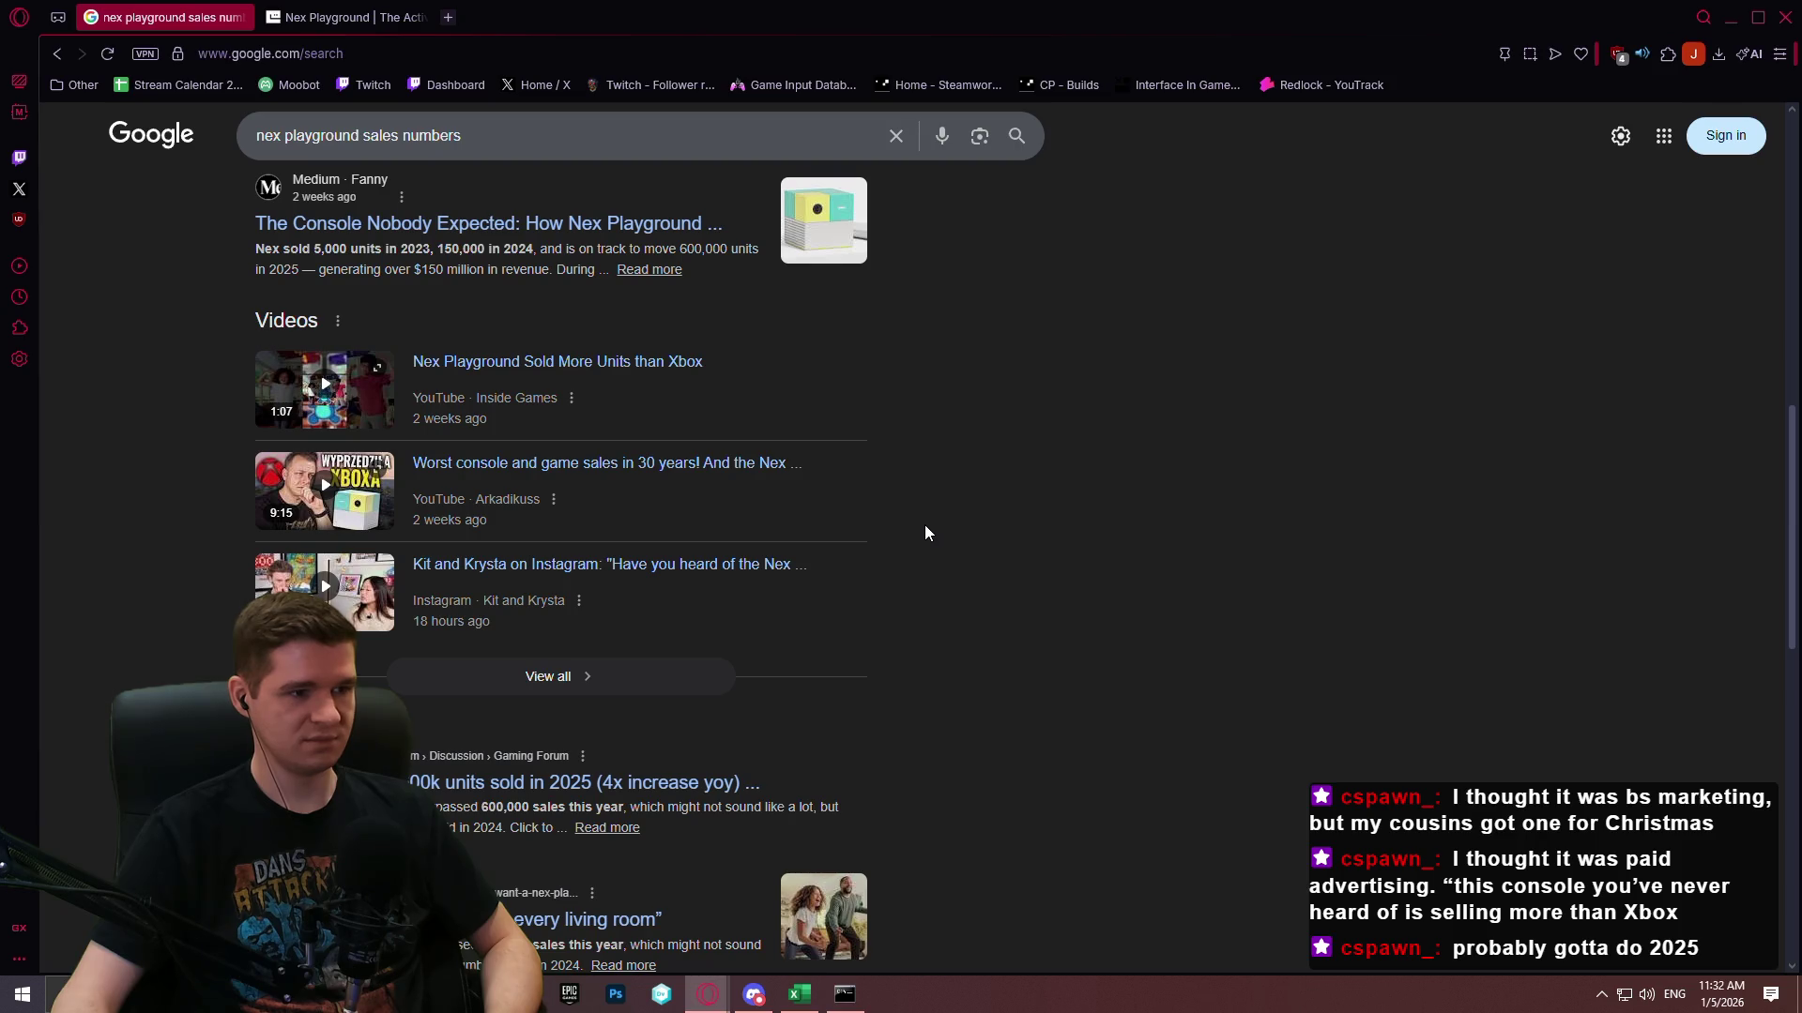
pyautogui.scroll(-4, 927, 535)
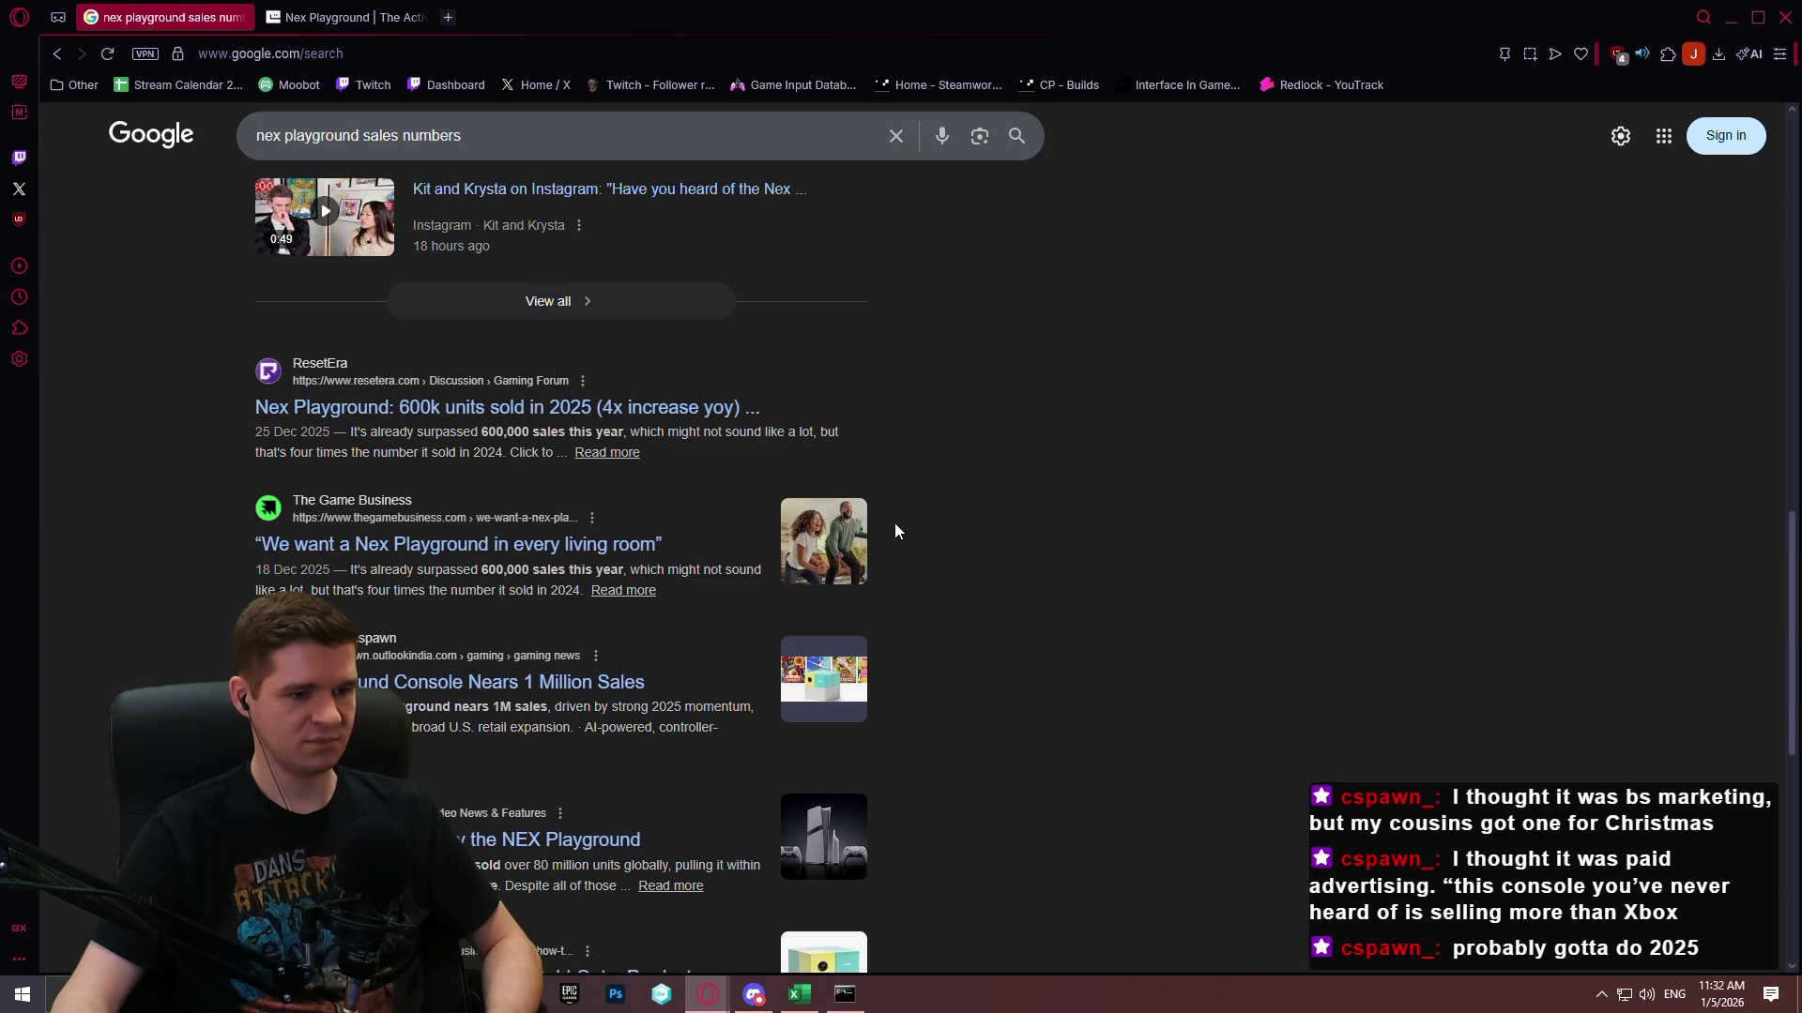
pyautogui.scroll(-4, 895, 531)
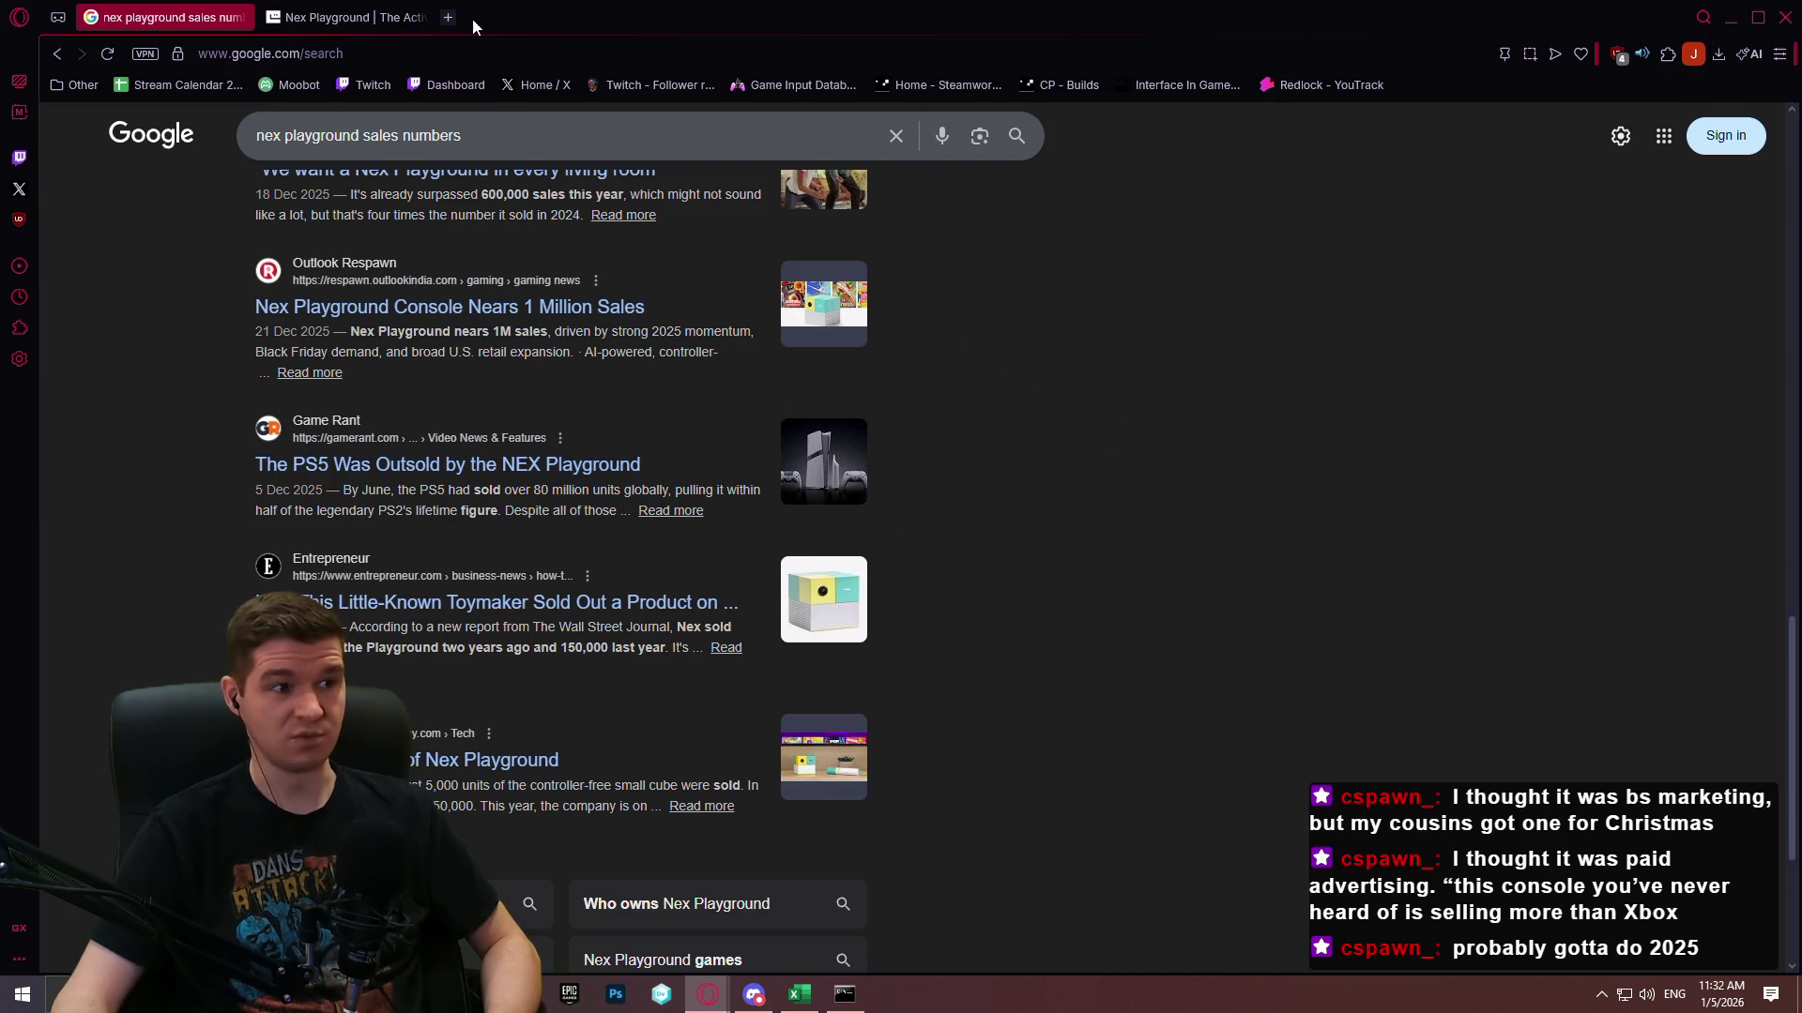
# On the Nex Playground website, open the Play Pass explainer page from the navigation menu.
pyautogui.click(394, 9)
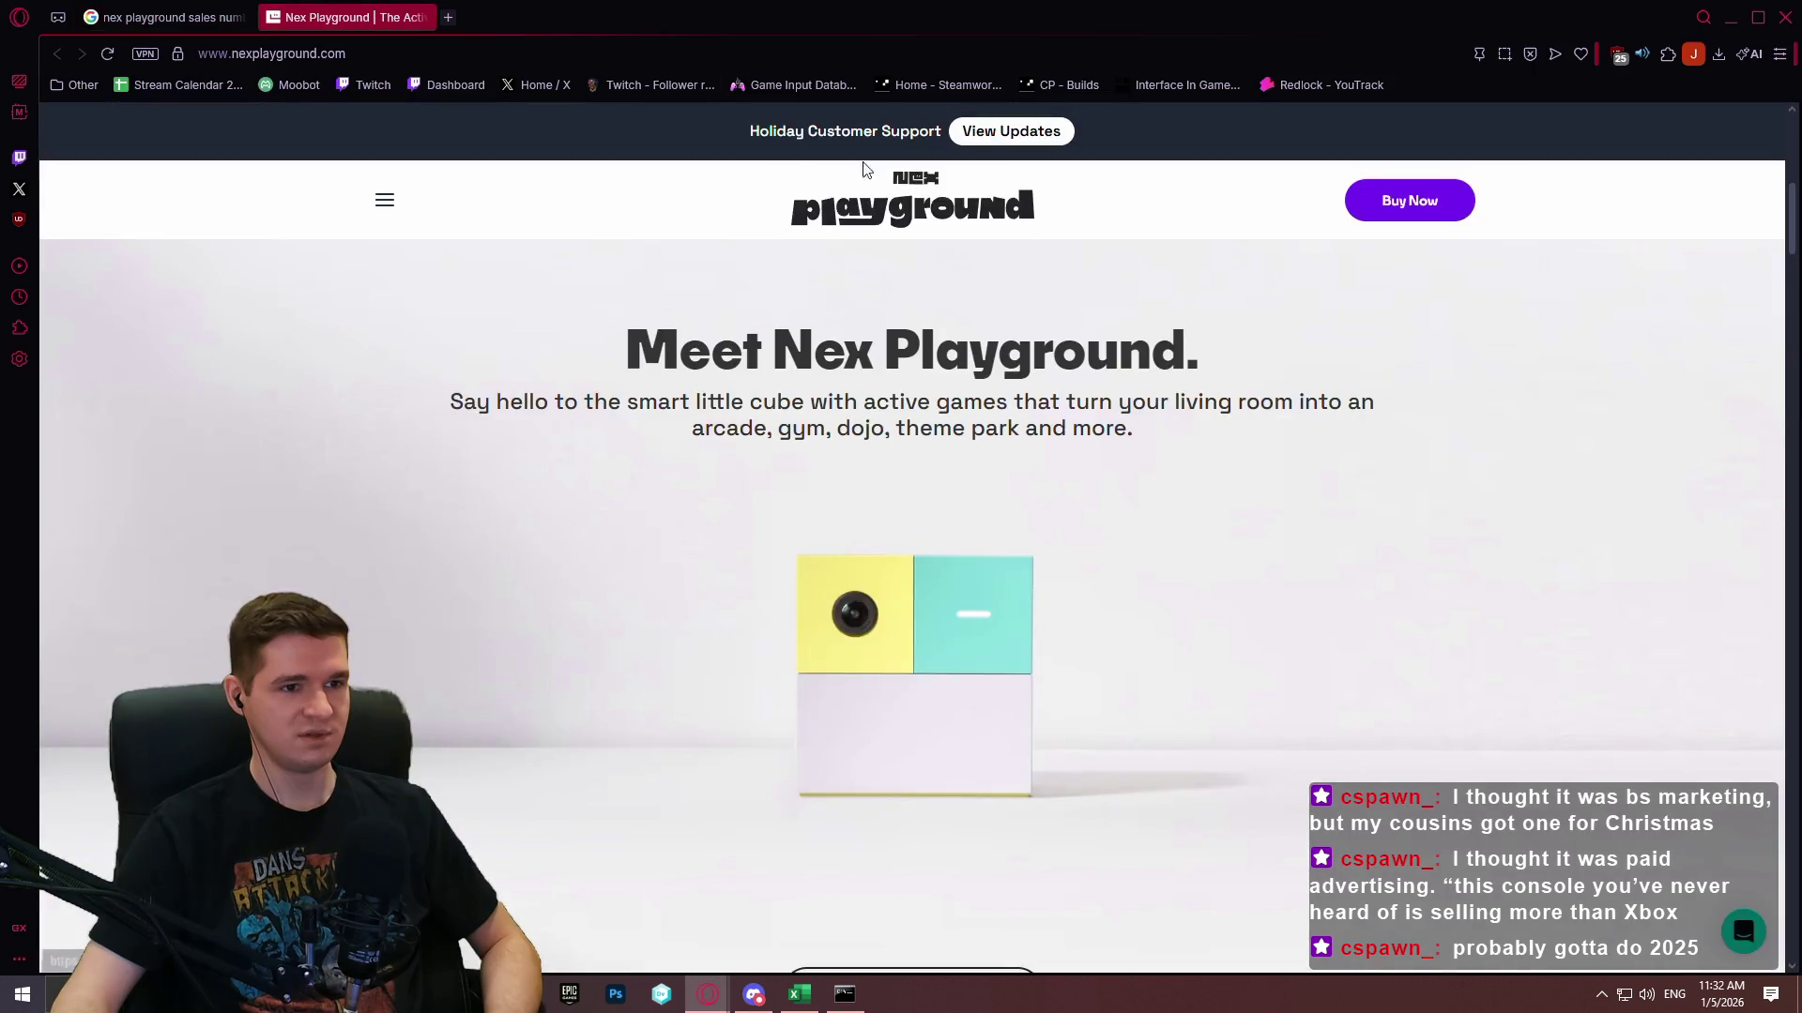
pyautogui.scroll(8, 1554, 387)
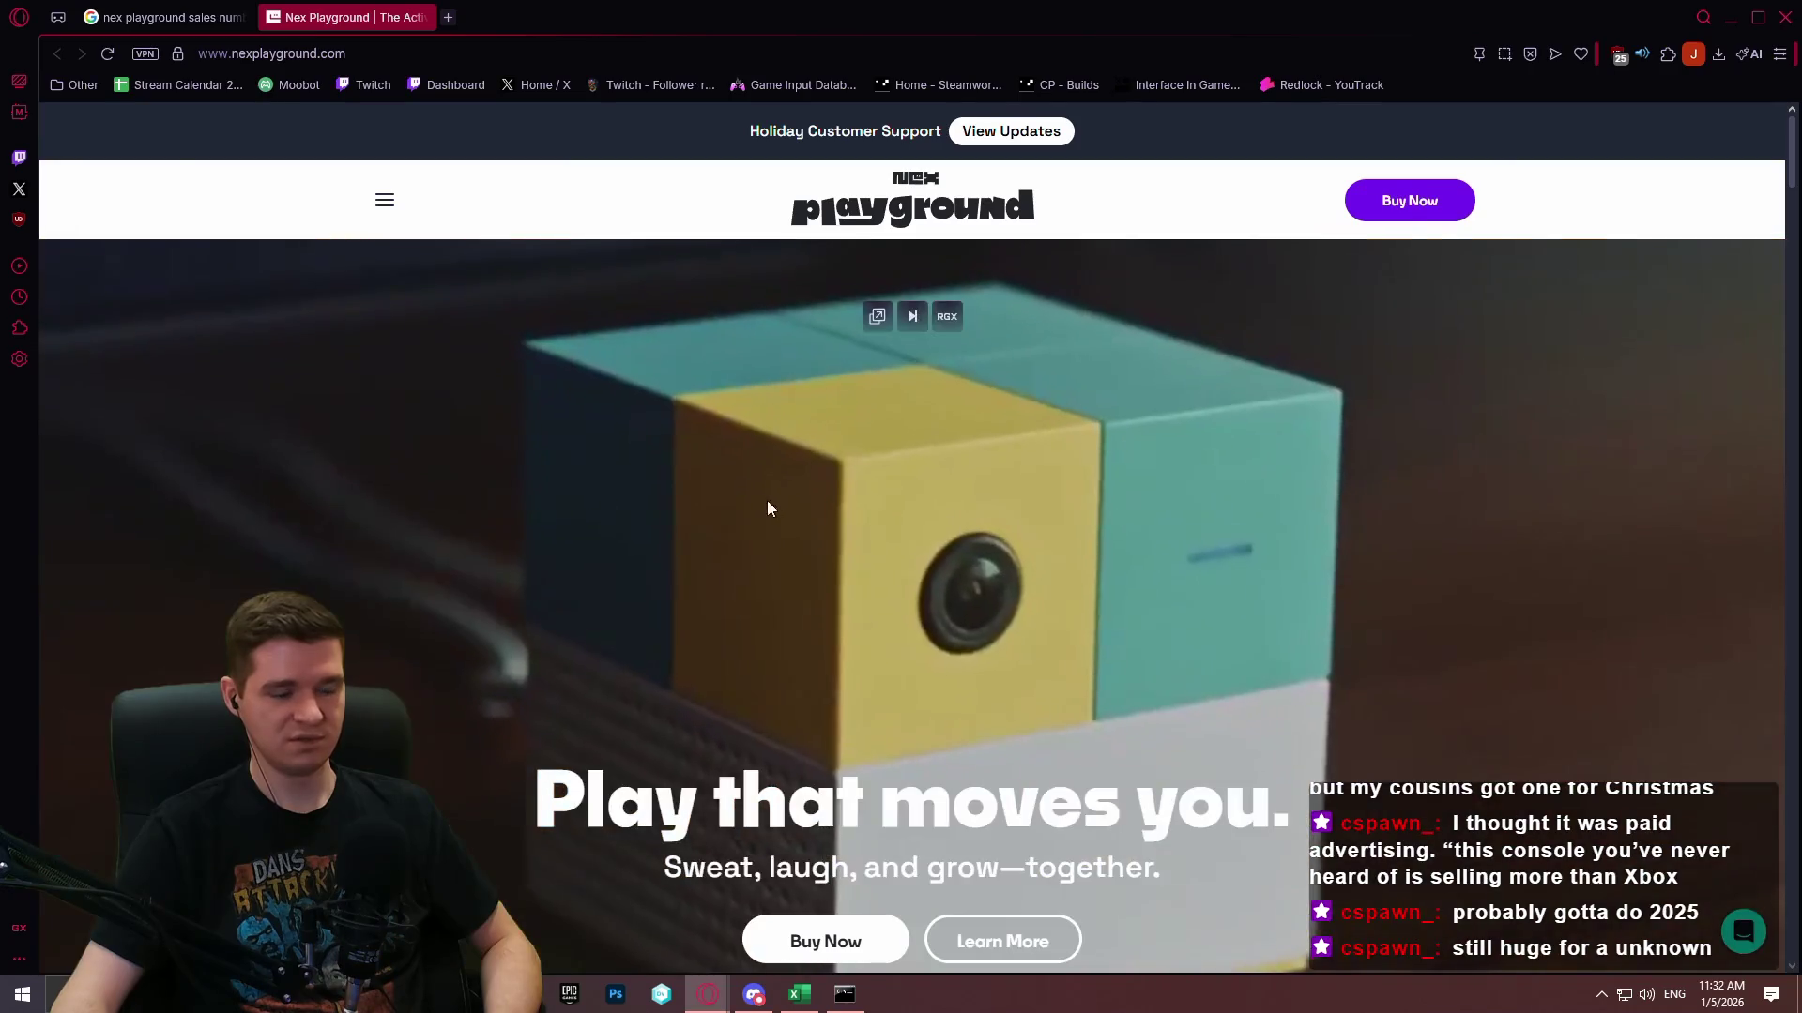
pyautogui.scroll(-5, 768, 499)
pyautogui.click(385, 200)
pyautogui.click(569, 267)
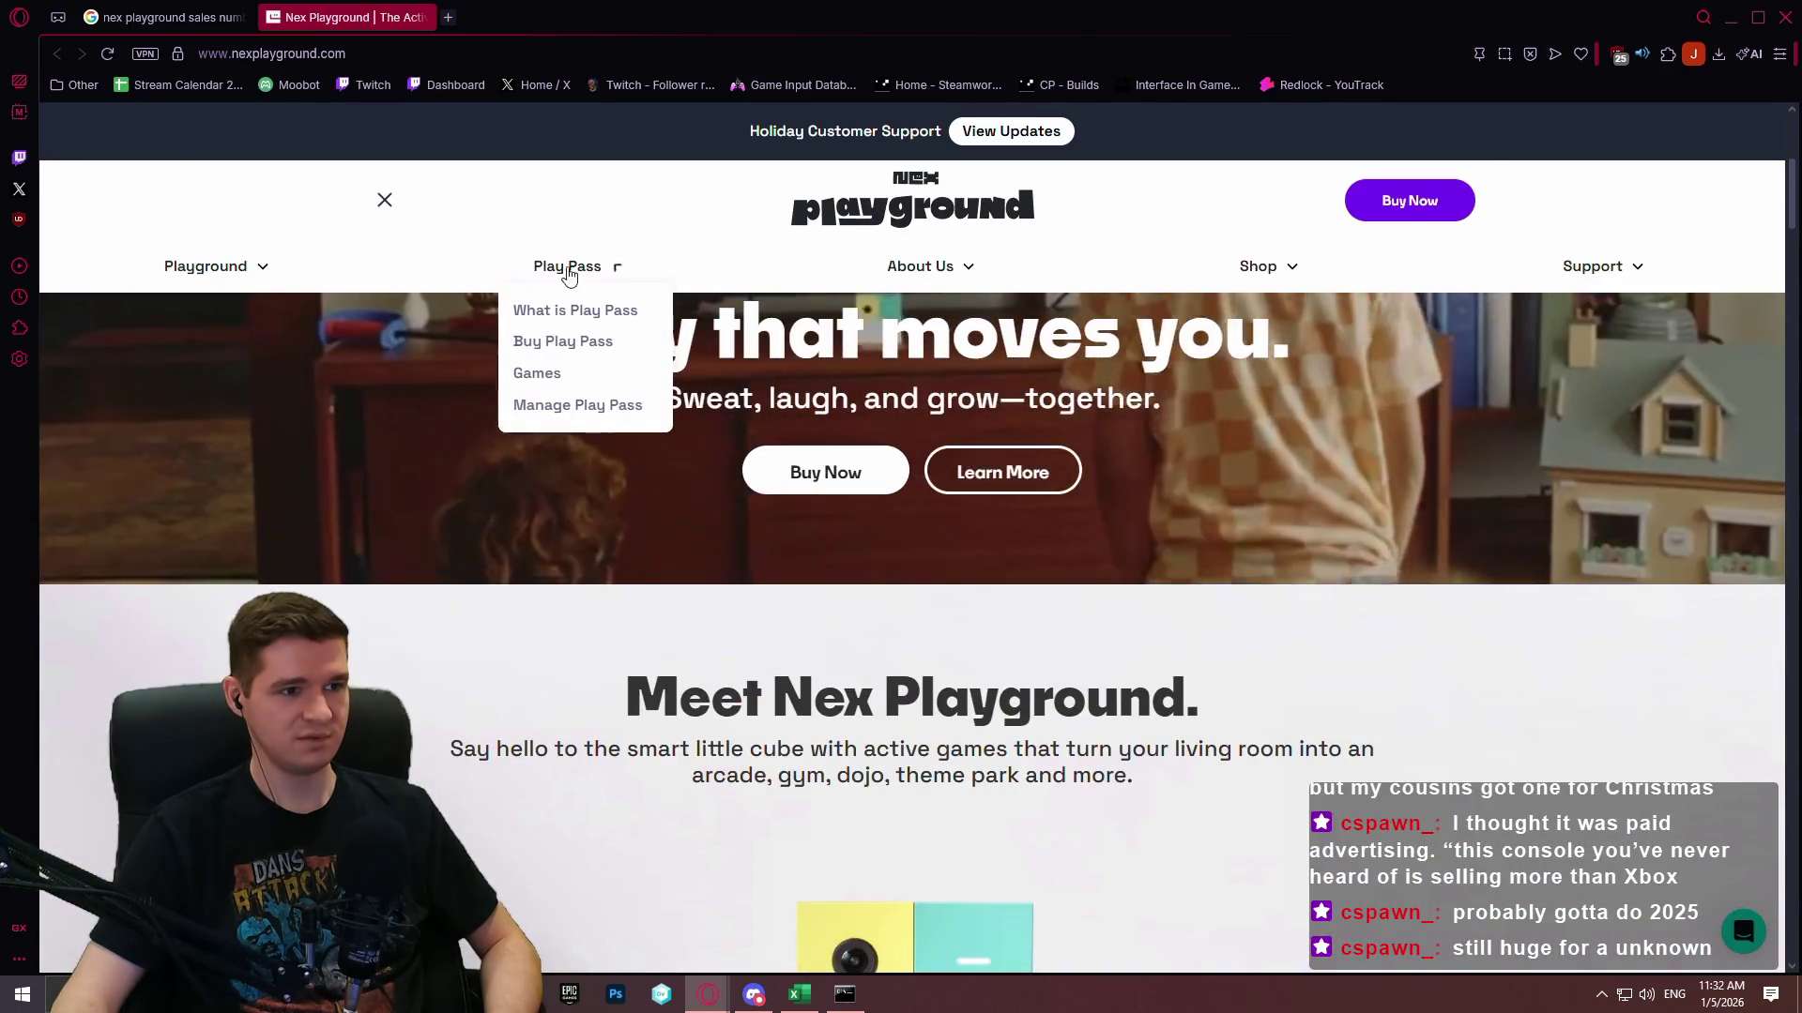
pyautogui.click(601, 316)
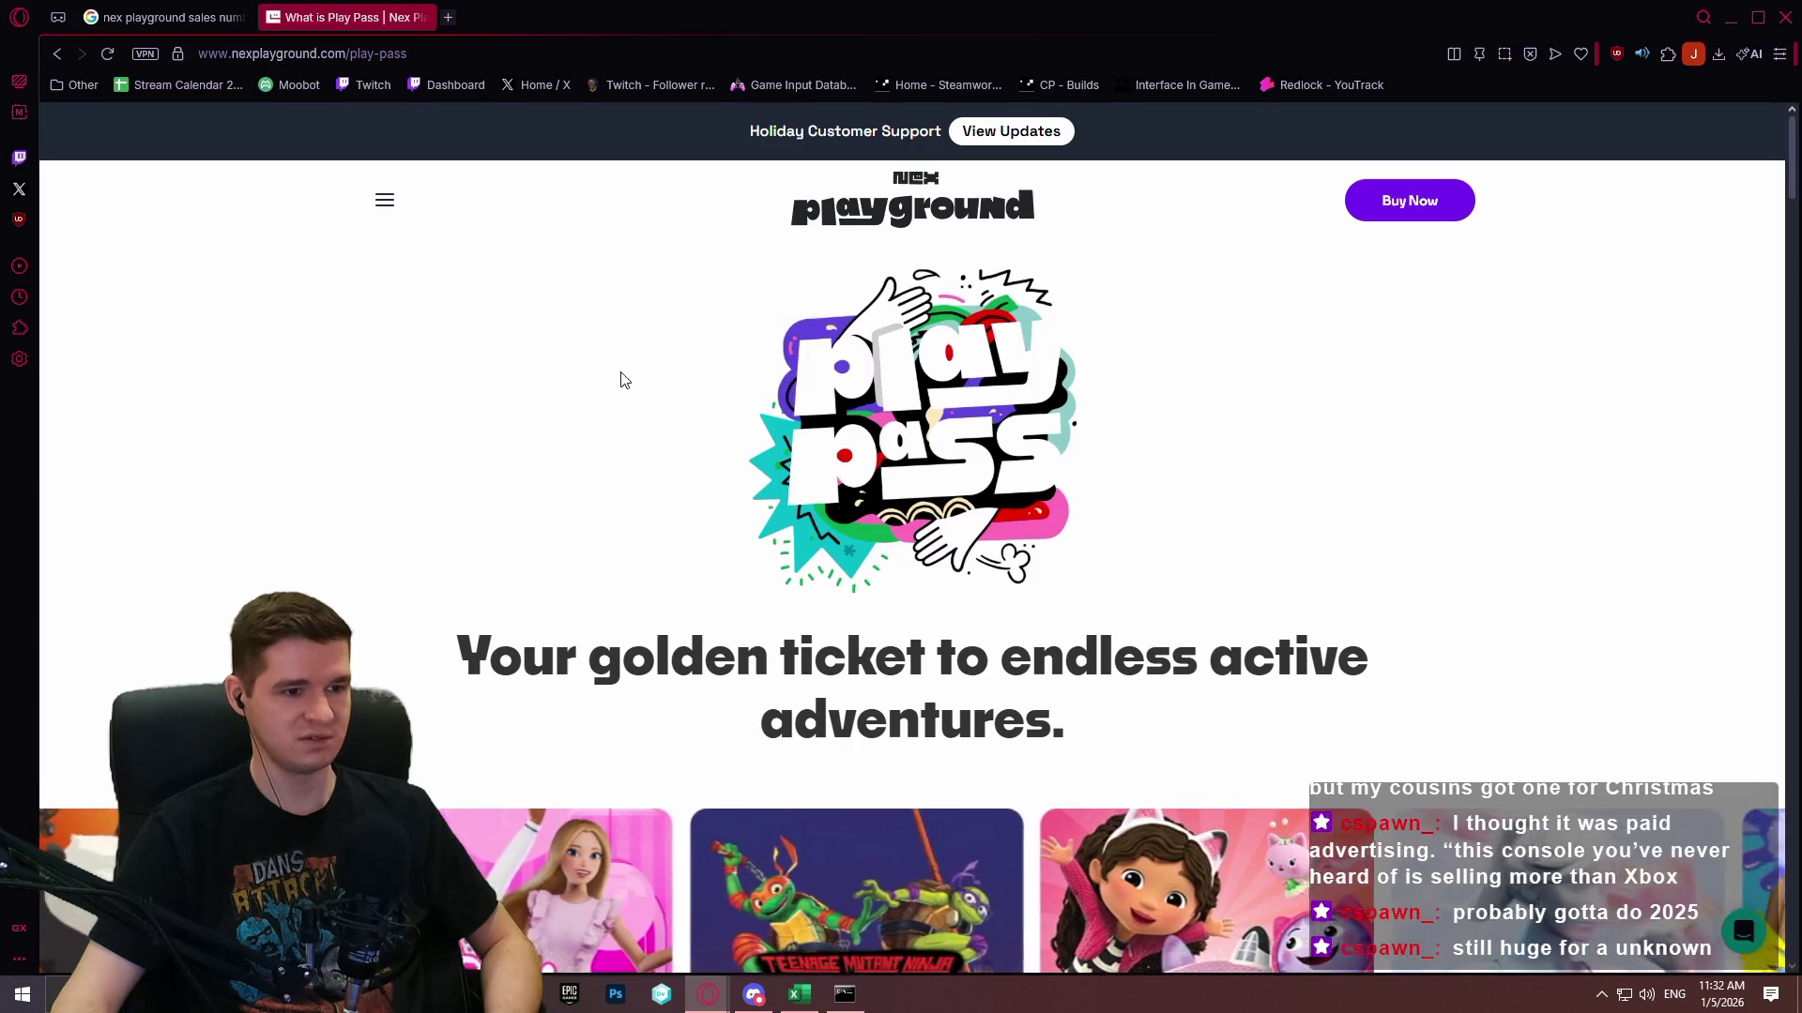
# Read the Play Pass page down to its FAQ section.
pyautogui.scroll(-5, 610, 376)
pyautogui.scroll(-8, 601, 357)
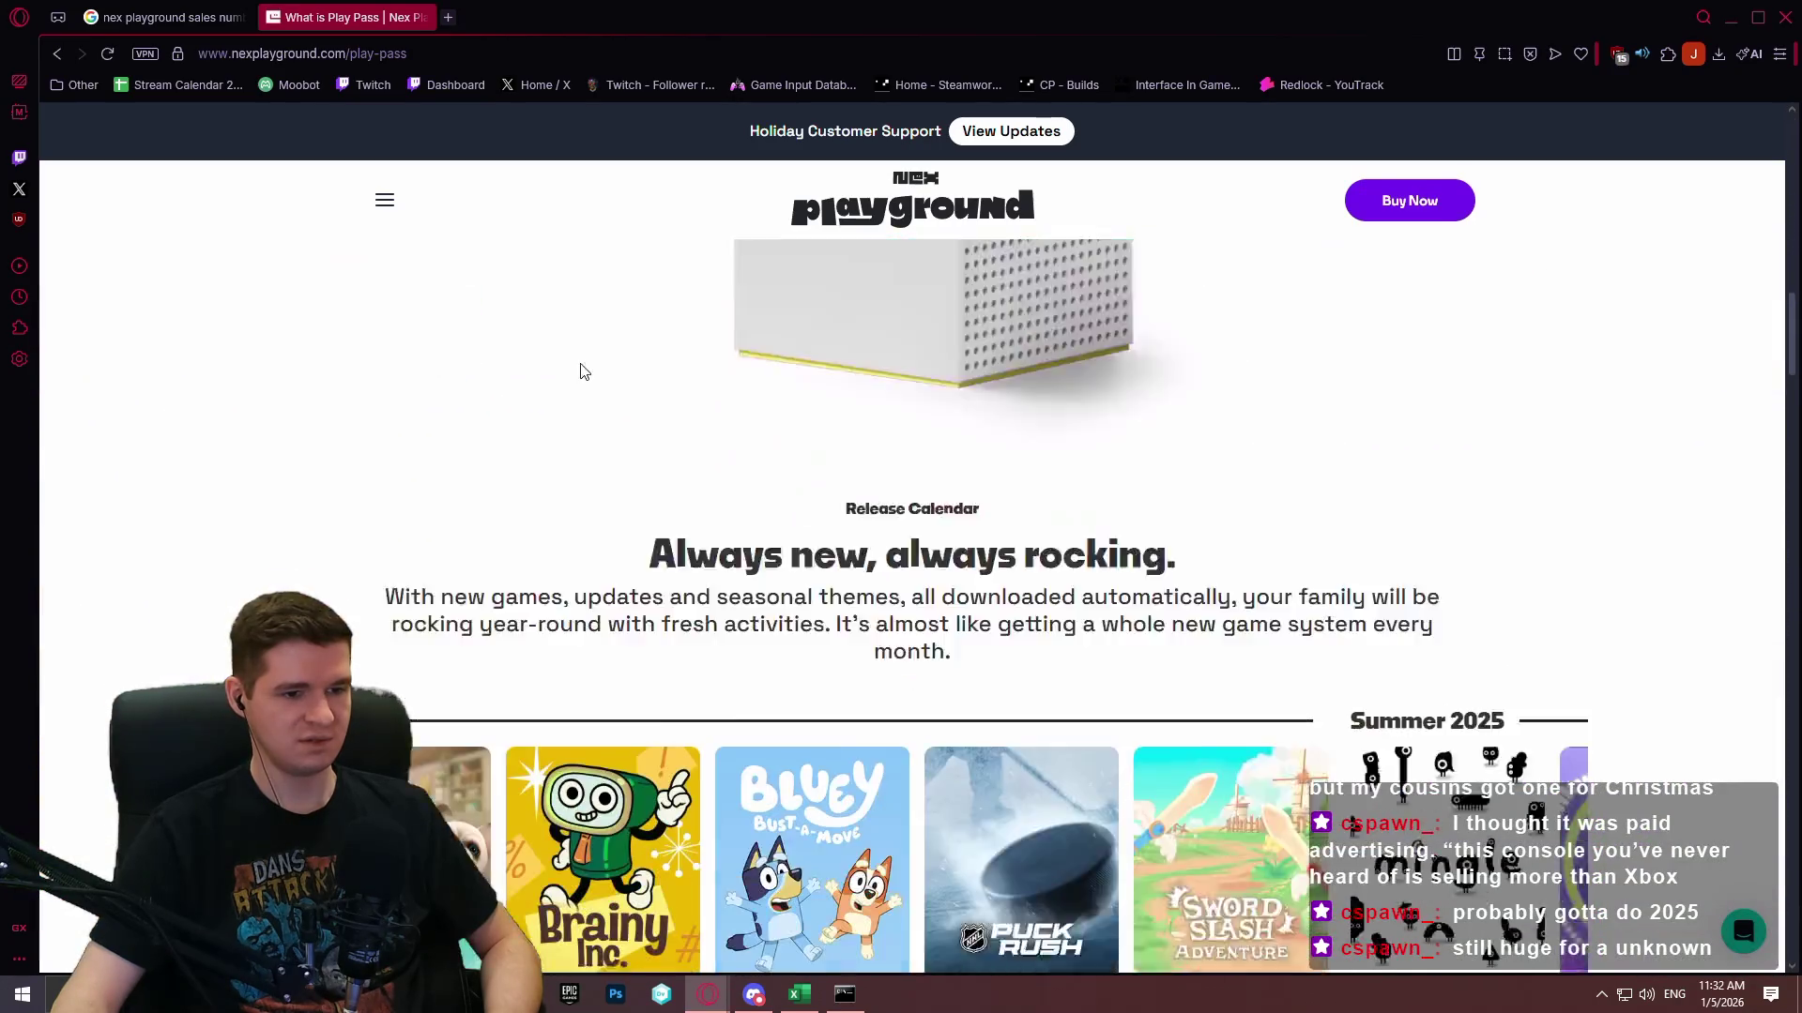
pyautogui.scroll(-10, 575, 362)
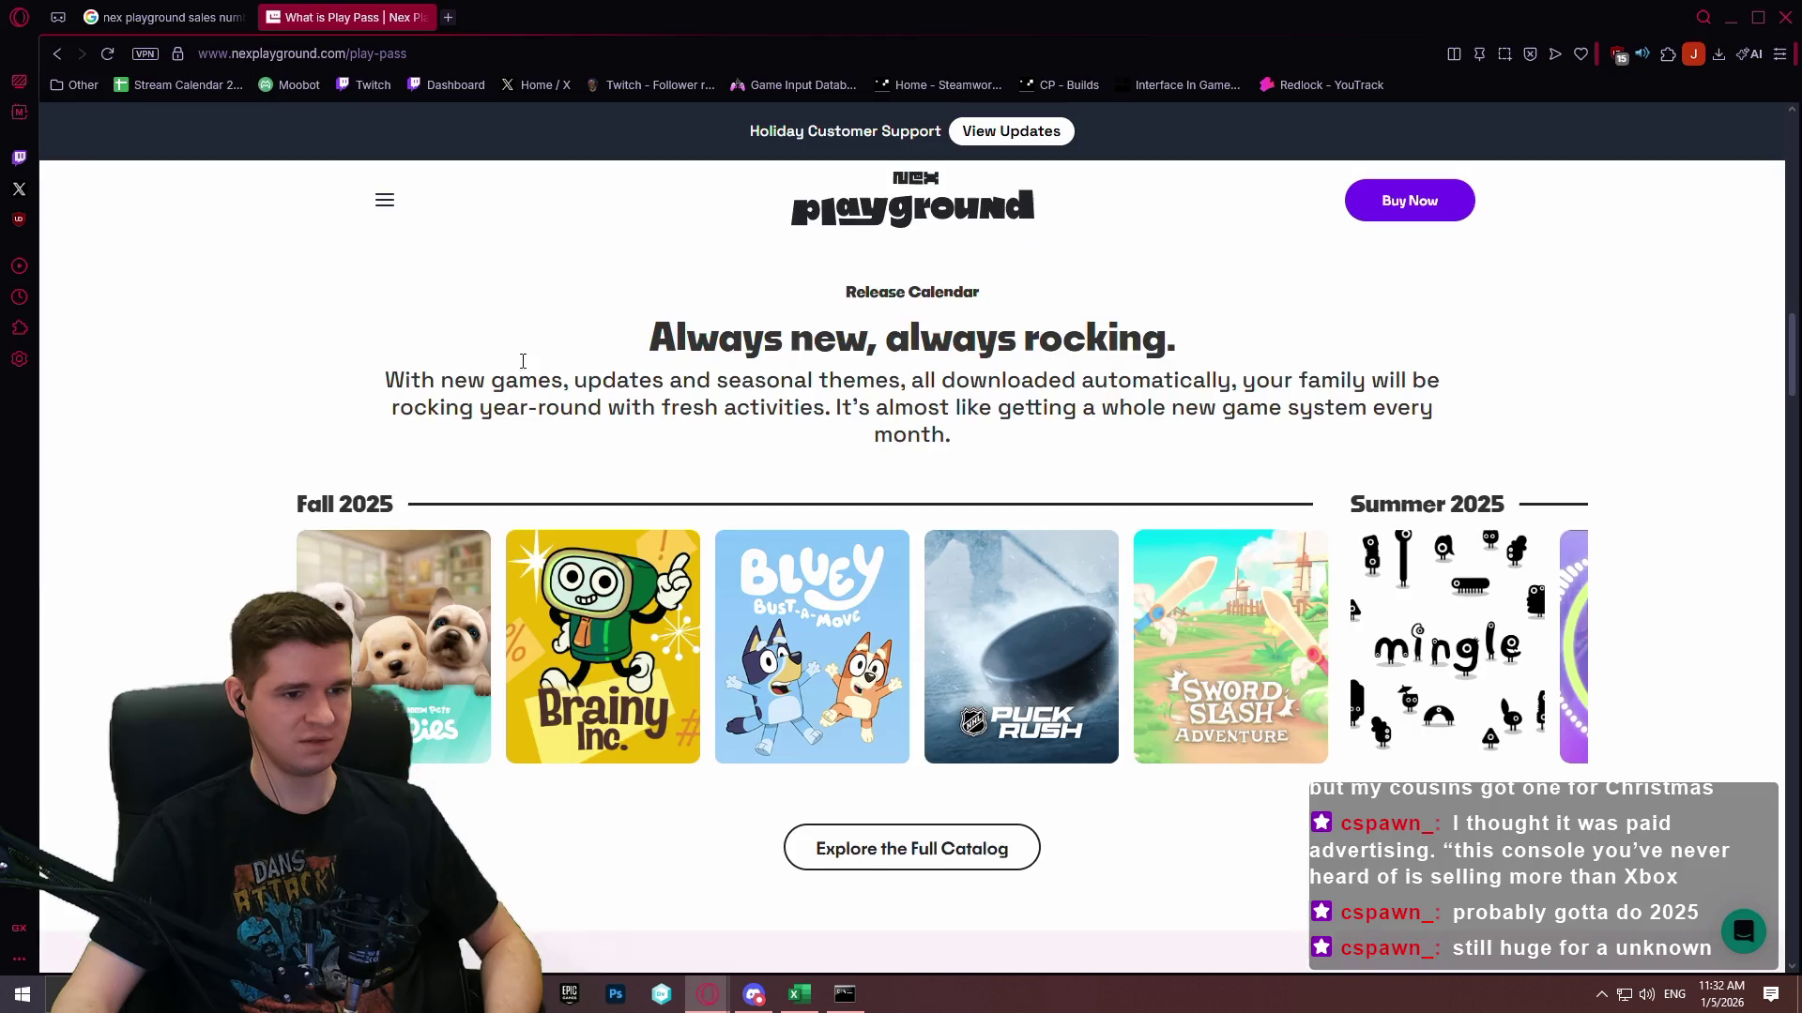
pyautogui.scroll(-10, 692, 363)
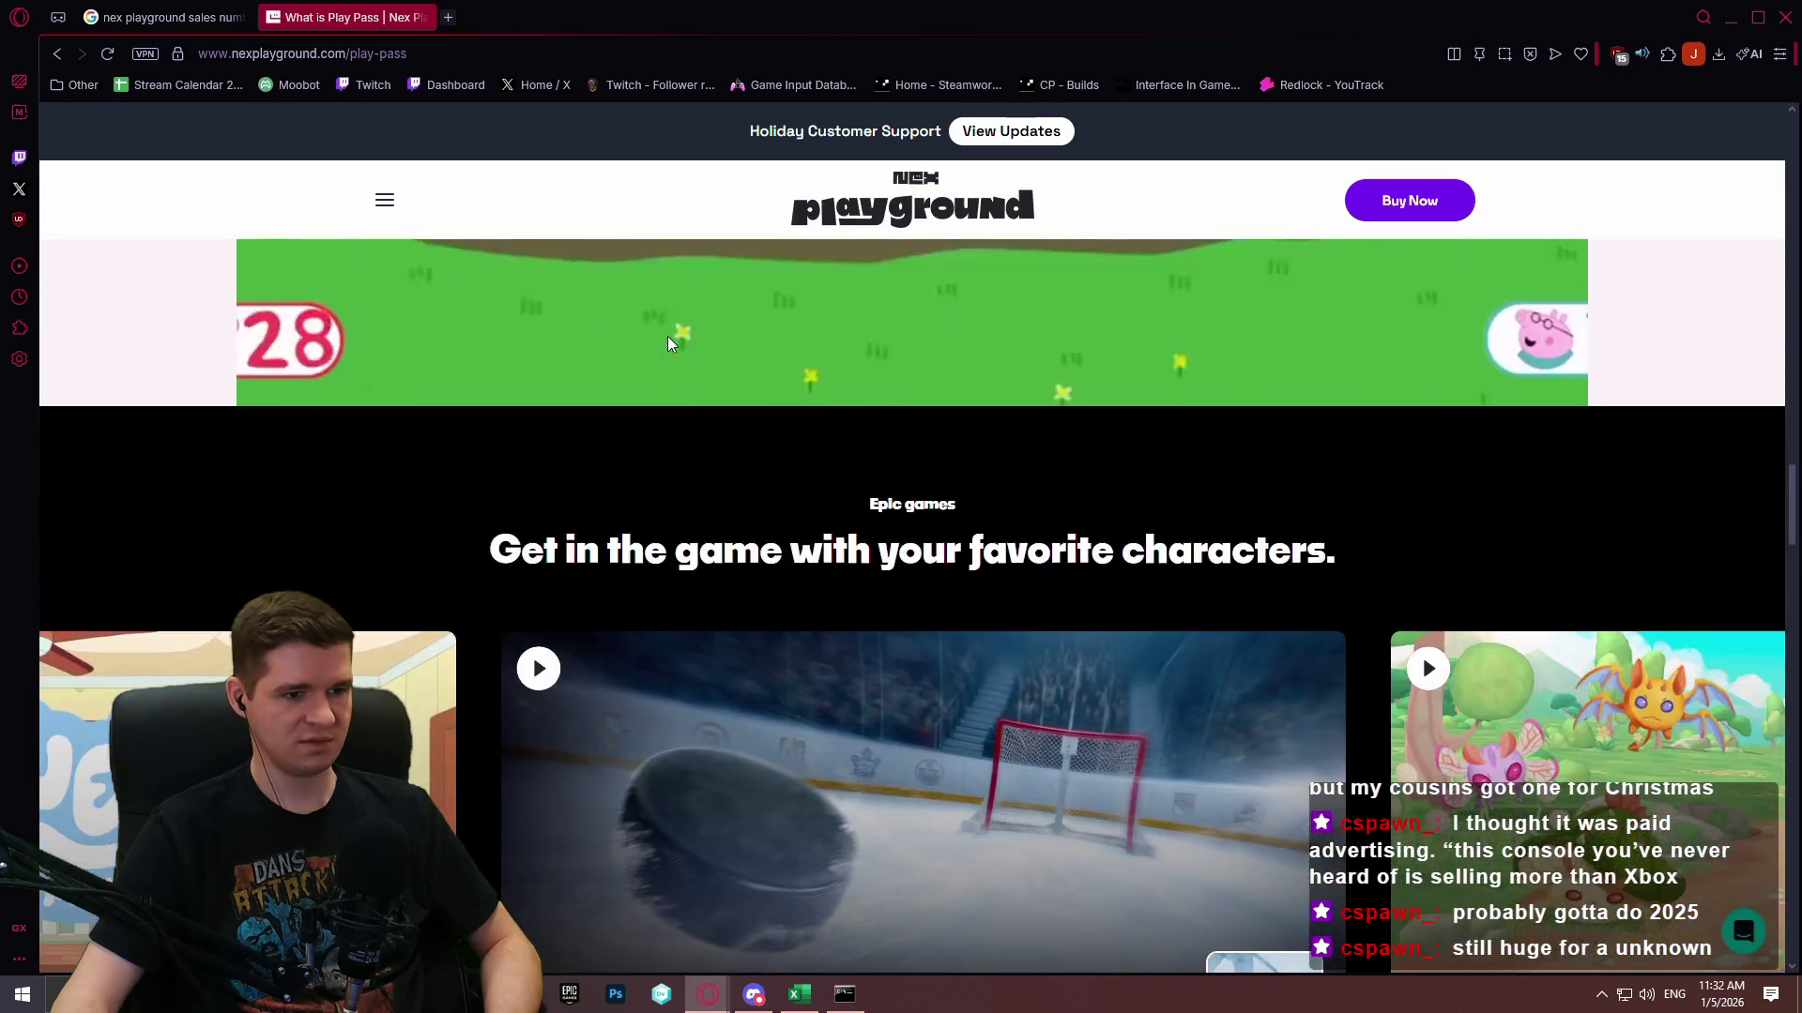
pyautogui.scroll(-8, 619, 338)
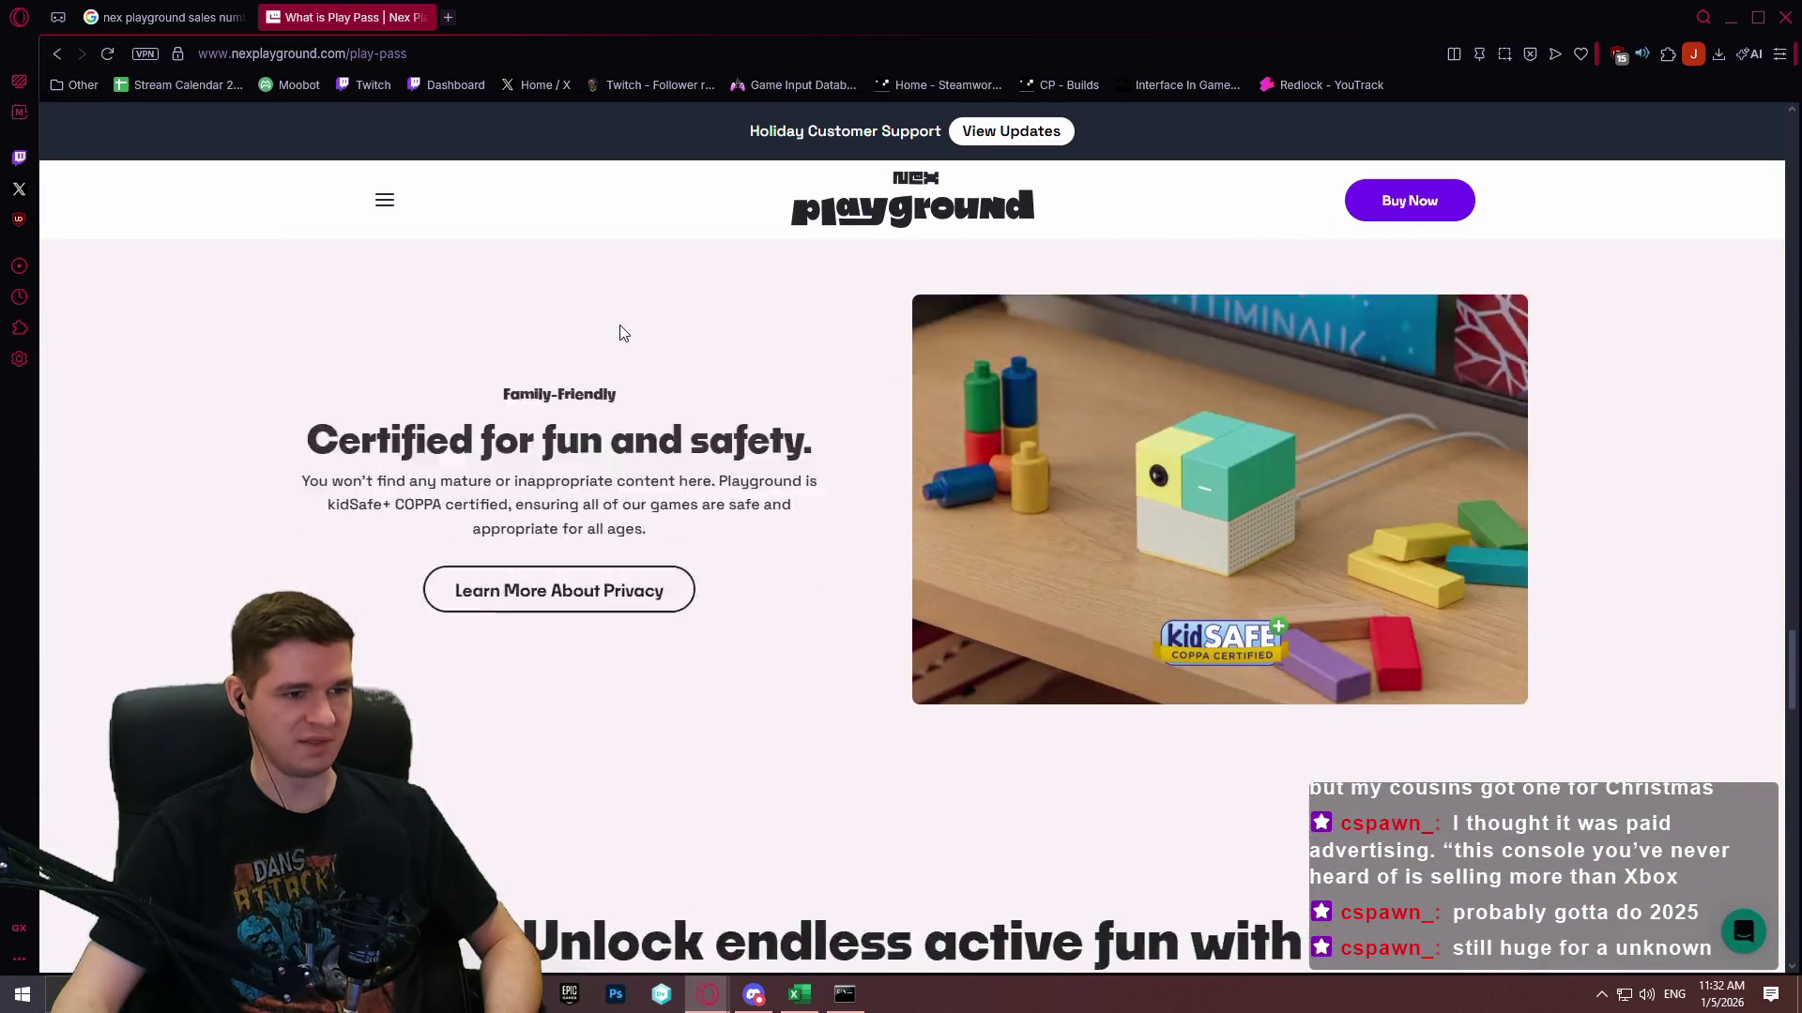
# Show the site's section navigation and open the Play Pass games catalog.
pyautogui.click(383, 205)
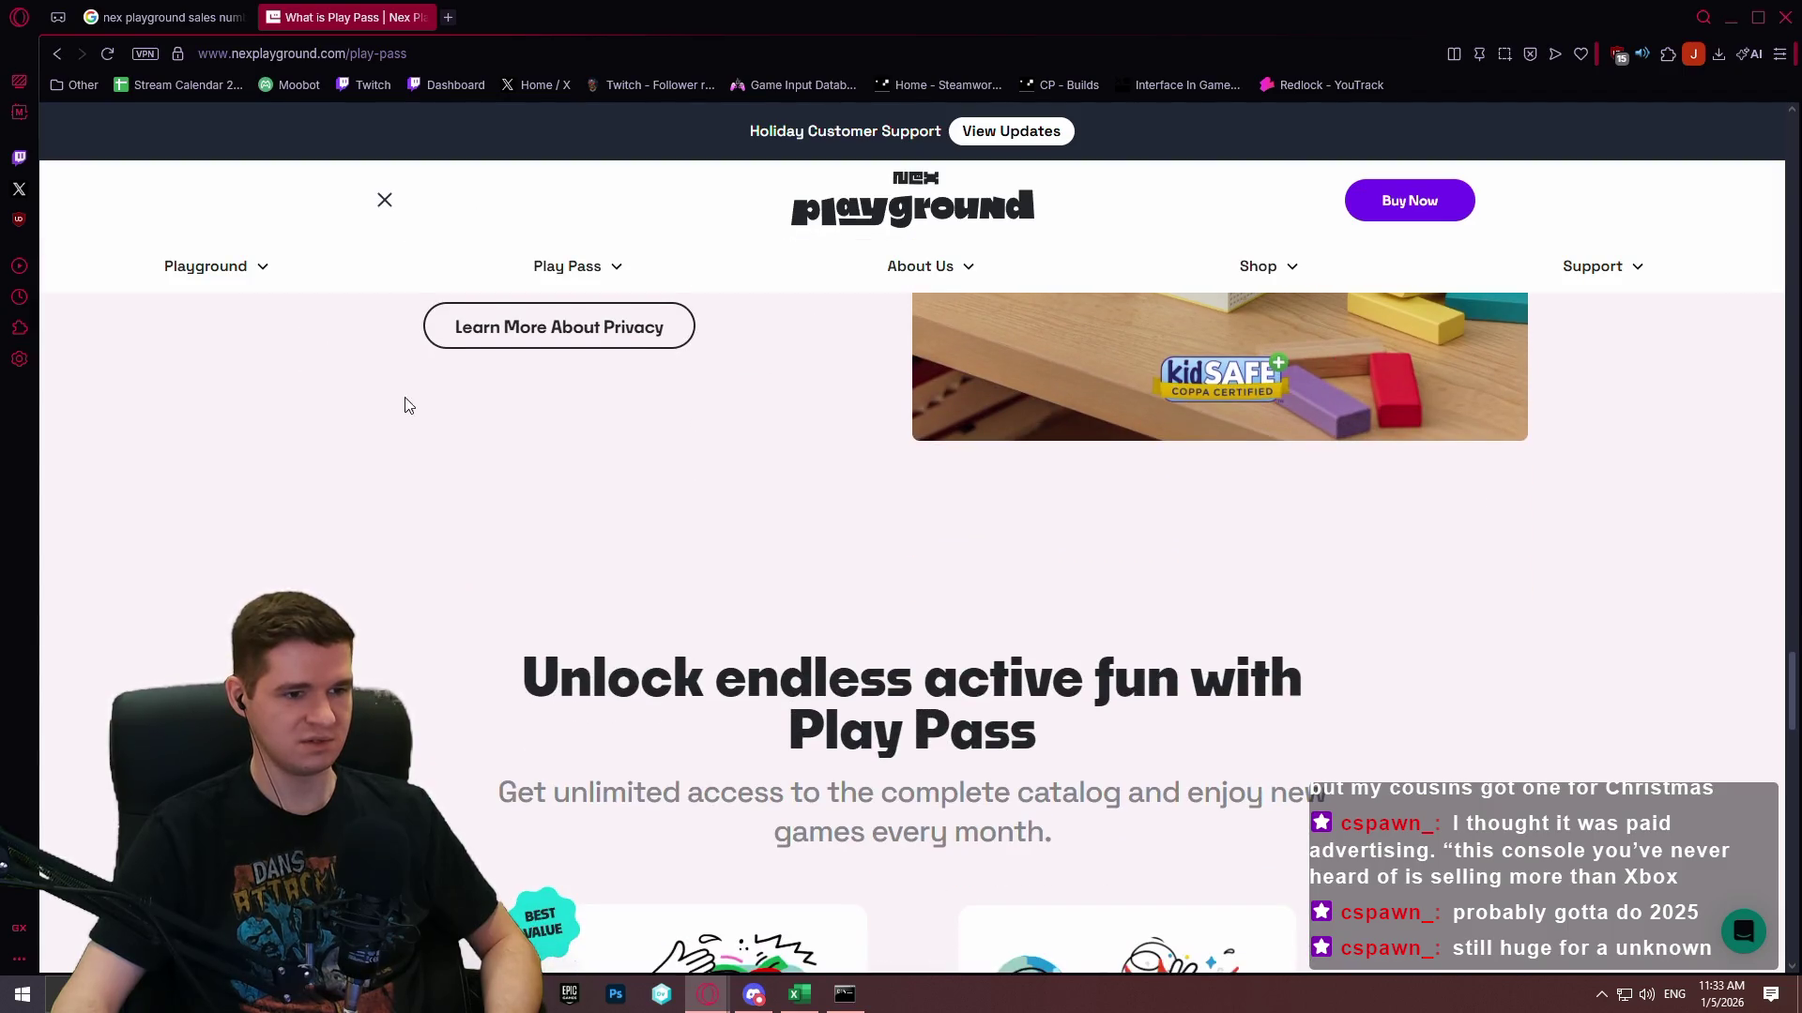
pyautogui.scroll(-4, 404, 390)
pyautogui.scroll(-1, 405, 365)
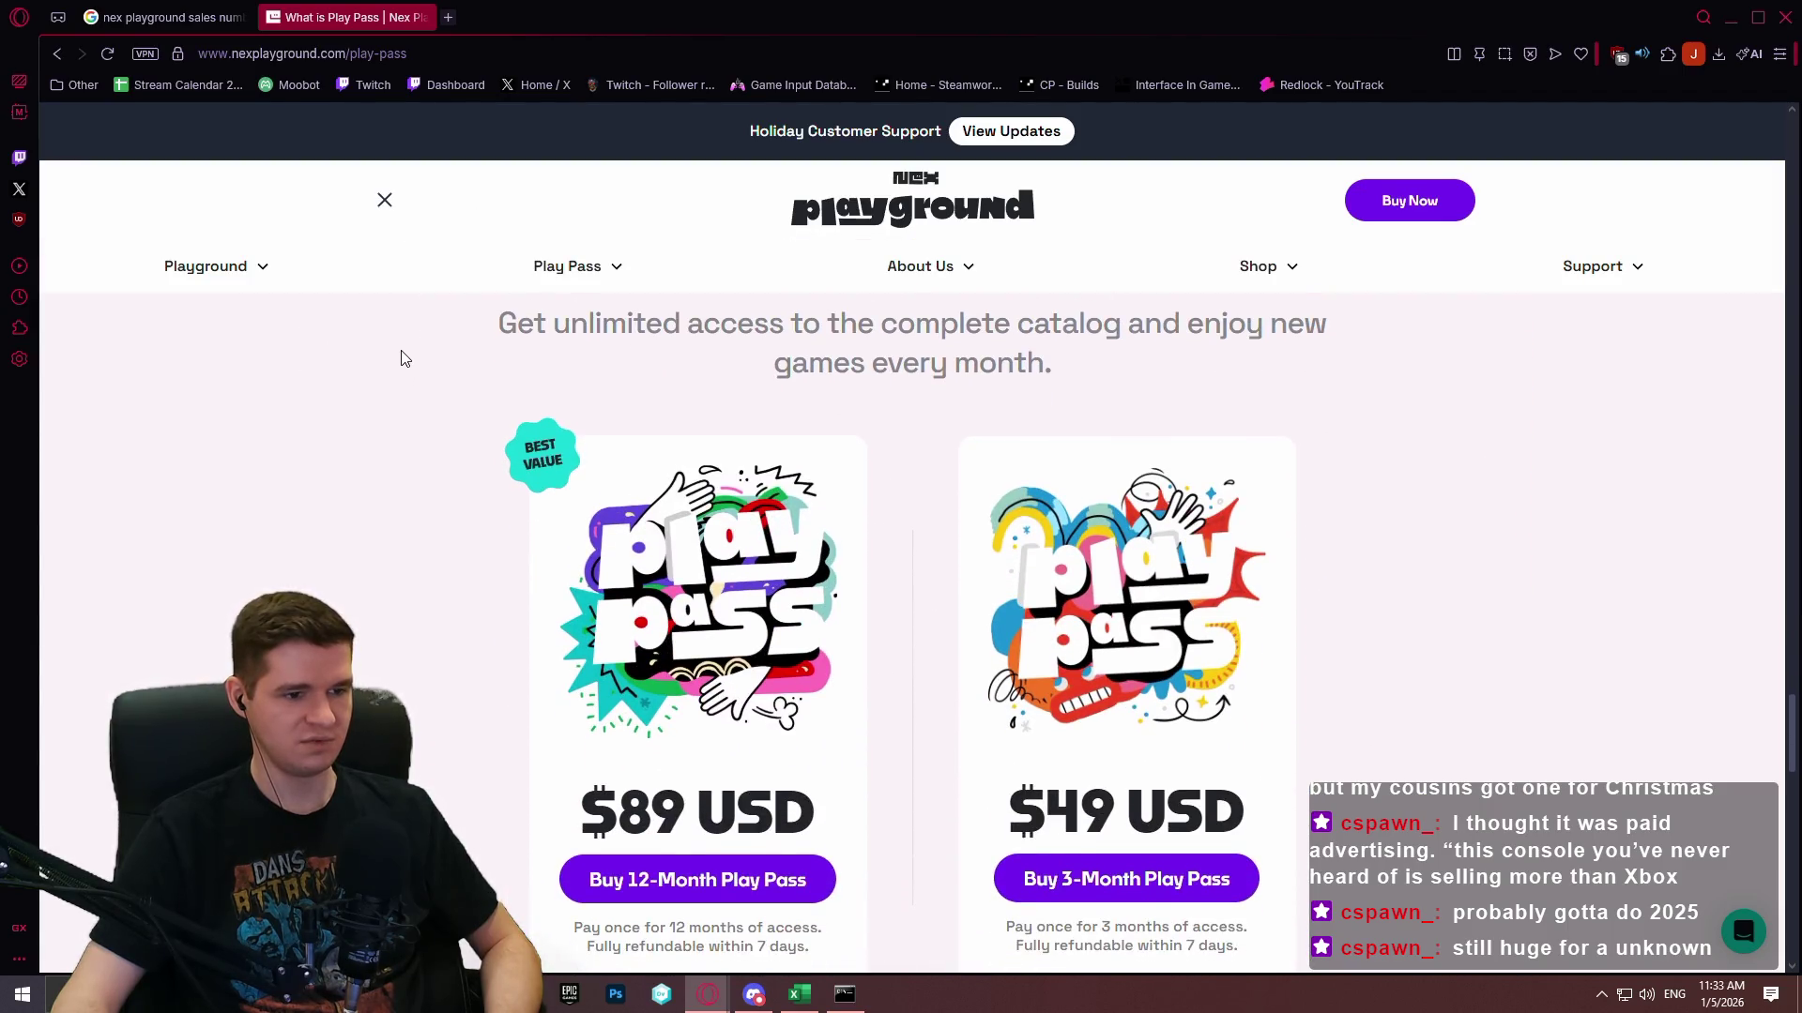
pyautogui.scroll(-4, 404, 362)
pyautogui.scroll(-3, 404, 361)
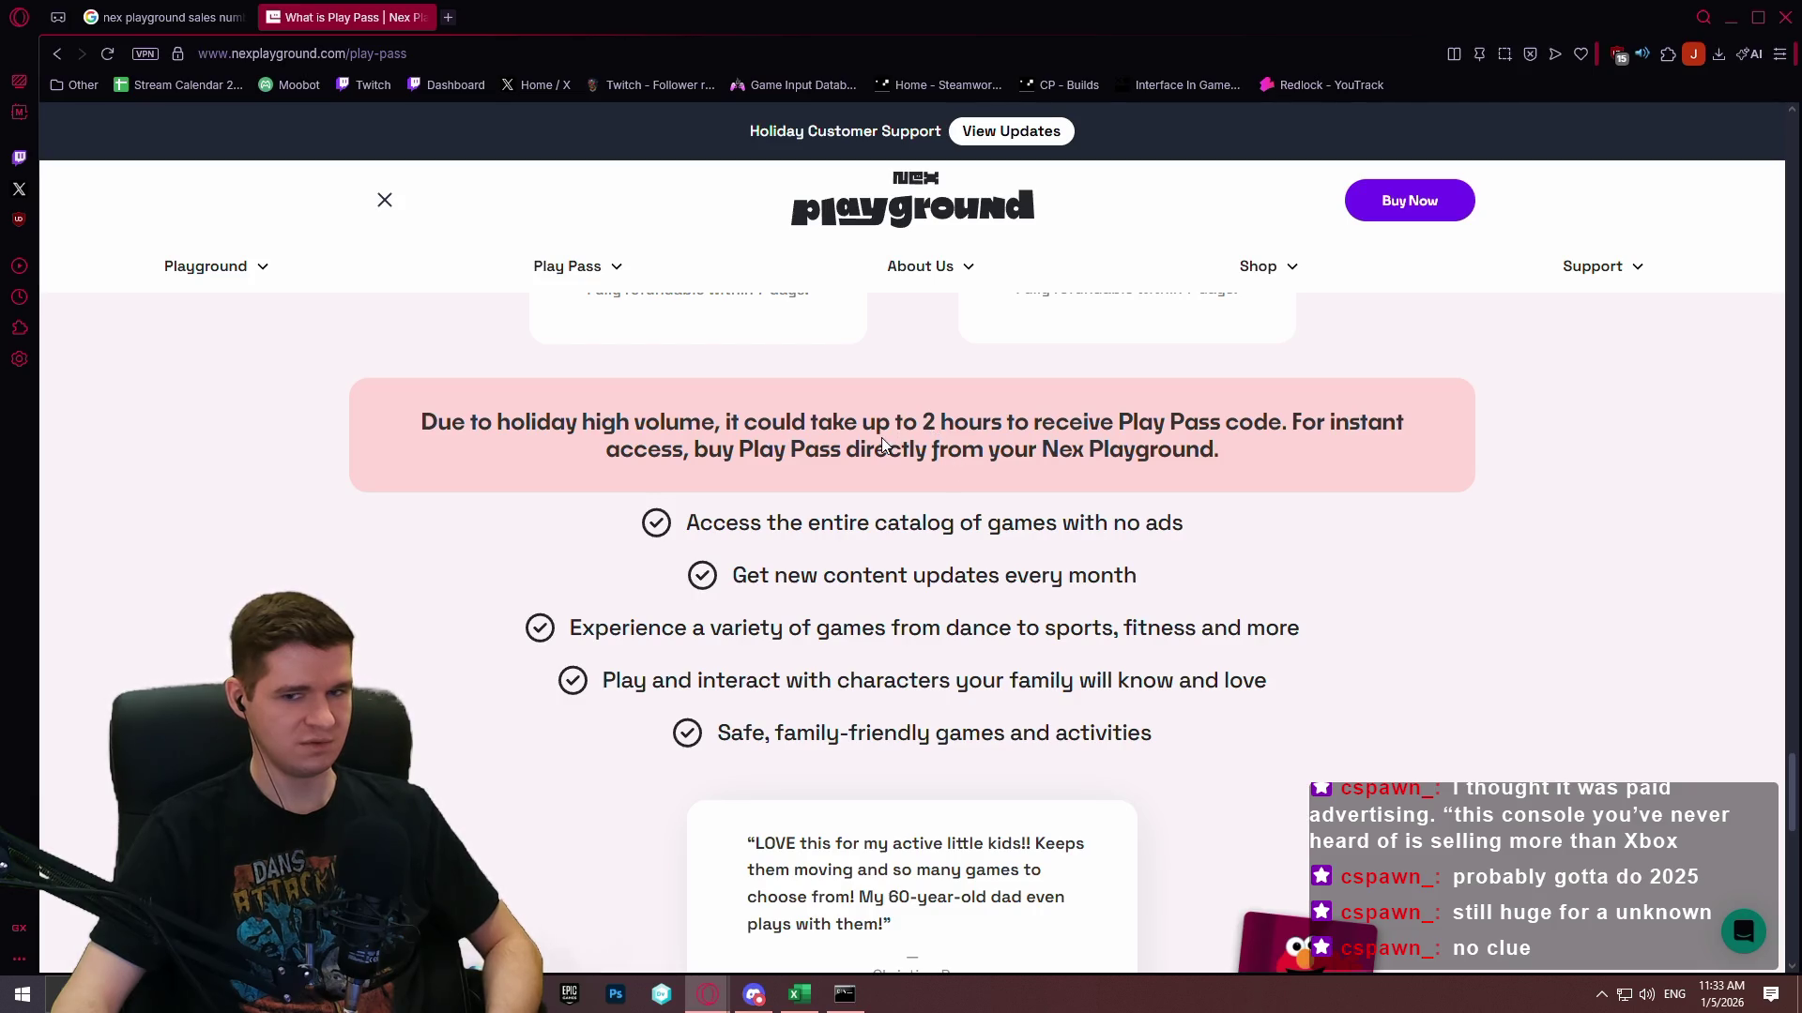
pyautogui.scroll(-10, 882, 445)
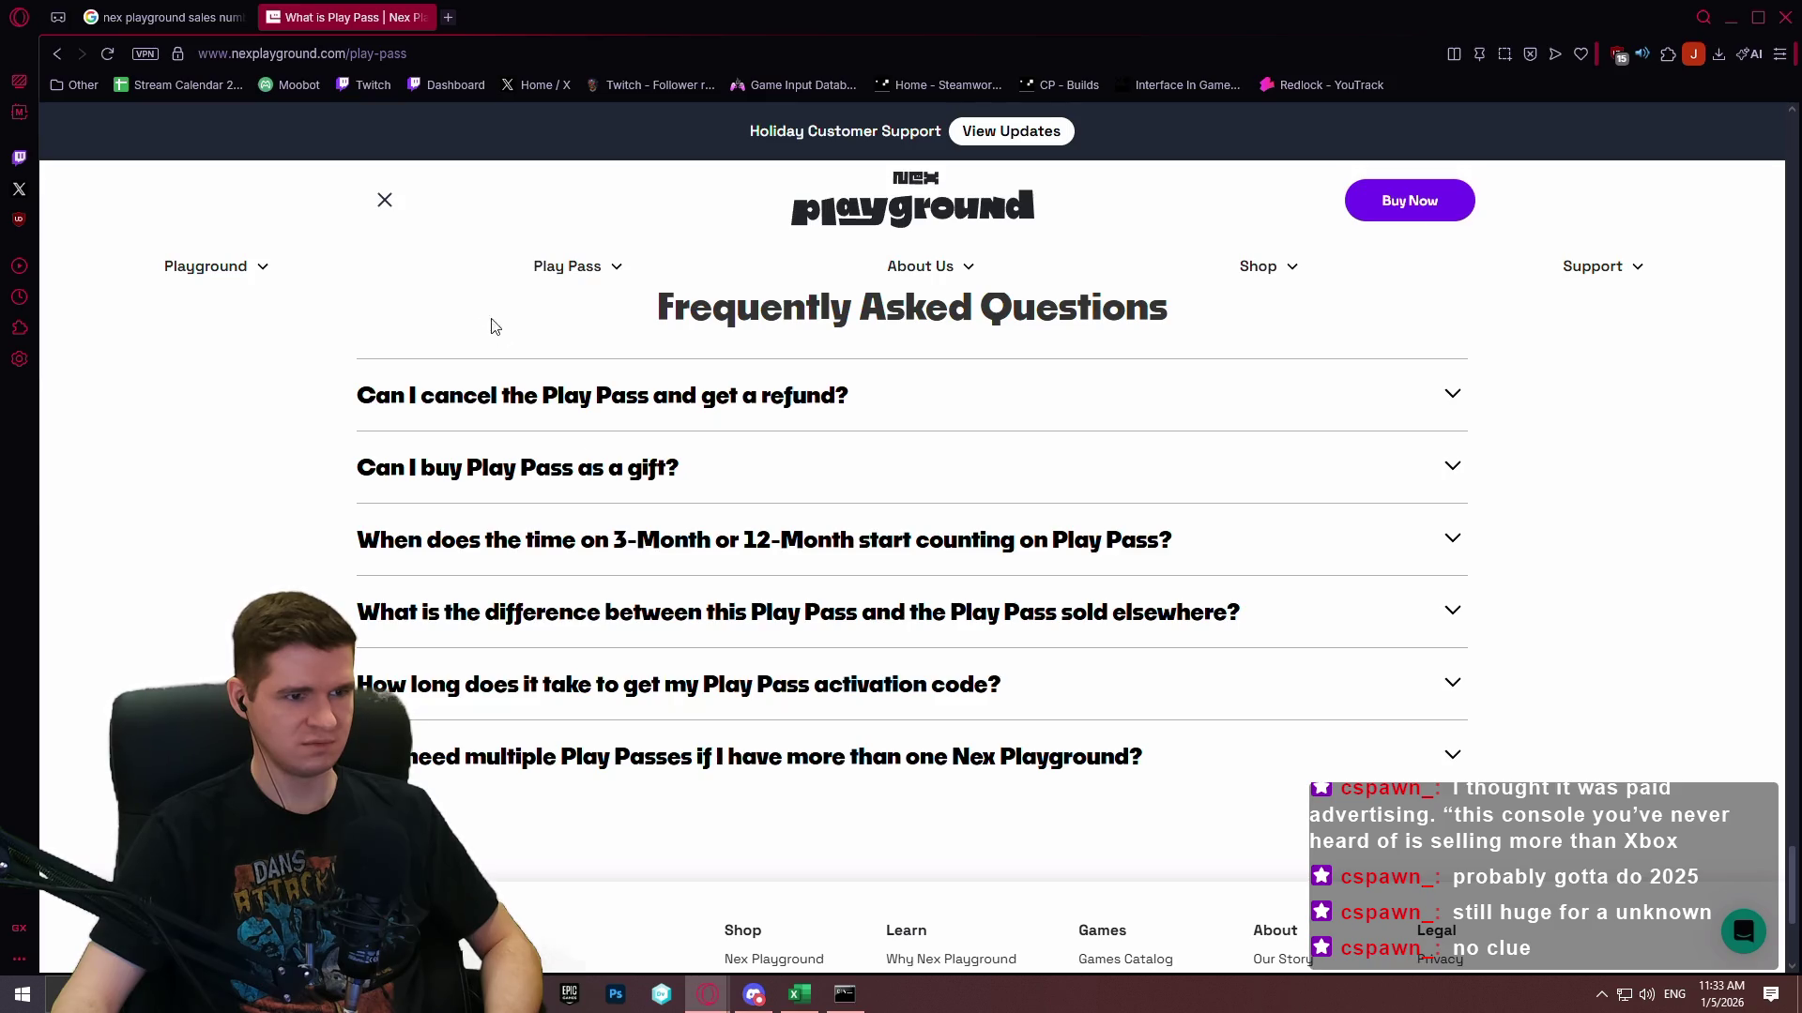
pyautogui.moveTo(550, 280)
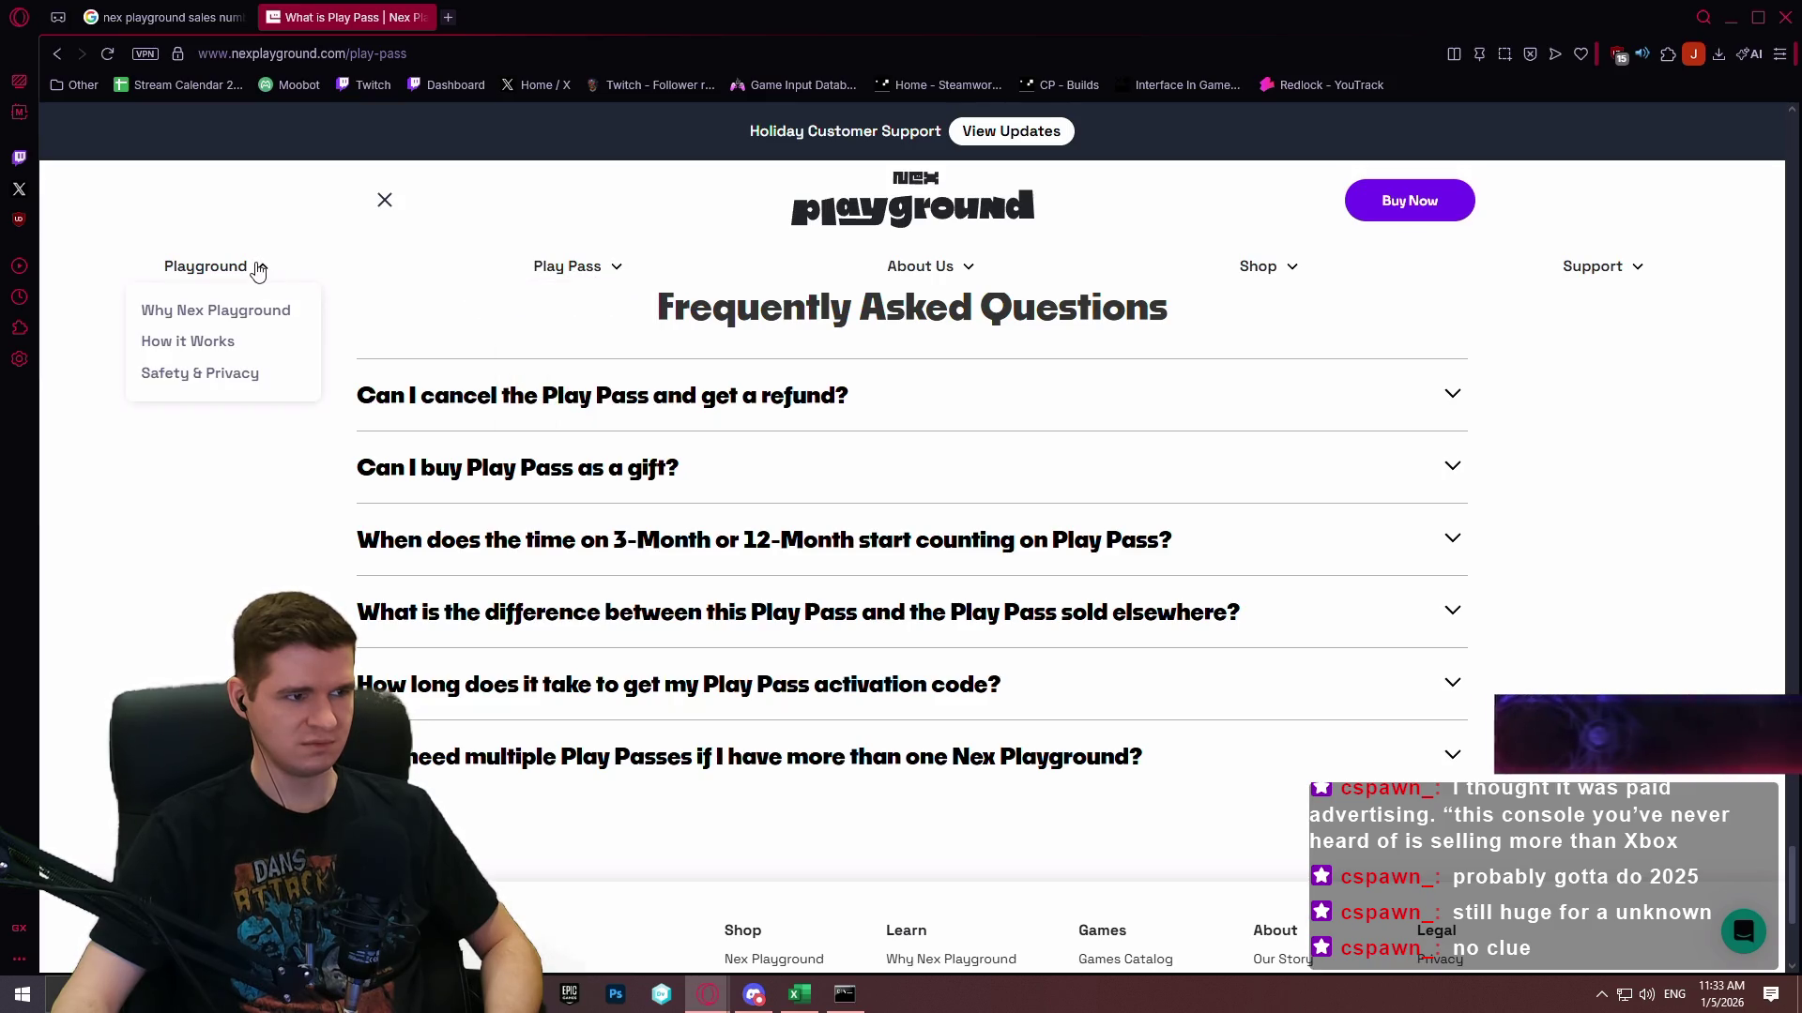
pyautogui.click(535, 372)
# Scroll through the Nex Playground games catalog grid.
pyautogui.scroll(-10, 657, 390)
pyautogui.scroll(-12, 1045, 503)
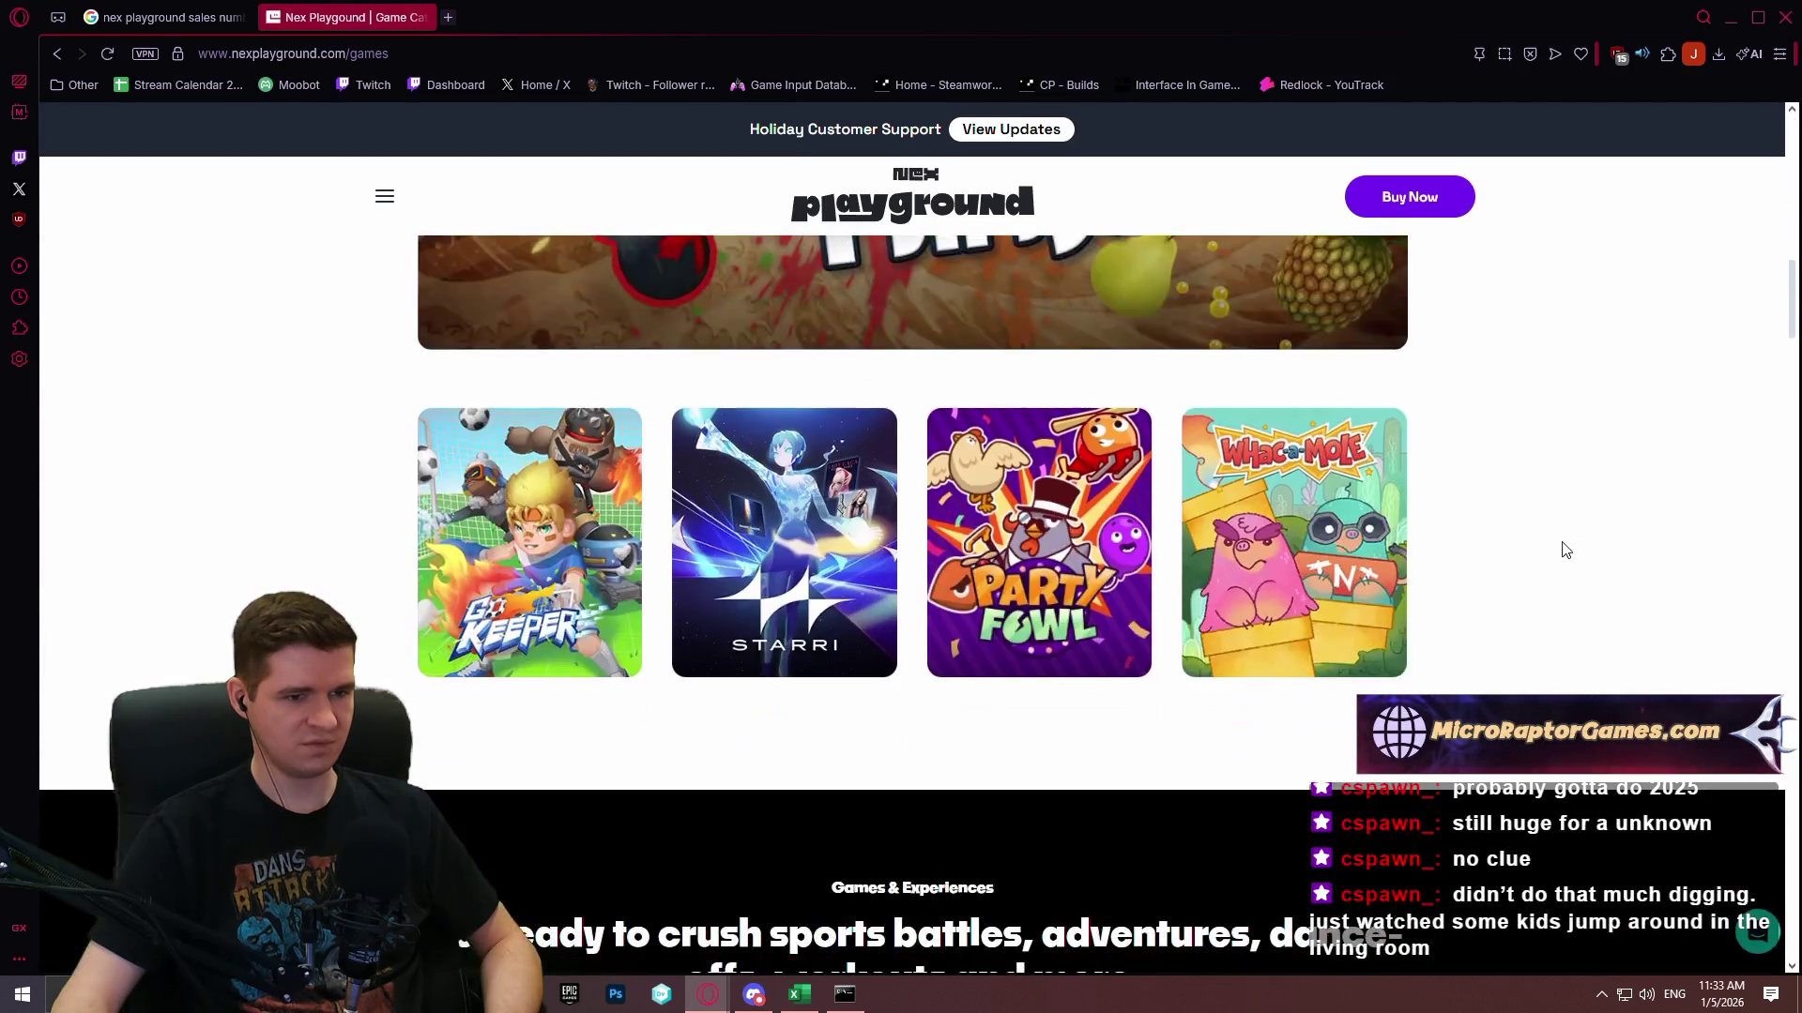
pyautogui.scroll(-10, 1774, 442)
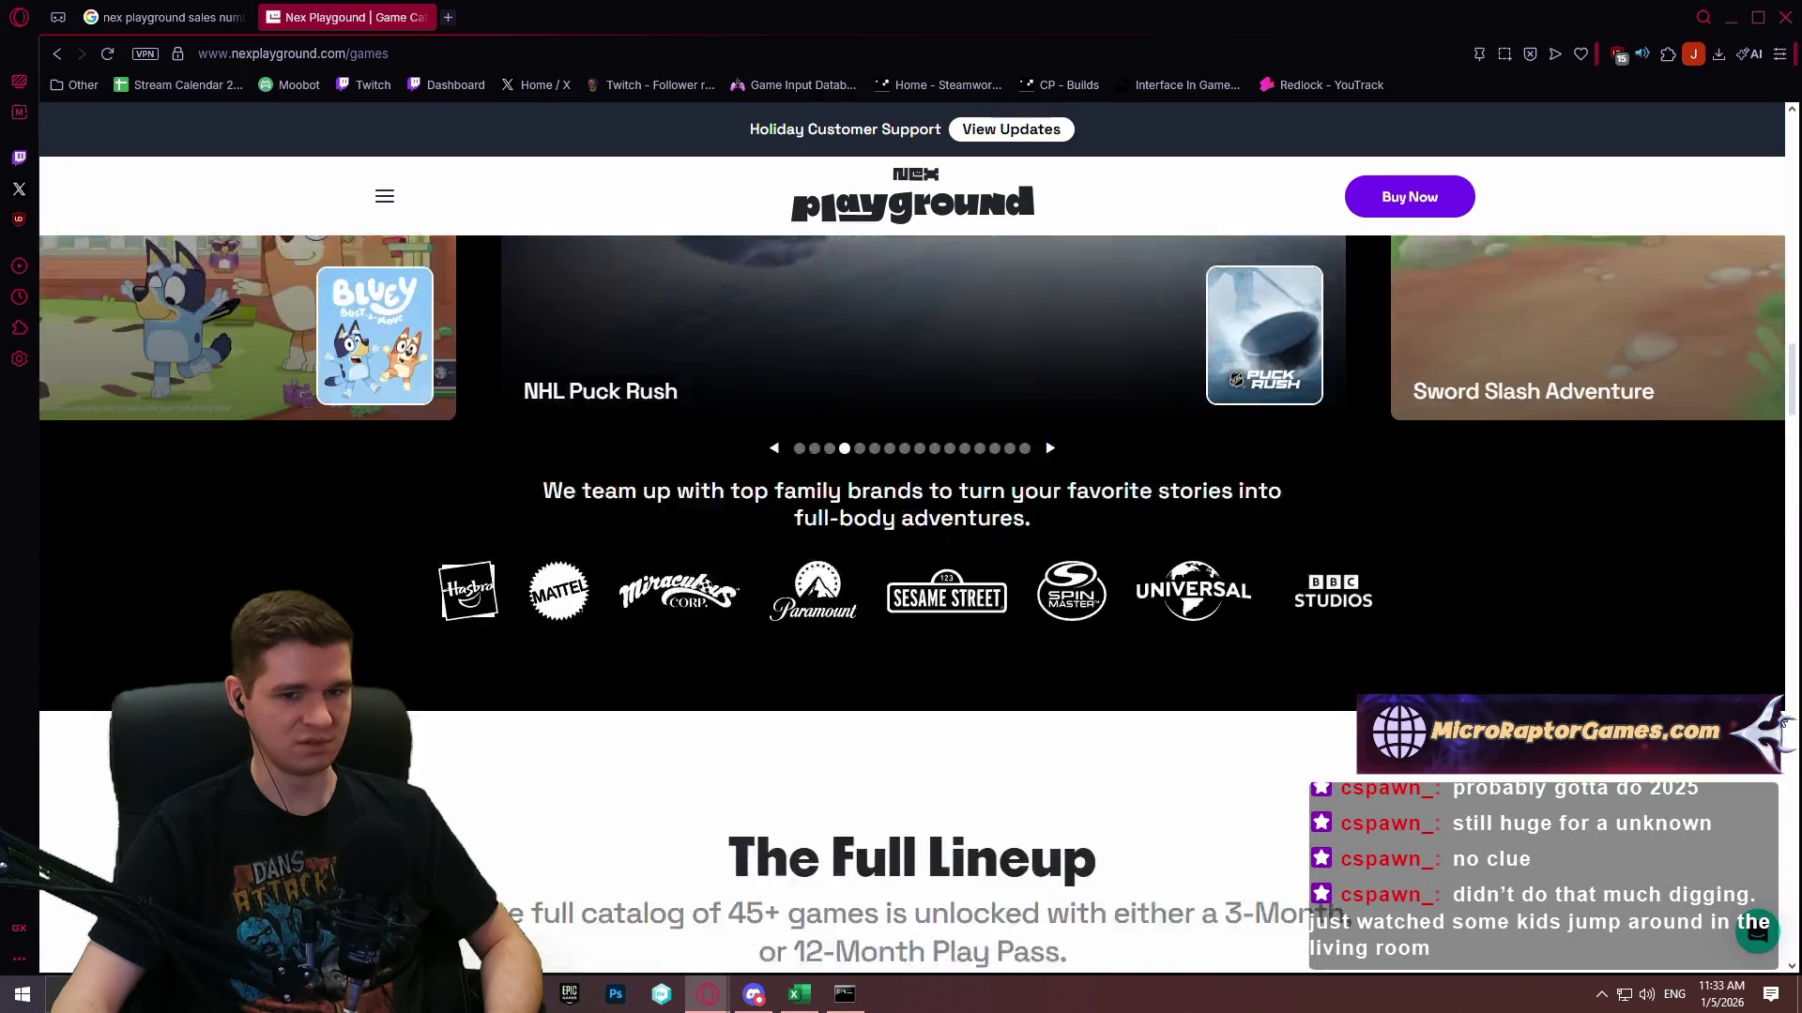
pyautogui.scroll(-8, 1781, 437)
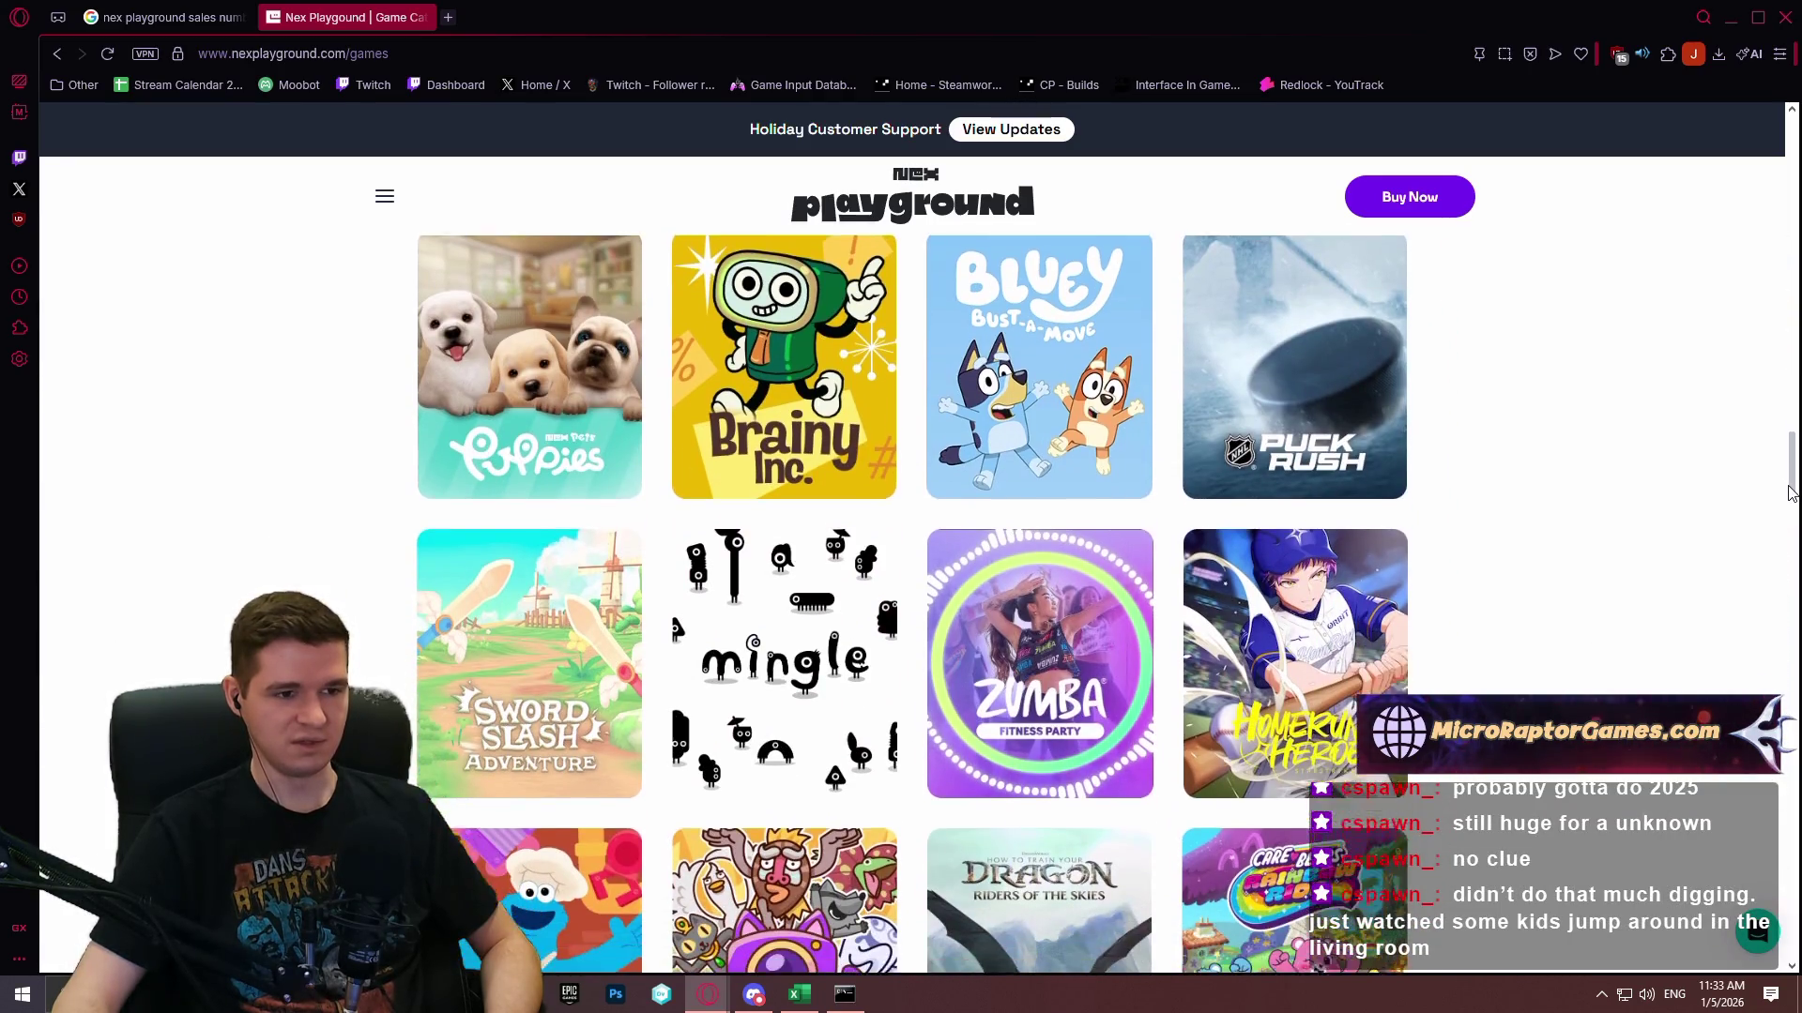
pyautogui.moveTo(1274, 278)
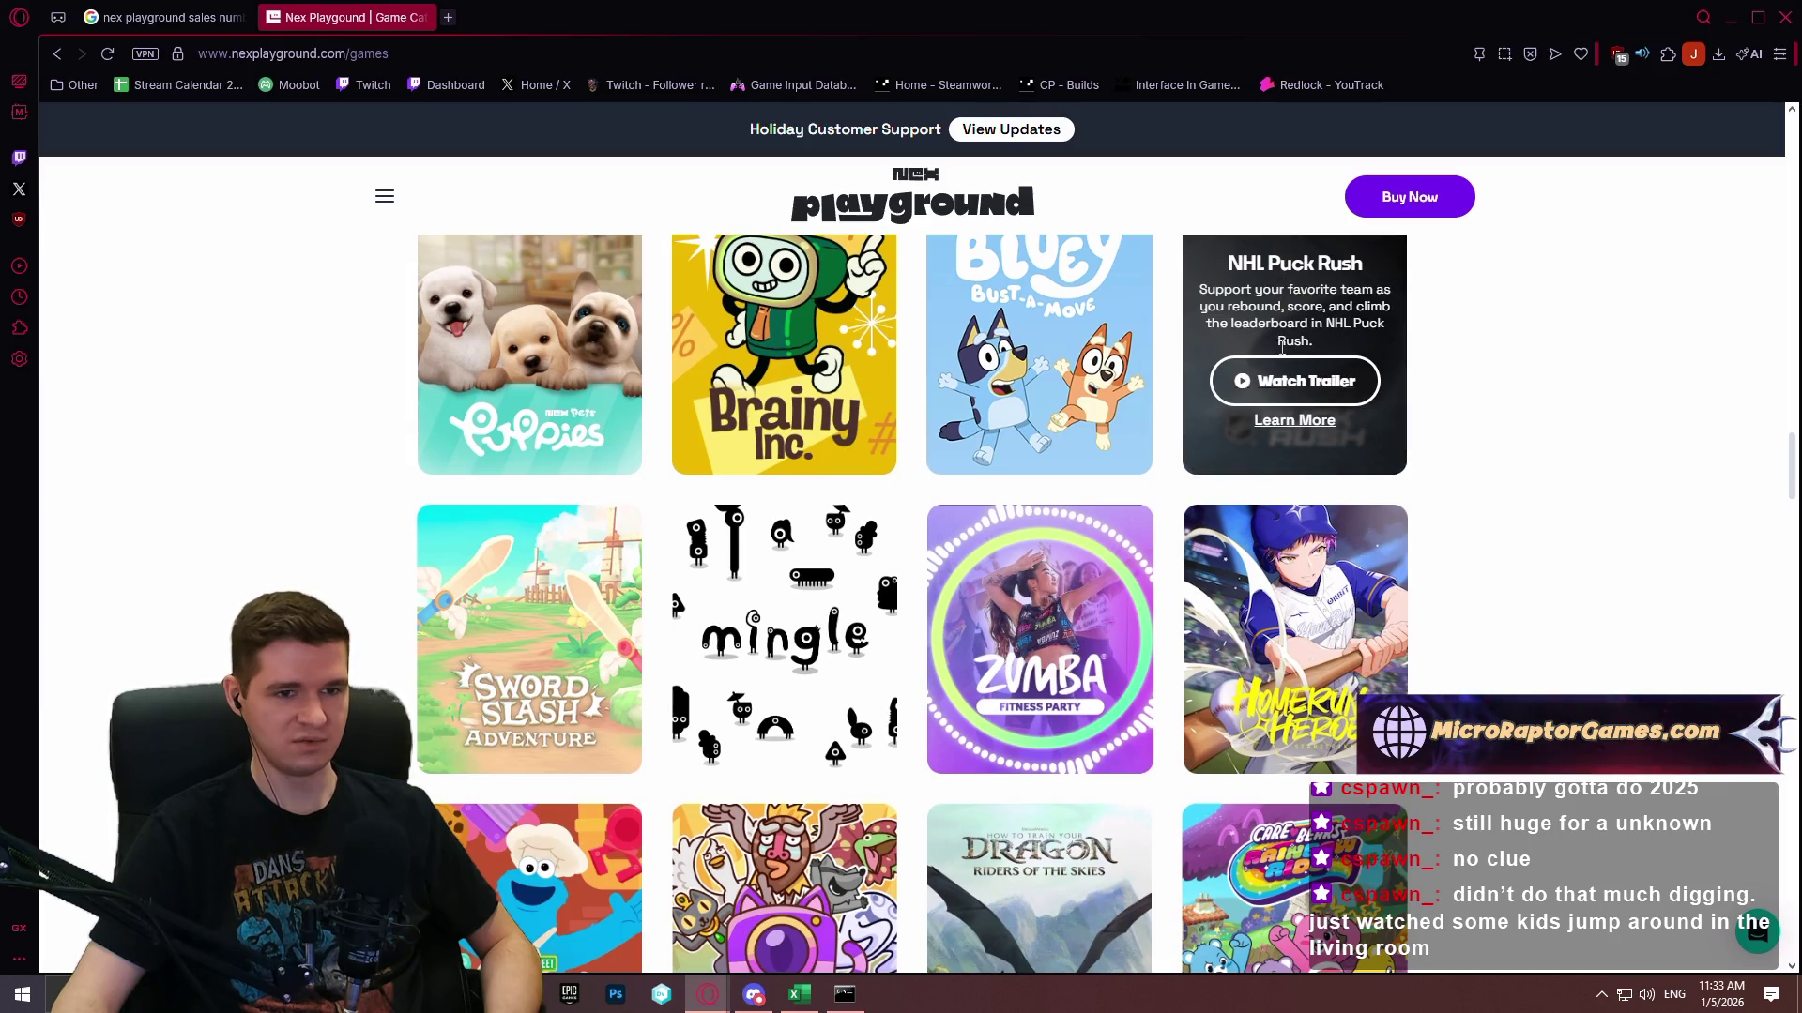
pyautogui.scroll(2, 1282, 347)
pyautogui.scroll(-5, 1302, 624)
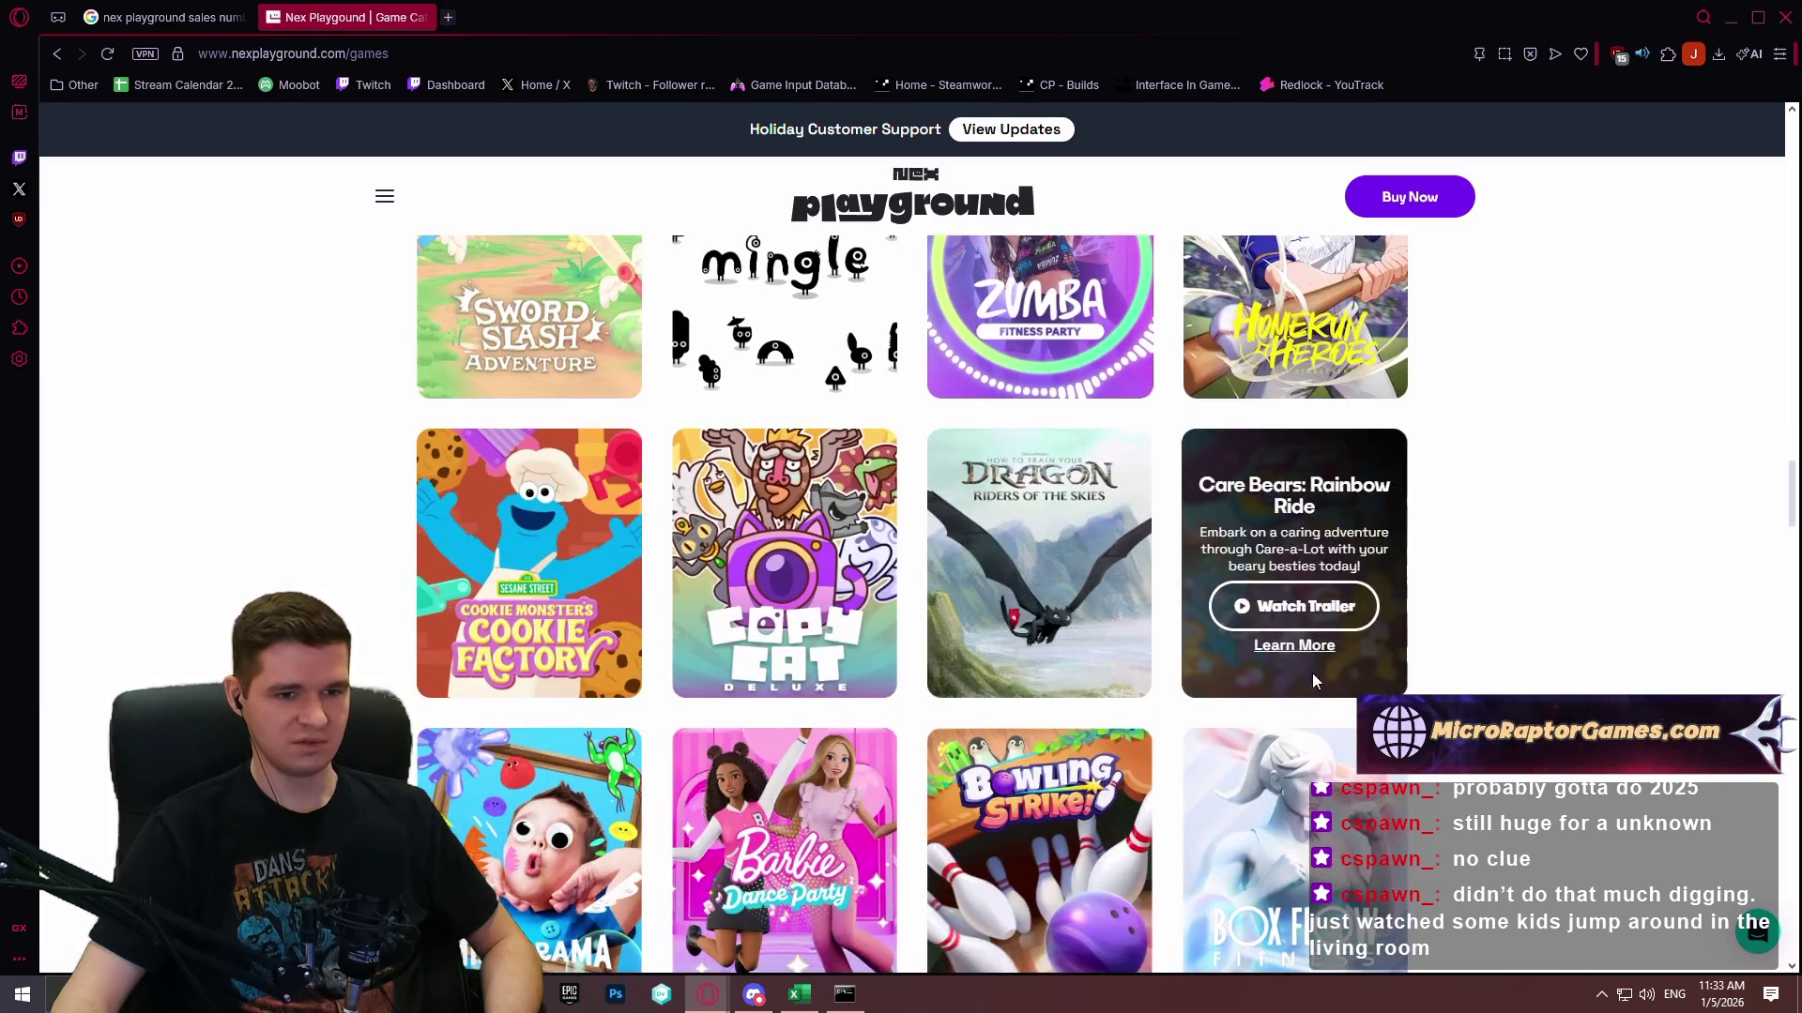
pyautogui.scroll(-5, 1314, 657)
# Open the Rooftop Mayhem game's details page and read through it.
pyautogui.click(1324, 702)
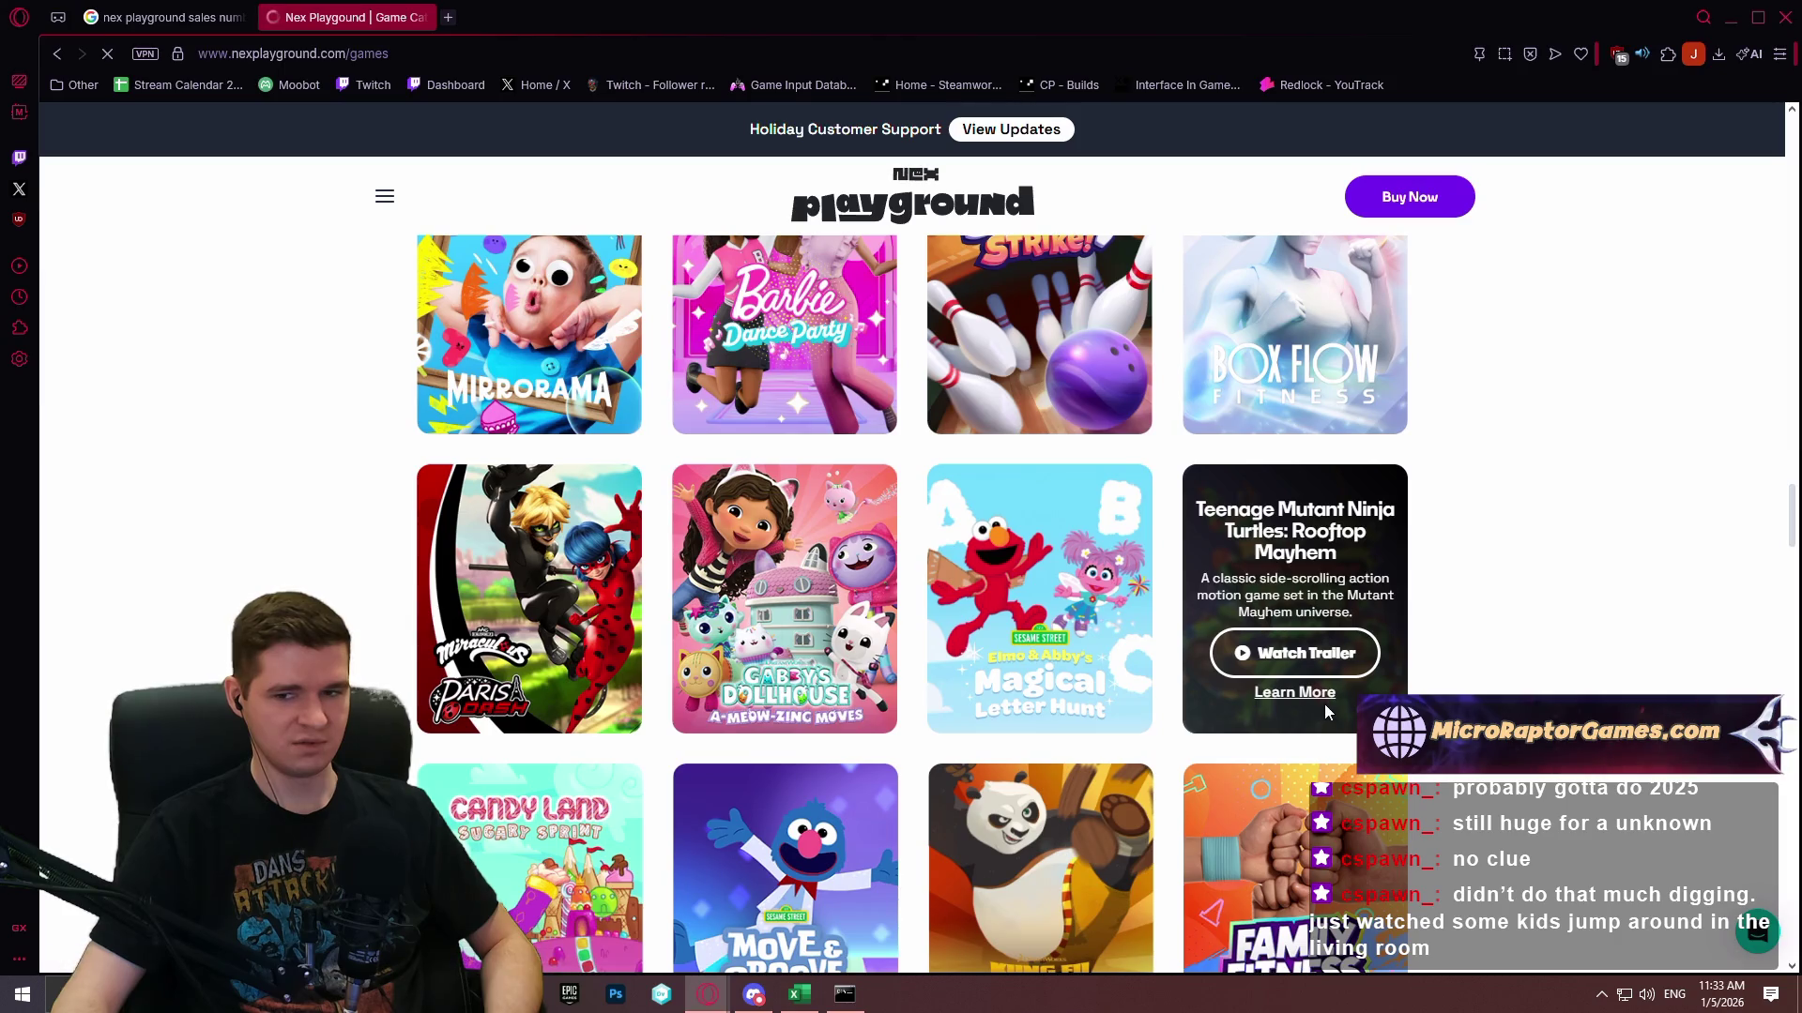
pyautogui.scroll(-4, 177, 555)
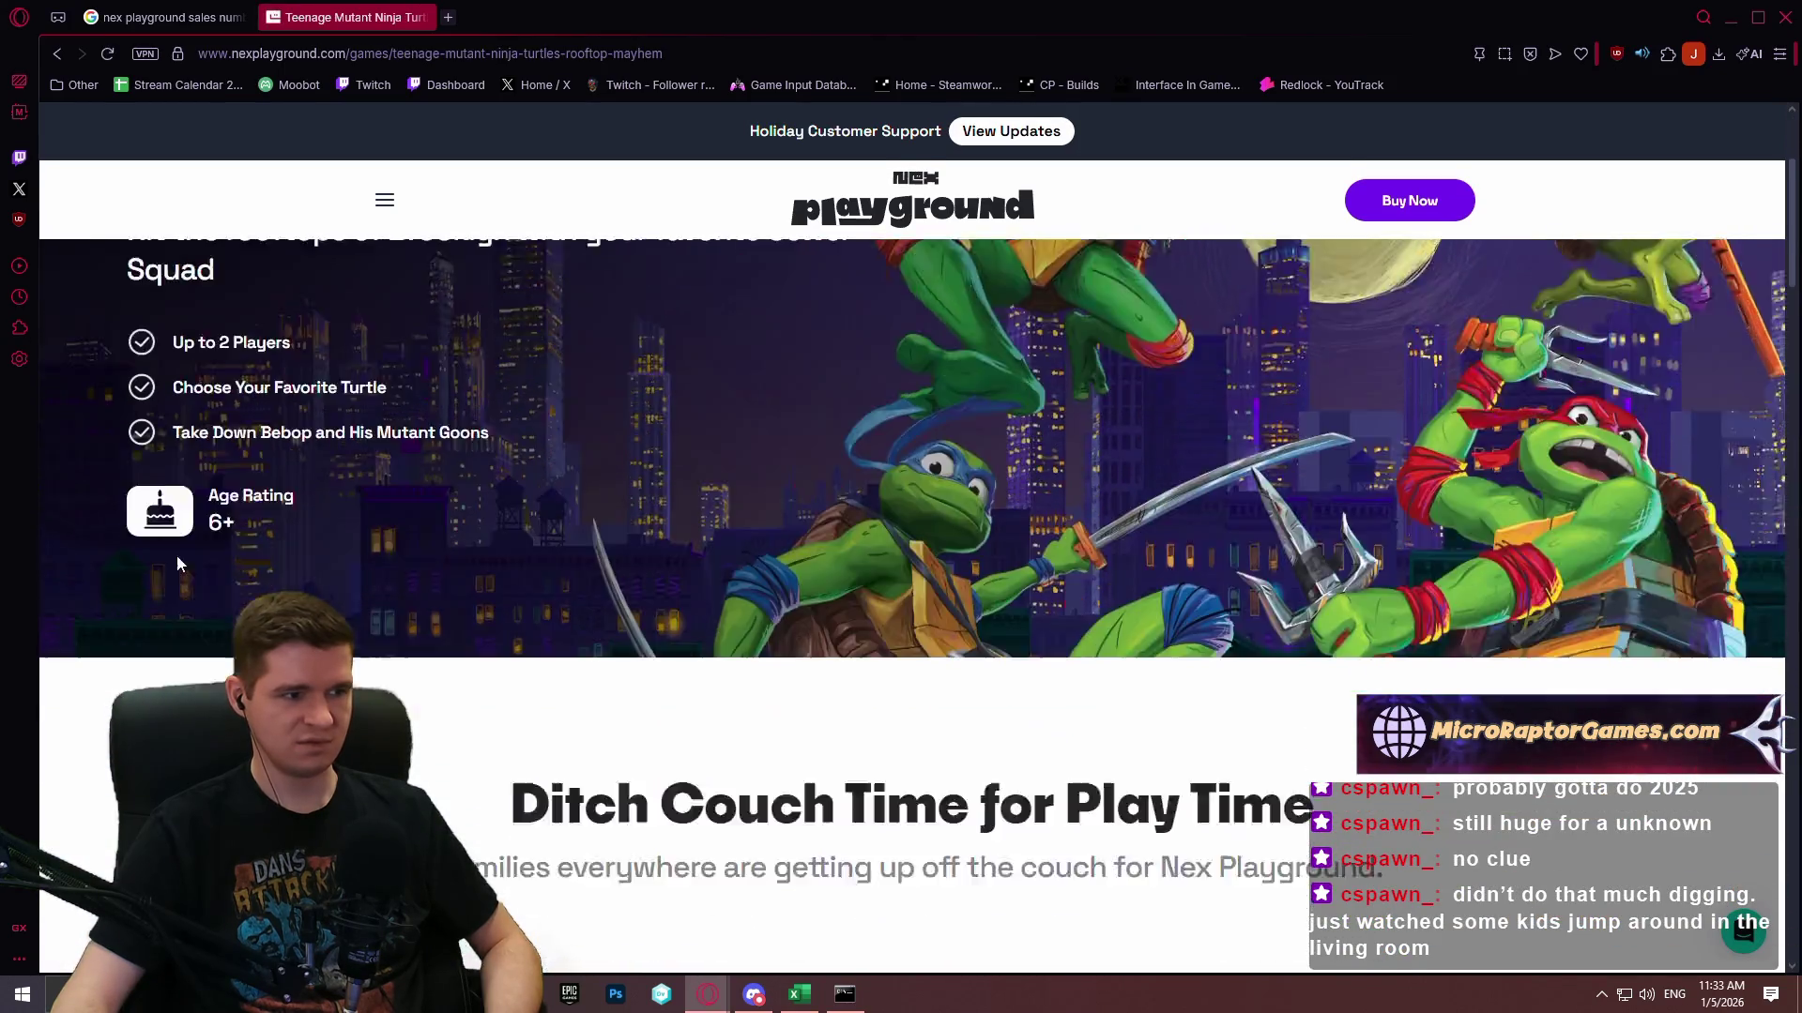
pyautogui.scroll(-15, 234, 539)
pyautogui.scroll(-20, 441, 436)
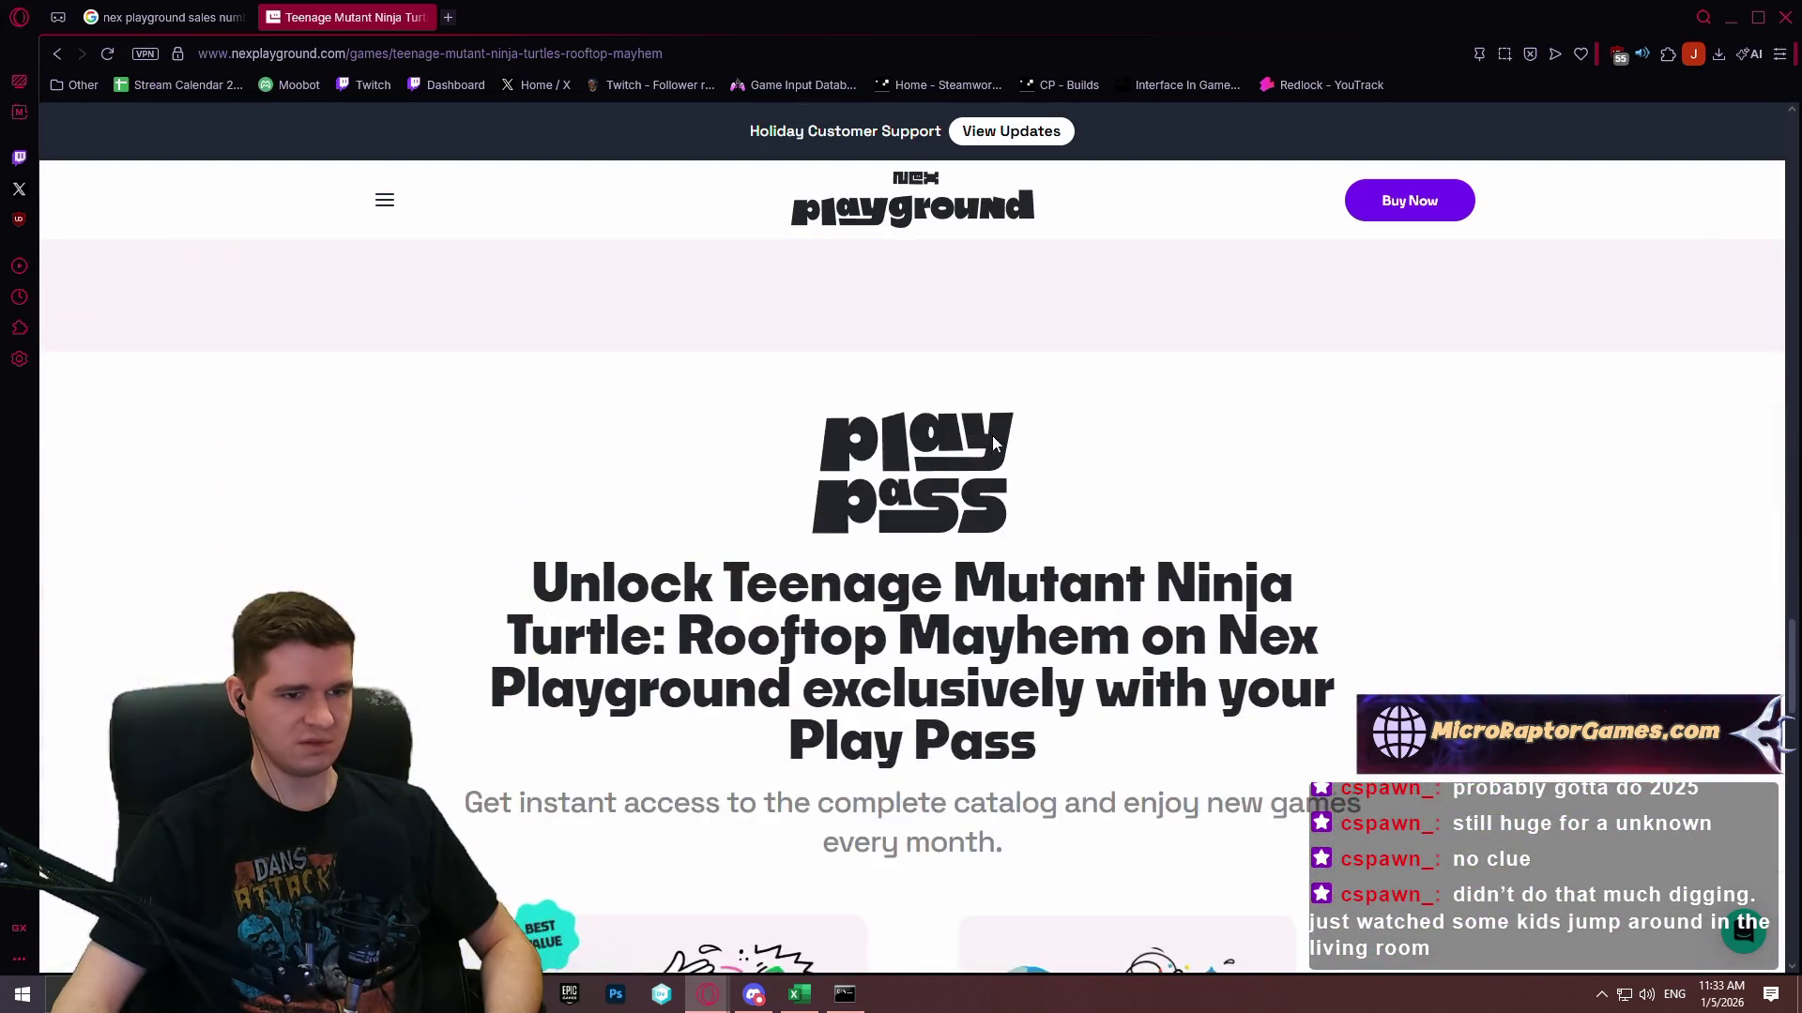
pyautogui.scroll(-7, 993, 435)
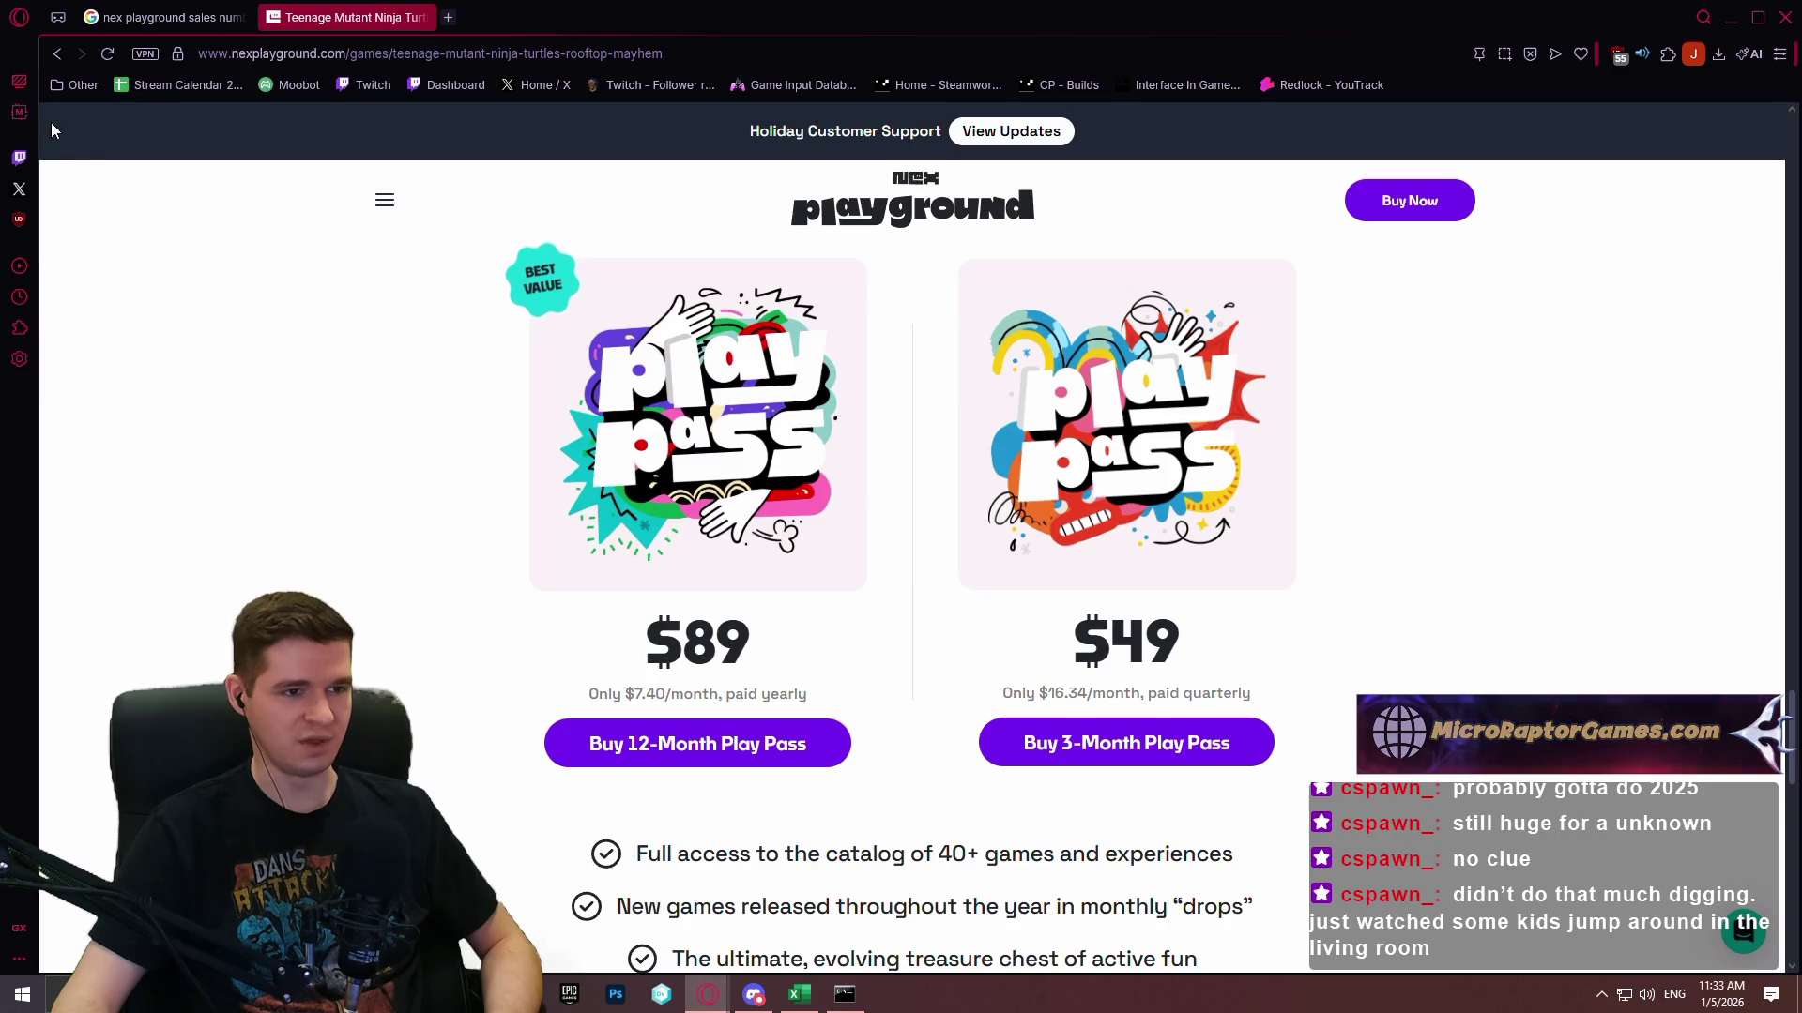
# Return to the catalog and find the Play Pass prices: $89 for 12 months, $49 for 3 months.
pyautogui.click(54, 57)
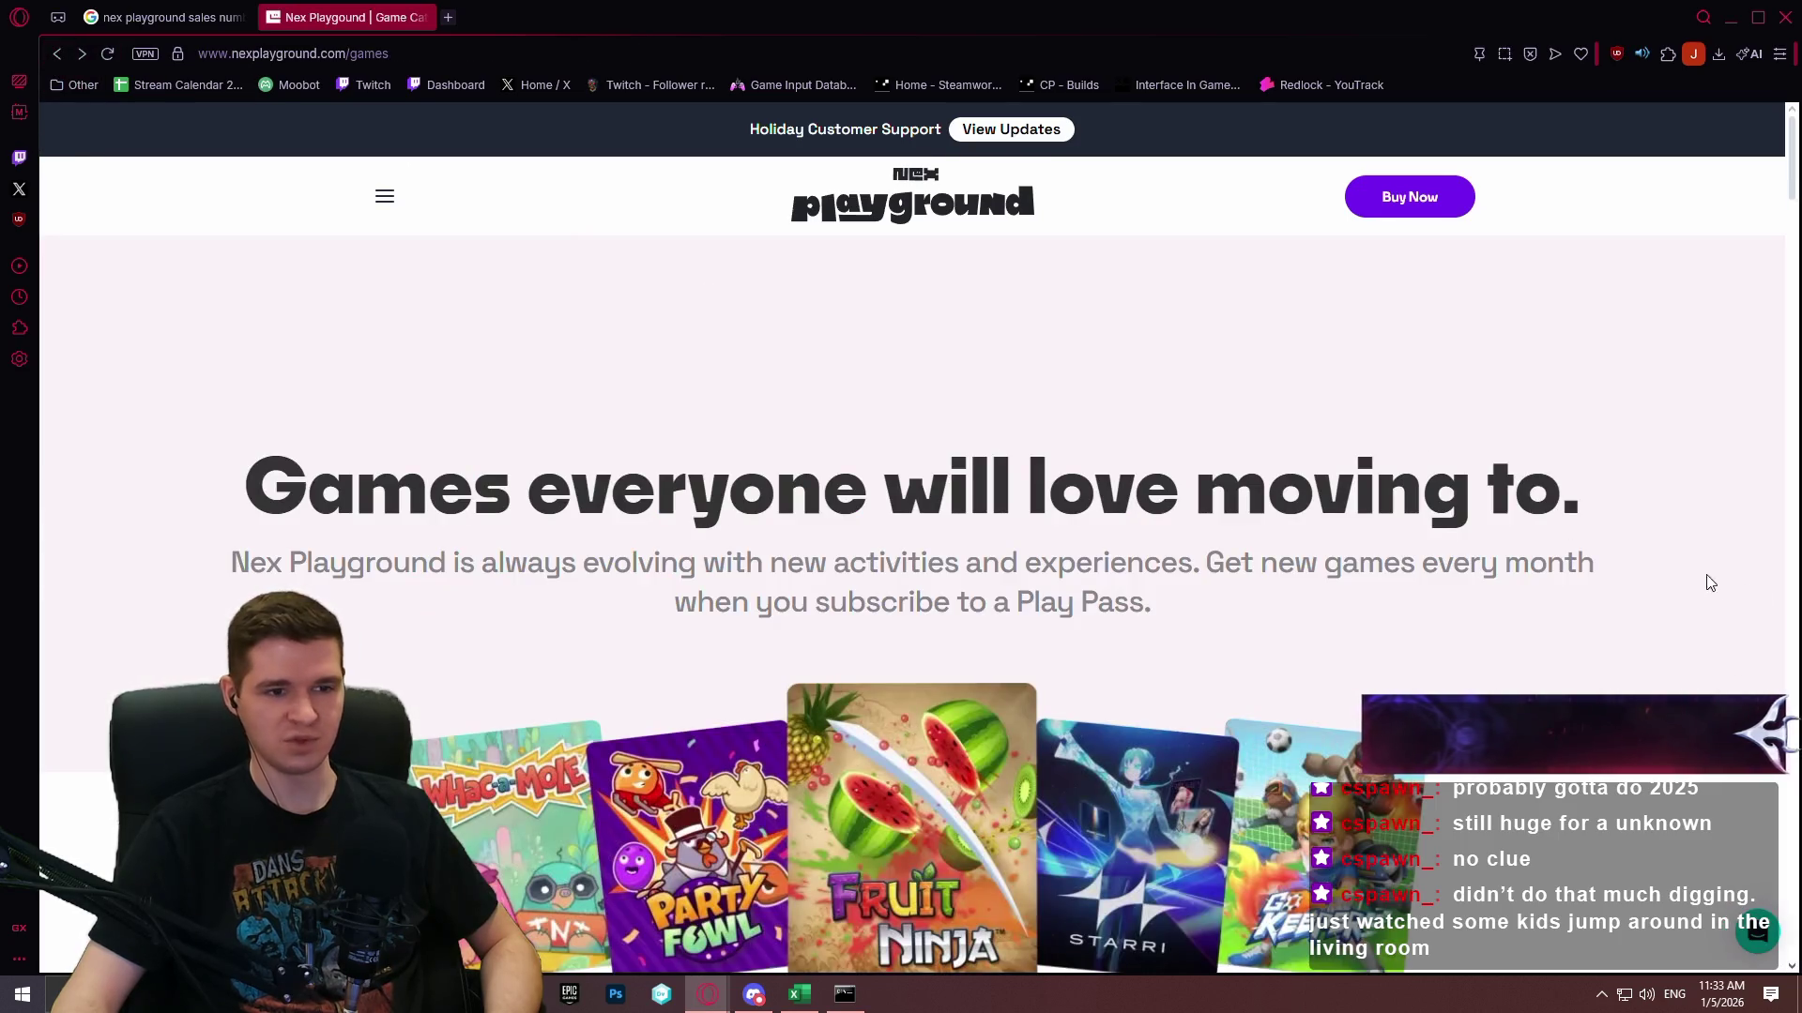
pyautogui.scroll(-9, 1705, 579)
pyautogui.scroll(3, 775, 422)
pyautogui.moveTo(822, 541); pyautogui.dragTo(1179, 576)
pyautogui.click(1549, 615)
pyautogui.scroll(-5, 1411, 422)
pyautogui.scroll(4, 1475, 407)
pyautogui.scroll(5, 1475, 406)
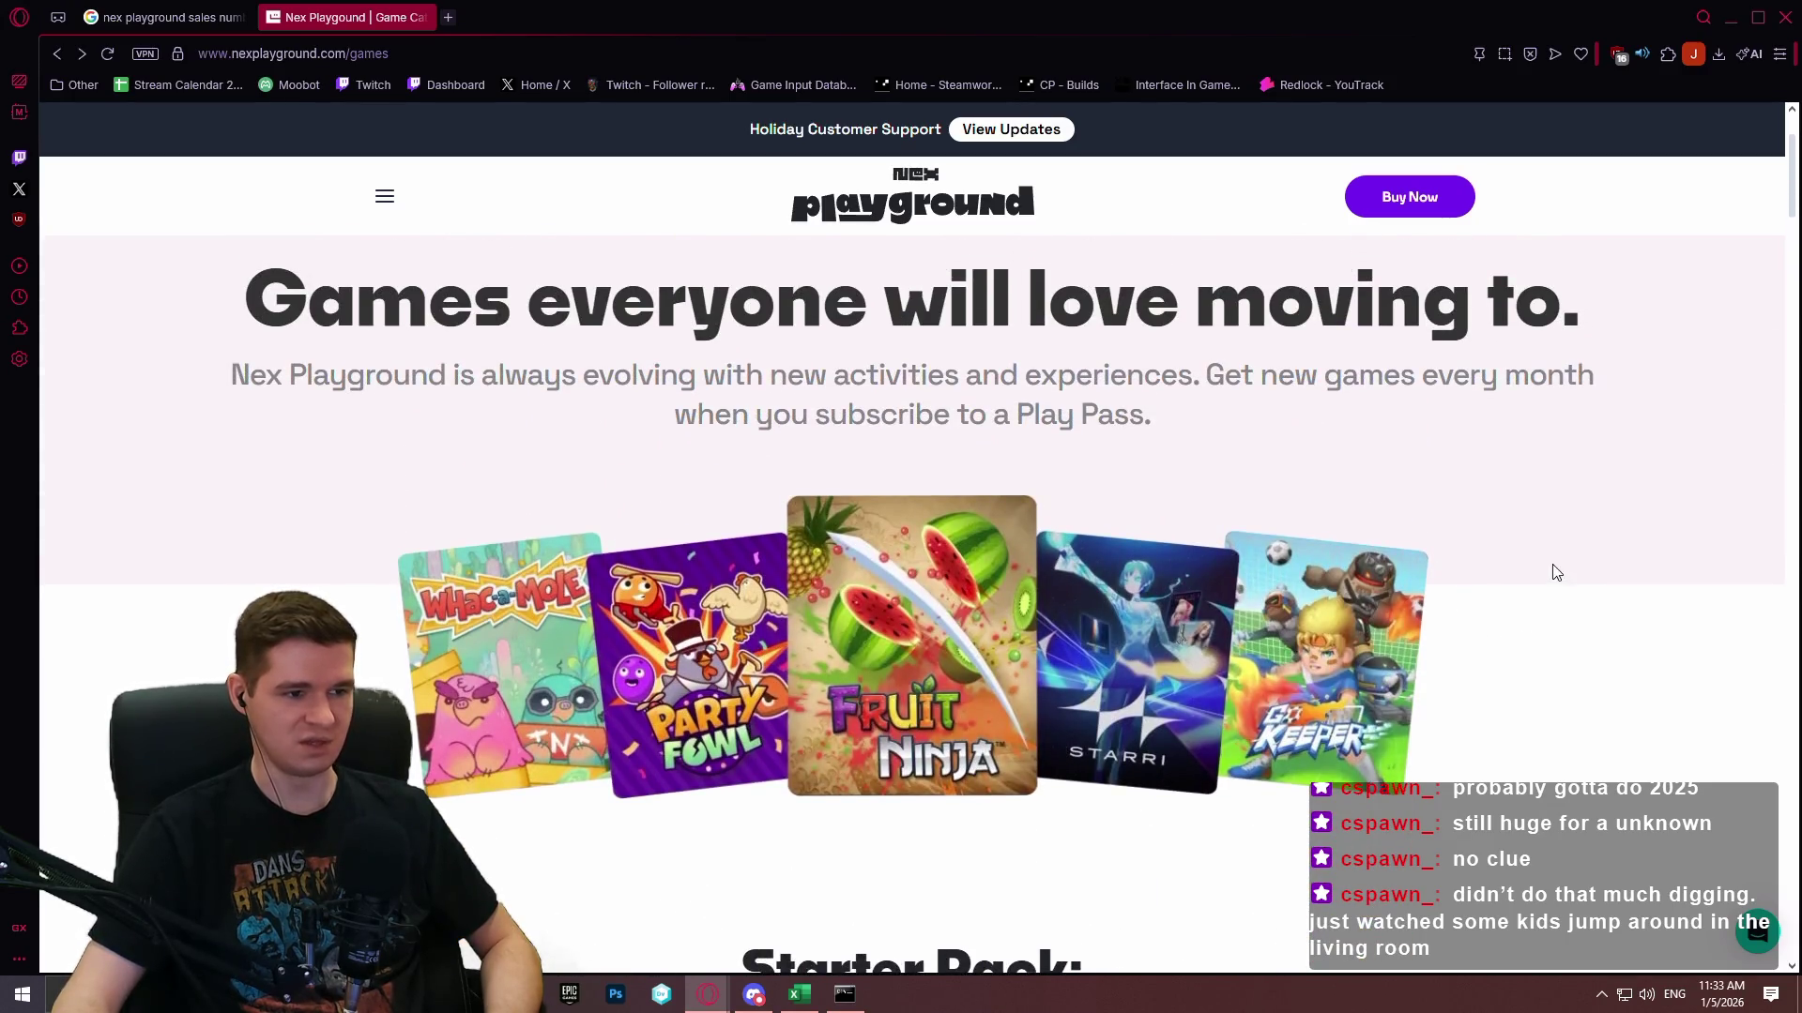
pyautogui.scroll(-10, 1555, 571)
pyautogui.scroll(-15, 1757, 562)
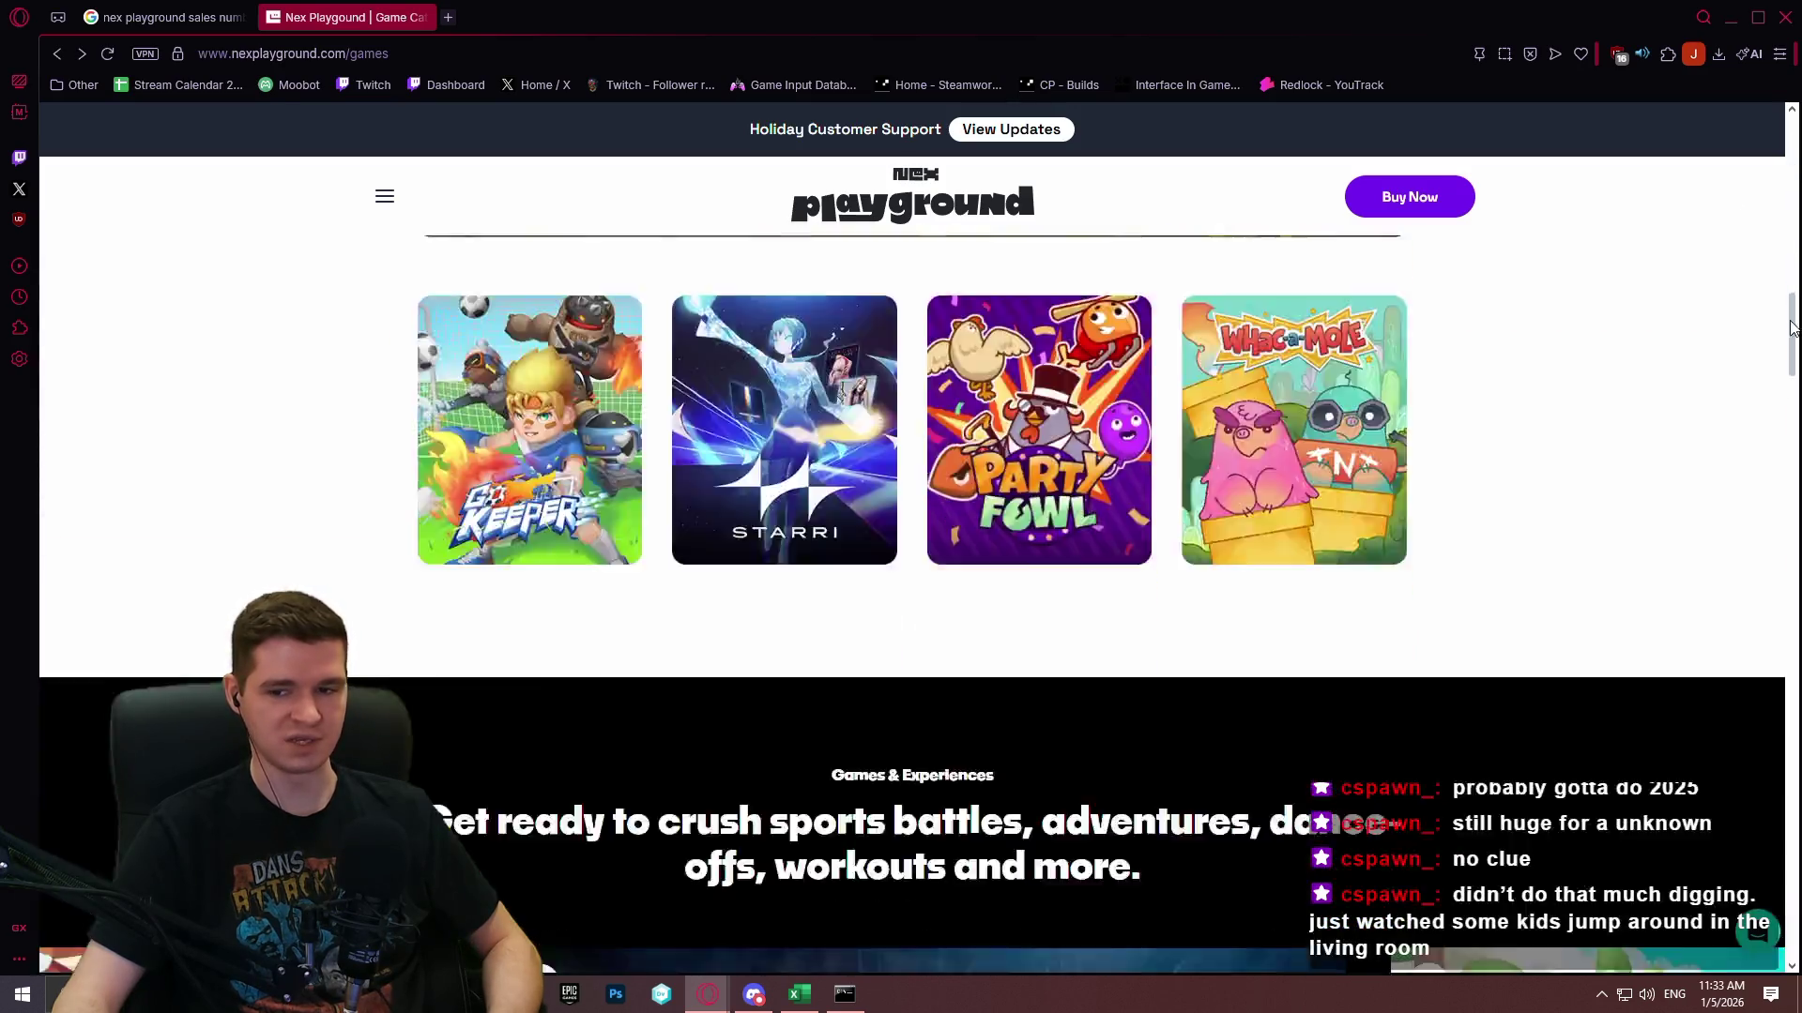
pyautogui.scroll(-10, 1757, 561)
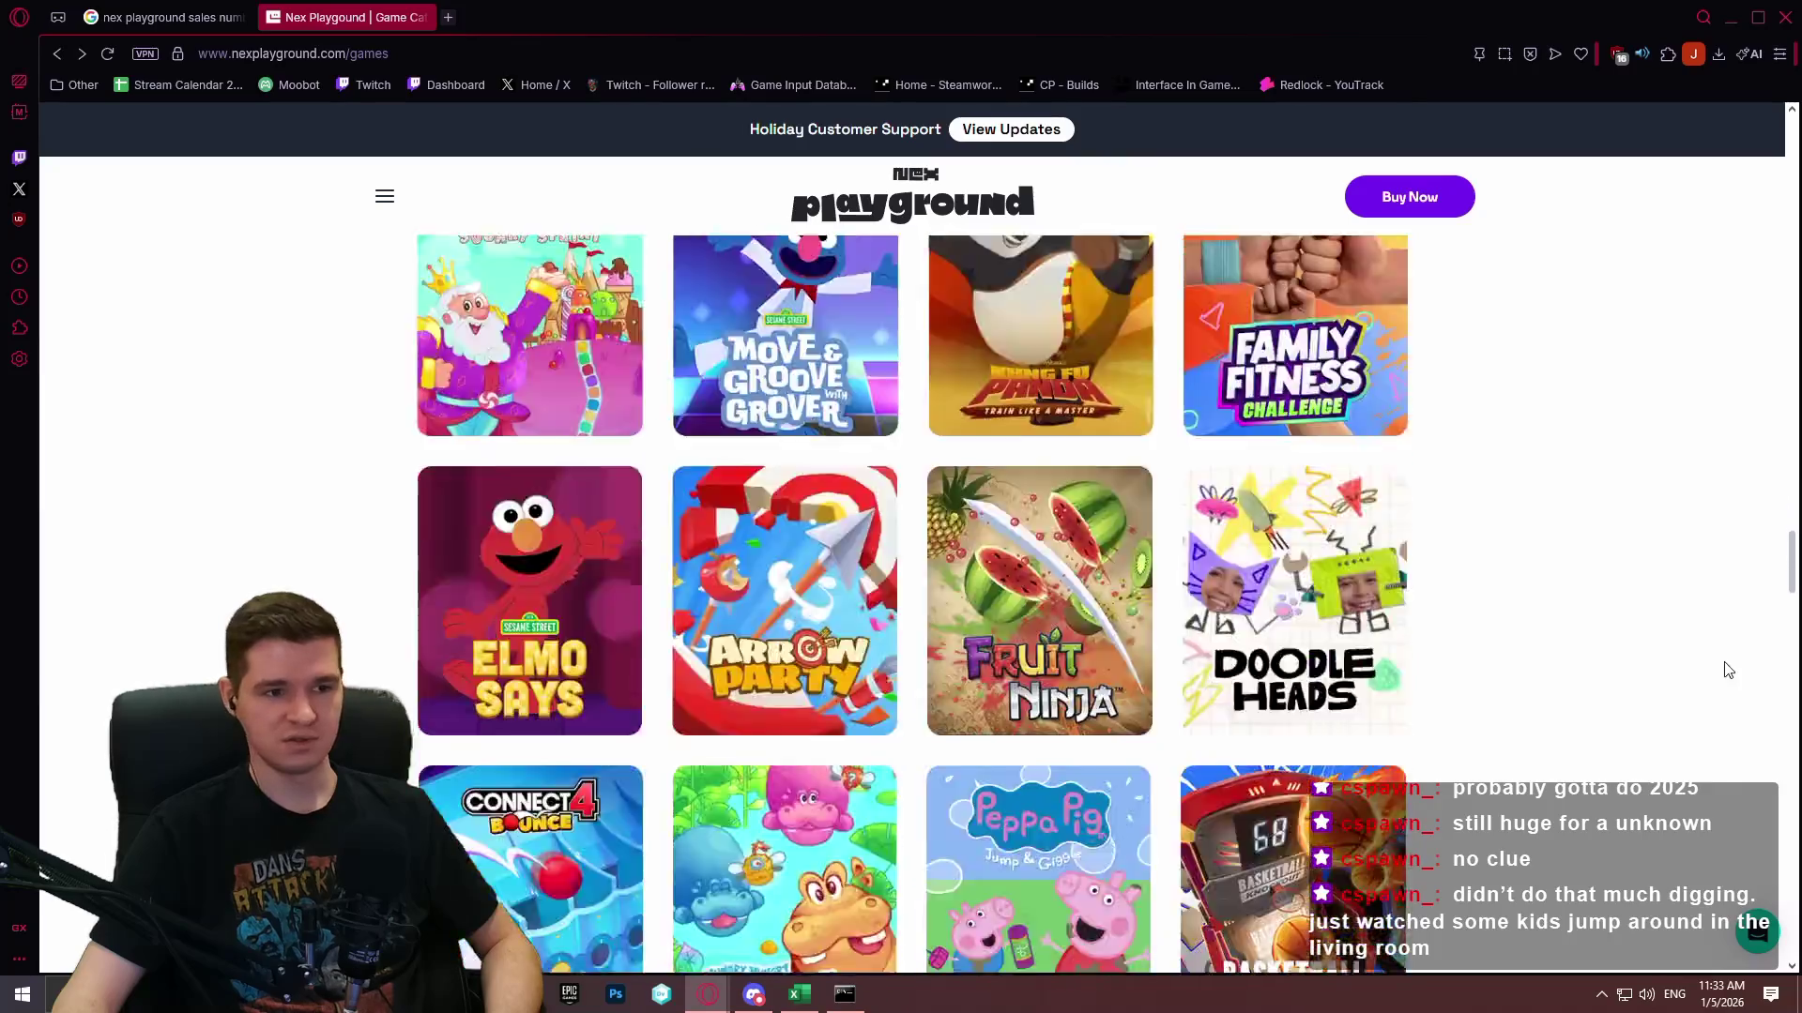
pyautogui.scroll(-5, 1717, 759)
pyautogui.scroll(10, 1730, 684)
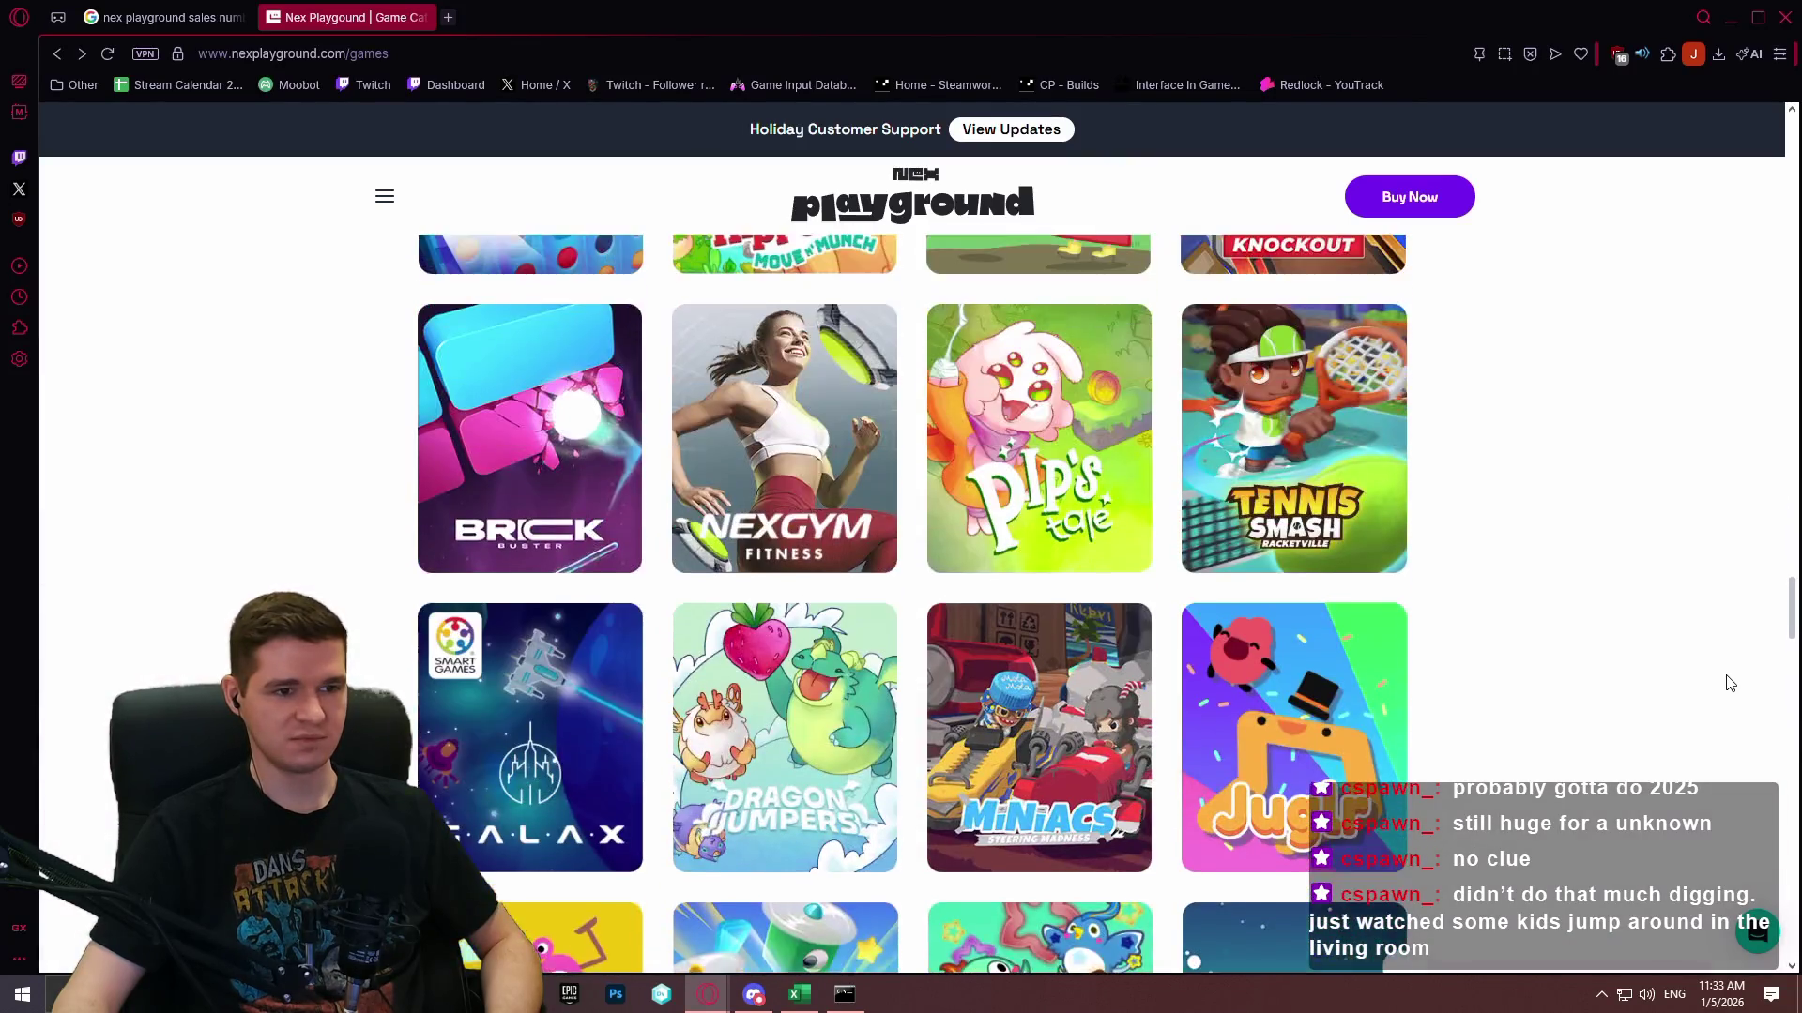
pyautogui.scroll(6, 1727, 666)
pyautogui.scroll(-5, 1722, 667)
pyautogui.scroll(8, 1717, 610)
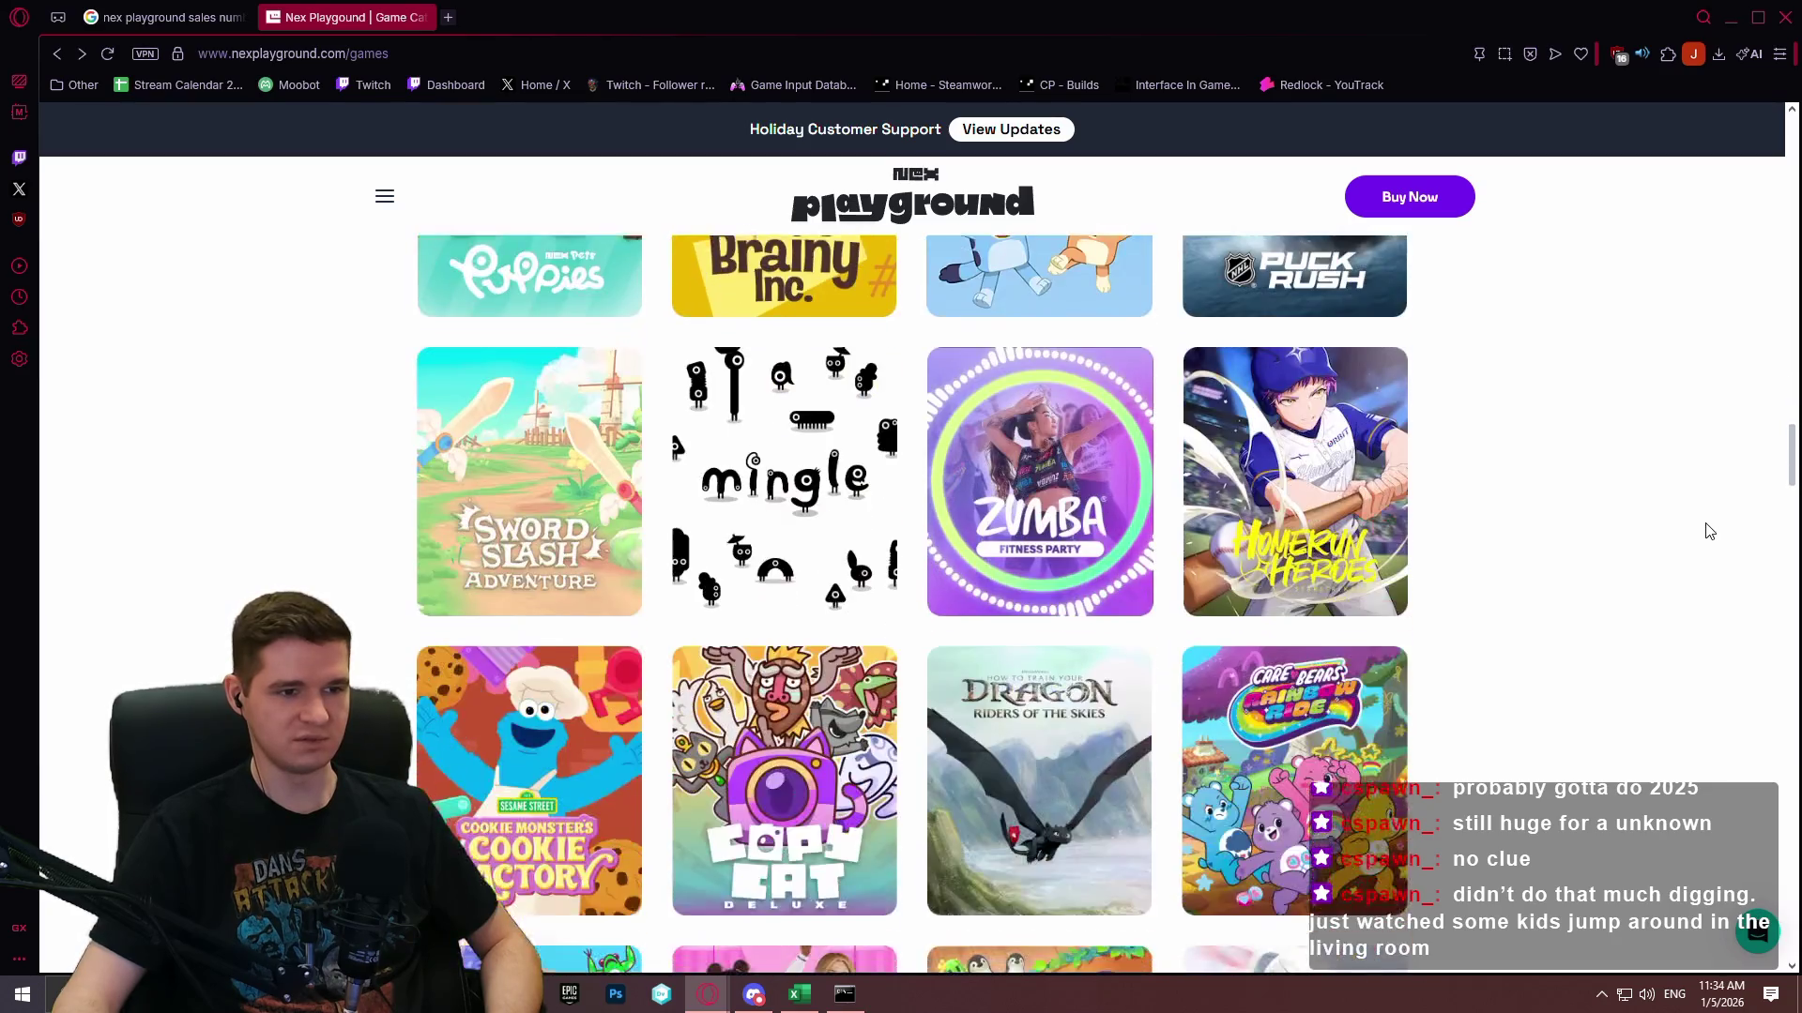
pyautogui.scroll(-10, 1700, 687)
pyautogui.scroll(-5, 1687, 882)
pyautogui.scroll(12, 1692, 835)
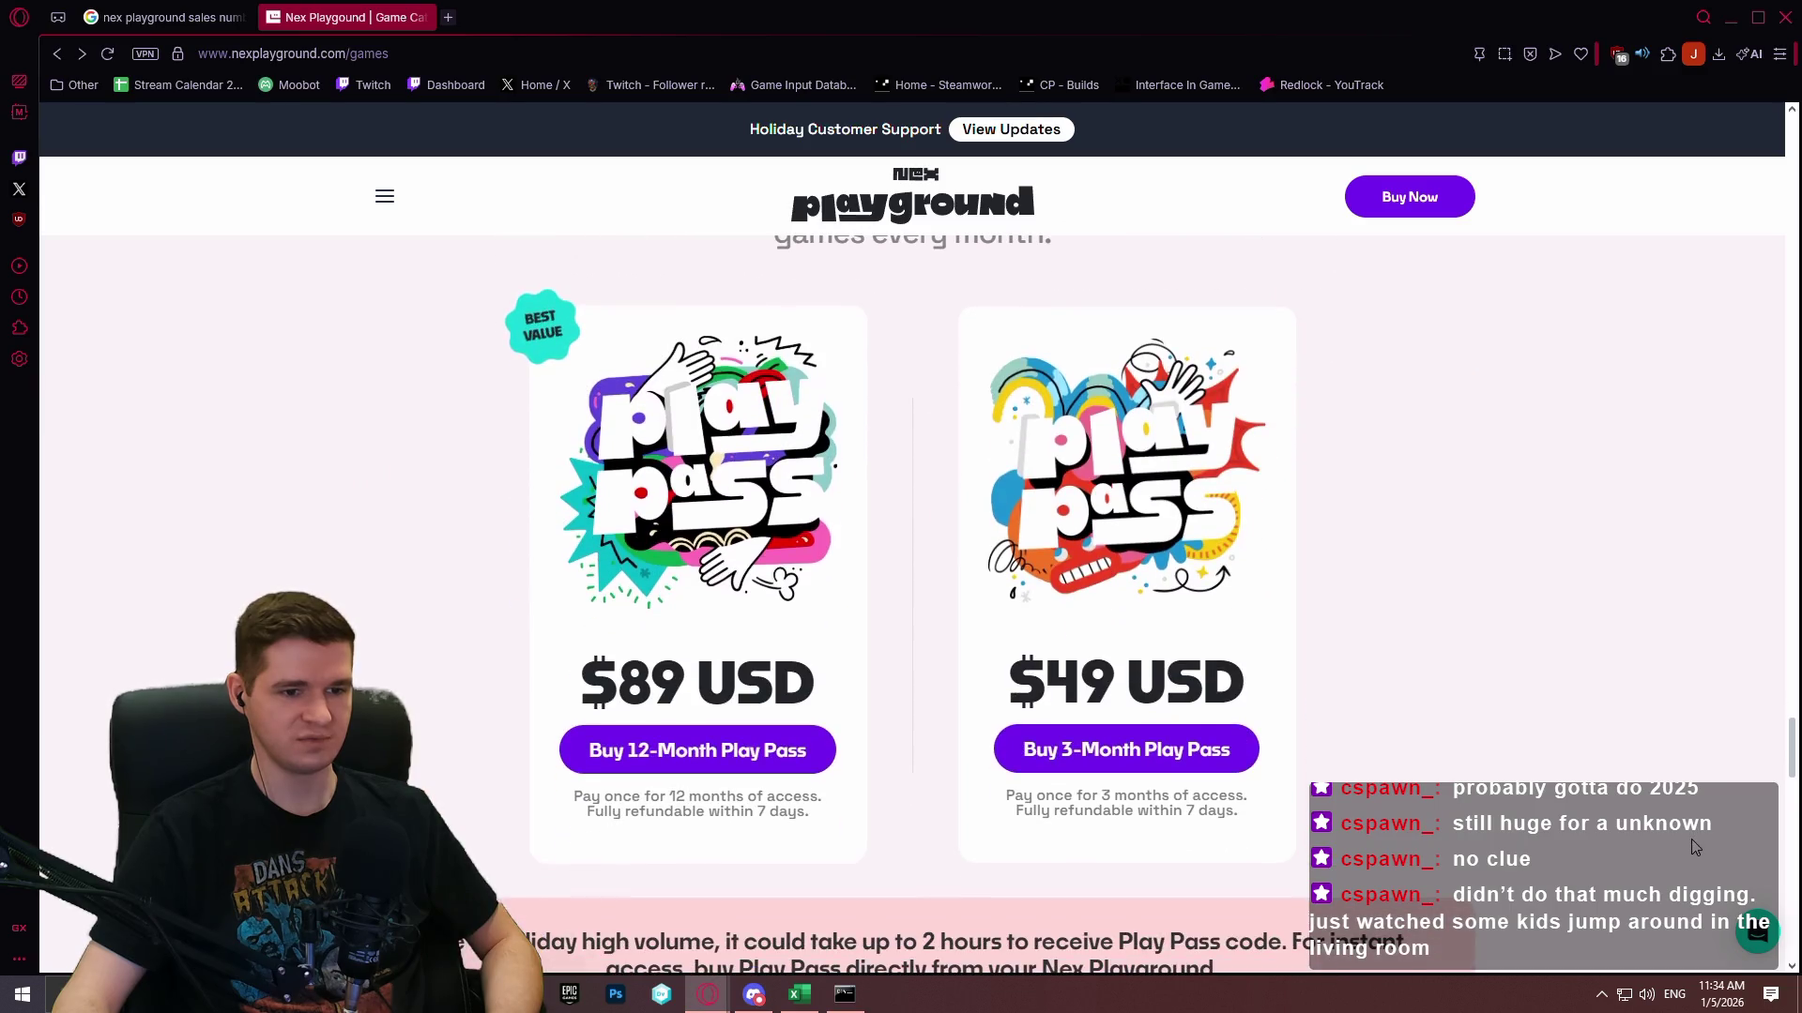